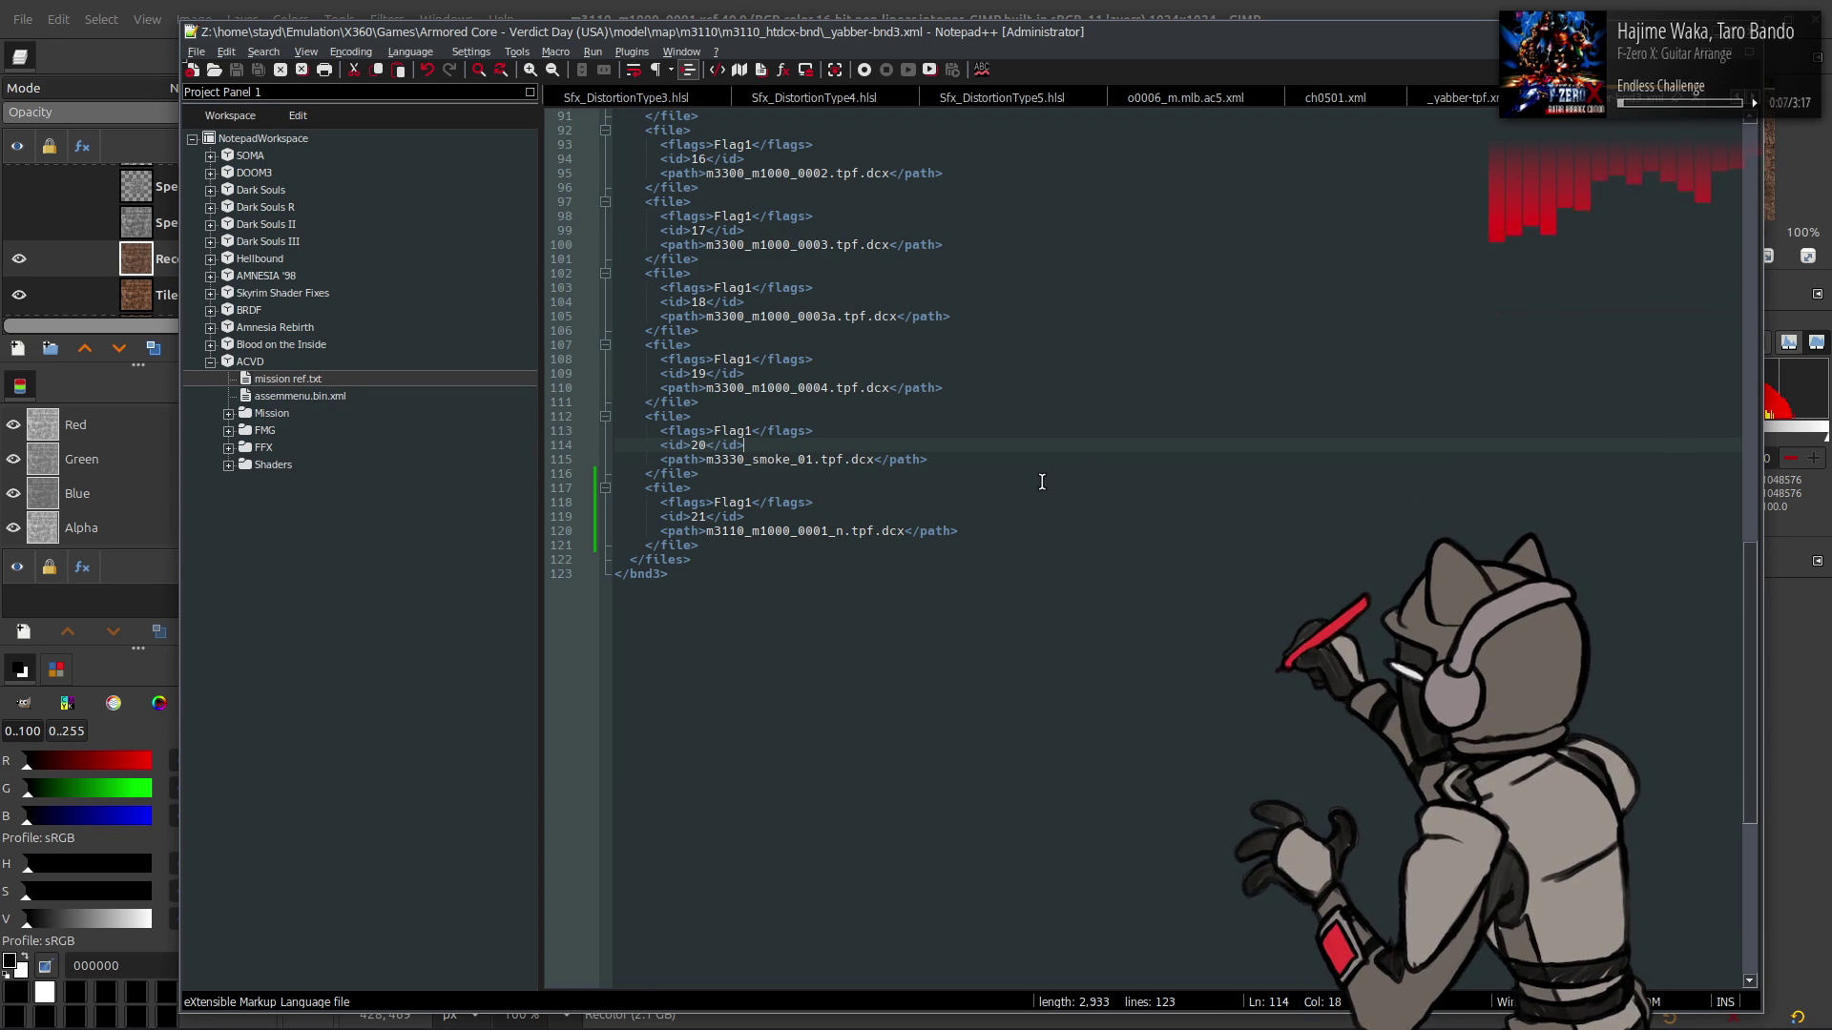
# - Save the GIMP texture project with Ctrl+S, then return to the XML in Notepad++
pyautogui.click(979, 487)
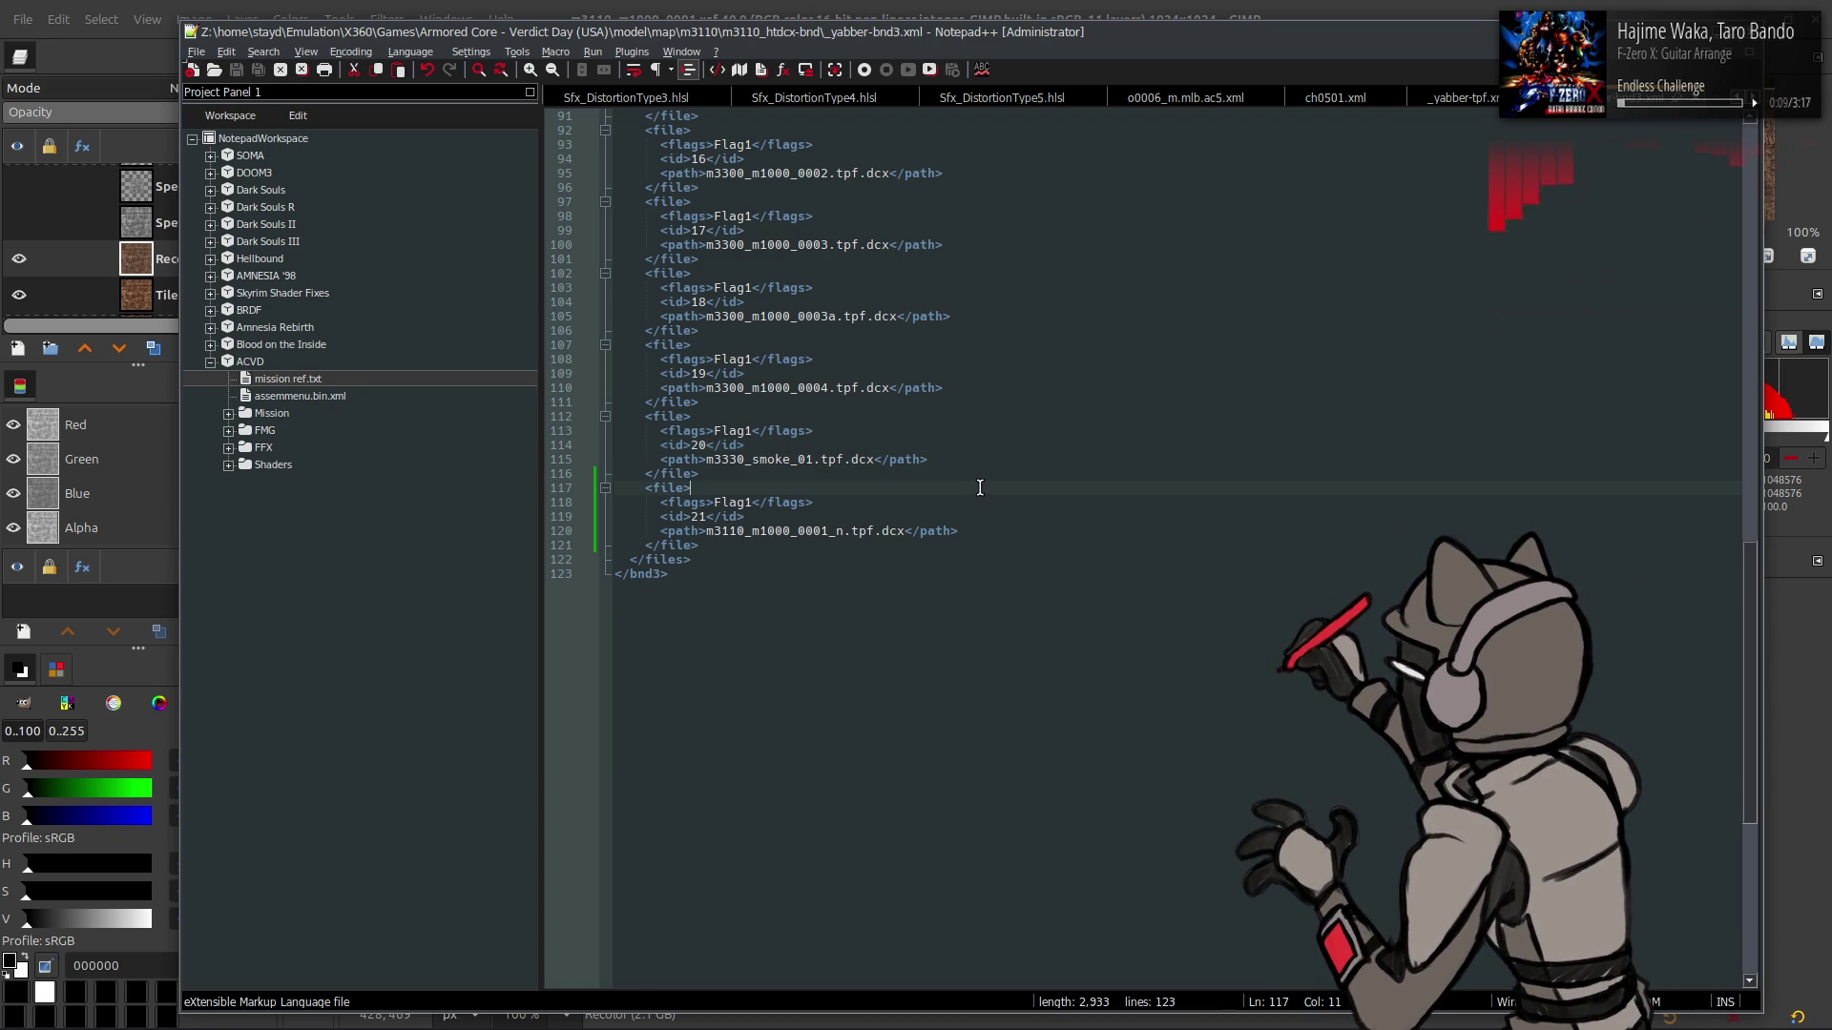
pyautogui.hotkey('alt', 'Tab')
pyautogui.hotkey('ctrl', 's')
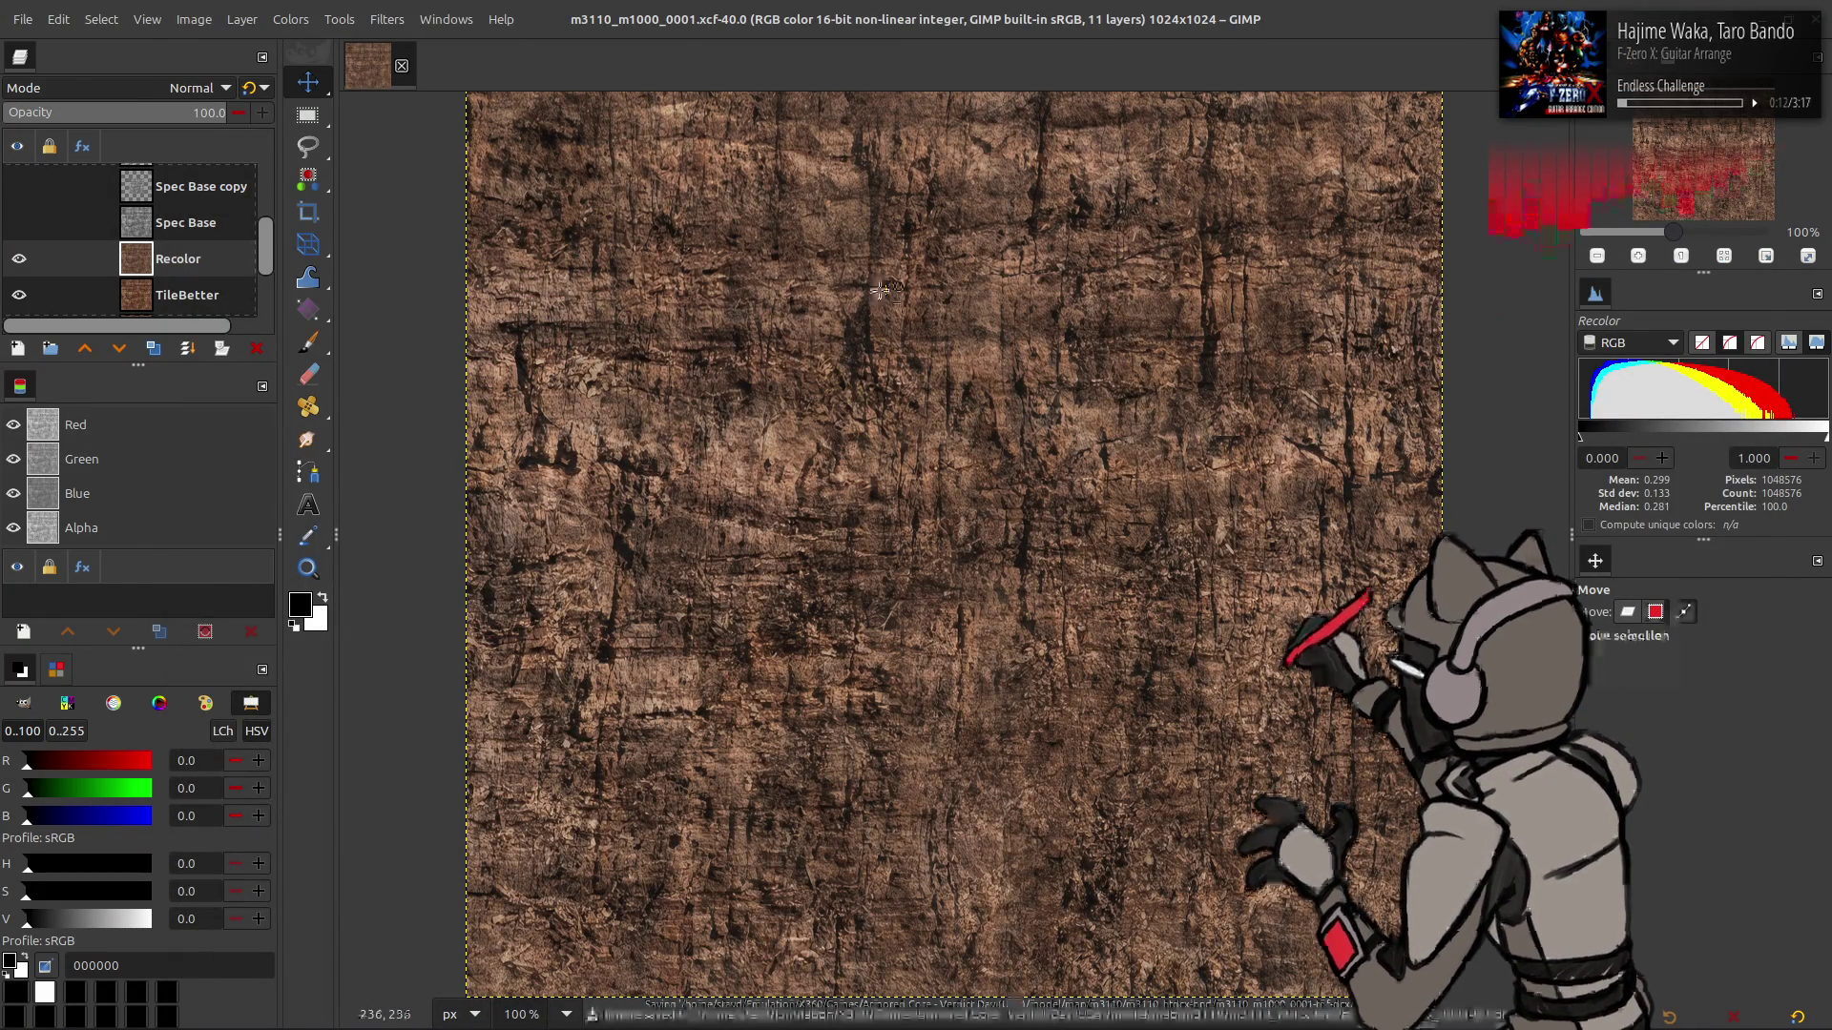
pyautogui.hotkey('alt', 'Tab')
# - Bring the m3110_htdcx-bnd folder window in front of the XML
pyautogui.click(881, 291)
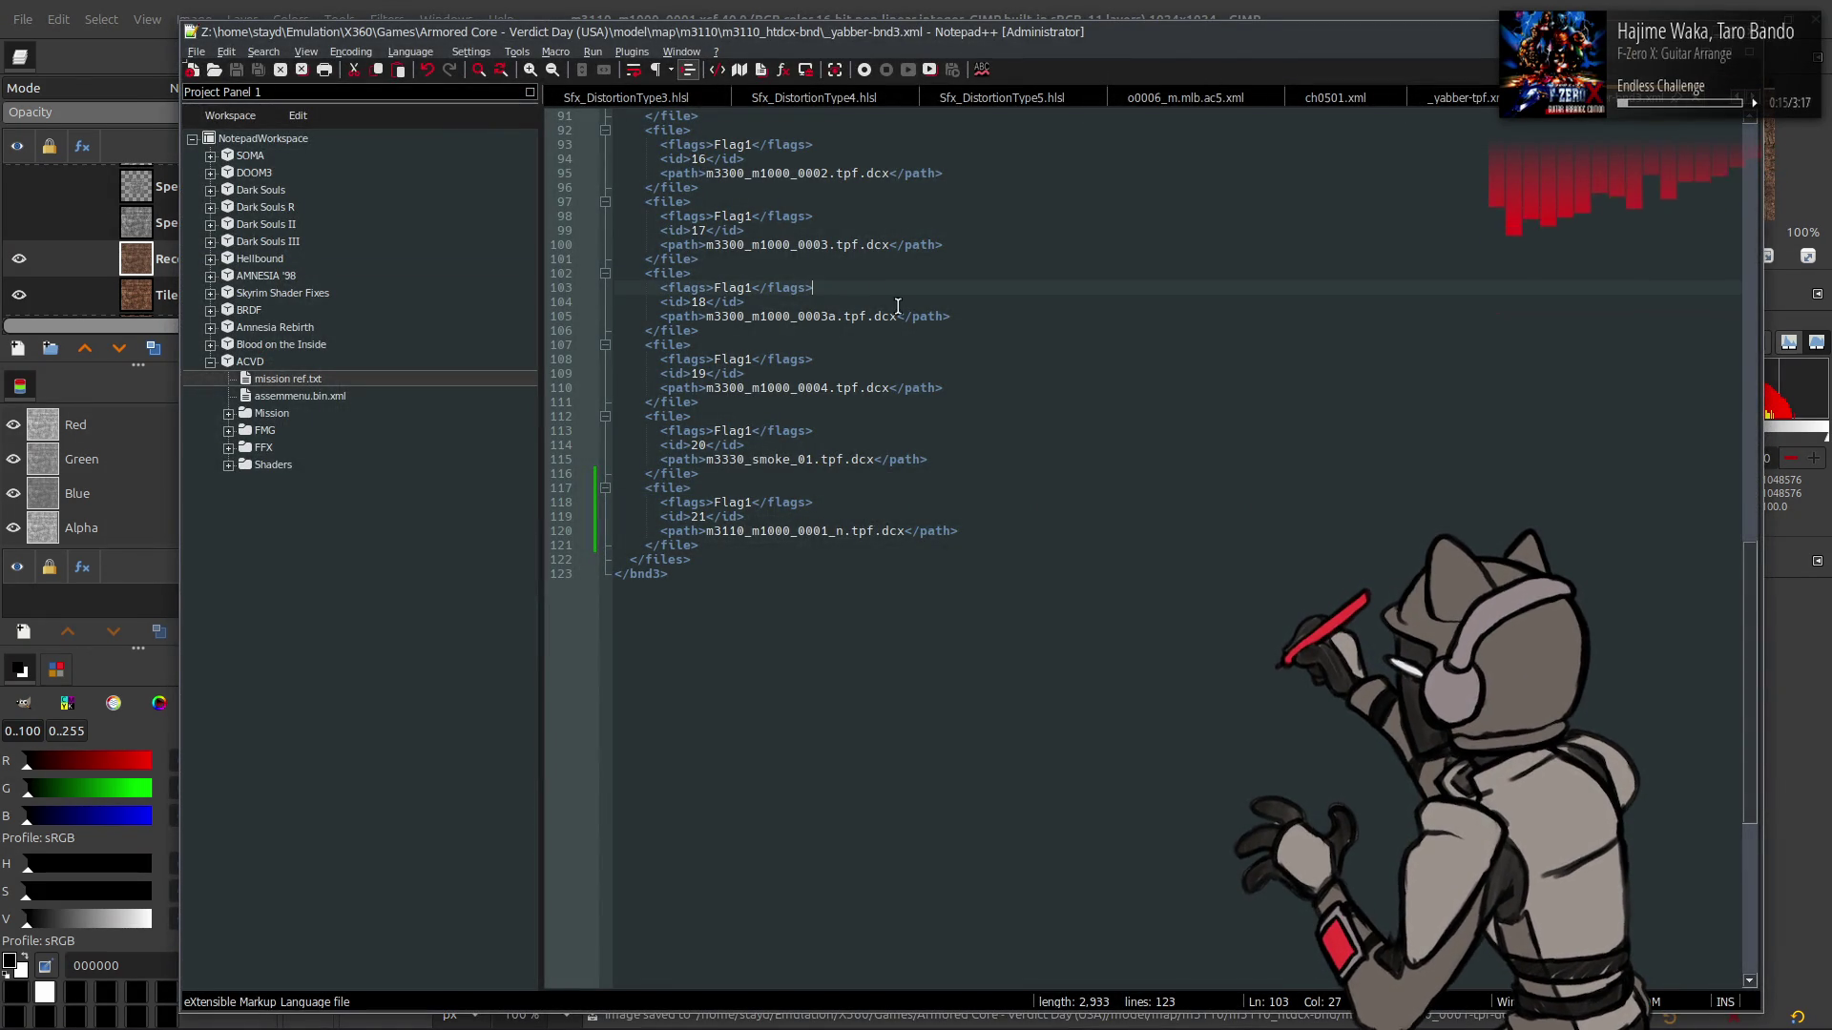
pyautogui.hotkey('alt', 'Tab')
pyautogui.press('Tab')
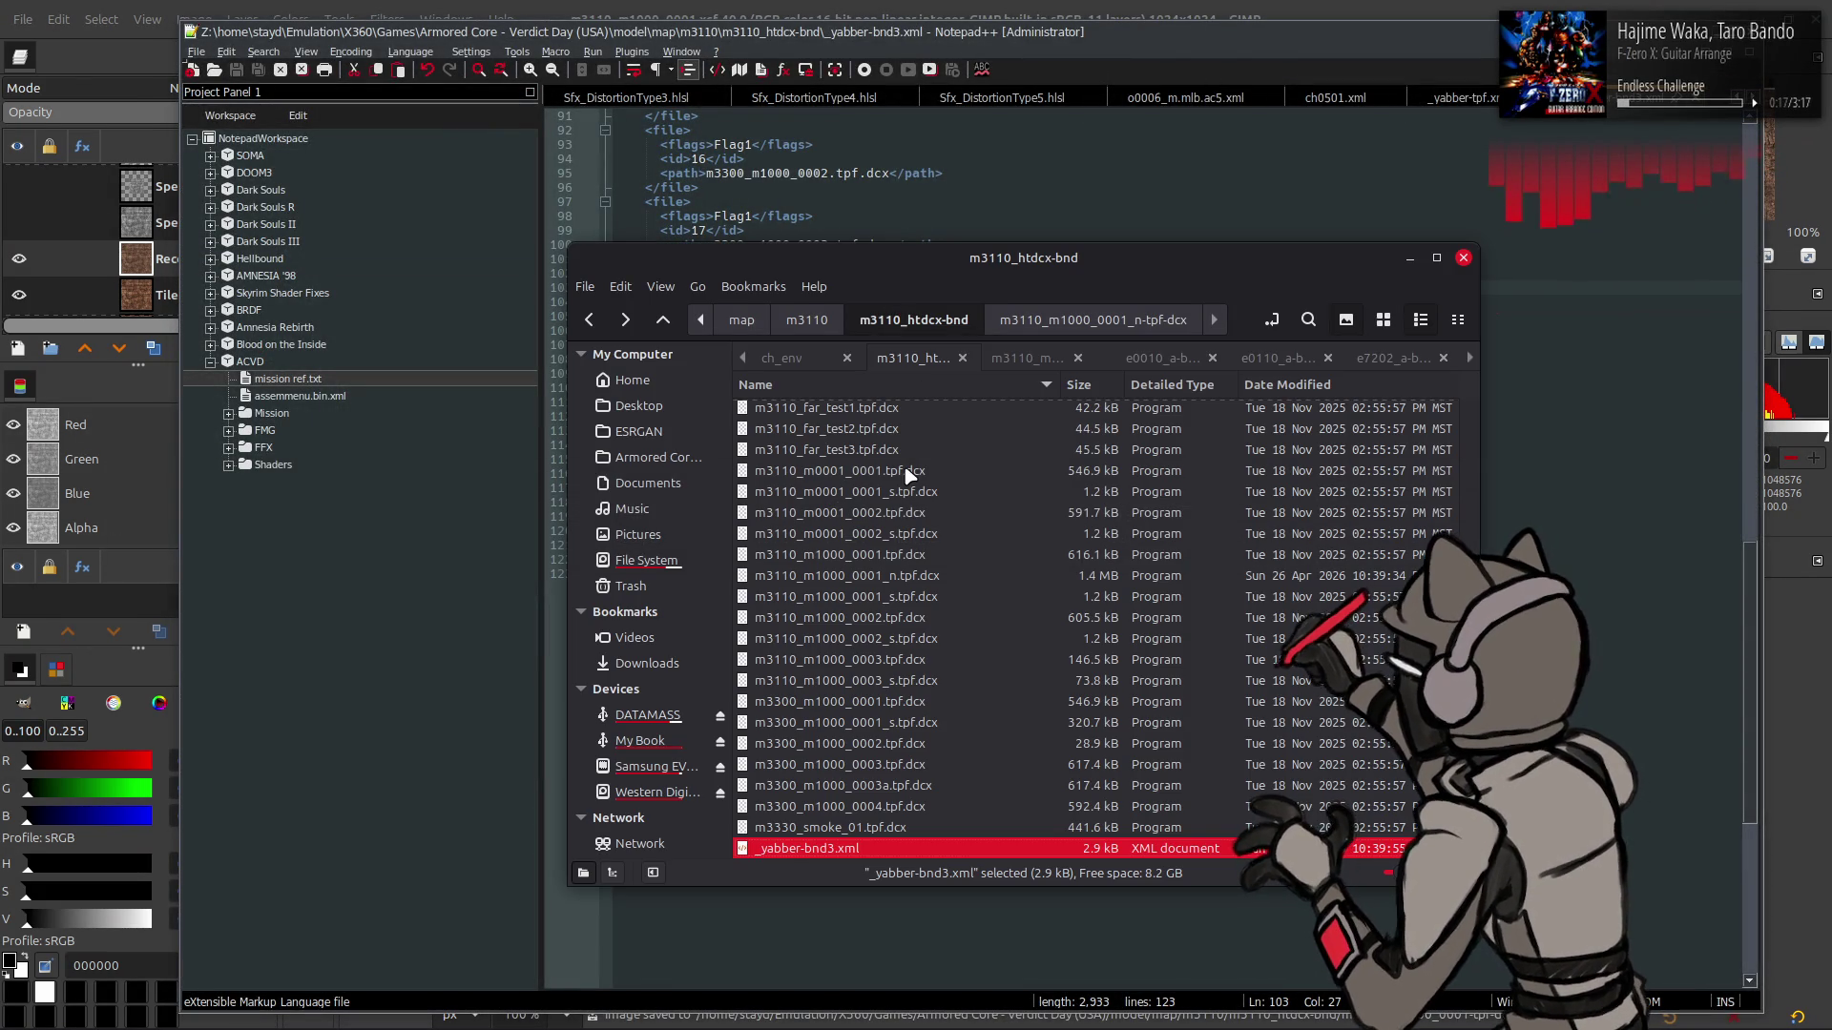
# - Repack the m3110_m1000_0001_n-tpf-dcx folder with YabberExtended, then return to Notepad++
pyautogui.scroll(8, 926, 477)
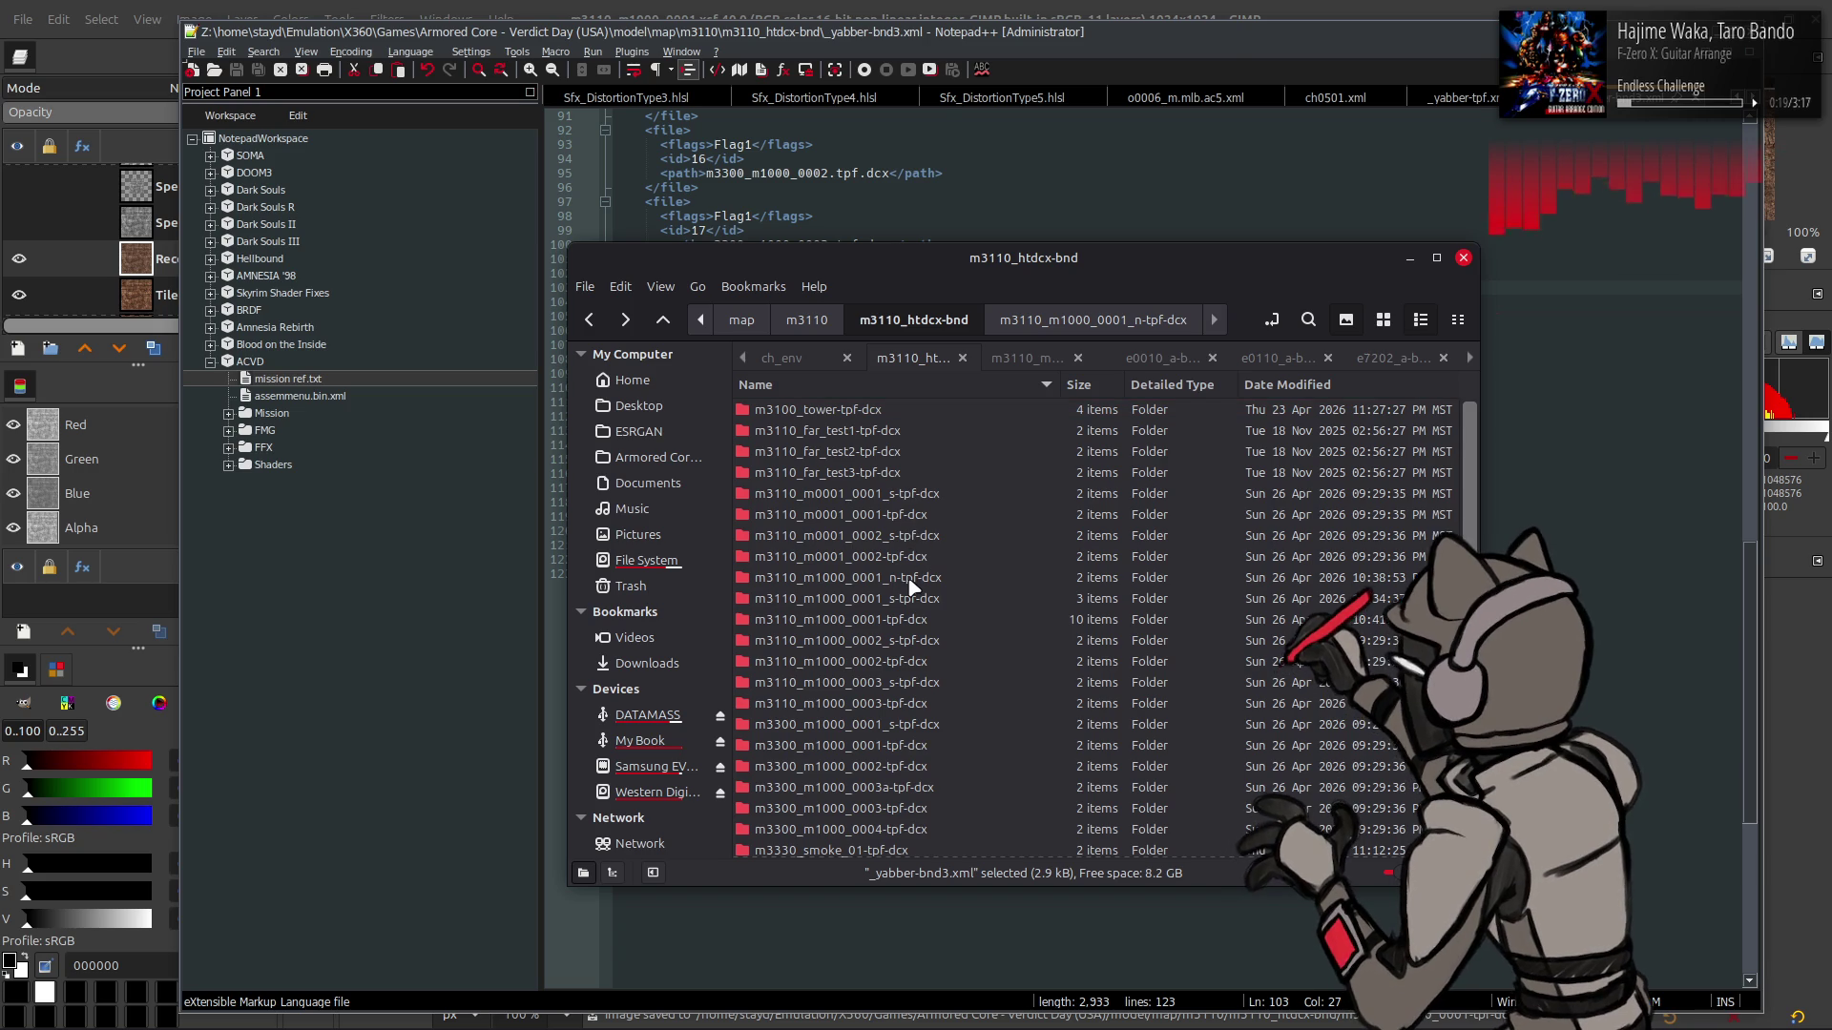
pyautogui.rightClick(914, 578)
pyautogui.moveTo(1118, 164)
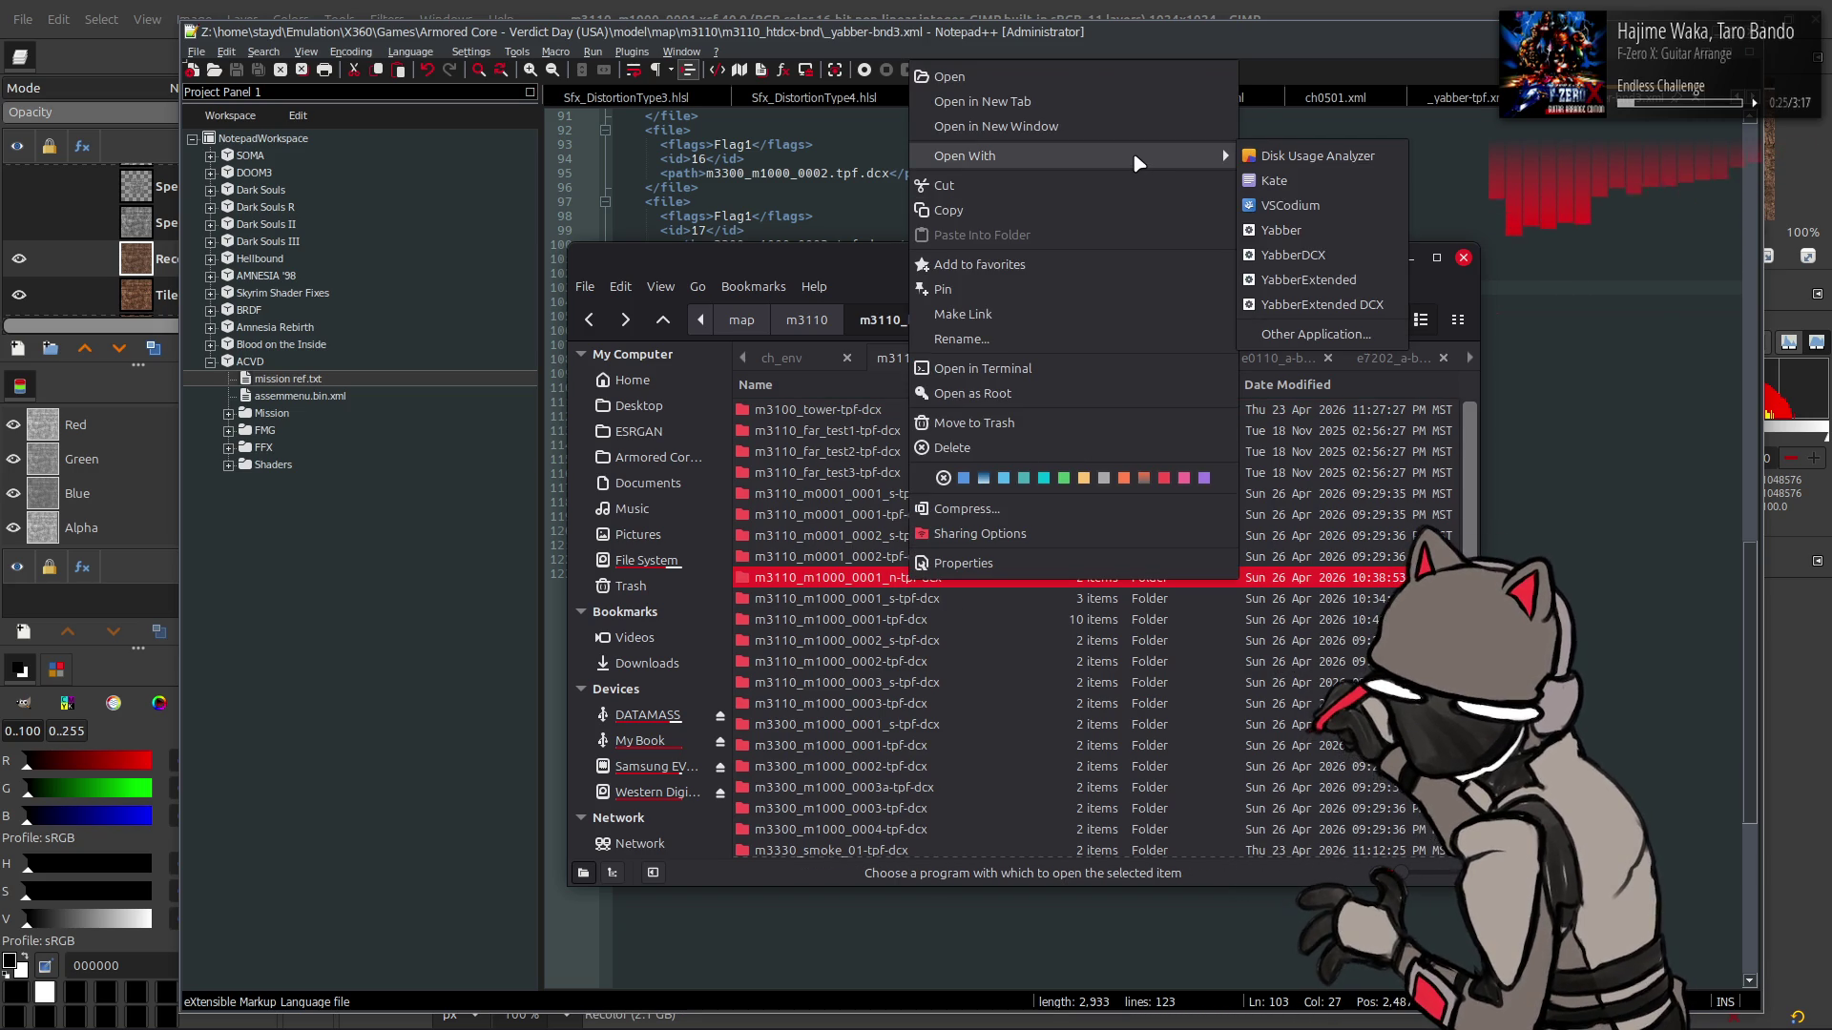
pyautogui.click(1328, 280)
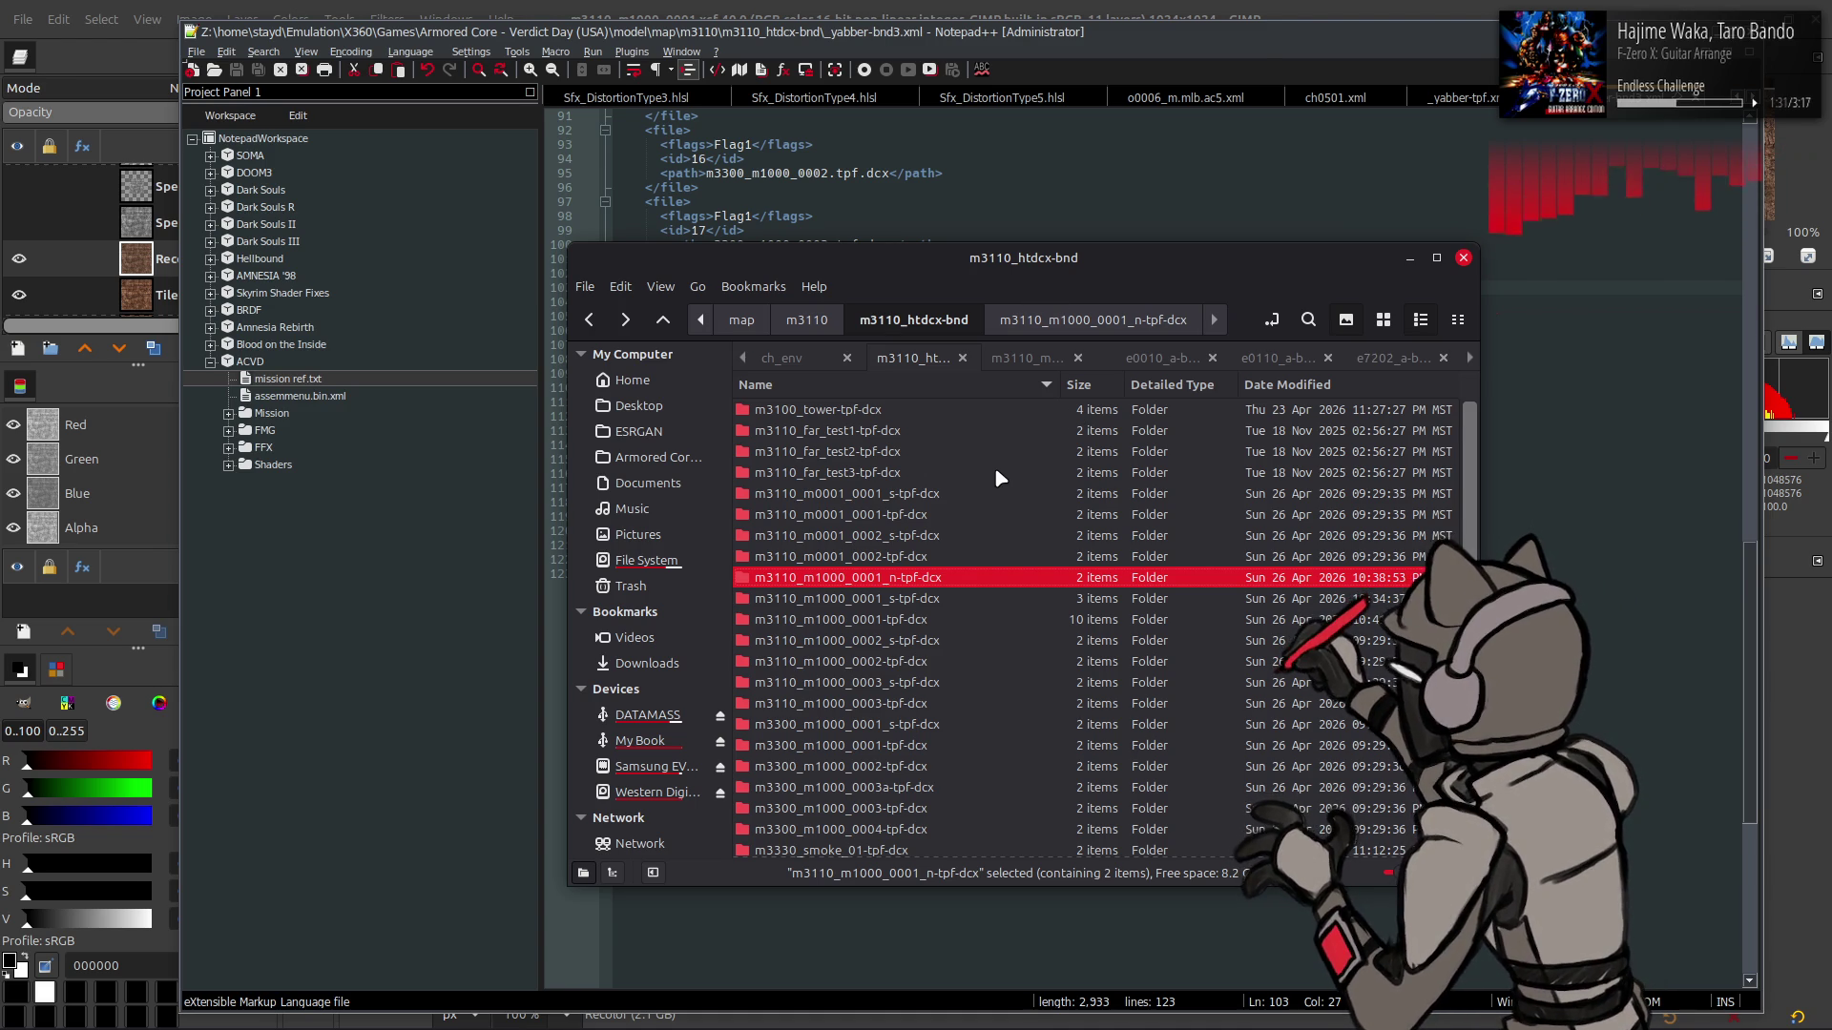
pyautogui.click(1267, 36)
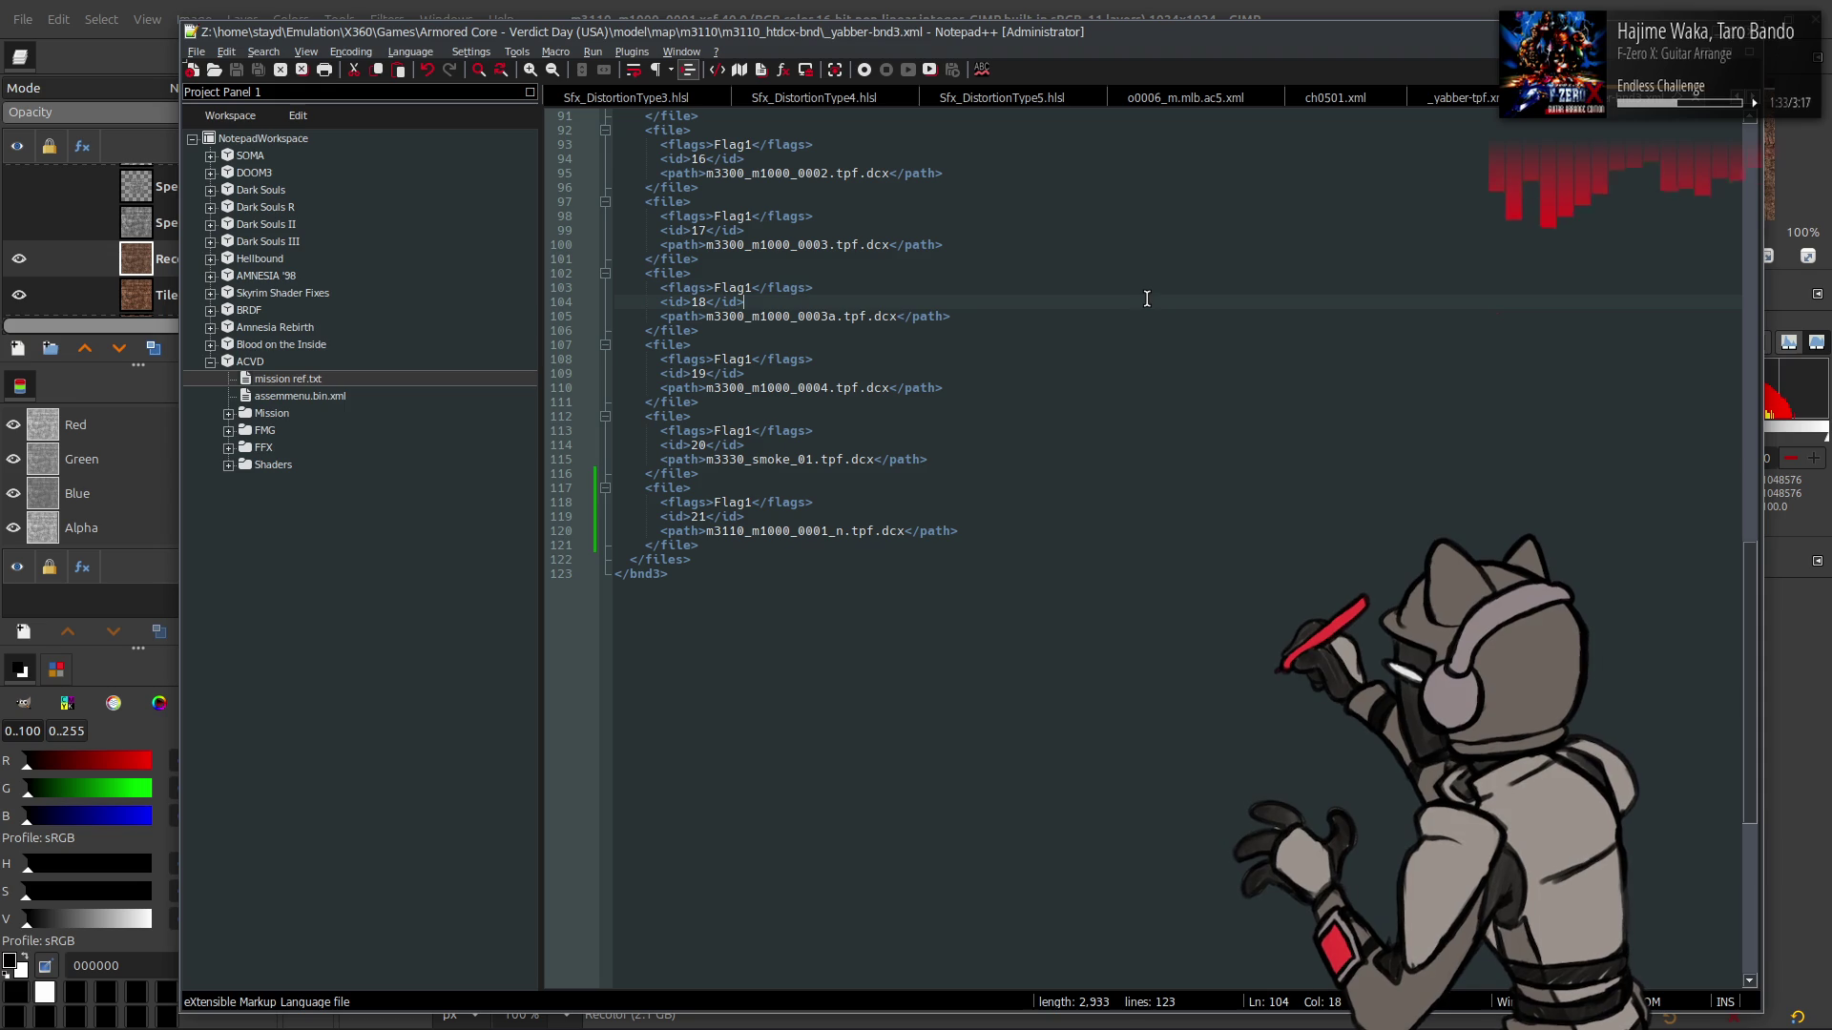
# - Bring GIMP, showing the m3110_m1000_0001 texture project, in front of Notepad++
pyautogui.click(1285, 10)
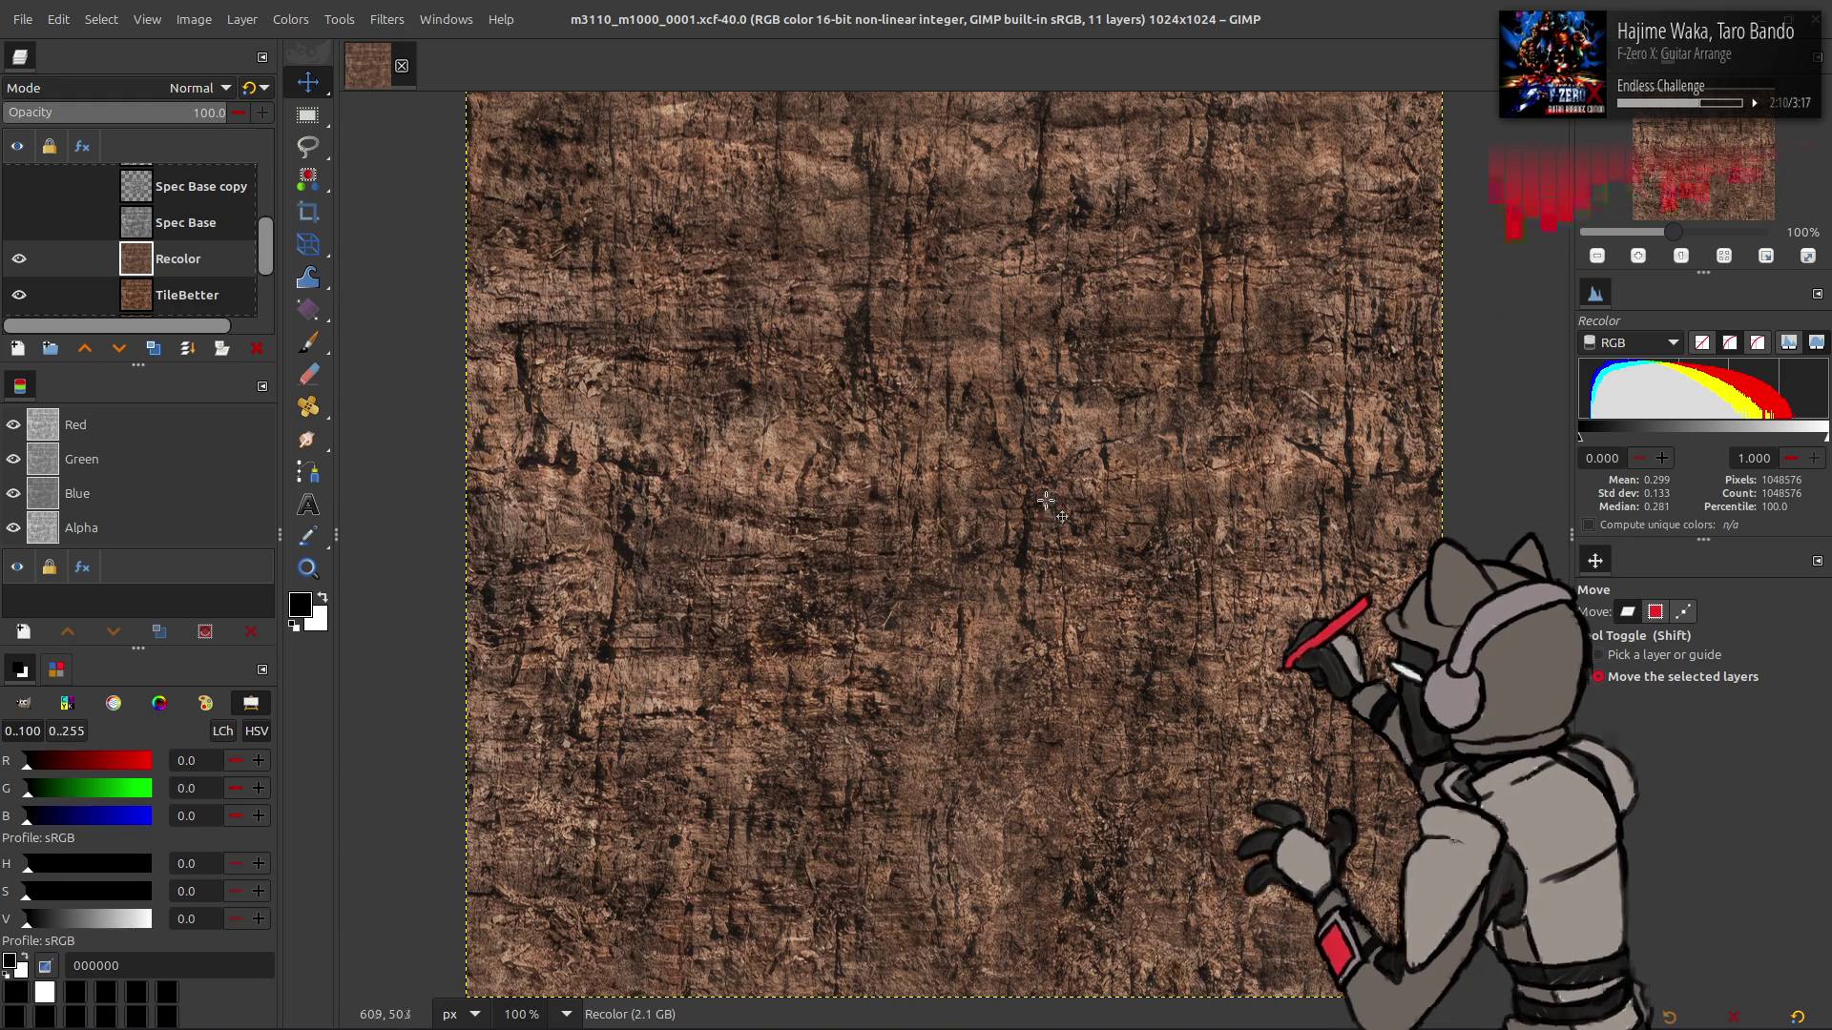
# - Save and close the rock texture image, then switch to the m3110_htdcx-bnd folder window
pyautogui.hotkey('ctrl', 's')
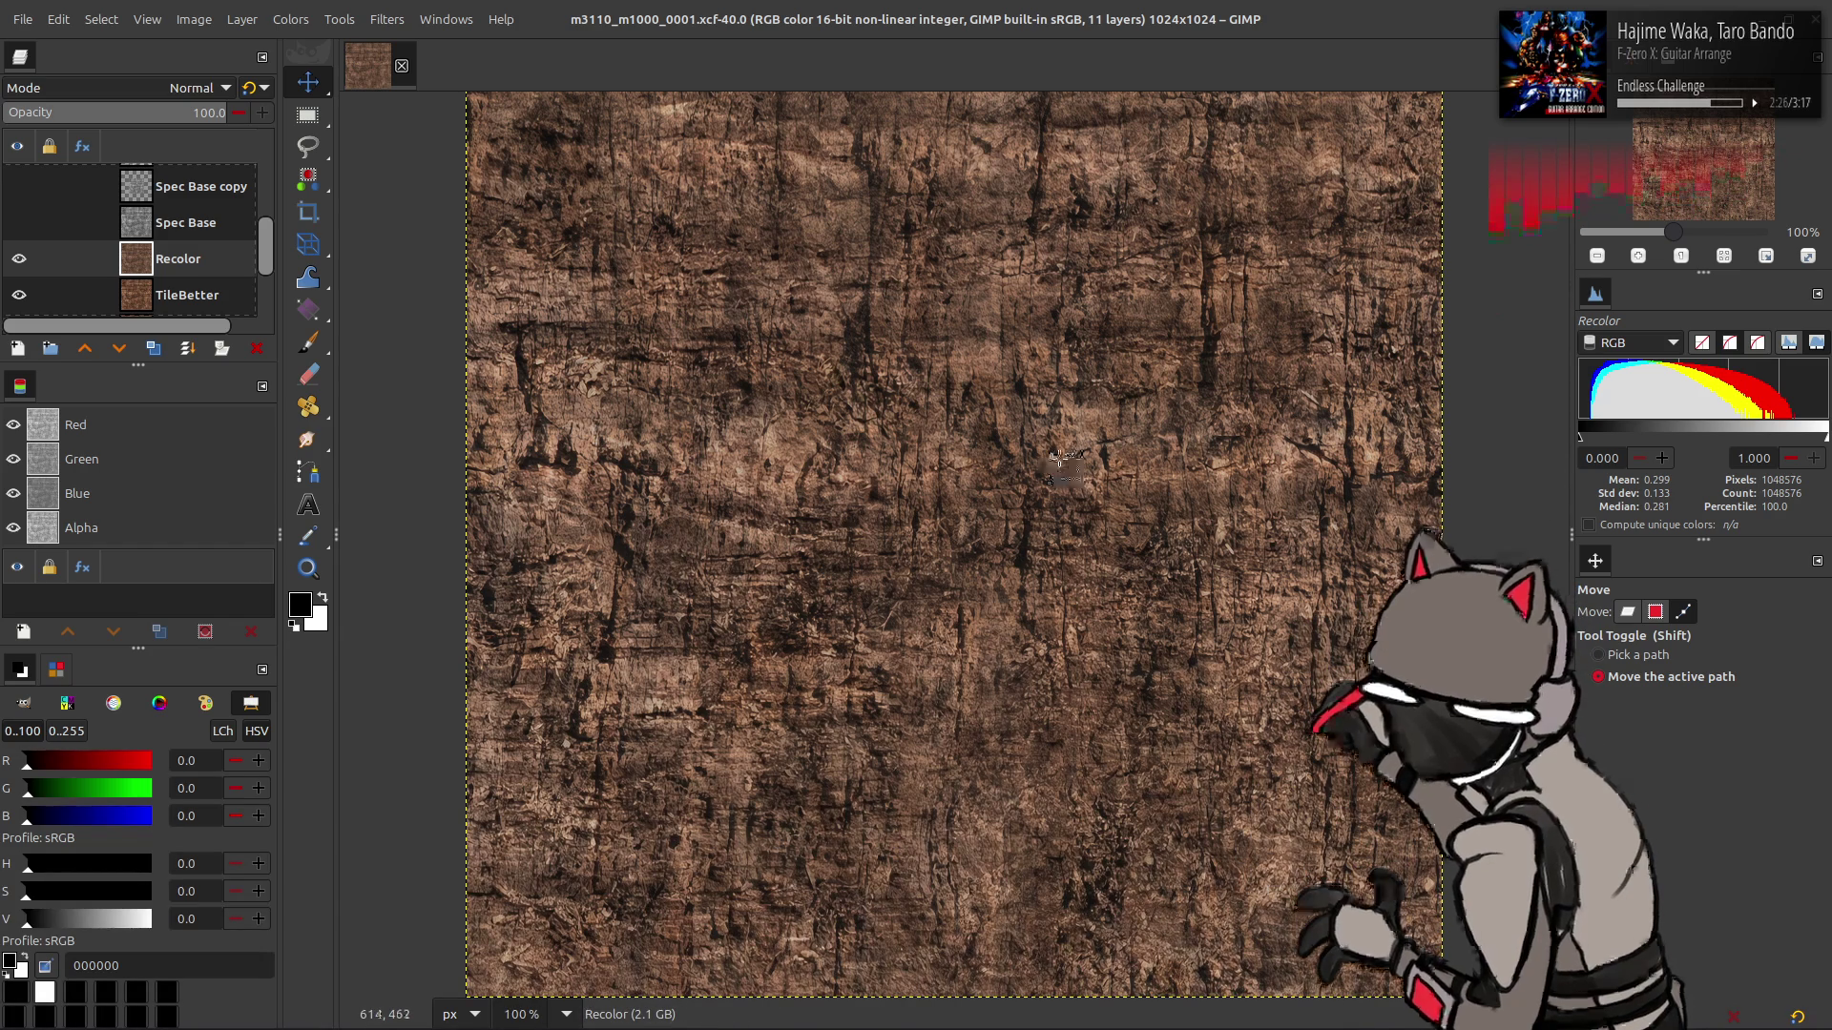
pyautogui.hotkey('shift', 'm')
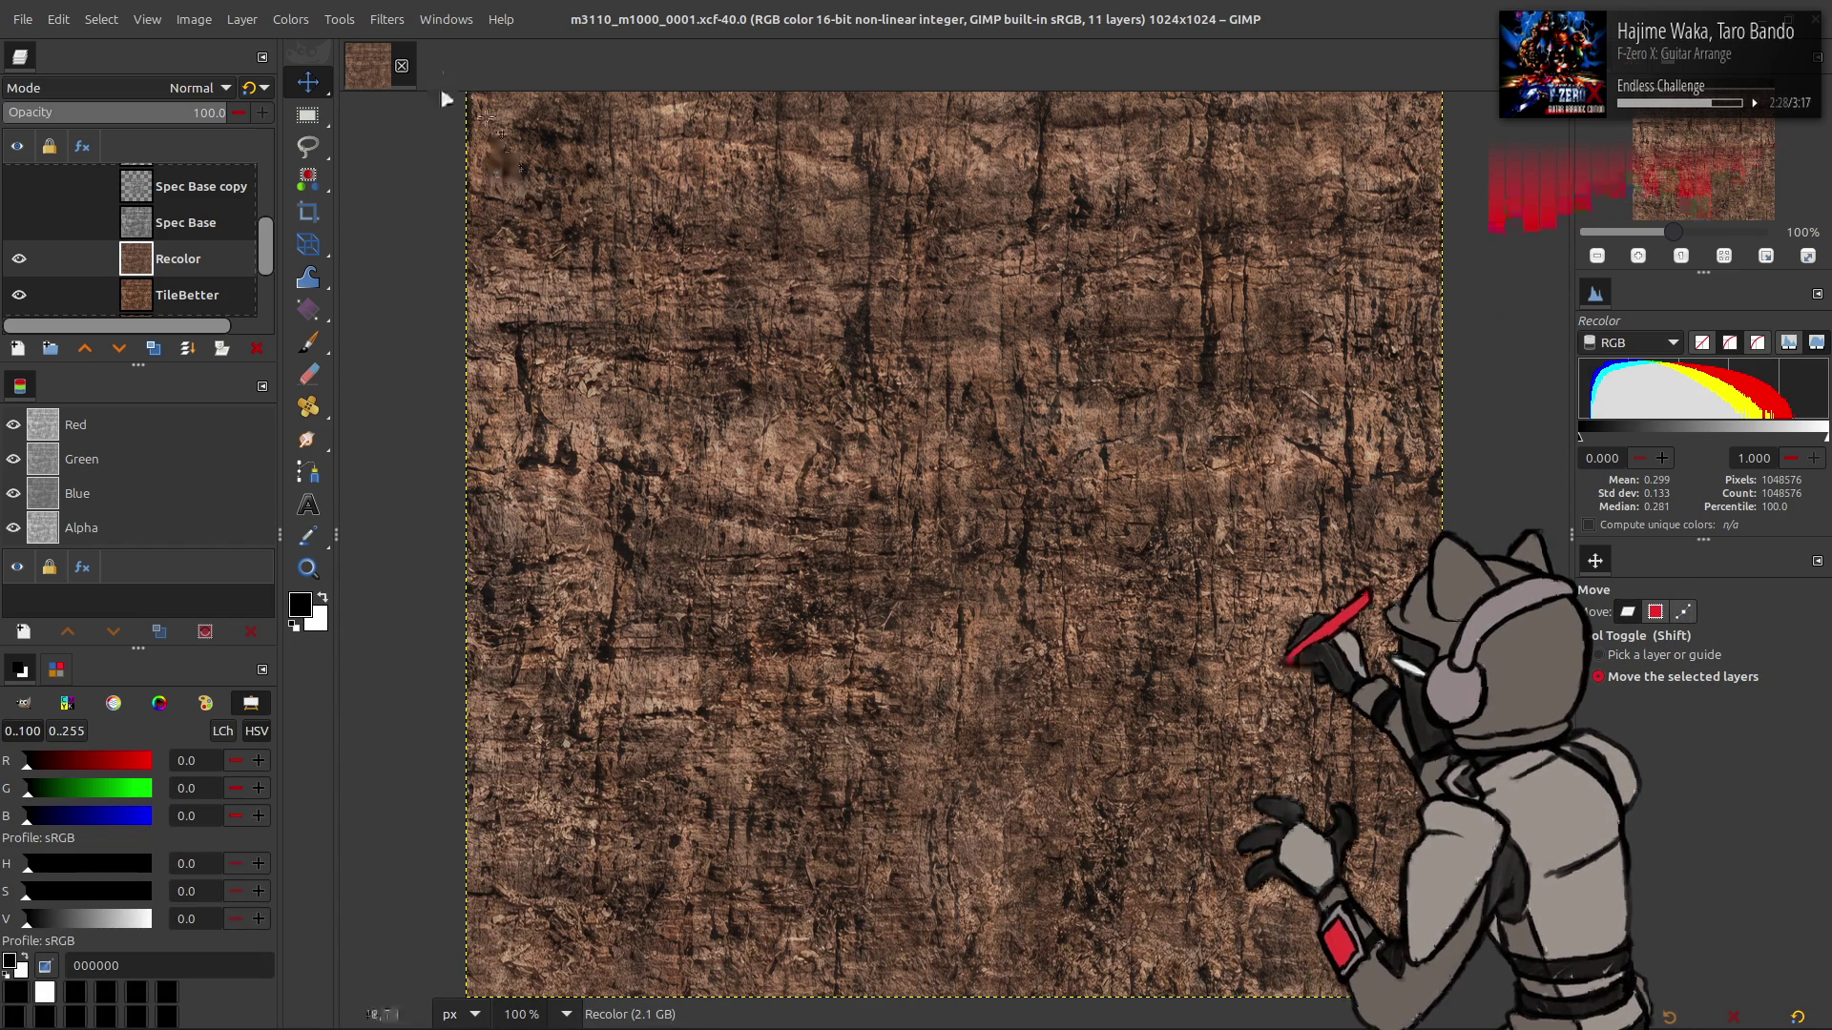
pyautogui.click(401, 65)
pyautogui.hotkey('alt', 'Tab')
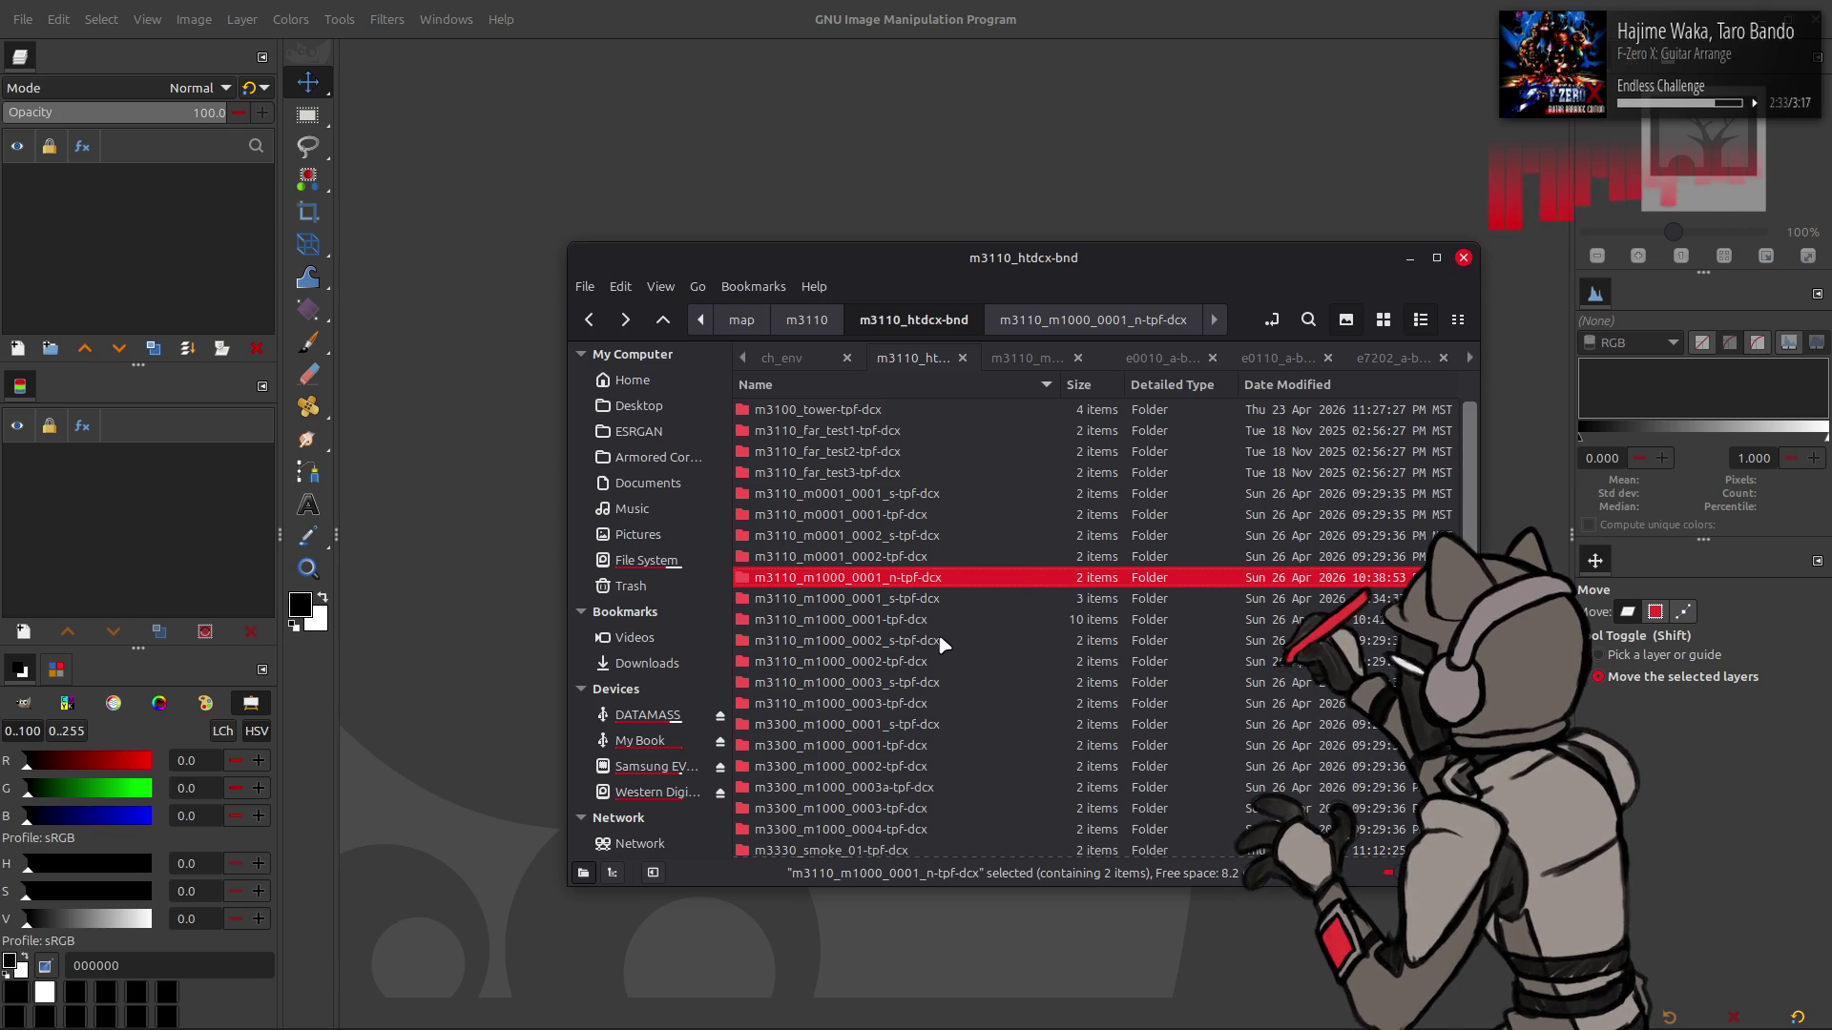
# - Try opening m3110_m1000_0002.dds, cancel the DDS import, and go back up to m3110_htdcx-bnd
pyautogui.doubleClick(945, 661)
pyautogui.click(798, 419)
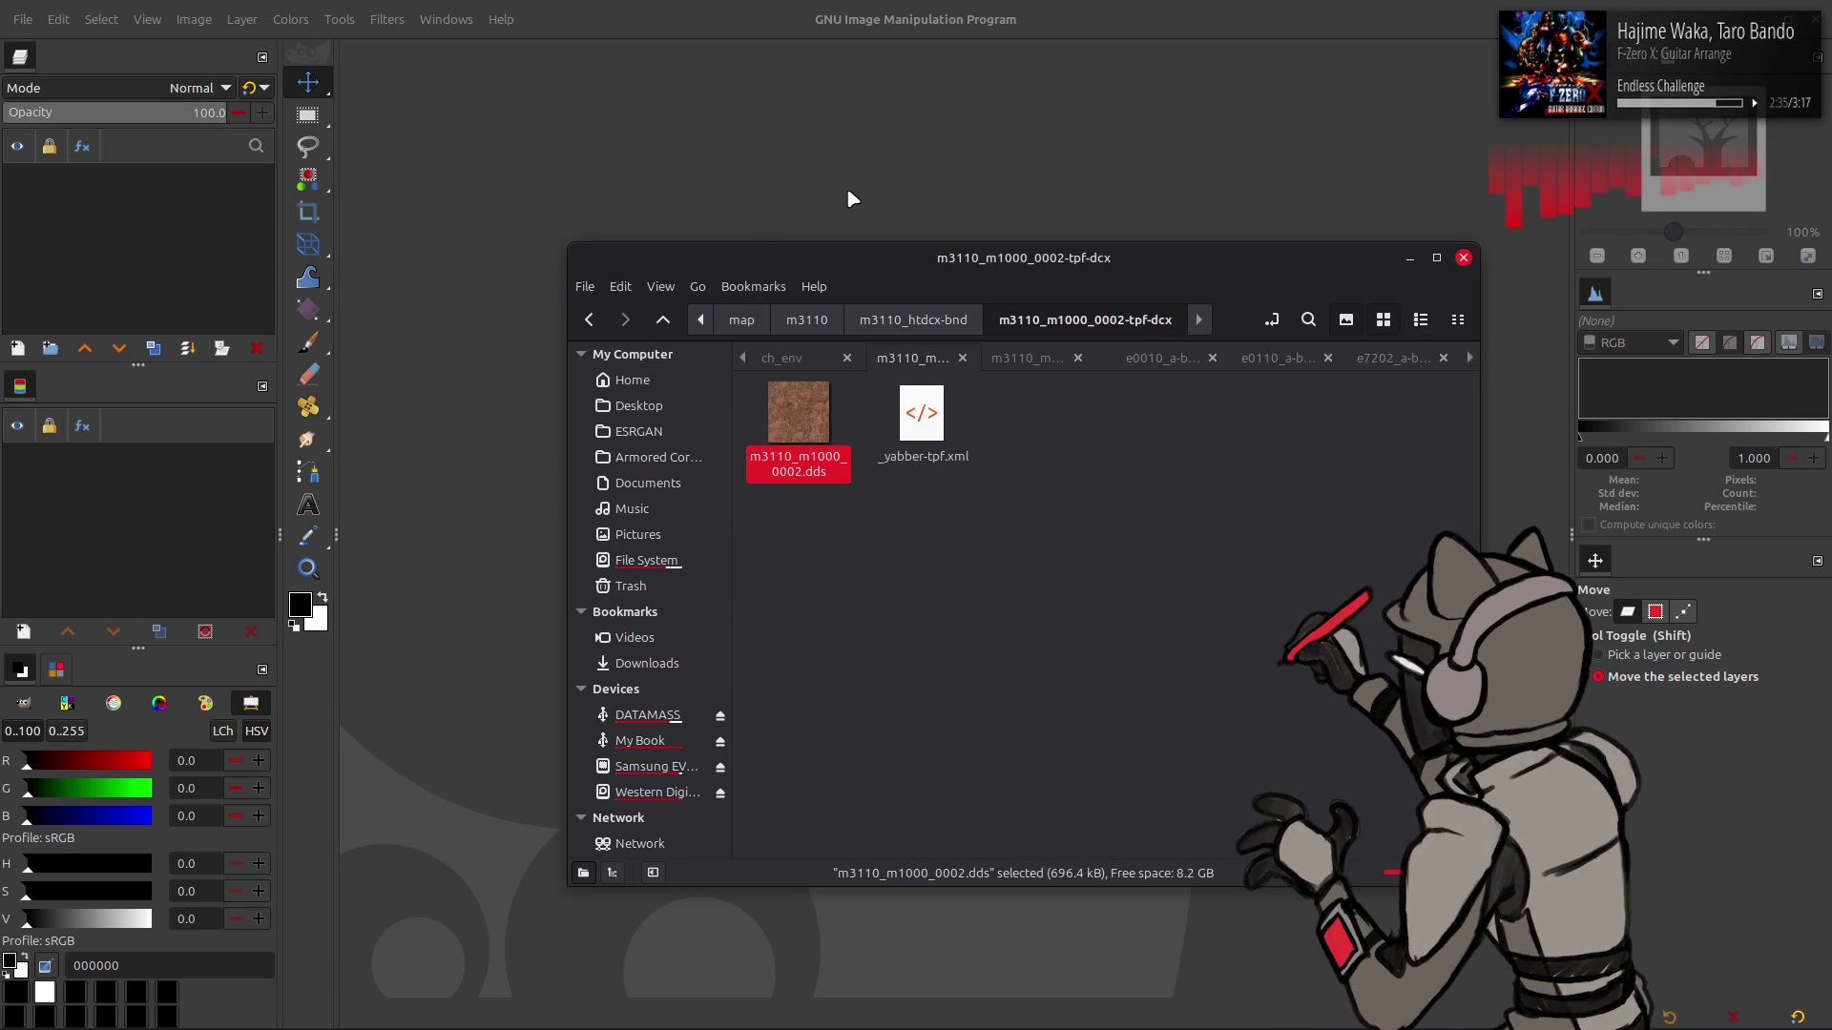
pyautogui.click(959, 581)
pyautogui.hotkey('alt', 'Tab')
pyautogui.hotkey('ctrl', 'pagedown')
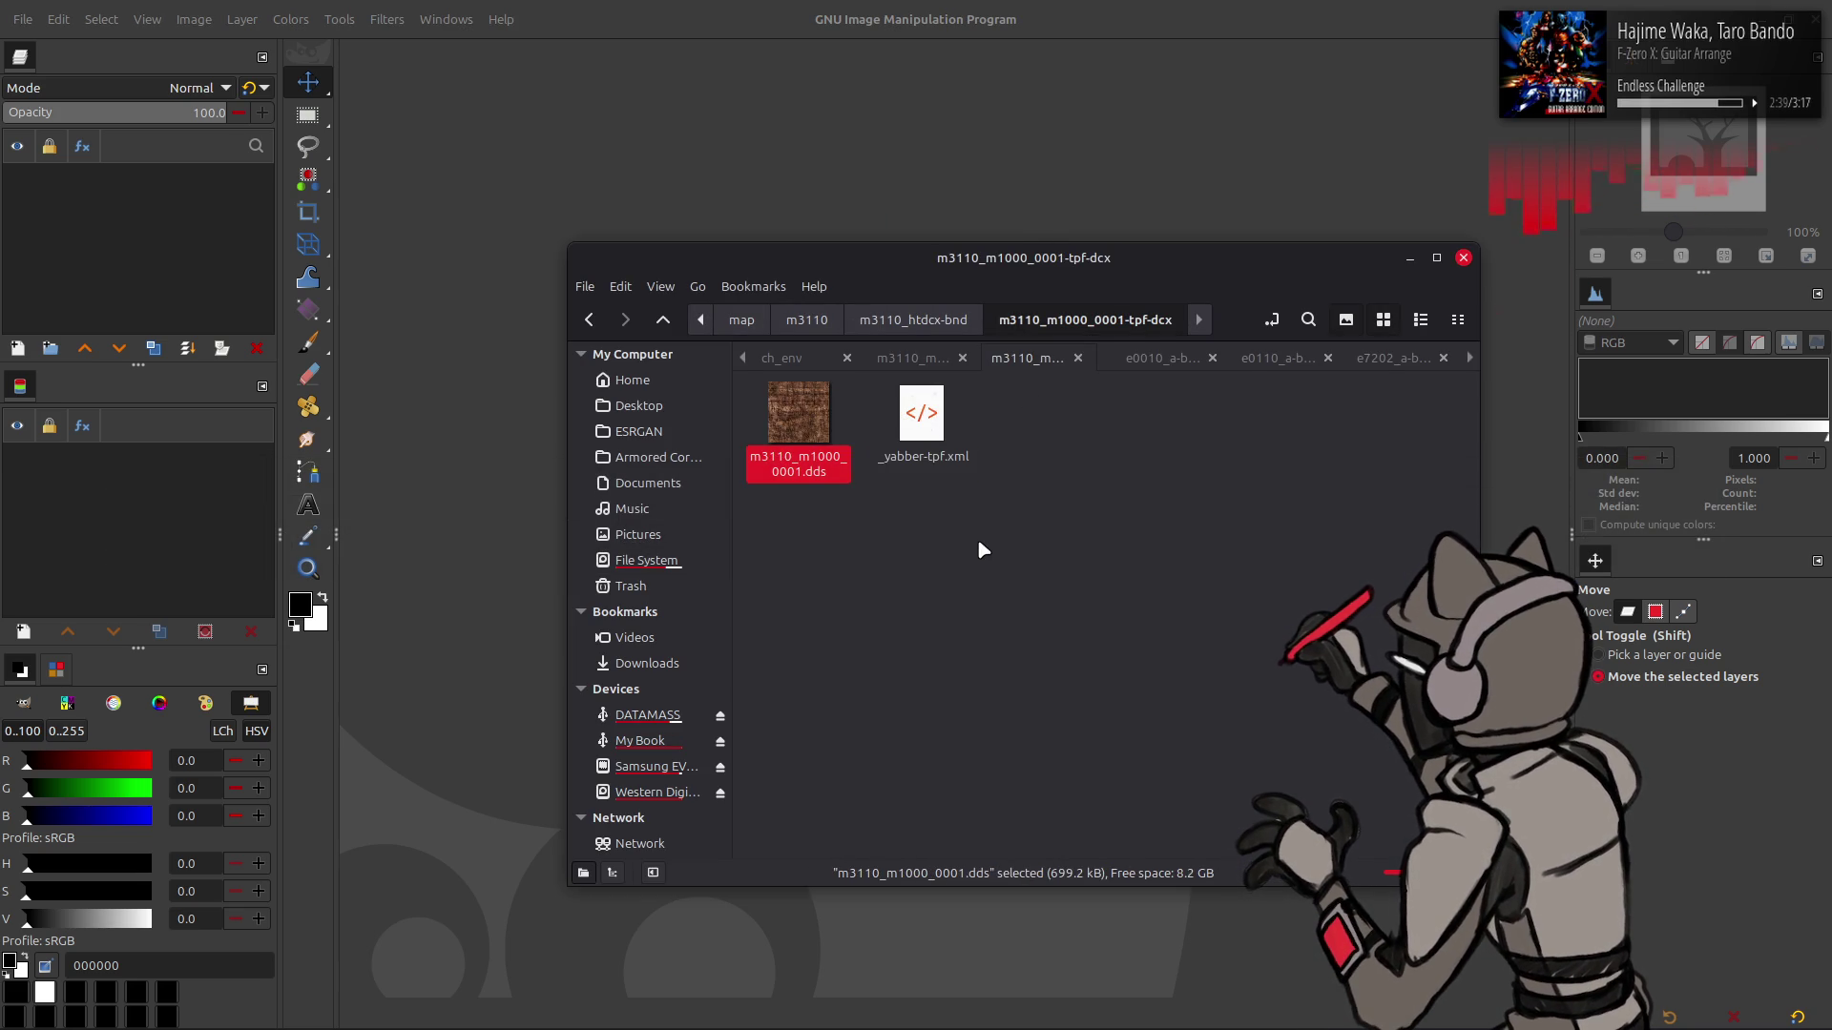
pyautogui.hotkey('alt', 'Up')
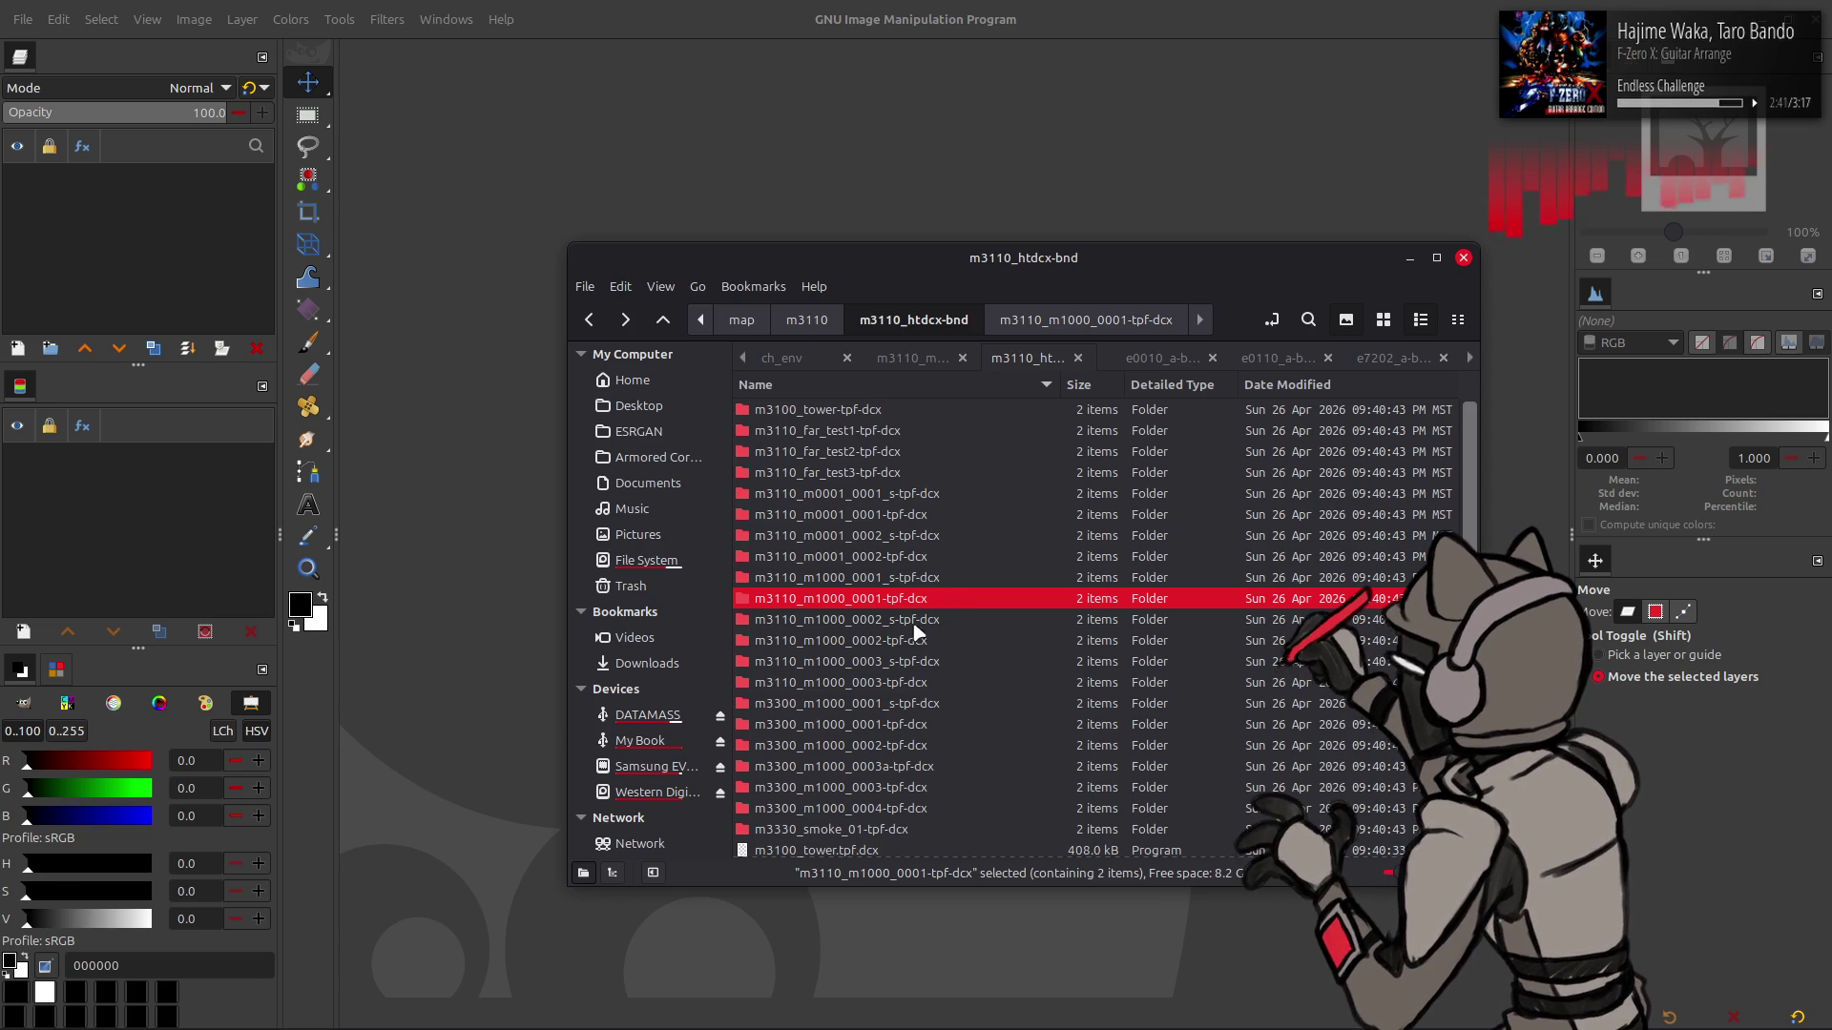
# - Paste the texture over m3110_m1000_0002.dds, choosing Replace, and open it in GIMP
pyautogui.doubleClick(902, 637)
pyautogui.click(811, 424)
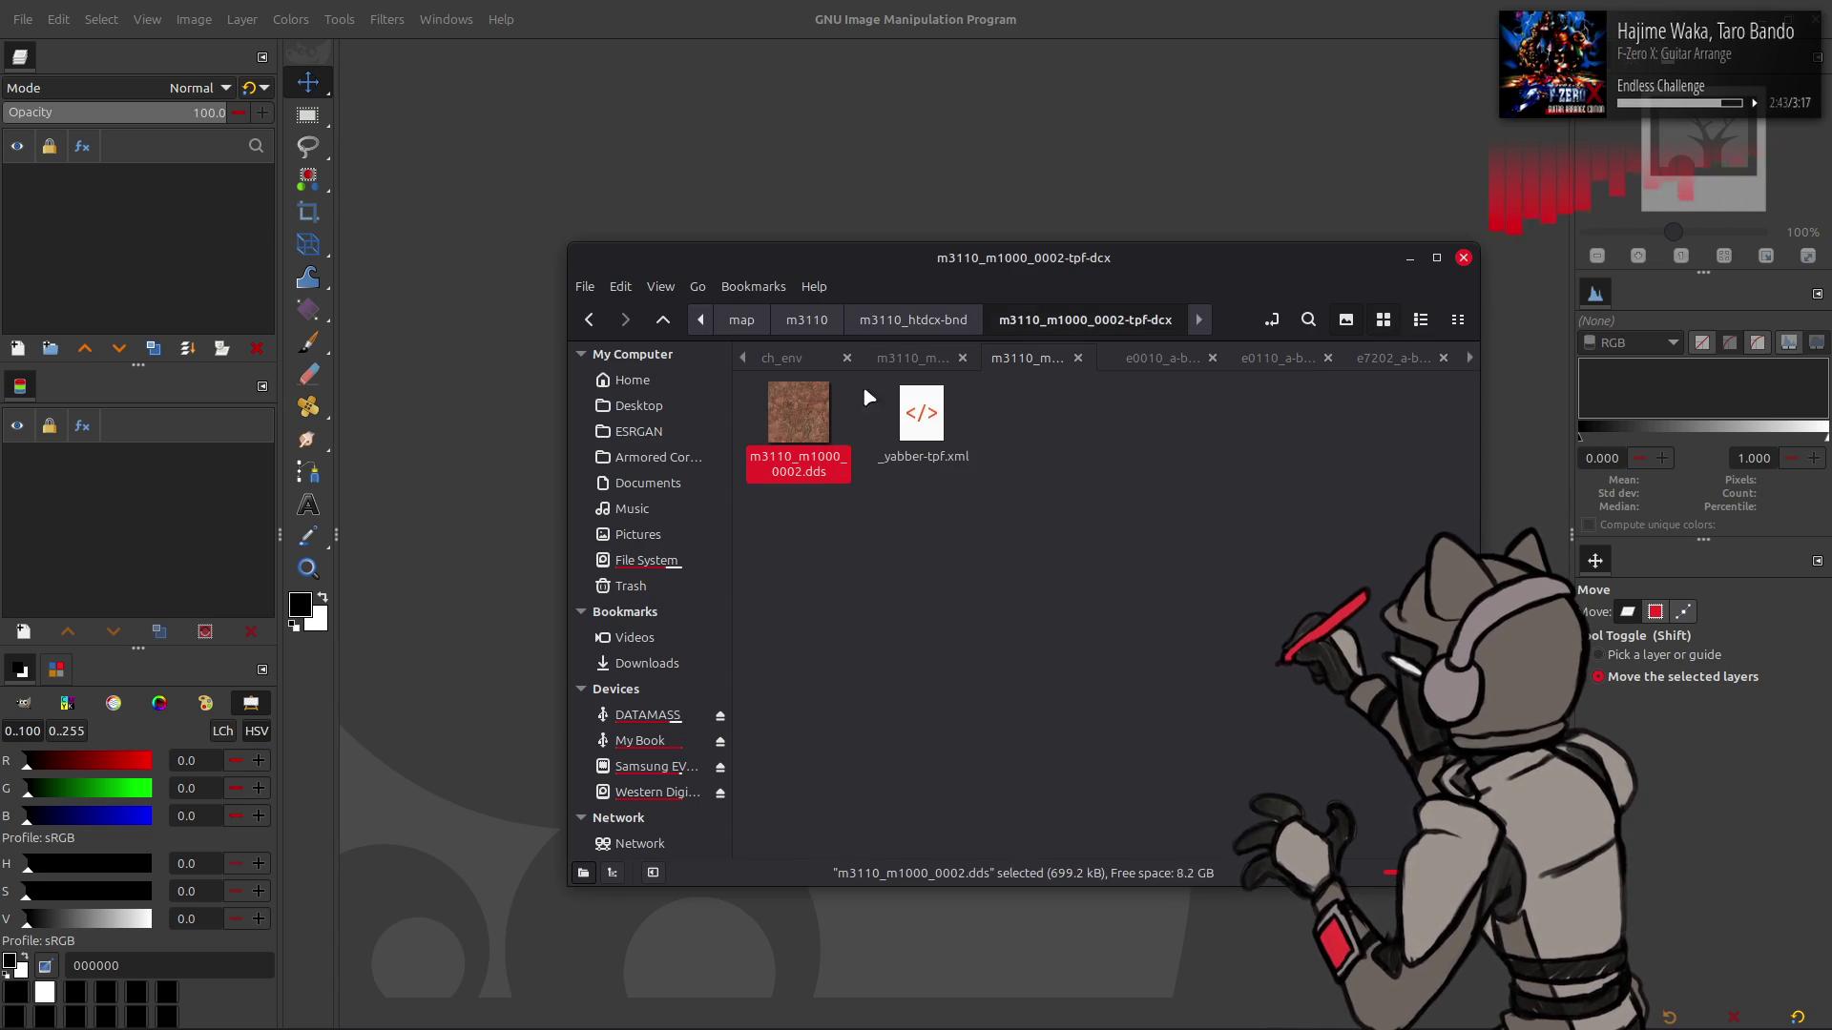
pyautogui.hotkey('ctrl', 'v')
pyautogui.click(1242, 906)
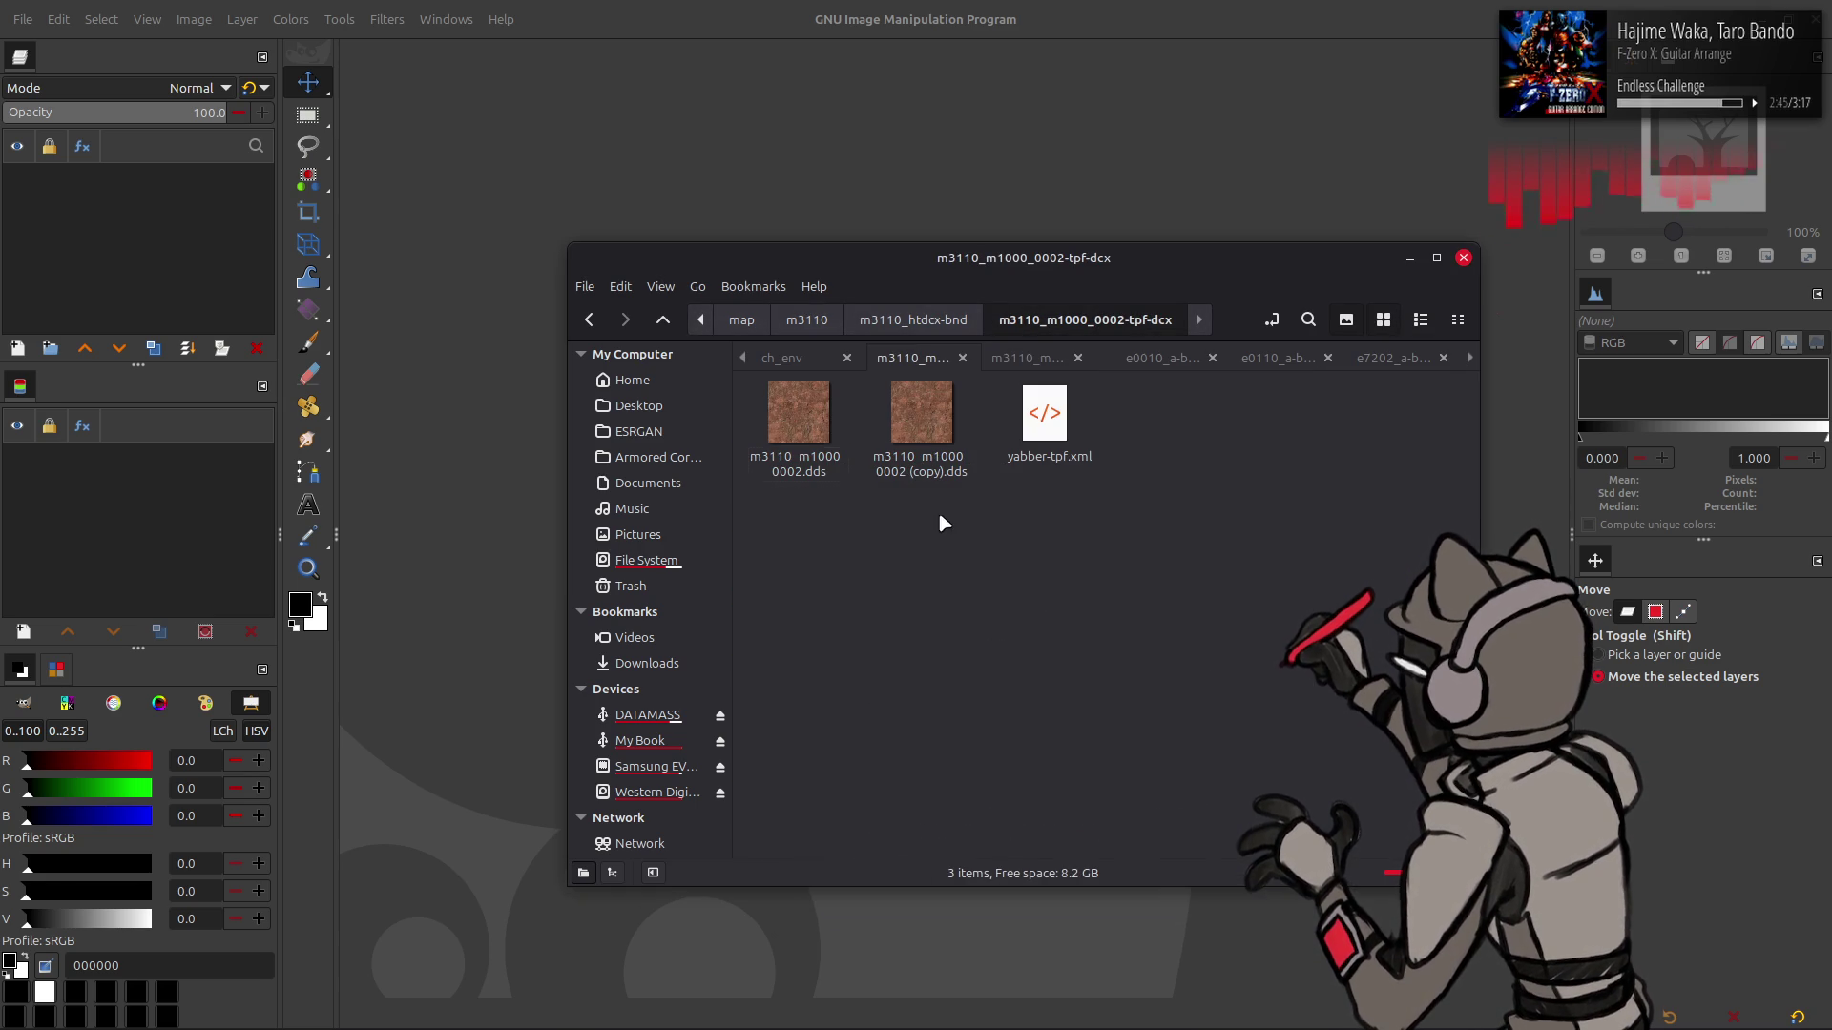
pyautogui.doubleClick(797, 420)
pyautogui.click(1040, 586)
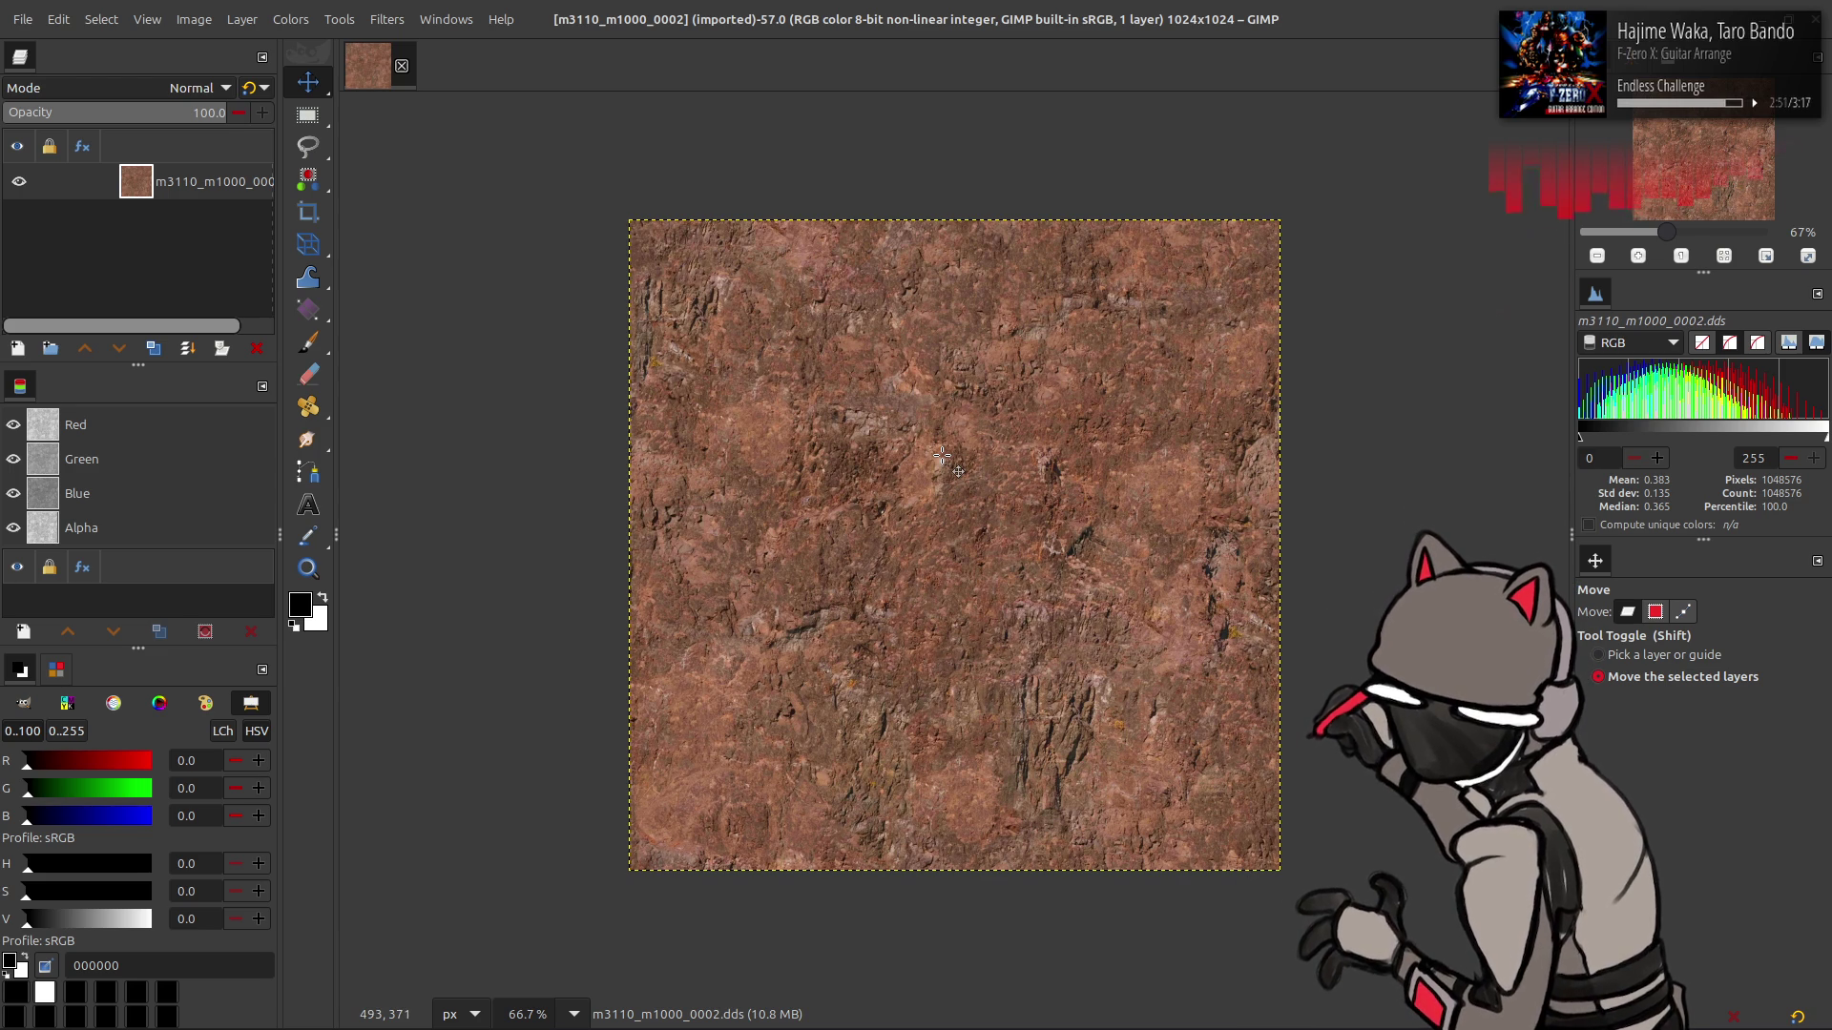
# - Inspect the texture at 200% and 100%, then rename its layer to m3110_m1000_0002 without .dds
pyautogui.press('2')
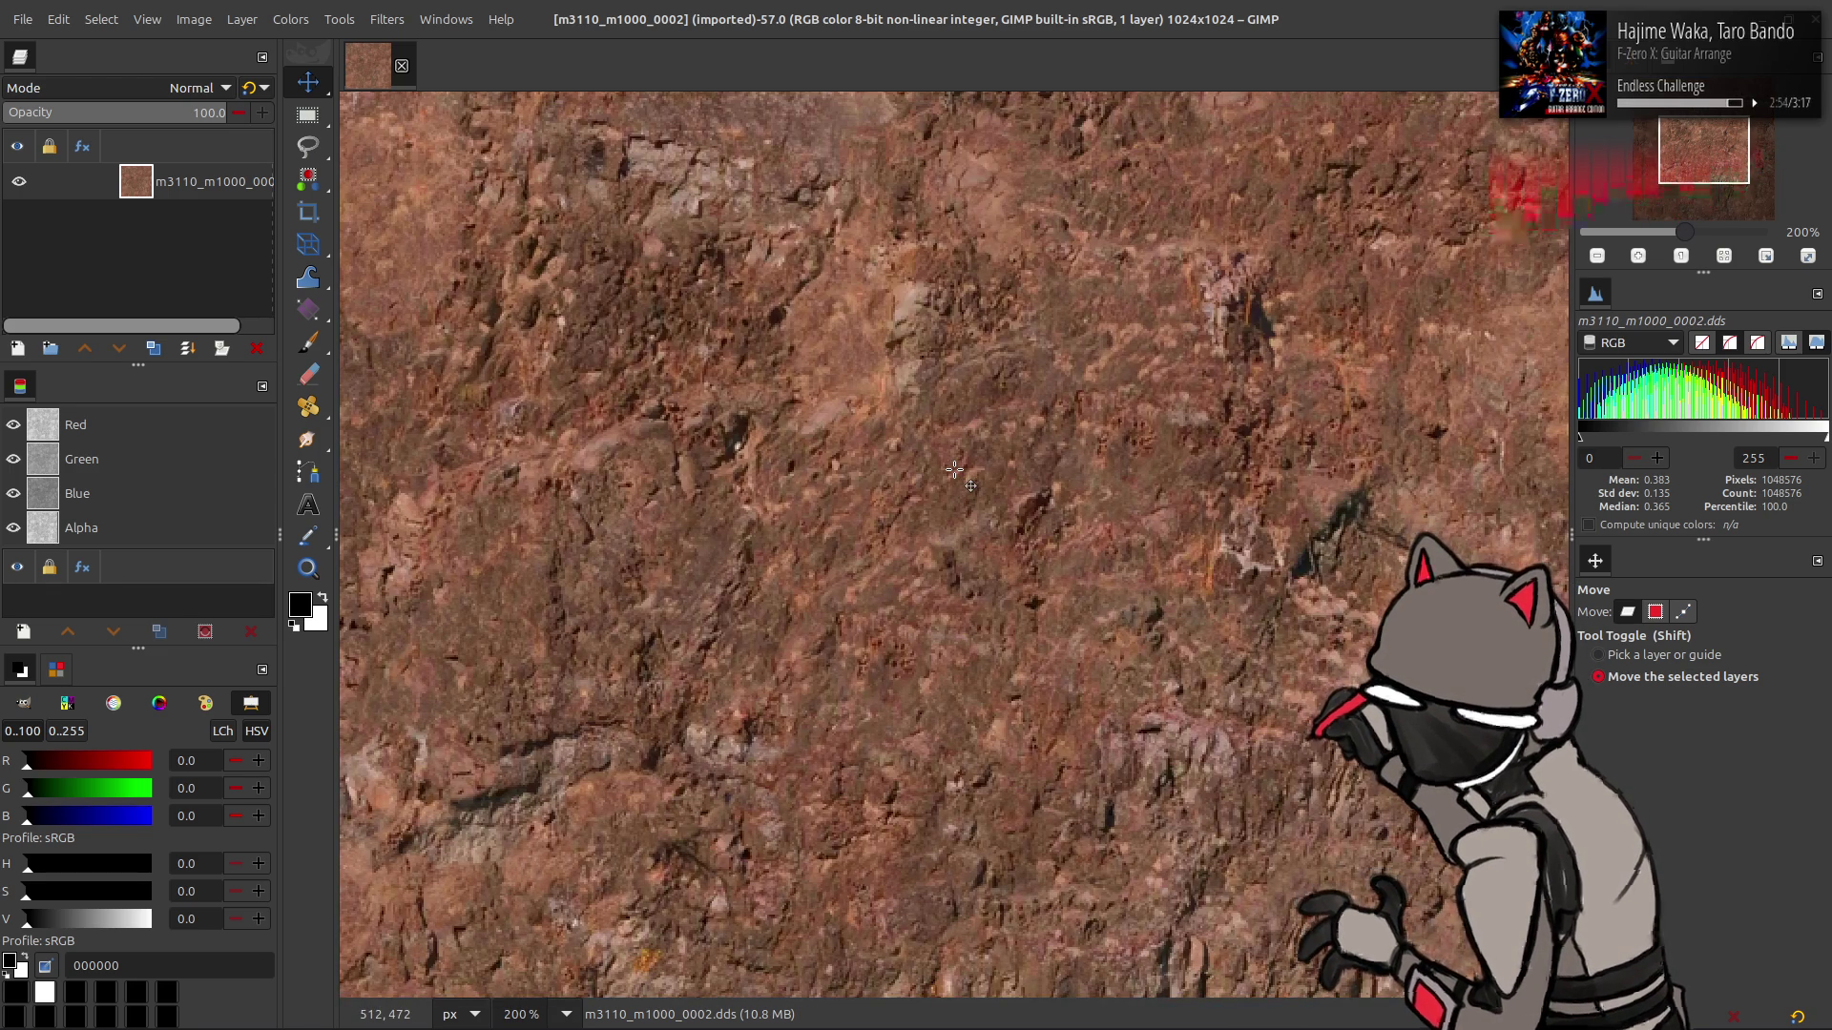
pyautogui.press('1')
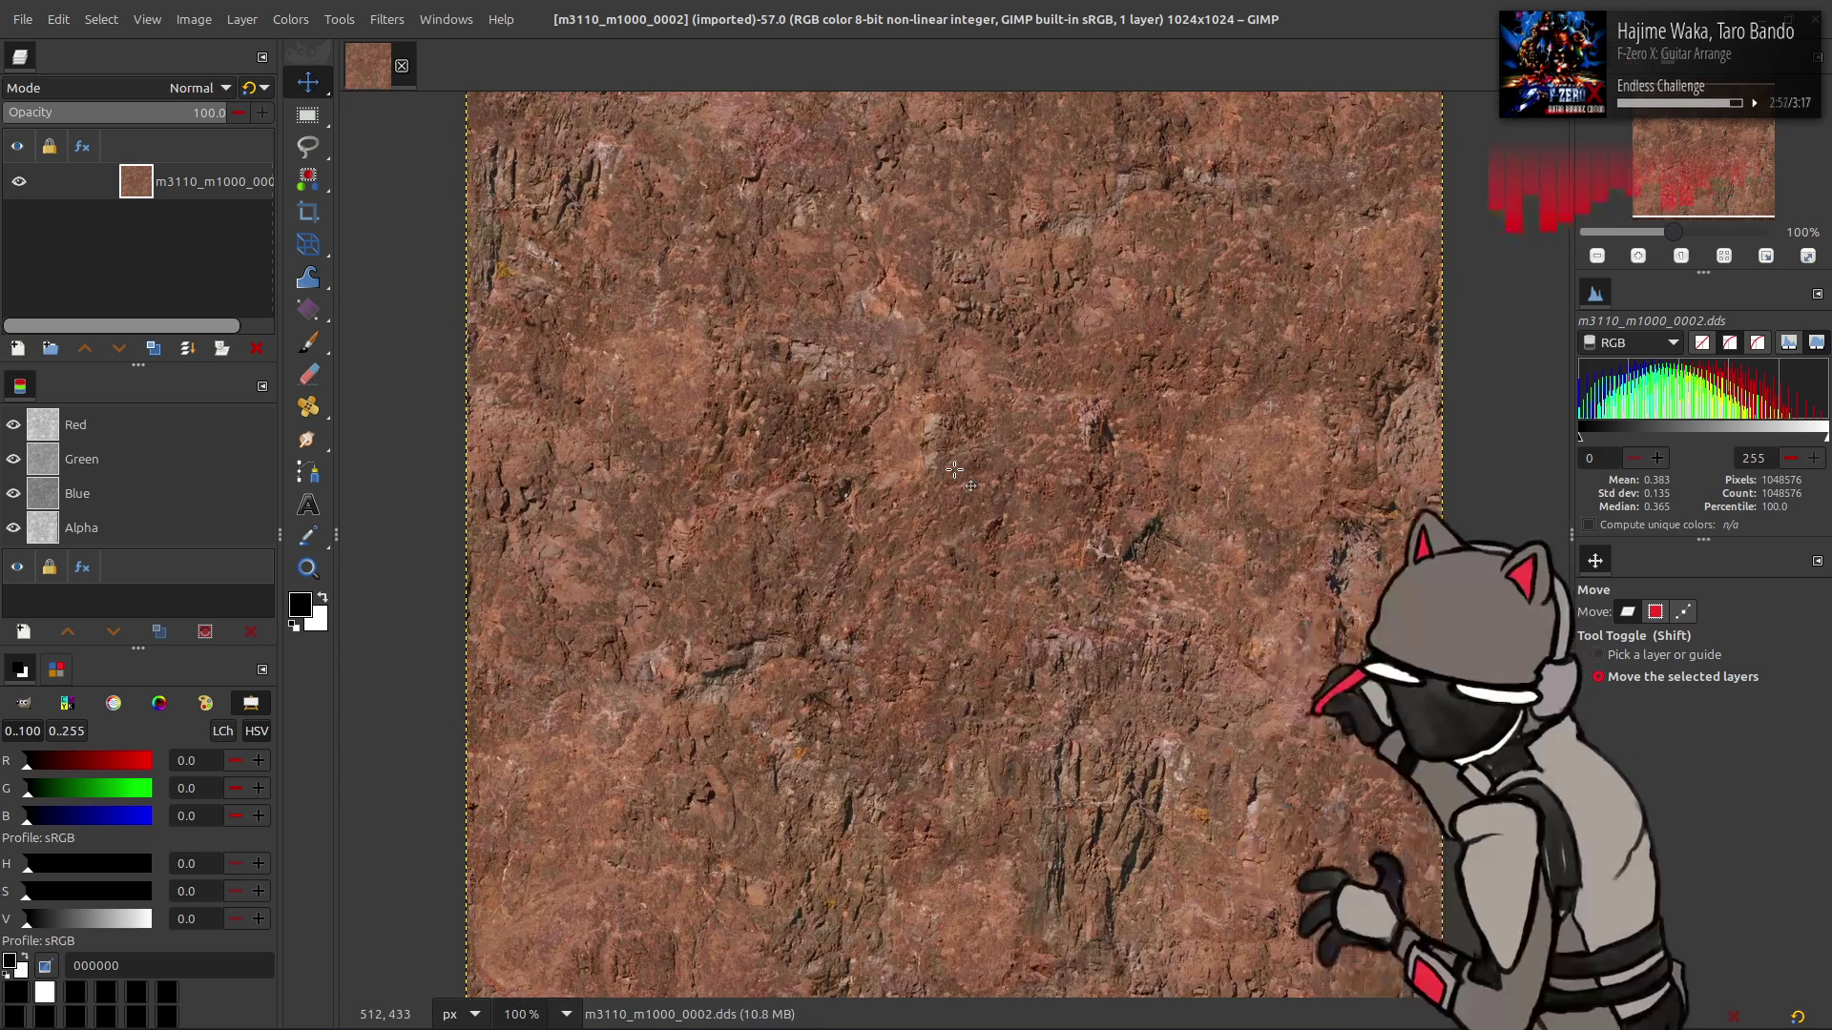
pyautogui.hscroll(2, 955, 469)
pyautogui.scroll(-1, 955, 470)
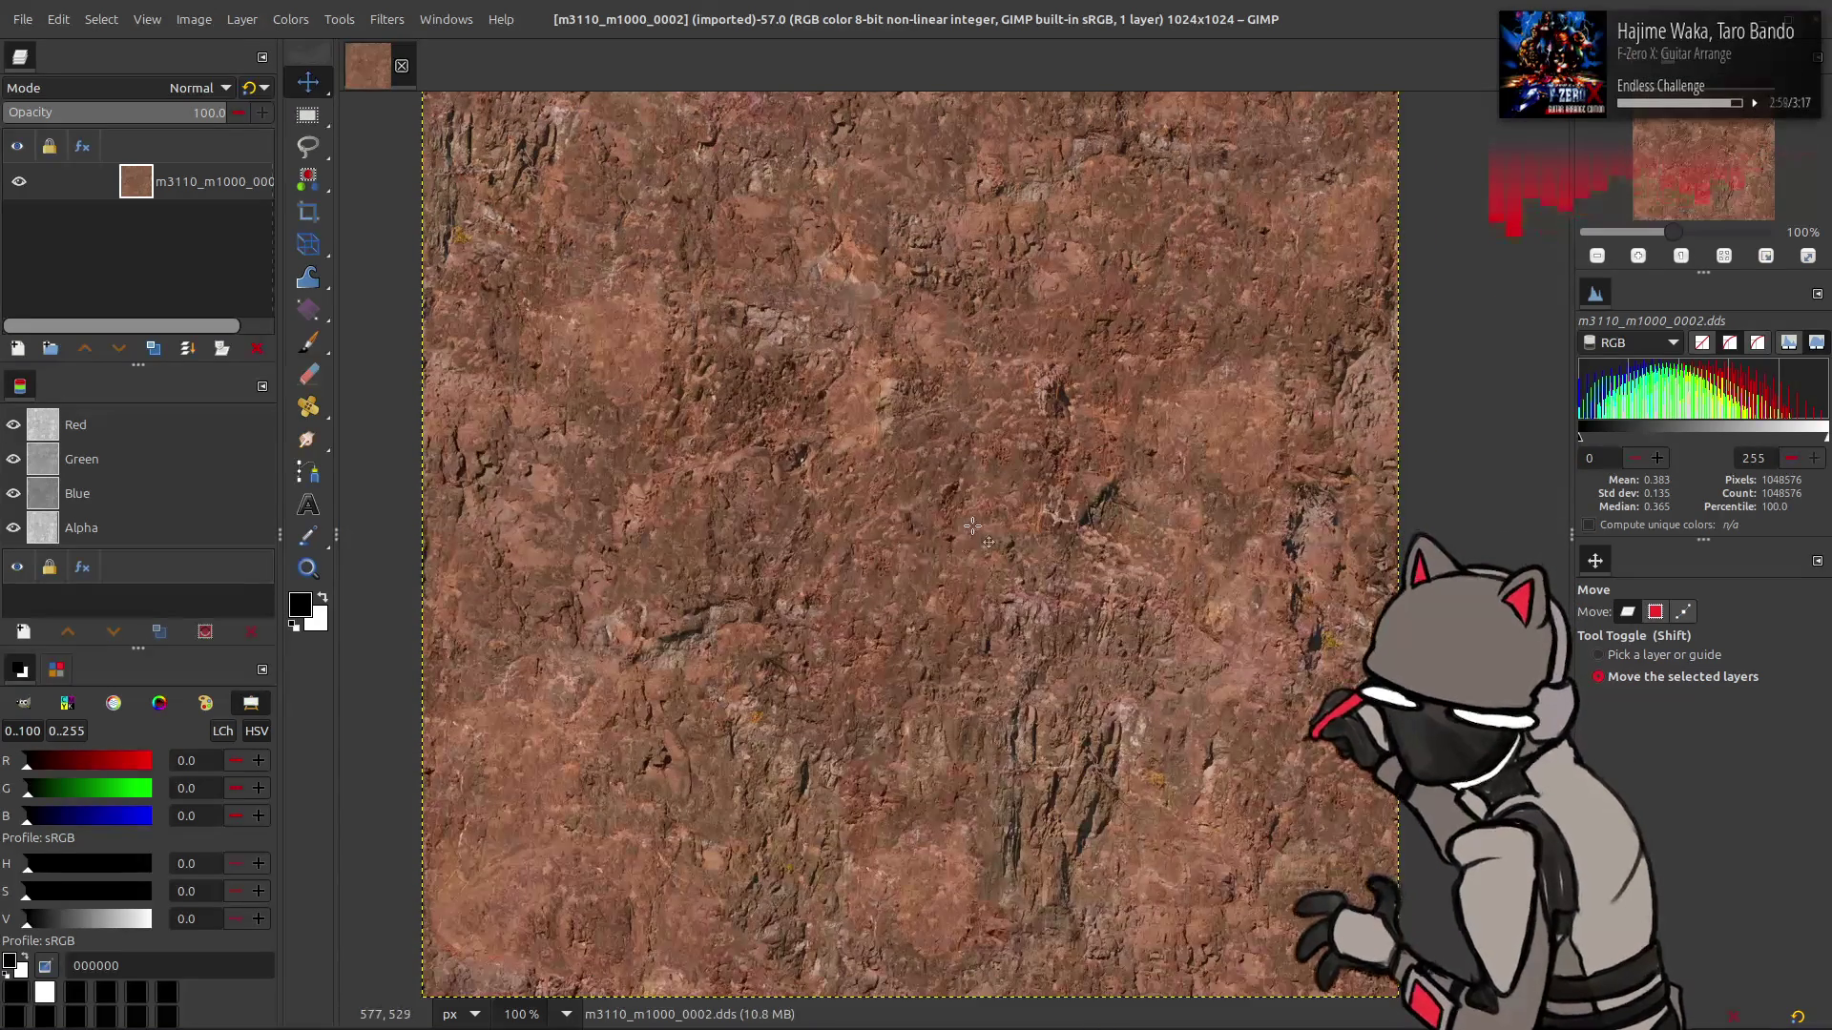
pyautogui.hscroll(-2, 972, 525)
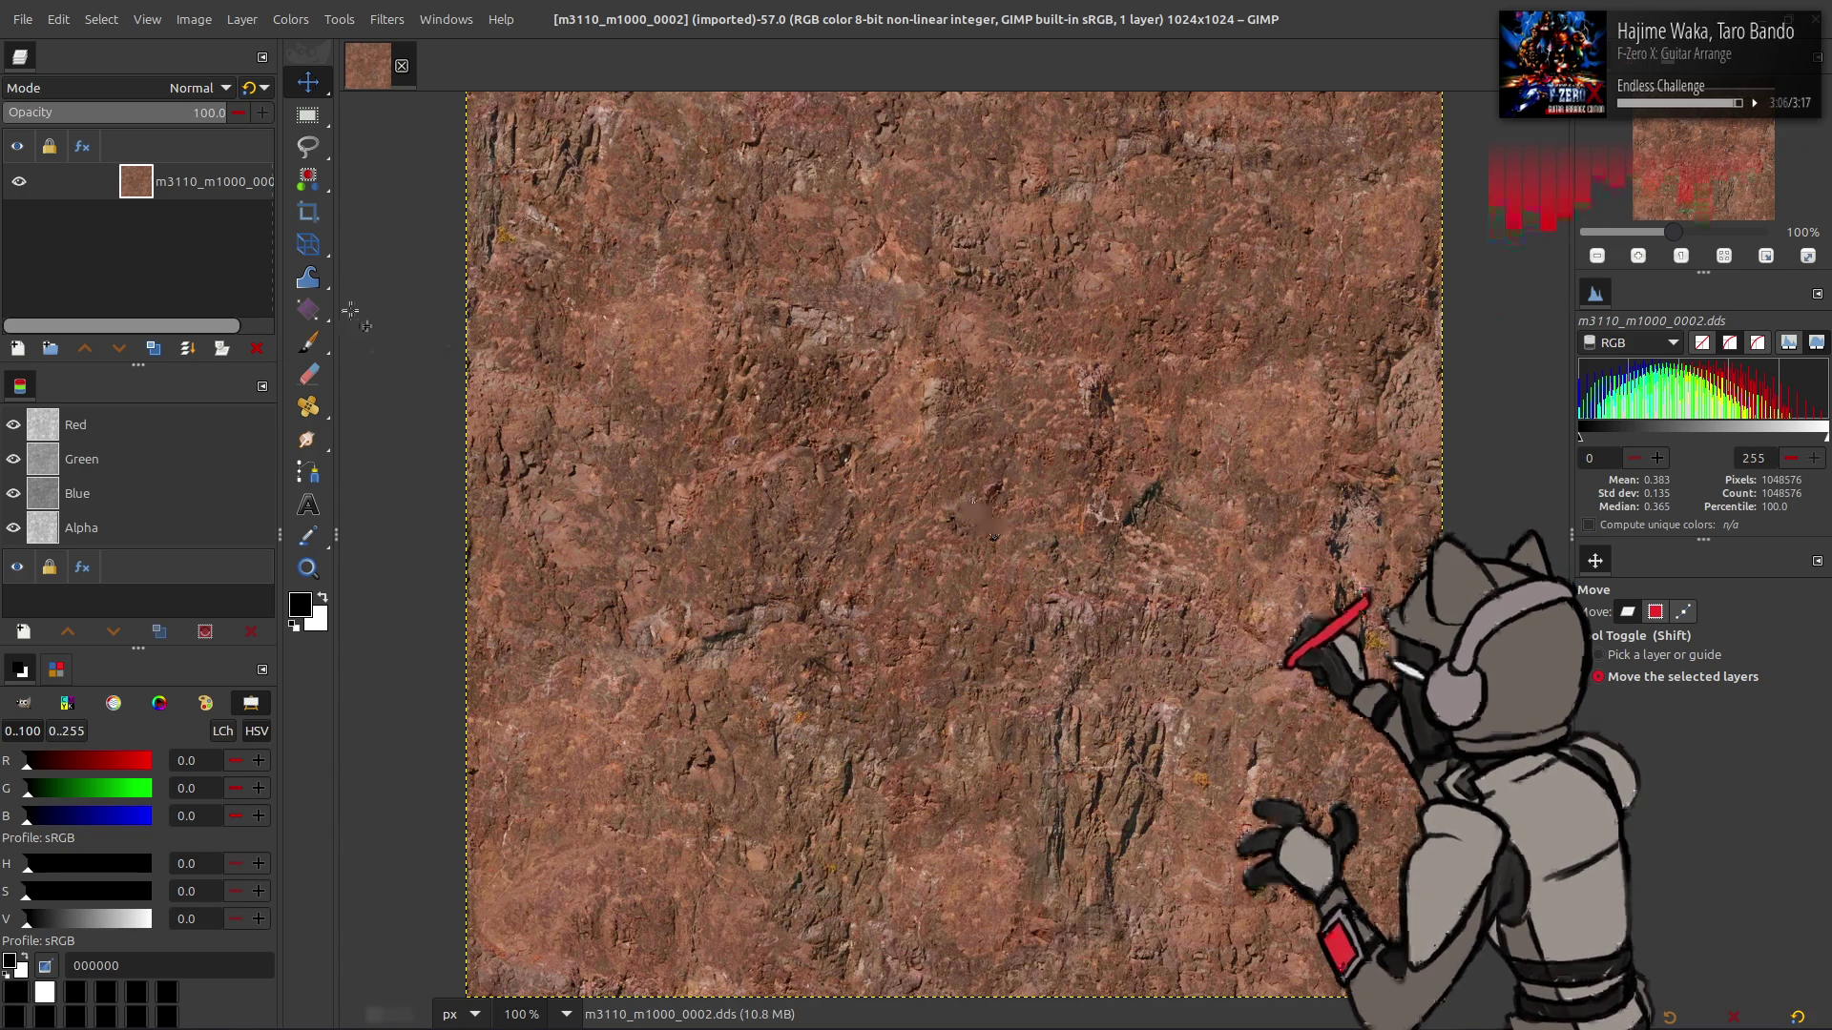
pyautogui.doubleClick(202, 184)
pyautogui.press('End')
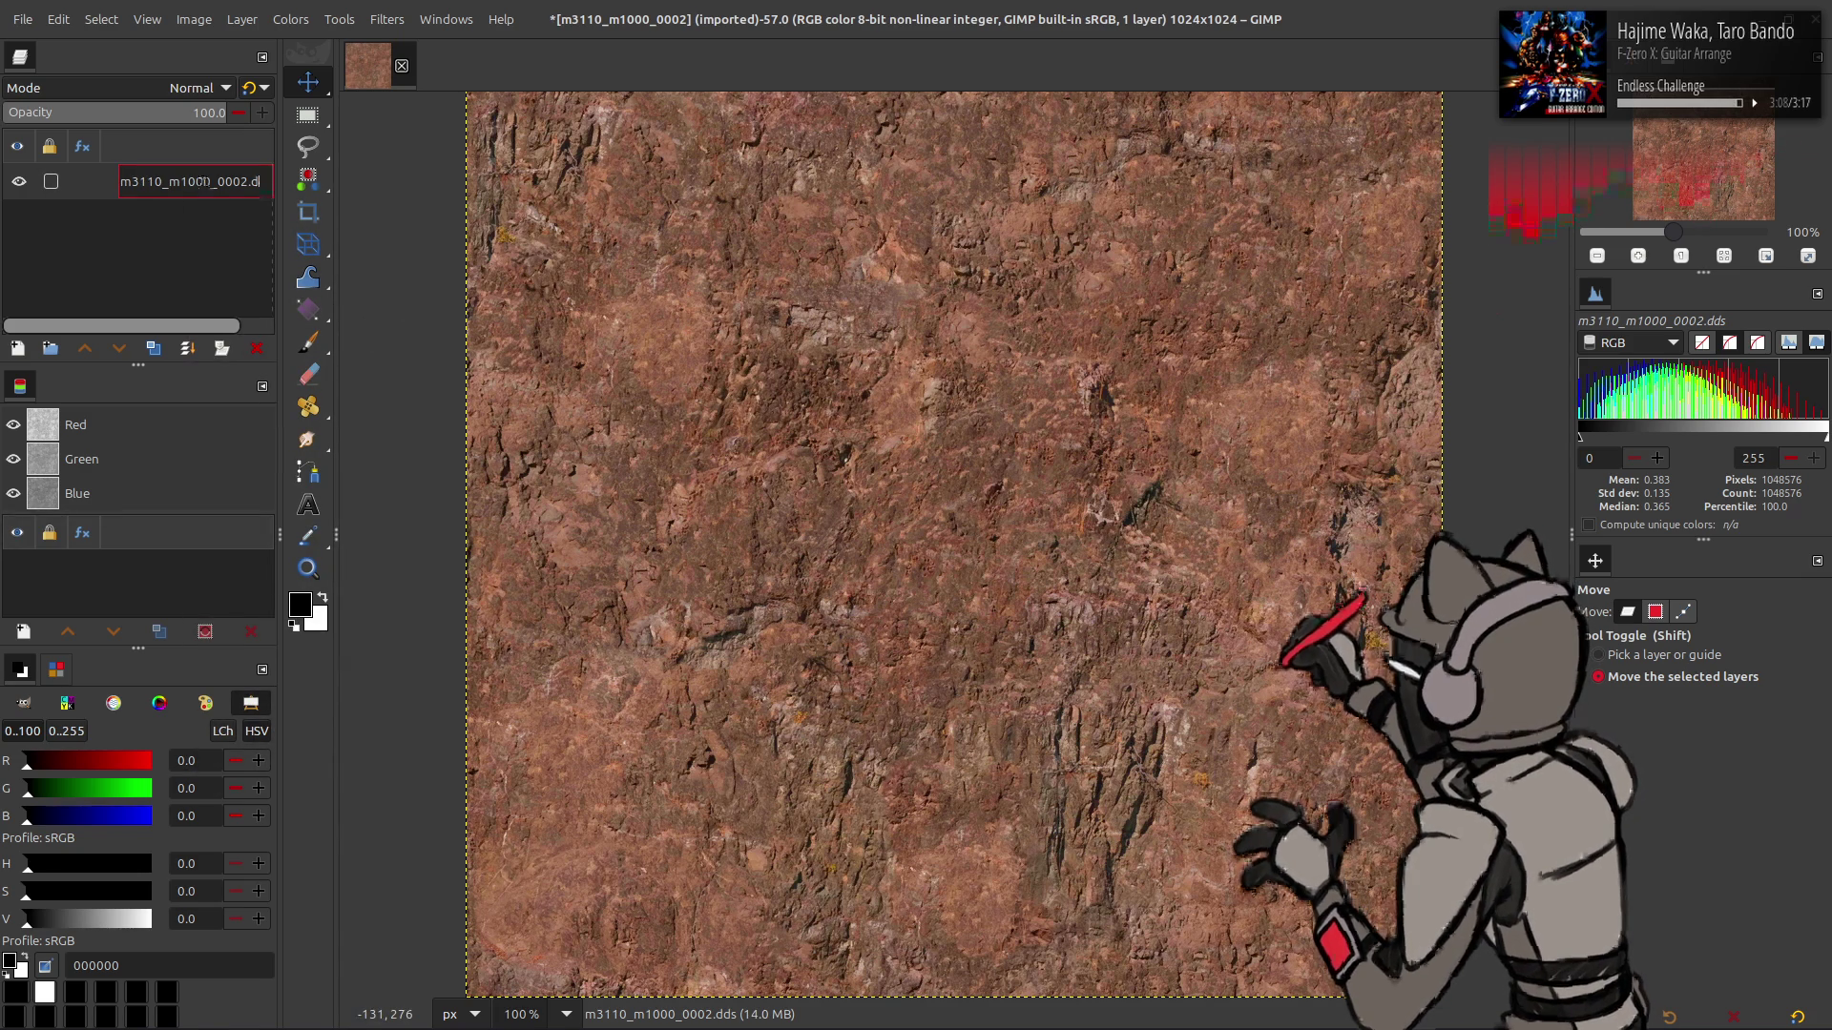
pyautogui.press('BackSpace')
pyautogui.press('BackSpace')
pyautogui.press('BackSpace')
pyautogui.press('Return')
# - Switch to chaiNNer from the taskbar
pyautogui.moveTo(722, 1027)
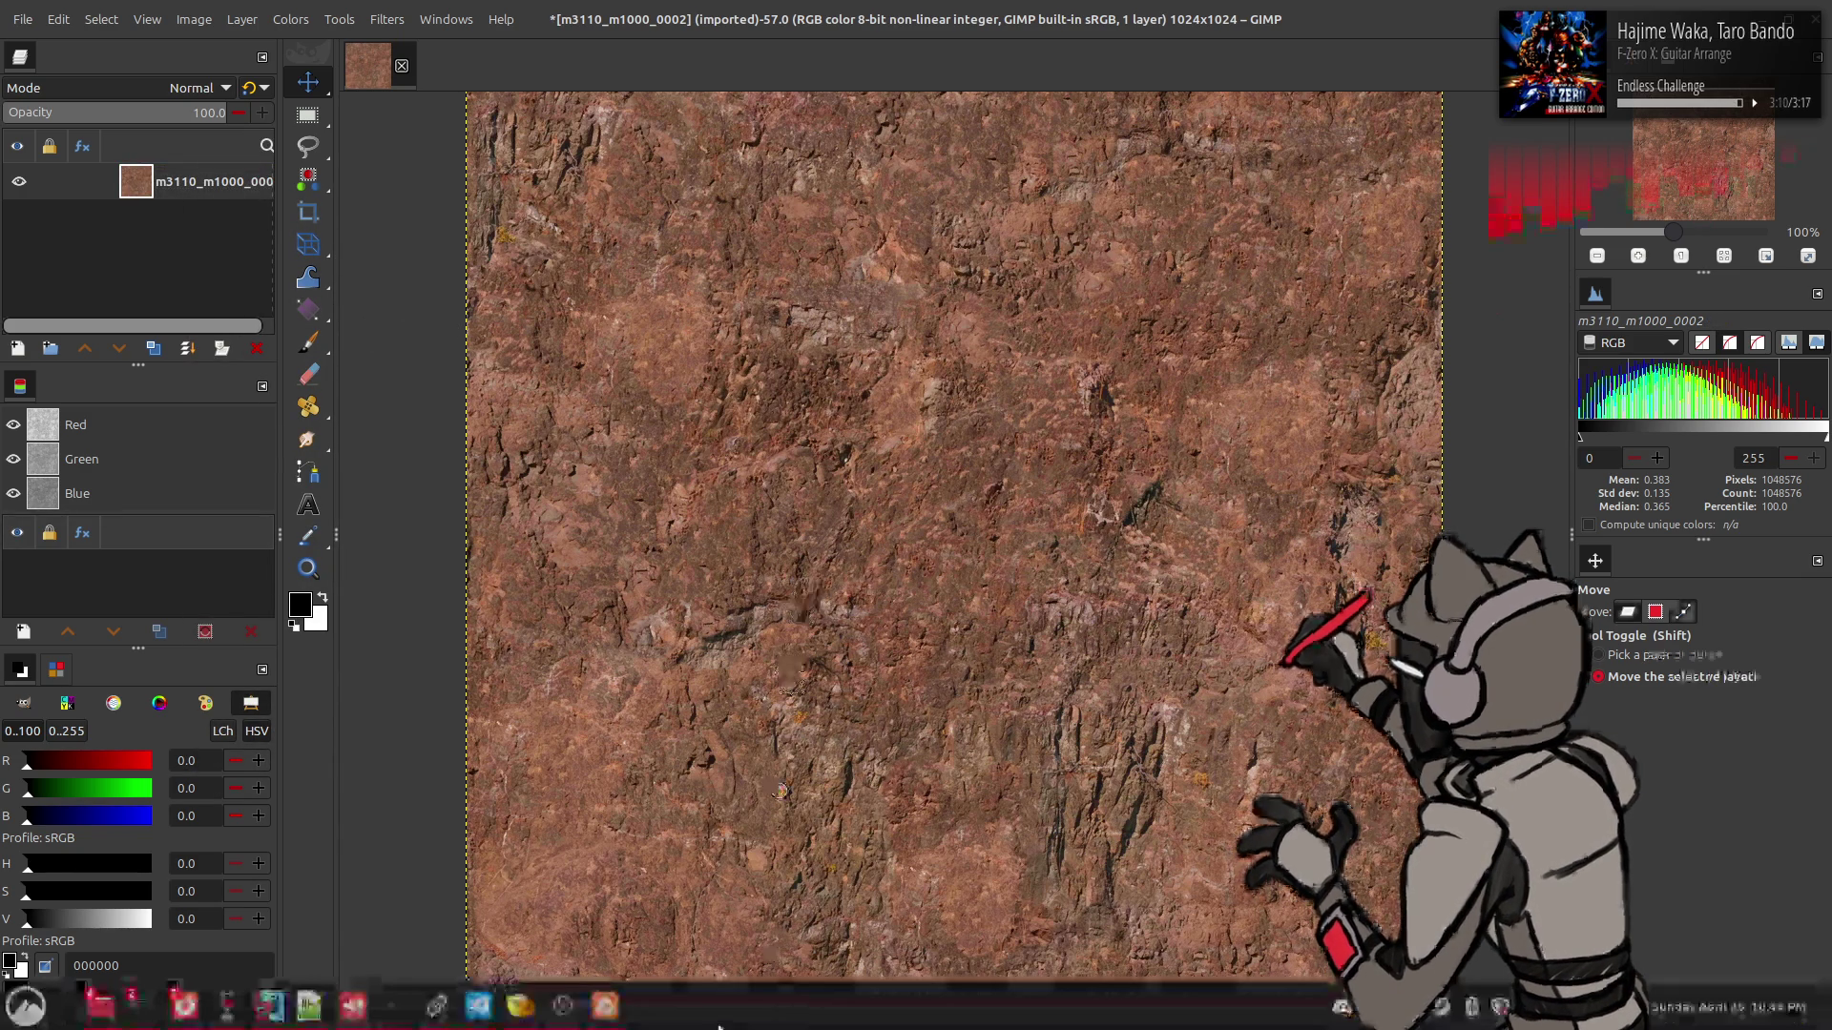
pyautogui.moveTo(616, 1019)
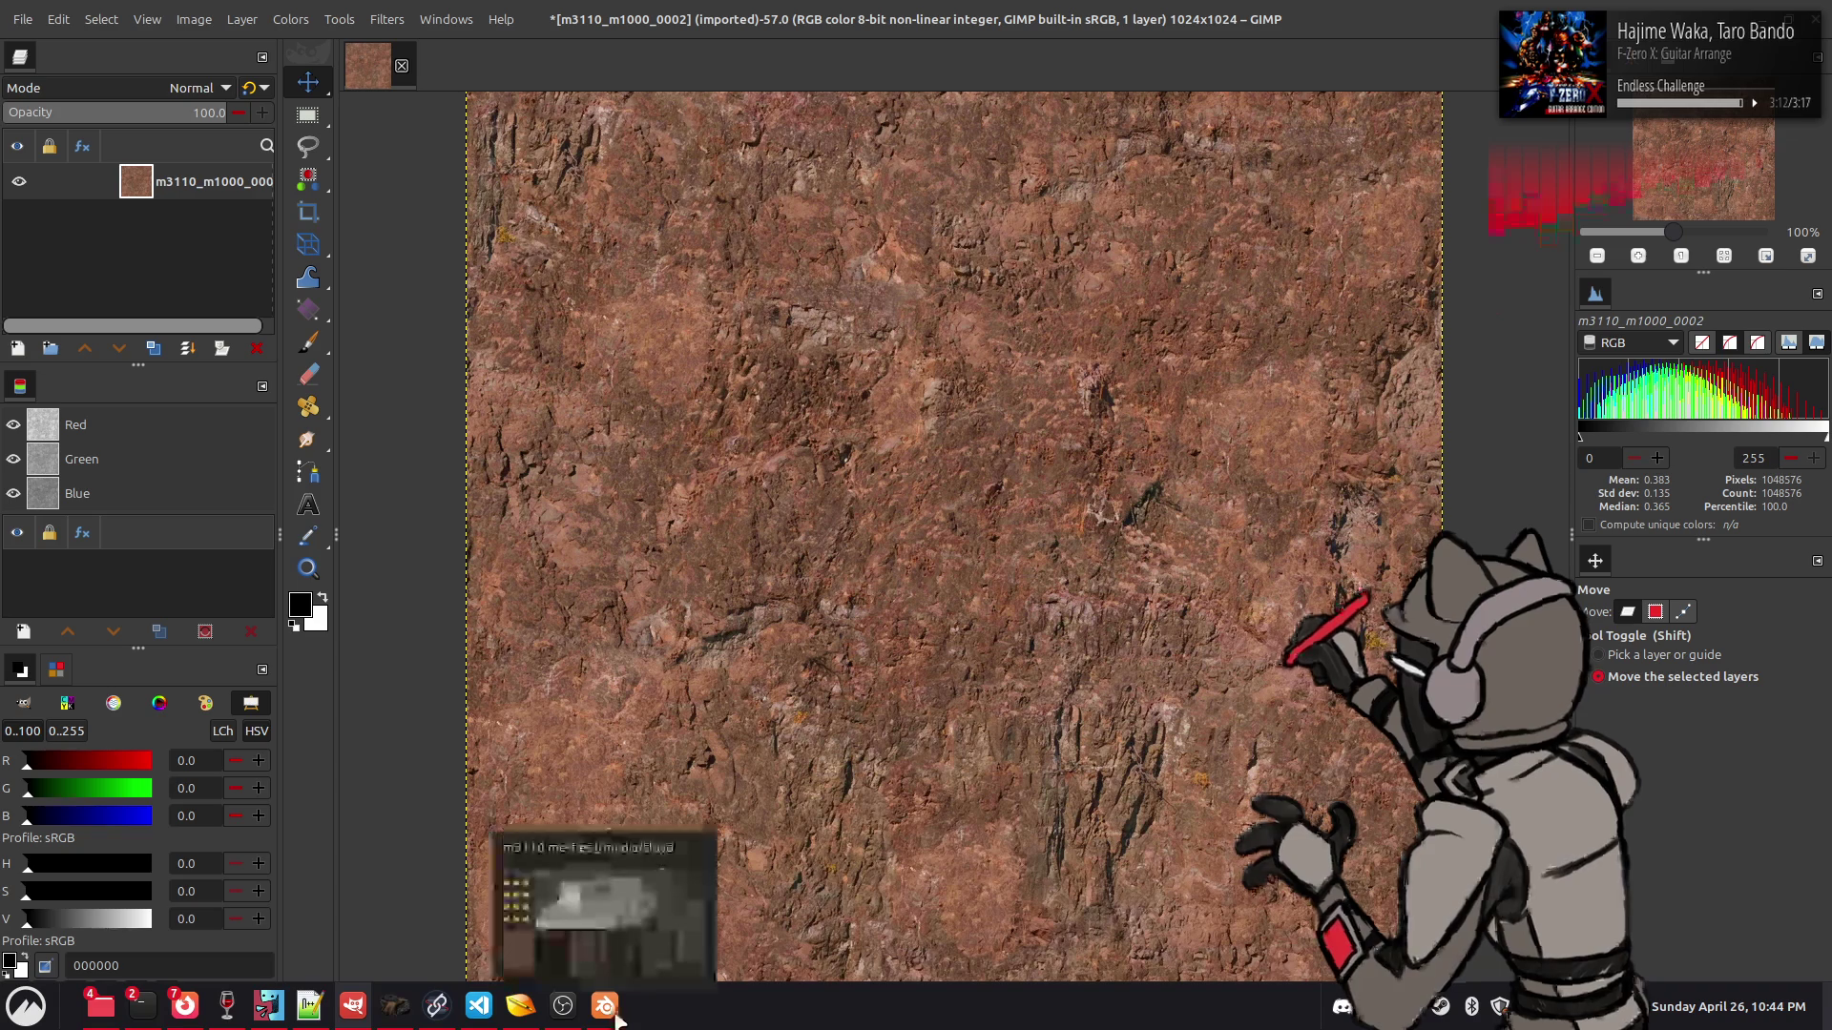
pyautogui.click(436, 1005)
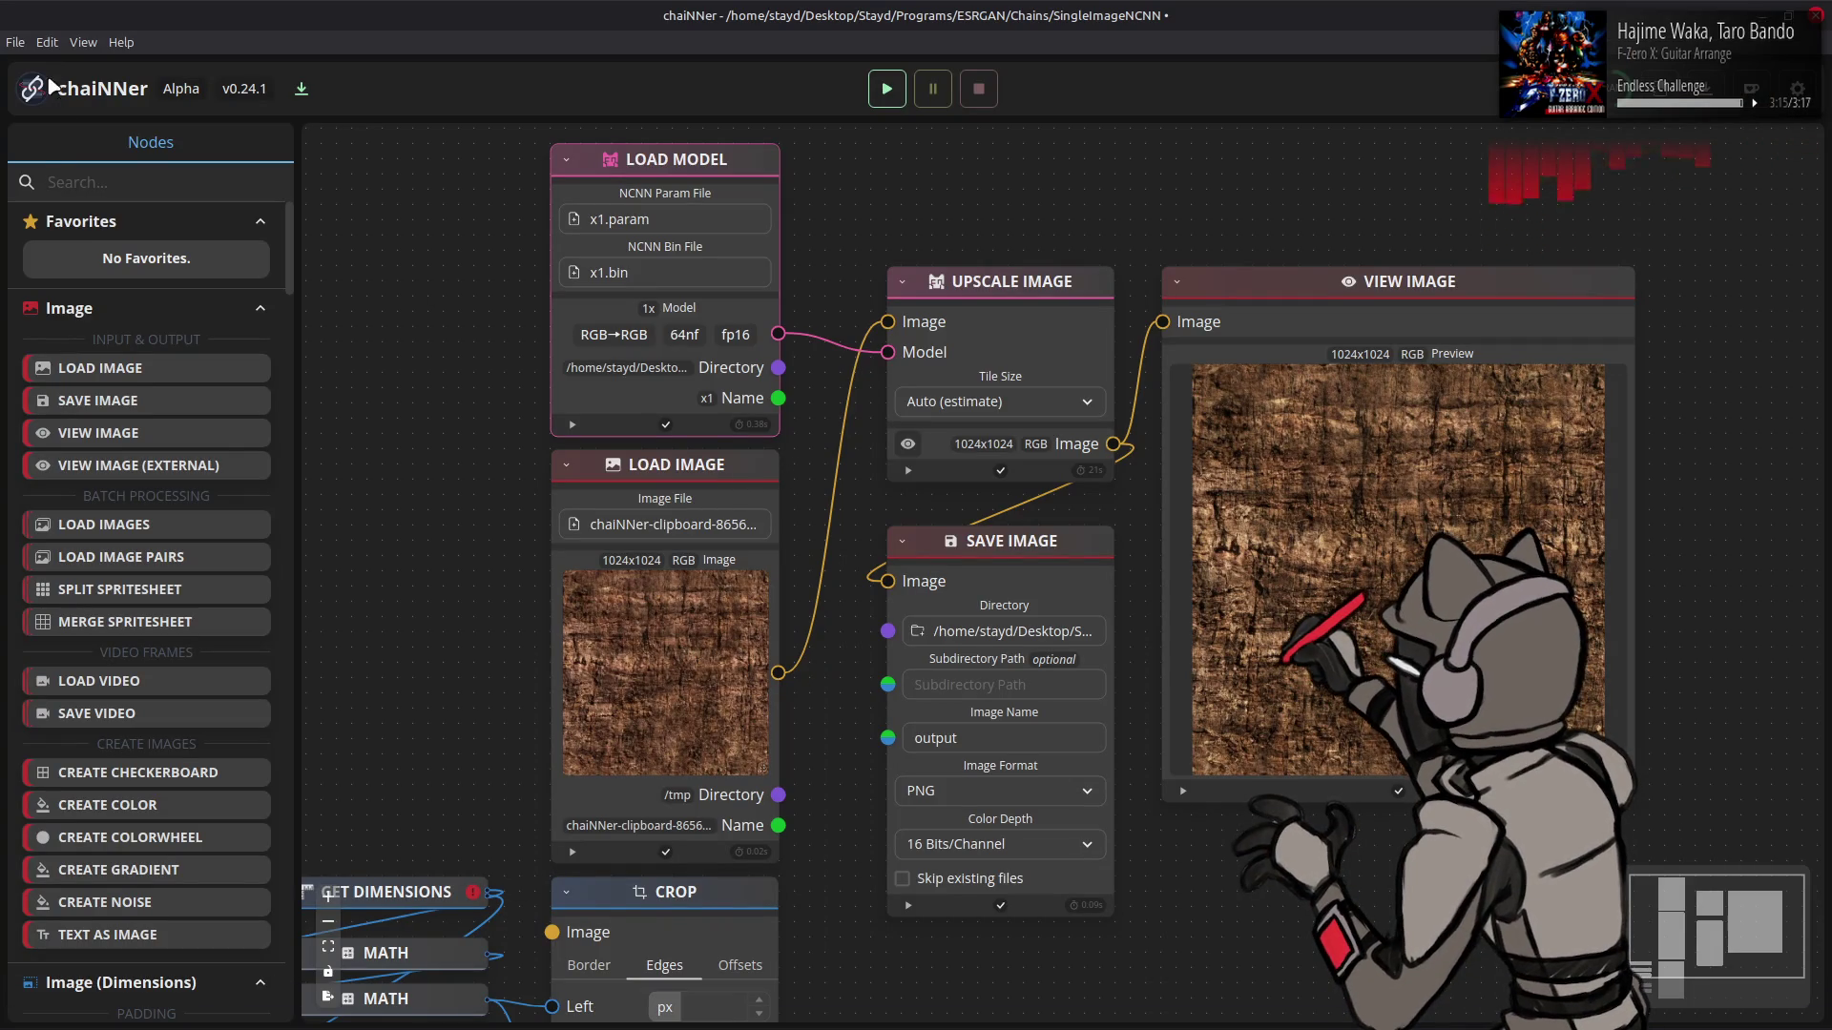
# - Load the recently used upscale chain in chaiNNer, discarding unsaved changes
pyautogui.click(16, 42)
pyautogui.moveTo(93, 120)
pyautogui.click(315, 116)
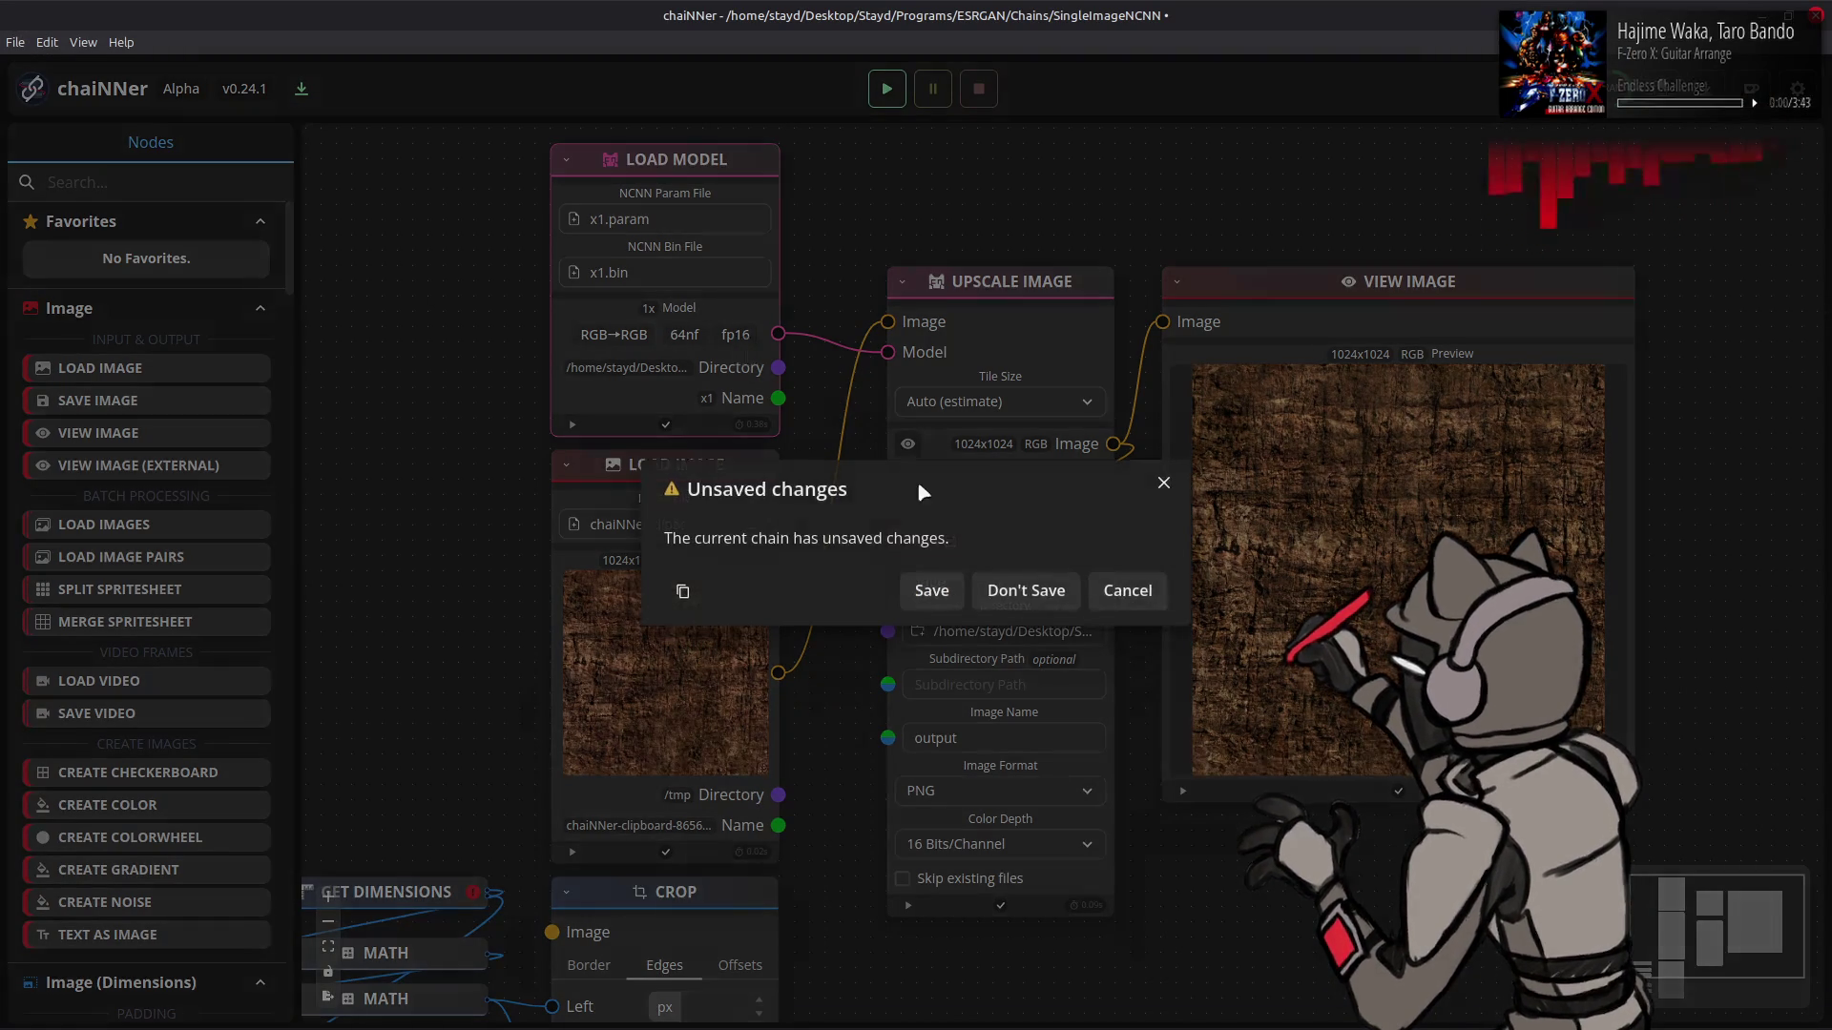
pyautogui.click(1026, 591)
# - Paste the reddish rock texture, wire it into Upscale Image, and run the chain
pyautogui.hotkey('ctrl', 'v')
pyautogui.moveTo(1082, 564)
pyautogui.mouseDown()
pyautogui.moveTo(710, 478)
pyautogui.moveTo(731, 473)
pyautogui.mouseUp()
pyautogui.moveTo(778, 673); pyautogui.dragTo(888, 322)
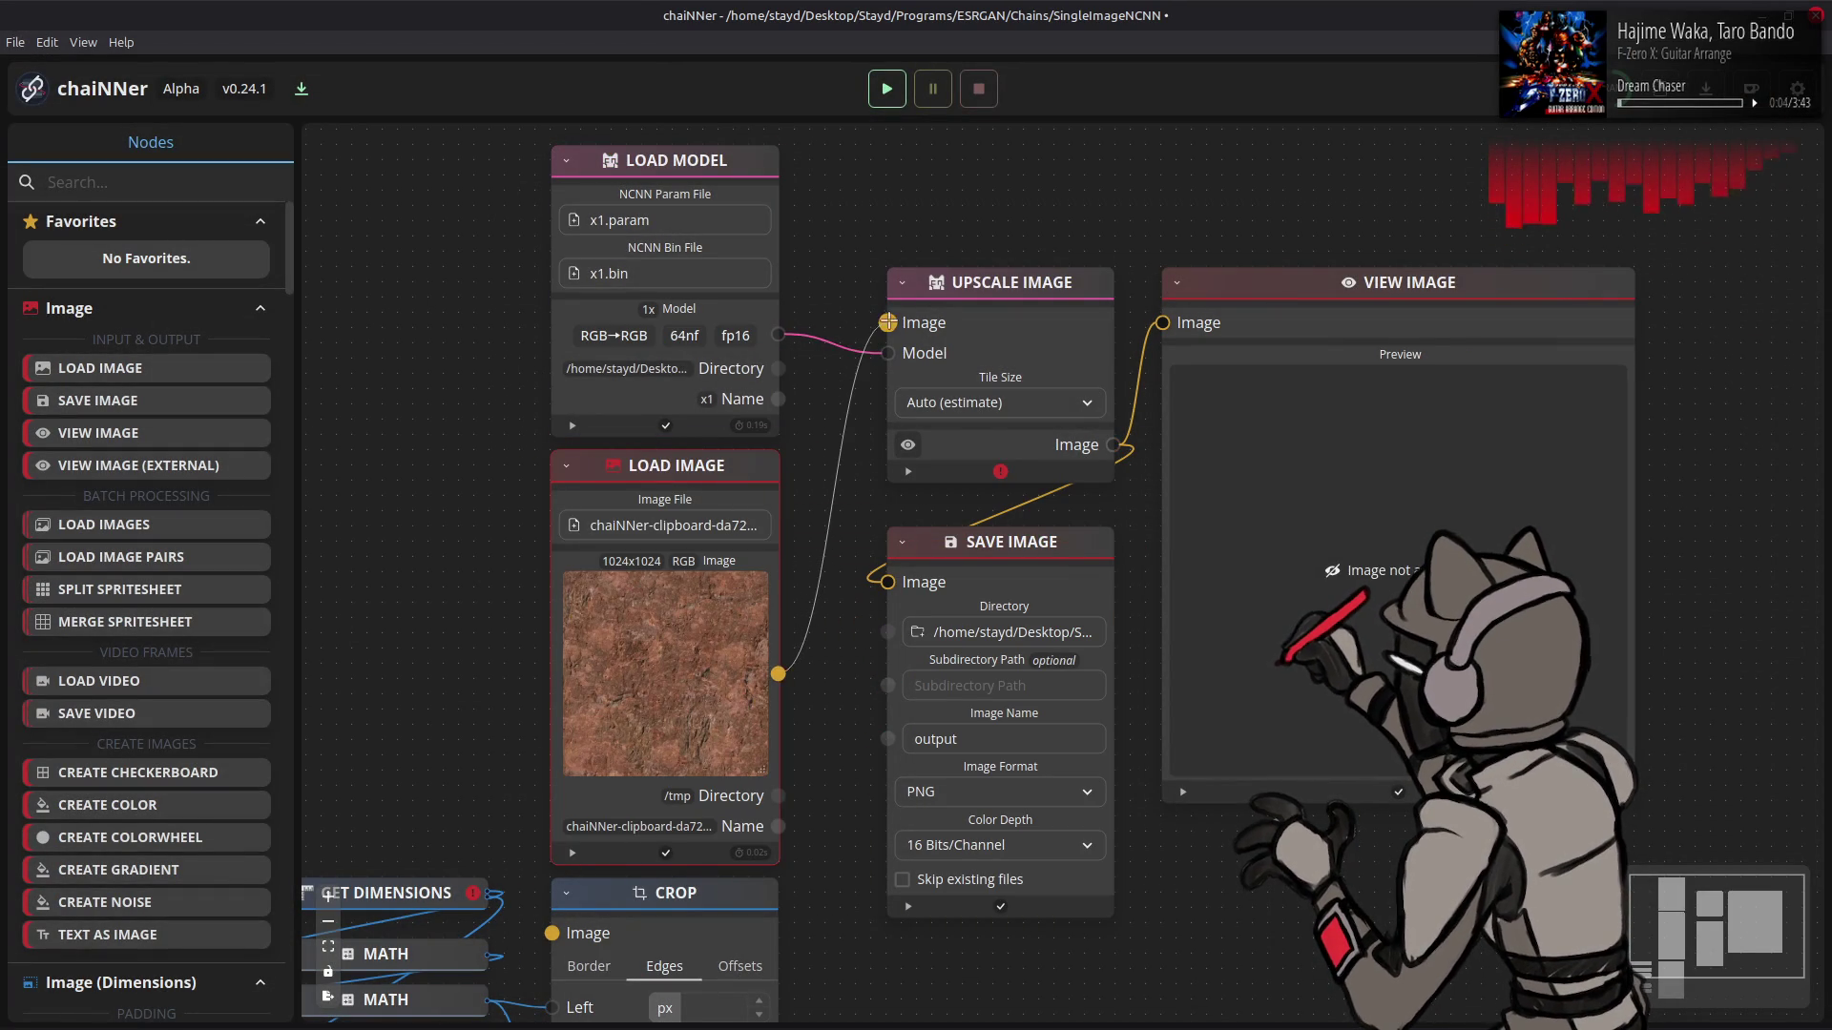
pyautogui.click(886, 88)
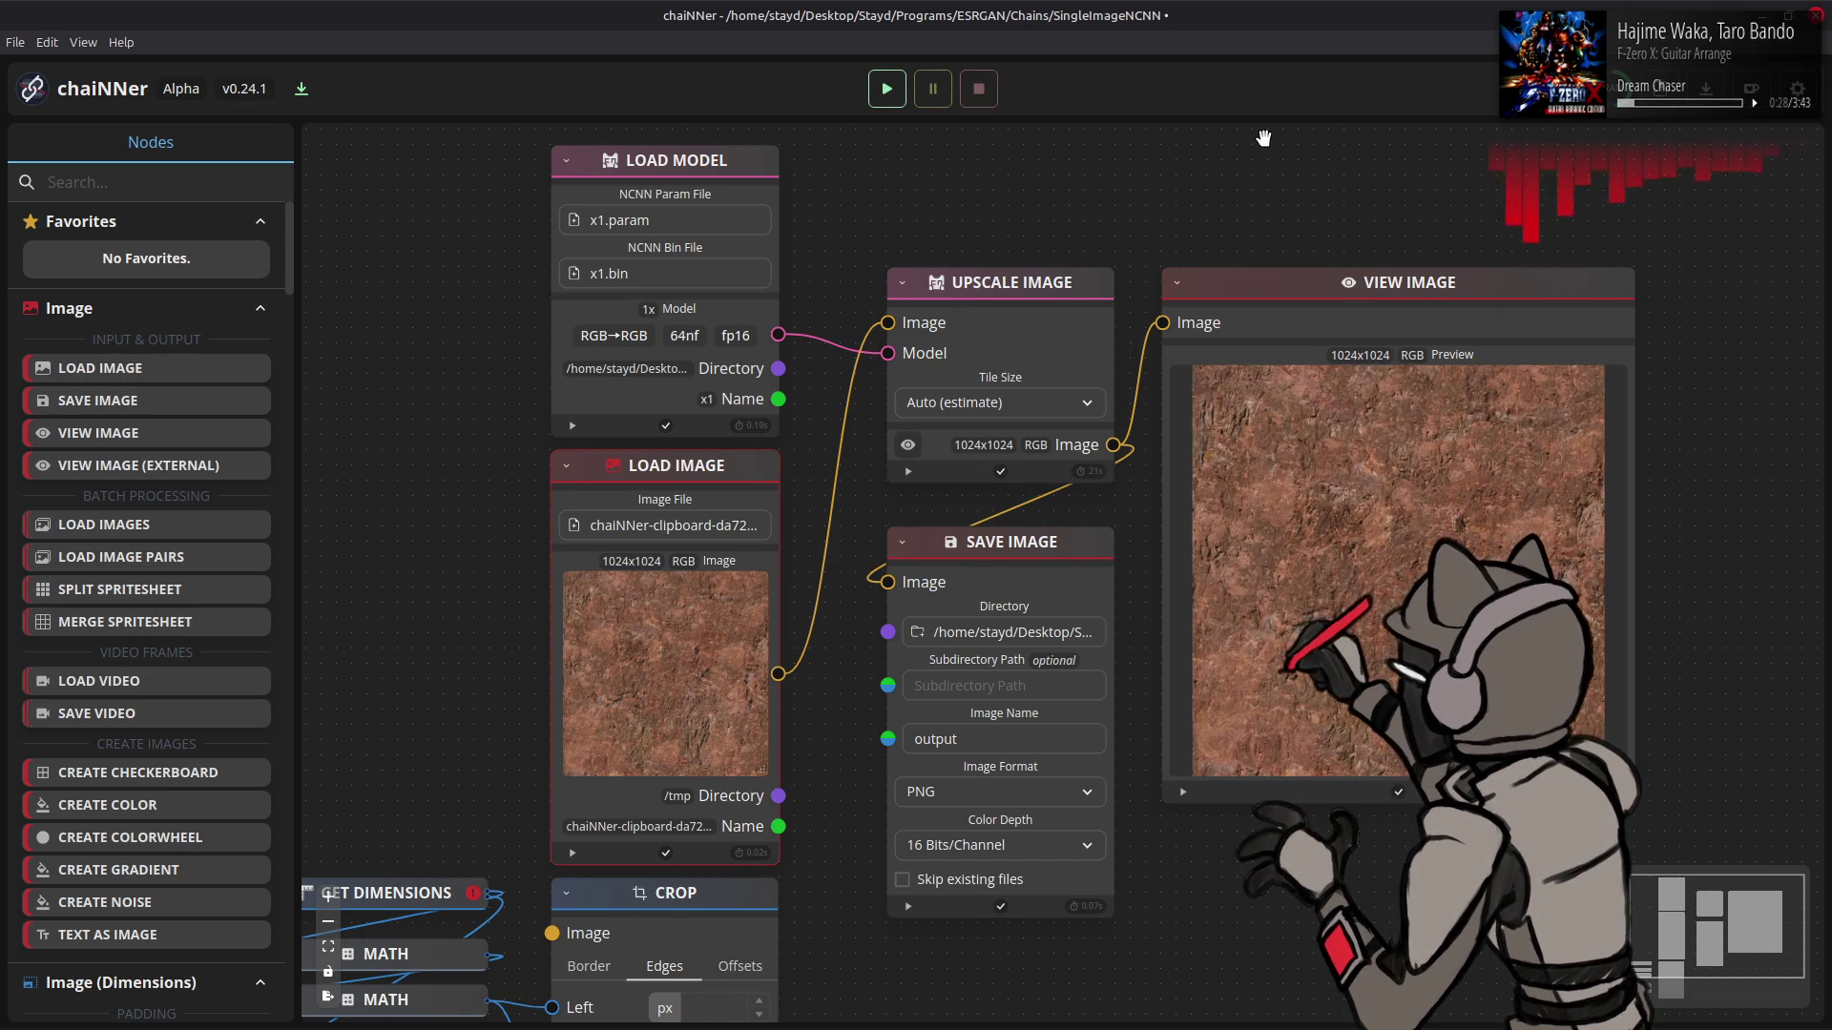
pyautogui.hotkey('alt', 'Tab')
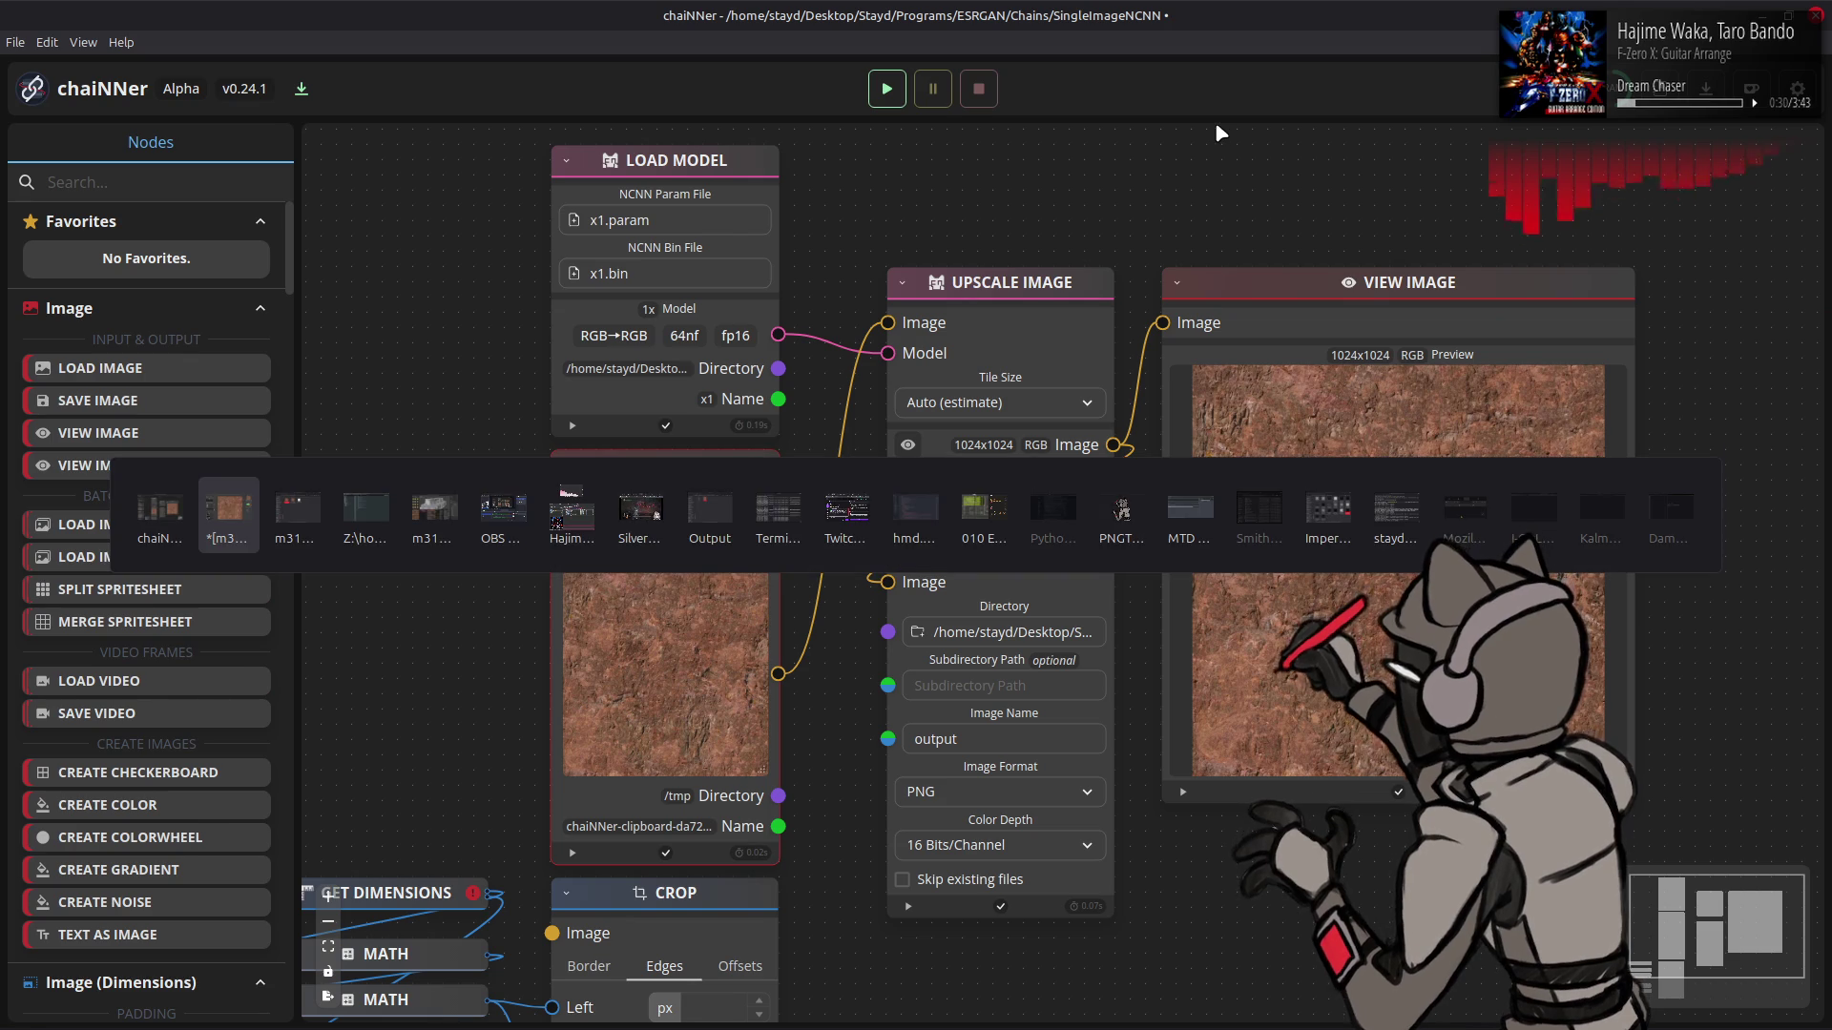
pyautogui.hotkey('alt', 'Tab')
pyautogui.hotkey('alt', 'Tab')
pyautogui.hotkey('alt', 'Tab')
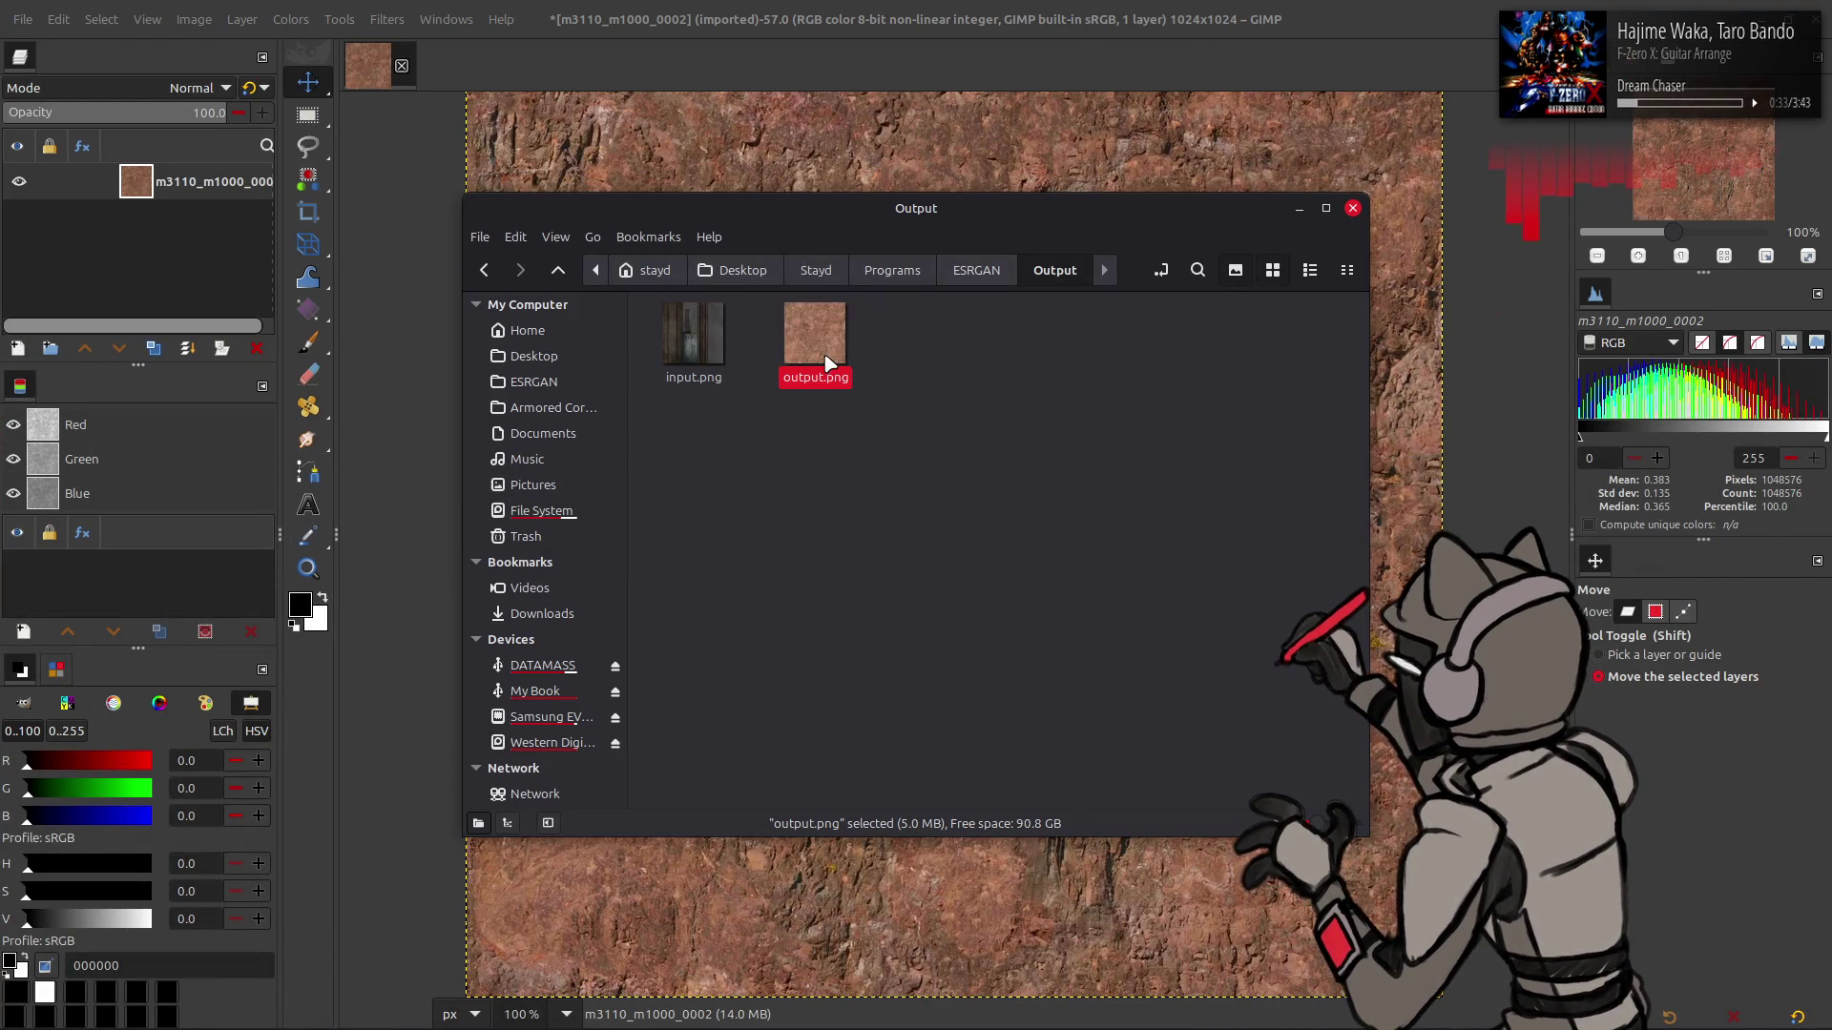
# - Drop output.png into GIMP as a layer, then delete that output.png layer
pyautogui.moveTo(815, 335); pyautogui.dragTo(811, 128)
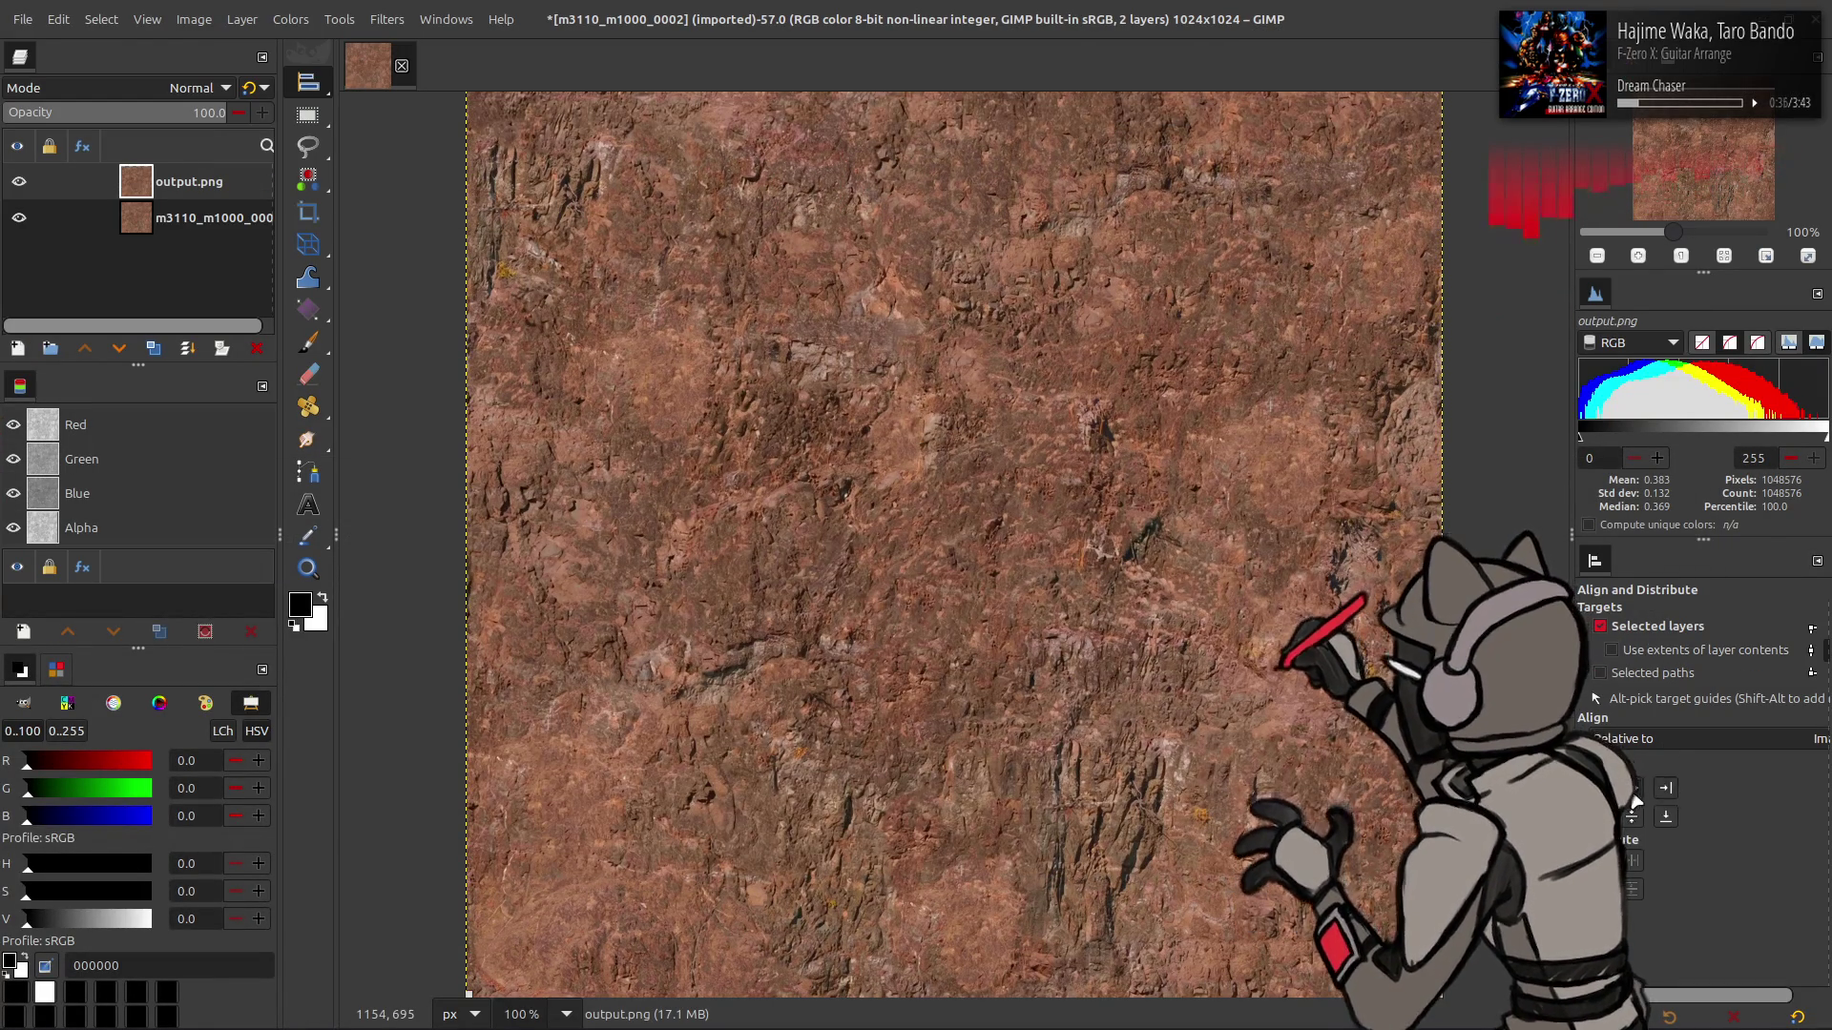
pyautogui.scroll(-1, 768, 501)
pyautogui.press('m')
pyautogui.keyDown('ctrl'); pyautogui.scroll(3, 774, 452); pyautogui.keyUp('ctrl')
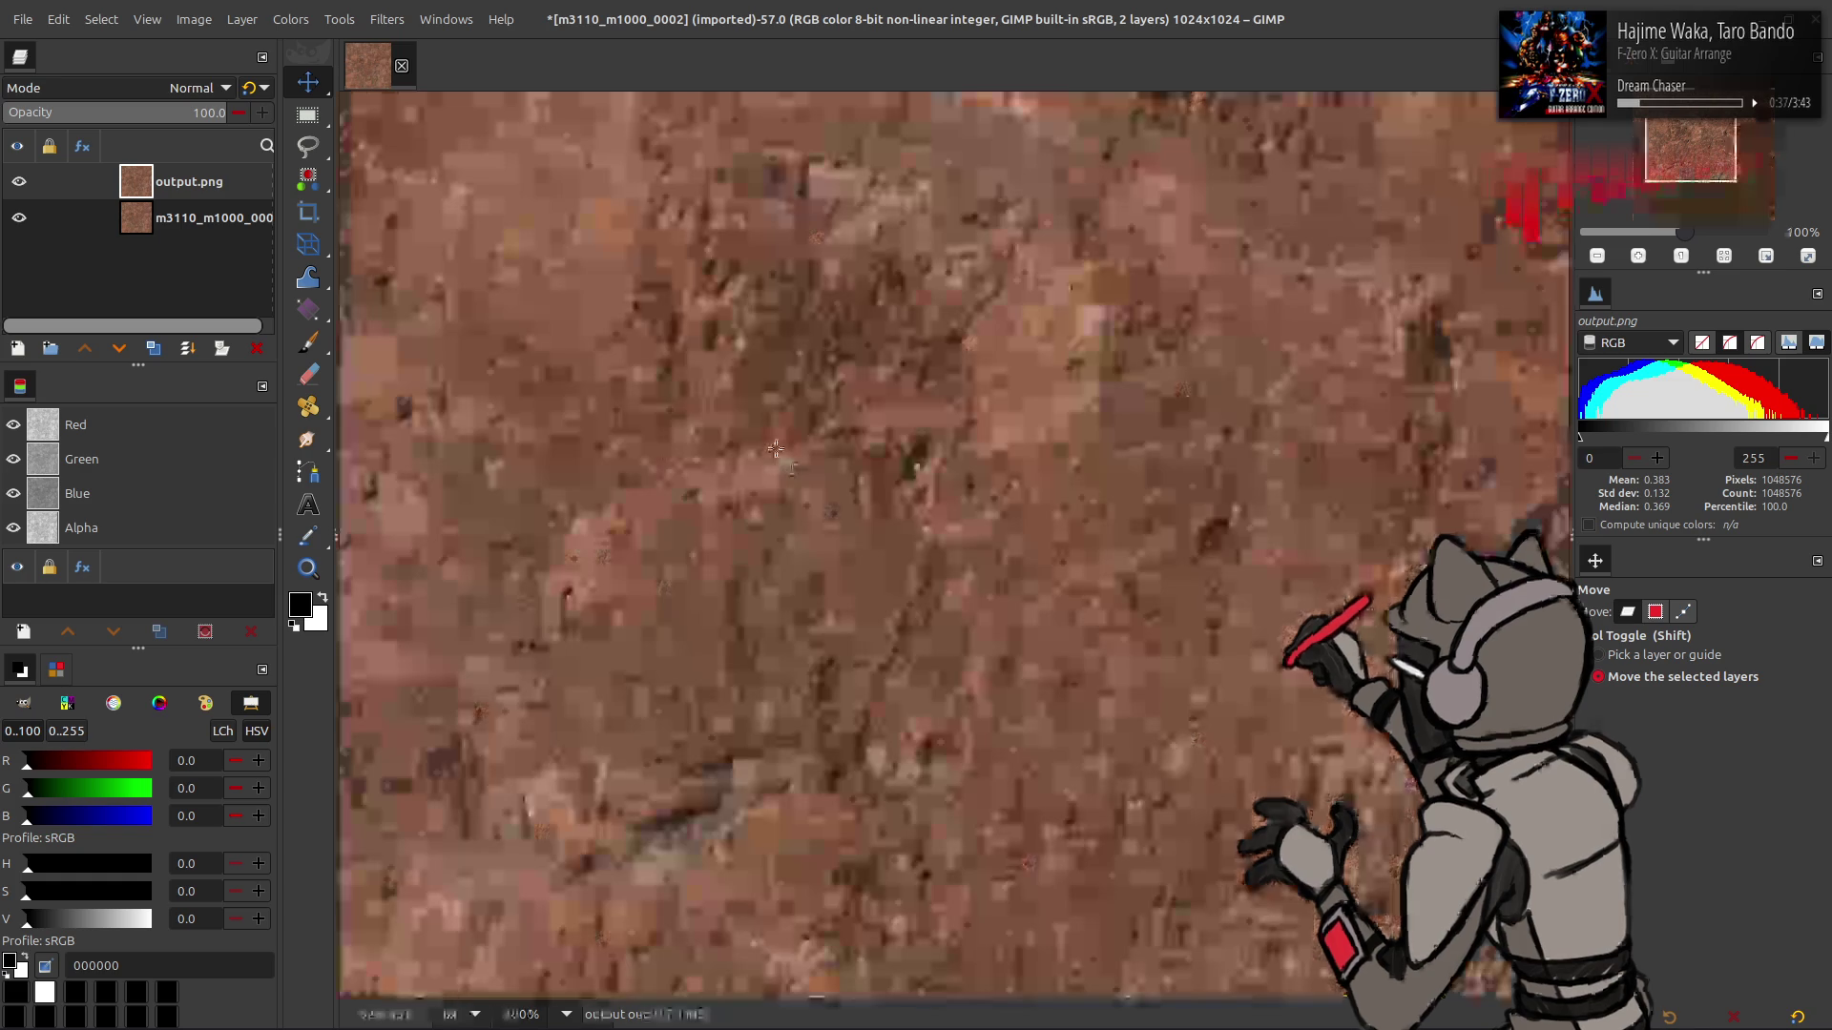
pyautogui.click(257, 348)
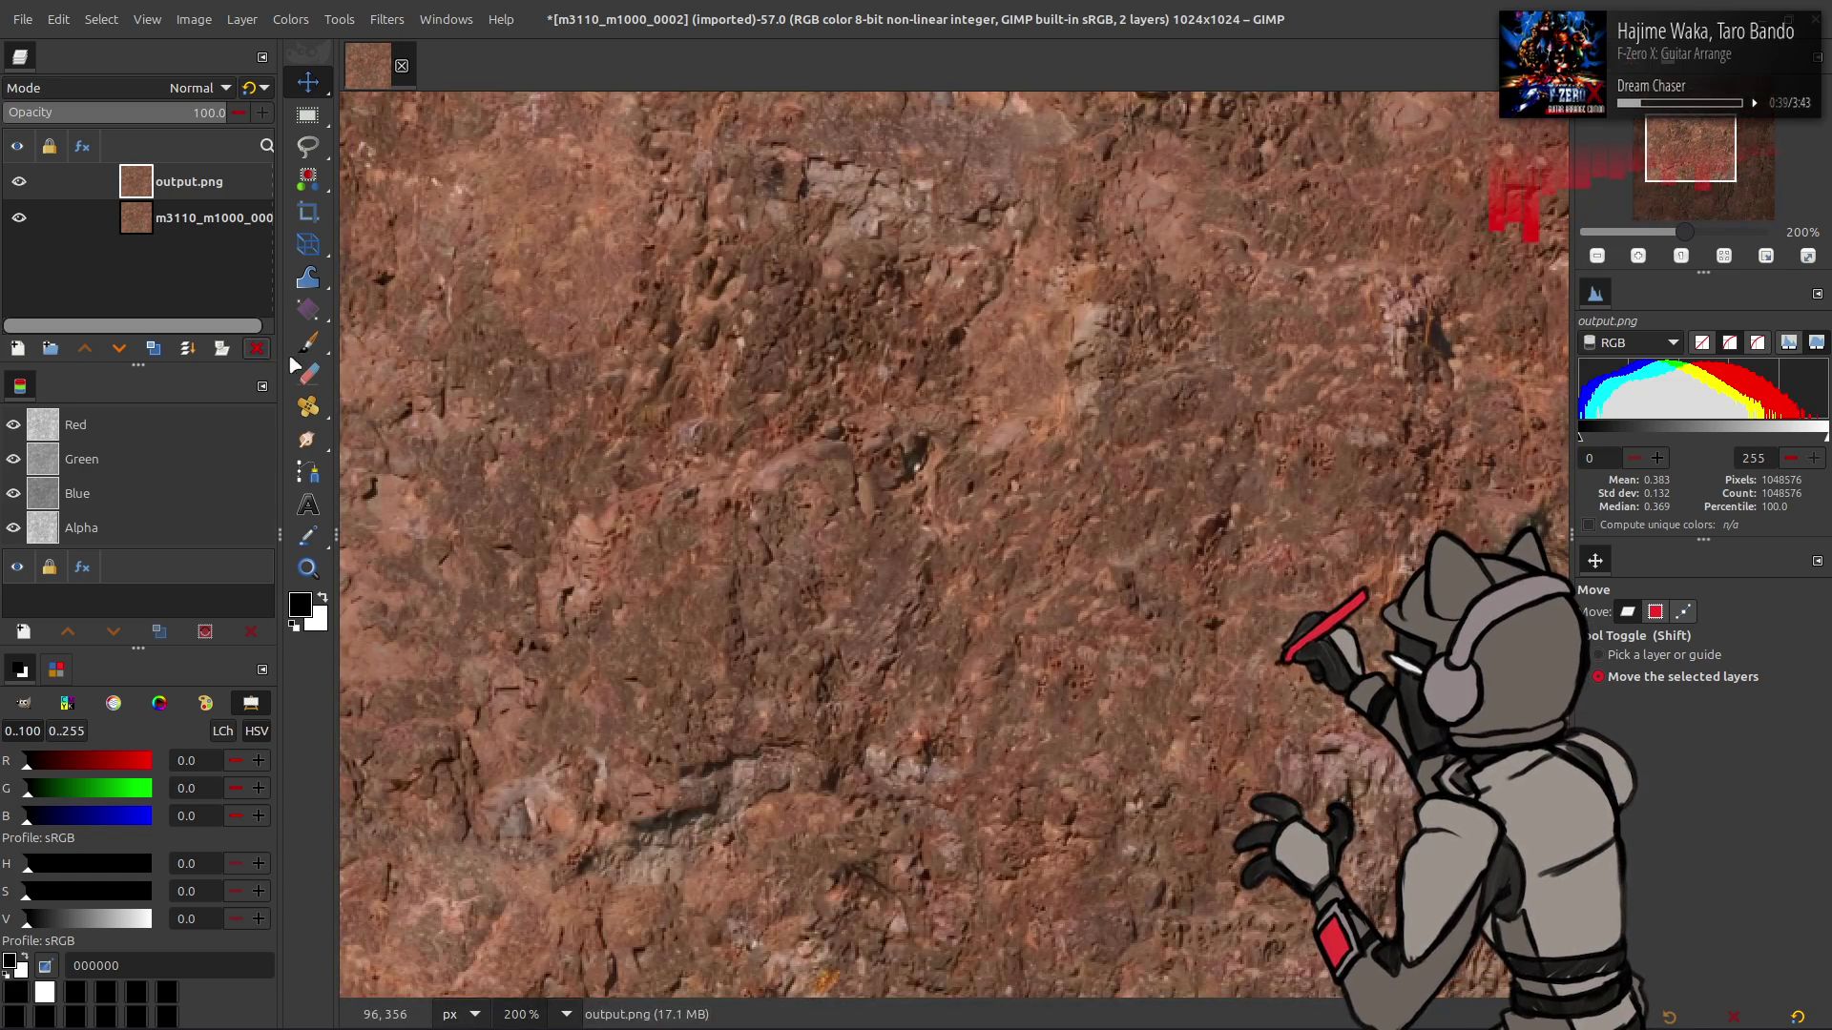
# - Convert the image precision to 32-bit integer, non-linear
pyautogui.click(196, 19)
pyautogui.moveTo(219, 122)
pyautogui.click(439, 155)
pyautogui.click(1002, 611)
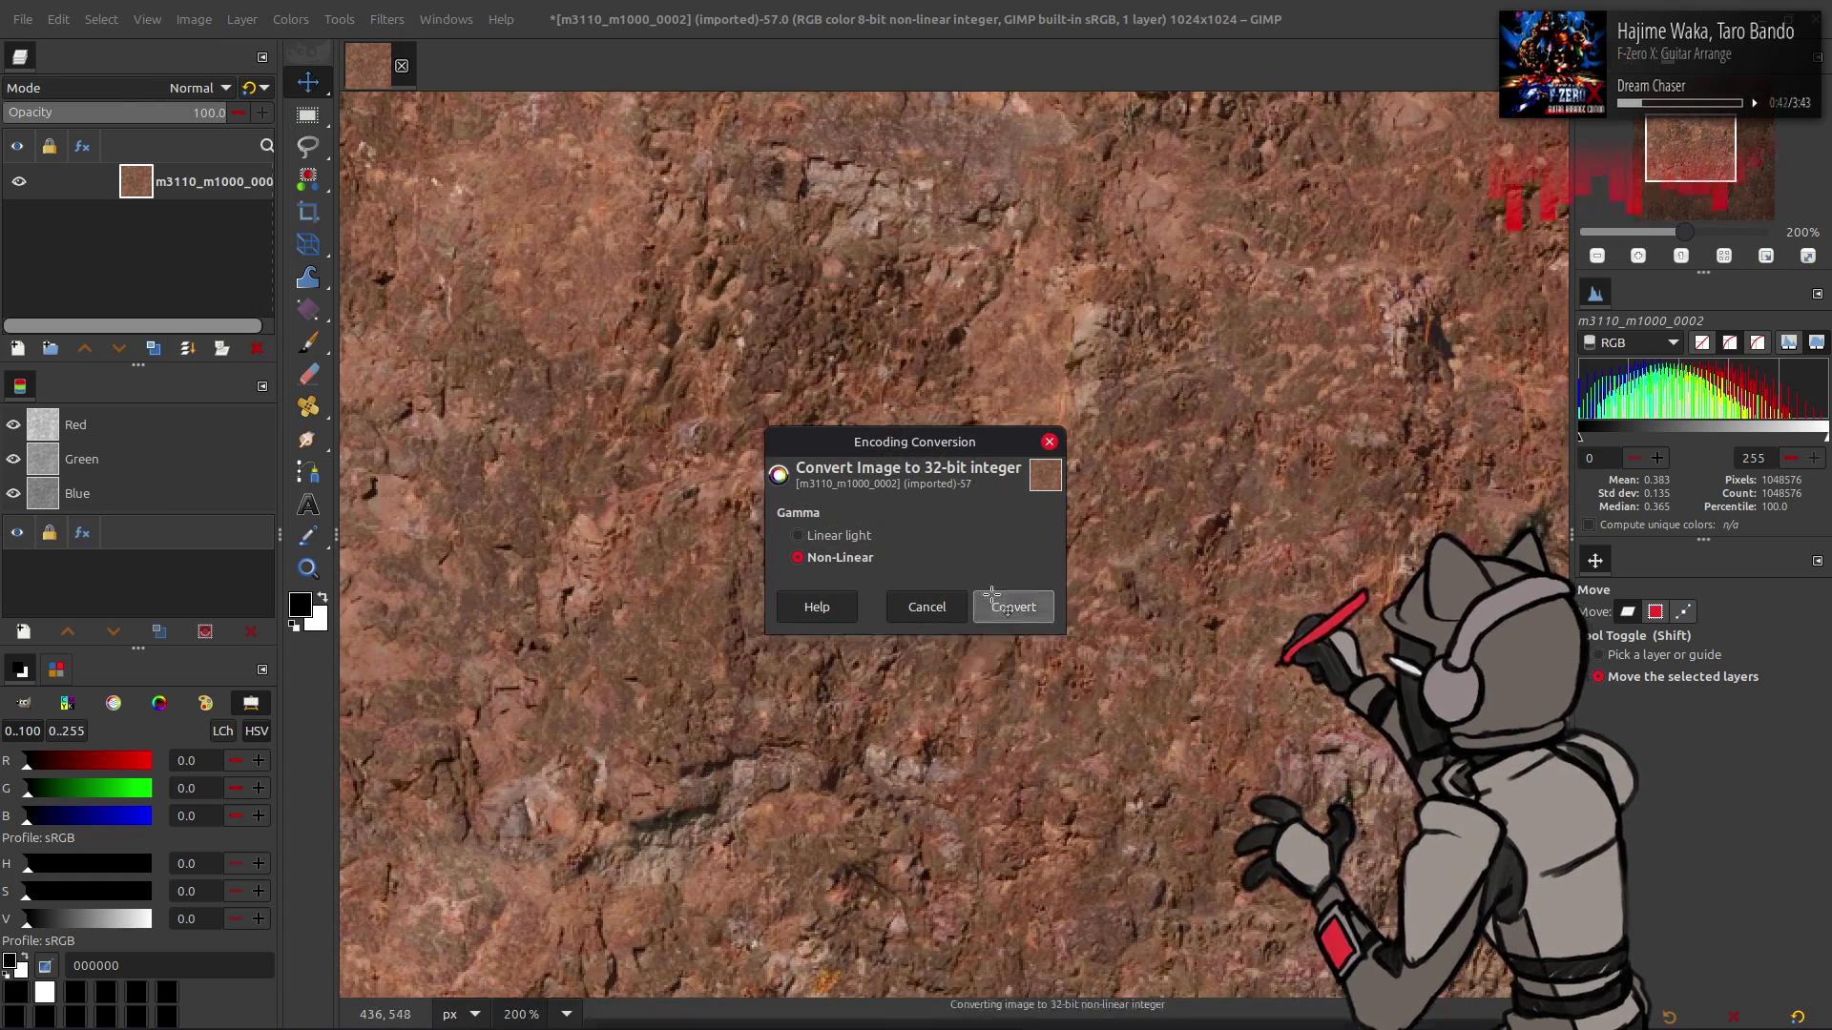
# - Re-import output.png as a layer, rename it Clean, and toggle its visibility to compare
pyautogui.hotkey('alt', 'Tab')
pyautogui.moveTo(815, 339); pyautogui.dragTo(810, 164)
pyautogui.press('q')
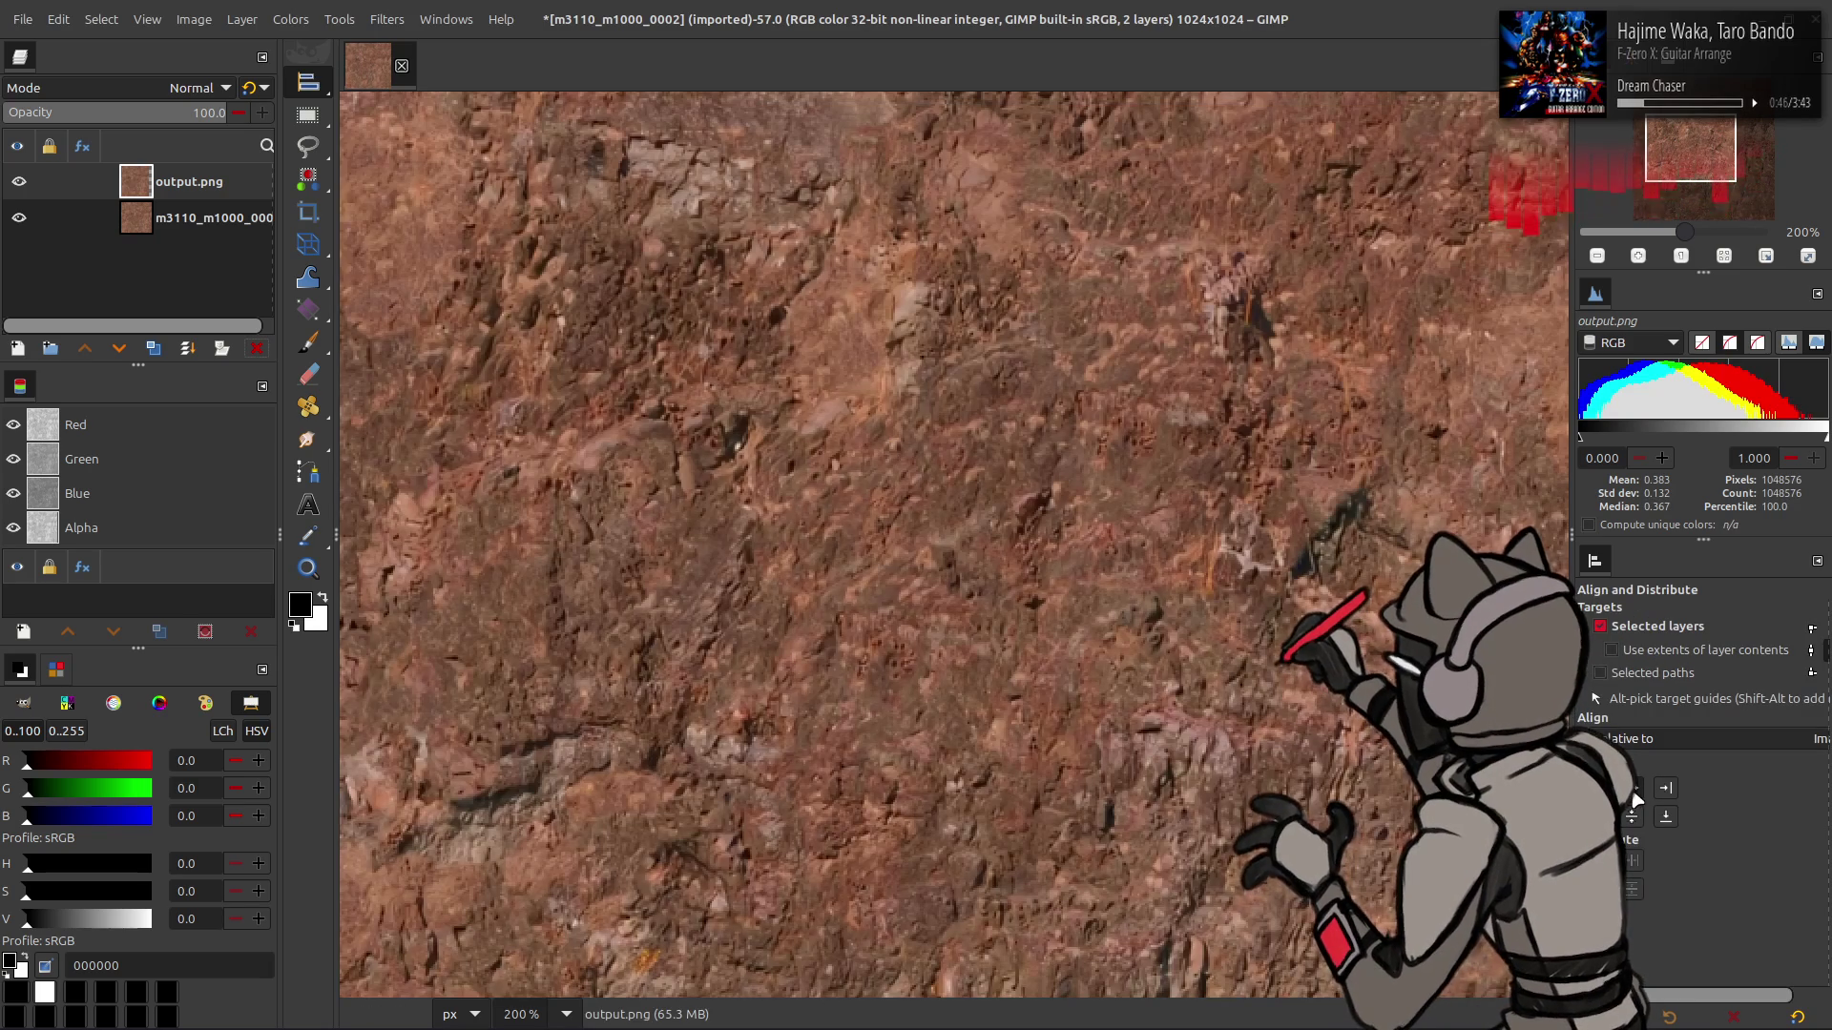
pyautogui.press('m')
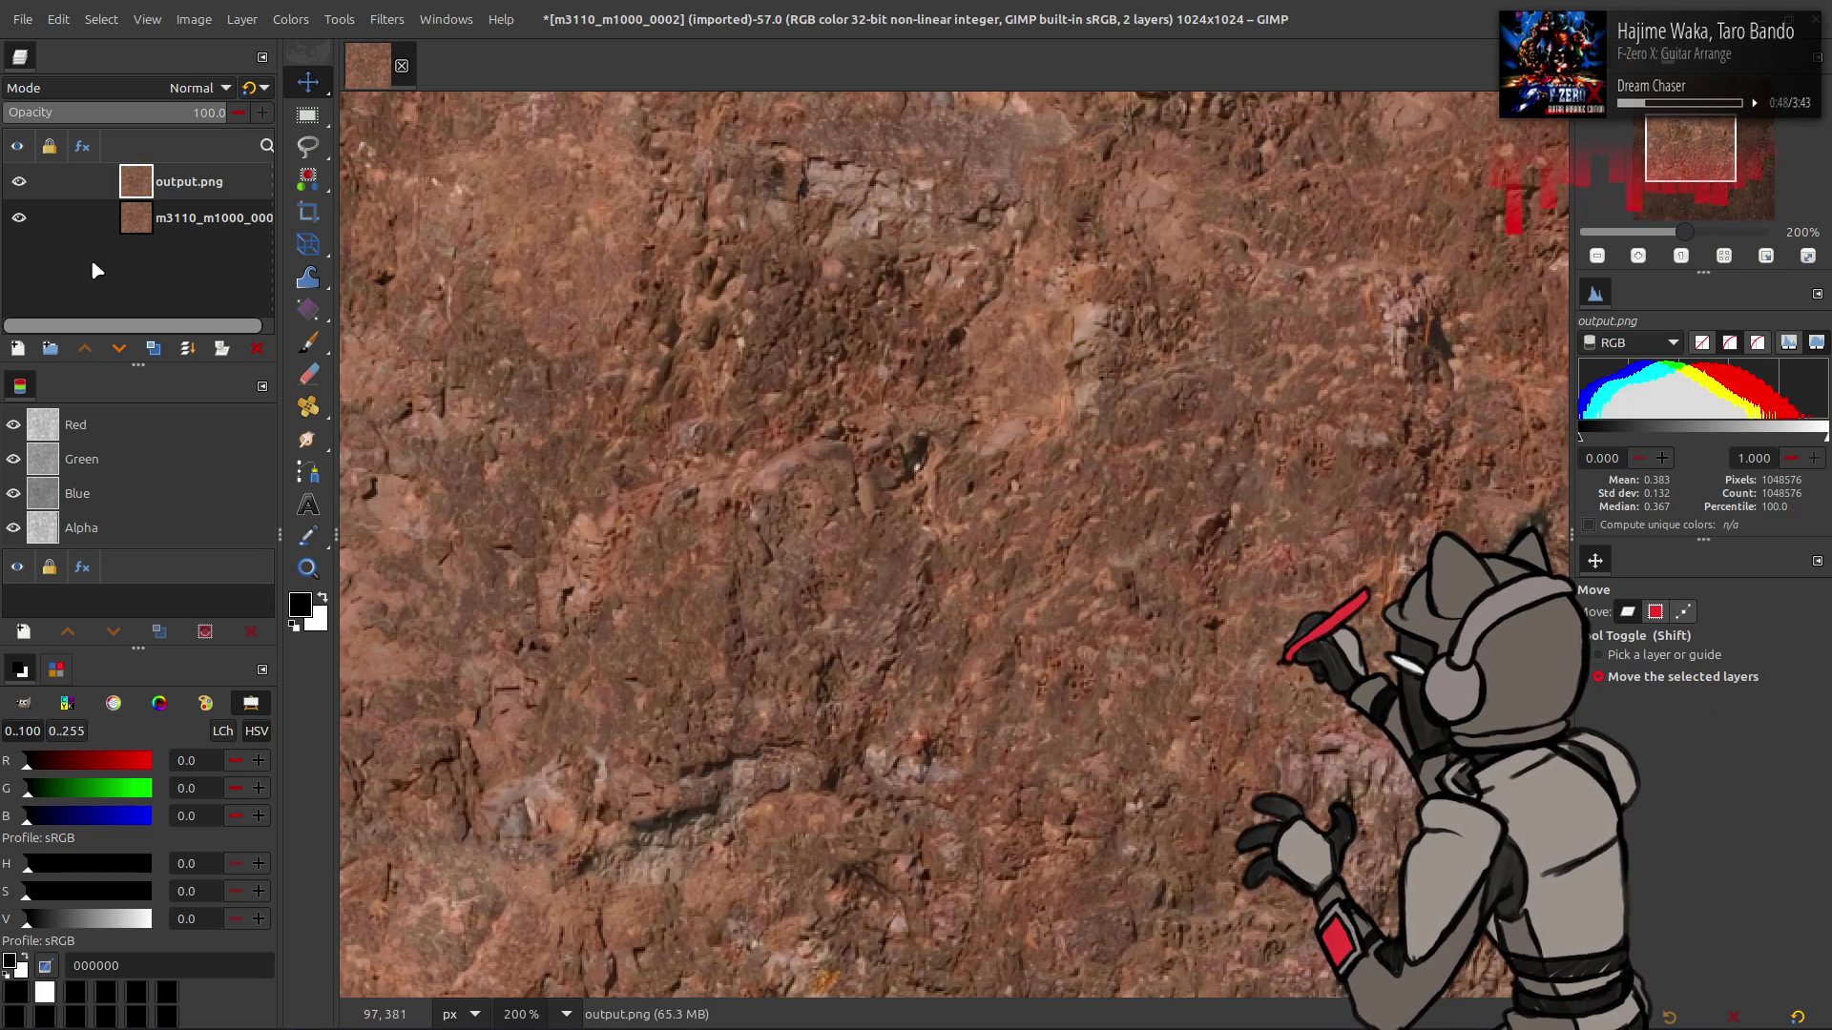
pyautogui.doubleClick(189, 181)
pyautogui.write('Cle')
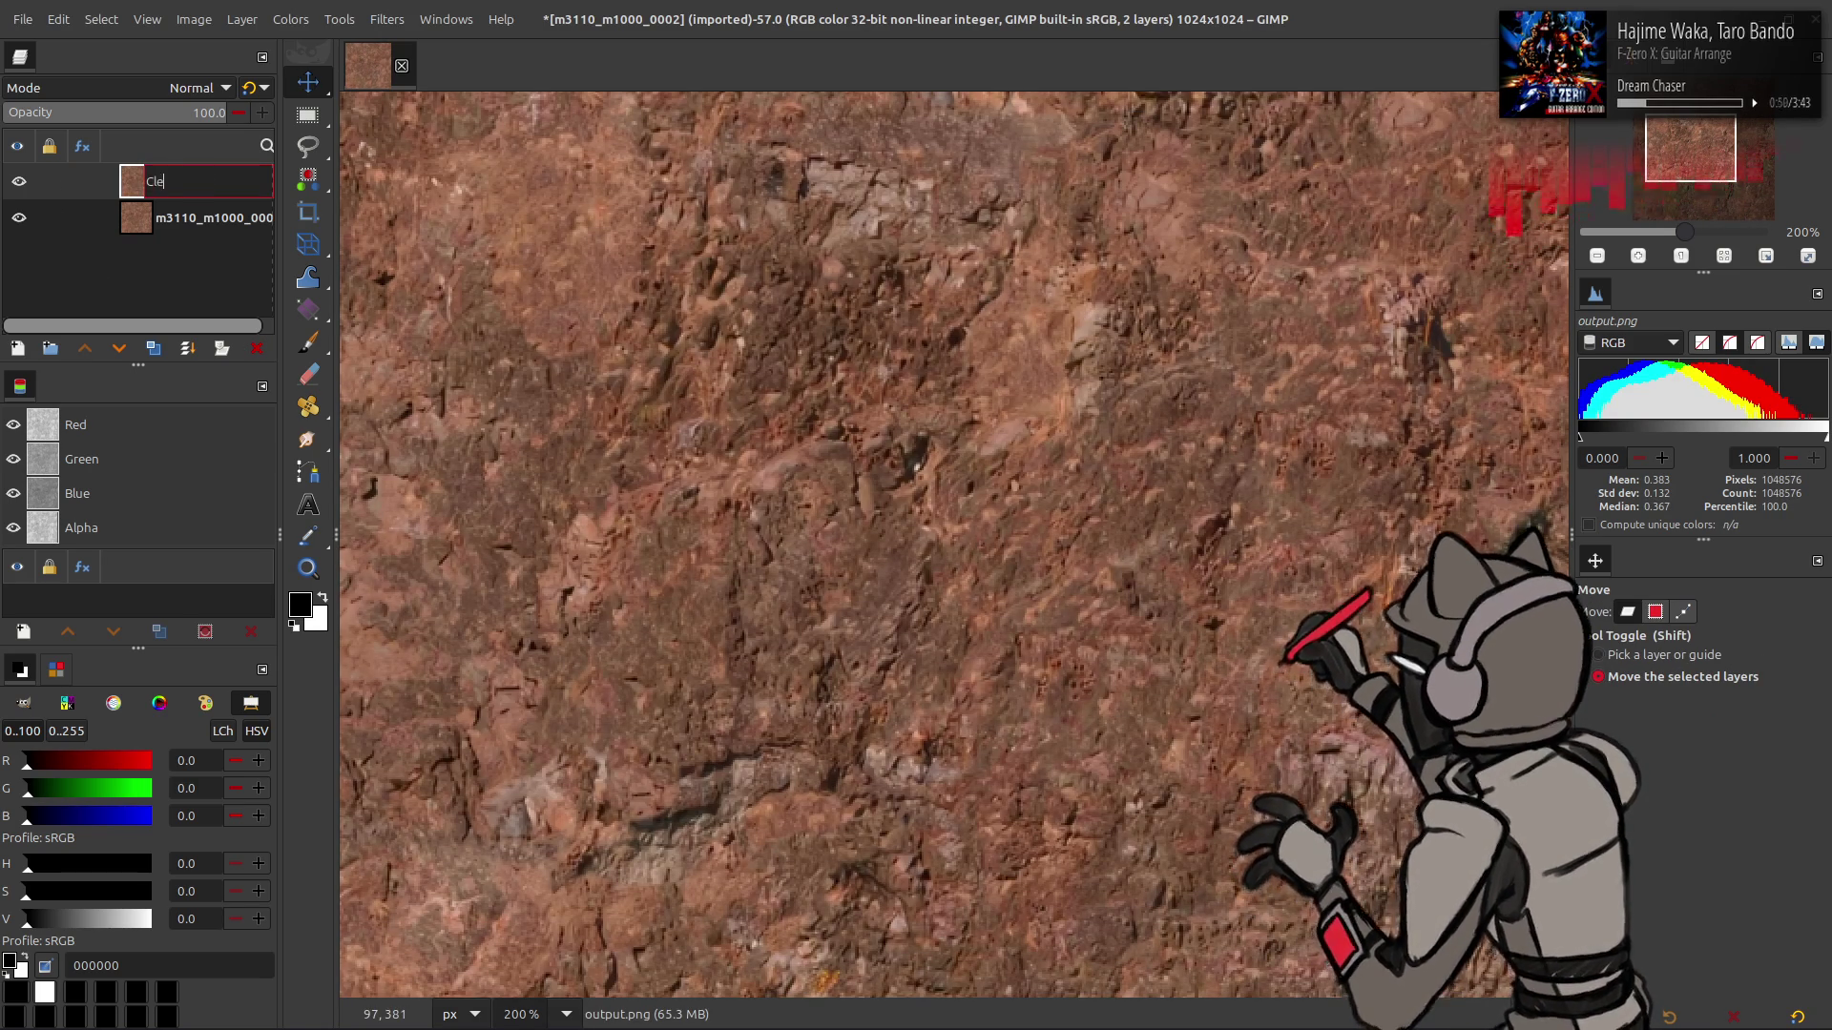
pyautogui.write('an')
pyautogui.press('Return')
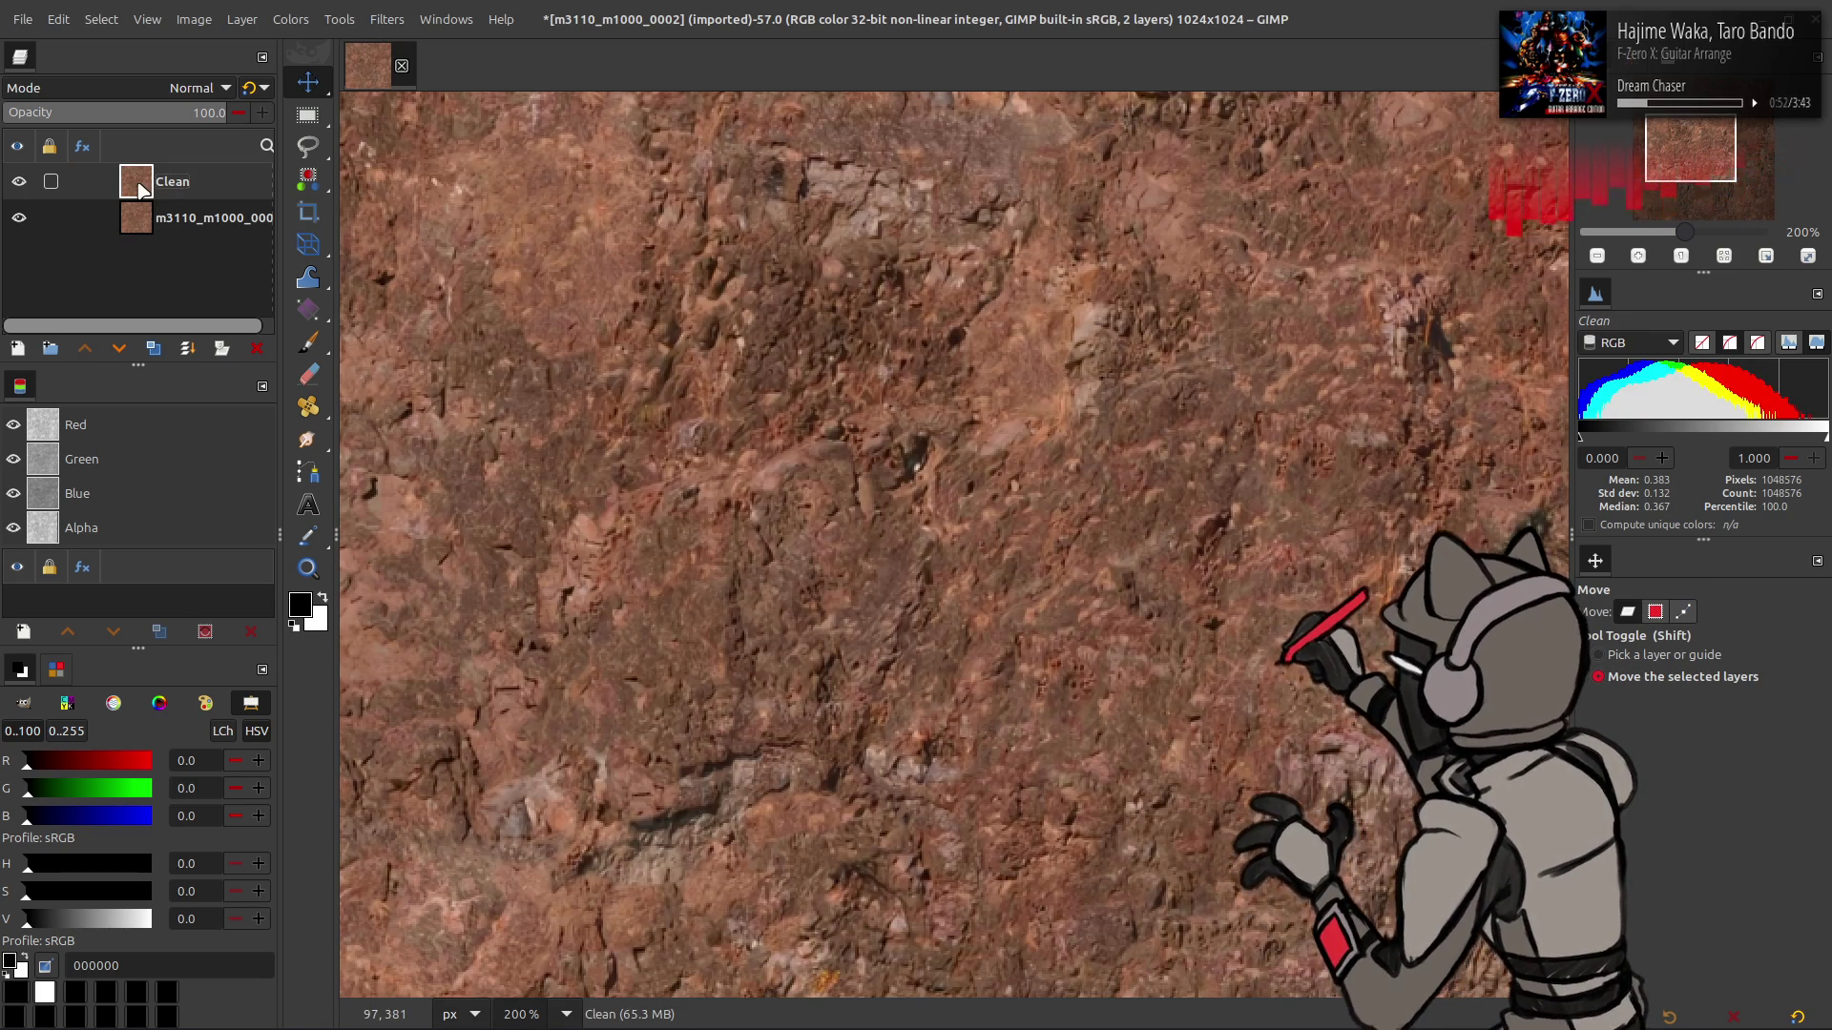
pyautogui.click(23, 187)
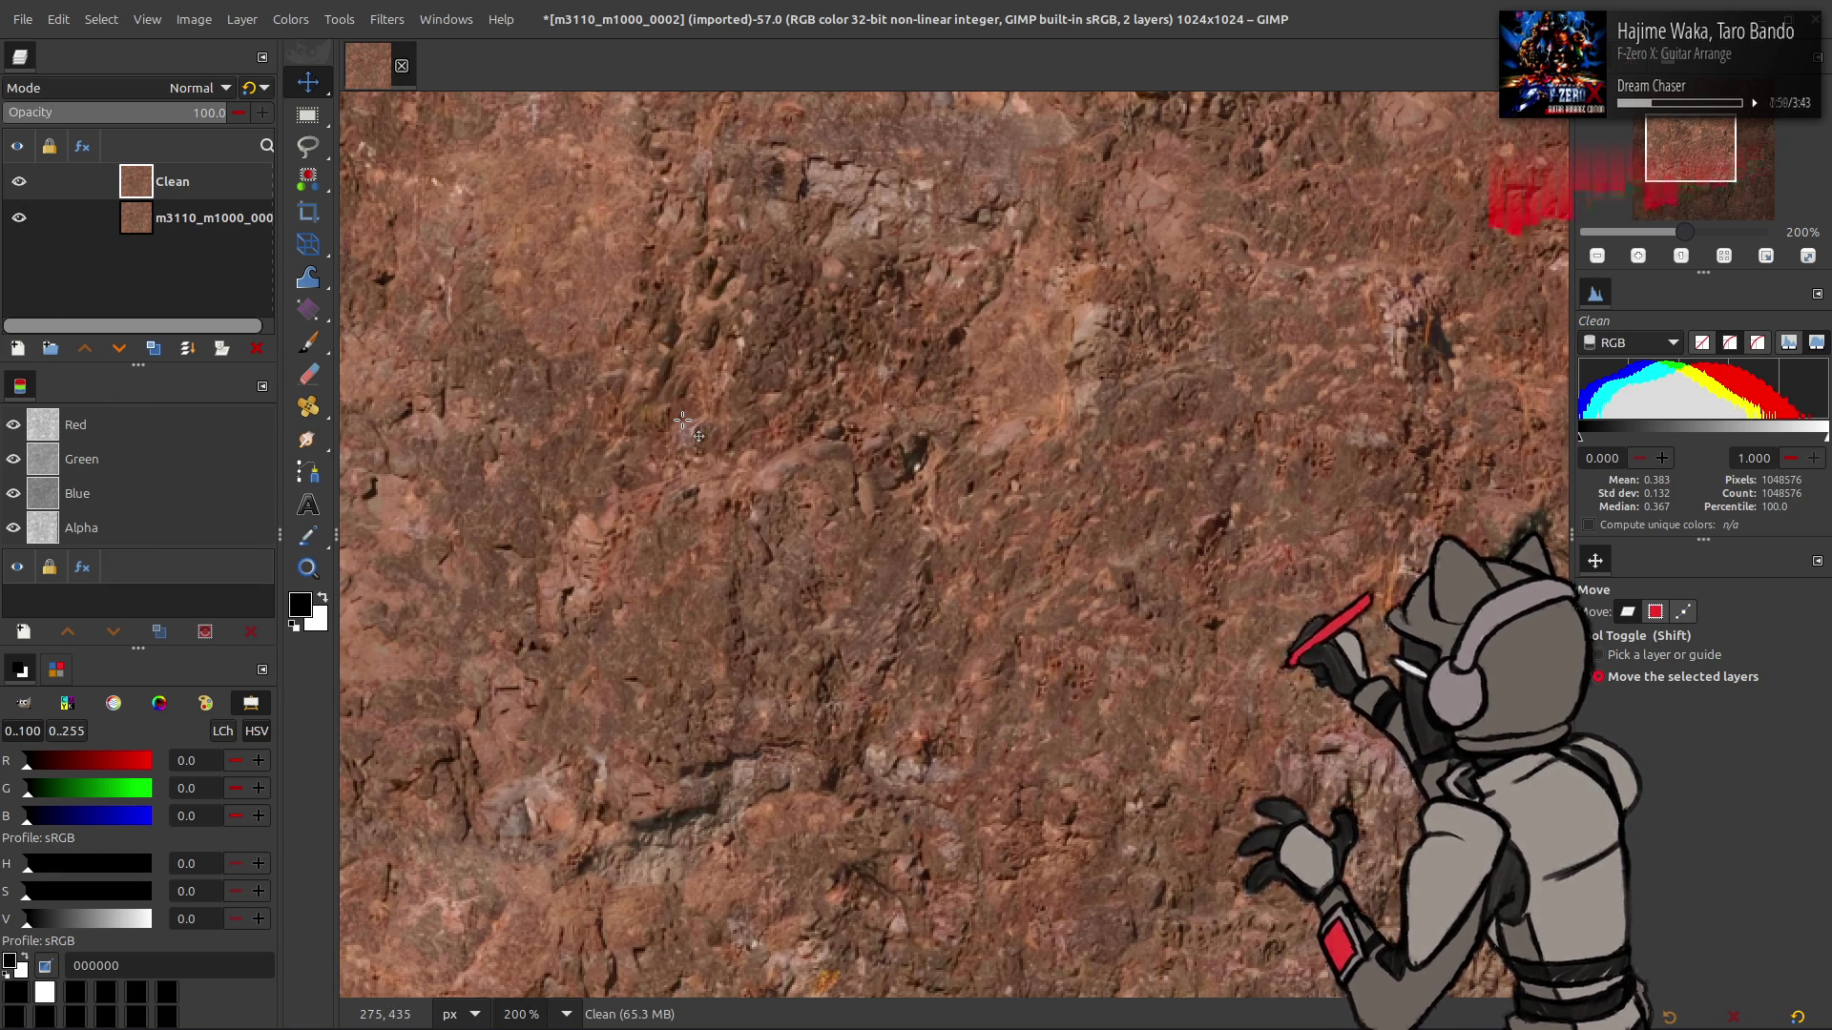
# - Offset the Clean layer by width/2, height/2 with Wrap around
pyautogui.press('1')
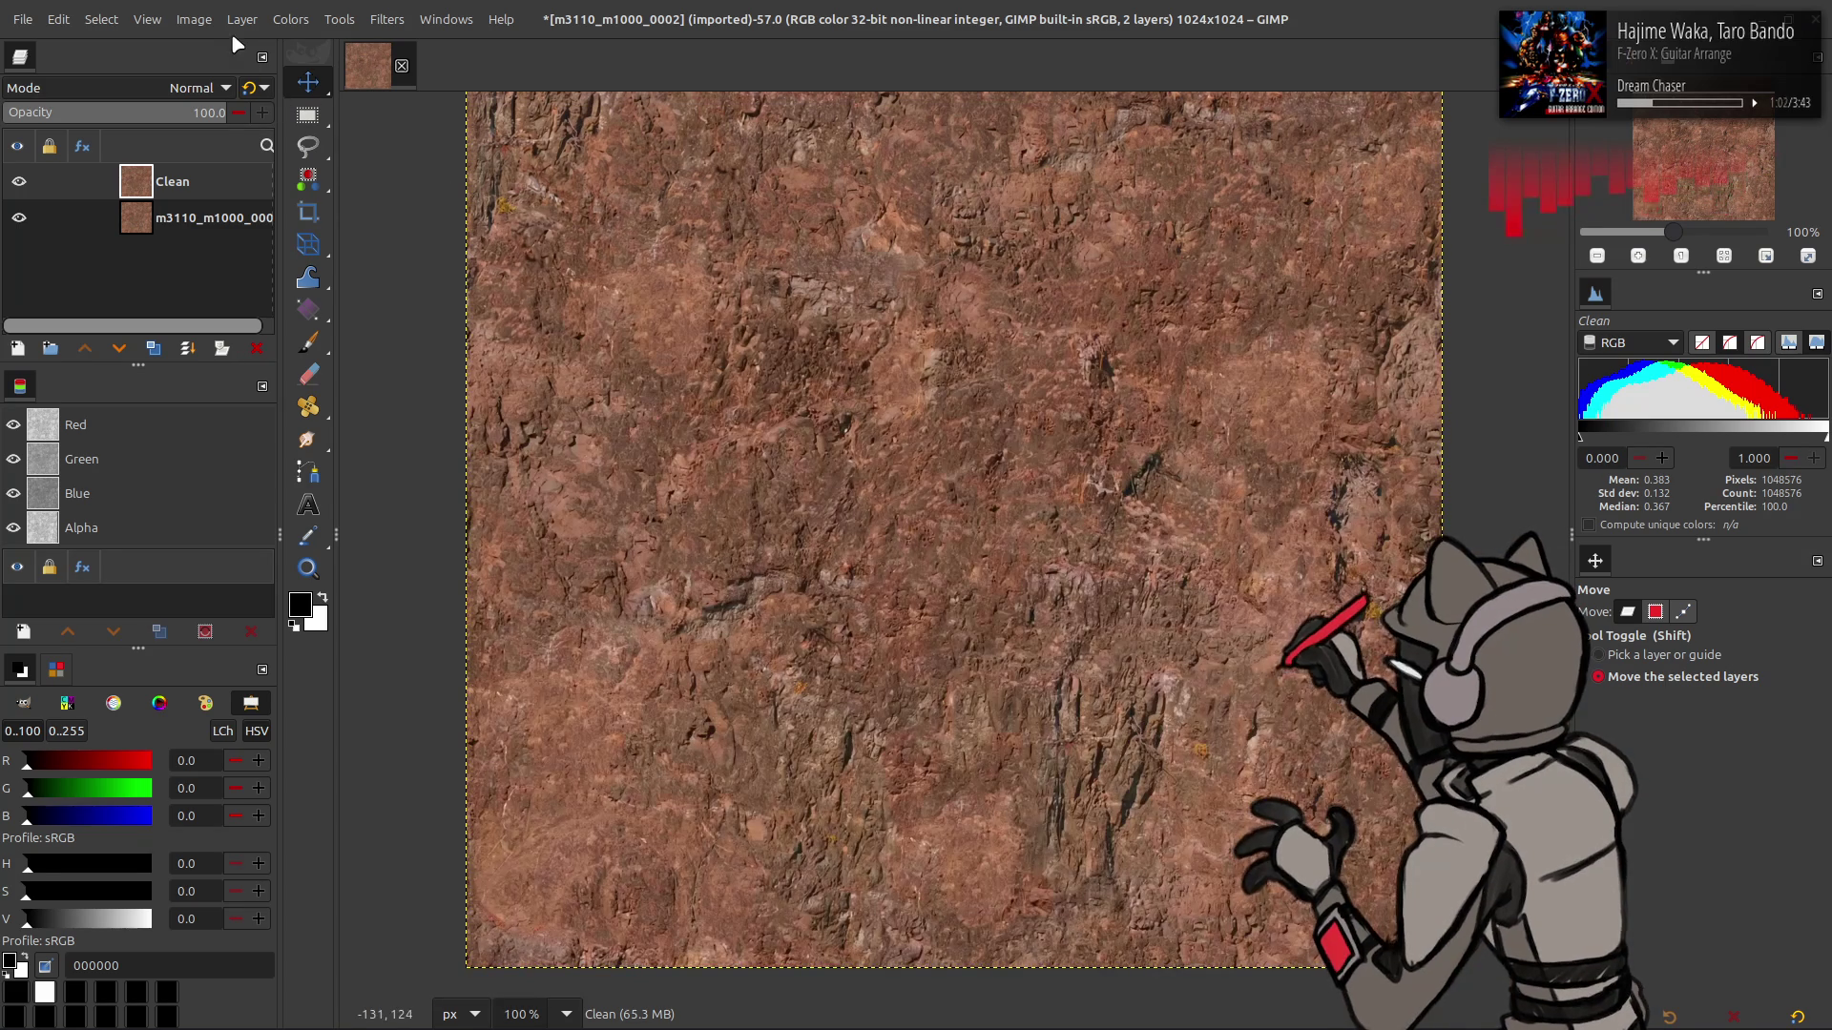
pyautogui.click(241, 19)
pyautogui.moveTo(364, 258)
pyautogui.click(553, 398)
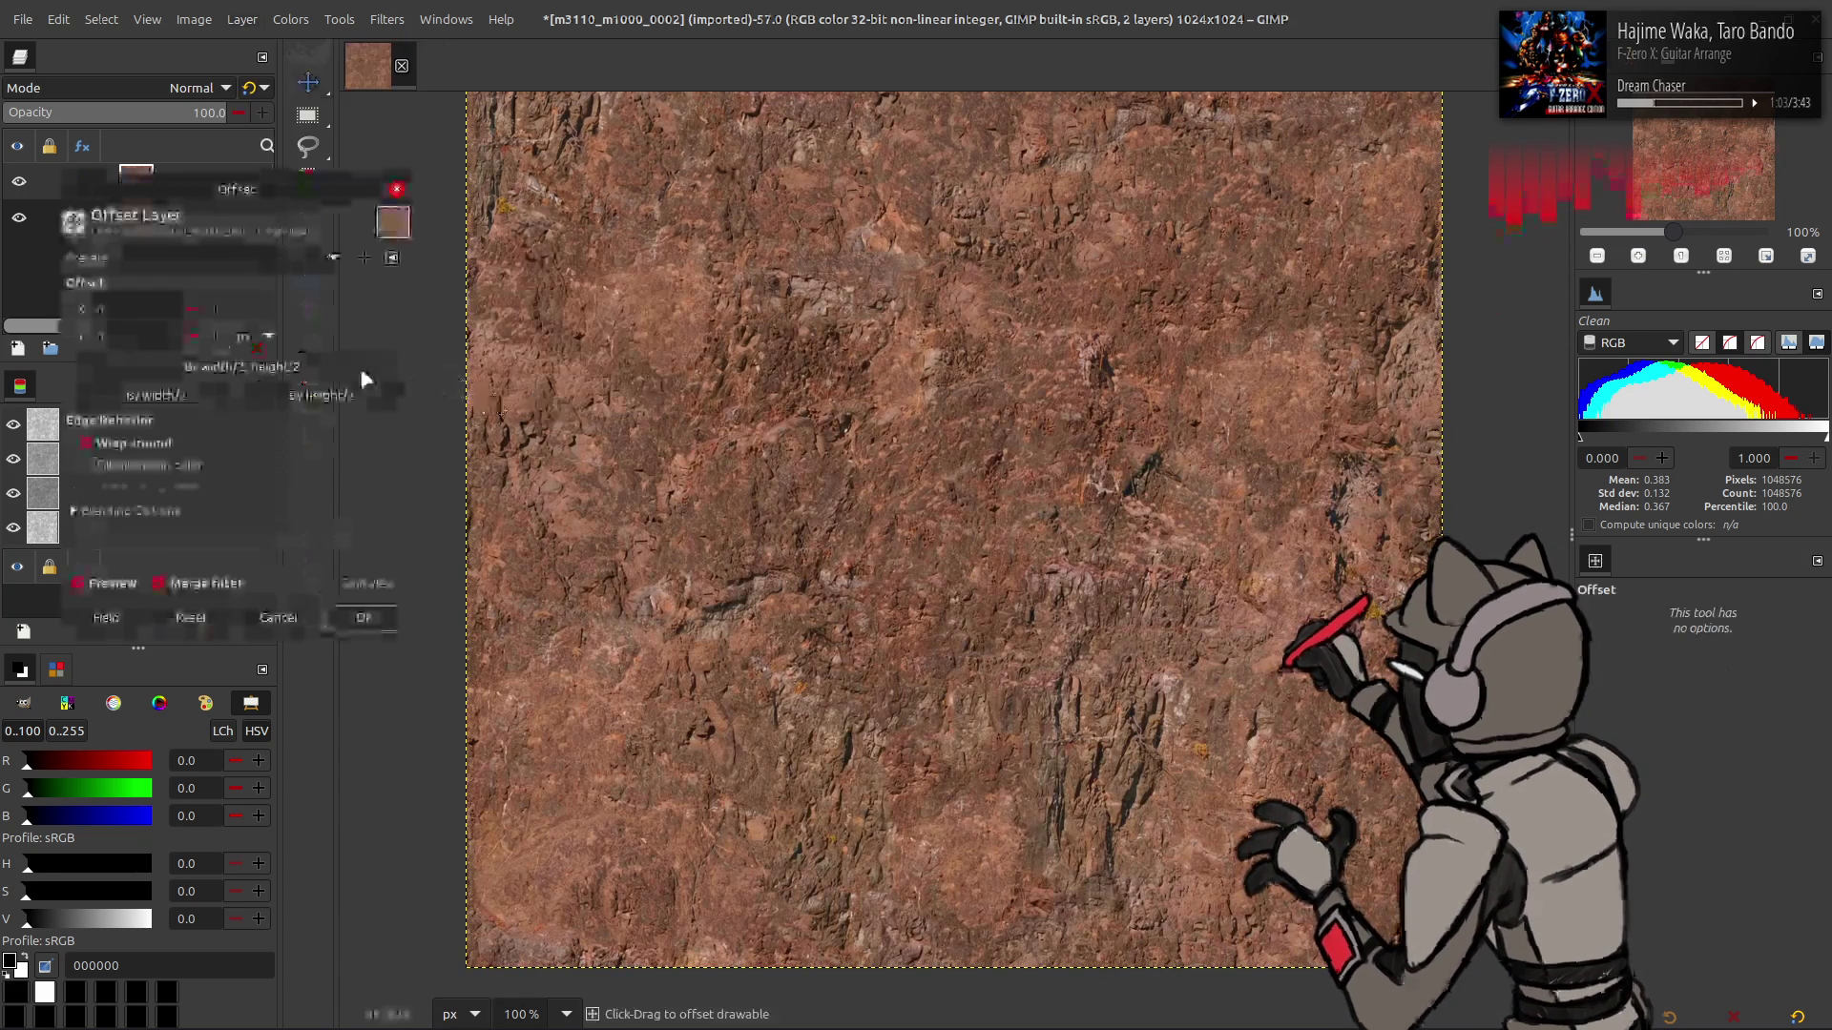
pyautogui.click(348, 367)
pyautogui.click(364, 617)
# - Zoom to 400% and pan across the texture to inspect the exposed horizontal seam
pyautogui.press('3')
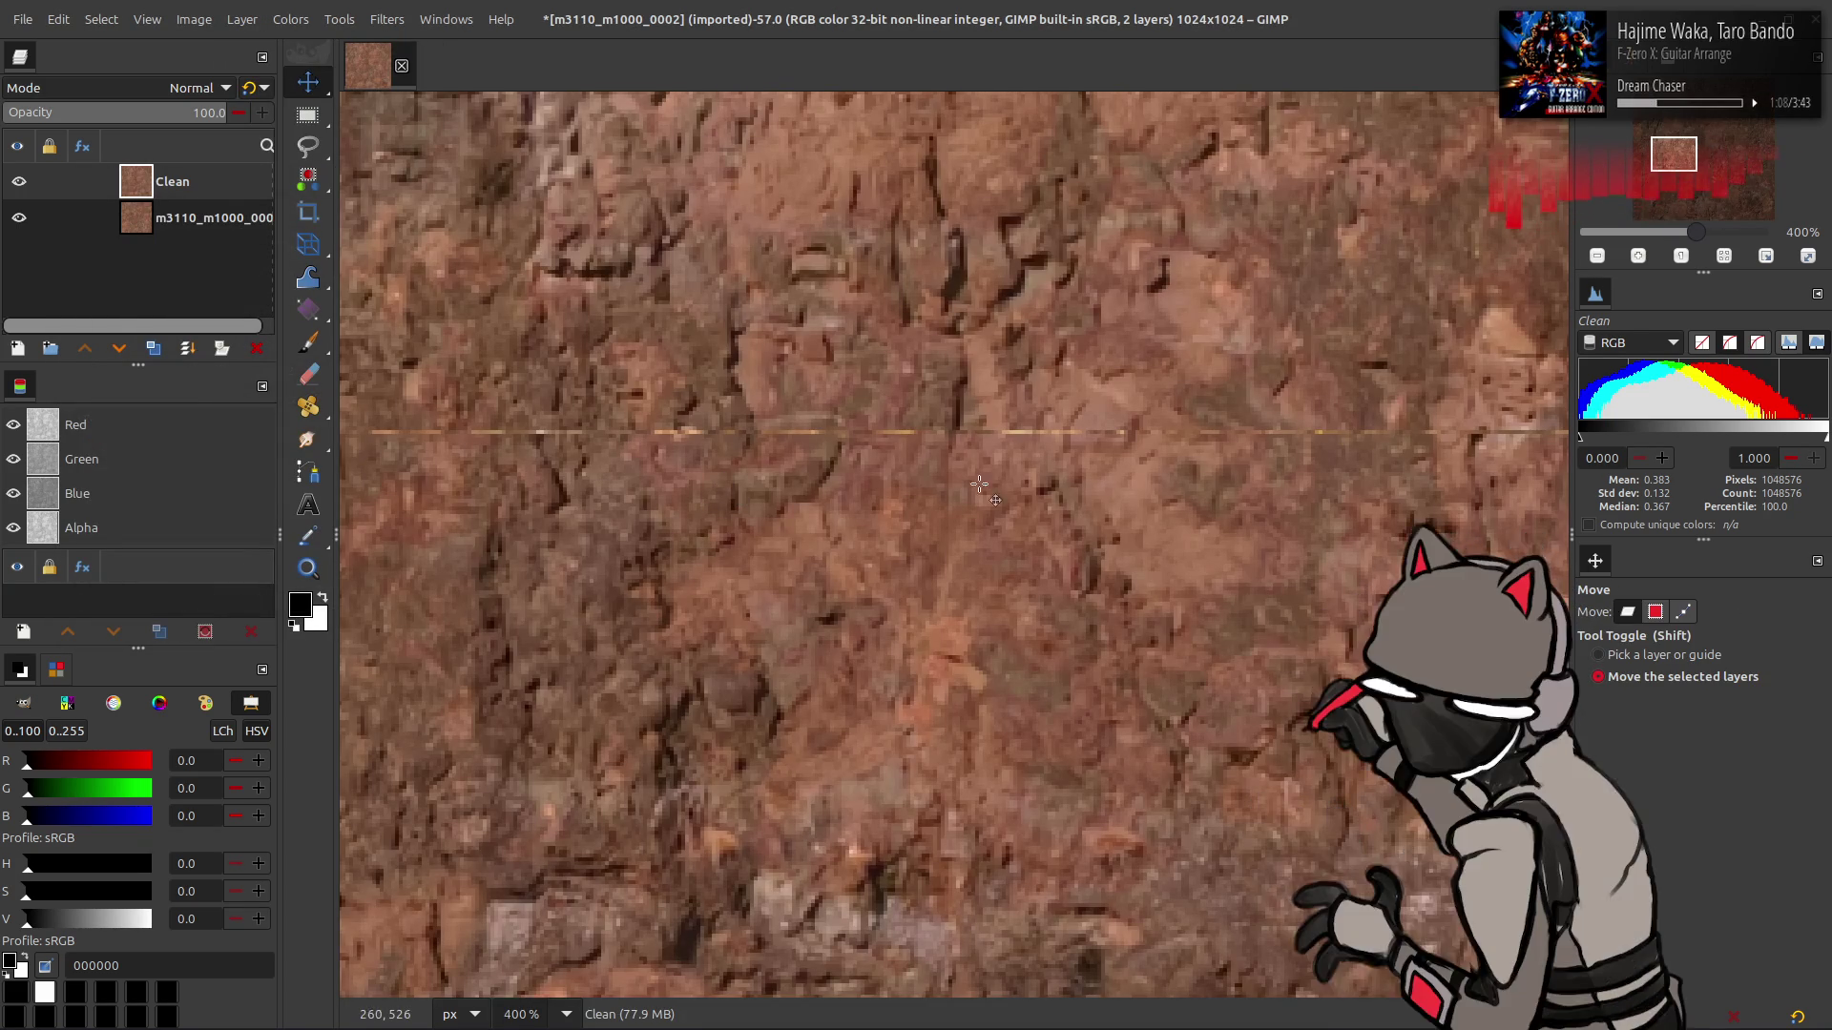
pyautogui.hscroll(10, 724, 487)
pyautogui.hscroll(15, 663, 476)
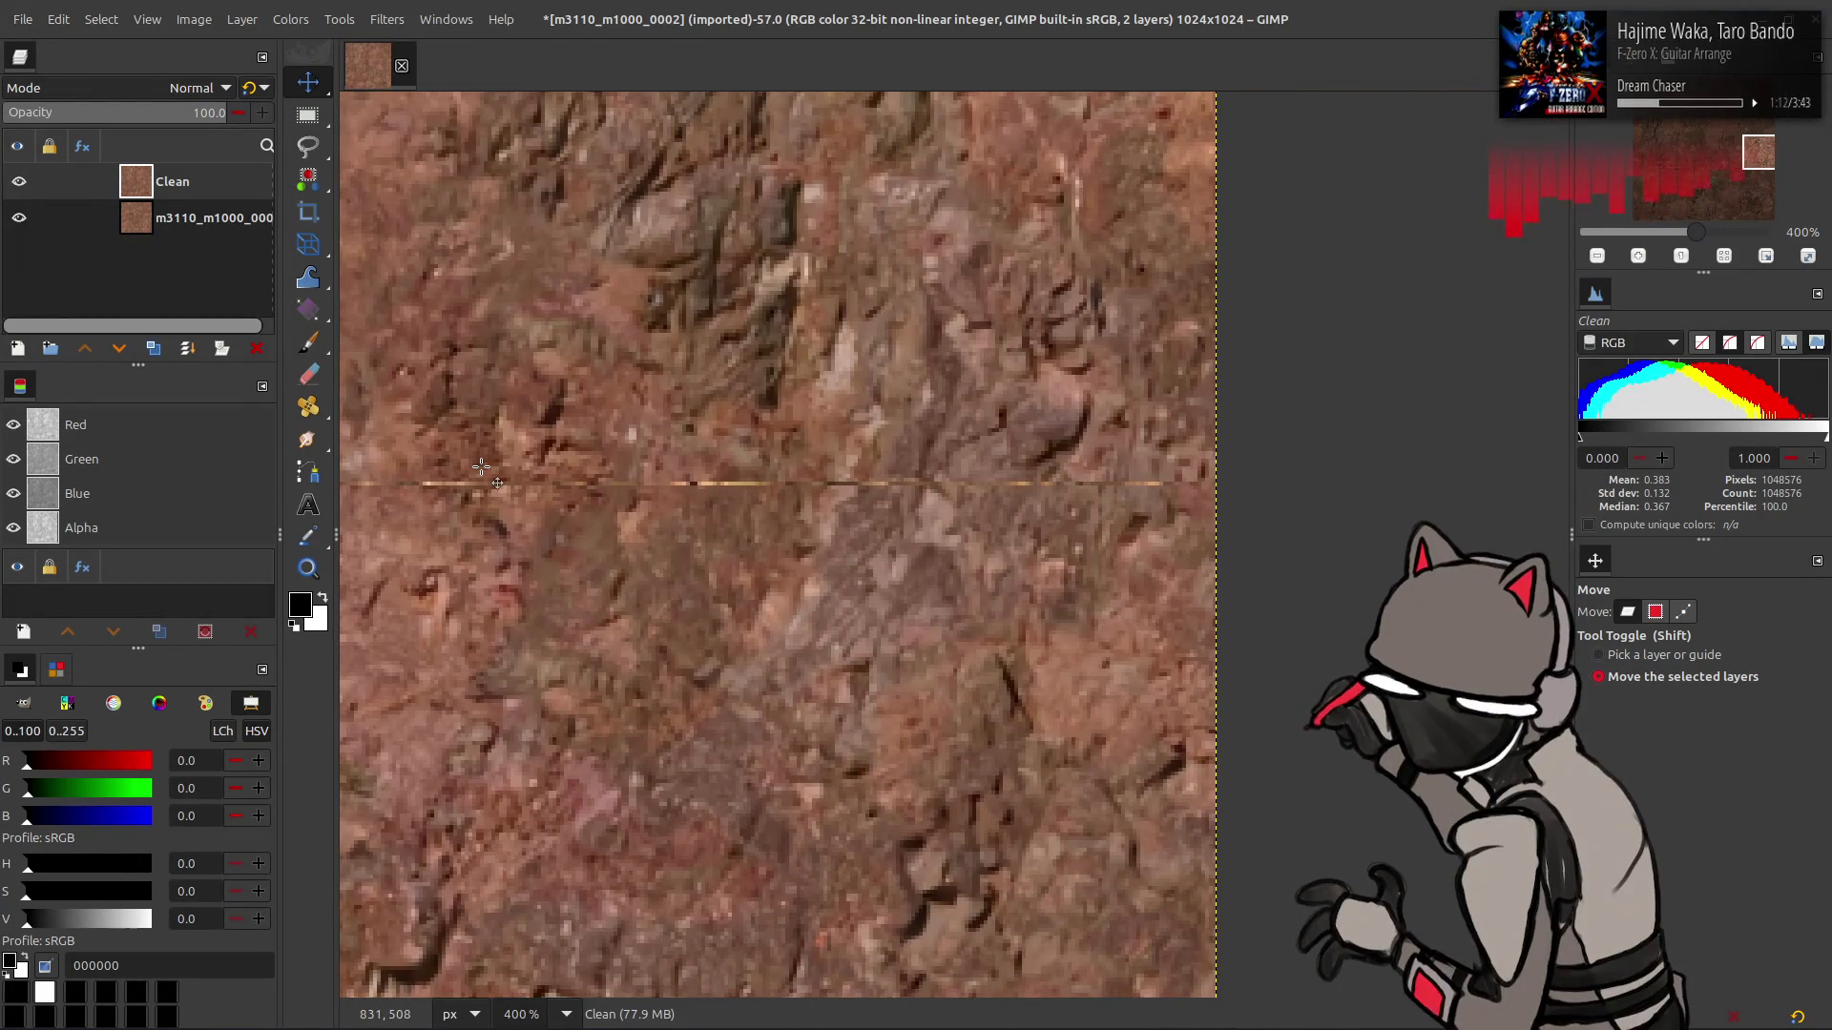
pyautogui.hscroll(-10, 477, 463)
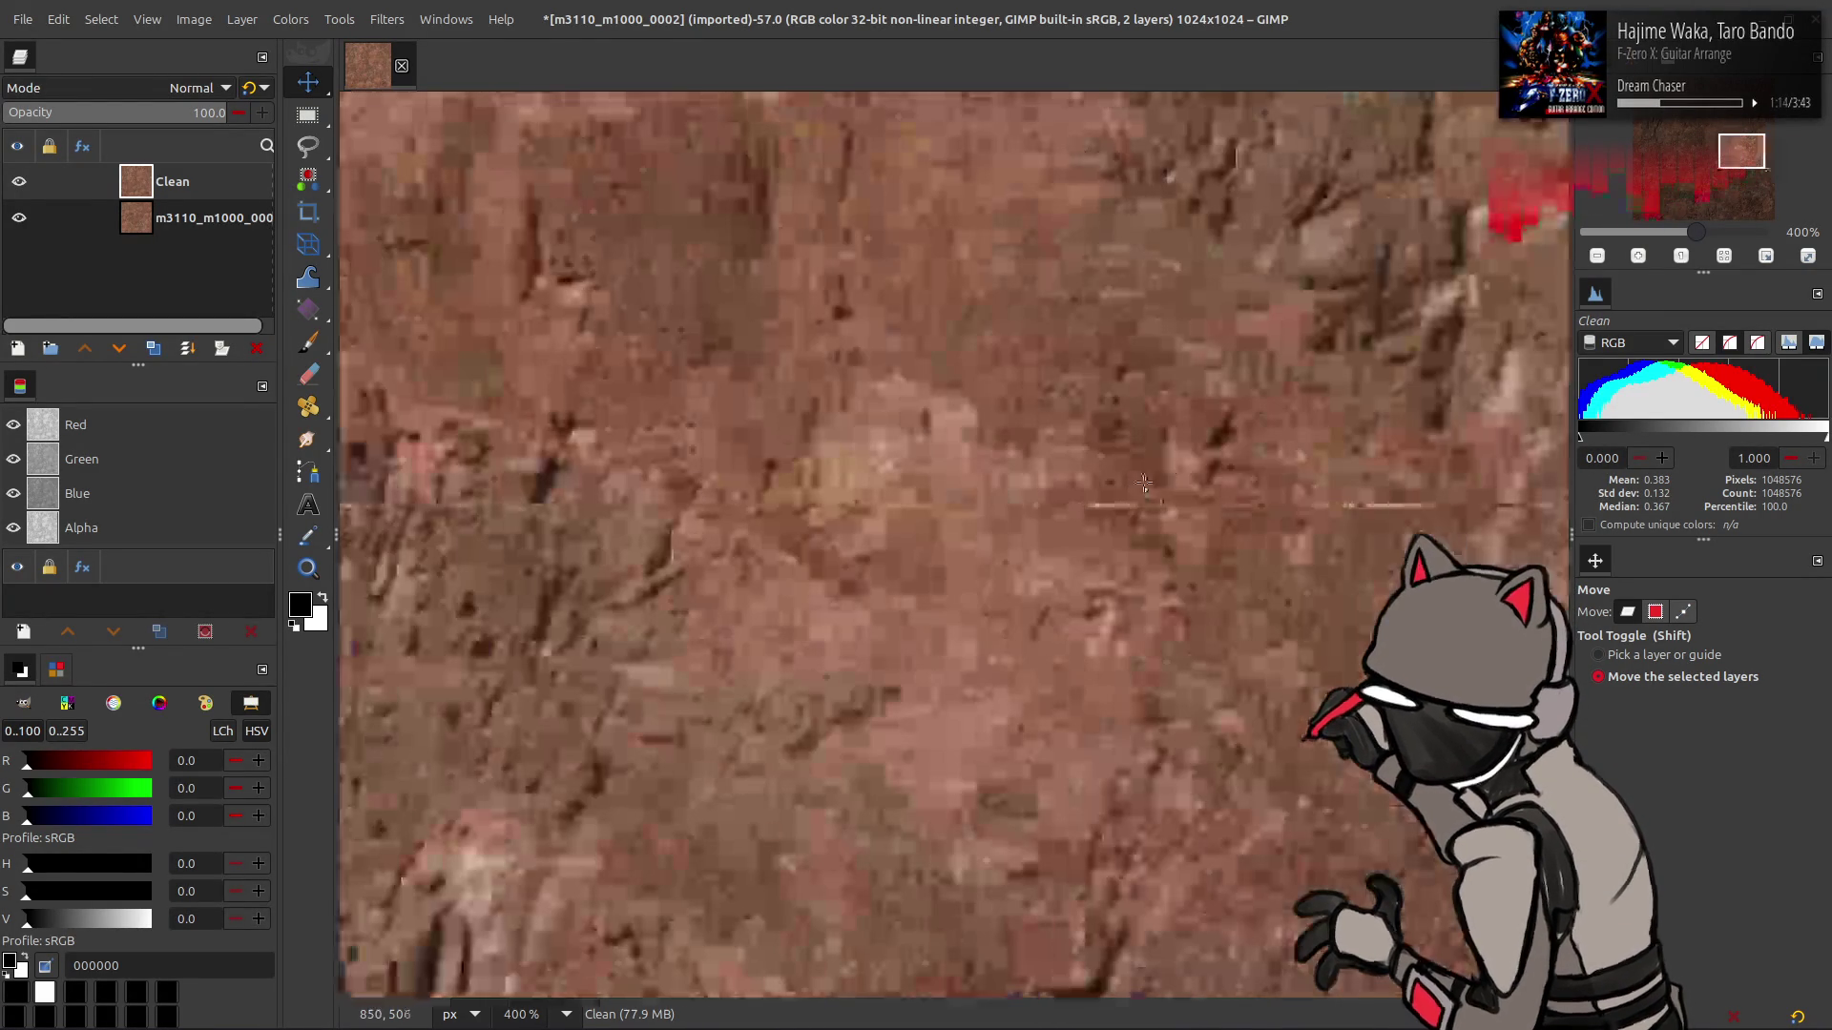
pyautogui.hscroll(-10, 1042, 525)
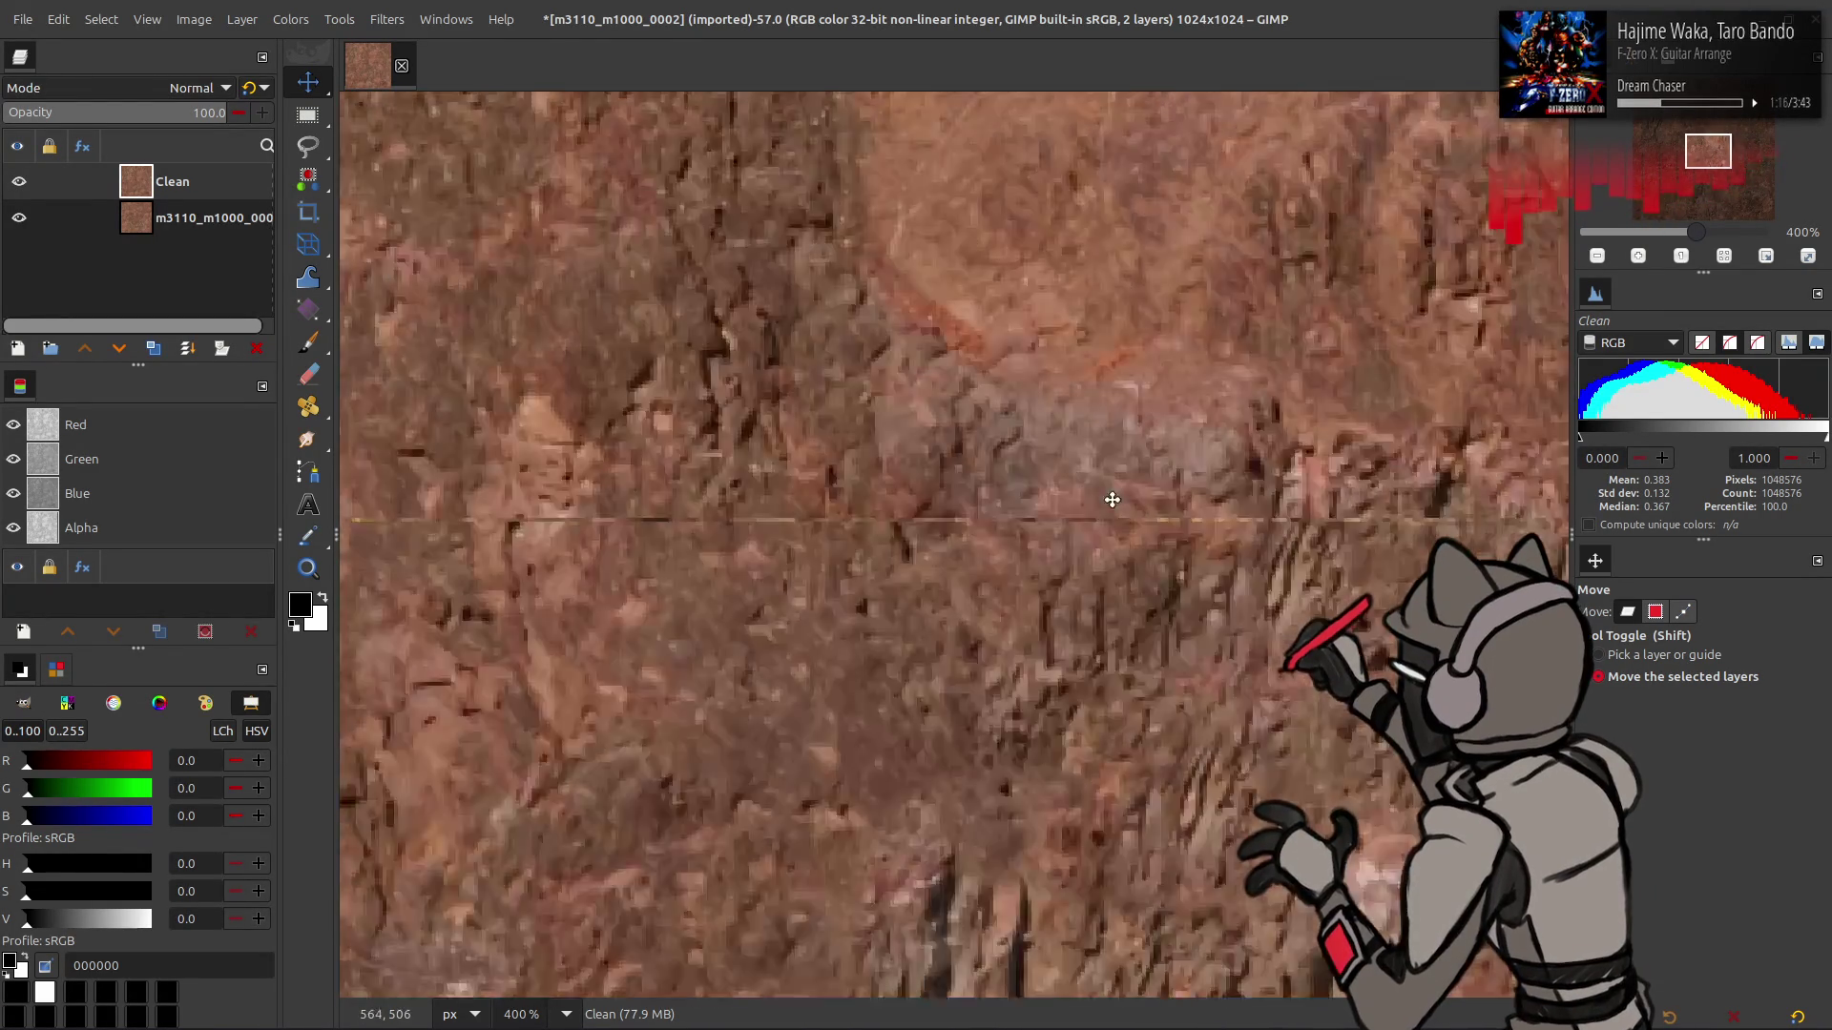
pyautogui.hscroll(-15, 983, 497)
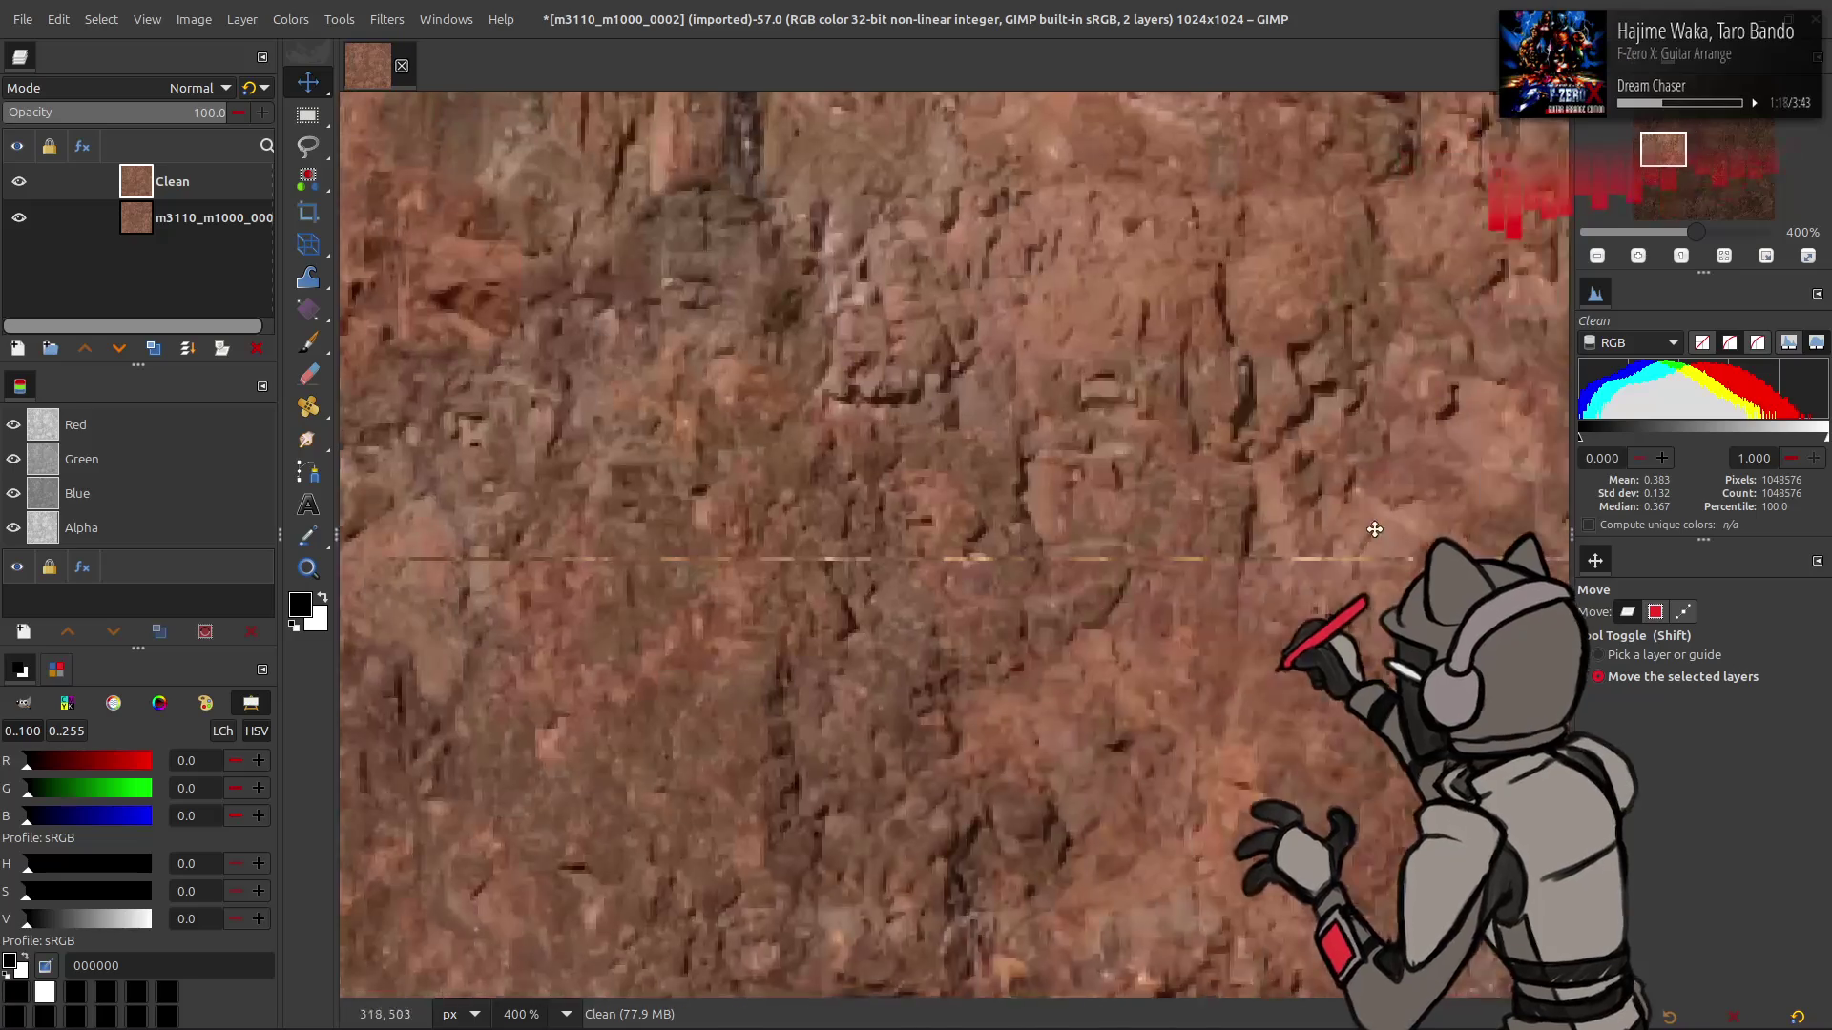
pyautogui.scroll(-15, 1240, 510)
pyautogui.hscroll(5, 1241, 511)
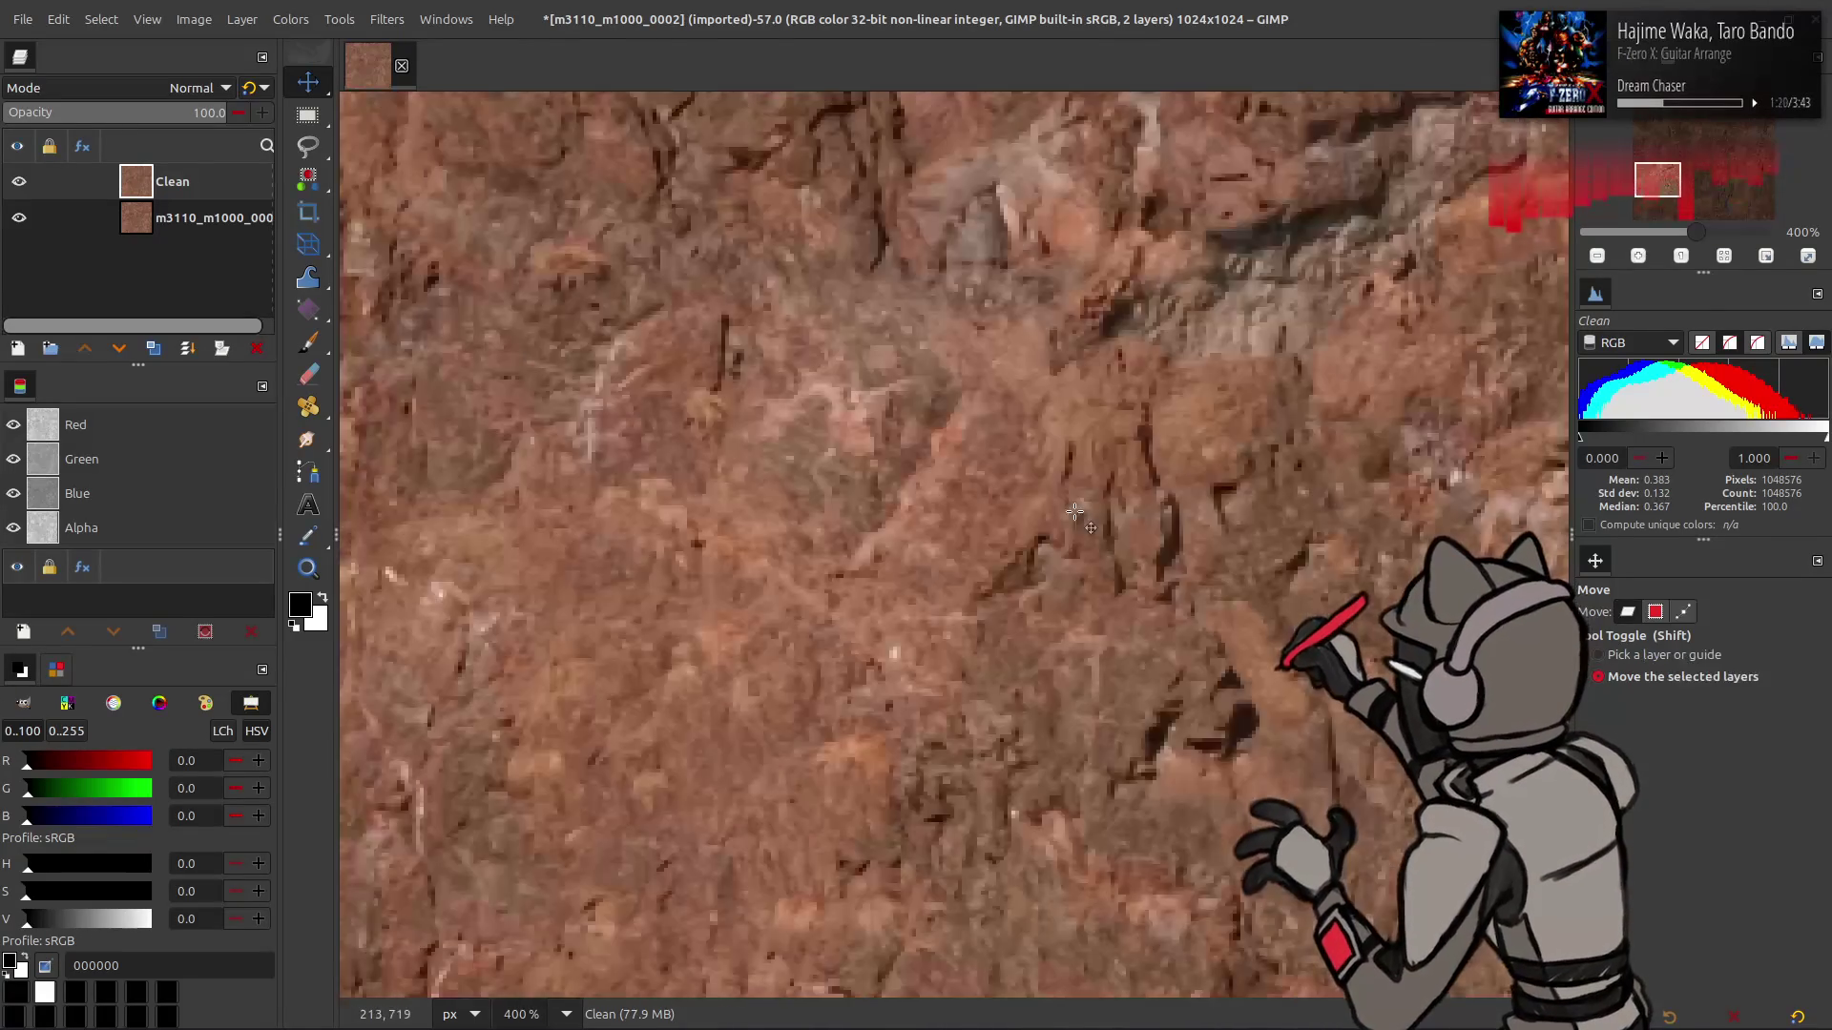
pyautogui.scroll(20, 1070, 530)
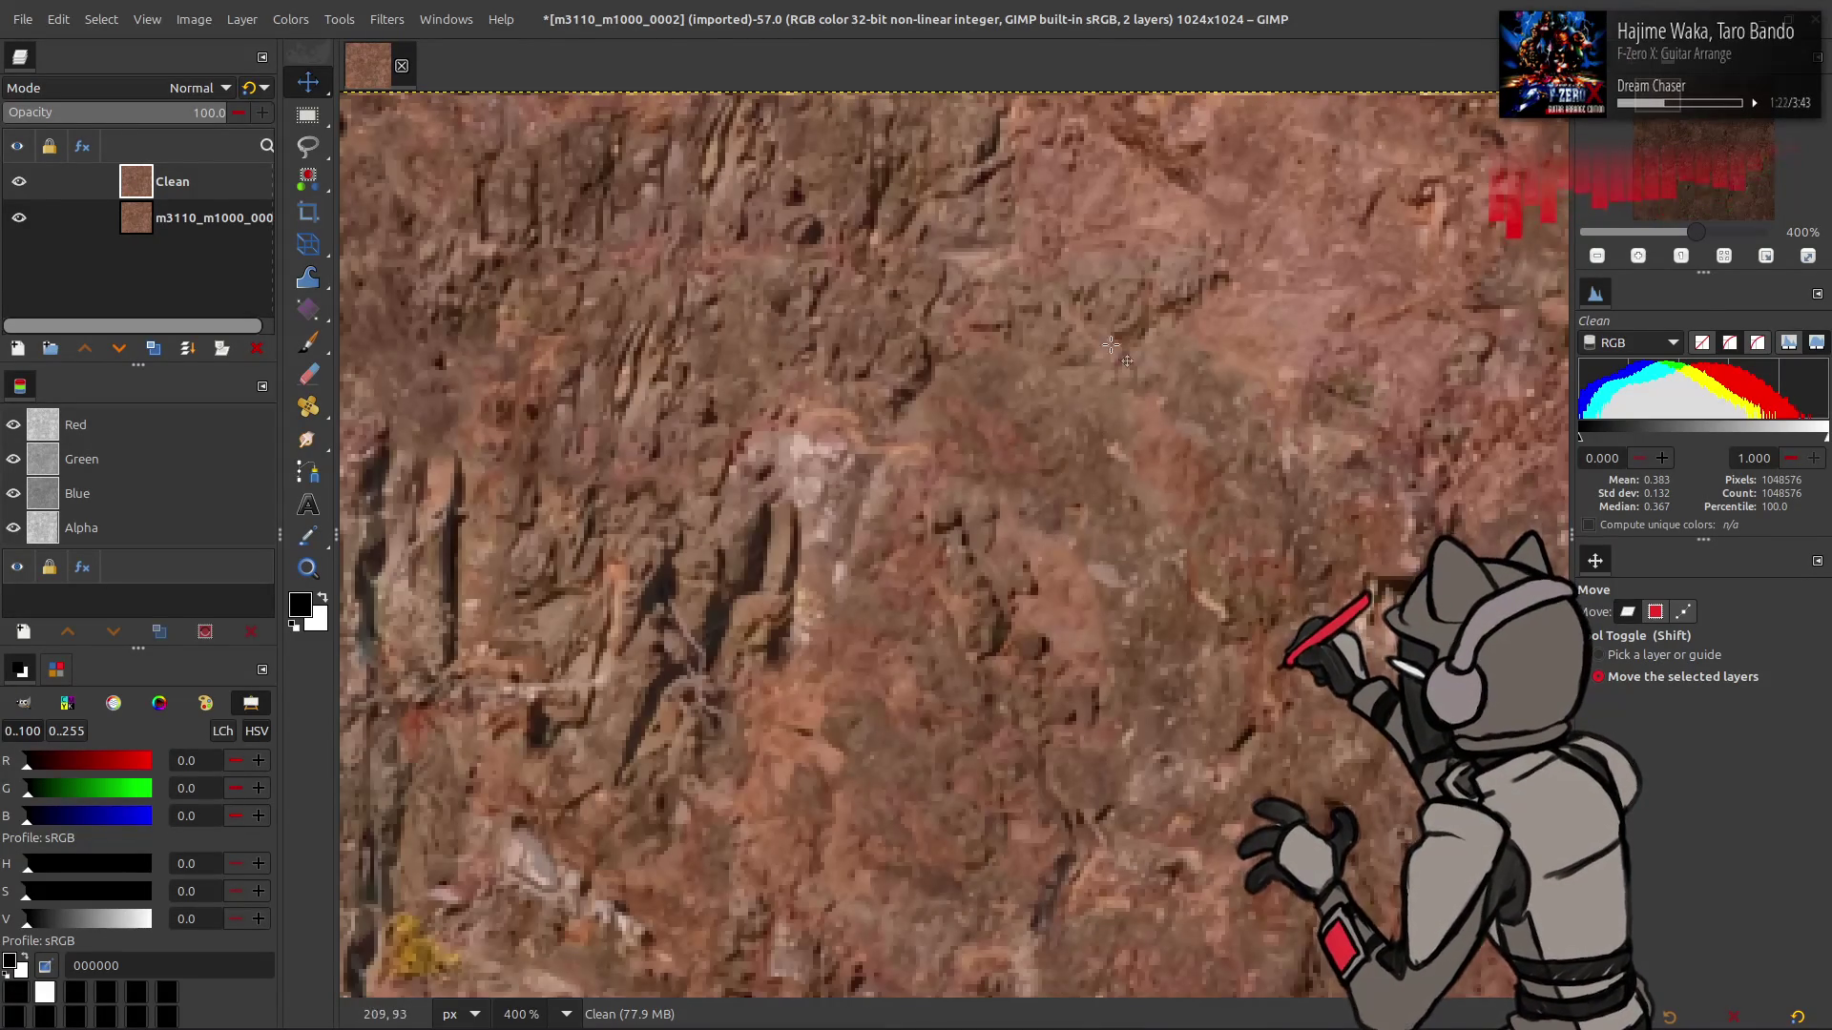
pyautogui.scroll(10, 865, 562)
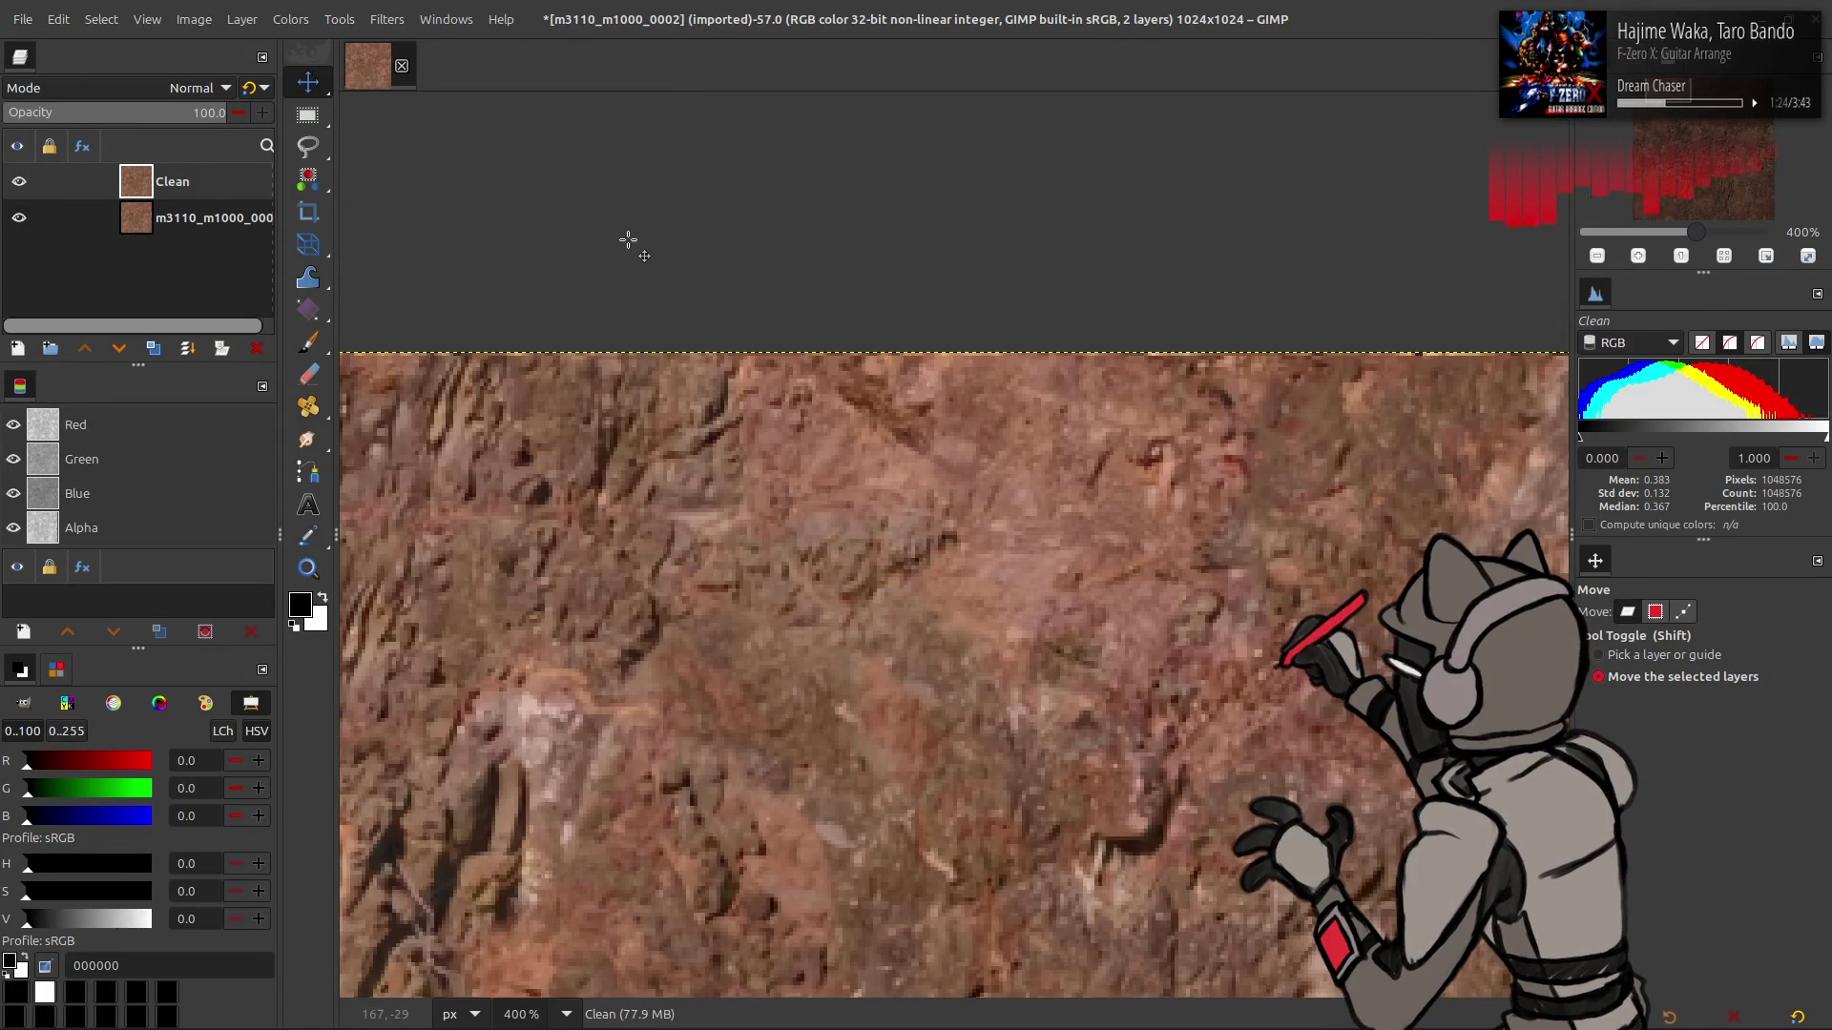
pyautogui.click(241, 19)
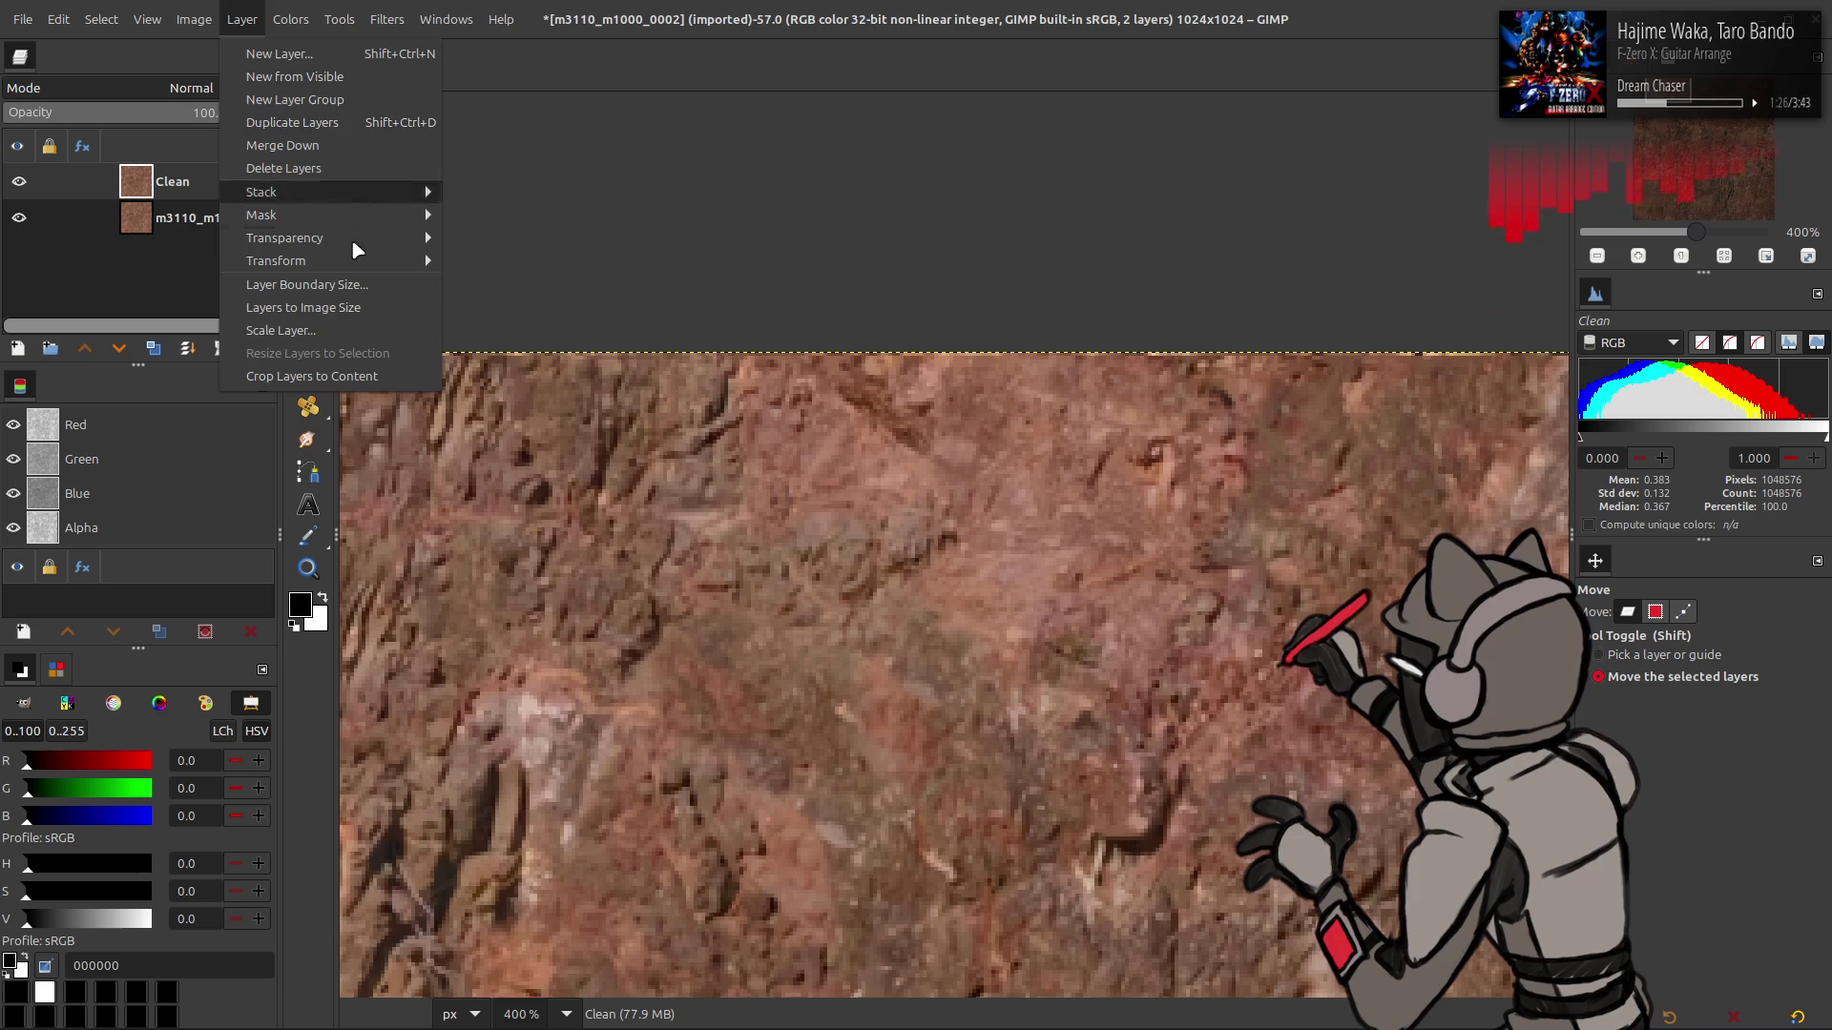
# - Close the Offset dialog with zero offset, then duplicate the Clean layer as Clean copy
pyautogui.moveTo(287, 267)
pyautogui.click(496, 396)
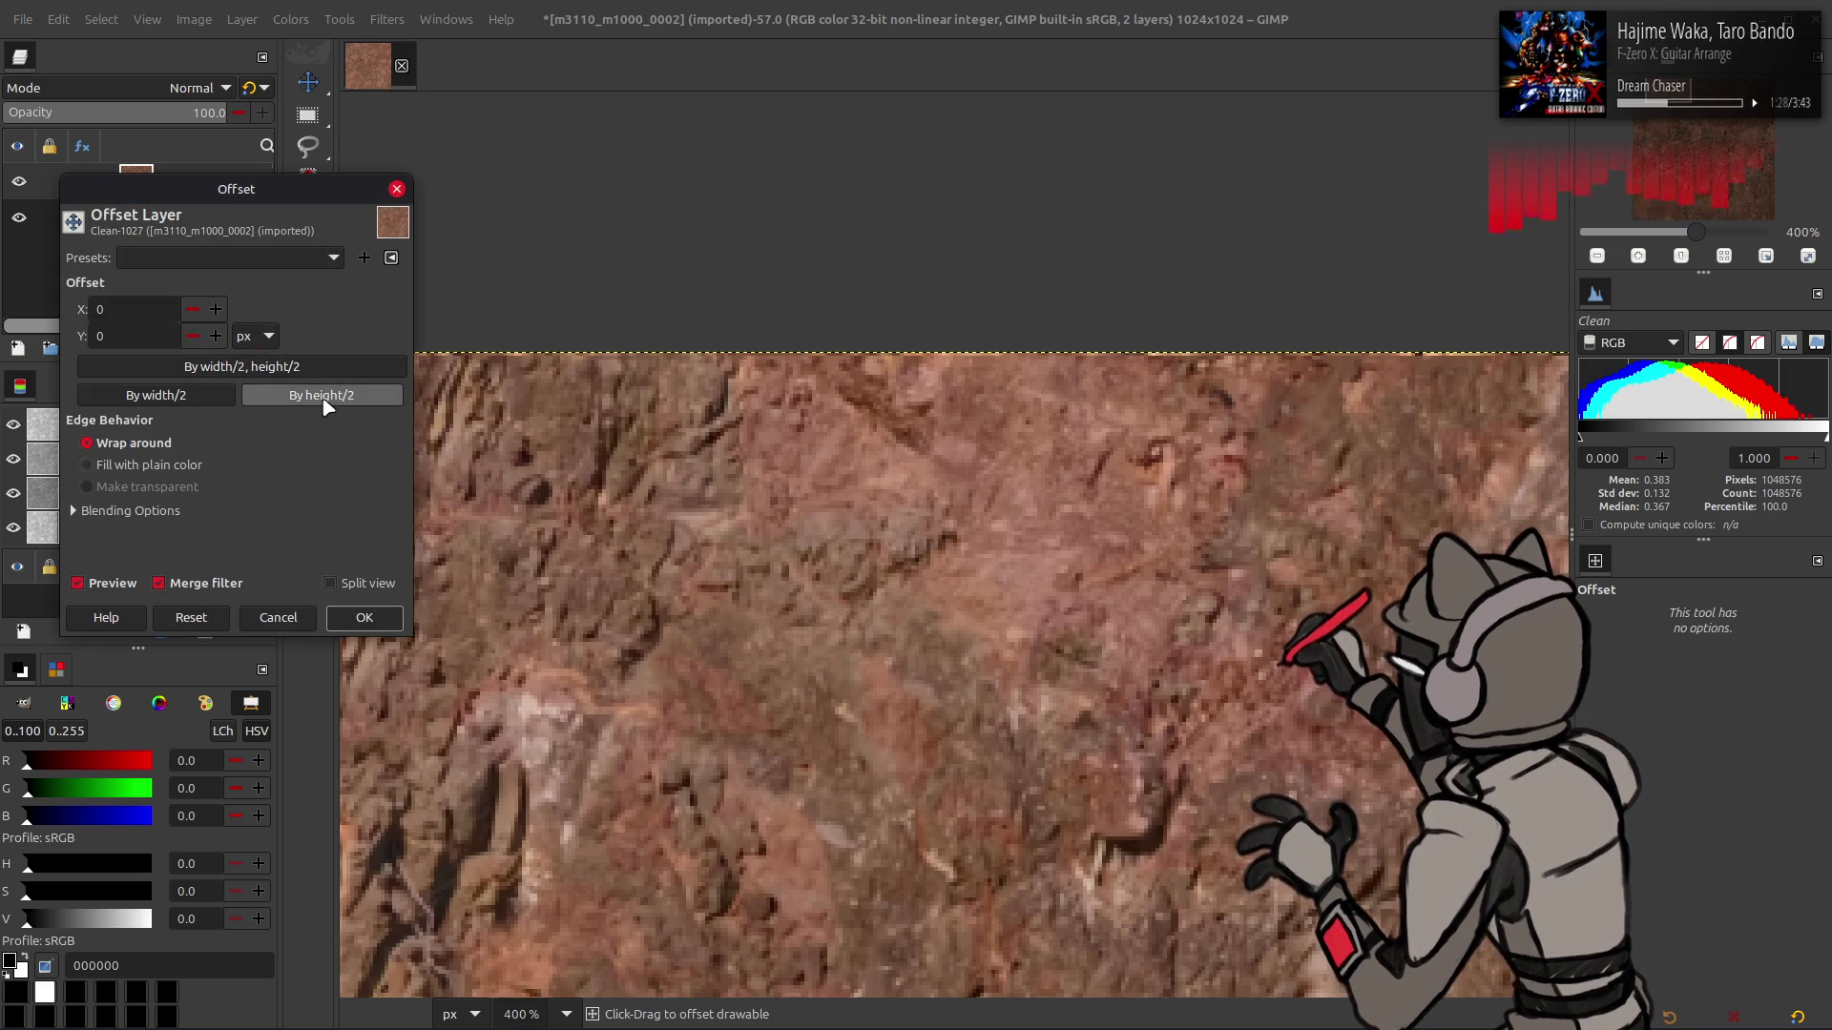
pyautogui.click(365, 617)
pyautogui.click(241, 20)
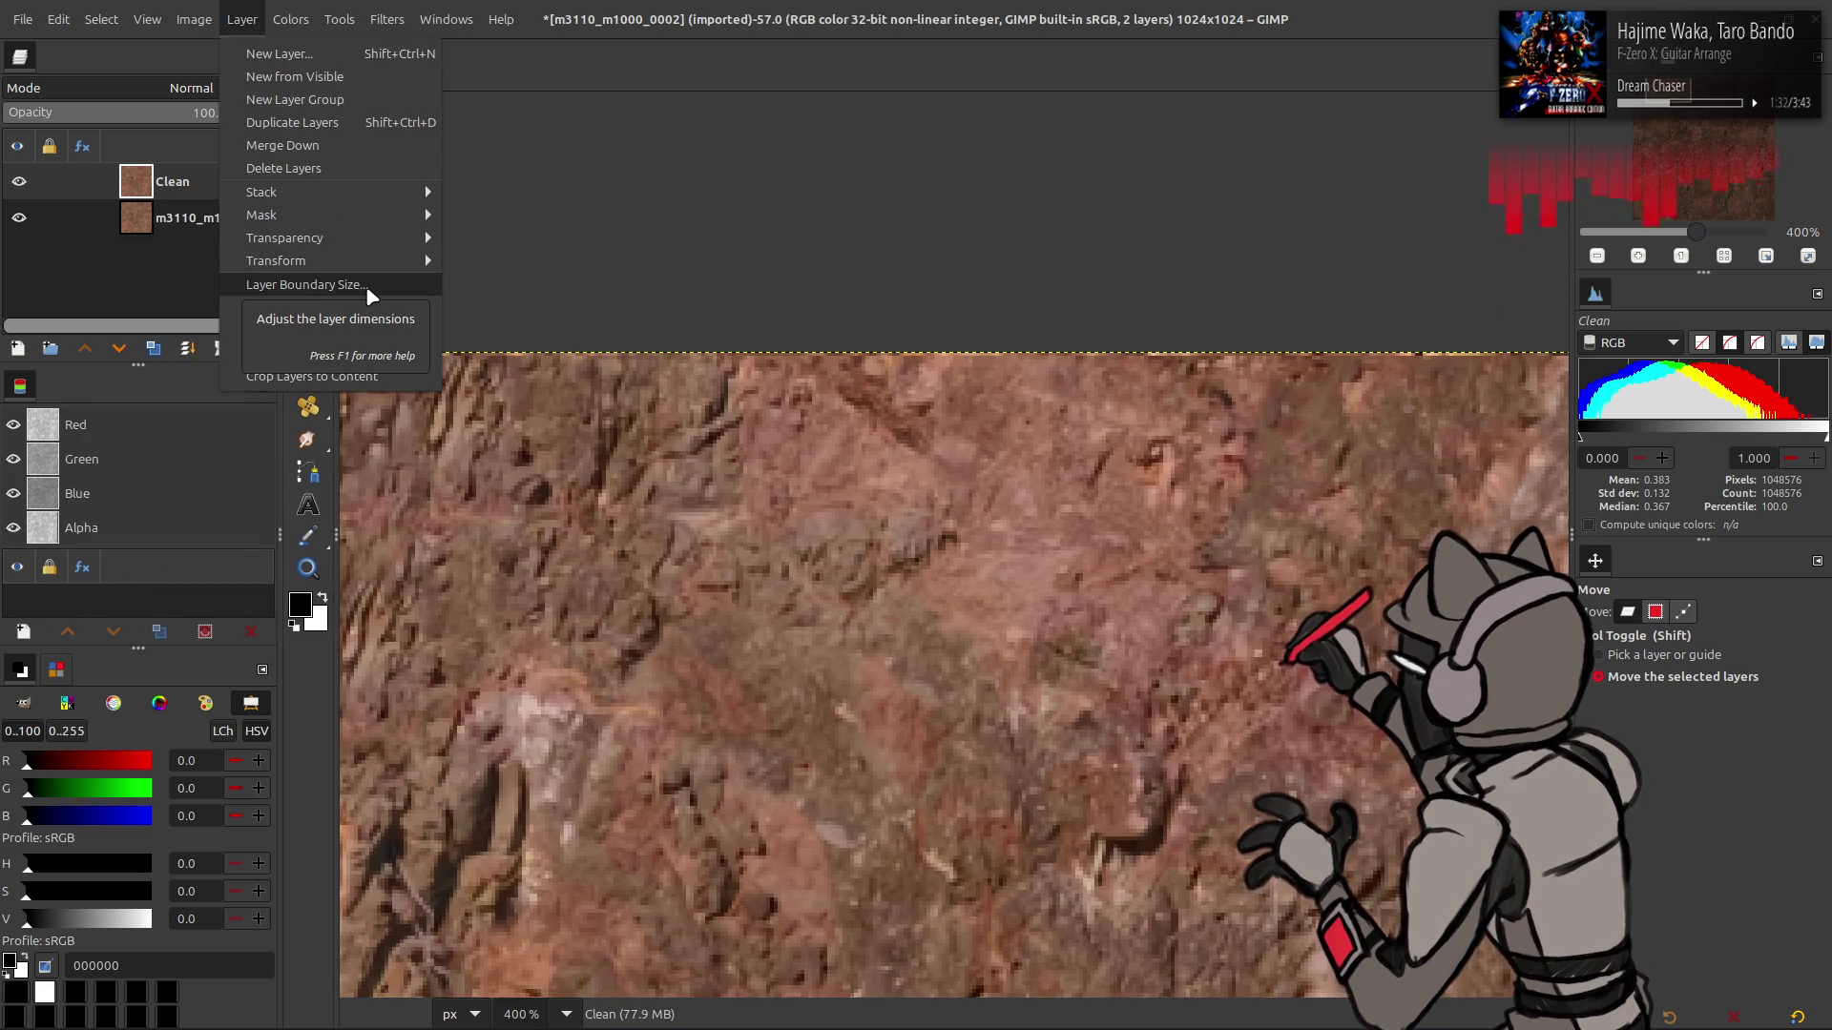
pyautogui.press('Escape')
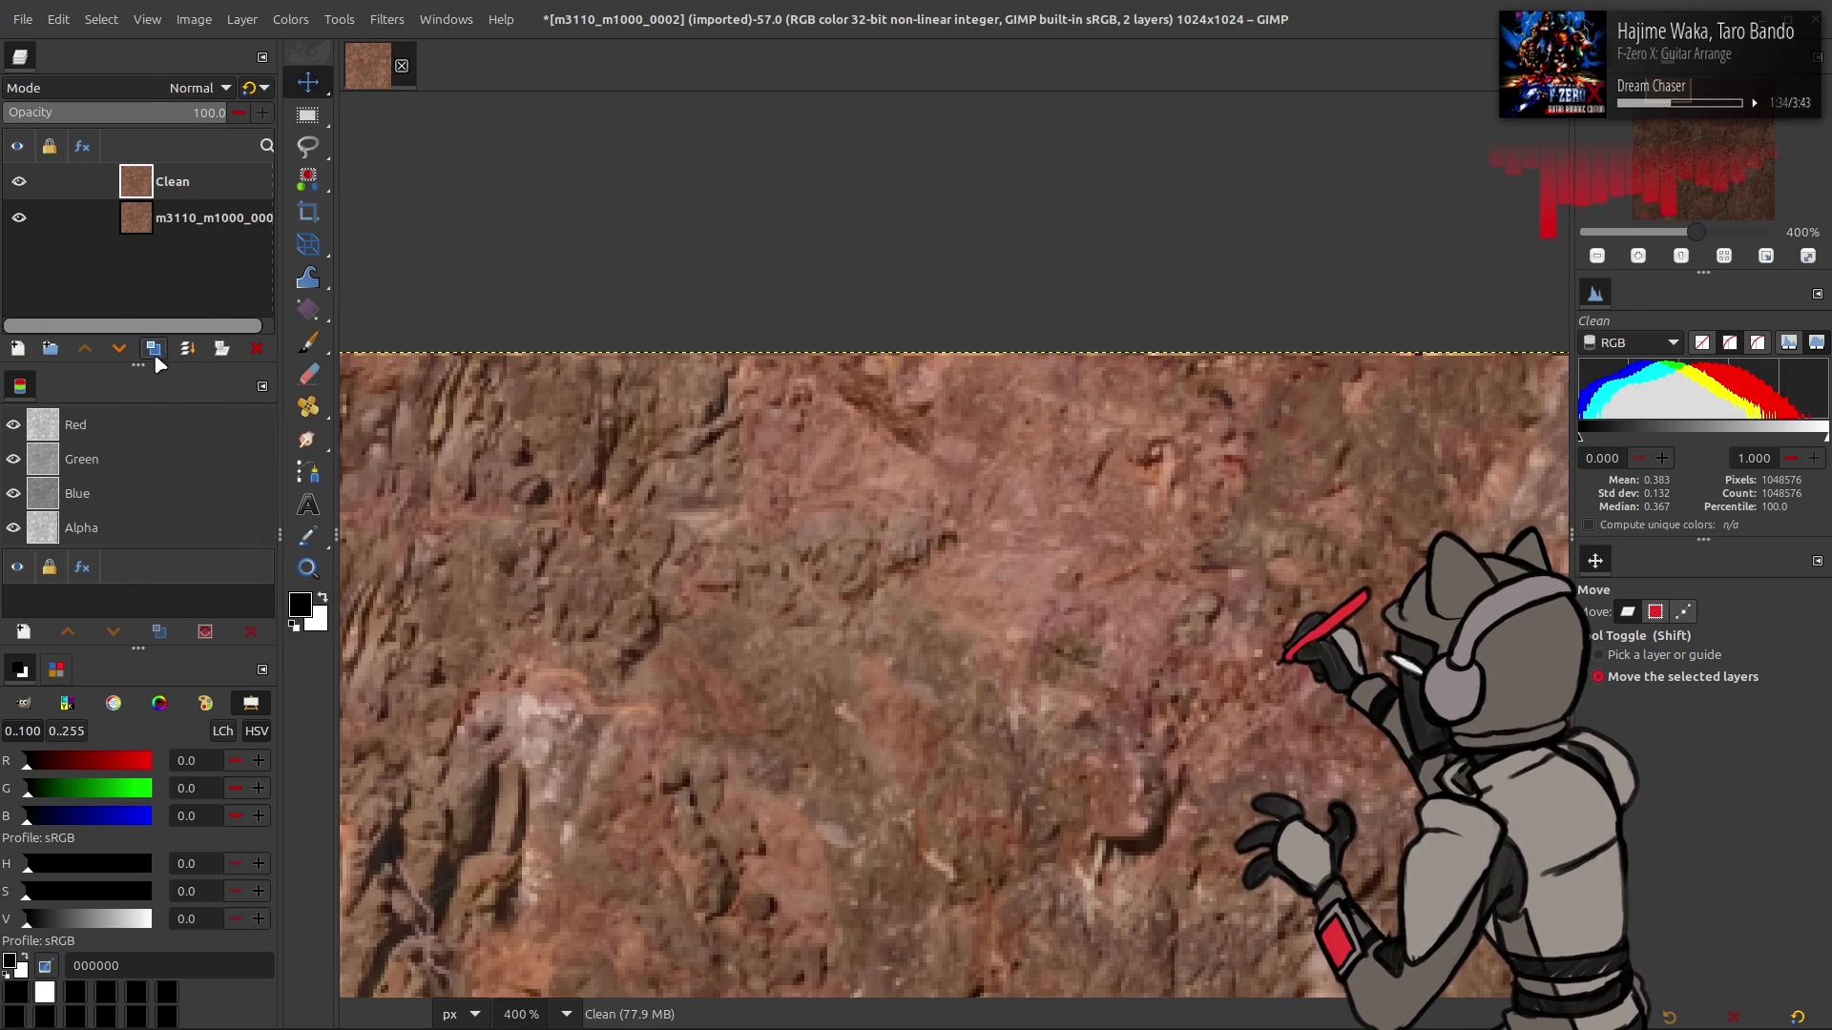
pyautogui.click(153, 347)
pyautogui.scroll(-4, 581, 430)
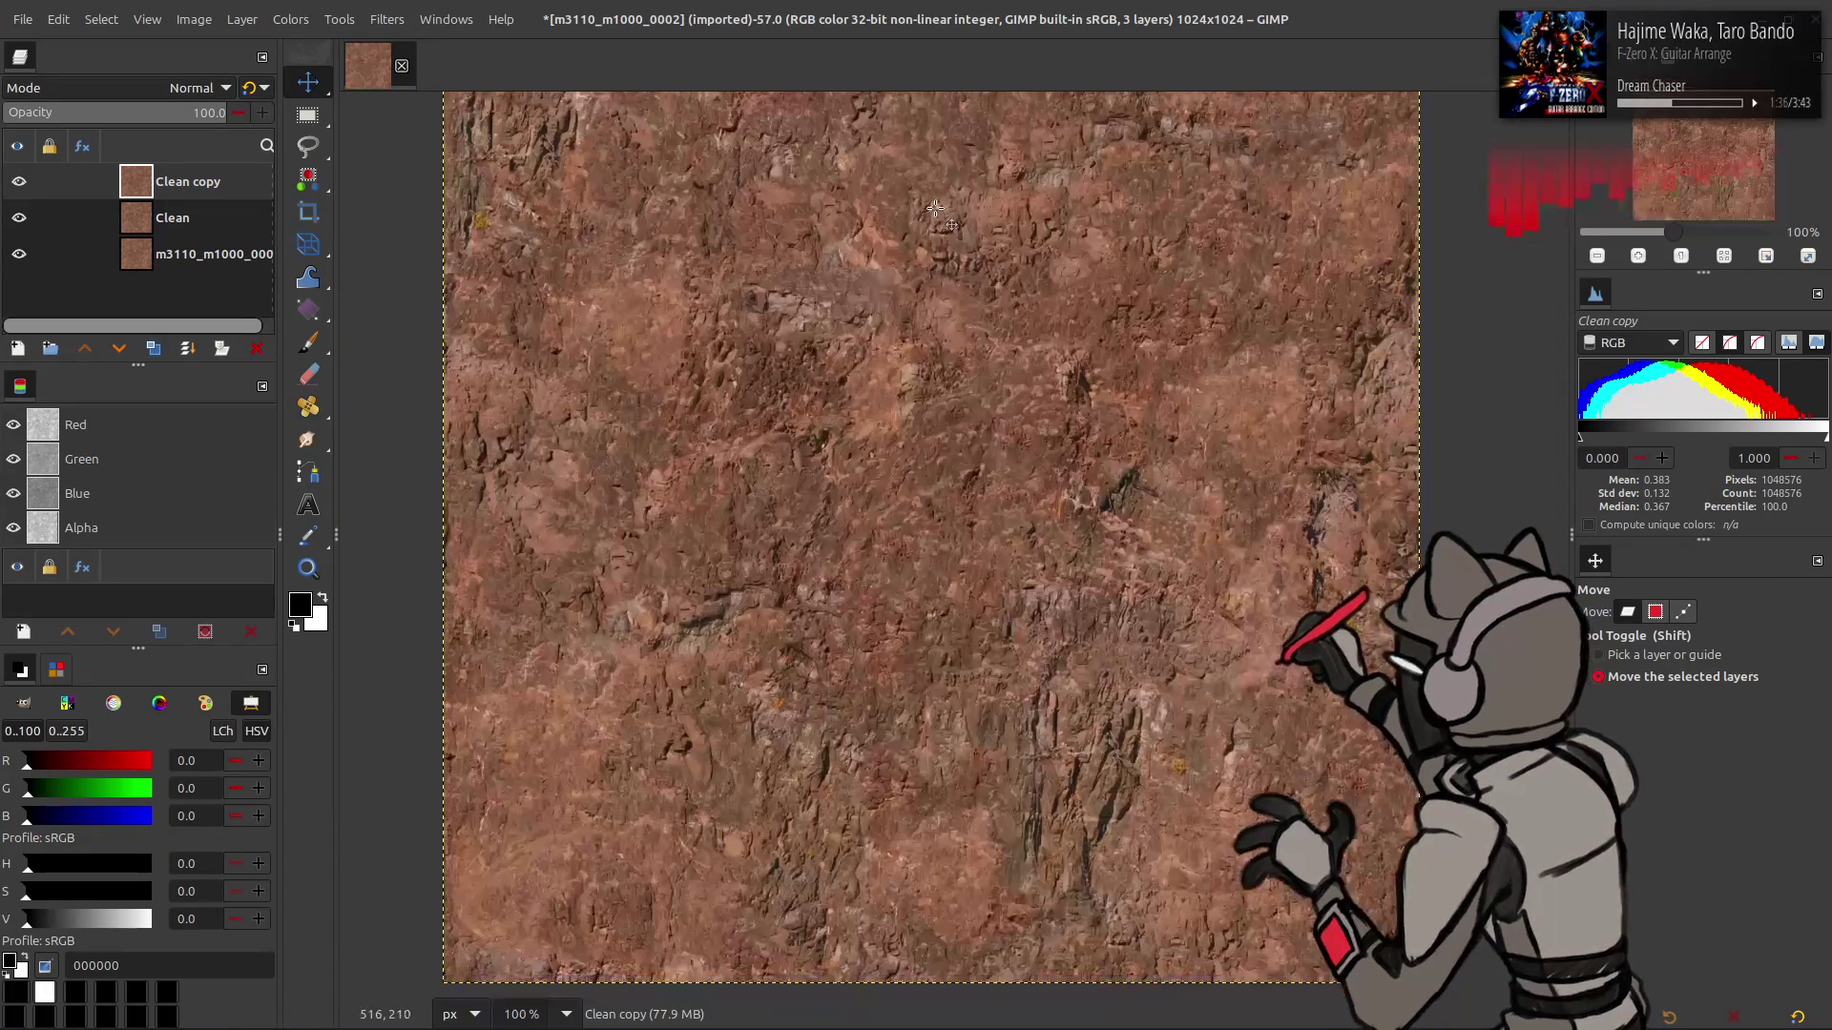
# - Undo the duplicate and wrap-offset the Clean layer by half its width and height
pyautogui.hotkey('ctrl', 'z')
pyautogui.click(242, 19)
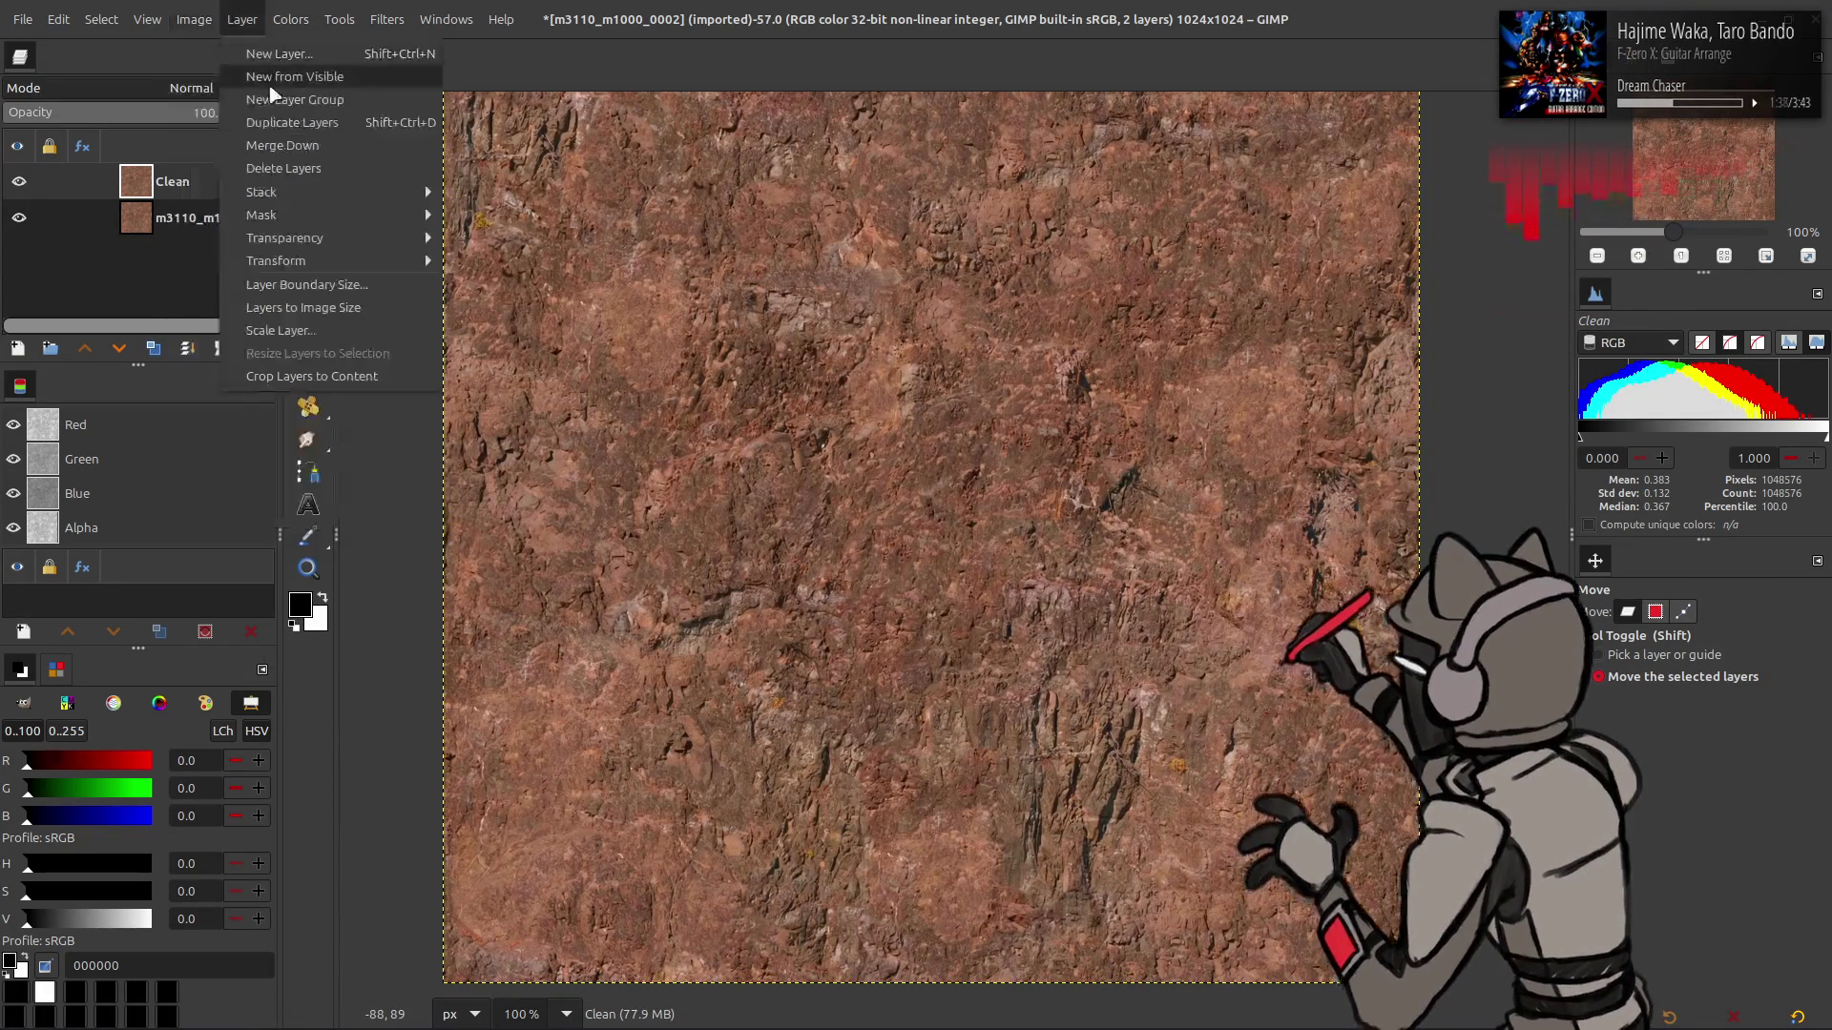
pyautogui.moveTo(346, 265)
pyautogui.click(477, 397)
pyautogui.click(335, 372)
pyautogui.click(391, 625)
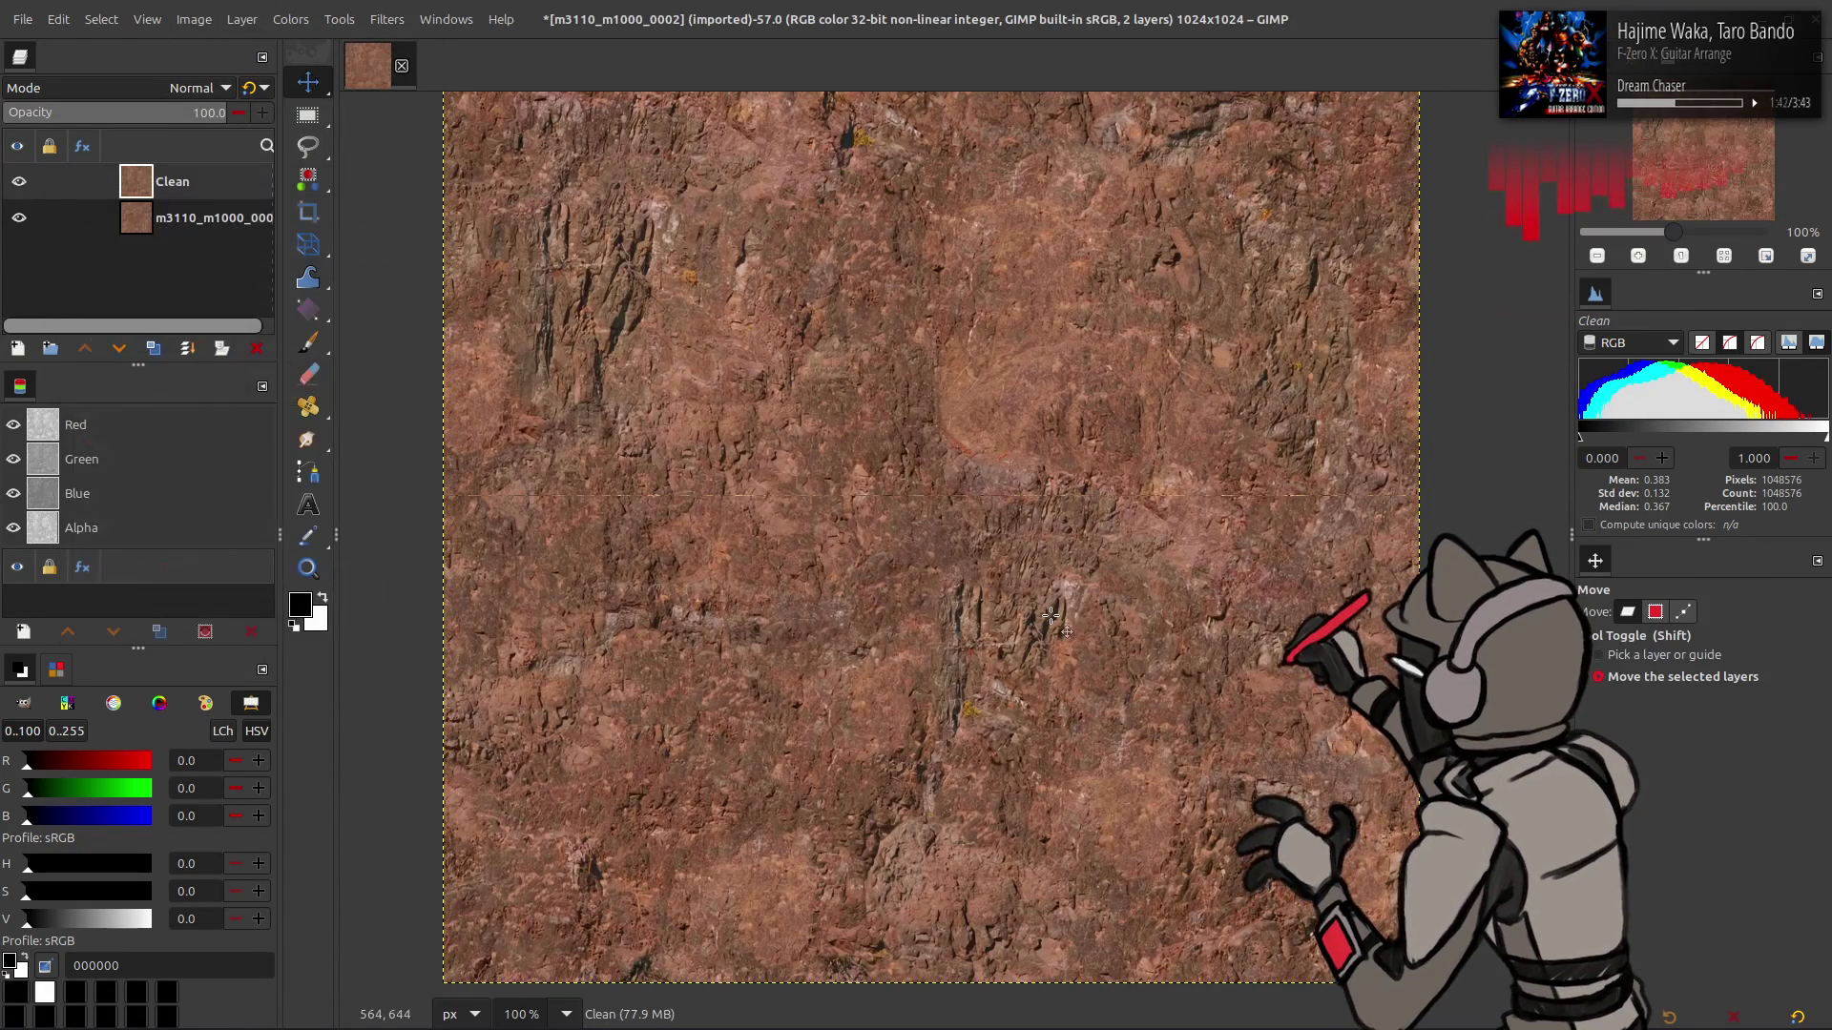
# - Align Clean top-left, duplicate it, merge the copy down, then hide Clean
pyautogui.press('q')
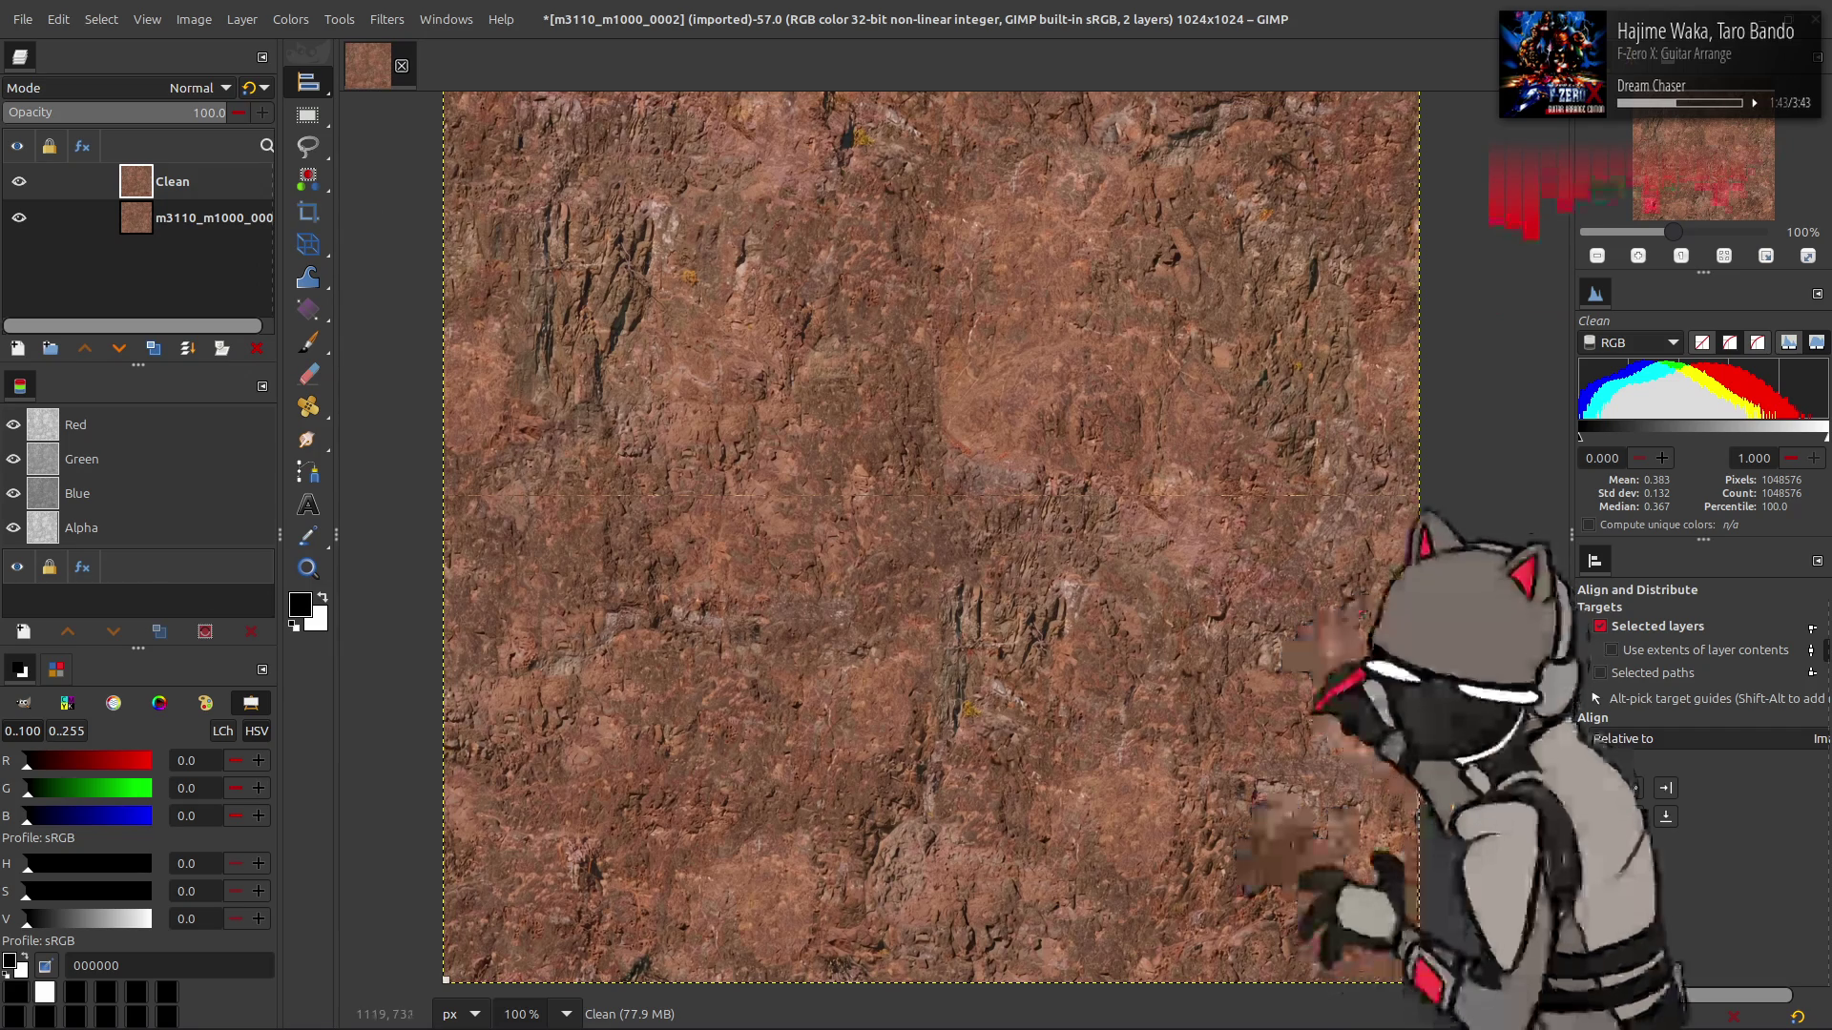
pyautogui.click(1631, 788)
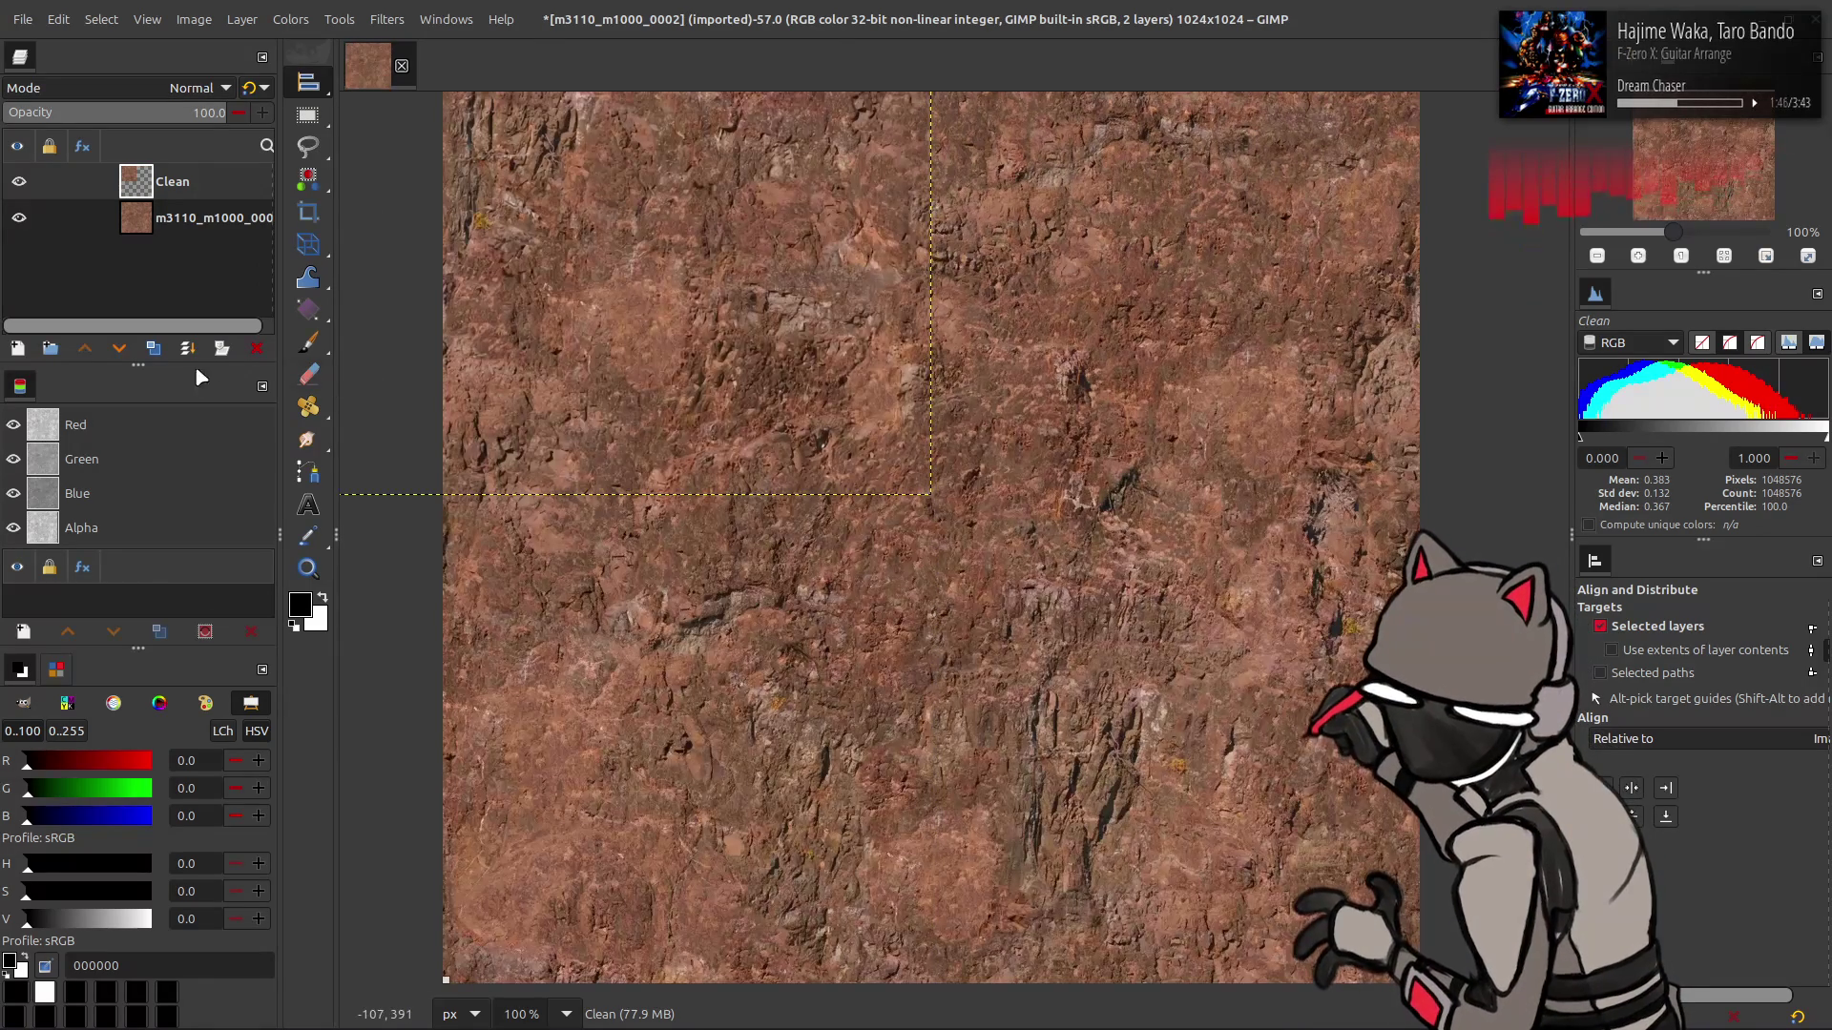
pyautogui.click(152, 349)
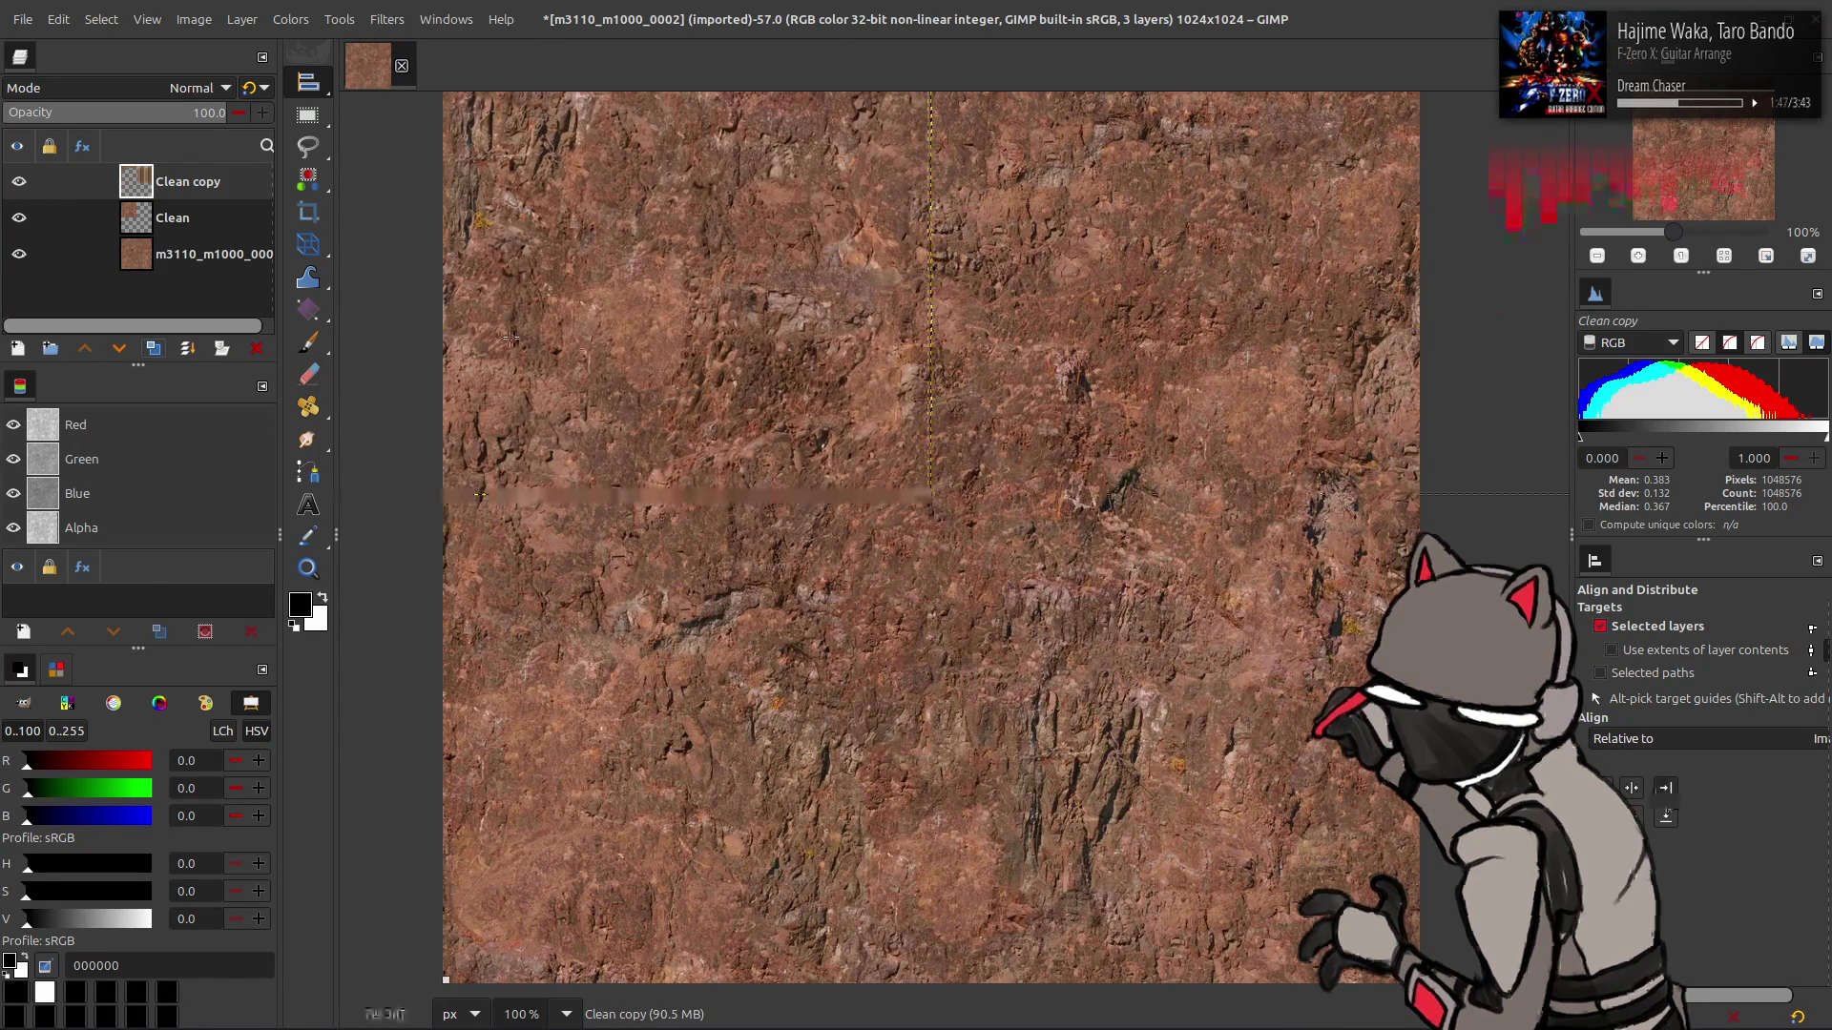
pyautogui.keyDown('ctrl'); pyautogui.click(181, 218); pyautogui.keyUp('ctrl')
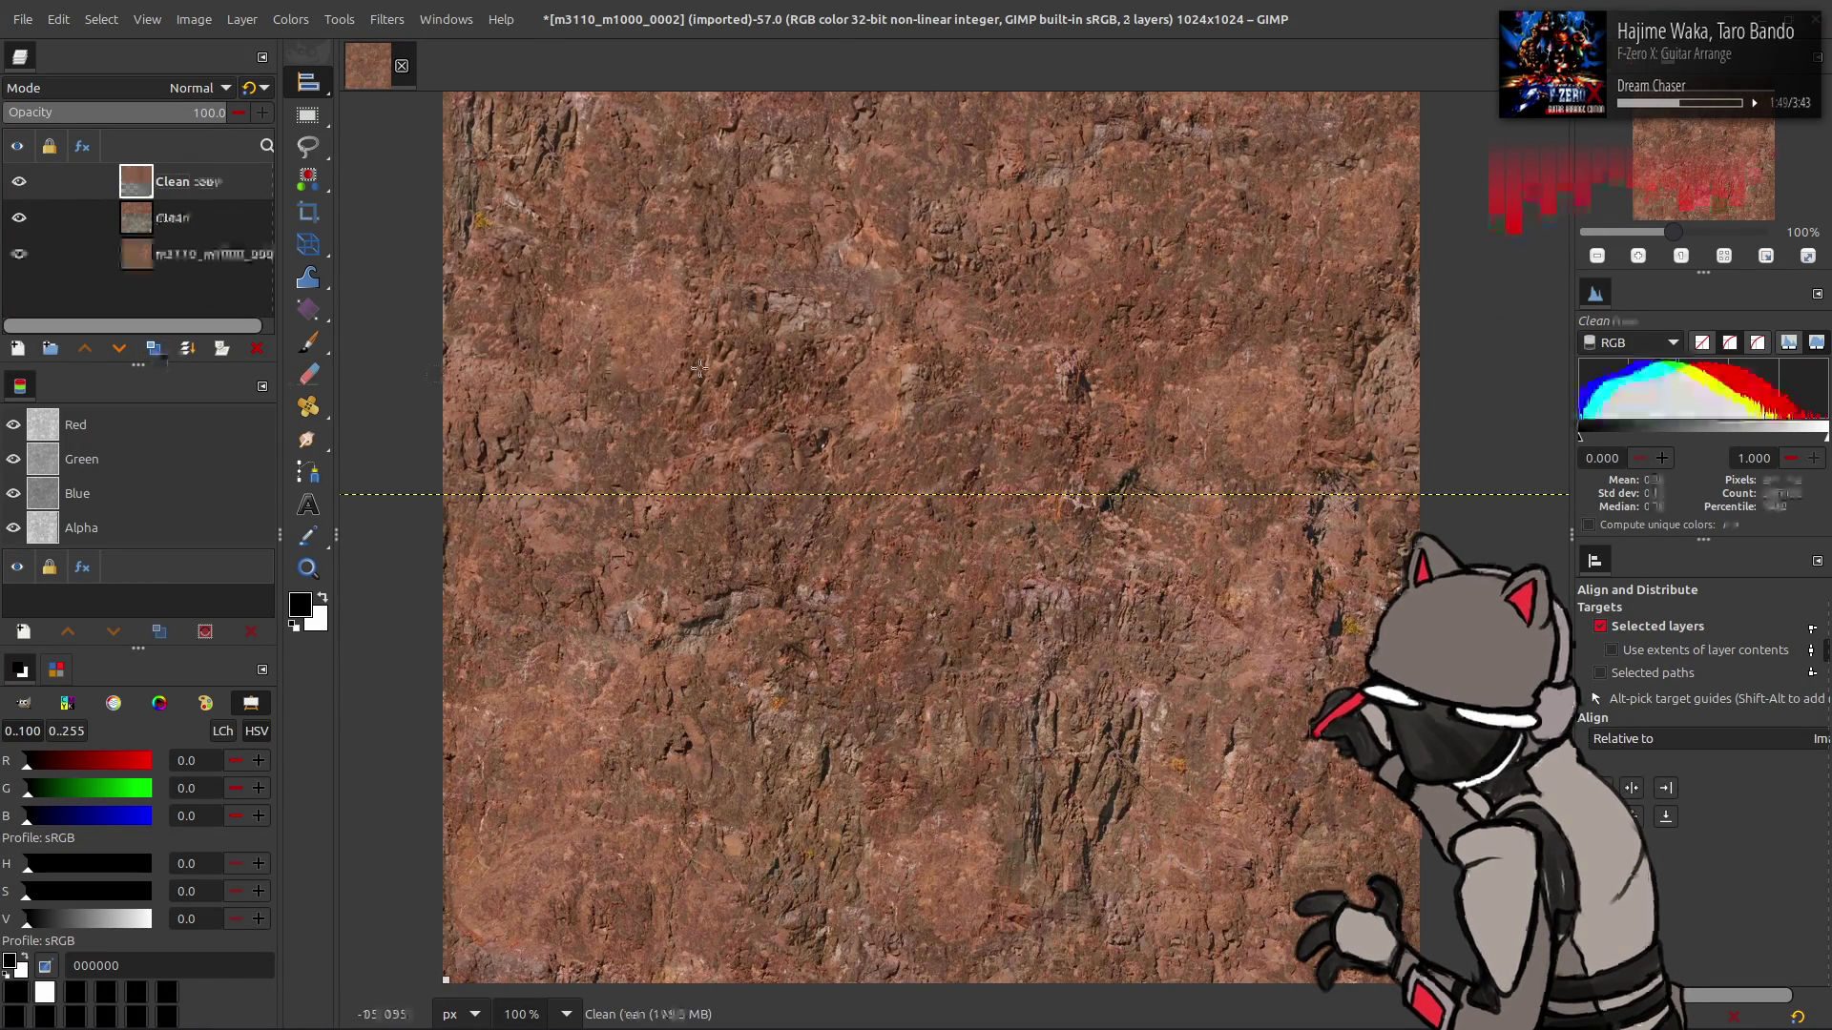
pyautogui.rightClick(193, 183)
pyautogui.click(194, 183)
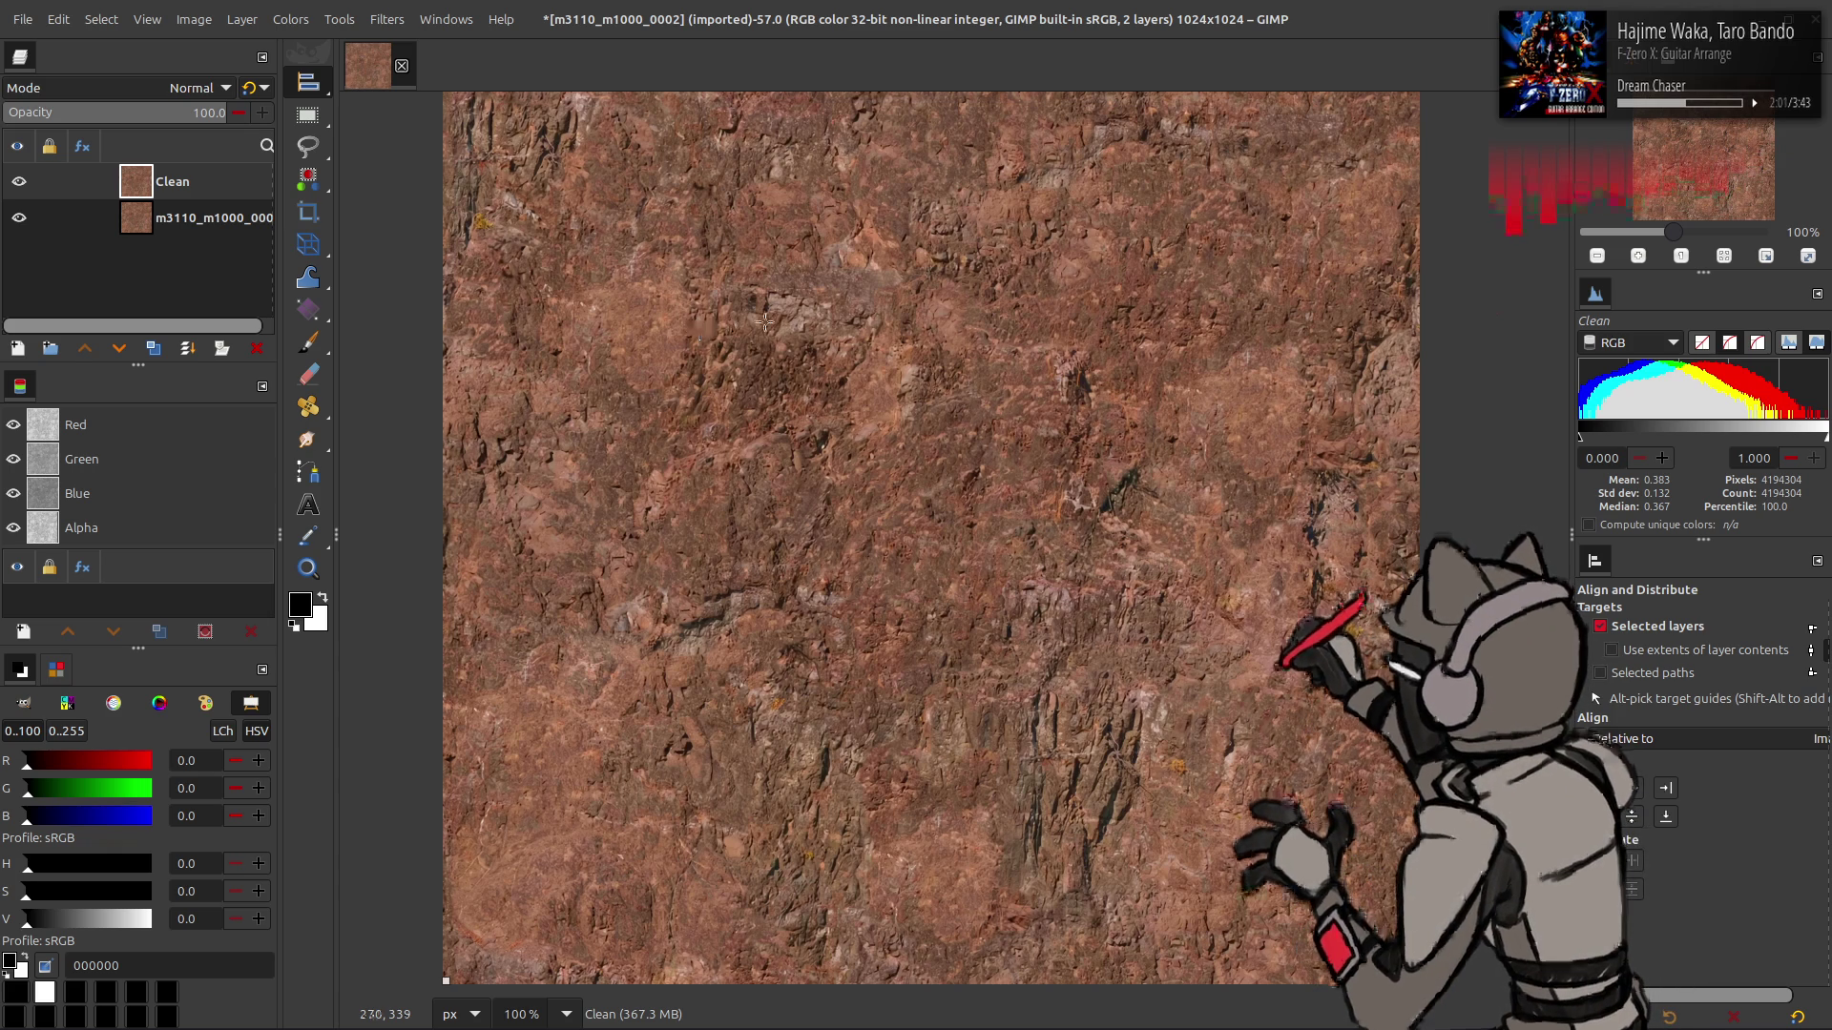
pyautogui.press('m')
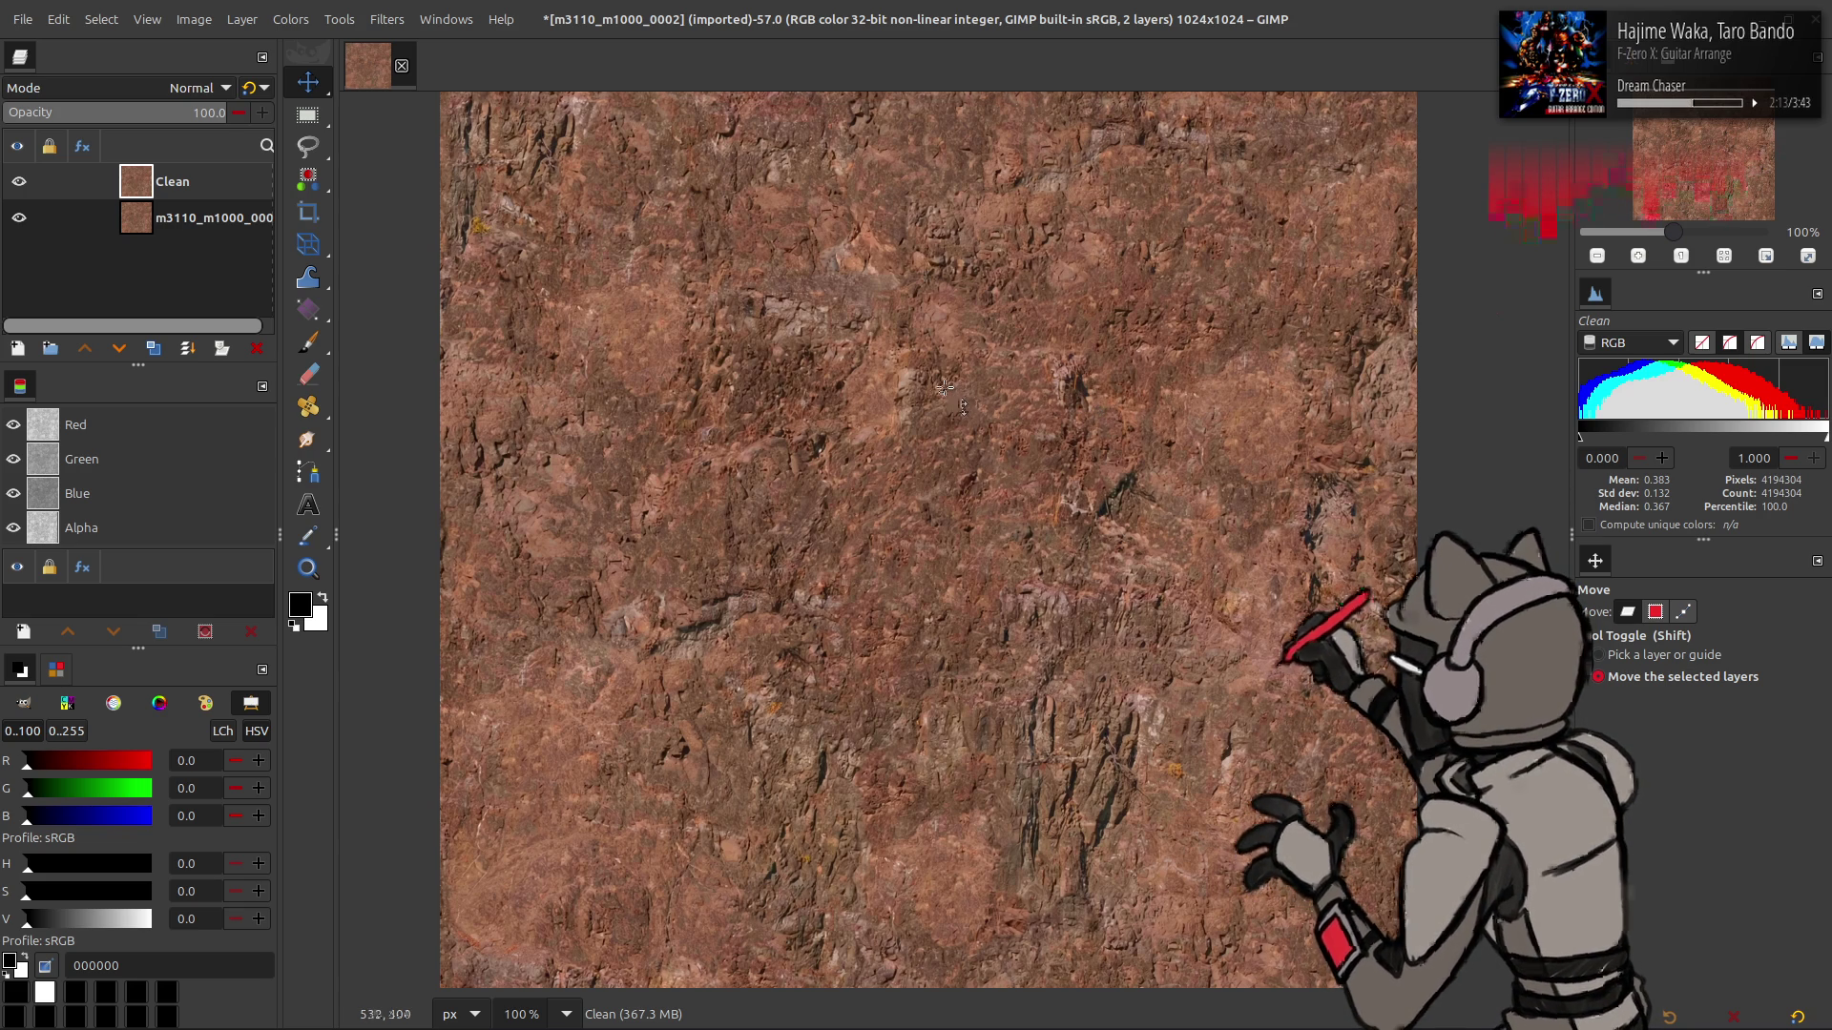
pyautogui.click(31, 187)
# - Enlarge the canvas to 2048x2048 and extend the original rock layer to image size
pyautogui.click(194, 19)
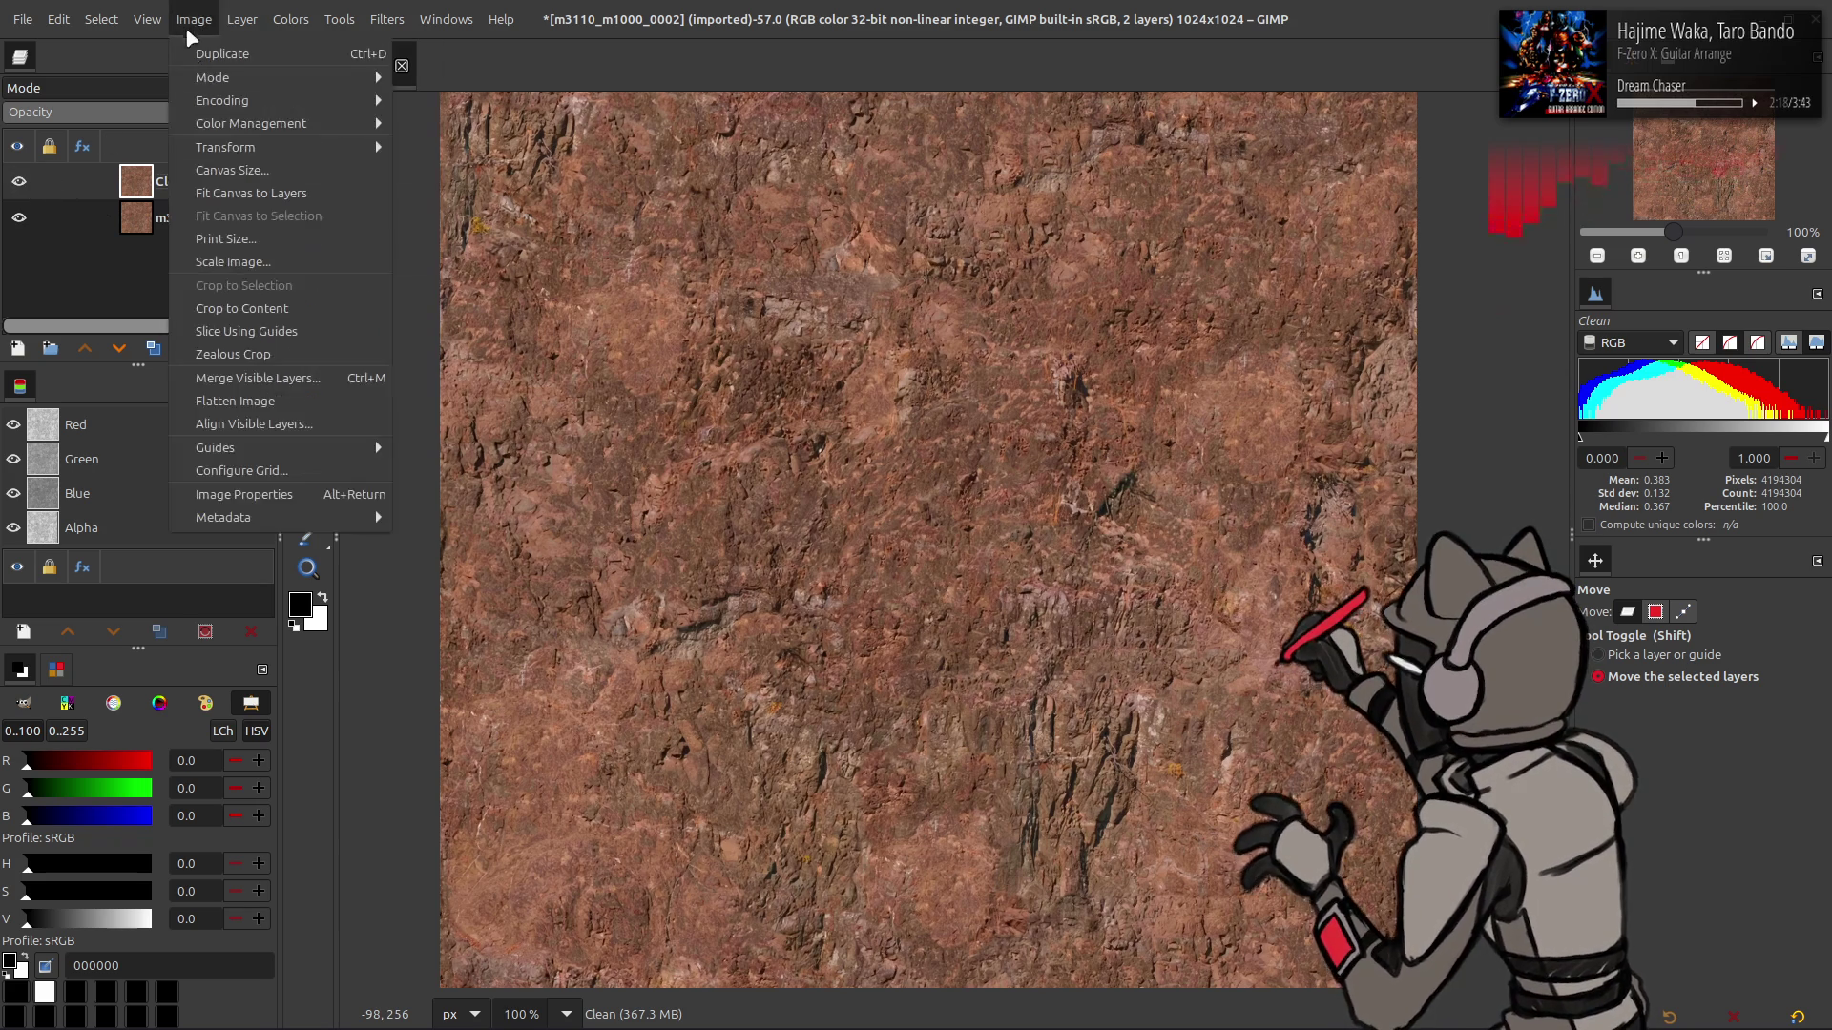
pyautogui.click(239, 196)
pyautogui.scroll(4, 582, 468)
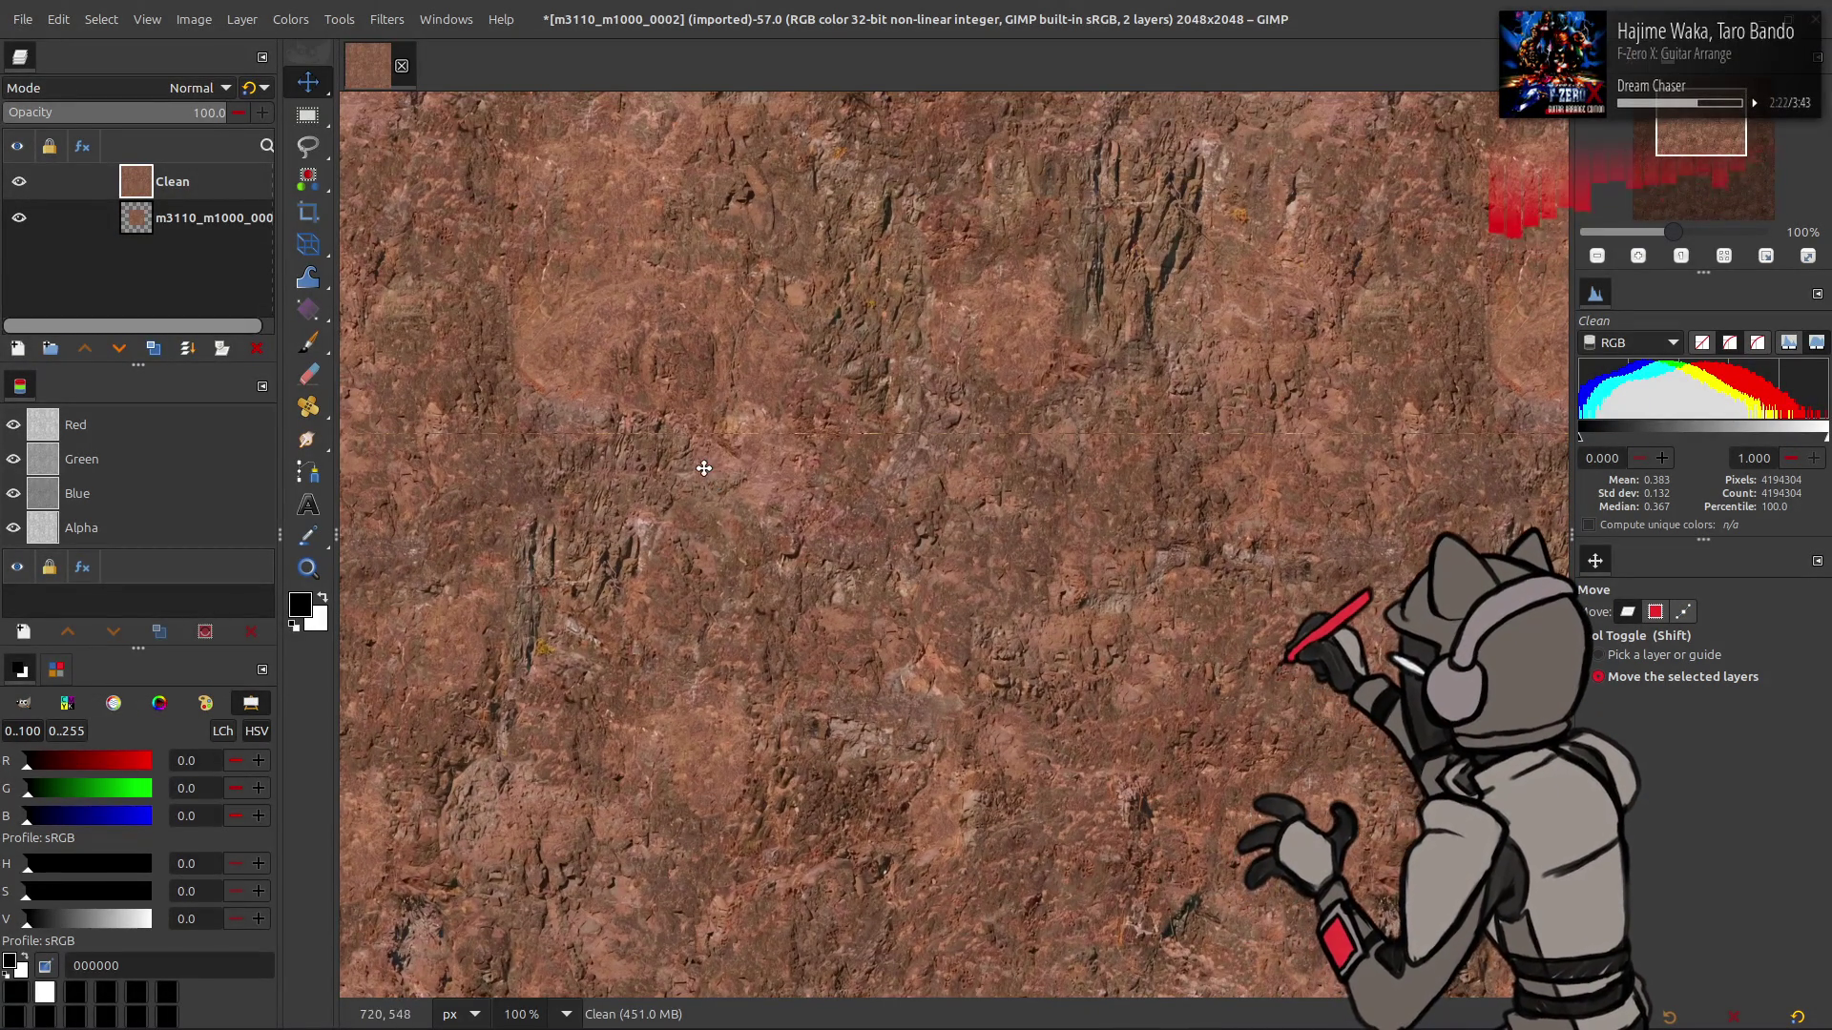
pyautogui.keyDown('ctrl'); pyautogui.scroll(4, 649, 439); pyautogui.keyUp('ctrl')
pyautogui.rightClick(194, 217)
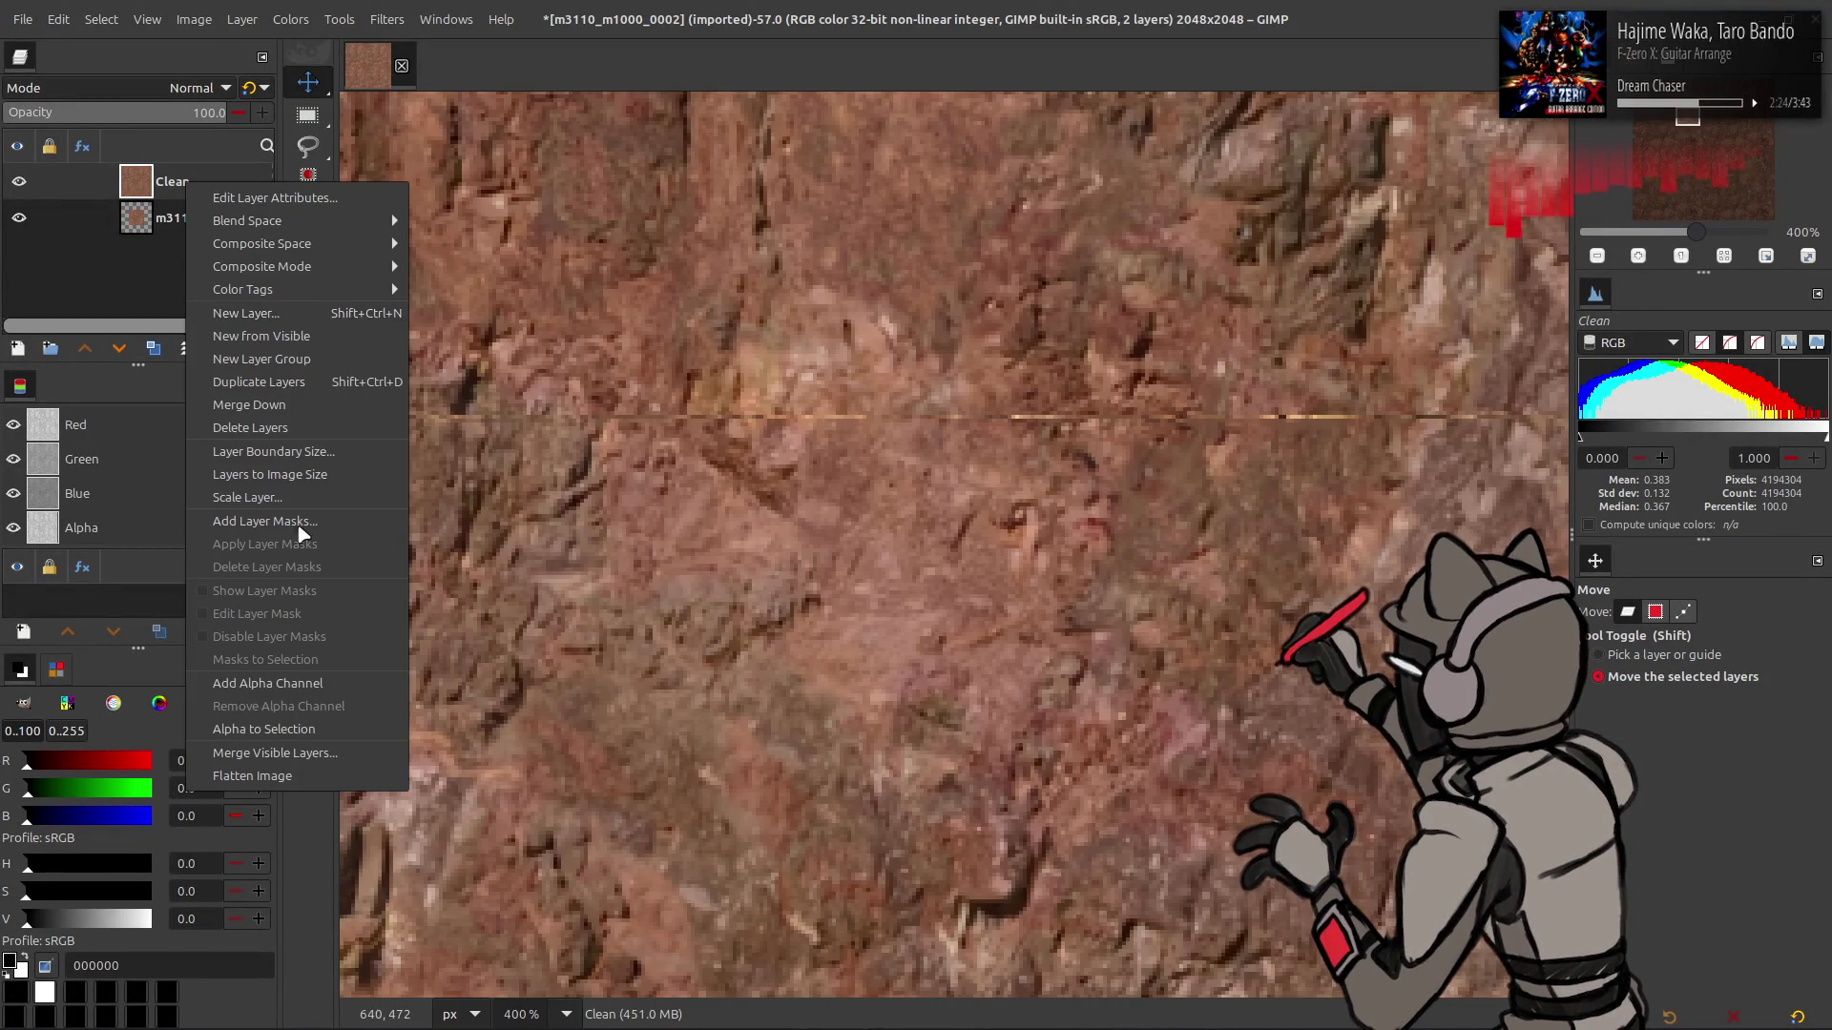
pyautogui.click(268, 470)
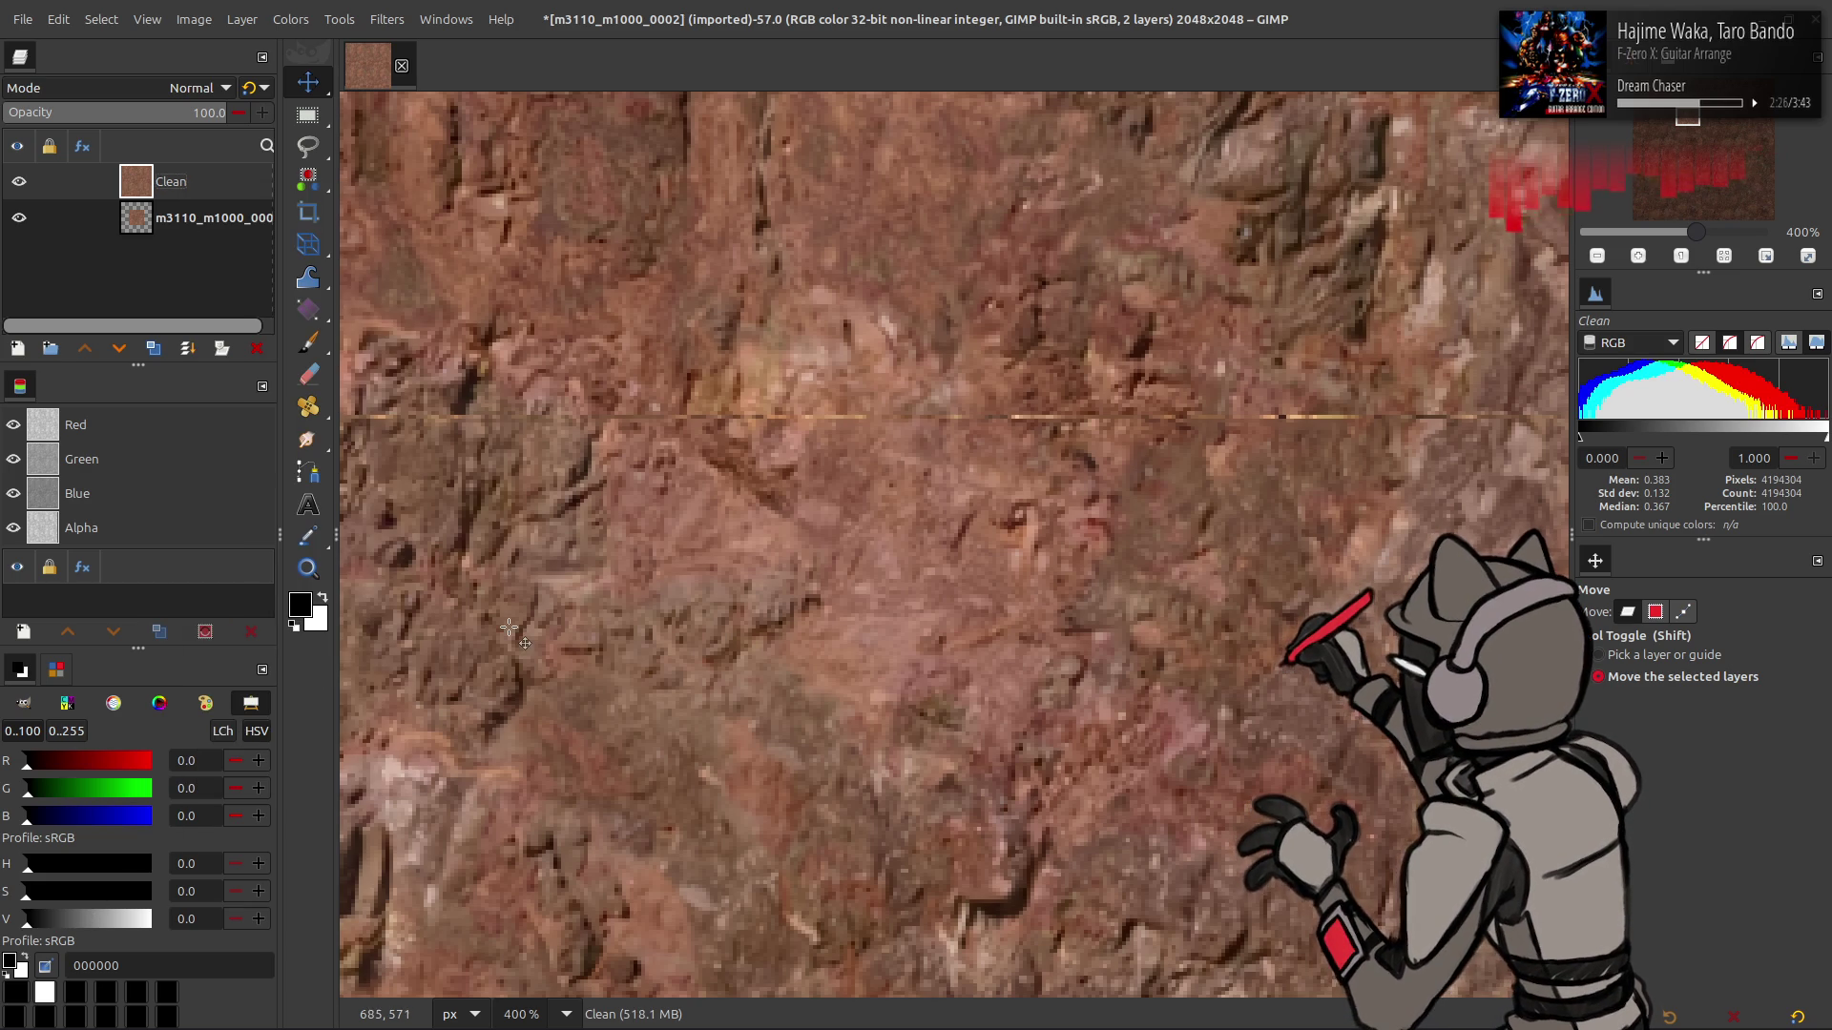
# - Set the Pencil to the 2. Hardness 100 brush at size 1, testing a pixel on the seam
pyautogui.press('n')
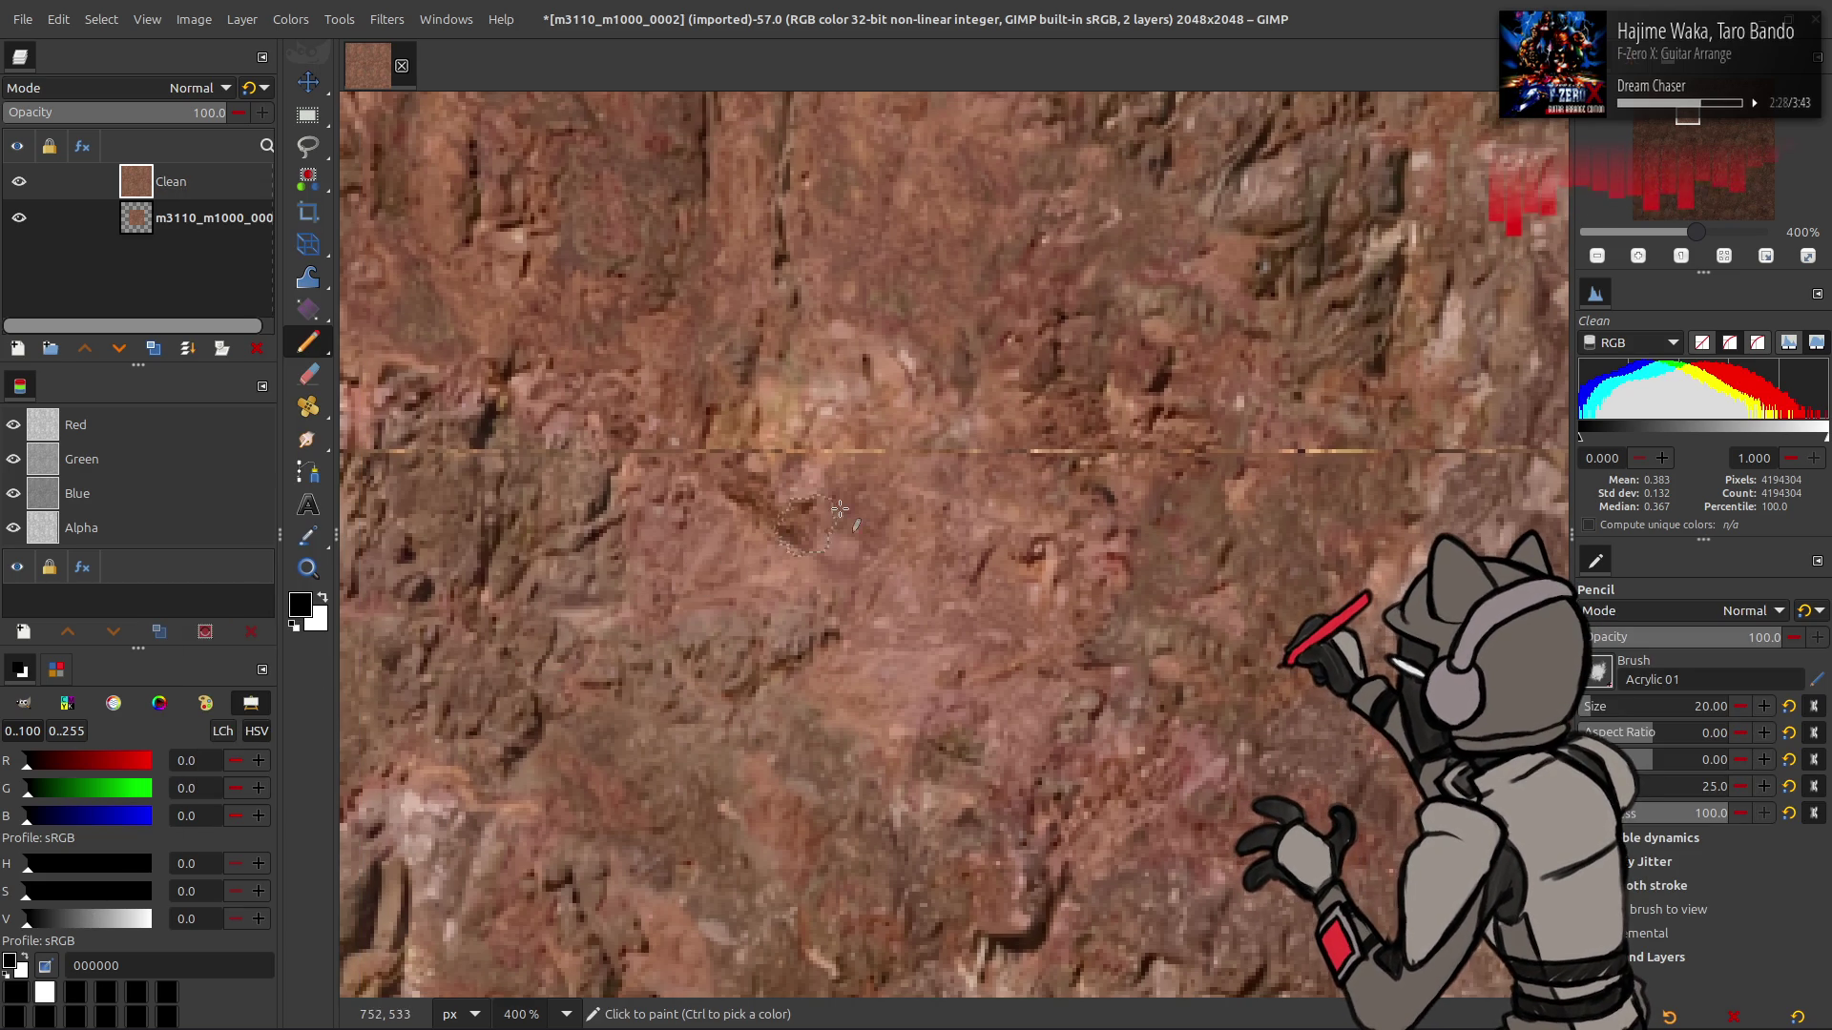
pyautogui.click(1599, 674)
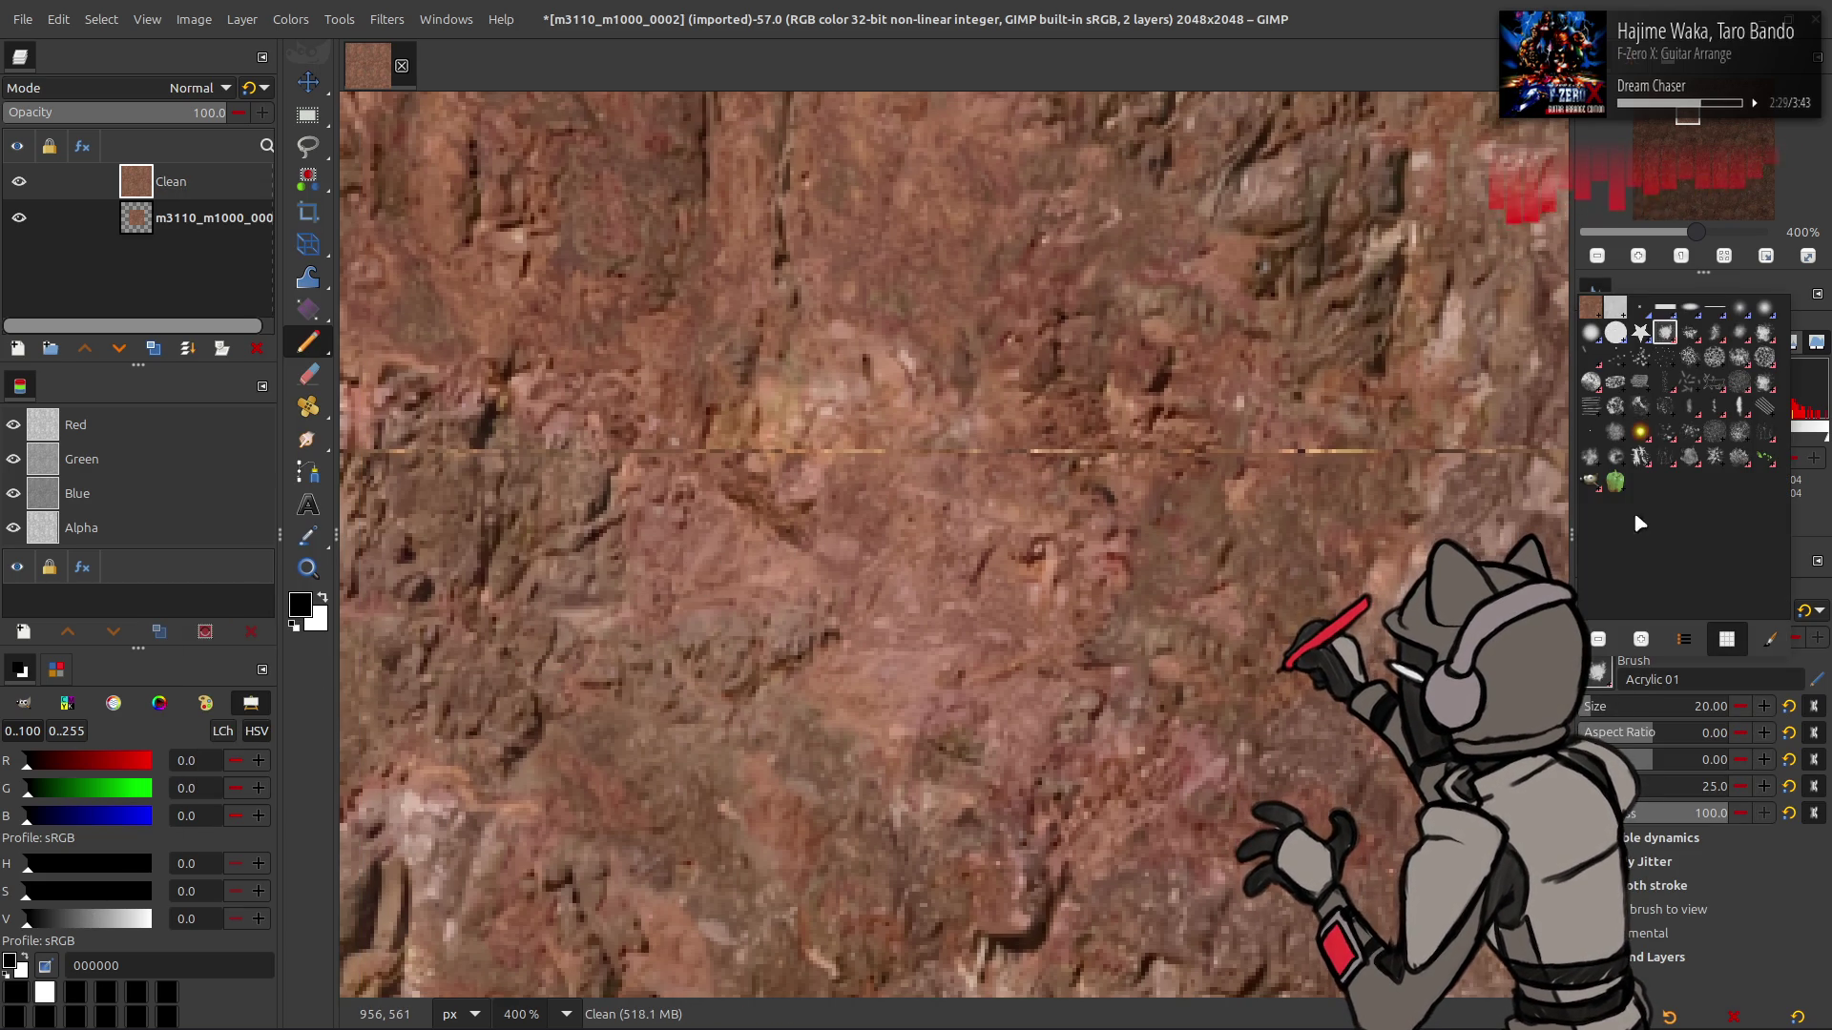
pyautogui.doubleClick(1615, 332)
pyautogui.press('[')
pyautogui.press('[')
pyautogui.press('[')
pyautogui.press('[')
pyautogui.press('[')
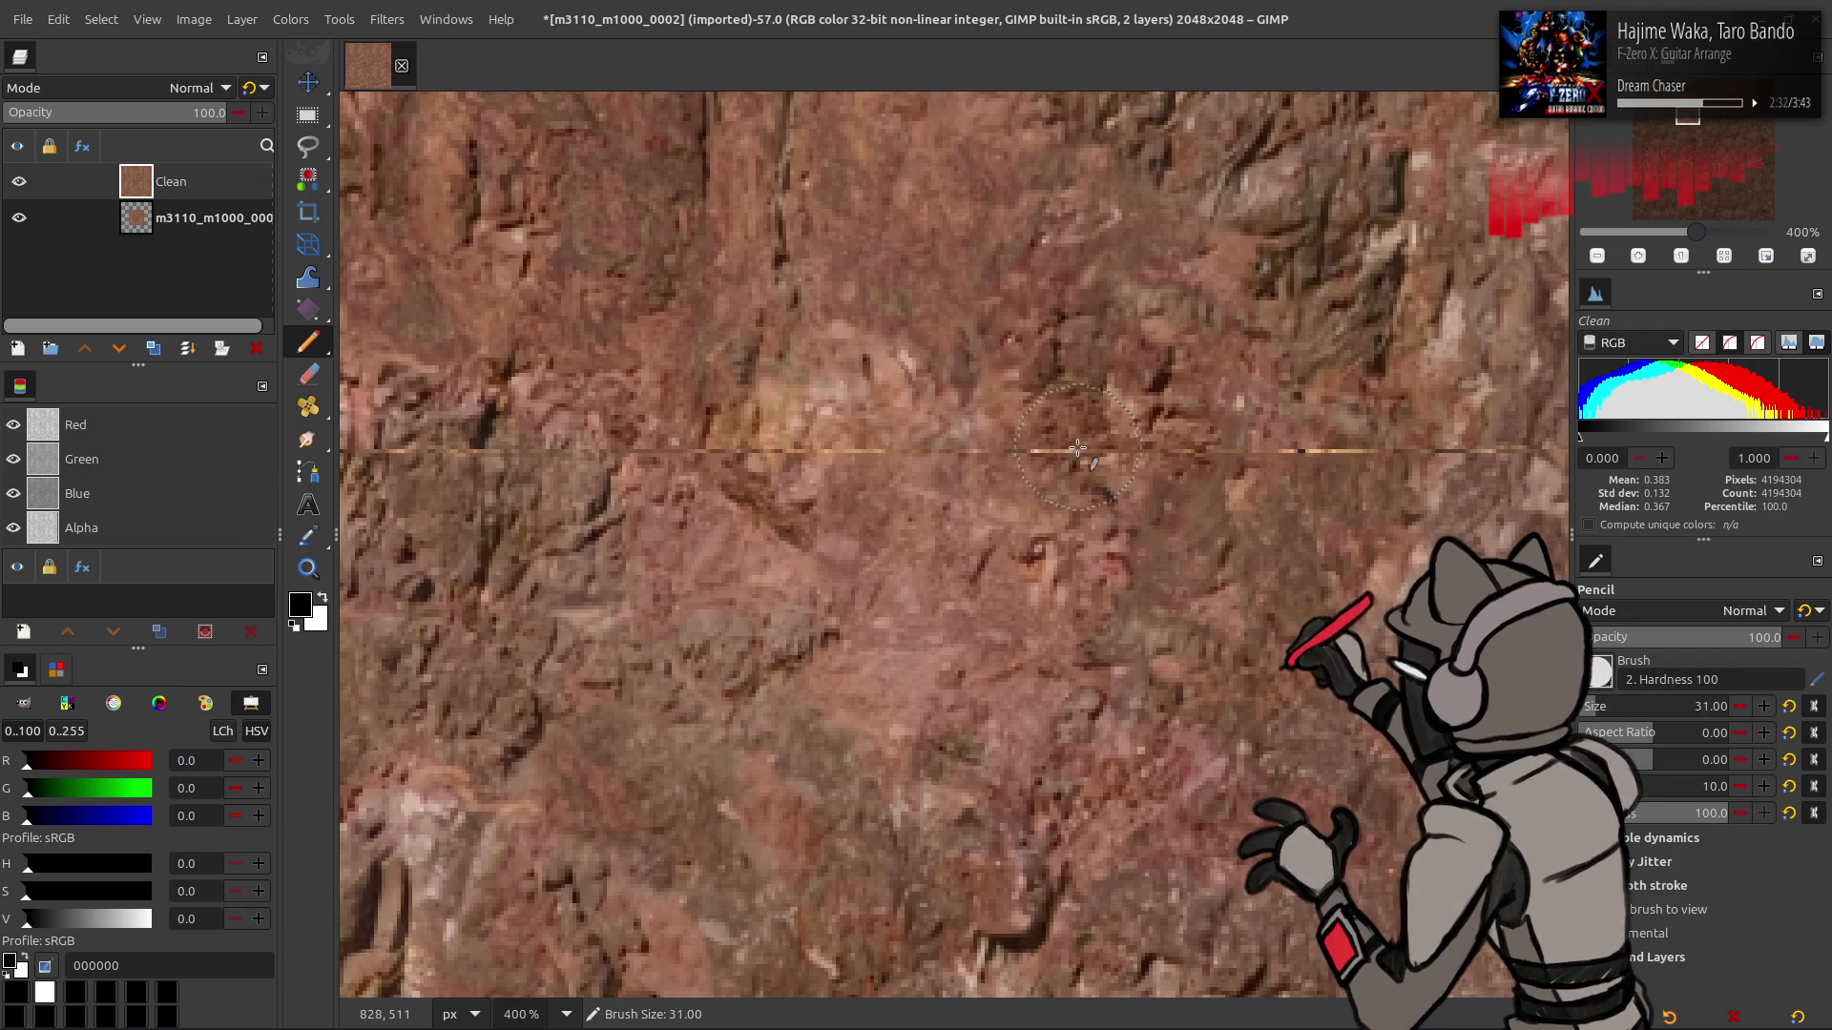
pyautogui.press('5')
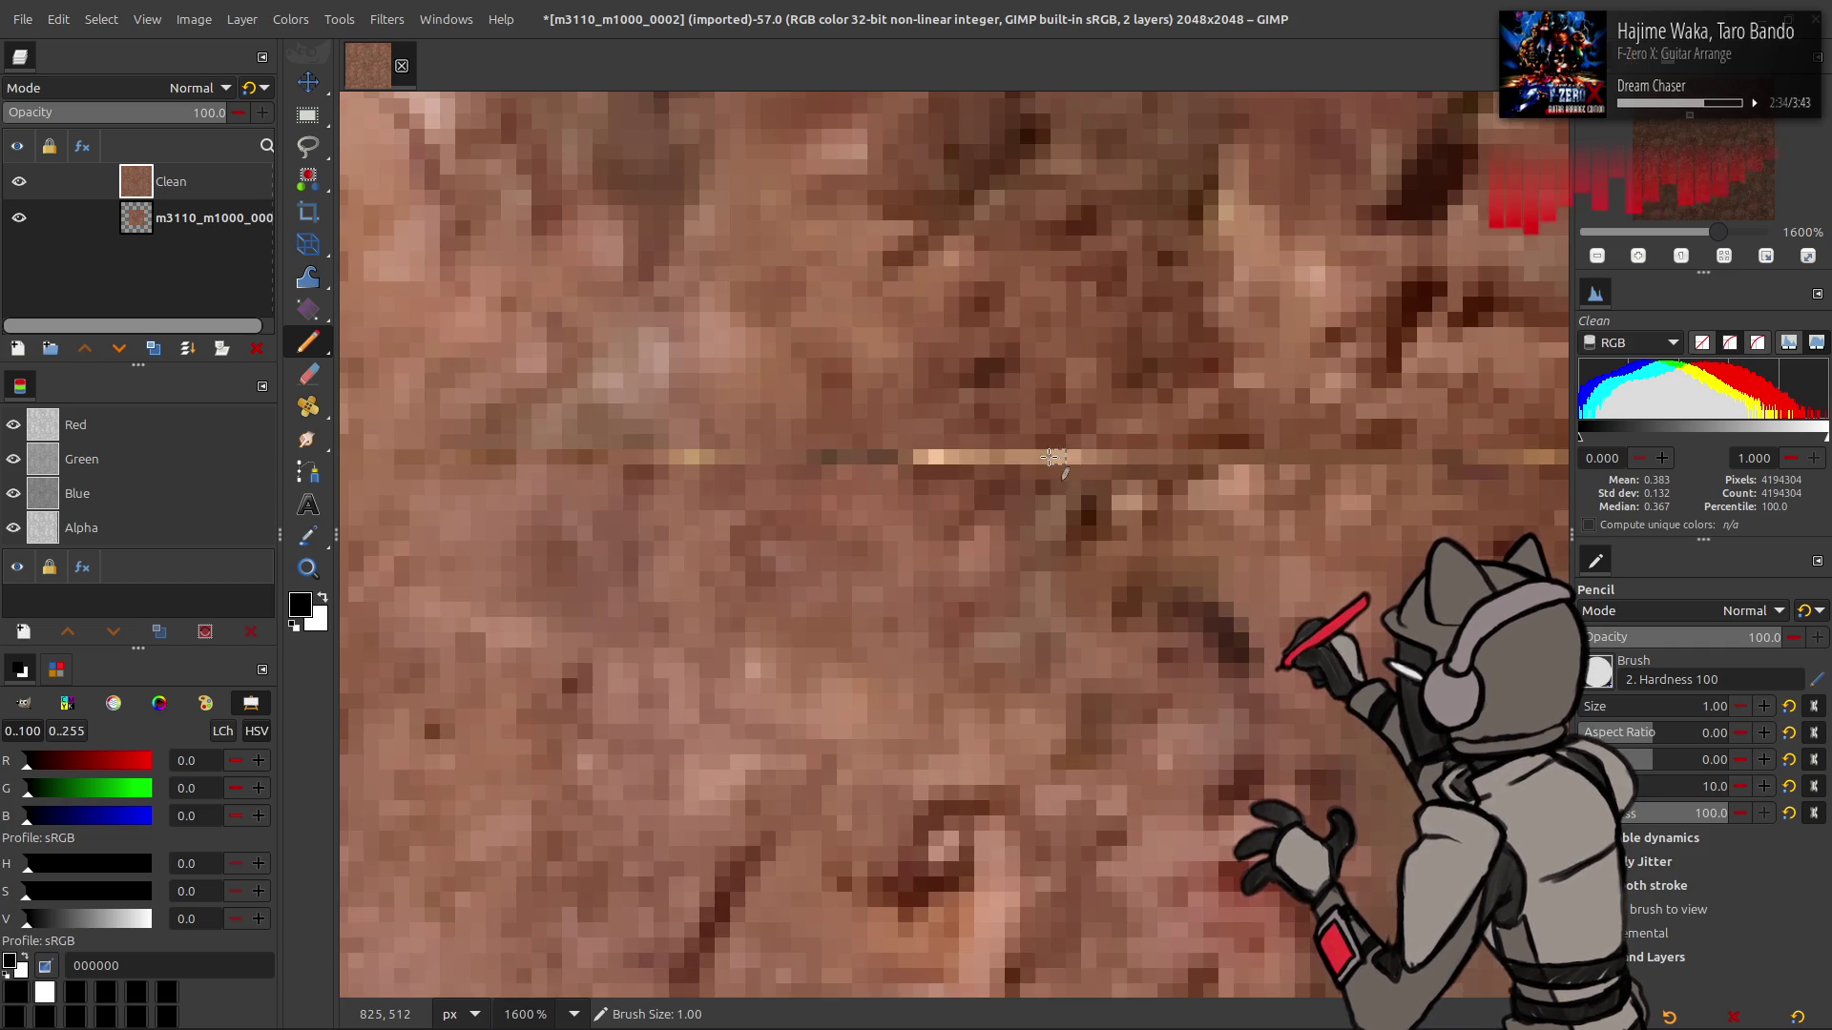
pyautogui.click(1026, 457)
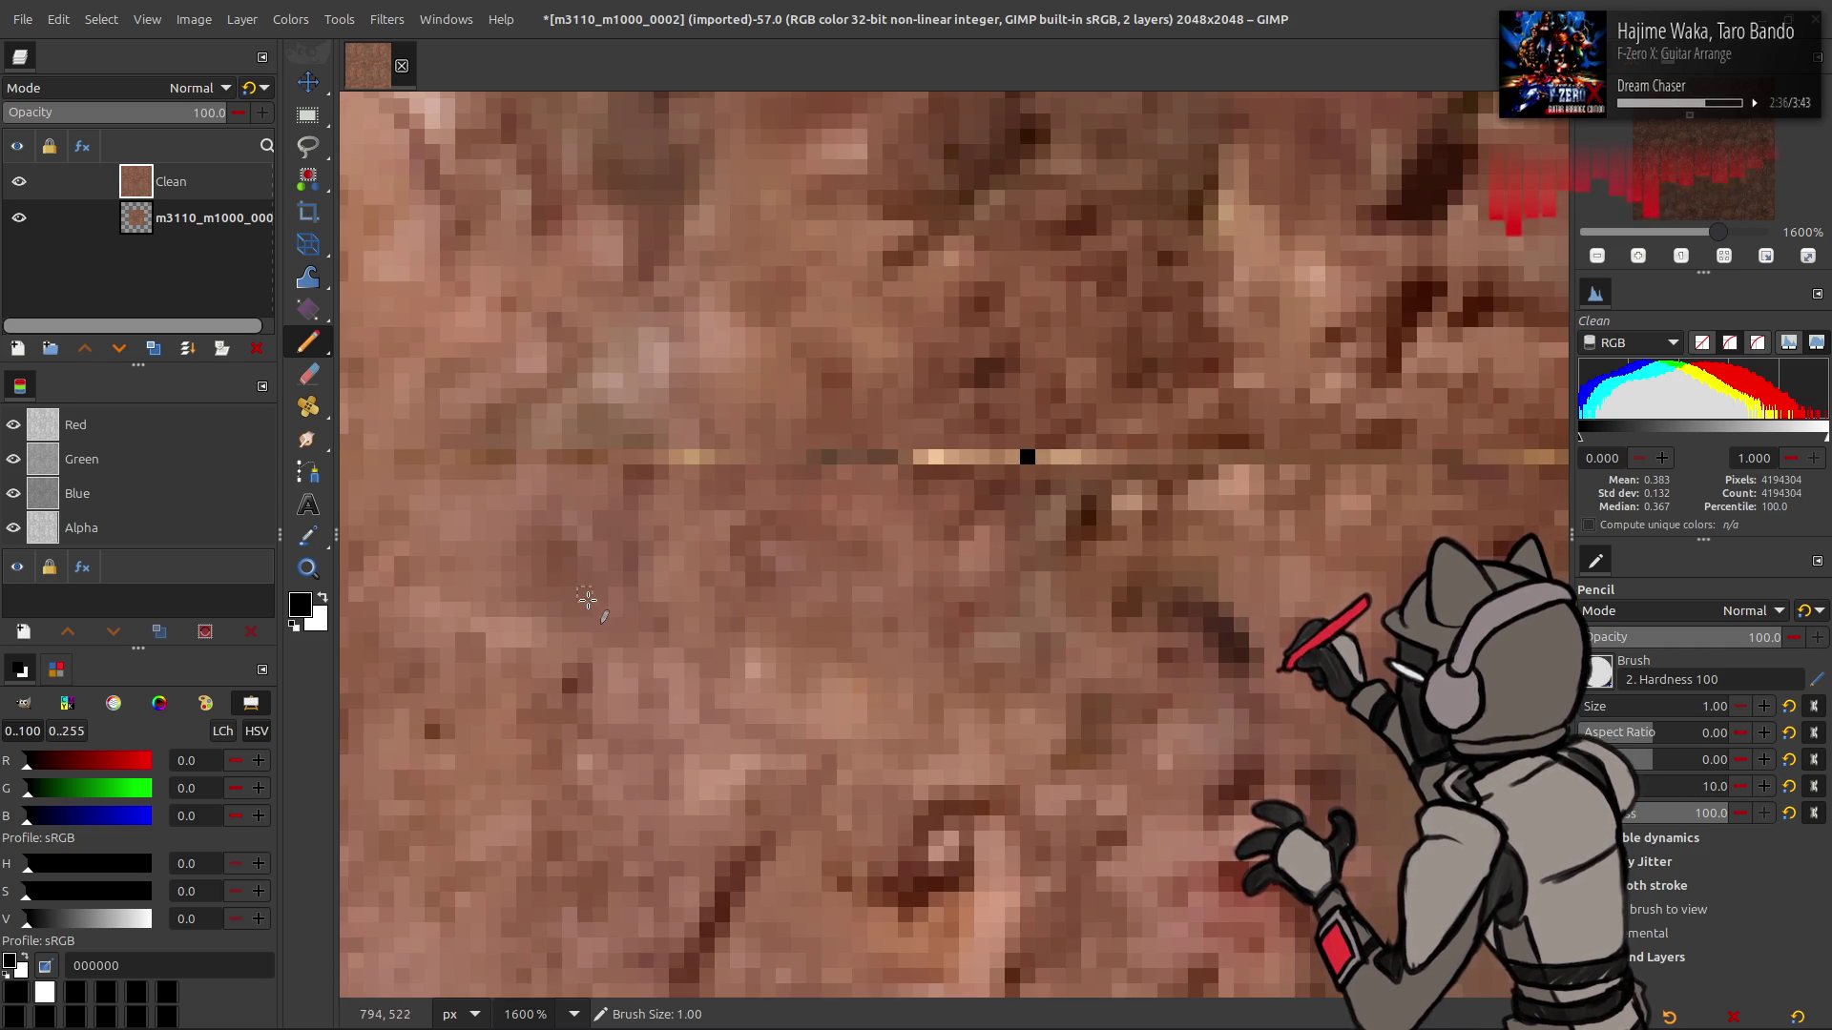
pyautogui.hotkey('ctrl', 'z')
pyautogui.rightClick(160, 192)
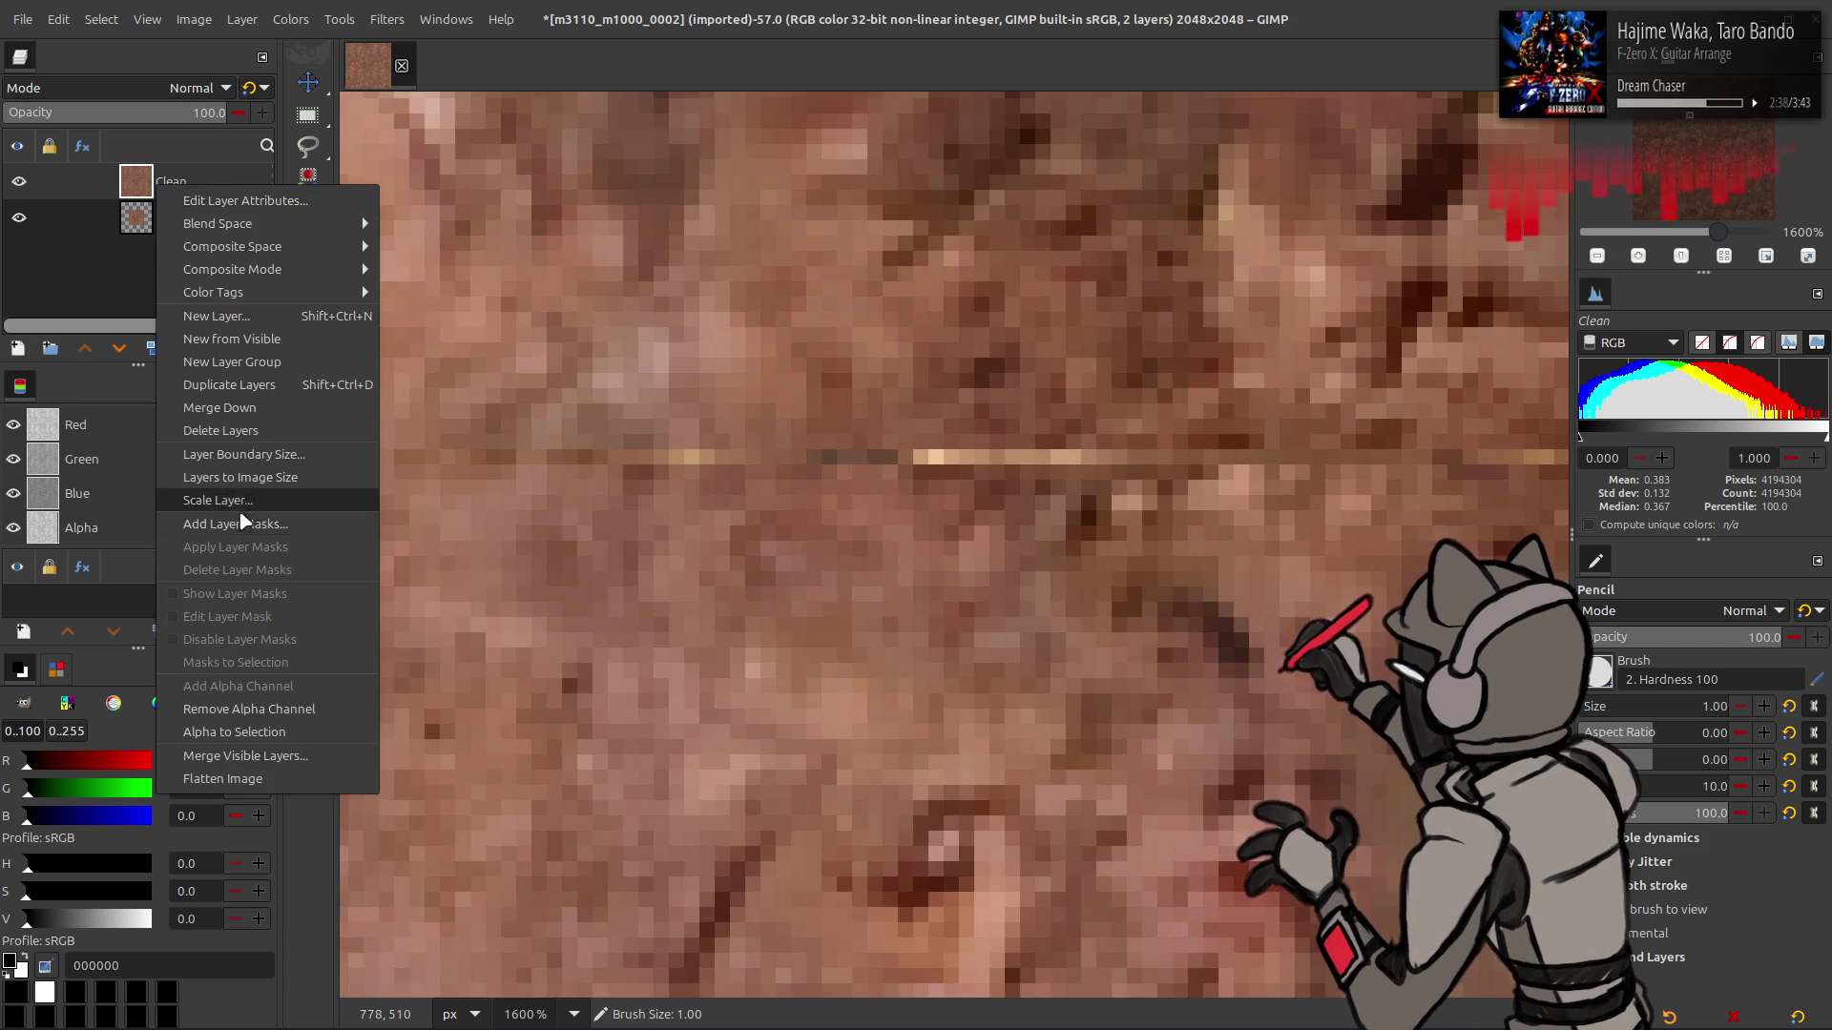
# - Give the Clean layer a White (full opacity) mask and view the texture at 100%
pyautogui.click(219, 515)
pyautogui.click(858, 452)
pyautogui.press('Return')
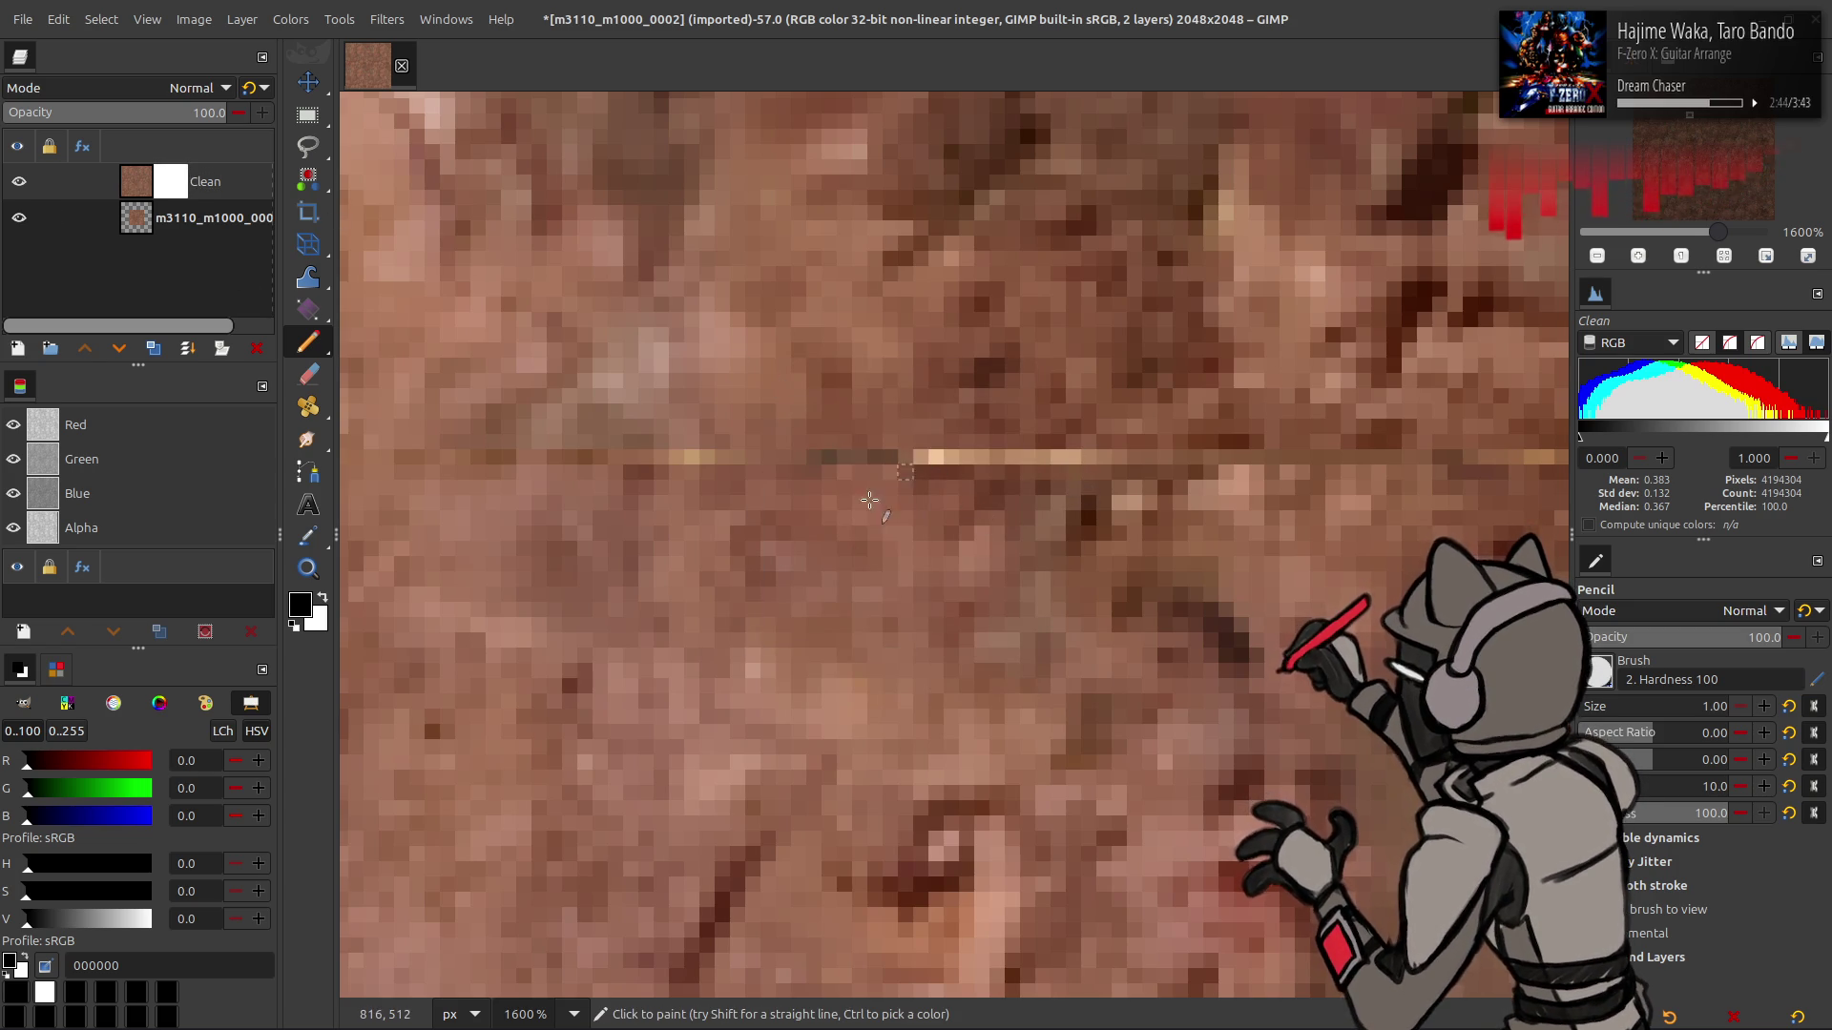
pyautogui.scroll(-10, 660, 565)
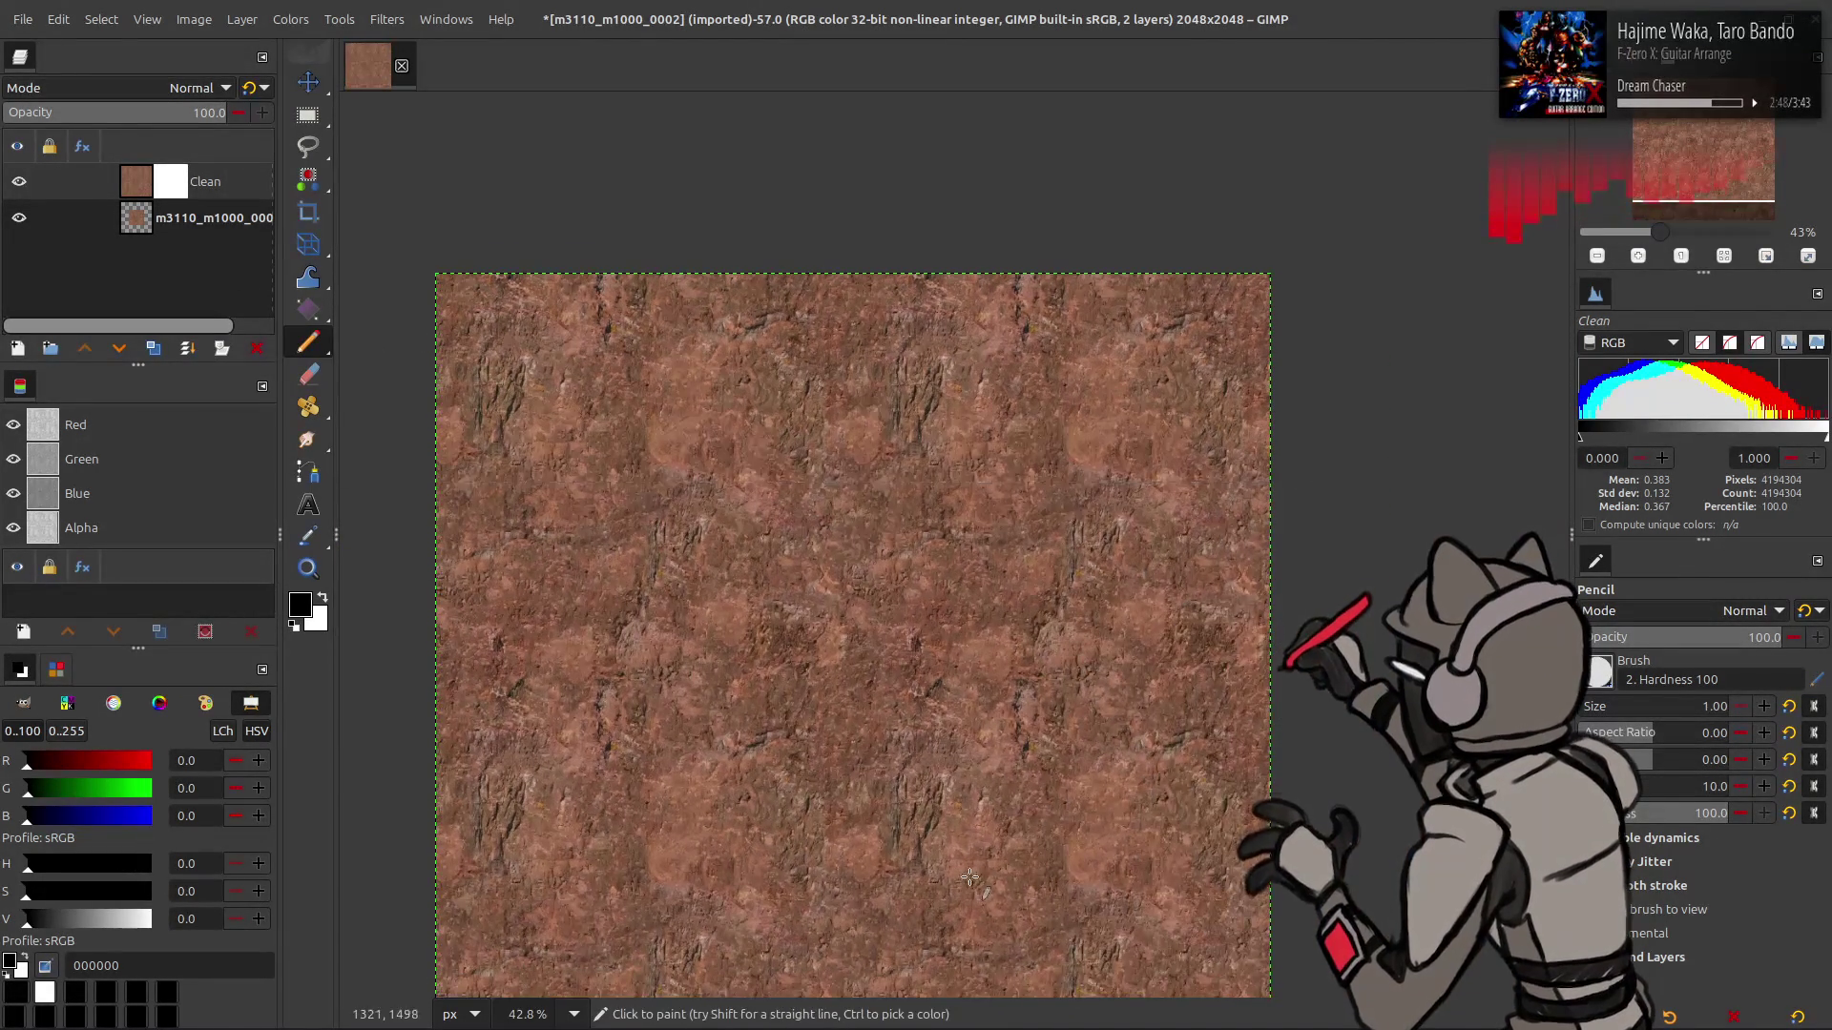
pyautogui.scroll(8, 840, 663)
pyautogui.scroll(4, 839, 663)
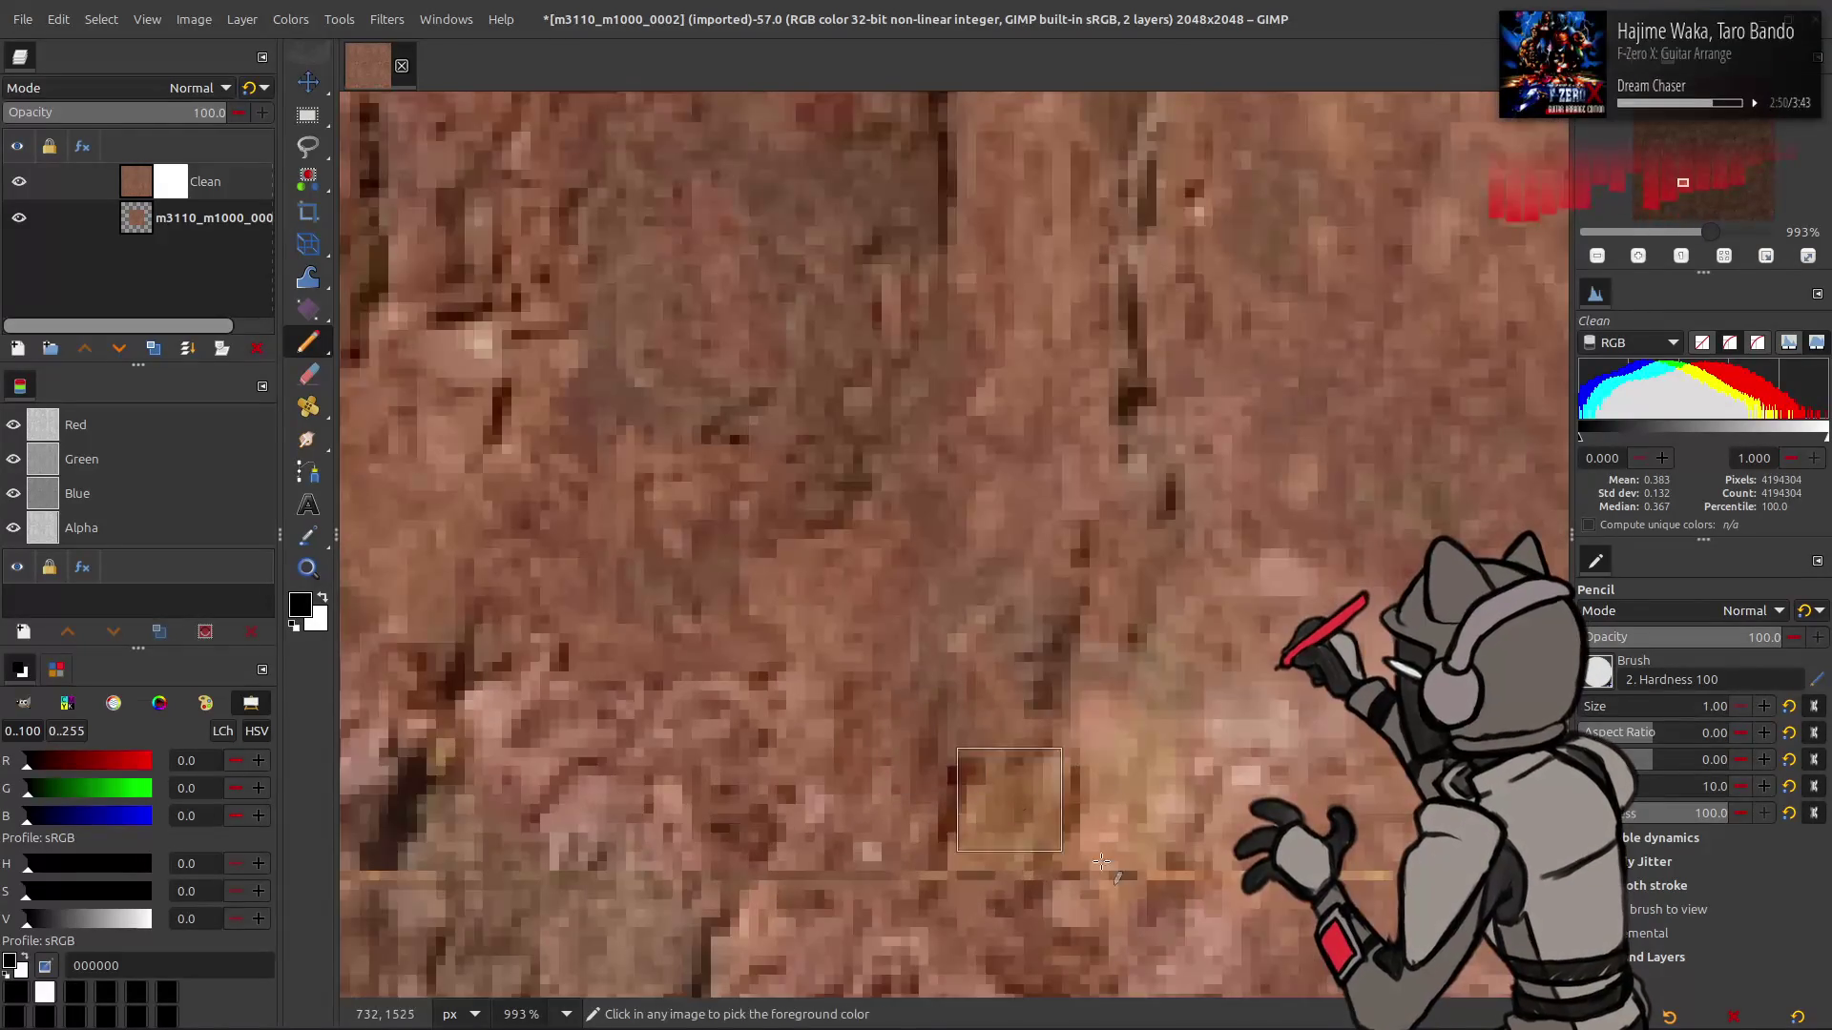
pyautogui.scroll(-12, 810, 639)
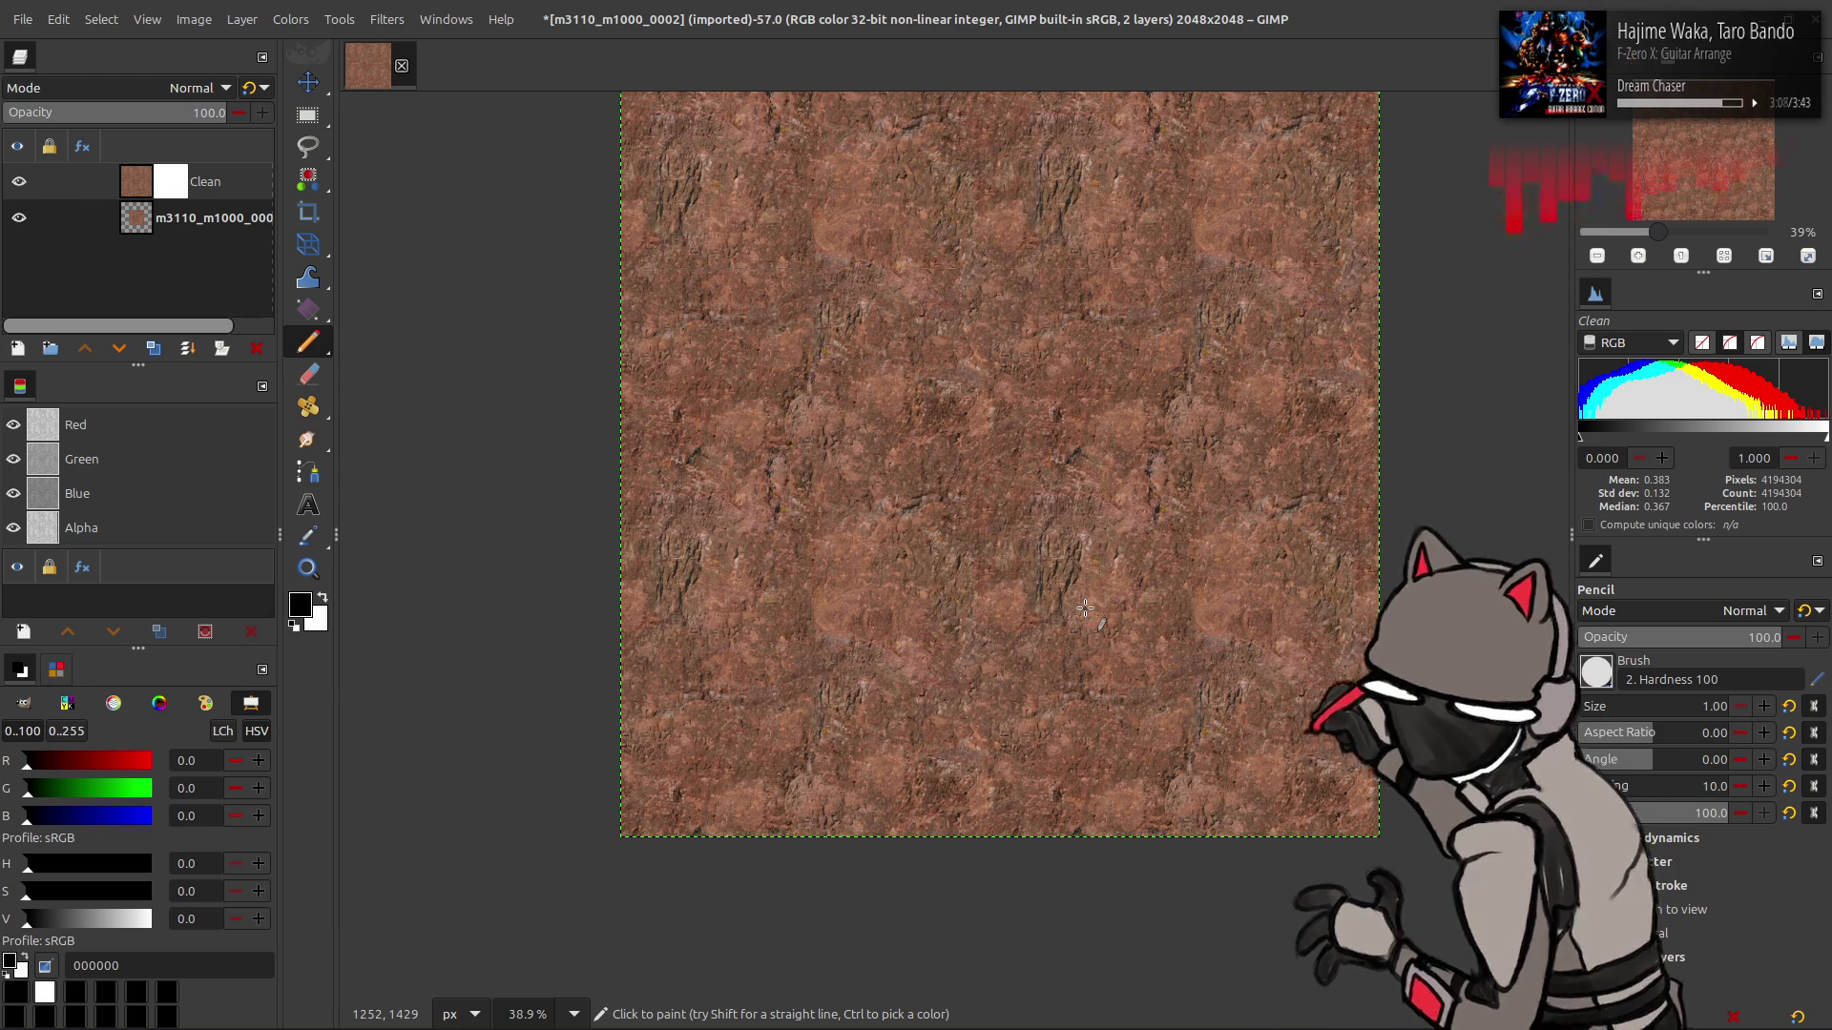
pyautogui.press('m')
pyautogui.moveTo(1076, 502); pyautogui.dragTo(1009, 621)
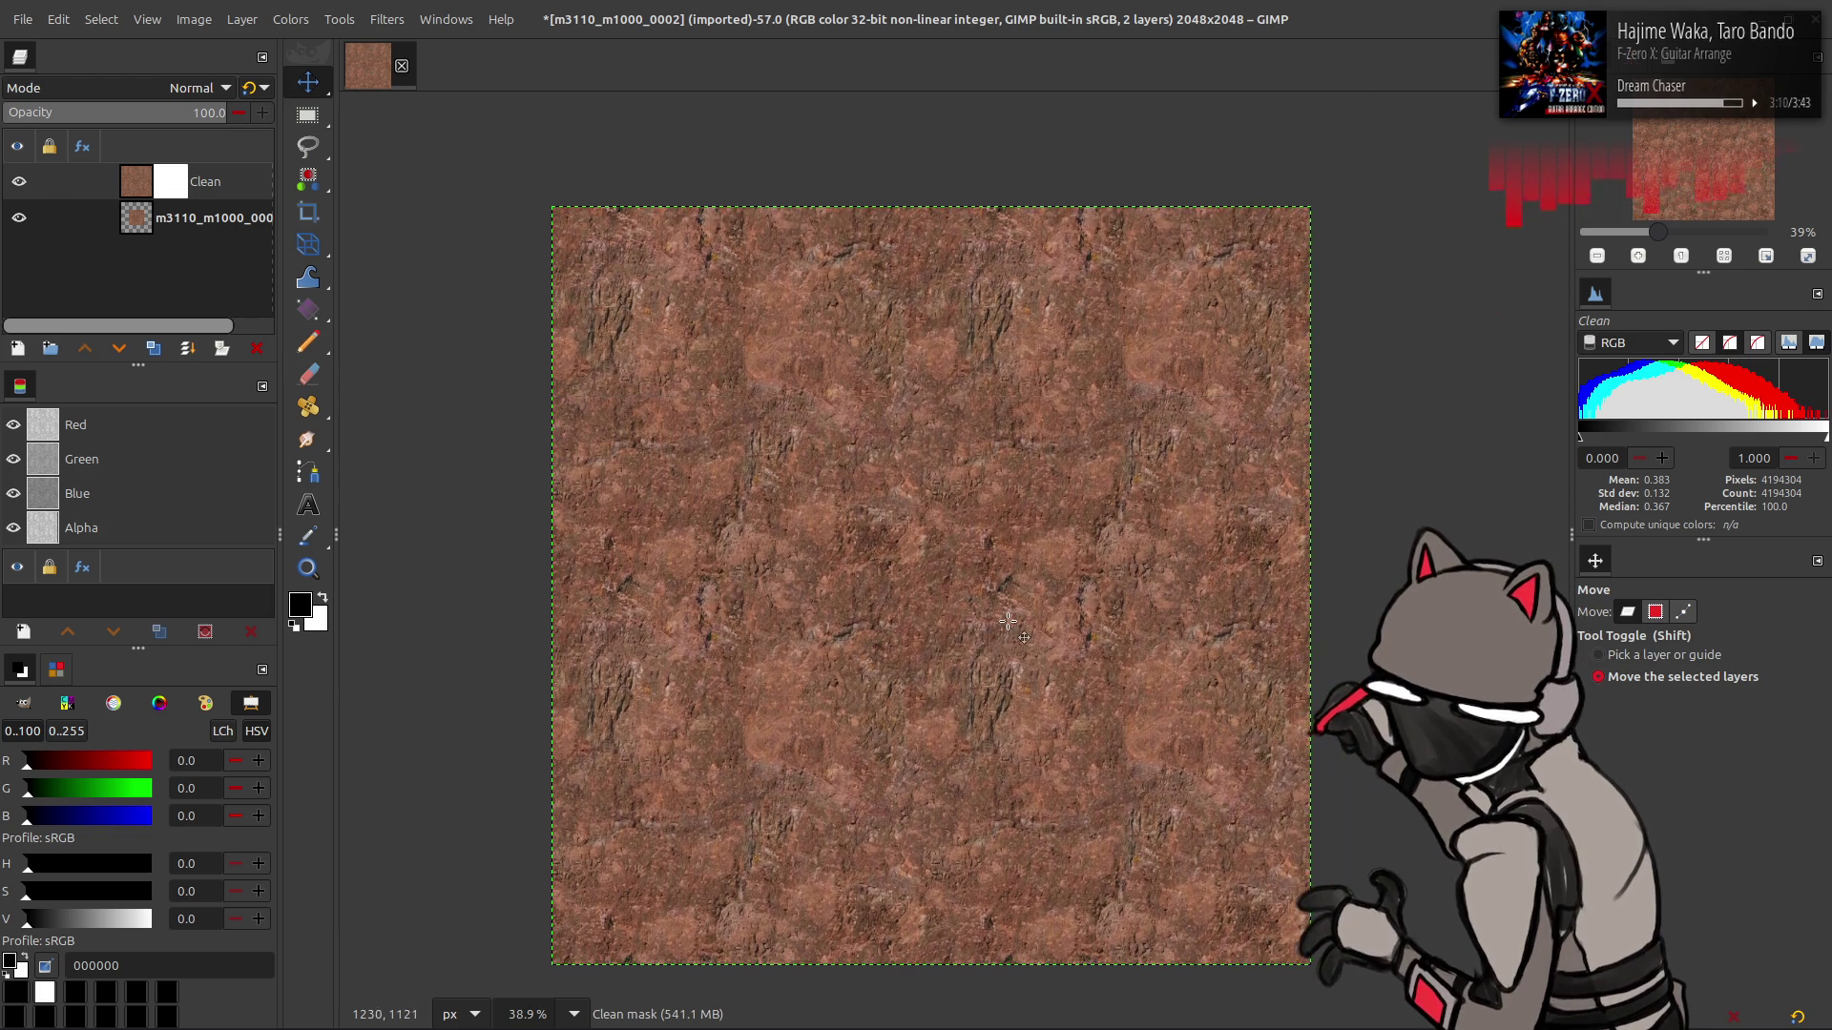
pyautogui.press('1')
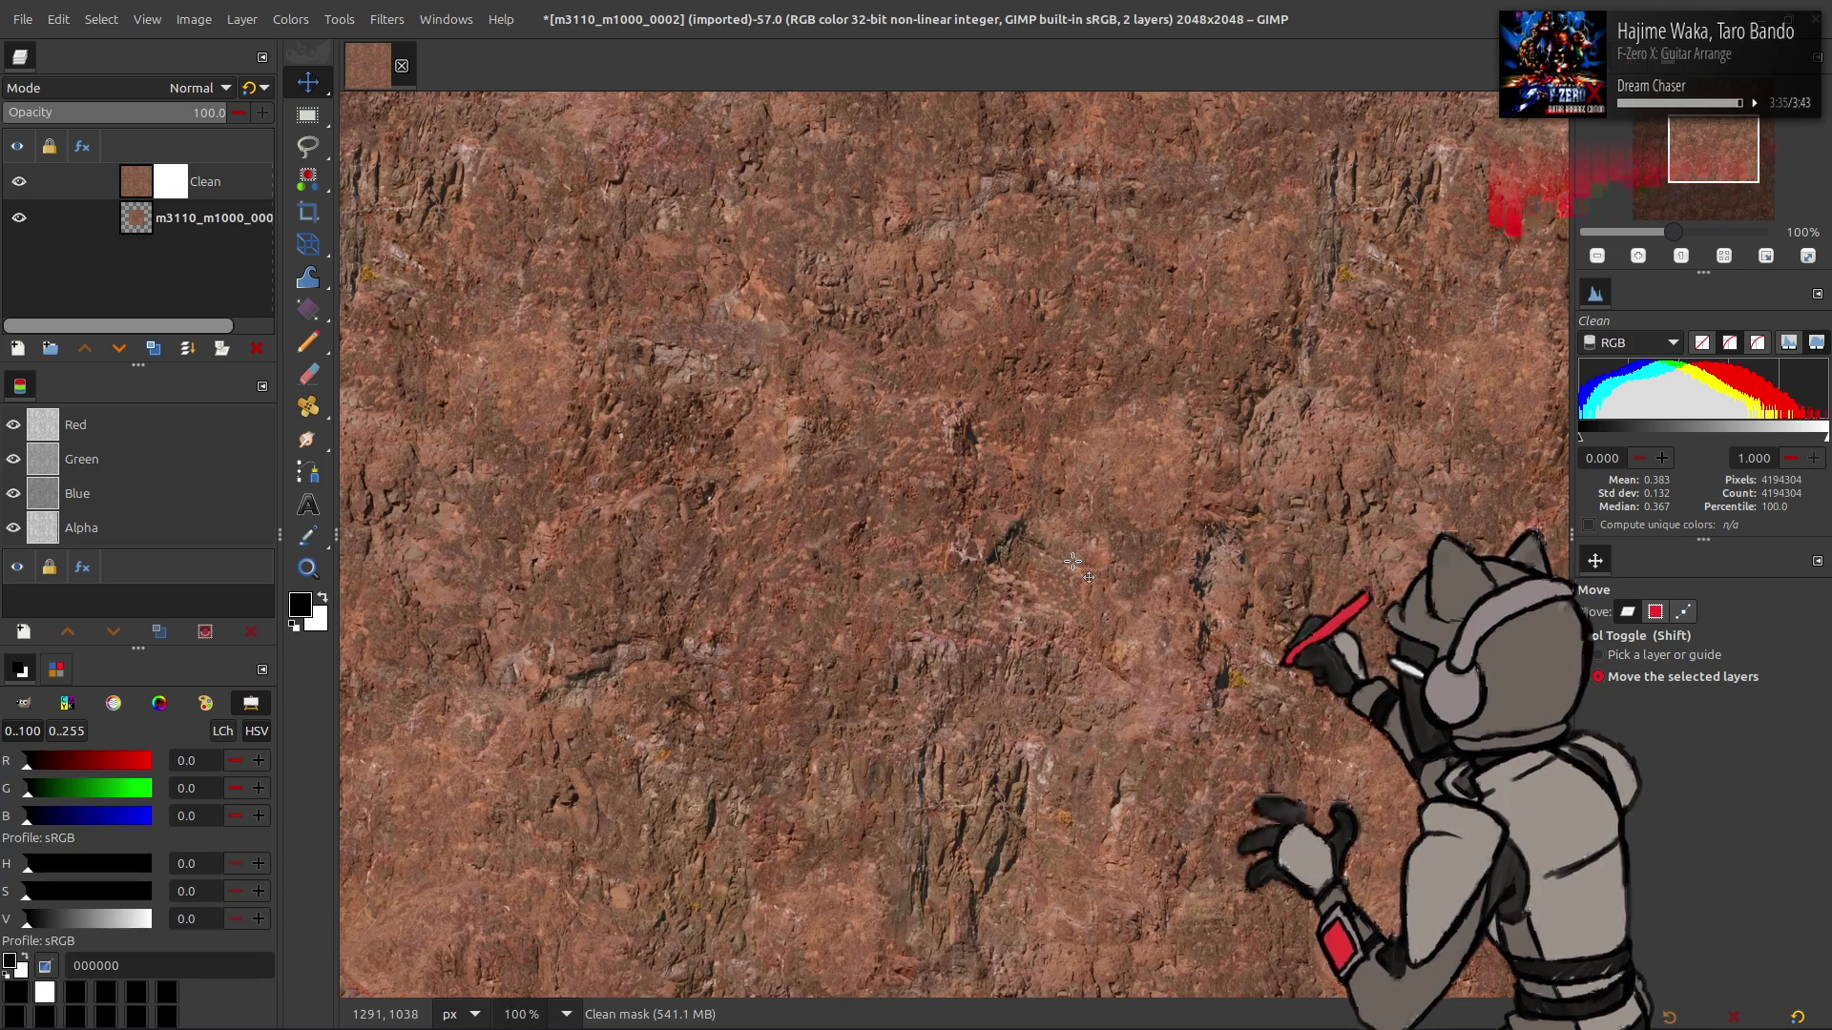
pyautogui.rightClick(194, 203)
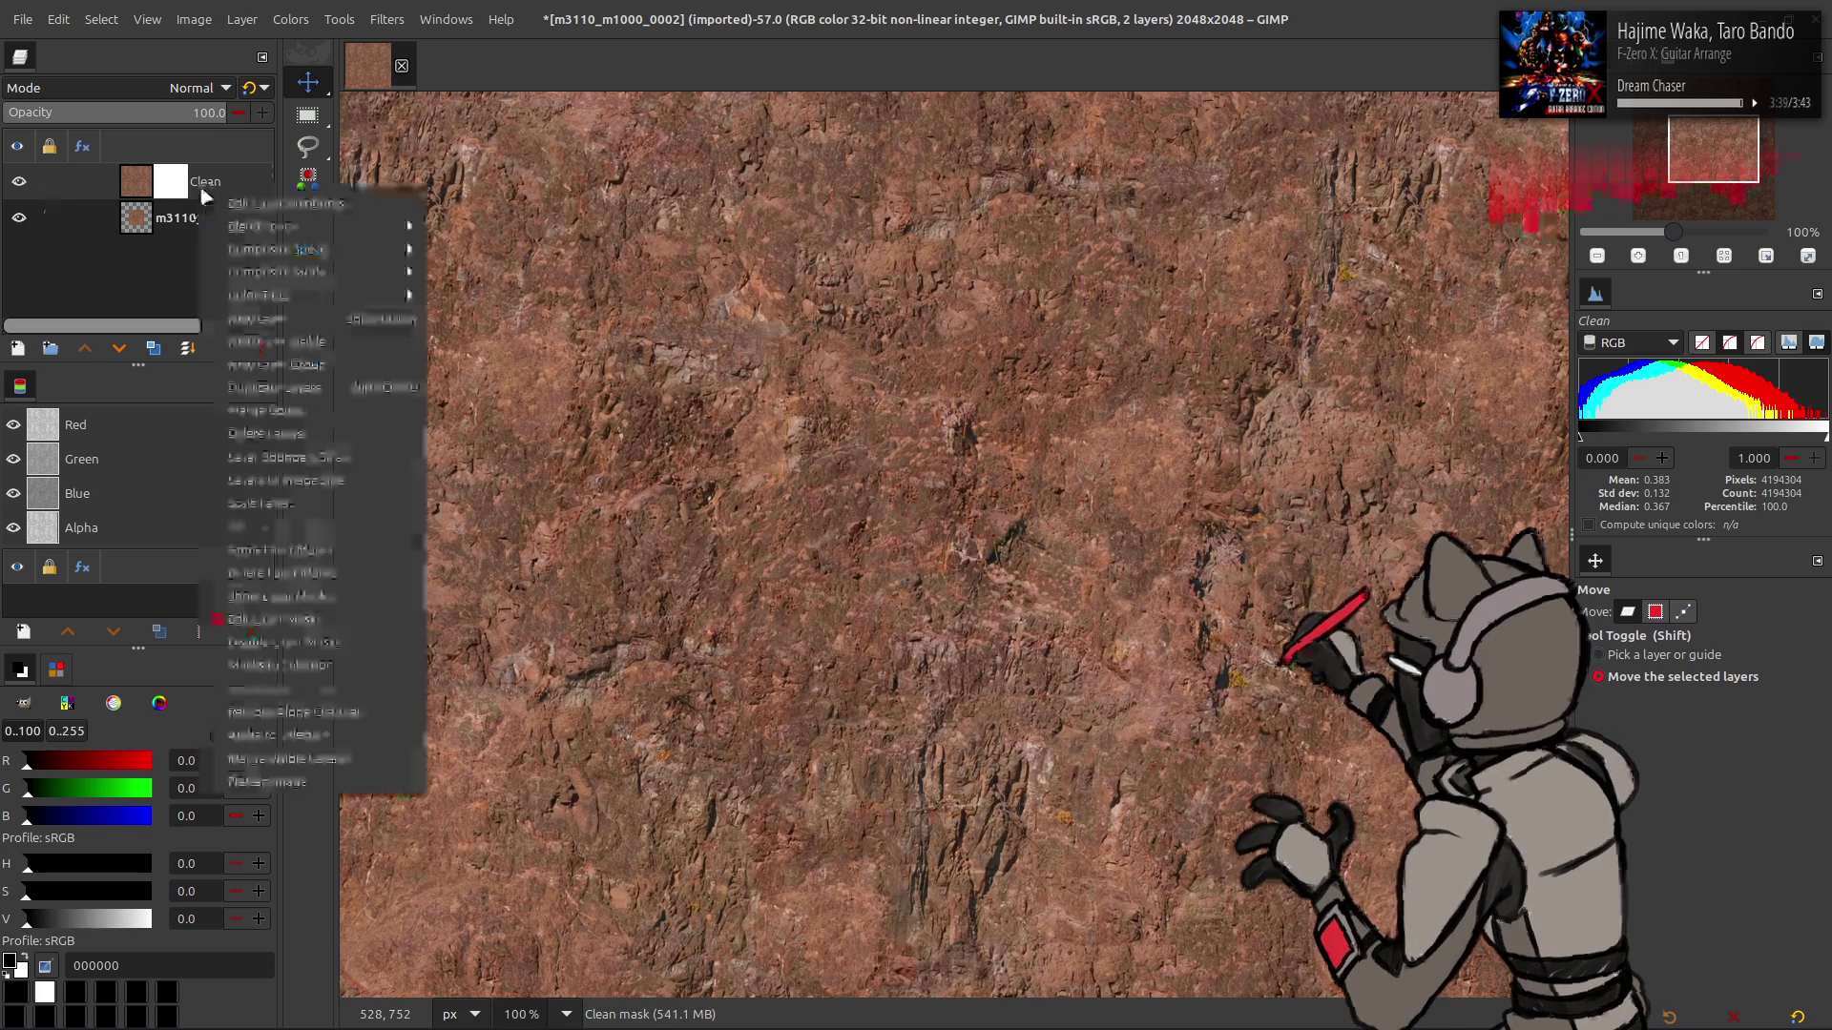
# - Delete the Clean layer's mask and drag the layer with the Move tool to offset it
pyautogui.click(248, 563)
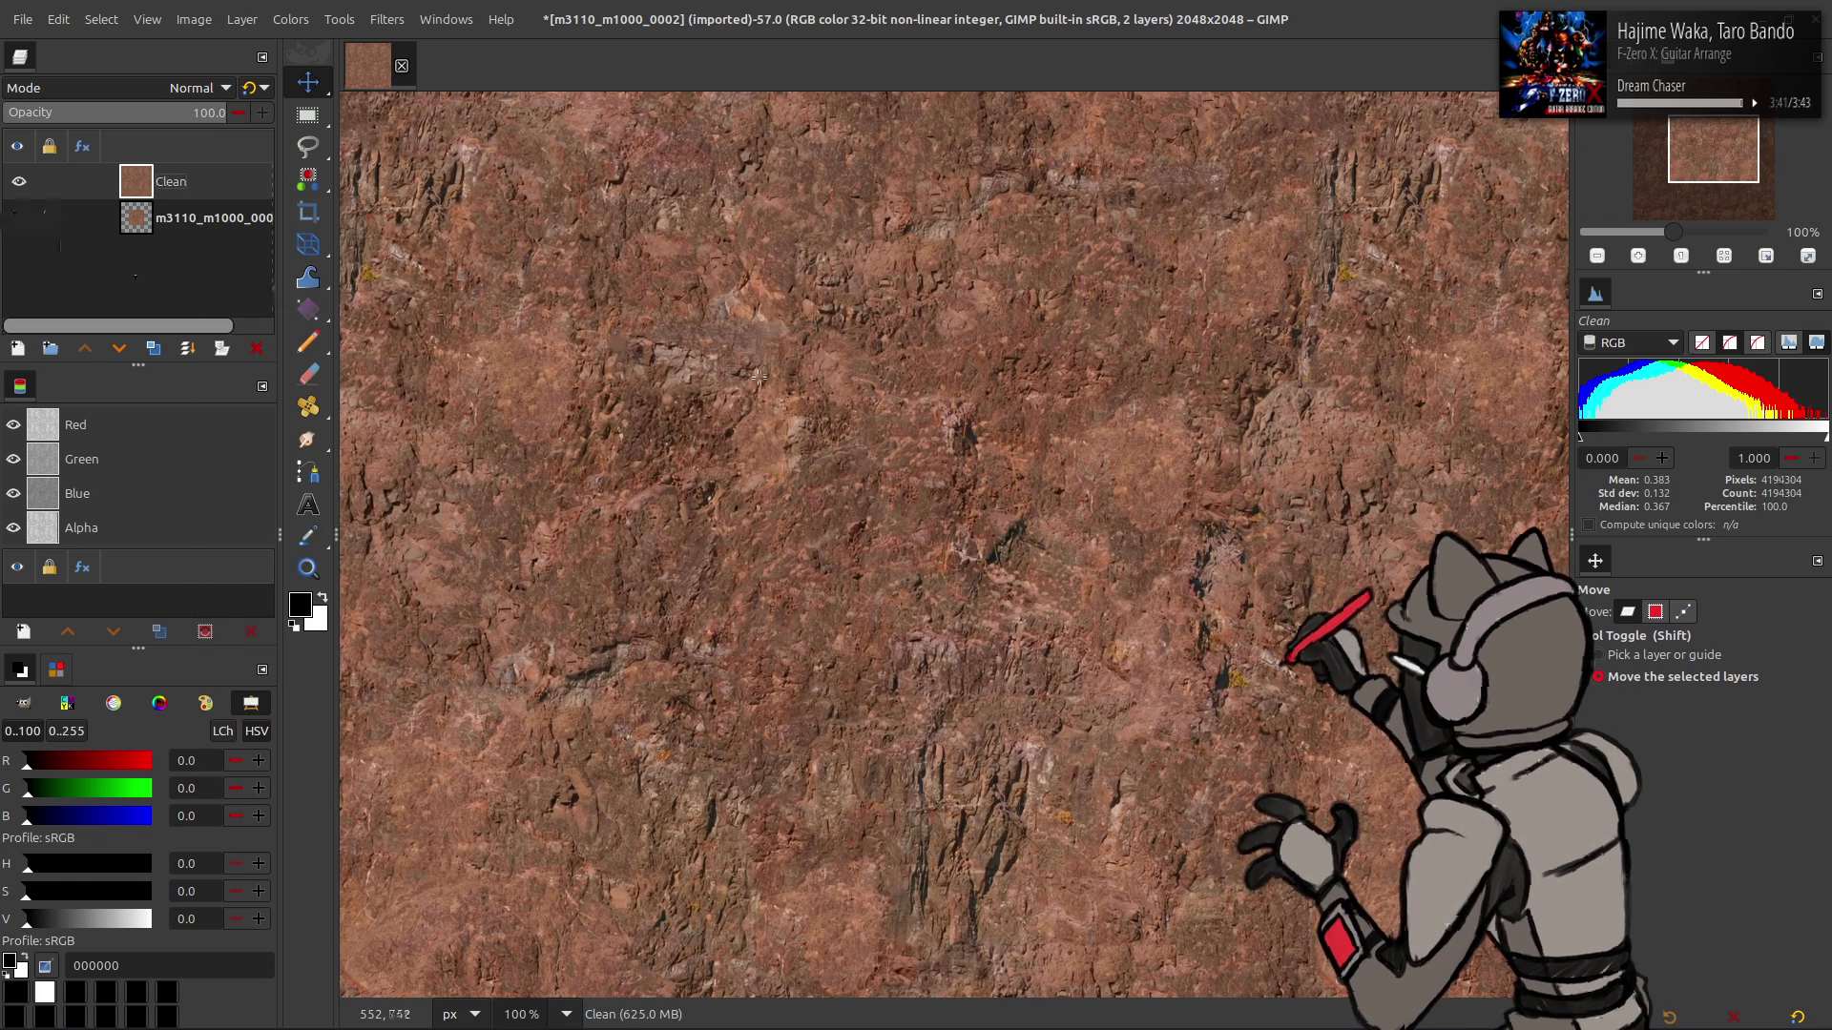
pyautogui.moveTo(780, 350)
pyautogui.mouseDown()
pyautogui.moveTo(891, 262)
pyautogui.moveTo(837, 435)
pyautogui.moveTo(336, 418)
pyautogui.mouseUp()
pyautogui.moveTo(668, 481); pyautogui.dragTo(823, 462)
pyautogui.scroll(6, 822, 462)
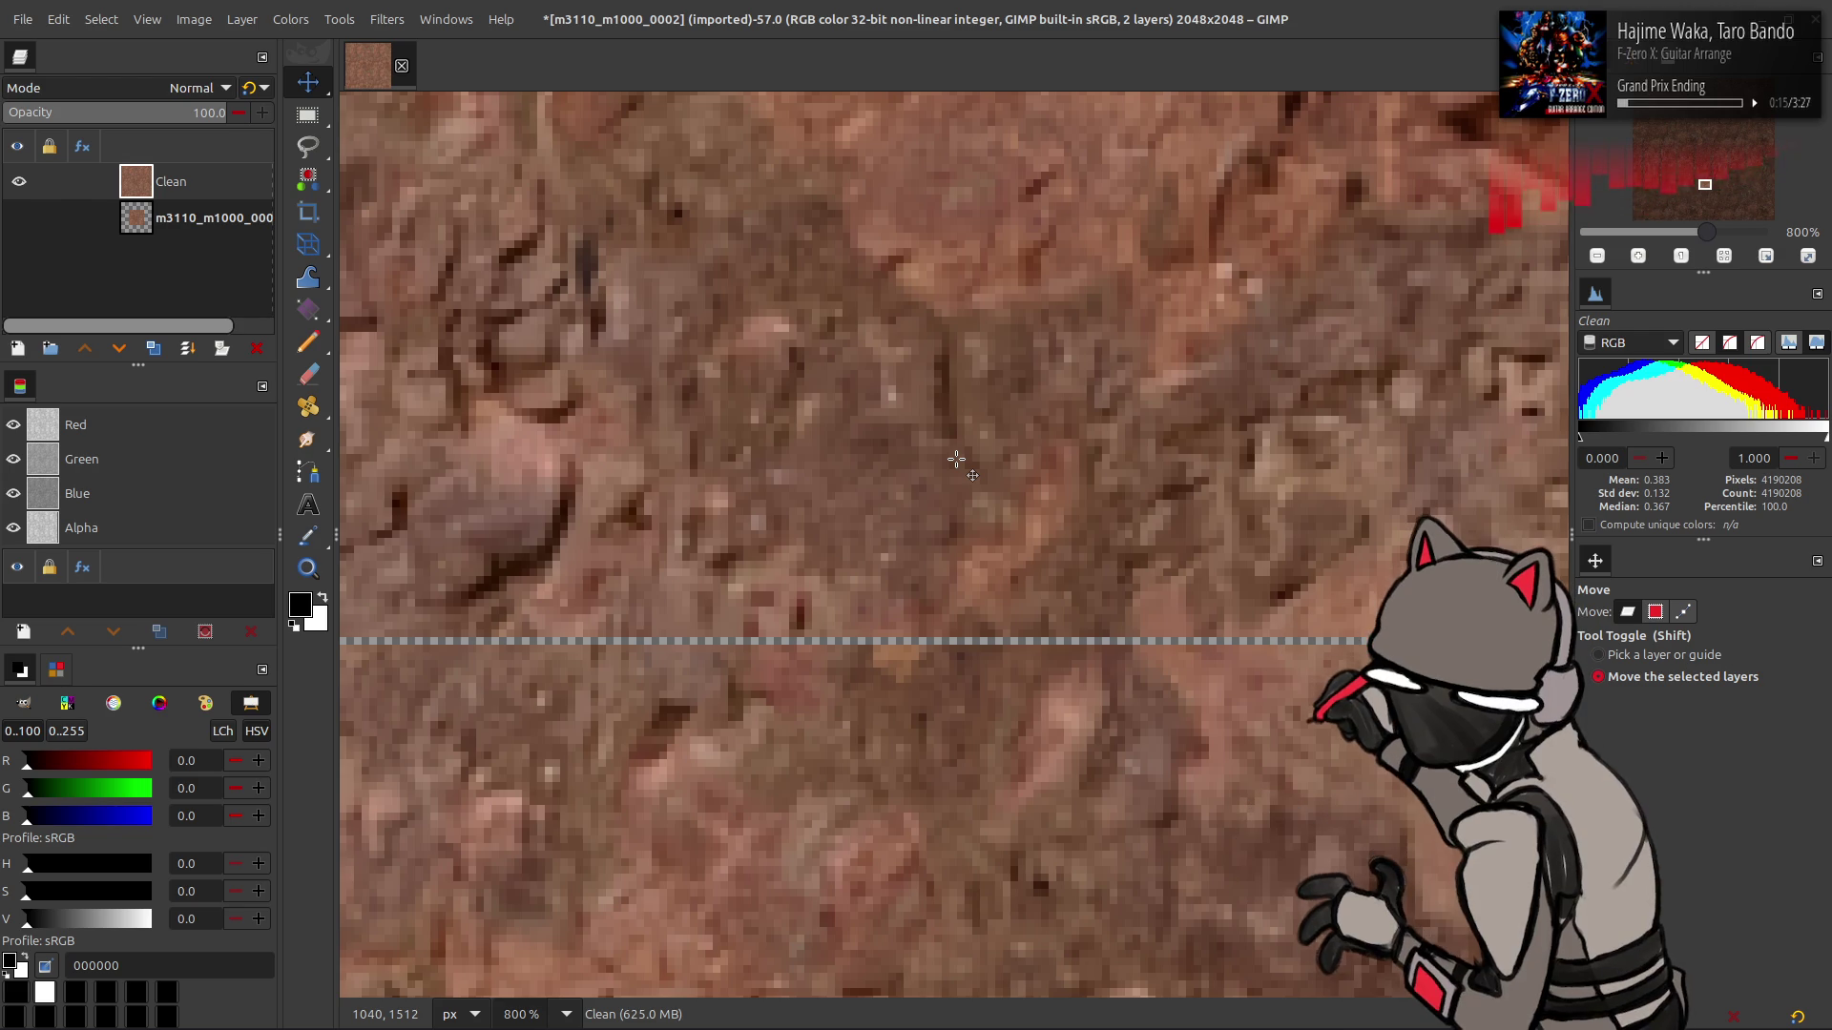
pyautogui.click(390, 19)
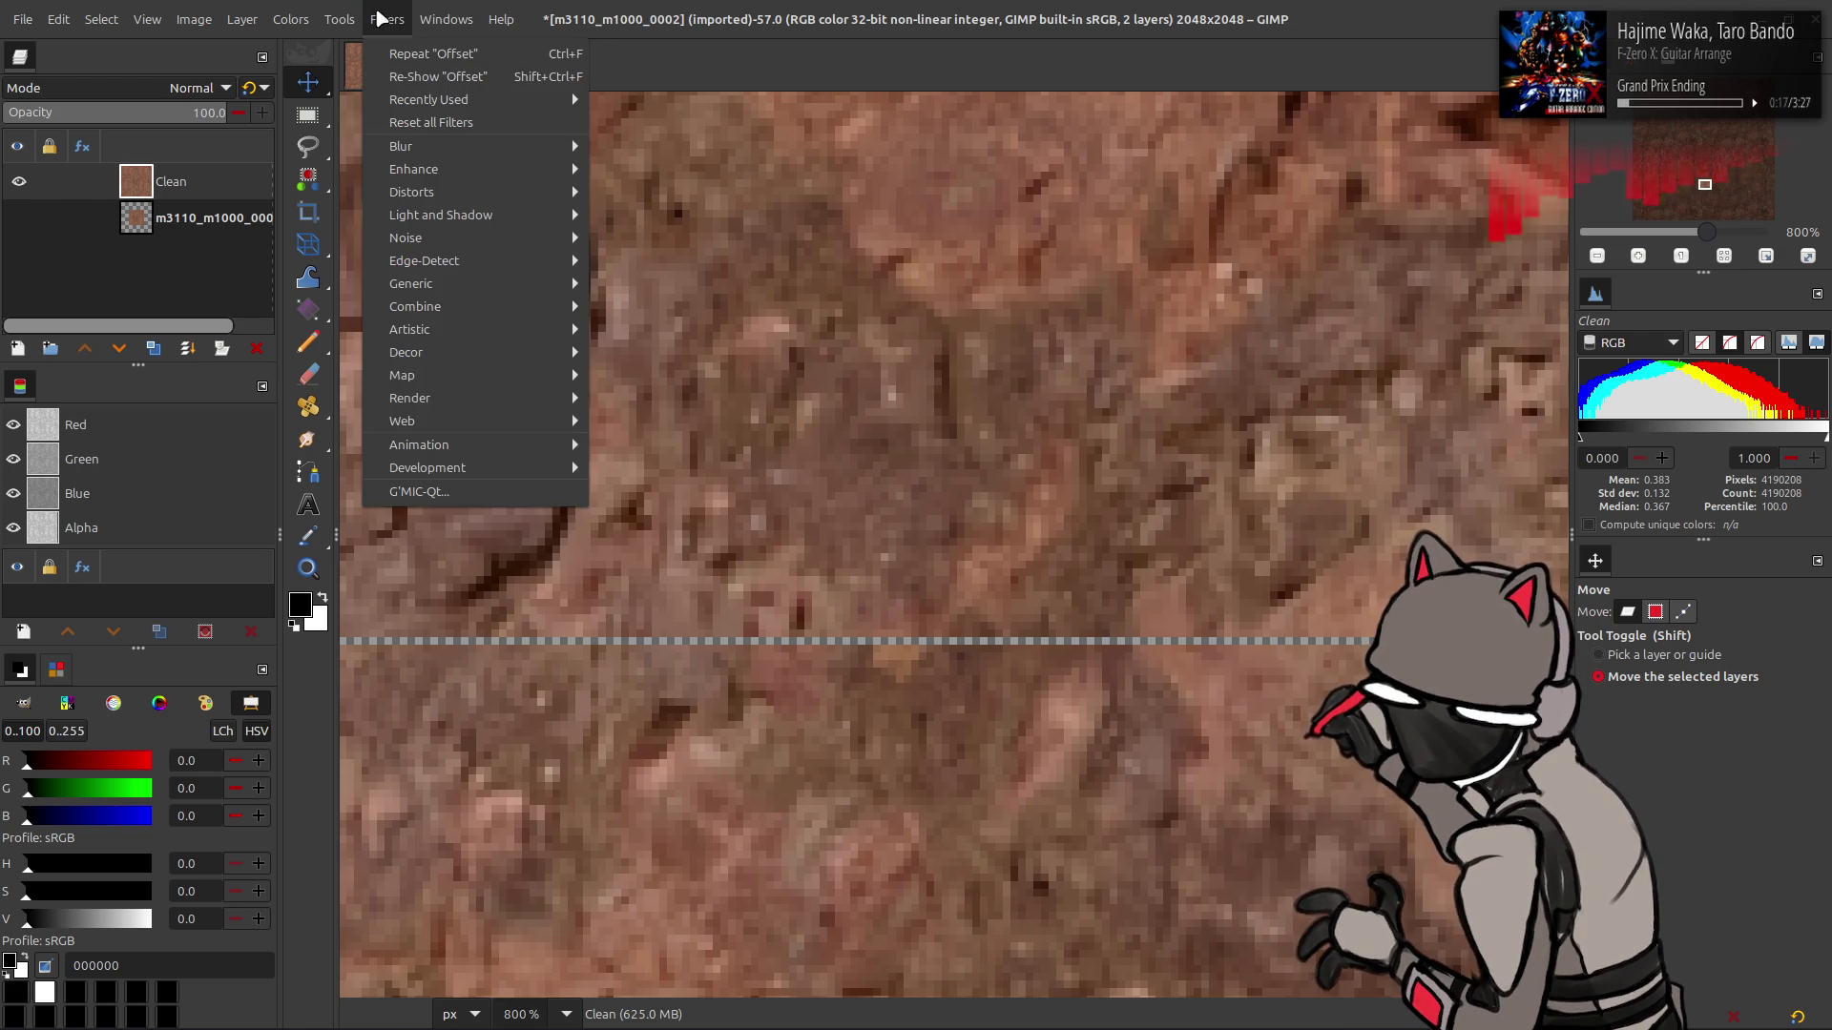
# - Apply Map > Tile Seamless to Clean, inspect it at 100%, and duplicate the layer
pyautogui.moveTo(534, 375)
pyautogui.click(696, 582)
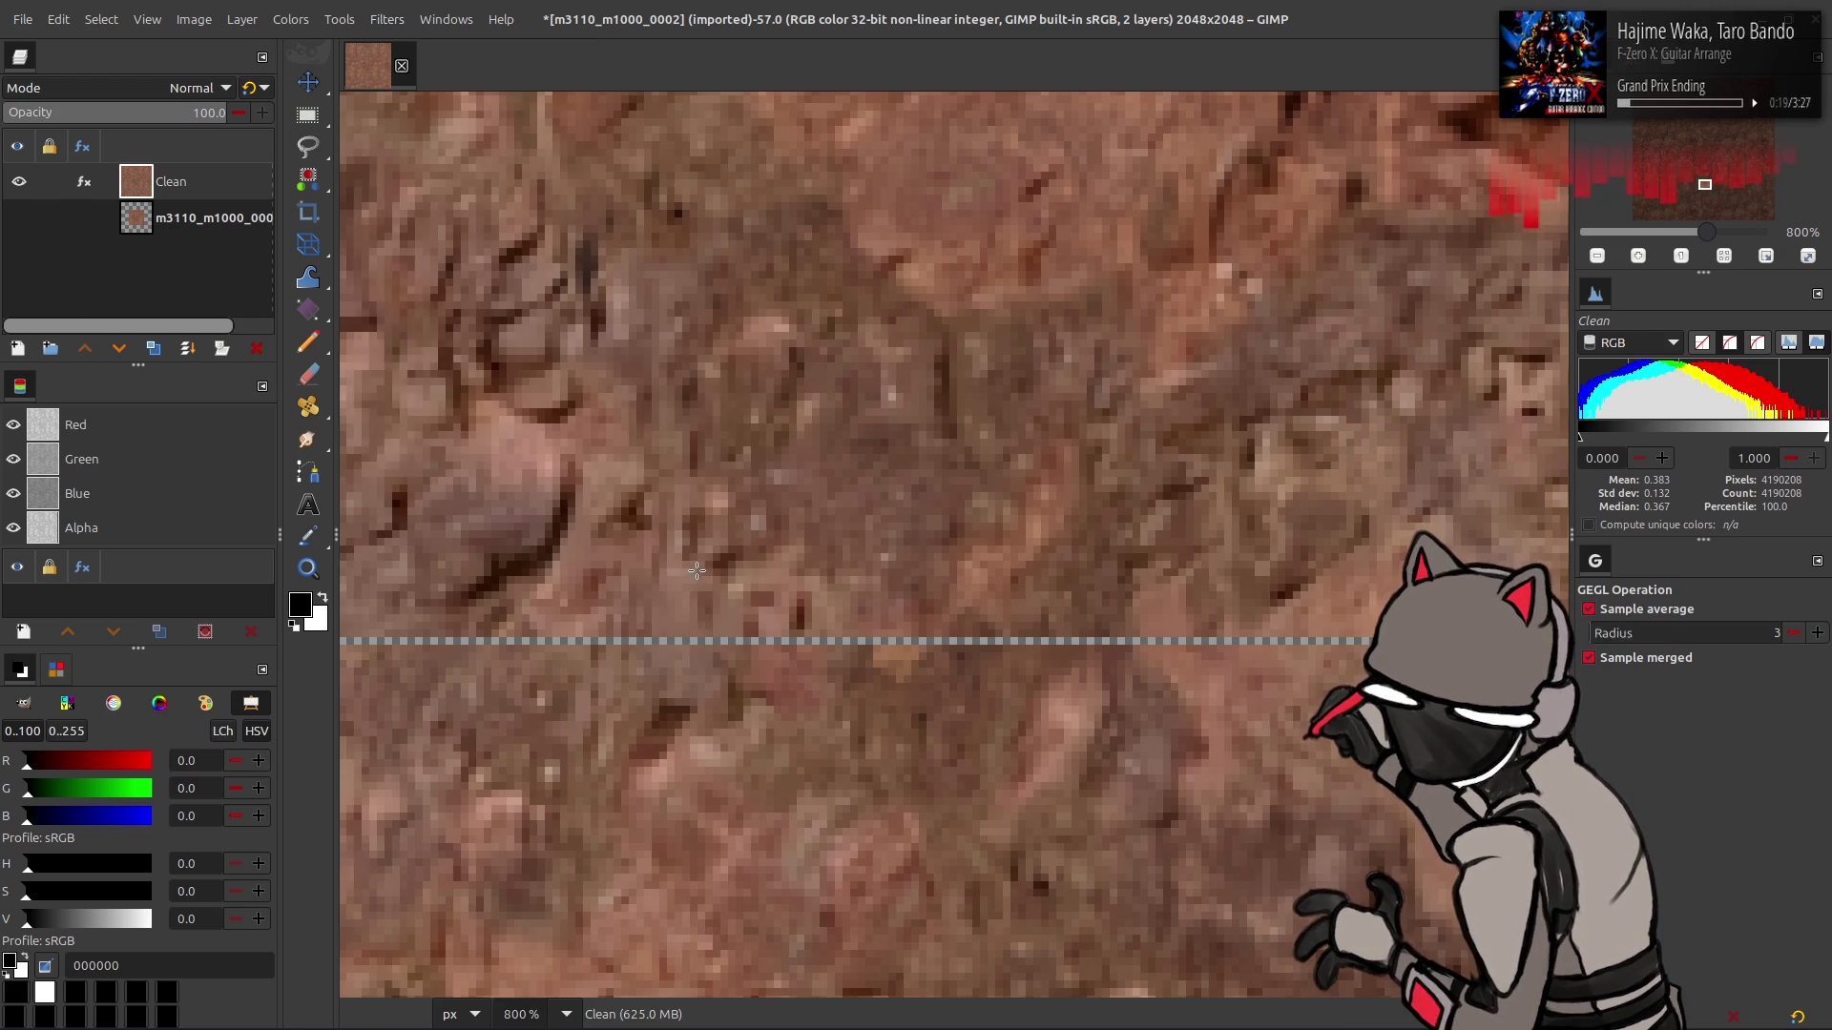
pyautogui.click(375, 458)
pyautogui.press('1')
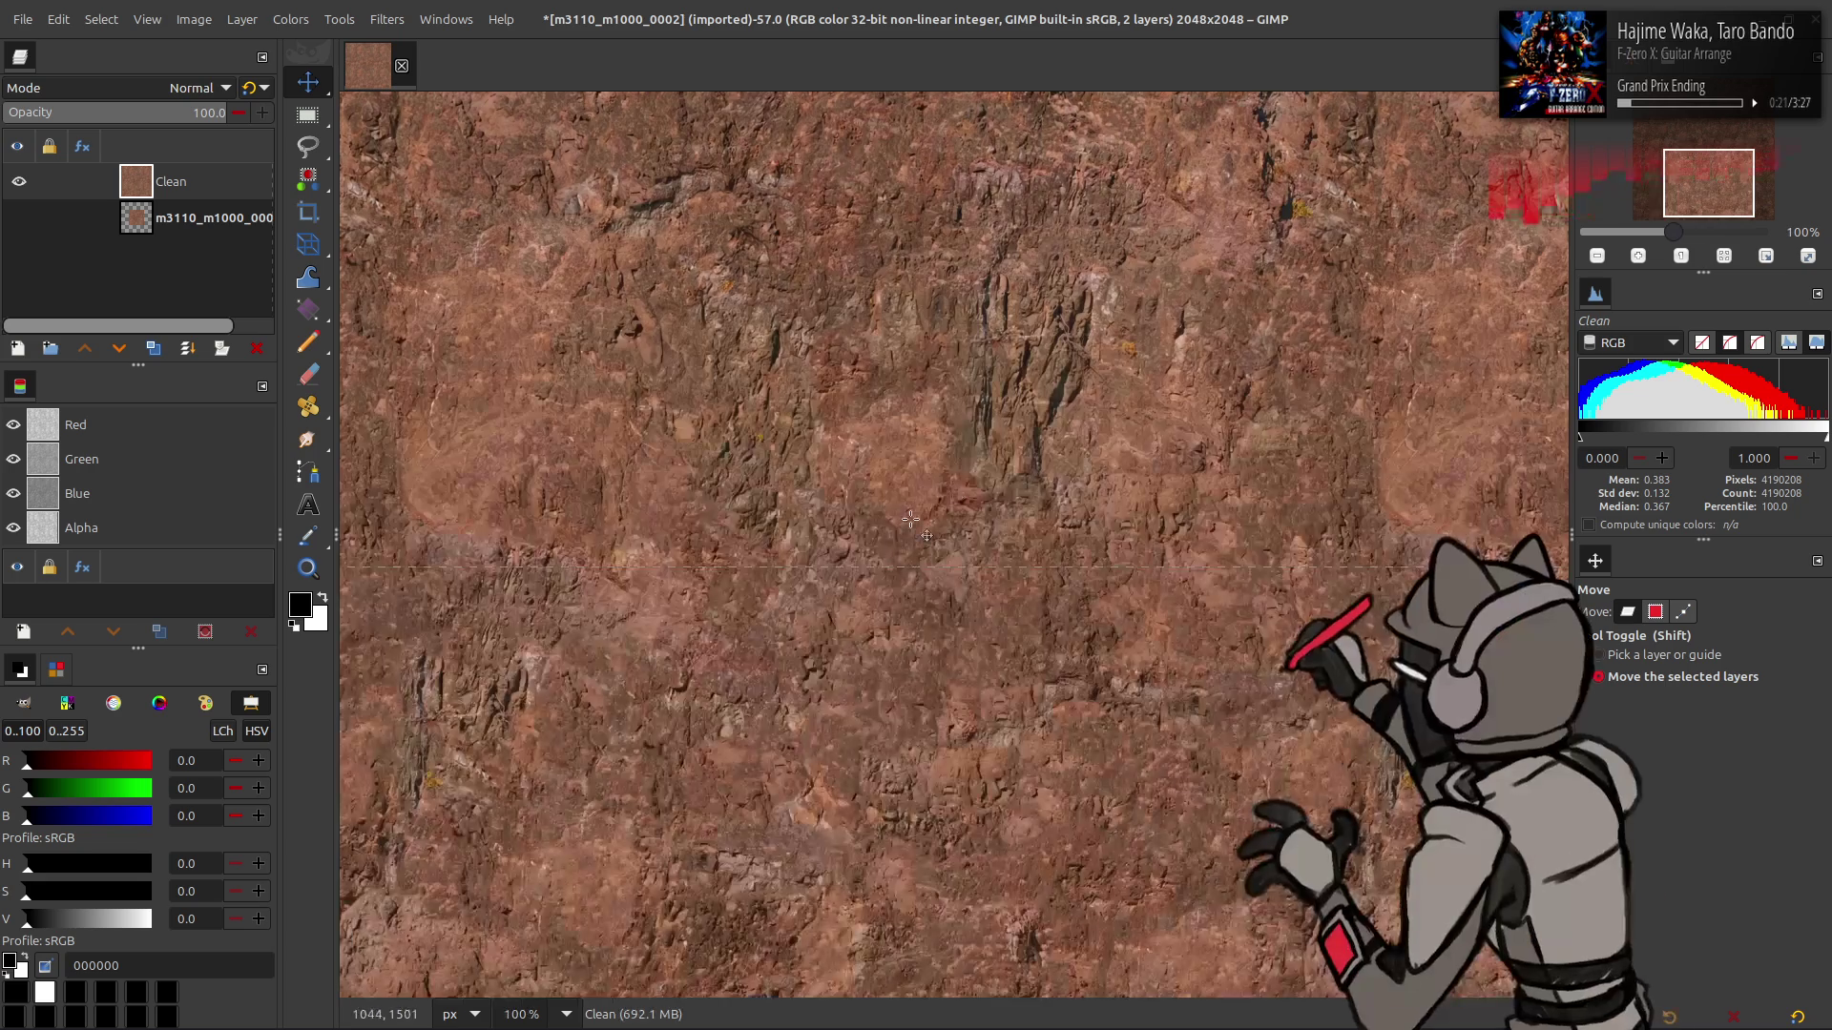
pyautogui.scroll(-5, 808, 444)
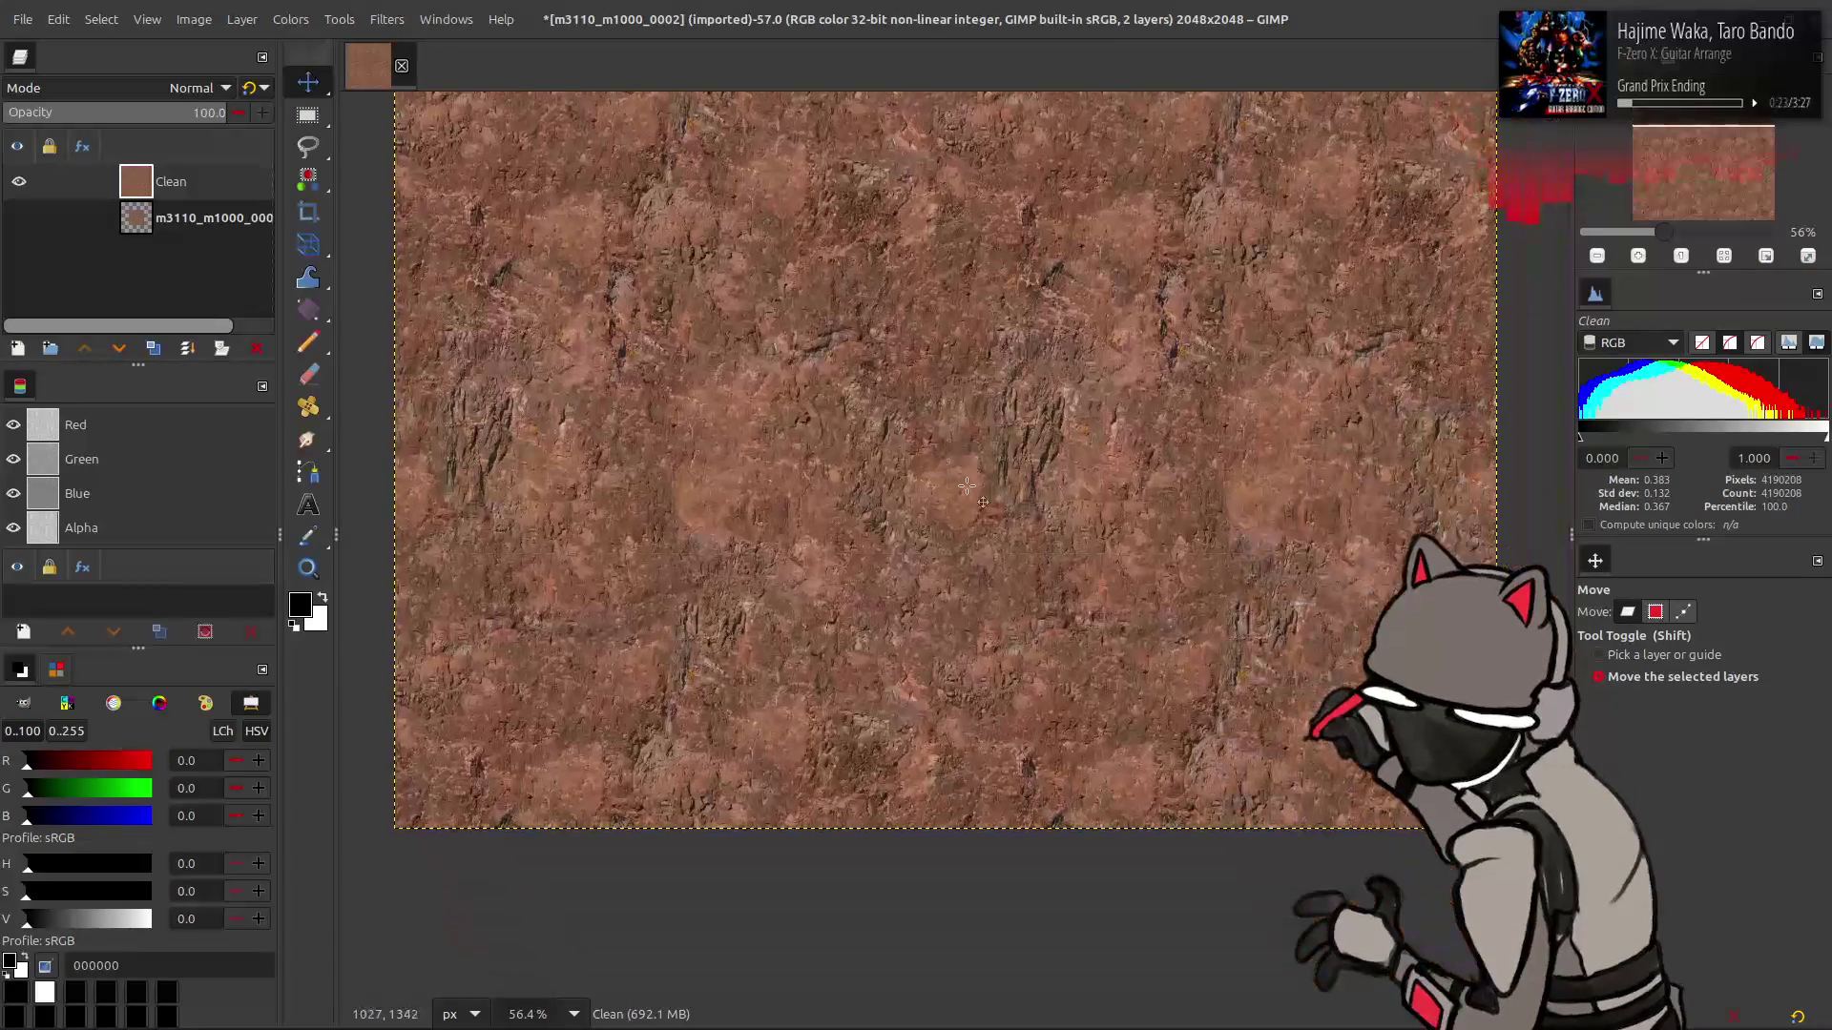
pyautogui.scroll(5, 884, 455)
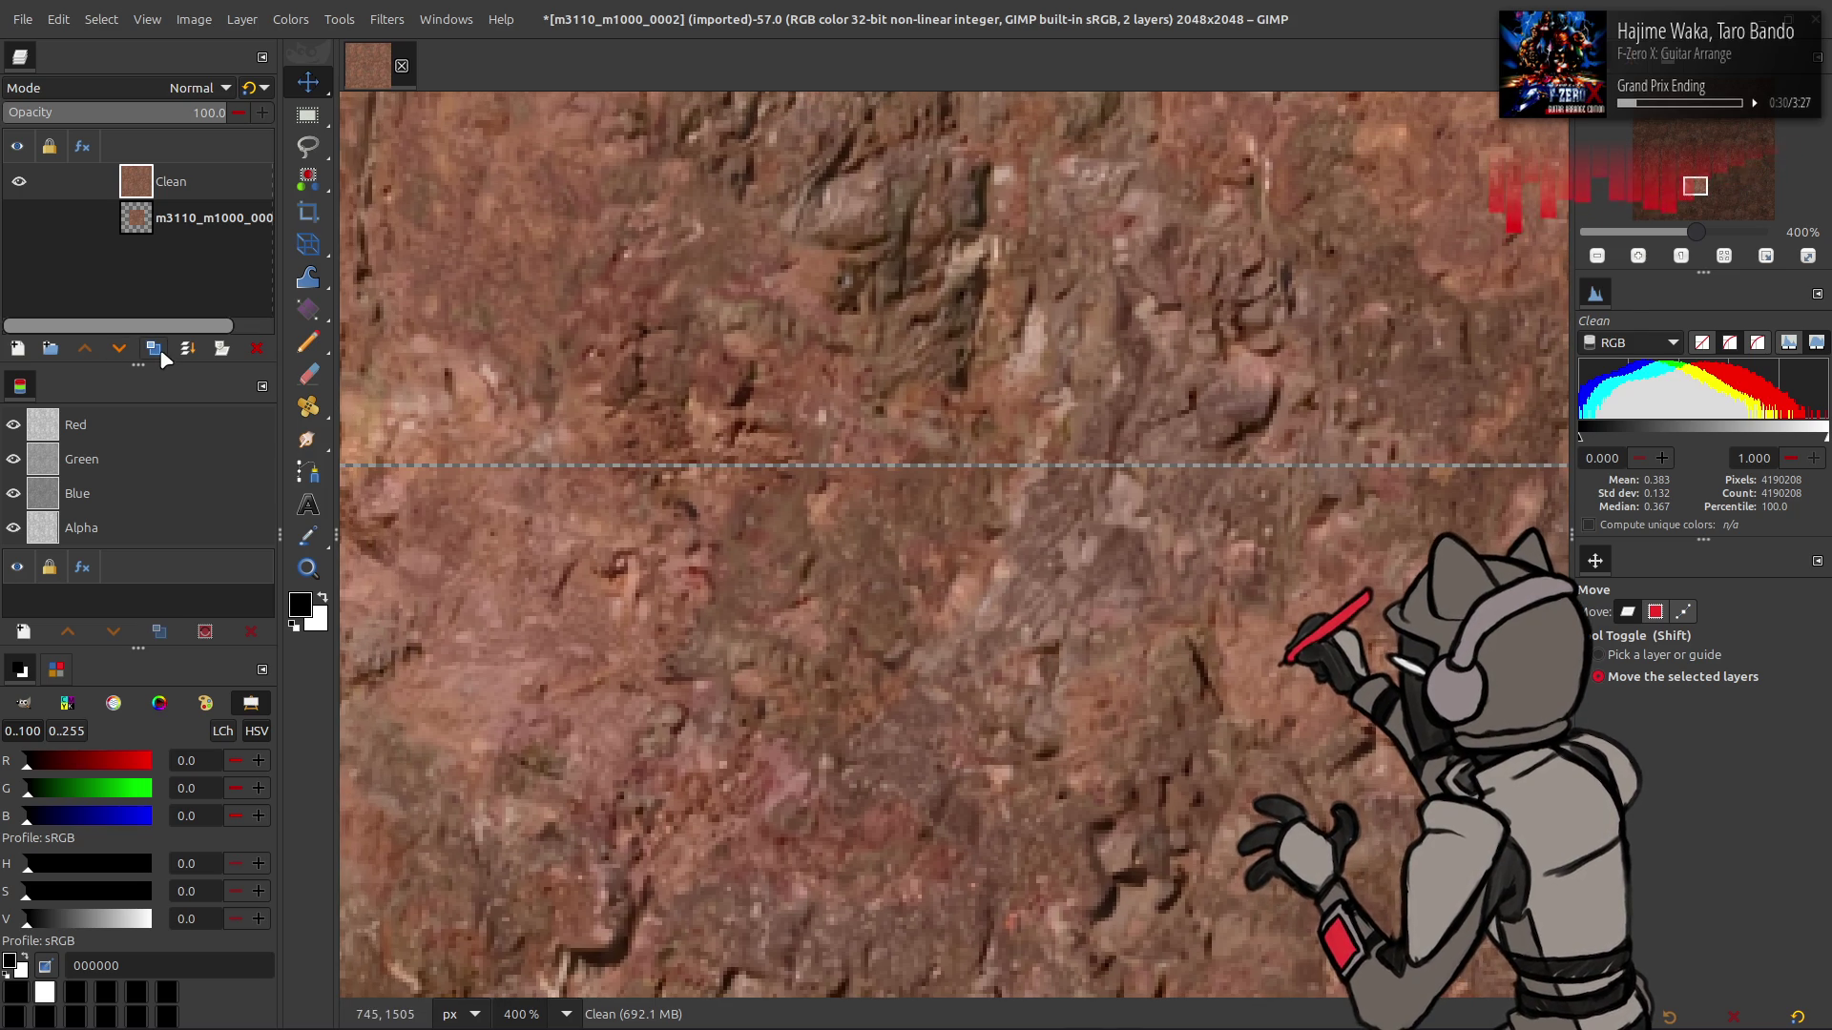
pyautogui.click(154, 349)
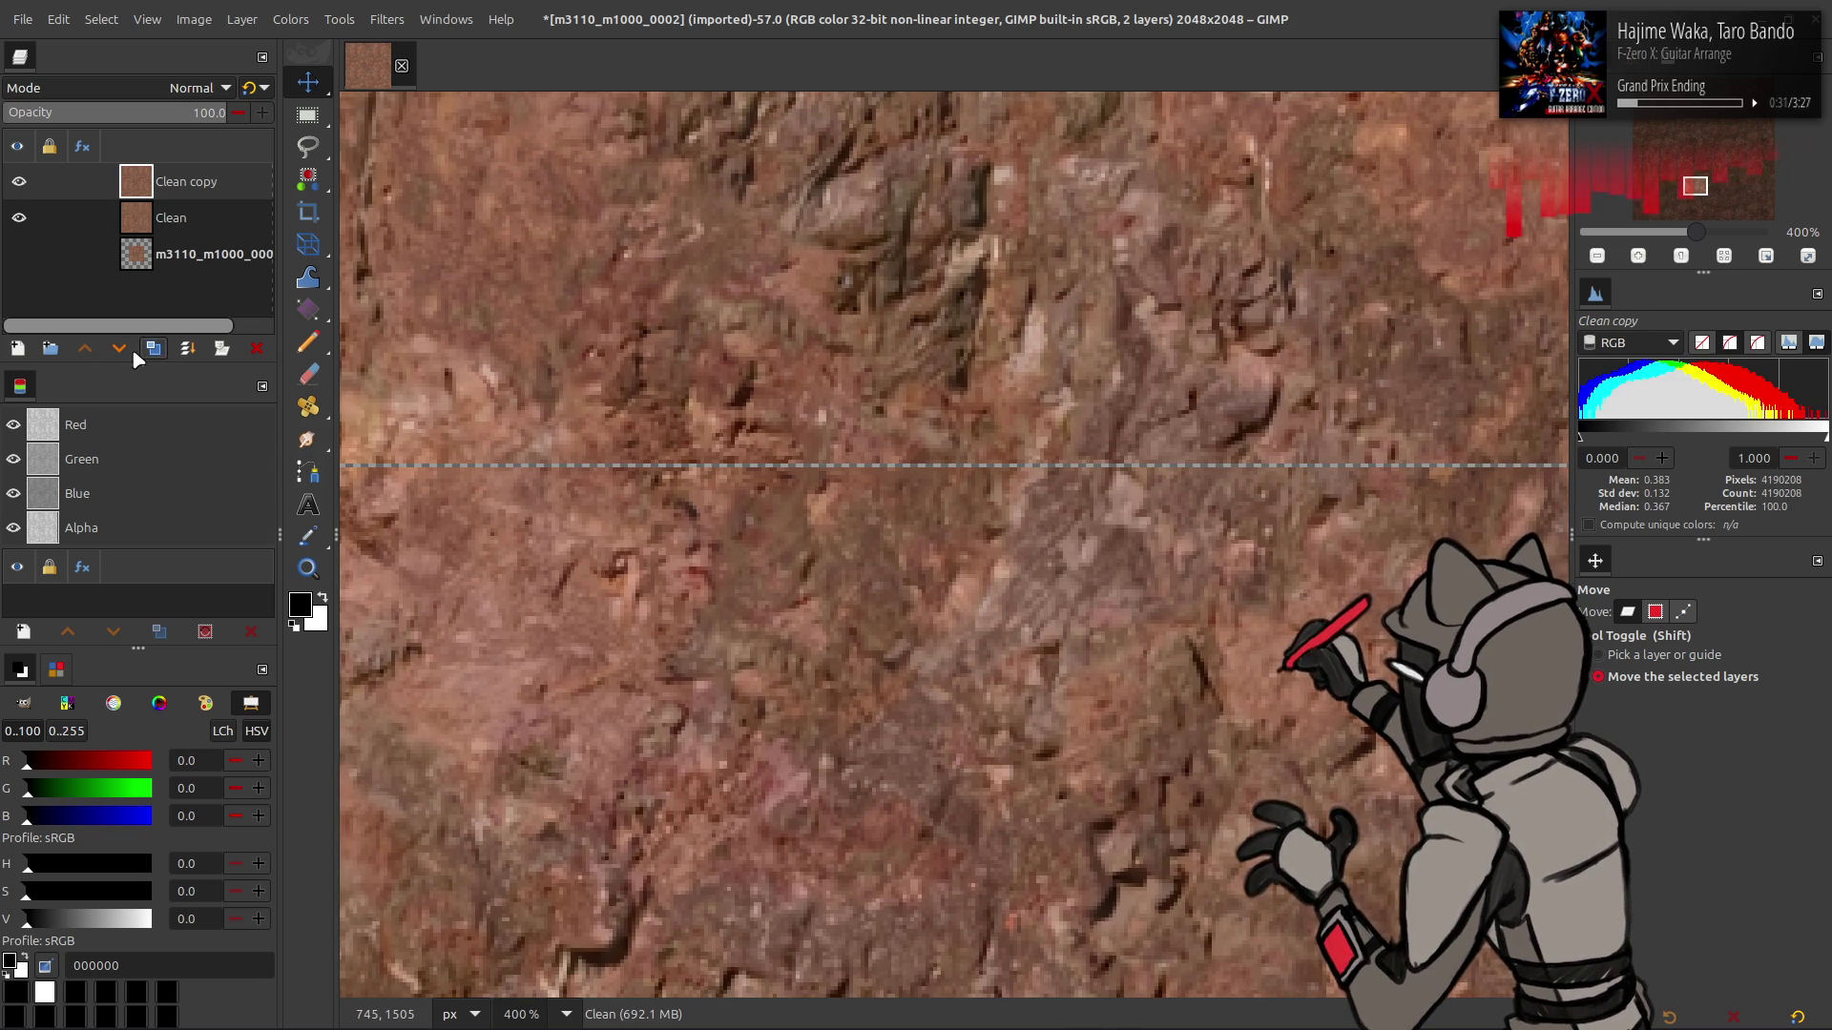
# - Shift one Clean duplicate up and another down by one pixel, the second at 50% opacity
pyautogui.click(872, 484)
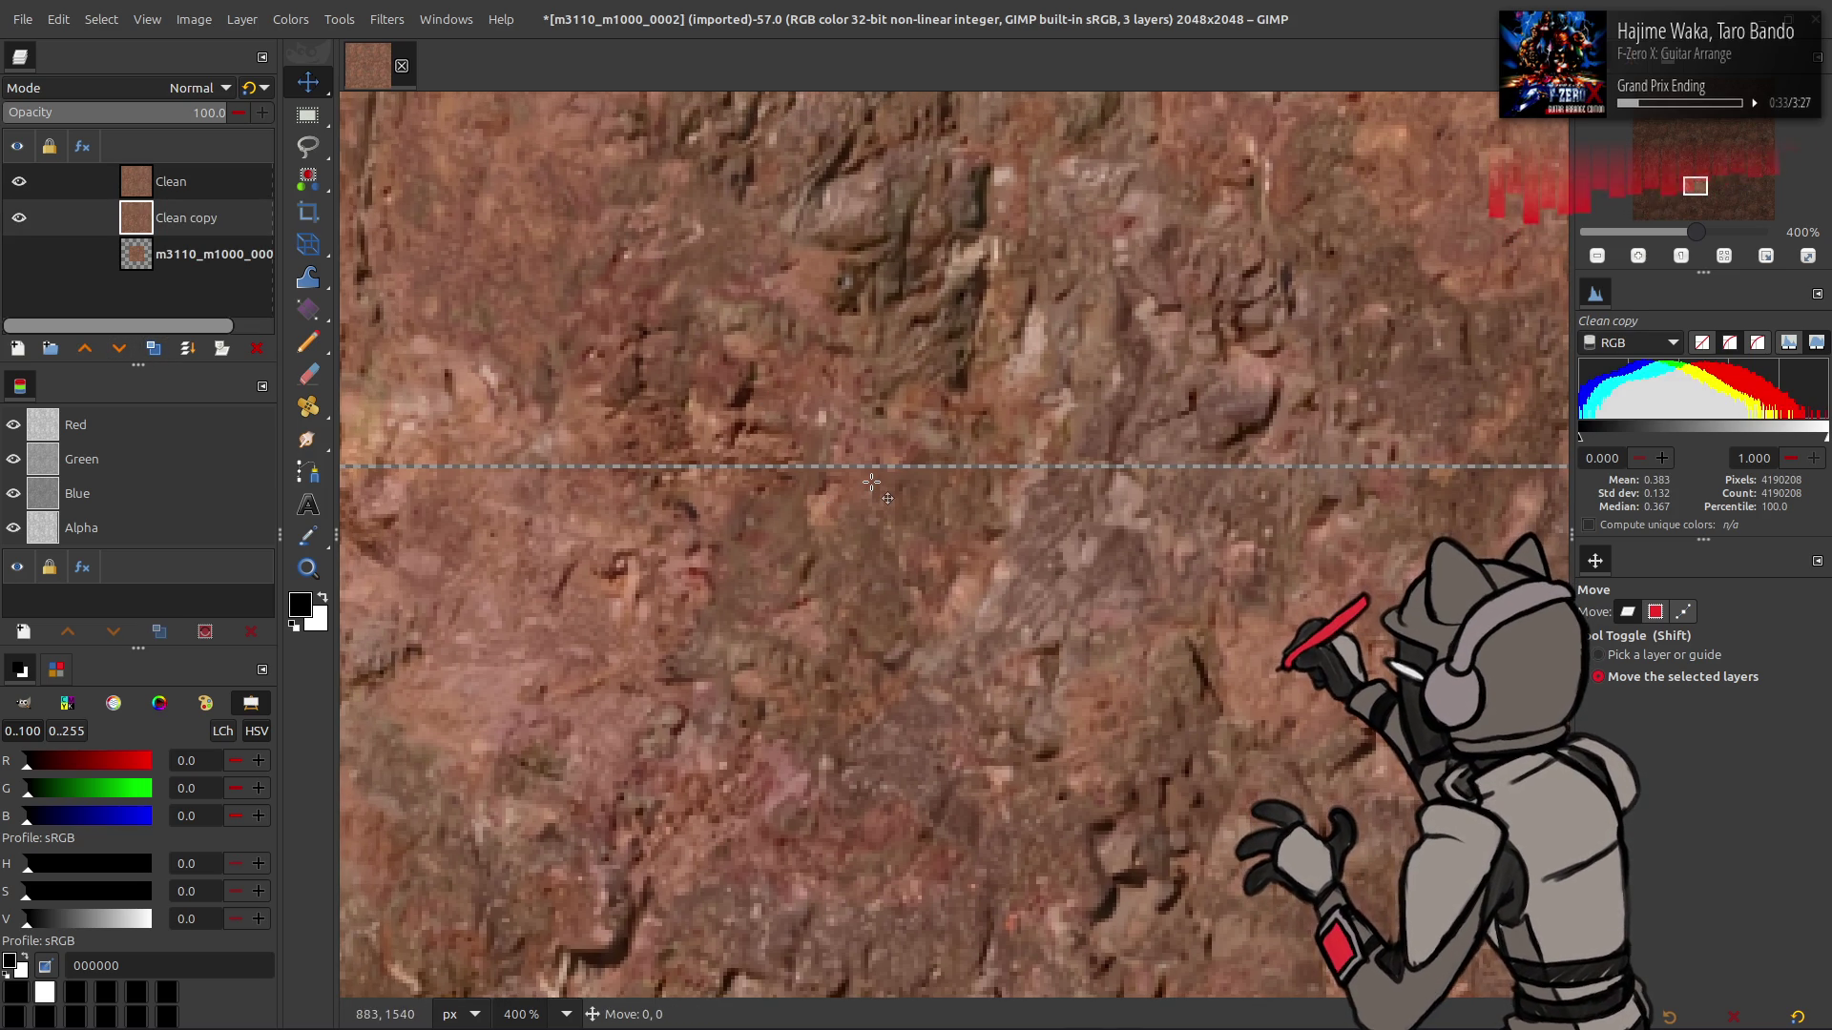
pyautogui.moveTo(871, 481); pyautogui.dragTo(871, 478)
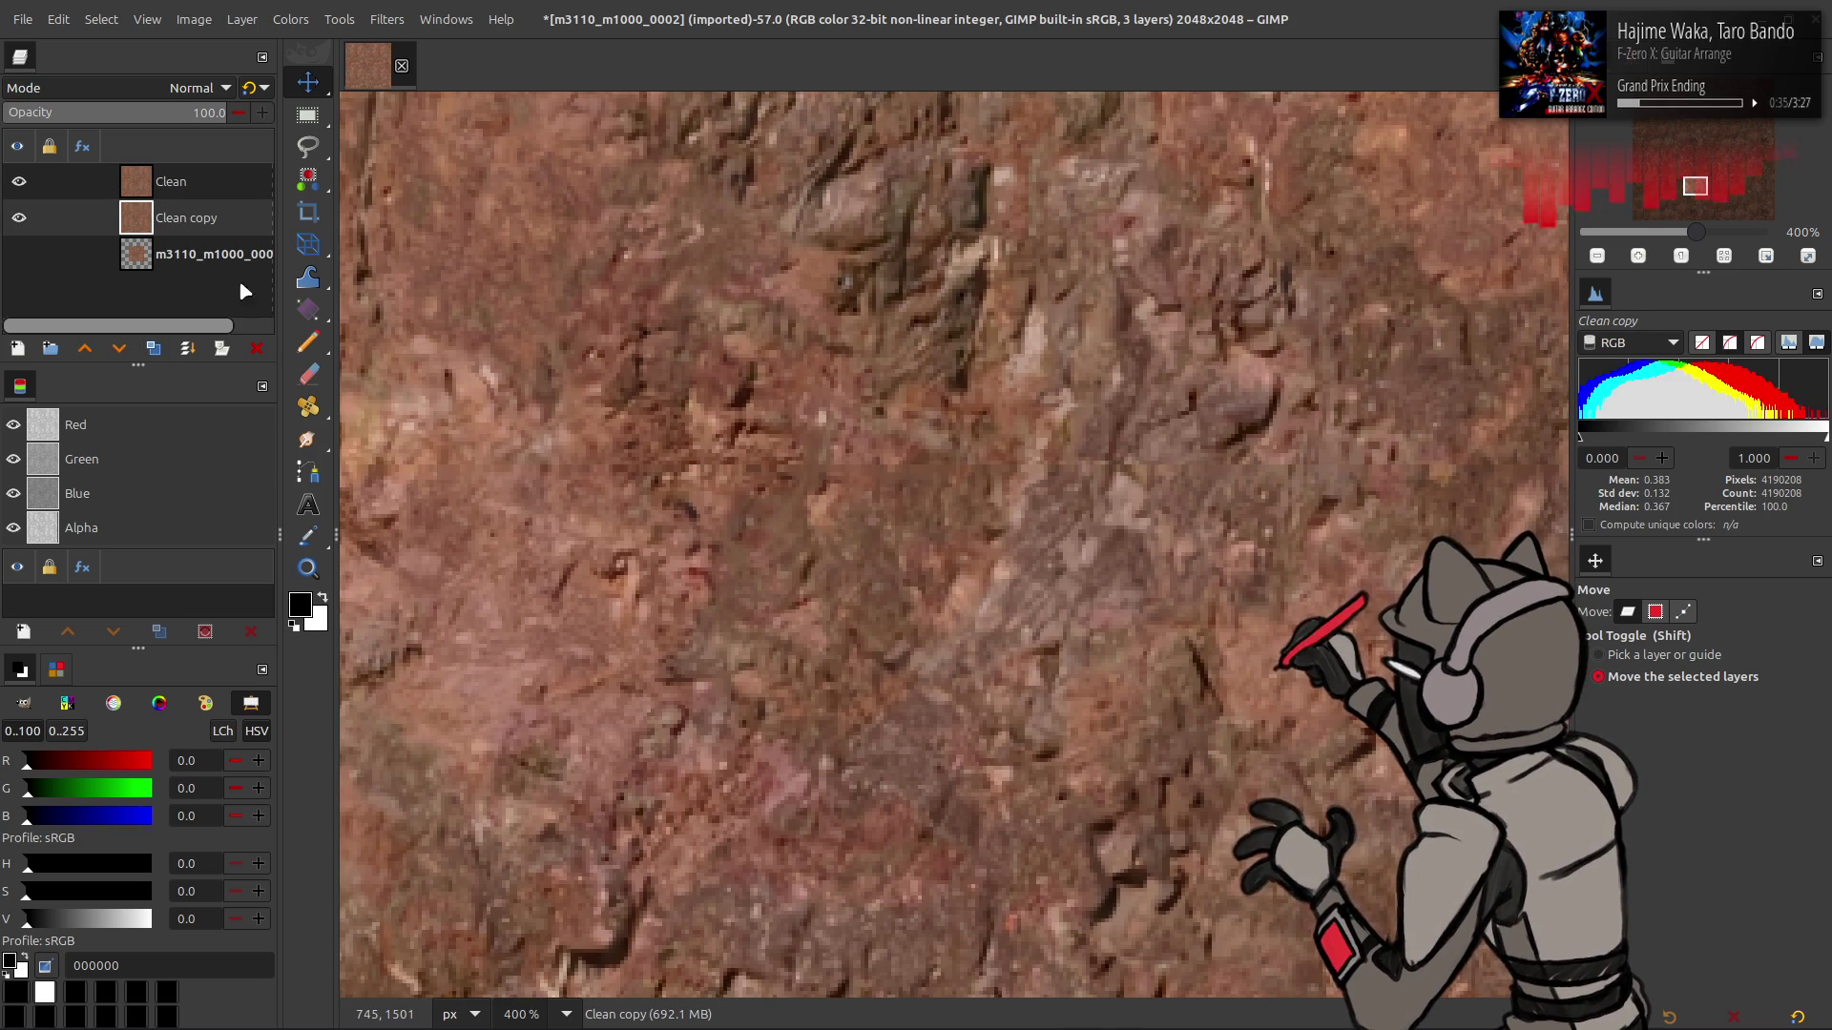
pyautogui.click(152, 348)
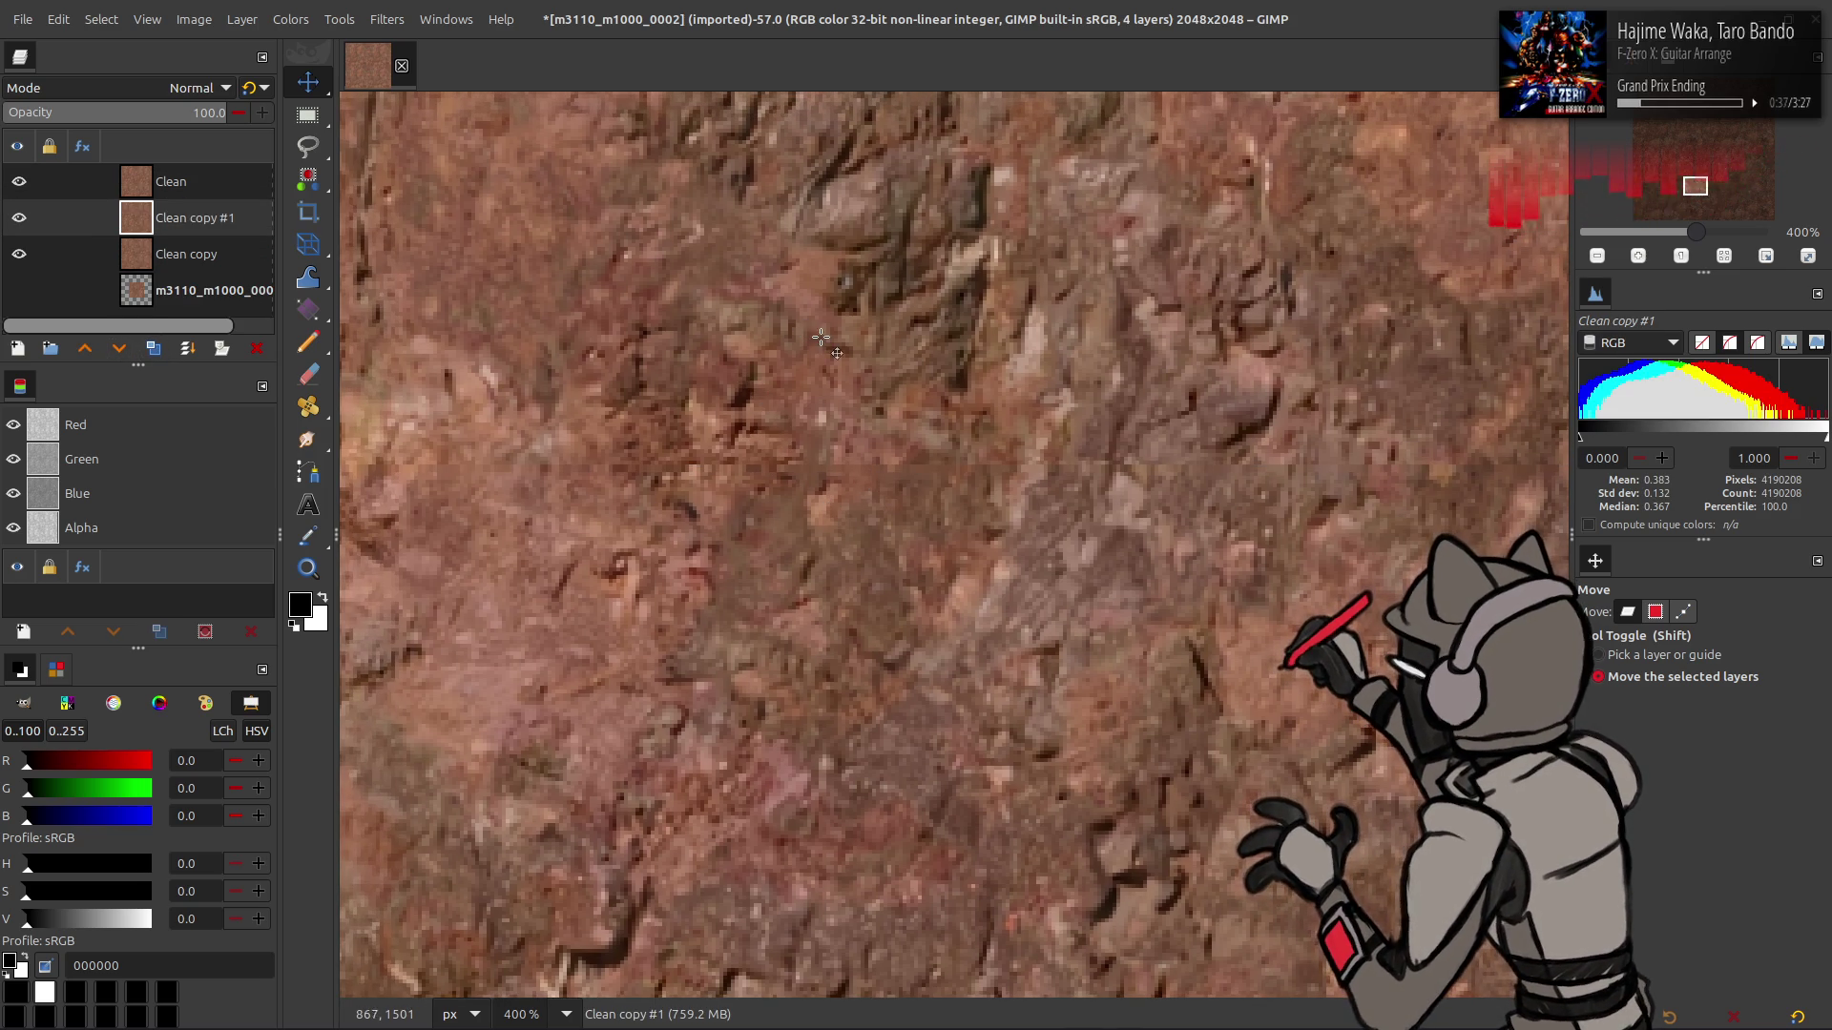
pyautogui.click(892, 336)
pyautogui.moveTo(893, 338); pyautogui.dragTo(891, 341)
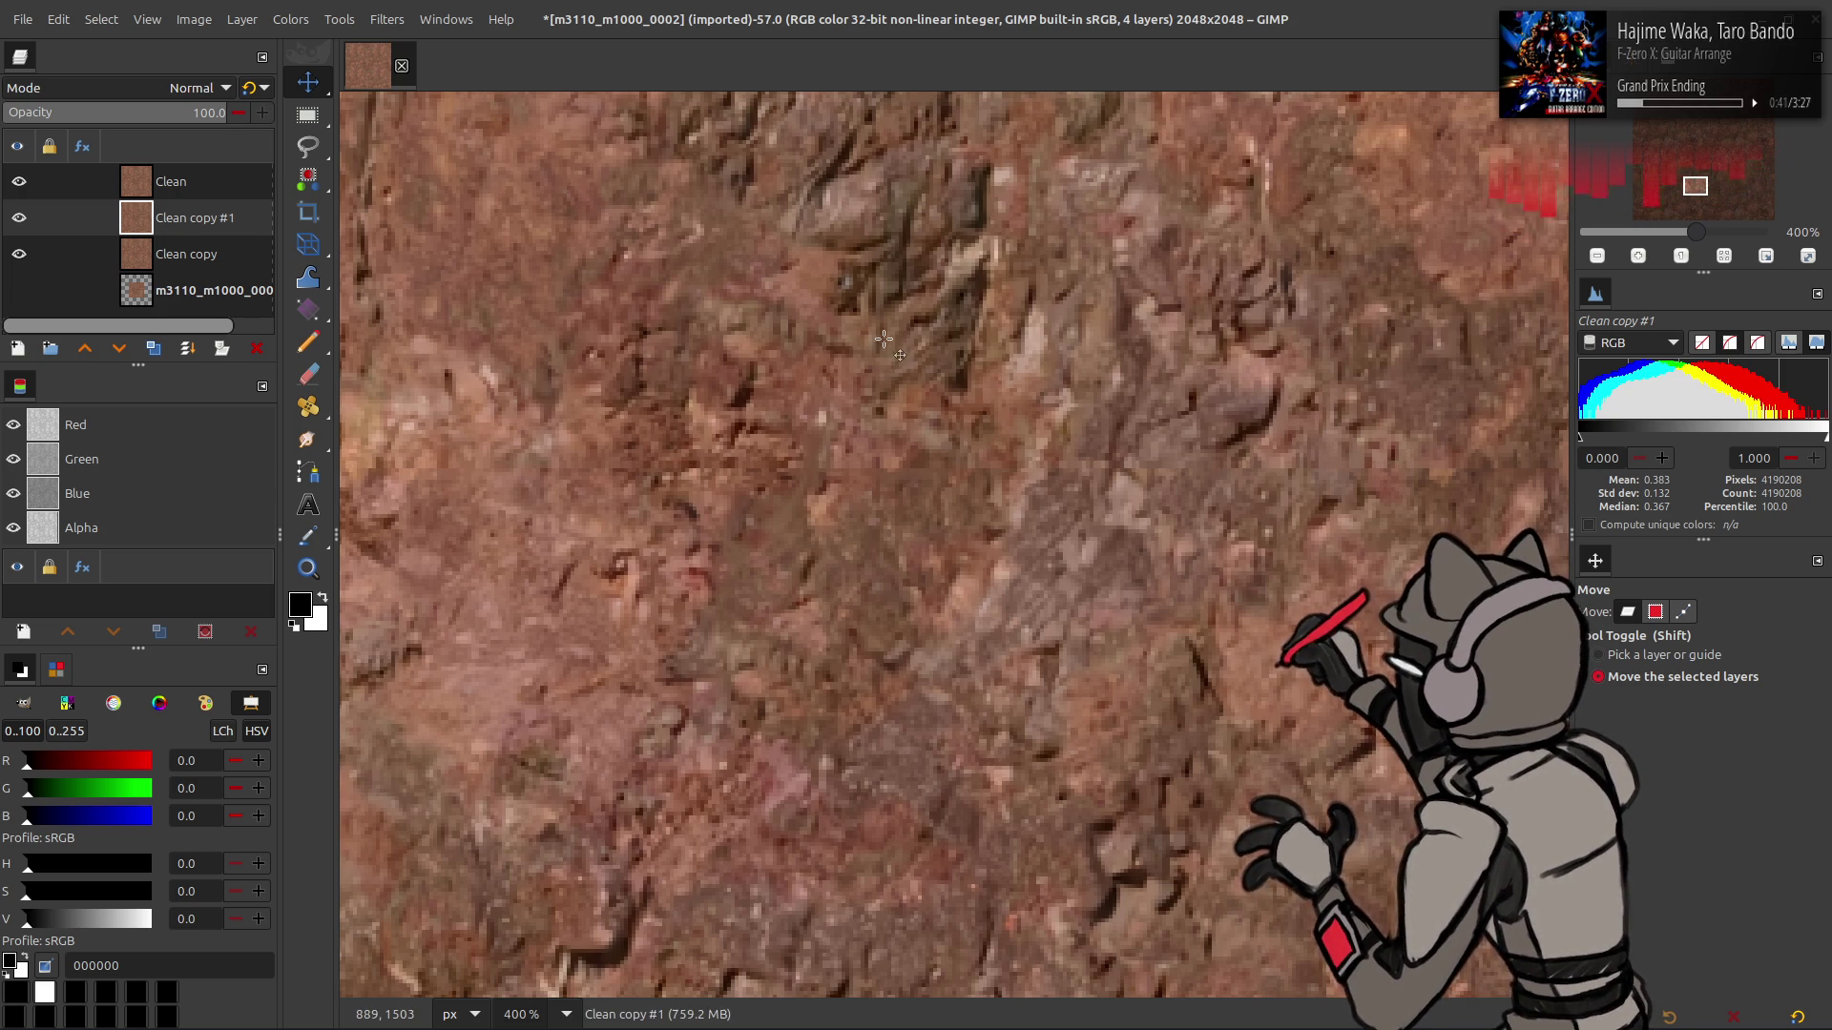
pyautogui.write('50')
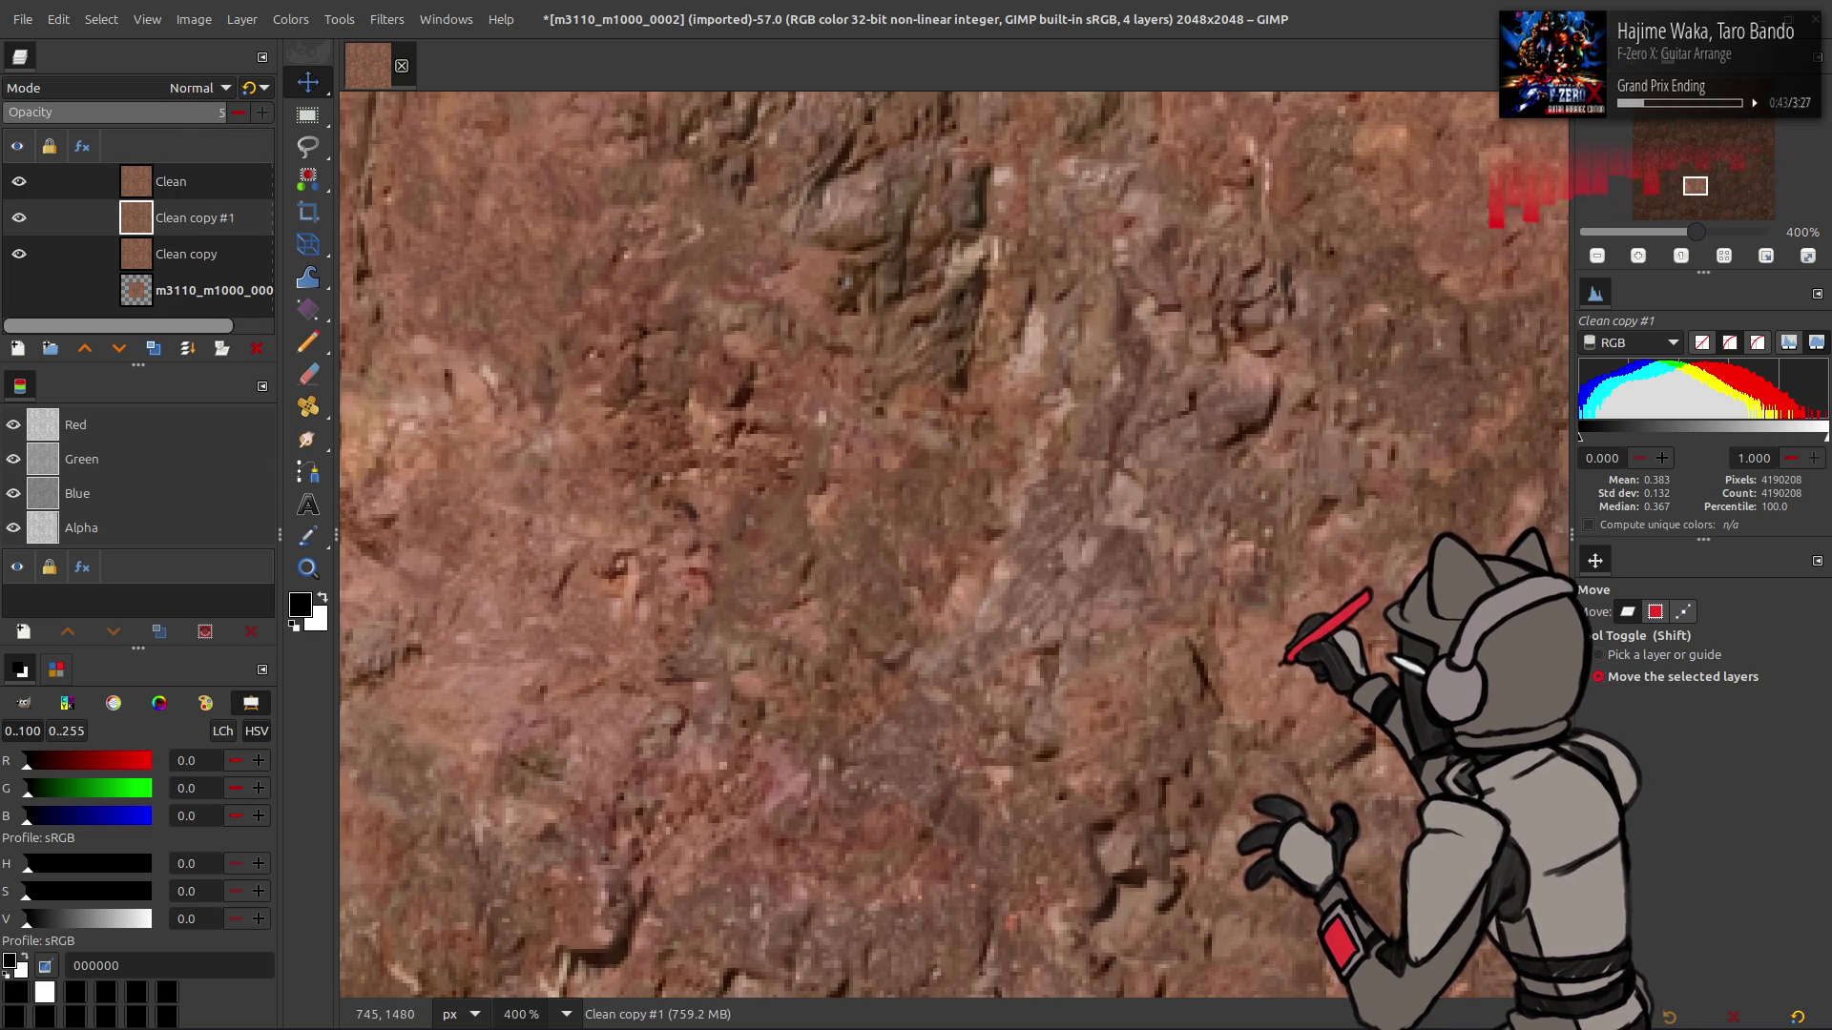
pyautogui.press('Return')
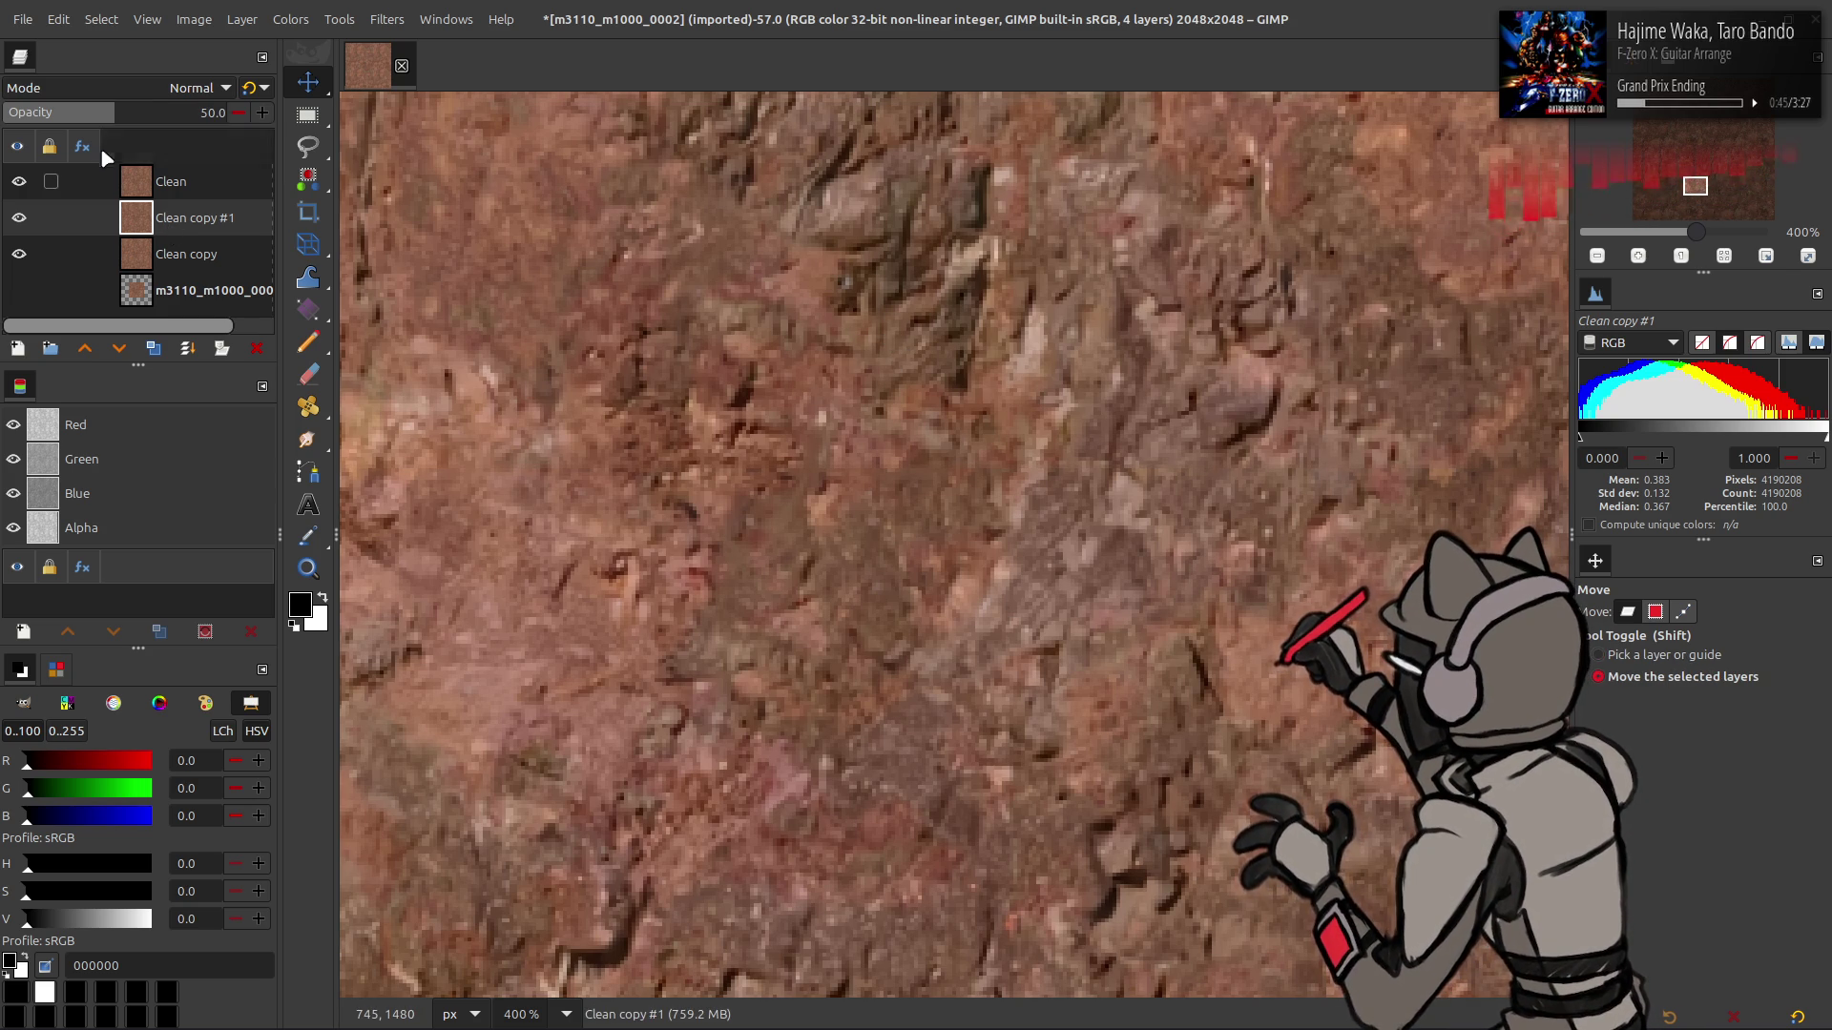
# - Hide the Clean and Clean copy #1 layers and select Clean copy
pyautogui.click(19, 182)
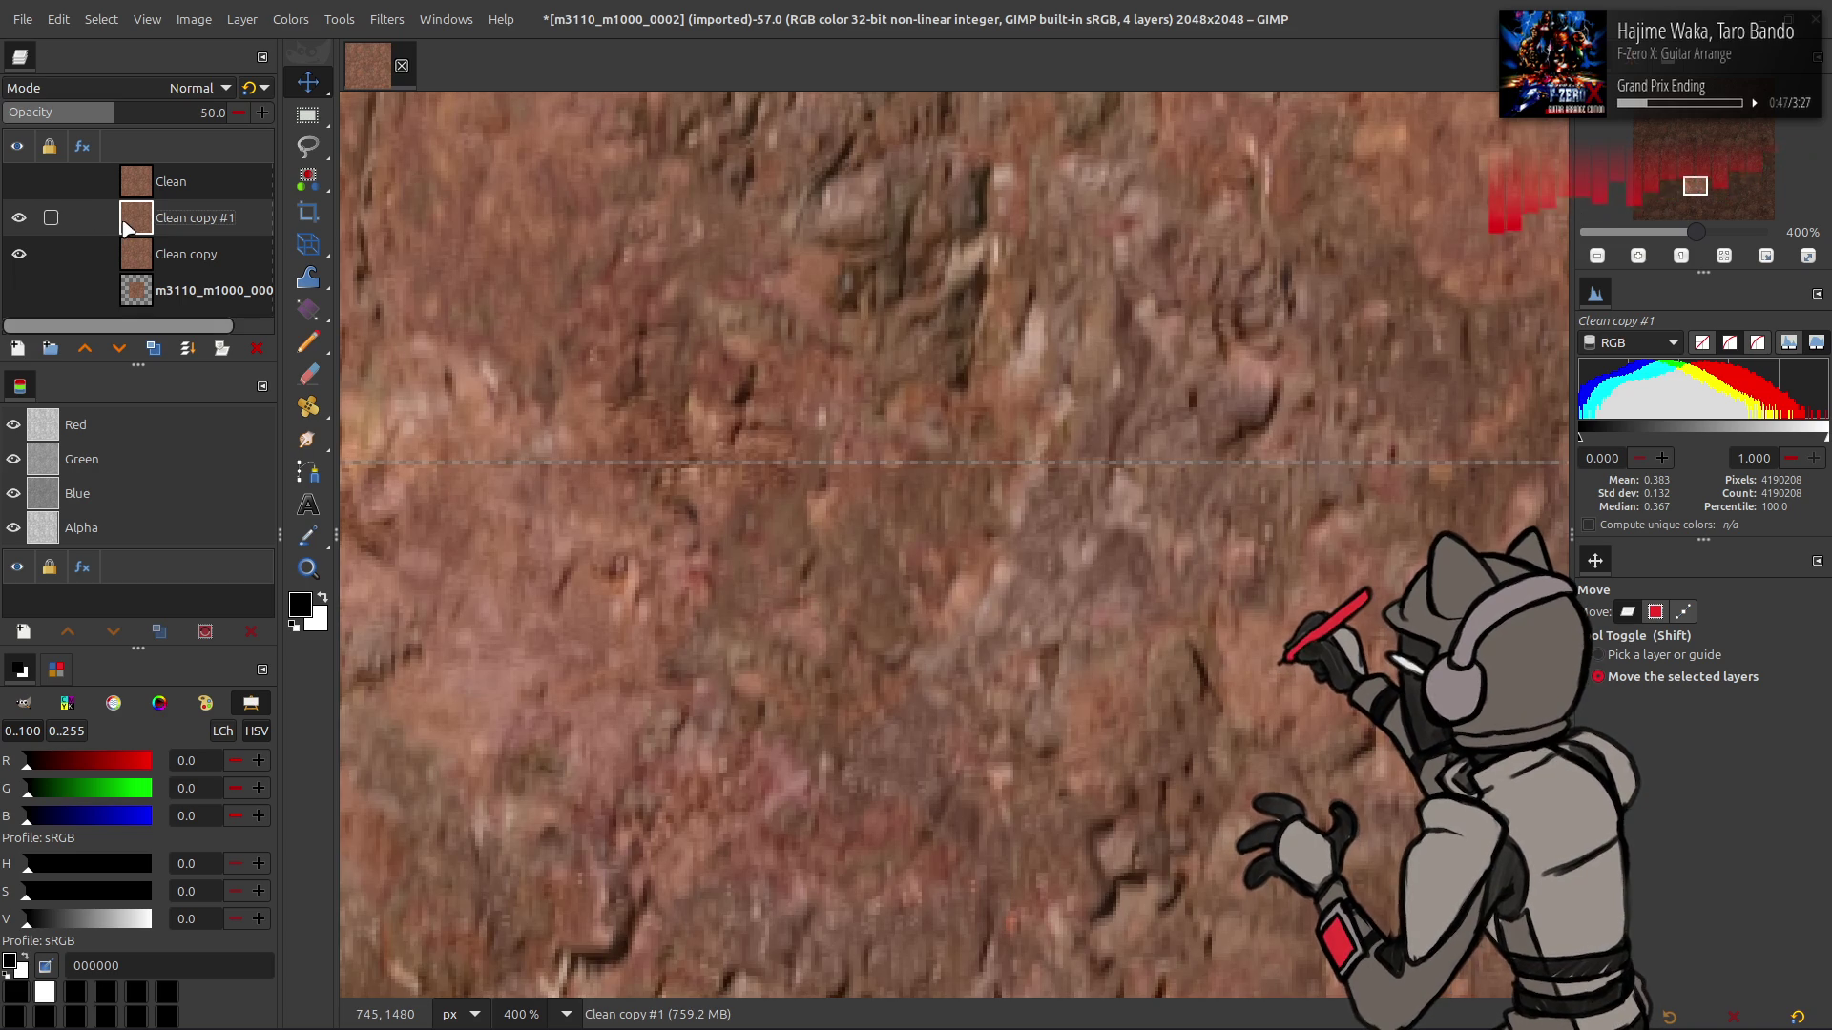
pyautogui.click(21, 219)
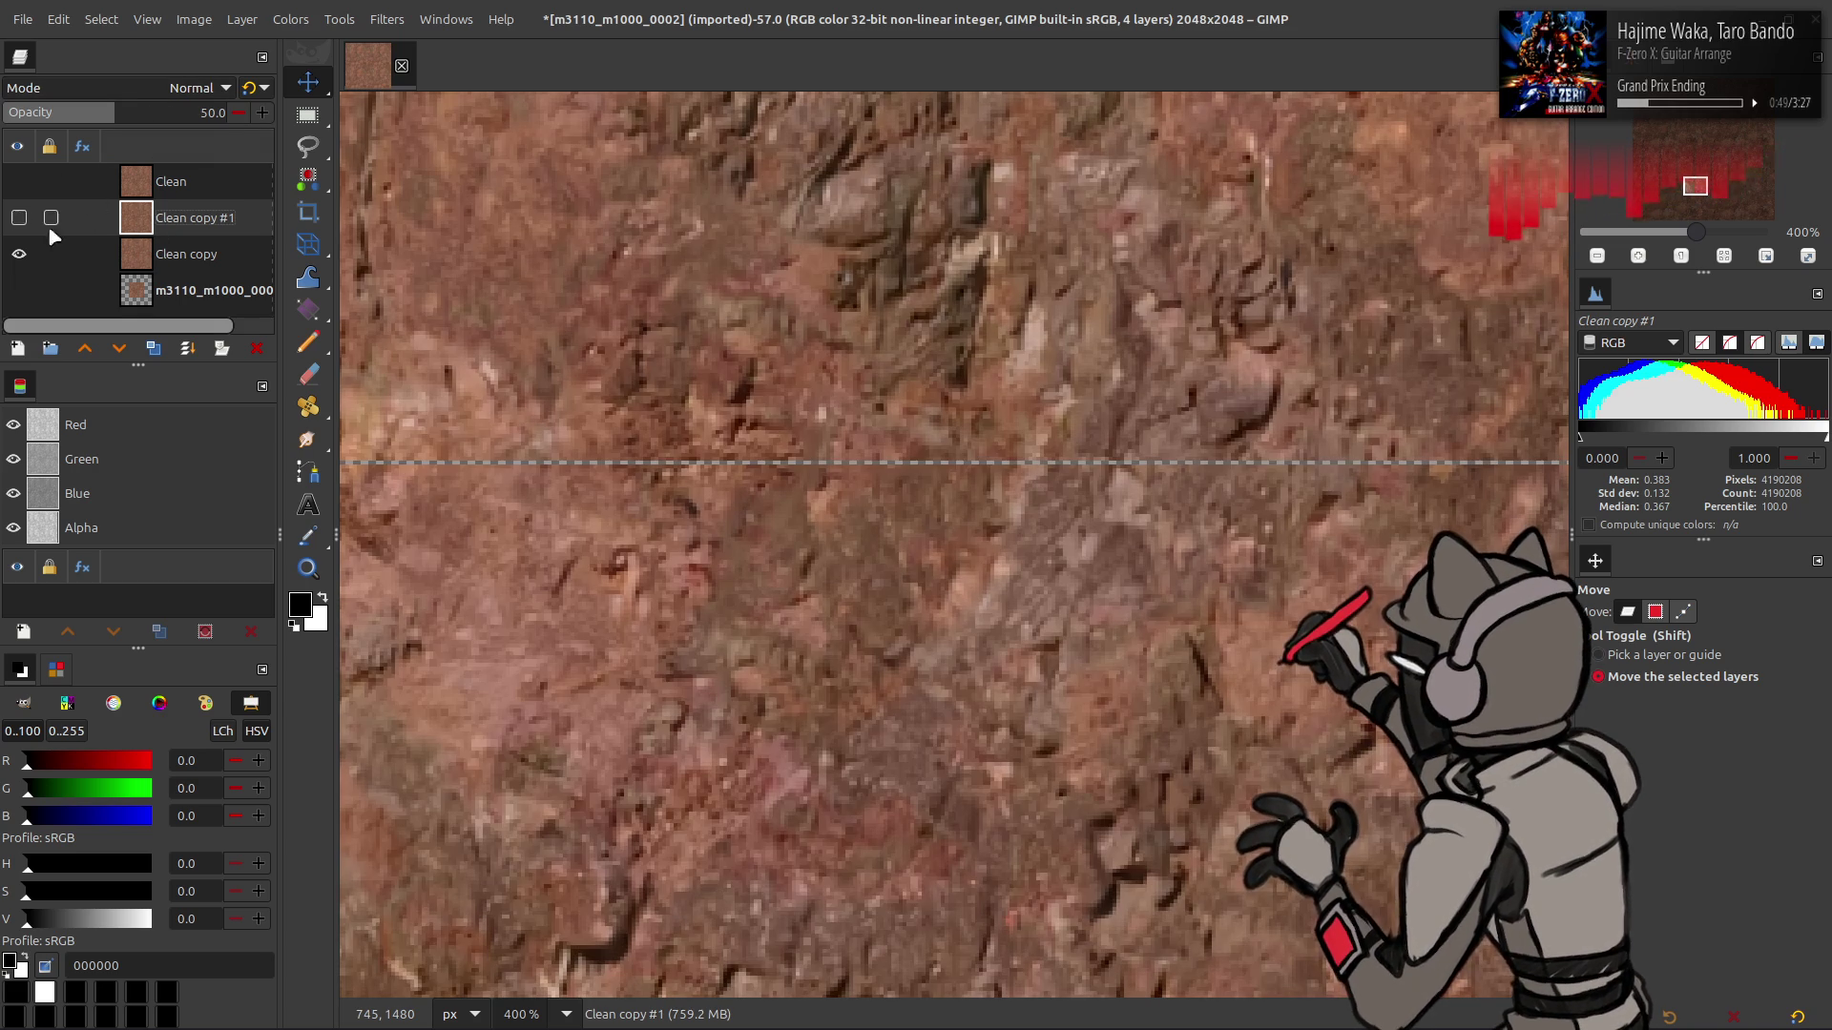
pyautogui.press('pagedown')
pyautogui.click(288, 19)
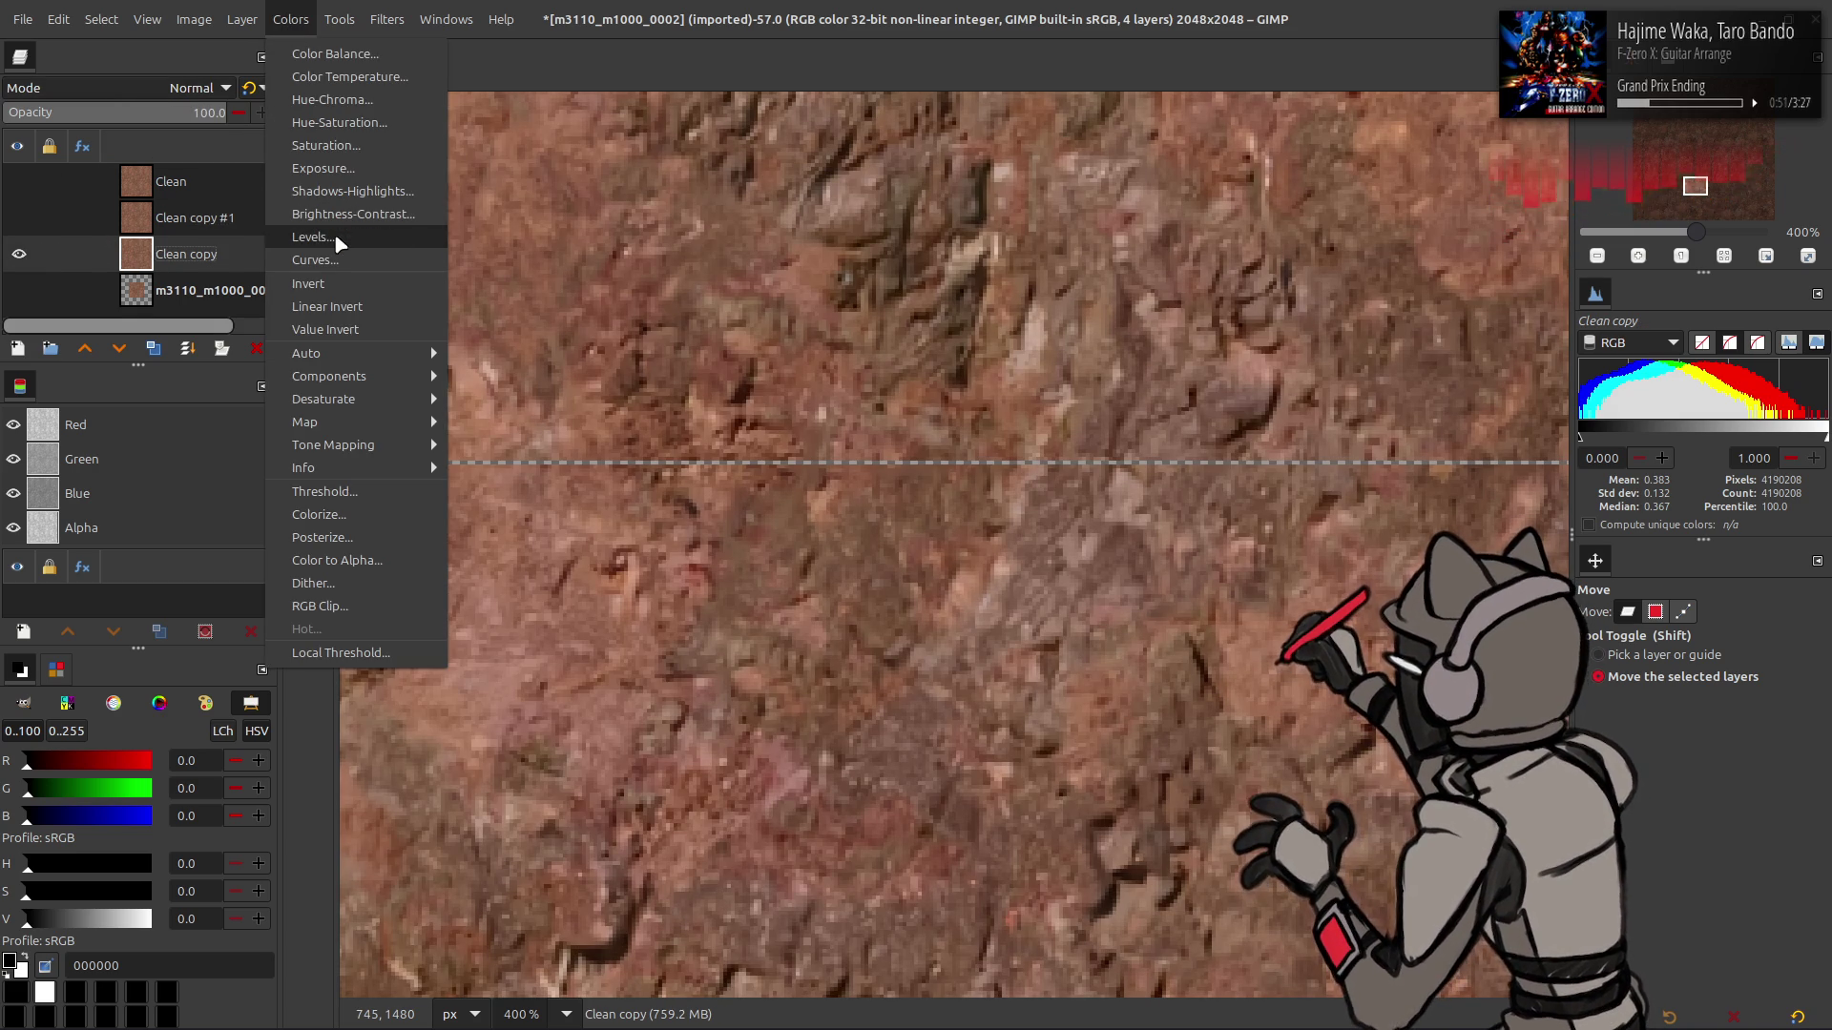
pyautogui.click(170, 257)
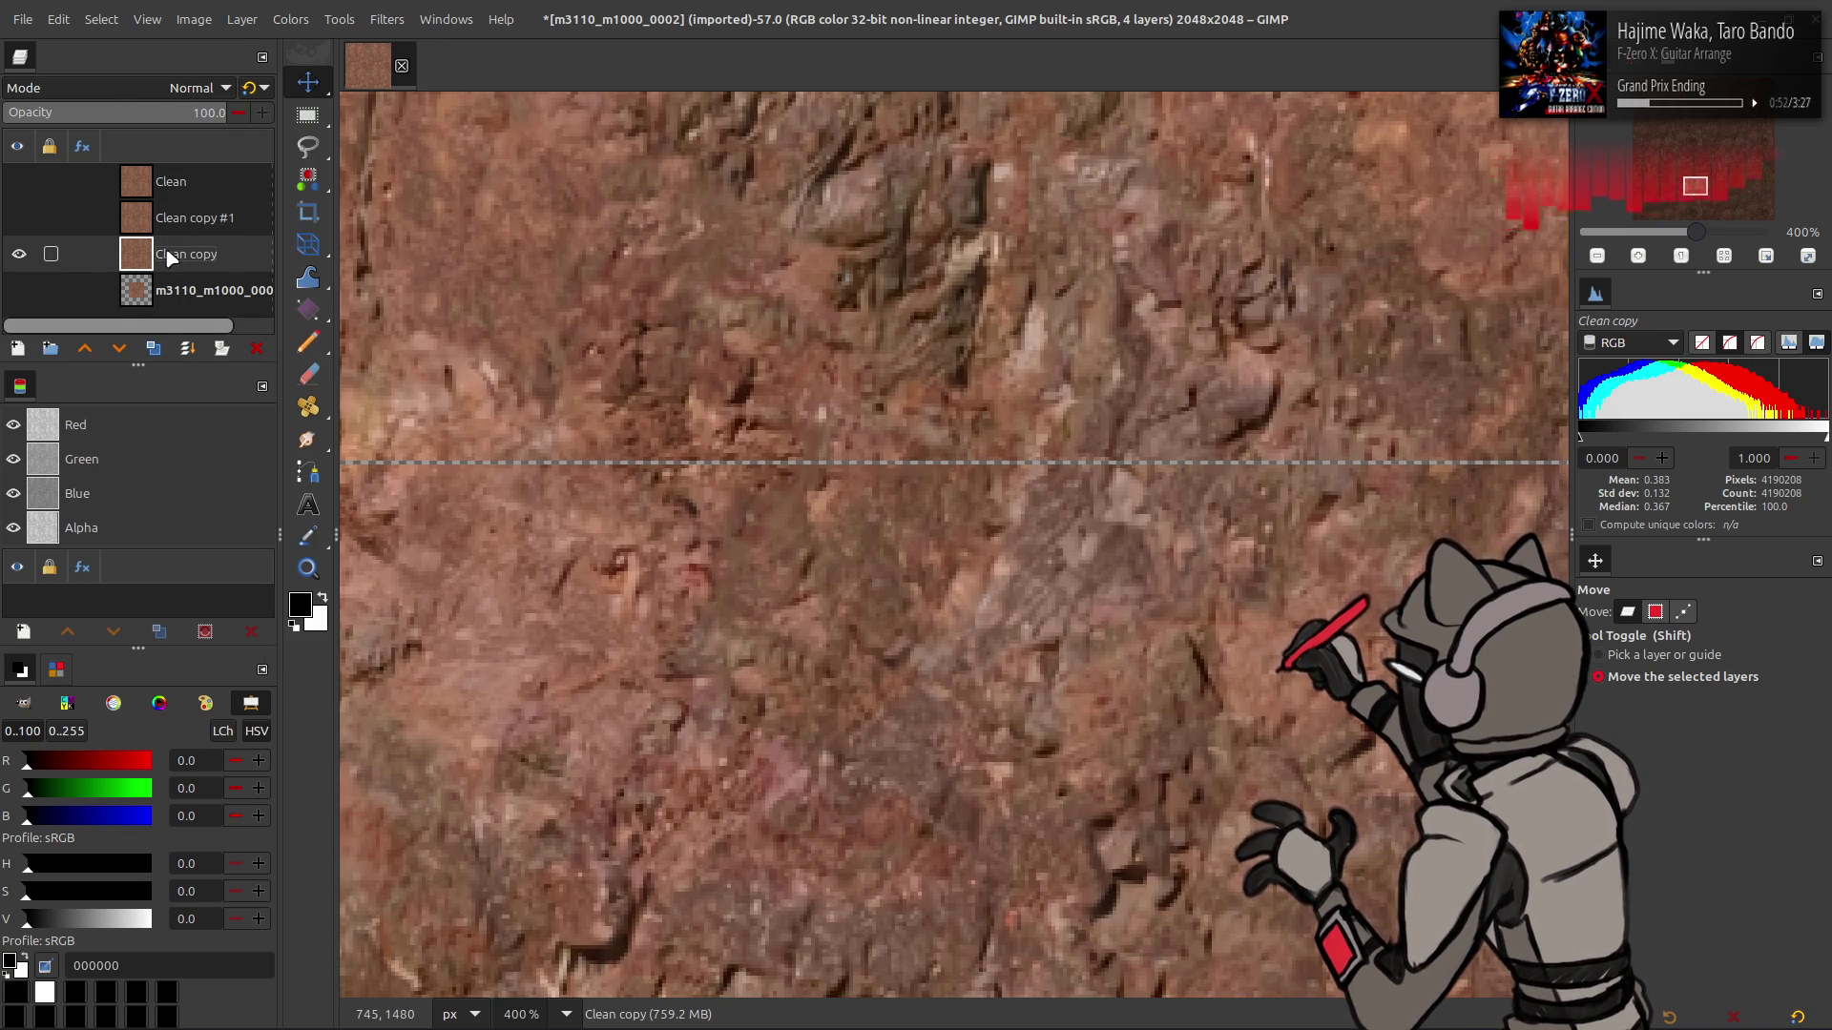
# - Duplicate Clean copy, place Clean copy #2 beneath it, and merge Clean copy down
pyautogui.click(152, 349)
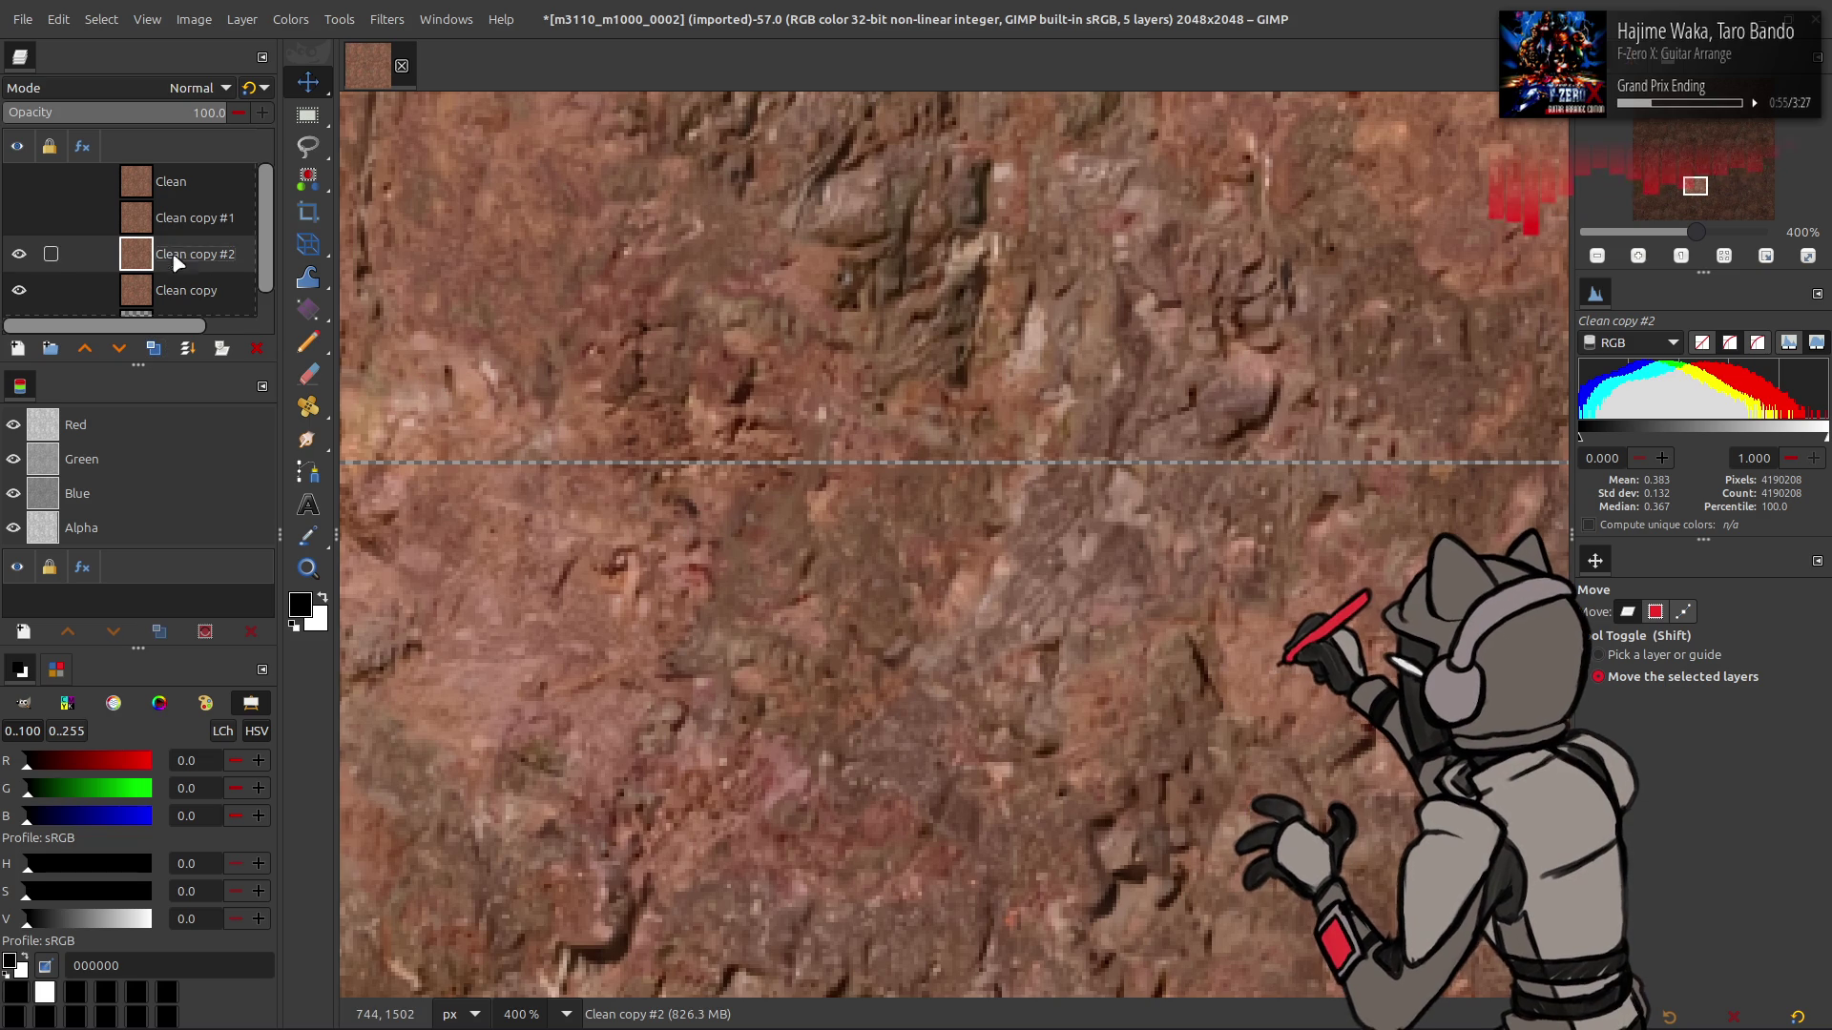
pyautogui.moveTo(177, 260); pyautogui.dragTo(184, 309)
pyautogui.moveTo(696, 341); pyautogui.dragTo(694, 341)
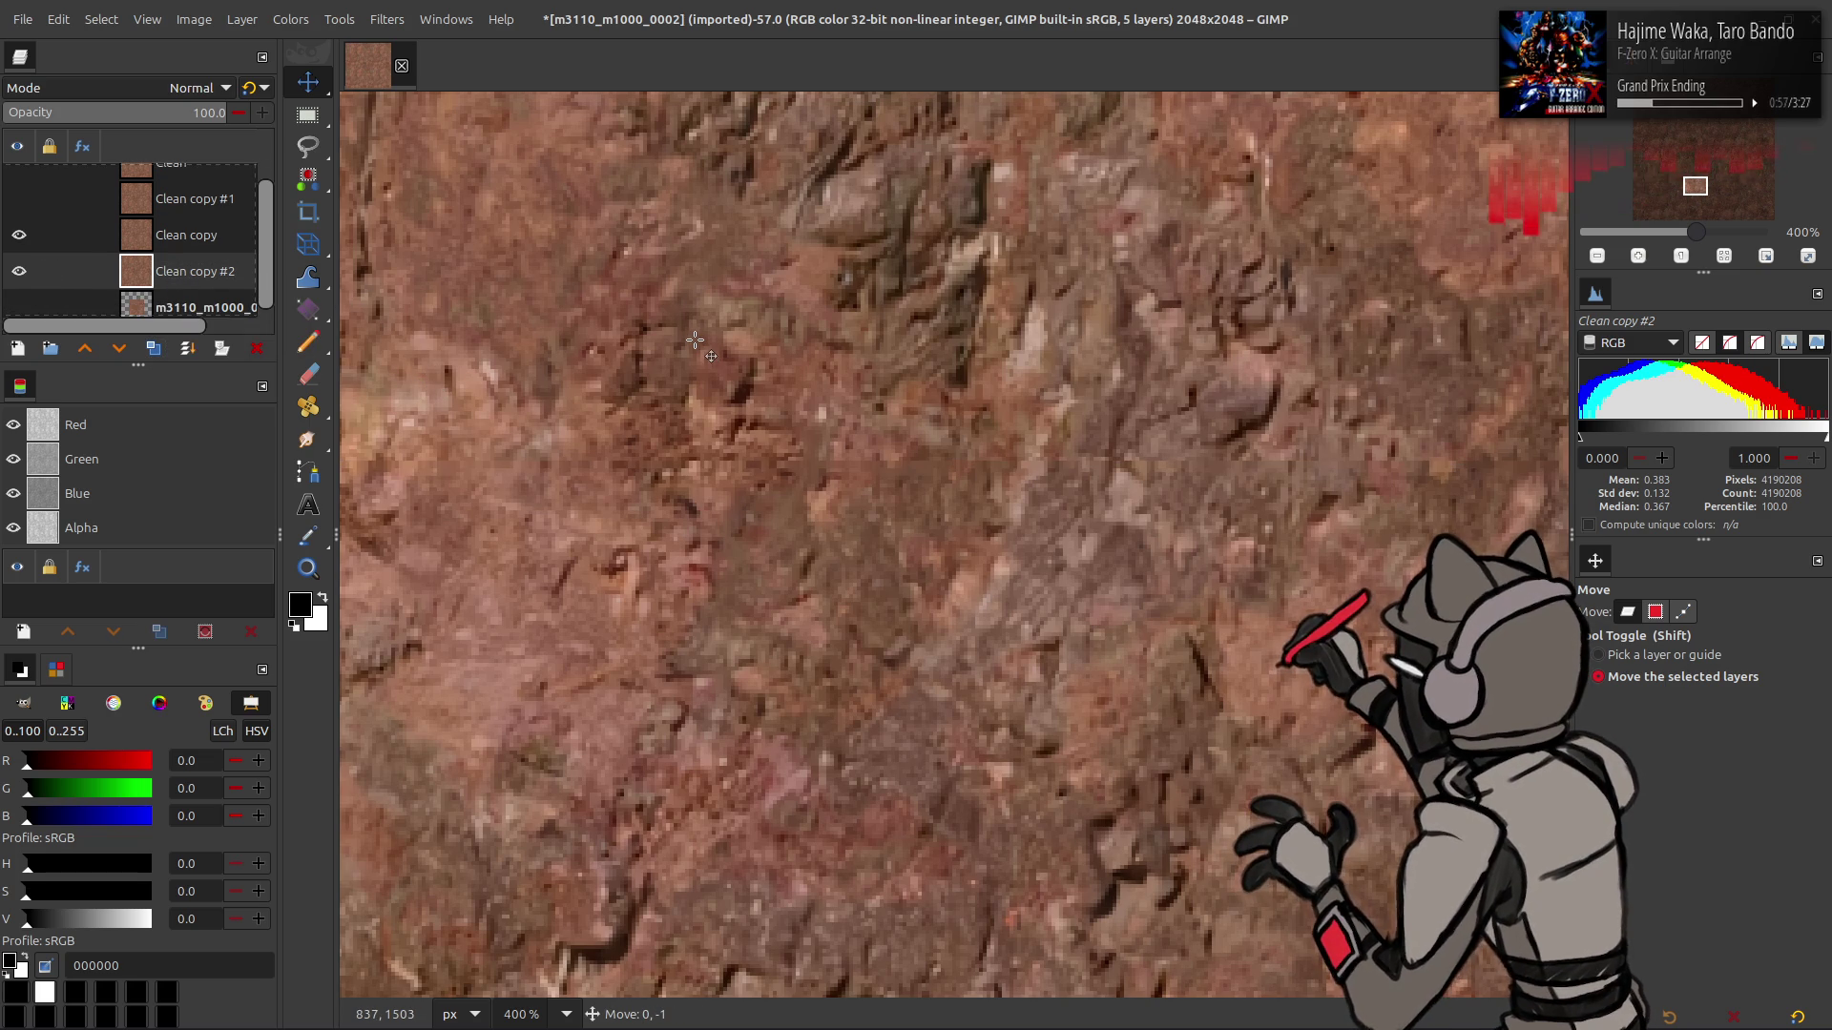
pyautogui.rightClick(157, 241)
pyautogui.click(210, 468)
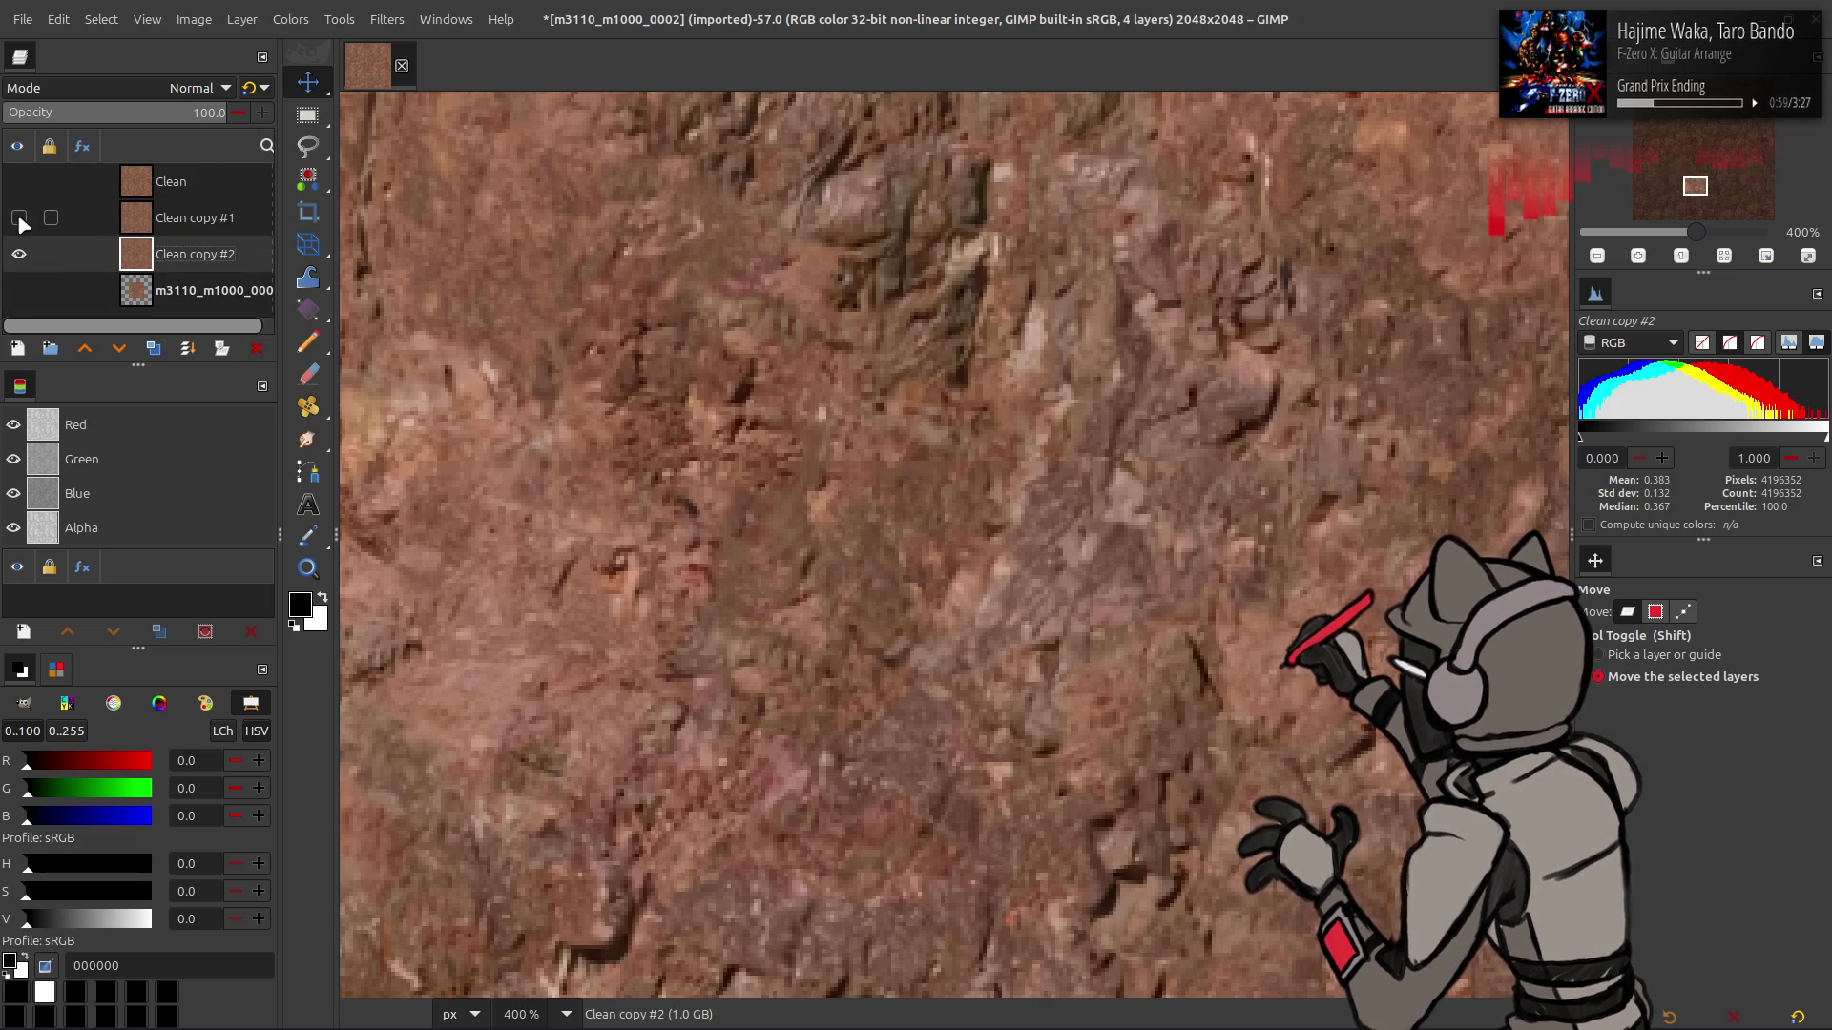
# - Merge Clean copy #1 down into Clean copy #2 and make Clean visible again
pyautogui.click(19, 217)
pyautogui.click(141, 230)
pyautogui.rightClick(164, 229)
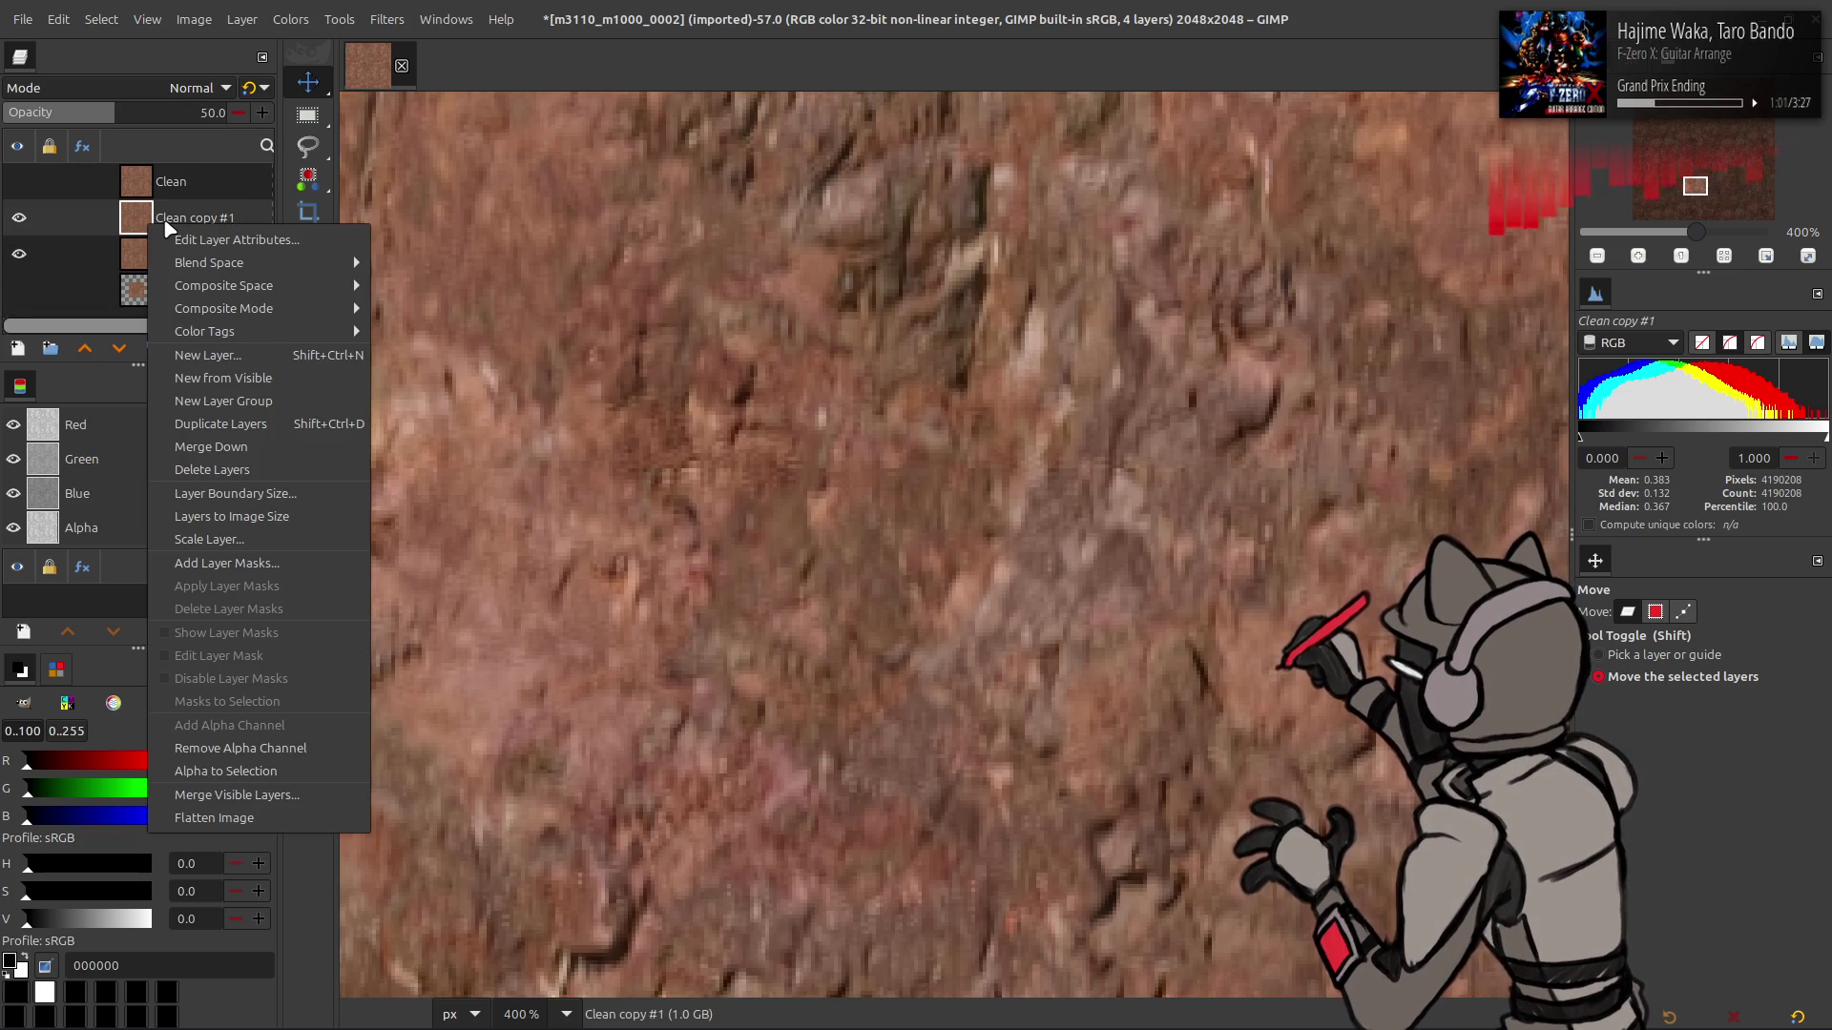
pyautogui.click(210, 447)
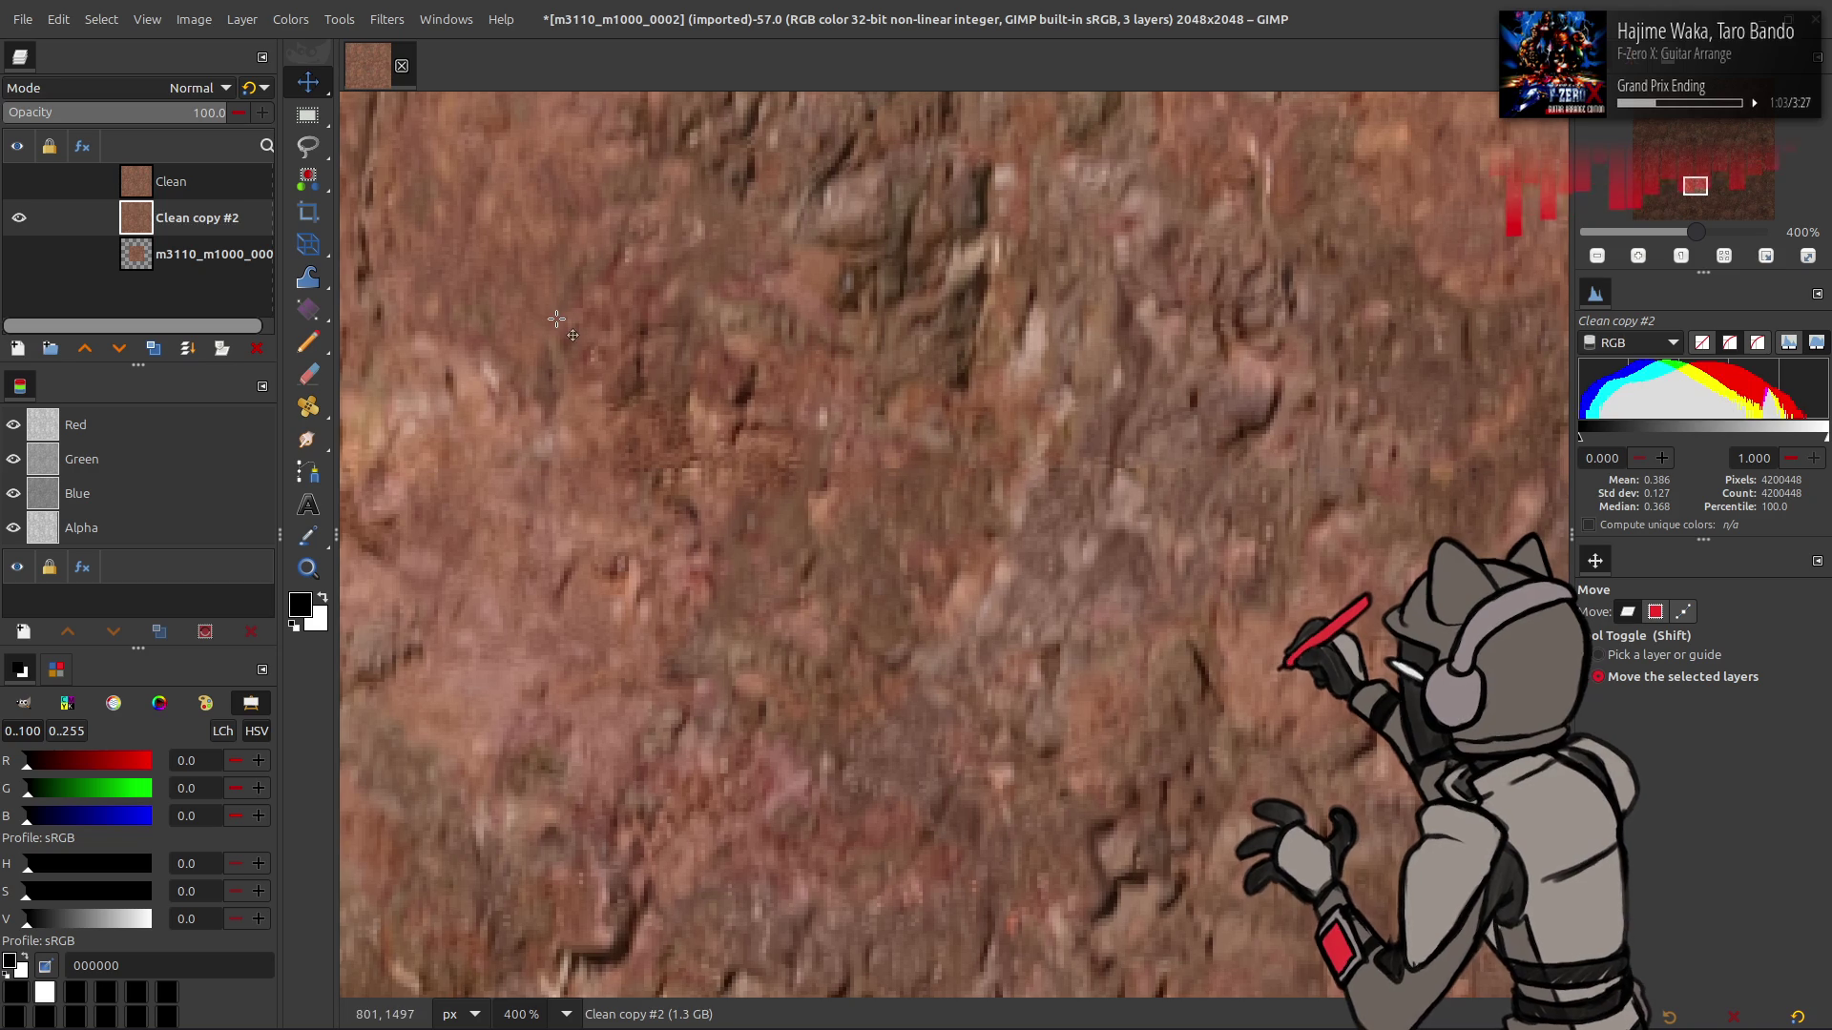
pyautogui.click(18, 182)
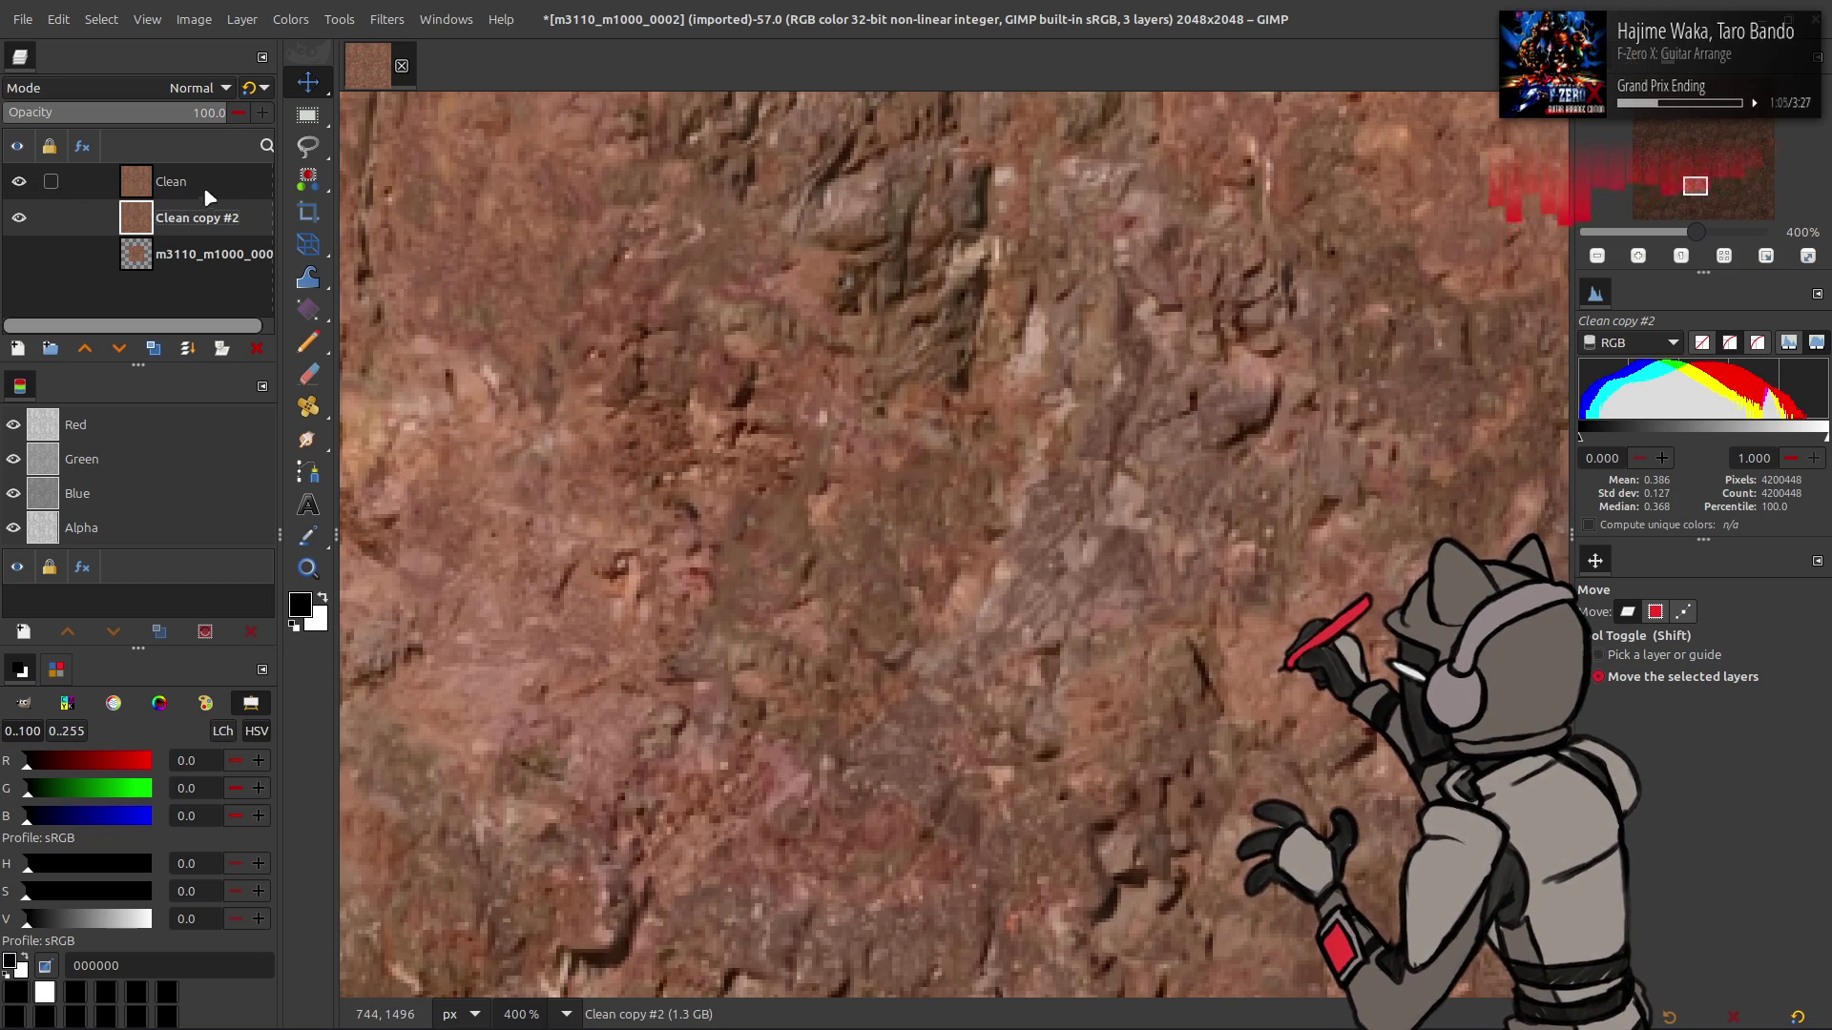
pyautogui.click(394, 21)
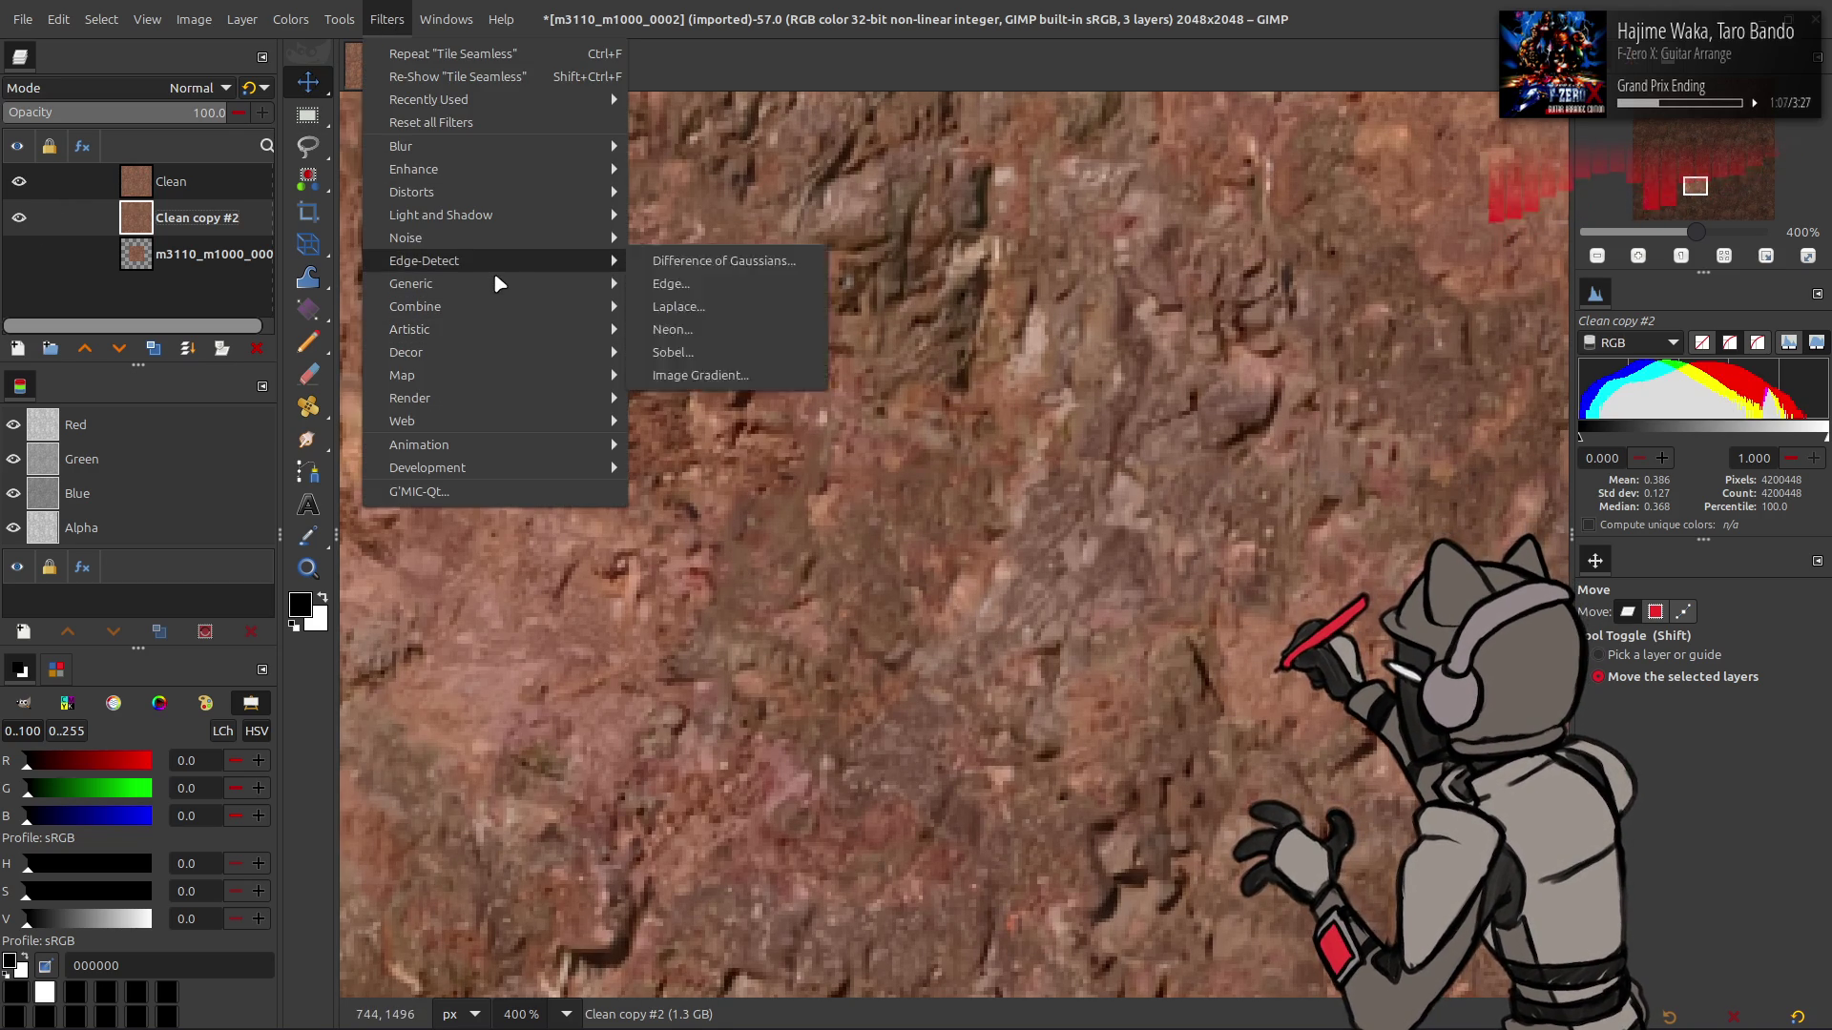
# - Apply Noise > Spread with horizontal and vertical amounts of 1 to Clean copy #2
pyautogui.moveTo(493, 284)
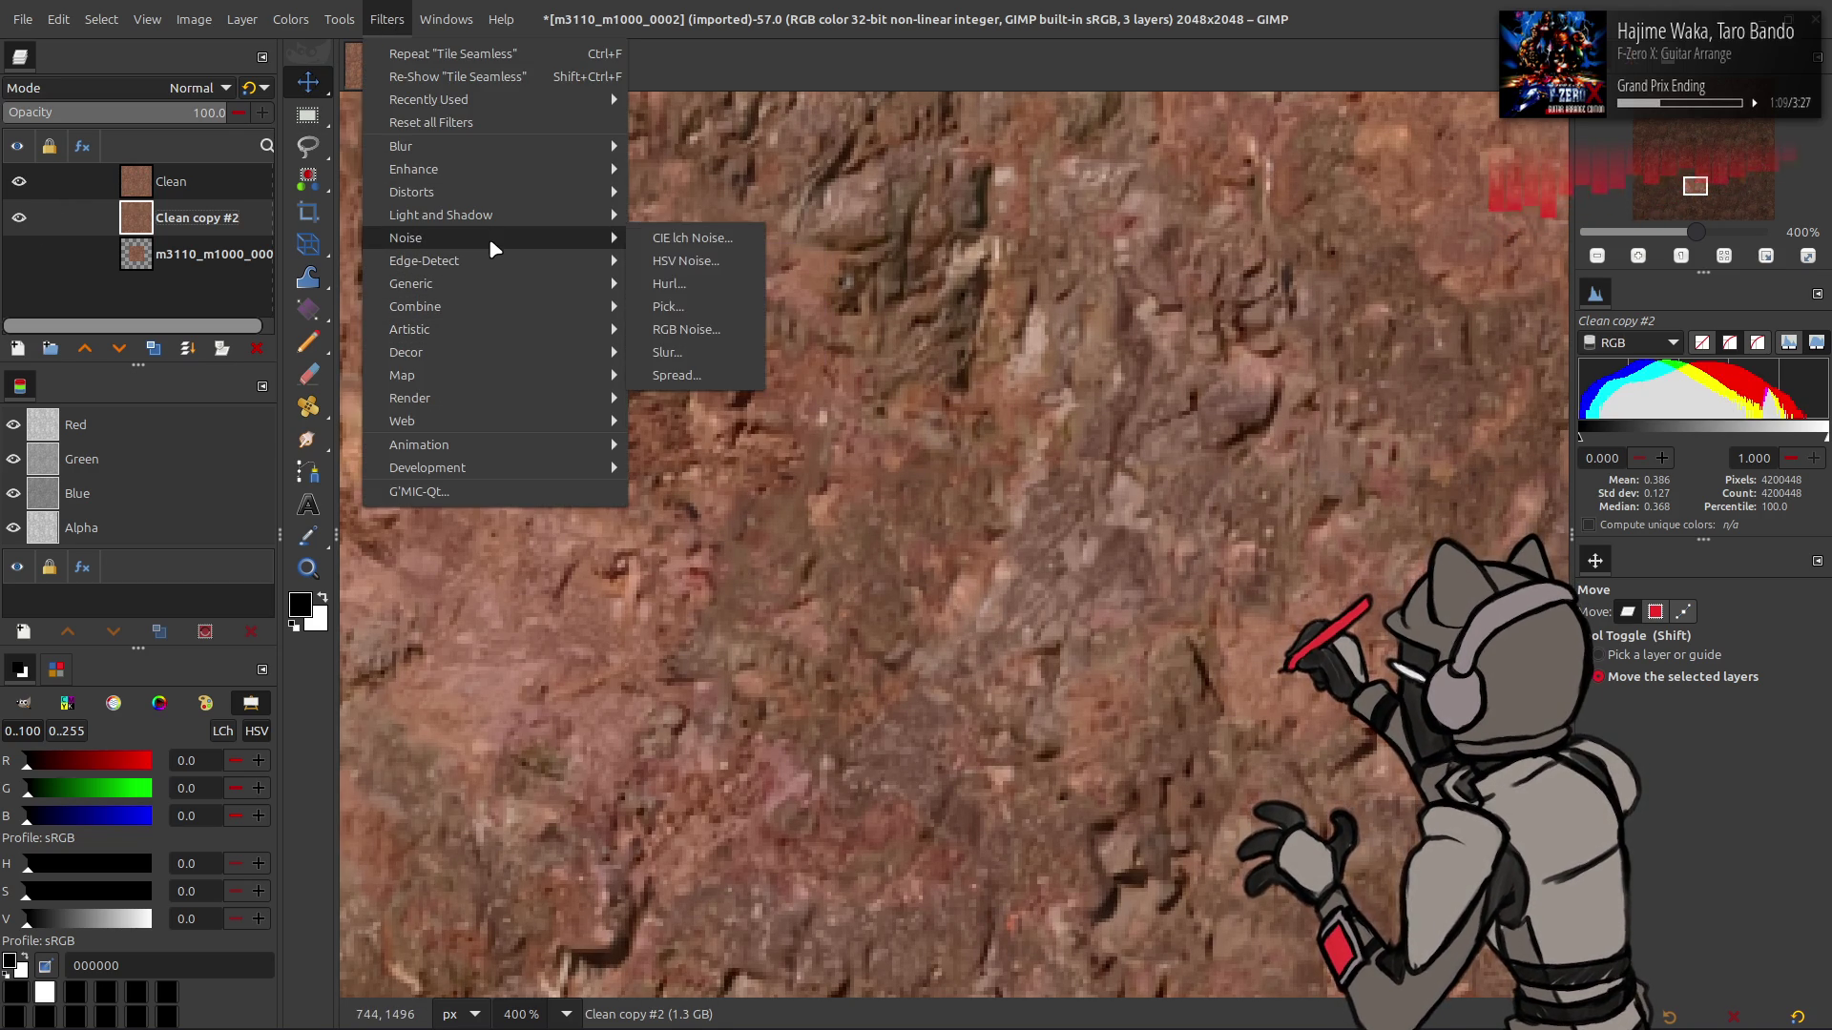
pyautogui.moveTo(548, 239)
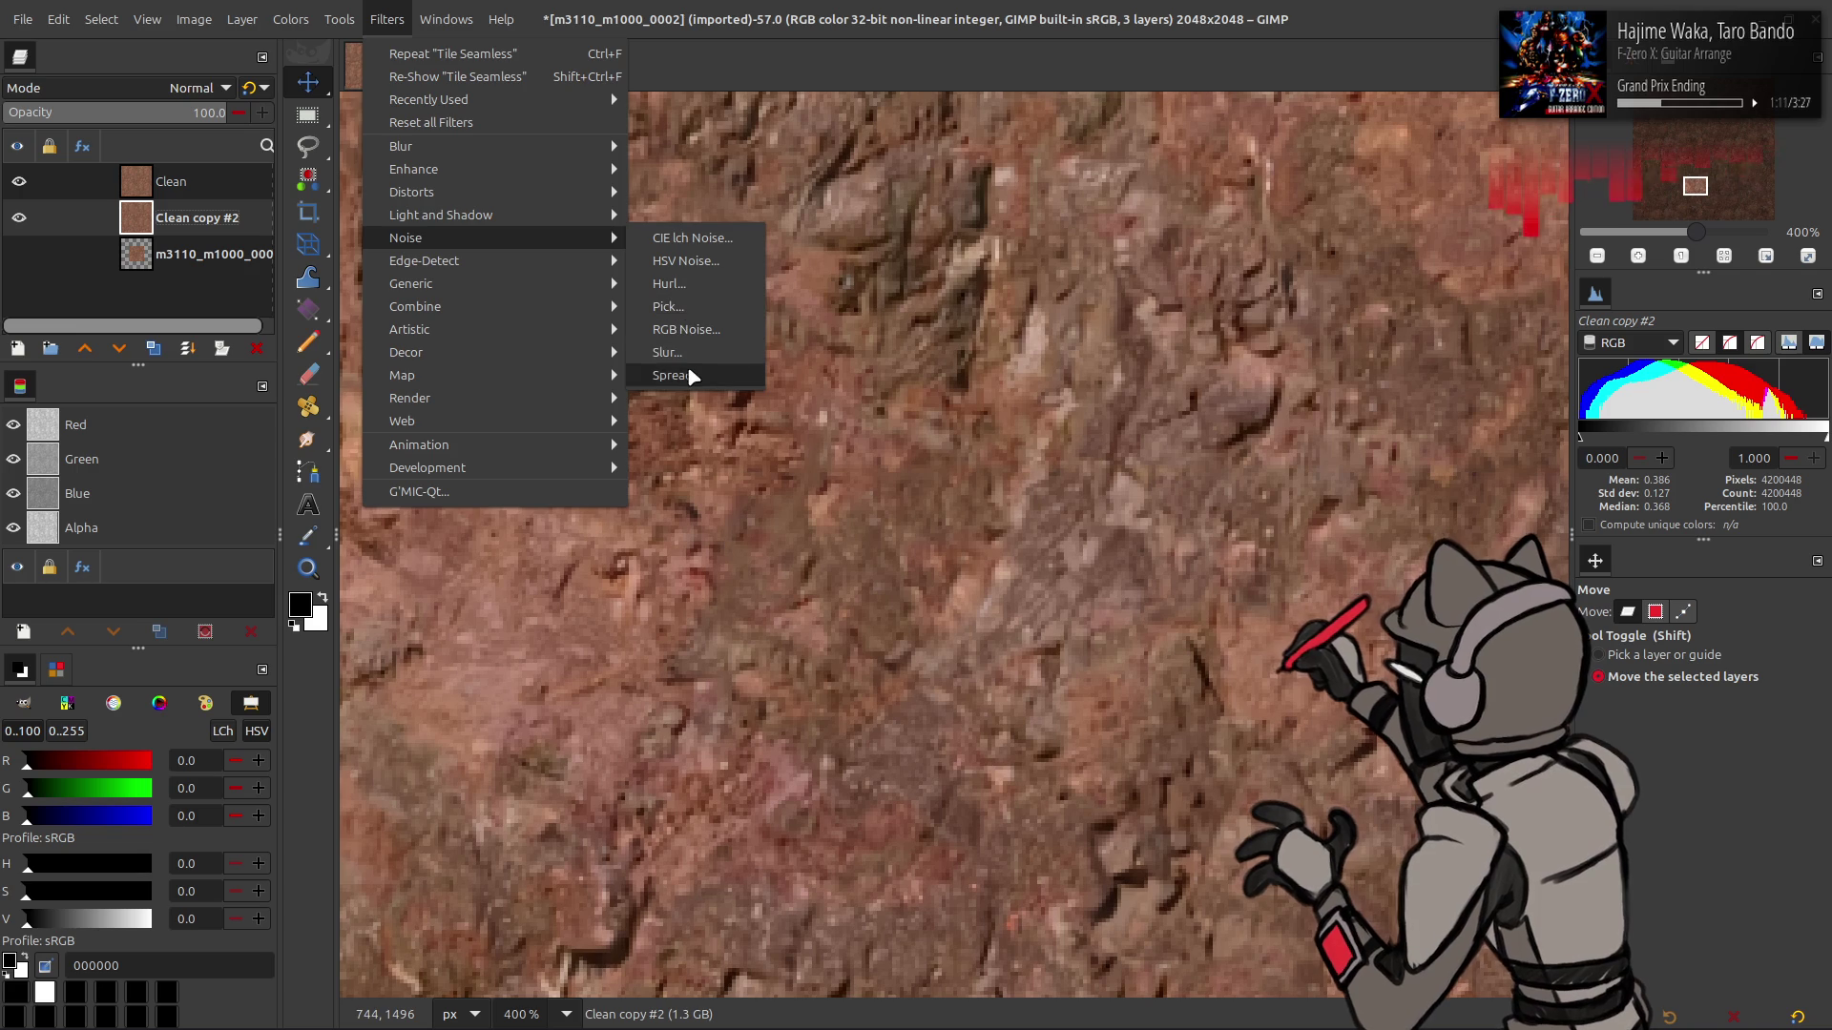
pyautogui.click(687, 375)
pyautogui.click(352, 401)
pyautogui.click(352, 401)
pyautogui.click(130, 485)
pyautogui.click(130, 485)
pyautogui.click(130, 485)
pyautogui.click(130, 485)
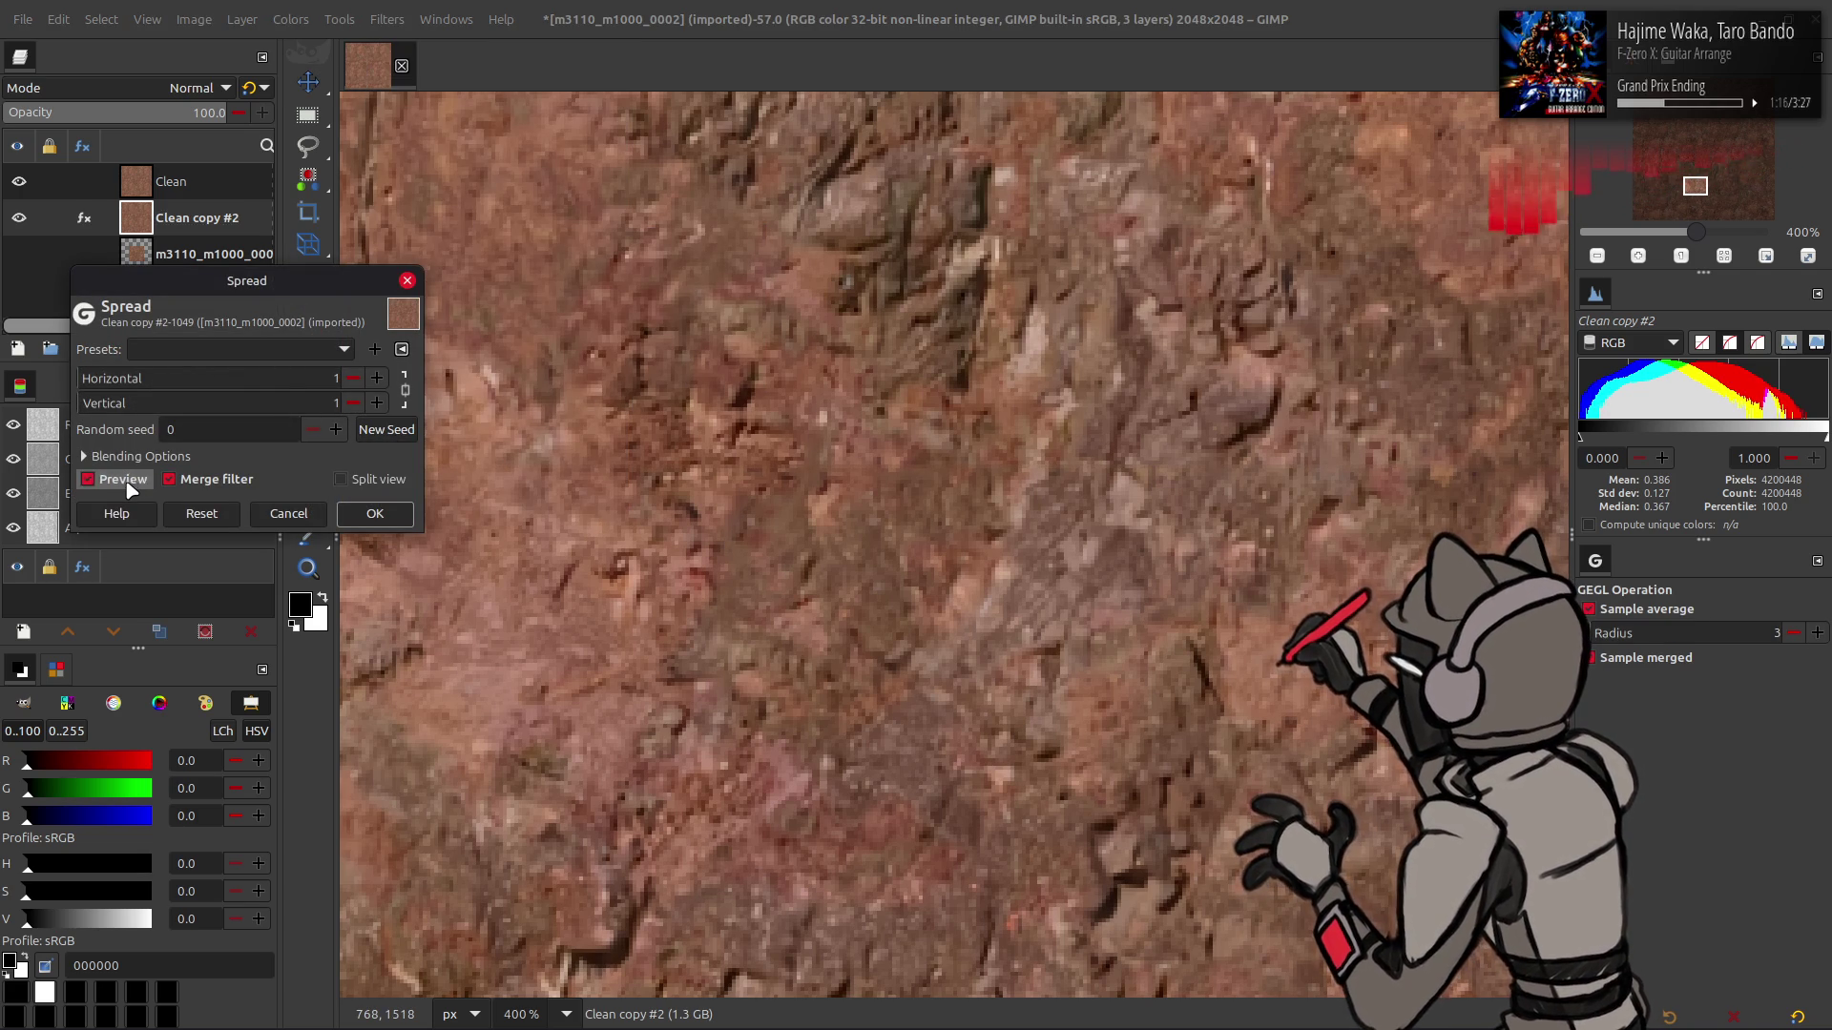
pyautogui.click(363, 516)
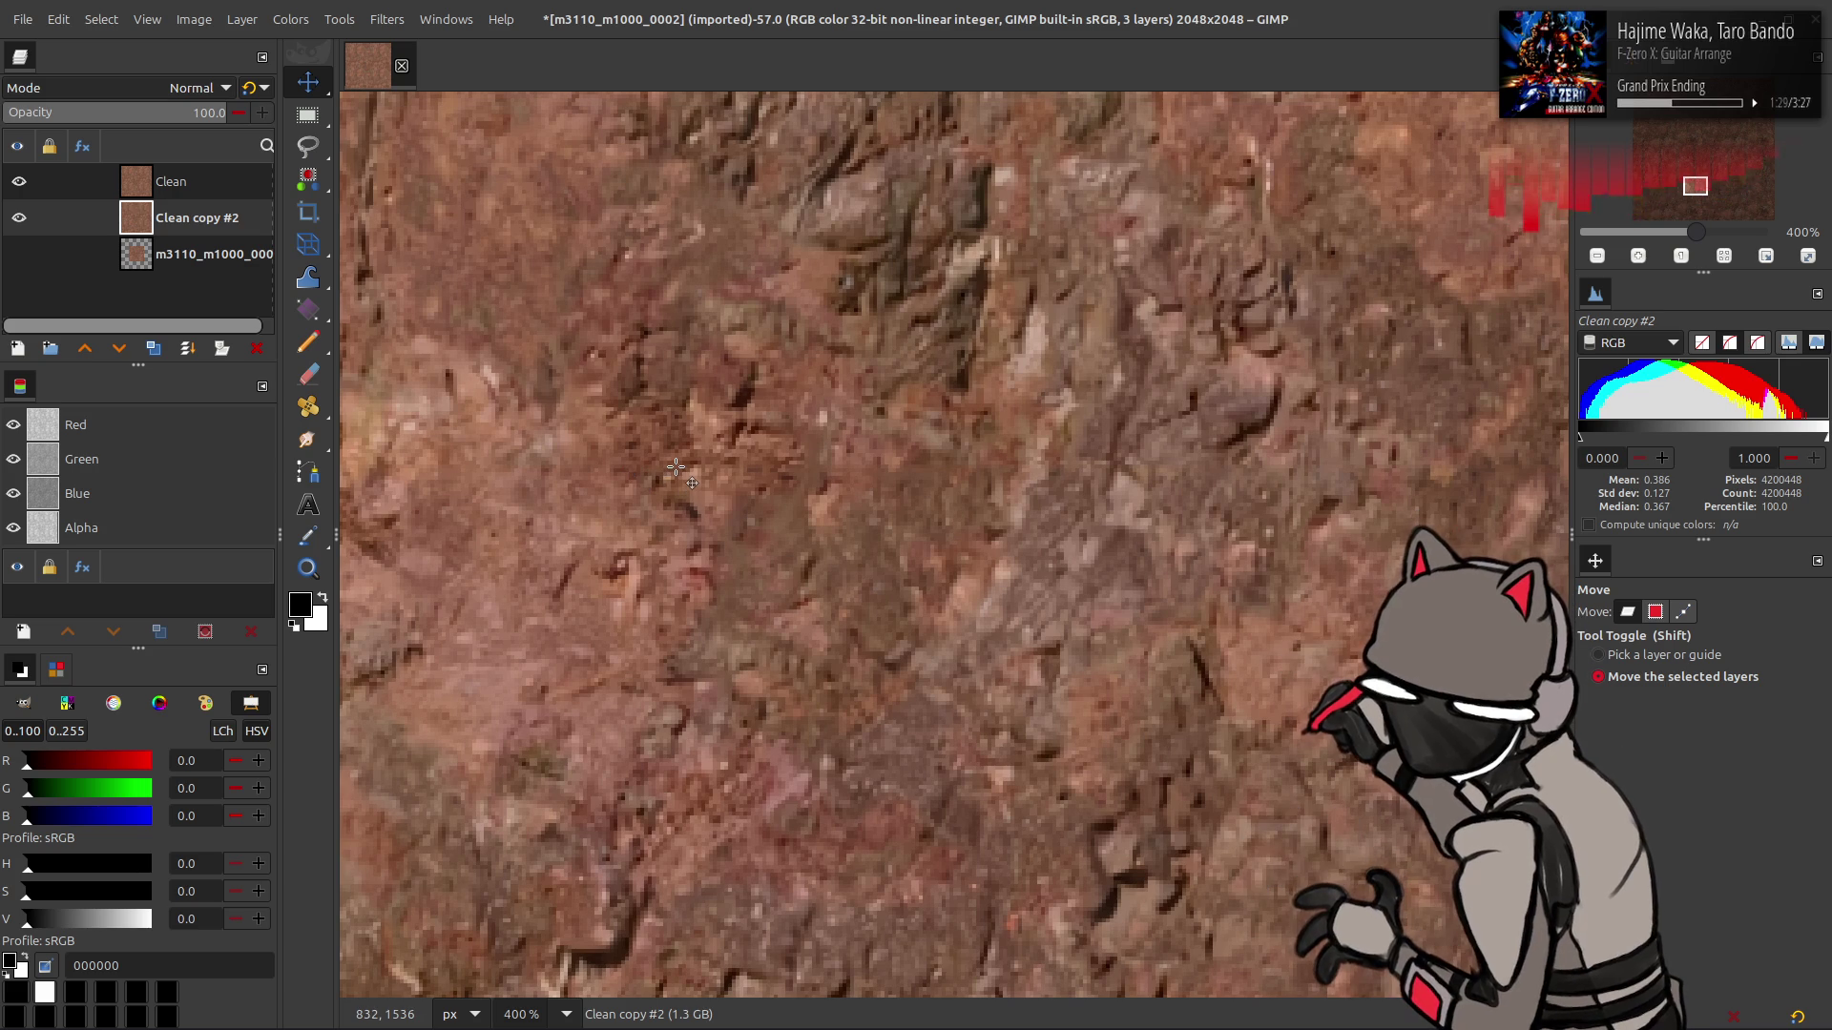
# - View the texture at actual size and remove the old Clean layer
pyautogui.press('1')
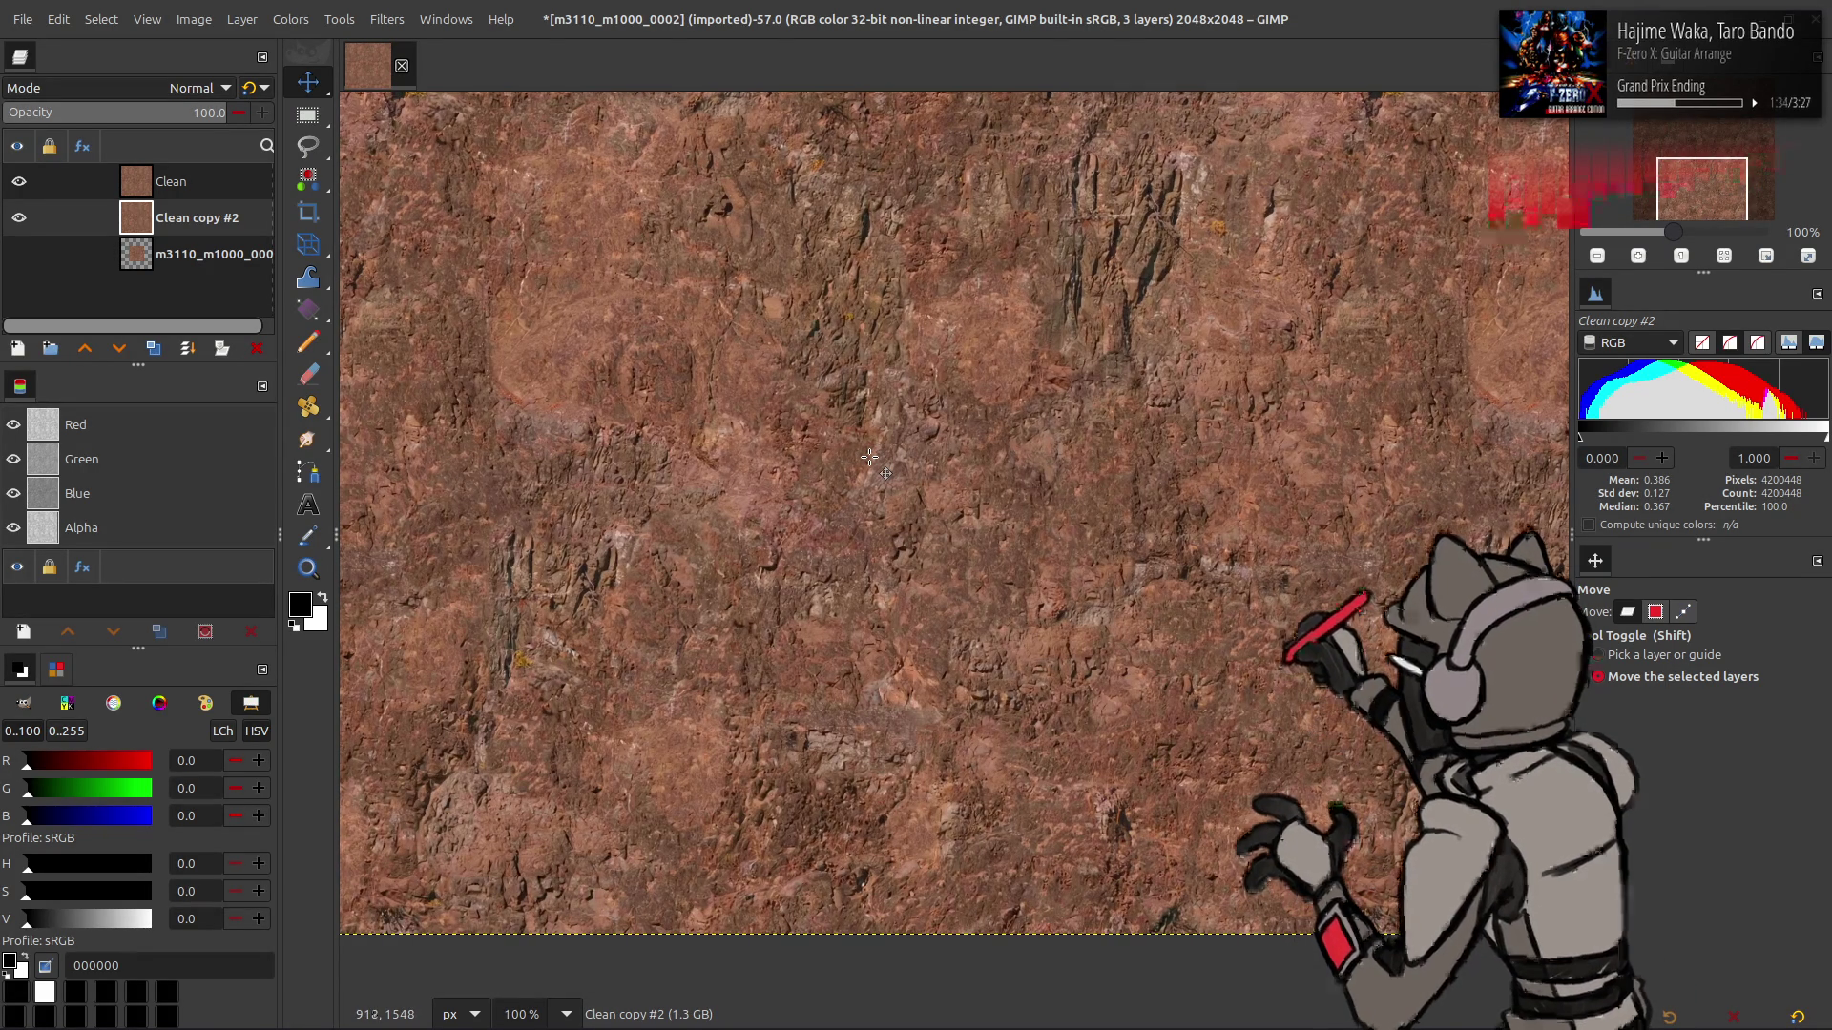
pyautogui.rightClick(197, 186)
pyautogui.press('Escape')
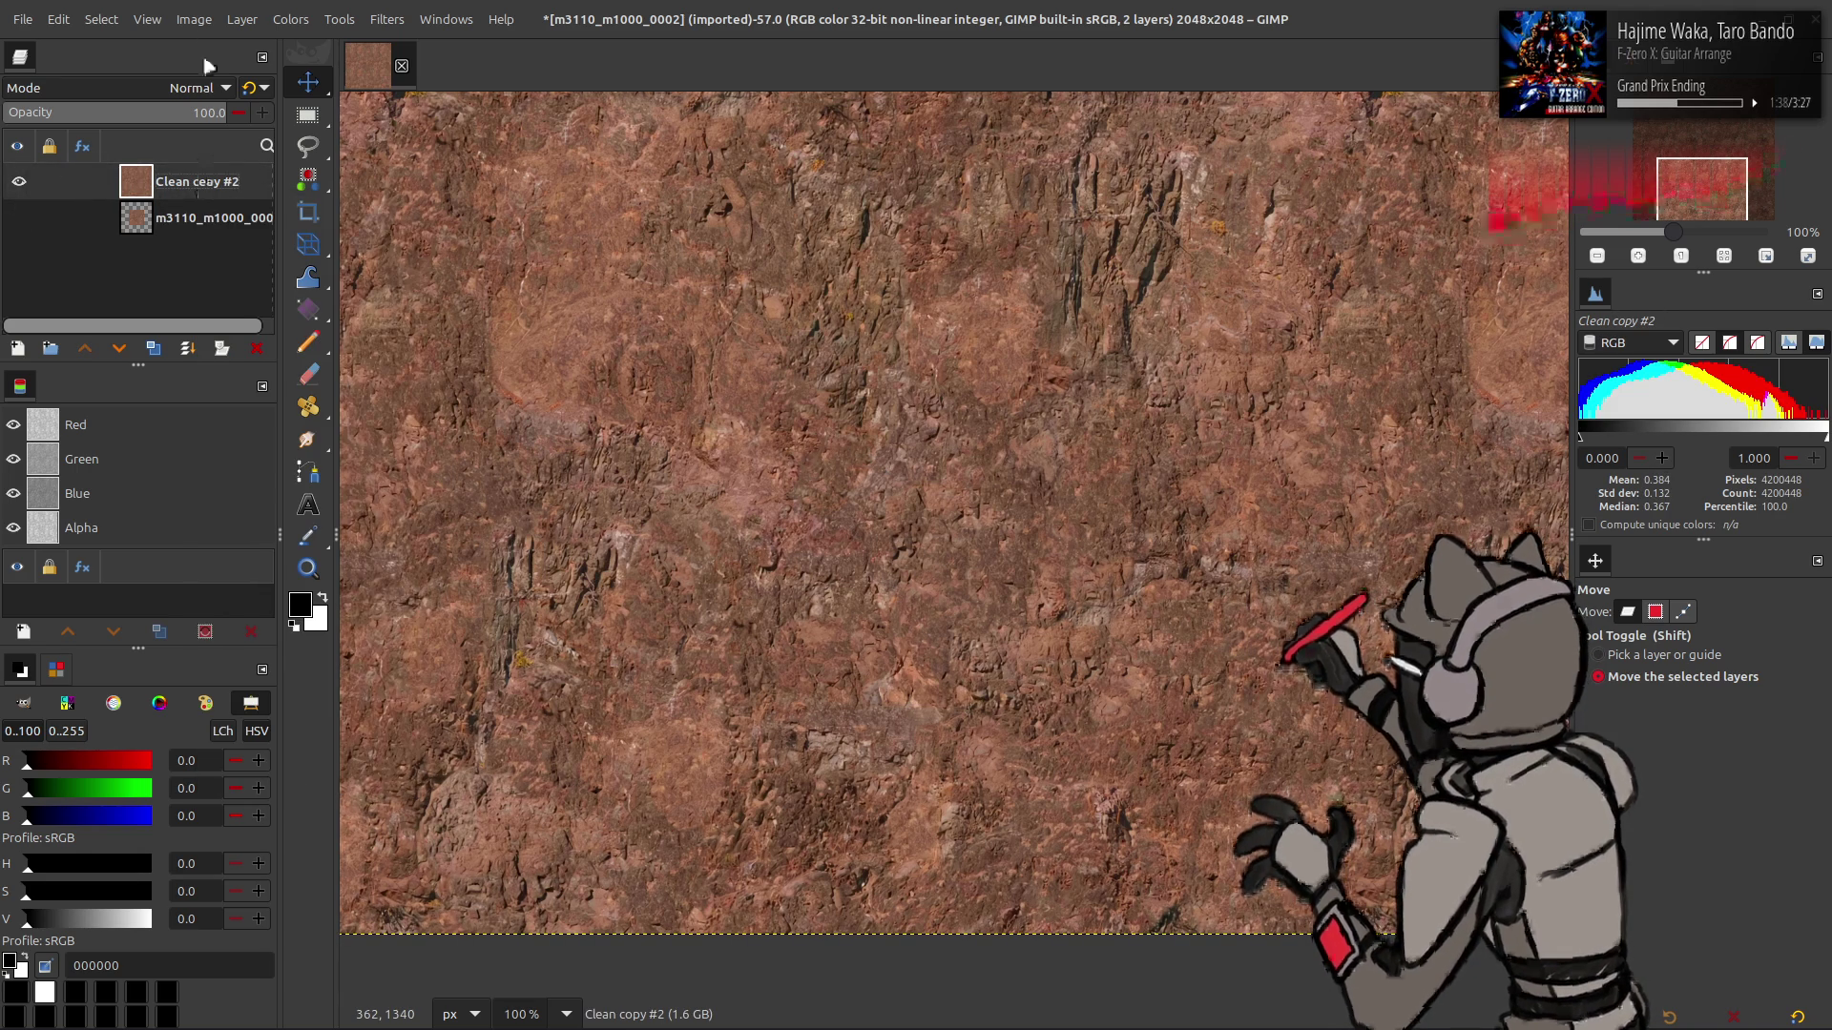
# - Shrink the canvas to 50% linked, 1024x1024, with the image centred
pyautogui.click(195, 19)
pyautogui.click(232, 170)
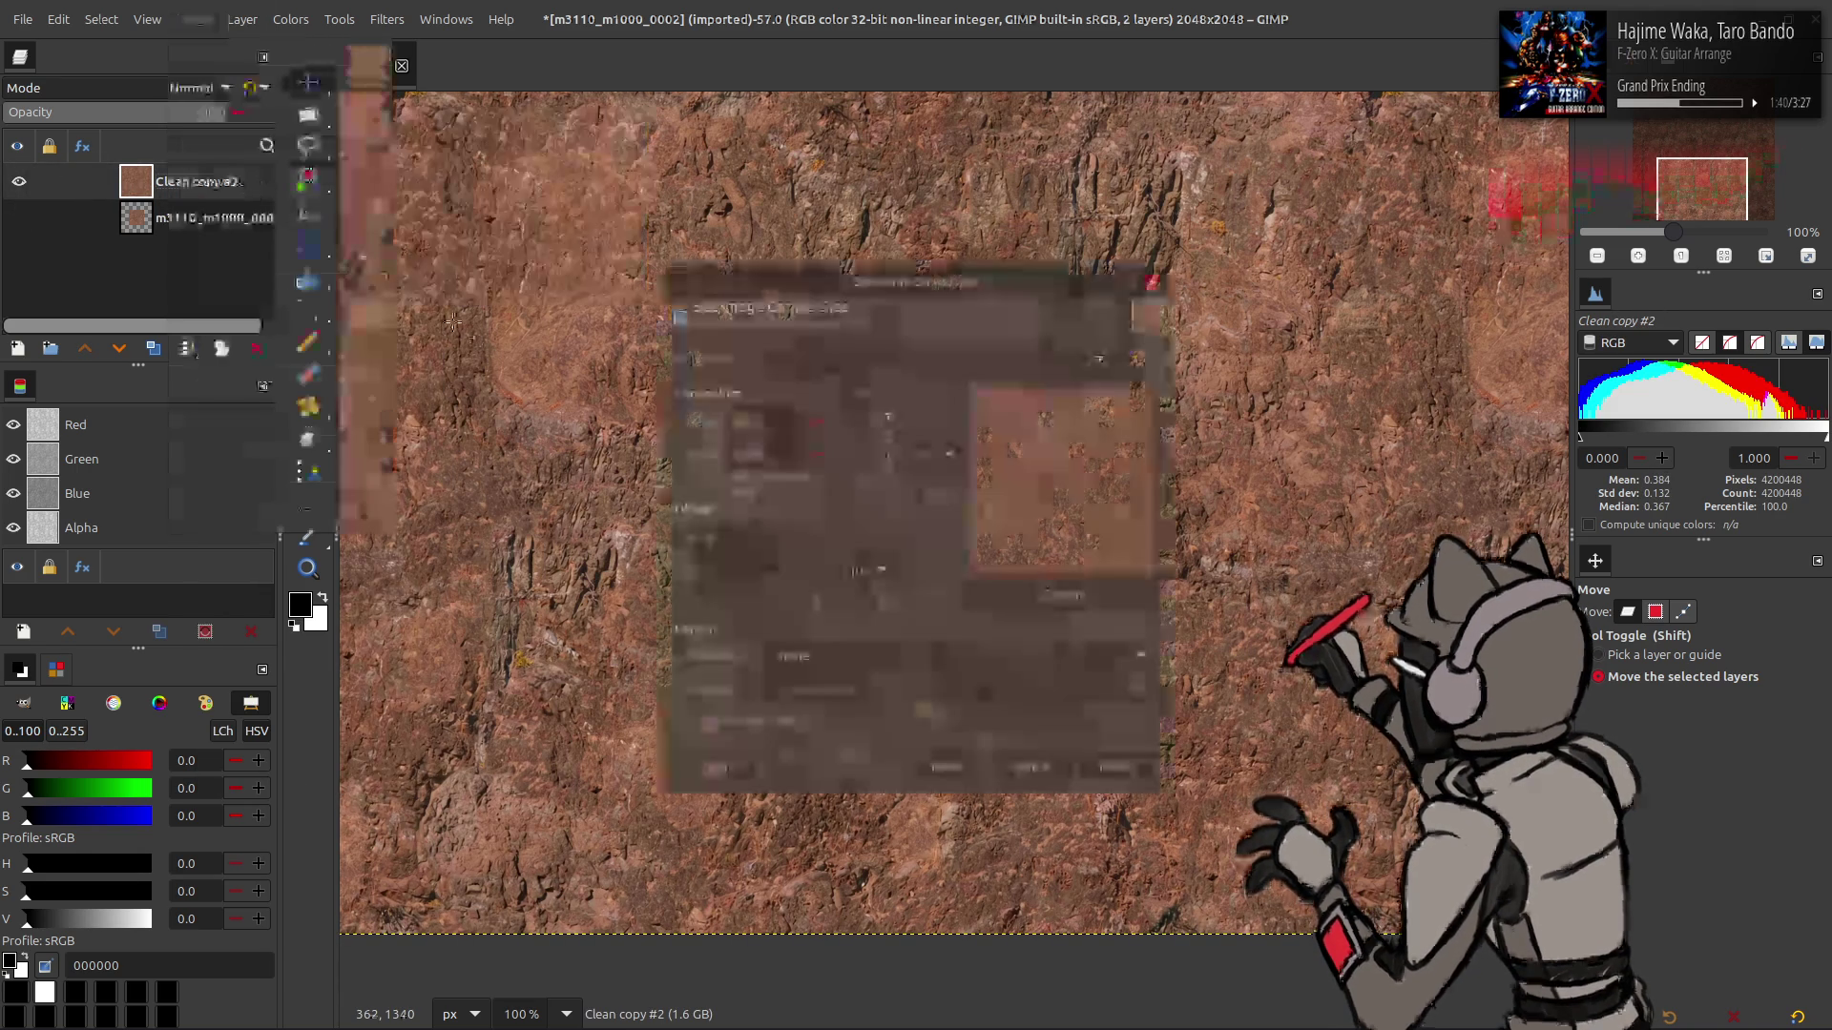
pyautogui.click(888, 436)
pyautogui.tripleClick(754, 420)
pyautogui.write('50%')
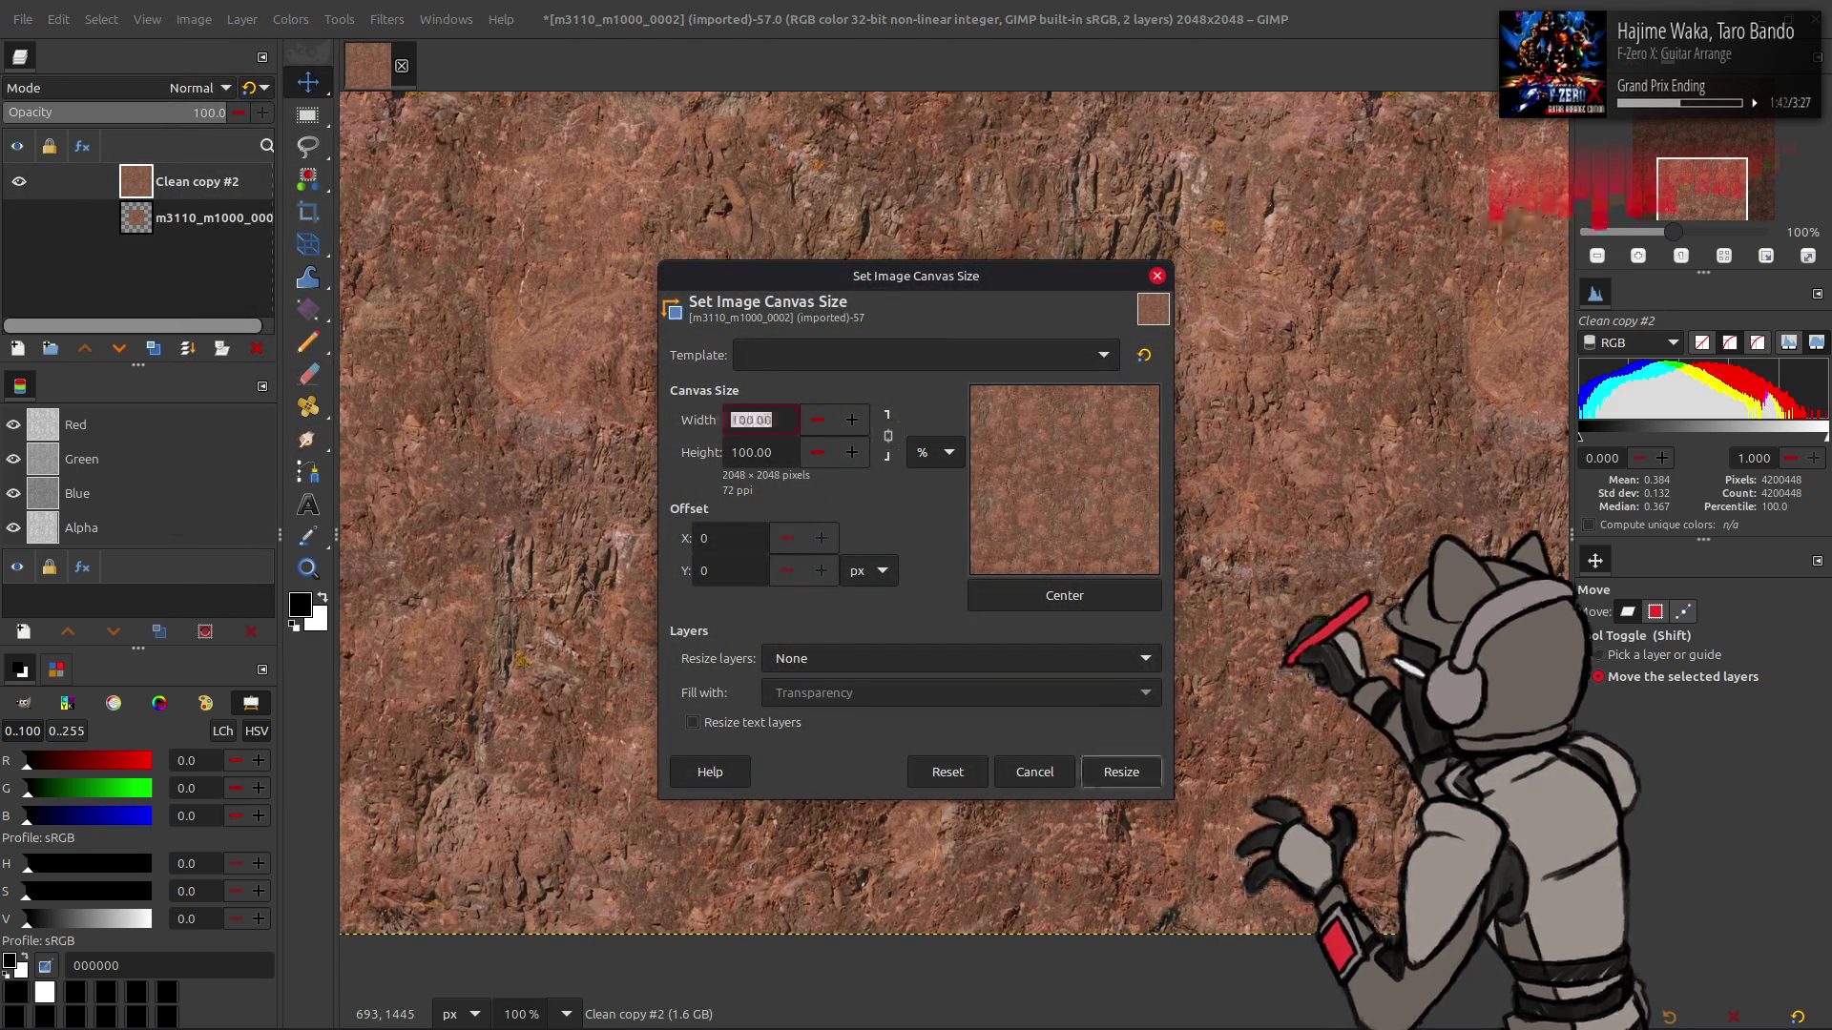
pyautogui.press('Tab')
pyautogui.click(1066, 597)
pyautogui.click(1121, 772)
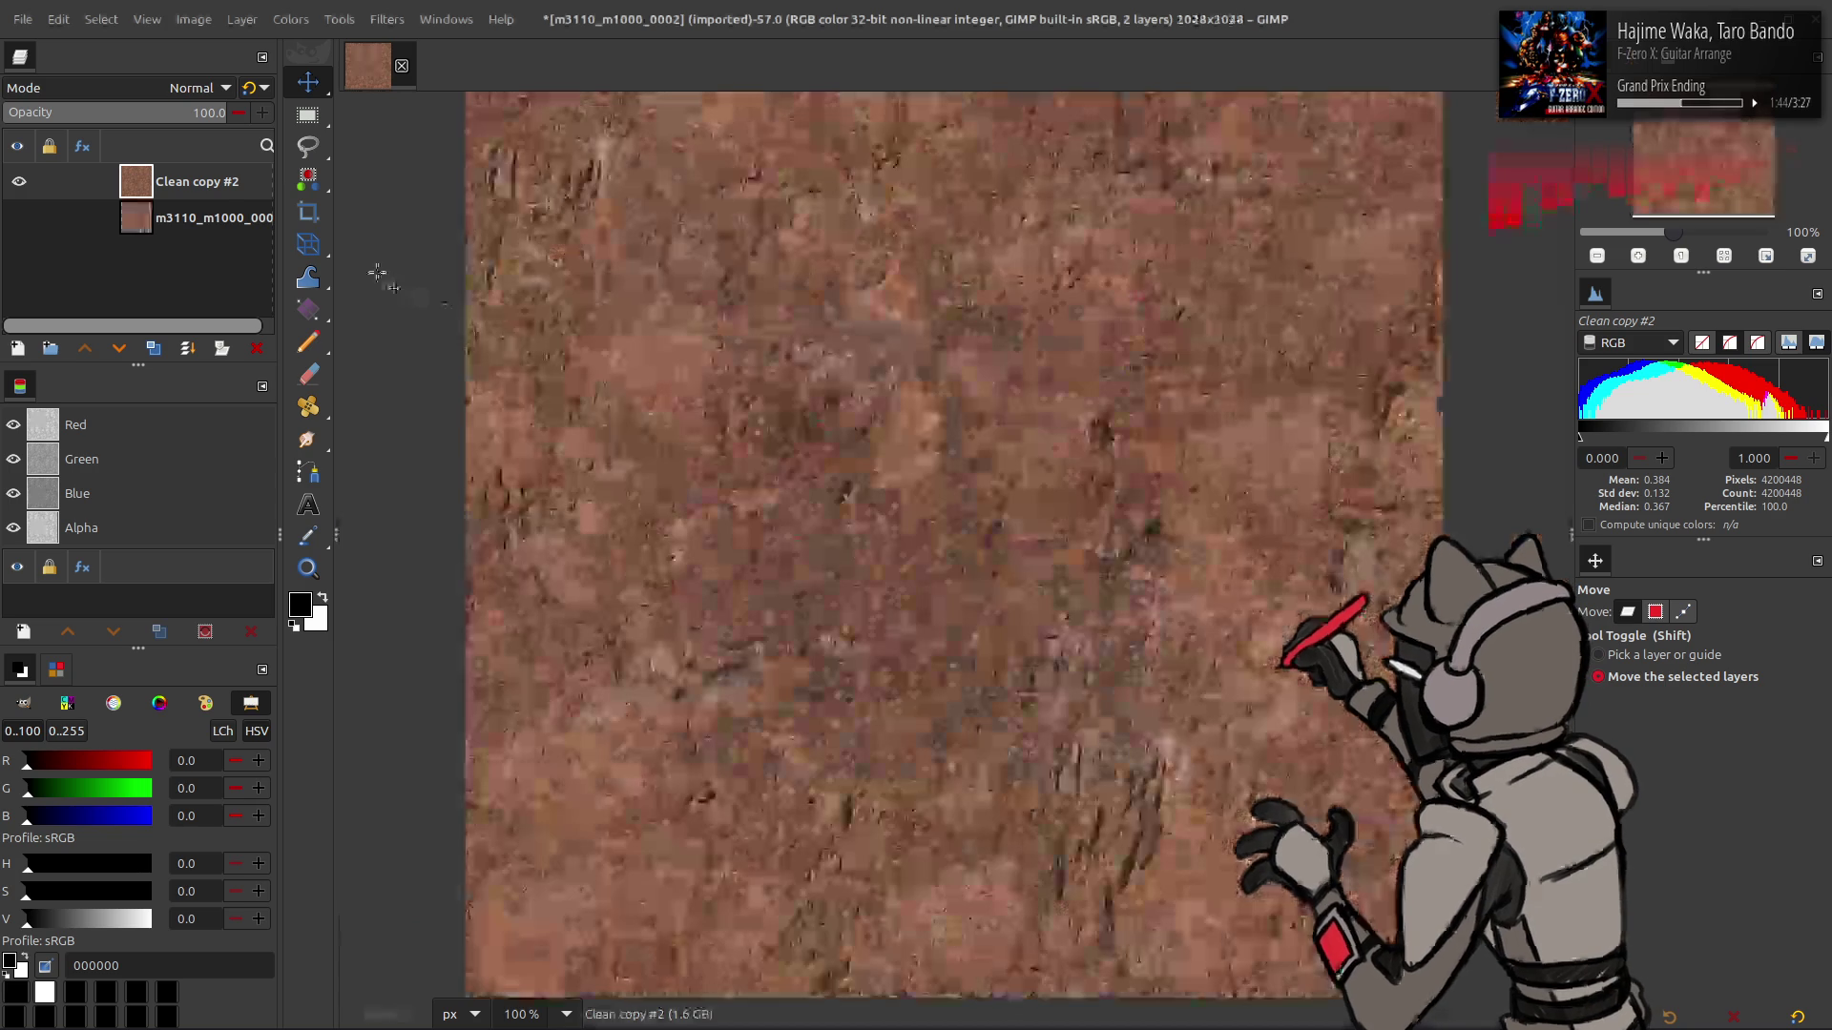
# - Fit the top layer to the image size and begin renaming Clean copy #2
pyautogui.rightClick(215, 191)
pyautogui.click(297, 477)
pyautogui.click(43, 221)
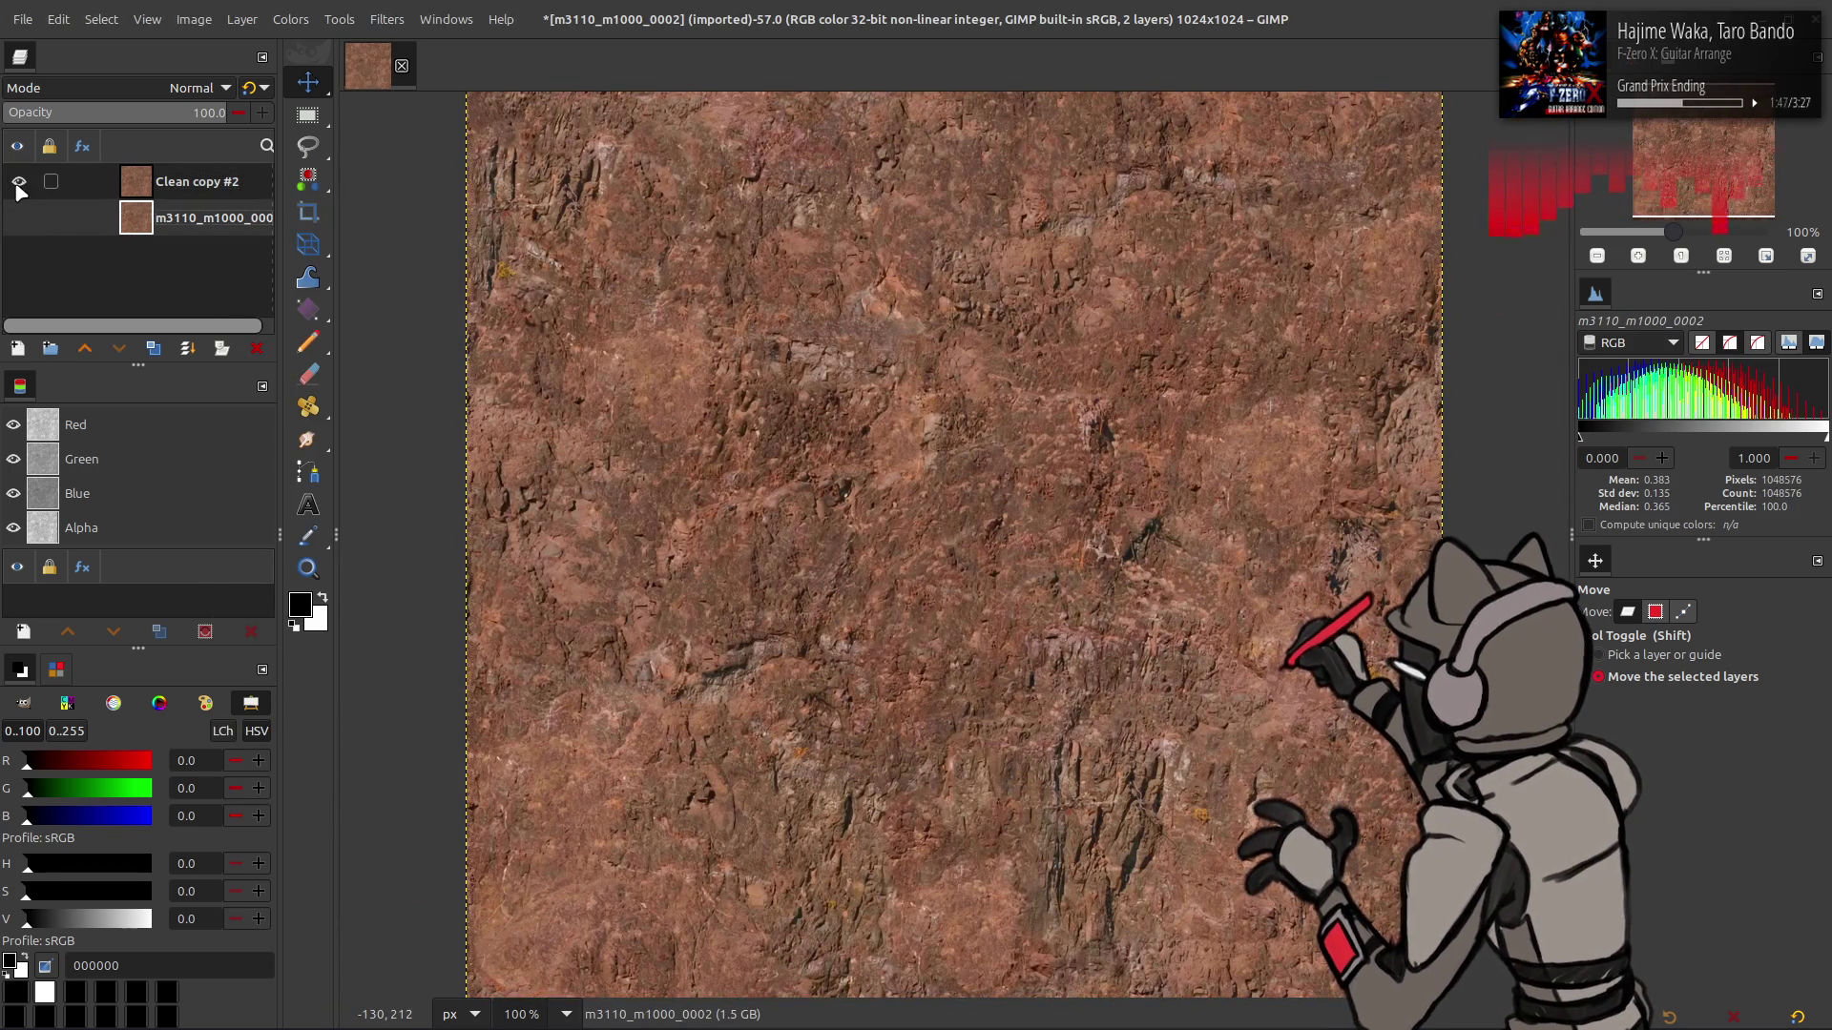
pyautogui.doubleClick(182, 183)
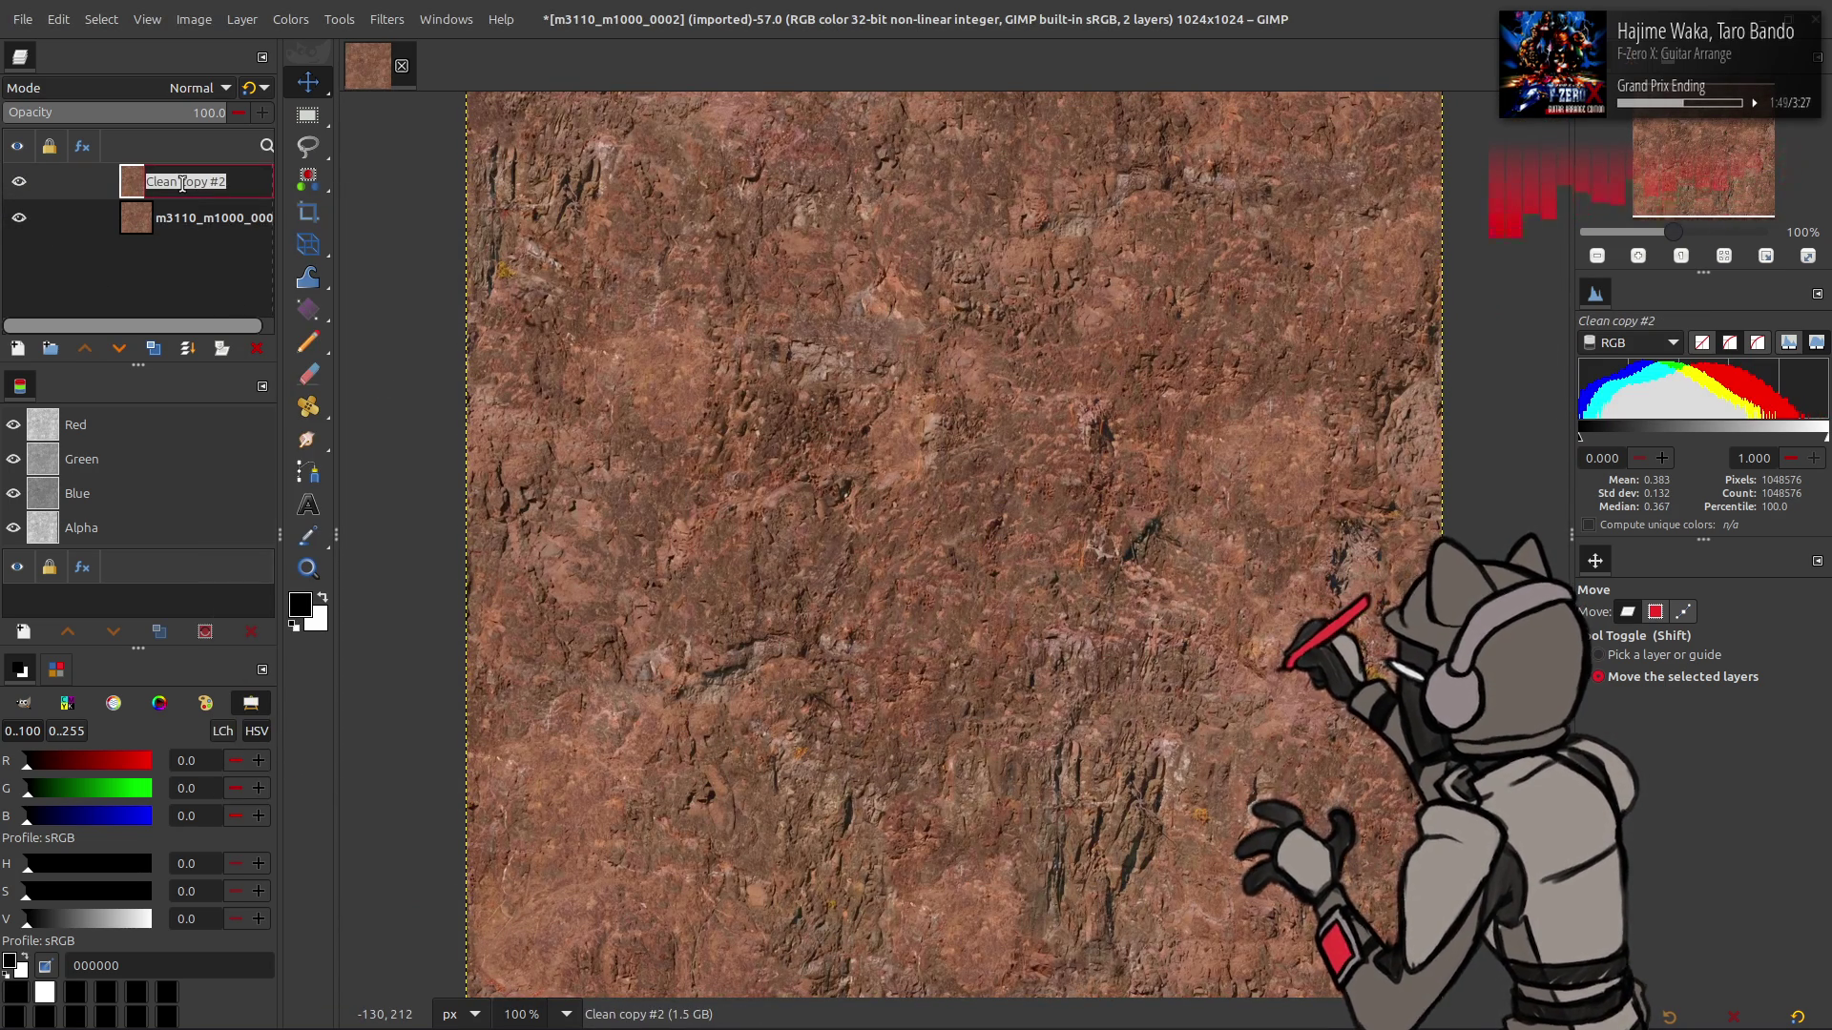
# - Rename Clean copy #2 to 'Clean', hide it, and duplicate the m3110_m1000_0002 layer
pyautogui.write('Clean')
pyautogui.press('Return')
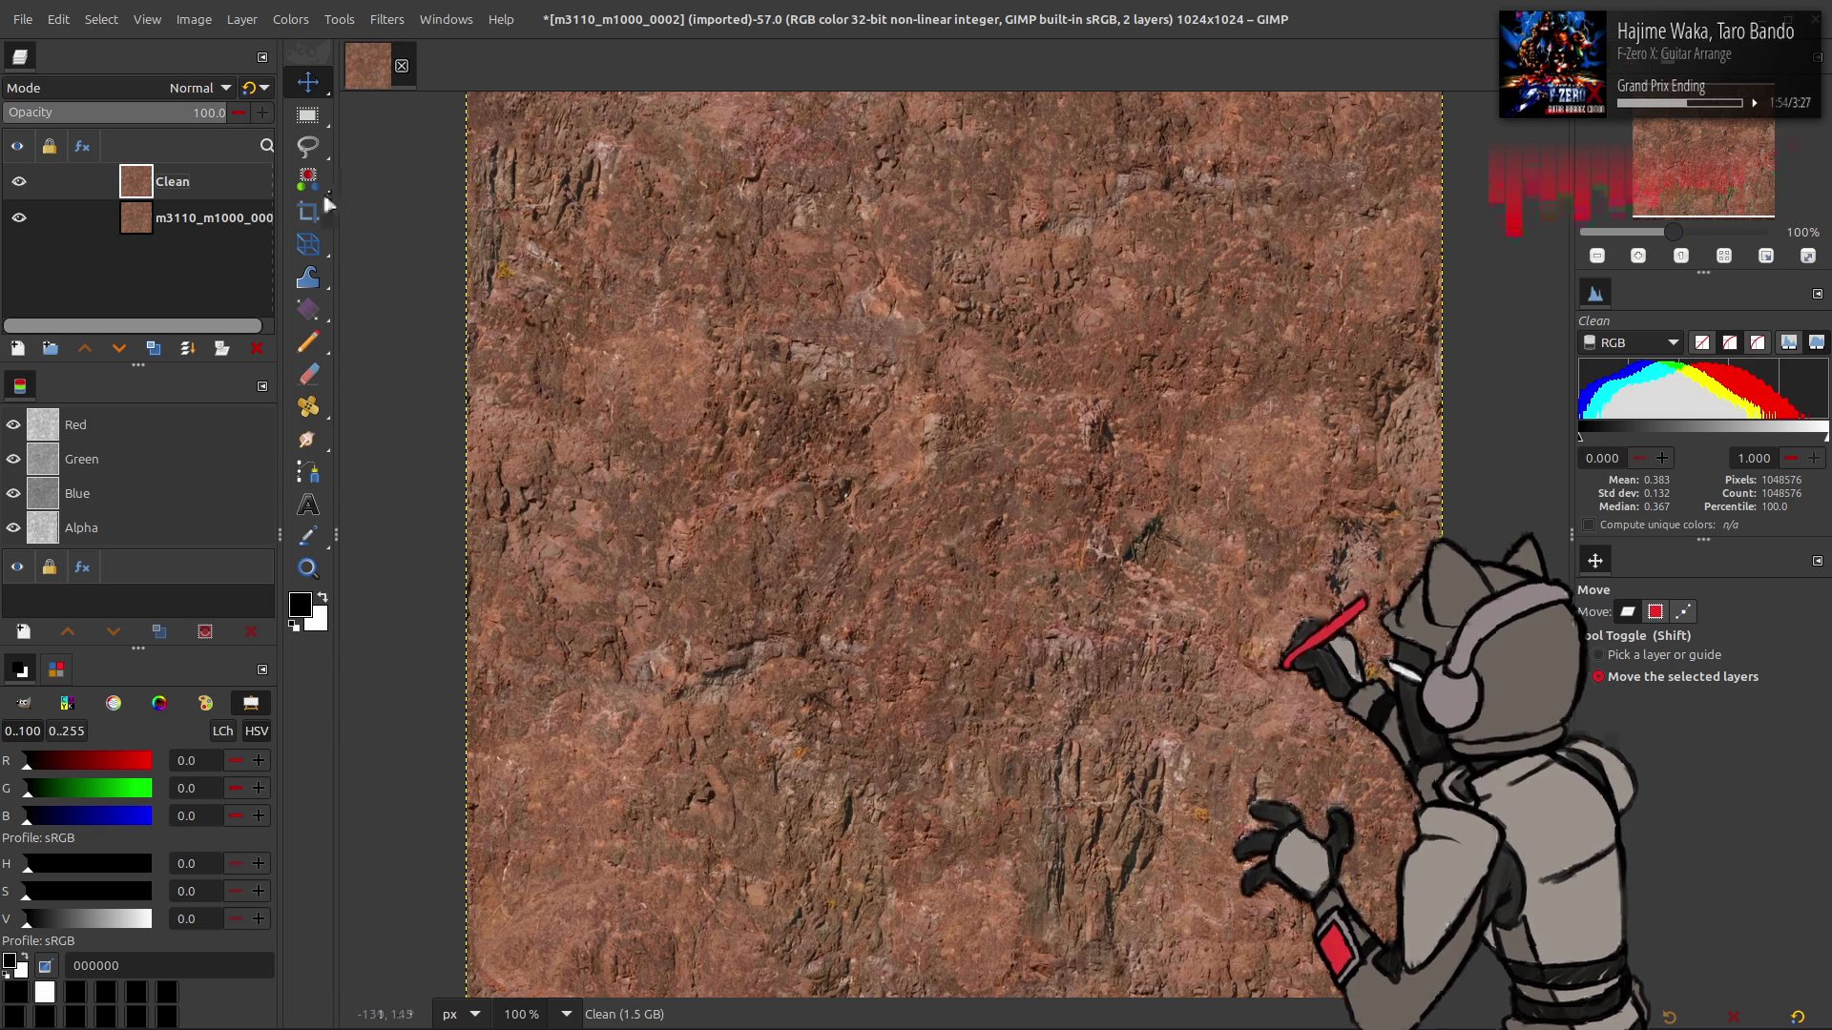
pyautogui.click(20, 181)
pyautogui.click(158, 218)
pyautogui.click(152, 348)
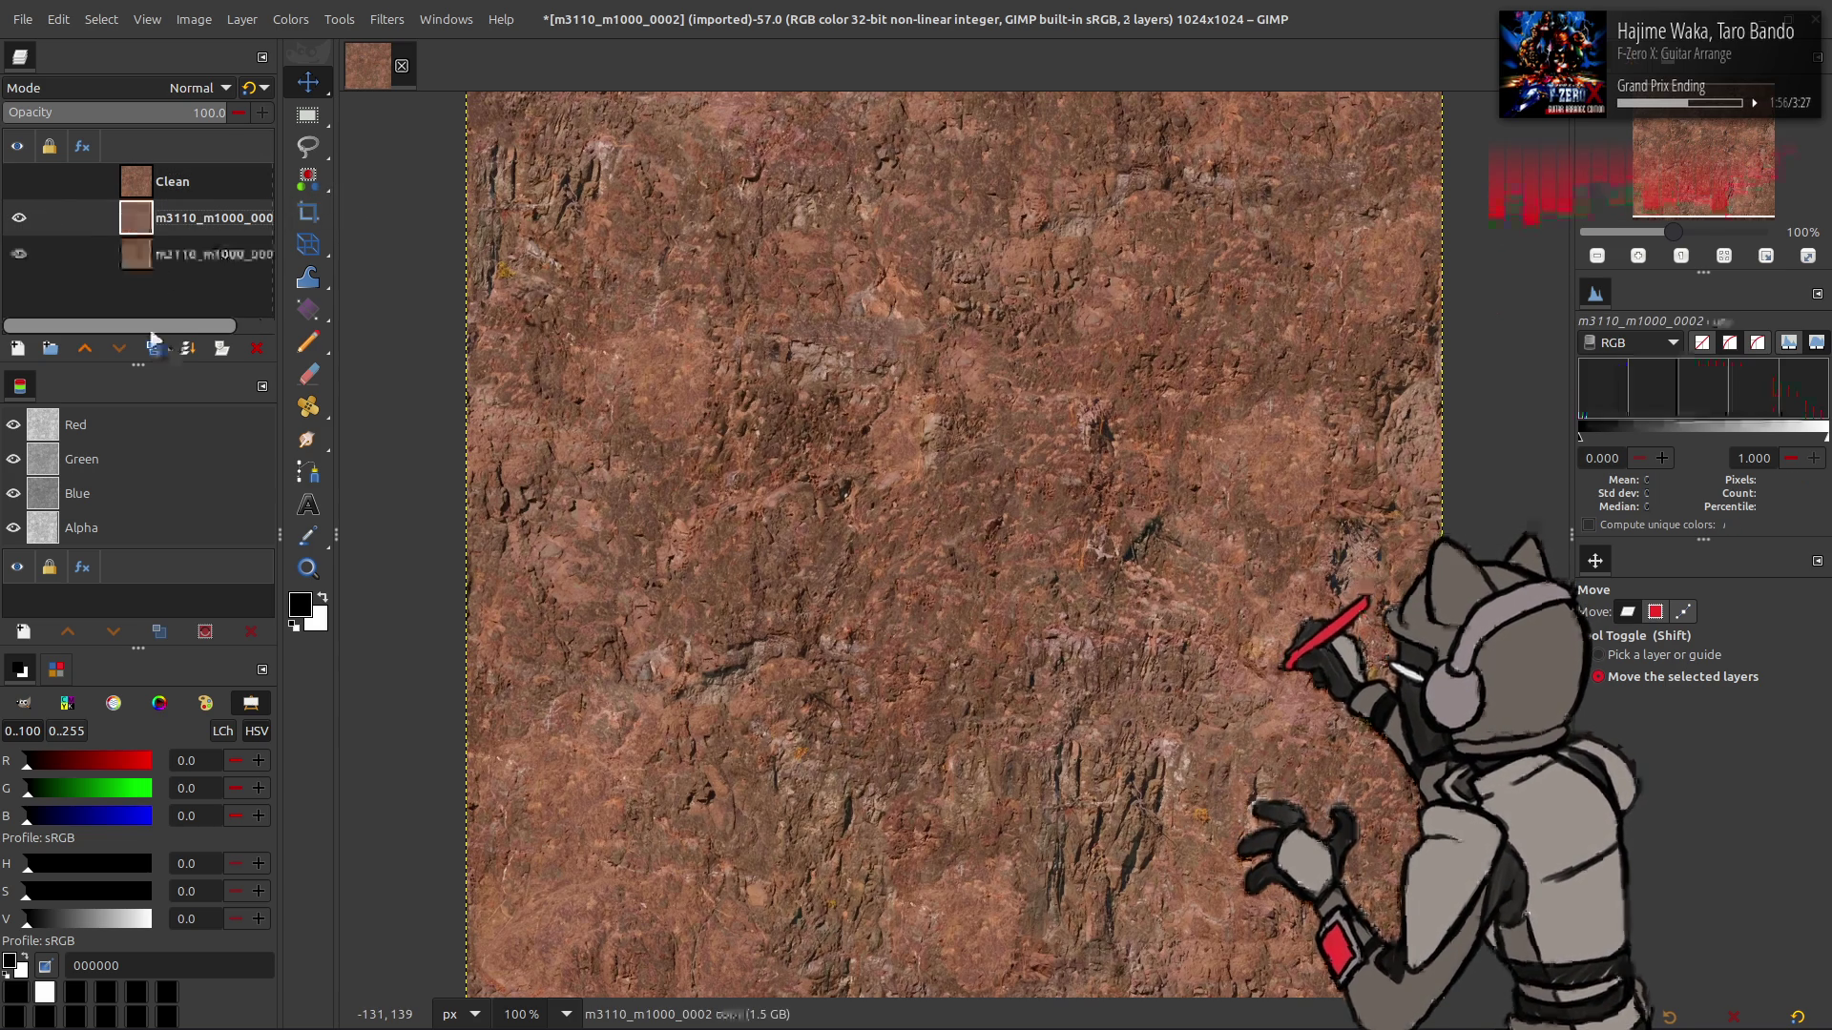
# - Set the copy's layer boundary size to 1024x1023 with a -1 offset
pyautogui.click(242, 20)
pyautogui.click(339, 285)
pyautogui.click(818, 483)
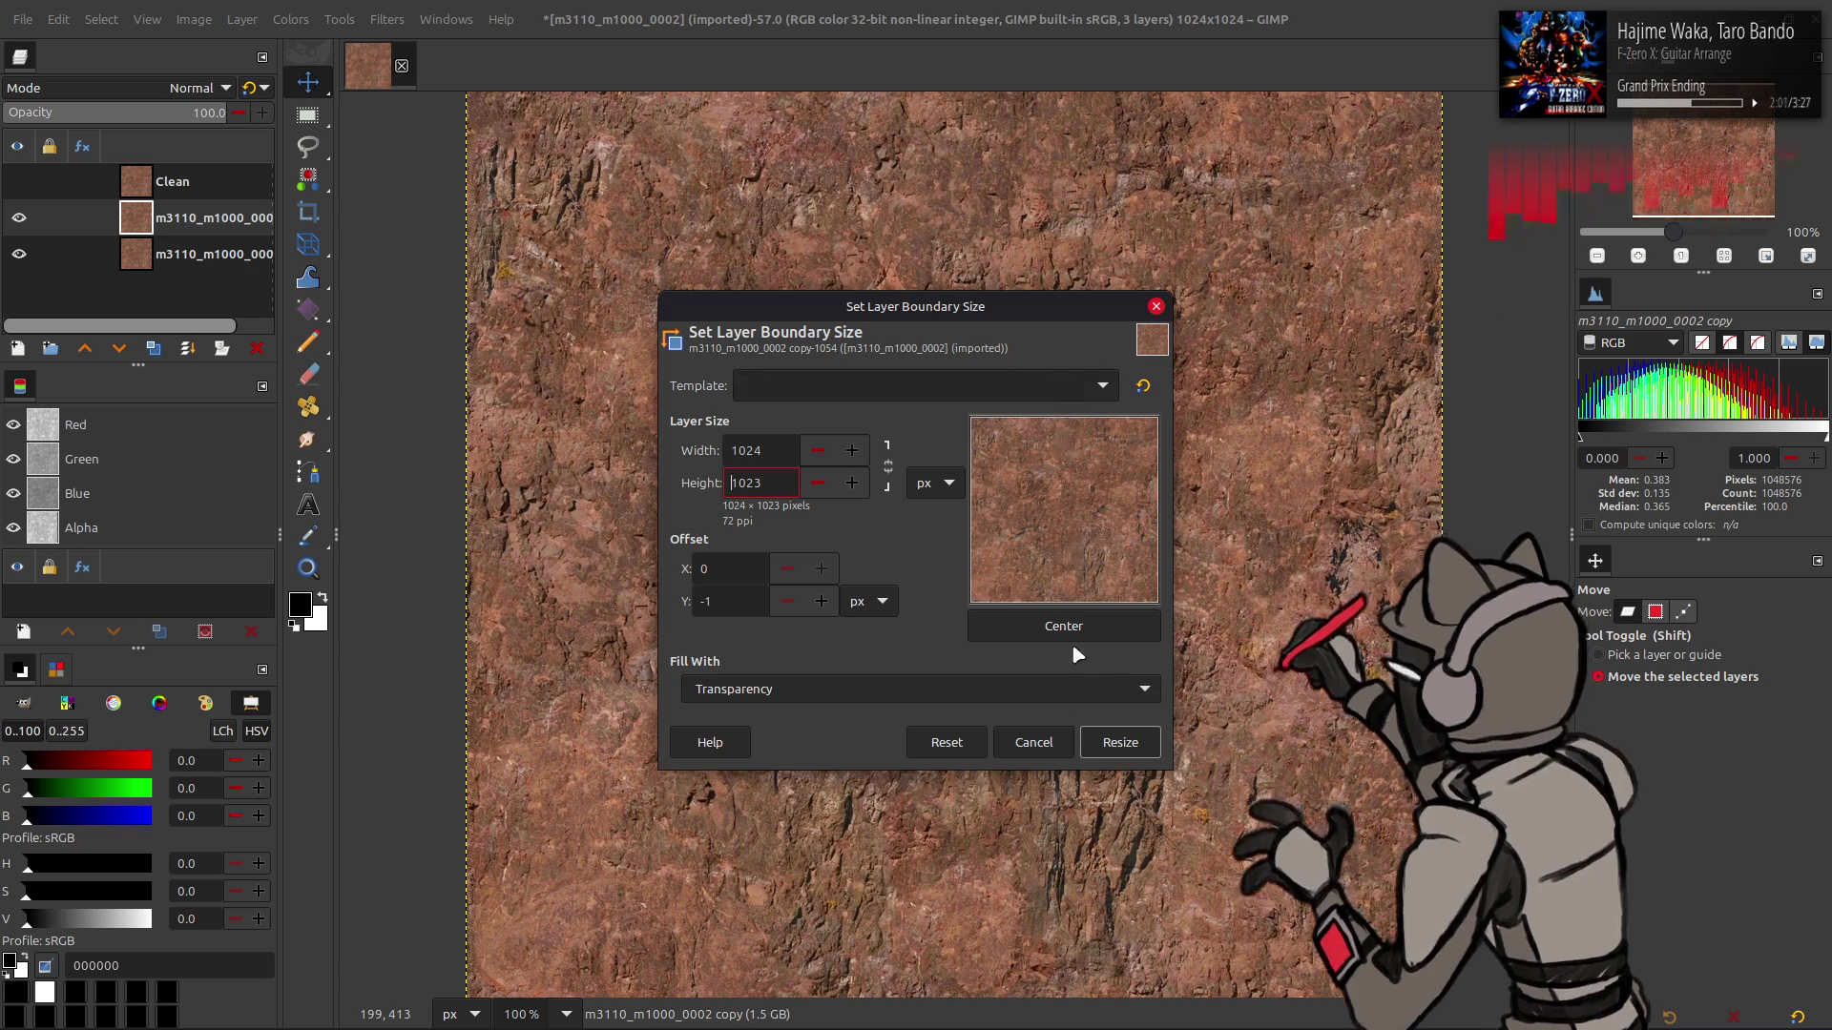
pyautogui.click(1120, 742)
pyautogui.scroll(4, 791, 587)
pyautogui.scroll(2, 791, 587)
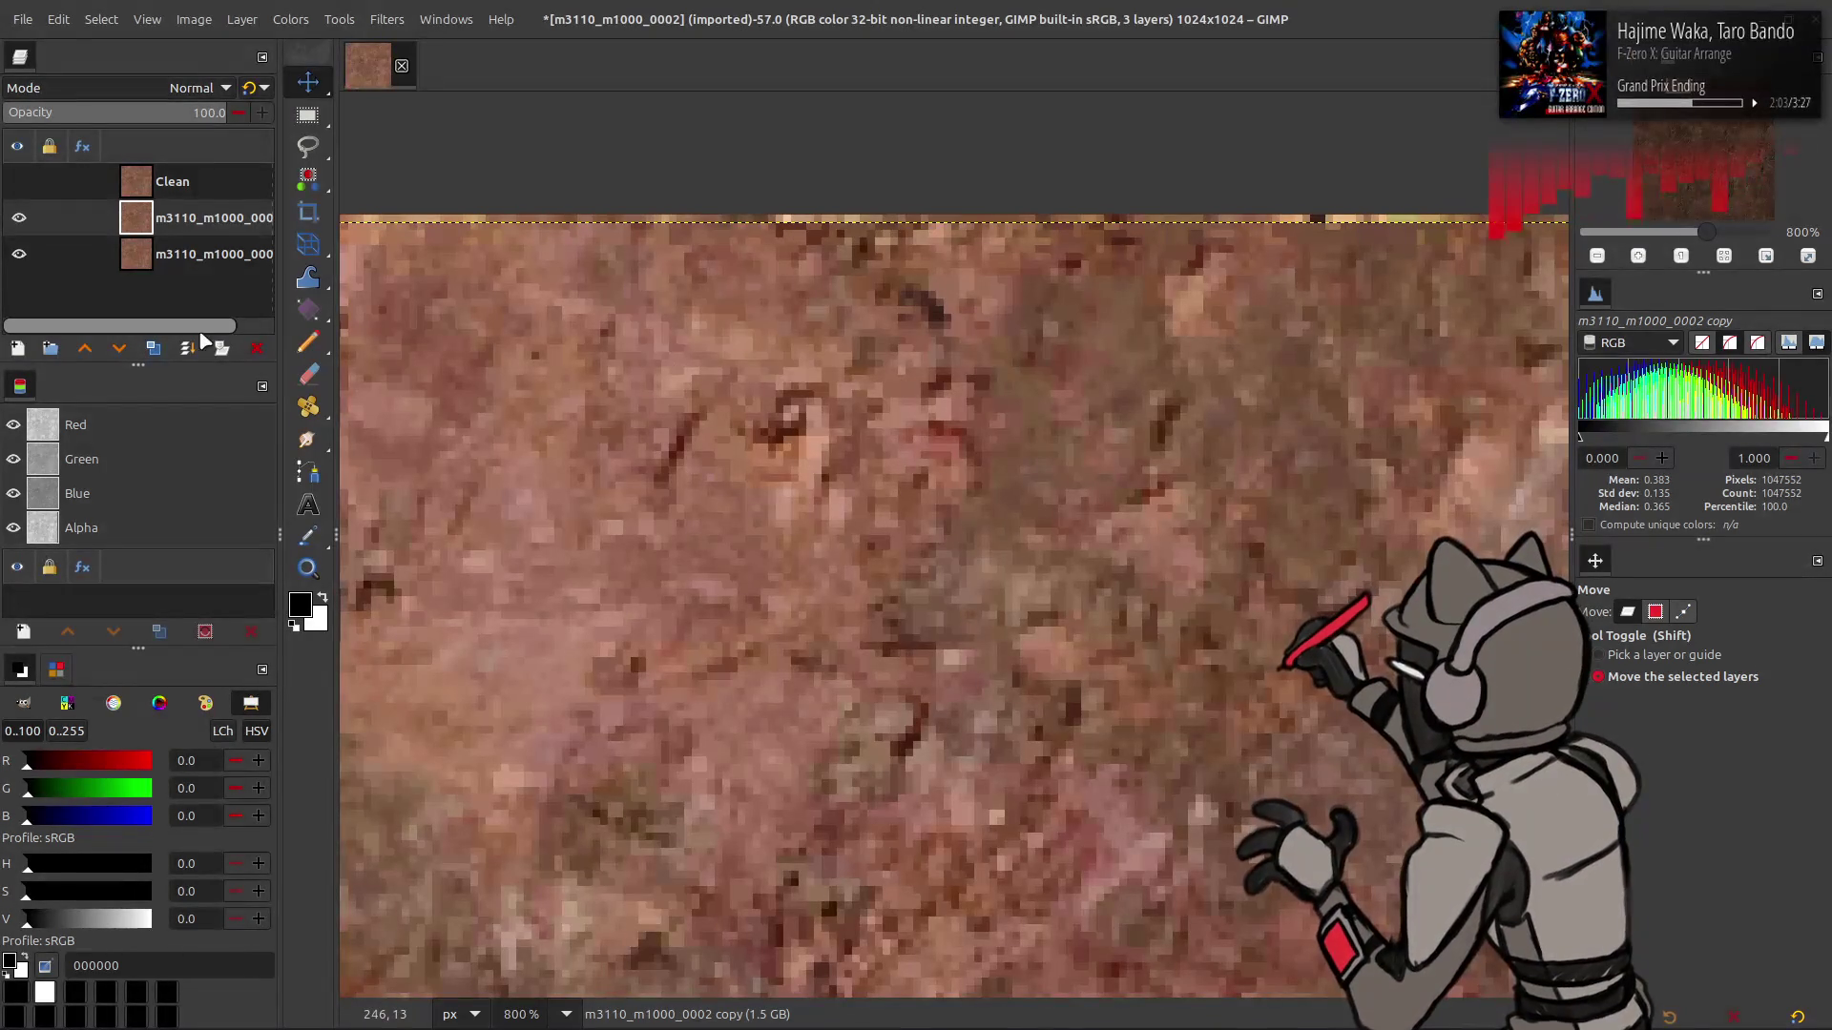
# - Test a one-pixel upward shift on another duplicate, then undo it
pyautogui.click(153, 348)
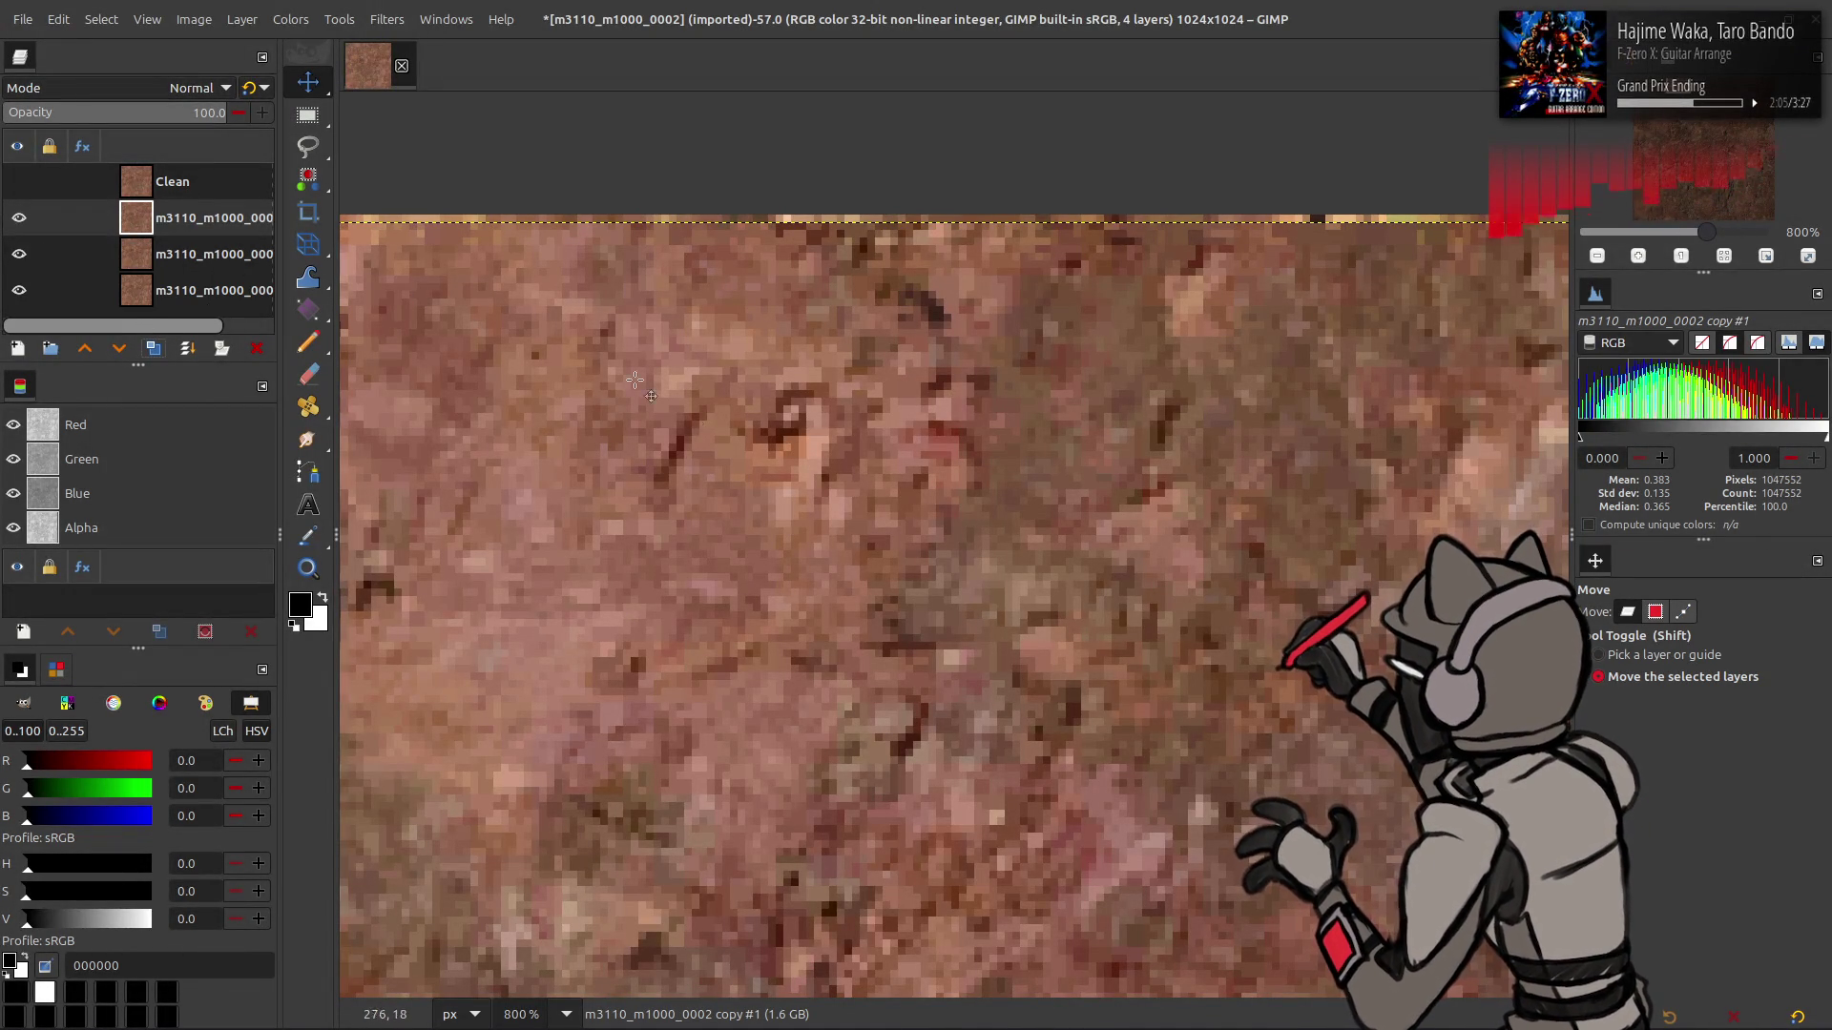
pyautogui.click(220, 259)
pyautogui.moveTo(618, 320); pyautogui.dragTo(613, 312)
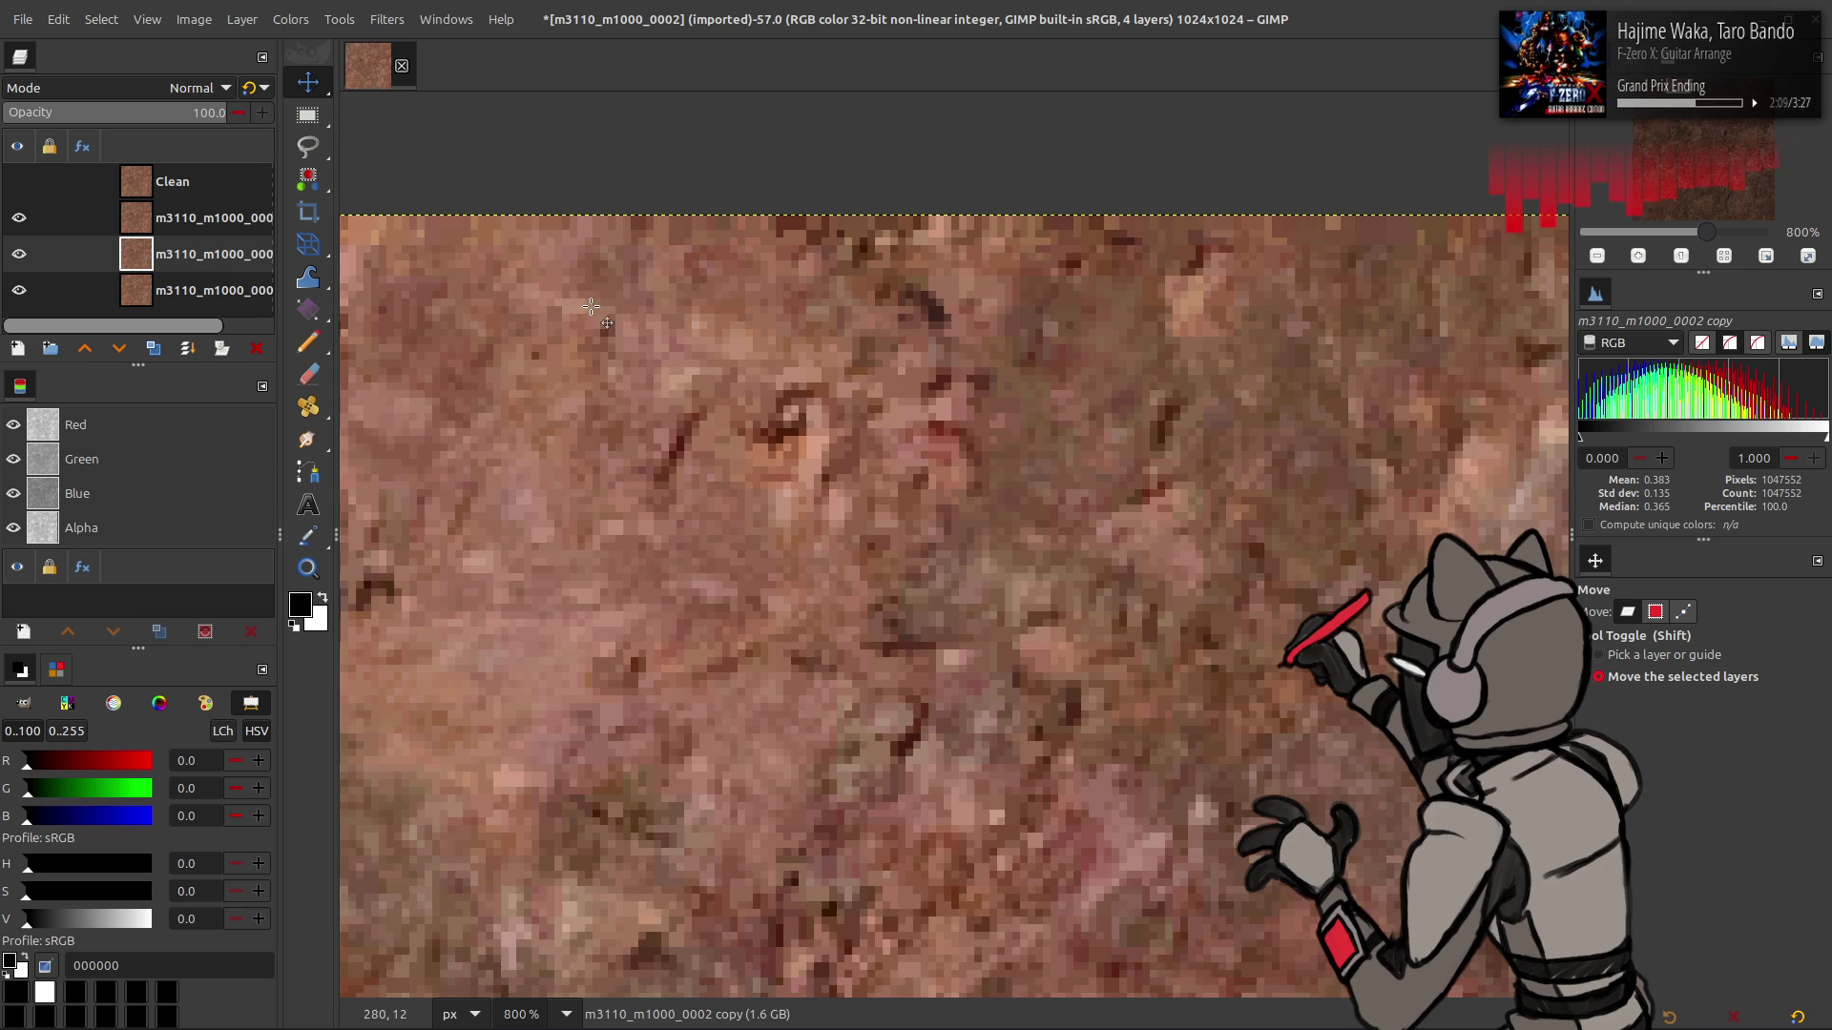
pyautogui.hotkey('ctrl', 'z')
pyautogui.hotkey('ctrl', 'z')
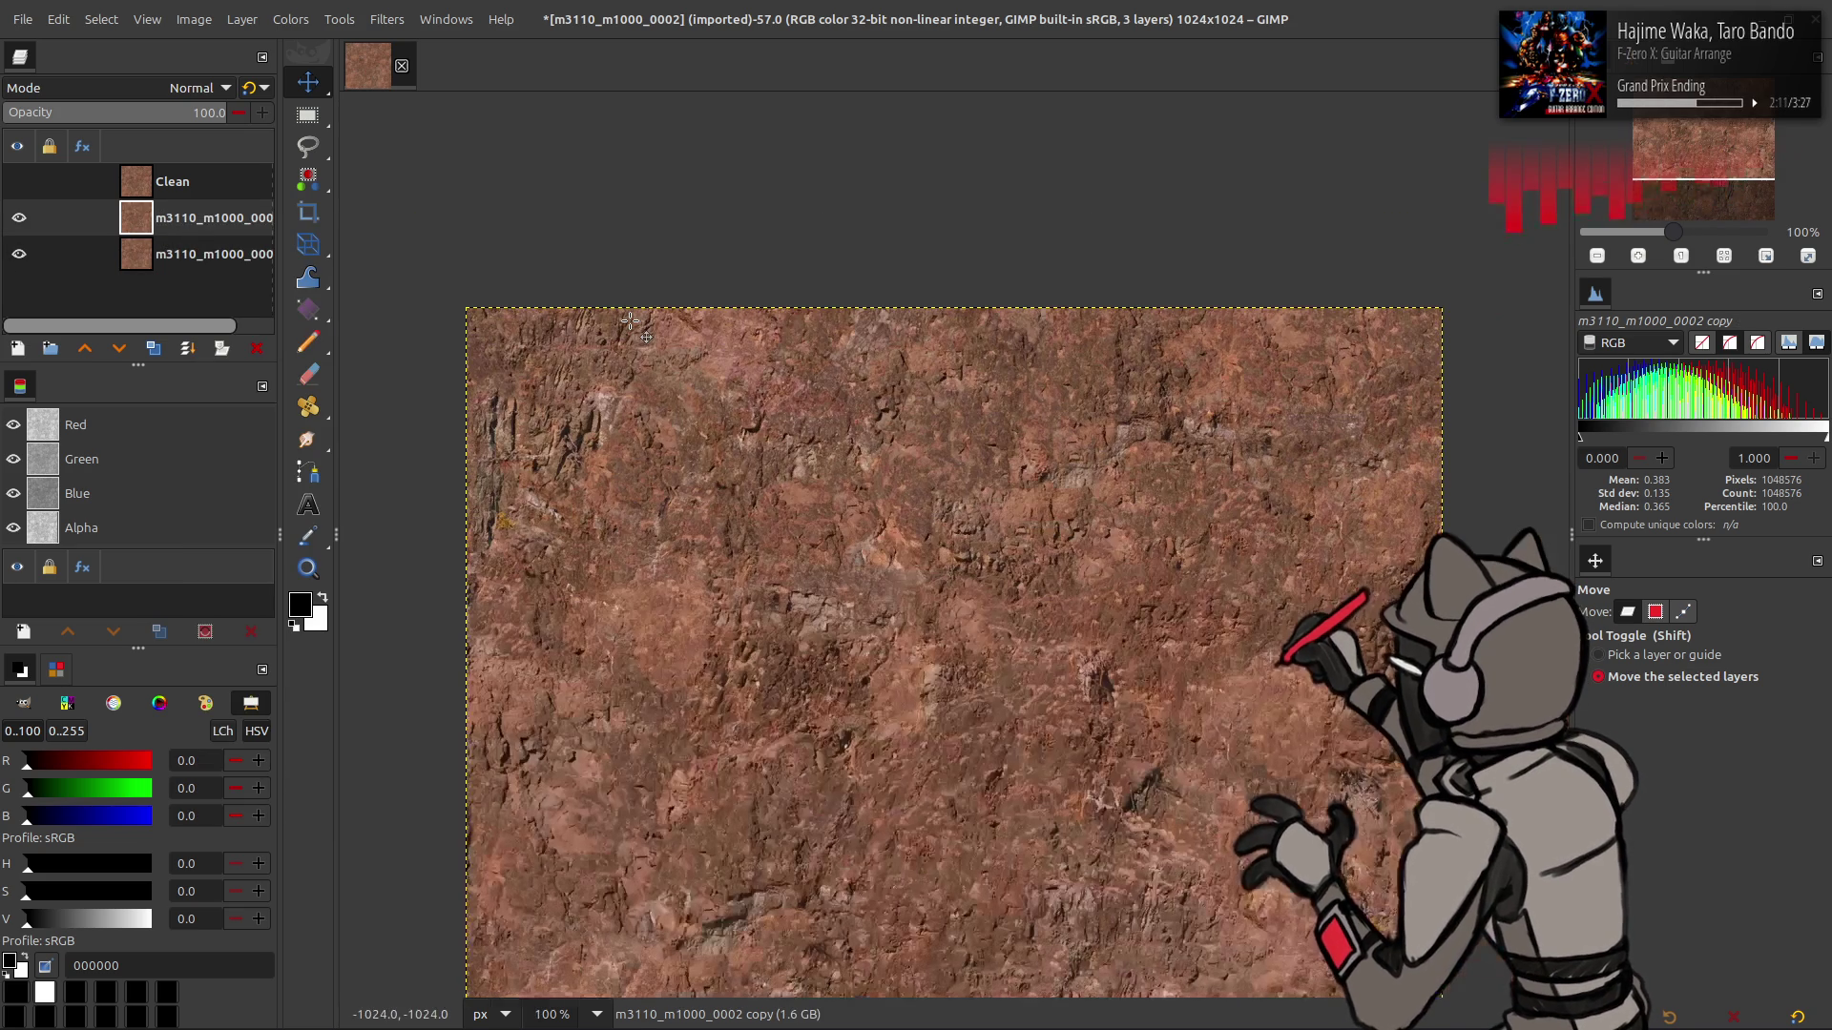
pyautogui.press('1')
pyautogui.scroll(-3, 585, 281)
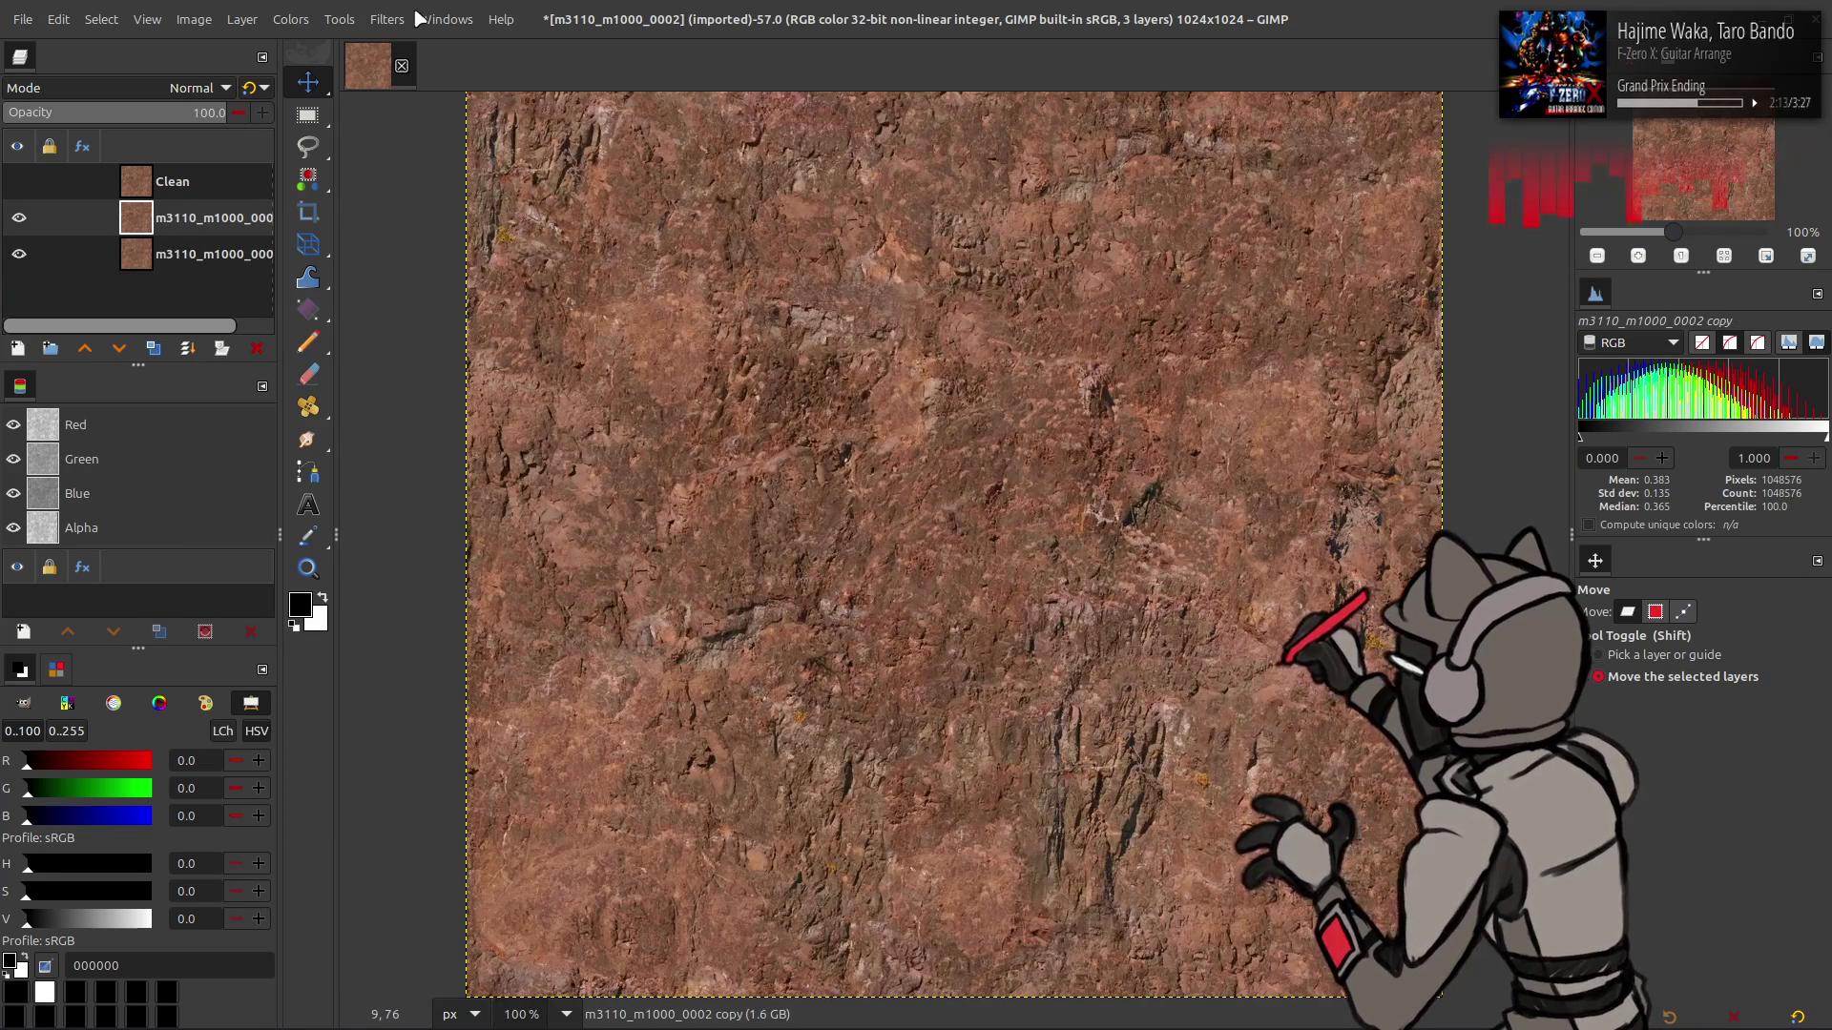
# - Blur the layer with a G'MIC-Qt Gaussian blur of amplitude 16
pyautogui.click(391, 19)
pyautogui.click(434, 487)
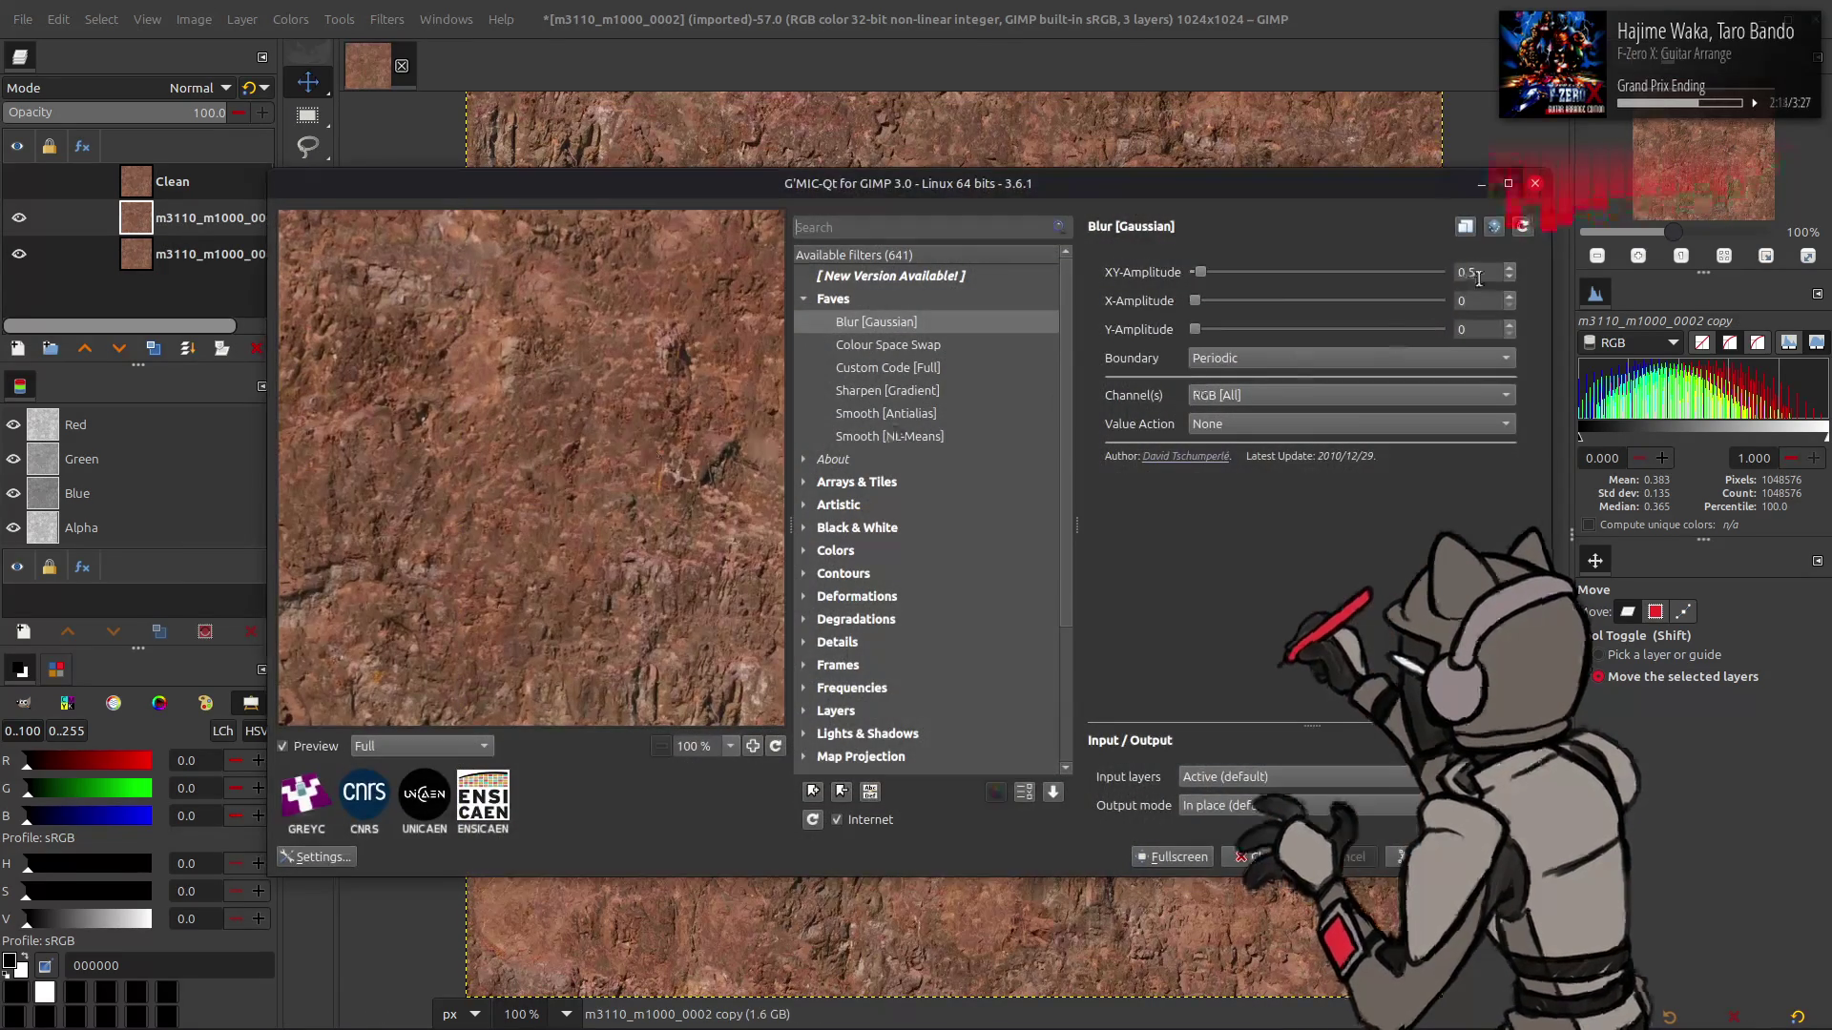
pyautogui.click(1393, 272)
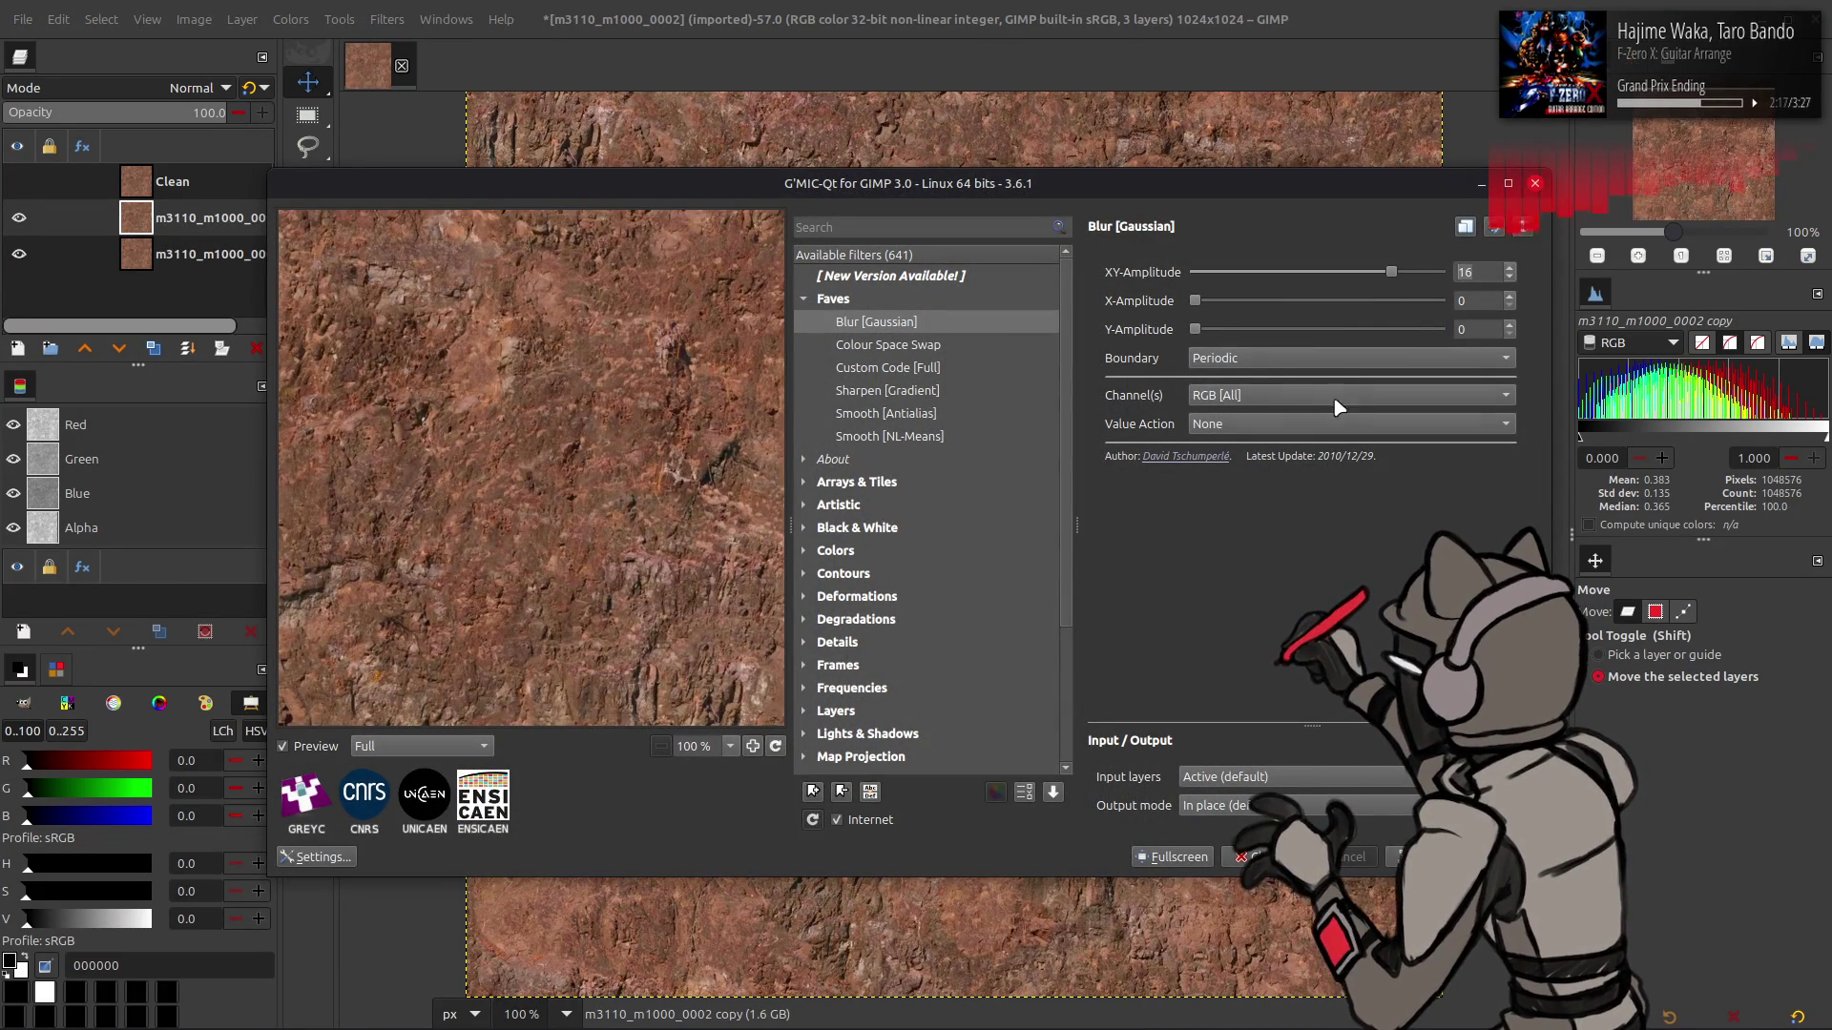
pyautogui.click(1298, 857)
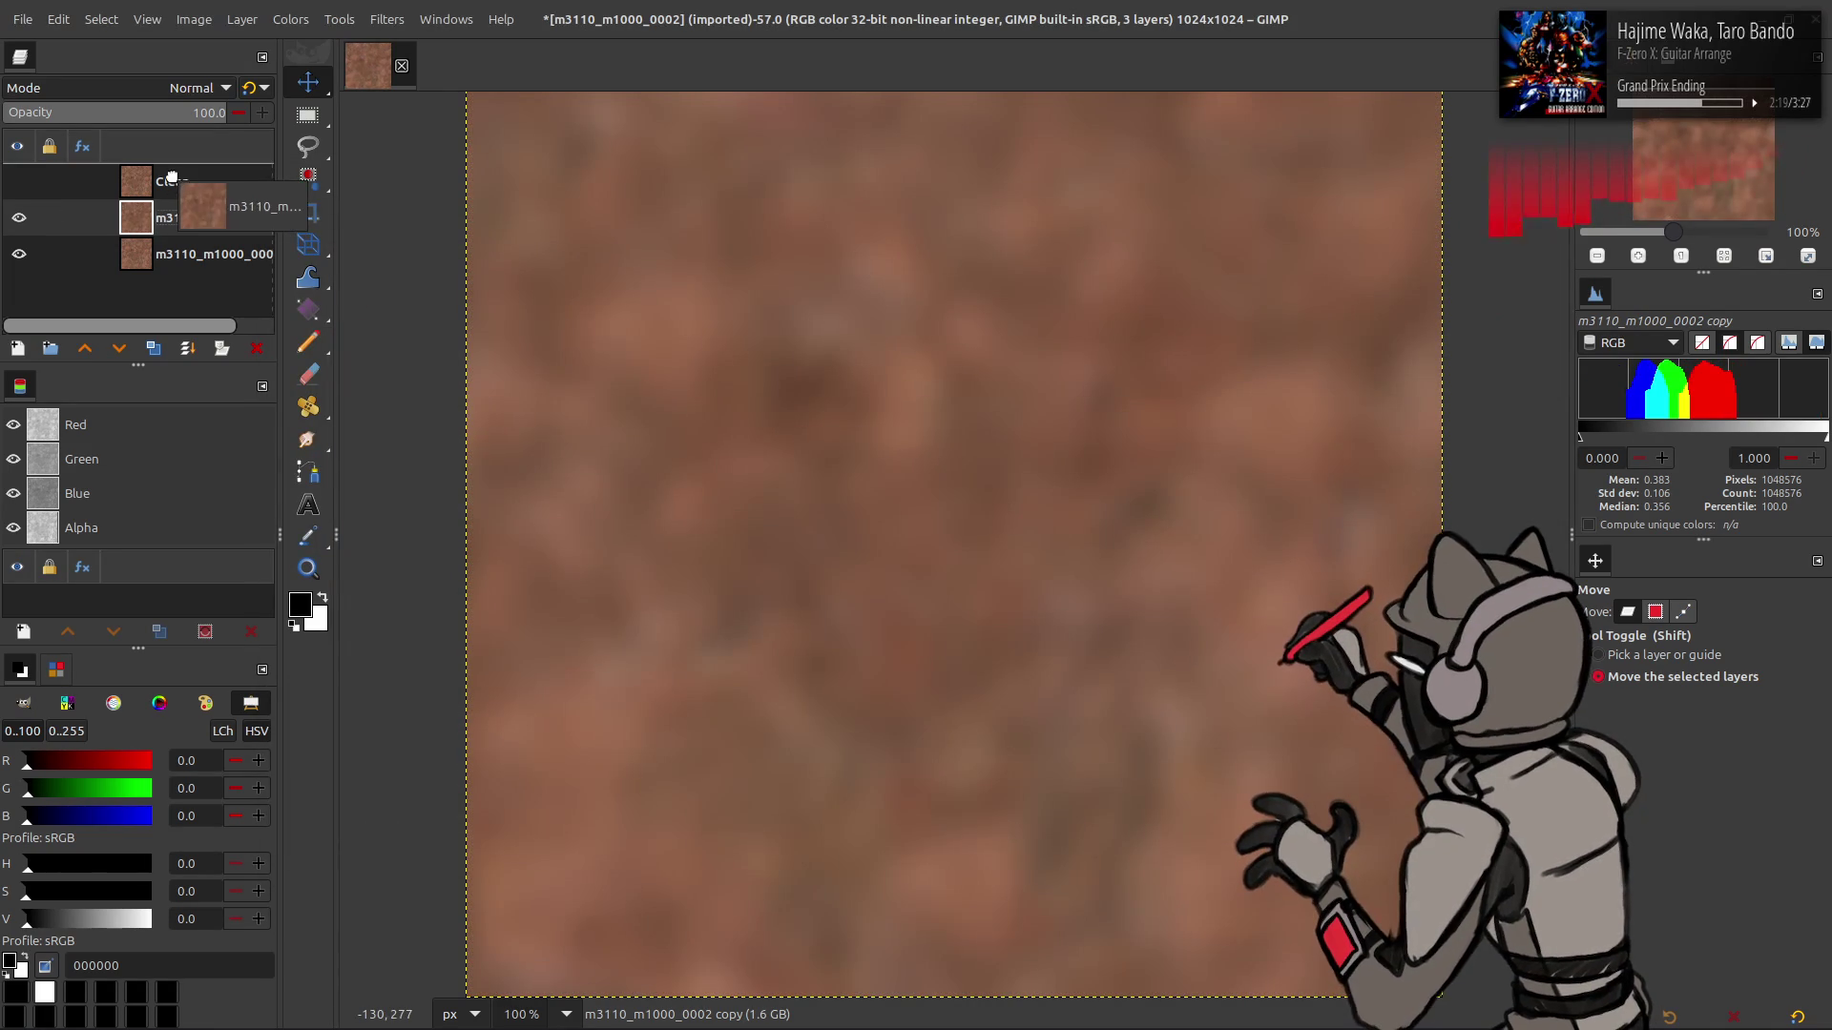
# - Duplicate Clean to the top, set it to Grain extract, and merge it down
pyautogui.click(127, 229)
pyautogui.click(152, 348)
pyautogui.moveTo(136, 217); pyautogui.dragTo(174, 182)
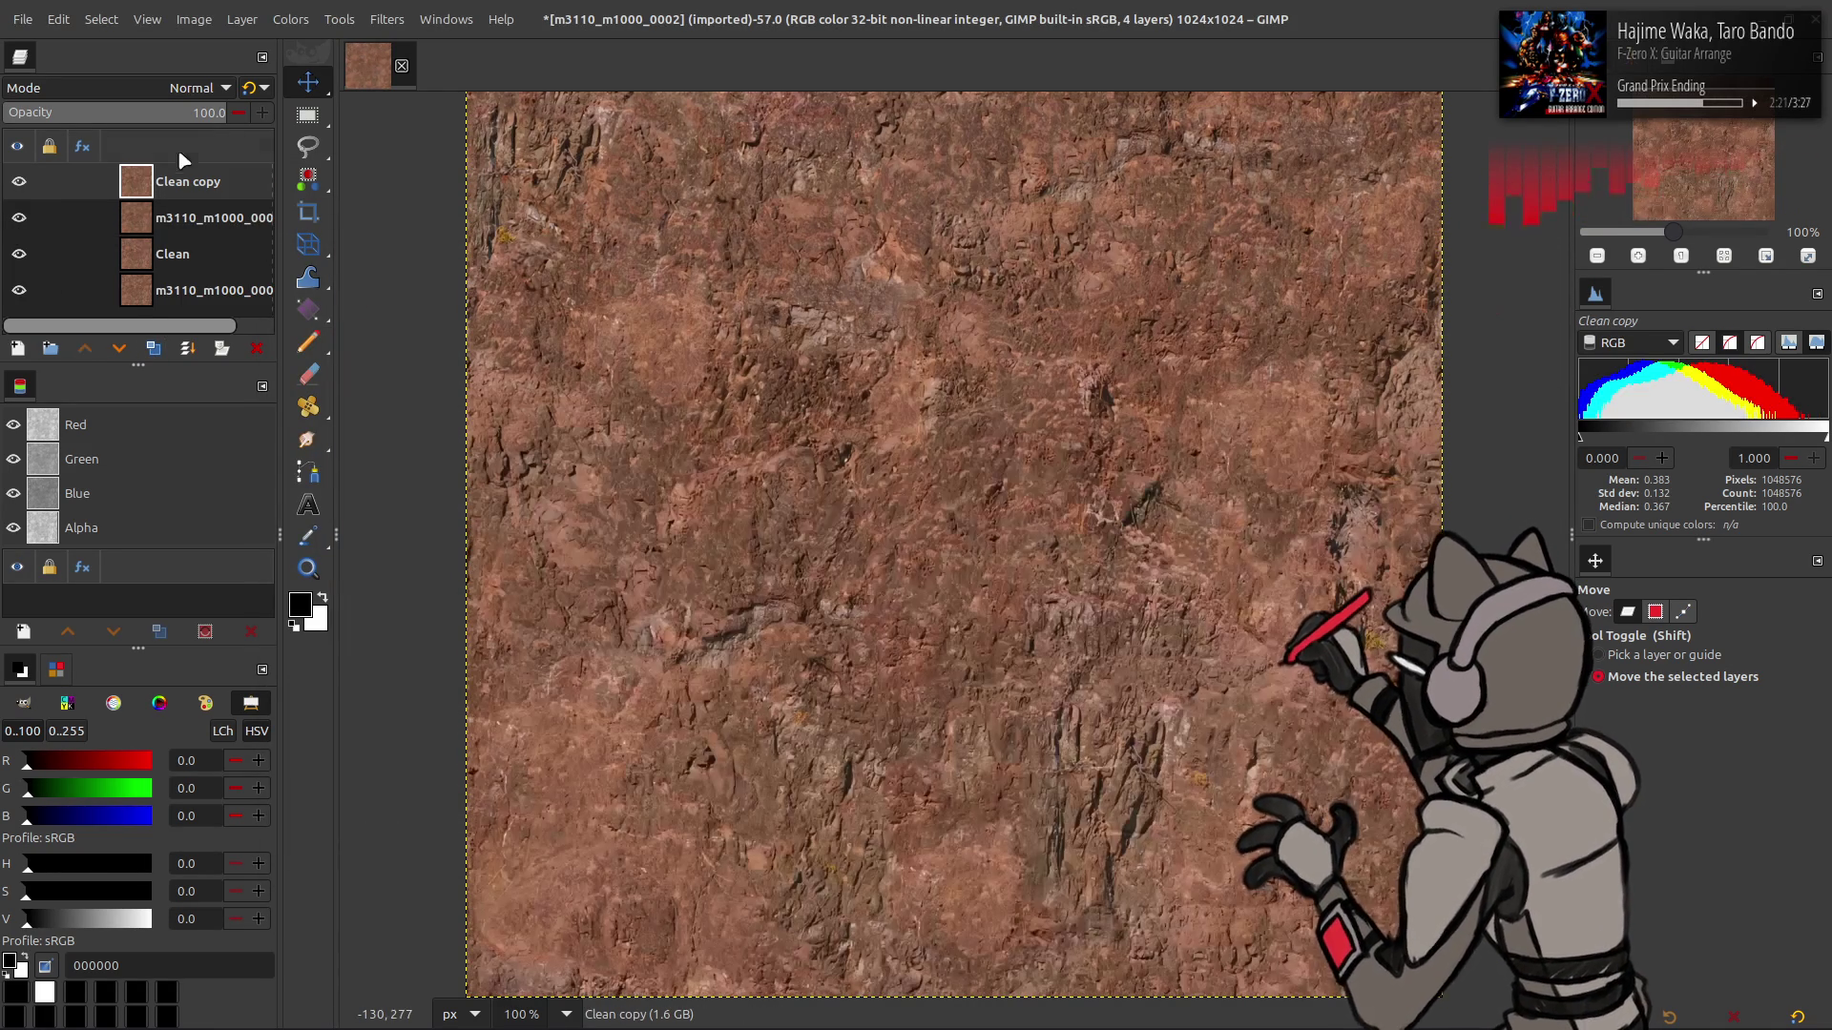
pyautogui.click(176, 87)
pyautogui.click(123, 773)
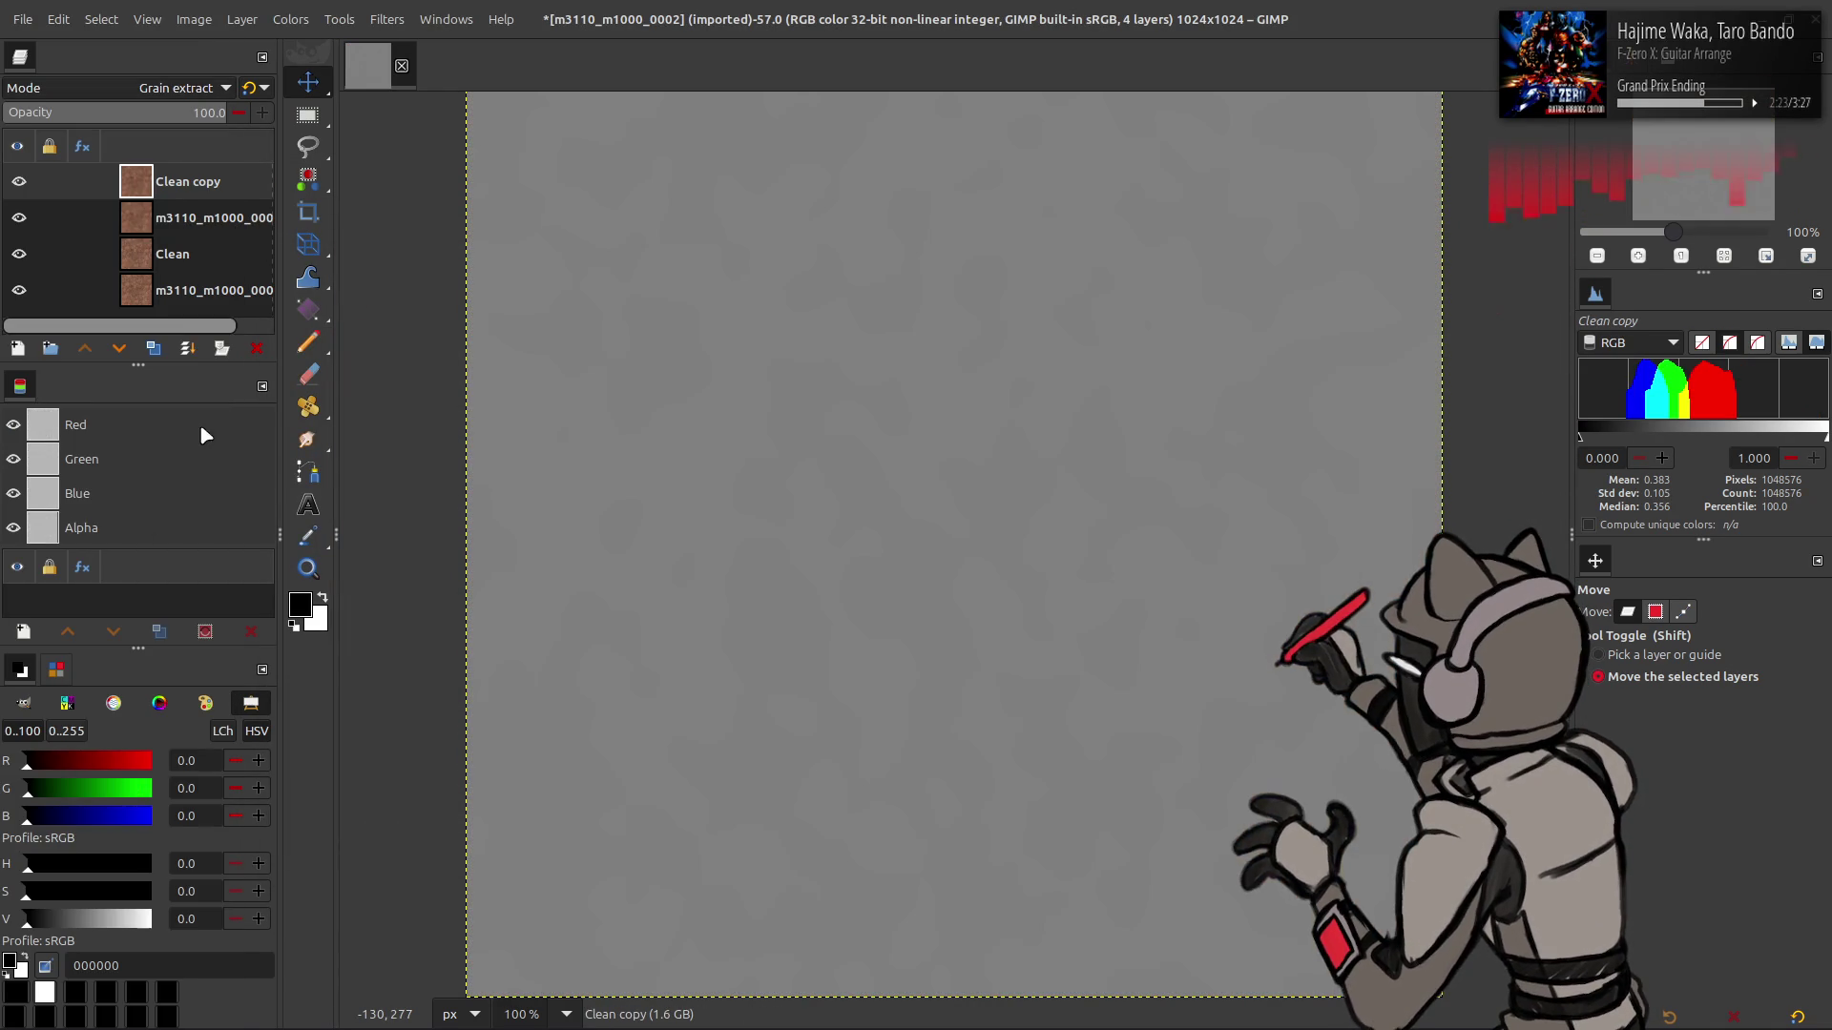
pyautogui.rightClick(180, 203)
pyautogui.click(248, 429)
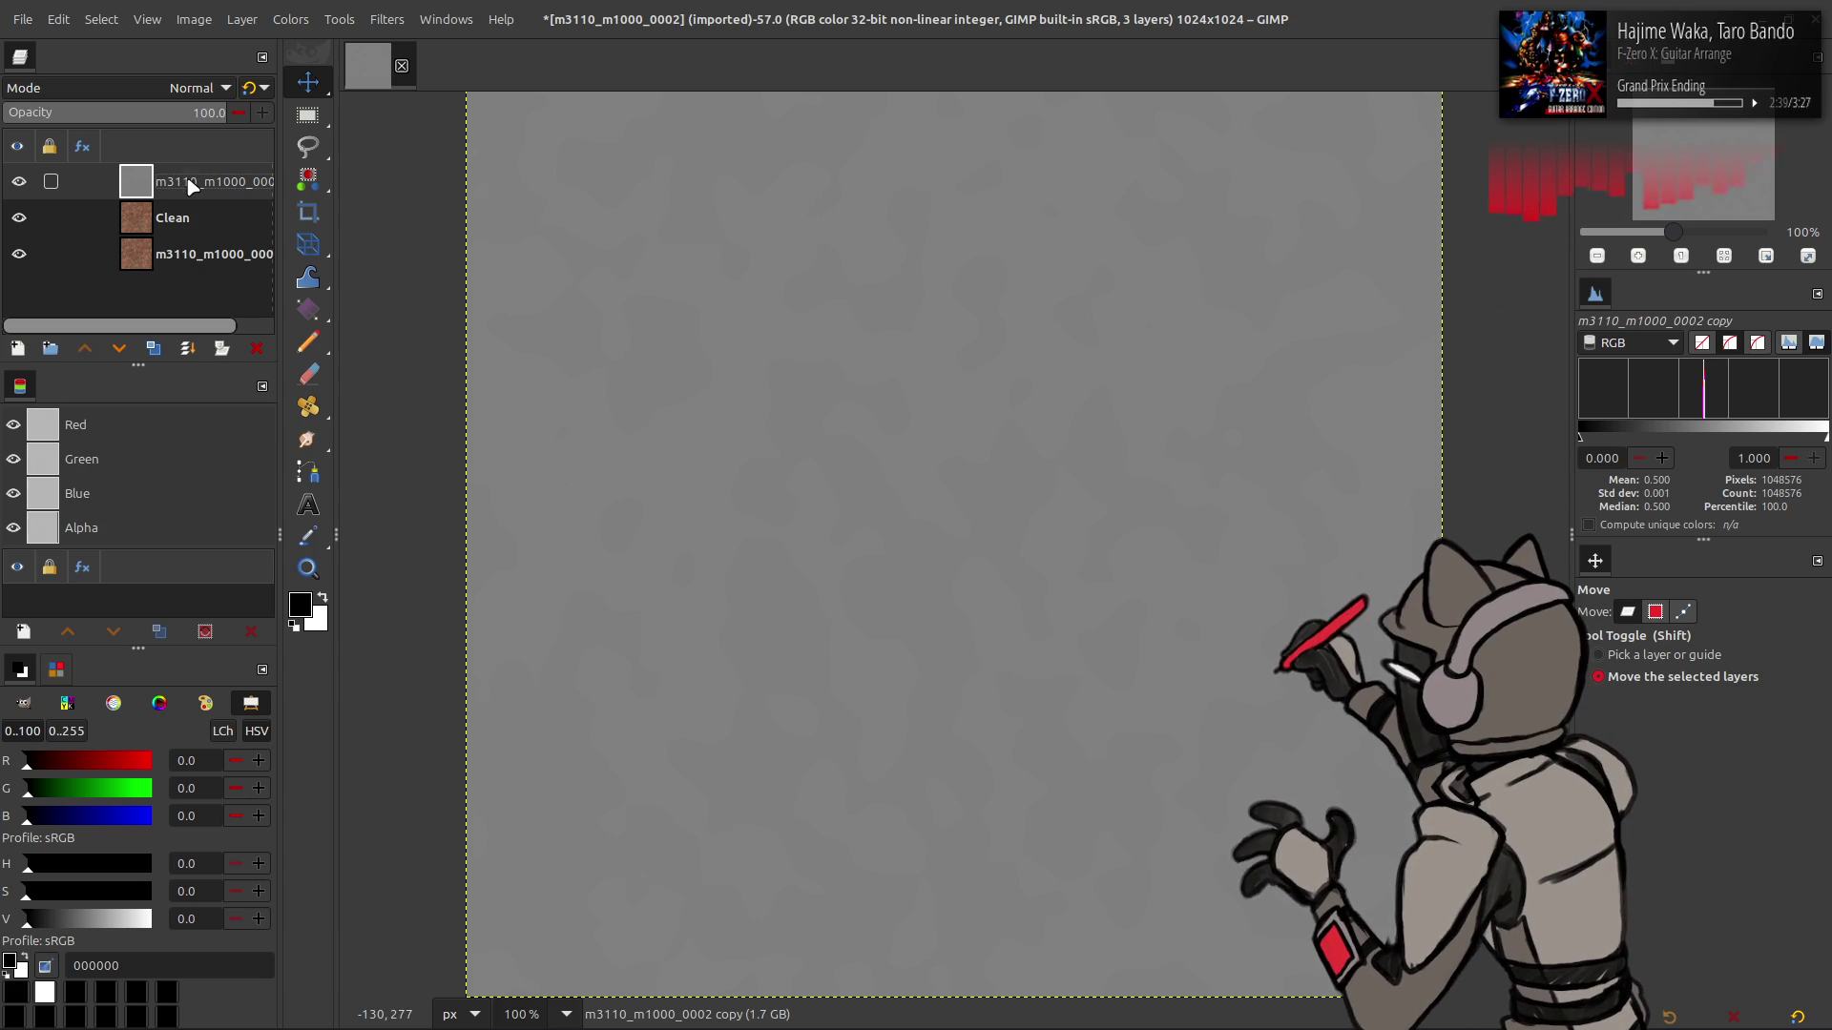
# - Duplicate the Clean layer and compare the copy in LCh Lightness and Grain merge modes
pyautogui.click(187, 210)
pyautogui.click(153, 349)
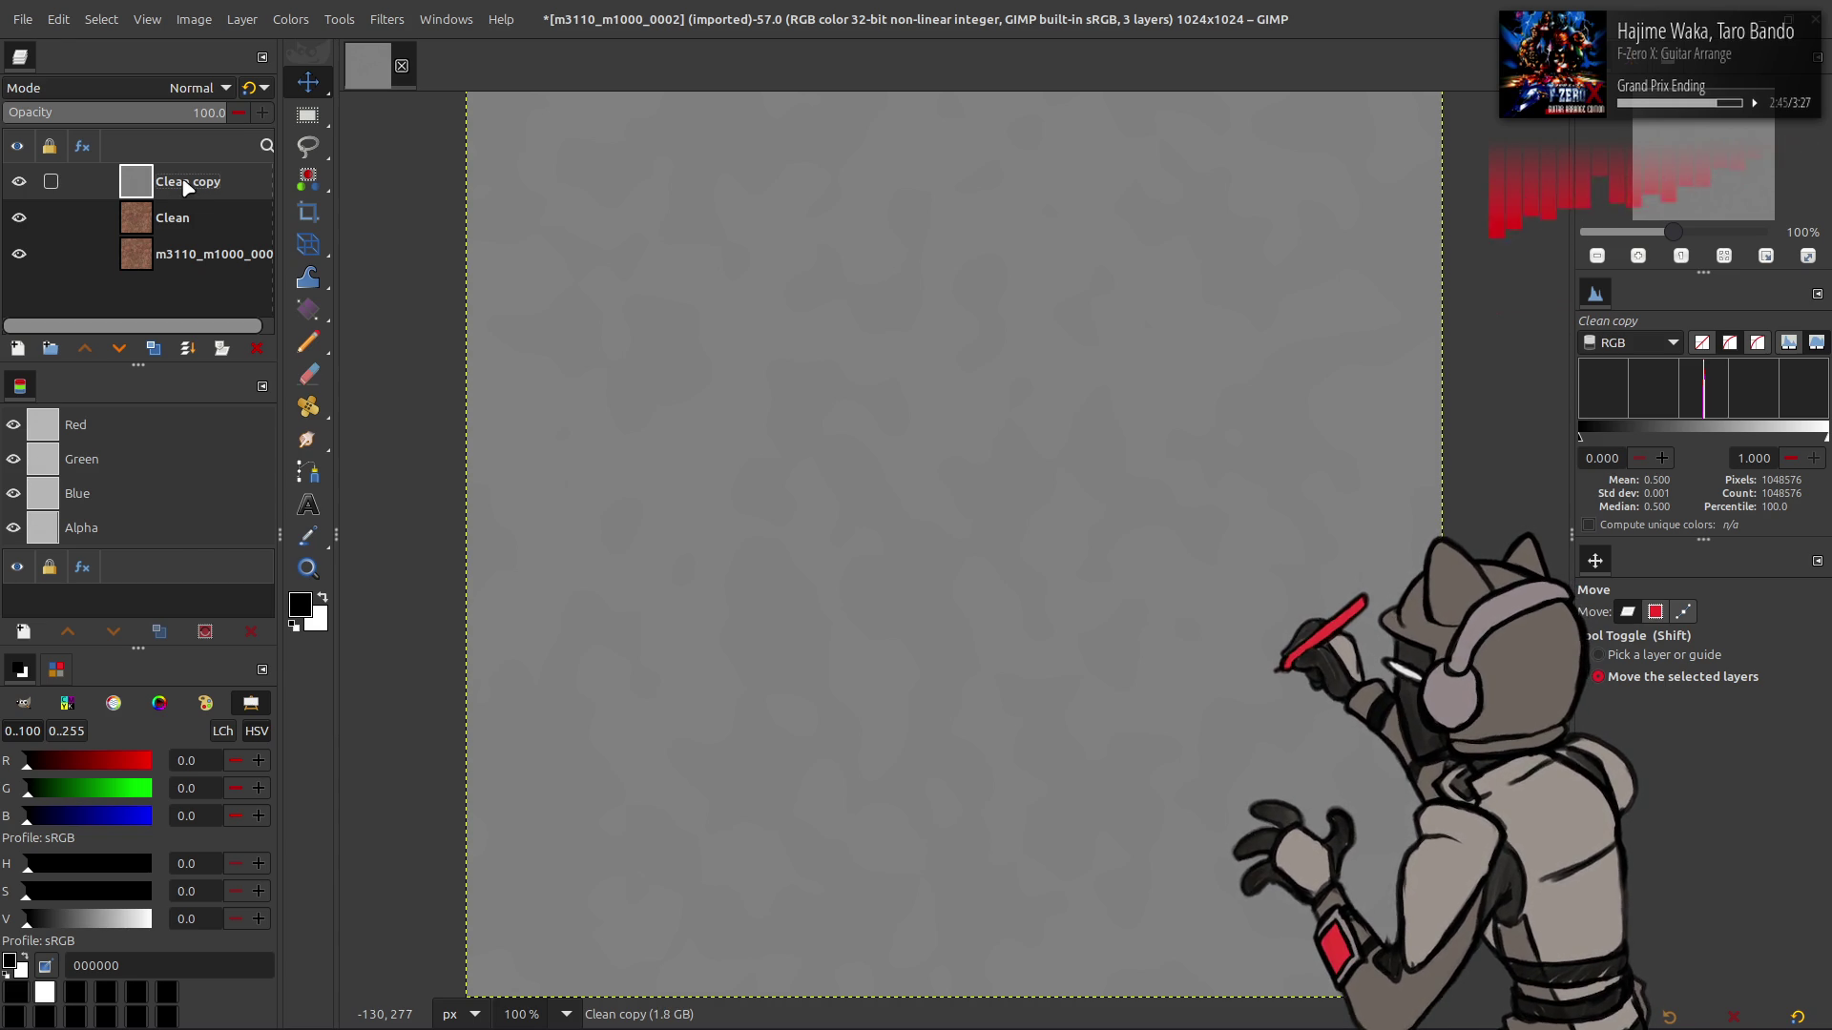
pyautogui.click(174, 85)
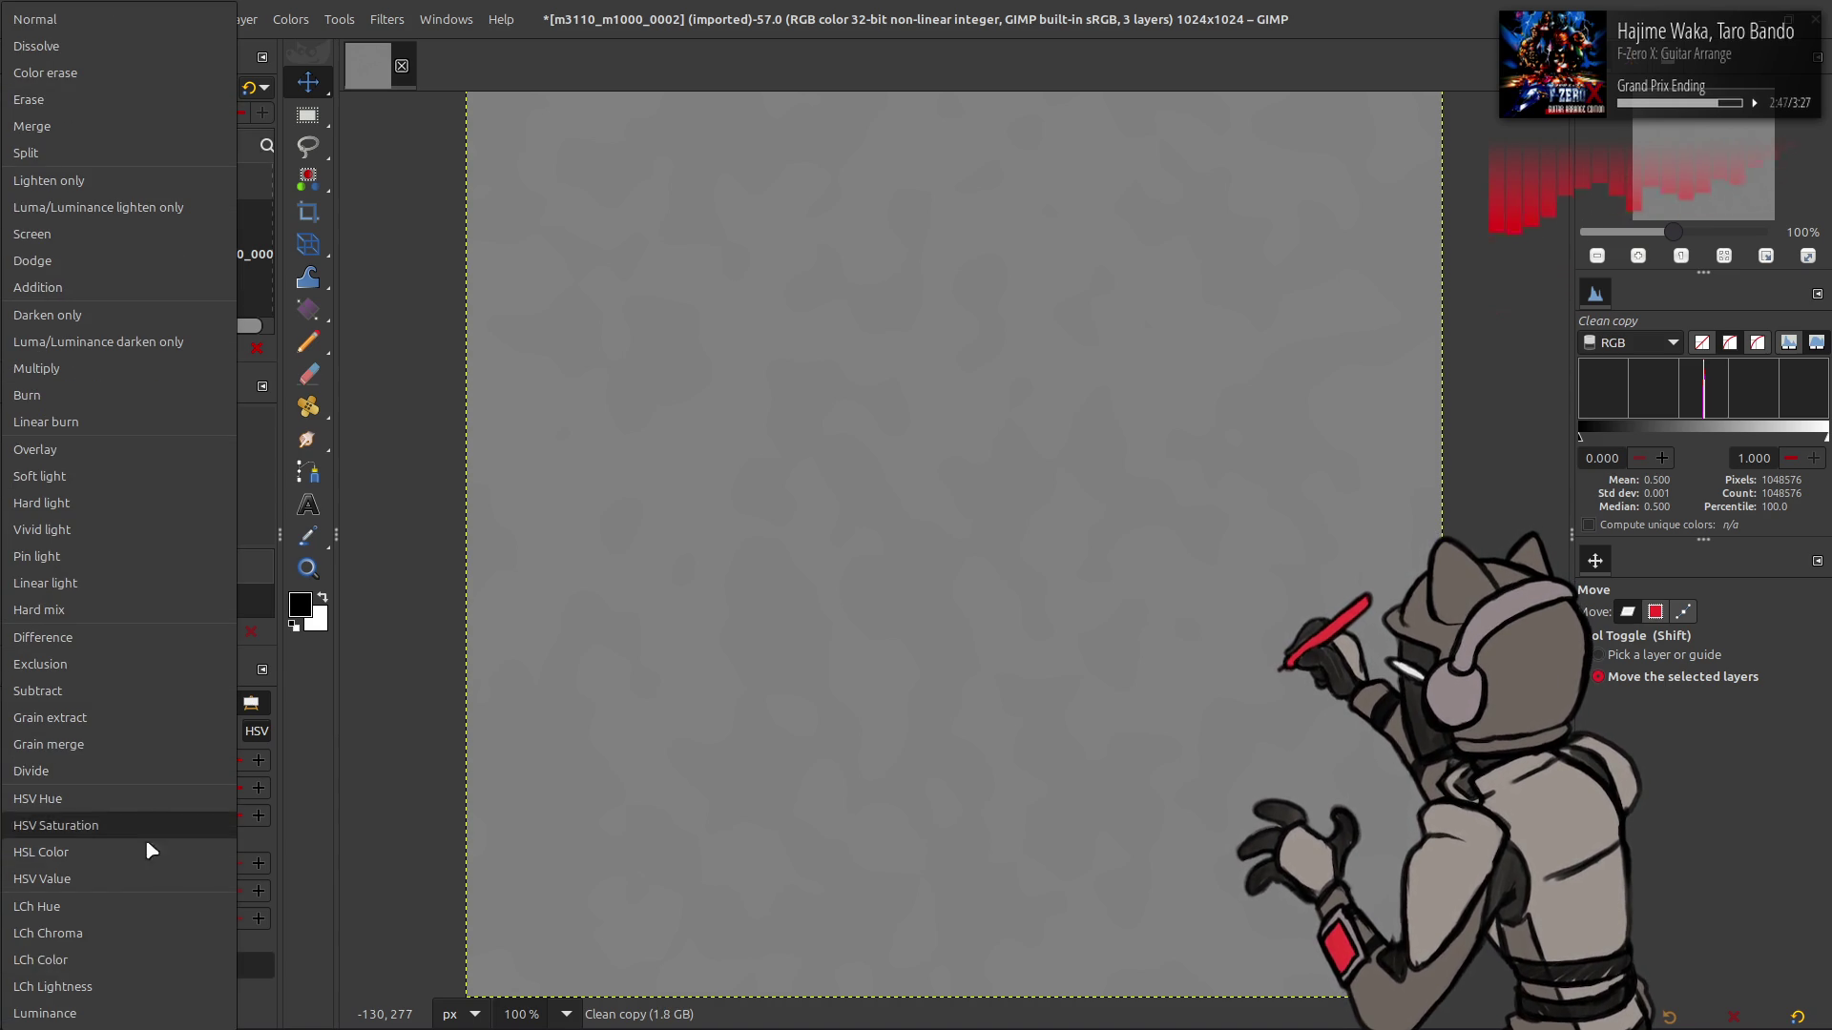
pyautogui.click(121, 987)
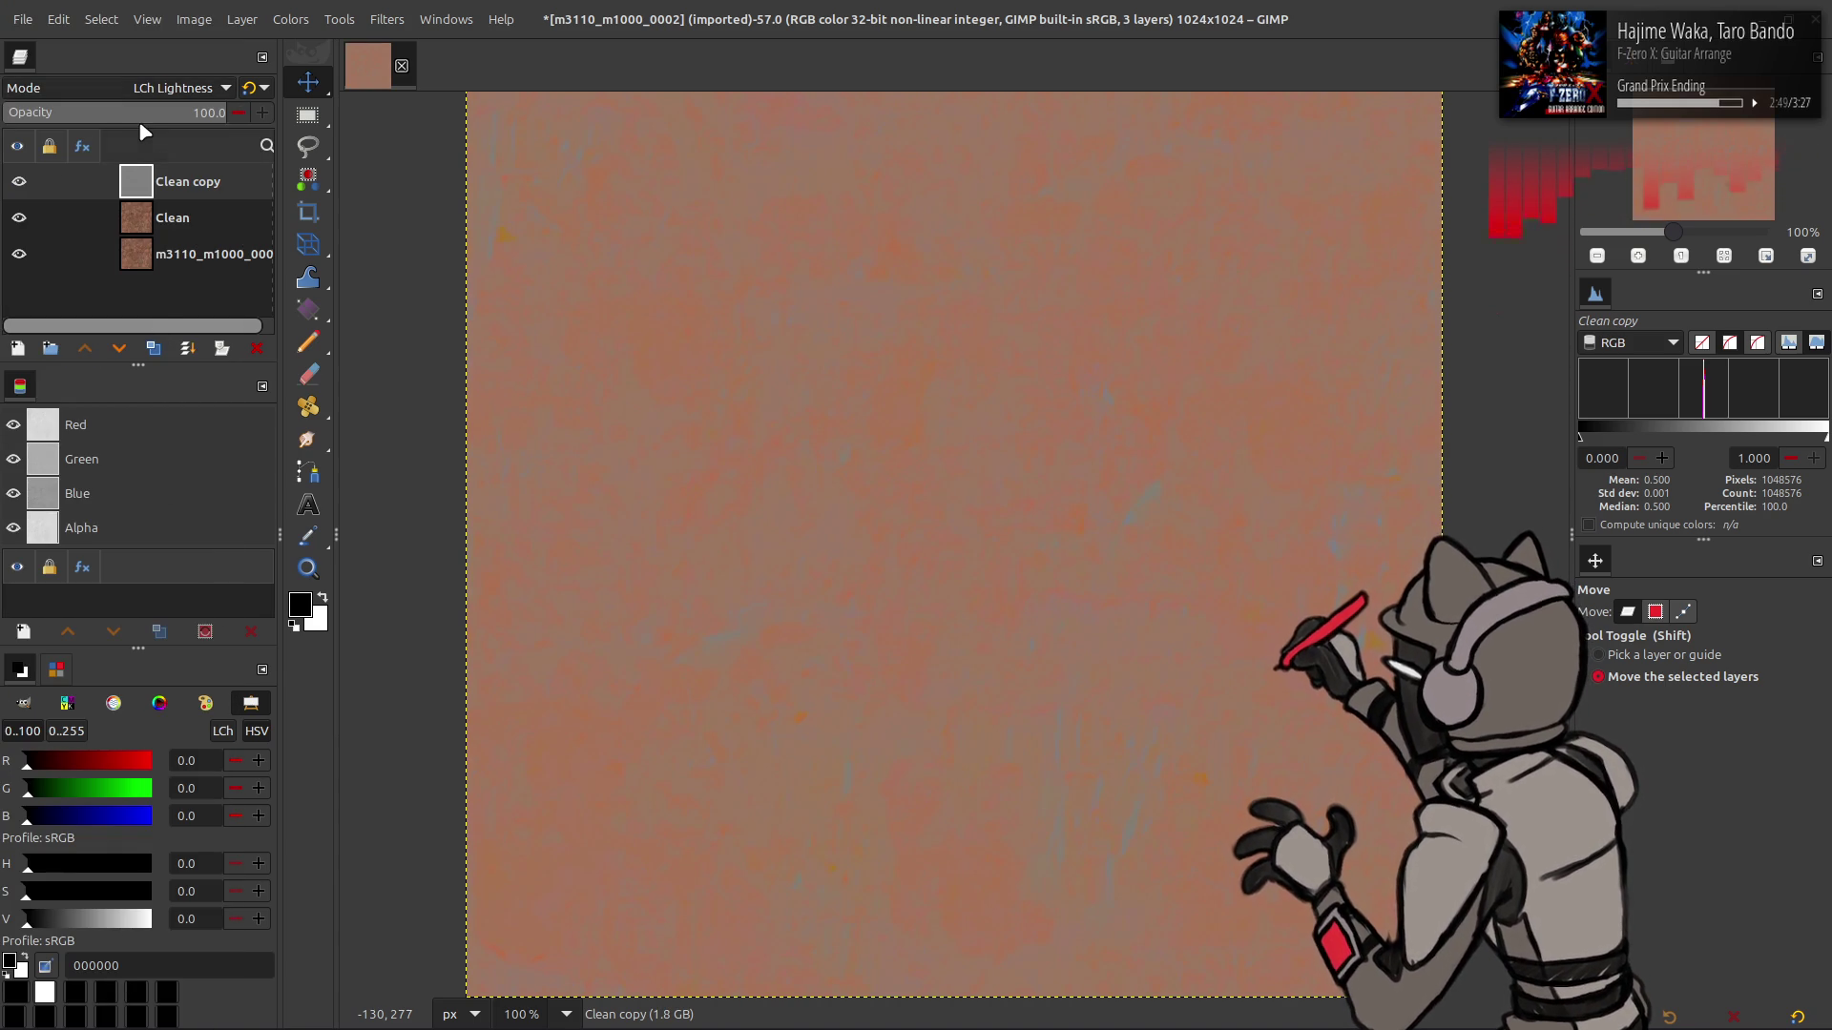
pyautogui.scroll(-1, 172, 87)
pyautogui.click(172, 87)
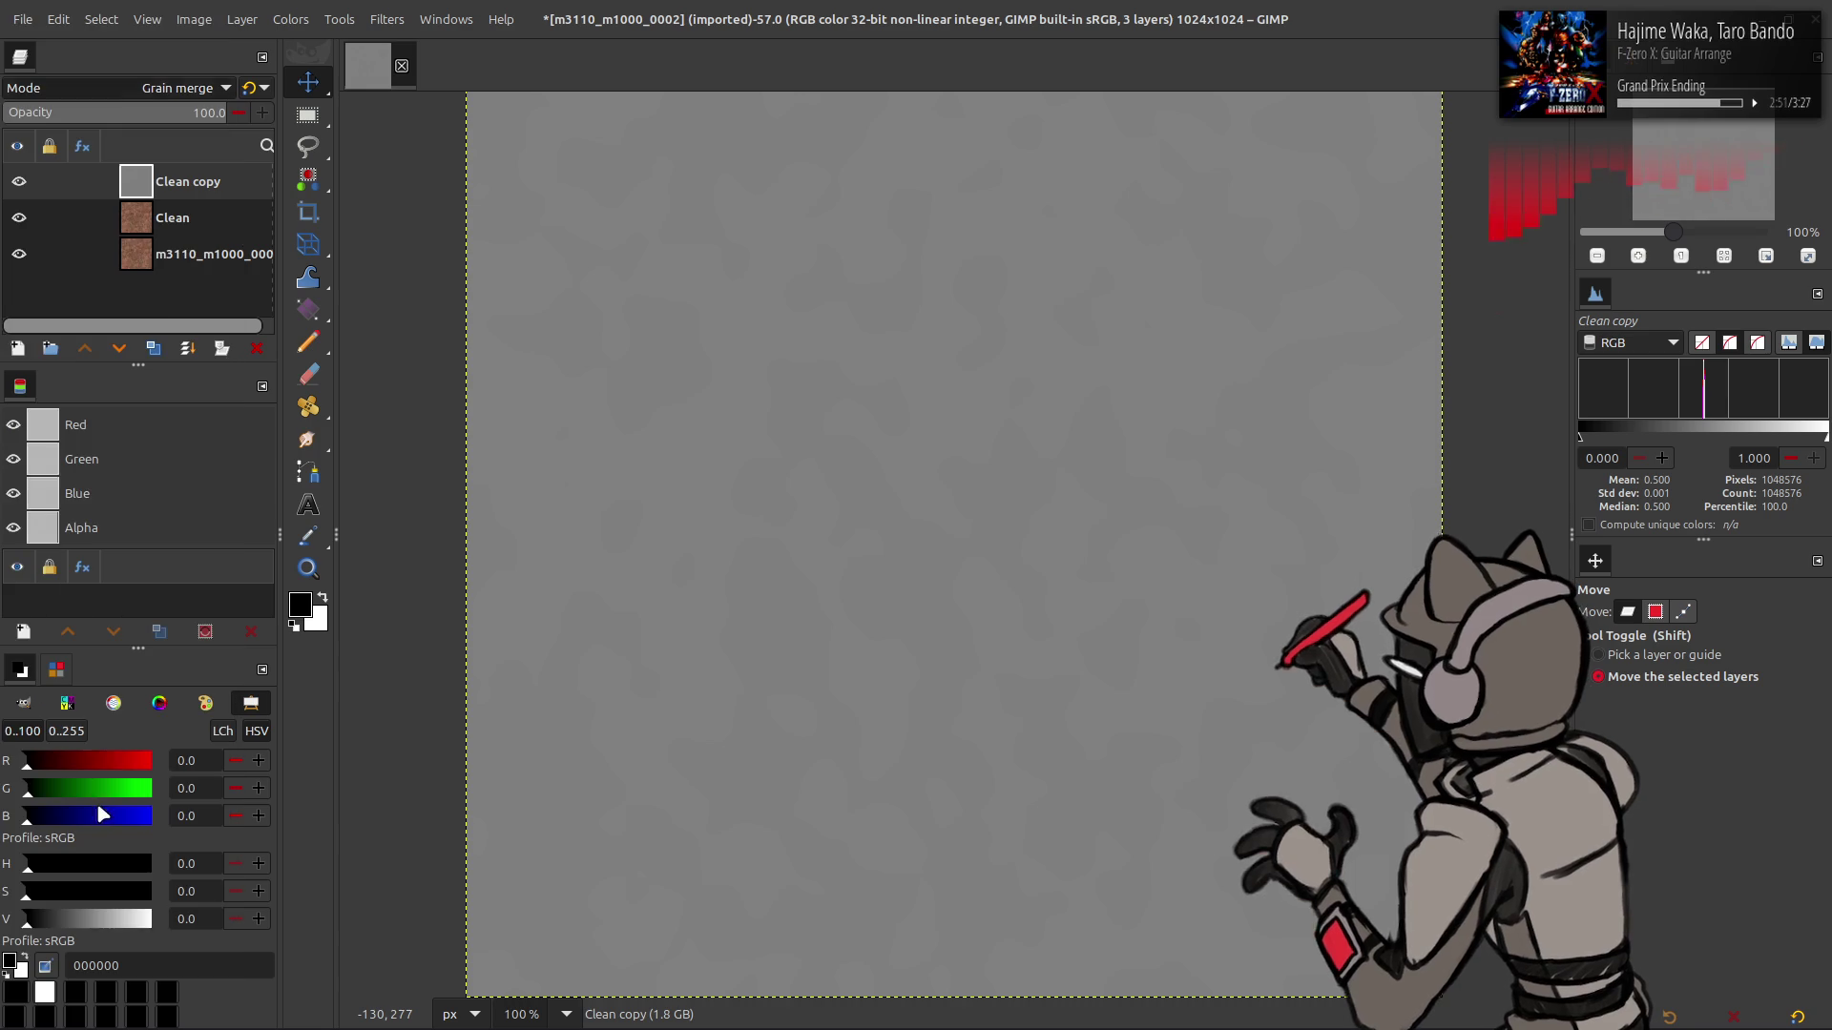
pyautogui.click(102, 814)
pyautogui.click(18, 188)
pyautogui.click(18, 188)
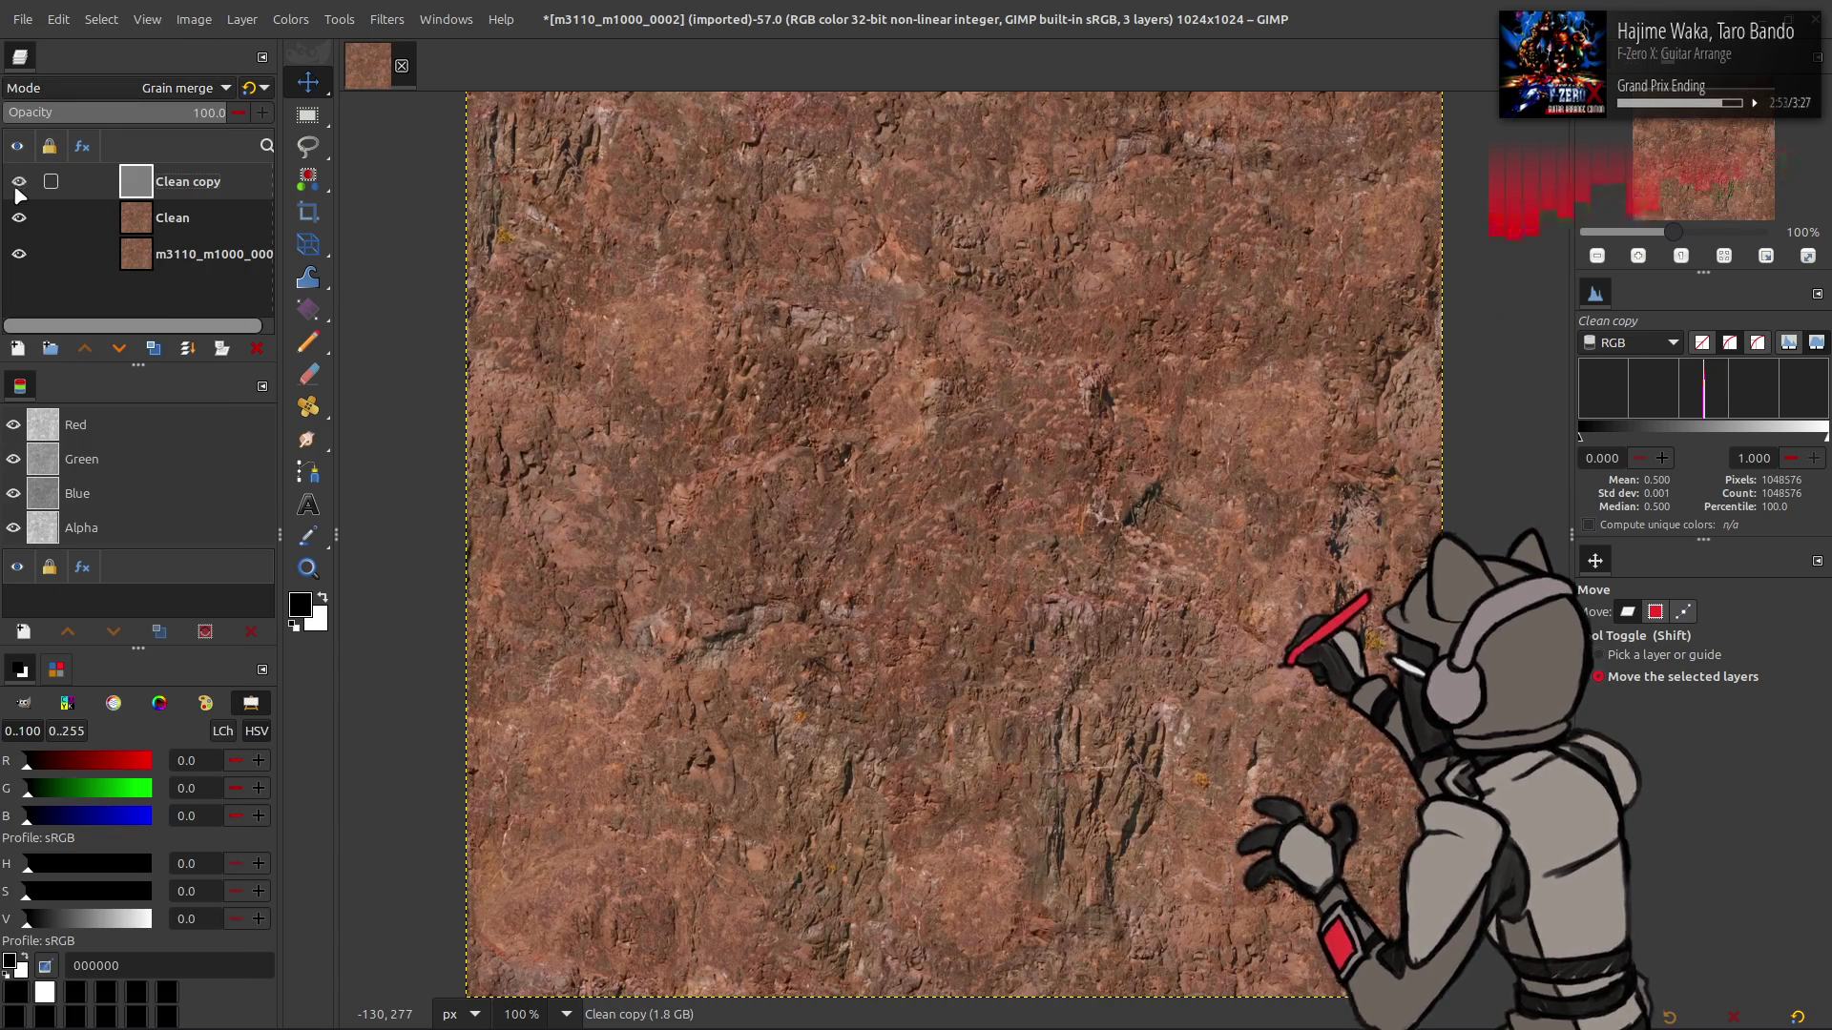
pyautogui.click(18, 188)
pyautogui.click(18, 188)
# - Replace the grey copy with Clean copy #1 in LCh Lightness and merge it down into Clean
pyautogui.click(172, 218)
pyautogui.click(153, 348)
pyautogui.click(181, 181)
pyautogui.click(255, 348)
pyautogui.click(186, 87)
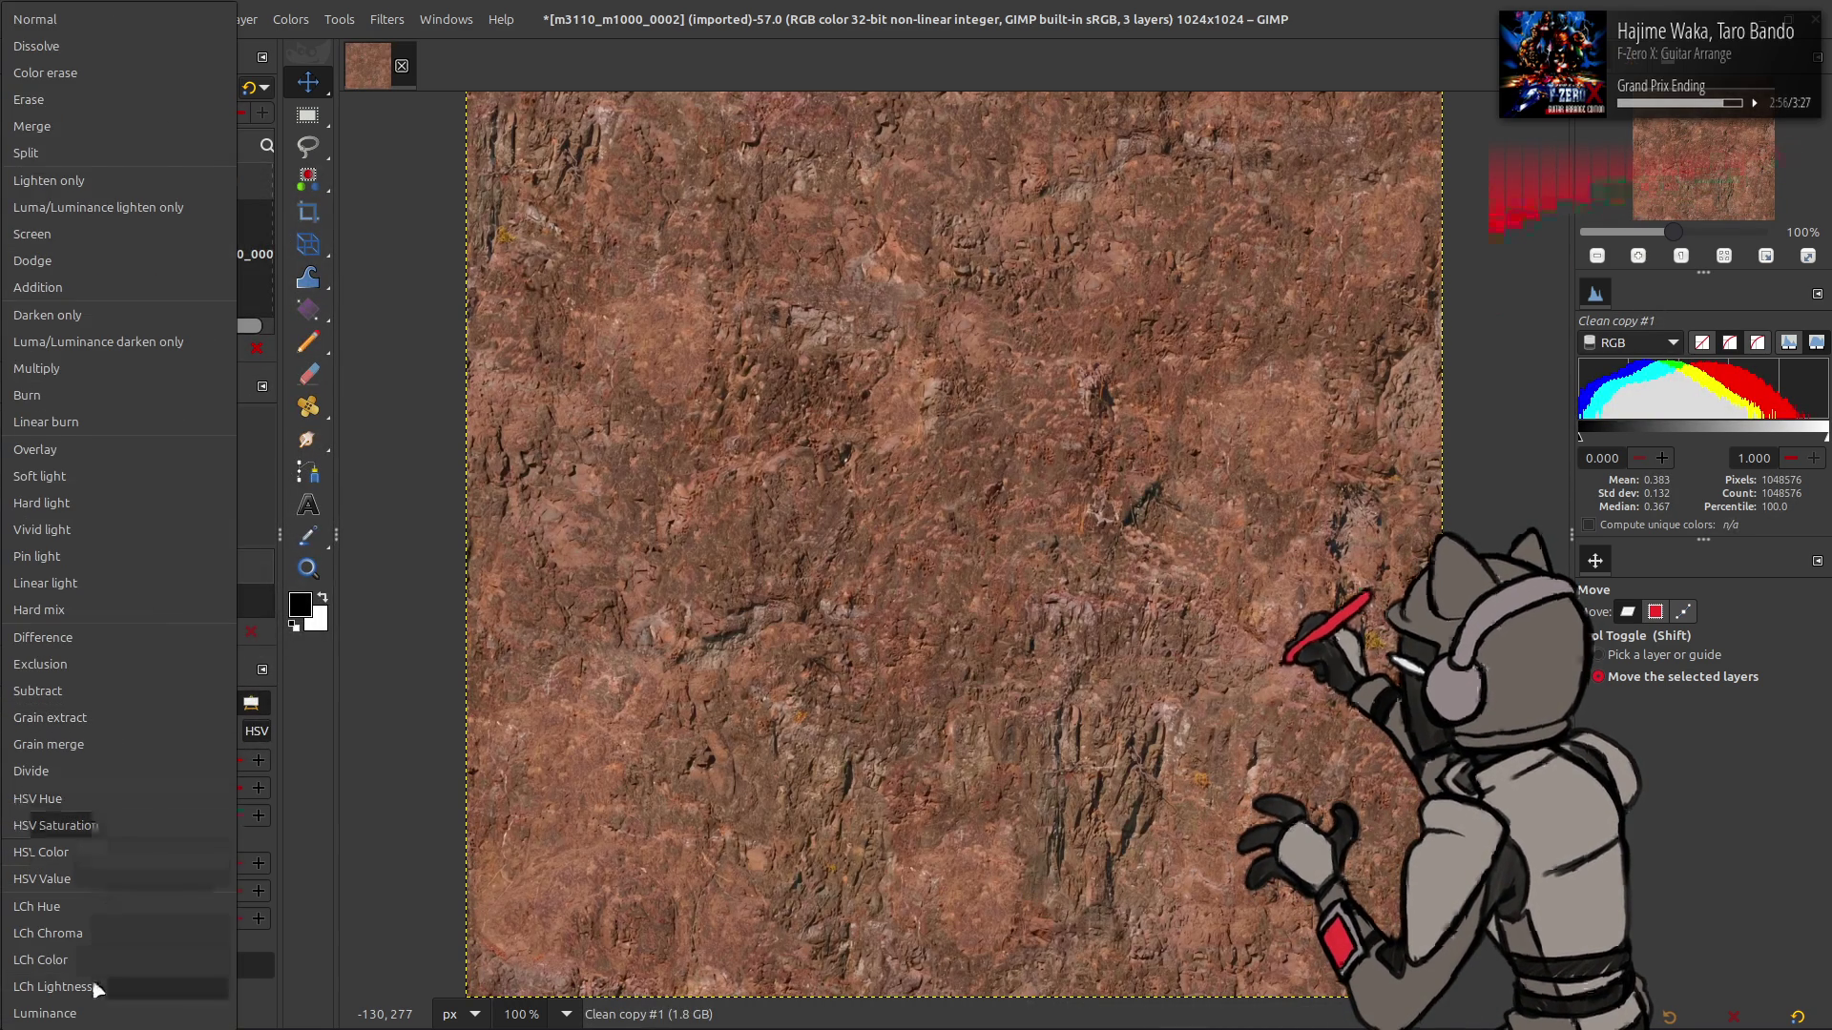
pyautogui.click(91, 989)
pyautogui.rightClick(181, 182)
pyautogui.click(219, 454)
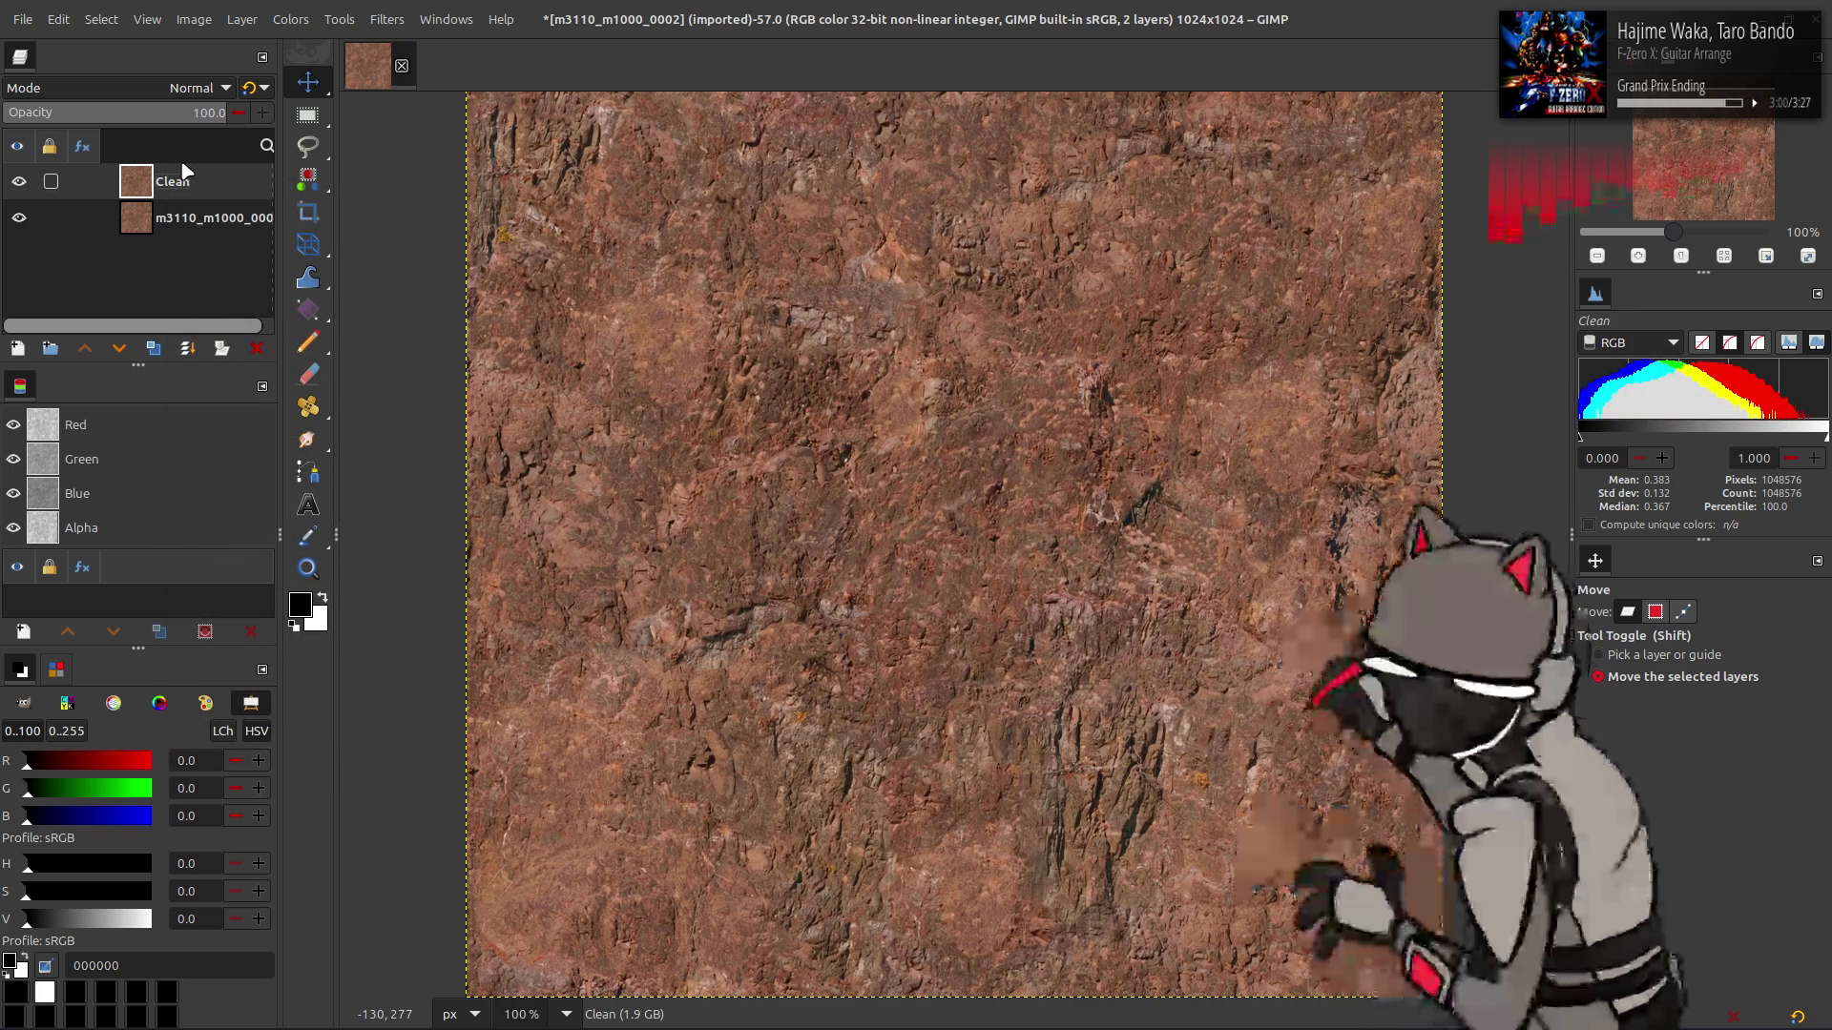
# - Save the image as m3110_m1000_0002.xcf with better but slower compression enabled
pyautogui.press('3')
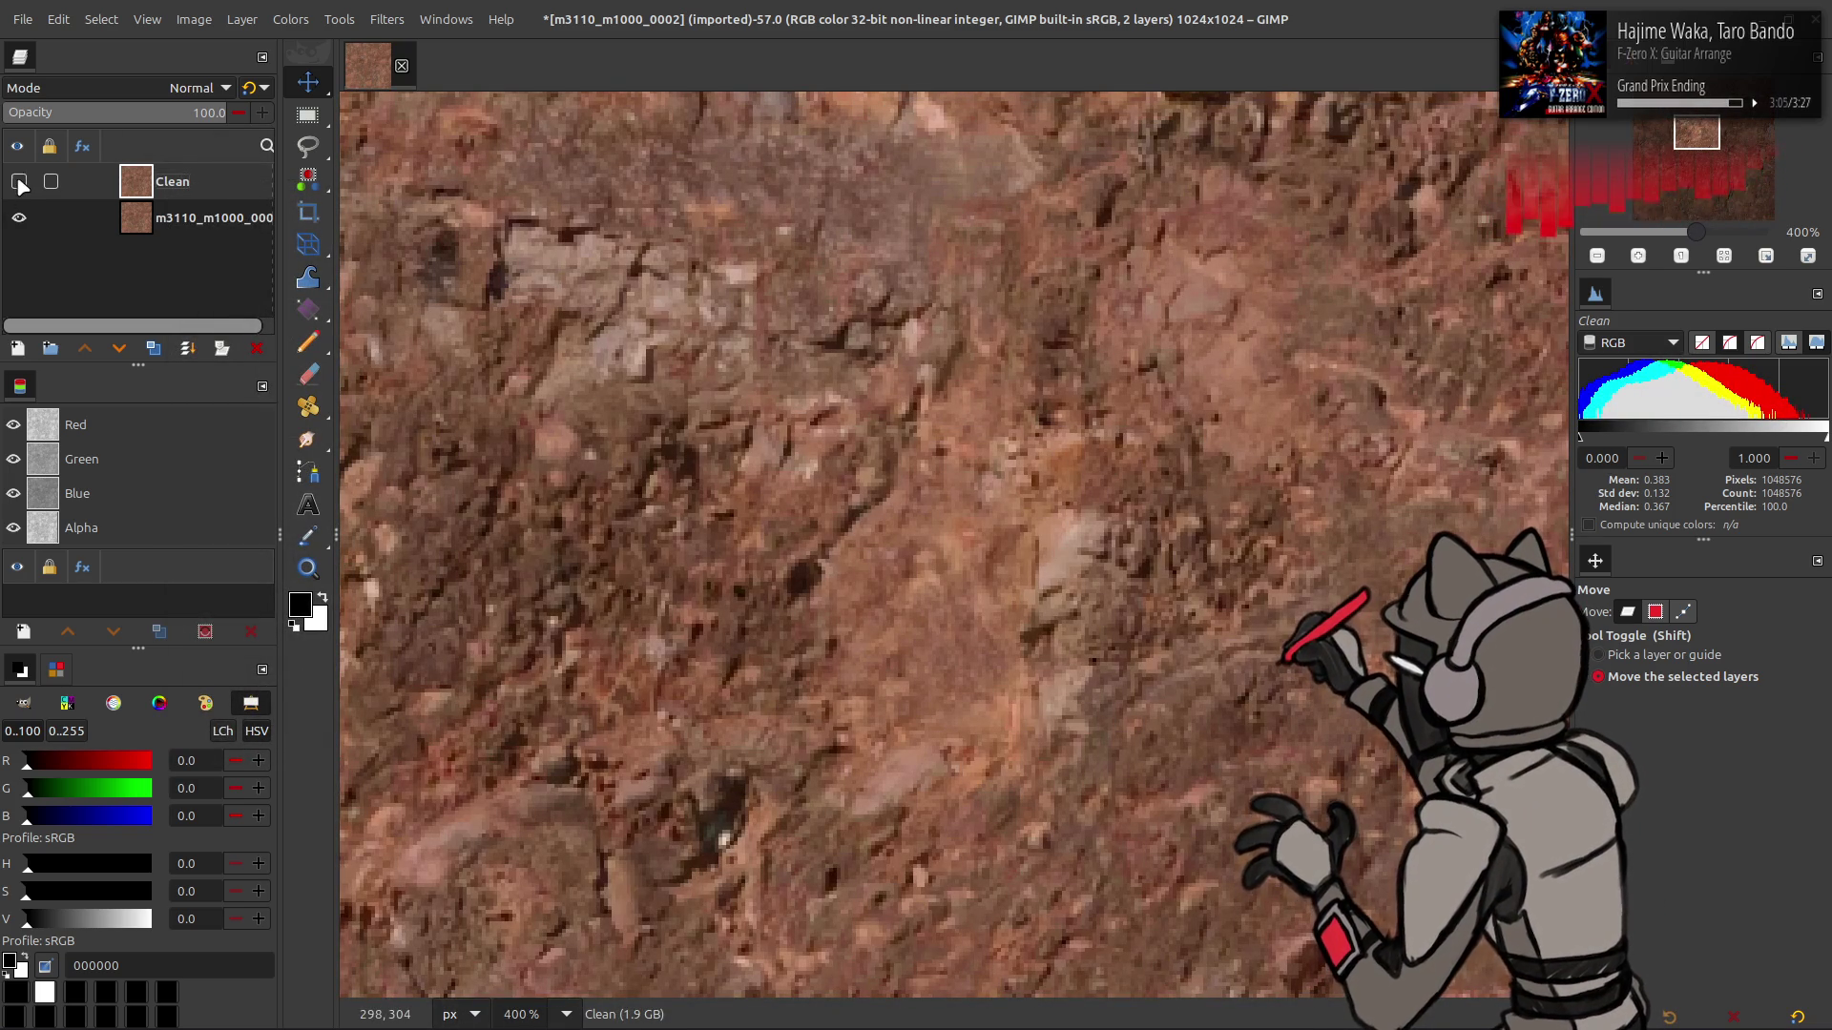
pyautogui.press('1')
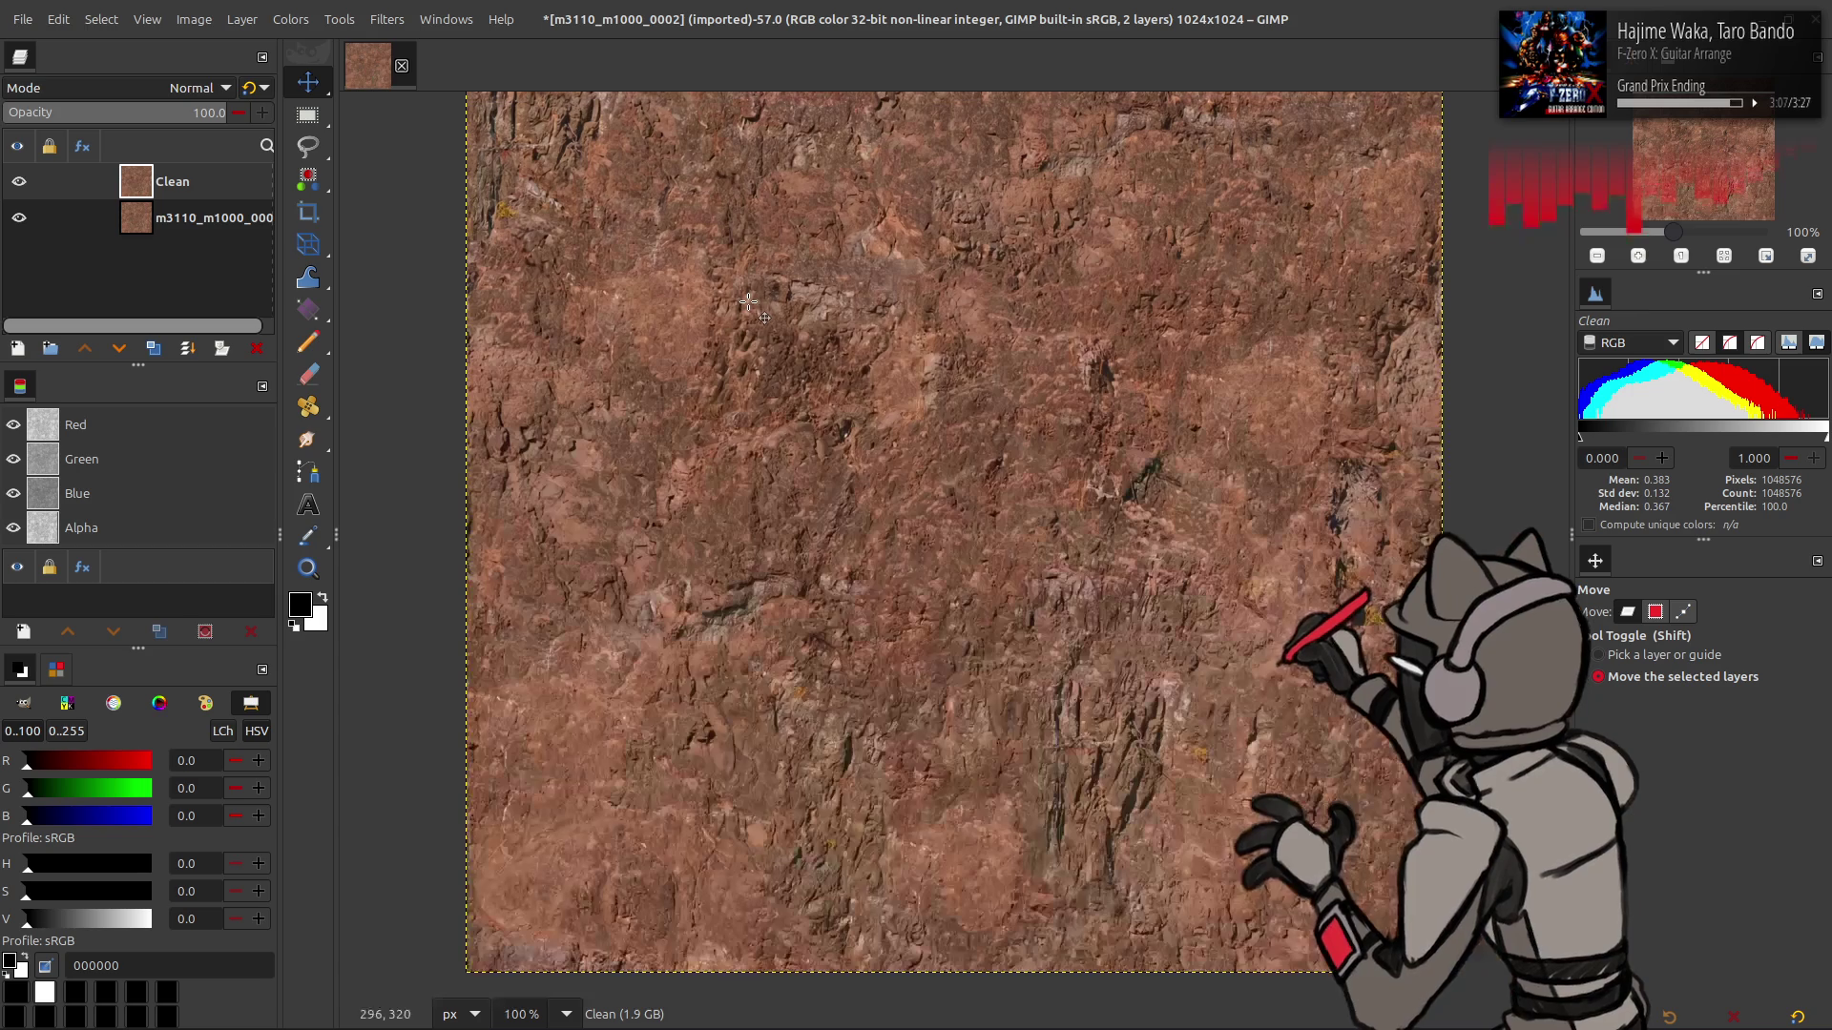
pyautogui.hotkey('ctrl', 's')
pyautogui.click(340, 725)
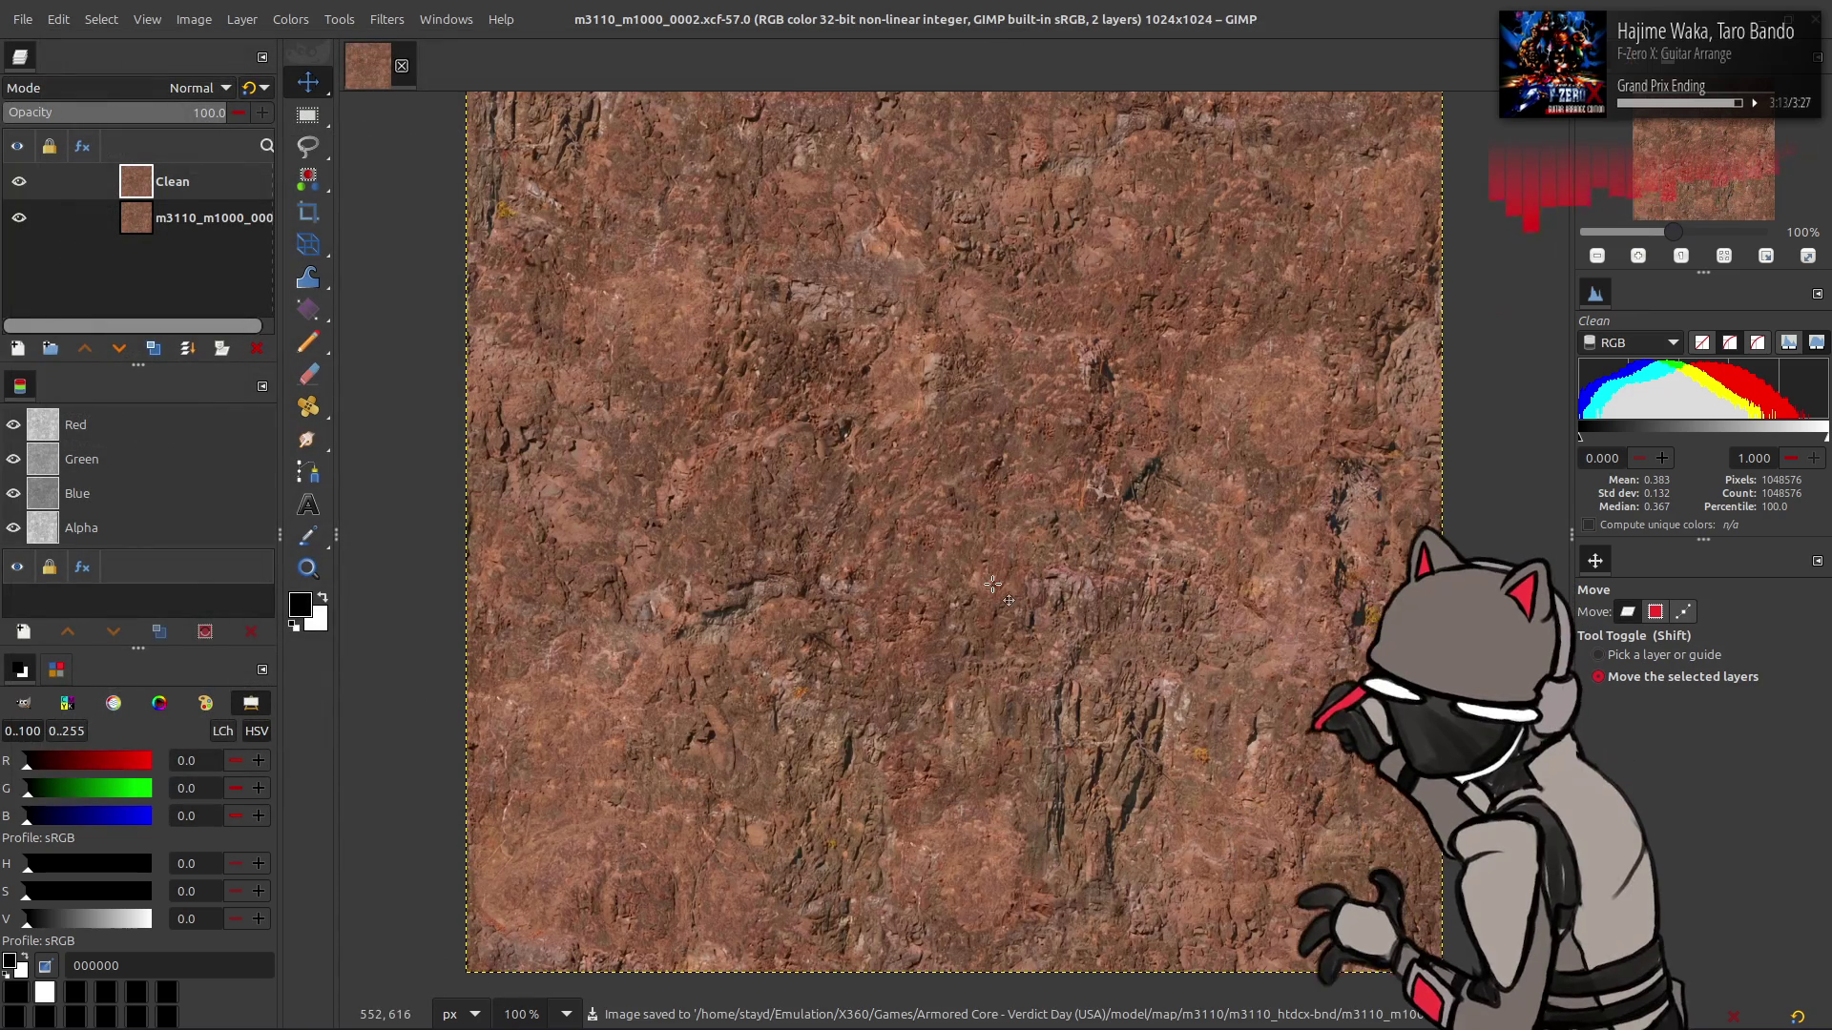
pyautogui.hscroll(3, 992, 584)
pyautogui.scroll(2, 957, 588)
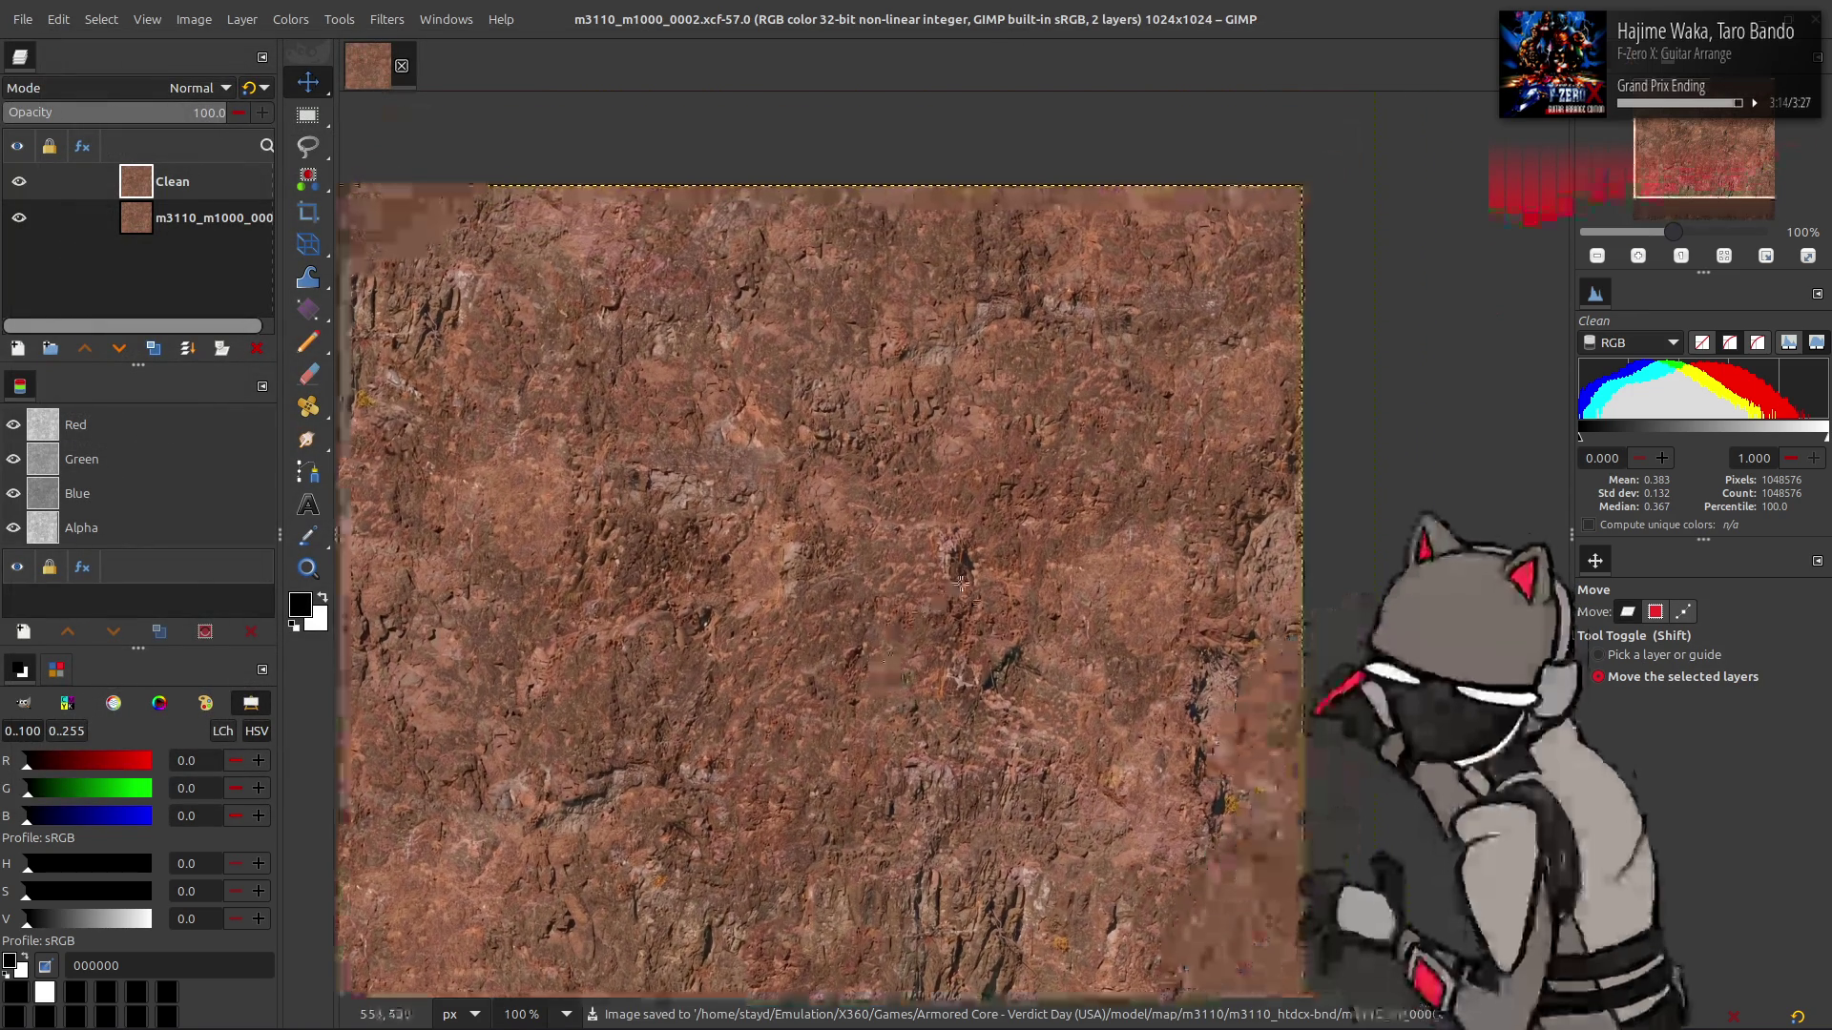
pyautogui.scroll(-3, 957, 588)
pyautogui.hscroll(-3, 984, 579)
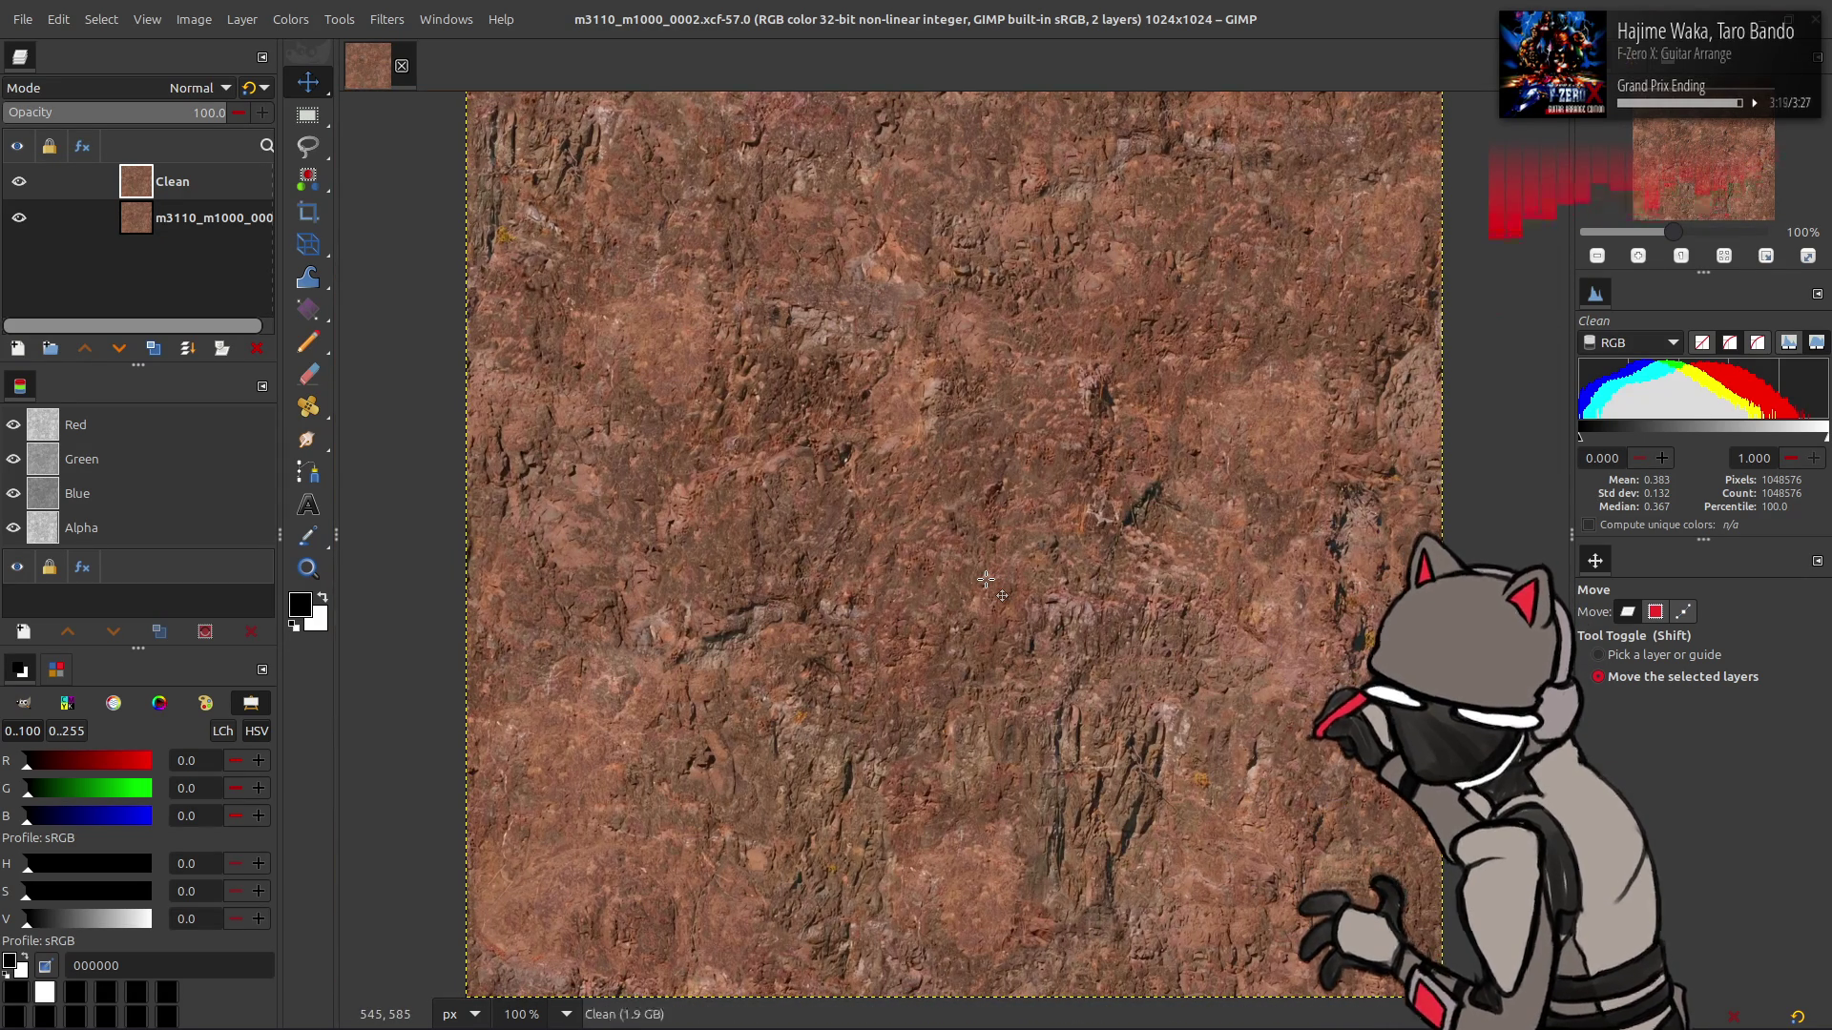
# - Copy the Clean rock layer to the clipboard
pyautogui.hotkey('ctrl', 'c')
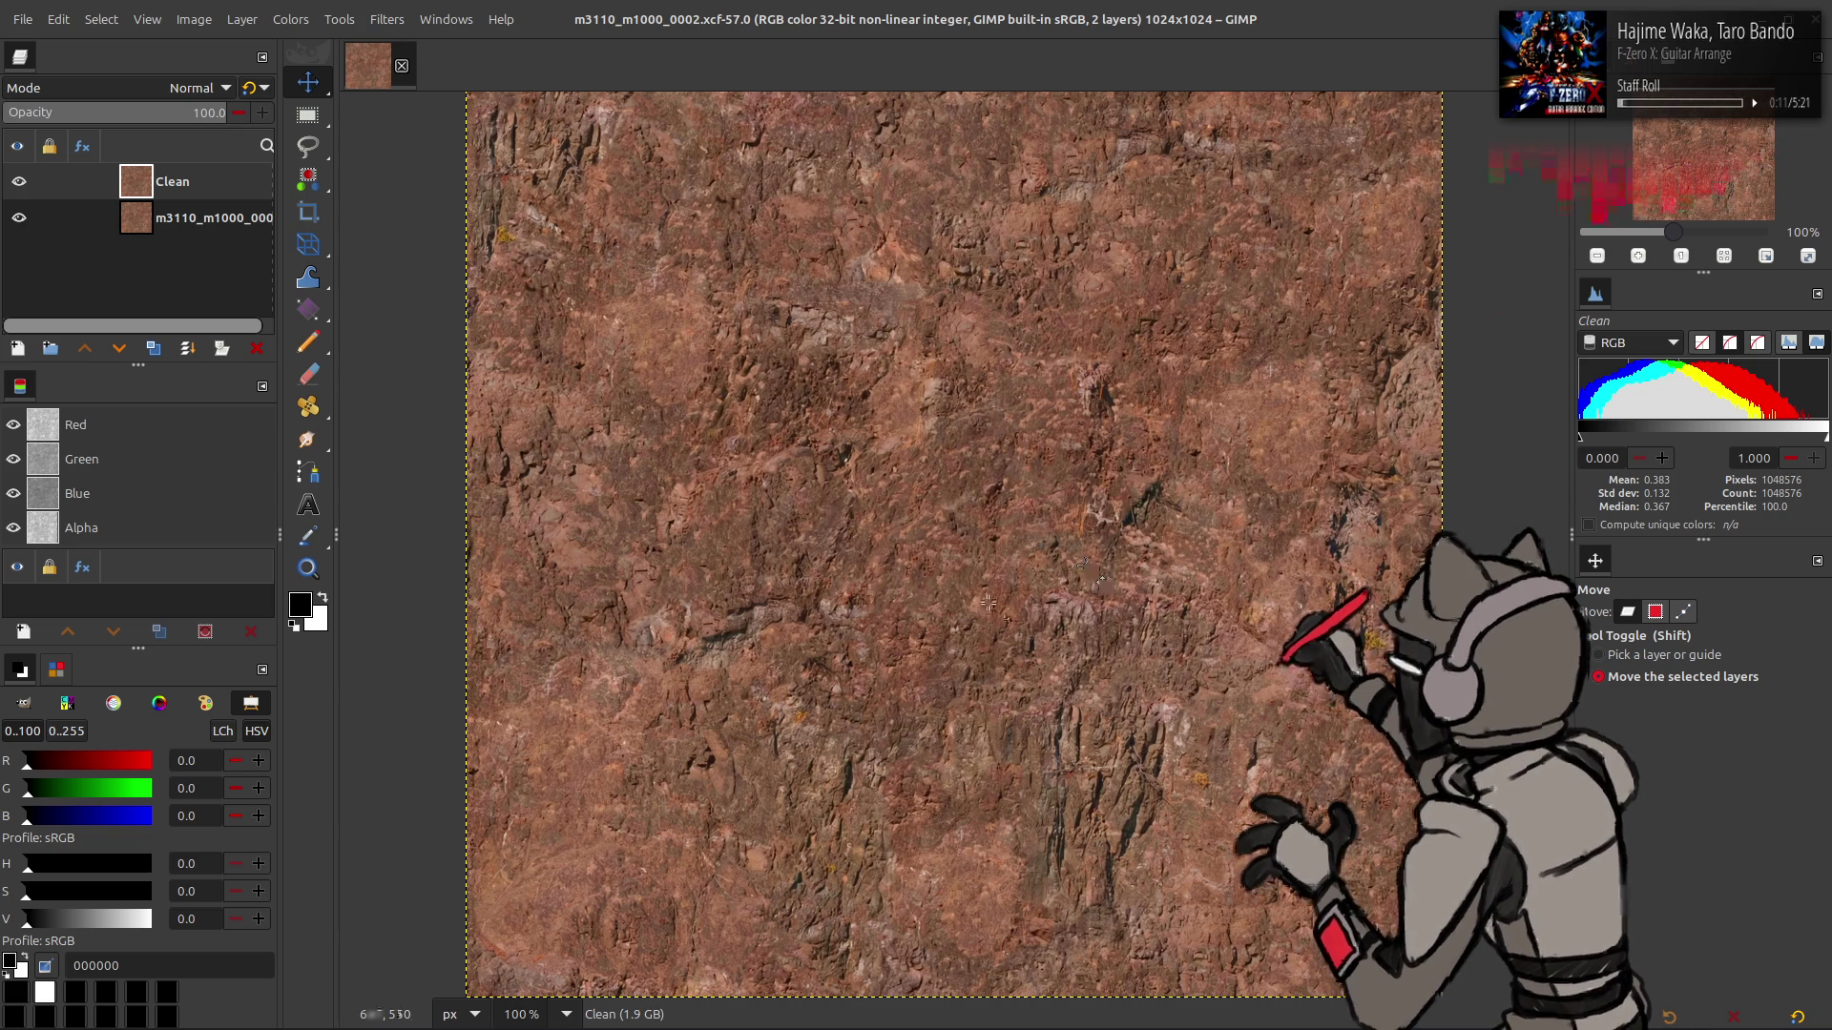
pyautogui.moveTo(689, 1027)
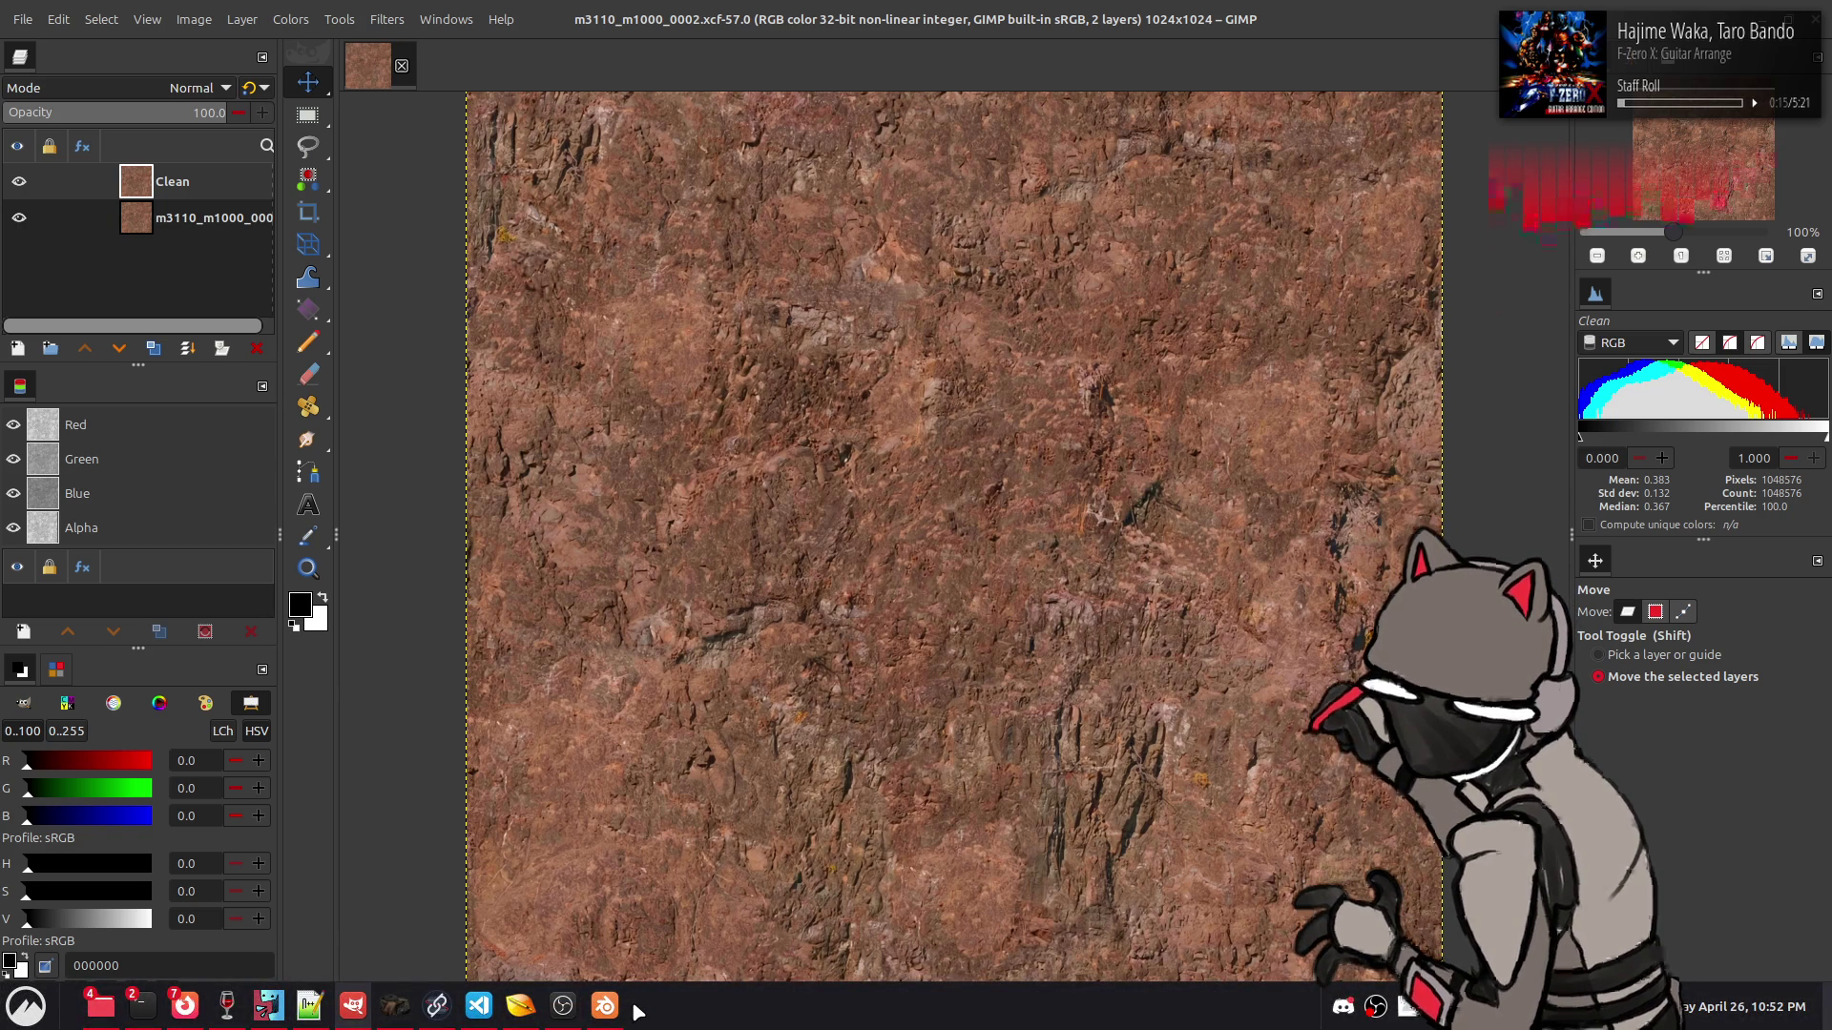
pyautogui.moveTo(616, 1010)
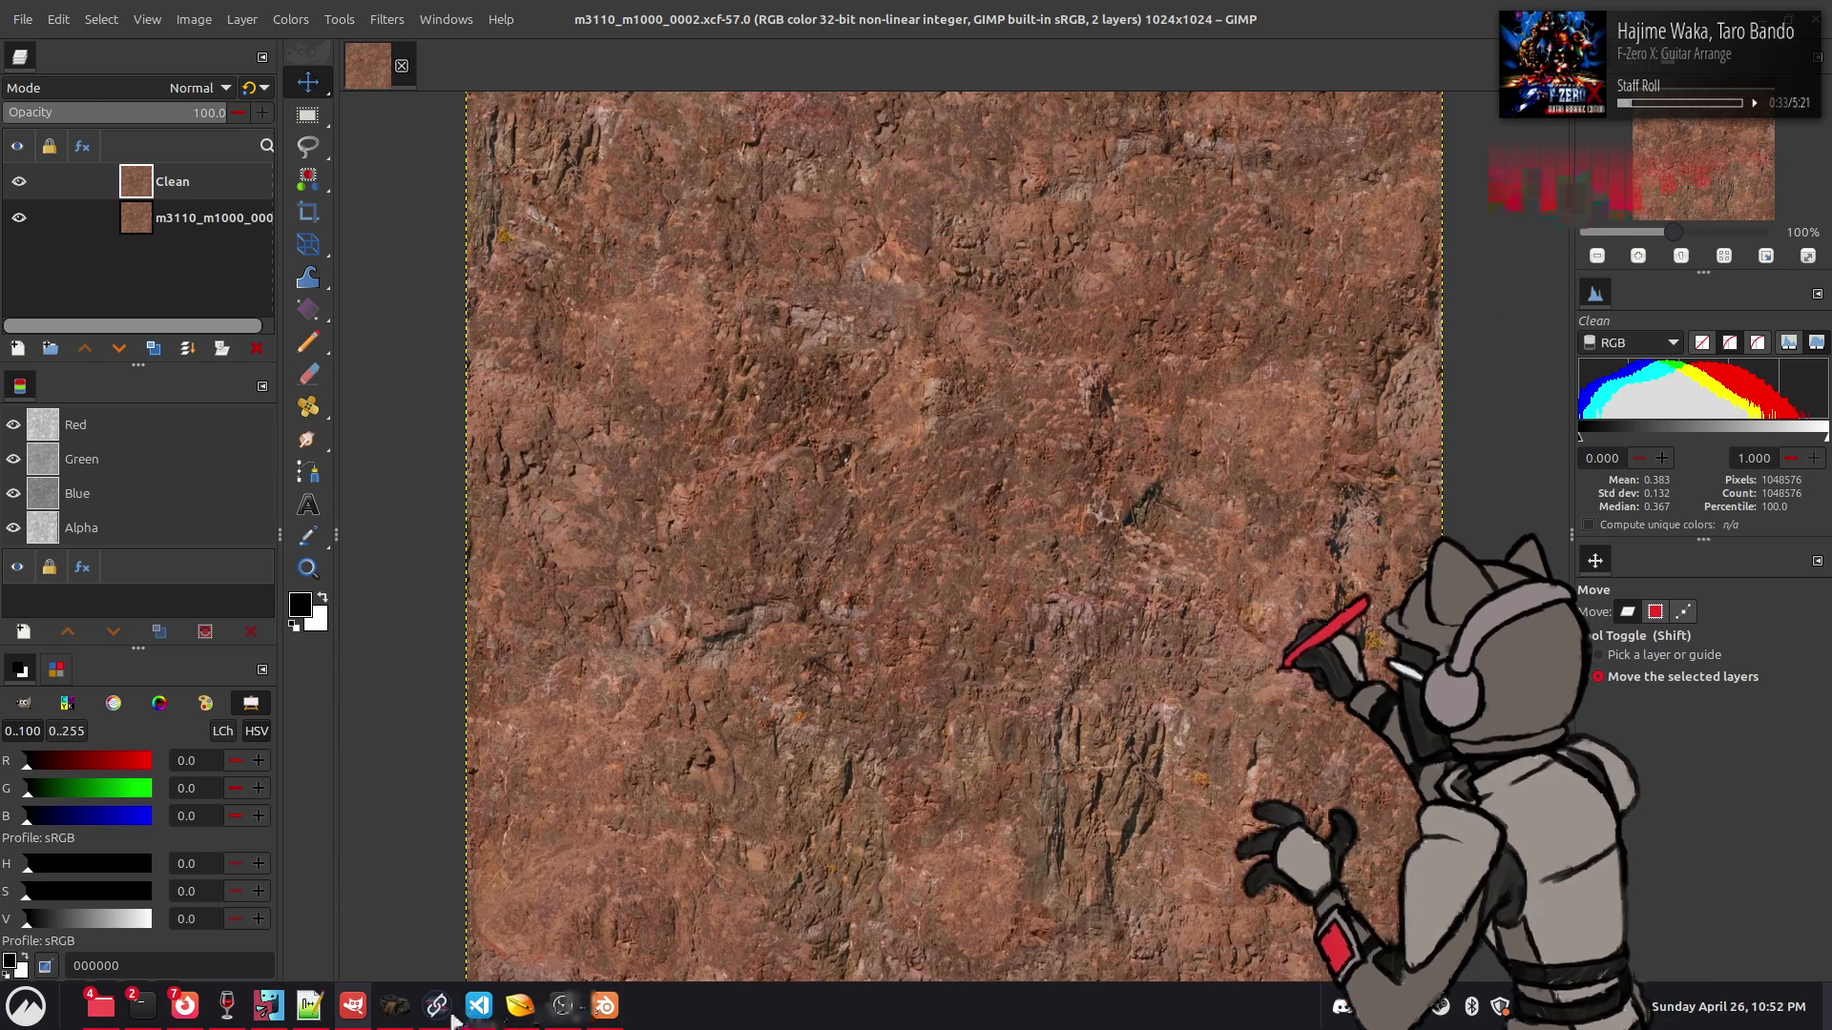
# - In chaiNNer, replace the Load Image node with the pasted texture and wire it into Upscale Image
pyautogui.click(437, 1006)
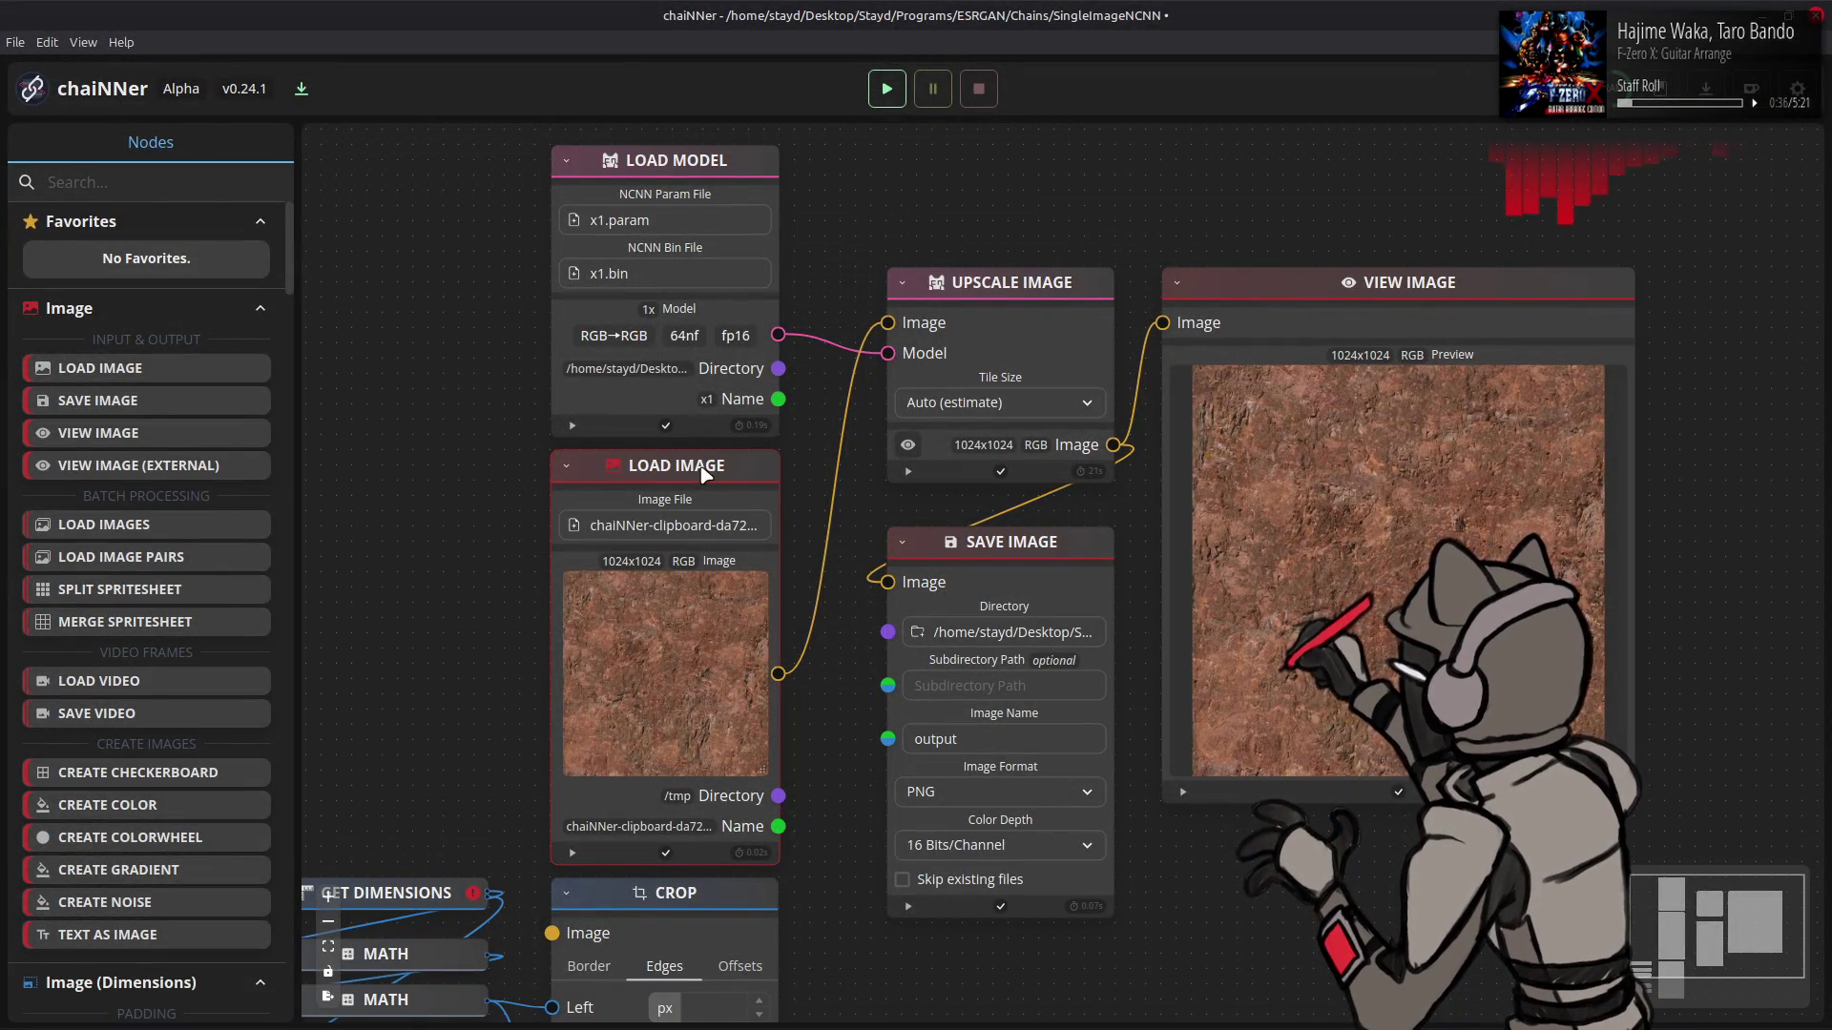
pyautogui.press('Delete')
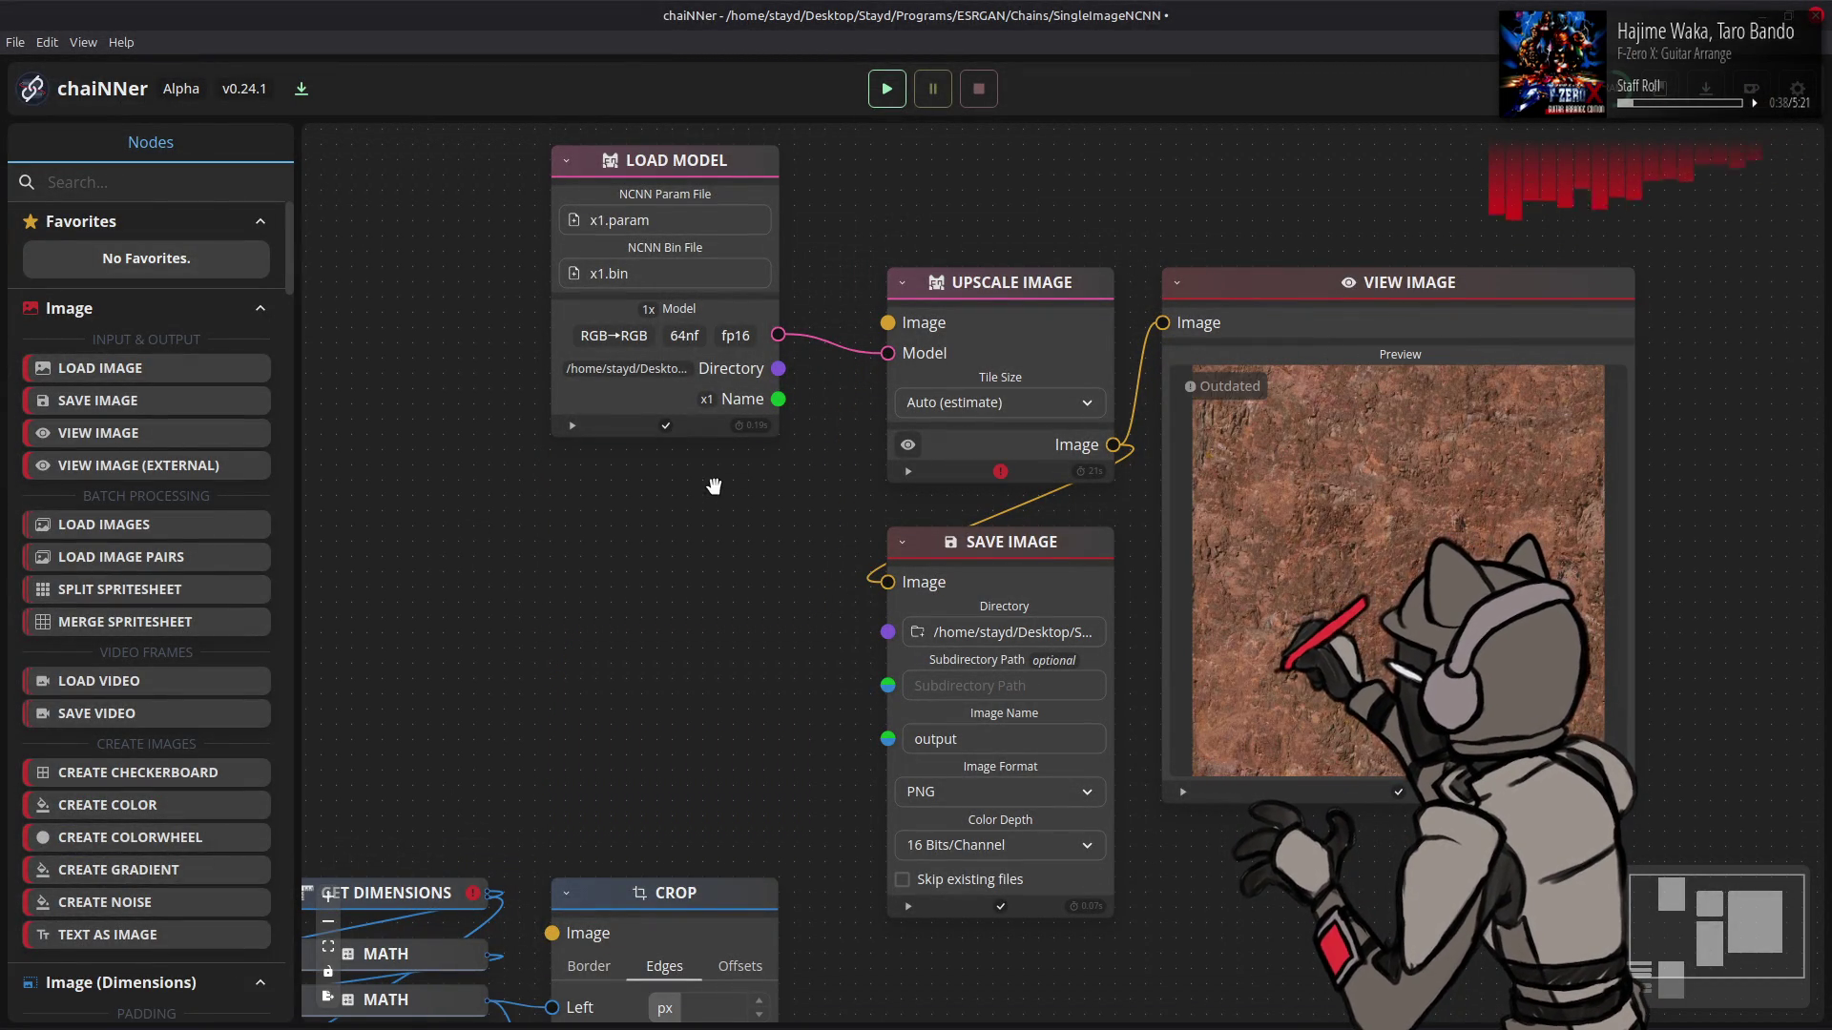
pyautogui.hotkey('ctrl', 'v')
pyautogui.moveTo(1069, 566)
pyautogui.mouseDown()
pyautogui.moveTo(702, 470)
pyautogui.moveTo(742, 473)
pyautogui.mouseUp()
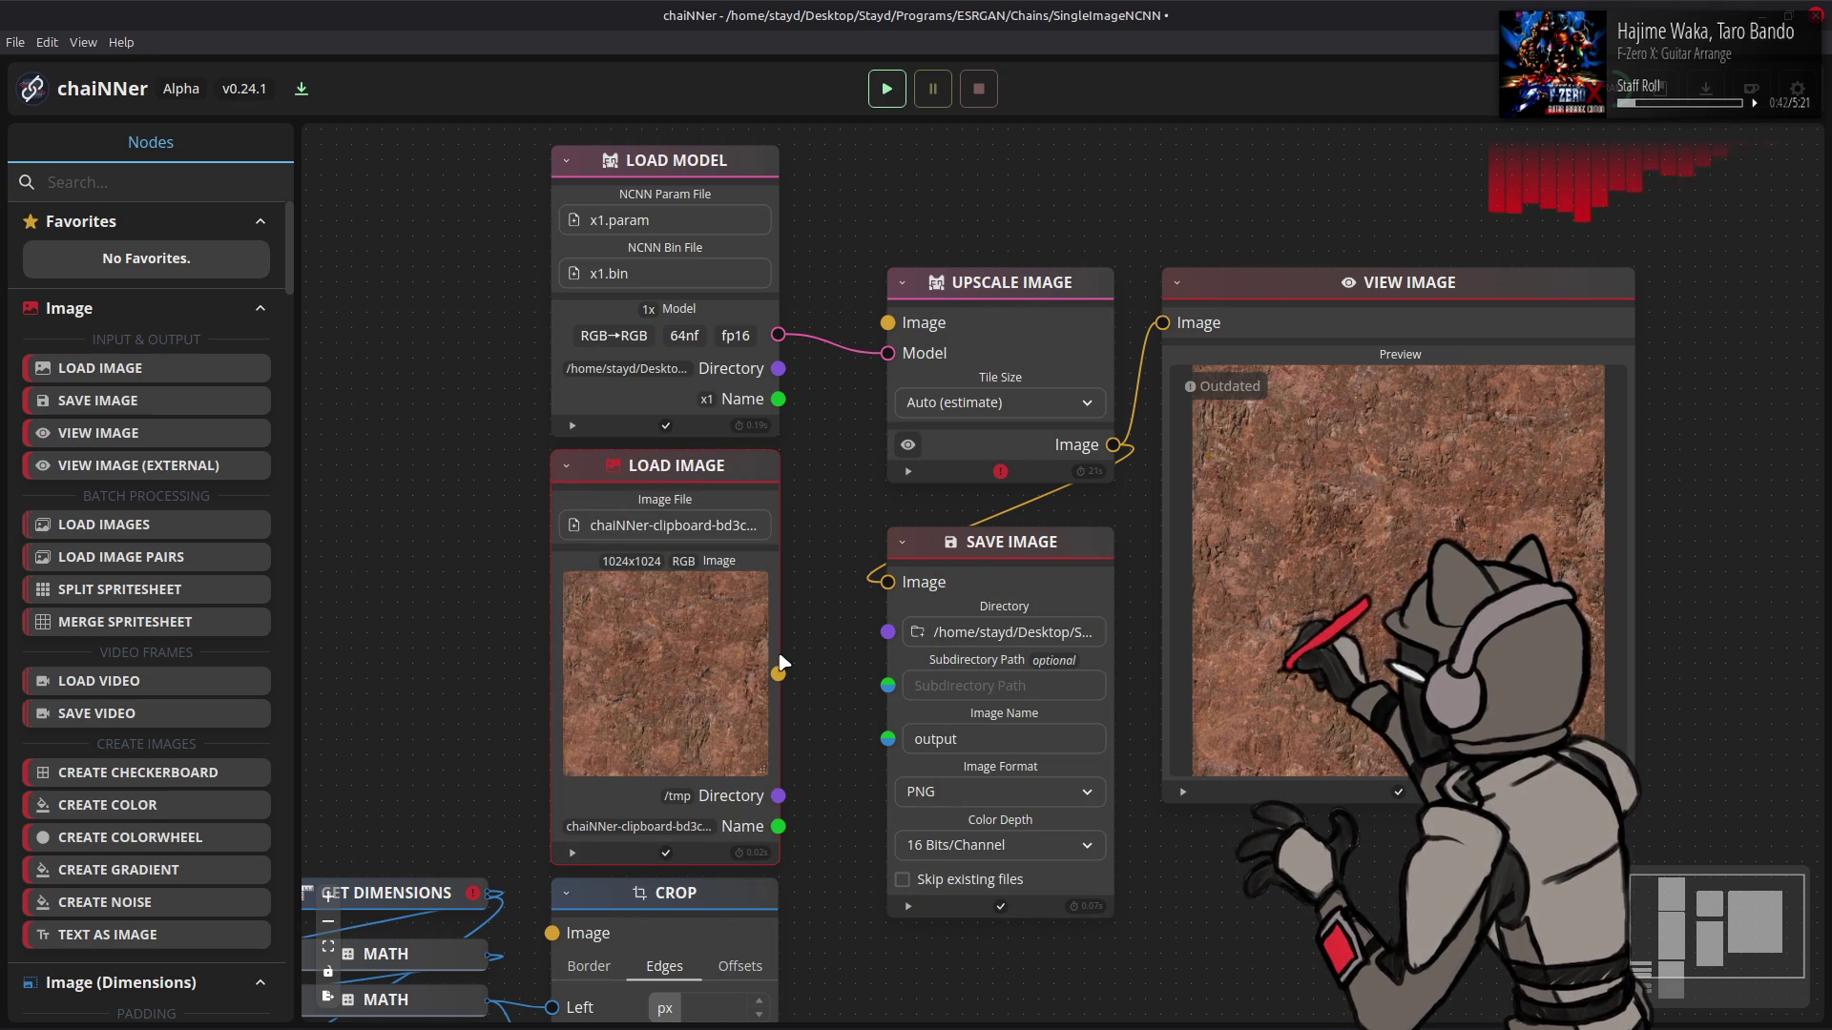
pyautogui.moveTo(778, 673); pyautogui.dragTo(888, 323)
# - Load the 1x_NMKD-h264Texturize_500k model's x1.param file in Load Model
pyautogui.click(668, 218)
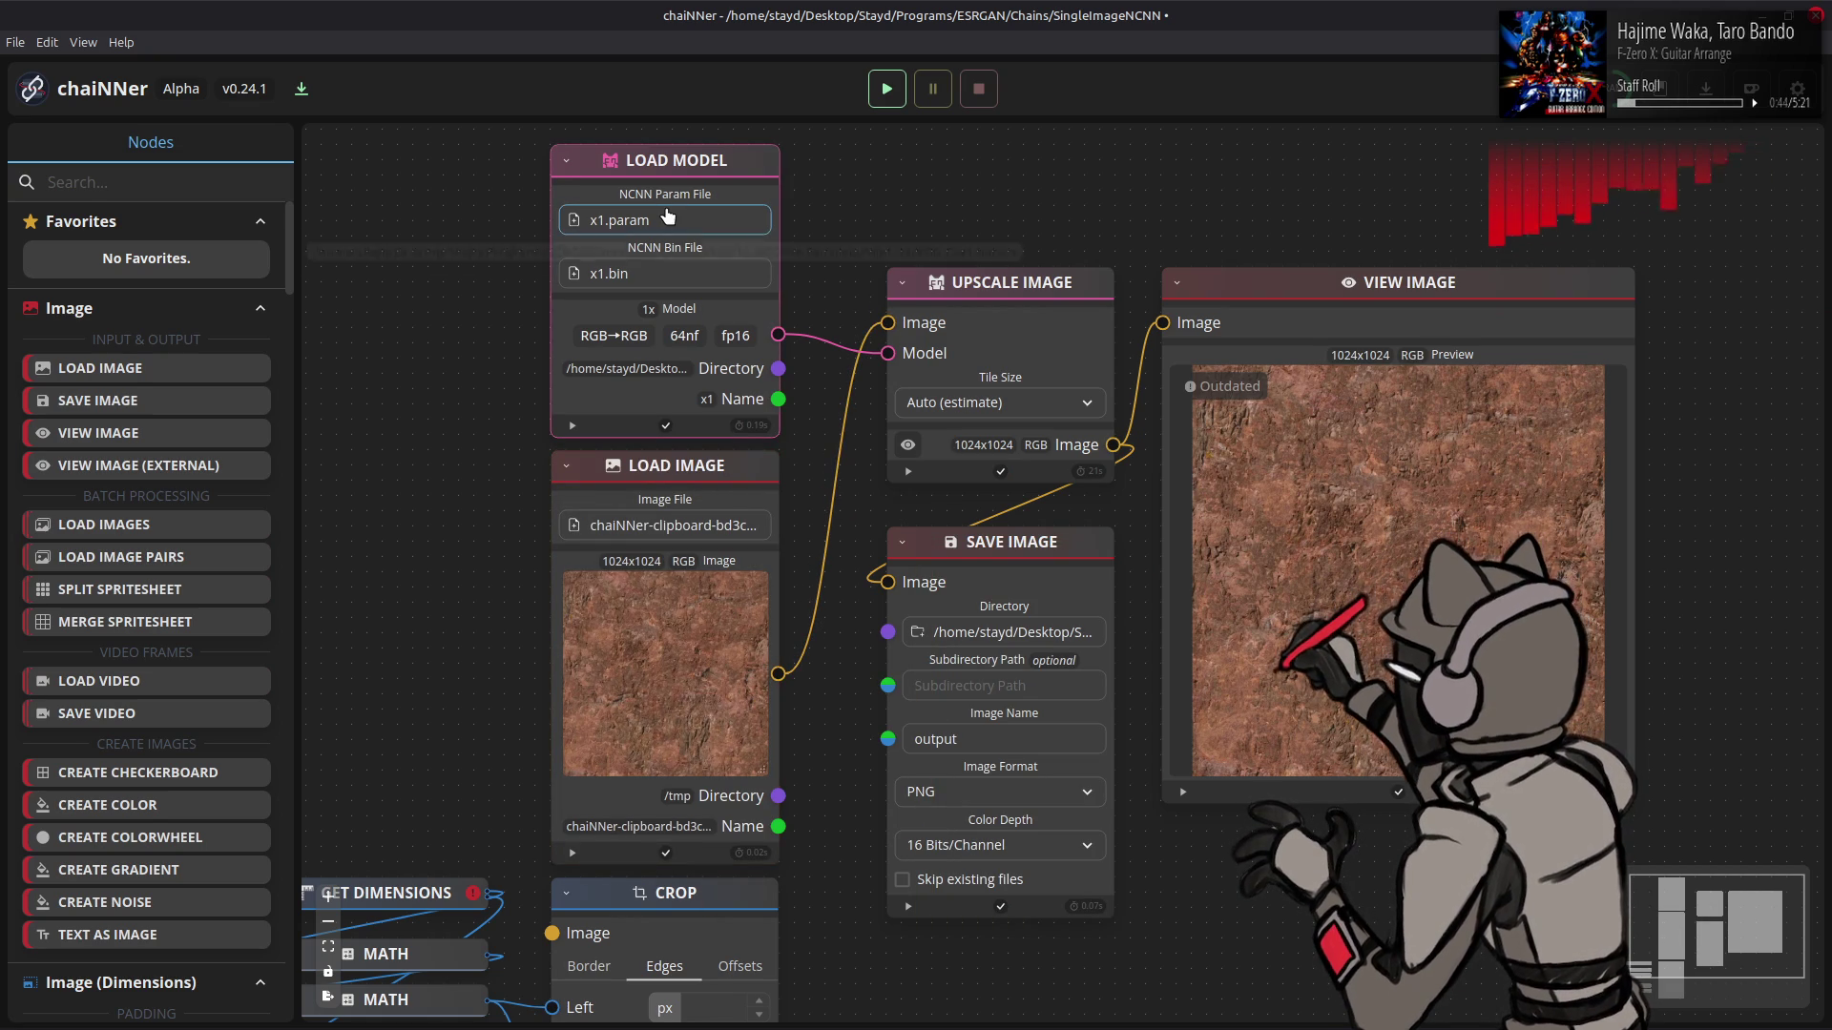
pyautogui.moveTo(520, 1019)
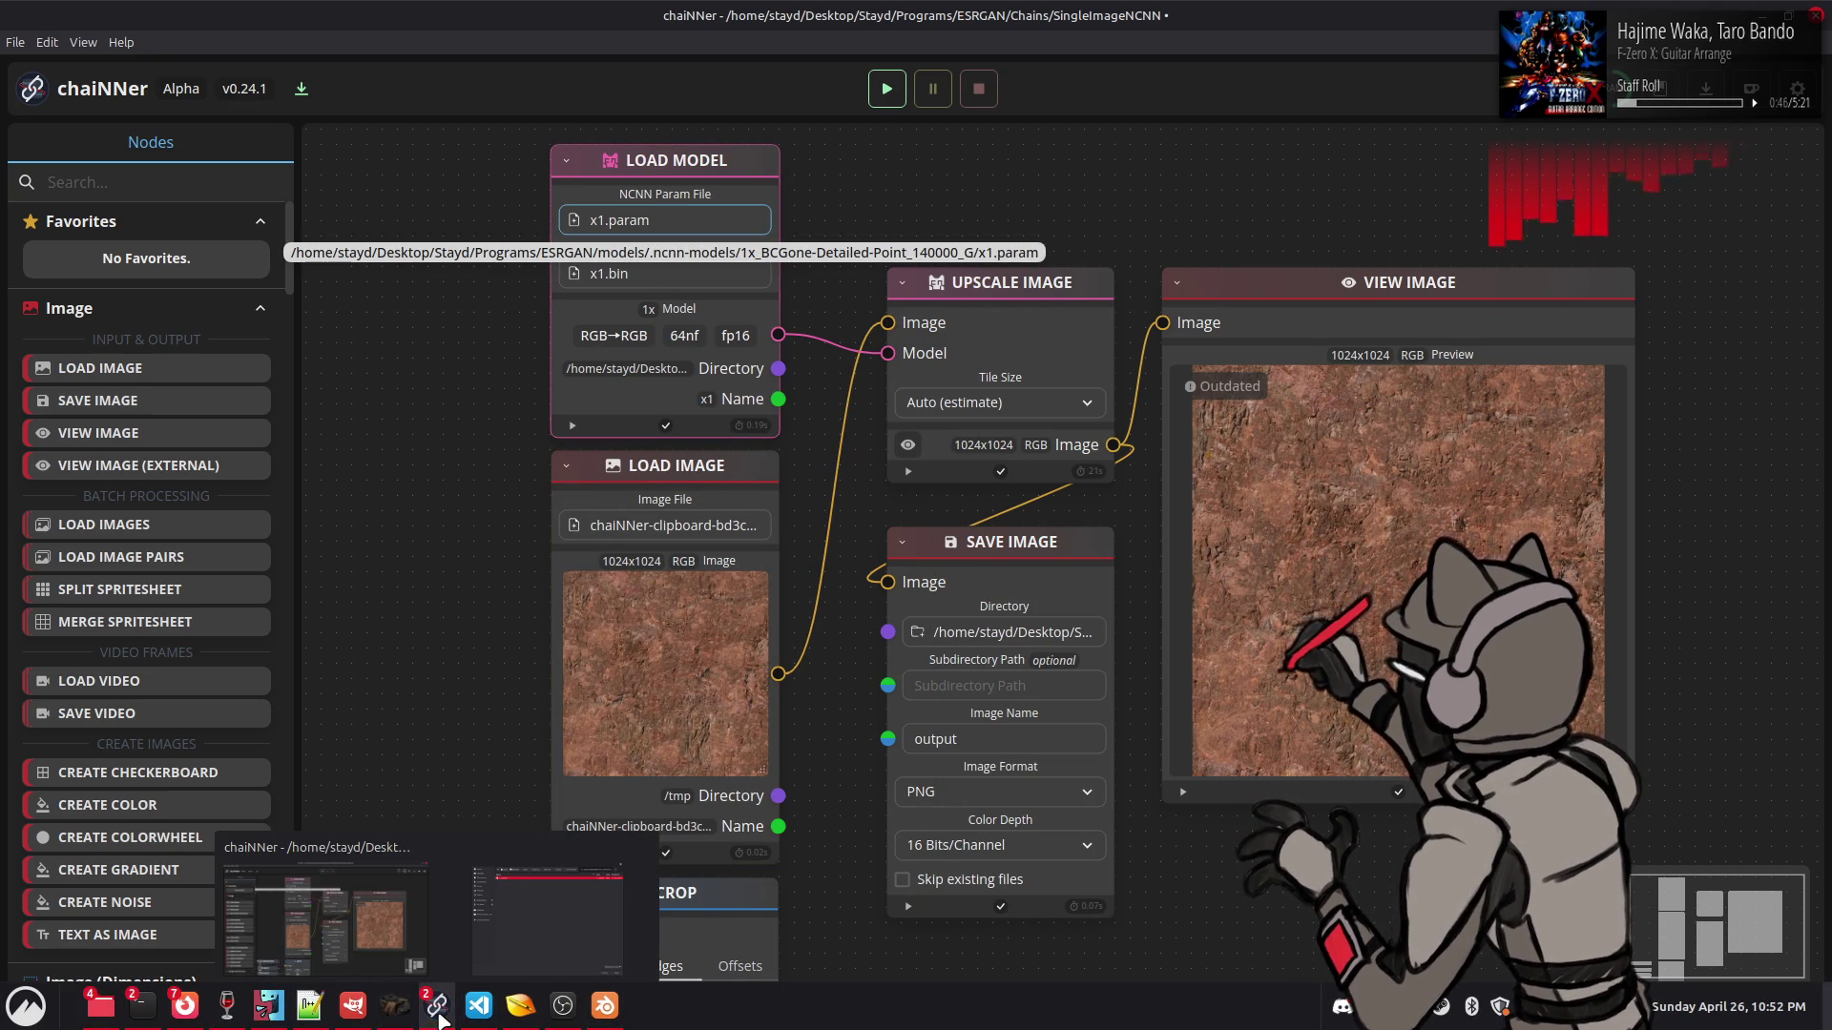
pyautogui.moveTo(437, 1016)
pyautogui.click(547, 921)
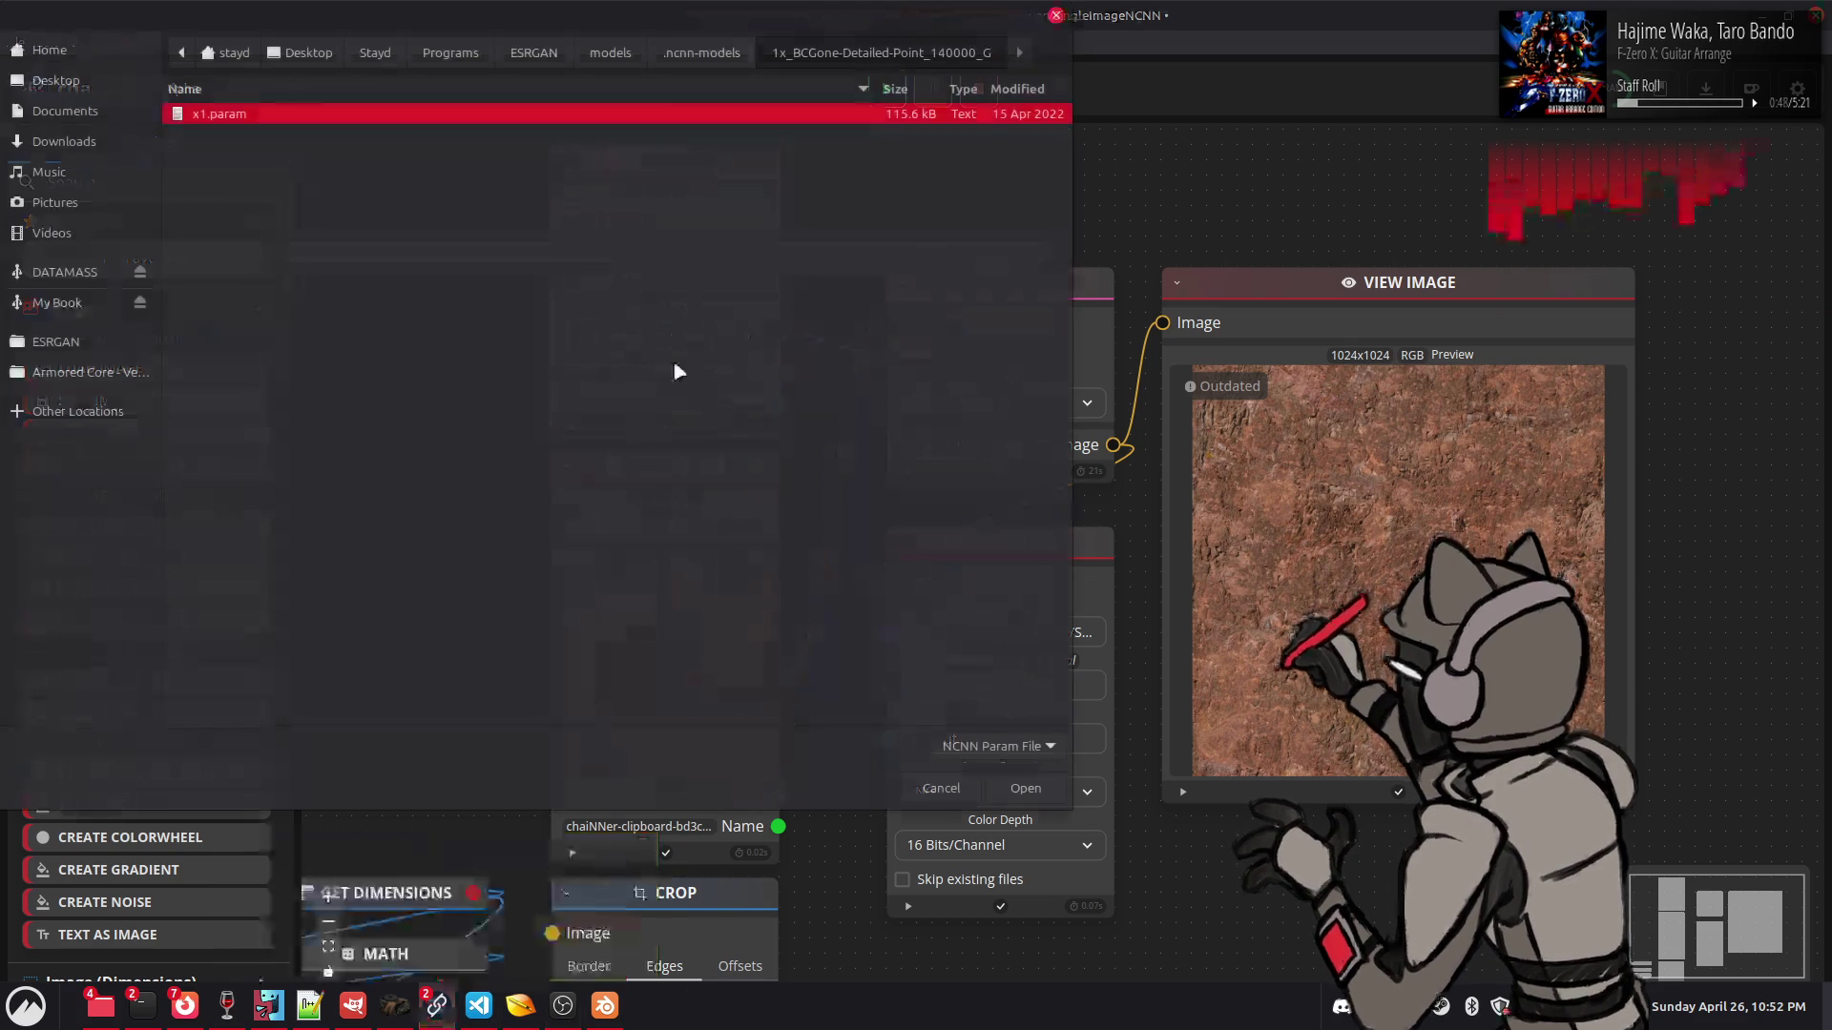
pyautogui.click(693, 55)
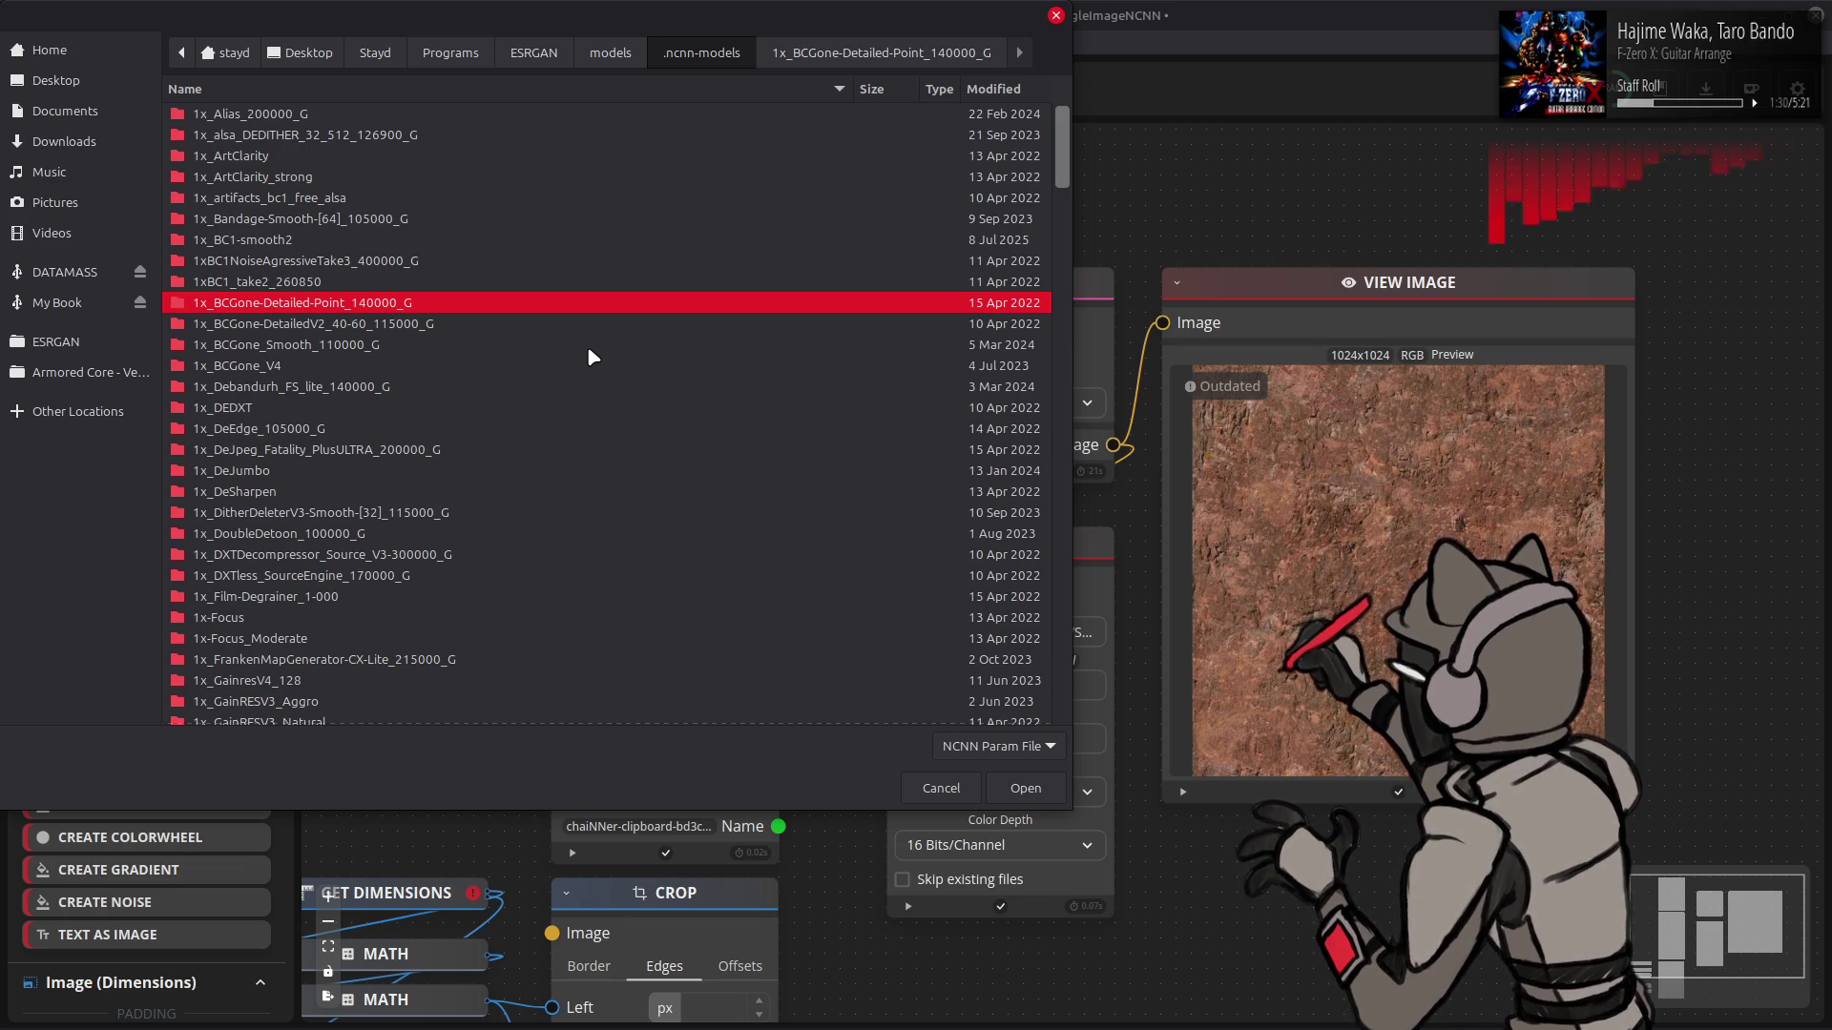
pyautogui.scroll(-10, 536, 353)
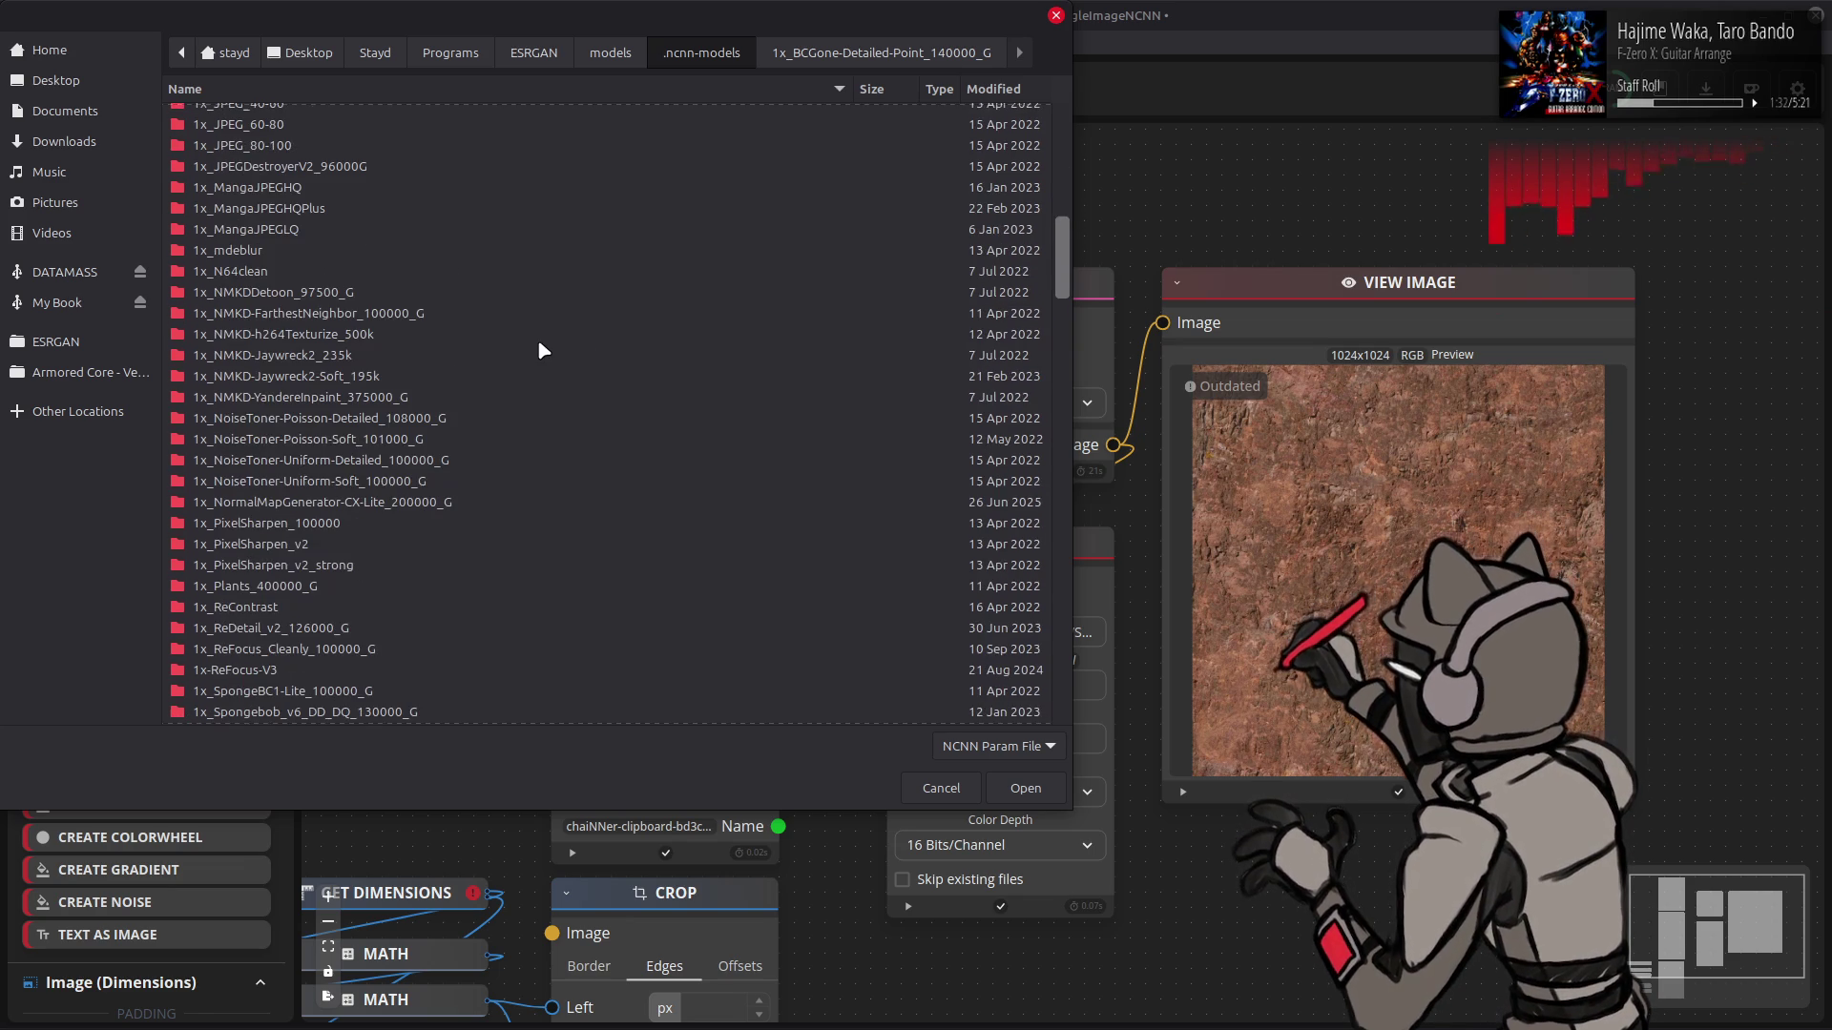
pyautogui.doubleClick(385, 334)
pyautogui.doubleClick(408, 113)
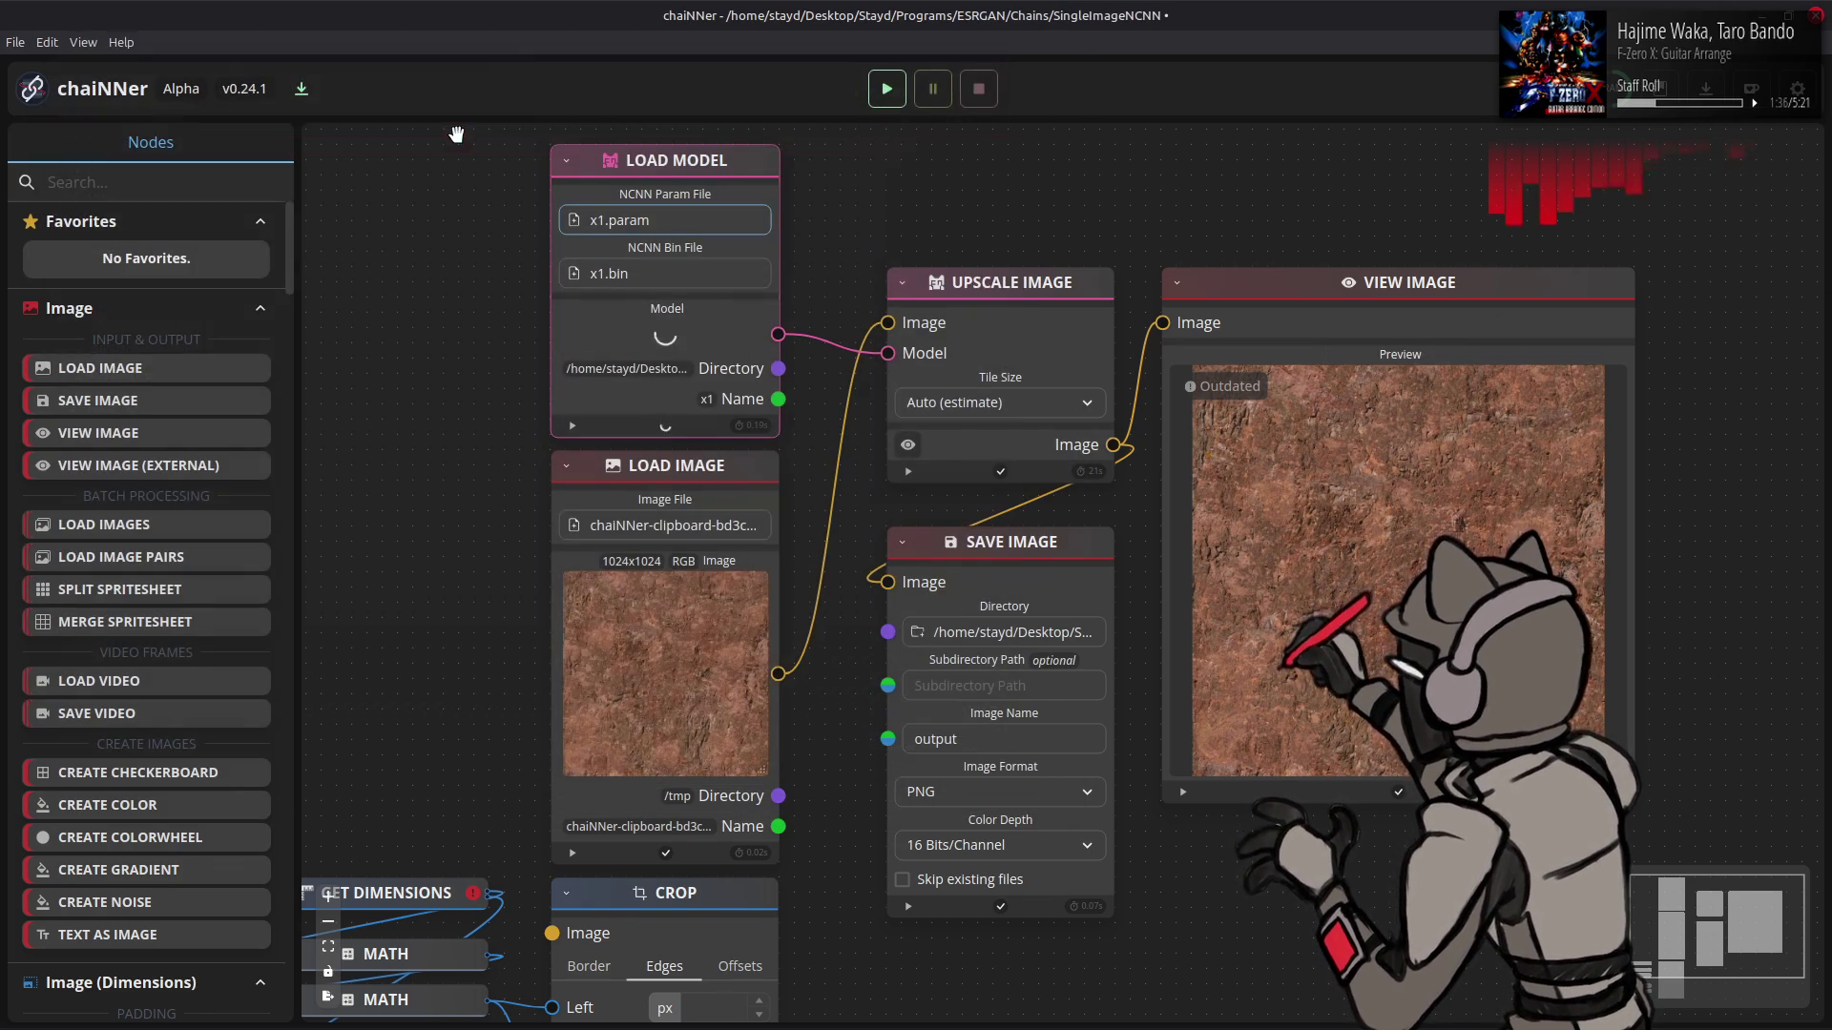
# - Run the chaiNNer chain to produce the 1024x1024 upscaled texture, then return to GIMP
pyautogui.click(886, 89)
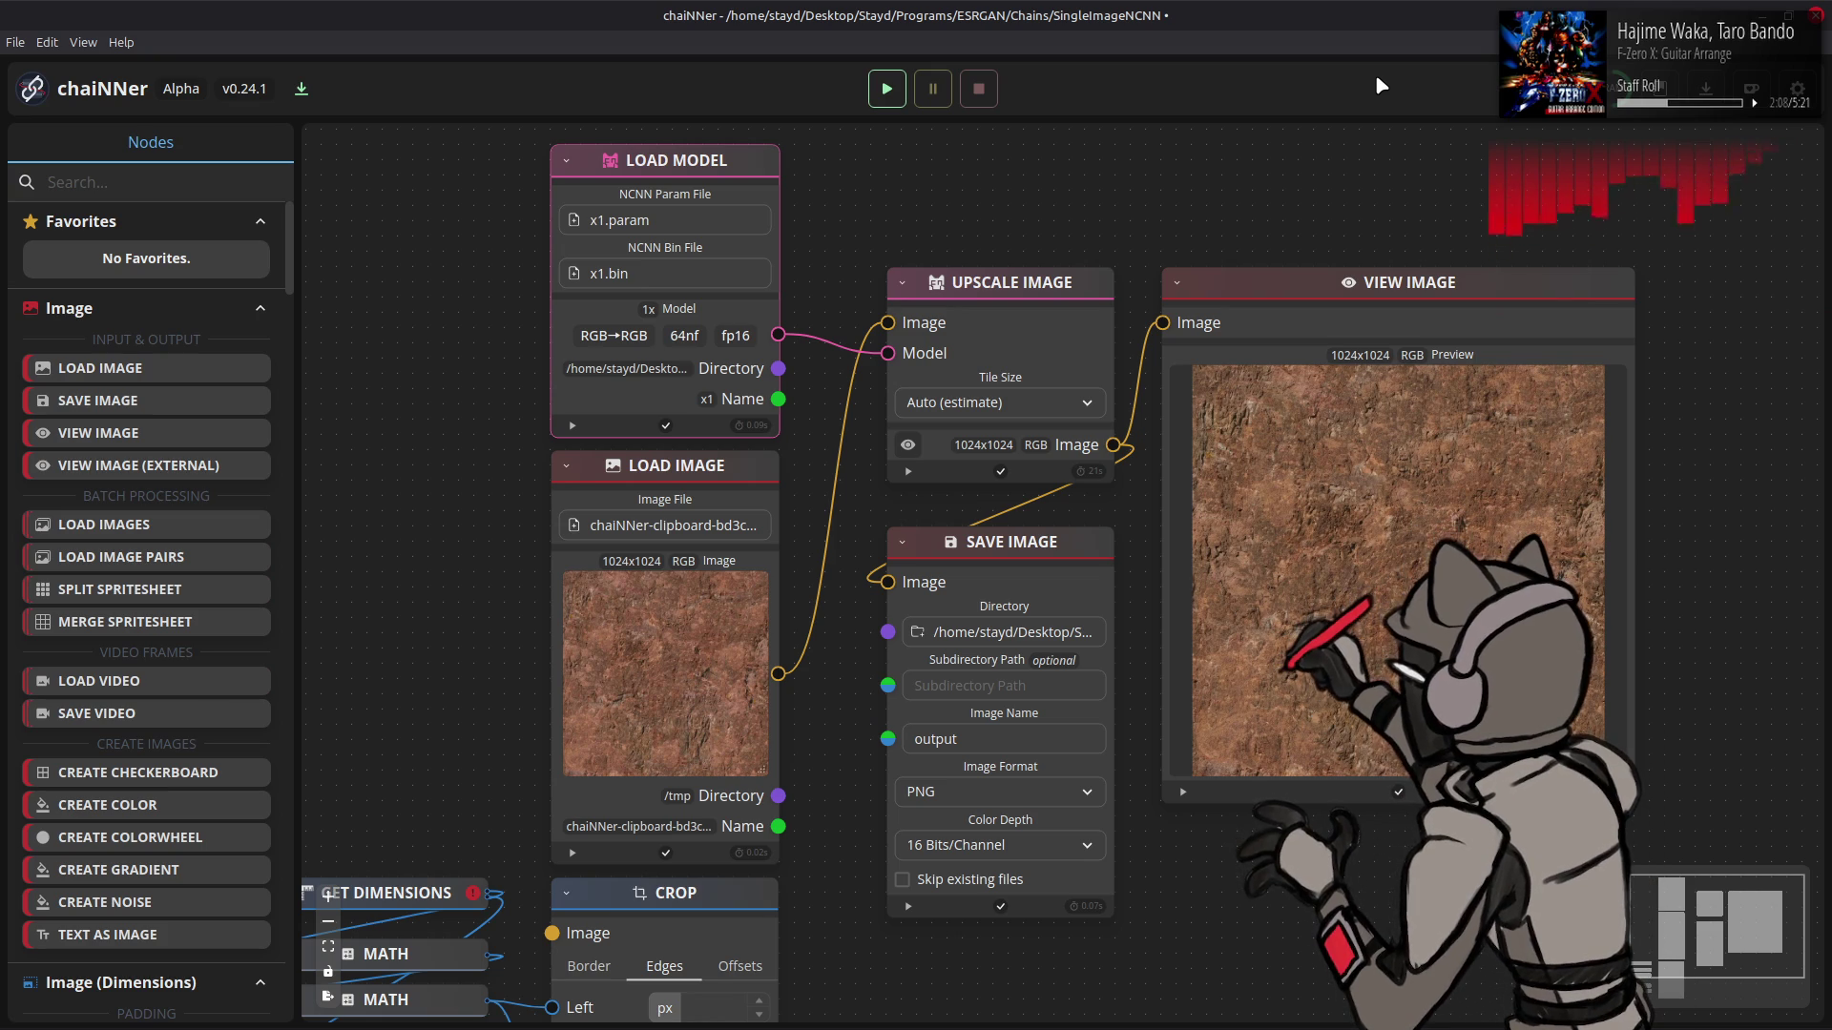
pyautogui.moveTo(436, 1002)
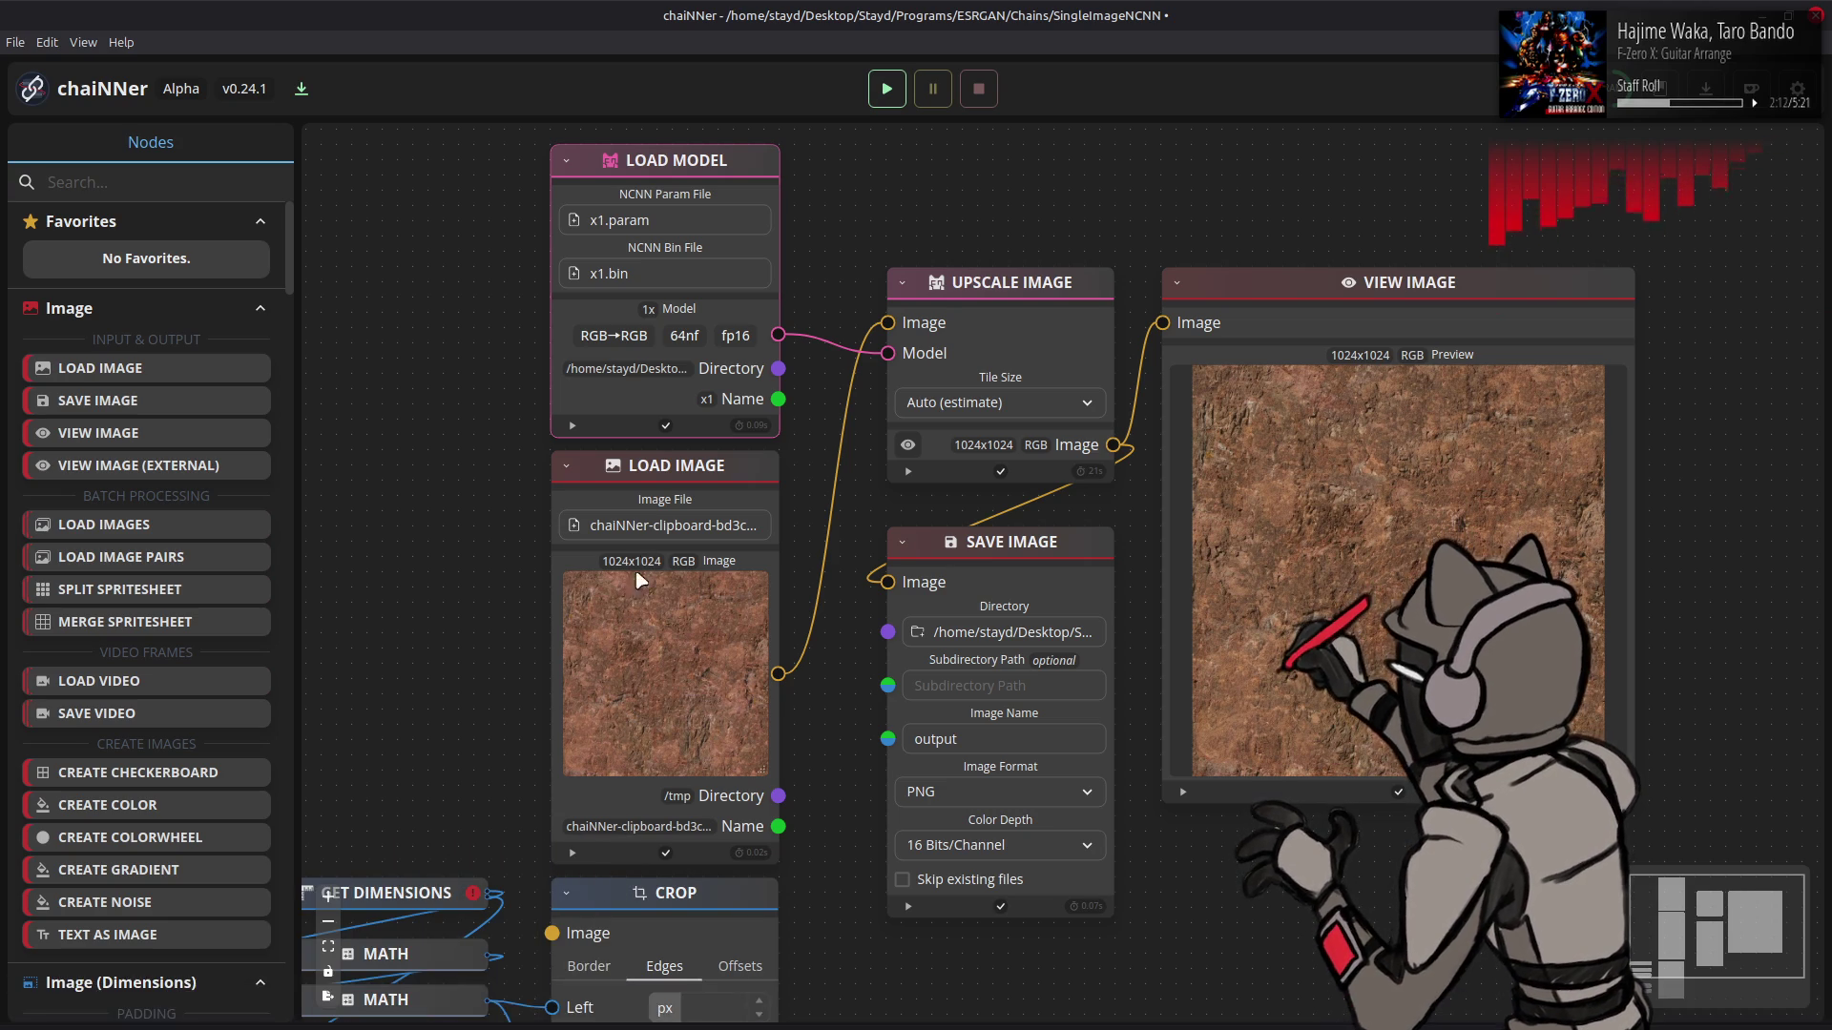
pyautogui.click(363, 1013)
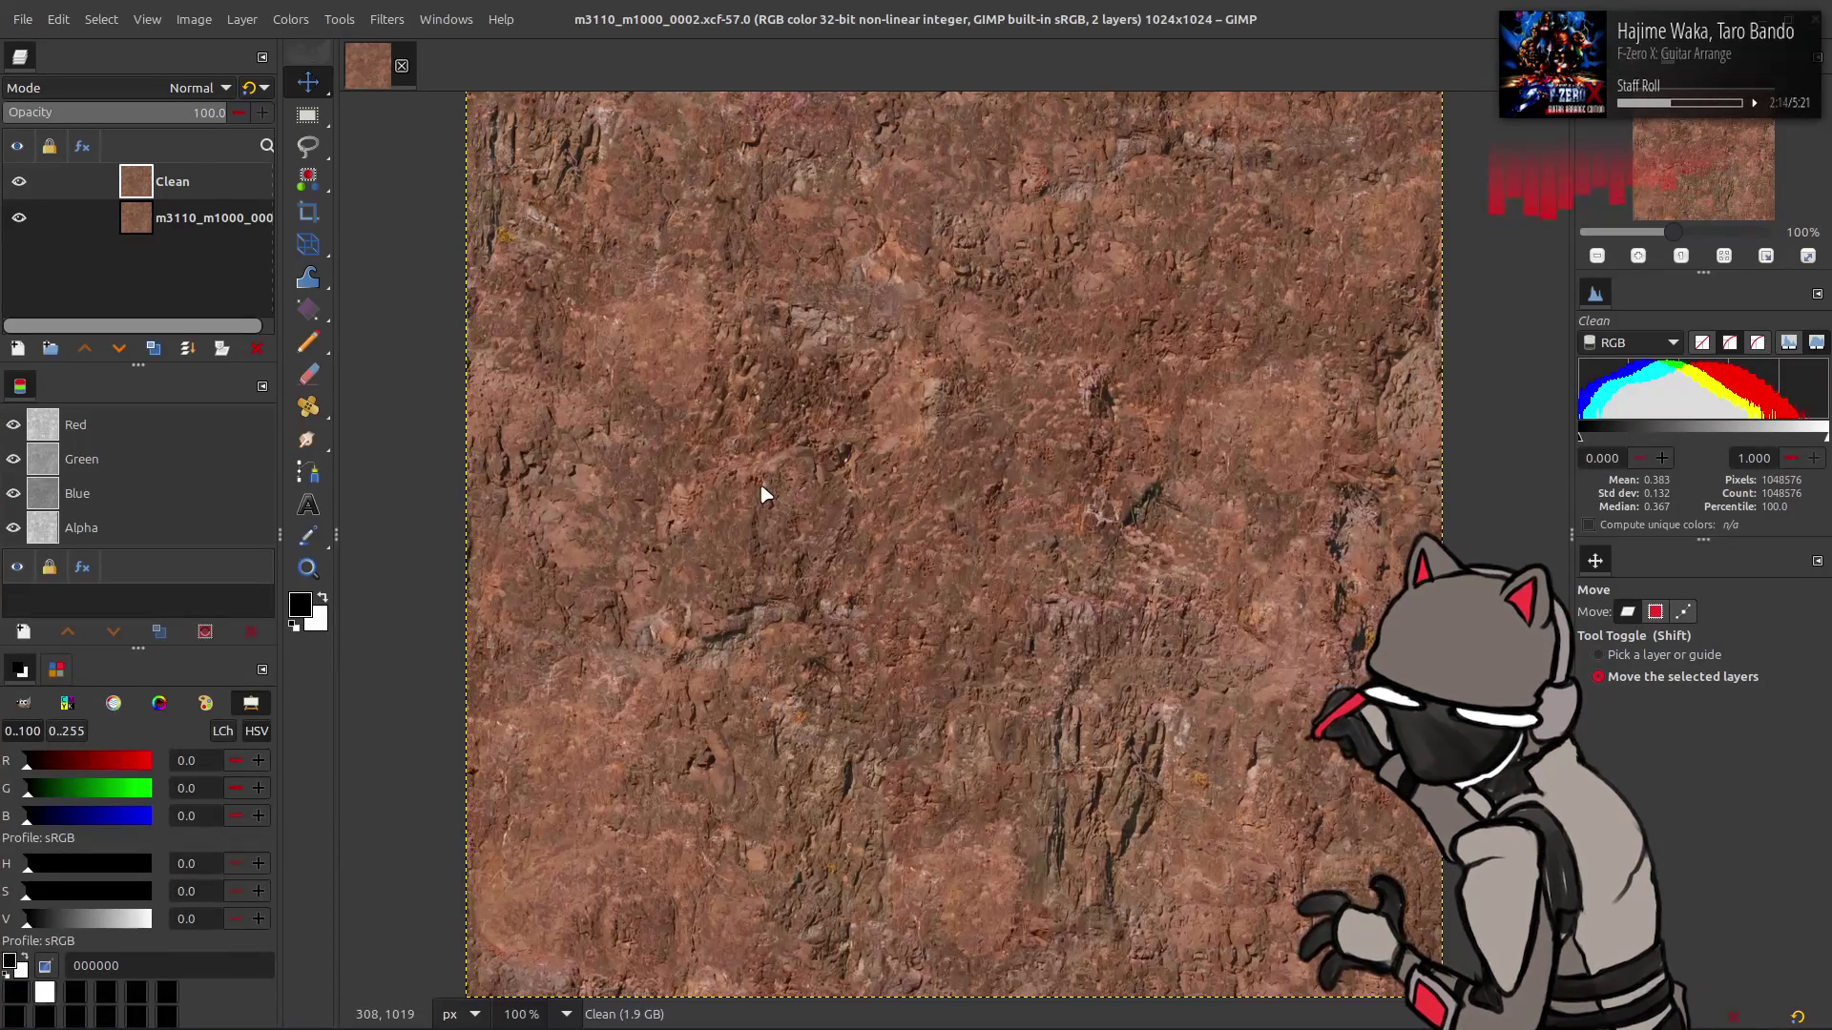
# - Add output.png as a layer aligned to the canvas and compare it against Clean
pyautogui.hotkey('alt', 'Tab')
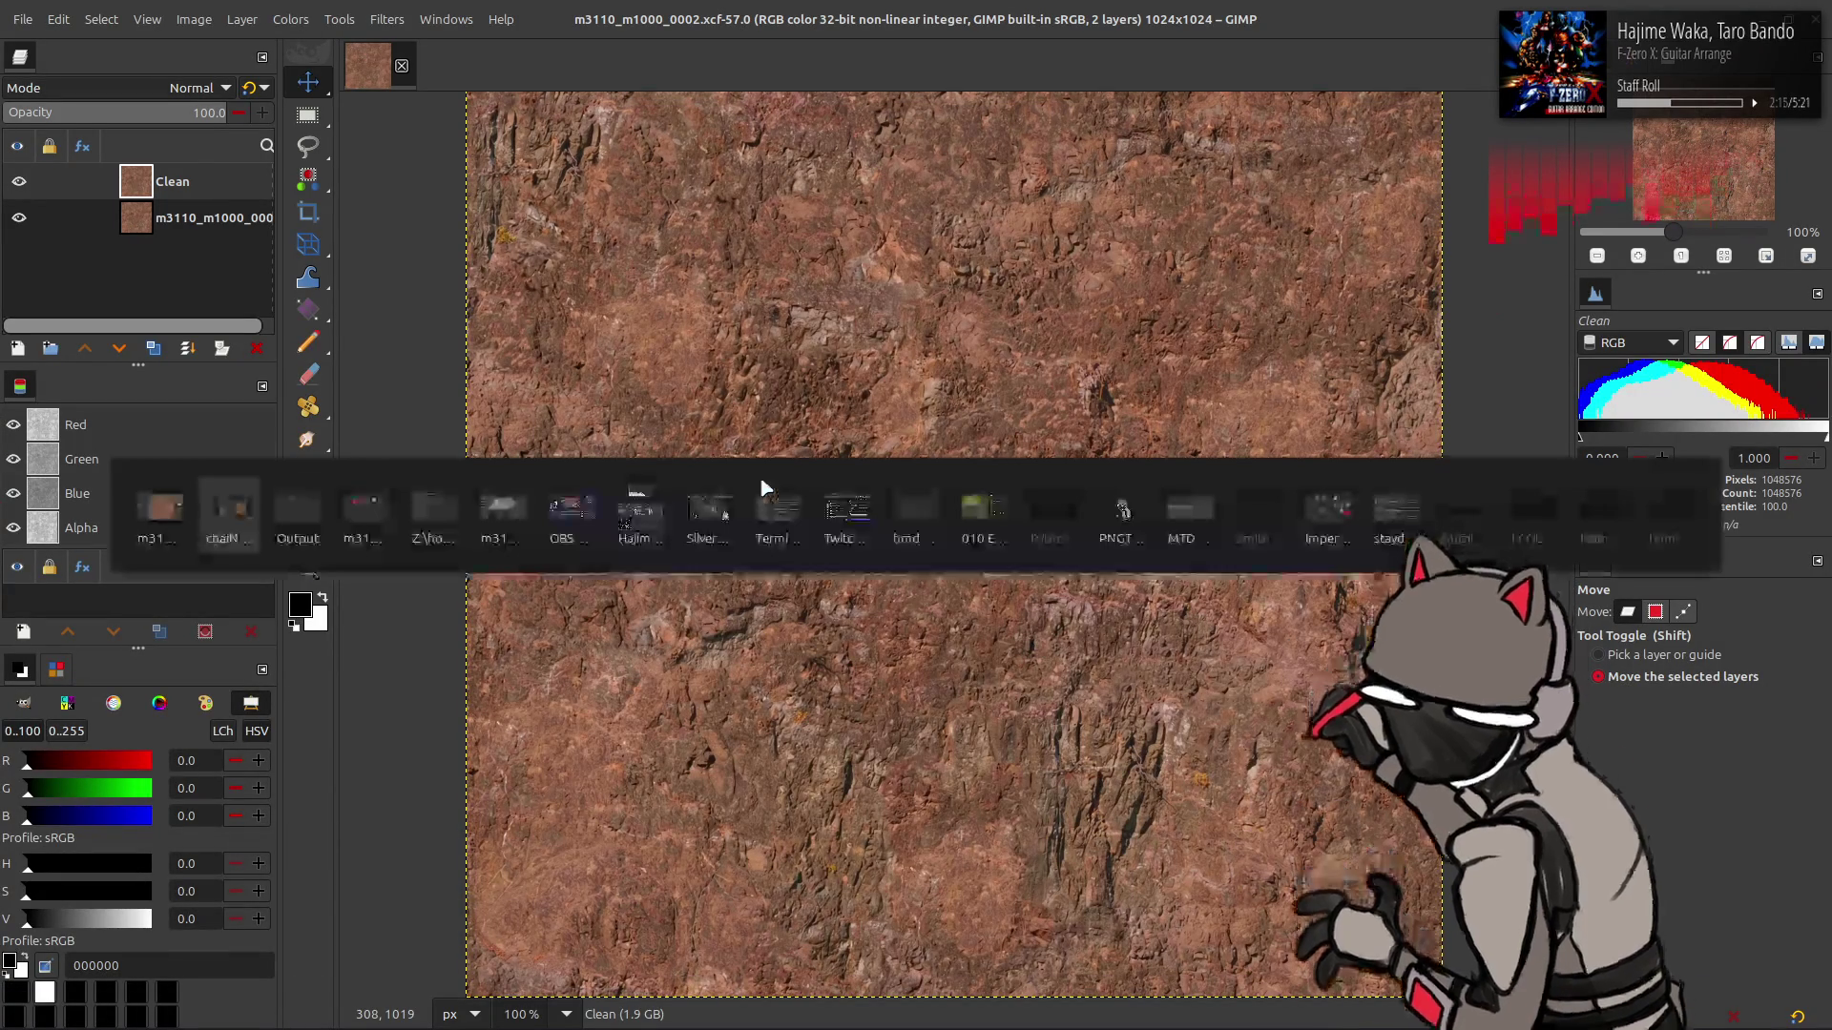
pyautogui.moveTo(811, 374)
pyautogui.mouseDown()
pyautogui.moveTo(840, 189)
pyautogui.moveTo(867, 193)
pyautogui.mouseUp()
pyautogui.press('q')
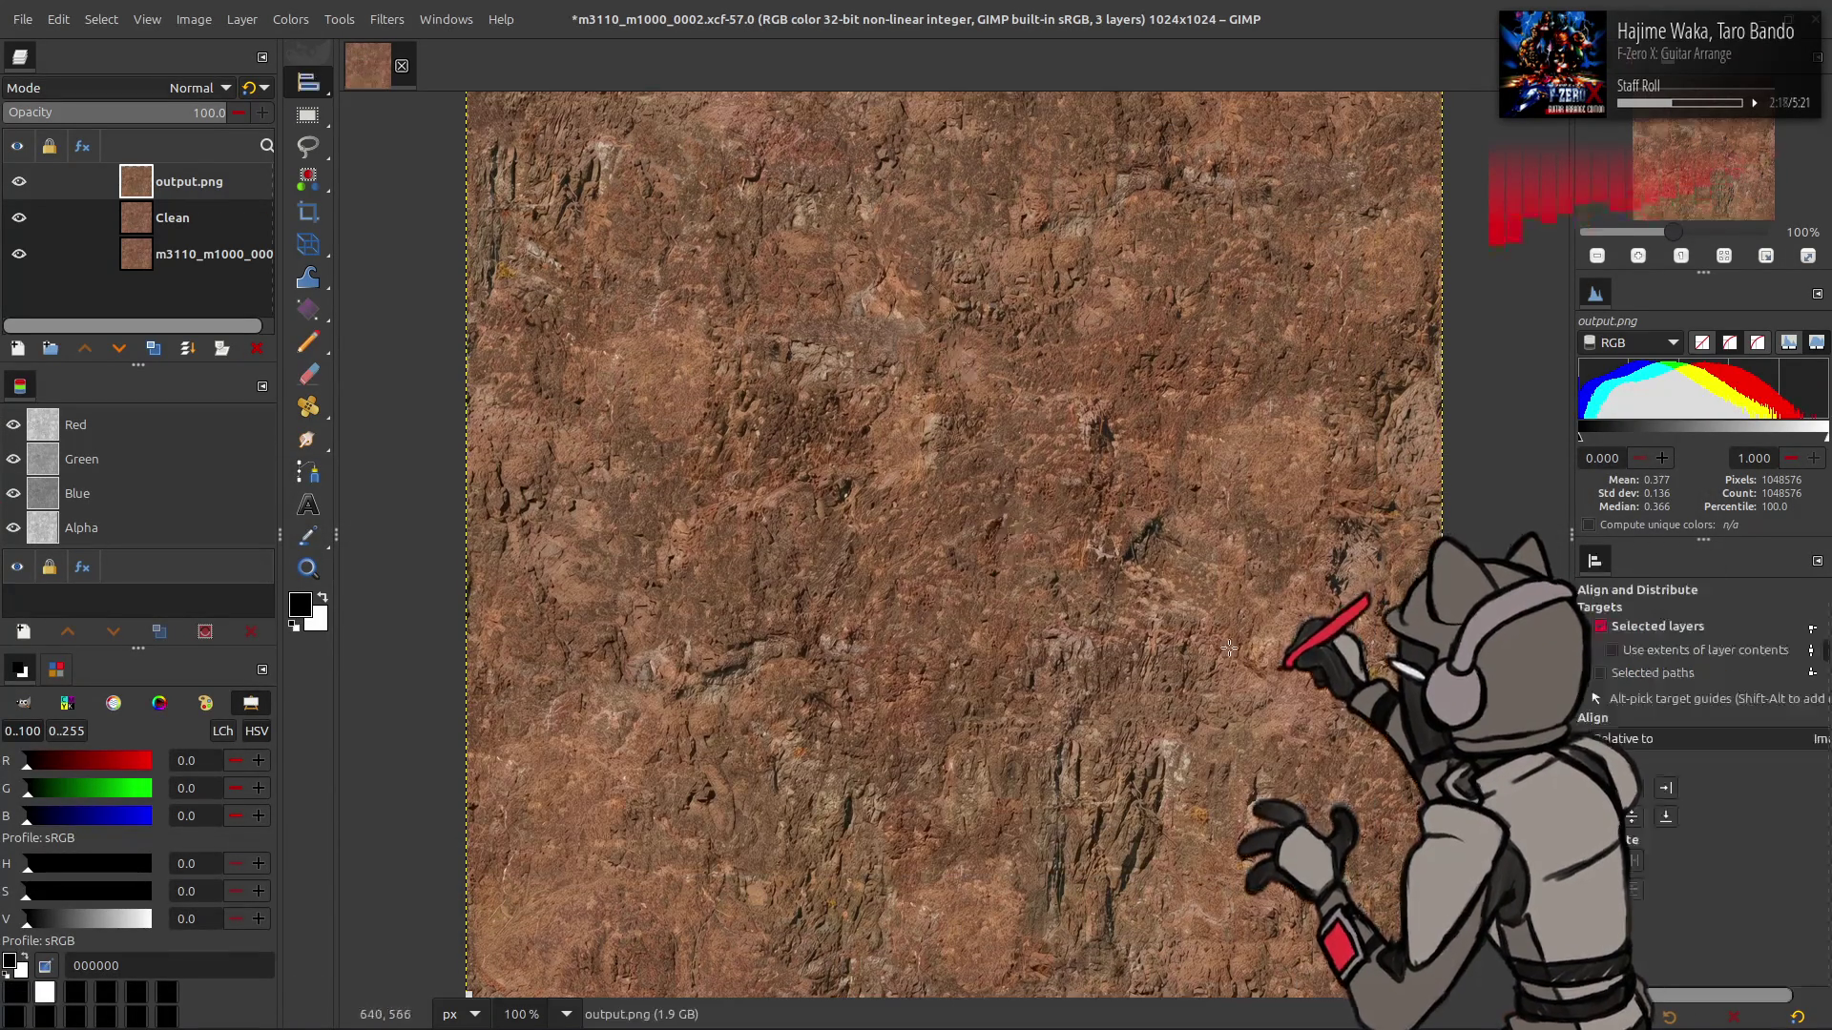
pyautogui.click(1634, 819)
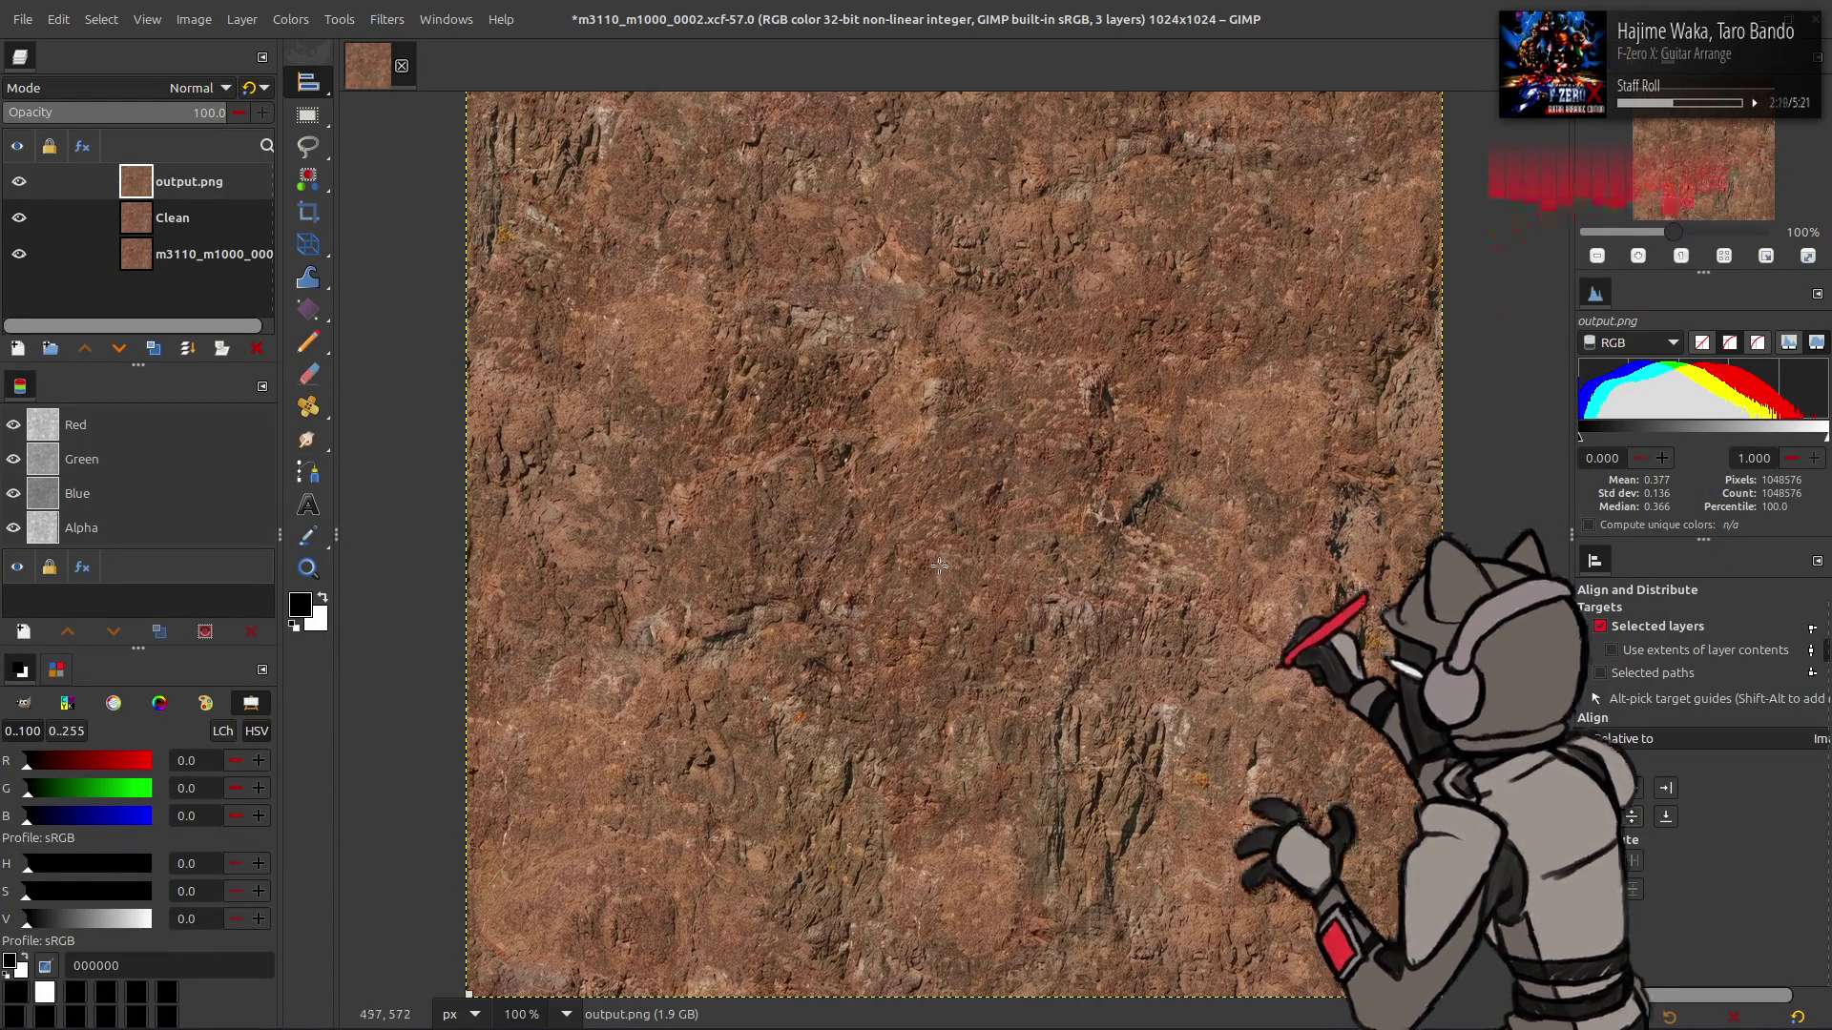
pyautogui.keyDown('ctrl'); pyautogui.scroll(4, 940, 566); pyautogui.keyUp('ctrl')
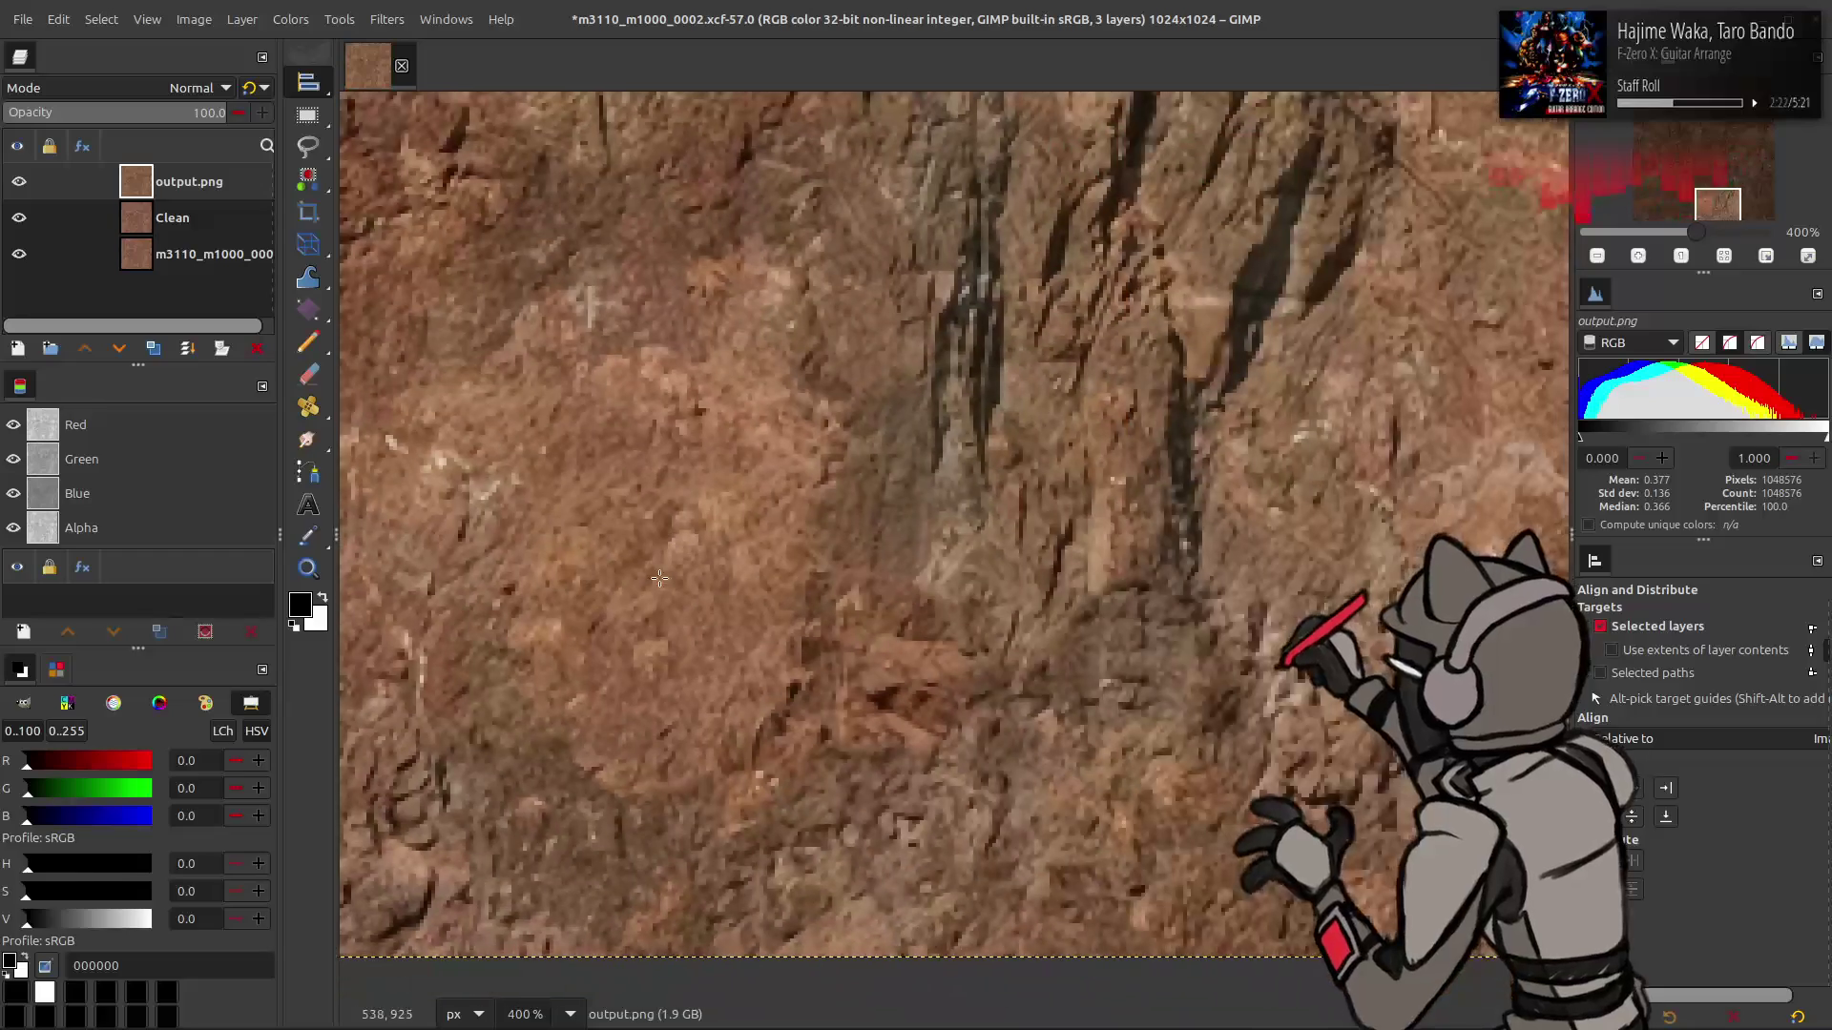
pyautogui.keyDown('ctrl'); pyautogui.scroll(-2, 659, 579); pyautogui.keyUp('ctrl')
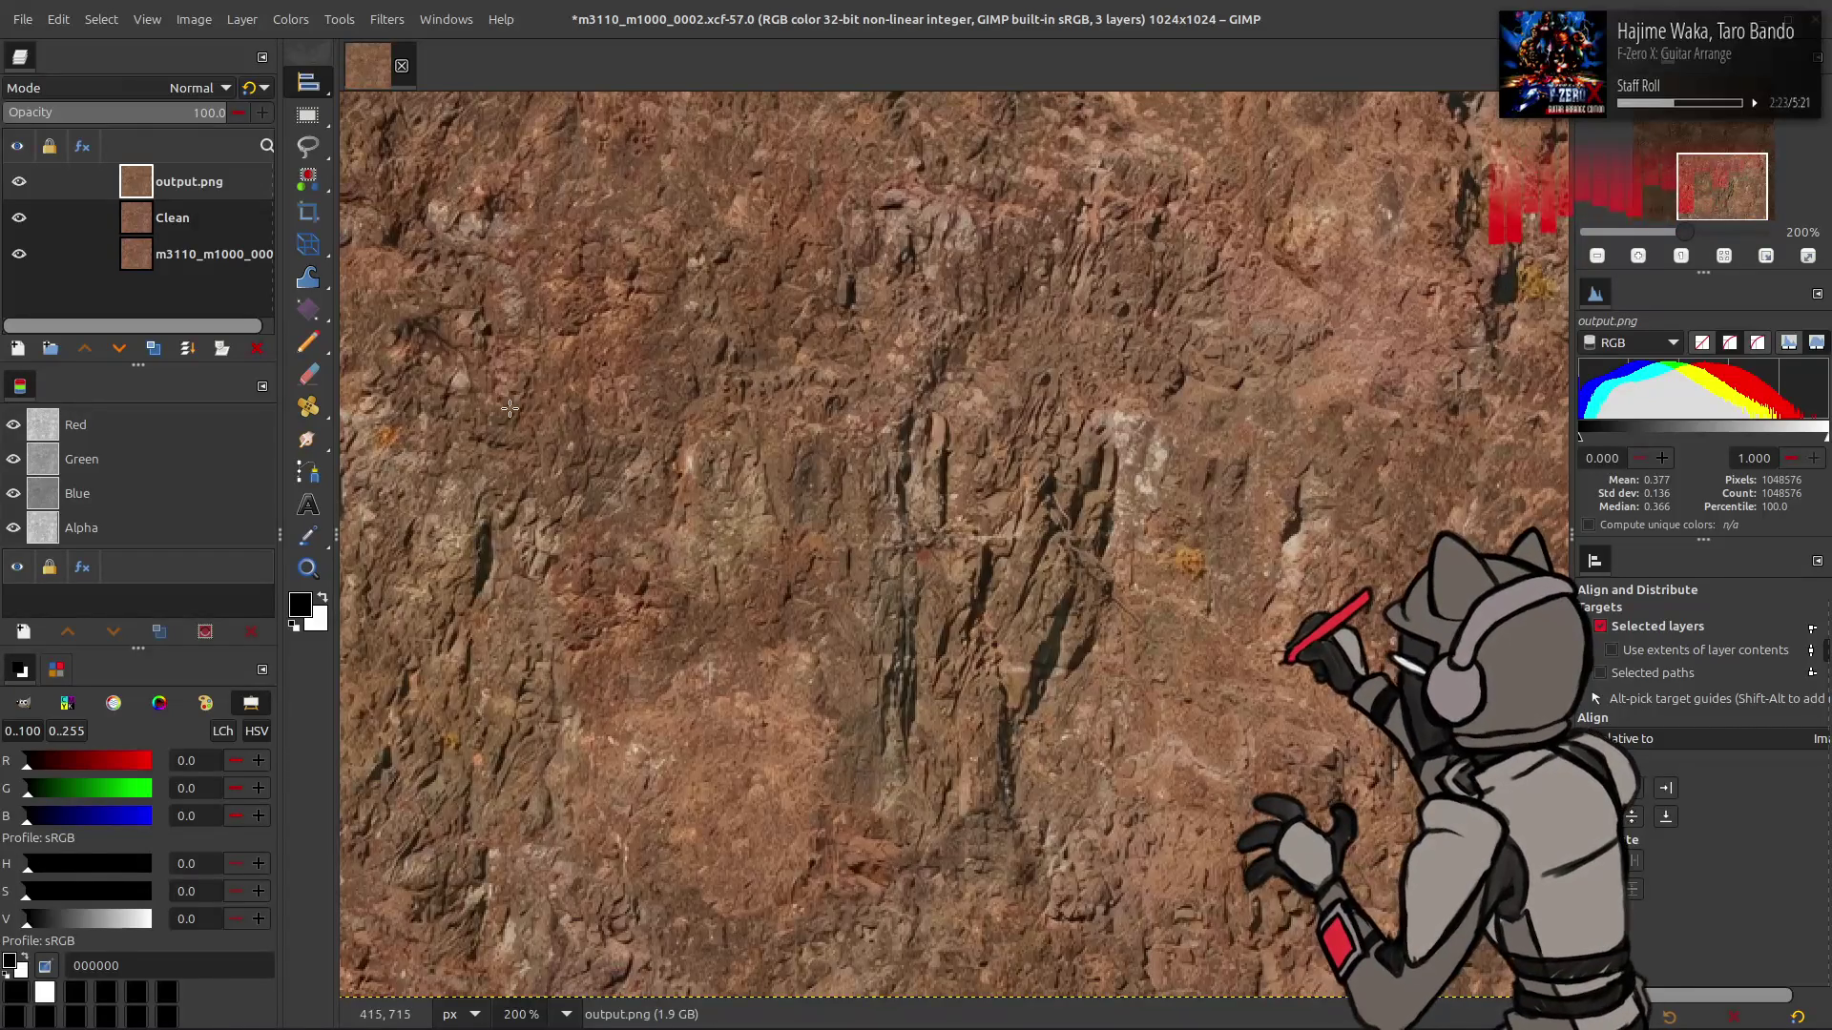
pyautogui.click(18, 216)
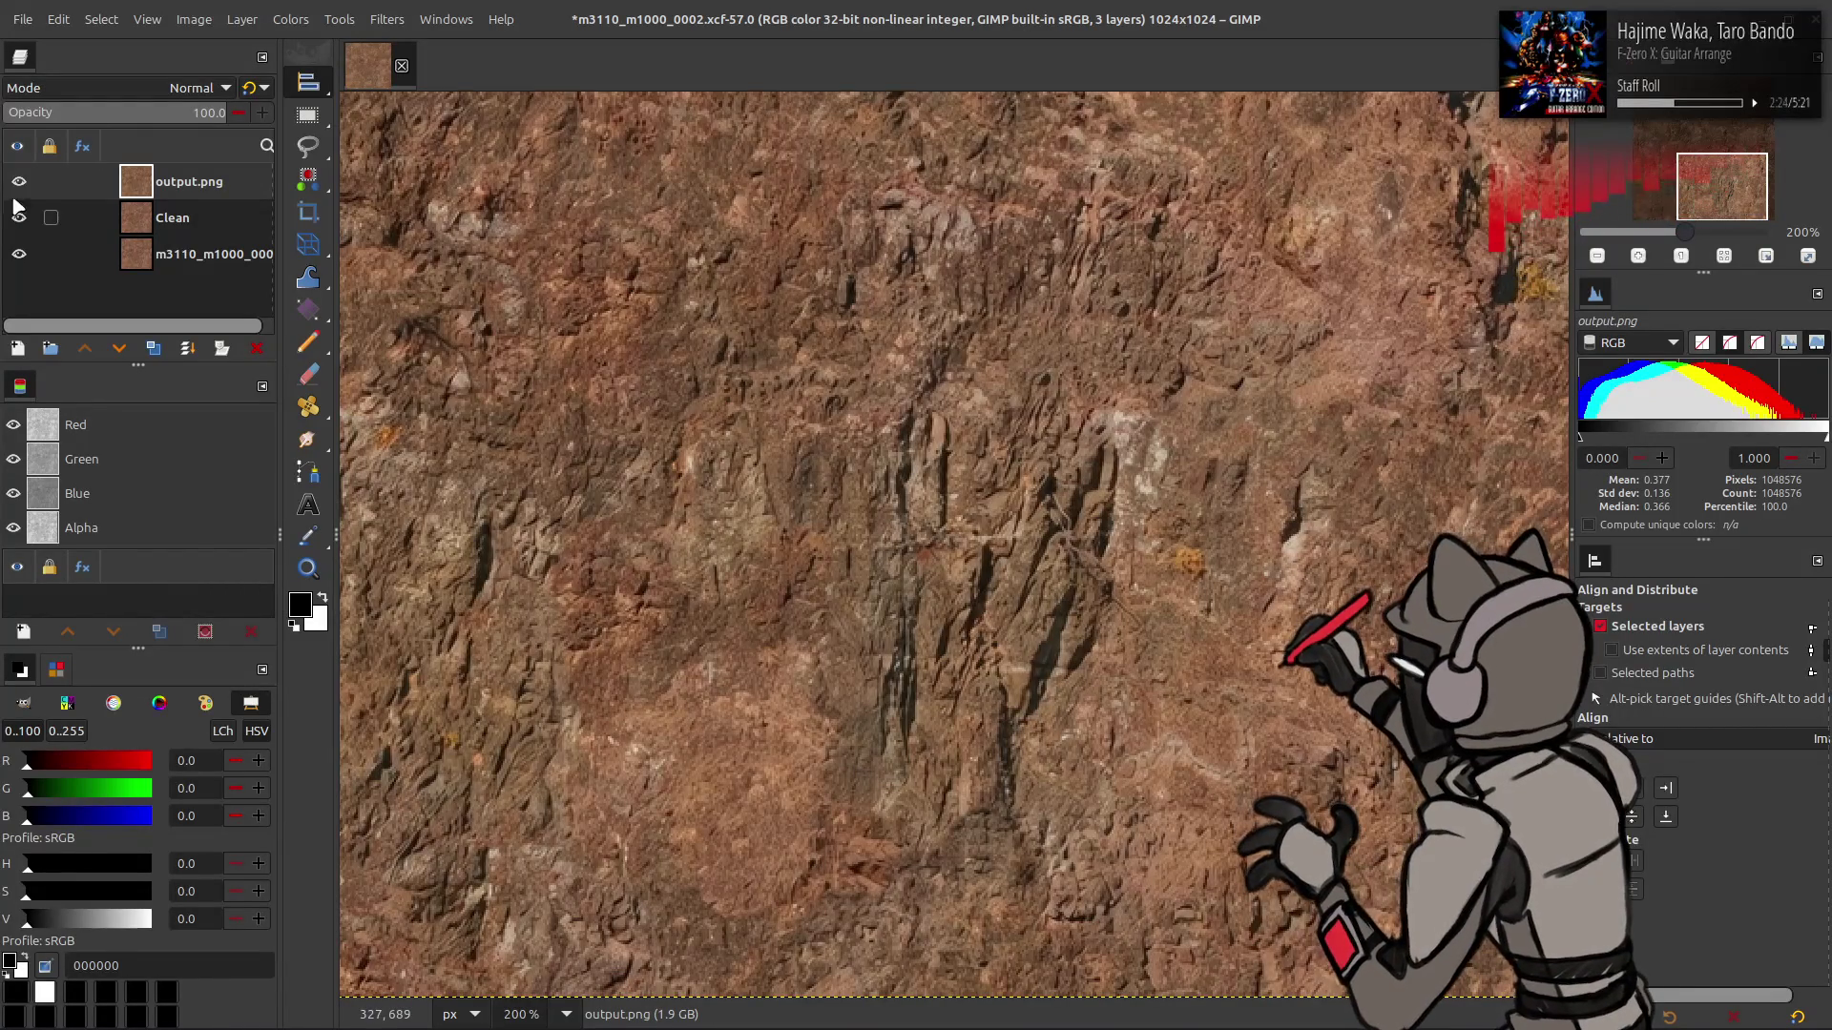
pyautogui.click(18, 215)
pyautogui.click(19, 181)
pyautogui.click(19, 181)
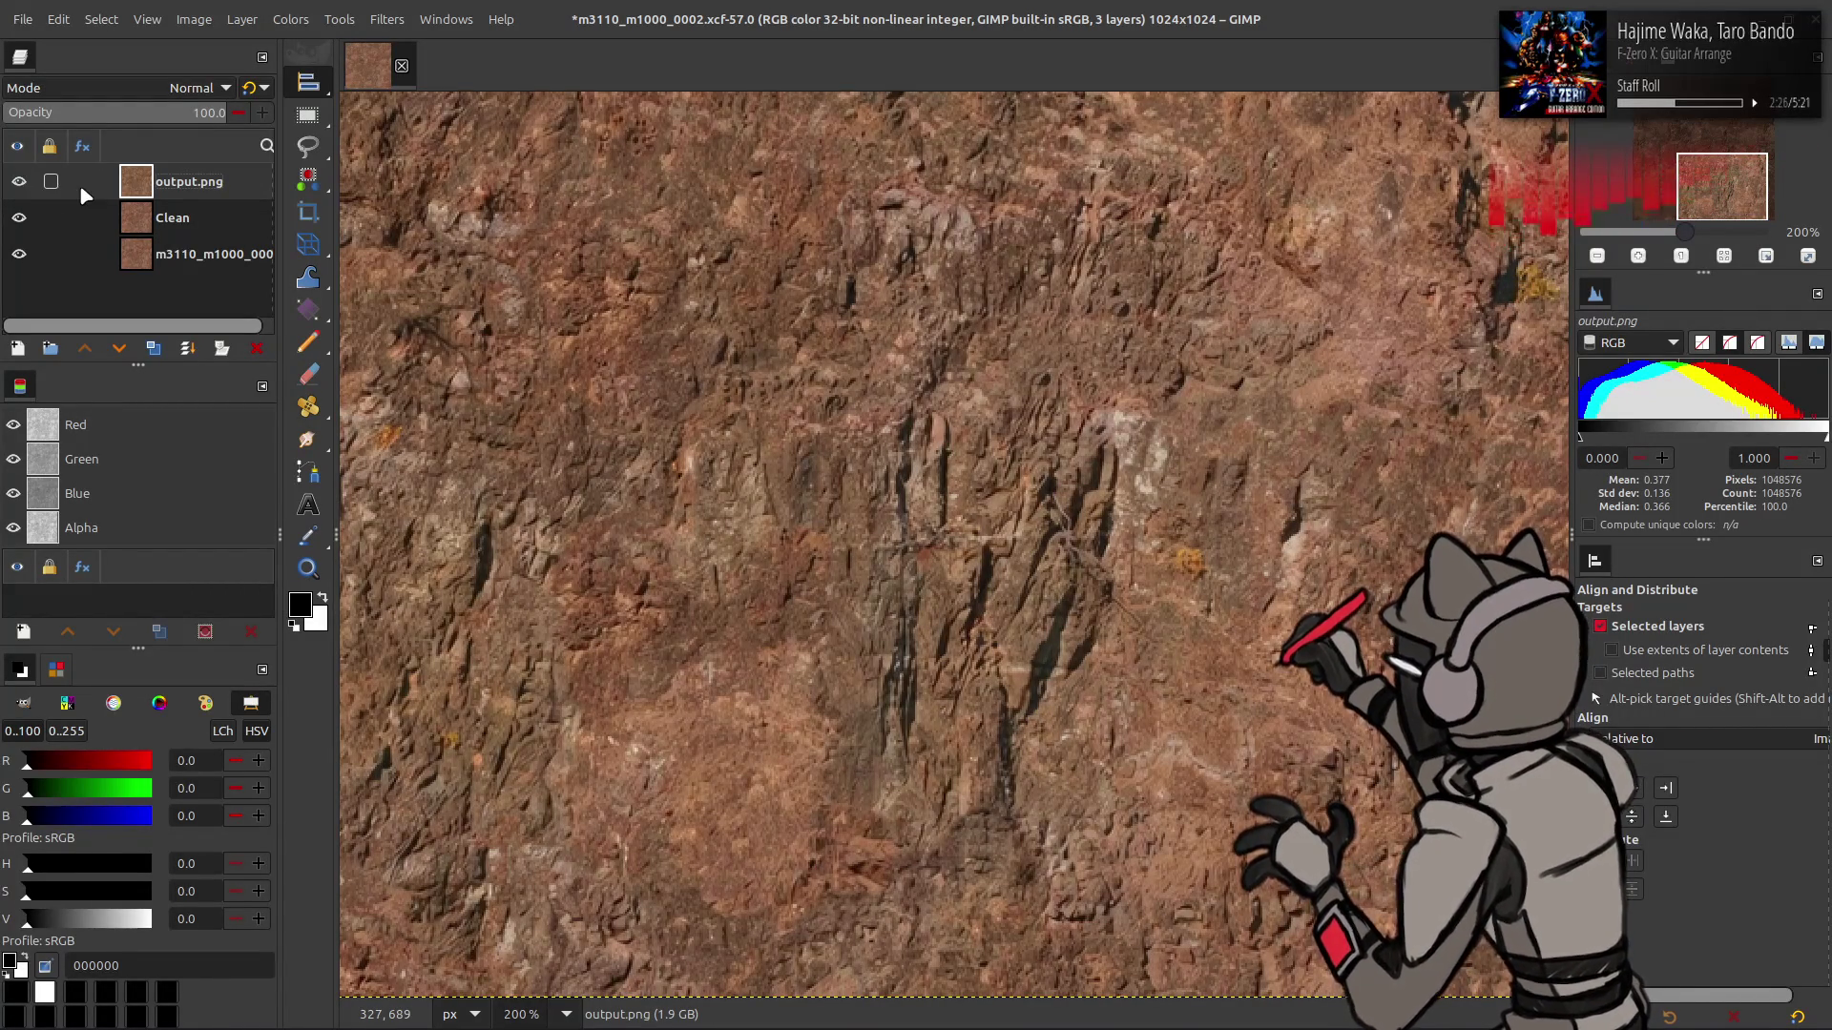
# - Put a copy of Clean on top of the stack in LCh Color mode
pyautogui.click(172, 216)
pyautogui.click(154, 348)
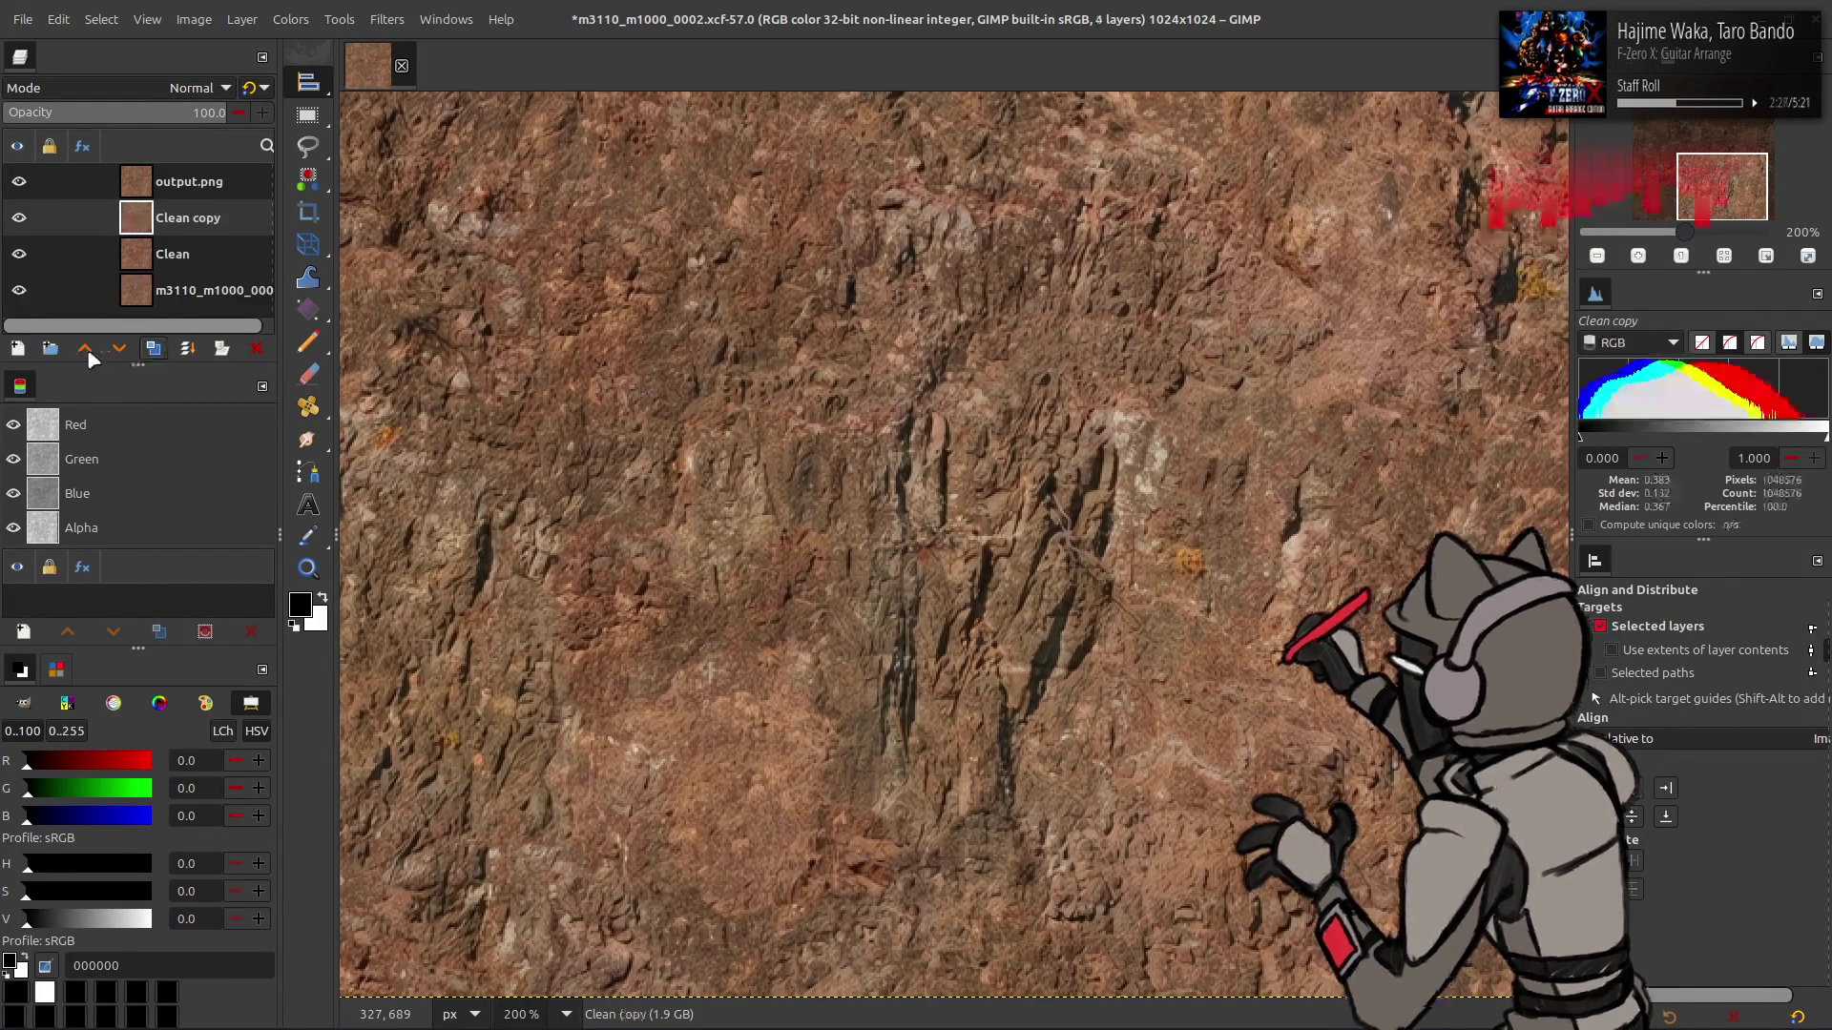
pyautogui.click(195, 87)
pyautogui.click(107, 959)
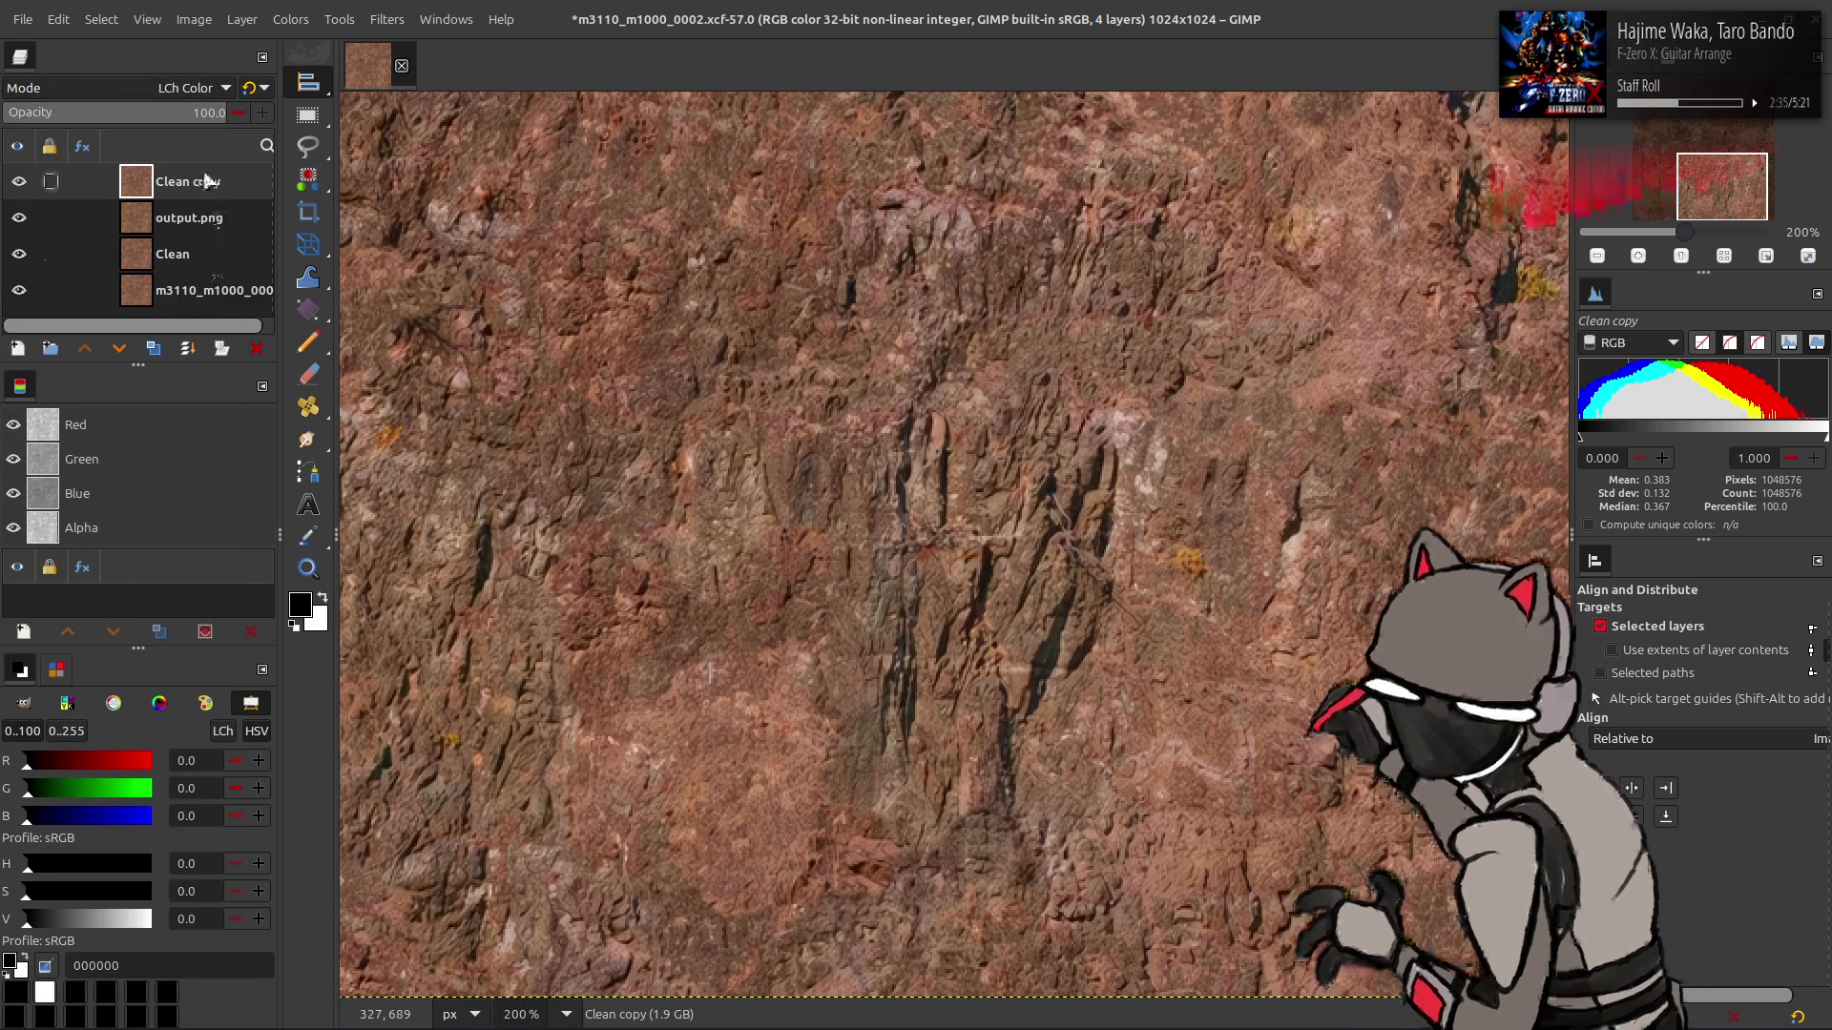
# - Blur Clean copy with G'MIC Gaussian blur set to 4
pyautogui.press('Delete')
pyautogui.hotkey('ctrl', 'z')
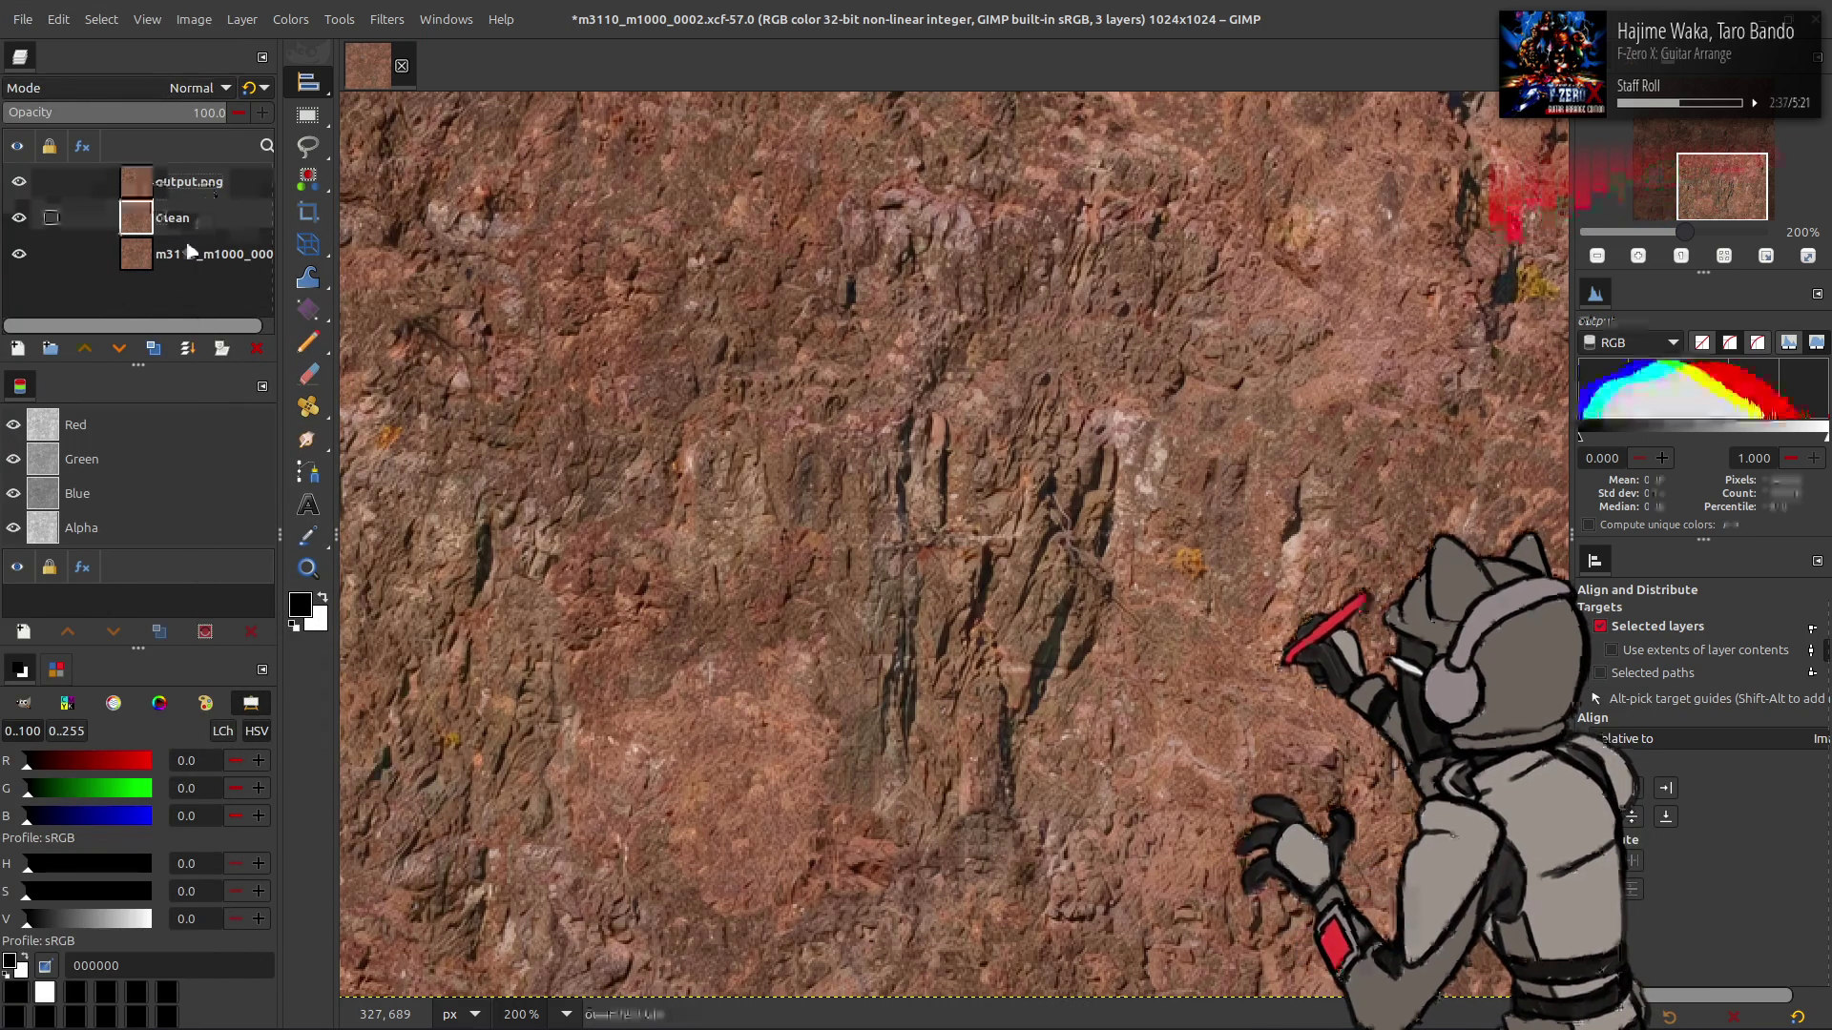
pyautogui.click(389, 19)
pyautogui.click(458, 497)
pyautogui.doubleClick(1493, 273)
pyautogui.write('4')
pyautogui.click(1402, 856)
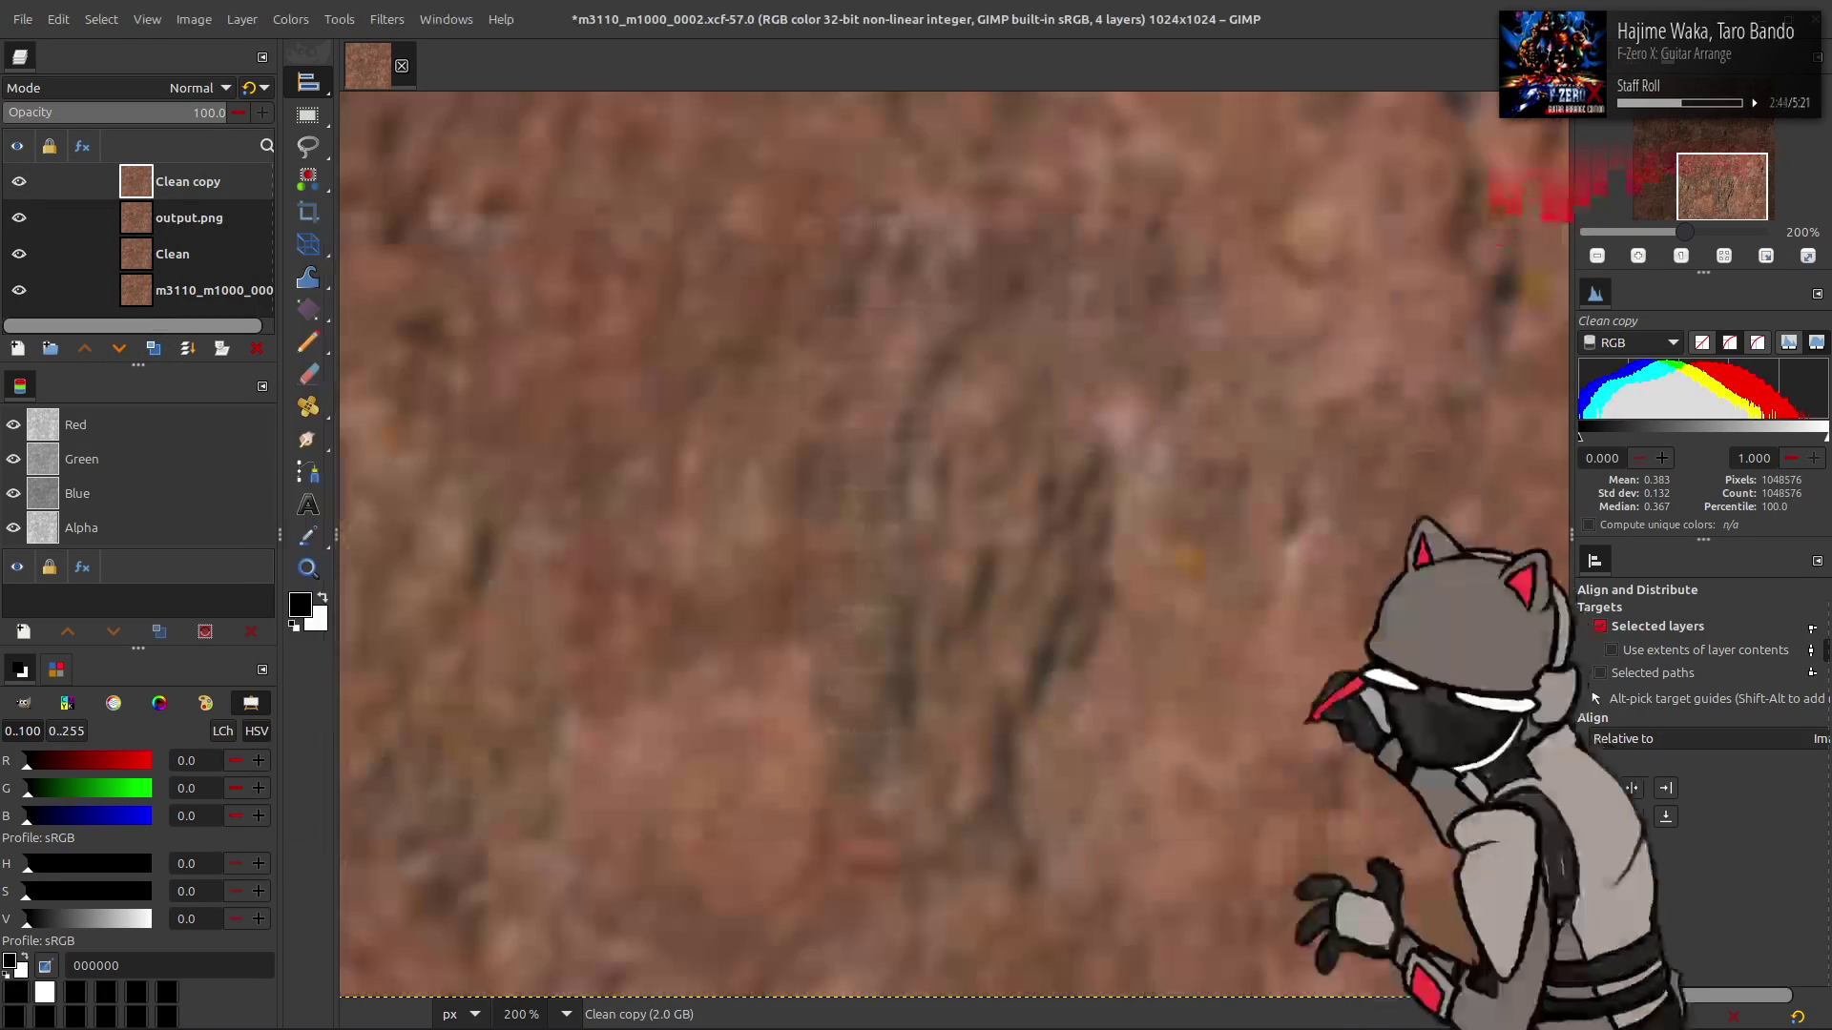
# - Try a Grain extract / Grain merge detail pass with an output.png copy, then undo it
pyautogui.click(189, 217)
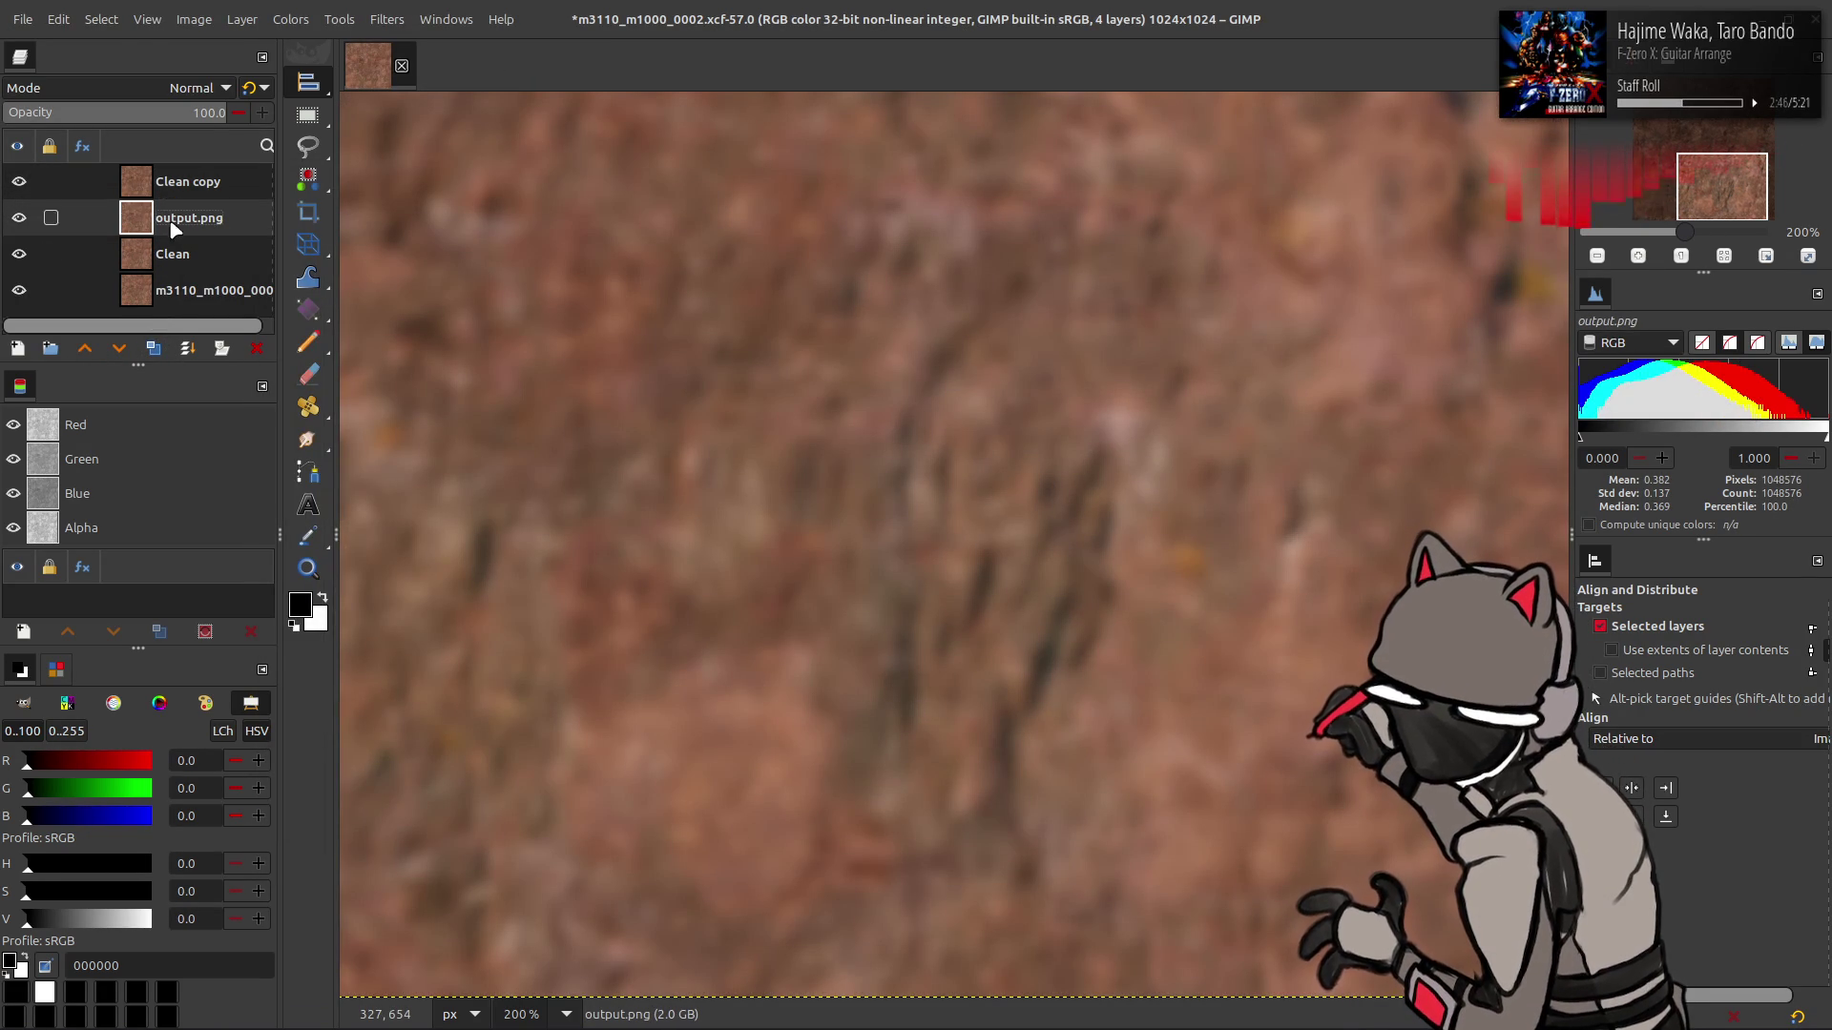
pyautogui.click(152, 348)
pyautogui.moveTo(191, 218); pyautogui.dragTo(173, 137)
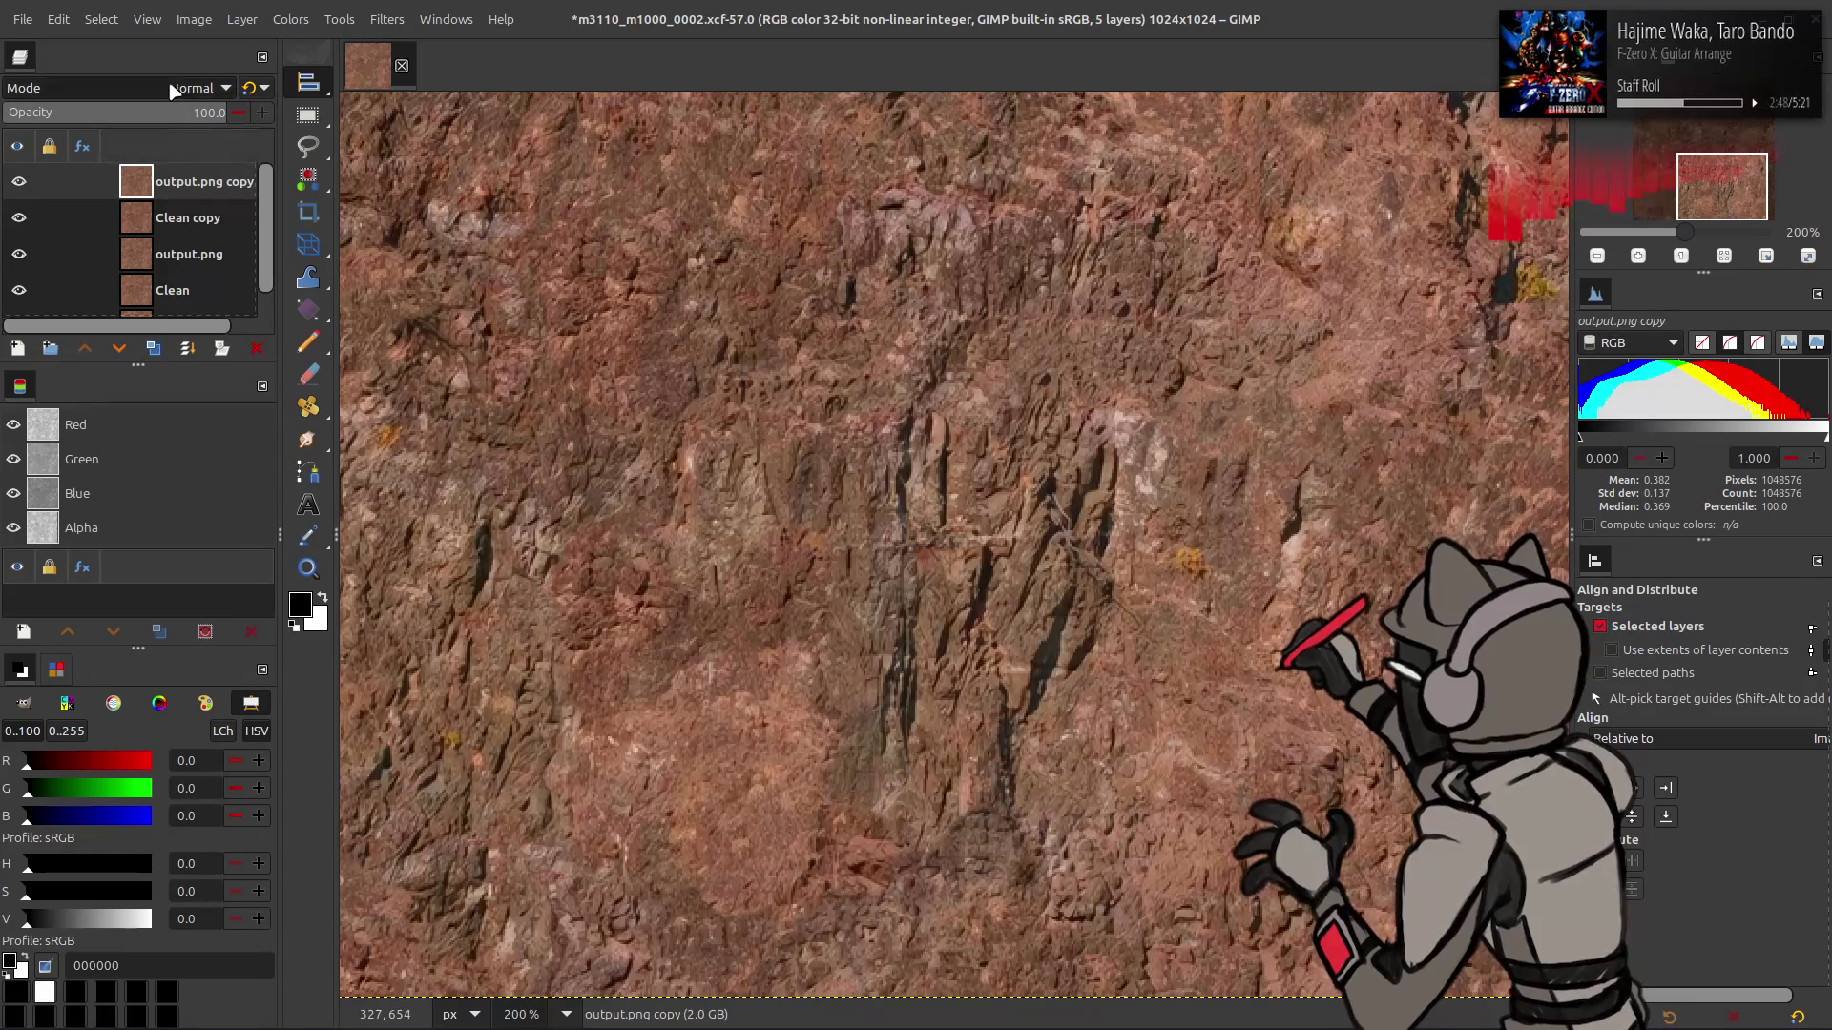
pyautogui.click(191, 88)
pyautogui.click(140, 773)
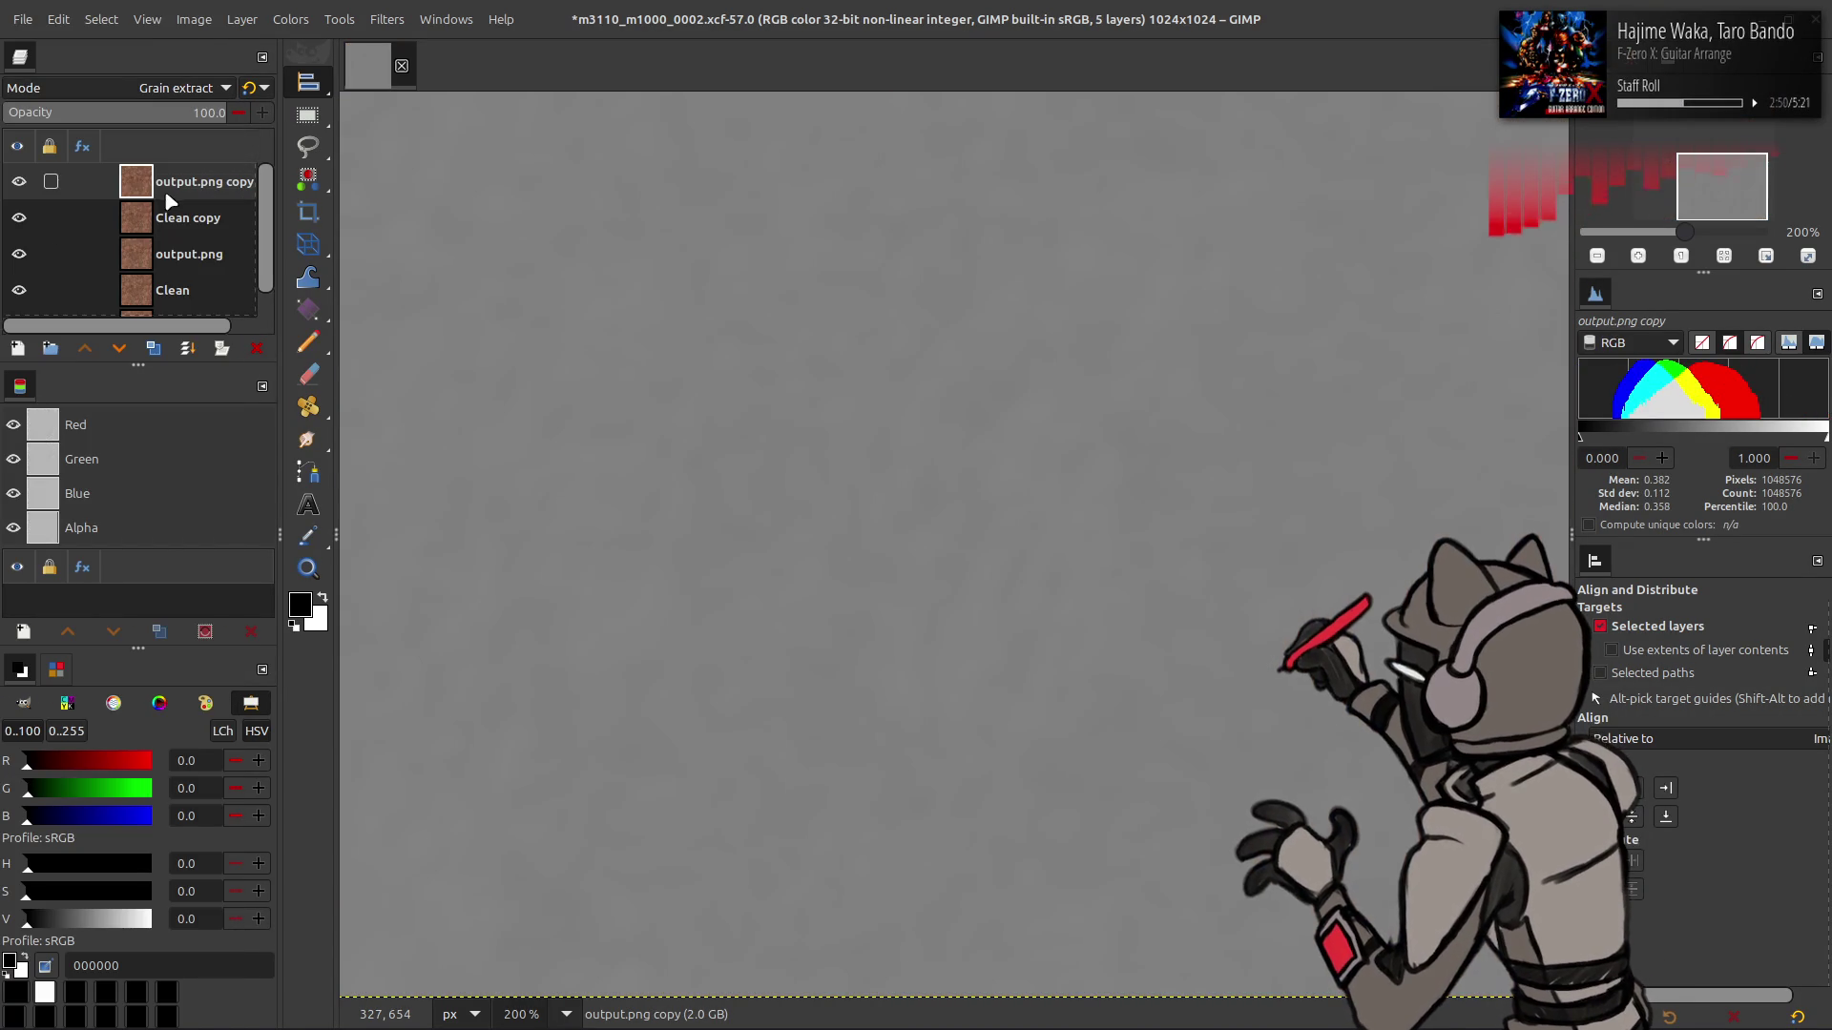
pyautogui.rightClick(181, 191)
pyautogui.click(239, 382)
pyautogui.click(191, 88)
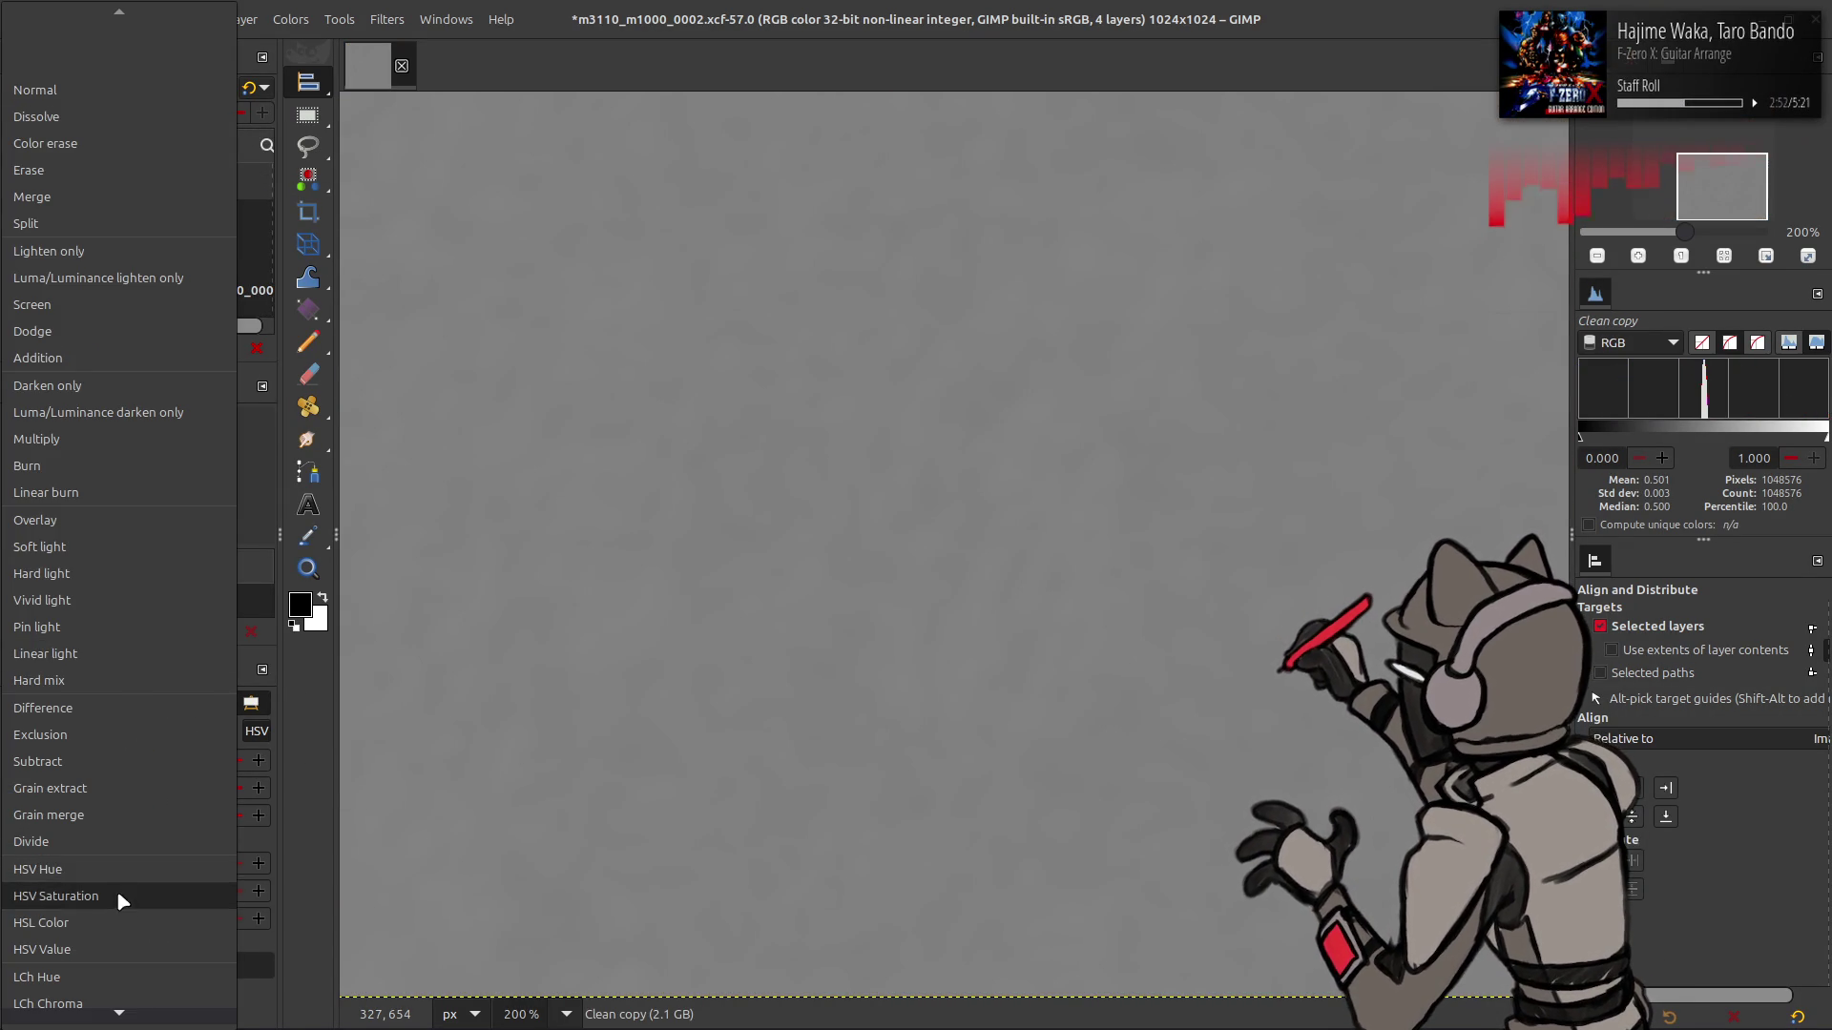
pyautogui.click(106, 816)
pyautogui.hotkey('ctrl', 'z')
pyautogui.hotkey('ctrl', 'z')
pyautogui.hotkey('ctrl', 'z')
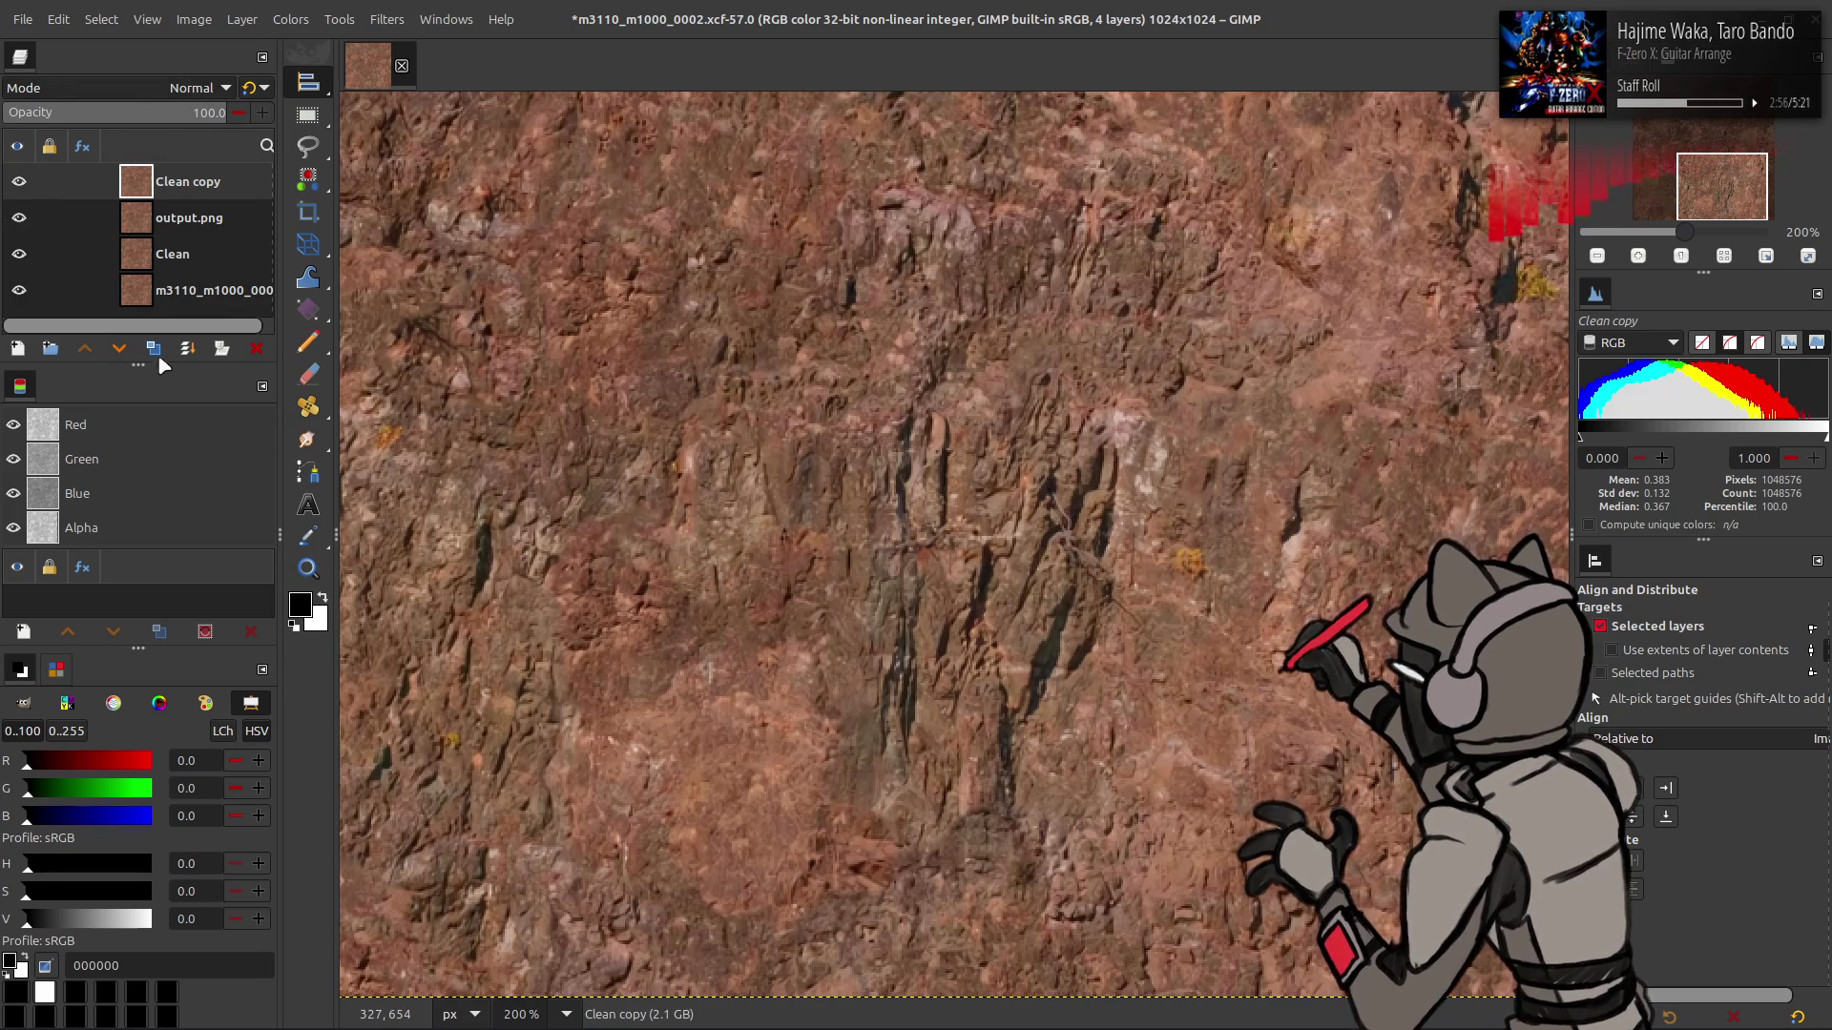
# - Merge Clean copy down into output.png
pyautogui.click(156, 96)
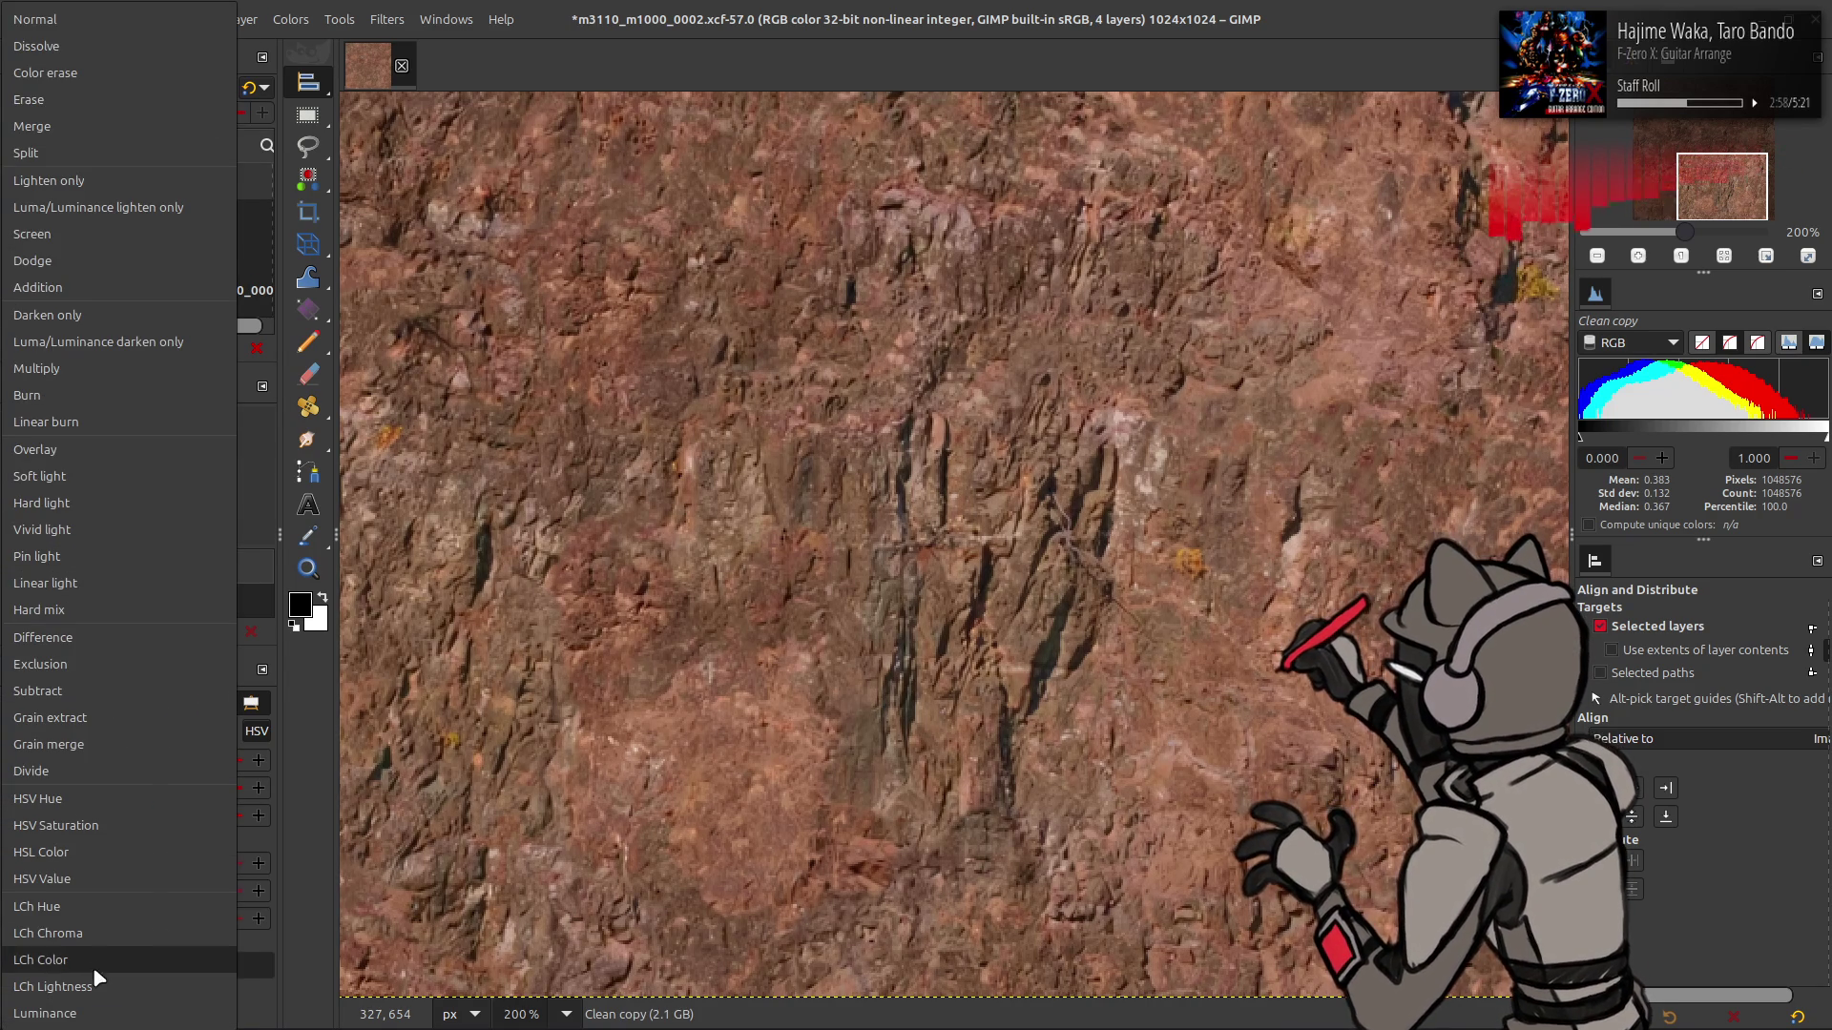
pyautogui.press('Escape')
pyautogui.rightClick(172, 181)
pyautogui.click(219, 415)
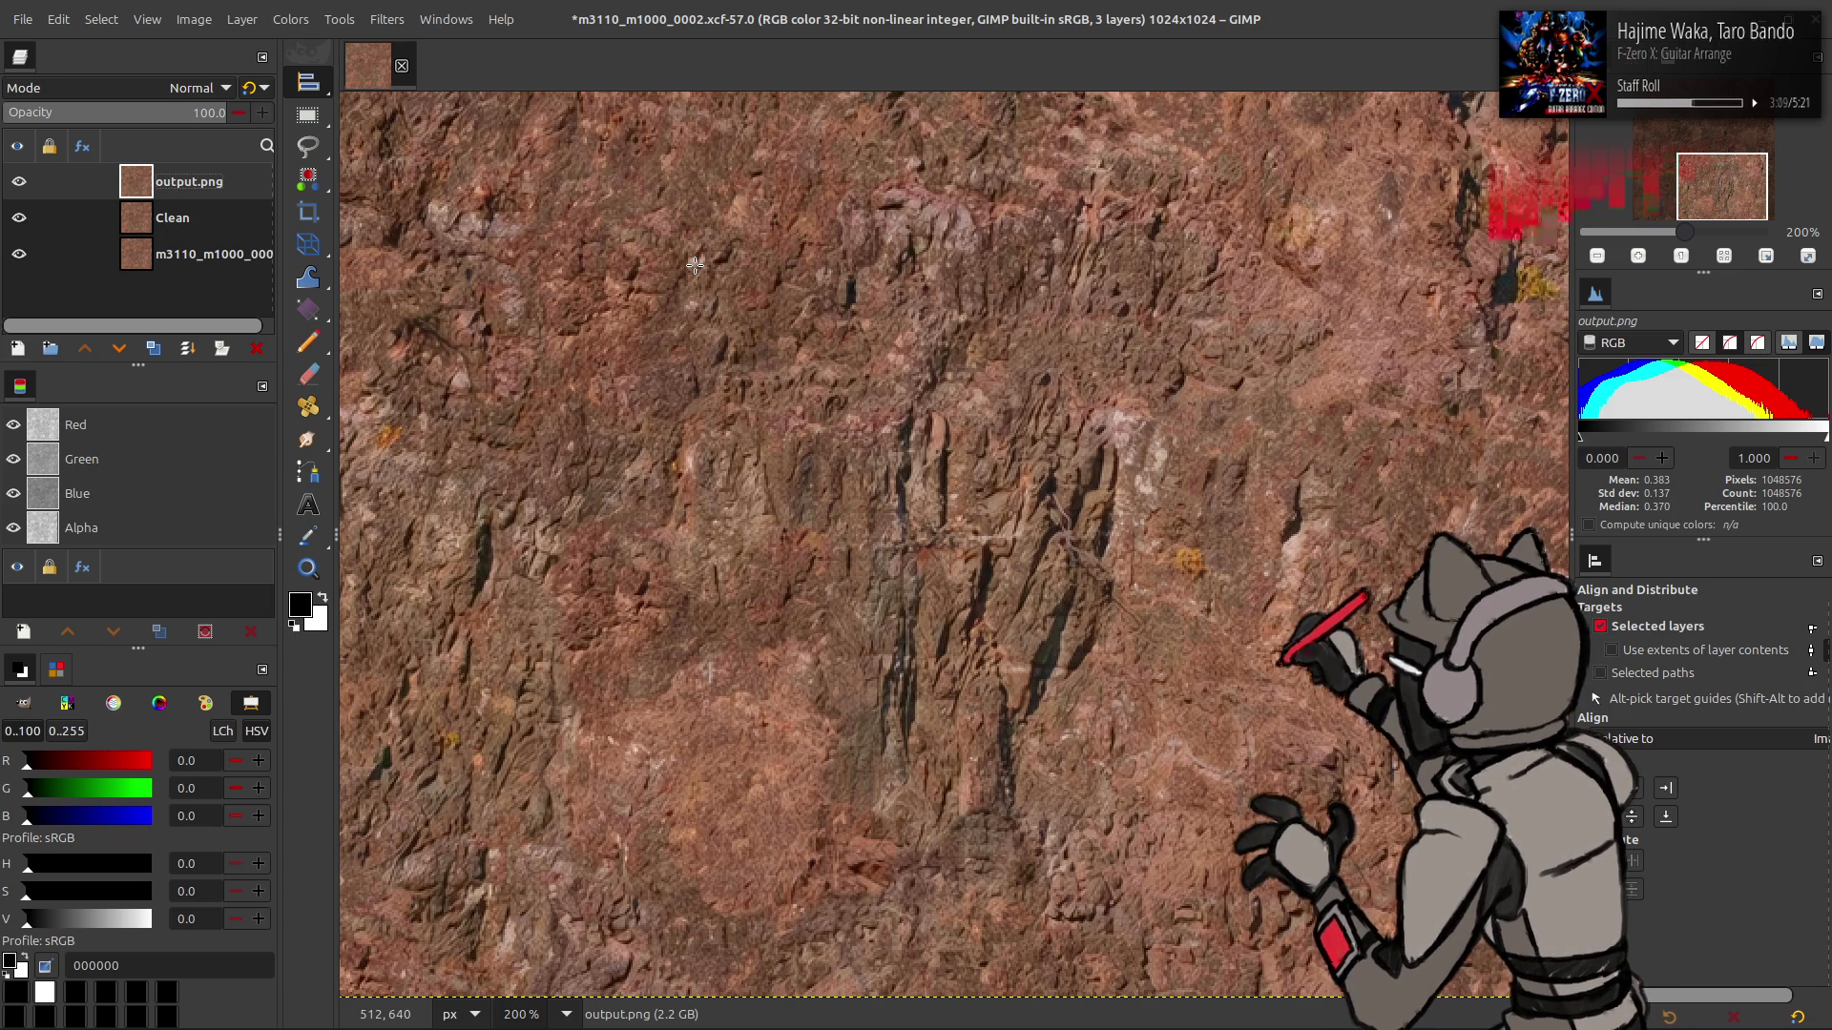
# - Rename the output.png layer to h264
pyautogui.doubleClick(203, 181)
pyautogui.write('h2')
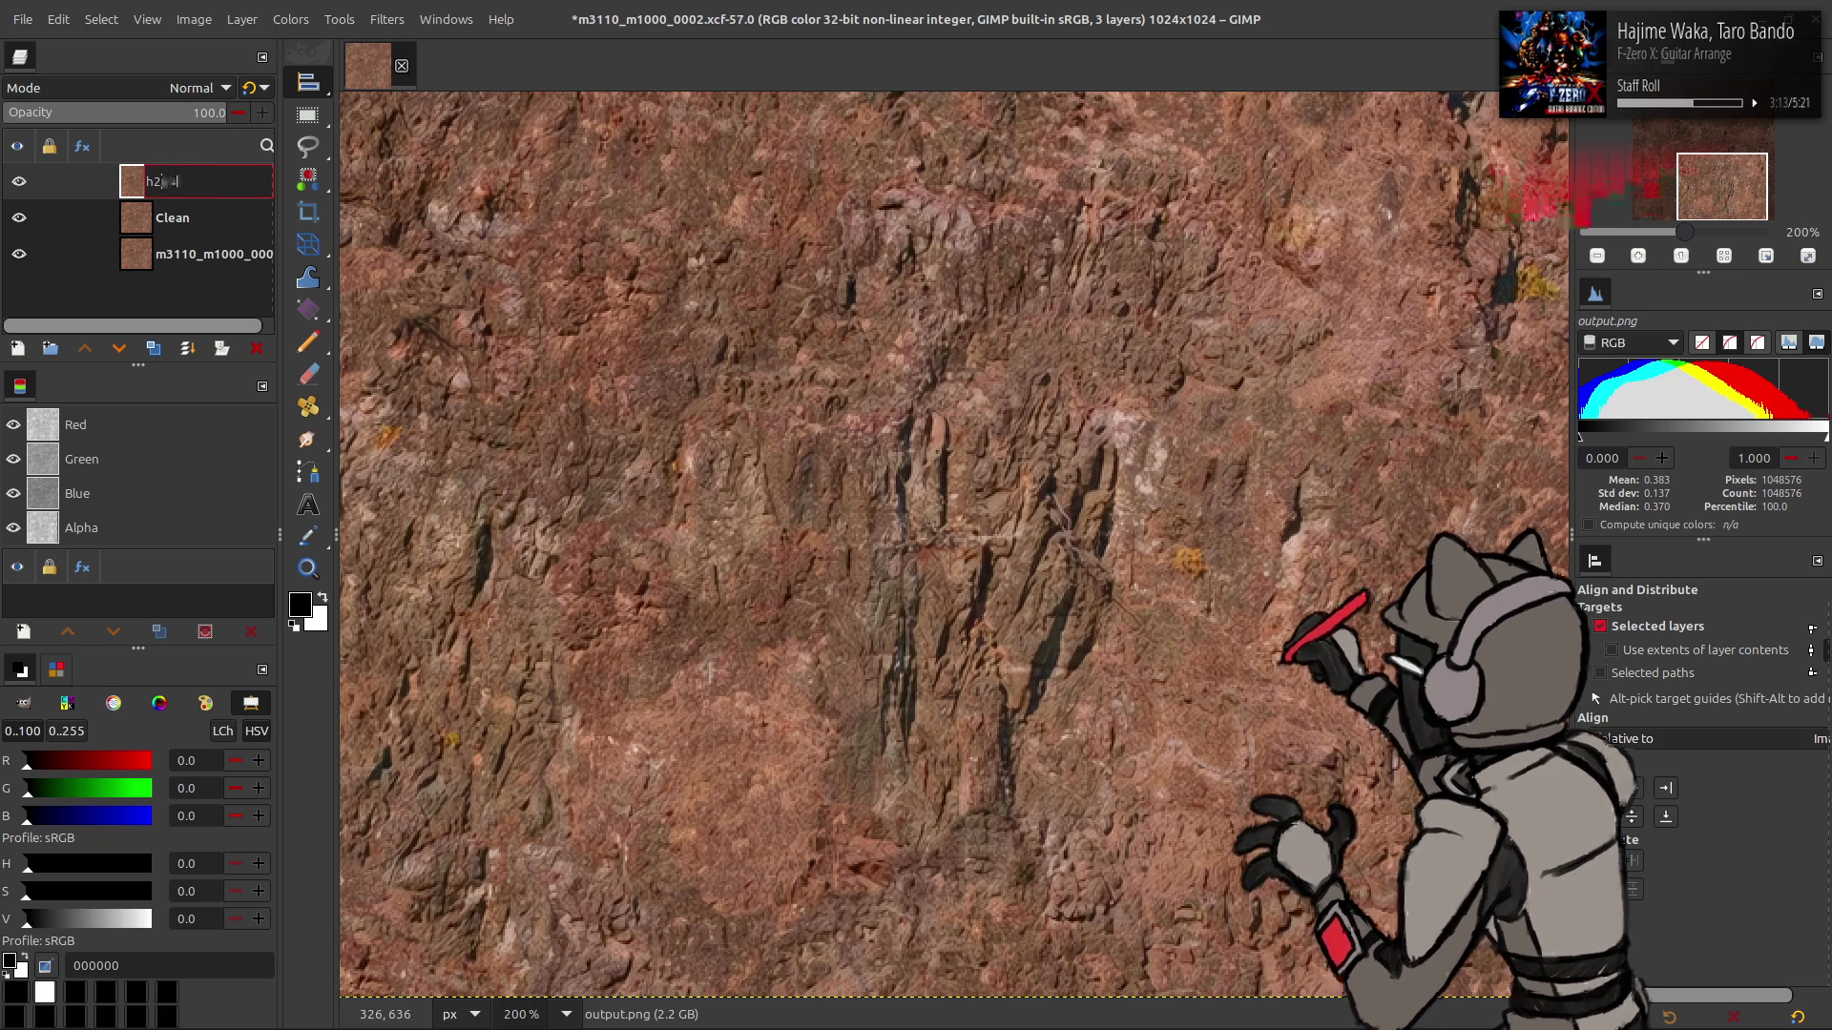
pyautogui.write('64')
pyautogui.press('Return')
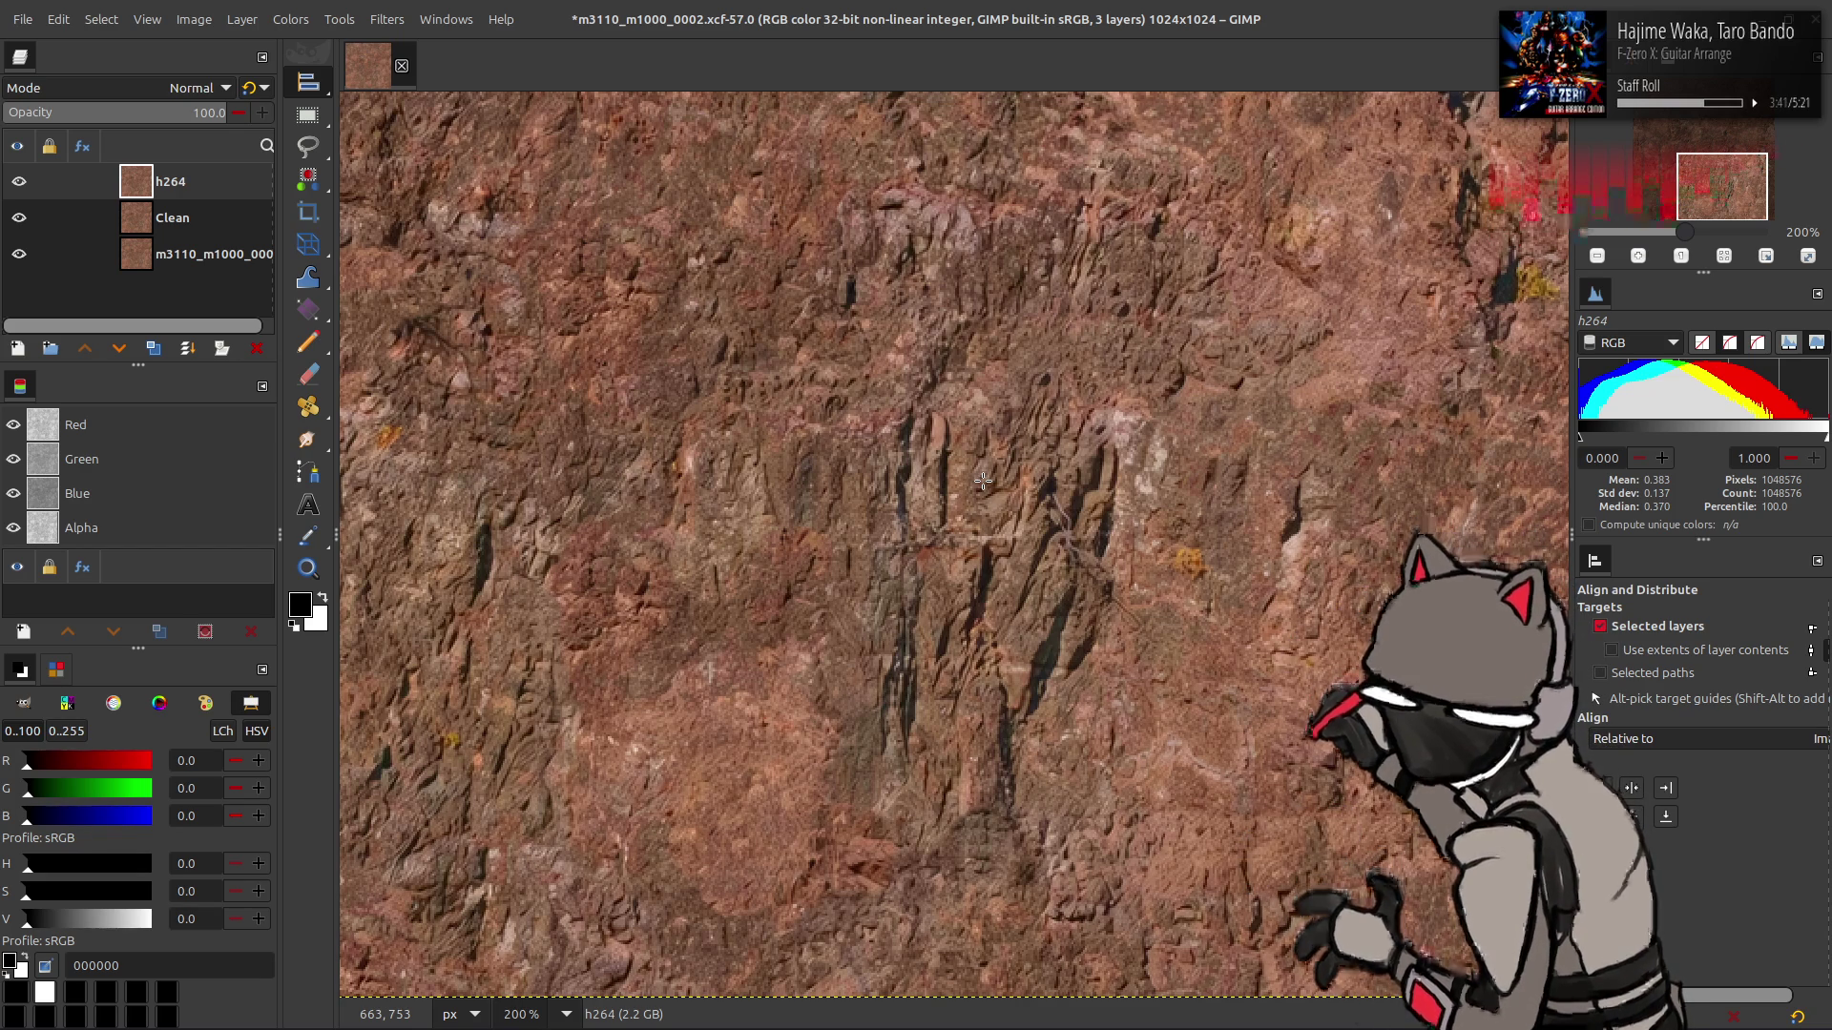
# - Duplicate h264 twice and blur the top copy with G'MIC Gaussian blur 0.5
pyautogui.press('m')
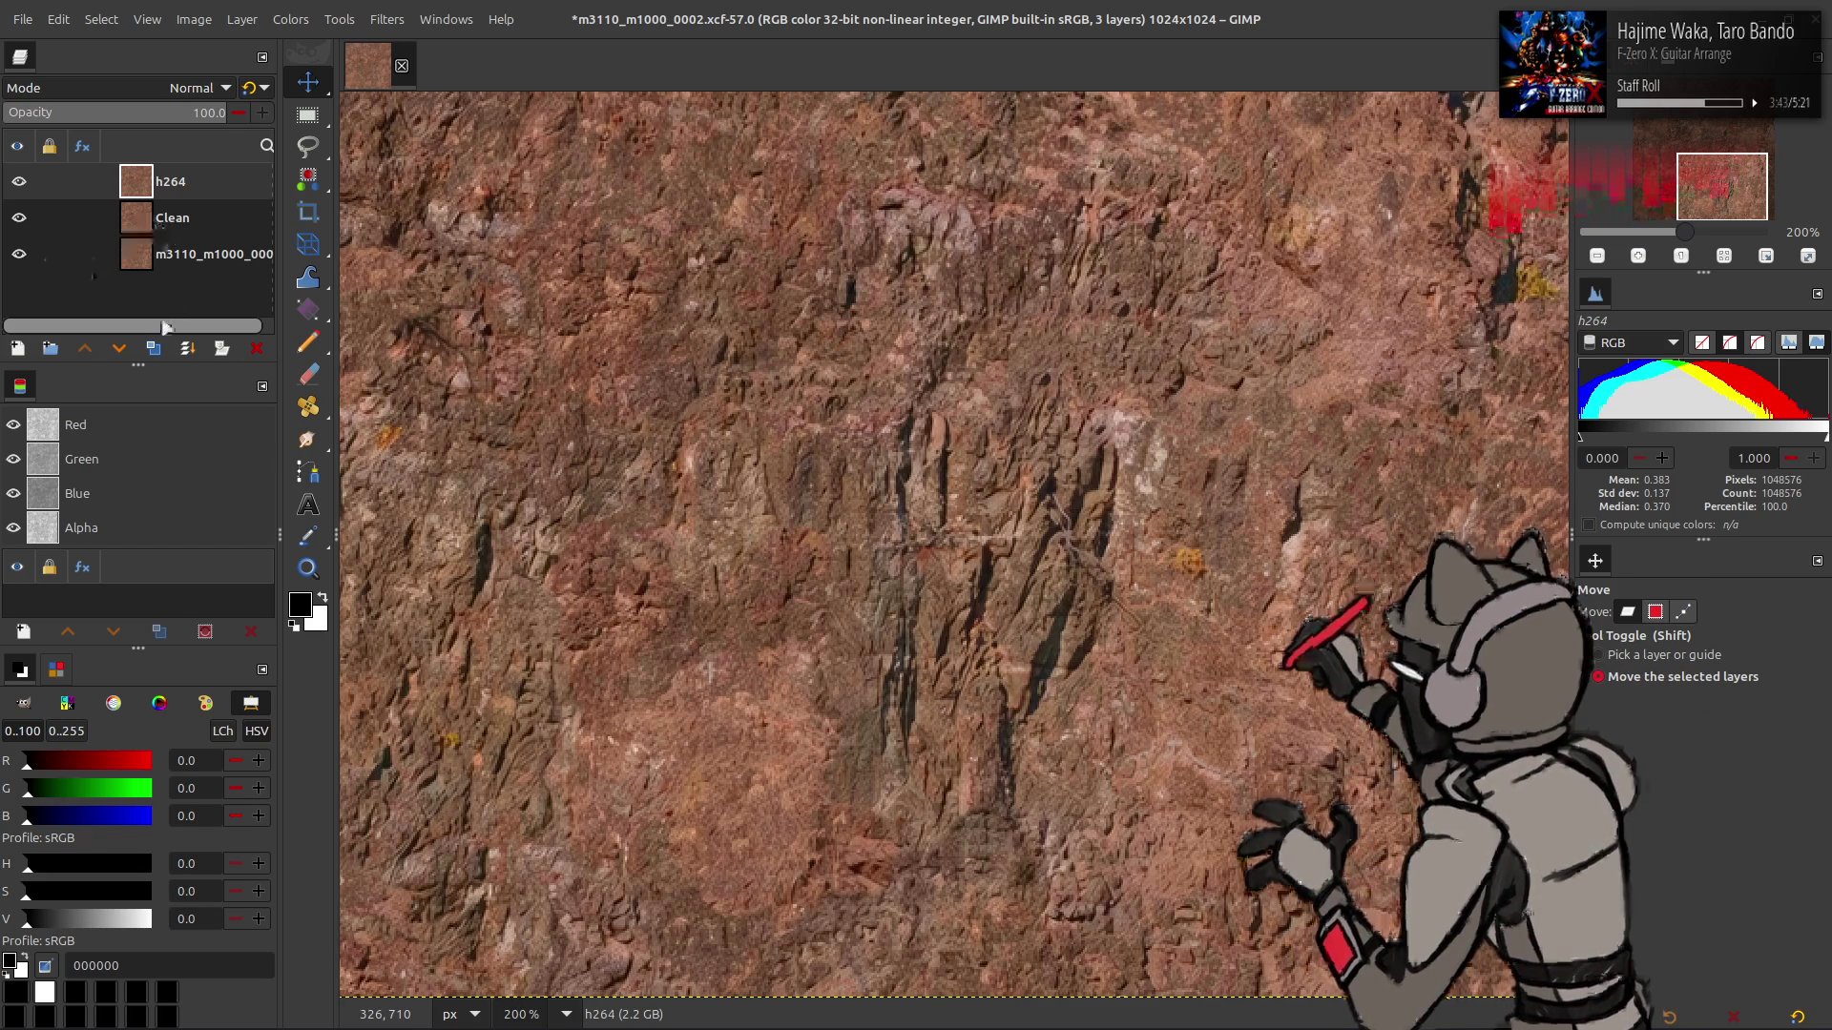
pyautogui.click(153, 348)
pyautogui.click(153, 349)
pyautogui.click(387, 19)
pyautogui.click(505, 491)
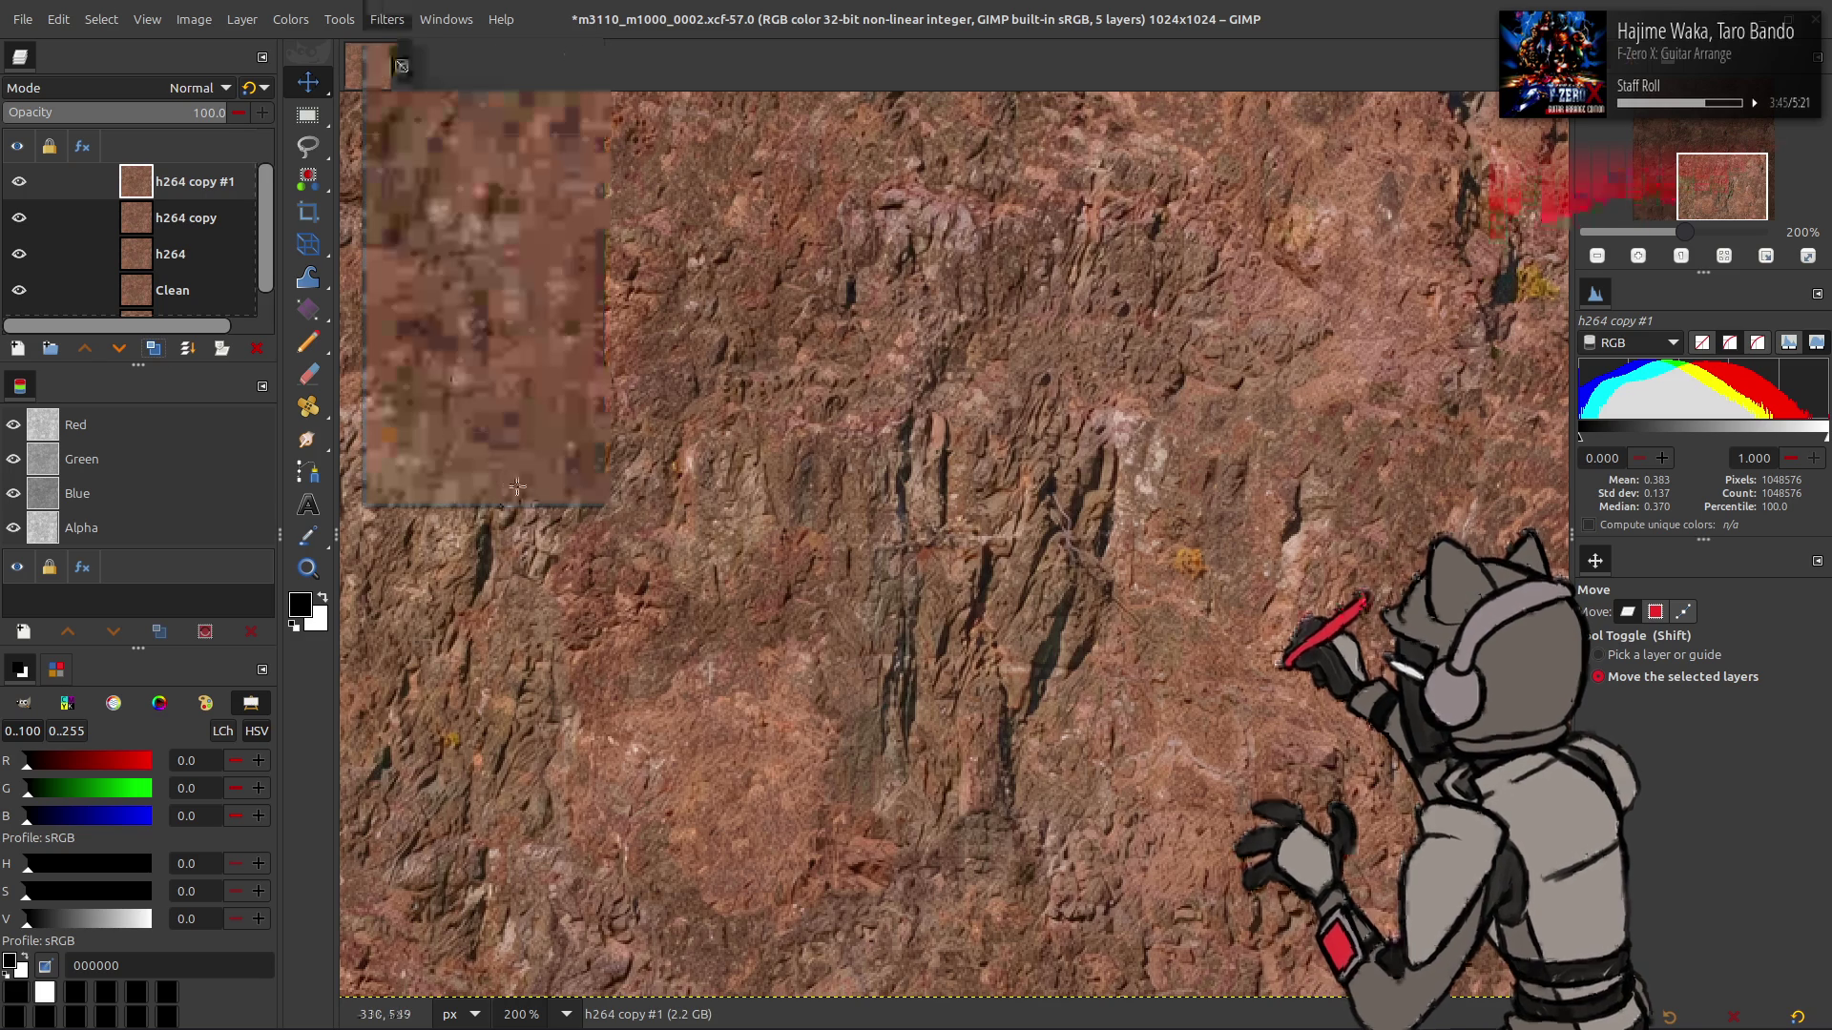
pyautogui.doubleClick(1476, 273)
pyautogui.write('4')
pyautogui.press('BackSpace')
pyautogui.write('0.5')
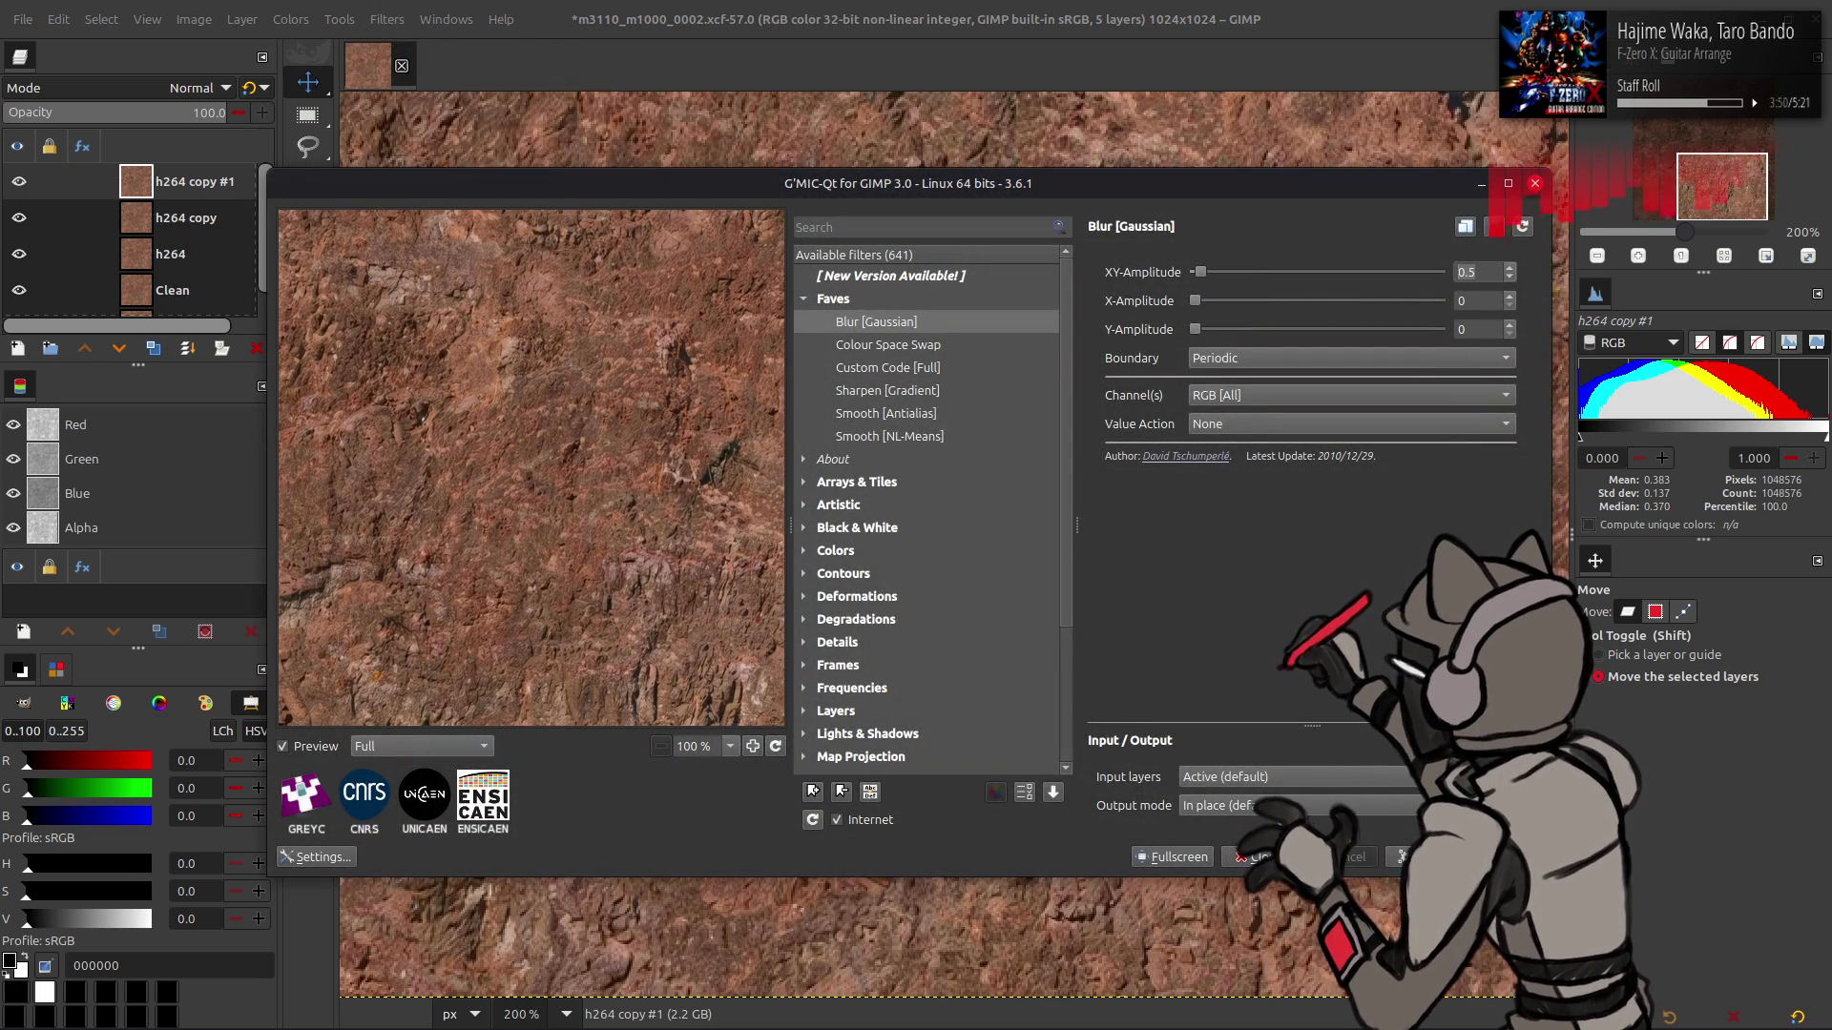
pyautogui.press('Return')
# - Grain-extract the blurred copy onto h264 copy, Grain merge it, and combine the sharpening into h264
pyautogui.keyDown('ctrl'); pyautogui.scroll(2, 1096, 694); pyautogui.keyUp('ctrl')
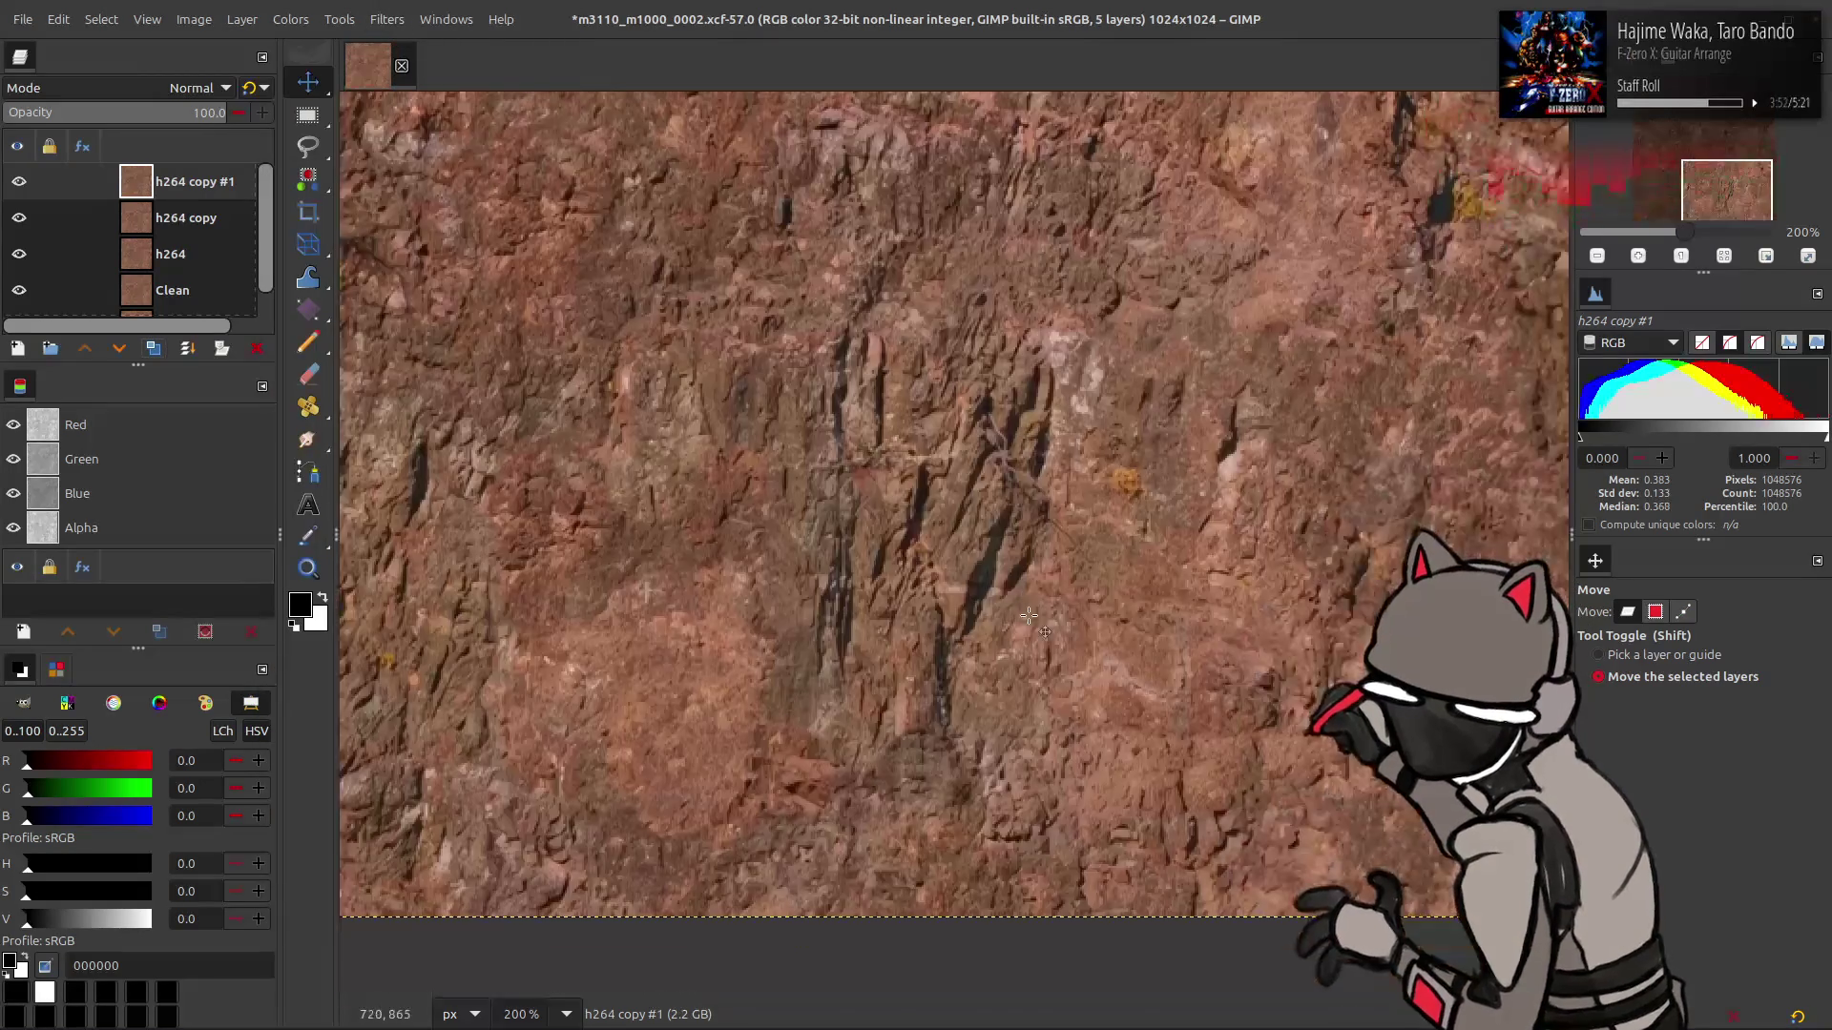
pyautogui.click(124, 88)
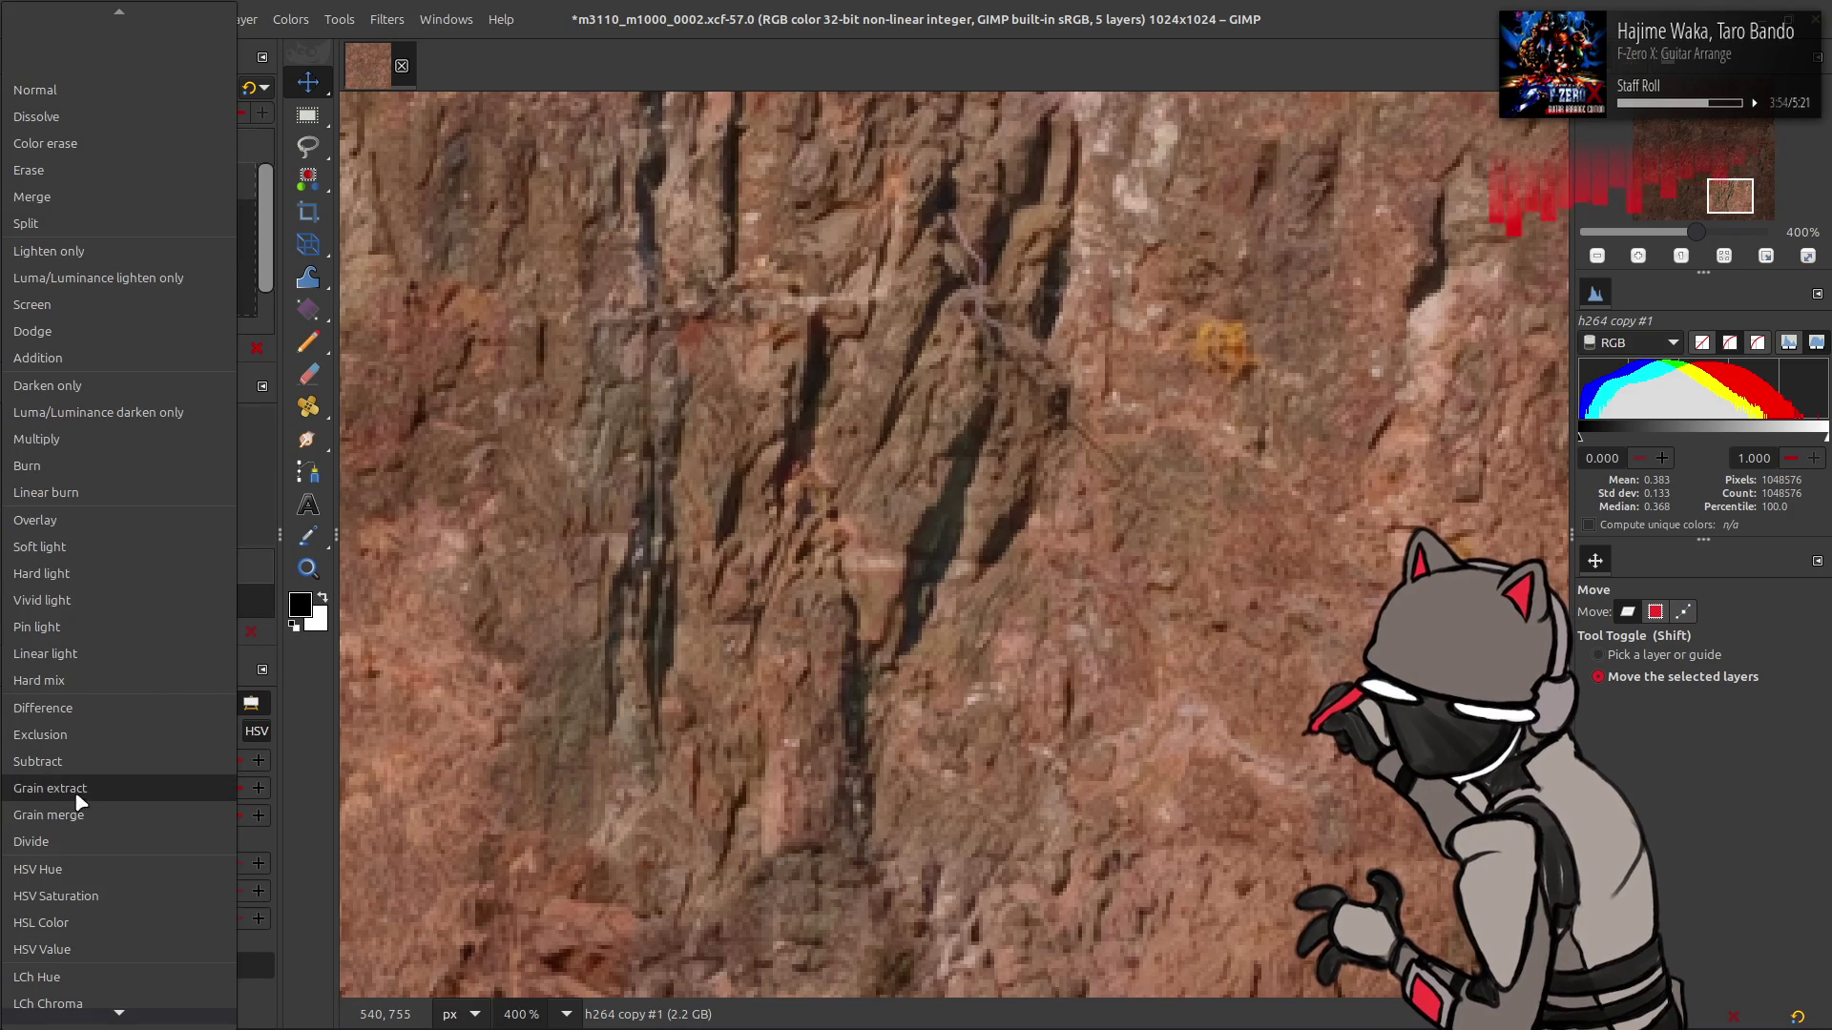
pyautogui.click(82, 788)
pyautogui.click(188, 348)
pyautogui.click(186, 88)
pyautogui.click(82, 814)
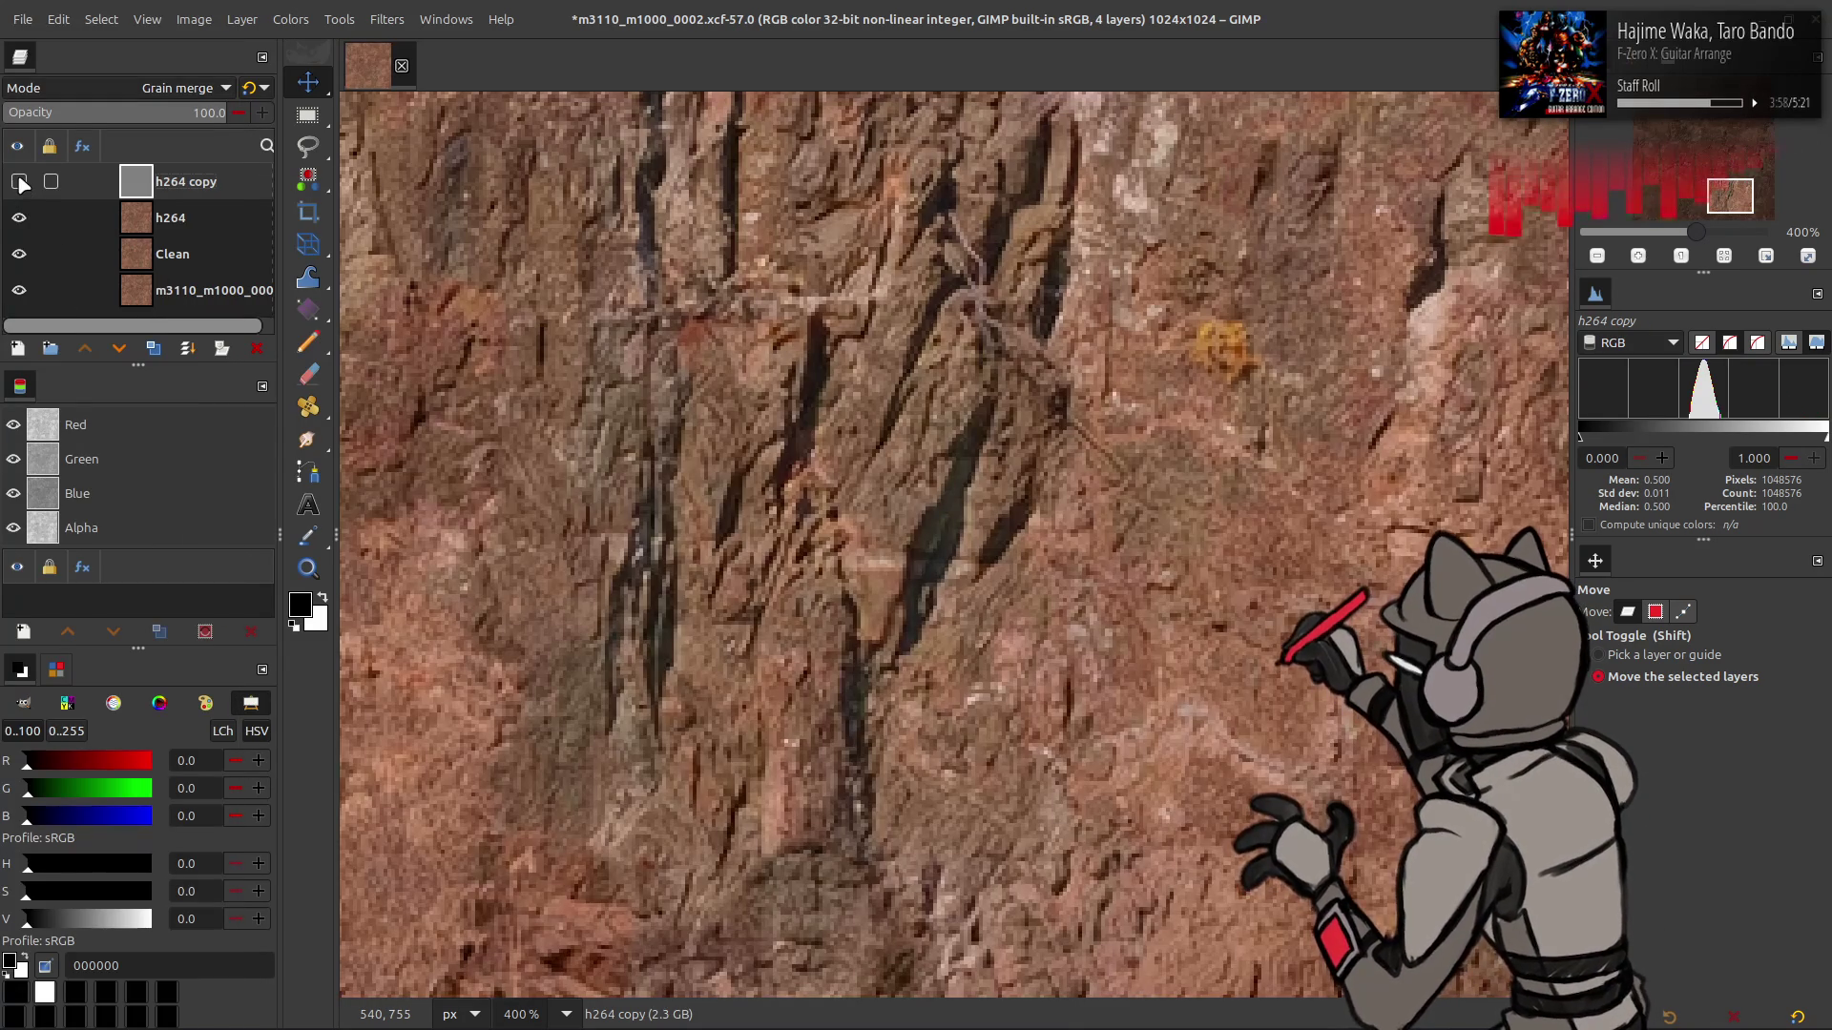
pyautogui.click(19, 182)
pyautogui.click(19, 181)
pyautogui.click(19, 181)
pyautogui.click(19, 181)
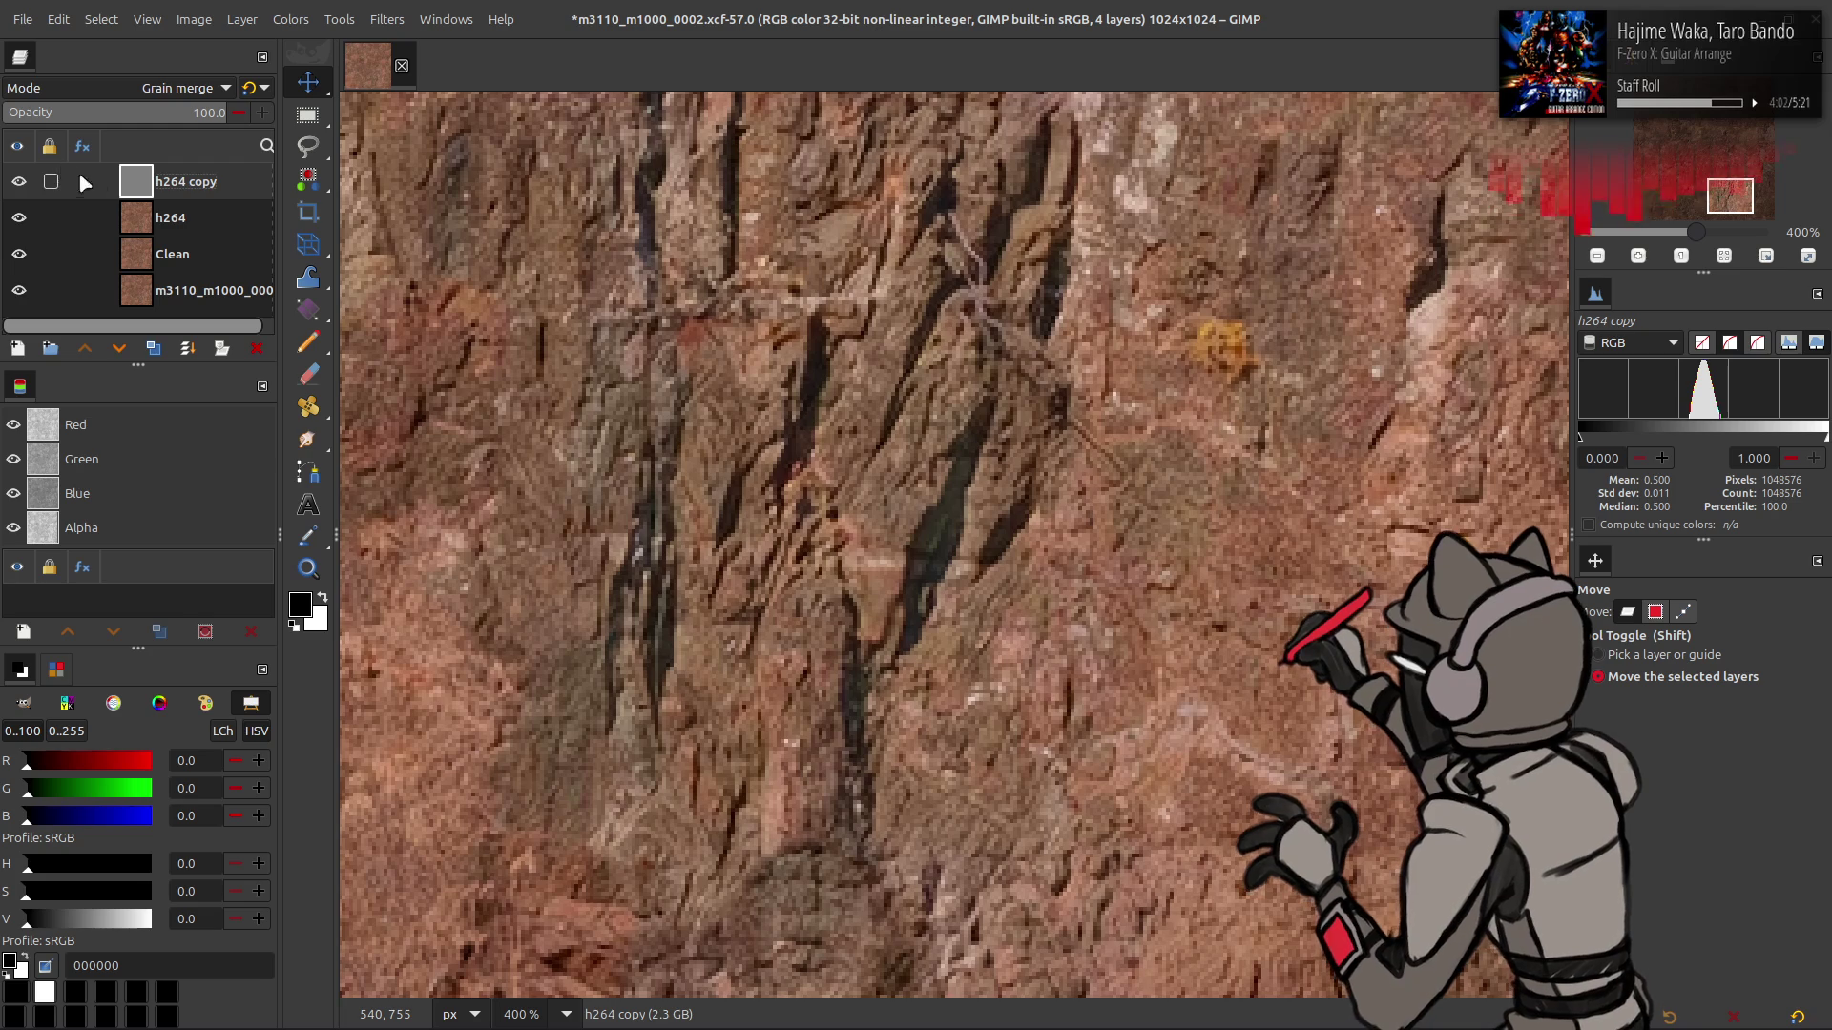
pyautogui.press('Delete')
# - Compare layers via visibility, leaving h264 shown and the base m3110 layer hidden
pyautogui.click(19, 182)
pyautogui.click(19, 218)
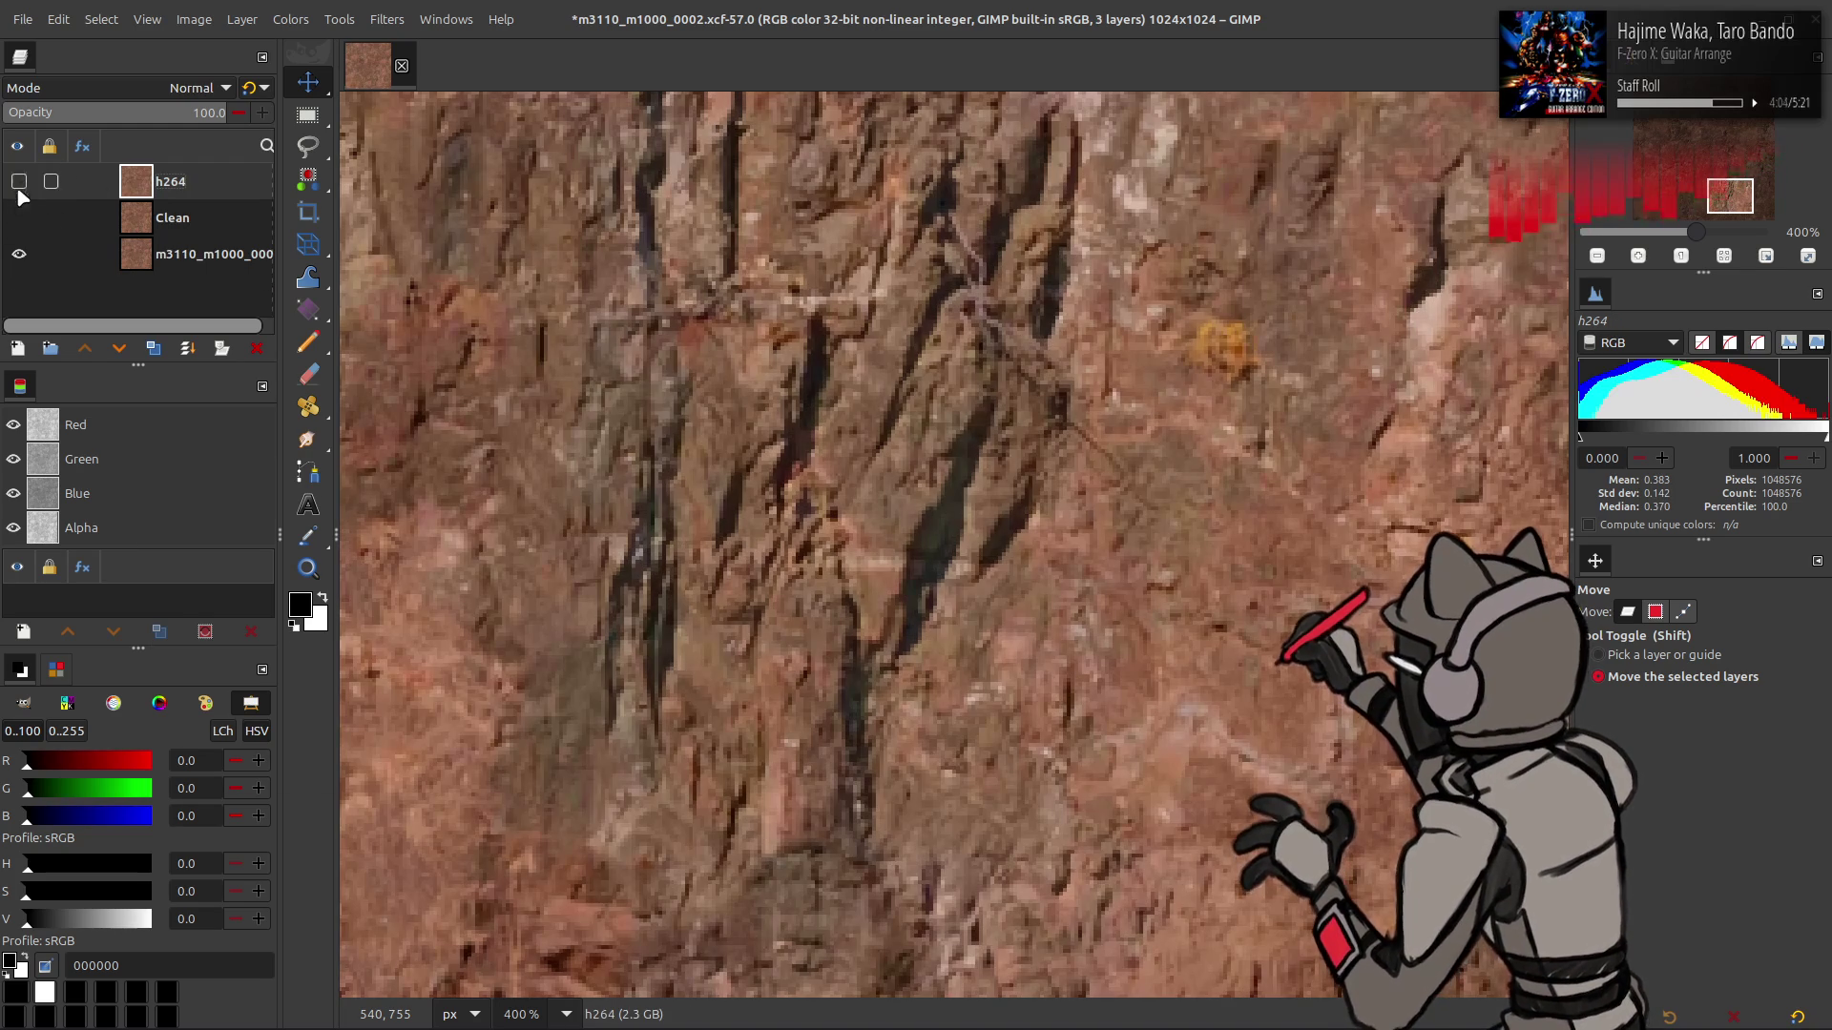
pyautogui.scroll(-2, 668, 241)
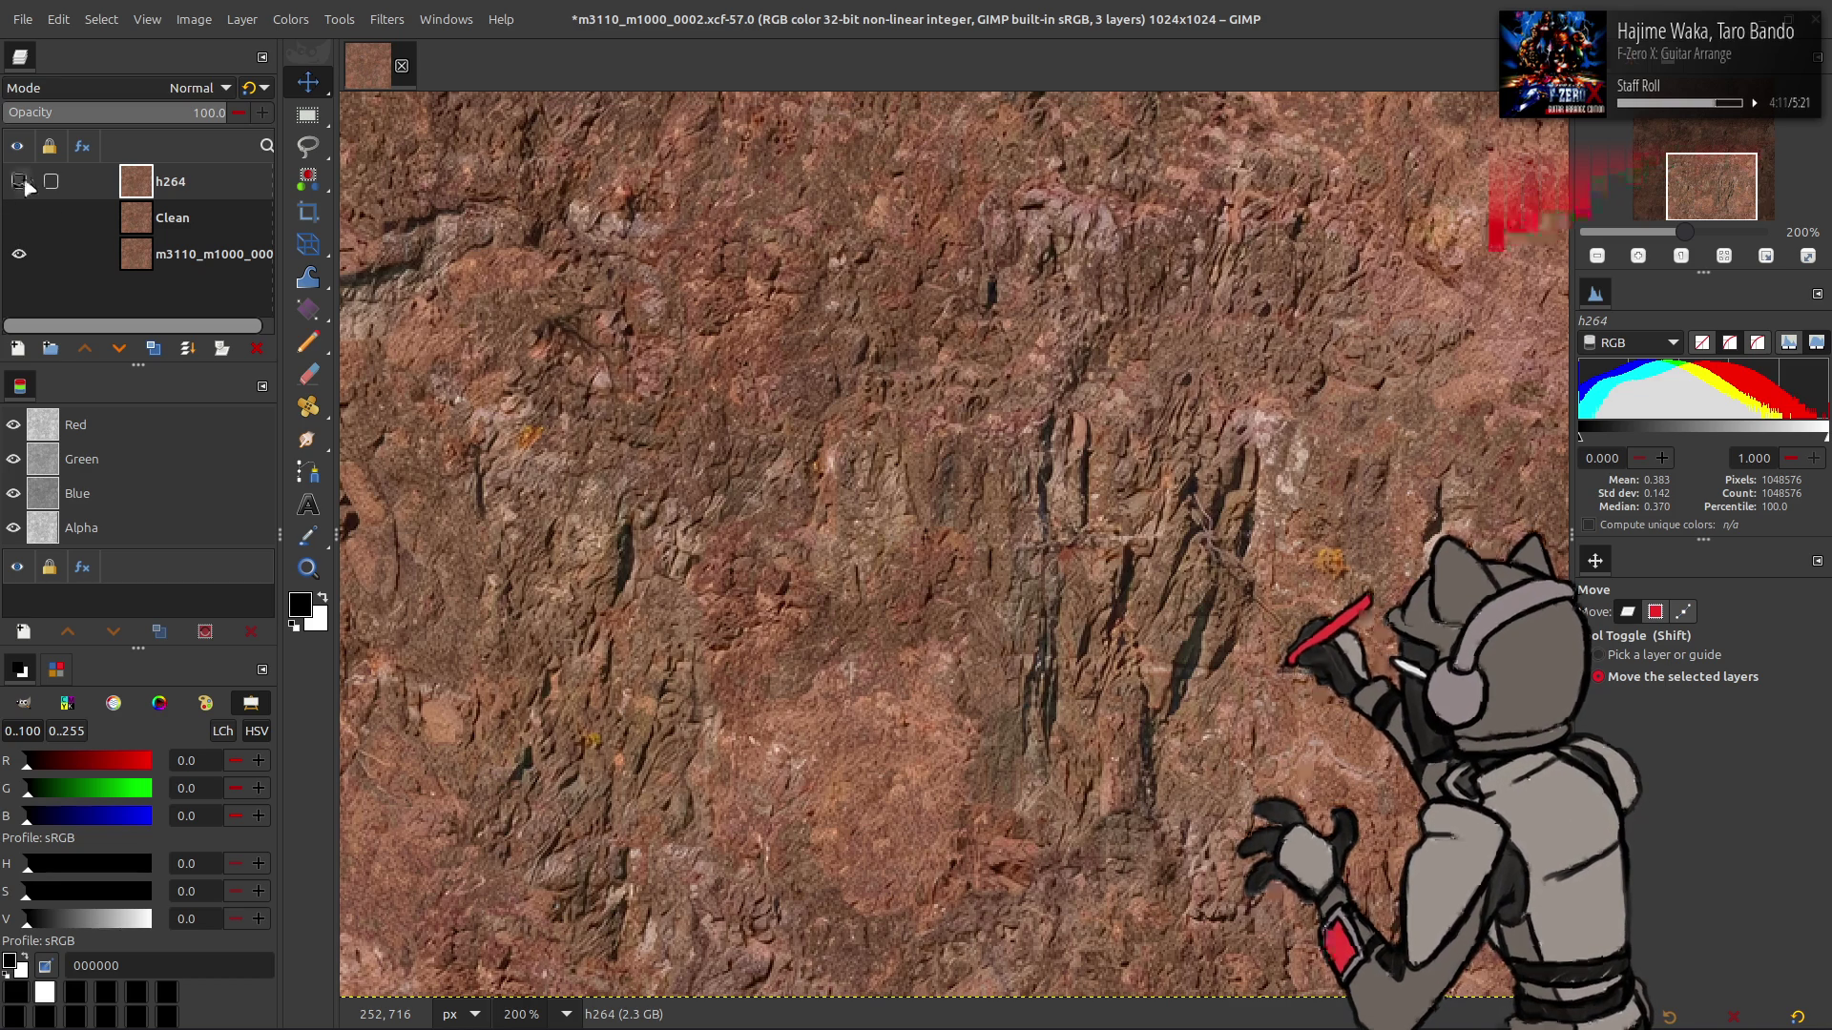
pyautogui.scroll(-2, 745, 320)
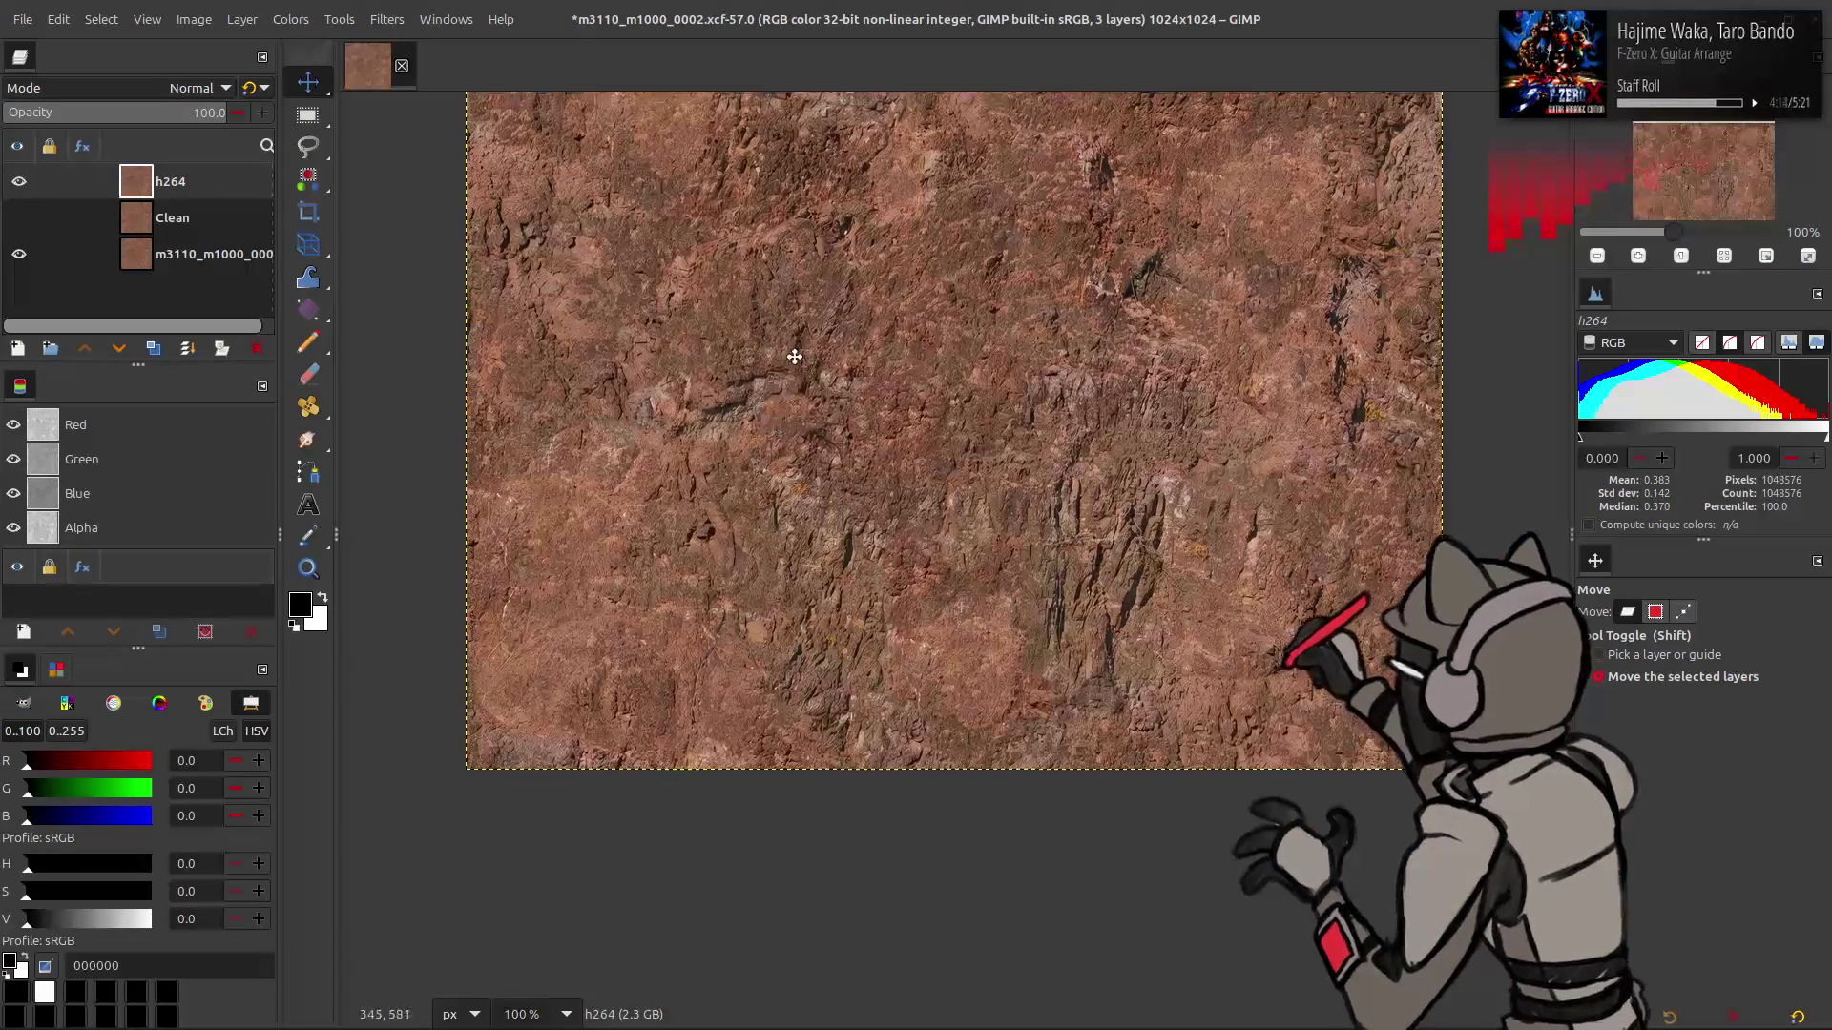
pyautogui.scroll(-1, 706, 506)
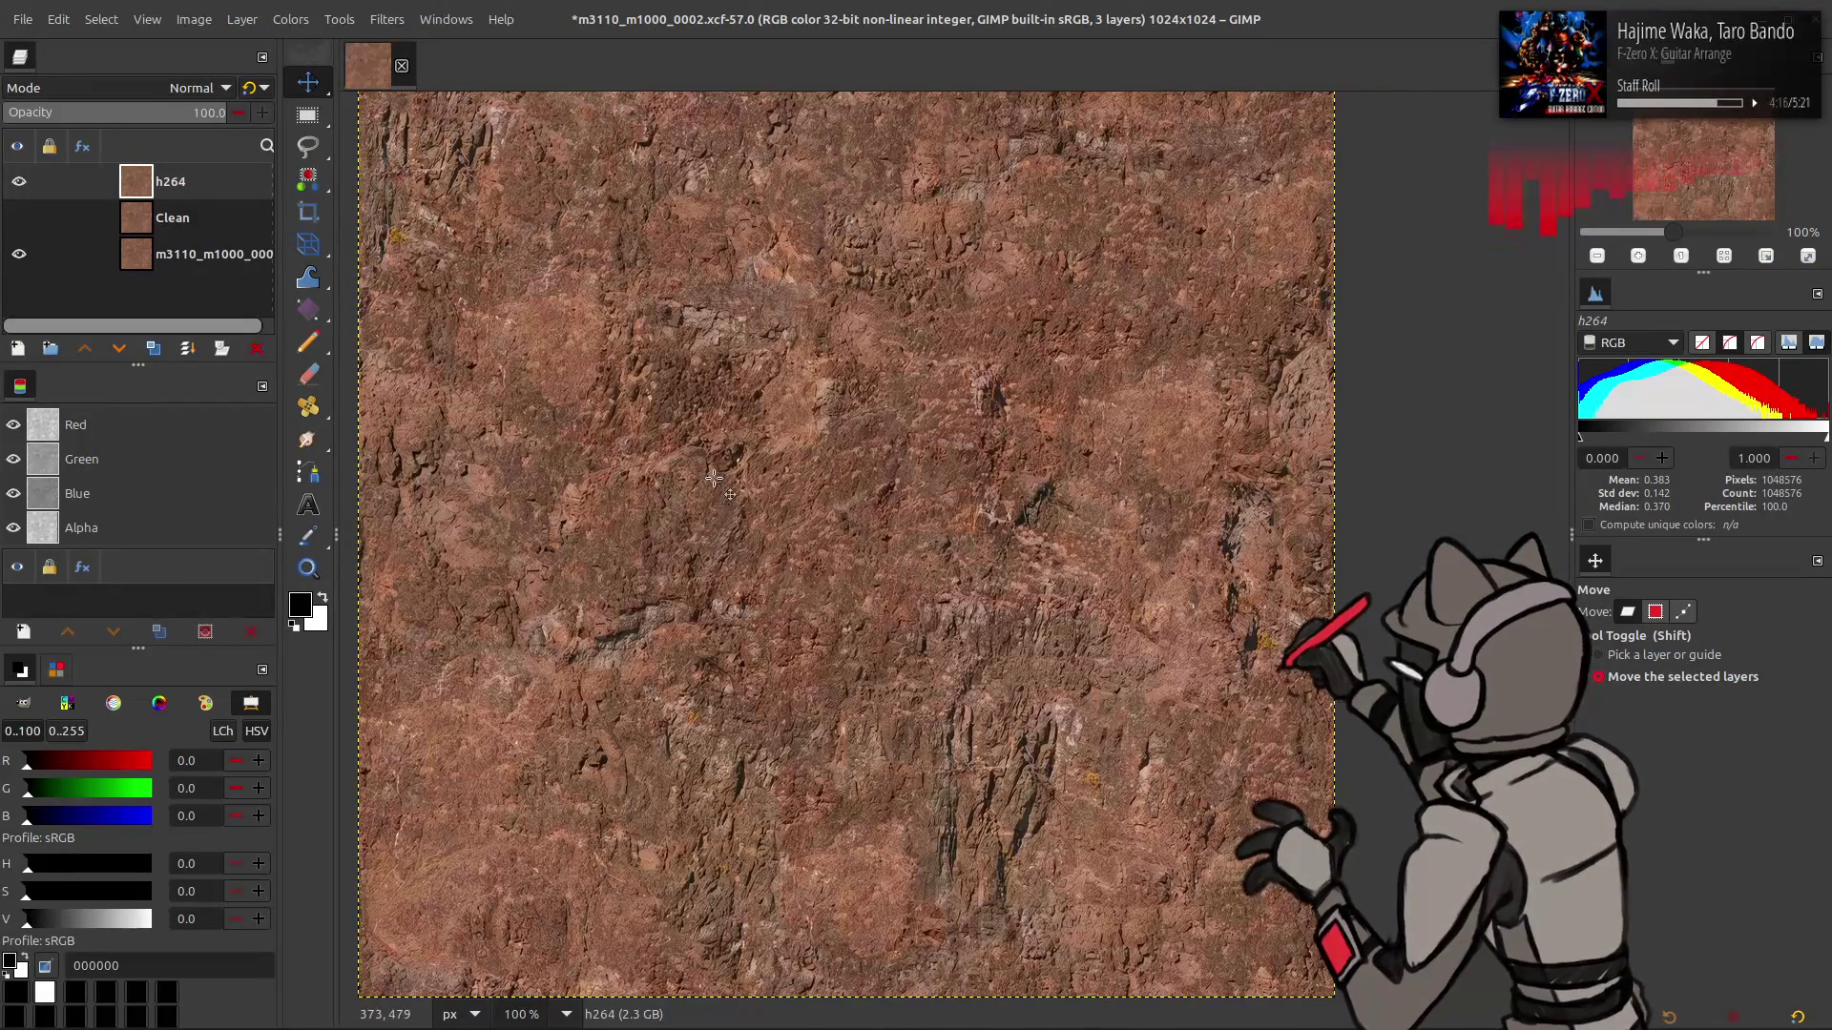
pyautogui.hscroll(-2, 714, 478)
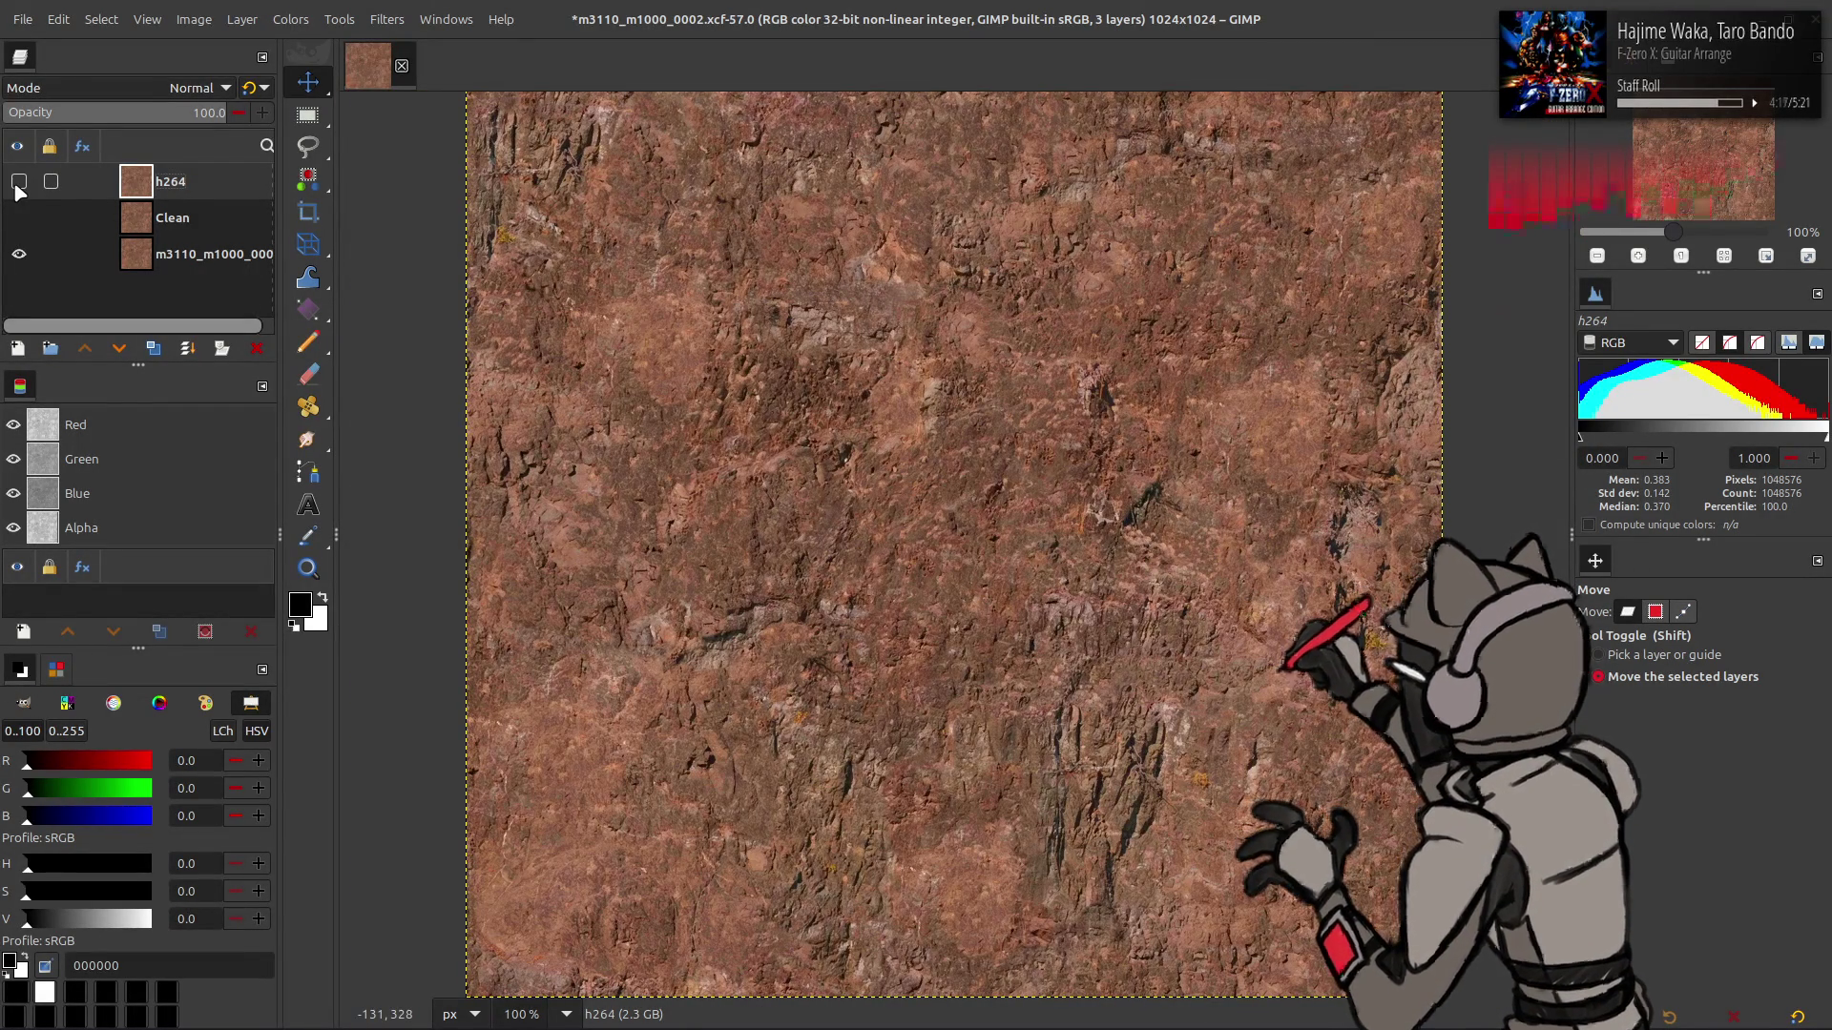
pyautogui.click(19, 254)
pyautogui.click(19, 182)
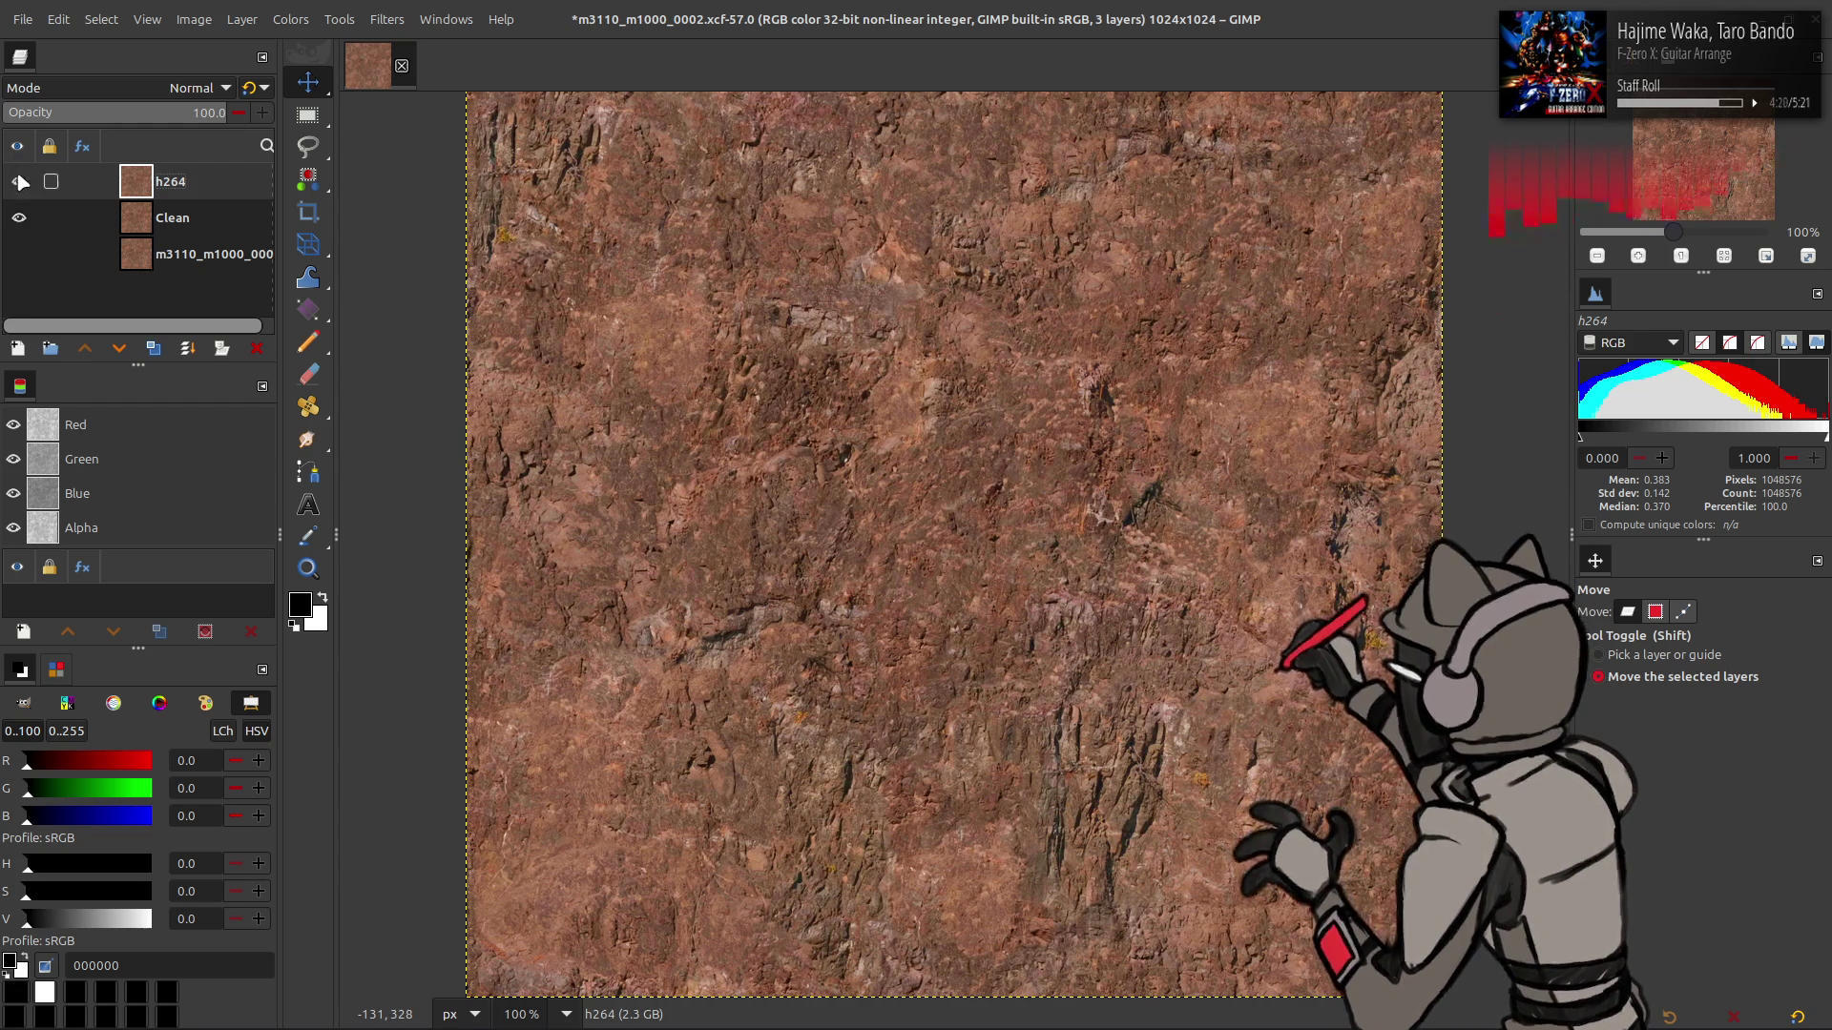
# - Save the project and bring the Nemo file manager to the front
pyautogui.hotkey('ctrl', 's')
pyautogui.hotkey('alt', 'Tab')
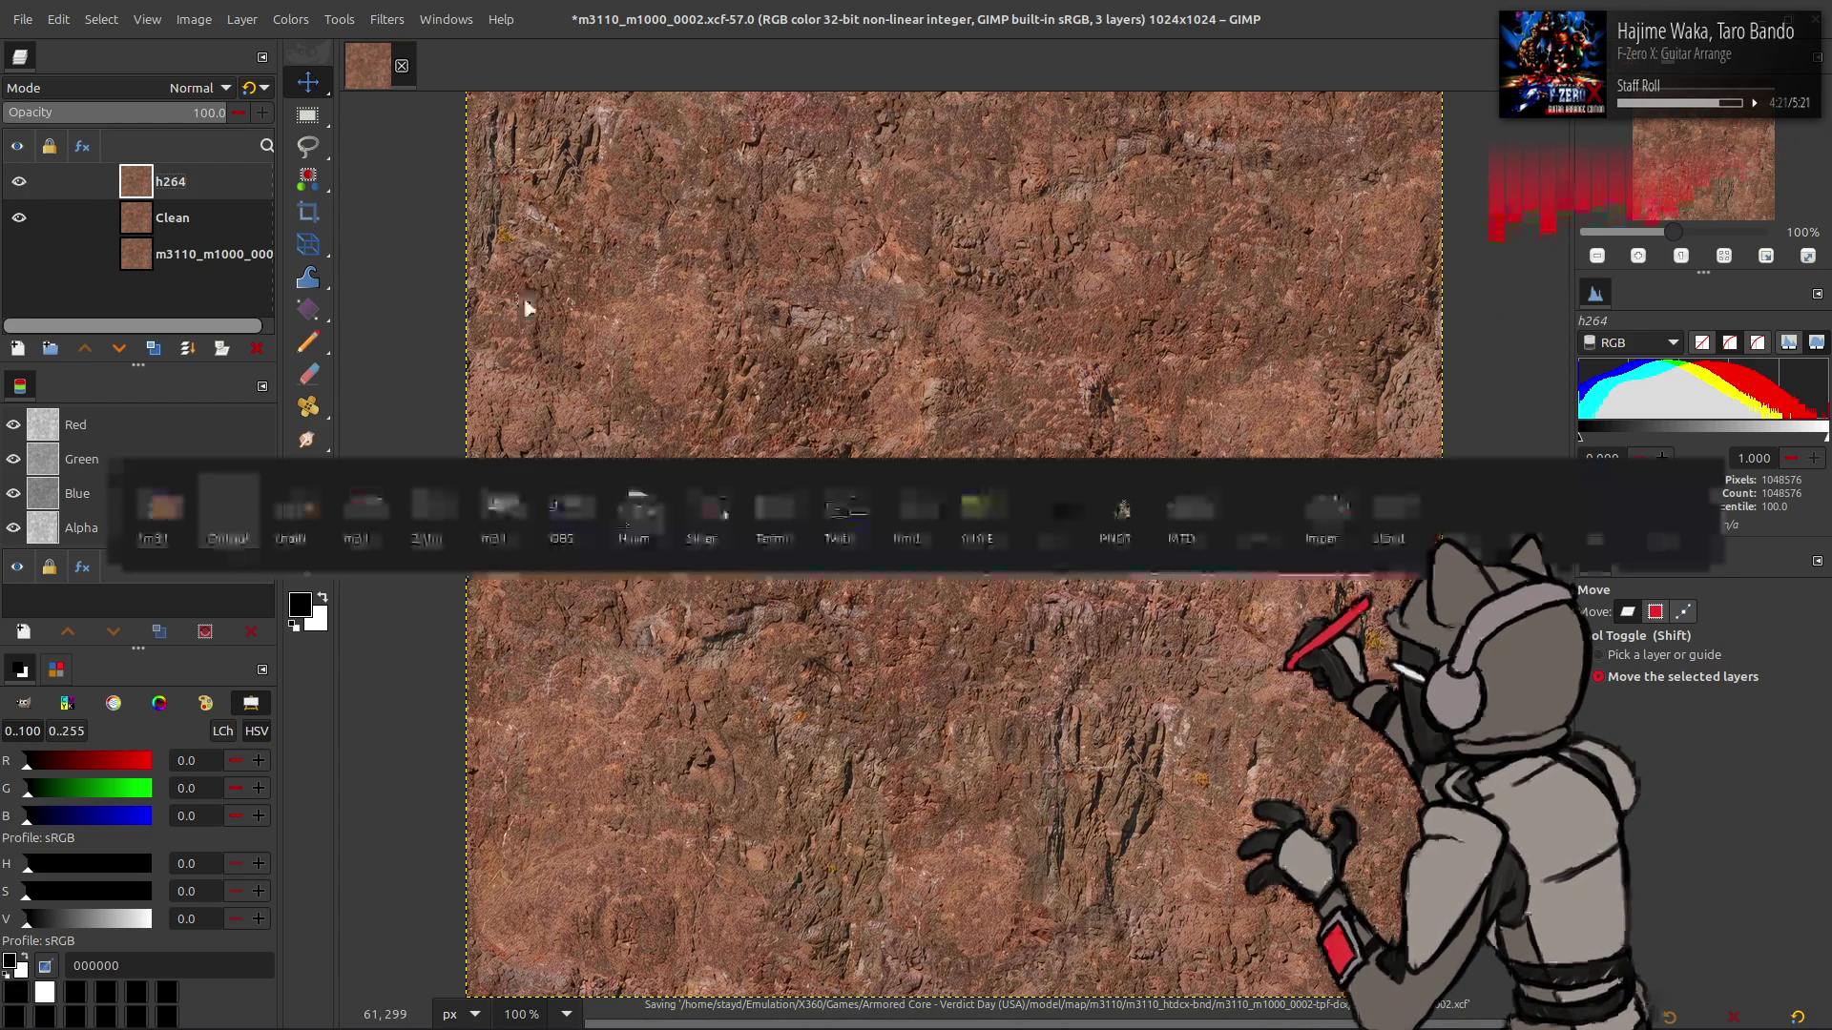
pyautogui.press('Tab')
pyautogui.press('Tab')
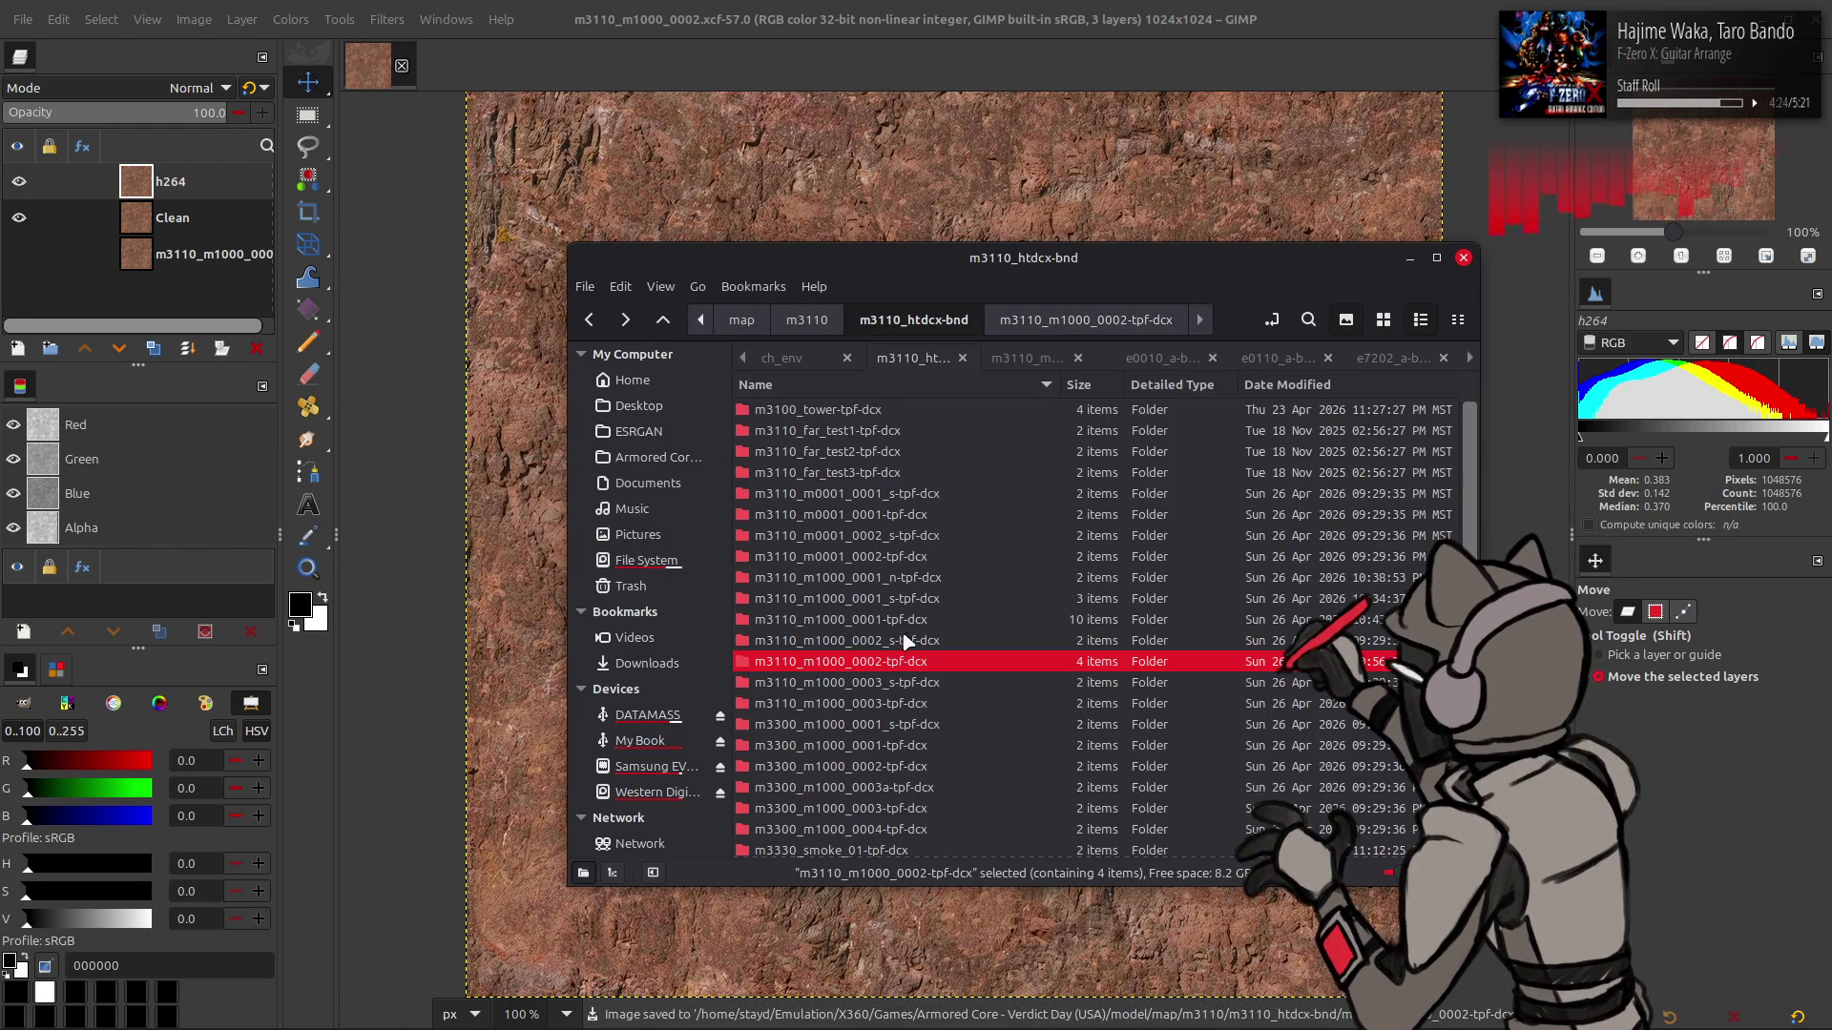
# - Open the m3110_m1000_0001-tpf-dcx folder and drag m3110_m1000_0001.xcf into GIMP
pyautogui.doubleClick(888, 622)
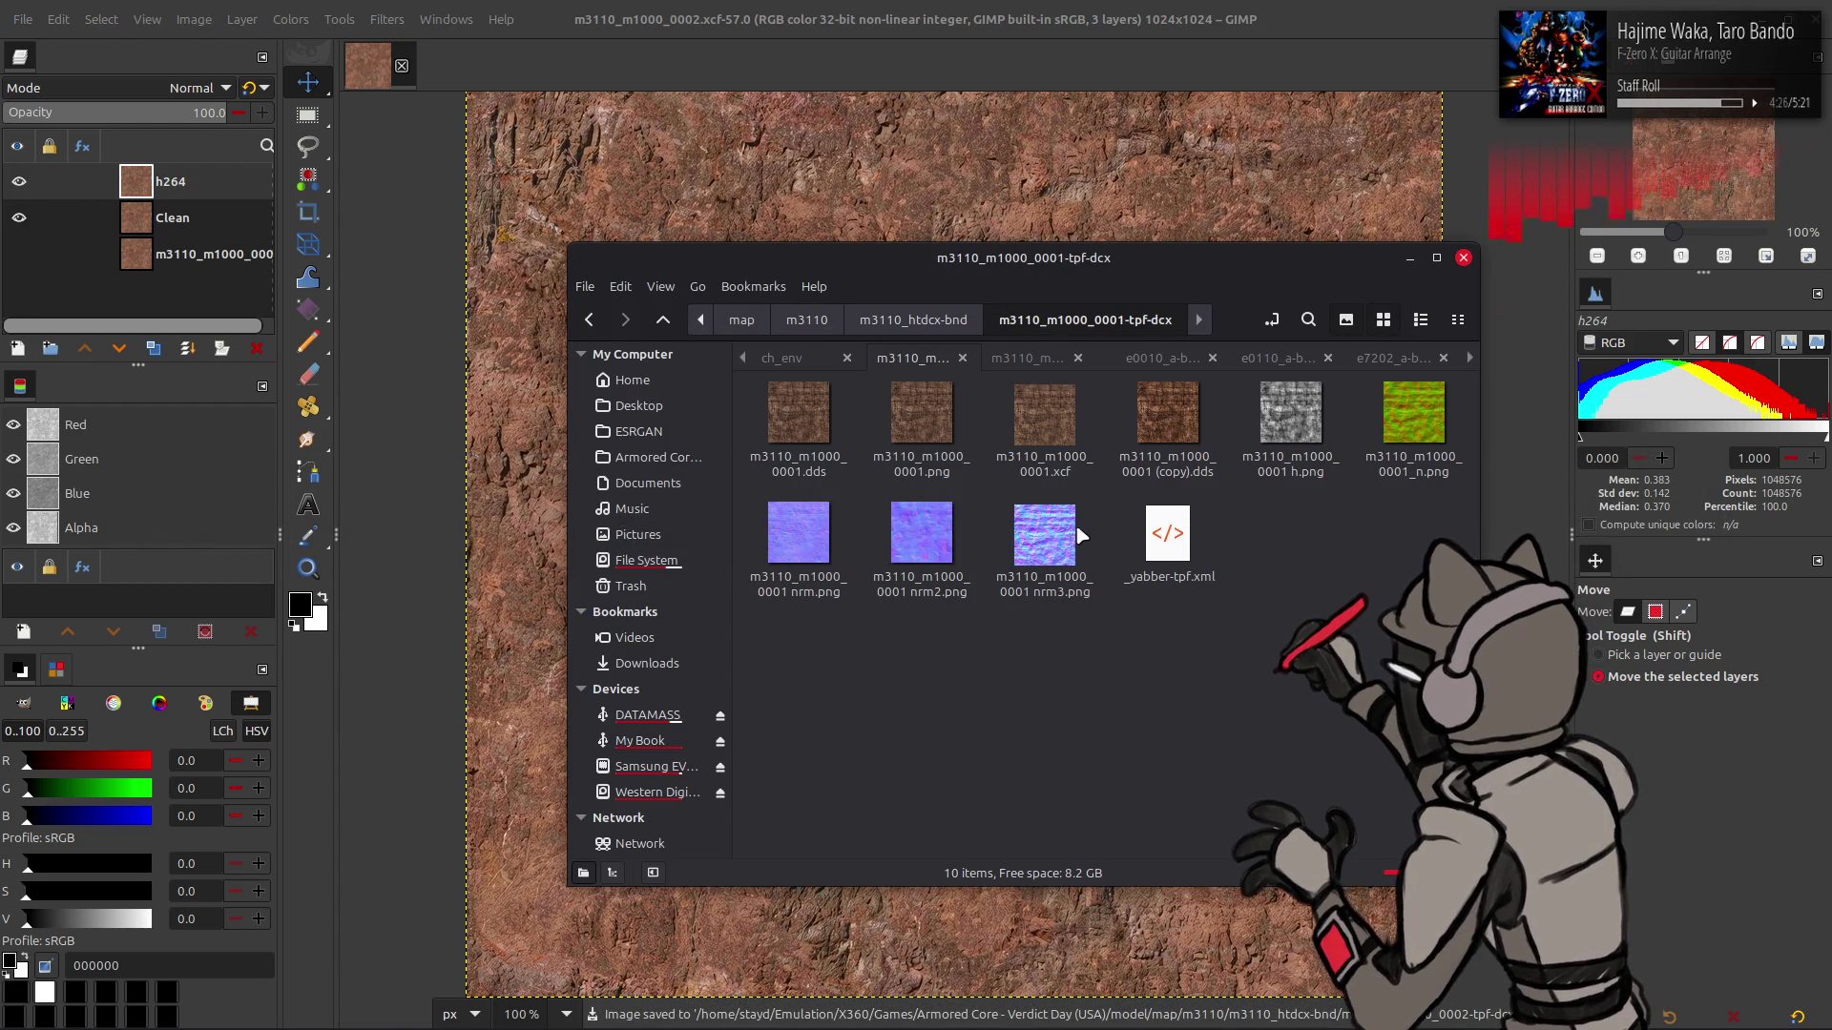
pyautogui.moveTo(1042, 458)
pyautogui.mouseDown()
pyautogui.moveTo(917, 277)
pyautogui.moveTo(530, 59)
pyautogui.moveTo(532, 83)
pyautogui.mouseUp()
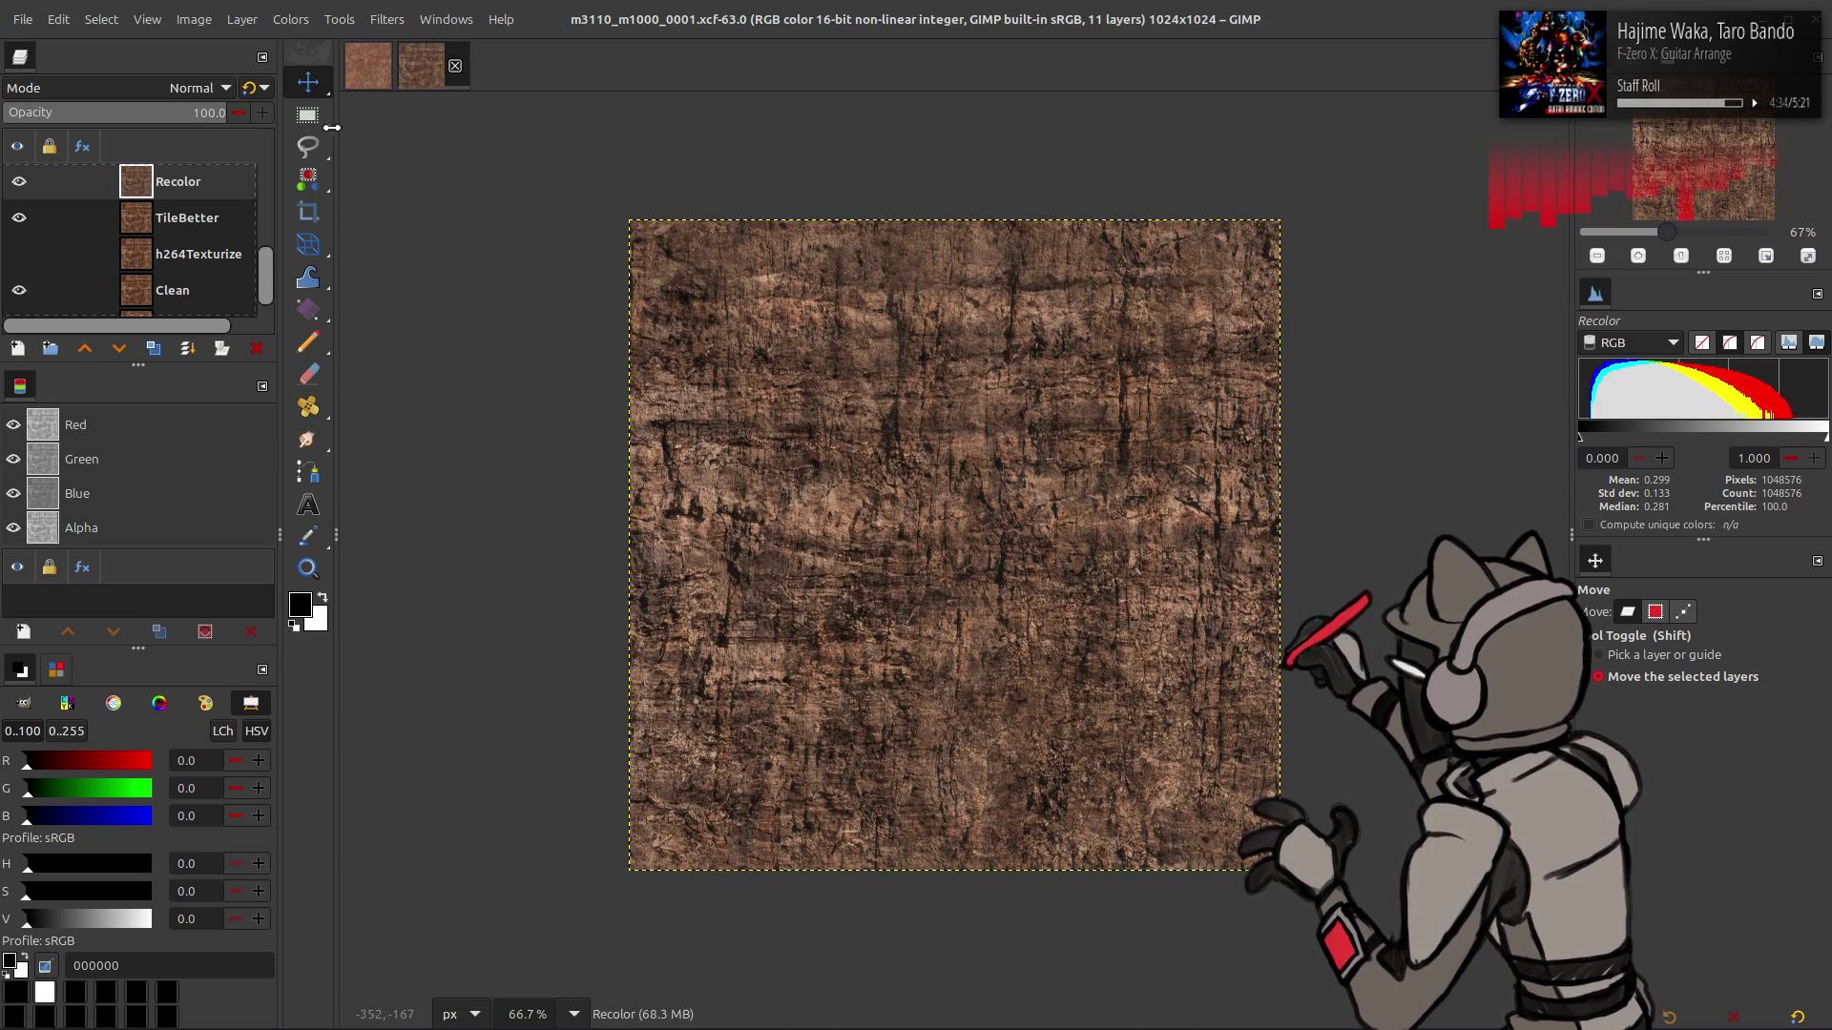
# - In the 0002 image, hide Recolor copy and apply a Curves adjustment to a duplicate of h264
pyautogui.hotkey('ctrl', 'Tab')
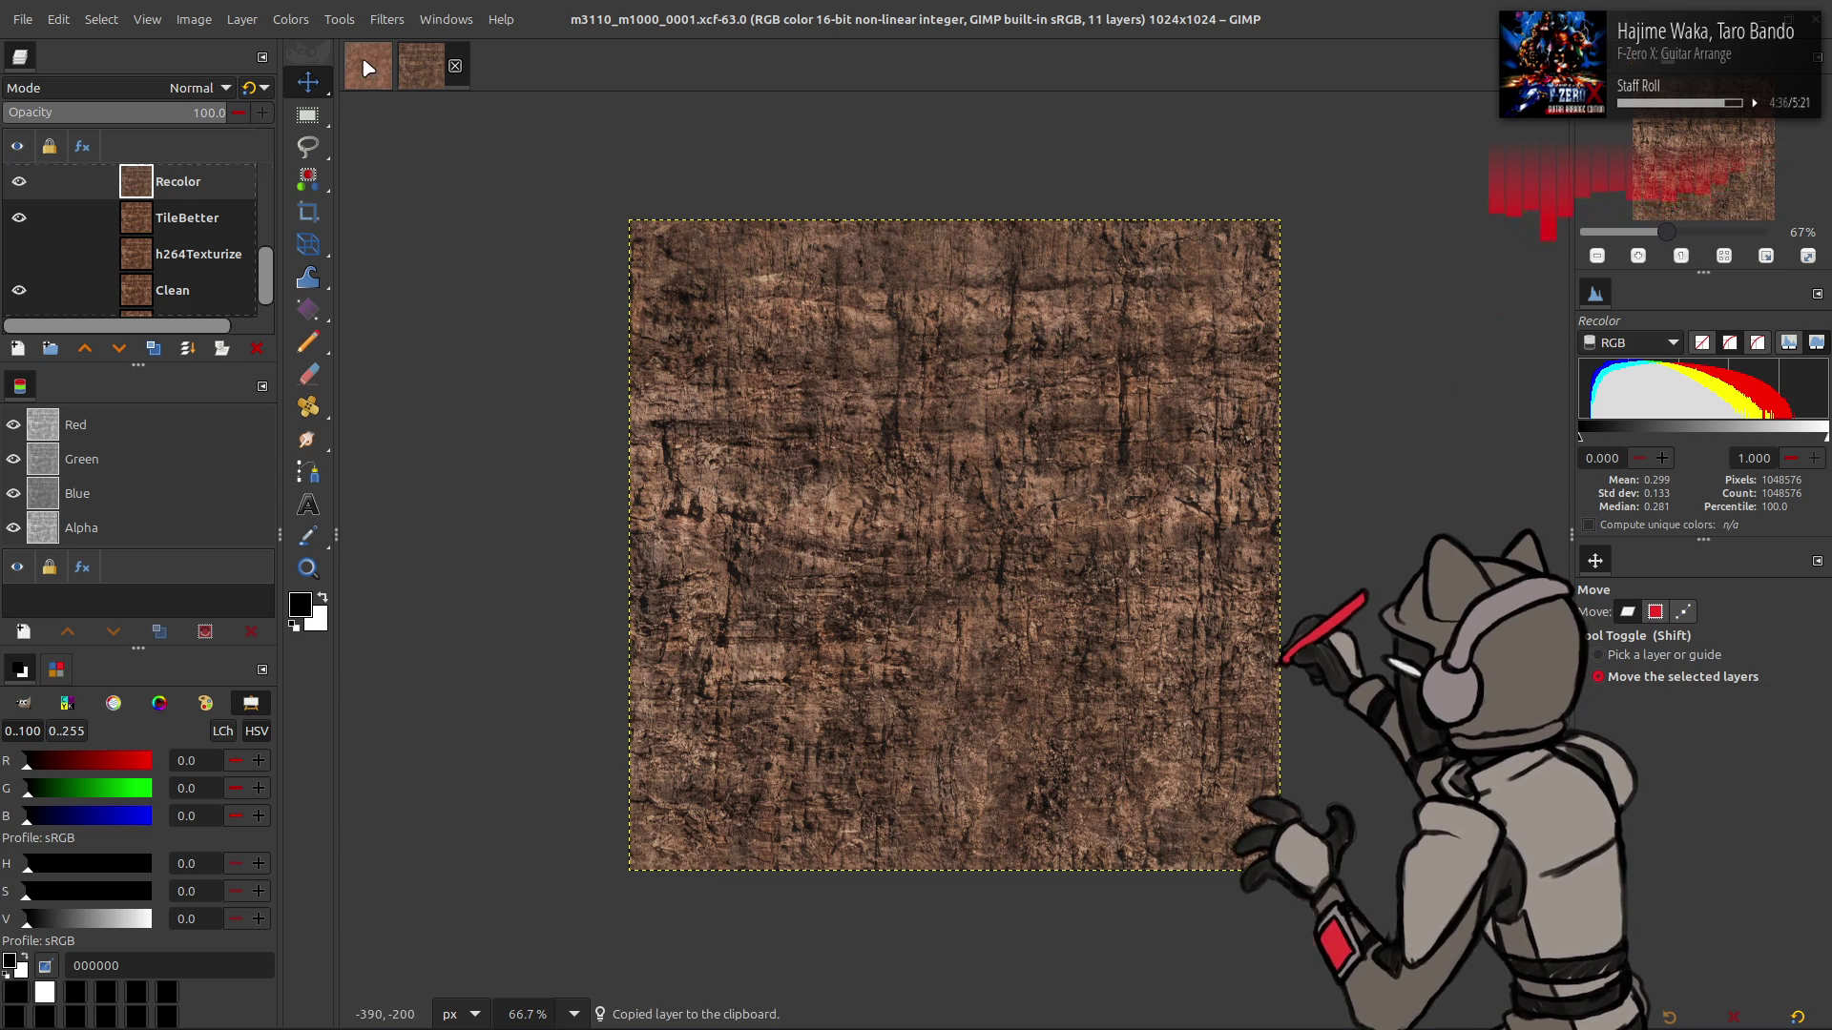
pyautogui.press('q')
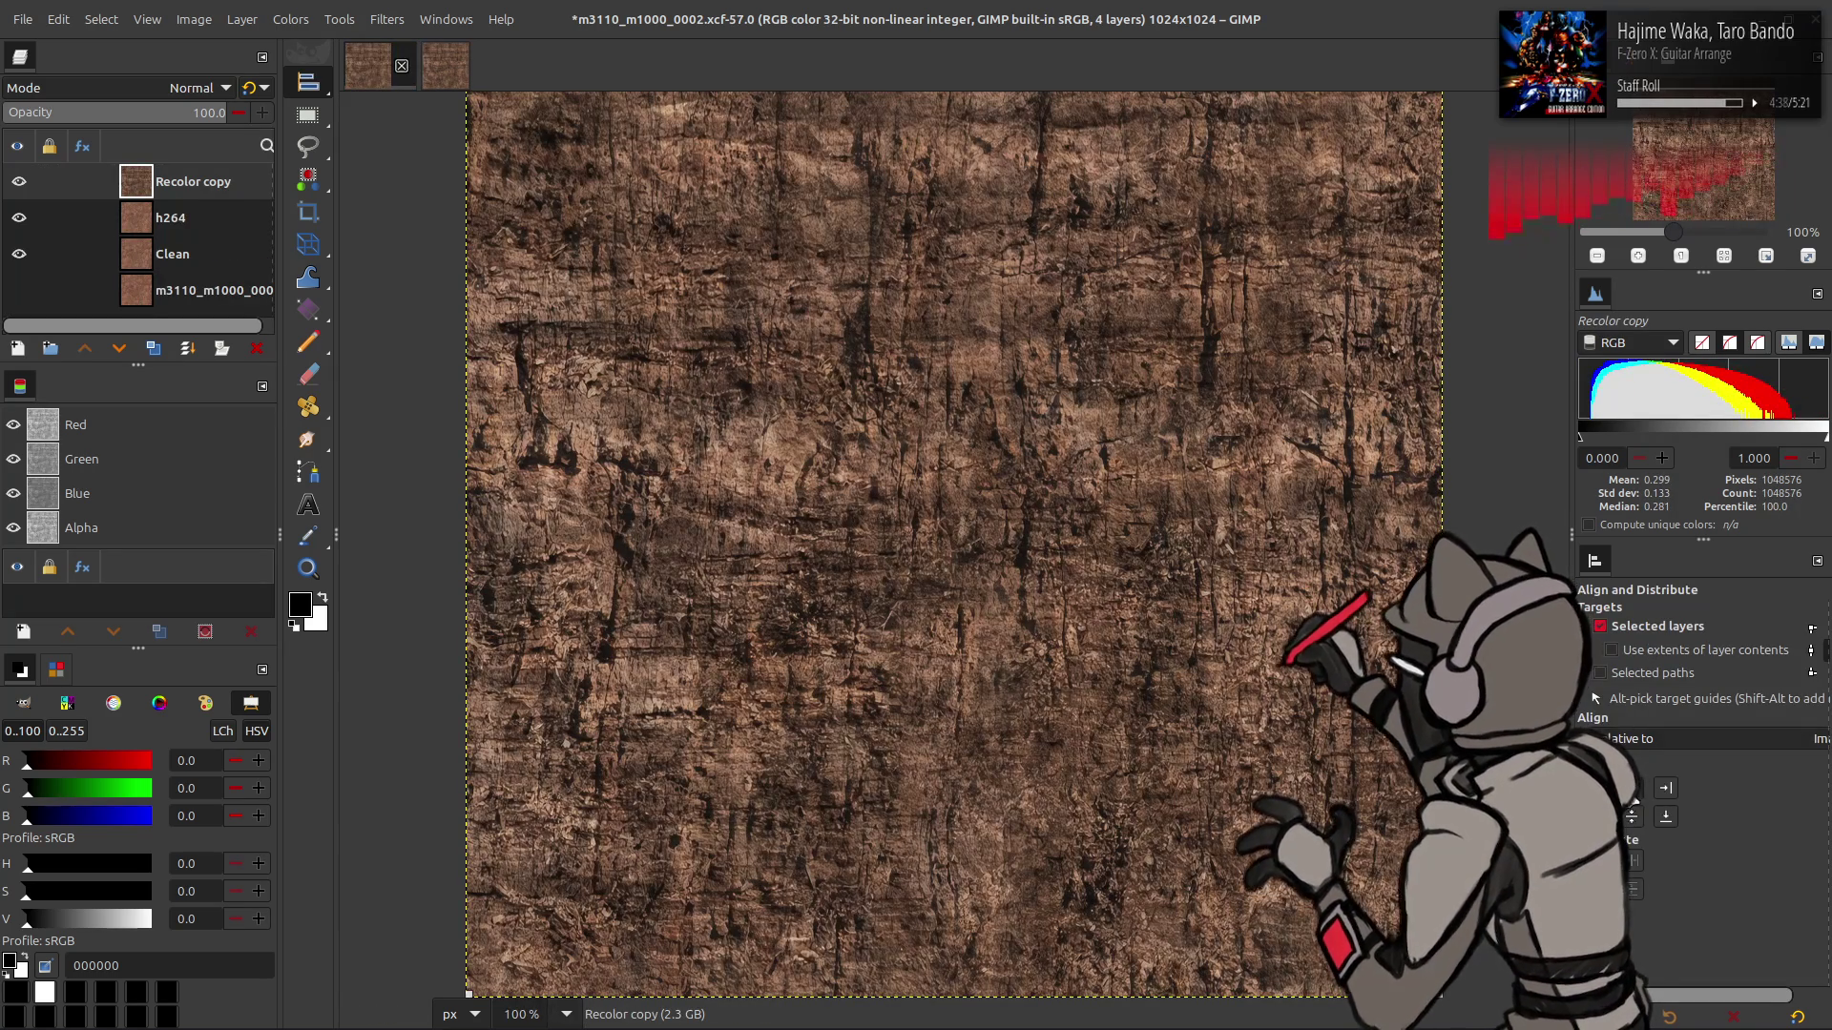
pyautogui.press('m')
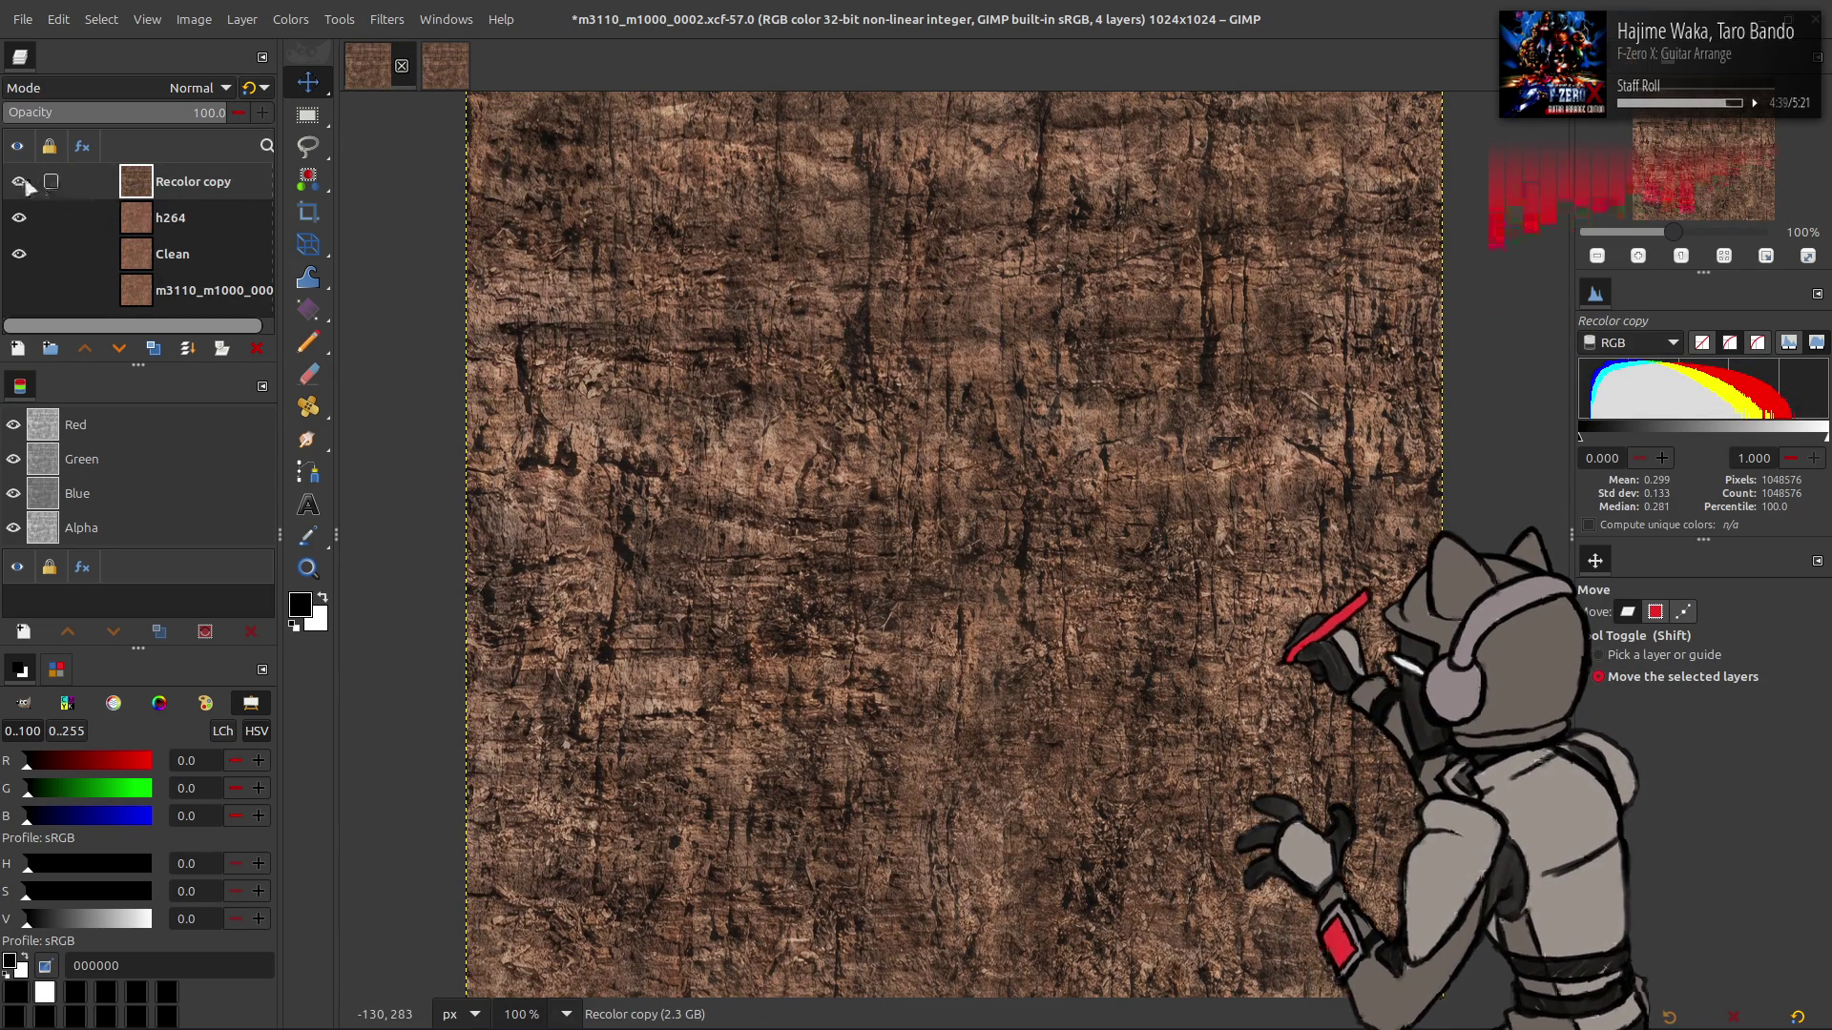
pyautogui.click(18, 182)
pyautogui.click(218, 229)
pyautogui.hotkey('shift', 'ctrl', 'd')
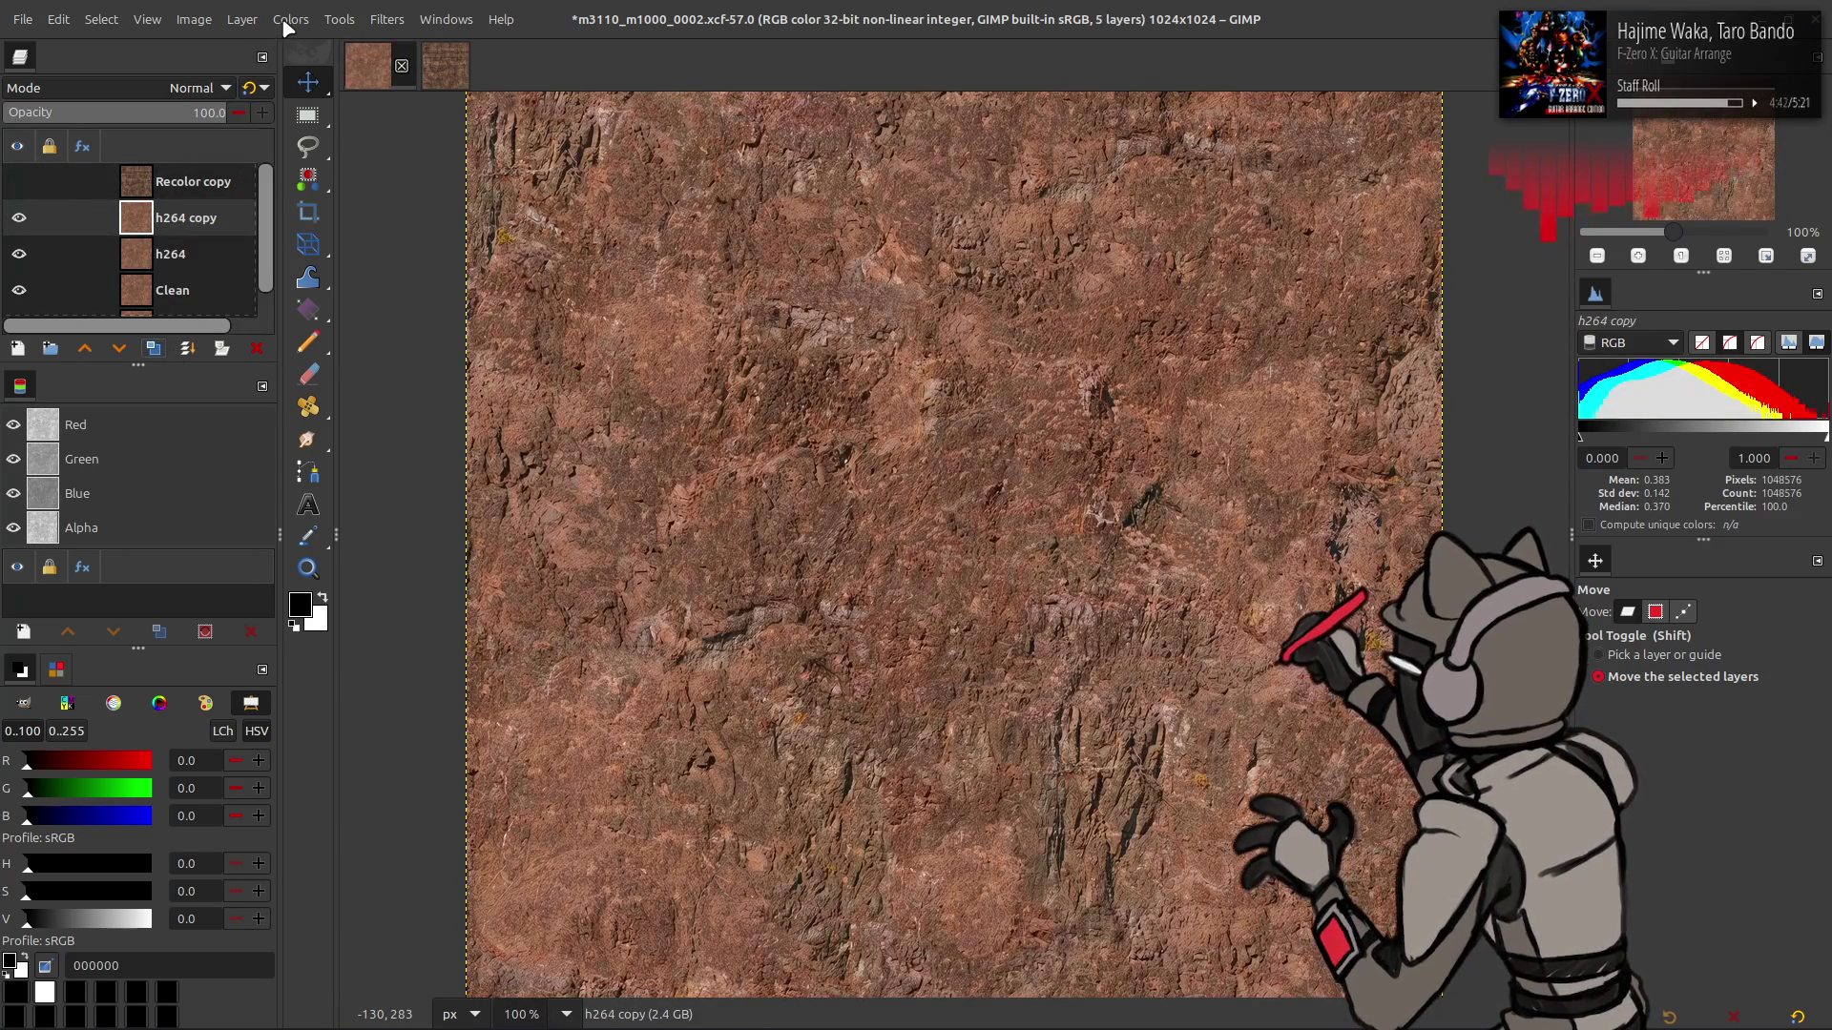
pyautogui.click(286, 21)
pyautogui.click(334, 260)
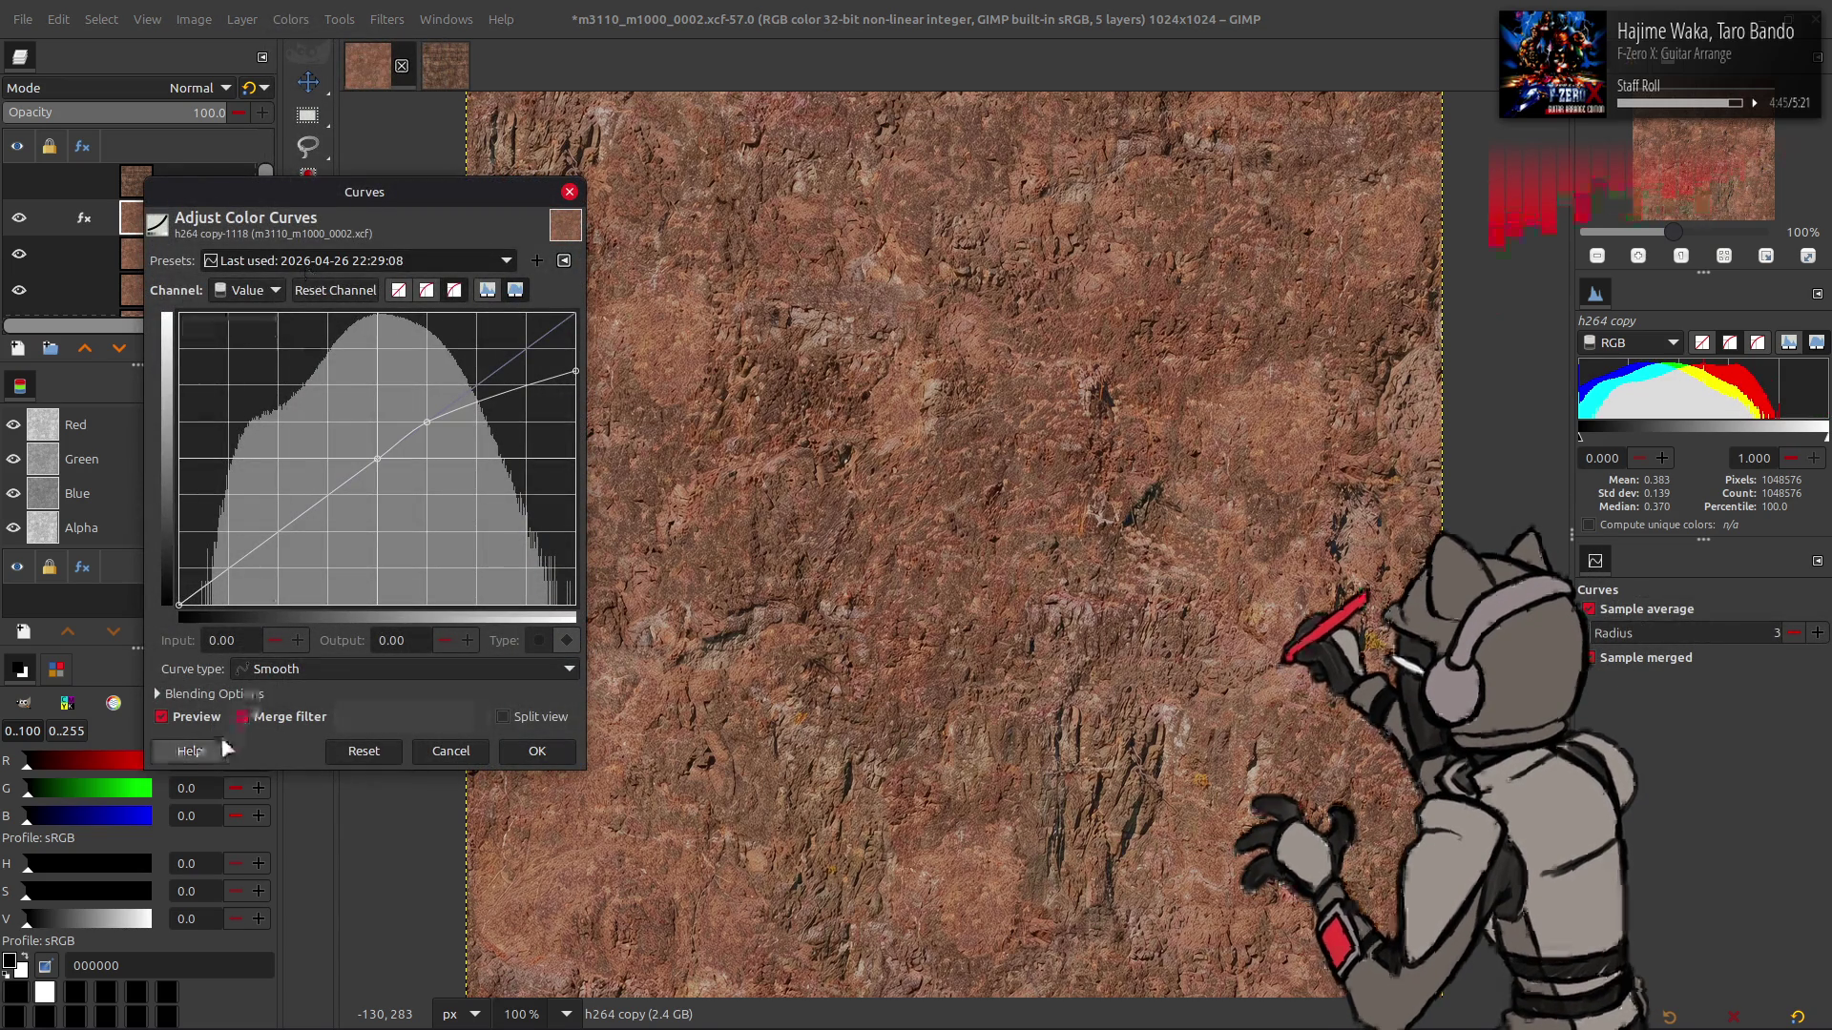
pyautogui.click(536, 753)
# - Test LCh Hue, HSL Color and LCh Color copies of h264 copy, then remove them
pyautogui.click(153, 349)
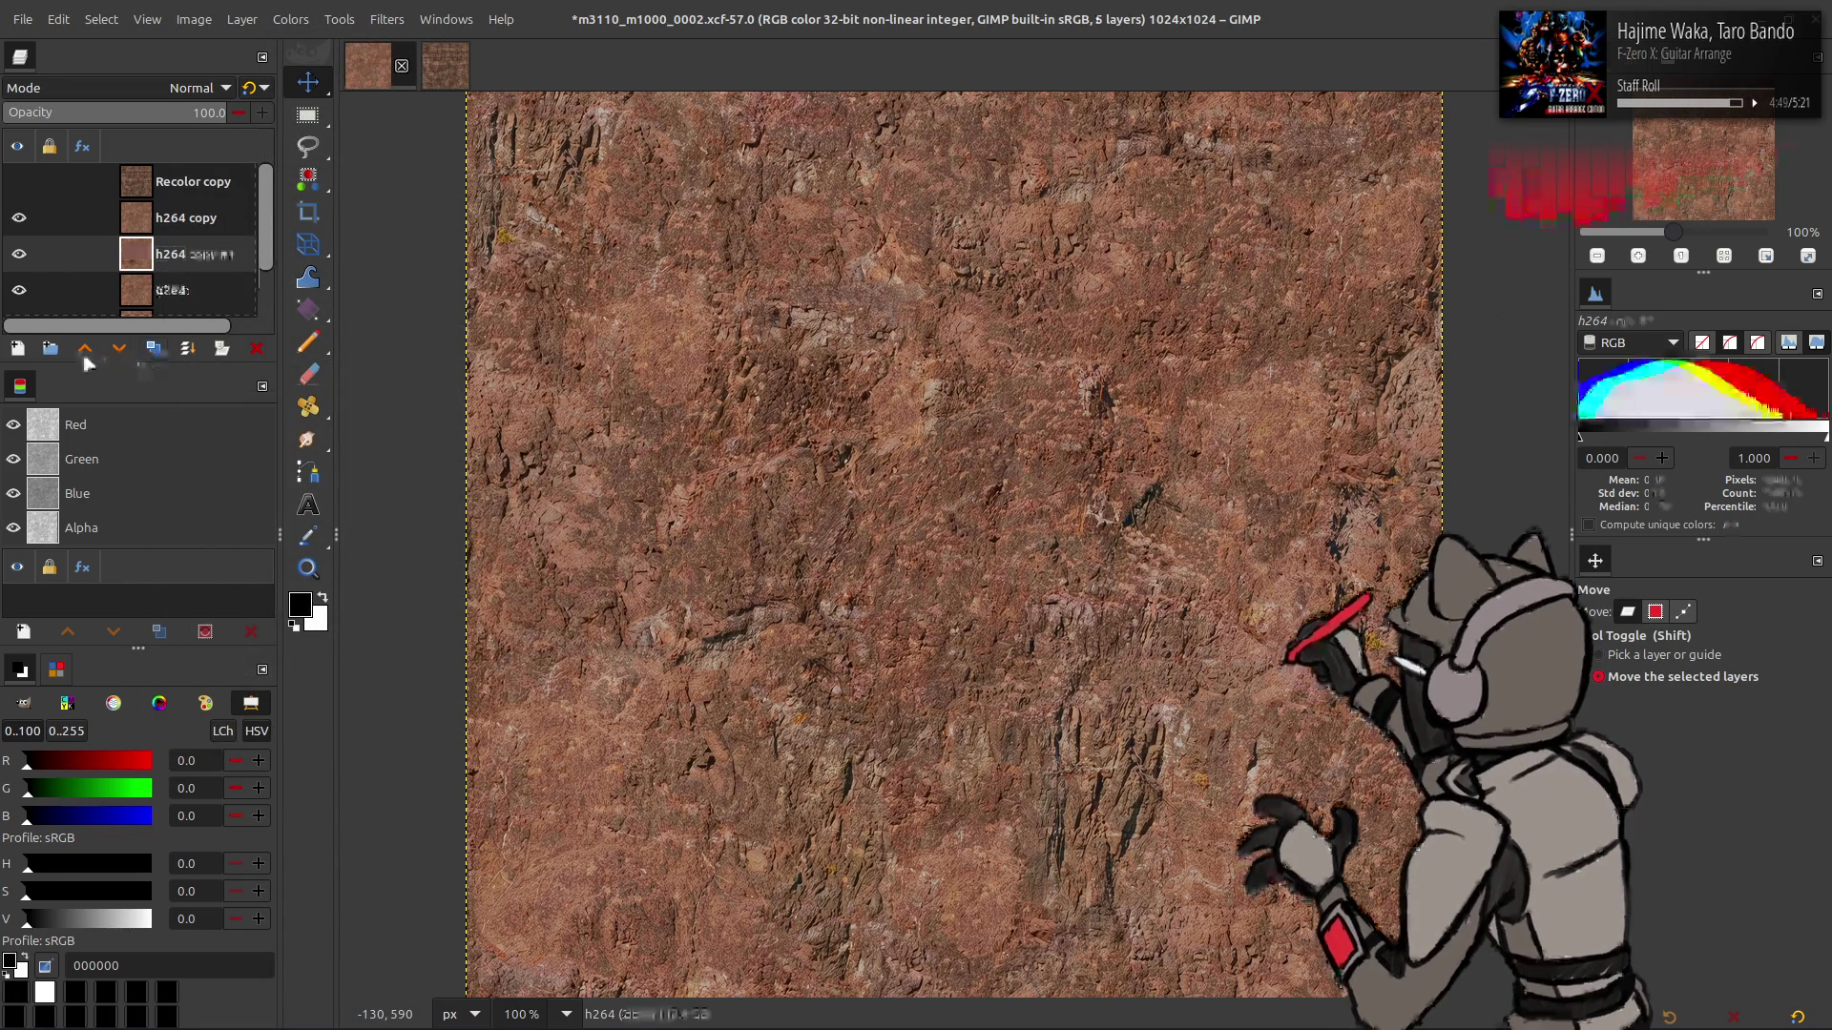
pyautogui.click(134, 87)
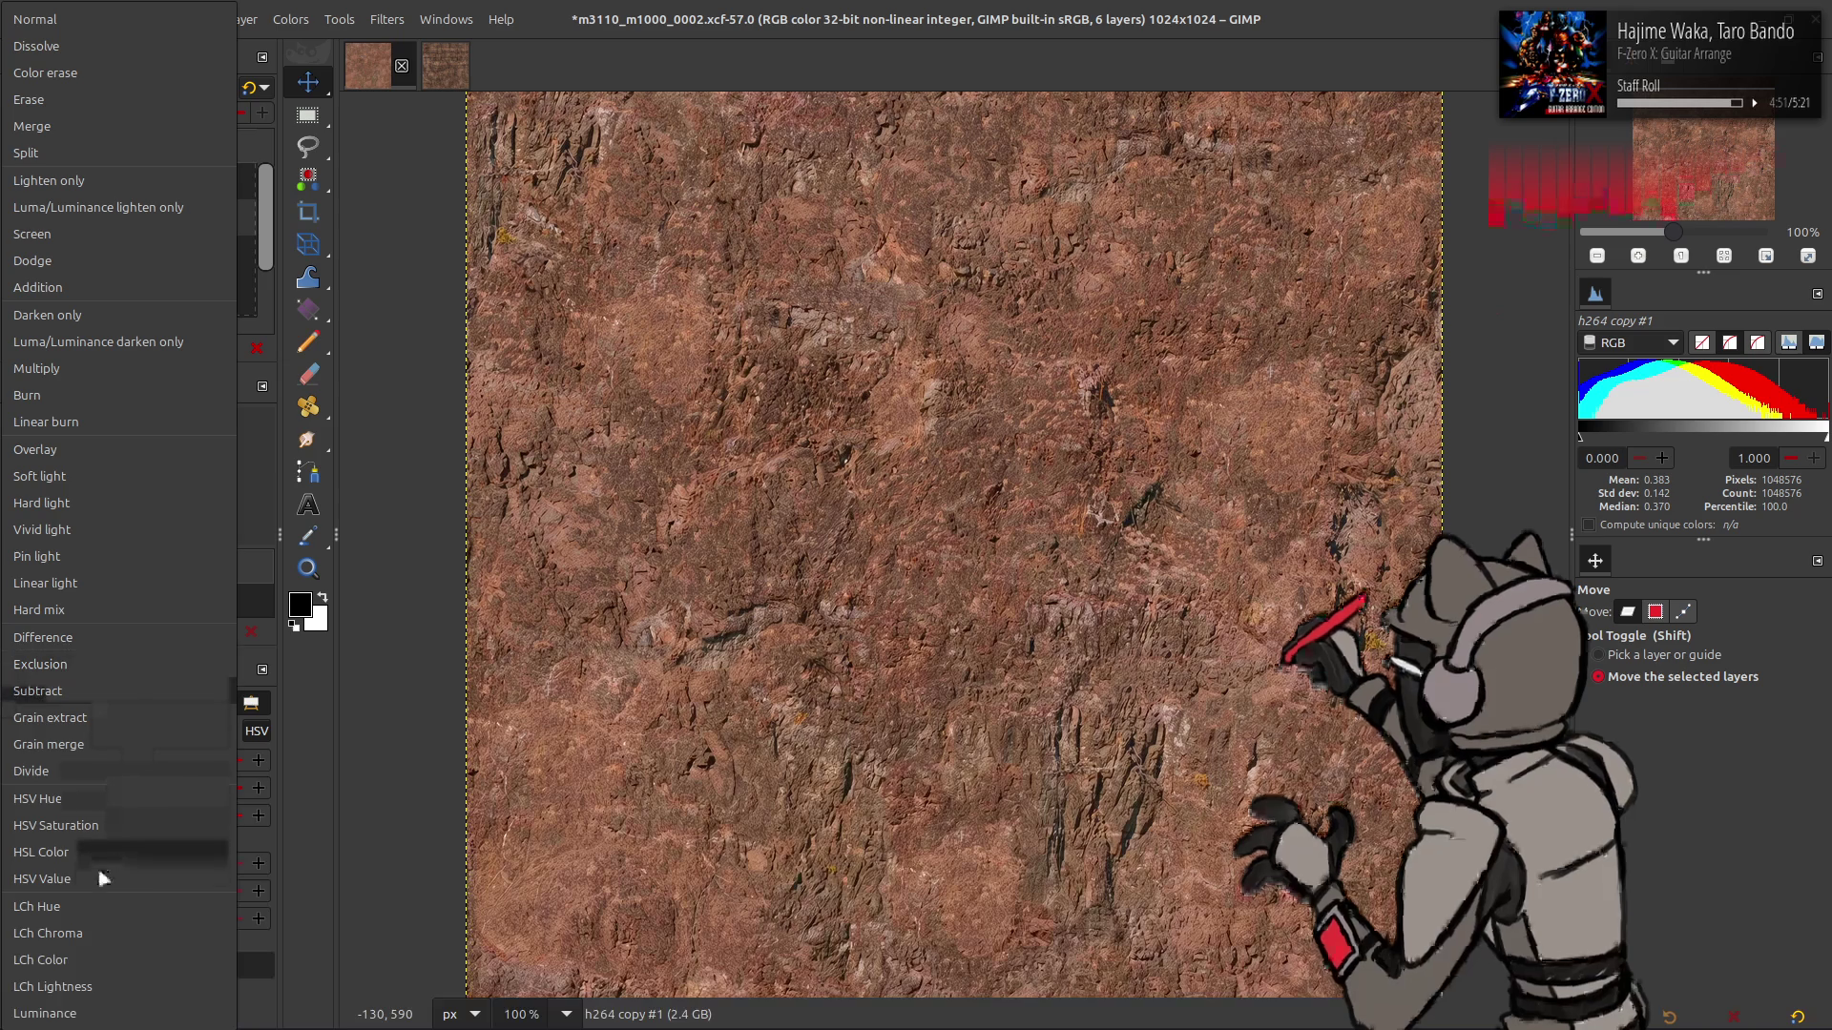
pyautogui.click(48, 907)
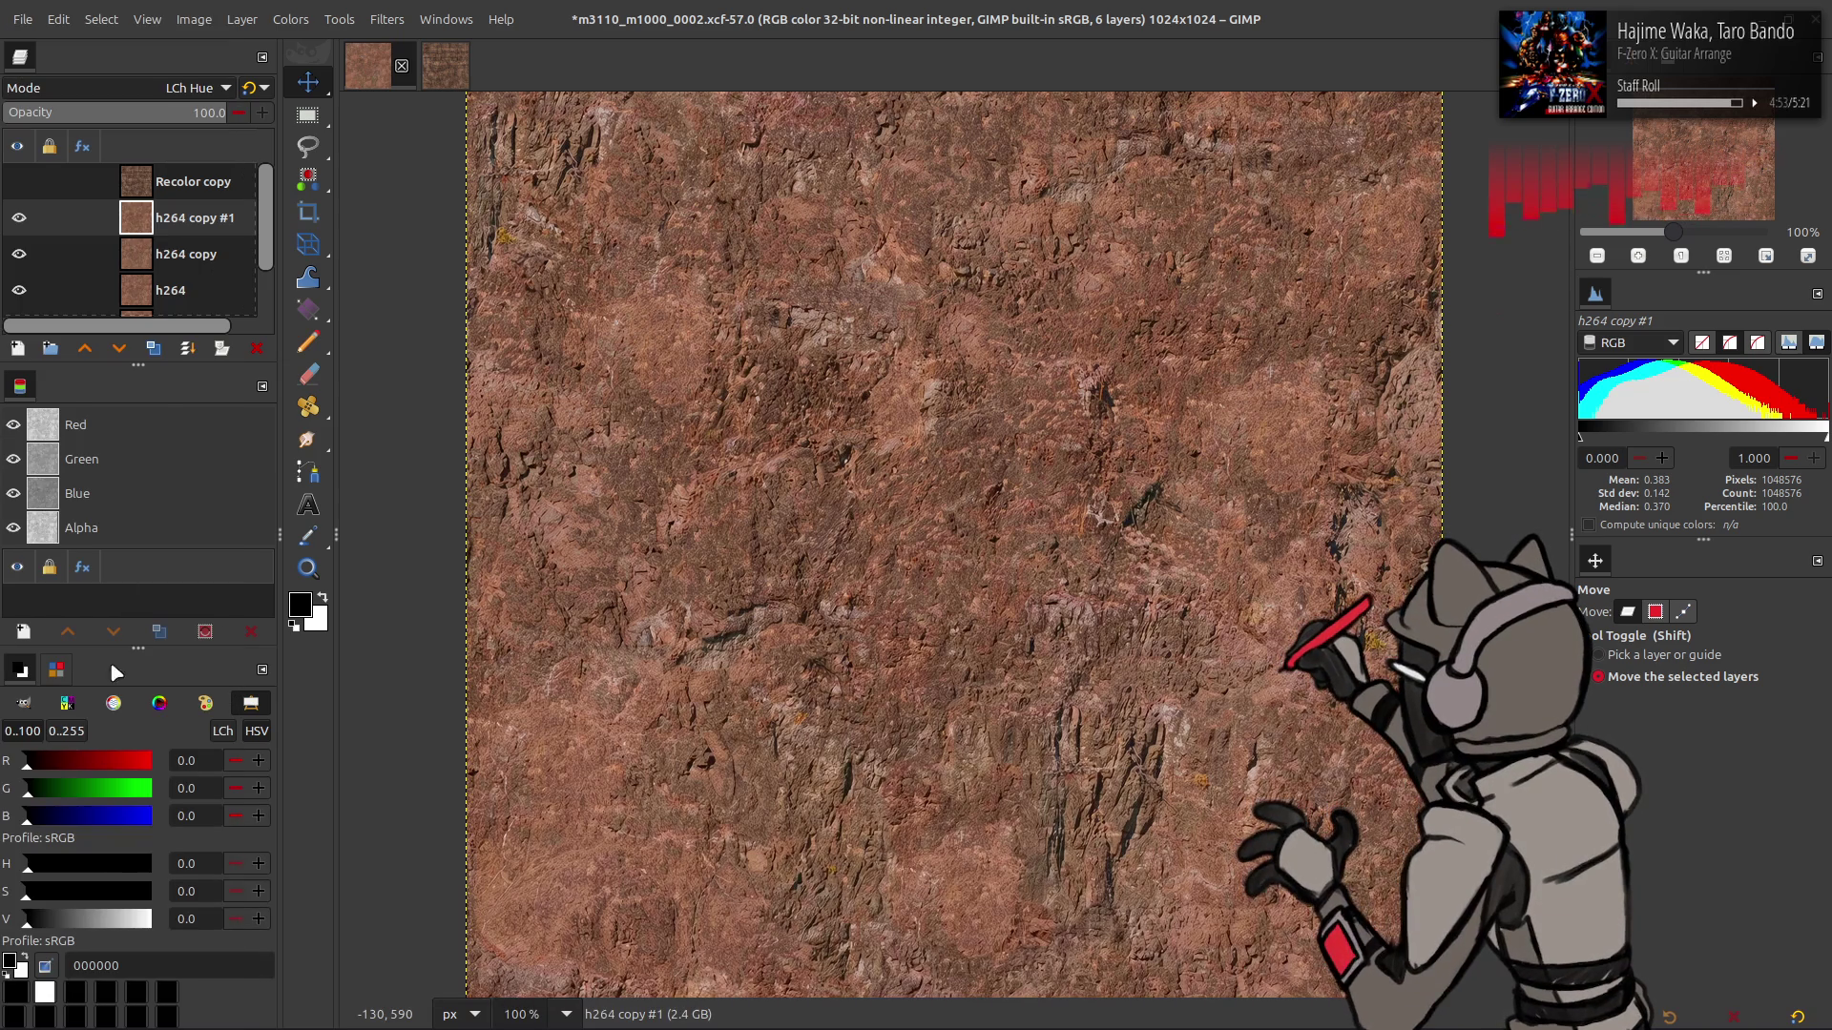
pyautogui.click(154, 352)
pyautogui.scroll(2, 176, 87)
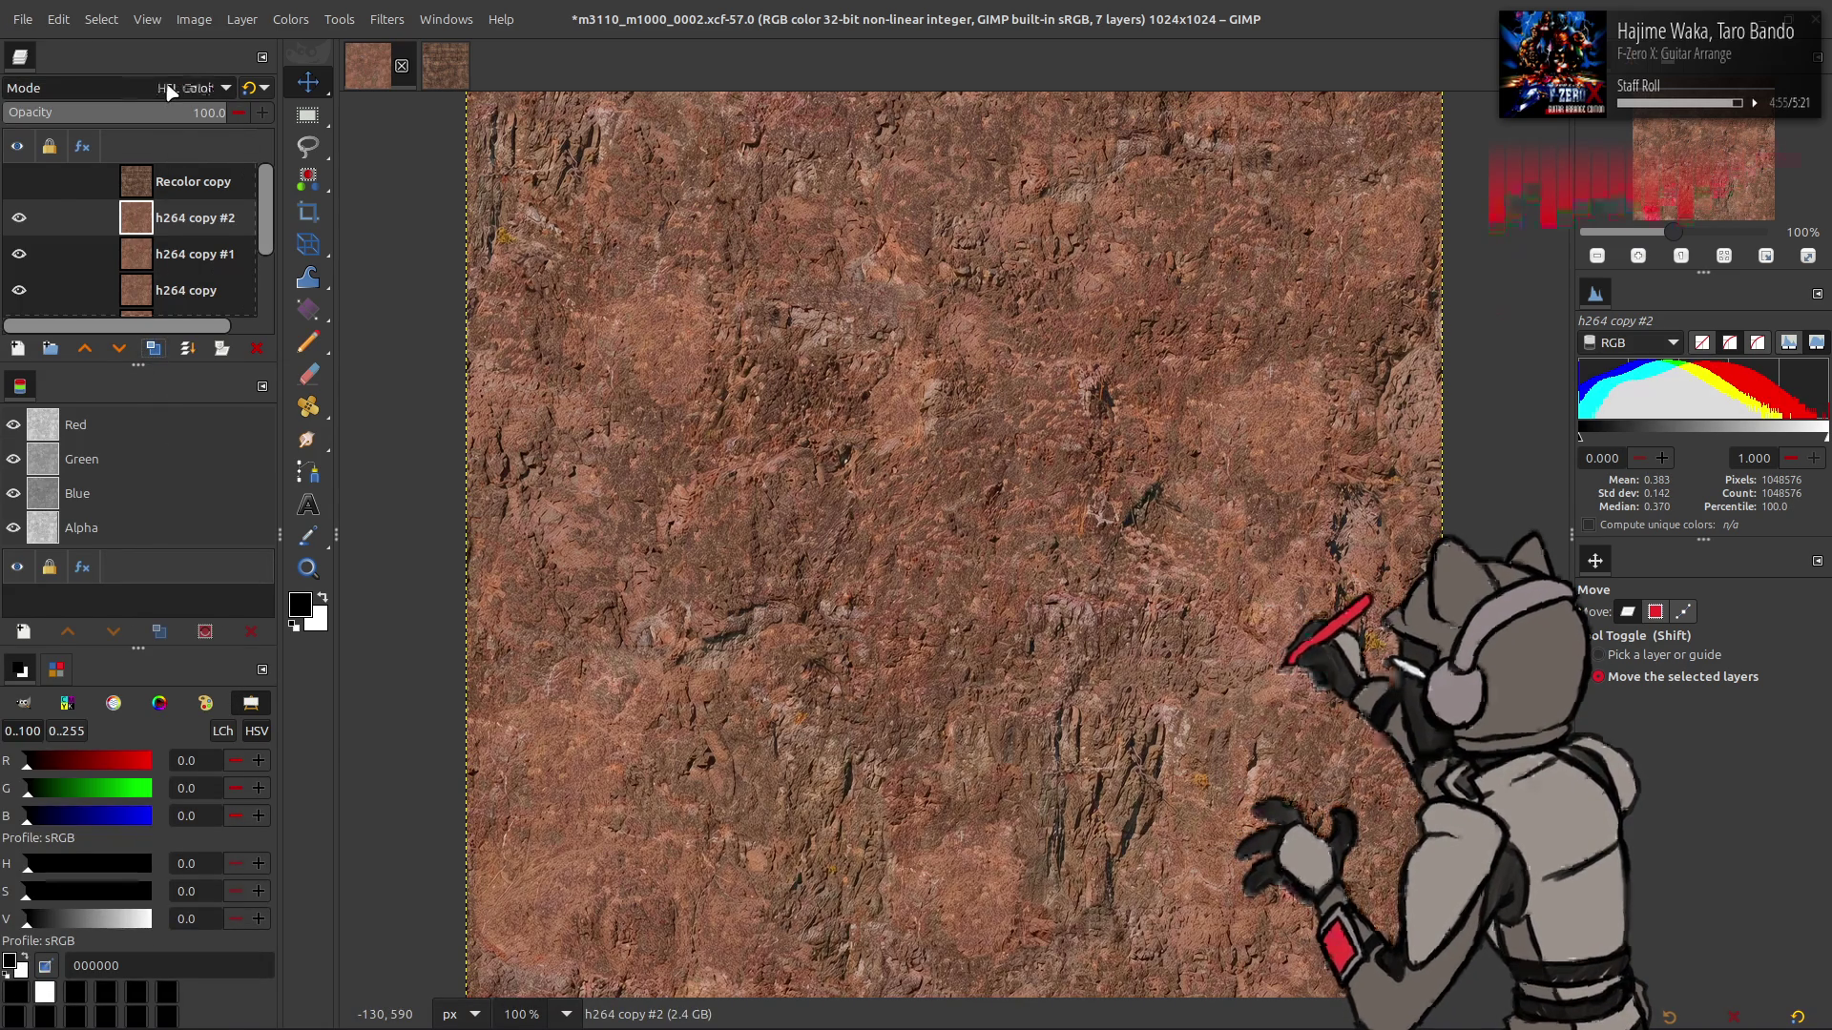
pyautogui.click(153, 348)
pyautogui.scroll(5, 153, 86)
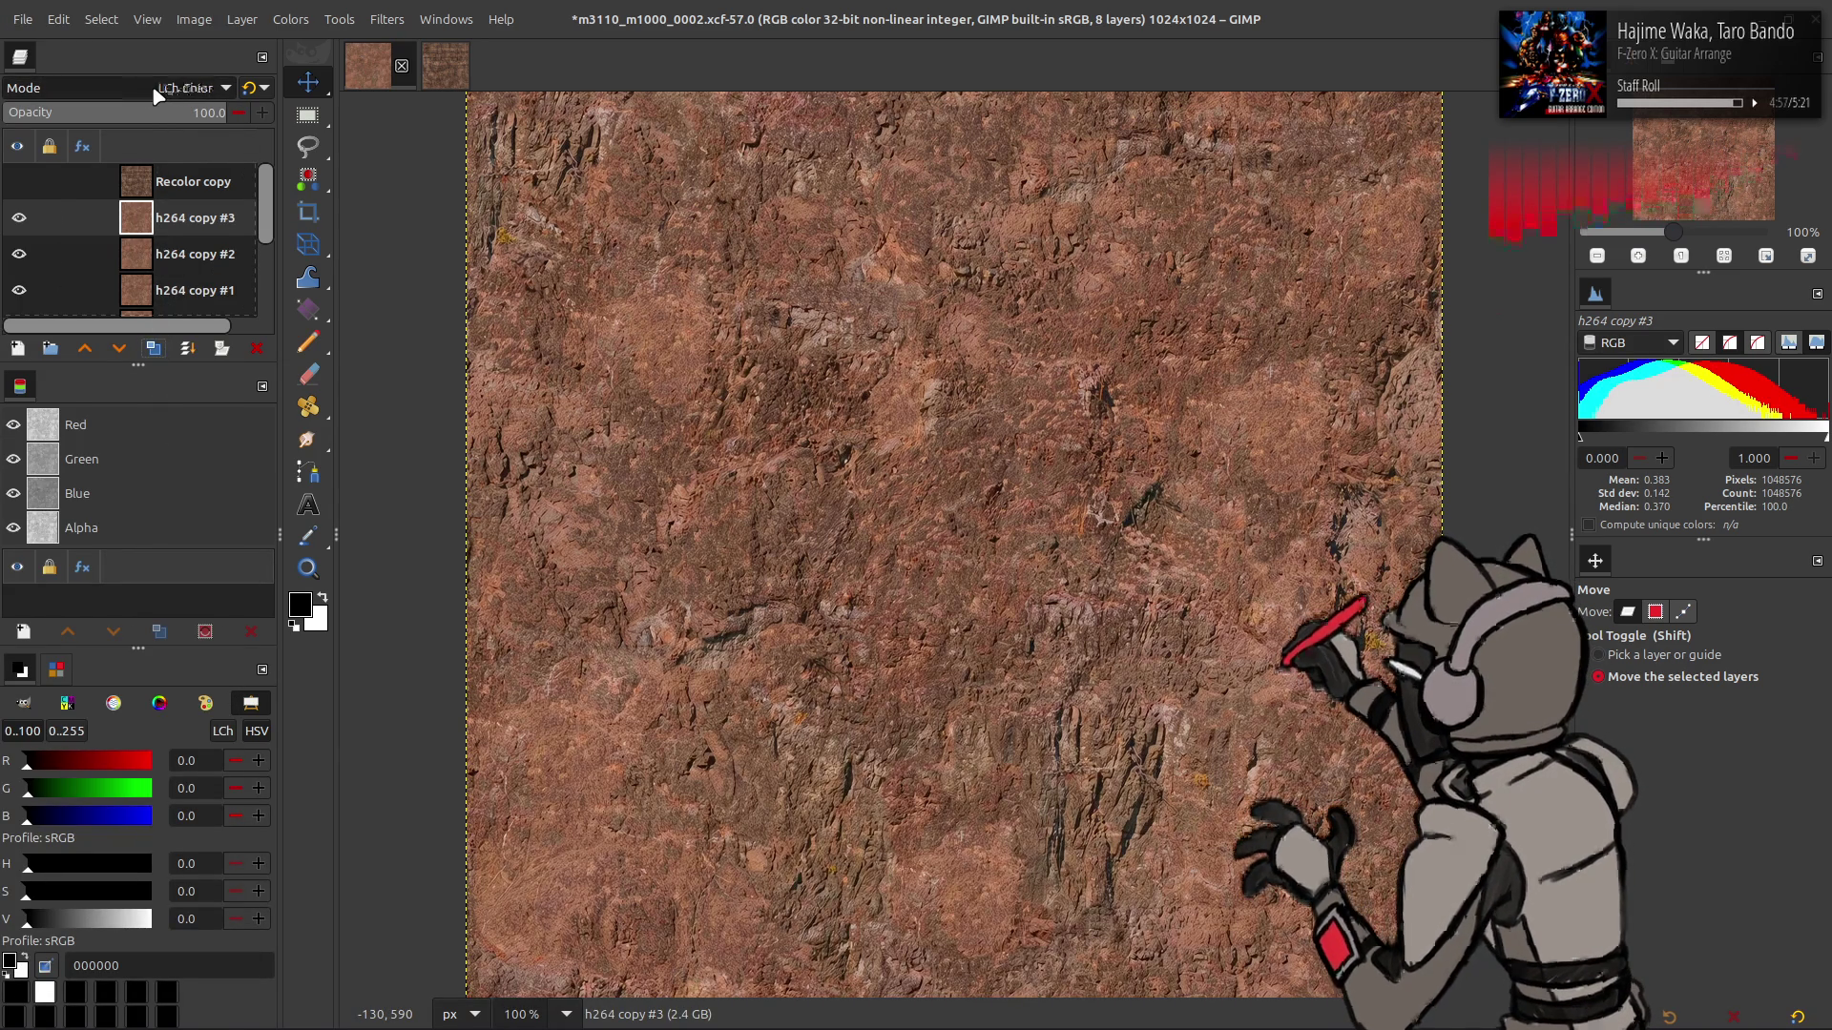
pyautogui.click(162, 274)
pyautogui.scroll(-2, 162, 267)
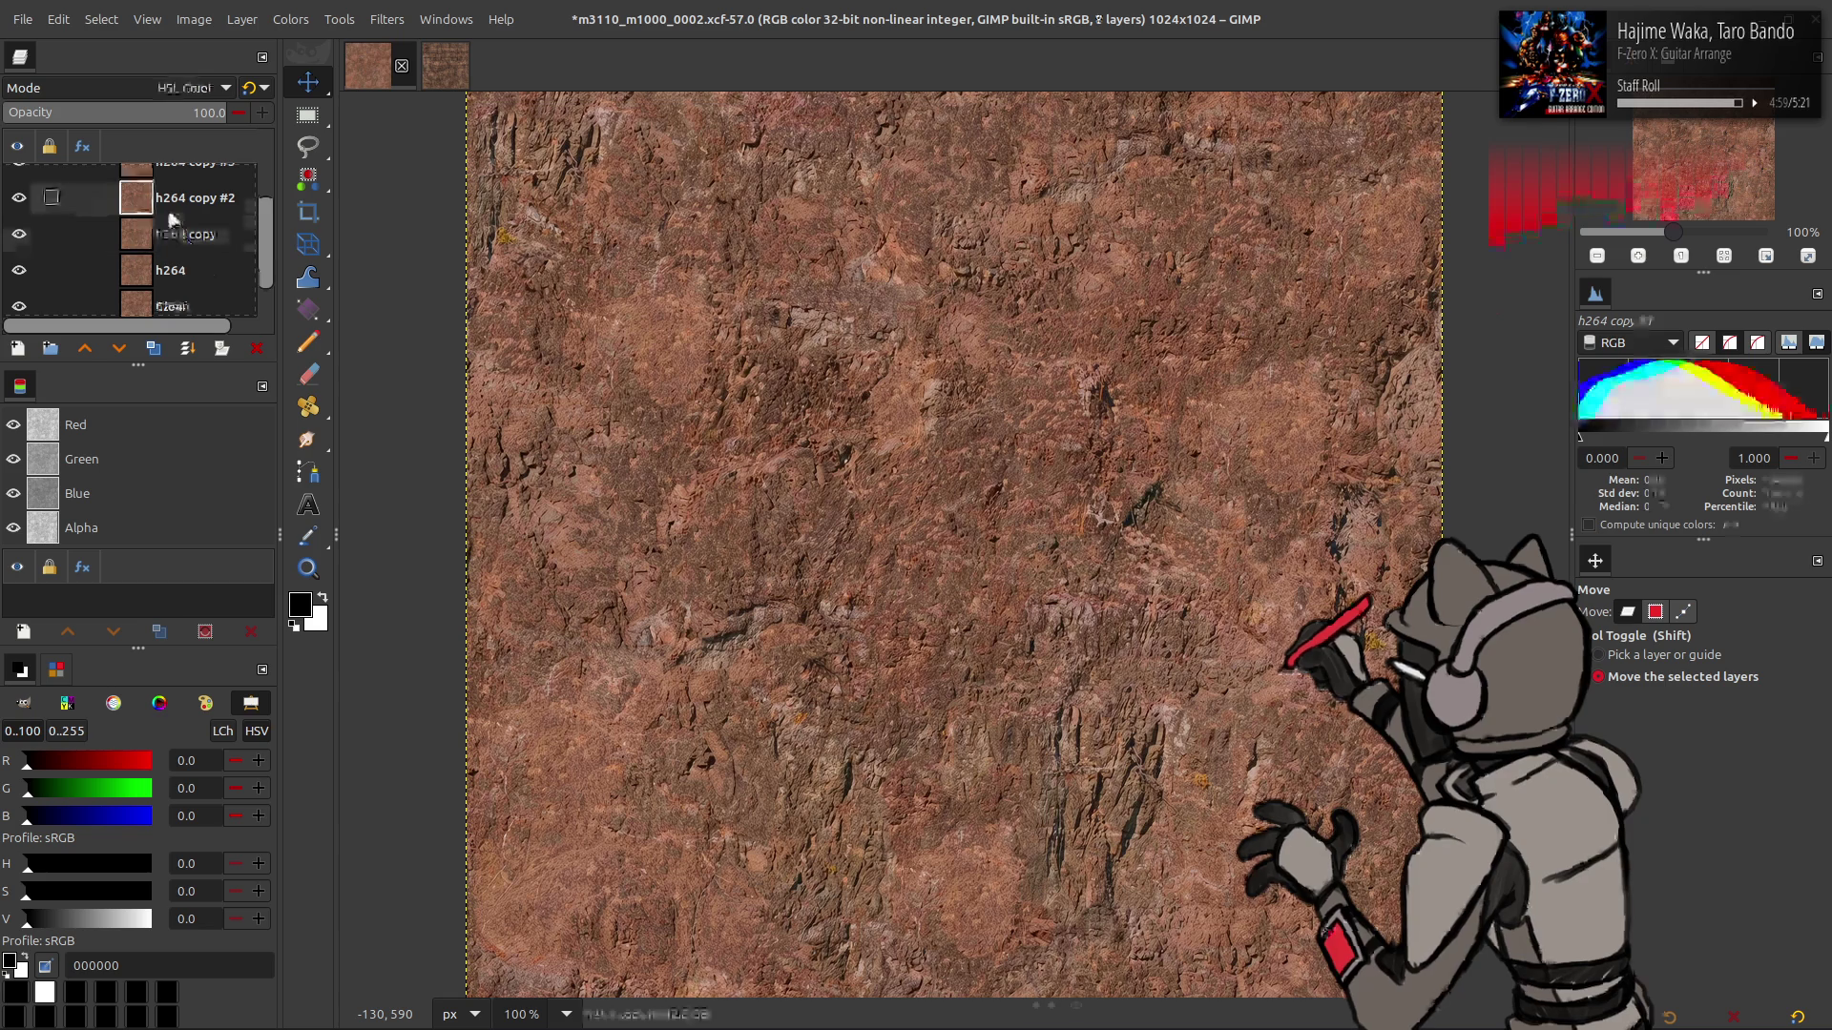
pyautogui.click(174, 212)
pyautogui.hotkey('ctrl', 'z')
pyautogui.hotkey('ctrl', 'z')
pyautogui.hotkey('ctrl', 'z')
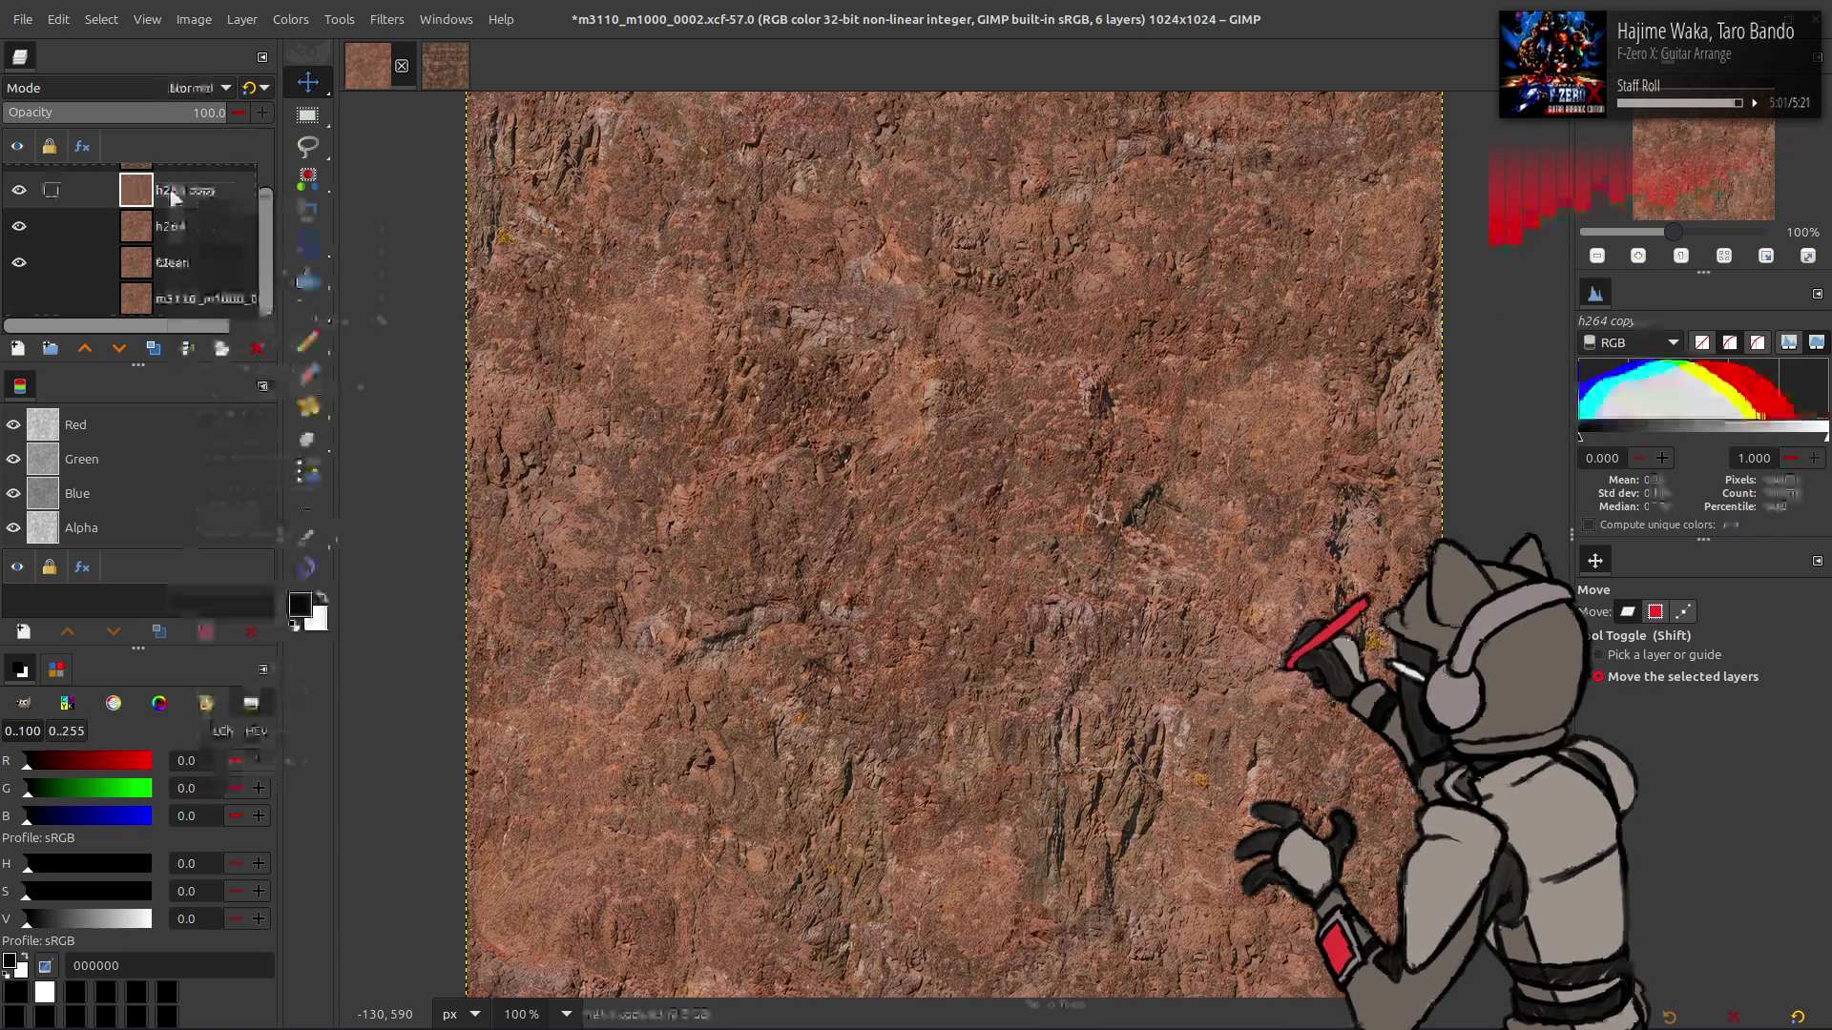
pyautogui.click(288, 20)
pyautogui.click(288, 20)
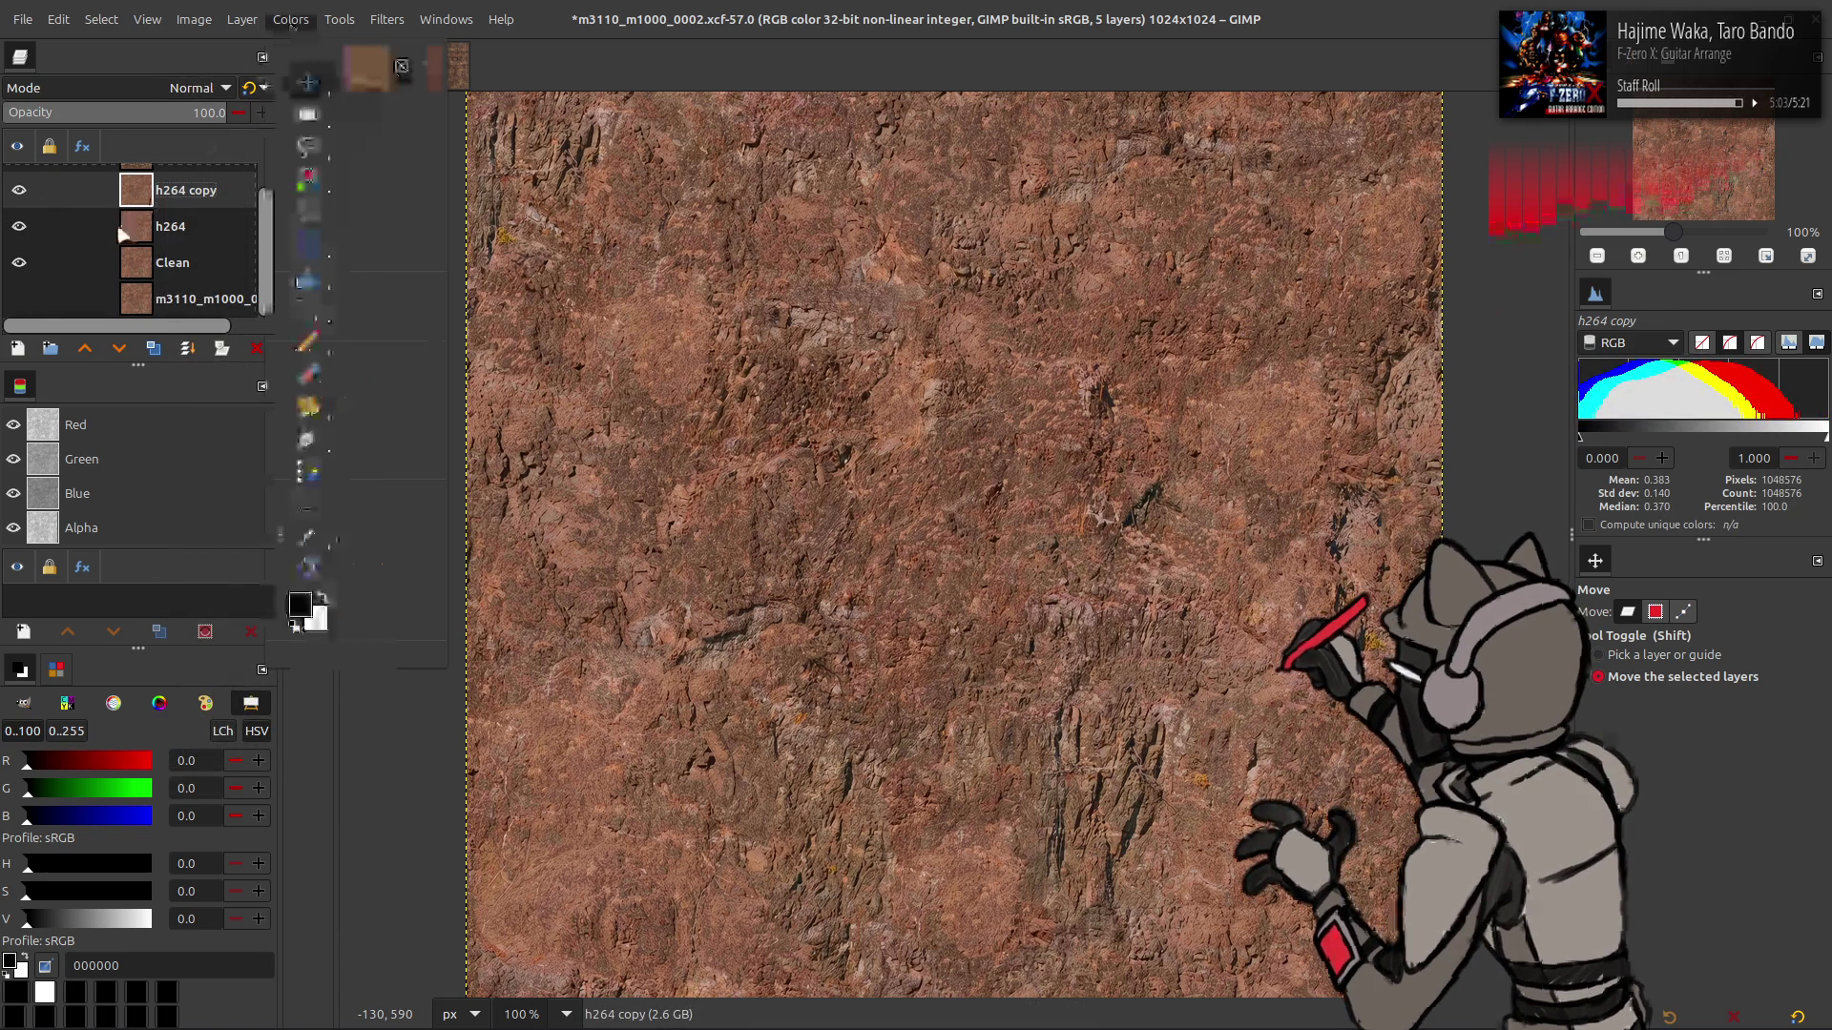
# - Rename the h264 copy layer to 'Recolor' and inspect the texture at 400%, then return to 100%
pyautogui.doubleClick(191, 189)
pyautogui.write('Reco')
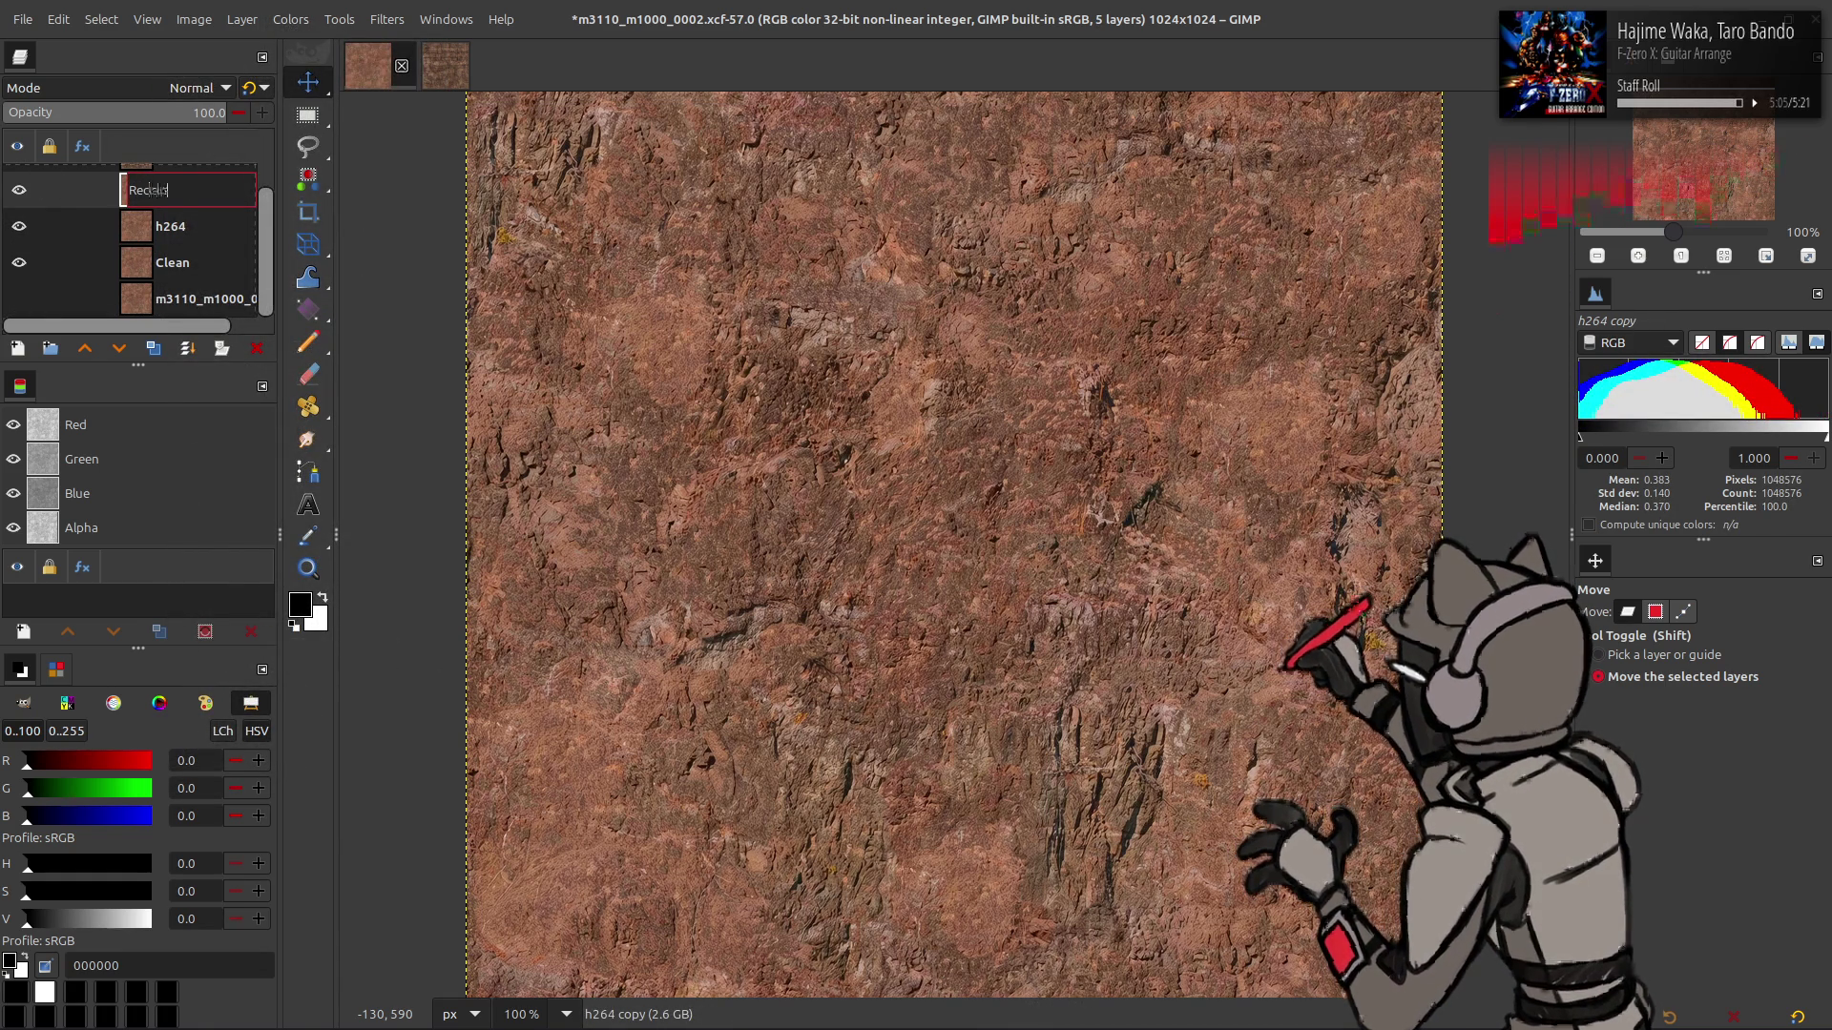
pyautogui.write('lor')
pyautogui.press('Return')
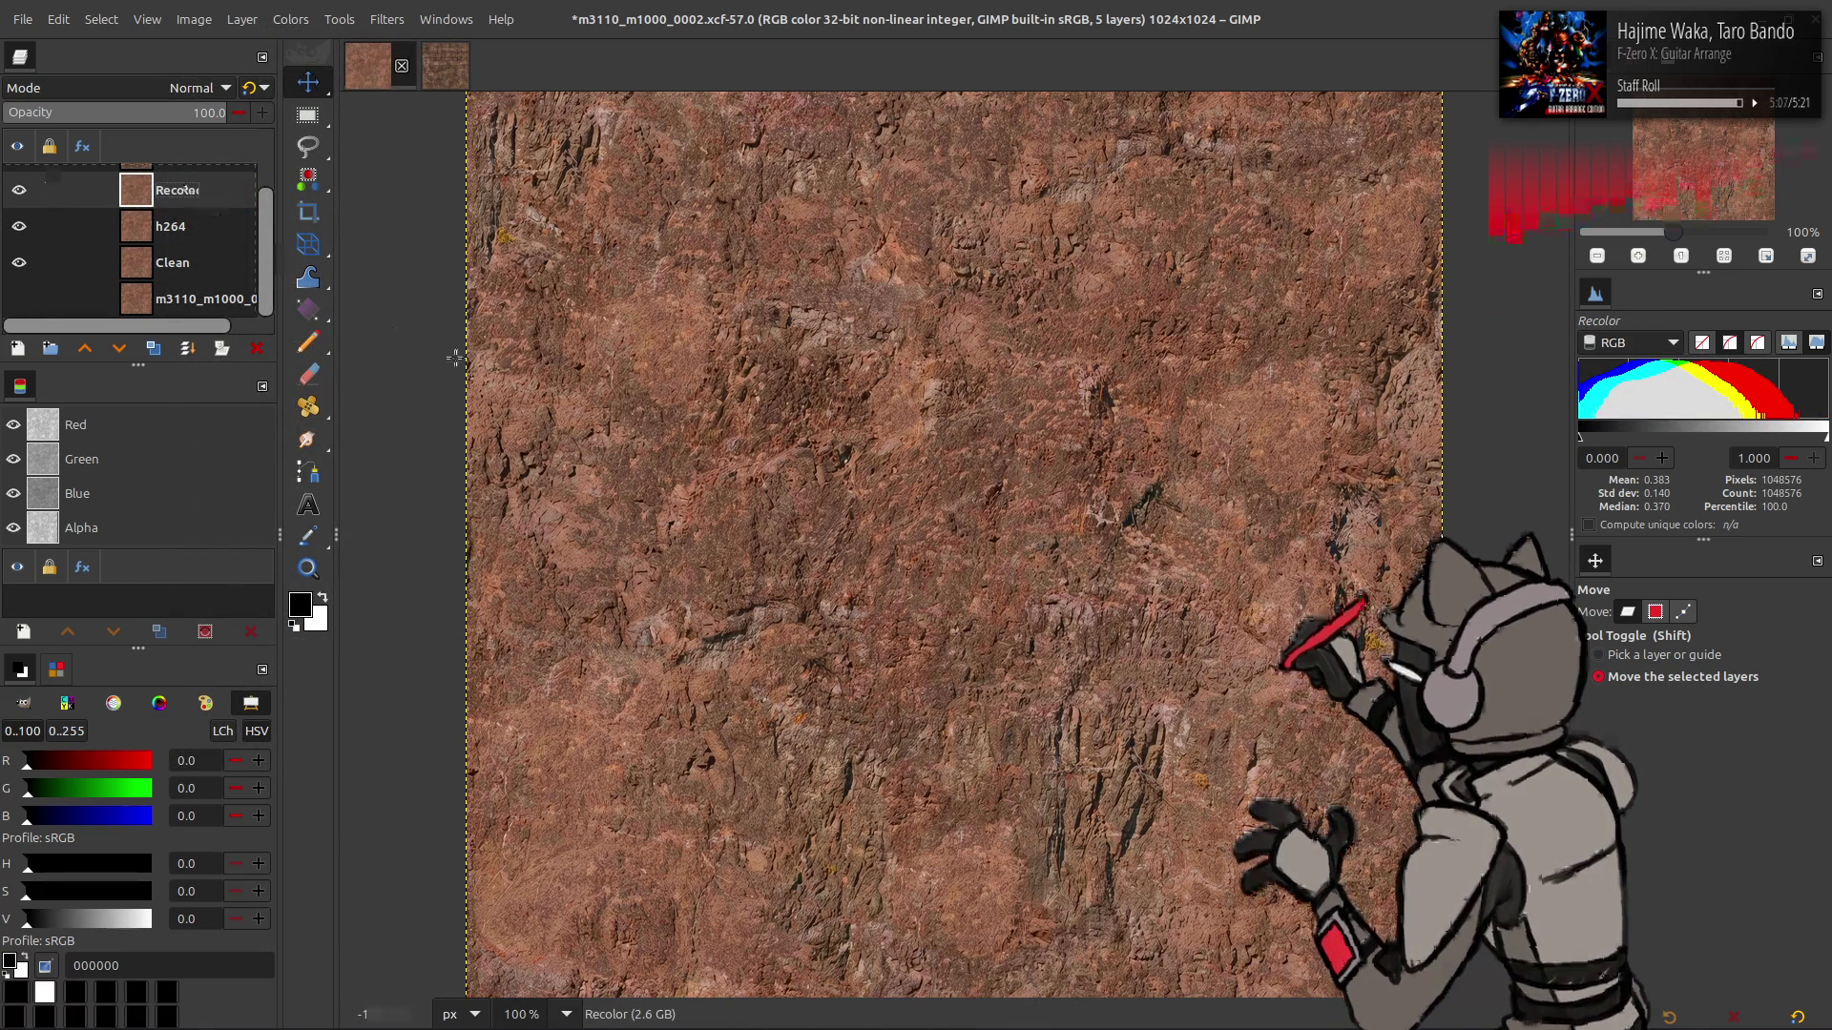
pyautogui.press('4')
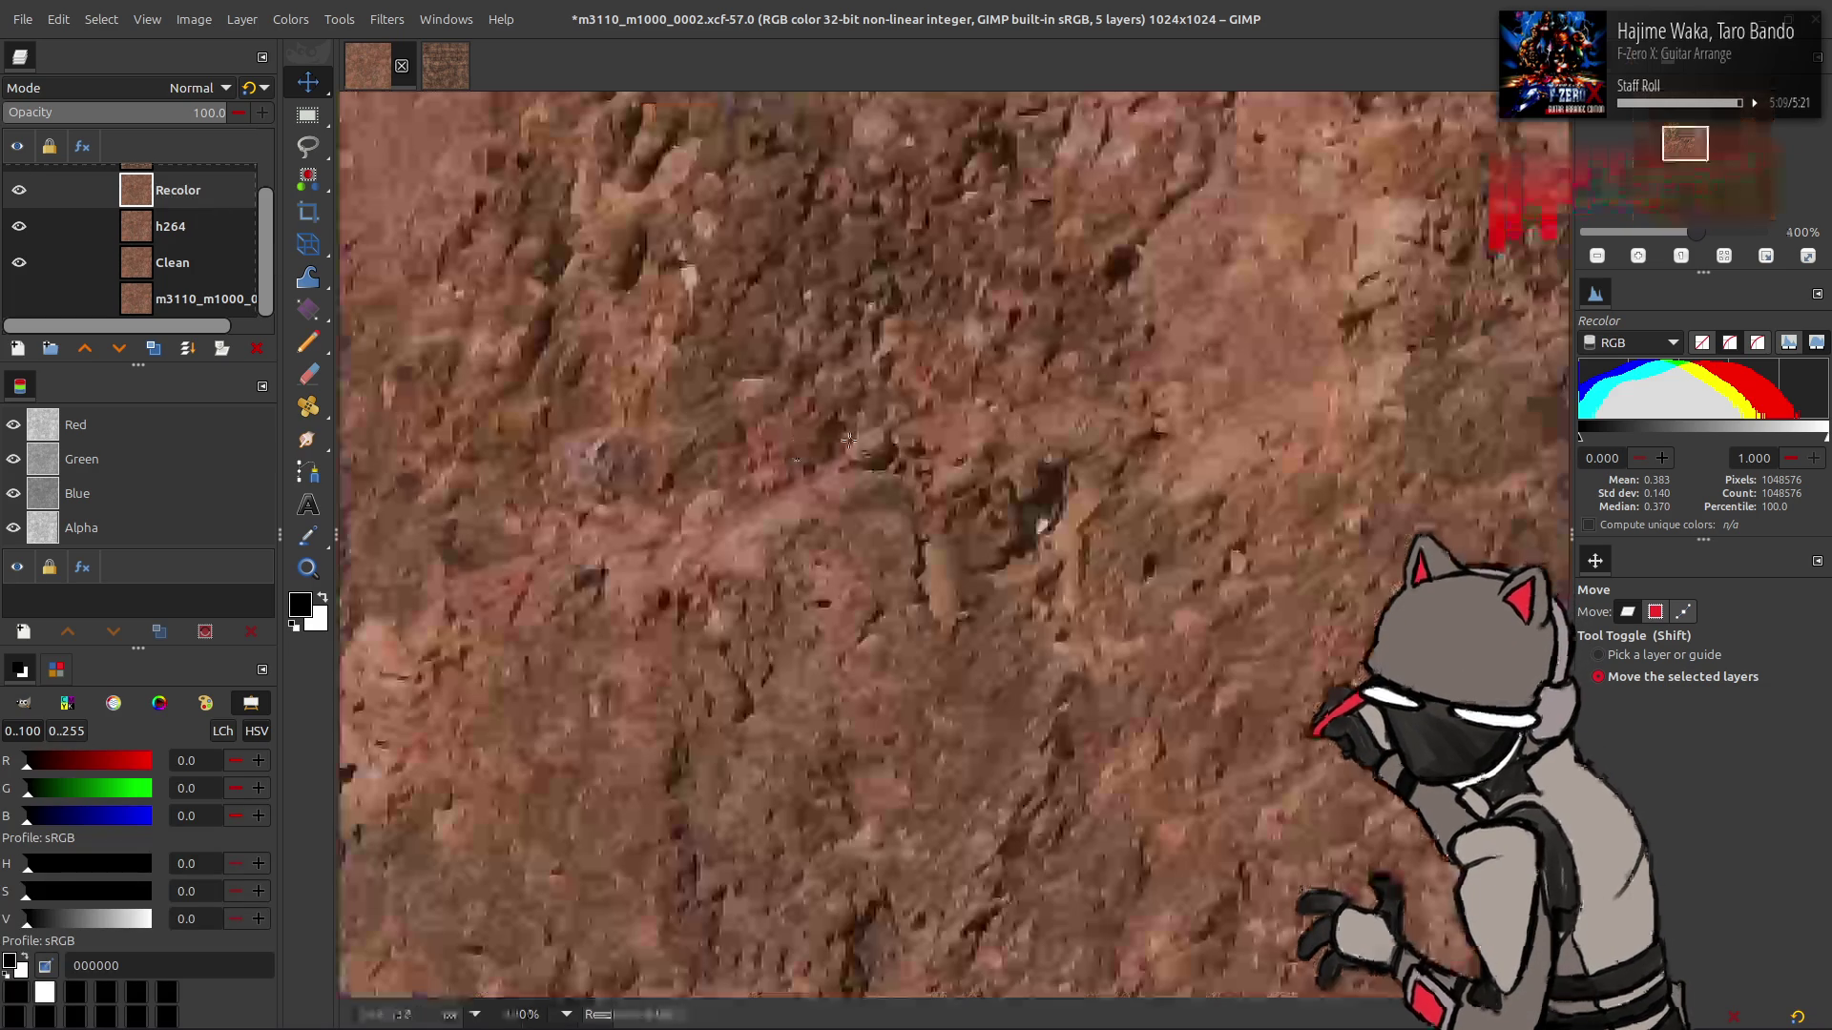
pyautogui.press('1')
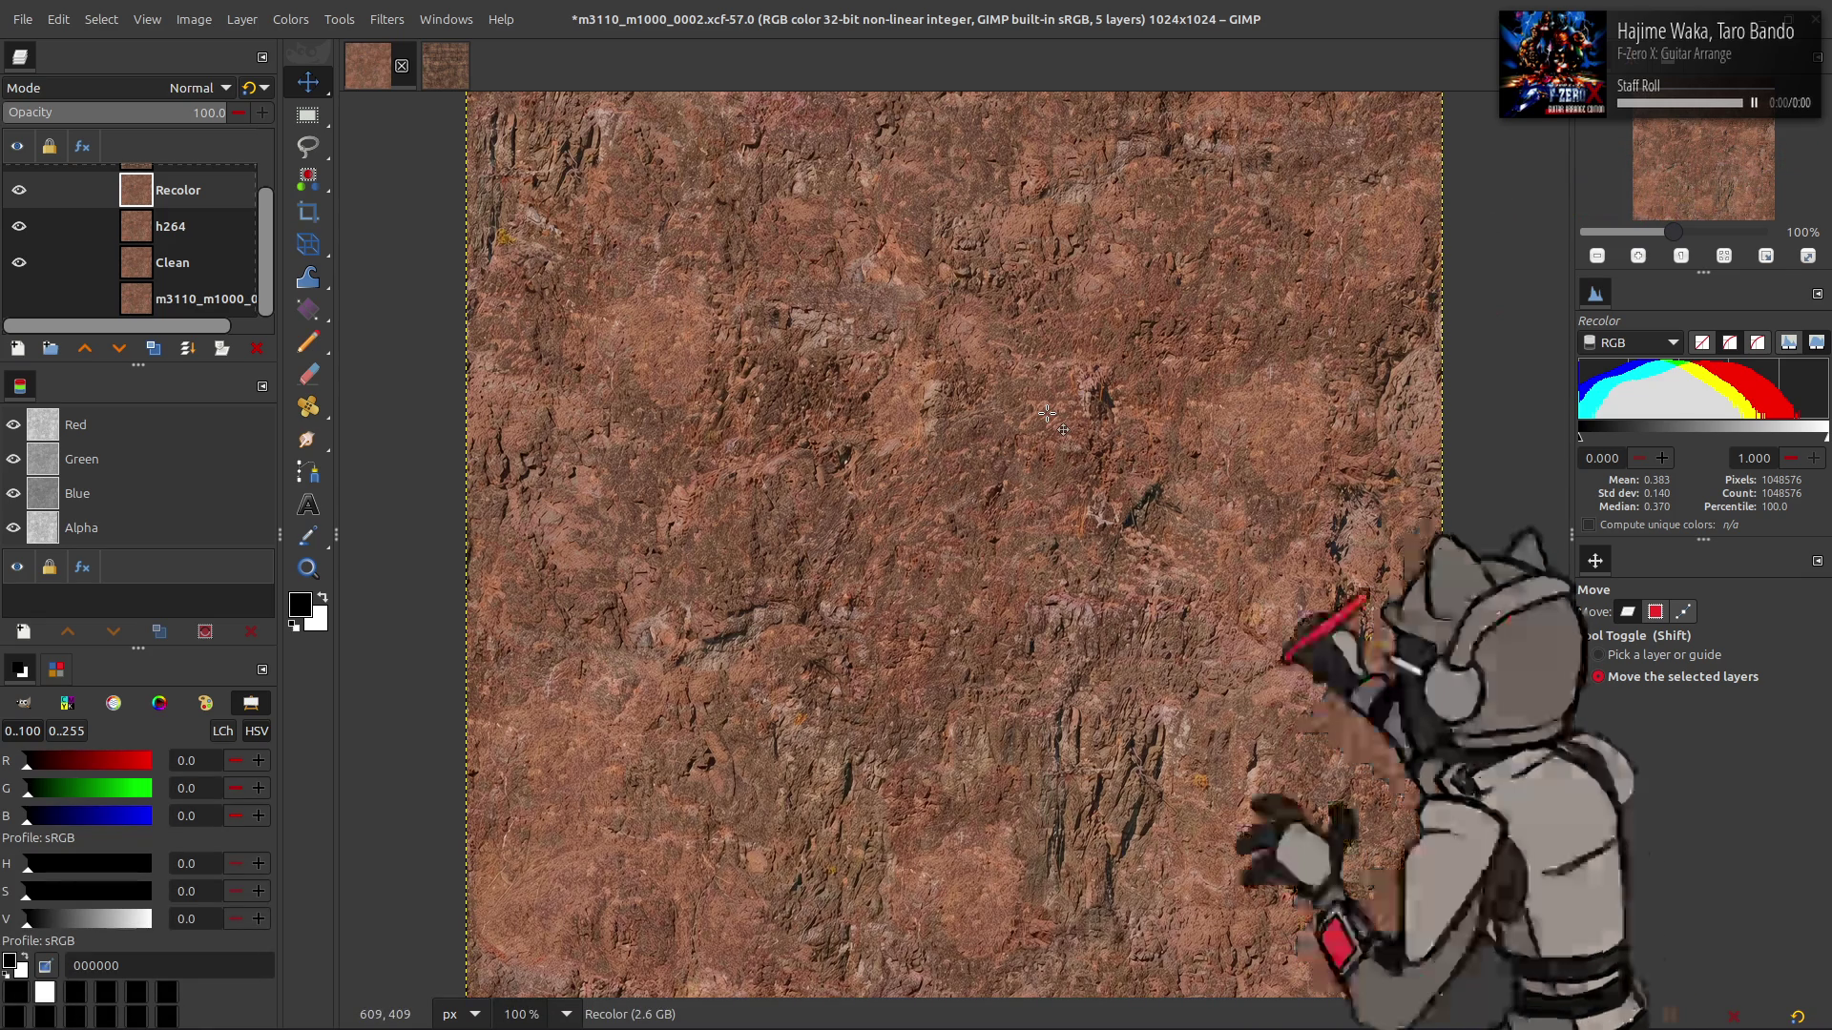
# - Draw a rectangular selection over a tall patch in the lower right, then Select > None
pyautogui.press('r')
pyautogui.moveTo(1065, 659); pyautogui.dragTo(1202, 945)
pyautogui.moveTo(1065, 801); pyautogui.dragTo(1004, 801)
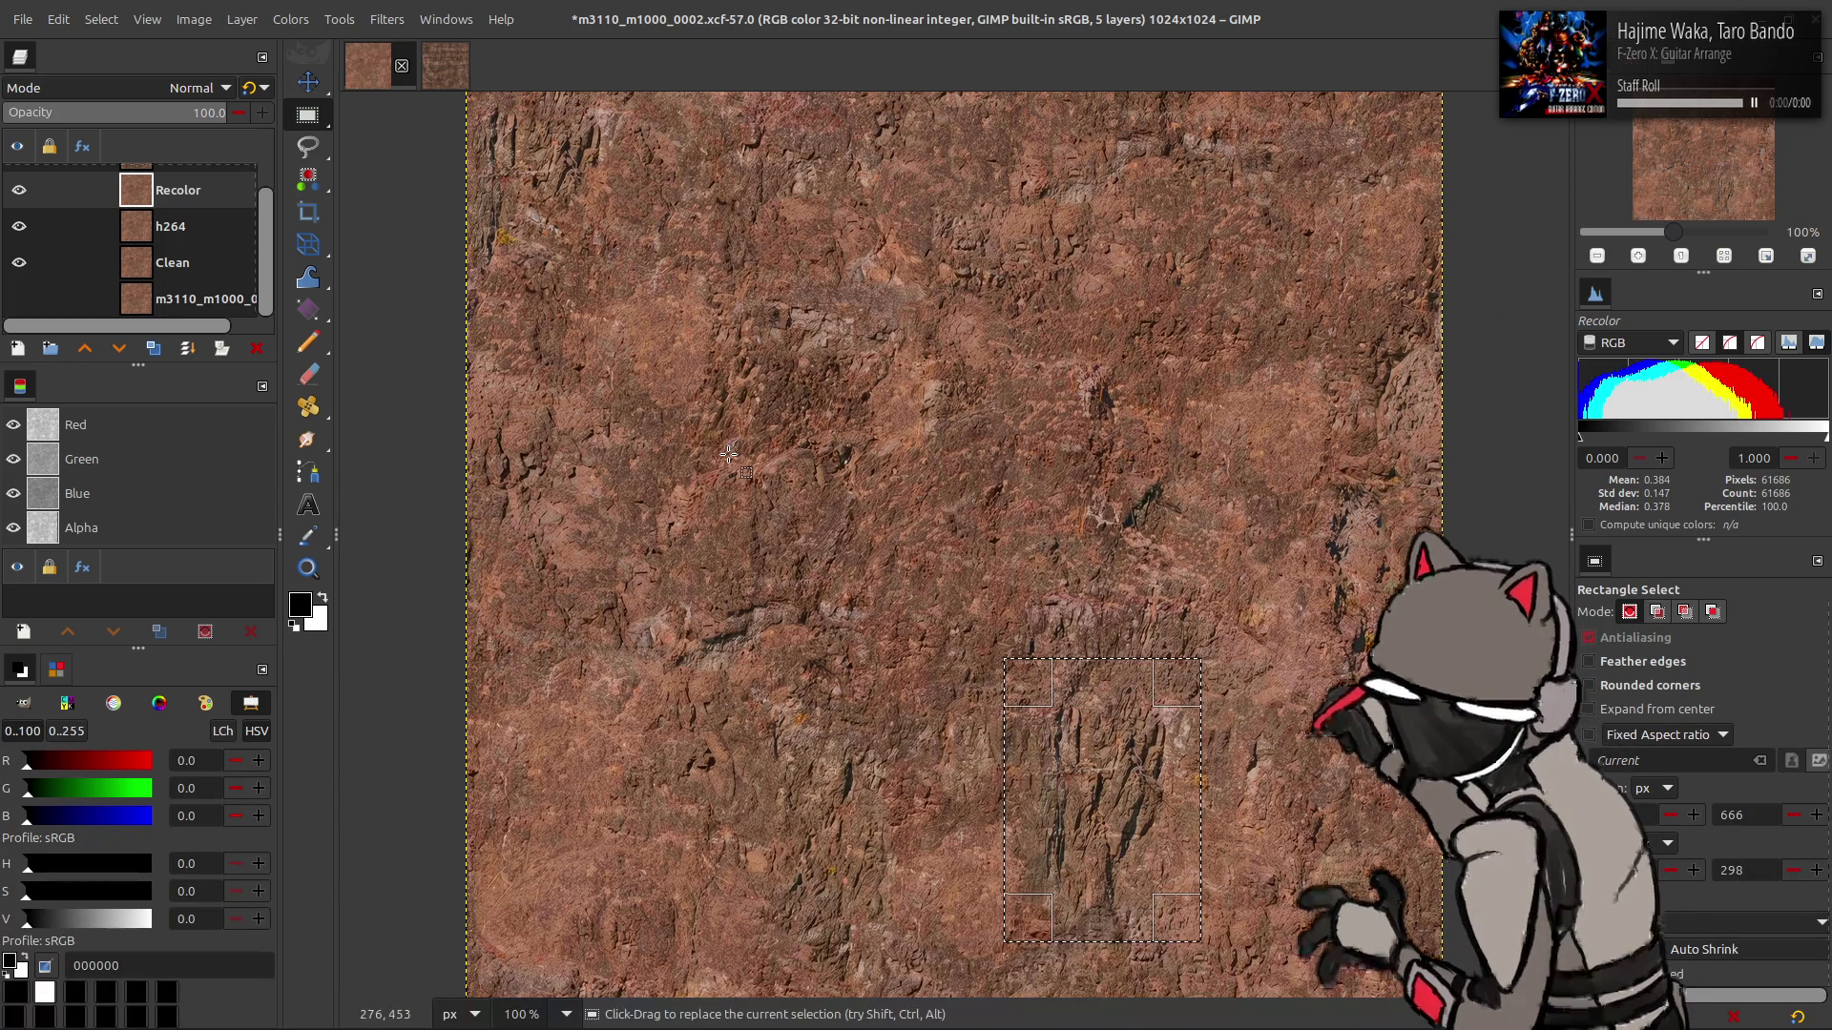
pyautogui.click(122, 27)
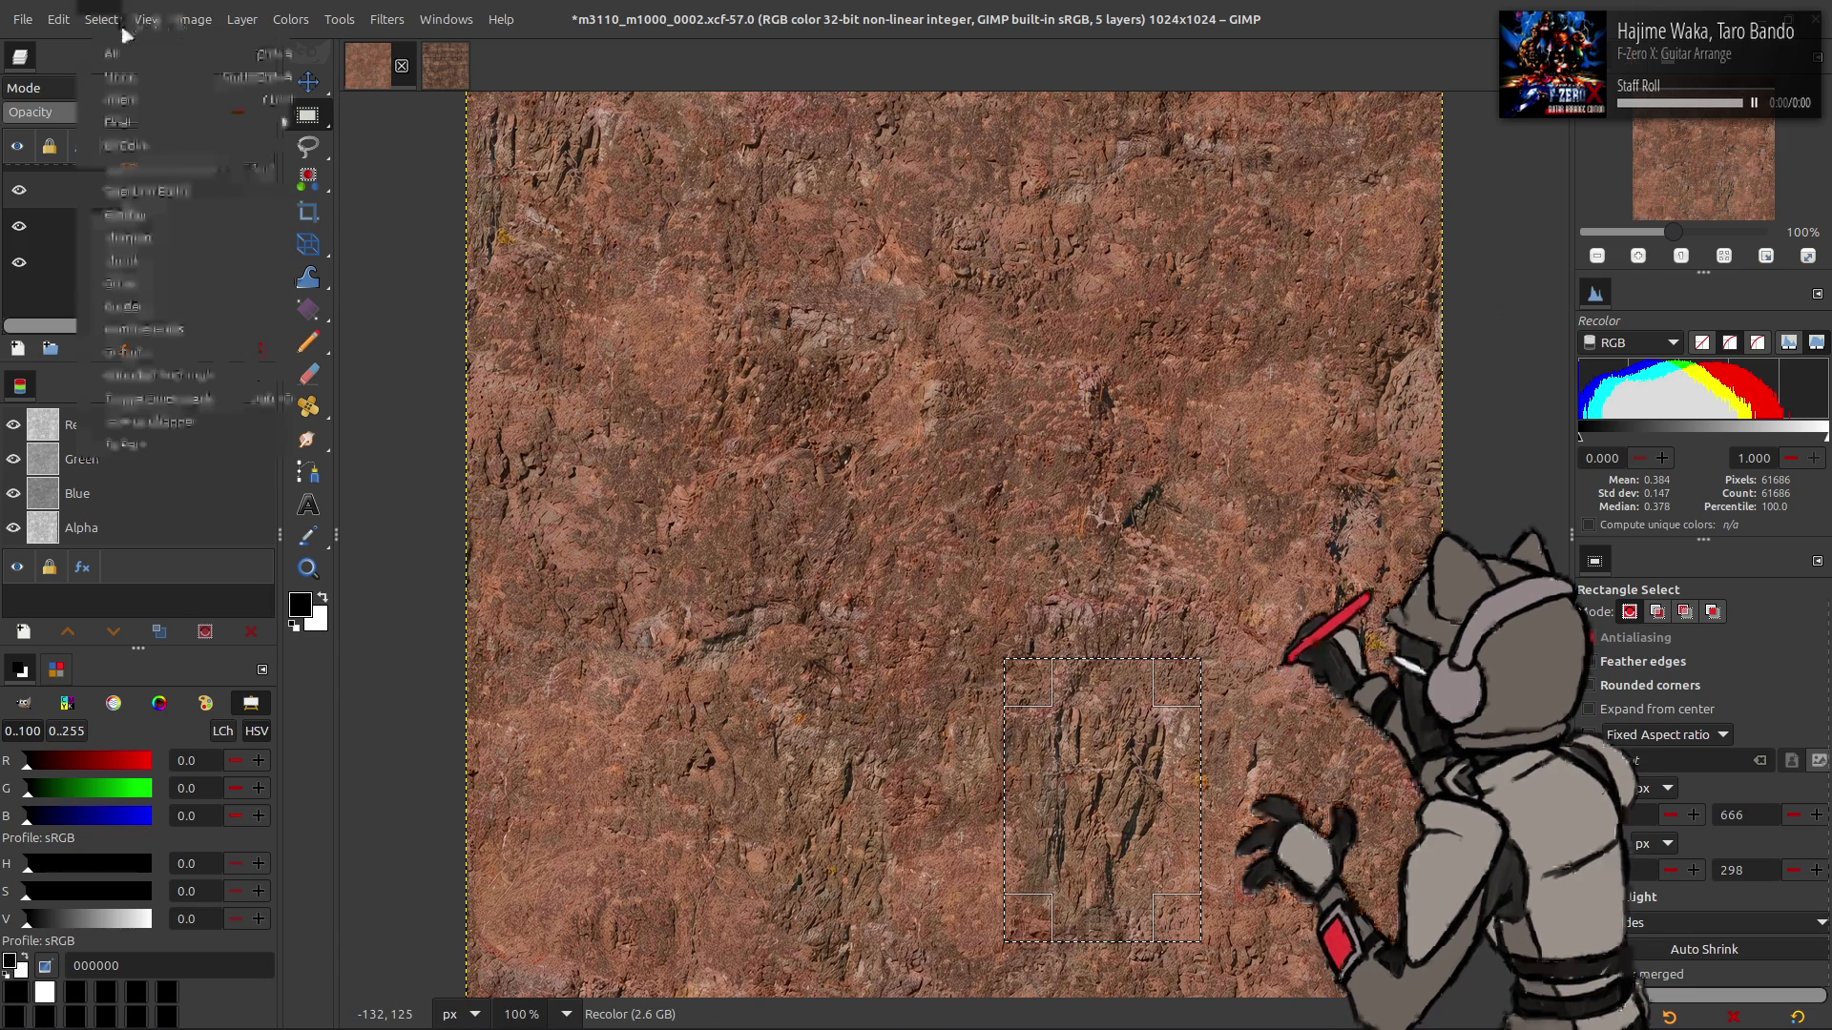
pyautogui.click(123, 76)
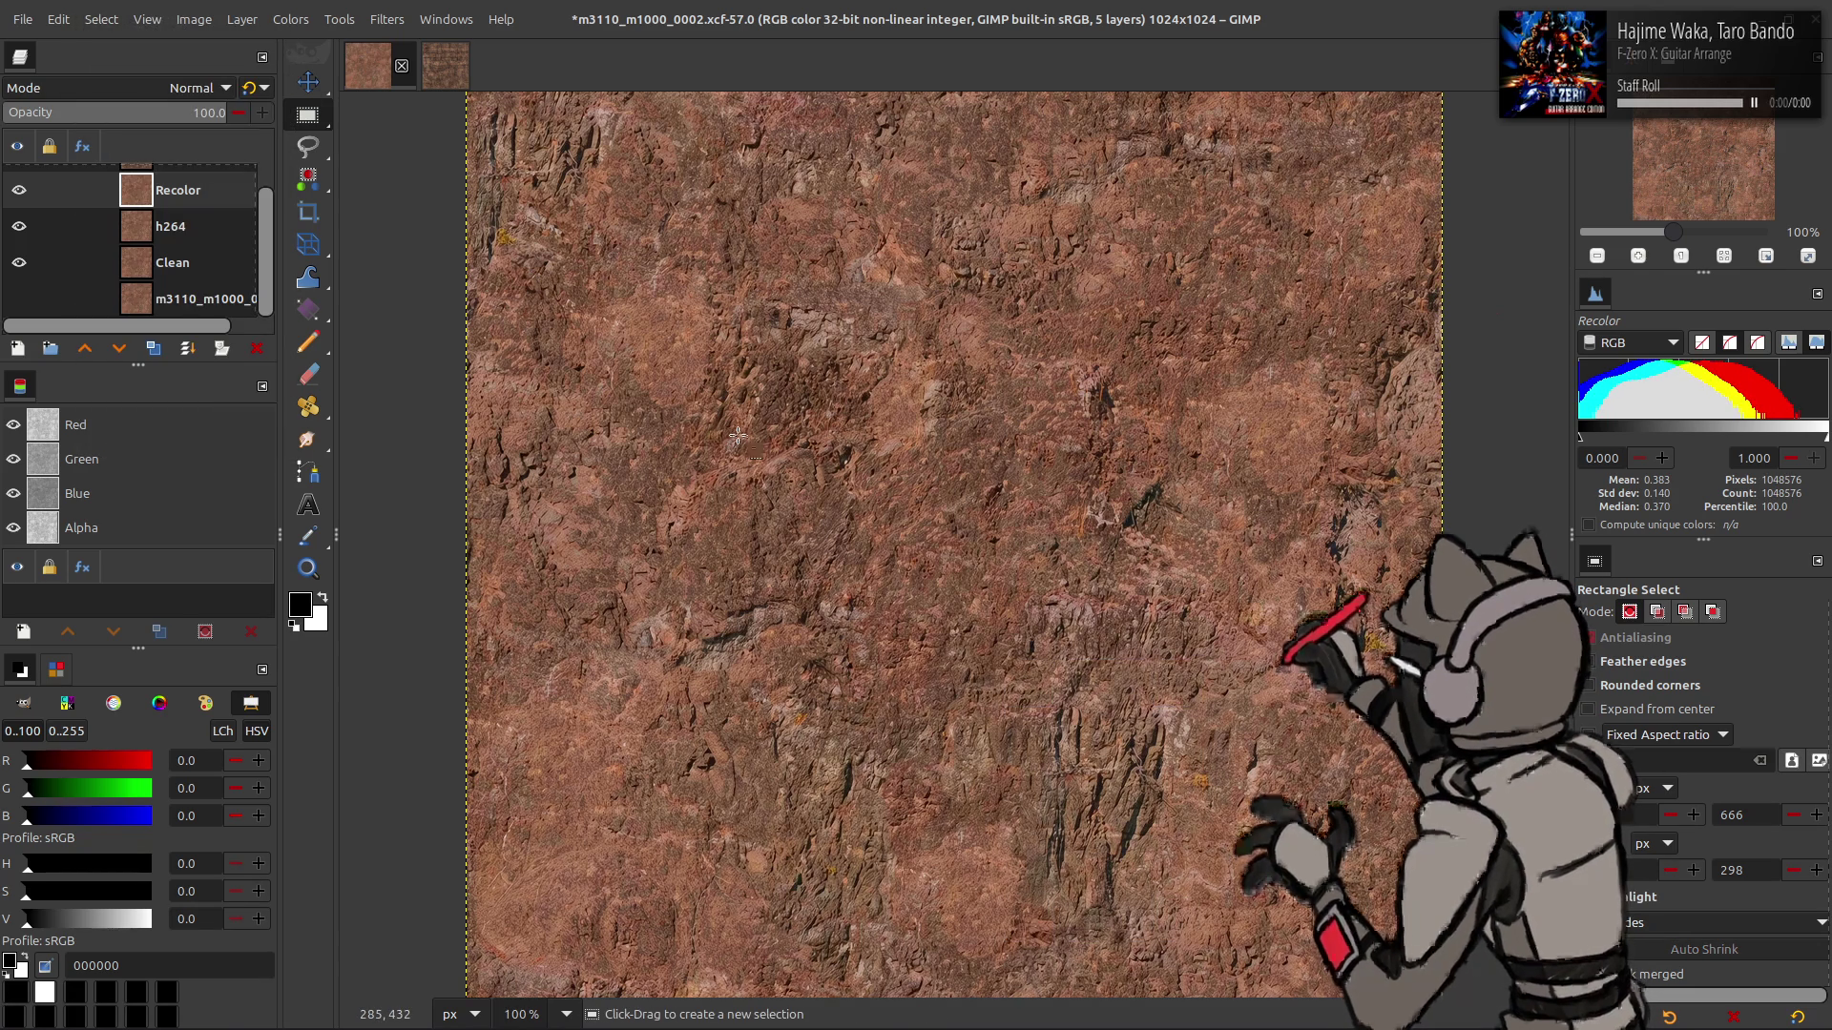
# - Save the image and set the Move tool to act on layers
pyautogui.press('m')
pyautogui.hotkey('ctrl', 'e')
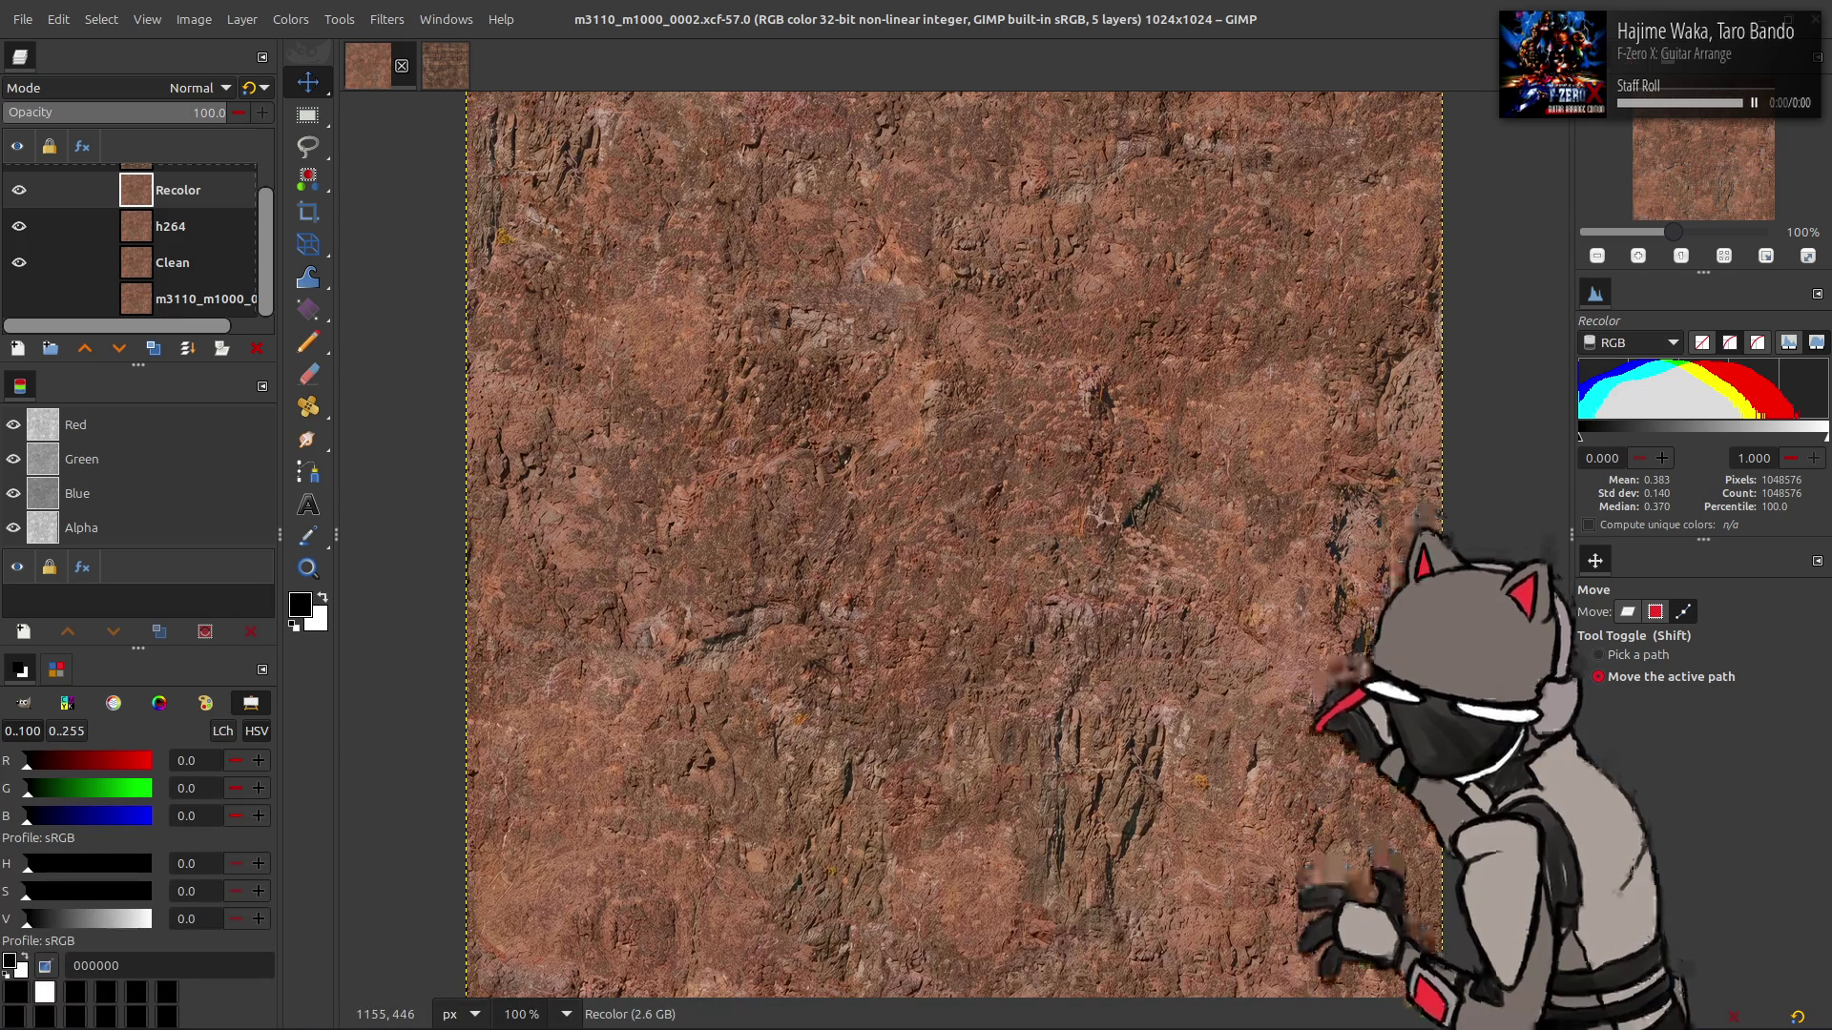
pyautogui.click(1627, 611)
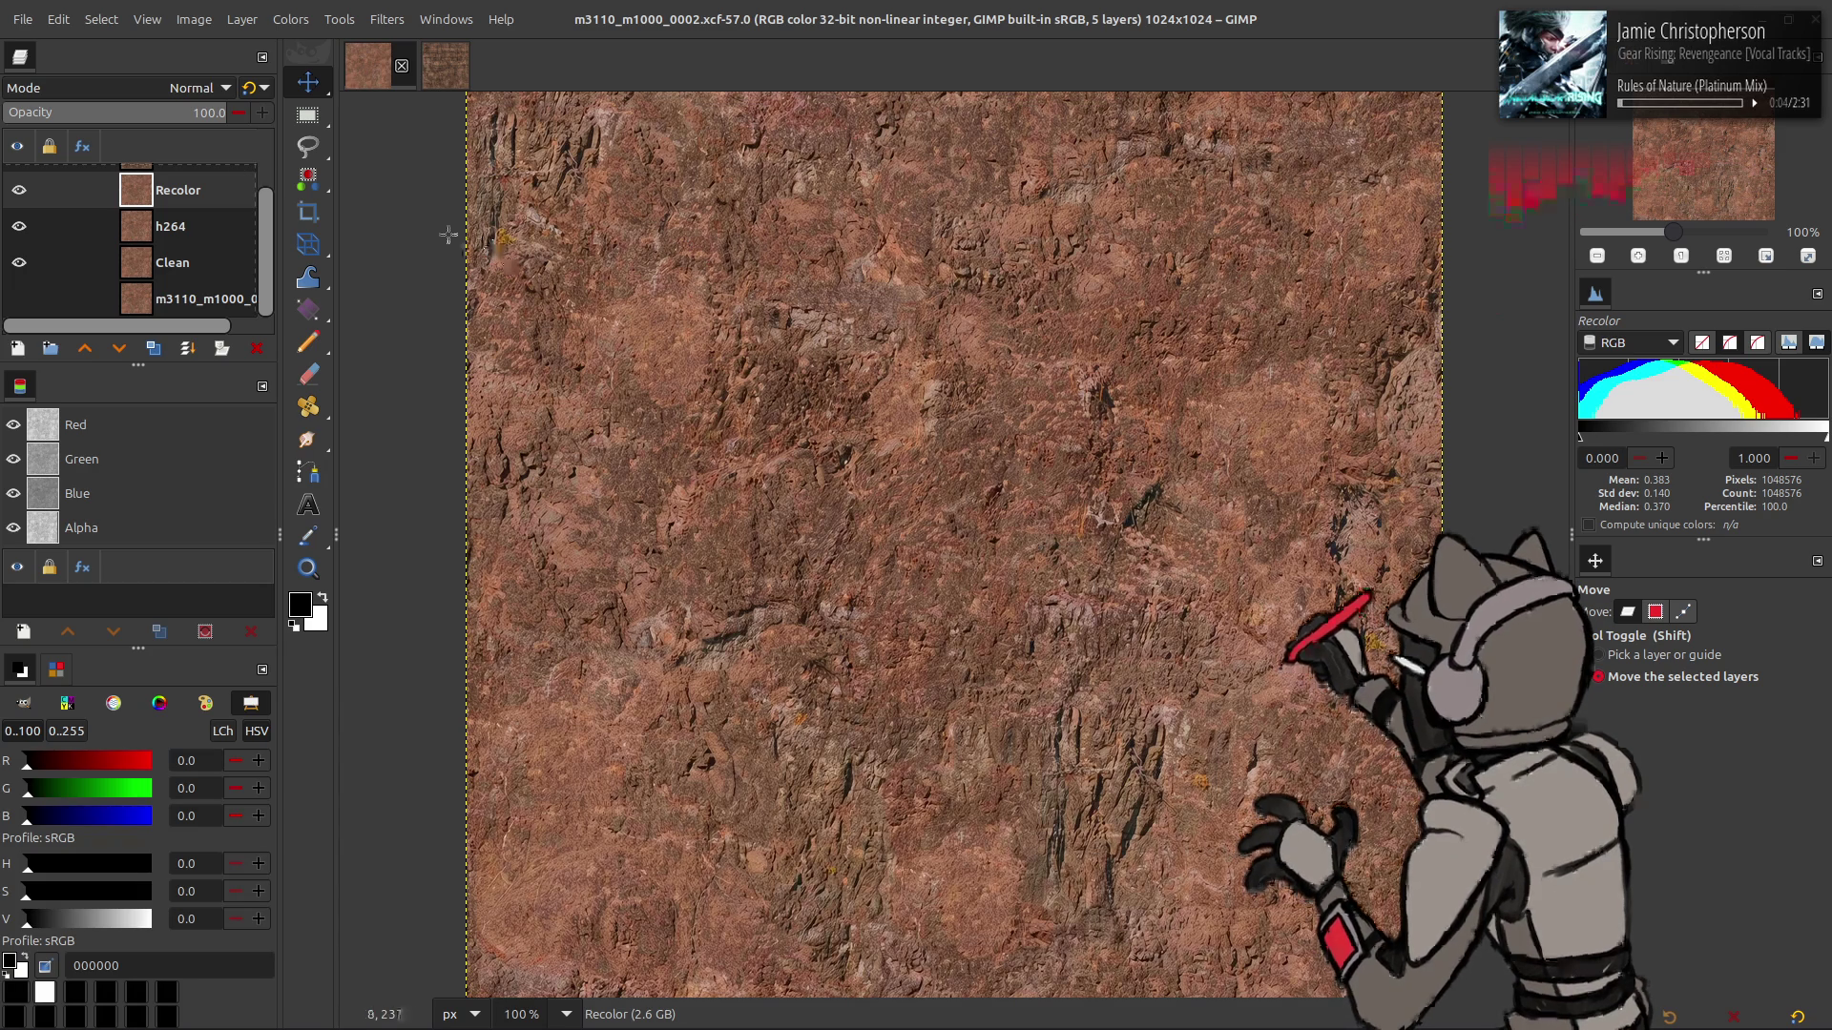
# - Apply Levels to the Recolor layer with output levels 5 to 80
pyautogui.click(19, 190)
pyautogui.click(19, 189)
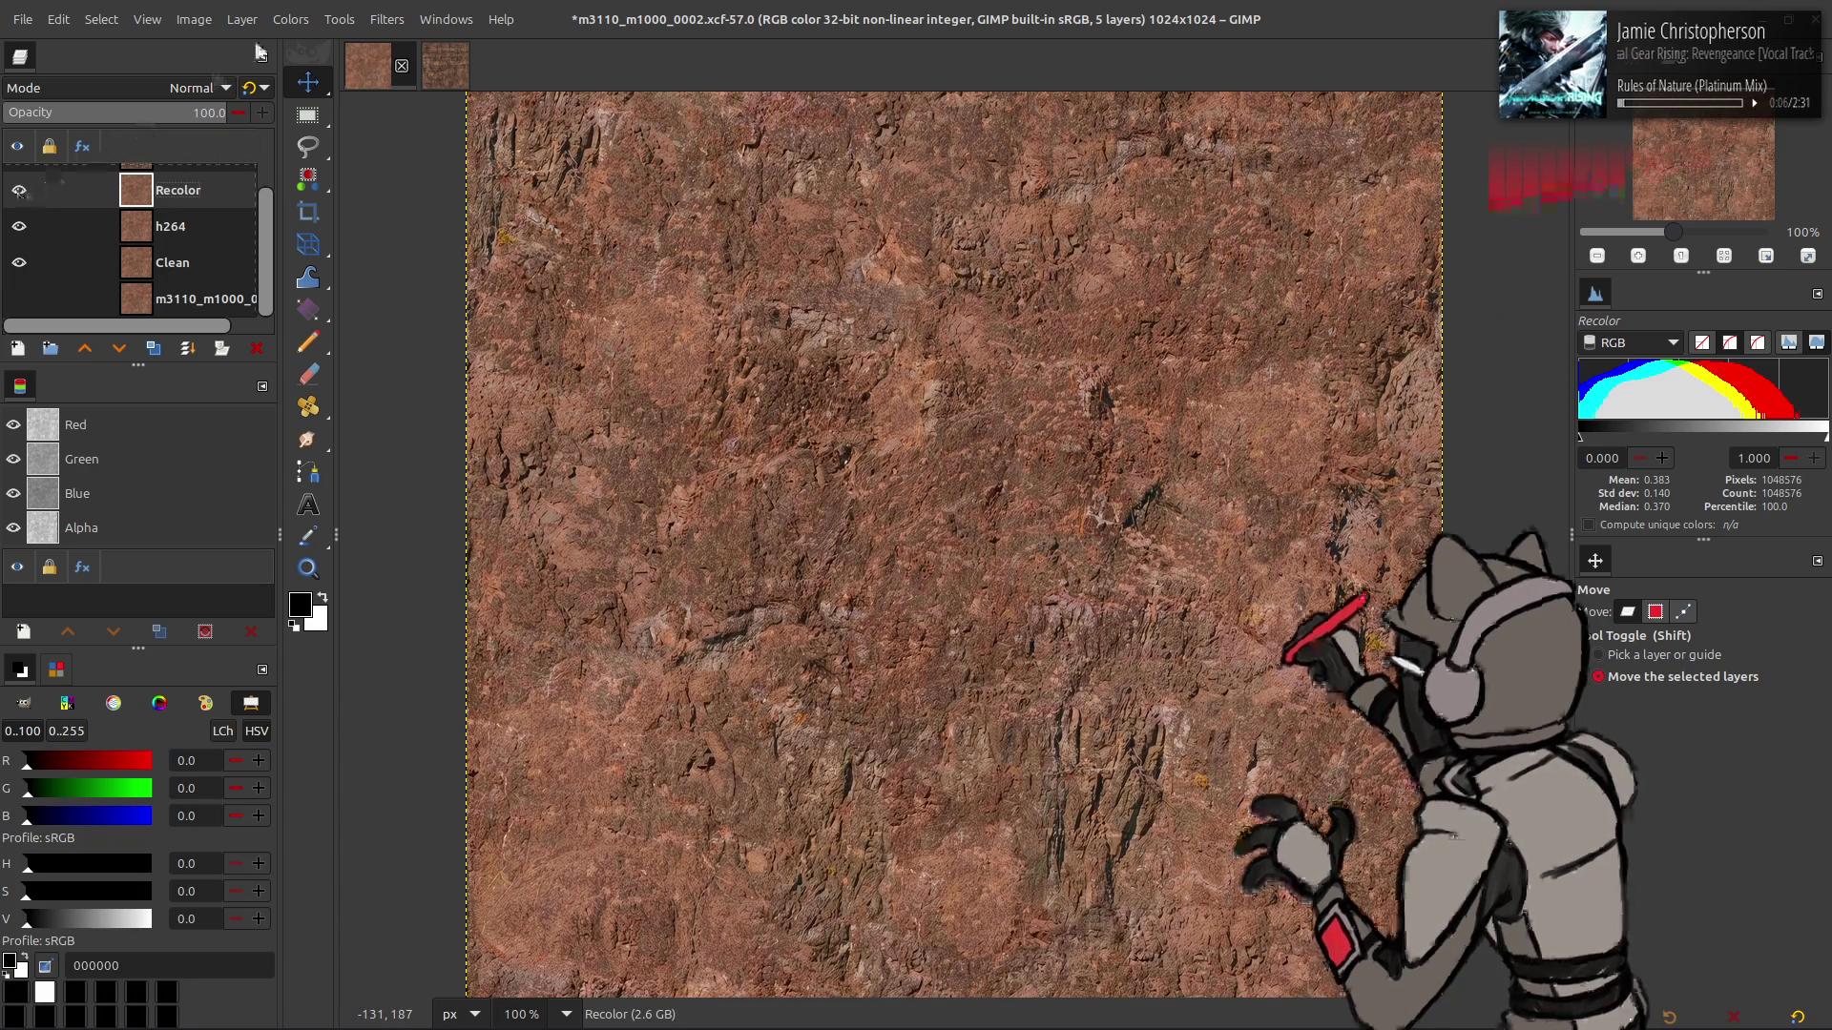
pyautogui.click(290, 19)
pyautogui.click(348, 240)
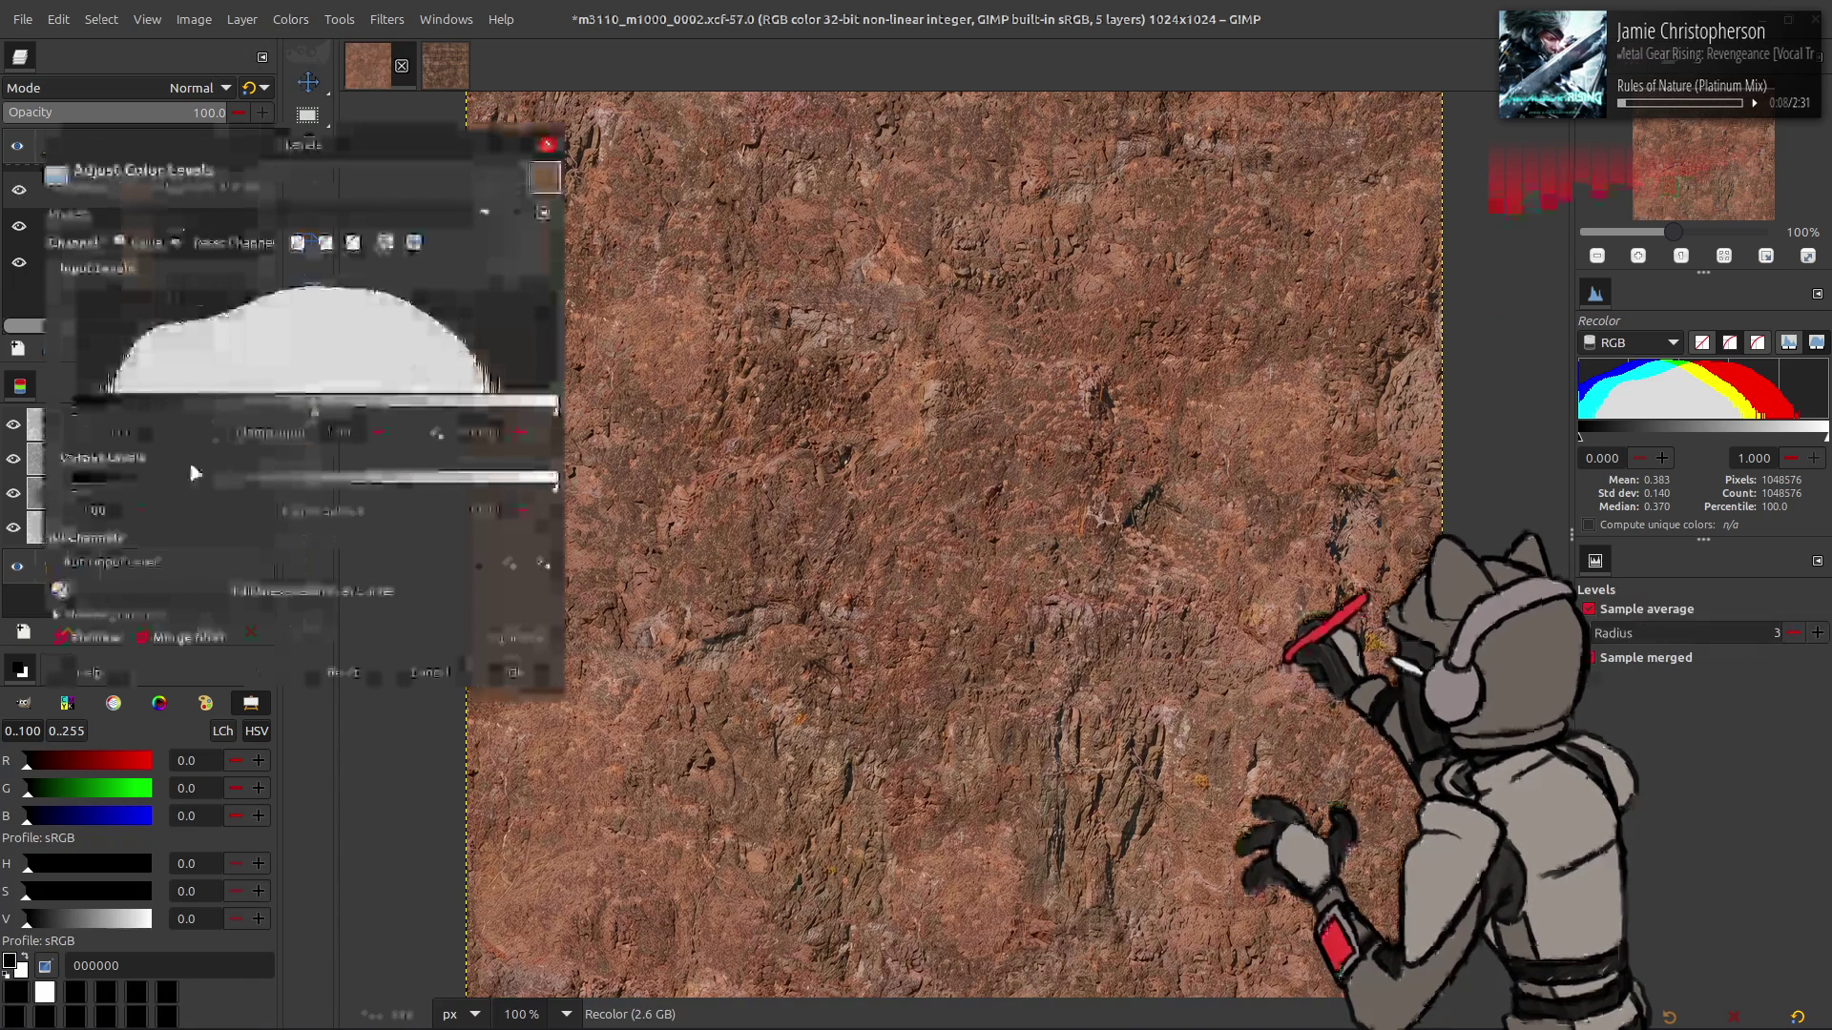
pyautogui.doubleClick(114, 508)
pyautogui.write('5')
pyautogui.doubleClick(488, 511)
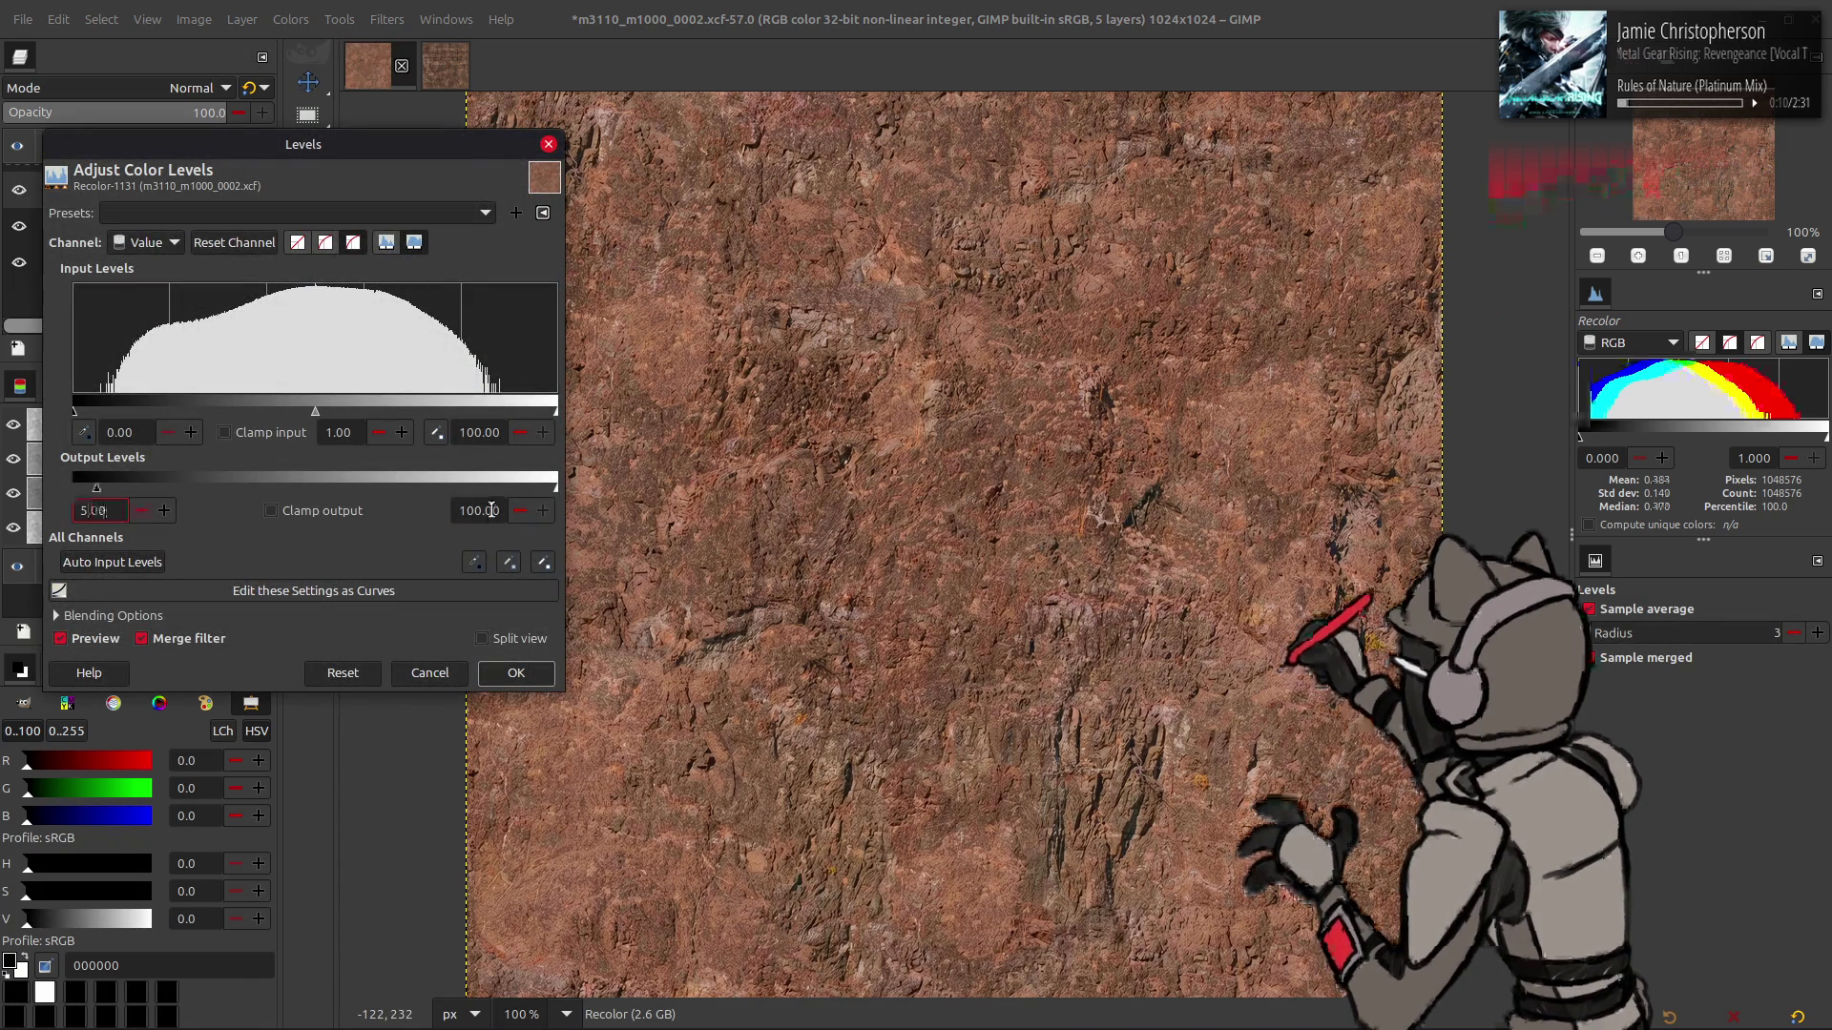
pyautogui.write('90')
pyautogui.press('Return')
pyautogui.doubleClick(488, 510)
pyautogui.write('80')
pyautogui.press('Return')
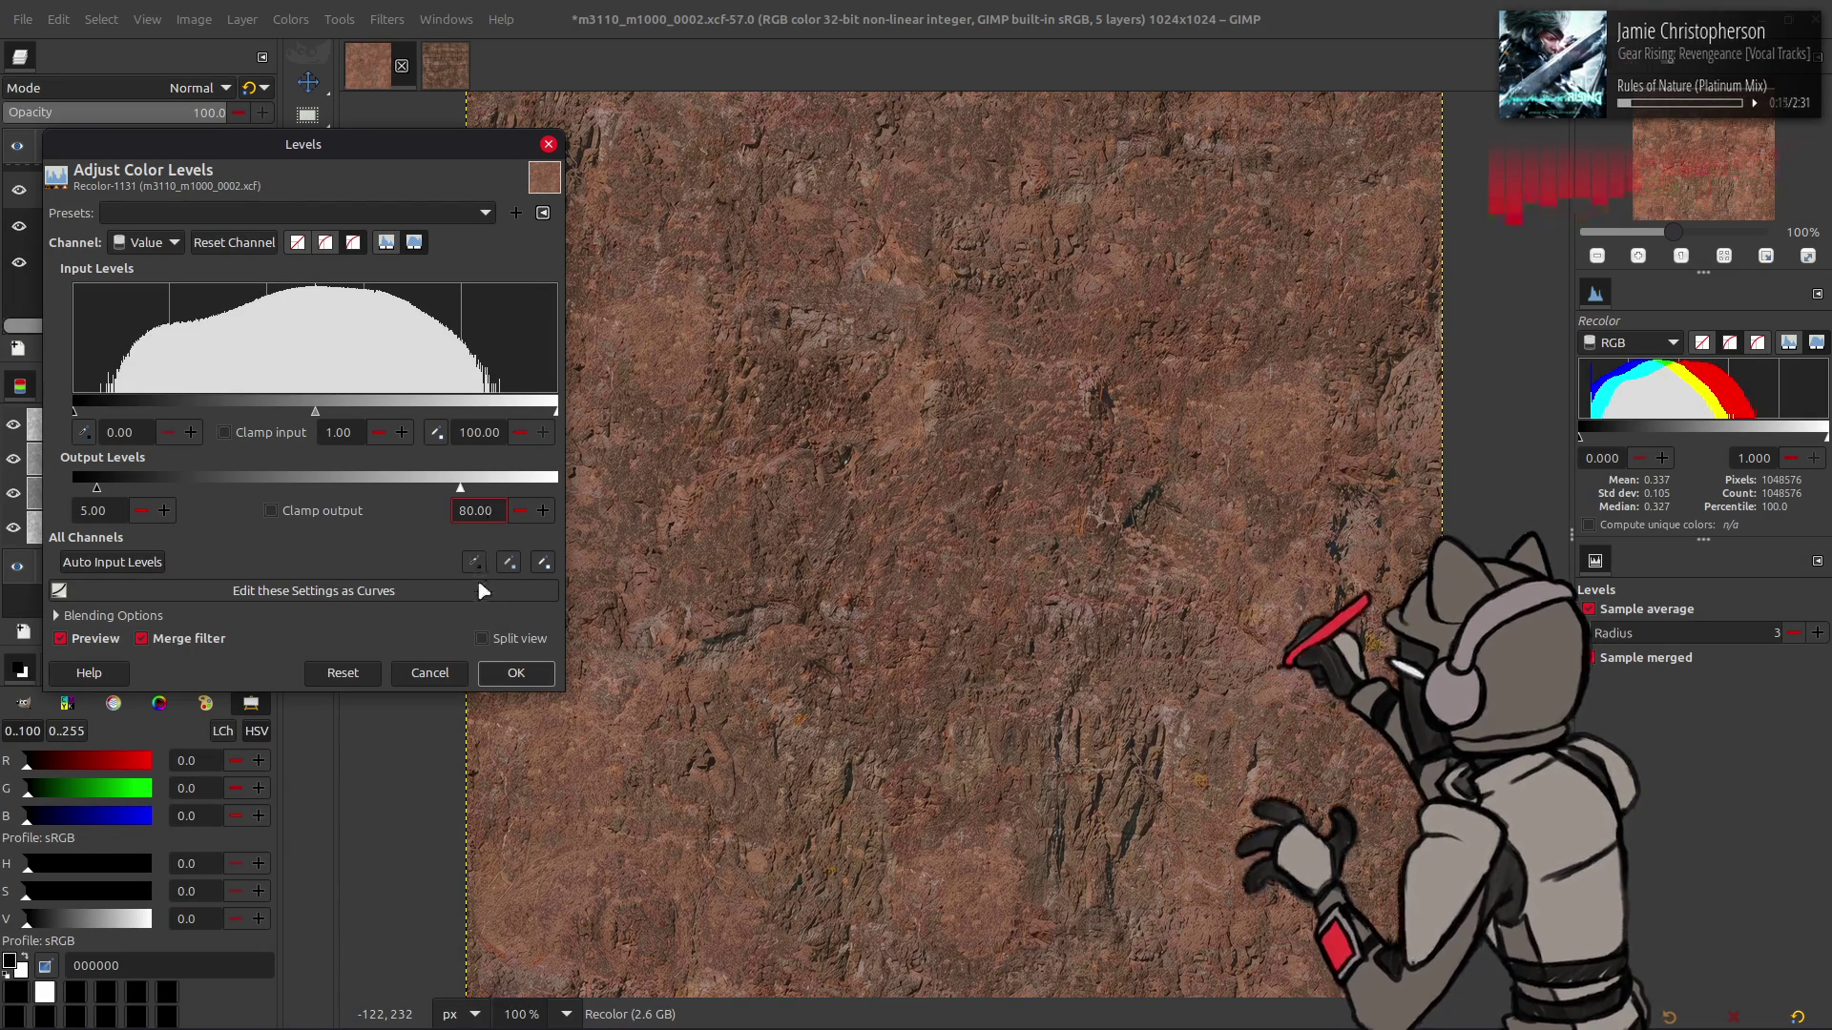
pyautogui.click(515, 672)
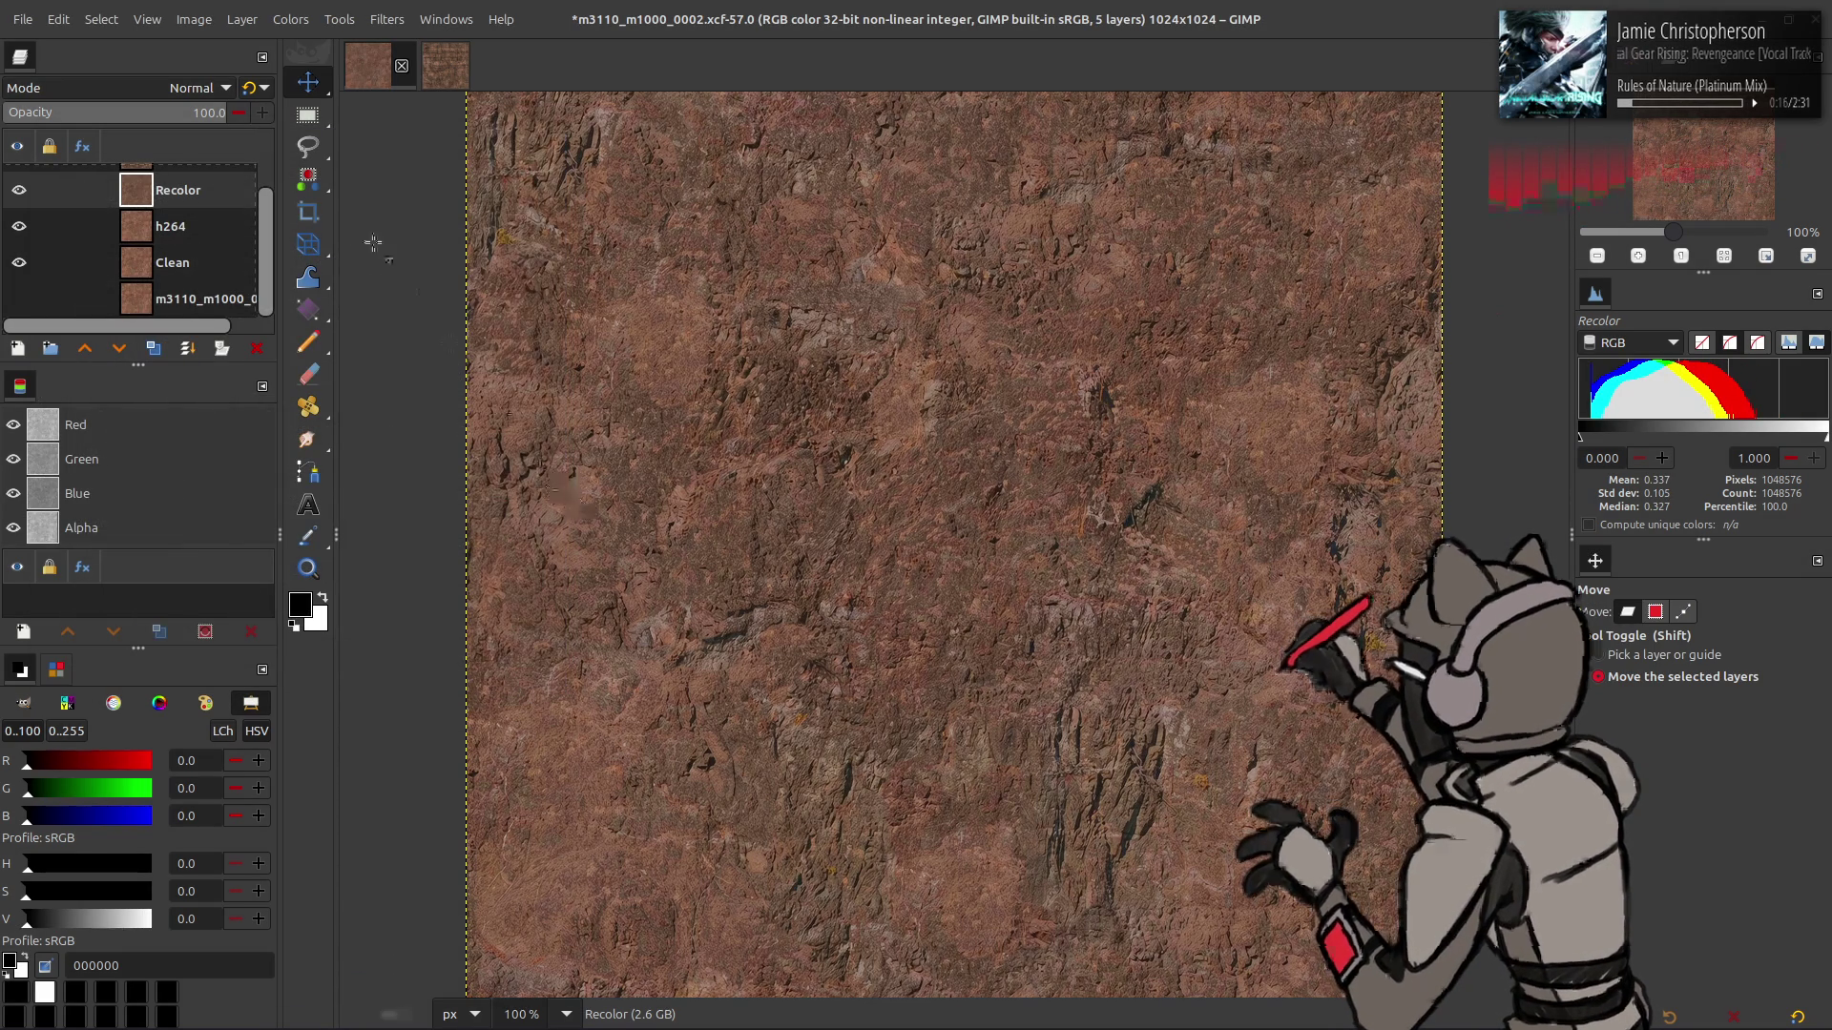
# - Reveal the darker Recolor copy layer, duplicate the layer, then hide the copy again
pyautogui.click(19, 190)
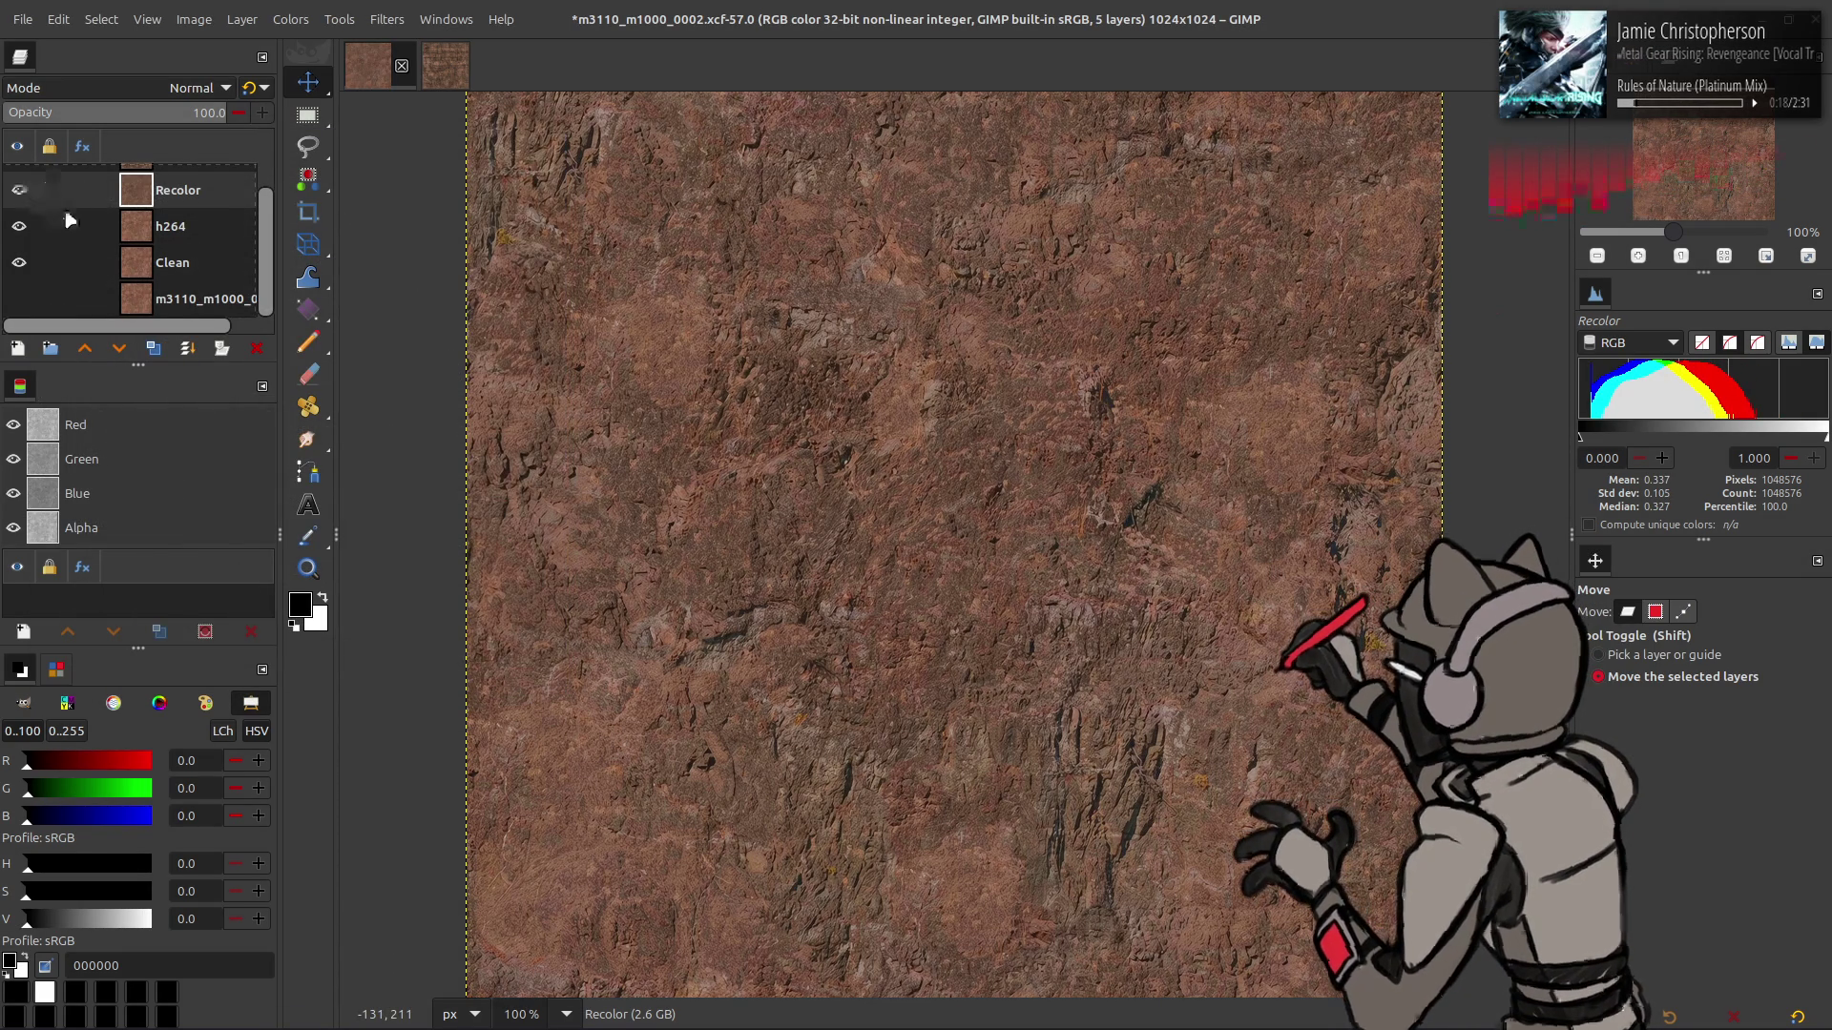
pyautogui.hotkey('shift', 'ctrl', 'd')
pyautogui.click(181, 217)
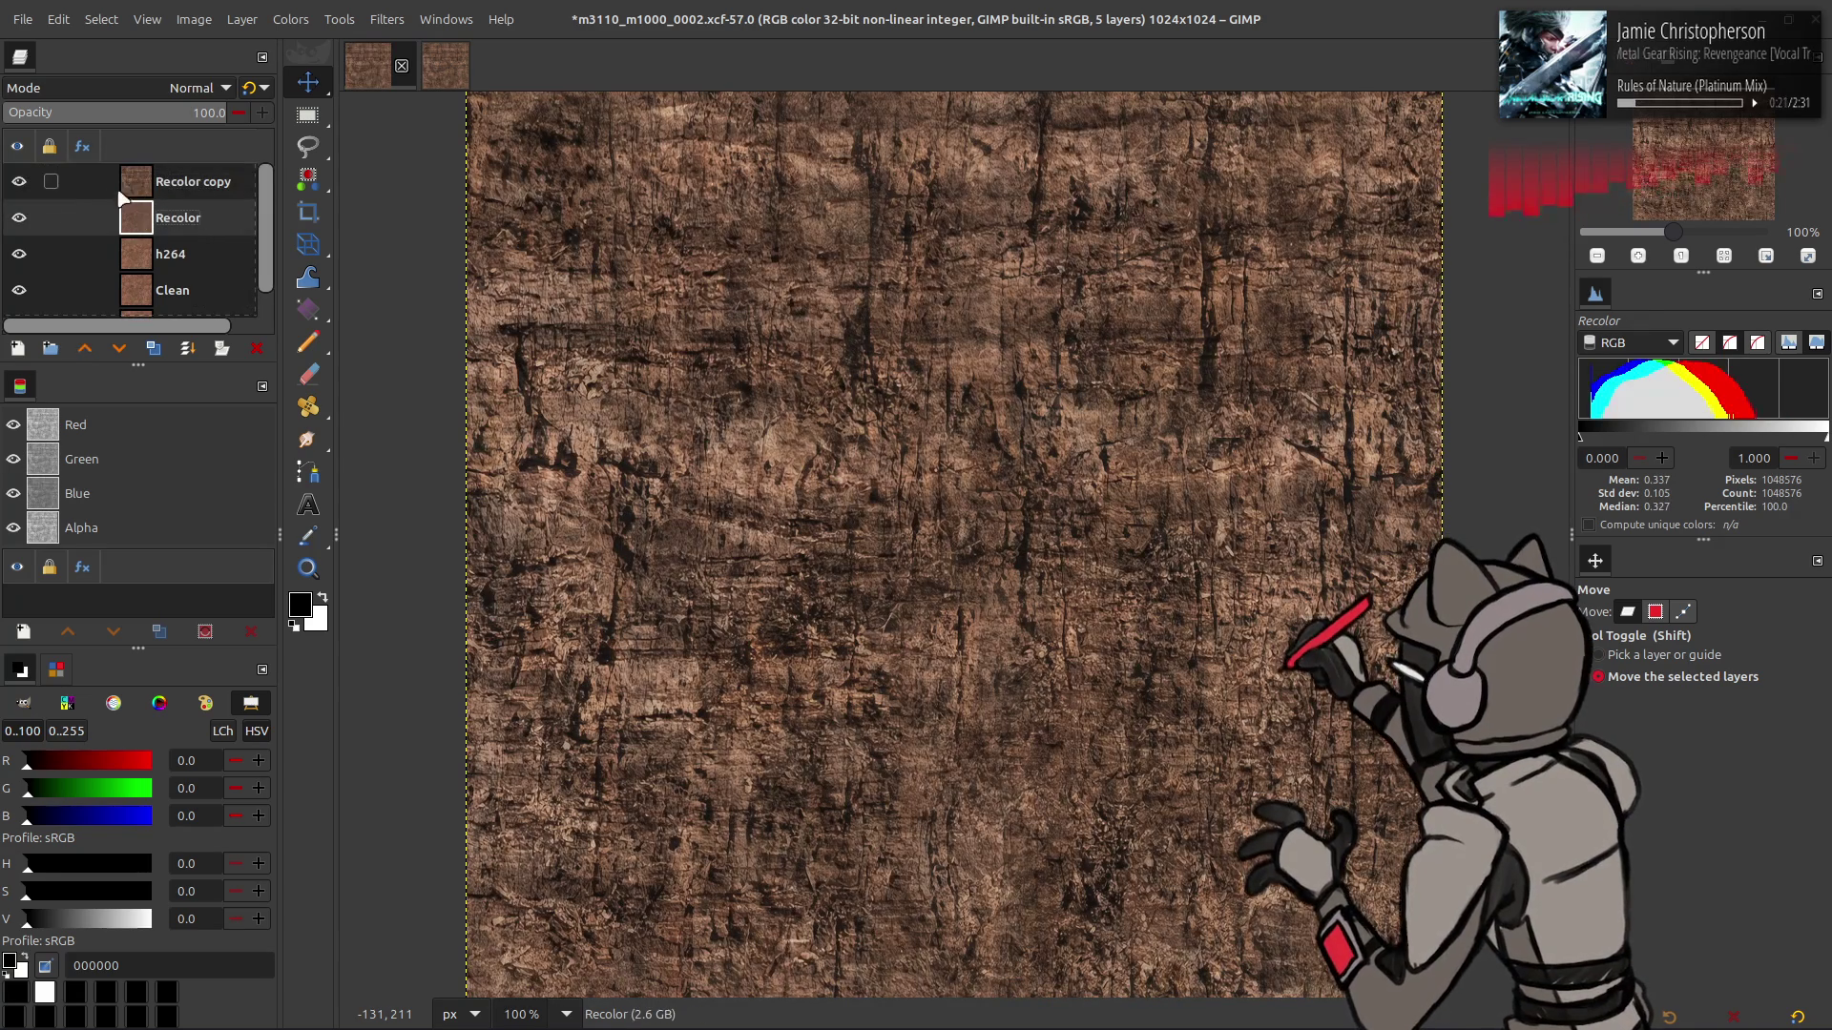
# - Duplicate the Recolor layer and set the copy's blend mode to LCh Color
pyautogui.click(19, 181)
pyautogui.click(19, 181)
pyautogui.click(19, 181)
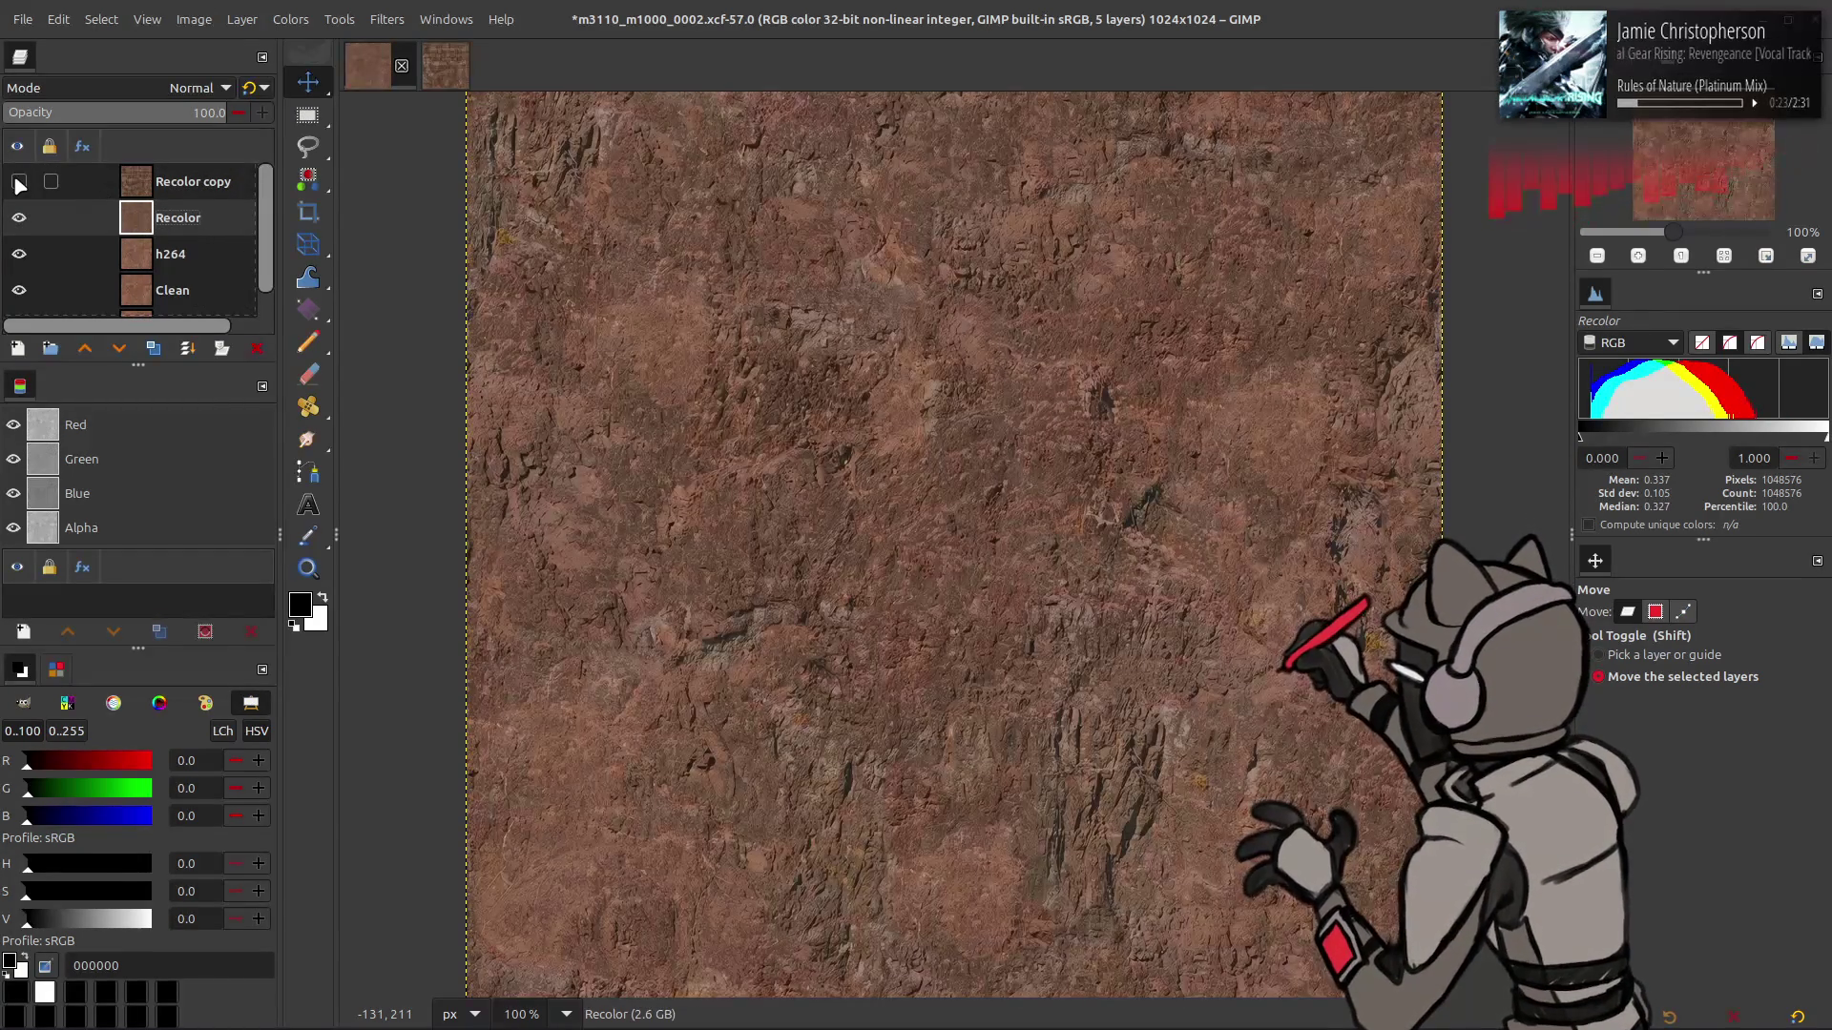
pyautogui.click(153, 348)
pyautogui.click(196, 88)
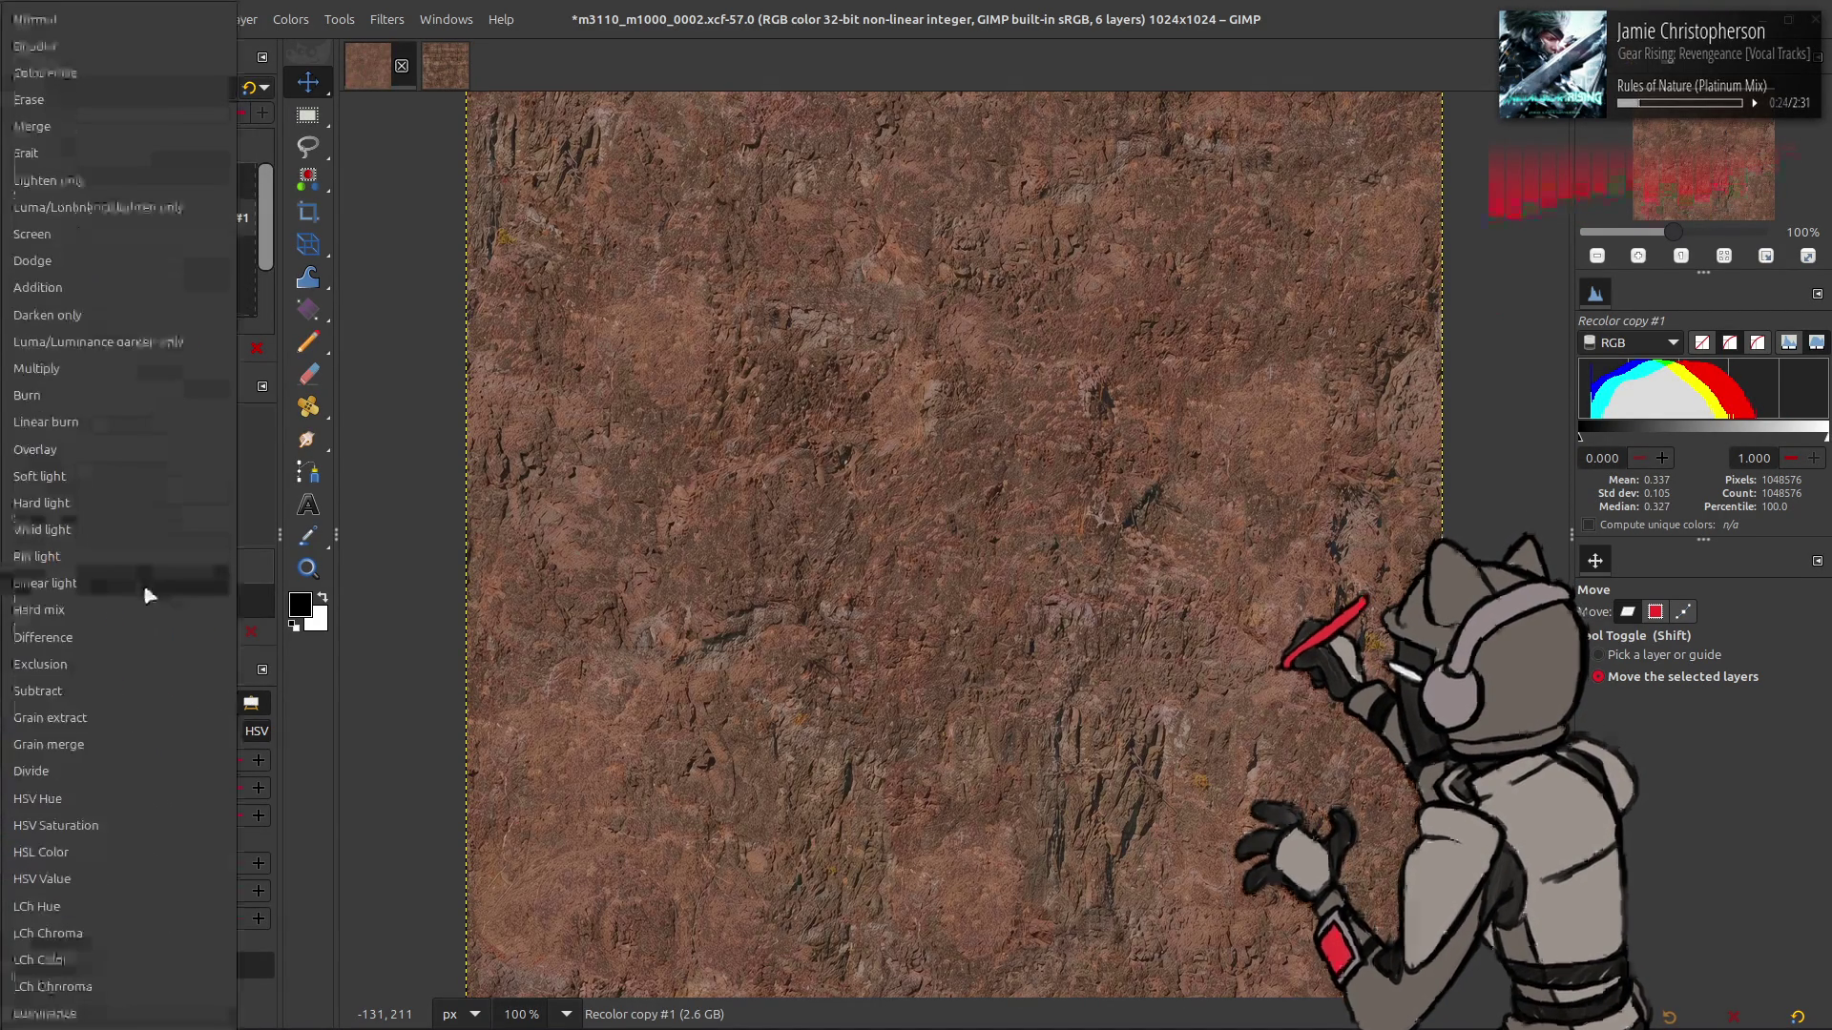
pyautogui.click(88, 952)
# - Apply Hue-Saturation with Overlap 100 and Red hue shifted to 22.5
pyautogui.click(282, 26)
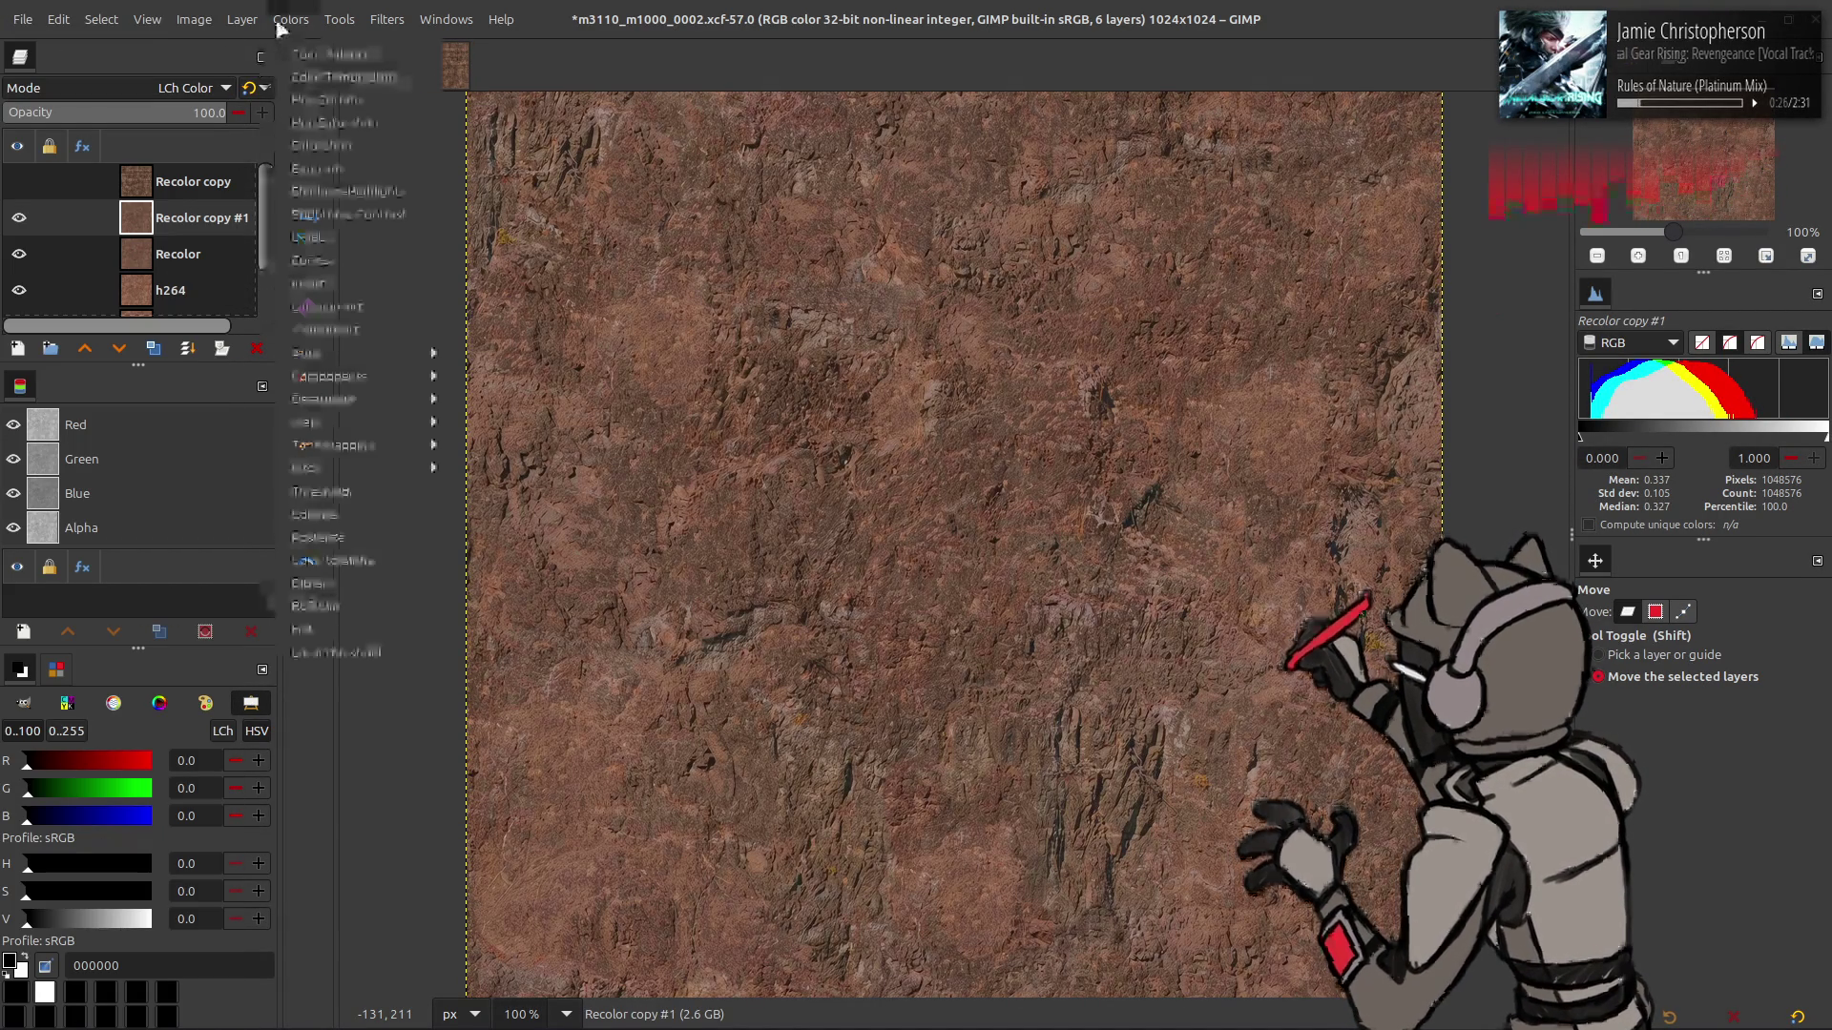
pyautogui.click(319, 122)
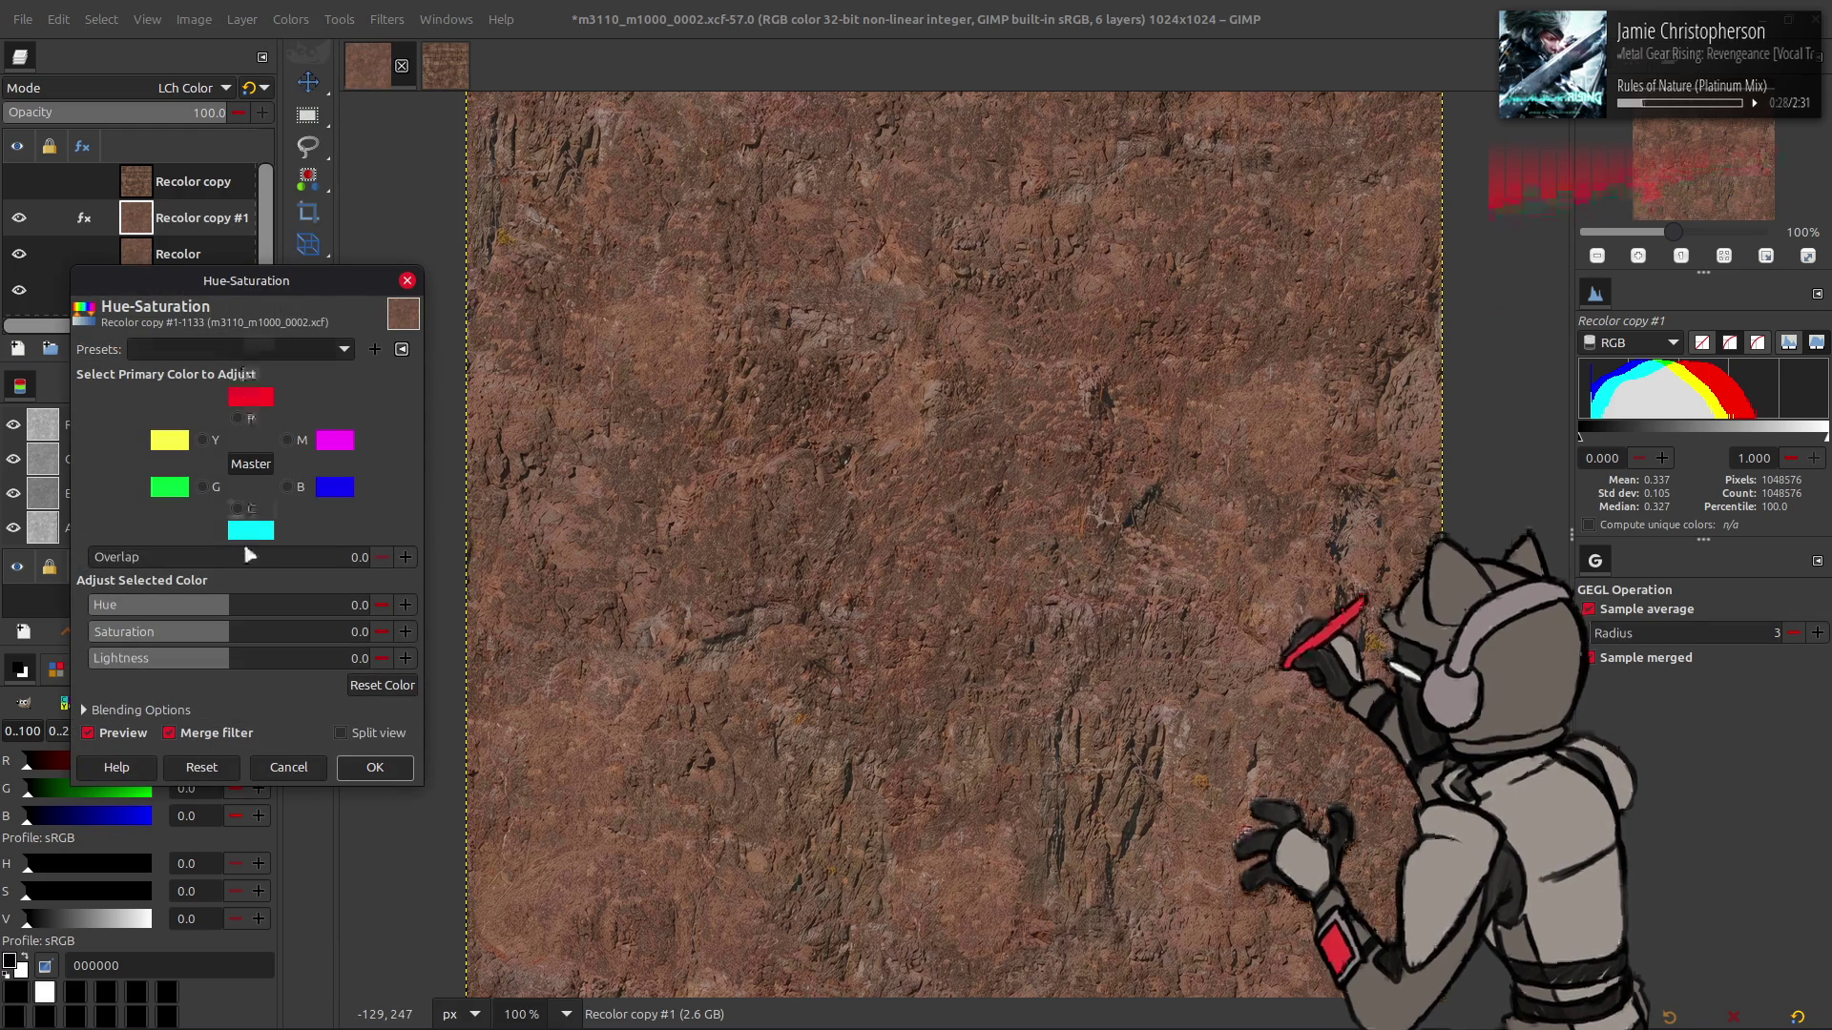
pyautogui.moveTo(250, 555); pyautogui.dragTo(370, 556)
pyautogui.click(202, 440)
pyautogui.moveTo(241, 605)
pyautogui.mouseDown()
pyautogui.moveTo(295, 610)
pyautogui.moveTo(175, 610)
pyautogui.mouseUp()
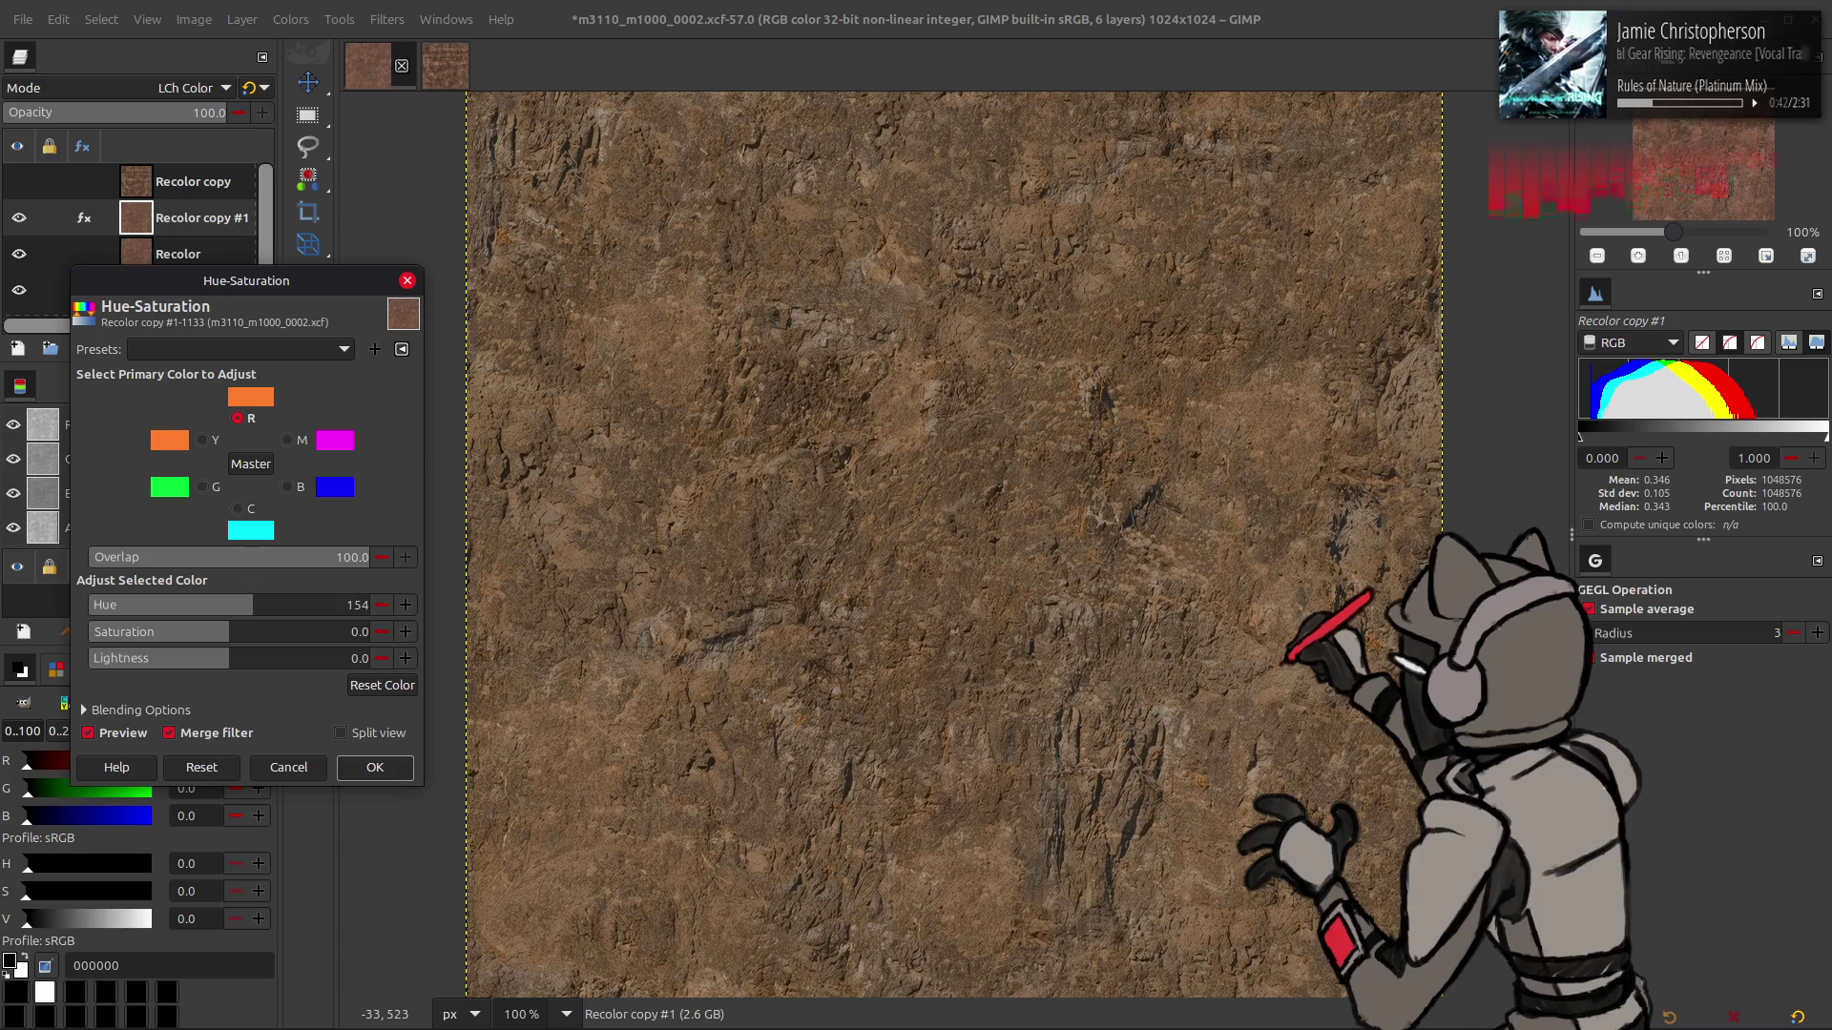
pyautogui.press('BackSpace')
pyautogui.press('Return')
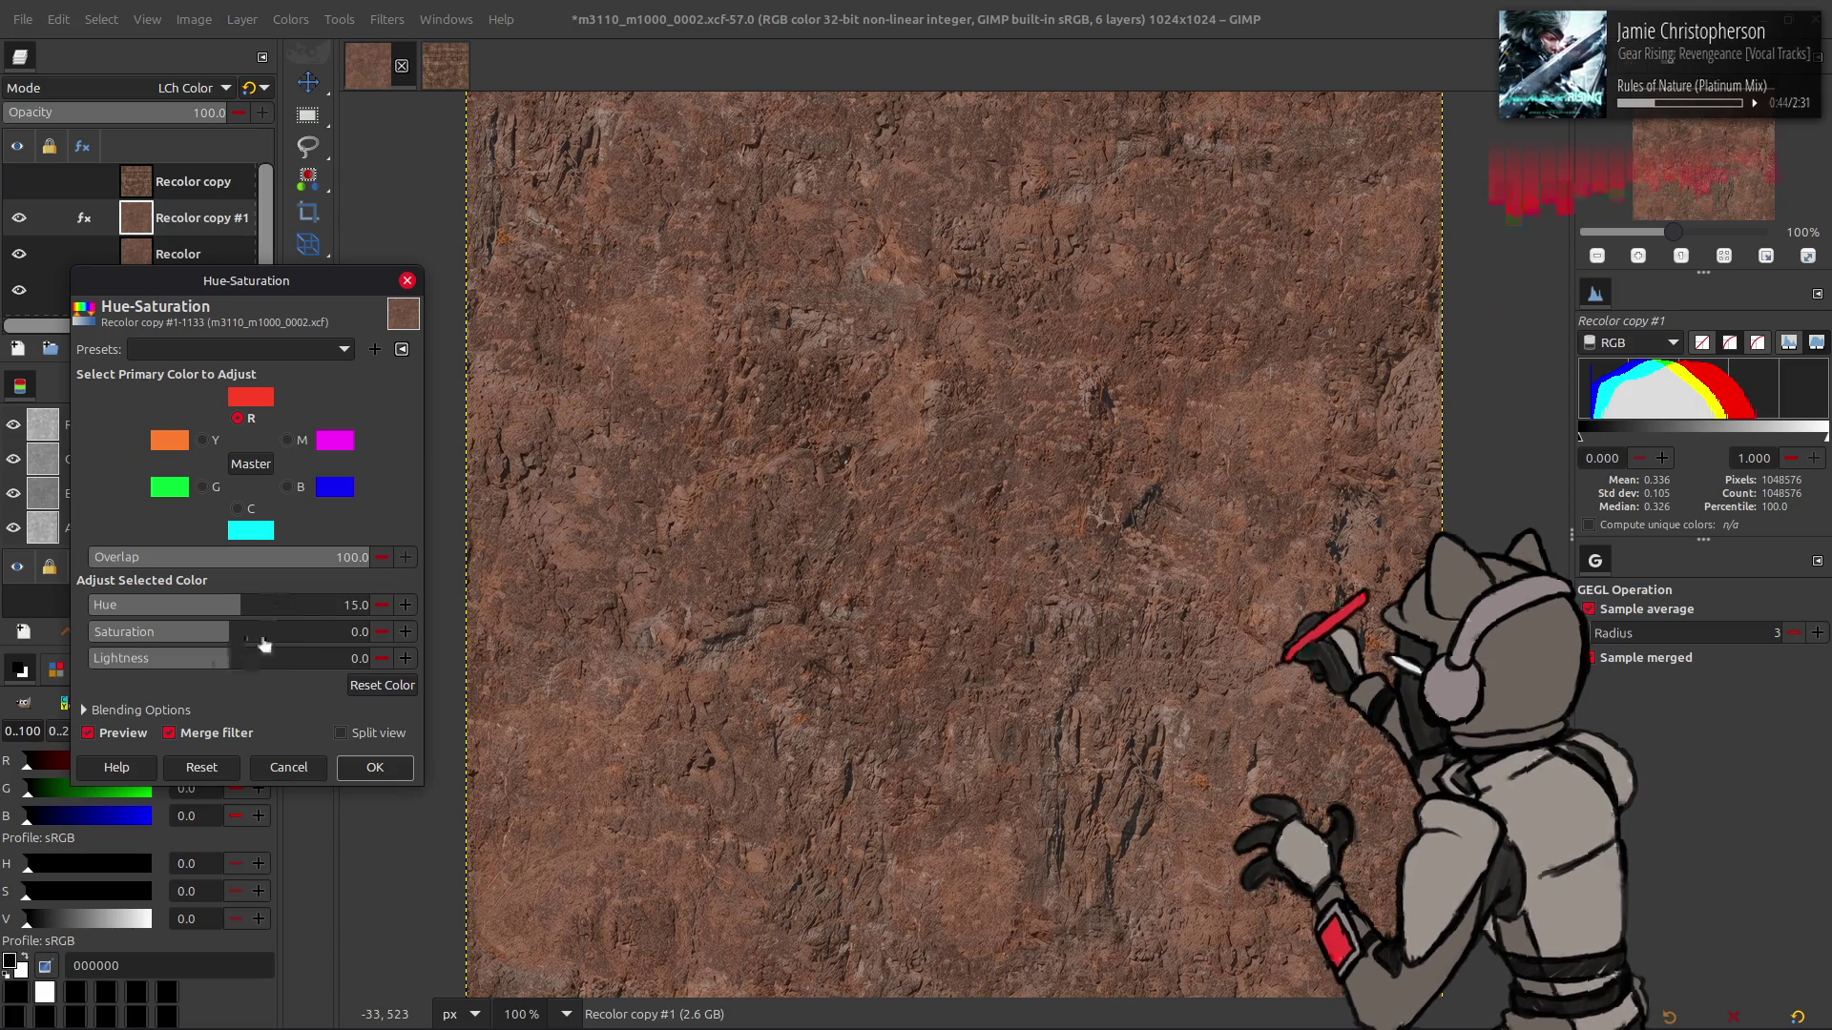
pyautogui.moveTo(304, 612); pyautogui.dragTo(308, 617)
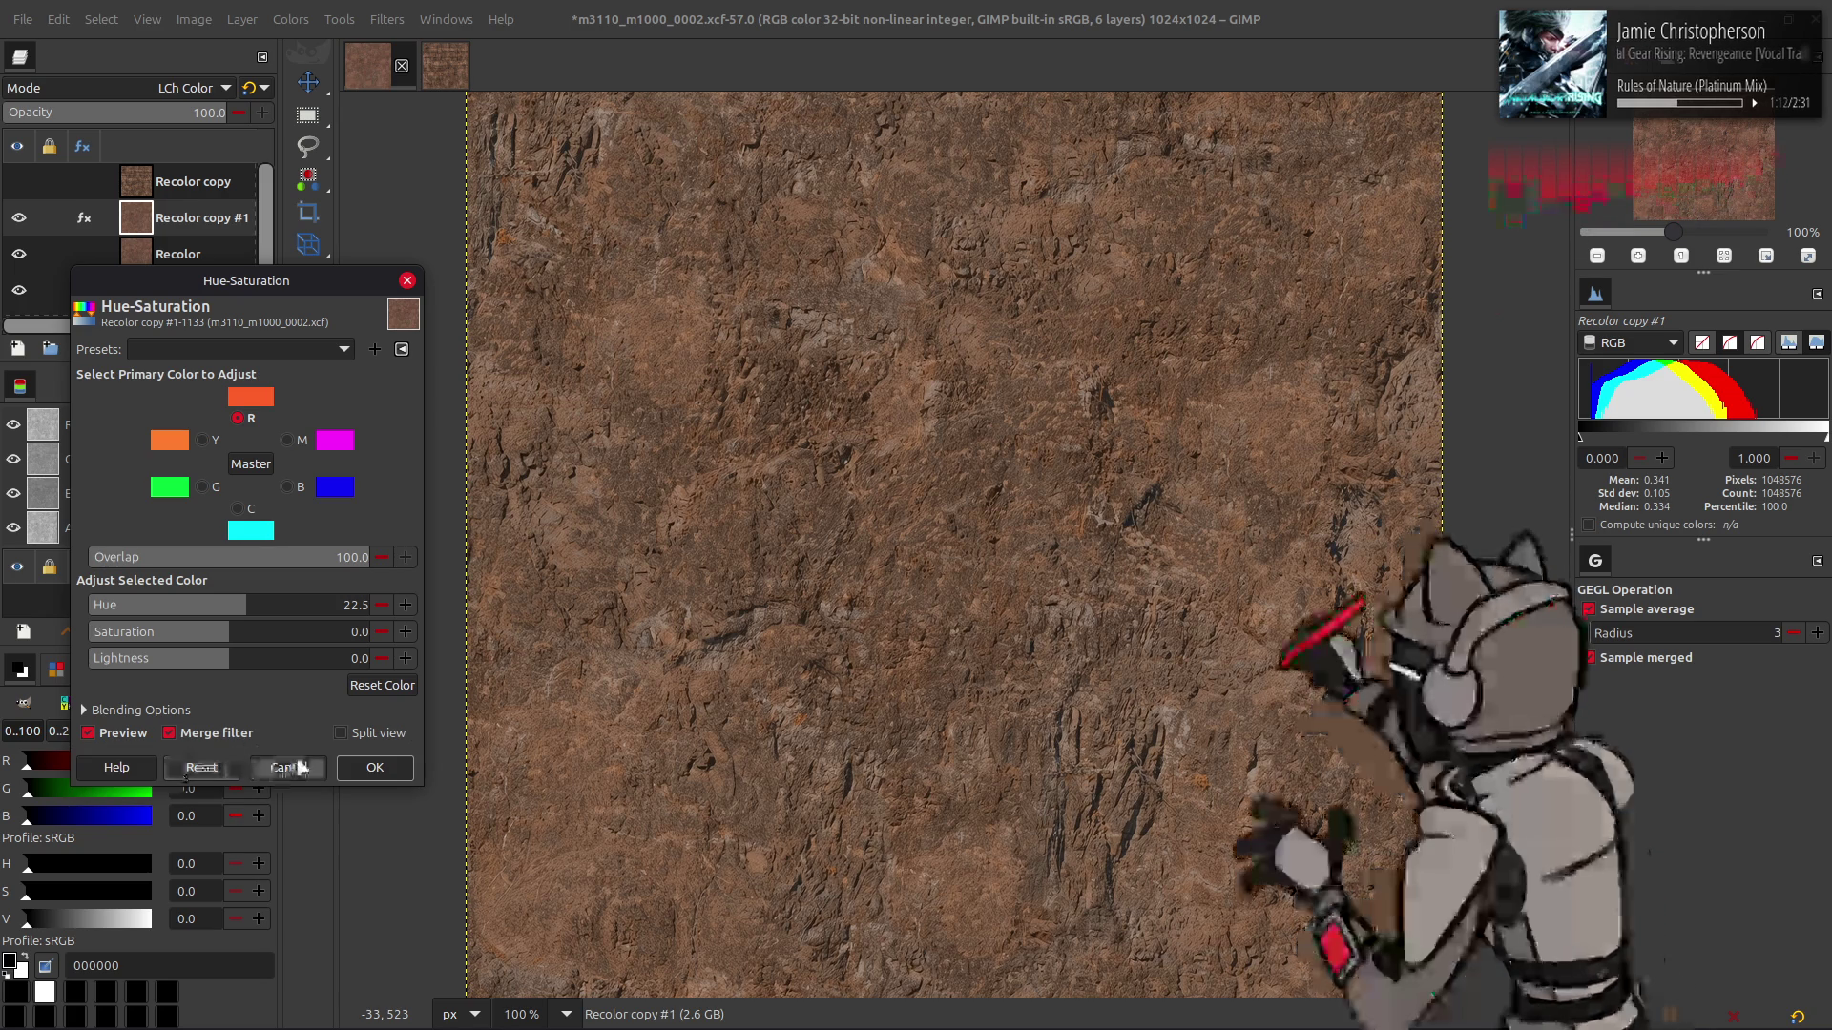
pyautogui.press('XF86AudioLowerVolume')
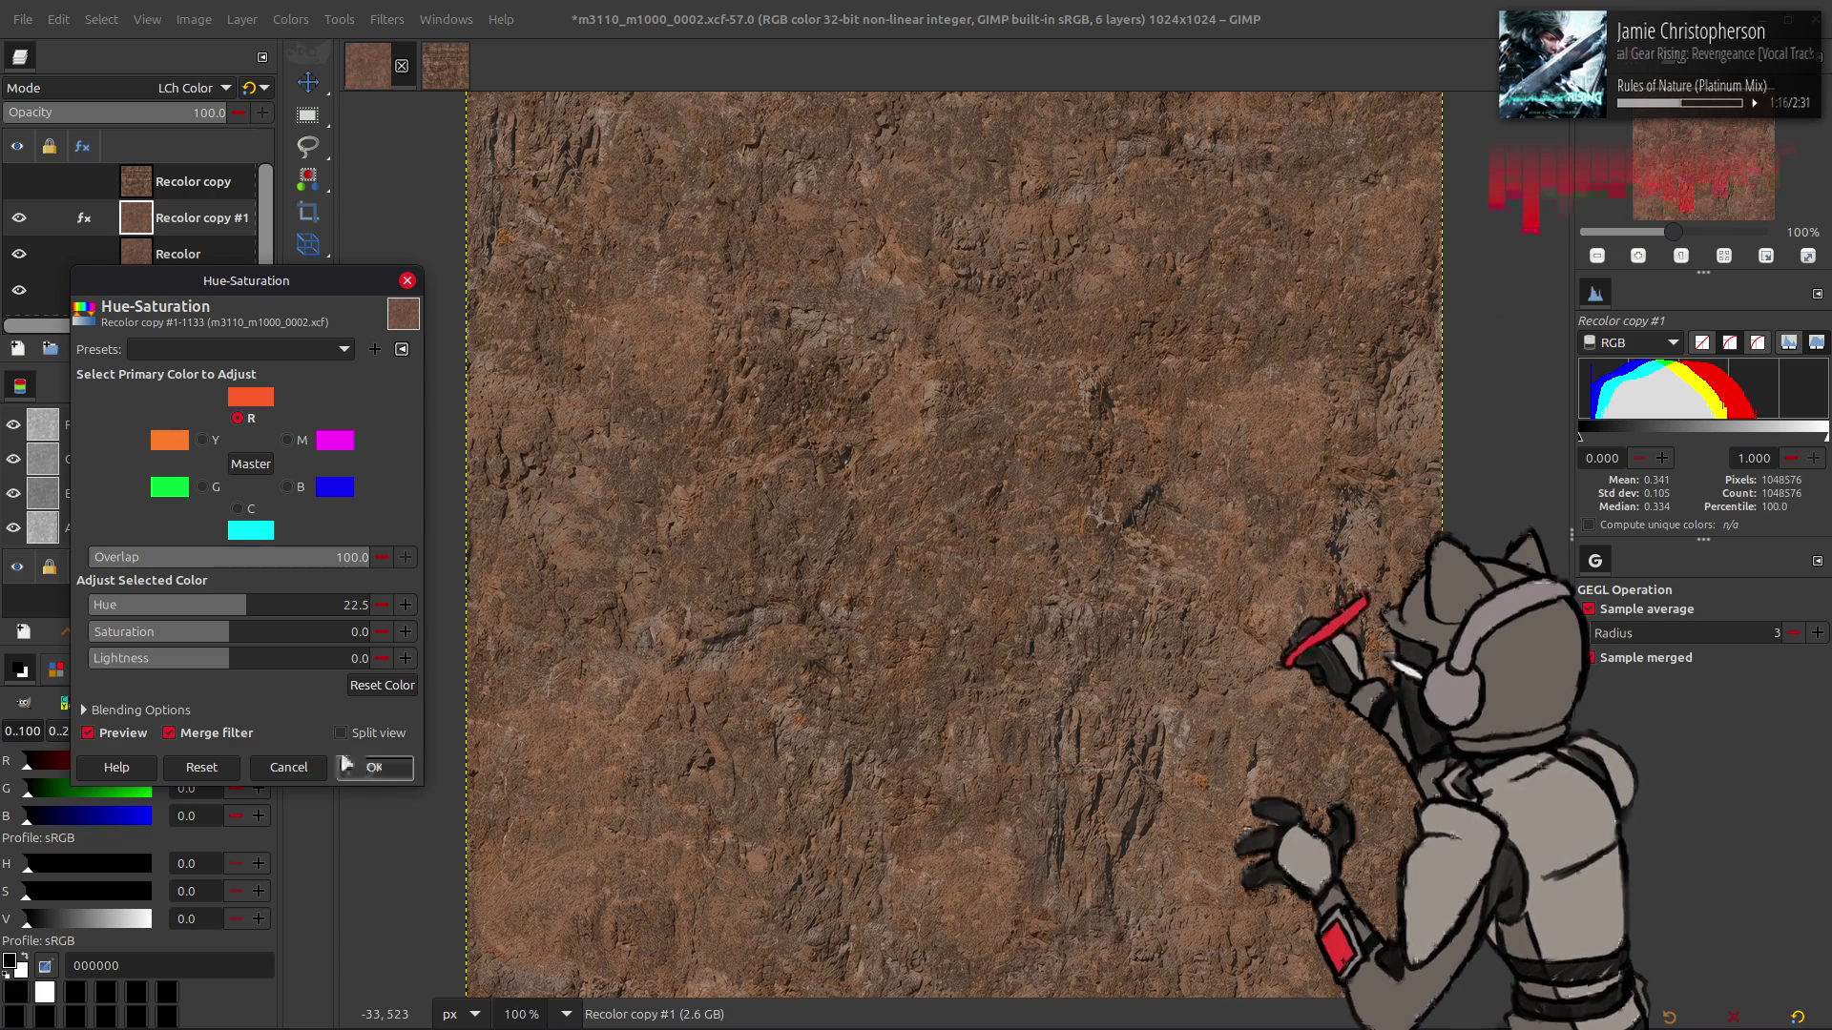
pyautogui.click(137, 735)
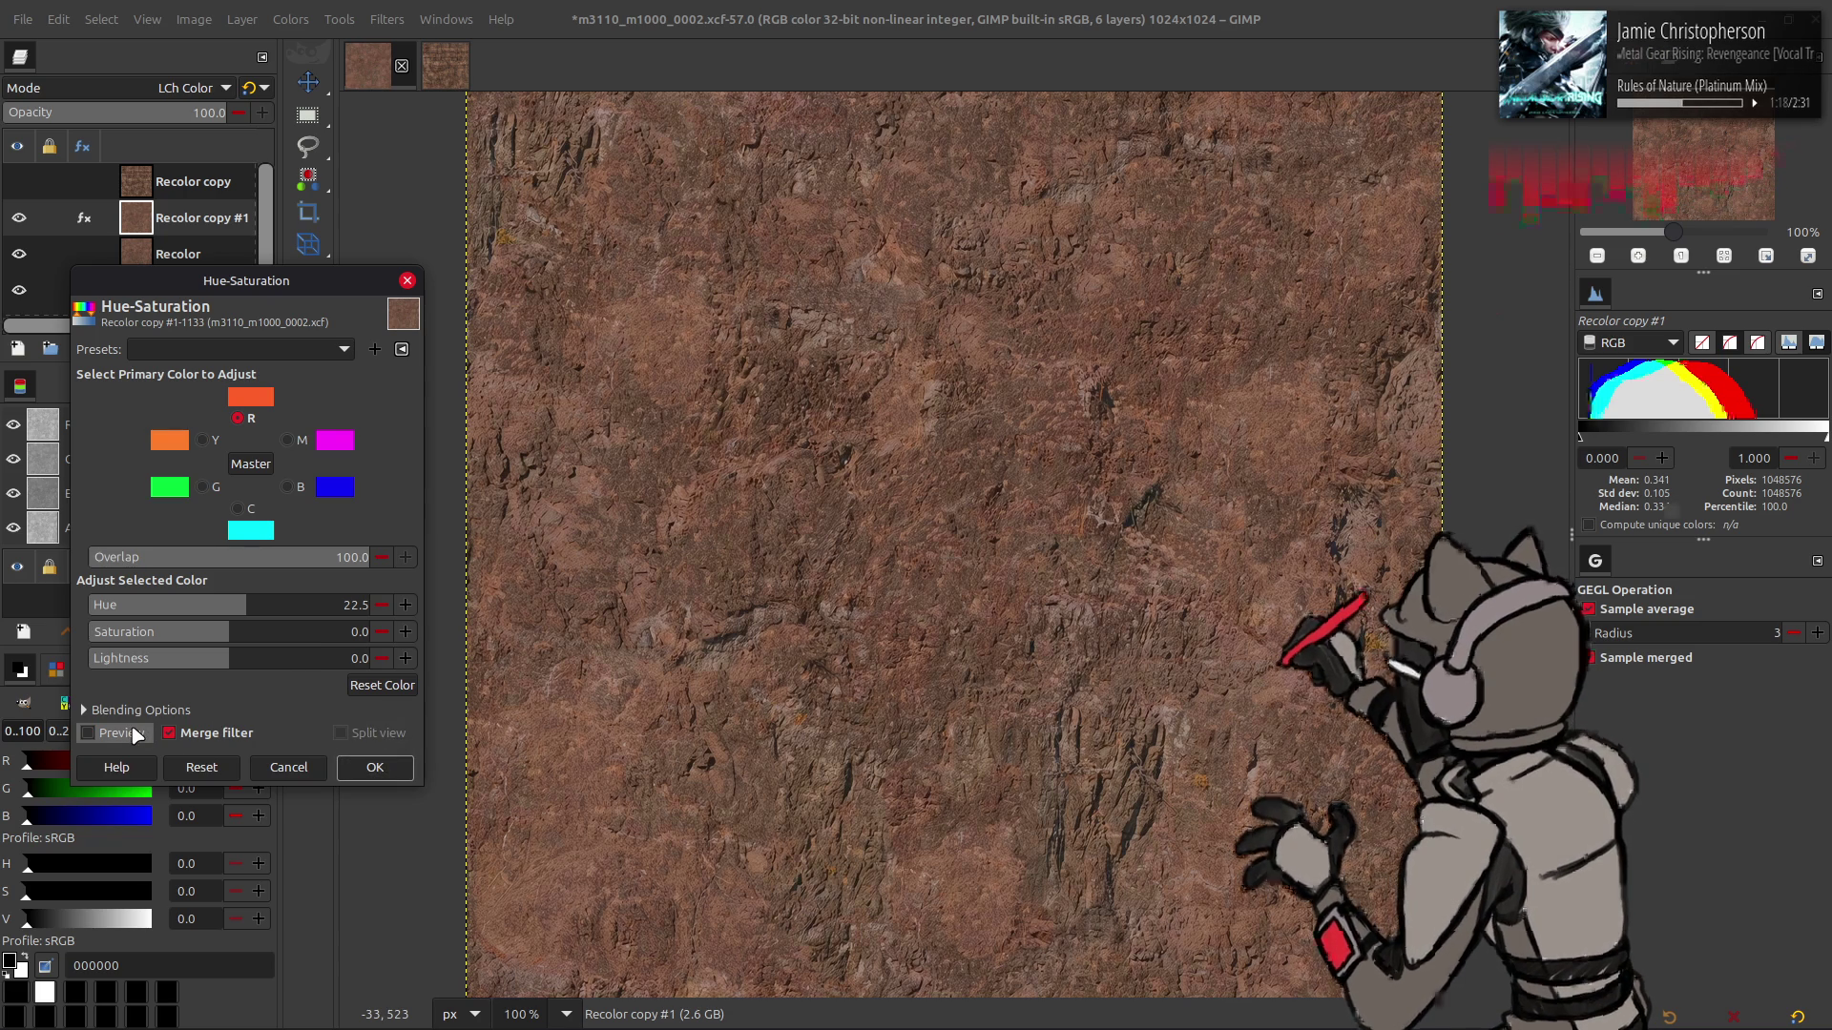
pyautogui.click(140, 727)
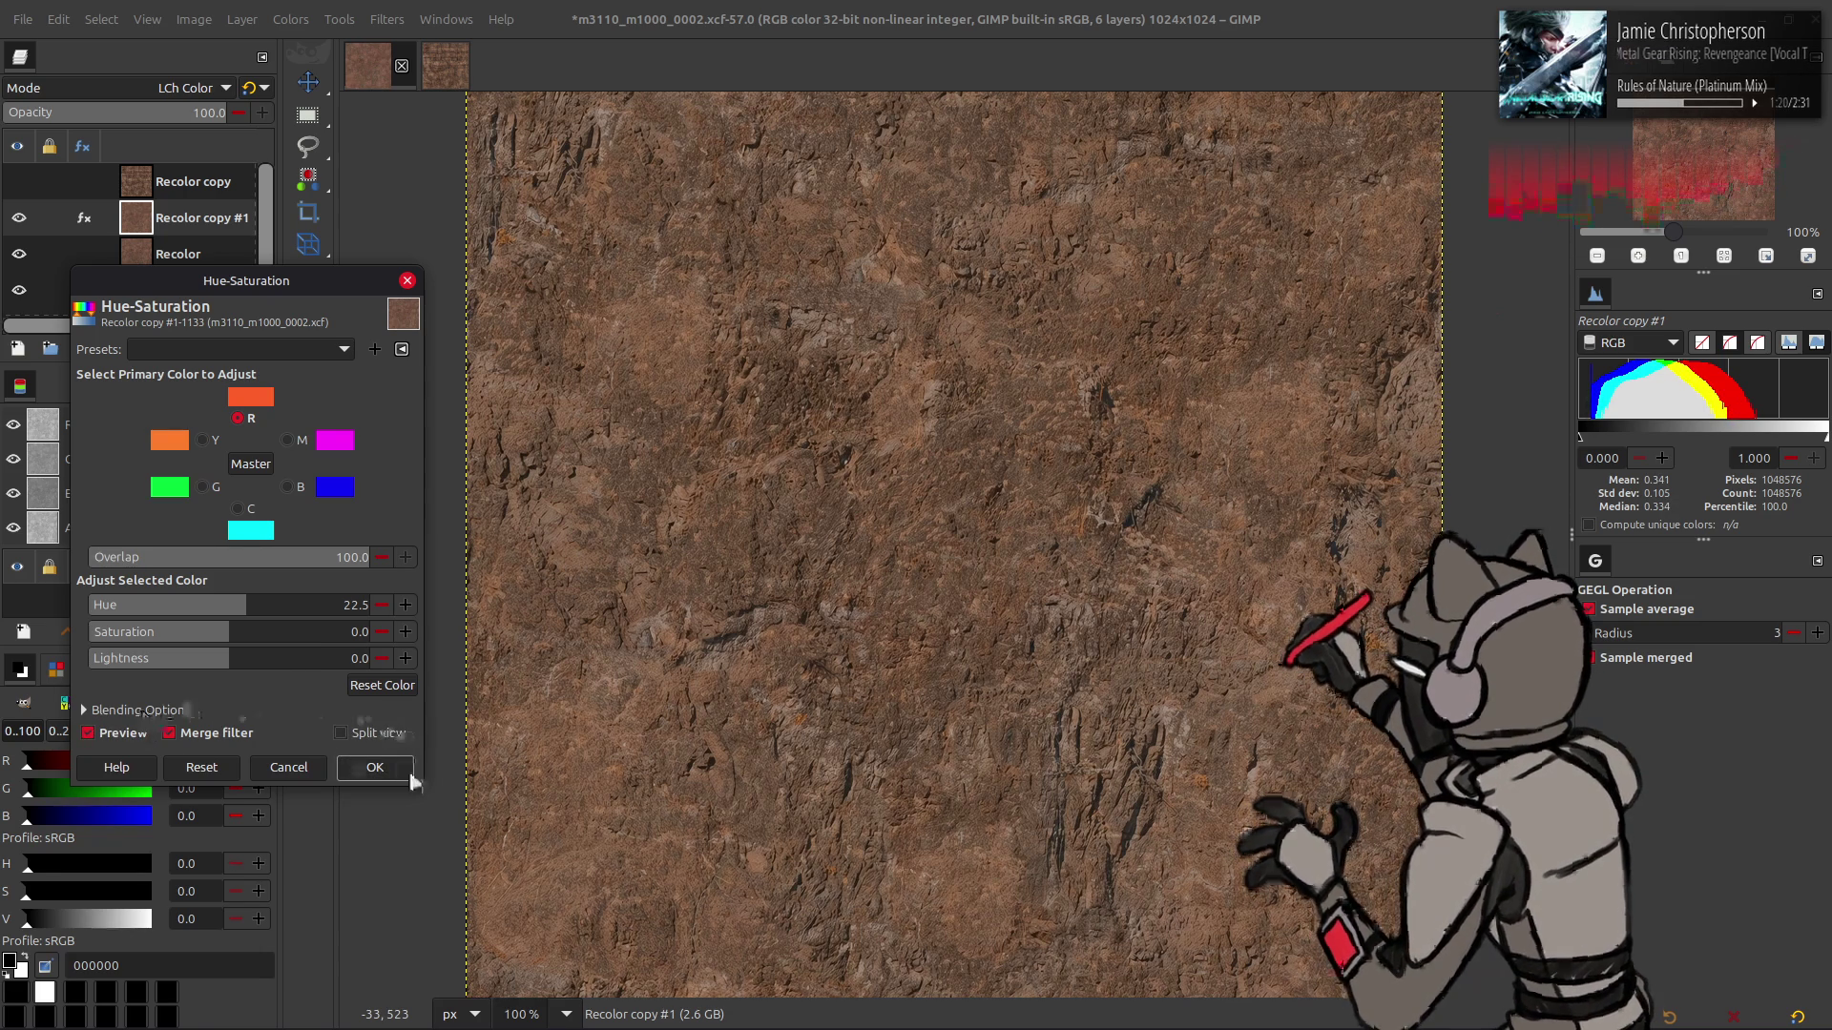
pyautogui.click(374, 767)
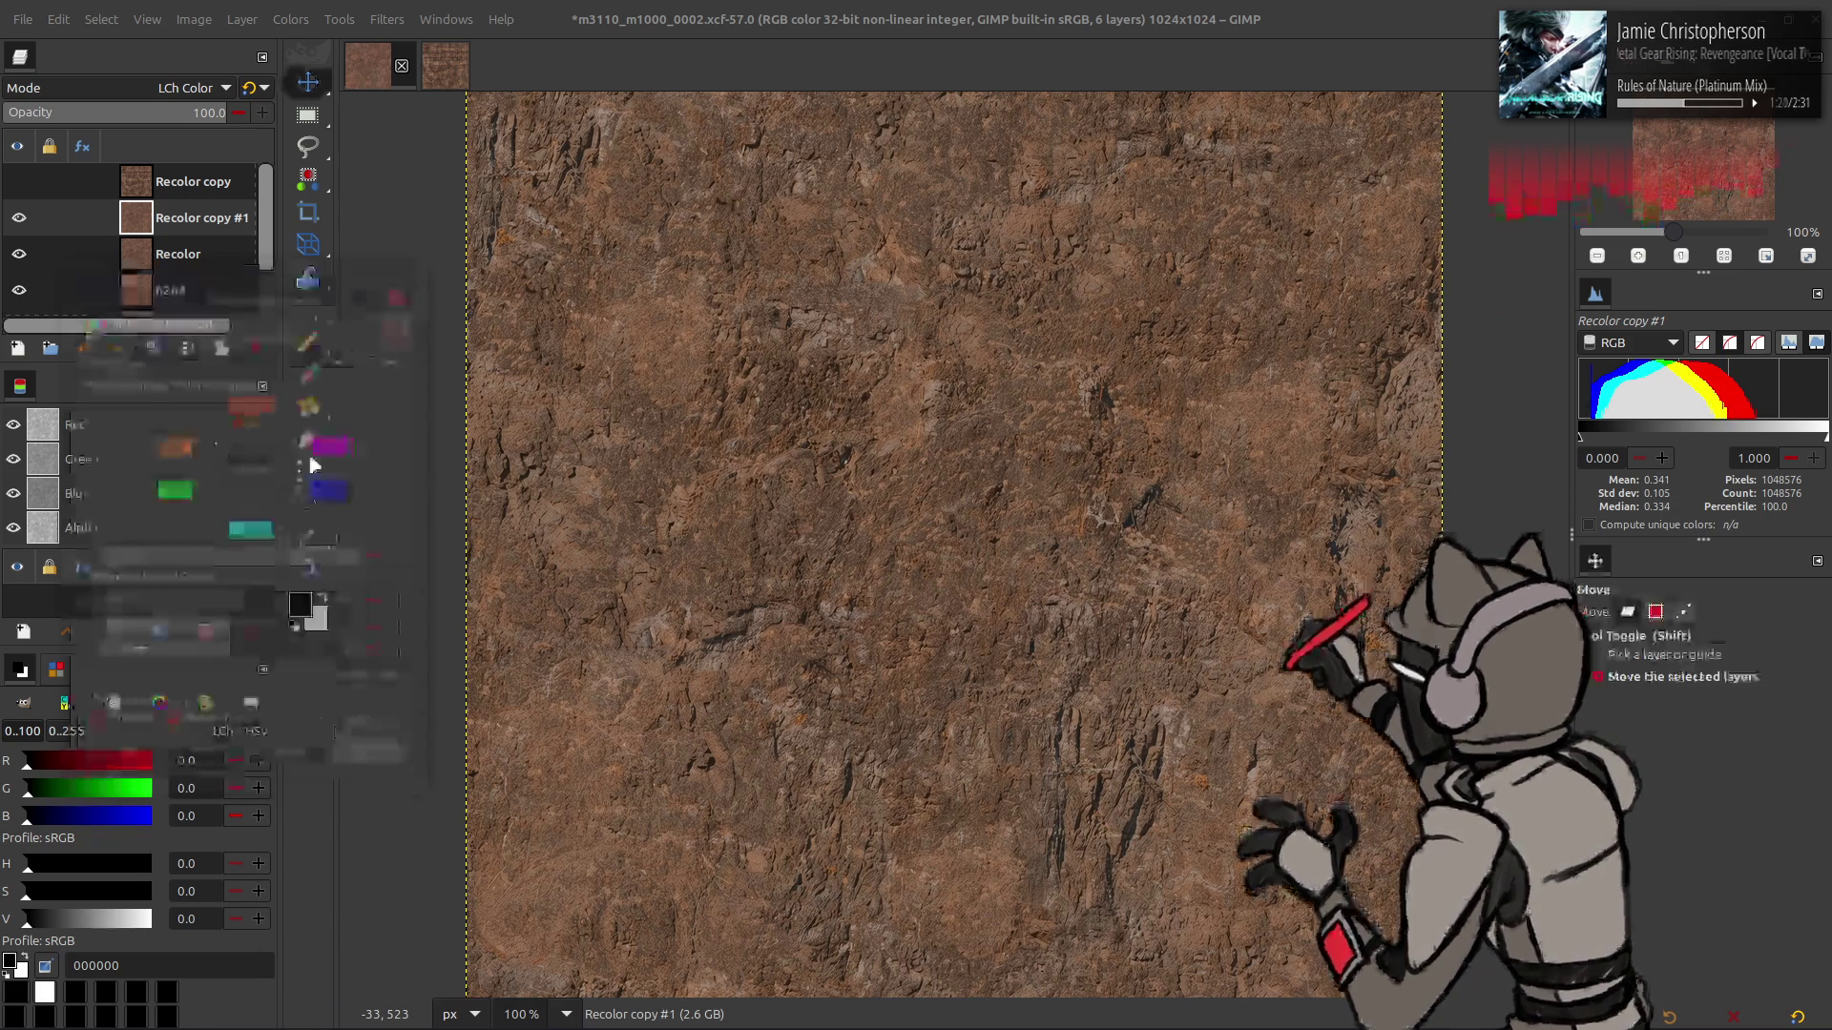
# - Compare the result by toggling the Recolor copy layer's visibility several times
pyautogui.click(19, 181)
pyautogui.click(19, 181)
pyautogui.click(19, 182)
pyautogui.click(19, 181)
pyautogui.click(19, 181)
pyautogui.click(19, 181)
pyautogui.click(20, 181)
pyautogui.click(19, 181)
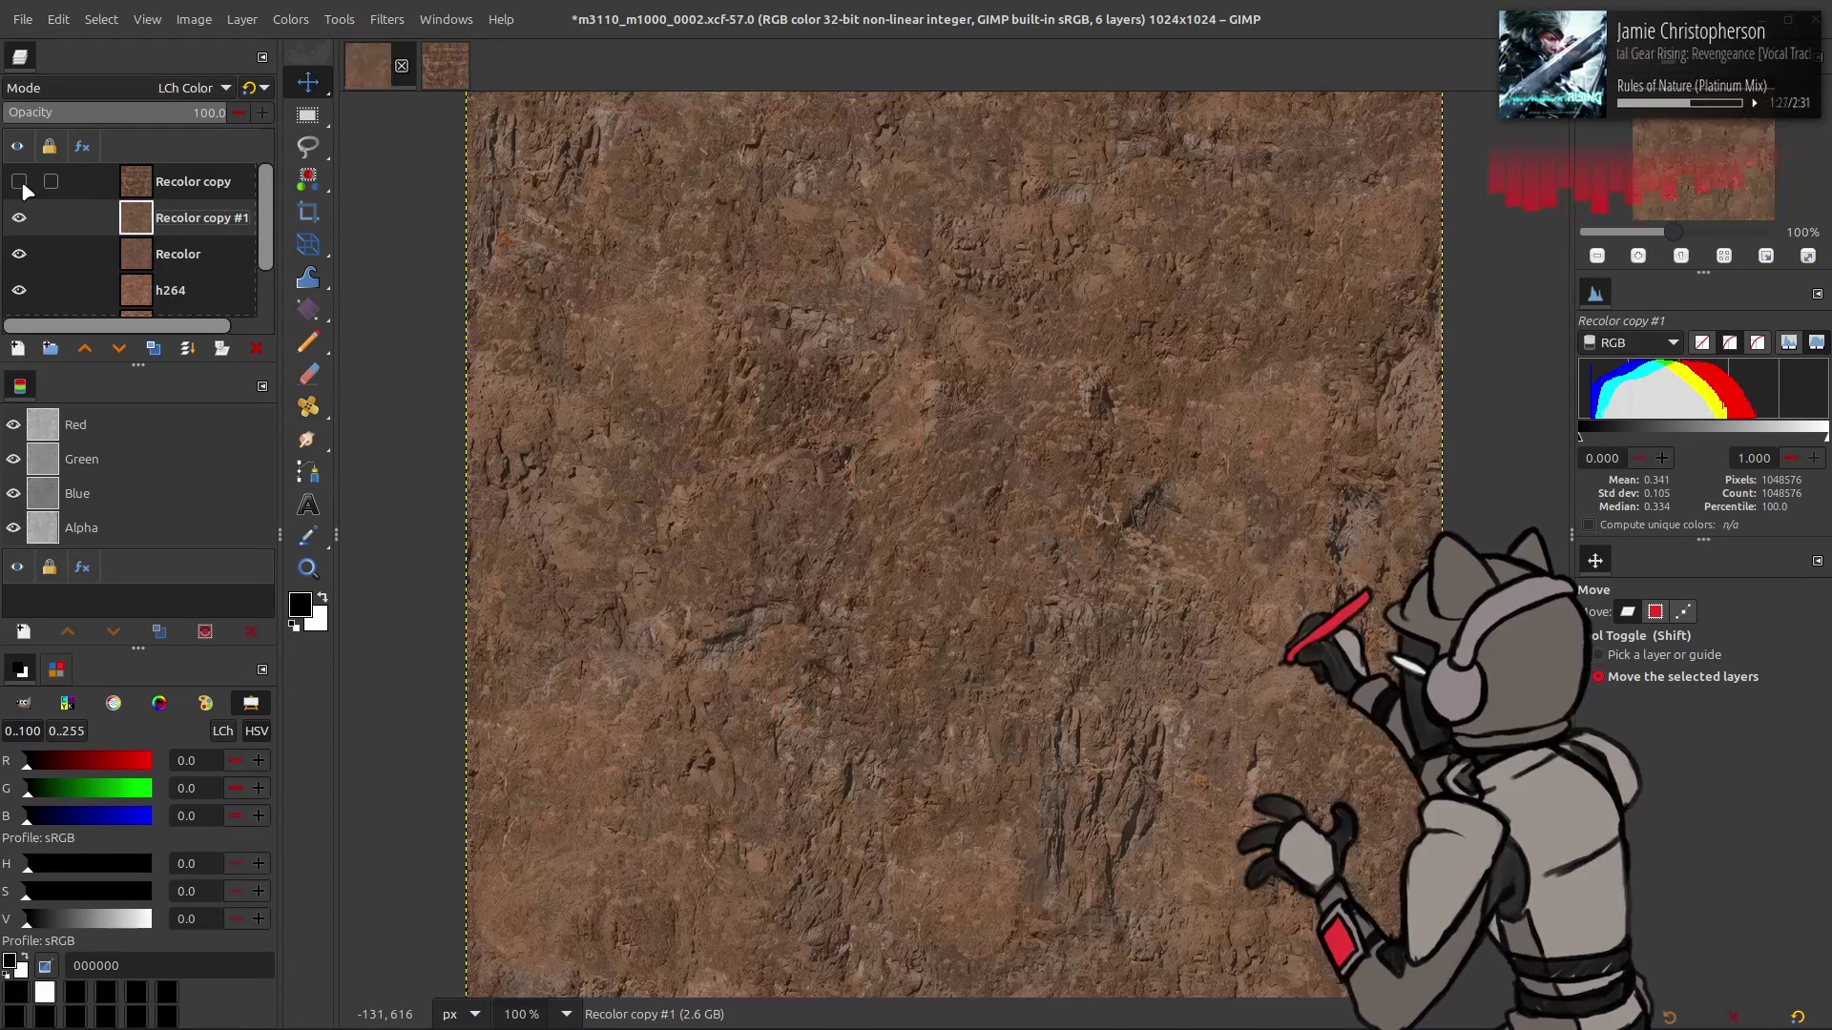
pyautogui.rightClick(174, 226)
pyautogui.press('Escape')
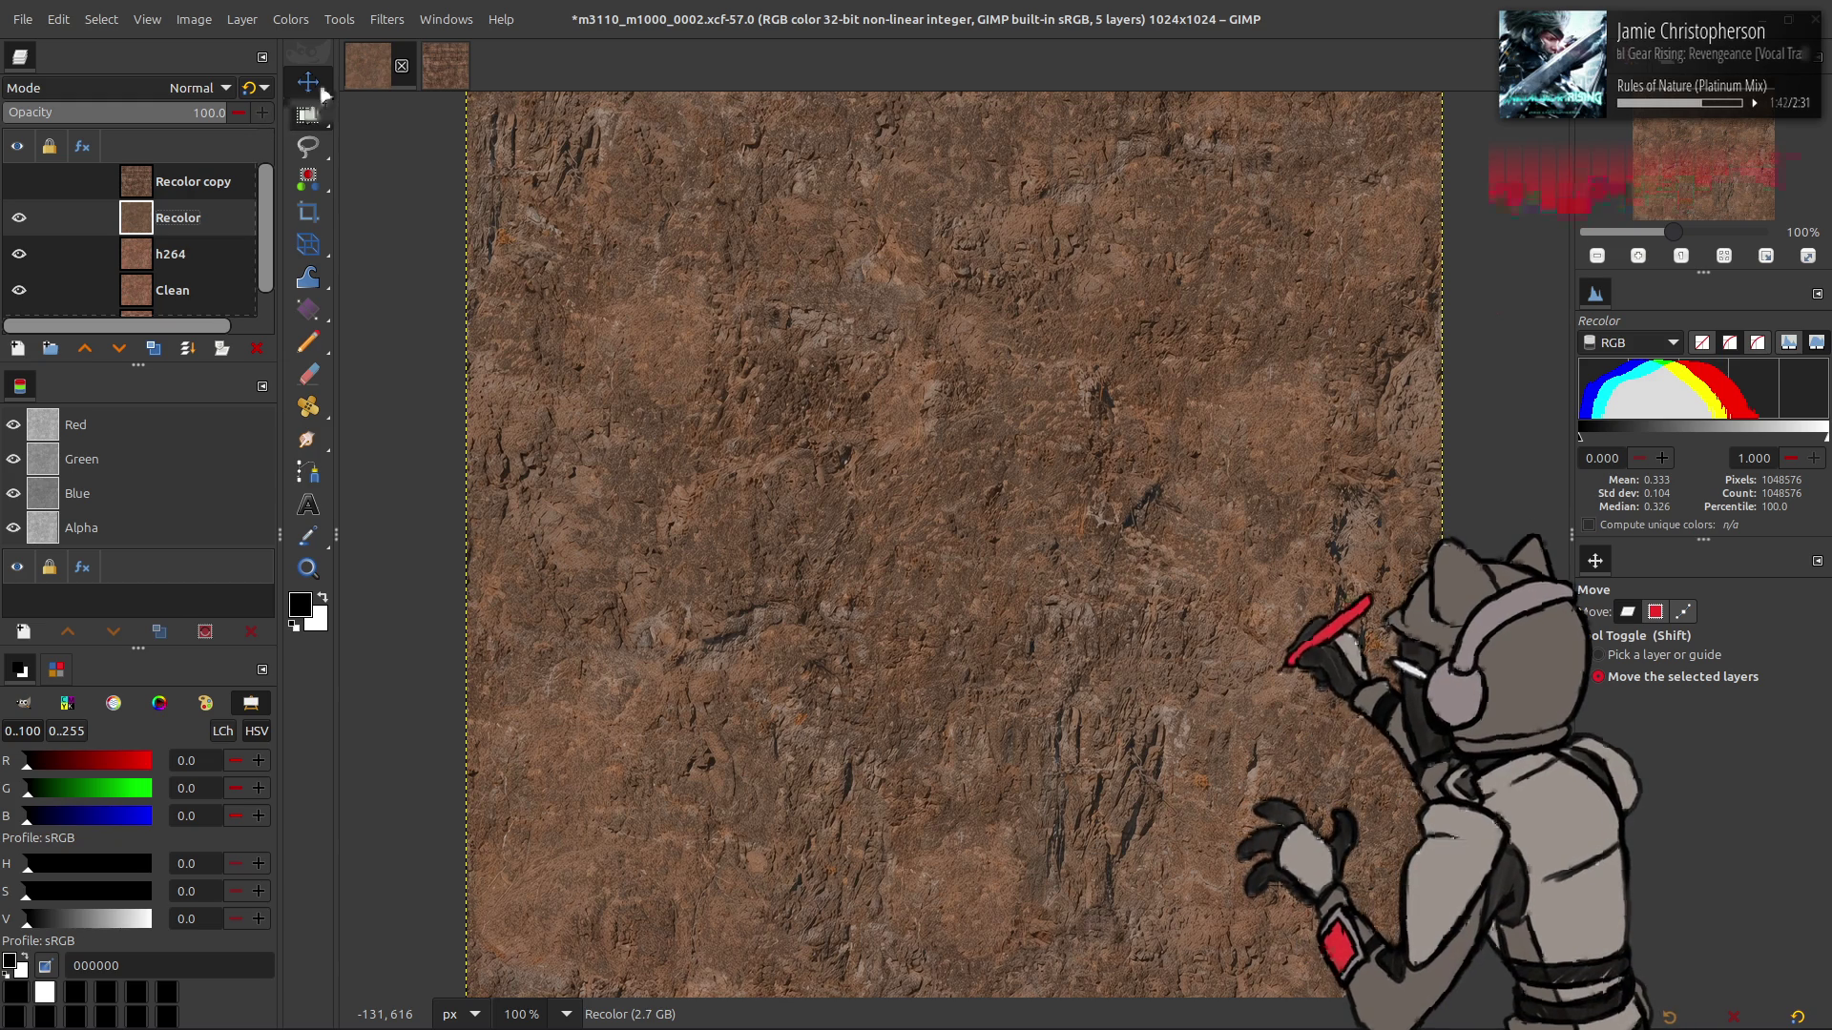
# - Apply Saturation with the last-used preset (scale 0.900) and compare against Recolor copy
pyautogui.click(291, 19)
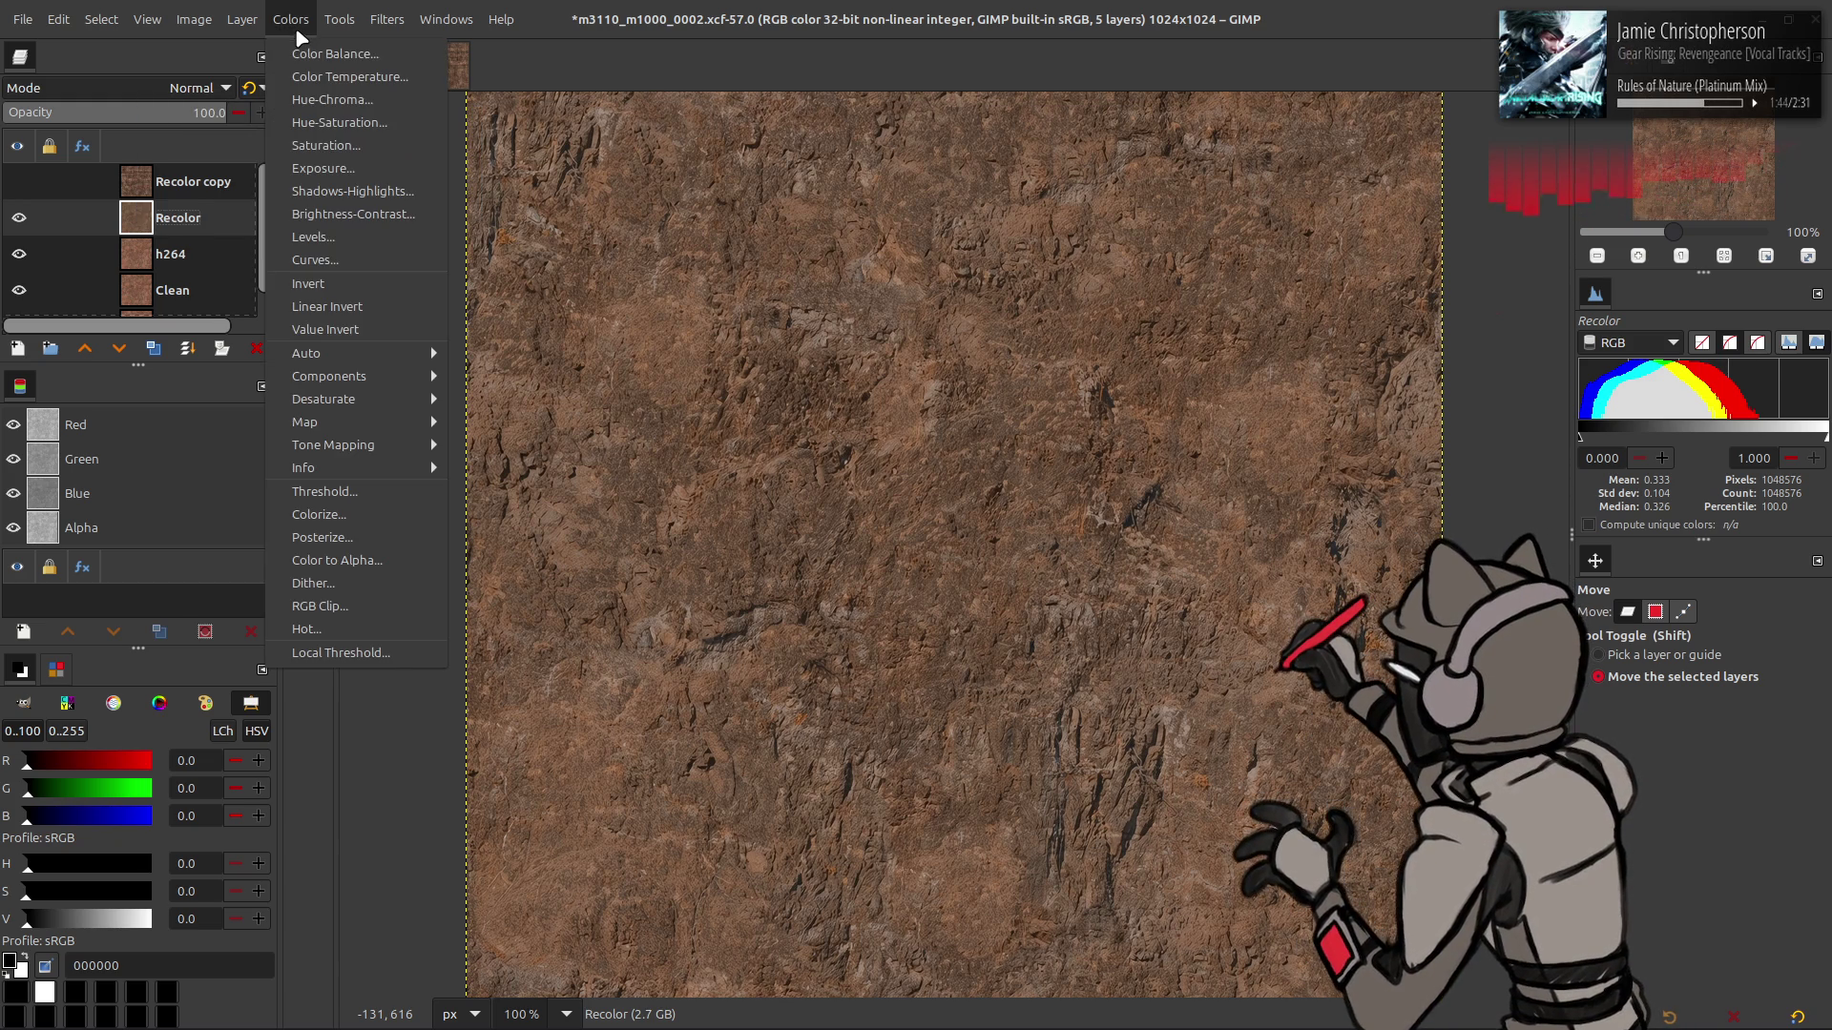
pyautogui.click(320, 151)
pyautogui.click(229, 353)
pyautogui.click(229, 353)
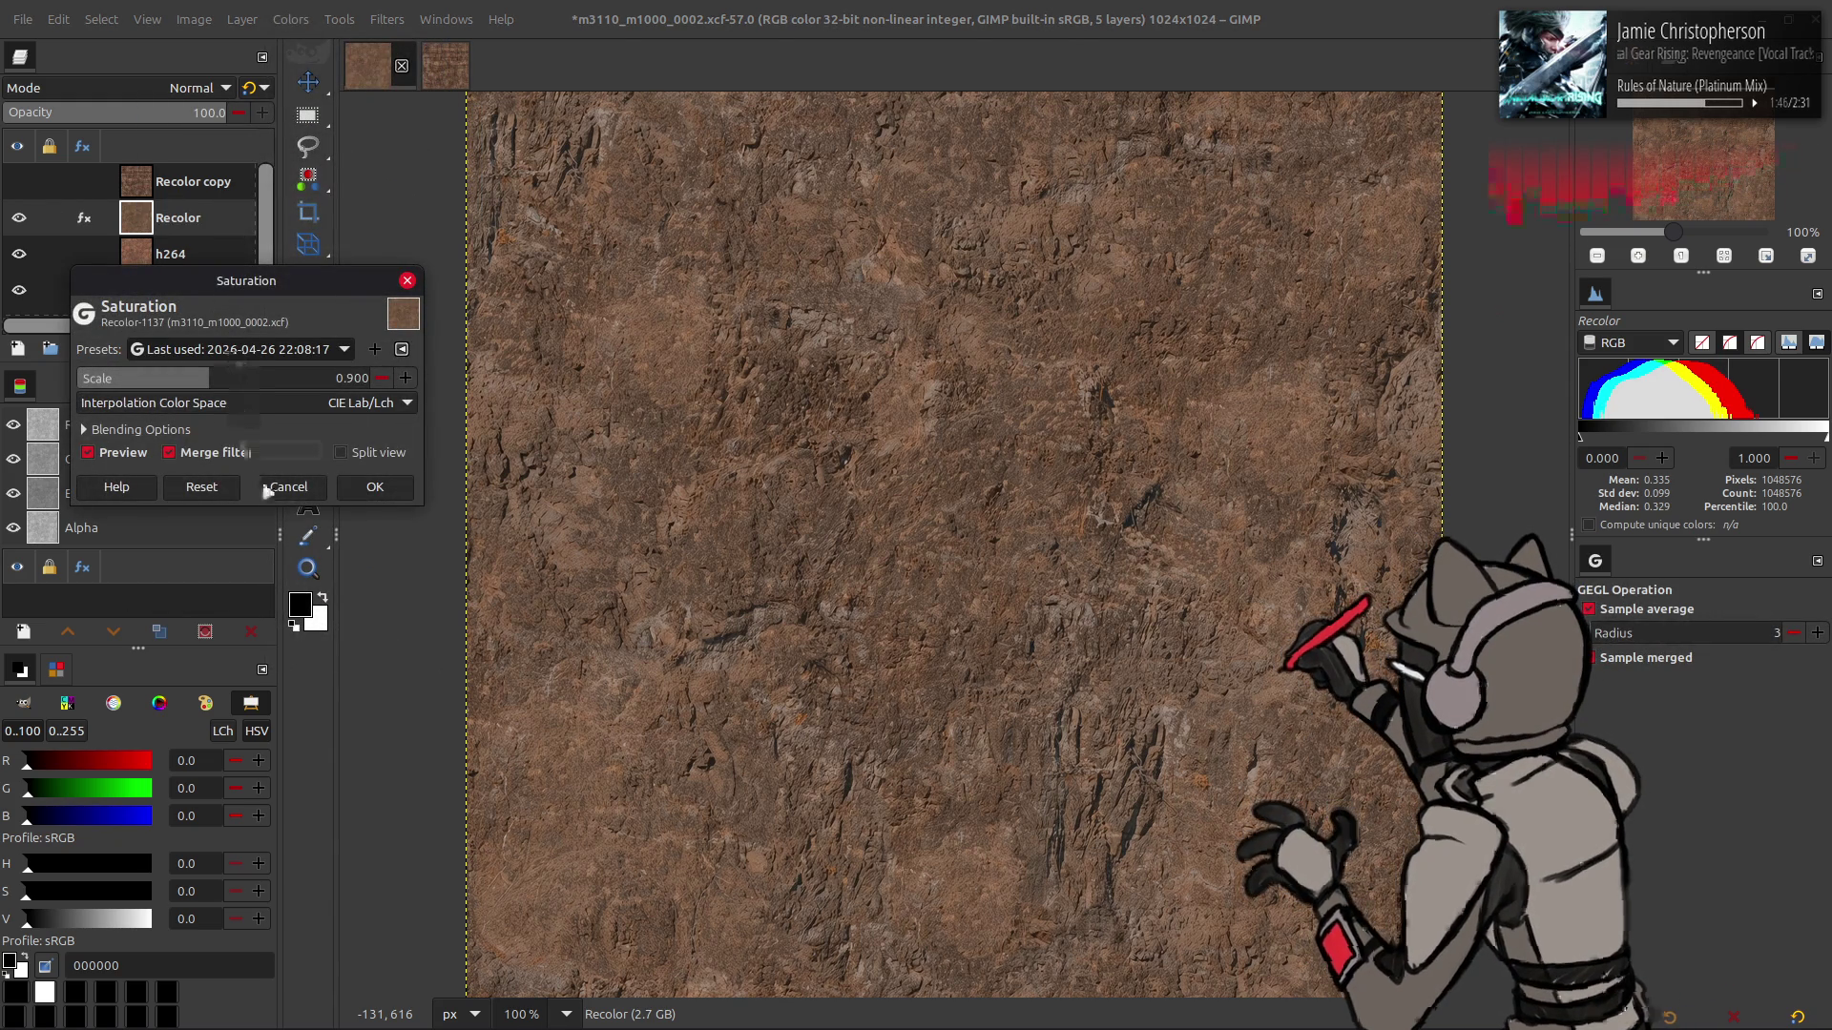
pyautogui.click(374, 488)
pyautogui.click(18, 180)
pyautogui.click(18, 180)
pyautogui.click(19, 179)
pyautogui.click(18, 180)
# - Apply the 0.900 saturation reduction a second time and compare again
pyautogui.click(291, 19)
pyautogui.click(334, 150)
pyautogui.click(265, 349)
pyautogui.click(267, 363)
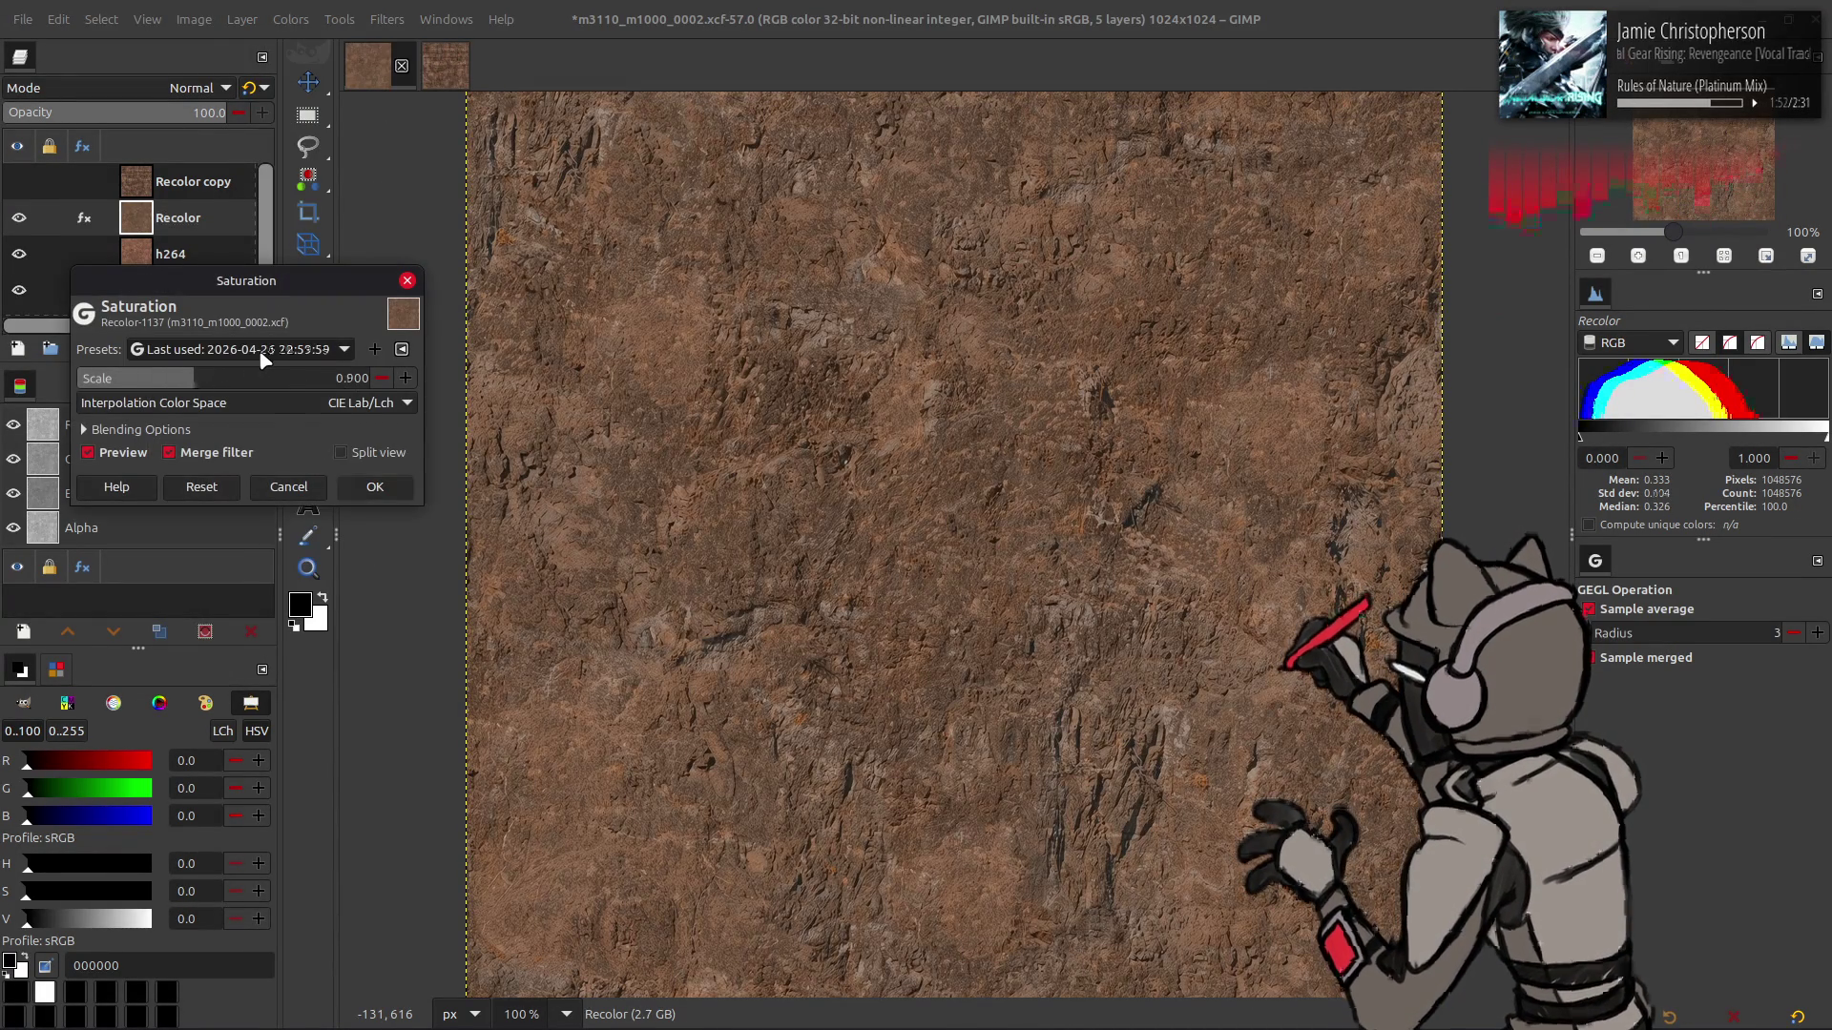
pyautogui.click(386, 498)
pyautogui.click(19, 181)
pyautogui.click(19, 181)
pyautogui.click(19, 180)
pyautogui.click(19, 180)
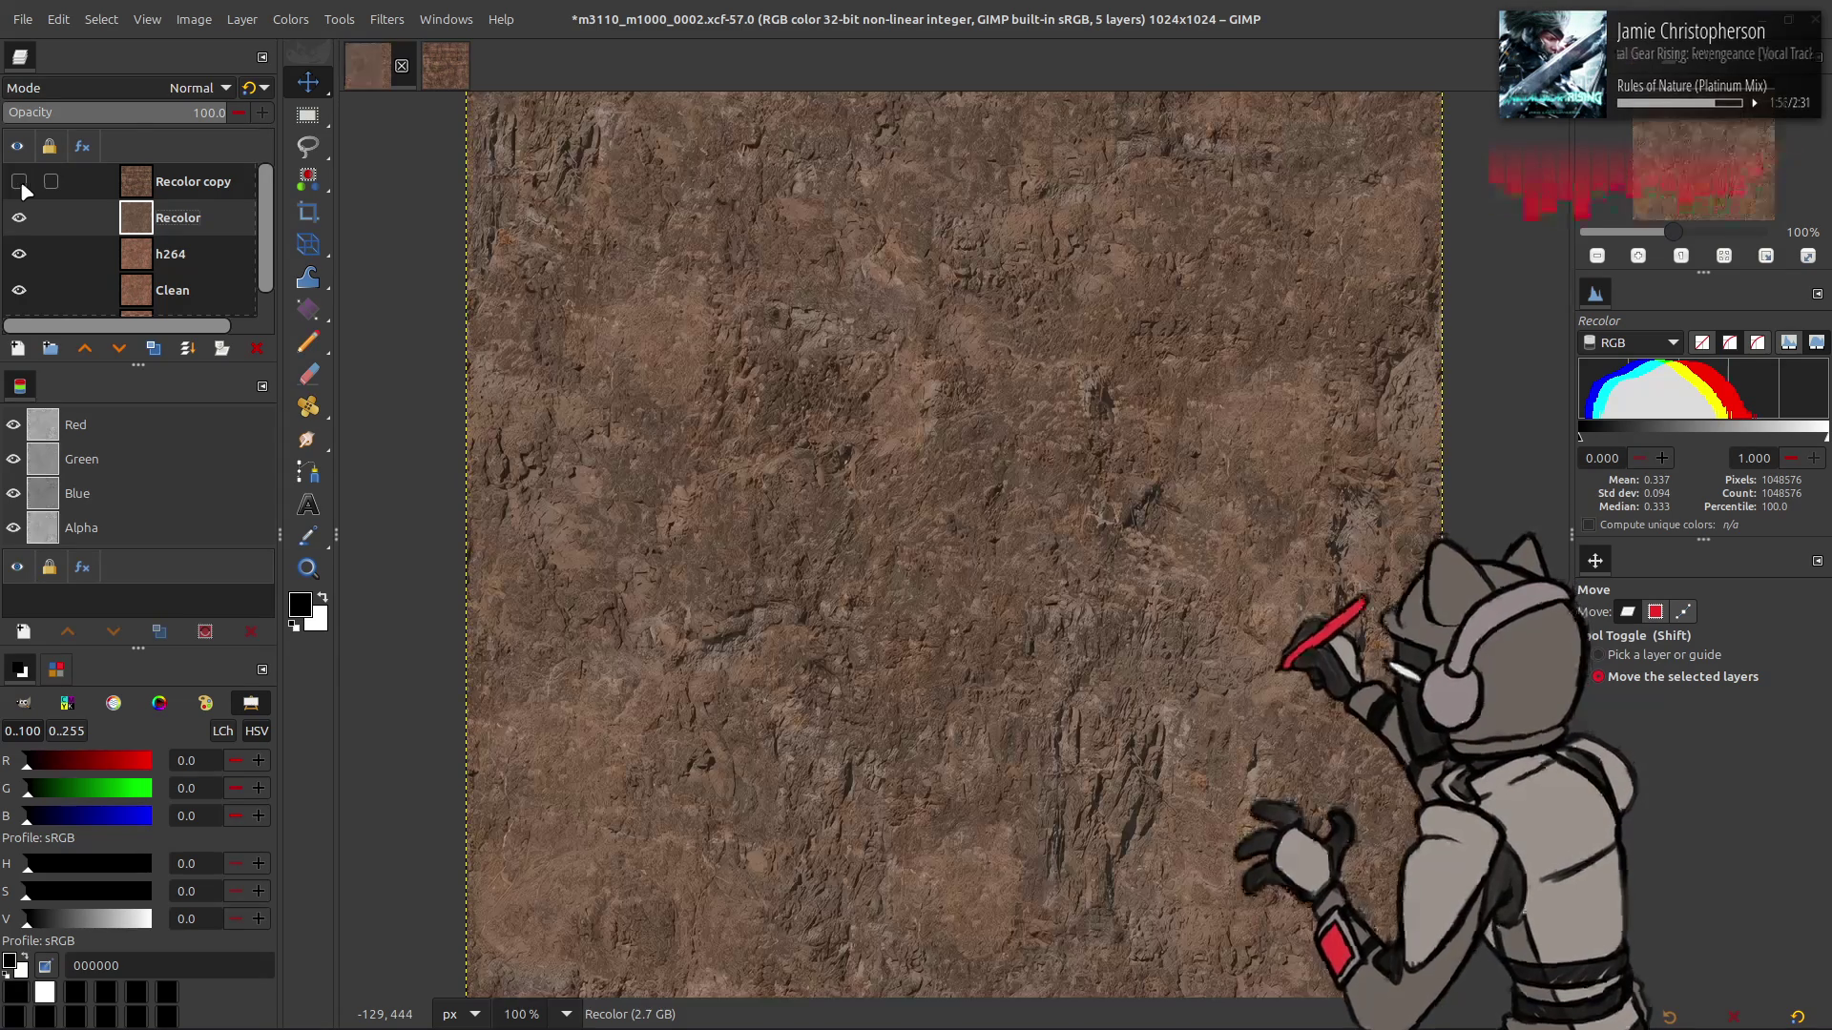
# - Apply the 0.900 saturation reduction a third time
pyautogui.click(292, 23)
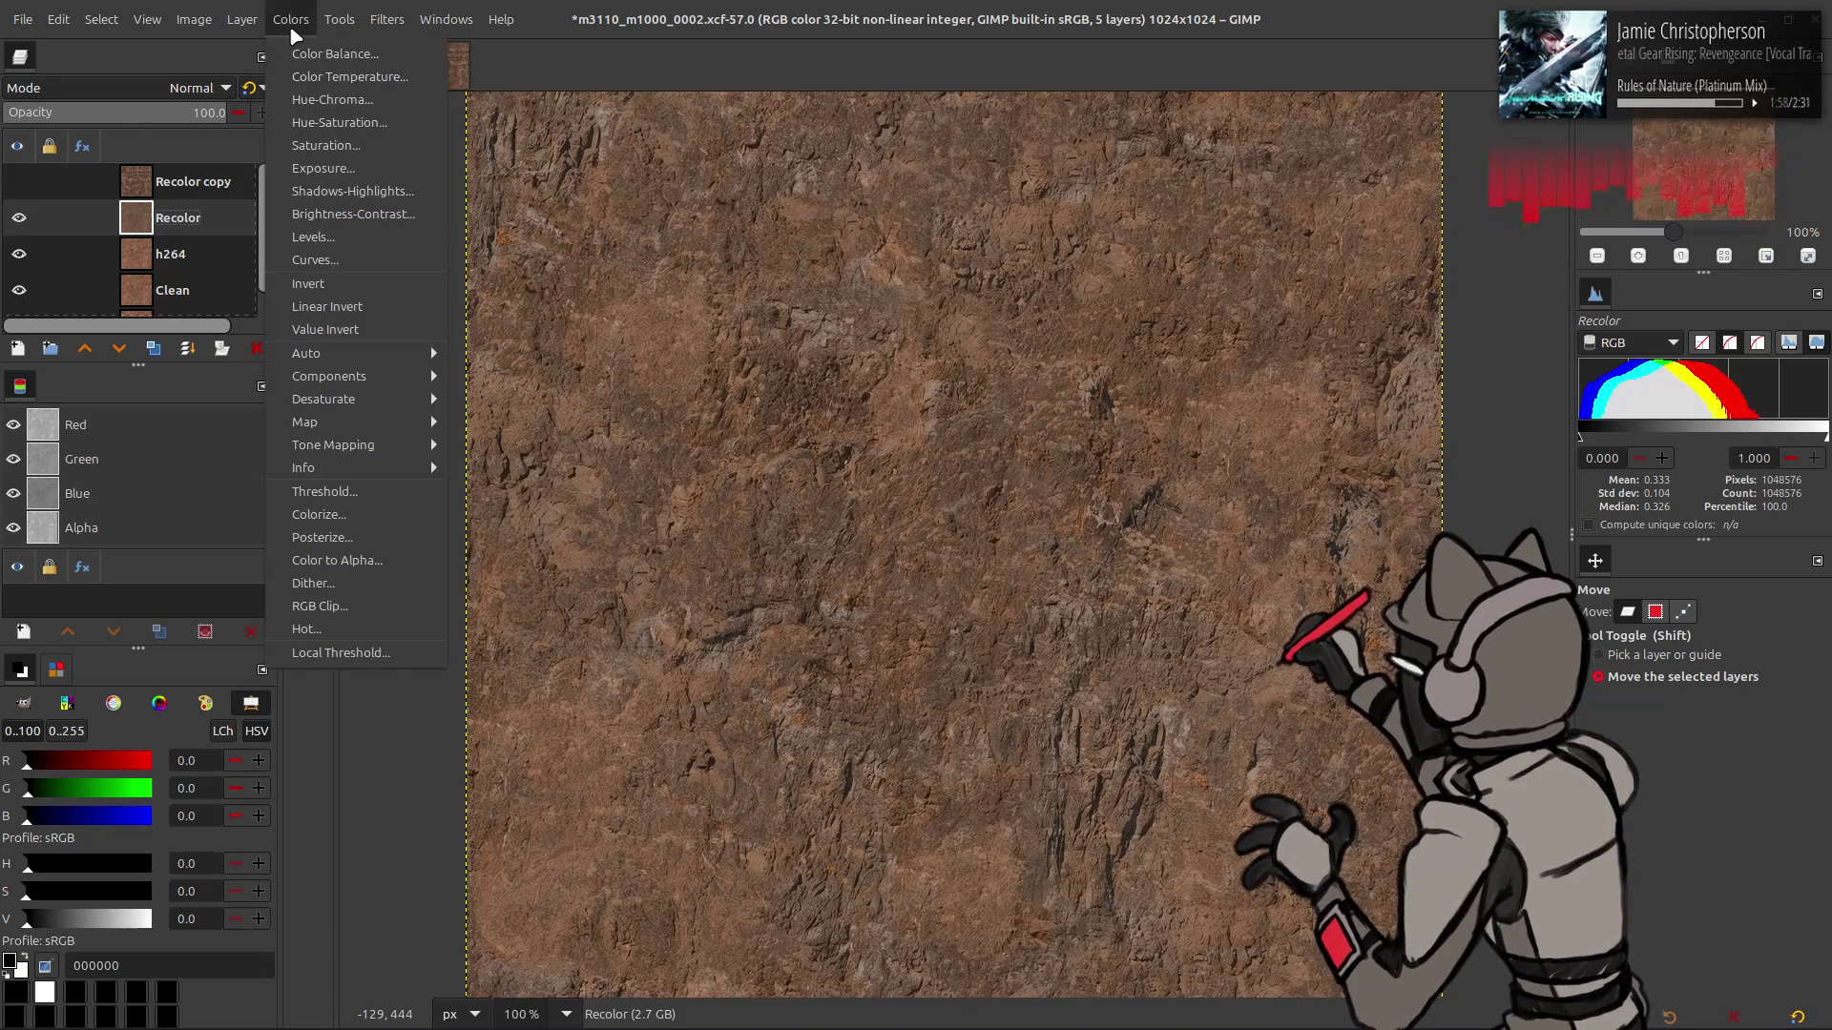
pyautogui.click(325, 145)
pyautogui.click(251, 341)
pyautogui.click(251, 351)
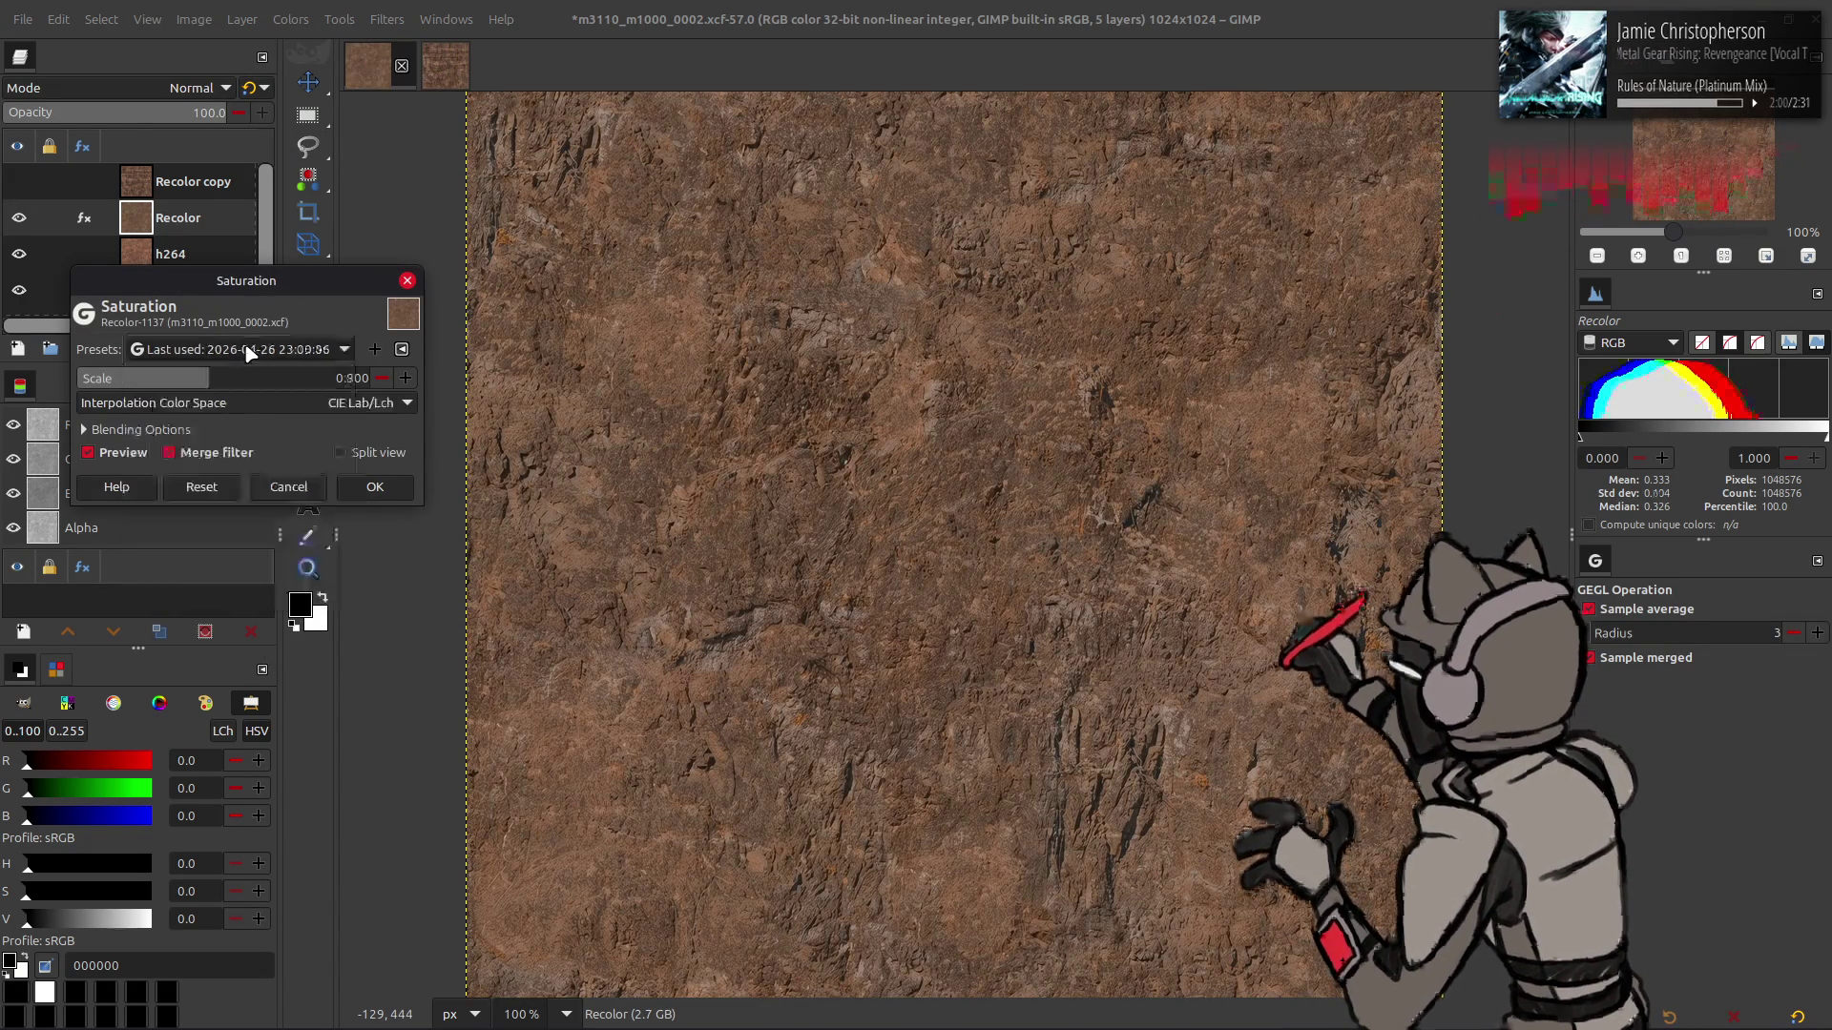
pyautogui.click(403, 489)
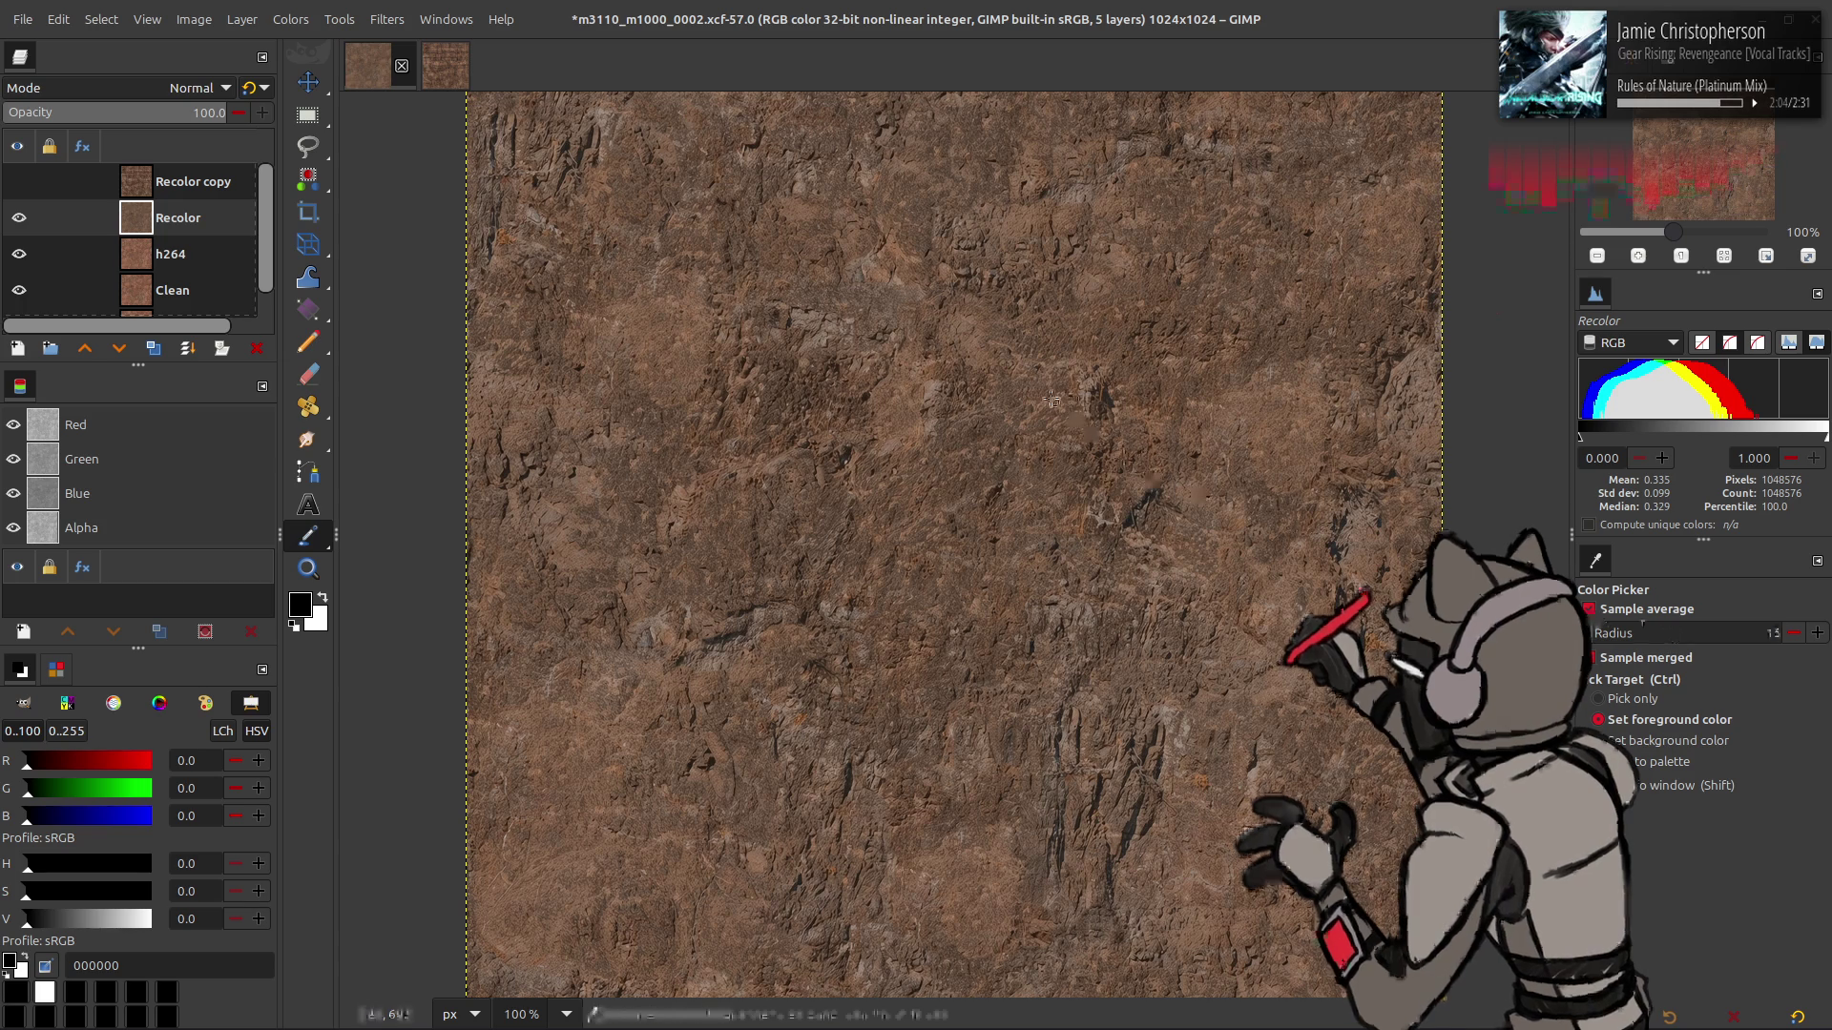
# - Sample several rock browns with the Color Picker from the texture and the Recolor copy layer
pyautogui.click(1245, 396)
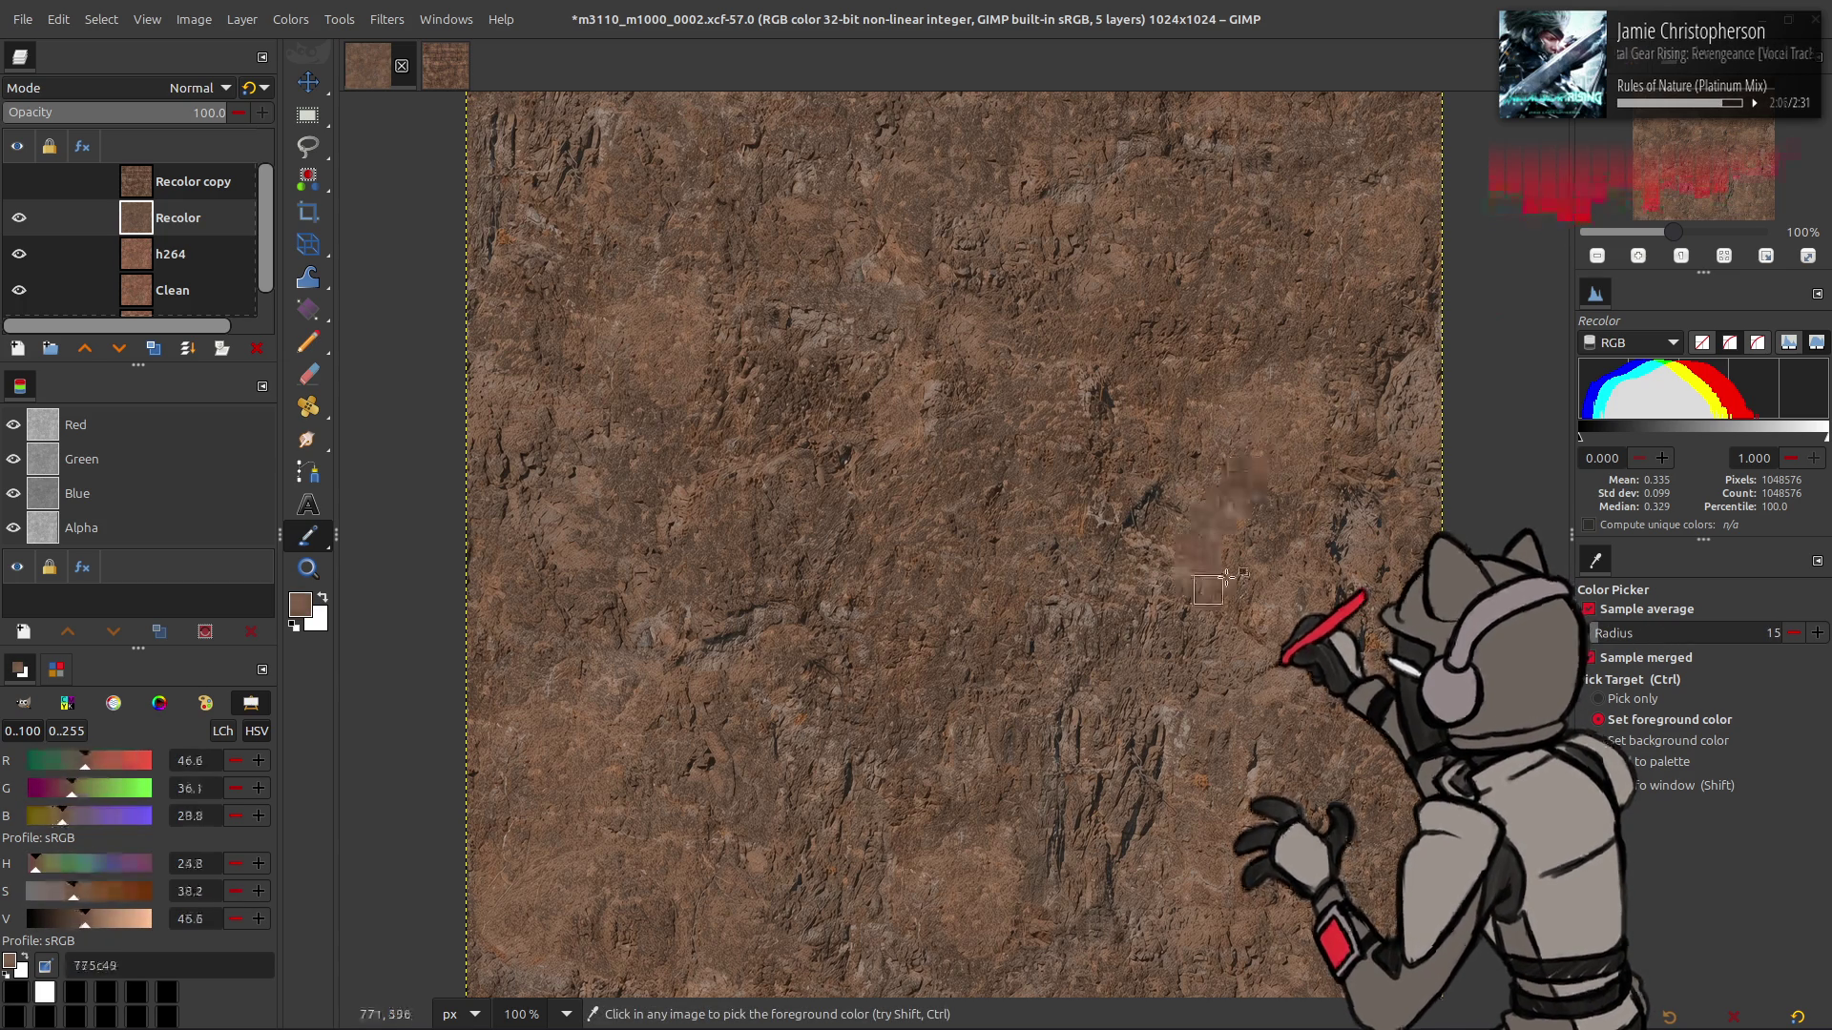
pyautogui.click(19, 181)
pyautogui.click(191, 182)
pyautogui.click(1221, 632)
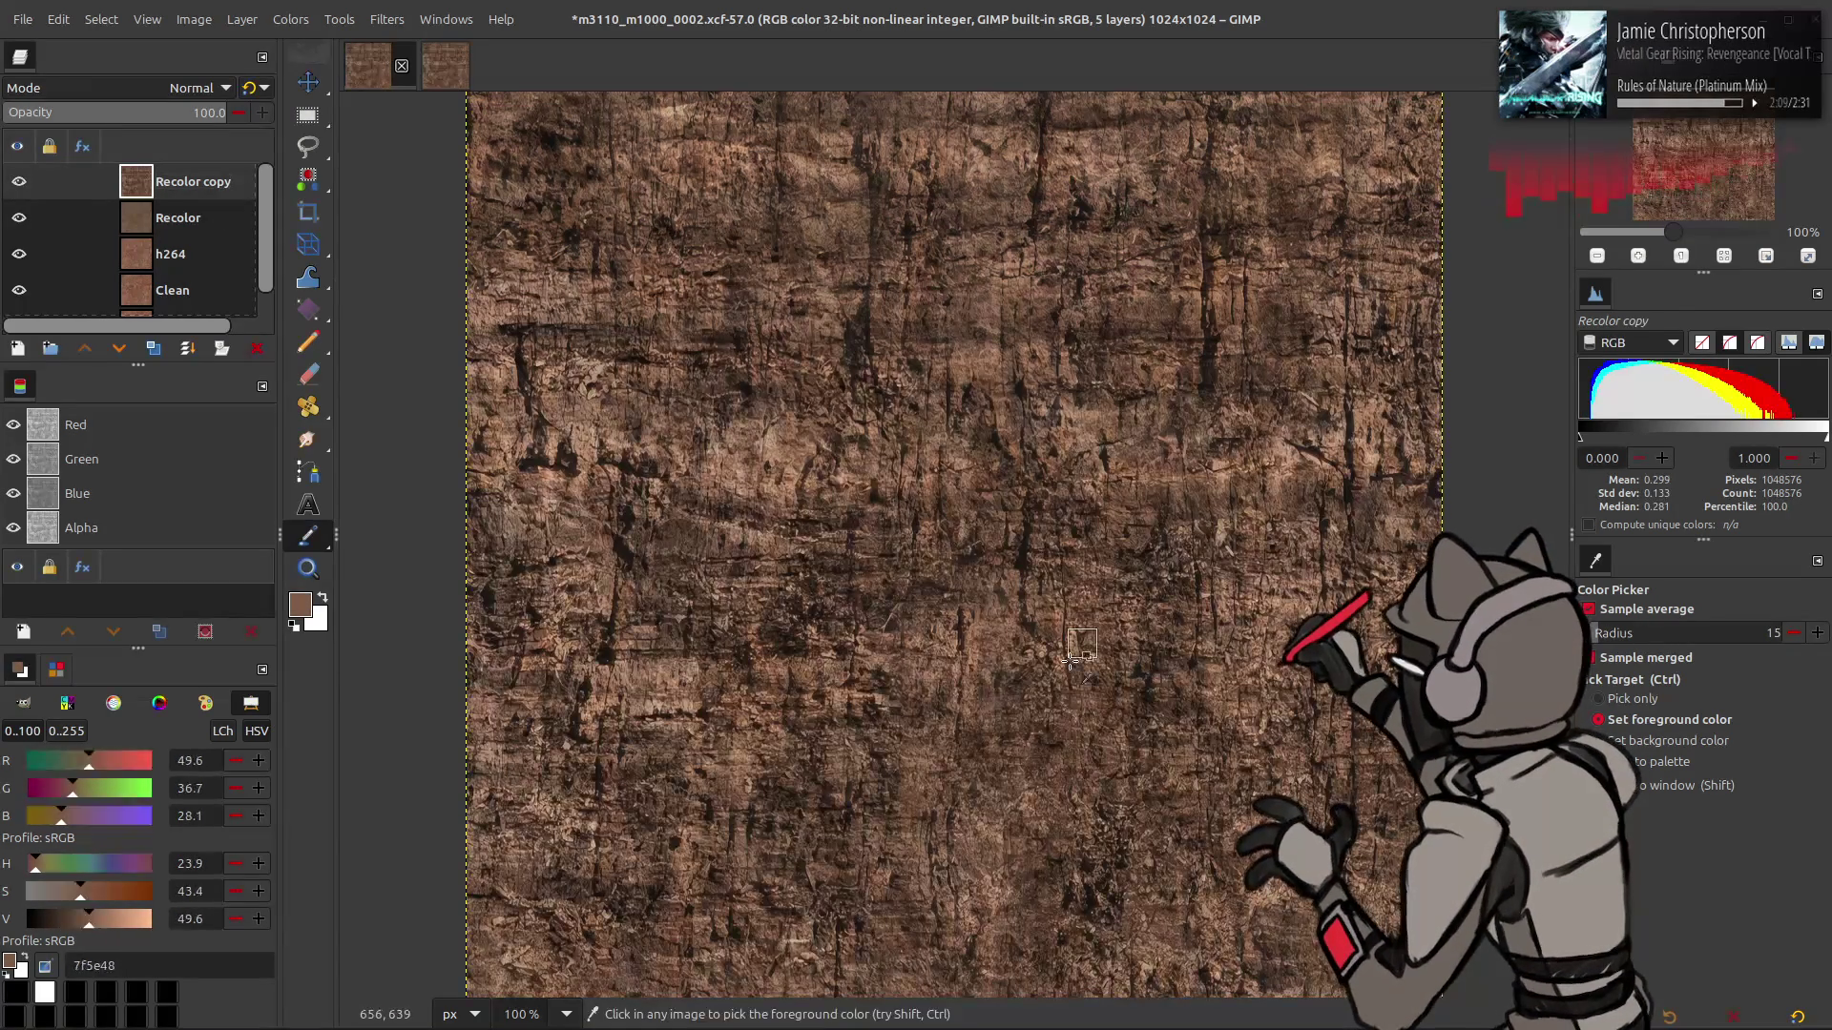
pyautogui.click(1145, 477)
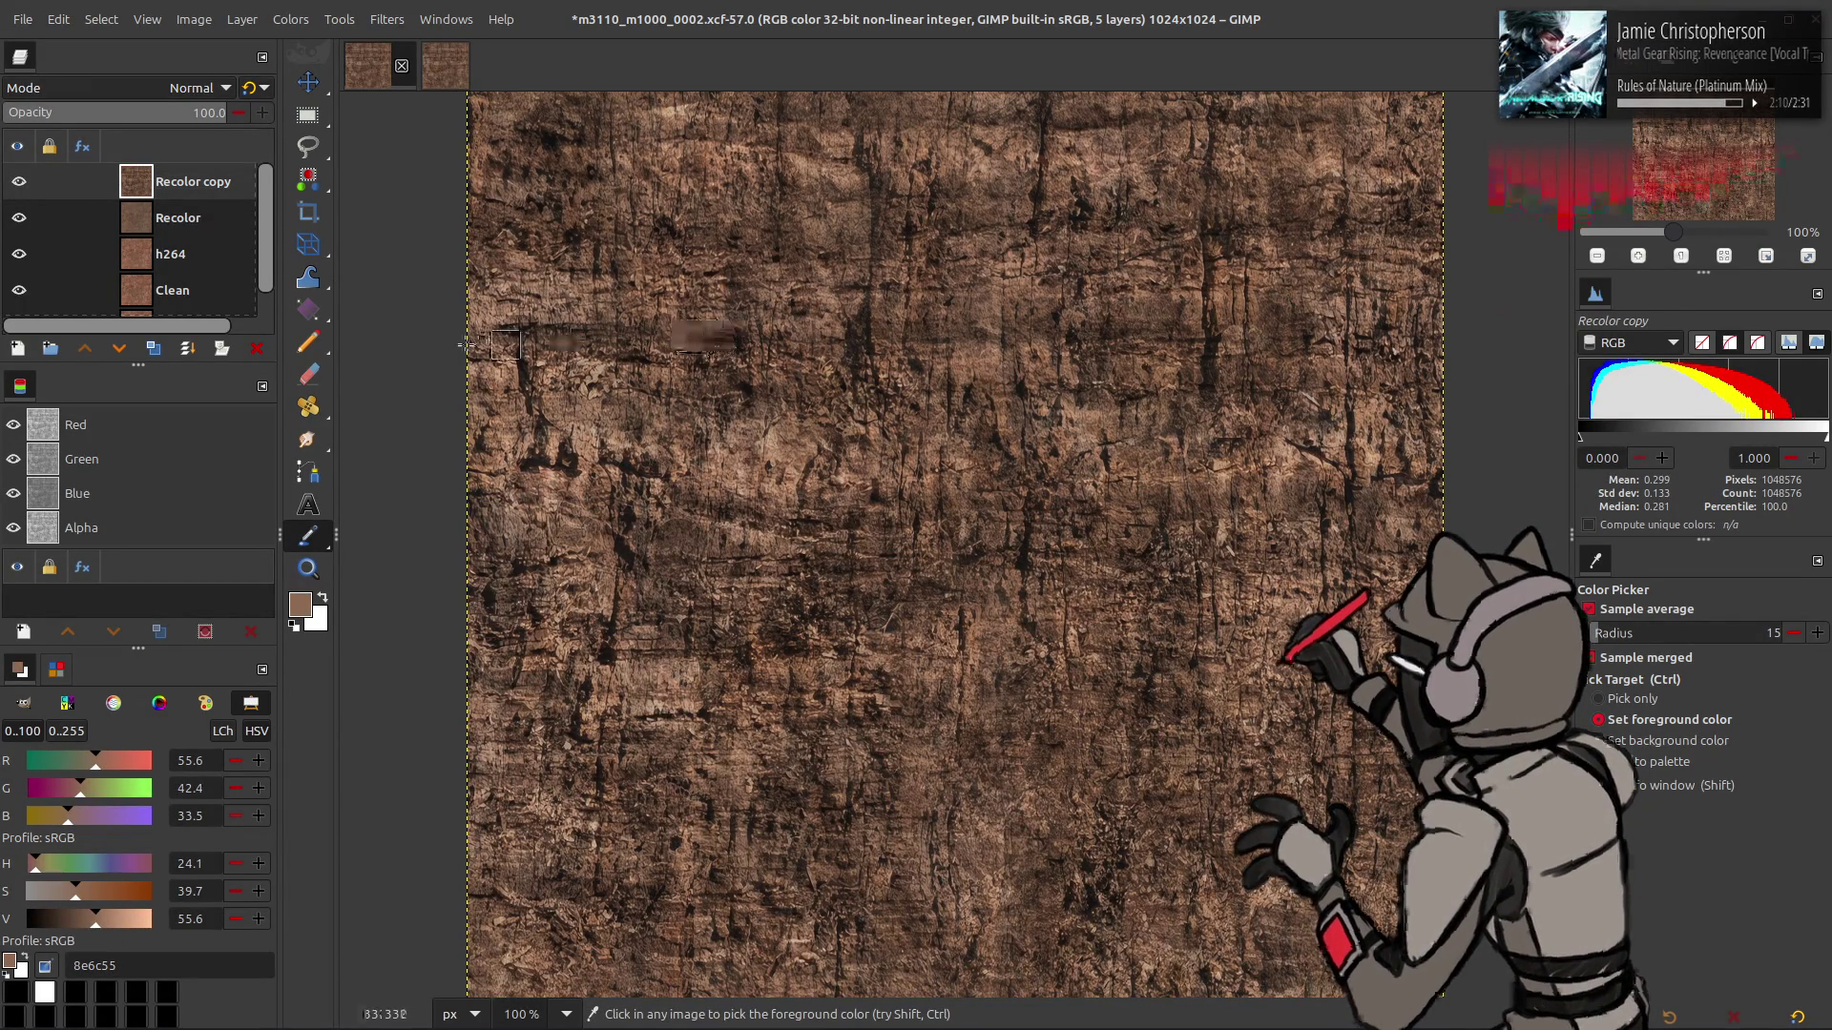
pyautogui.press('m')
# - Hide Recolor copy and apply Hue-Chroma with Hue -2 to the Recolor layer
pyautogui.click(19, 181)
pyautogui.click(178, 217)
pyautogui.click(291, 19)
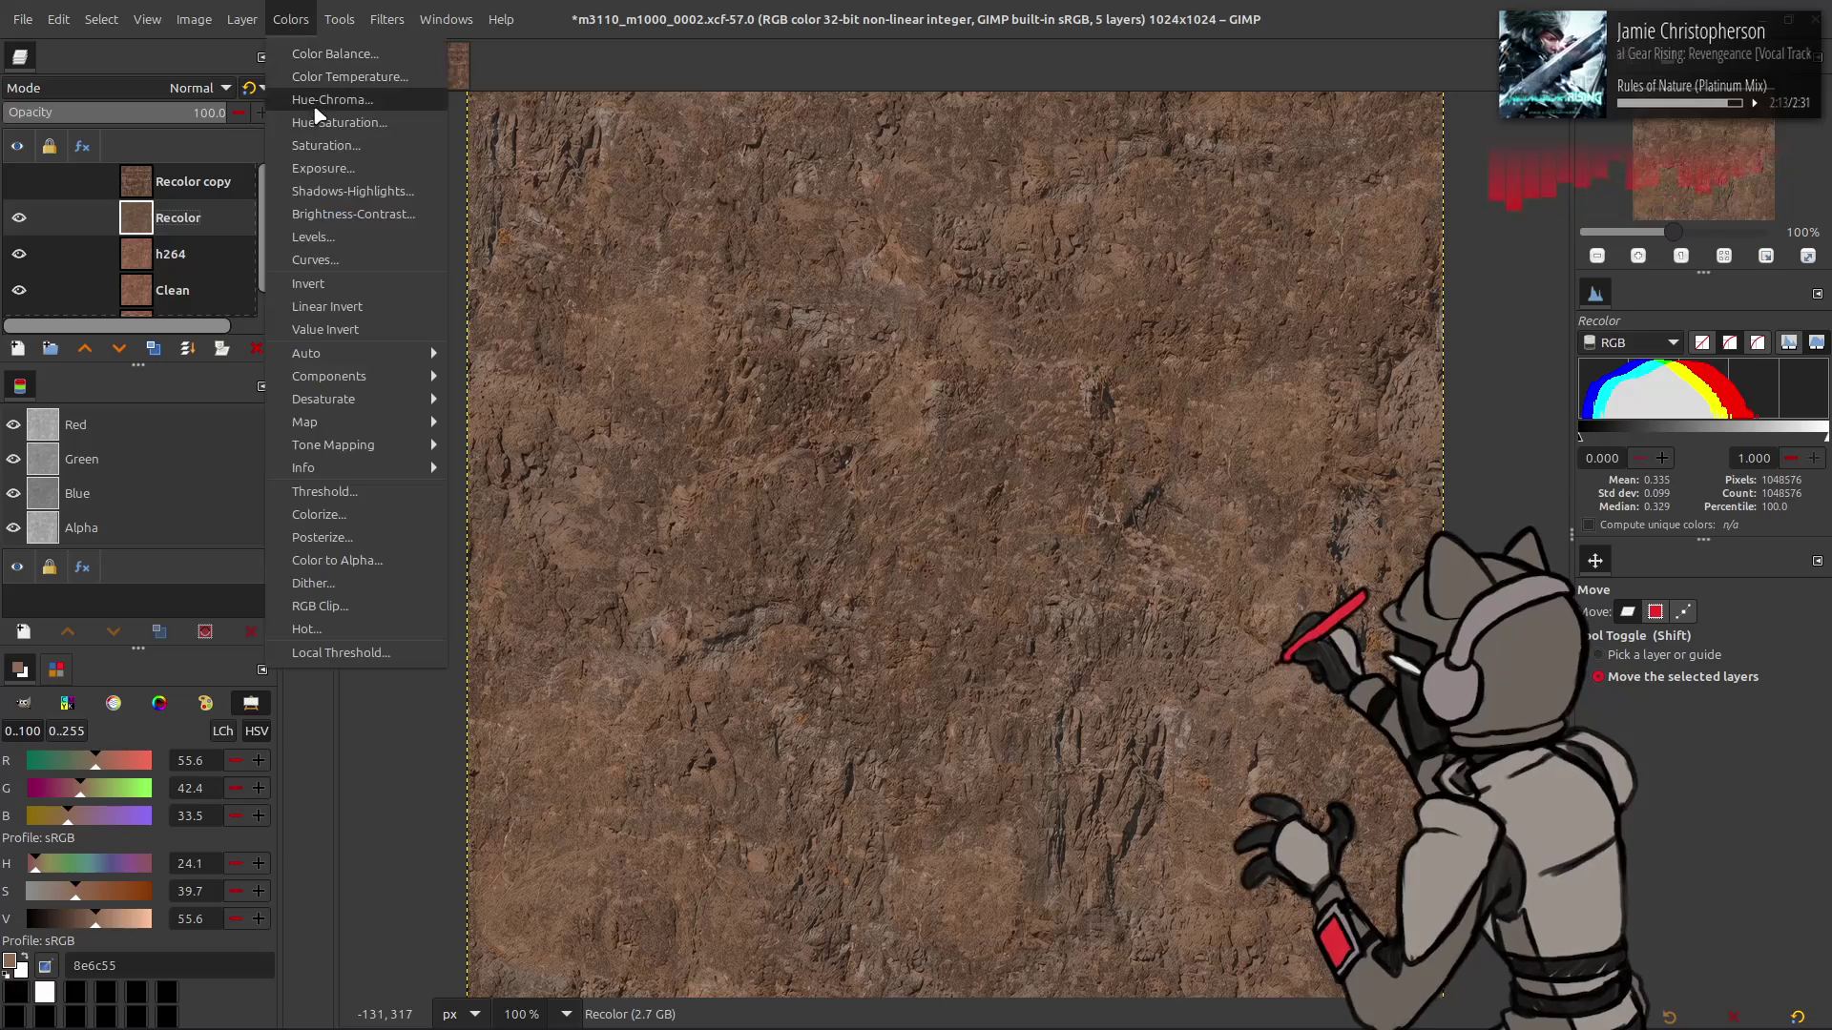
pyautogui.click(332, 99)
pyautogui.moveTo(250, 379); pyautogui.dragTo(265, 380)
pyautogui.write('-2')
pyautogui.press('Return')
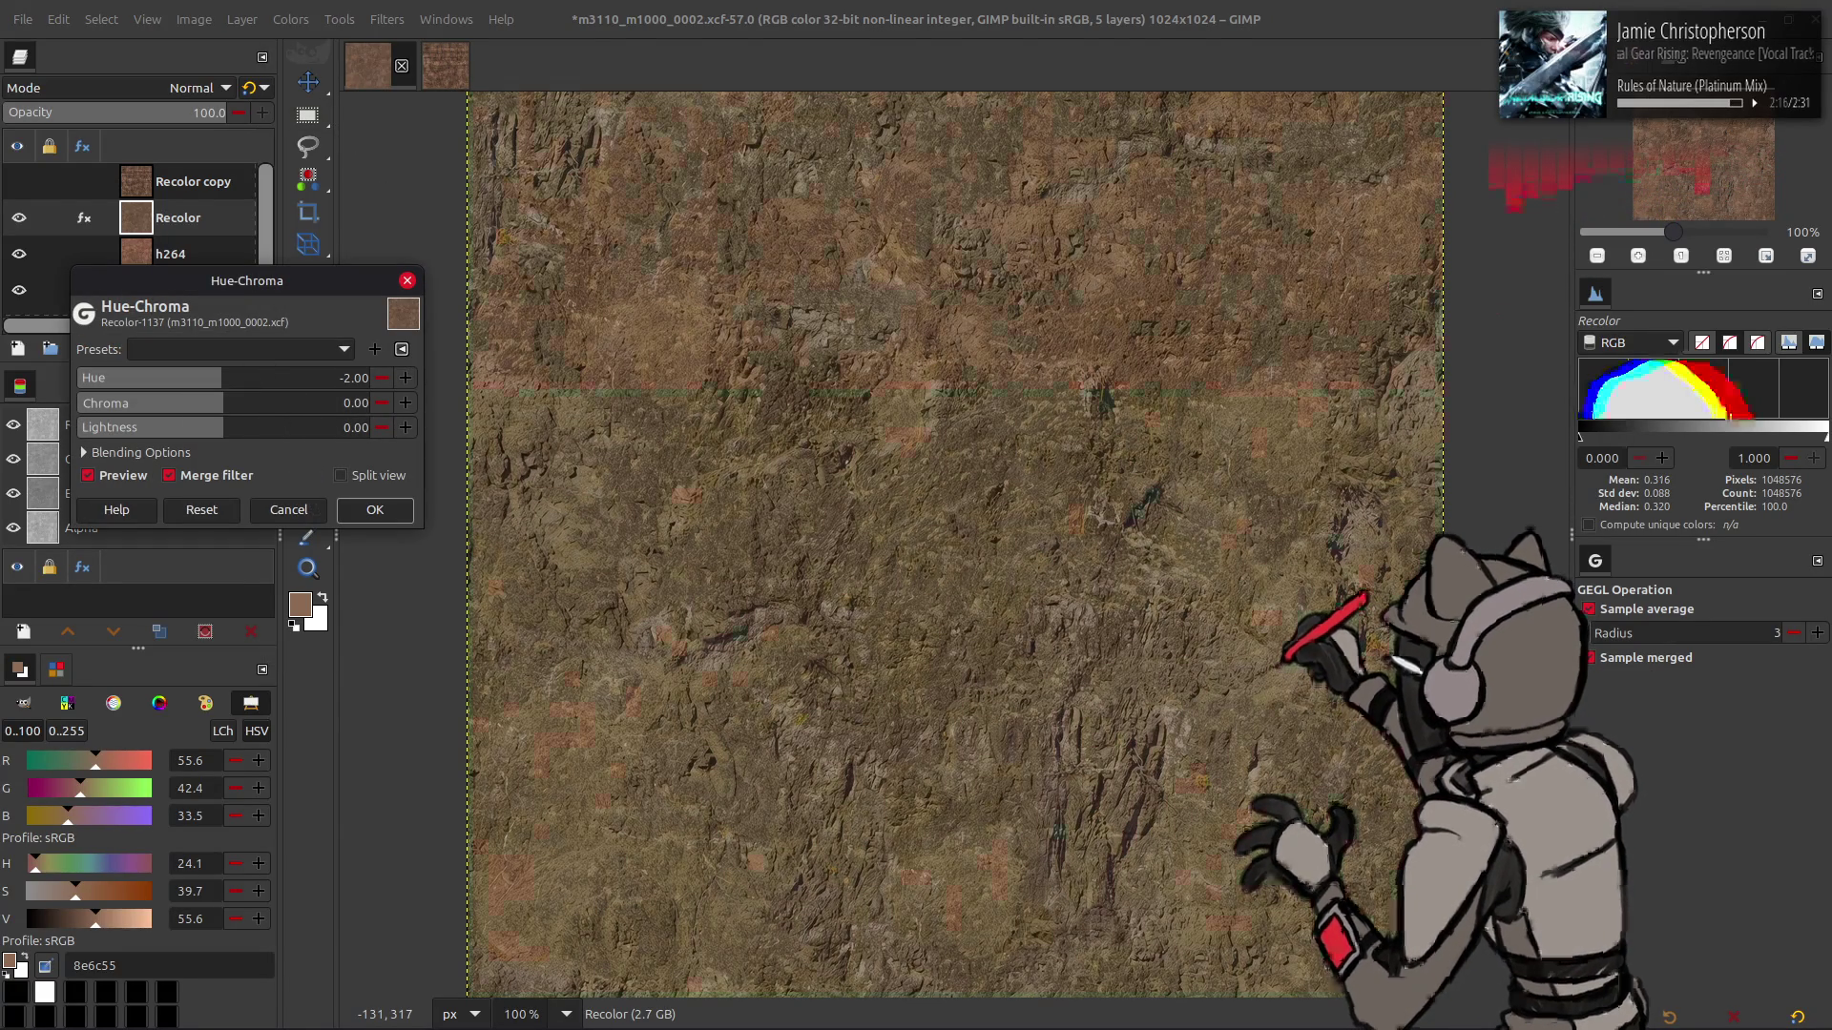
pyautogui.click(375, 509)
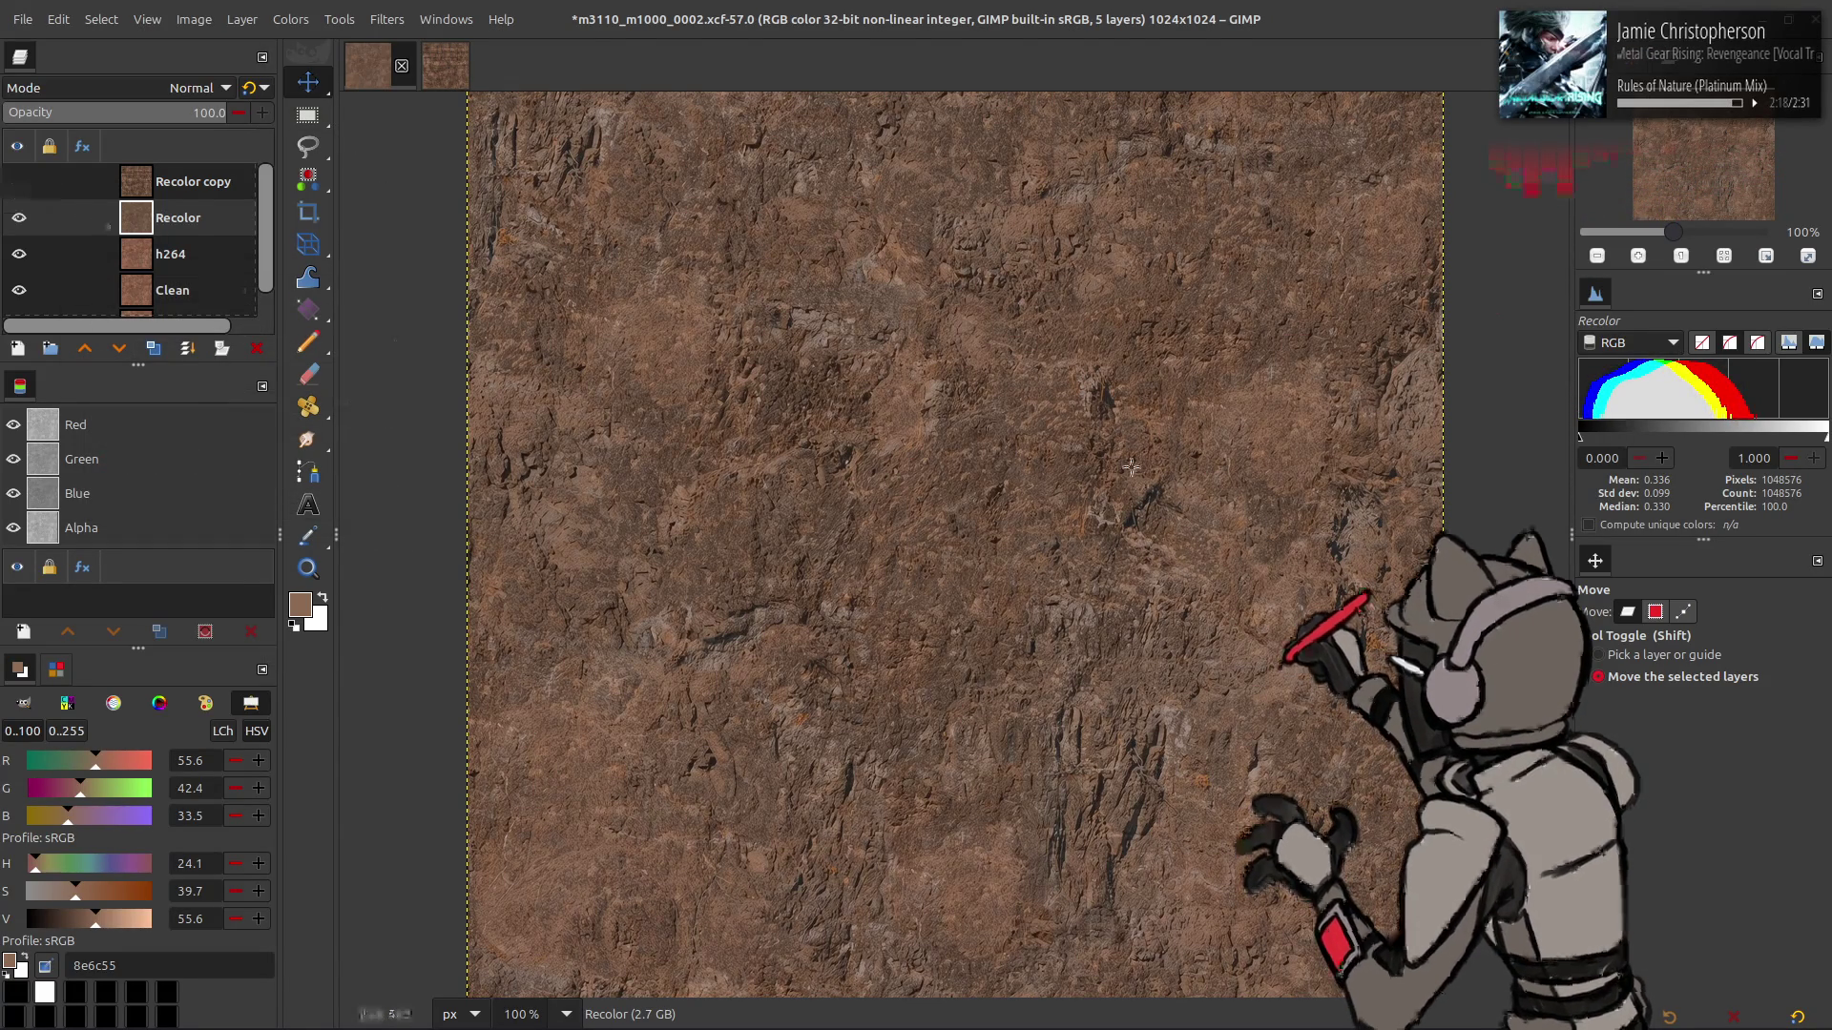
# - Sample the rock brown 705442 as foreground colour and compare with Recolor copy
pyautogui.press('o')
pyautogui.moveTo(1279, 455)
pyautogui.mouseDown()
pyautogui.moveTo(1268, 442)
pyautogui.moveTo(1222, 761)
pyautogui.mouseUp()
pyautogui.click(20, 181)
pyautogui.click(20, 181)
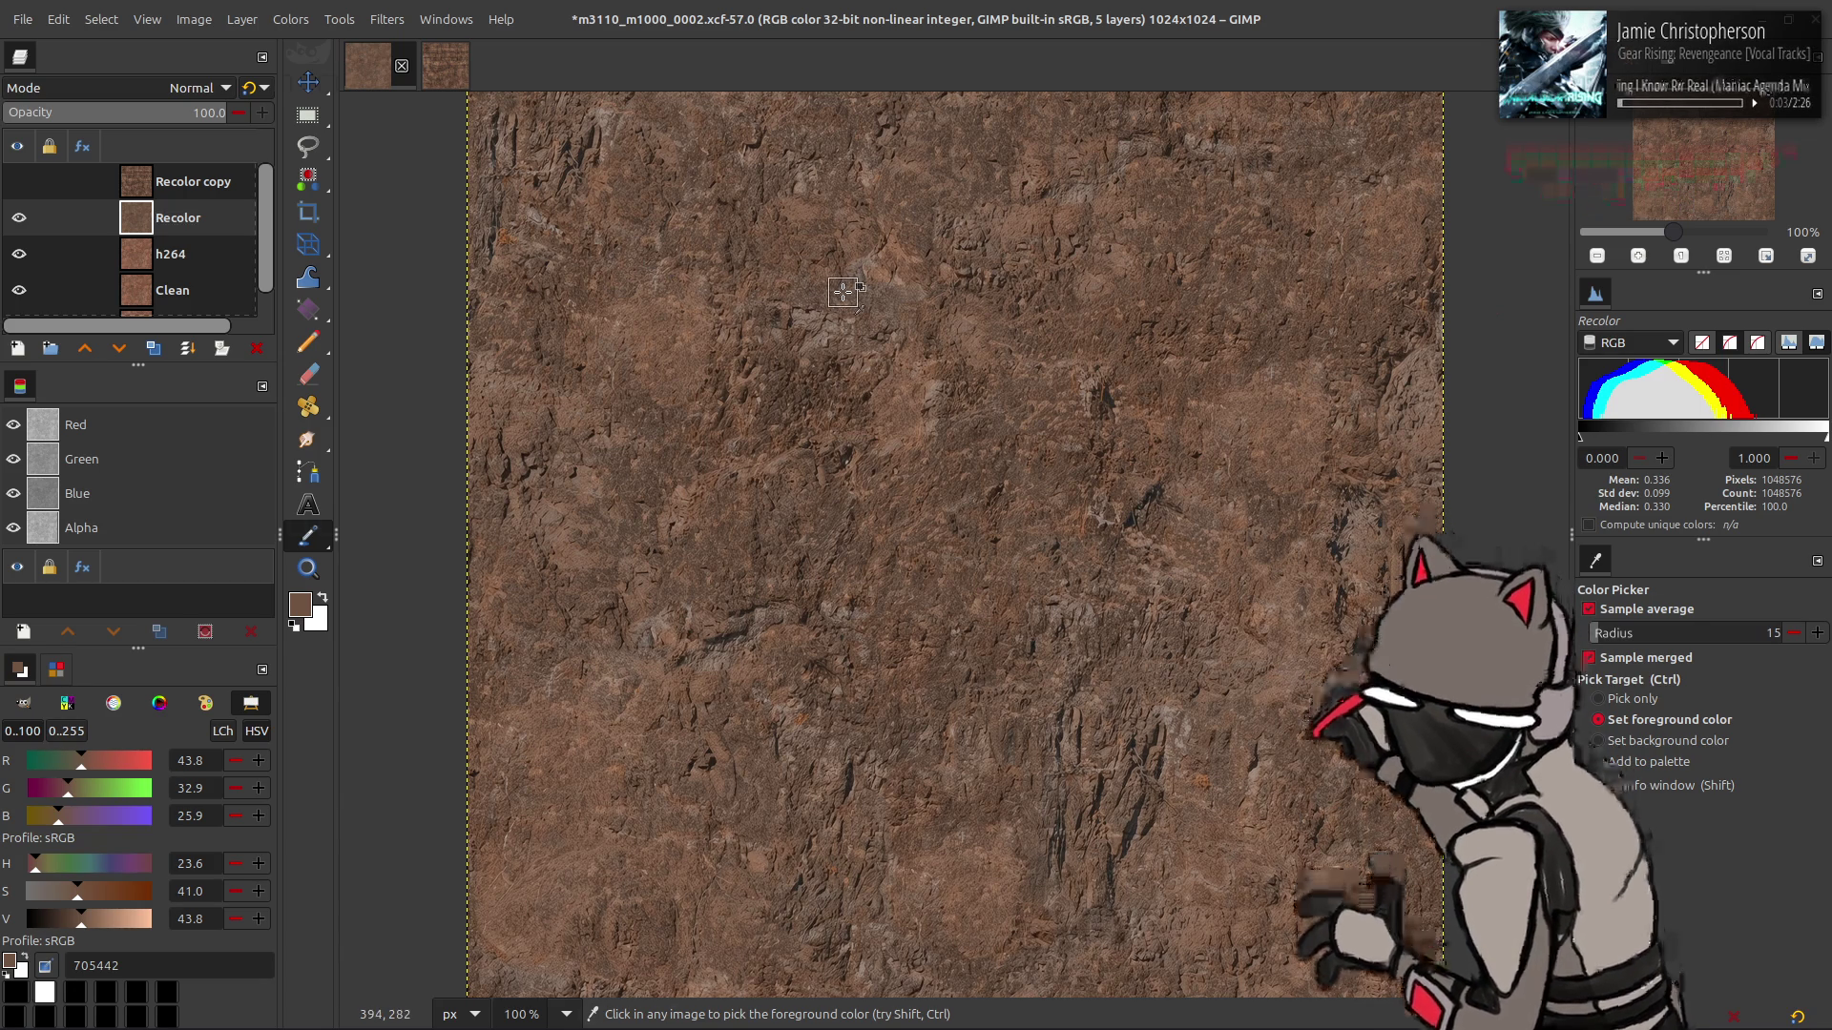
# - Compare the texture by toggling the Recolor copy layer's visibility several times
pyautogui.press('m')
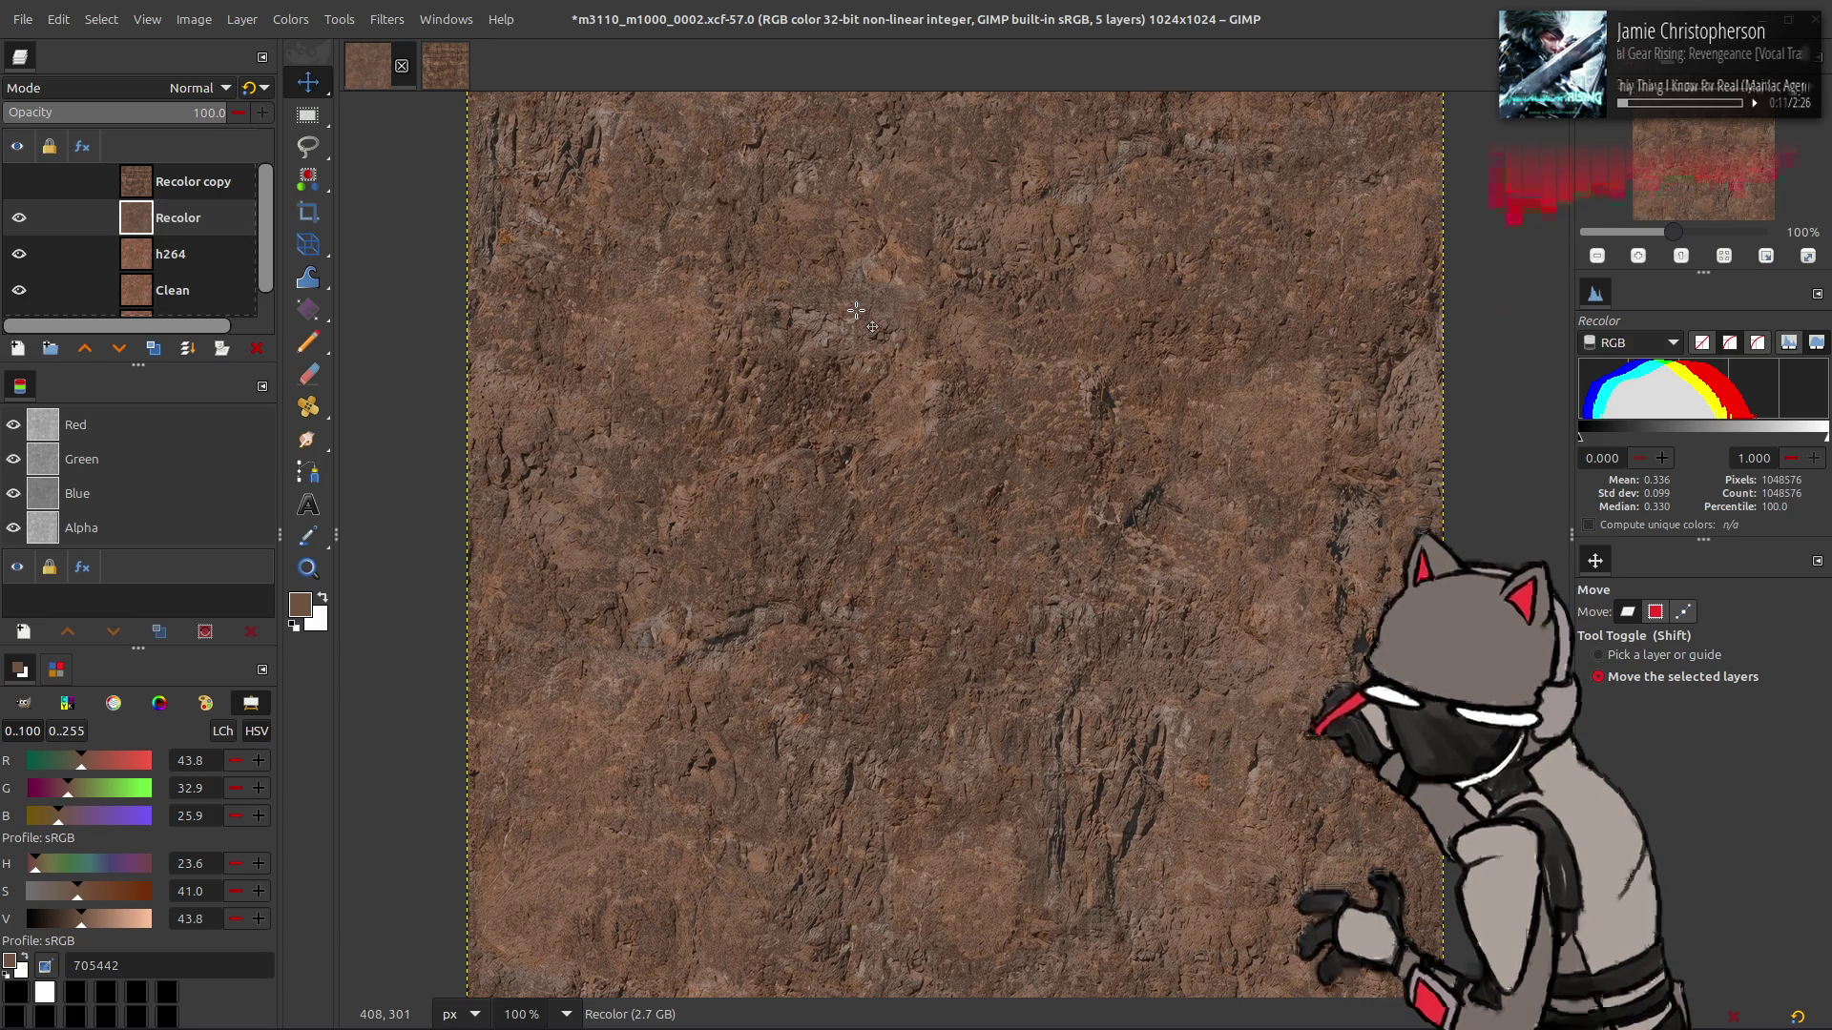
pyautogui.click(19, 182)
pyautogui.click(19, 181)
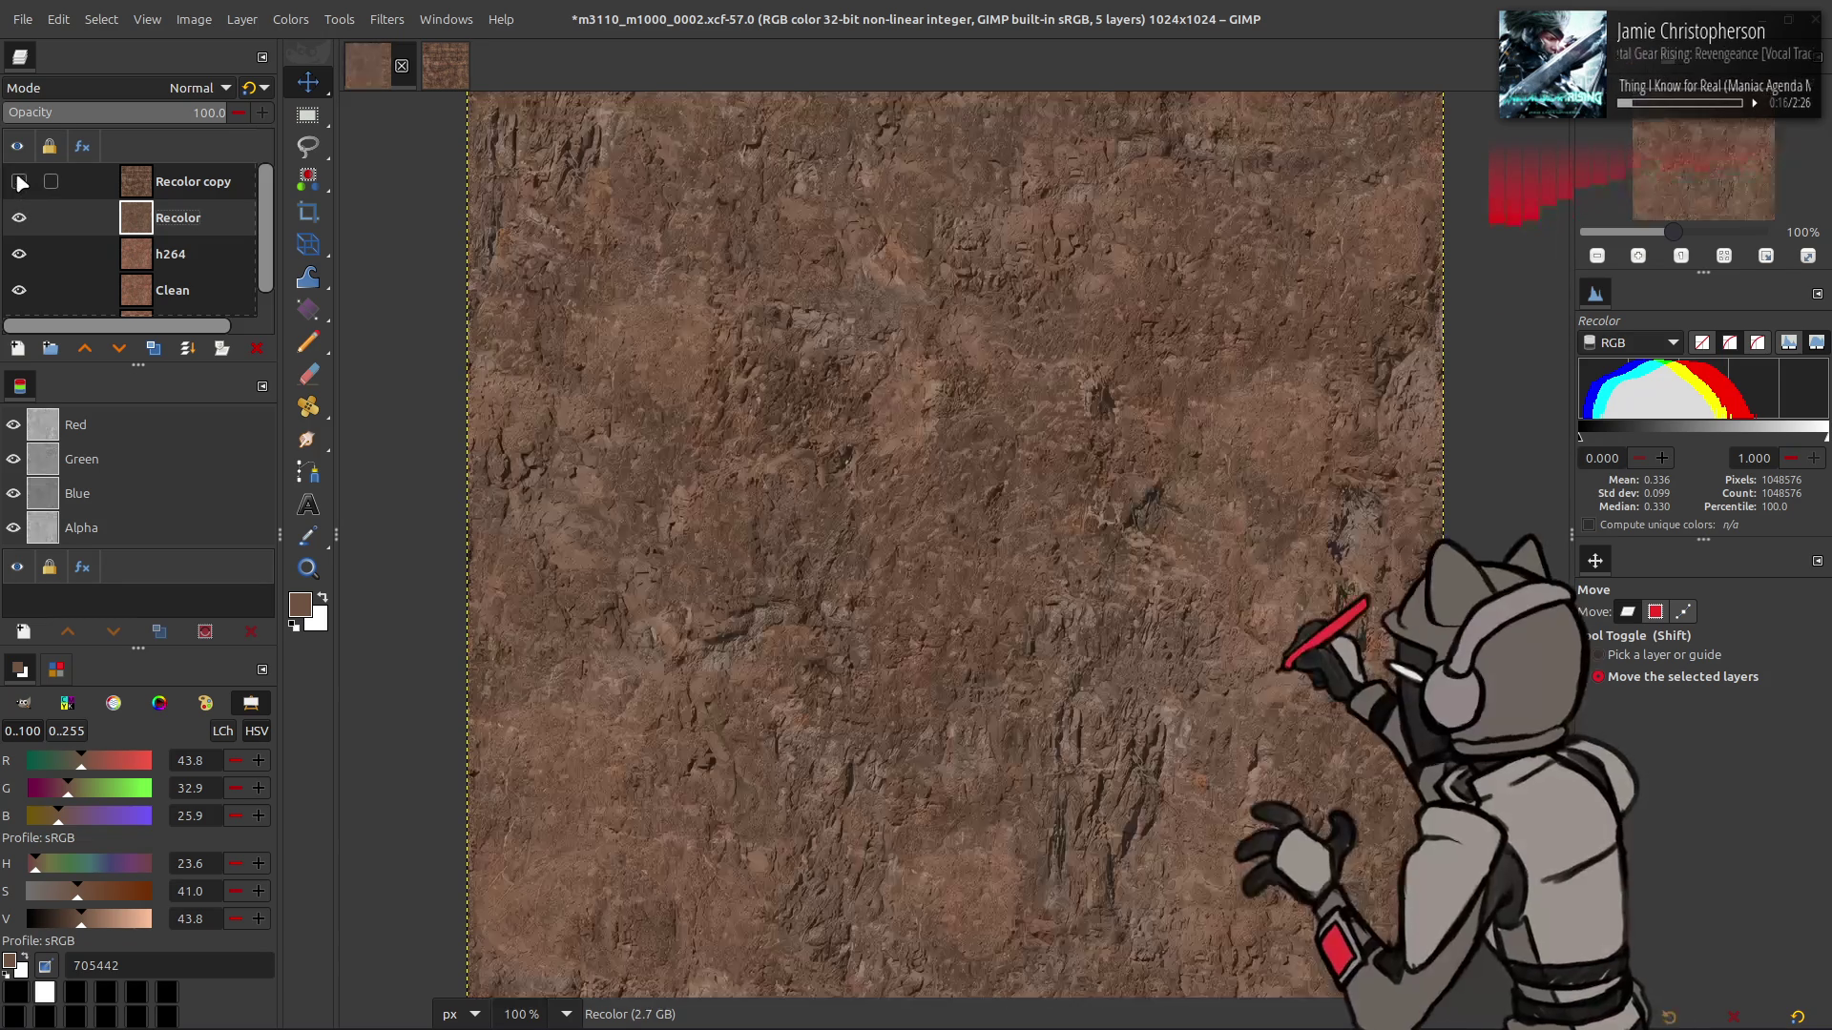
pyautogui.click(19, 181)
pyautogui.click(19, 182)
pyautogui.click(19, 181)
pyautogui.click(19, 181)
pyautogui.click(19, 181)
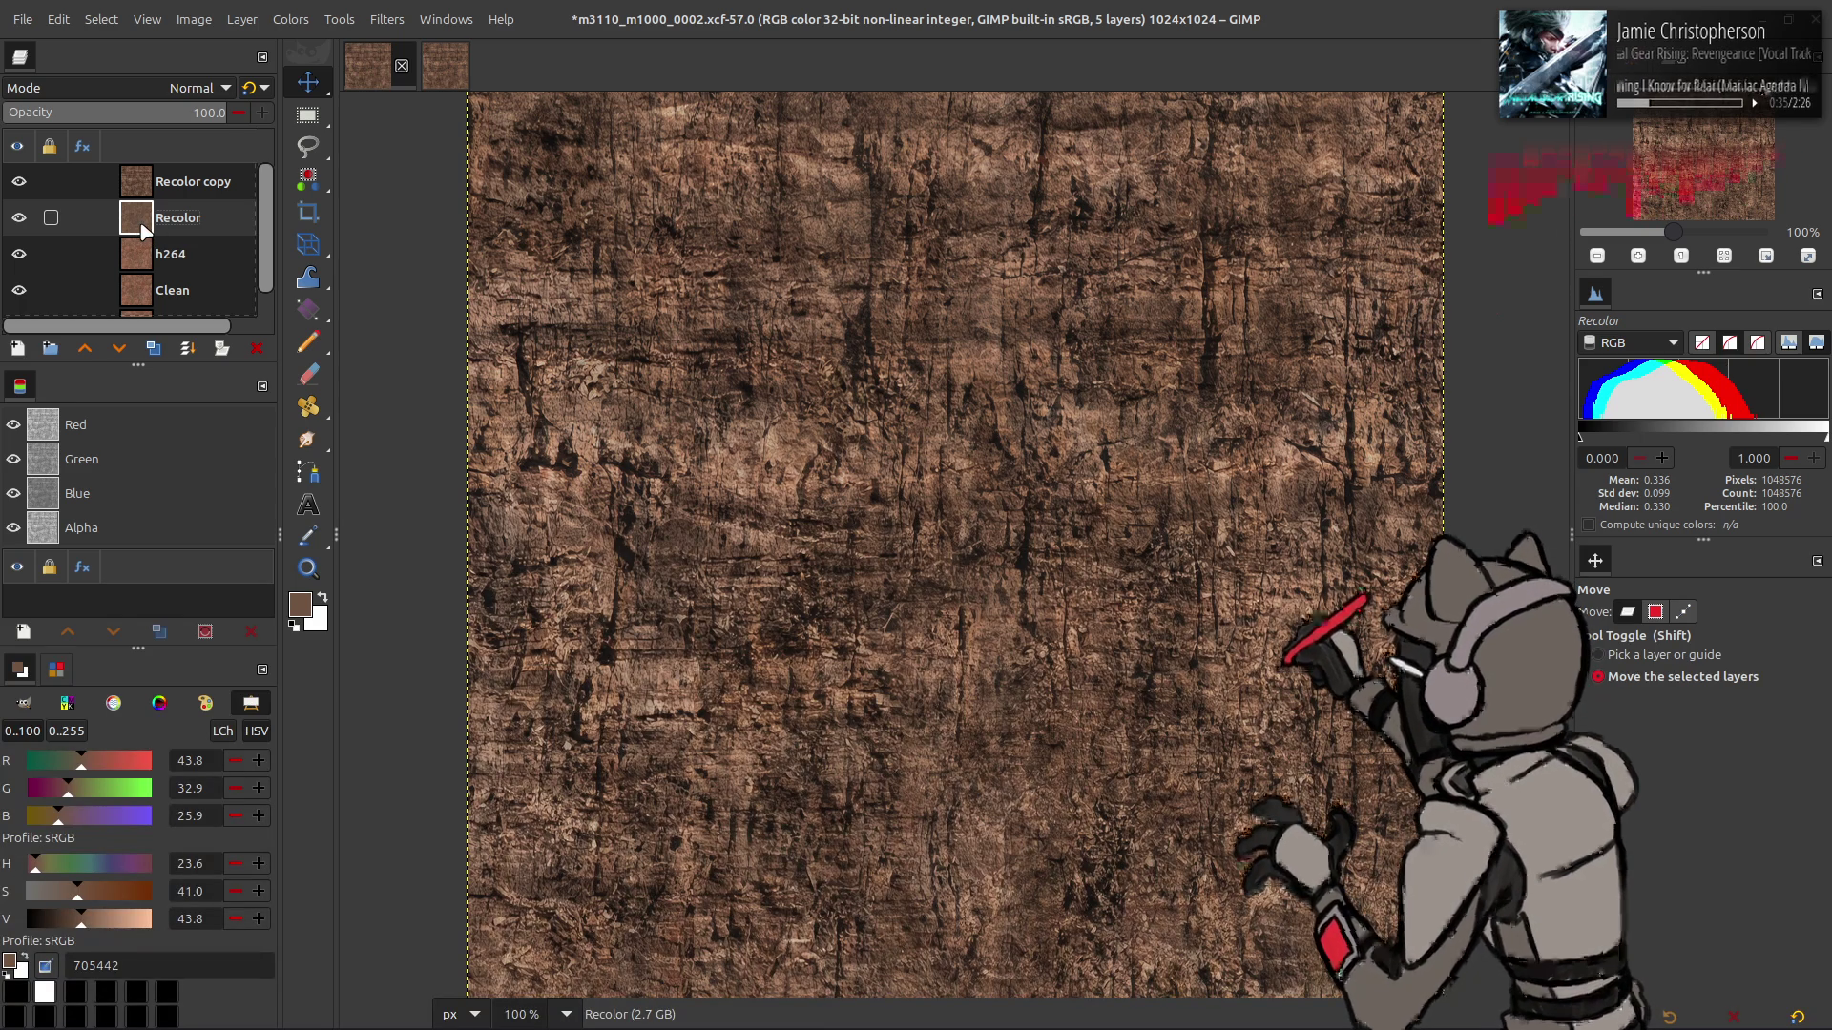
# - Delete the Recolor copy layer and save the project
pyautogui.click(189, 182)
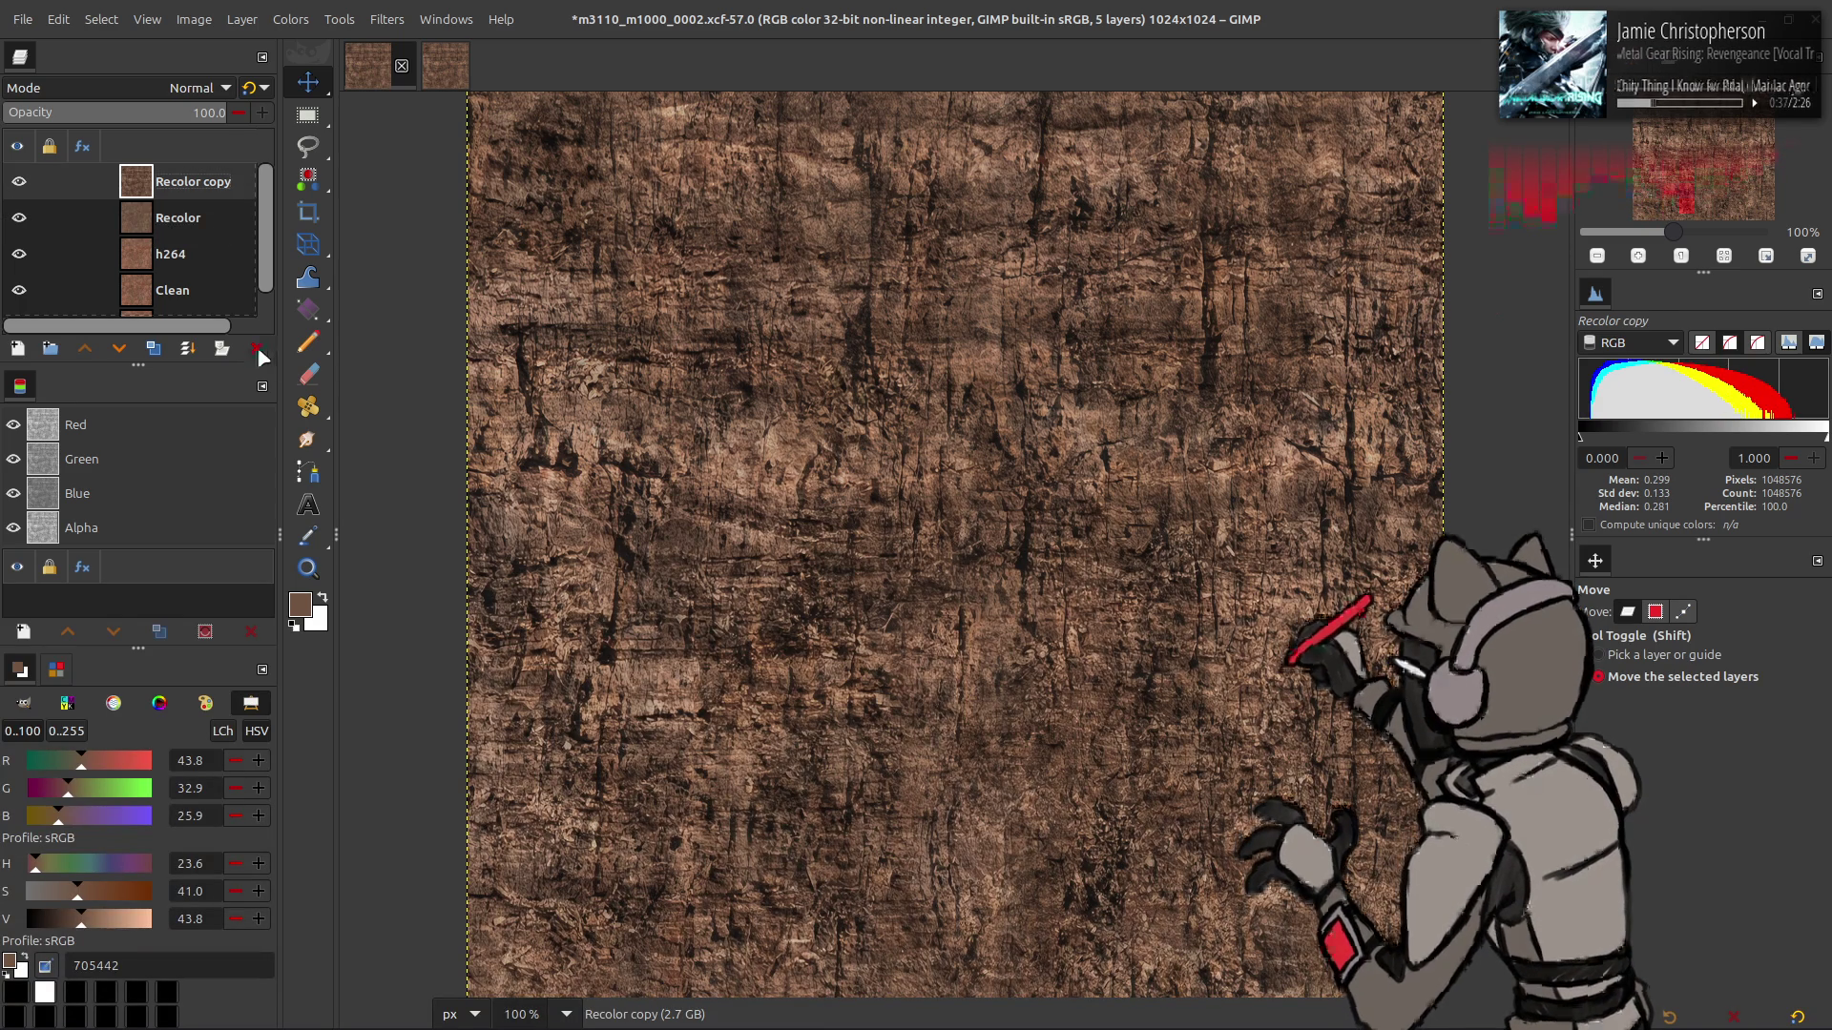
pyautogui.click(256, 351)
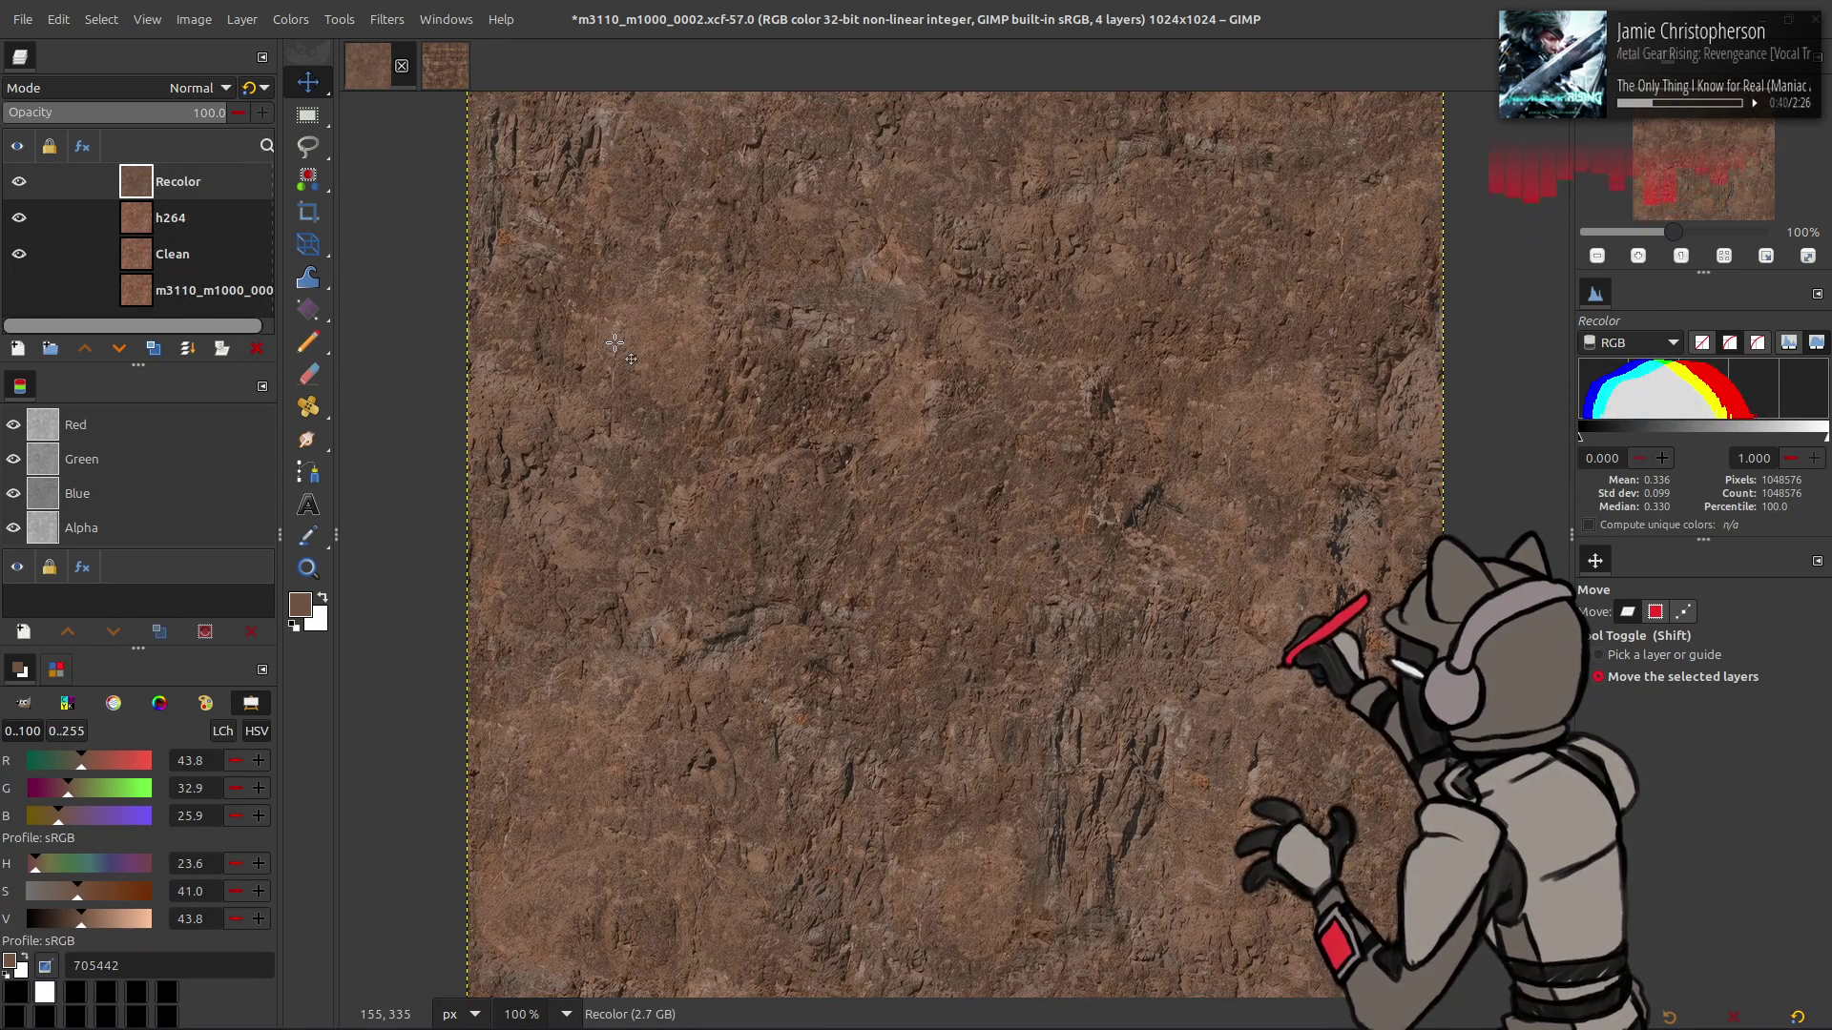
pyautogui.hotkey('ctrl', 's')
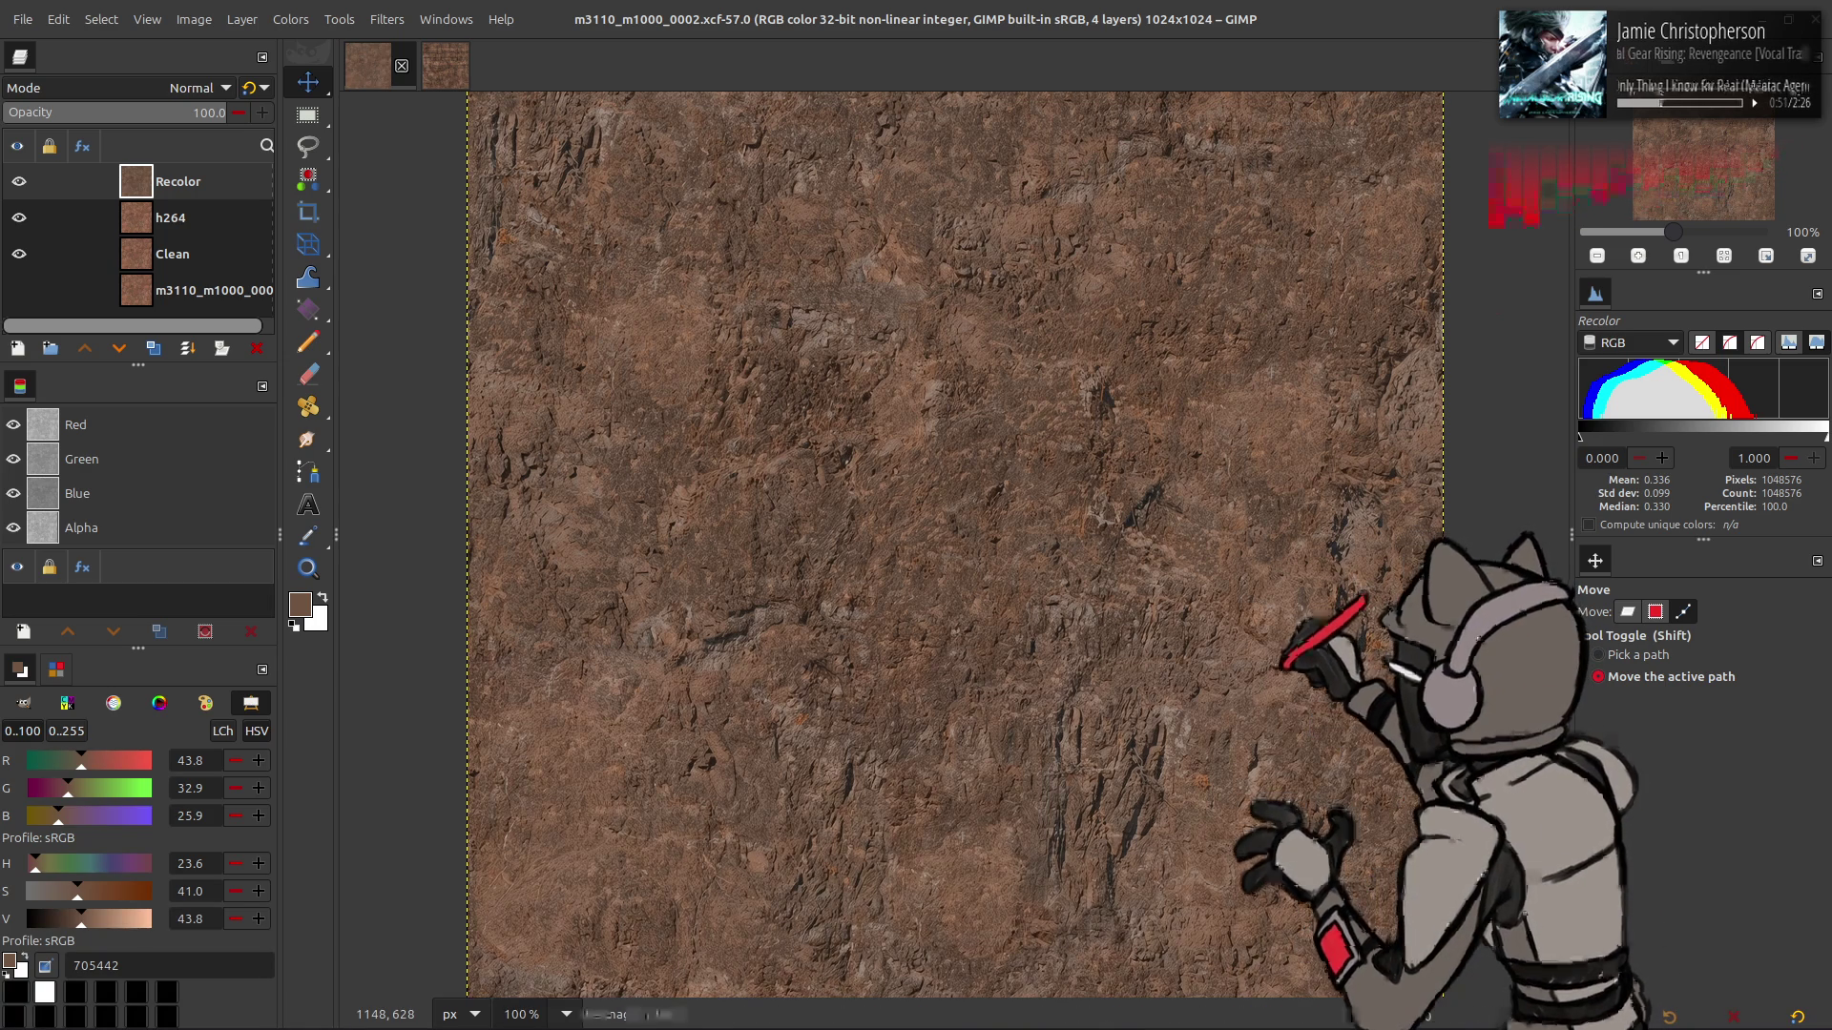
# - Set moving to layers, compare the Recolor layer on and off, and save the image
pyautogui.click(1628, 611)
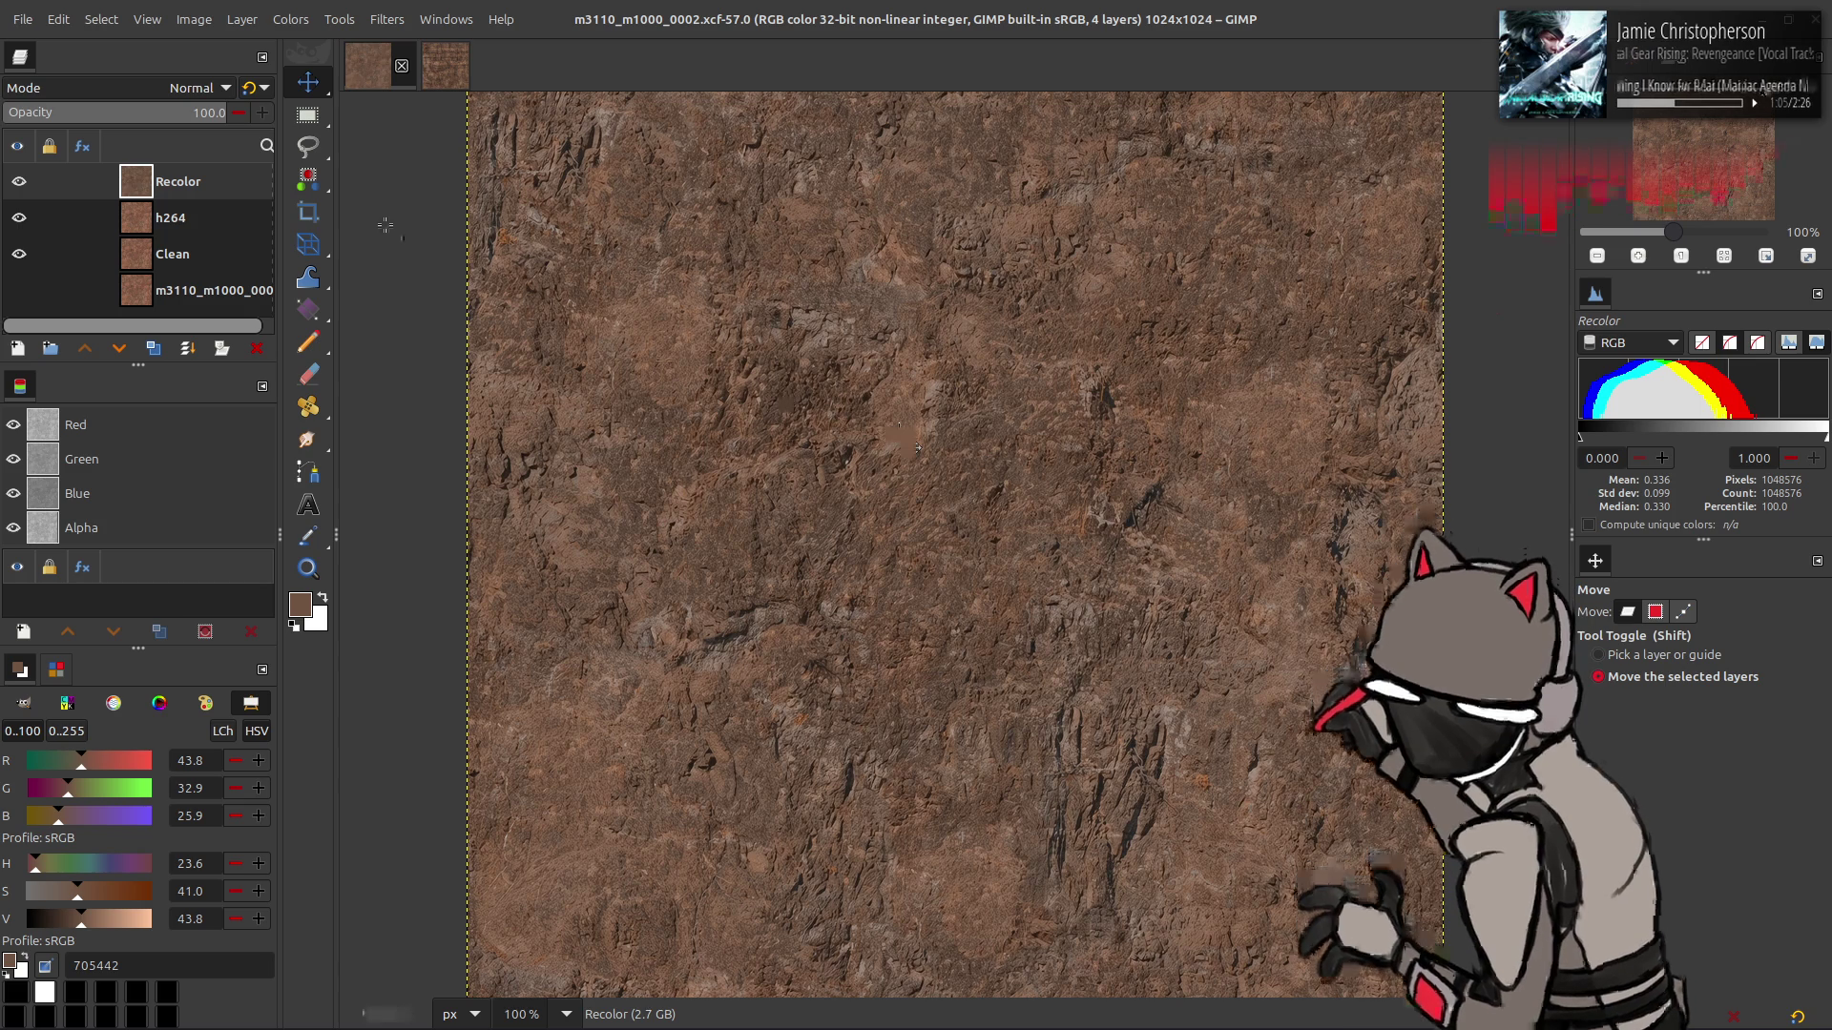
pyautogui.click(19, 183)
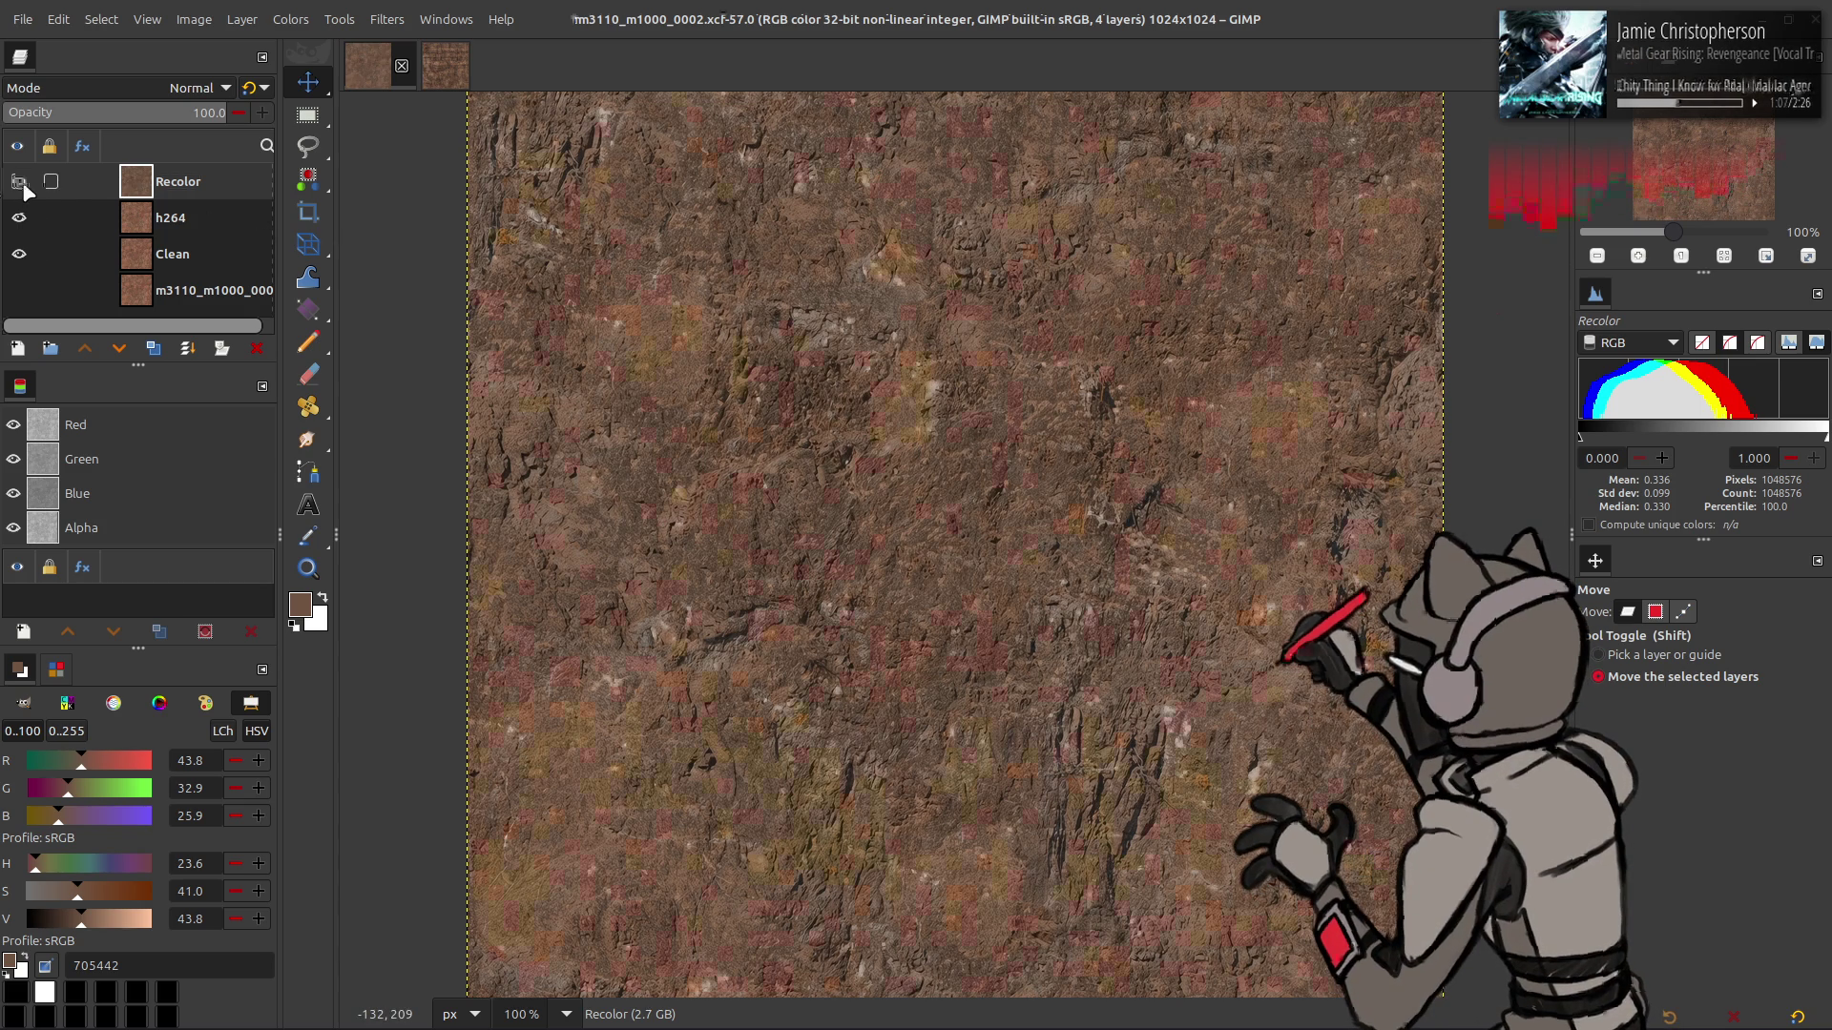
pyautogui.click(19, 181)
pyautogui.hotkey('ctrl', 's')
# - Switch to the Nemo file manager and go up to the m3110_htdcx-bnd folder
pyautogui.hotkey('alt', 'Tab')
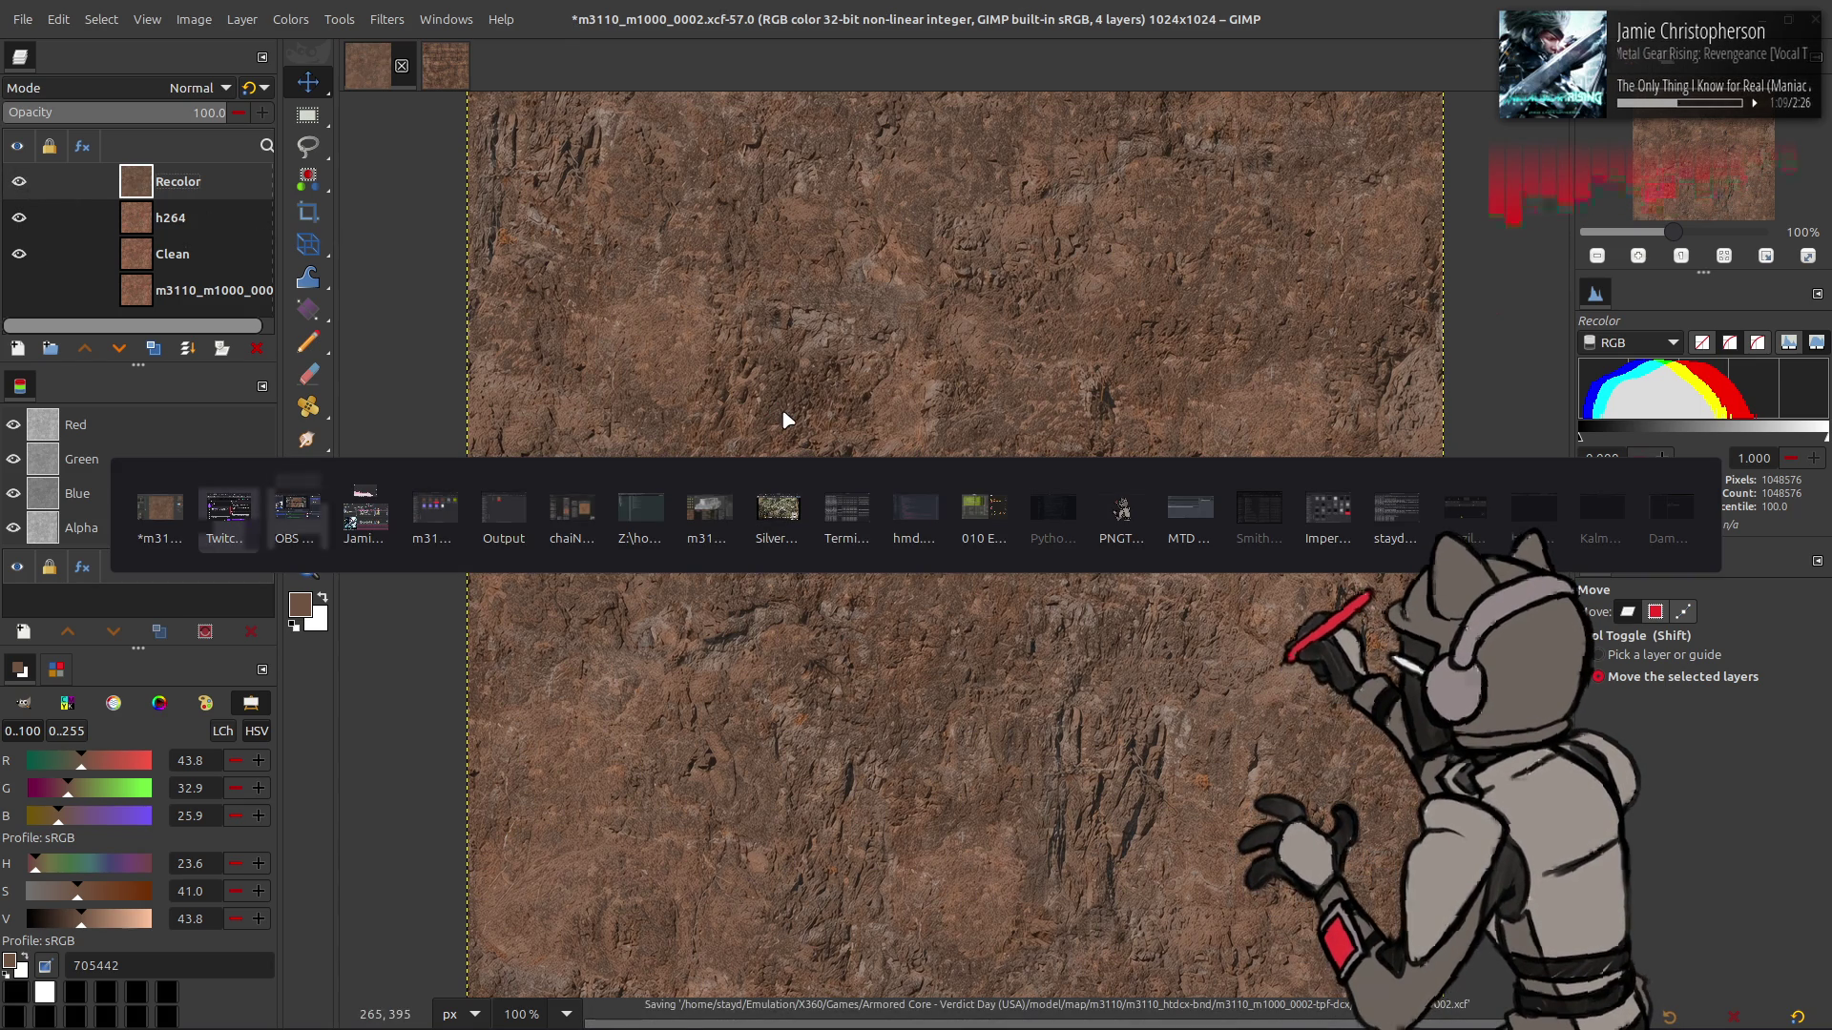
pyautogui.hotkey('alt', 'Tab')
pyautogui.hotkey('alt', 'Tab')
pyautogui.hotkey('alt', 'Tab')
pyautogui.press('BackSpace')
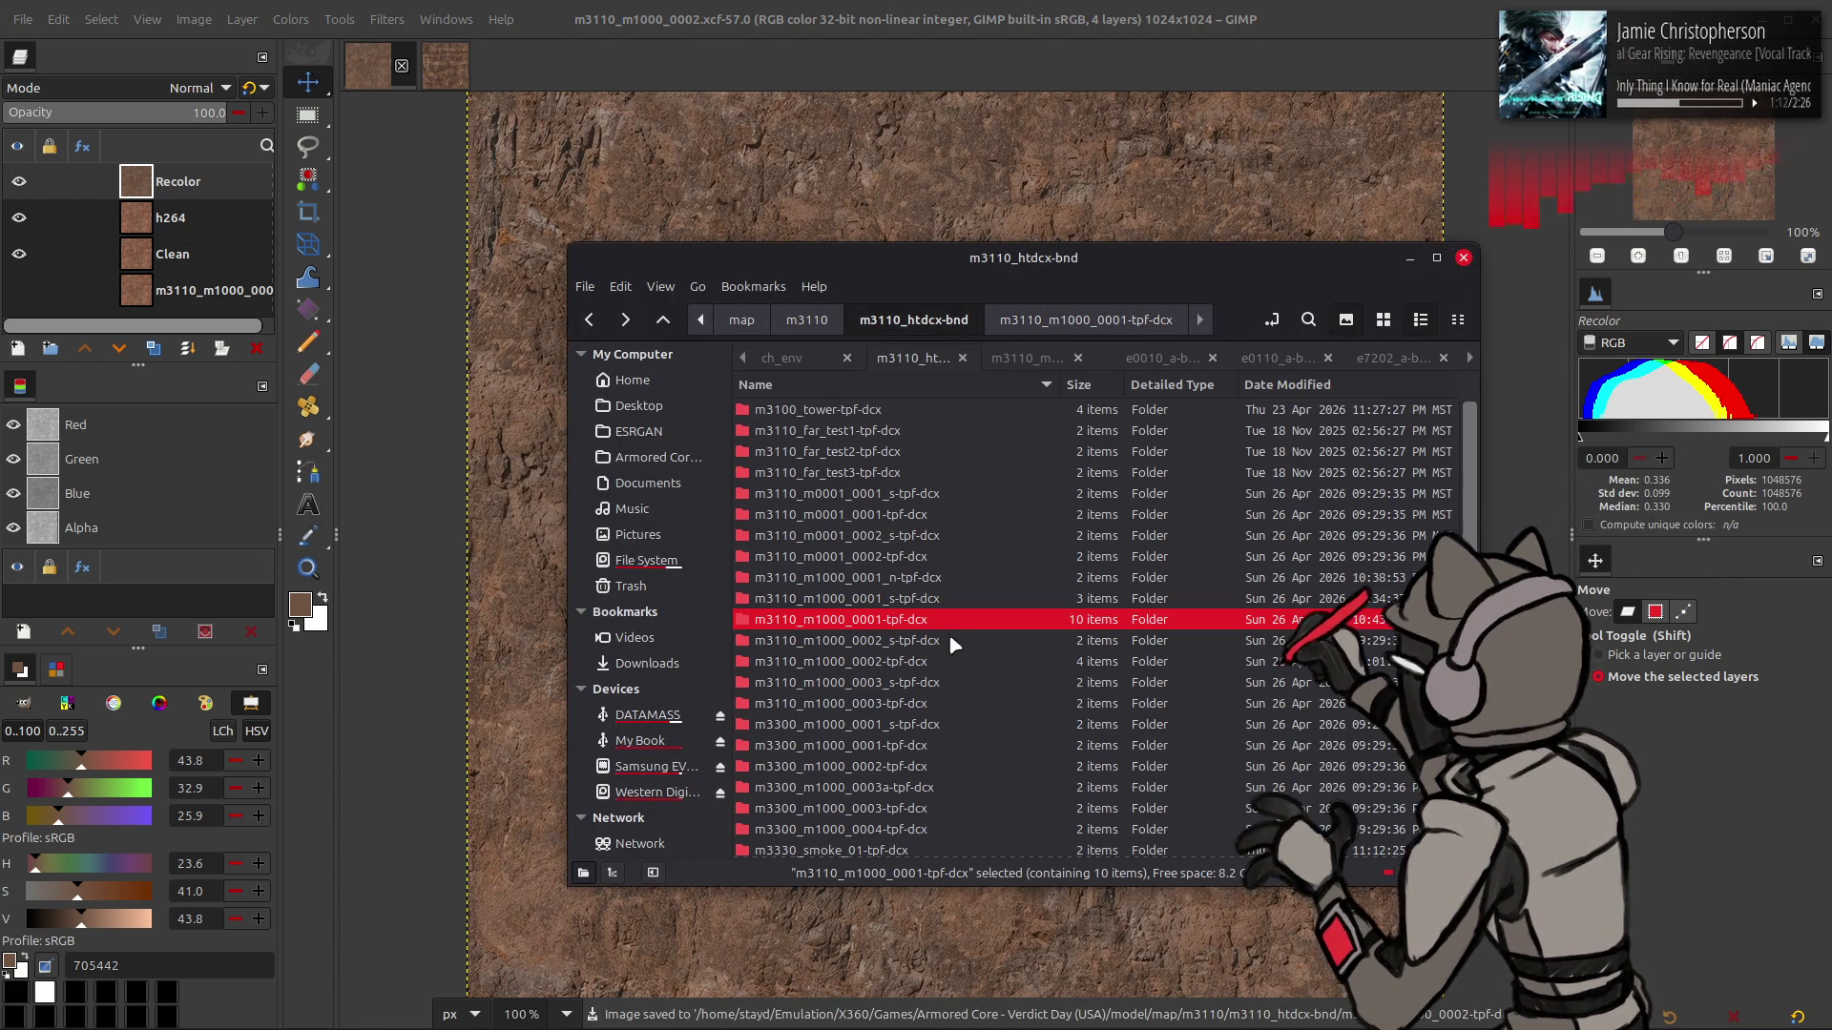
# - Open the m3110_m1000_0001_s-tpf-dcx folder and open _yabber-tpf.xml in Notepad++
pyautogui.doubleClick(895, 598)
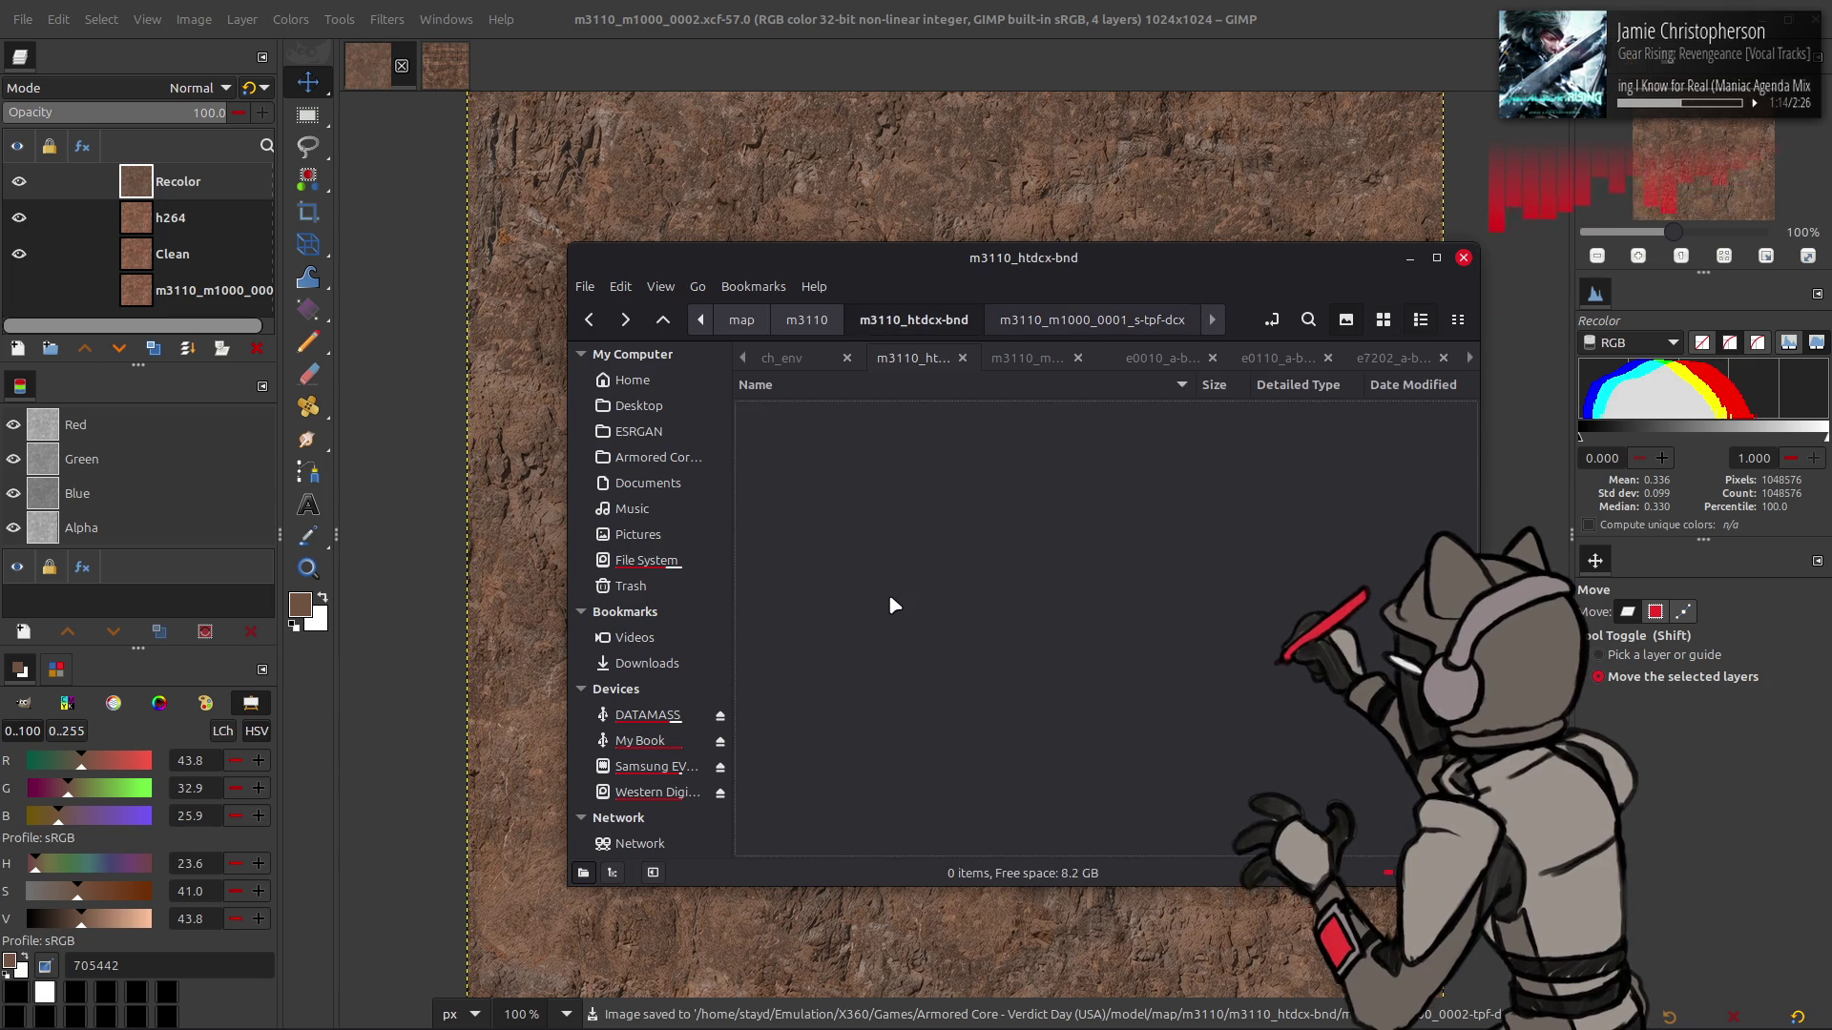
pyautogui.doubleClick(895, 587)
pyautogui.rightClick(1051, 418)
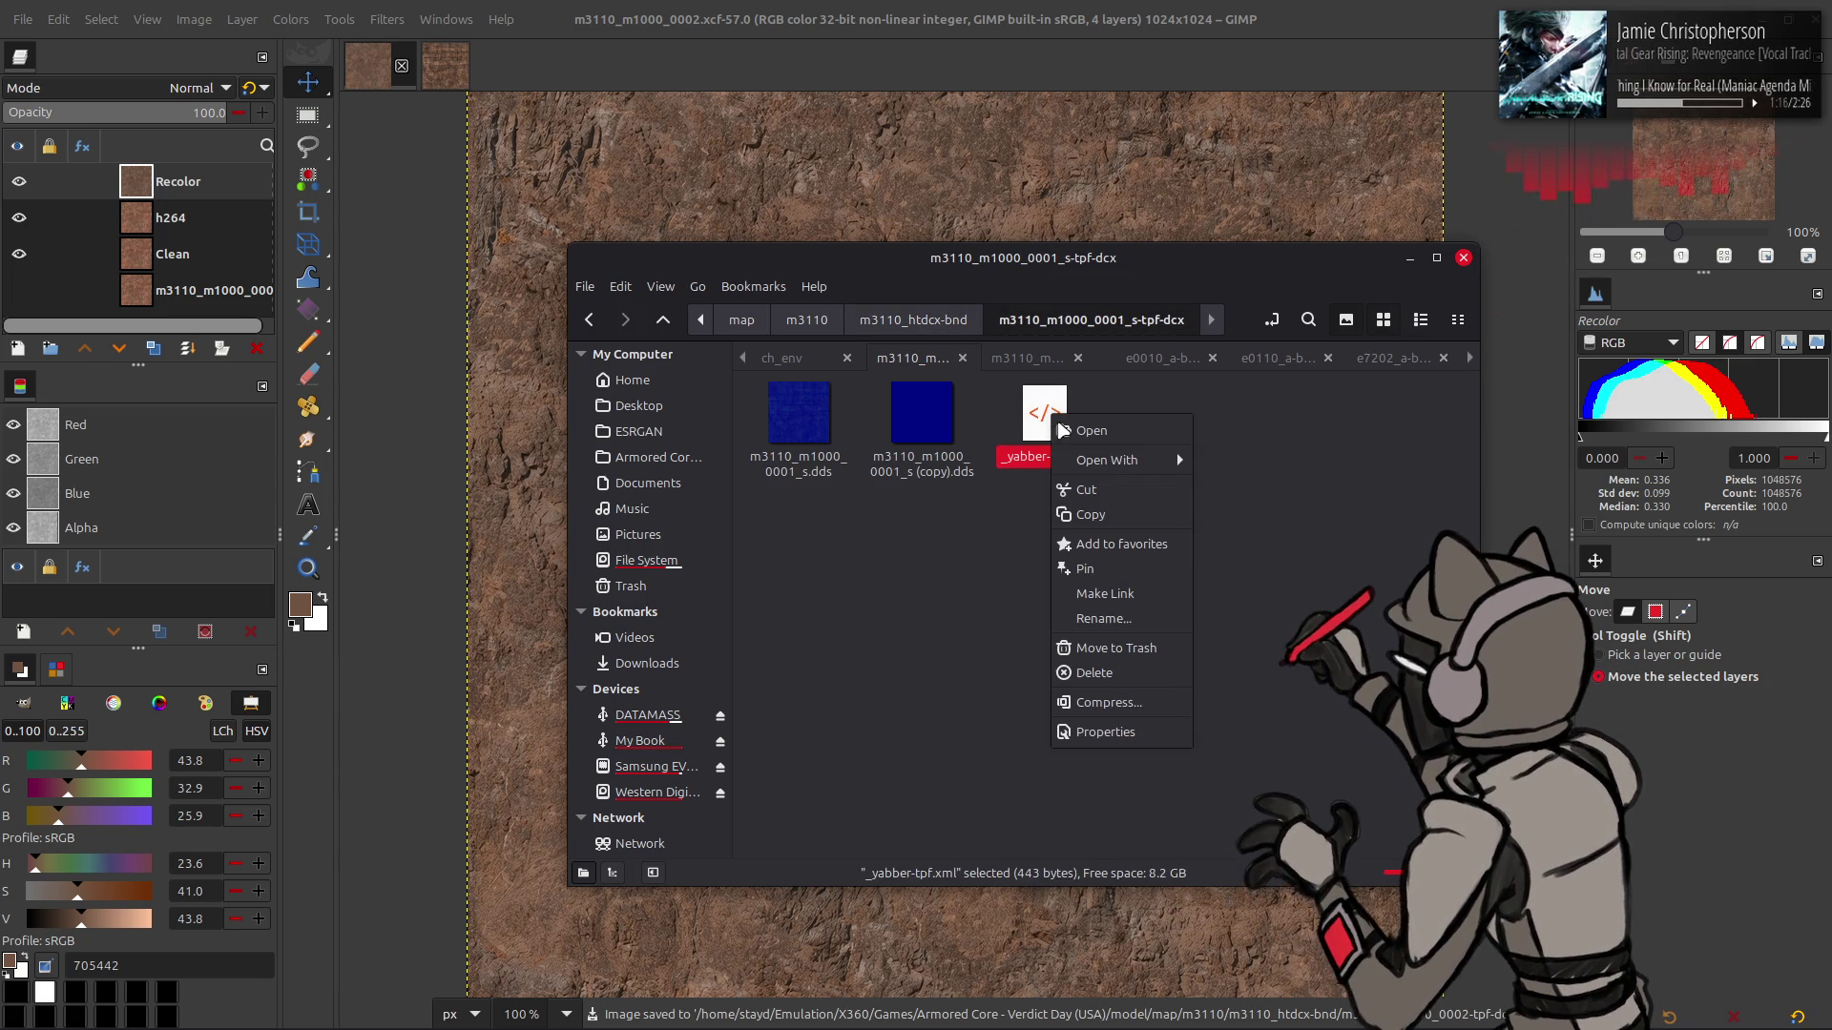
pyautogui.moveTo(1116, 460)
pyautogui.click(1241, 625)
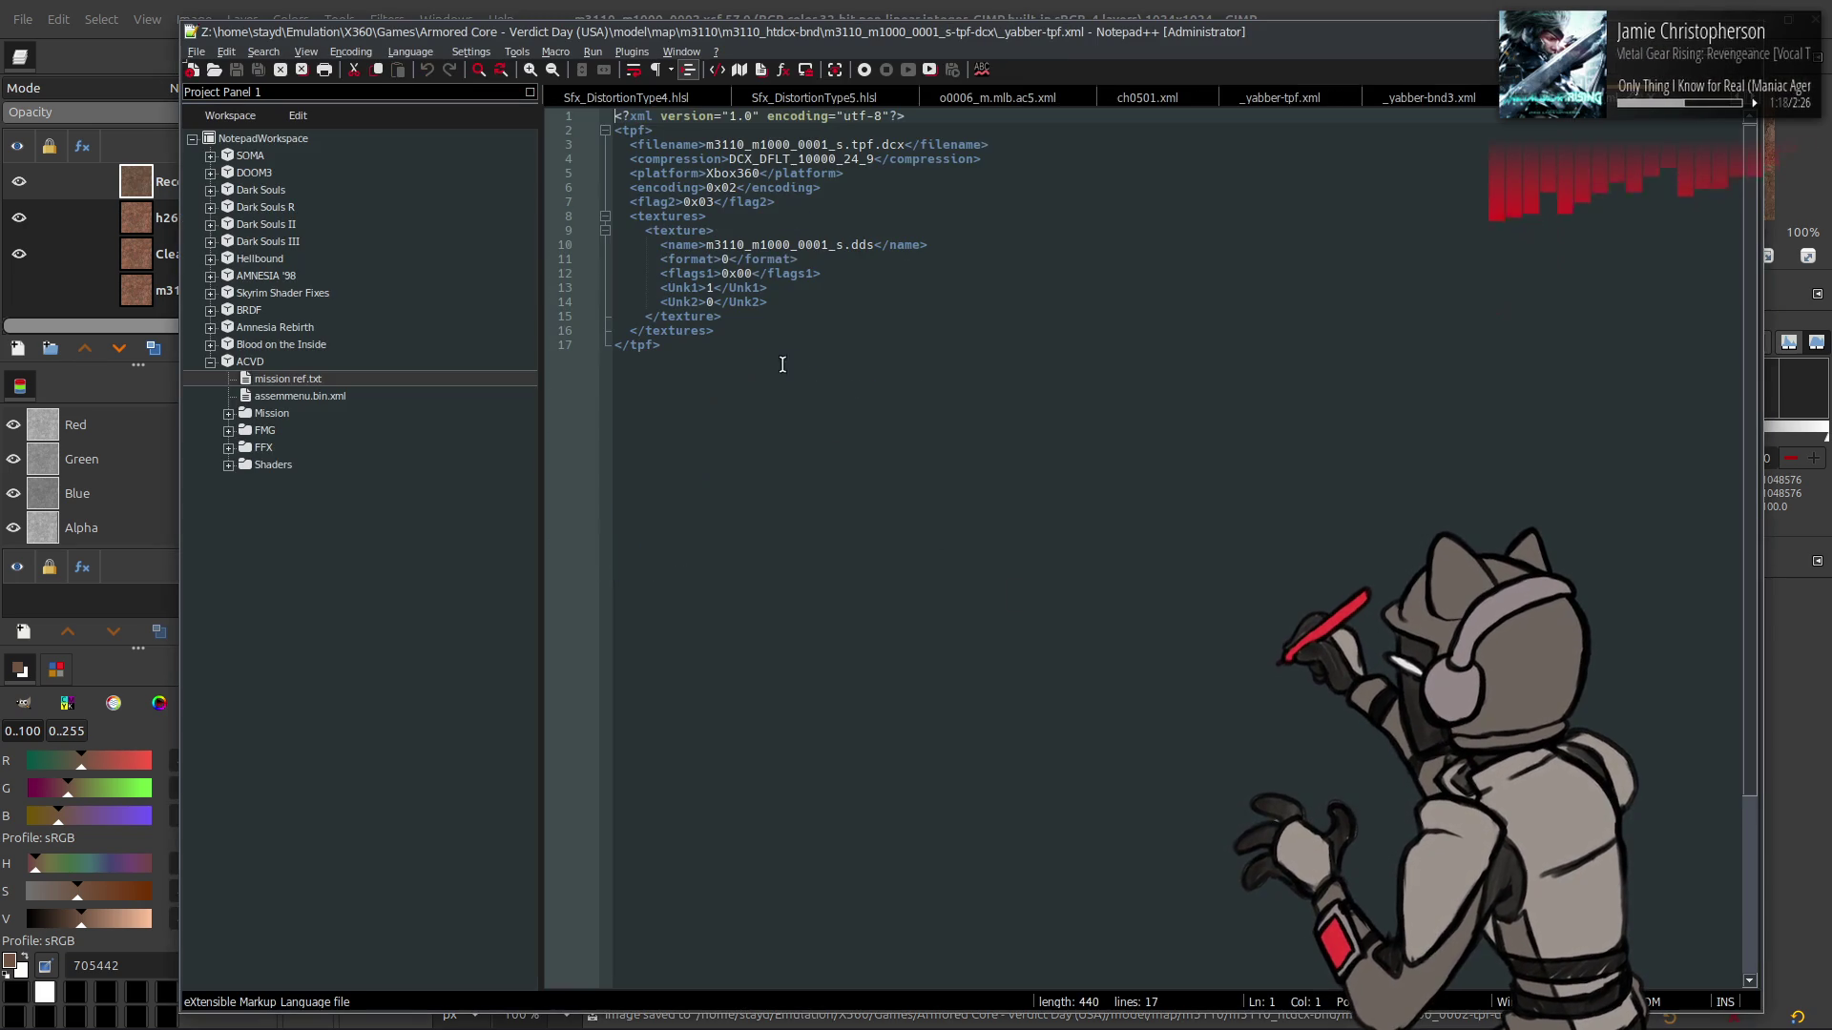
pyautogui.hotkey('ctrl', 'Tab')
# - Back in Nemo, open the three m3110_m1000_0001 folders with the external tool
pyautogui.hotkey('alt', 'Tab')
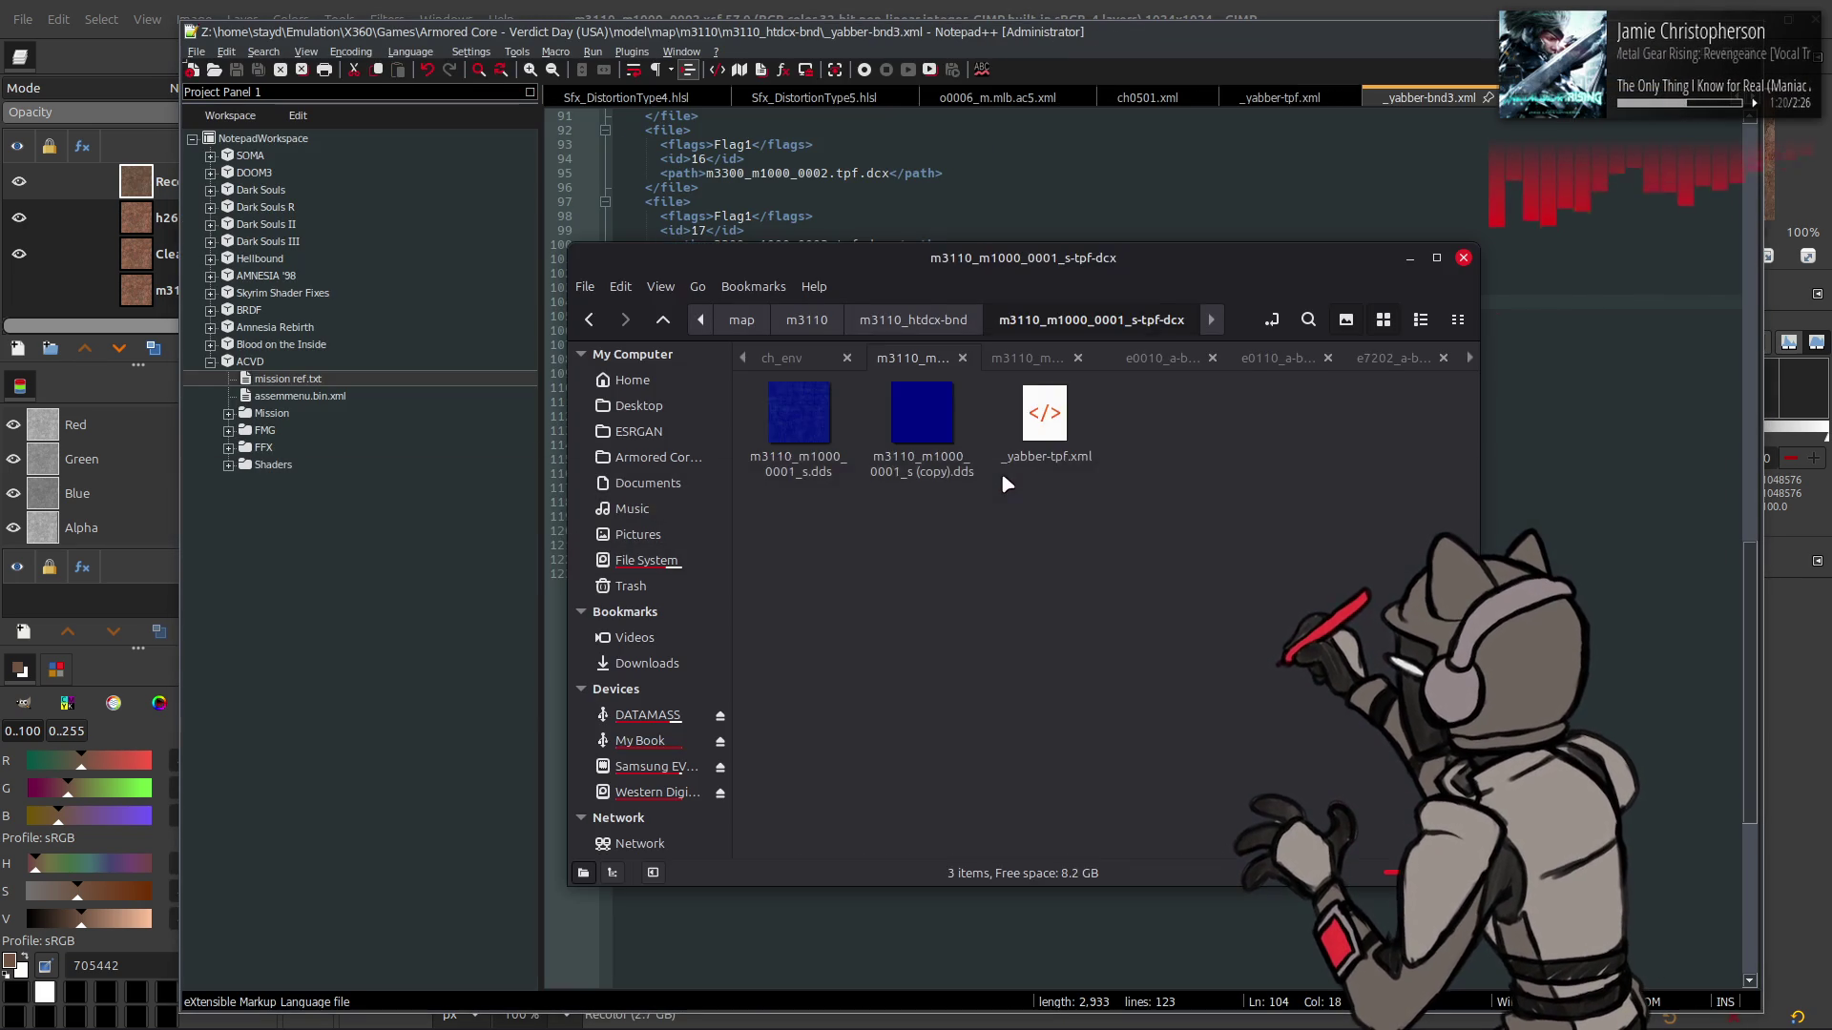
pyautogui.hotkey('alt', 'Up')
pyautogui.click(923, 577)
pyautogui.keyDown('shift'); pyautogui.click(918, 619); pyautogui.keyUp('shift')
pyautogui.rightClick(918, 619)
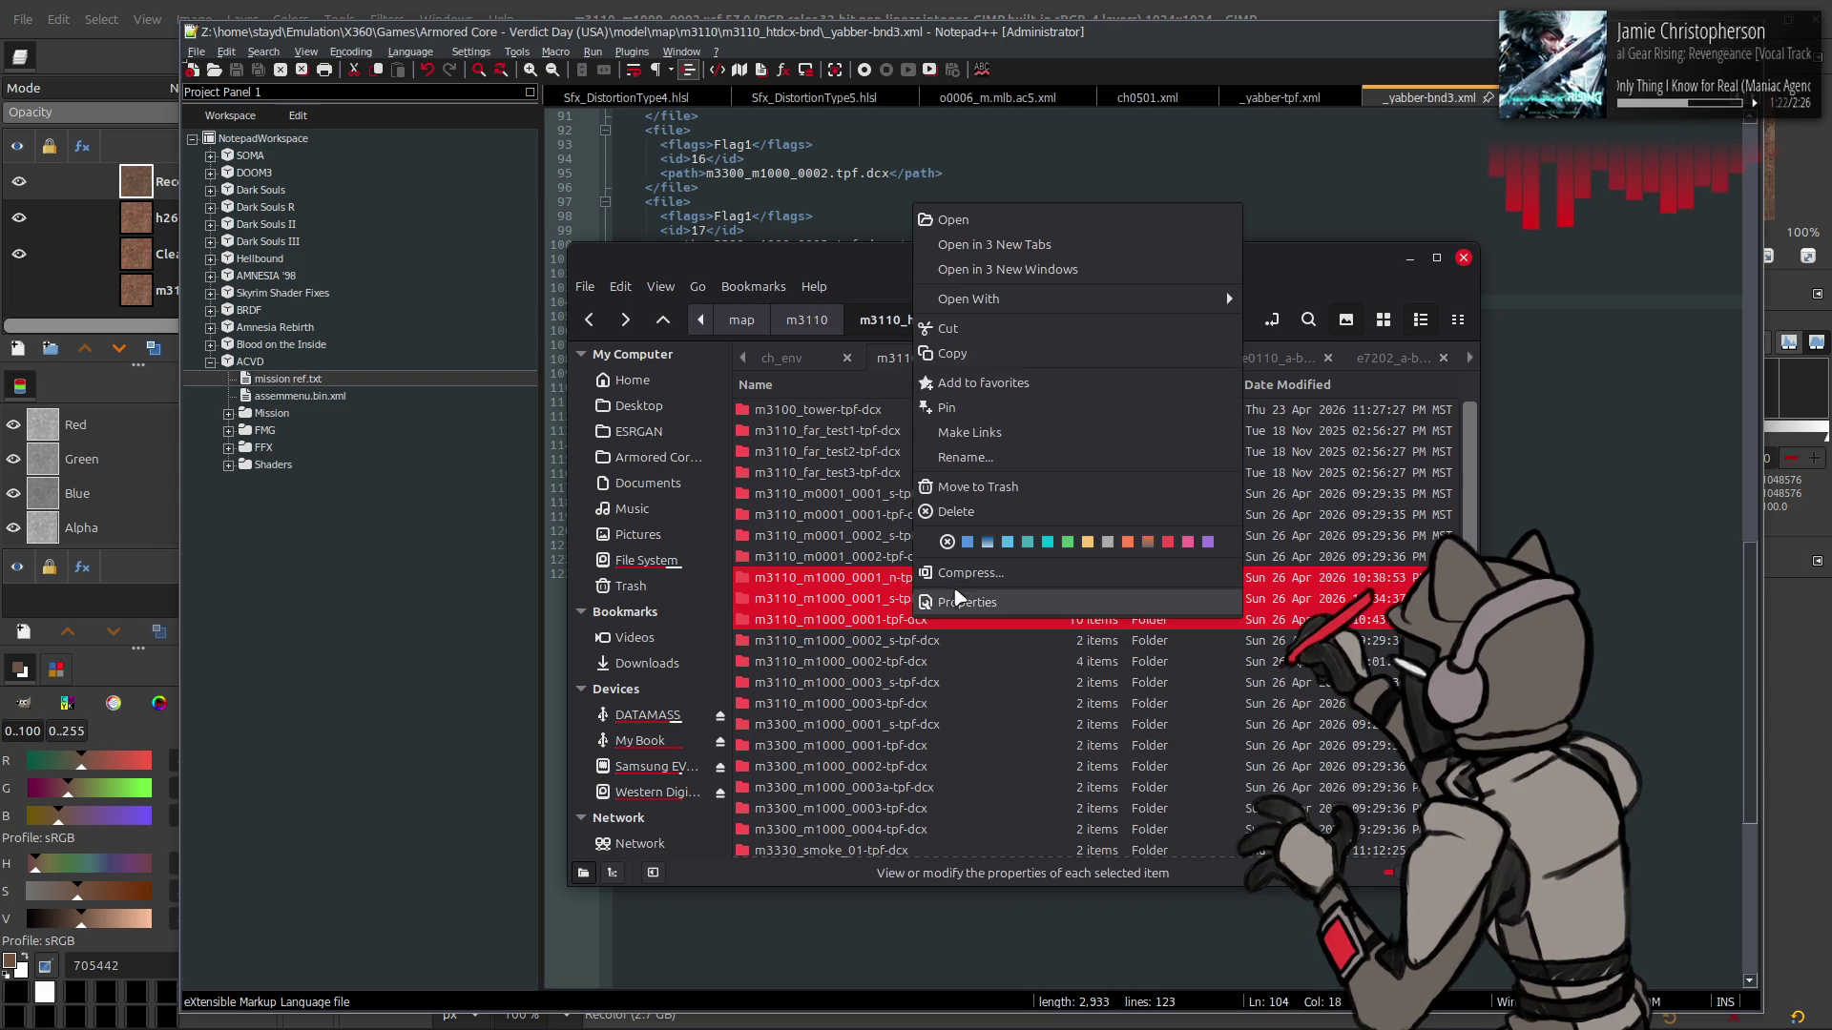
pyautogui.moveTo(1111, 299)
pyautogui.click(1297, 426)
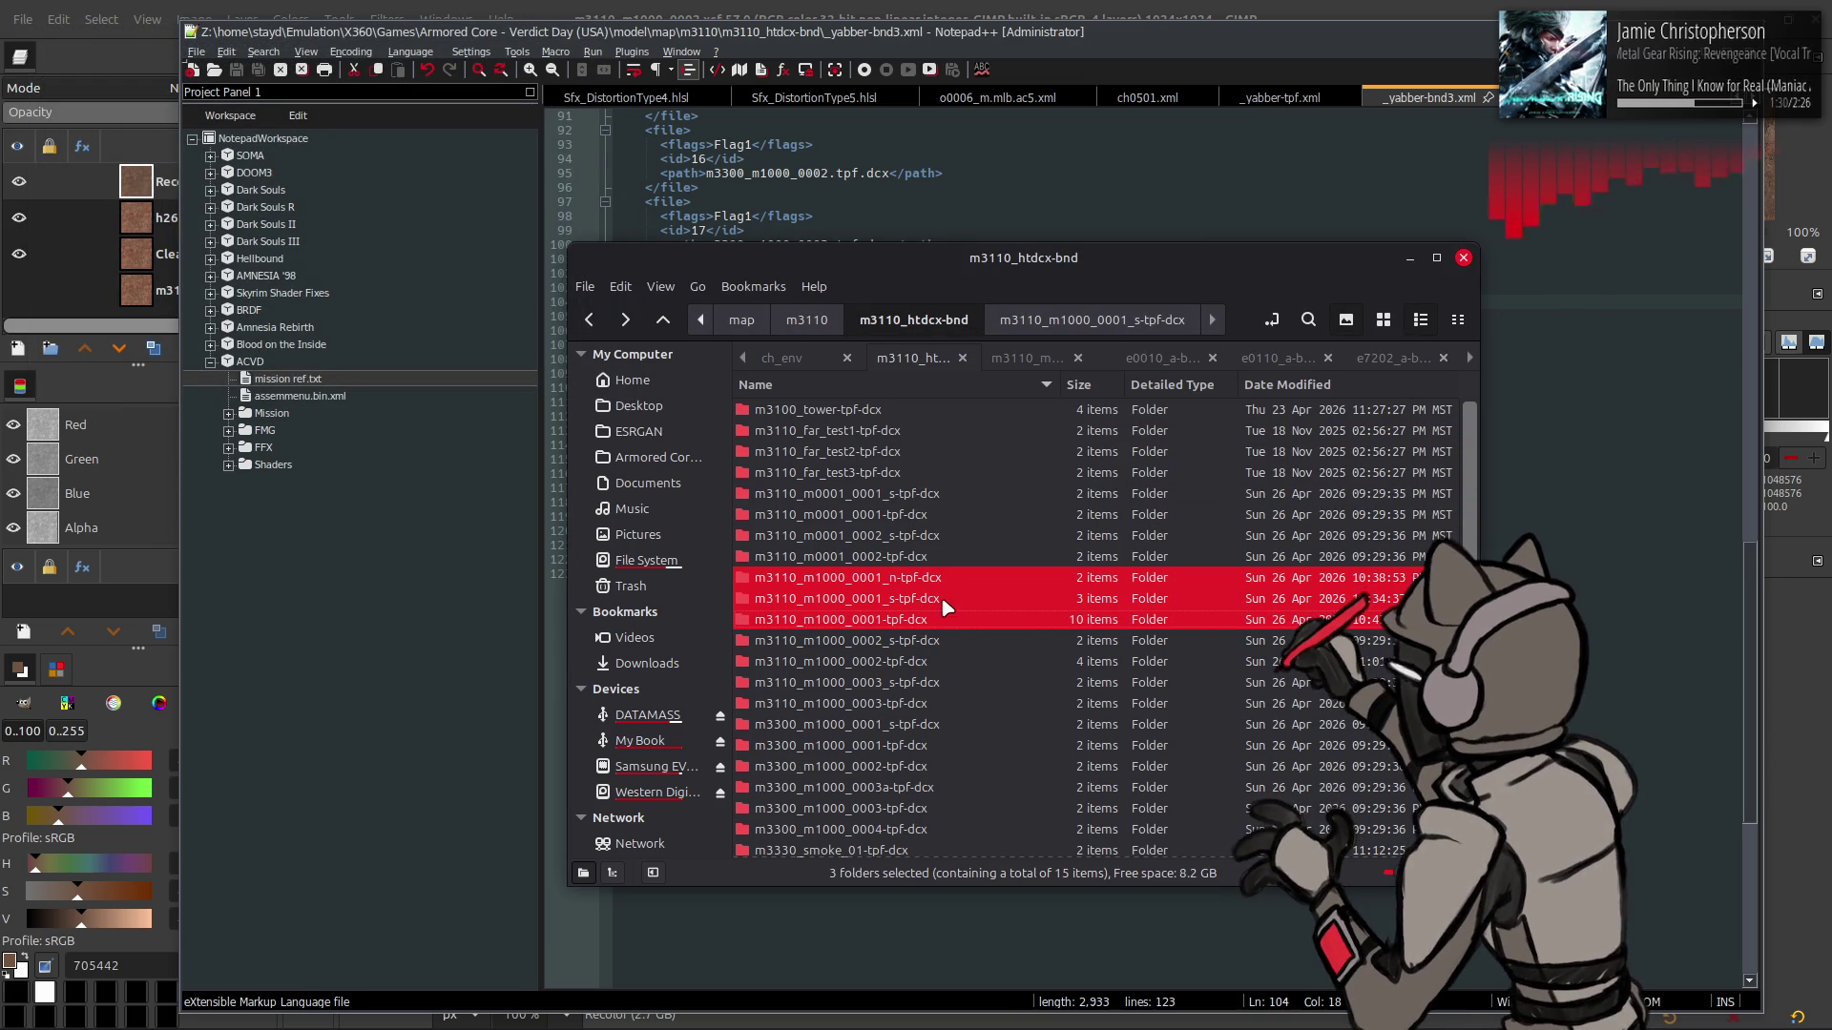
# - Select m3110_m1000_0002.dds in the m3110_m1000_0002-tpf-dcx folder and return to GIMP
pyautogui.doubleClick(898, 661)
pyautogui.click(810, 420)
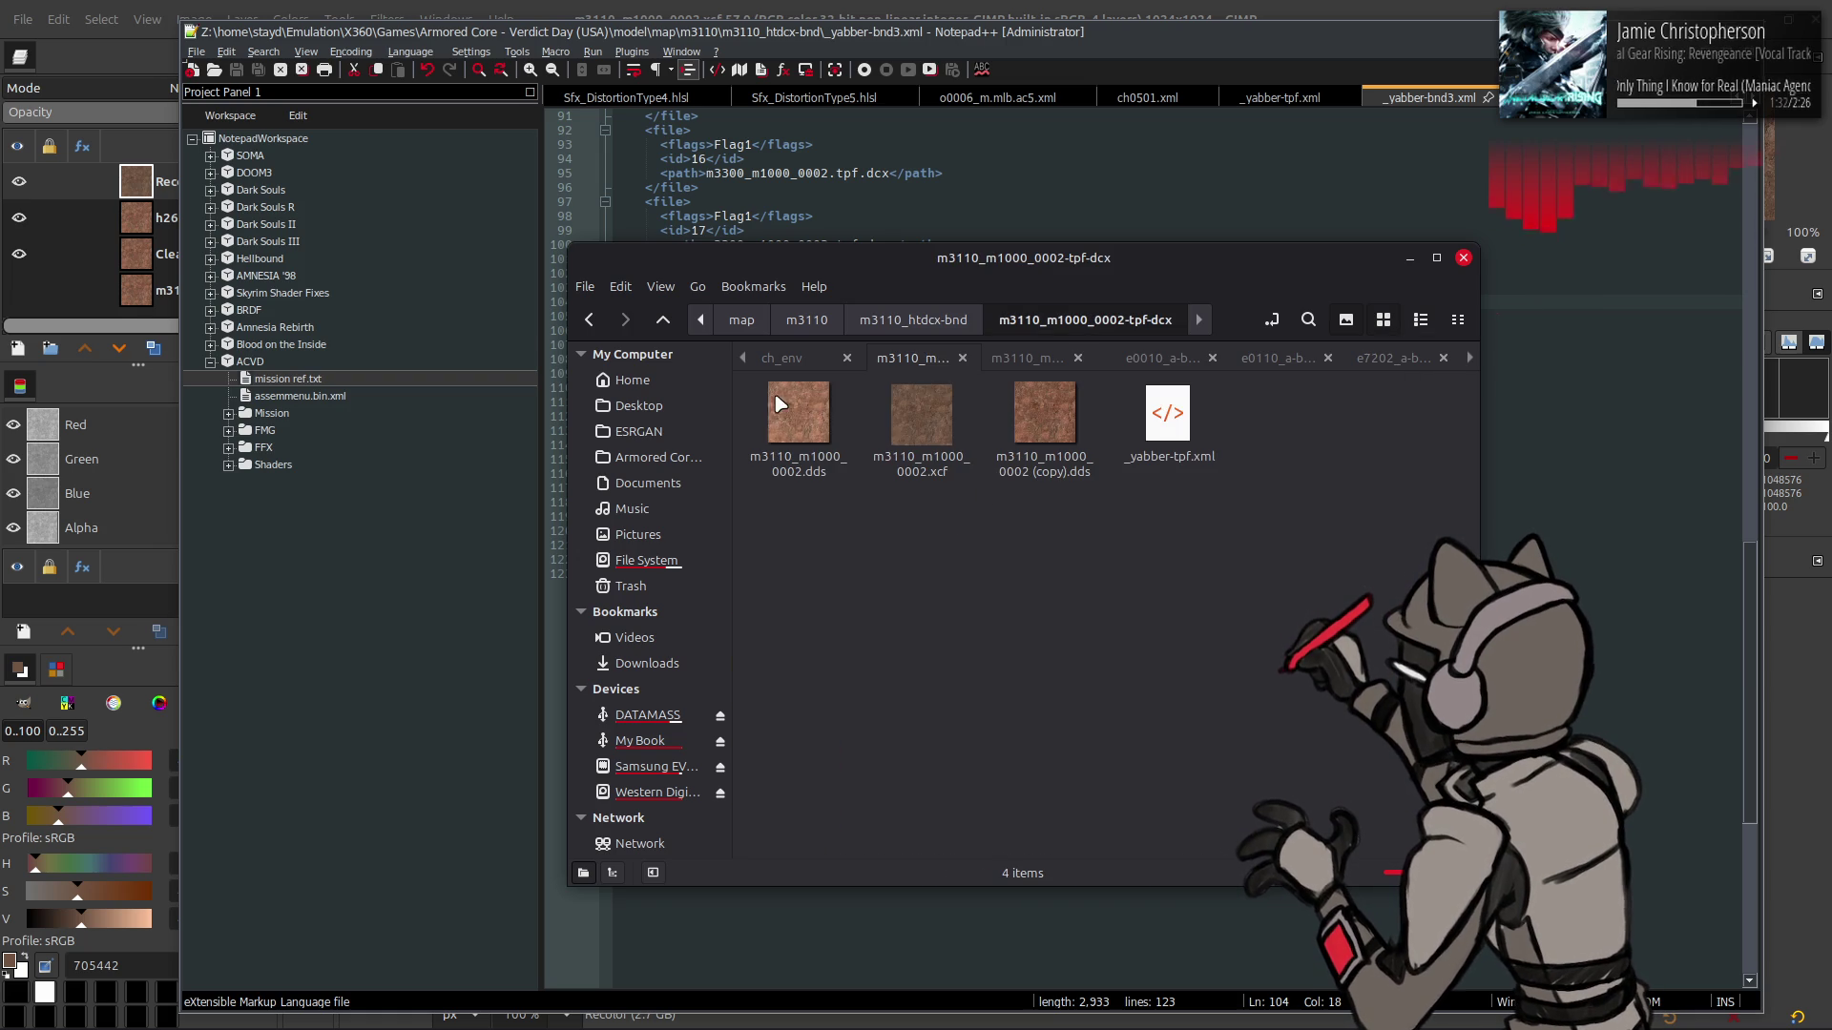
pyautogui.click(193, 19)
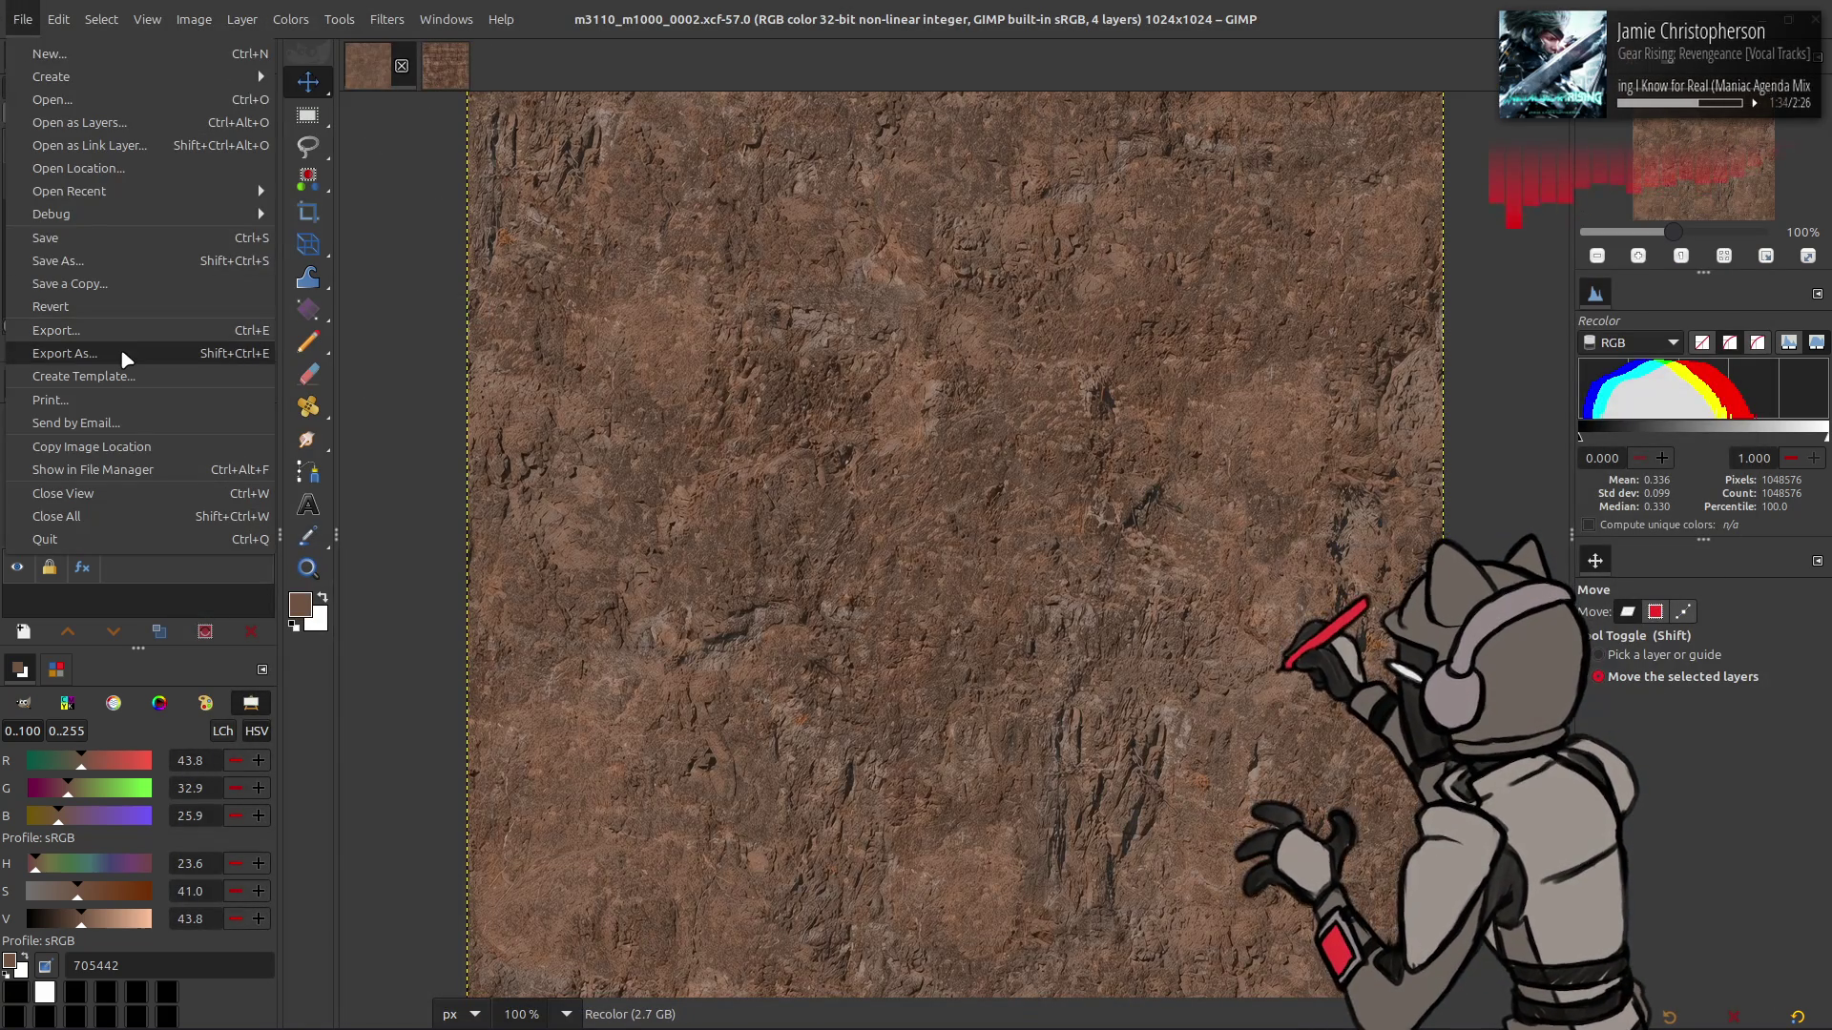
# - Export over m3110_m1000_0002.dds with BC1/DXT1 compression, Kaiser mipmap filter and gamma correction
pyautogui.click(121, 349)
pyautogui.click(763, 296)
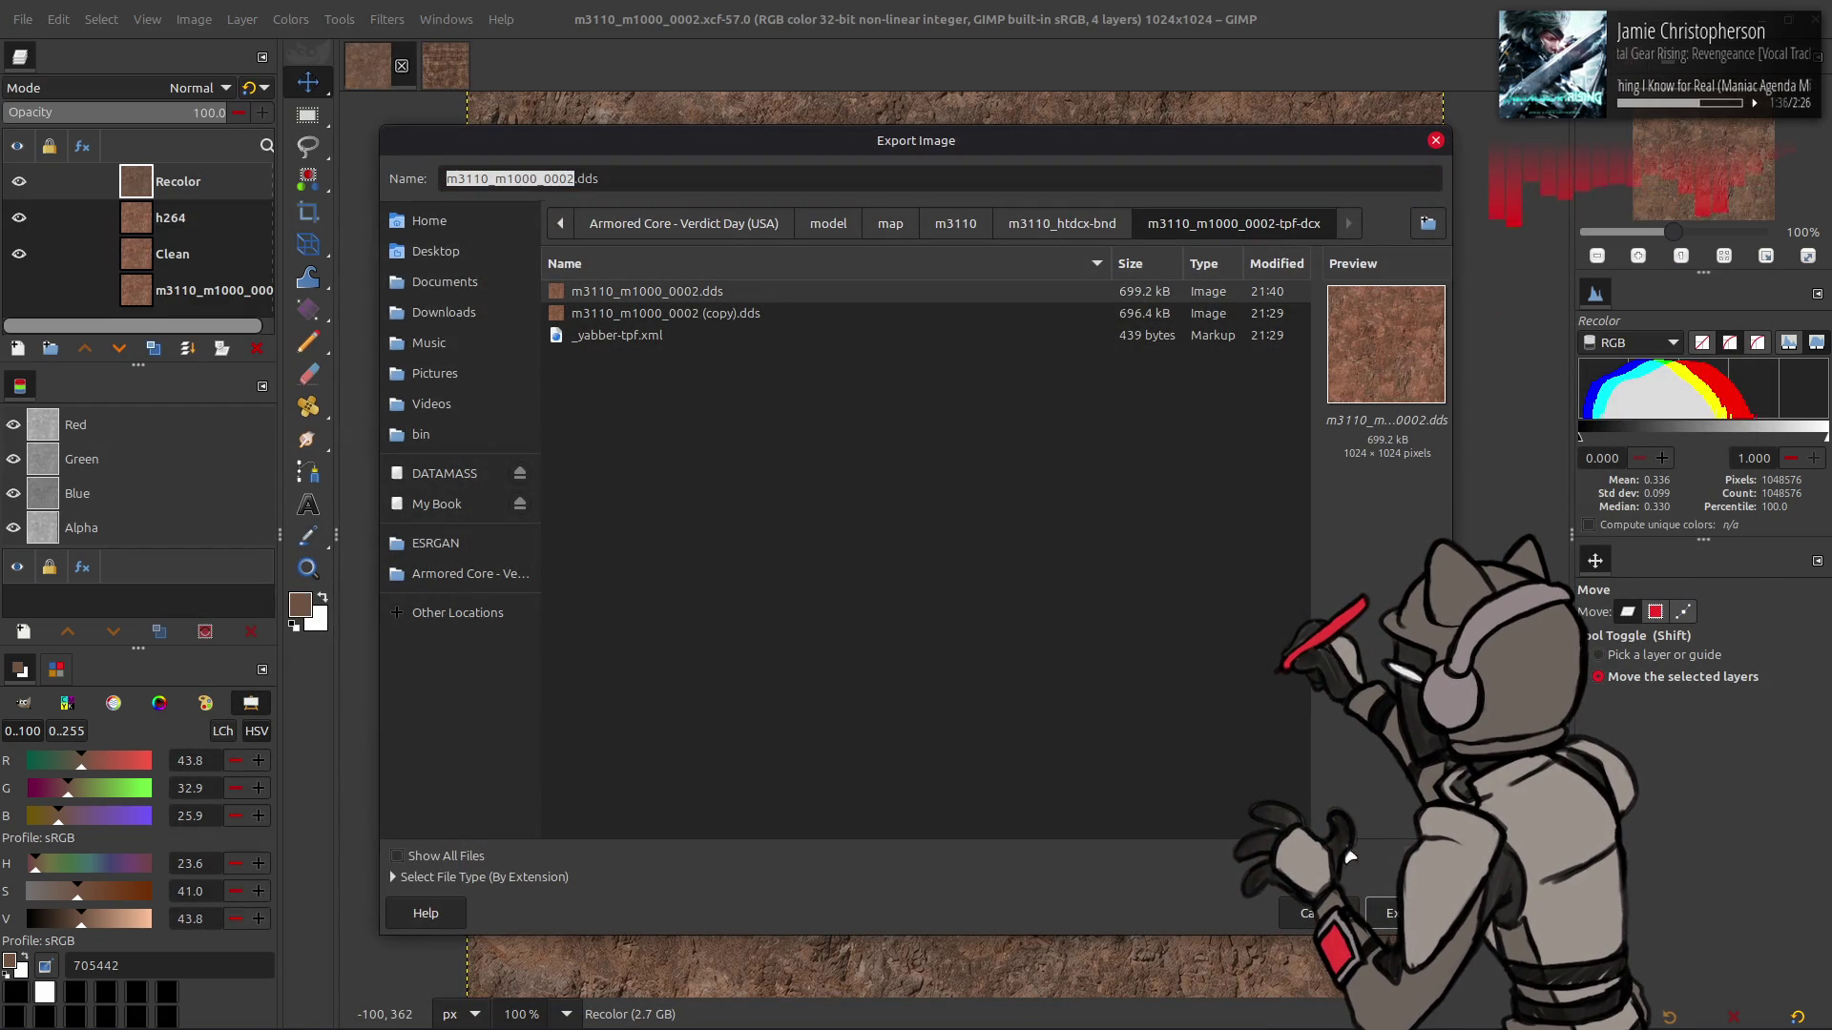
pyautogui.click(1374, 914)
pyautogui.click(1053, 628)
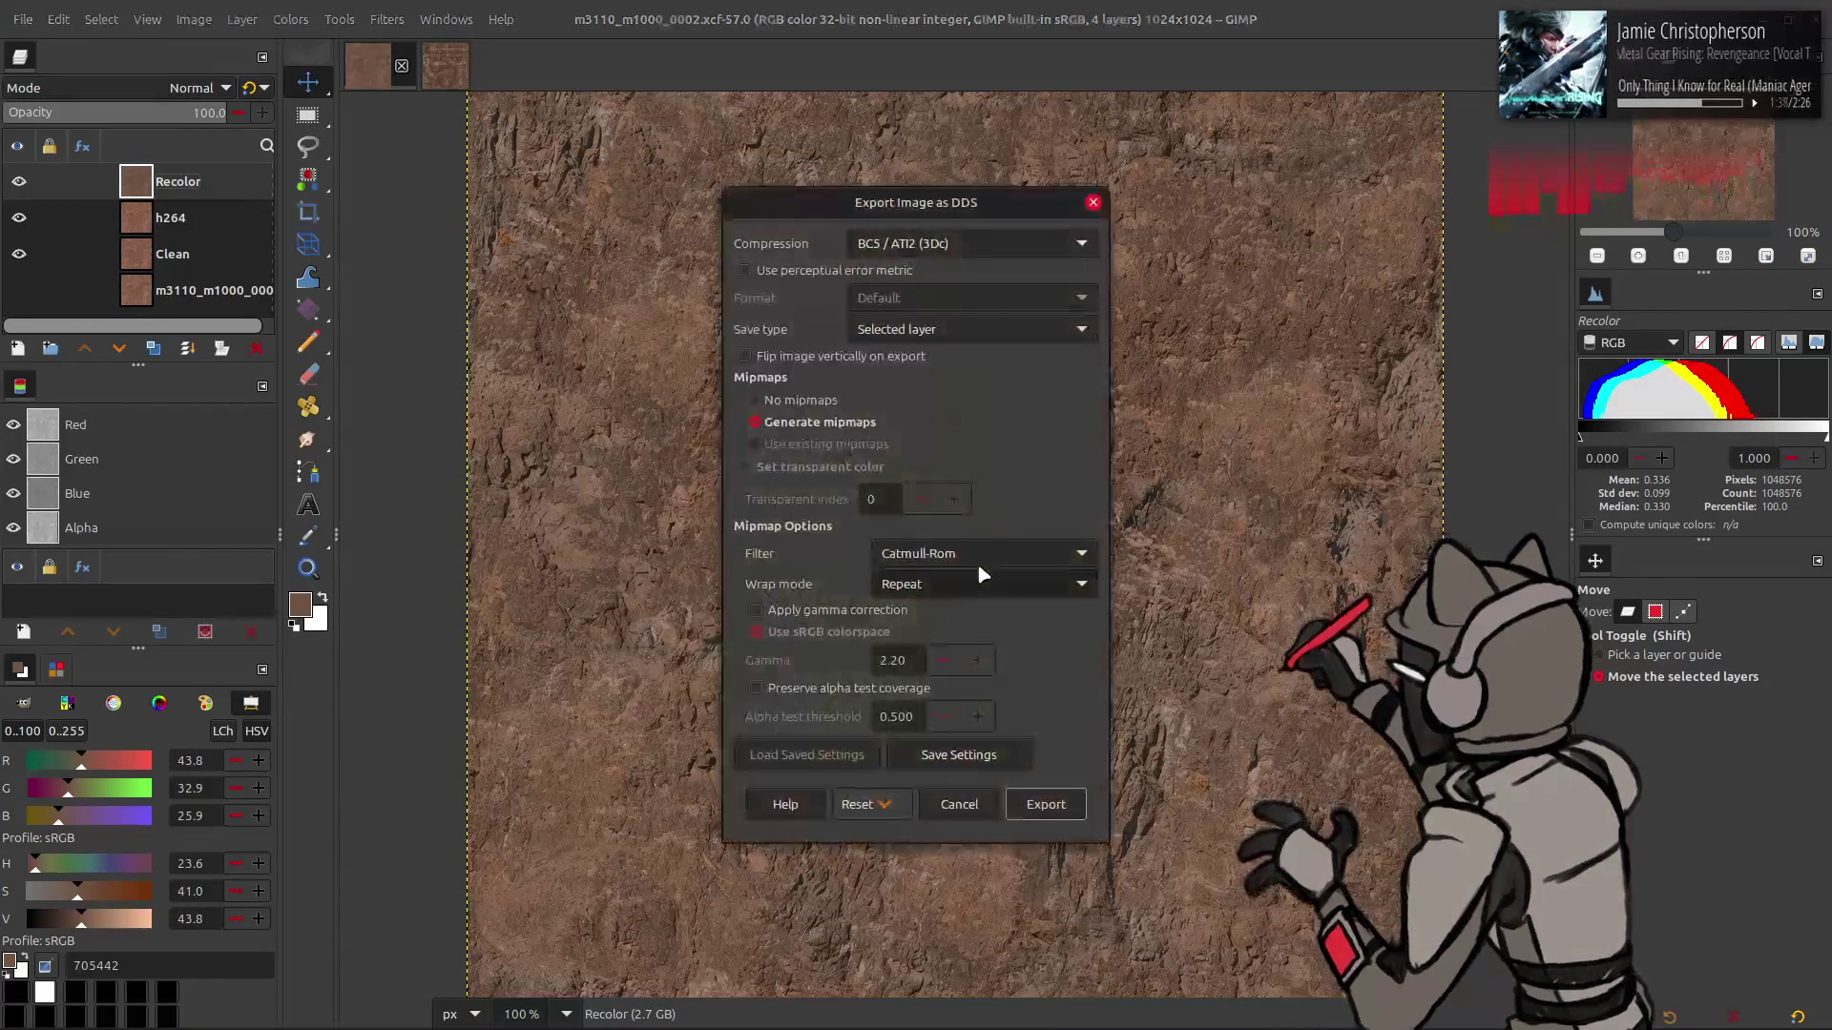
pyautogui.scroll(6, 983, 244)
pyautogui.scroll(-1, 983, 244)
pyautogui.scroll(-2, 960, 551)
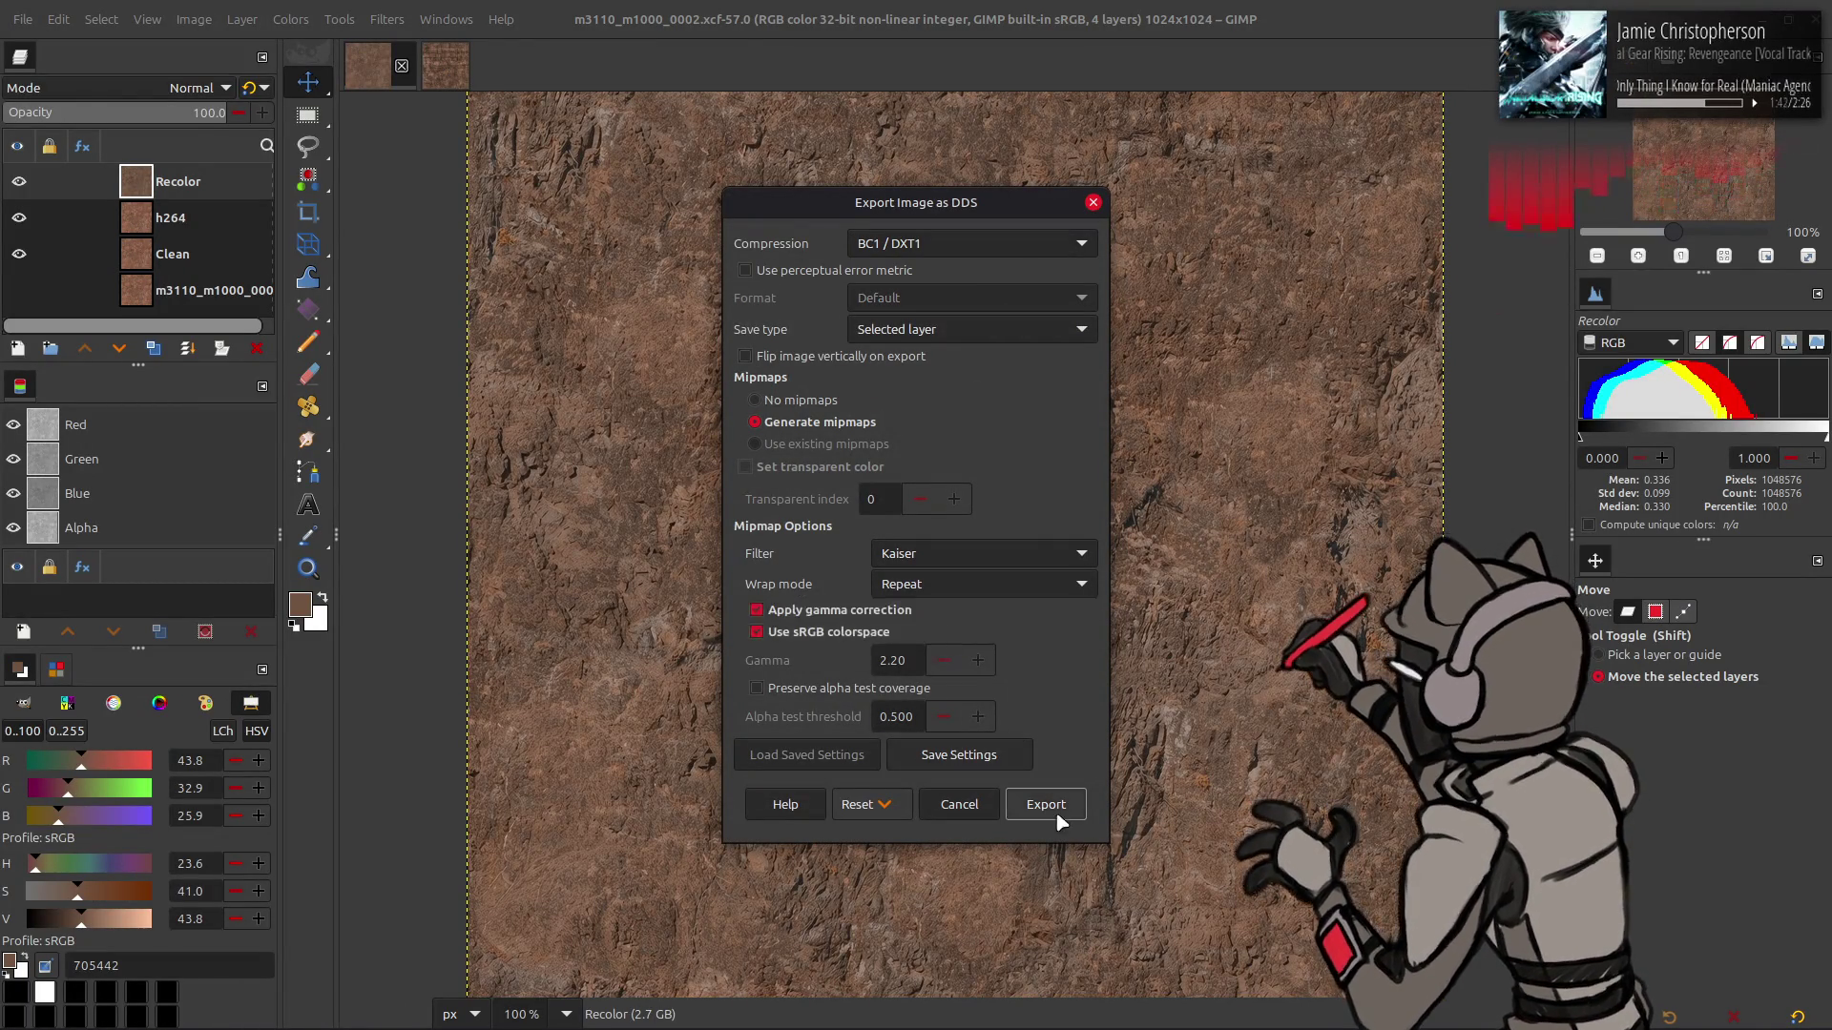
pyautogui.click(1046, 805)
pyautogui.moveTo(852, 1007)
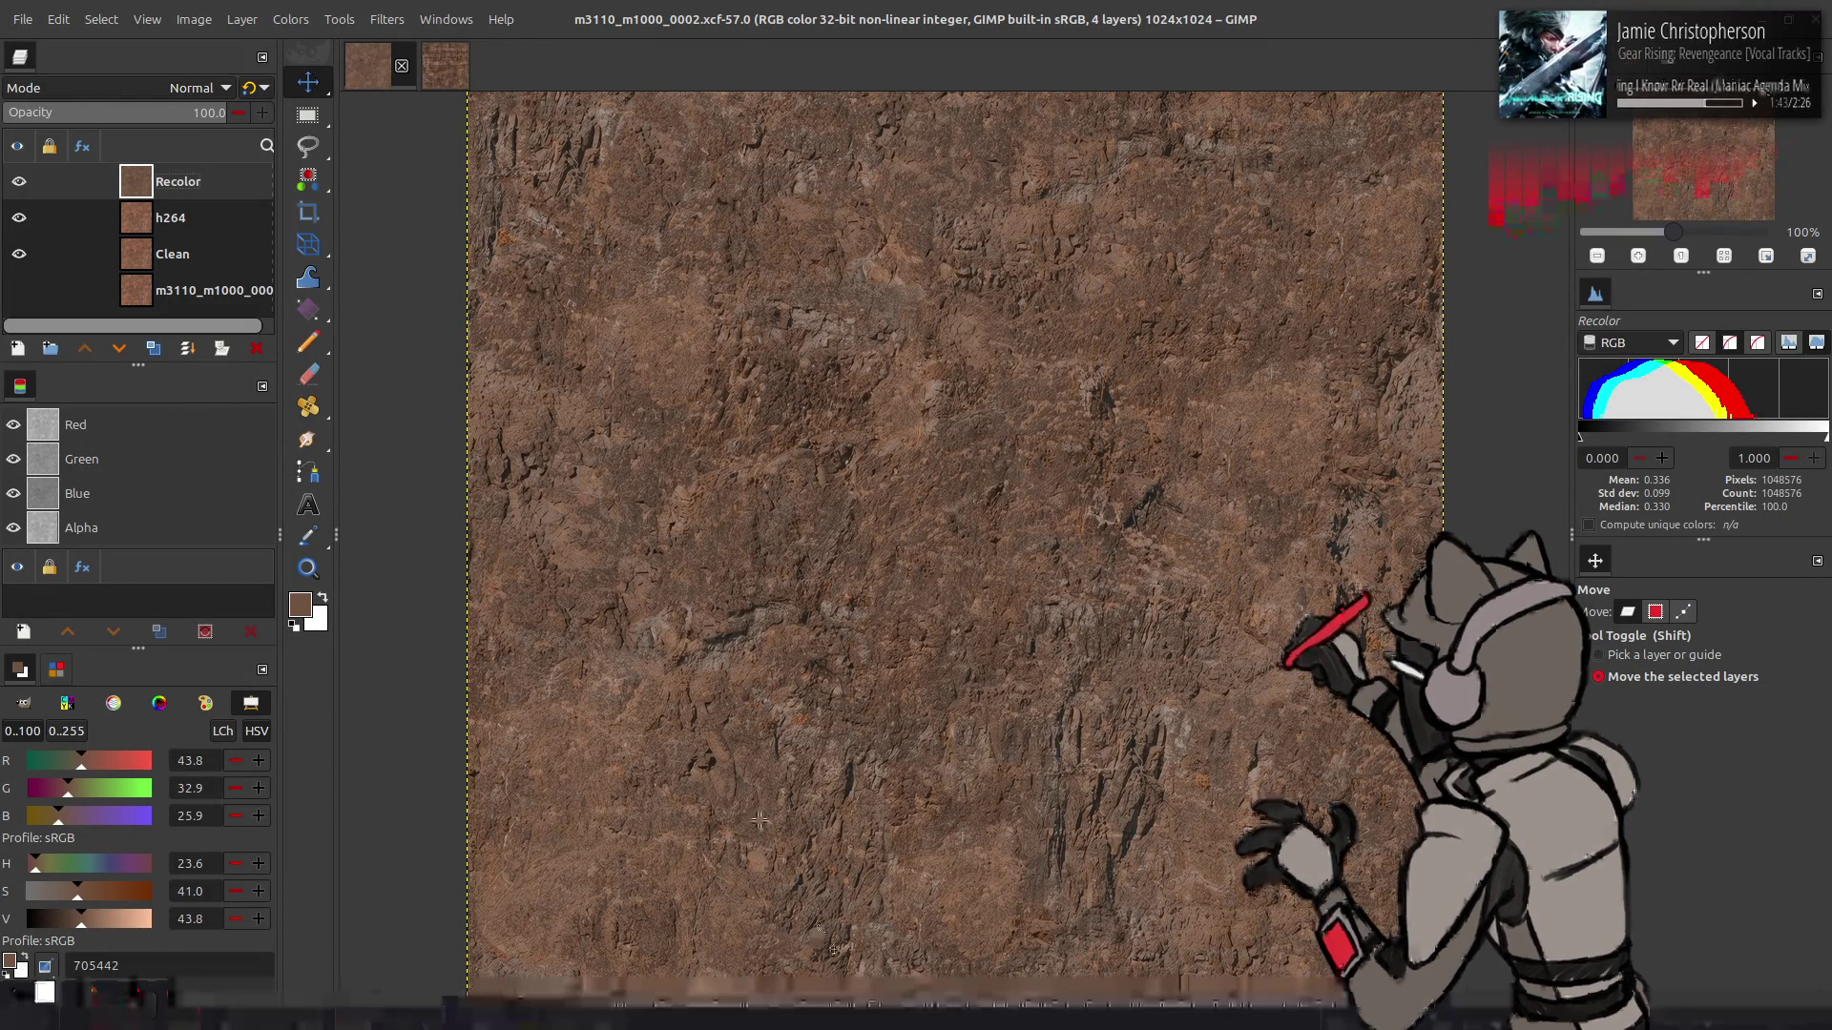
# - Bring Blender to the front and try Material Preview before returning to Solid shading
pyautogui.click(604, 1006)
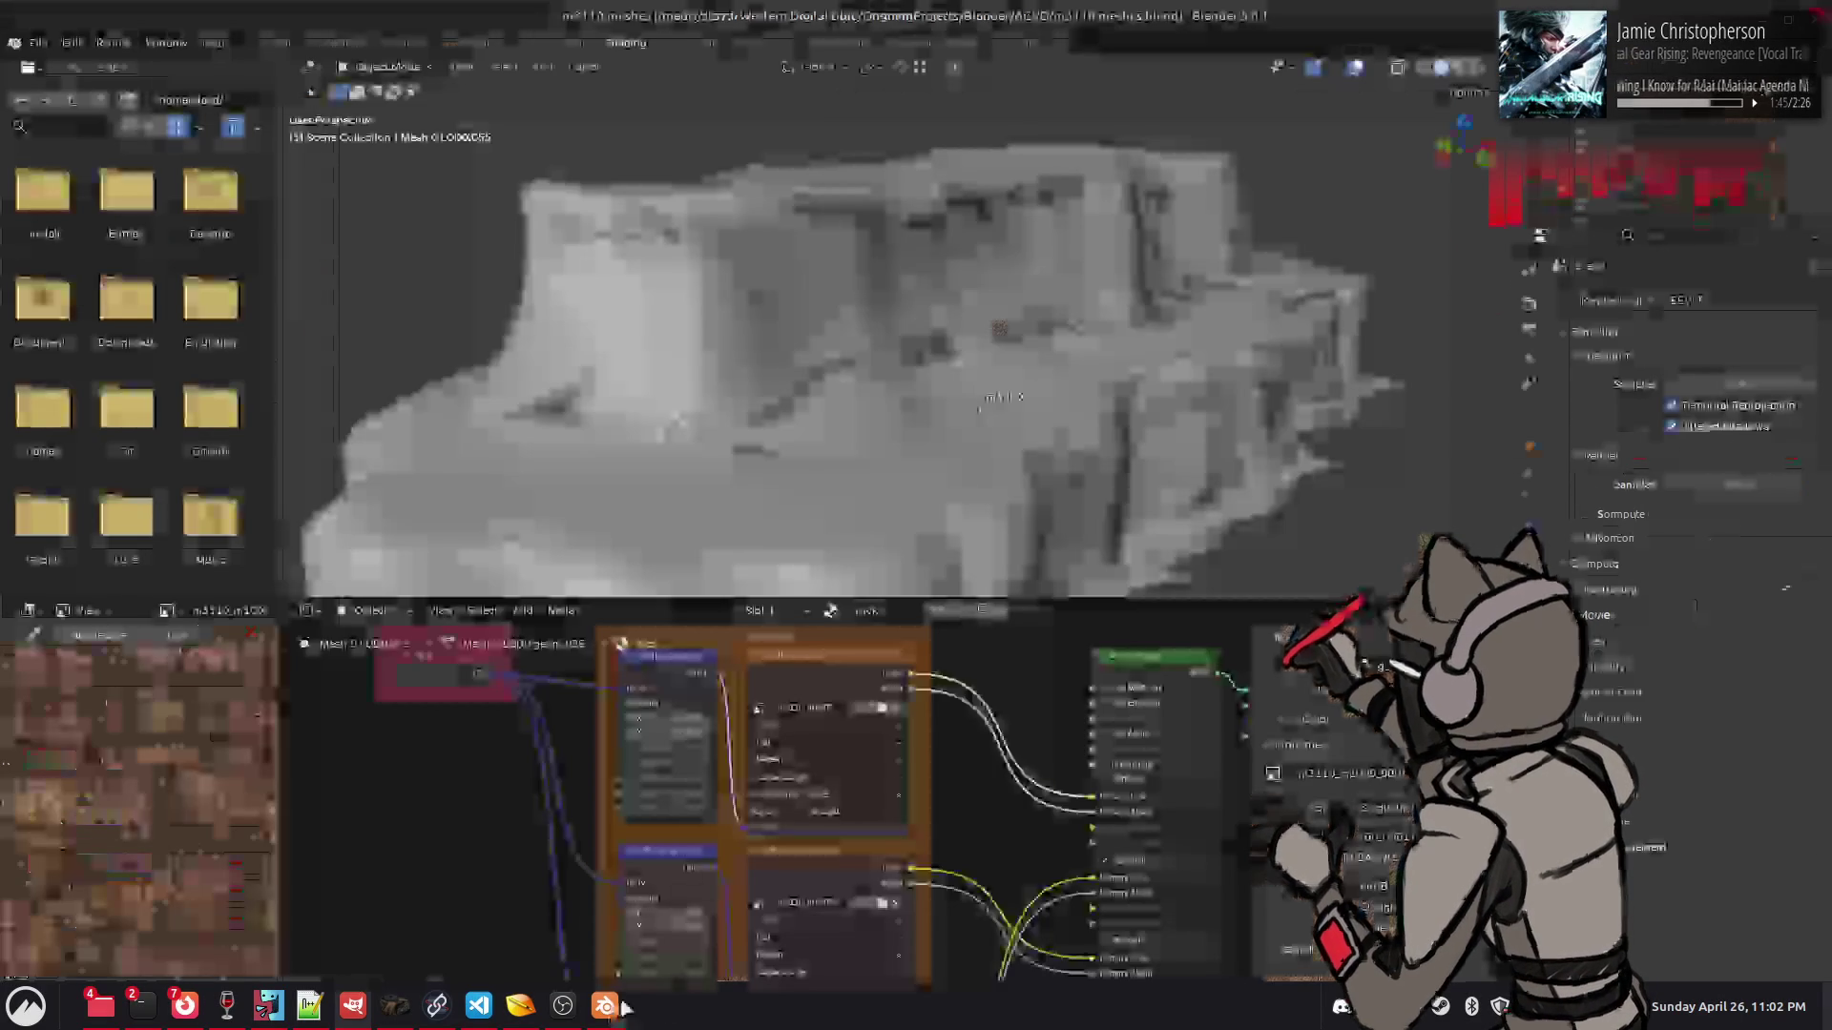
pyautogui.click(1461, 68)
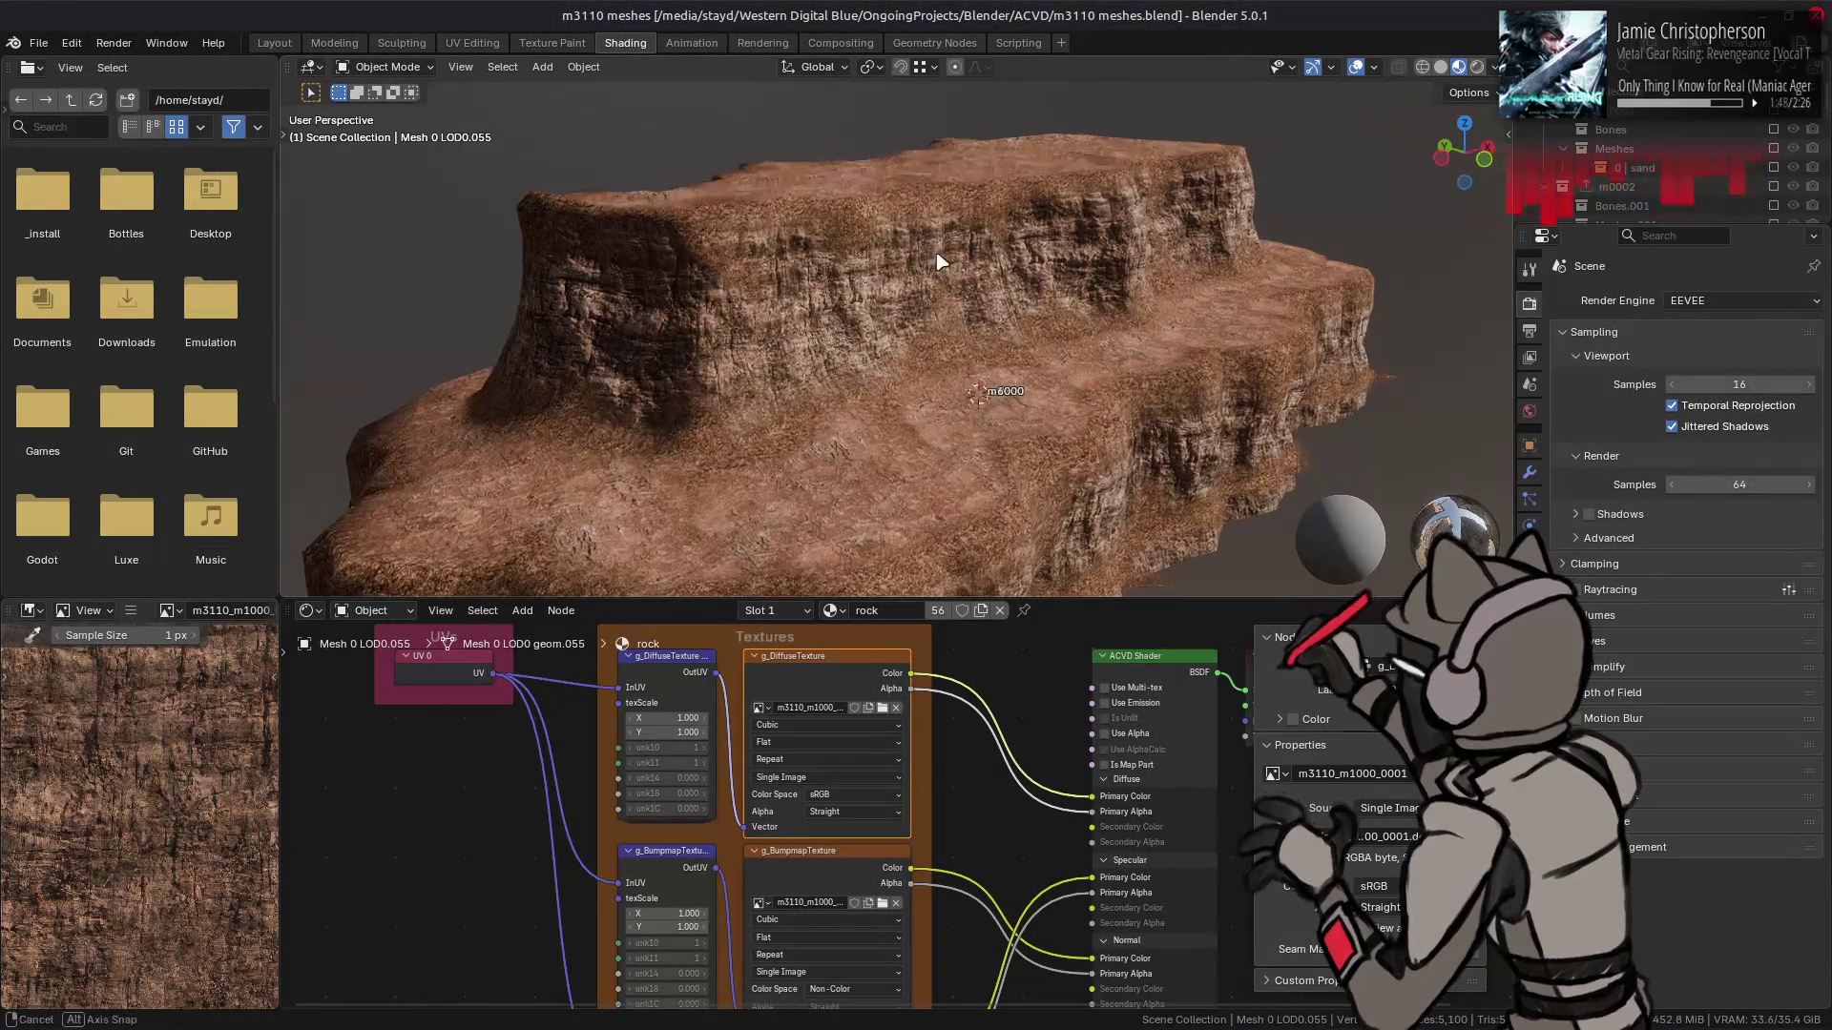
pyautogui.click(1441, 68)
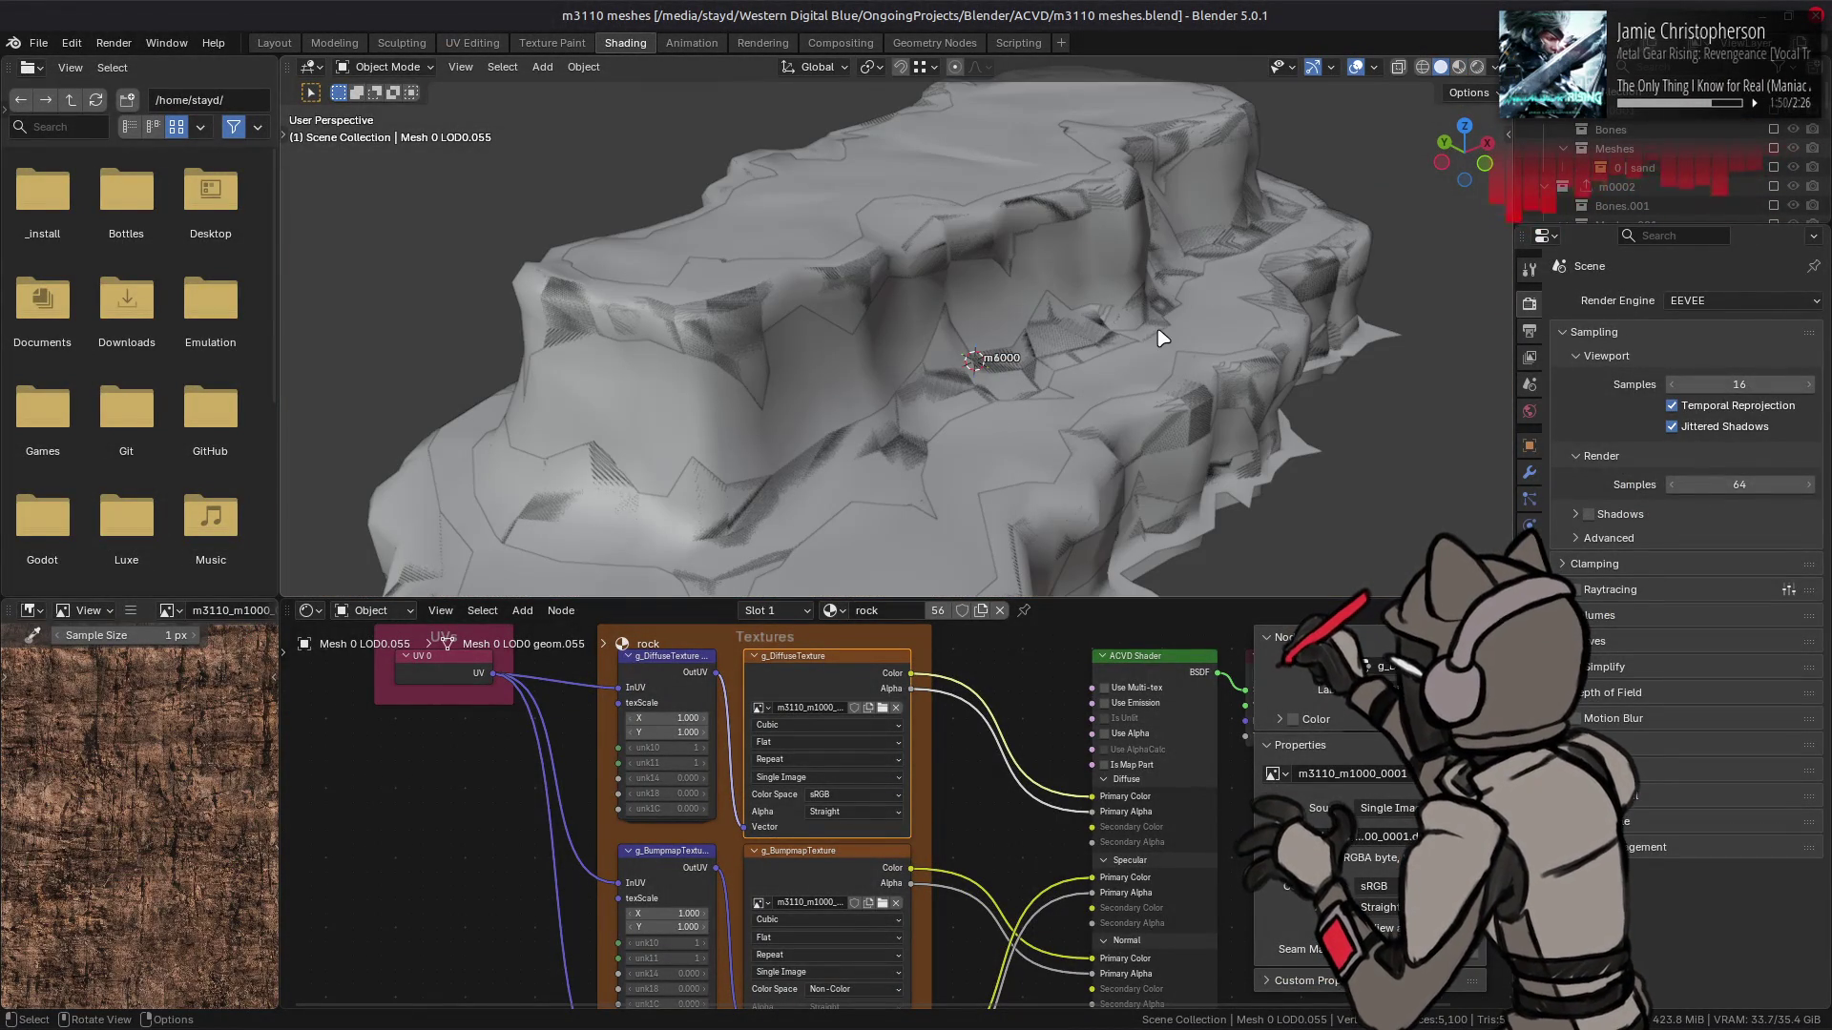
# - Set the viewport Clip End to 1500 m and Clip Start to 1 m
pyautogui.press('n')
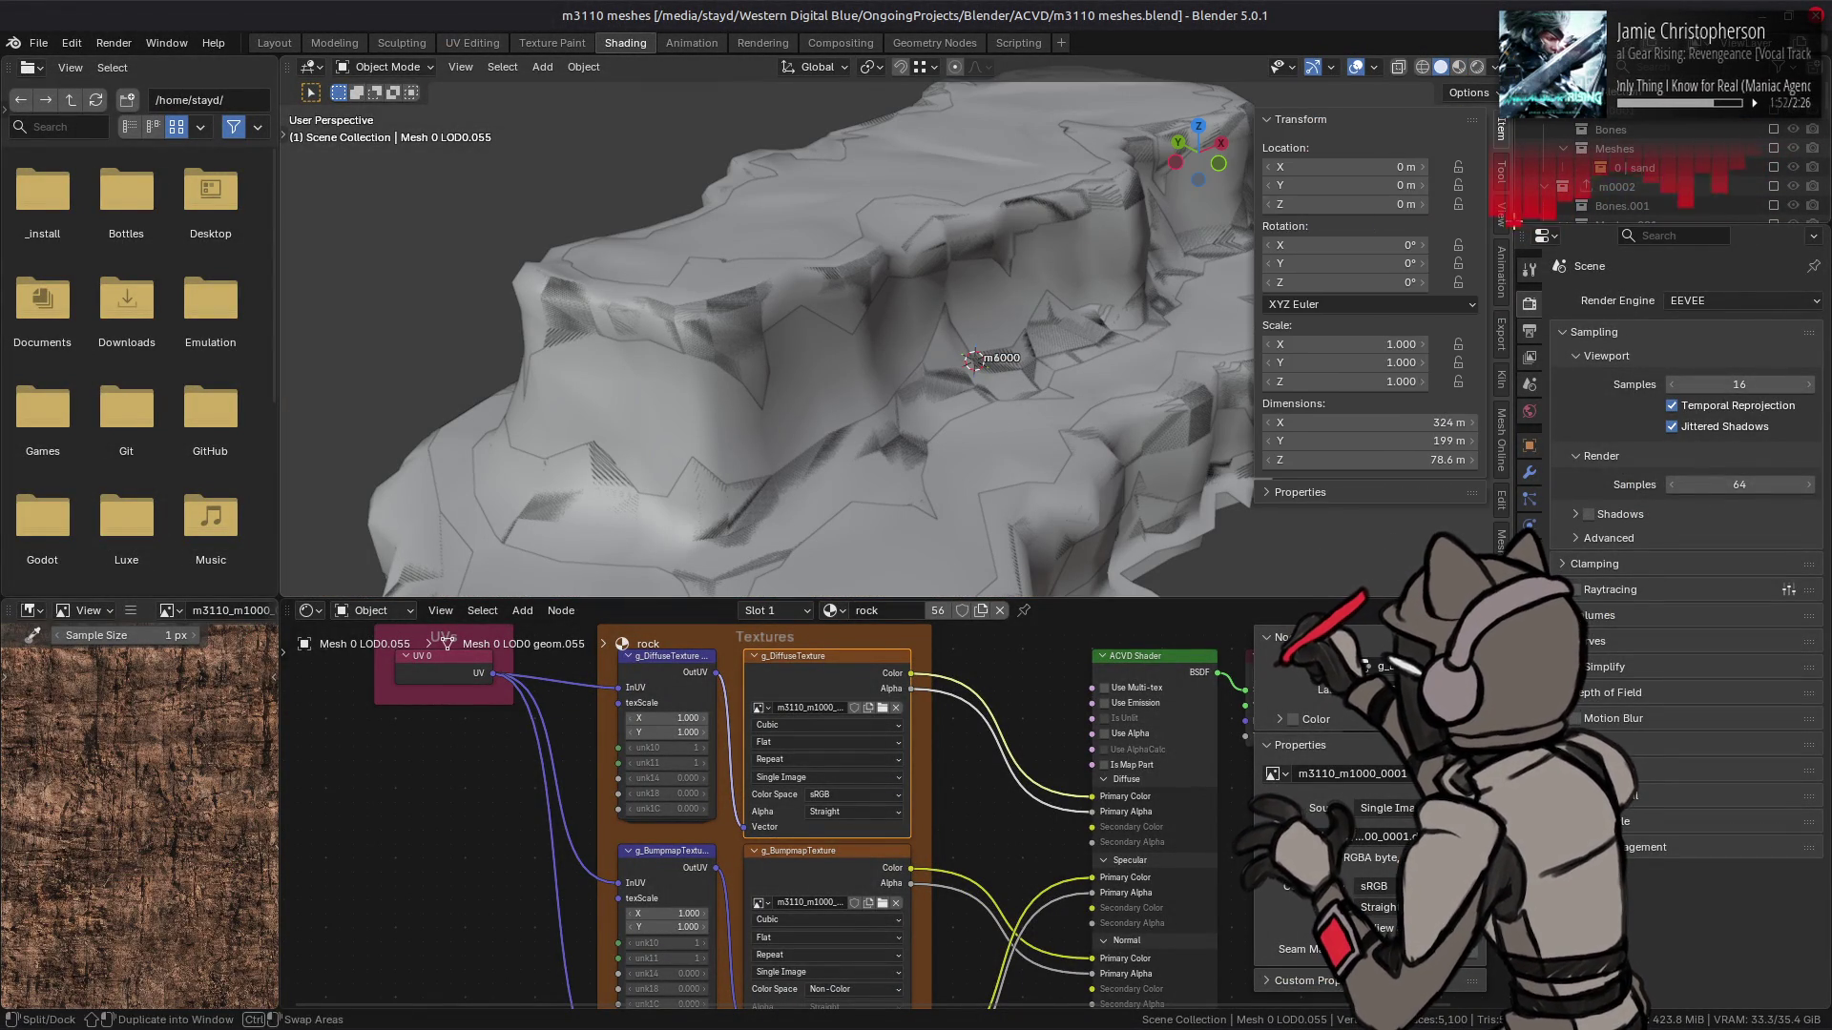
pyautogui.click(1500, 212)
pyautogui.click(1418, 187)
pyautogui.write('15')
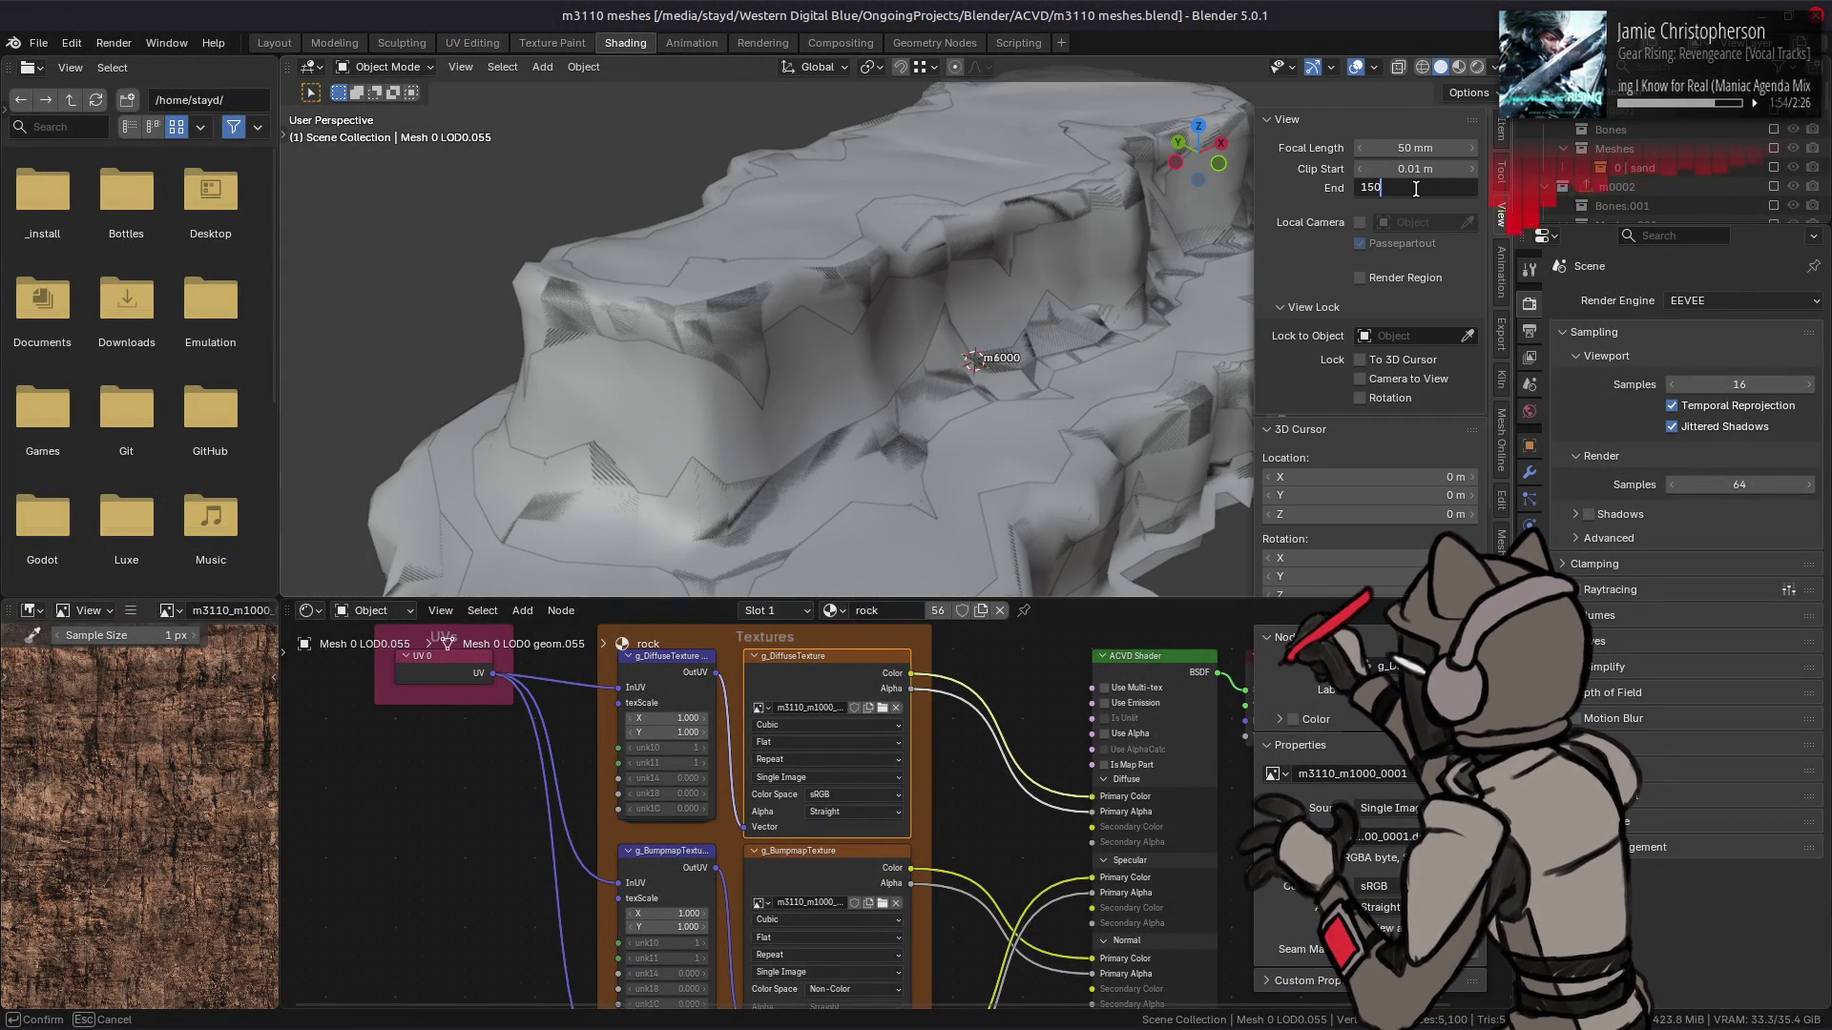
pyautogui.write('0')
pyautogui.press('Return')
pyautogui.click(1416, 168)
pyautogui.write('1')
pyautogui.press('Return')
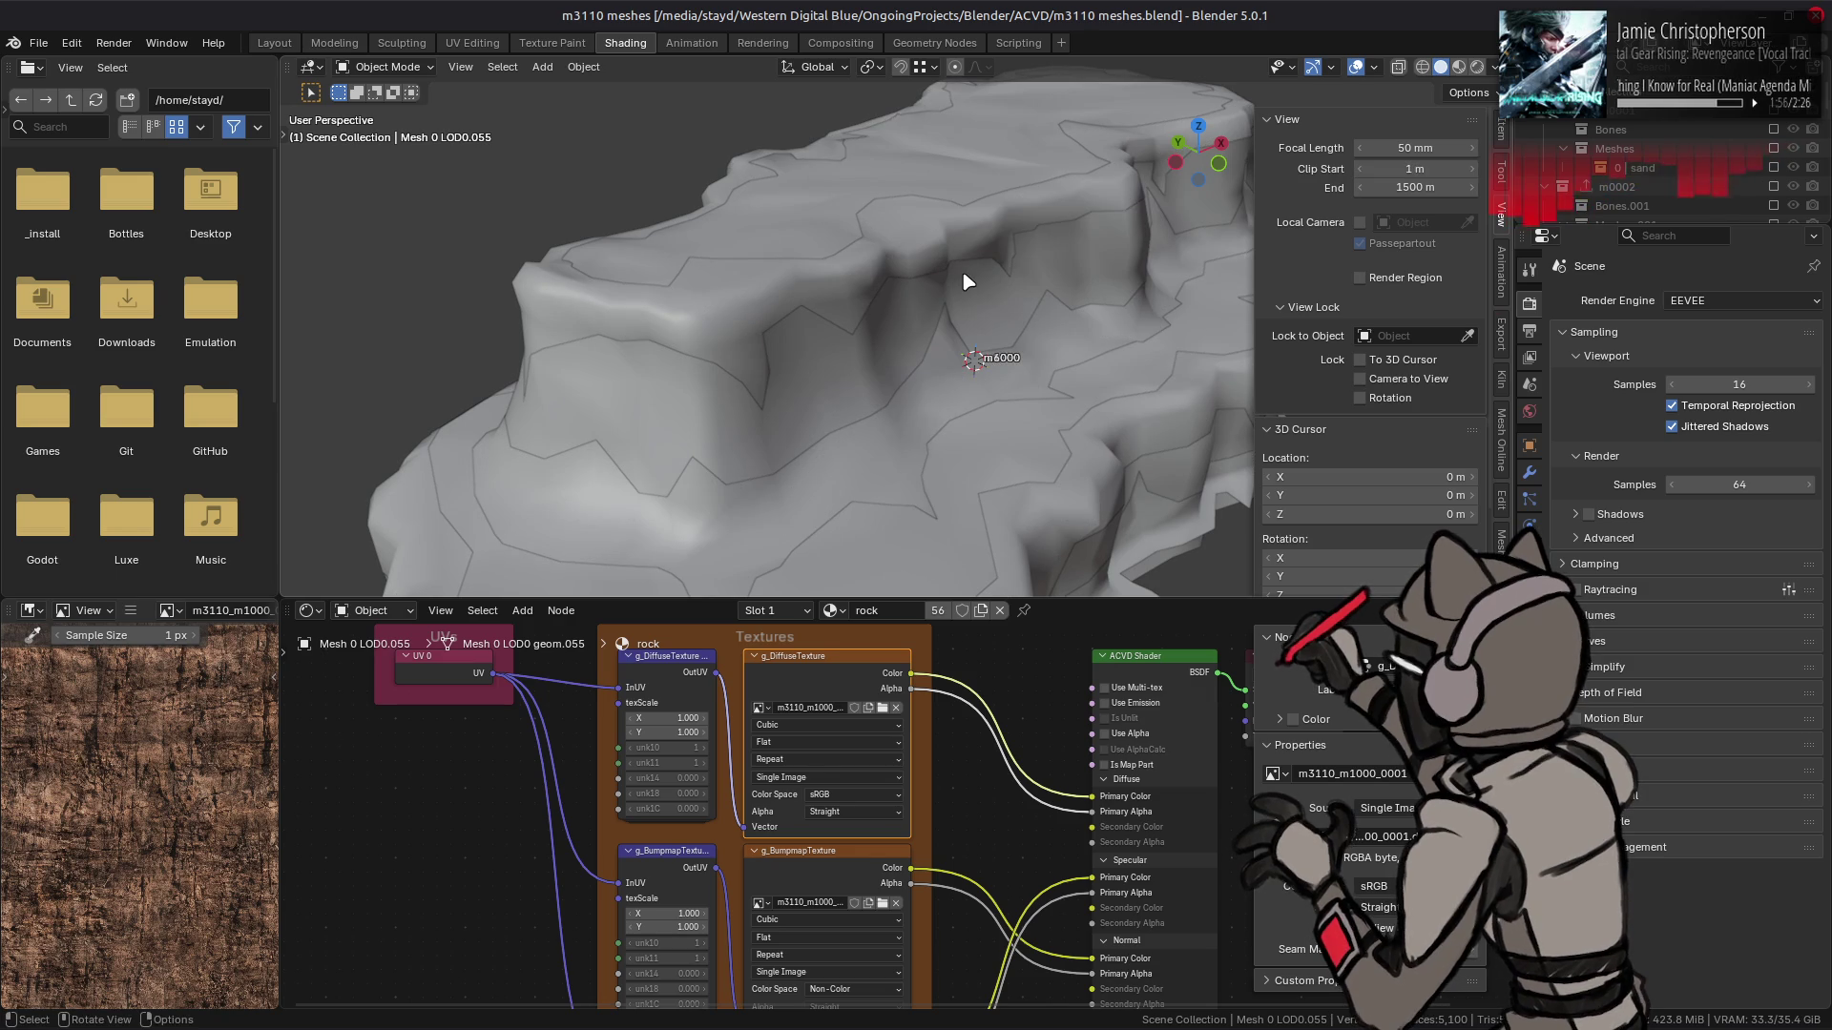
pyautogui.press('n')
# - Enable Material Preview, select Mesh 1 LOD0 and view the rock from below
pyautogui.click(1459, 66)
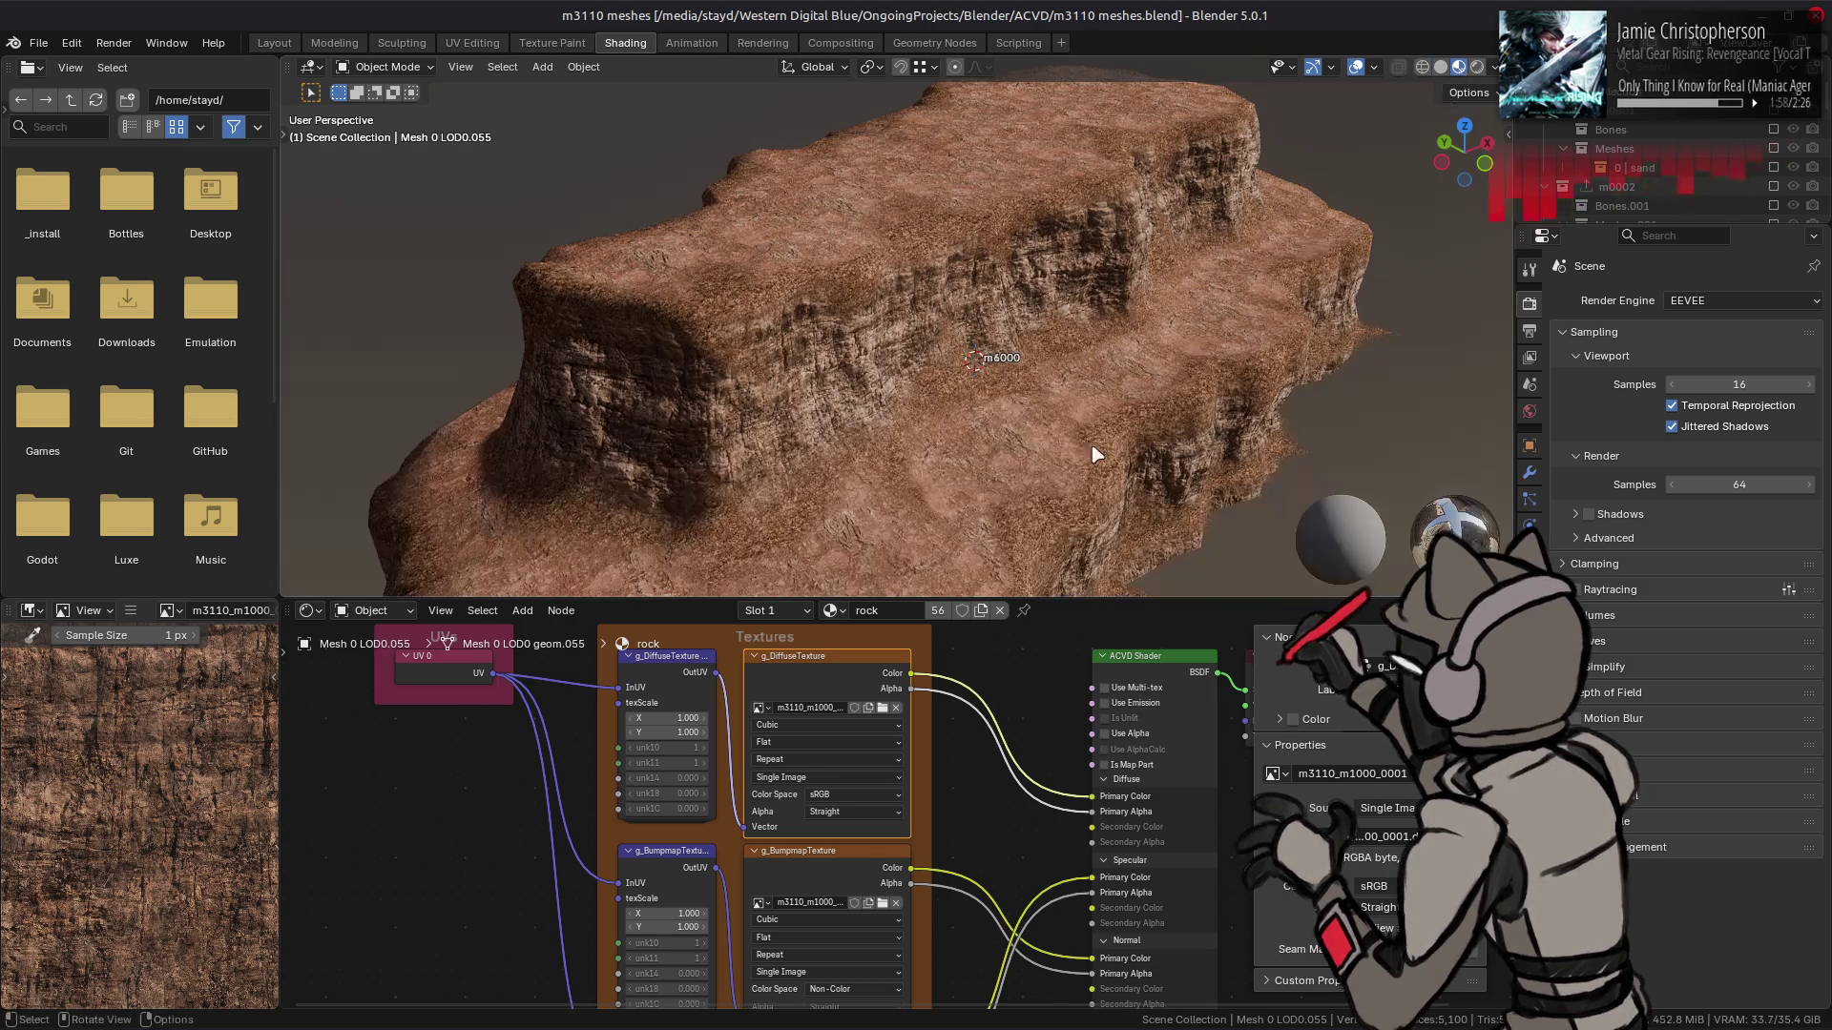
pyautogui.click(925, 187)
pyautogui.moveTo(878, 400); pyautogui.dragTo(835, 380)
pyautogui.scroll(-2, 187, 759)
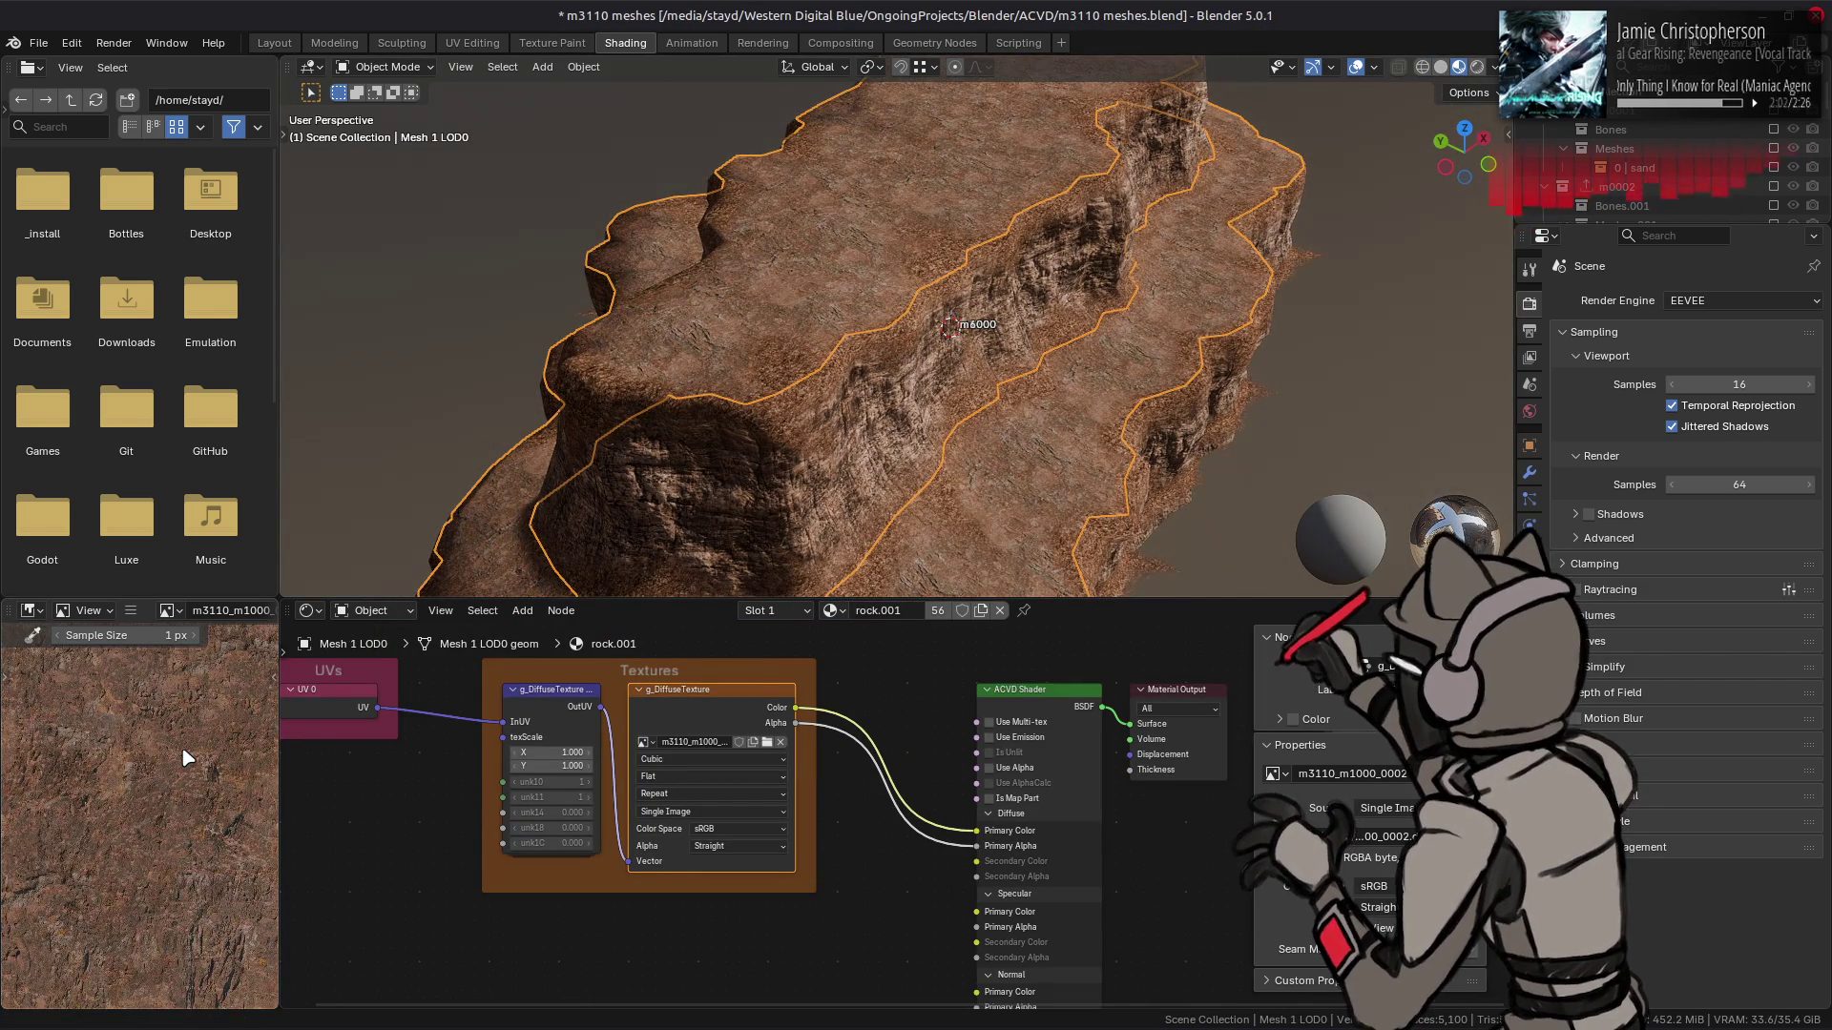
pyautogui.moveTo(969, 360)
pyautogui.mouseDown()
pyautogui.moveTo(936, 344)
pyautogui.moveTo(982, 356)
pyautogui.moveTo(830, 389)
pyautogui.moveTo(964, 422)
pyautogui.moveTo(973, 408)
pyautogui.moveTo(962, 482)
pyautogui.mouseUp()
# - Toggle scene world lighting on and off, then view the rock side-on
pyautogui.click(1494, 66)
pyautogui.click(1444, 184)
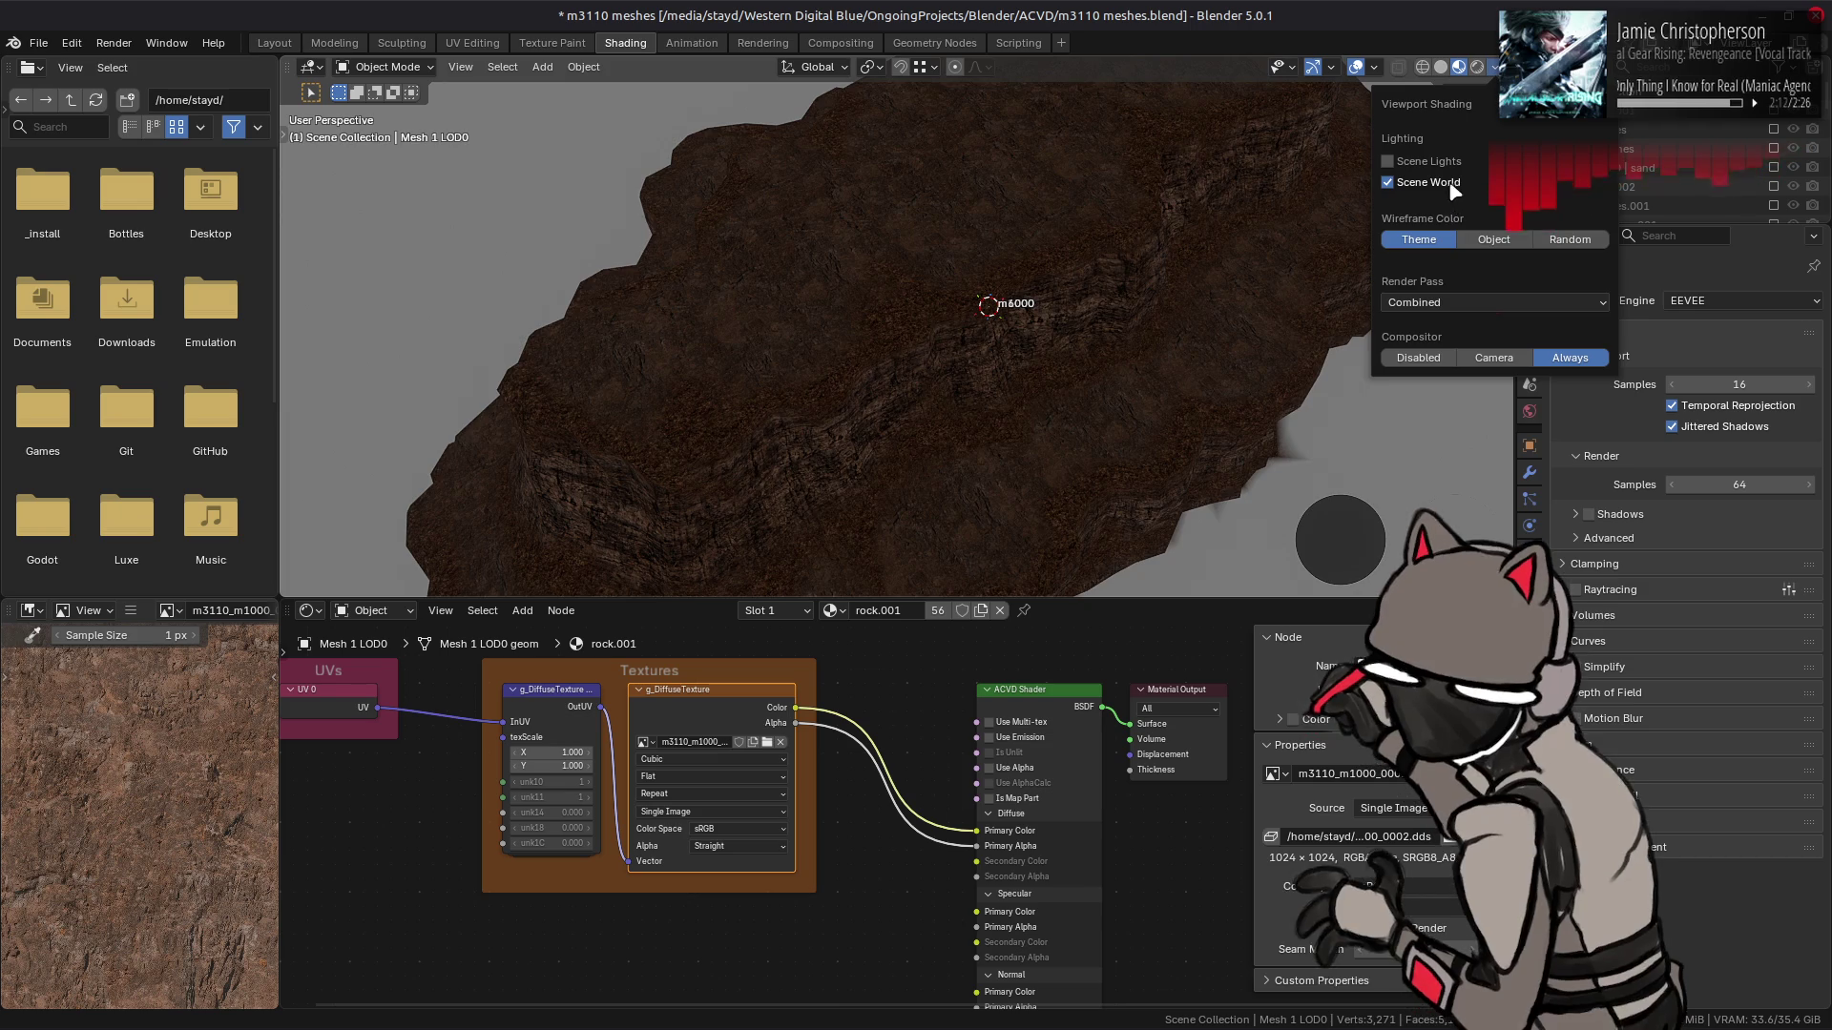
pyautogui.click(1455, 189)
pyautogui.moveTo(1178, 405); pyautogui.dragTo(1166, 372)
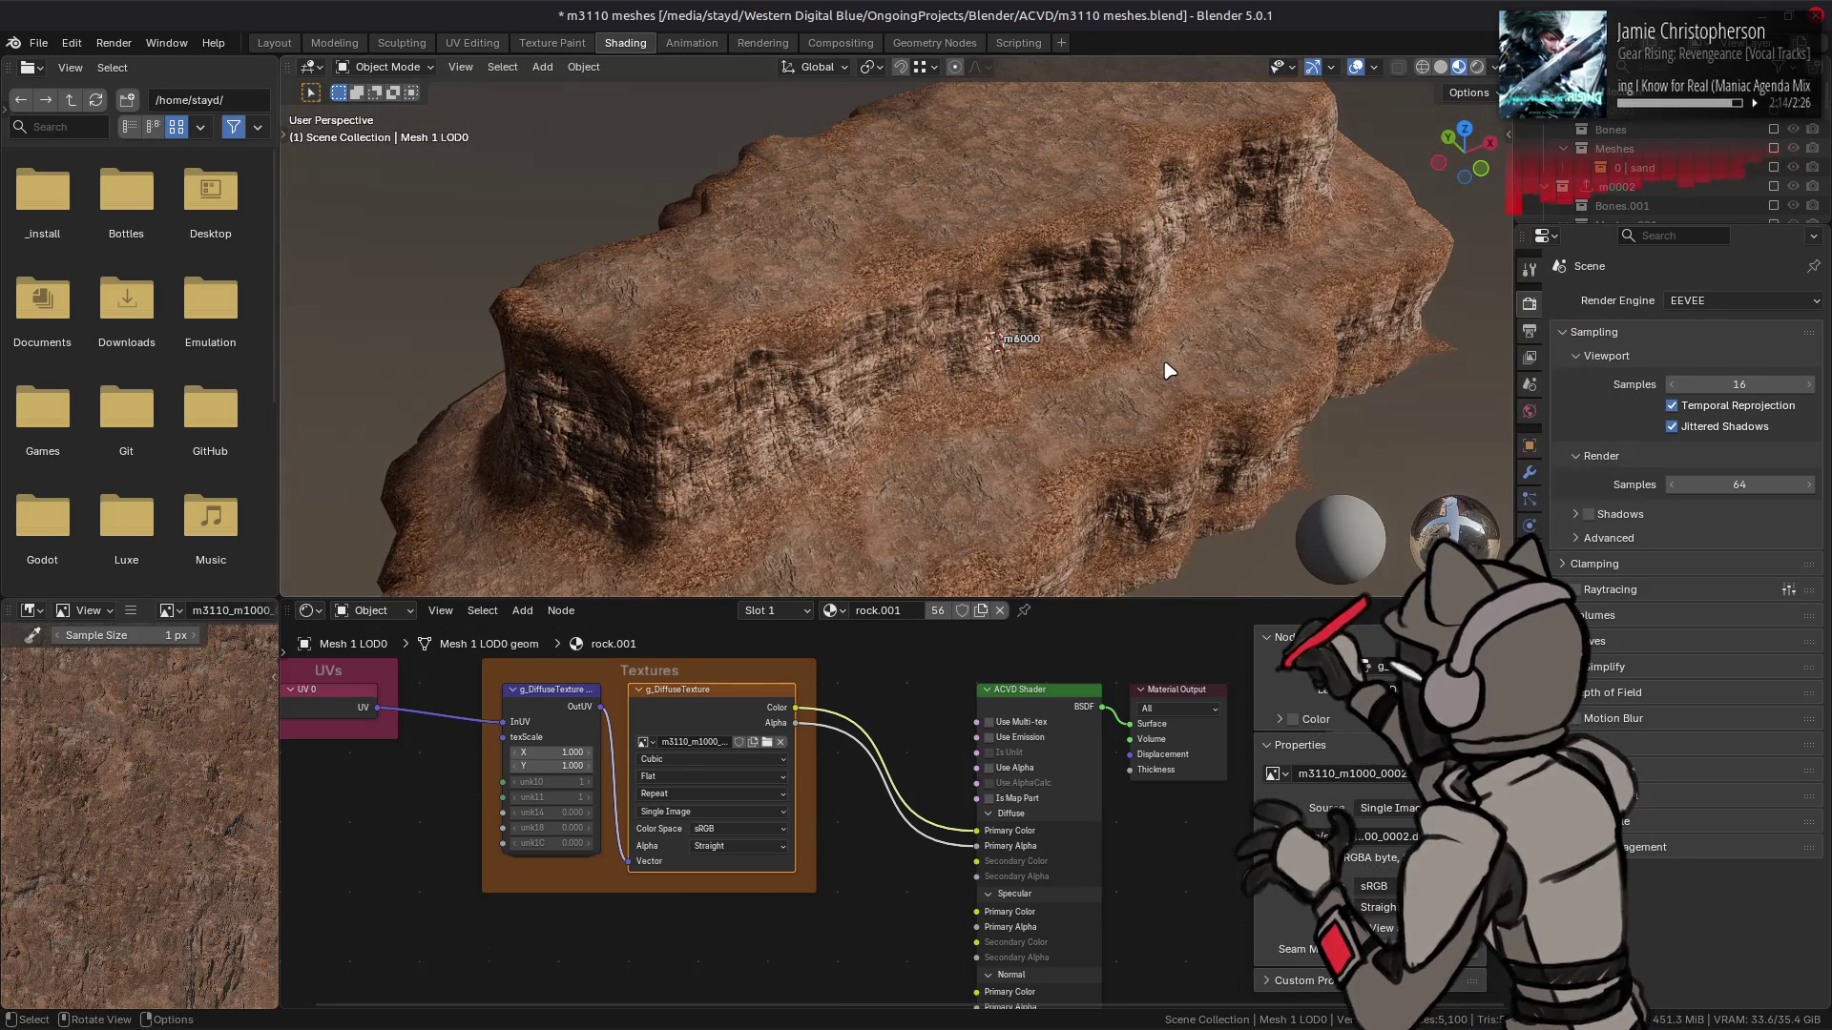
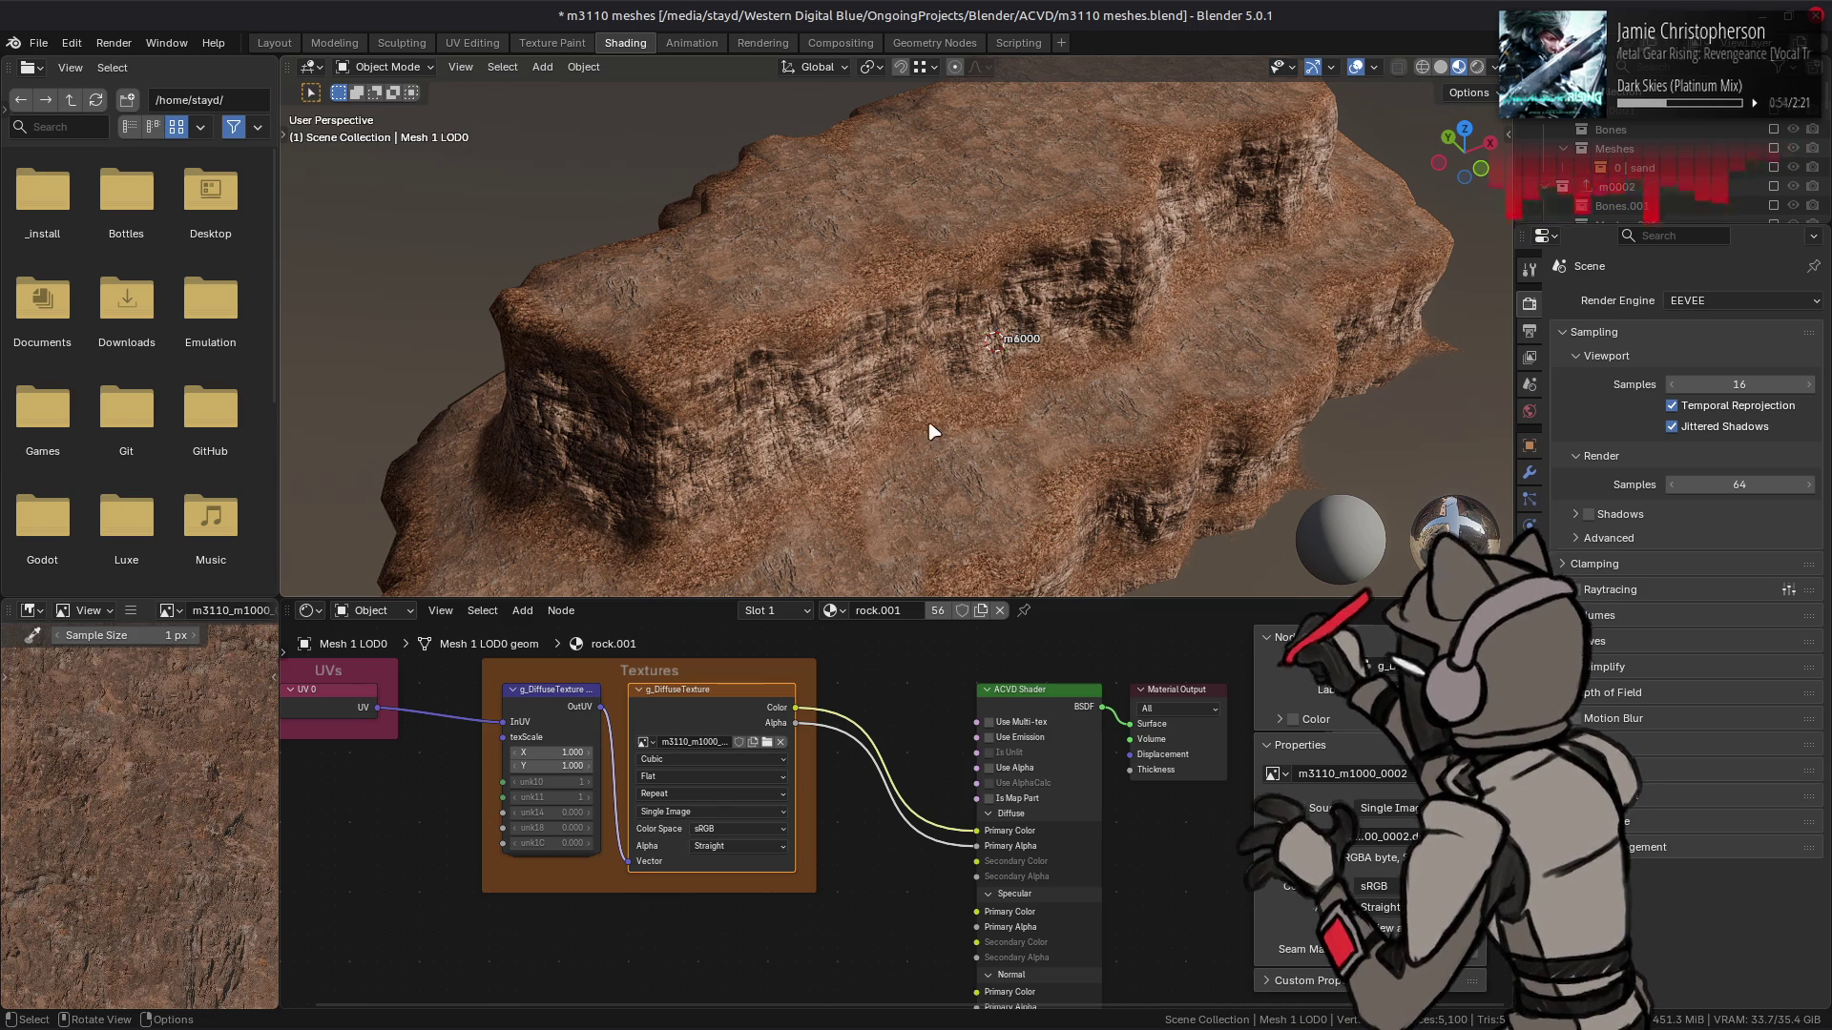
# - Brighten the rock texture in GIMP with a Levels adjustment
pyautogui.moveTo(701, 1019)
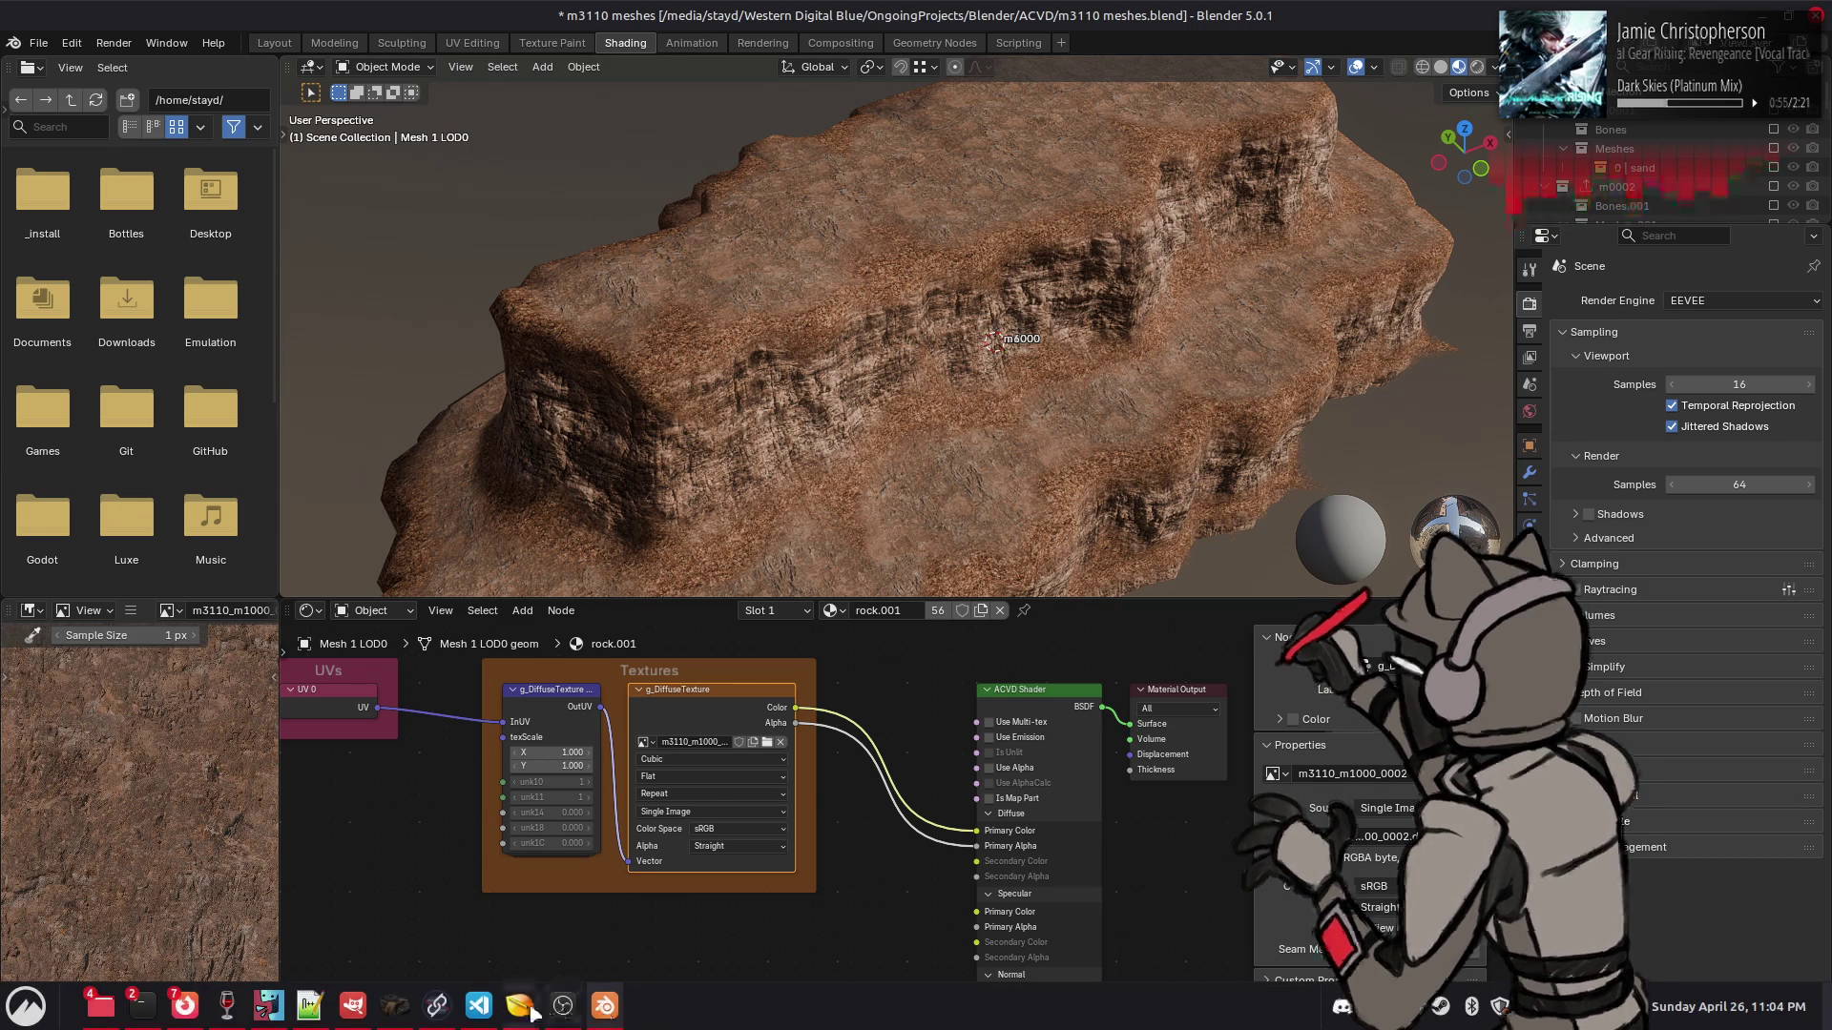
pyautogui.click(352, 1006)
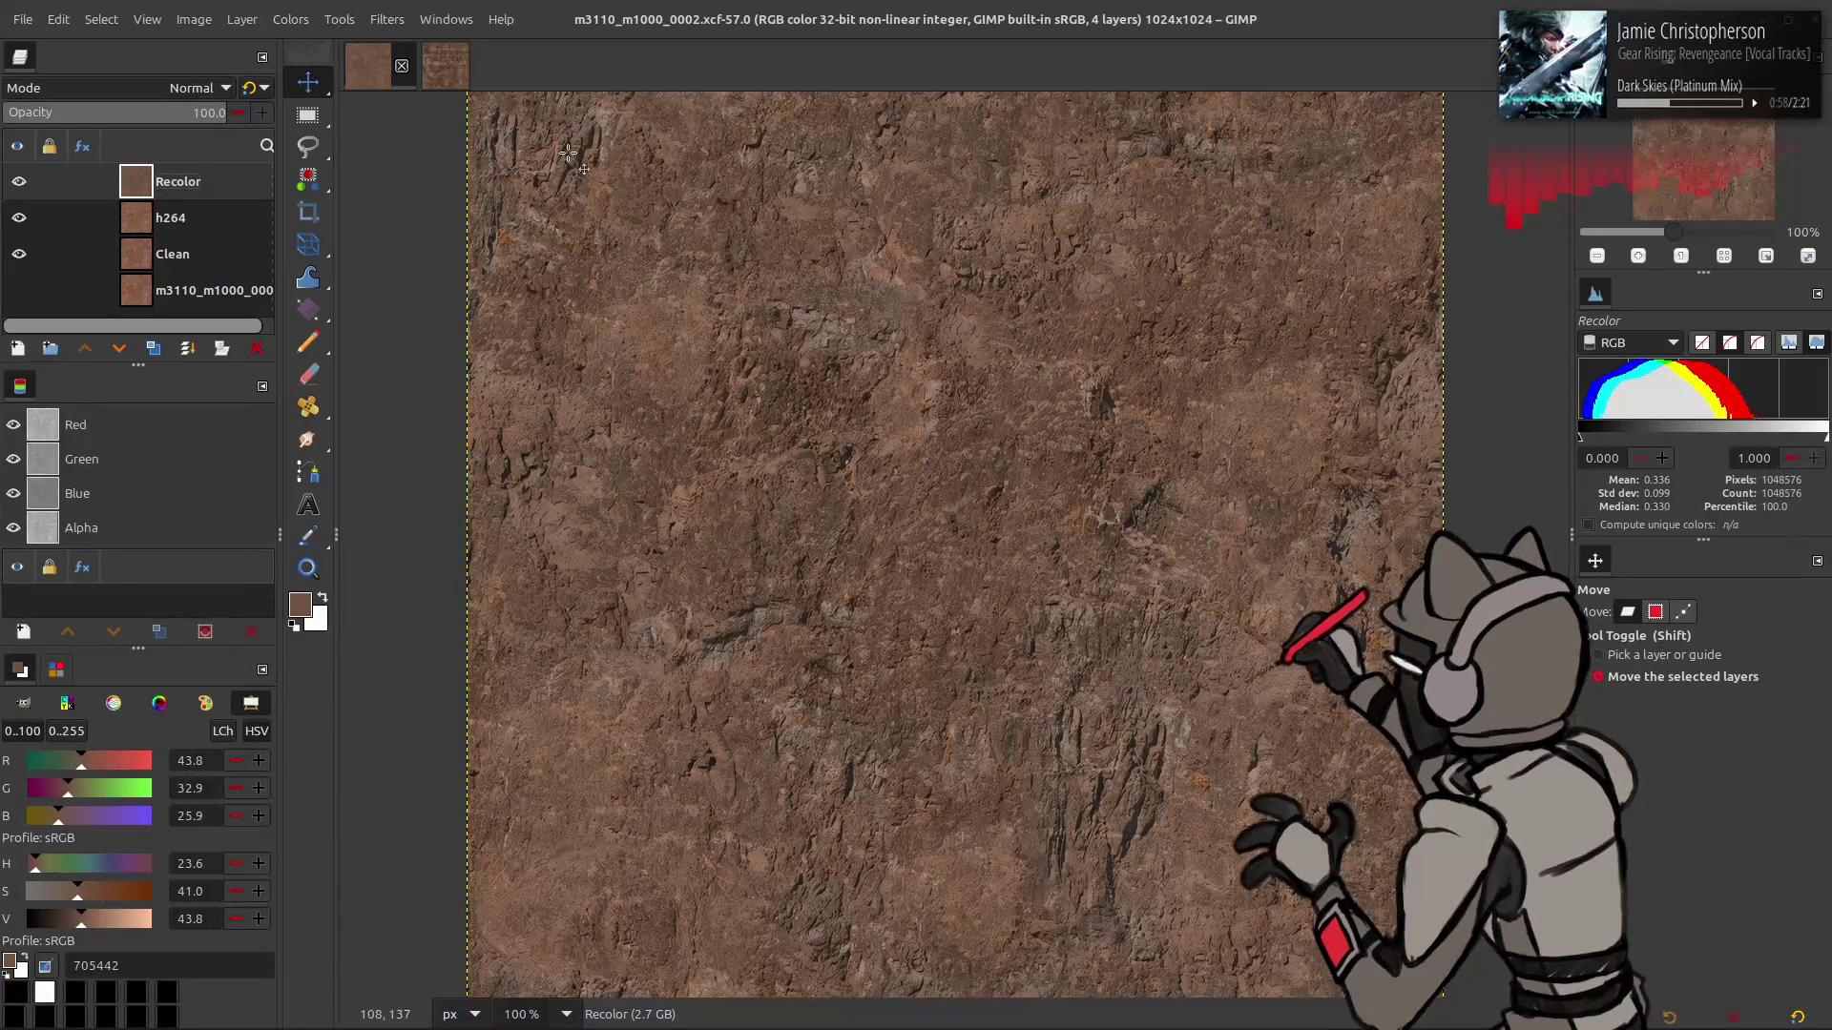
pyautogui.click(291, 19)
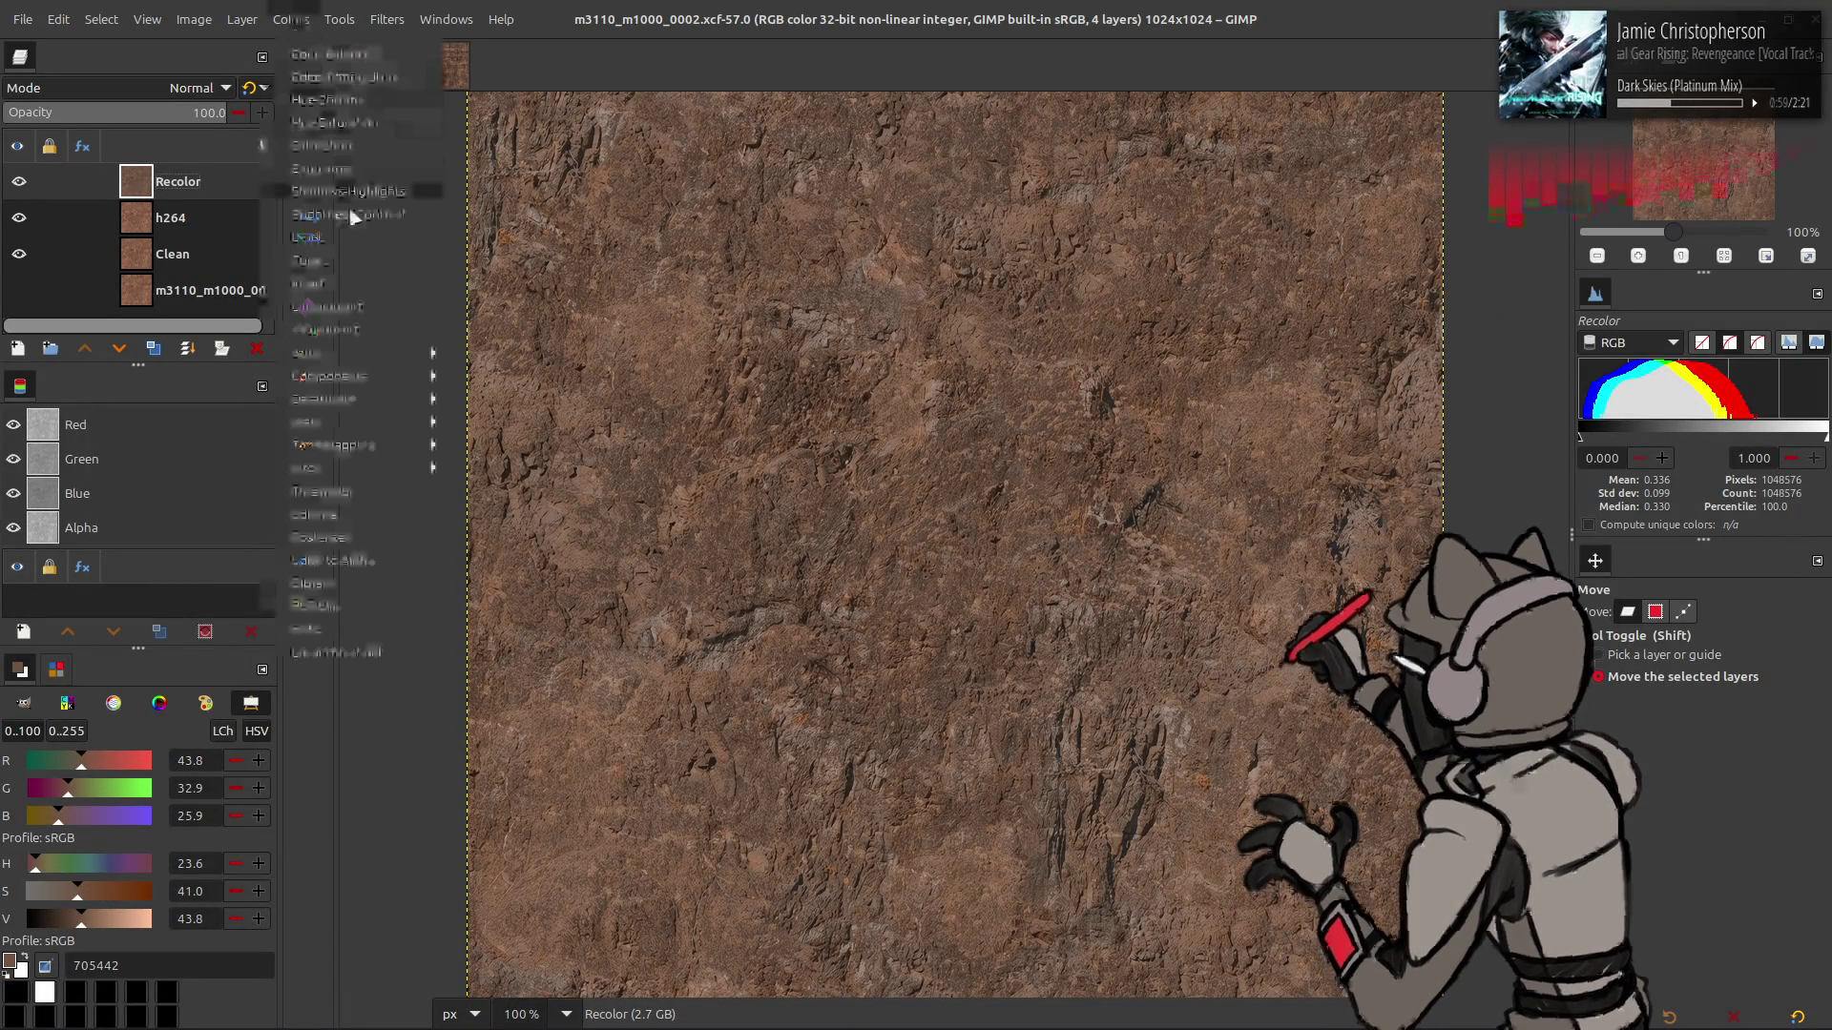
pyautogui.click(406, 265)
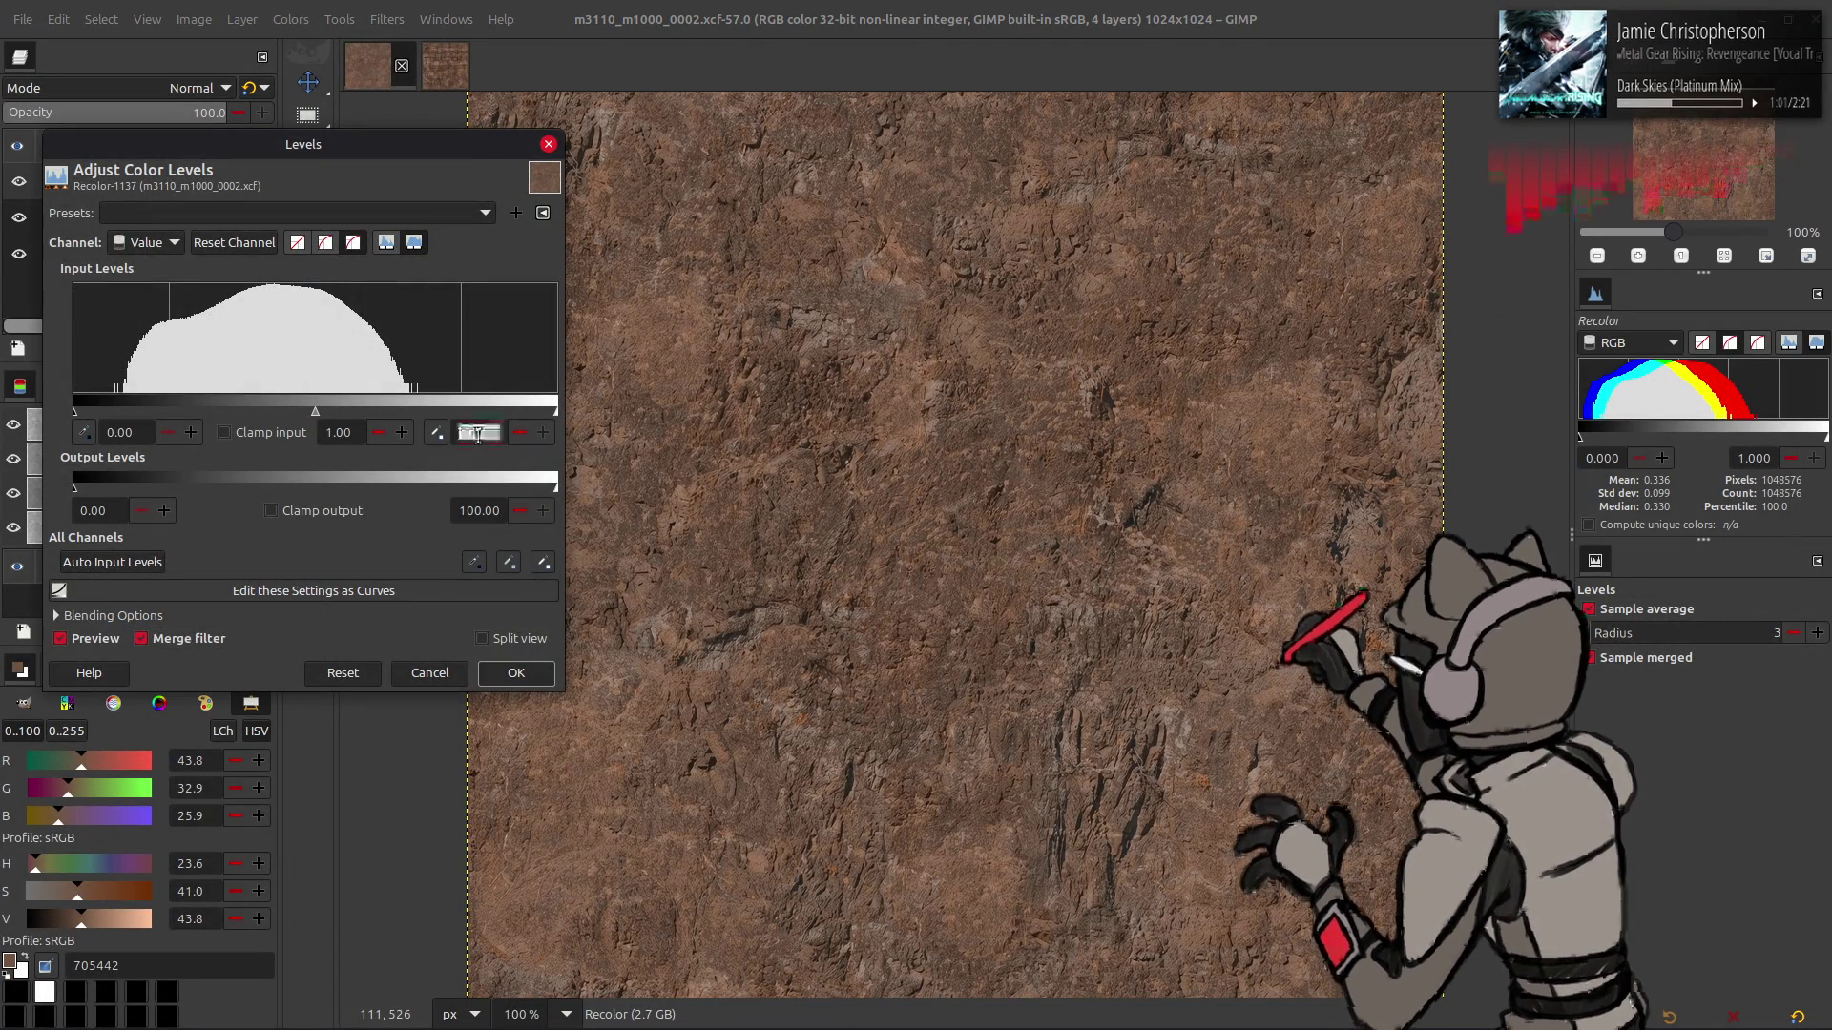
pyautogui.click(515, 674)
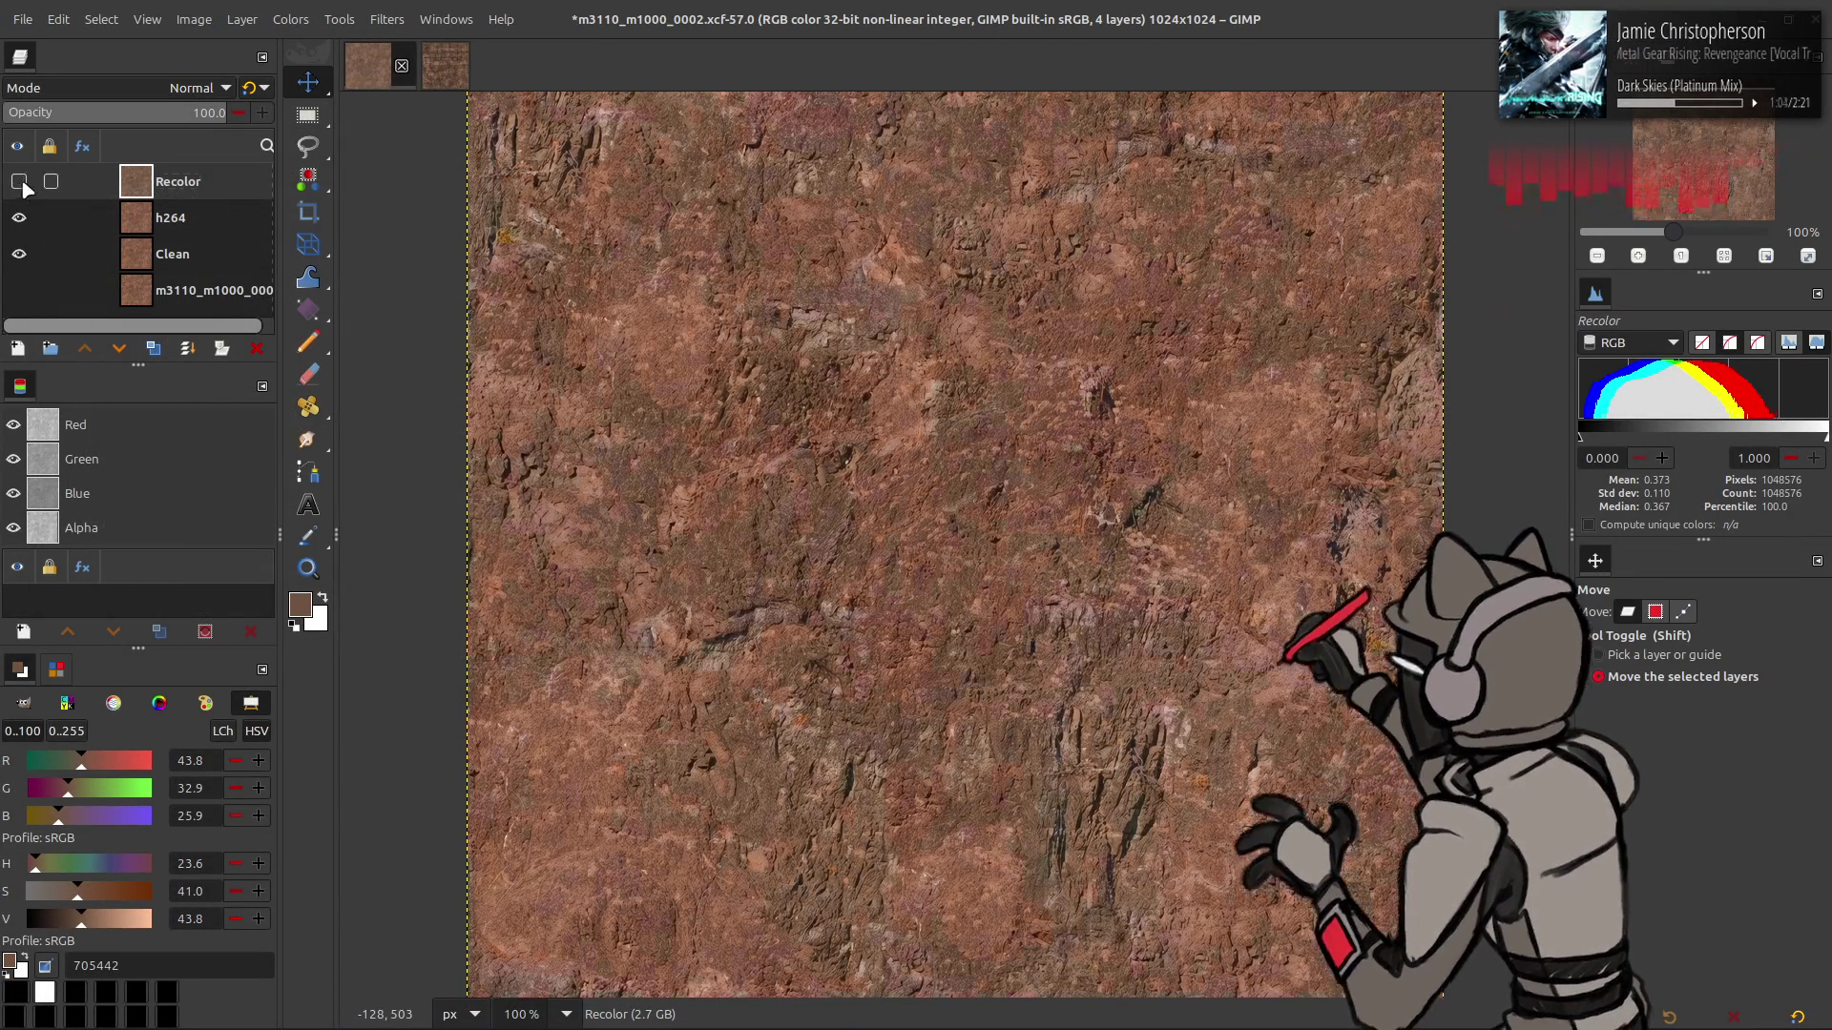
# - Save m3110_m1000_0002.xcf and export the texture to its DDS file
pyautogui.hotkey('ctrl', 's')
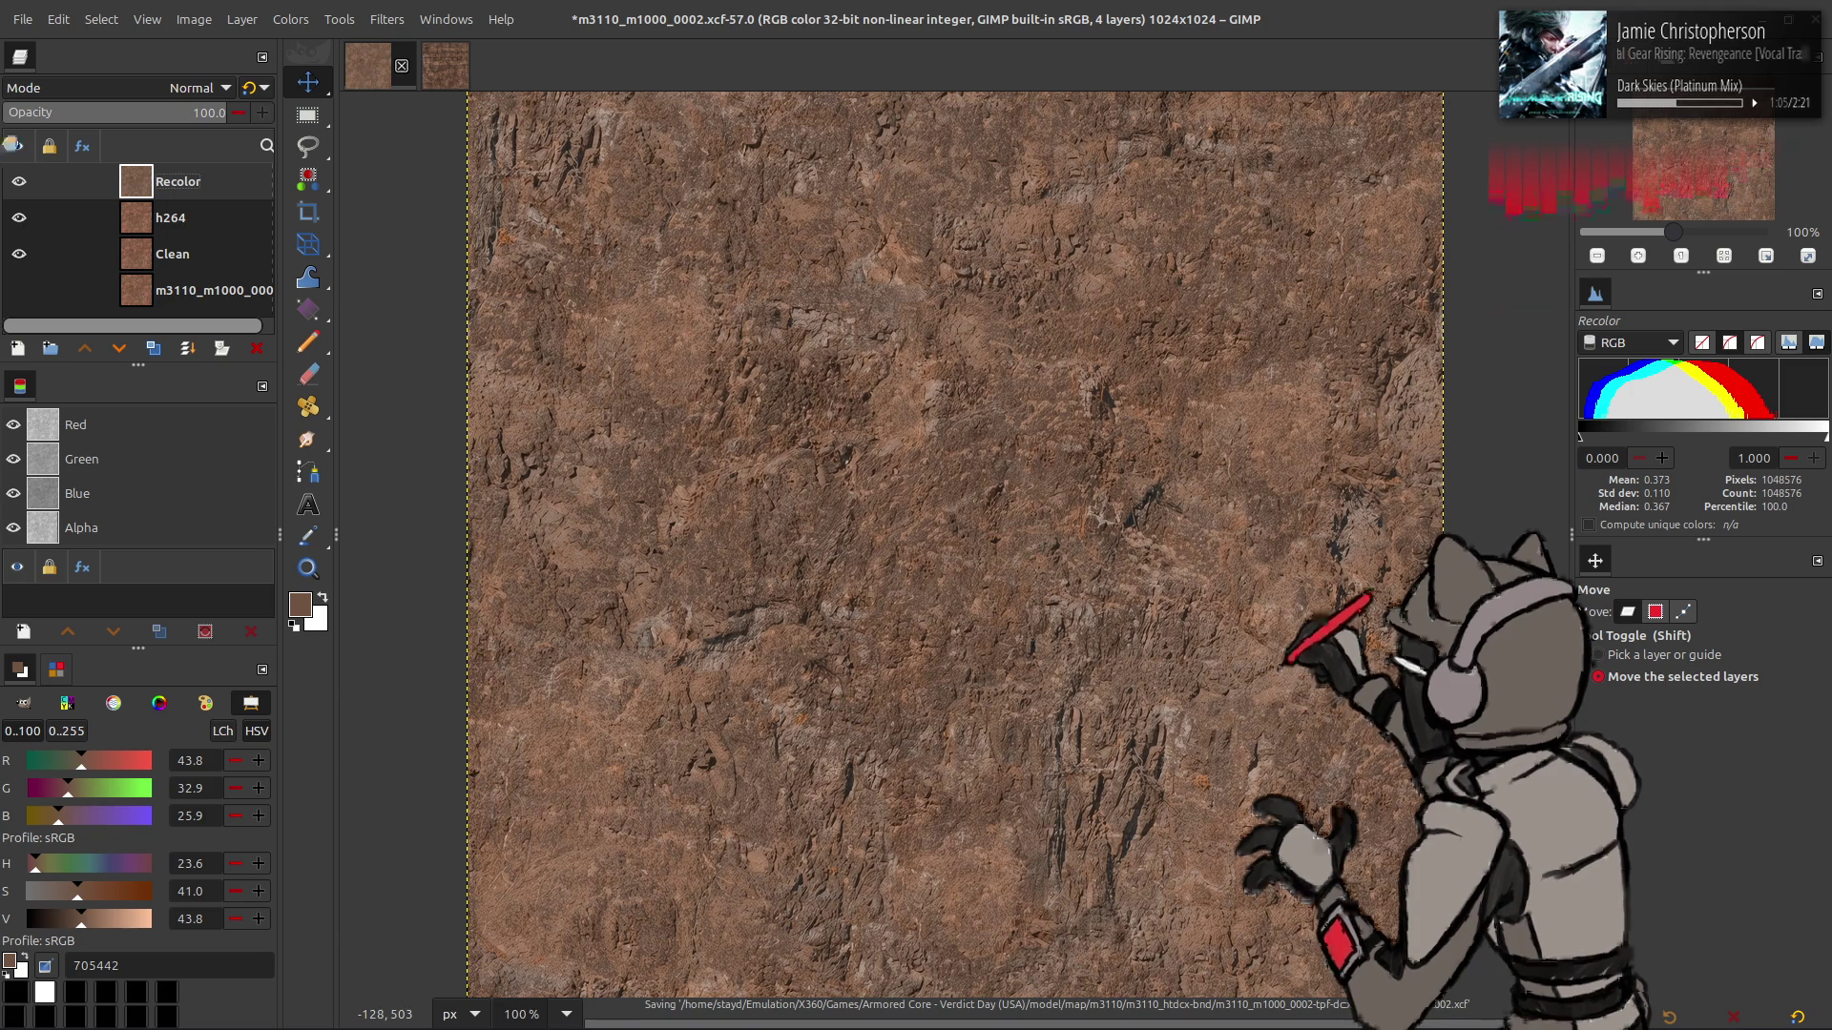
pyautogui.click(22, 19)
pyautogui.click(116, 330)
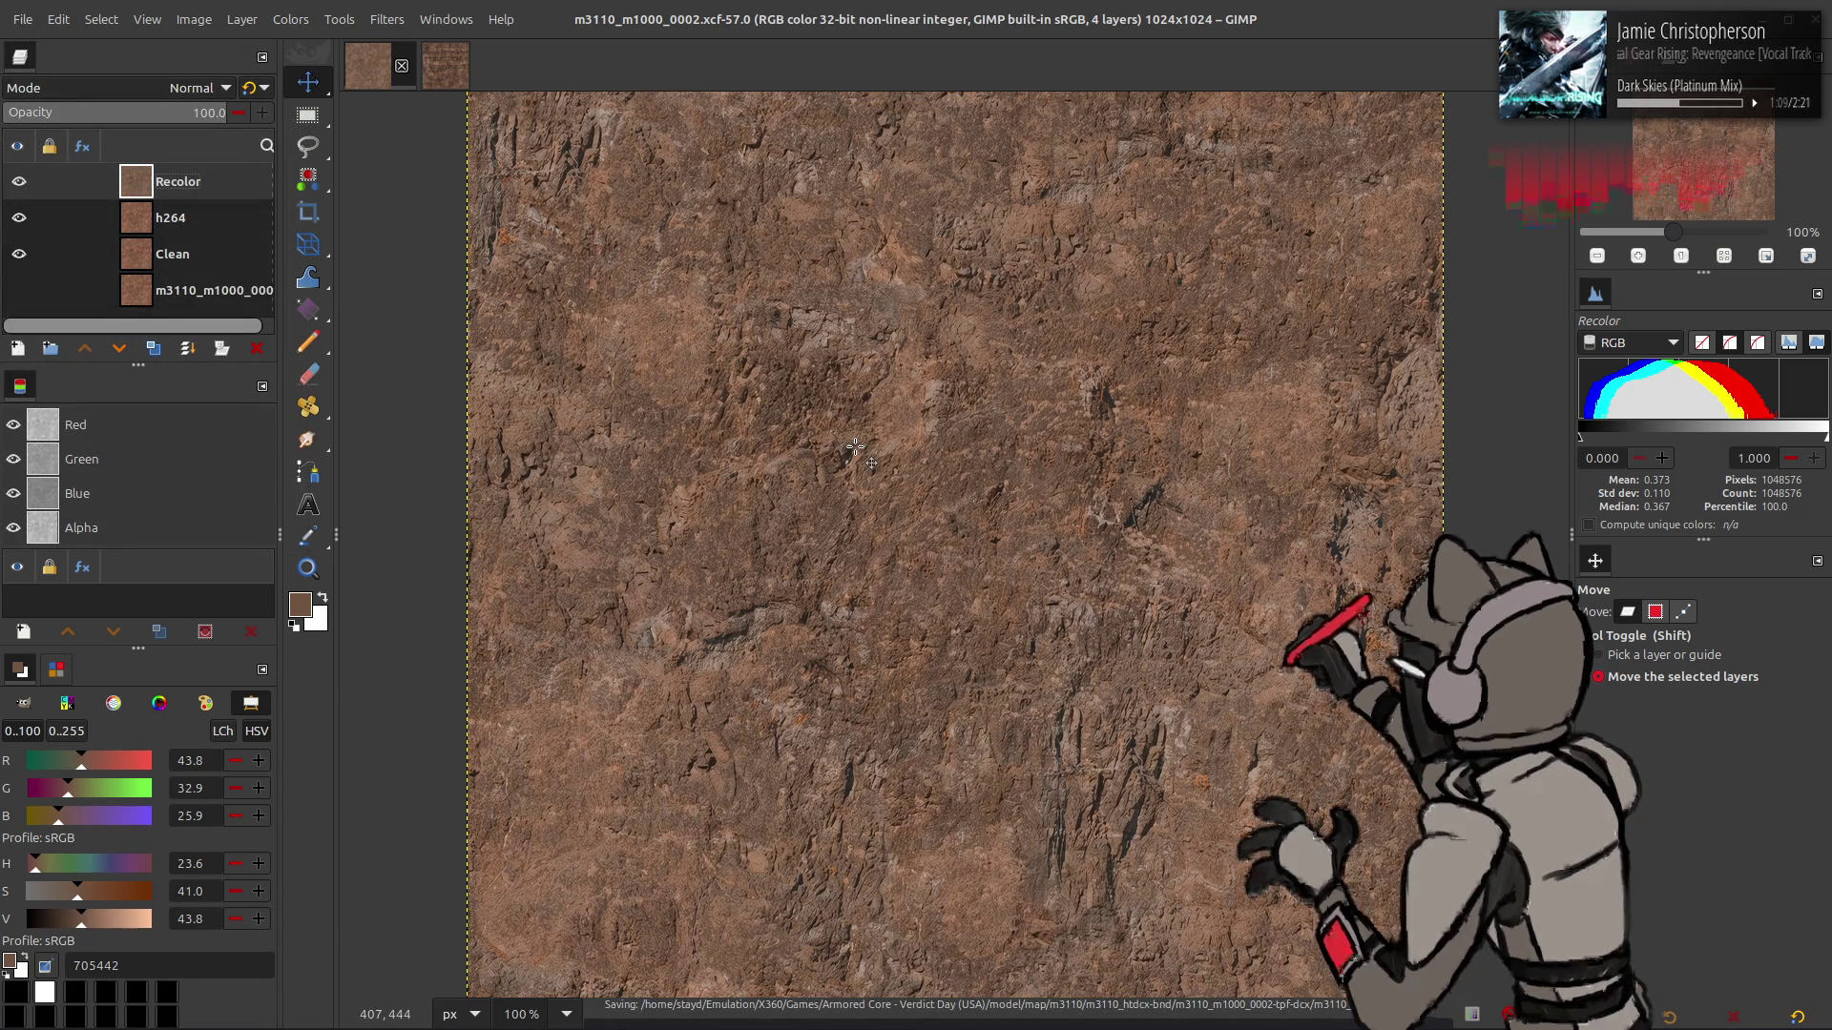
pyautogui.hotkey('alt', 'Tab')
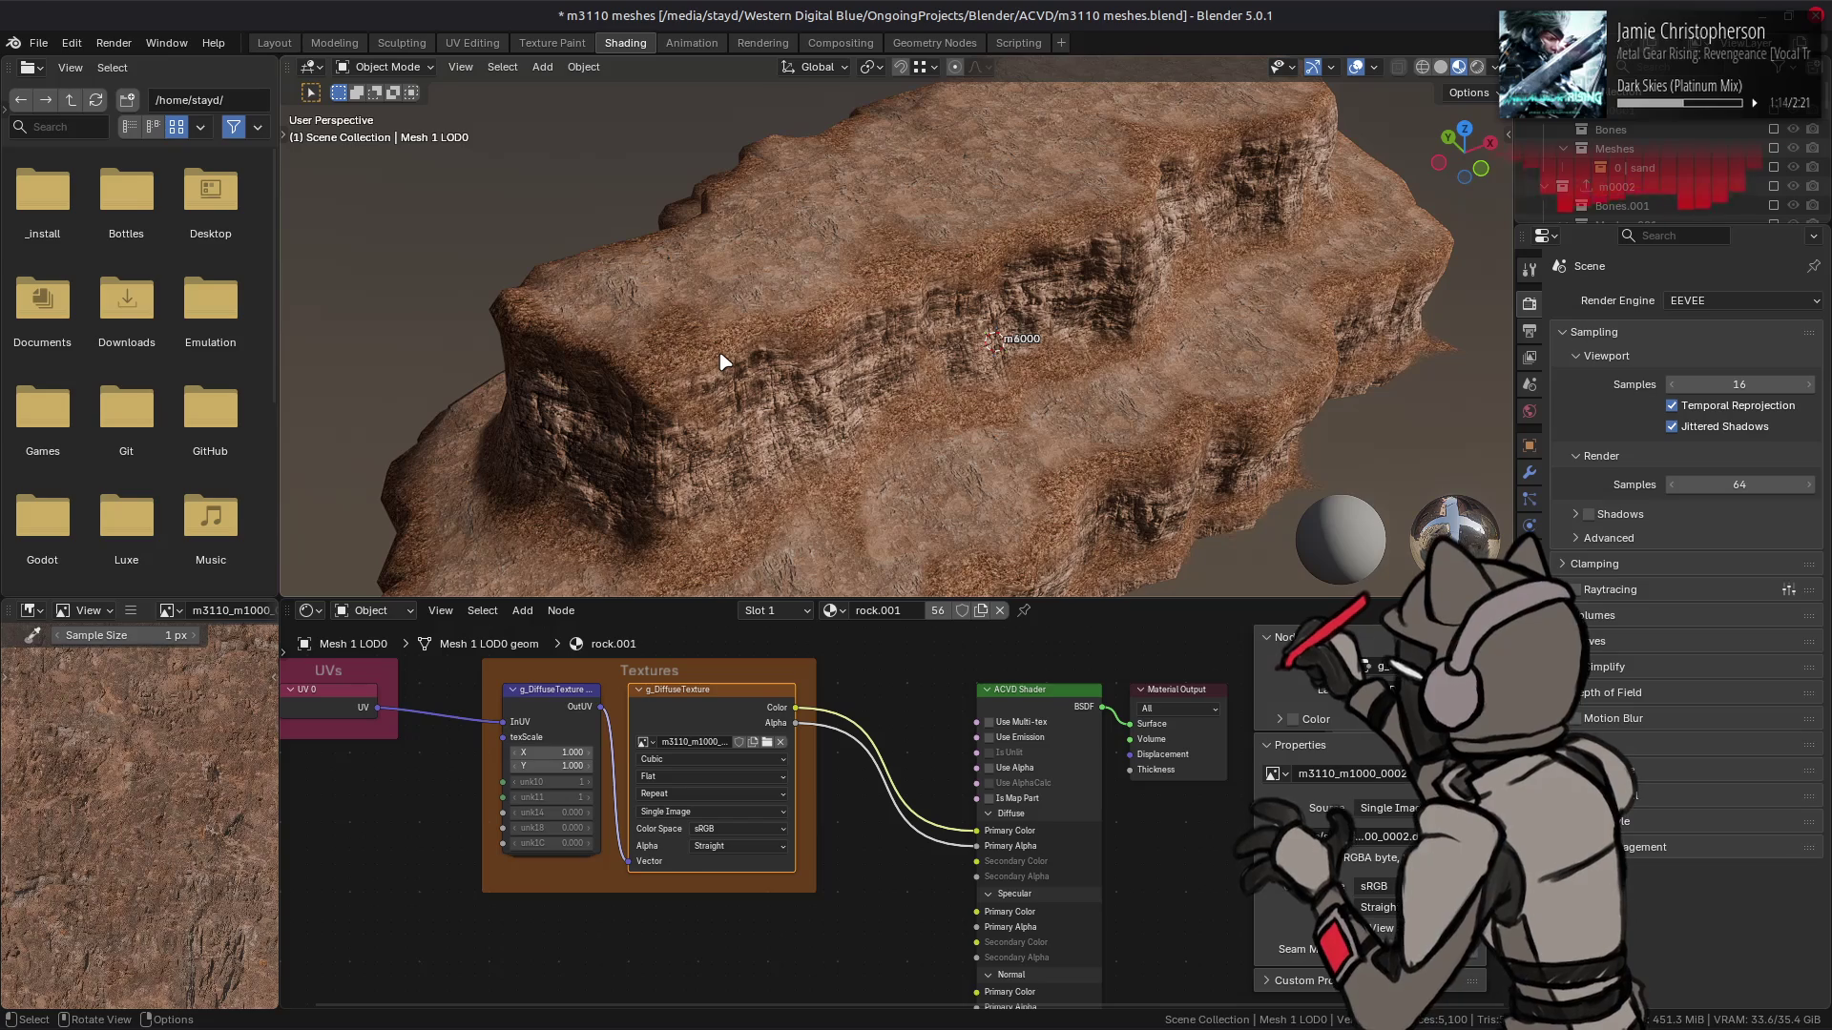
# - Preview the rock under Scene World viewport lighting, then switch it back off
pyautogui.click(1494, 66)
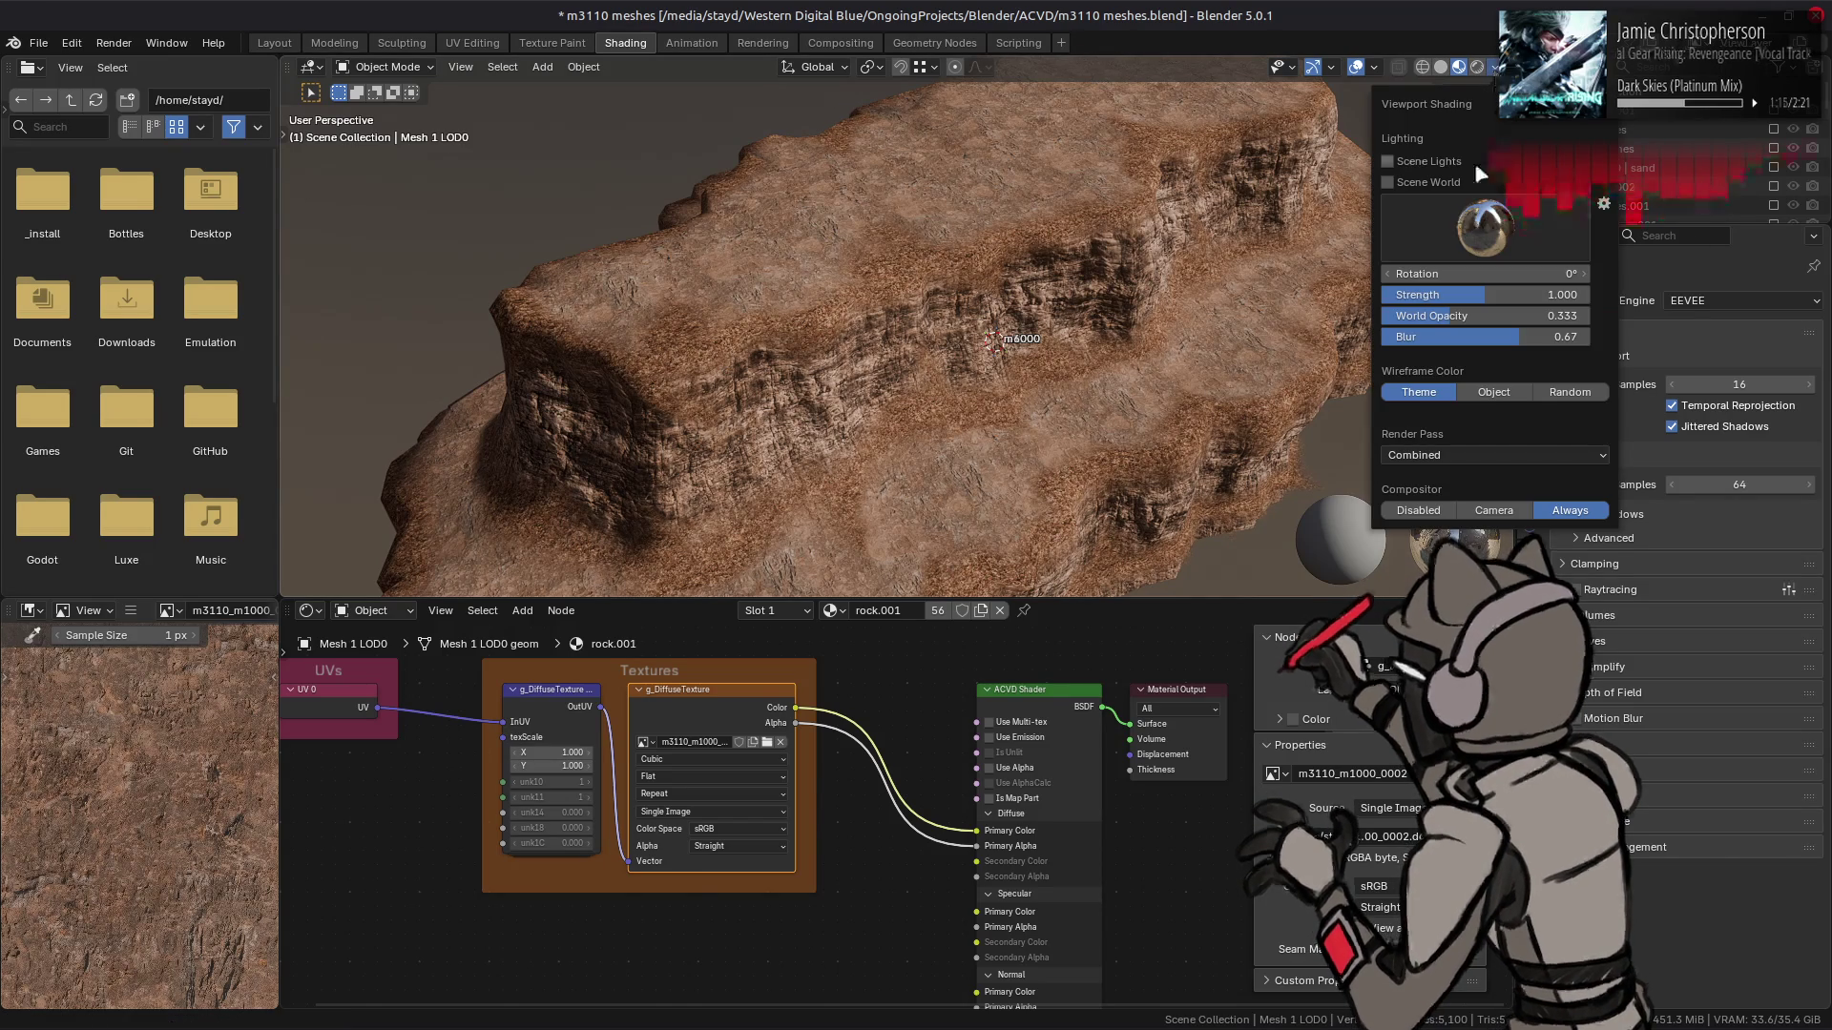
pyautogui.click(1450, 182)
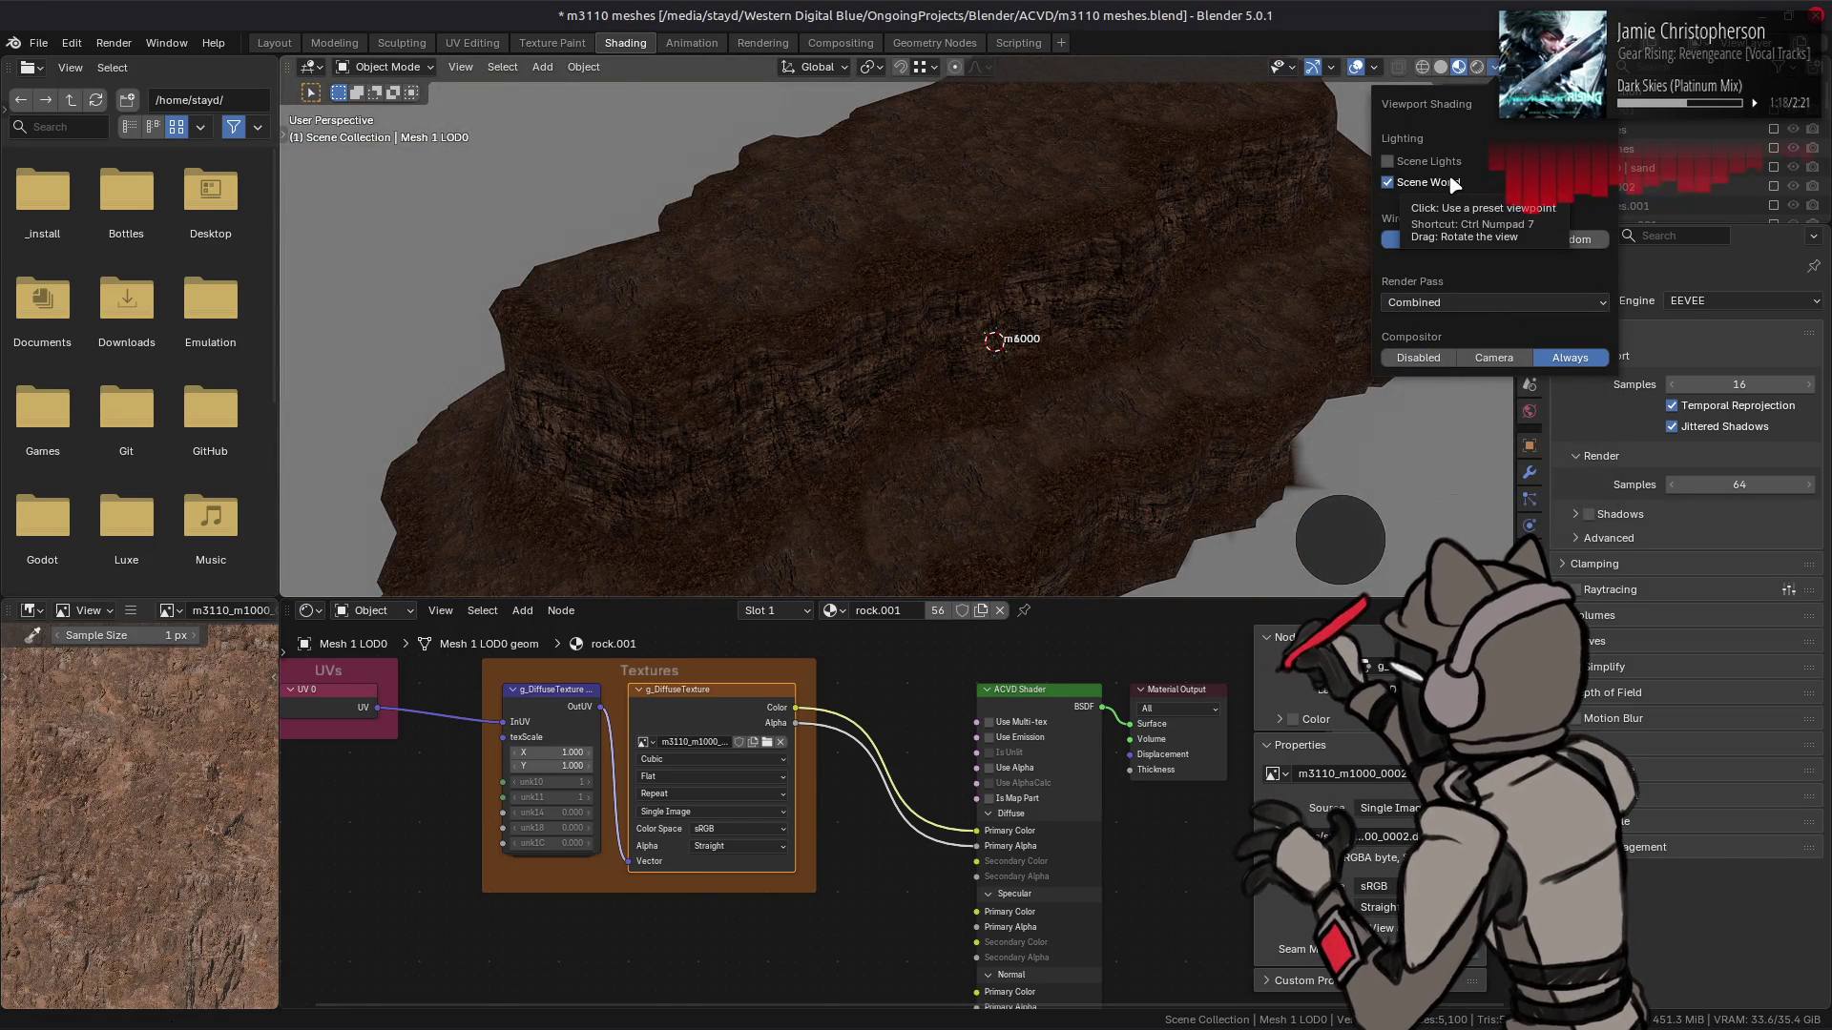
pyautogui.click(1450, 182)
pyautogui.moveTo(961, 307)
pyautogui.mouseDown()
pyautogui.moveTo(961, 274)
pyautogui.moveTo(932, 270)
pyautogui.mouseUp()
# - Save m3110 meshes.blend and show Mesh 0 LOD0.153's rock_a material in the shader editor
pyautogui.click(281, 44)
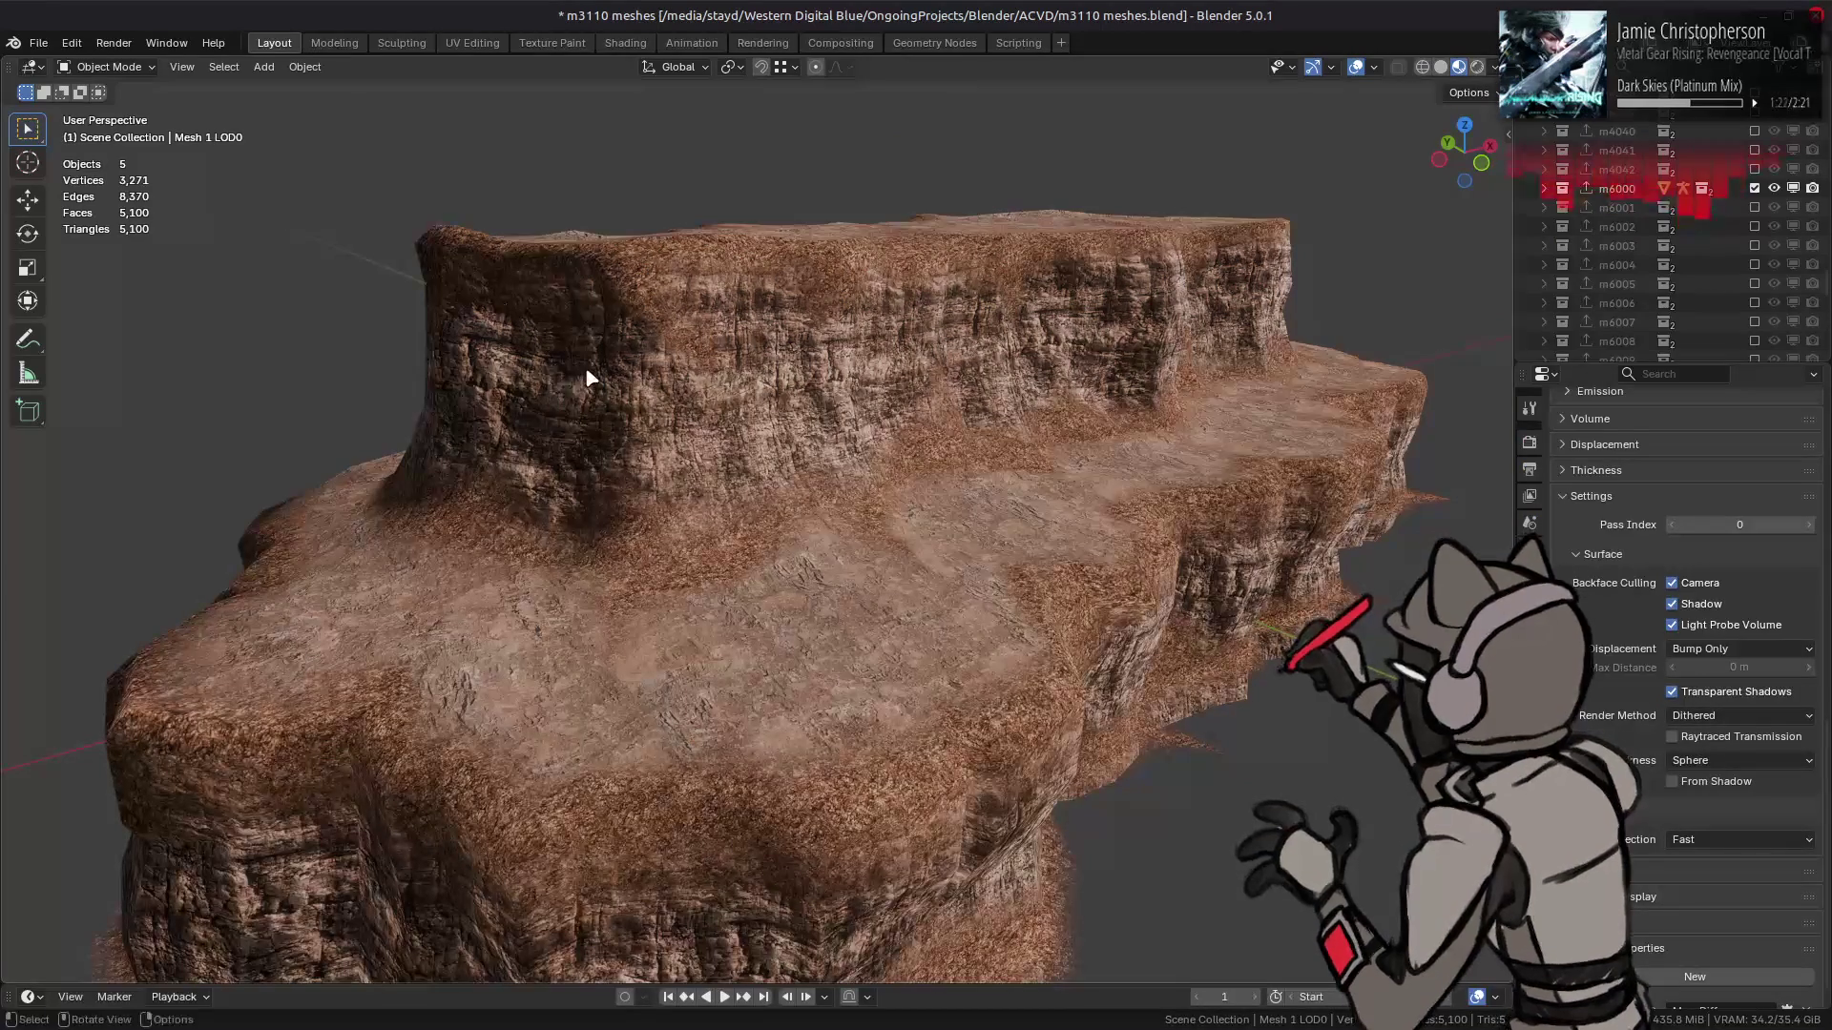
pyautogui.hotkey('ctrl', 's')
pyautogui.click(761, 291)
pyautogui.click(626, 42)
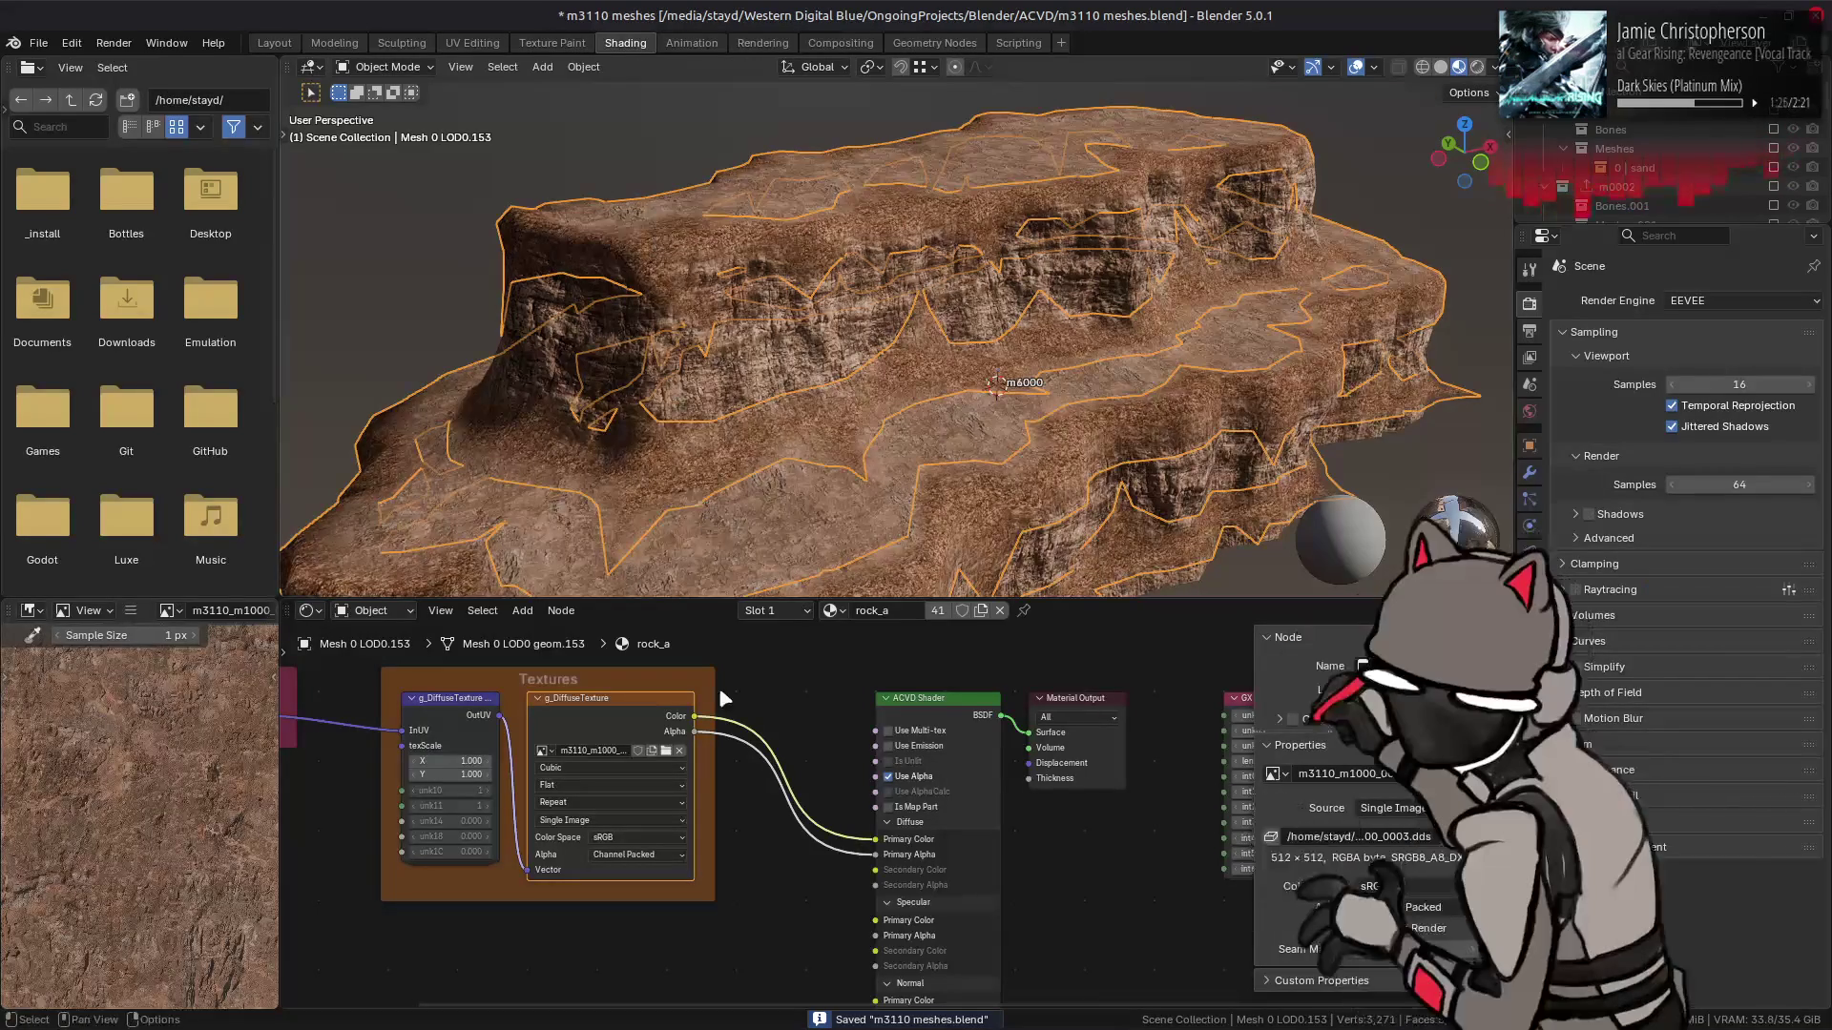
# - Insert a Gamma node between the rock_a texture's Color and the ACVD Shader's Primary Color
pyautogui.hotkey('shift', 'a')
pyautogui.press('Escape')
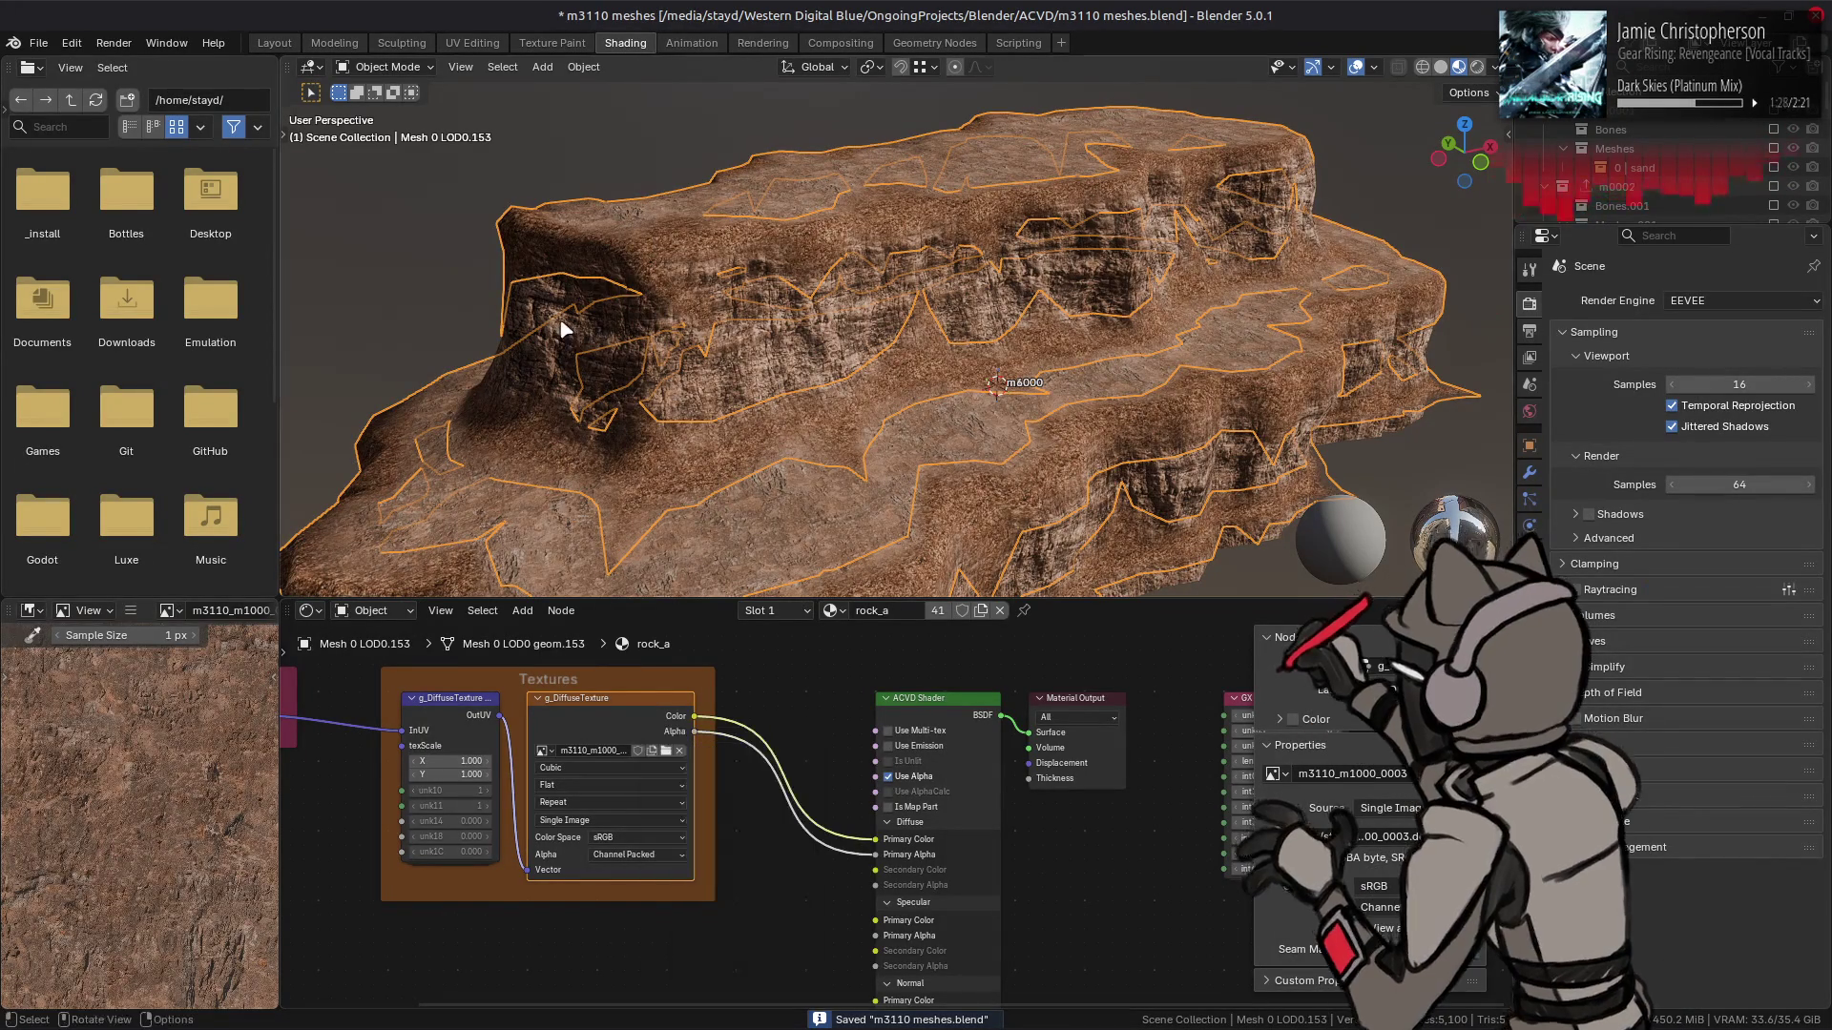
pyautogui.hotkey('alt', 'a')
pyautogui.hotkey('shift', 'a')
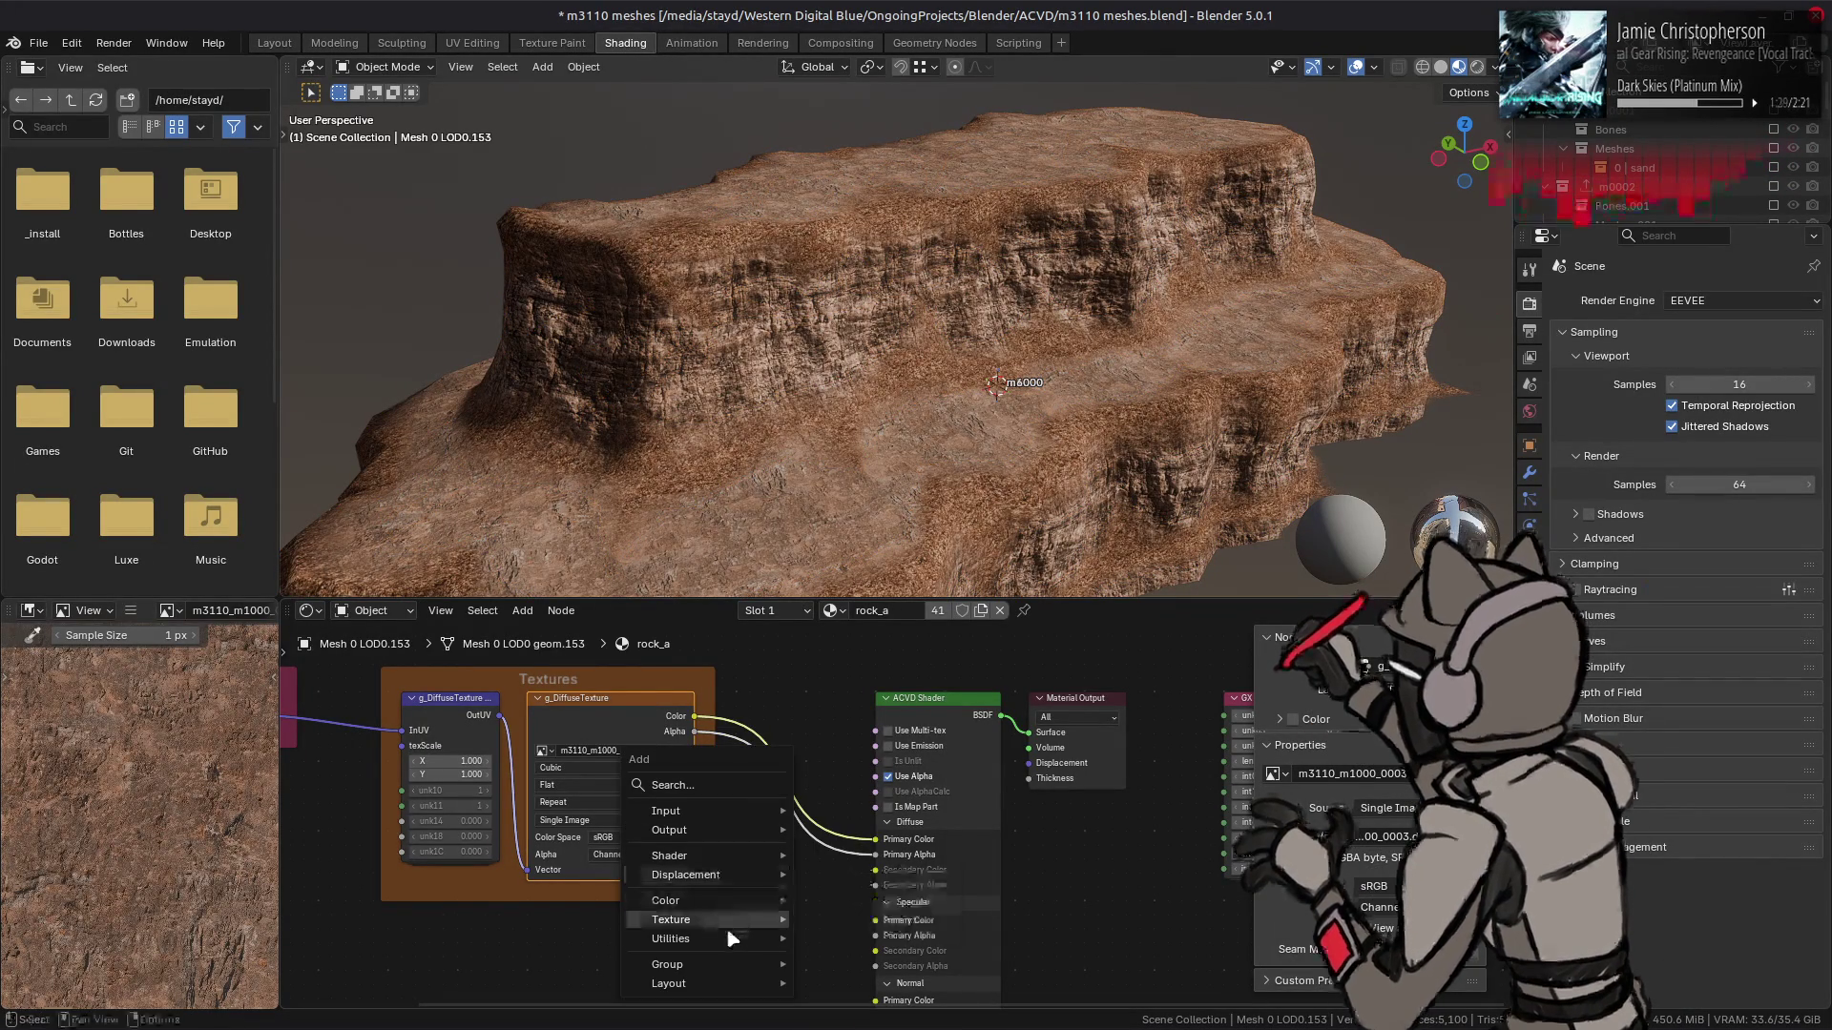
pyautogui.moveTo(725, 936)
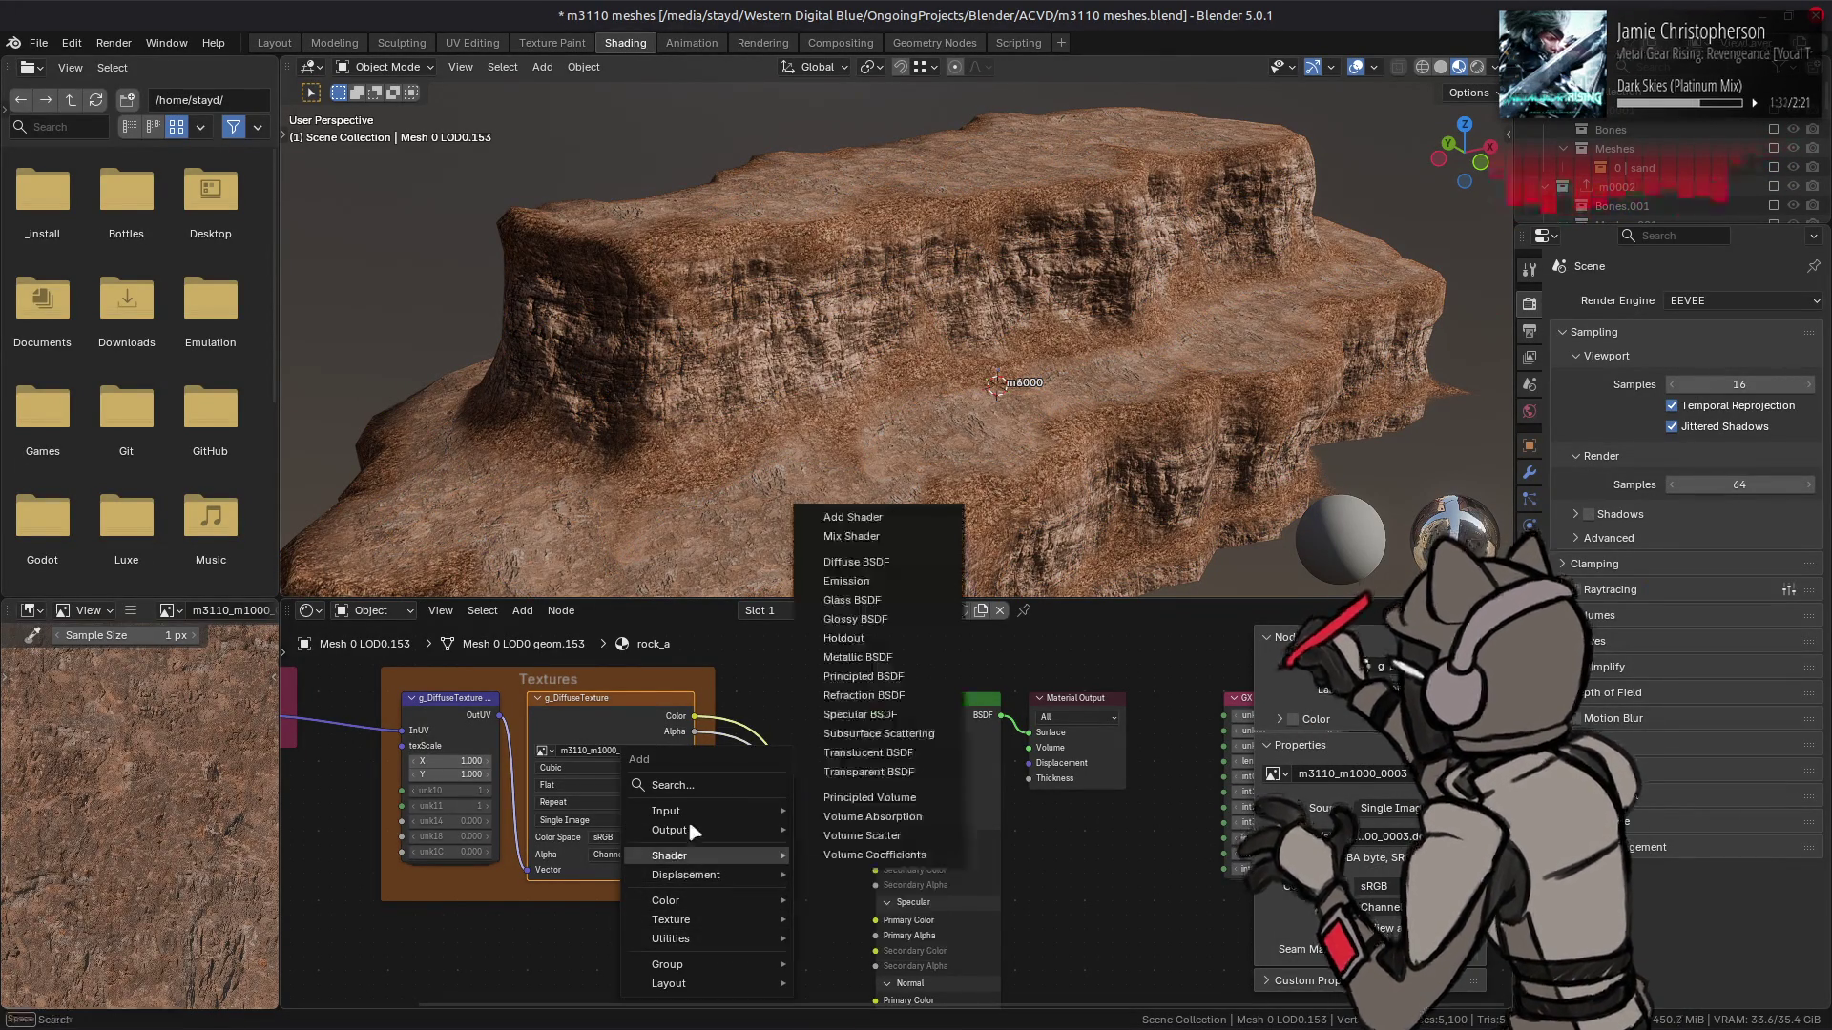
pyautogui.moveTo(710, 903)
pyautogui.click(842, 695)
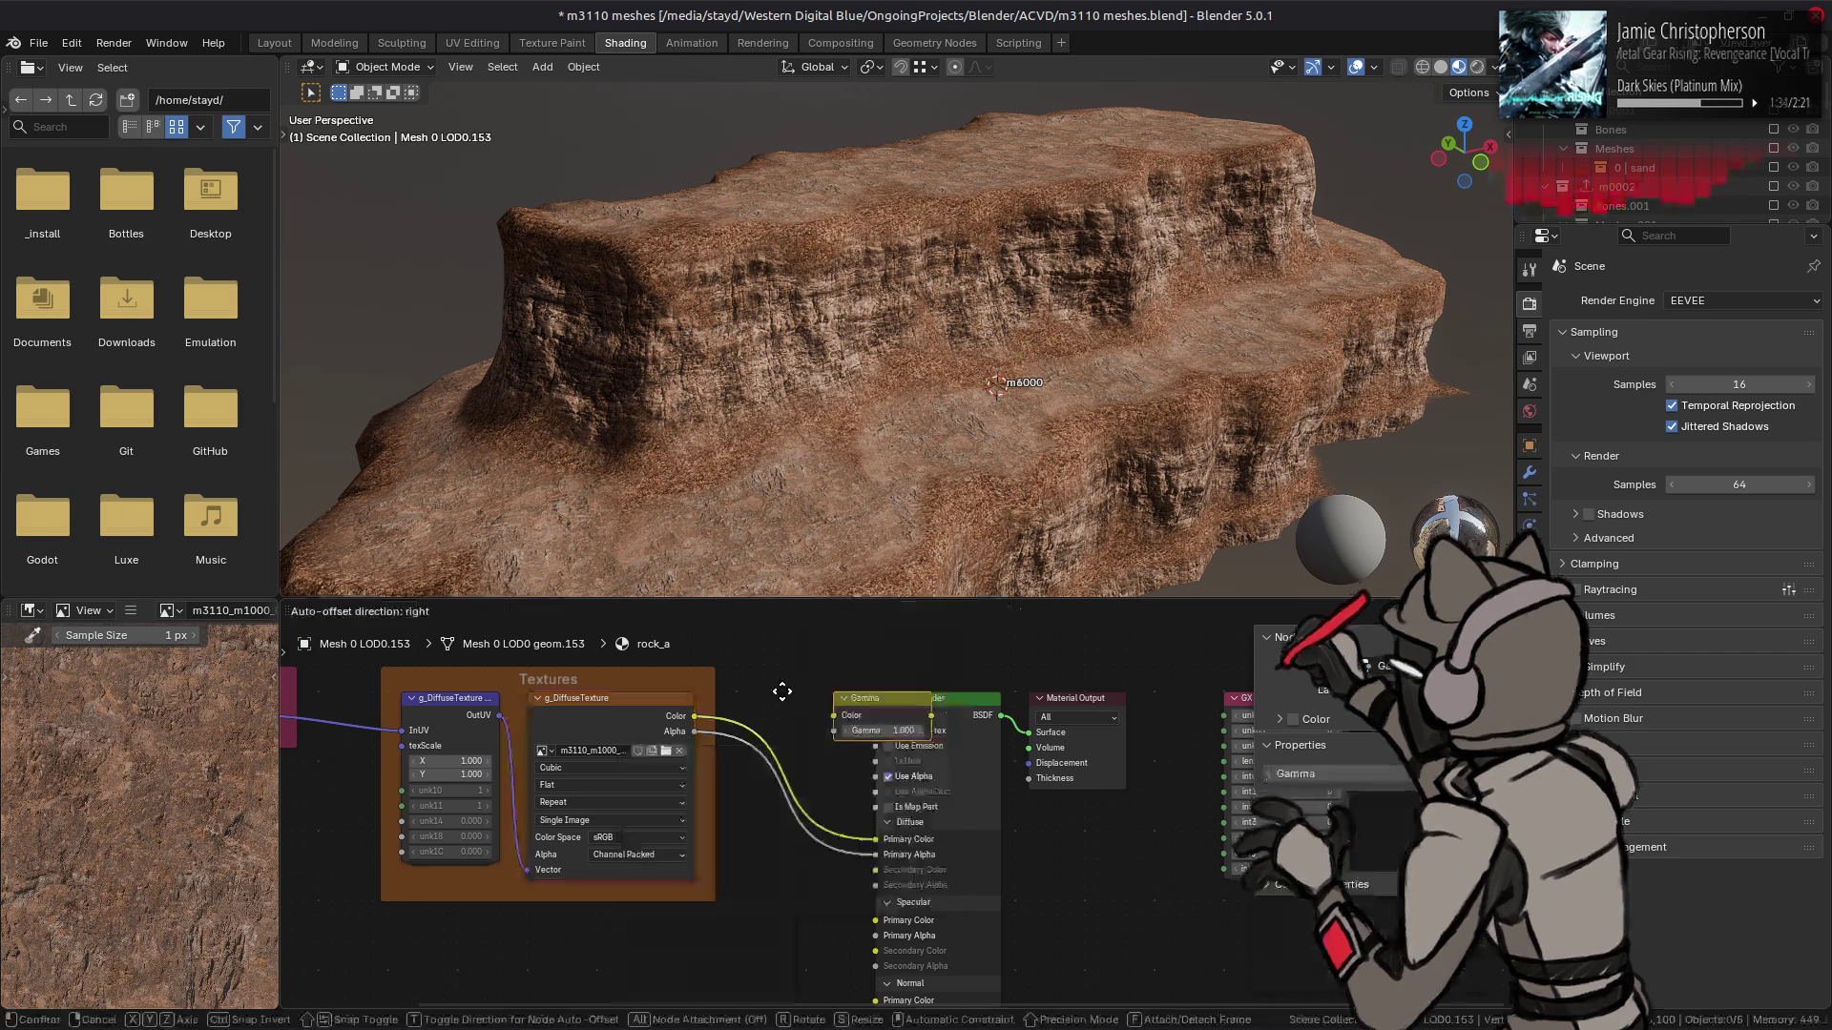
pyautogui.click(806, 728)
pyautogui.moveTo(834, 715); pyautogui.dragTo(876, 839)
# - Lower the Gamma value to 0.800 and check the darker rock in Layout
pyautogui.moveTo(787, 730)
pyautogui.mouseDown()
pyautogui.moveTo(802, 730)
pyautogui.moveTo(759, 730)
pyautogui.mouseUp()
pyautogui.moveTo(859, 381)
pyautogui.mouseDown()
pyautogui.moveTo(667, 287)
pyautogui.moveTo(297, 7)
pyautogui.mouseUp()
pyautogui.click(275, 42)
pyautogui.moveTo(668, 382)
pyautogui.mouseDown()
pyautogui.moveTo(821, 362)
pyautogui.moveTo(742, 388)
pyautogui.moveTo(594, 370)
pyautogui.moveTo(818, 388)
pyautogui.mouseUp()
# - Re-export the m3110_m1000_0002 texture from GIMP to its DDS file
pyautogui.hotkey('alt', 'Tab')
pyautogui.click(21, 19)
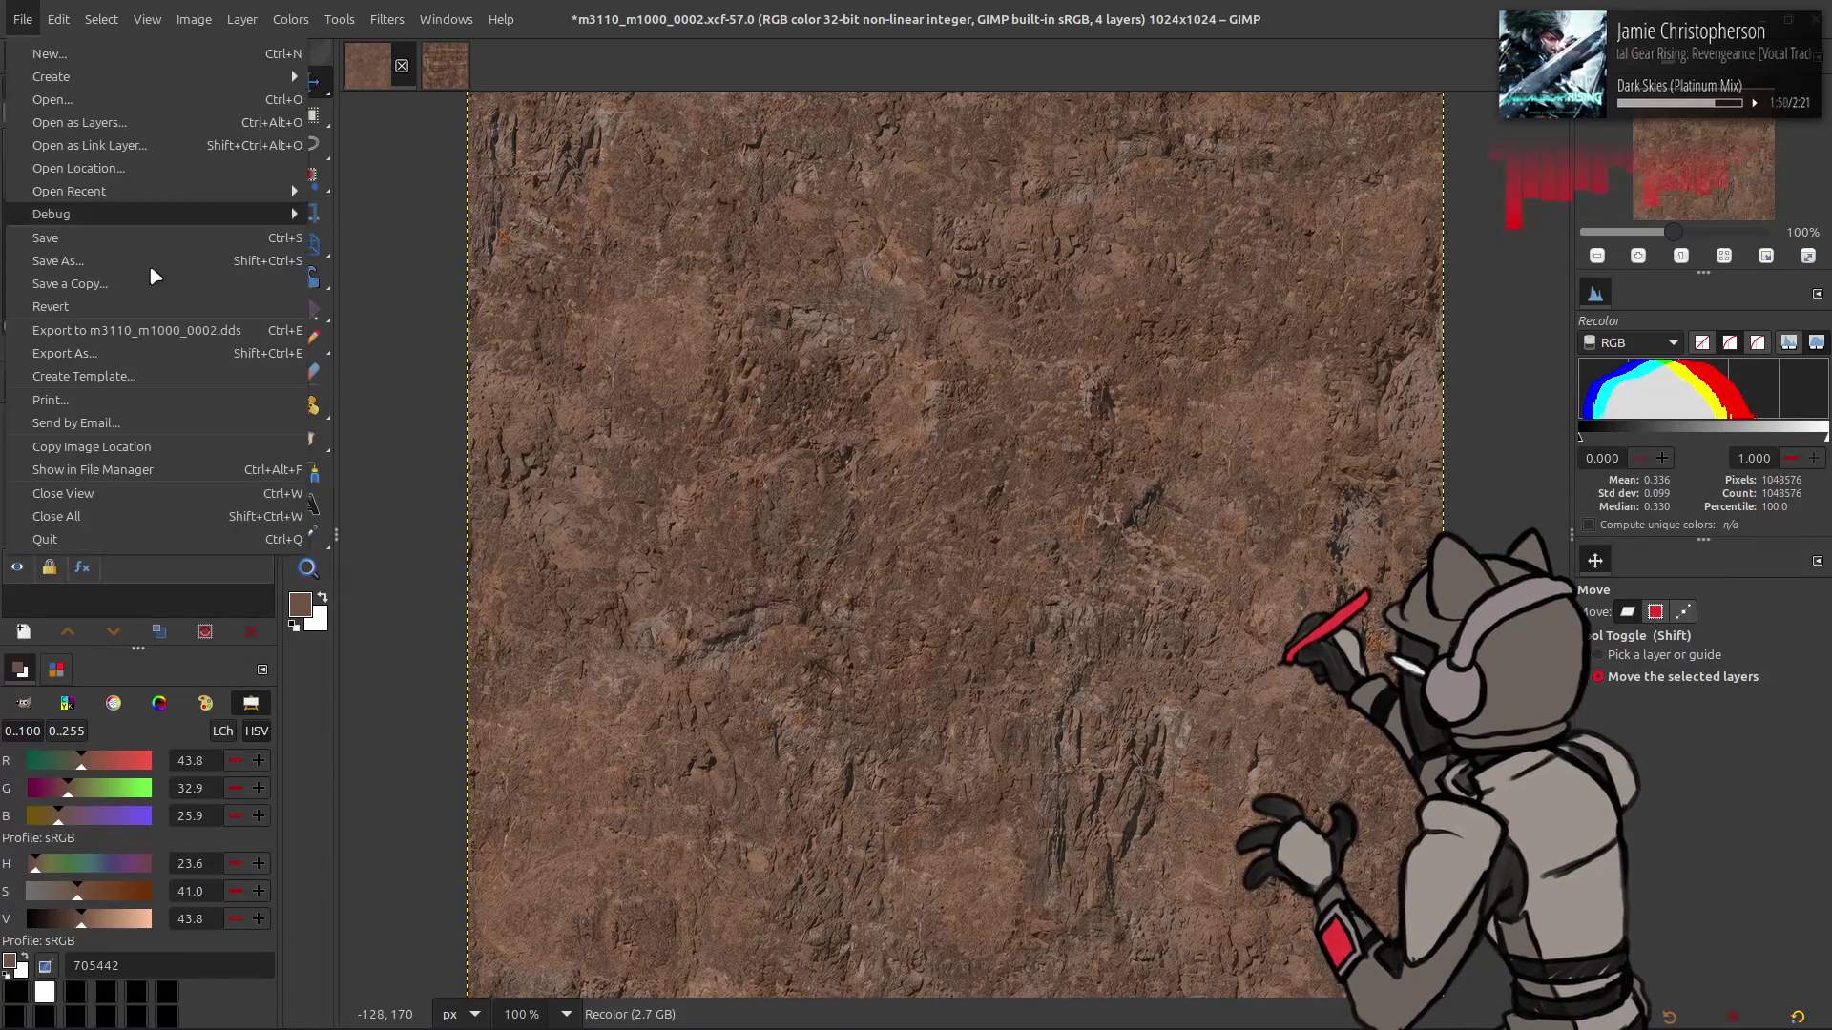
pyautogui.click(57, 327)
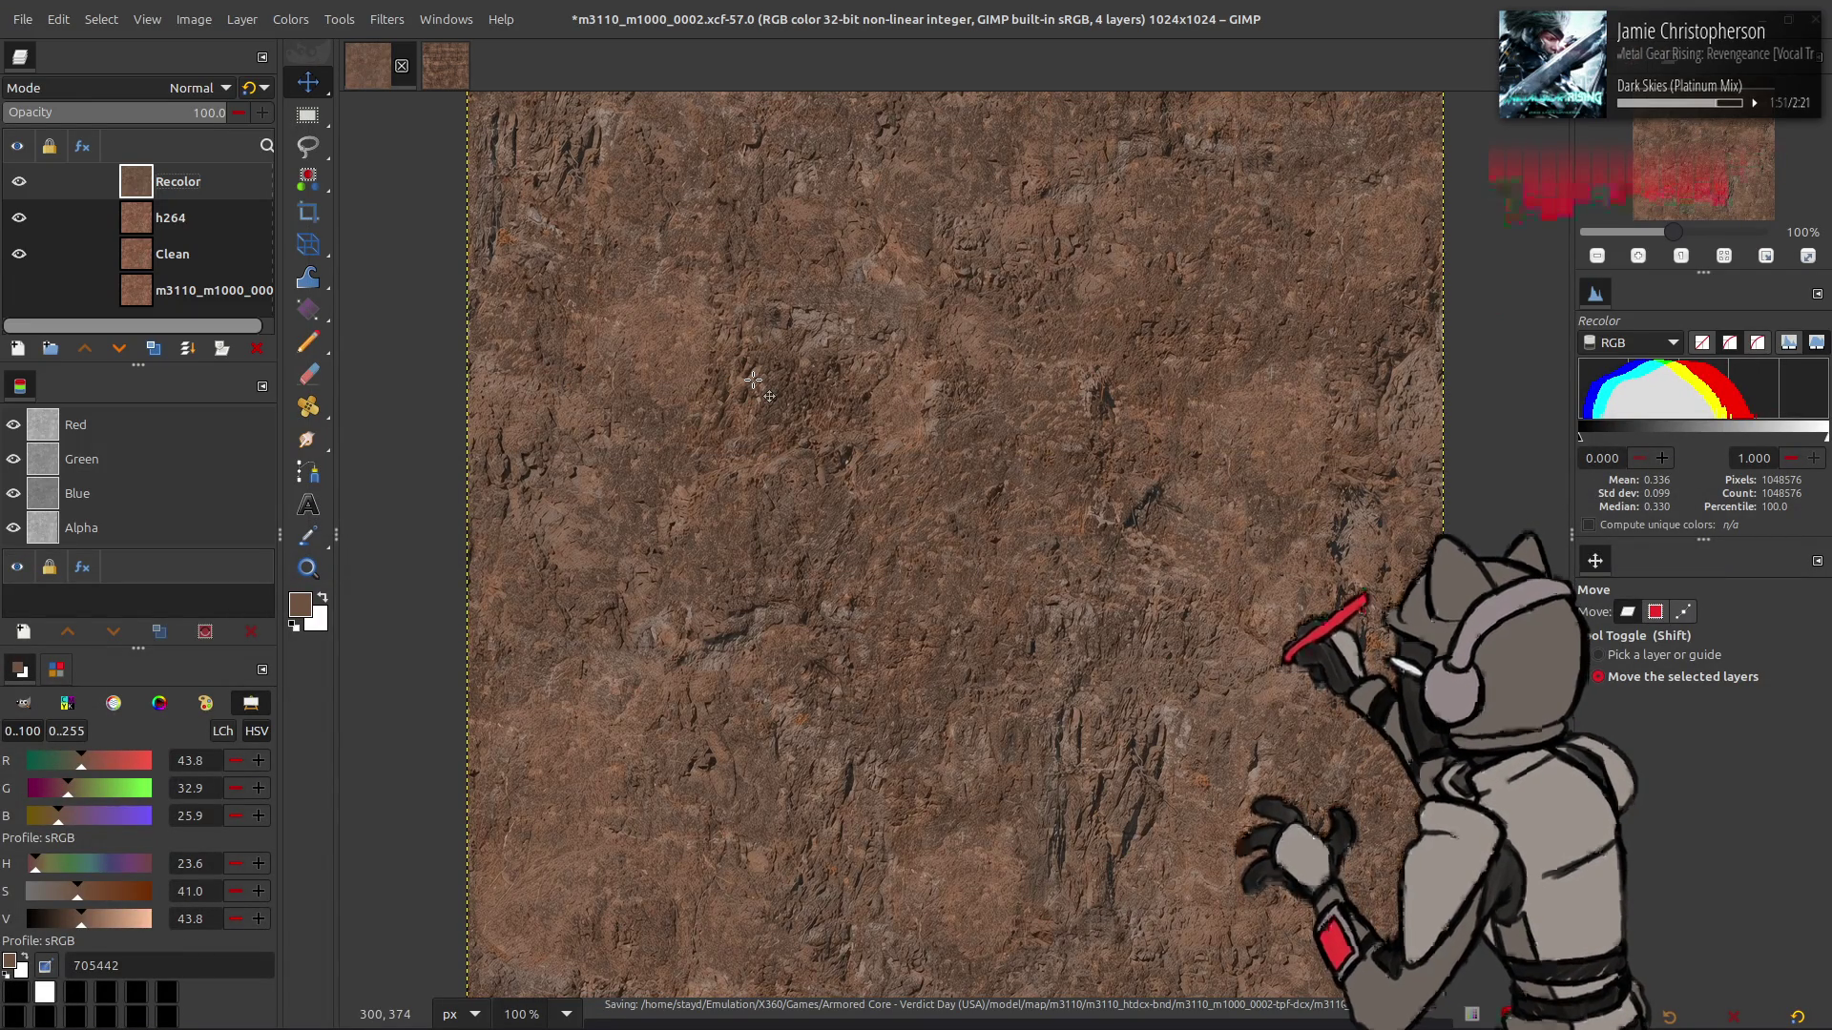
pyautogui.hotkey('alt', 'Tab')
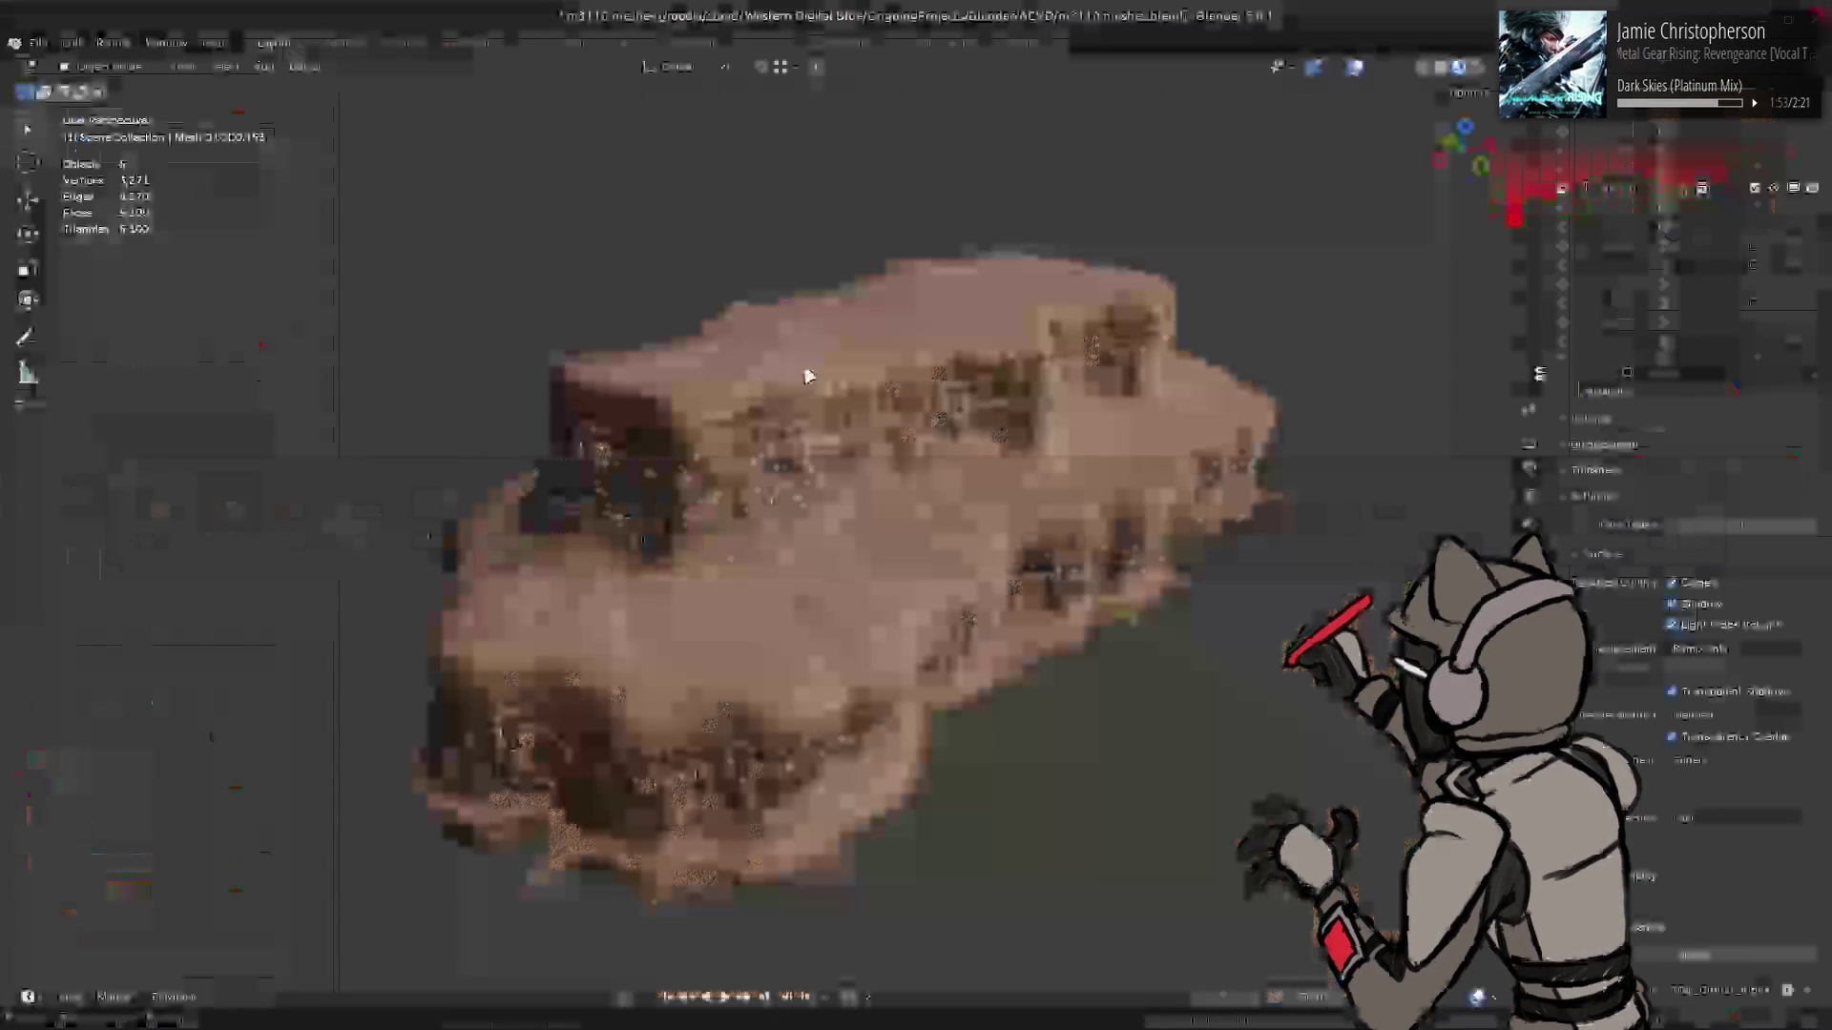
pyautogui.click(629, 43)
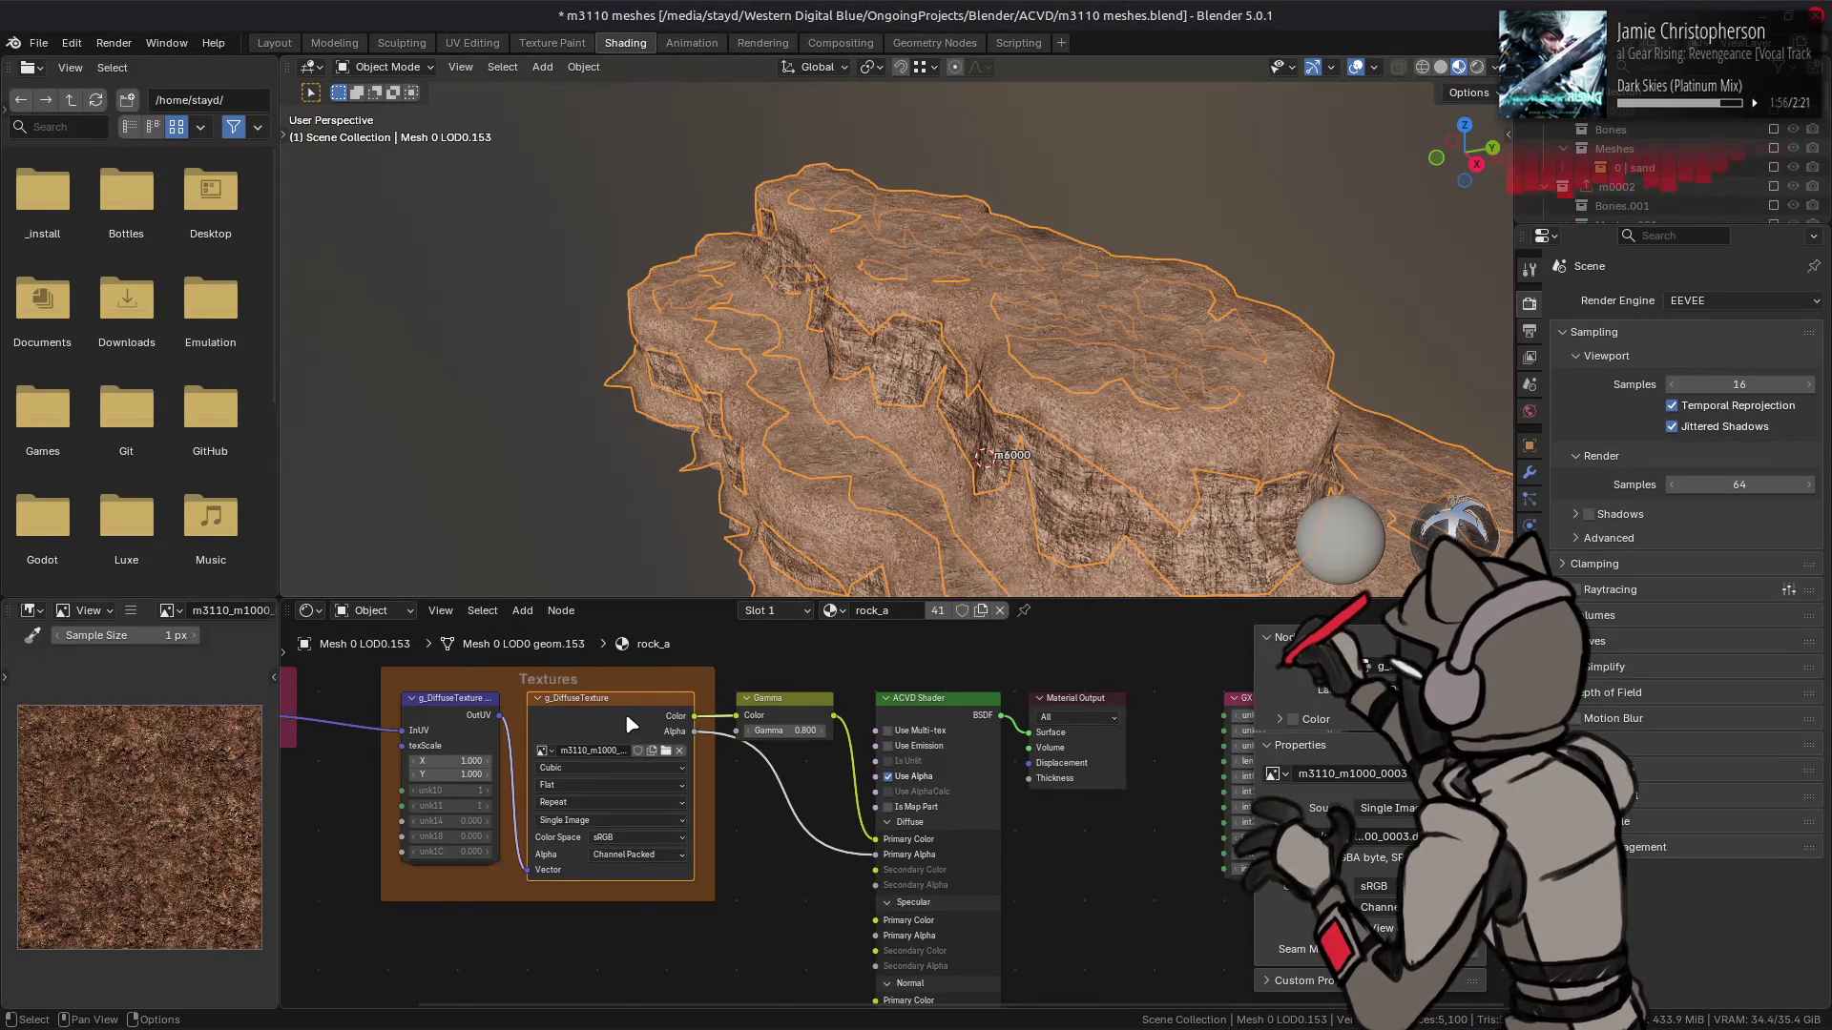
# - Select the upper rock and orbit out in Layout to view the whole textured model
pyautogui.click(1048, 312)
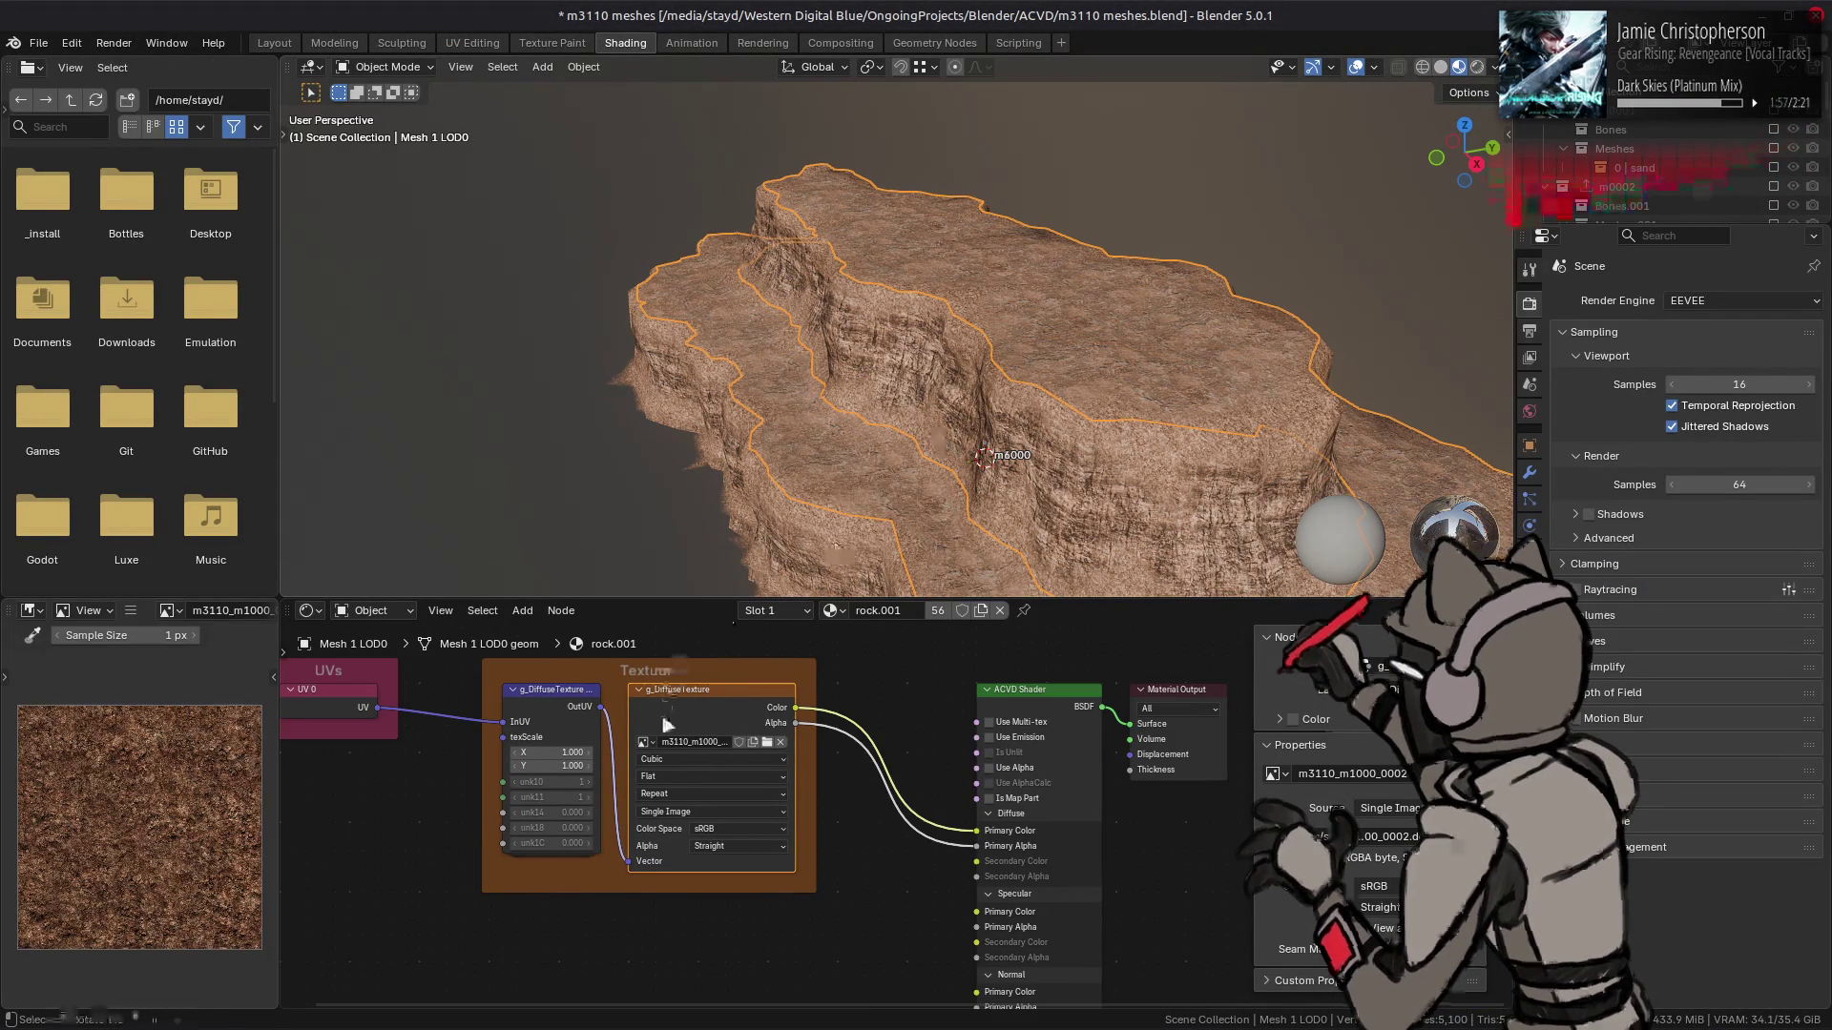
pyautogui.click(275, 43)
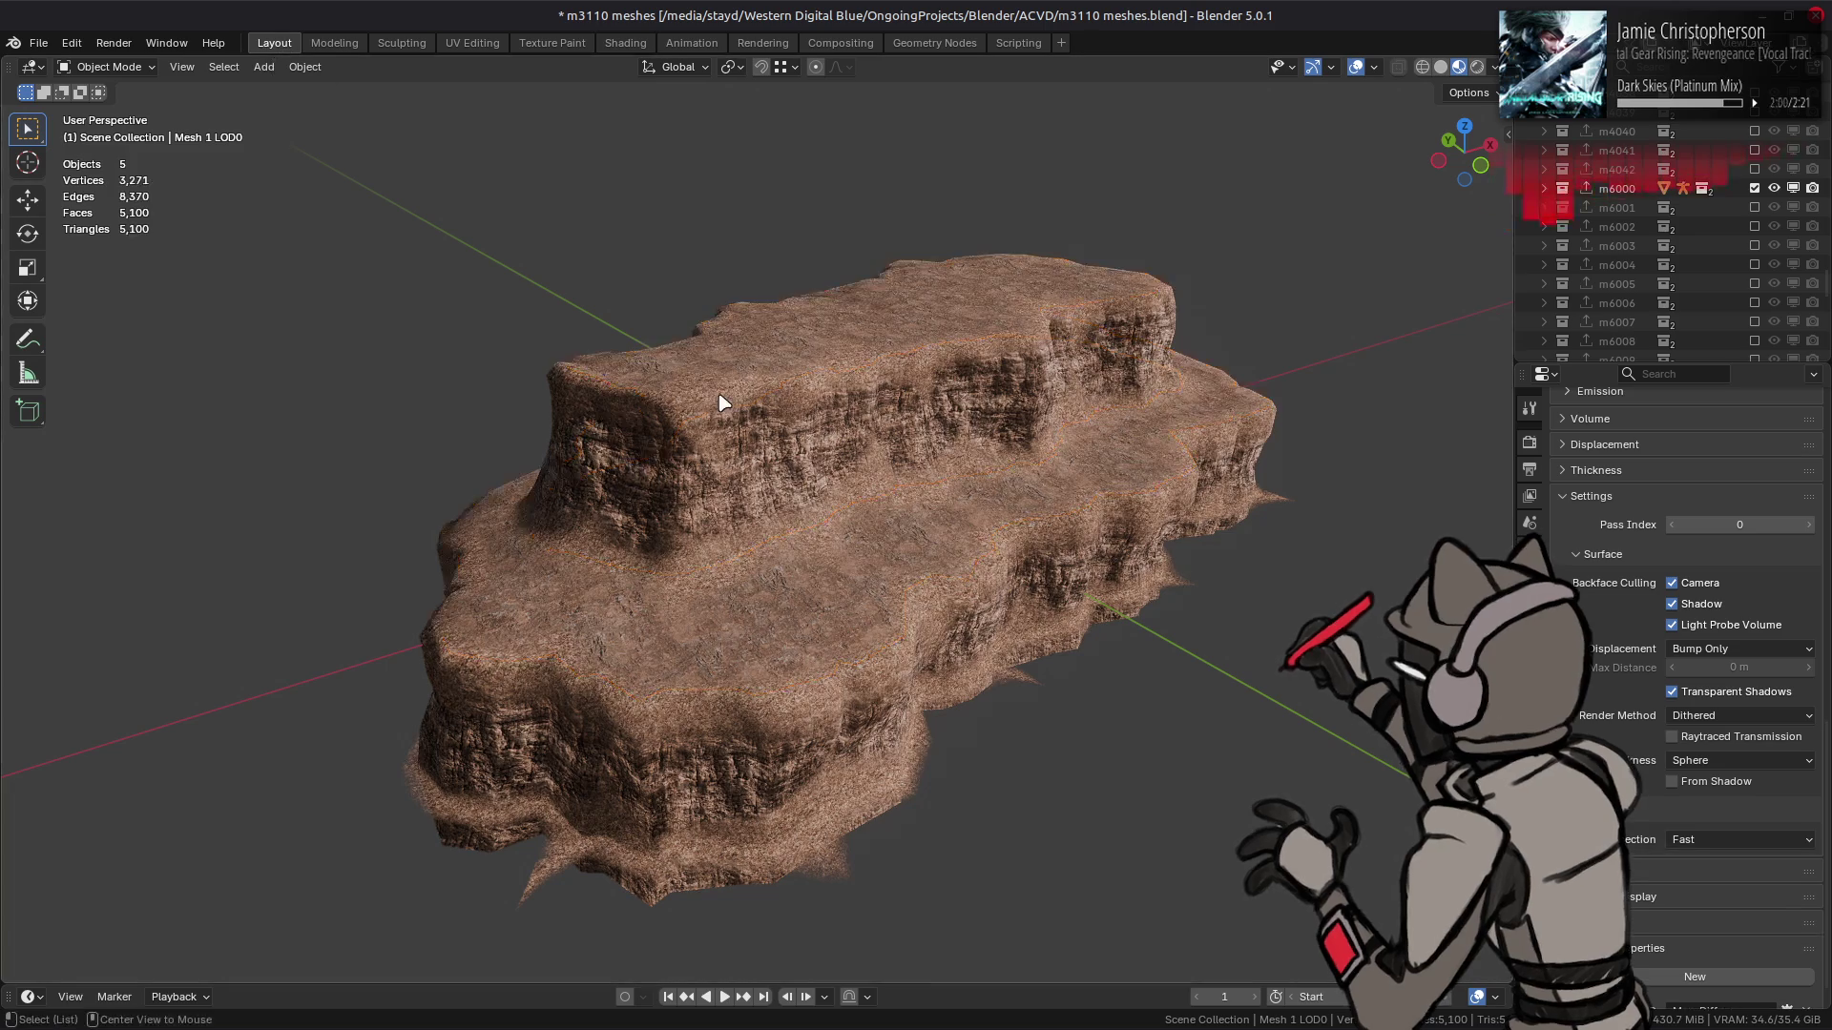
pyautogui.moveTo(599, 461); pyautogui.dragTo(780, 445)
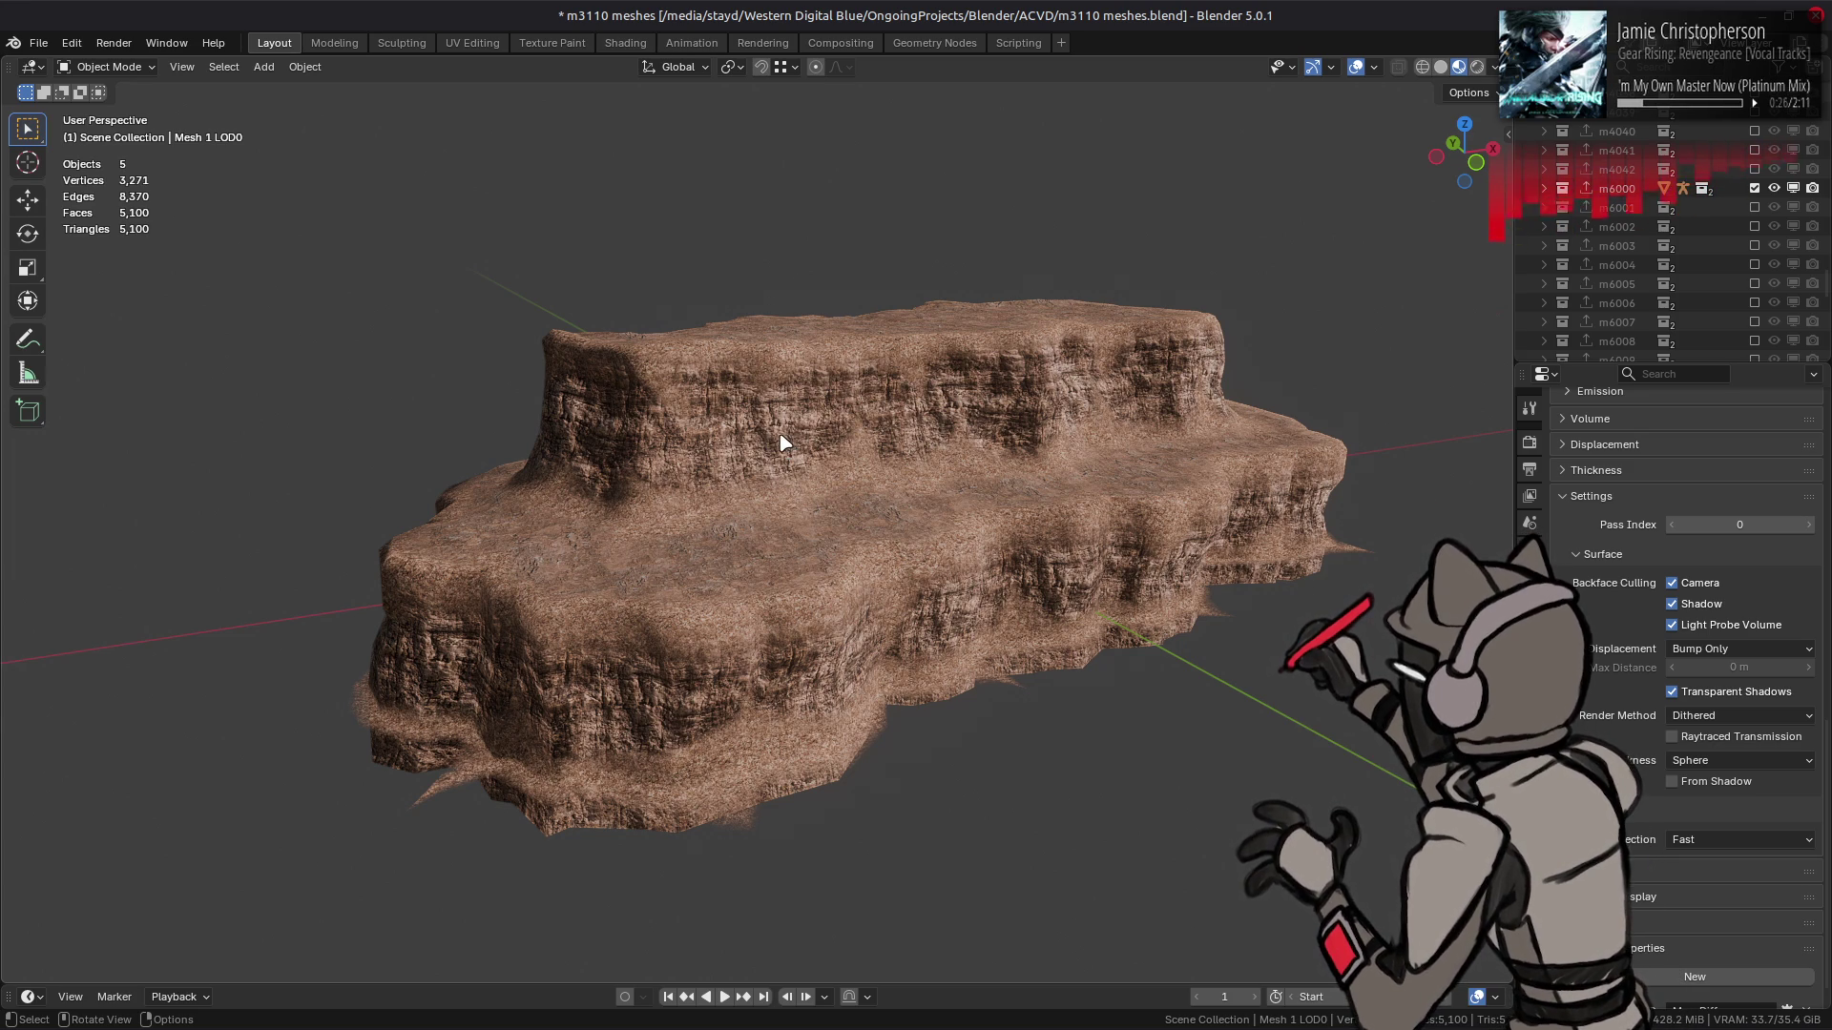
pyautogui.scroll(2, 780, 435)
# - Change the rock_a material's Gamma node value to 0.9
pyautogui.click(847, 320)
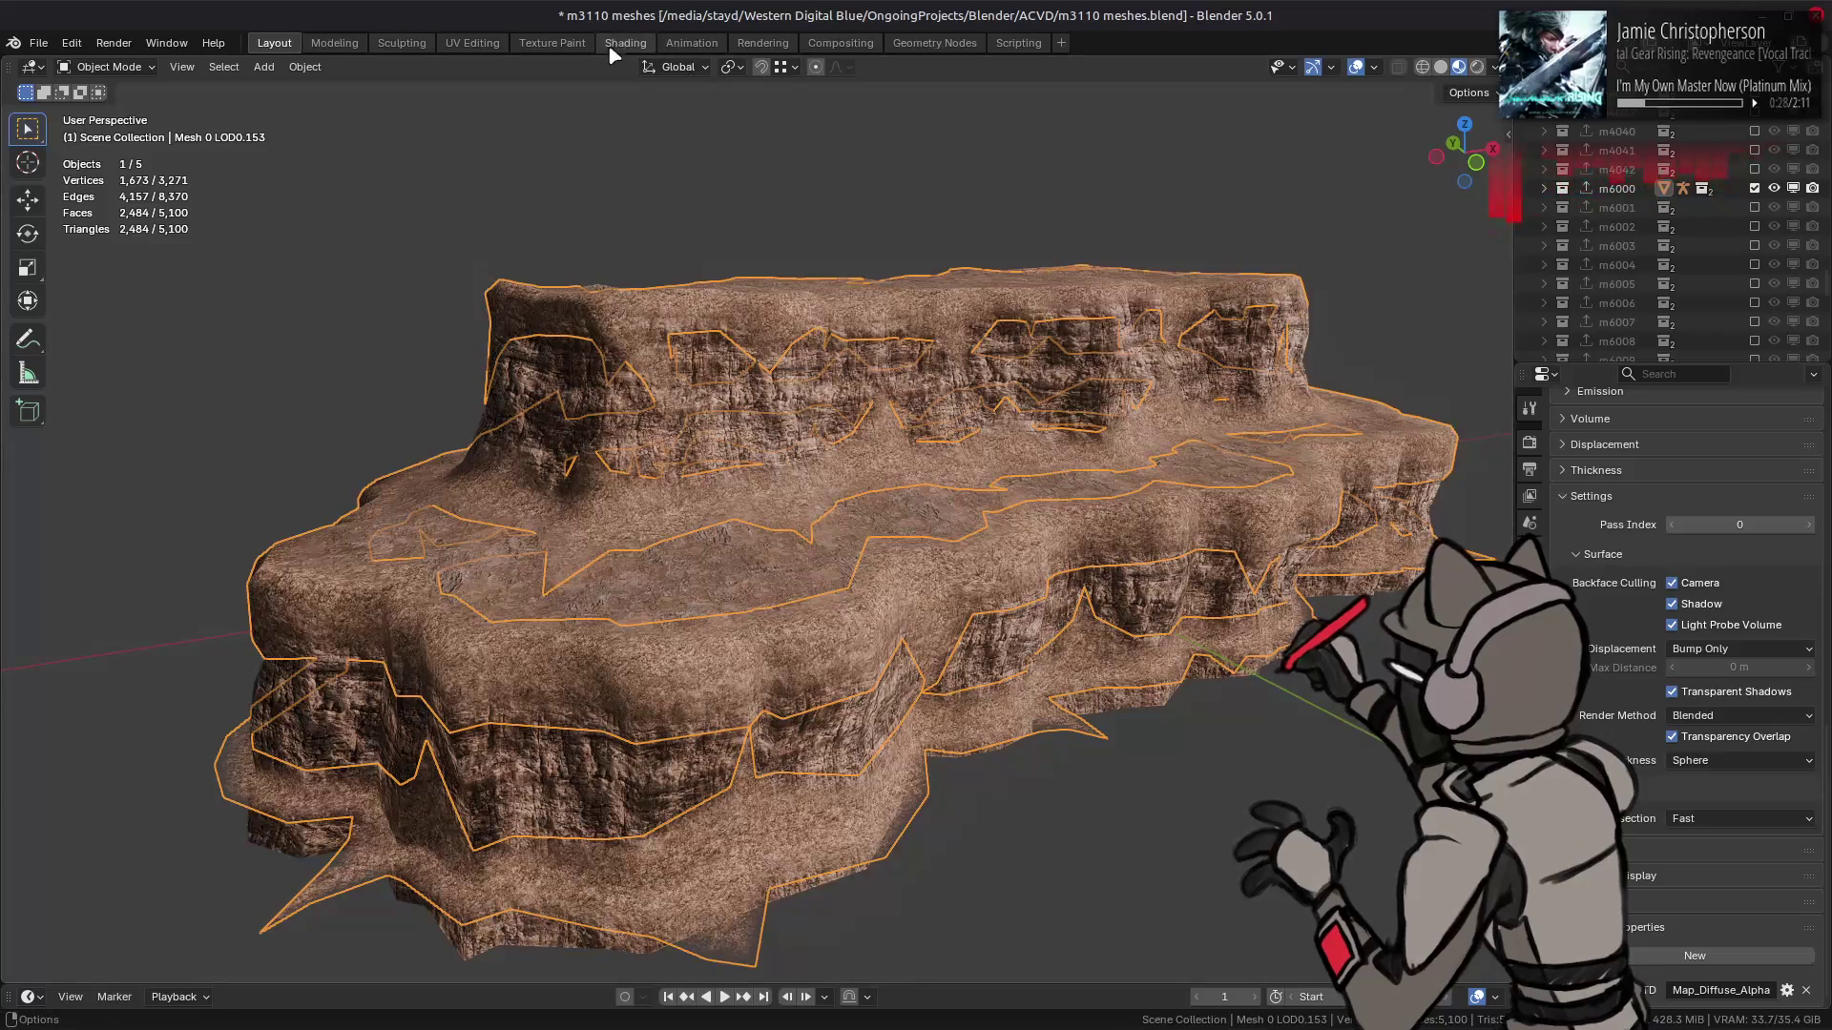
pyautogui.click(635, 43)
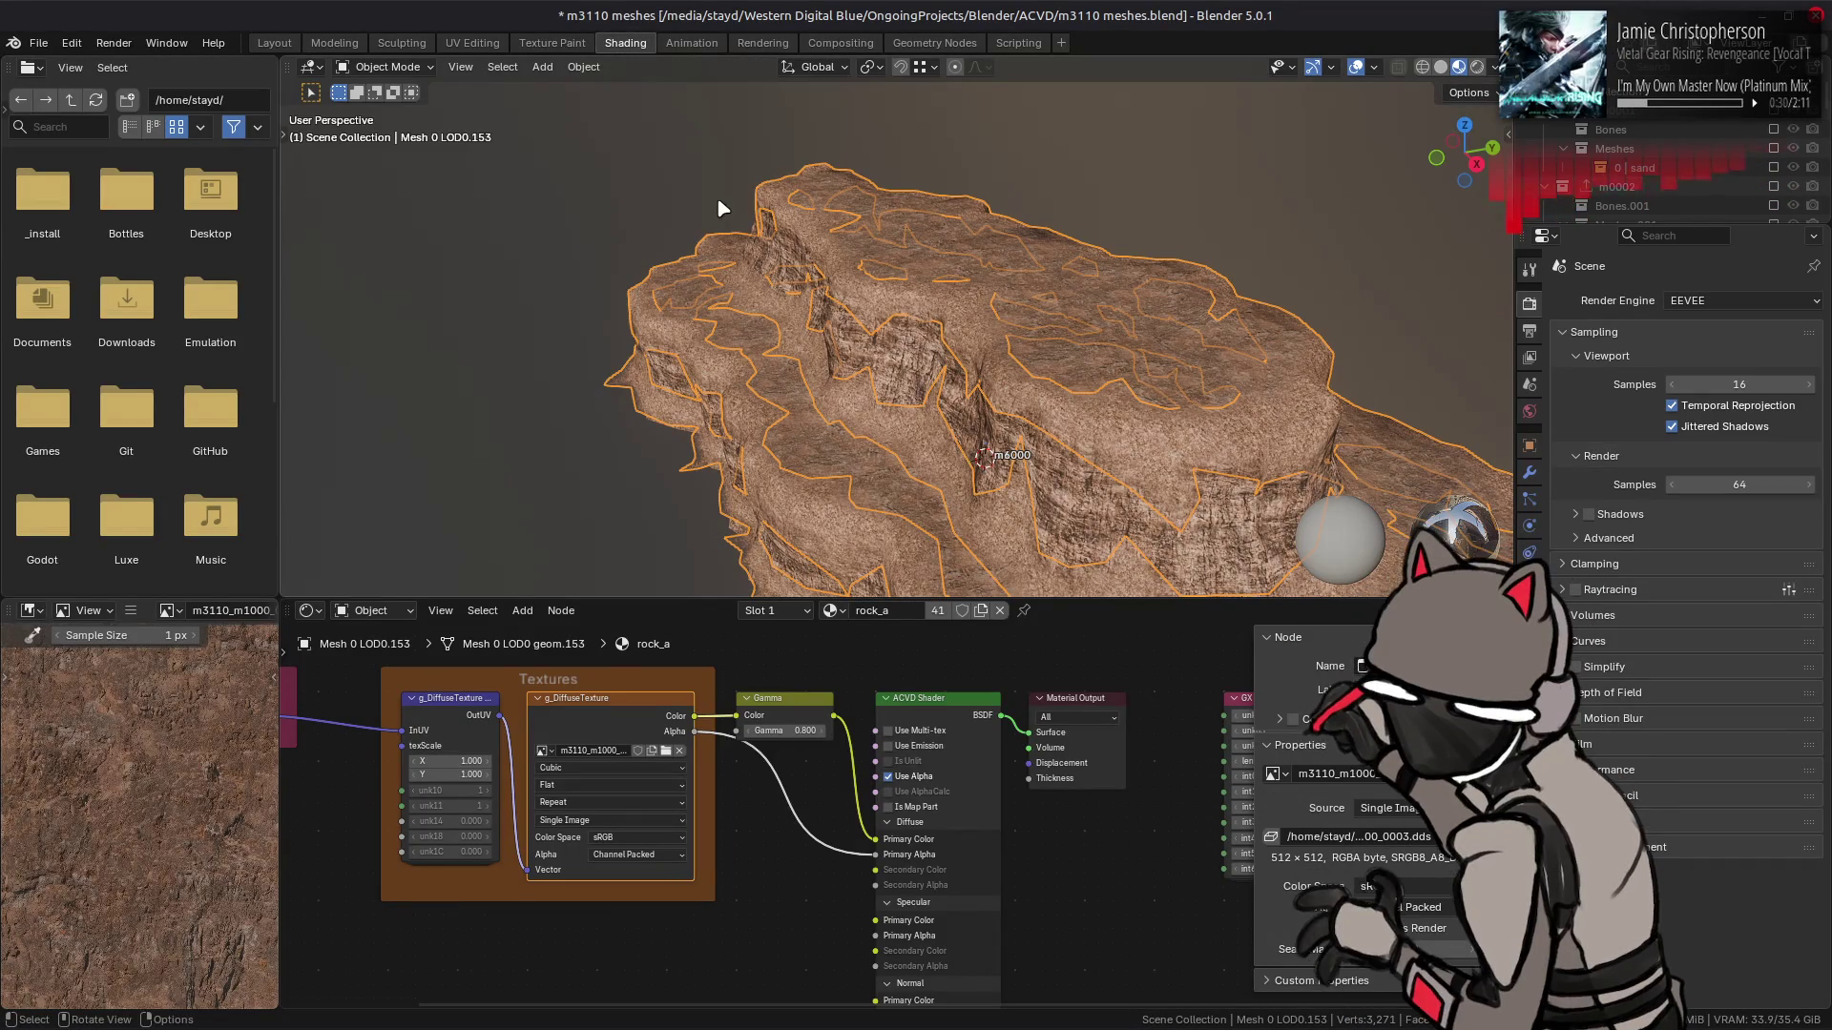
pyautogui.click(792, 730)
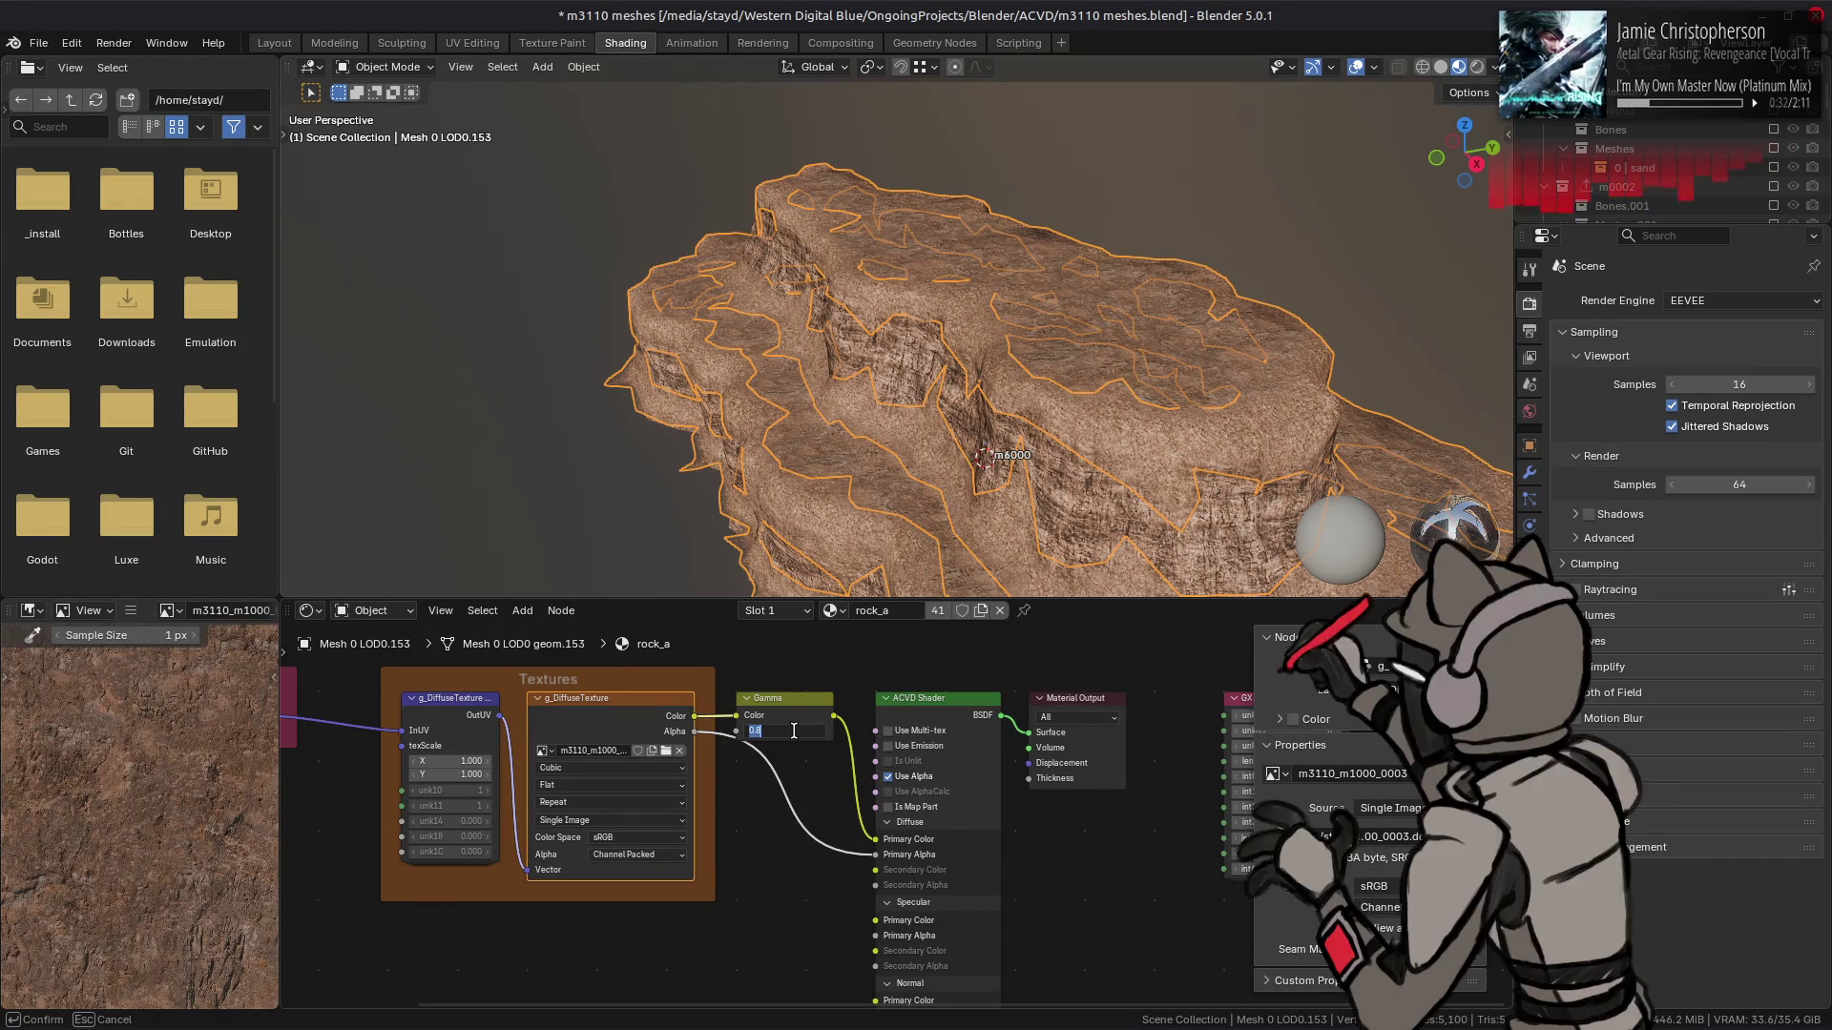
pyautogui.press('Return')
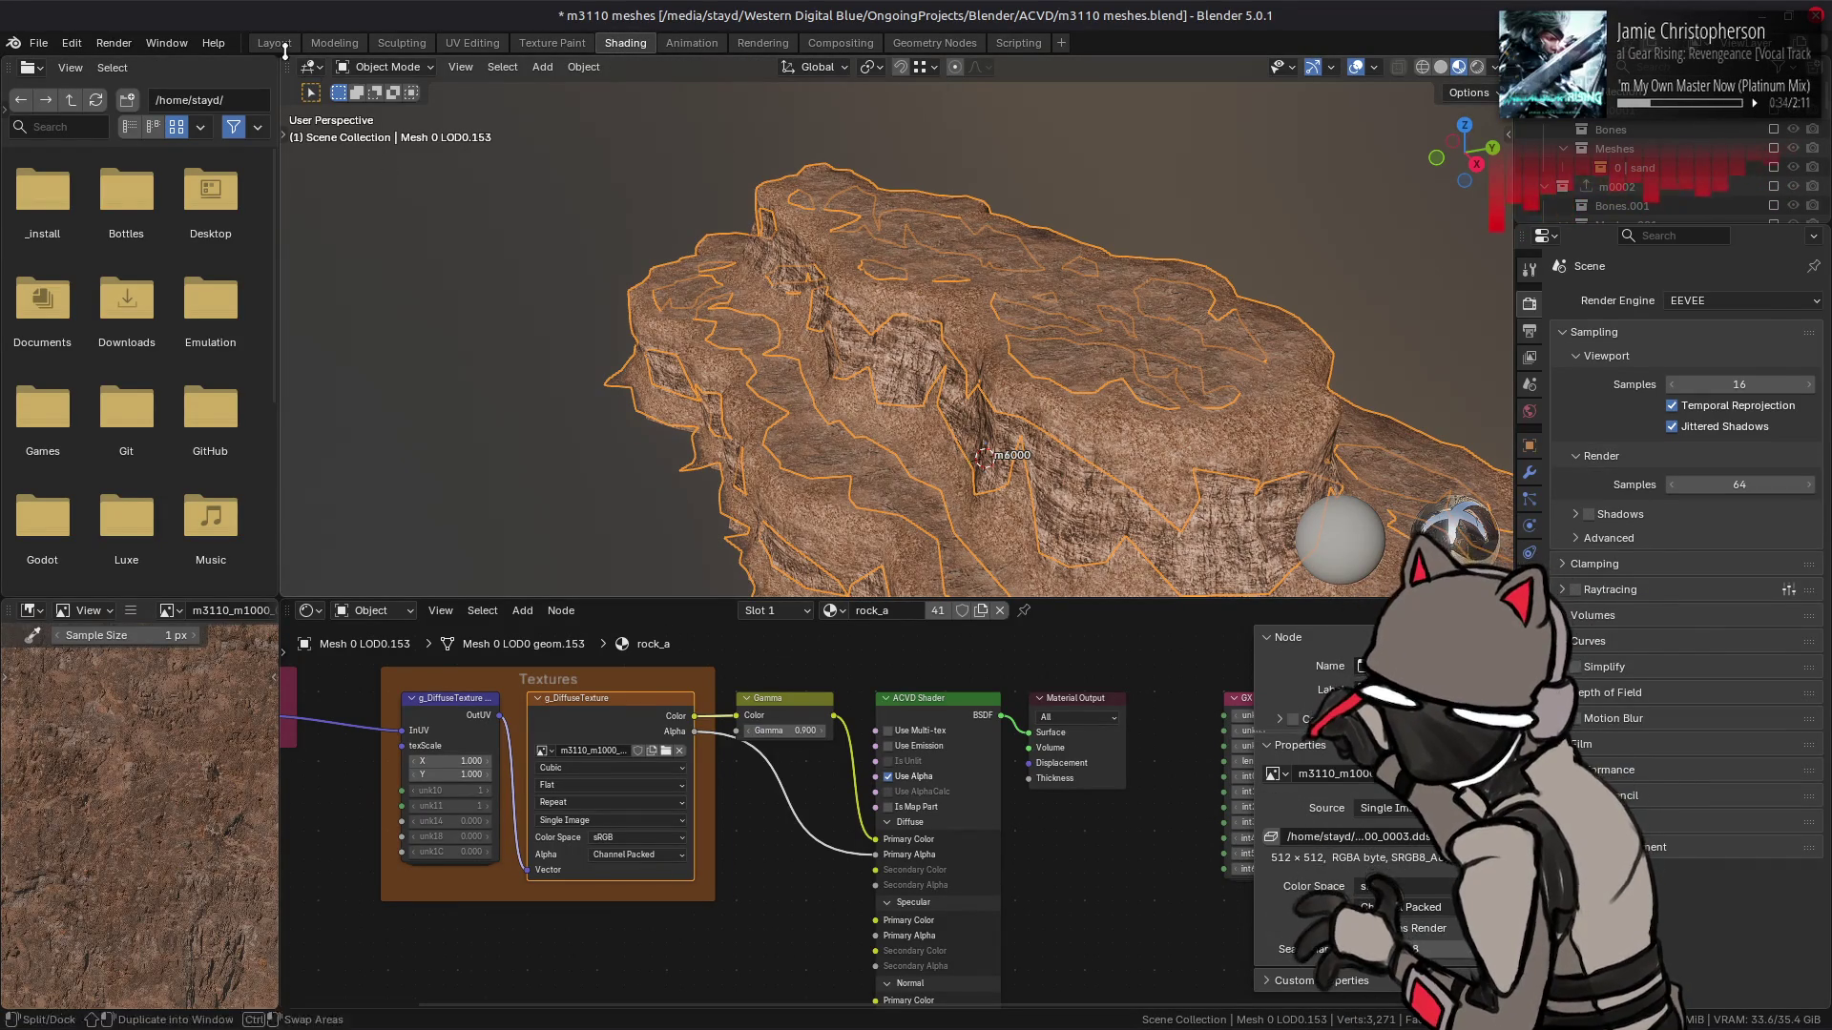
# - Deselect the rock in Layout and orbit to inspect the adjusted texture
pyautogui.click(273, 43)
pyautogui.click(442, 220)
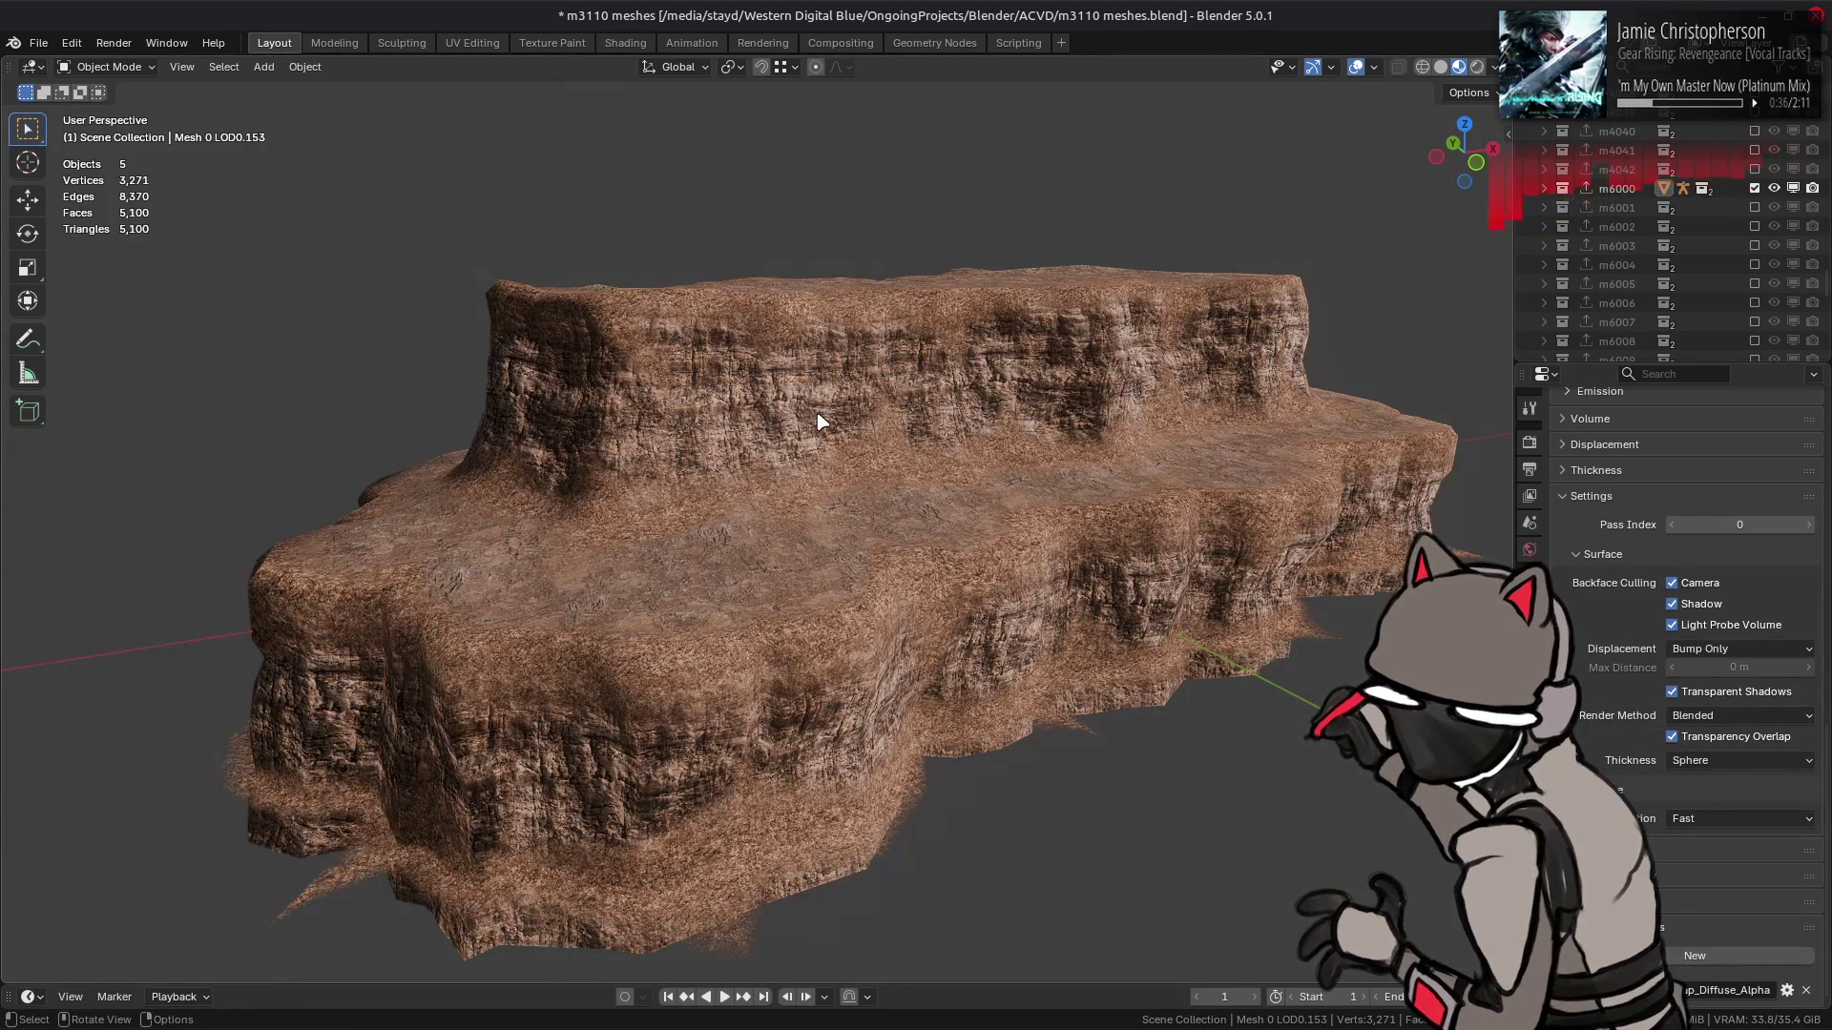
pyautogui.scroll(3, 818, 409)
pyautogui.moveTo(839, 432); pyautogui.dragTo(804, 450)
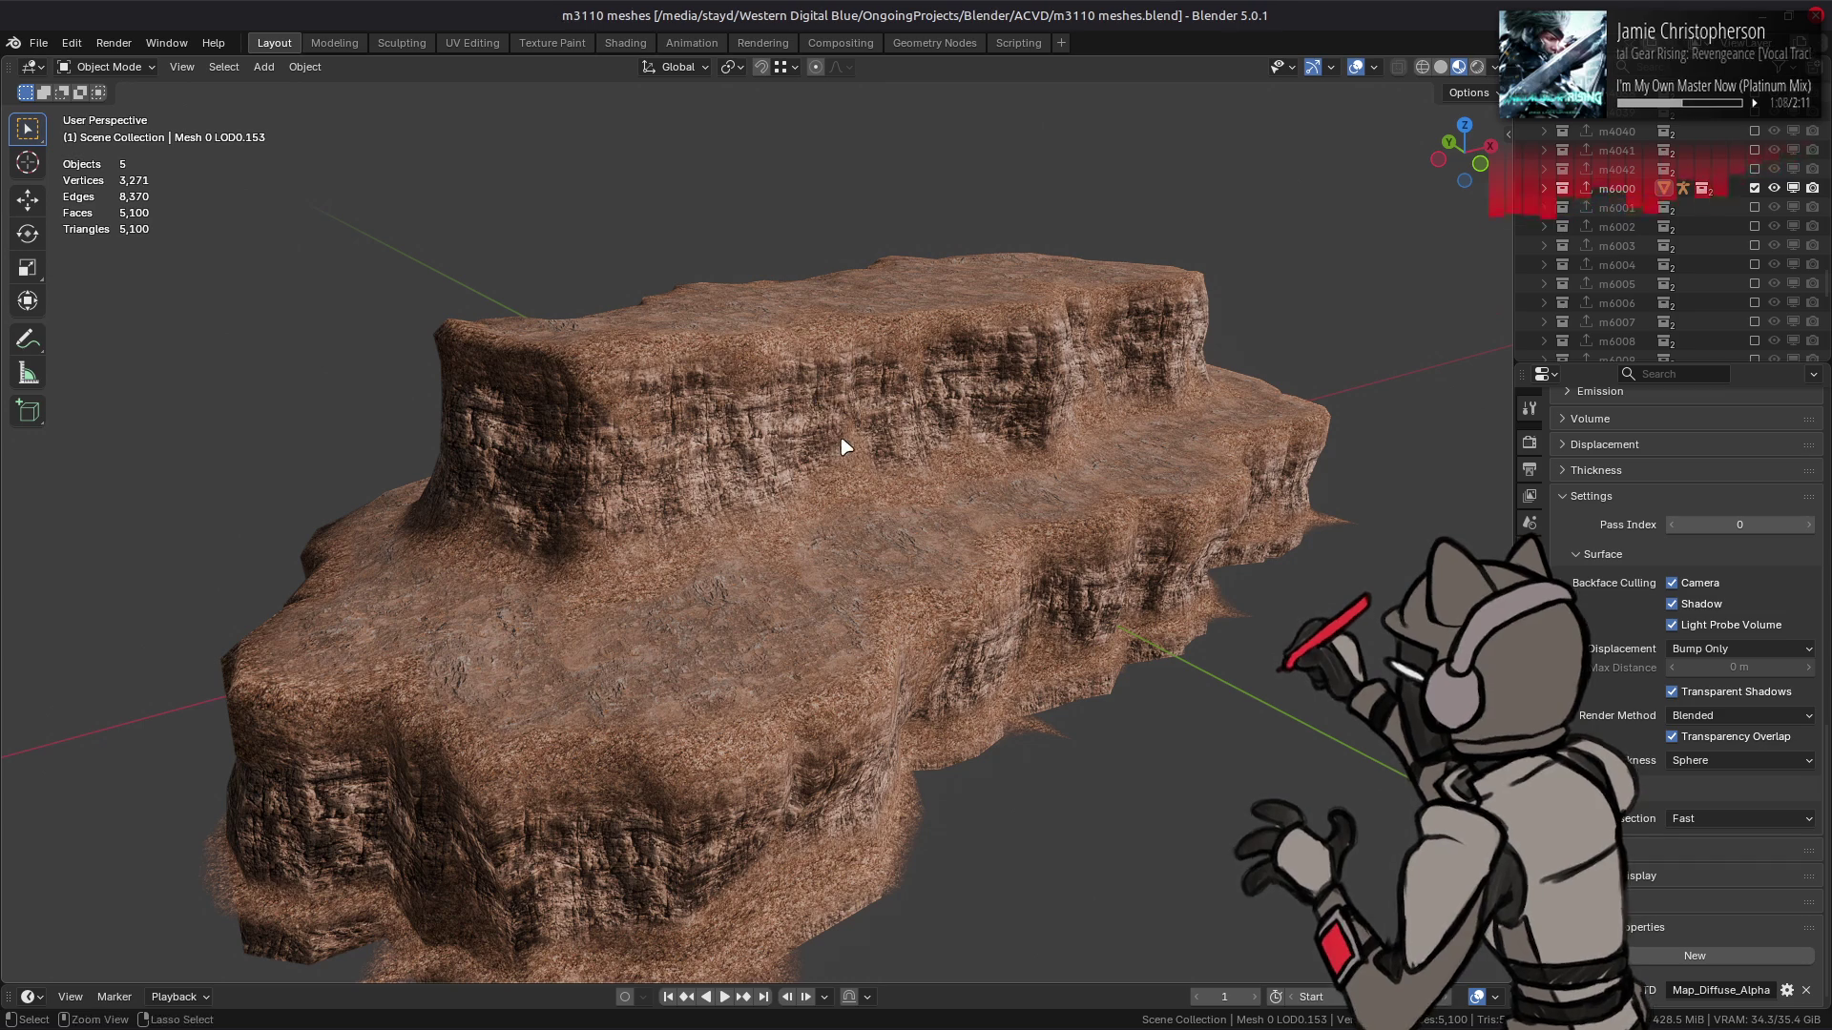
# - Link the rock texture directly to Primary Color, bypassing the Gamma node
pyautogui.hotkey('ctrl', 's')
pyautogui.click(838, 472)
pyautogui.hotkey('ctrl', 'pagedown')
pyautogui.hotkey('ctrl', 'pagedown')
pyautogui.hotkey('ctrl', 'pagedown')
pyautogui.moveTo(694, 716)
pyautogui.mouseDown()
pyautogui.moveTo(839, 792)
pyautogui.moveTo(876, 838)
pyautogui.mouseUp()
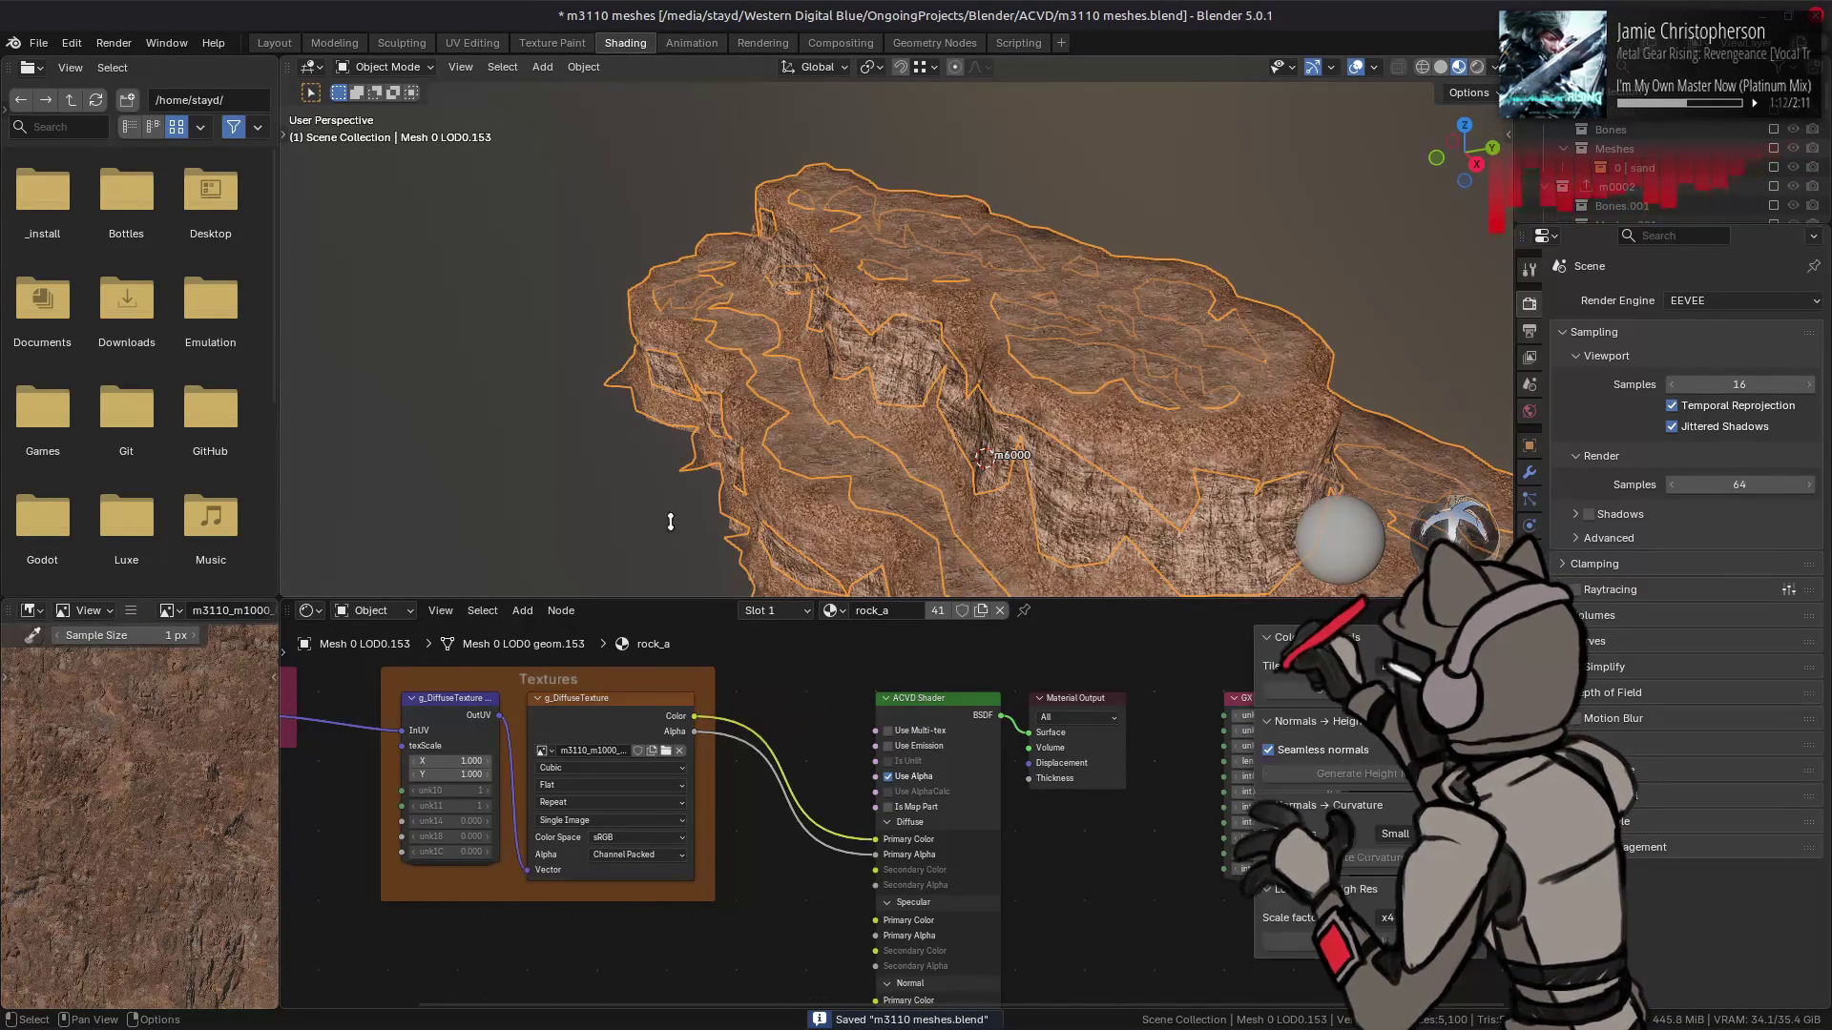
pyautogui.hotkey('ctrl', 'pageup')
pyautogui.hotkey('ctrl', 'pageup')
pyautogui.hotkey('ctrl', 'pageup')
# - Deselect the rock, save m3110 meshes.blend, and inspect the cliff surface up close
pyautogui.hotkey('alt', 'a')
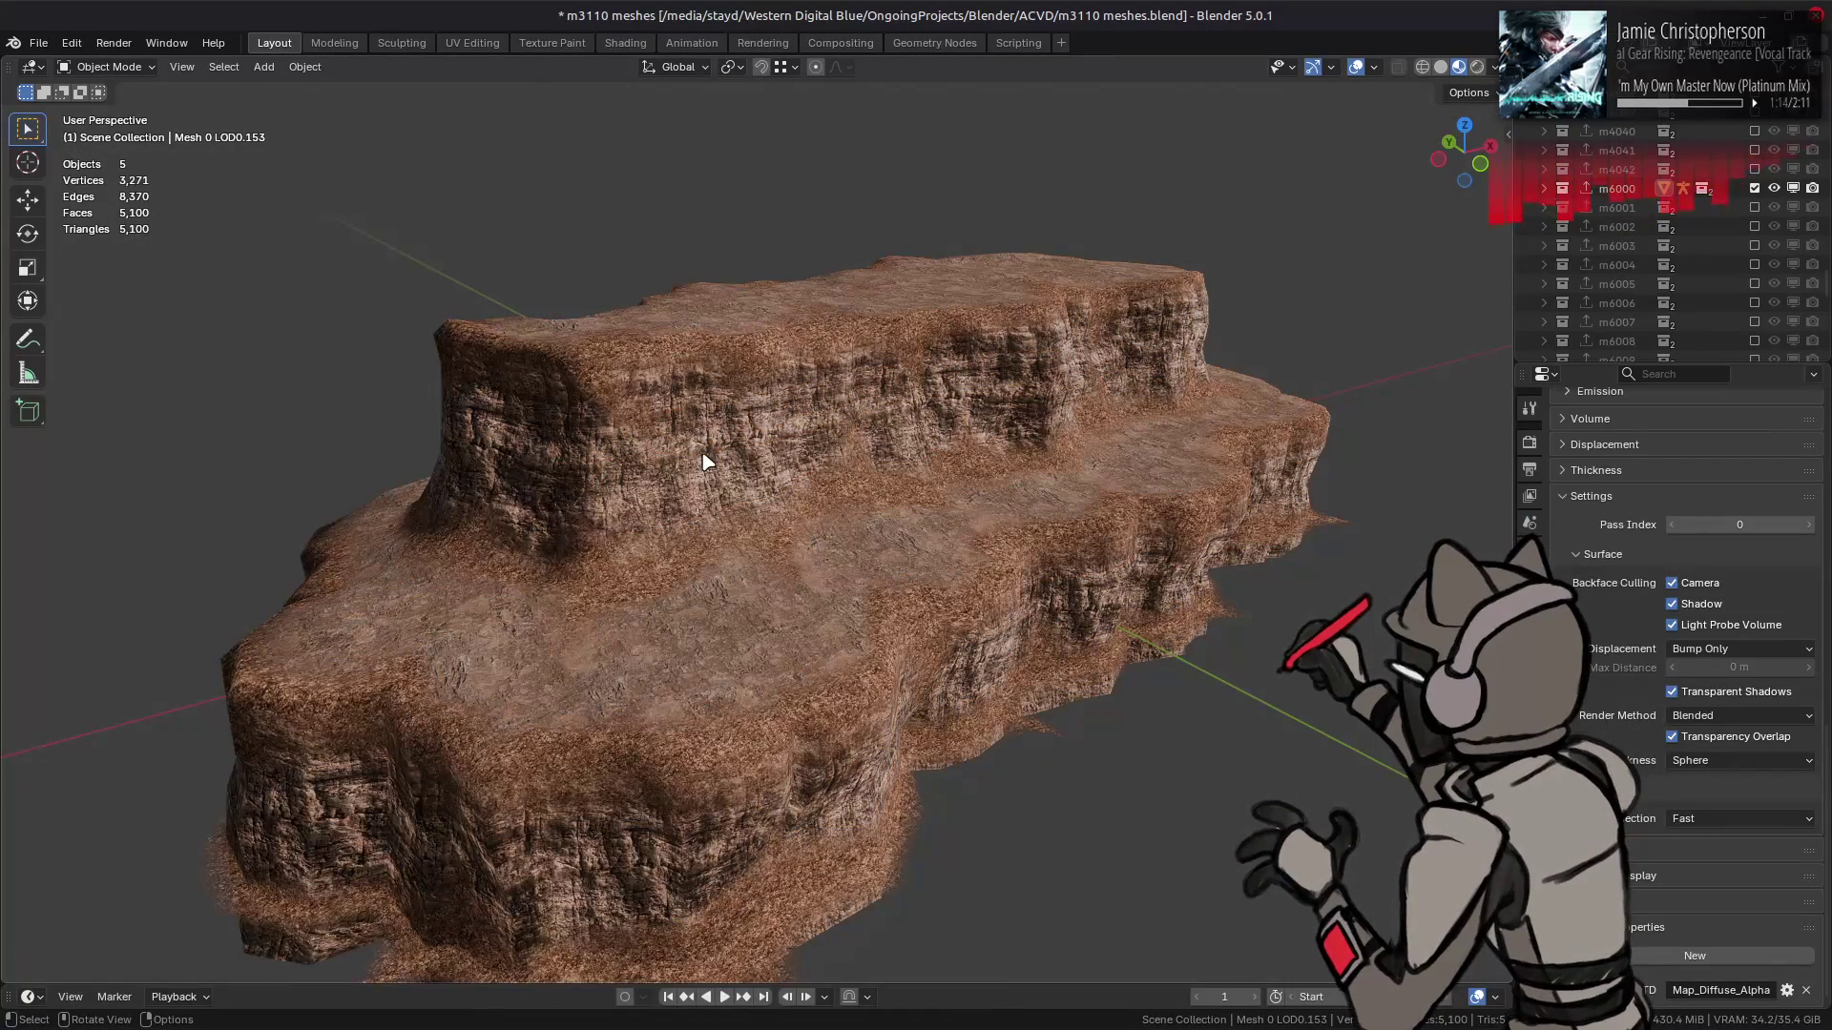
pyautogui.hotkey('ctrl', 's')
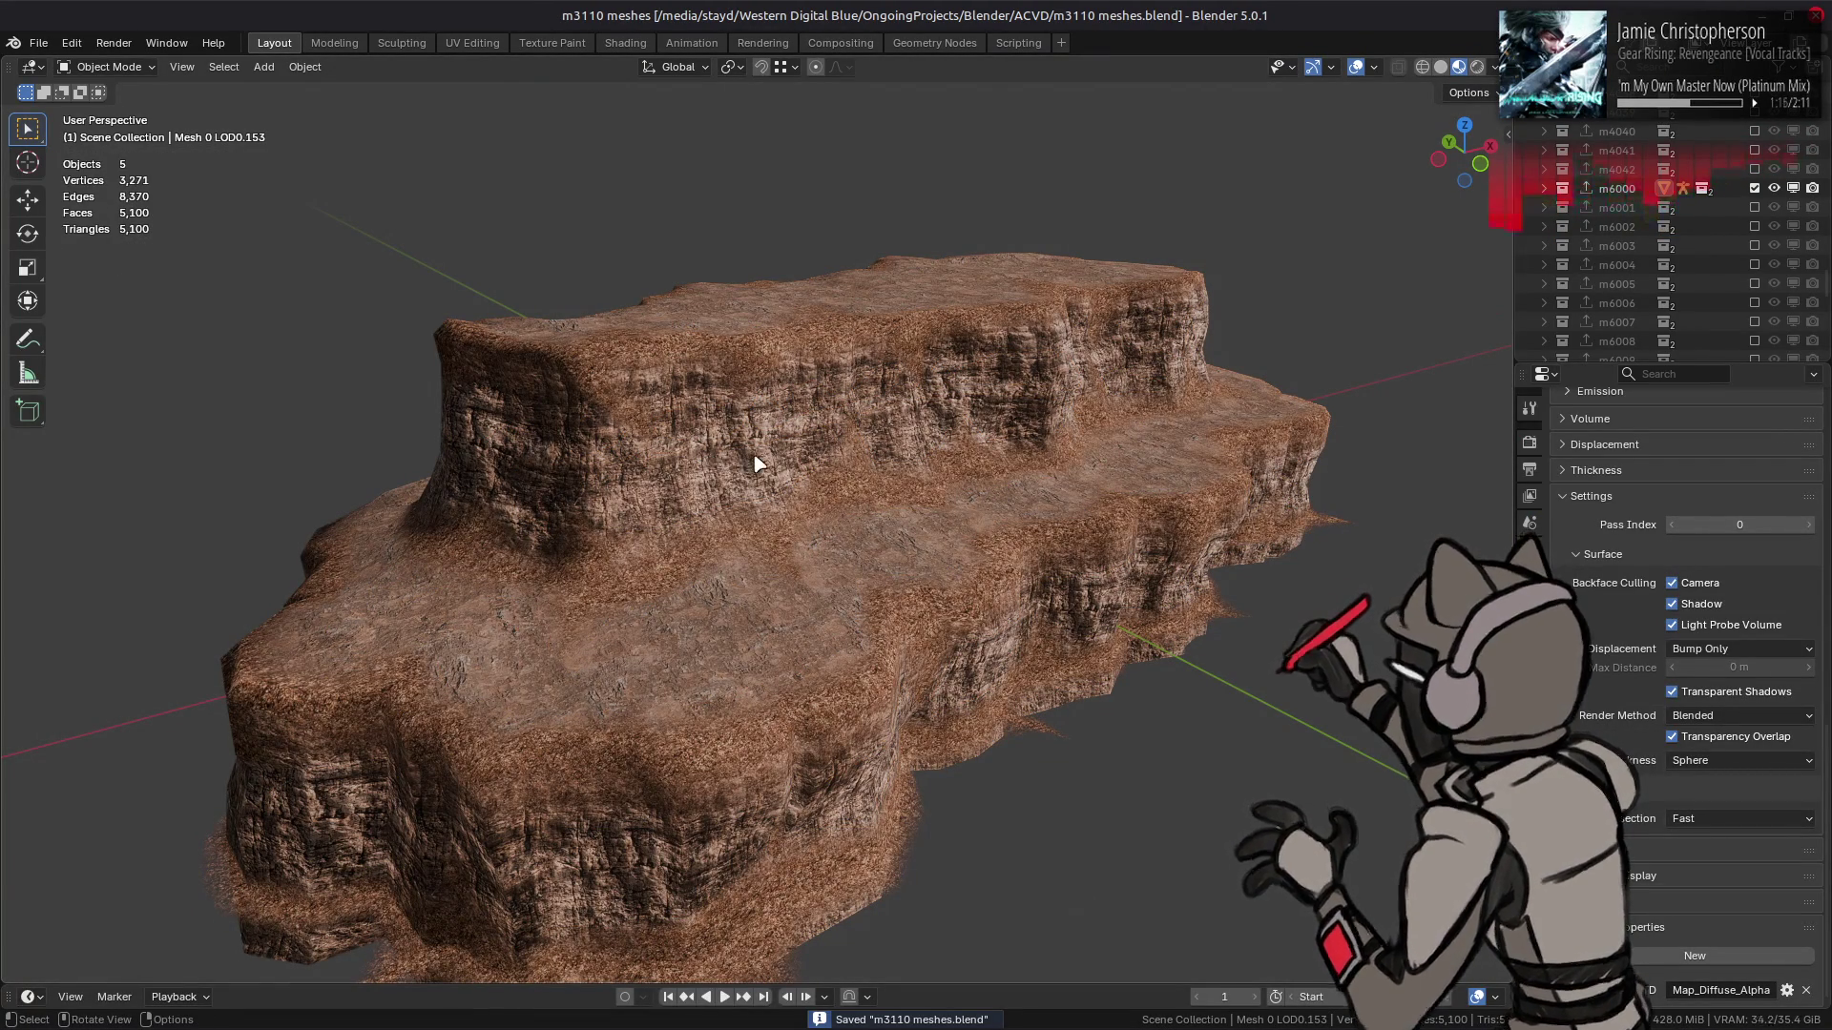
pyautogui.moveTo(753, 515)
pyautogui.mouseDown()
pyautogui.moveTo(858, 519)
pyautogui.moveTo(810, 633)
pyautogui.moveTo(792, 547)
pyautogui.moveTo(846, 524)
pyautogui.moveTo(732, 467)
pyautogui.moveTo(754, 472)
pyautogui.moveTo(789, 557)
pyautogui.moveTo(785, 515)
pyautogui.mouseUp()
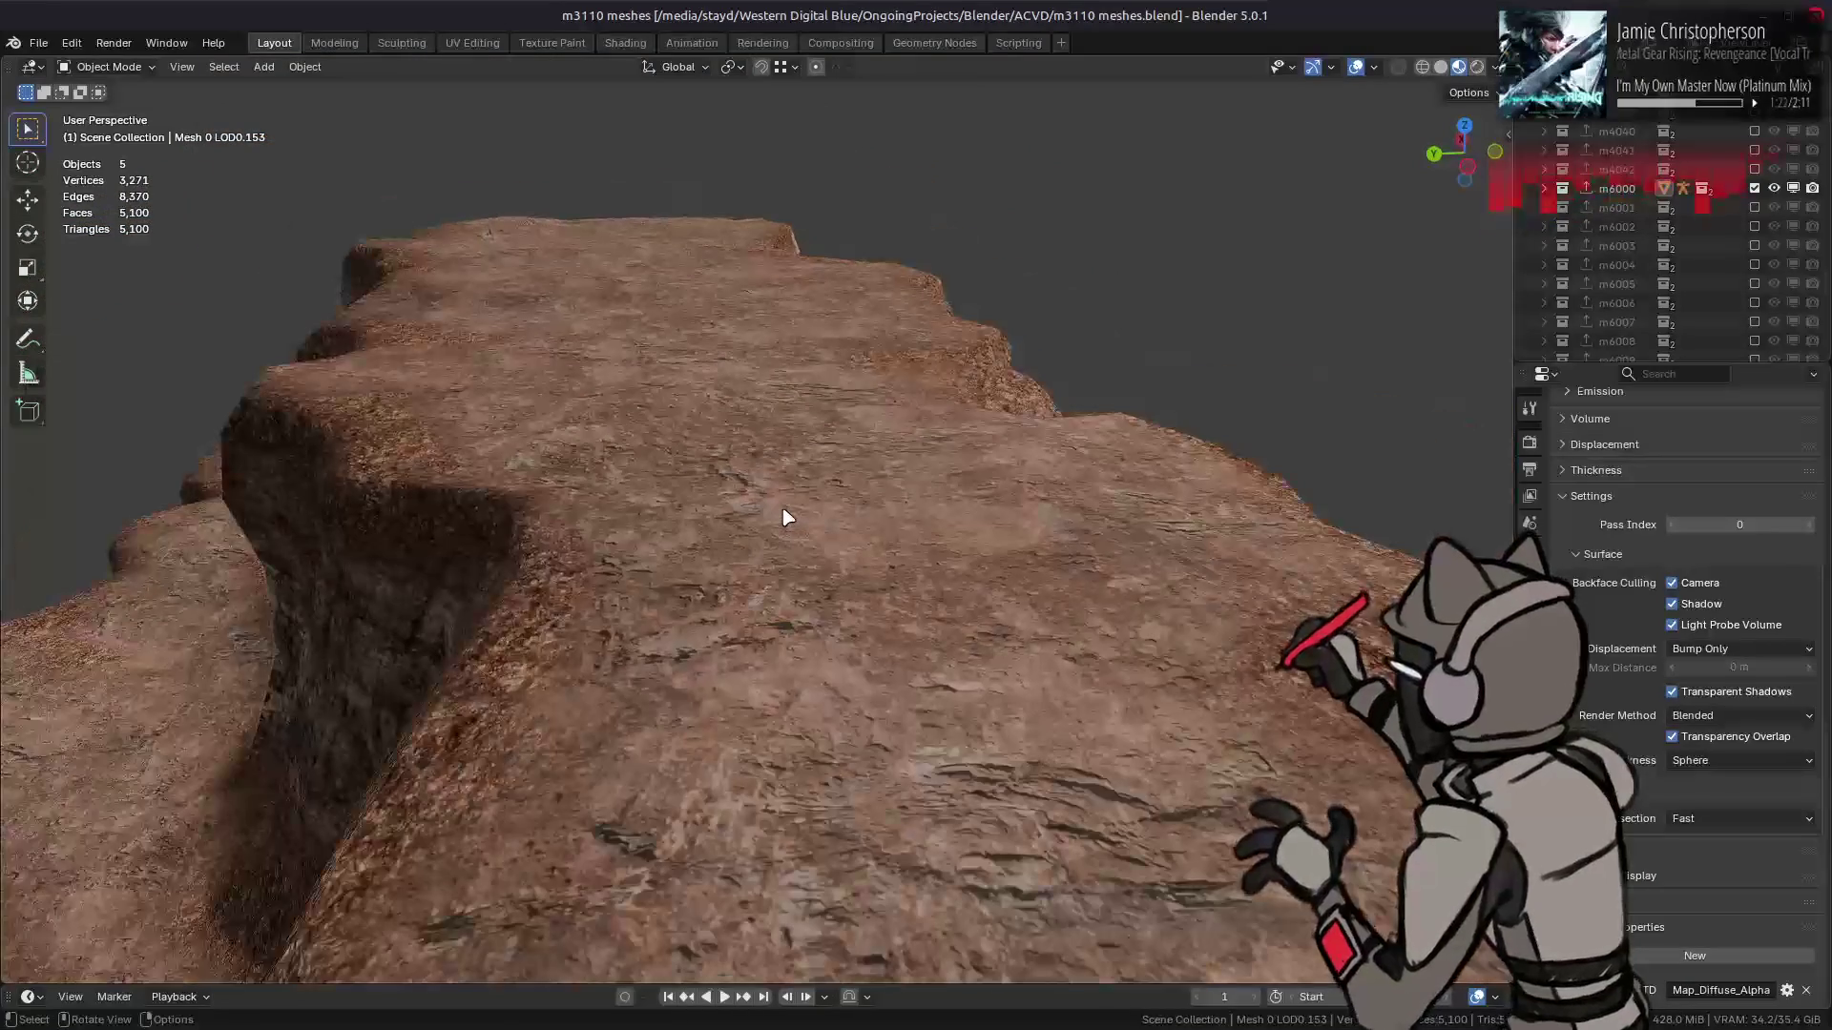
pyautogui.hotkey('ctrl', 's')
pyautogui.moveTo(780, 1021)
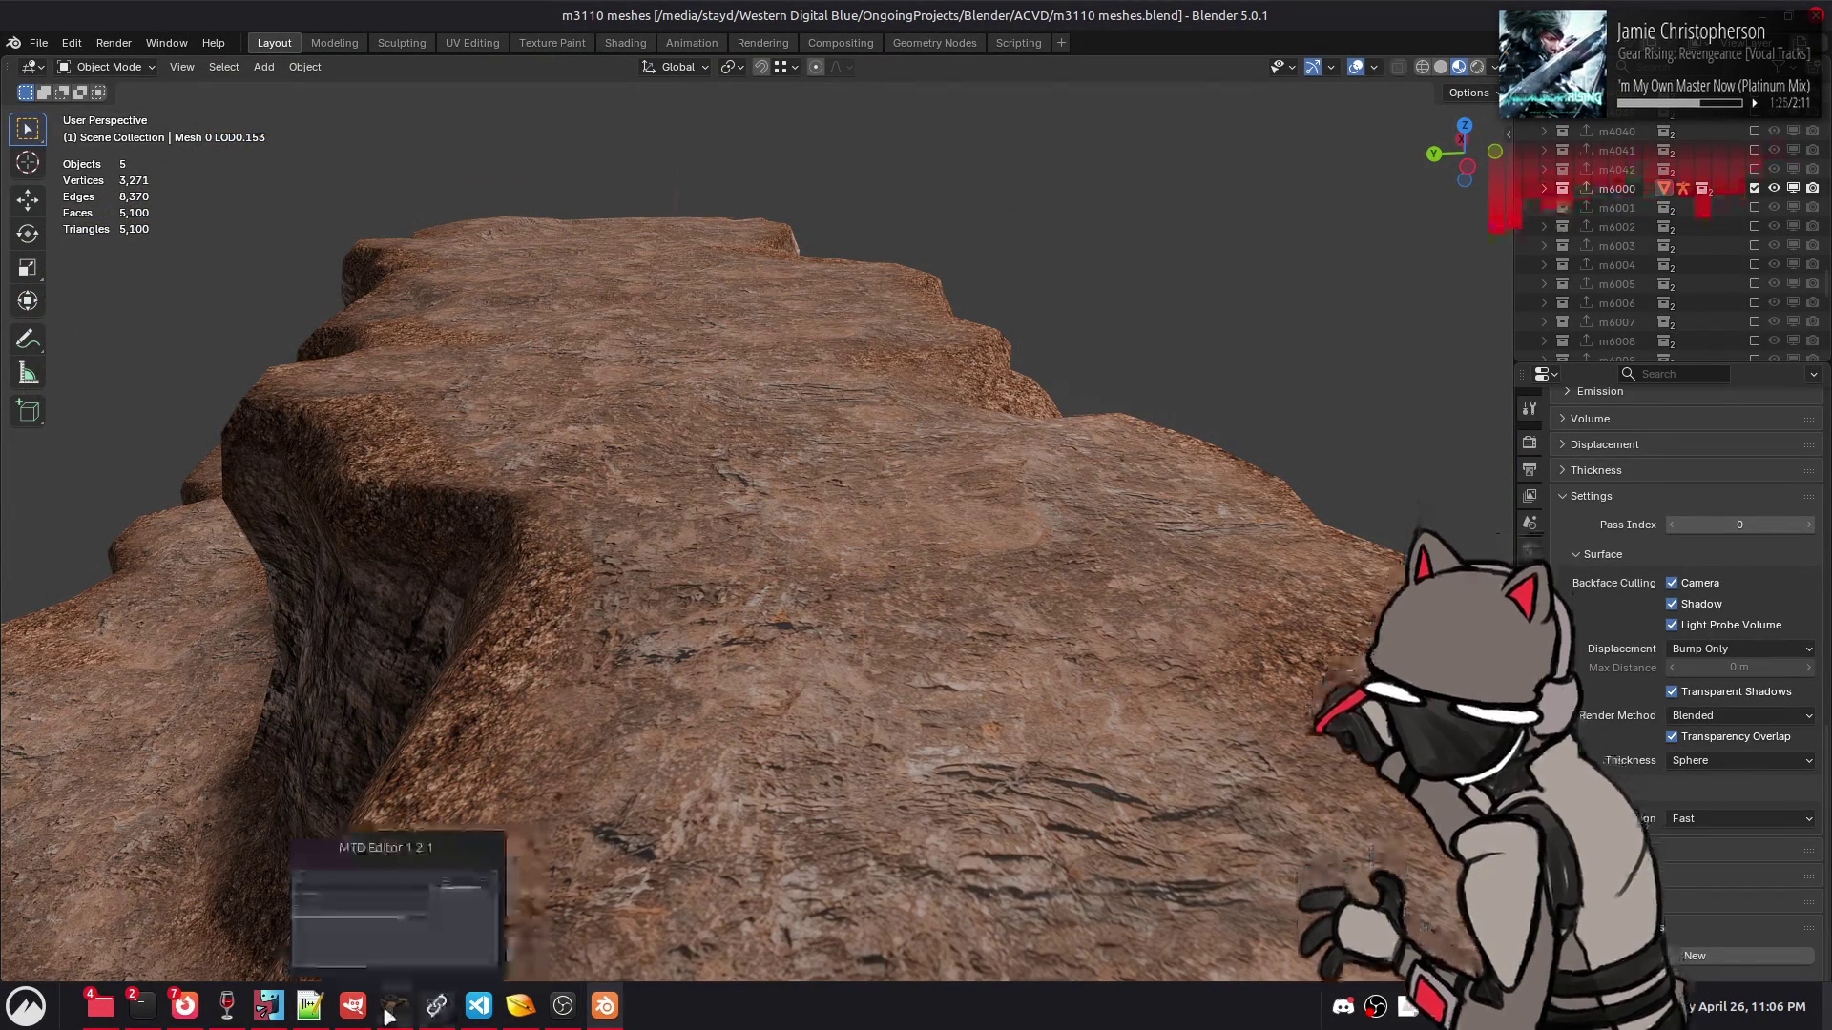
pyautogui.click(355, 1008)
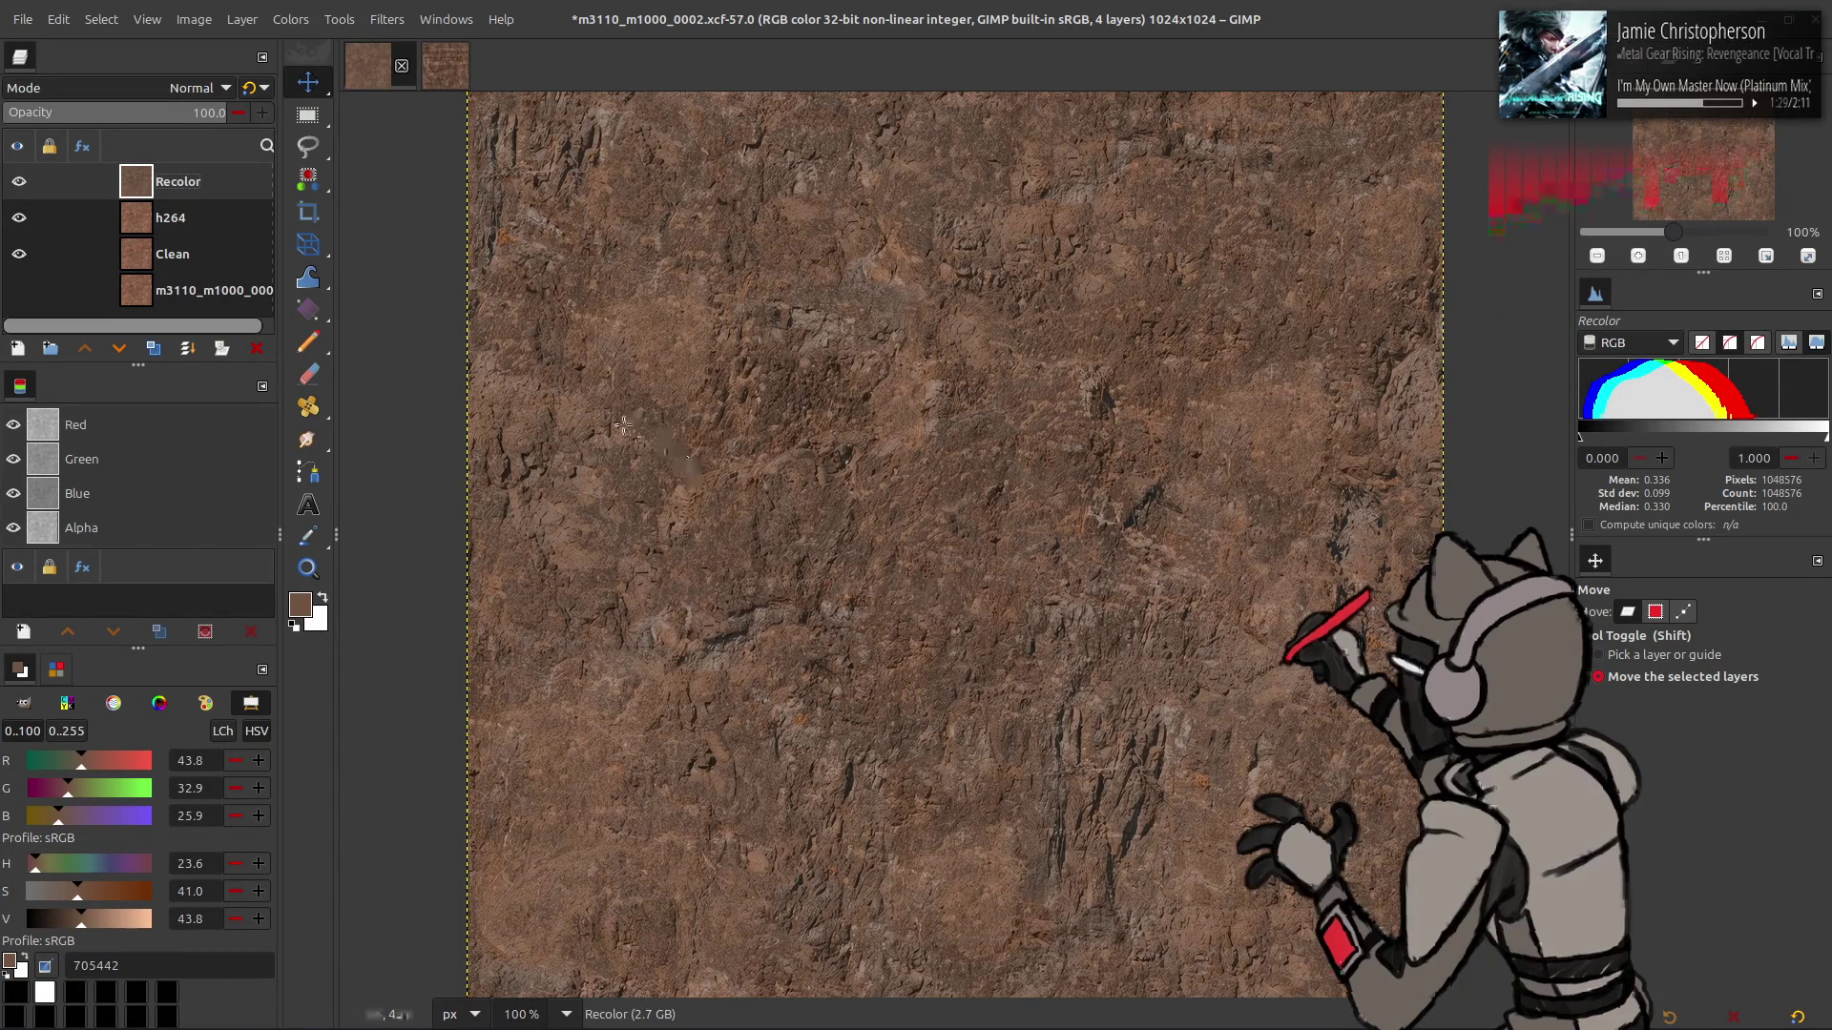
# - Undo the texture to its brighter saved state and overwrite the exported DDS file
pyautogui.hotkey('ctrl', 'z')
pyautogui.click(22, 19)
pyautogui.click(95, 284)
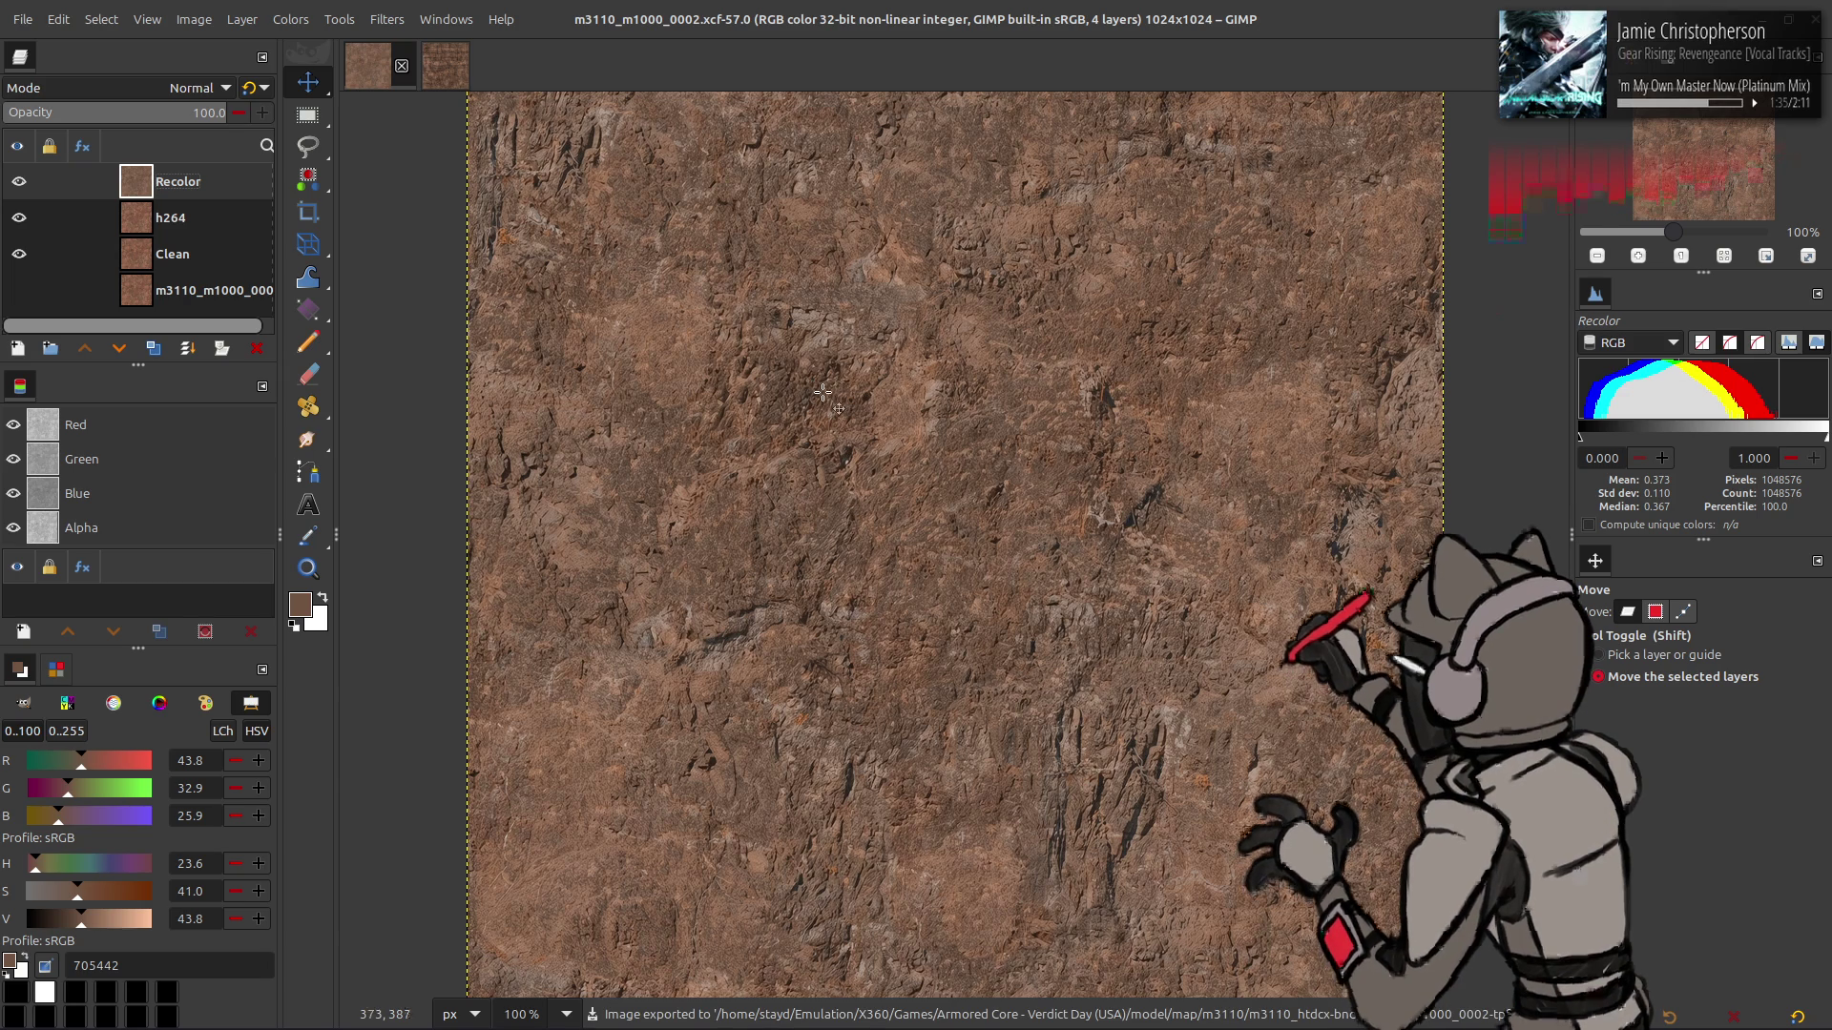
pyautogui.hotkey('alt', 'Tab')
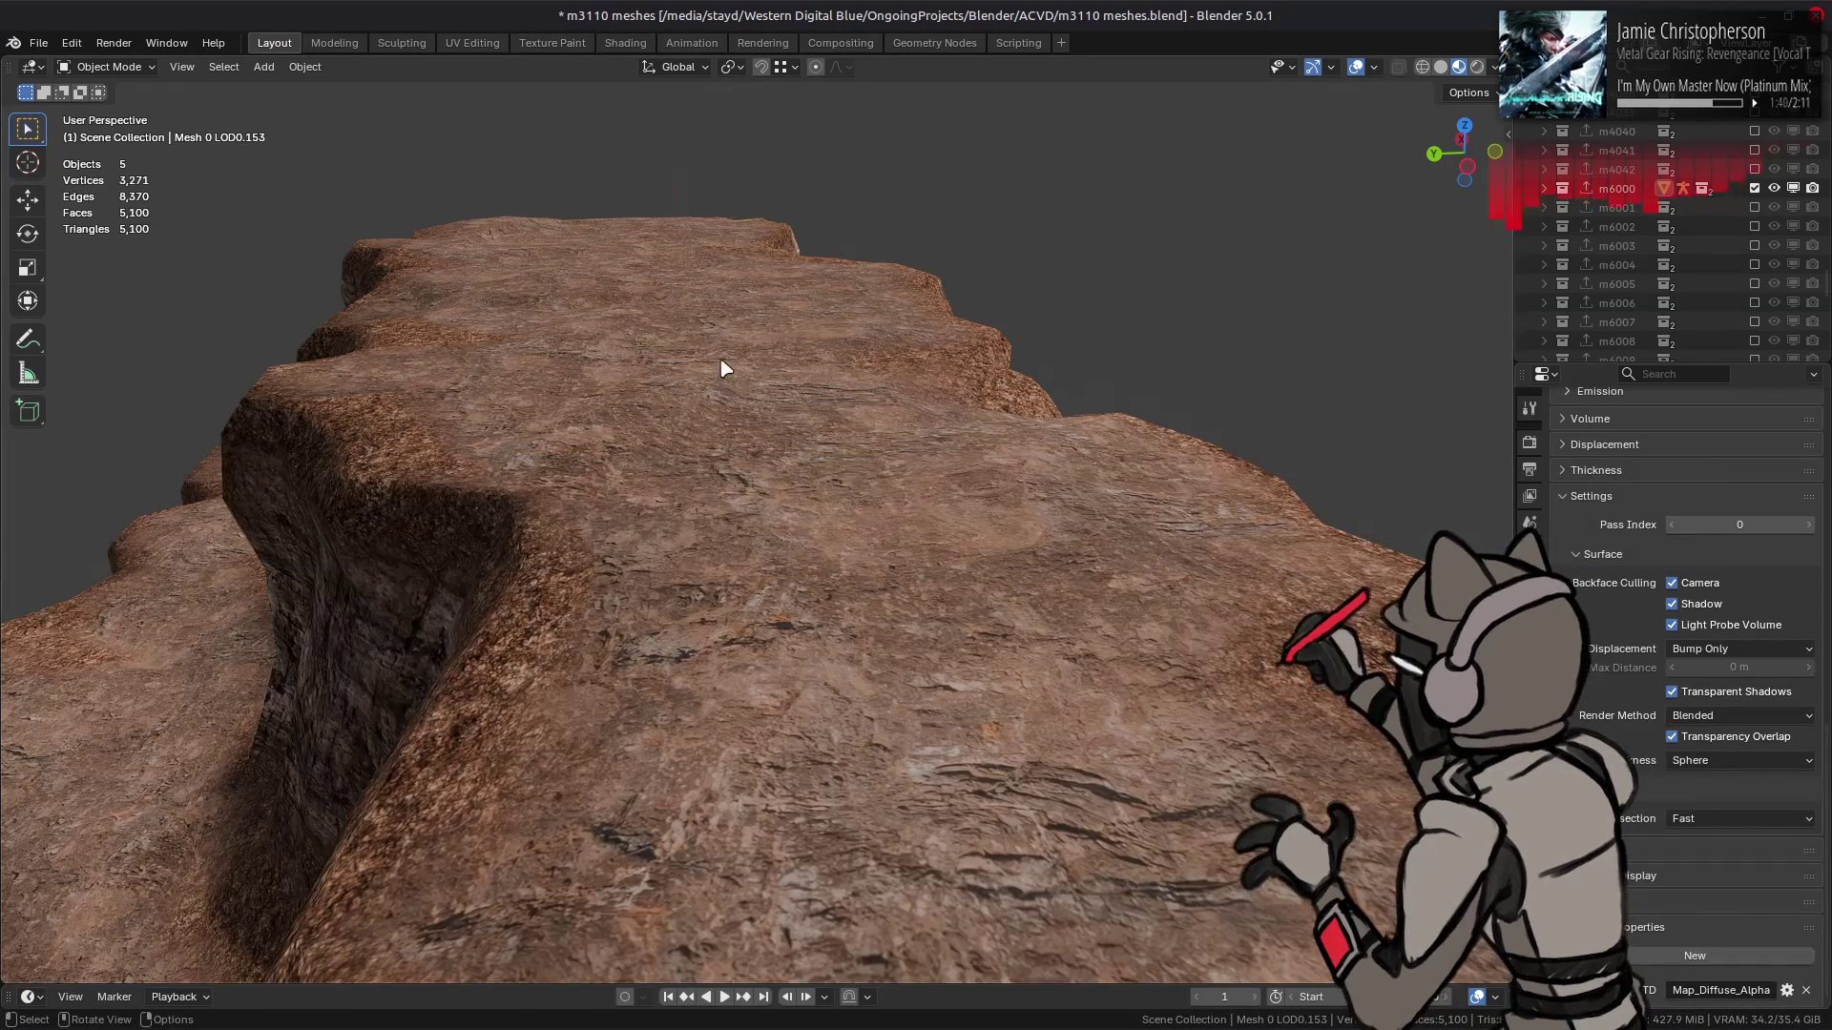
# - Deselect the rock in Layout and orbit to inspect the cliff from the side
pyautogui.click(728, 397)
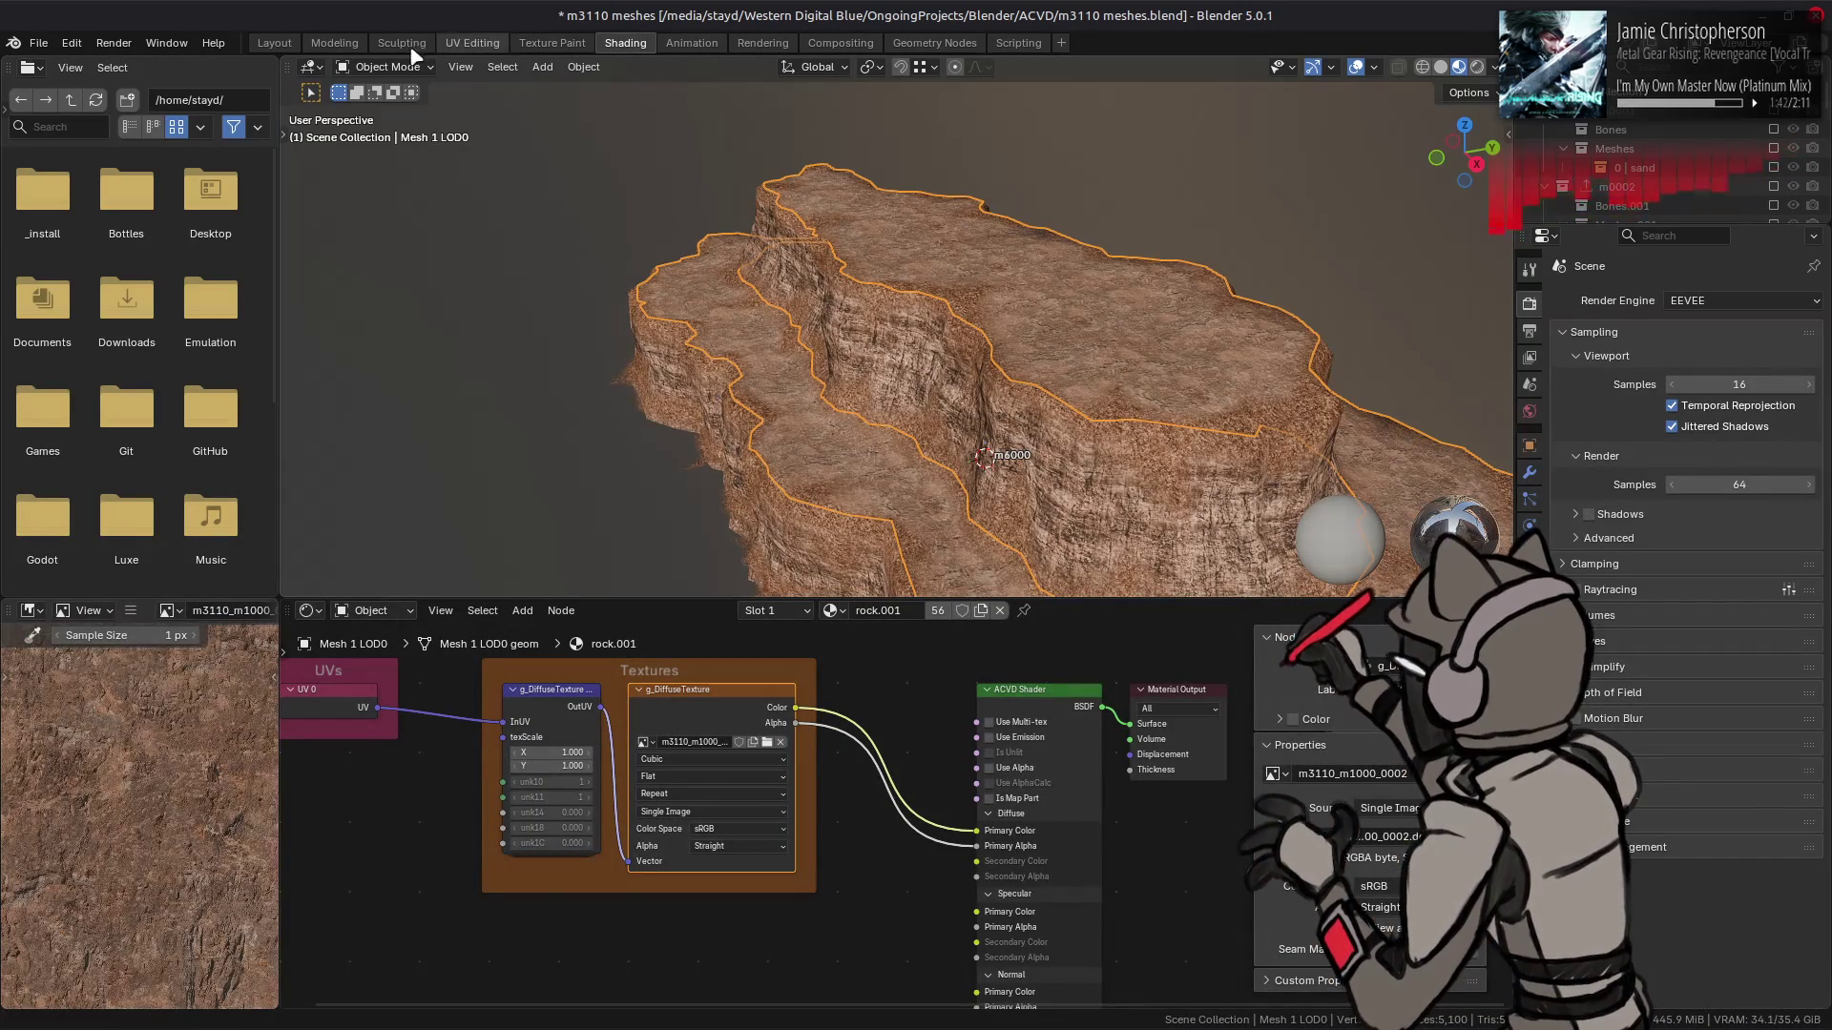
pyautogui.click(292, 43)
pyautogui.hotkey('alt', 'a')
pyautogui.moveTo(638, 392)
pyautogui.mouseDown()
pyautogui.moveTo(818, 458)
pyautogui.moveTo(634, 441)
pyautogui.moveTo(689, 427)
pyautogui.mouseUp()
pyautogui.moveTo(674, 421)
pyautogui.mouseDown()
pyautogui.moveTo(585, 408)
pyautogui.moveTo(649, 446)
pyautogui.mouseUp()
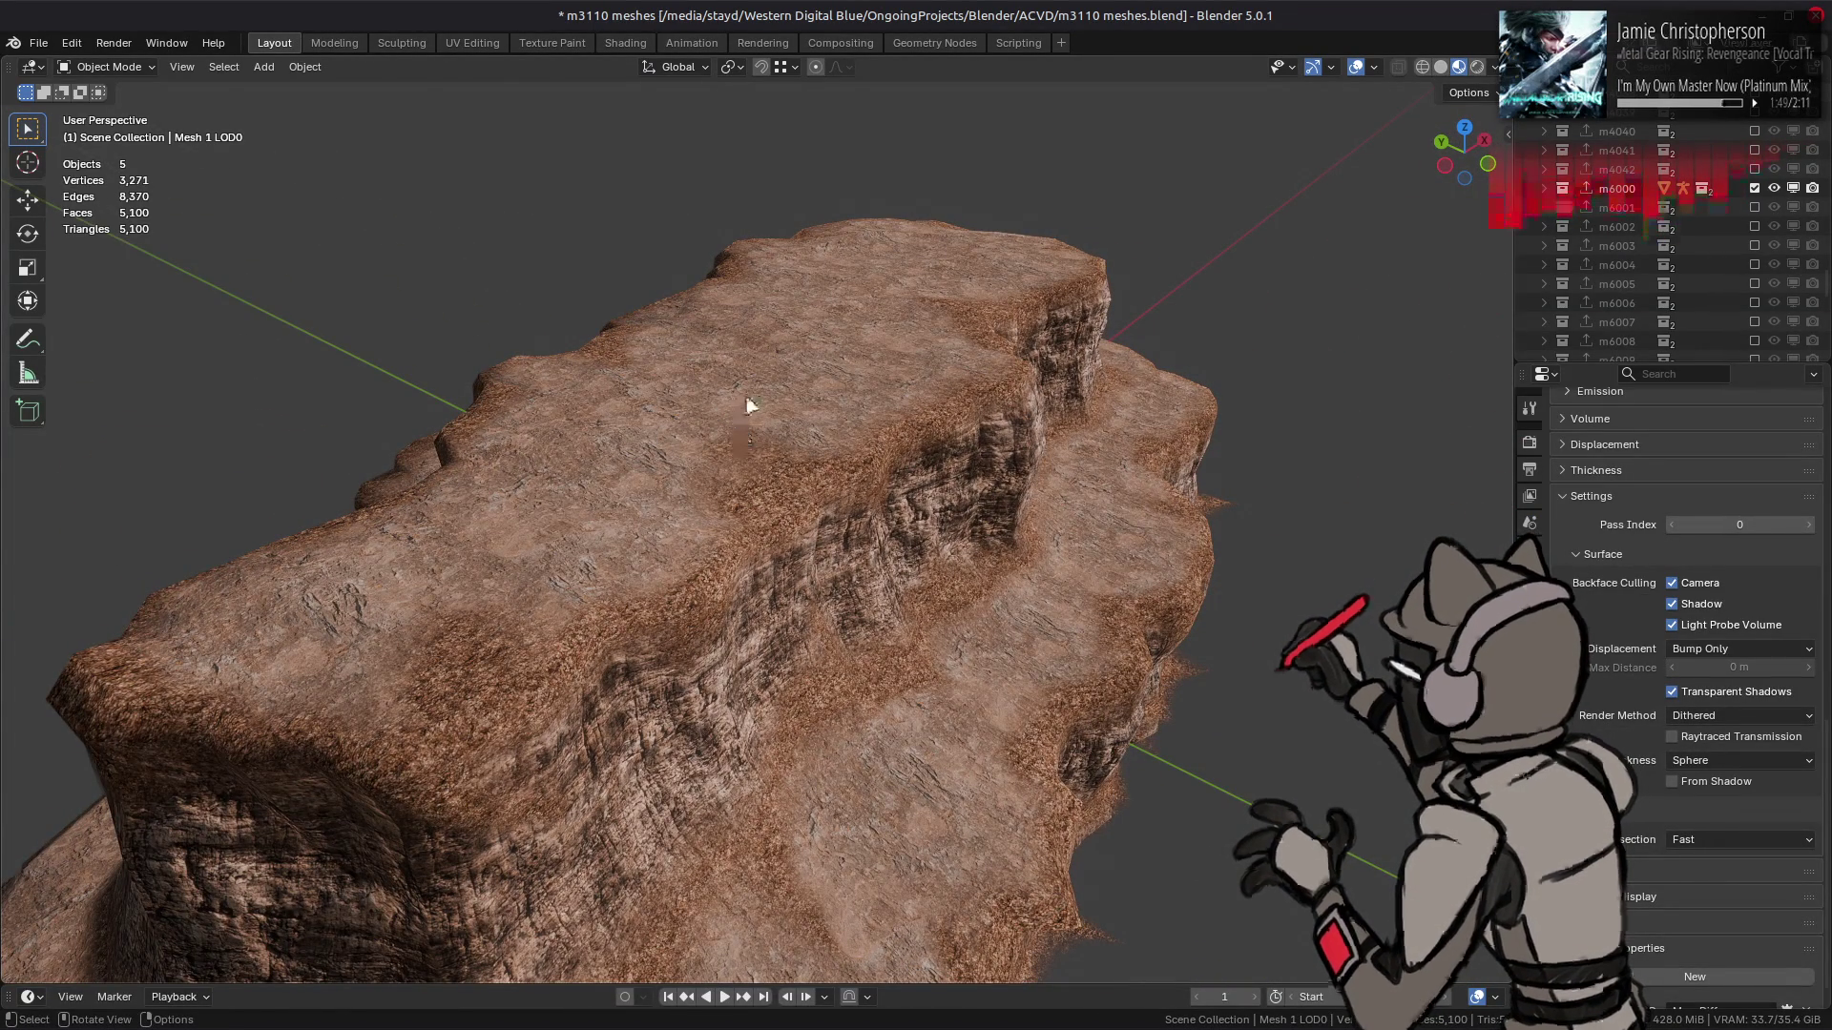
pyautogui.hotkey('alt', 'Tab')
pyautogui.click(290, 20)
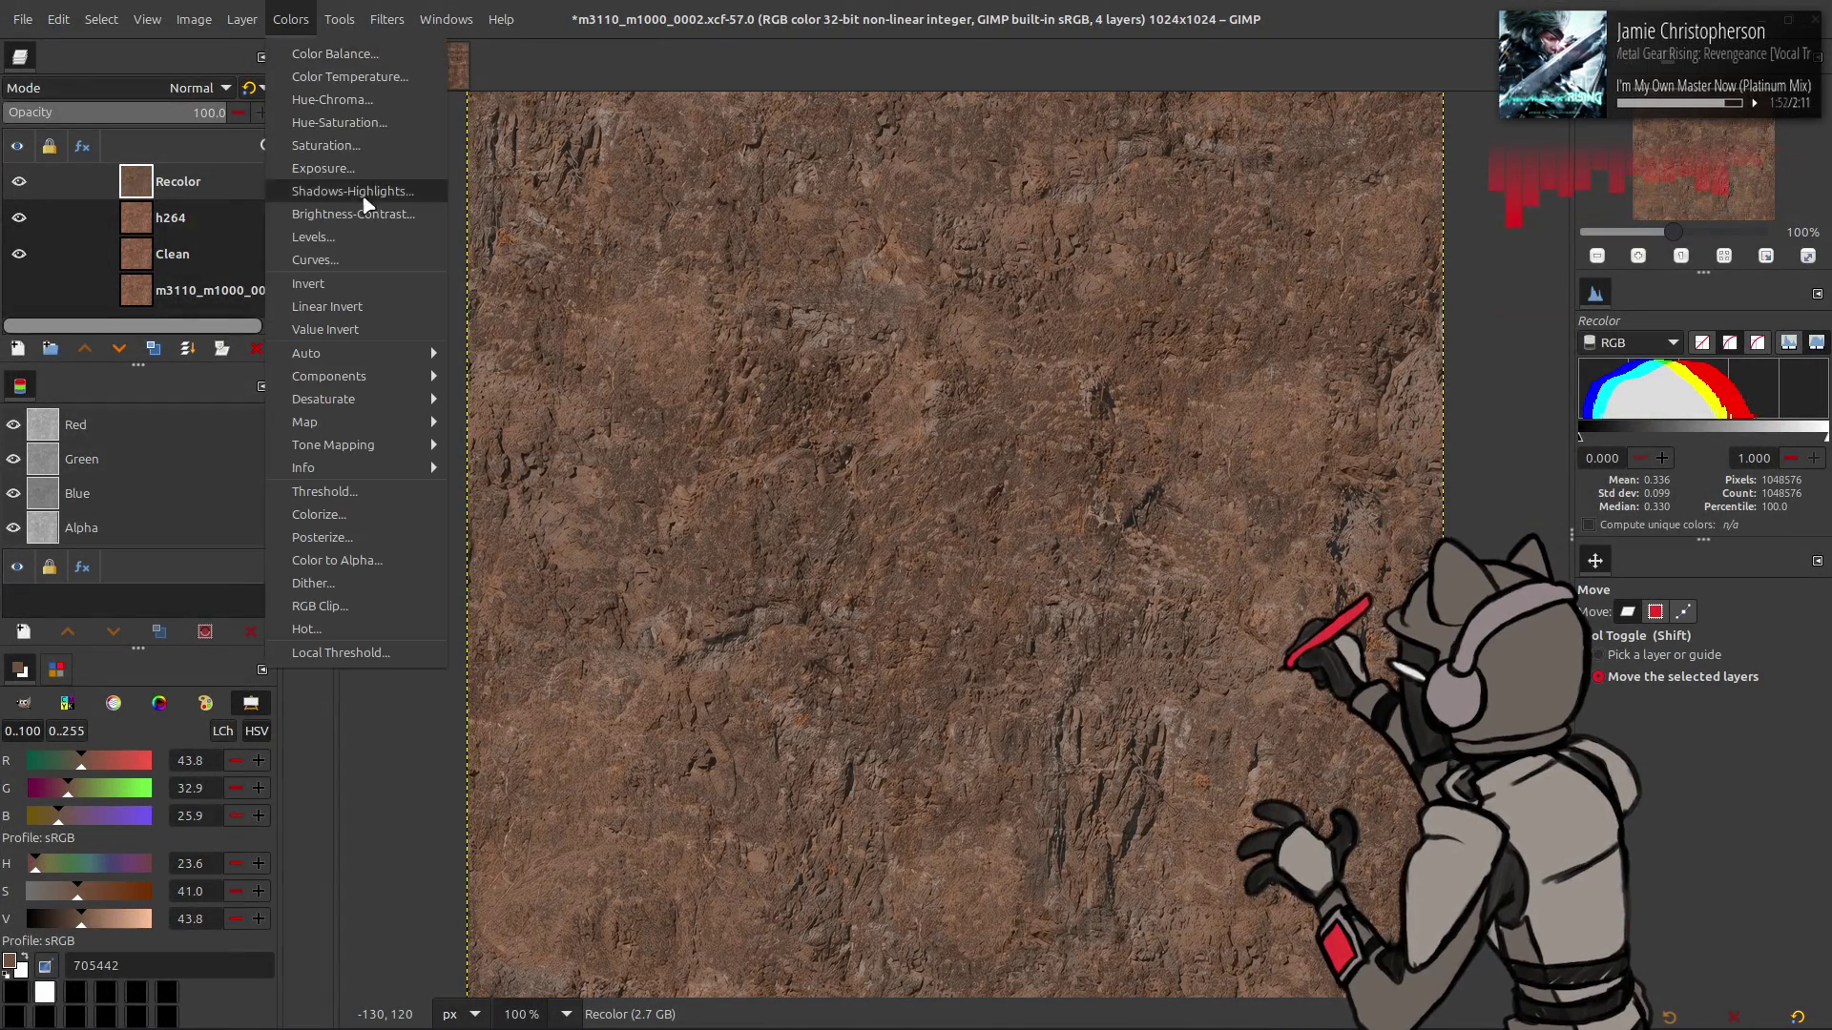
# - Brighten the Recolor layer with a Levels high input value of 95
pyautogui.click(314, 237)
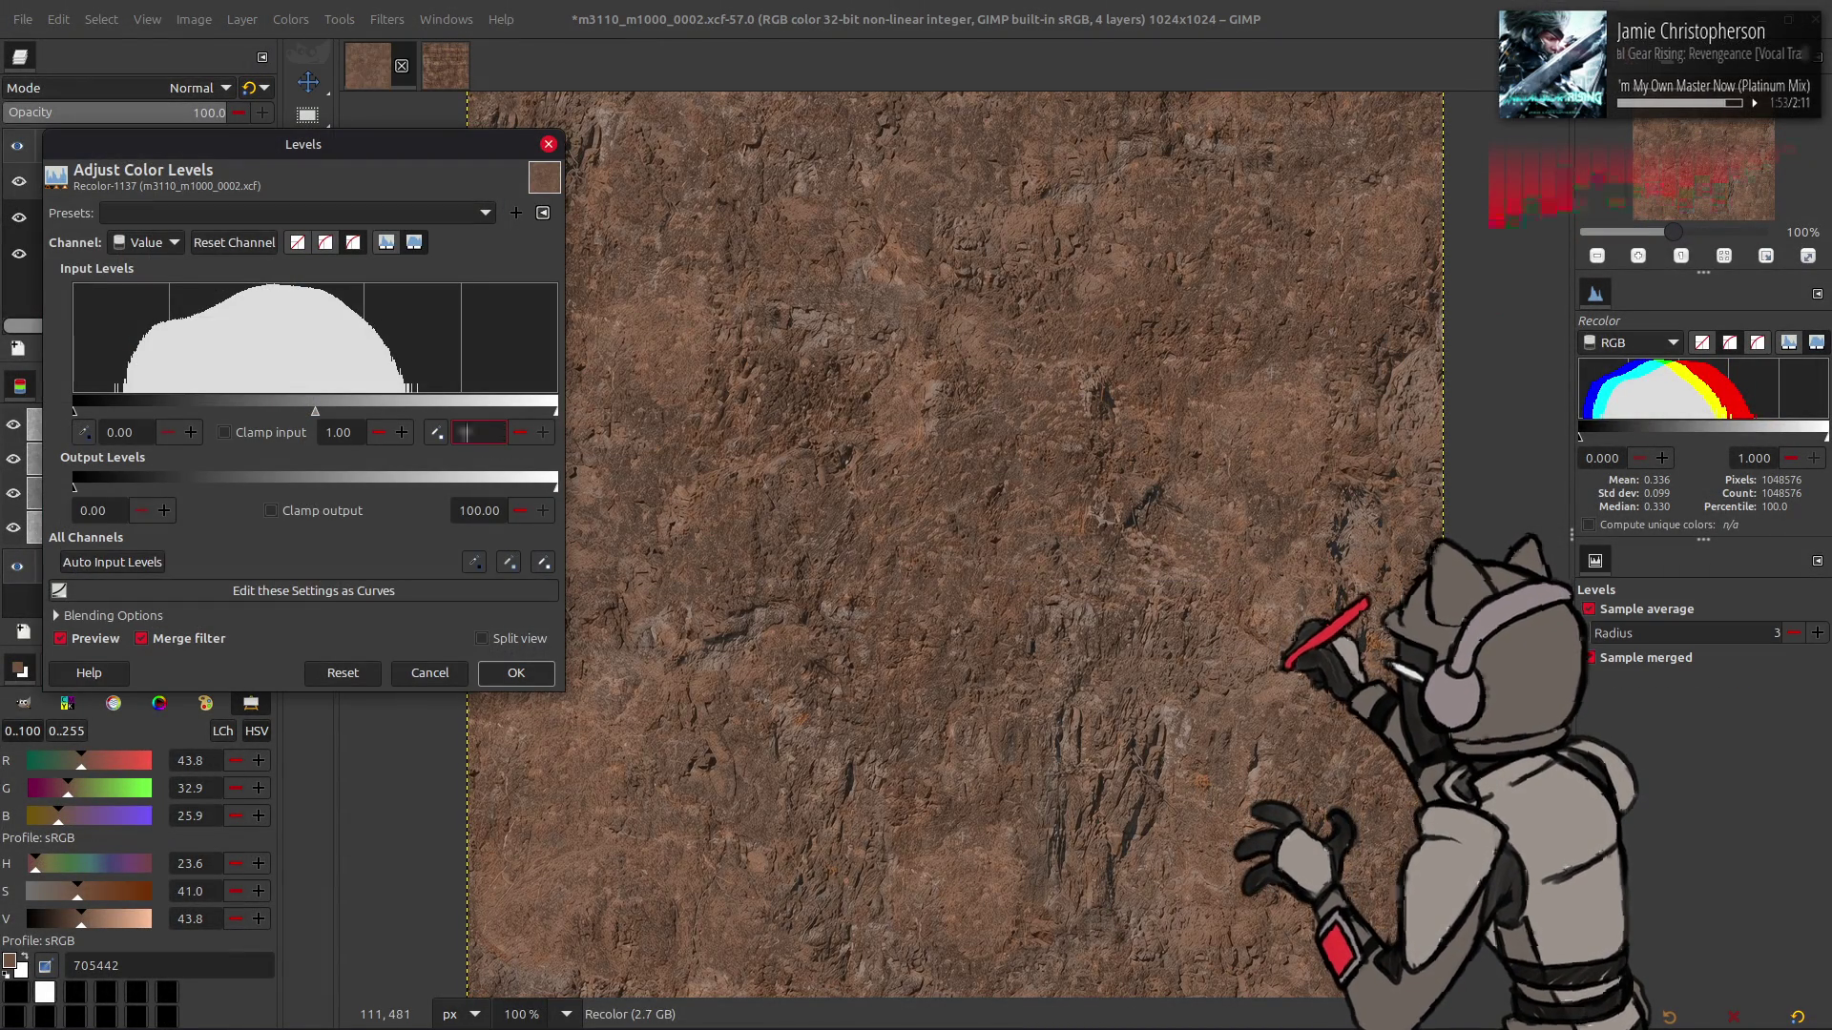
pyautogui.write('95')
pyautogui.click(515, 673)
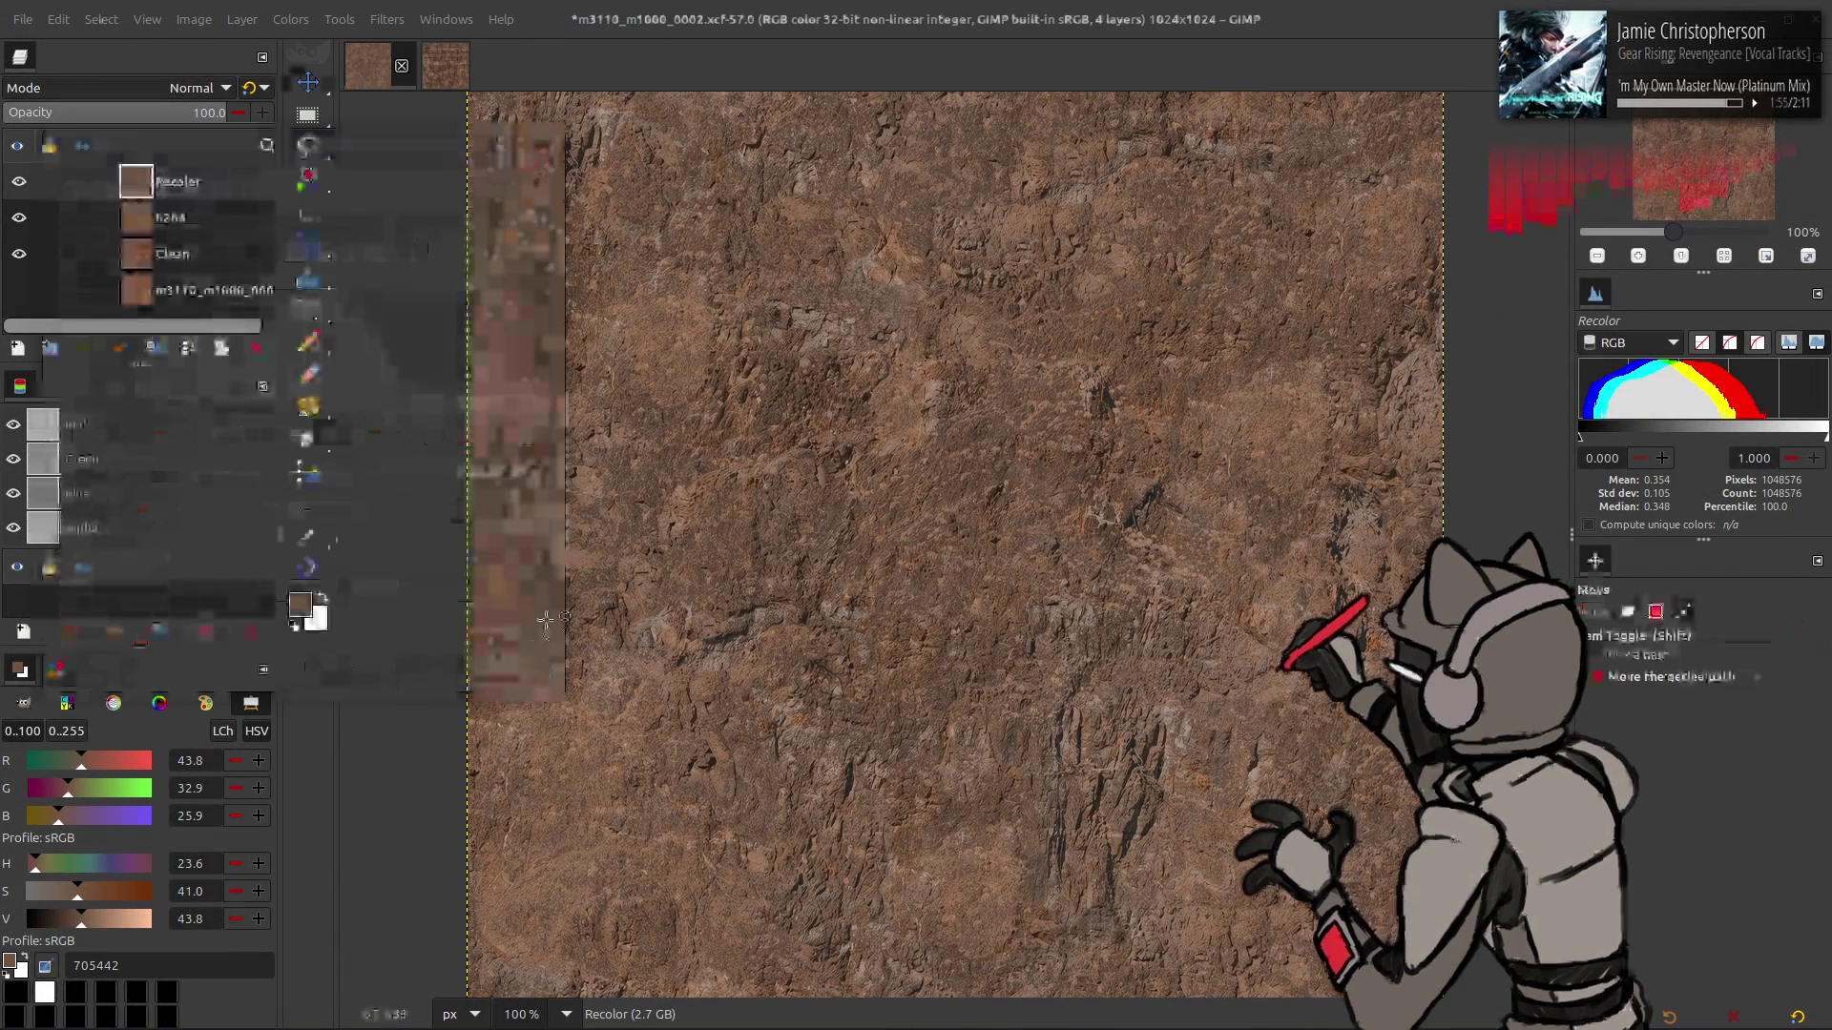
# - Save m3110_m1000_0002.xcf and overwrite the exported texture file
pyautogui.hotkey('ctrl', 's')
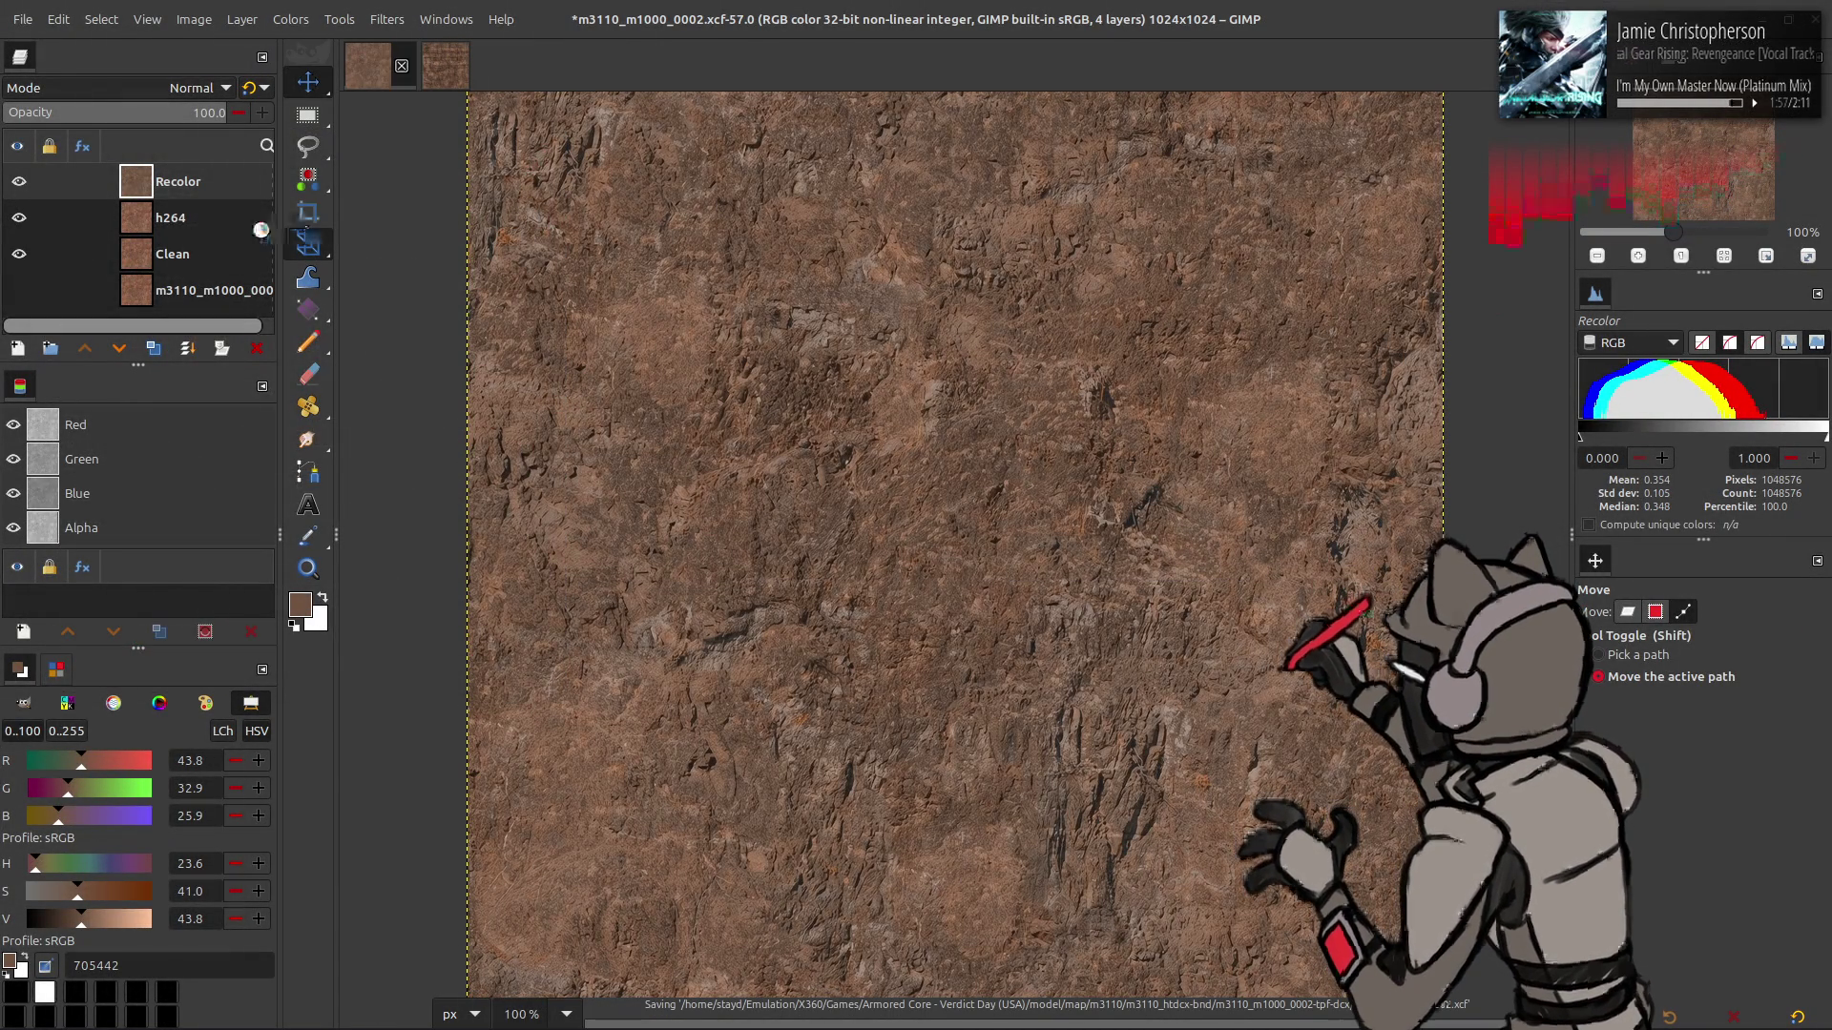
pyautogui.click(22, 19)
pyautogui.click(174, 348)
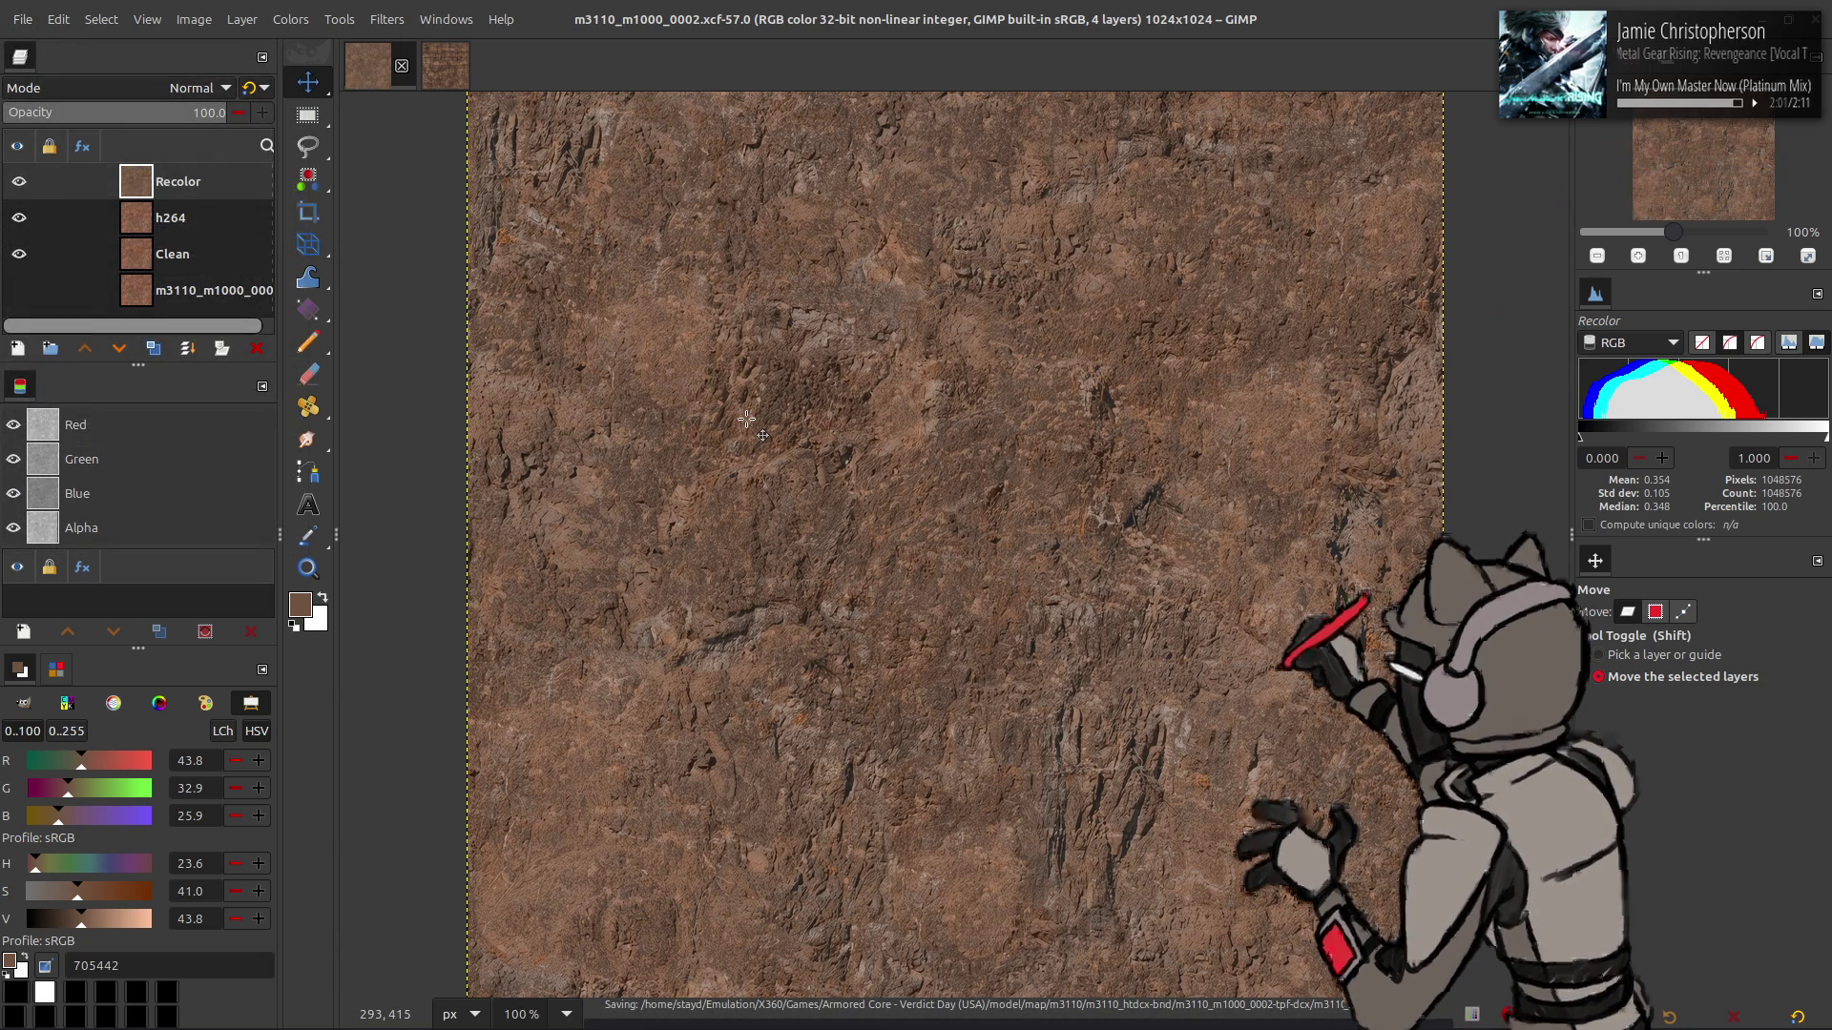
pyautogui.hotkey('alt', 'Tab')
pyautogui.click(748, 376)
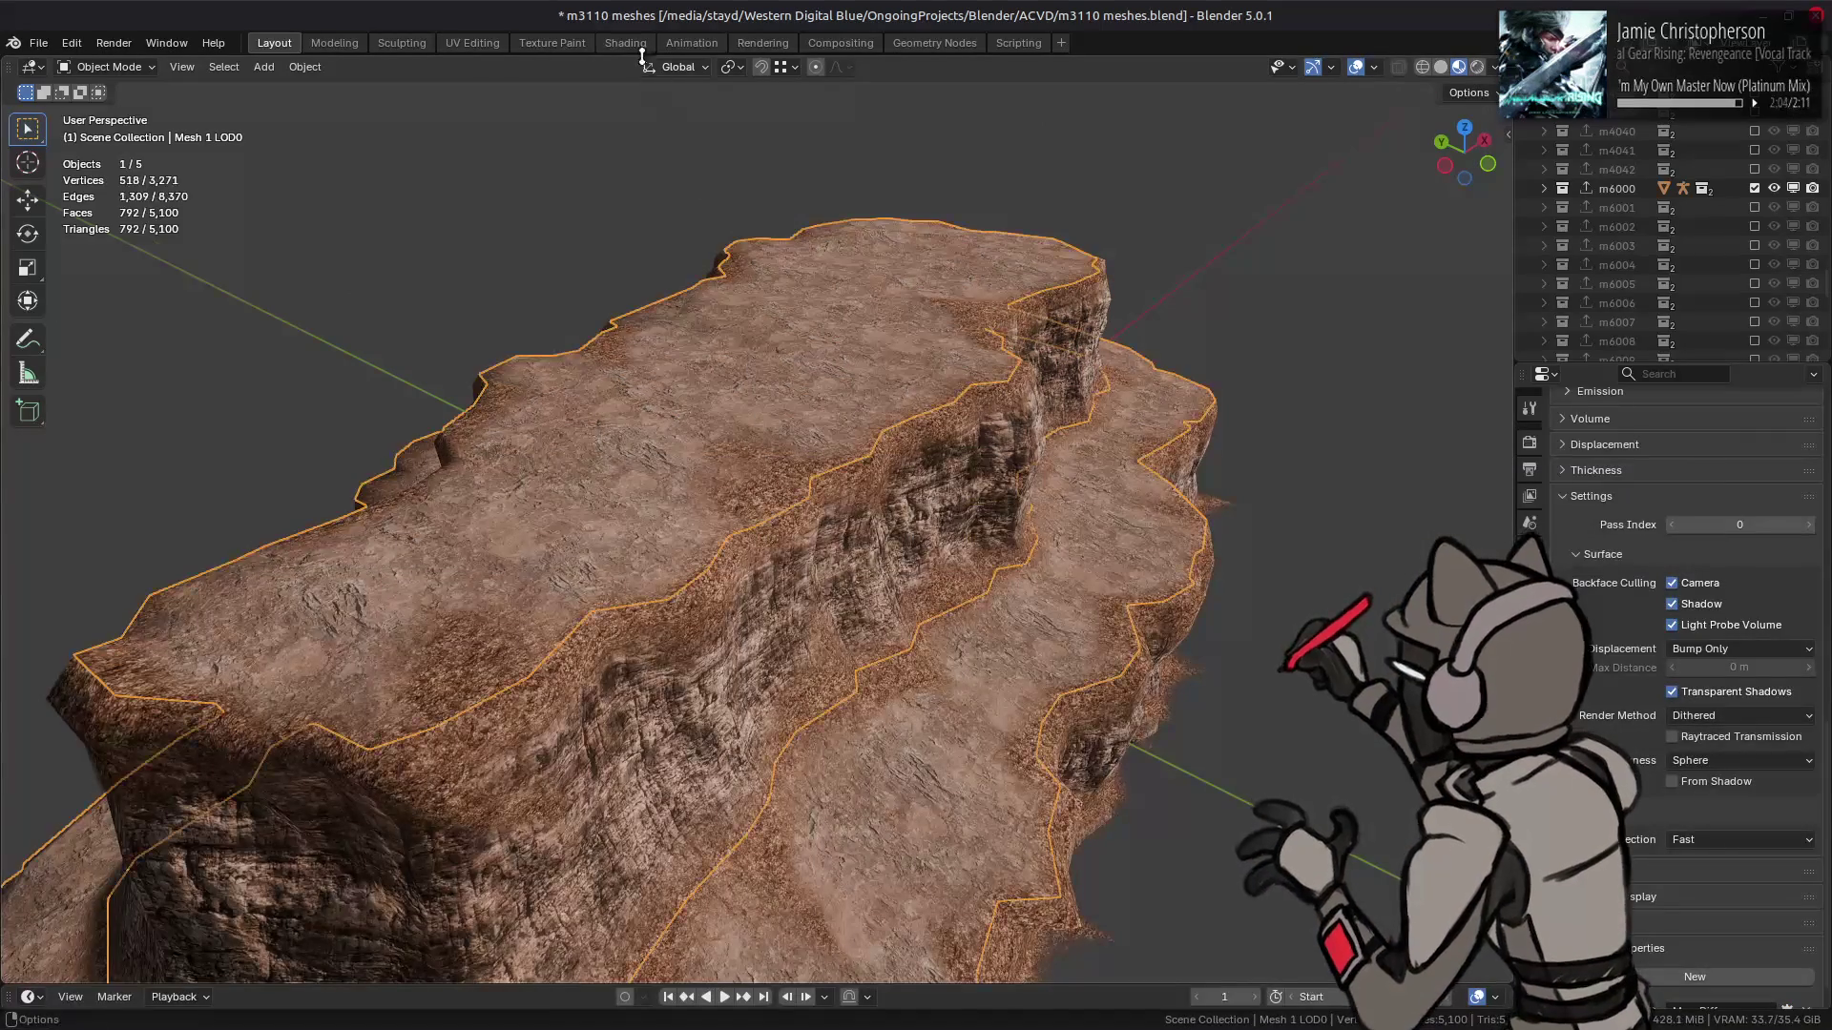
# - Check the rock's material, deselect it, and save m3110 meshes.blend
pyautogui.click(625, 43)
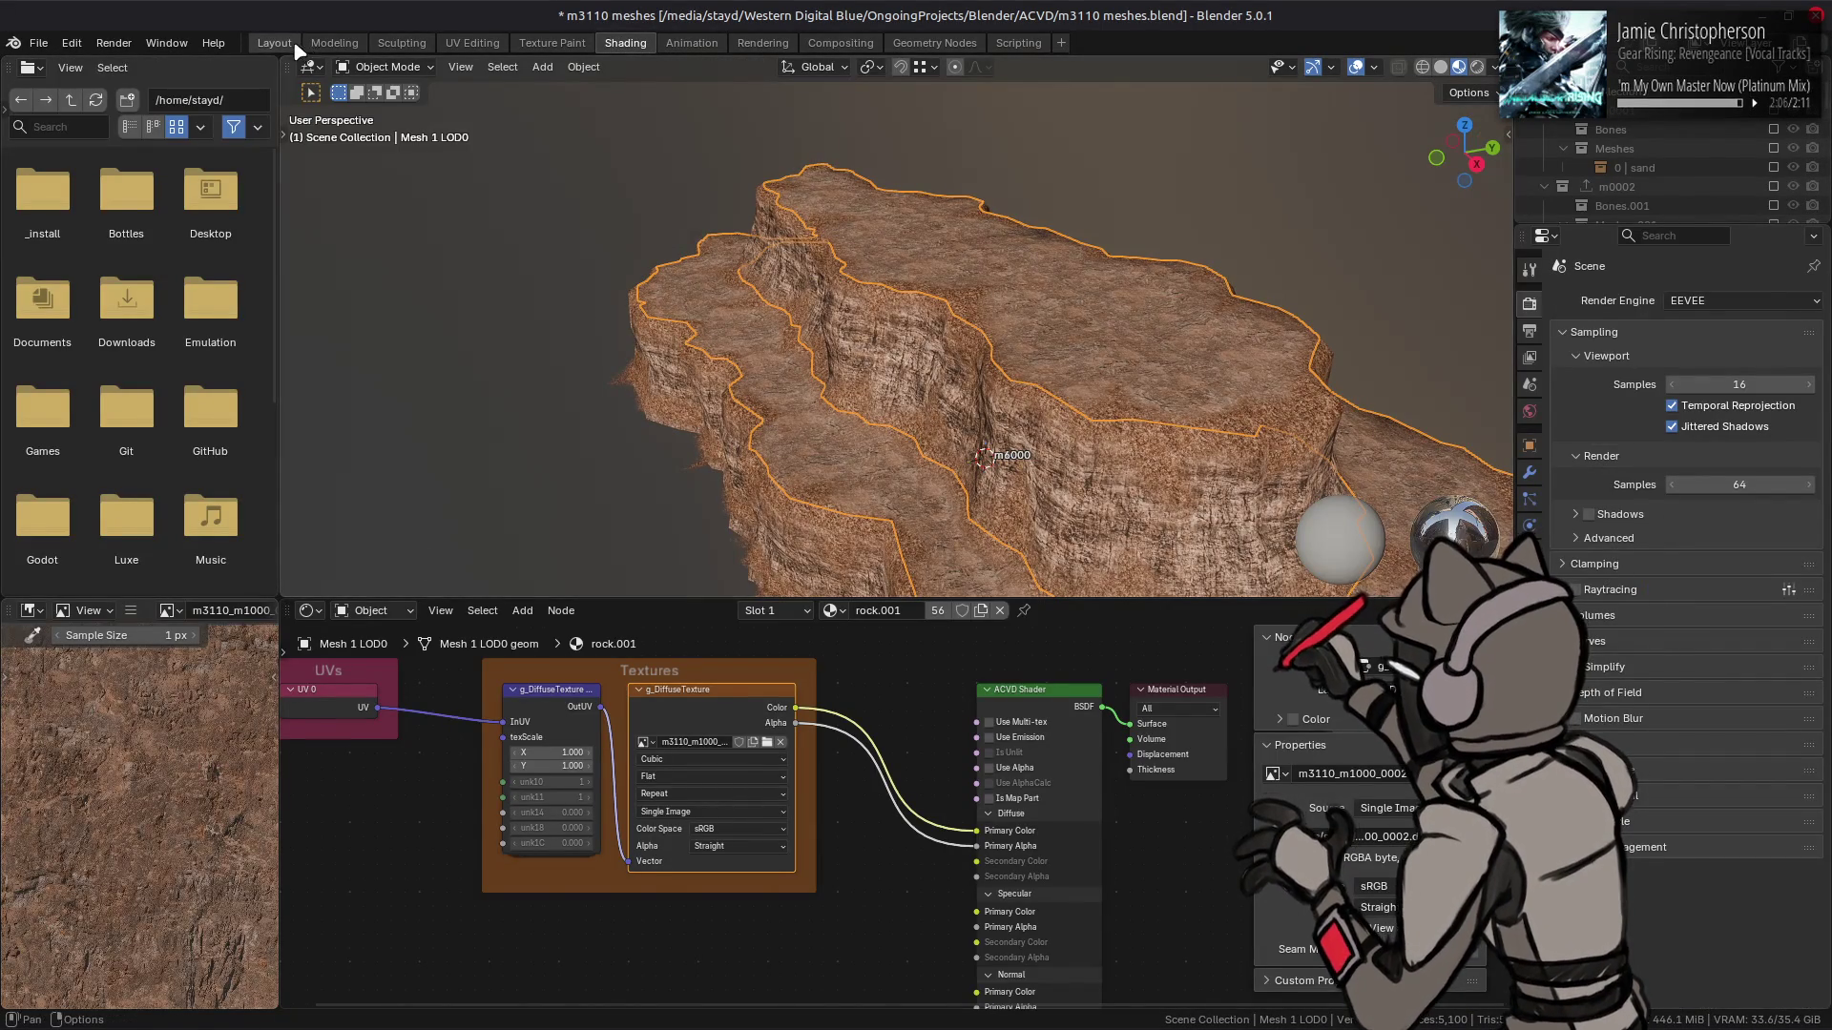
pyautogui.click(274, 43)
pyautogui.hotkey('alt', 'a')
pyautogui.hotkey('ctrl', 's')
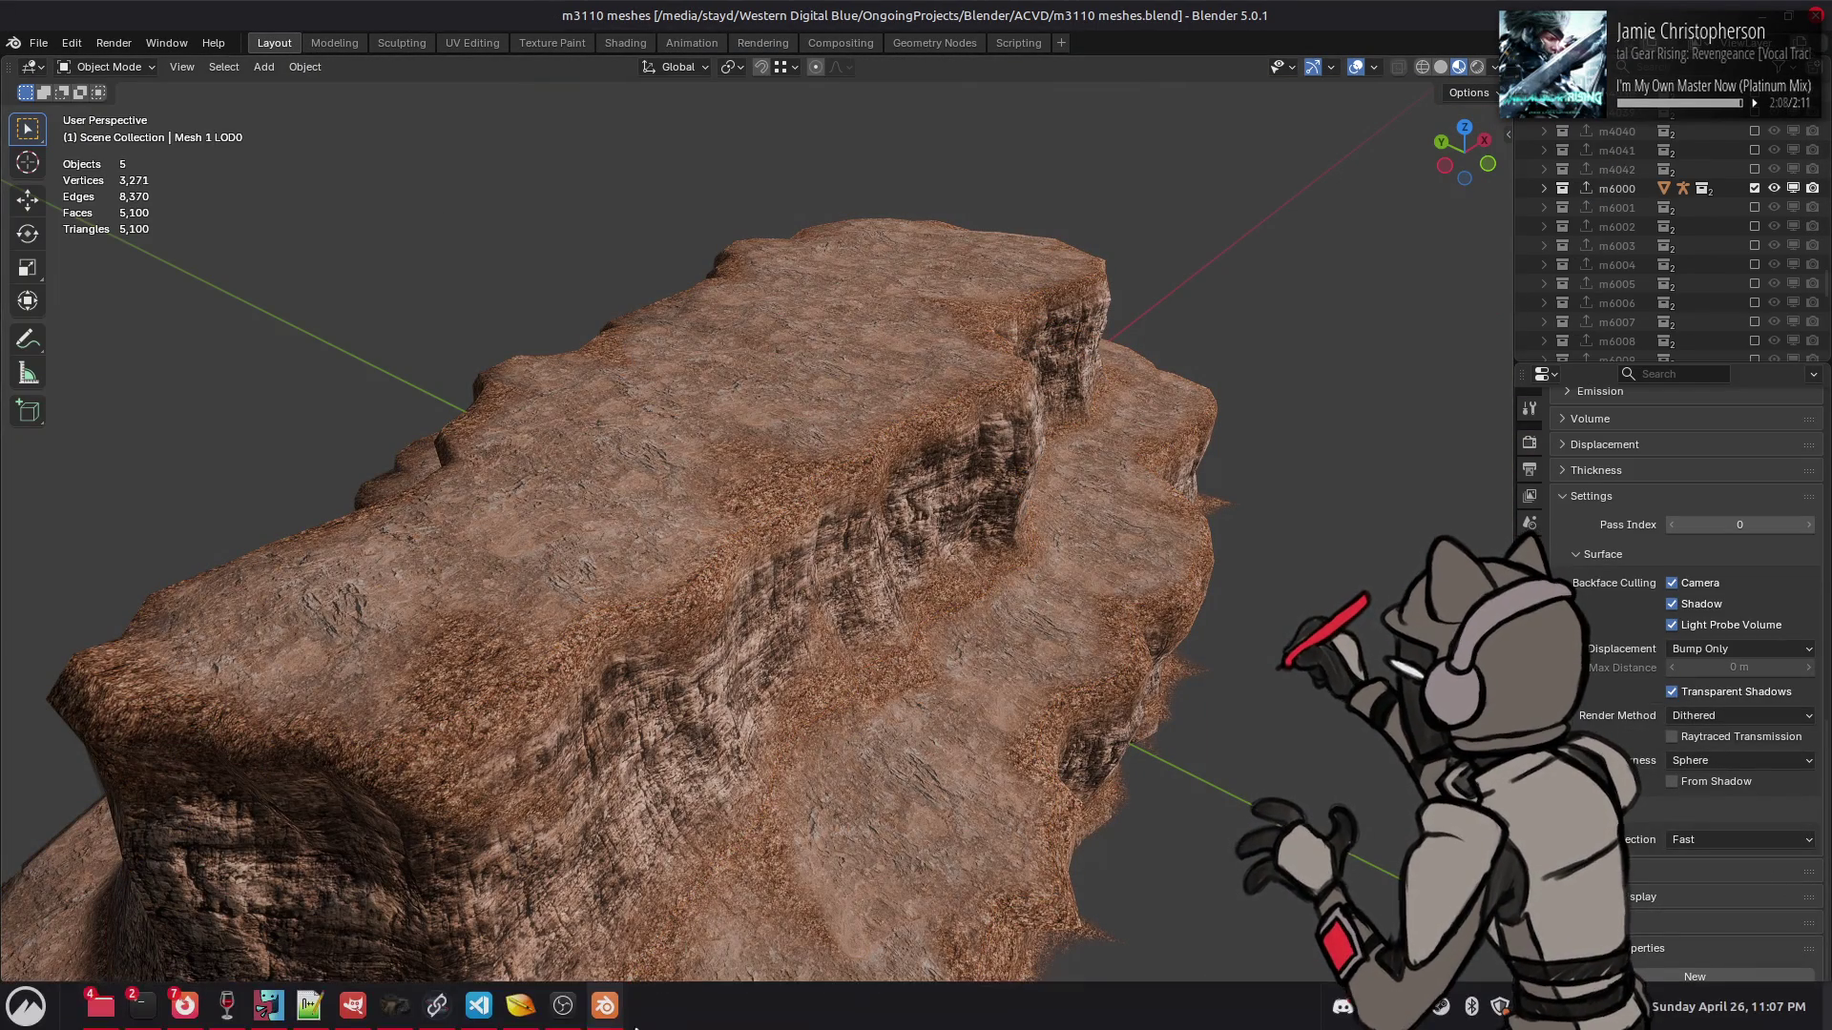
pyautogui.click(395, 1014)
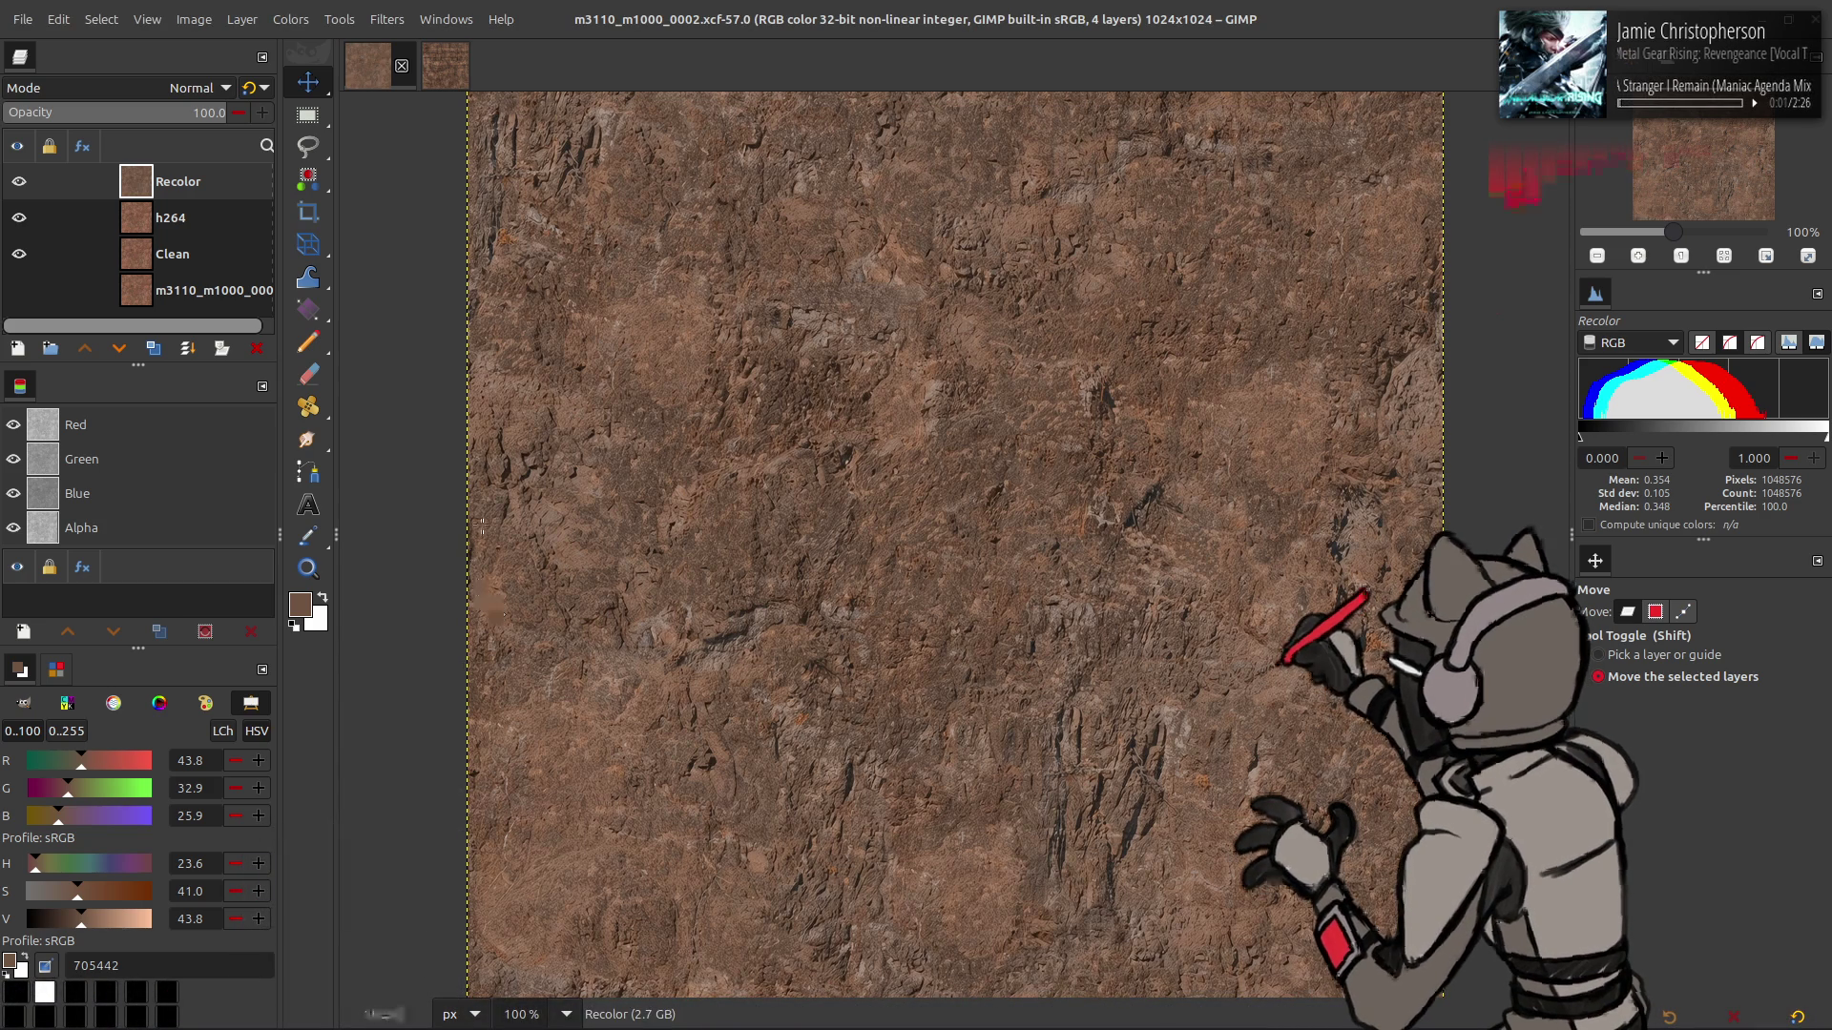
pyautogui.click(22, 21)
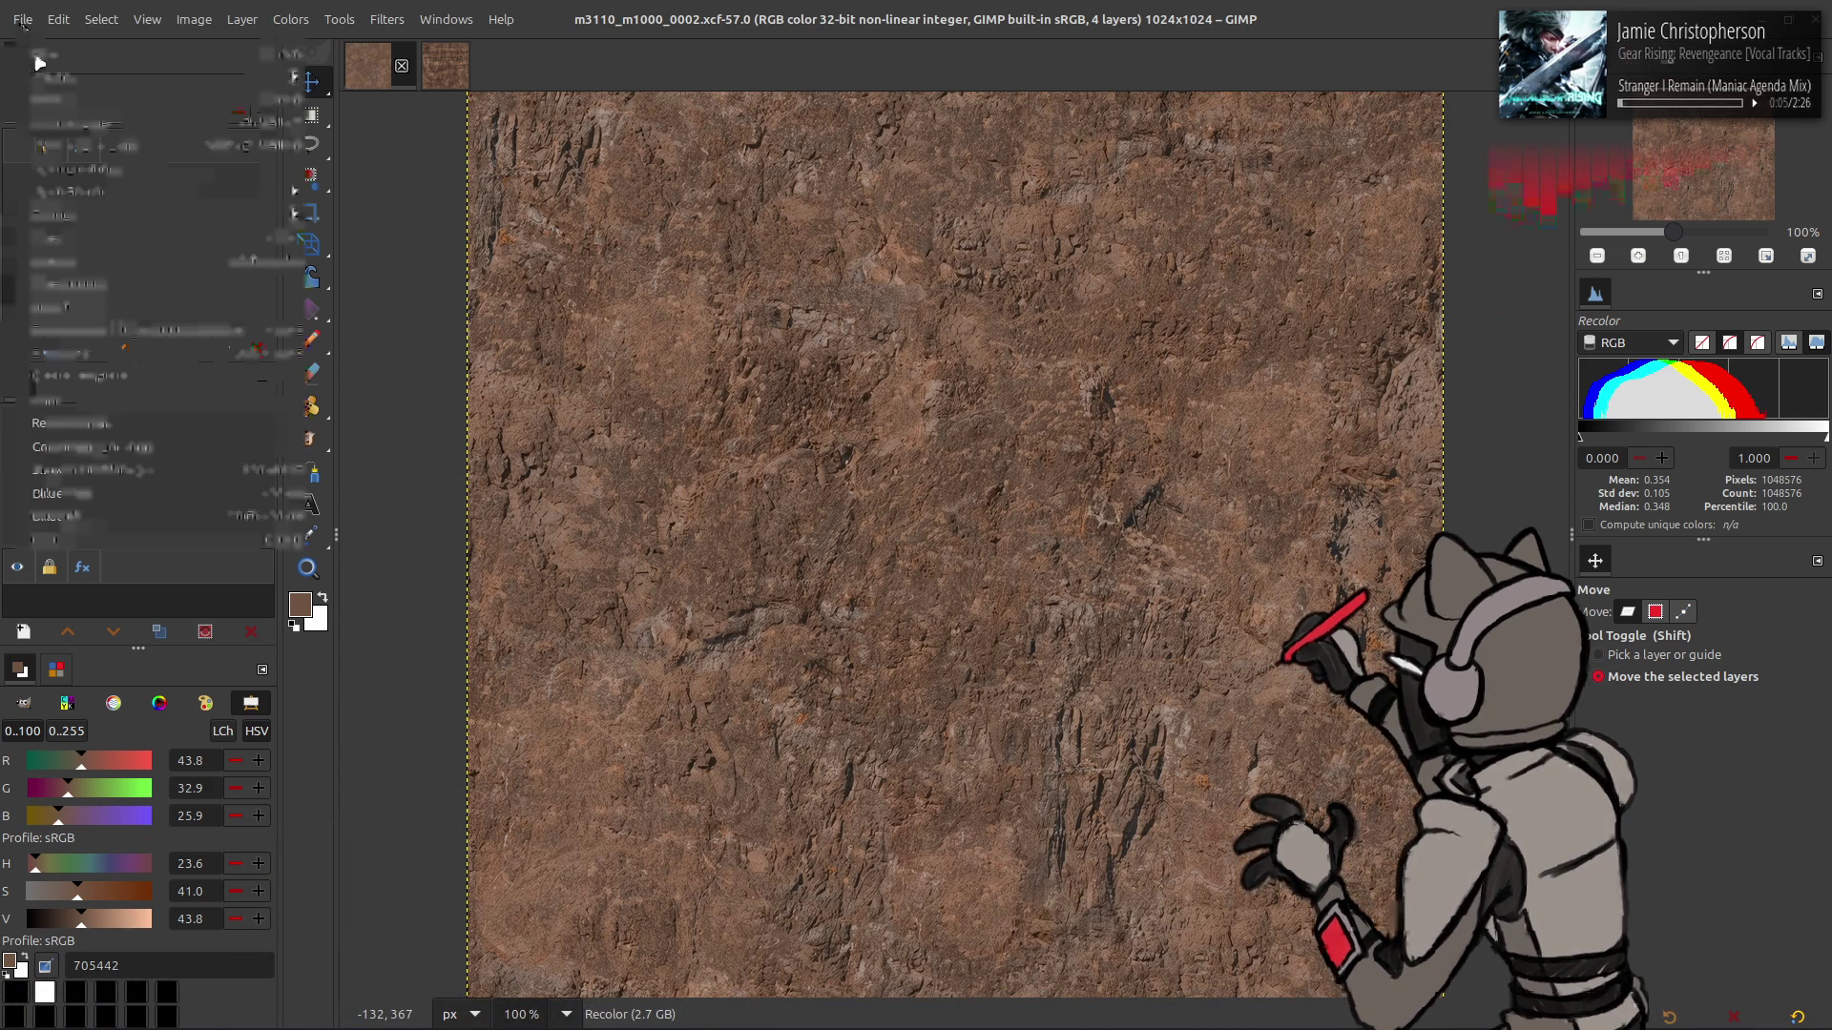
# - Duplicate the Recolor layer and extract its Y'CbCr Y' luma component as grayscale
pyautogui.click(170, 353)
pyautogui.click(152, 350)
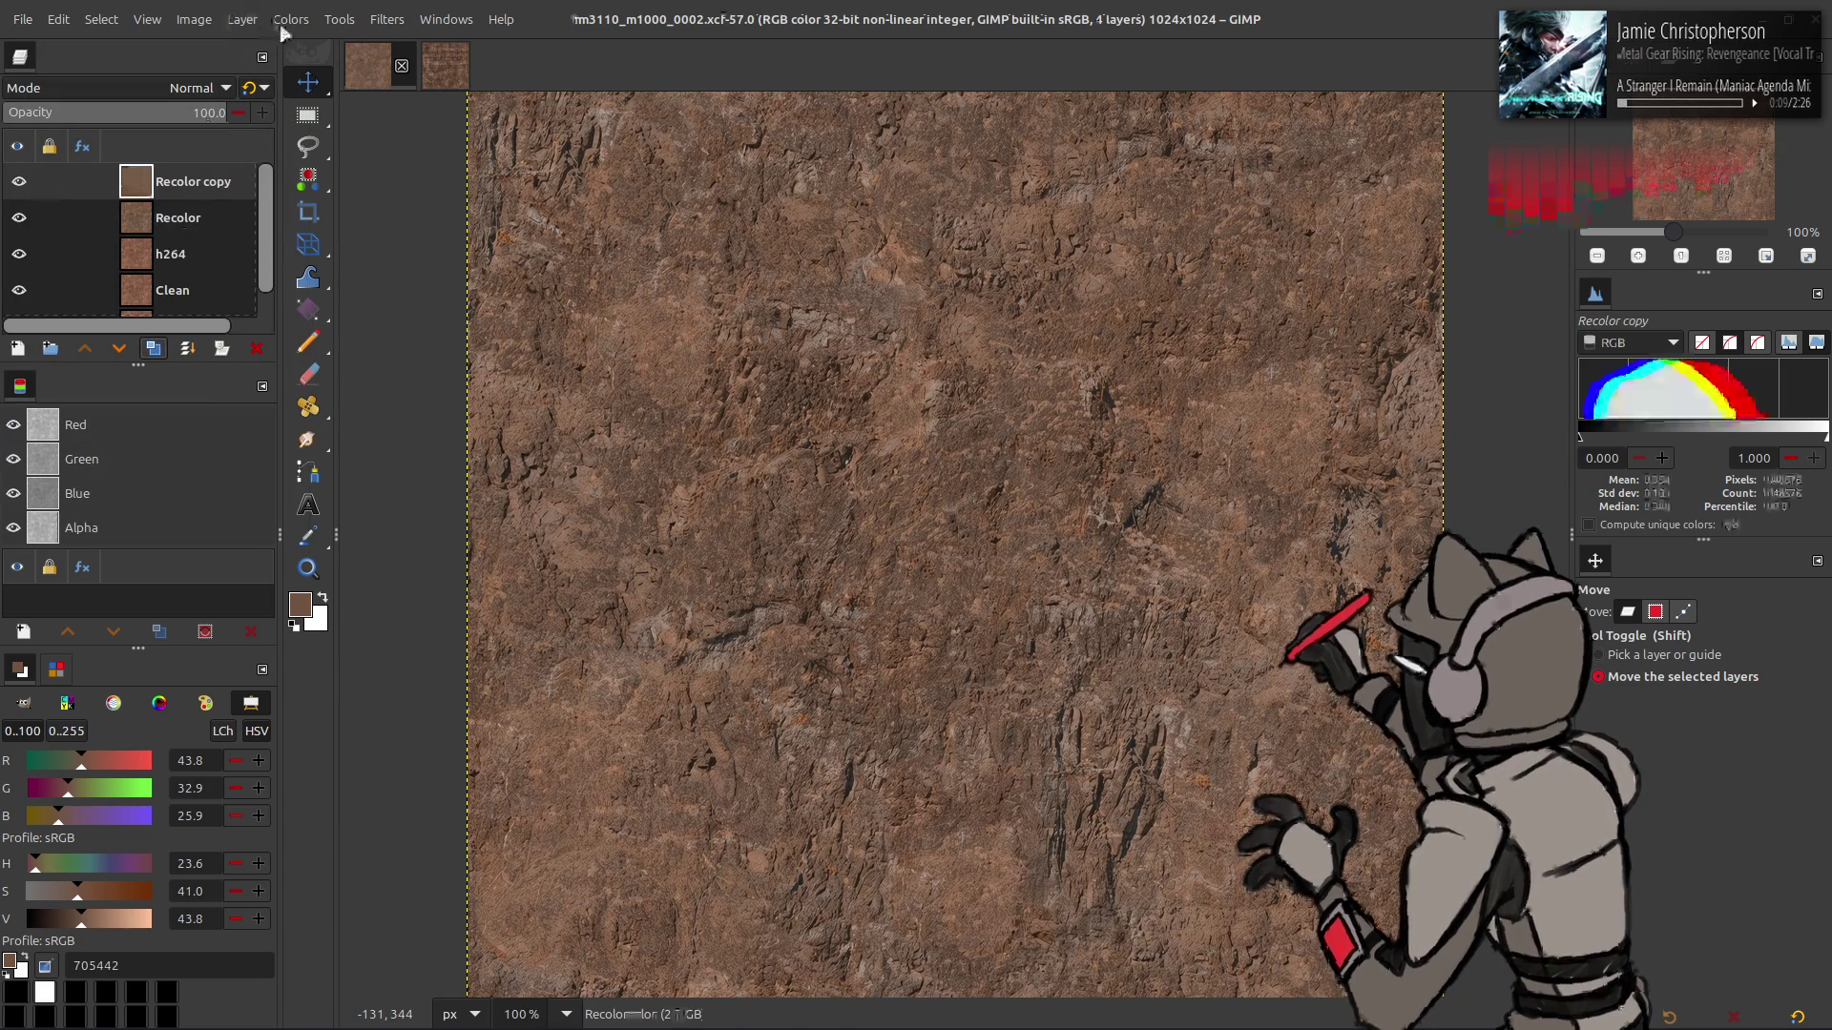
pyautogui.click(290, 19)
pyautogui.moveTo(384, 376)
pyautogui.click(490, 406)
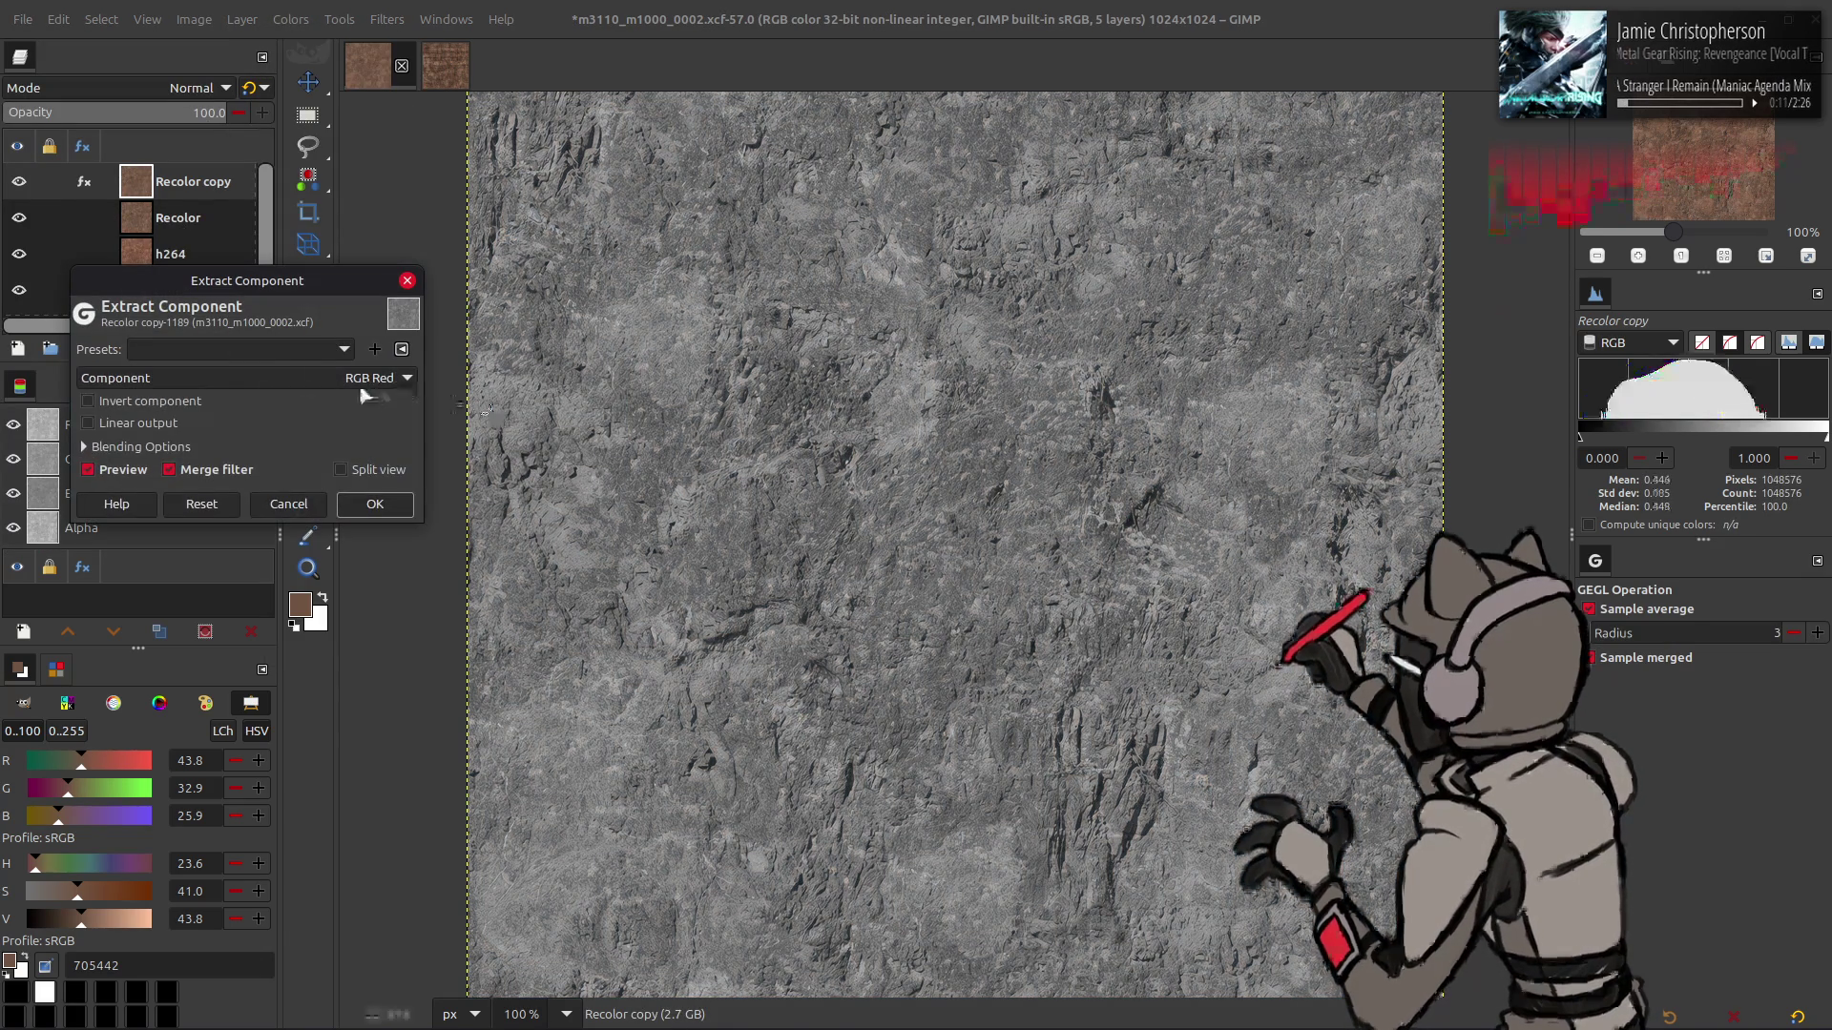
pyautogui.click(382, 378)
pyautogui.click(227, 782)
pyautogui.click(277, 380)
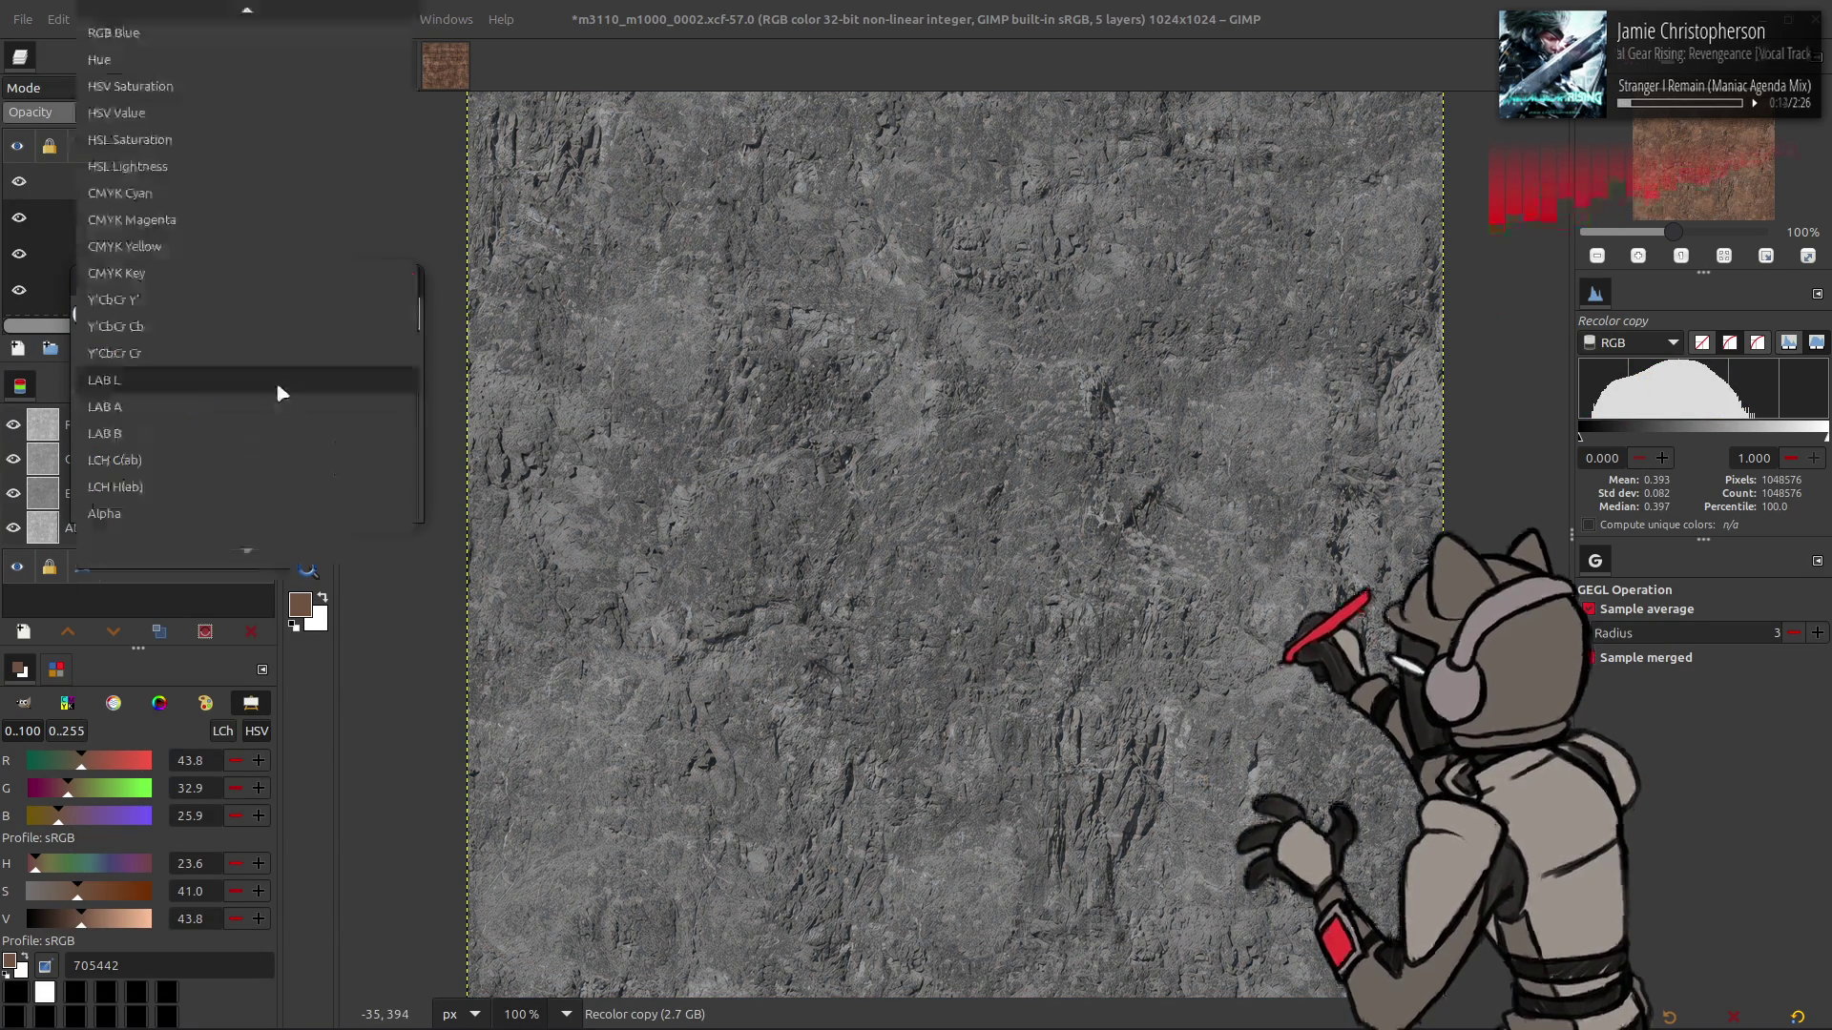
pyautogui.click(253, 328)
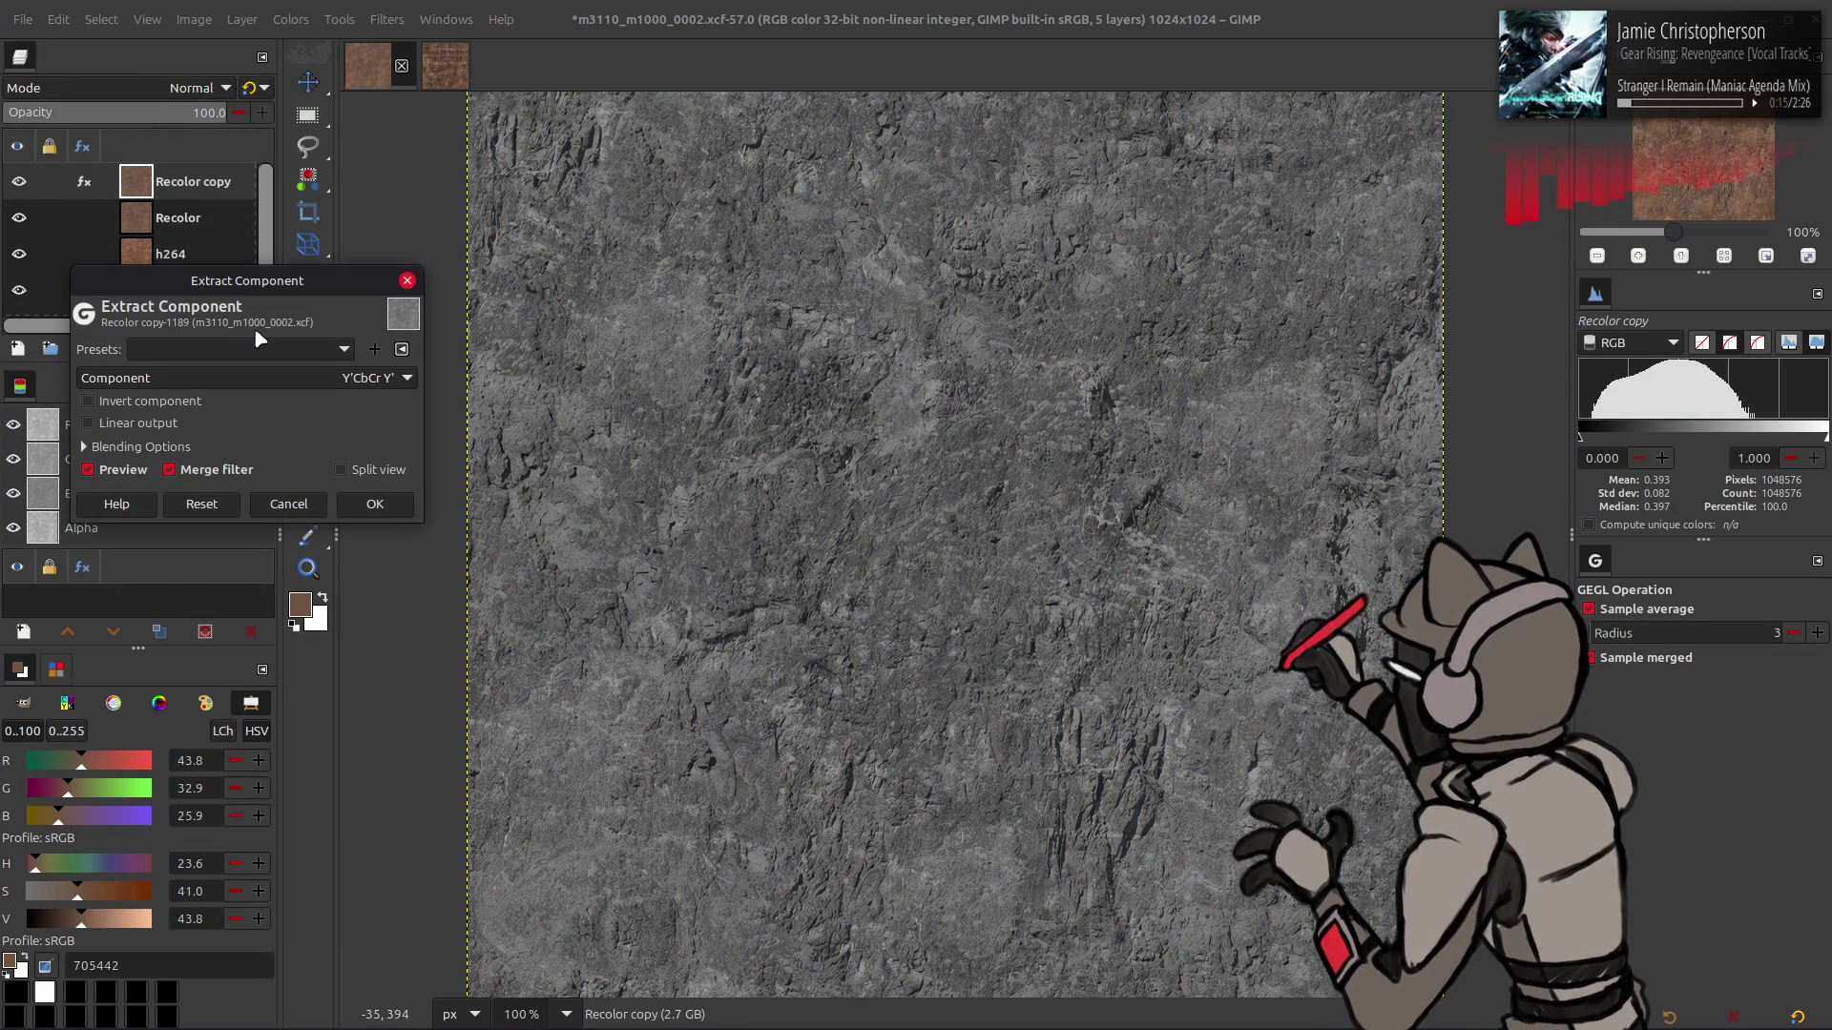
pyautogui.click(374, 504)
# - Auto-stretch the contrast, then brighten it with a Levels white point of 87.50
pyautogui.click(290, 19)
pyautogui.moveTo(345, 359)
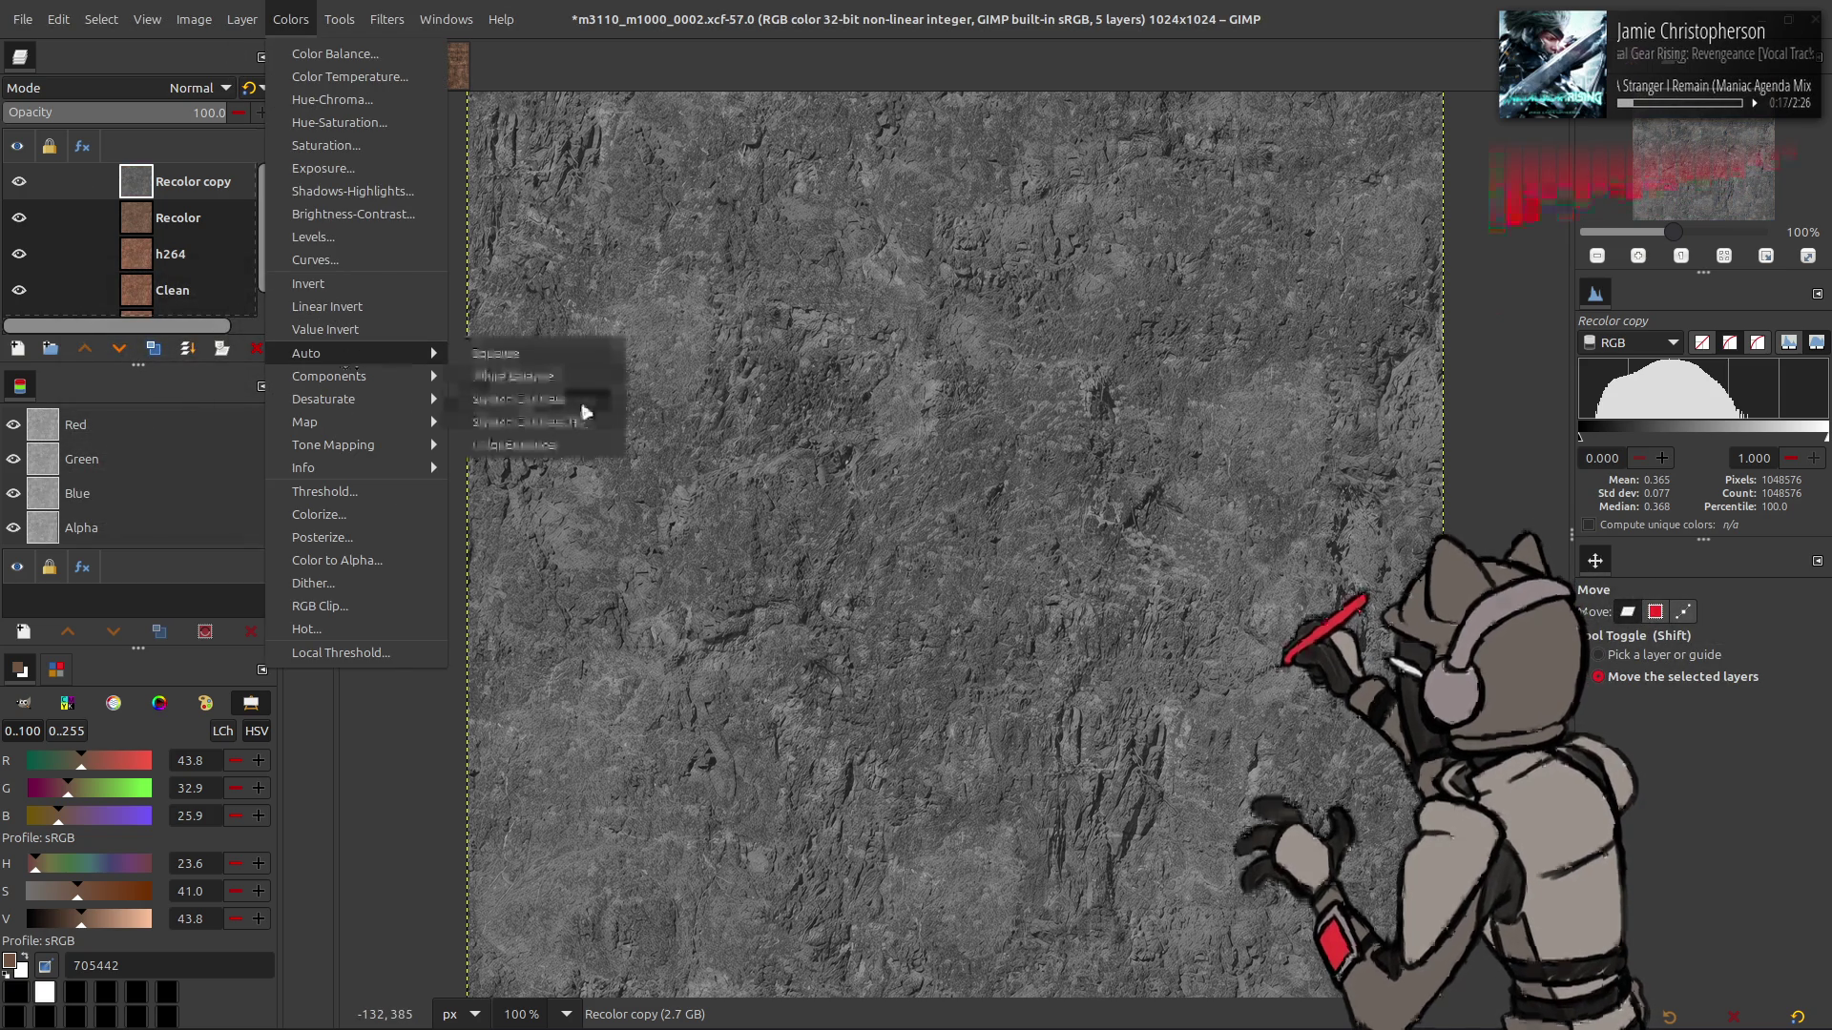
pyautogui.click(573, 398)
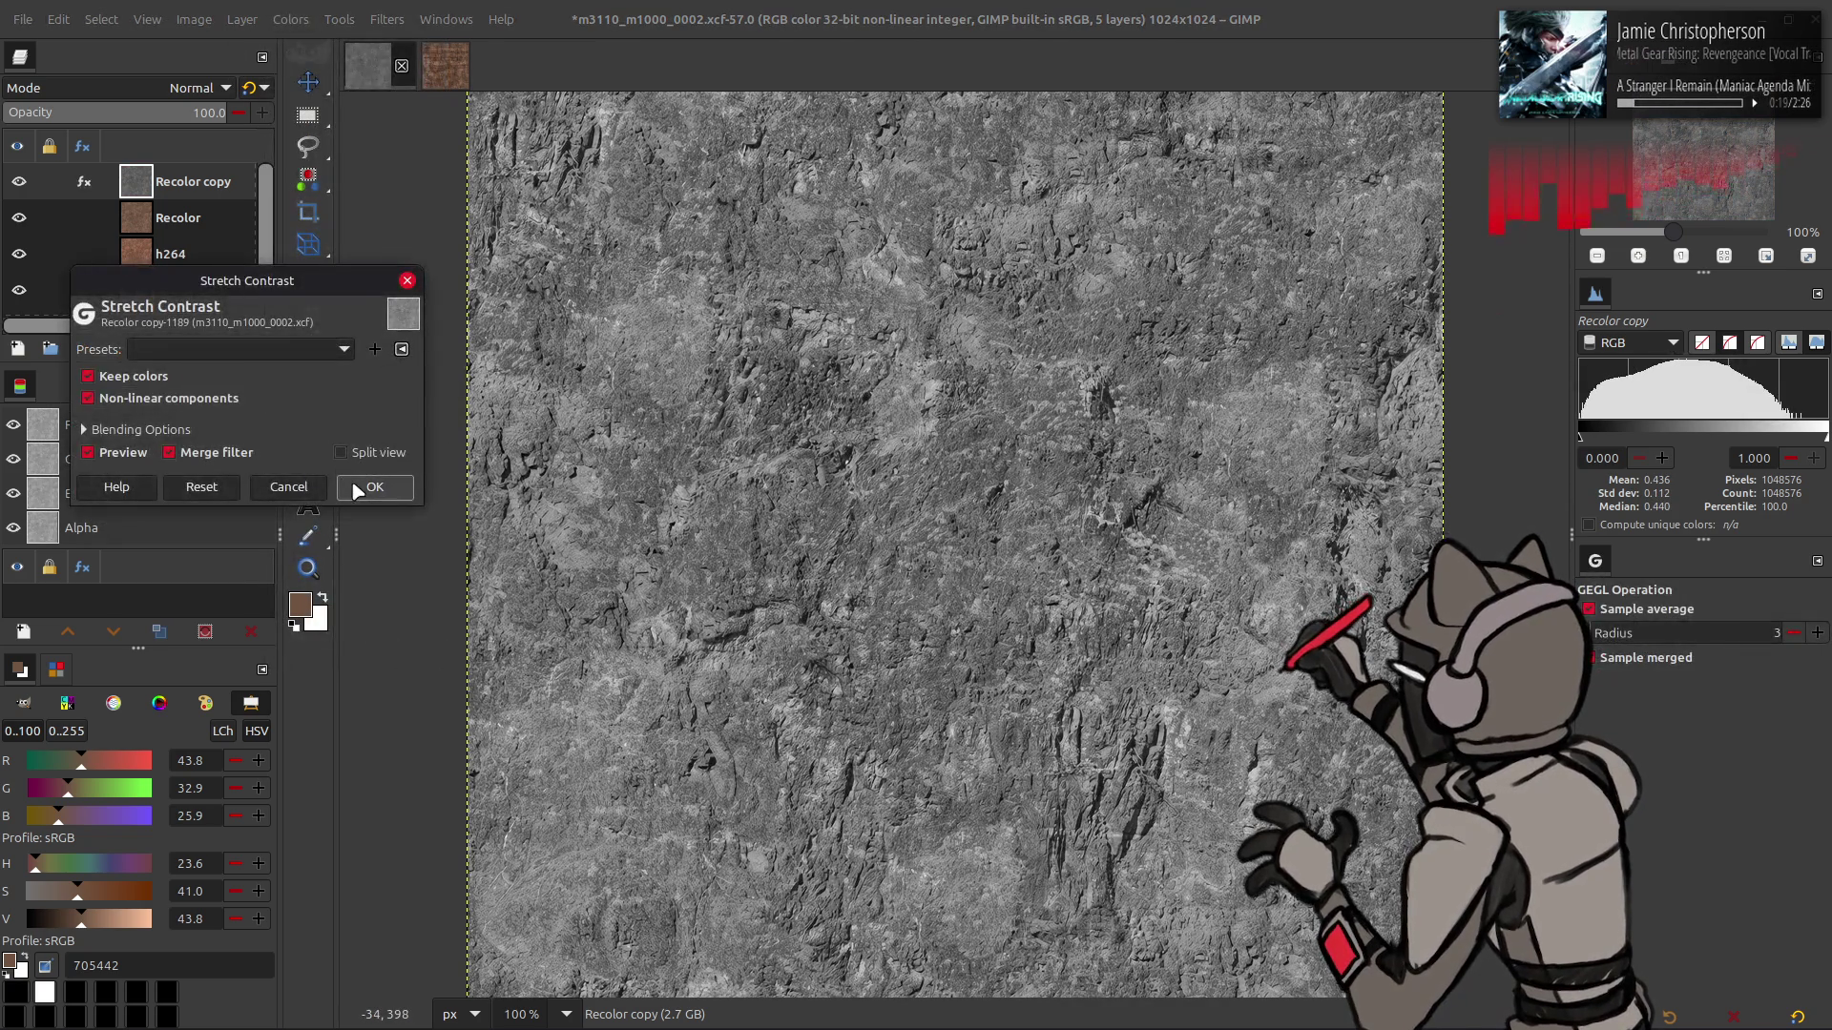
pyautogui.click(355, 490)
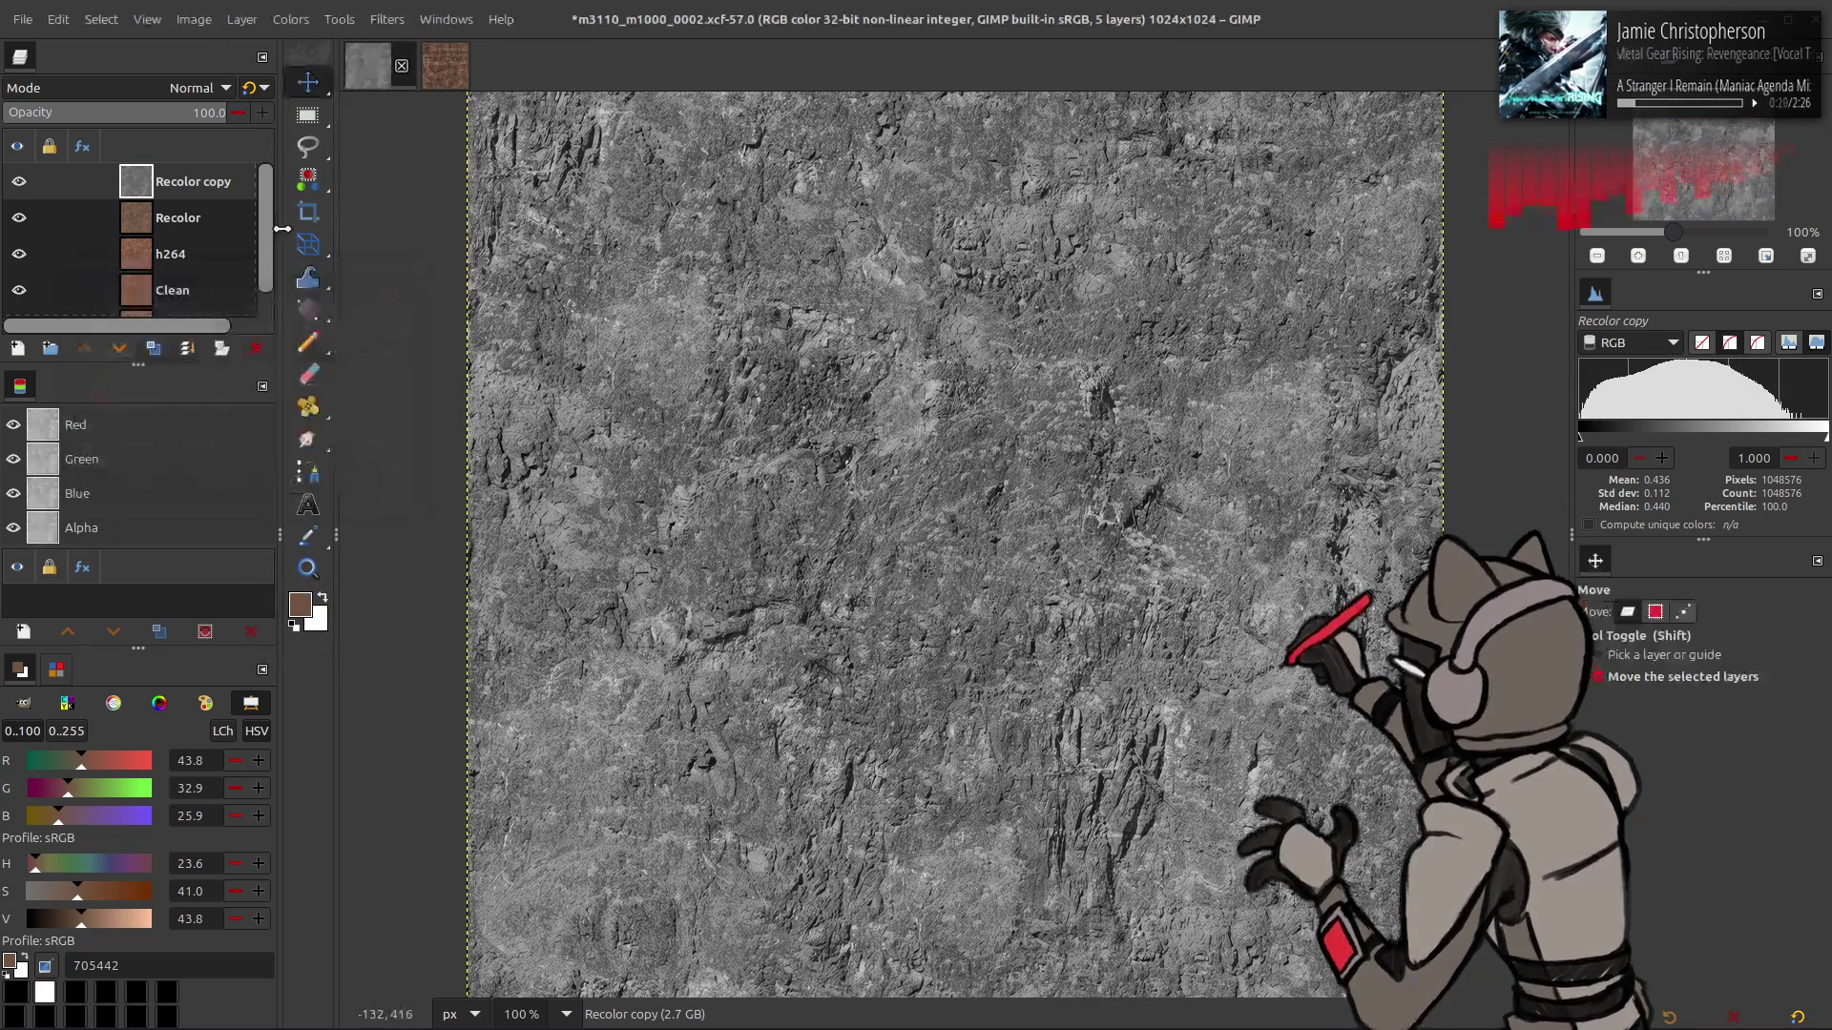
pyautogui.click(290, 19)
pyautogui.click(340, 251)
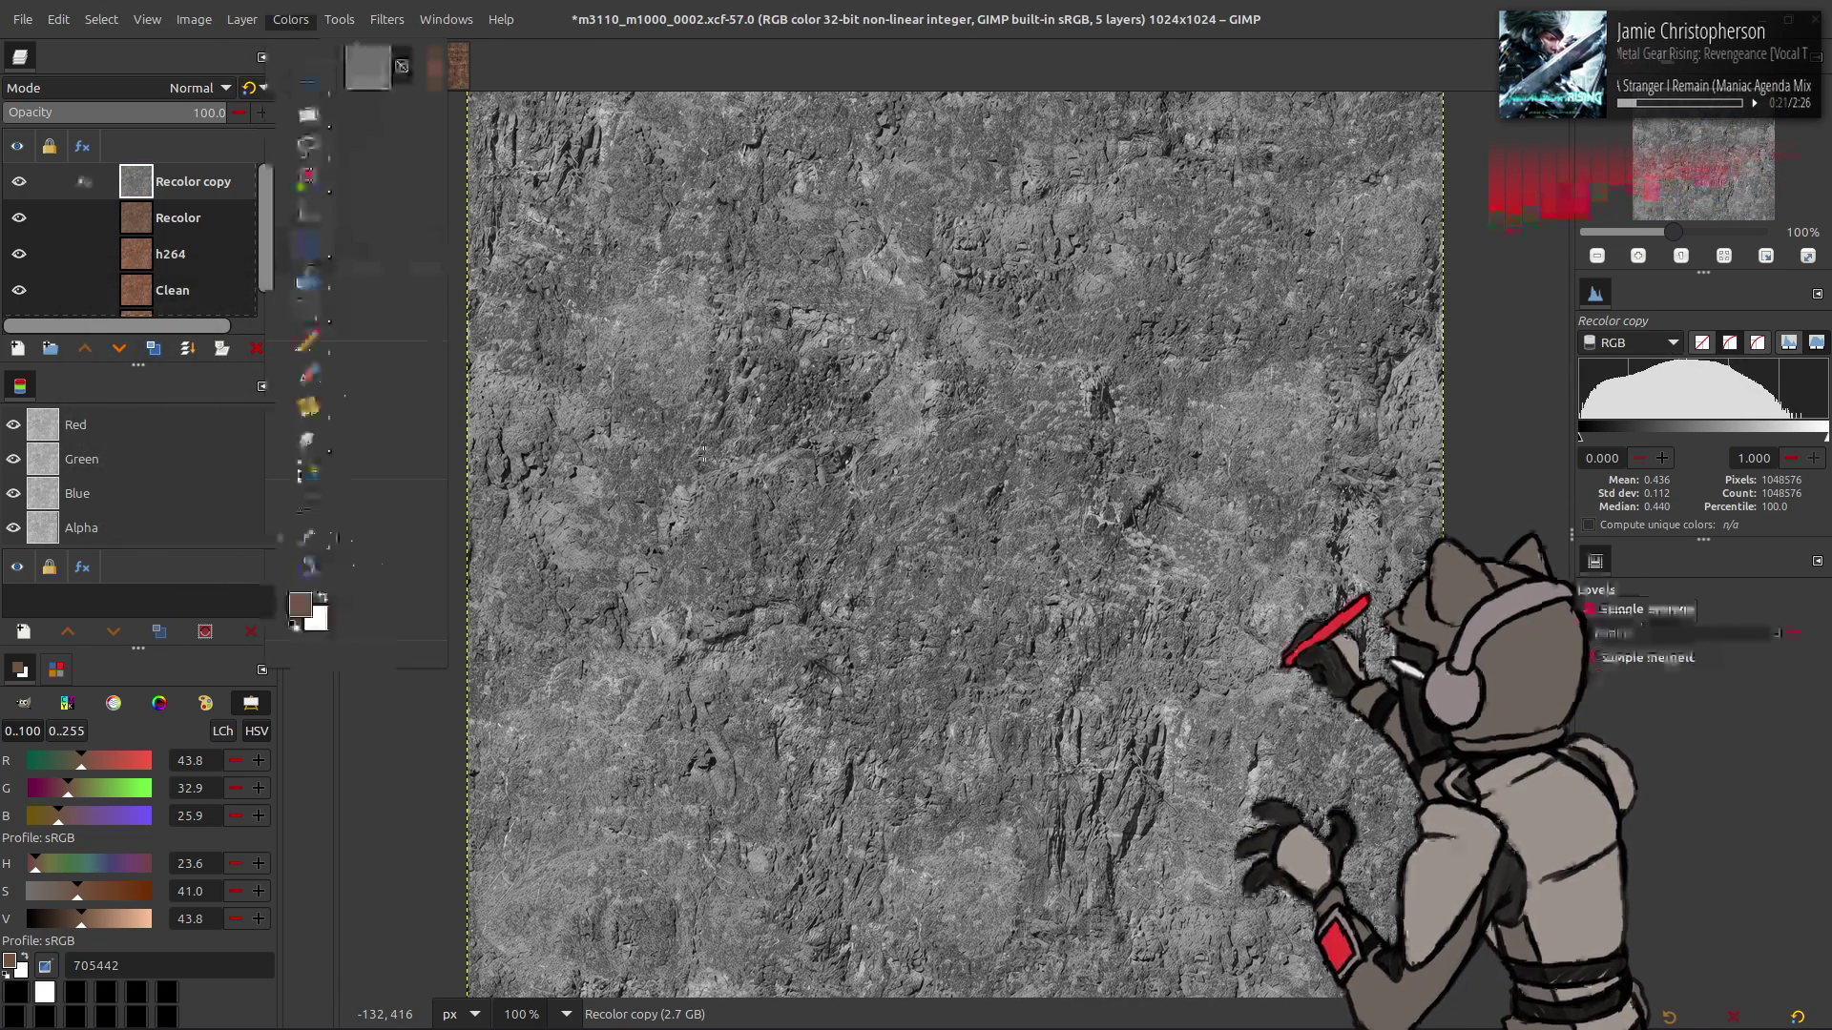
pyautogui.moveTo(556, 410); pyautogui.dragTo(501, 411)
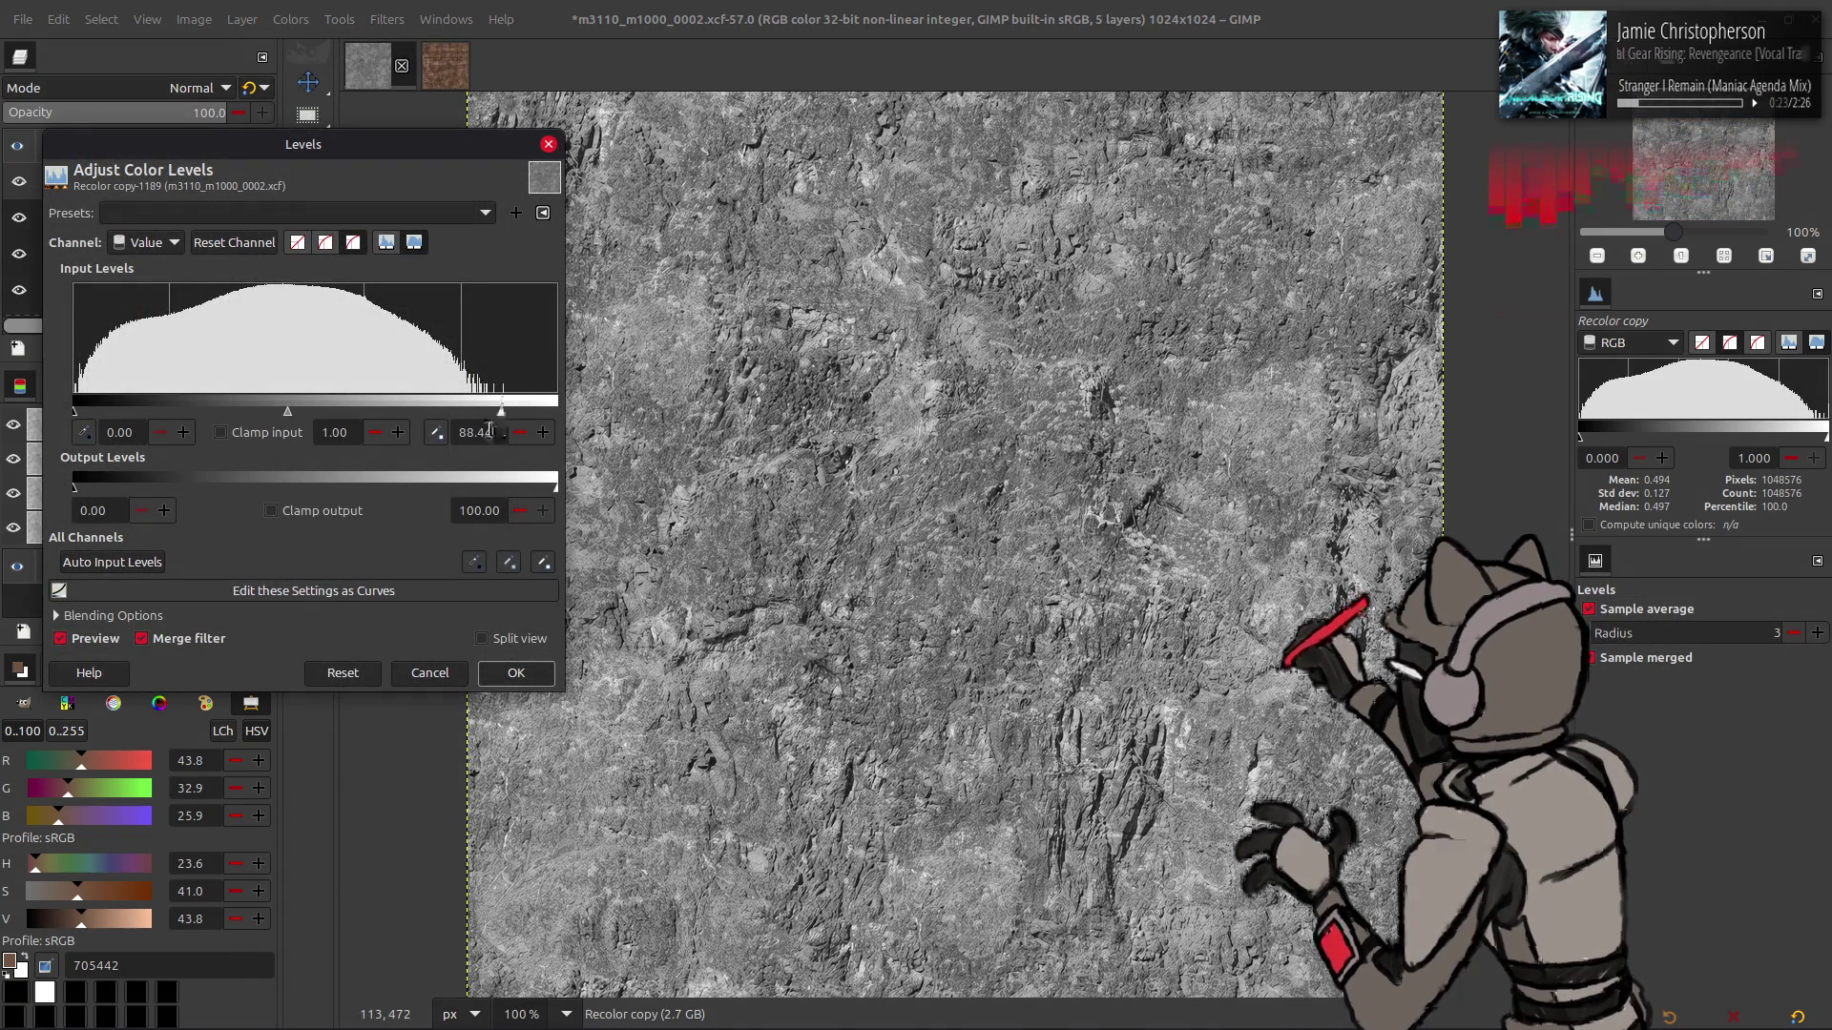
pyautogui.write('8')
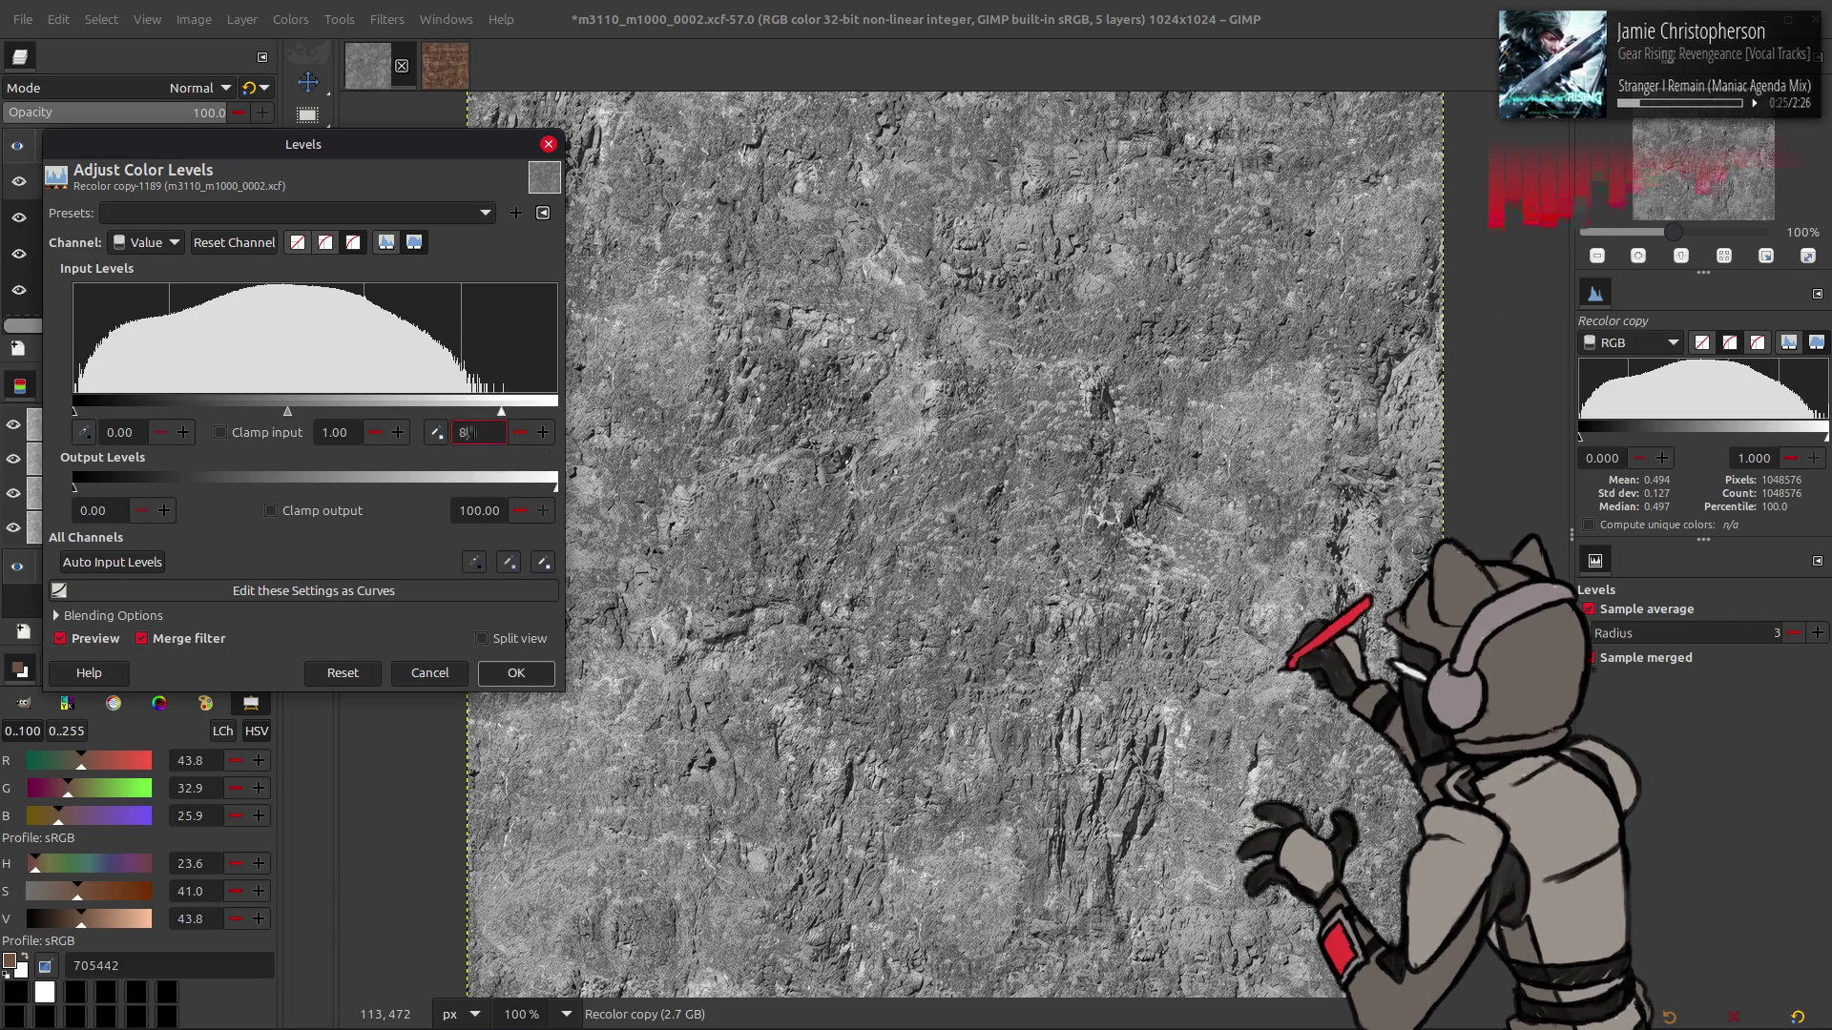
pyautogui.click(515, 673)
# - Export the image as m3110_m1000_0002.png with default PNG settings
pyautogui.click(23, 19)
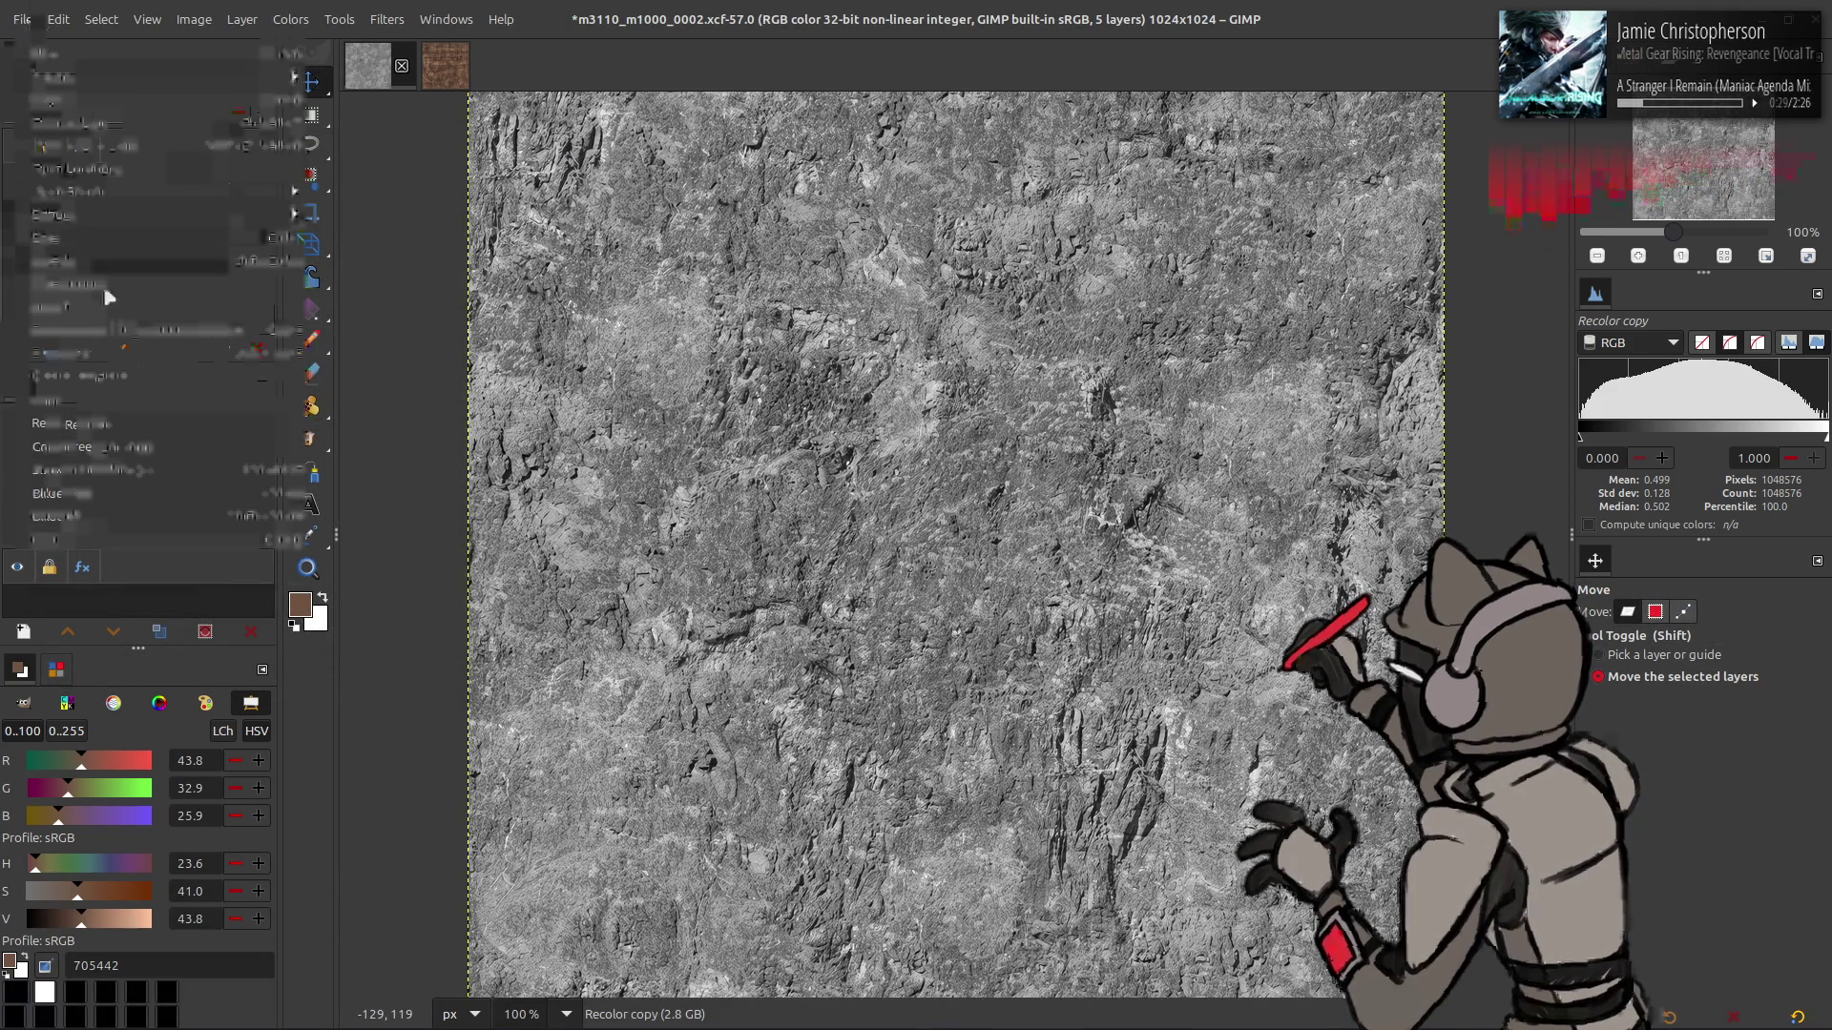
pyautogui.click(96, 369)
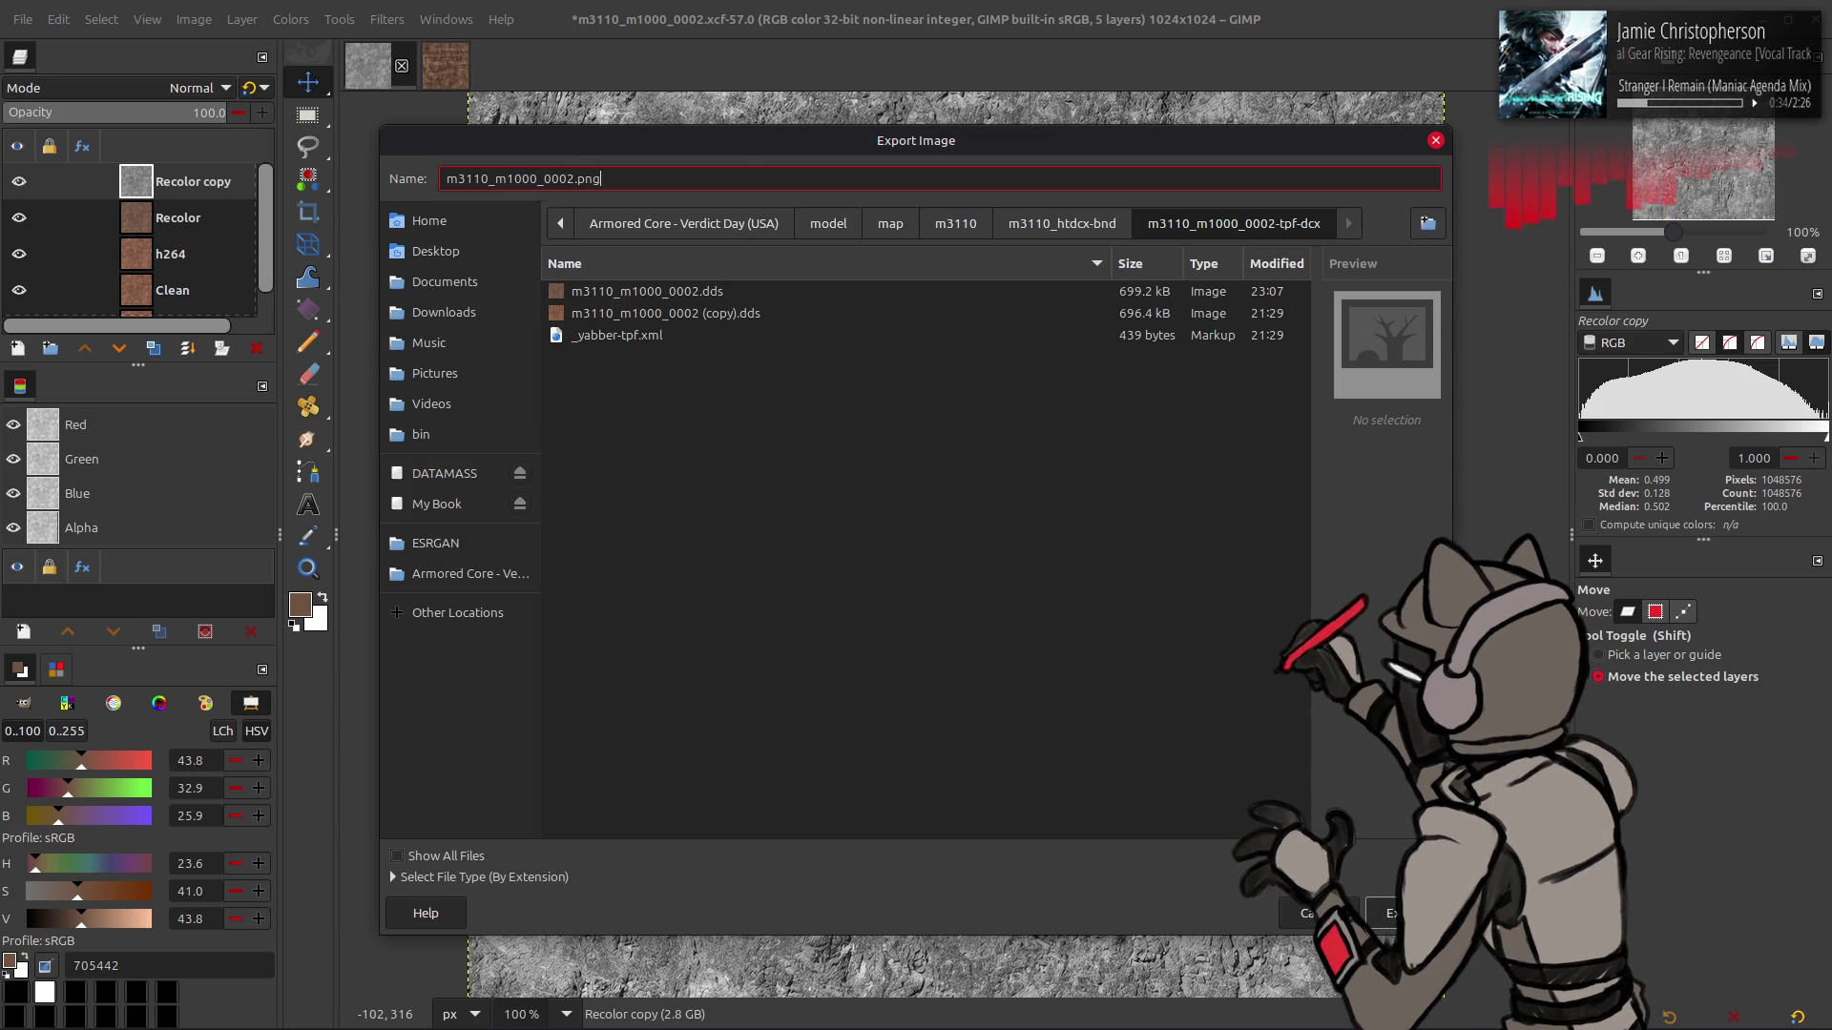
pyautogui.press('Return')
pyautogui.click(1114, 735)
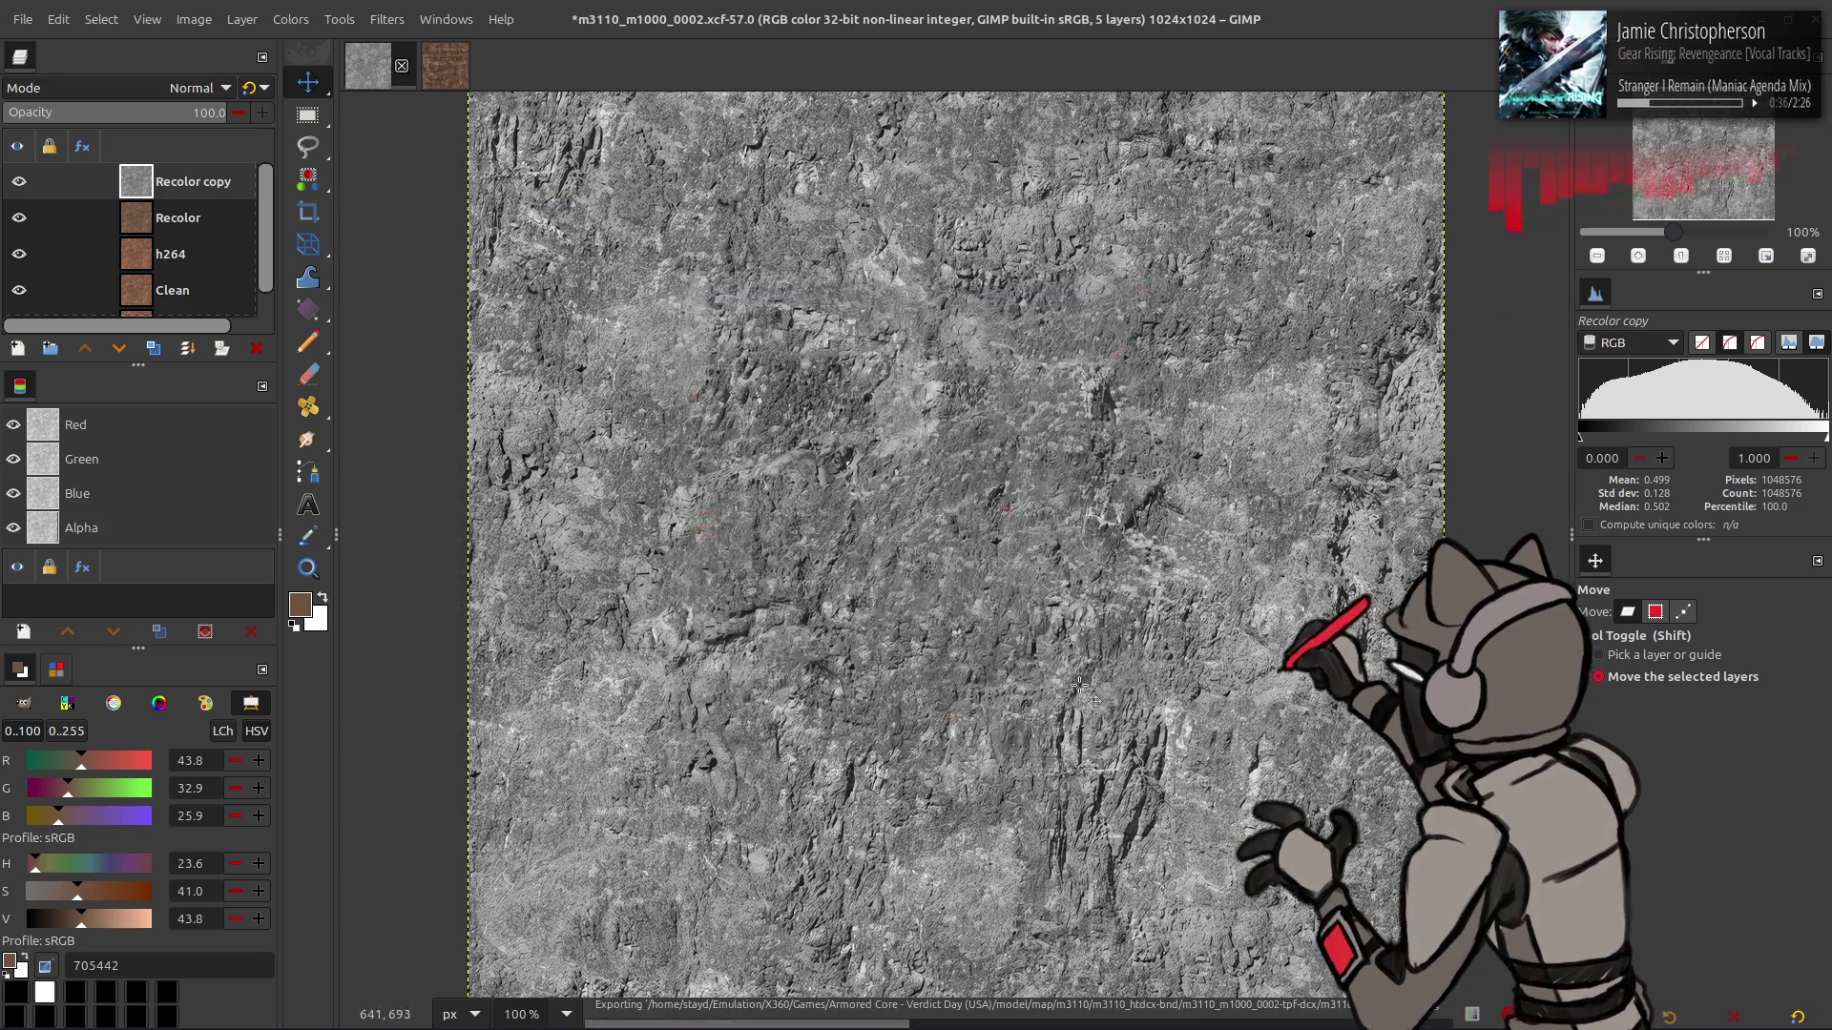
pyautogui.hotkey('alt', 'Tab')
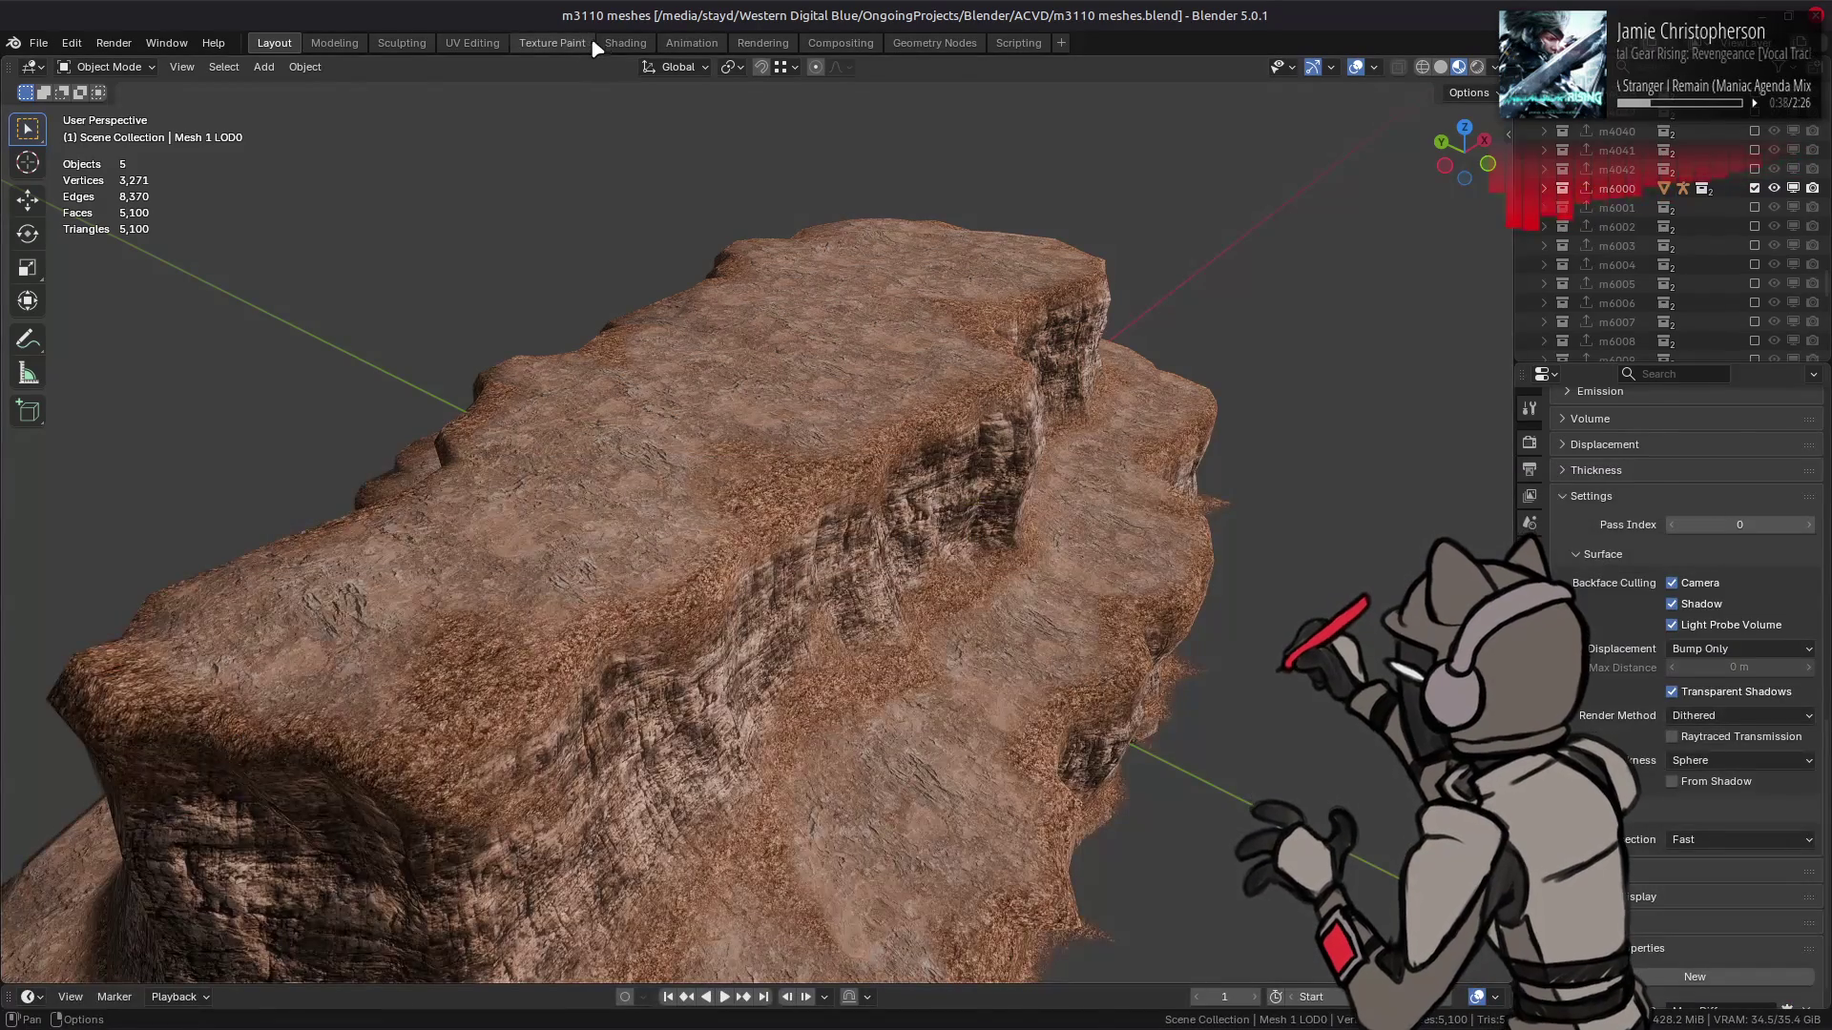
# - Duplicate the diffuse texture node, load the grey image into it, and set it to Non-Color
pyautogui.click(622, 43)
pyautogui.hotkey('shift', 'd')
pyautogui.click(685, 906)
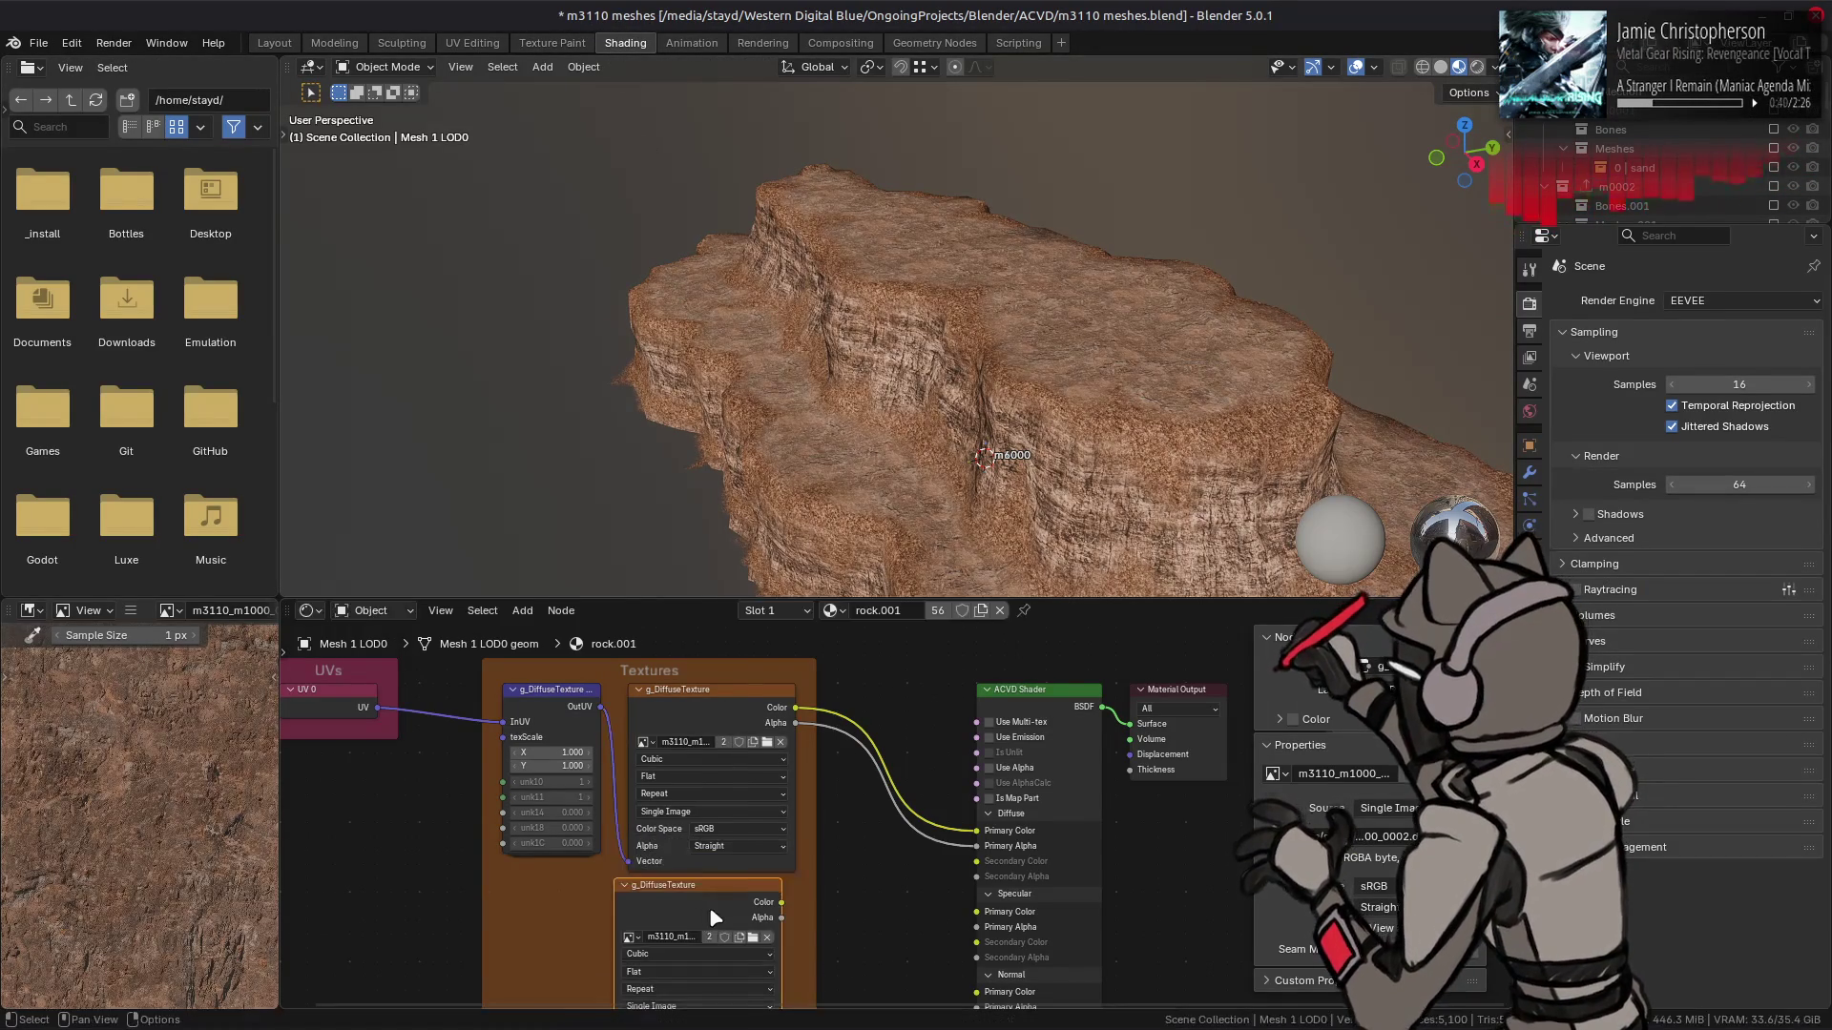
pyautogui.rightClick(675, 914)
pyautogui.click(674, 910)
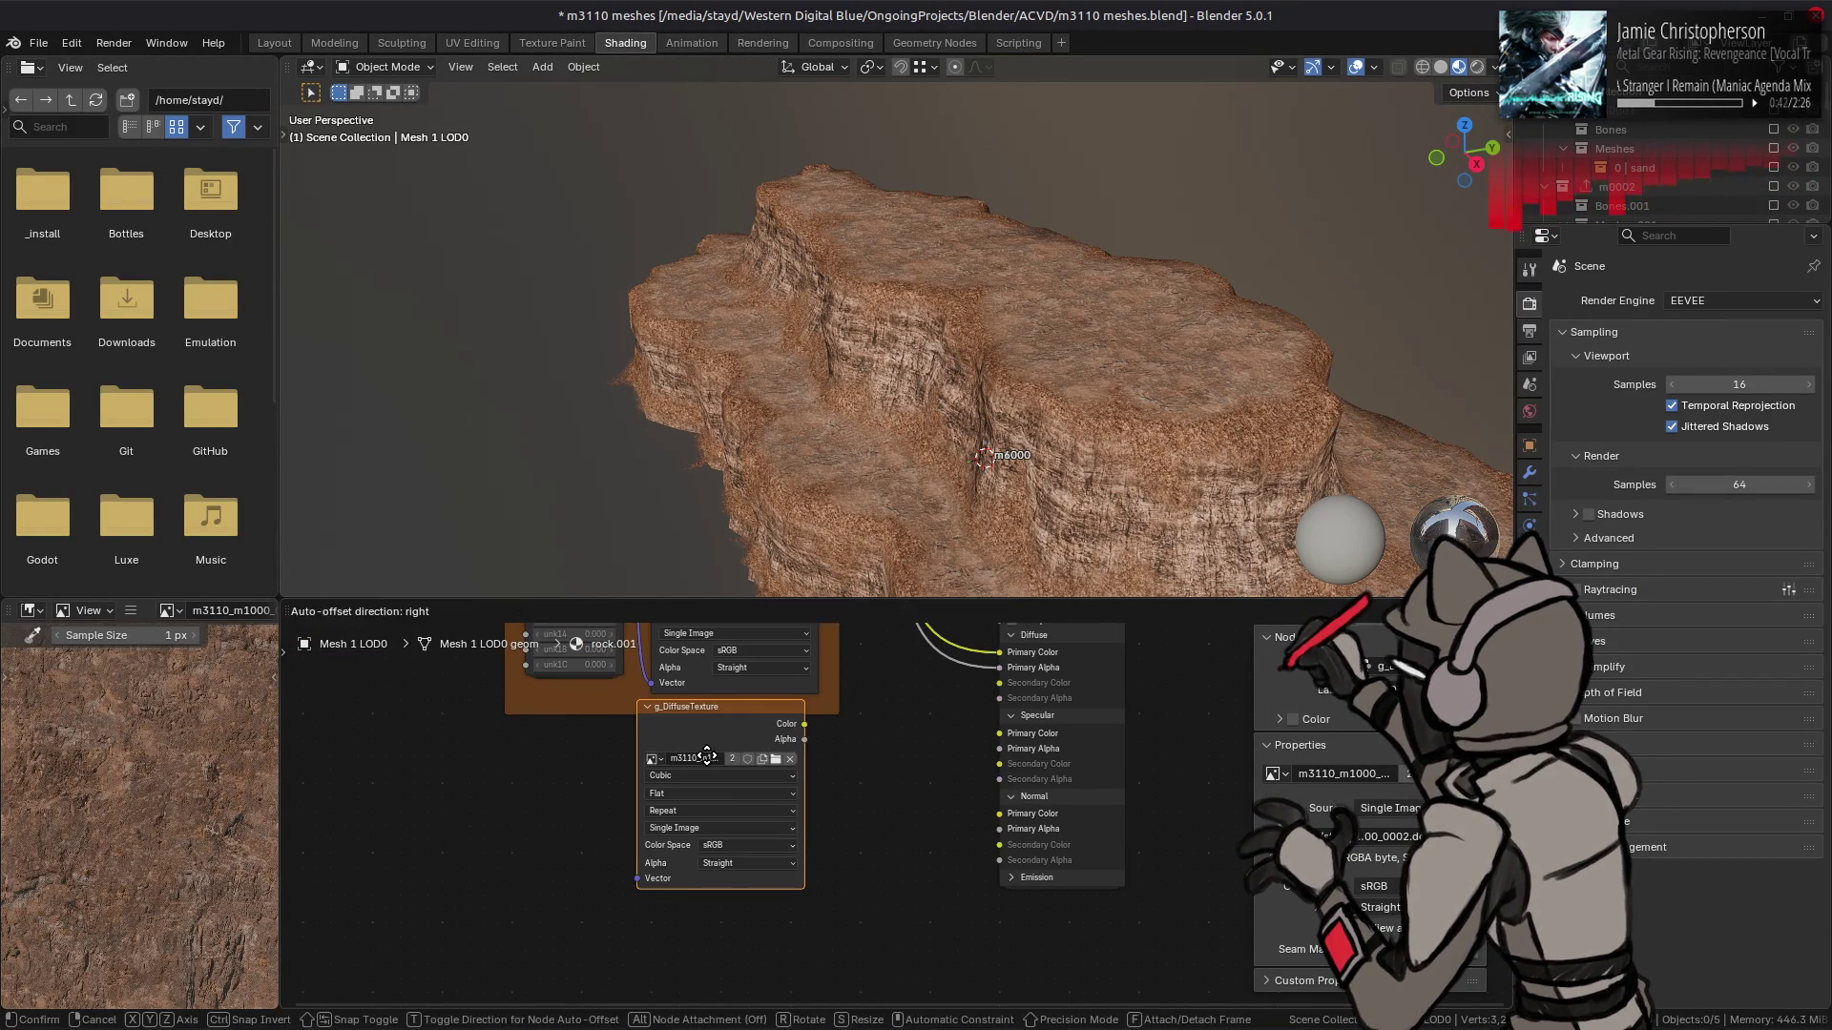
pyautogui.click(780, 772)
pyautogui.doubleClick(462, 256)
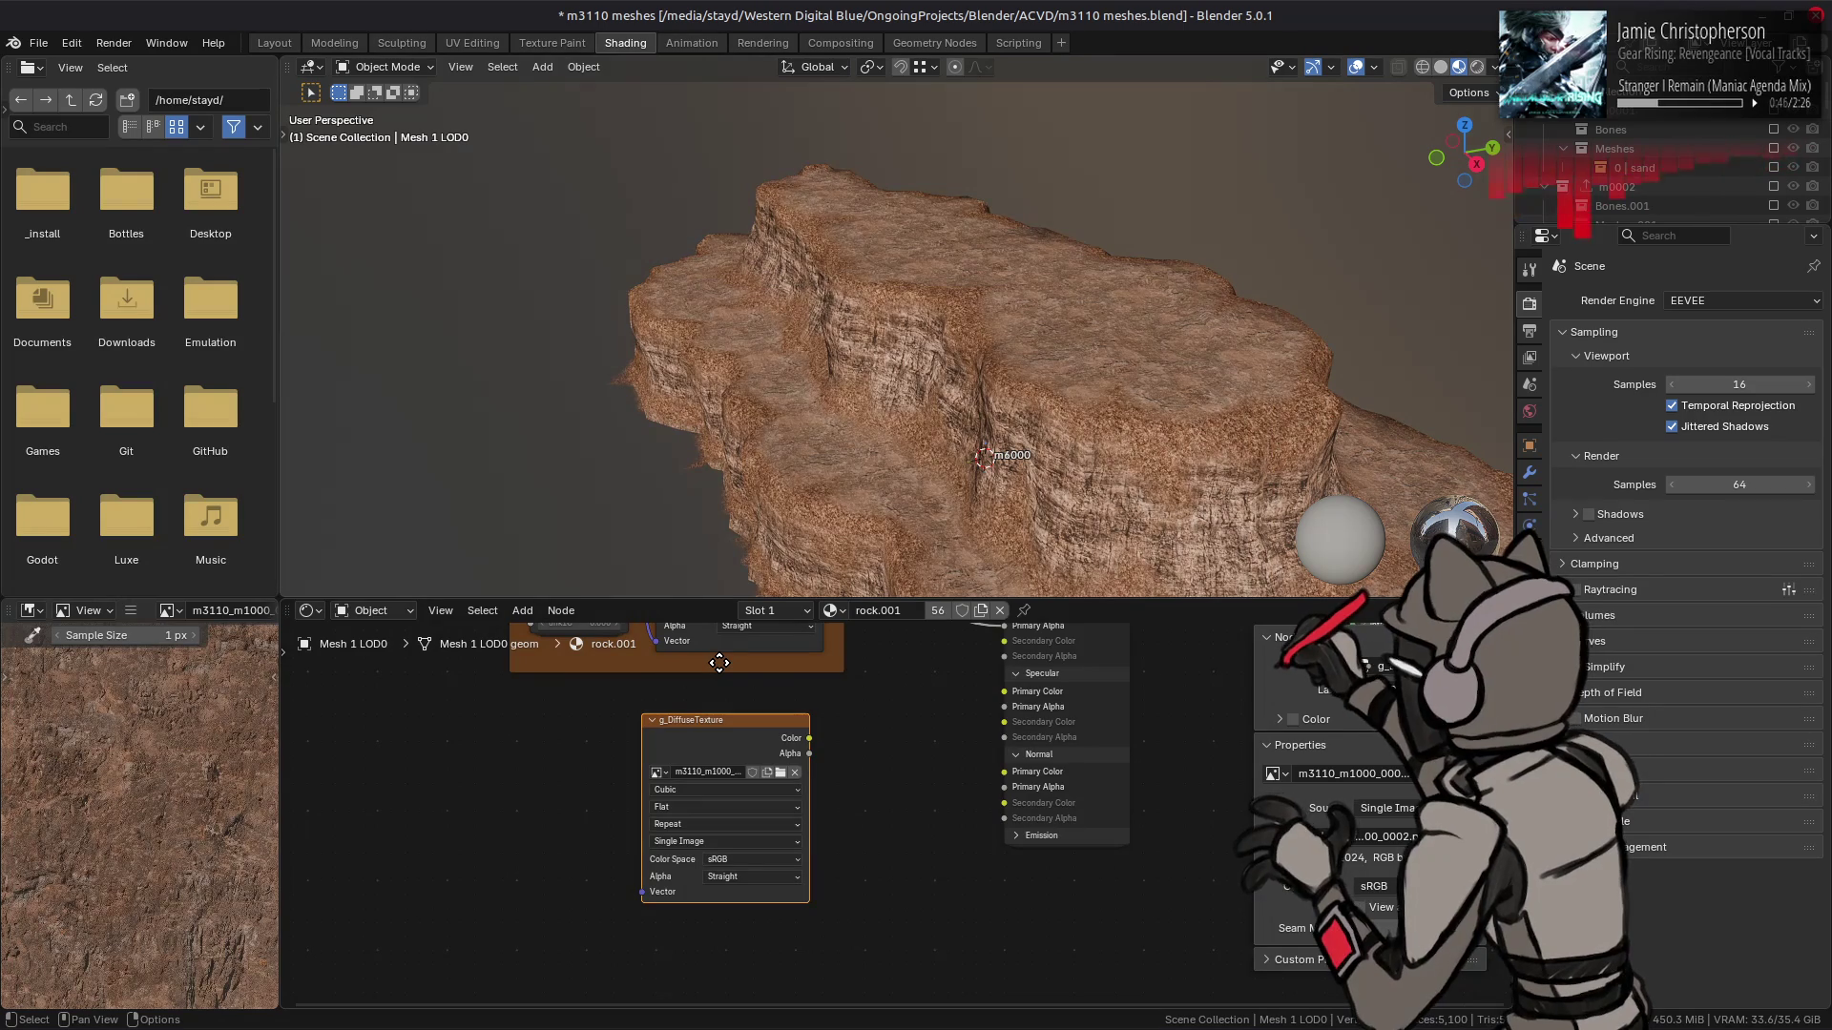
pyautogui.click(768, 764)
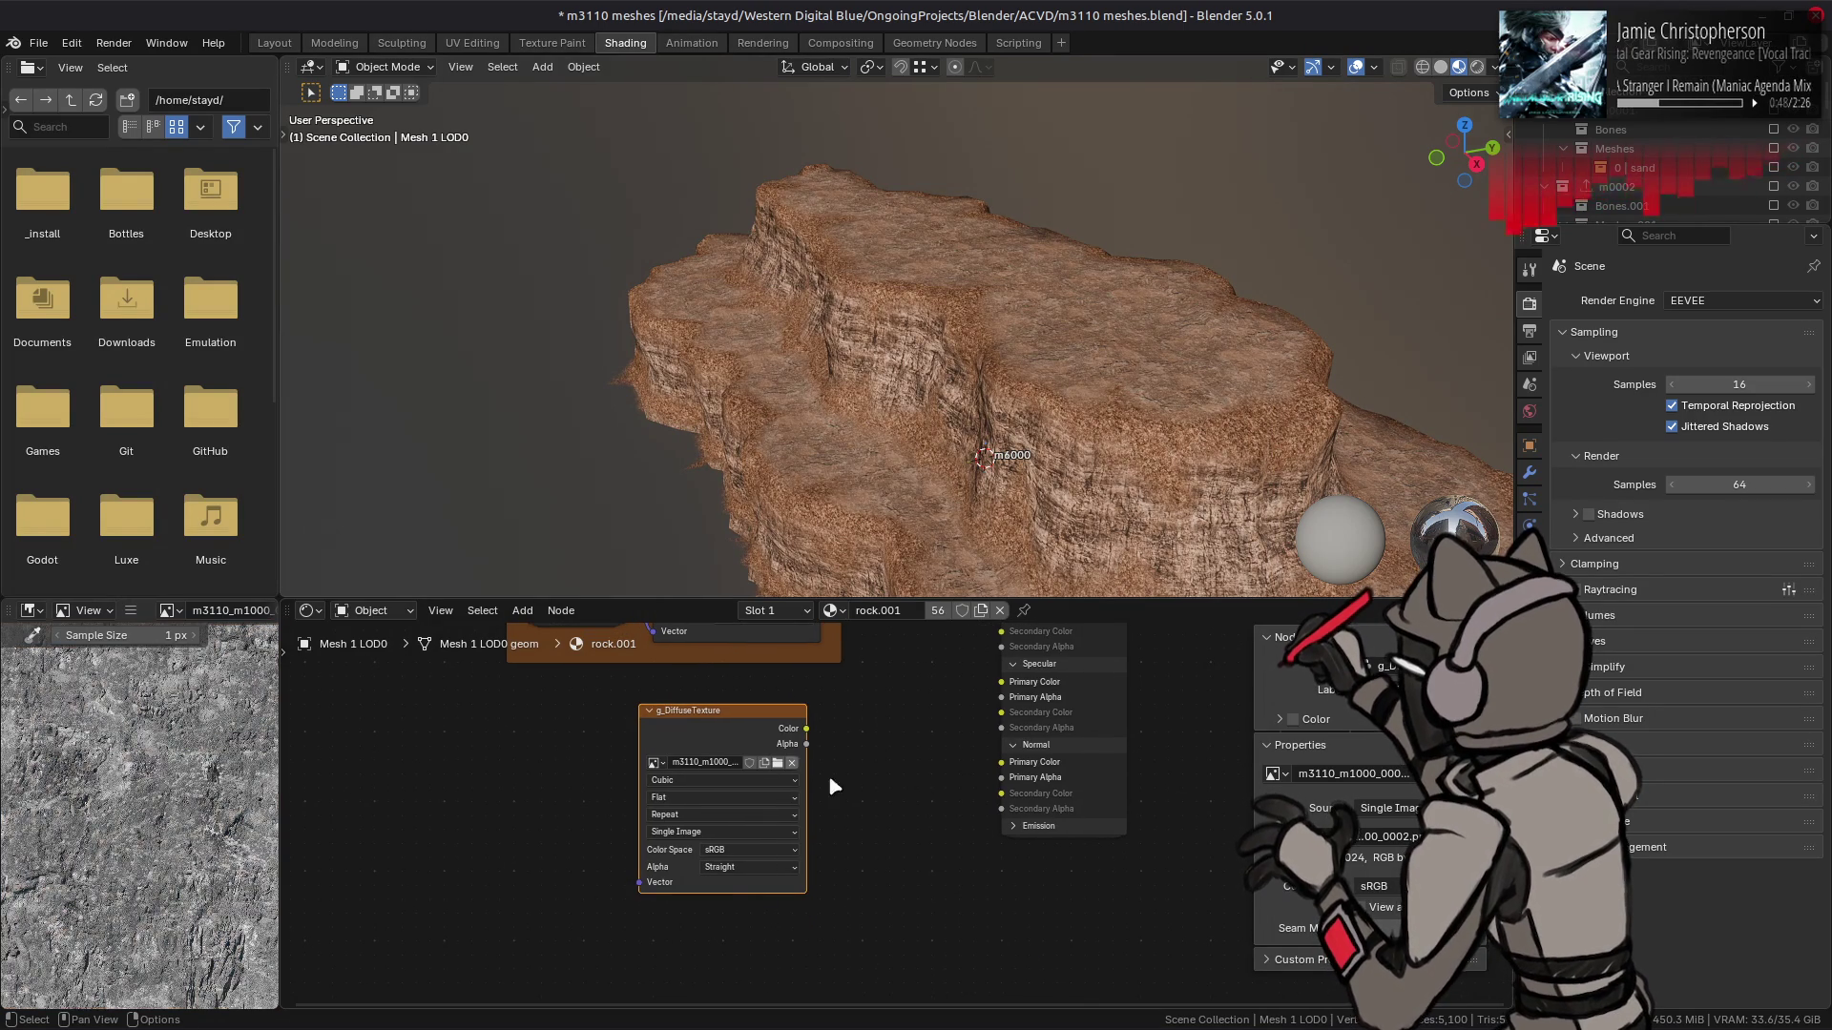
pyautogui.click(790, 848)
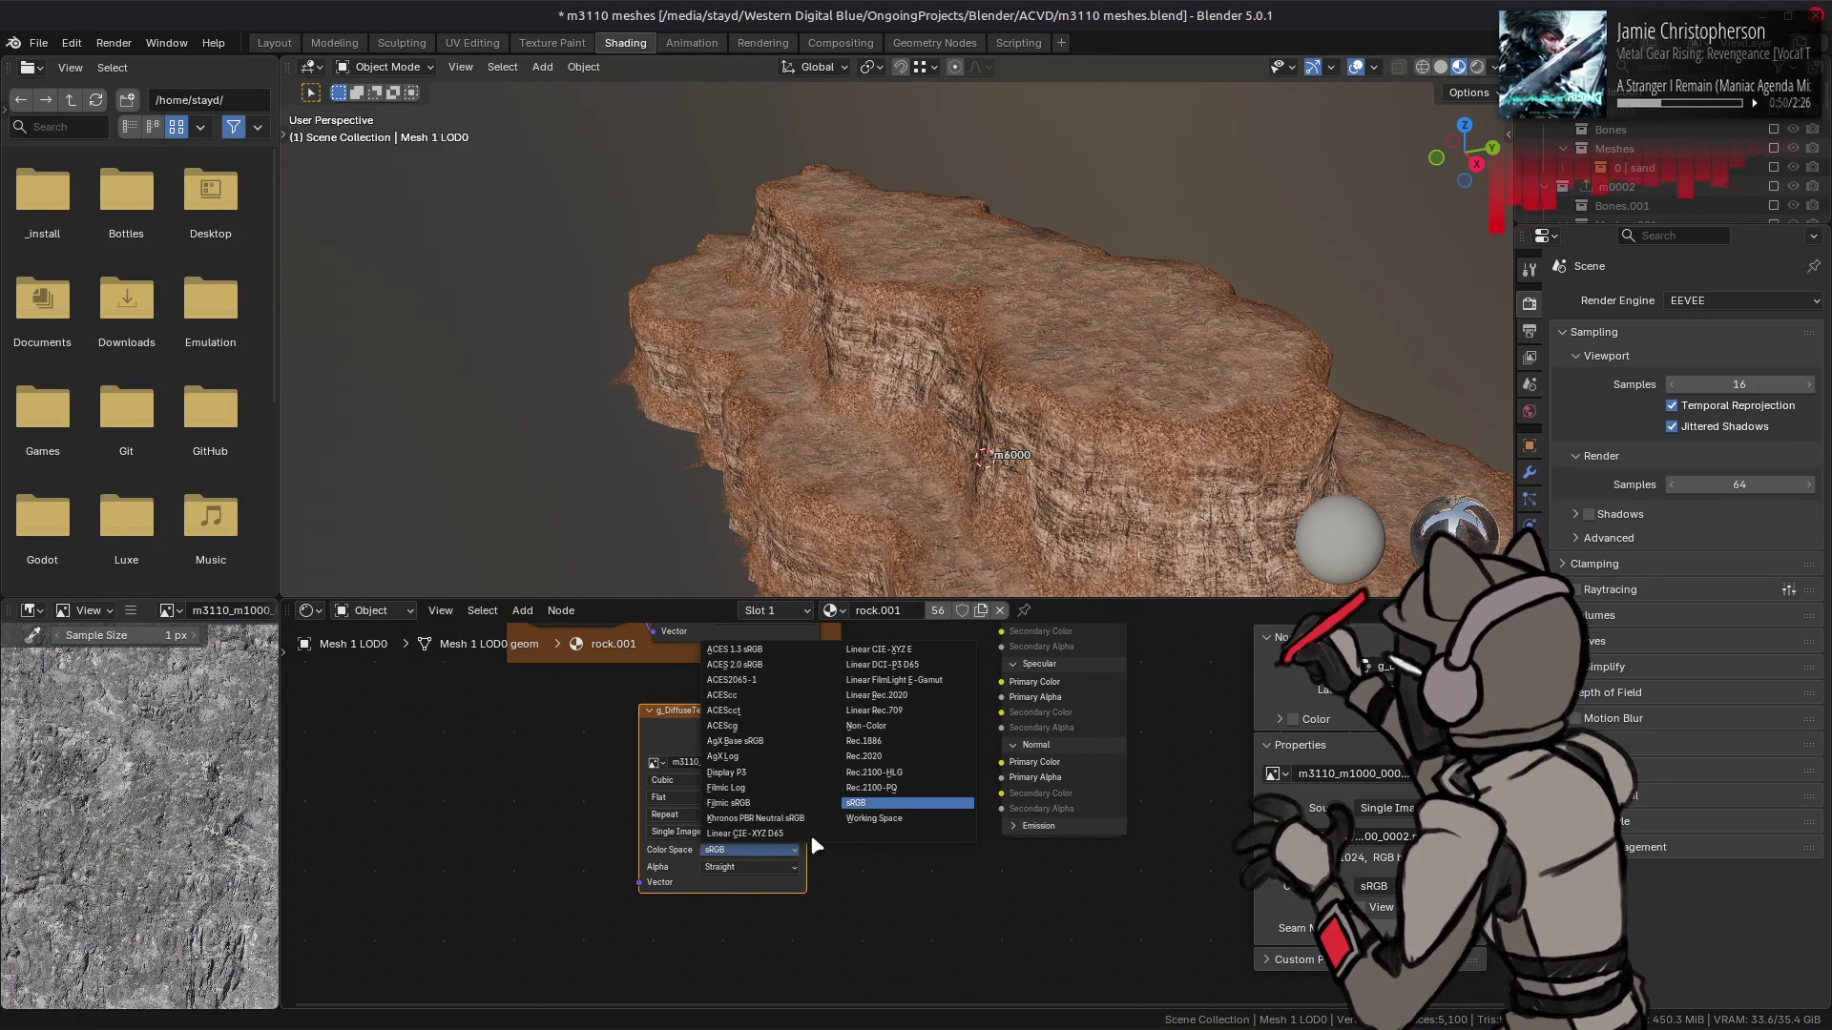
pyautogui.click(895, 730)
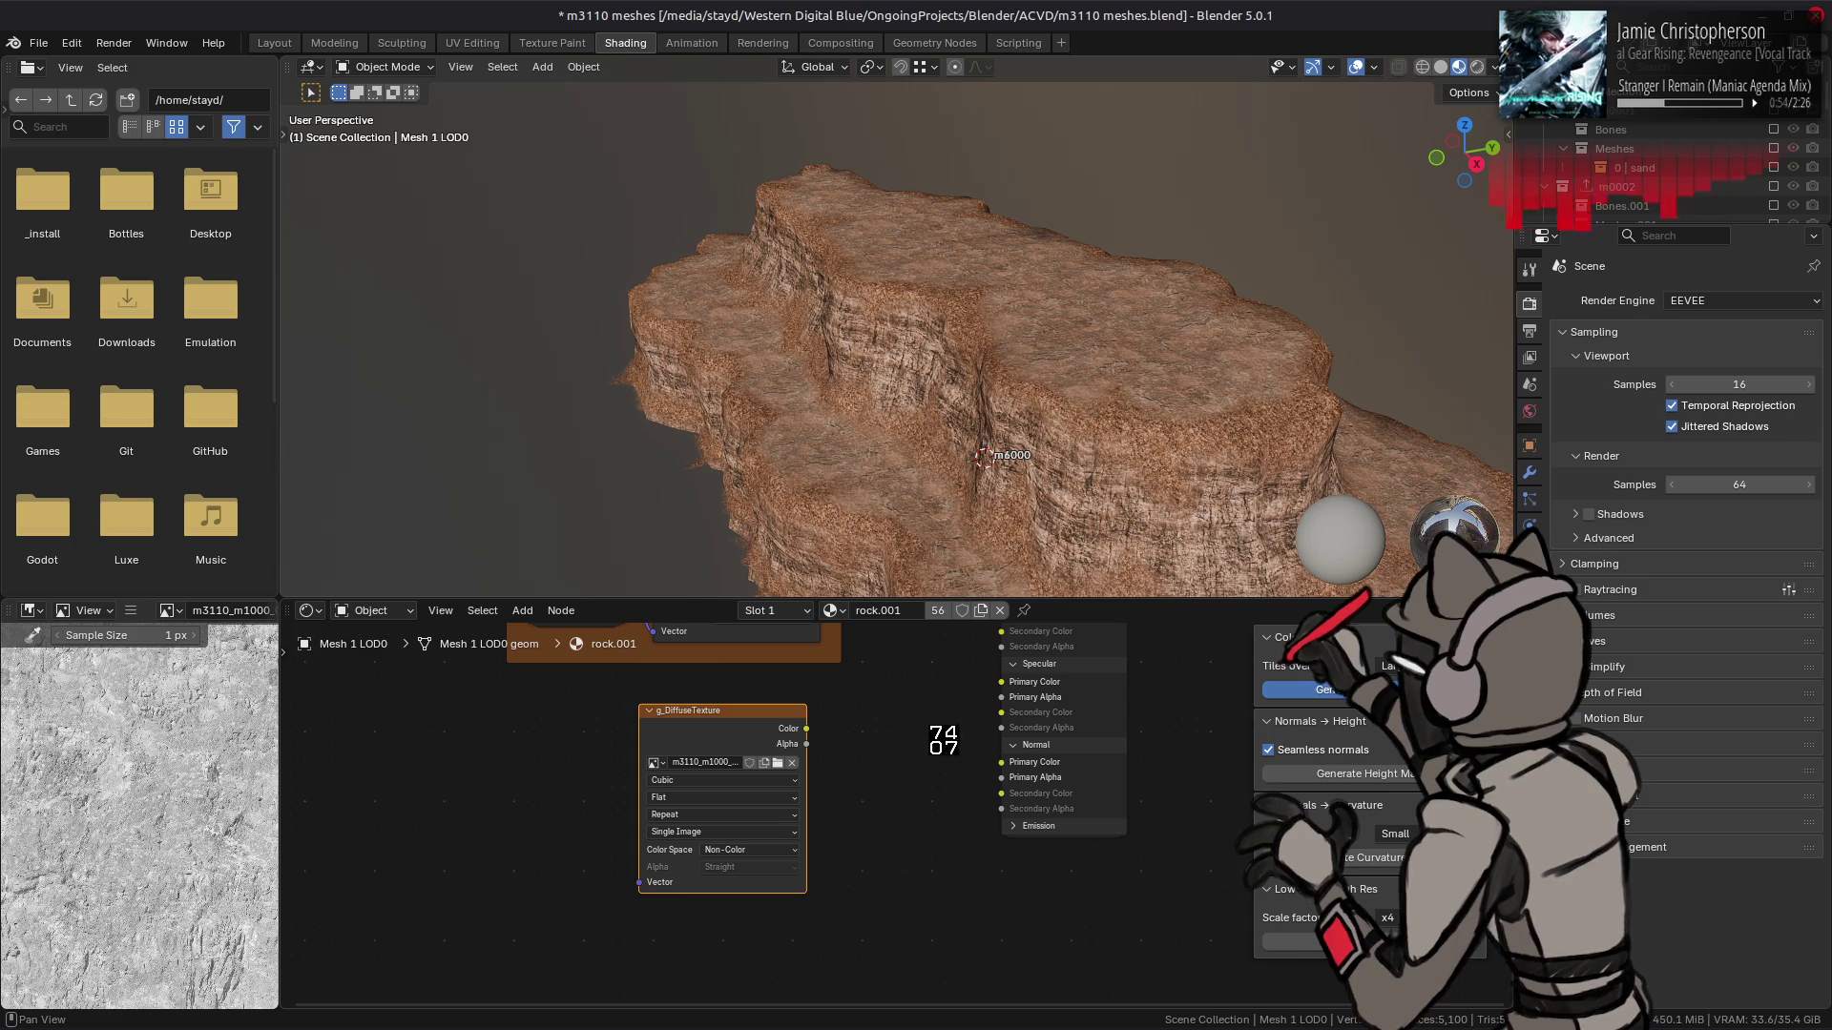
# - Try the normals image with a normal map node, then revert the texture to sRGB
pyautogui.moveTo(943, 739); pyautogui.dragTo(714, 930)
pyautogui.click(714, 931)
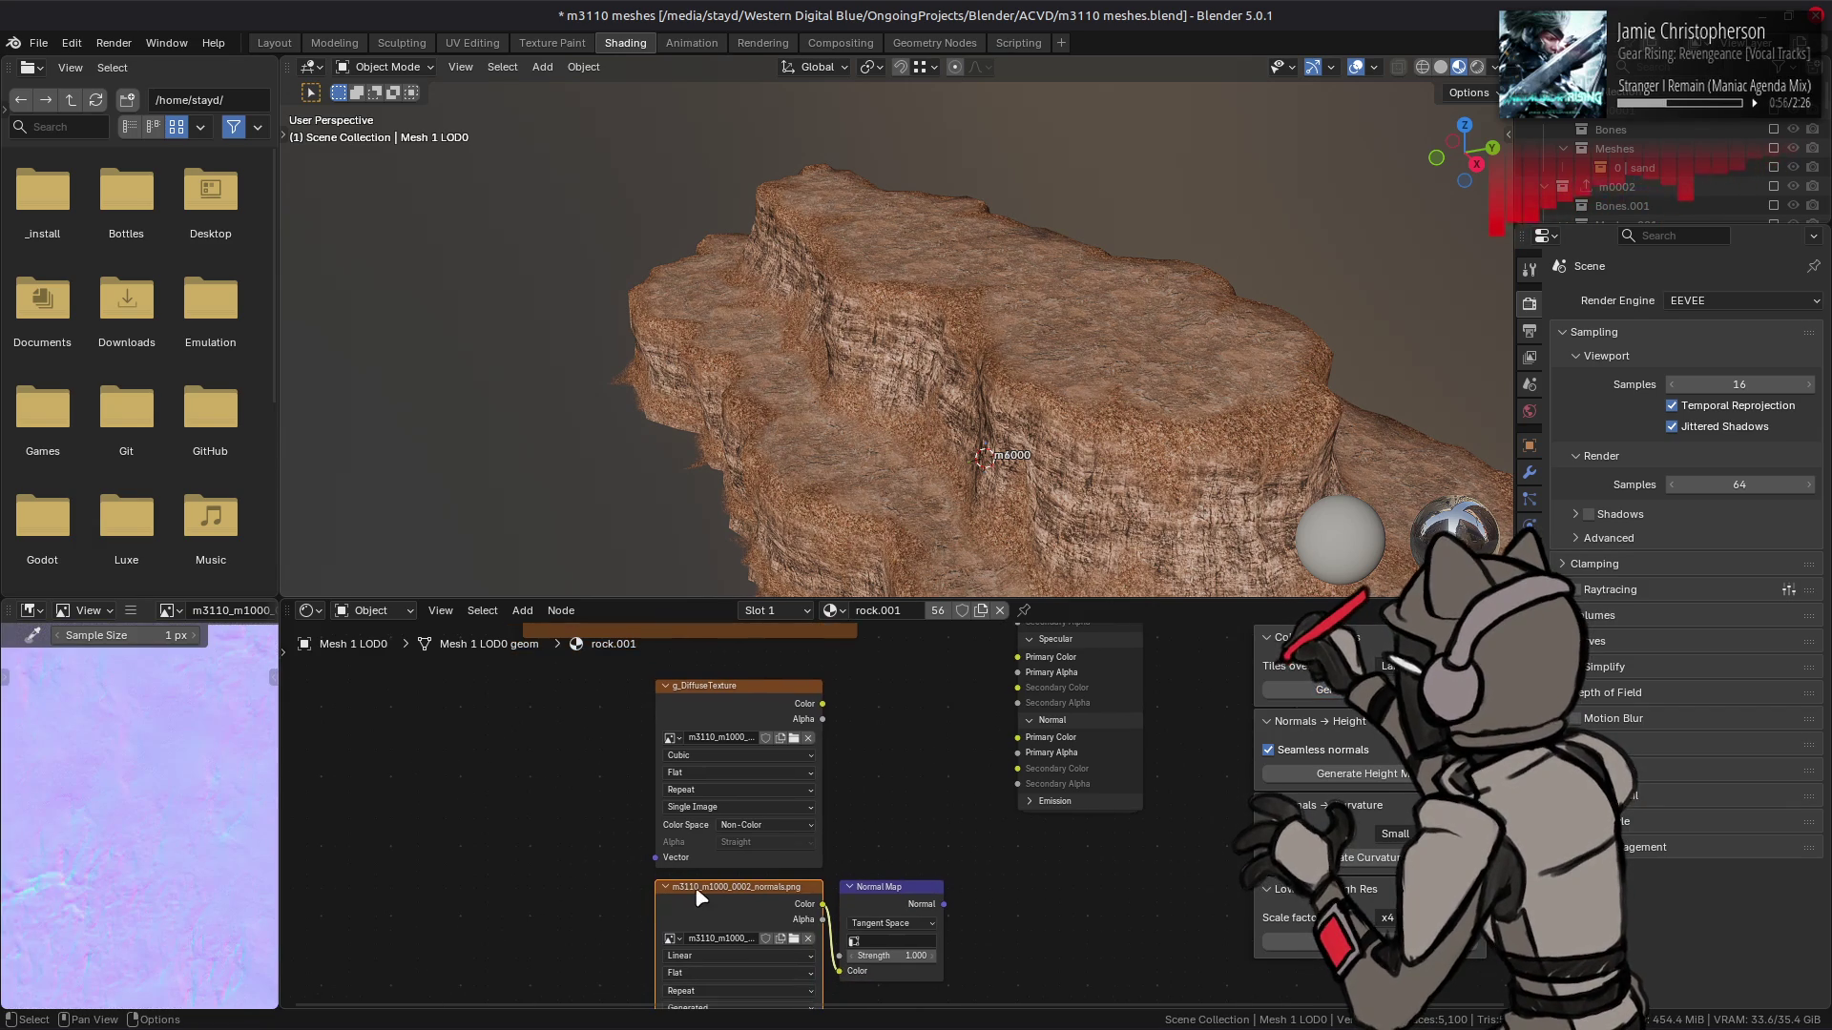
pyautogui.scroll(-3, 160, 849)
pyautogui.press('Delete')
pyautogui.click(744, 825)
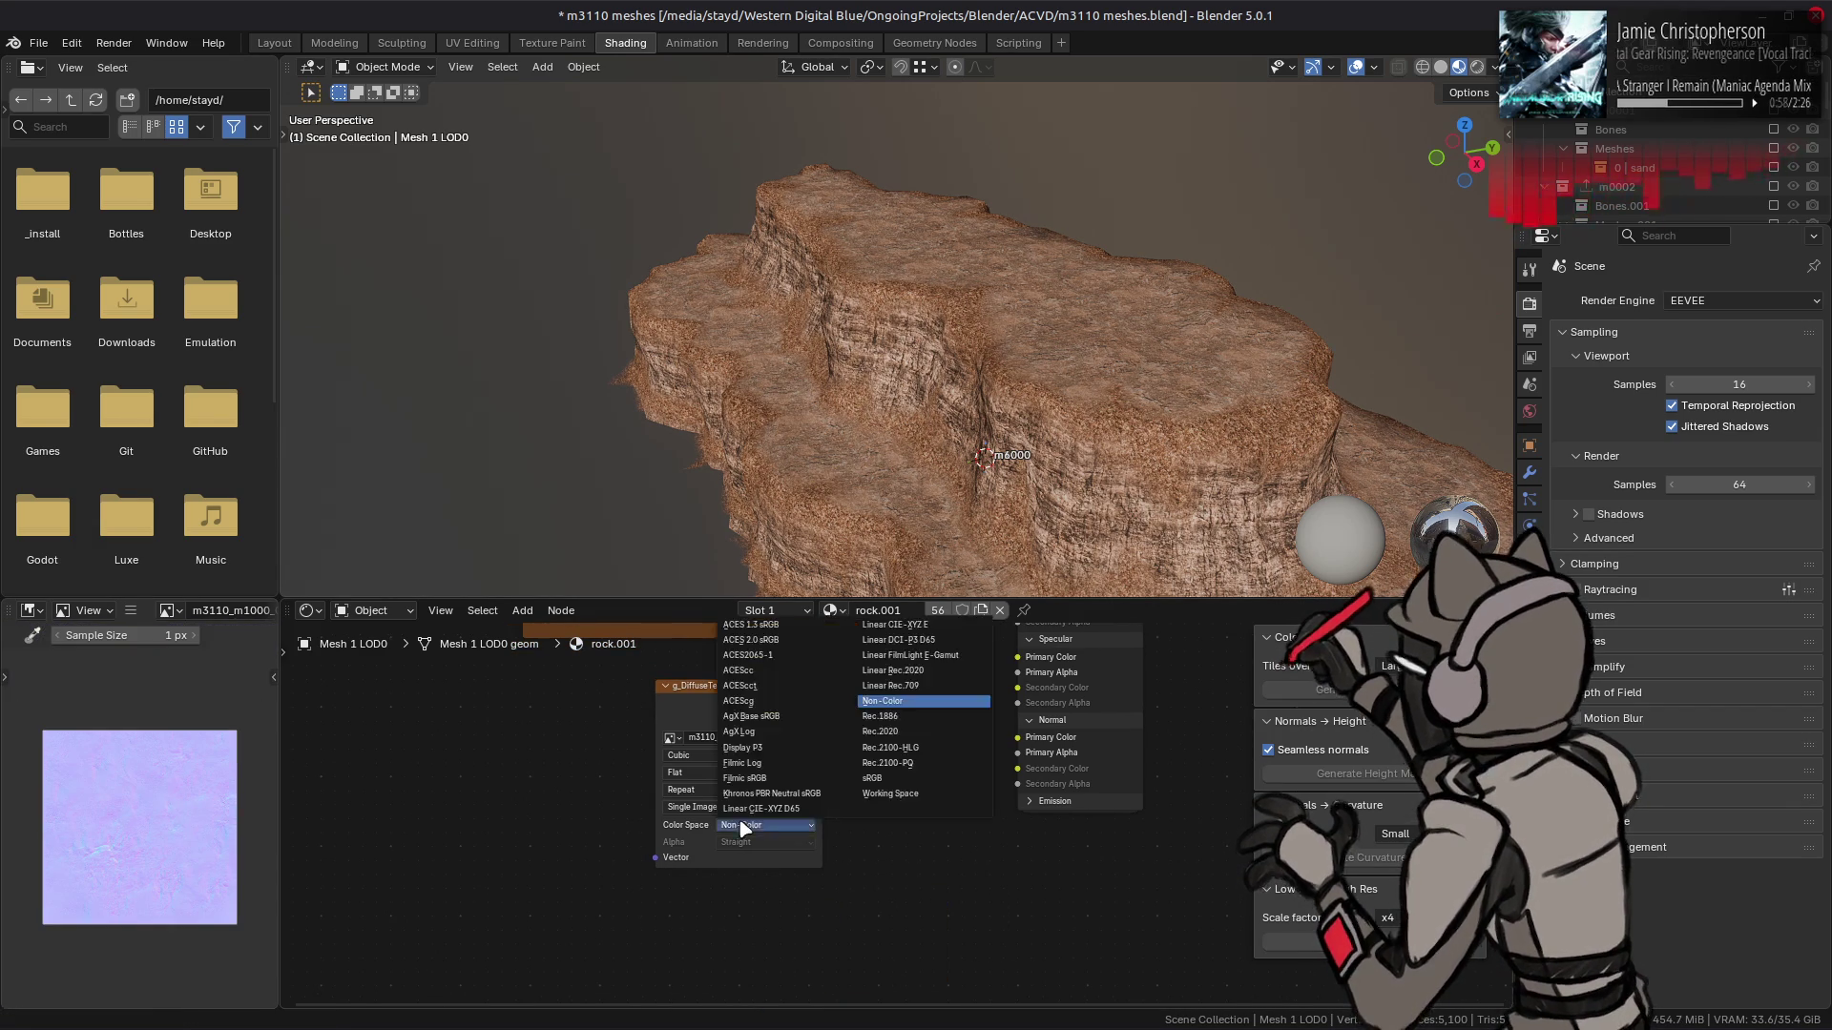
pyautogui.click(902, 777)
pyautogui.click(710, 702)
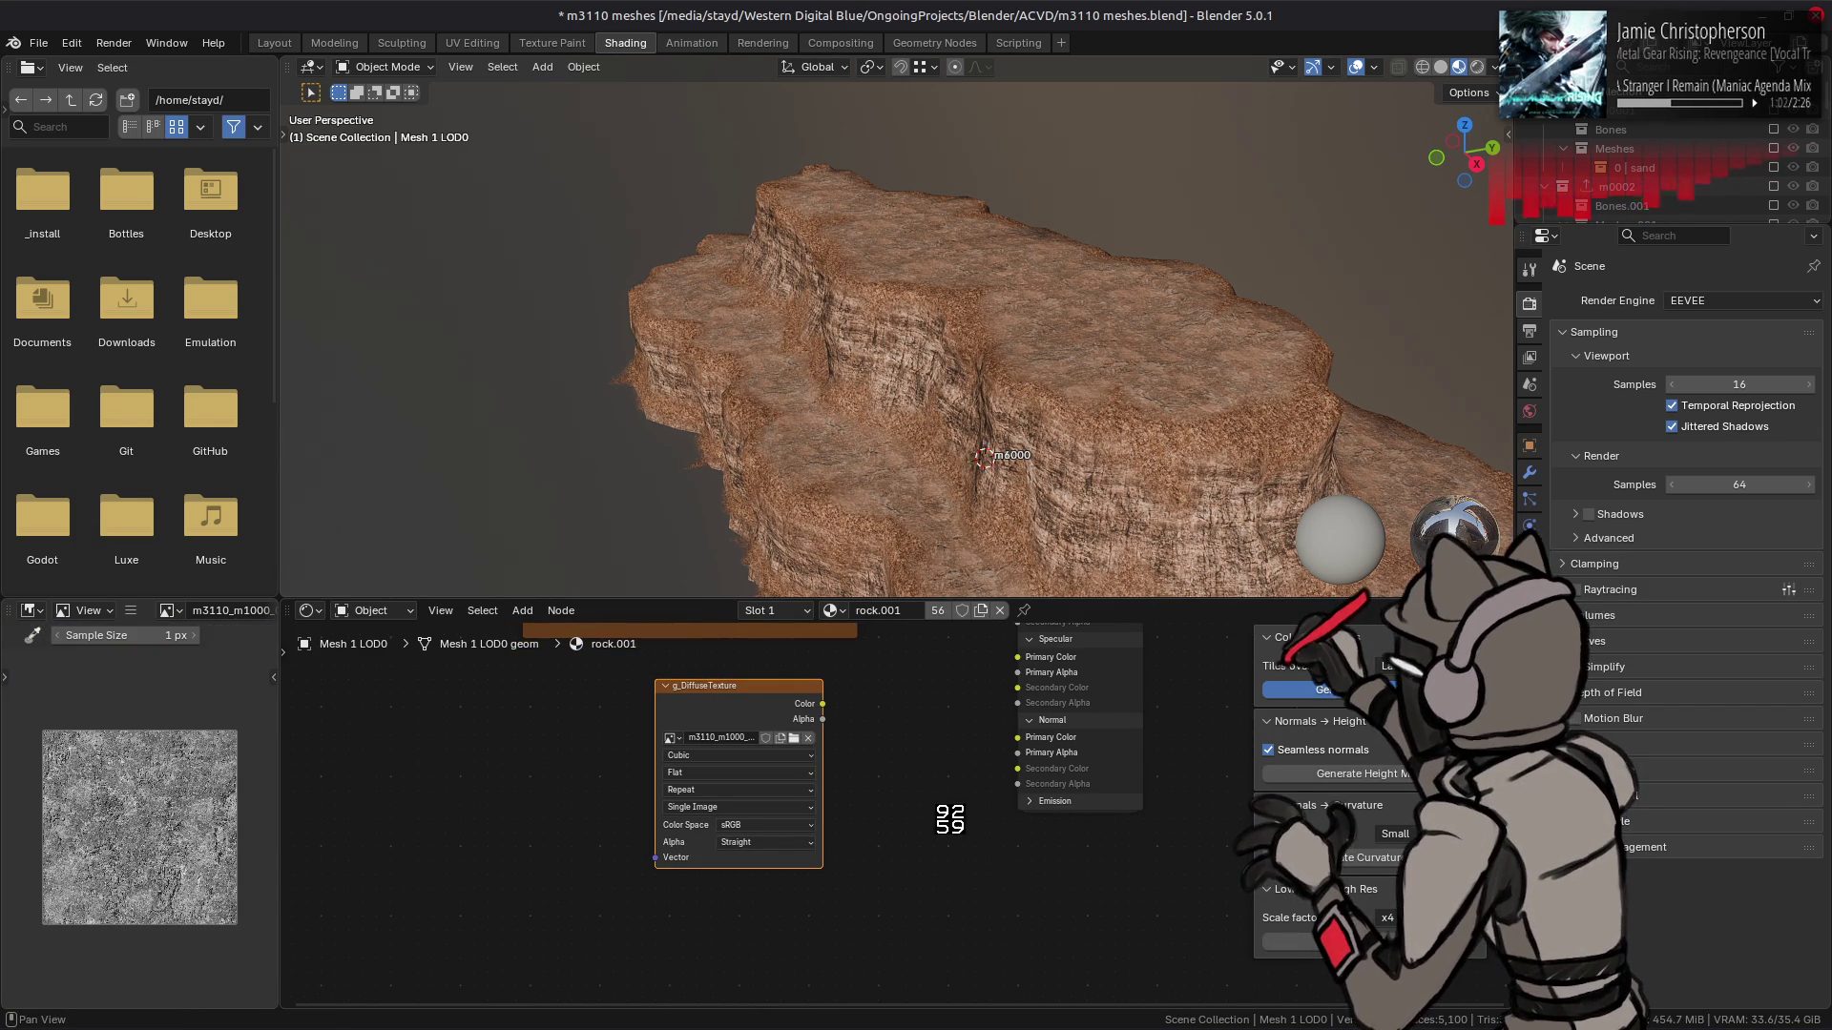
pyautogui.hotkey('ctrl', 'z')
pyautogui.hotkey('ctrl', 'z')
pyautogui.scroll(4, 136, 797)
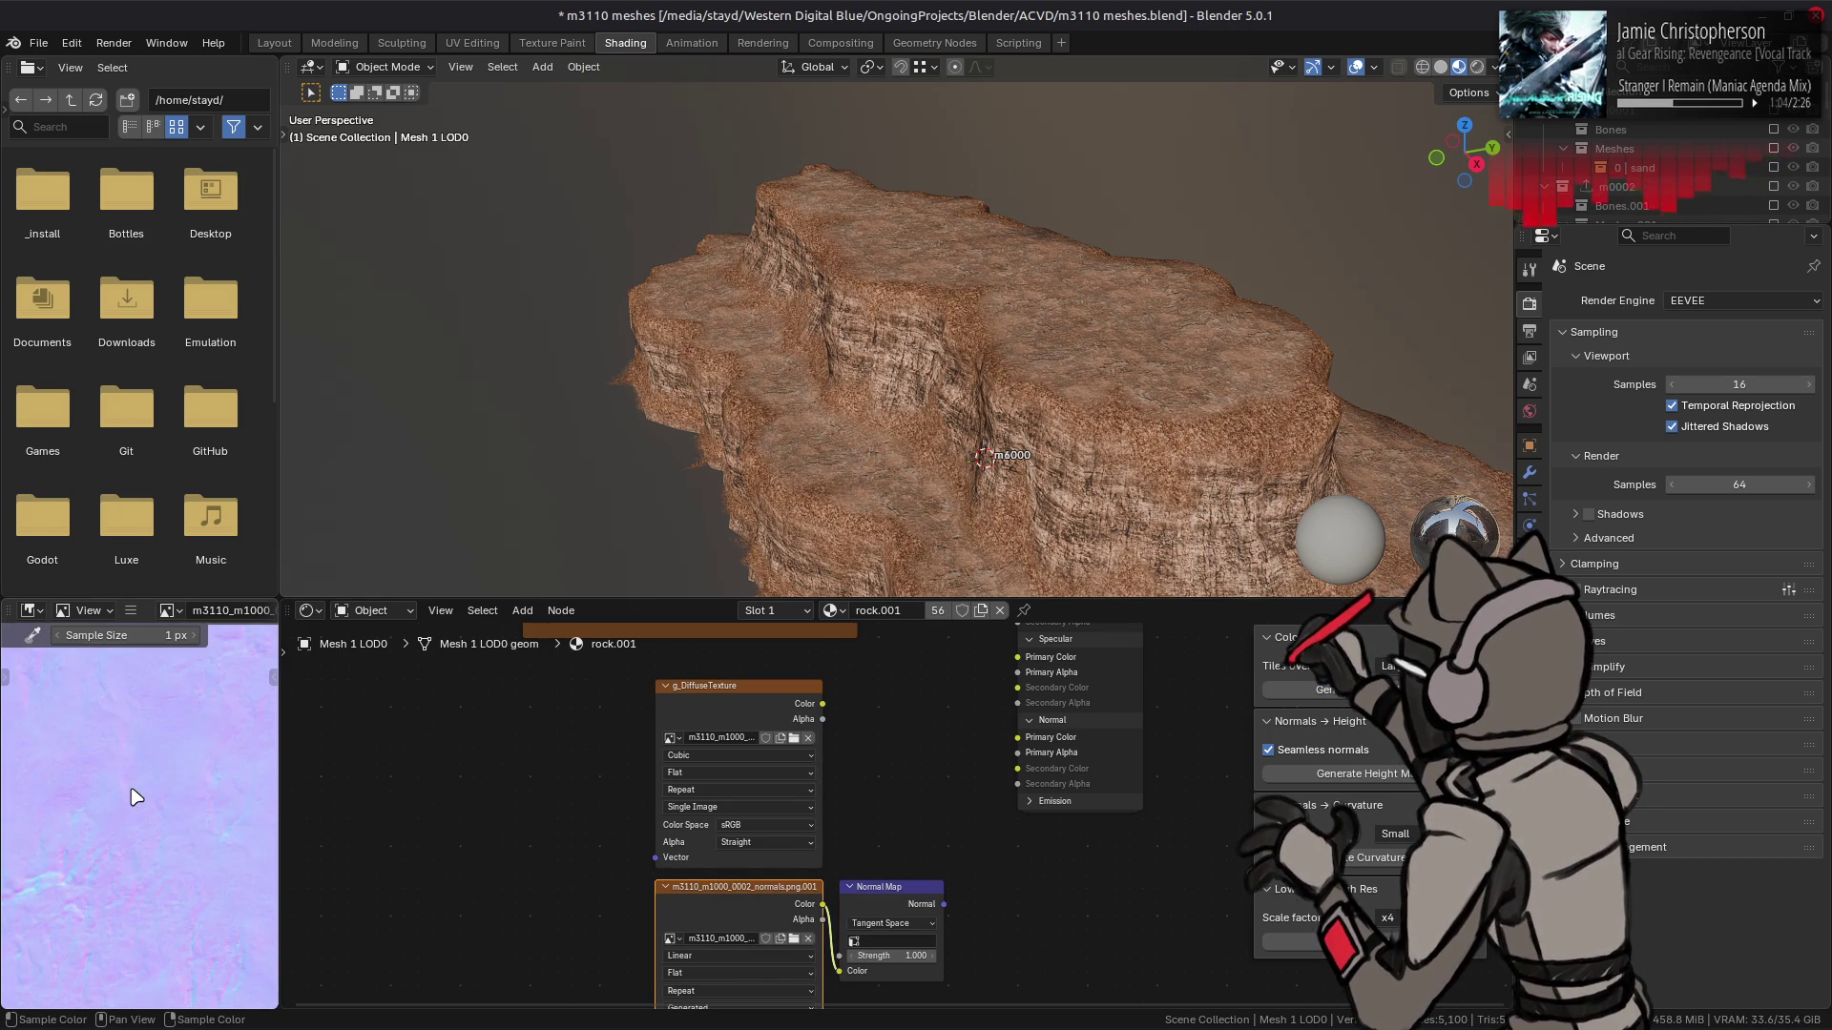
pyautogui.scroll(-2, 137, 797)
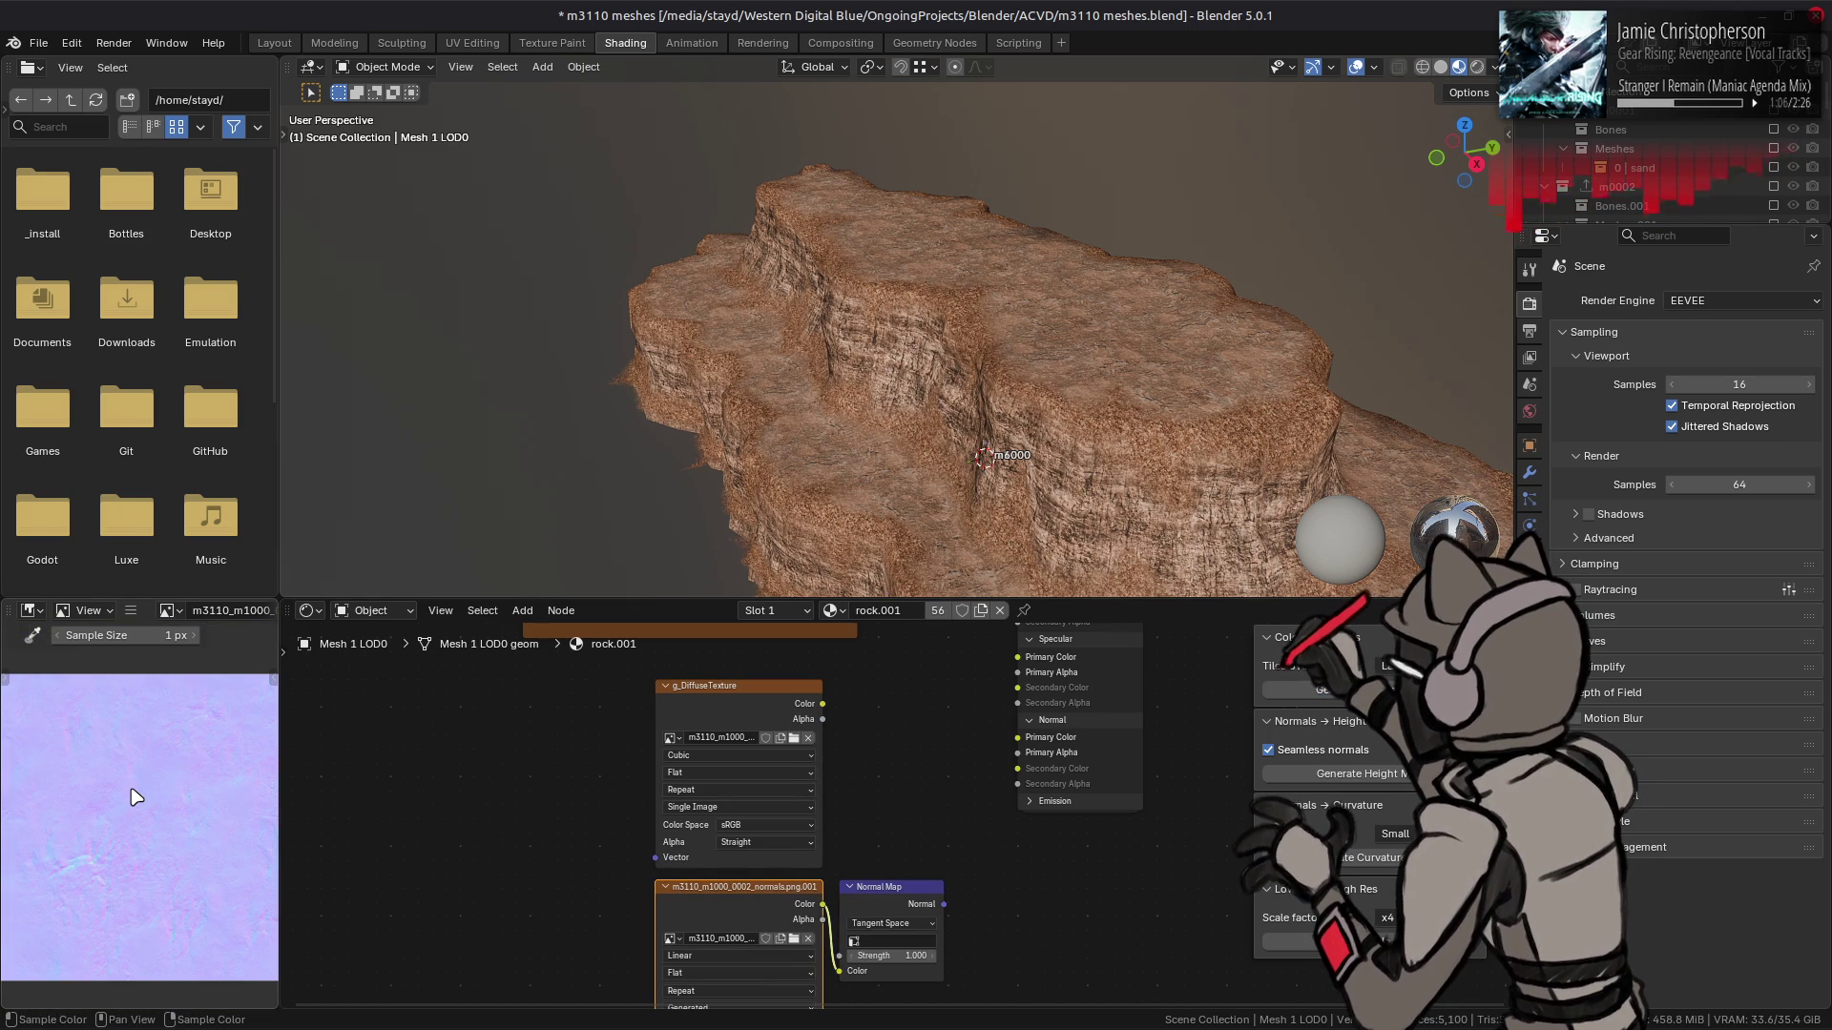
# - Delete the trial texture nodes and purge the three unused images from the file
pyautogui.moveTo(521, 701); pyautogui.dragTo(859, 992)
pyautogui.press('Delete')
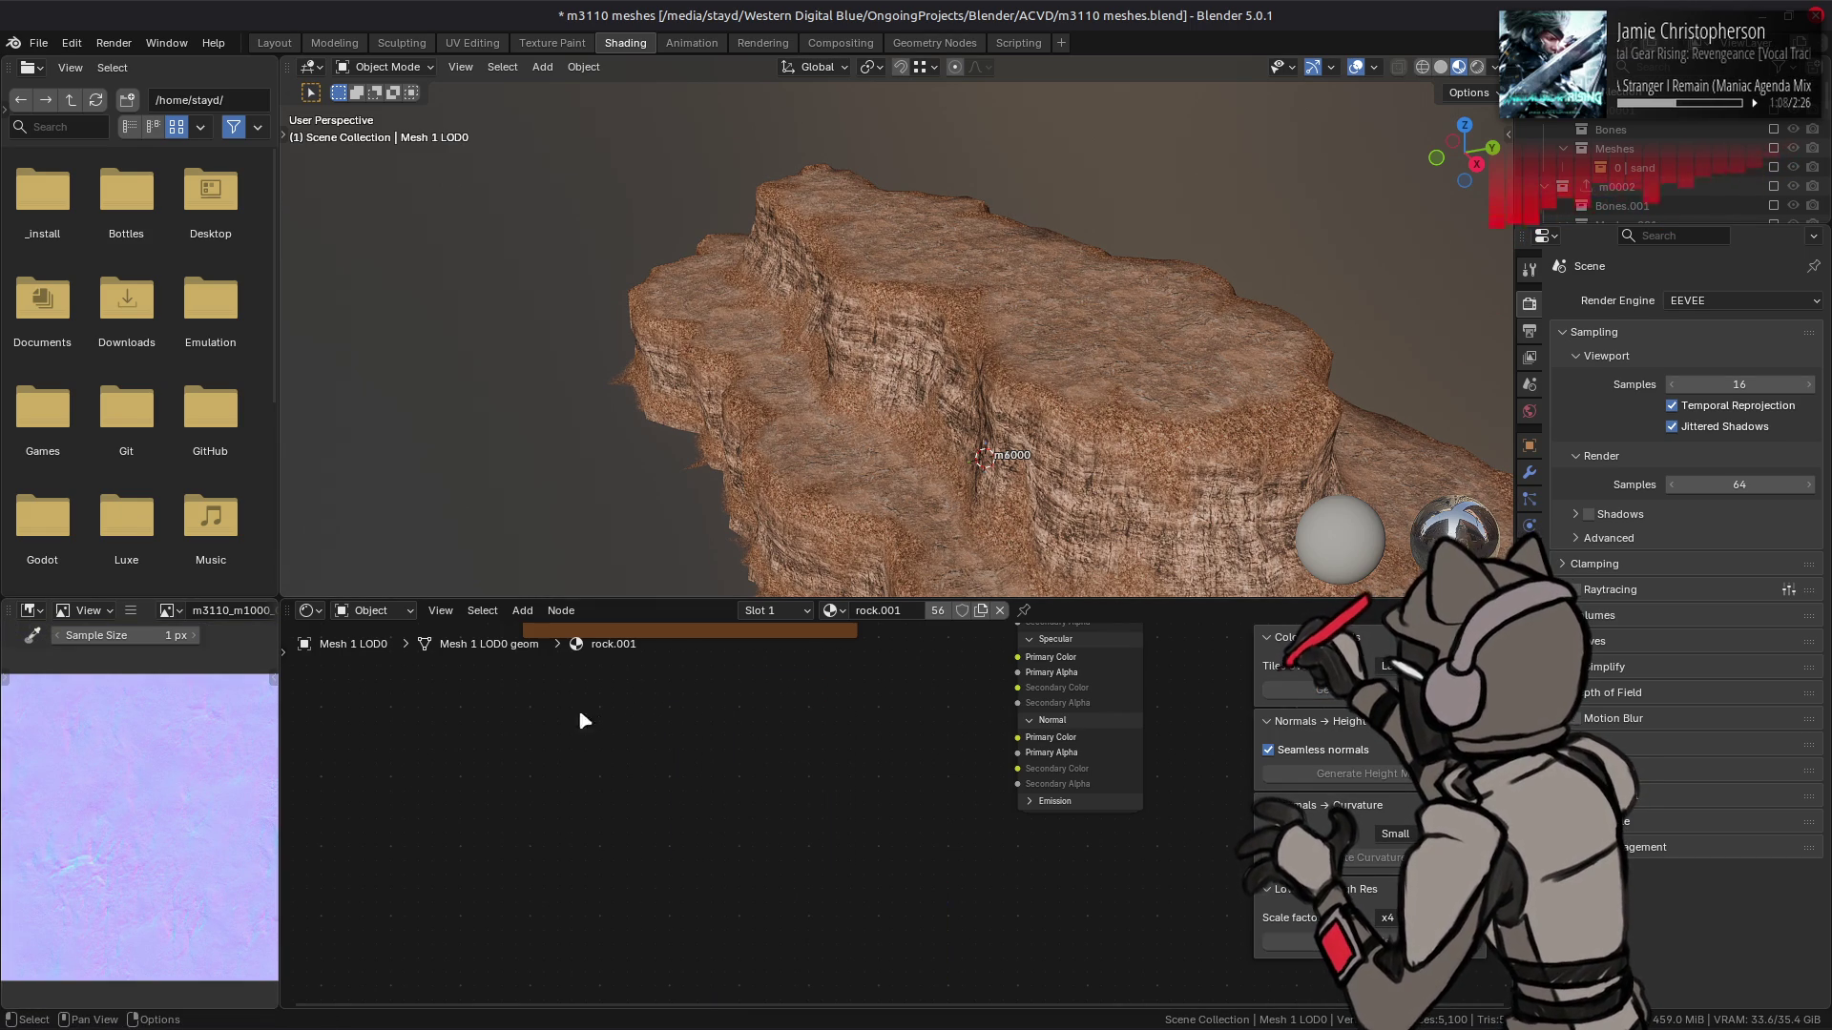
pyautogui.click(38, 43)
pyautogui.moveTo(191, 397)
pyautogui.click(286, 396)
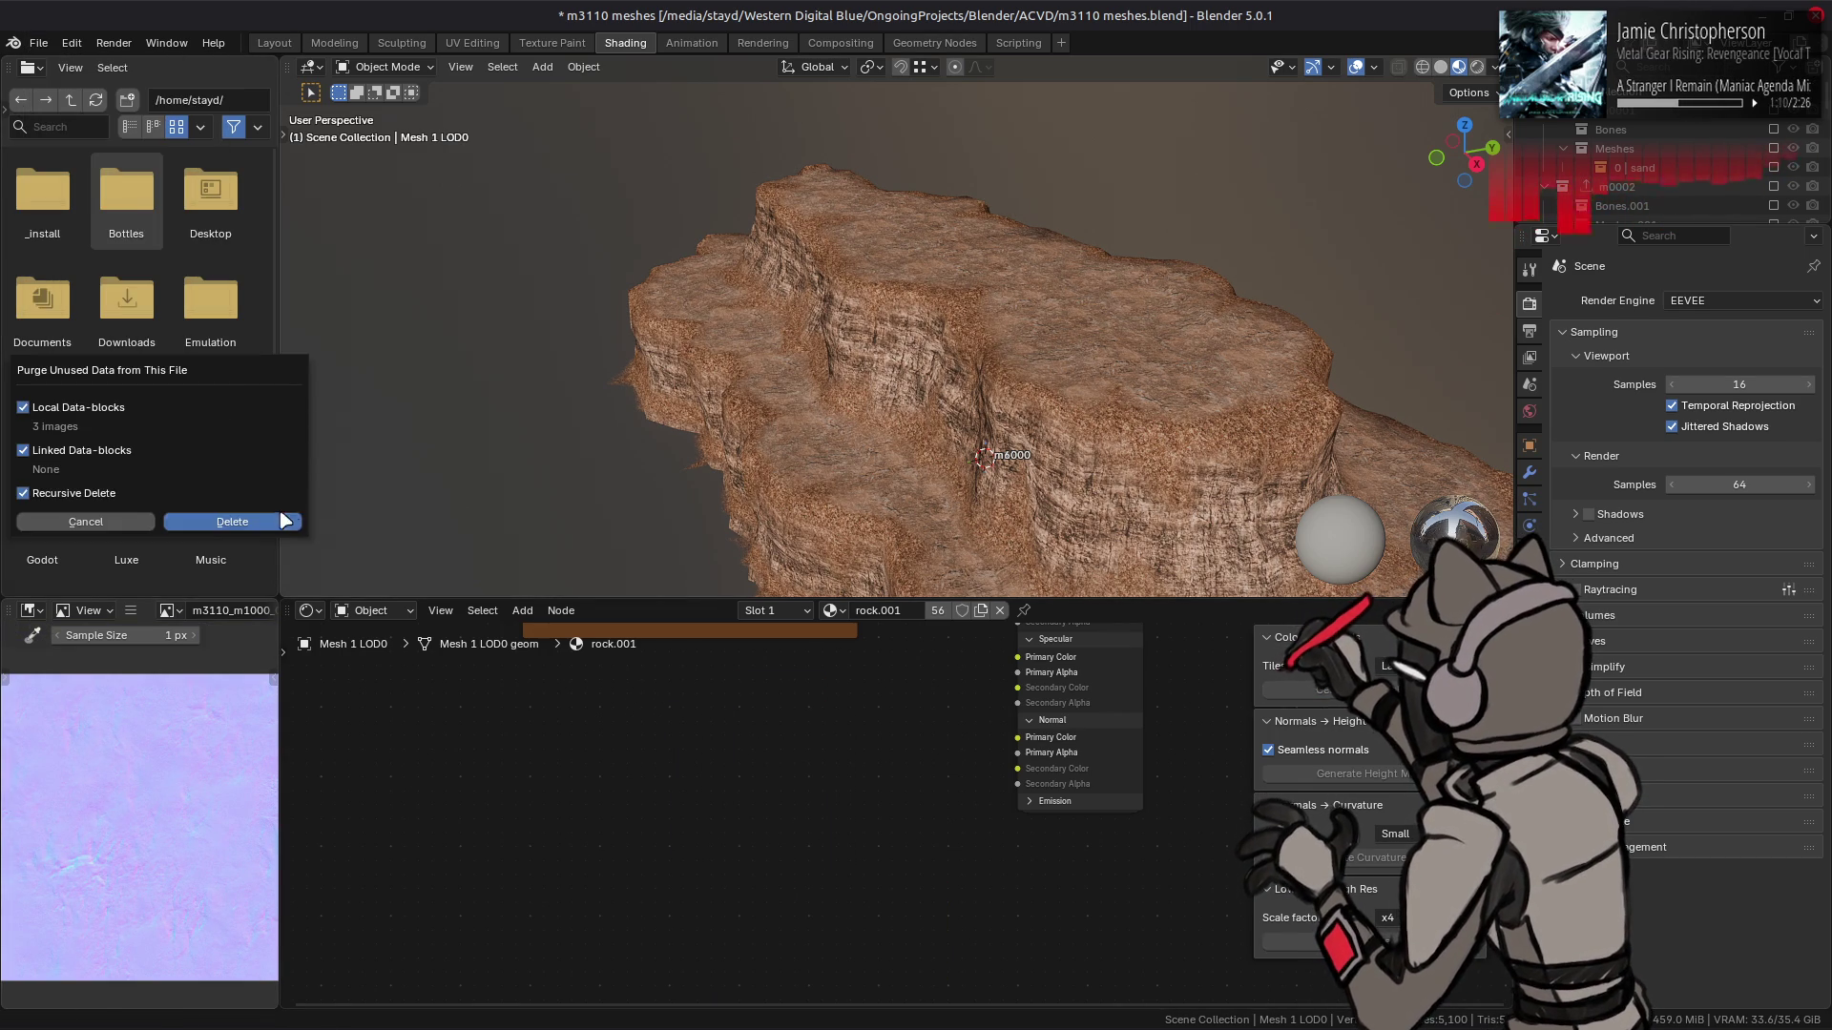
pyautogui.click(287, 519)
# - Save the blend file, set the viewport to solid shading, and return to GIMP
pyautogui.click(274, 43)
pyautogui.hotkey('ctrl', 's')
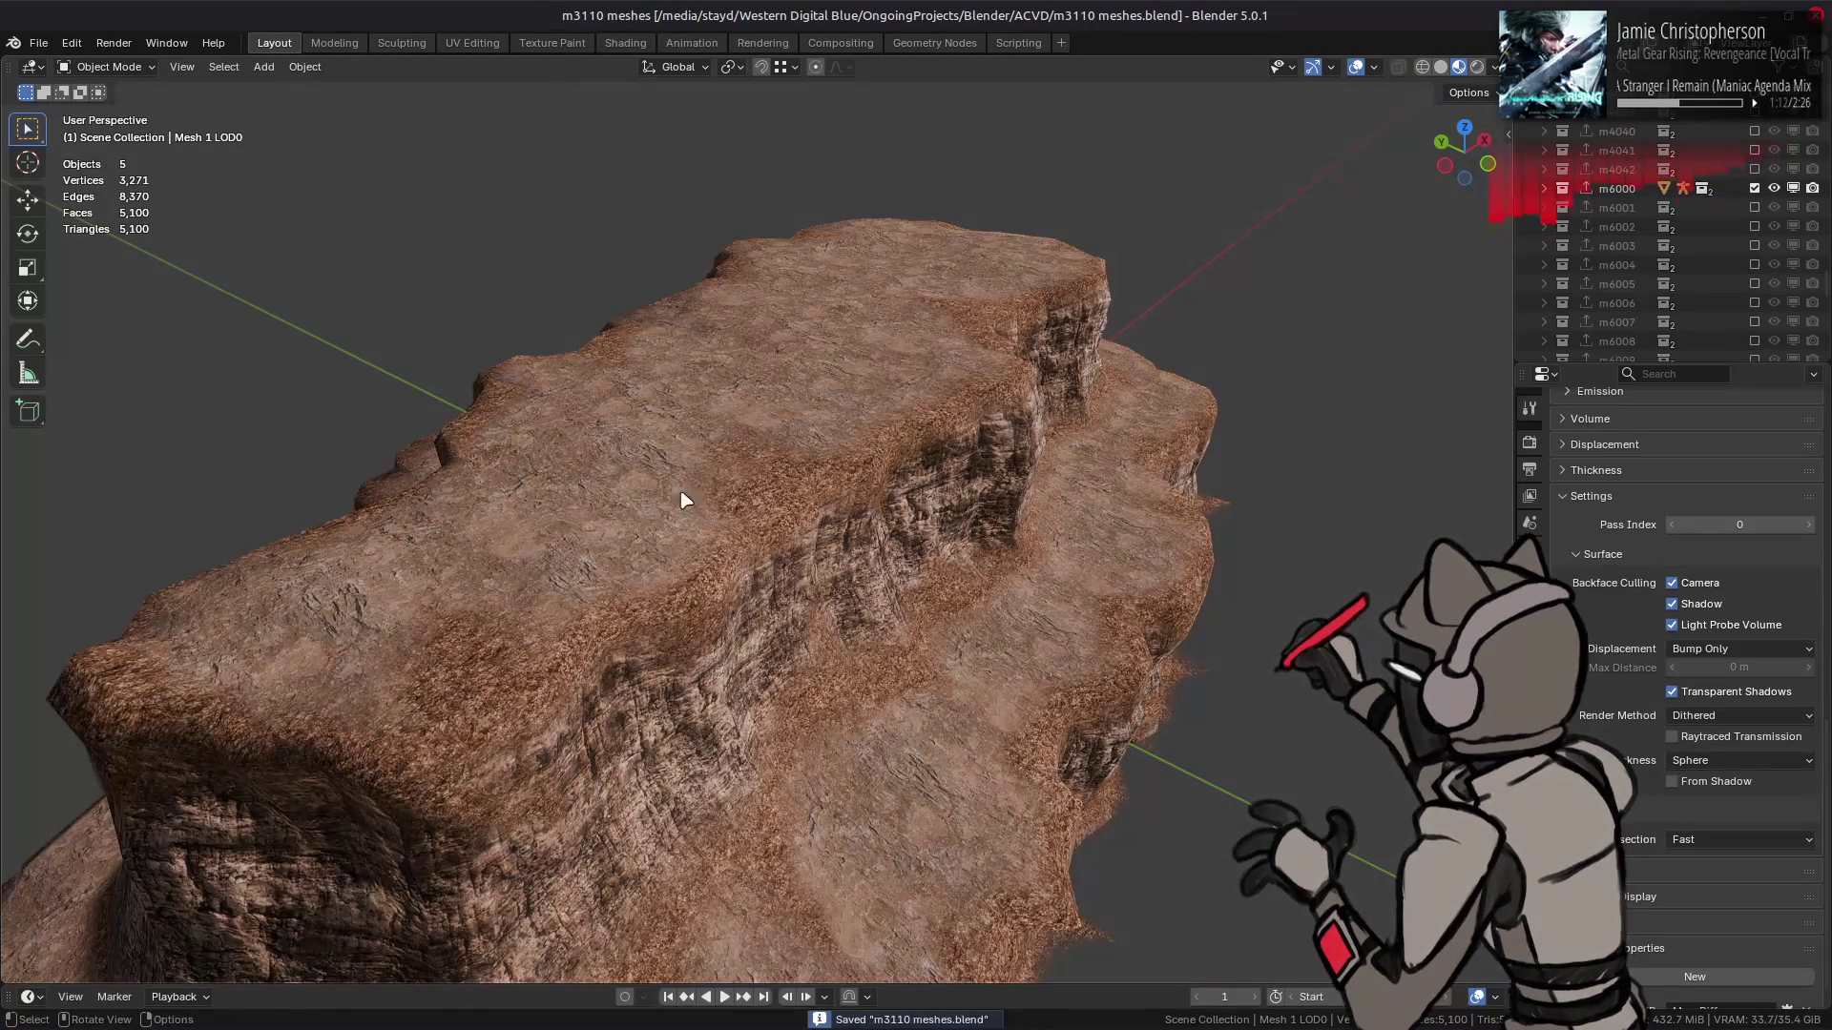
pyautogui.moveTo(572, 1026)
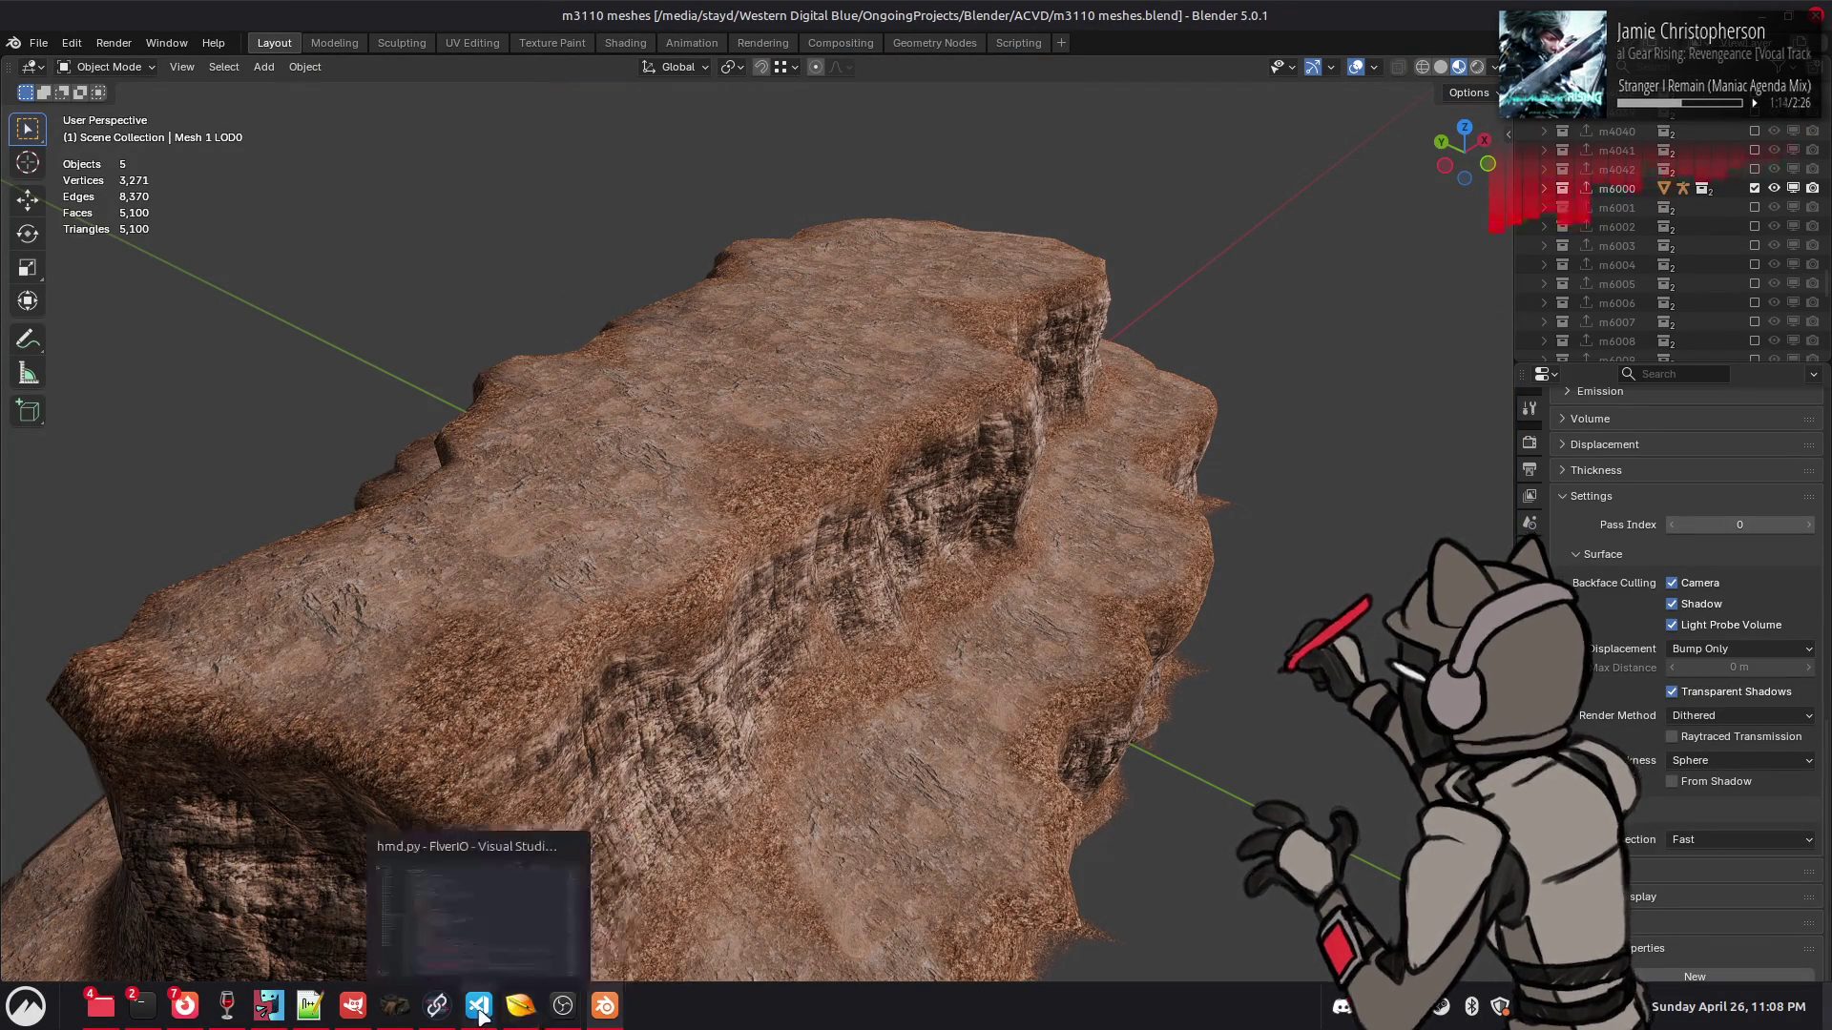
pyautogui.click(1441, 66)
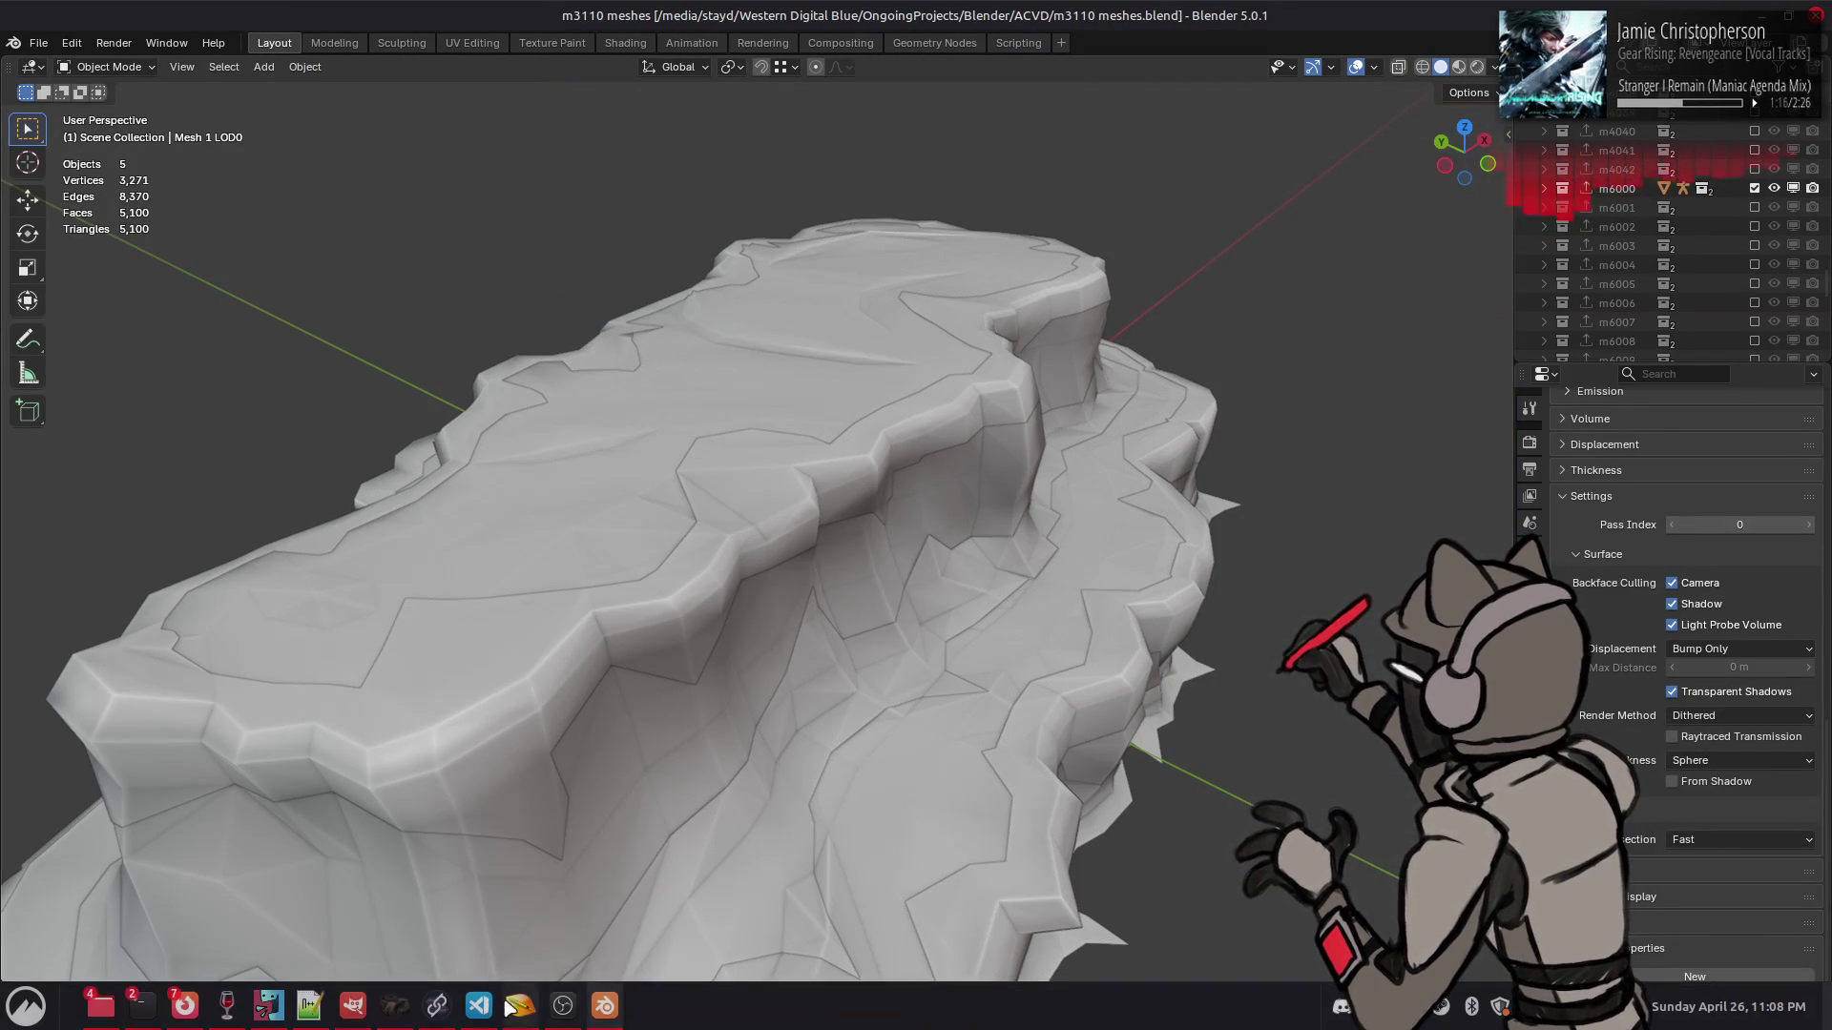
pyautogui.click(353, 1008)
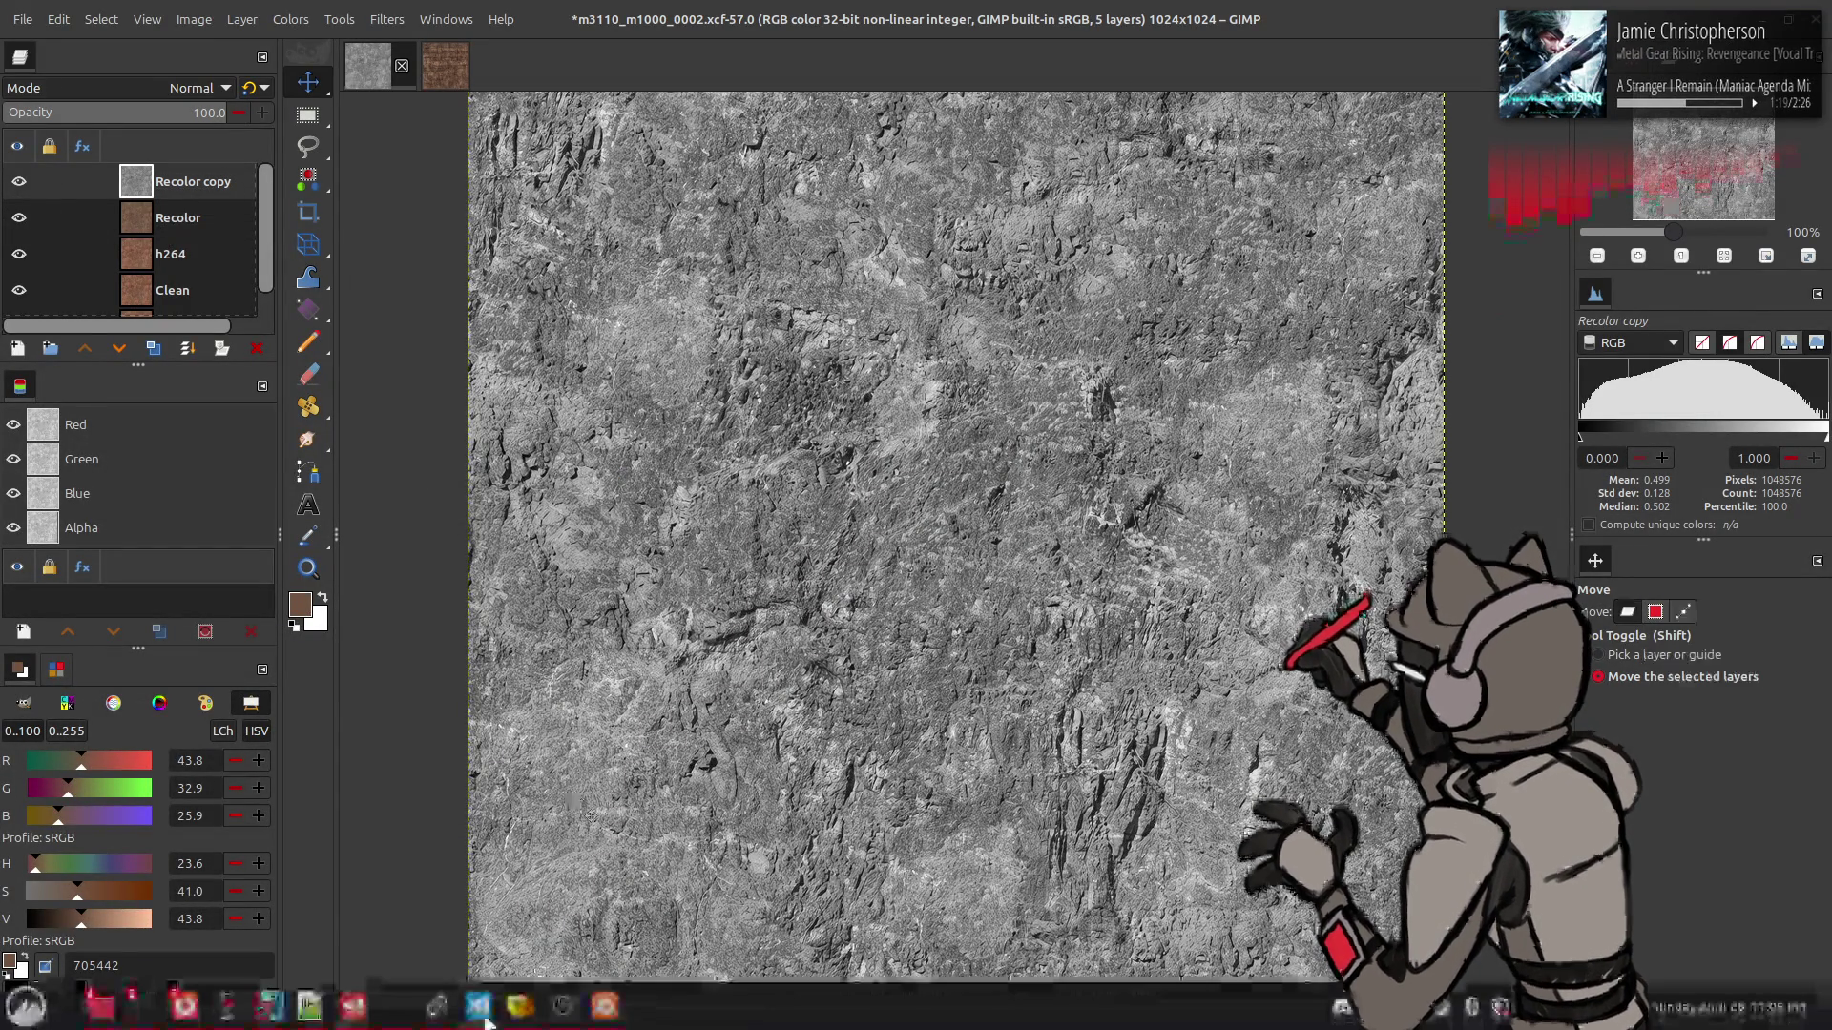
# - Paste the grey rock texture into chaiNNer as an image input wired to Upscale Image
pyautogui.click(437, 1006)
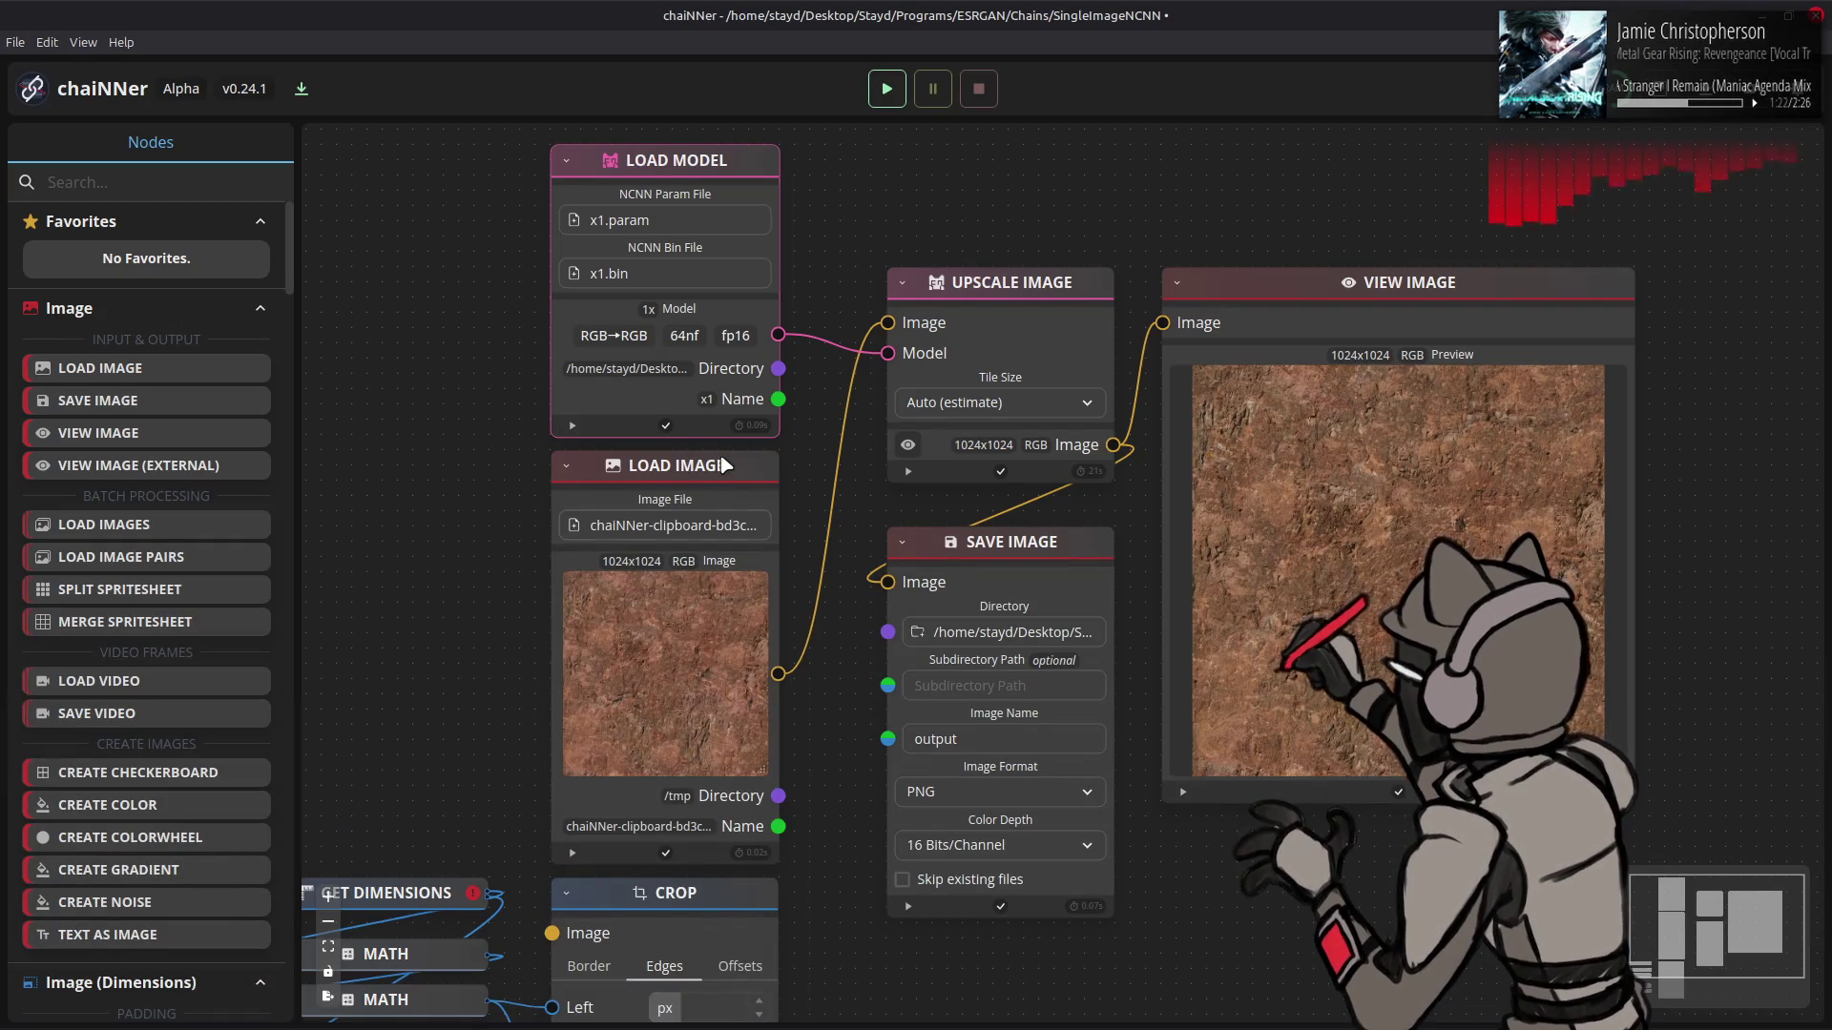
pyautogui.hotkey('ctrl', 'v')
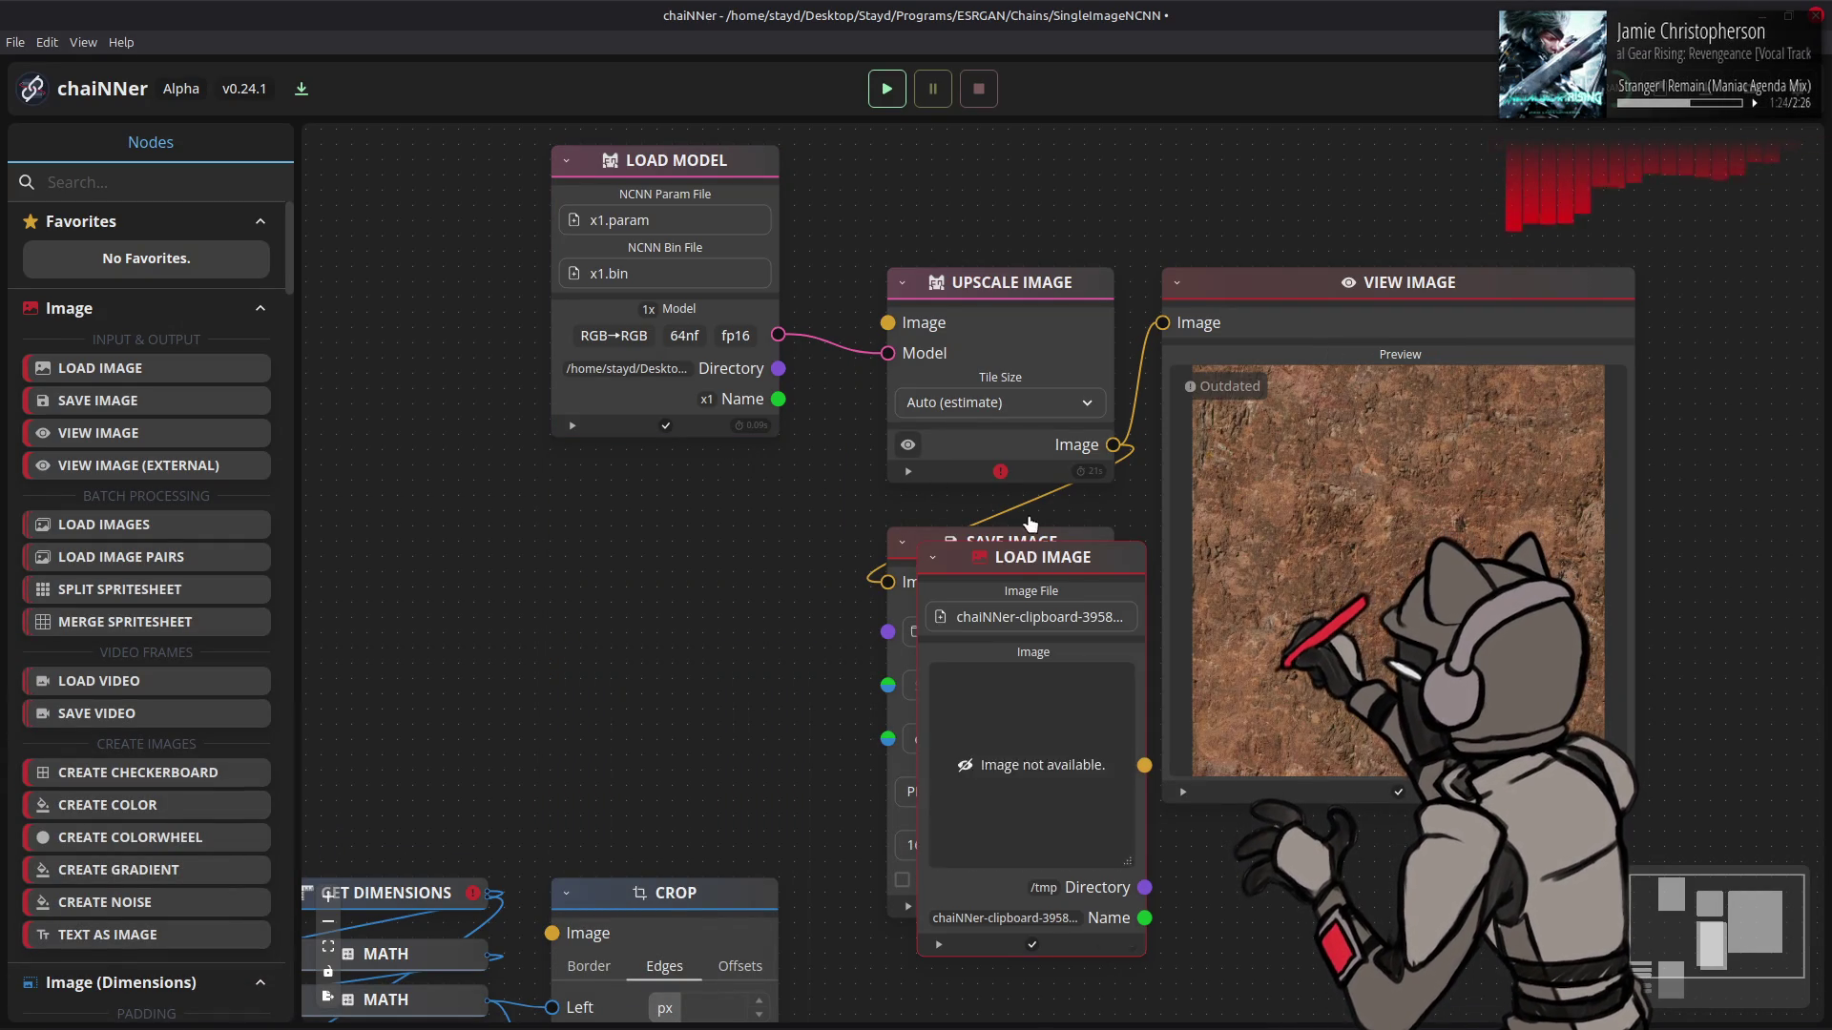
pyautogui.moveTo(1050, 561); pyautogui.dragTo(723, 477)
pyautogui.moveTo(779, 673); pyautogui.dragTo(887, 322)
# - Load the x1.param model and run the chain to get the 1024x1024 normal map
pyautogui.click(727, 239)
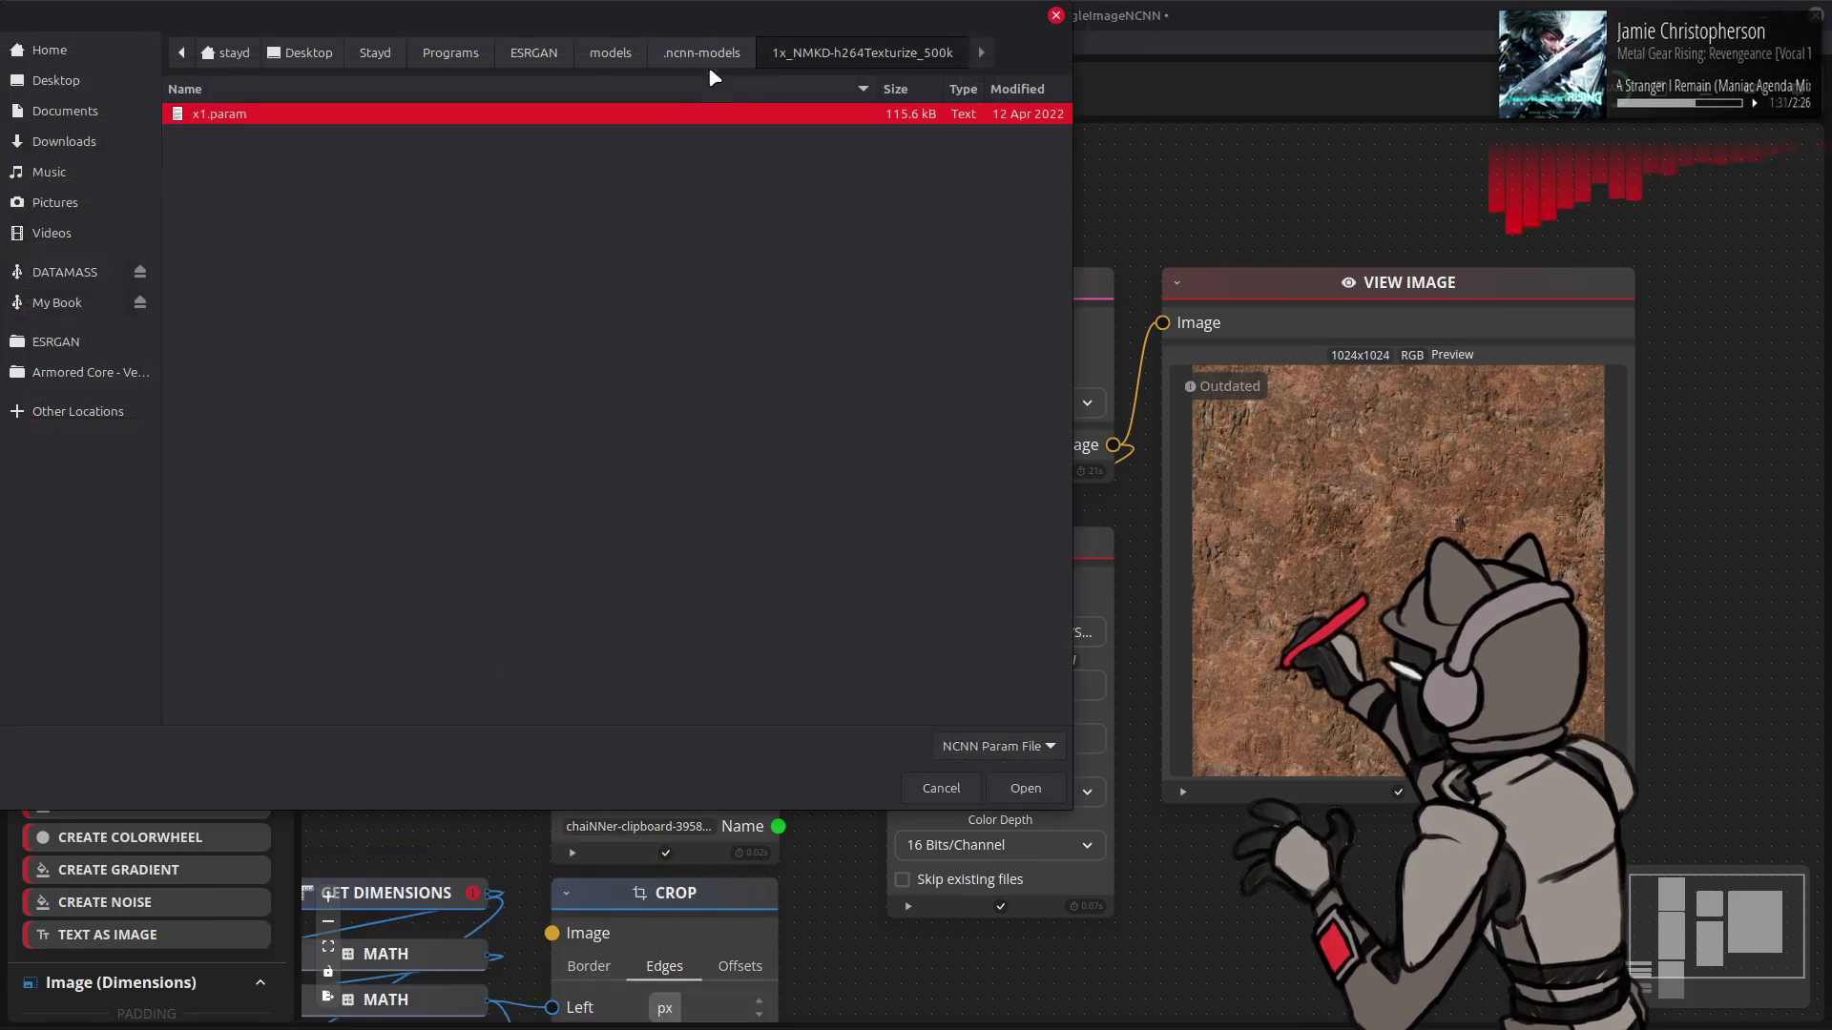
pyautogui.click(706, 57)
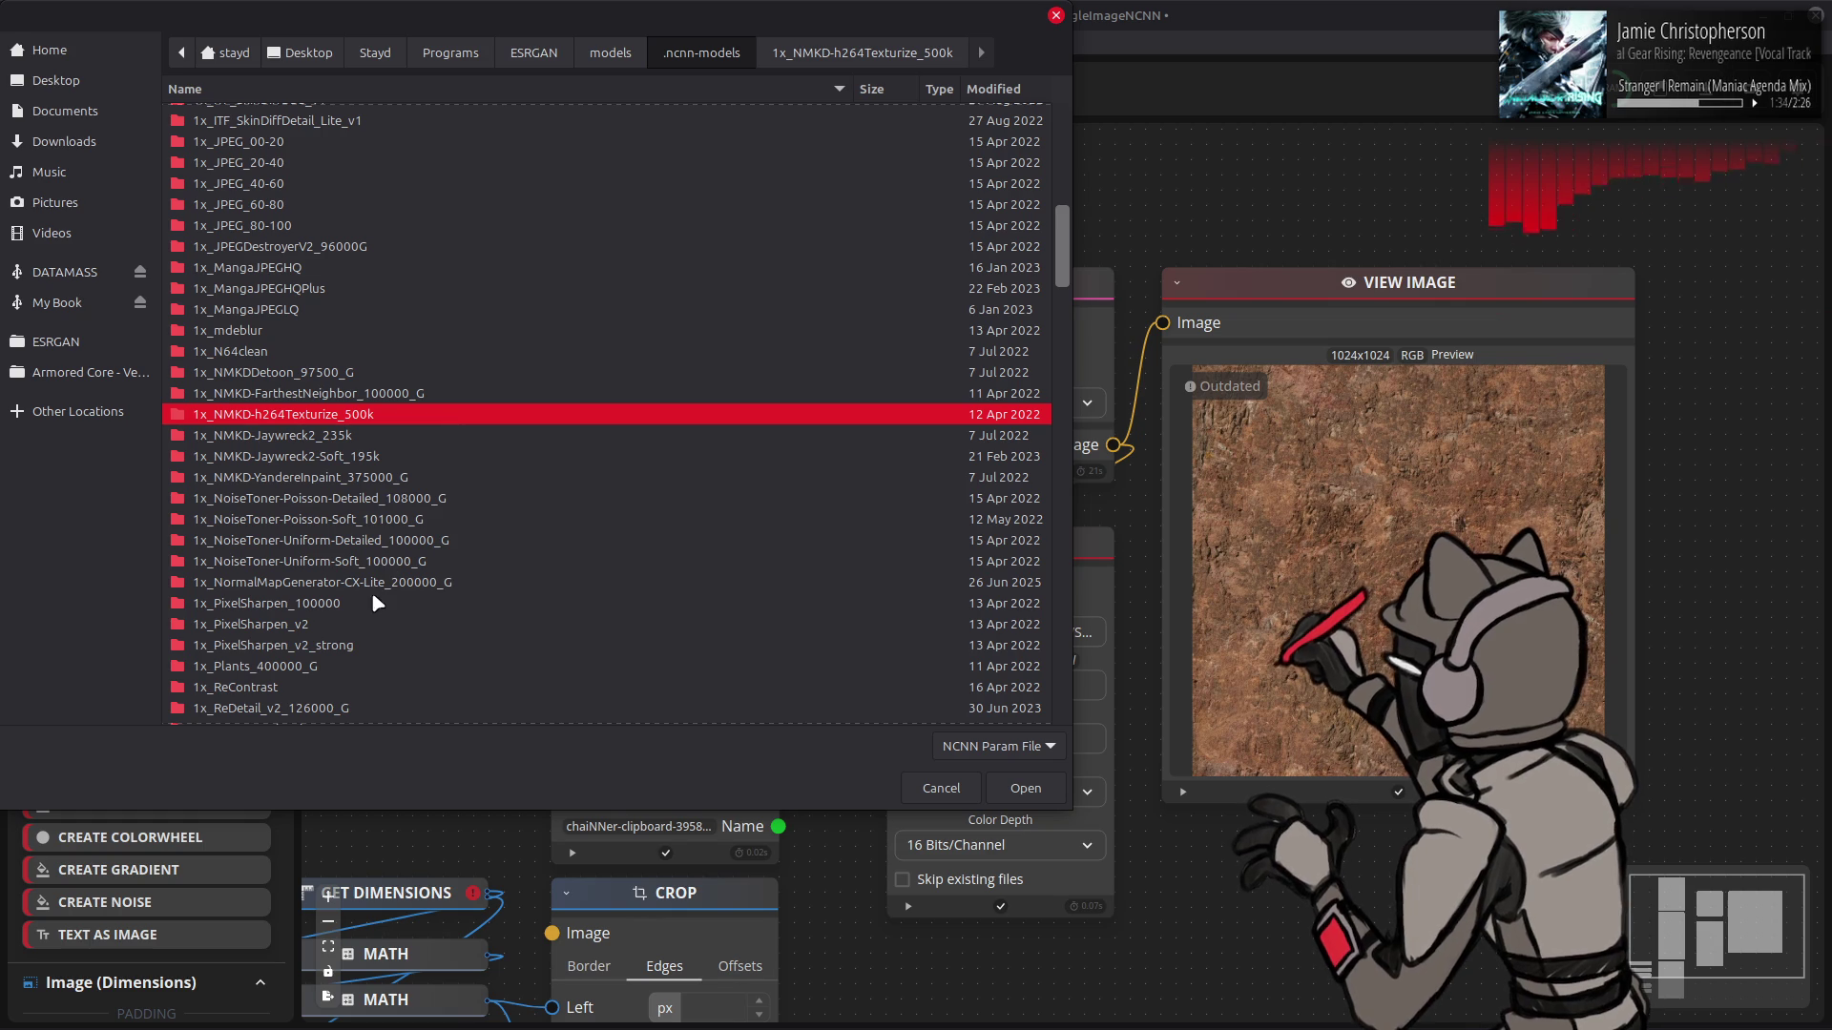
pyautogui.press('Return')
pyautogui.doubleClick(399, 119)
pyautogui.click(884, 89)
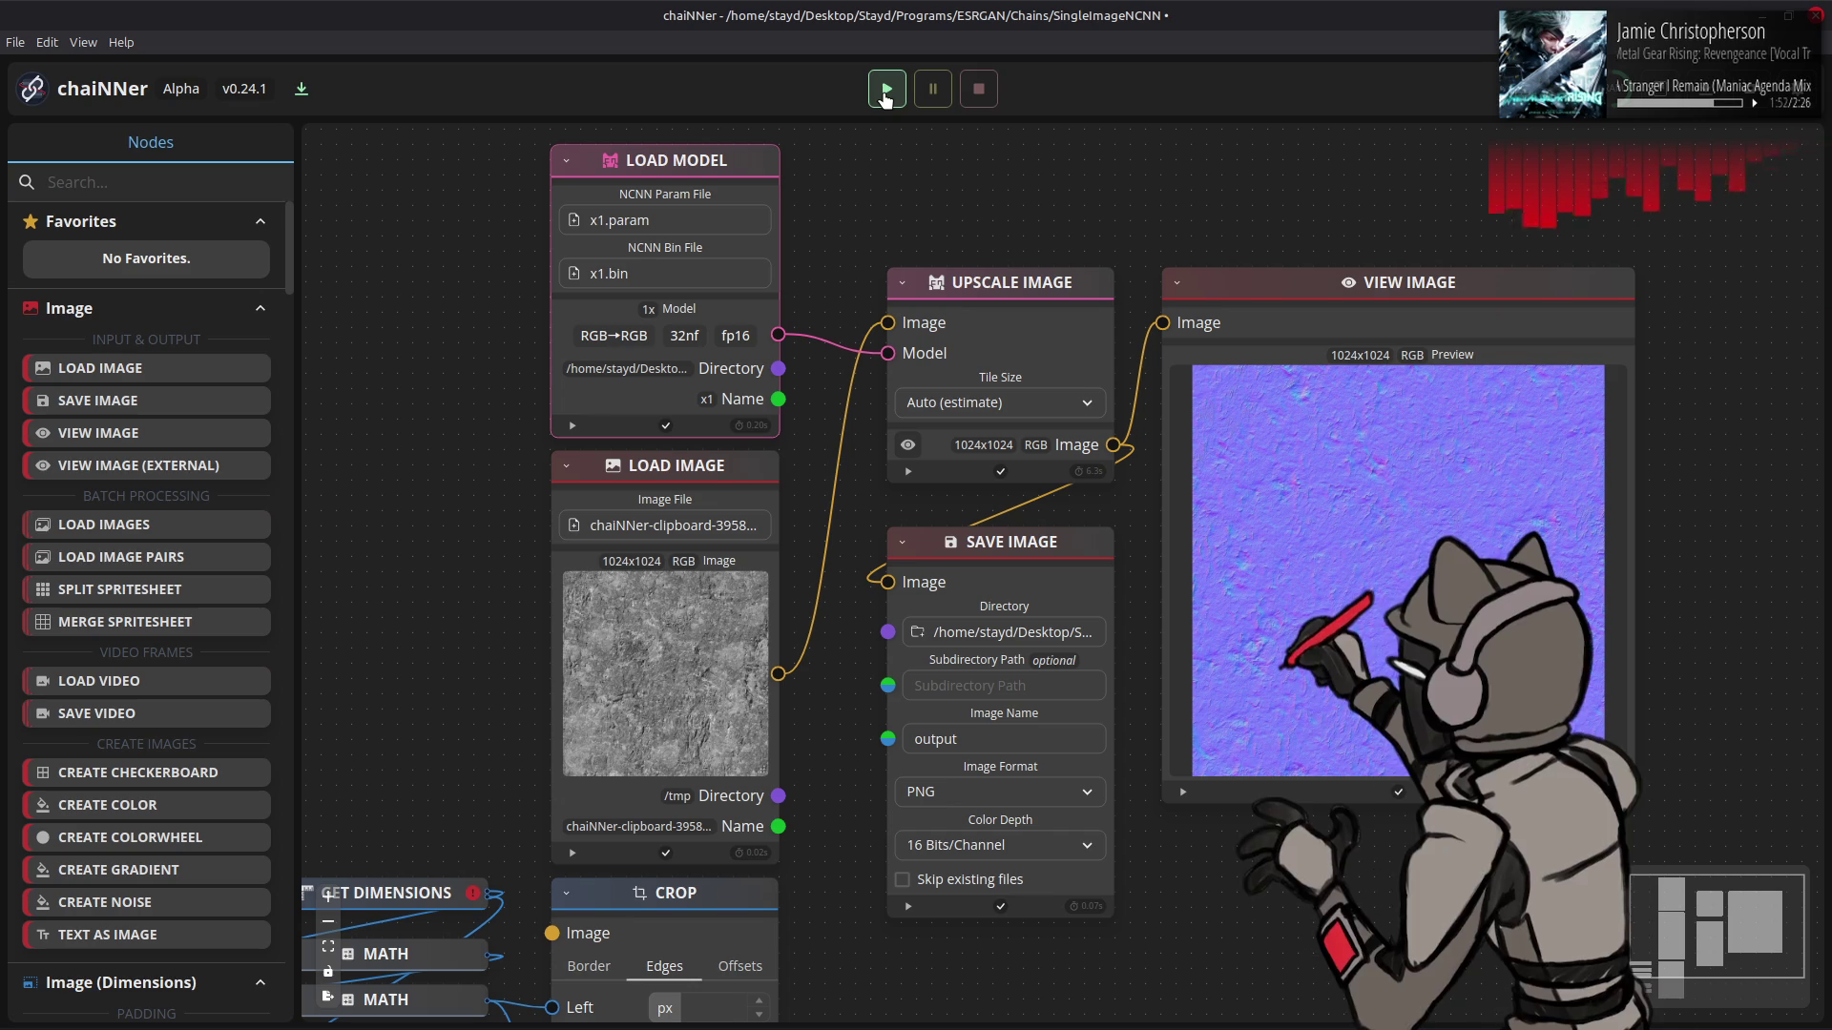
pyautogui.hotkey('alt', 'Tab')
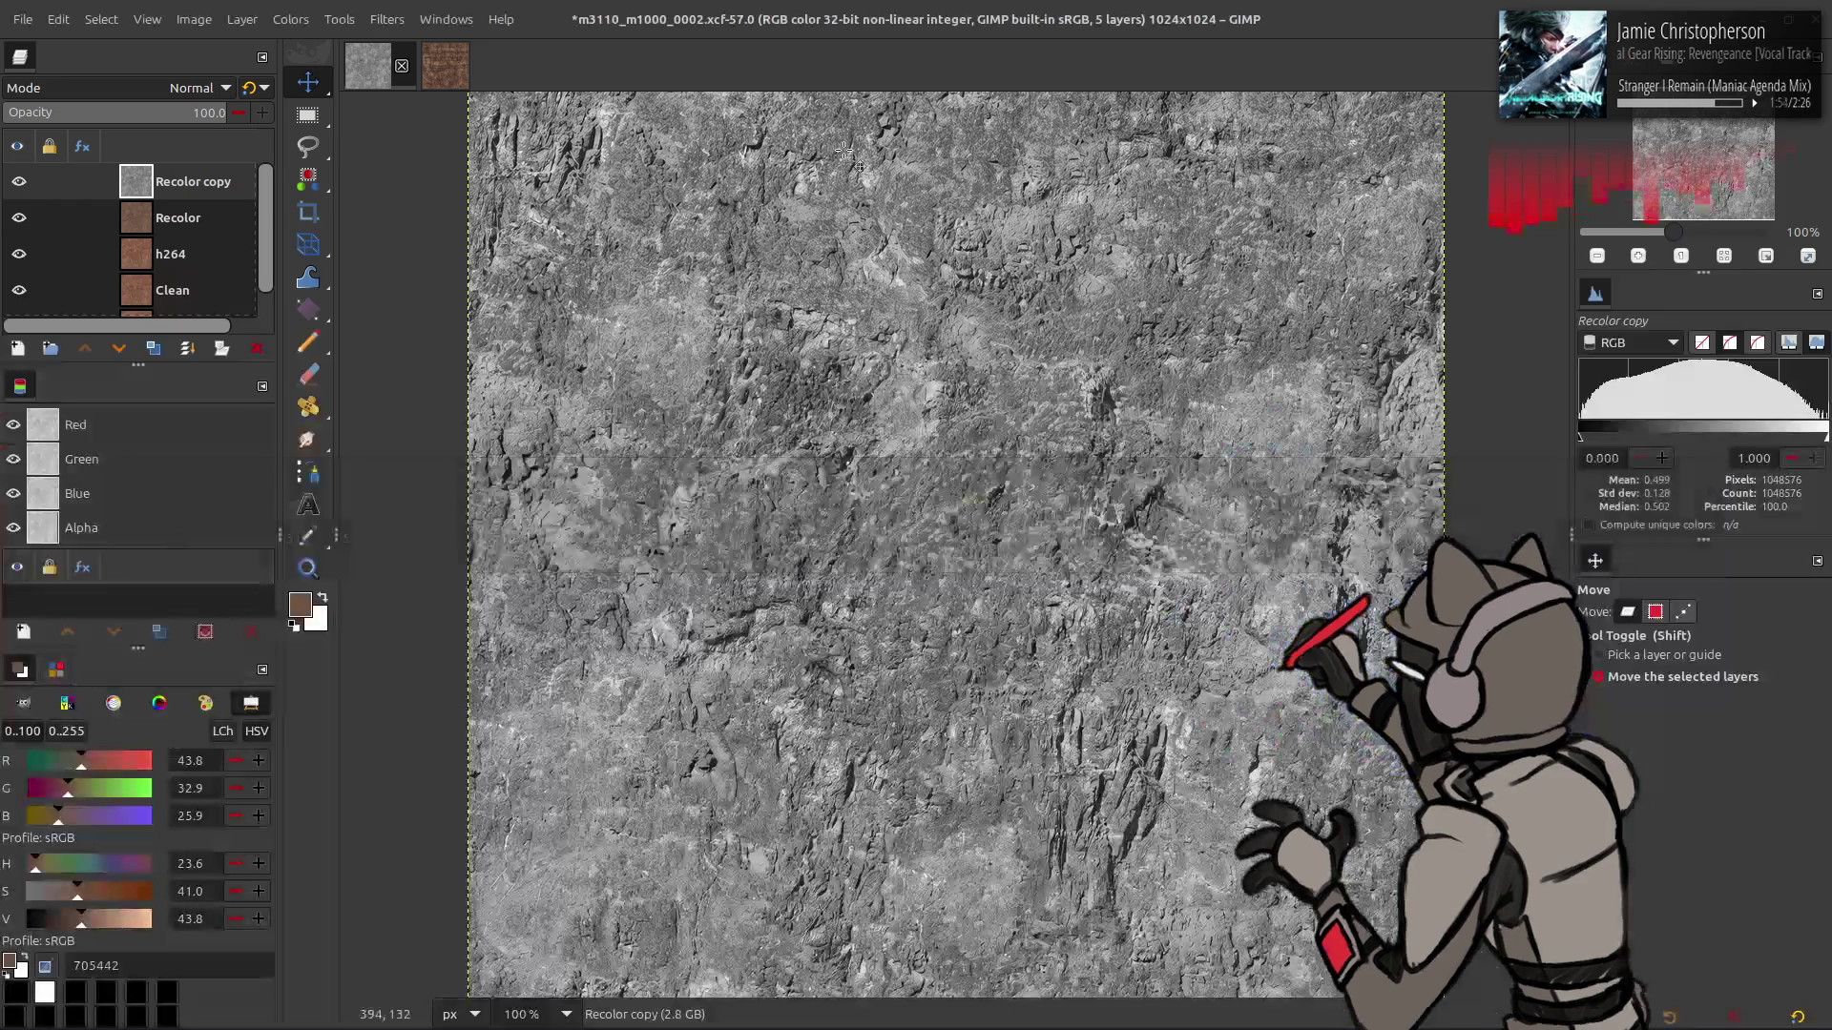
# - Add output.png as a new top layer aligned to the image
pyautogui.hotkey('alt', 'Tab')
pyautogui.hotkey('alt', 'Tab')
pyautogui.hotkey('alt', 'Tab')
pyautogui.hotkey('alt', 'Tab')
pyautogui.hotkey('alt', 'Tab')
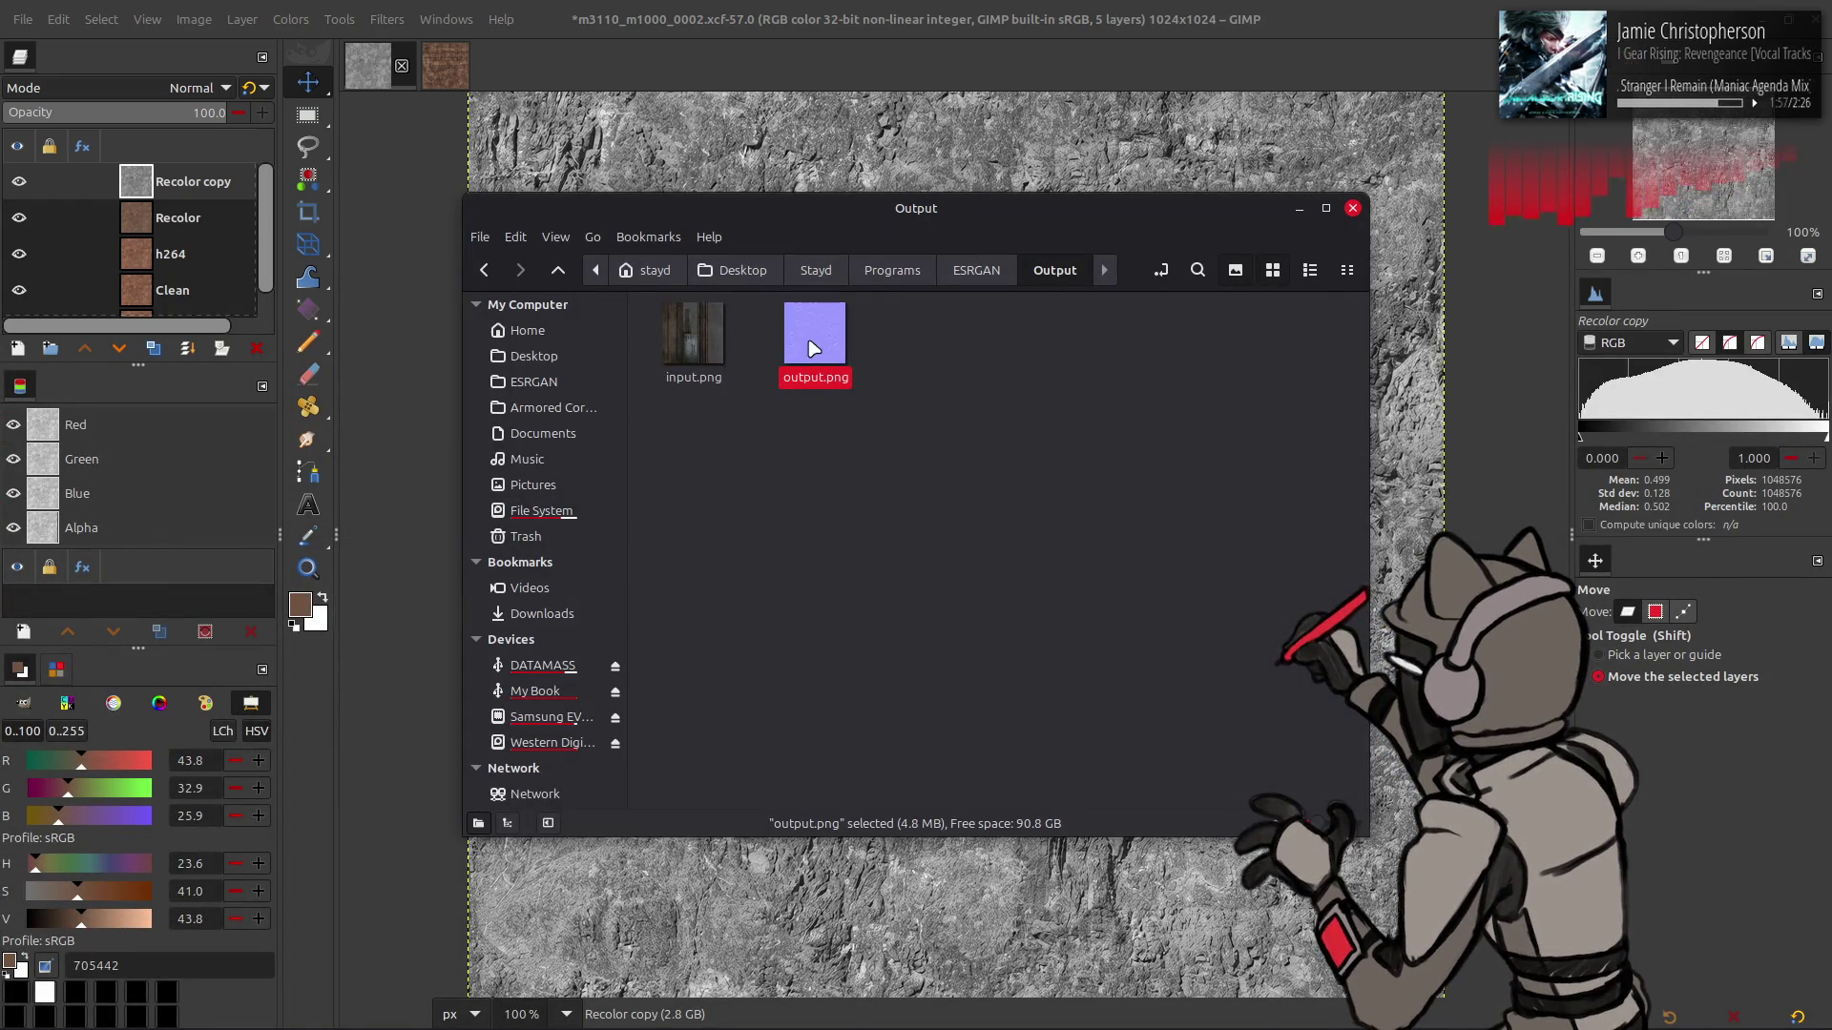
pyautogui.moveTo(814, 348); pyautogui.dragTo(844, 143)
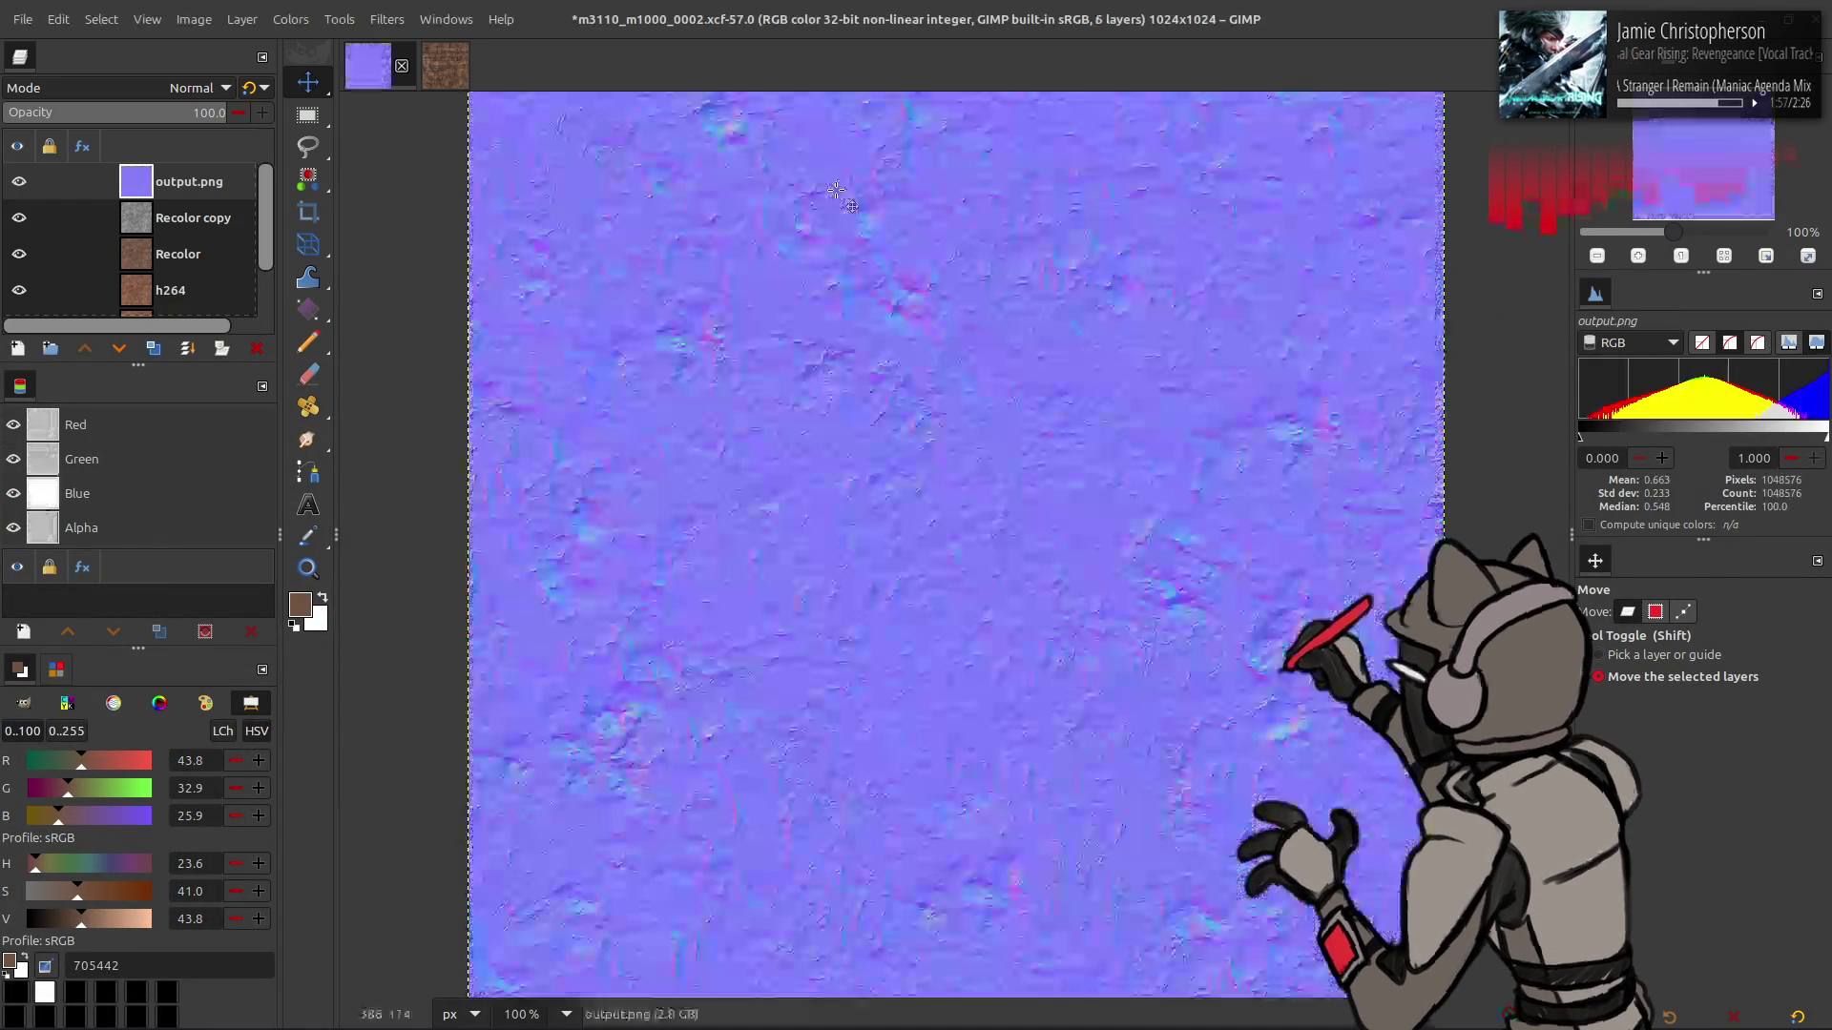
pyautogui.press('q')
pyautogui.click(1632, 816)
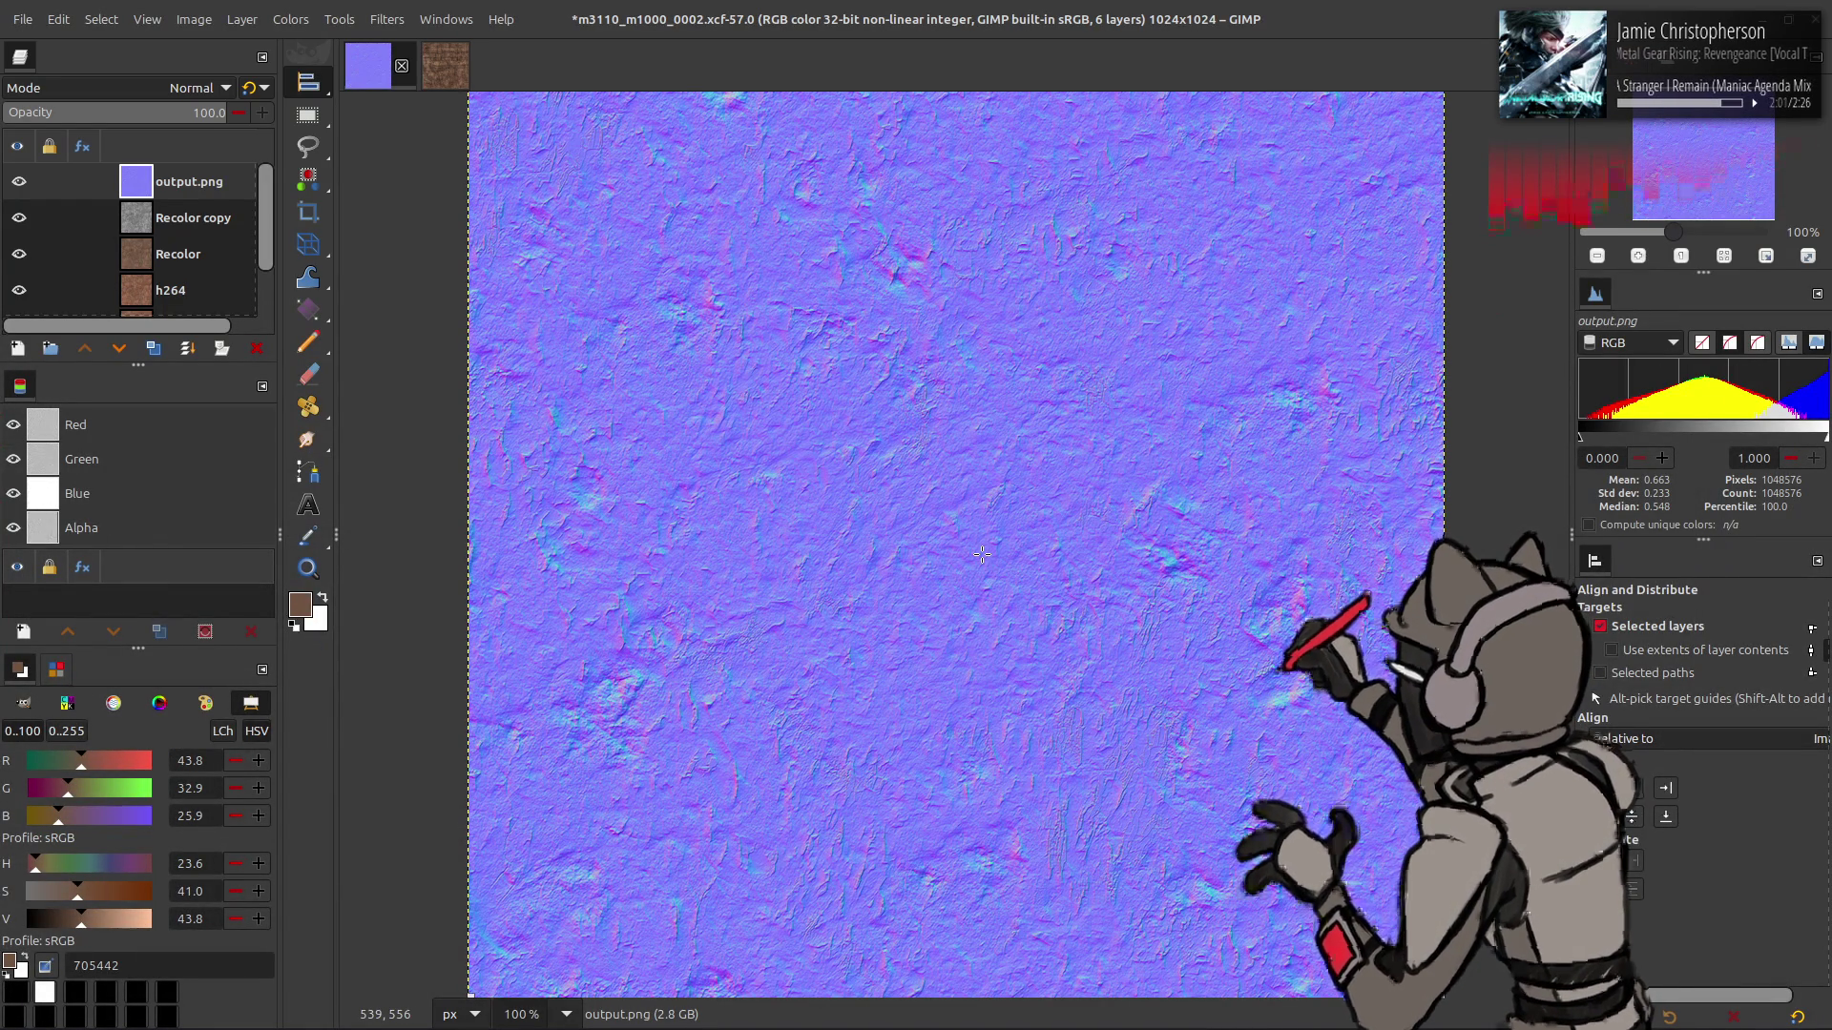
pyautogui.press('m')
# - Toggle the normal map layer's visibility to compare it with the grey texture
pyautogui.click(21, 183)
pyautogui.click(21, 184)
pyautogui.click(21, 184)
pyautogui.click(21, 183)
pyautogui.click(21, 183)
pyautogui.click(21, 183)
pyautogui.click(21, 183)
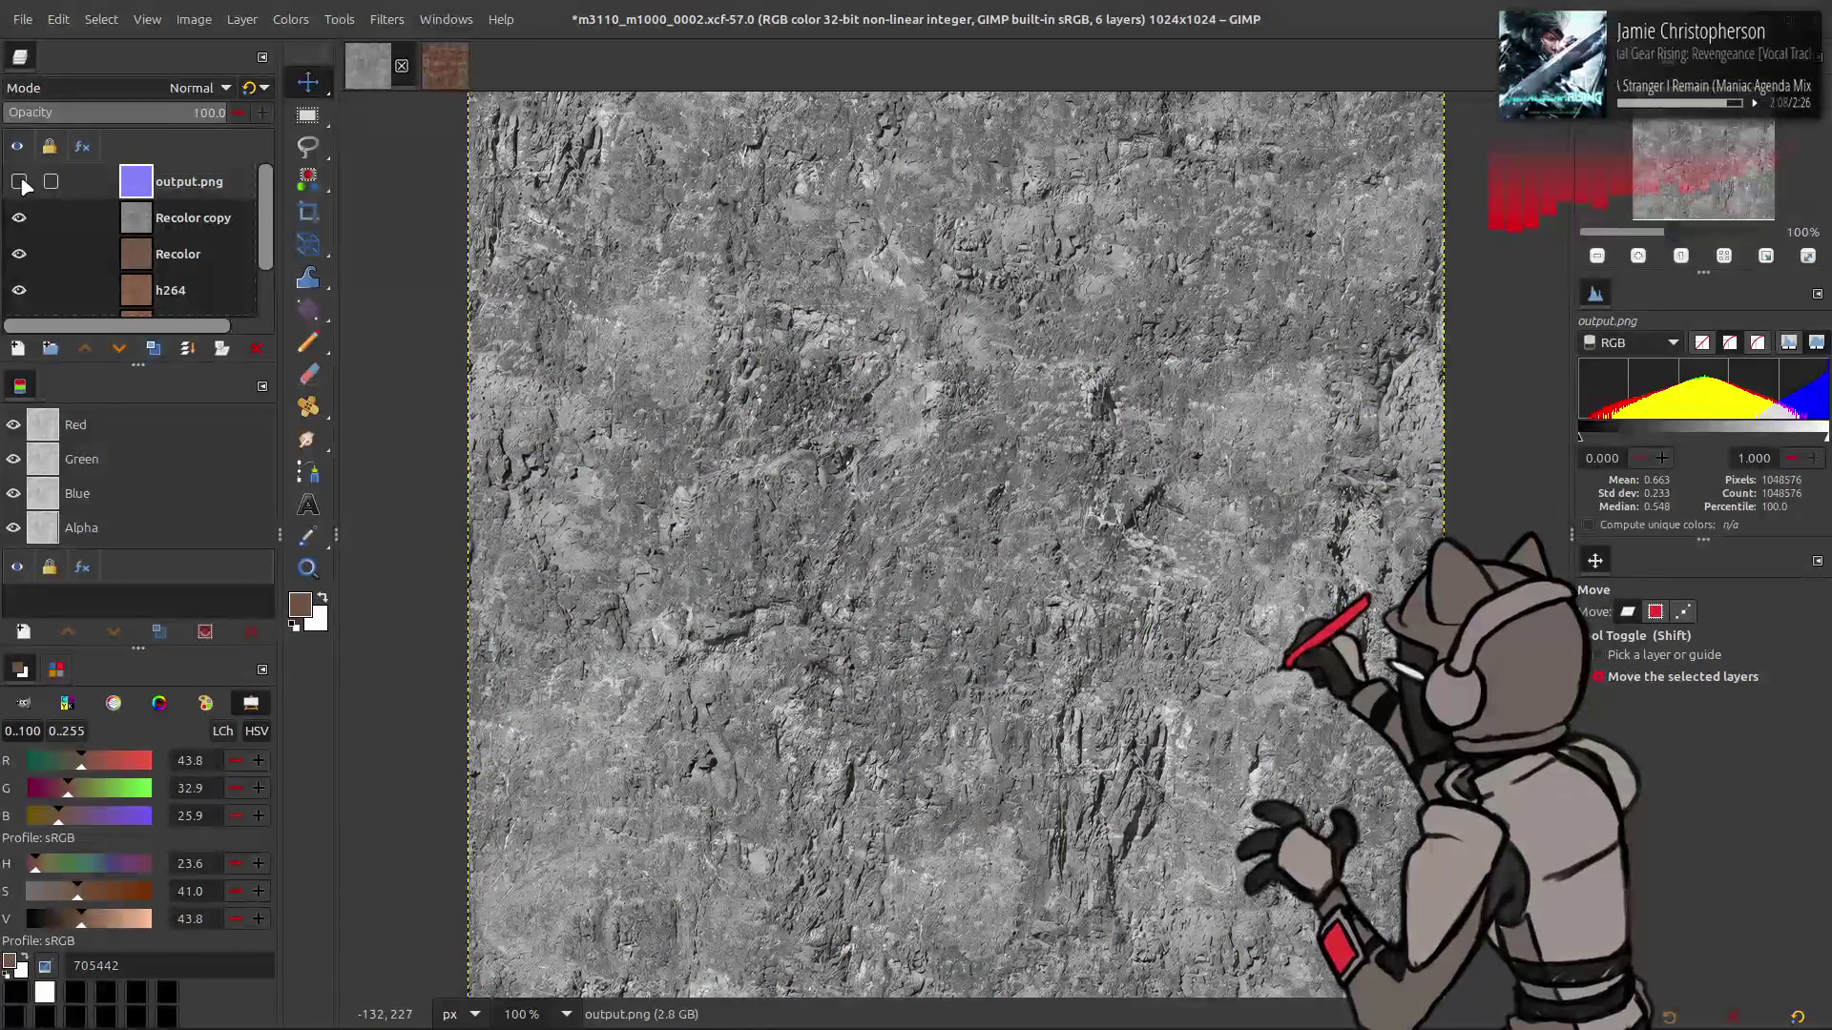
pyautogui.click(21, 184)
# - Zero output.png's blue channel output in Levels, then hide it and select Recolor copy
pyautogui.click(290, 19)
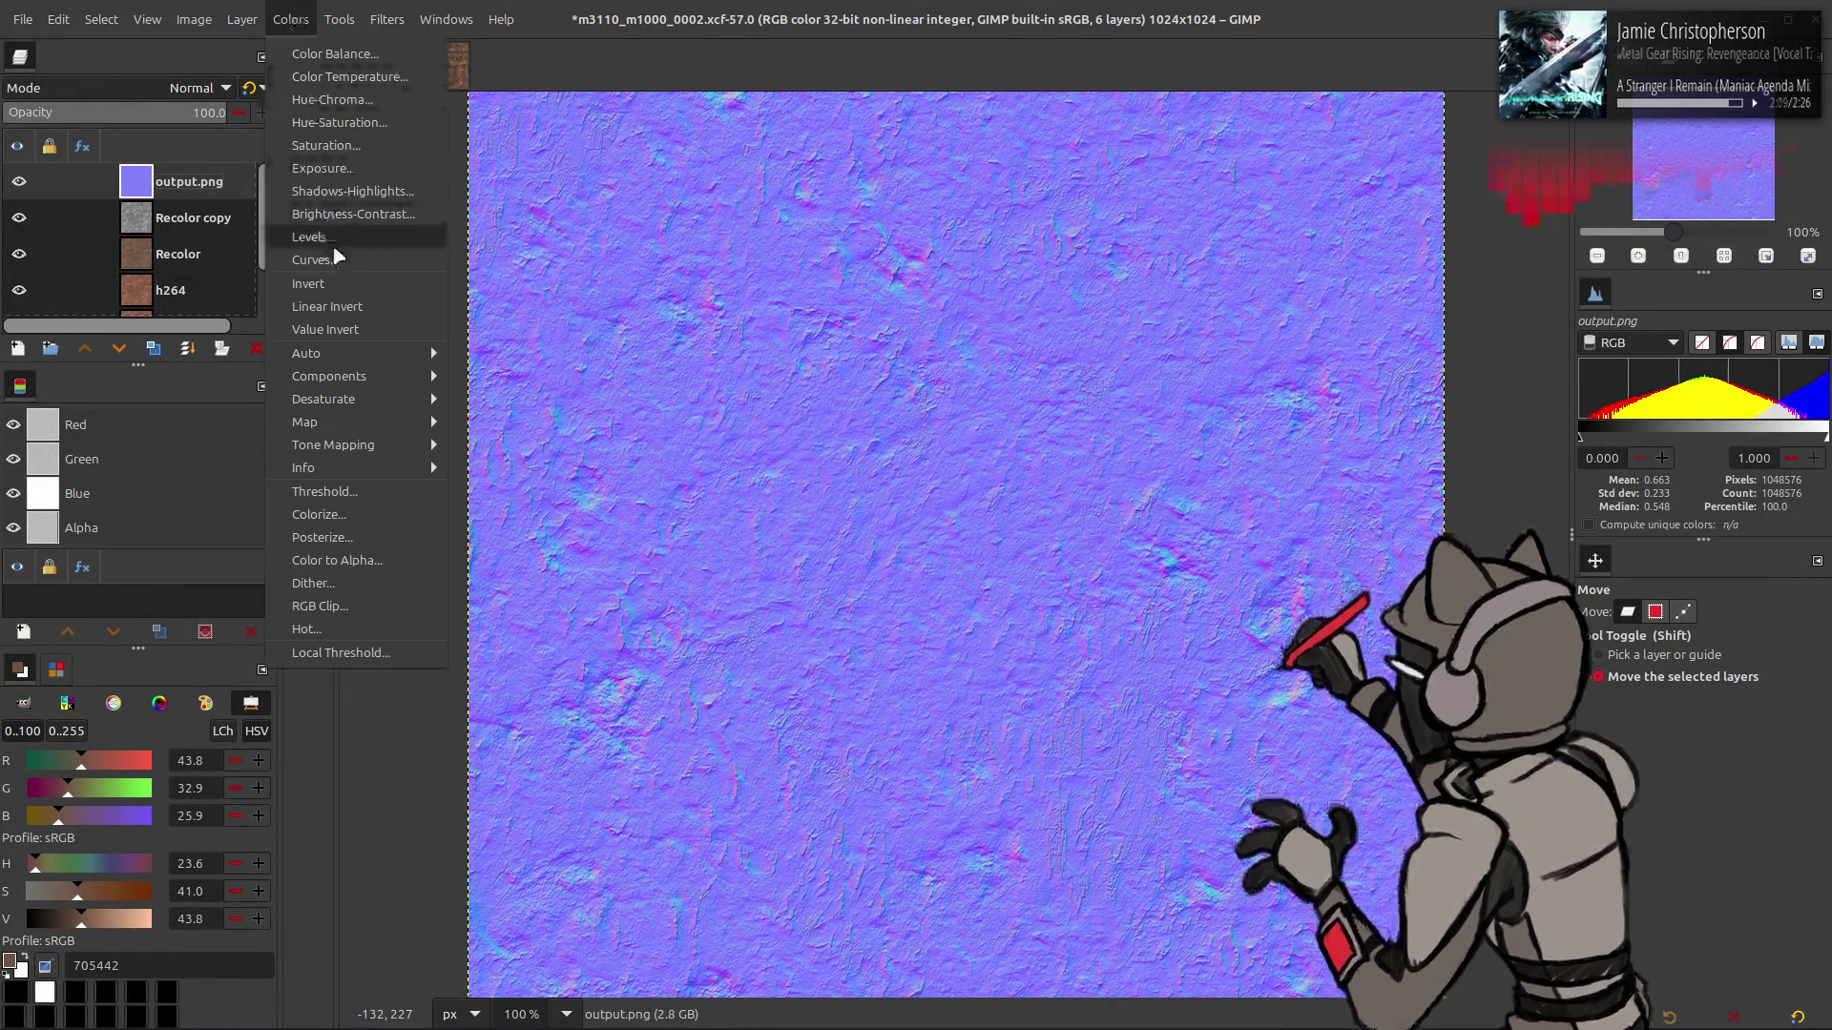
pyautogui.click(334, 242)
pyautogui.scroll(-3, 148, 242)
pyautogui.rightClick(520, 510)
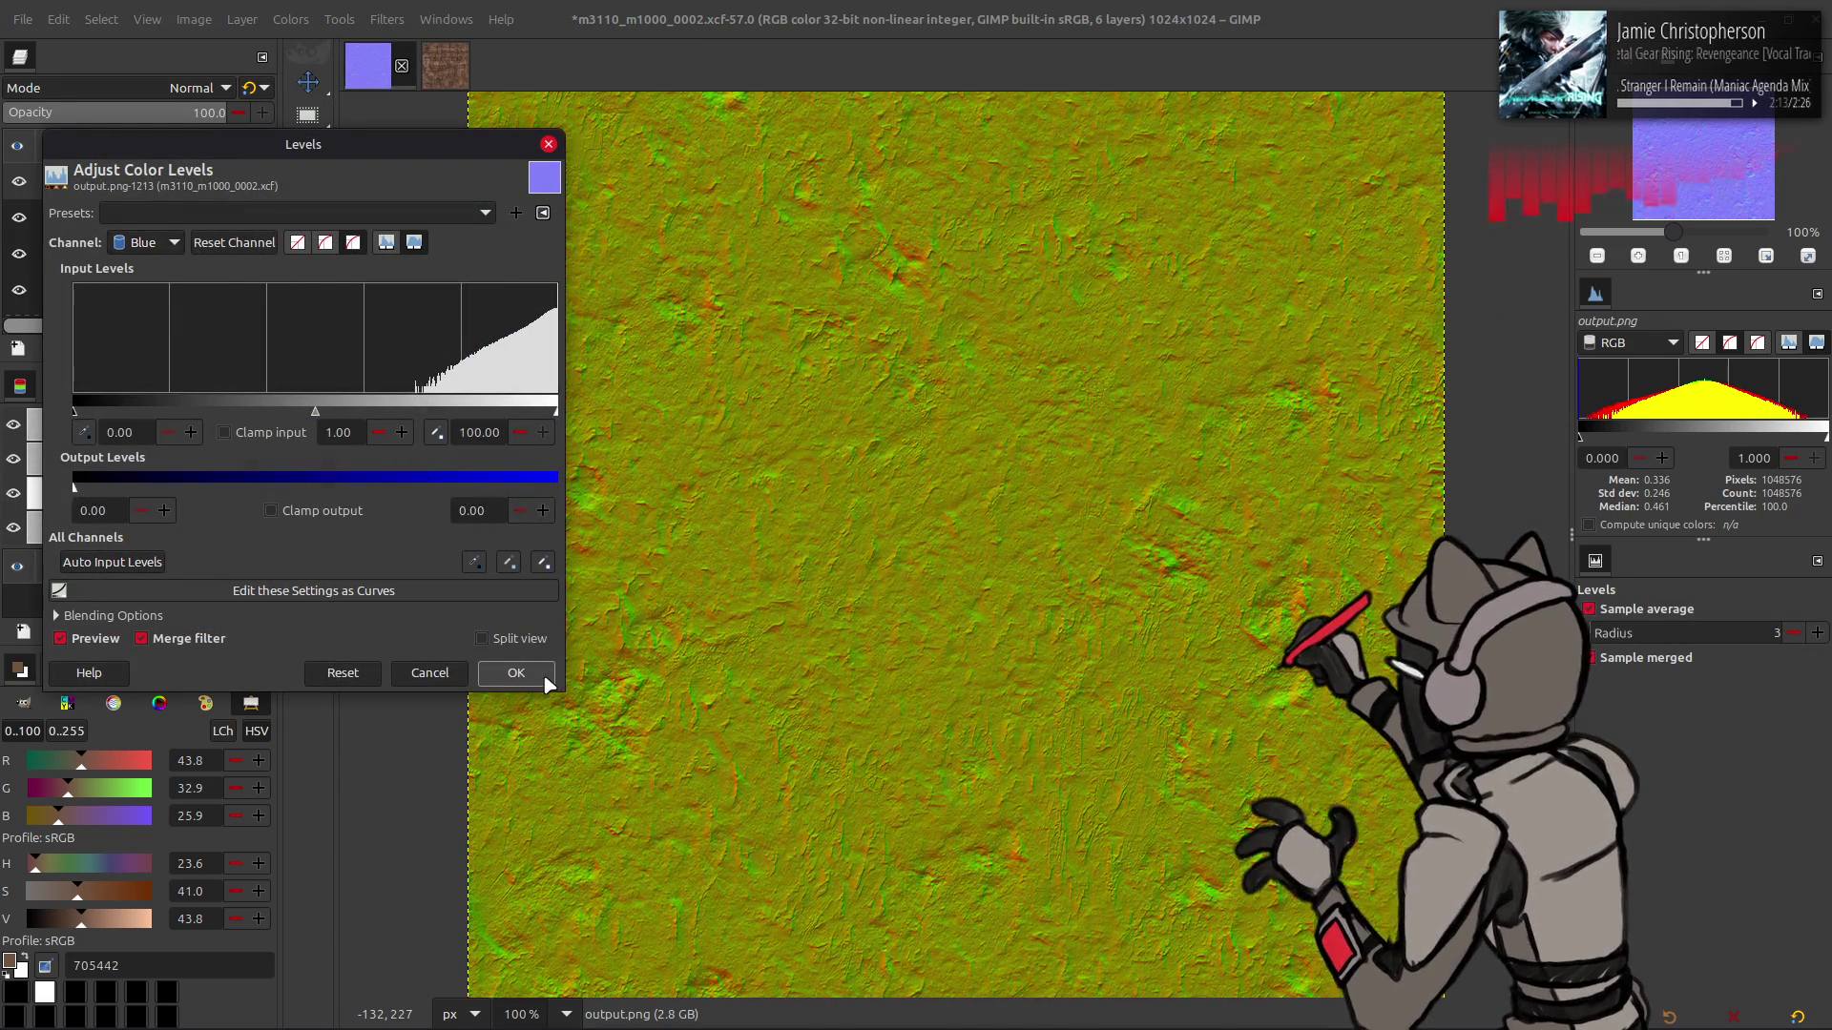
pyautogui.click(545, 680)
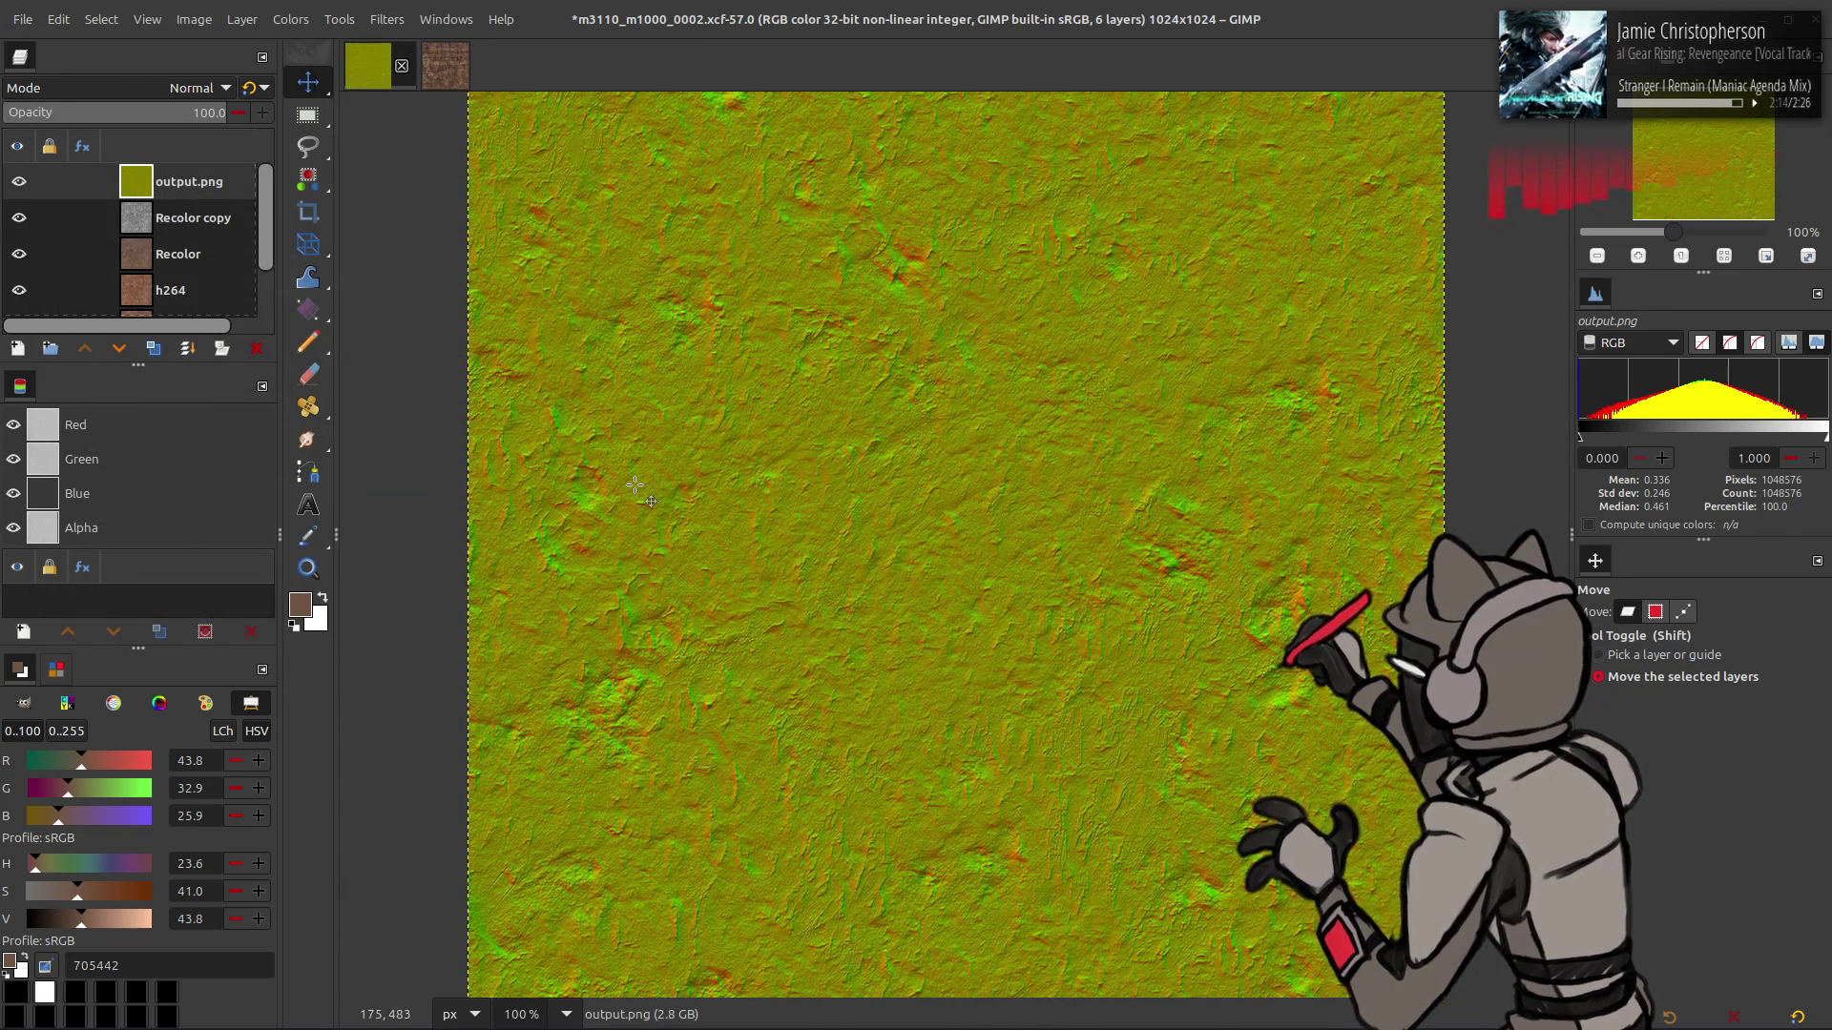
pyautogui.click(19, 181)
pyautogui.click(96, 217)
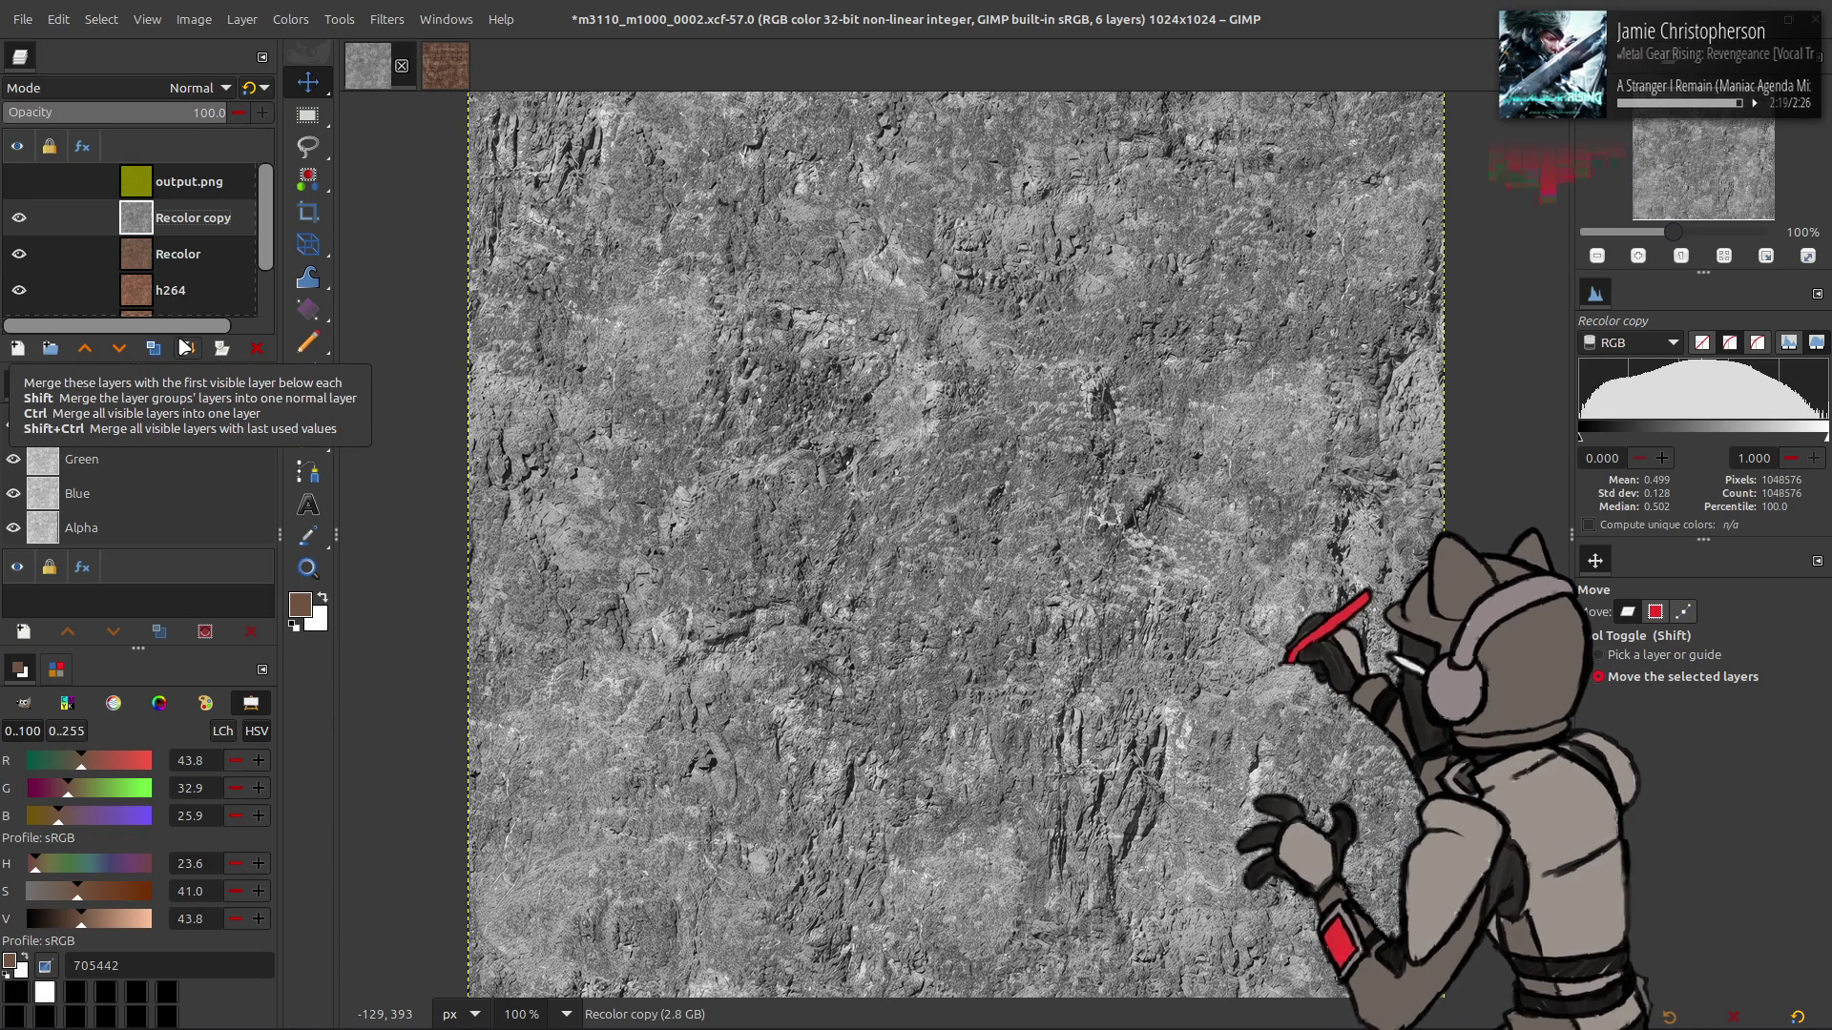
# - Make four copies of Recolor copy and blur Recolor copy #4 with G'MIC Gaussian amplitude 20
pyautogui.click(188, 347)
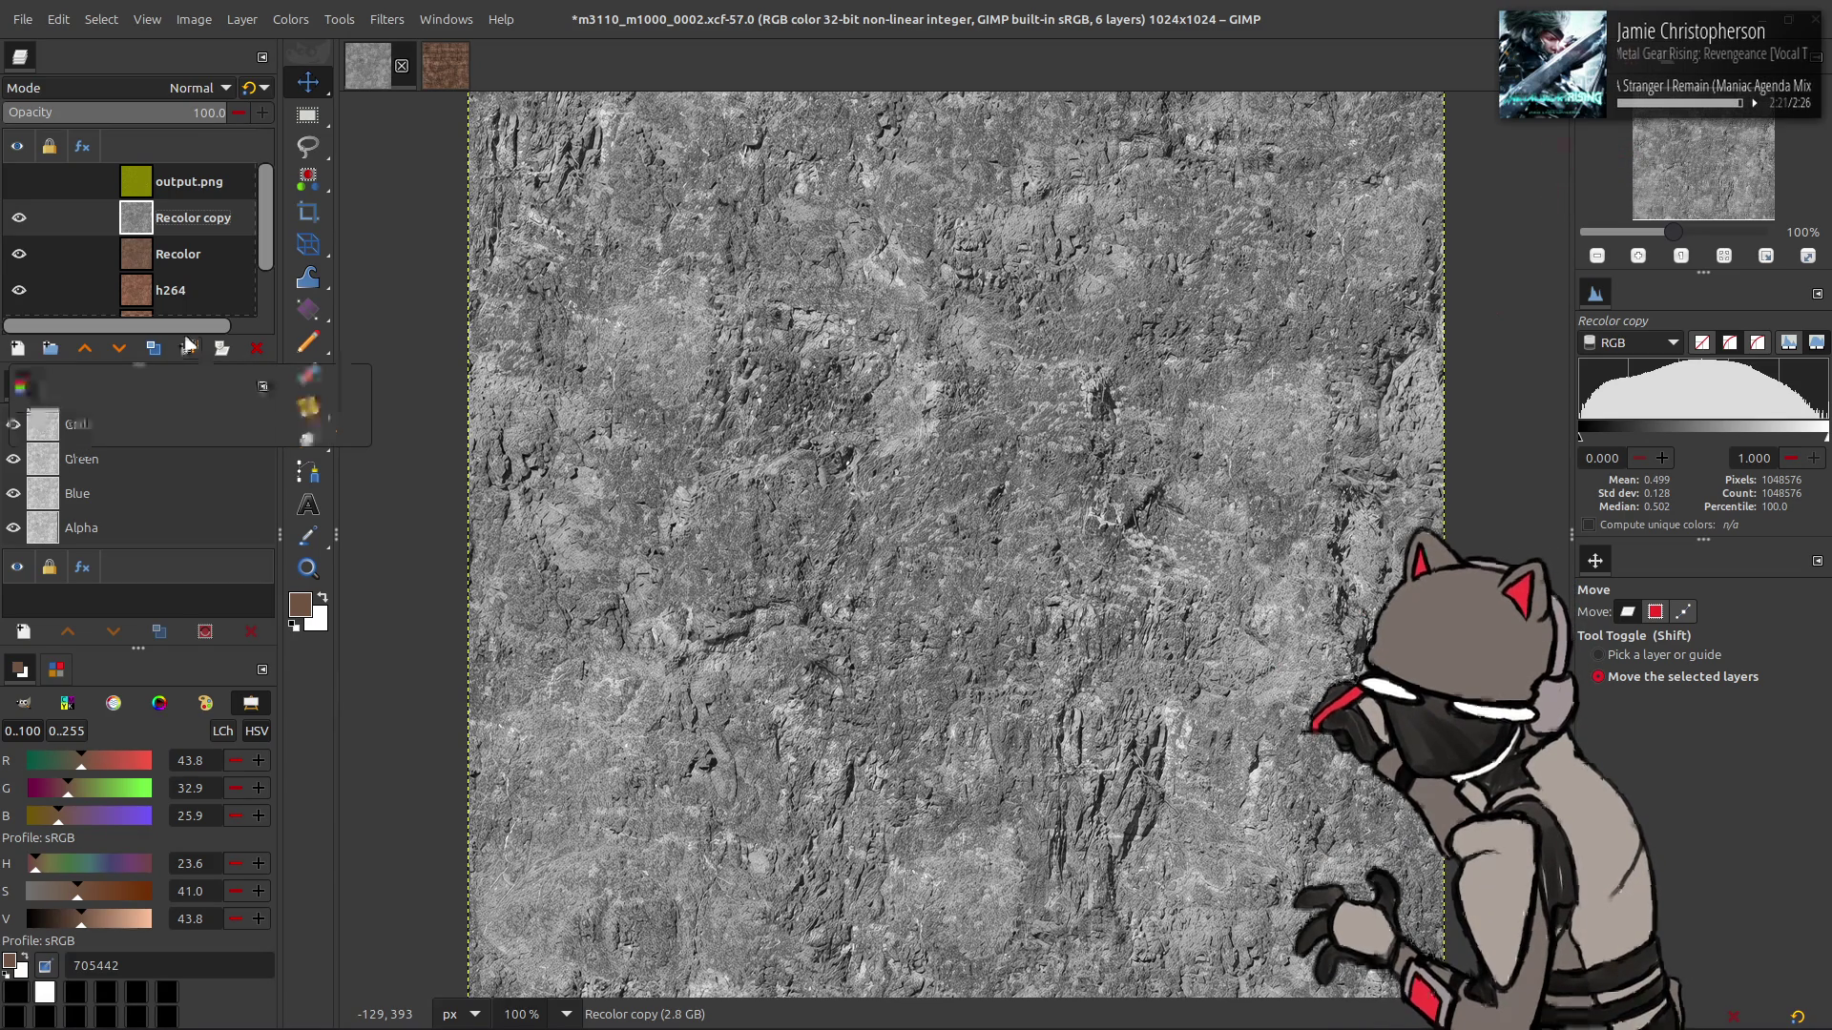
pyautogui.click(156, 349)
pyautogui.click(155, 348)
pyautogui.click(156, 349)
pyautogui.click(155, 348)
pyautogui.click(386, 19)
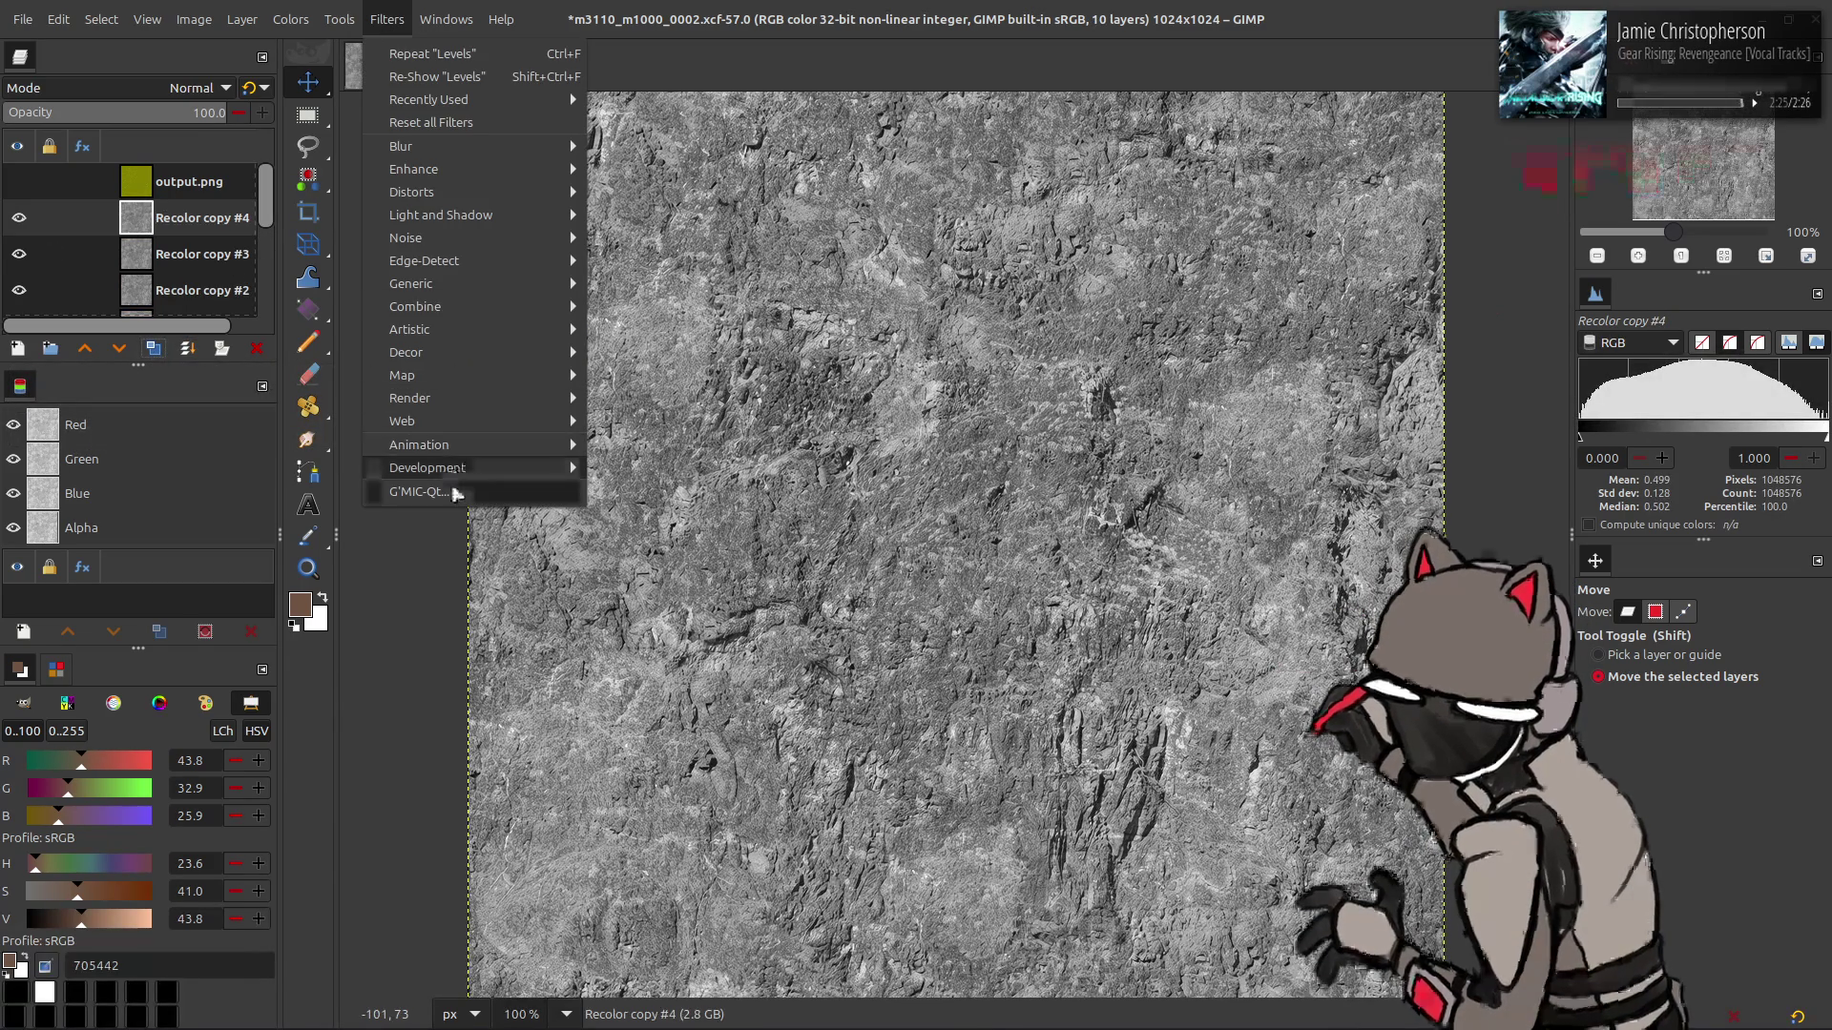
pyautogui.click(456, 488)
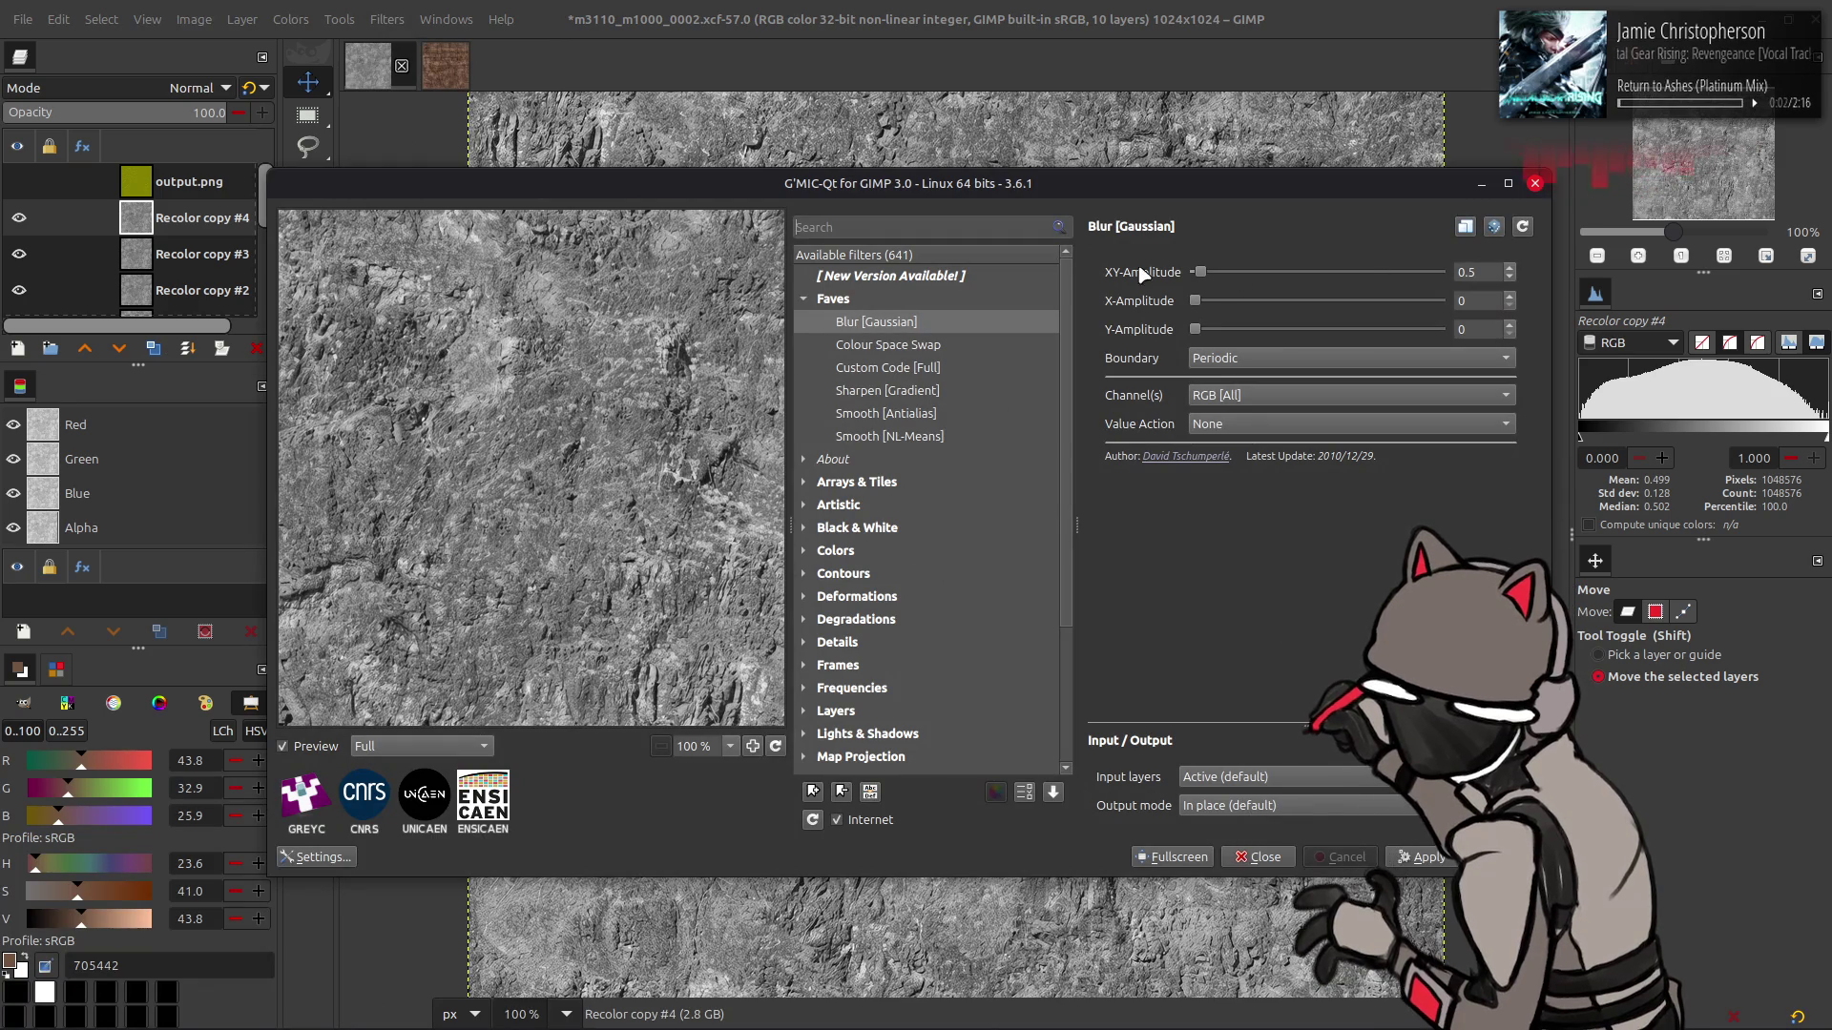
pyautogui.moveTo(1201, 275); pyautogui.dragTo(1439, 272)
pyautogui.press('Return')
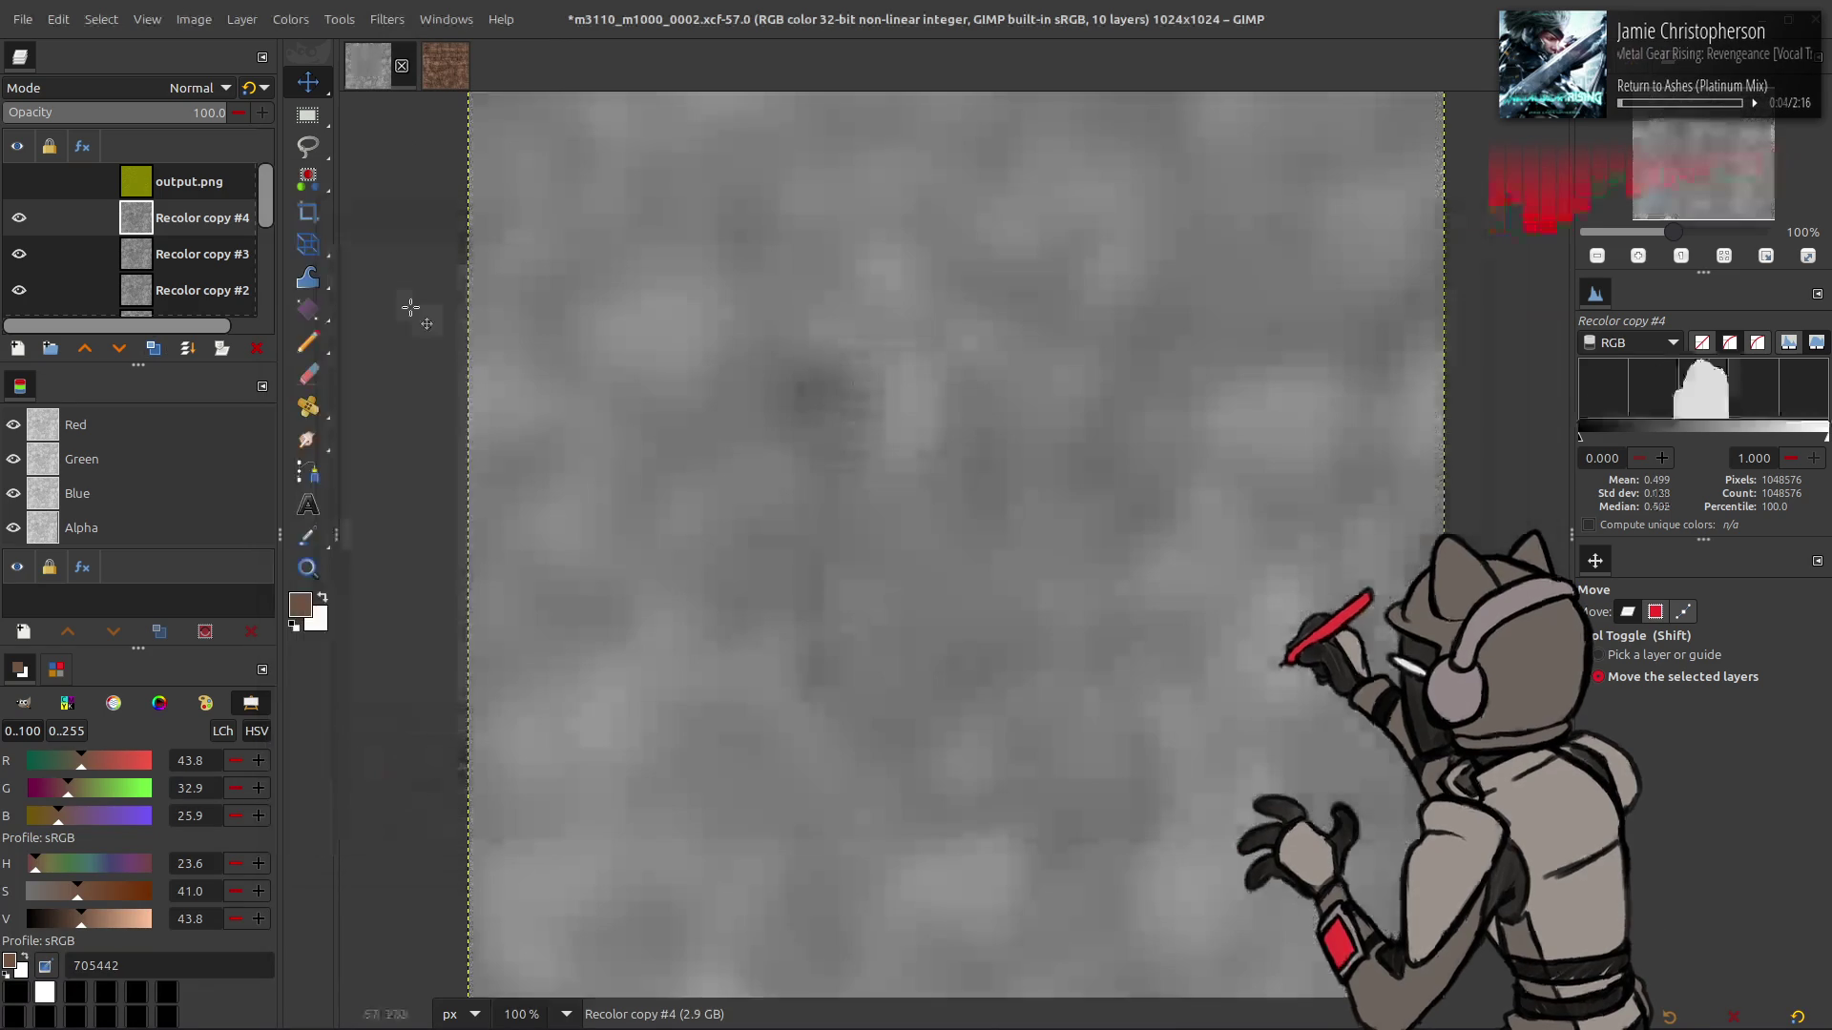
# - Blur Recolor copy #3 at amplitude 10 and Recolor copy #2 at amplitude 5
pyautogui.click(227, 258)
pyautogui.hotkey('ctrl', 'shift', 'f')
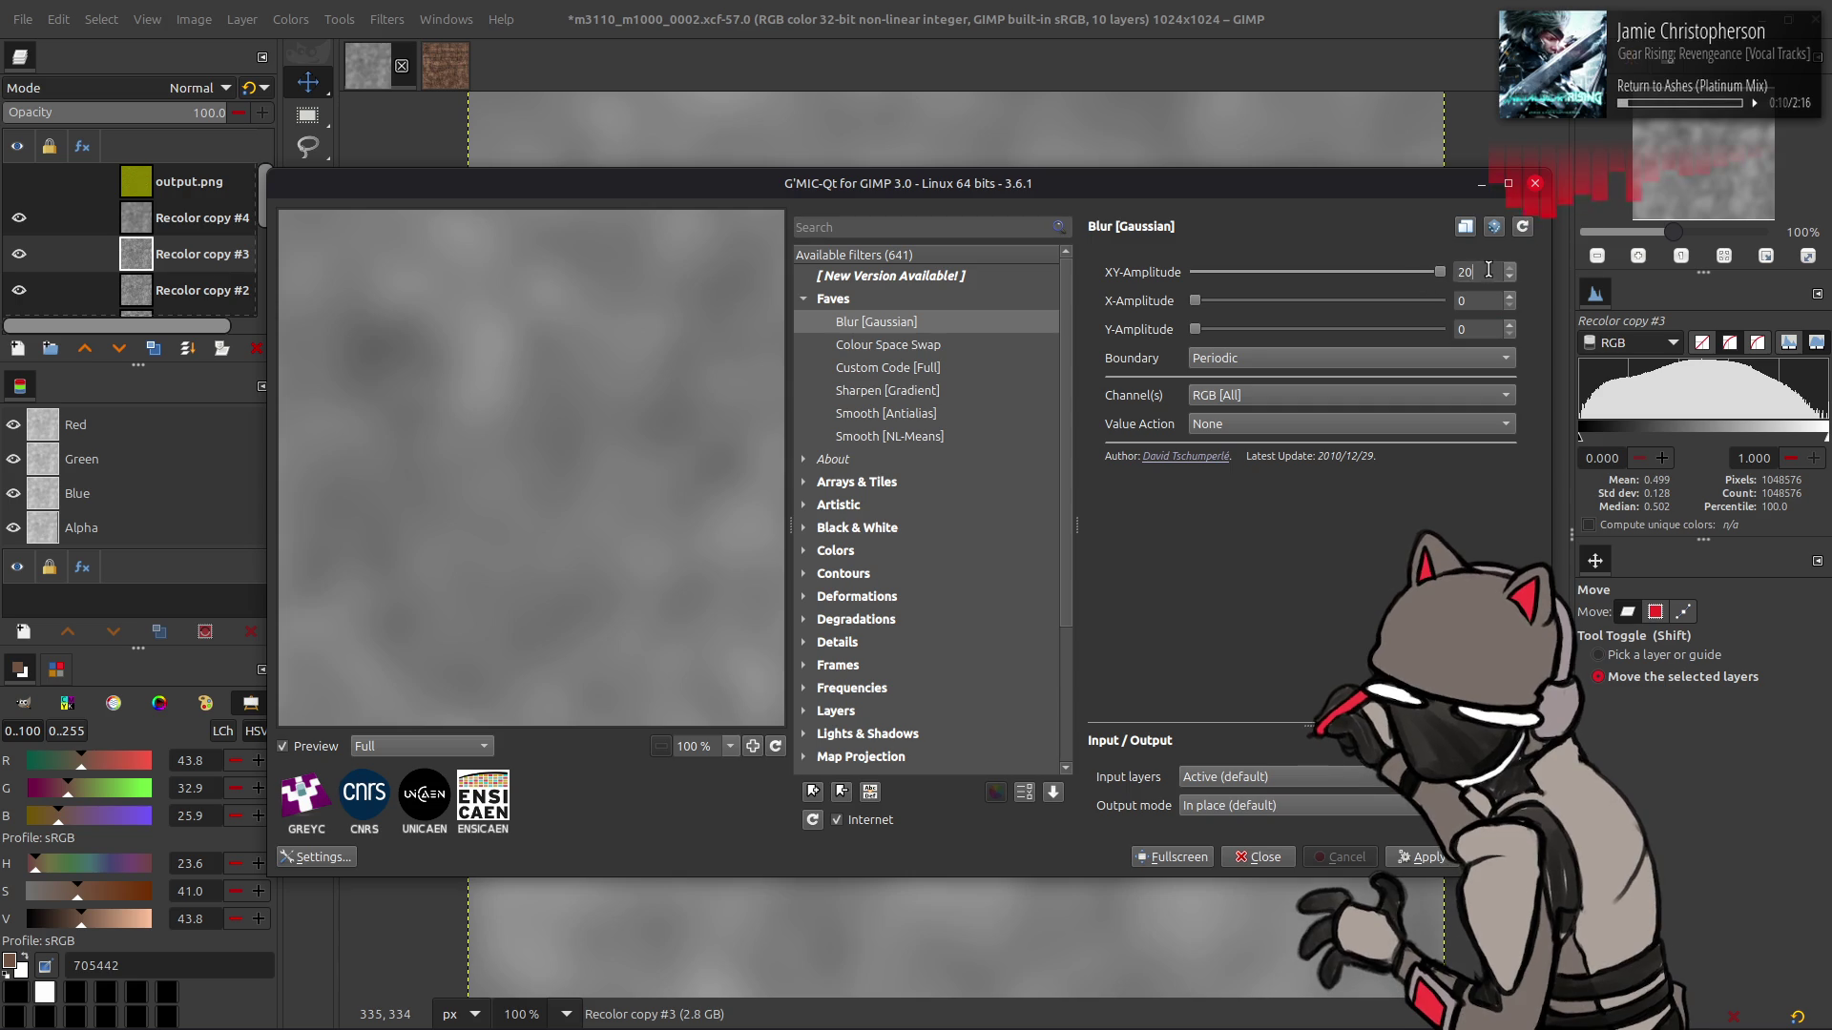
pyautogui.click(1336, 273)
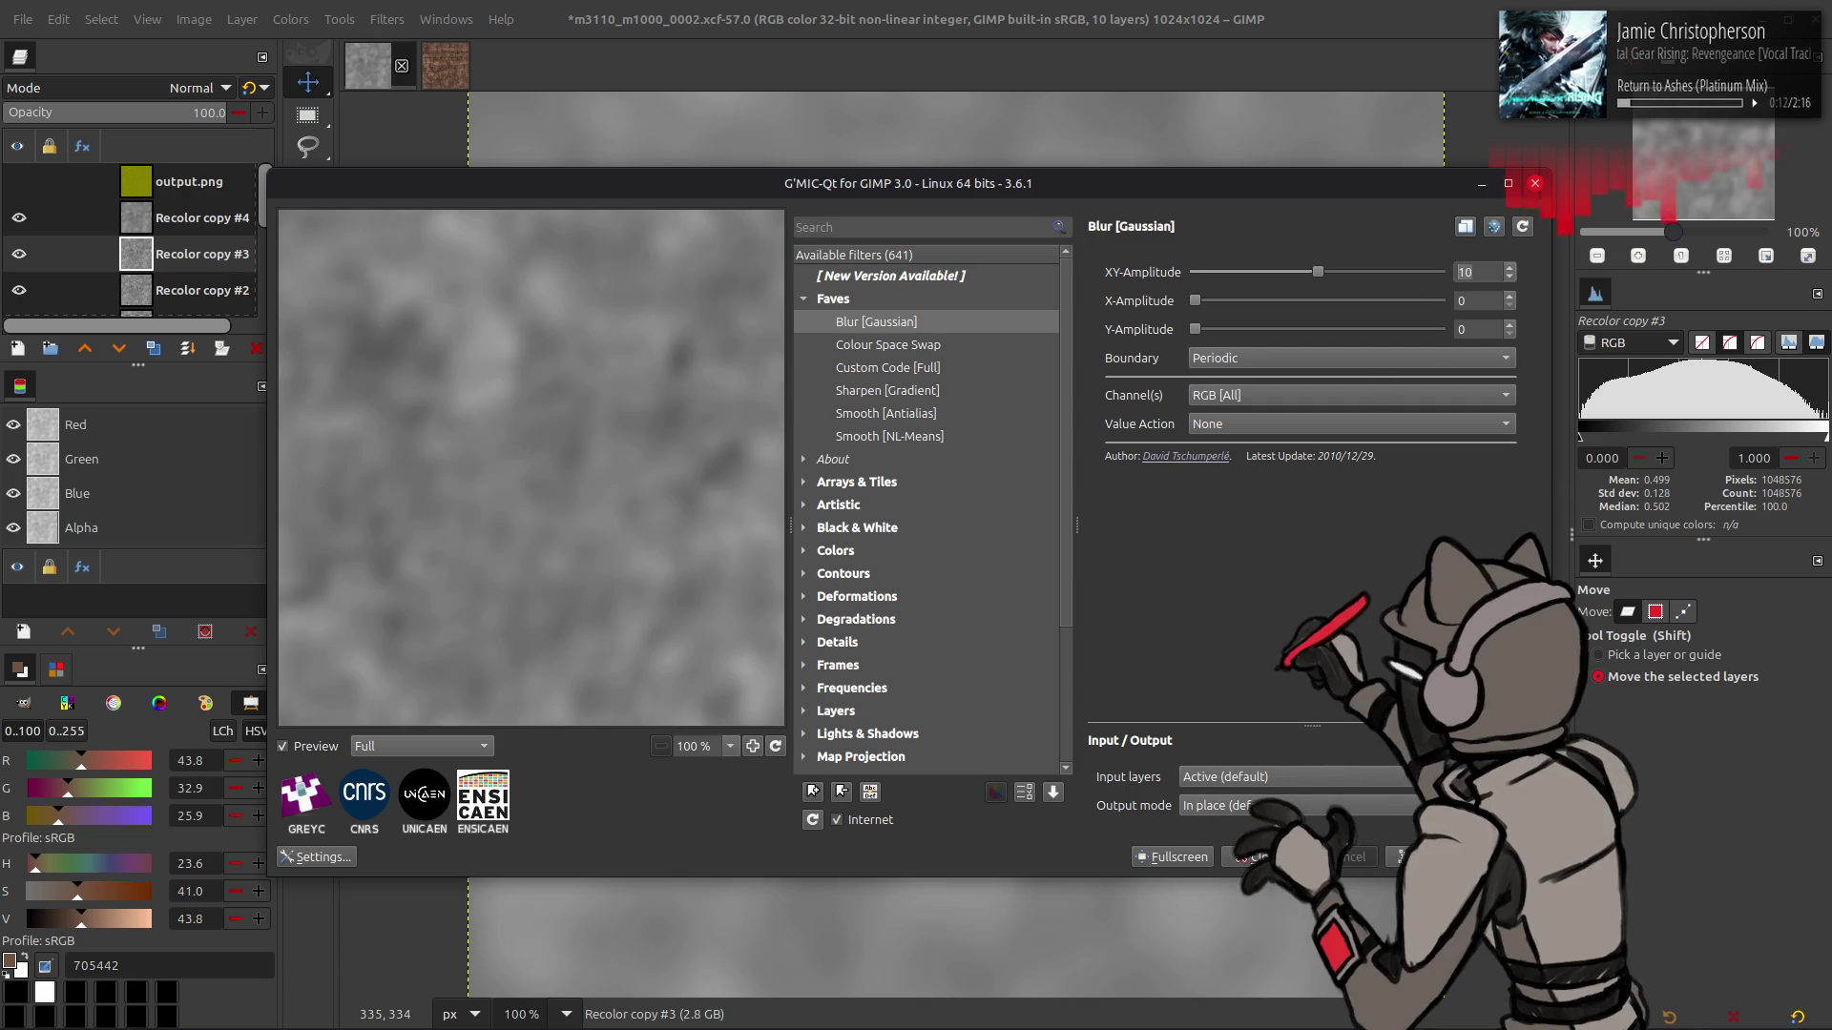
pyautogui.click(1421, 856)
pyautogui.click(205, 291)
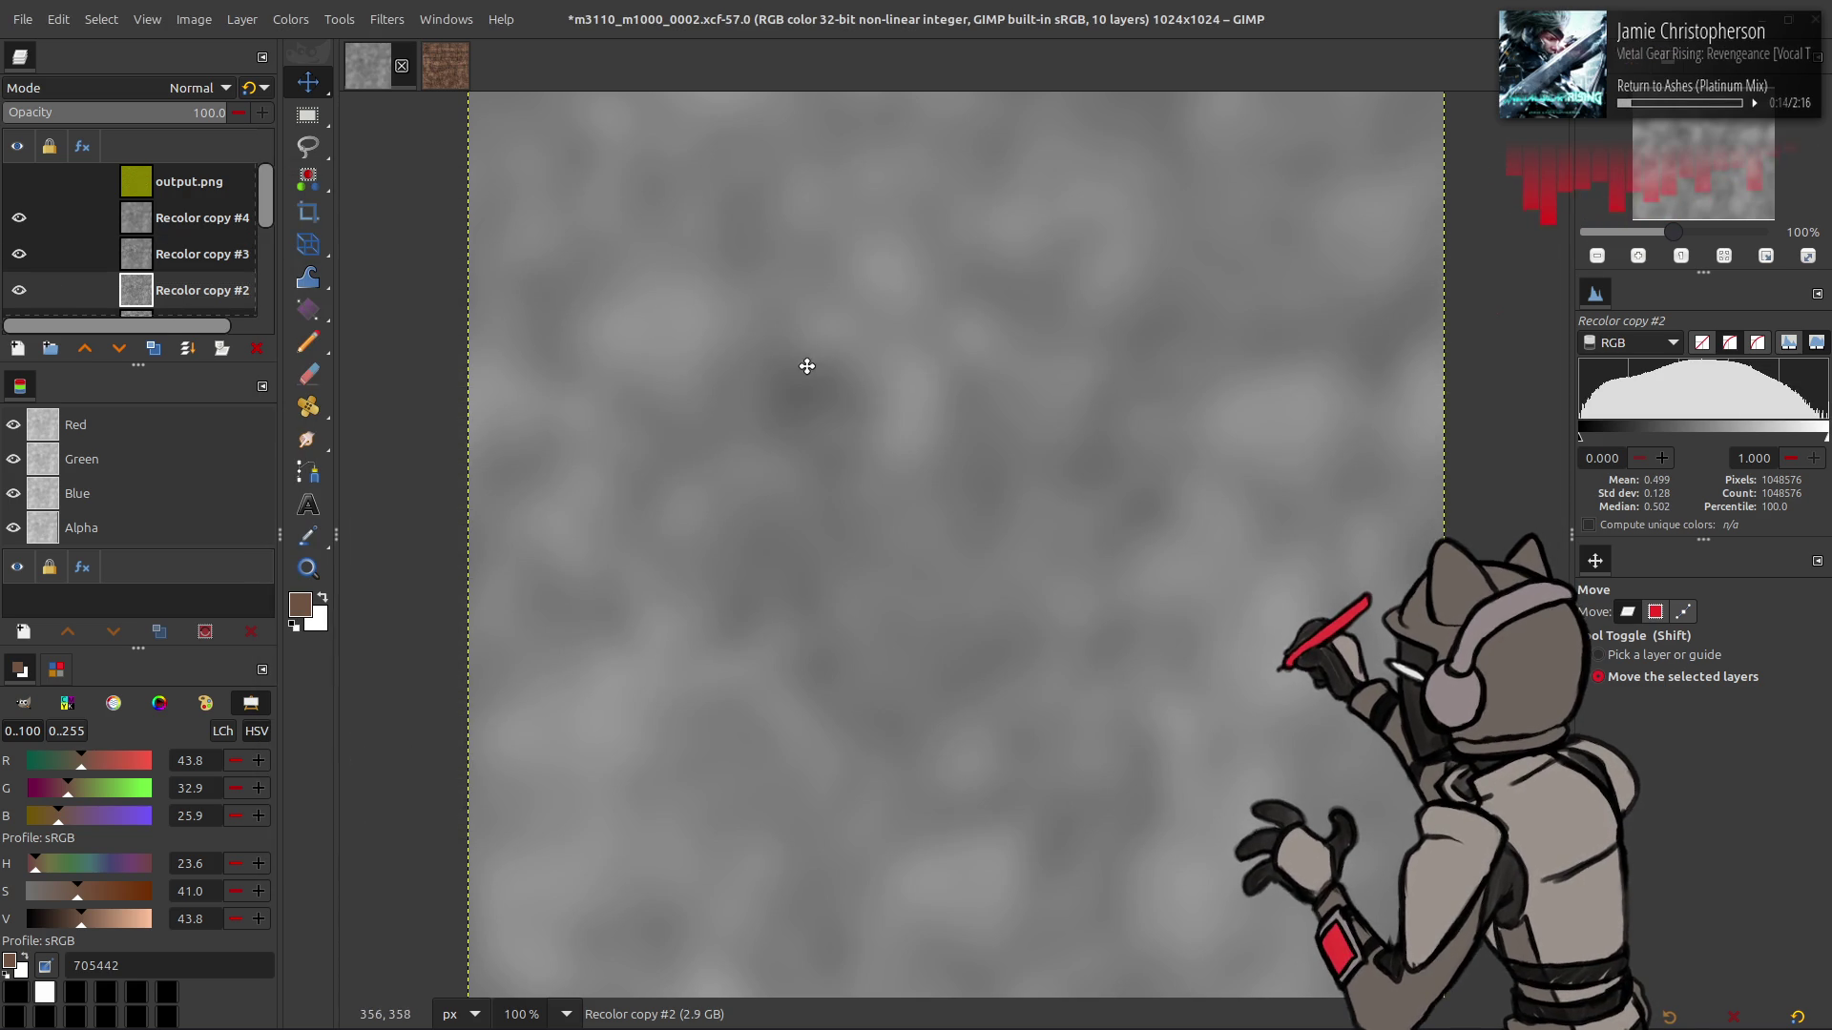
pyautogui.hotkey('ctrl', 'shift', 'f')
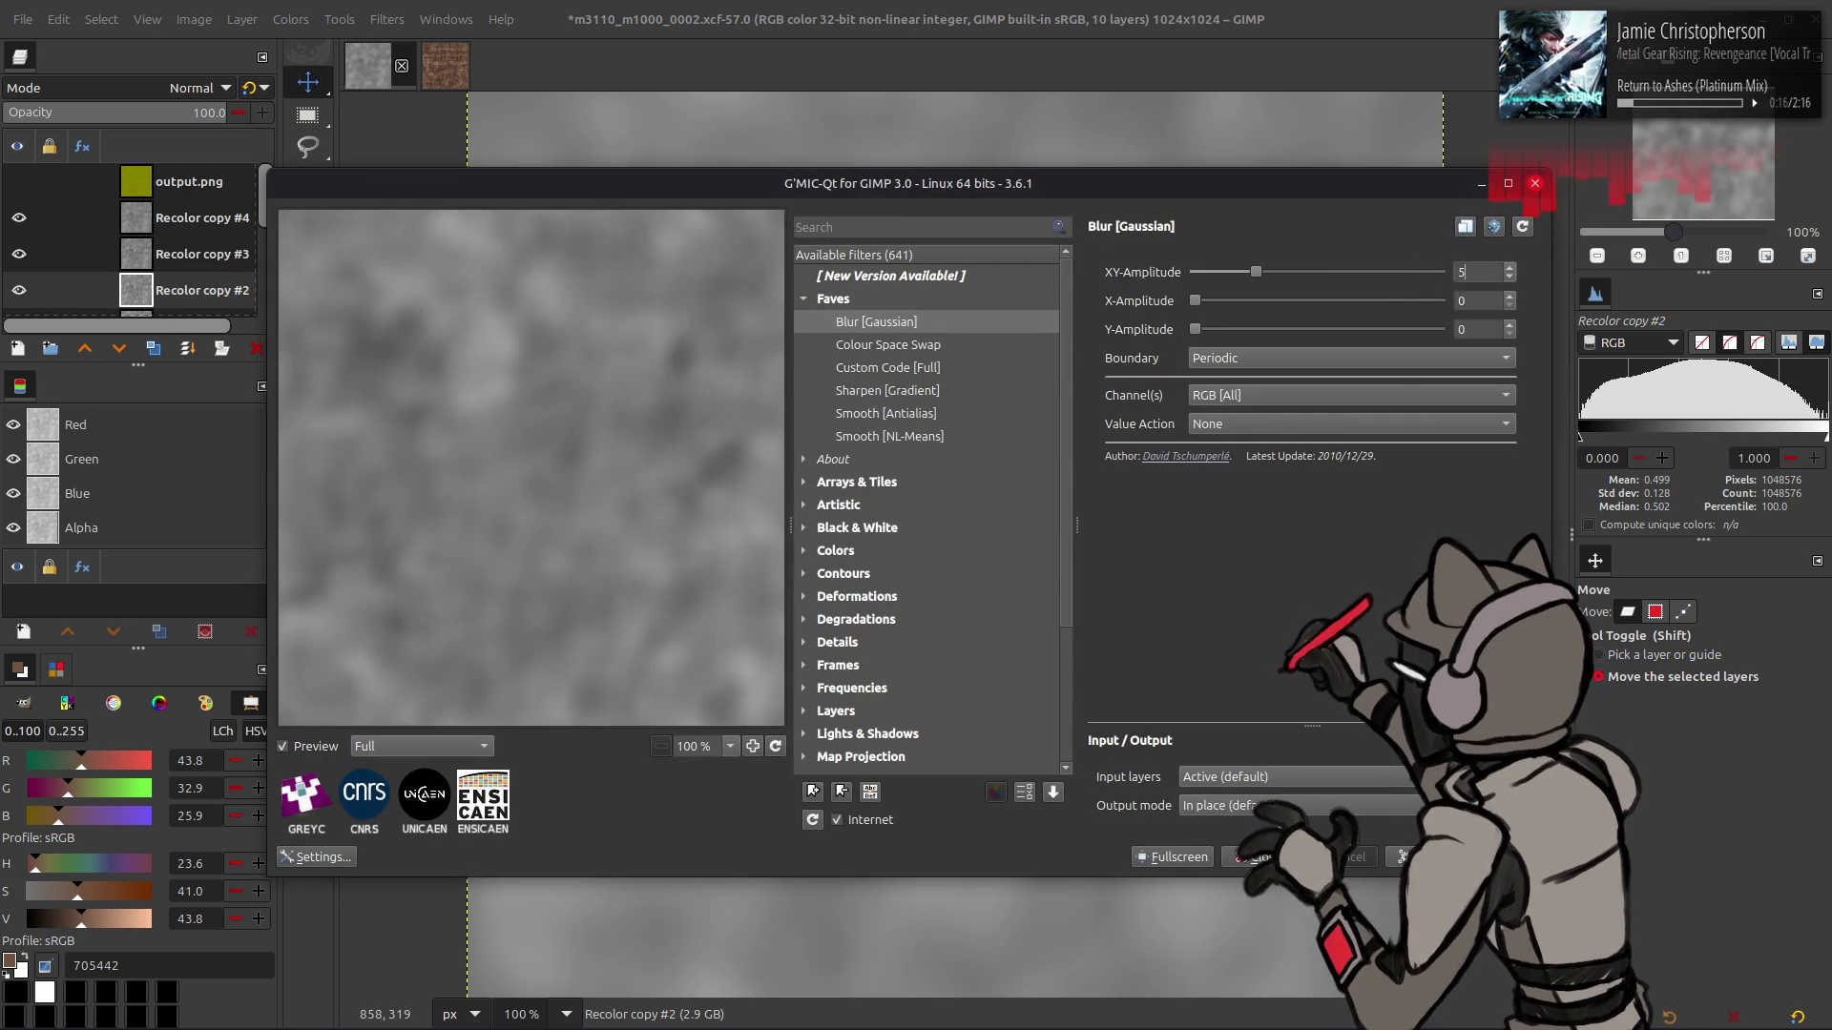
pyautogui.press('Return')
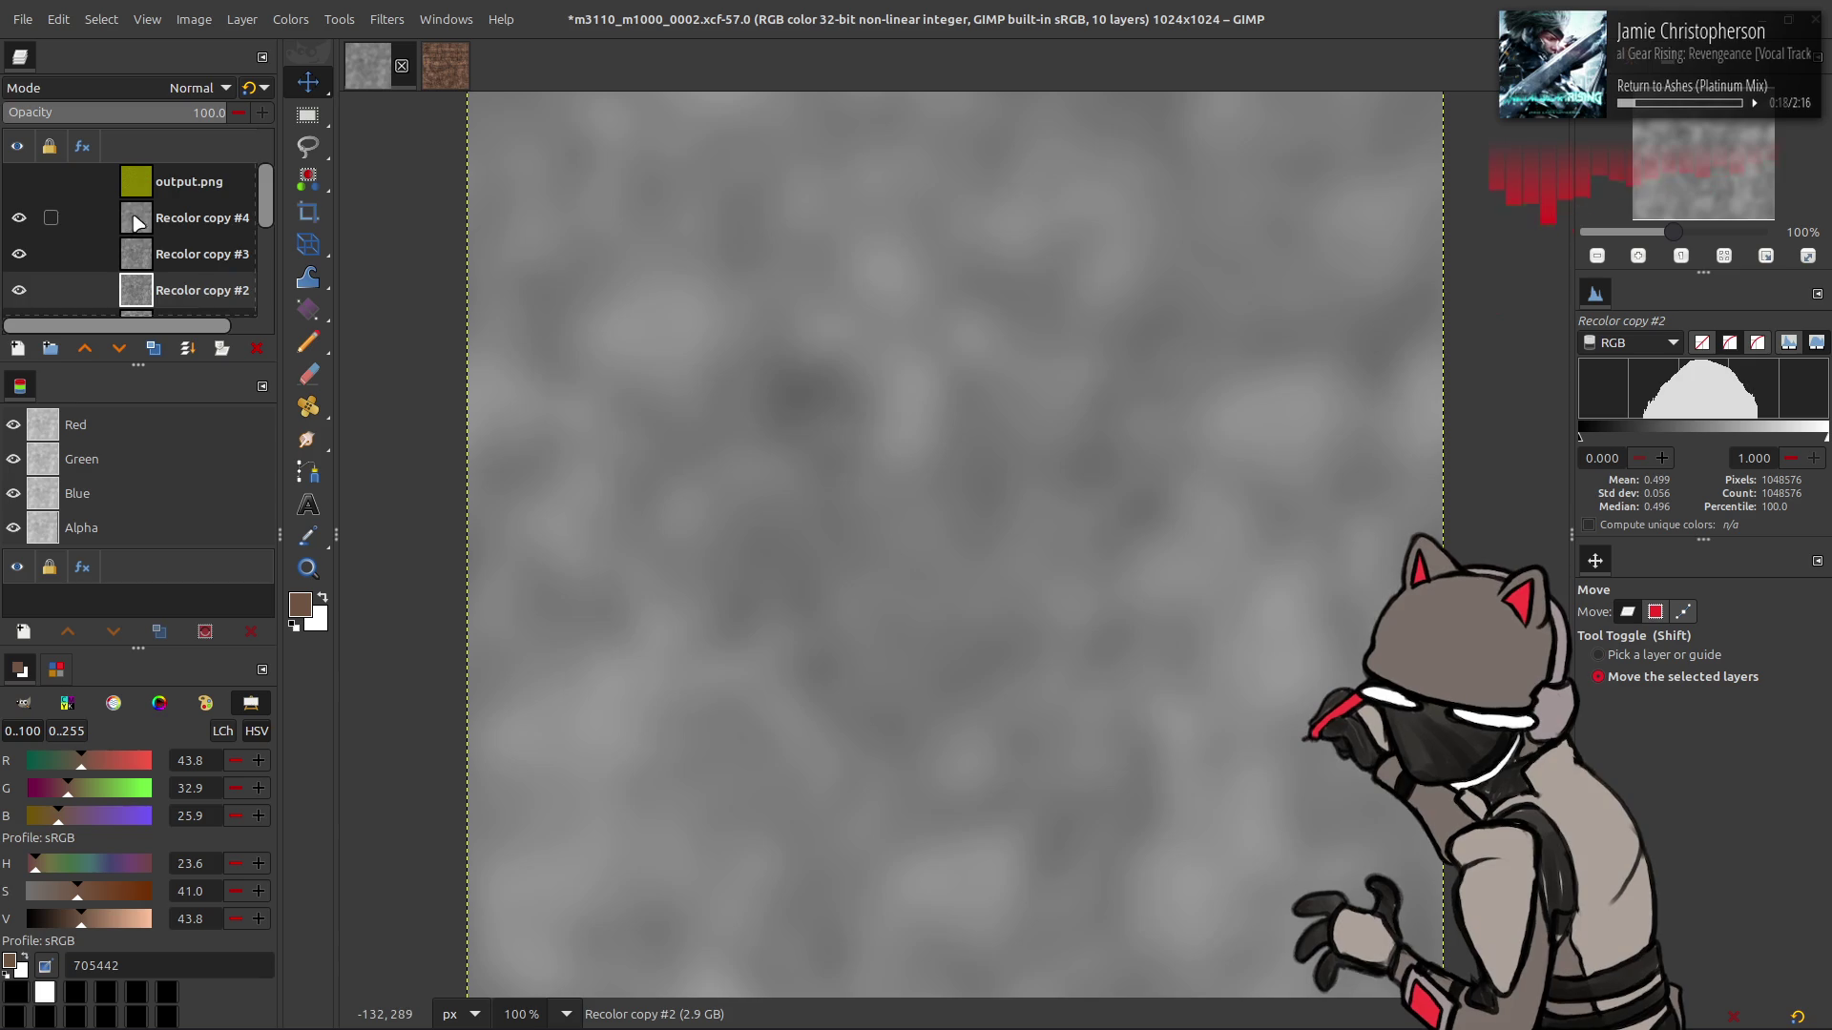
# - Blur Recolor copy #1 with a Gaussian amplitude of 2.5
pyautogui.scroll(-1, 133, 222)
pyautogui.click(201, 272)
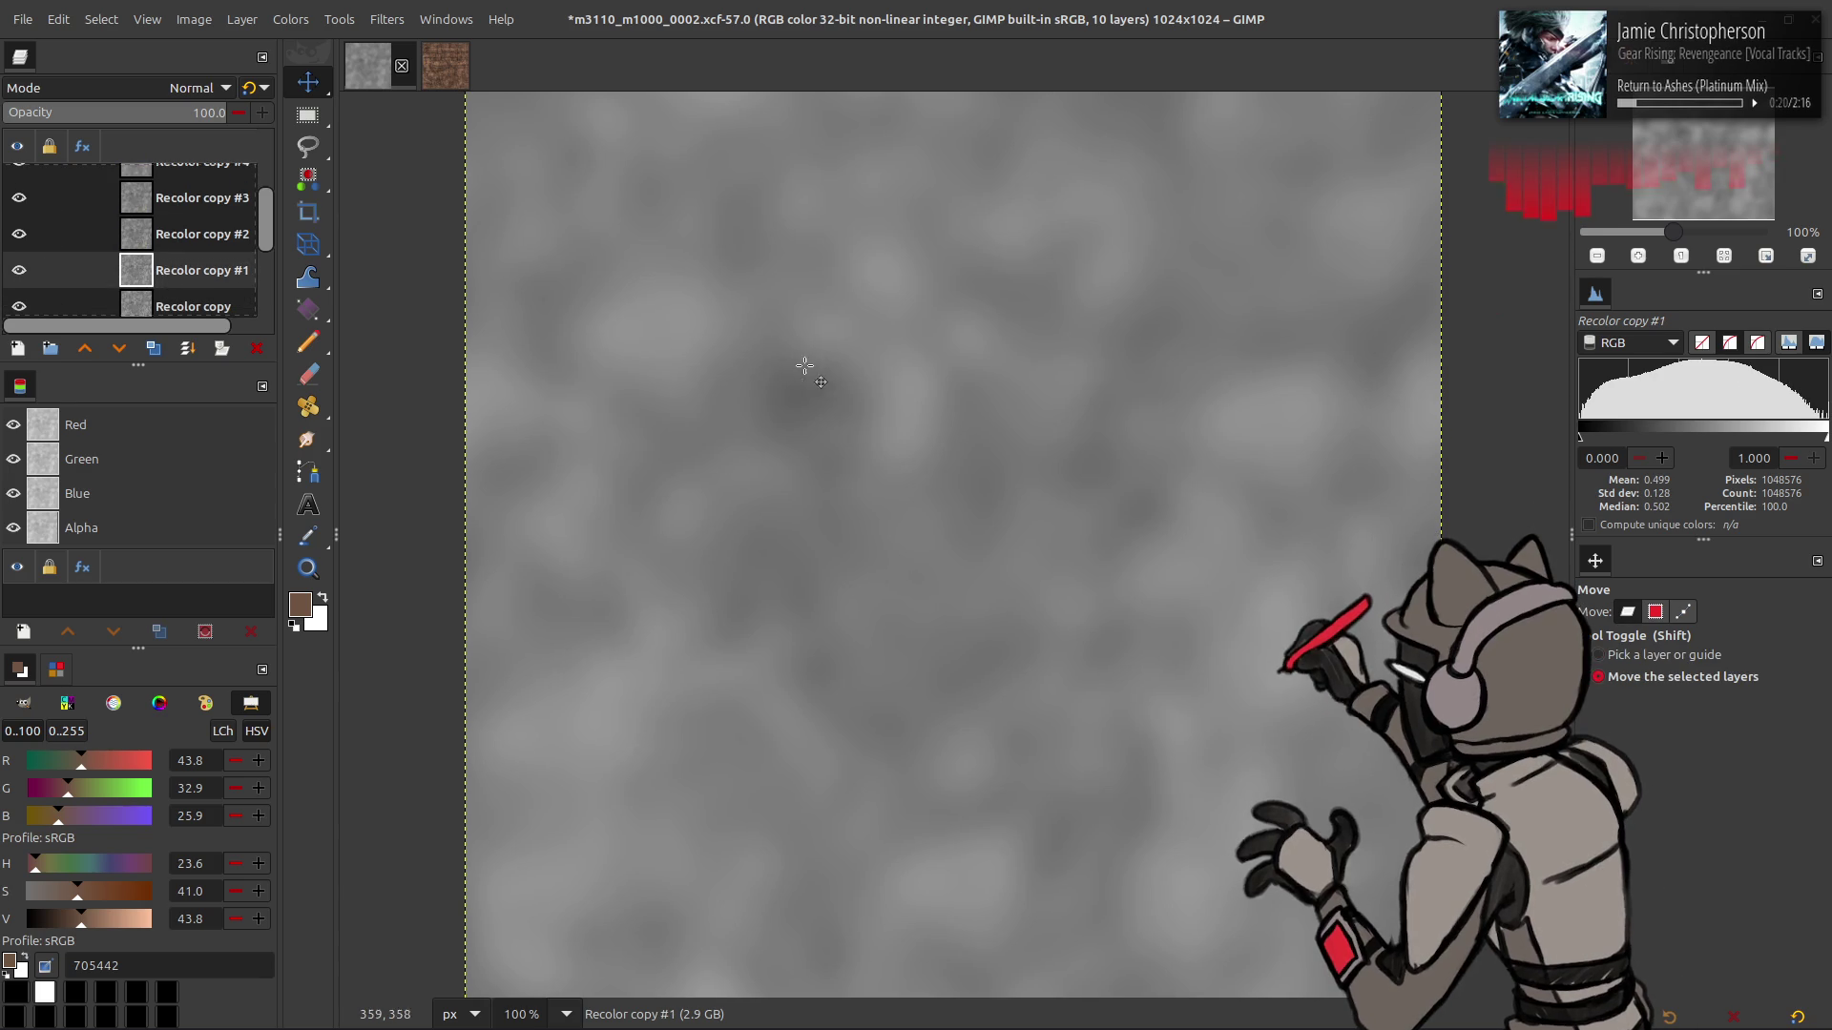
pyautogui.hotkey('ctrl', 'shift', 'f')
pyautogui.write('2')
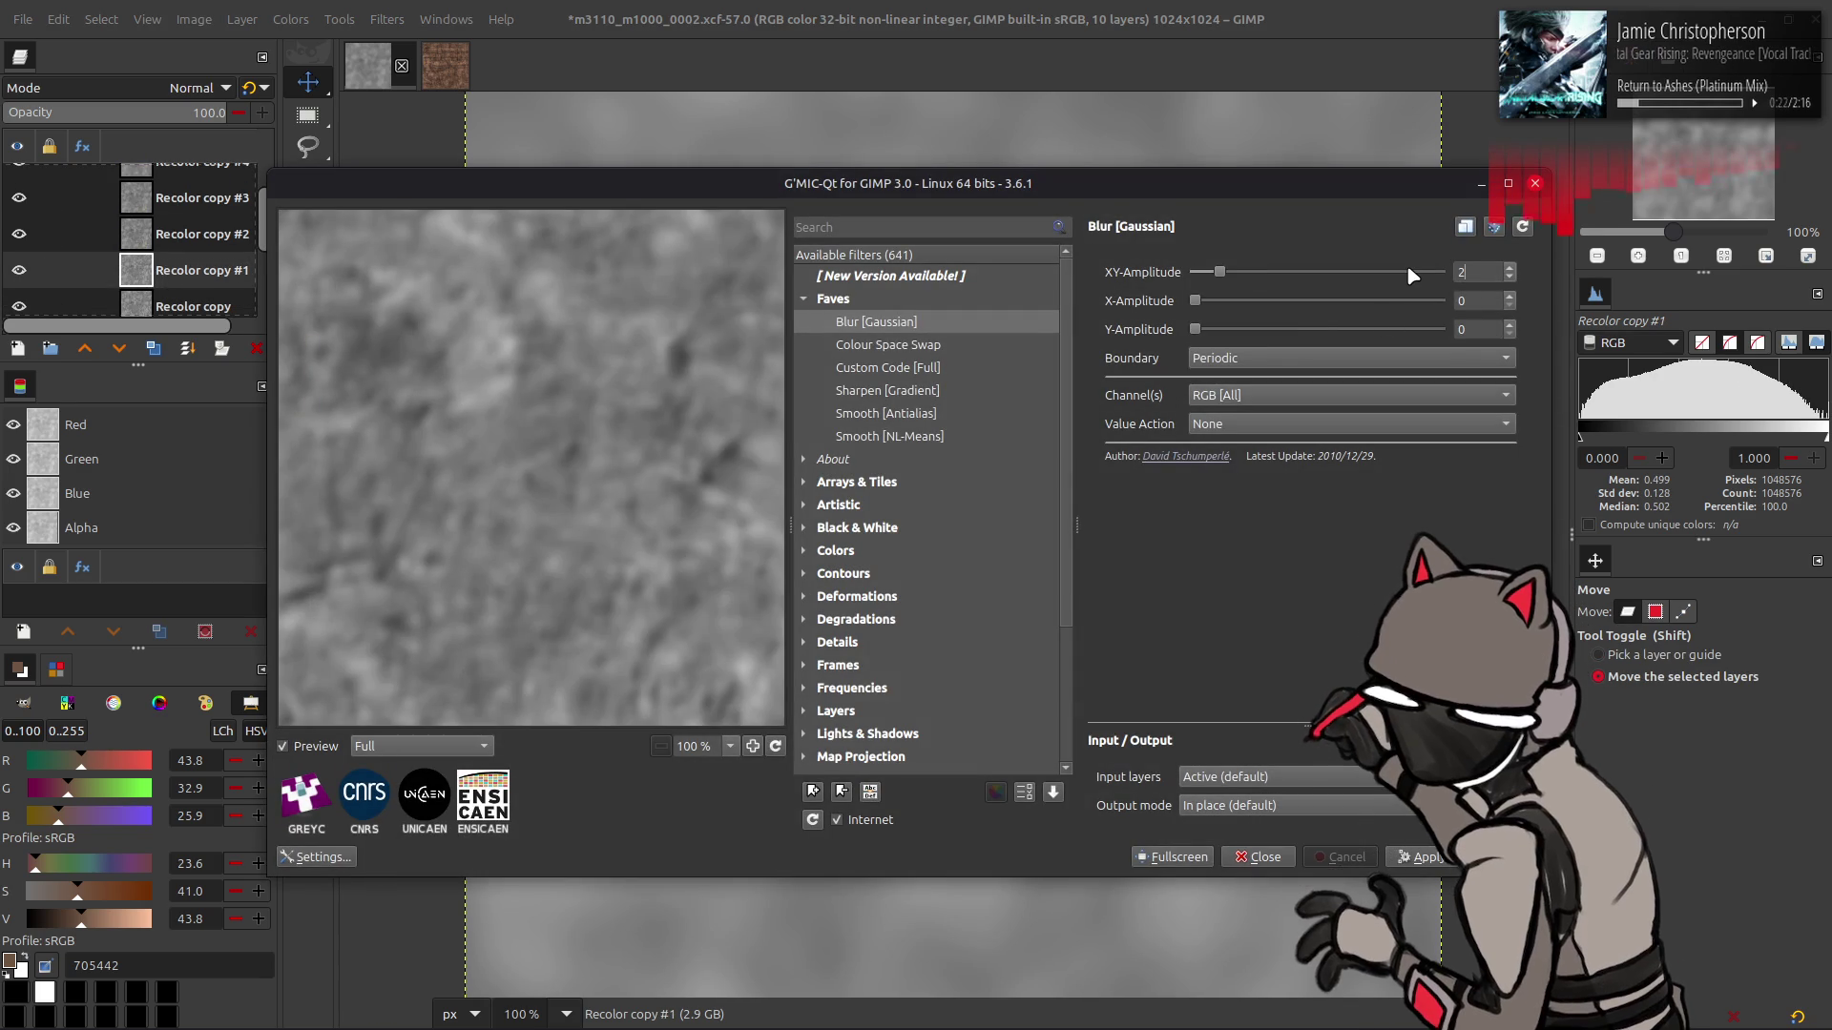
pyautogui.write('.5')
pyautogui.press('Return')
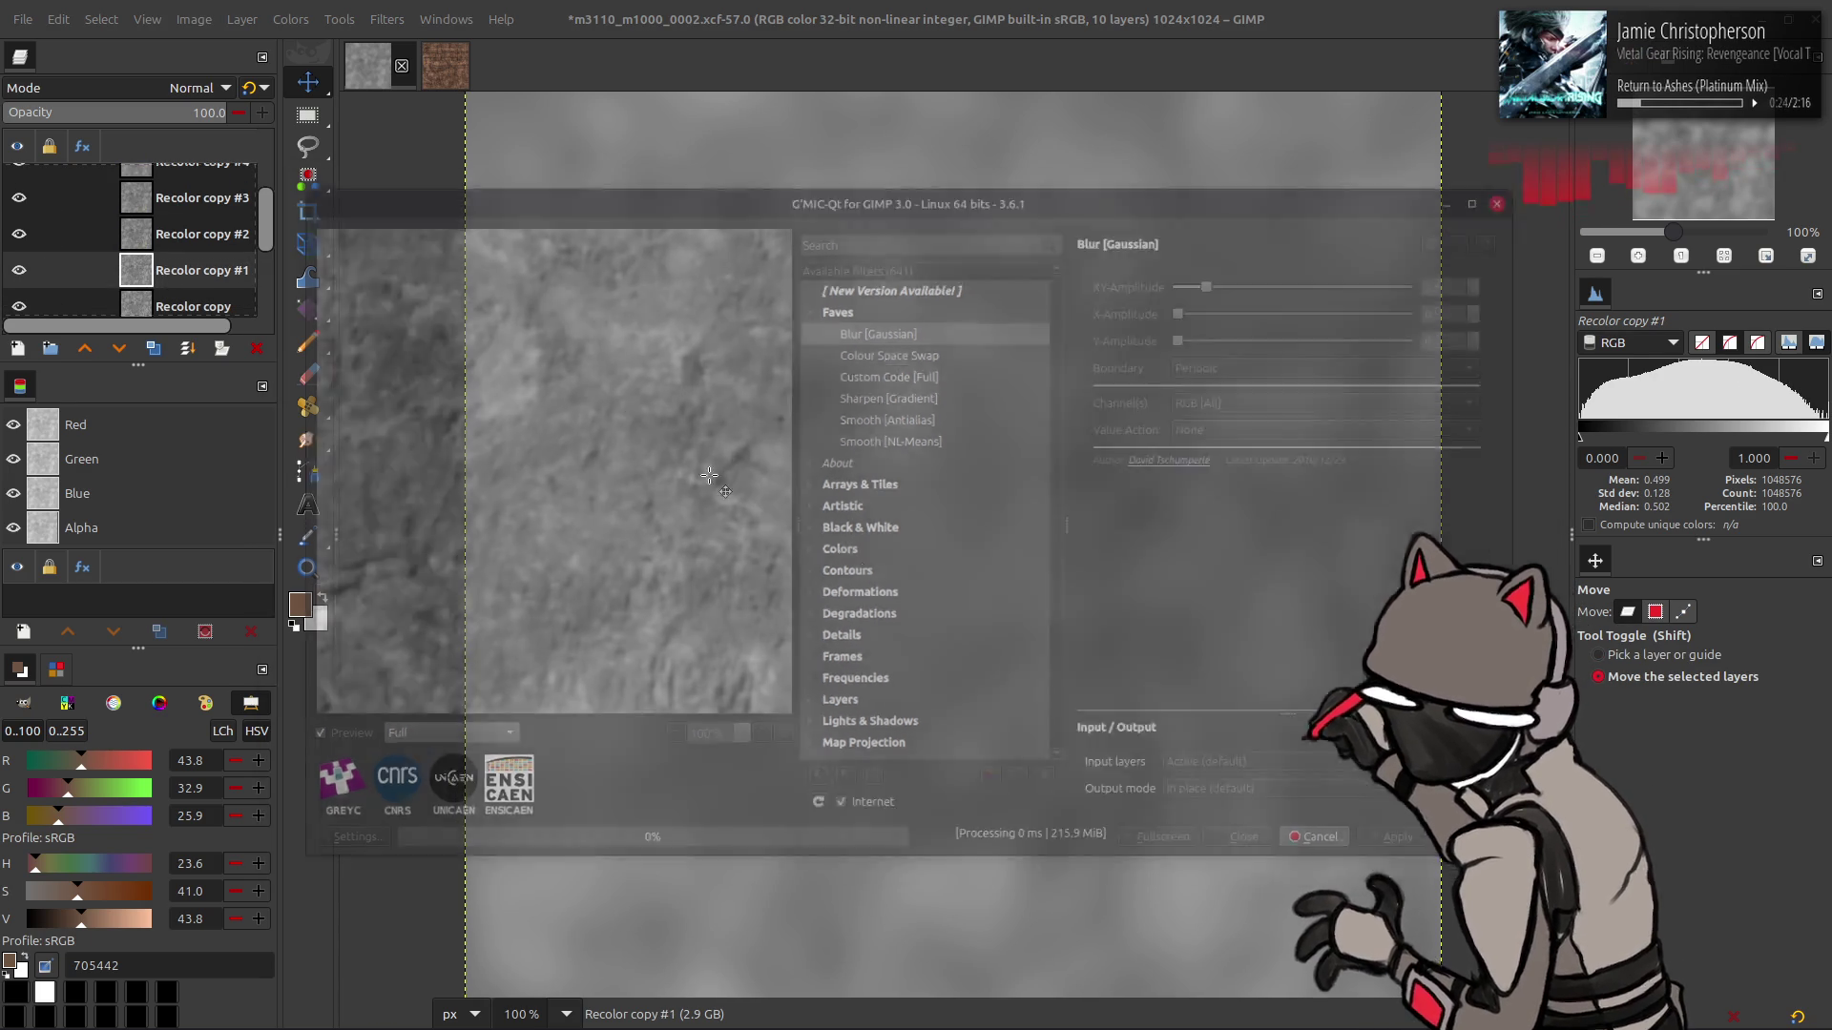
pyautogui.scroll(1, 174, 258)
pyautogui.click(181, 225)
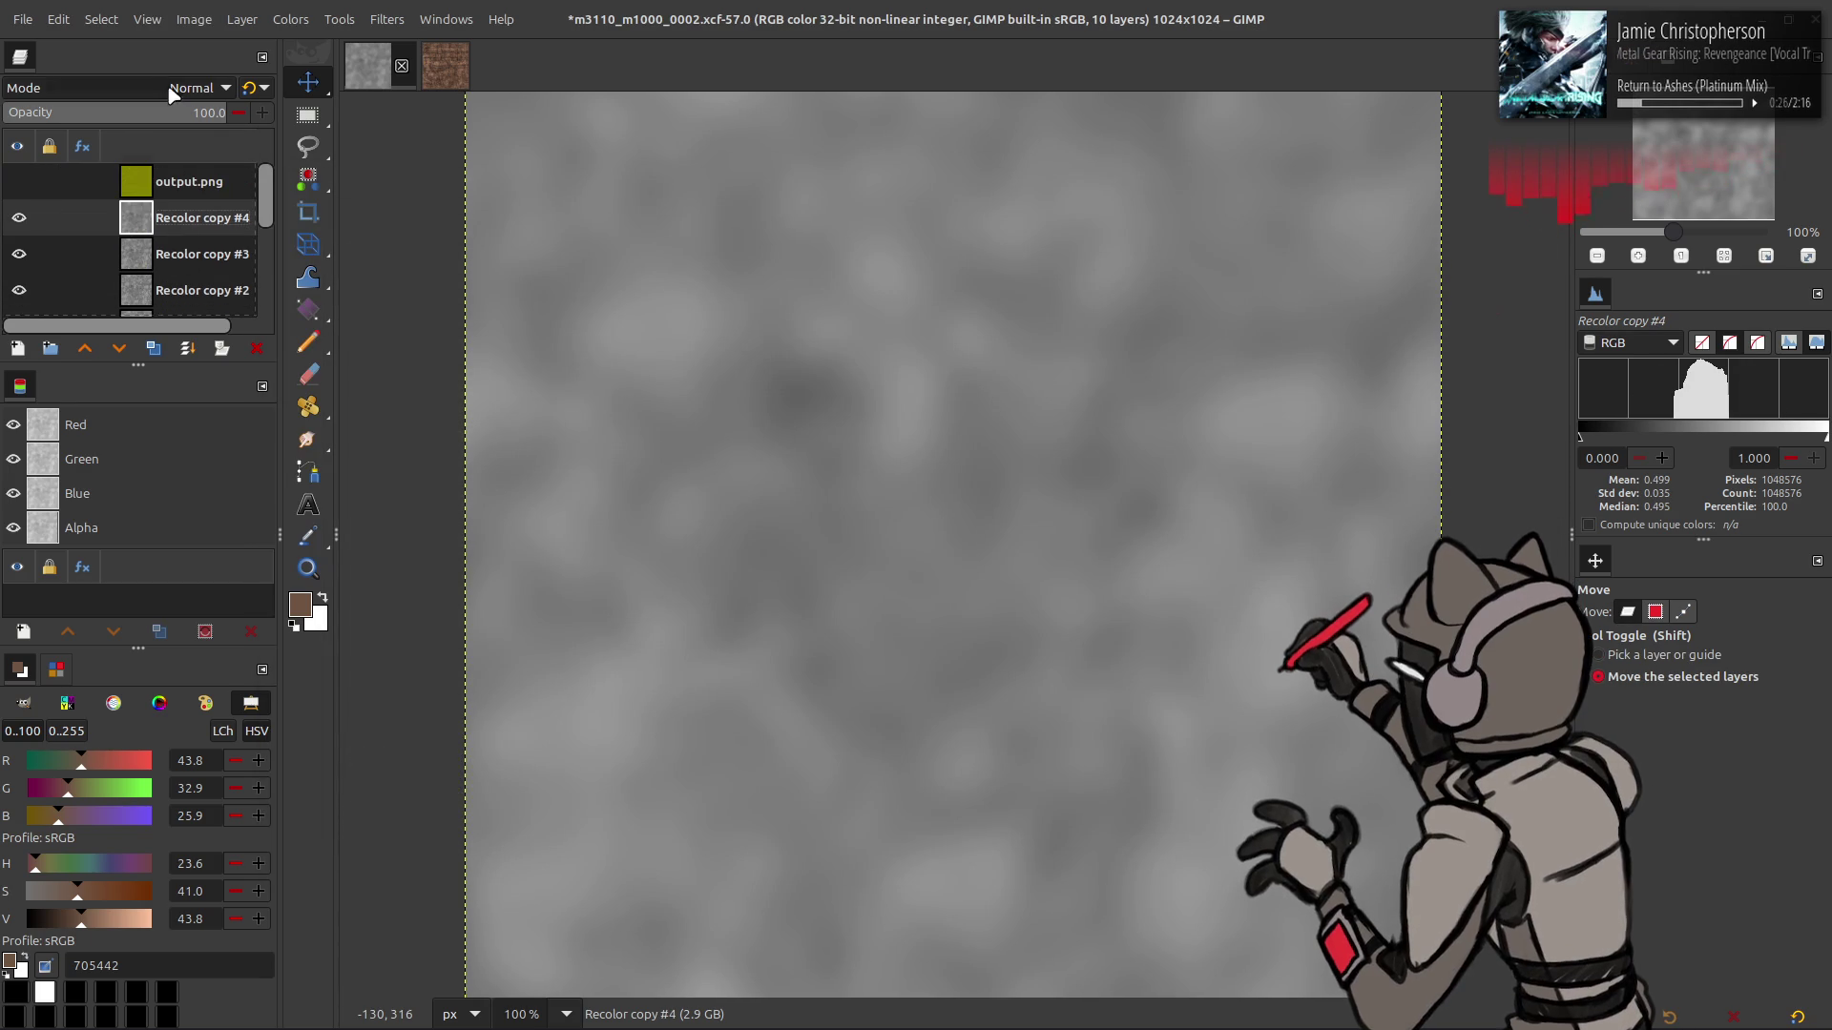
# - Set Recolor copy #4 to Multiply, merge it down, and set the merged layer to Multiply
pyautogui.click(191, 87)
pyautogui.click(124, 439)
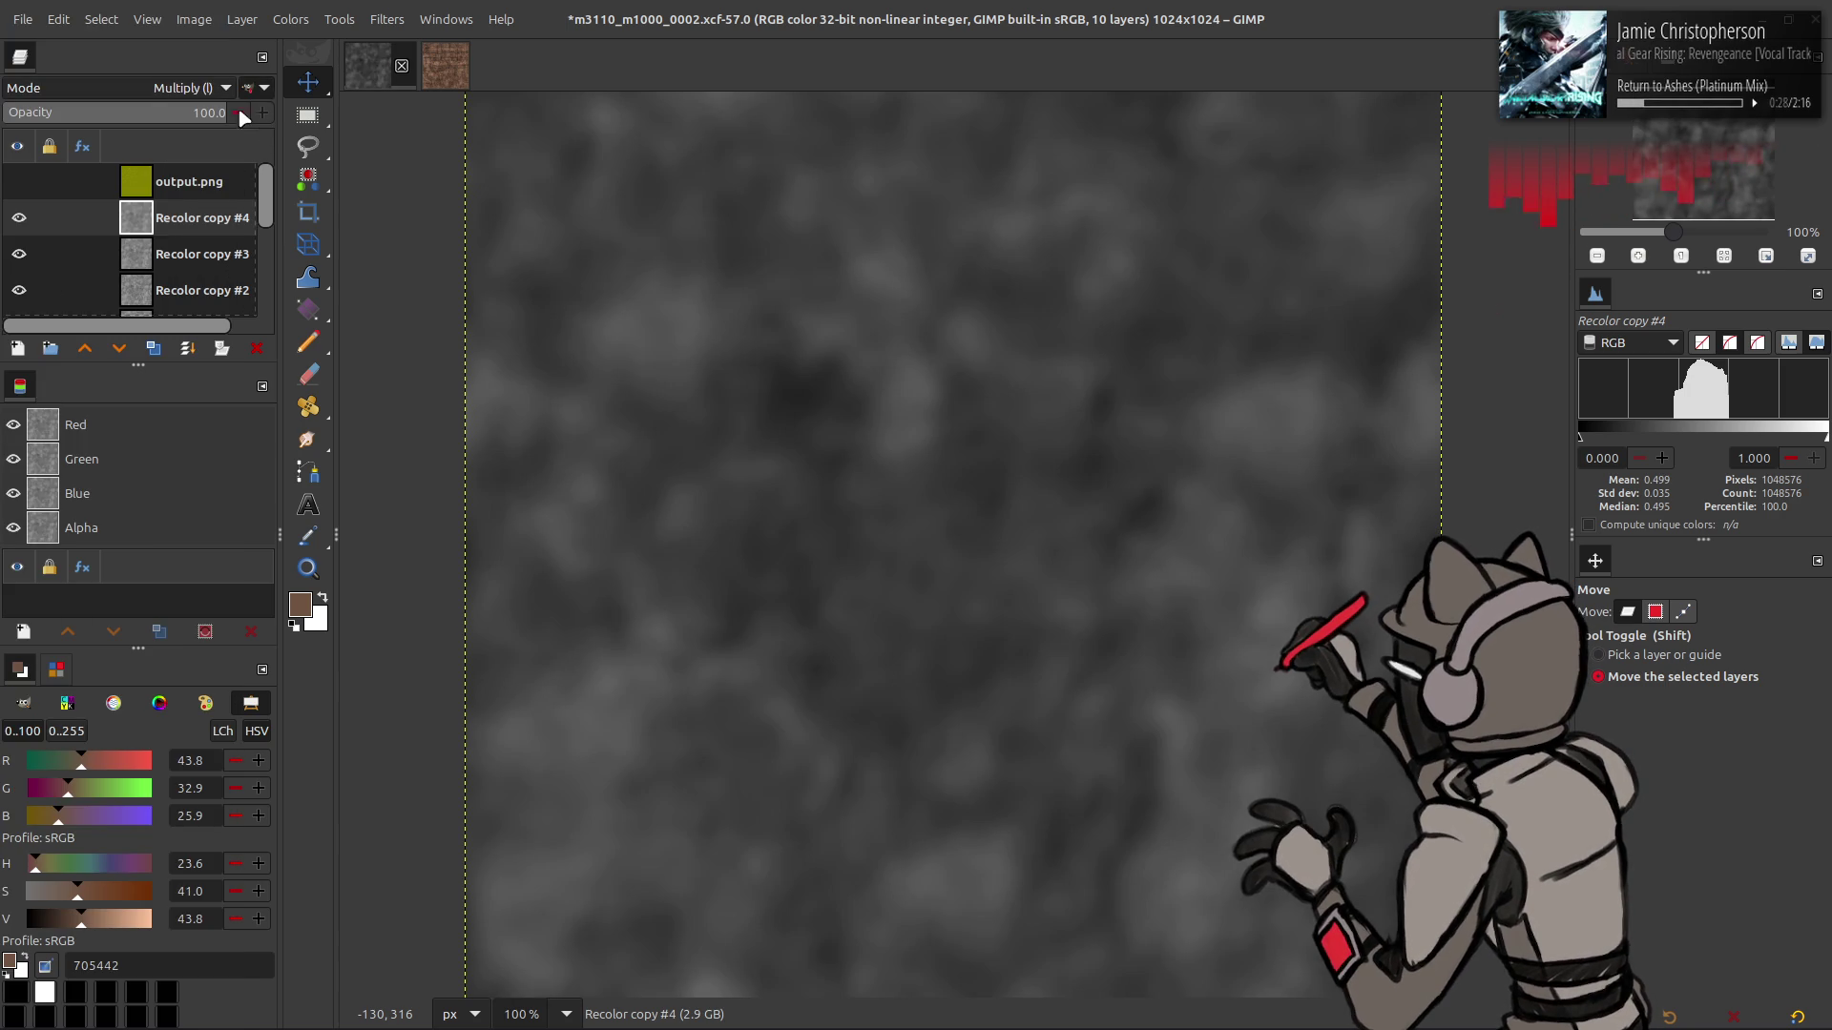
pyautogui.hotkey('ctrl', 'm')
pyautogui.click(196, 88)
pyautogui.click(150, 374)
# - Brighten Recolor copy #1 by raising the Levels gamma
pyautogui.click(172, 290)
pyautogui.click(290, 19)
pyautogui.click(314, 246)
pyautogui.scroll(10, 339, 437)
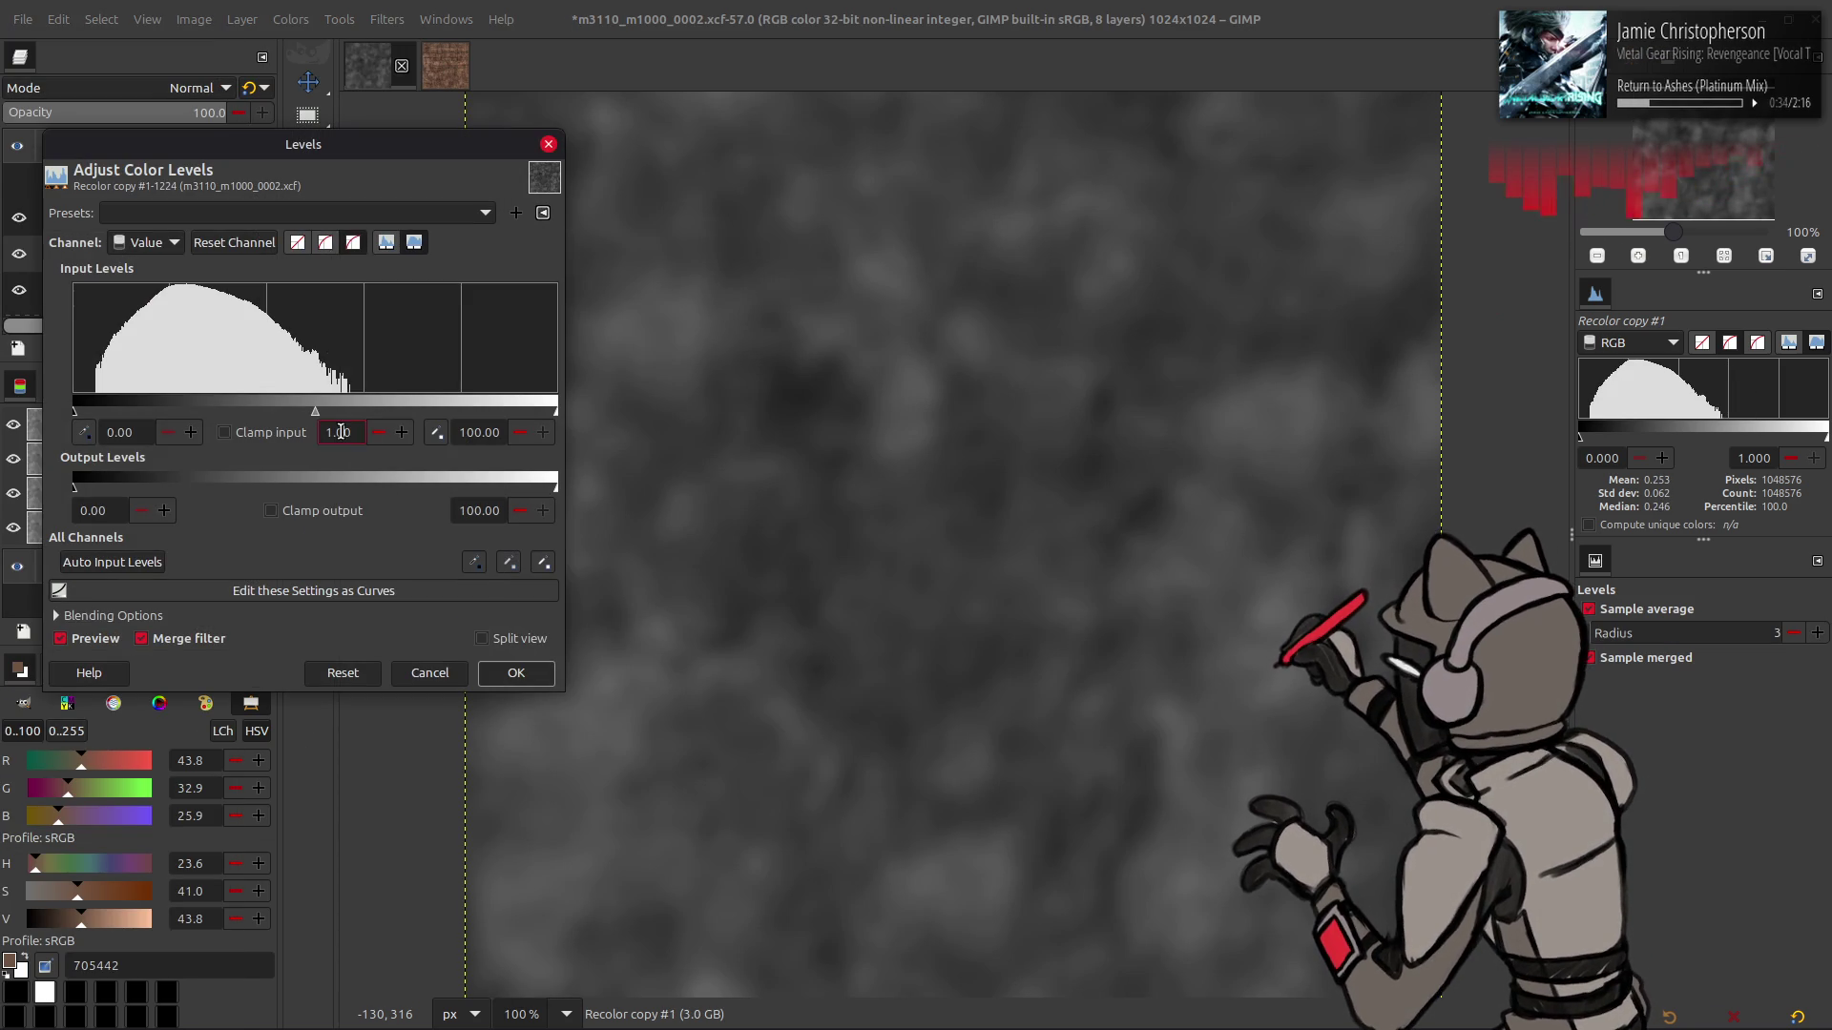
pyautogui.click(515, 673)
# - Set Recolor copy #3 to a darken blend mode and merge it down into Recolor copy #1
pyautogui.click(189, 181)
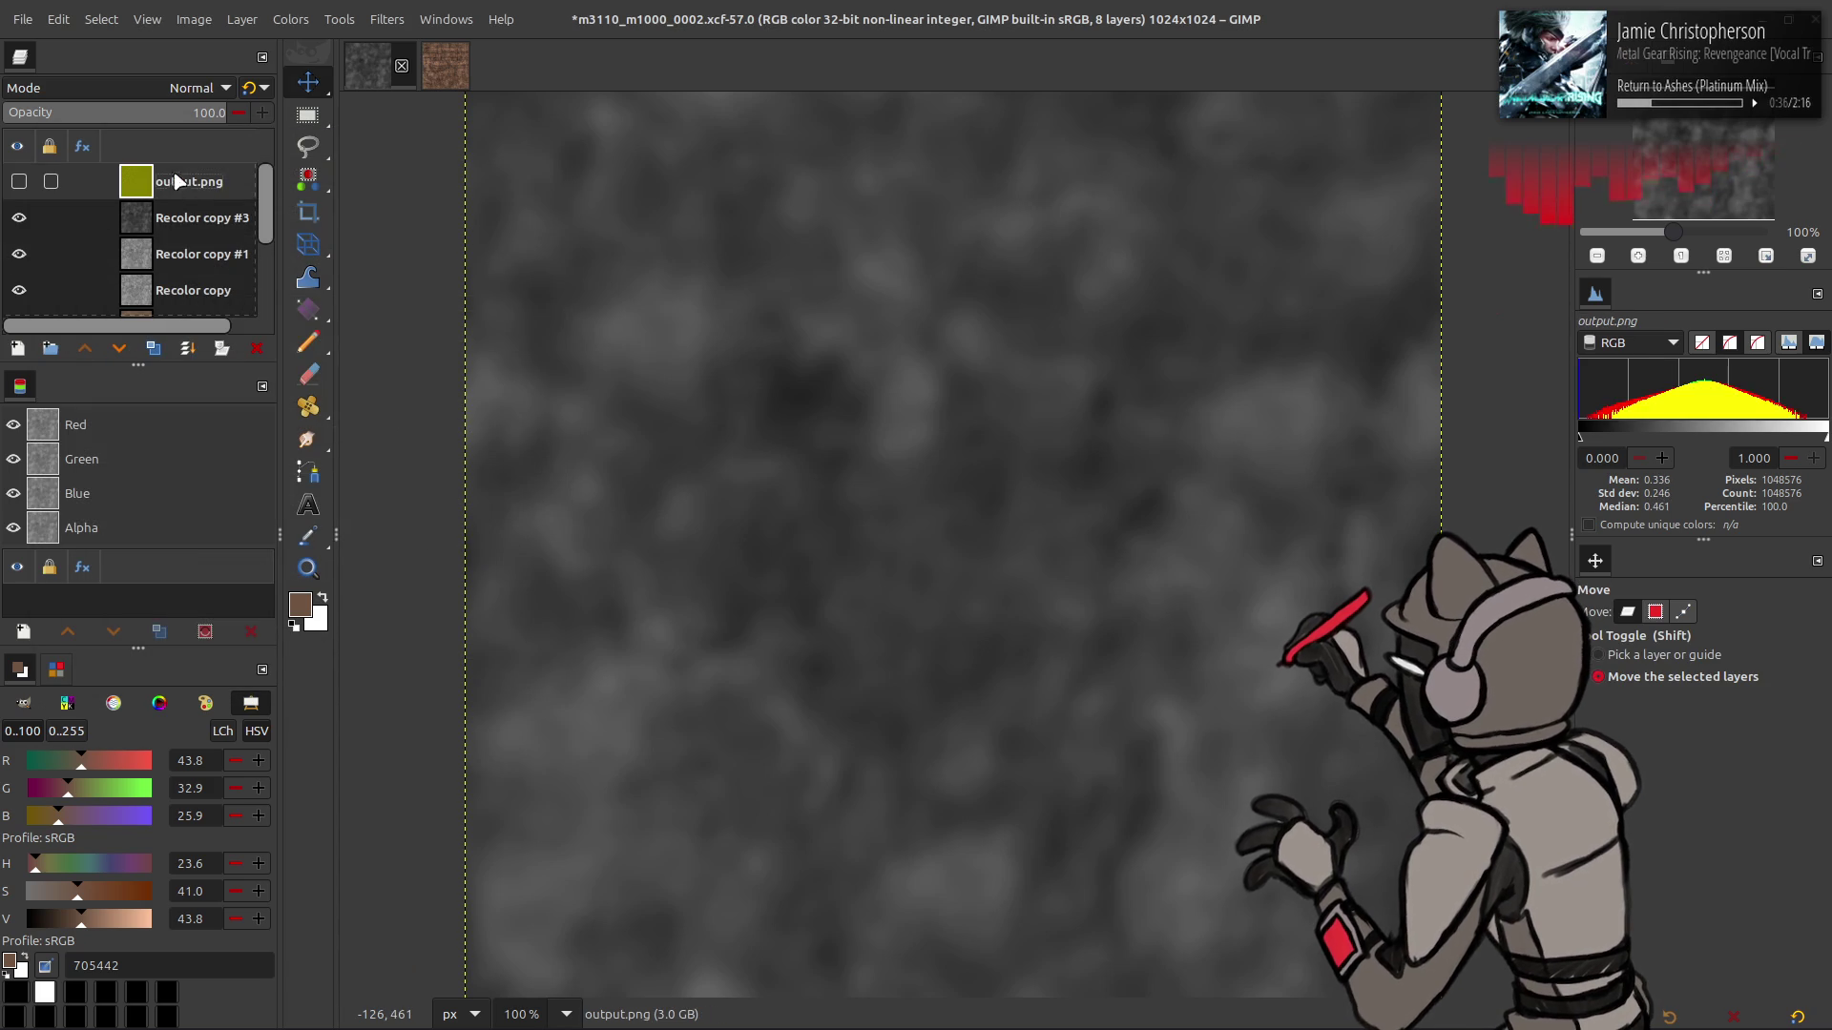
pyautogui.click(191, 218)
pyautogui.click(195, 88)
pyautogui.click(113, 416)
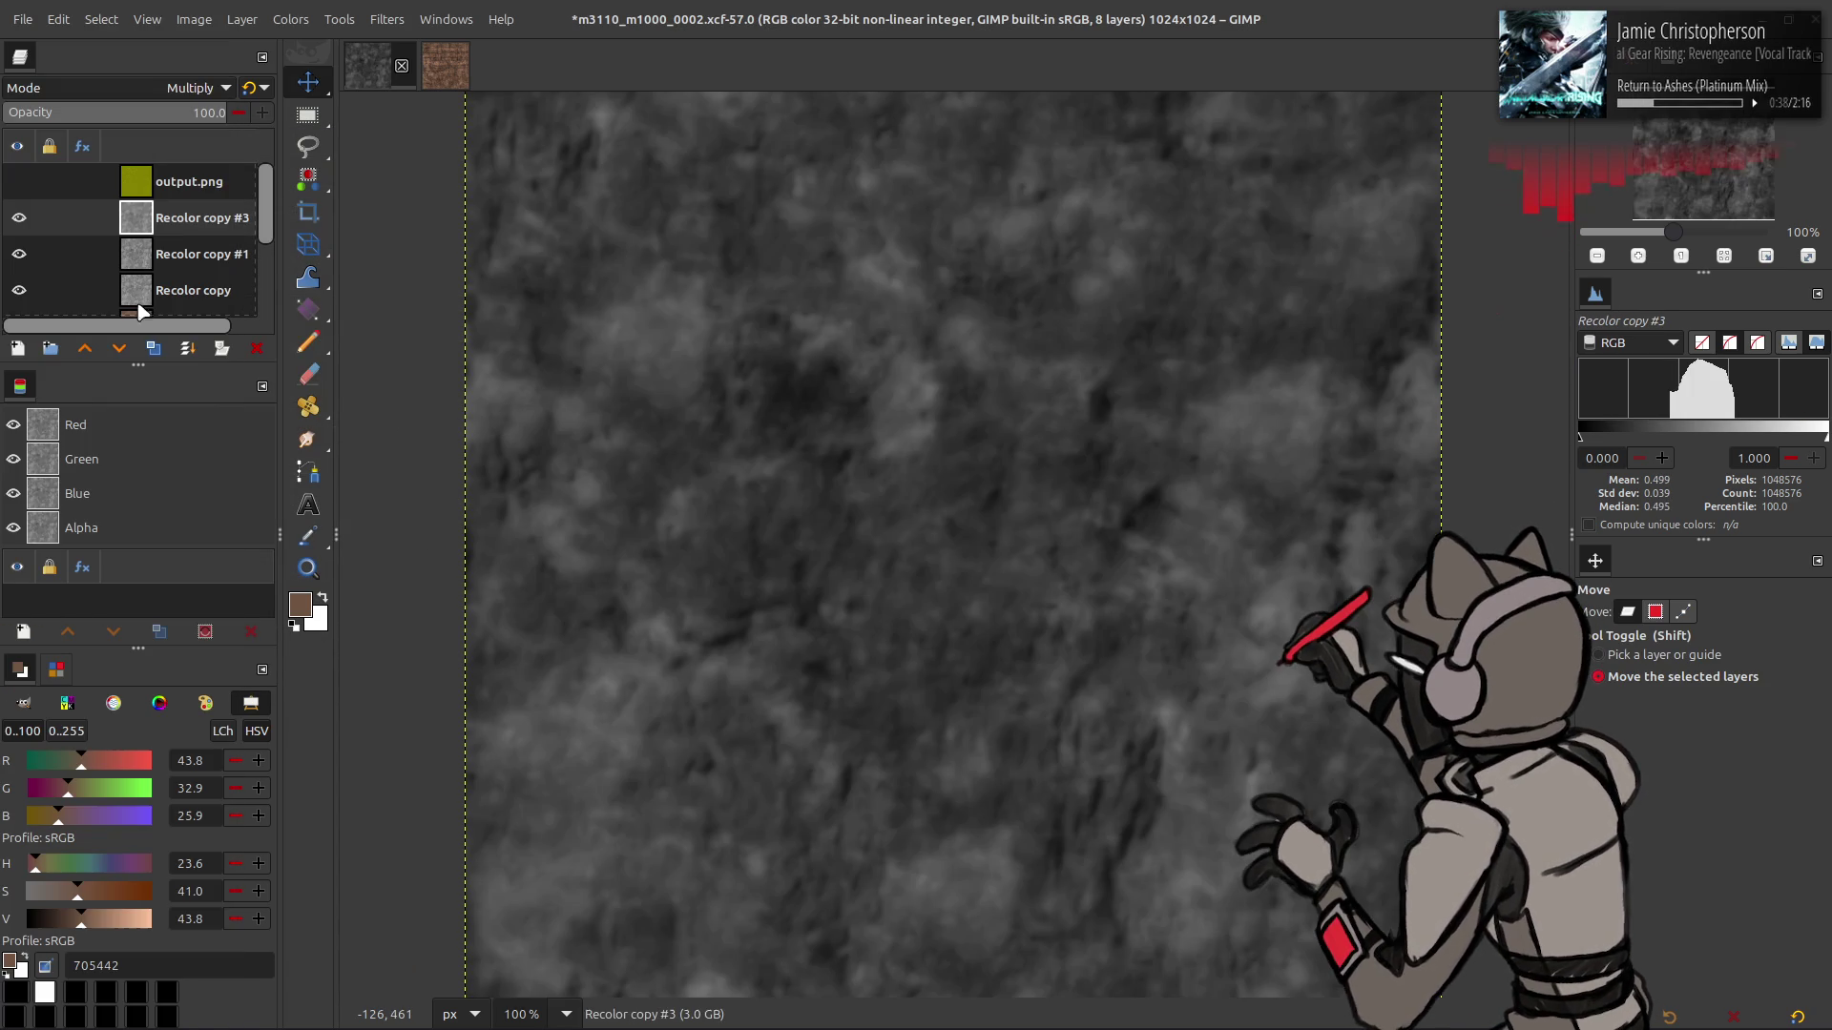
pyautogui.click(175, 219)
pyautogui.rightClick(175, 219)
pyautogui.click(219, 406)
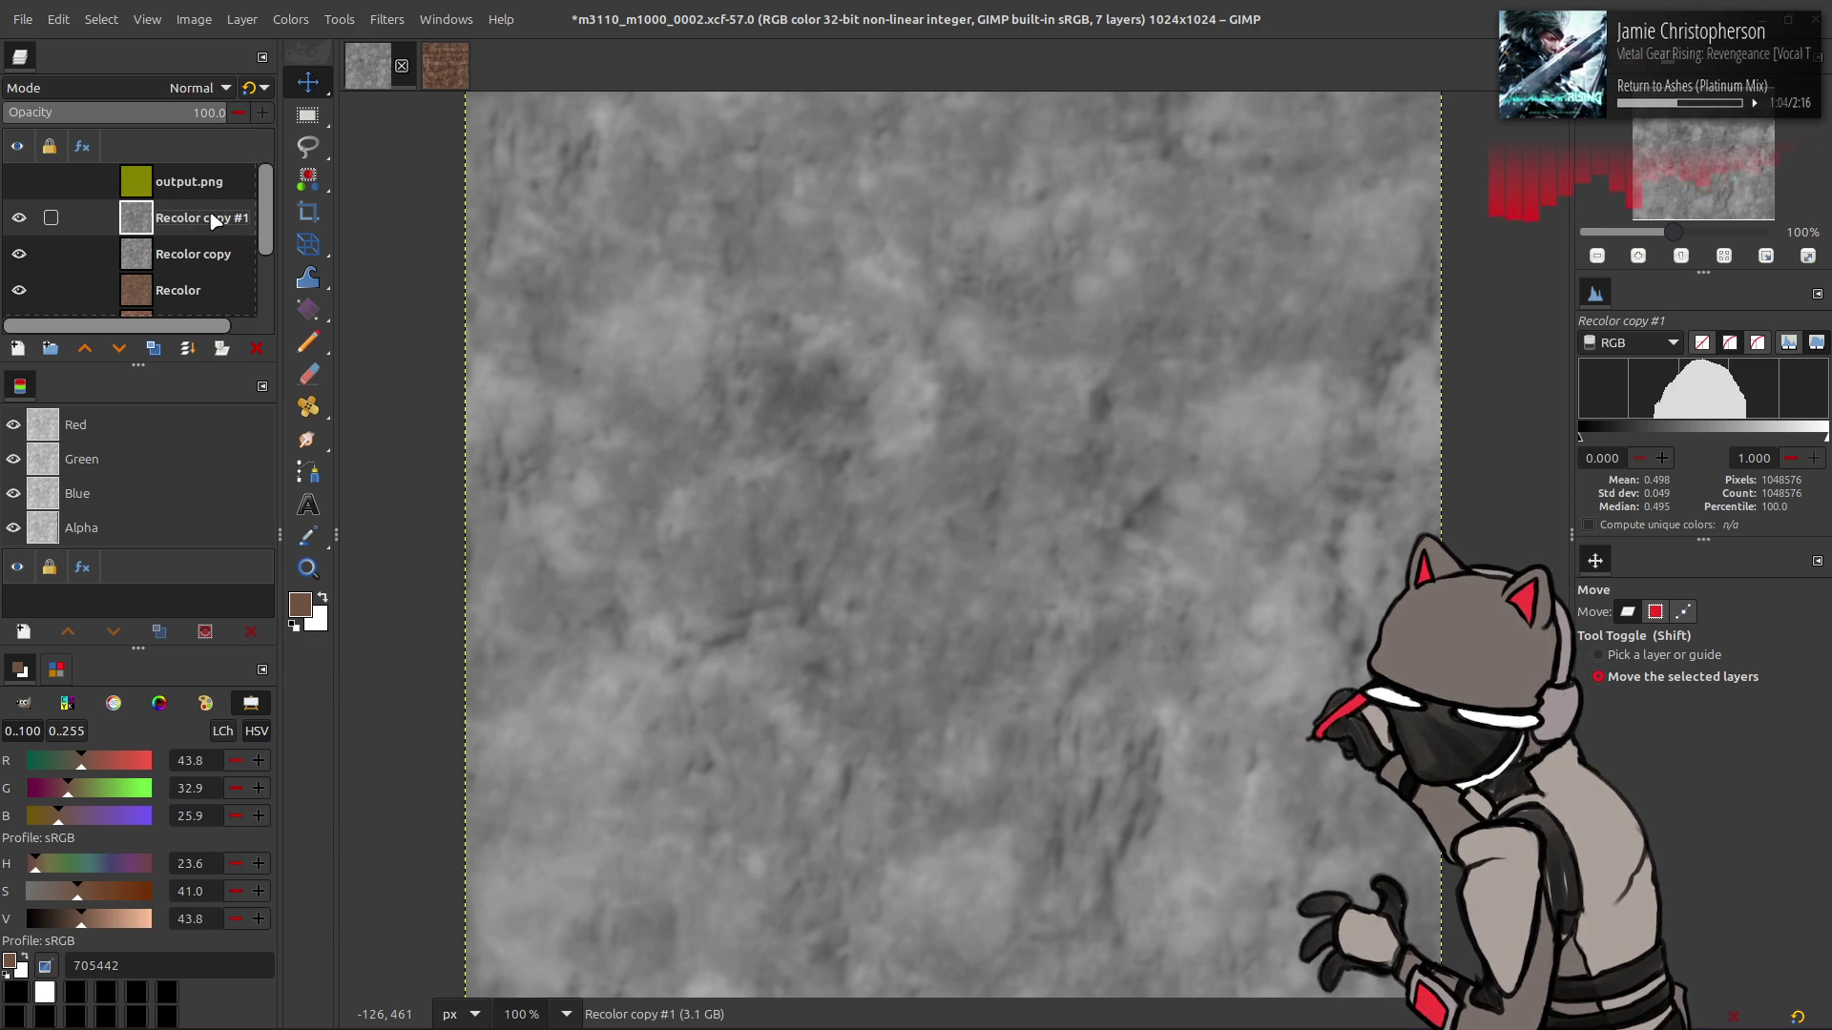
# - Move Recolor copy #1 below Recolor copy, set Recolor copy to 10% opacity, and merge it down
pyautogui.moveTo(212, 220); pyautogui.dragTo(200, 250)
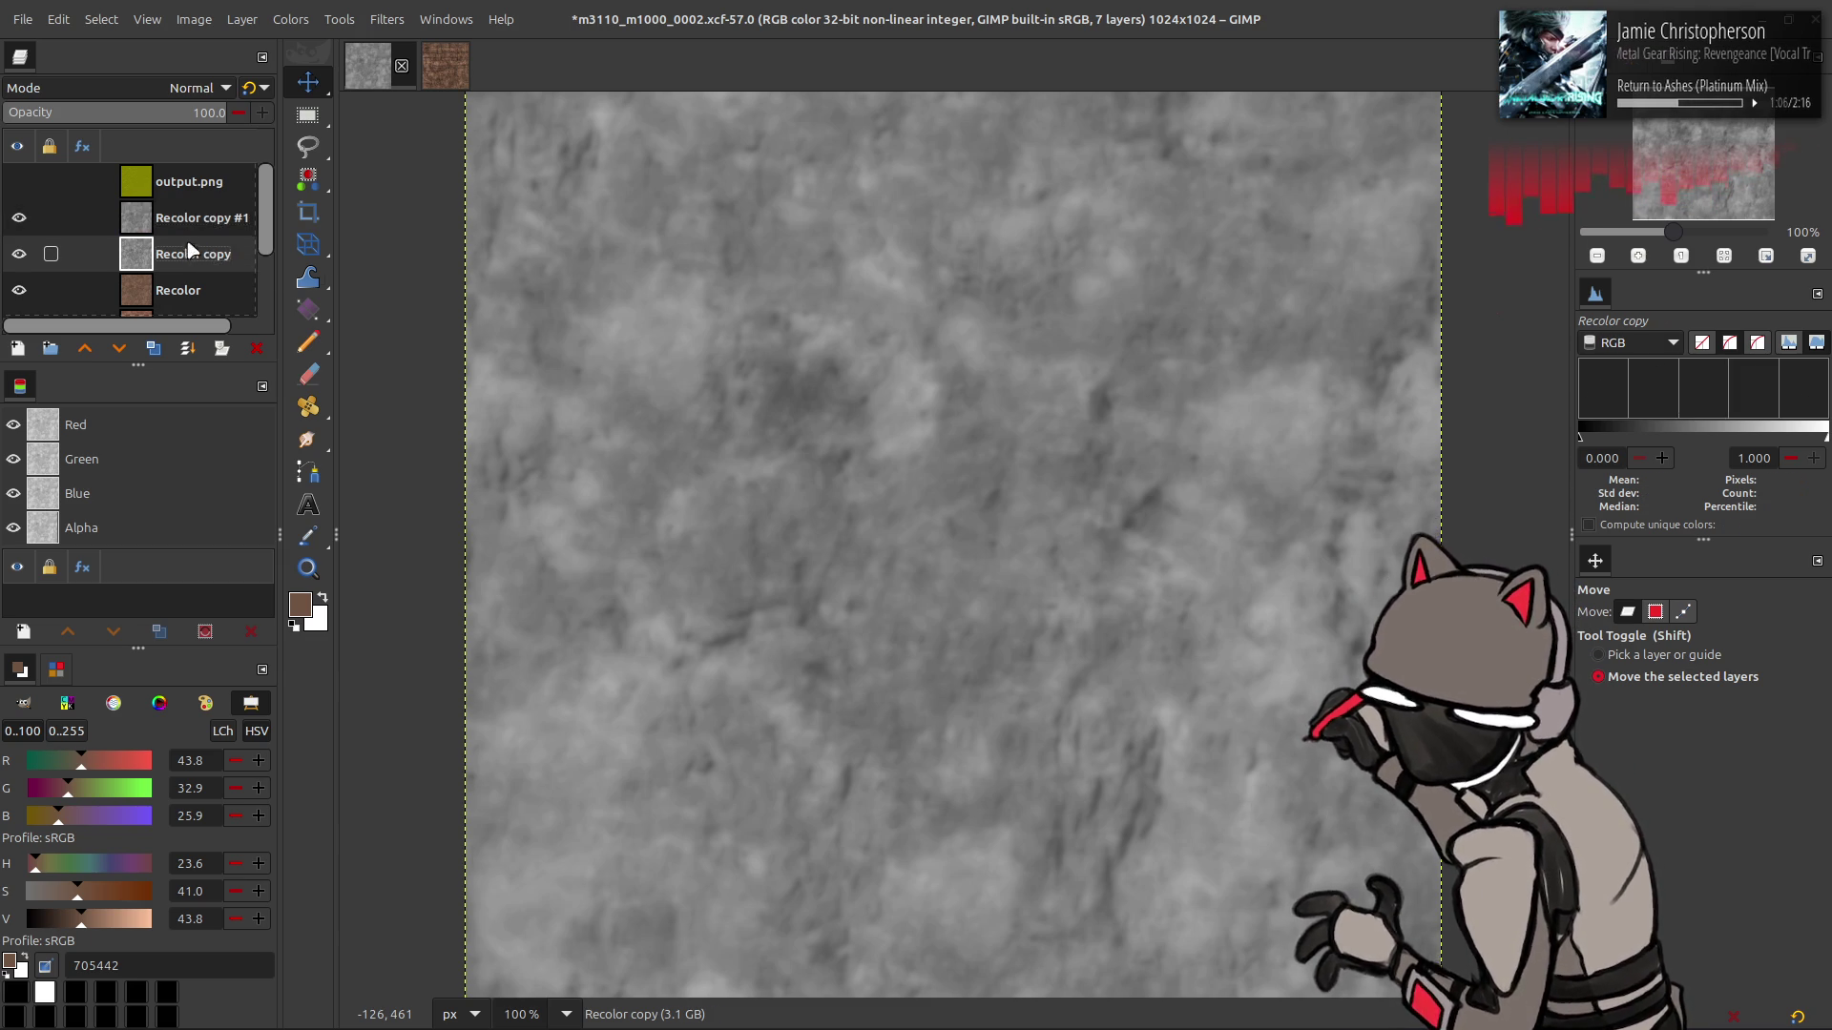
pyautogui.click(197, 218)
pyautogui.click(209, 112)
pyautogui.write('10')
pyautogui.press('Return')
pyautogui.click(250, 88)
pyautogui.click(257, 348)
# - Give Recolor copy #1 a 0.5 G'MIC Gaussian blur and save the project
pyautogui.click(387, 19)
pyautogui.click(478, 491)
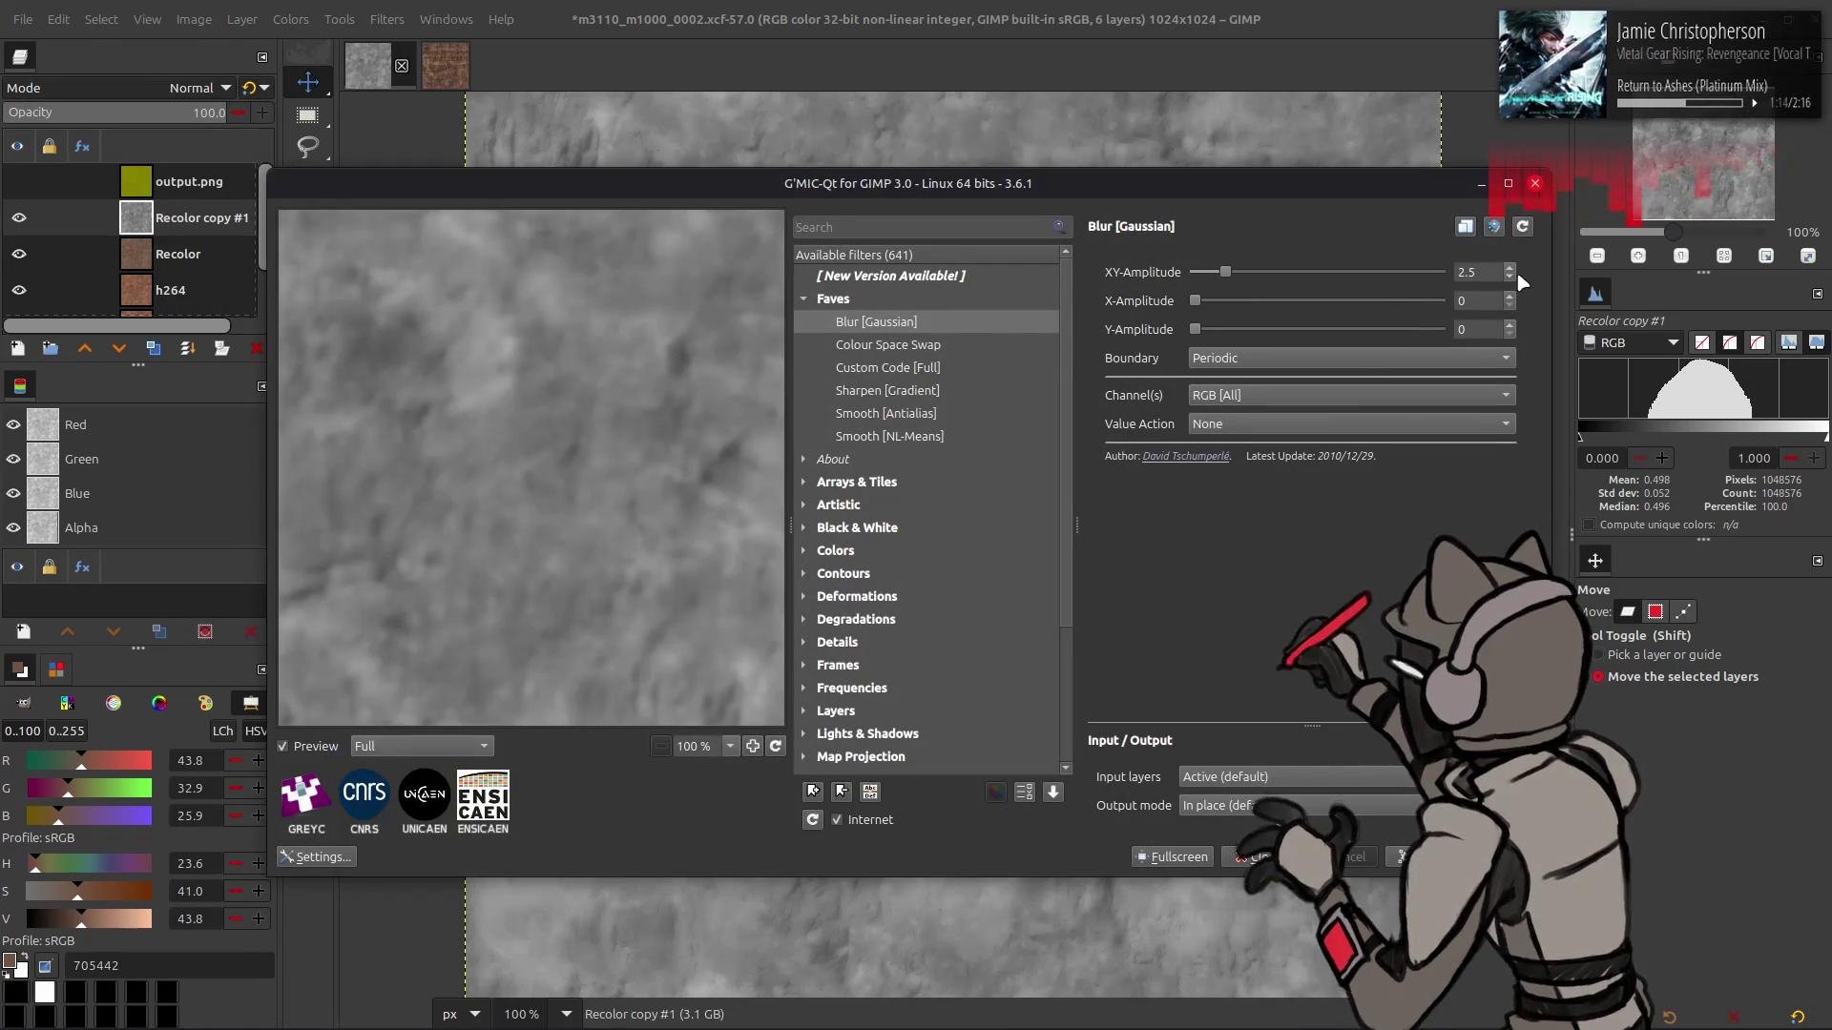
pyautogui.scroll(-2, 1395, 276)
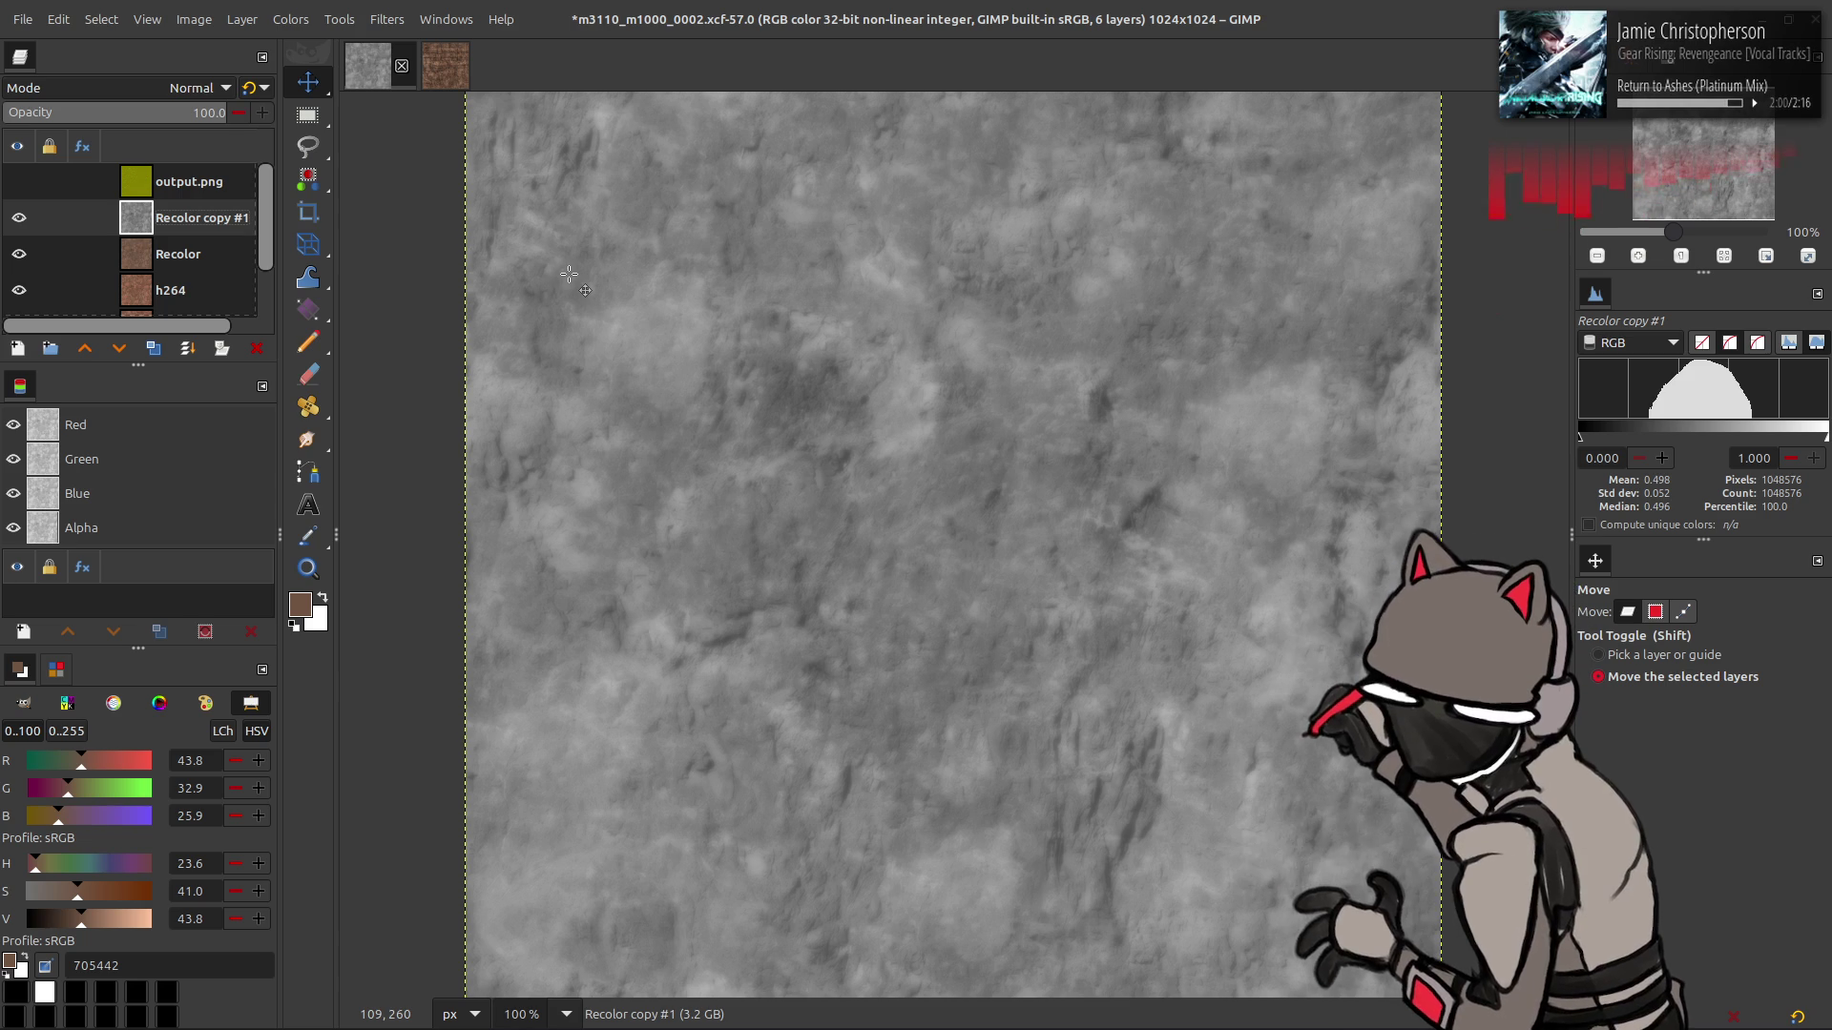
pyautogui.hotkey('ctrl', 's')
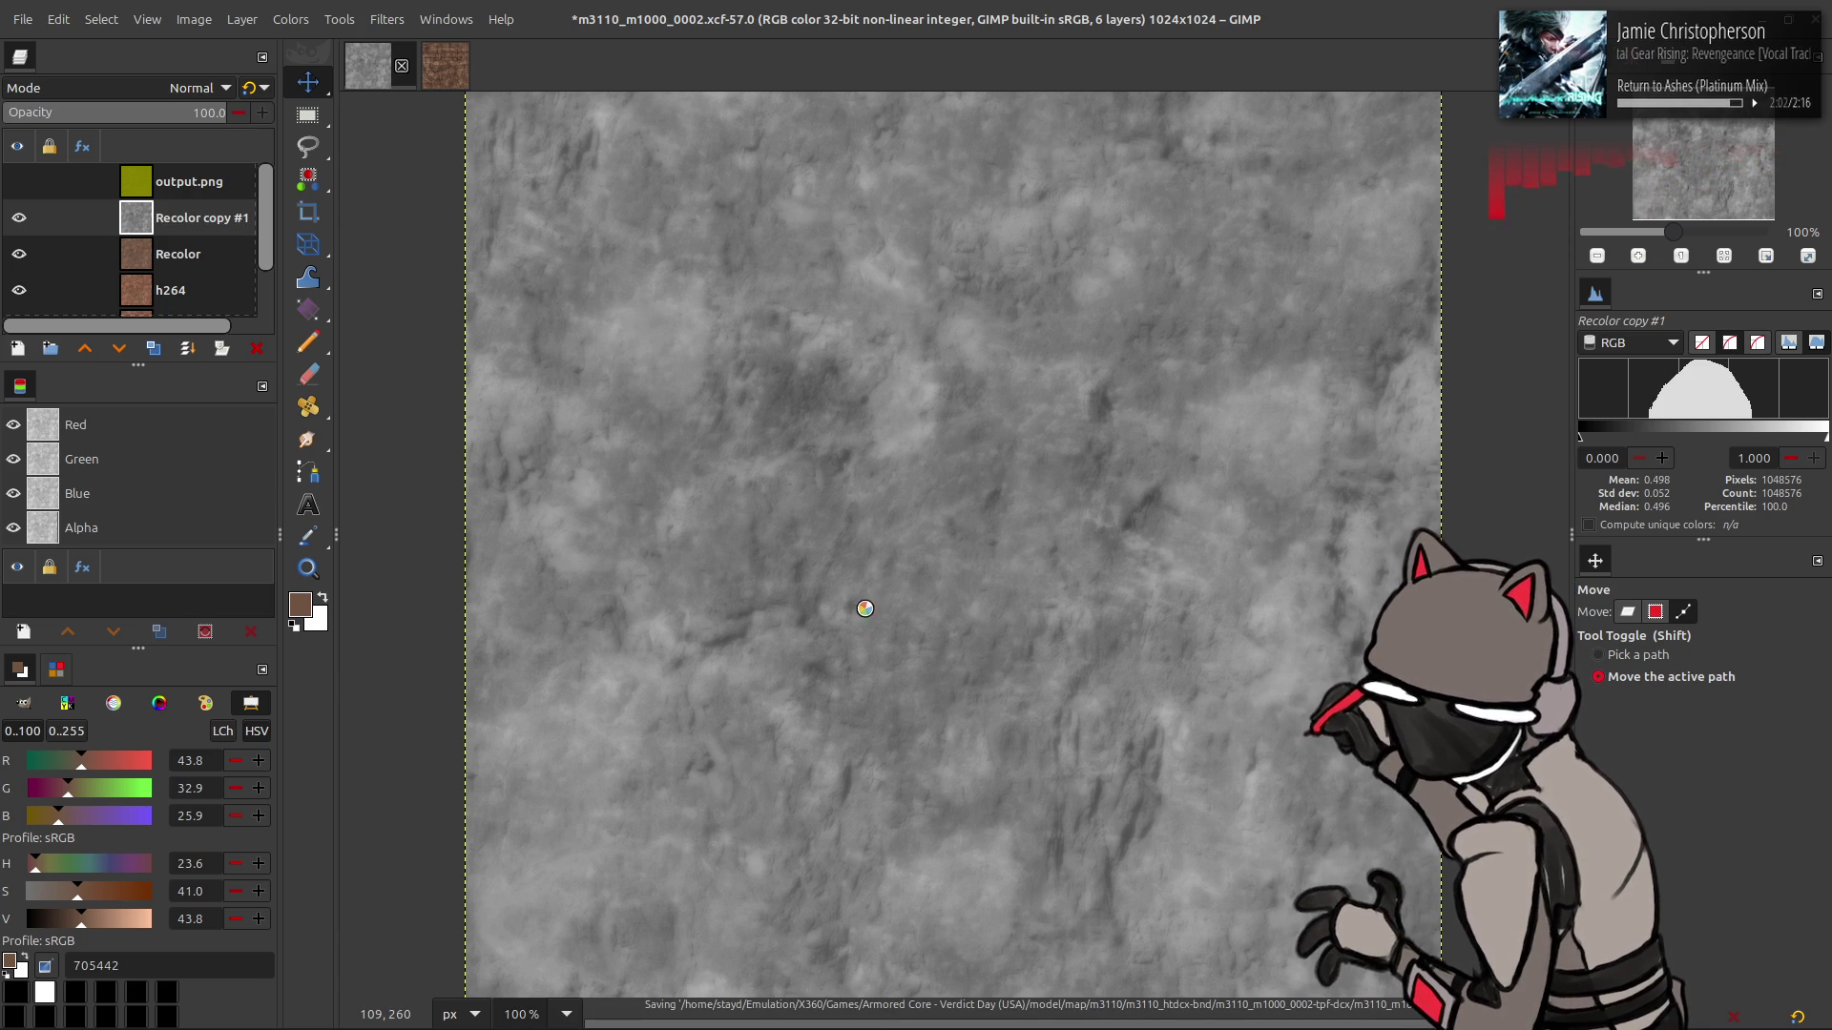
# - Wait for m3110_m1000_0002.xcf to finish saving, then switch to the Move tool
pyautogui.moveTo(1002, 1027)
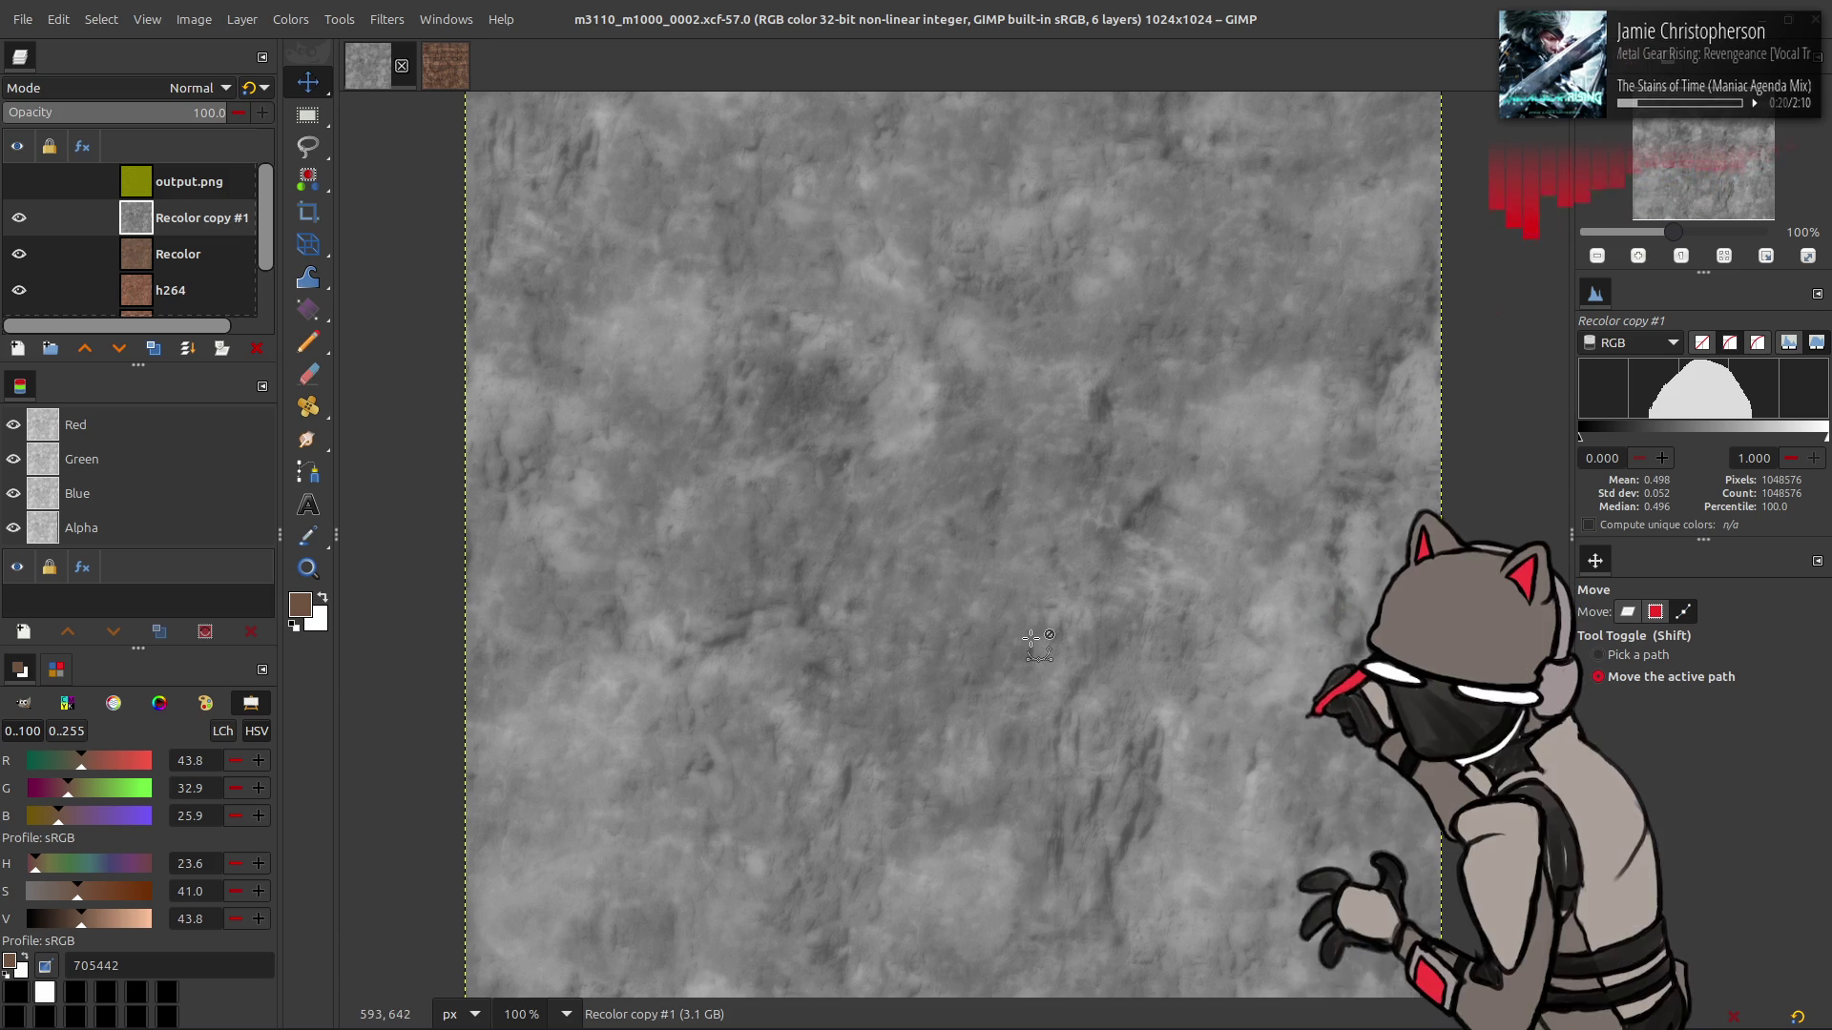
pyautogui.press('m')
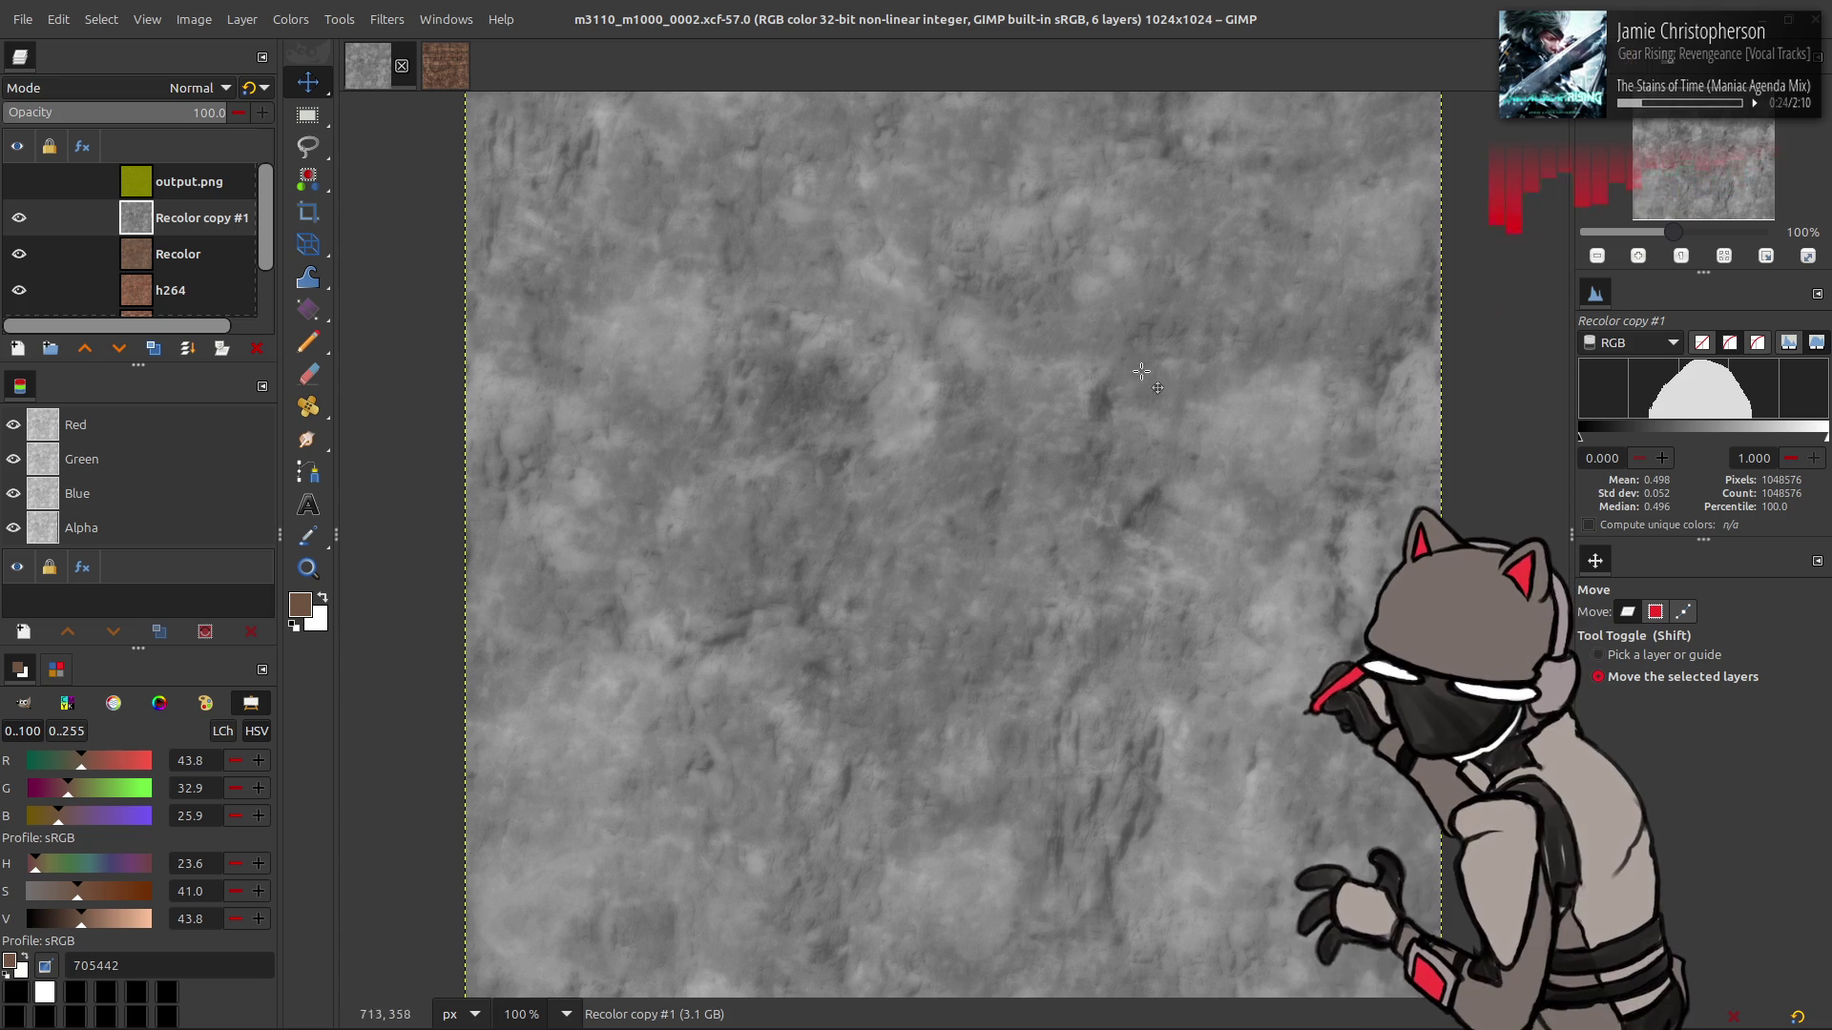
# - Apply Stretch Contrast to Recolor copy #1 with Non-linear components enabled
pyautogui.click(291, 19)
pyautogui.moveTo(391, 353)
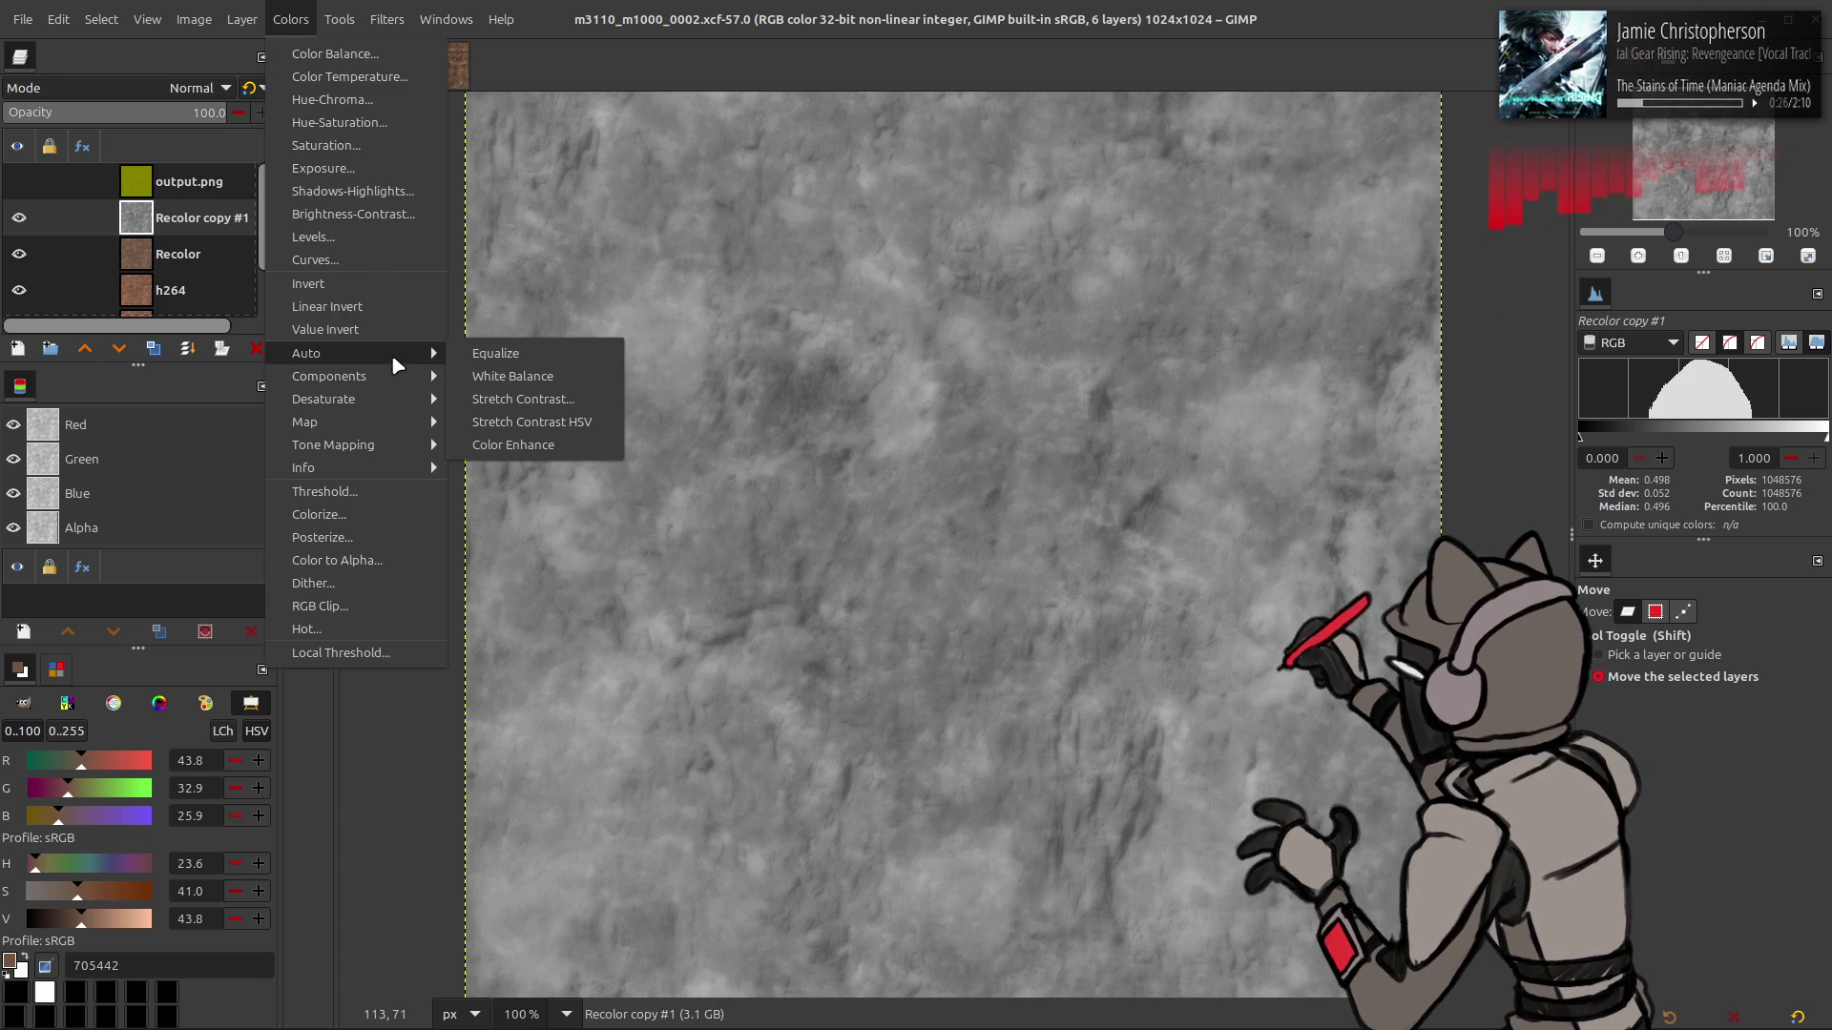
pyautogui.click(530, 399)
pyautogui.click(191, 399)
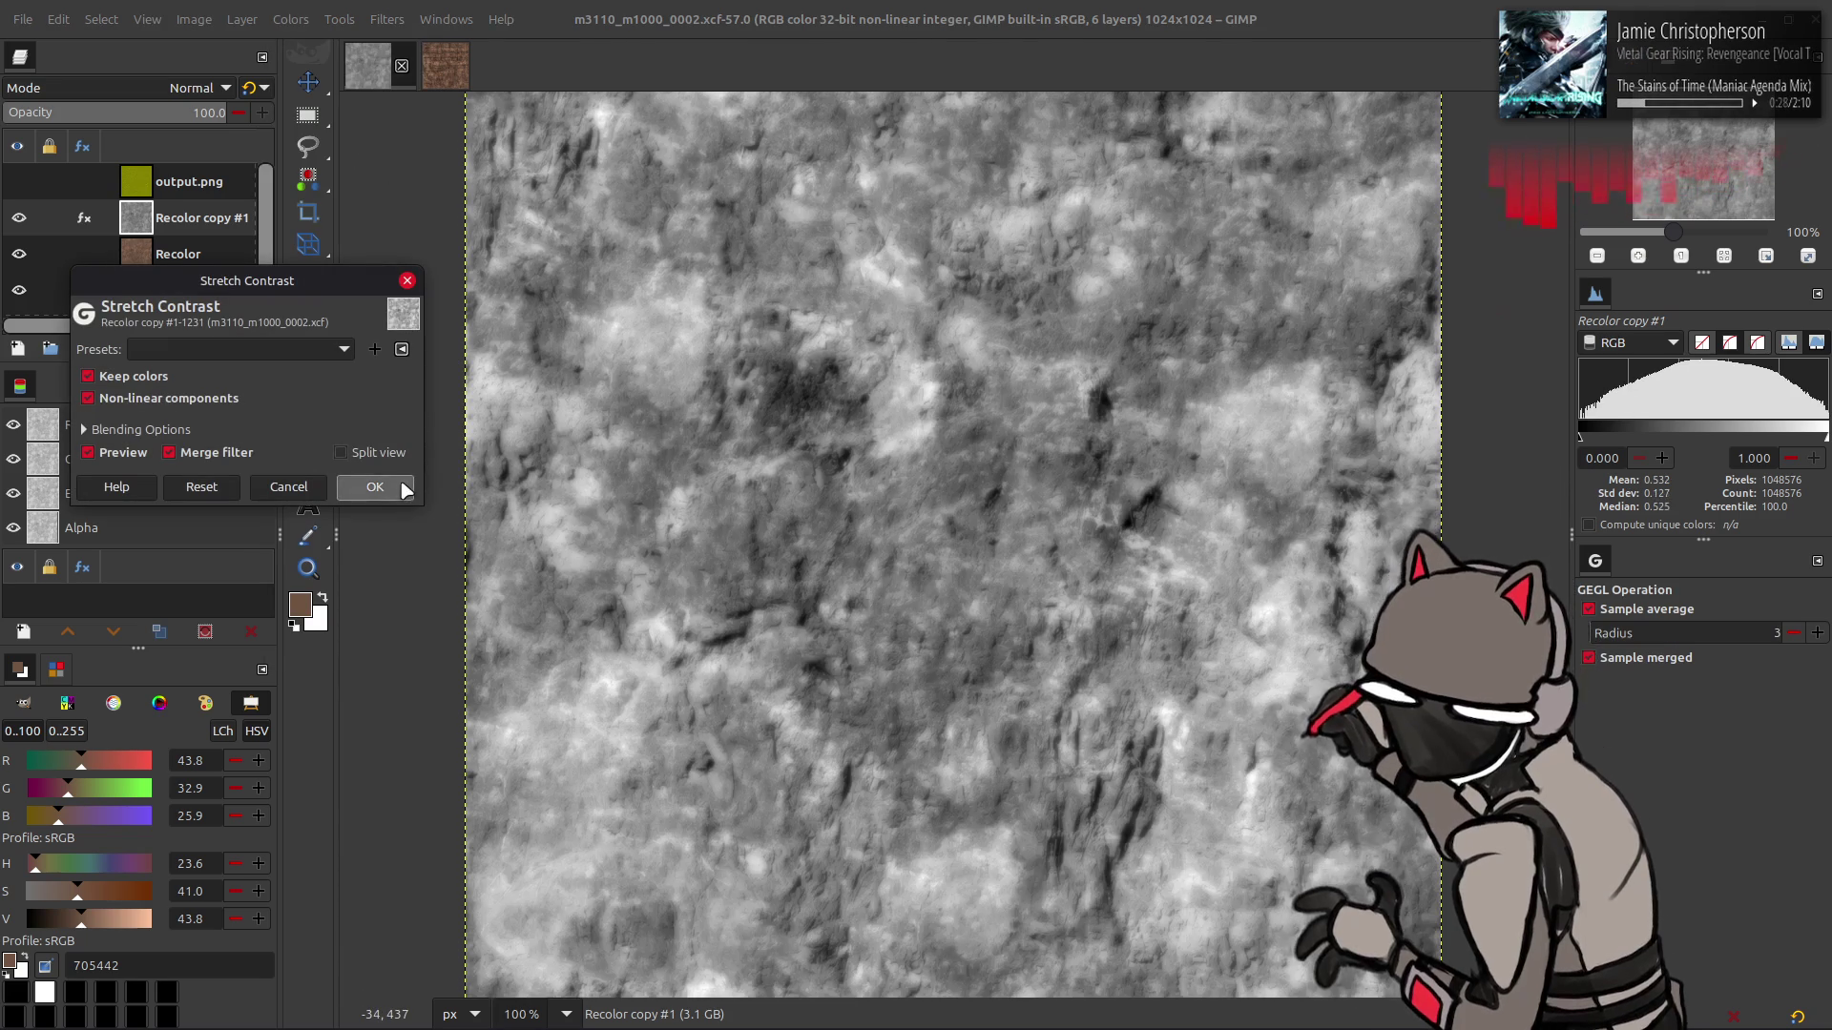
pyautogui.click(375, 486)
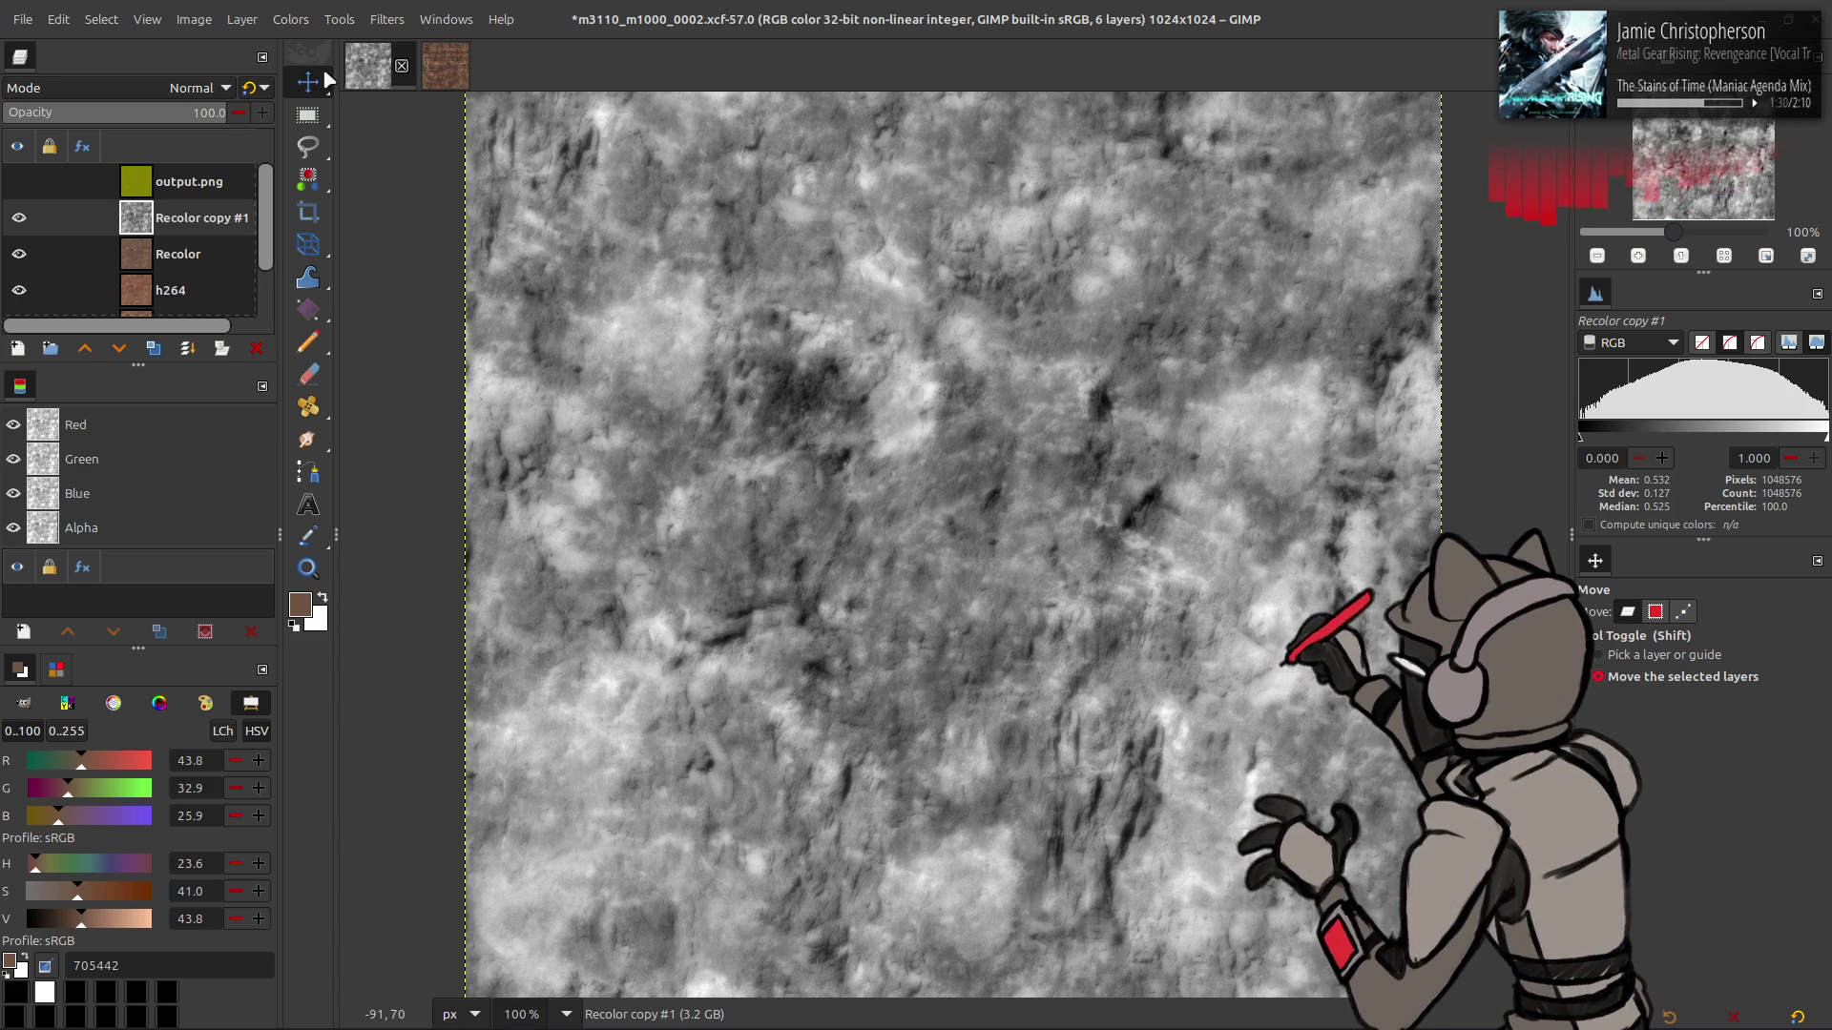
# - Apply a saved Curves preset to Recolor copy #1
pyautogui.click(286, 21)
pyautogui.click(324, 259)
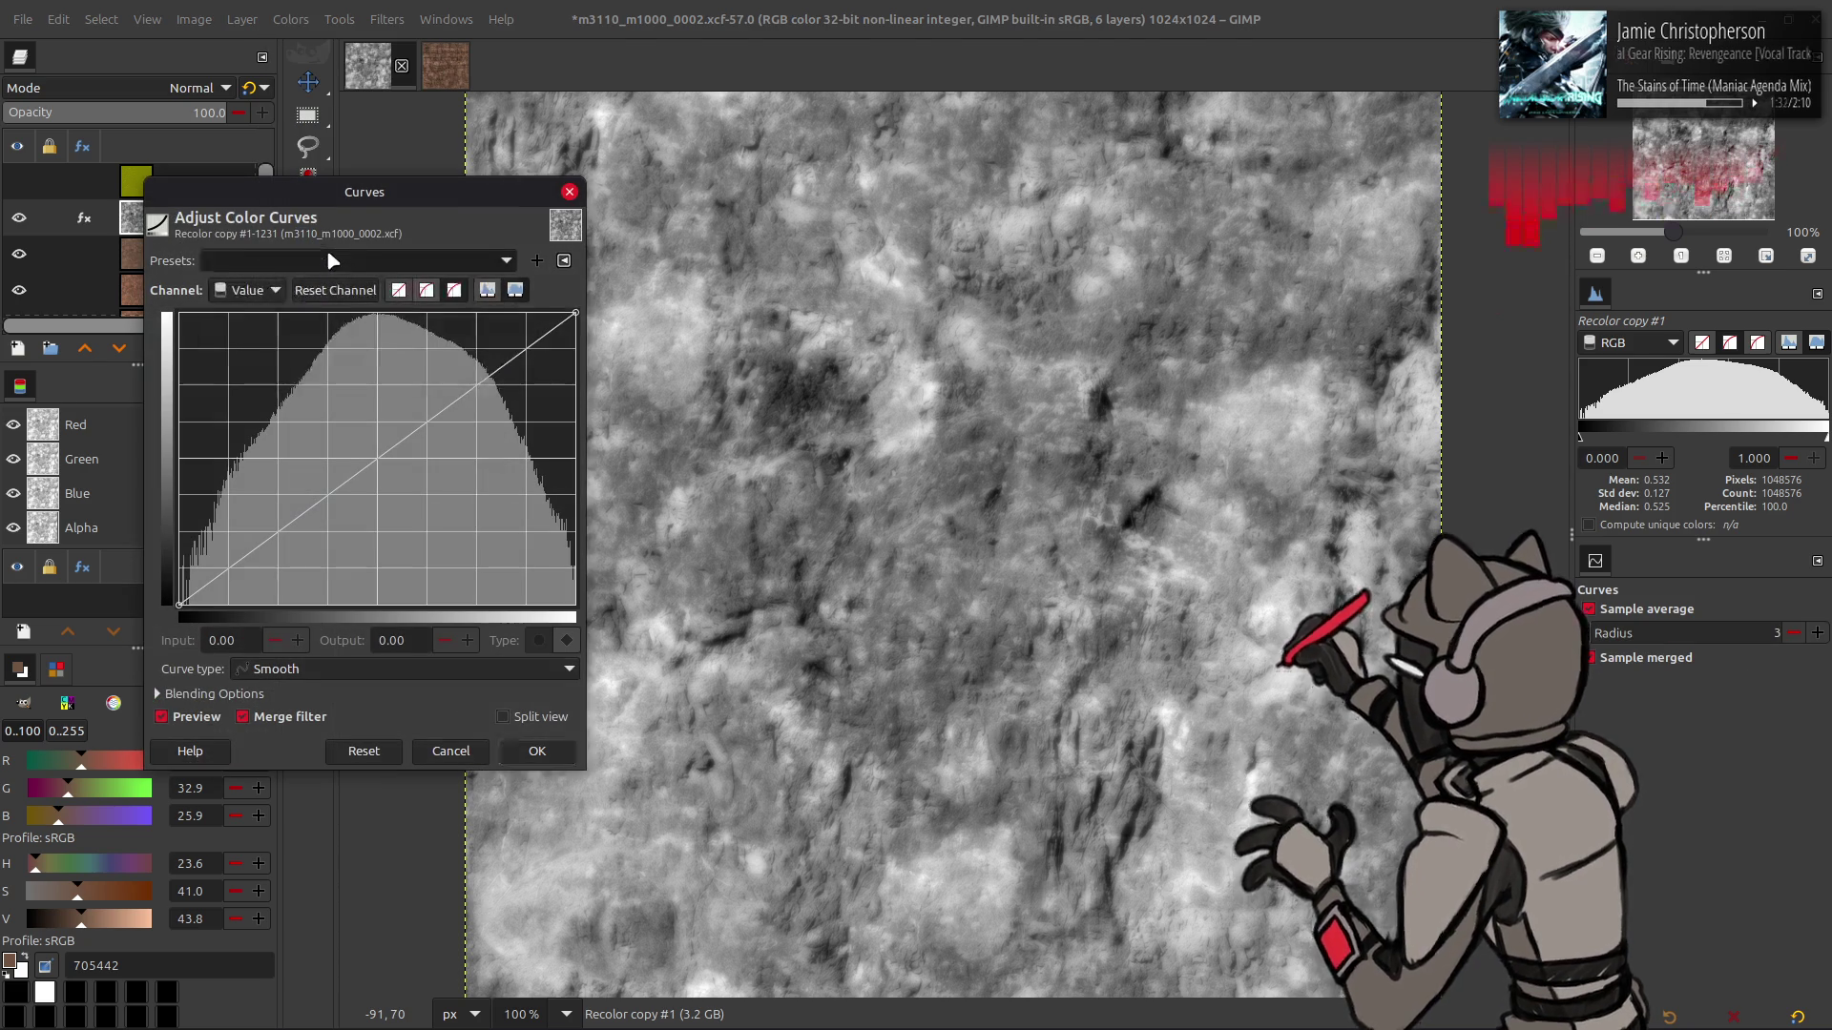
pyautogui.scroll(-1, 329, 259)
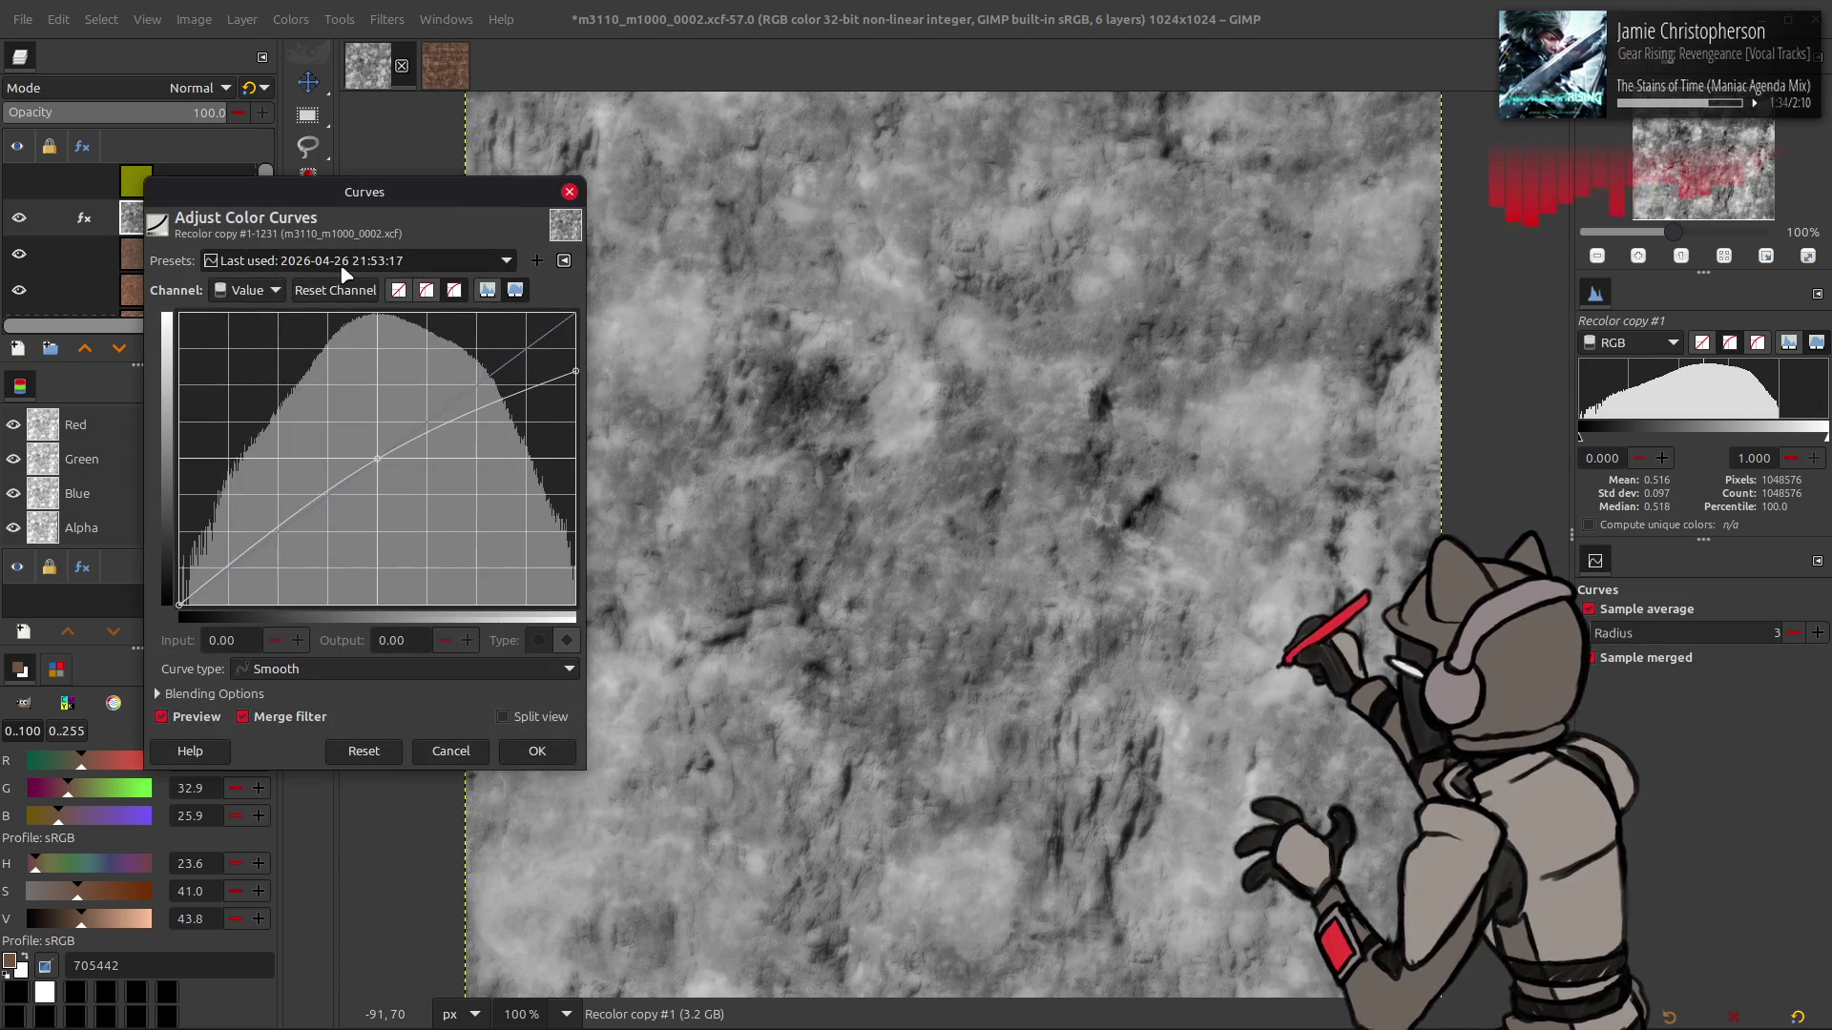
pyautogui.click(535, 751)
# - Duplicate the layer as Recolor copy #2 and stretch its contrast
pyautogui.click(291, 19)
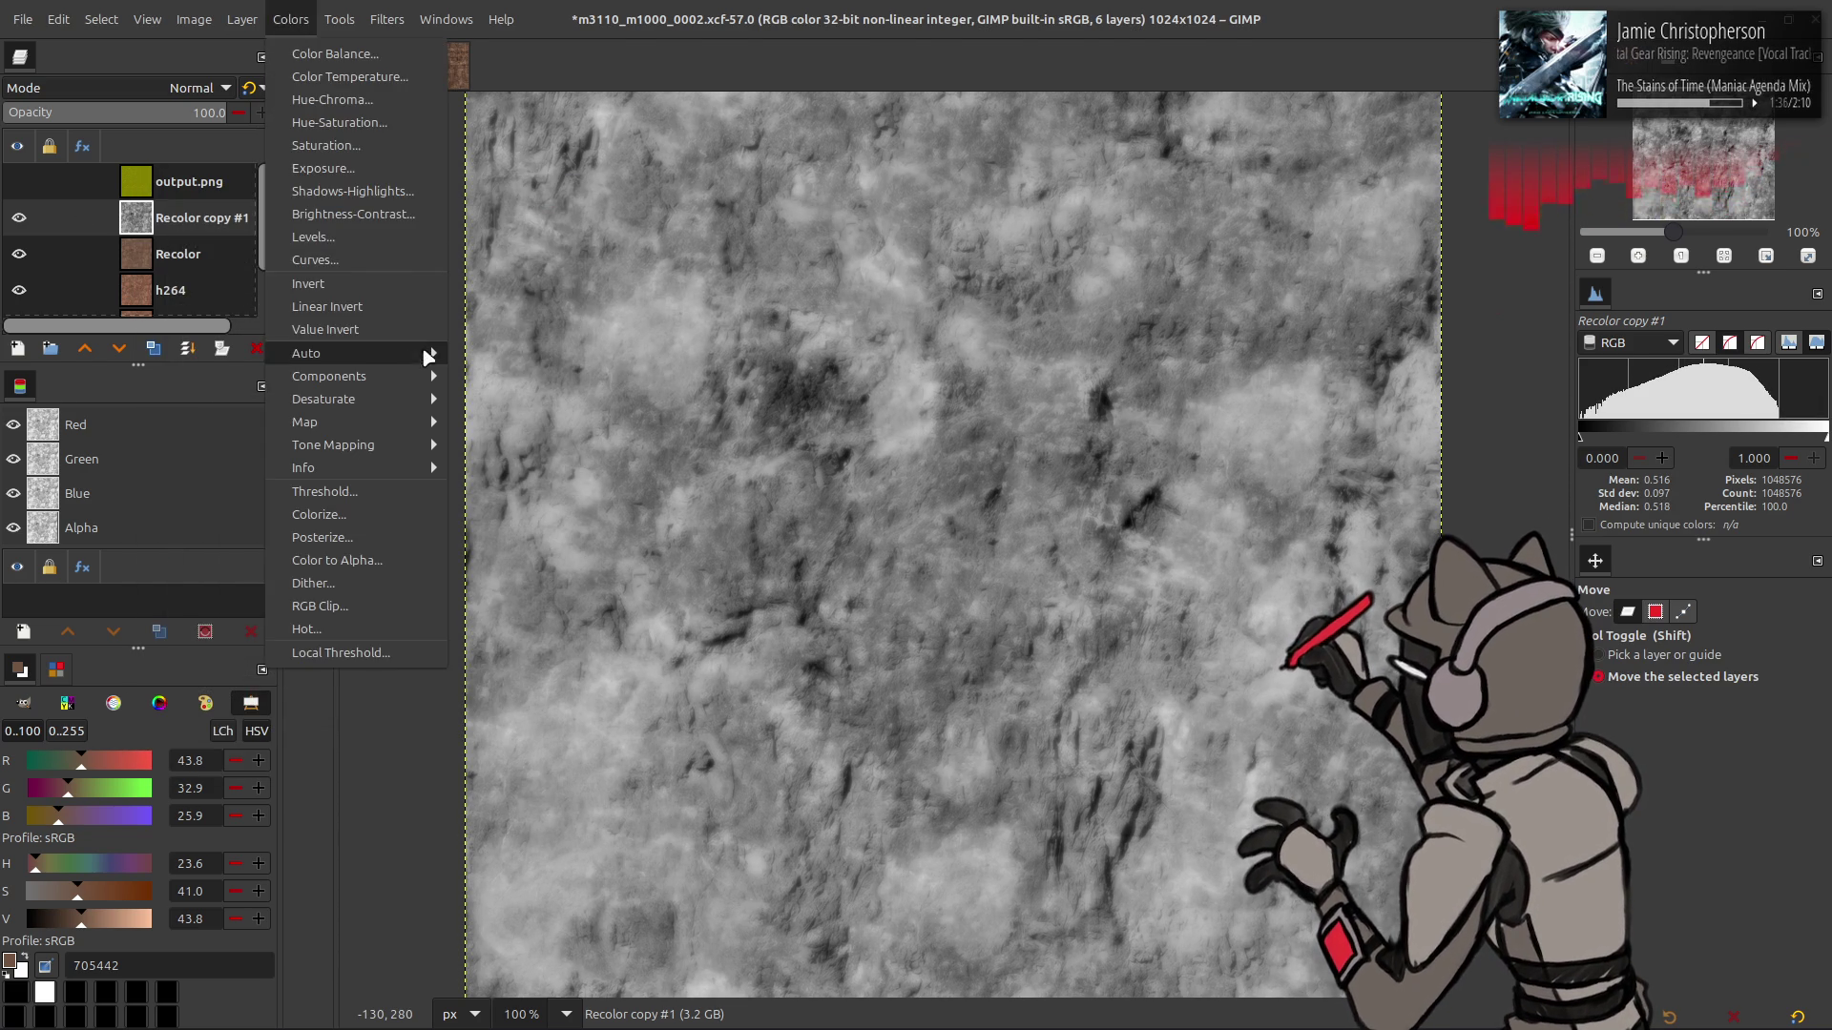
pyautogui.click(153, 348)
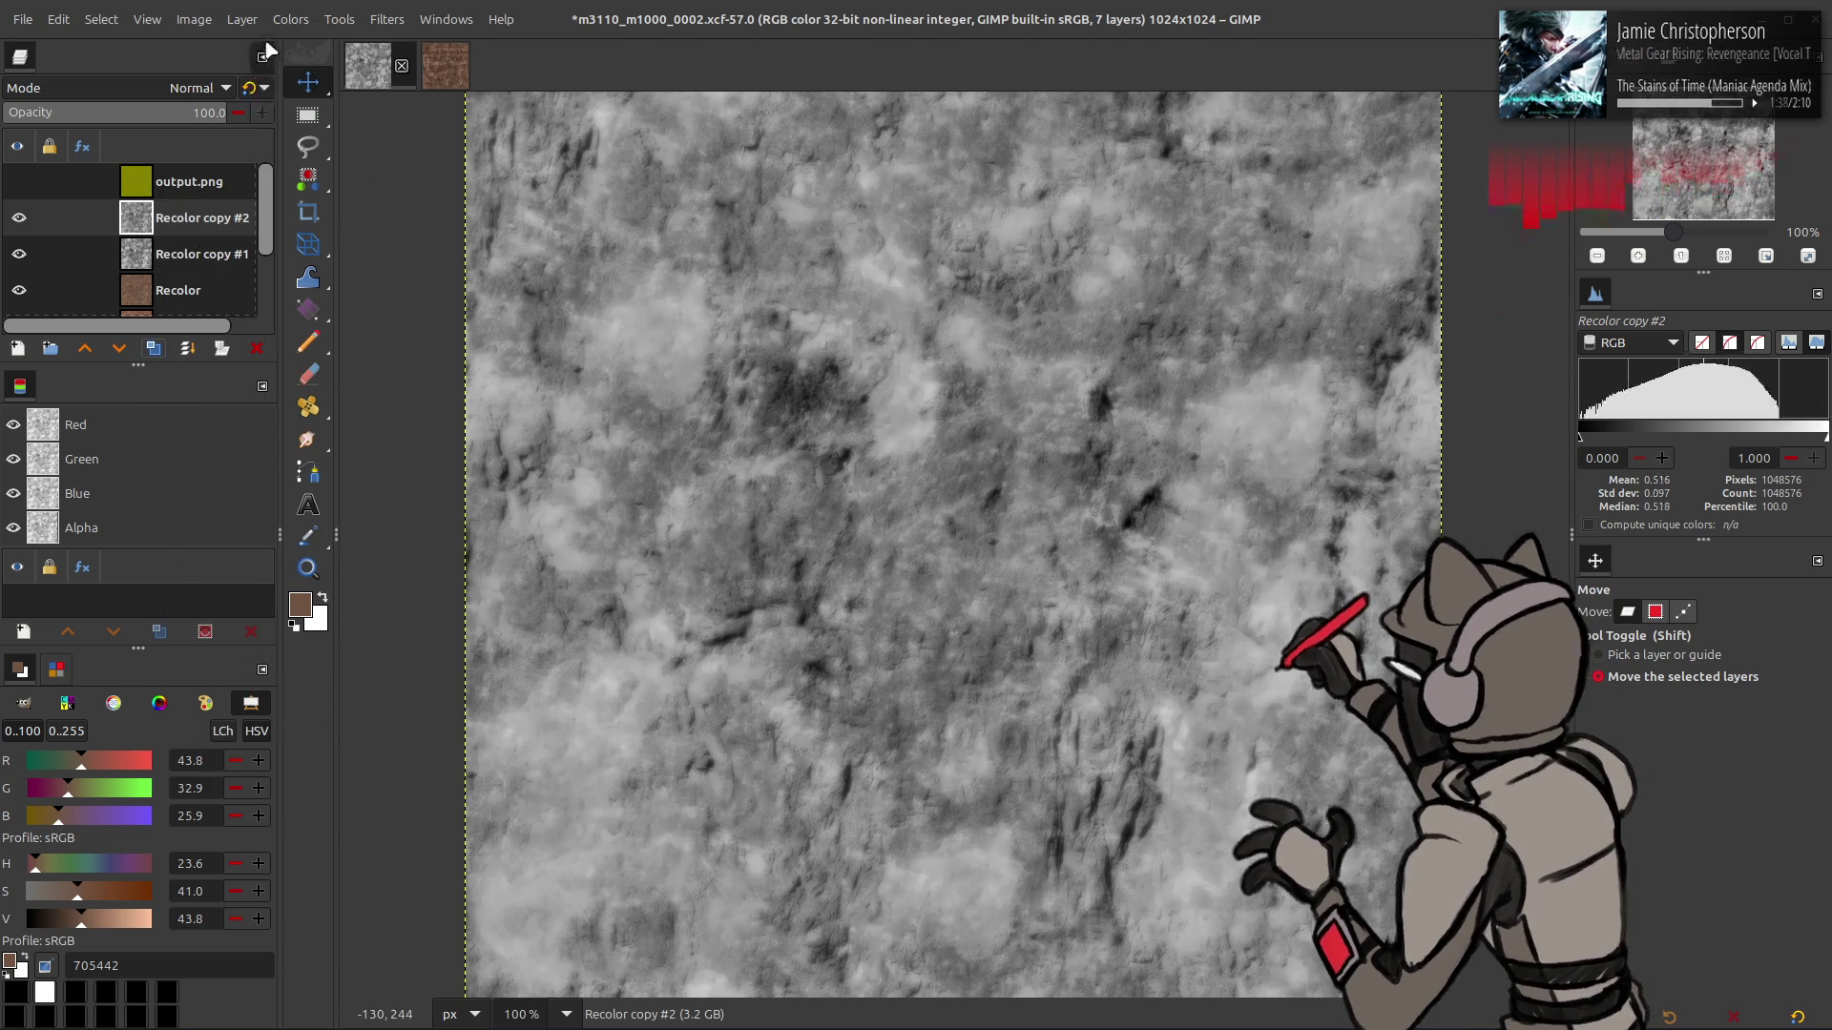
pyautogui.click(291, 19)
pyautogui.moveTo(391, 353)
pyautogui.click(460, 403)
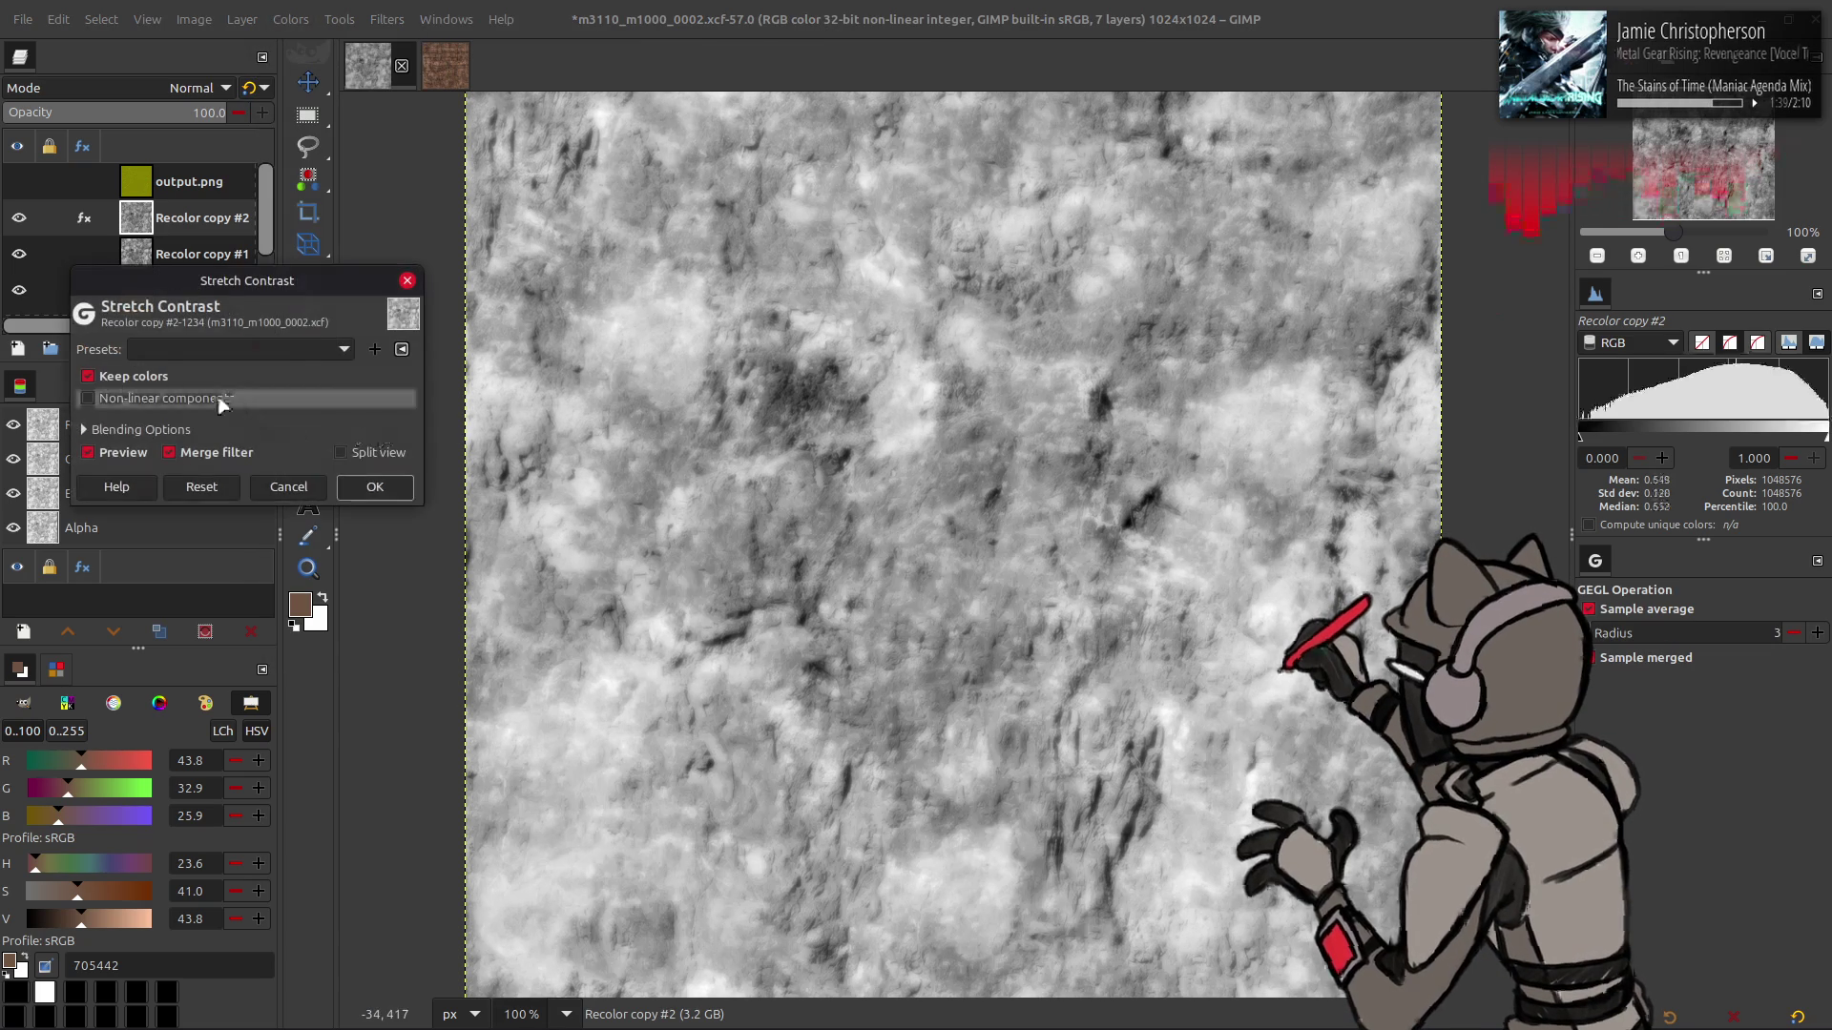
pyautogui.click(377, 489)
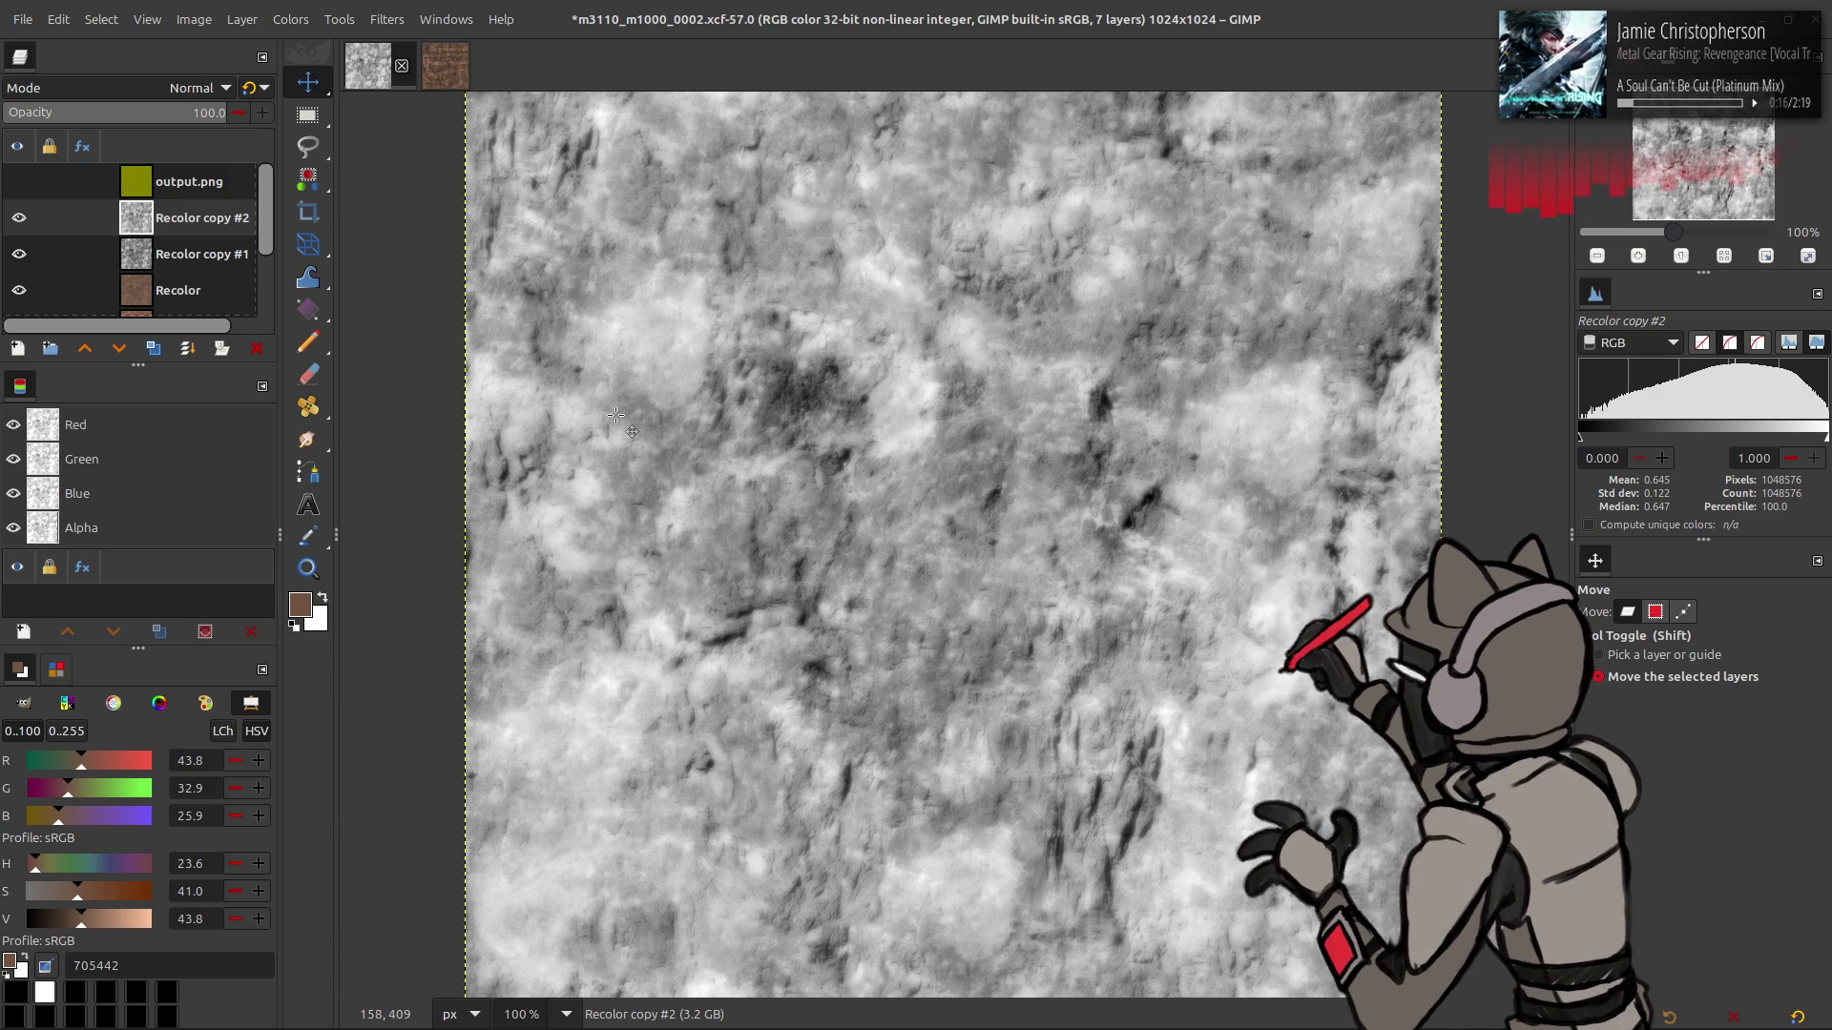
# - Compare with Recolor copy #2 hidden and shown, then copy it to the clipboard
pyautogui.click(19, 217)
pyautogui.click(19, 218)
pyautogui.click(19, 218)
pyautogui.click(19, 217)
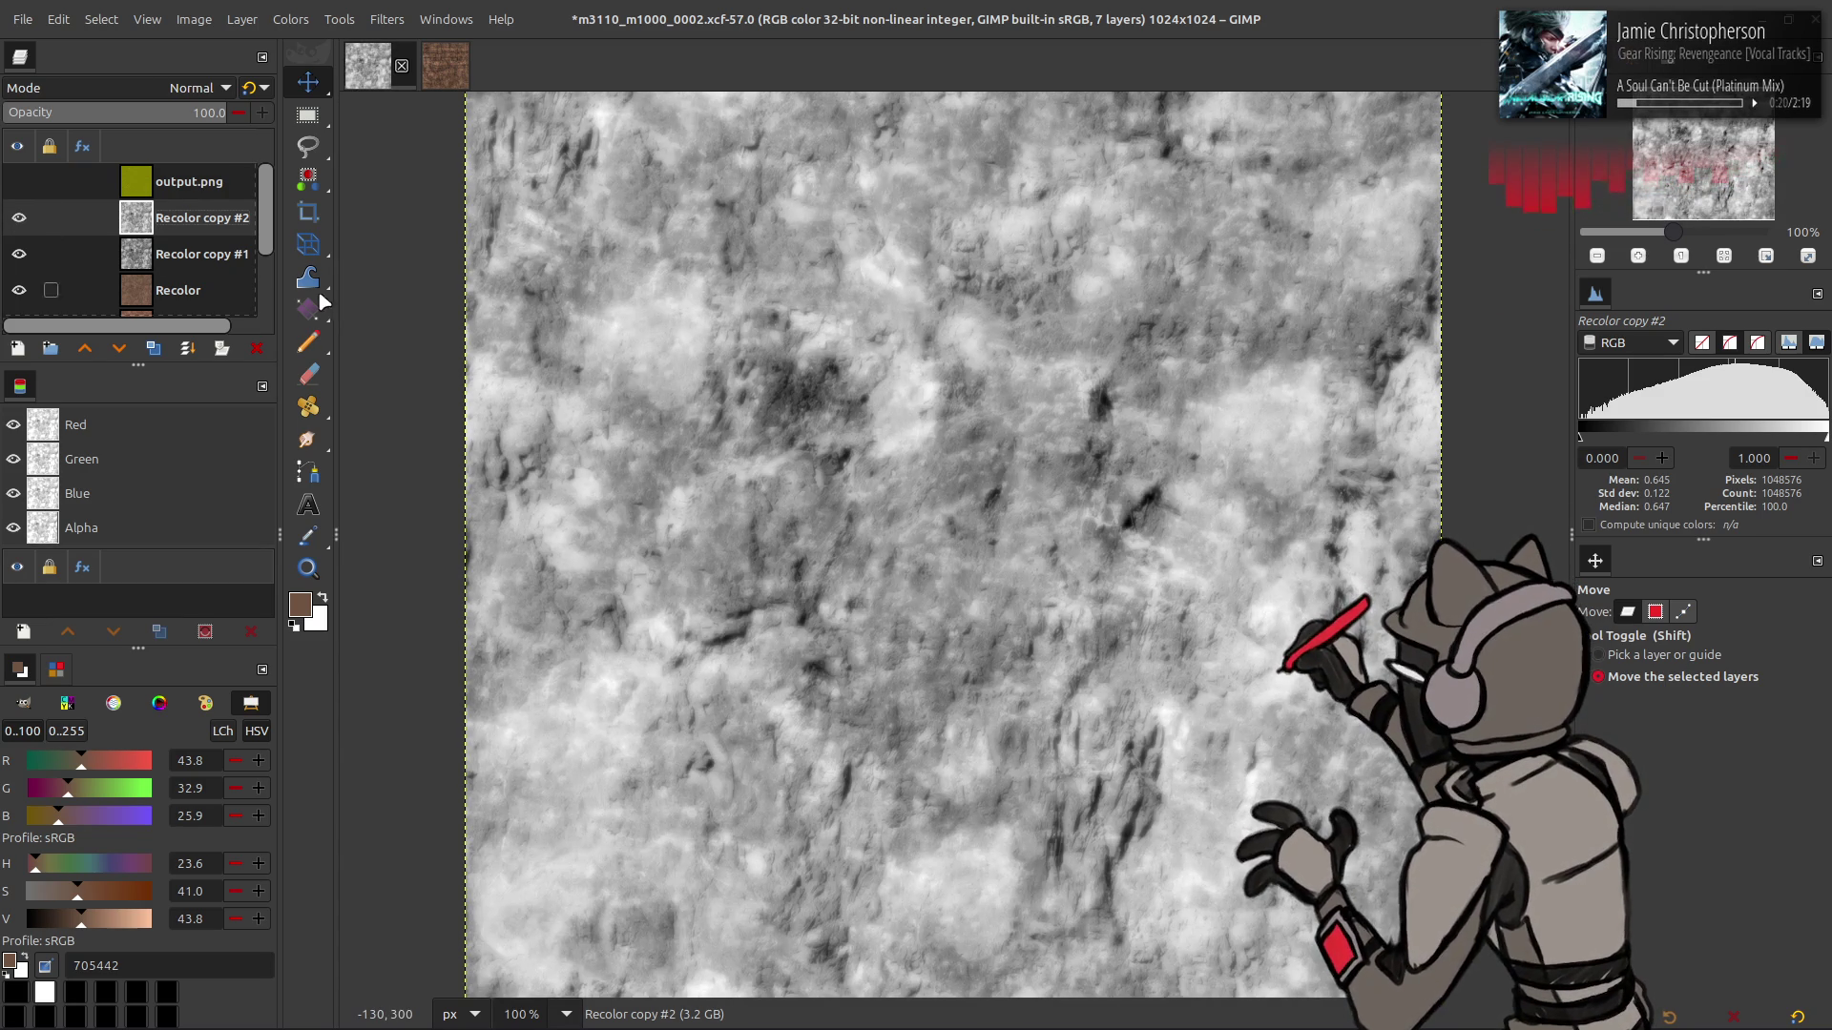
pyautogui.hotkey('ctrl', 'c')
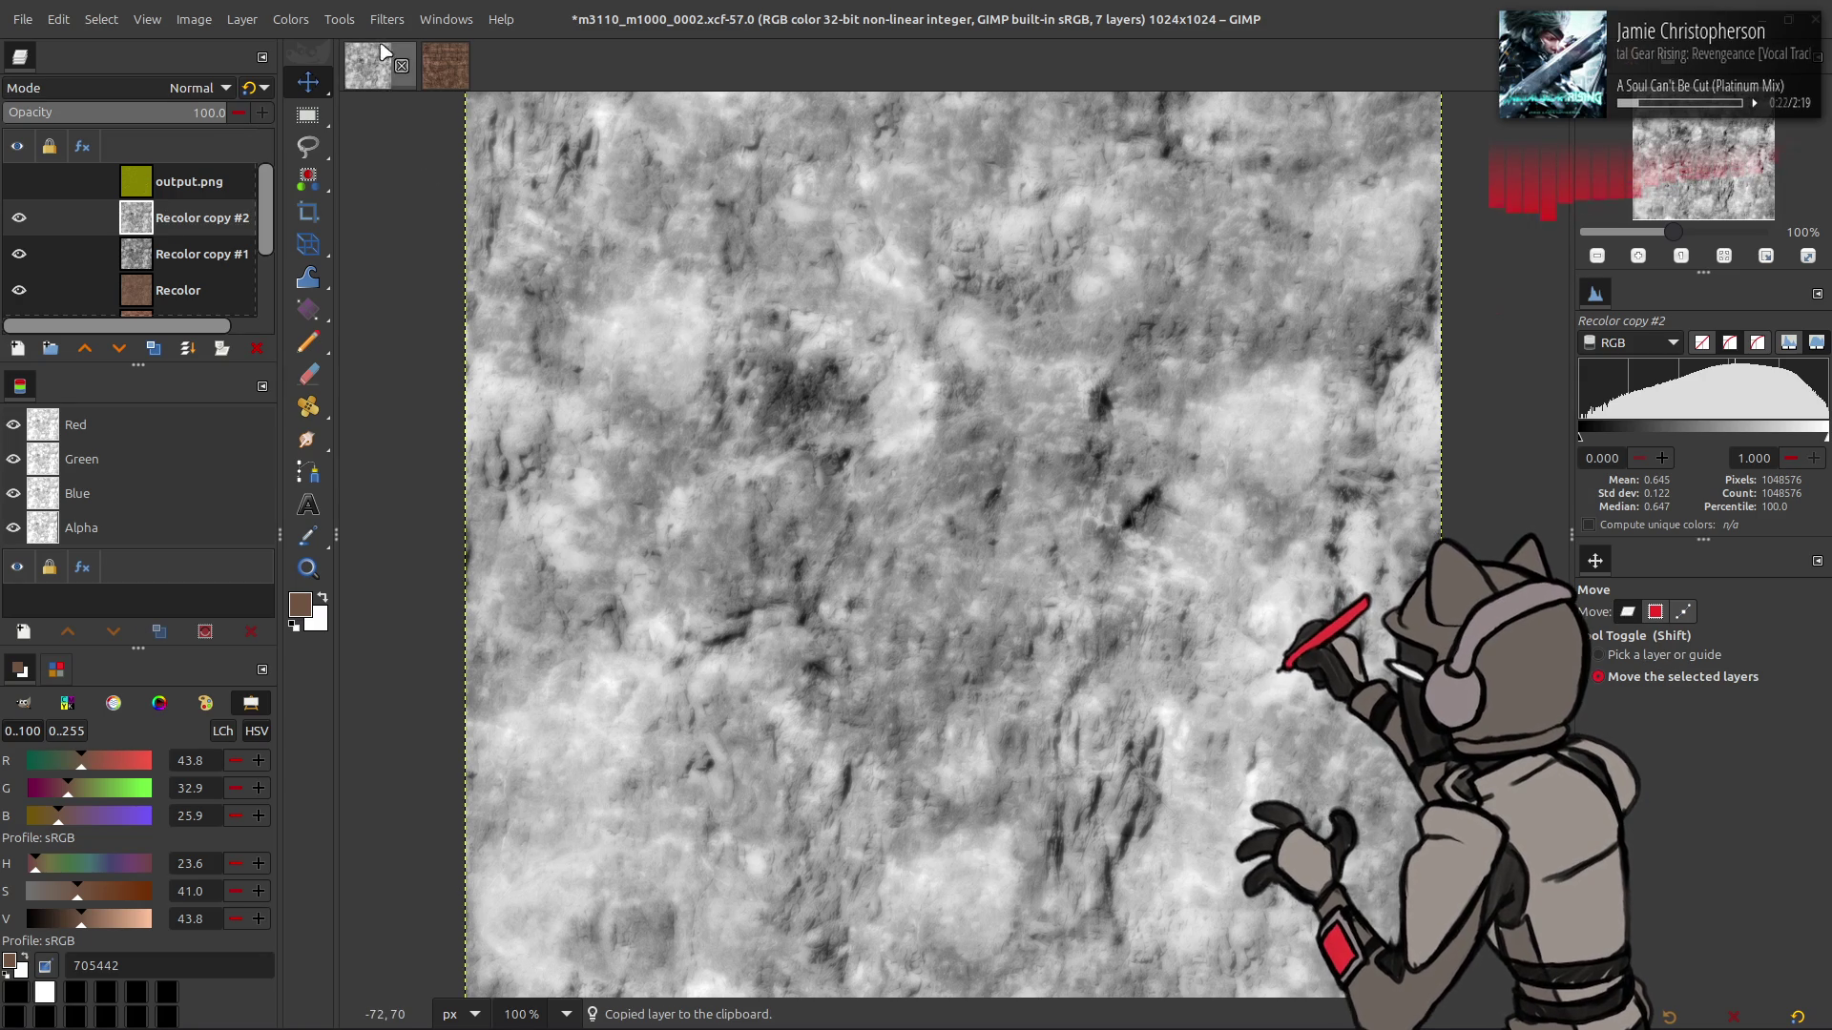
# - Preview Recolor copy #2 in the Normal Map filter at scale 10.00
pyautogui.click(386, 19)
pyautogui.moveTo(537, 284)
pyautogui.click(706, 352)
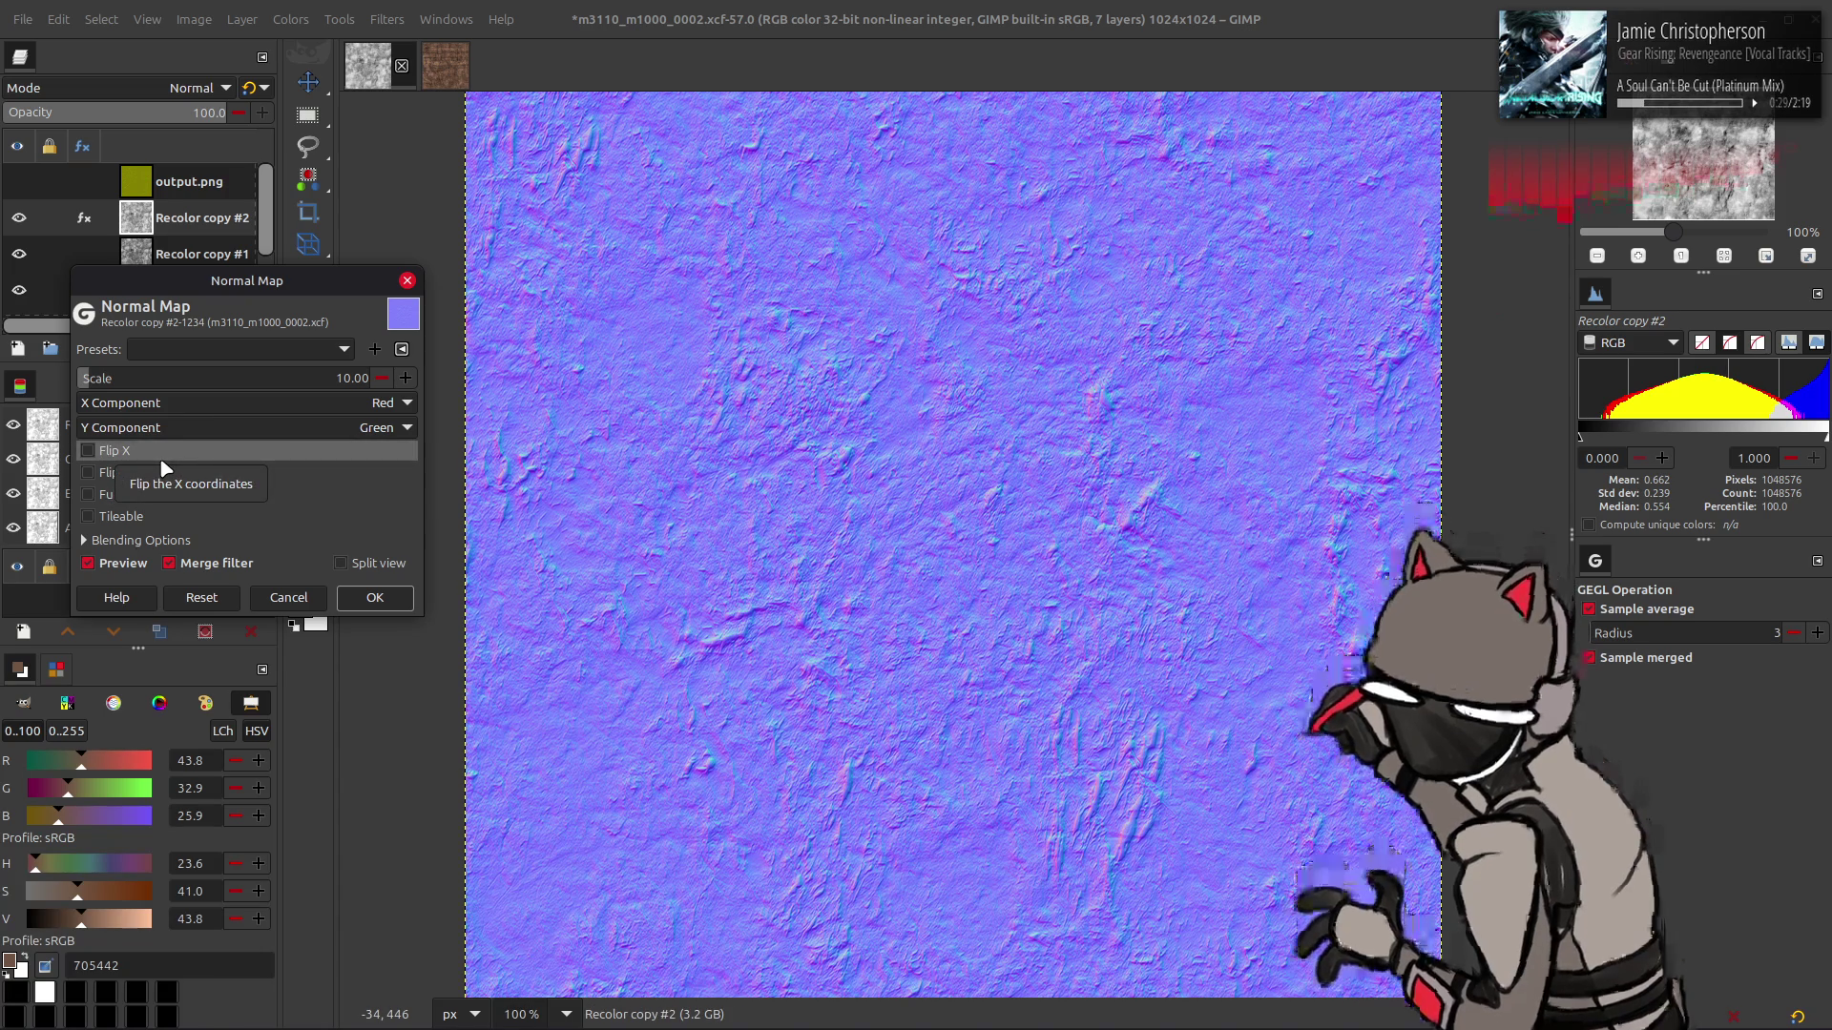
# - Cancel the Normal Map filter without applying it and save the project
pyautogui.click(141, 474)
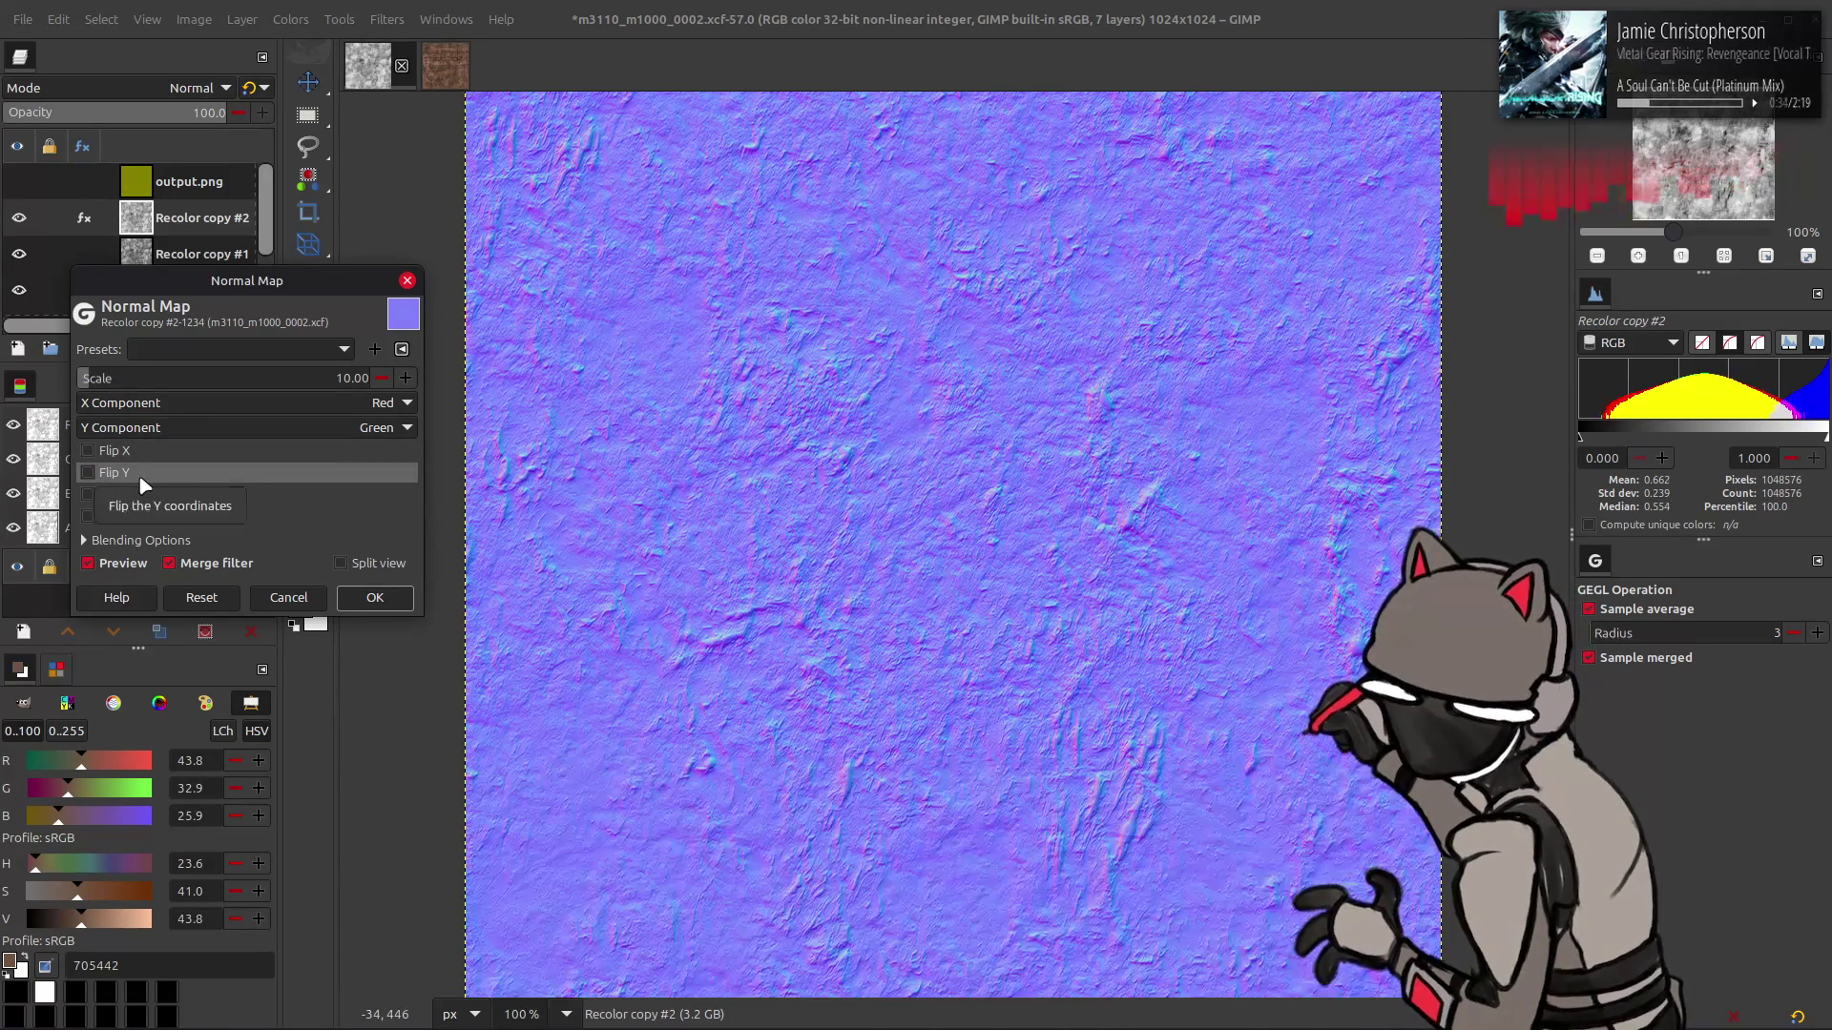
pyautogui.click(288, 597)
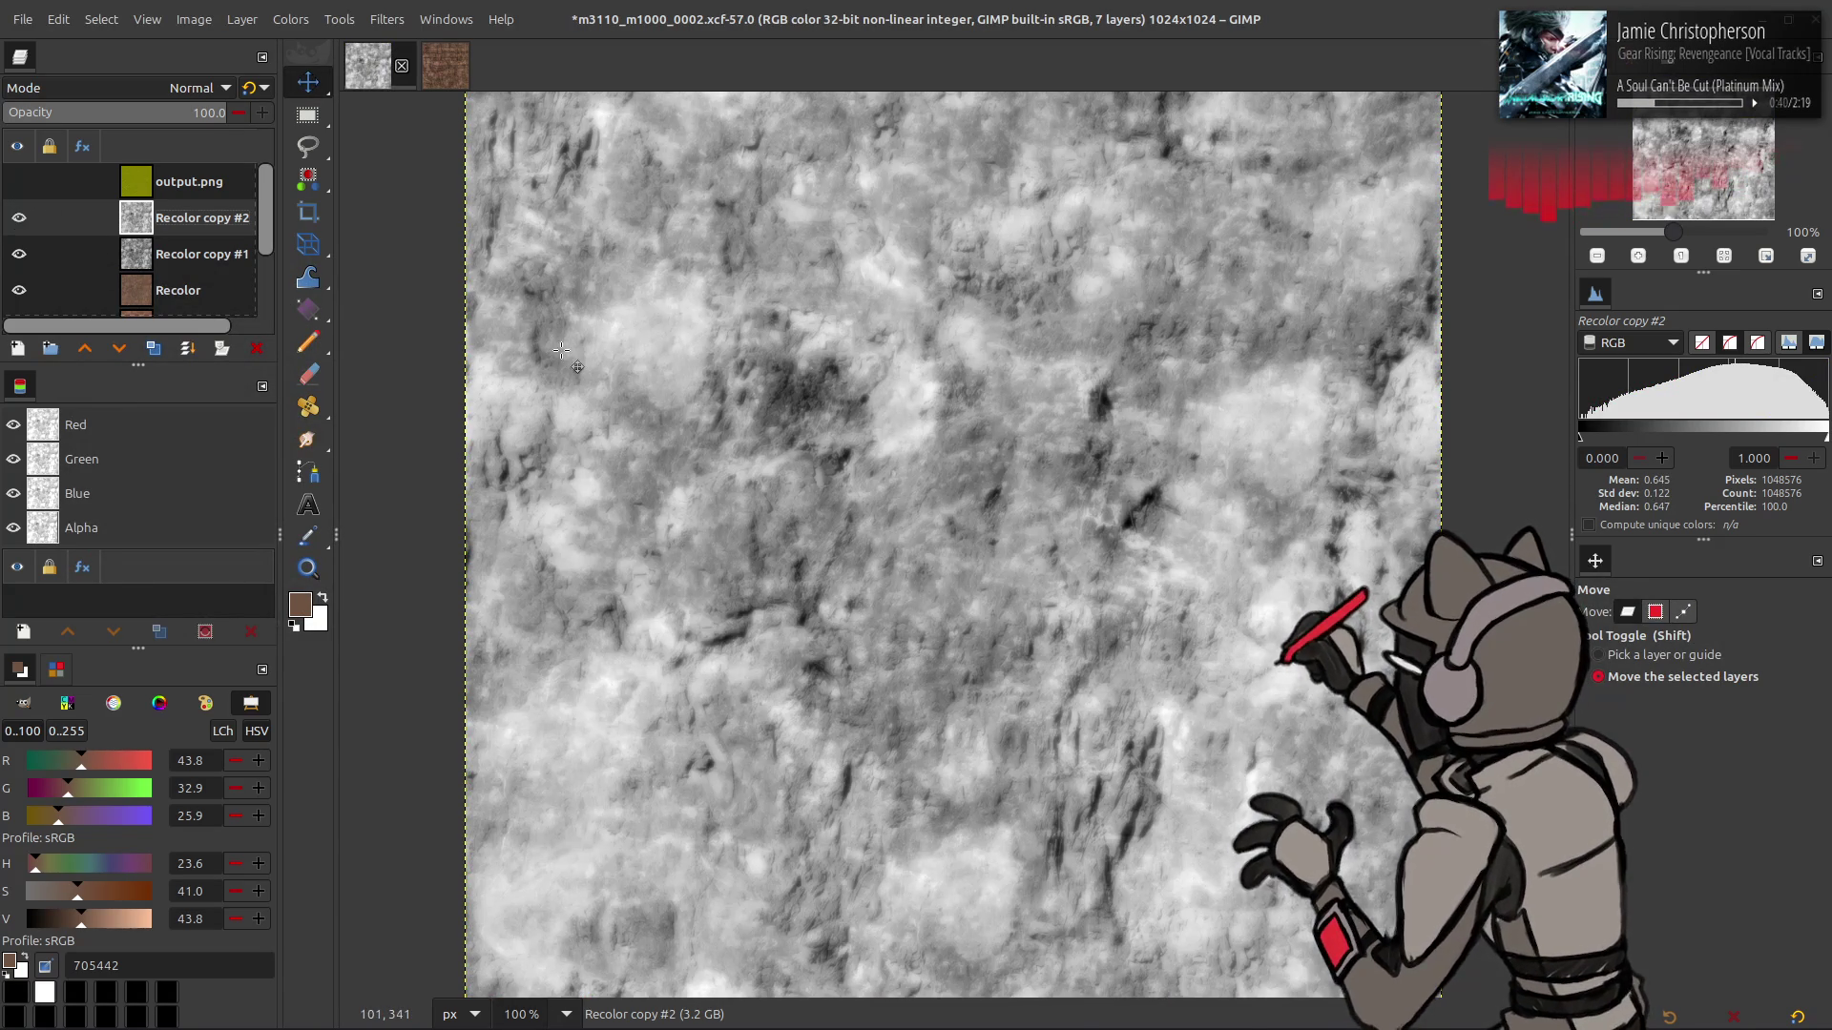
pyautogui.hotkey('ctrl', 's')
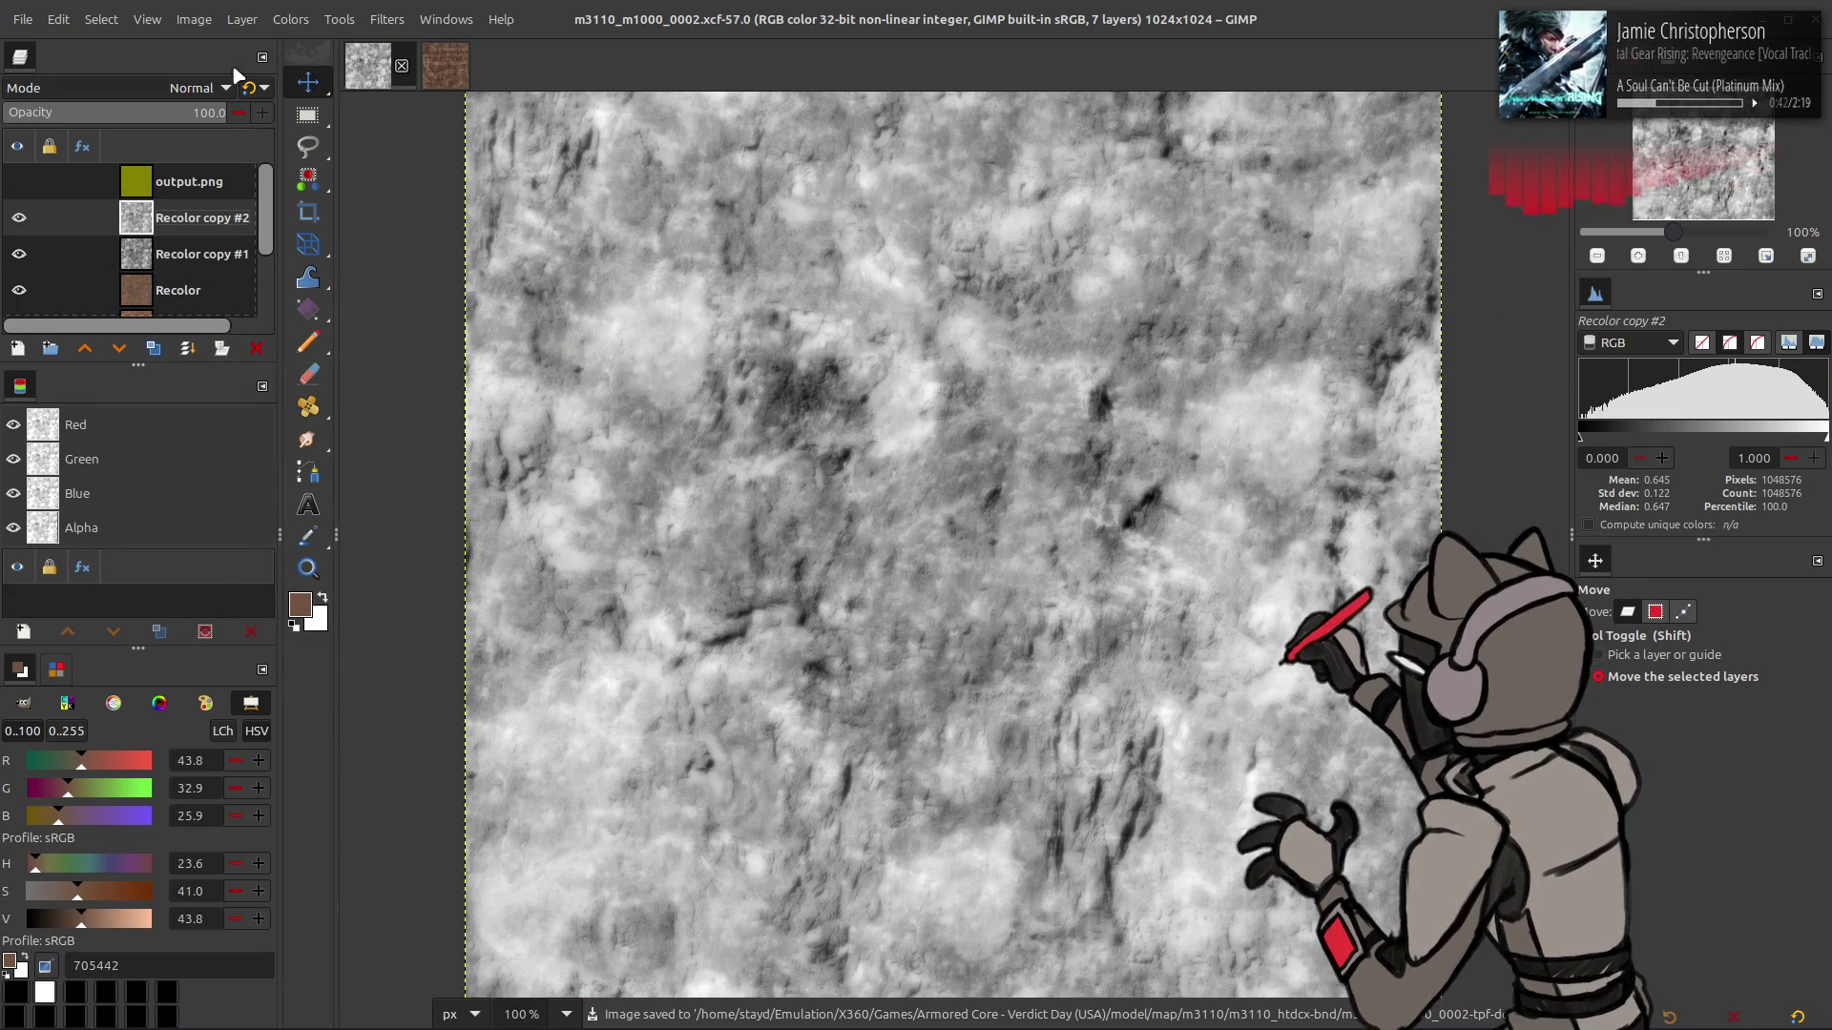
# - Offset Recolor copy #2 by half its width and height
pyautogui.click(241, 19)
pyautogui.moveTo(380, 262)
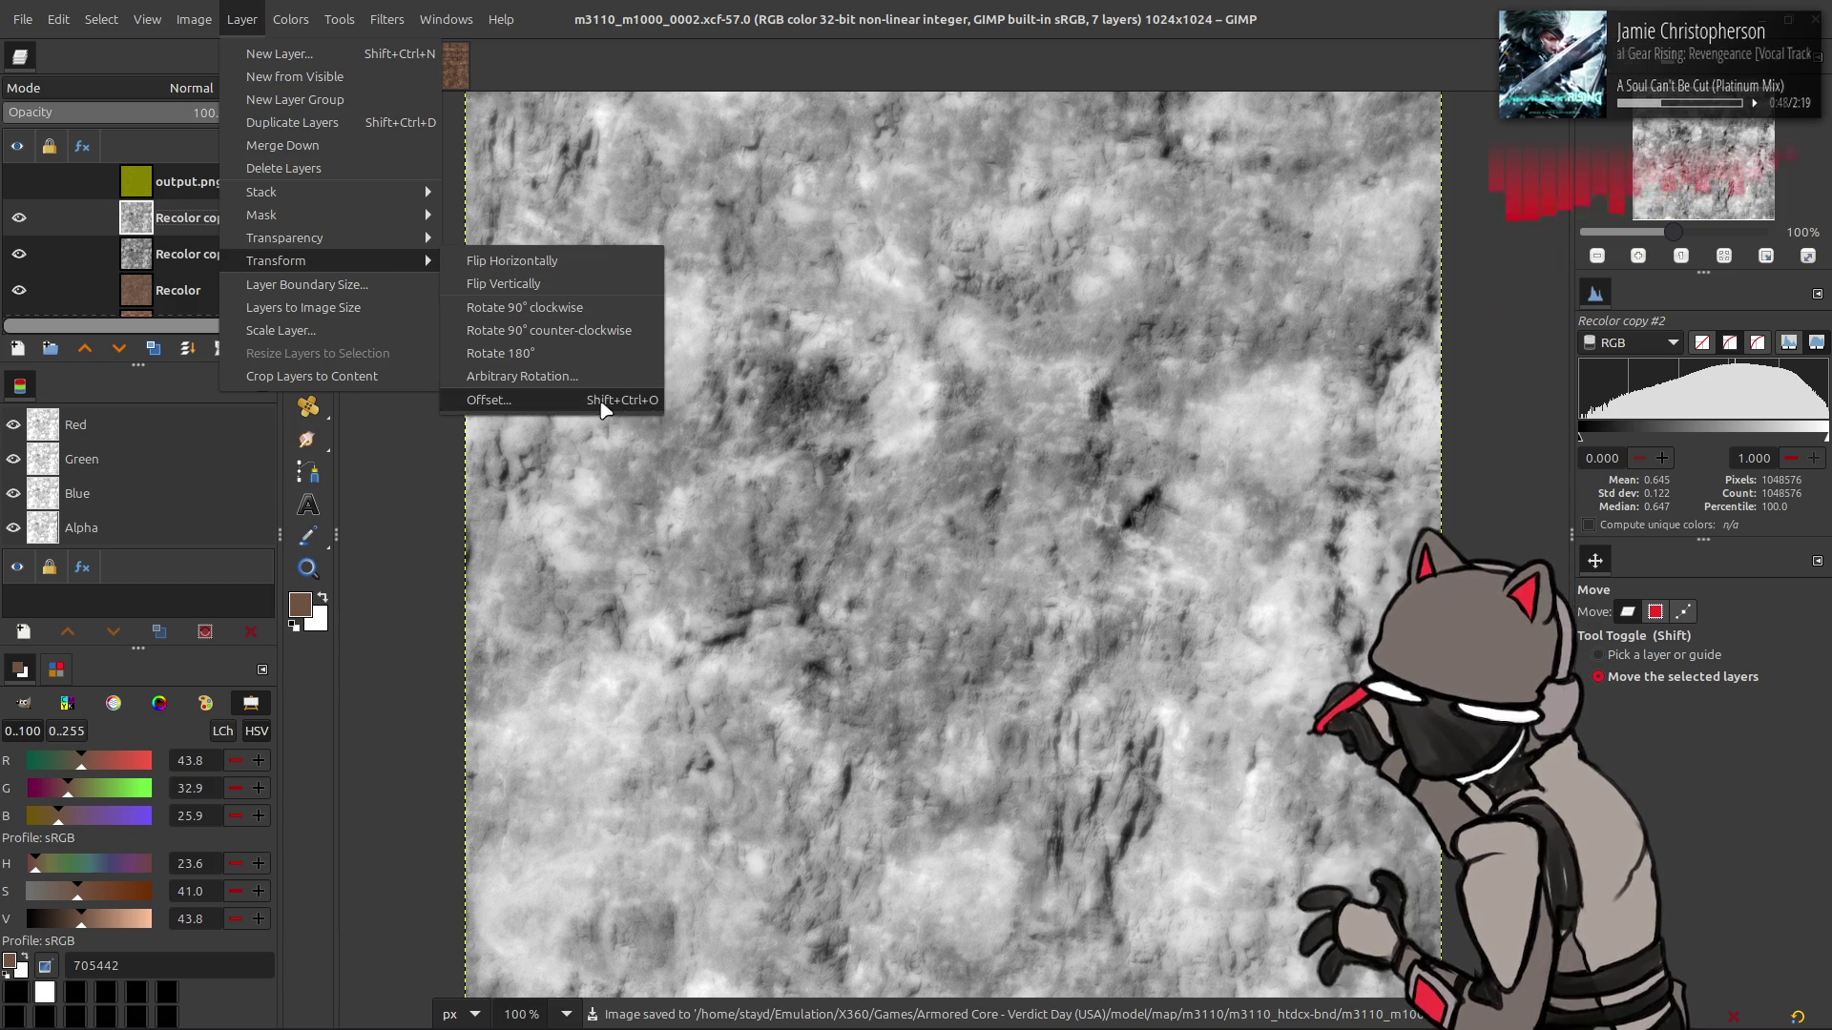
pyautogui.click(606, 401)
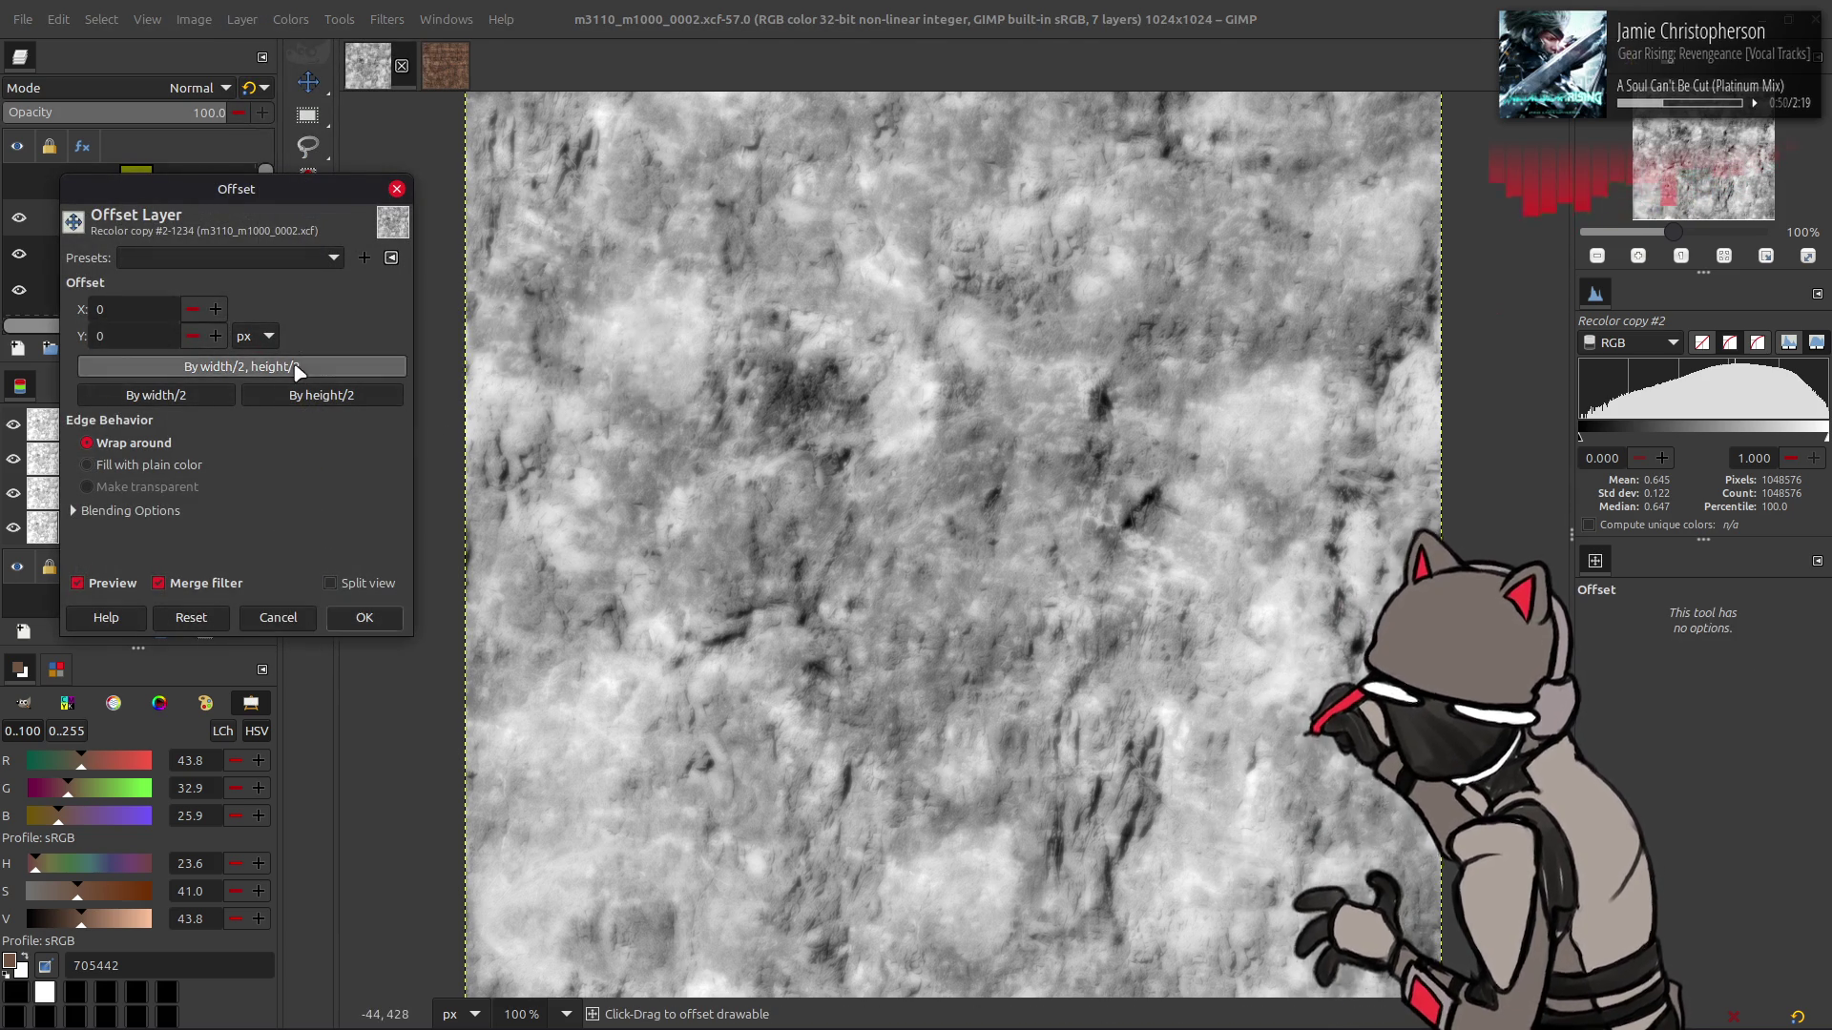
pyautogui.click(243, 366)
pyautogui.click(364, 618)
# - Duplicate, align and merge down copies twice to build a 2×2 tiled layer
pyautogui.hotkey('shift', 'ctrl', 'd')
pyautogui.moveTo(1321, 992)
pyautogui.mouseDown()
pyautogui.moveTo(832, 992)
pyautogui.moveTo(832, 565)
pyautogui.mouseUp()
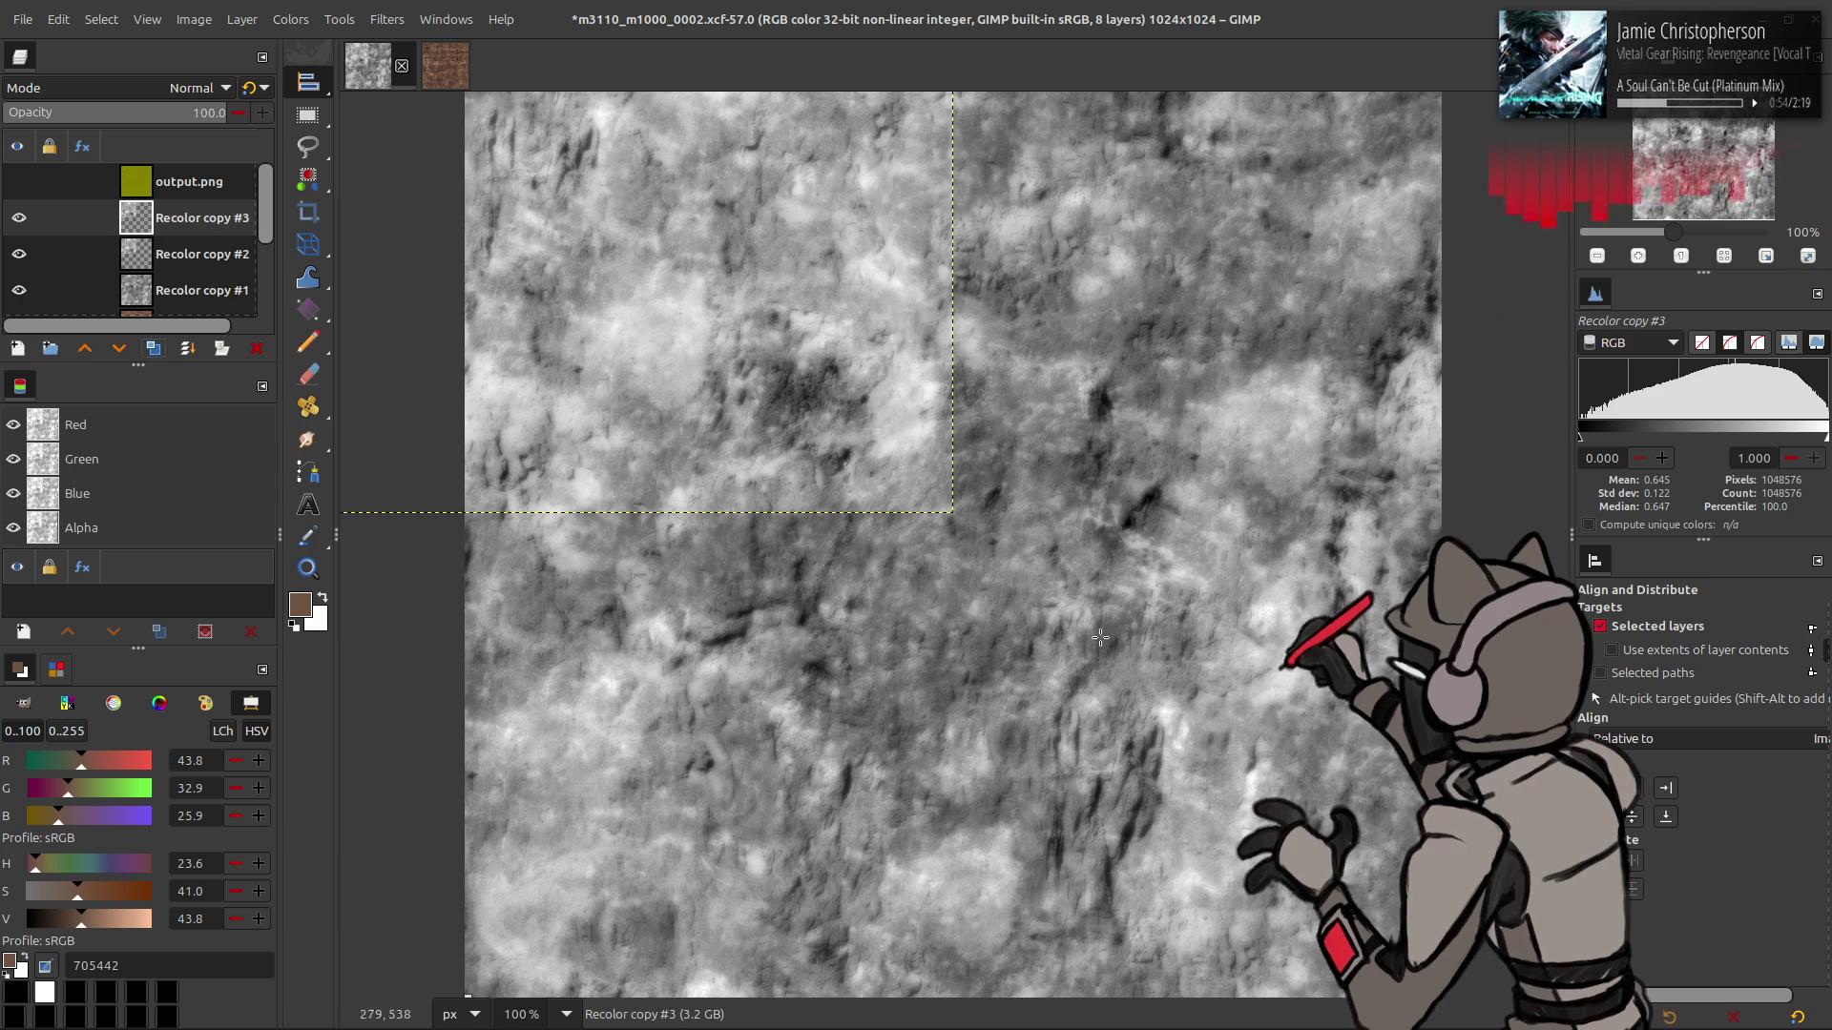
pyautogui.click(1661, 790)
pyautogui.rightClick(162, 221)
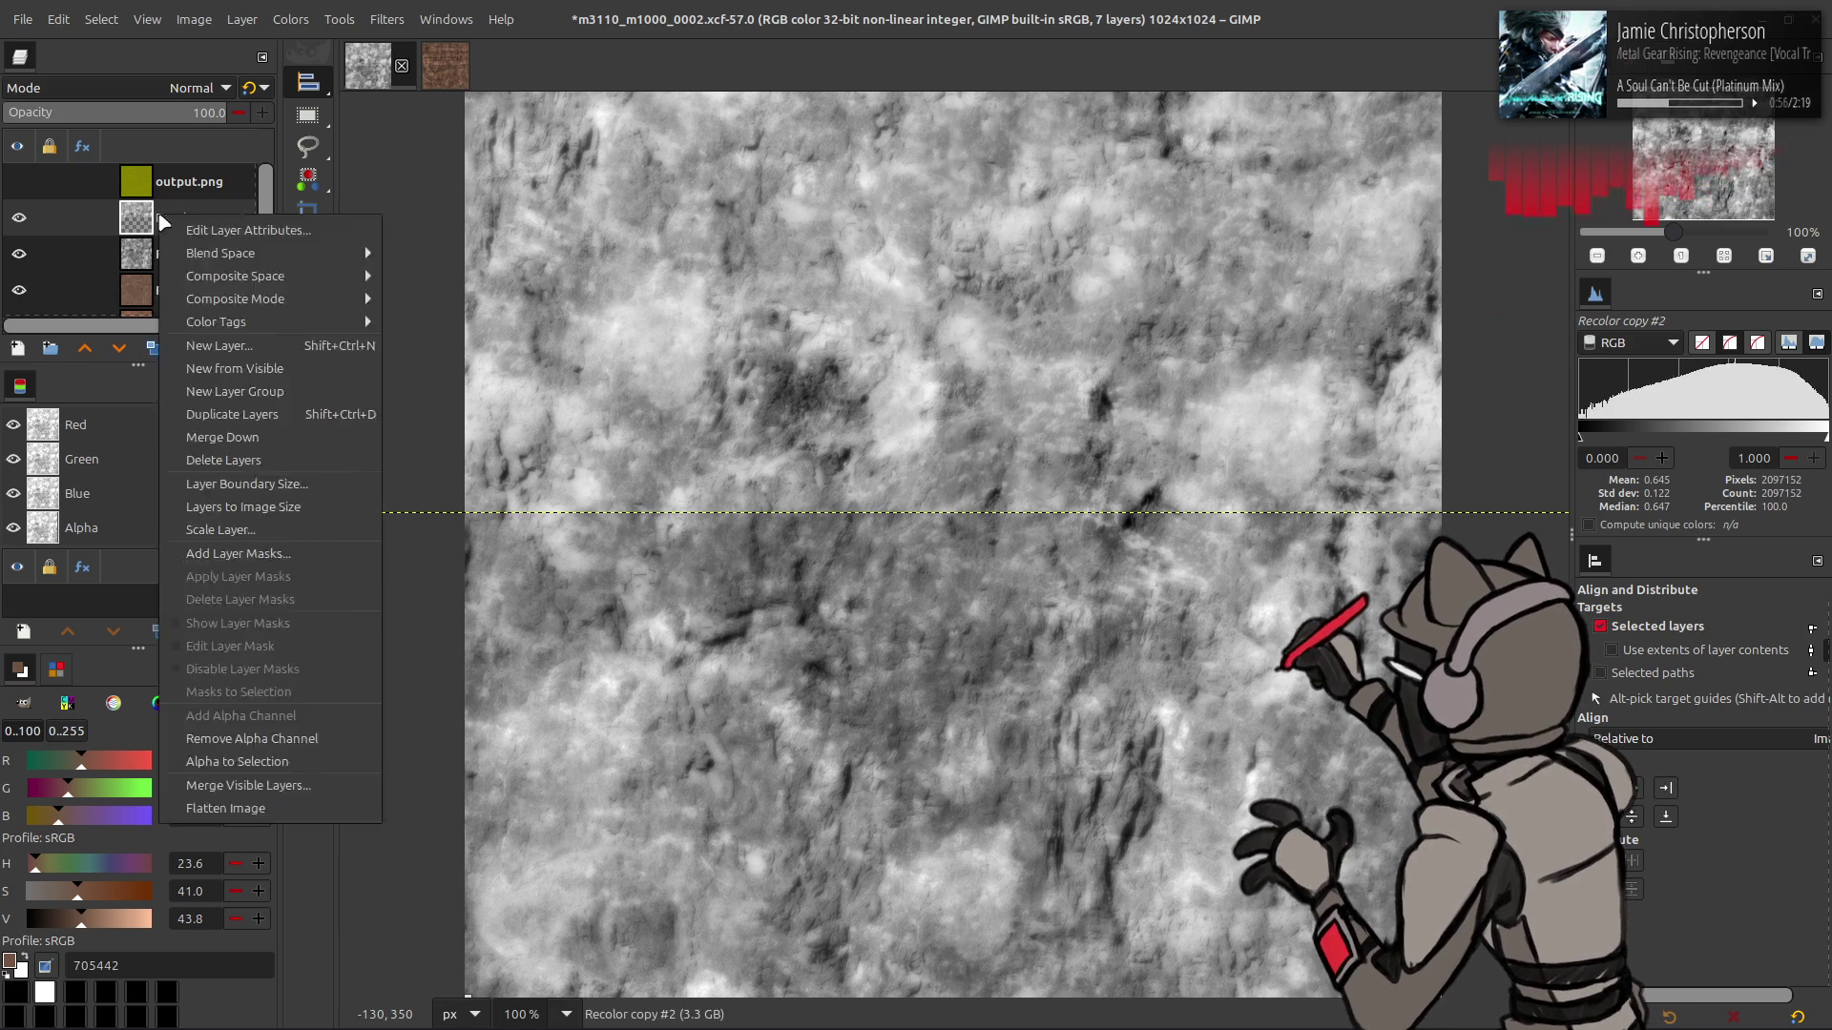
pyautogui.click(201, 506)
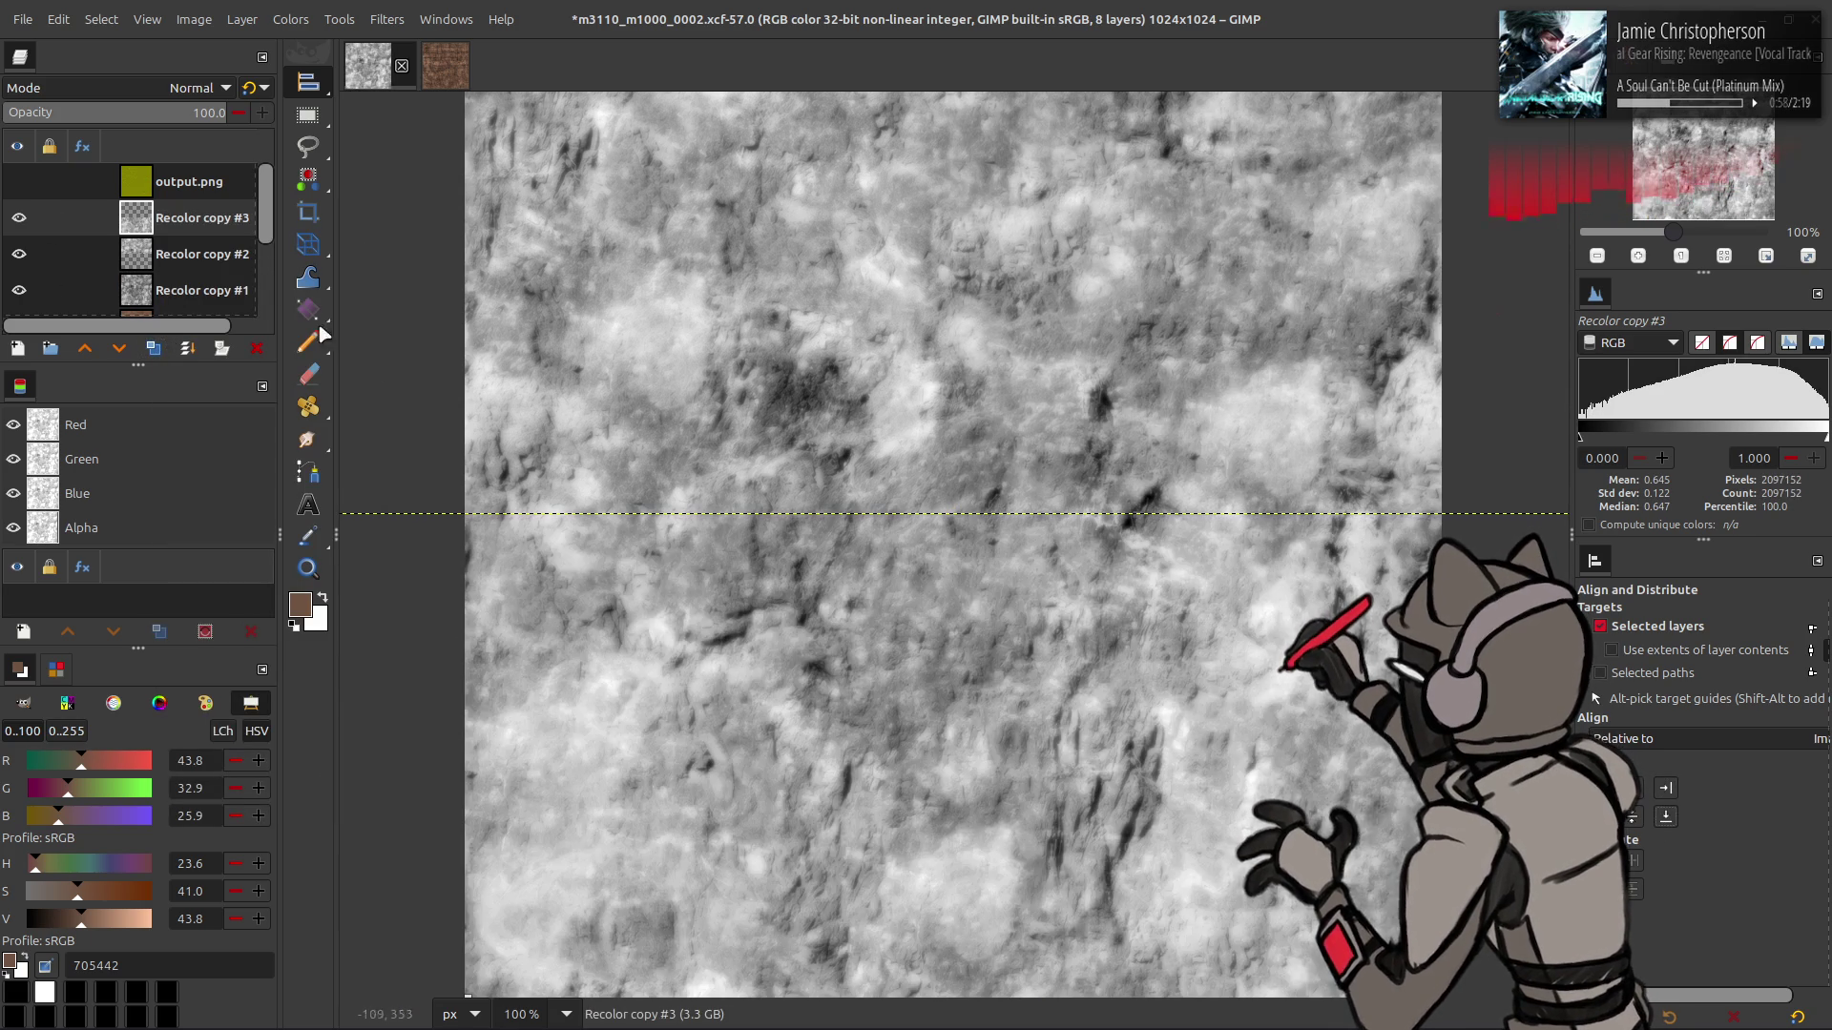
pyautogui.rightClick(184, 225)
pyautogui.click(200, 471)
# - Fit the canvas to the 2048x2048 tiled layer and copy it to the clipboard
pyautogui.click(193, 19)
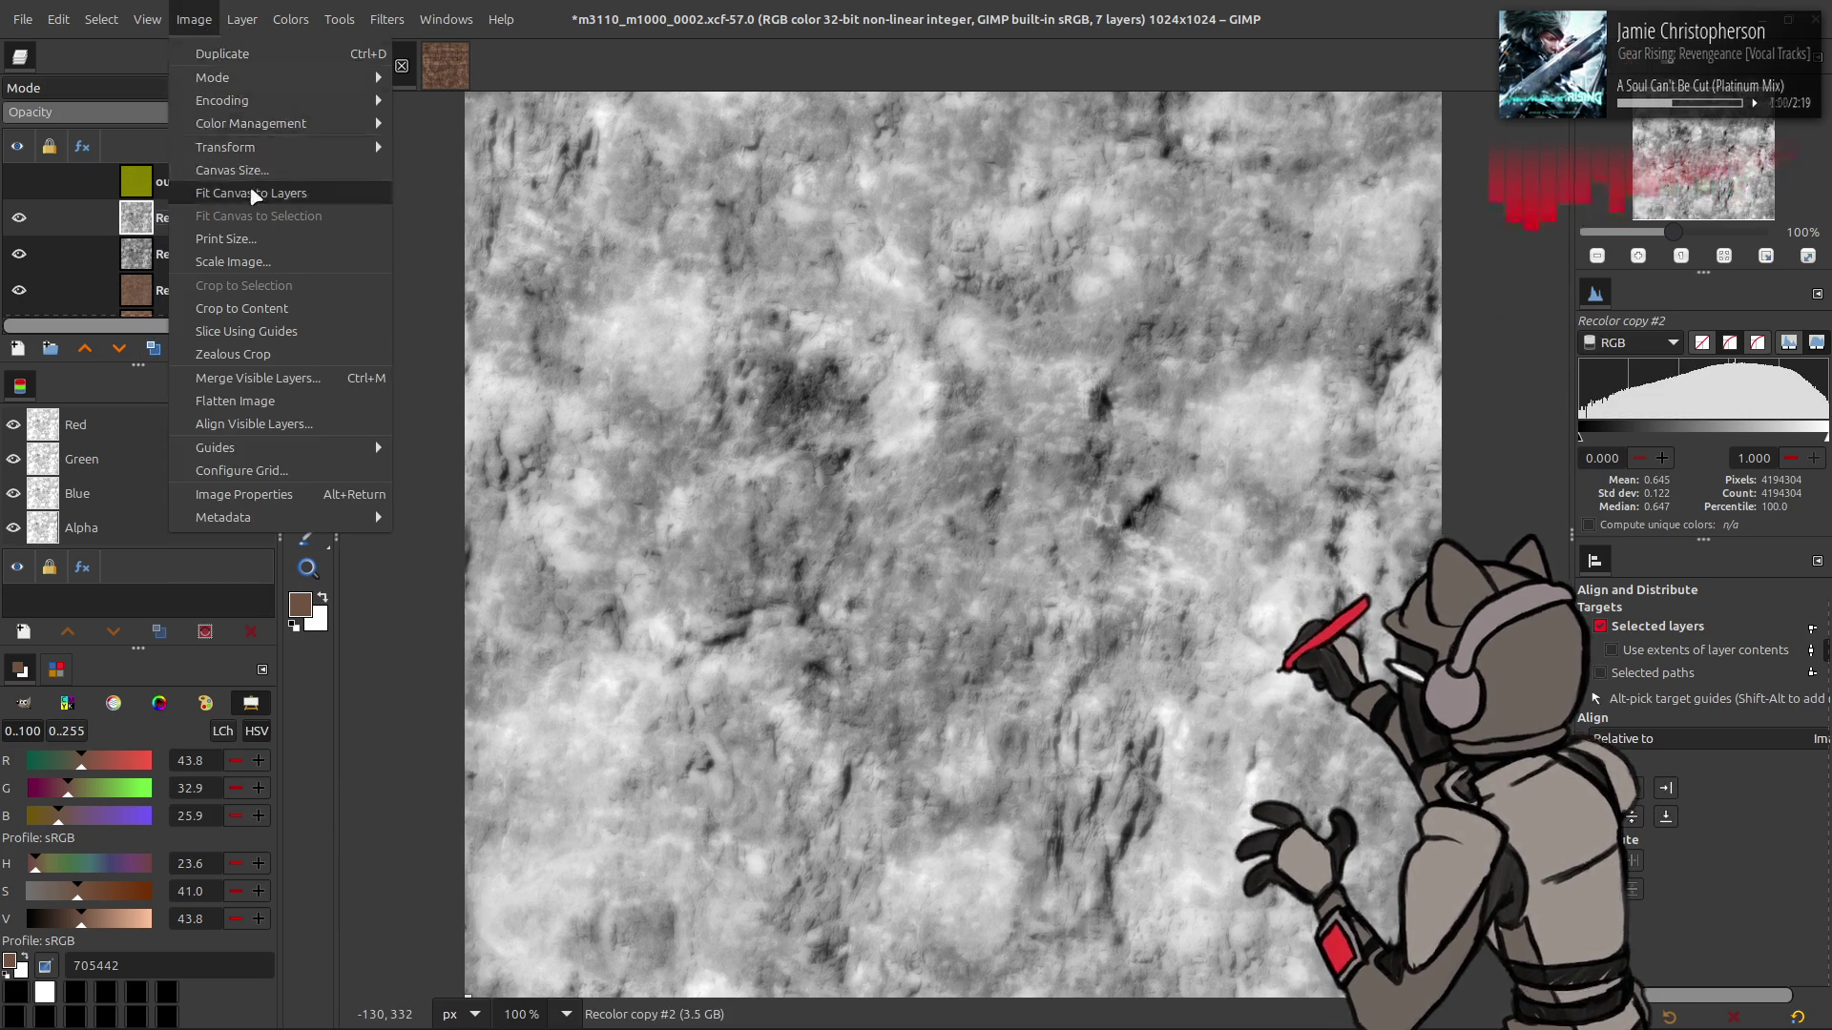
pyautogui.click(229, 191)
pyautogui.hotkey('ctrl', 'c')
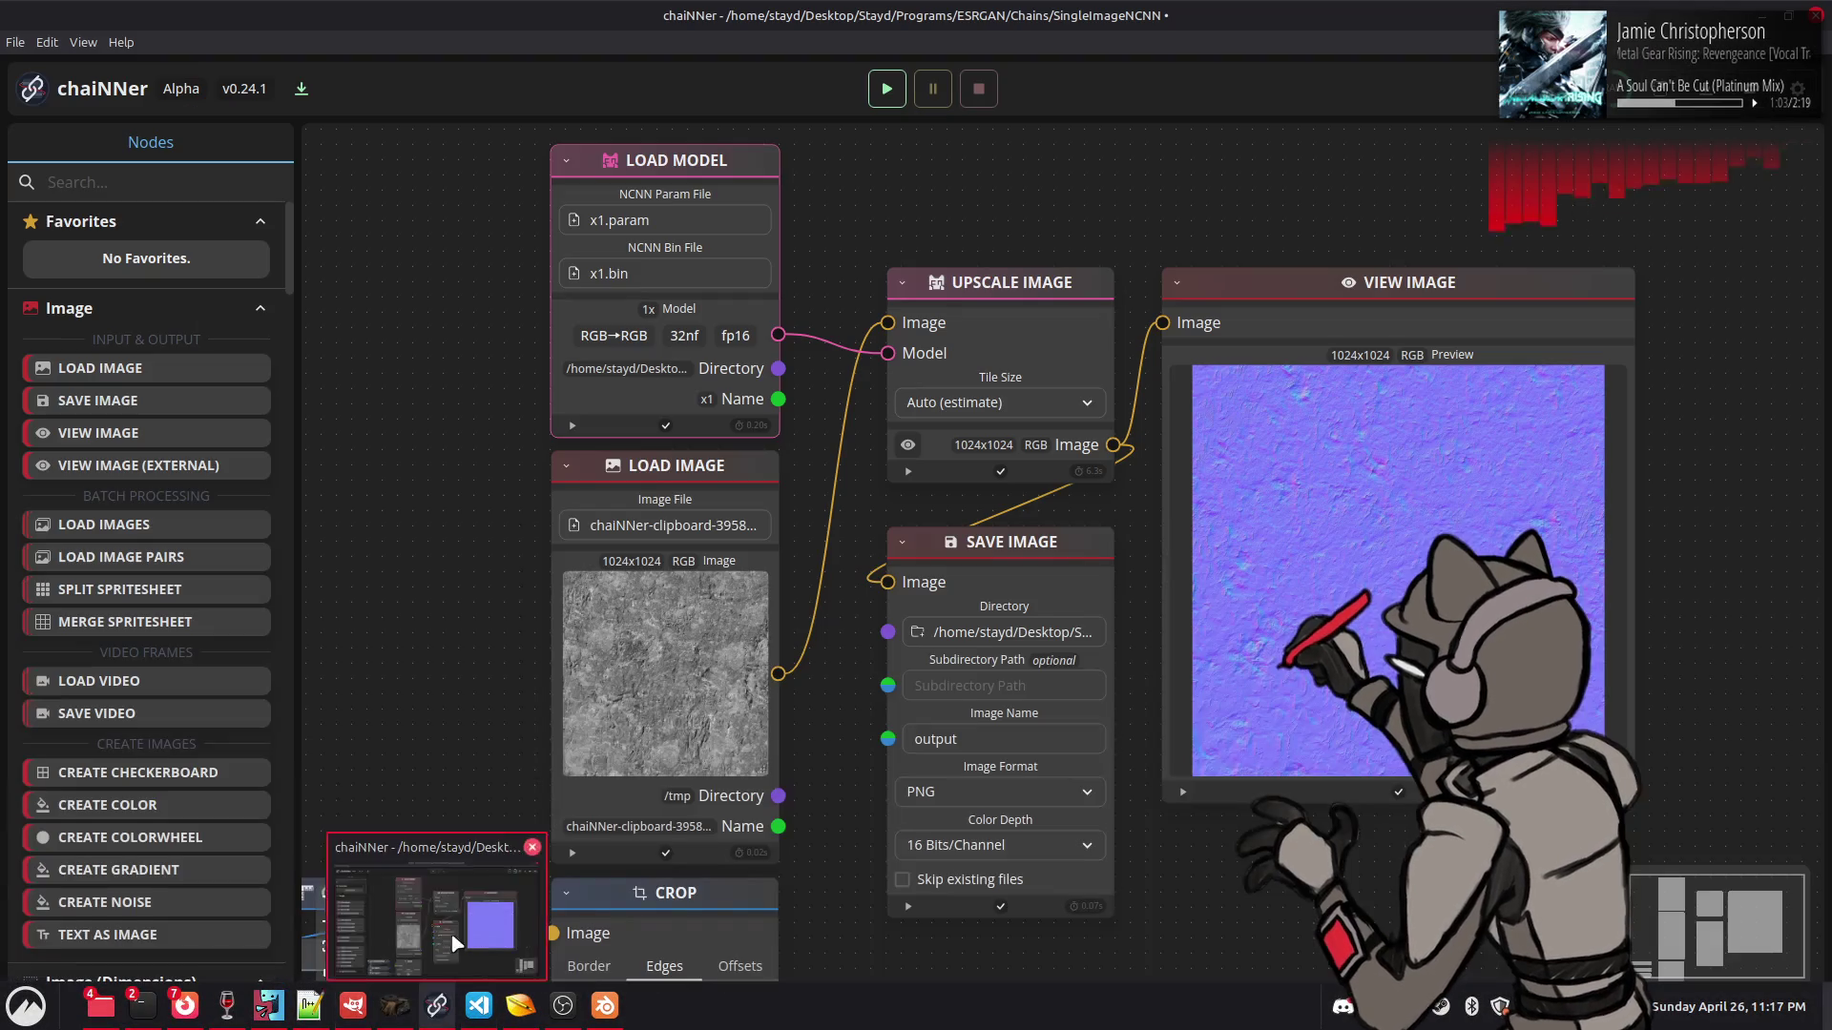
# - In chaiNNer, replace the Load Image node with the pasted tiled texture, connect it to Upscale Image, and run
pyautogui.click(458, 1005)
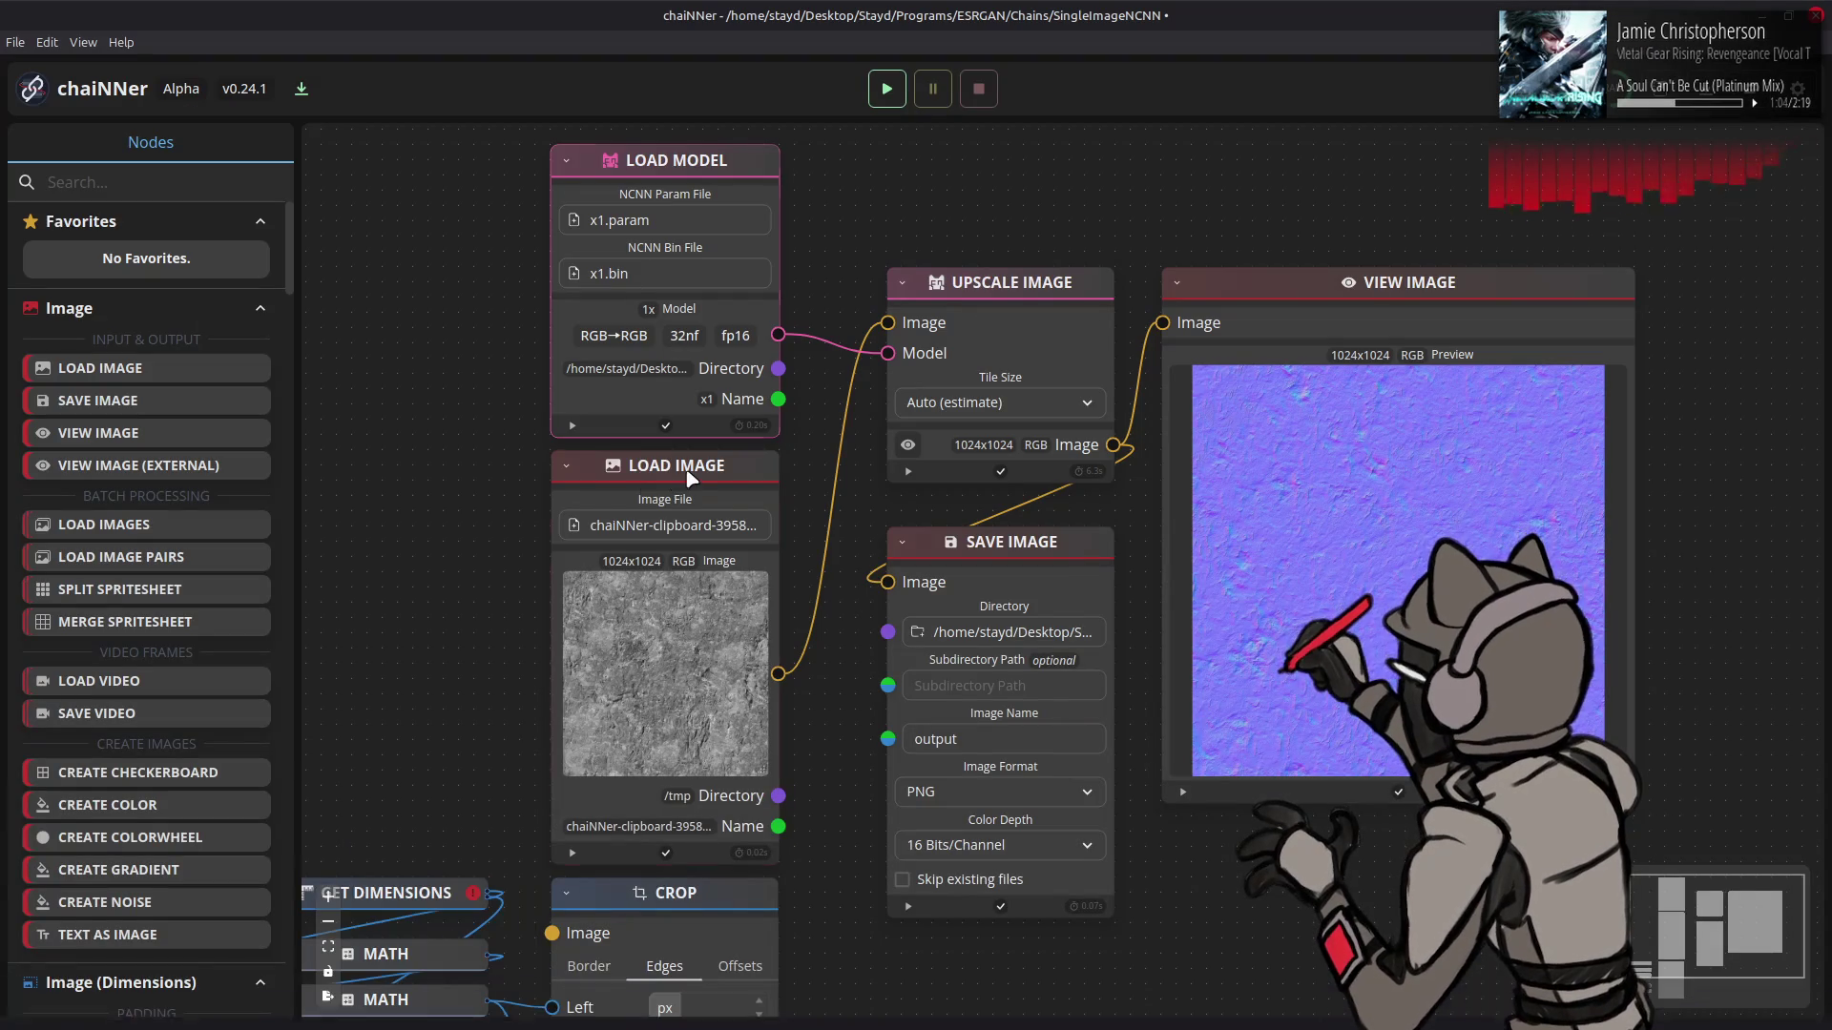
pyautogui.click(690, 477)
pyautogui.press('Delete')
pyautogui.hotkey('ctrl', 'v')
pyautogui.moveTo(1101, 573); pyautogui.dragTo(752, 483)
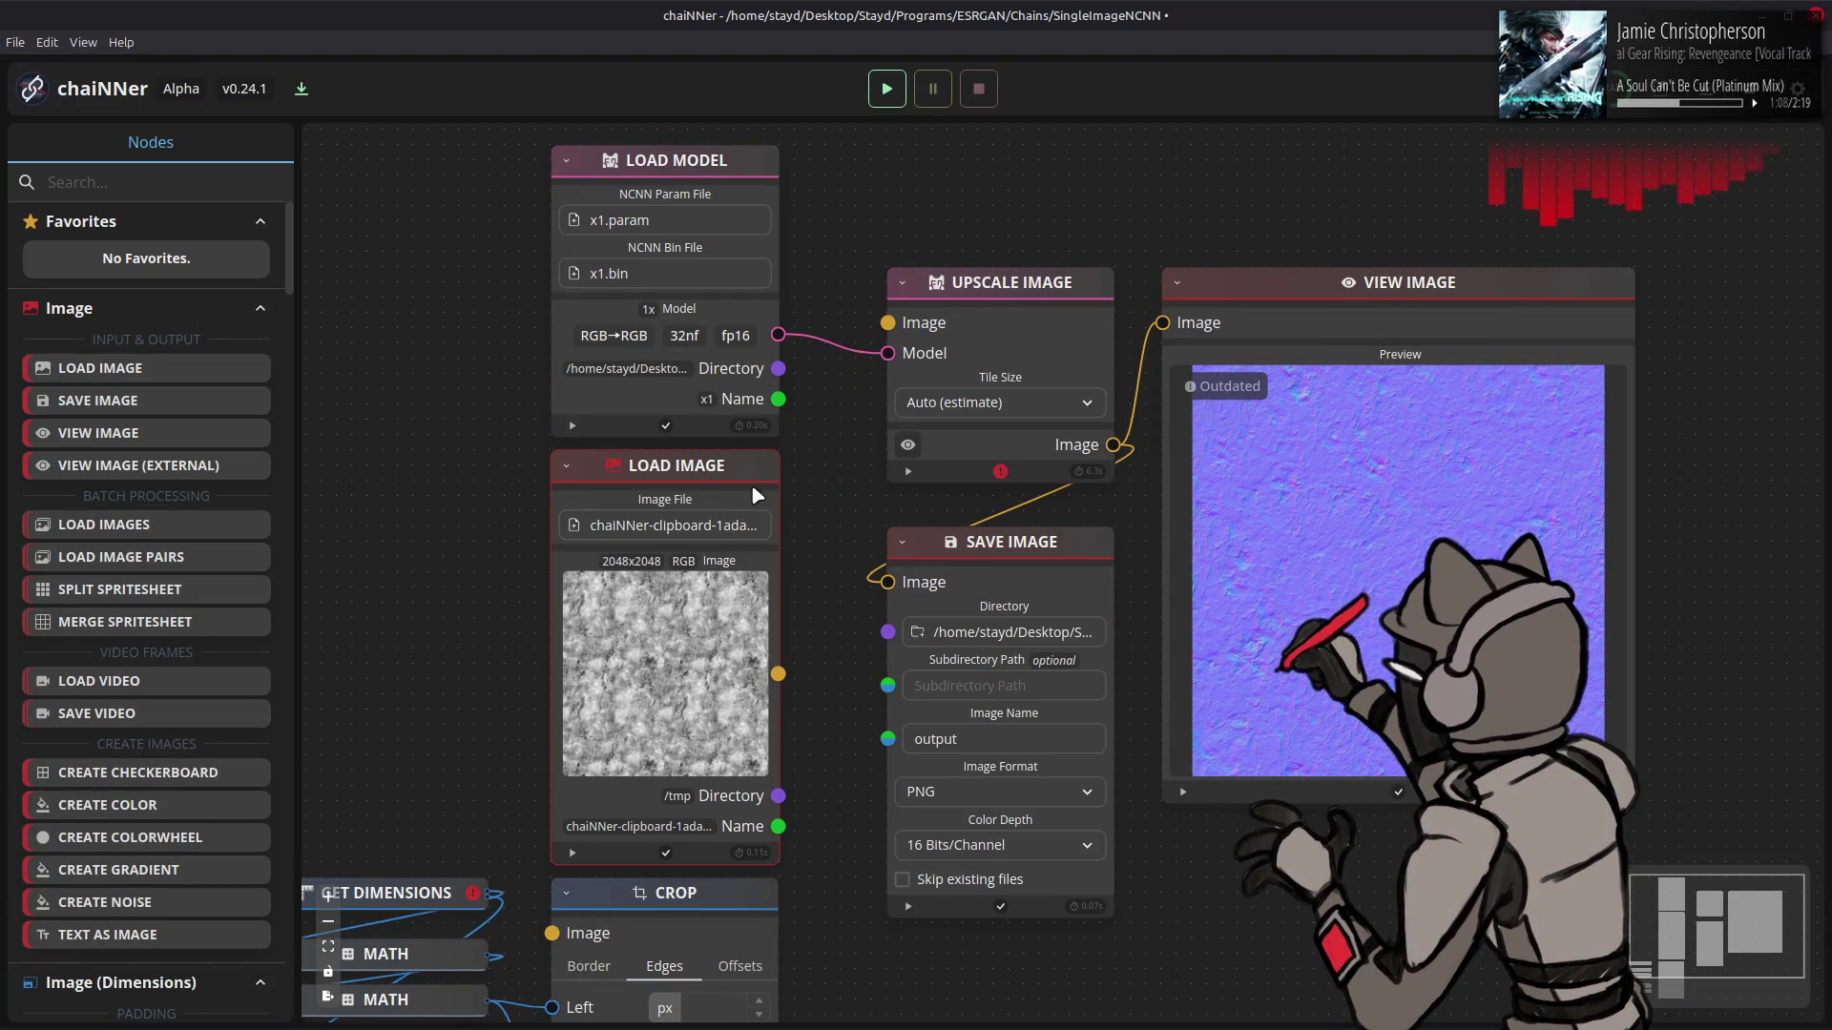
pyautogui.moveTo(779, 674); pyautogui.dragTo(887, 322)
pyautogui.click(886, 89)
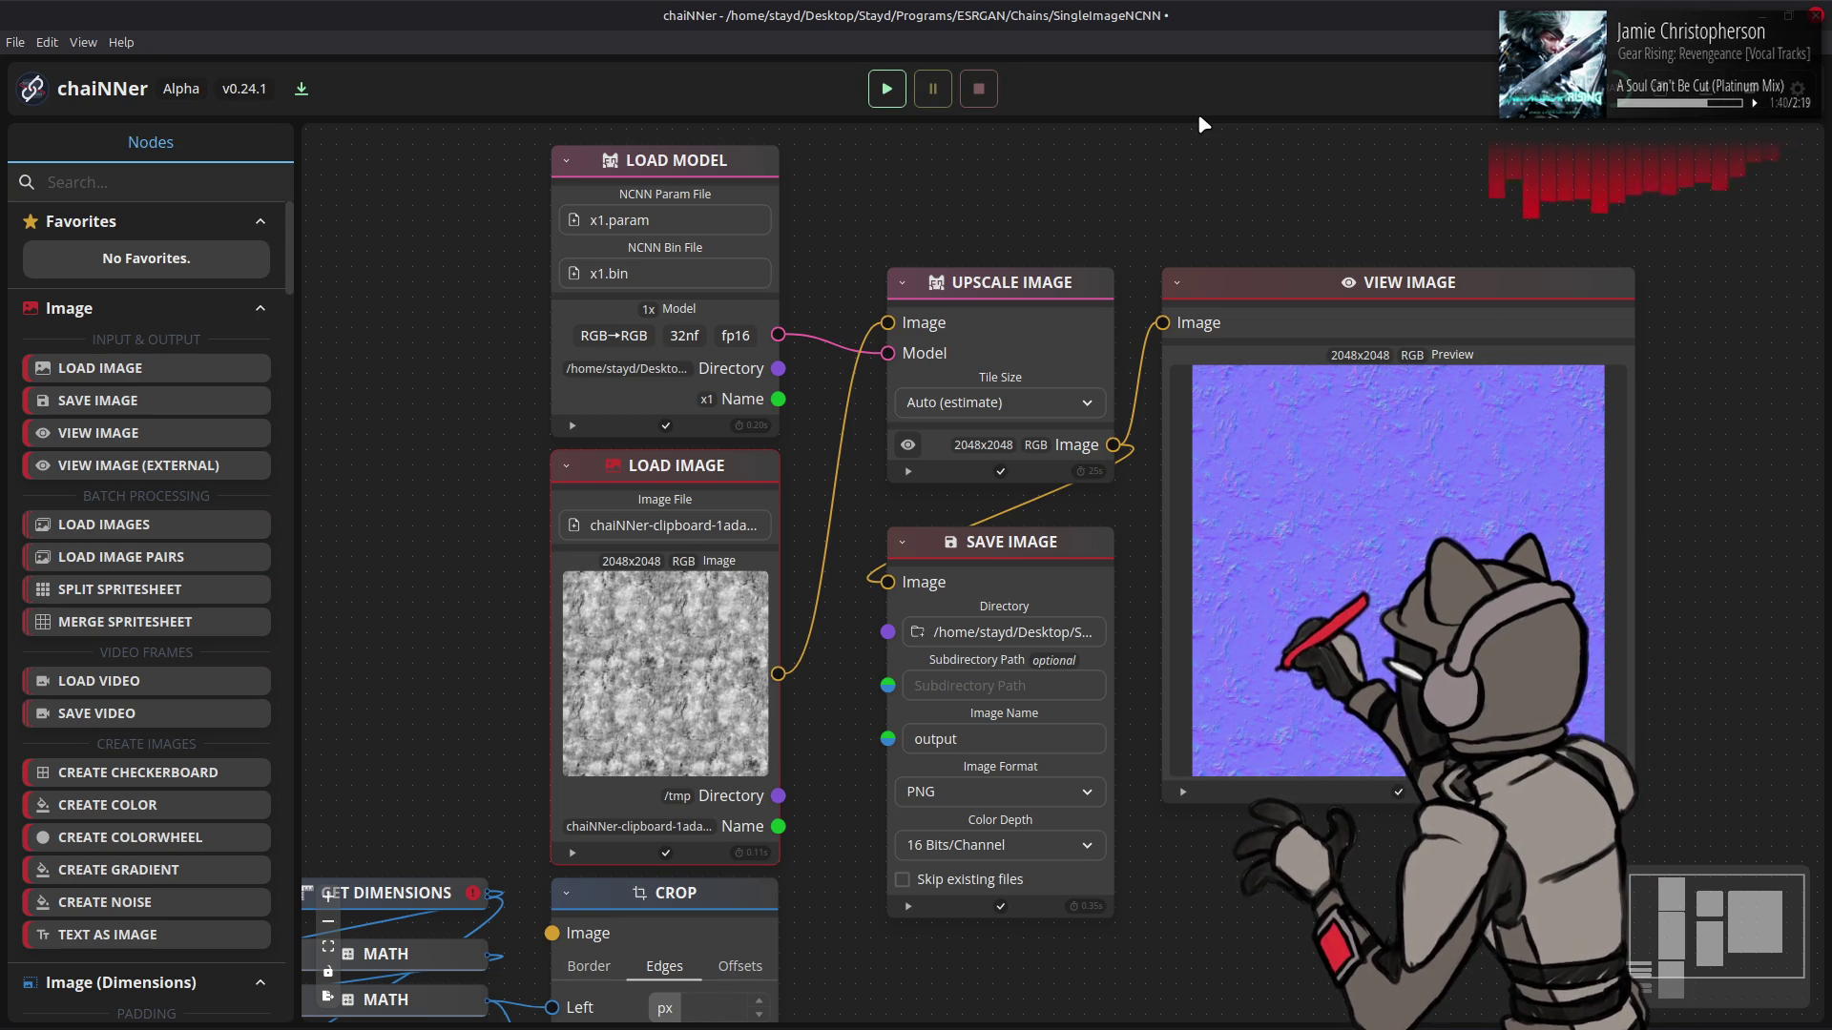
pyautogui.hotkey('alt', 'Tab')
# - Bring output.png into GIMP as a layer, then delete it
pyautogui.hotkey('alt', 'Tab')
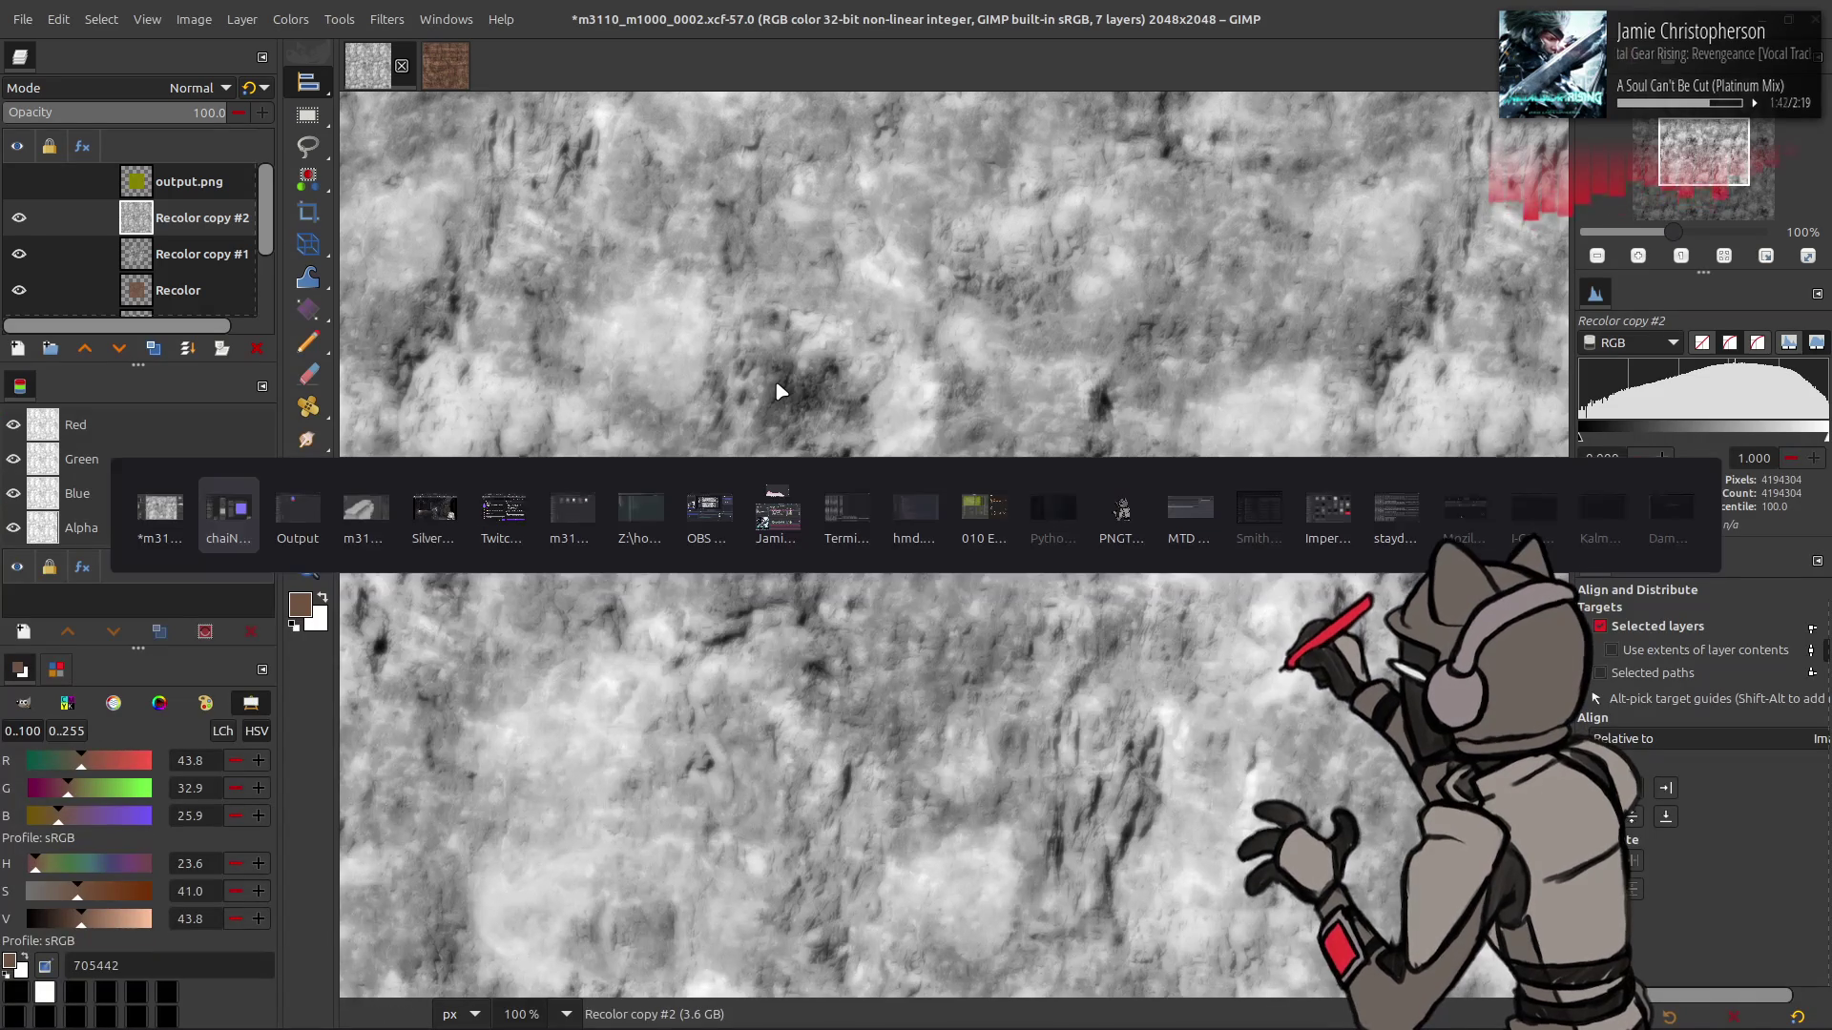
pyautogui.hotkey('alt', 'Tab')
pyautogui.moveTo(825, 341); pyautogui.dragTo(906, 158)
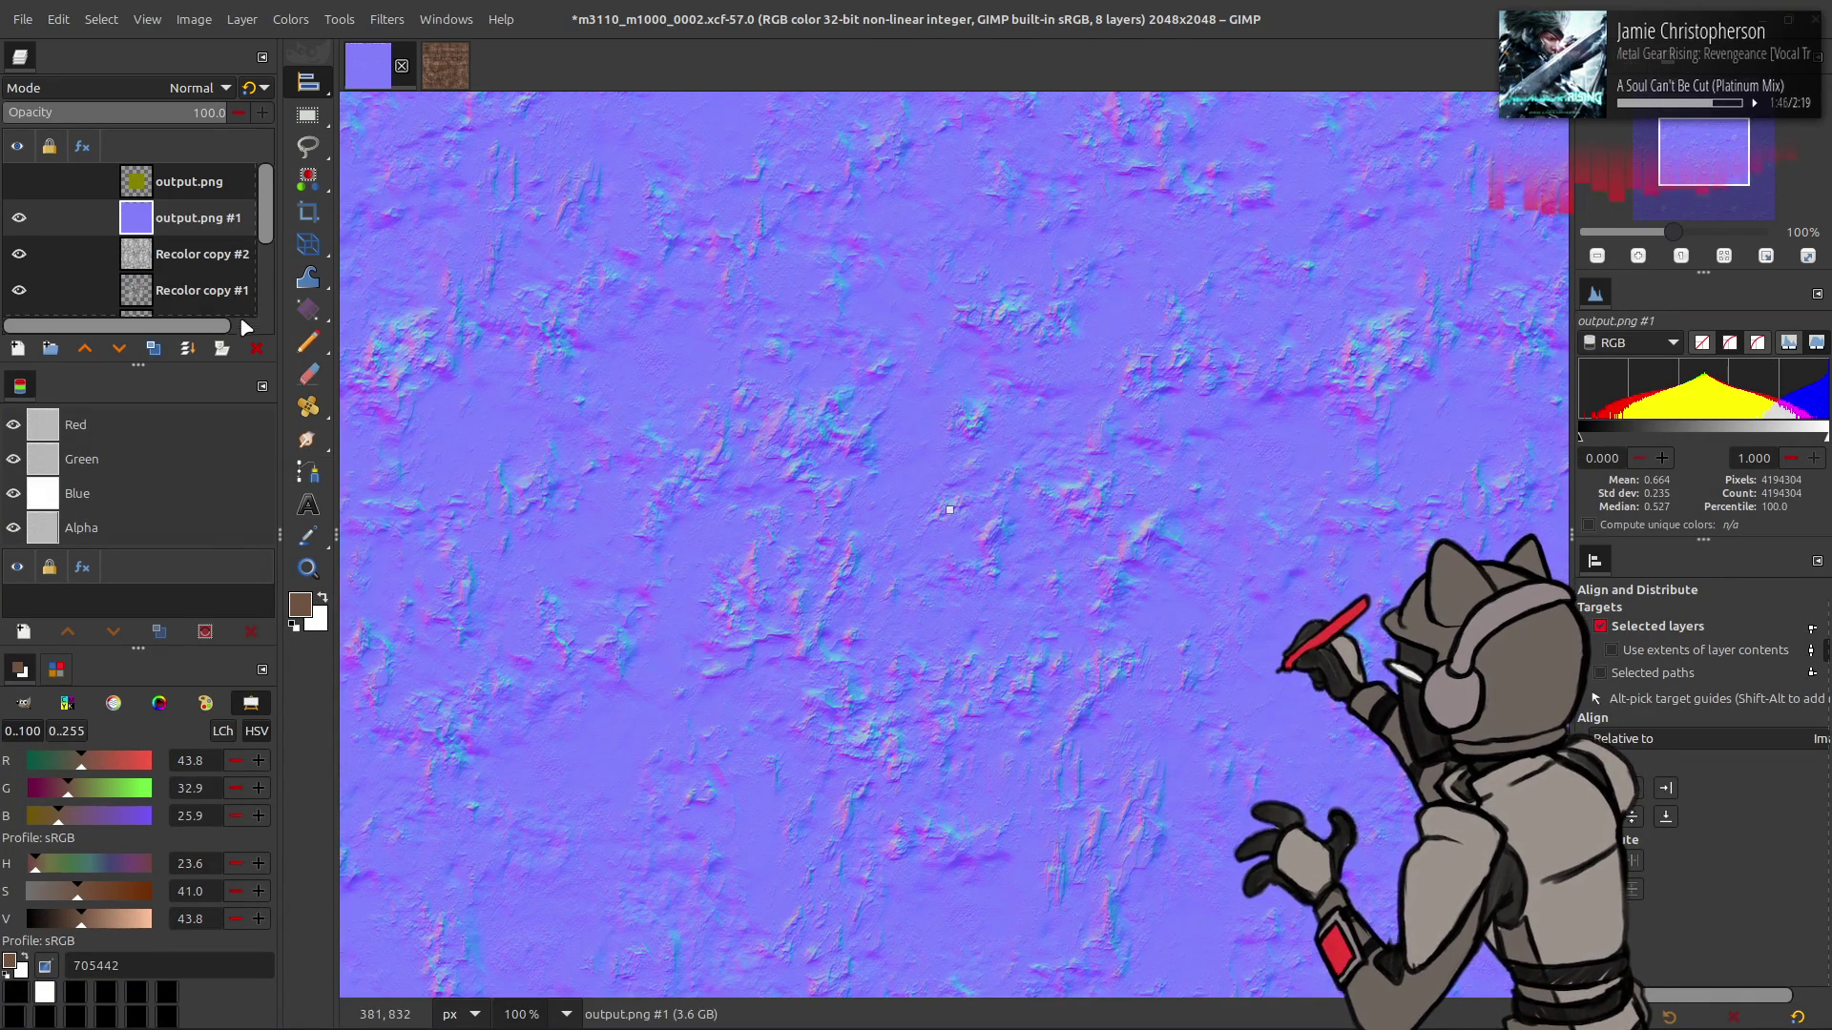
pyautogui.click(256, 351)
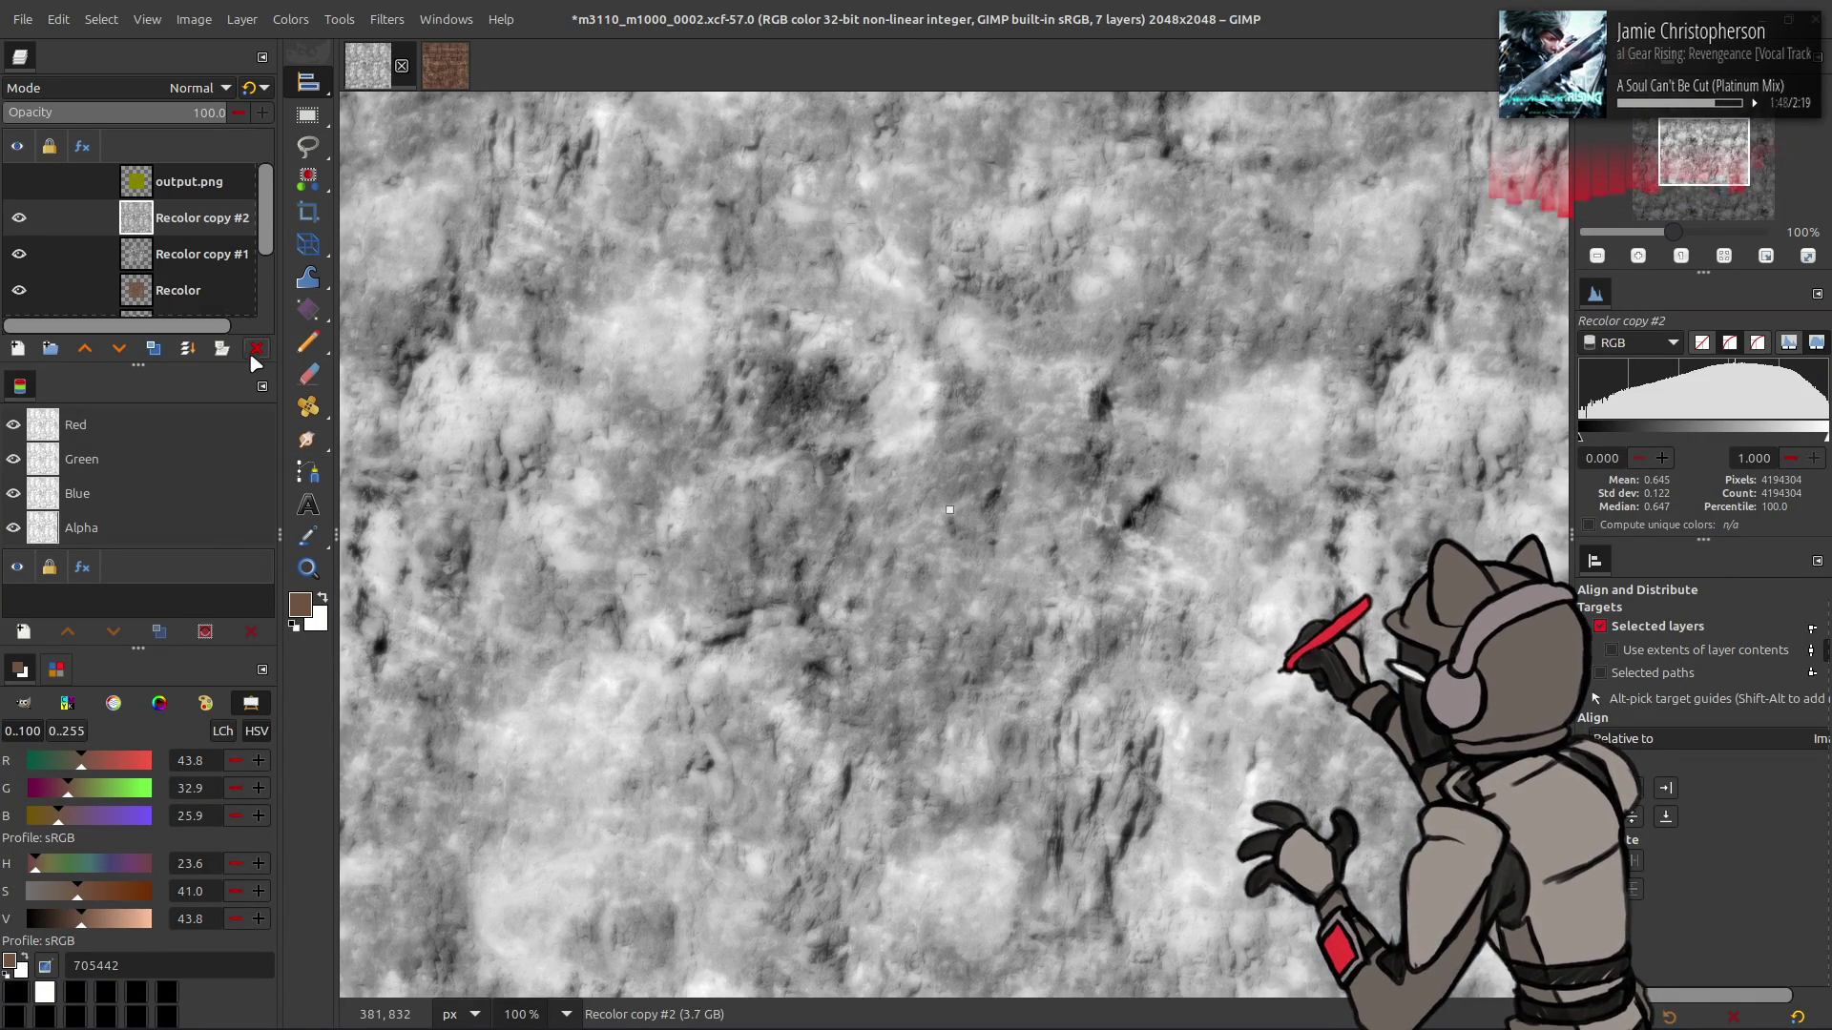
# - Delete the tiled Recolor copy #2 layer and fit the canvas back to 1024x1024
pyautogui.click(19, 218)
pyautogui.click(169, 252)
pyautogui.click(193, 19)
pyautogui.click(169, 218)
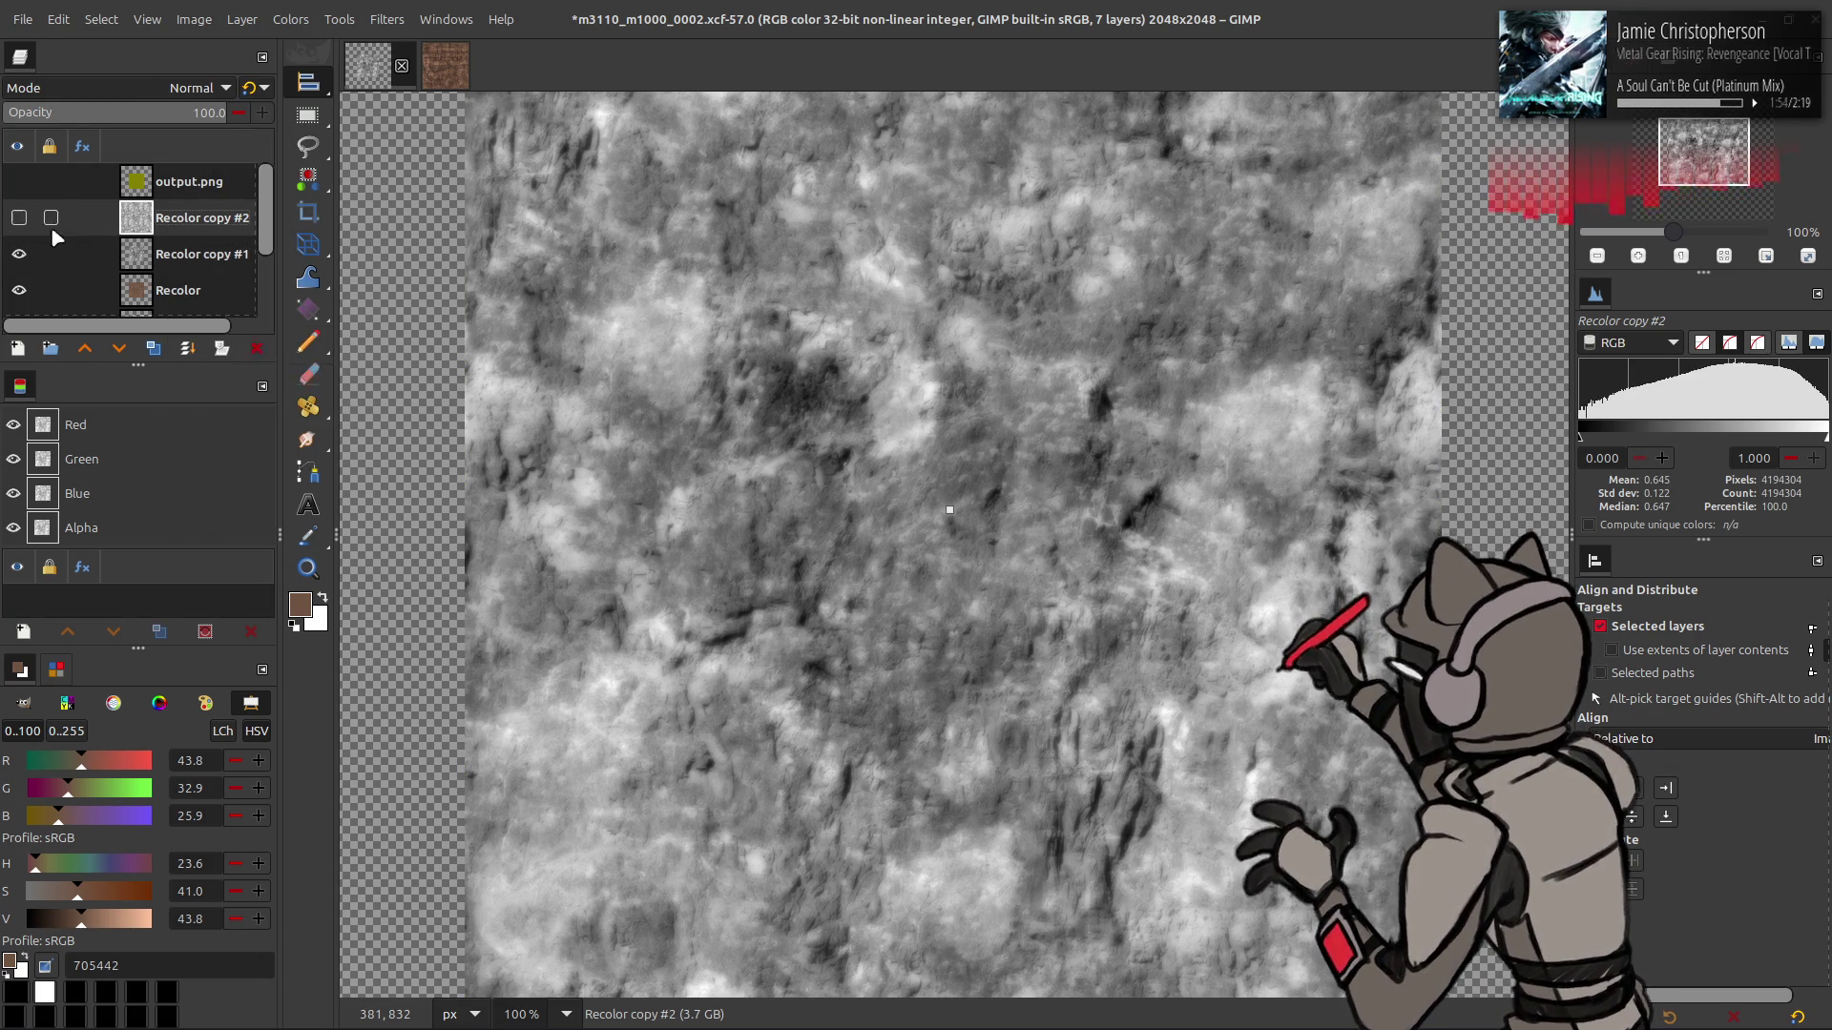
pyautogui.click(23, 220)
pyautogui.click(24, 219)
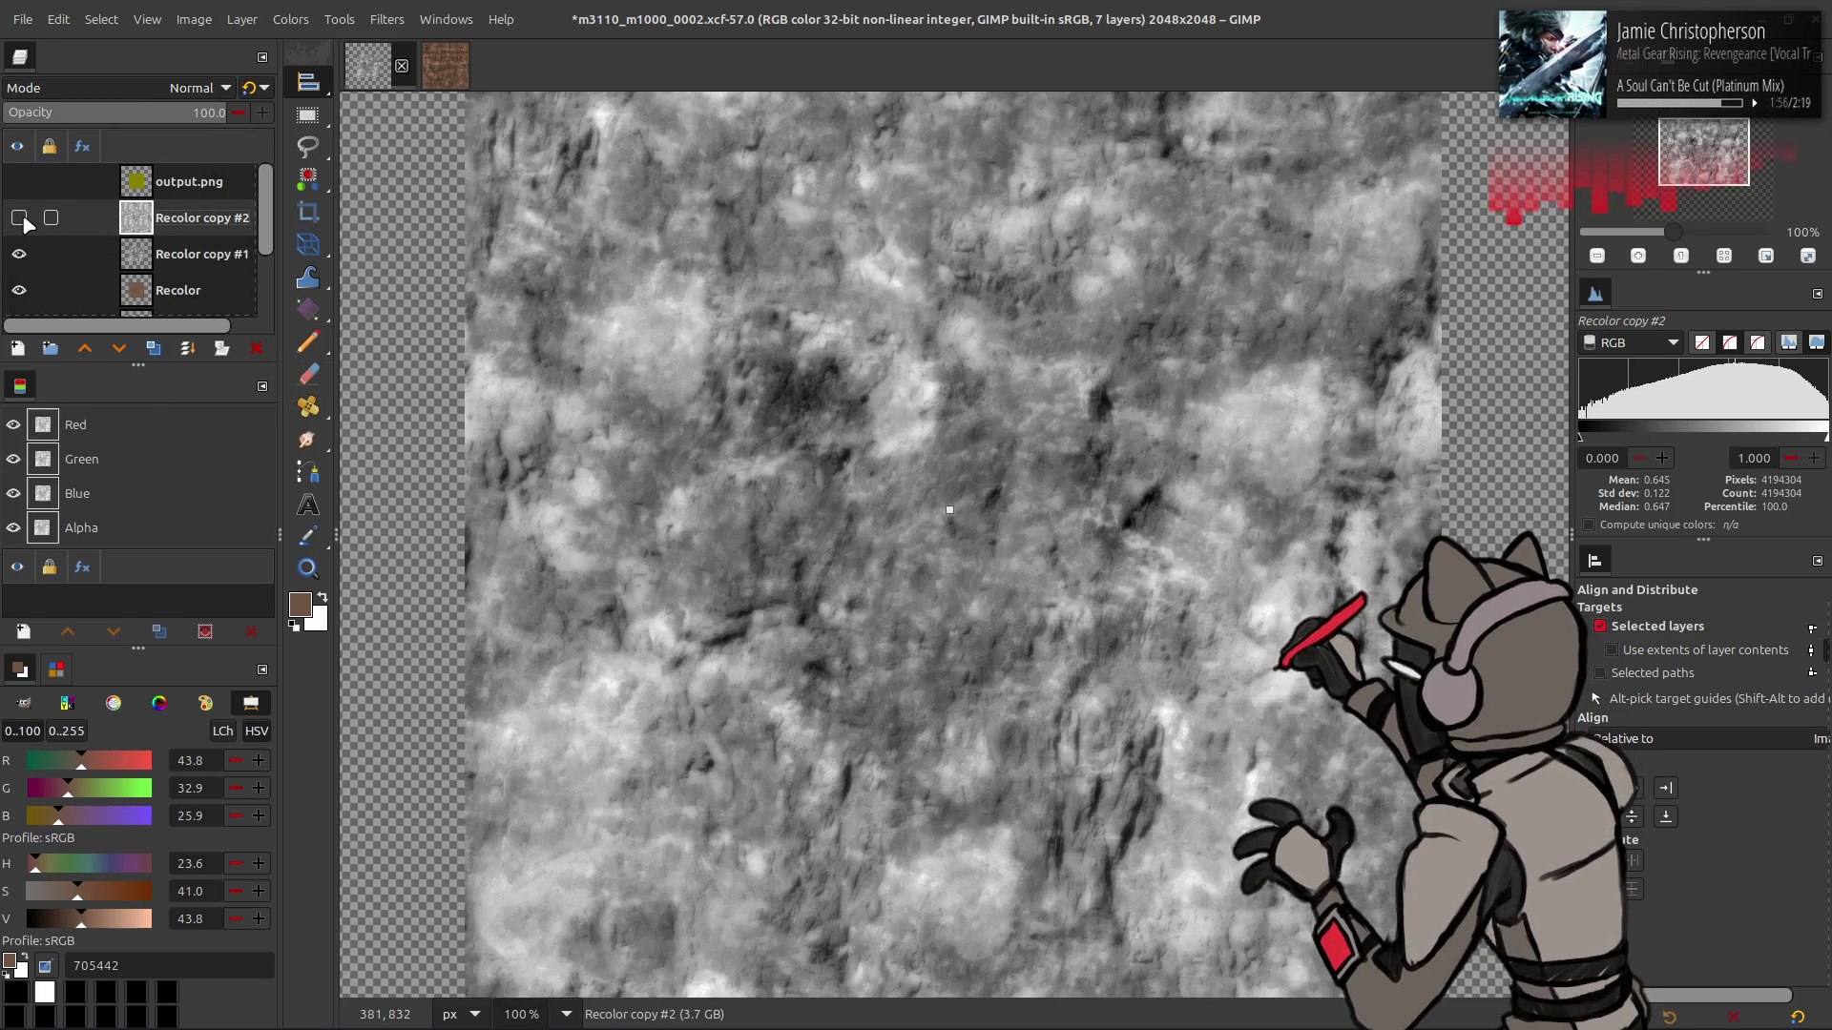
pyautogui.click(256, 349)
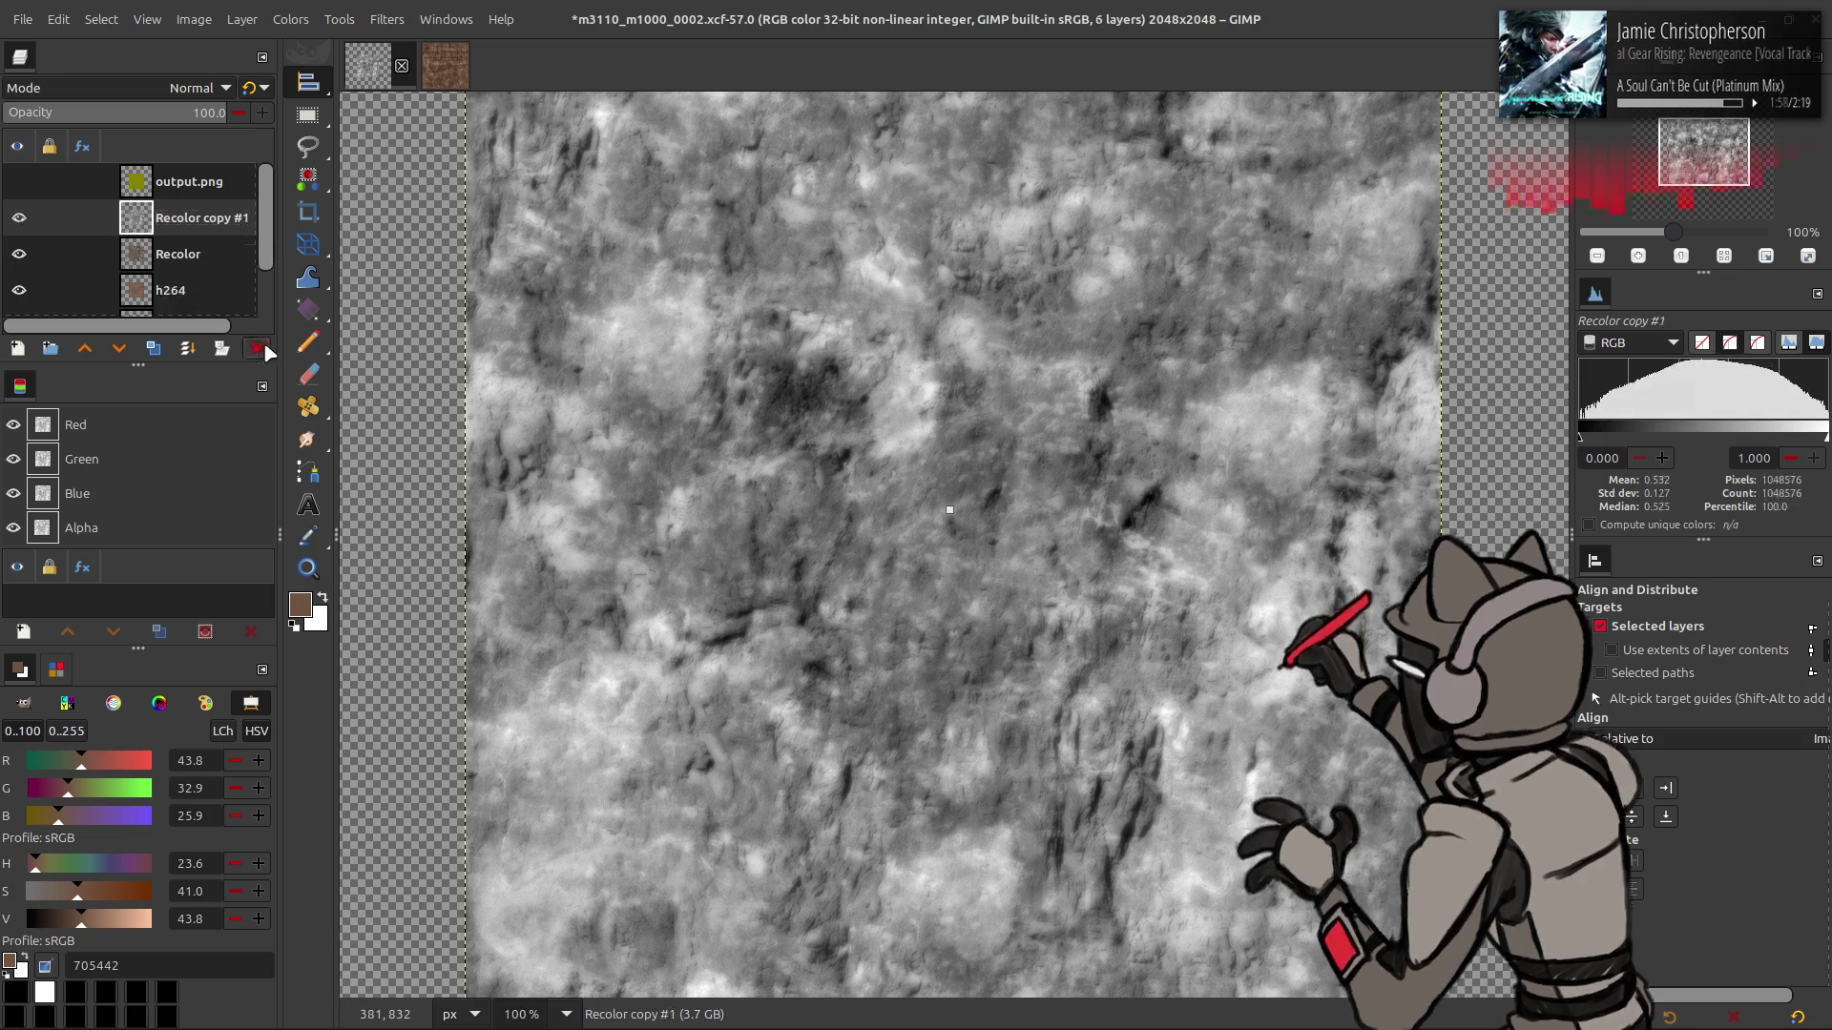
pyautogui.click(194, 20)
pyautogui.click(239, 191)
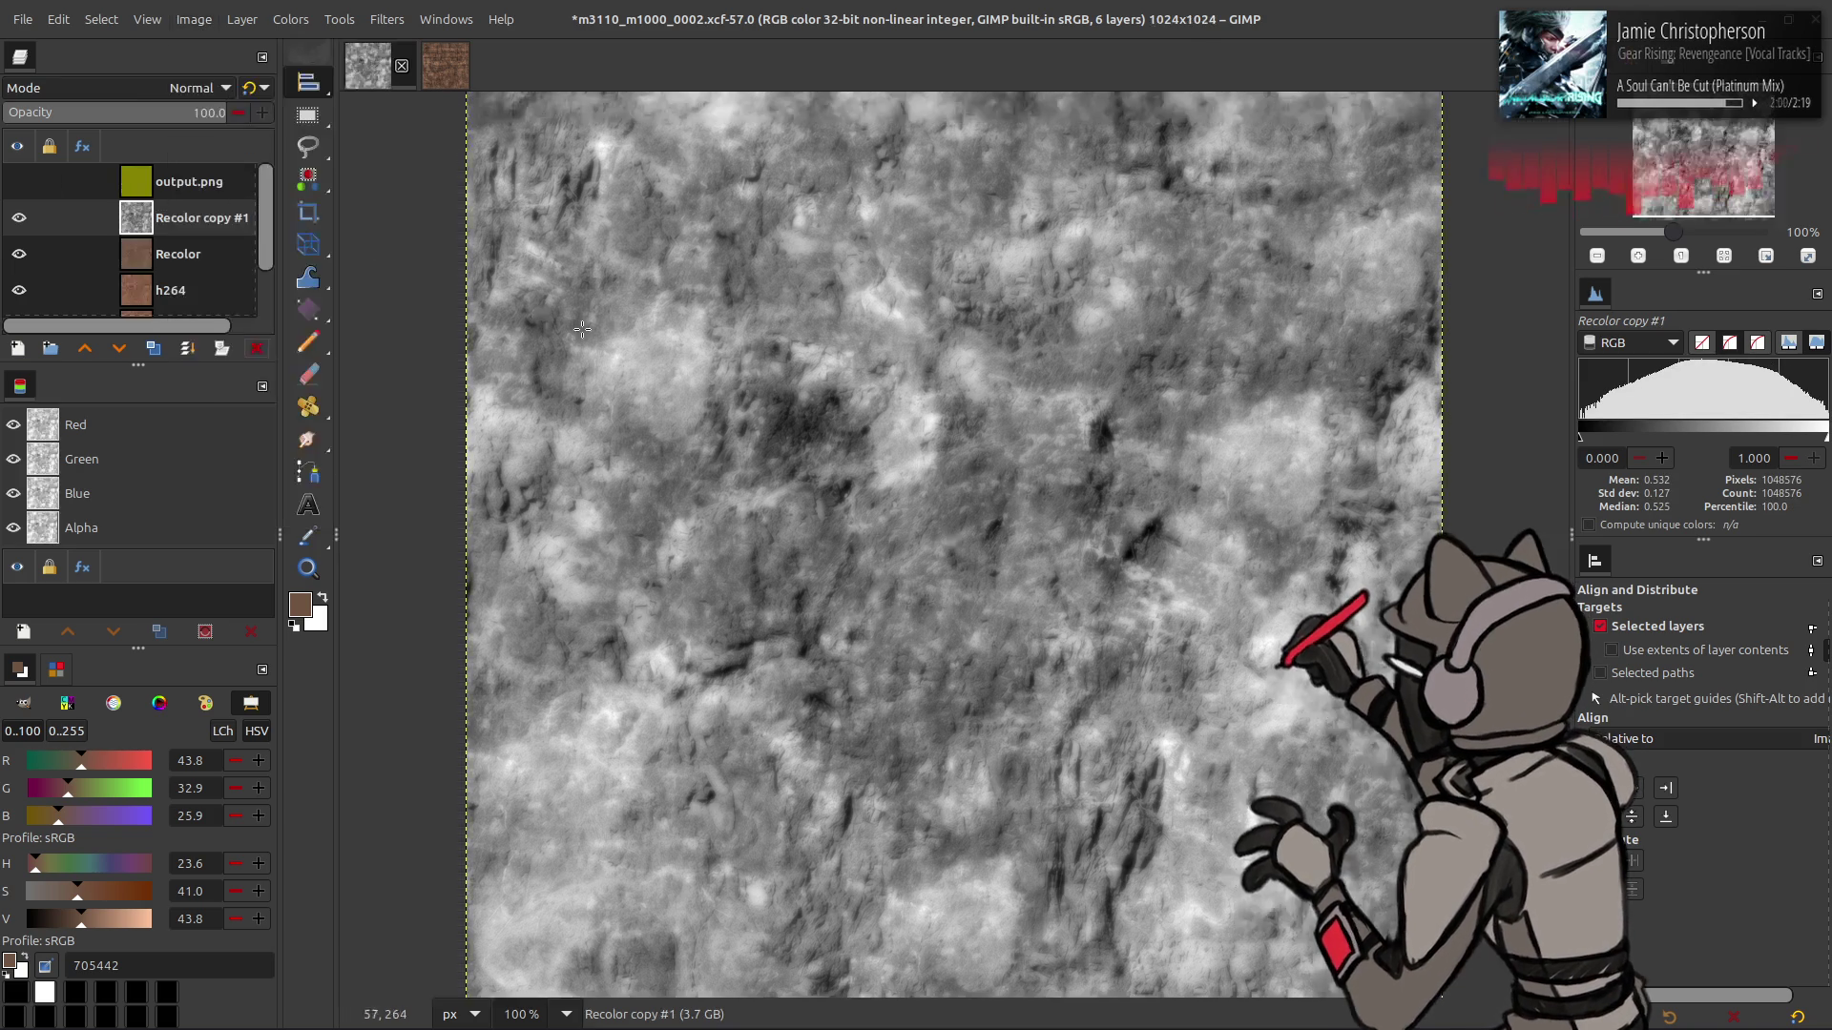
pyautogui.press('m')
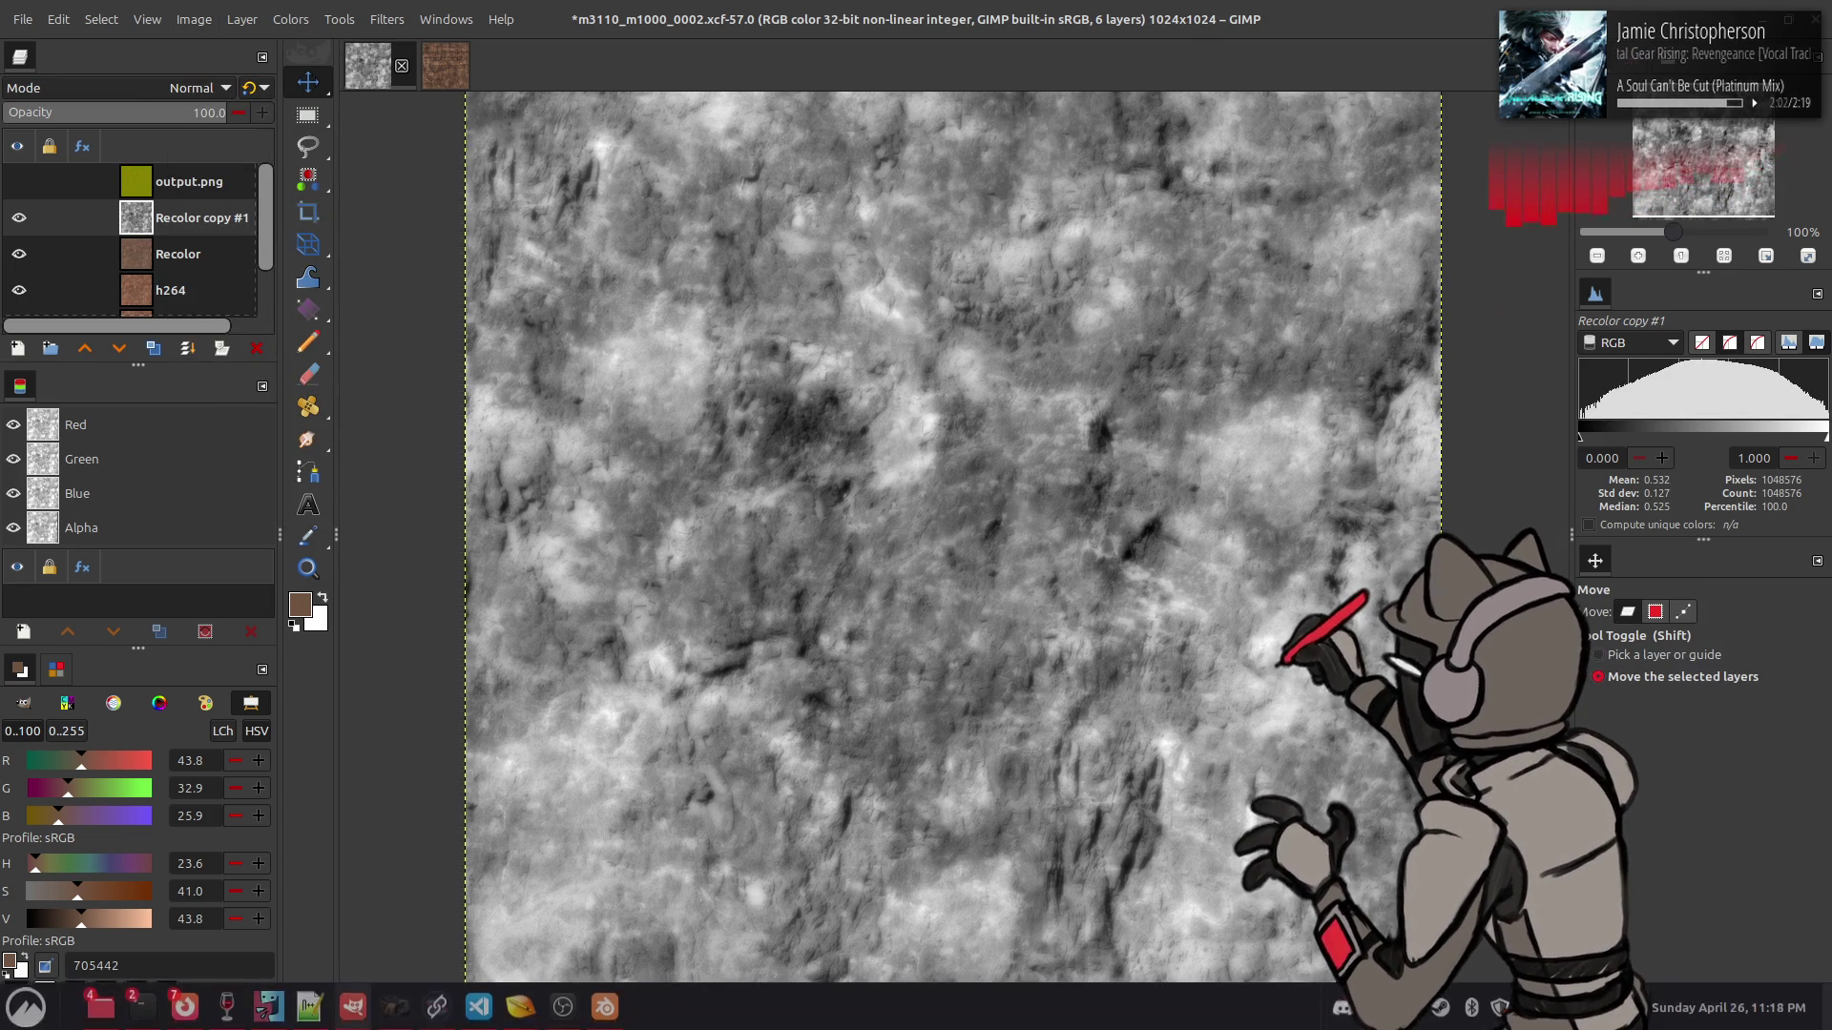
# - Export the image as 'm3110_m1000_0002 hgt.png' in 16 bpc RGB PNG format
pyautogui.click(23, 19)
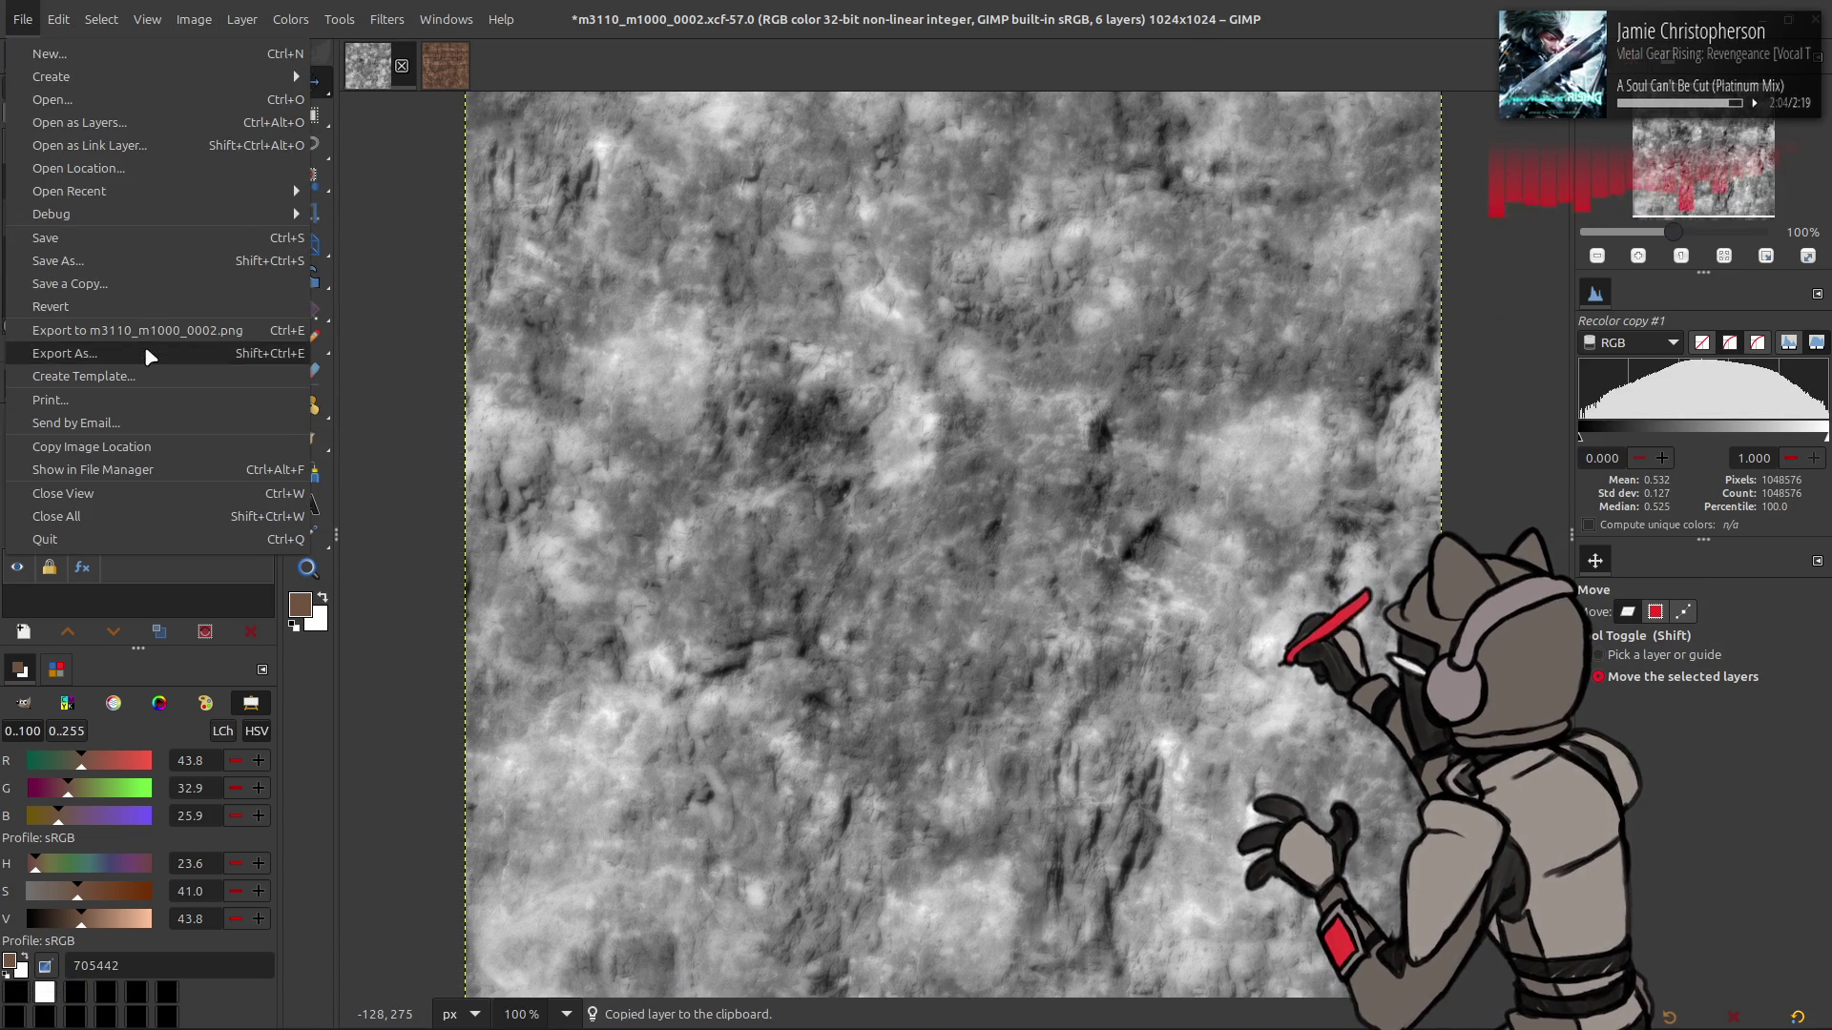
pyautogui.click(147, 351)
pyautogui.press('Right')
pyautogui.write('hgt')
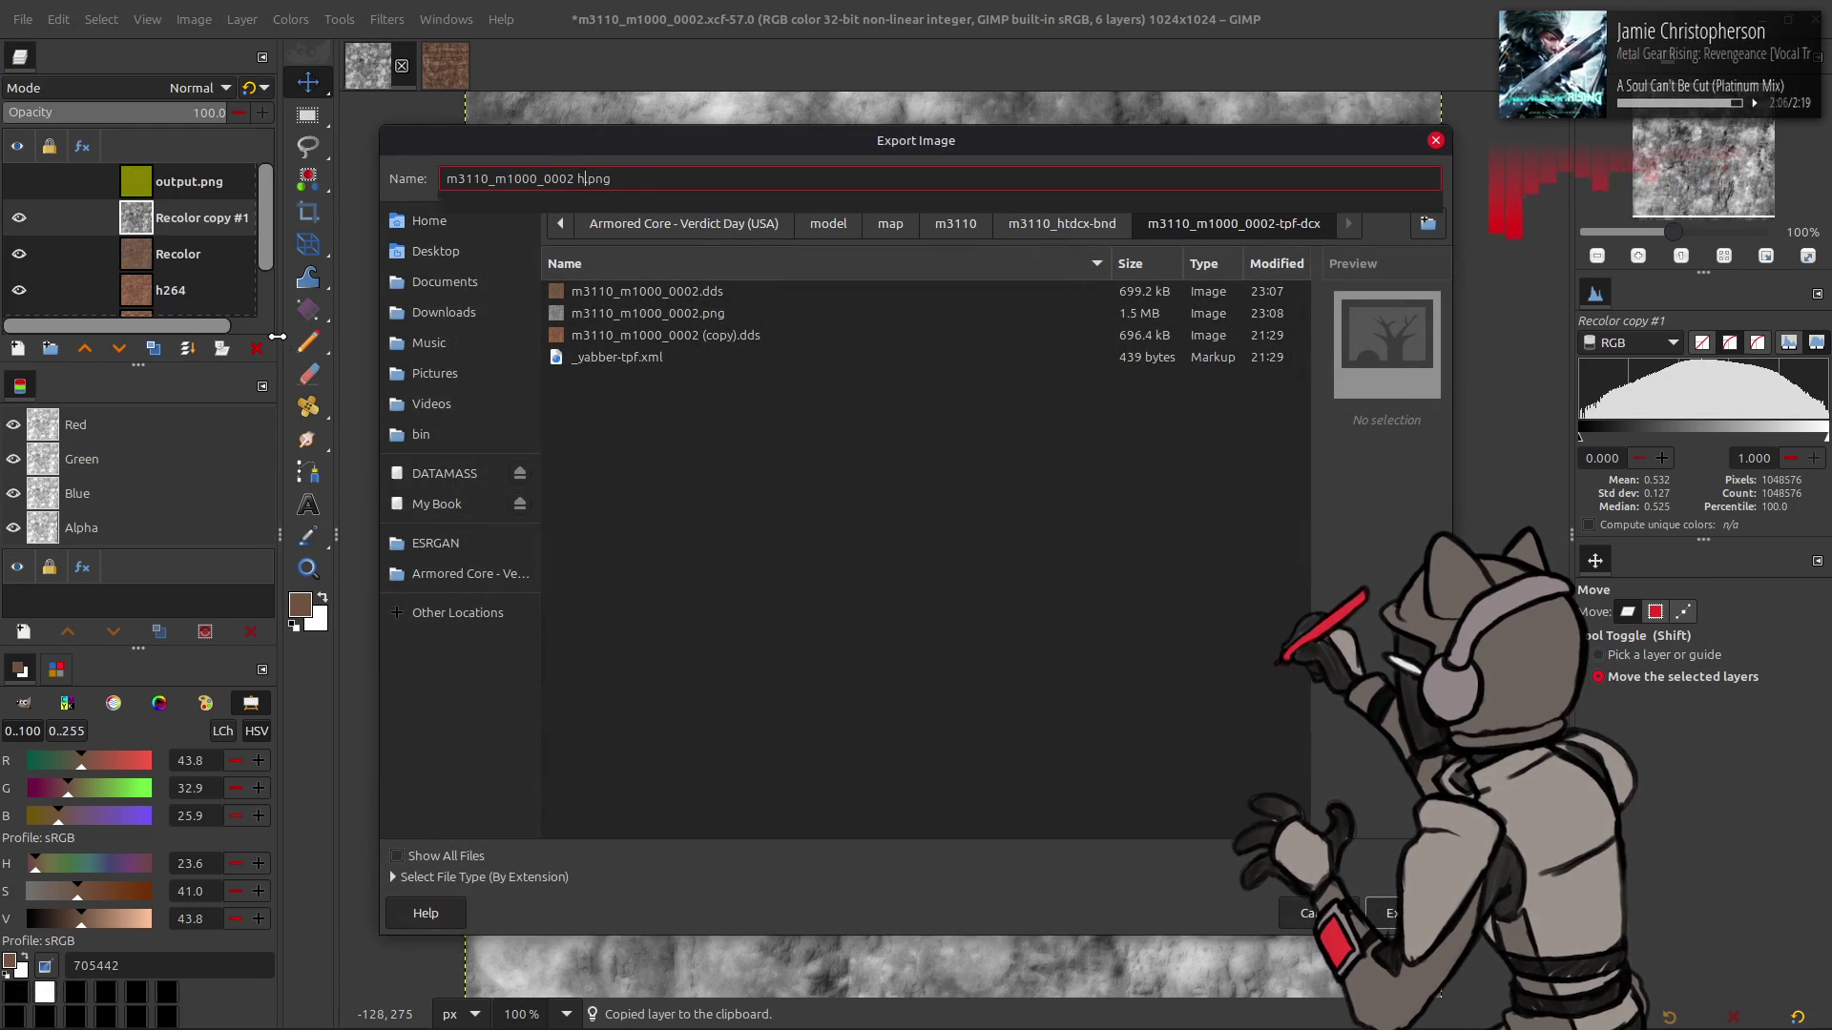
pyautogui.press('Return')
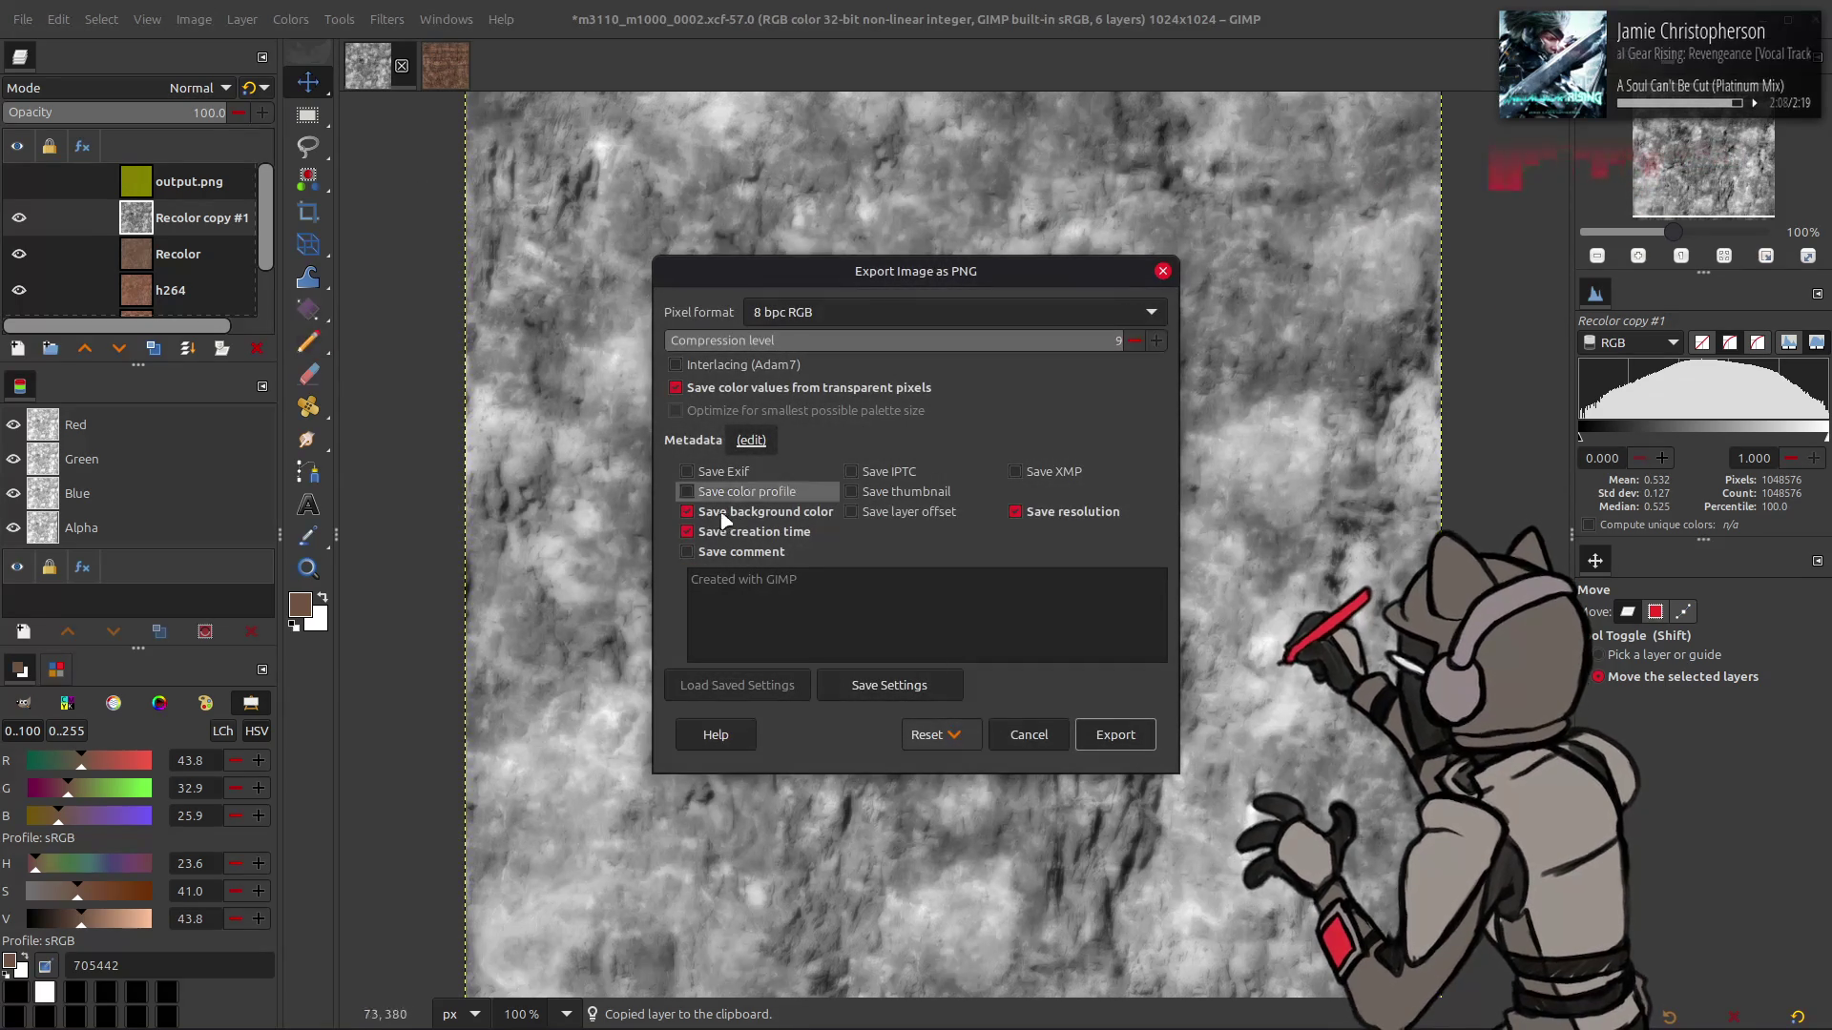
pyautogui.scroll(-3, 951, 325)
pyautogui.scroll(-3, 951, 324)
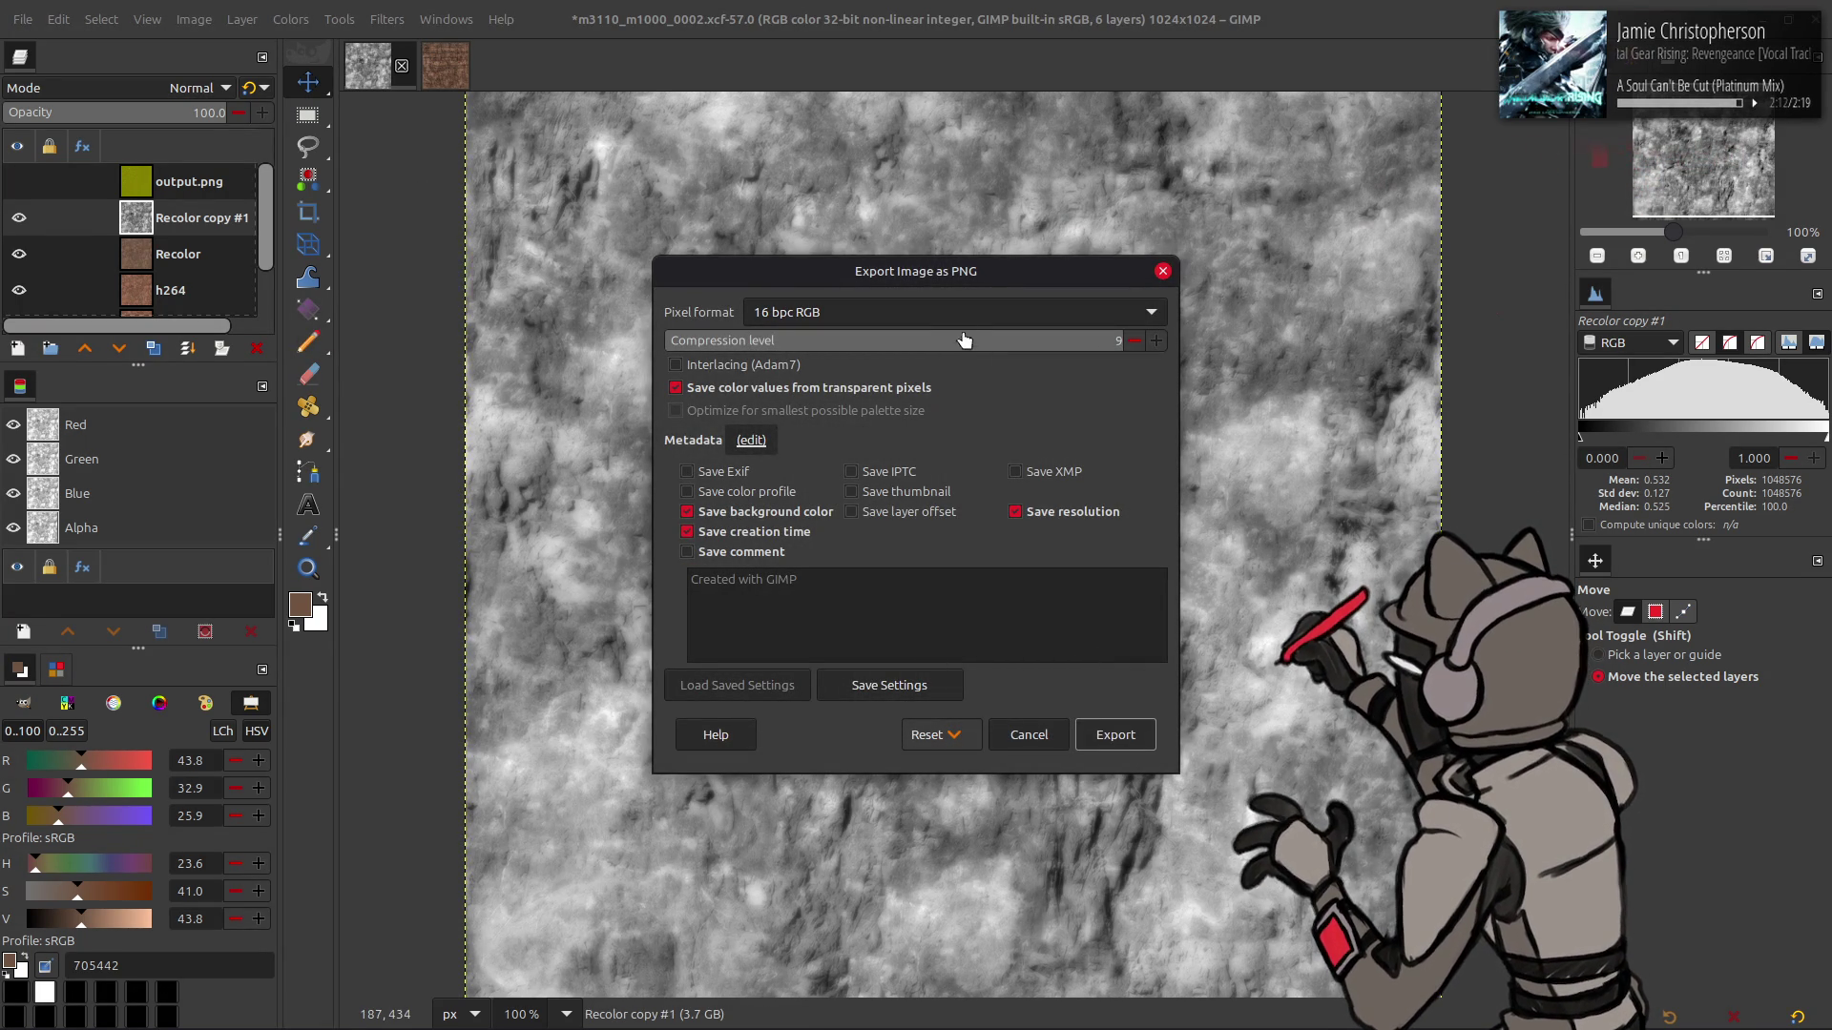
pyautogui.click(1114, 734)
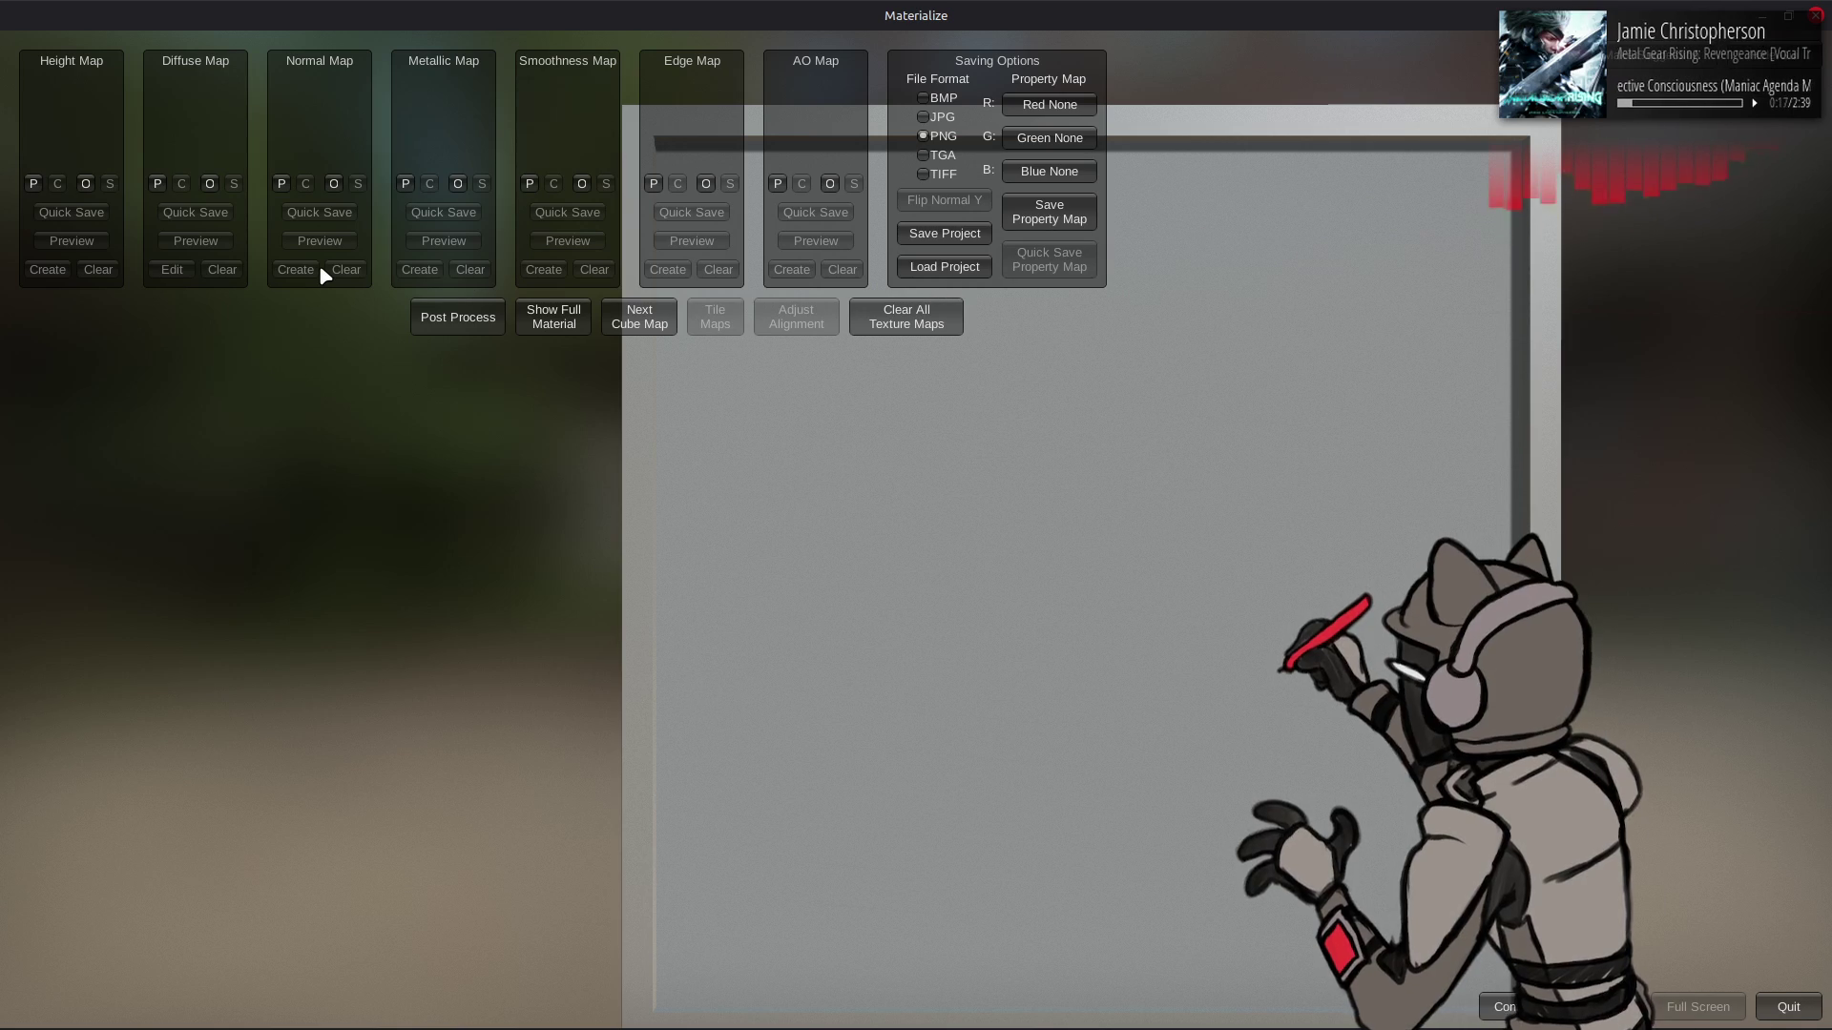
# - Load m3110_m1000_0002 hgt.png from the m3110_m1000_0002-tpf-dcx folder as Materialize's height map
pyautogui.click(87, 185)
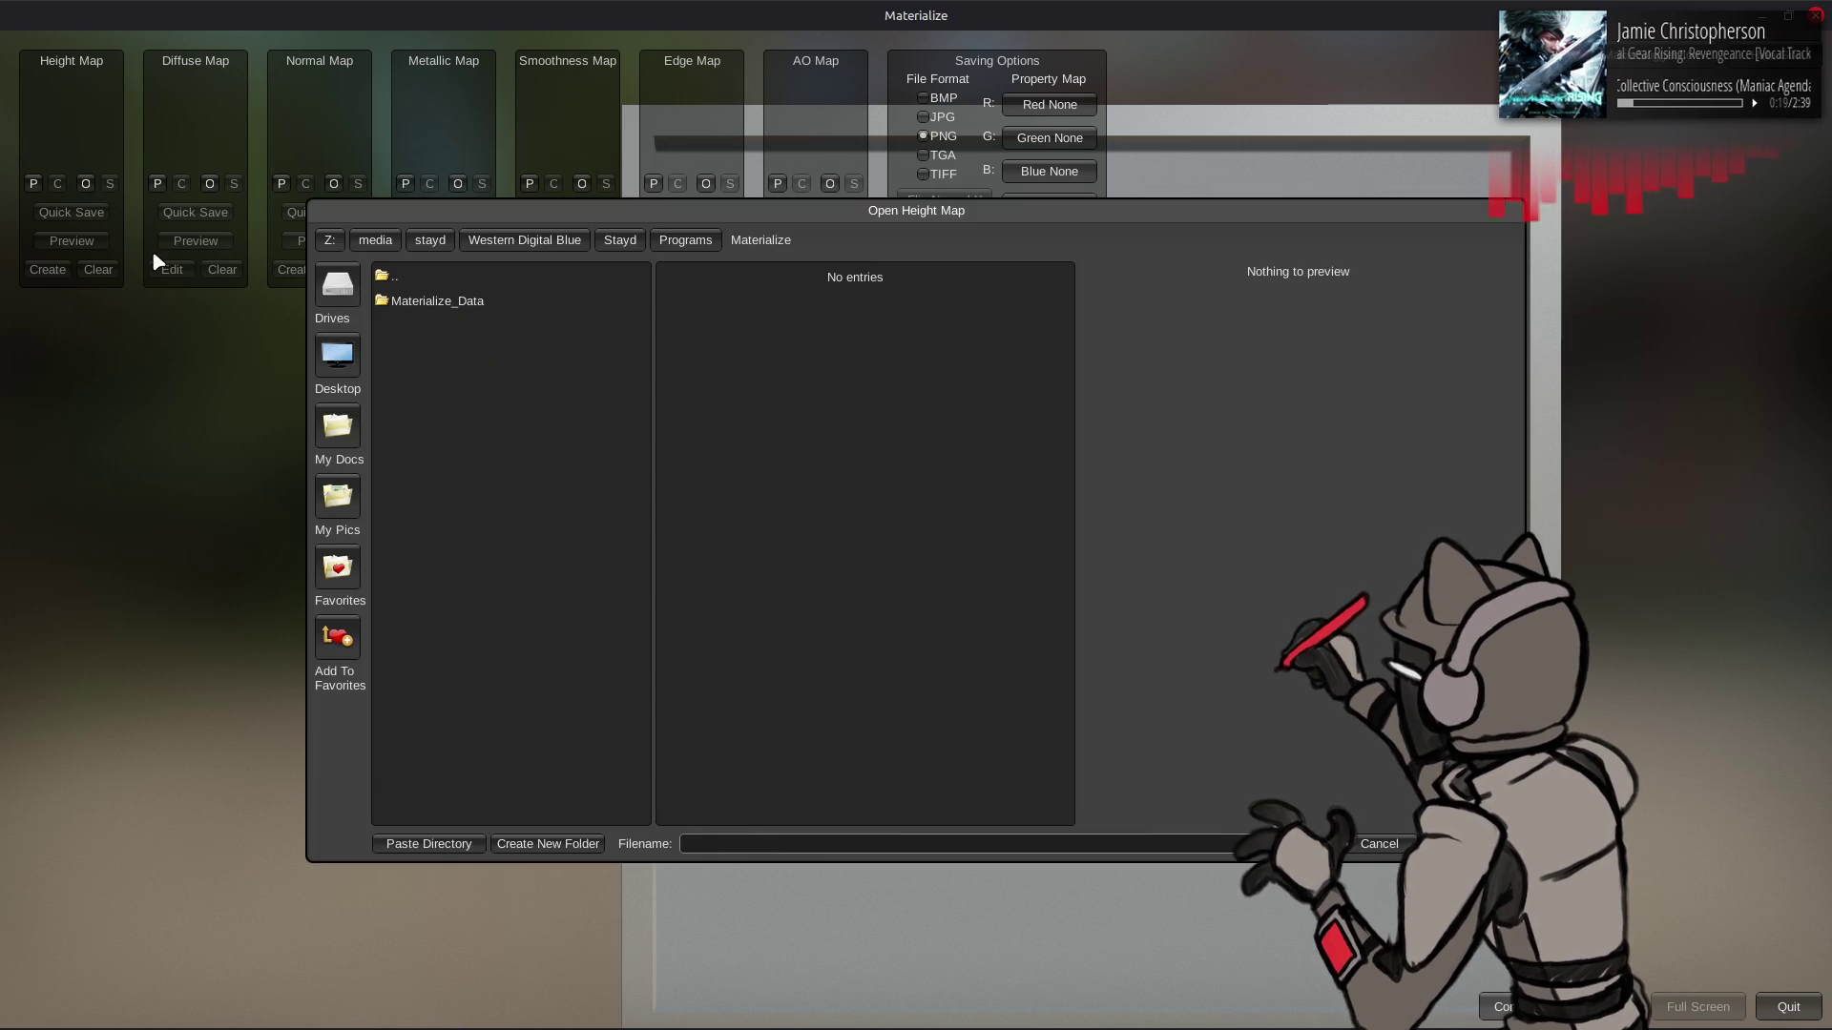
pyautogui.click(353, 605)
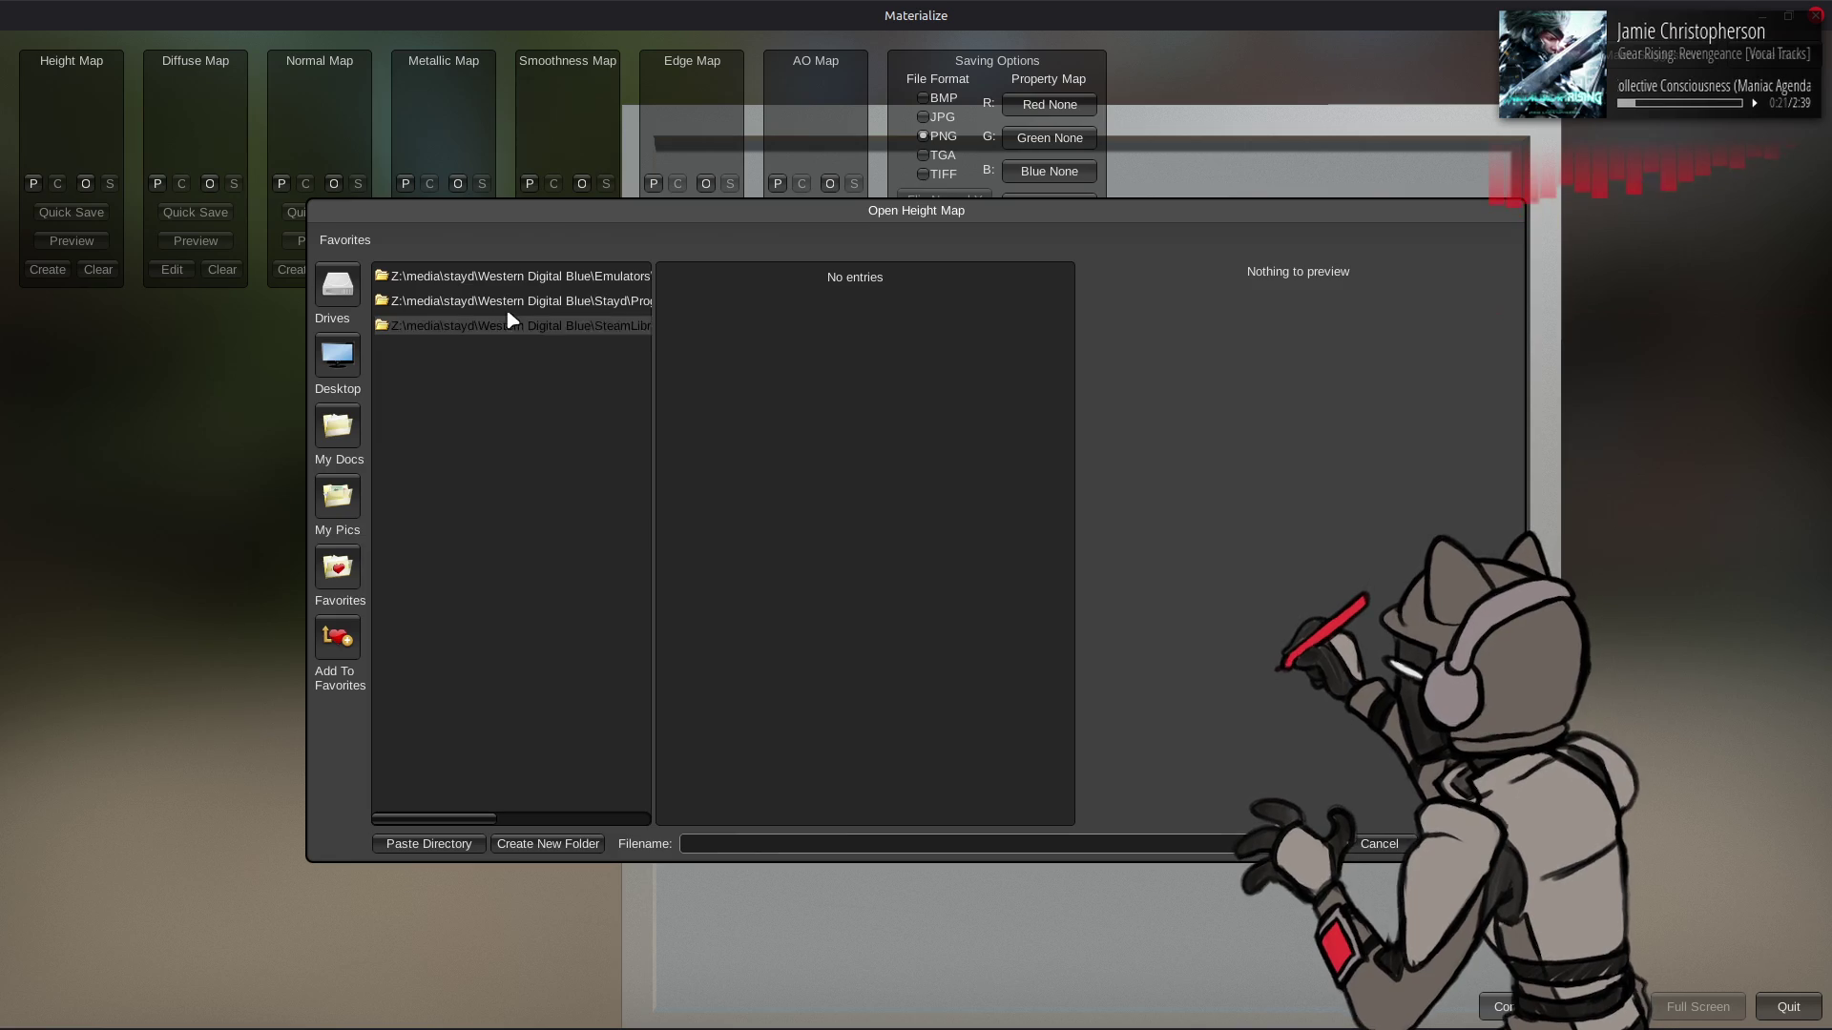
pyautogui.doubleClick(522, 276)
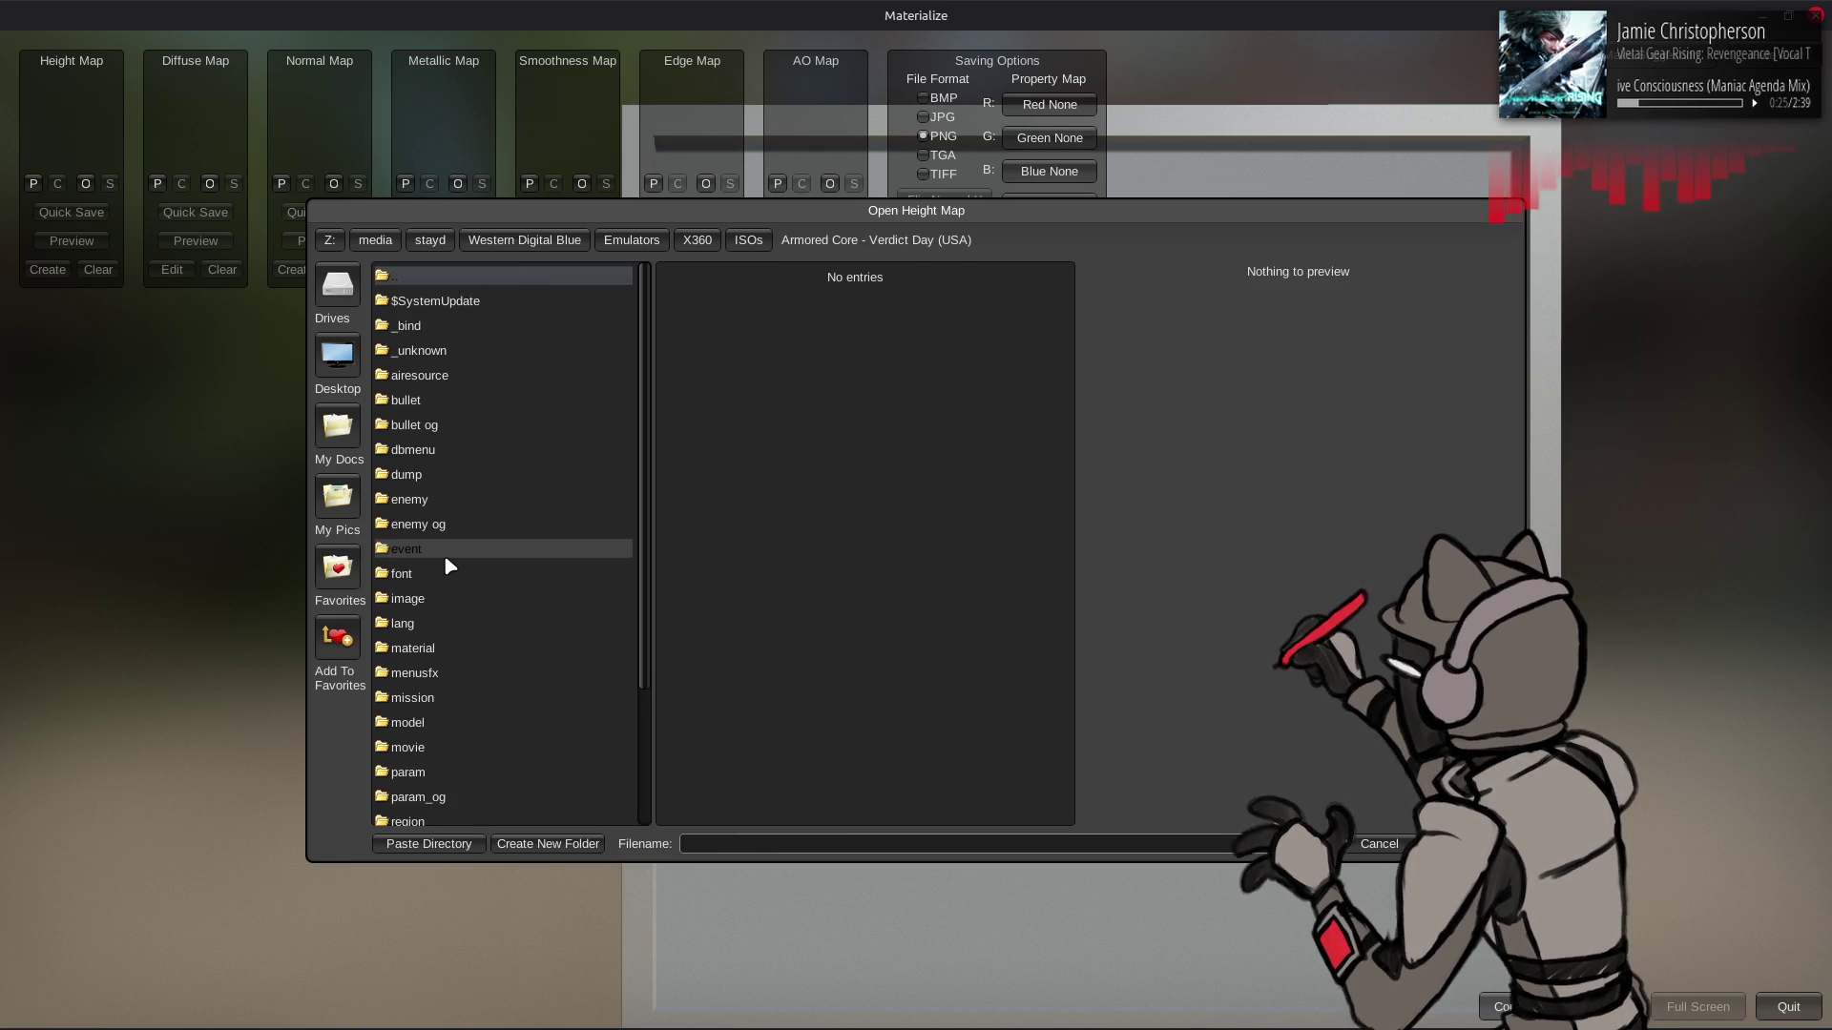
pyautogui.doubleClick(462, 725)
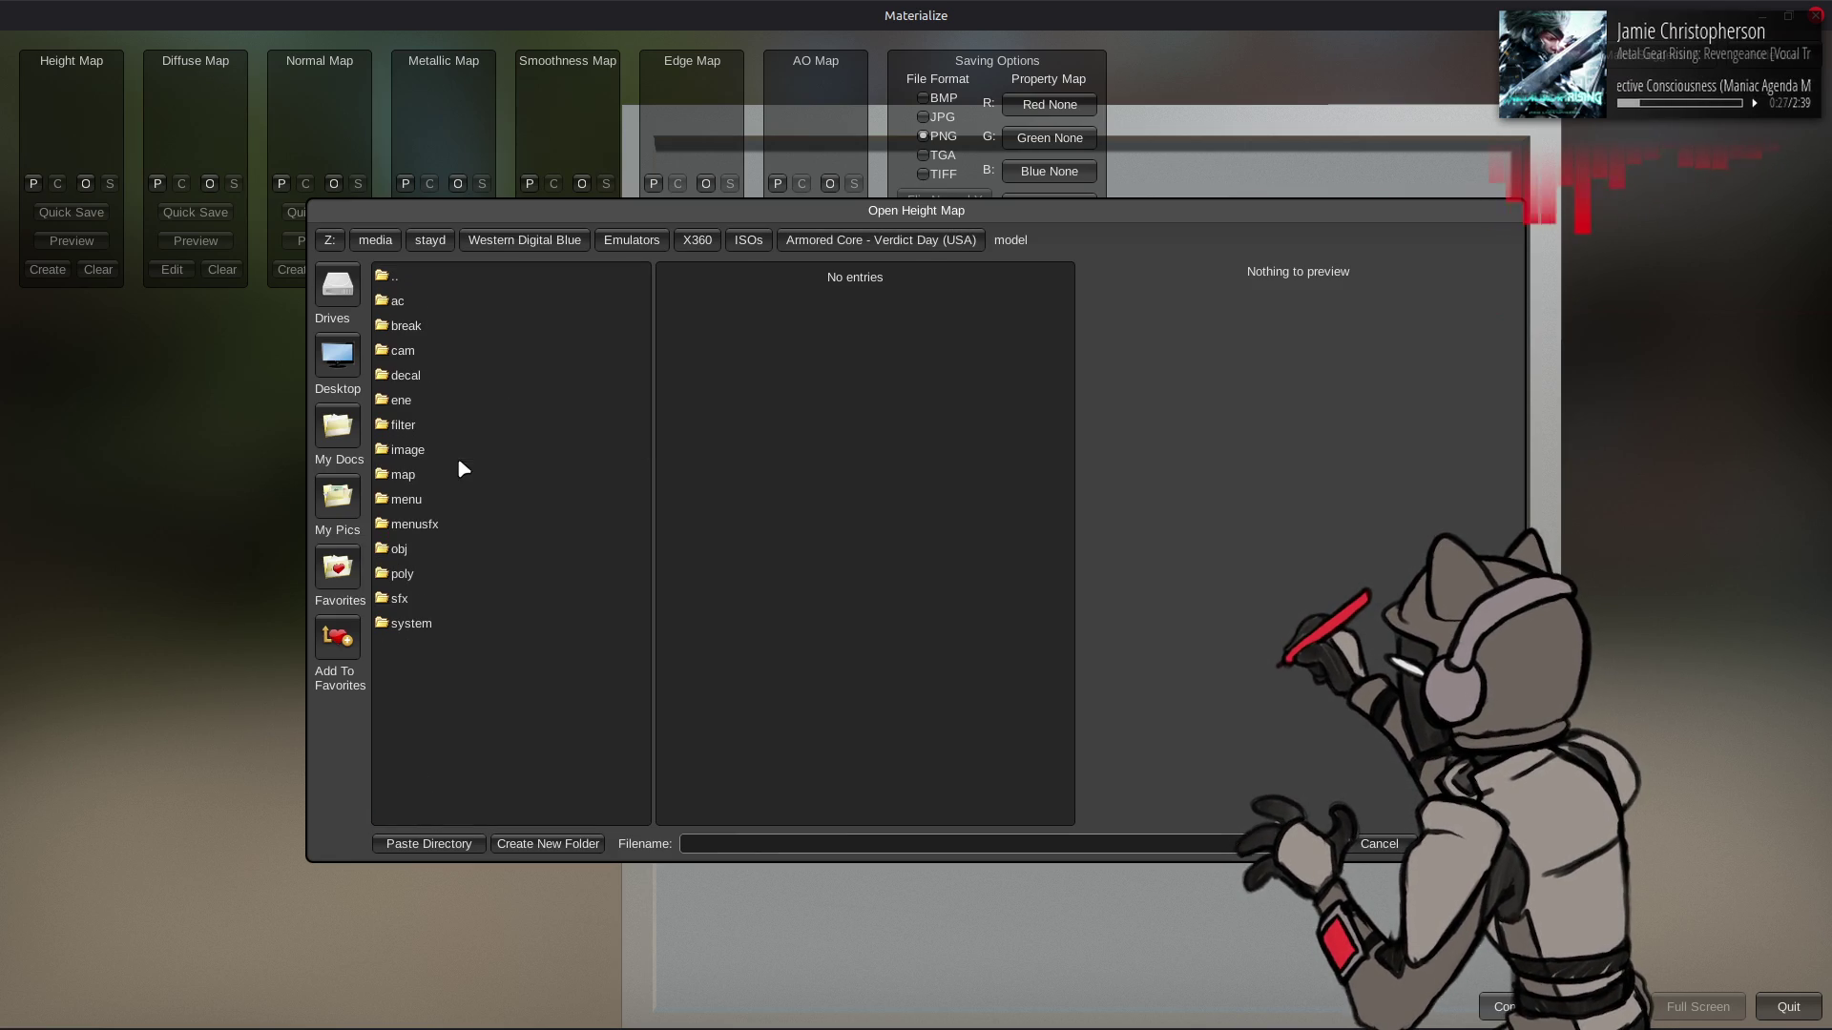
pyautogui.doubleClick(462, 470)
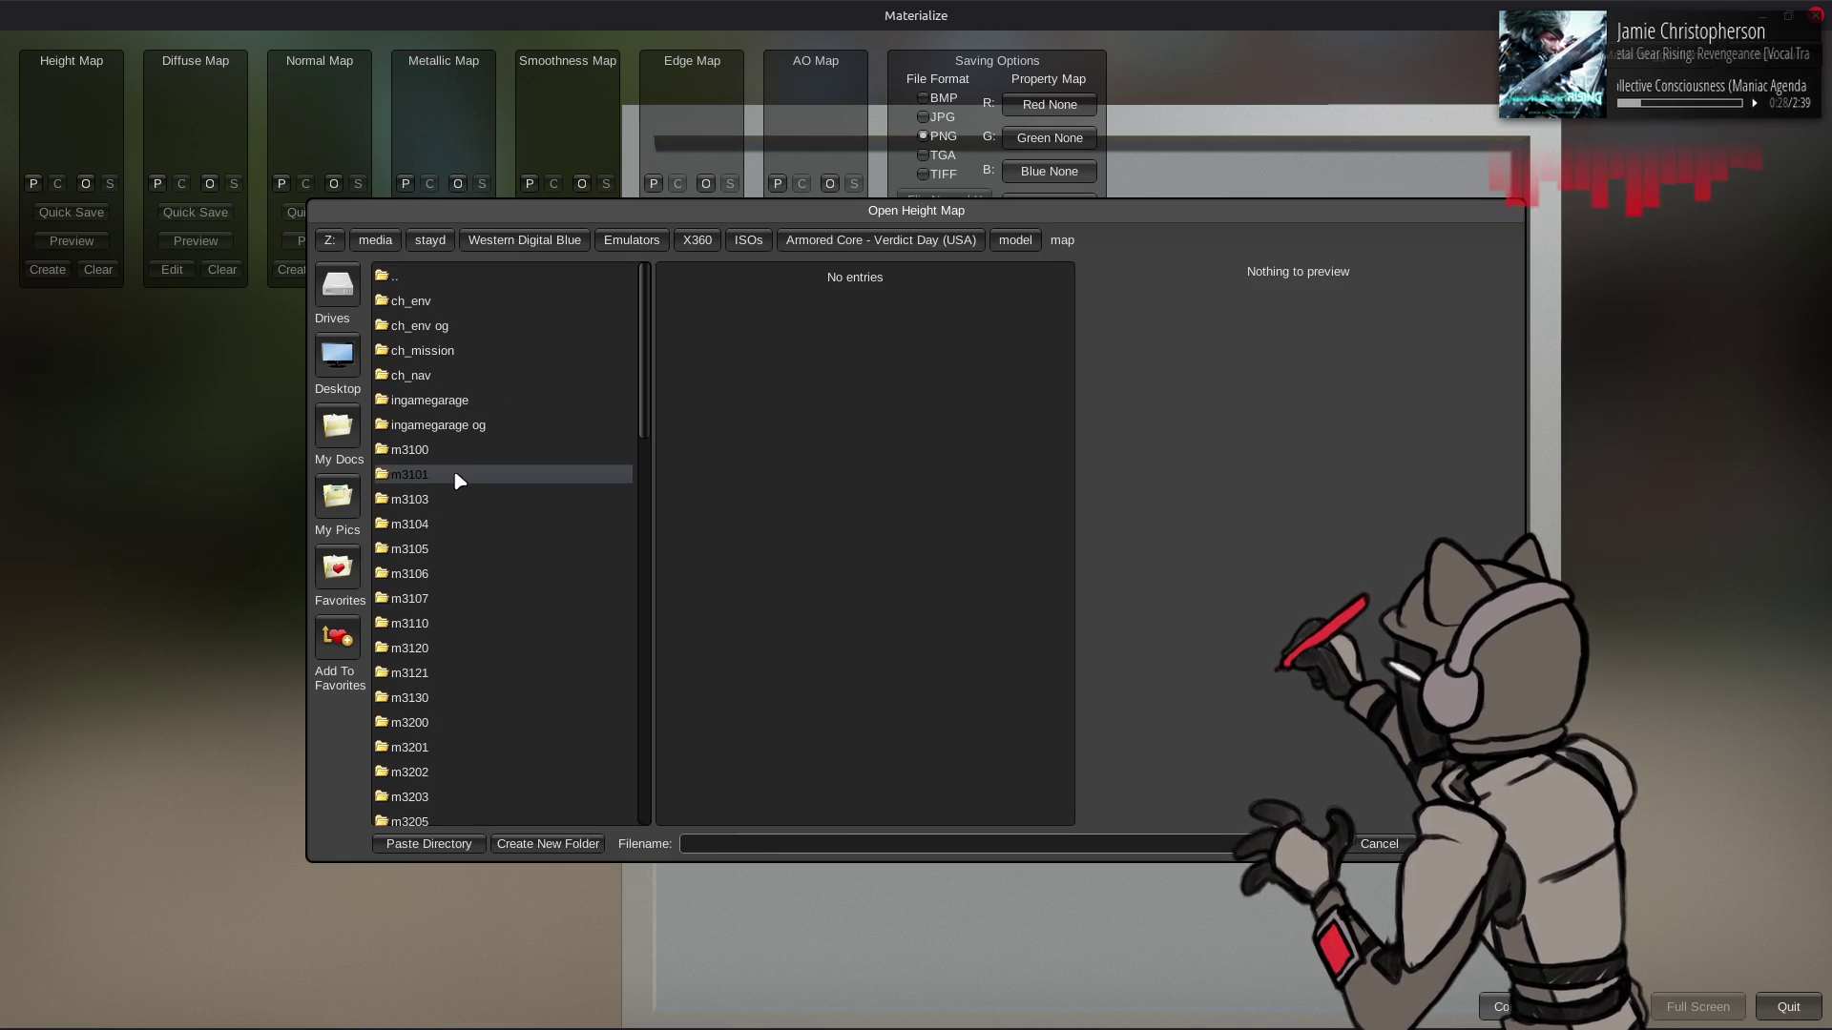
pyautogui.doubleClick(457, 631)
pyautogui.doubleClick(456, 355)
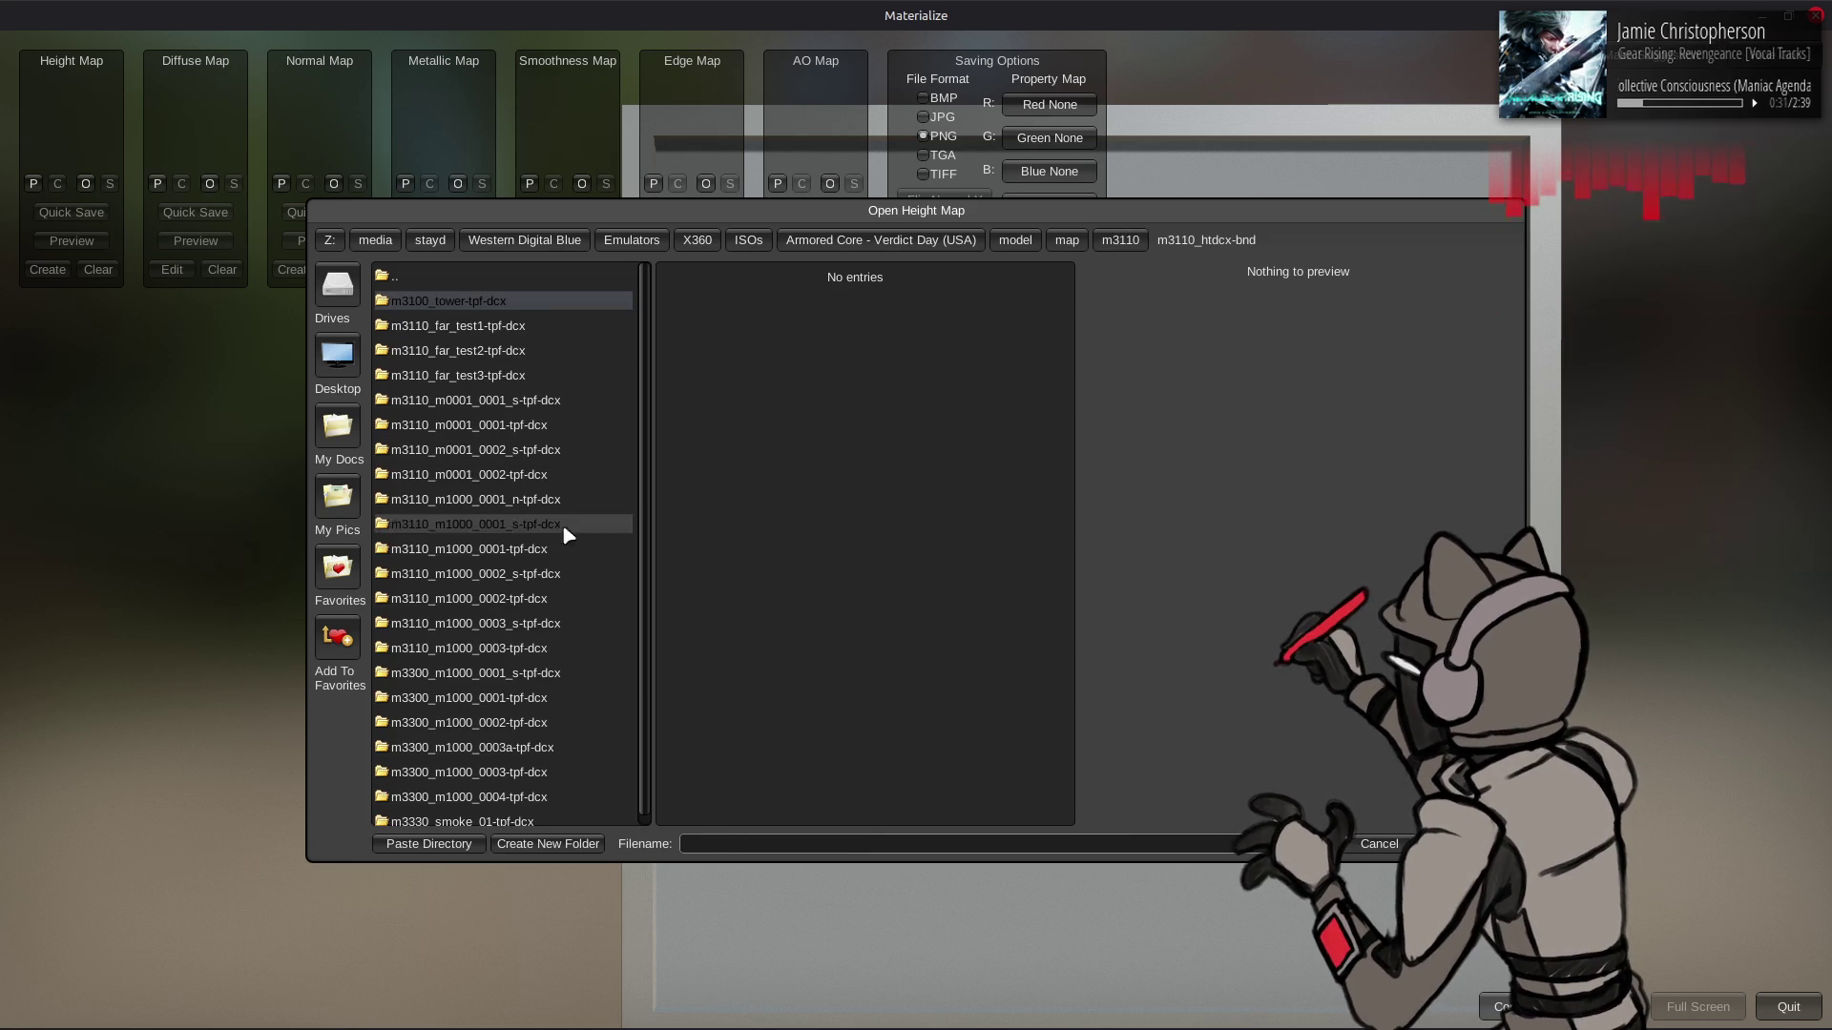
pyautogui.doubleClick(591, 601)
pyautogui.doubleClick(817, 291)
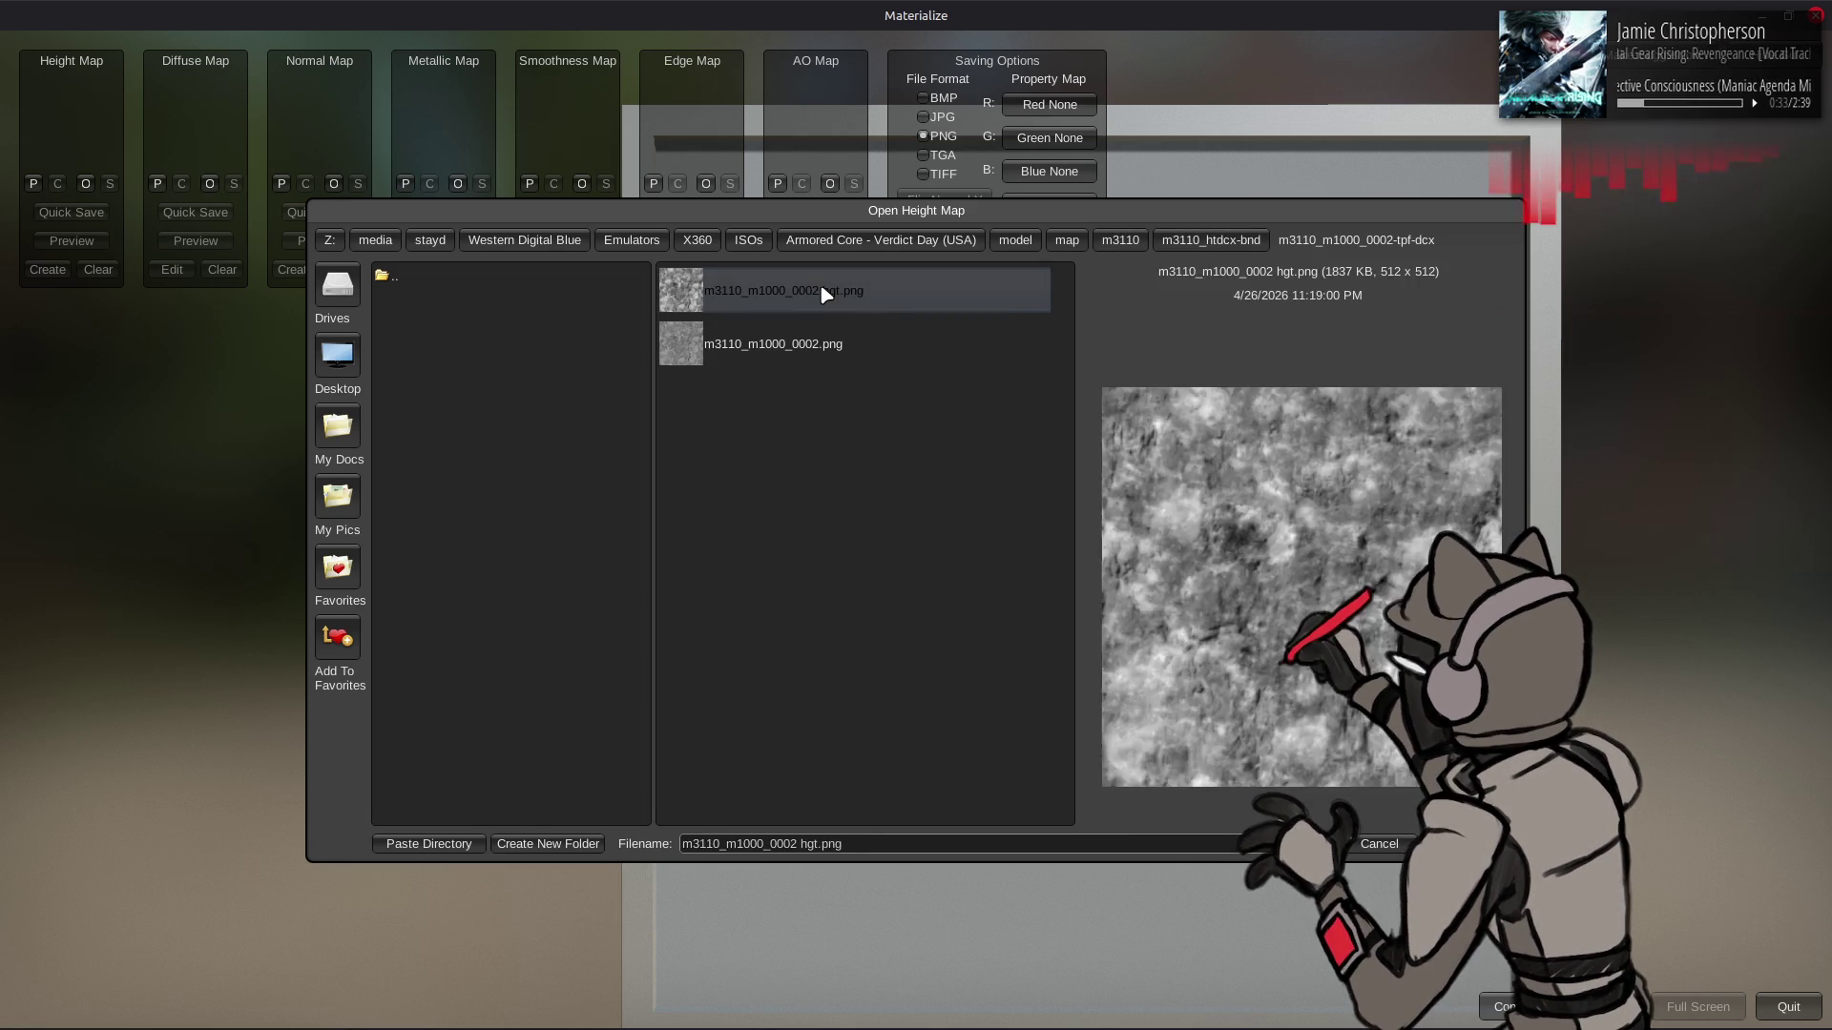
# - Generate a normal map from the height map and preview the full material
pyautogui.click(296, 270)
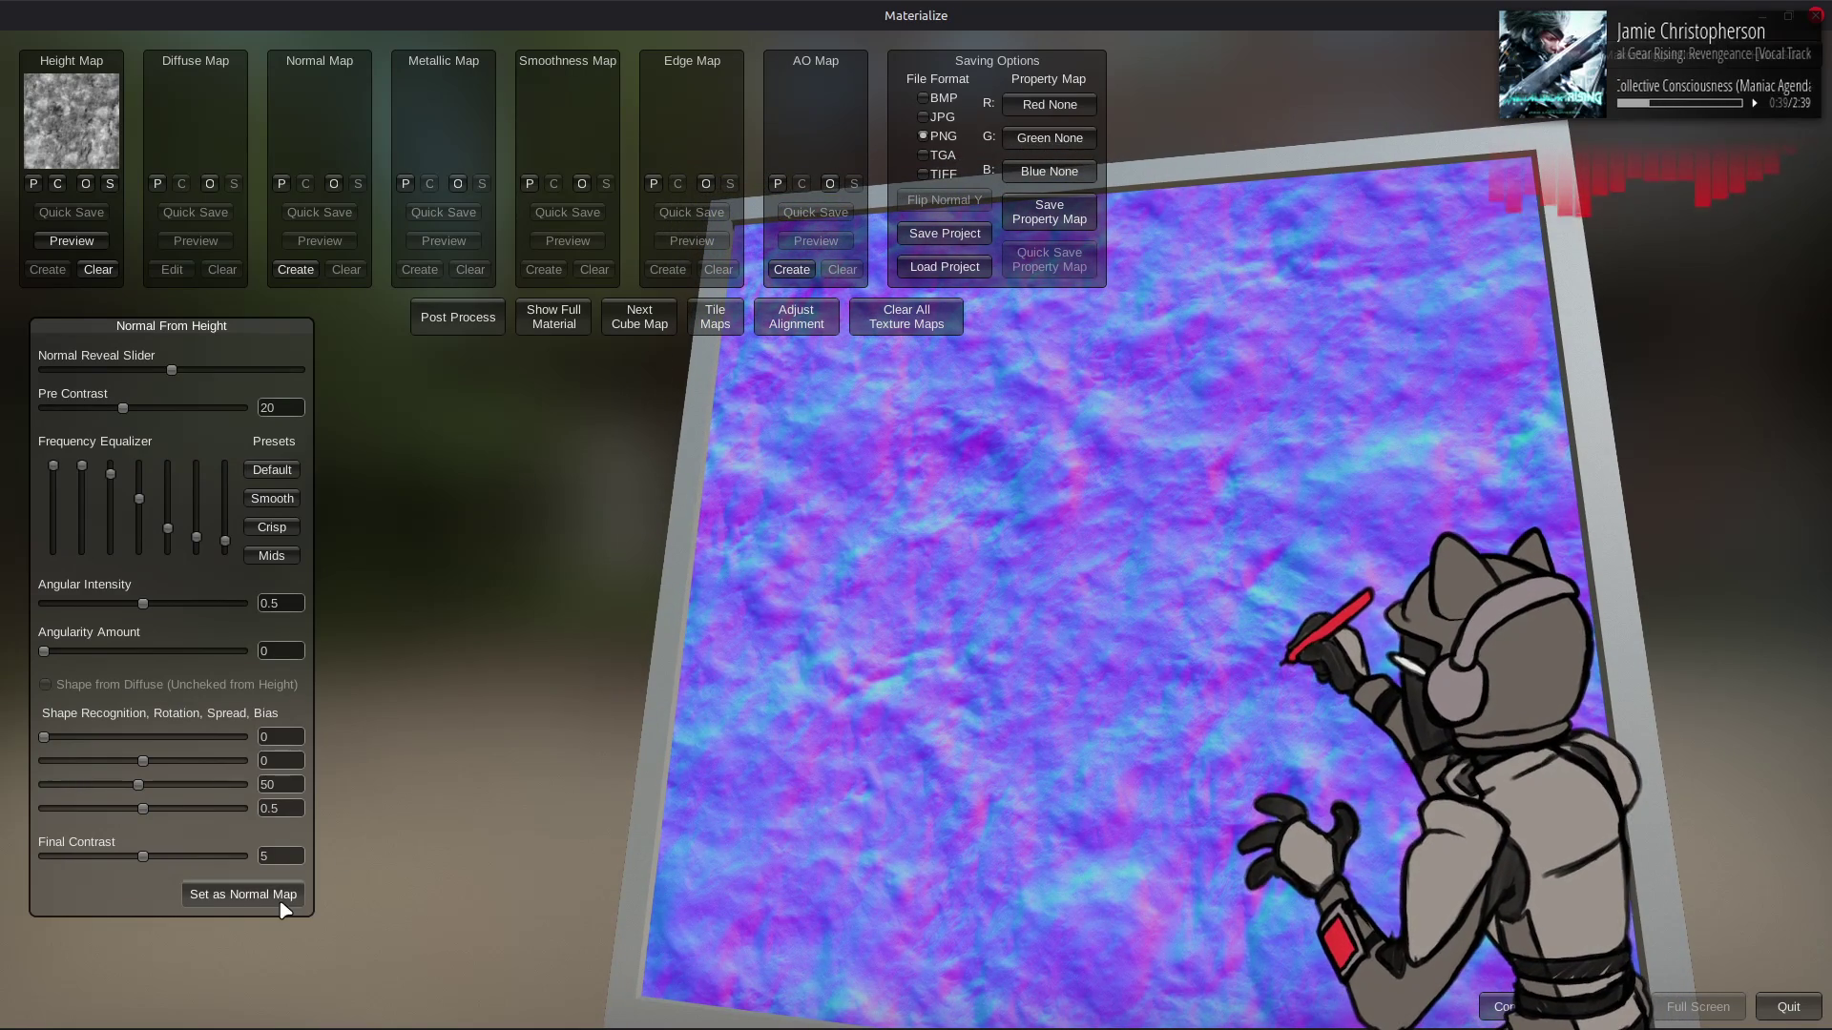
pyautogui.click(244, 894)
pyautogui.click(553, 317)
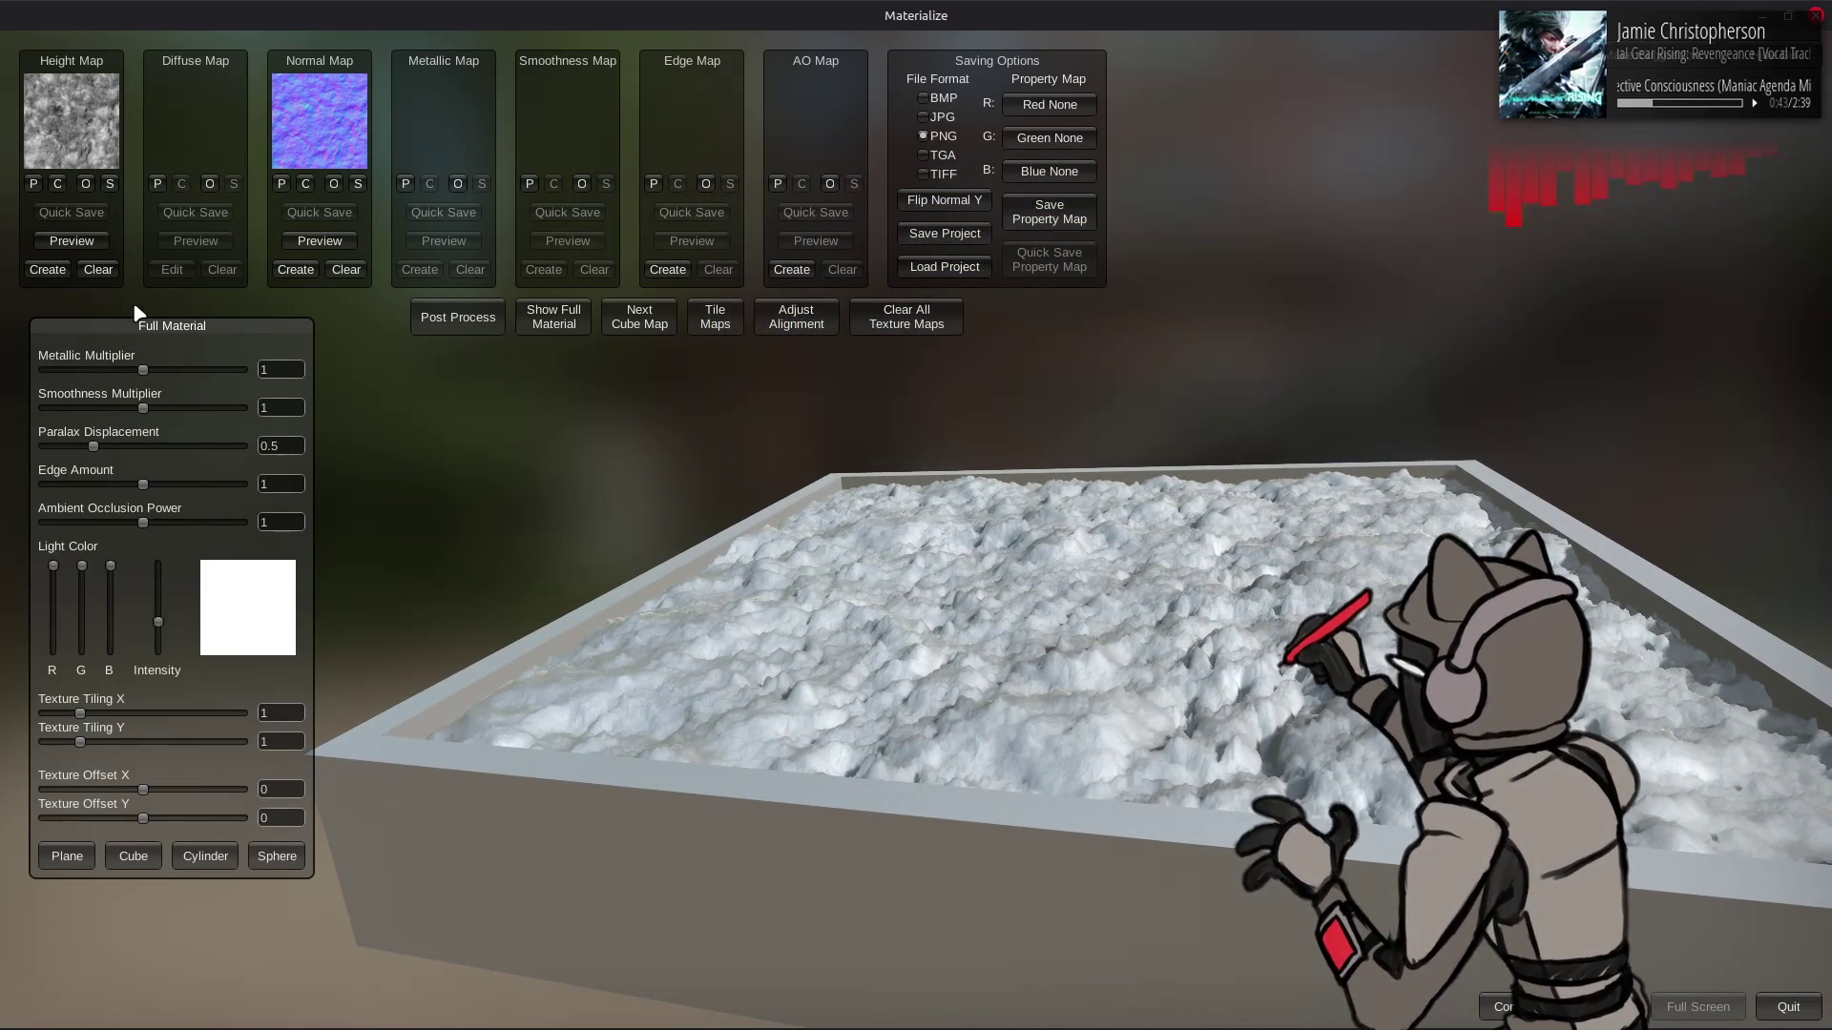
# - Derive a new height map from the normal with sample spread 200
pyautogui.click(61, 273)
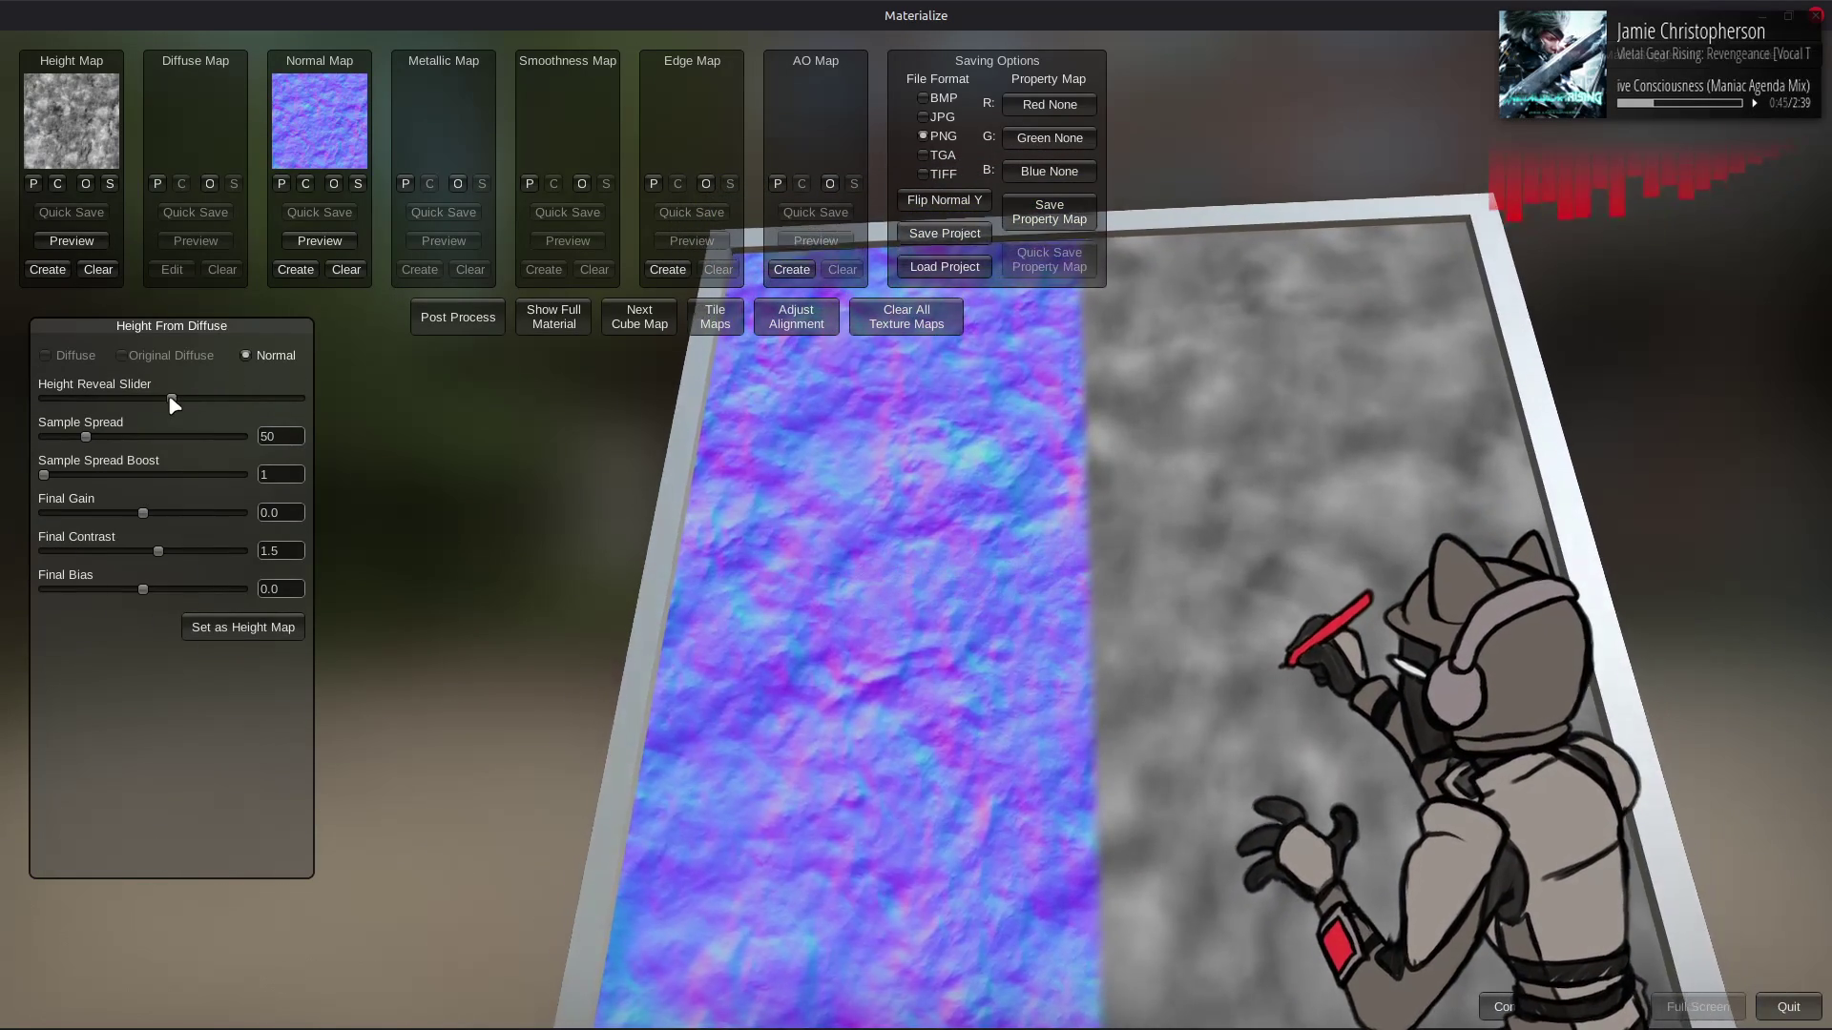
pyautogui.moveTo(94, 442)
pyautogui.mouseDown()
pyautogui.moveTo(290, 414)
pyautogui.moveTo(44, 401)
pyautogui.mouseUp()
pyautogui.moveTo(766, 417); pyautogui.dragTo(719, 458)
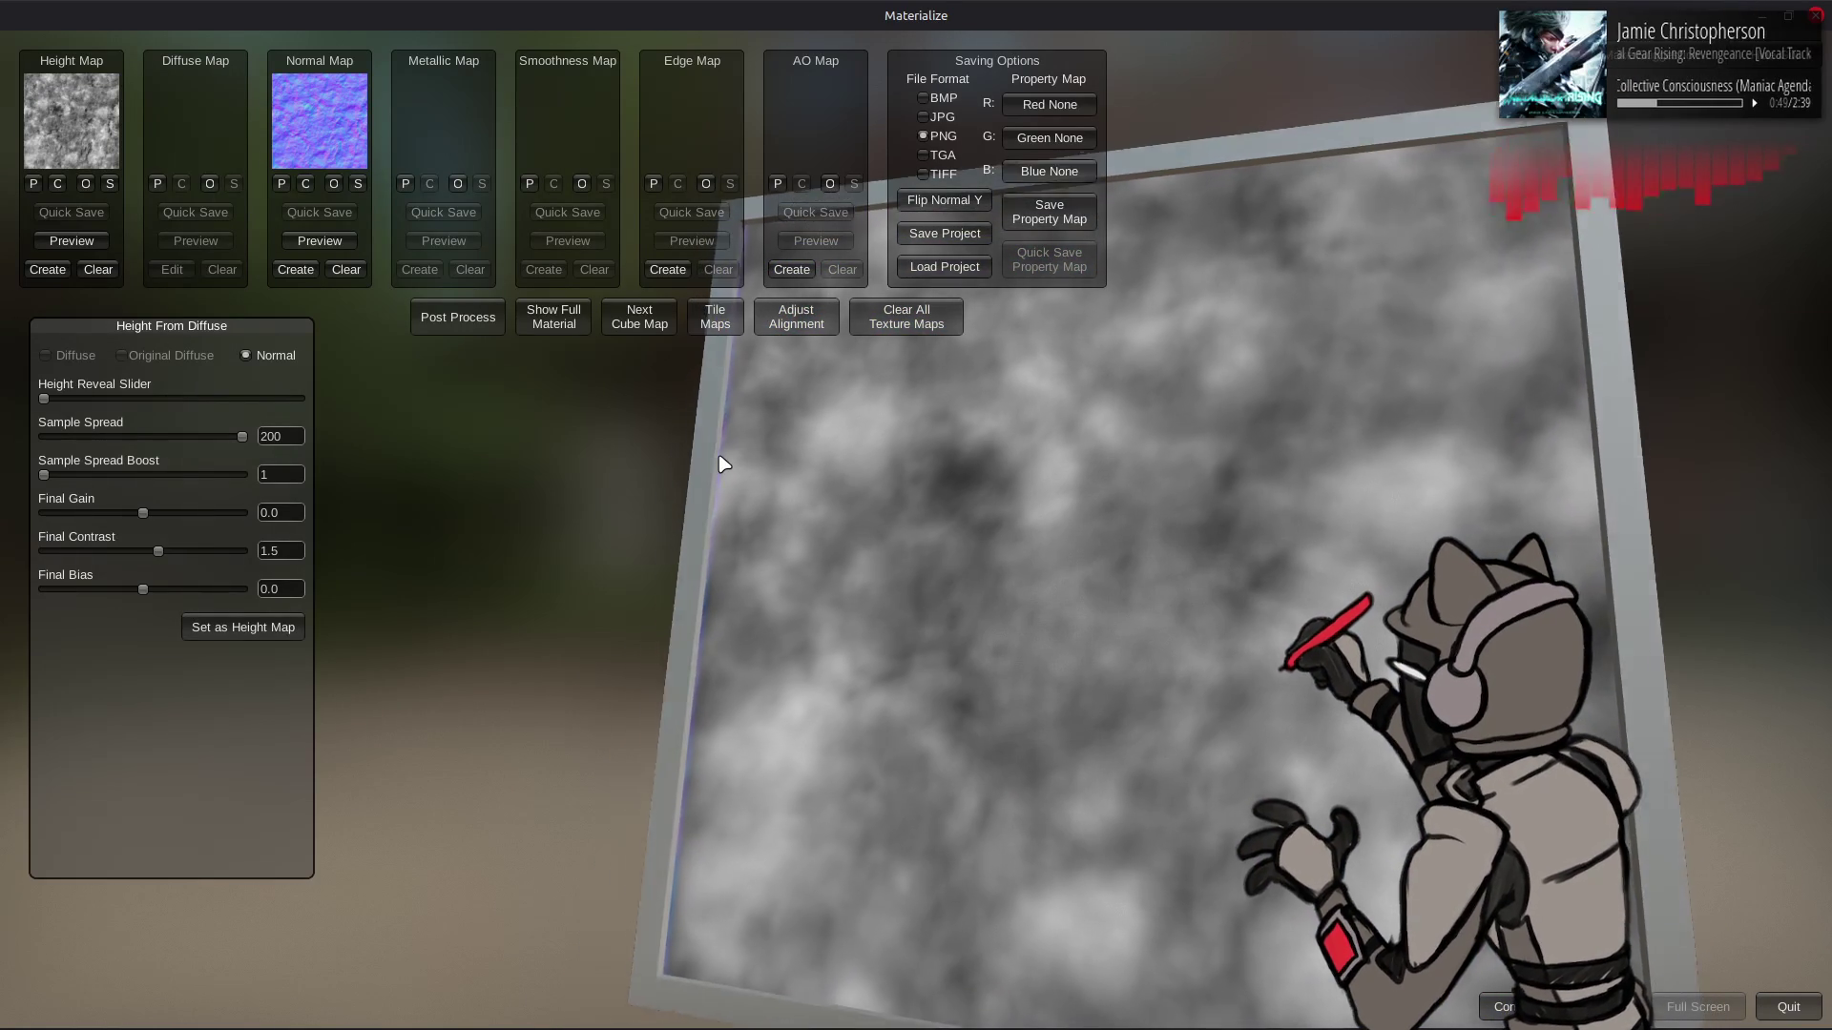
pyautogui.click(282, 629)
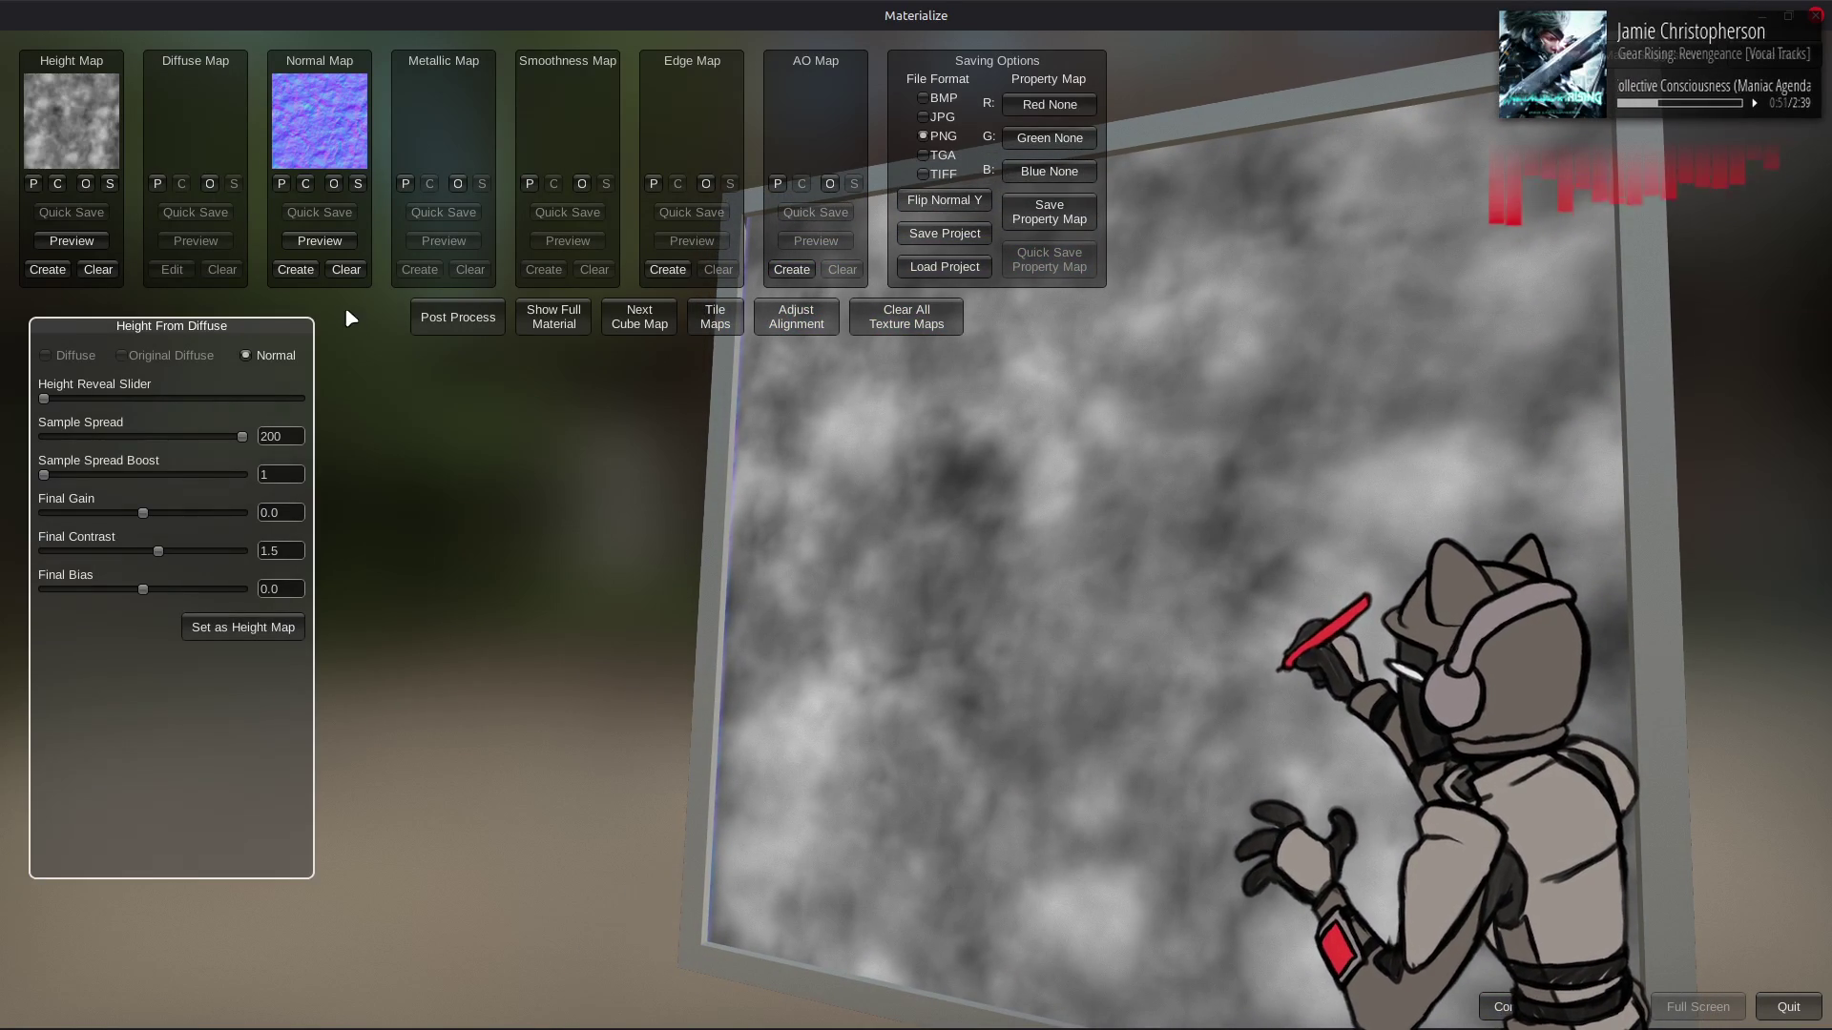
# - Regenerate the normal map, trying the Crisp, Mids and Default frequency presets
pyautogui.click(311, 271)
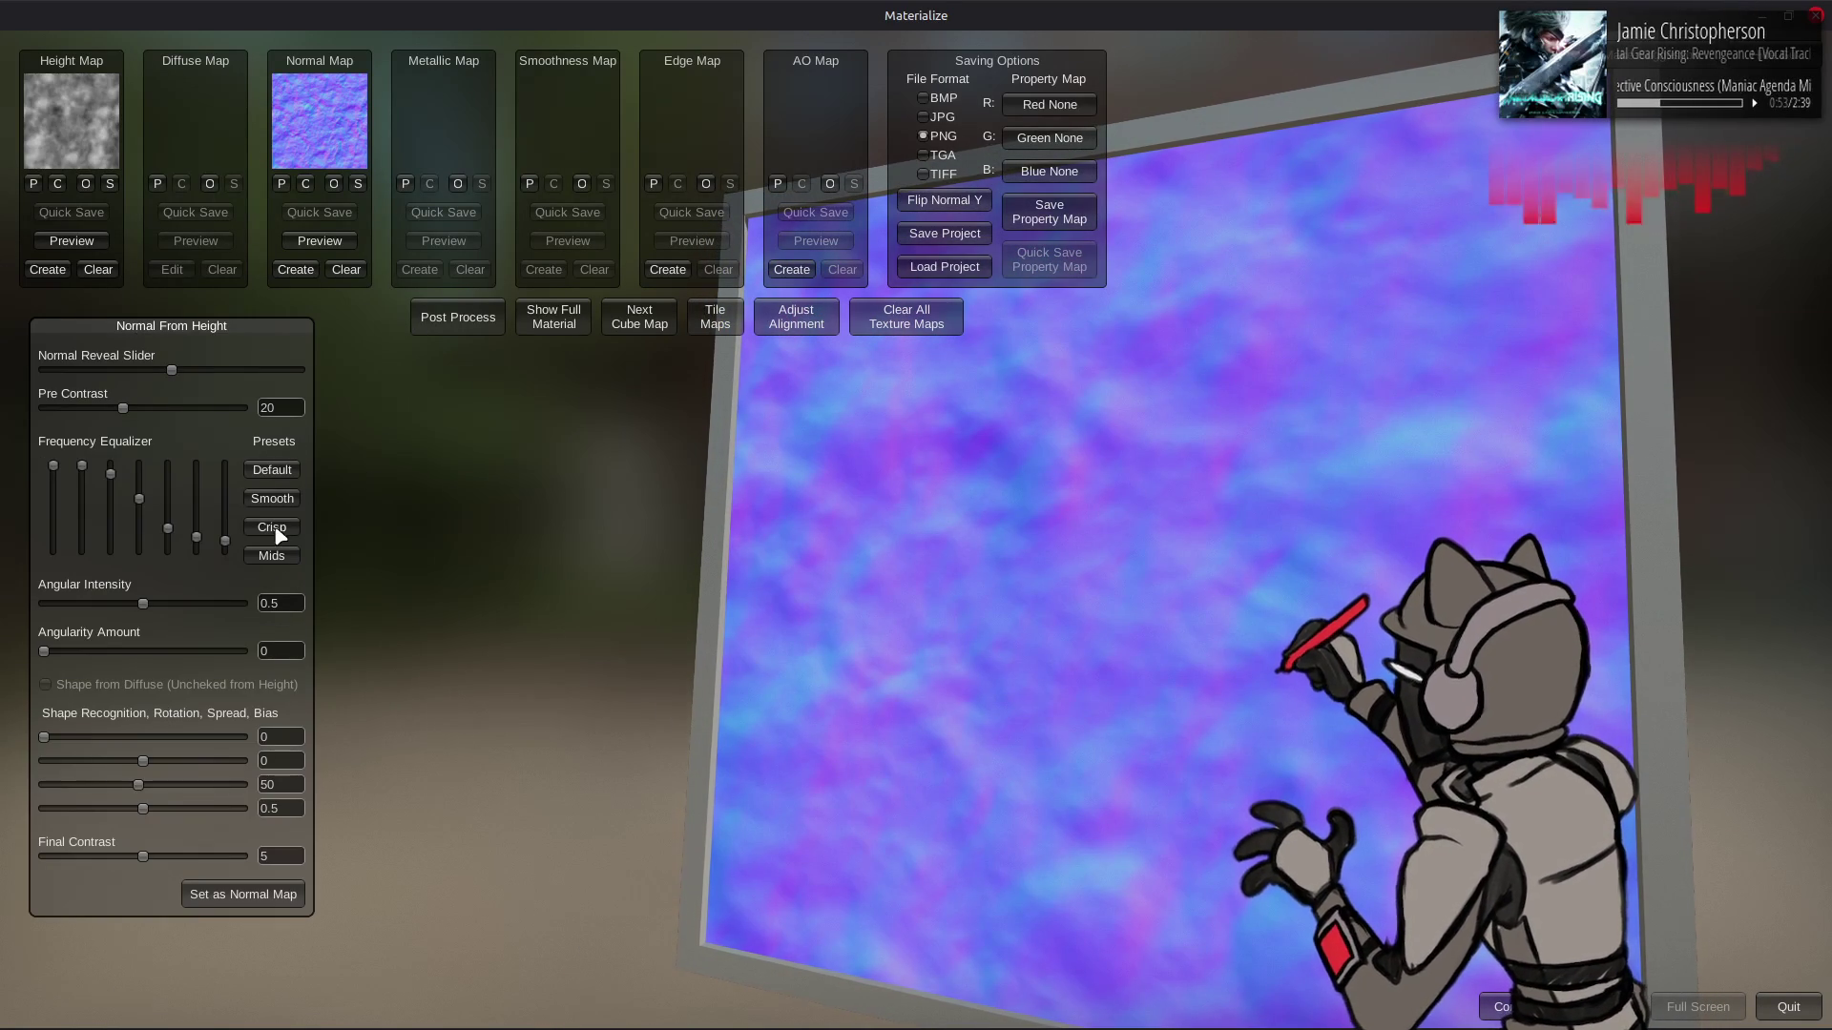
pyautogui.click(277, 529)
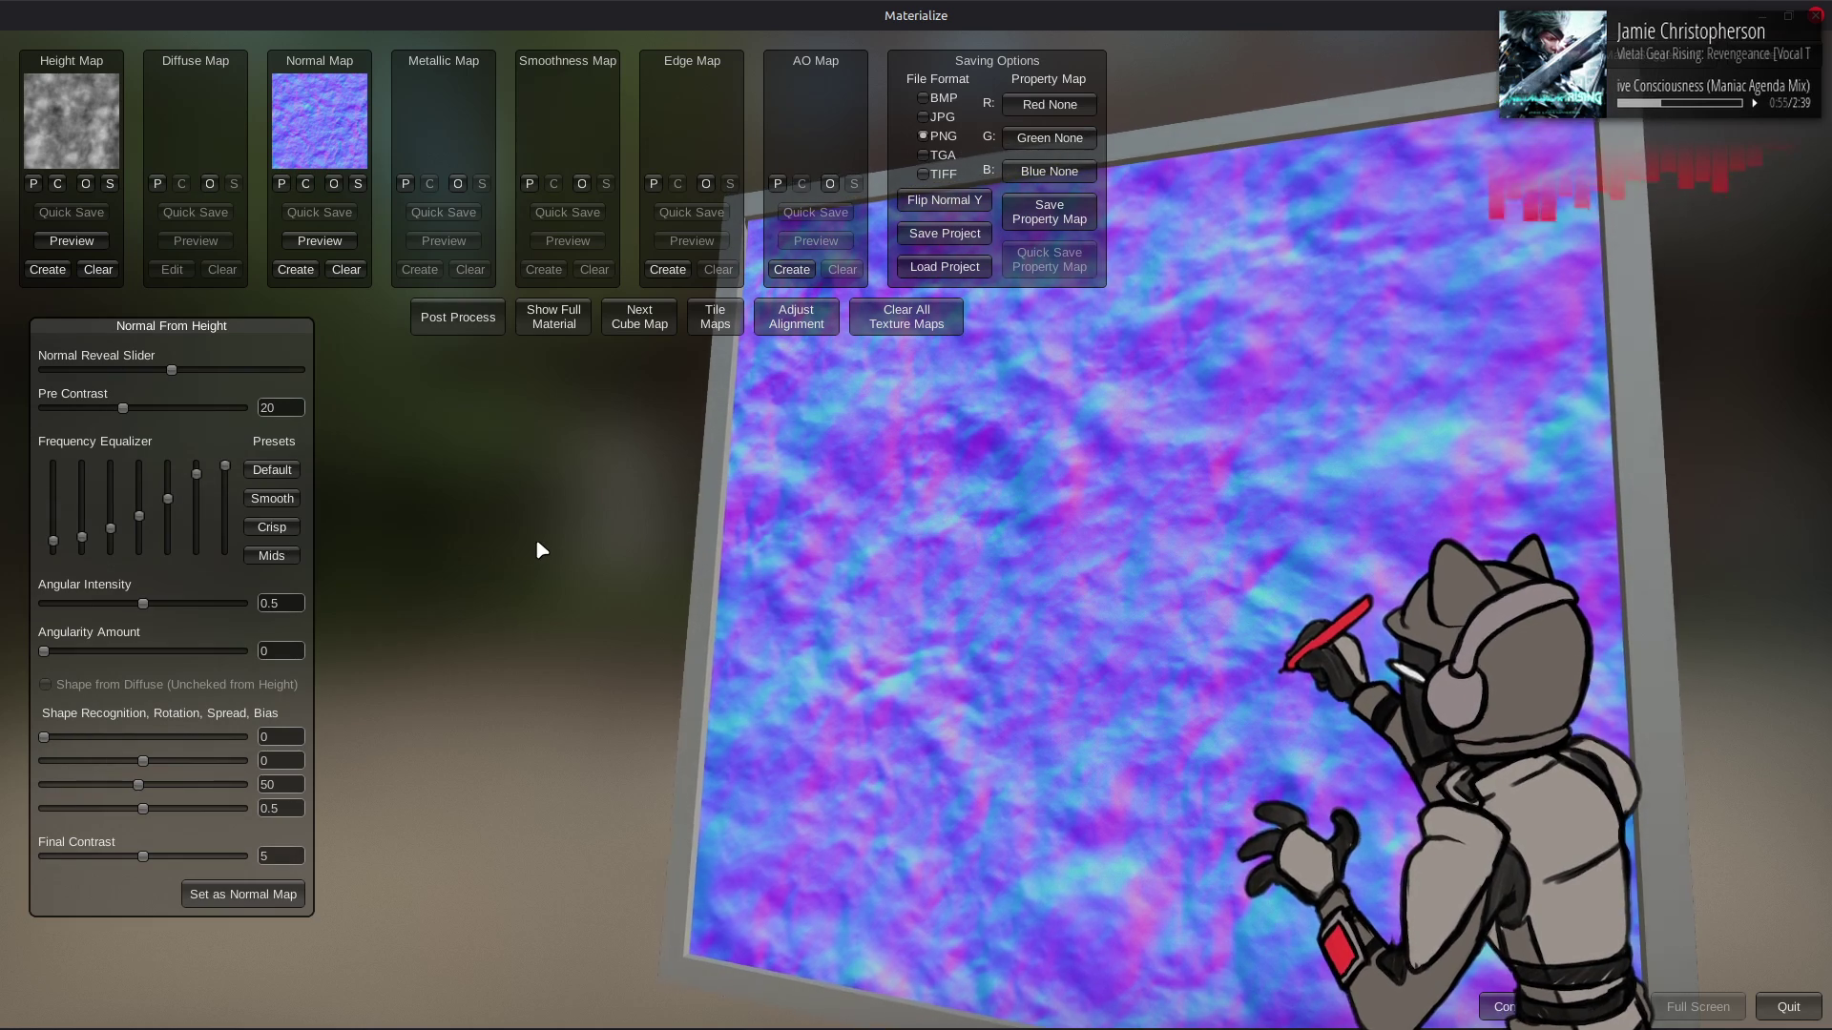
pyautogui.click(272, 555)
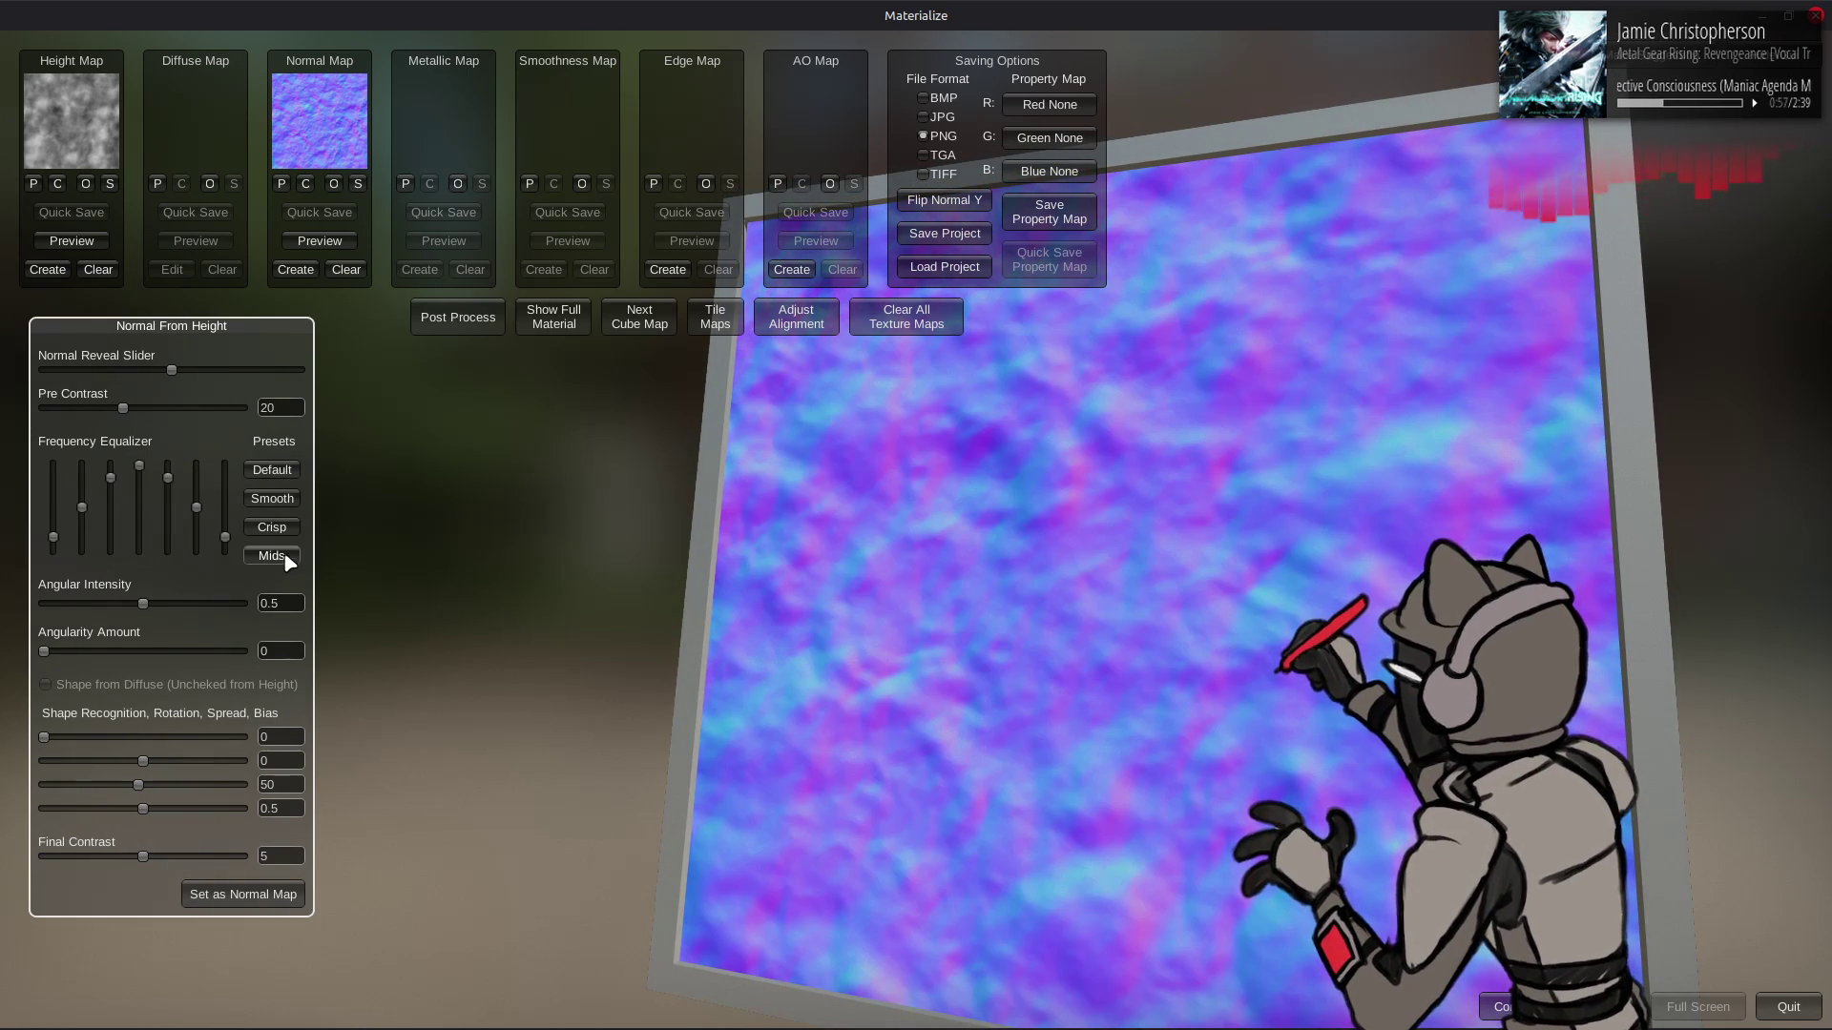
pyautogui.click(272, 471)
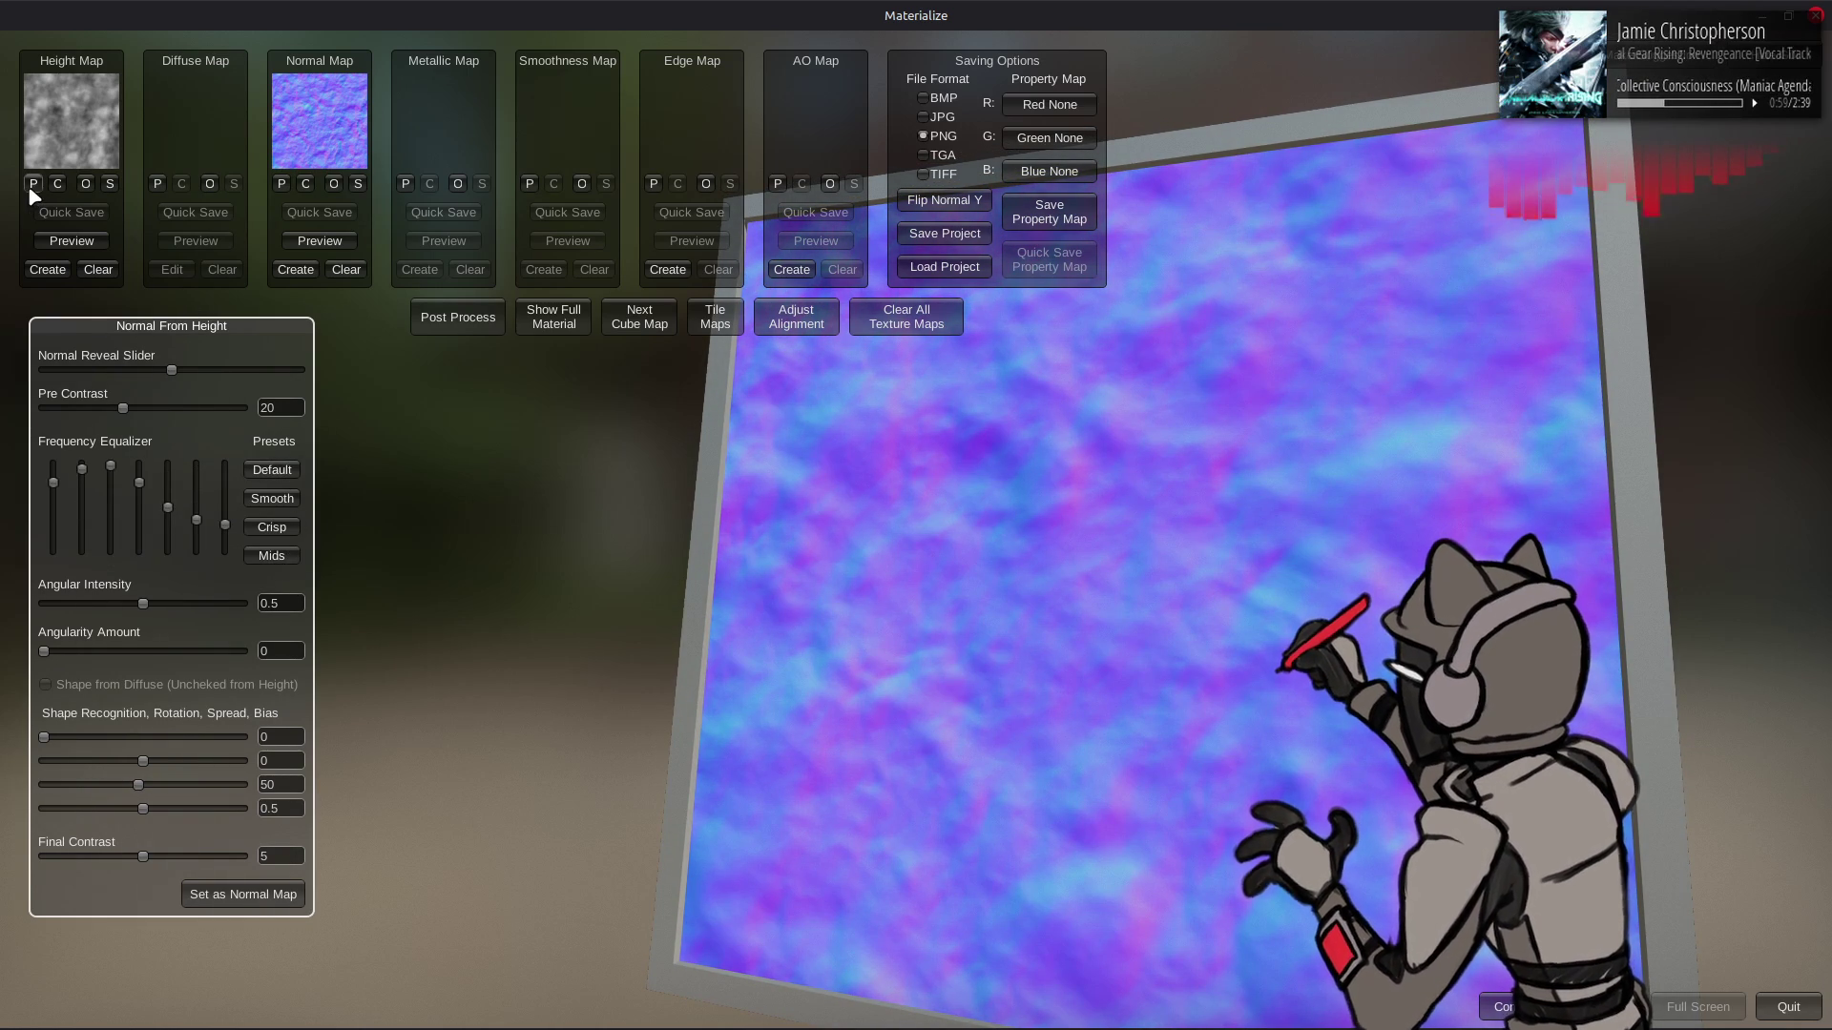
# - Reload hgt.png as height and generate a normal map with the Crisp preset
pyautogui.click(81, 187)
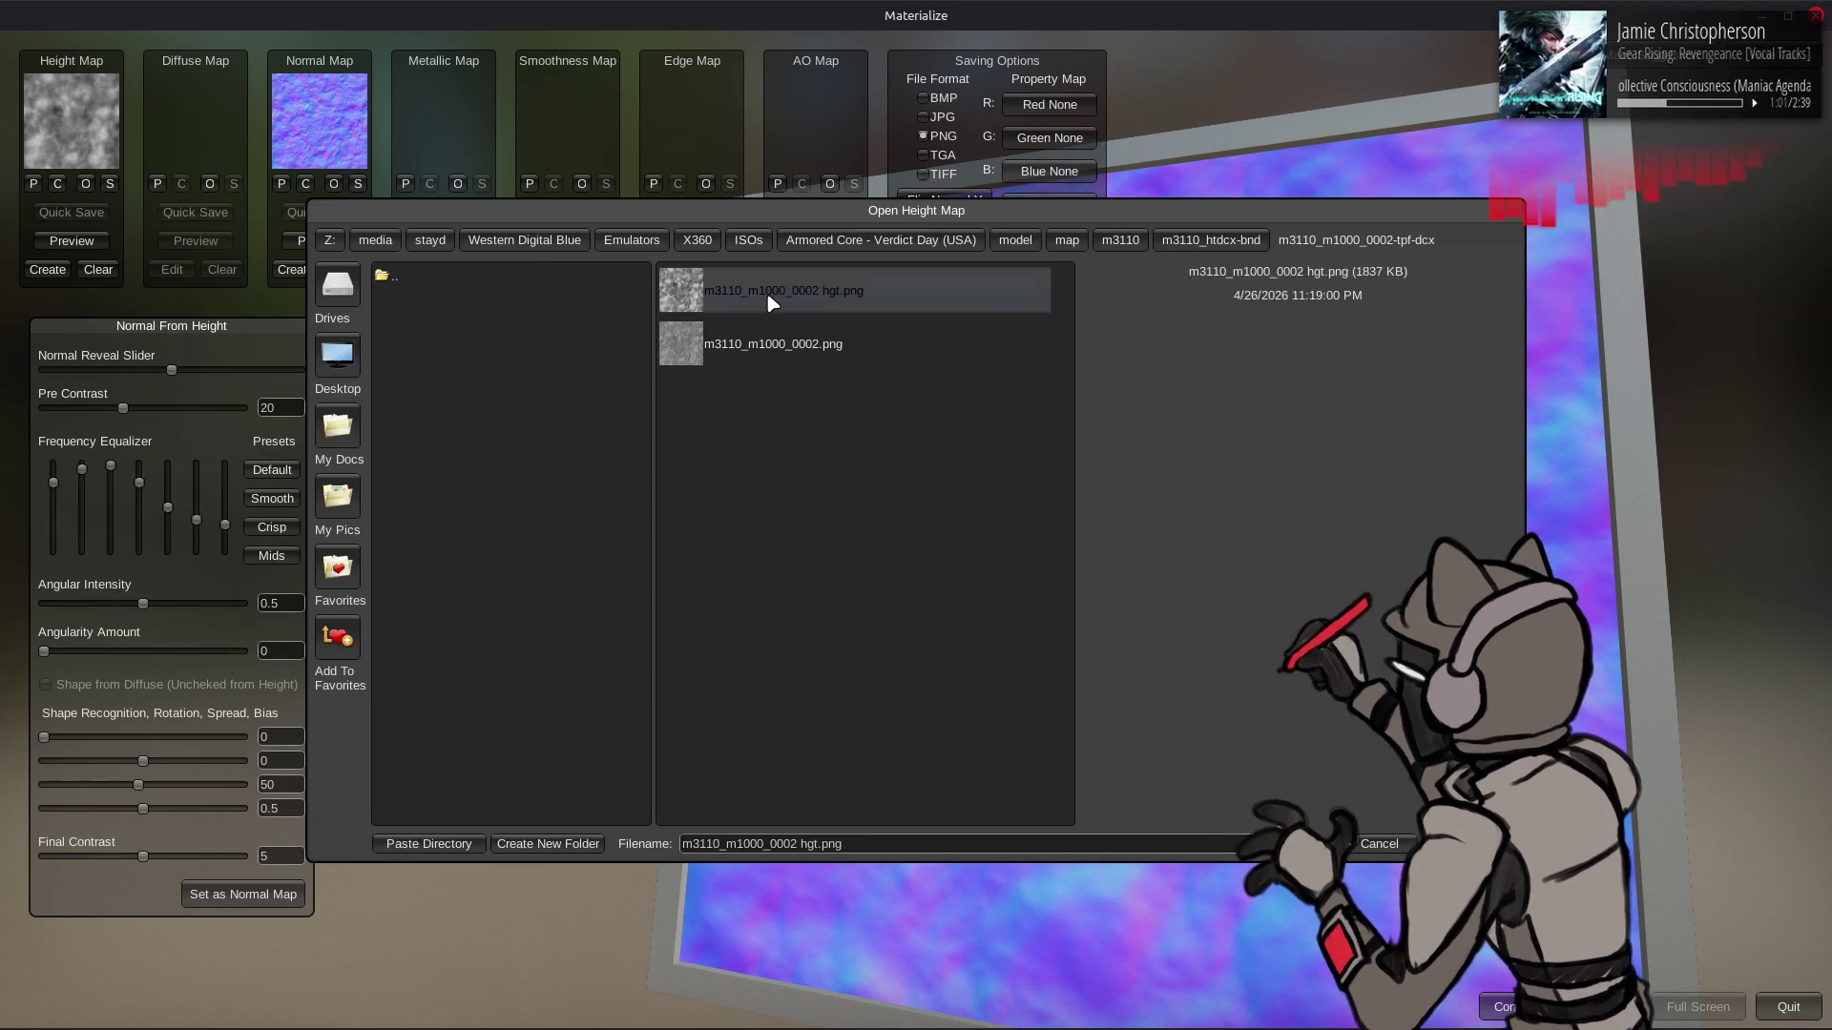
pyautogui.doubleClick(715, 291)
pyautogui.click(295, 270)
pyautogui.click(275, 530)
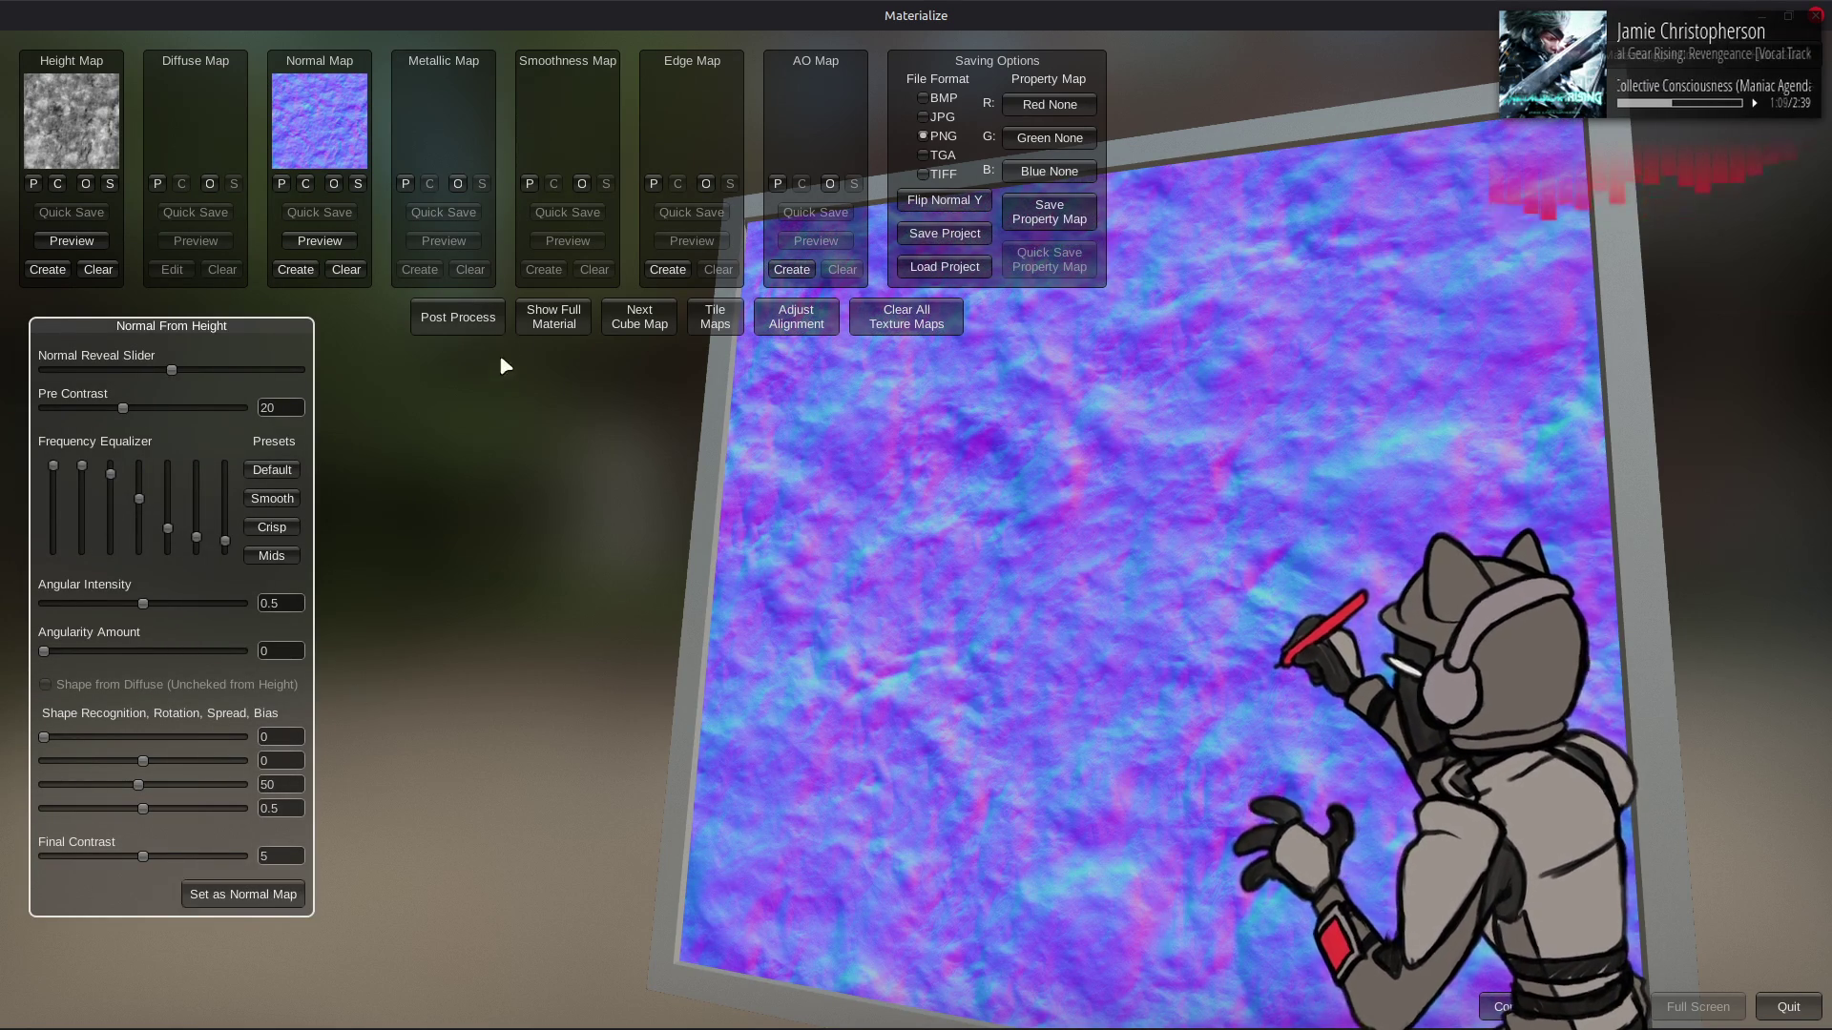
pyautogui.click(773, 271)
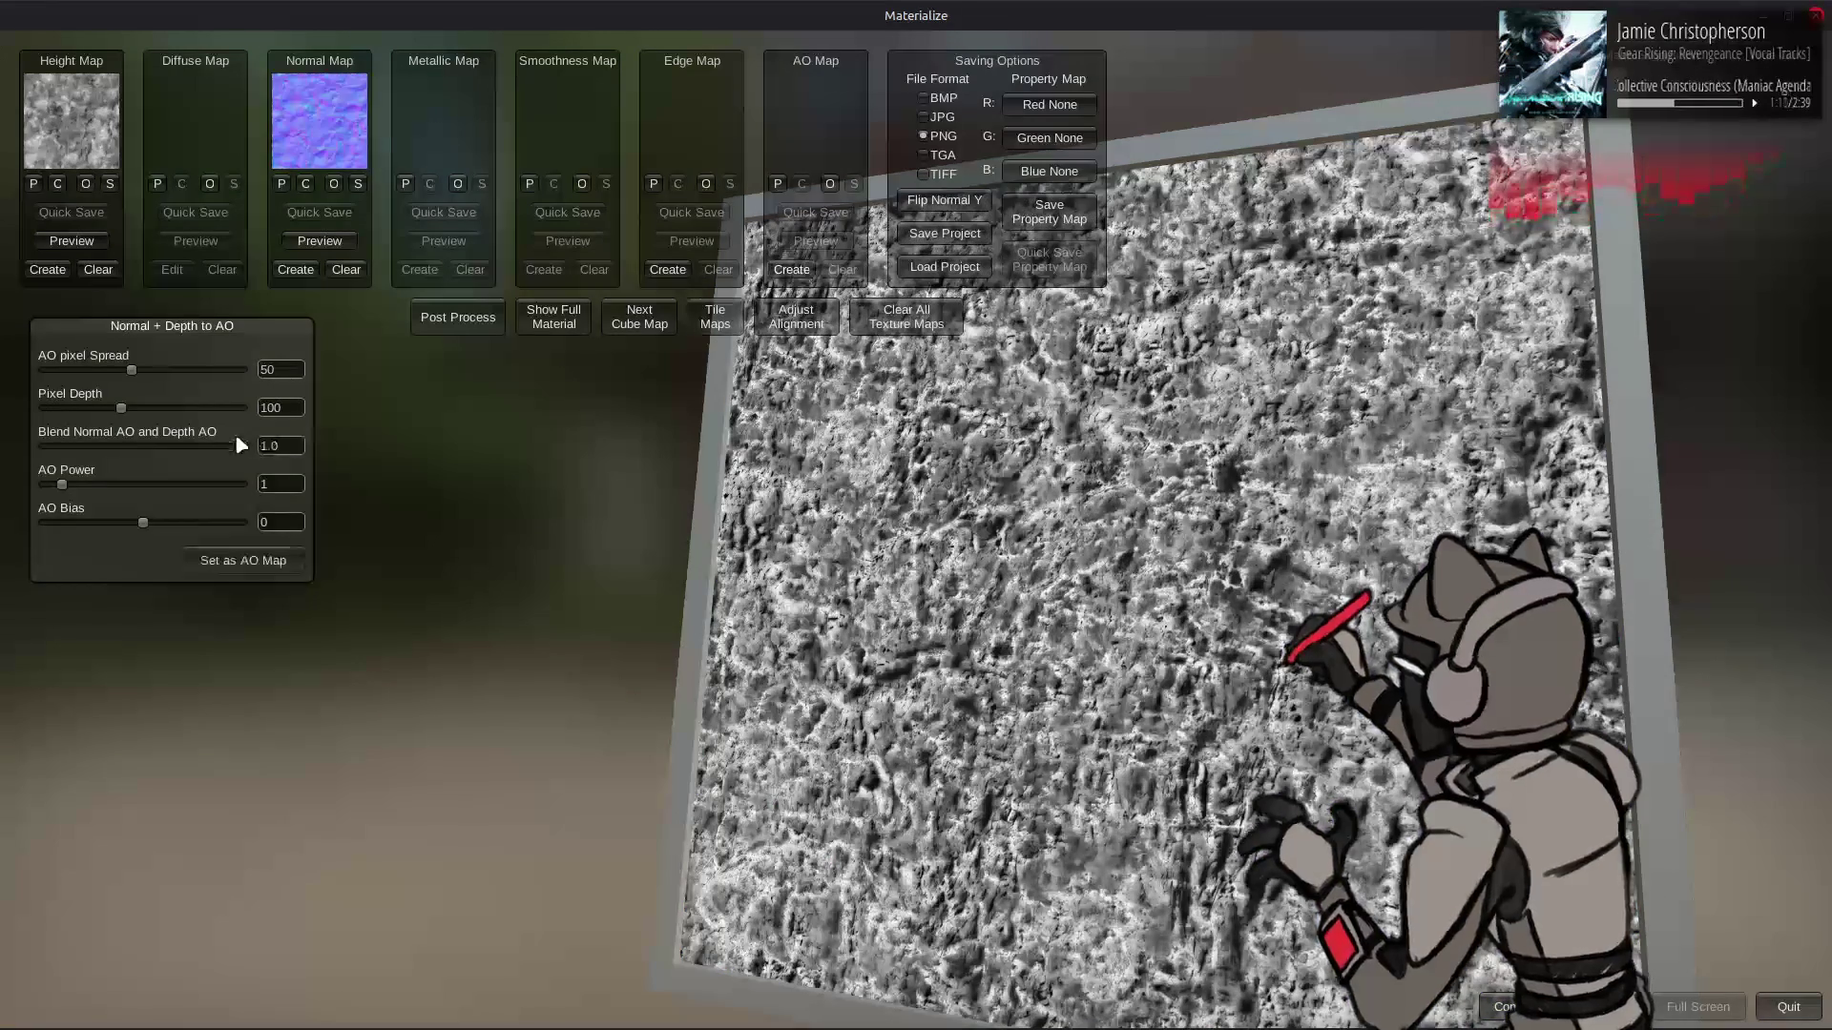
# - Raise AO pixel spread to 100, accept it as the AO map, and preview the material
pyautogui.moveTo(132, 370); pyautogui.dragTo(243, 371)
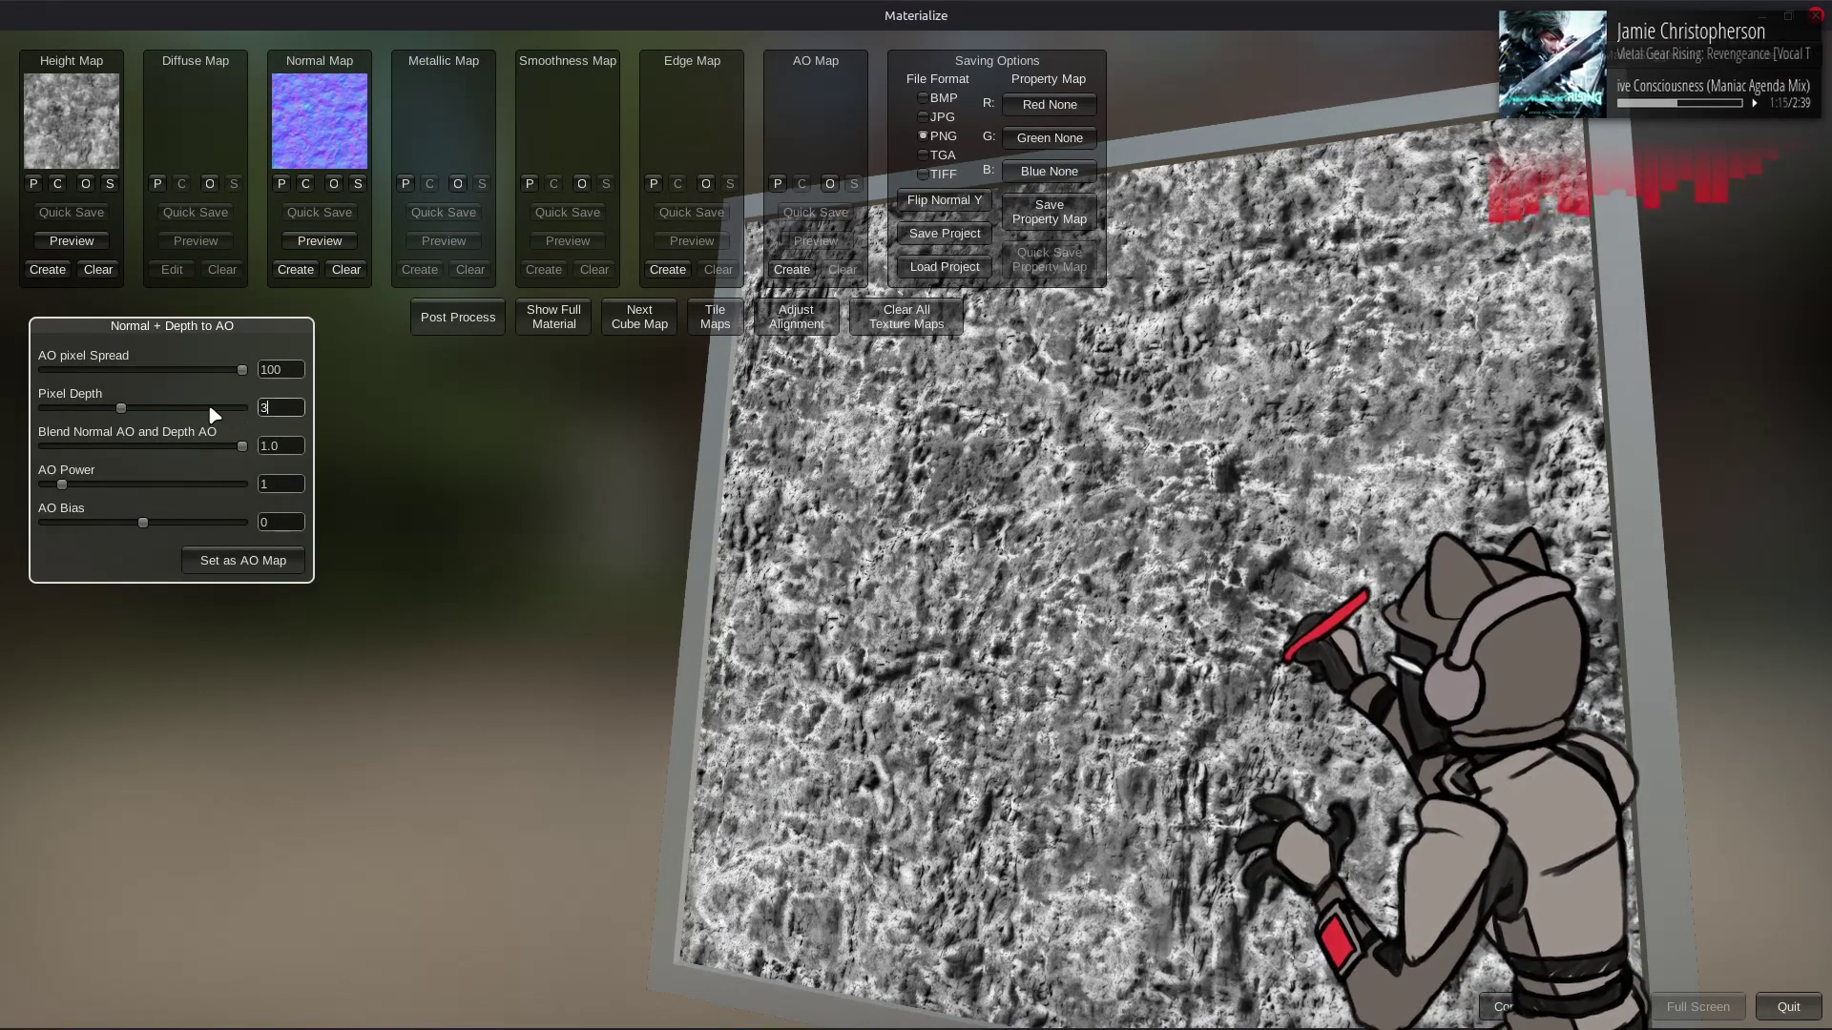
pyautogui.write('1')
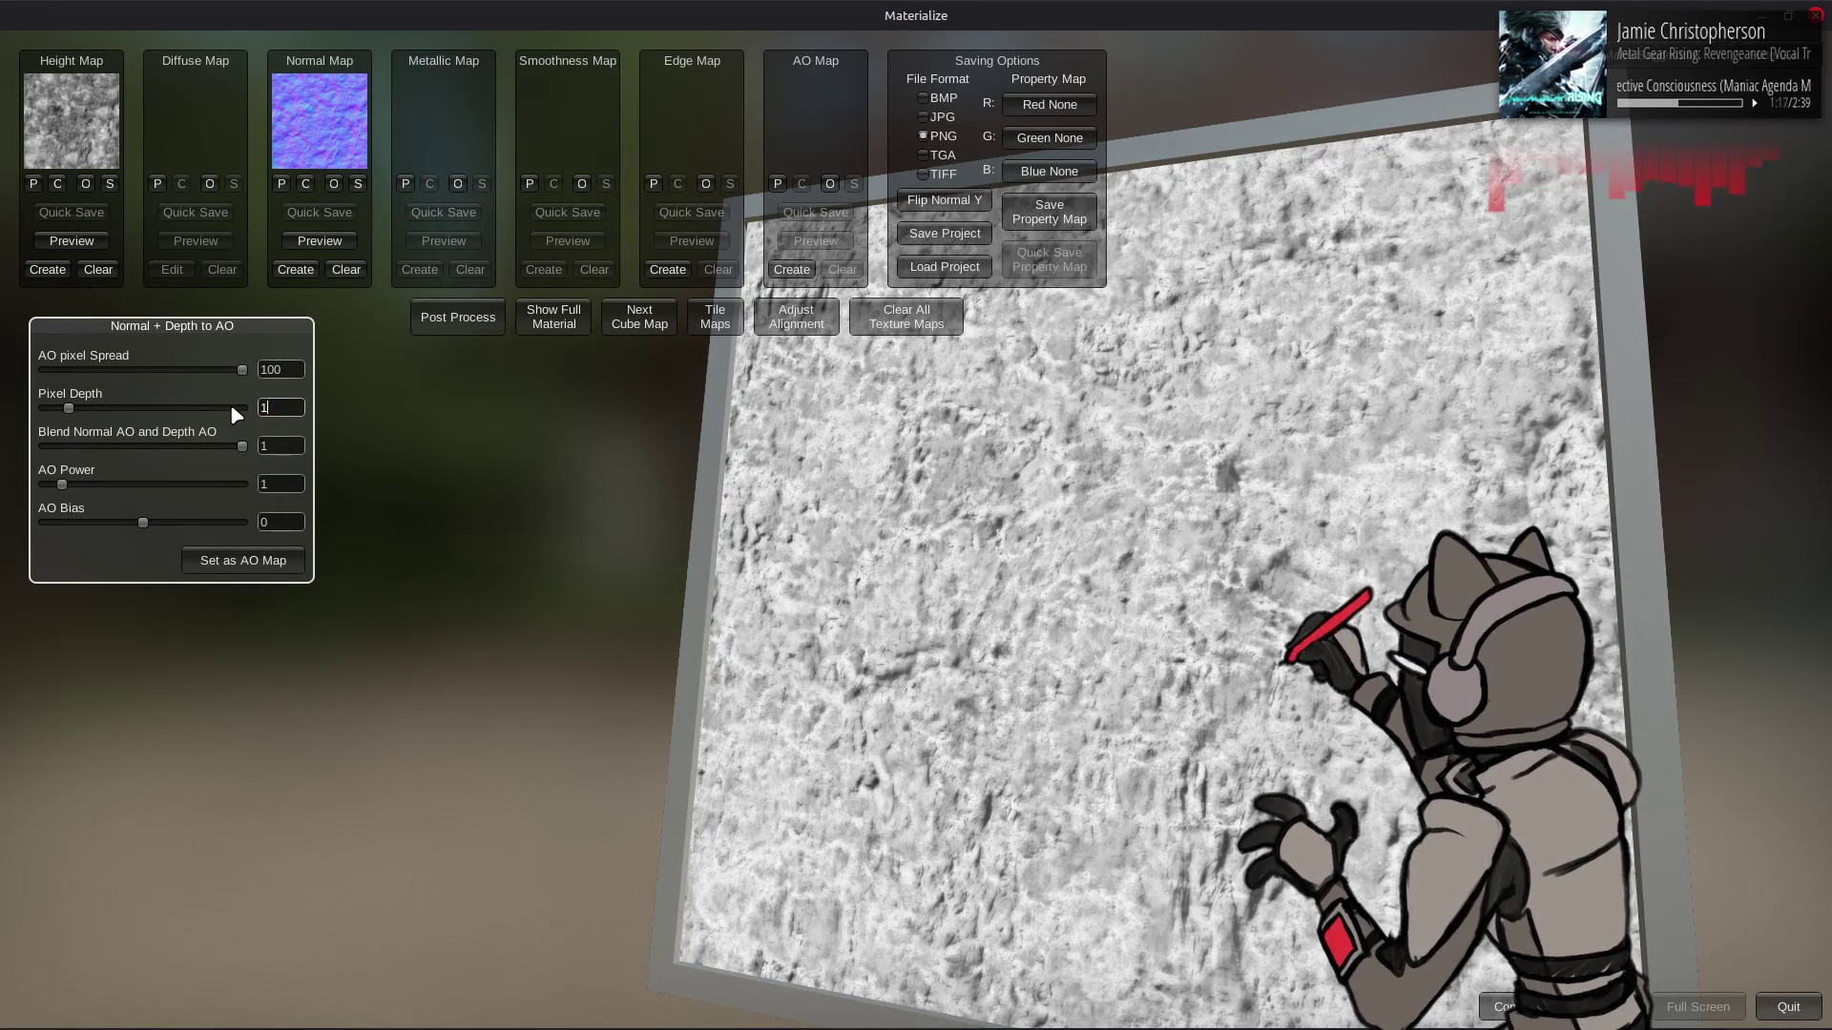
pyautogui.write('6')
pyautogui.click(270, 562)
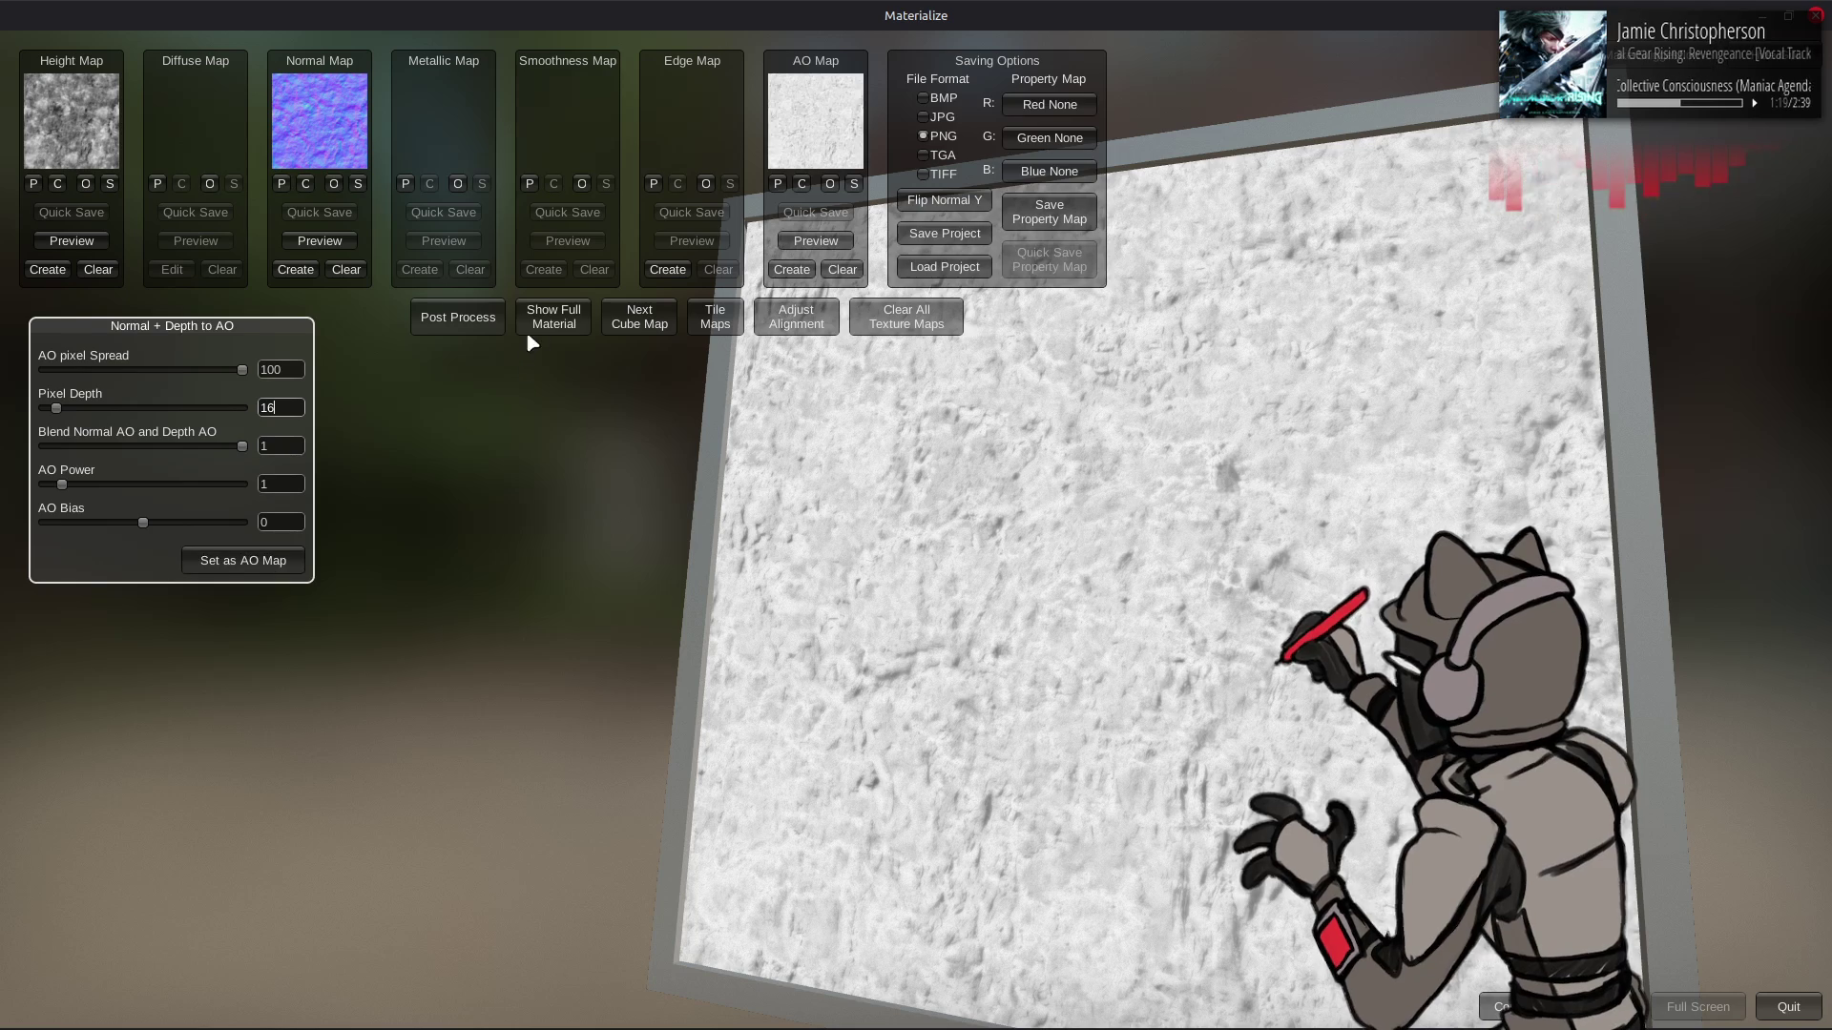
pyautogui.click(530, 332)
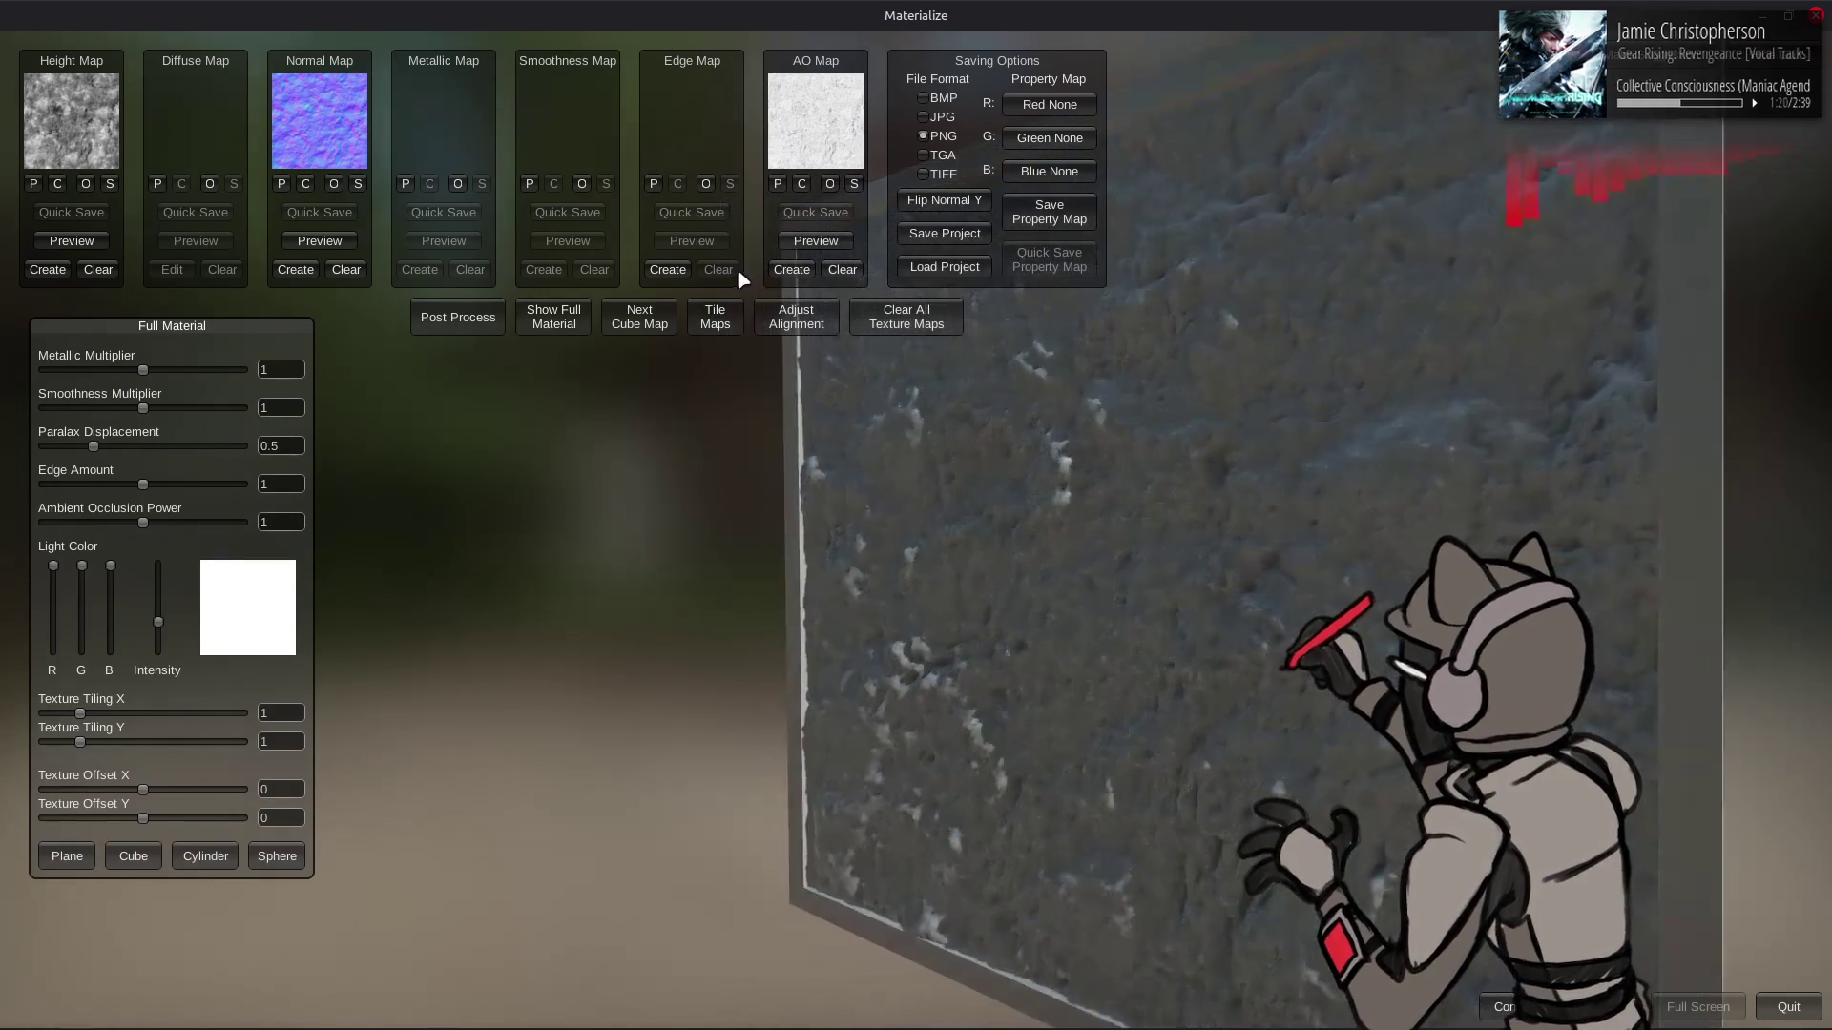
# - Create an edge map from the normal, trying the Soft, Displace and sharper presets
pyautogui.click(668, 269)
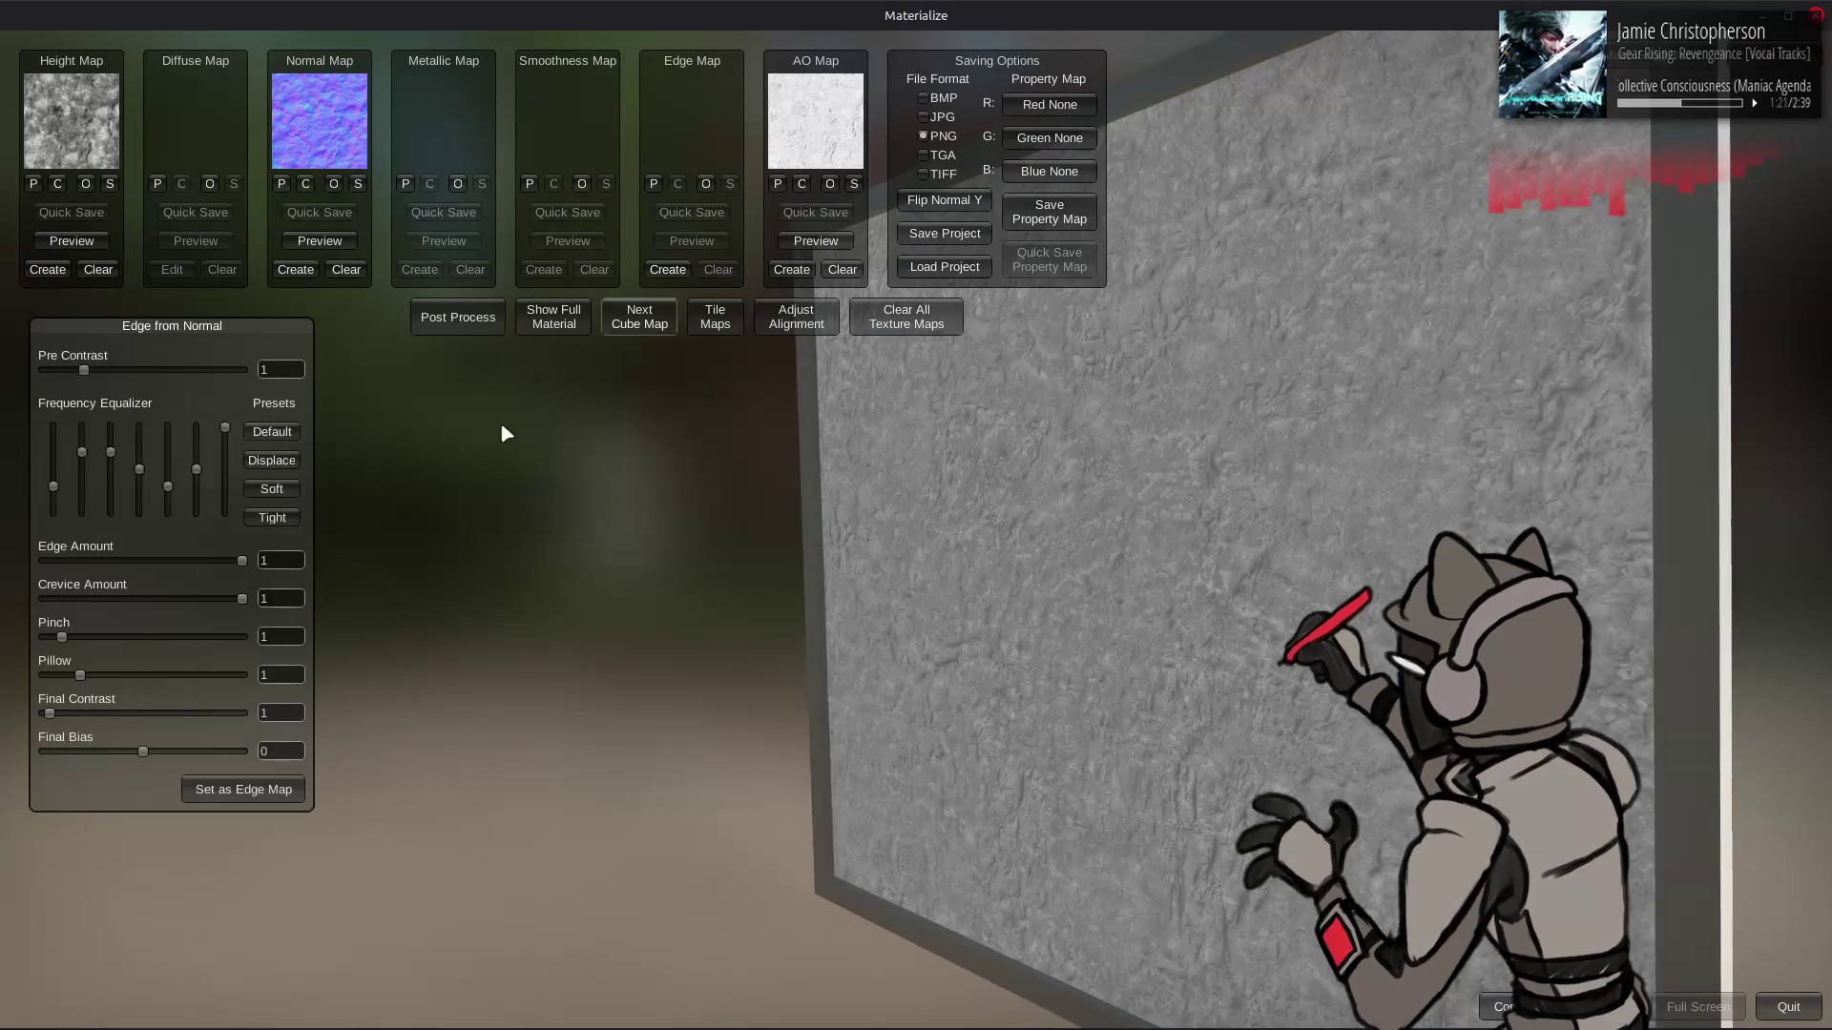
pyautogui.click(272, 432)
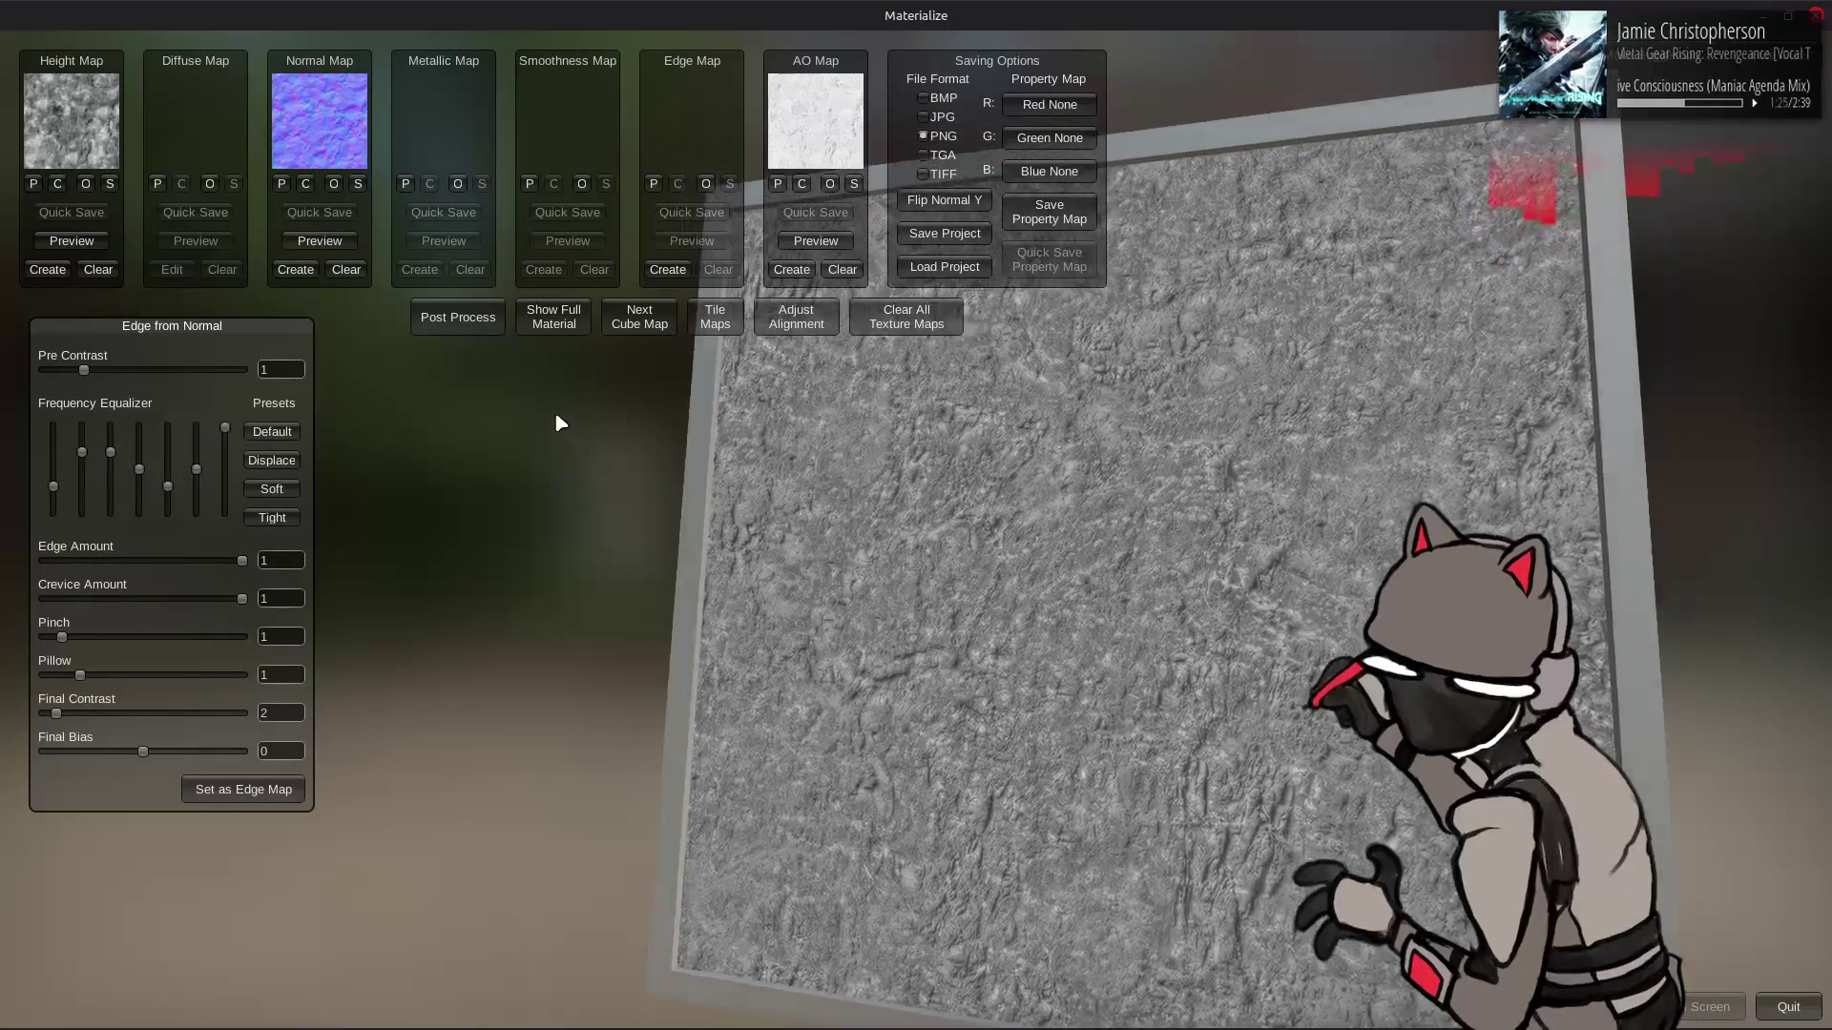
pyautogui.click(281, 489)
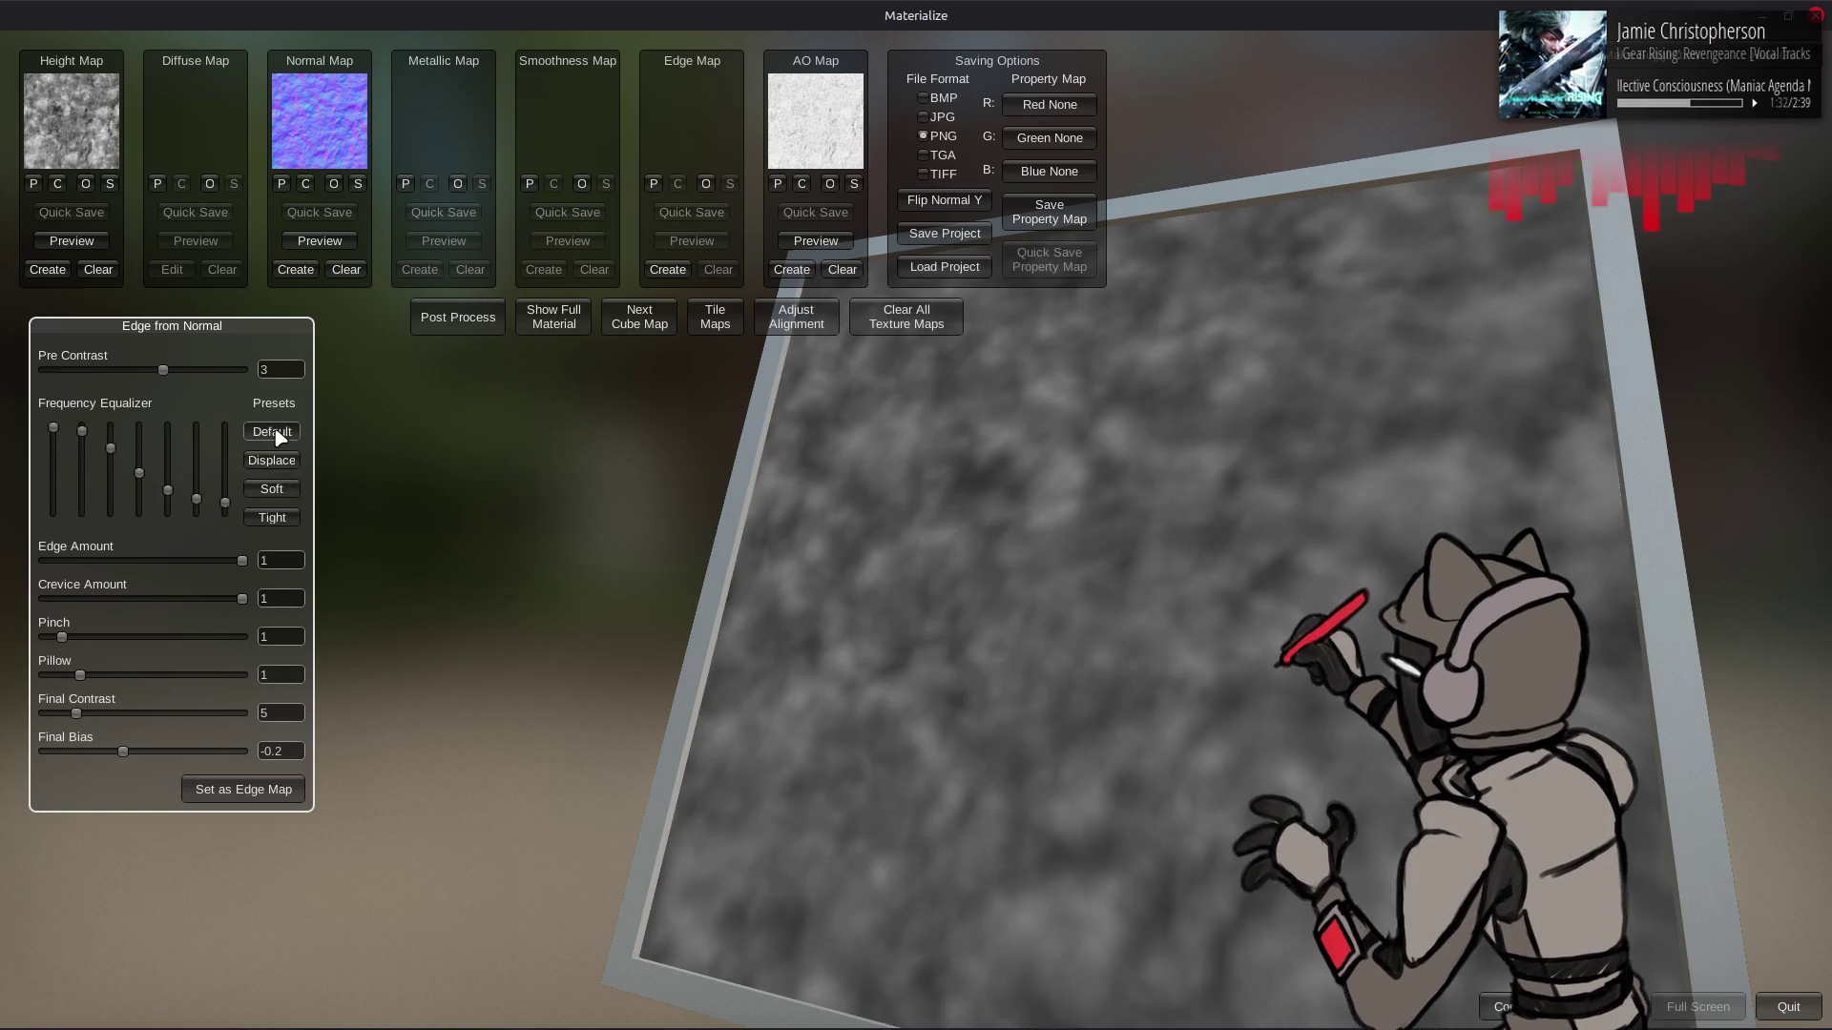
pyautogui.click(275, 465)
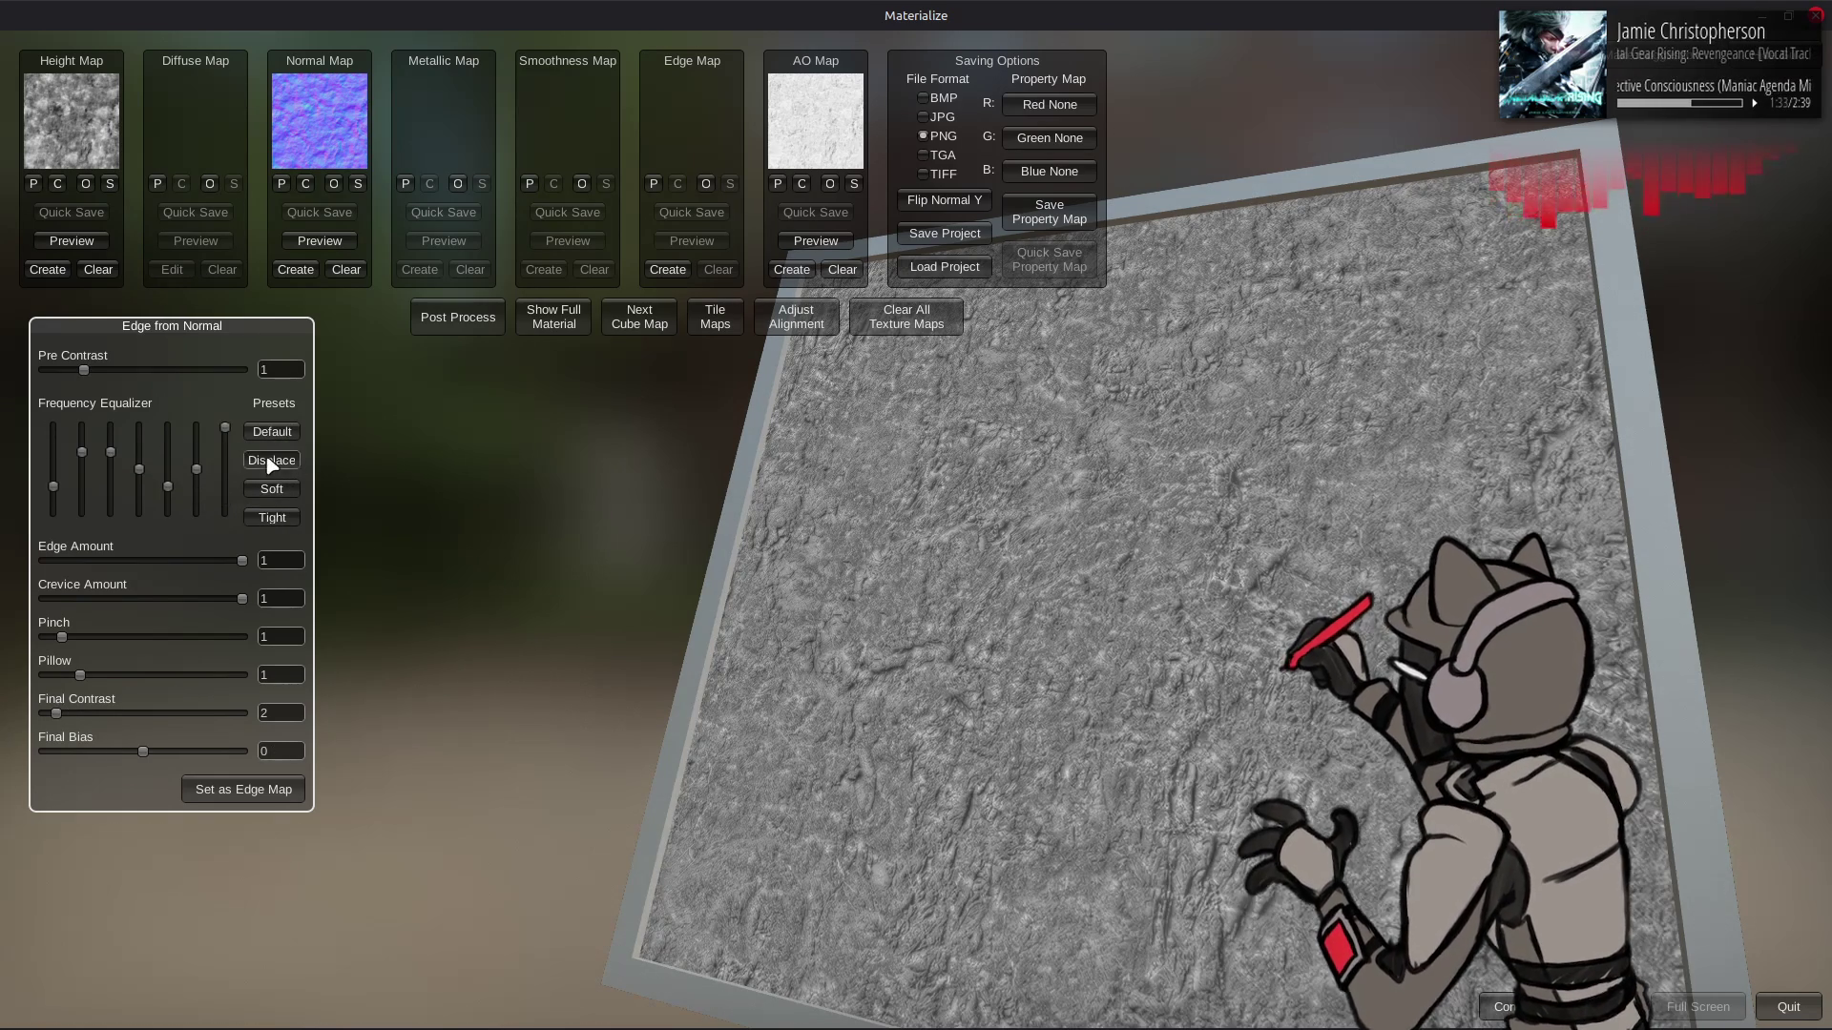
pyautogui.click(272, 488)
pyautogui.click(273, 520)
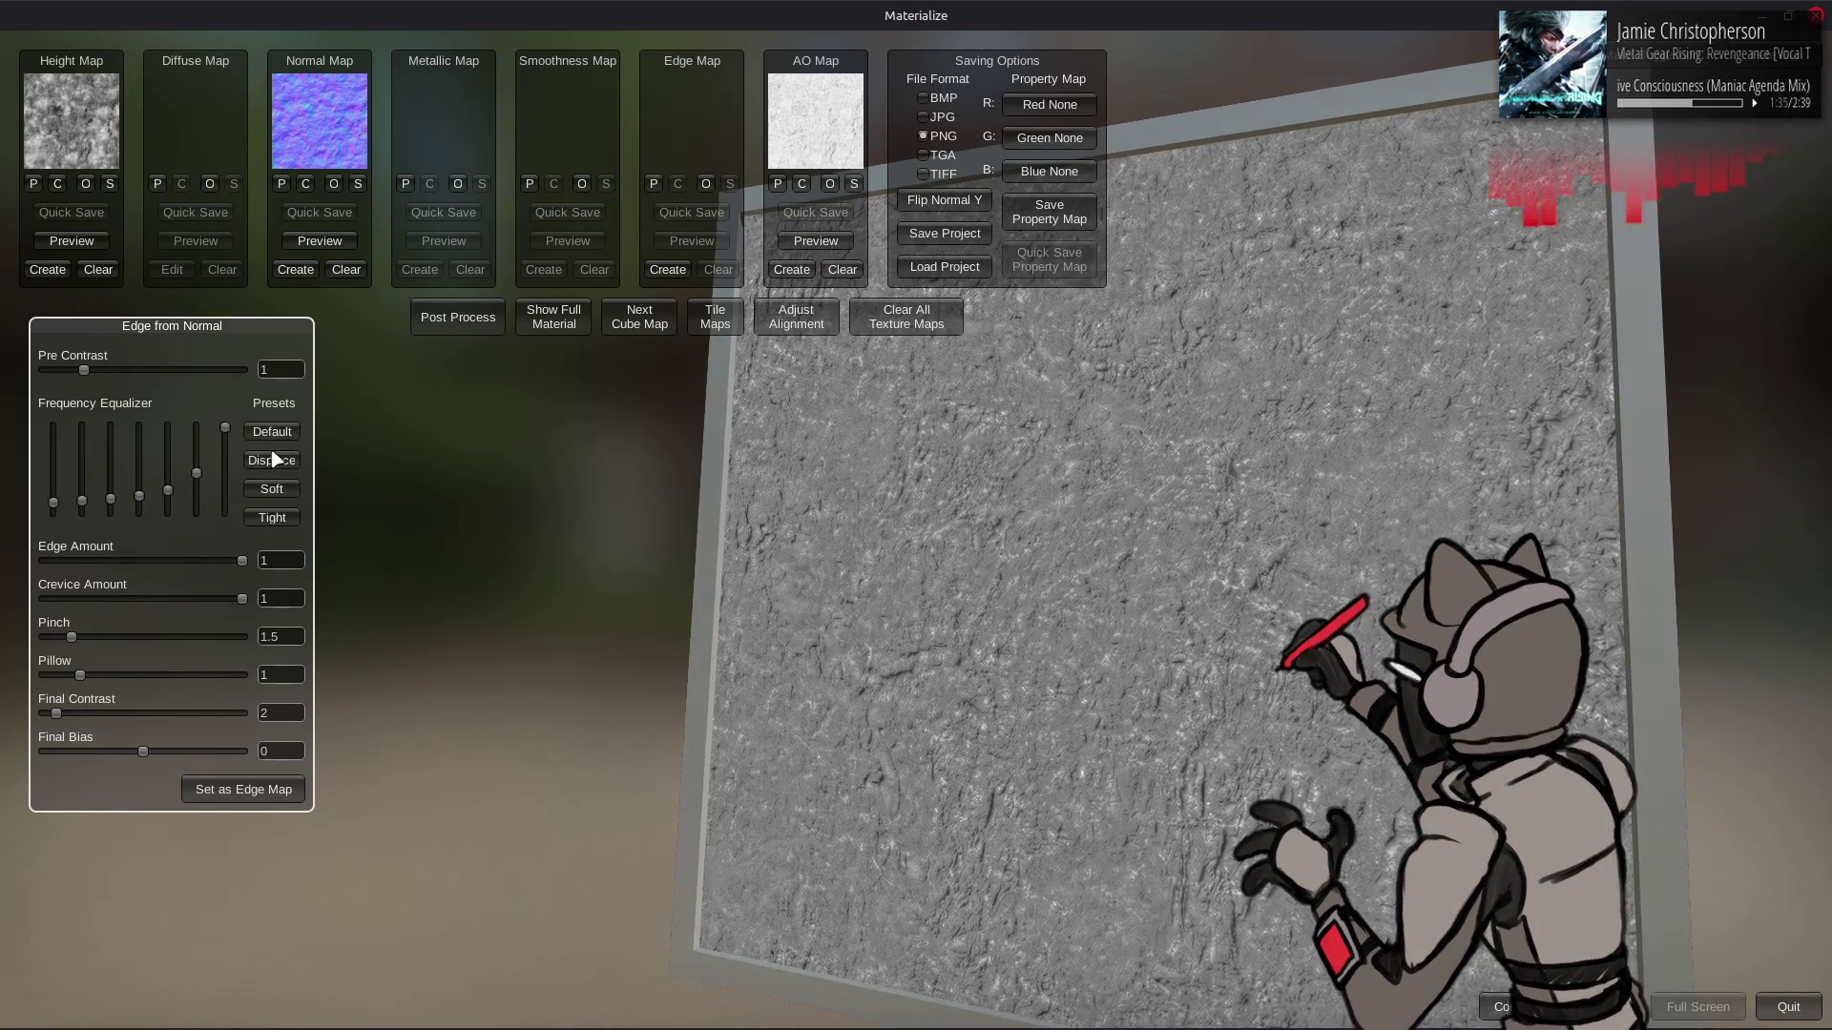
# - Set the edge map with Final Contrast 2 and start saving the normal map
pyautogui.click(272, 489)
pyautogui.click(272, 434)
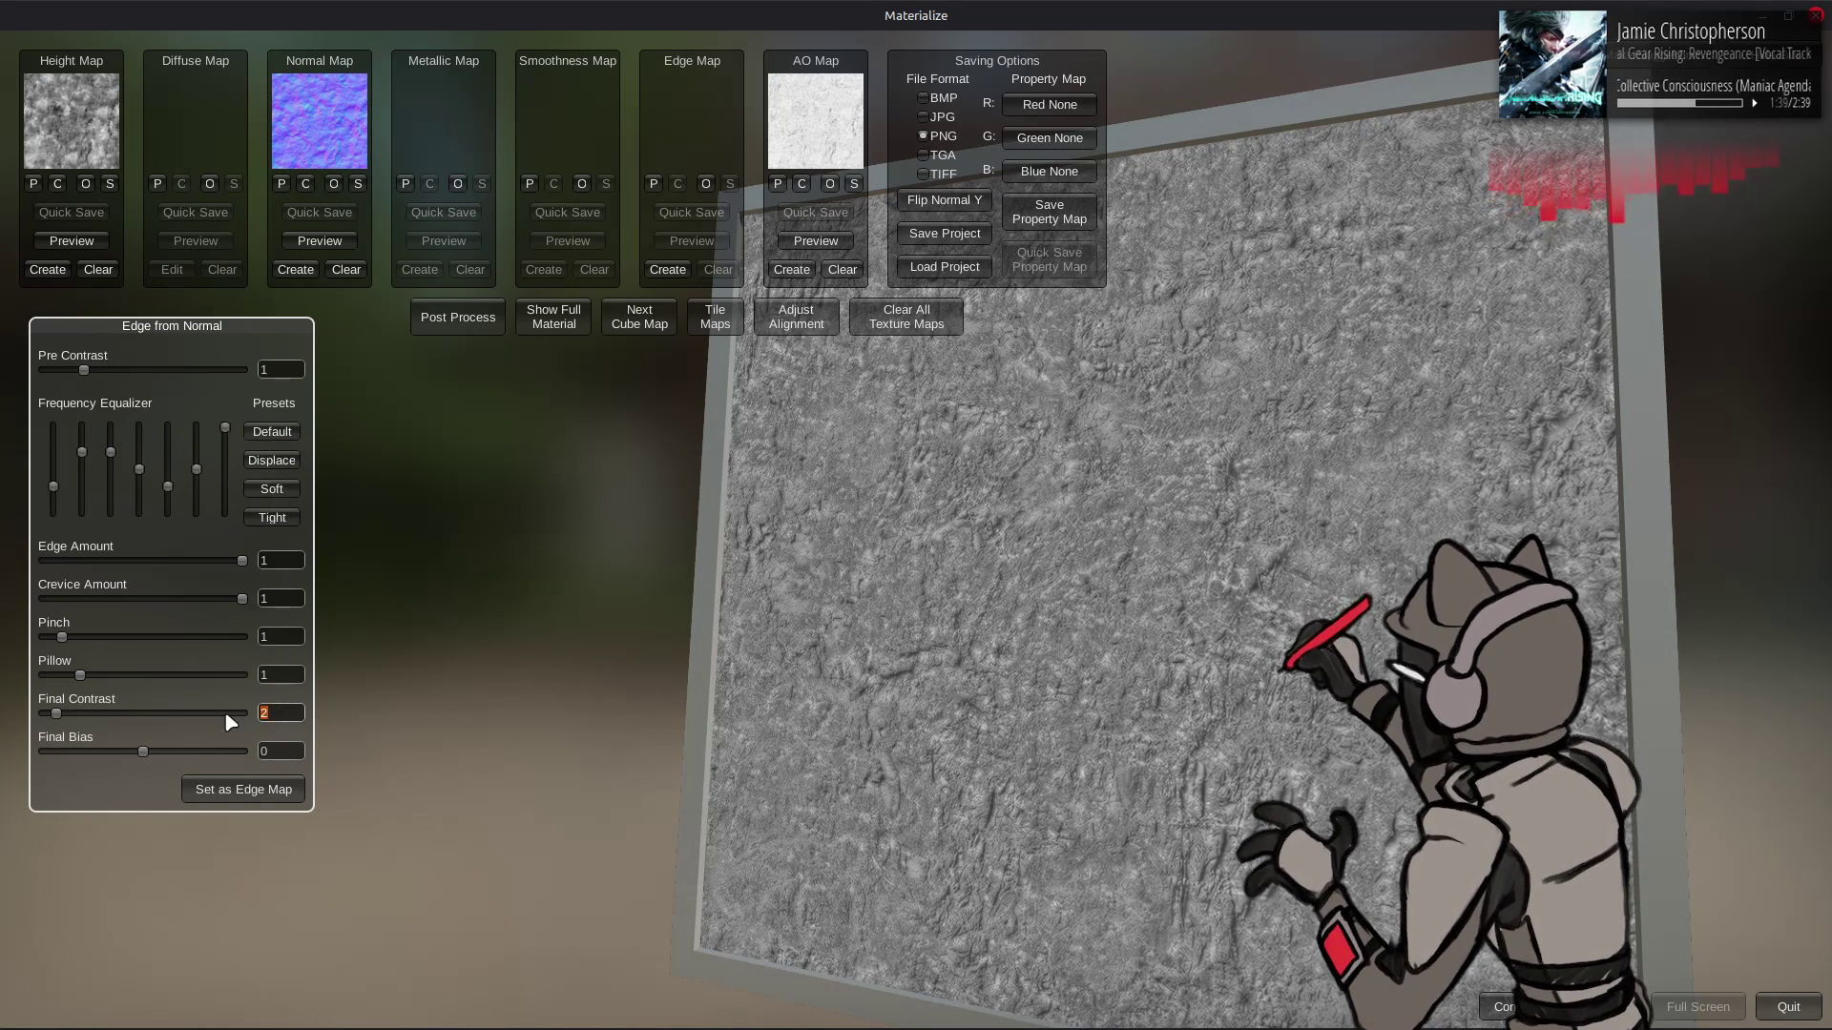
pyautogui.click(243, 789)
pyautogui.write('1')
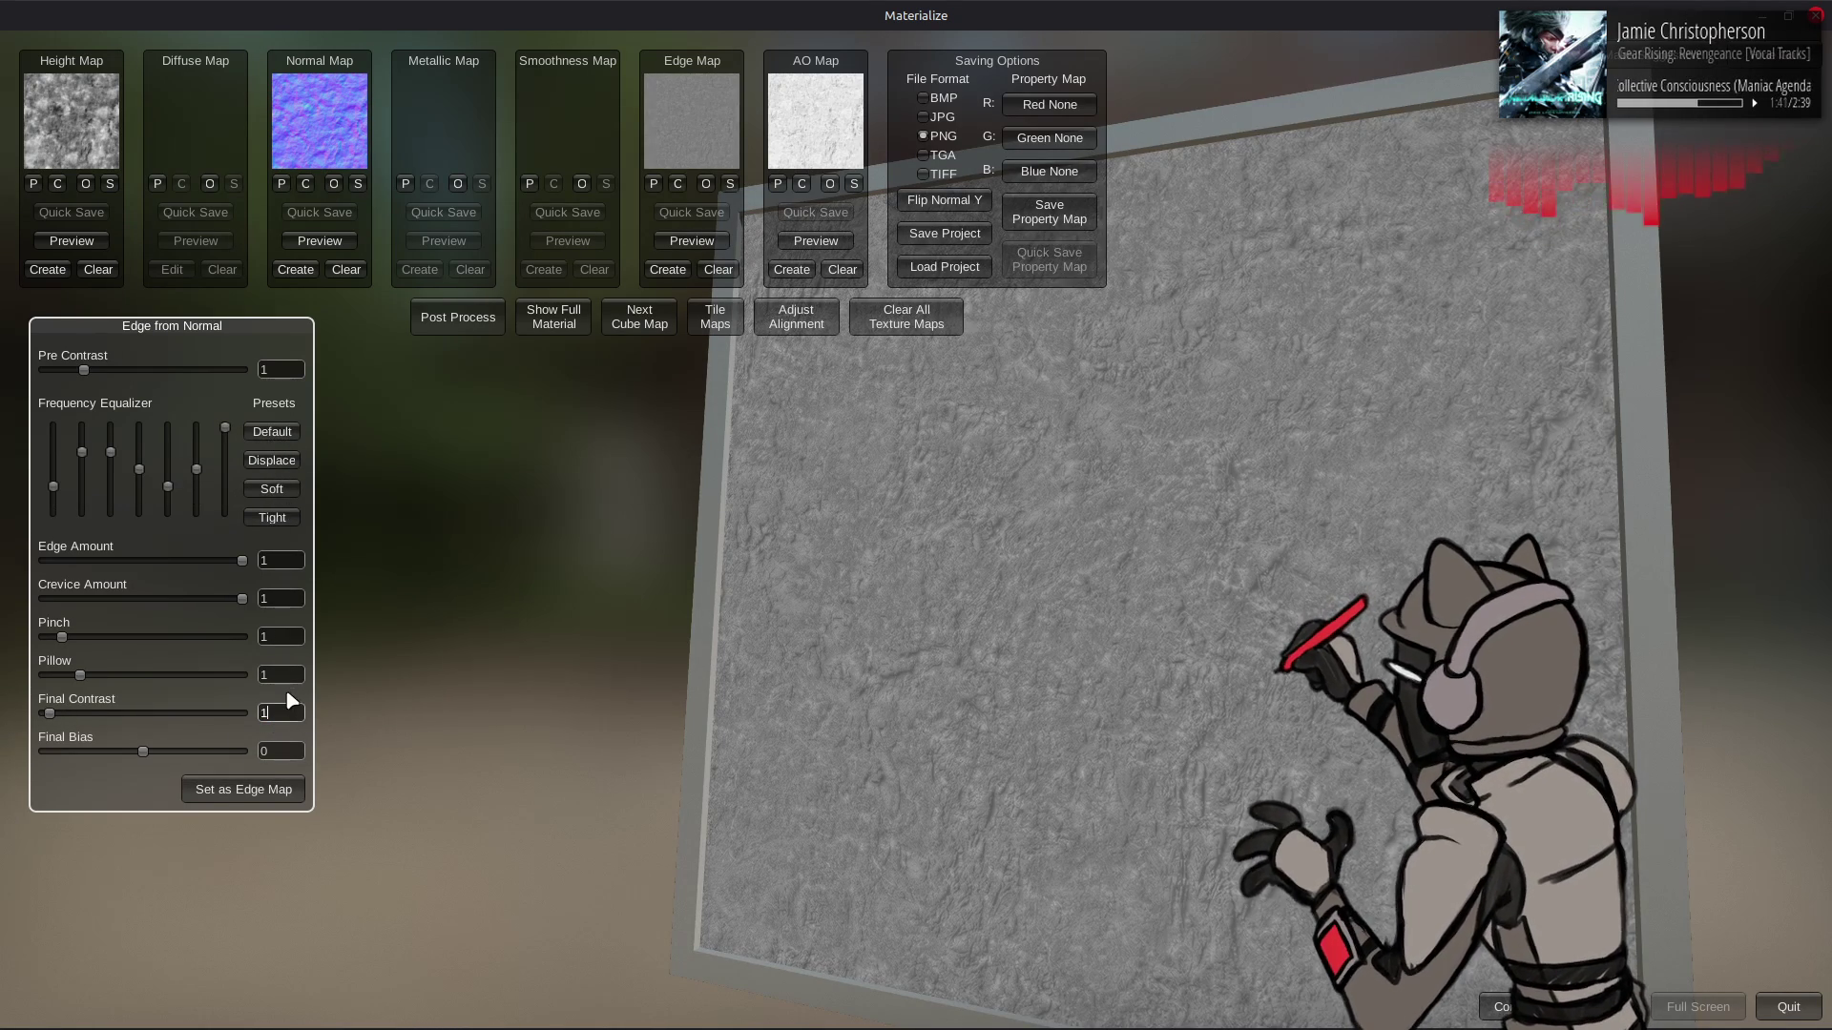
pyautogui.press('BackSpace')
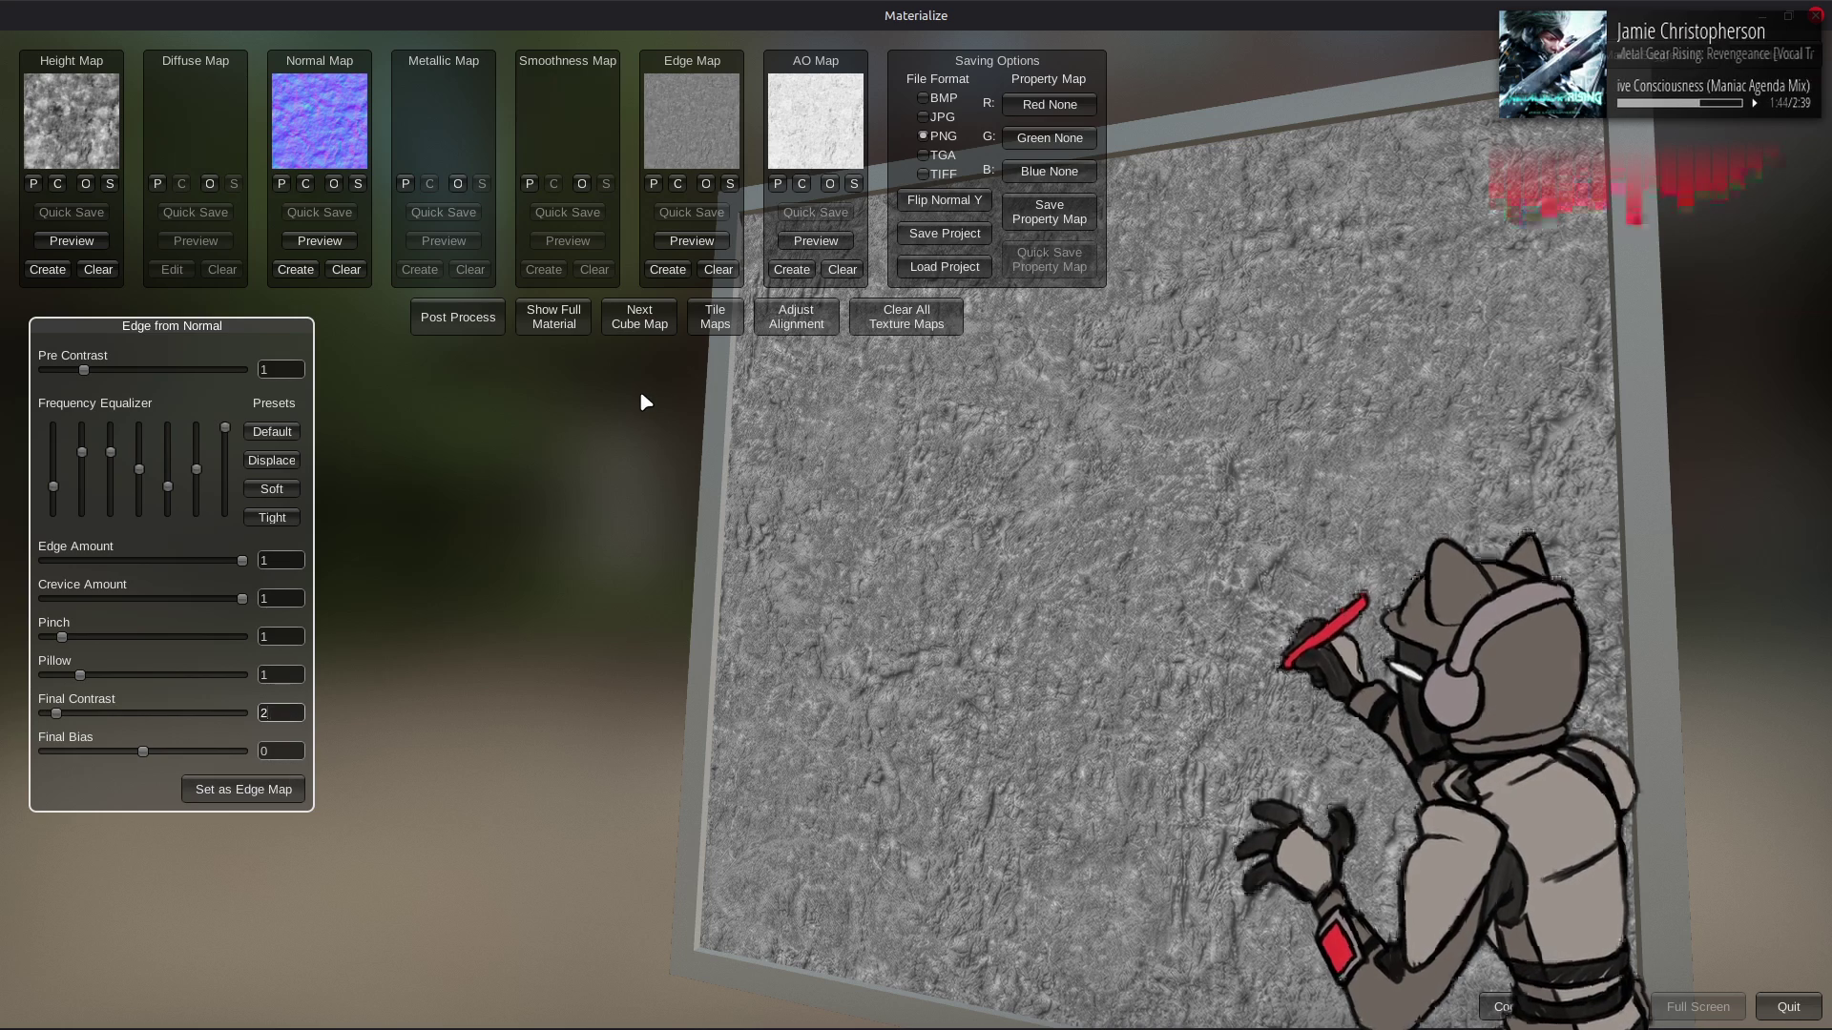
pyautogui.click(358, 183)
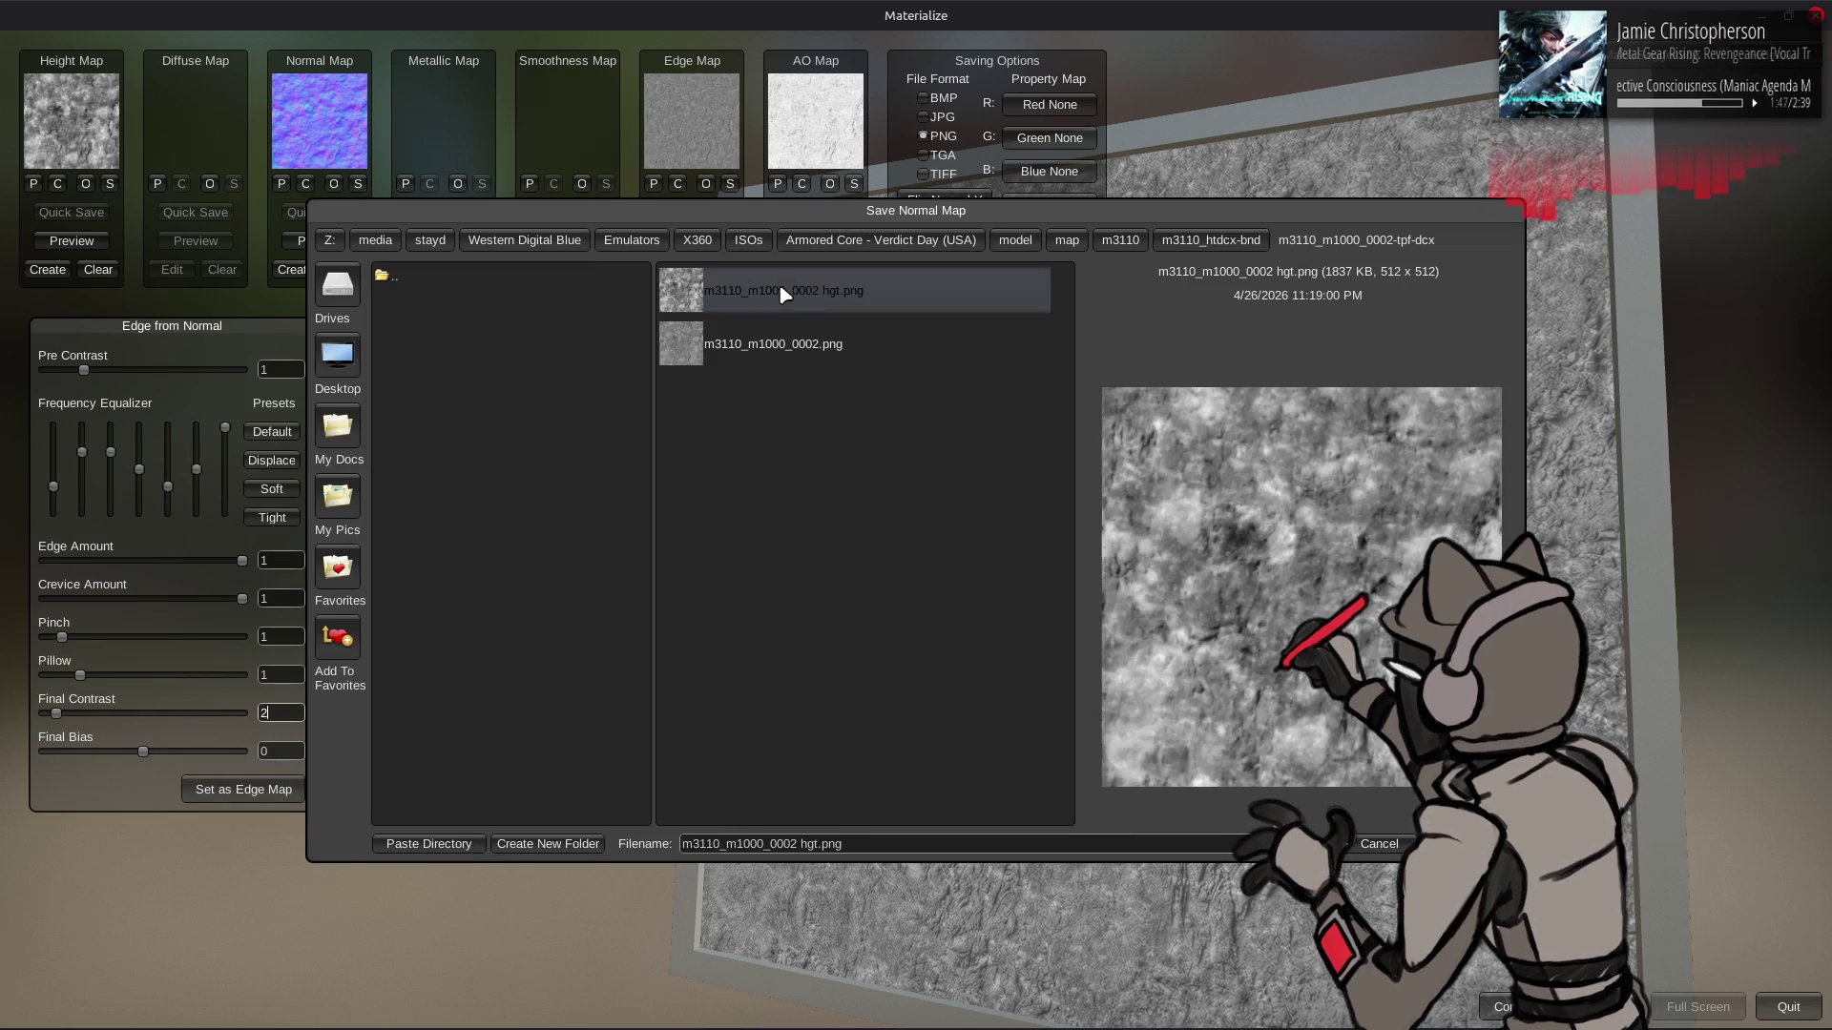
# - Save the normal map as 'm3110_m1000_0002 nrm.png'
pyautogui.click(819, 847)
pyautogui.press('BackSpace')
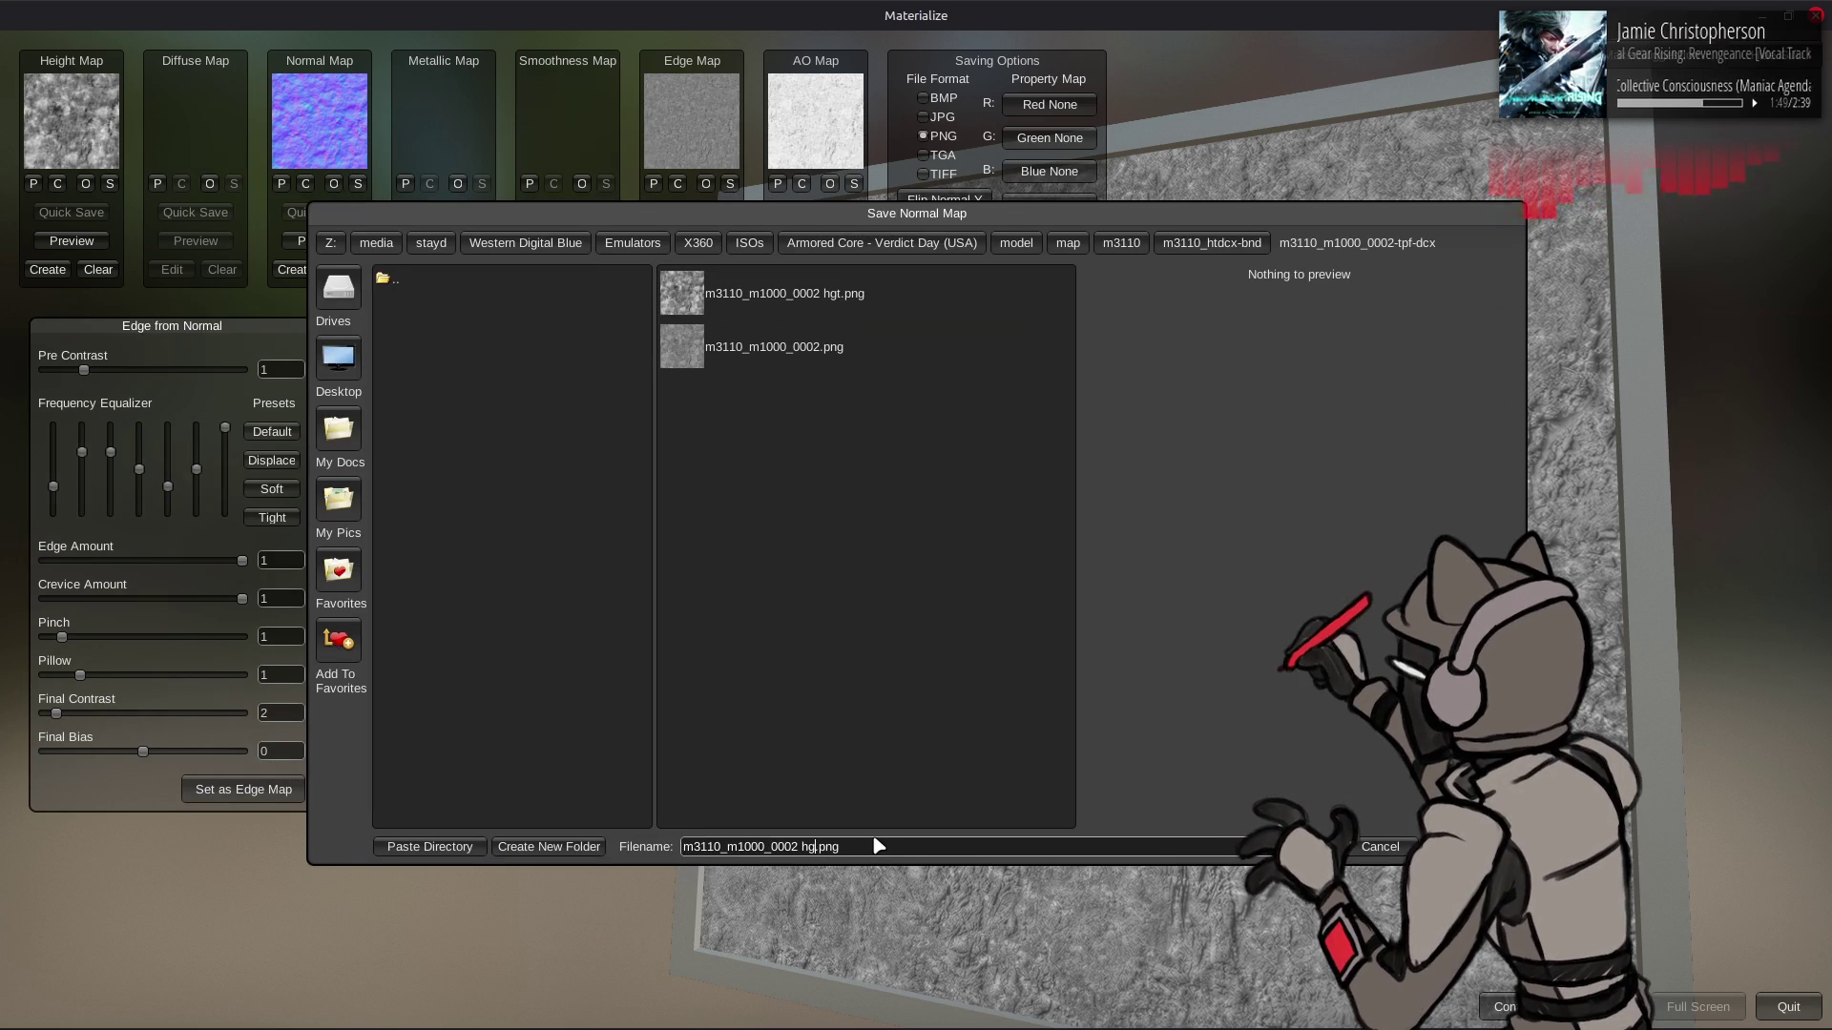
pyautogui.write('nrm')
pyautogui.press('Return')
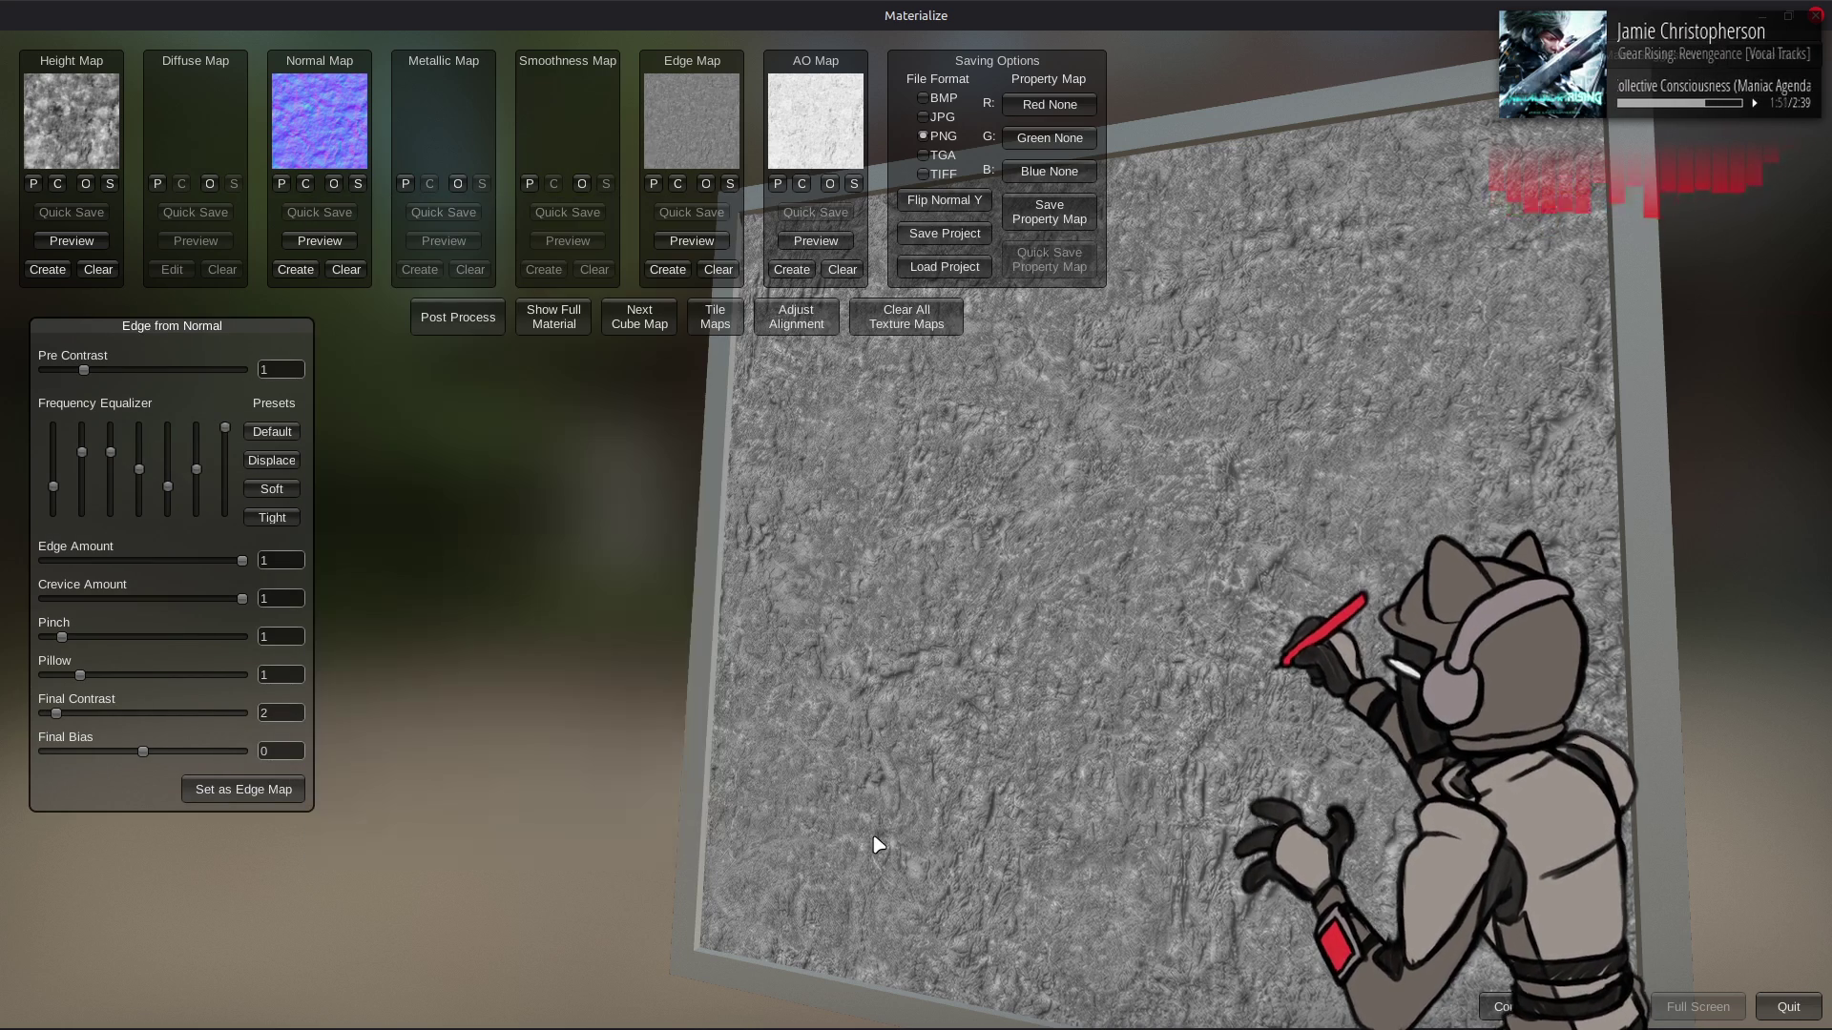
pyautogui.click(808, 244)
# - Save the edge map as 'm3110_m1000_0002 cav.png' and return to GIMP
pyautogui.click(730, 183)
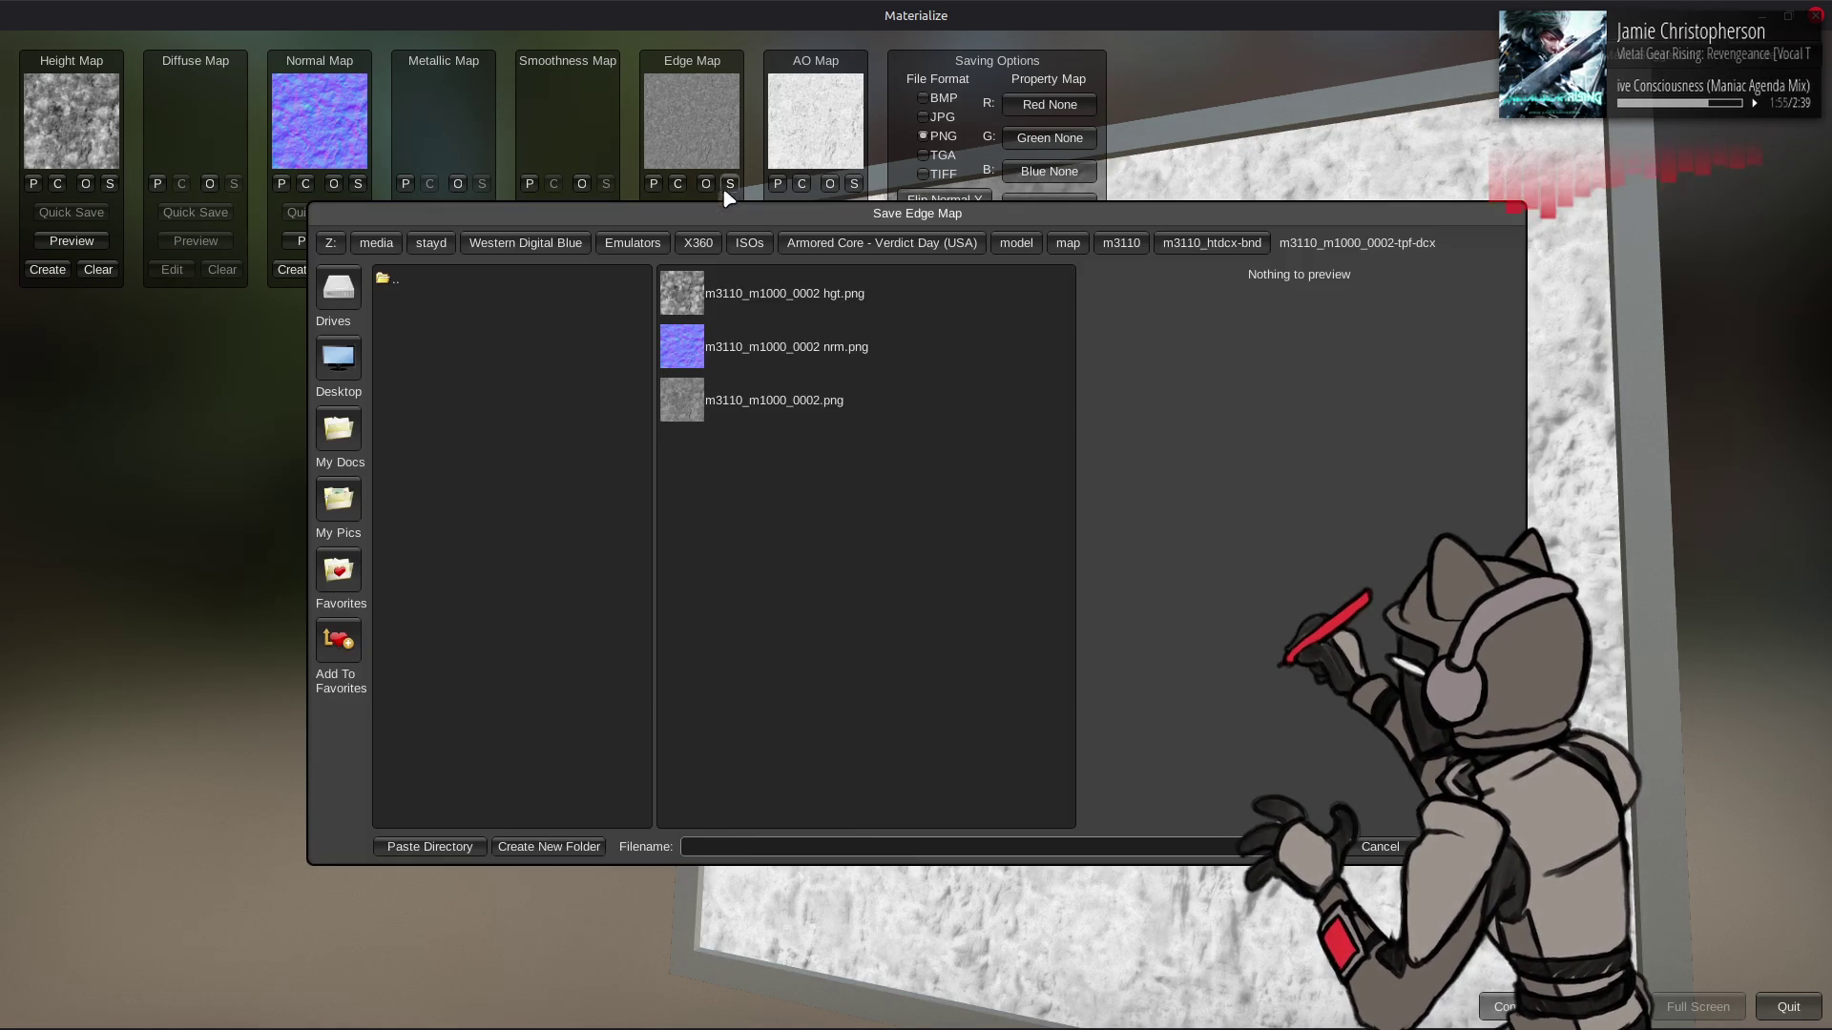
pyautogui.click(816, 847)
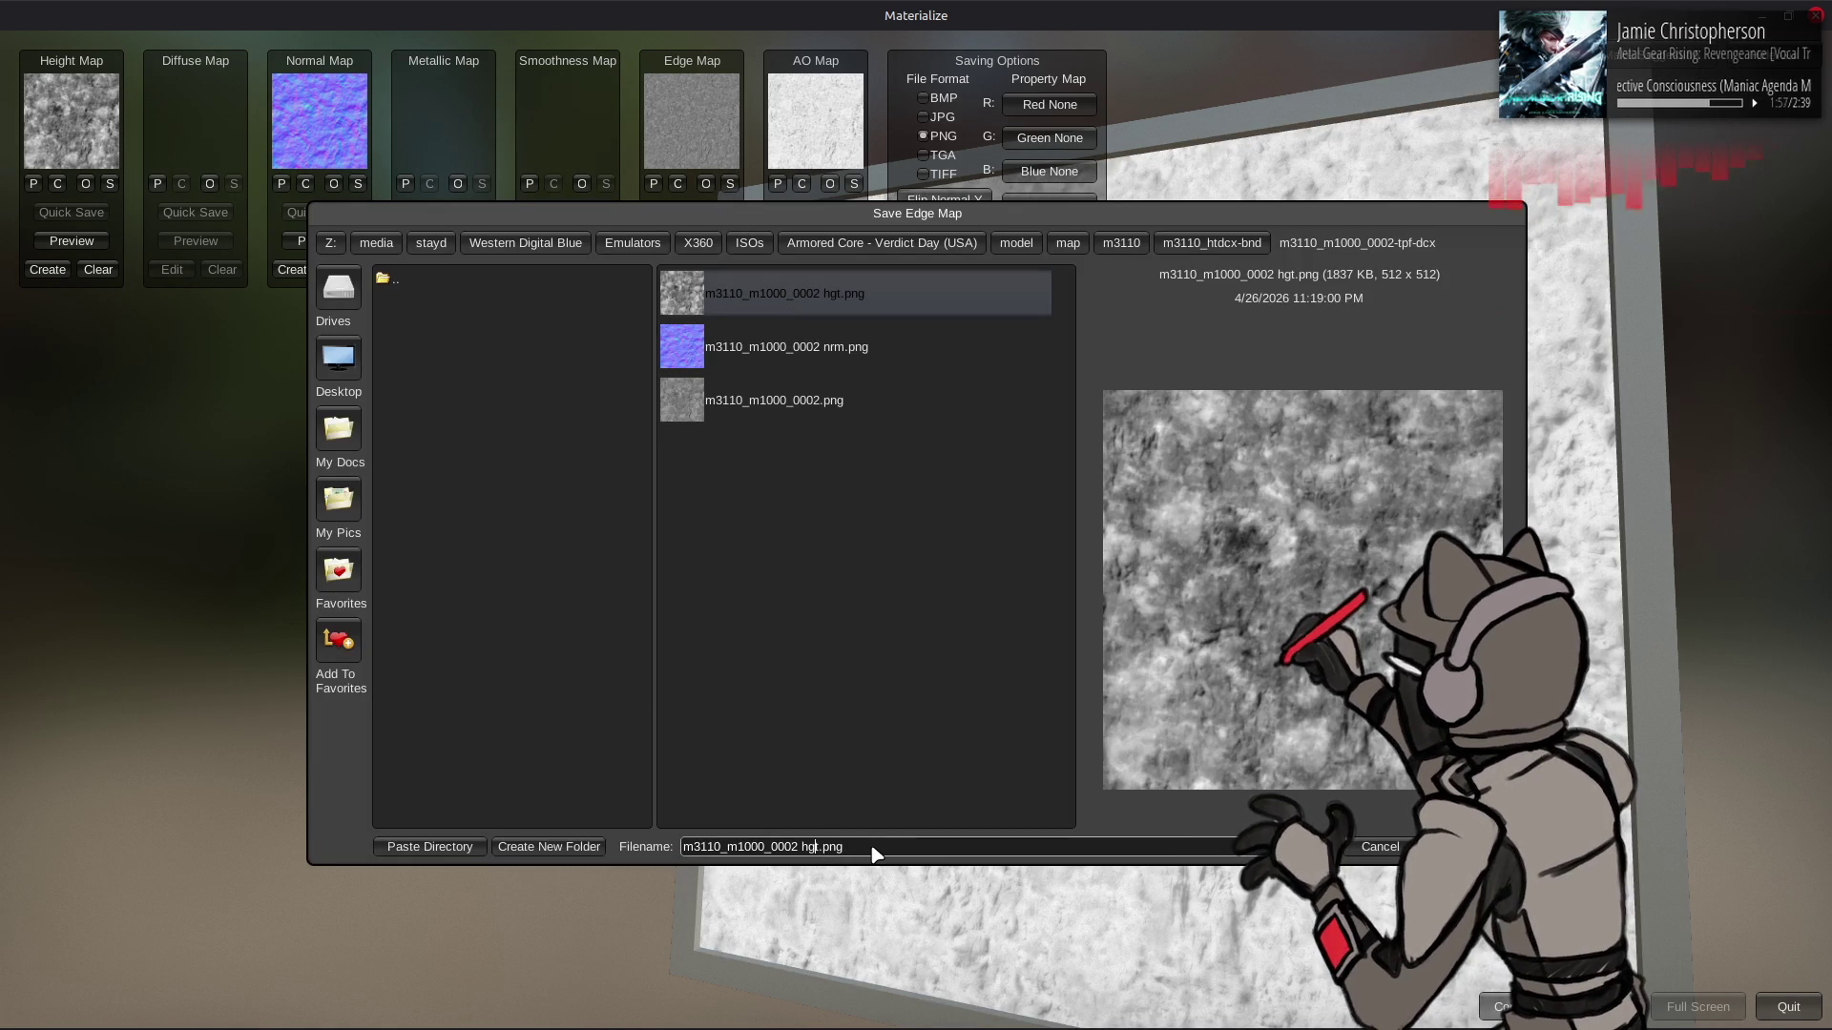
pyautogui.press('Delete')
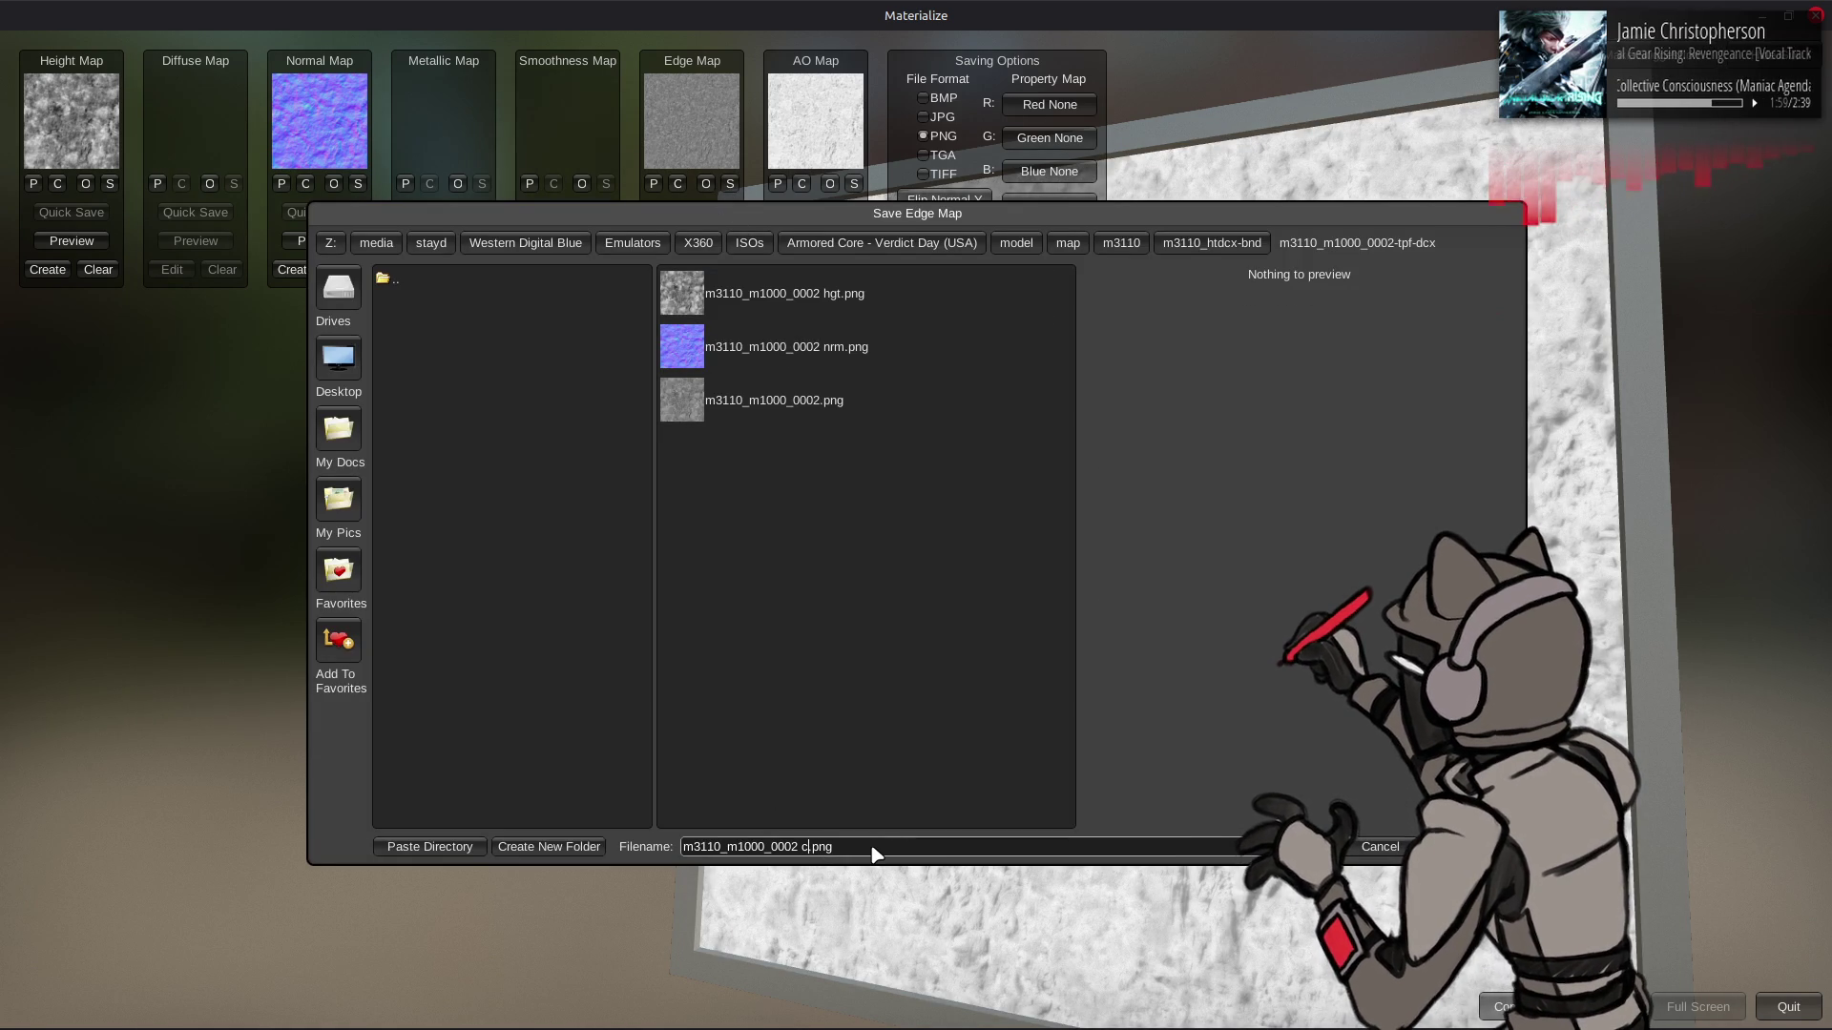
pyautogui.press('Return')
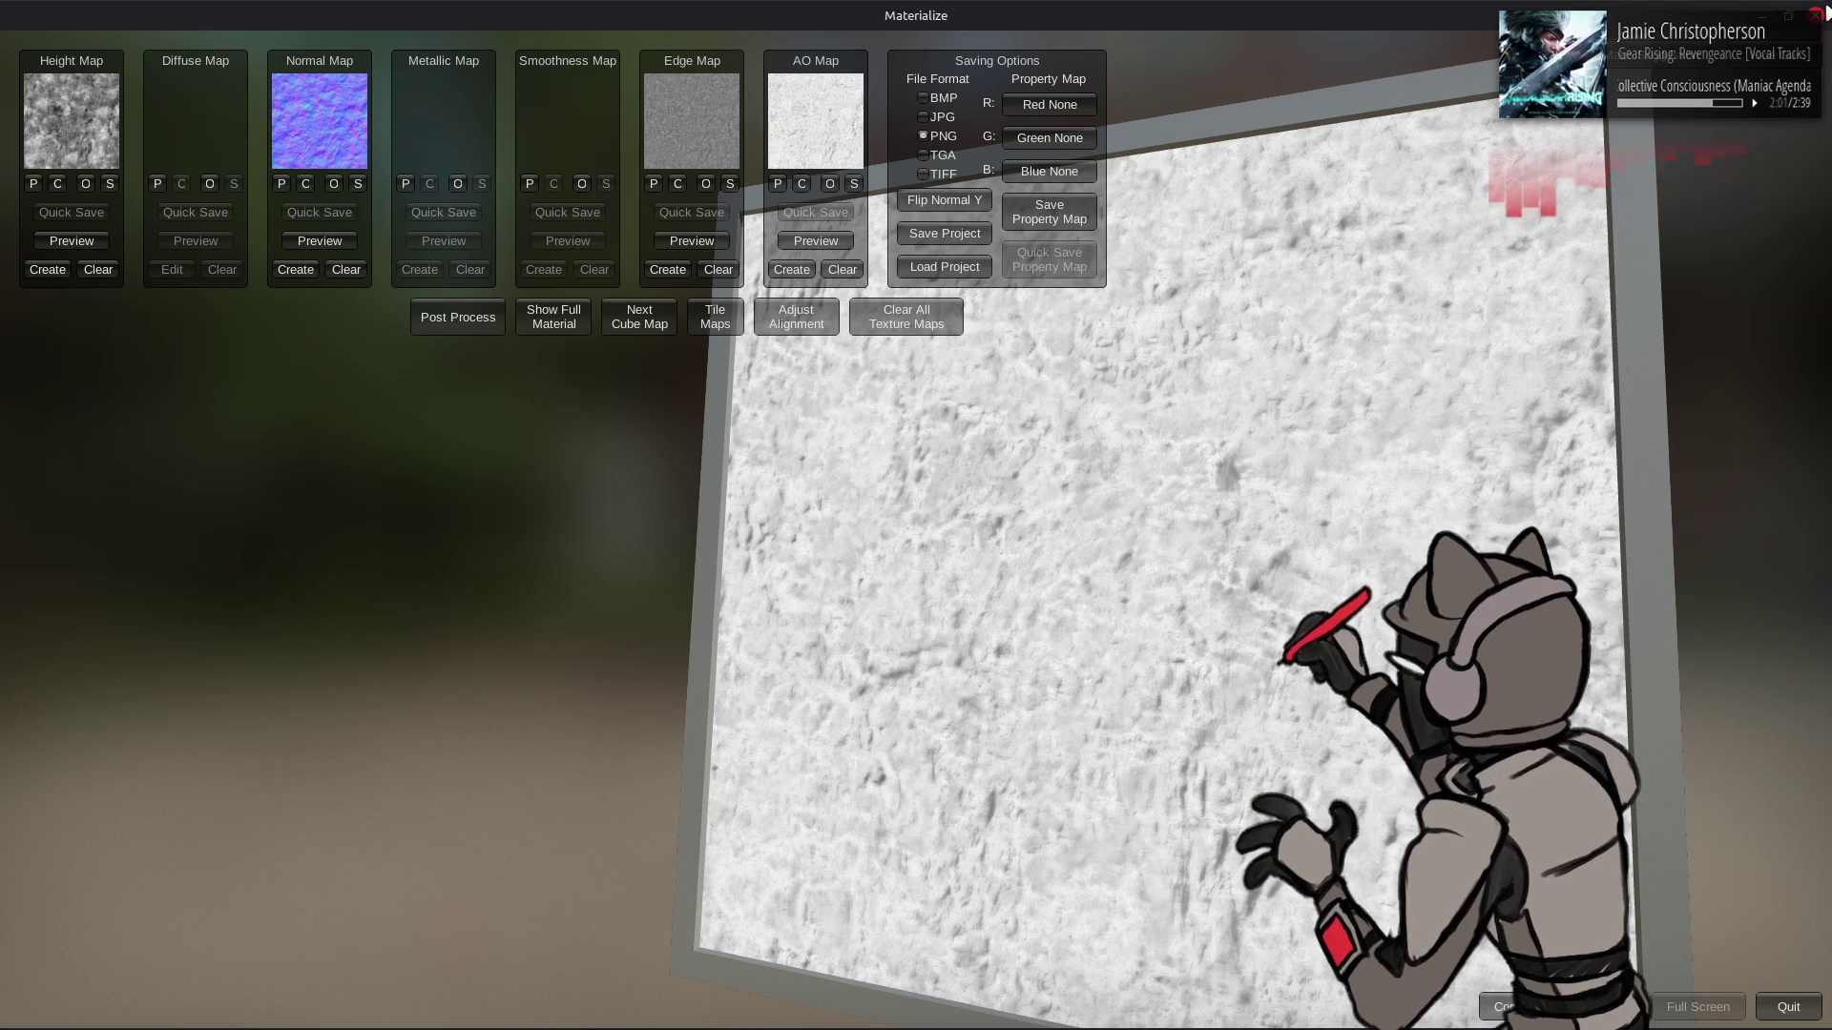
pyautogui.hotkey('alt', 'Tab')
pyautogui.doubleClick(198, 219)
# - Rename the grayscale layer to Faux Height, hide it, and make output.png visible and active
pyautogui.write('Faux He')
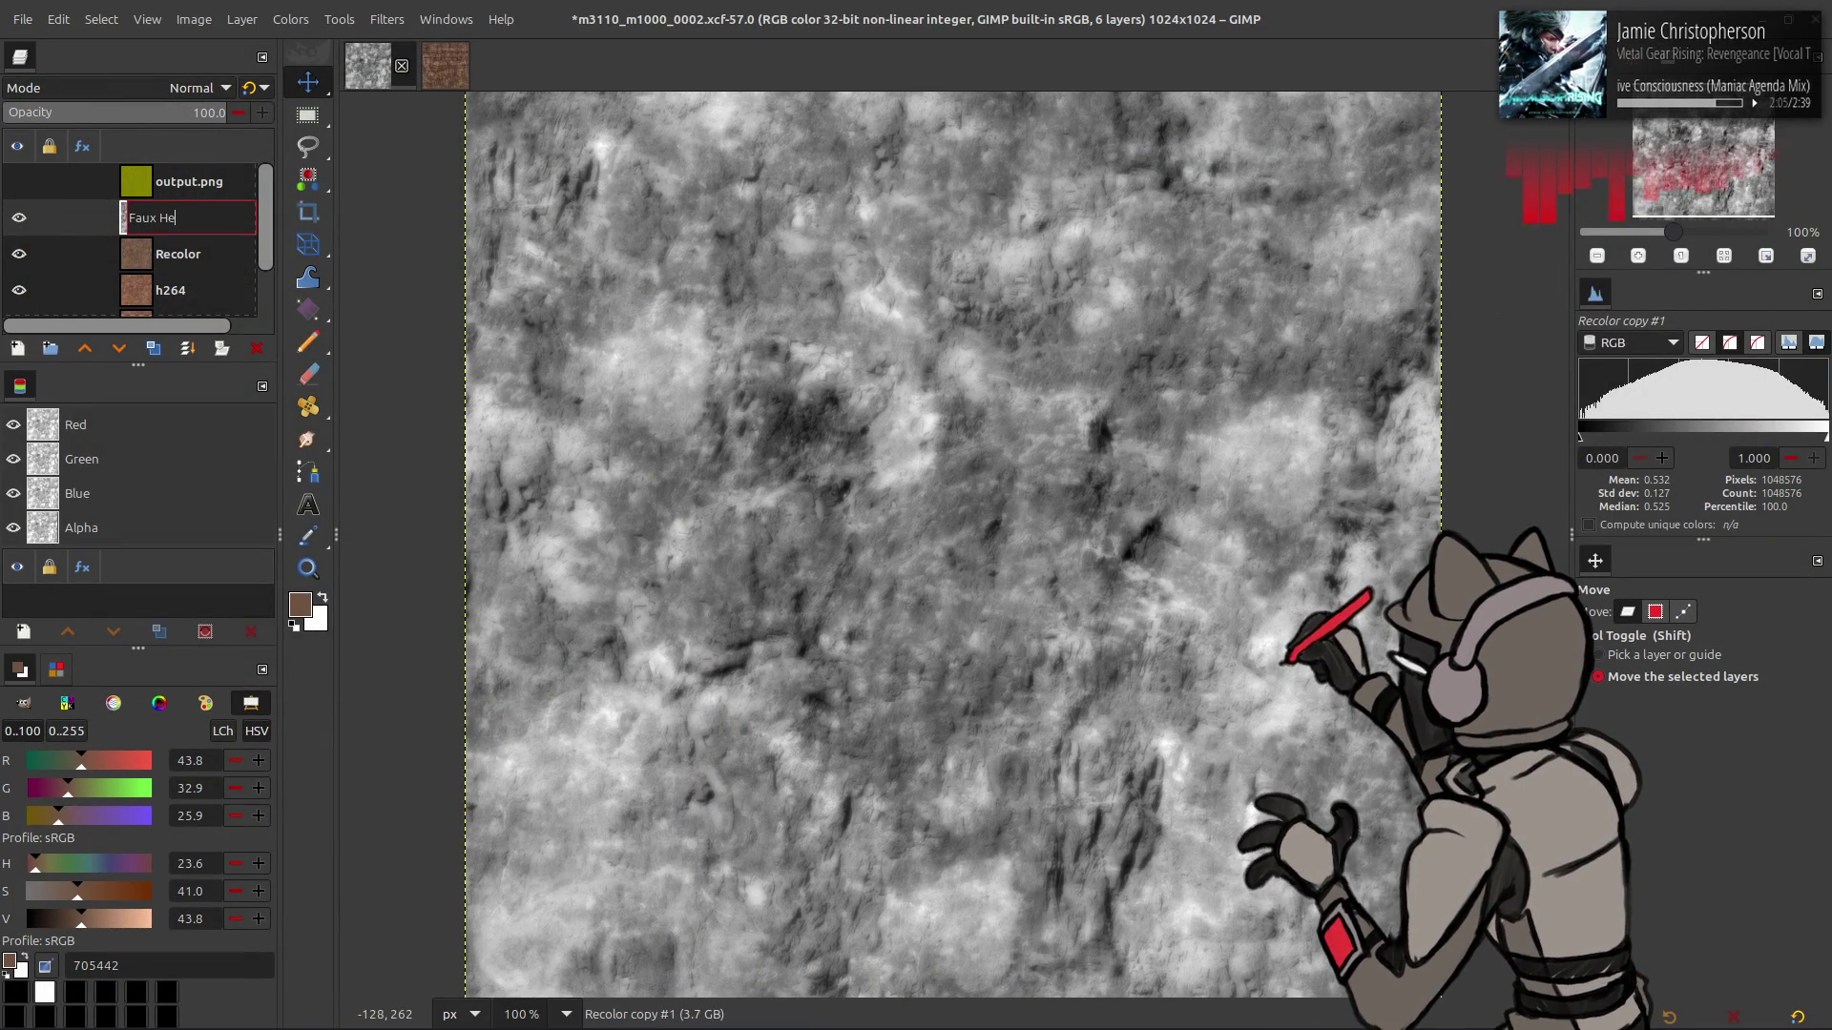
pyautogui.write('ight')
pyautogui.press('Return')
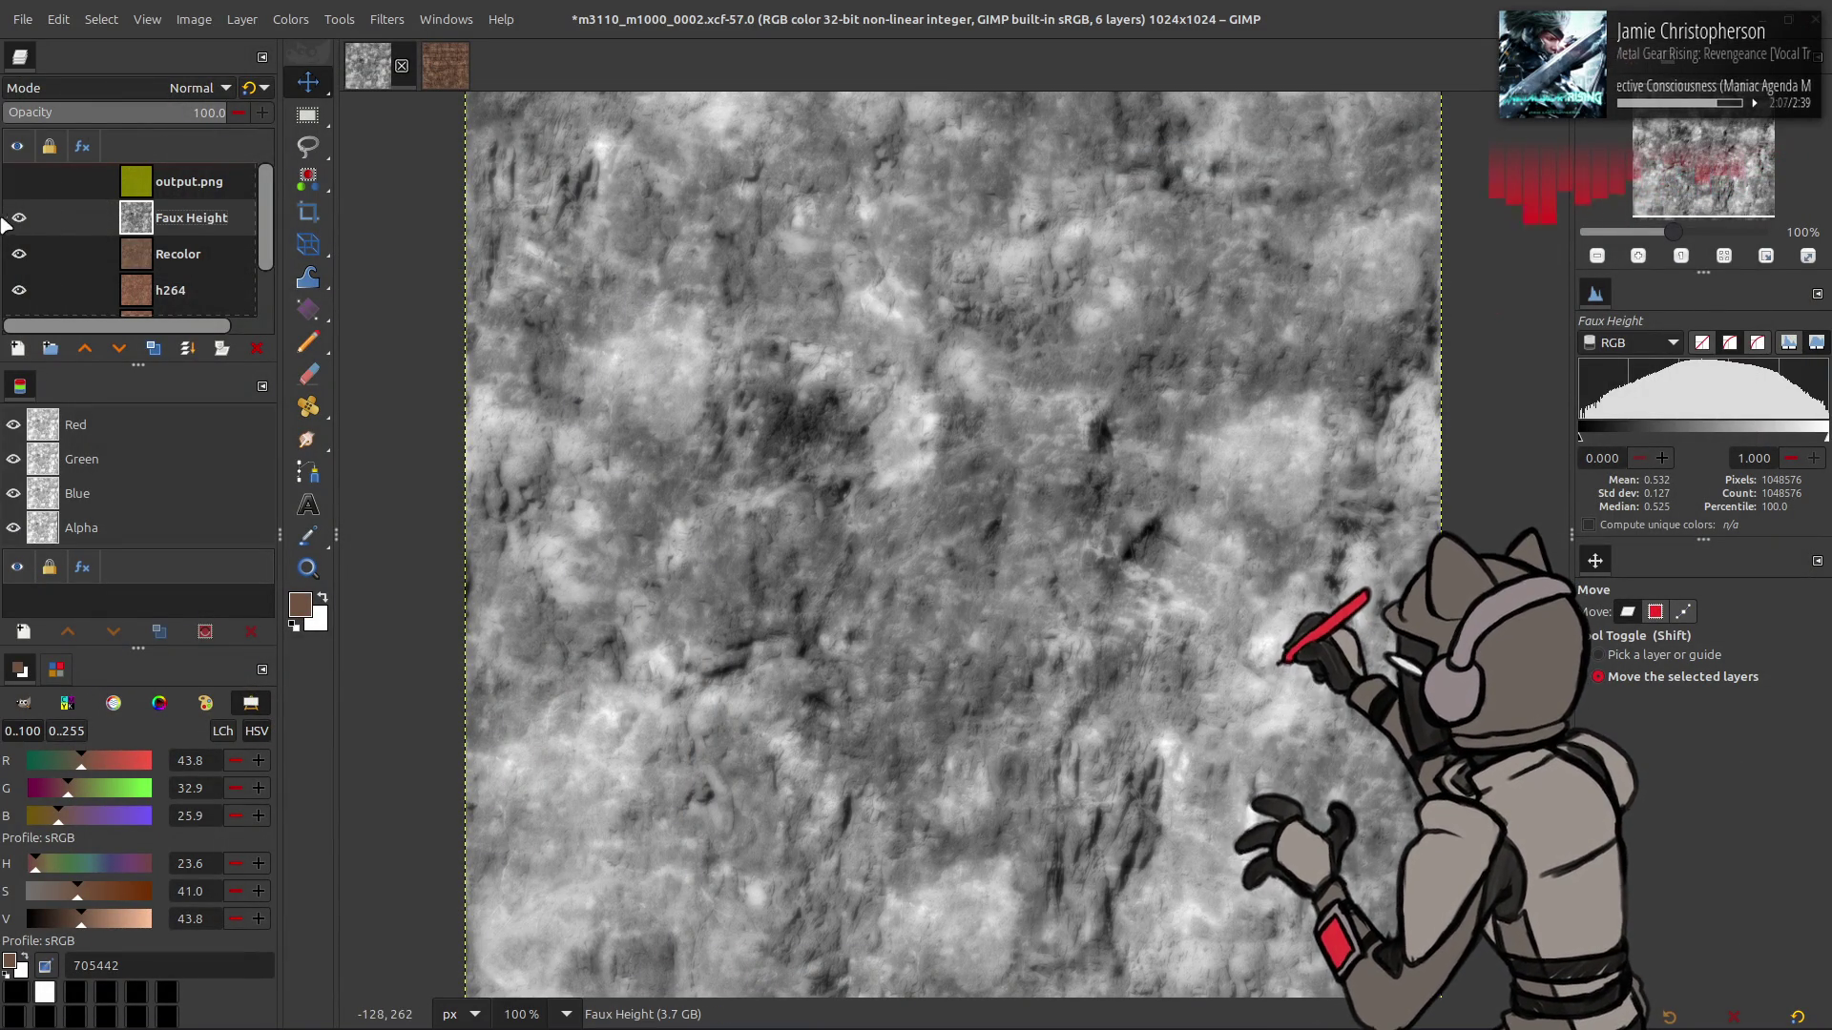
pyautogui.click(19, 217)
pyautogui.click(19, 181)
pyautogui.click(182, 181)
# - Import m3110_m1000_0002 nrm.png from the file manager as a new top layer
pyautogui.hotkey('alt', 'Tab')
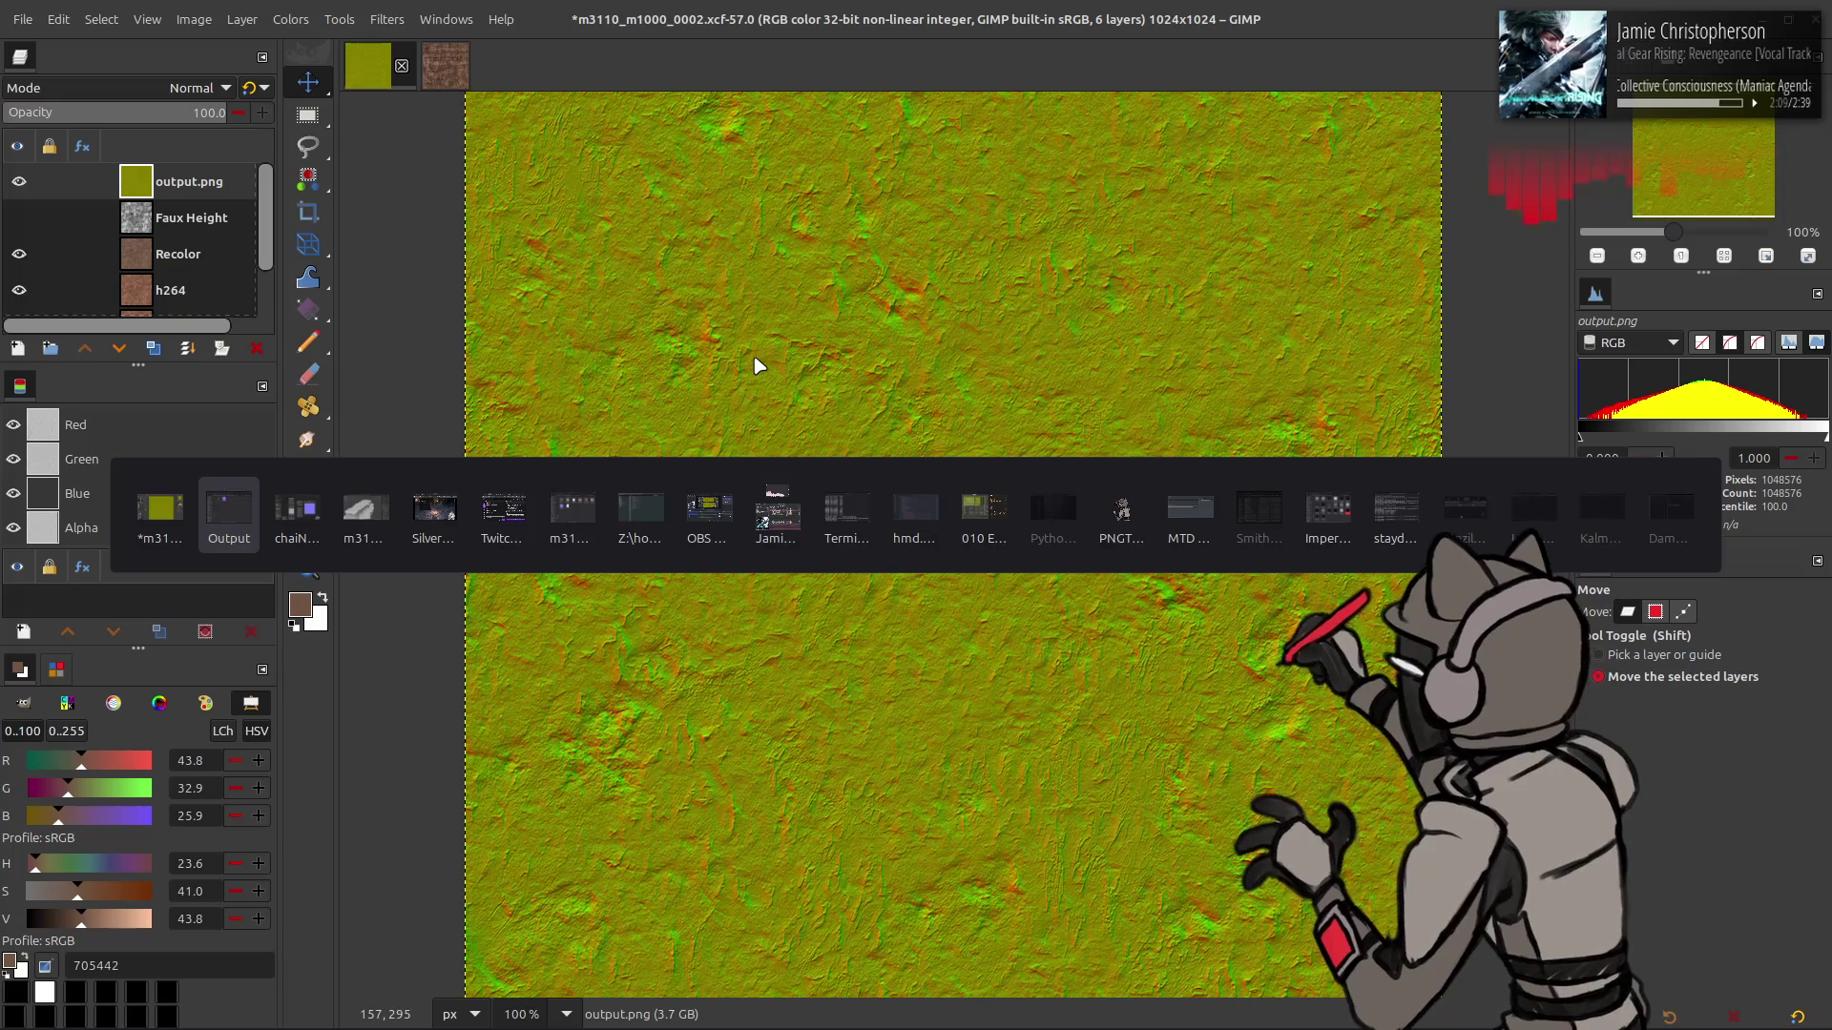
pyautogui.hotkey('alt', 'Tab')
pyautogui.hotkey('alt', 'Tab')
pyautogui.hotkey('alt', 'Tab')
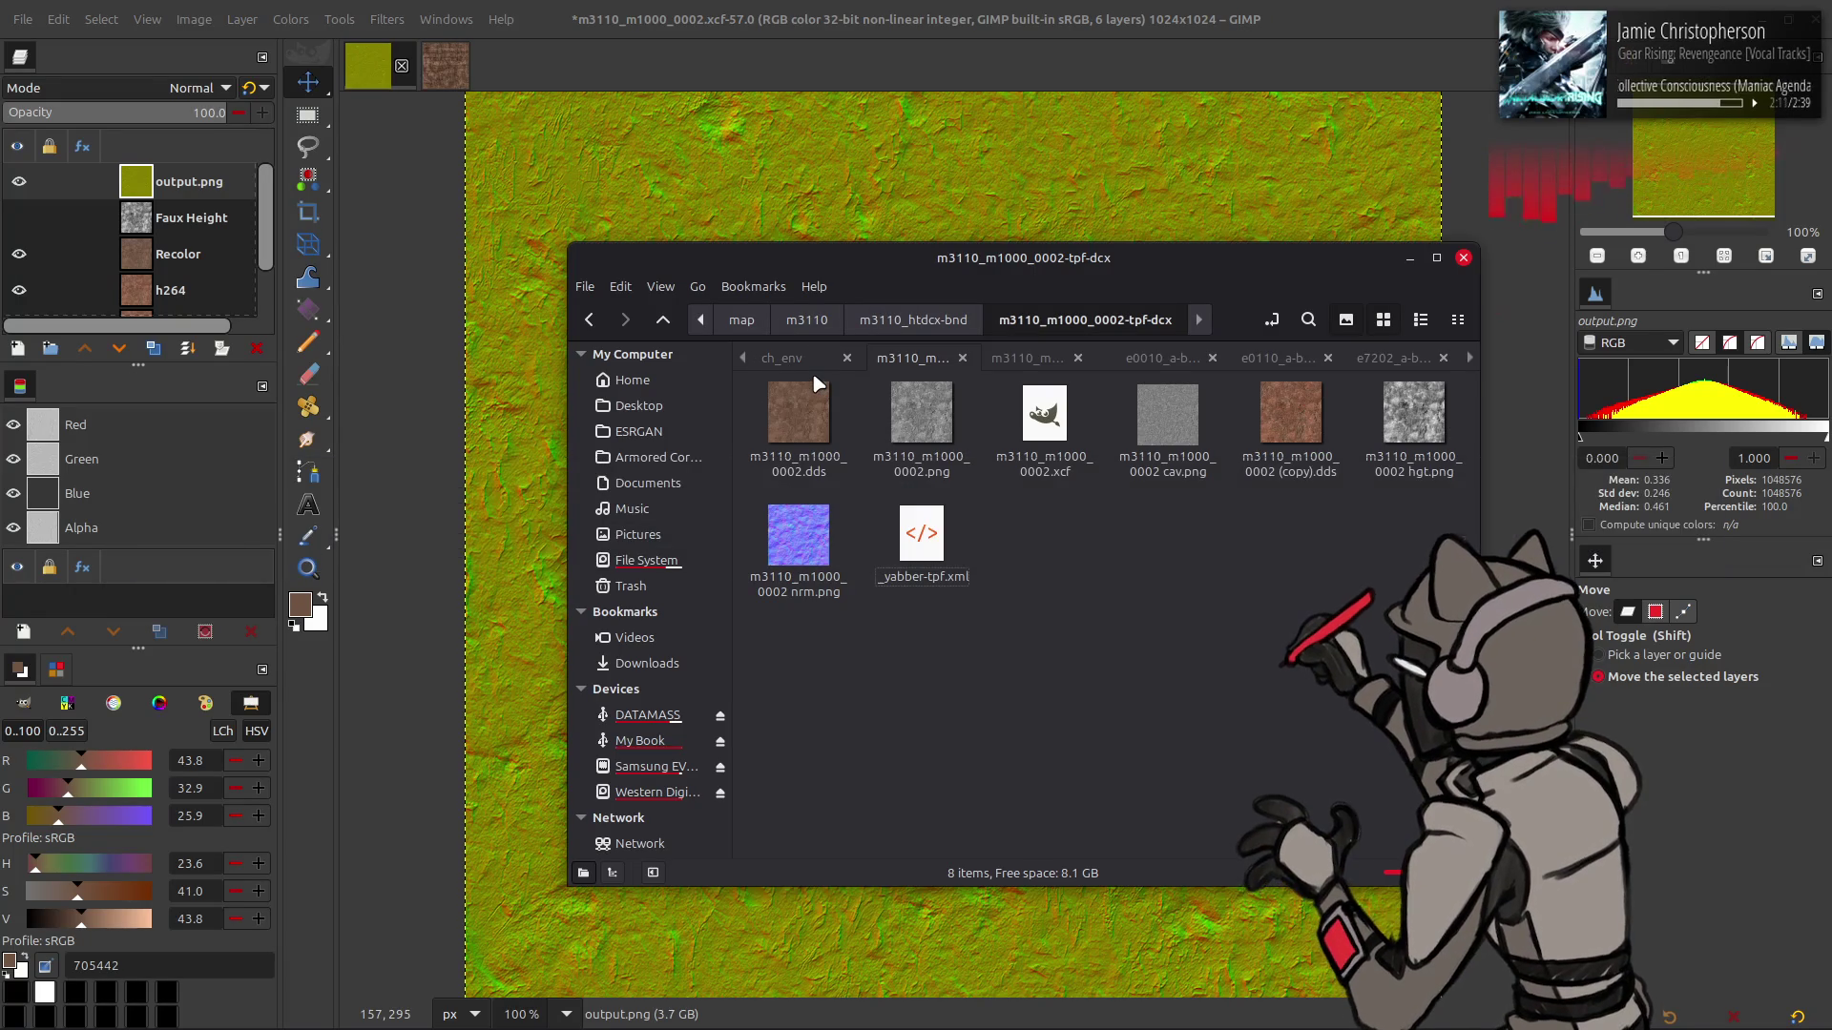
pyautogui.hotkey('alt', 'Tab')
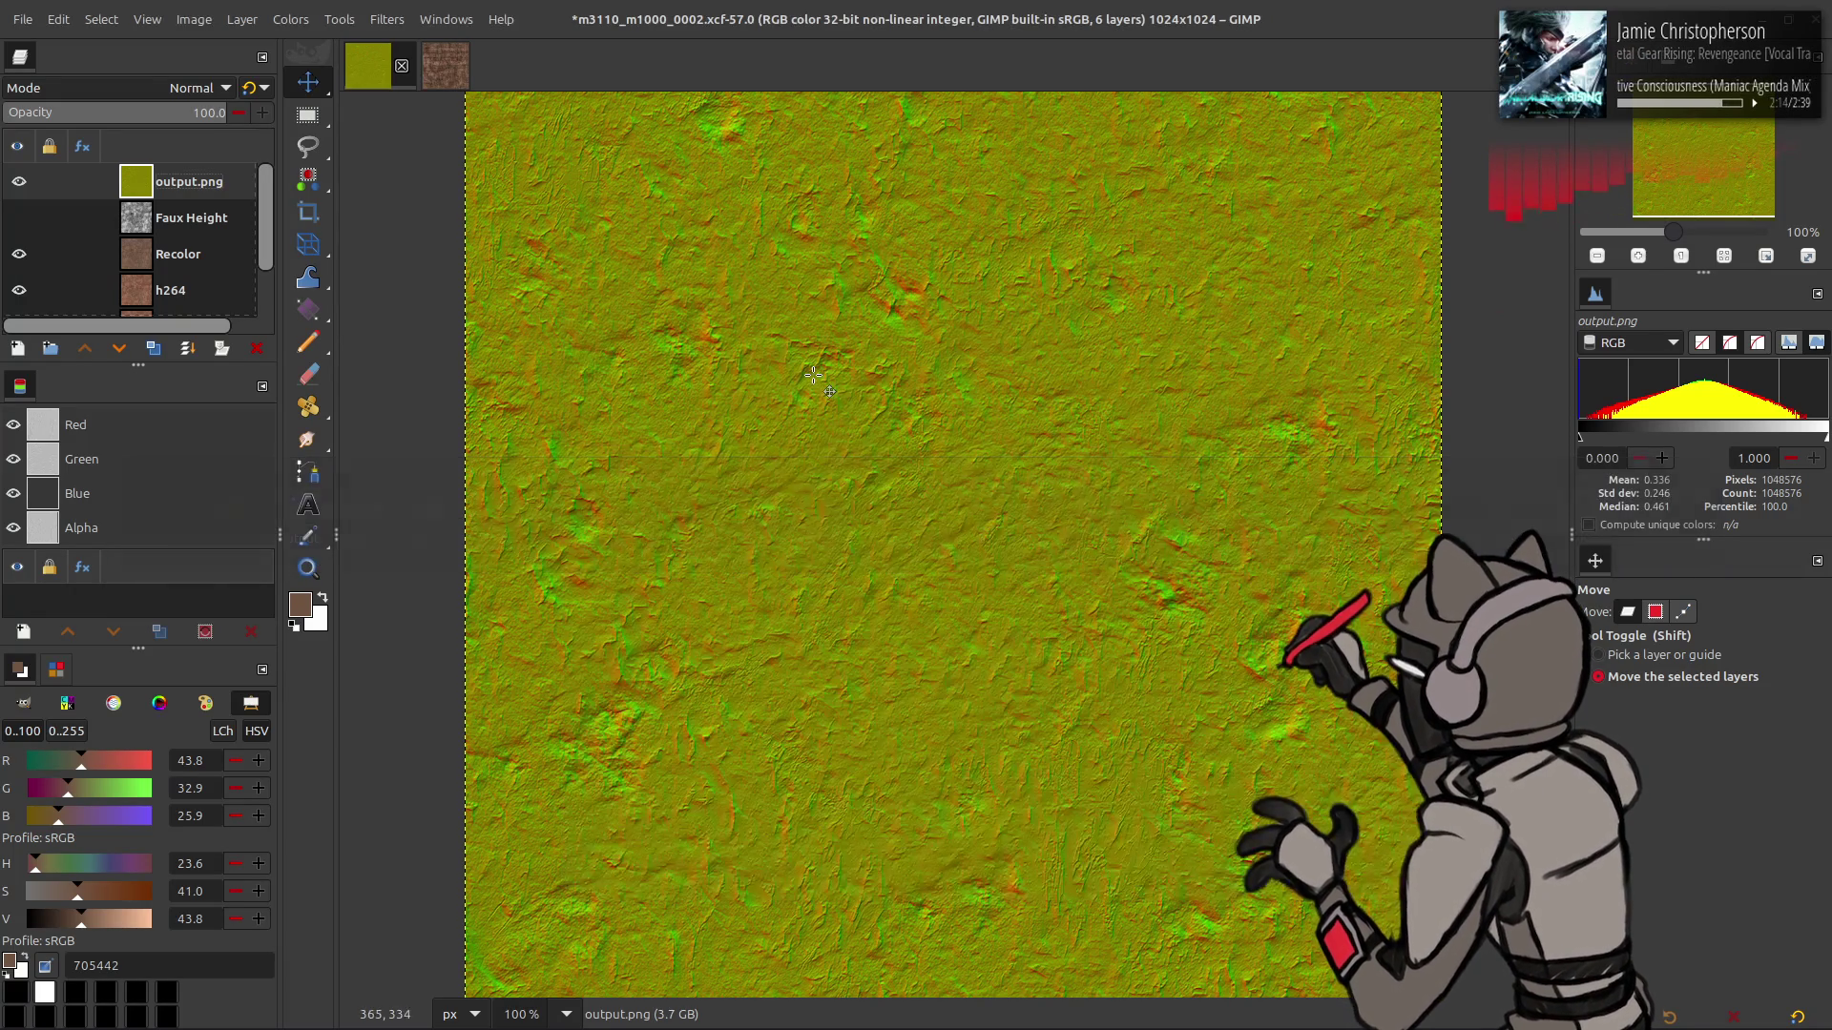
pyautogui.hotkey('alt', 'Tab')
pyautogui.moveTo(798, 534)
pyautogui.mouseDown()
pyautogui.moveTo(839, 185)
pyautogui.moveTo(1346, 606)
pyautogui.mouseUp()
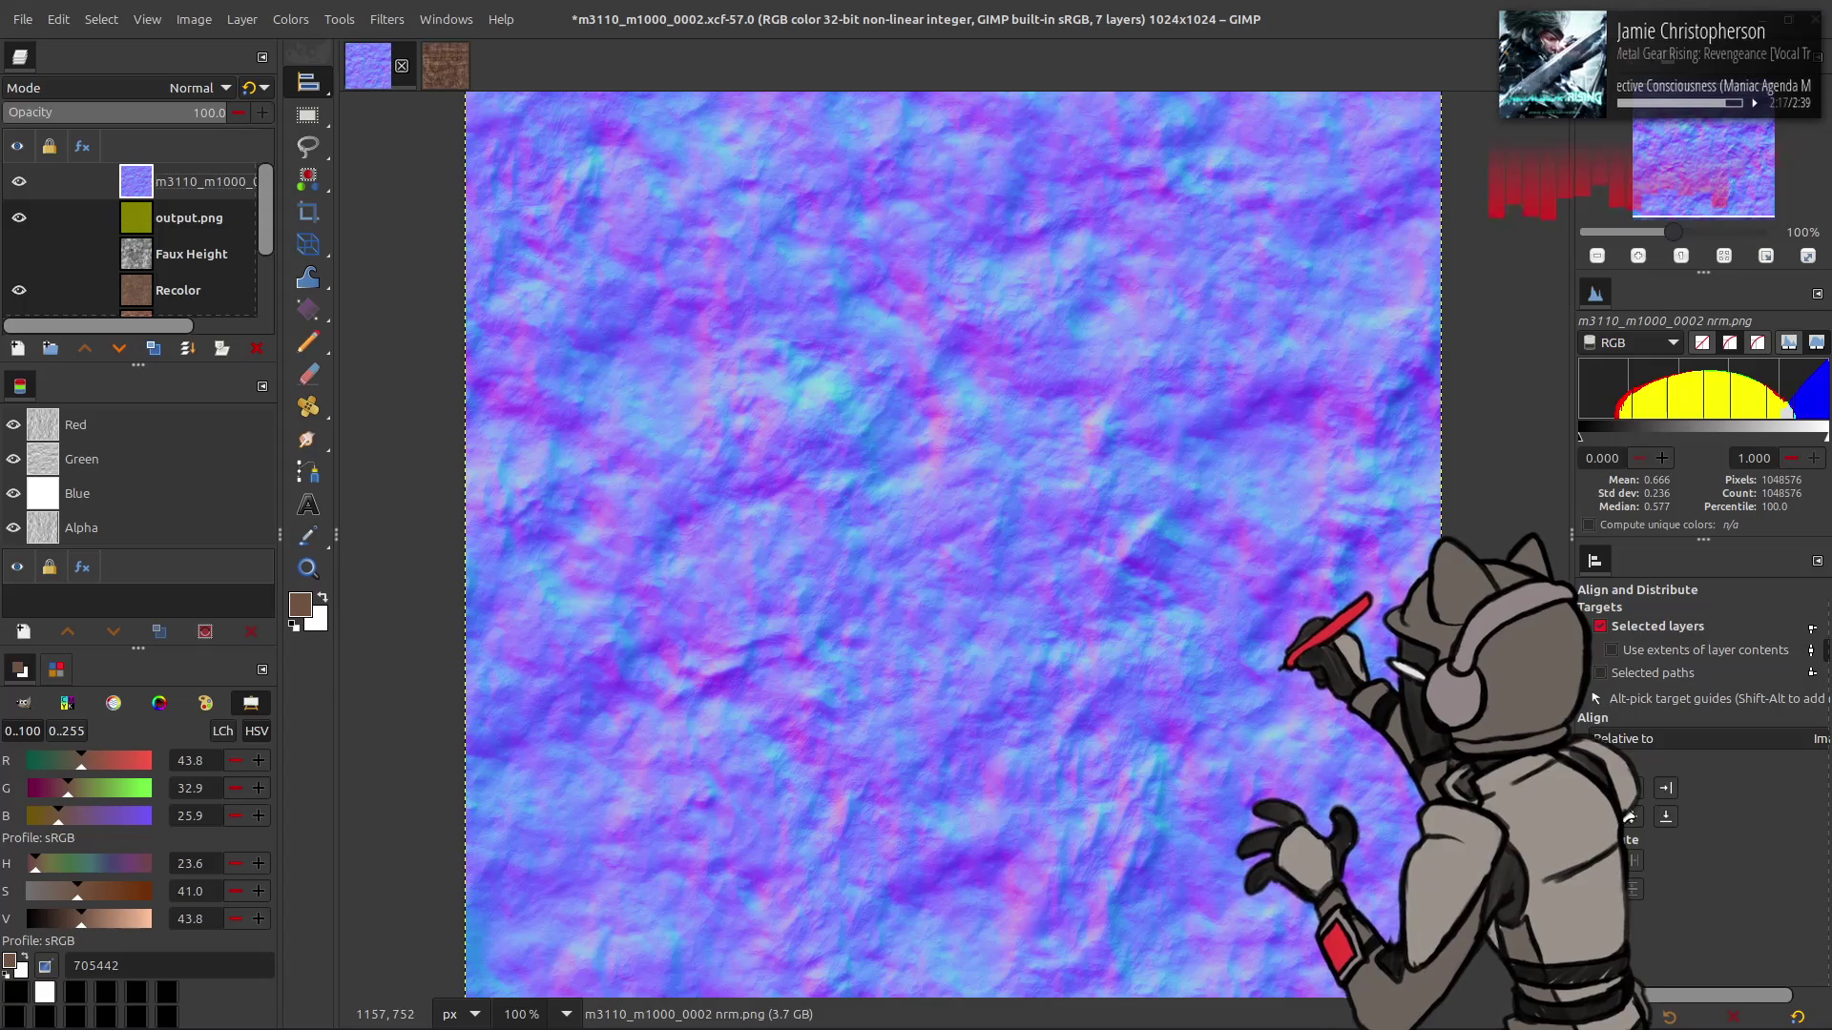
pyautogui.press('m')
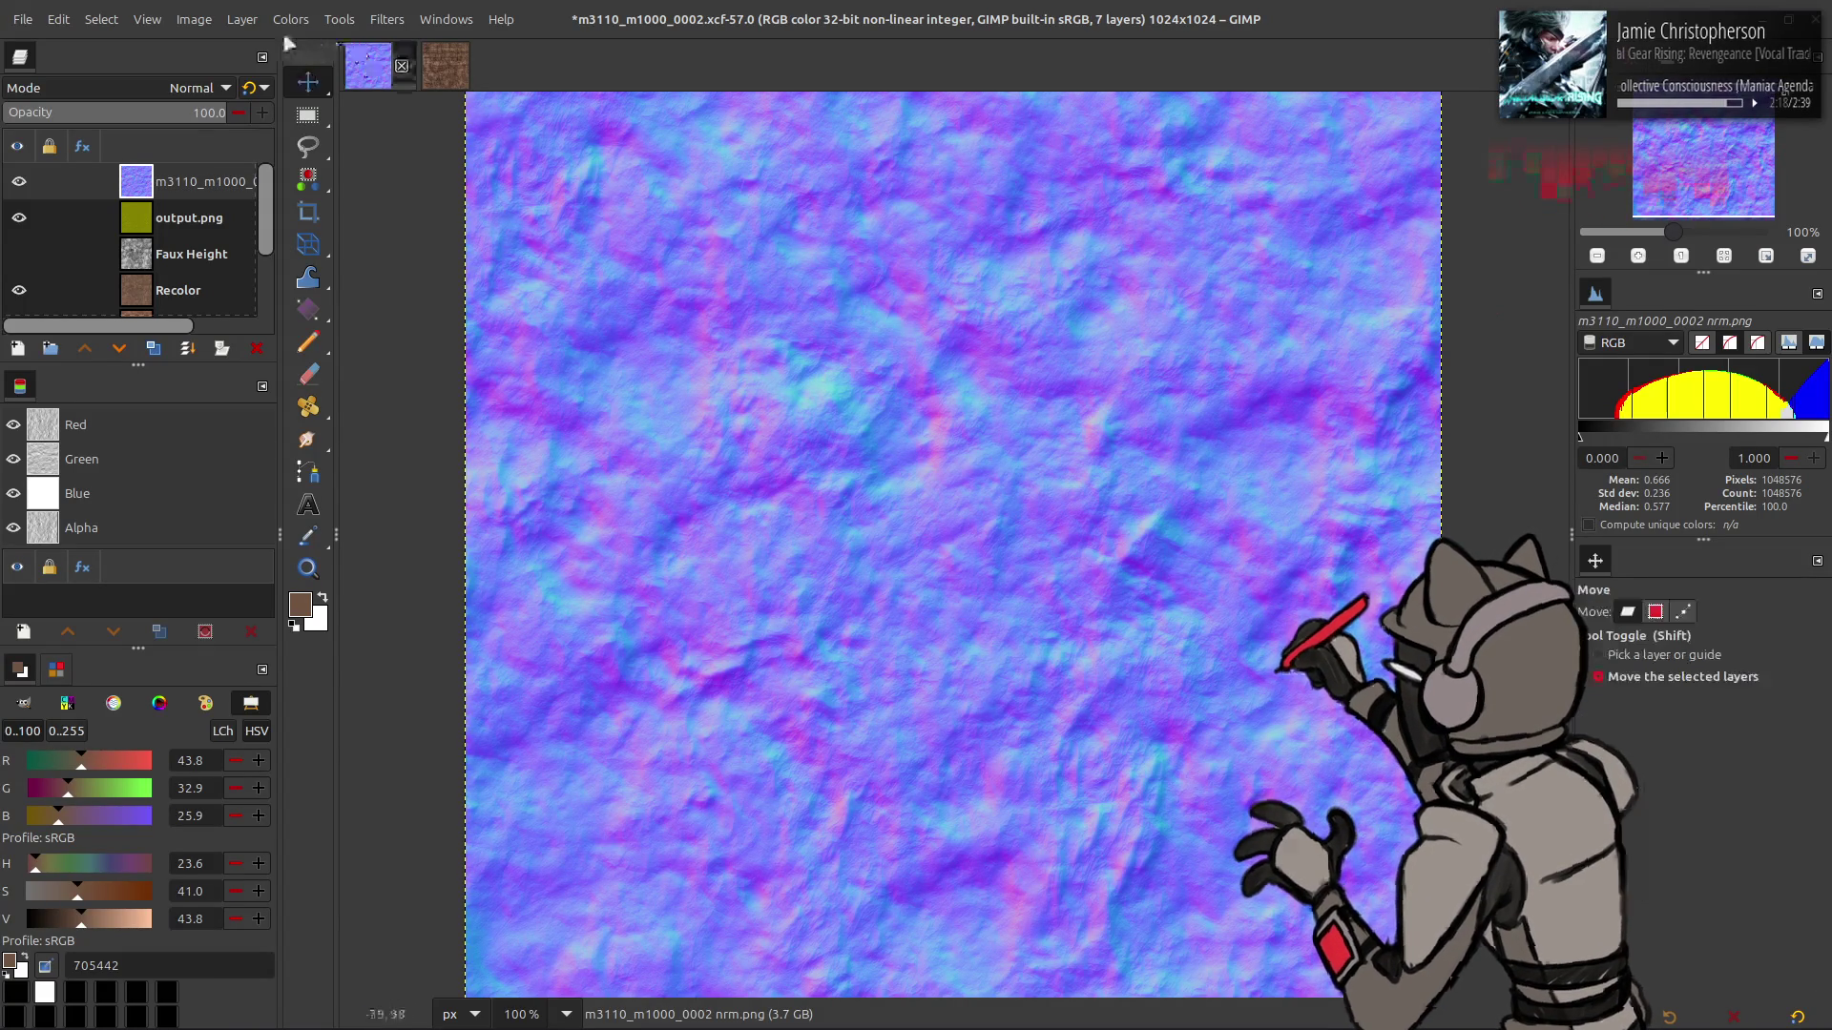
pyautogui.click(291, 19)
pyautogui.click(312, 237)
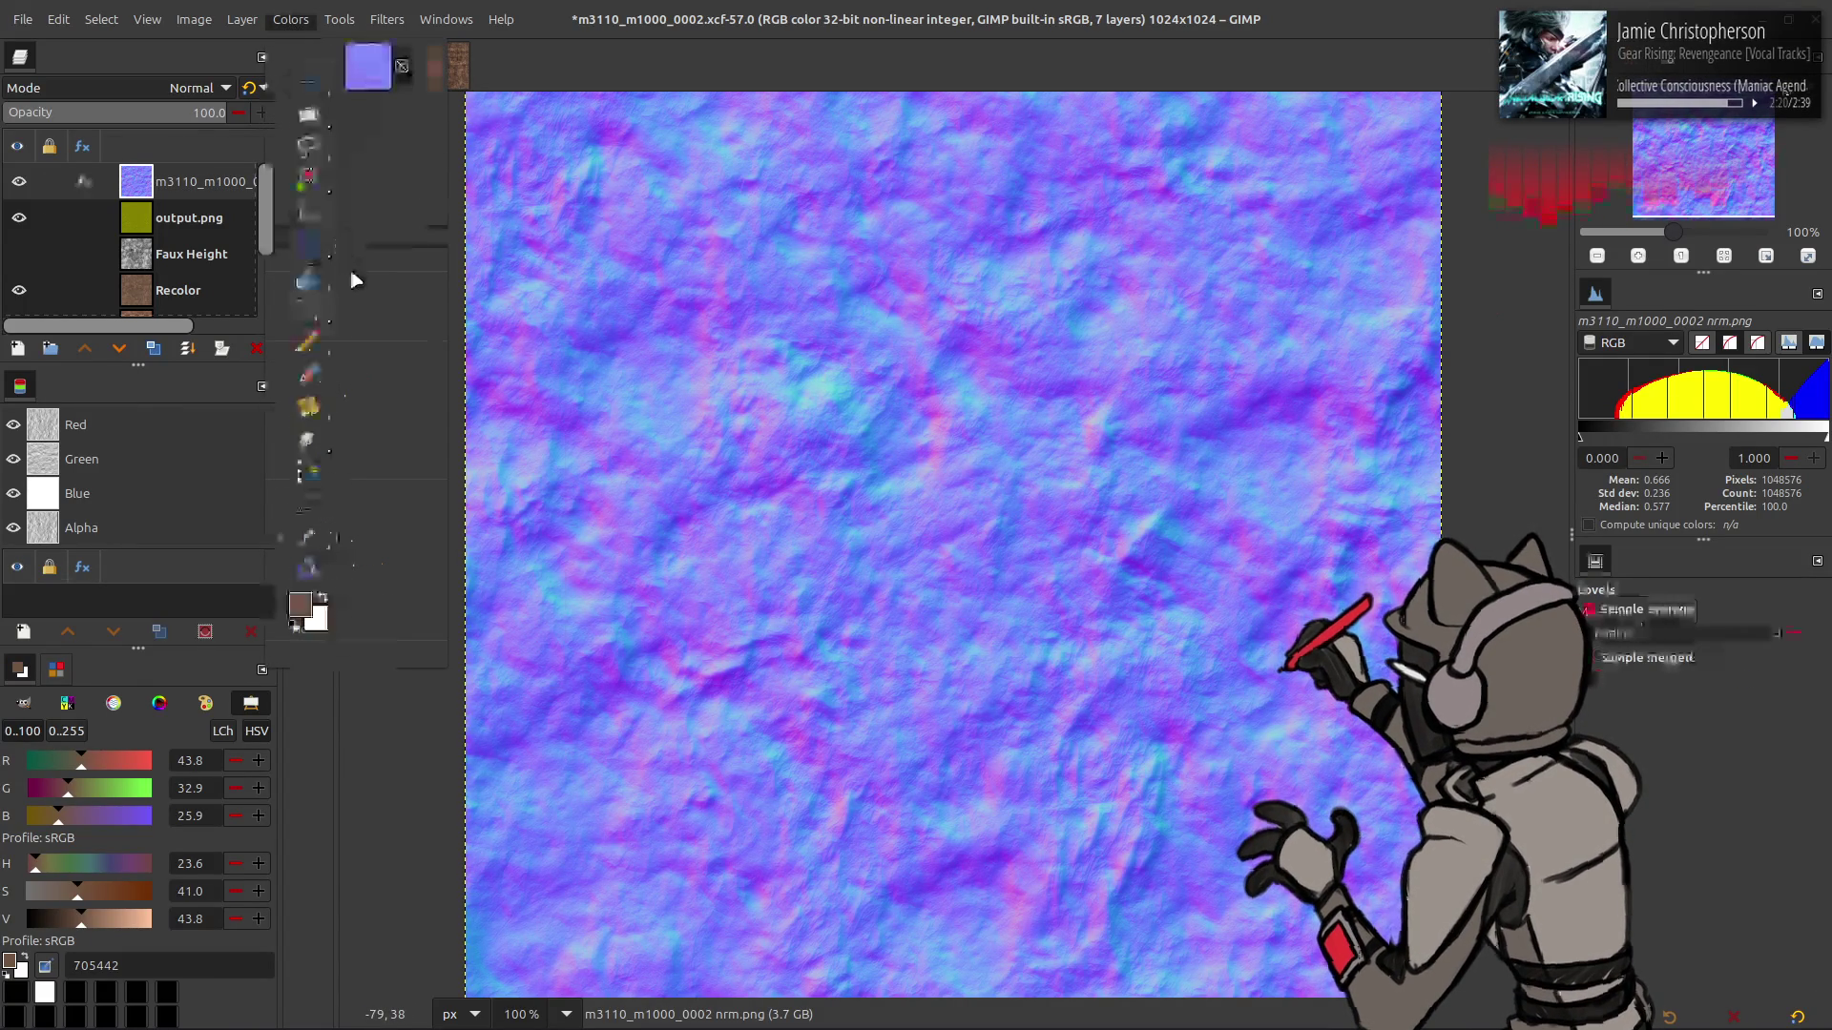
# - Set the Blue channel's output high level to 0 in Levels, removing blue from the normal map
pyautogui.moveTo(557, 497); pyautogui.dragTo(9, 497)
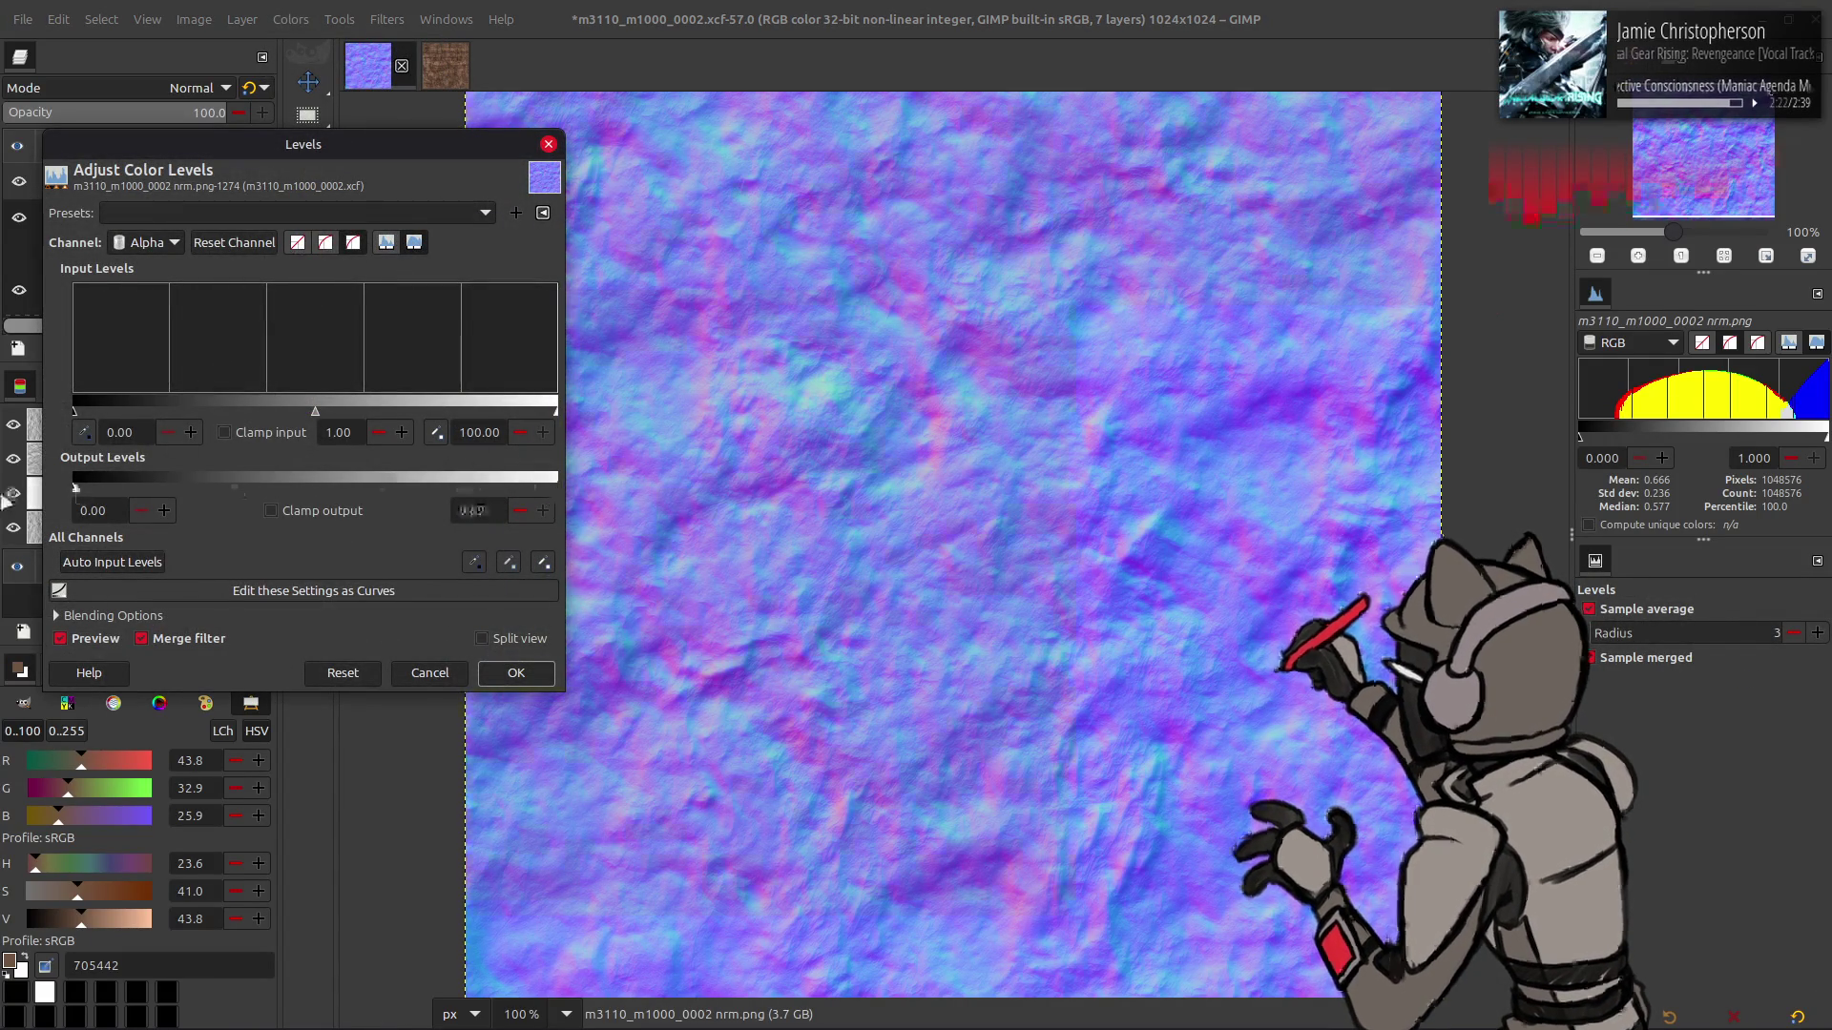
pyautogui.click(508, 676)
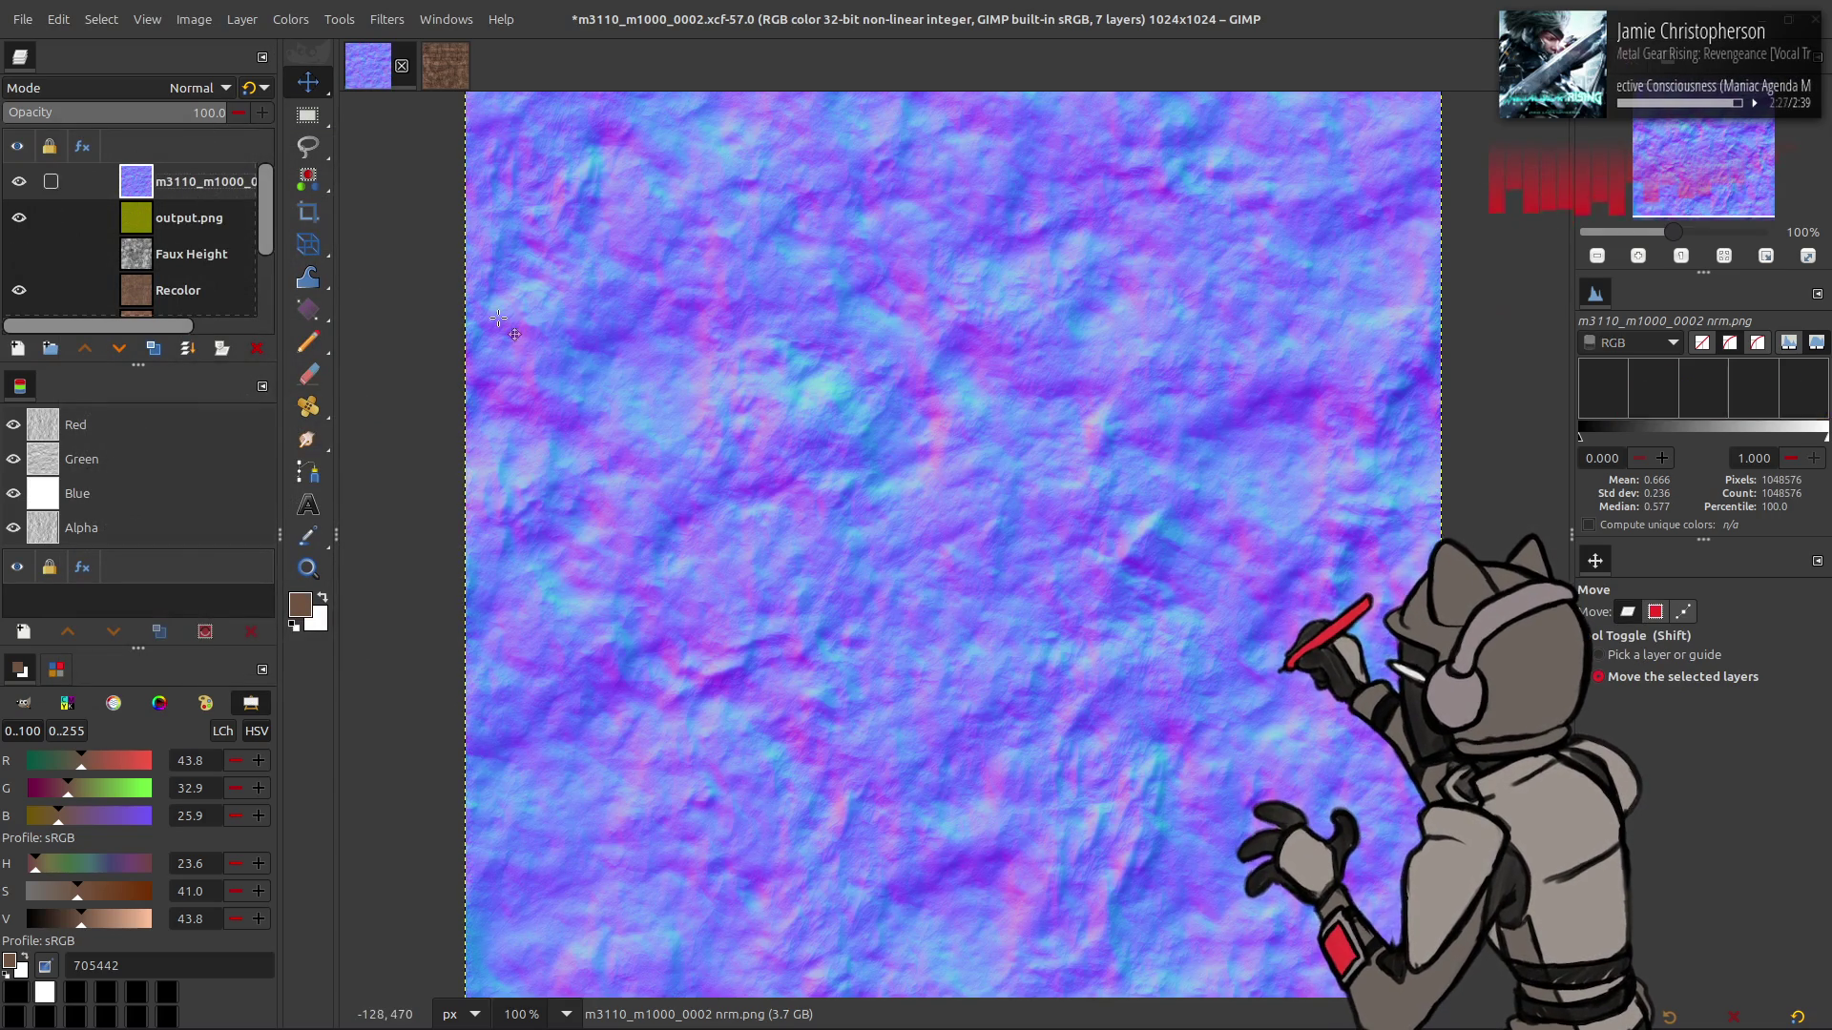
pyautogui.click(291, 19)
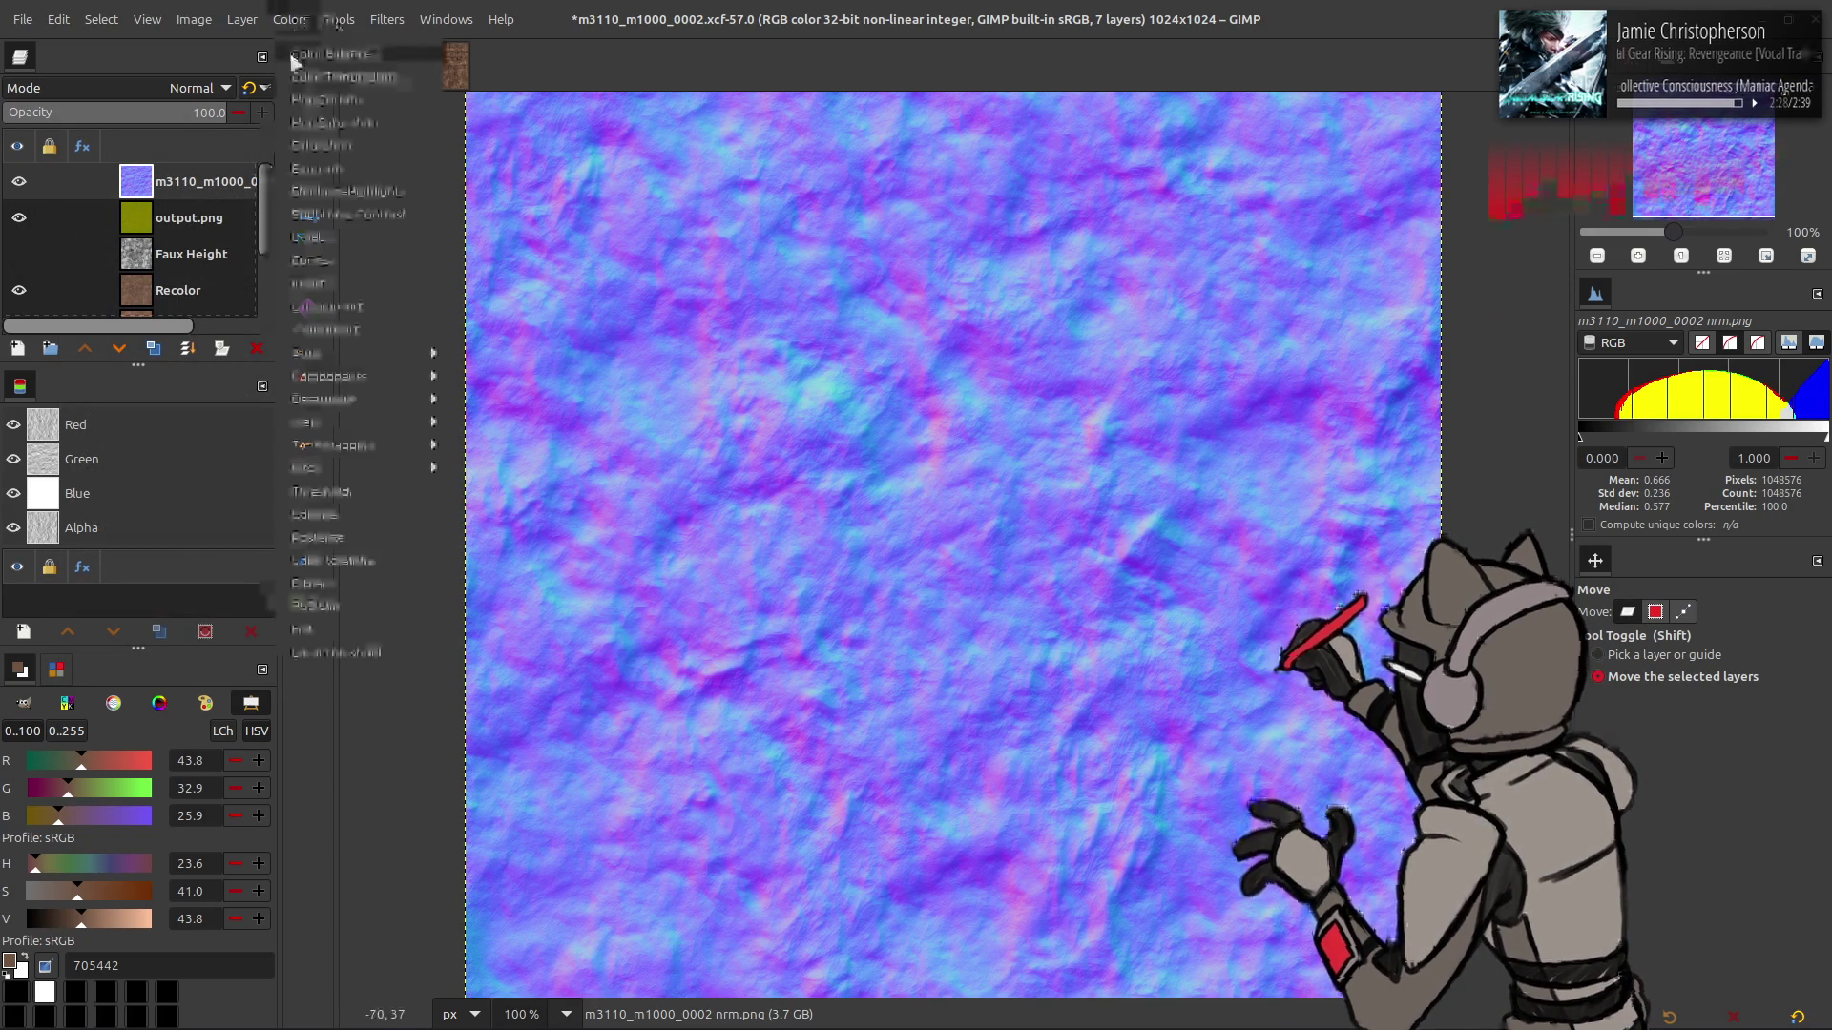
pyautogui.click(372, 239)
pyautogui.scroll(-3, 143, 242)
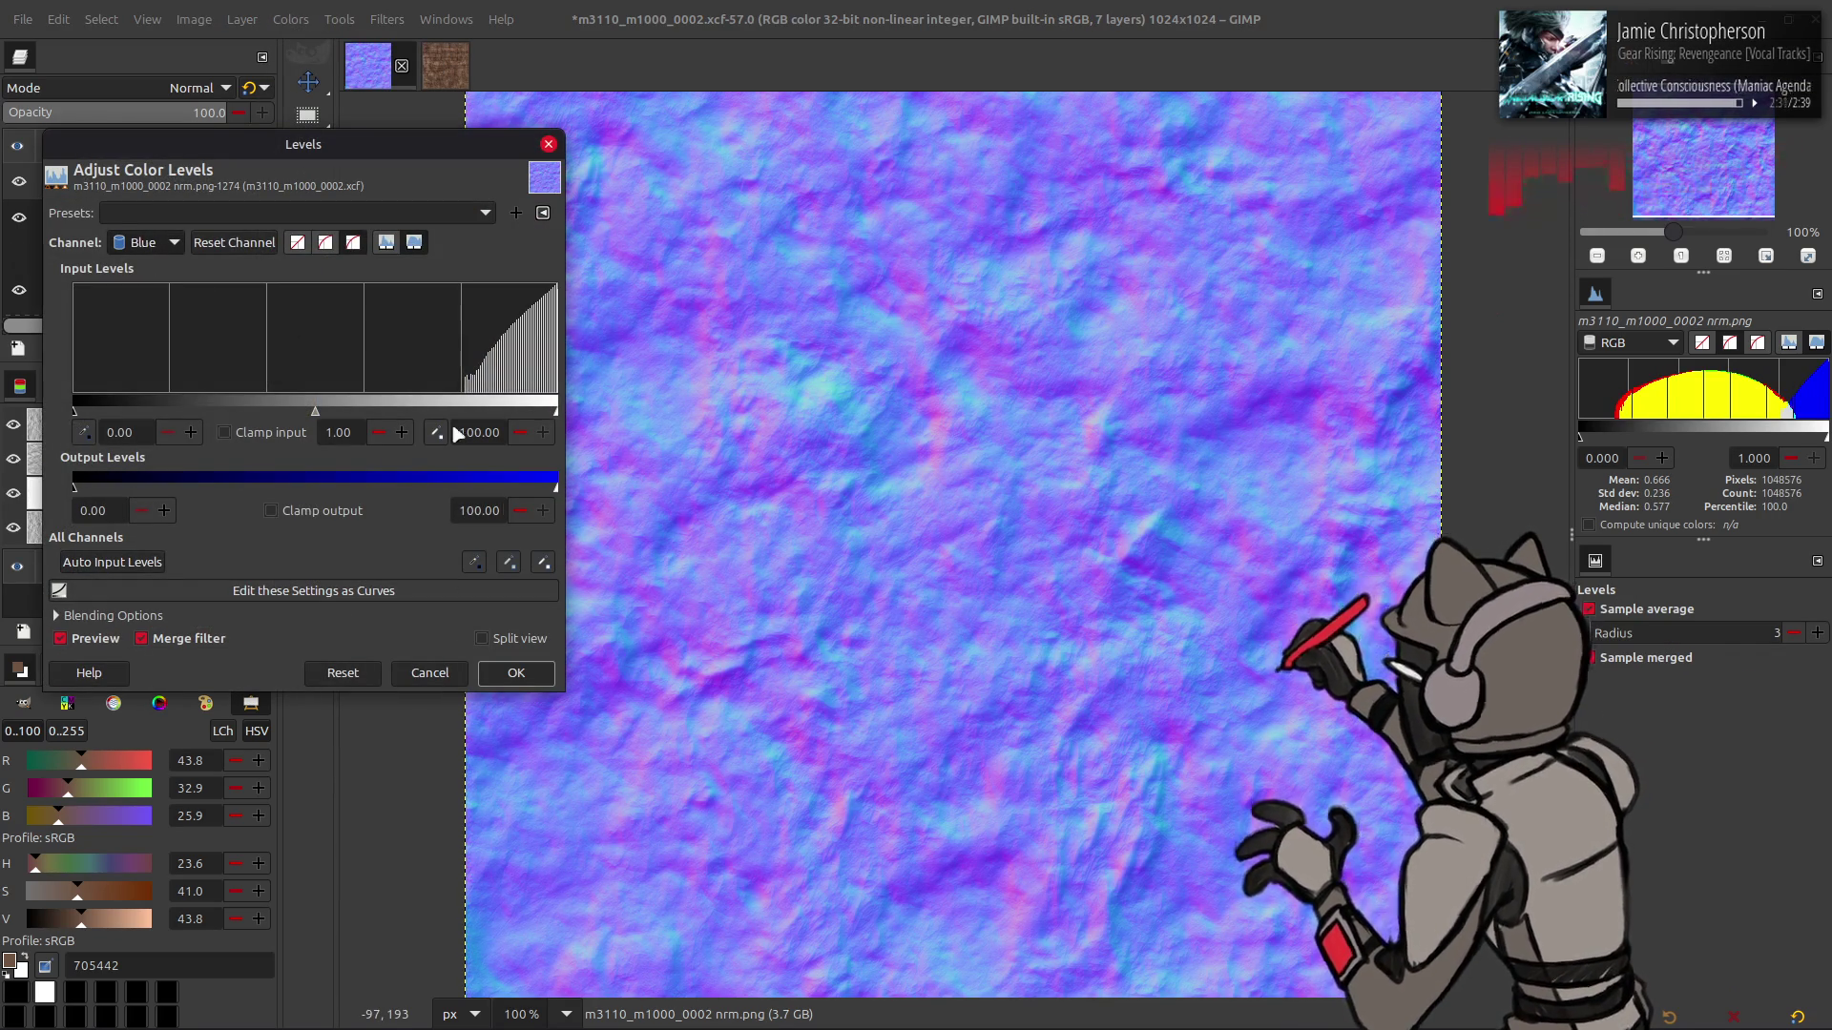
pyautogui.moveTo(468, 489); pyautogui.dragTo(75, 488)
pyautogui.click(515, 672)
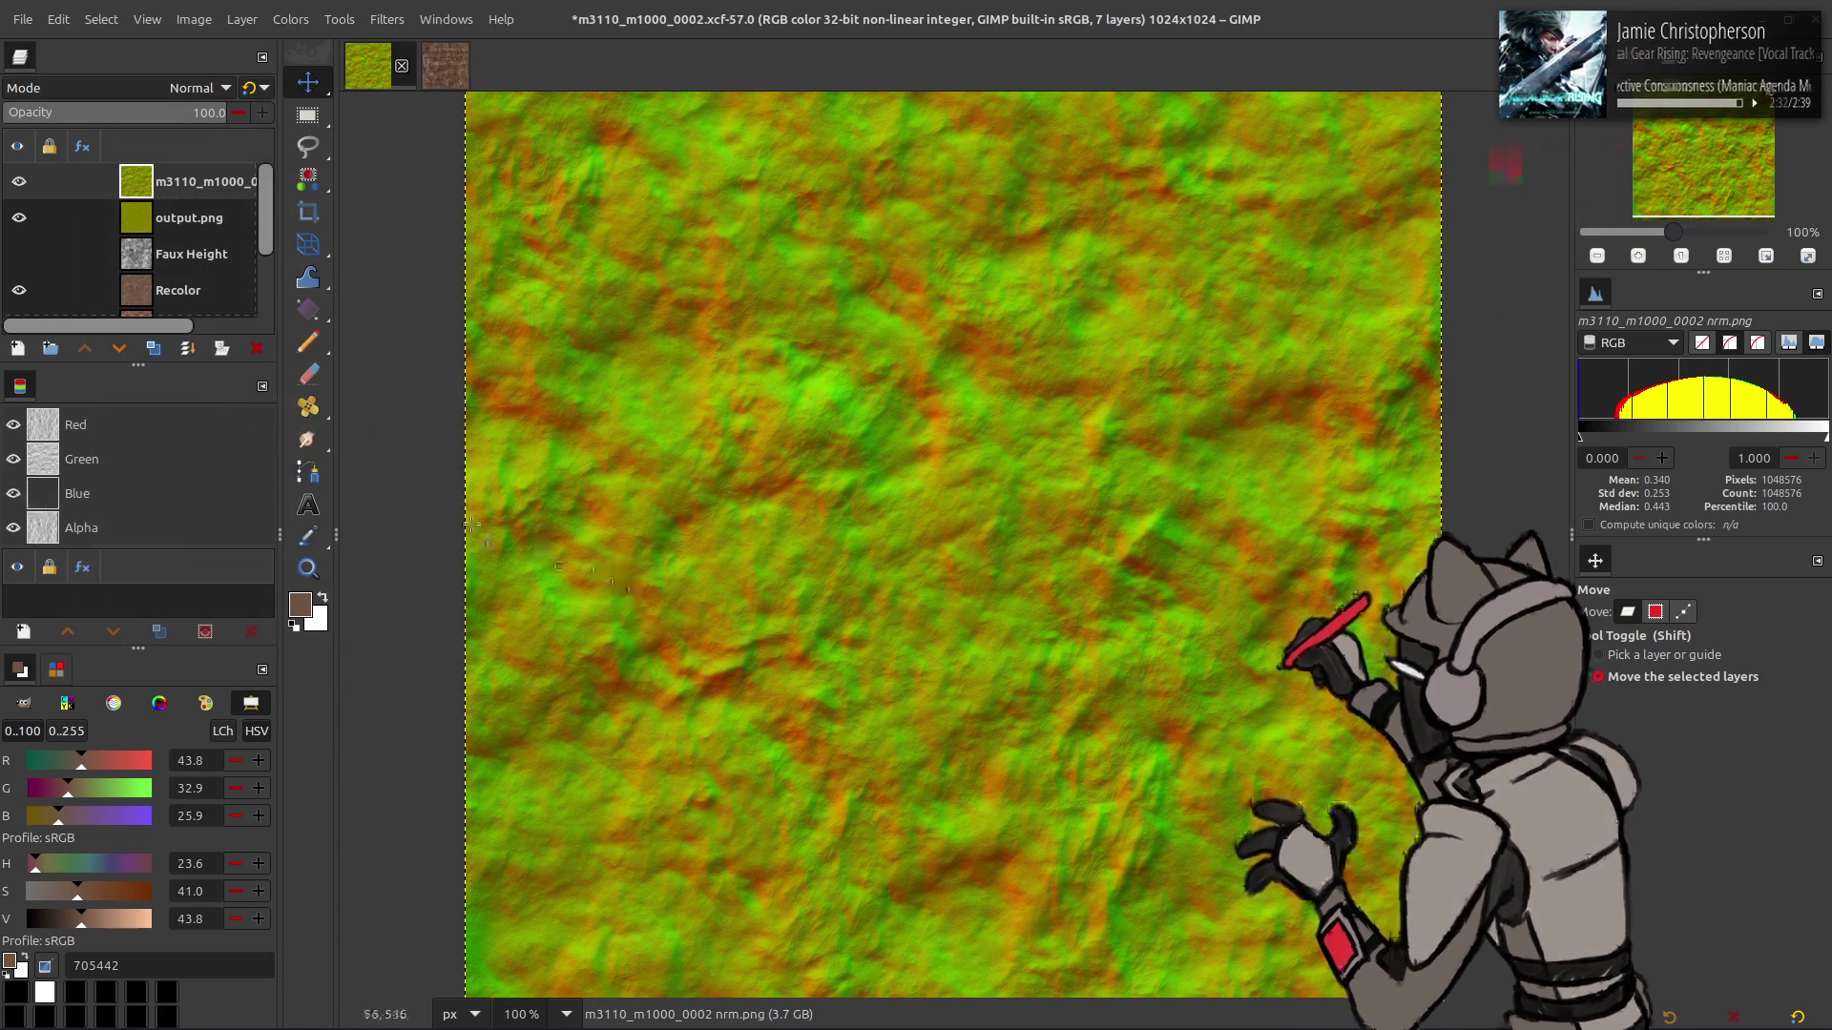
# - Compare the recoloured normal map against the layers, then move output.png back above it
pyautogui.click(19, 183)
pyautogui.click(19, 183)
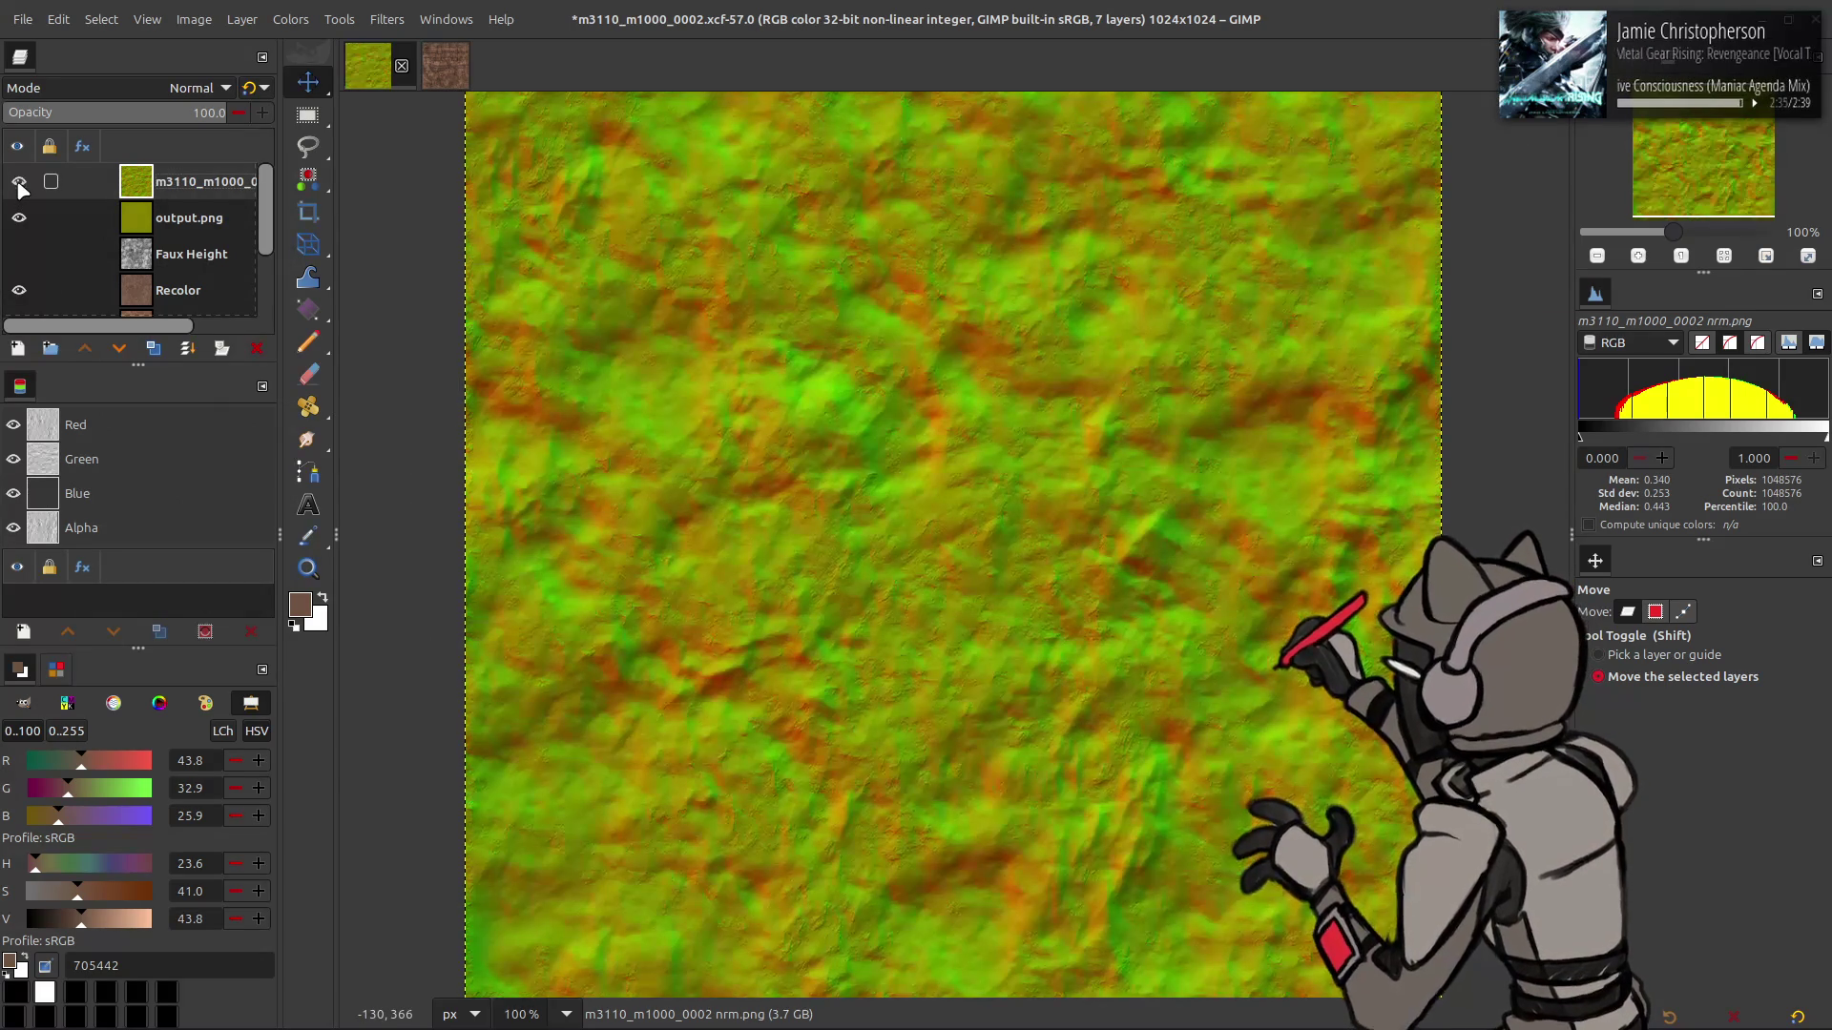
pyautogui.click(19, 184)
pyautogui.click(19, 183)
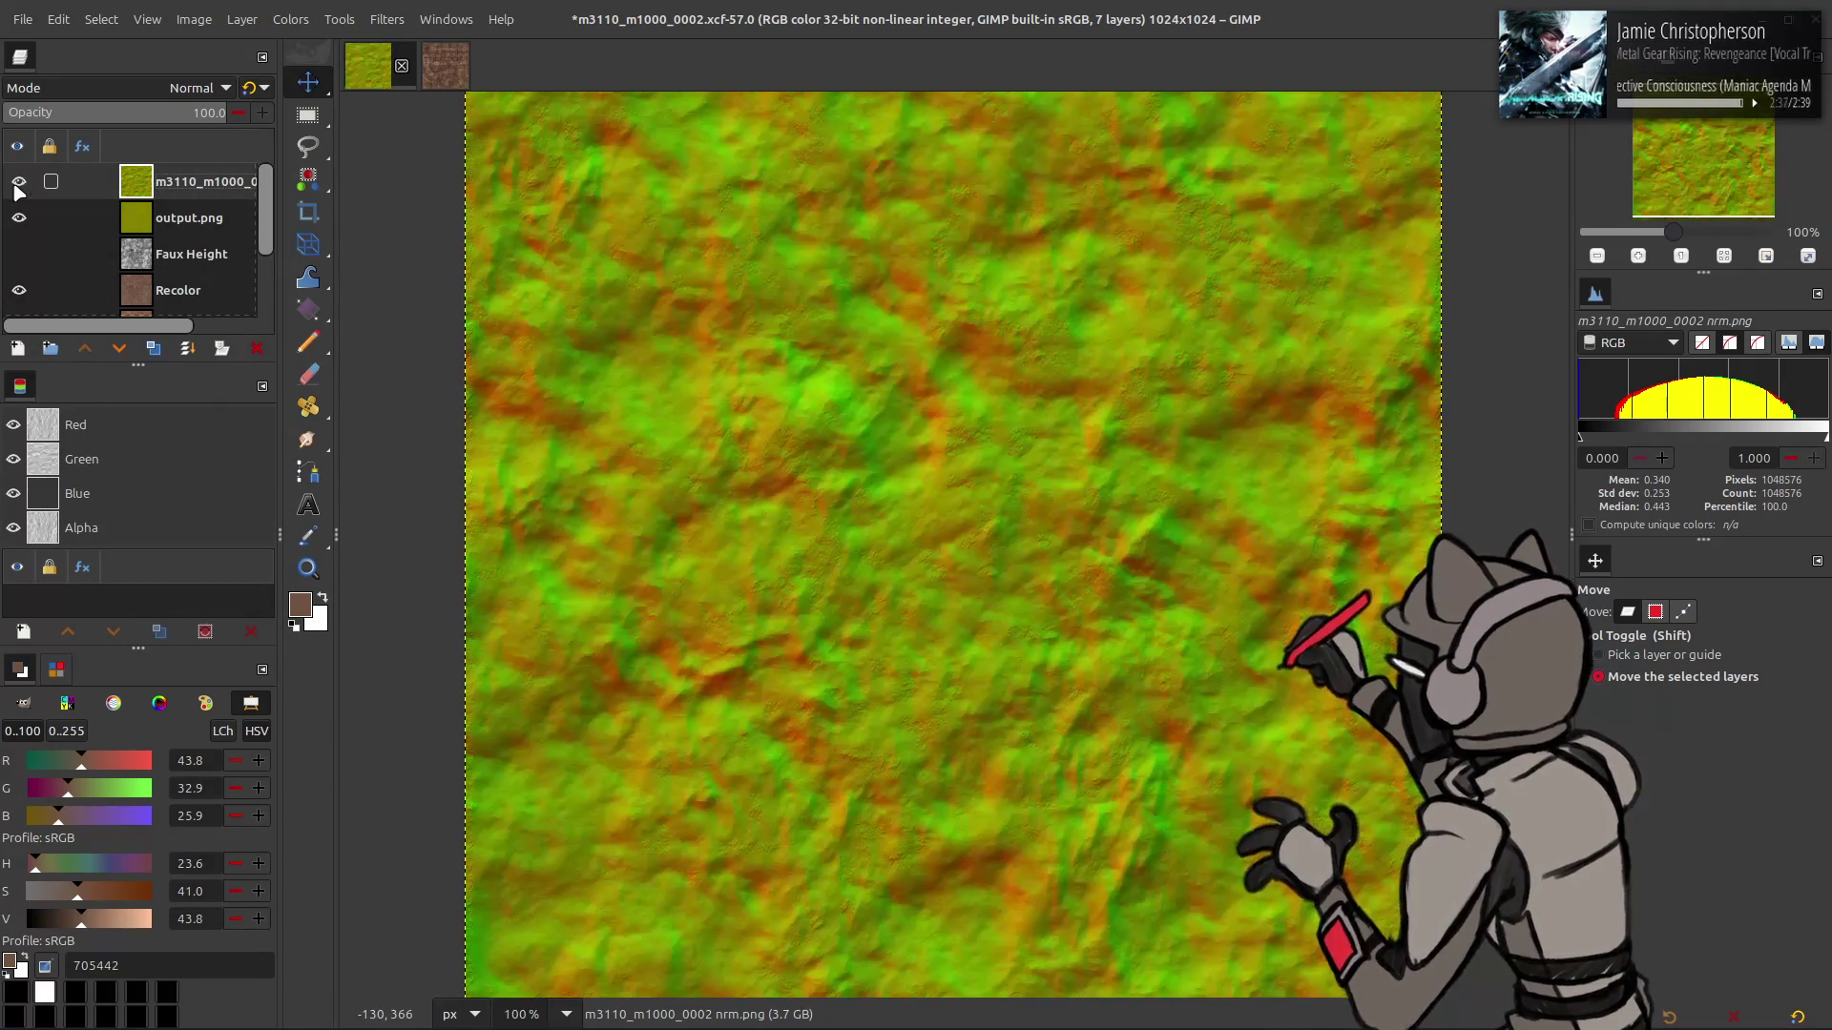
pyautogui.click(19, 184)
pyautogui.scroll(2, 658, 572)
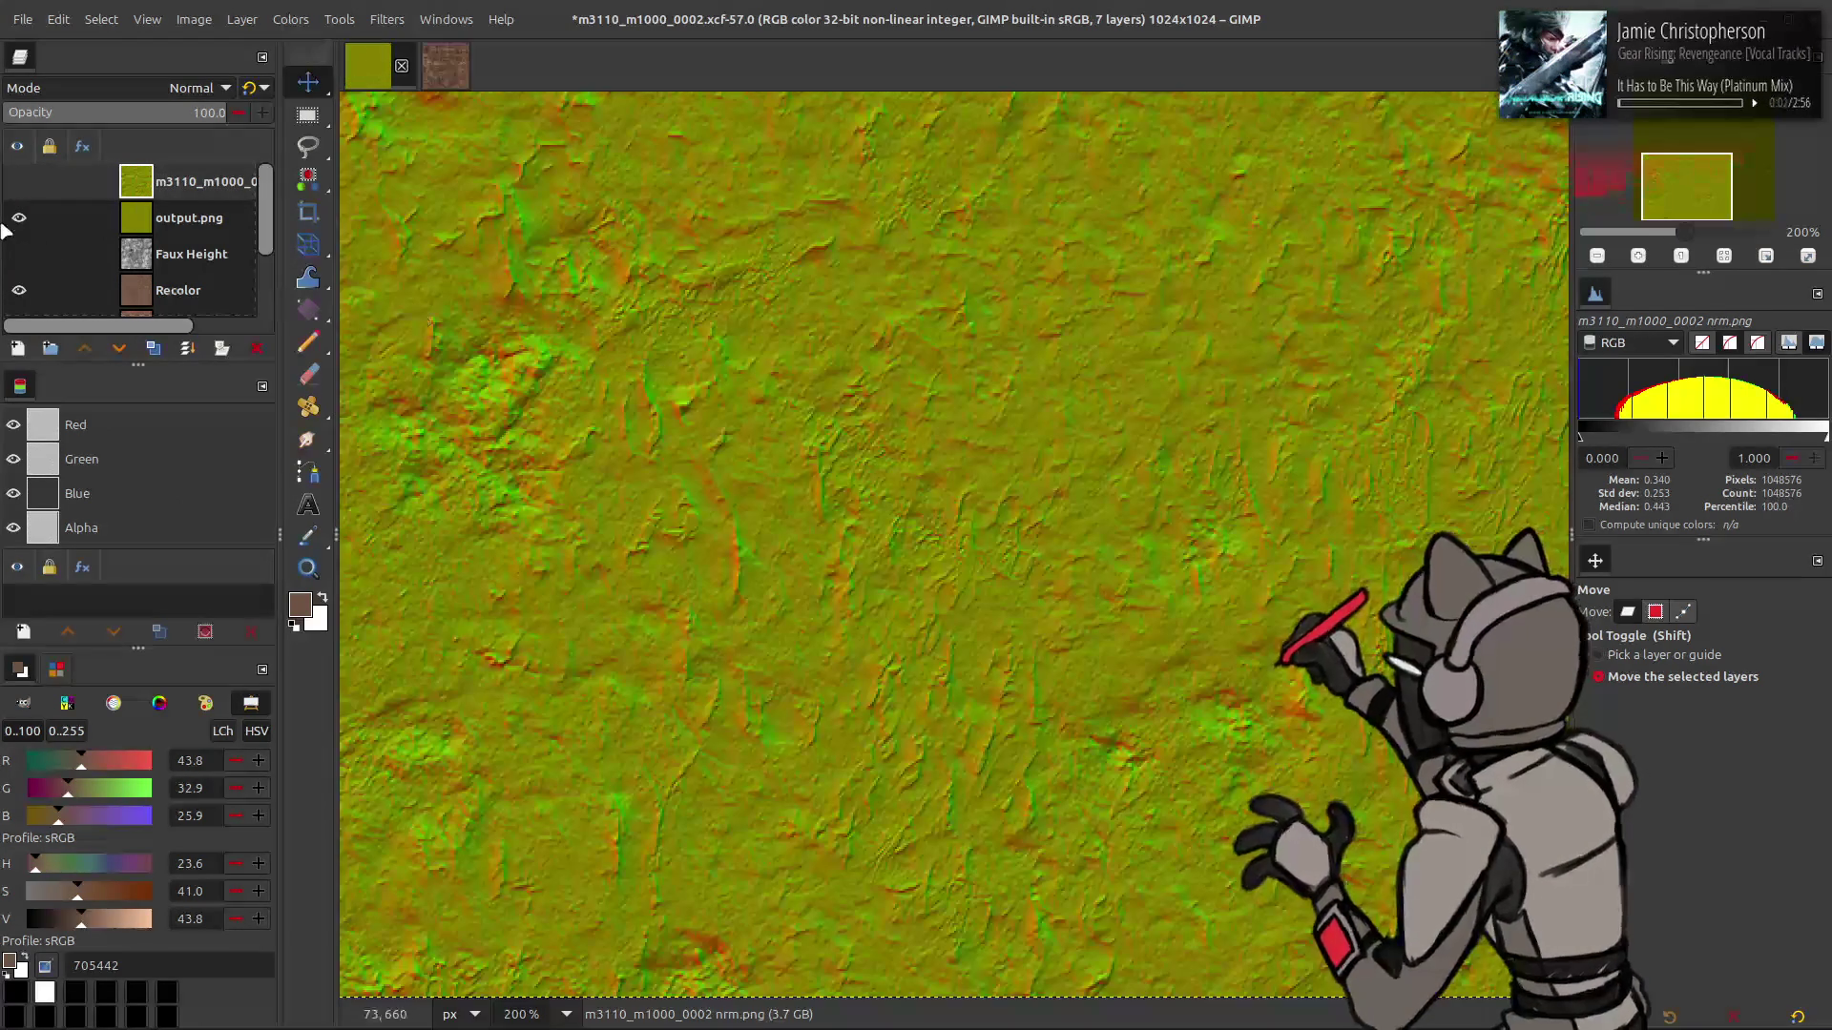
pyautogui.click(20, 182)
pyautogui.click(19, 181)
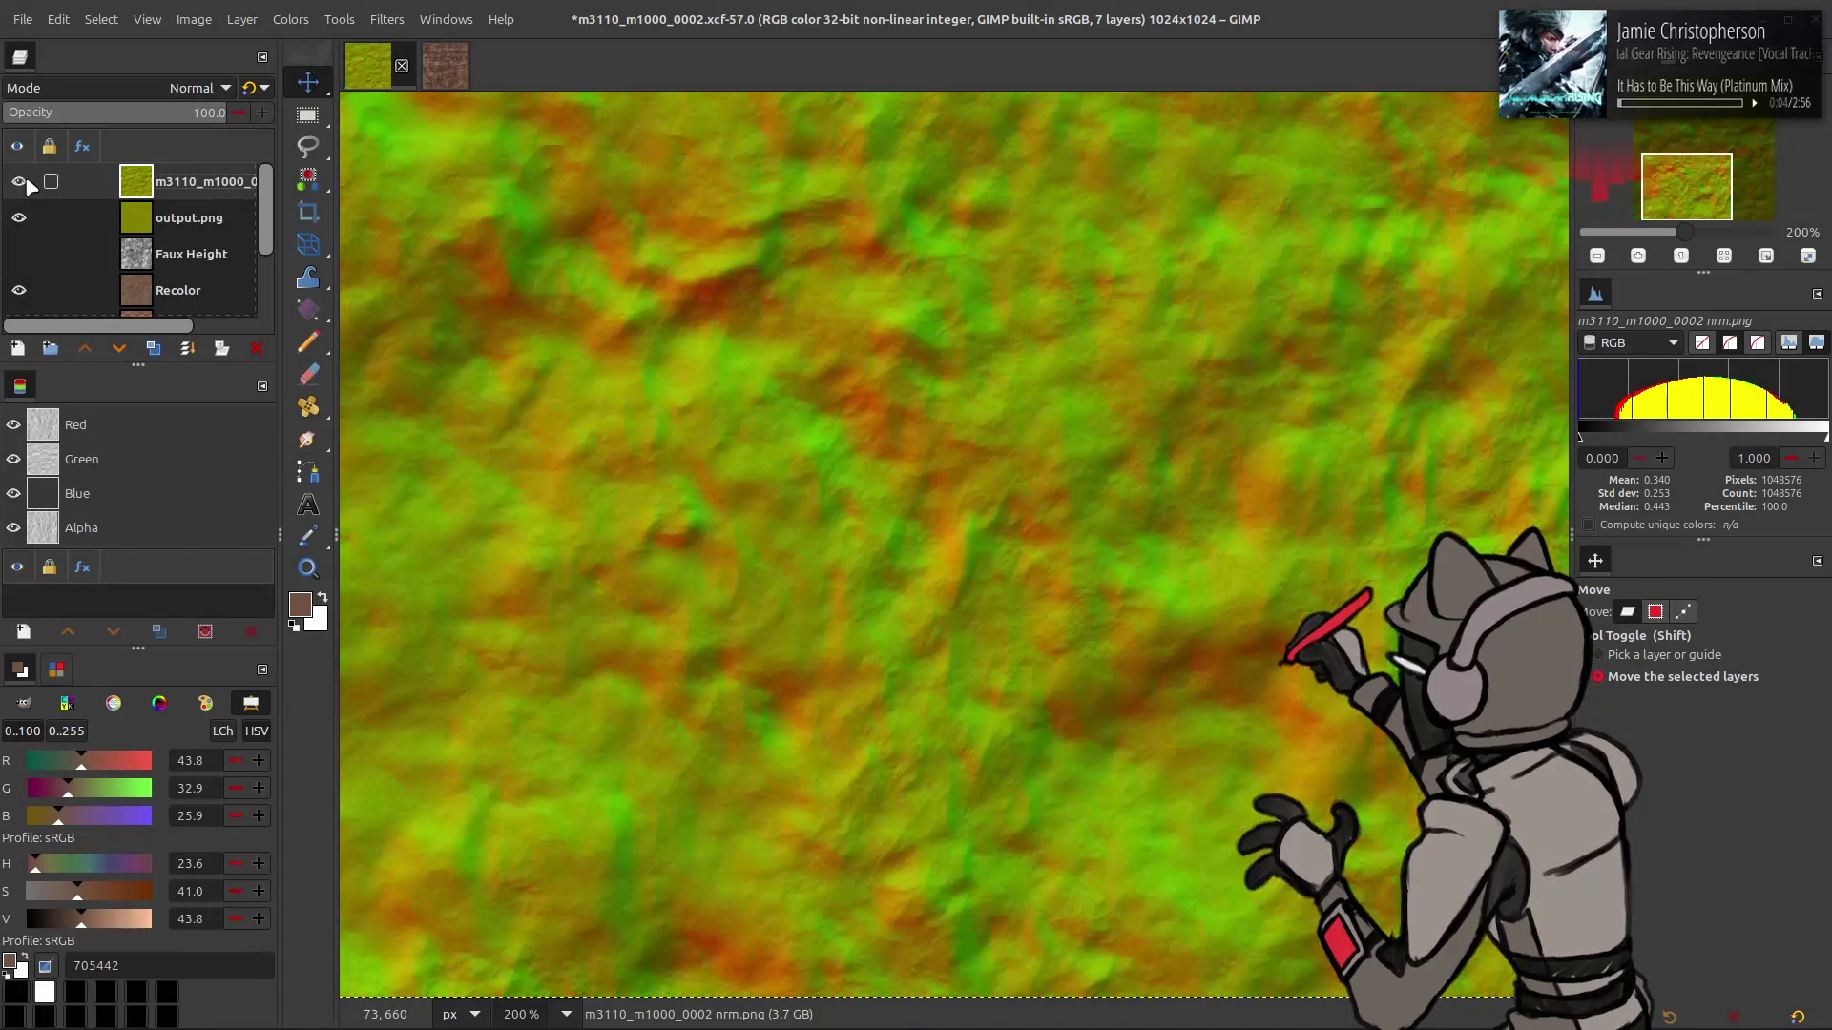
pyautogui.moveTo(72, 218); pyautogui.dragTo(72, 176)
# - Set the layer opacity to 10 and switch its blend mode to legacy
pyautogui.write('10')
pyautogui.press('Return')
pyautogui.click(250, 87)
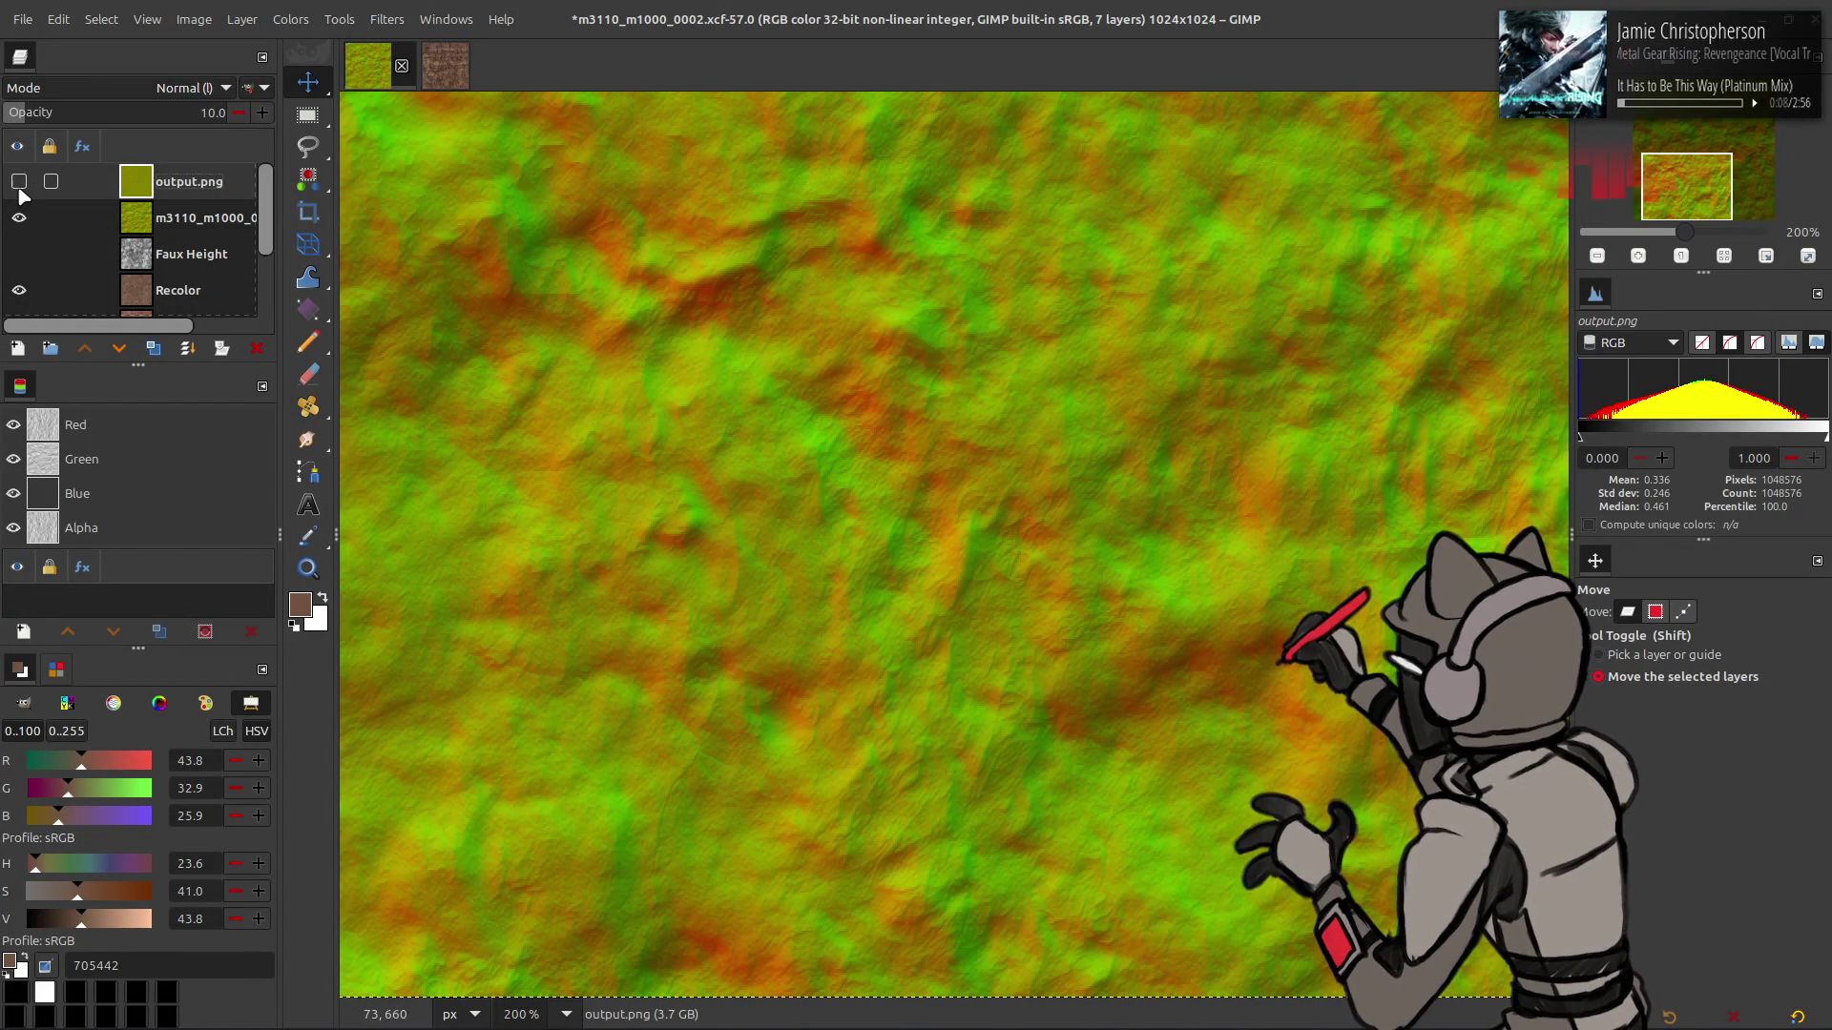
pyautogui.scroll(-5, 789, 530)
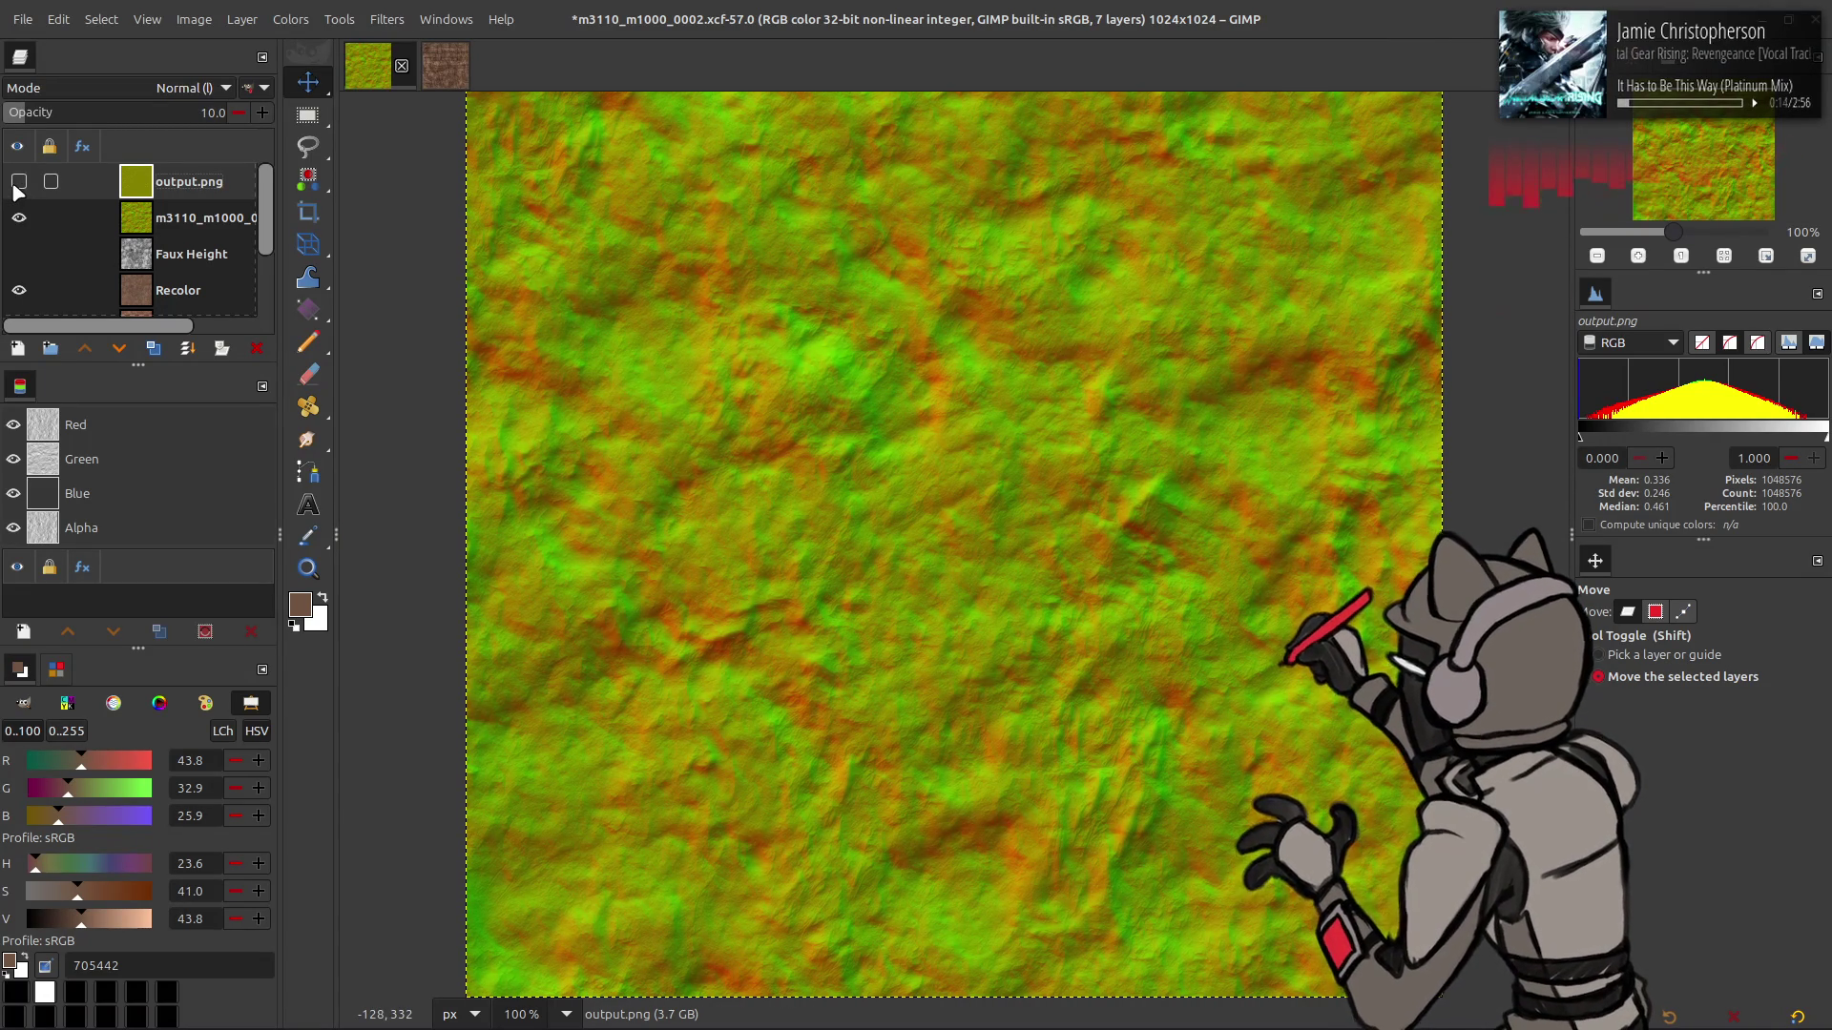
# - Show output.png, merge it down into the normal map, and rename the result 'Normal'
pyautogui.click(17, 182)
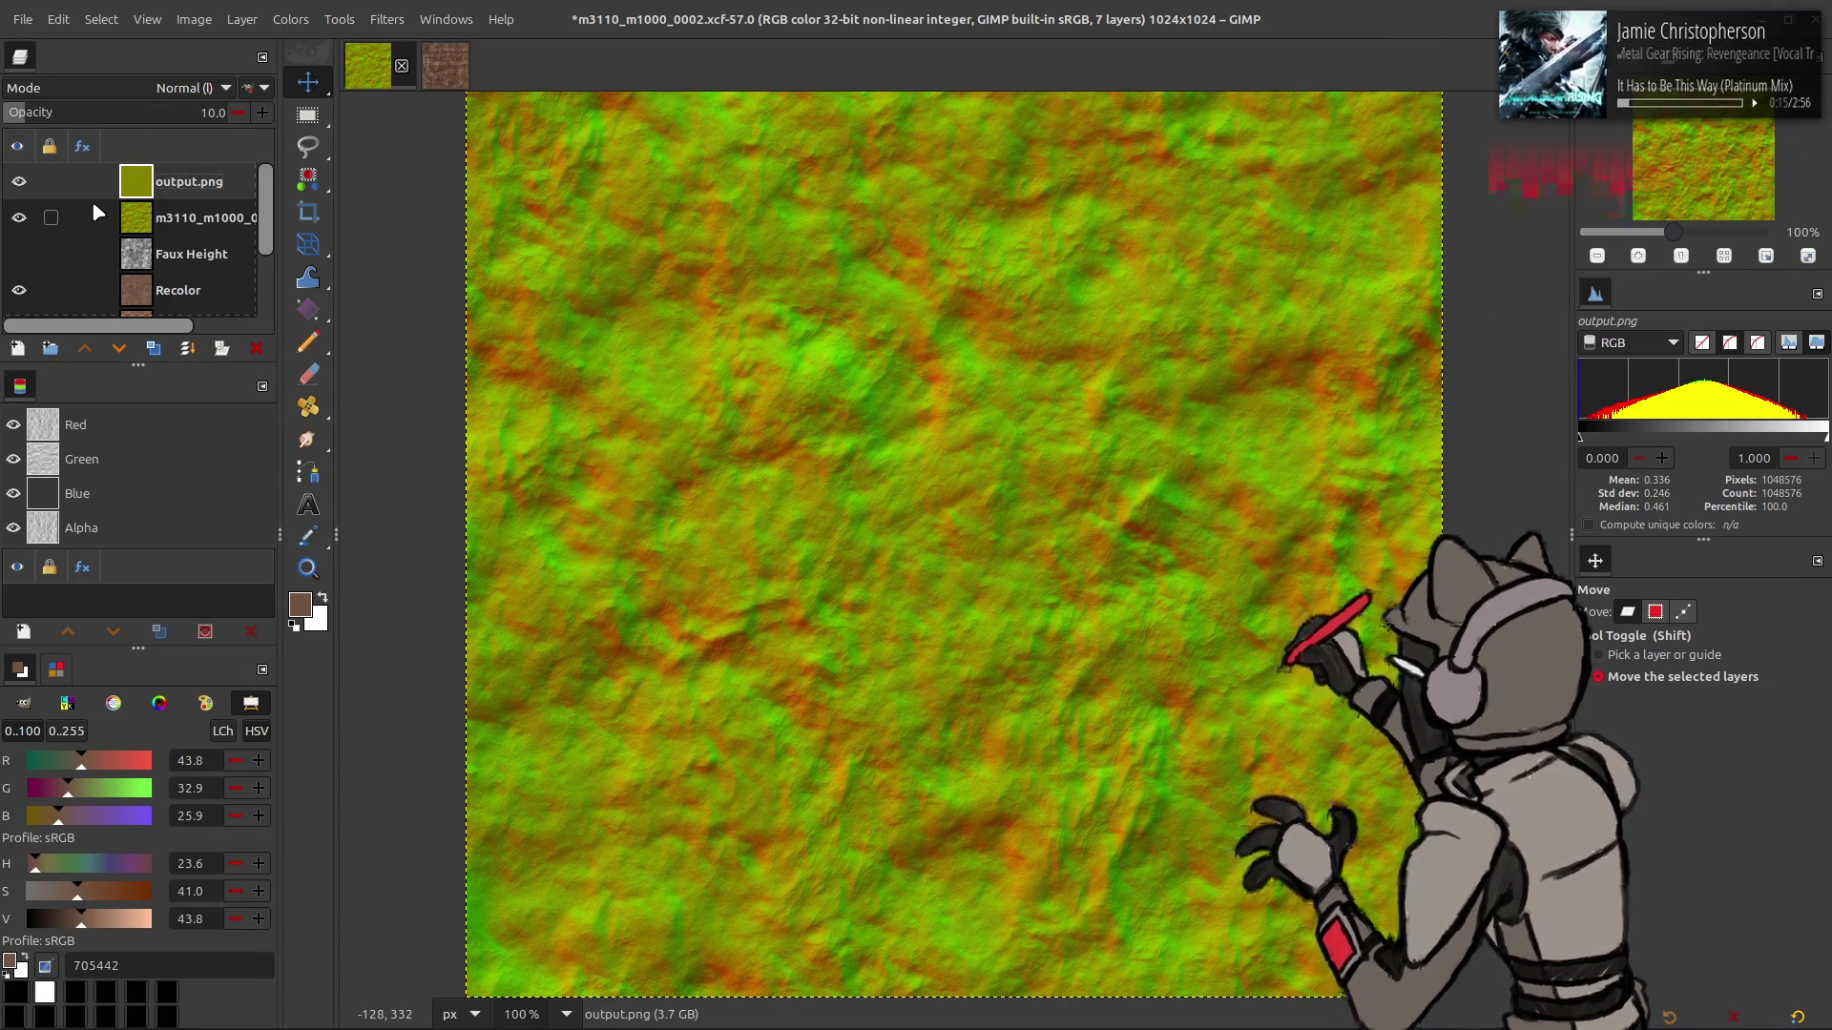
pyautogui.rightClick(186, 194)
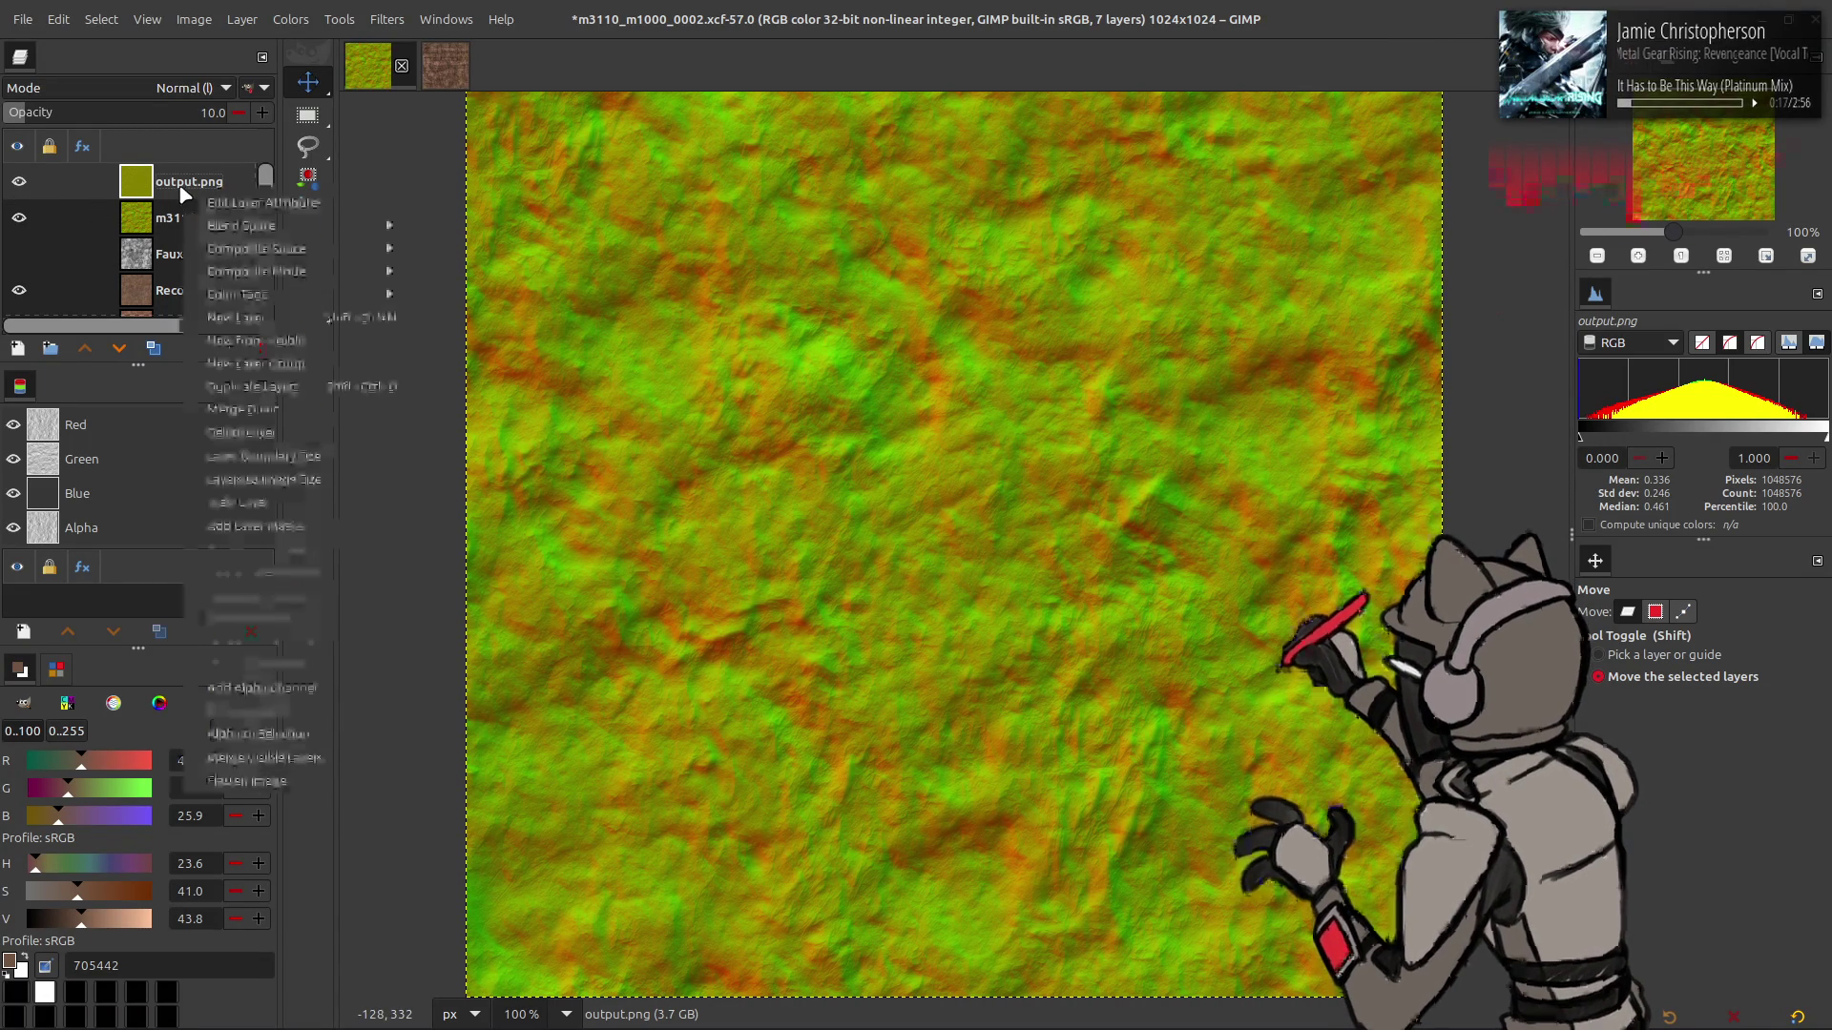
pyautogui.click(253, 435)
pyautogui.doubleClick(187, 180)
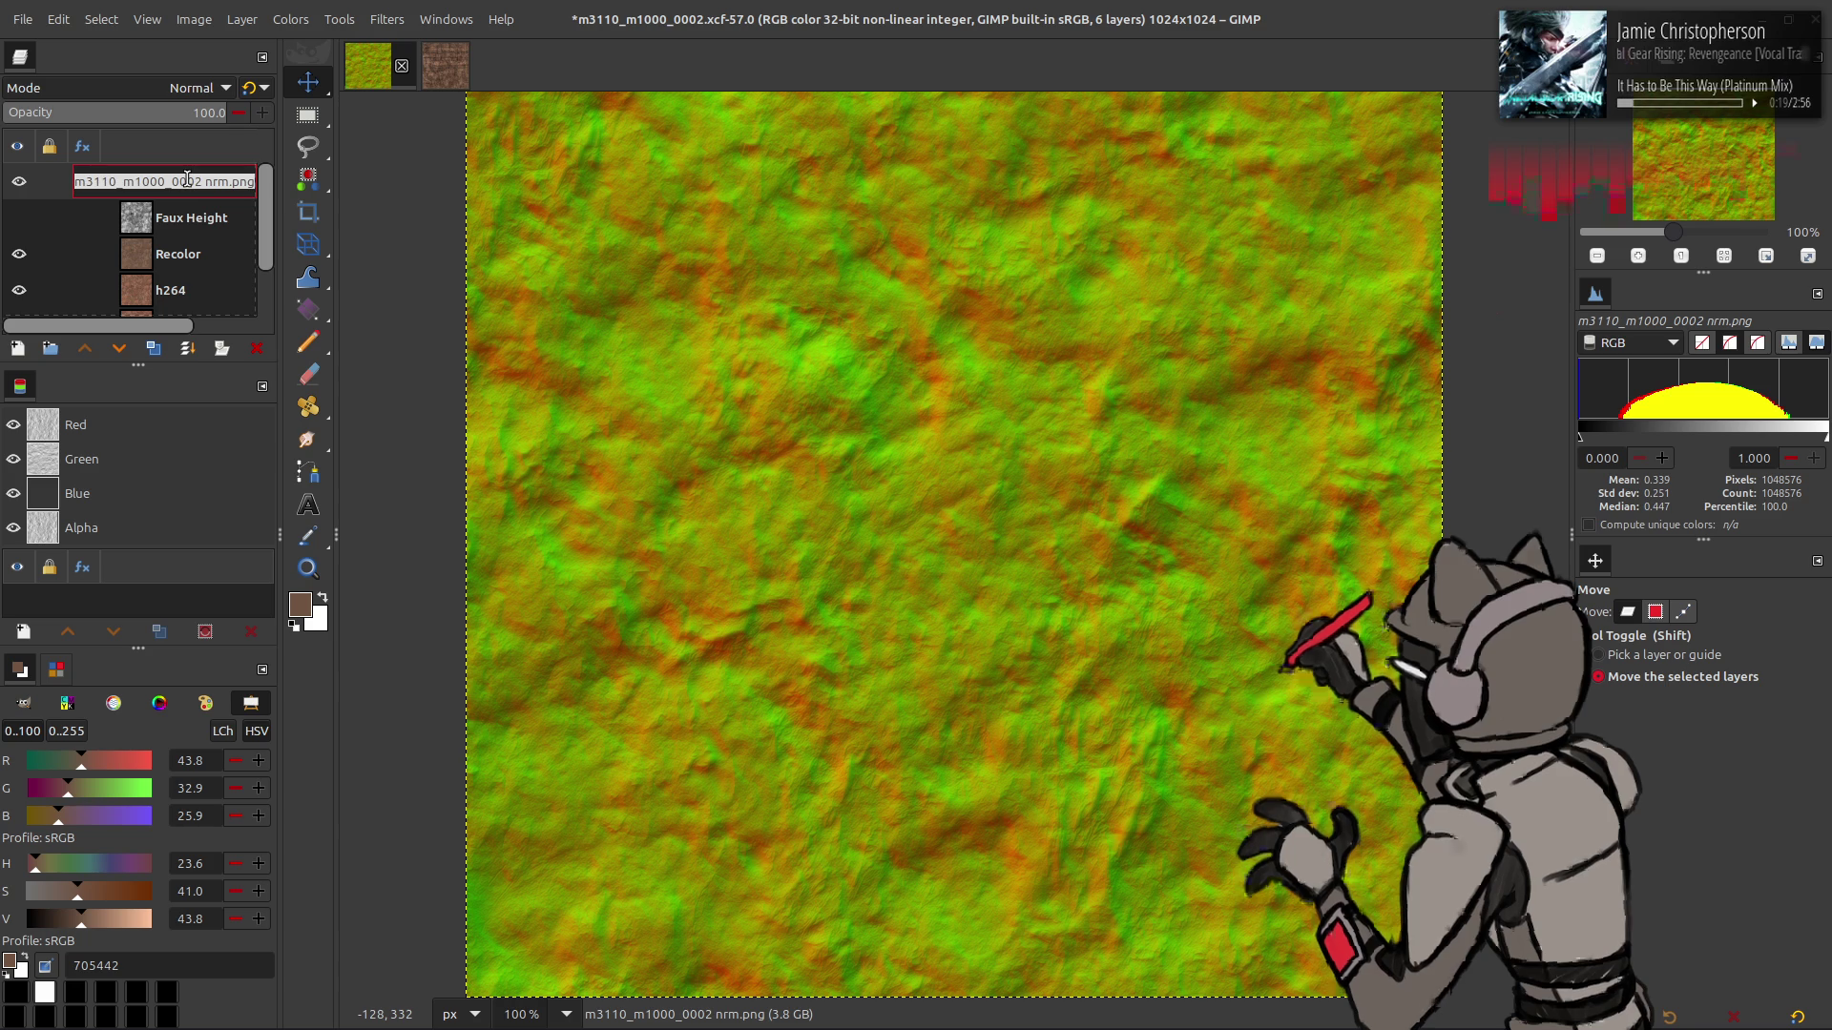
pyautogui.write('Normal')
pyautogui.press('Return')
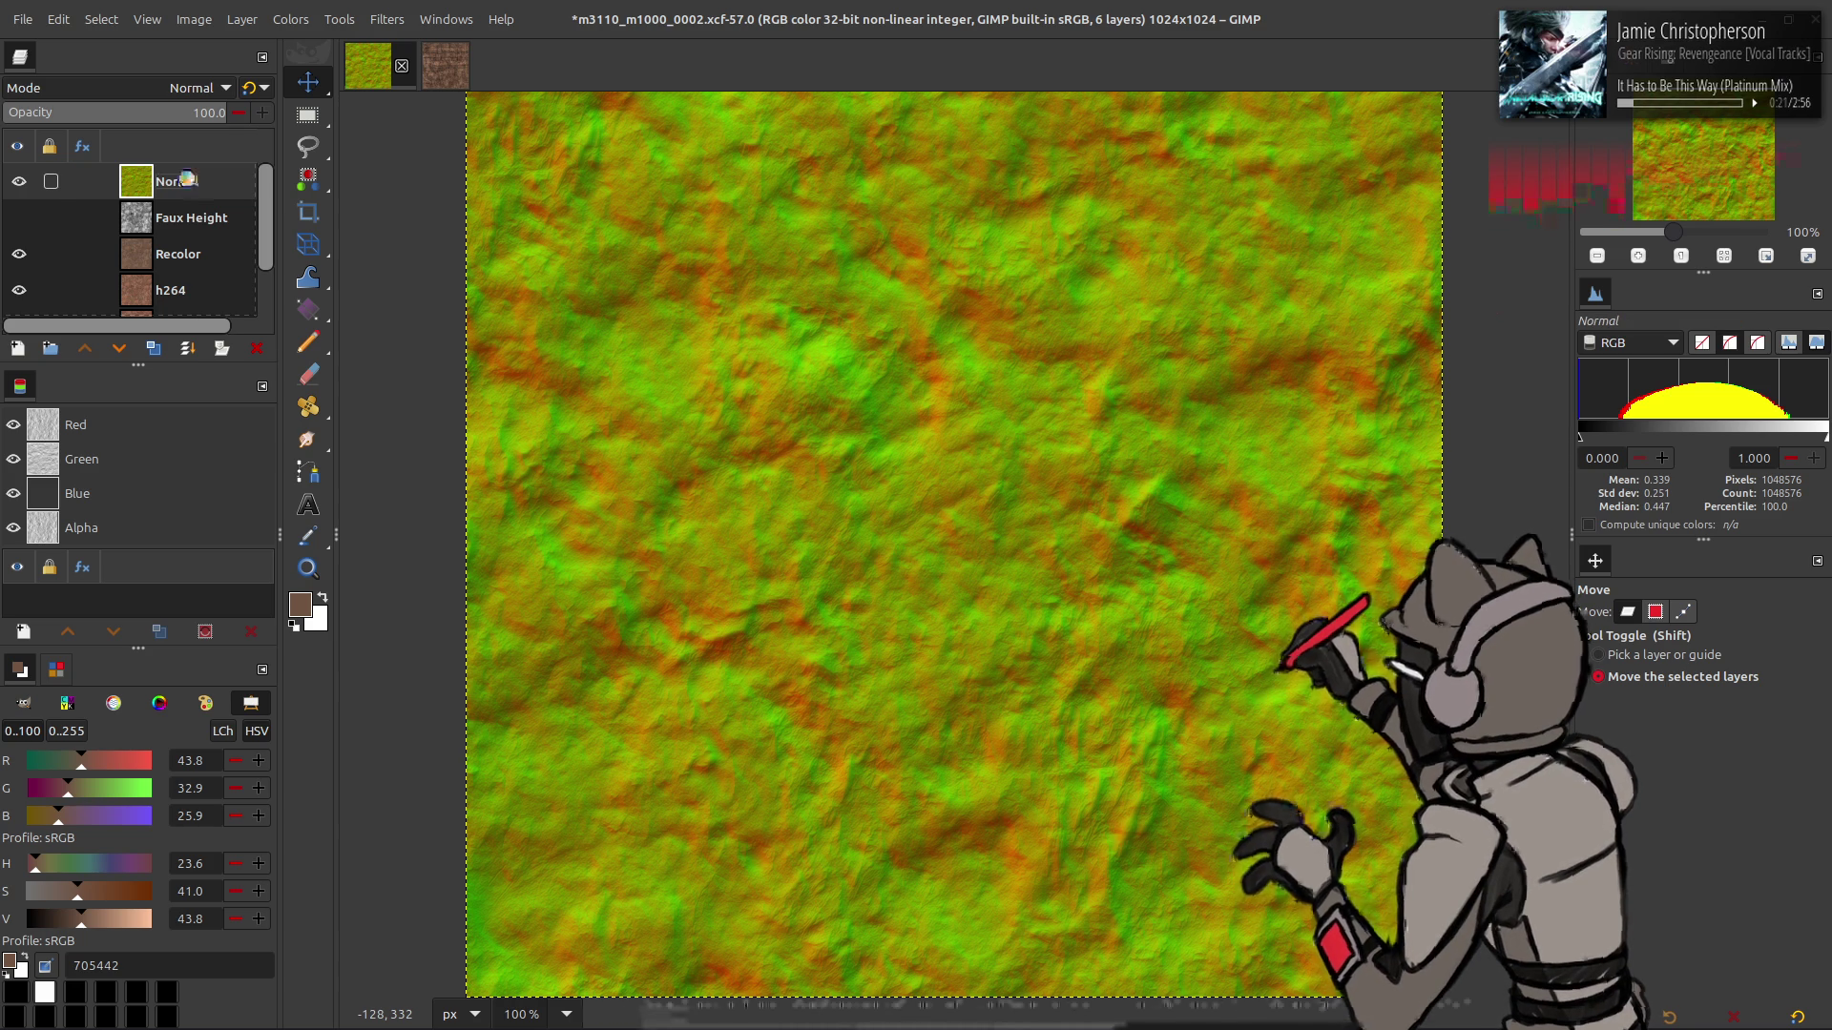
# - Save the image and duplicate the Normal layer as Normal copy
pyautogui.hotkey('ctrl', 's')
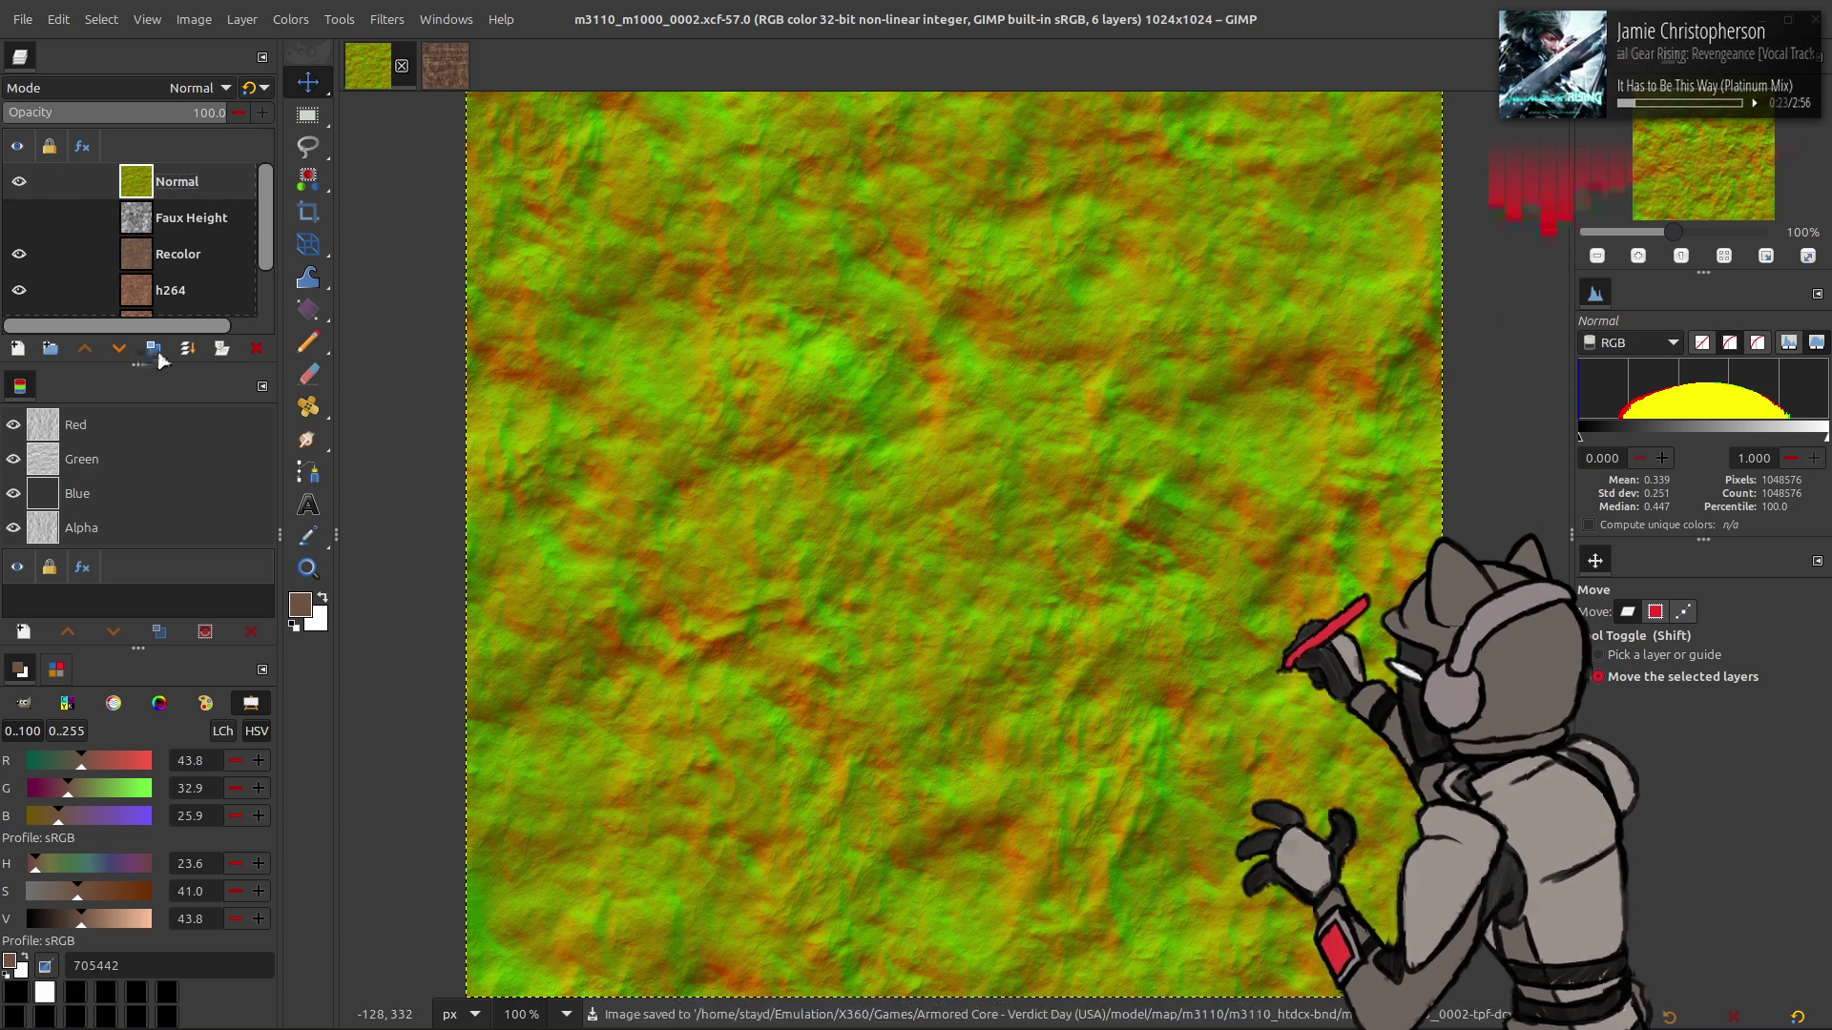
pyautogui.click(152, 349)
pyautogui.click(386, 19)
pyautogui.click(420, 491)
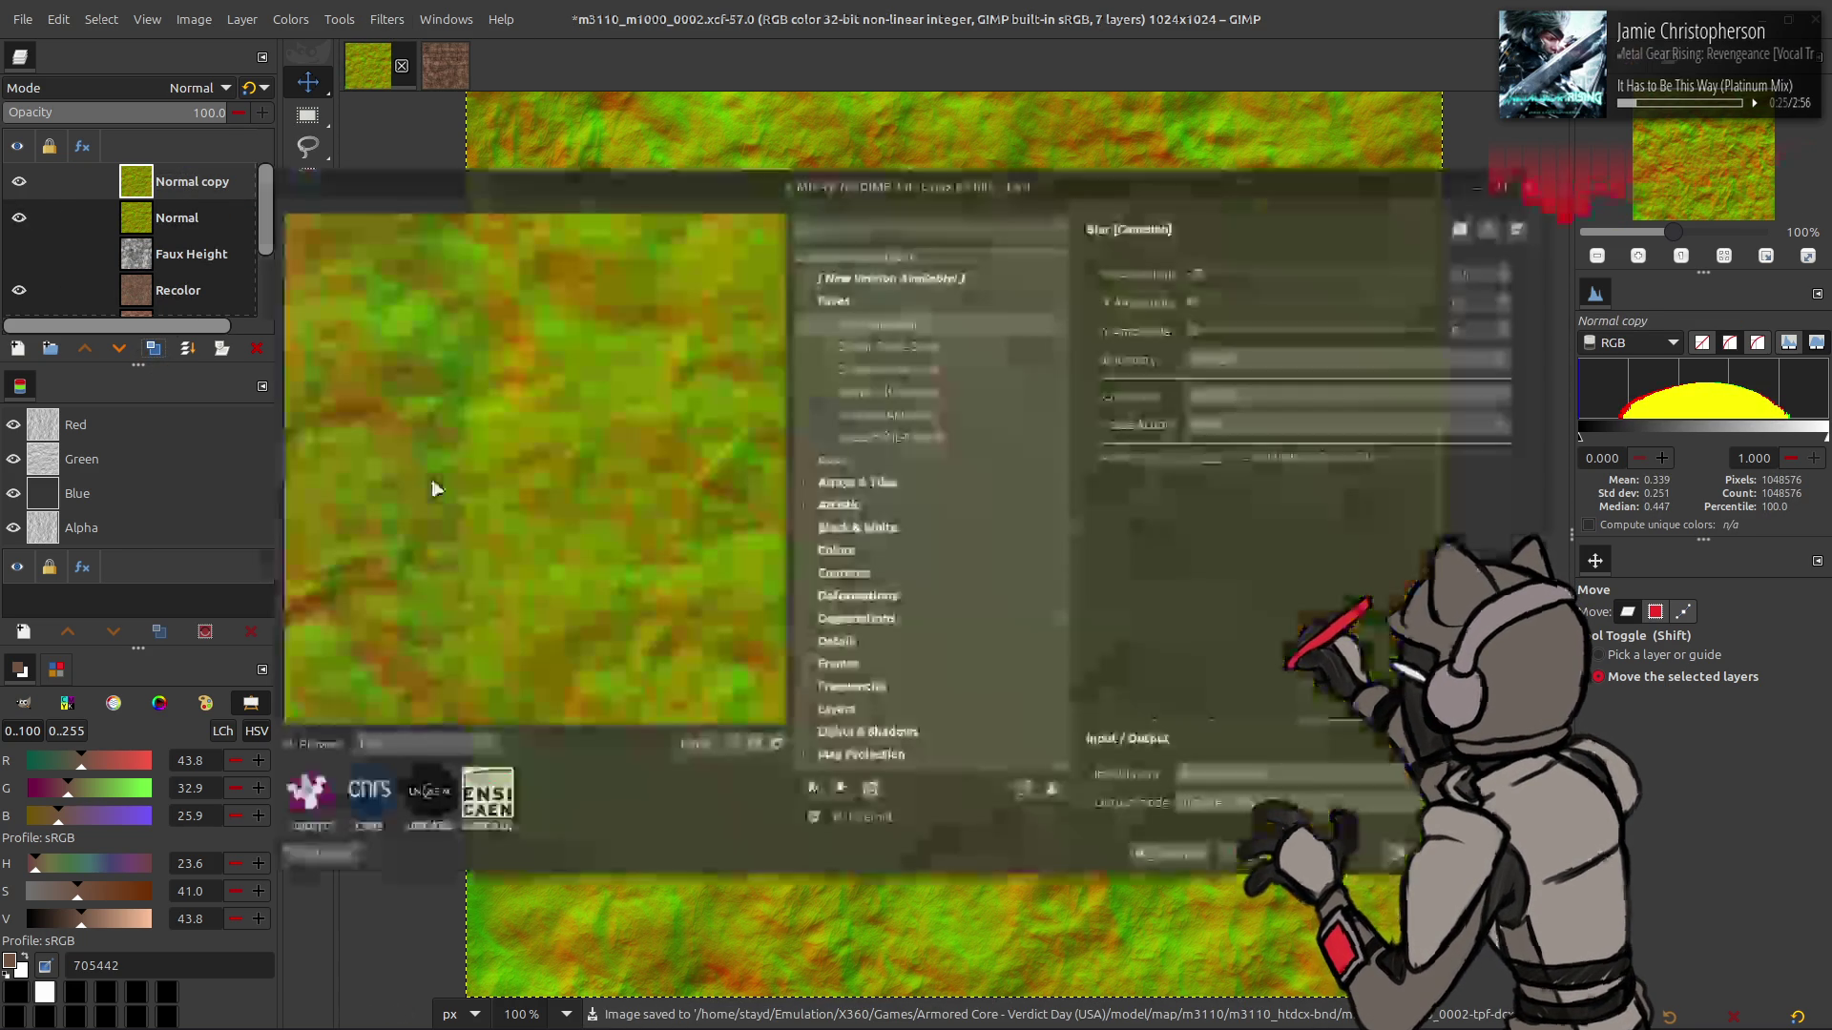
# - Apply a maximum-strength G'MIC Gaussian blur (amplitude 20) to Normal copy
pyautogui.moveTo(1200, 272); pyautogui.dragTo(1443, 275)
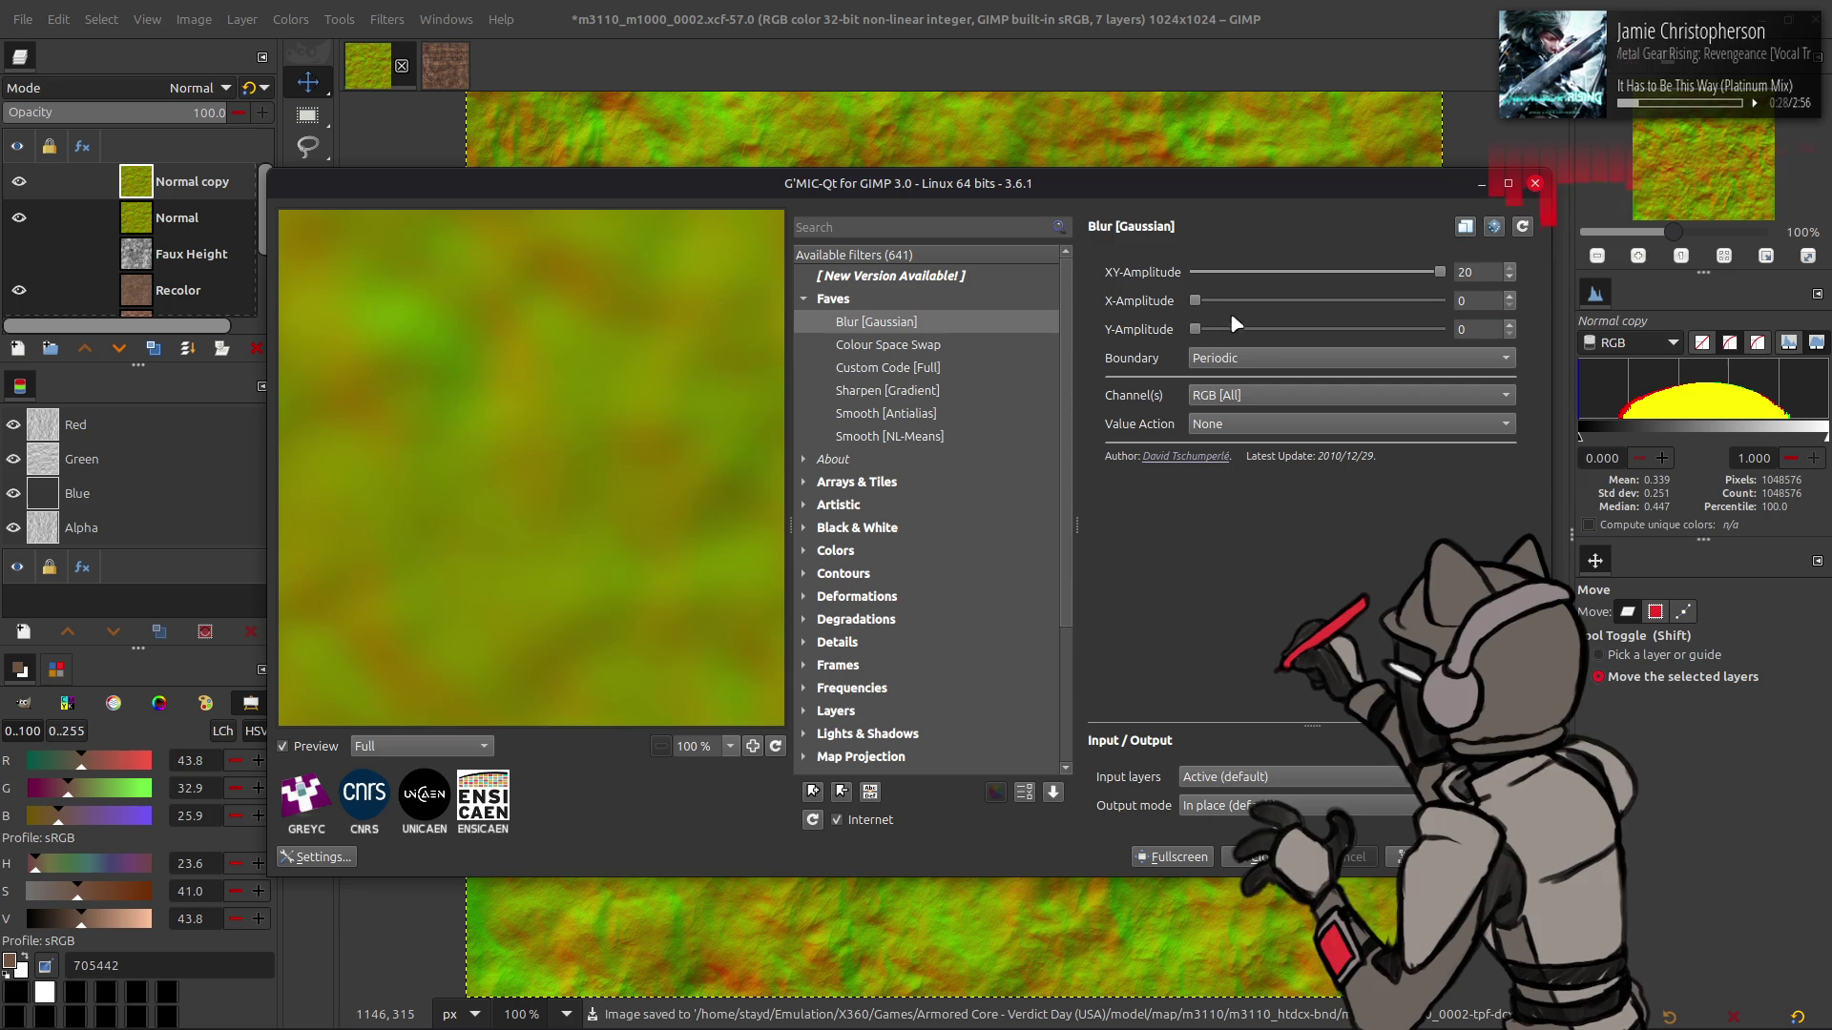
pyautogui.moveTo(1208, 305); pyautogui.dragTo(1442, 301)
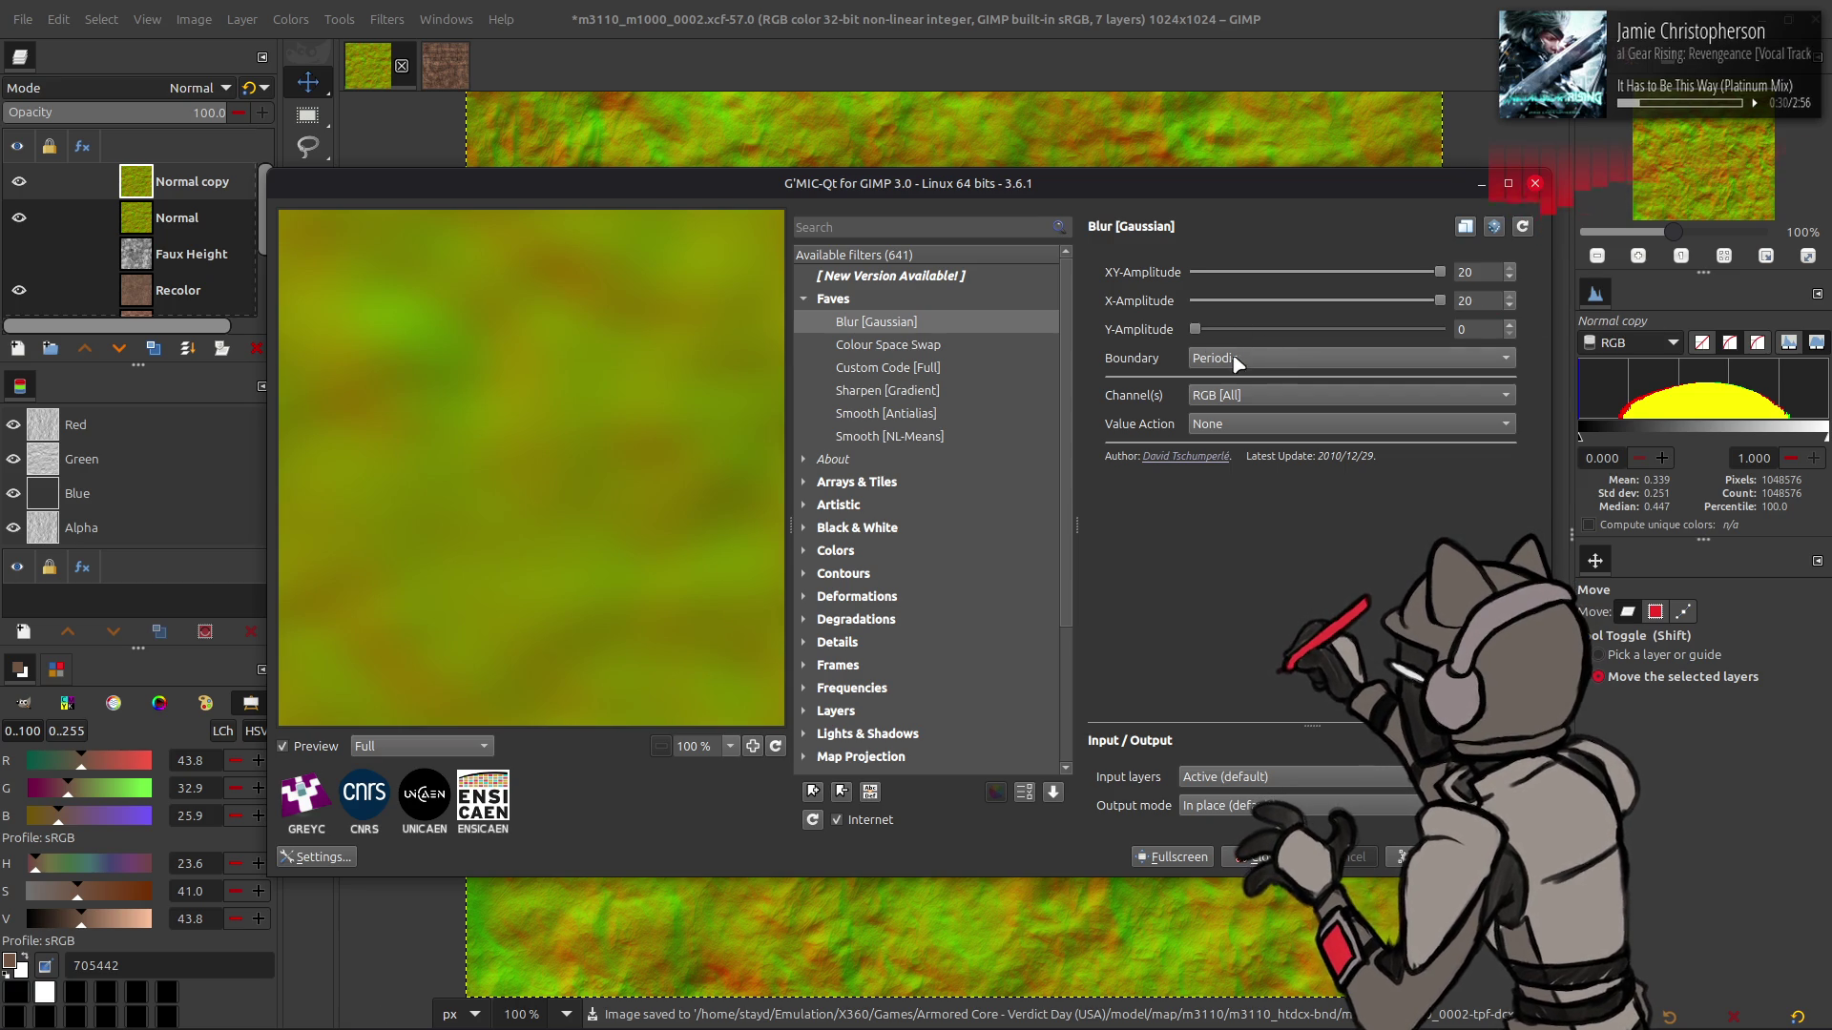
pyautogui.moveTo(1210, 330); pyautogui.dragTo(1442, 330)
pyautogui.click(1258, 857)
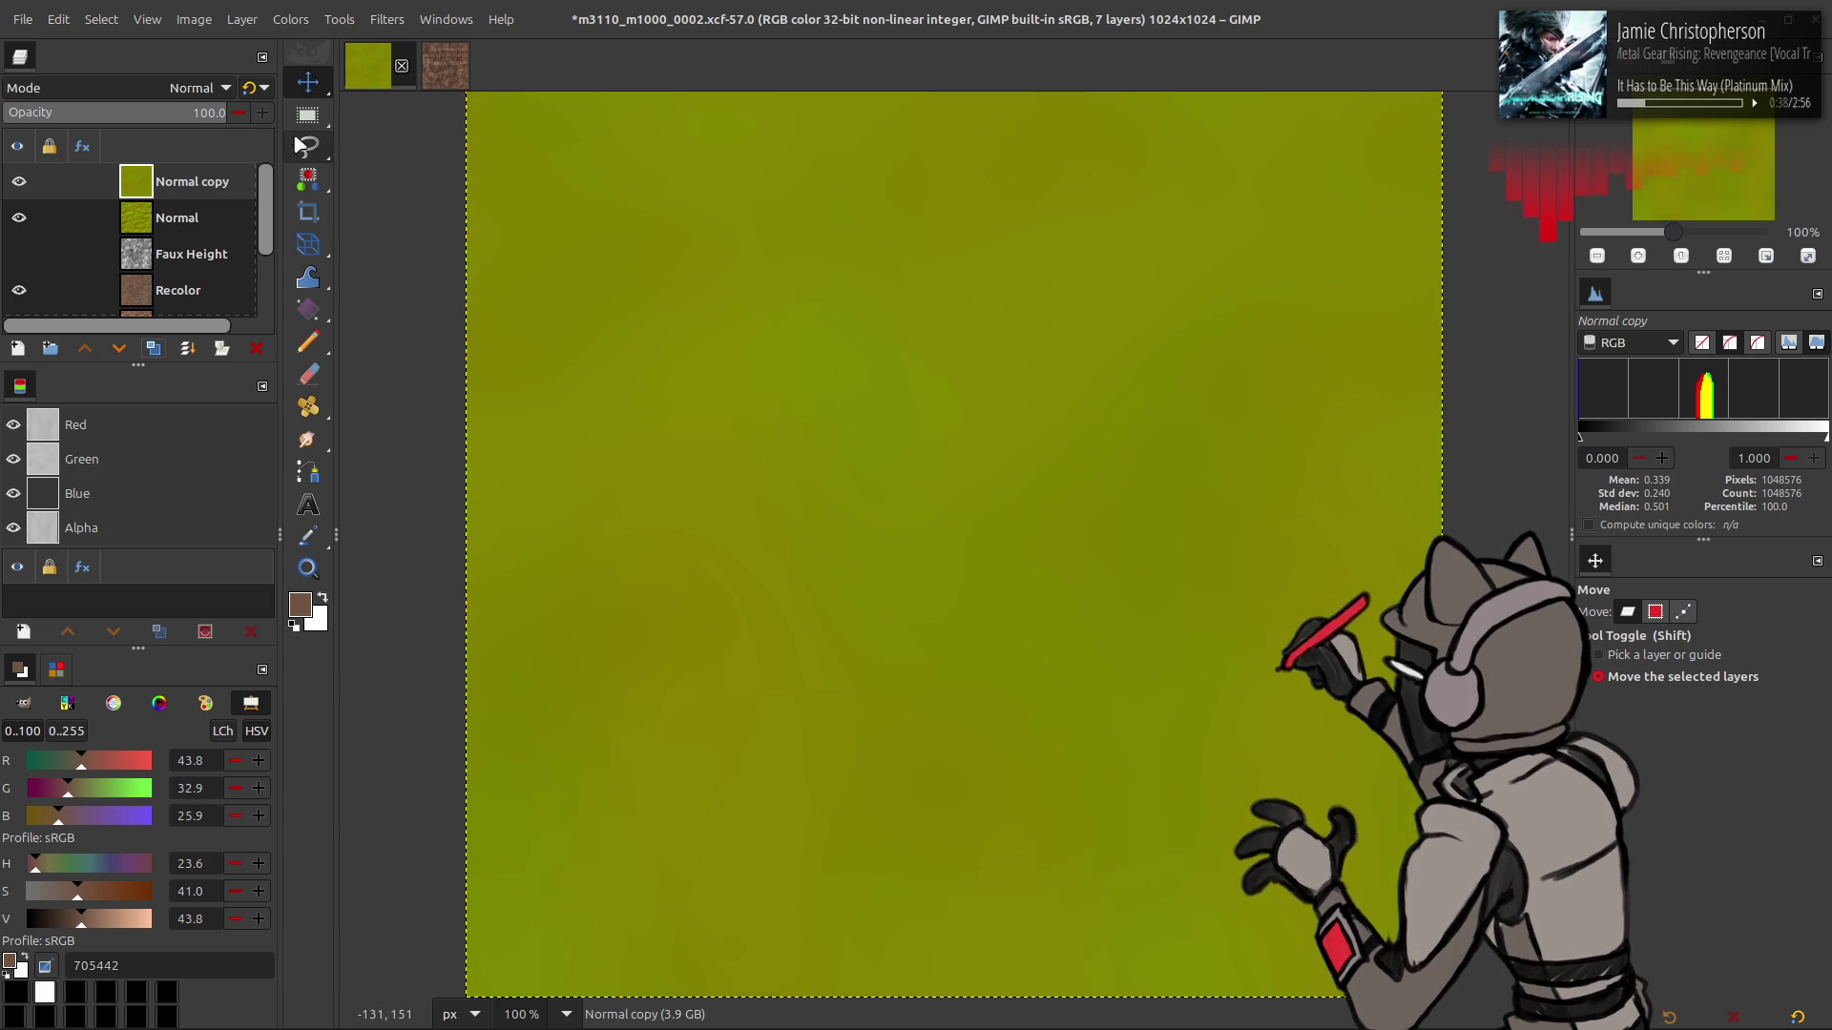
# - Set the blurred copy to Grain extract and merge it into Normal
pyautogui.click(162, 91)
pyautogui.click(162, 143)
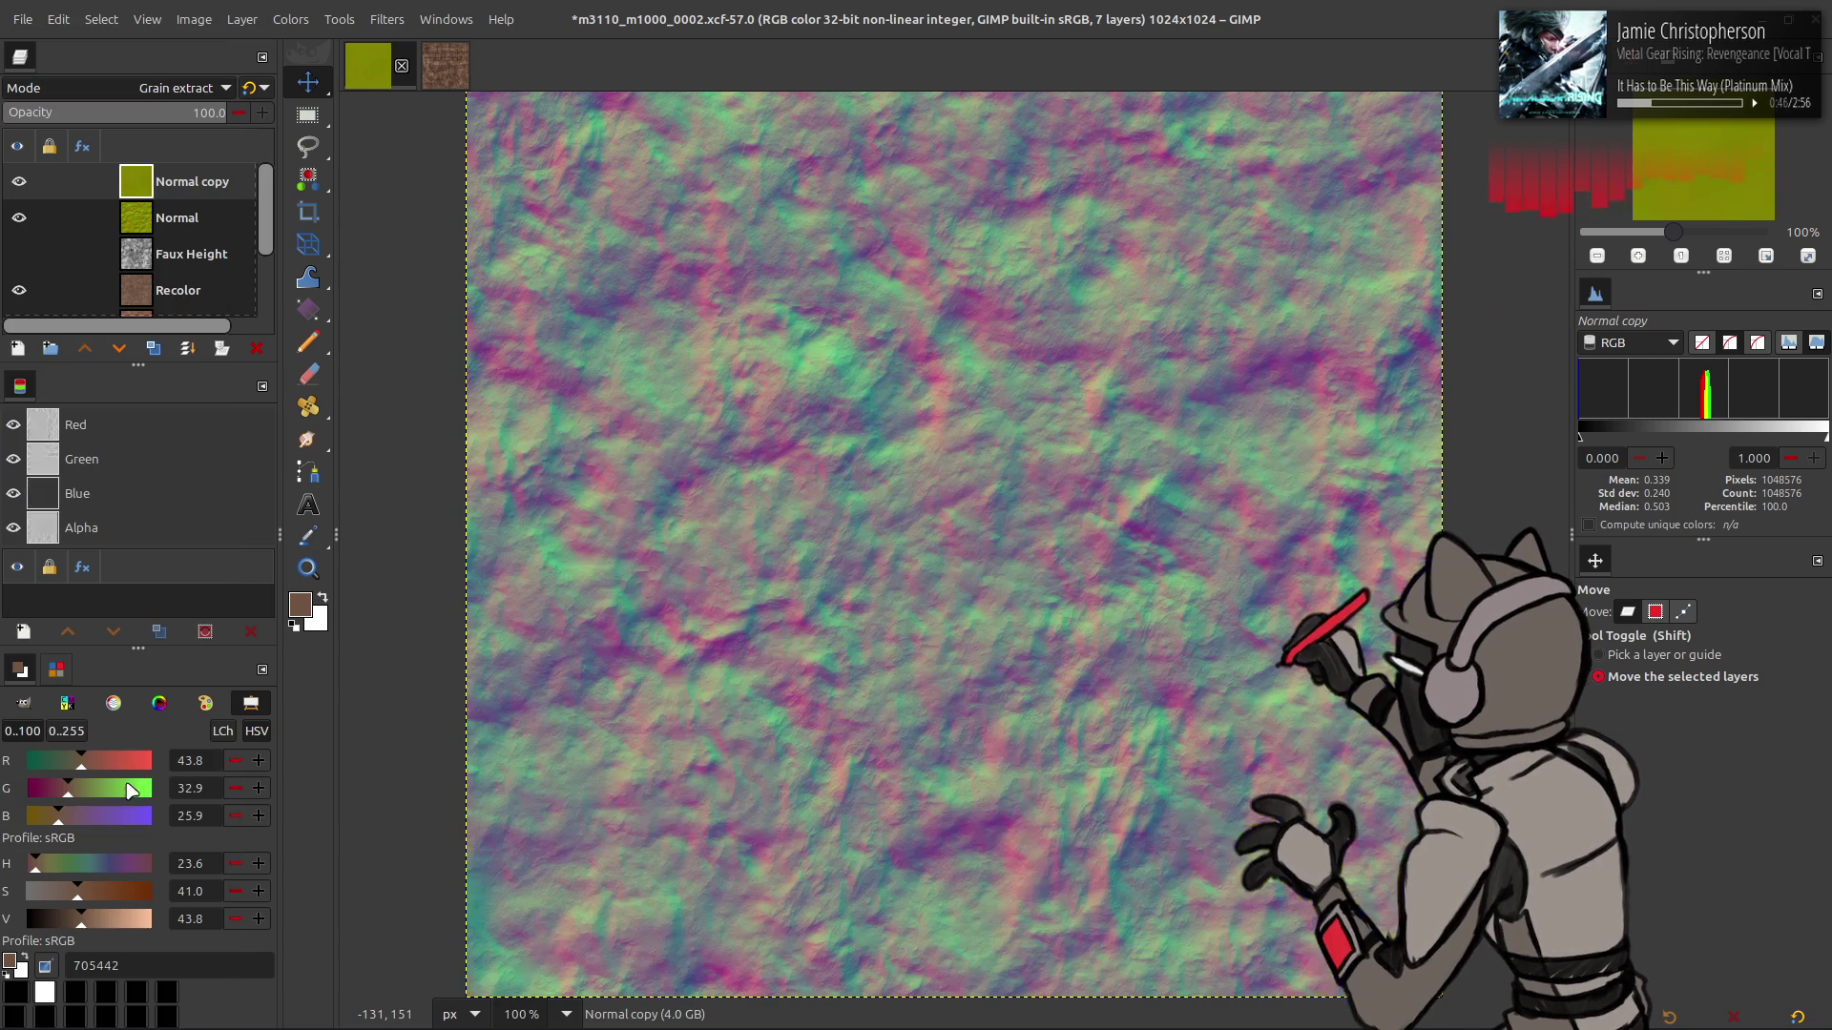
pyautogui.click(290, 19)
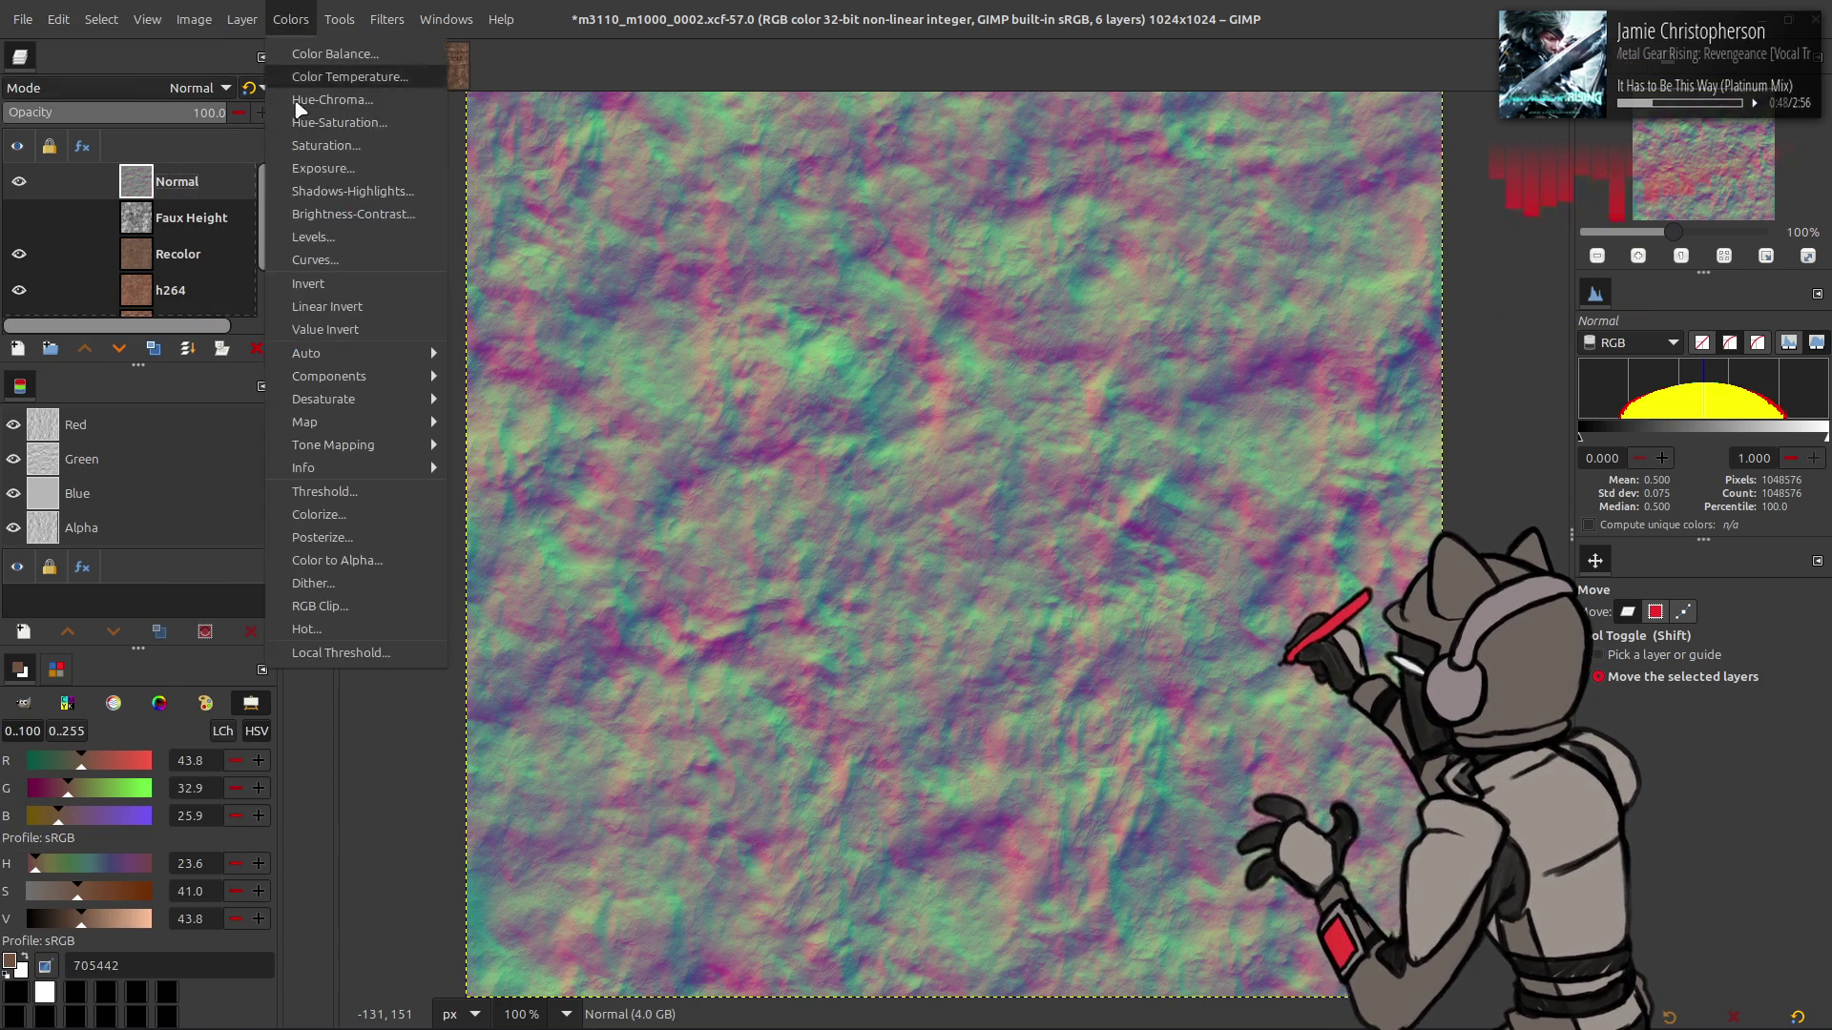
# - Lower the Blue channel output level to 0 in Levels and save the image
pyautogui.click(315, 235)
pyautogui.scroll(-3, 140, 239)
pyautogui.moveTo(554, 488); pyautogui.dragTo(74, 488)
pyautogui.click(515, 673)
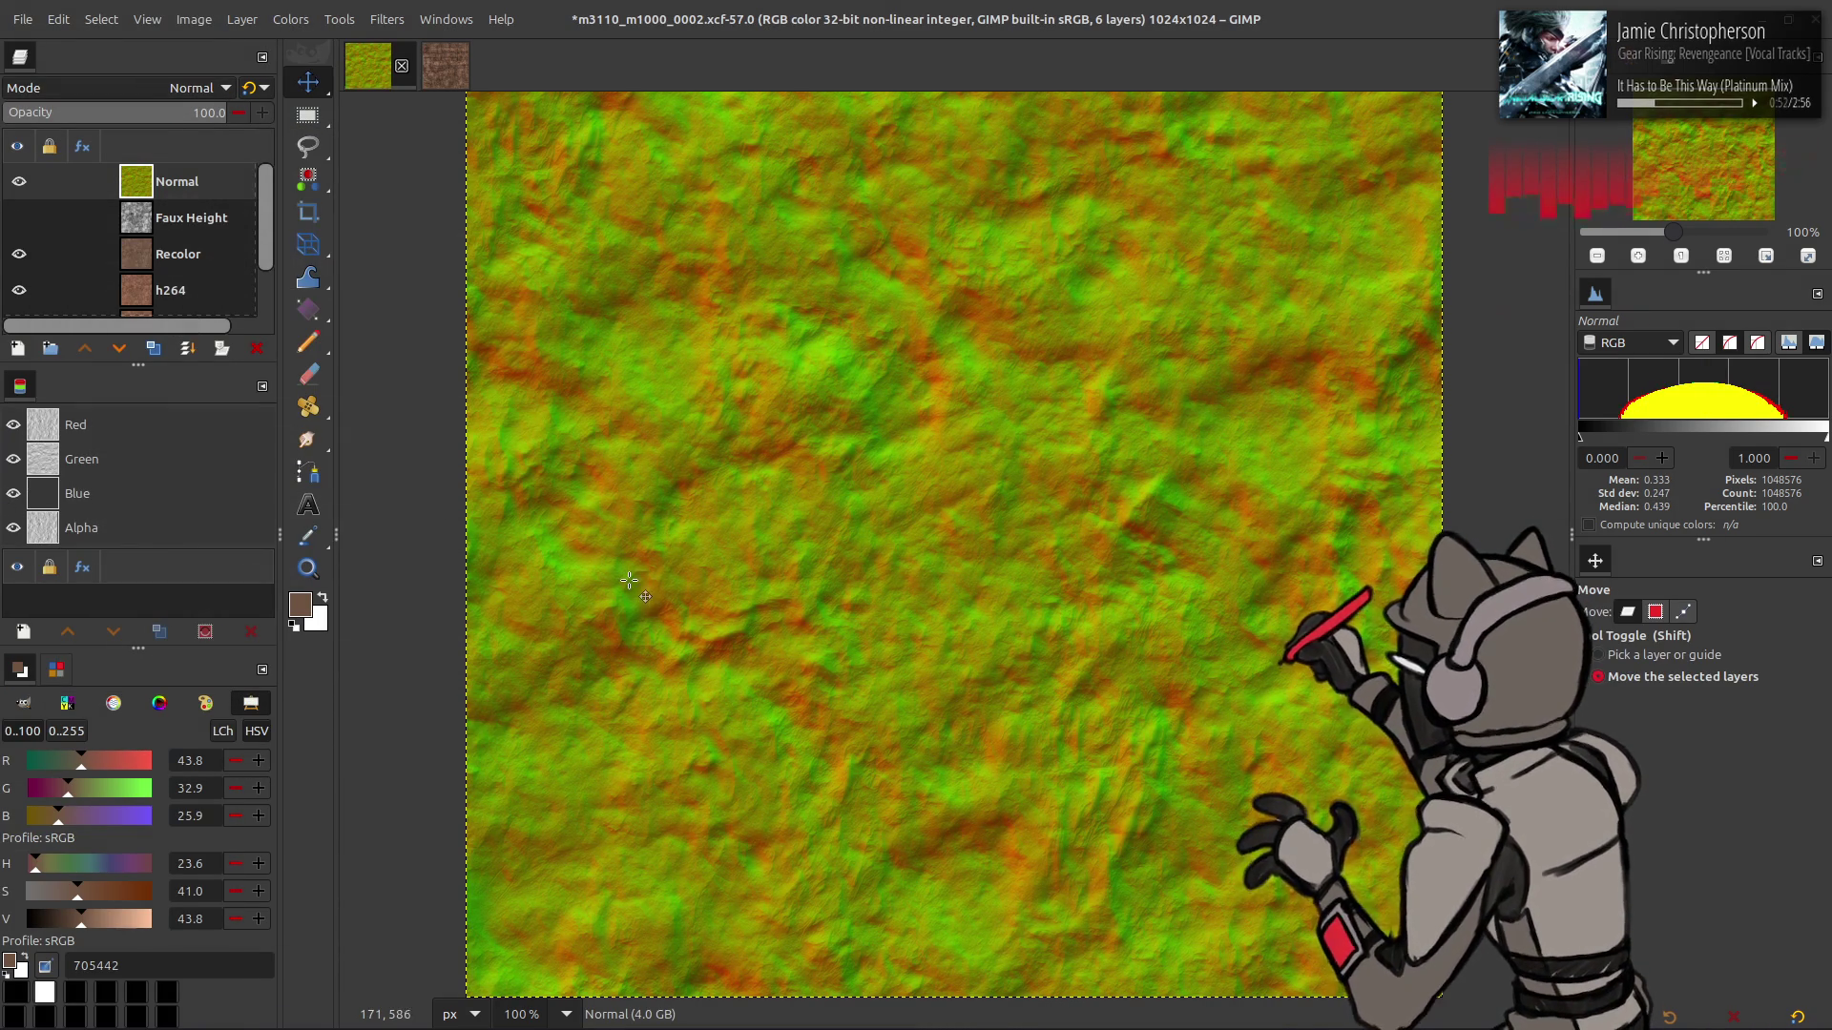
pyautogui.hotkey('ctrl', 's')
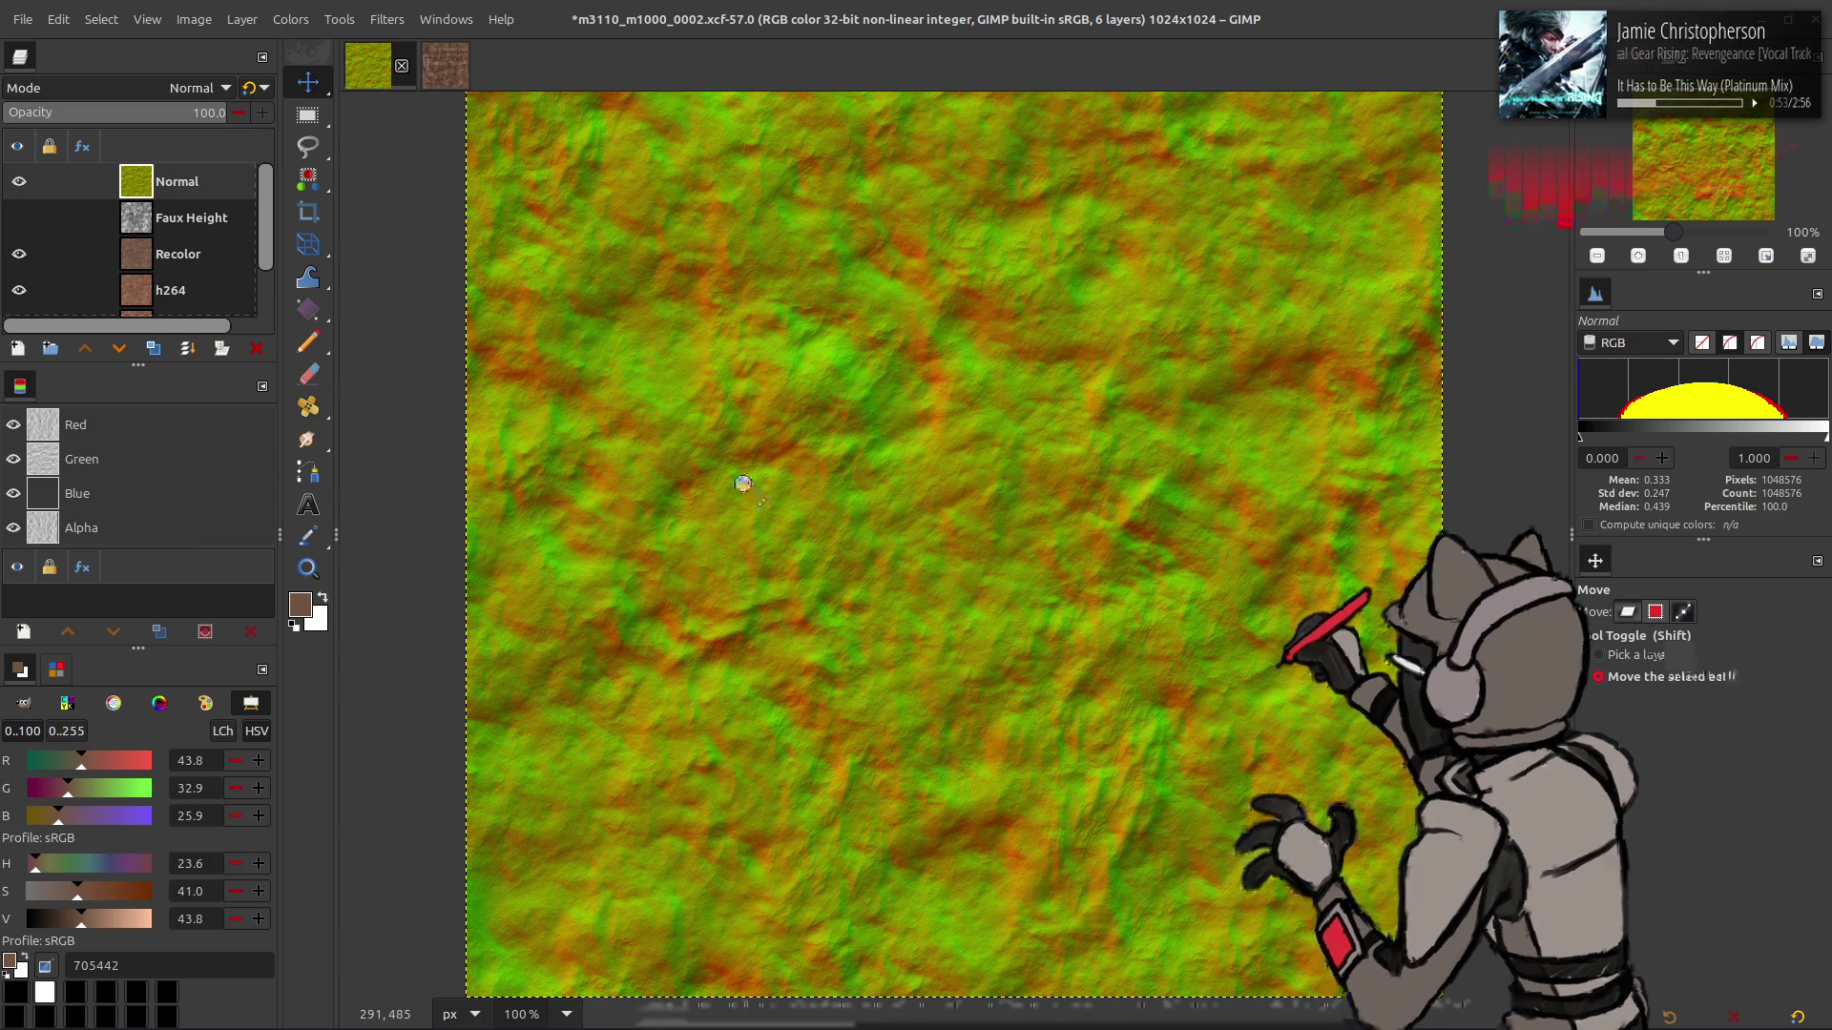
pyautogui.click(1627, 611)
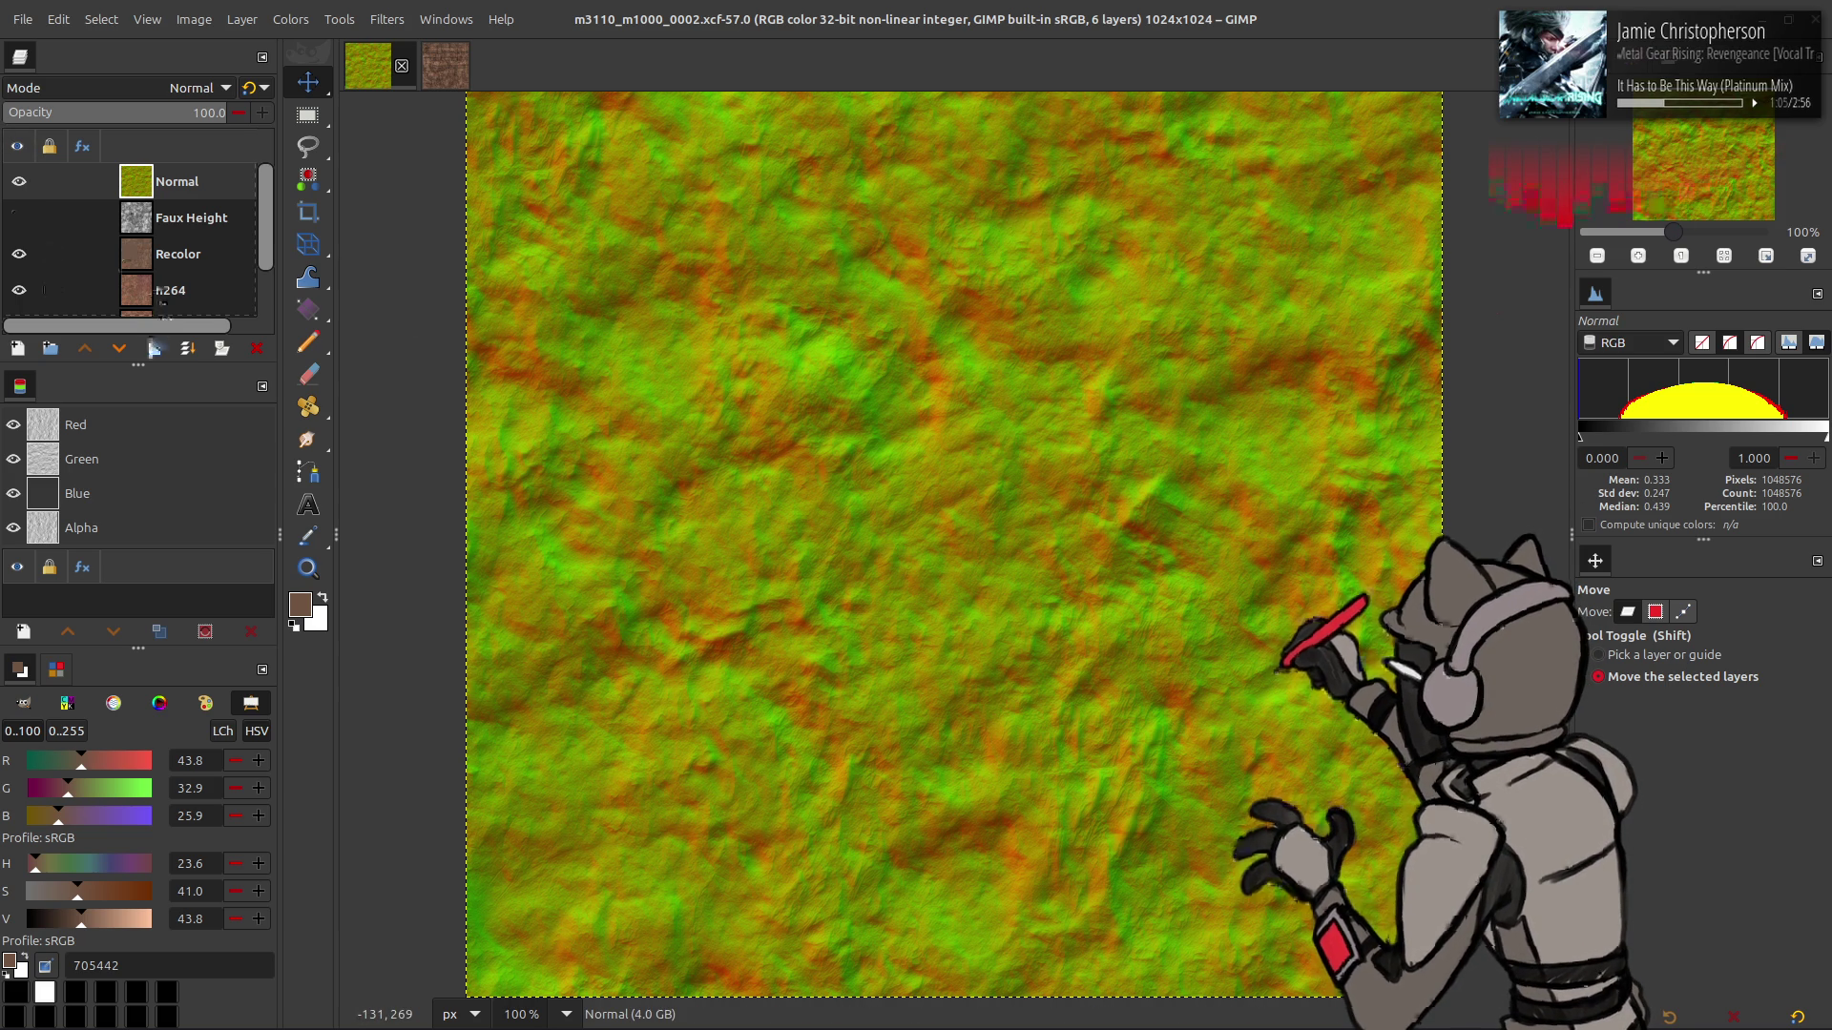
# - Hide Normal, then duplicate h264 and raise the copy above Recolor
pyautogui.click(19, 180)
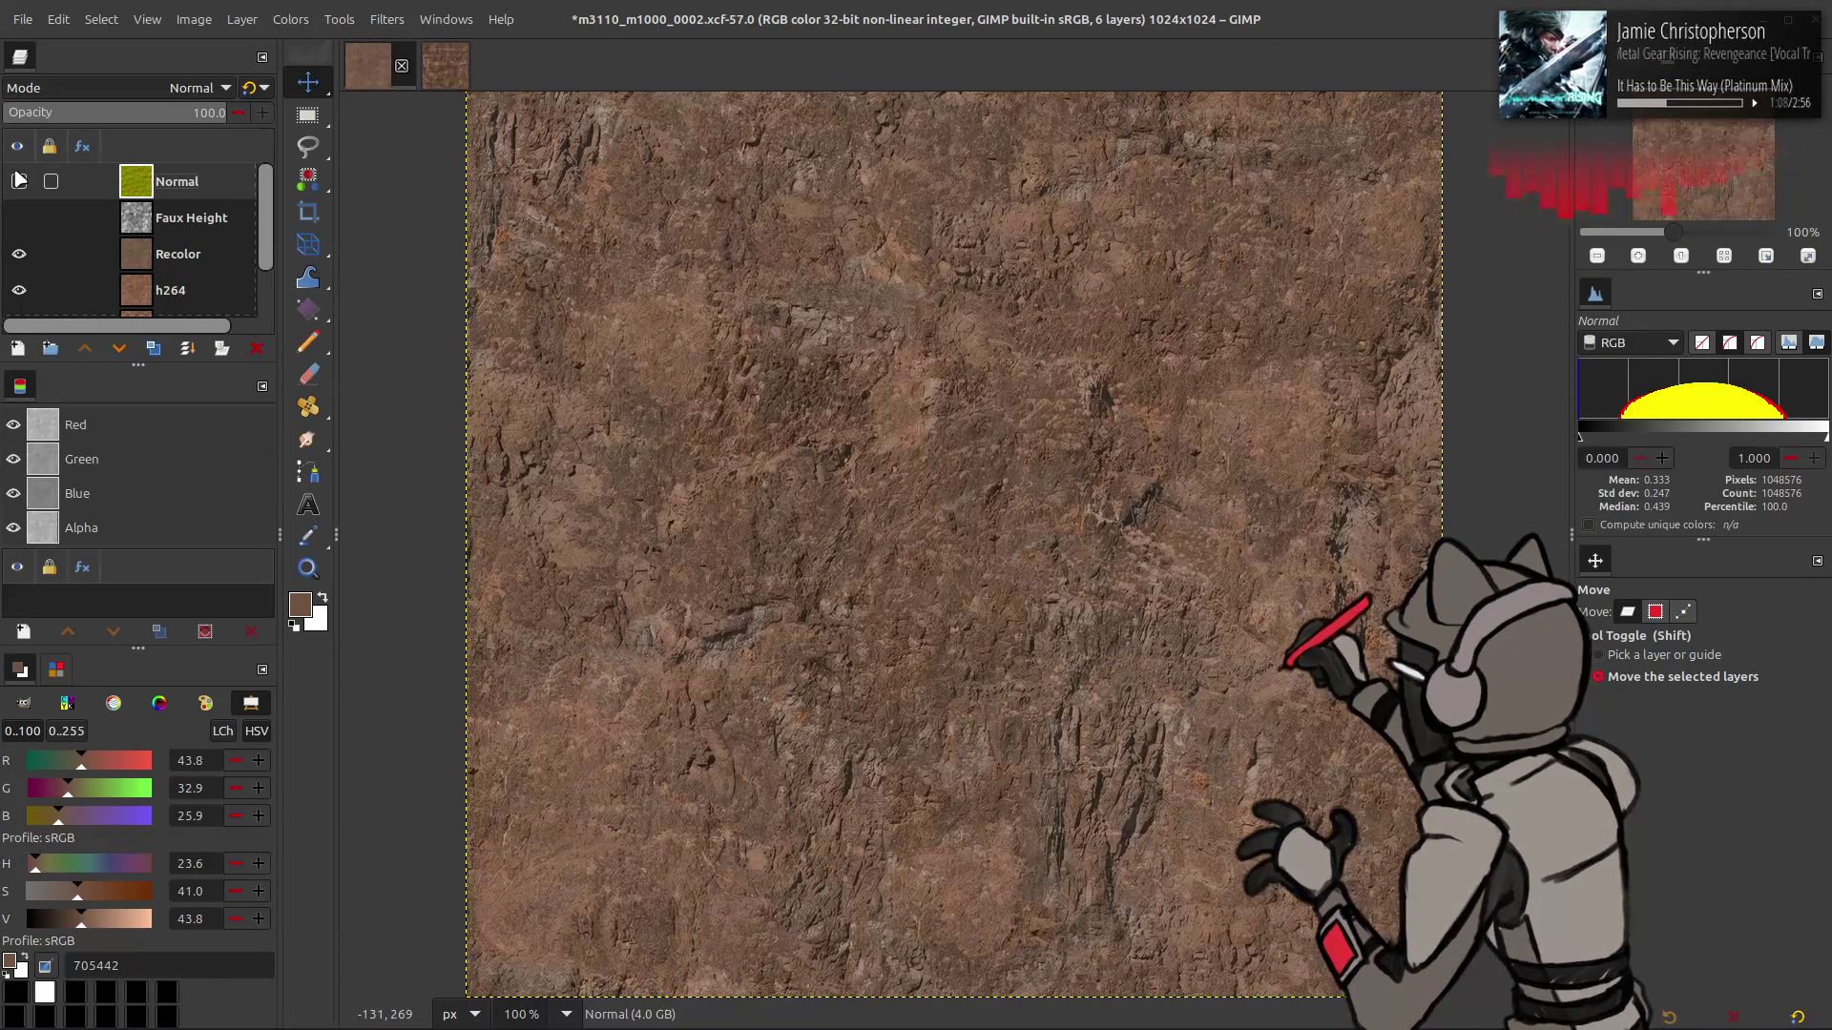
pyautogui.click(161, 259)
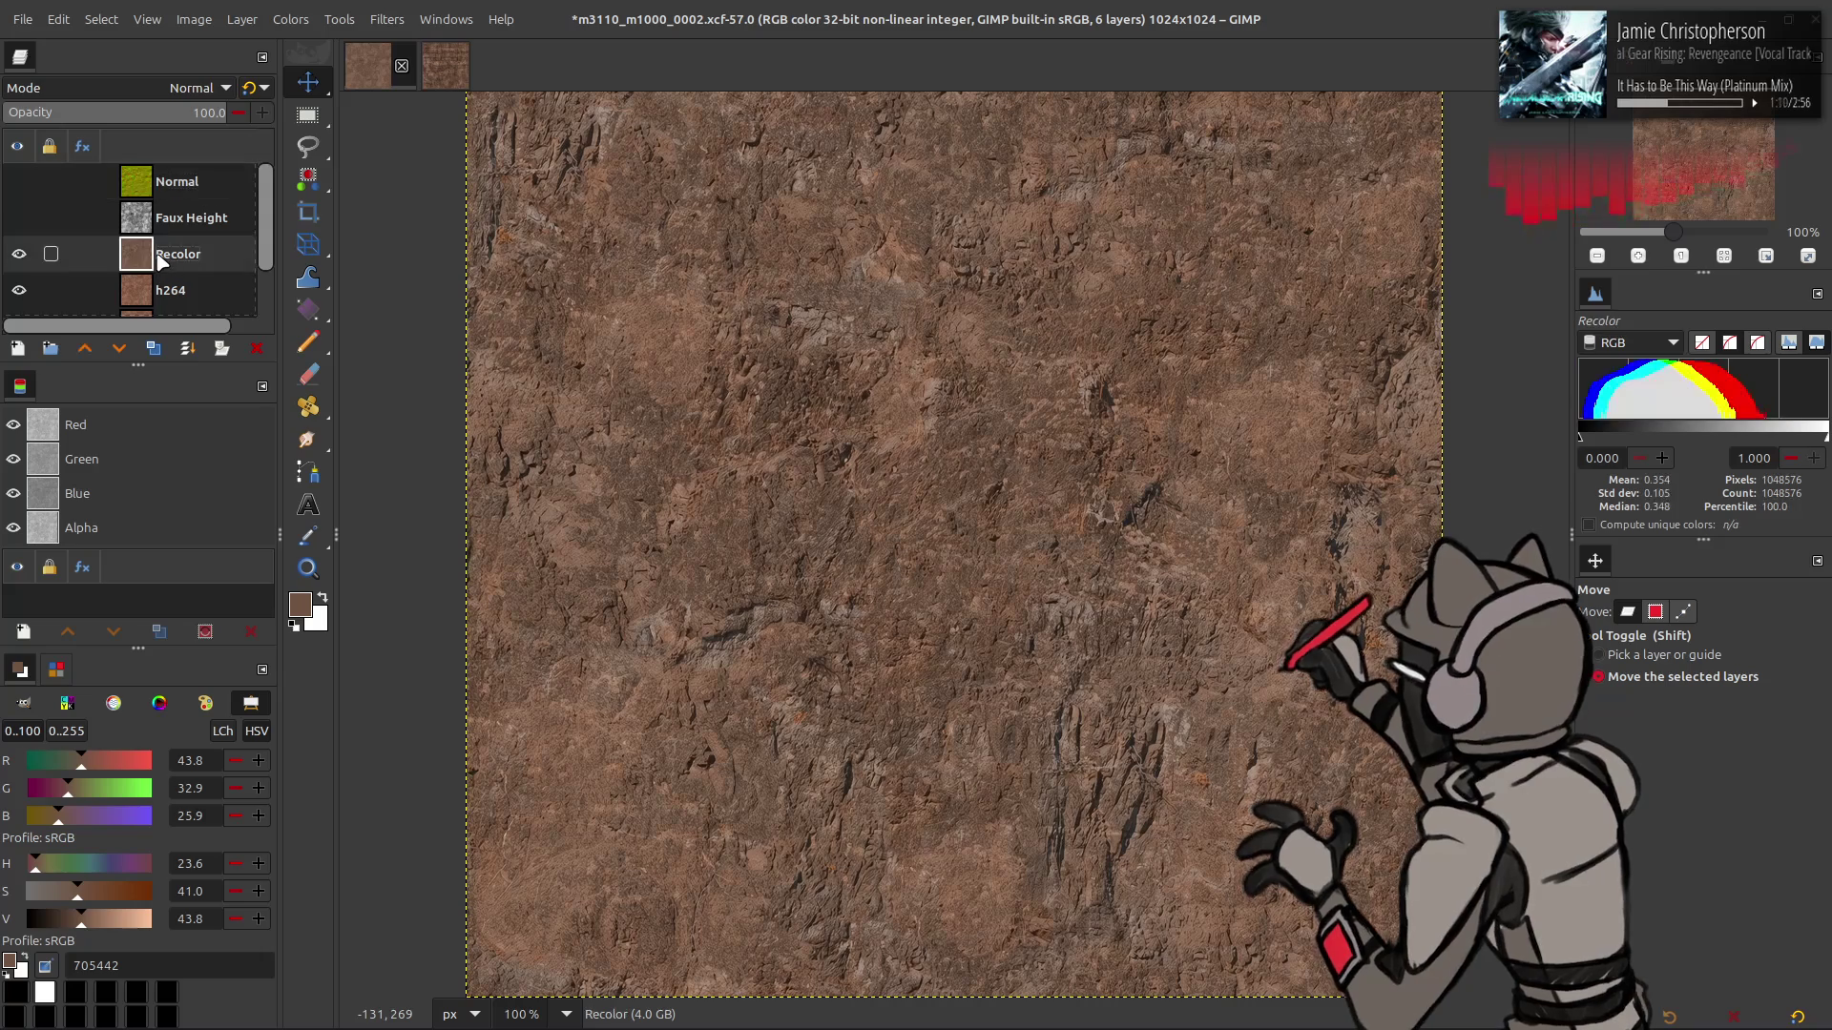
pyautogui.click(168, 290)
pyautogui.click(153, 348)
pyautogui.click(84, 349)
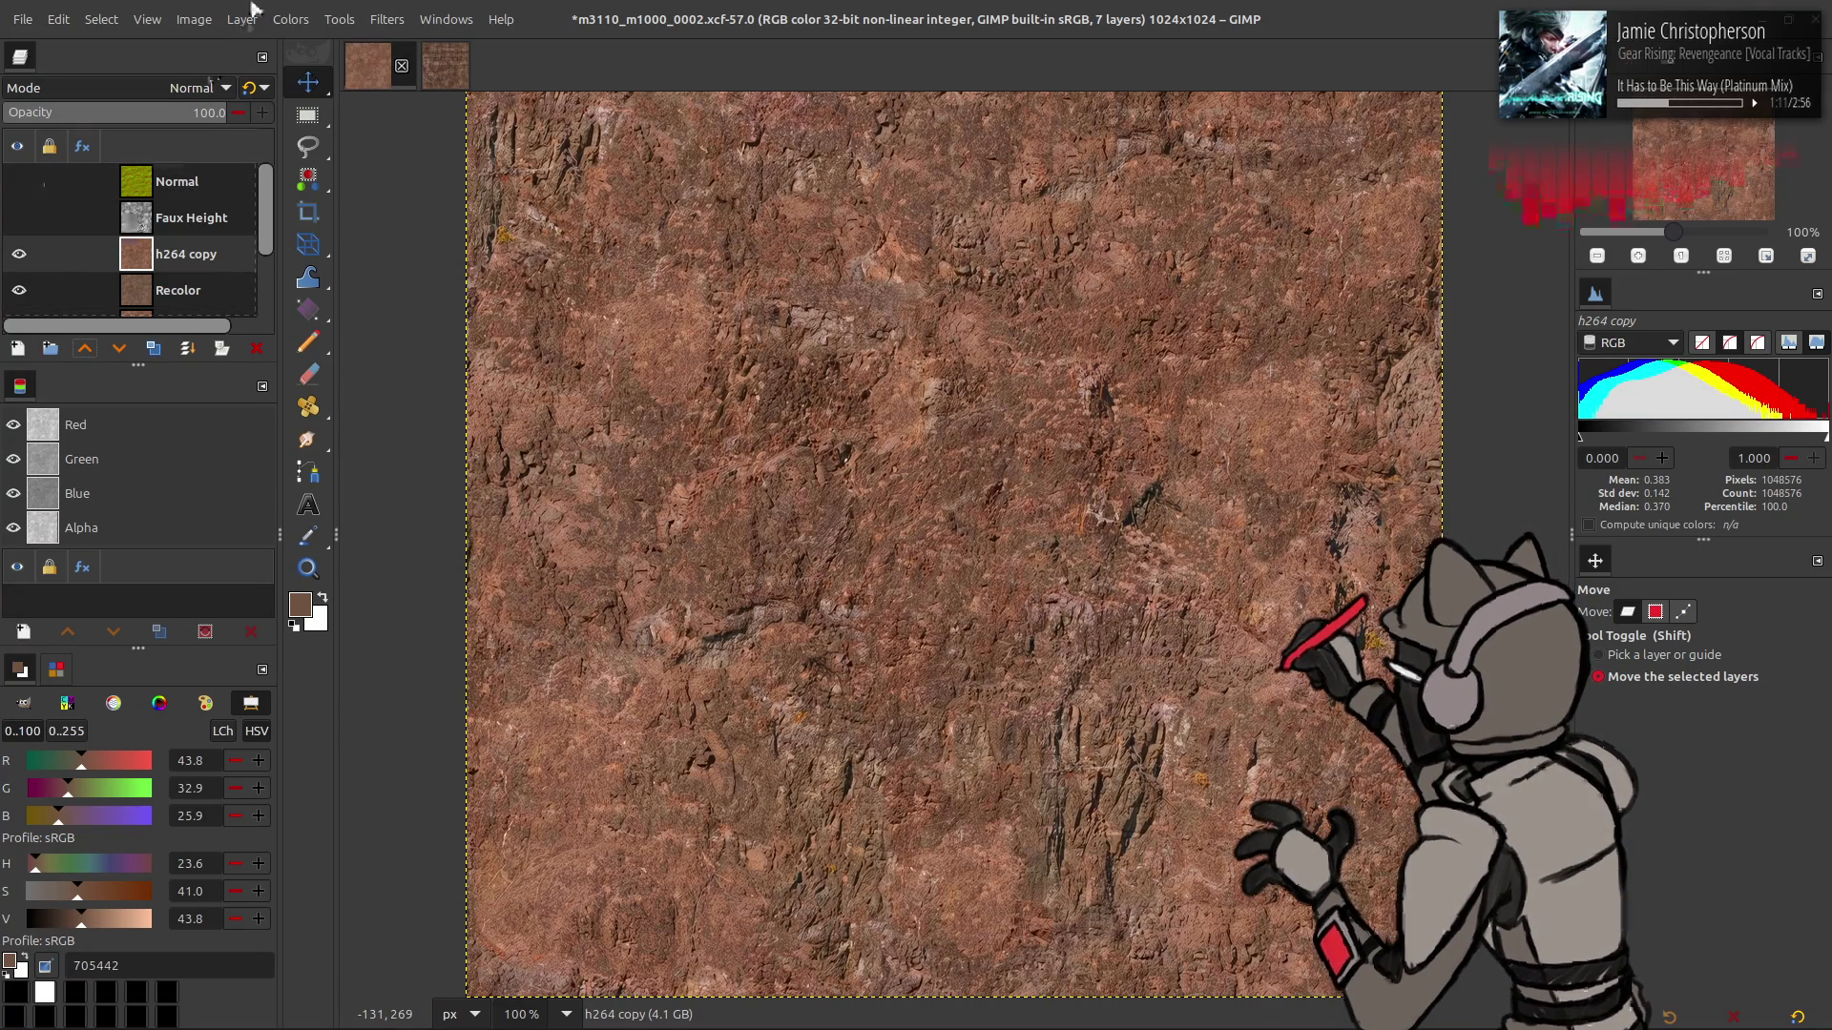
# - Set the h264 copy's Levels output low to 5 and duplicate that layer
pyautogui.click(290, 19)
pyautogui.click(308, 237)
pyautogui.tripleClick(112, 508)
pyautogui.write('5')
pyautogui.press('Return')
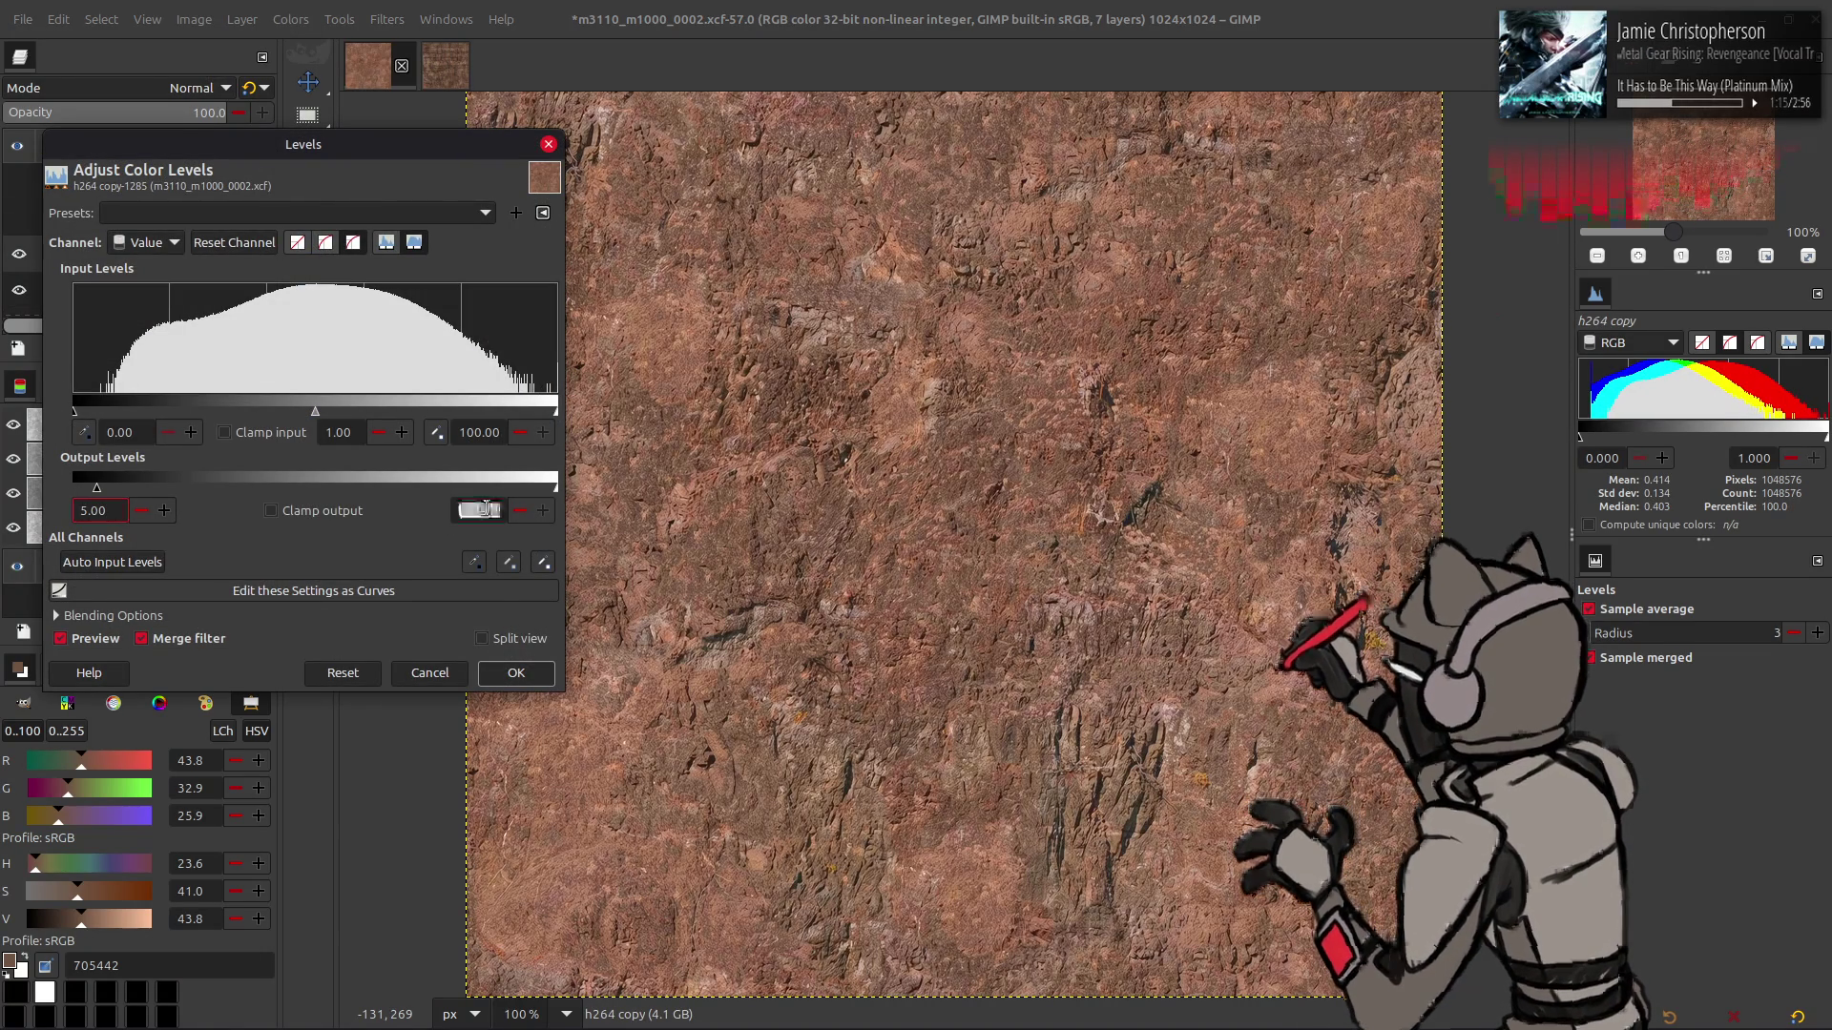
pyautogui.click(515, 673)
pyautogui.click(153, 348)
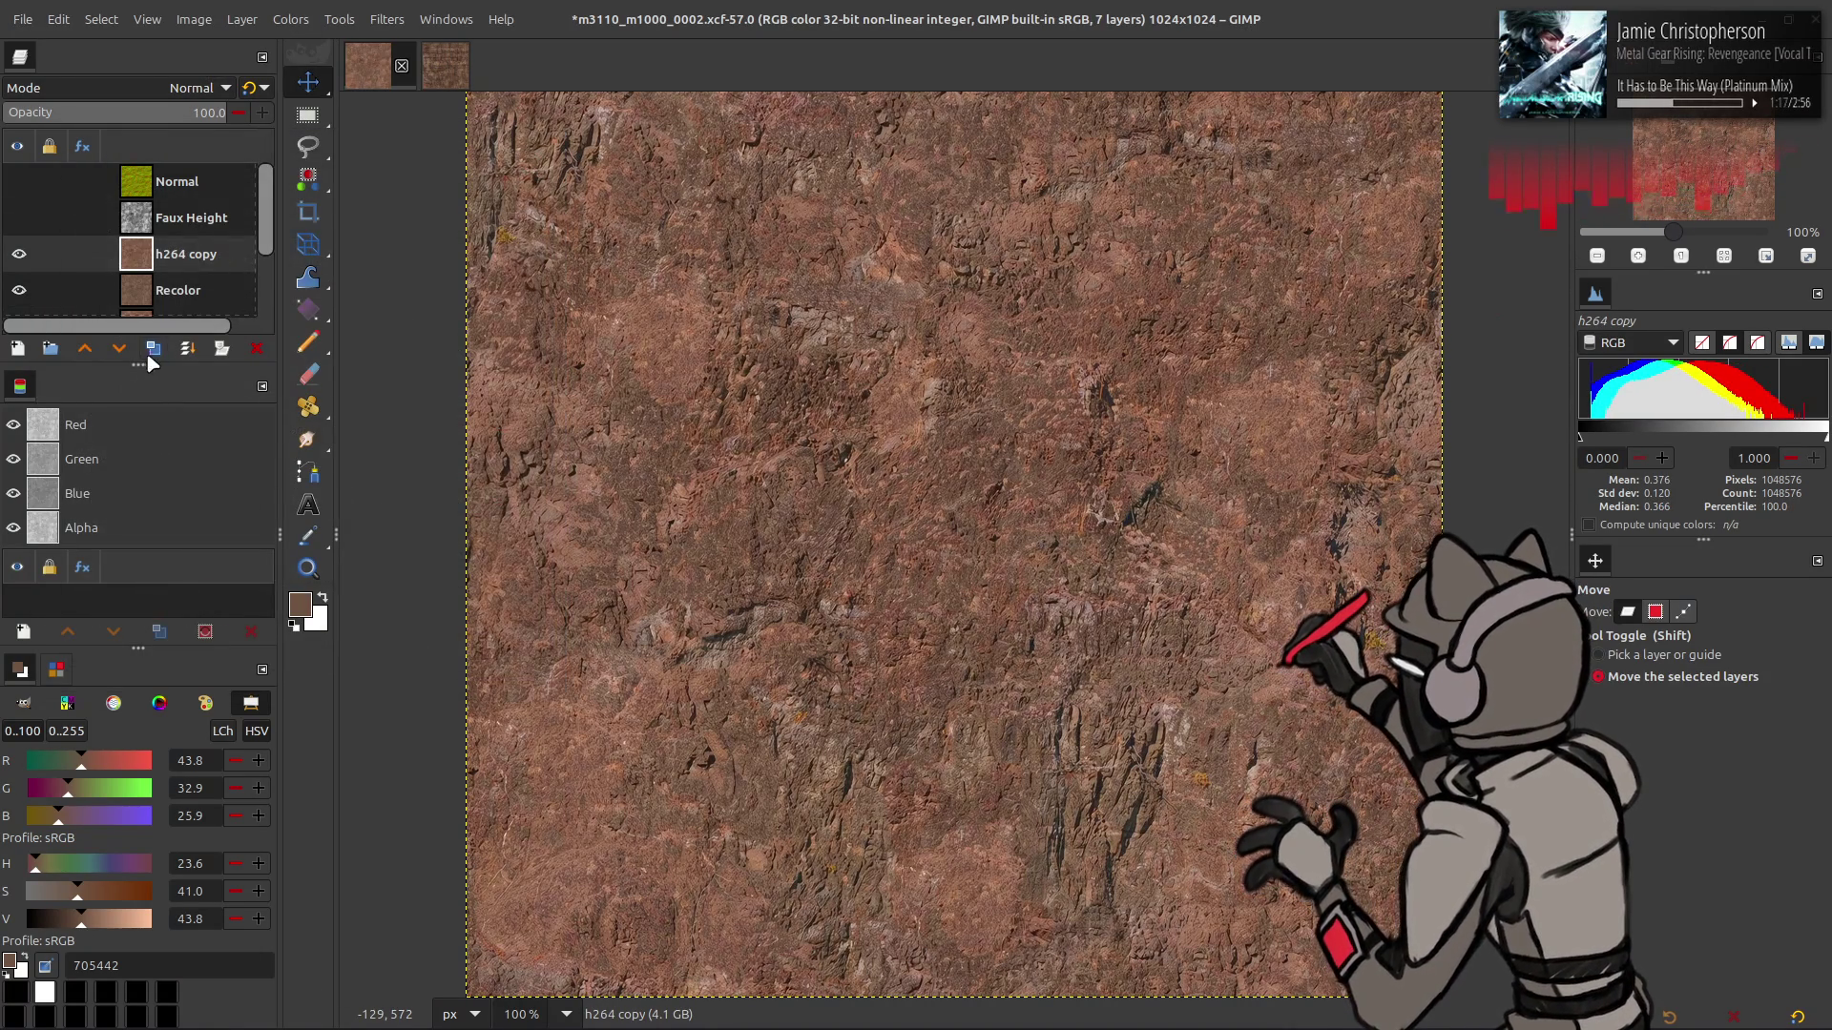
pyautogui.click(315, 19)
# - Extract a grey component from h264 copy #1 with Extract Component
pyautogui.moveTo(389, 387)
pyautogui.click(520, 398)
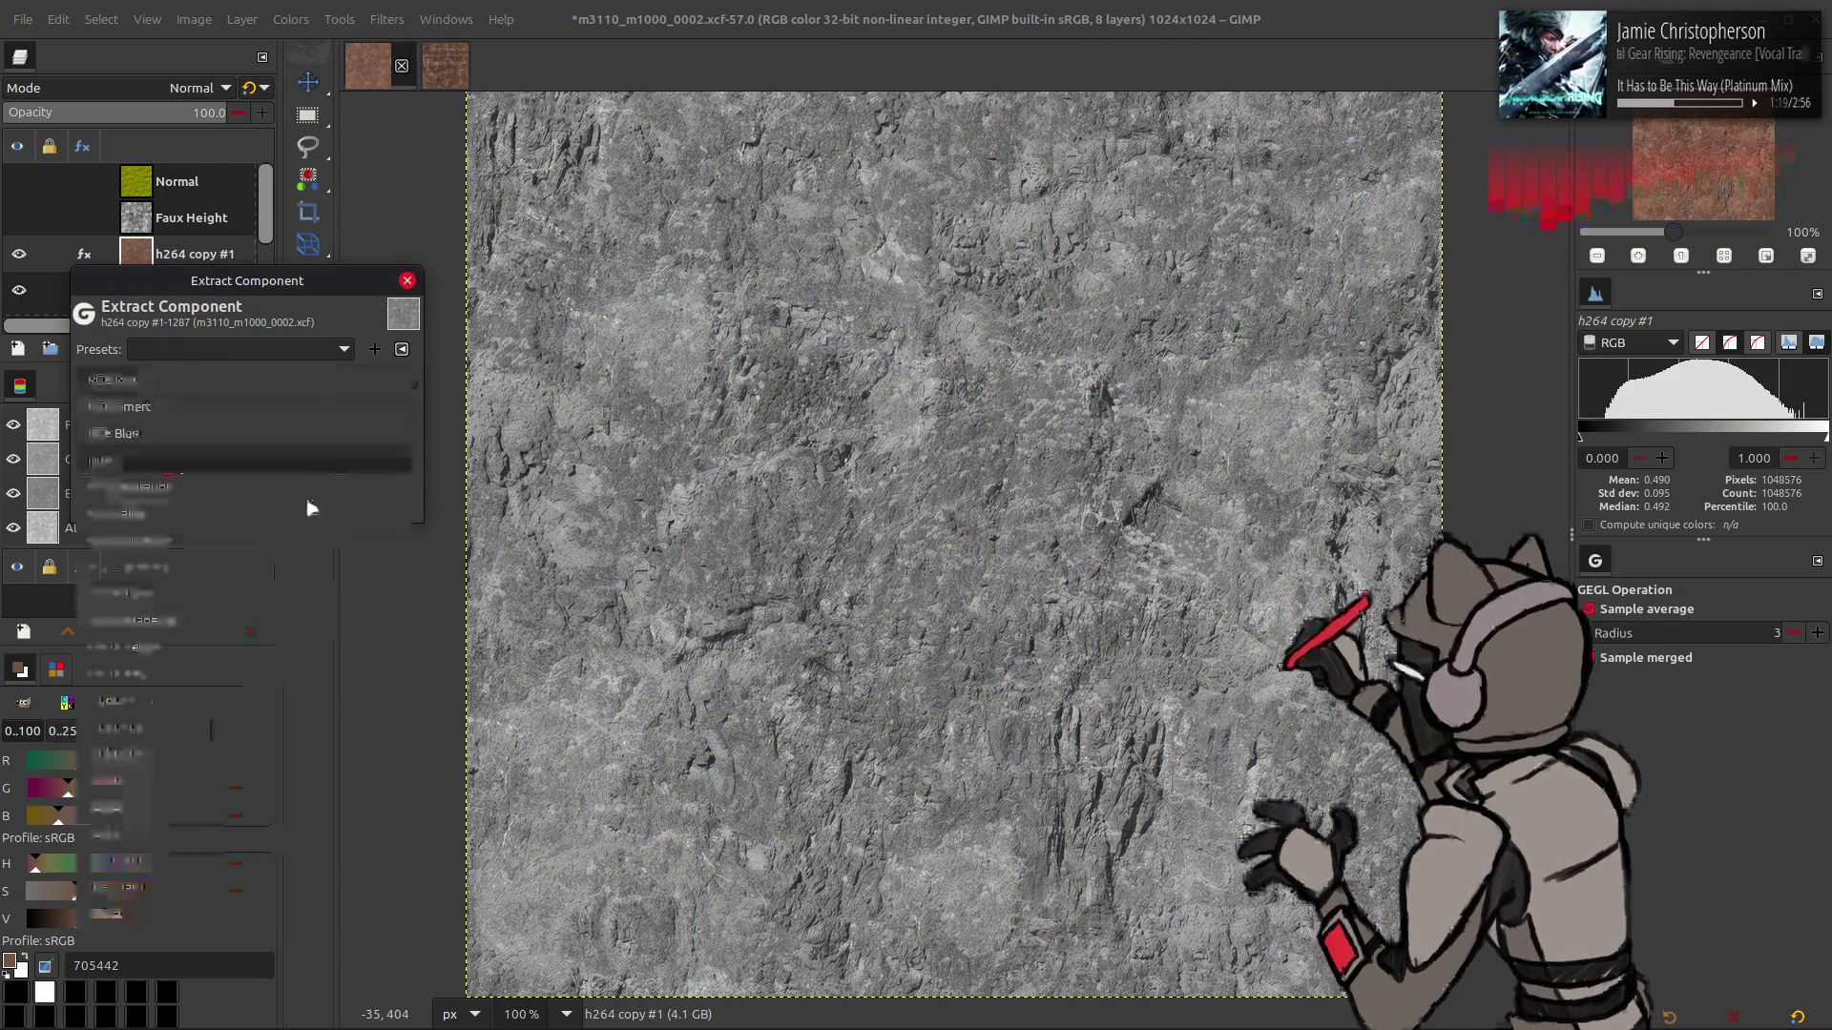
pyautogui.scroll(-3, 334, 379)
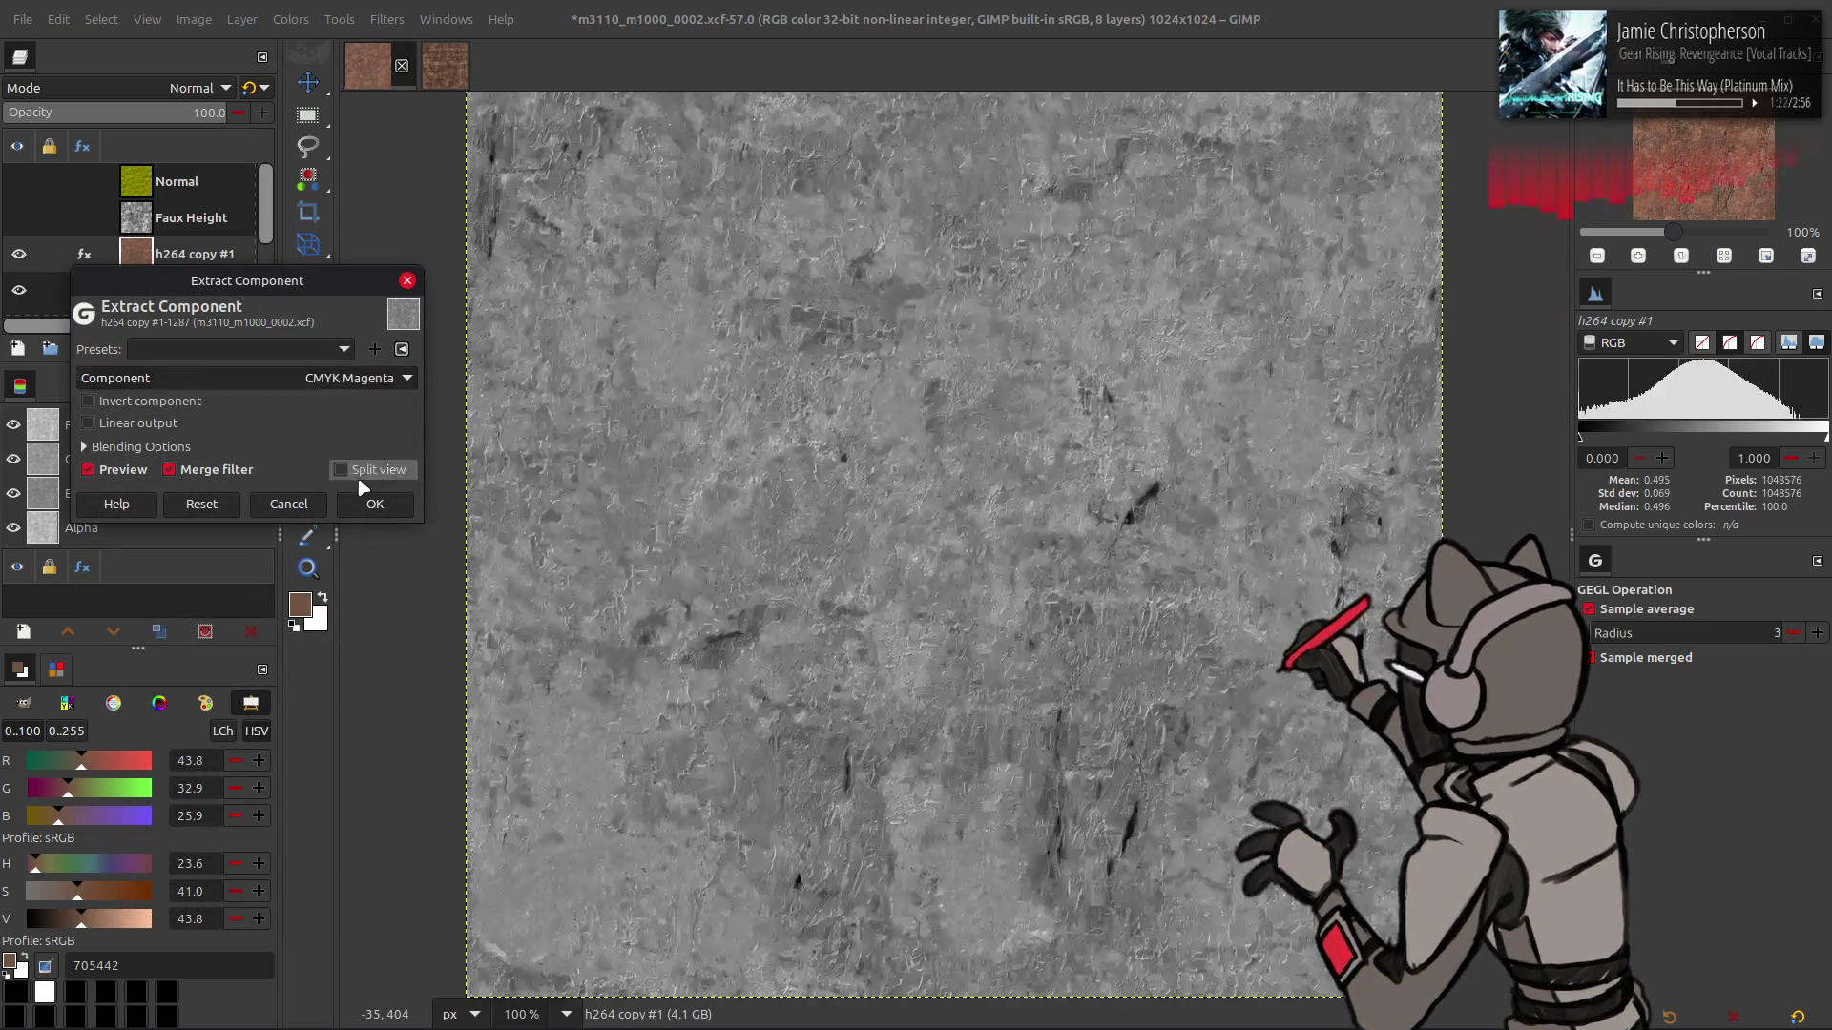
pyautogui.click(375, 504)
# - Apply Extract Component to h264 copy, reusing the previous settings
pyautogui.press('m')
pyautogui.press('pagedown')
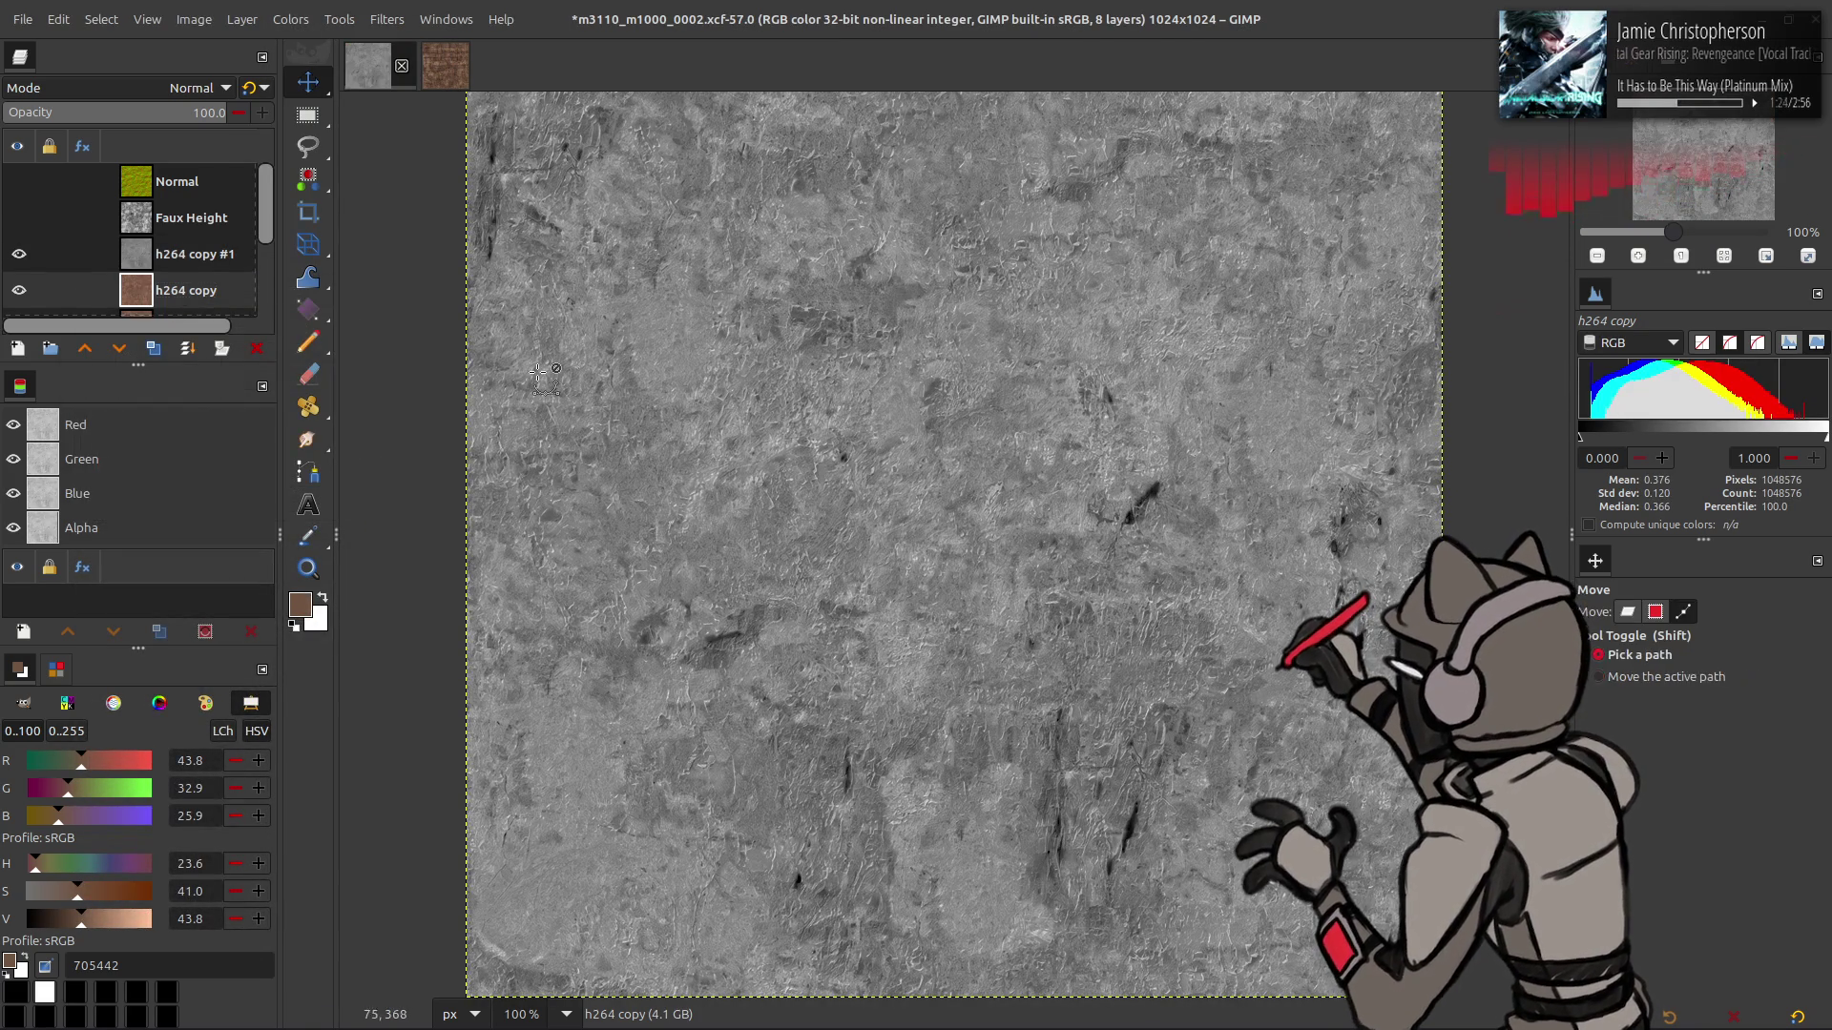
pyautogui.hotkey('ctrl', 'shift', 'f')
pyautogui.click(269, 351)
pyautogui.click(299, 374)
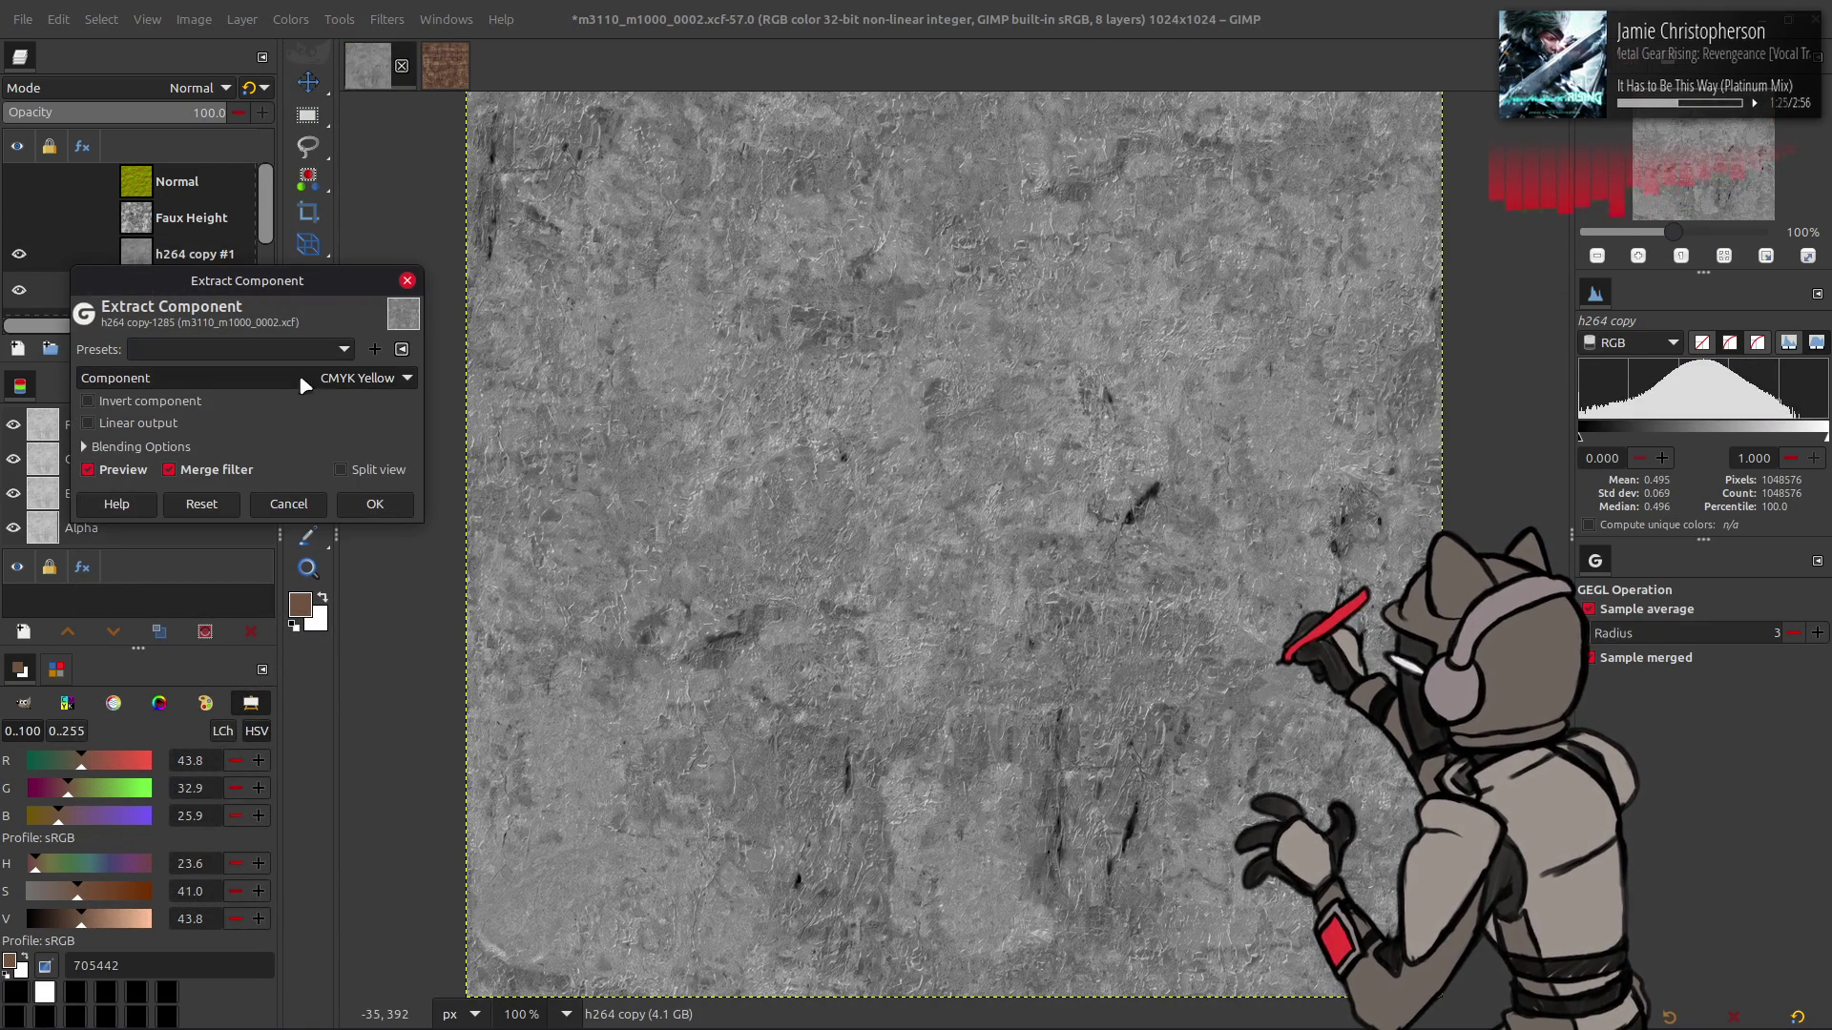
pyautogui.click(372, 508)
# - Compare h264 copy #1's visibility and set its blend mode to Subtract
pyautogui.click(19, 254)
pyautogui.click(19, 254)
pyautogui.doubleClick(19, 254)
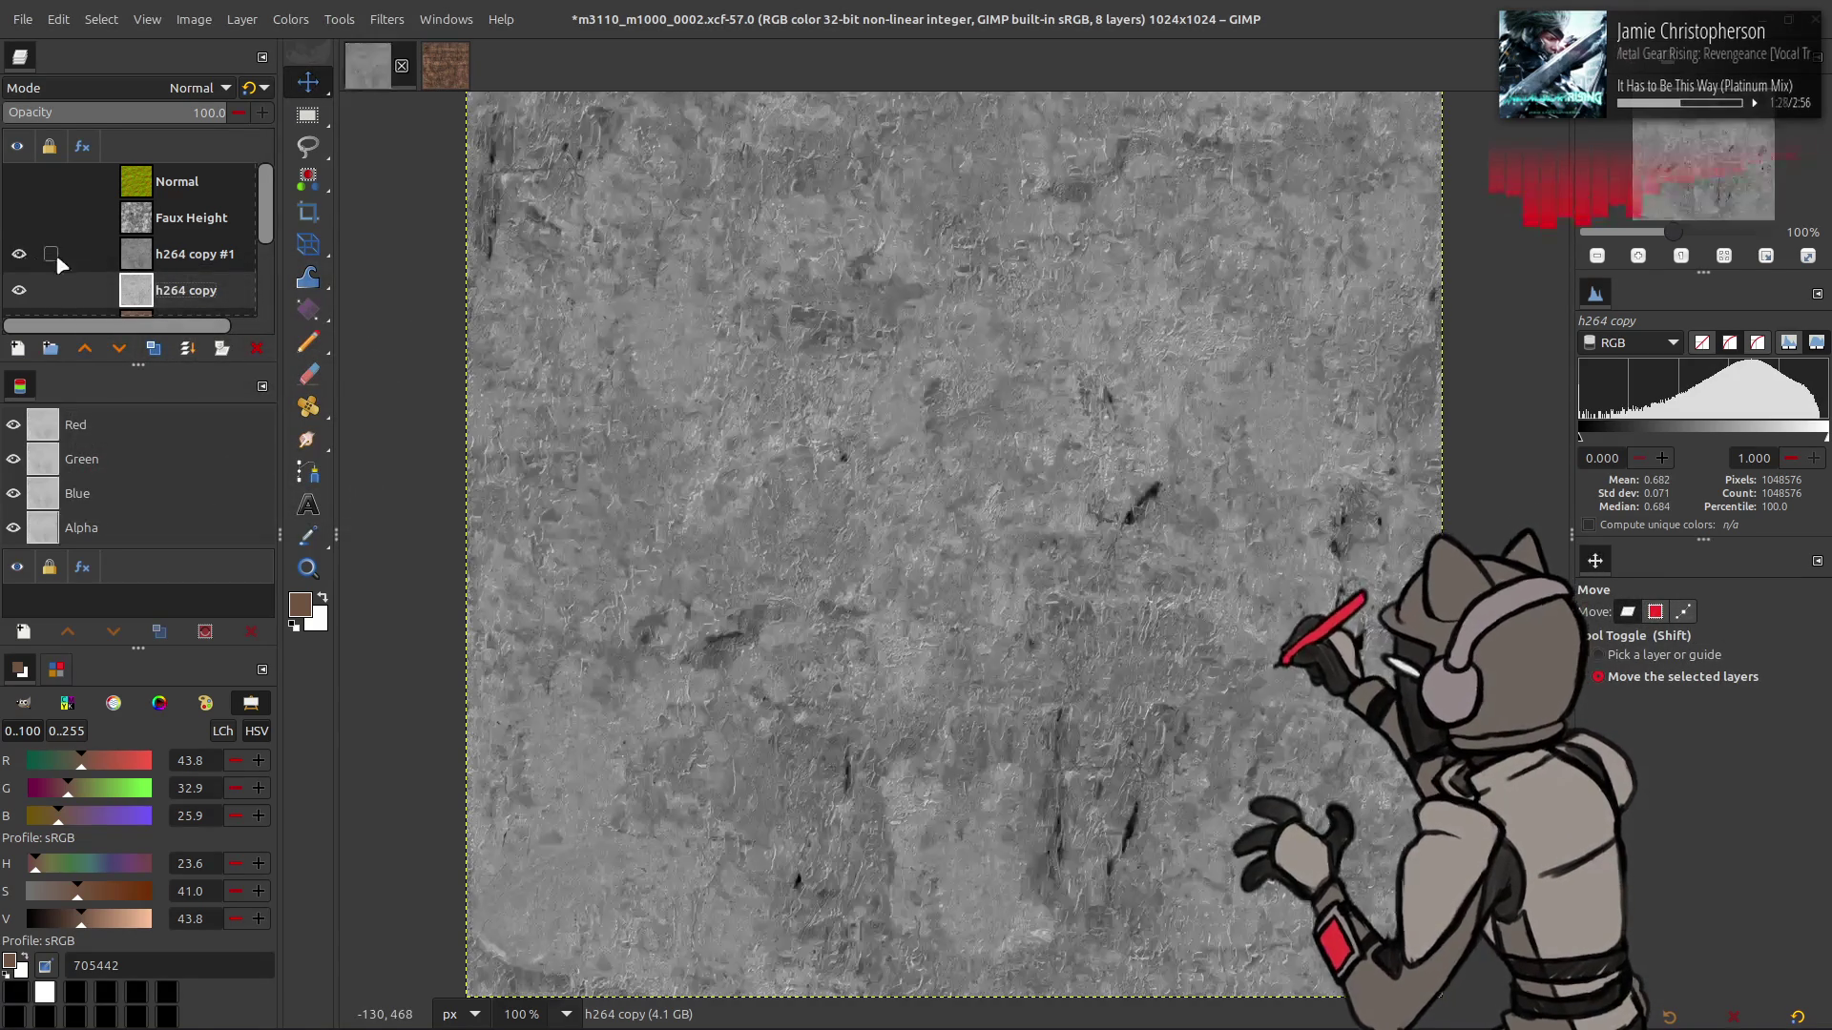
pyautogui.click(32, 254)
pyautogui.click(198, 86)
pyautogui.click(90, 763)
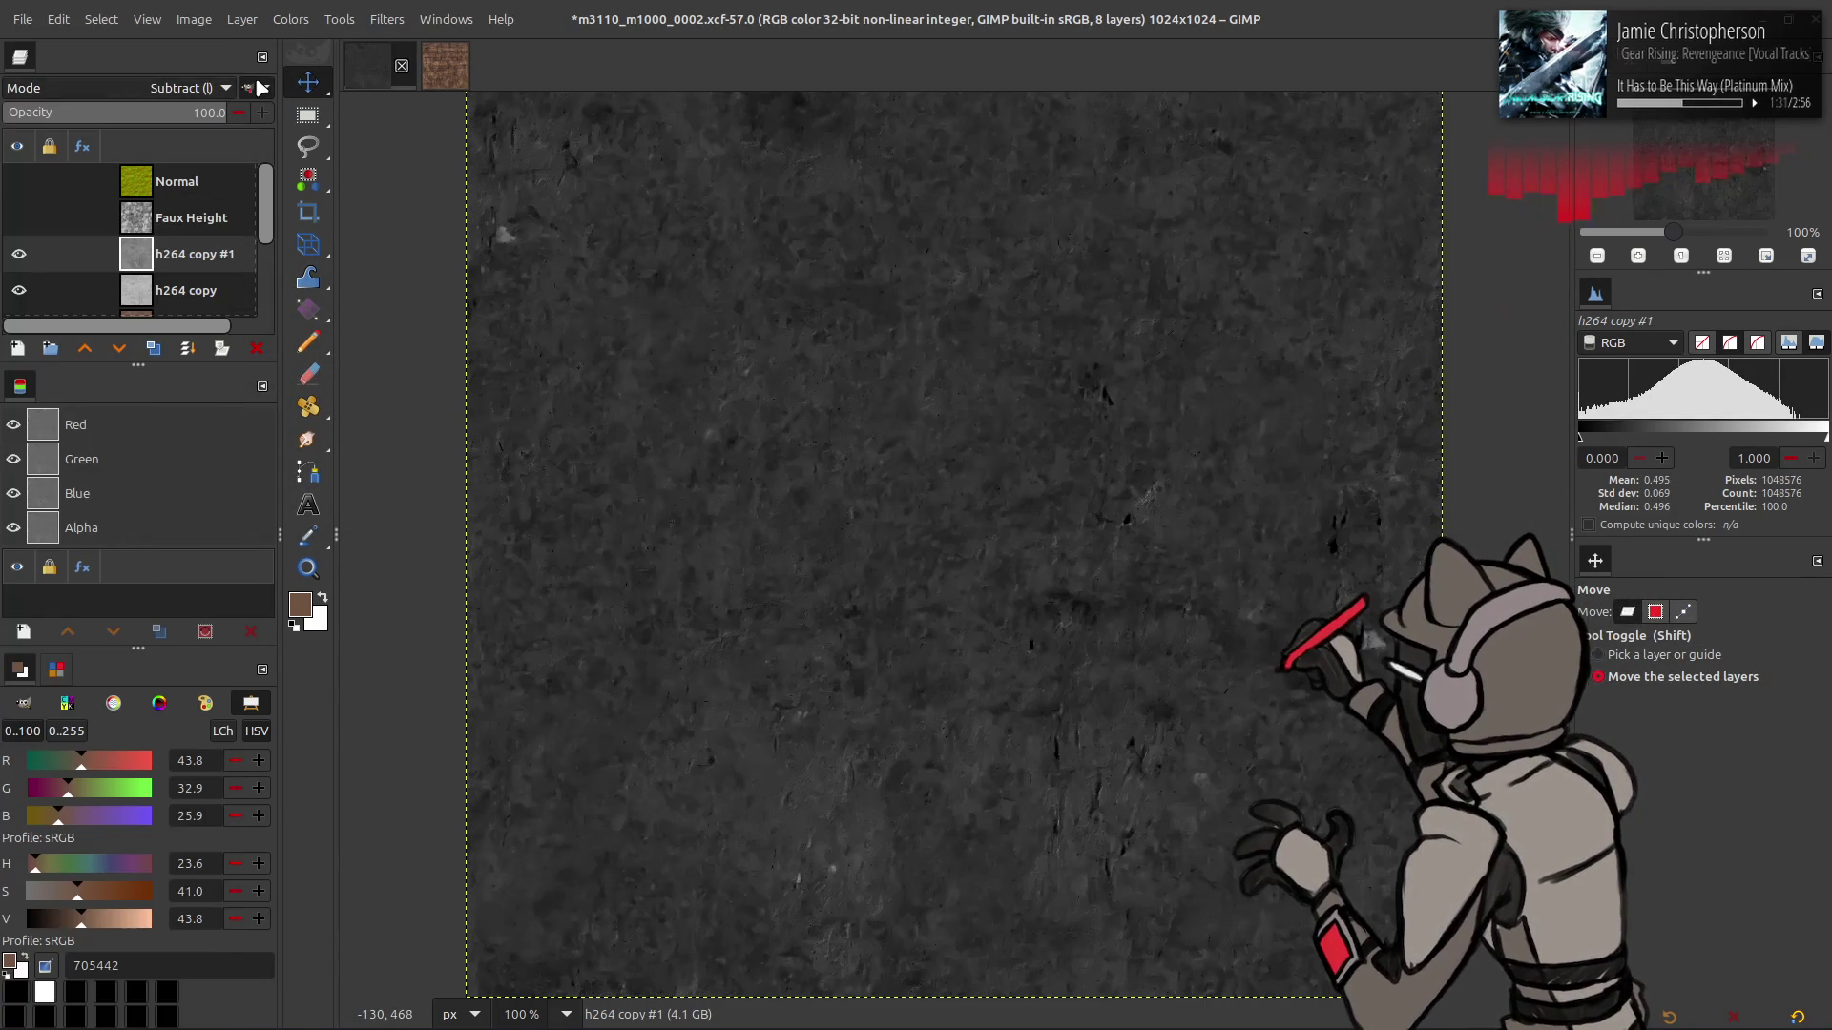
# - Set h264 copy to Grain extract and merge it into h264 copy #1
pyautogui.click(256, 88)
pyautogui.click(257, 88)
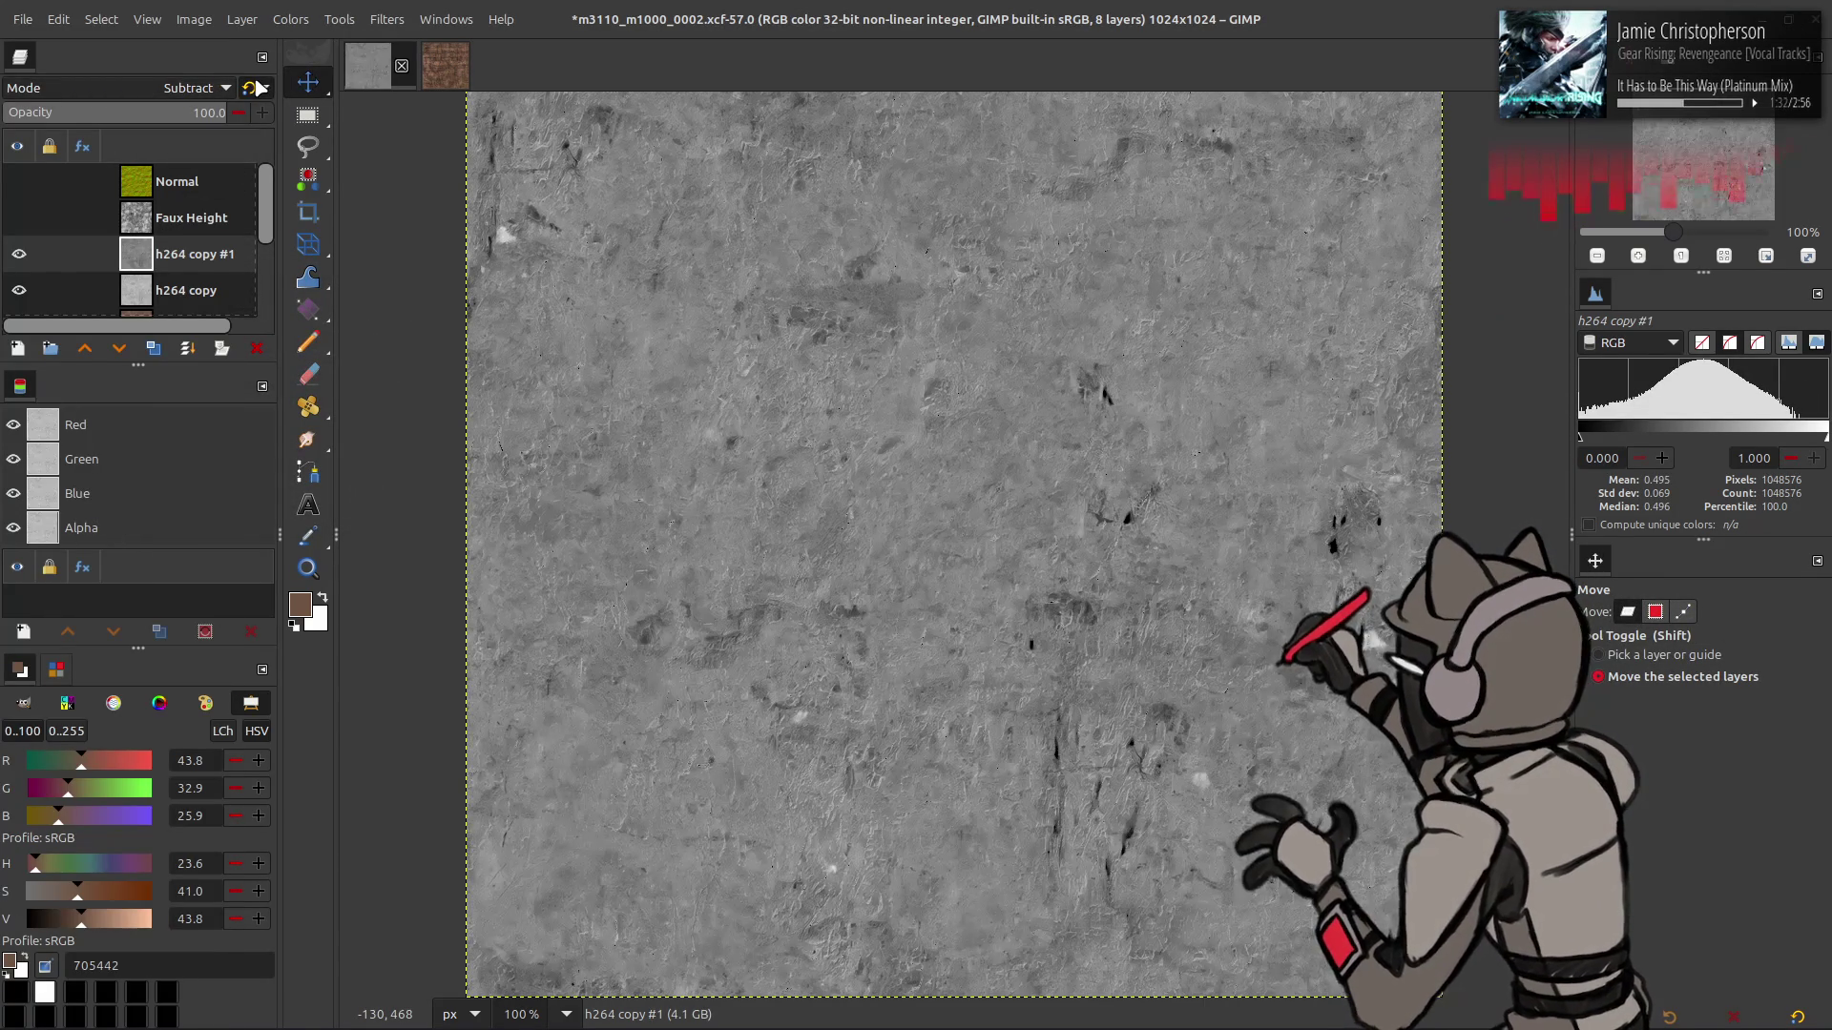
pyautogui.click(181, 290)
pyautogui.click(198, 87)
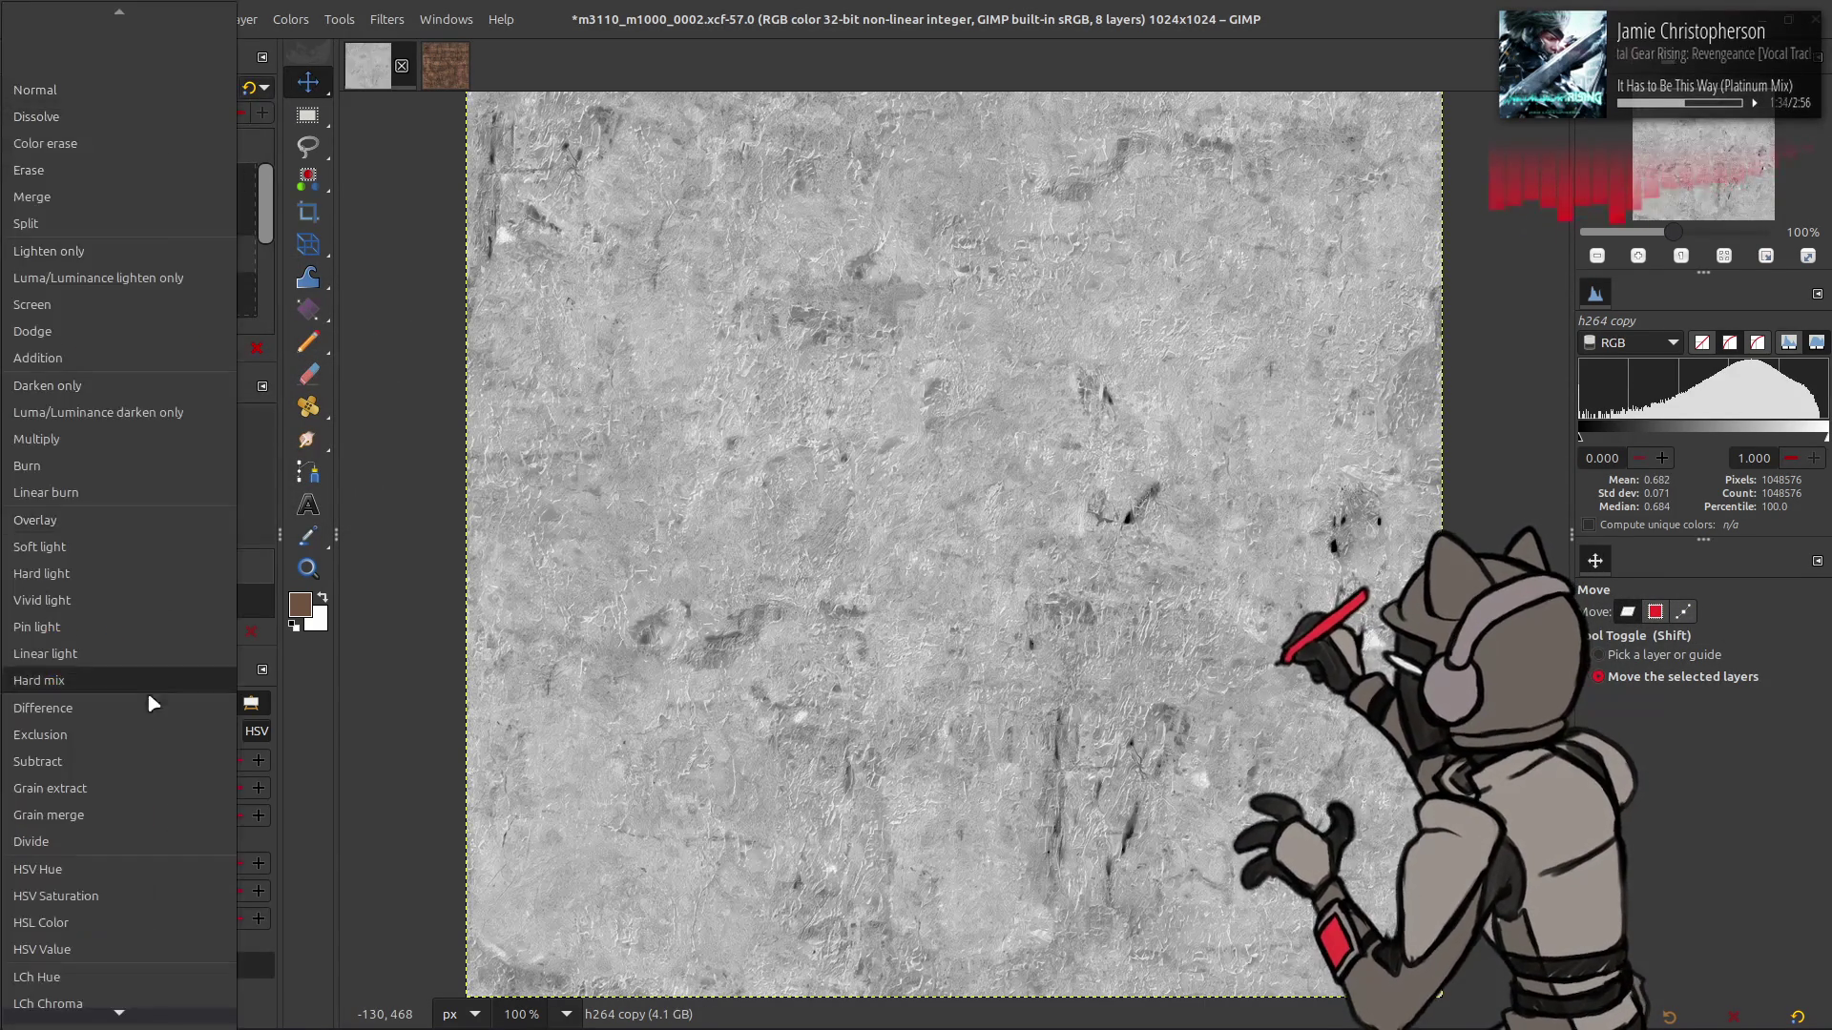
pyautogui.click(135, 786)
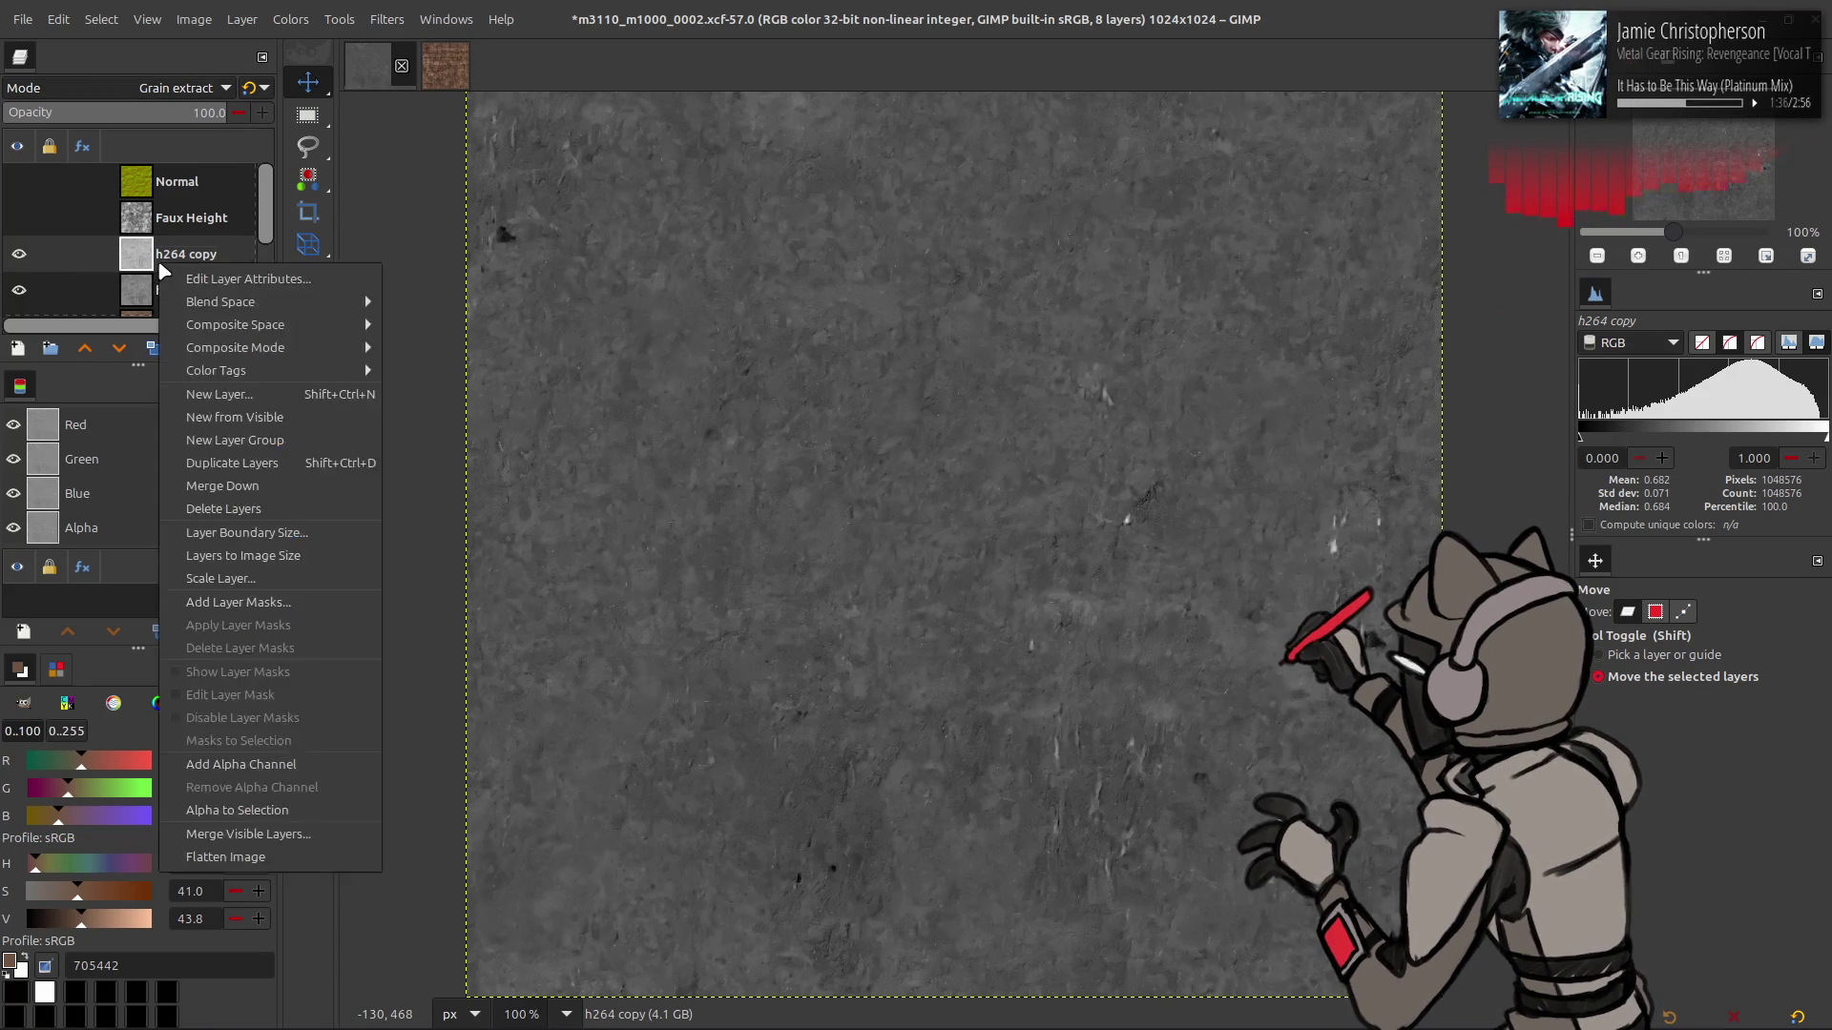
pyautogui.click(187, 349)
# - Run Auto Stretch Contrast on the grey h264 copy #1 layer
pyautogui.click(290, 19)
pyautogui.moveTo(355, 362)
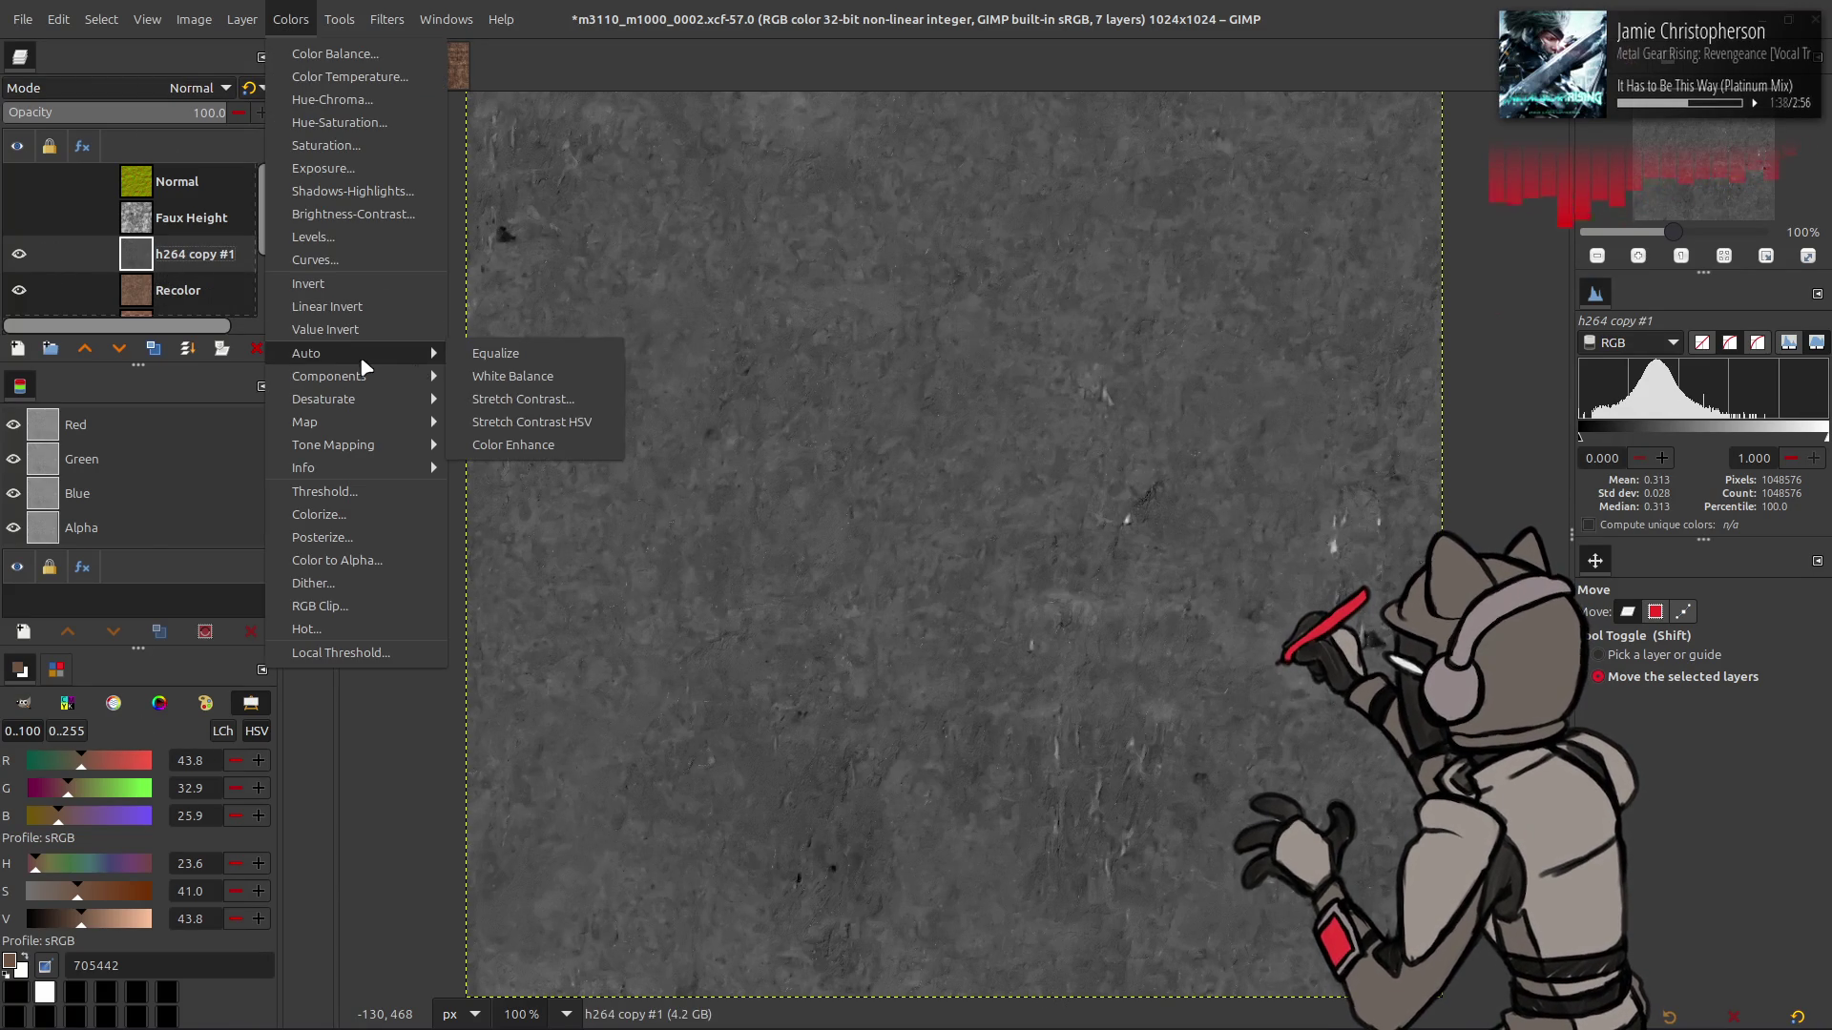
pyautogui.click(523, 399)
pyautogui.click(372, 484)
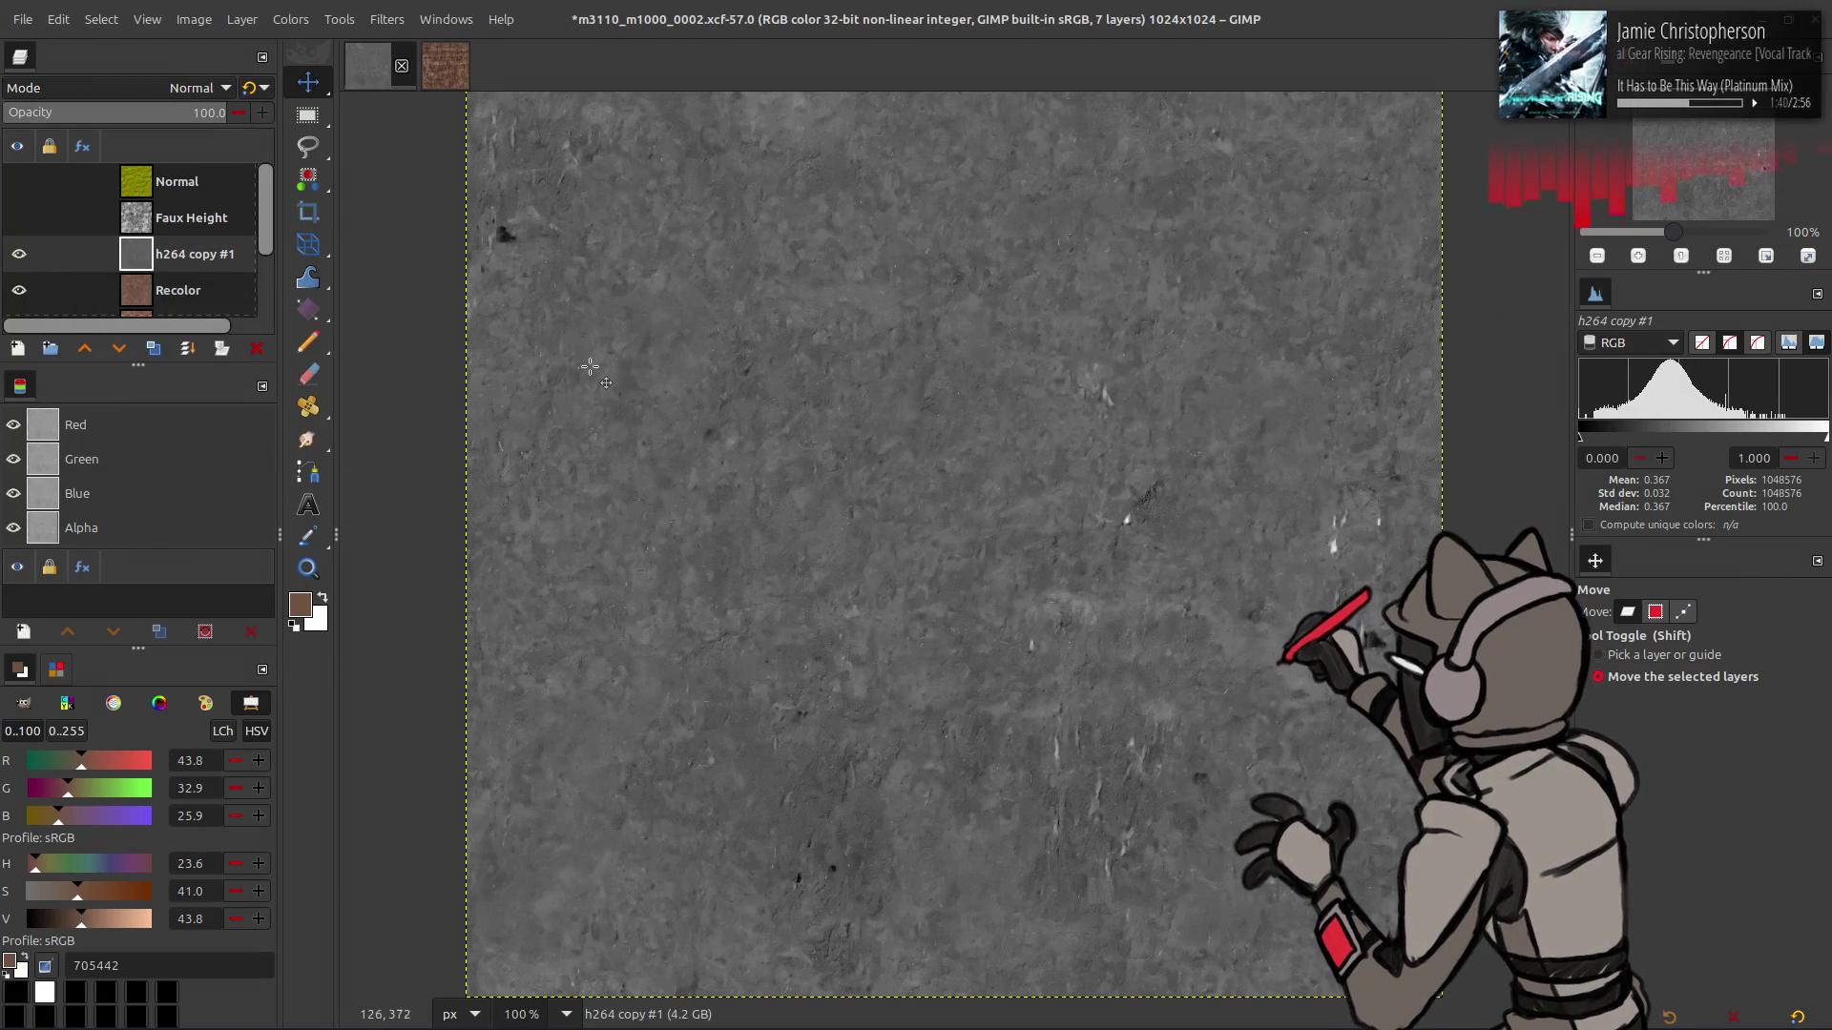
# - Select the original h264 texture layer and duplicate it
pyautogui.click(181, 290)
pyautogui.scroll(-1, 180, 272)
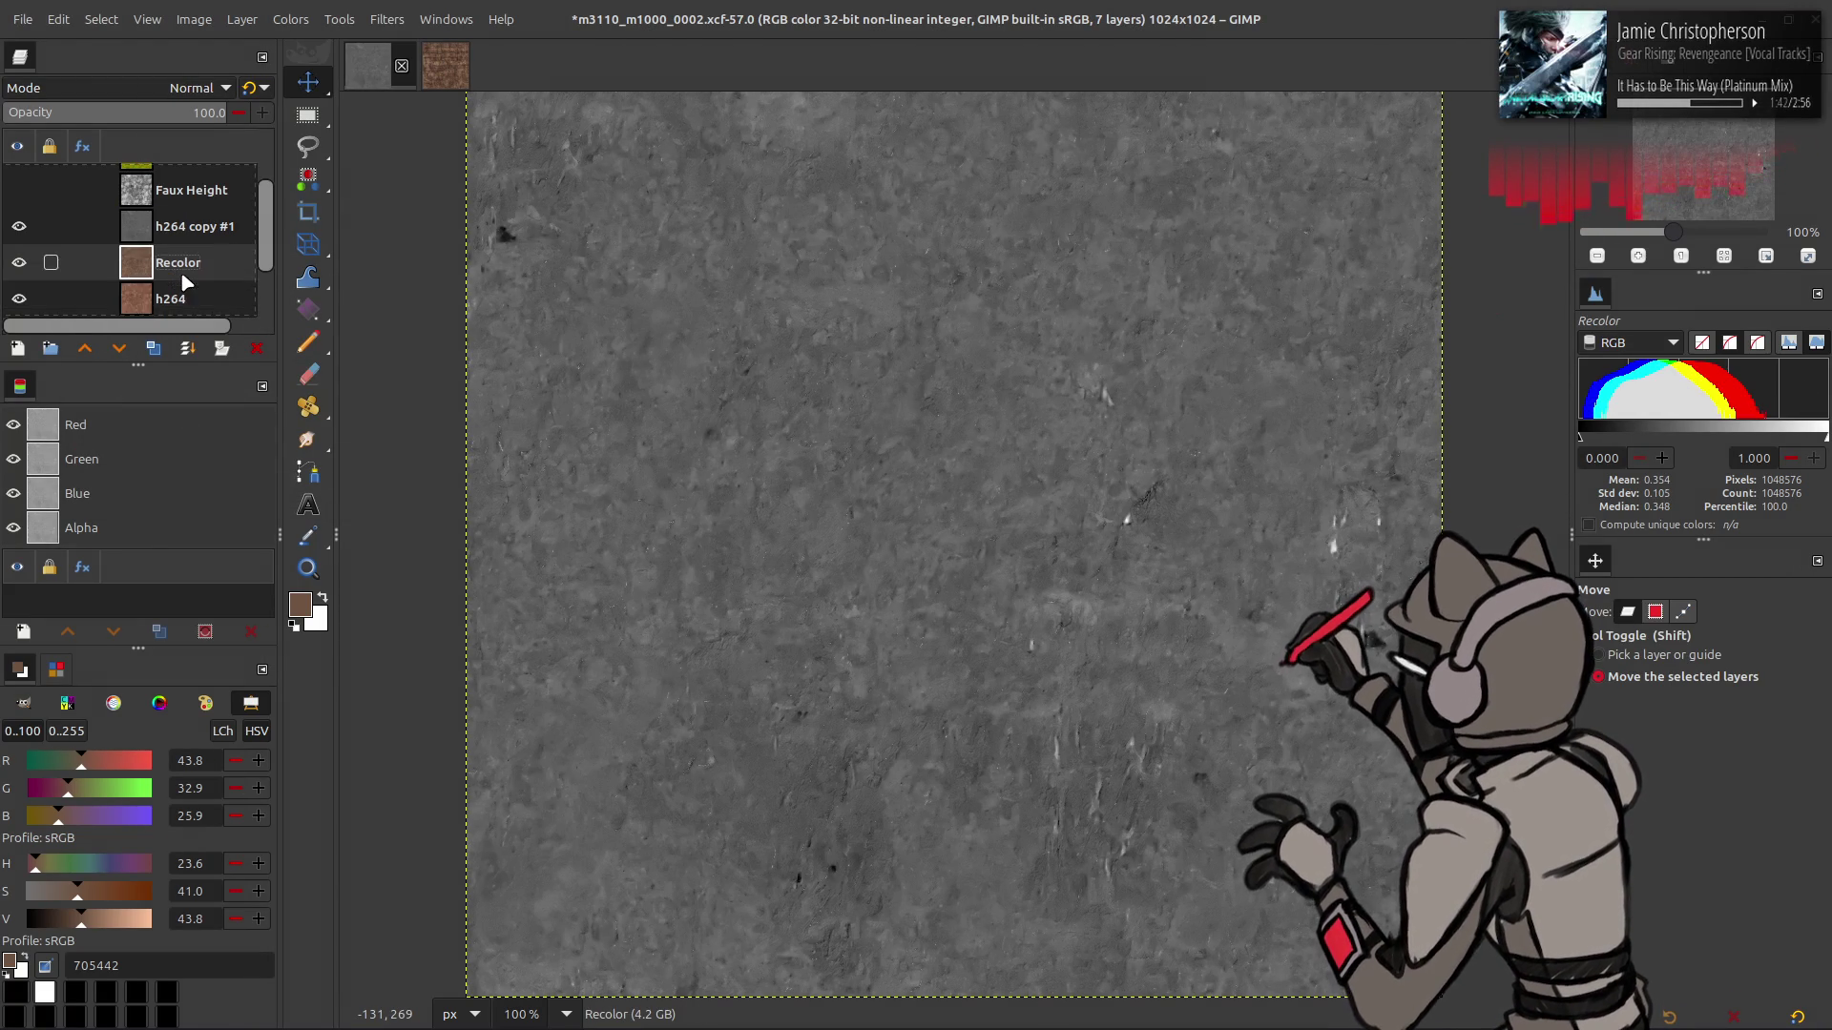
pyautogui.click(181, 298)
pyautogui.click(153, 348)
# - Raise the new copy above h264 copy #1 and extract its LAB L lightness component
pyautogui.click(84, 348)
pyautogui.click(85, 348)
pyautogui.click(290, 19)
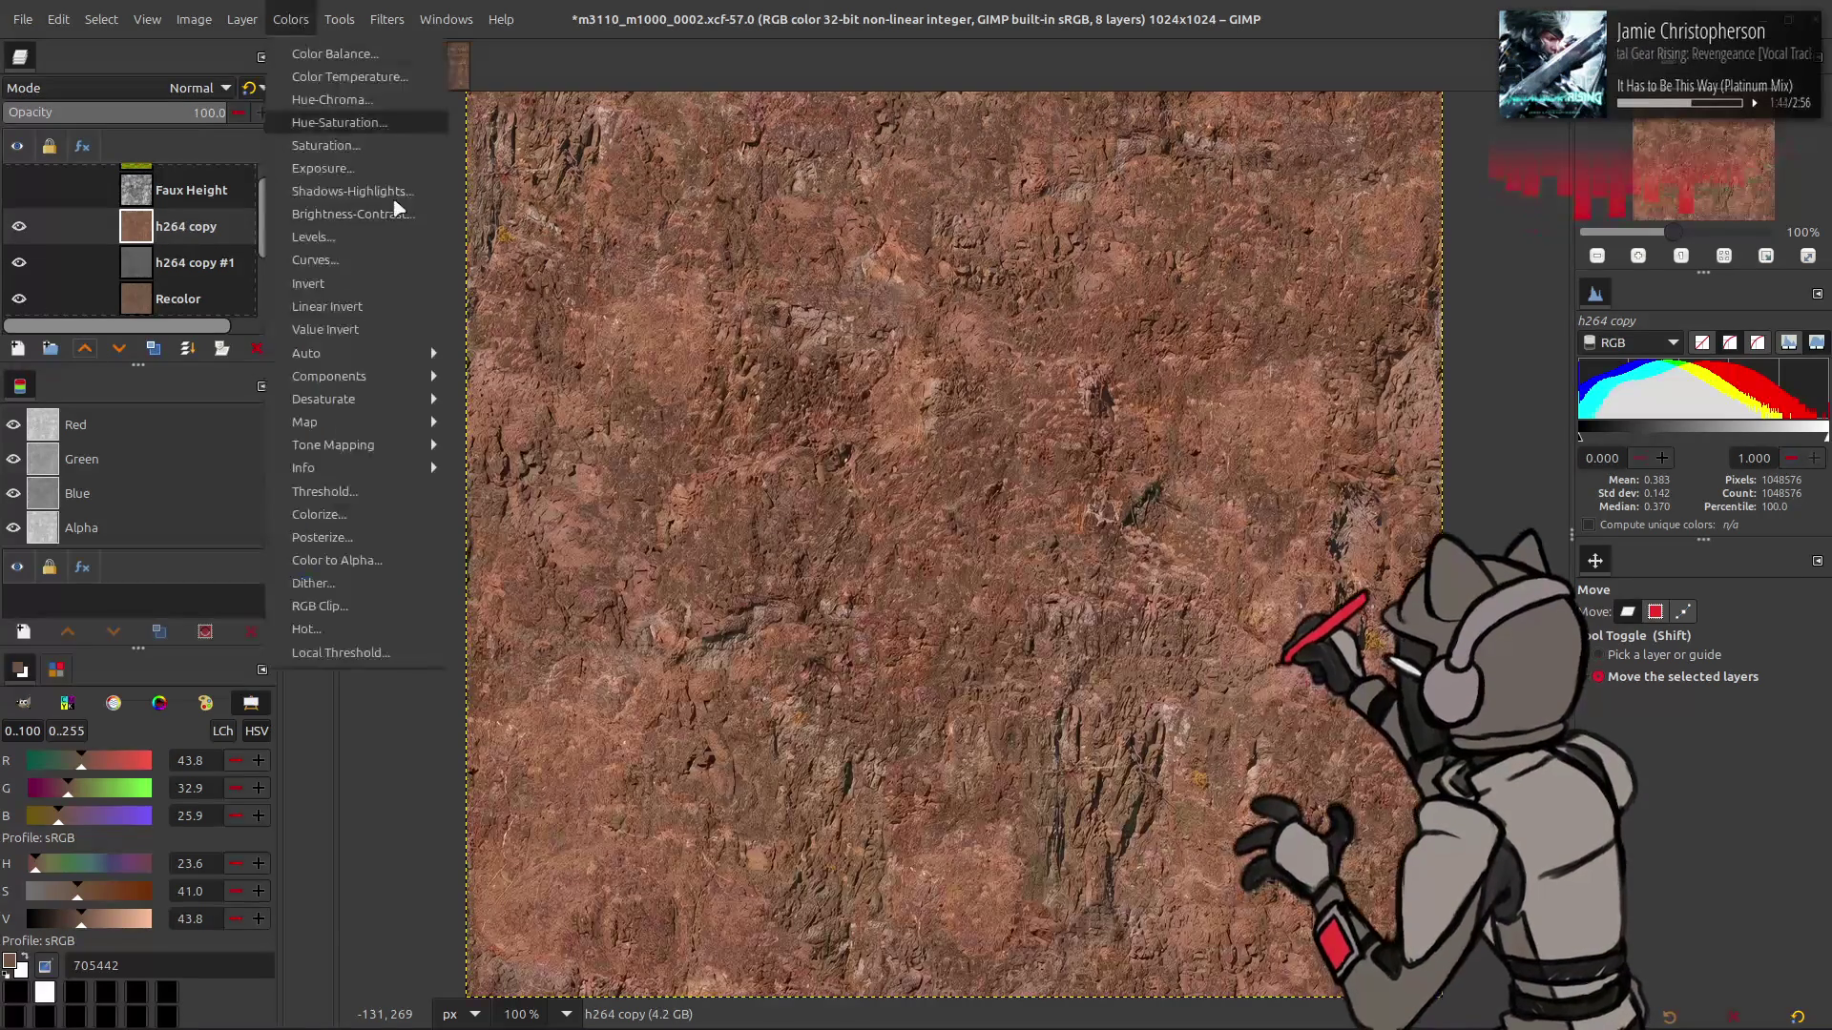
pyautogui.moveTo(329, 376)
pyautogui.click(515, 395)
pyautogui.click(248, 378)
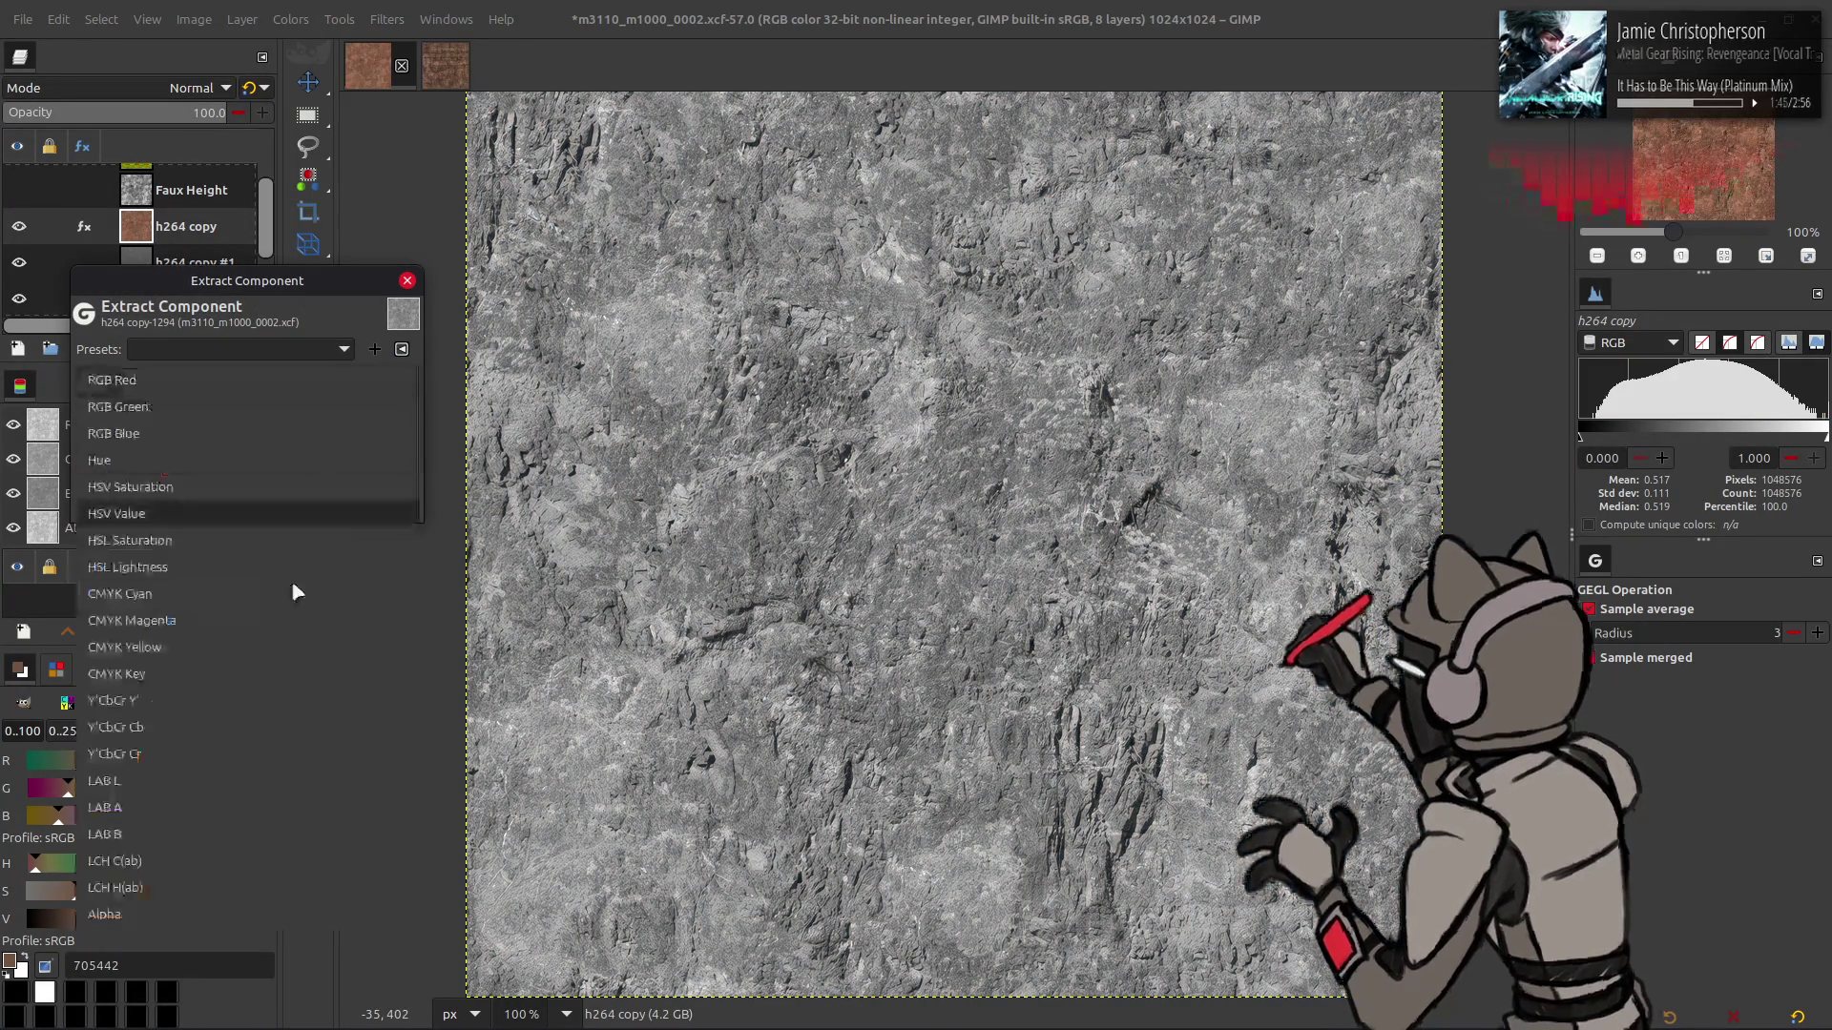
pyautogui.click(231, 788)
pyautogui.click(375, 510)
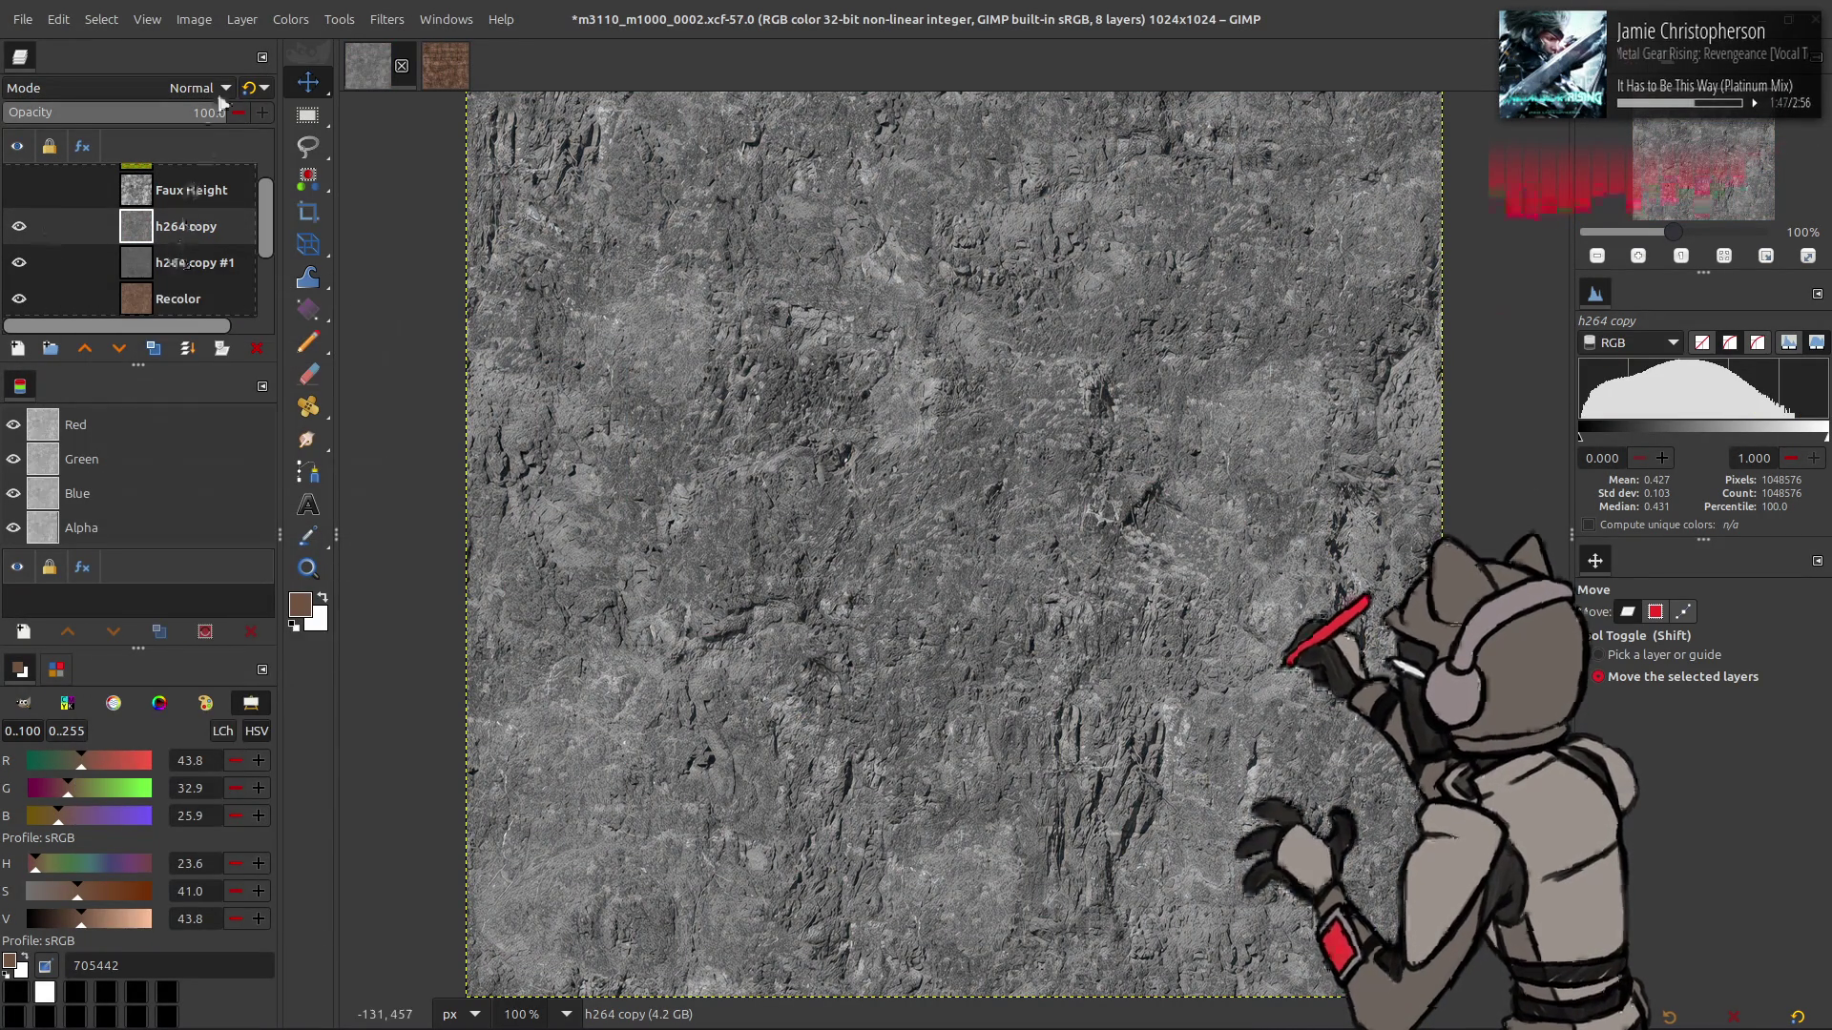
# - Stretch the lightness layer's contrast automatically
pyautogui.click(290, 19)
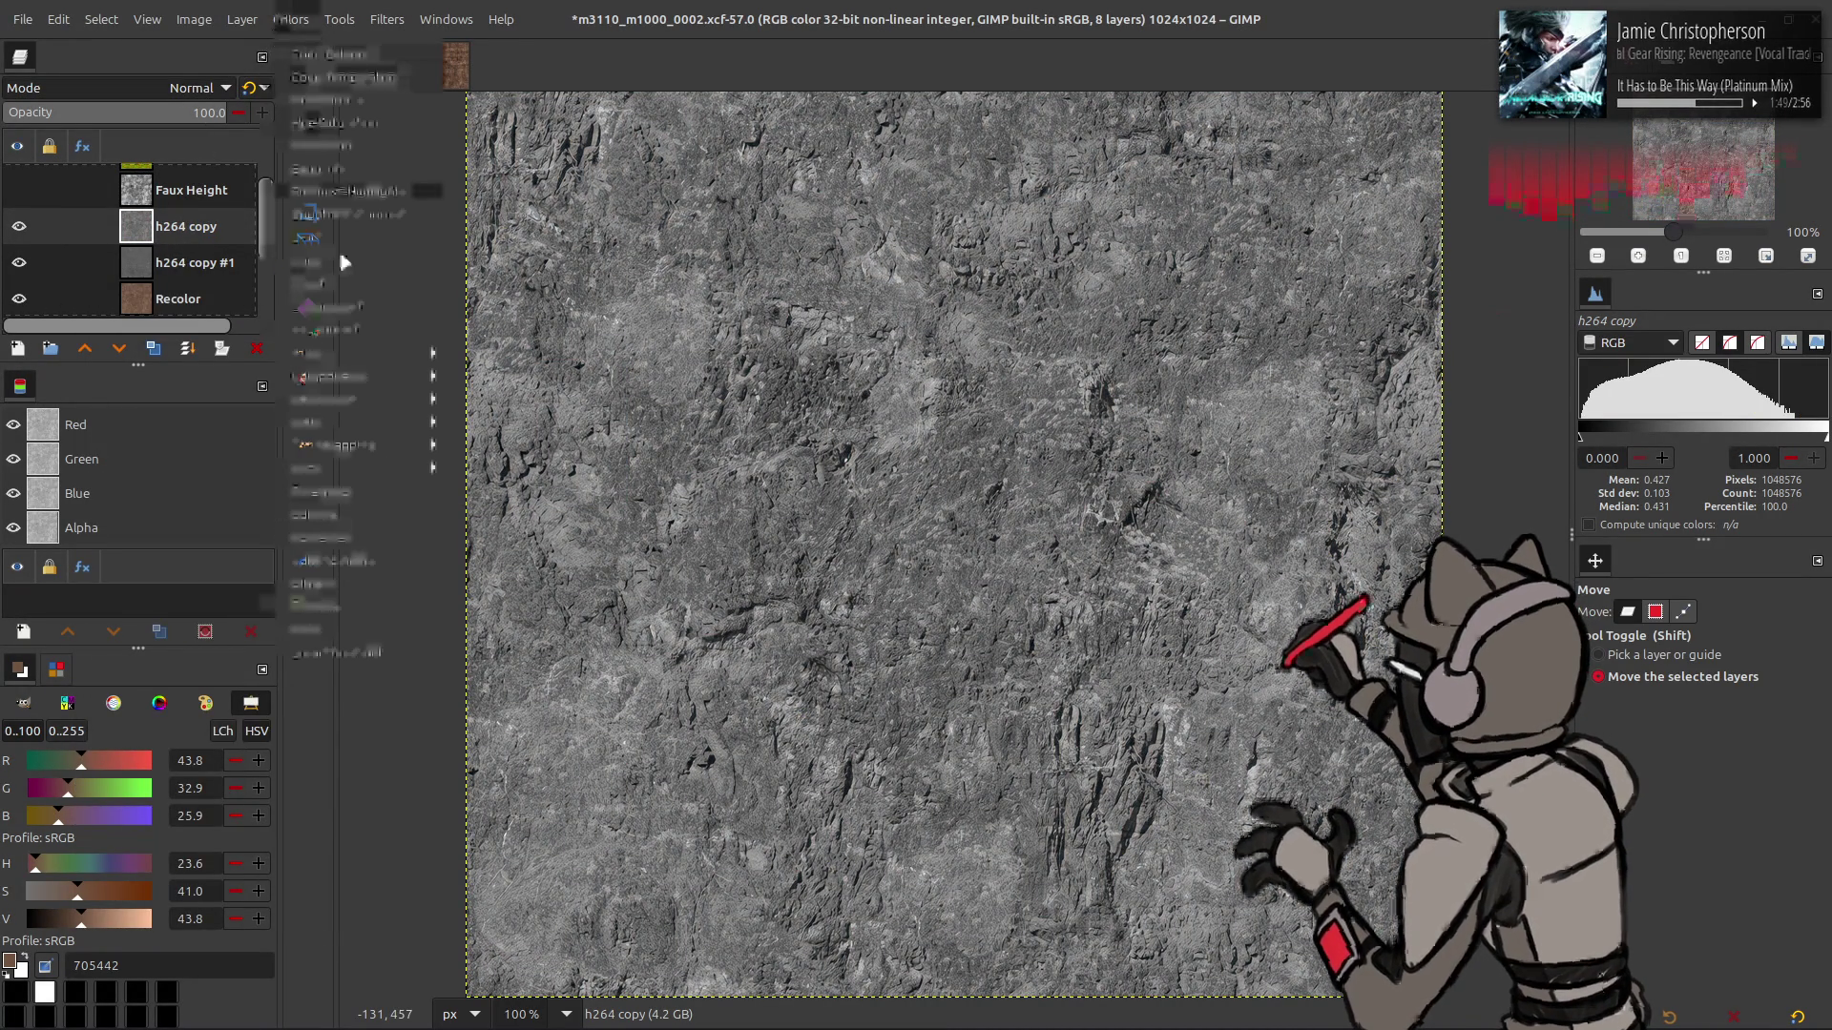
pyautogui.moveTo(382, 346)
pyautogui.click(515, 388)
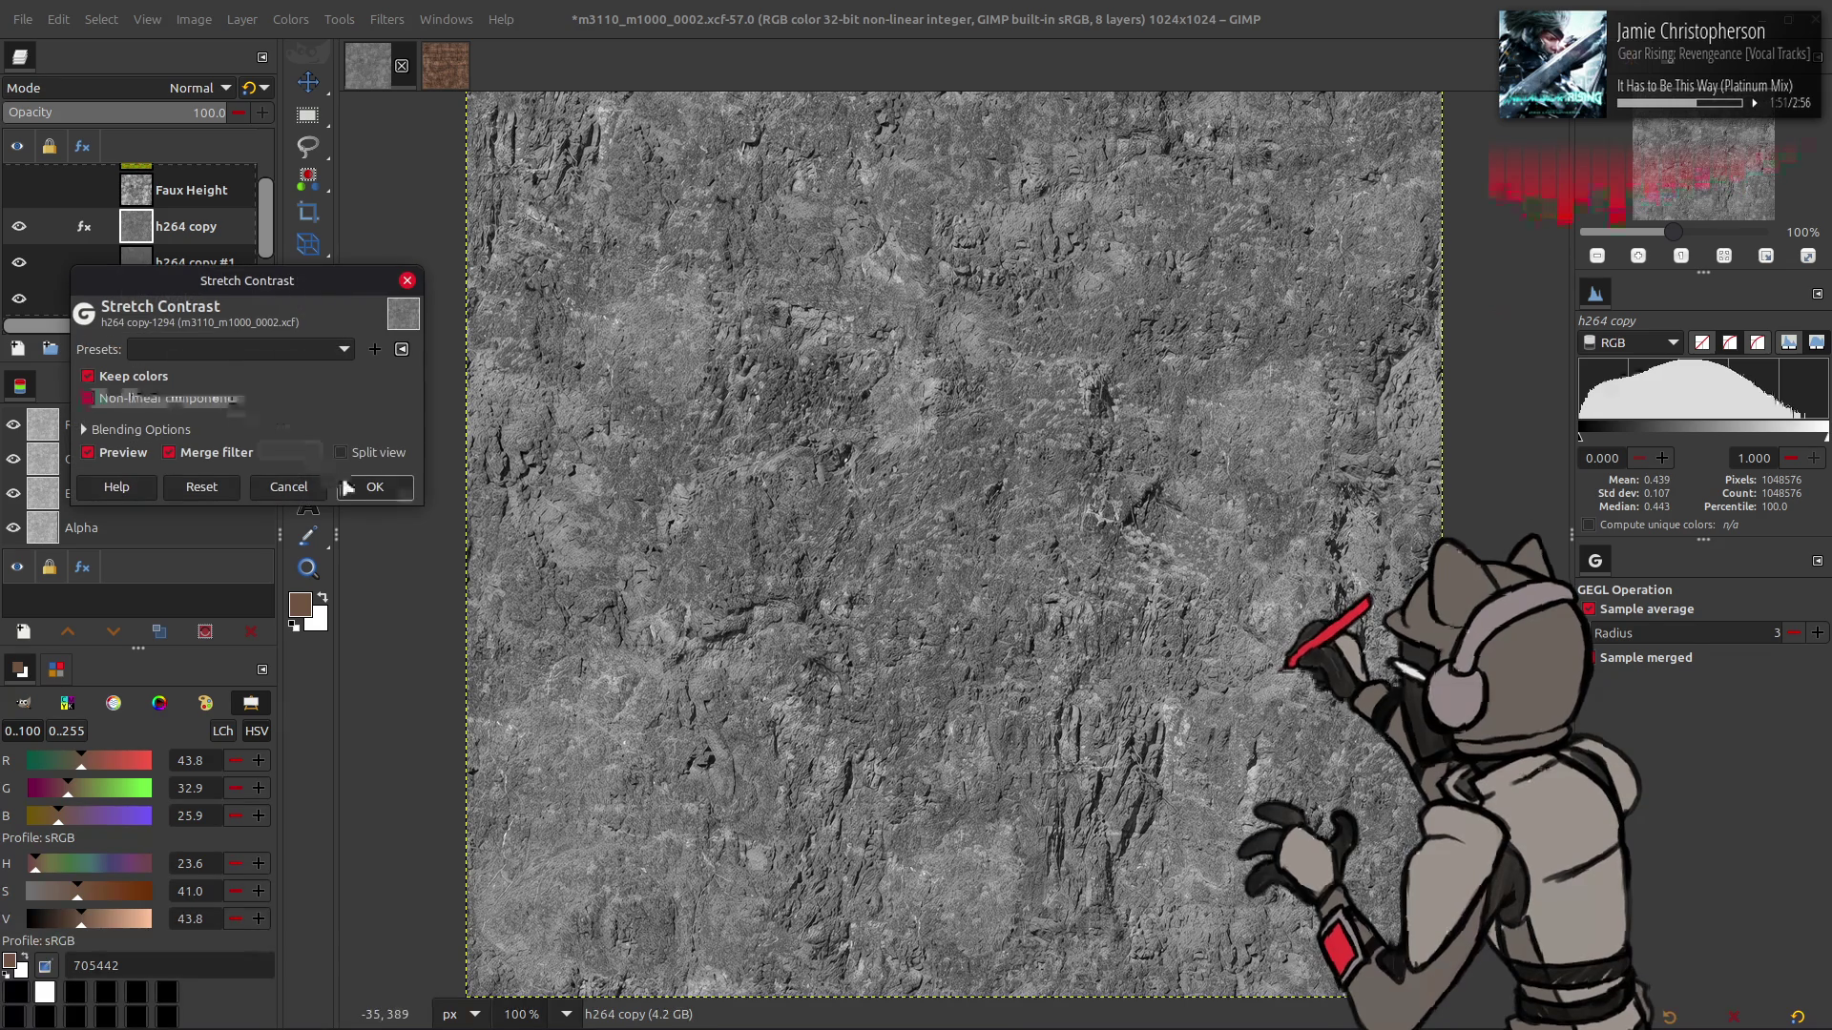
pyautogui.click(375, 487)
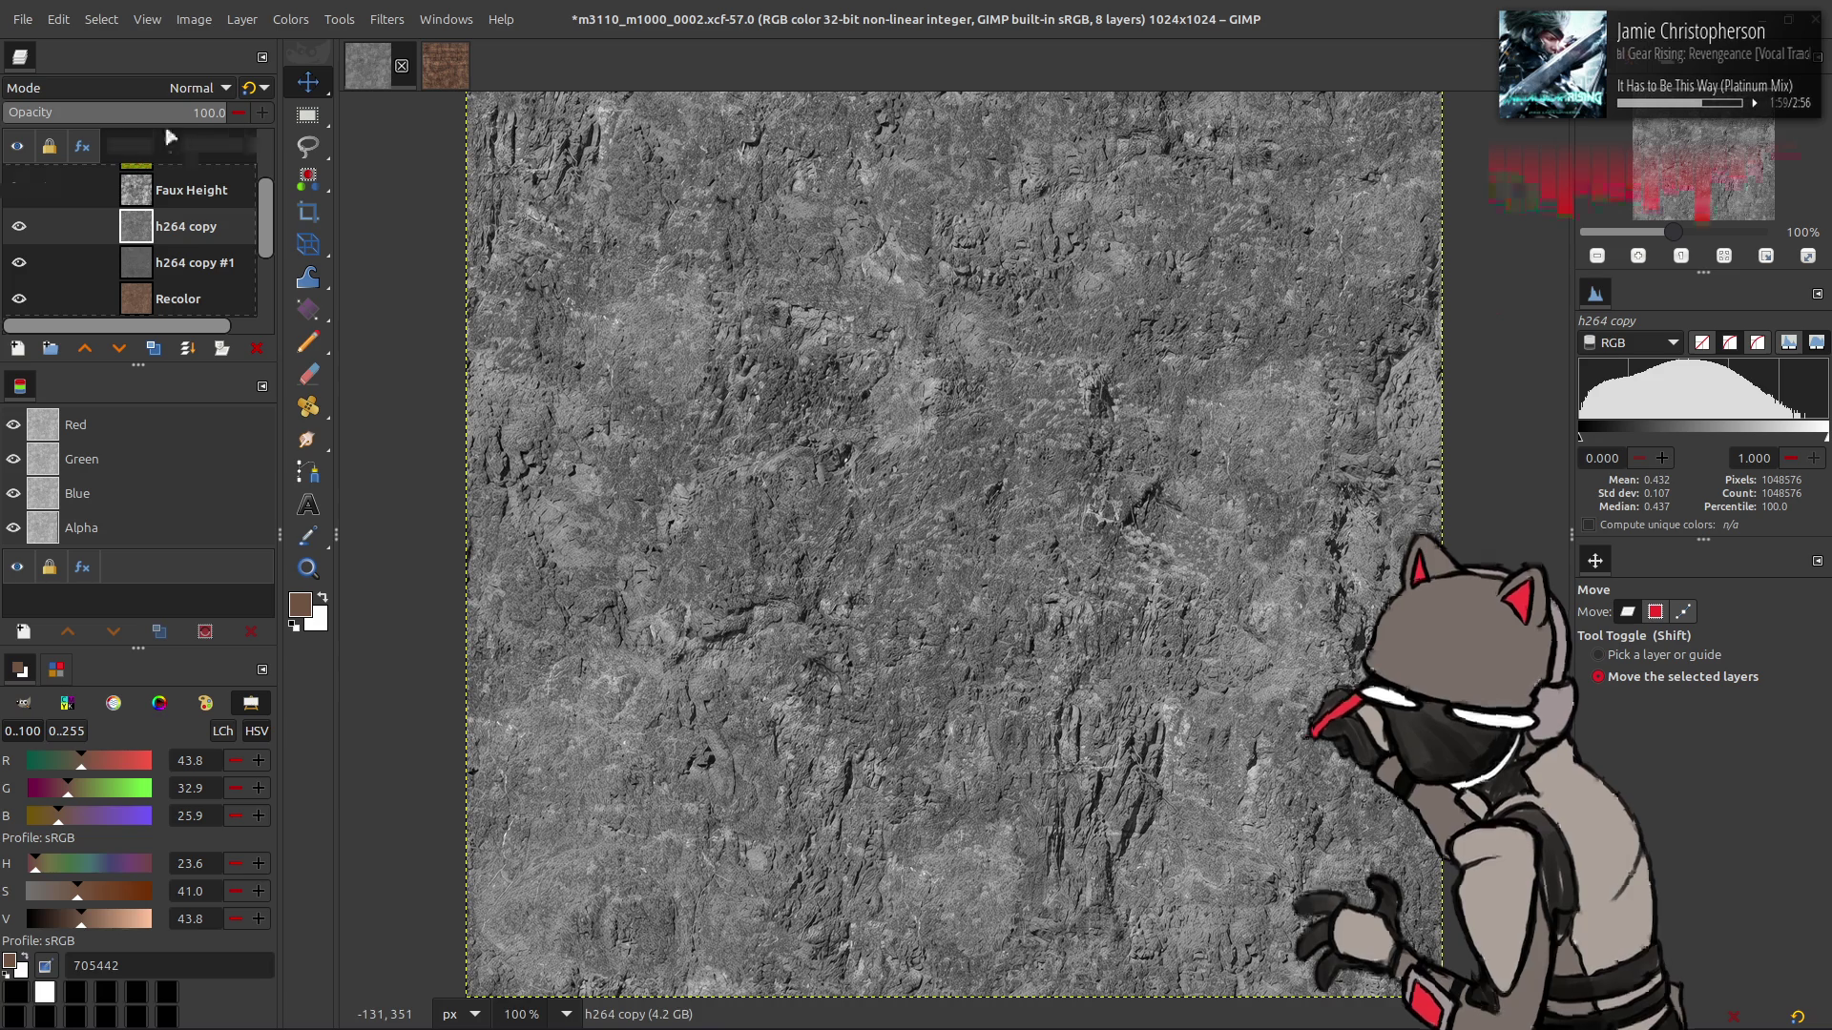
# - Set h264 copy to Multiply blending and compare it on and off
pyautogui.click(193, 88)
pyautogui.click(95, 450)
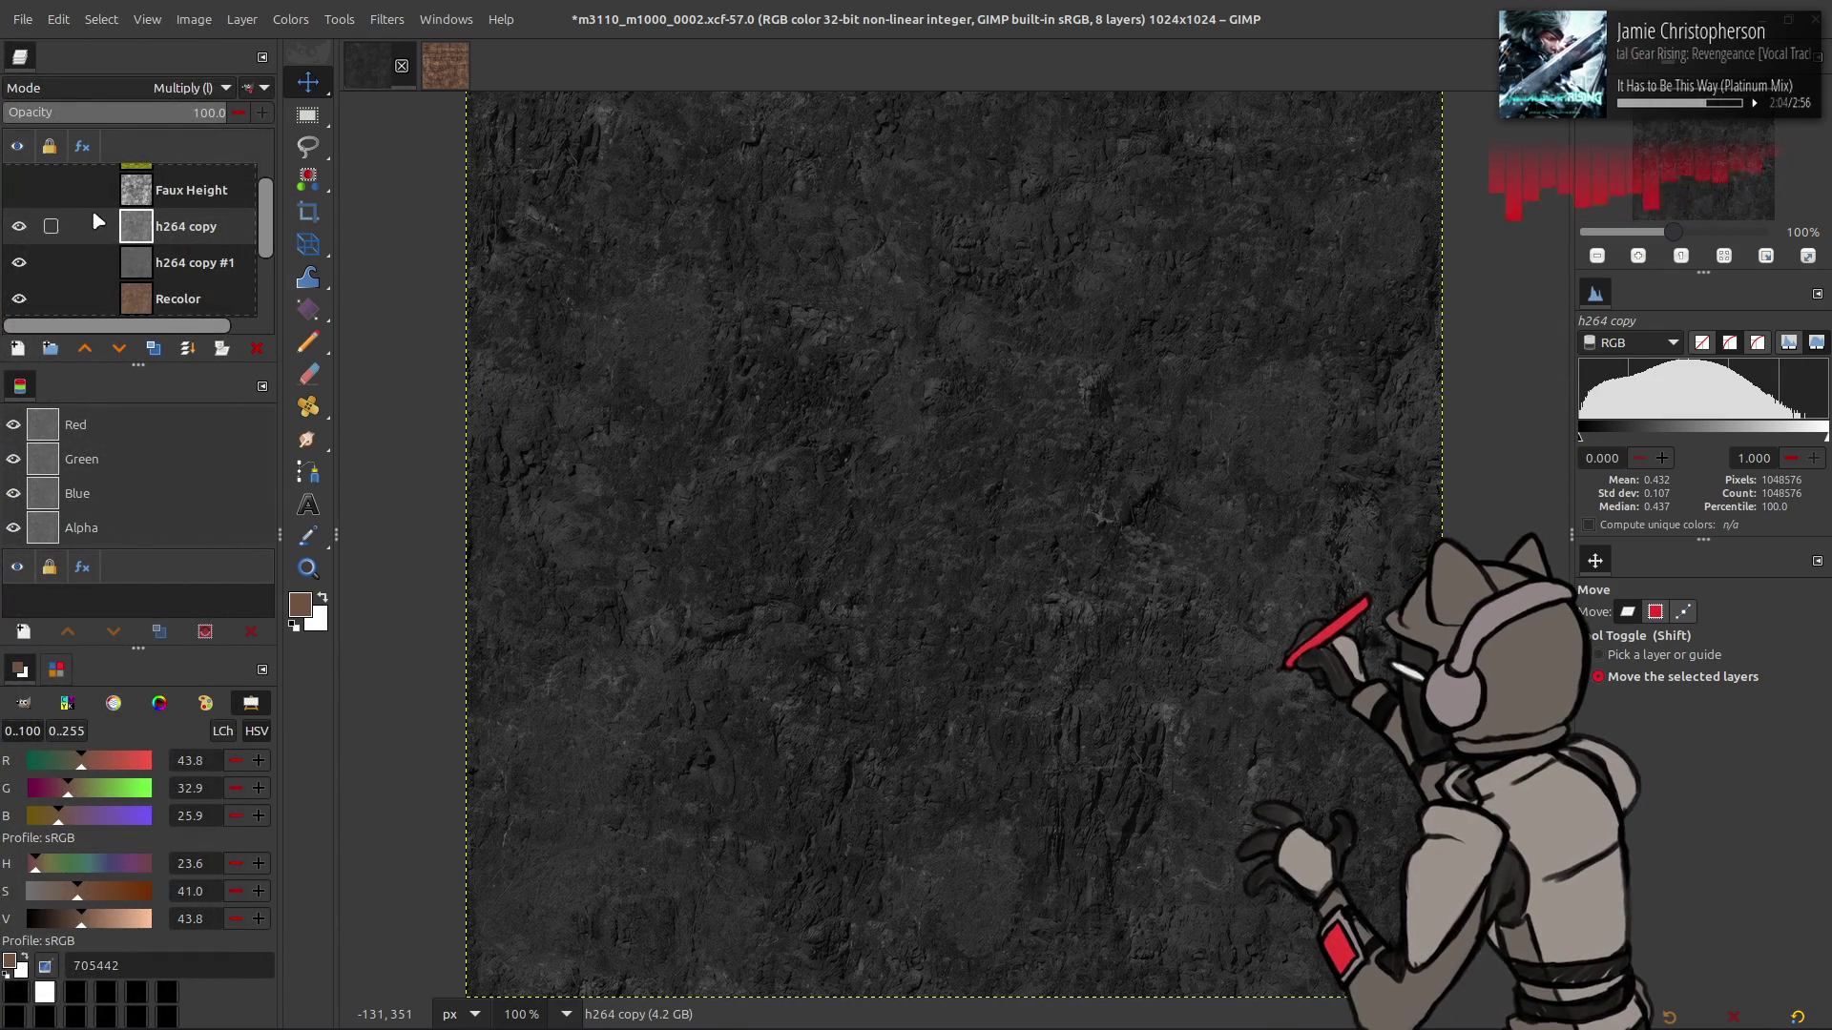
pyautogui.click(29, 227)
pyautogui.click(29, 227)
pyautogui.click(29, 227)
pyautogui.click(29, 228)
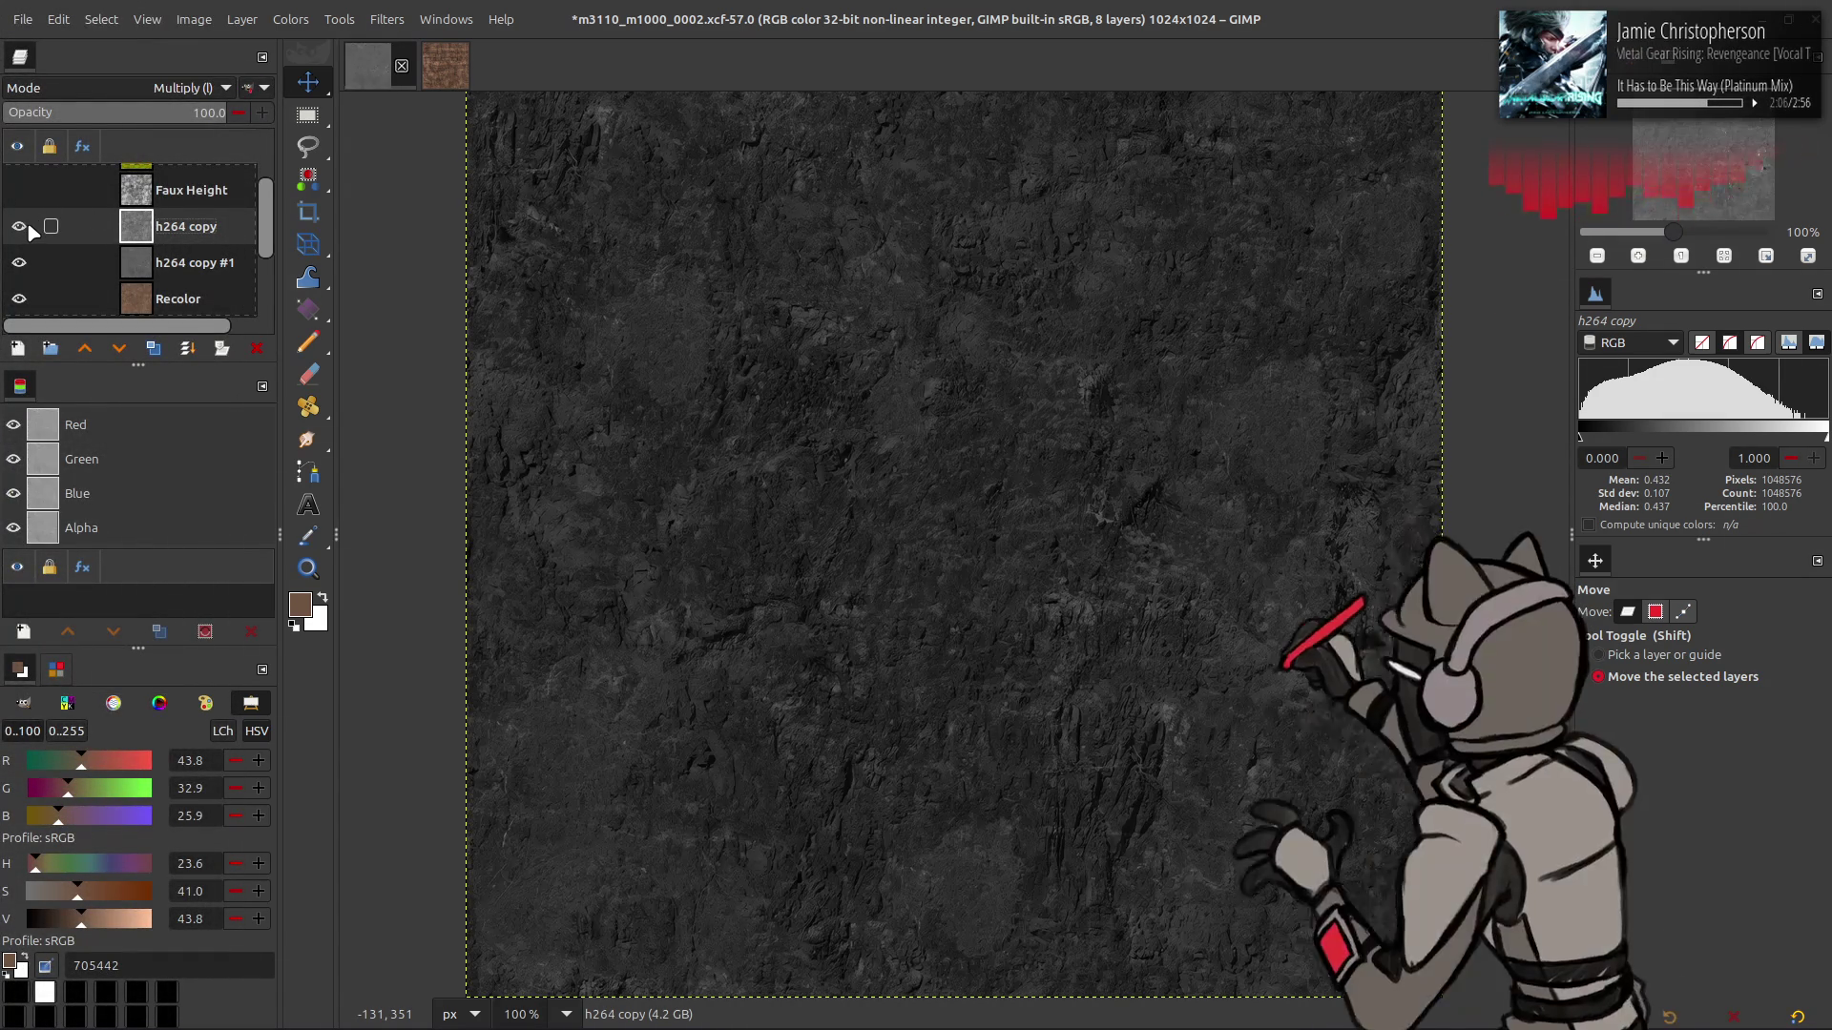
pyautogui.click(28, 227)
pyautogui.click(29, 228)
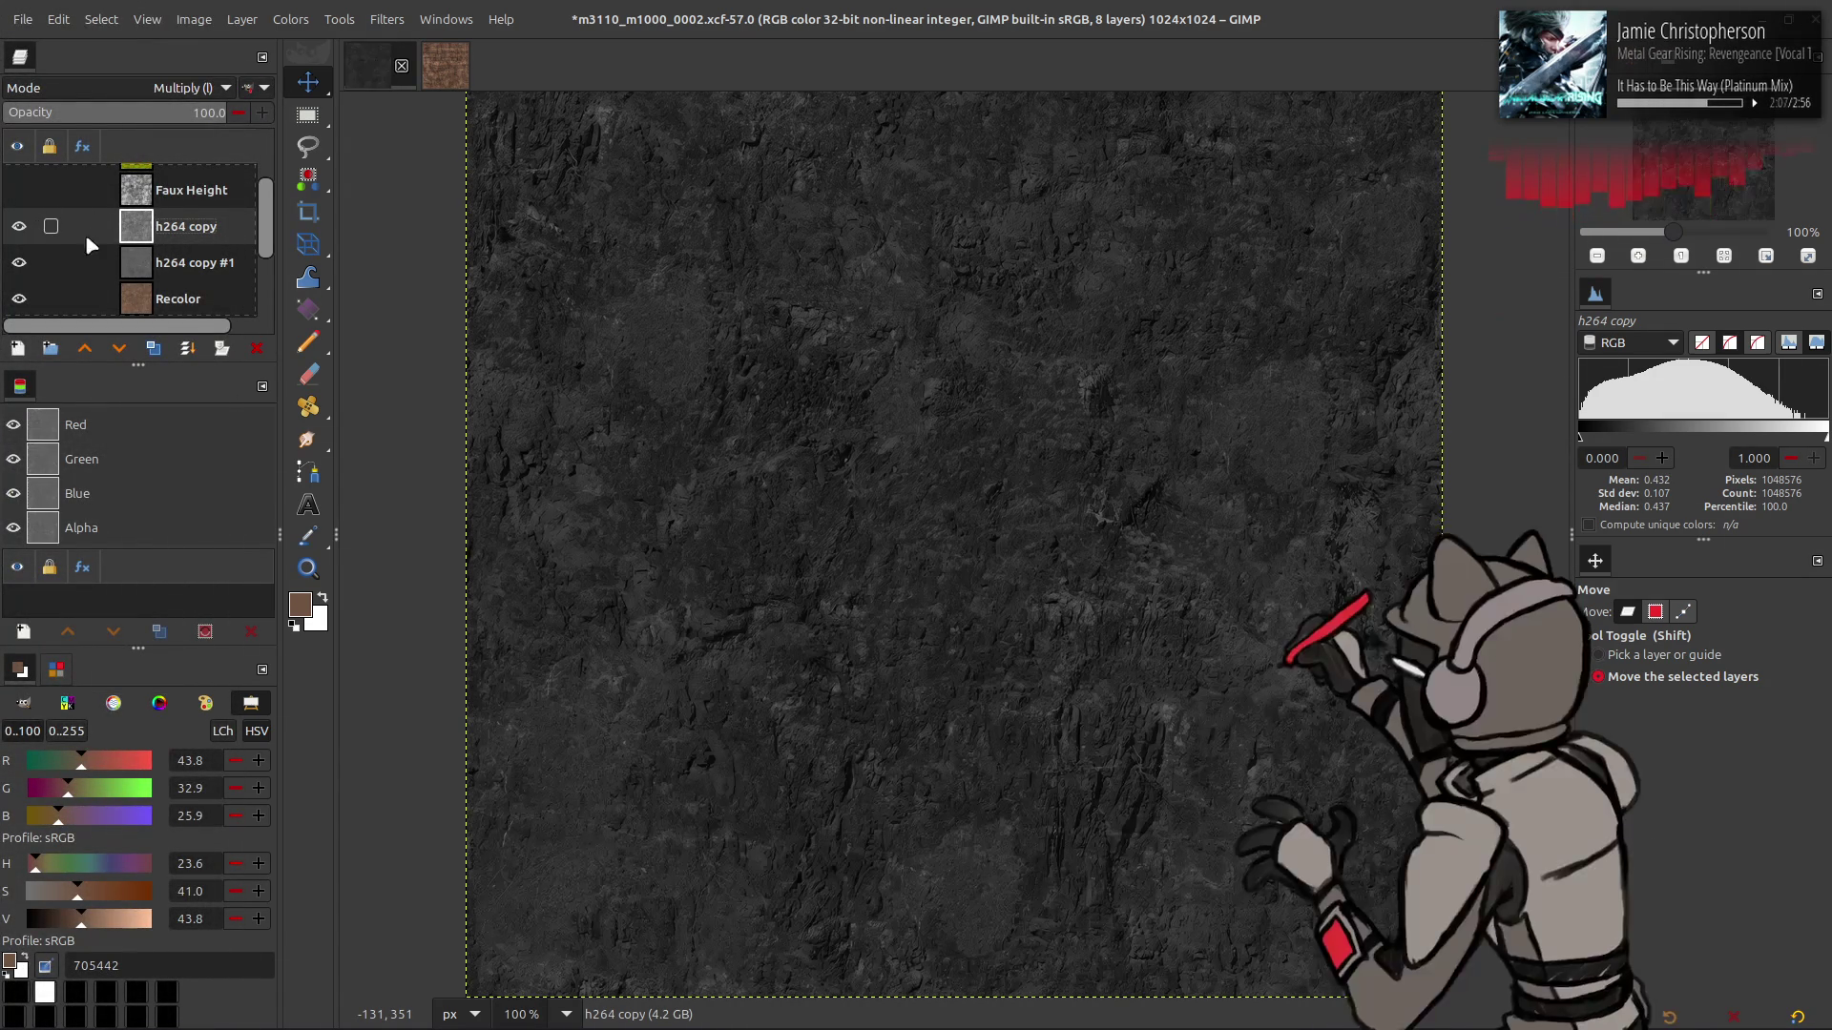
# - Test inverting h264 copy #1, then undo it to keep the dark result
pyautogui.click(180, 270)
pyautogui.click(291, 19)
pyautogui.click(322, 293)
pyautogui.hotkey('ctrl', 'z')
pyautogui.hotkey('ctrl', 'y')
pyautogui.hotkey('ctrl', 'z')
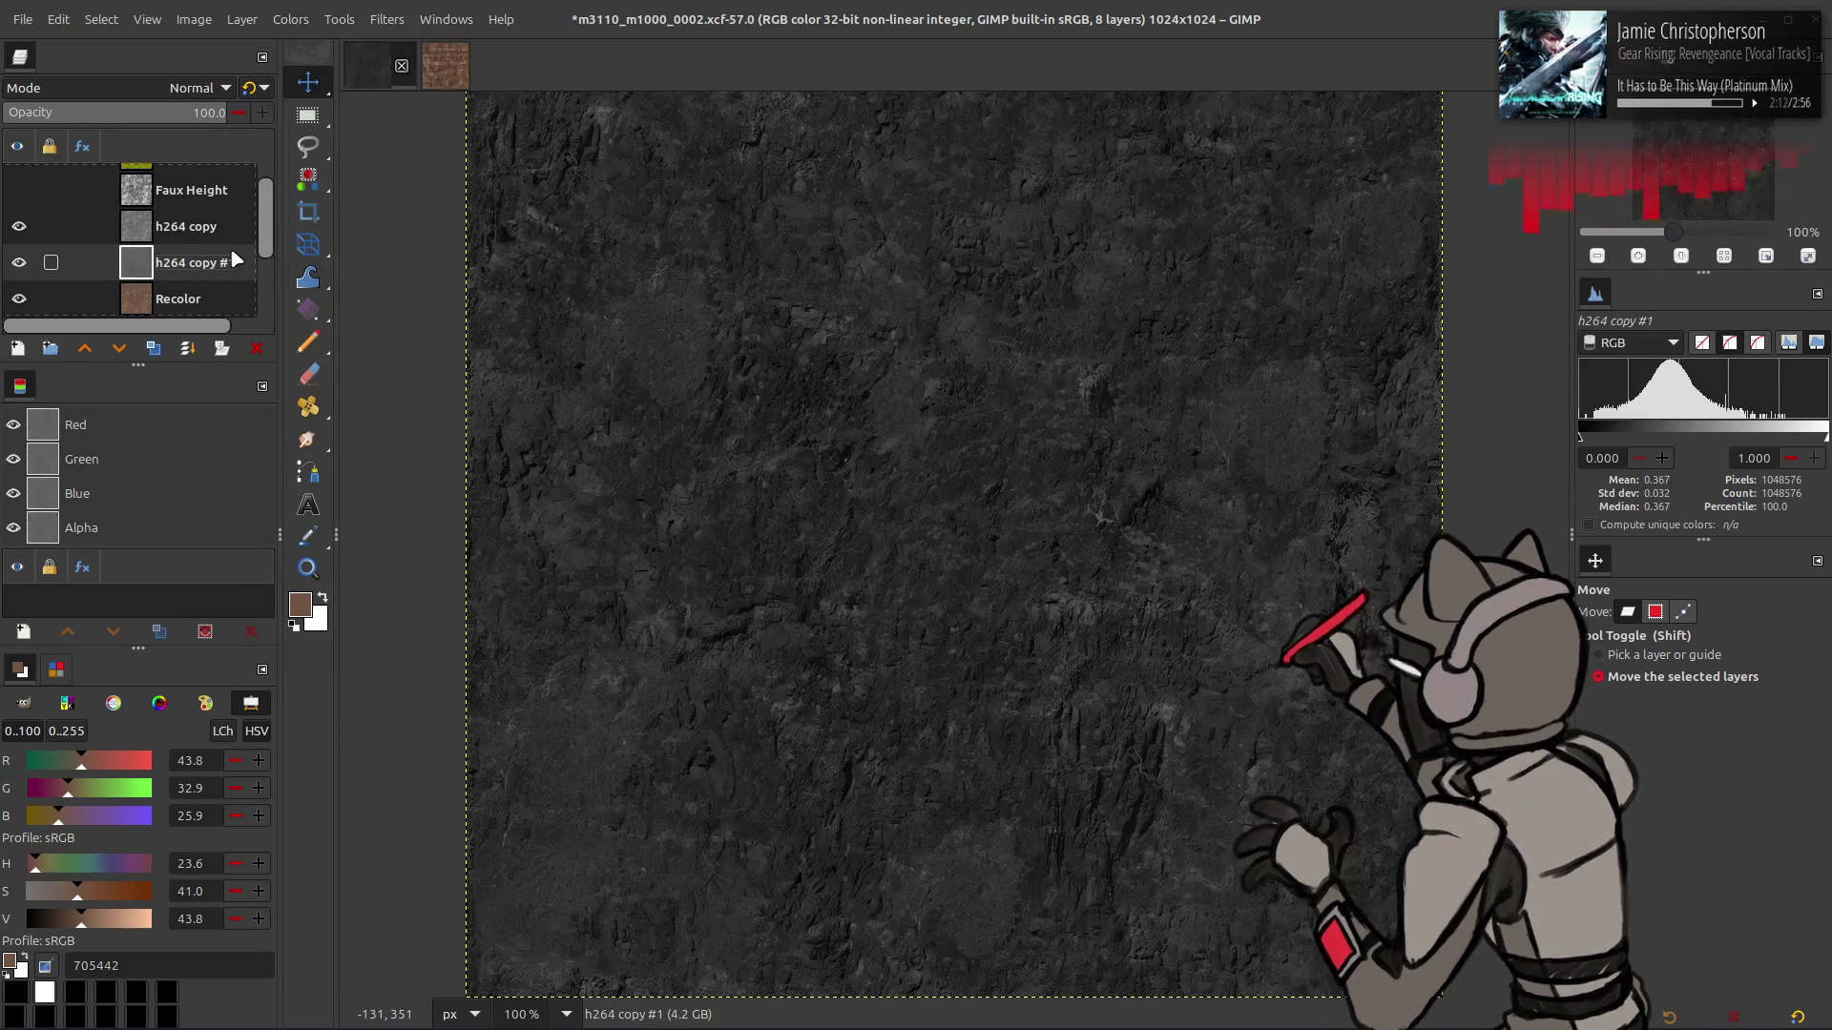
pyautogui.hotkey('ctrl', 'y')
pyautogui.hotkey('ctrl', 'z')
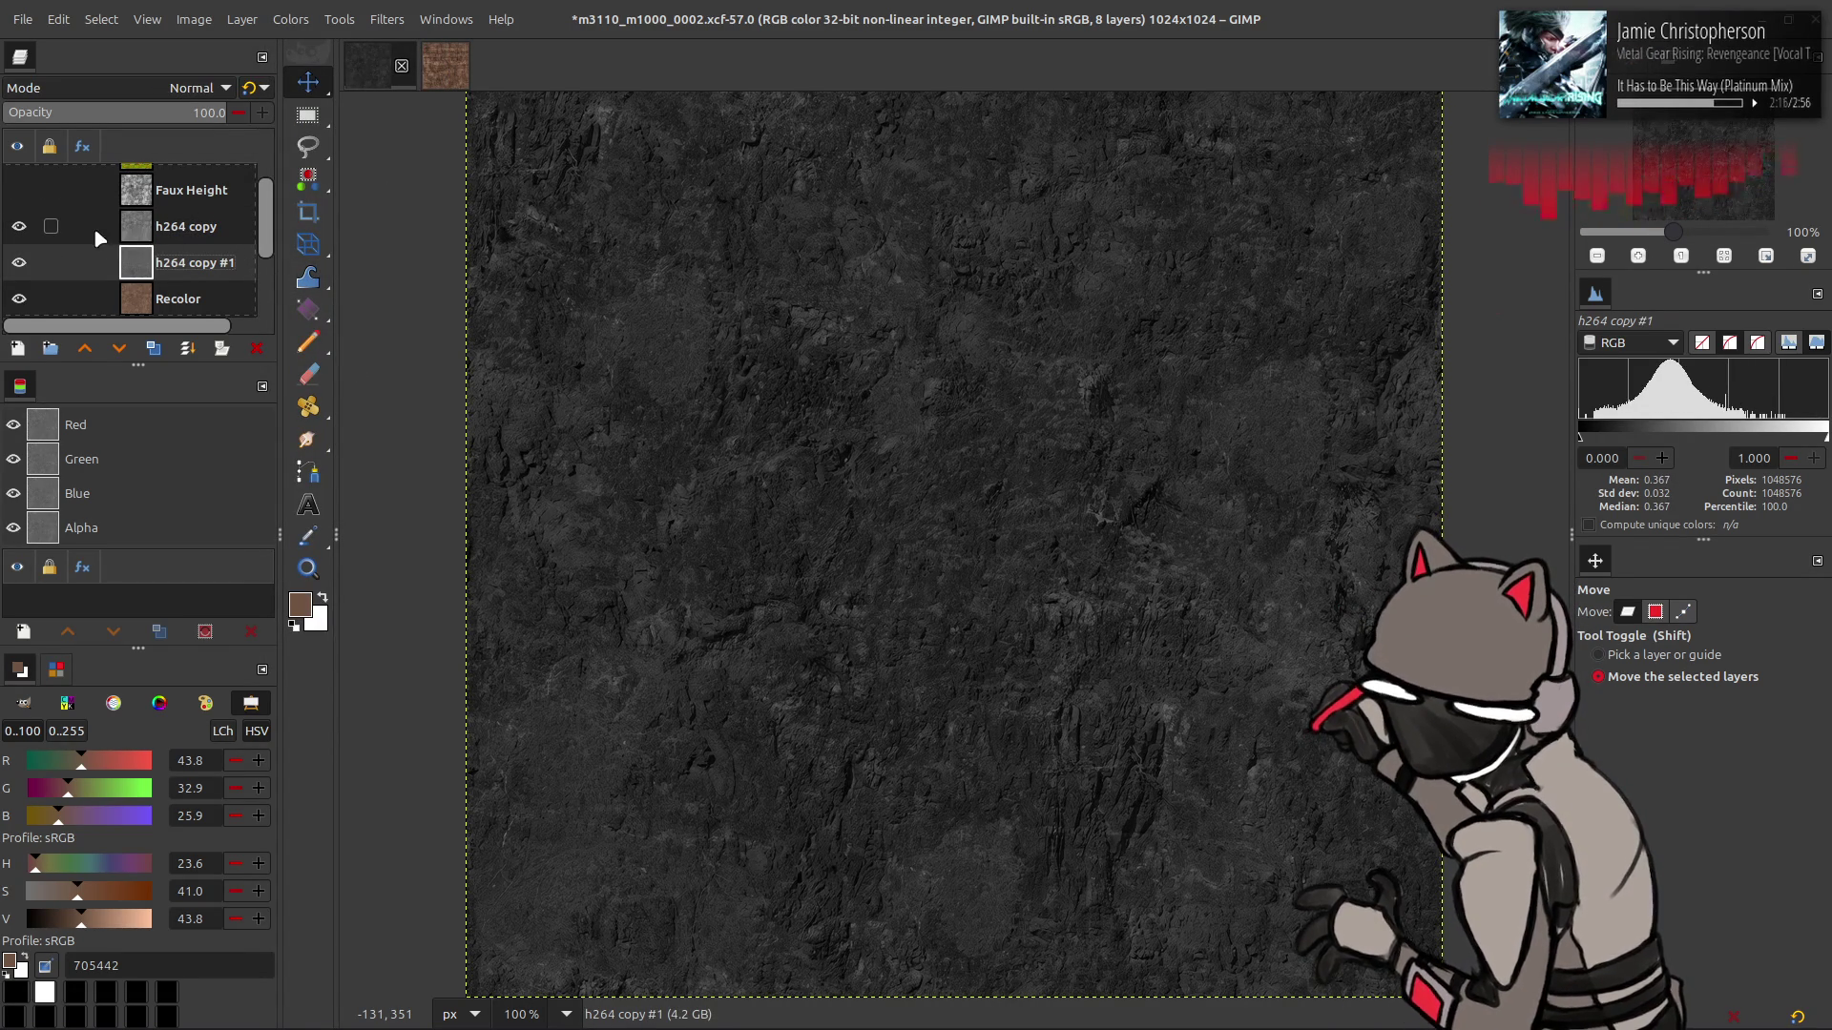
# - Reselect h264 copy #1 and retry the invert comparison, ending with it undone
pyautogui.click(181, 231)
pyautogui.click(20, 229)
pyautogui.click(20, 229)
pyautogui.click(153, 267)
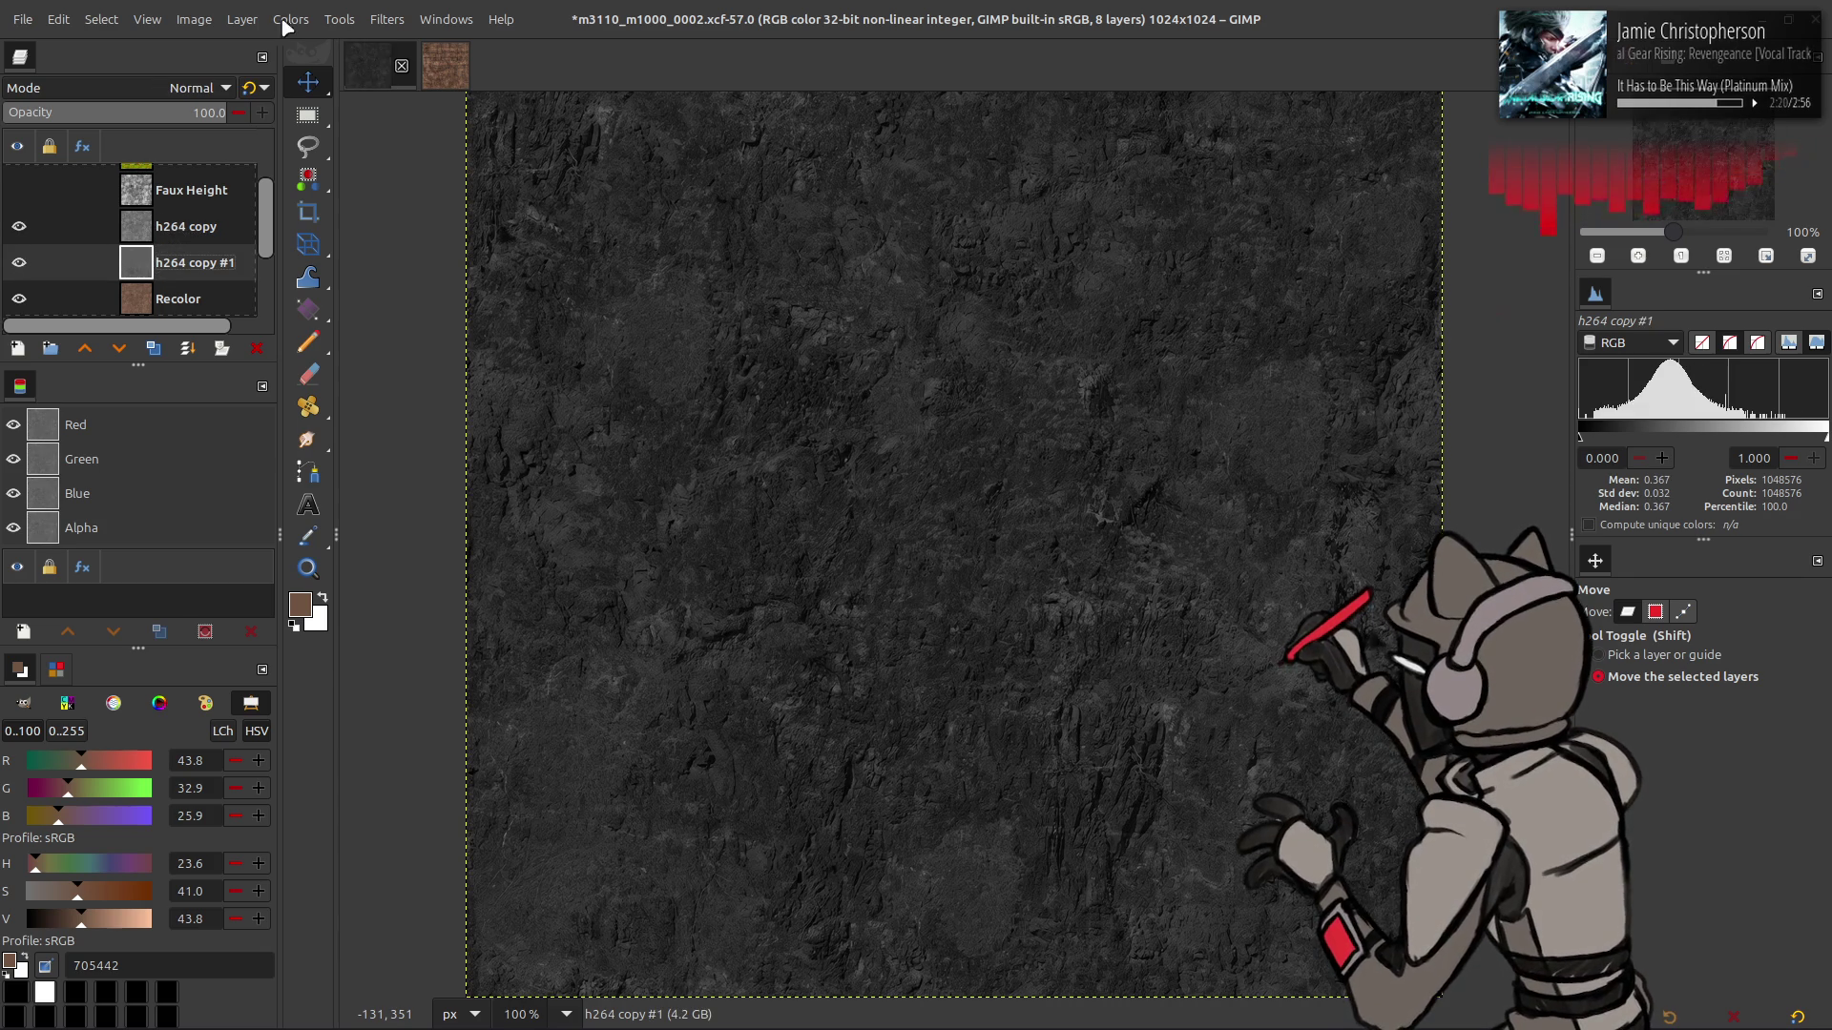
pyautogui.click(291, 19)
pyautogui.click(282, 275)
pyautogui.hotkey('ctrl', 'z')
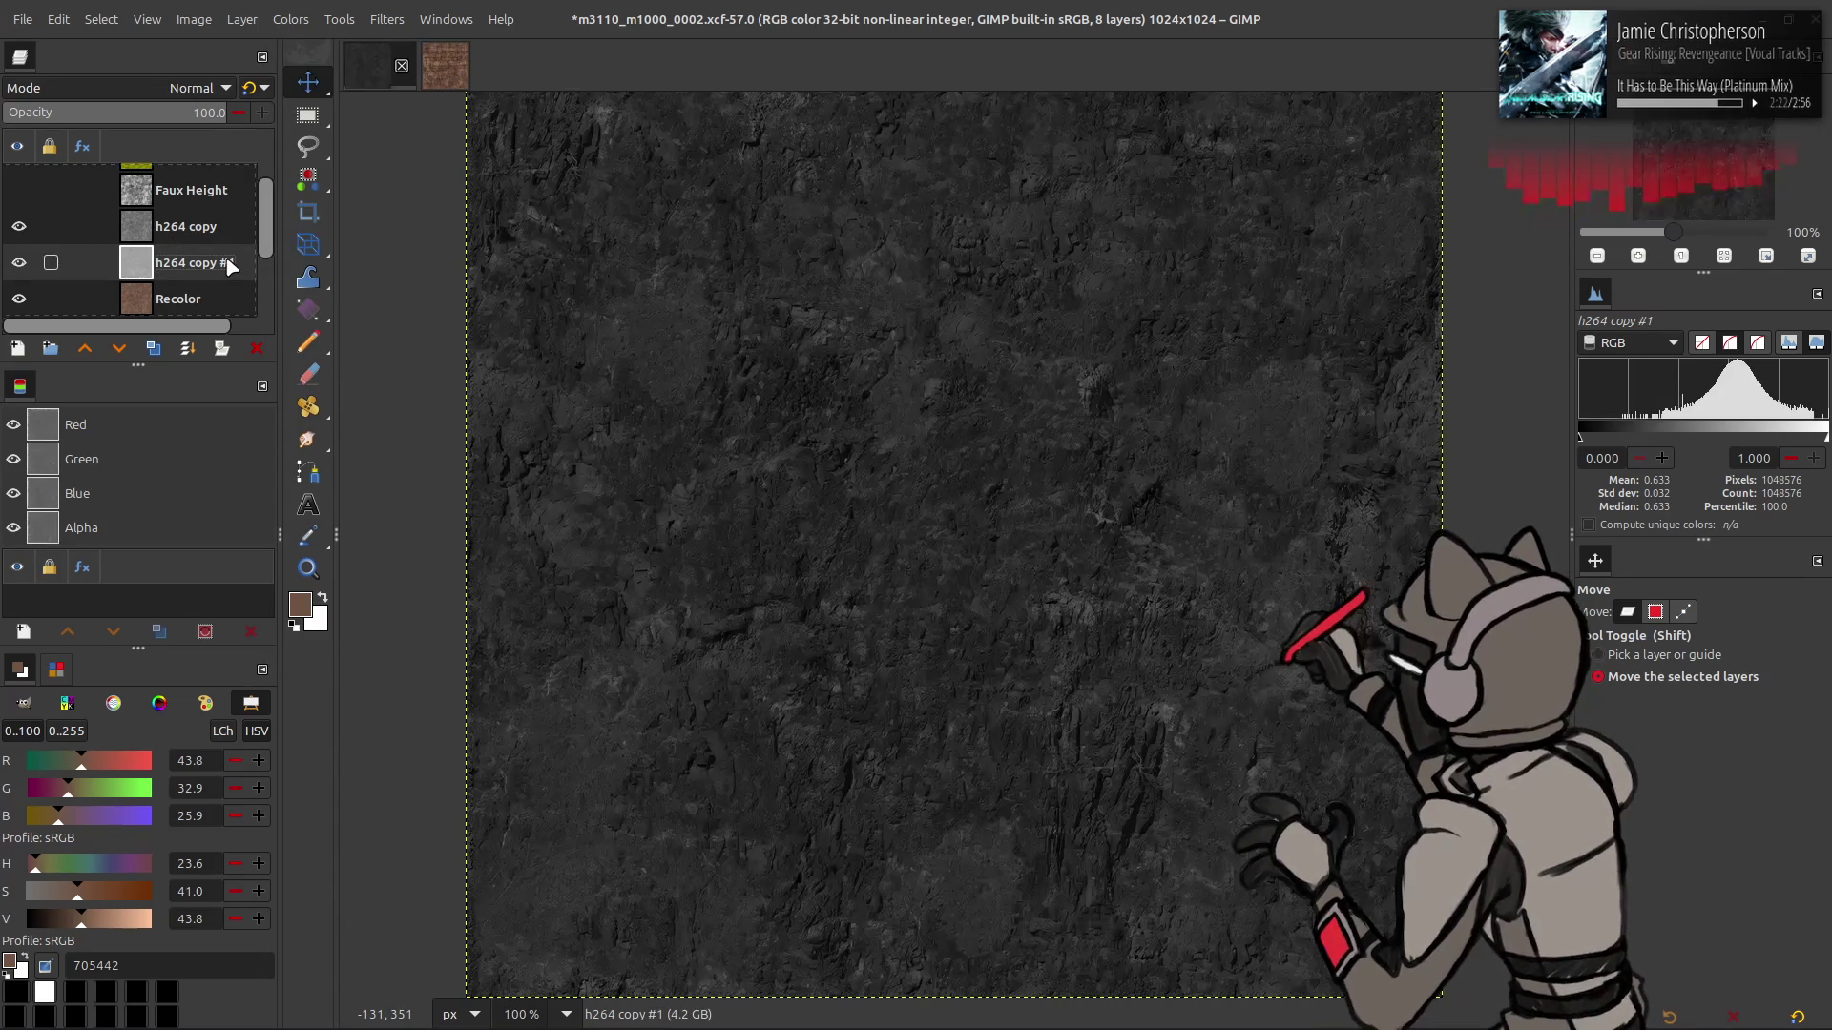
pyautogui.hotkey('ctrl', 'y')
pyautogui.hotkey('ctrl', 'z')
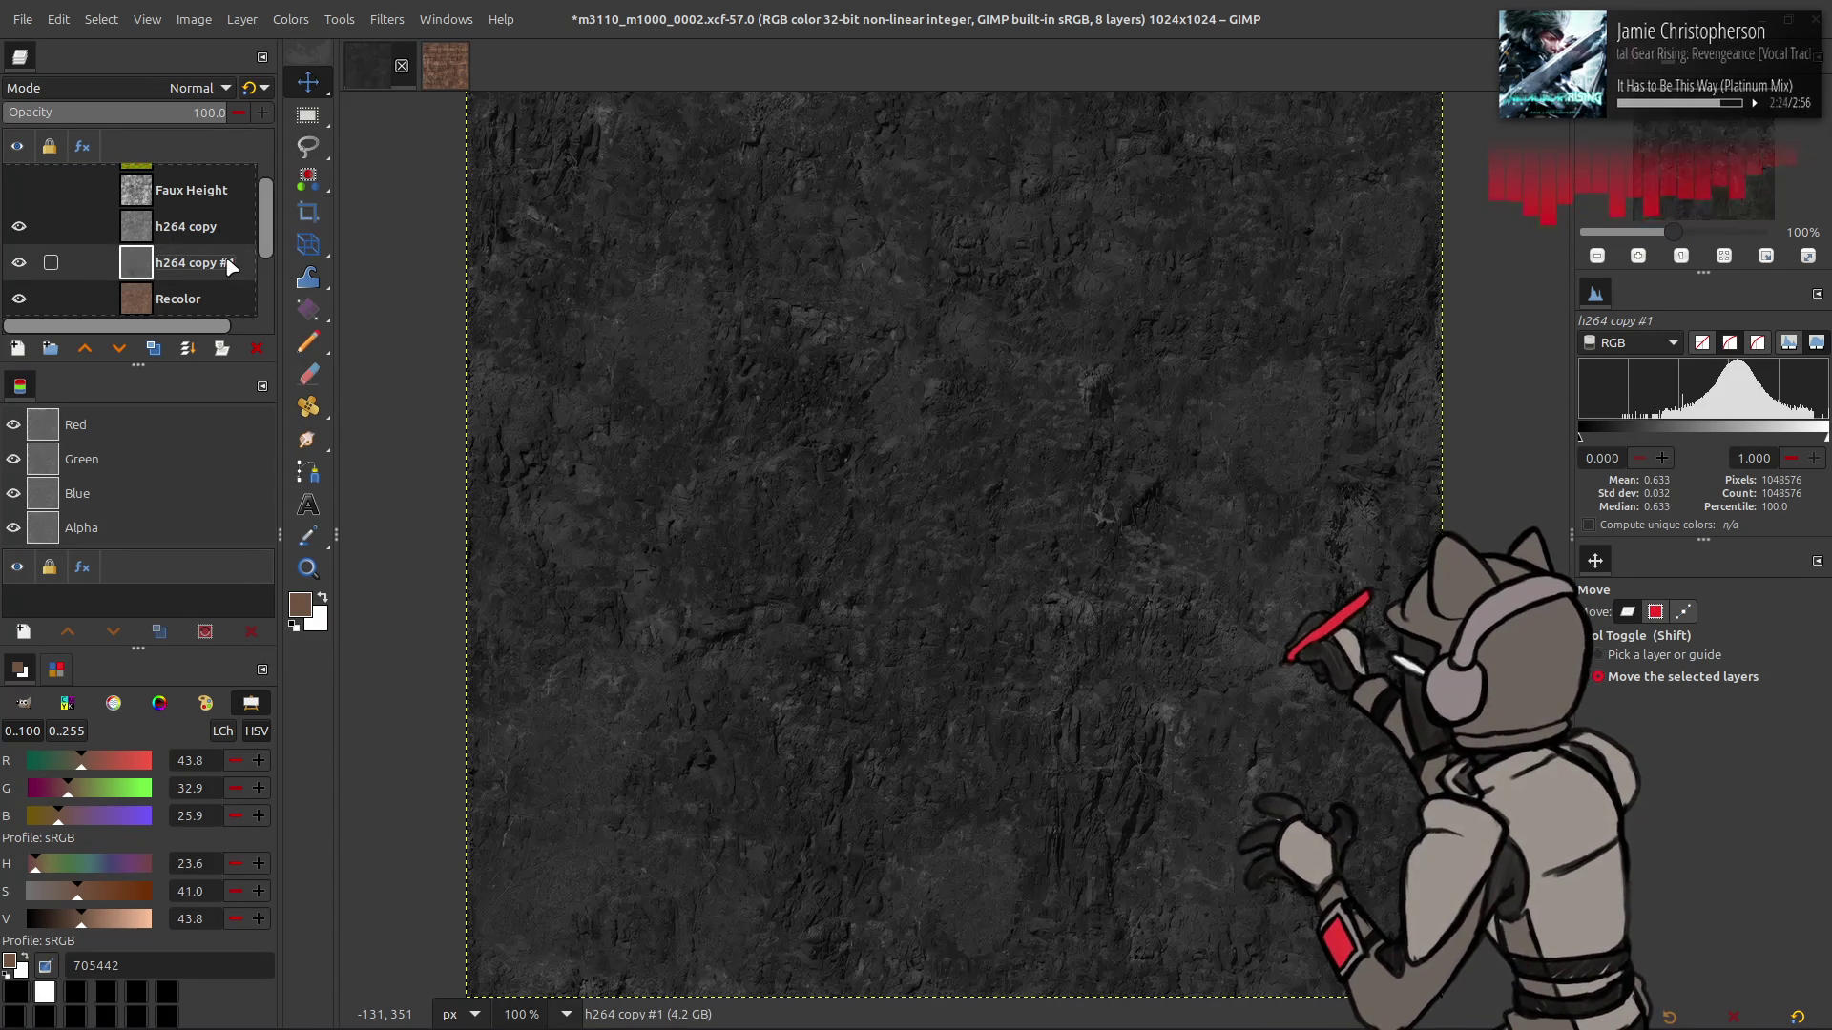
pyautogui.hotkey('ctrl', 'y')
pyautogui.hotkey('ctrl', 'z')
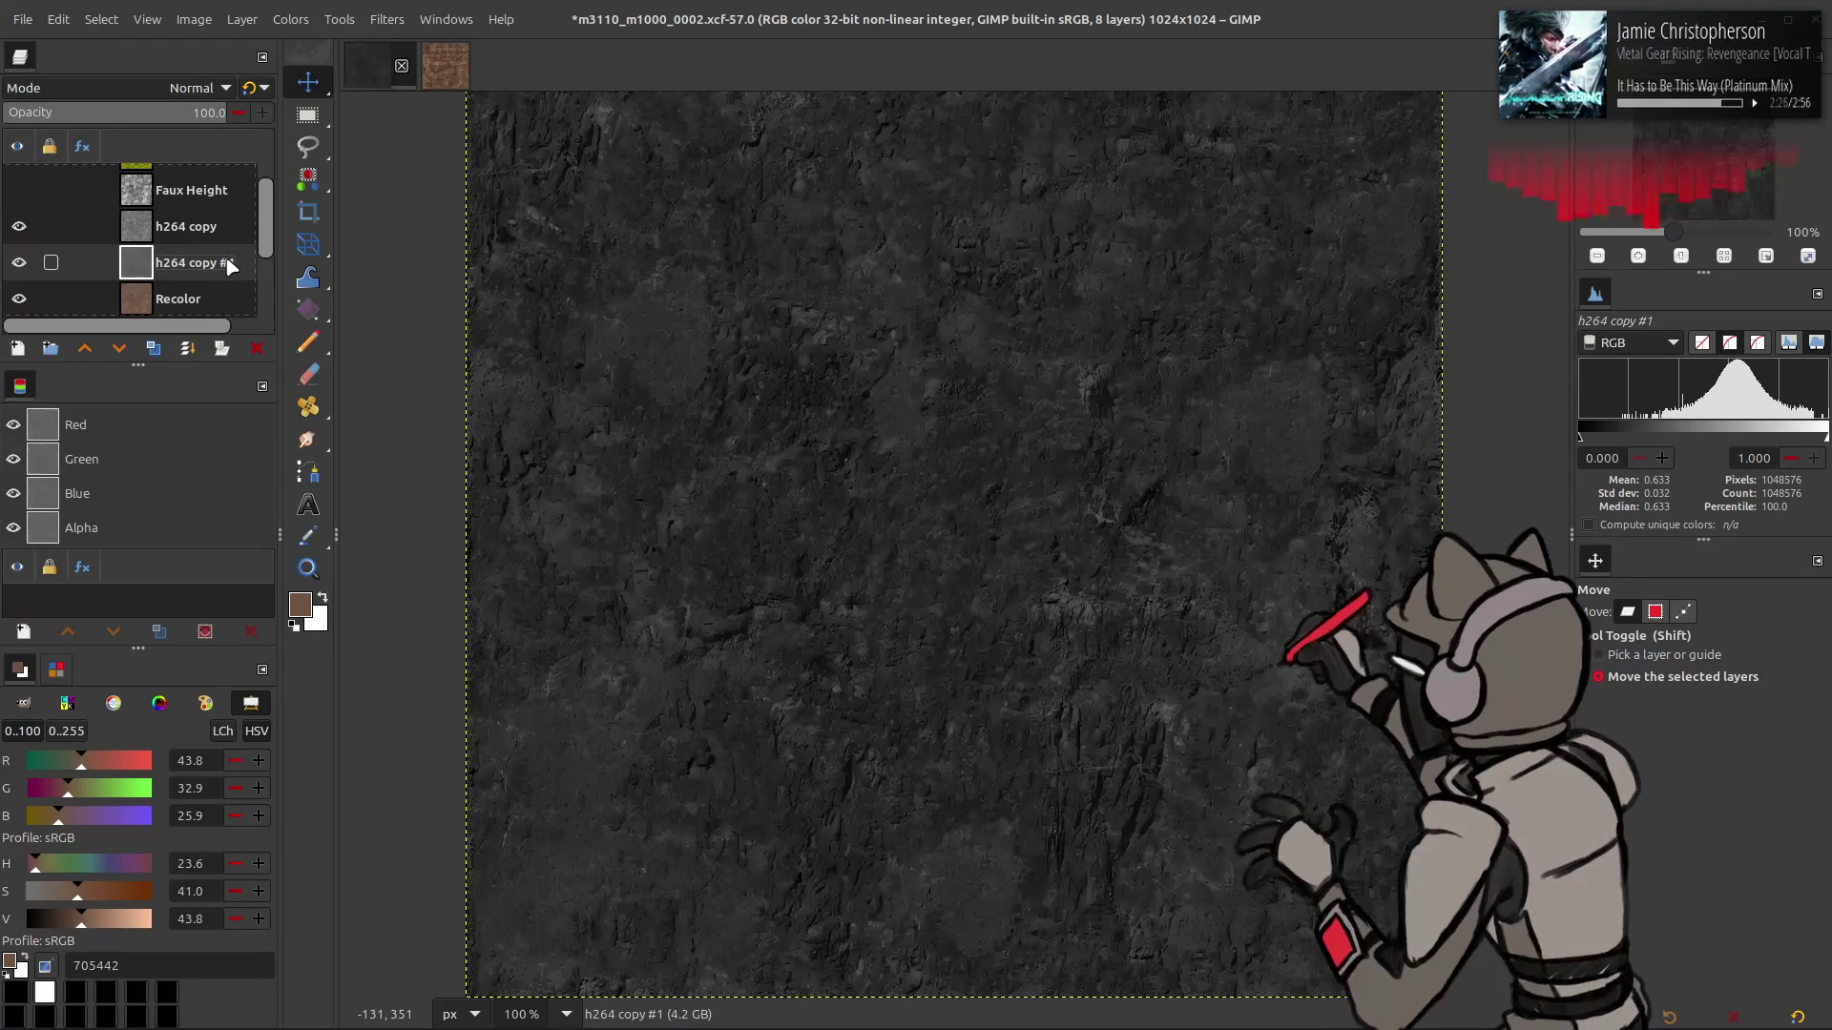
# - Merge h264 copy down into h264 copy #1 and check the combined result
pyautogui.rightClick(189, 245)
pyautogui.click(248, 523)
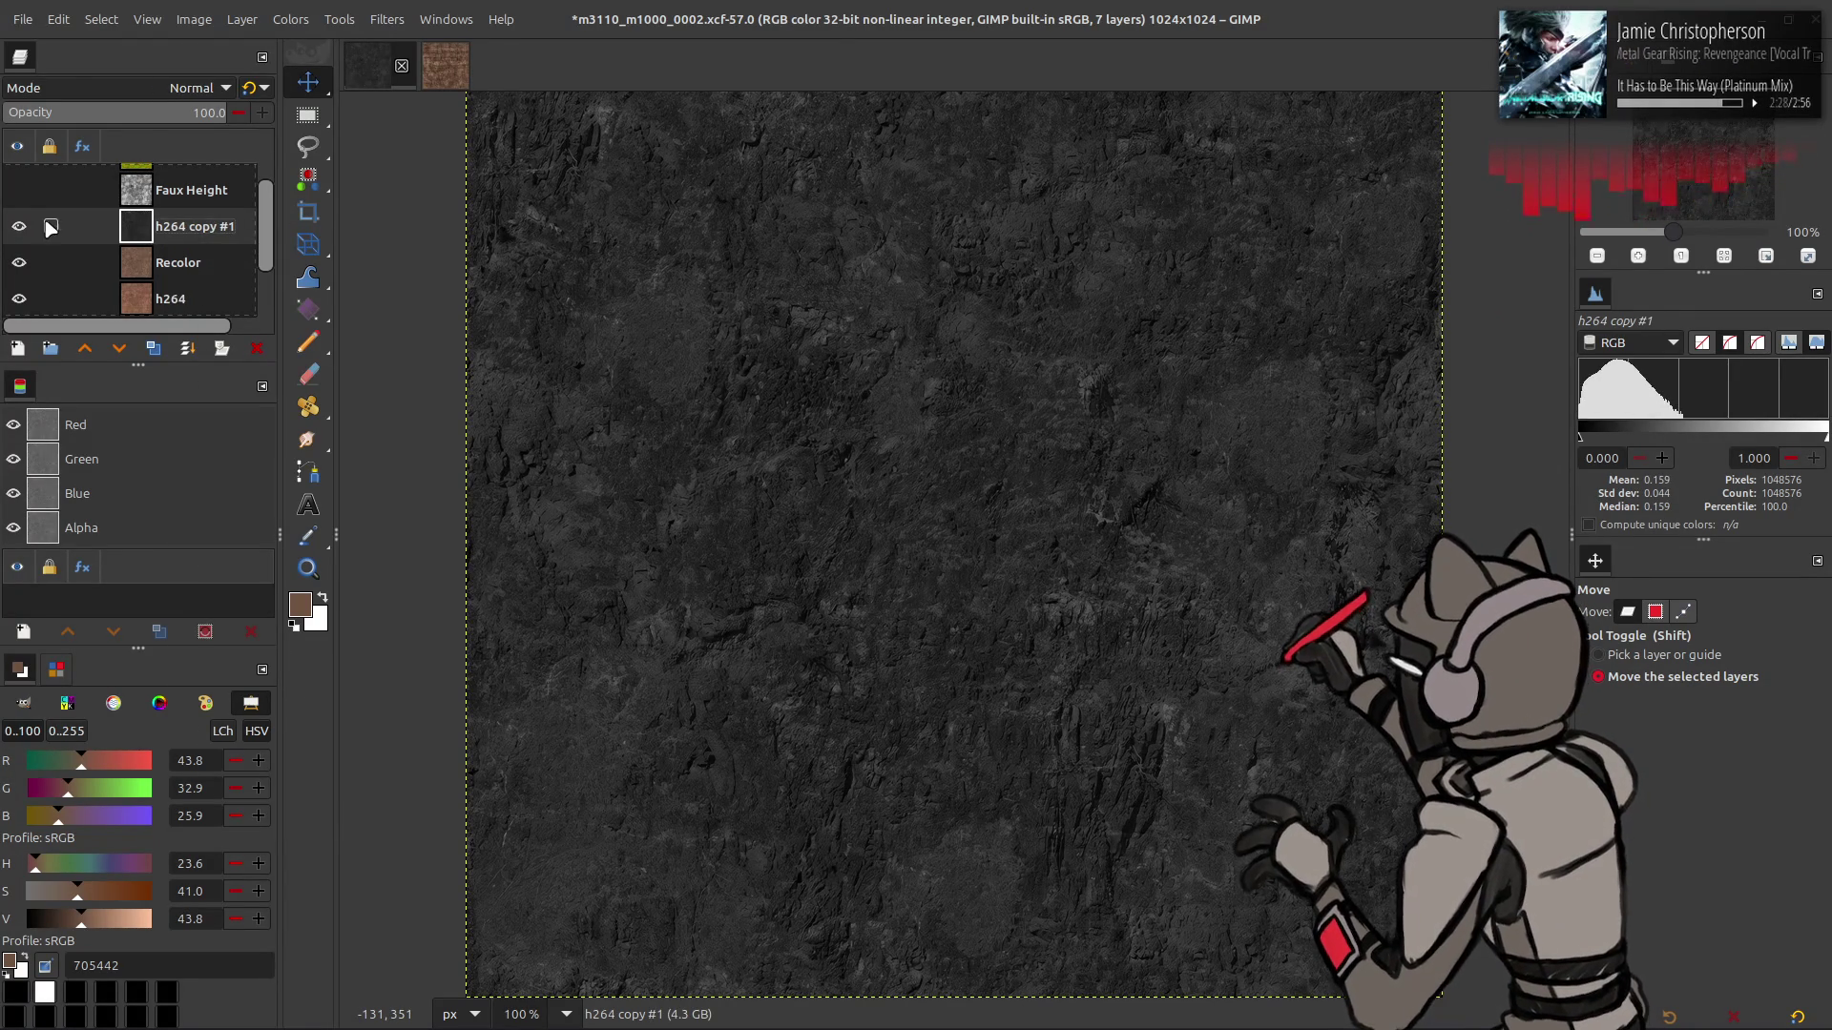
pyautogui.click(19, 227)
pyautogui.click(19, 226)
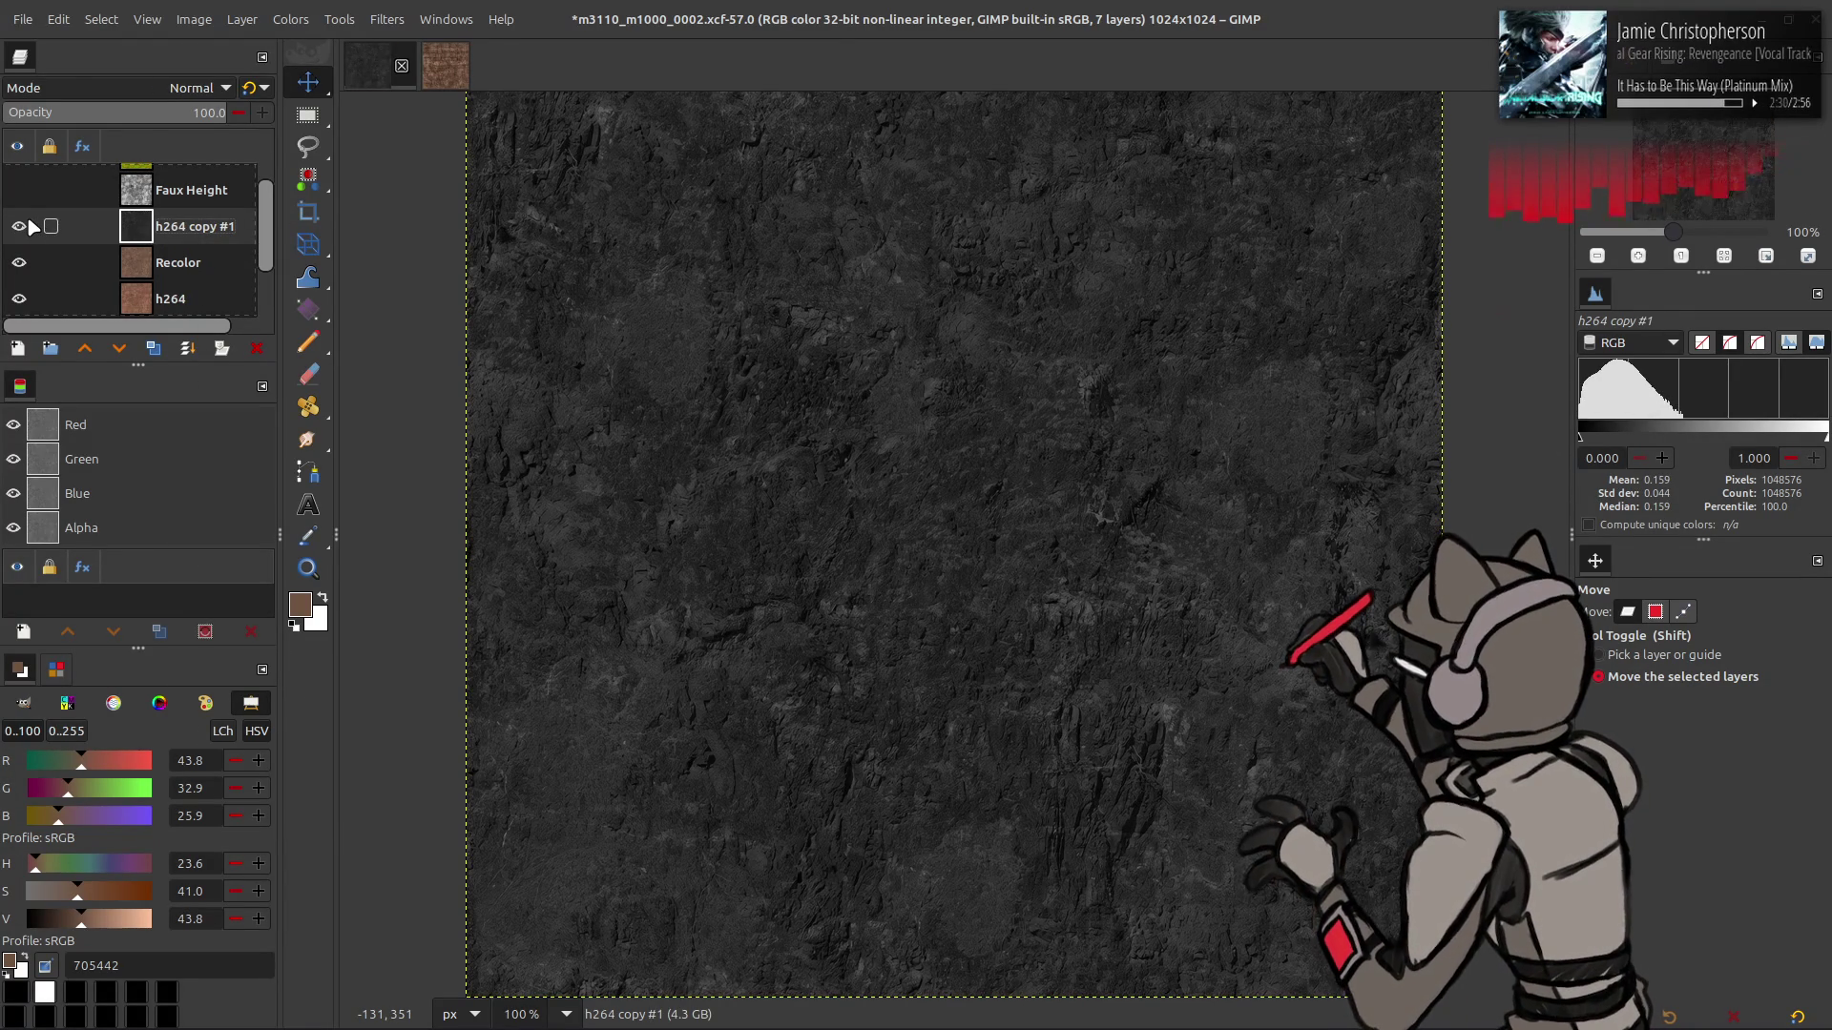
pyautogui.click(298, 19)
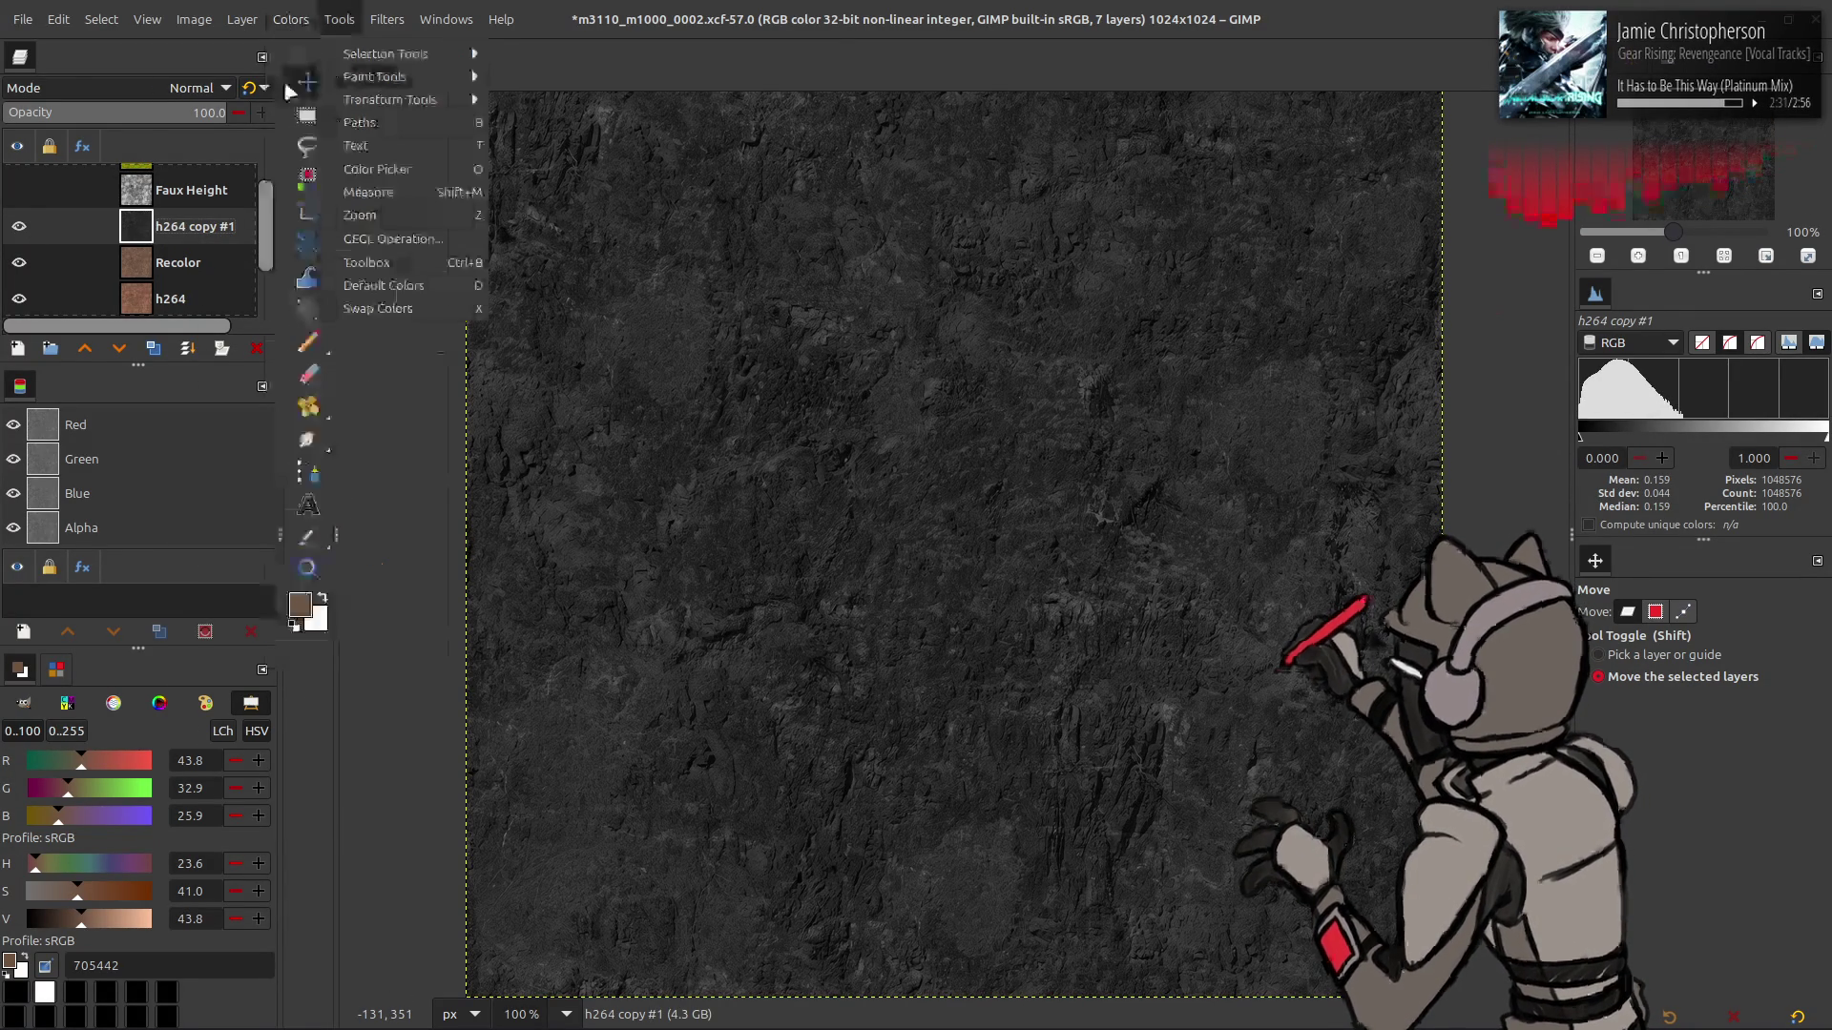
# - Stretch the layer's contrast, then apply the last-used Curves preset
pyautogui.moveTo(381, 353)
pyautogui.click(482, 401)
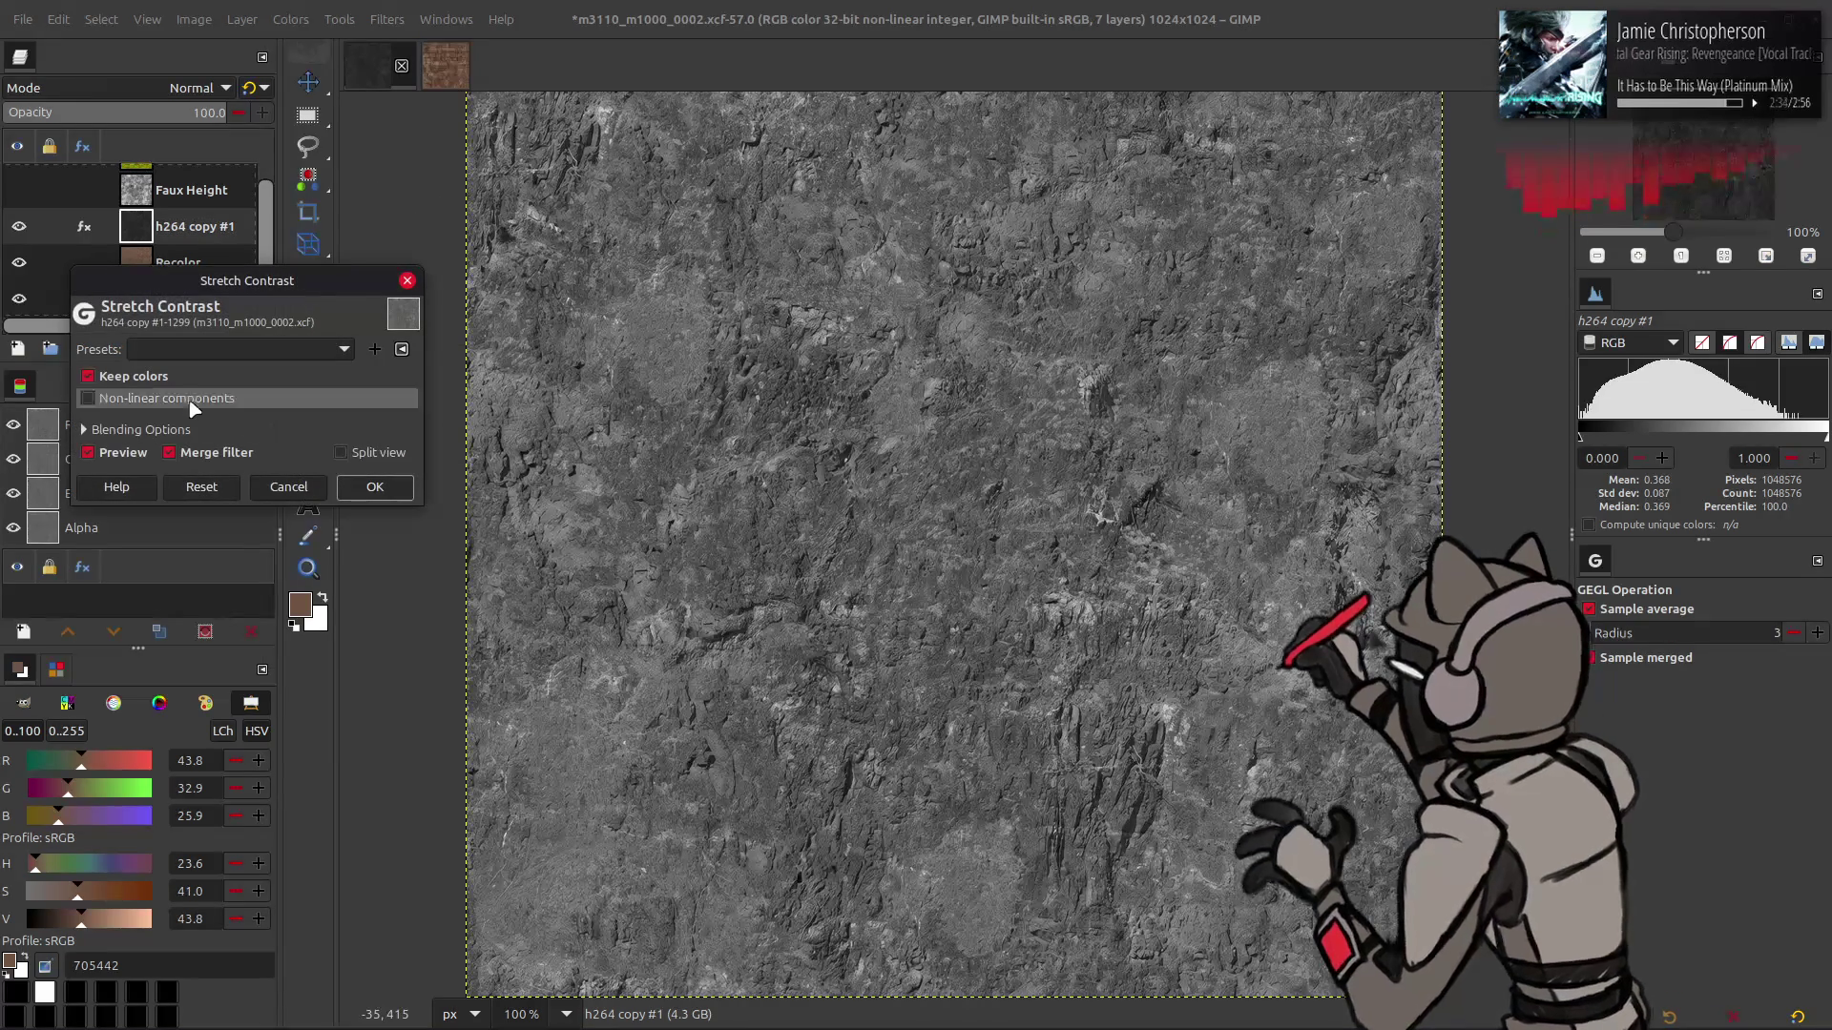
pyautogui.click(374, 486)
pyautogui.click(305, 26)
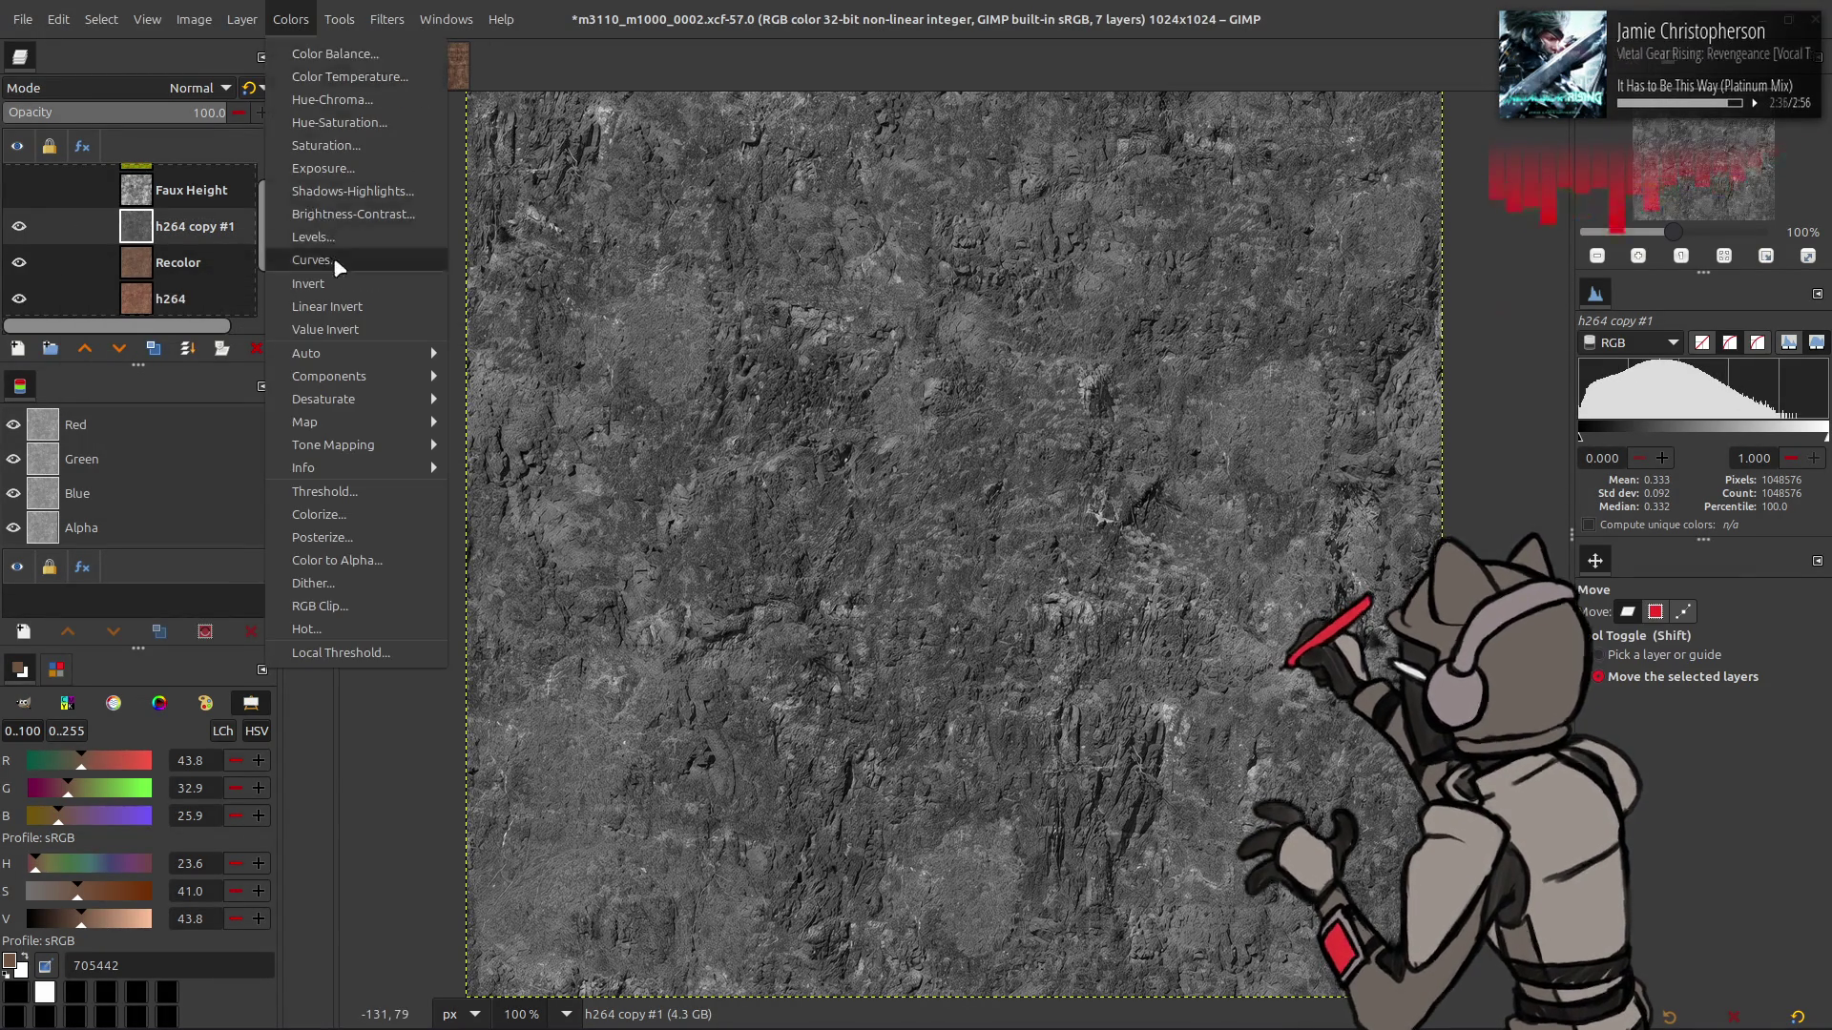
pyautogui.click(330, 259)
pyautogui.click(322, 259)
pyautogui.click(315, 250)
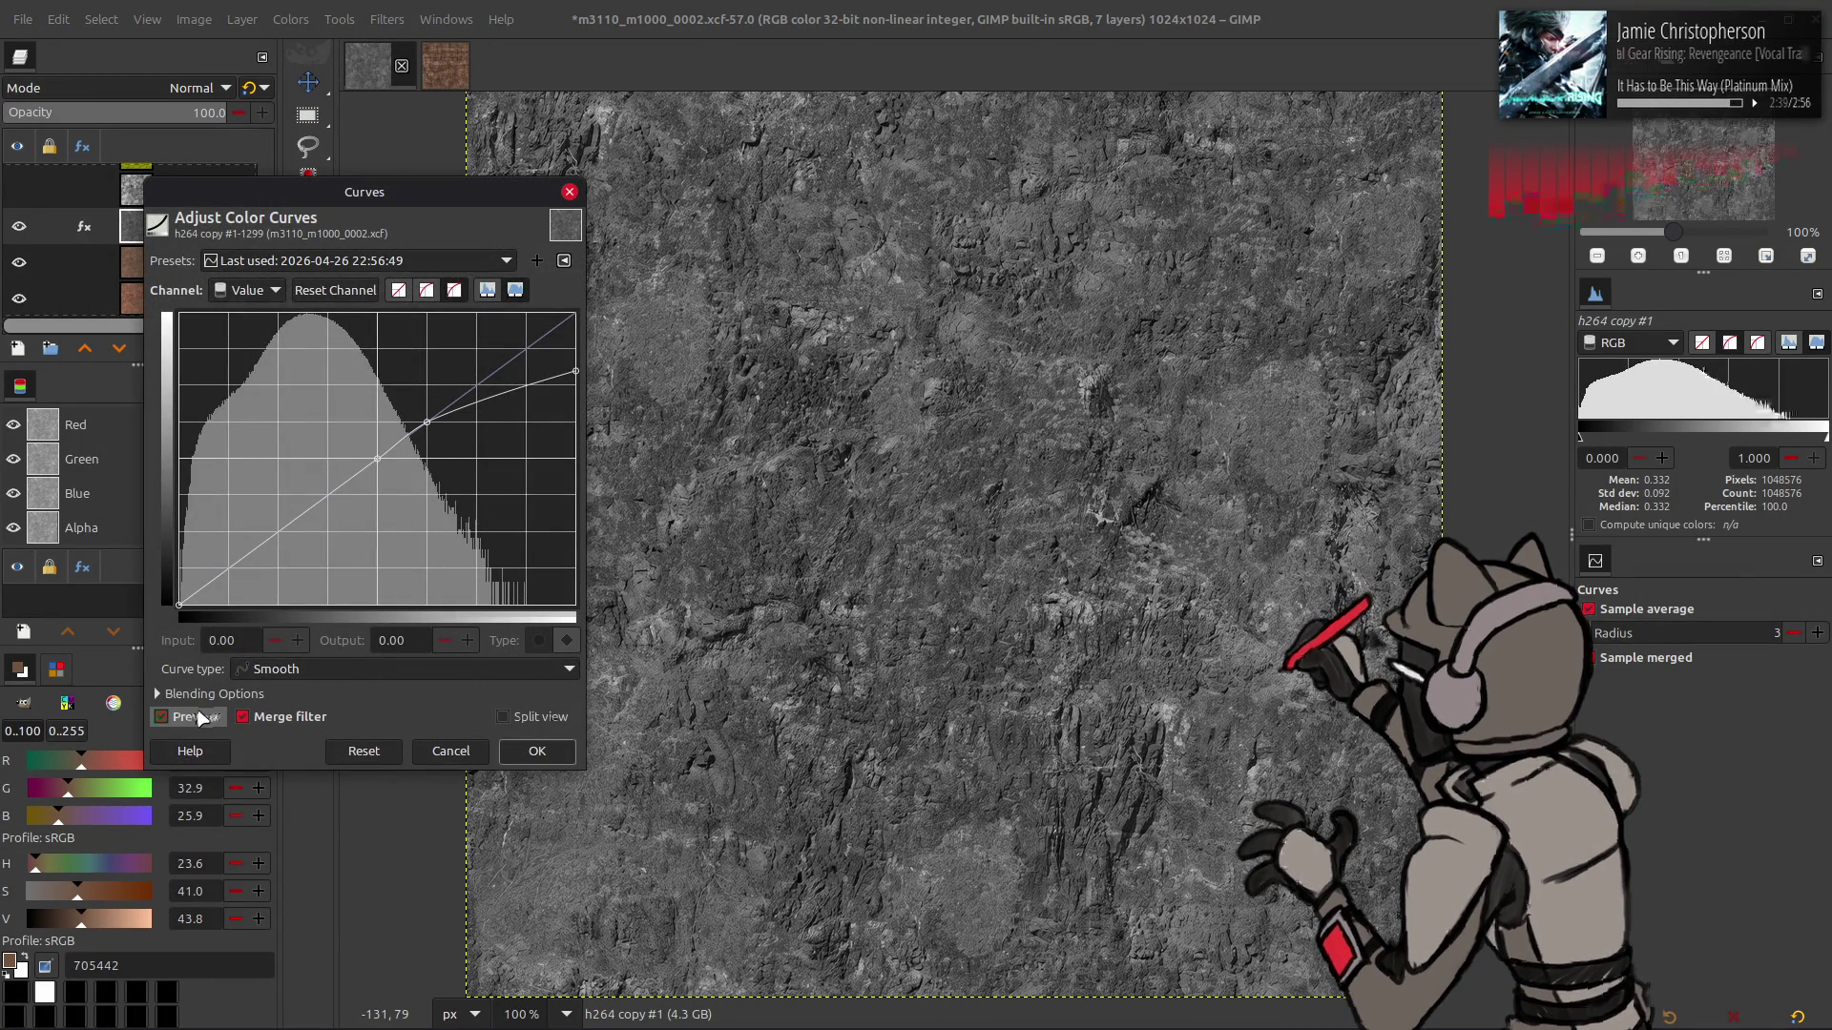
pyautogui.click(537, 750)
# - Stretch the contrast again, undoing an accidental sideways layer shift
pyautogui.click(294, 21)
pyautogui.moveTo(362, 353)
pyautogui.click(505, 404)
pyautogui.click(375, 487)
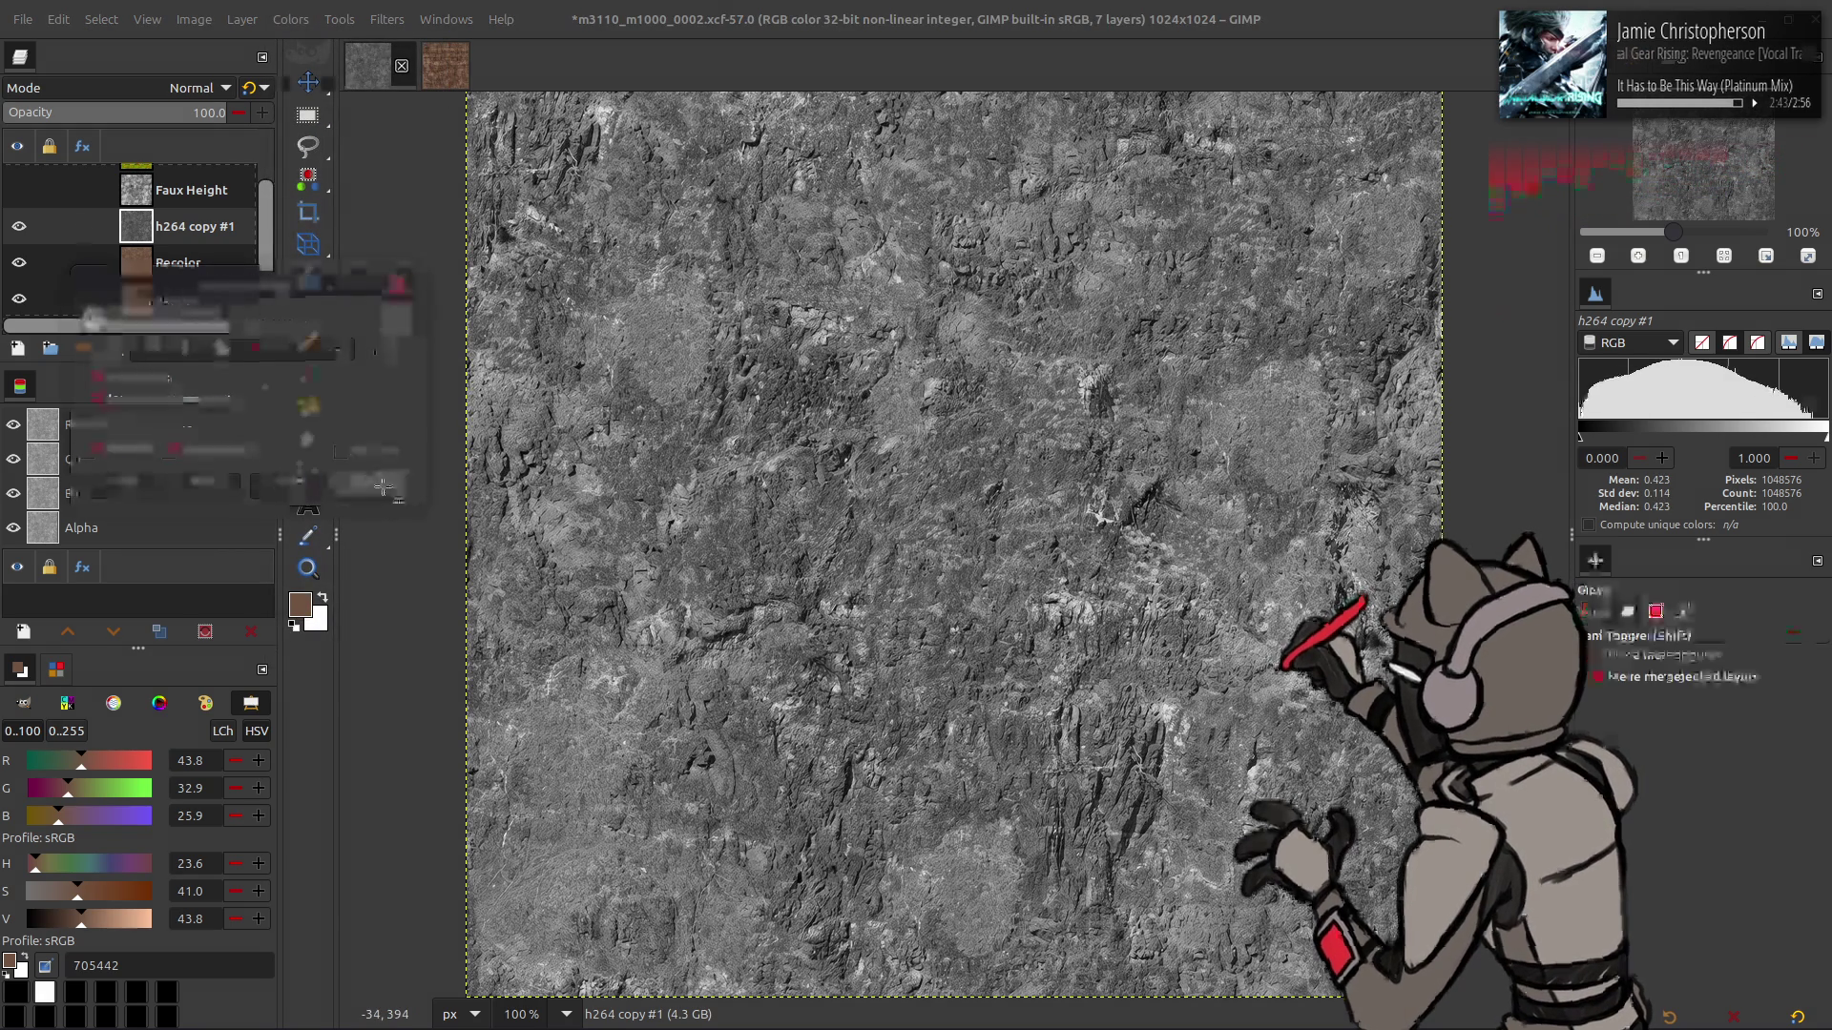
pyautogui.press('m')
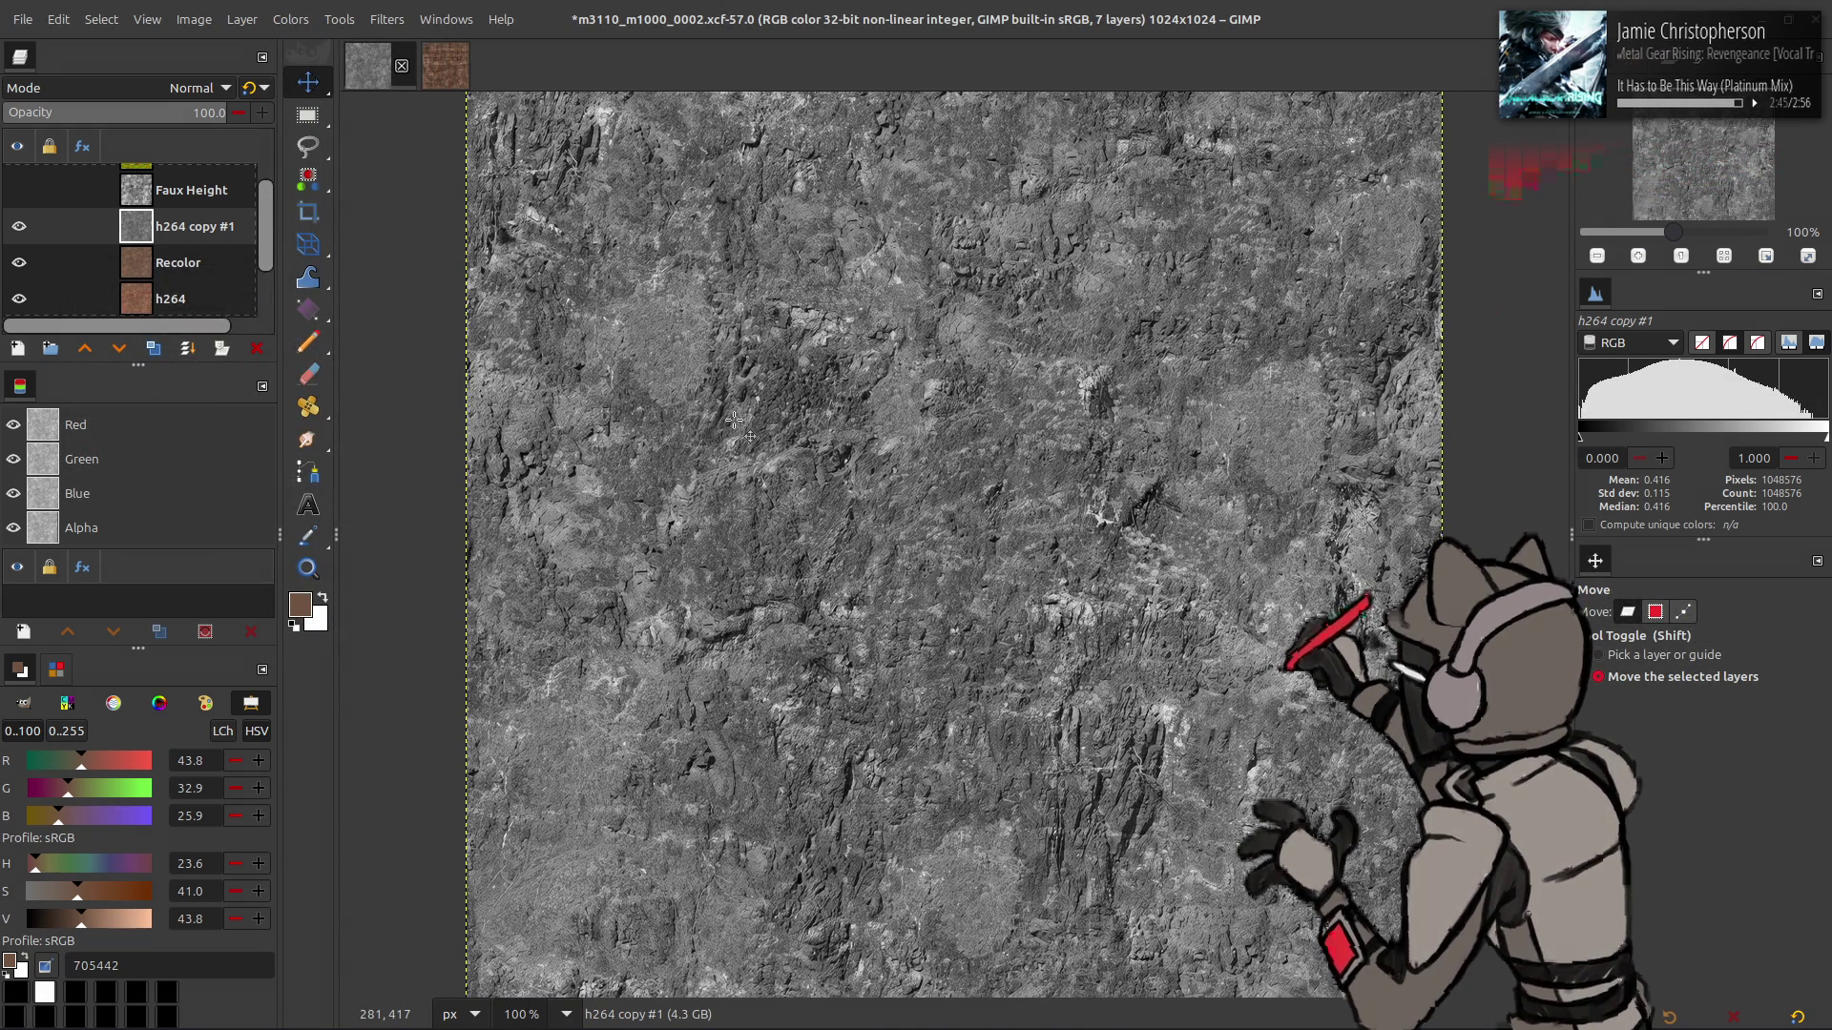
pyautogui.moveTo(853, 418); pyautogui.dragTo(777, 418)
pyautogui.hotkey('ctrl', 'z')
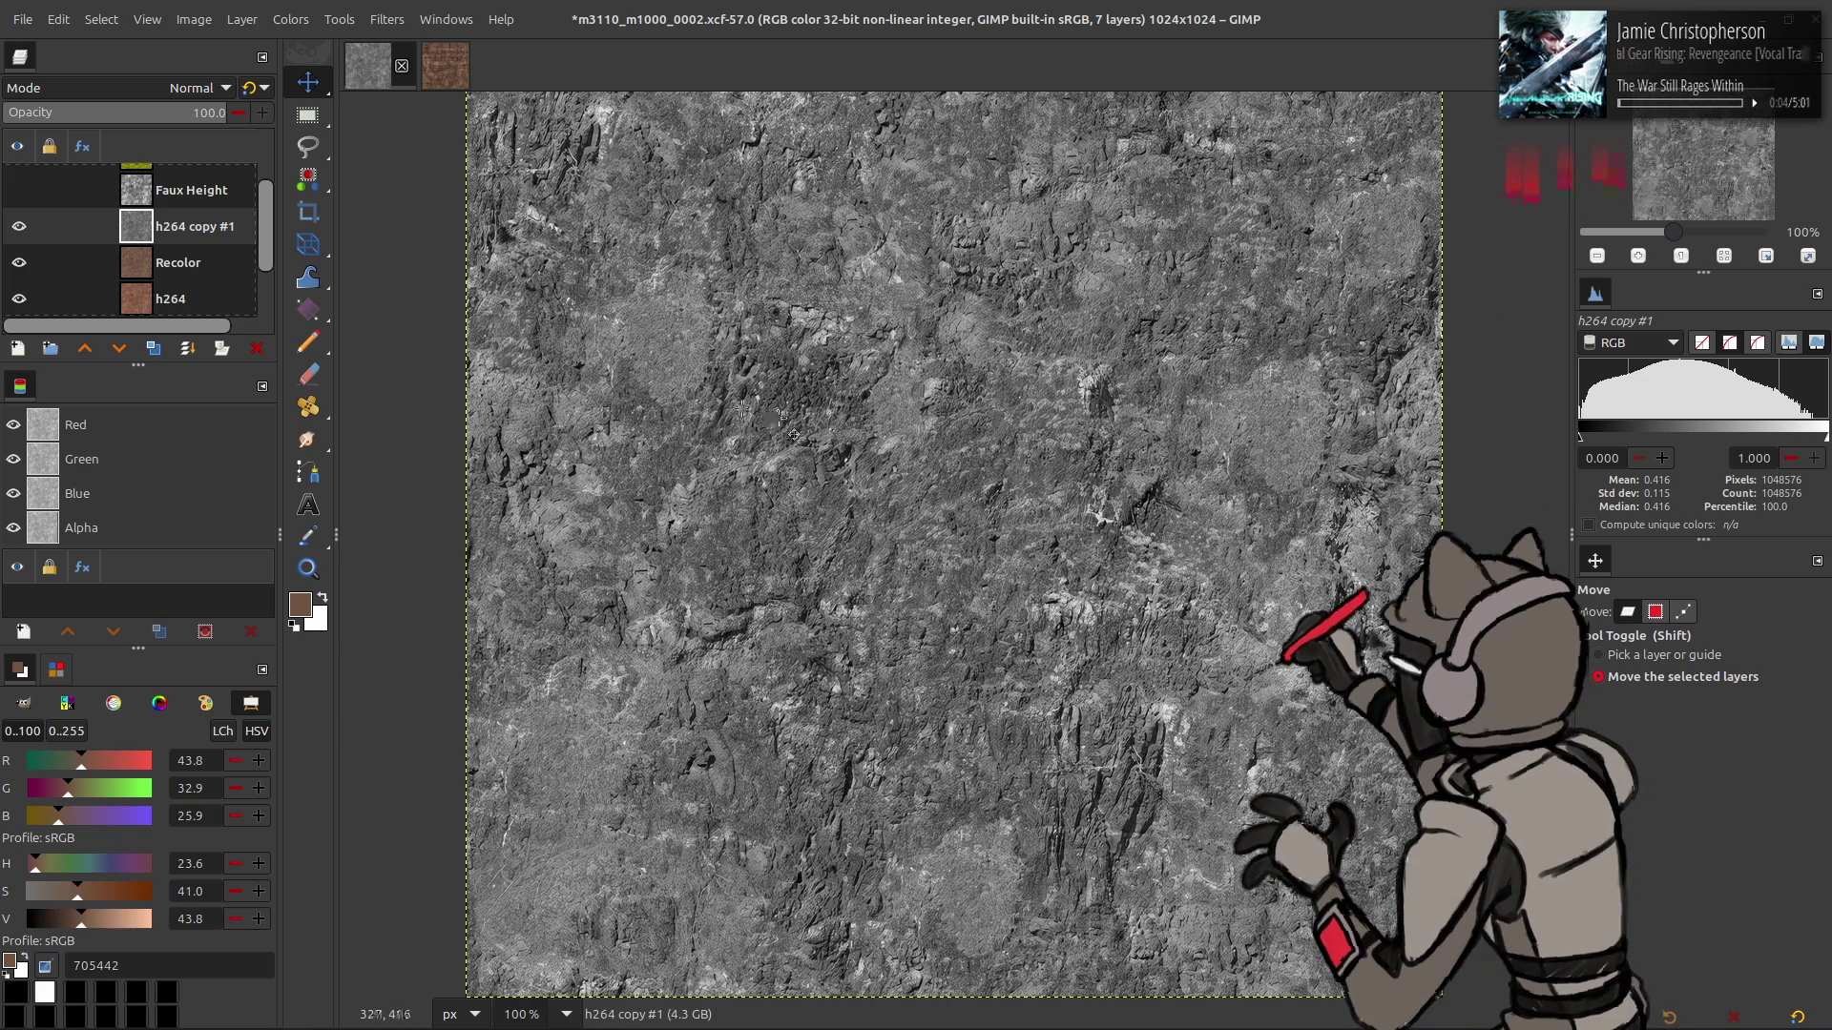
# - Reapply the Curves adjustment and stretch the contrast a final time
pyautogui.click(290, 19)
pyautogui.click(310, 259)
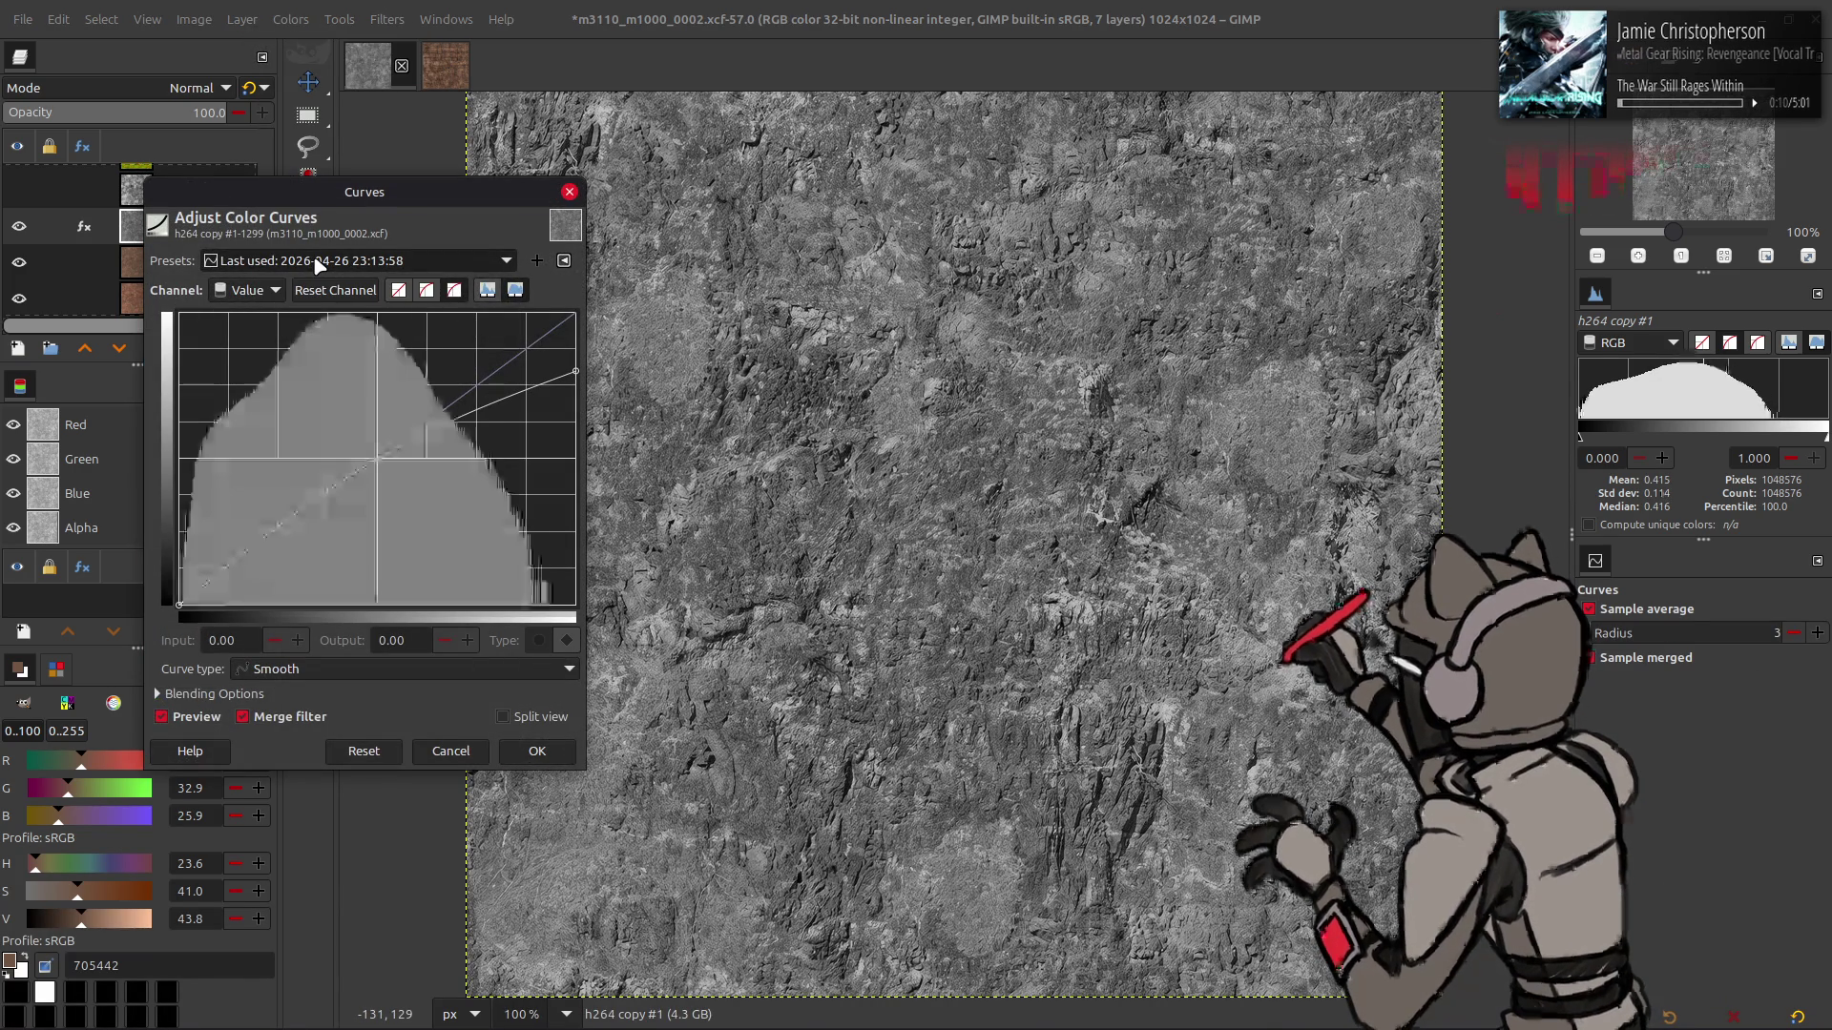
pyautogui.click(538, 751)
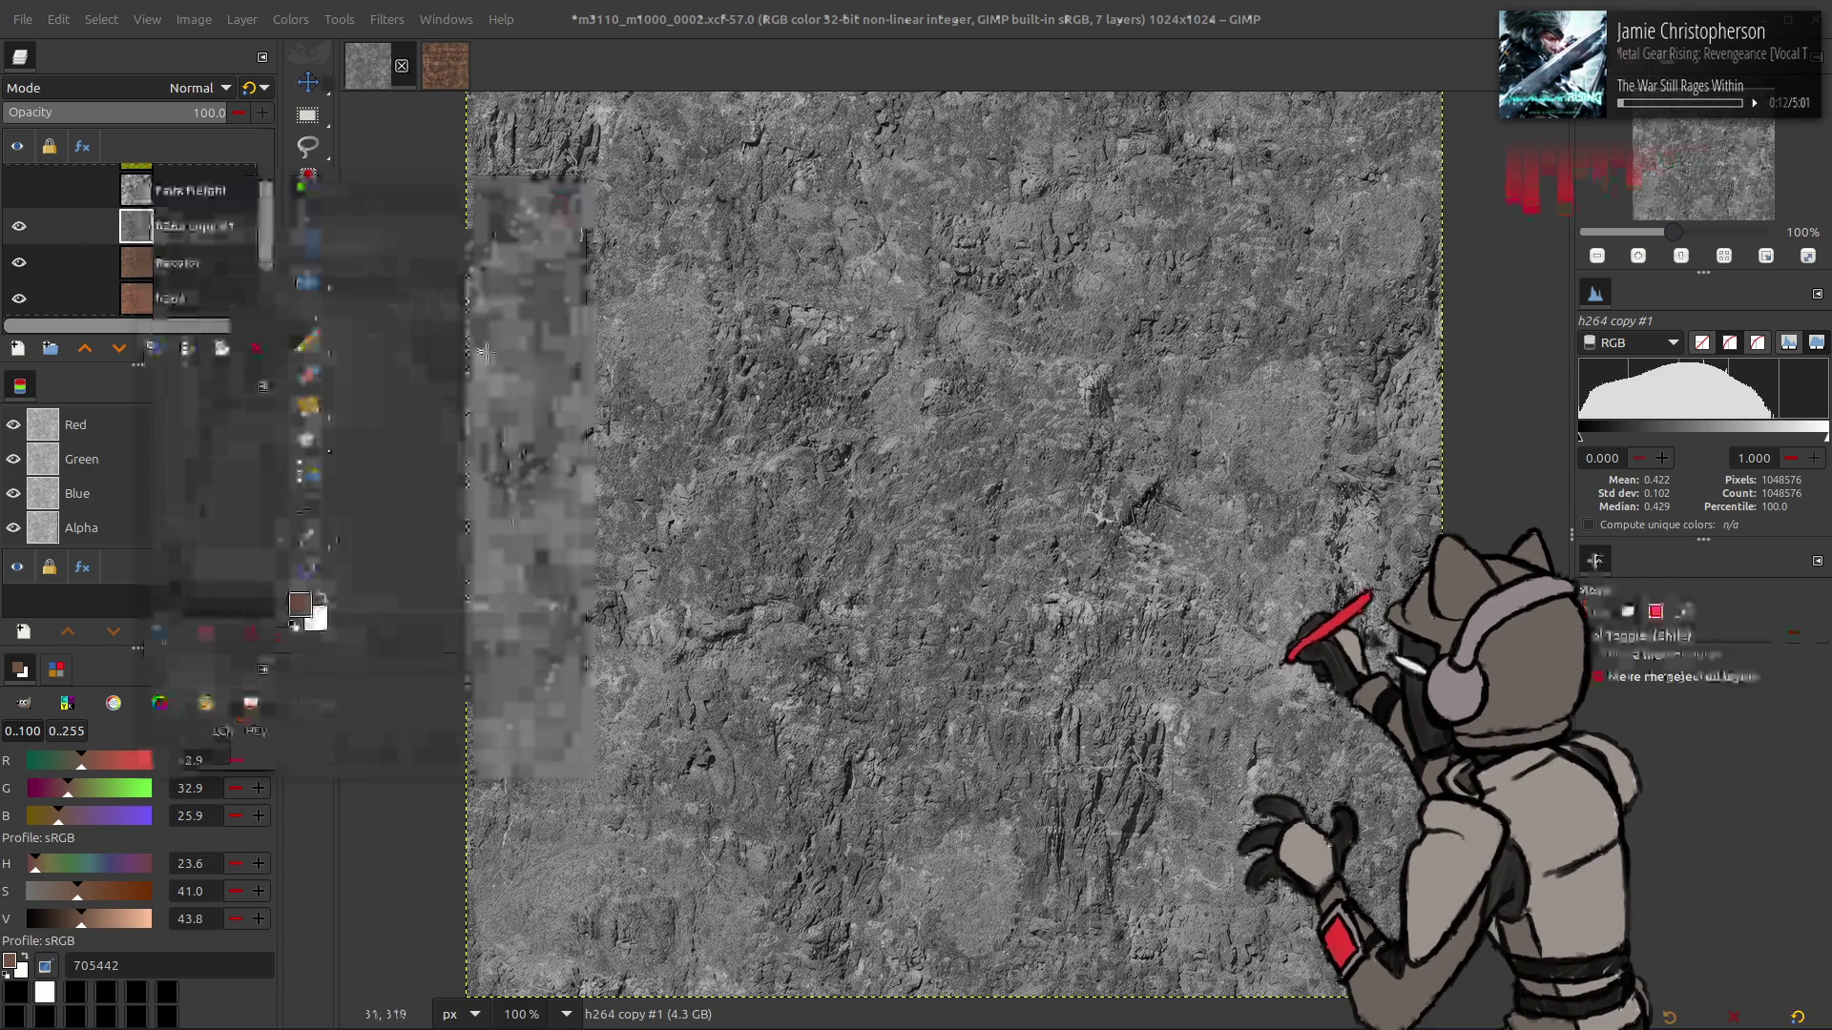
pyautogui.click(311, 17)
pyautogui.moveTo(400, 353)
pyautogui.click(506, 399)
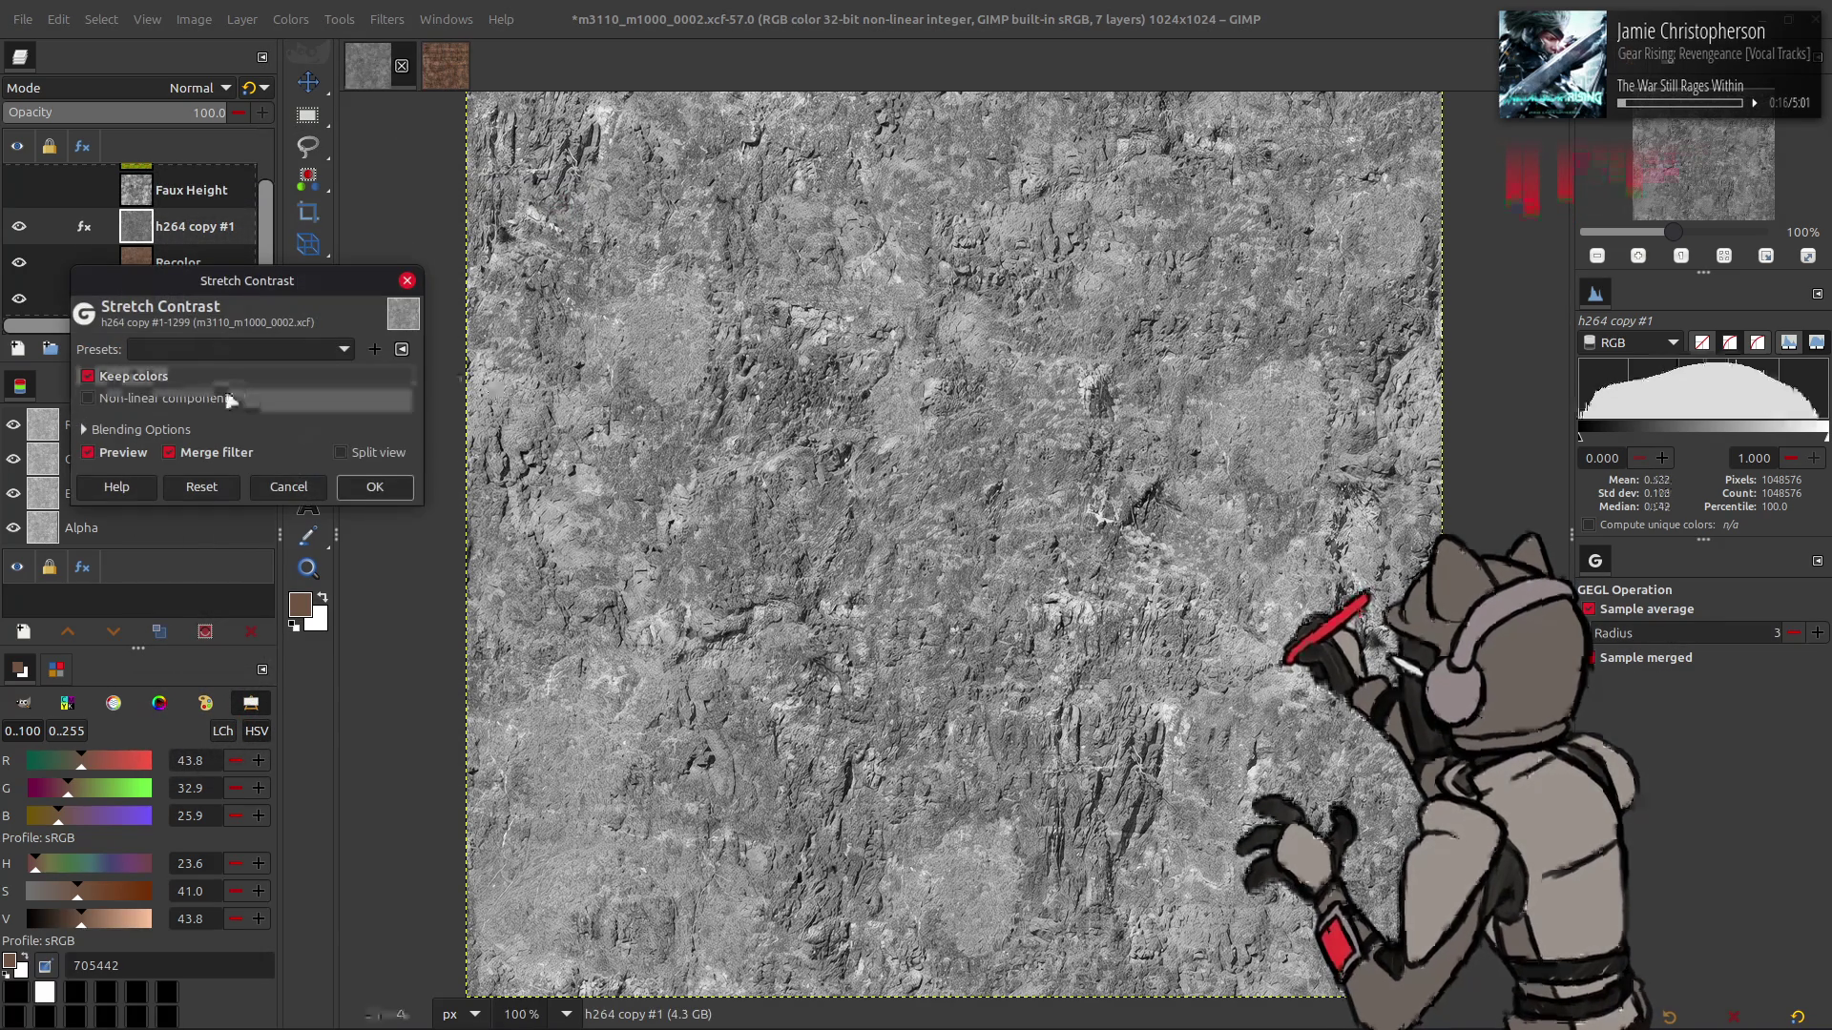
pyautogui.click(381, 488)
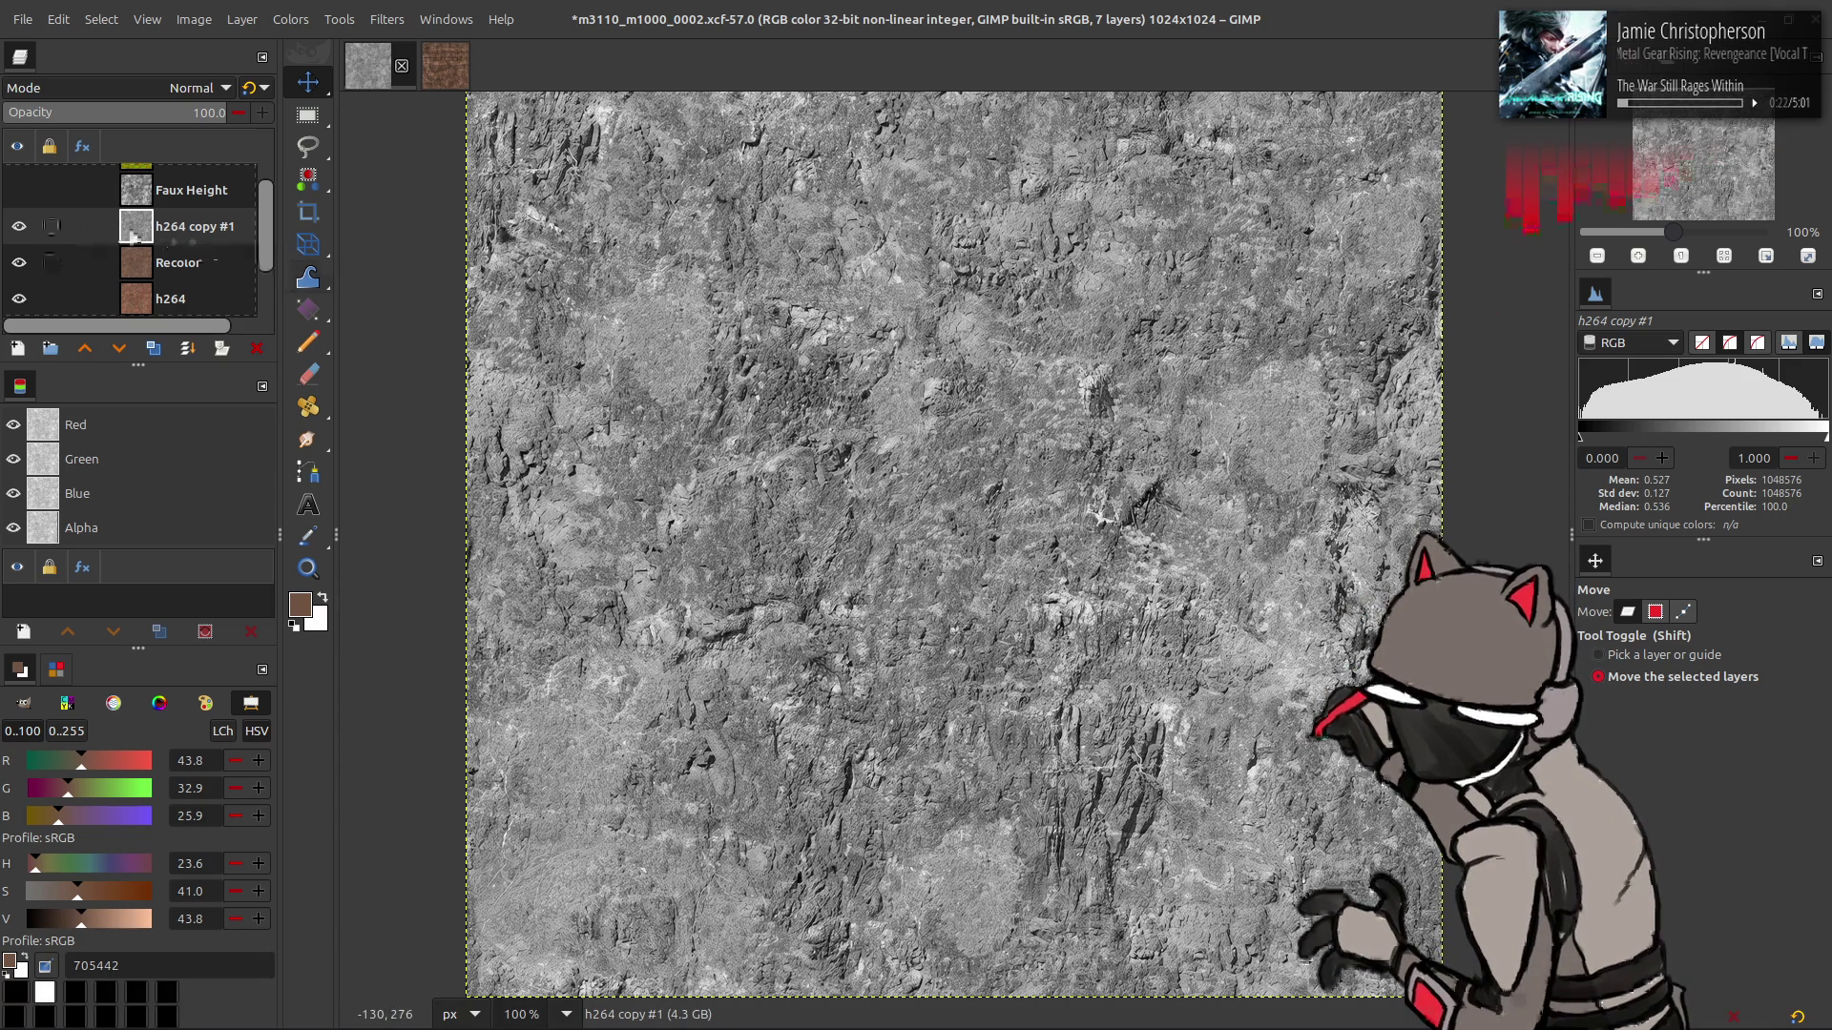
# - Rename the h264 copy #1 layer to 'Spec Base' and duplicate it
pyautogui.doubleClick(172, 226)
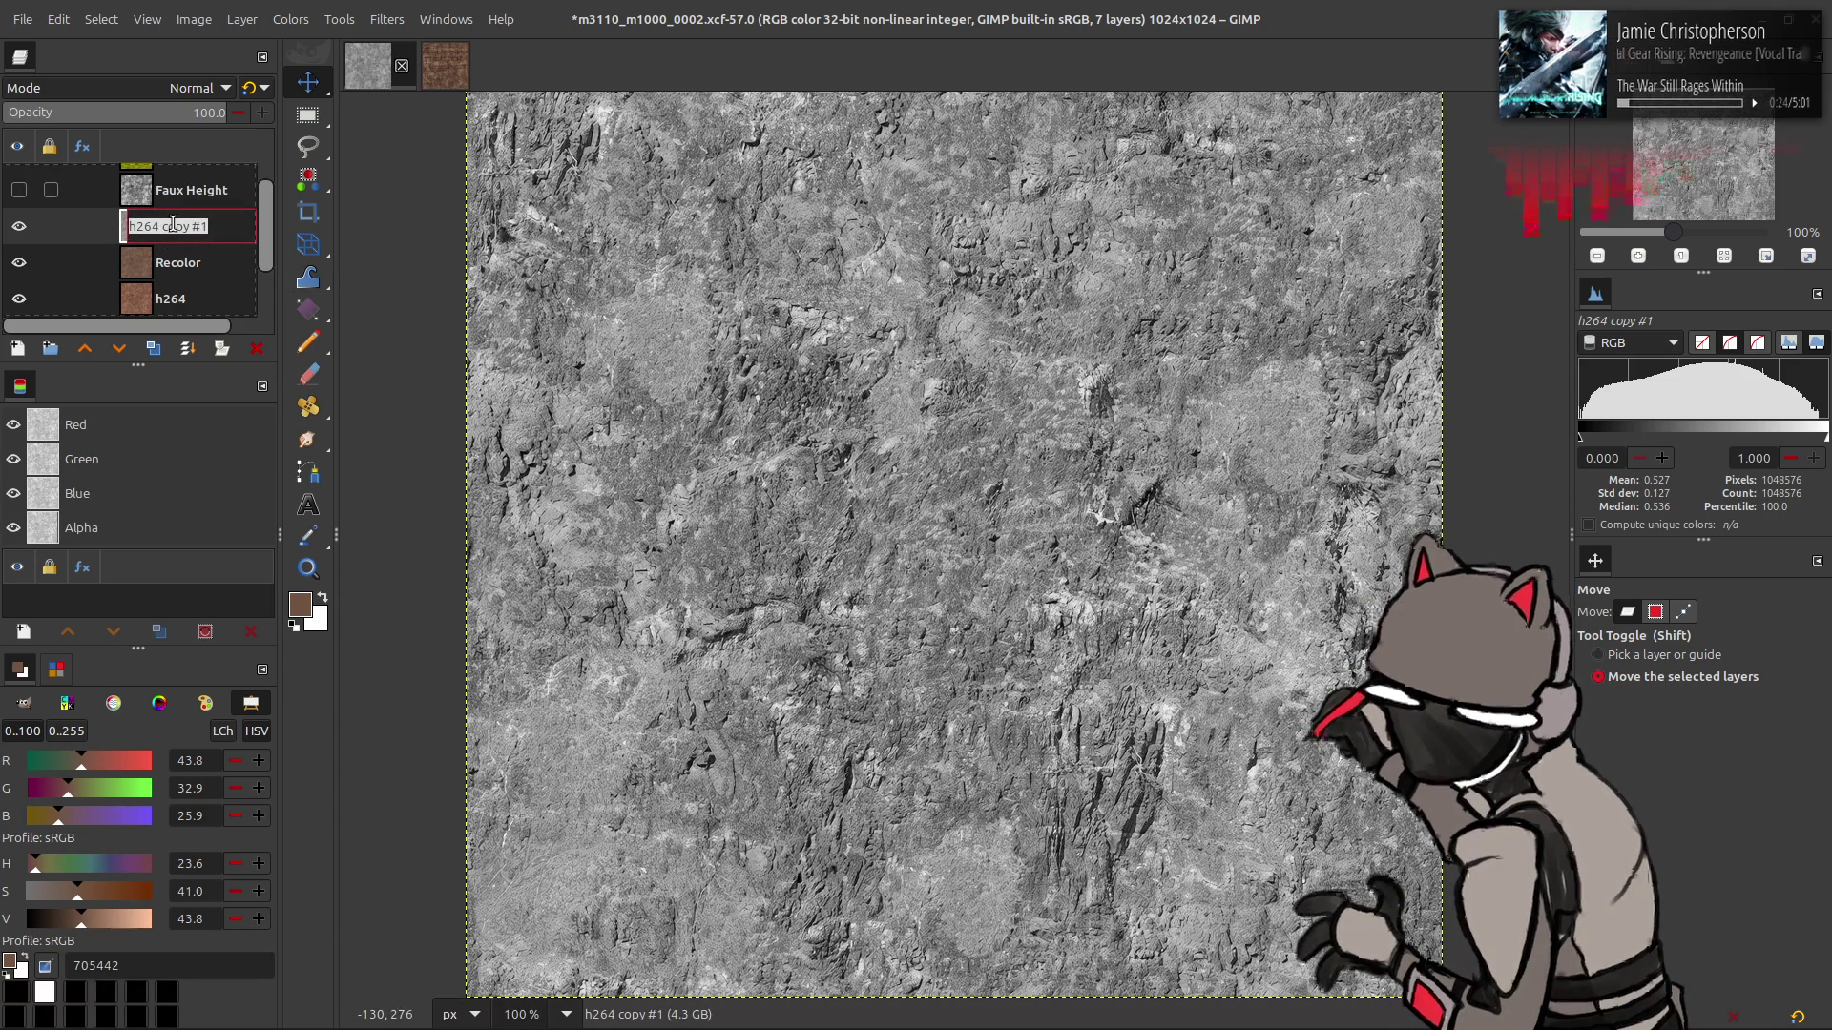
pyautogui.press('BackSpace')
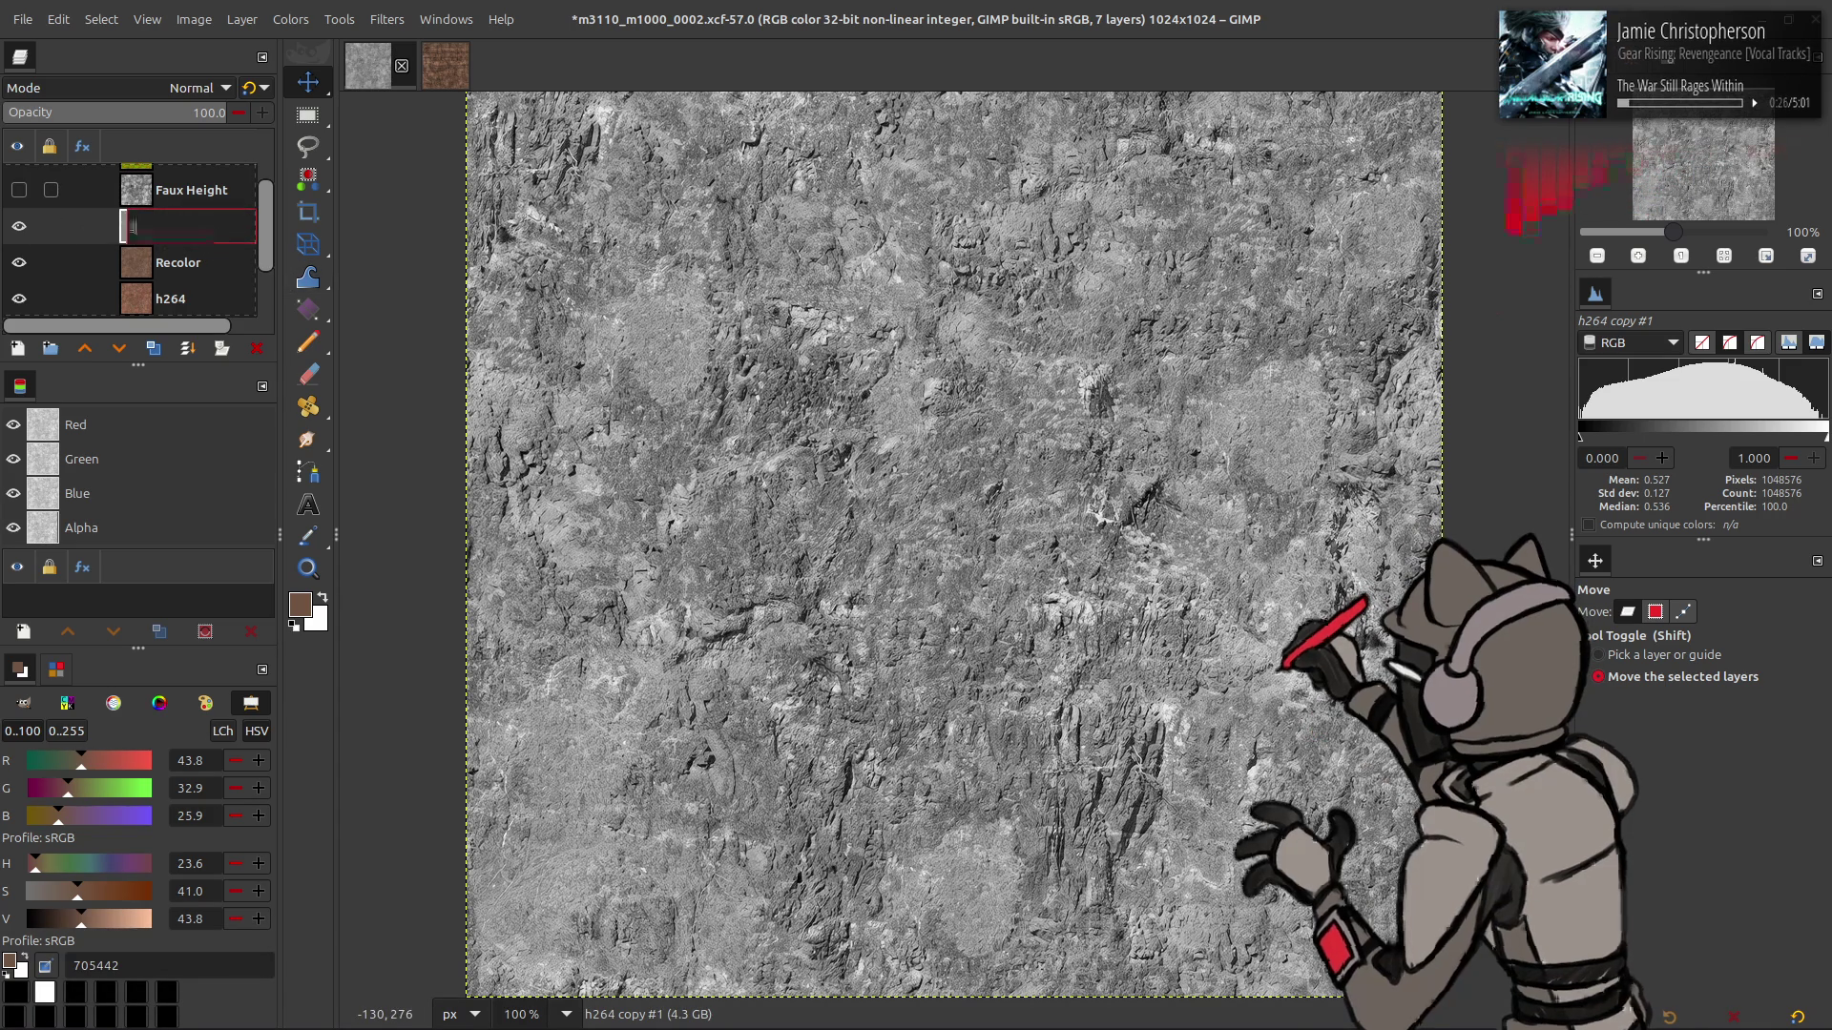
pyautogui.write('Spec Base')
pyautogui.press('Return')
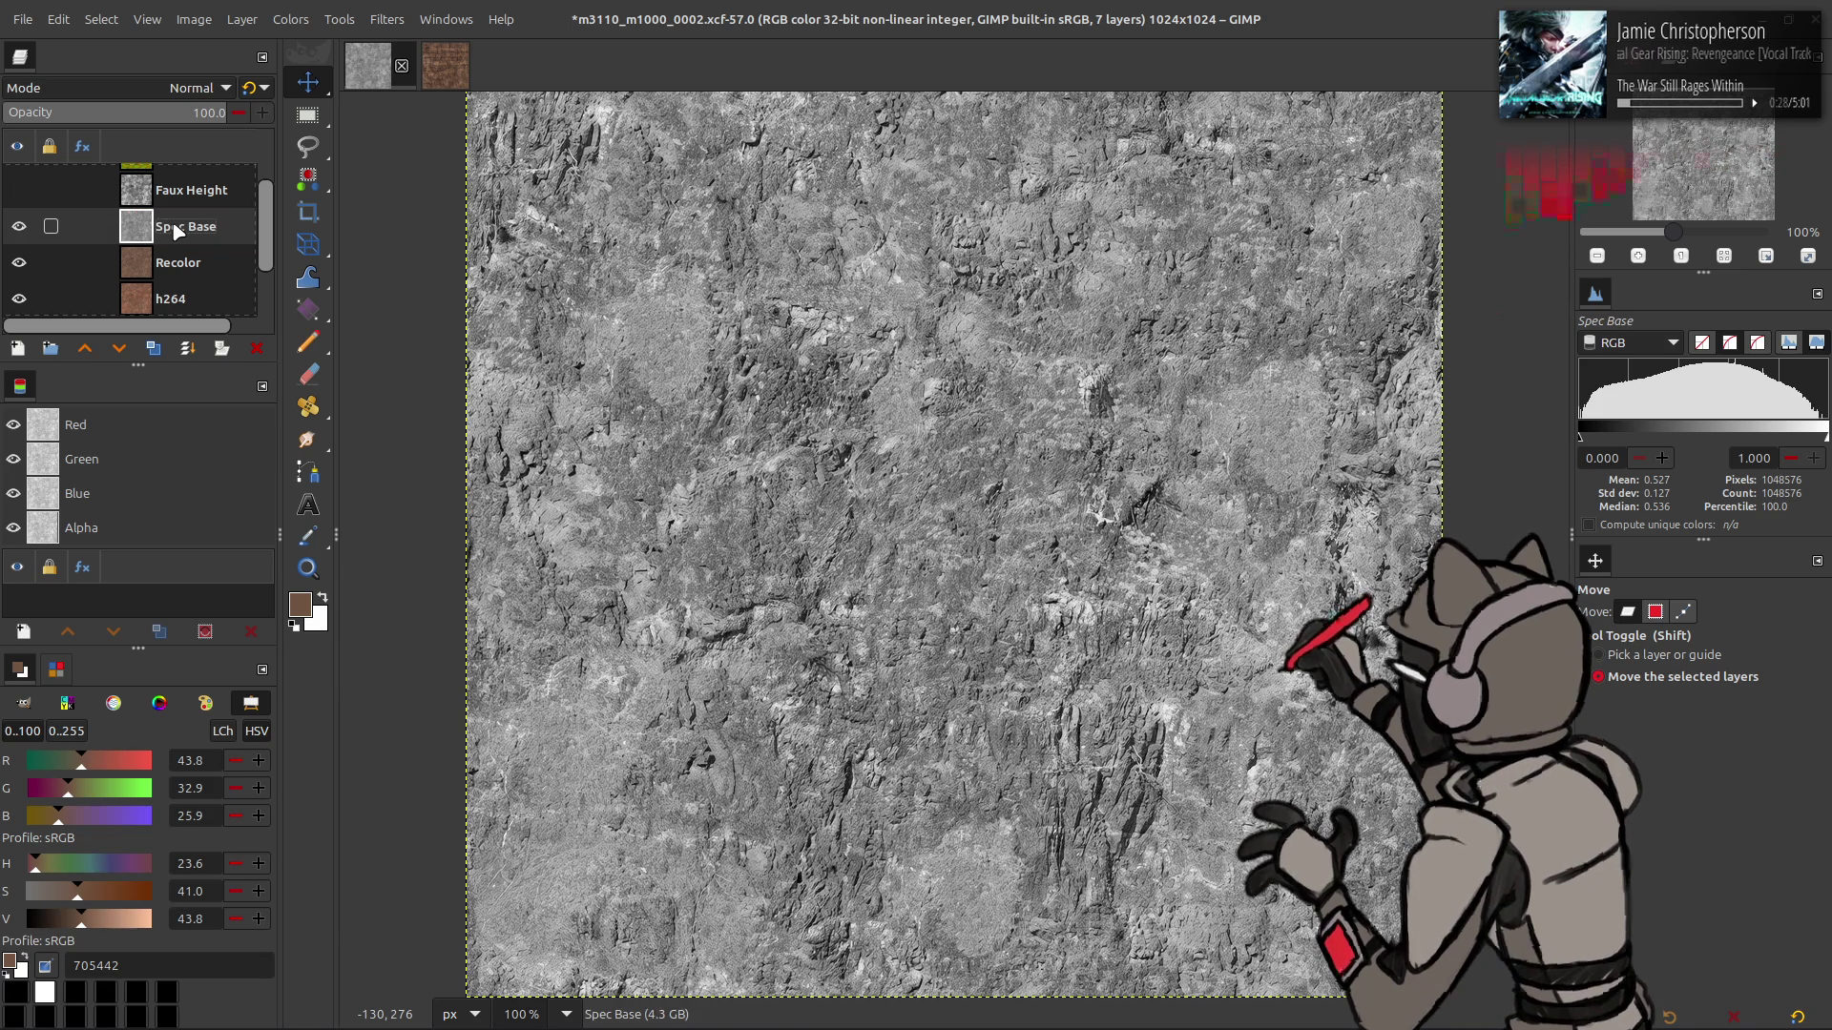
pyautogui.click(152, 348)
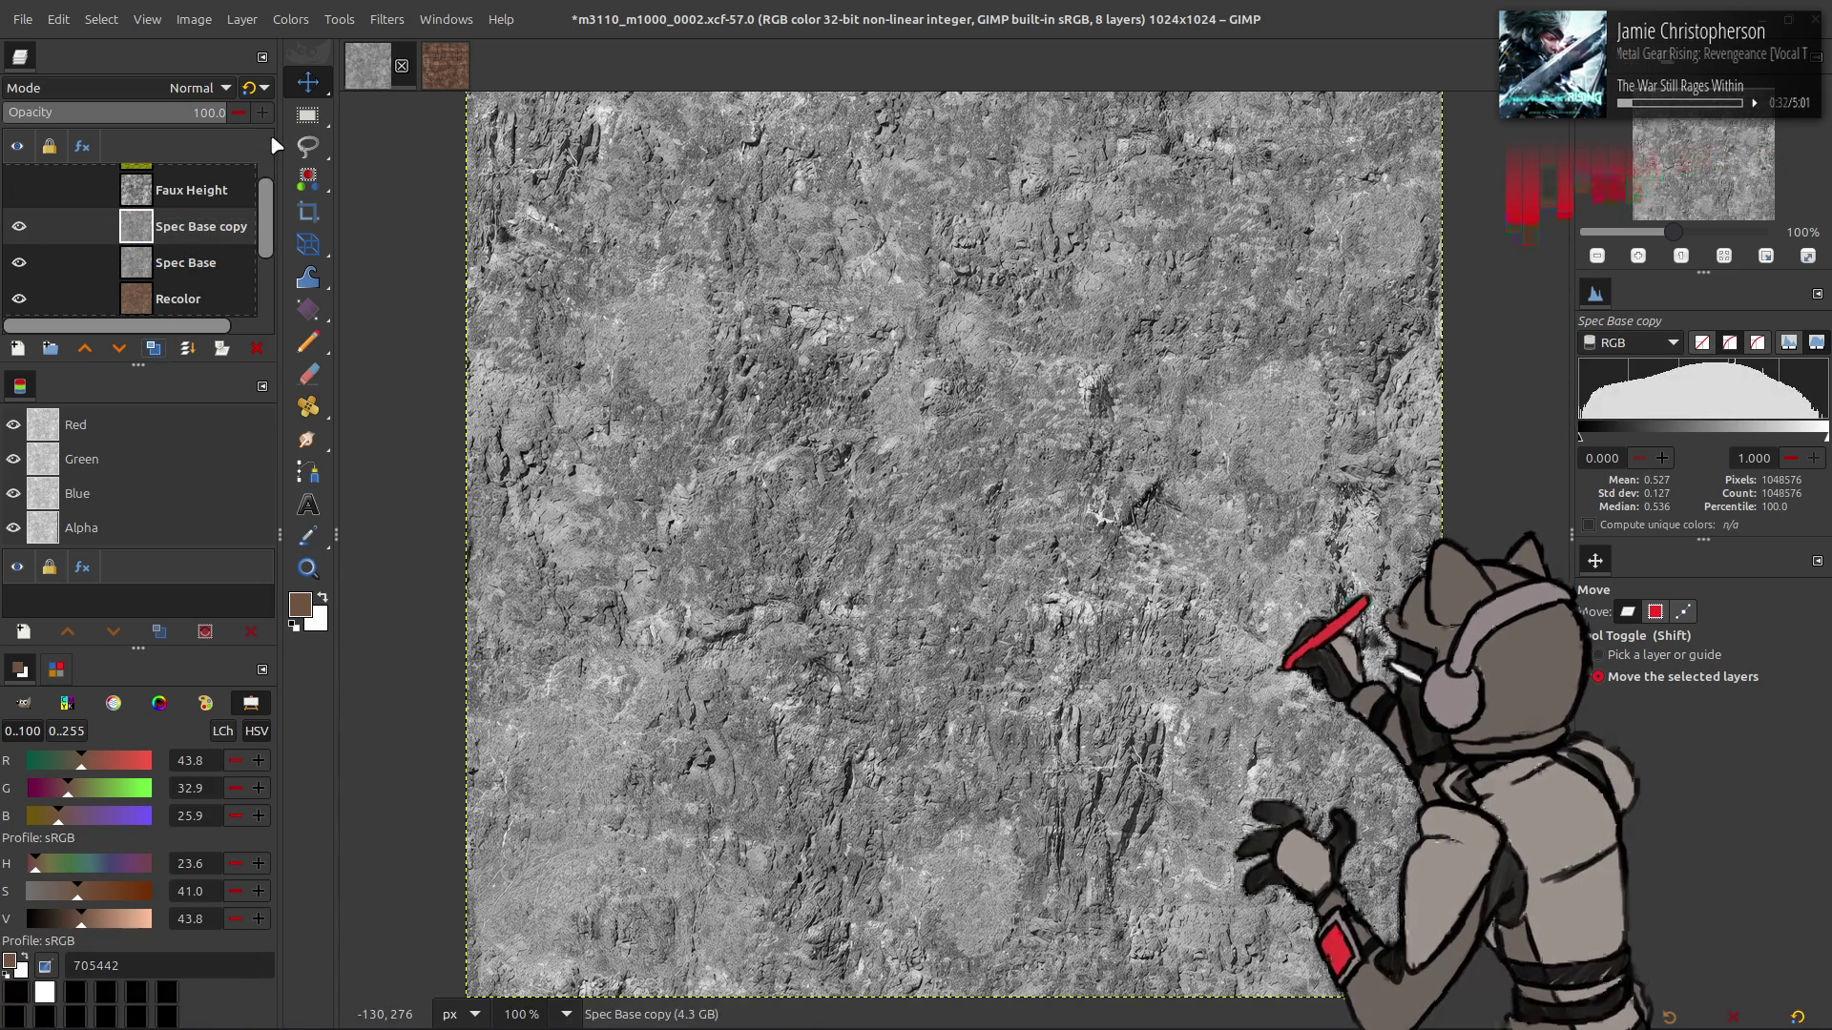
# - Apply the G'MIC Colour Space Swap filter to the duplicate
pyautogui.click(387, 19)
pyautogui.click(496, 487)
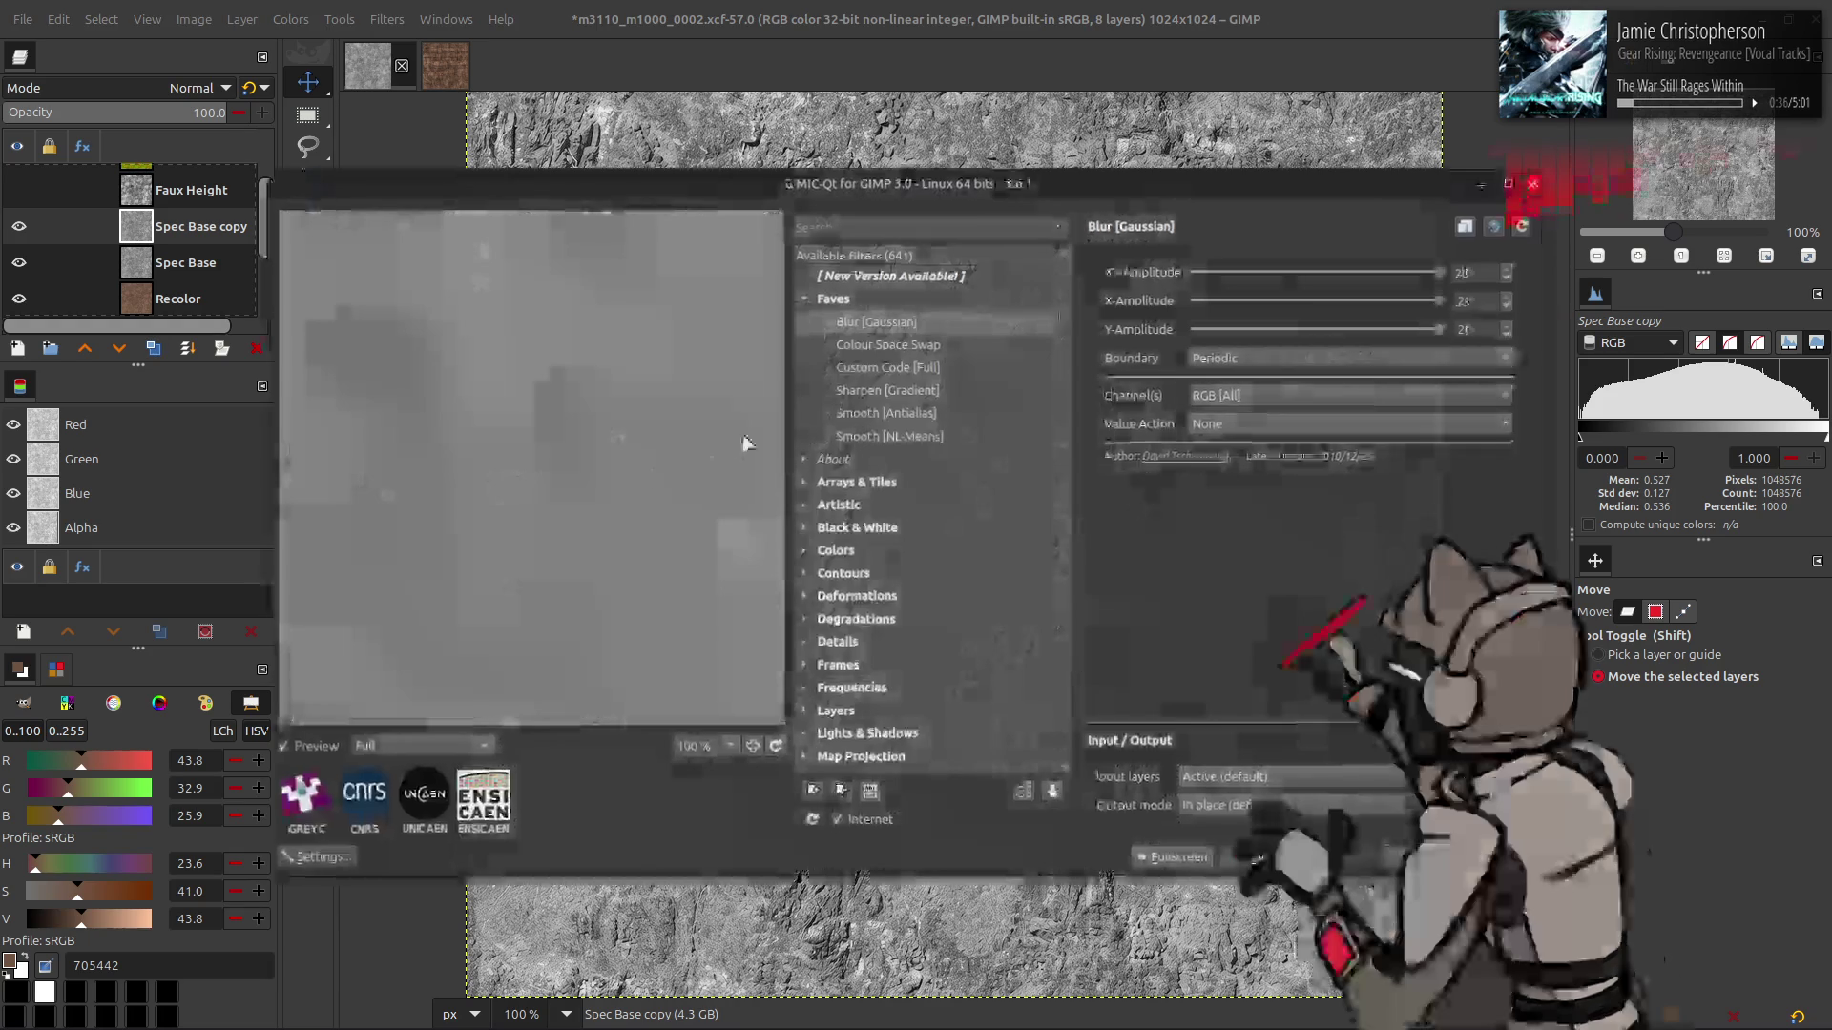
pyautogui.scroll(-1, 1342, 300)
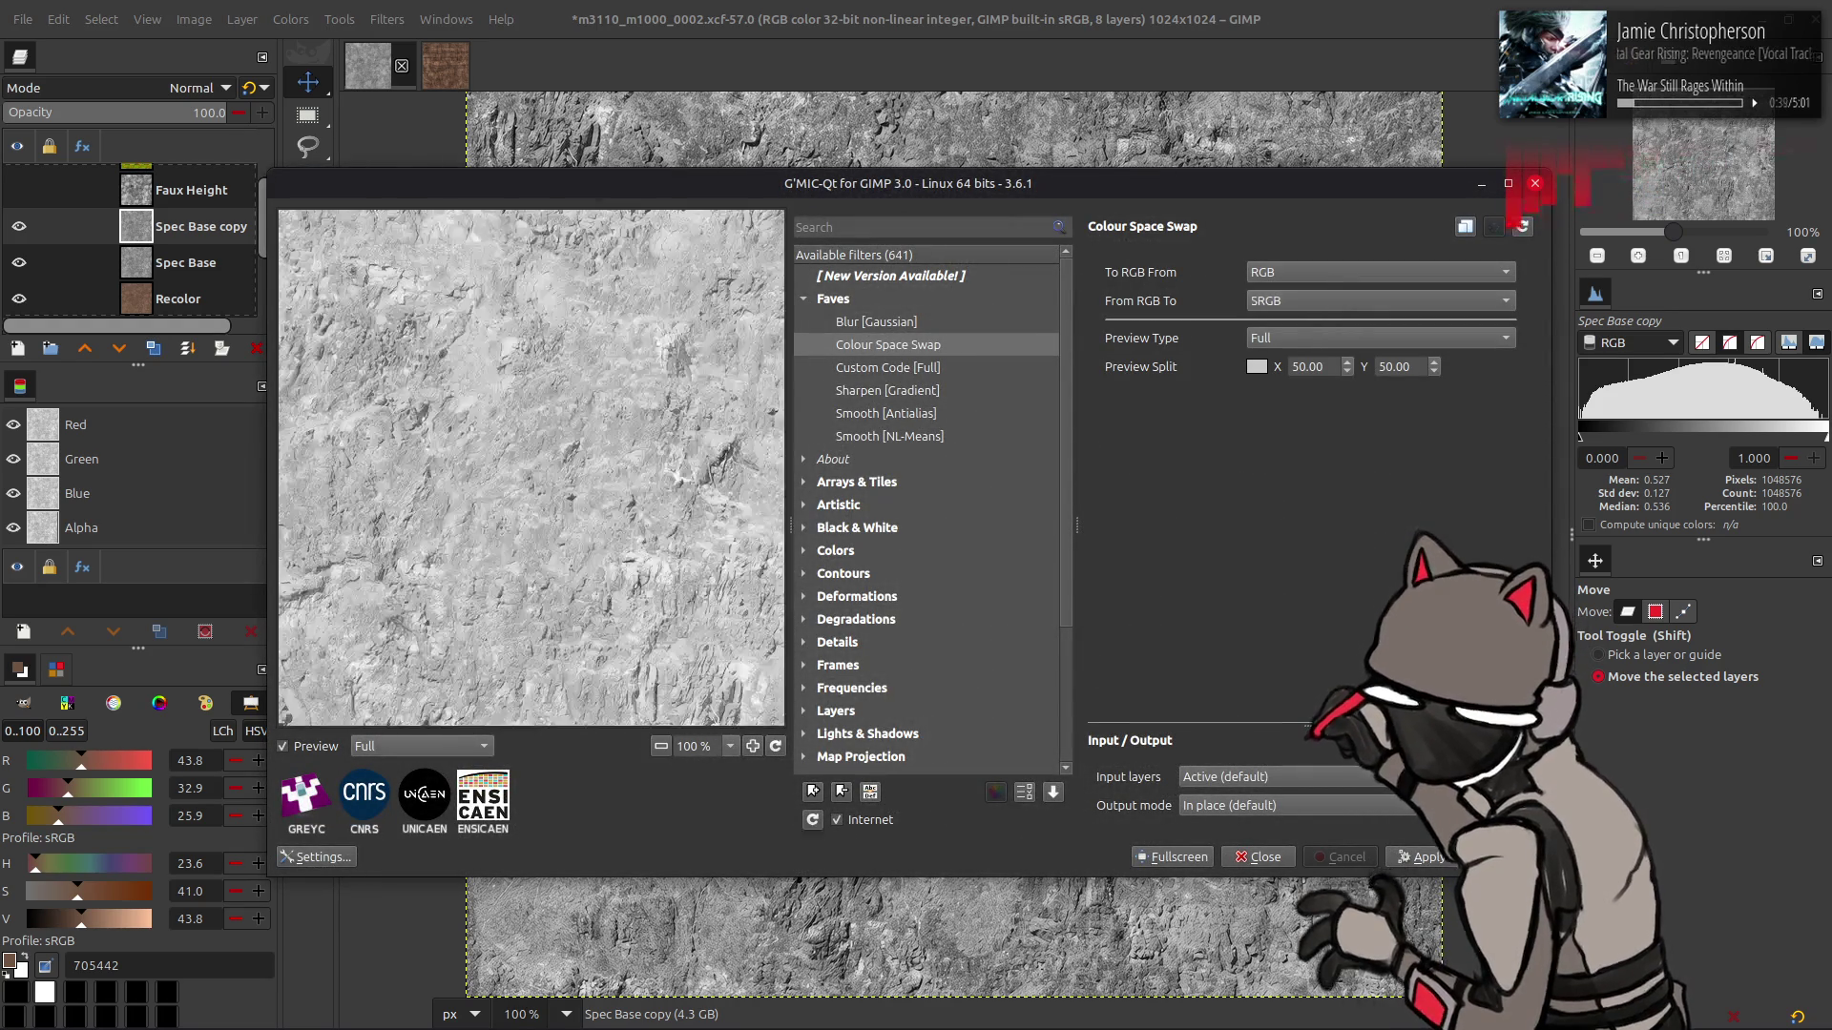
pyautogui.click(1493, 857)
# - Scale the copy layer down to 512 px wide
pyautogui.click(242, 19)
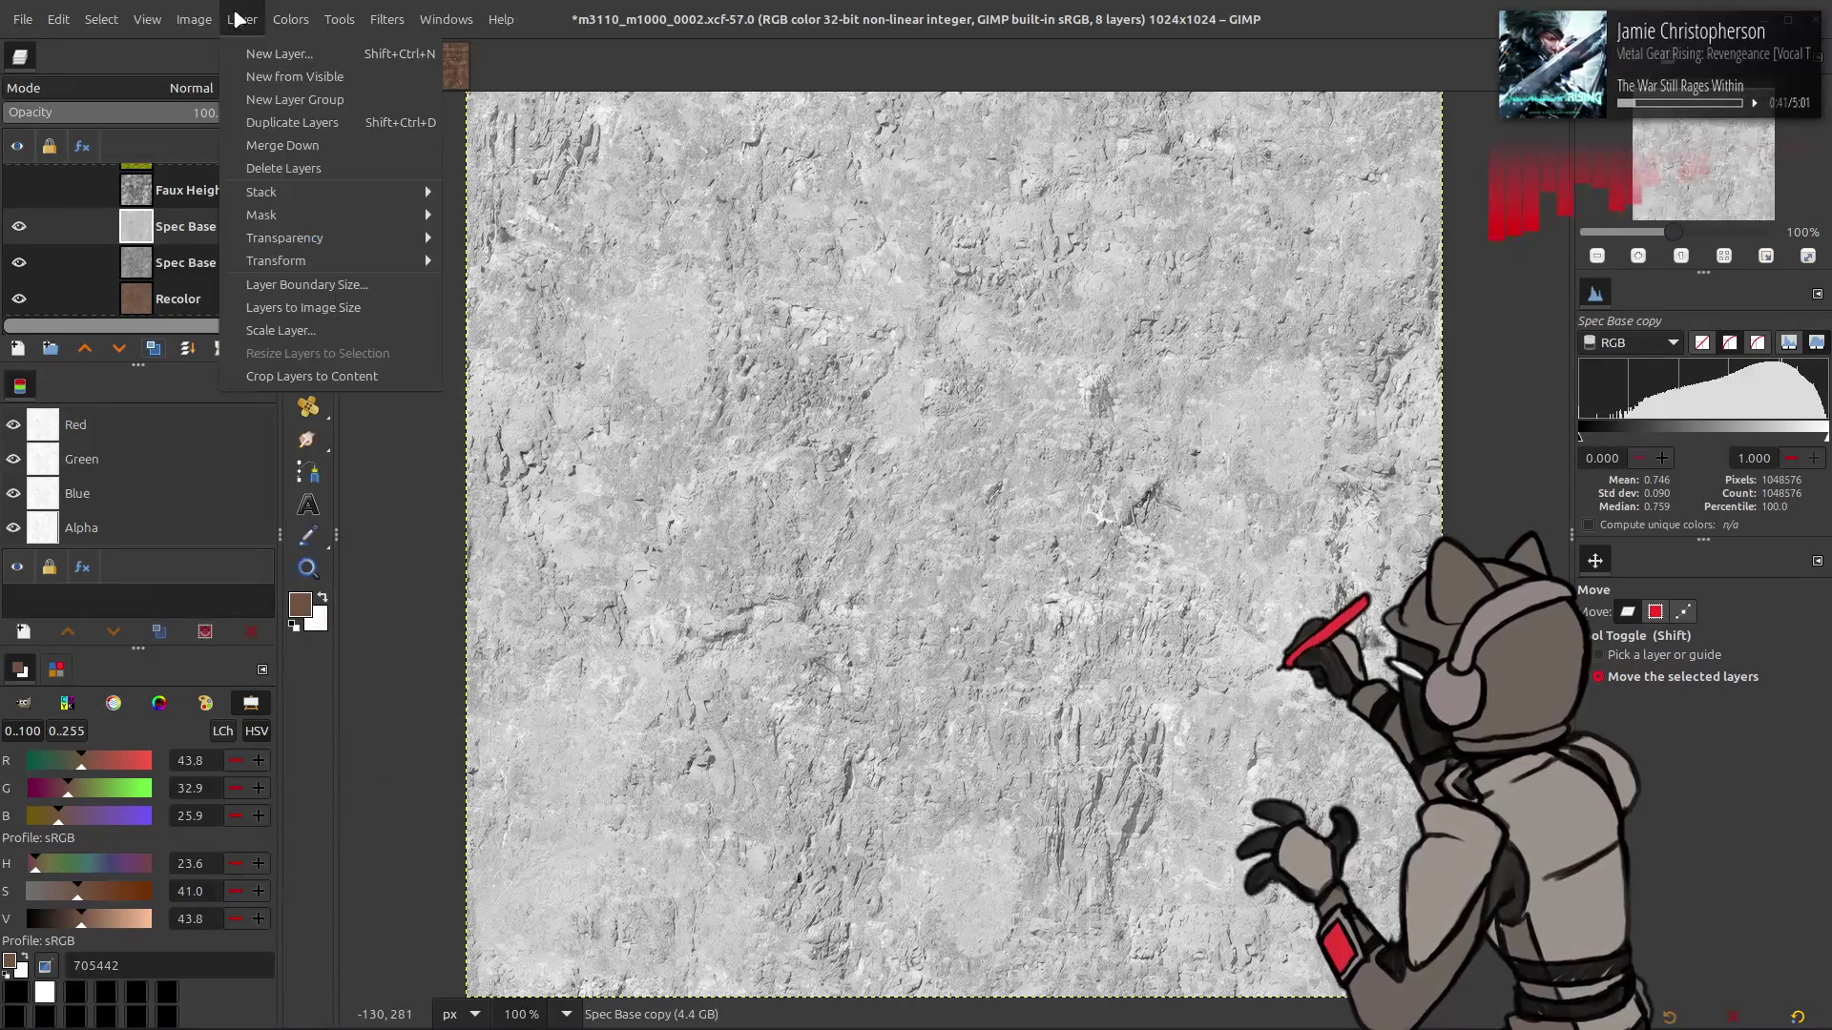
pyautogui.click(287, 331)
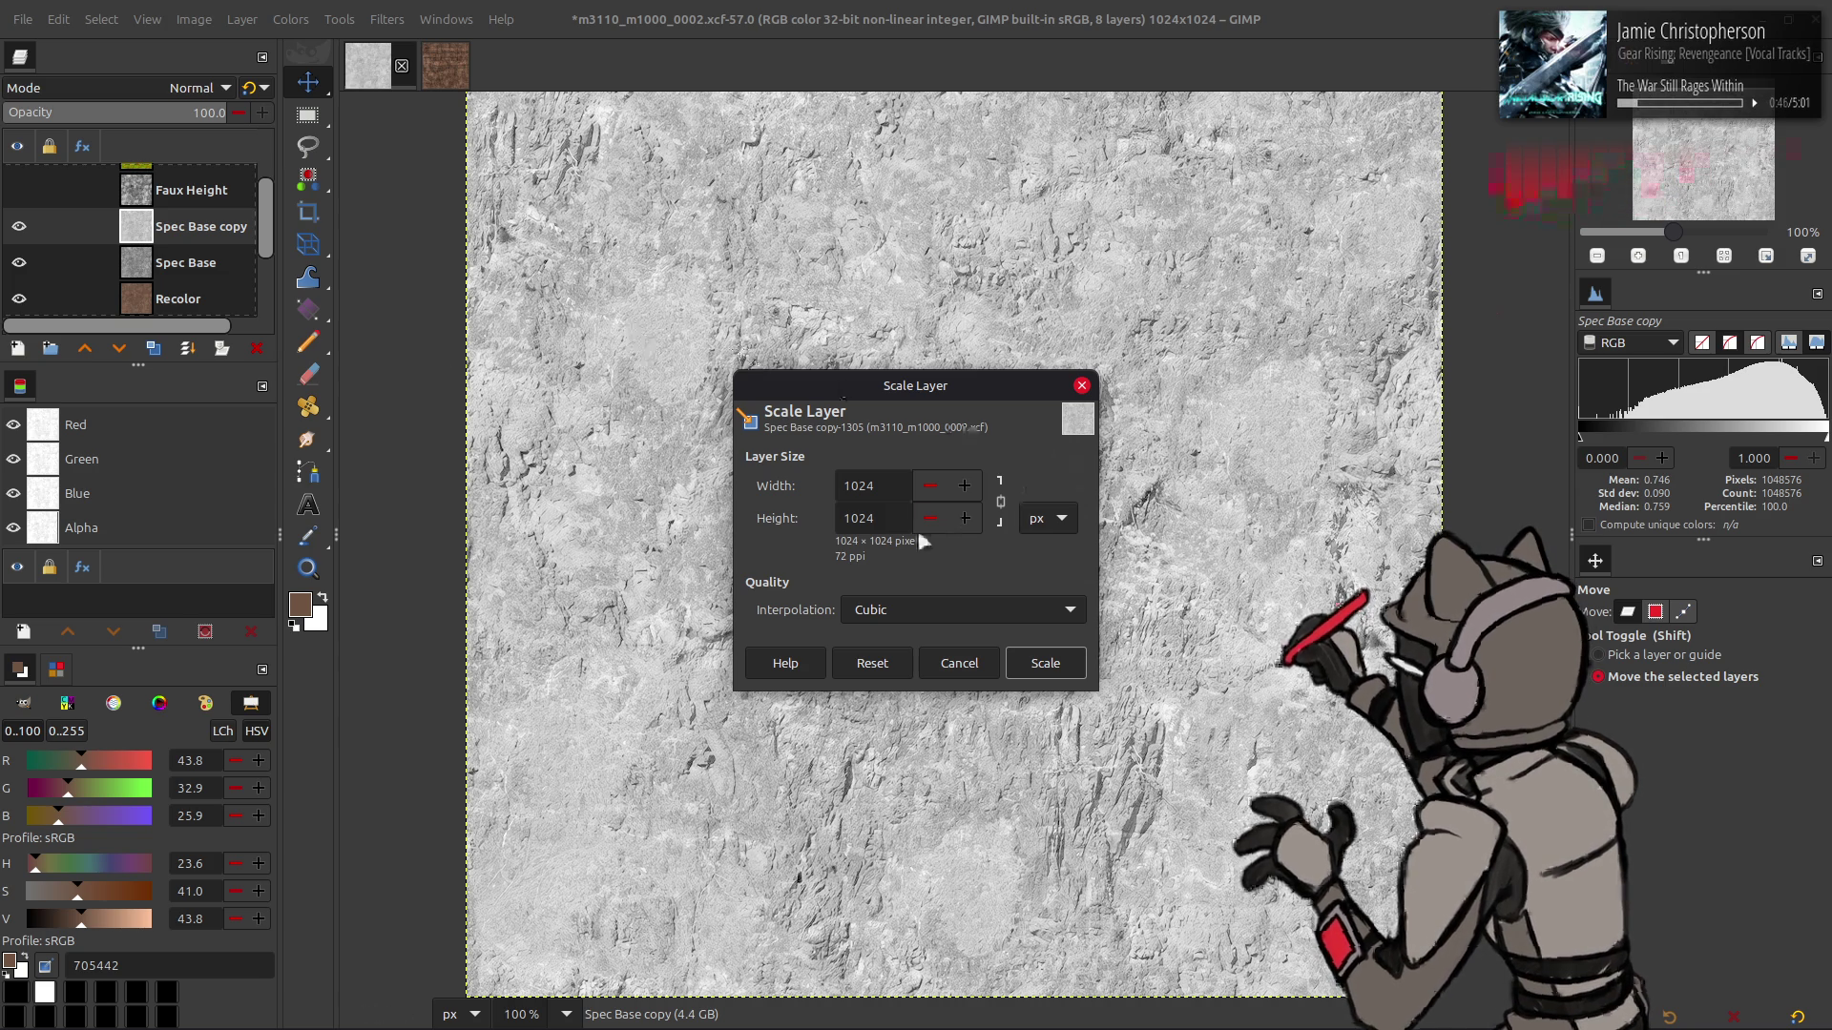
pyautogui.tripleClick(870, 486)
pyautogui.write('512')
pyautogui.click(1040, 673)
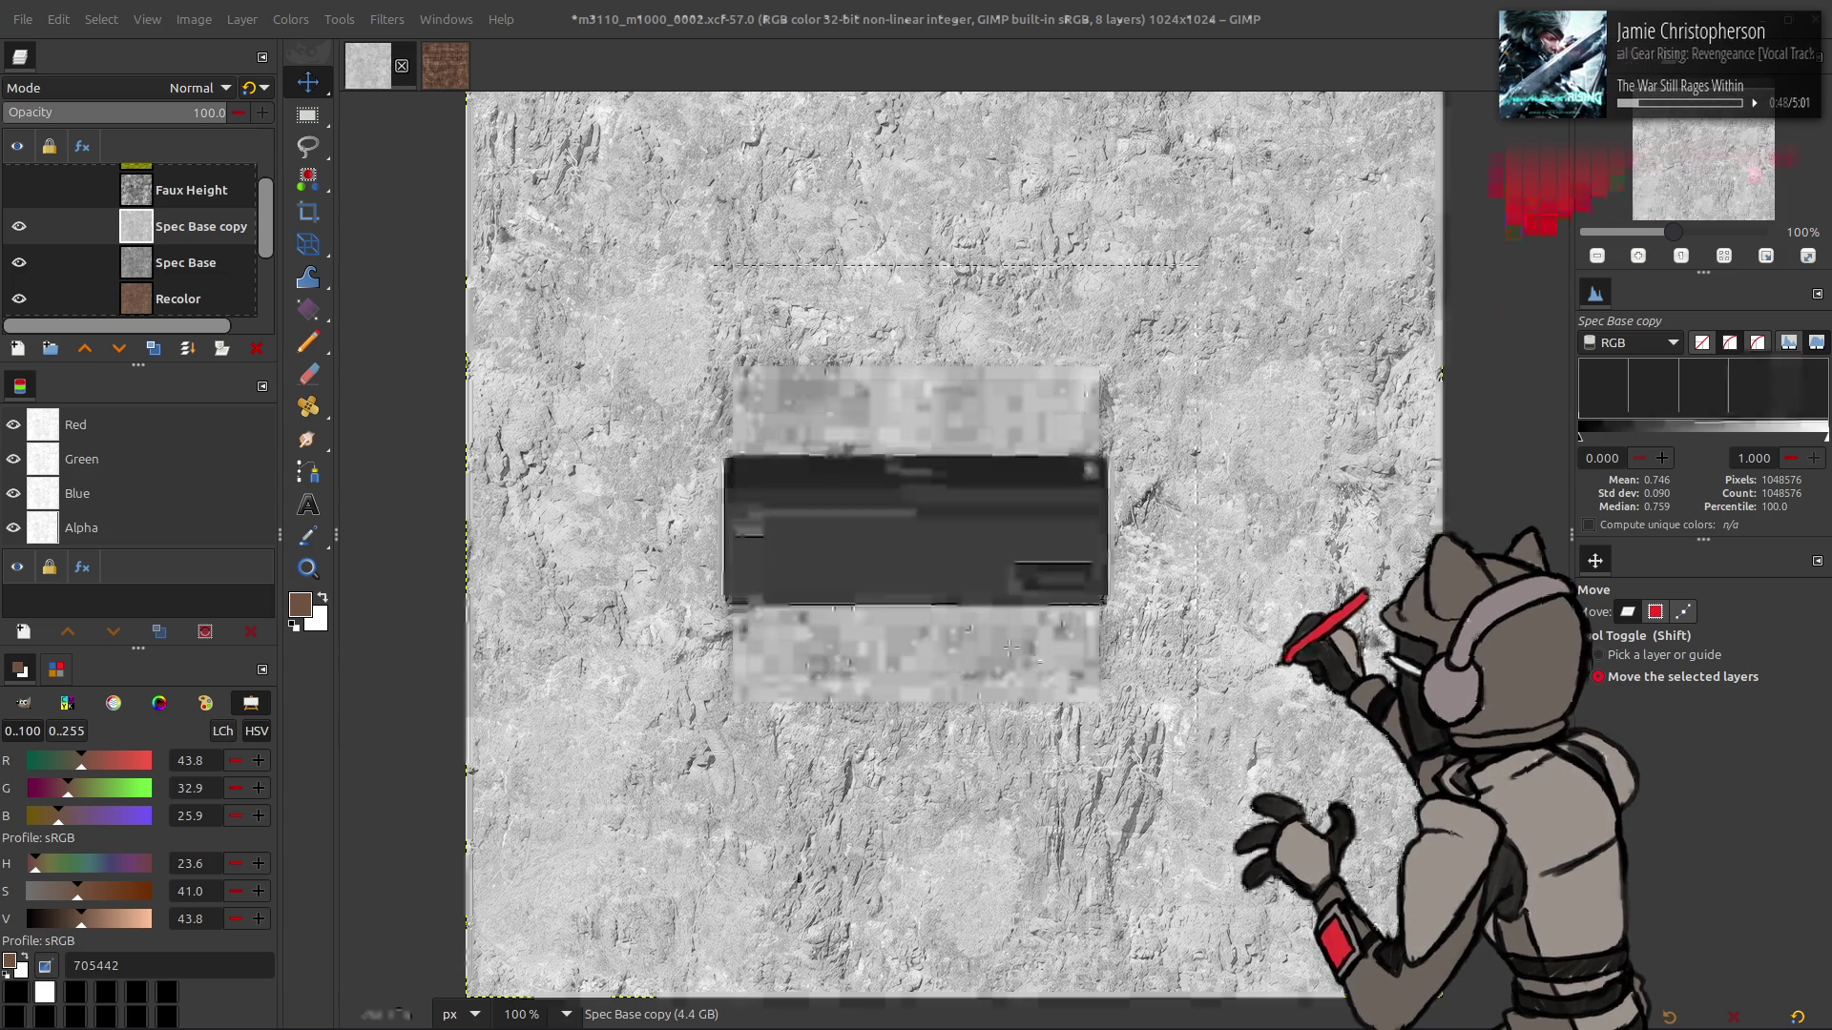
# - Stretch the downscaled copy's contrast and duplicate the Spec Base copy layer
pyautogui.click(387, 19)
pyautogui.click(420, 491)
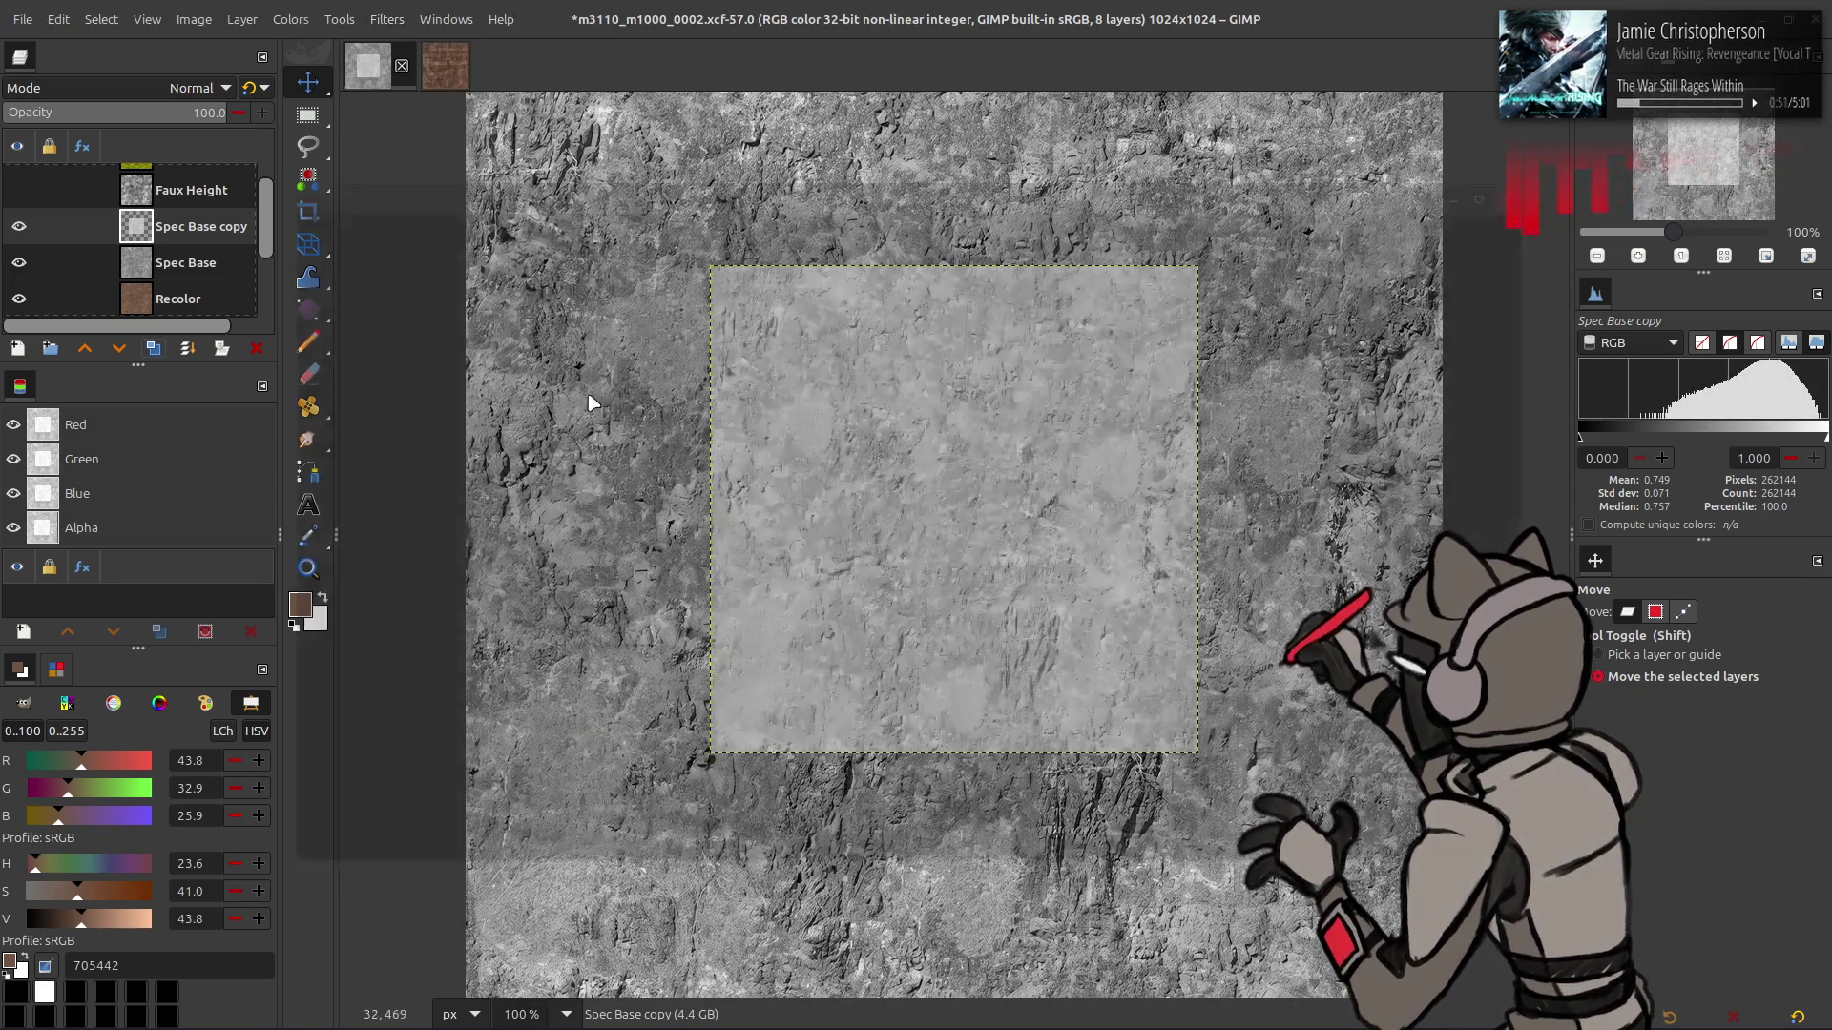
pyautogui.click(1535, 184)
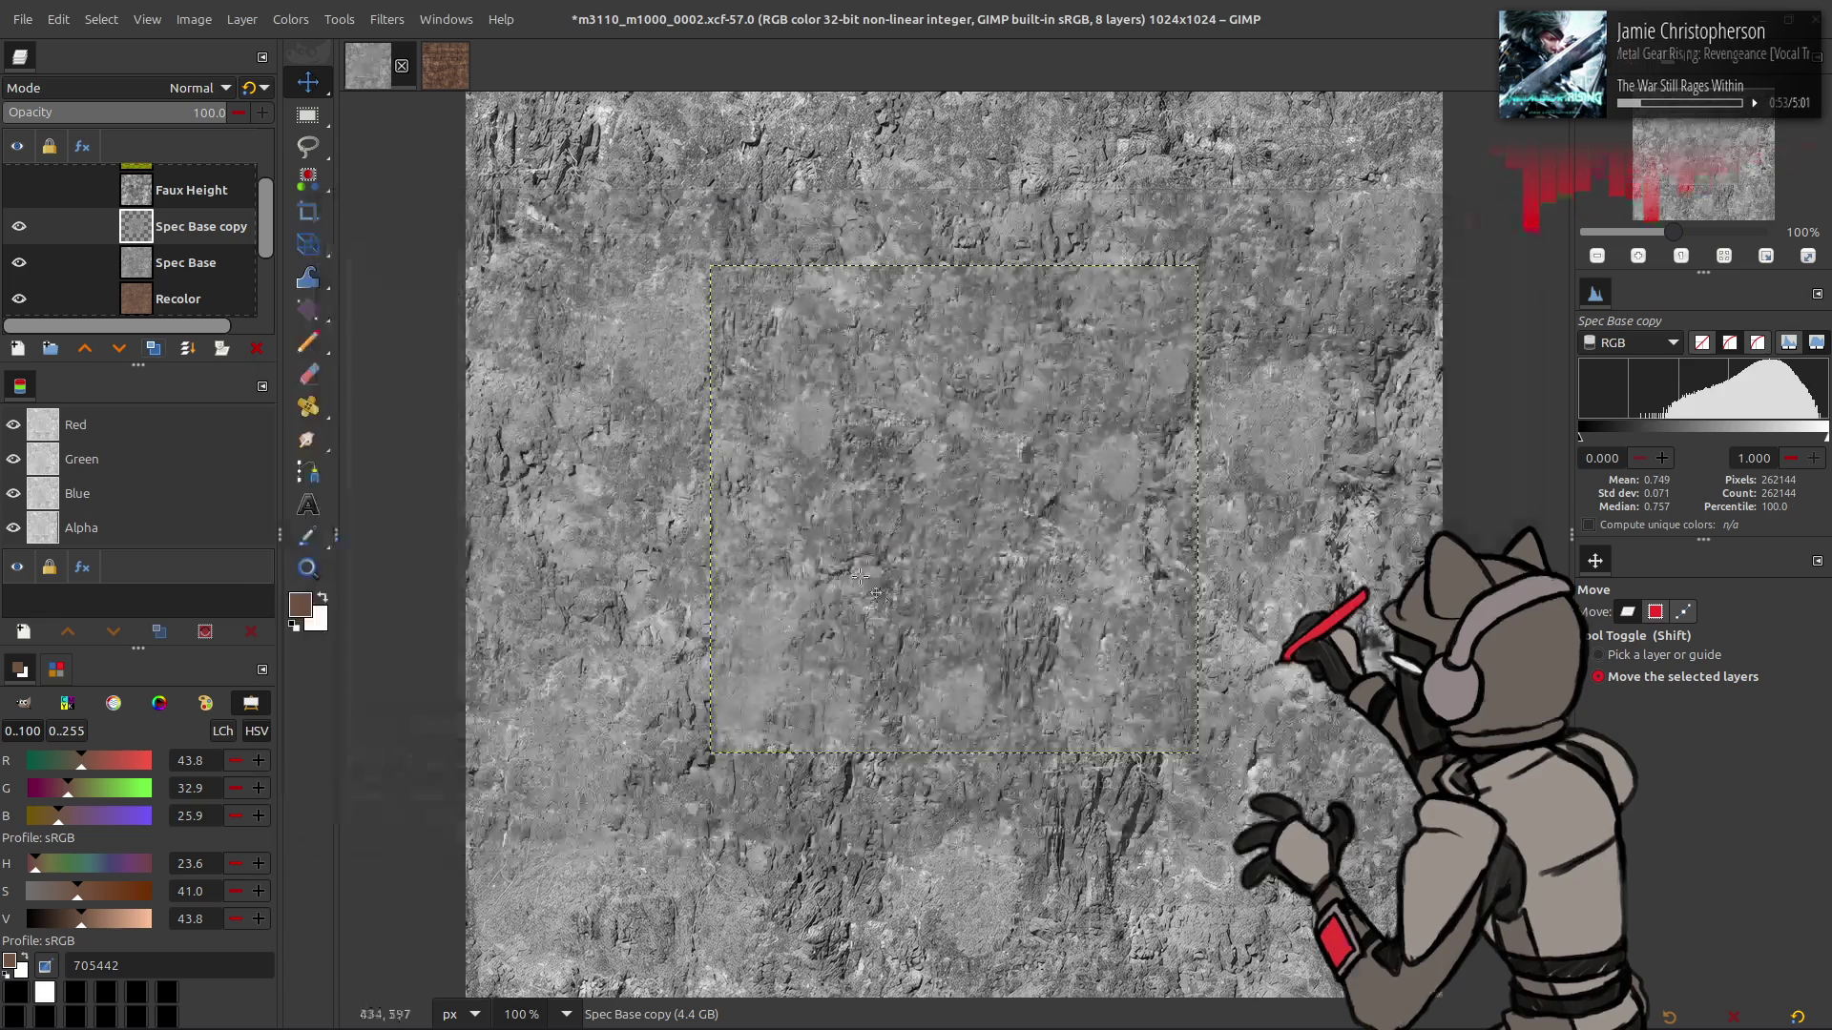
pyautogui.scroll(2, 684, 391)
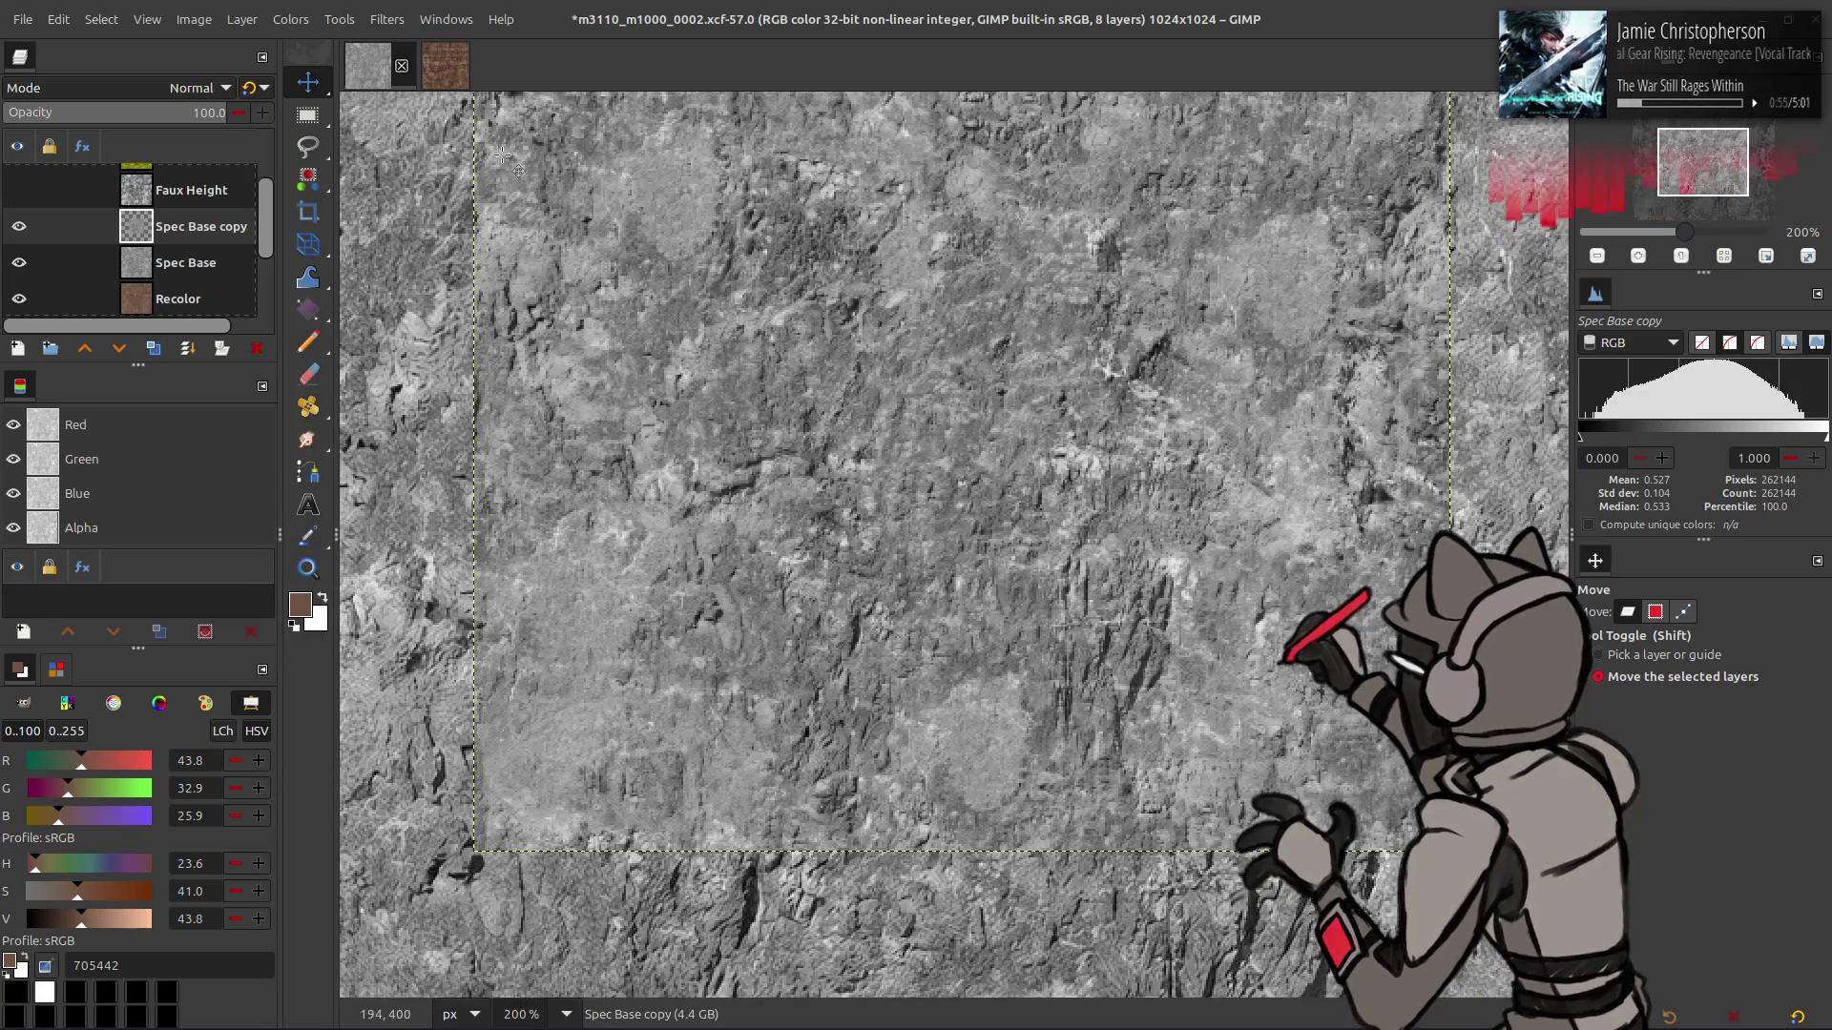
pyautogui.scroll(1, 683, 392)
pyautogui.click(291, 19)
pyautogui.moveTo(369, 355)
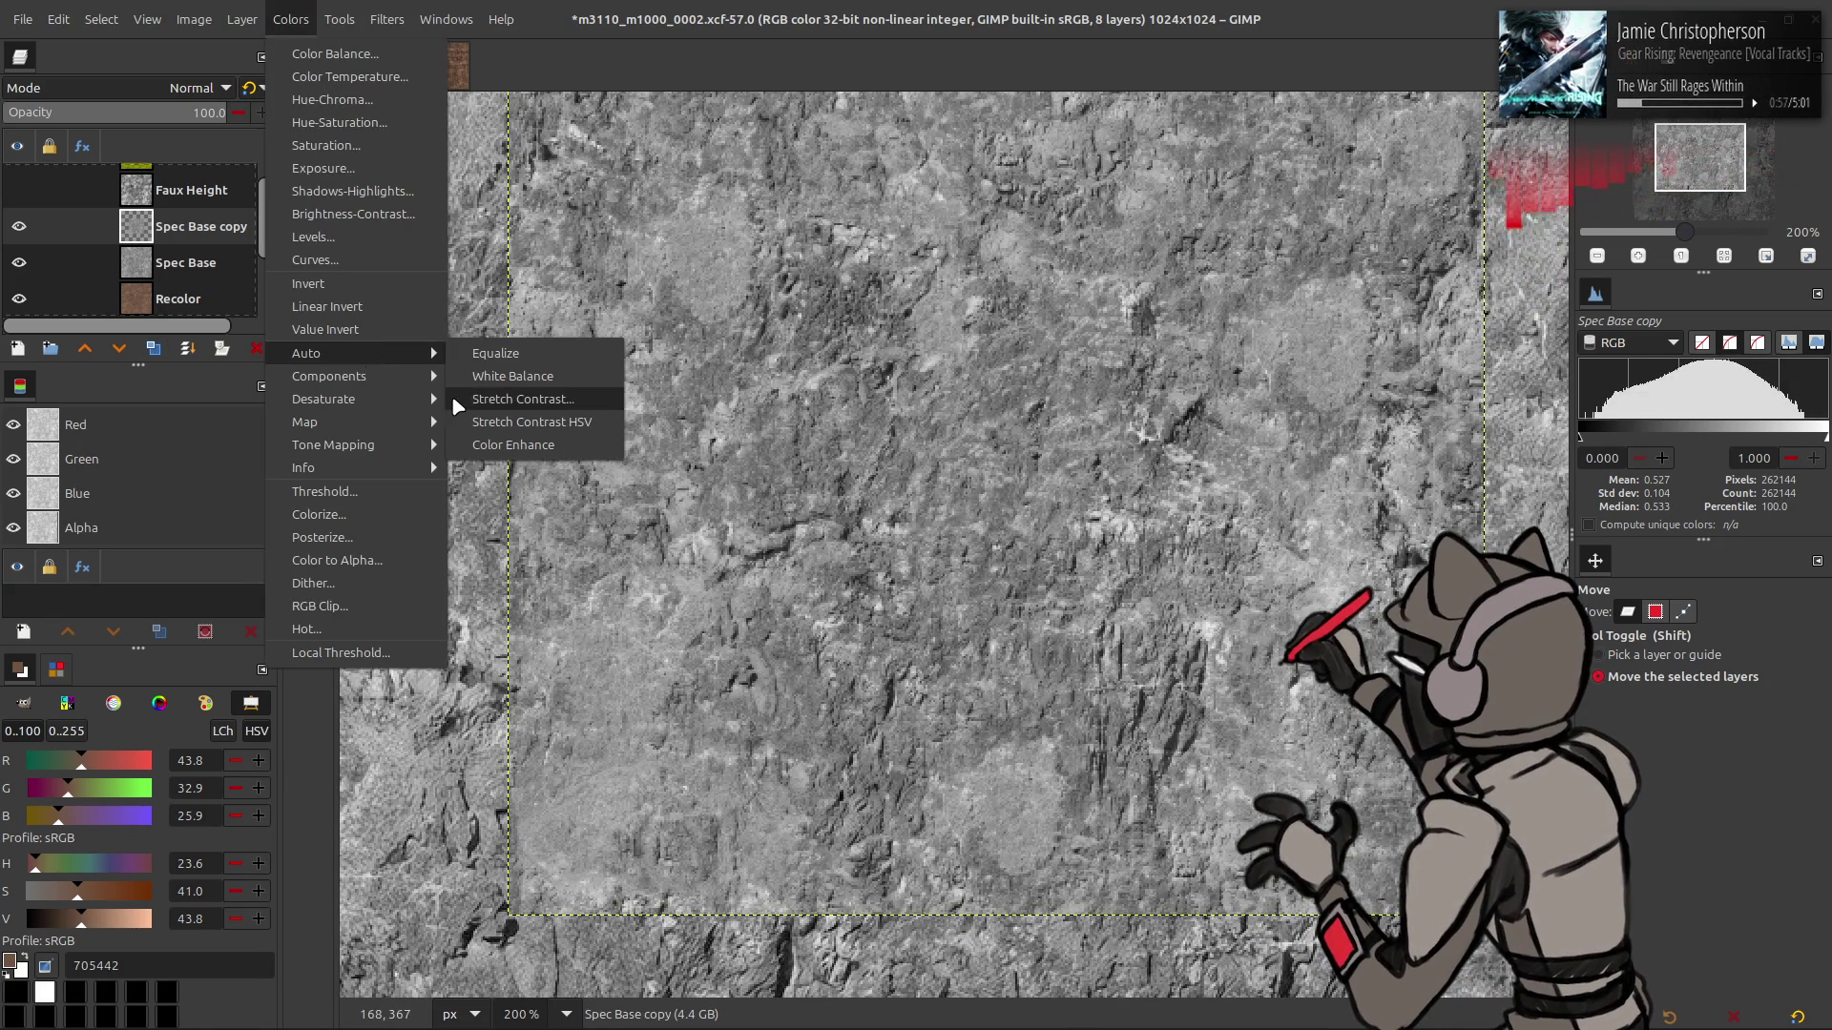
pyautogui.click(487, 399)
pyautogui.click(375, 488)
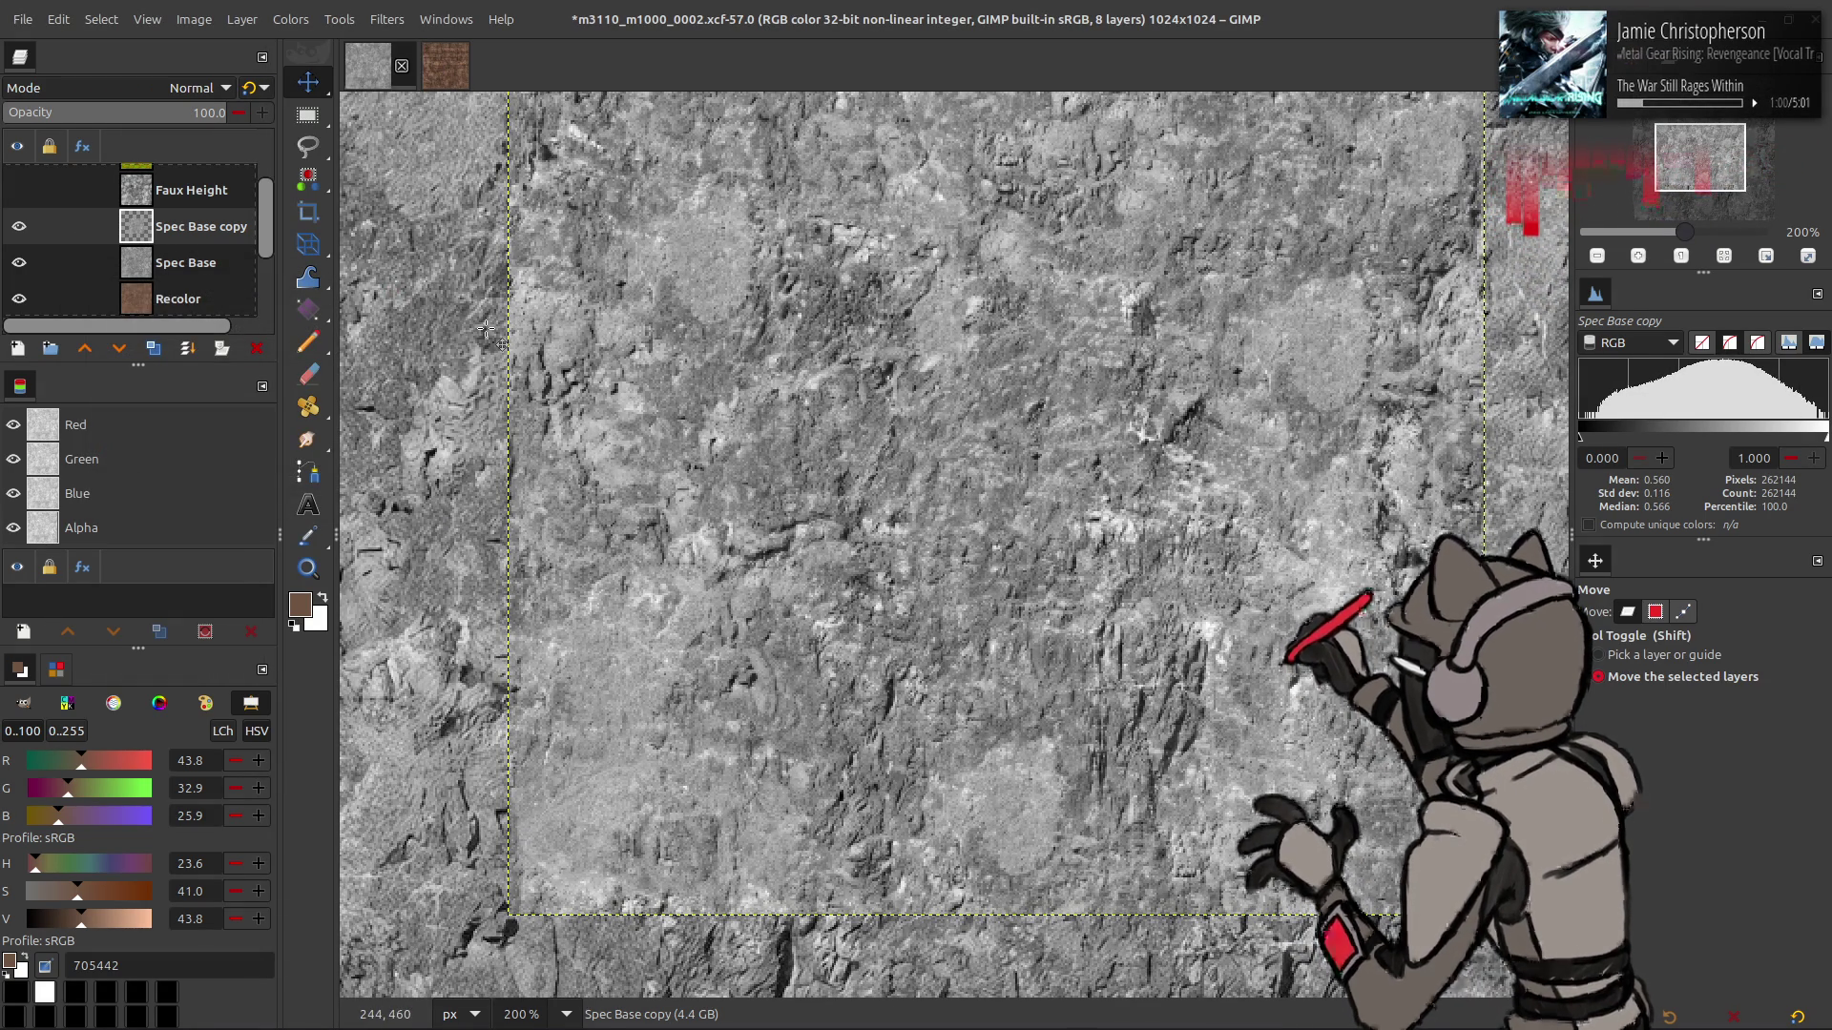
pyautogui.doubleClick(161, 349)
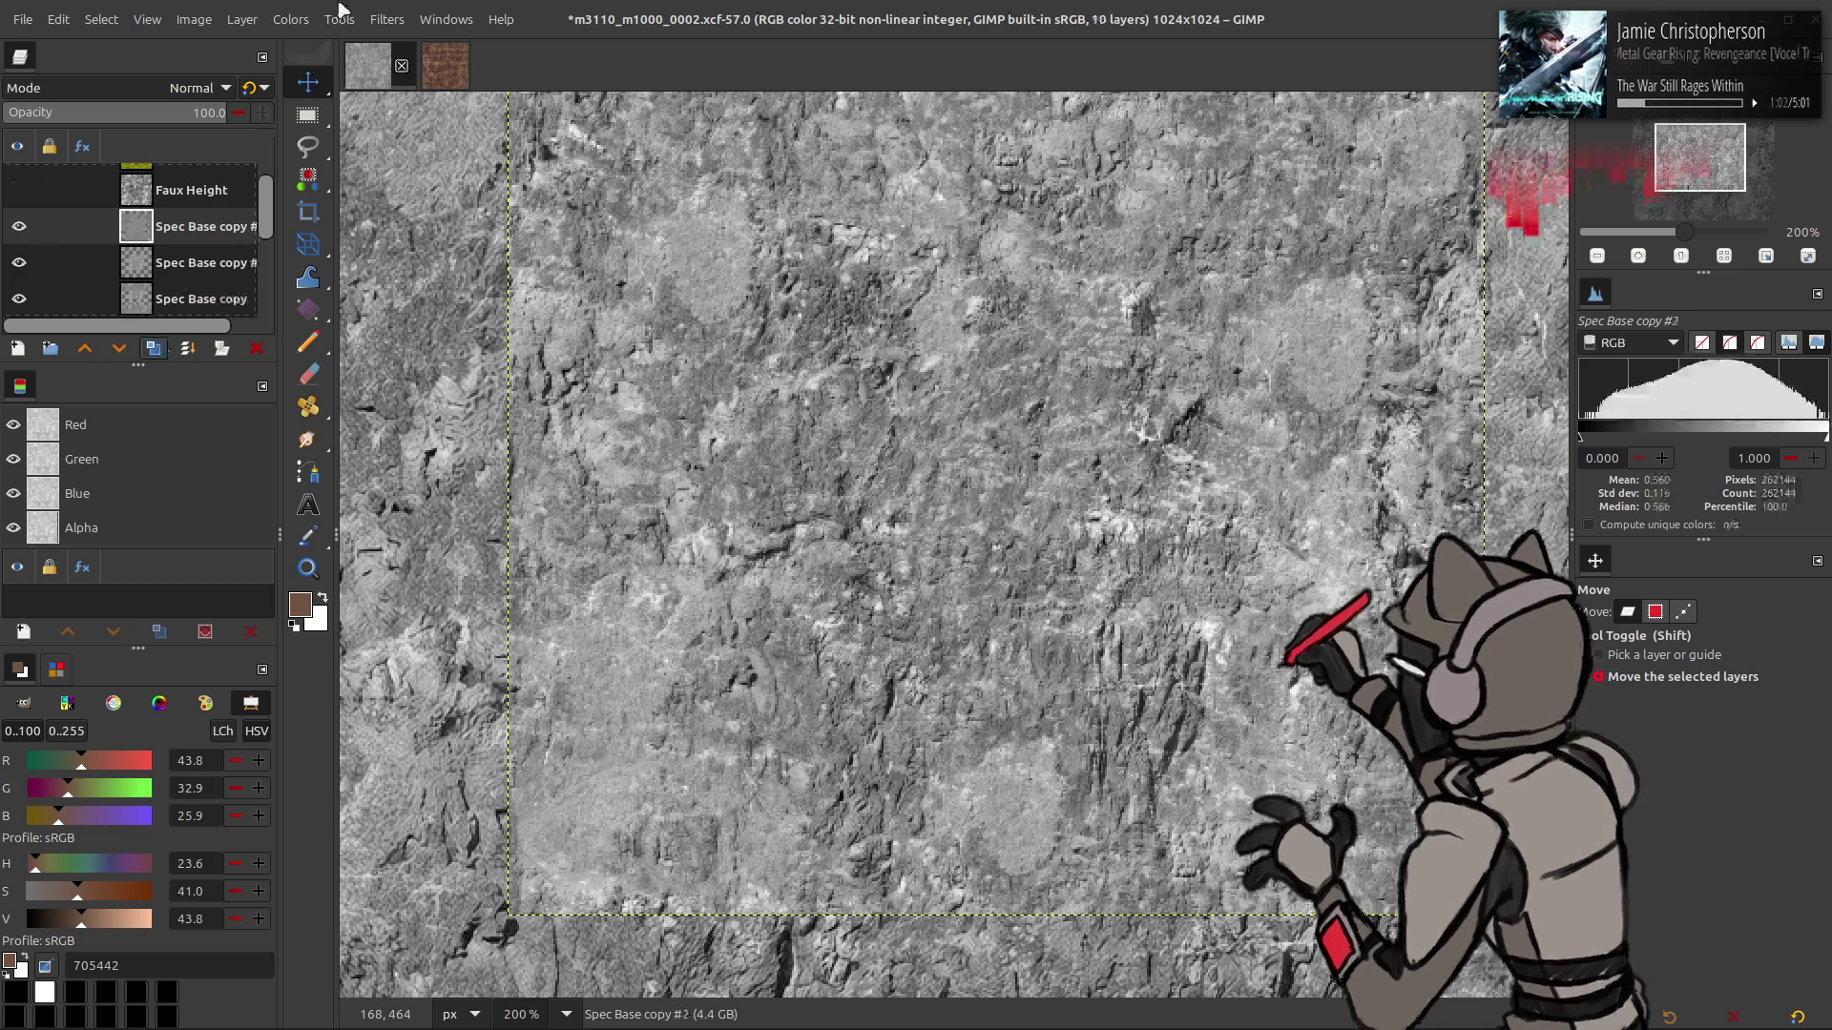
# - Blur the top copy with G'MIC Gaussian blur at amount 0.5, X/Y at 0
pyautogui.click(388, 19)
pyautogui.click(448, 483)
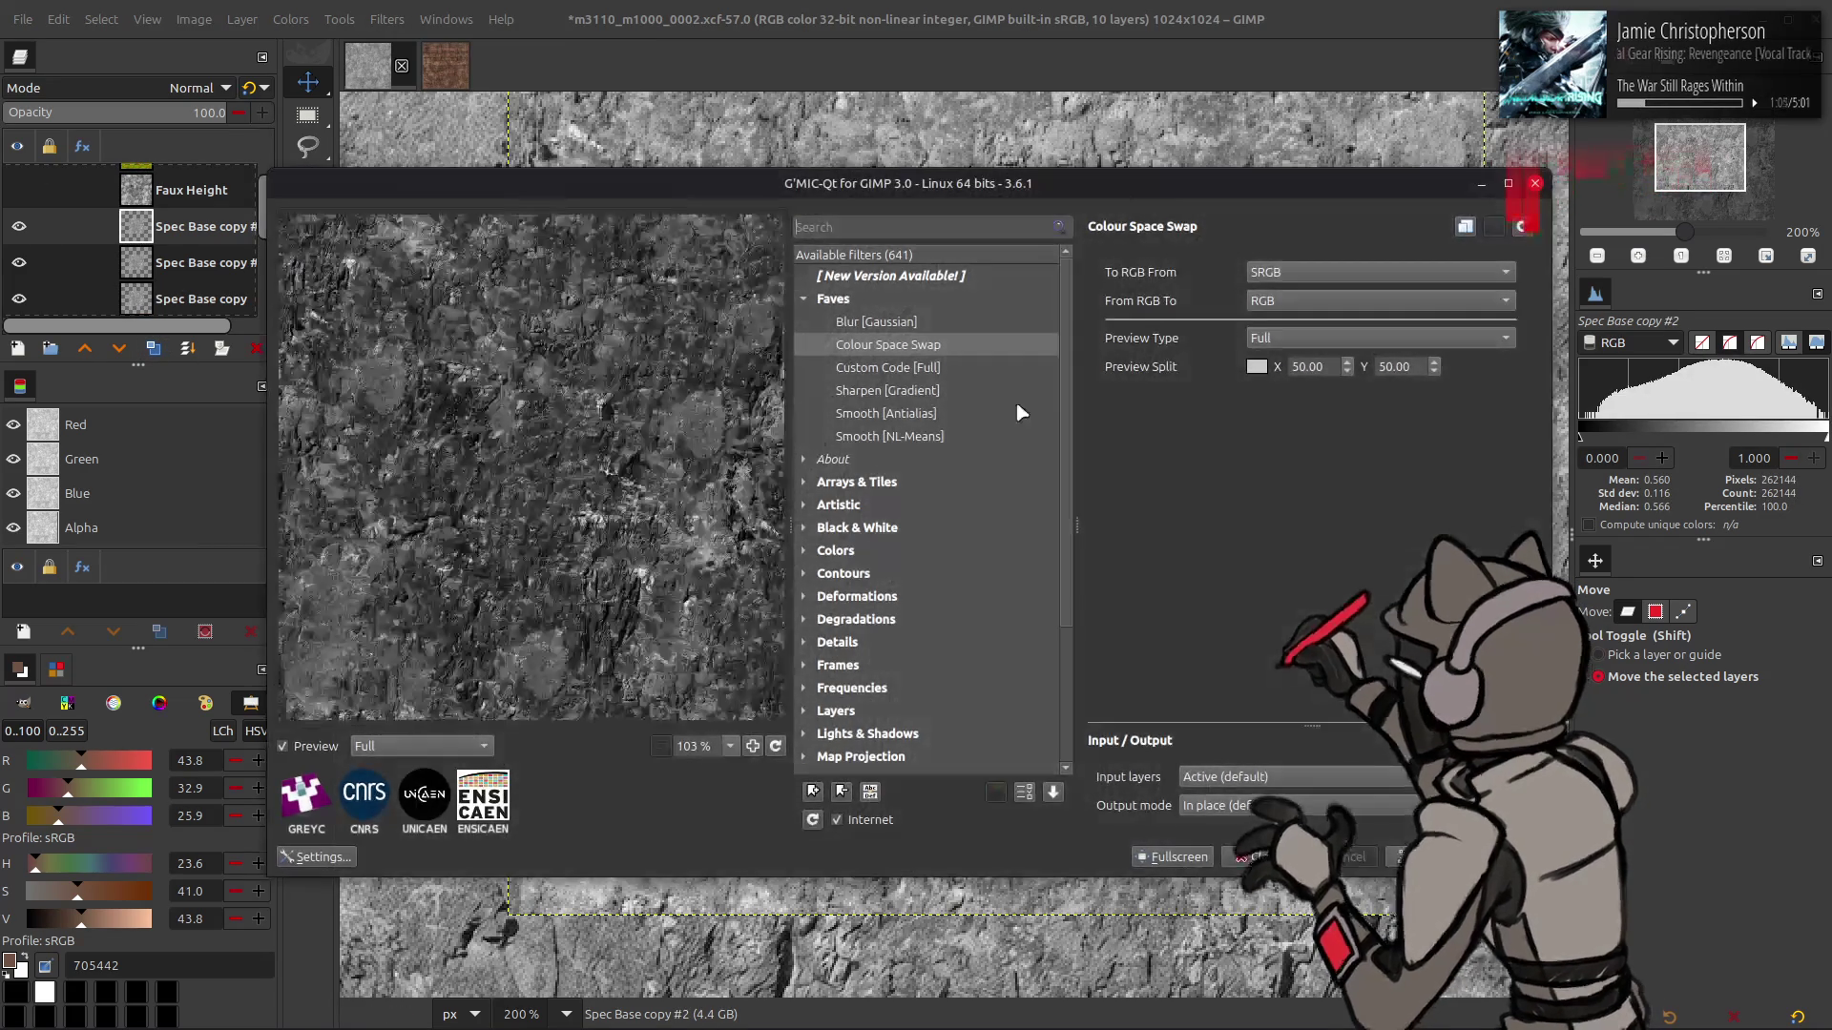
pyautogui.click(898, 322)
pyautogui.moveTo(1430, 308)
pyautogui.mouseDown()
pyautogui.moveTo(1193, 302)
pyautogui.moveTo(1192, 330)
pyautogui.mouseUp()
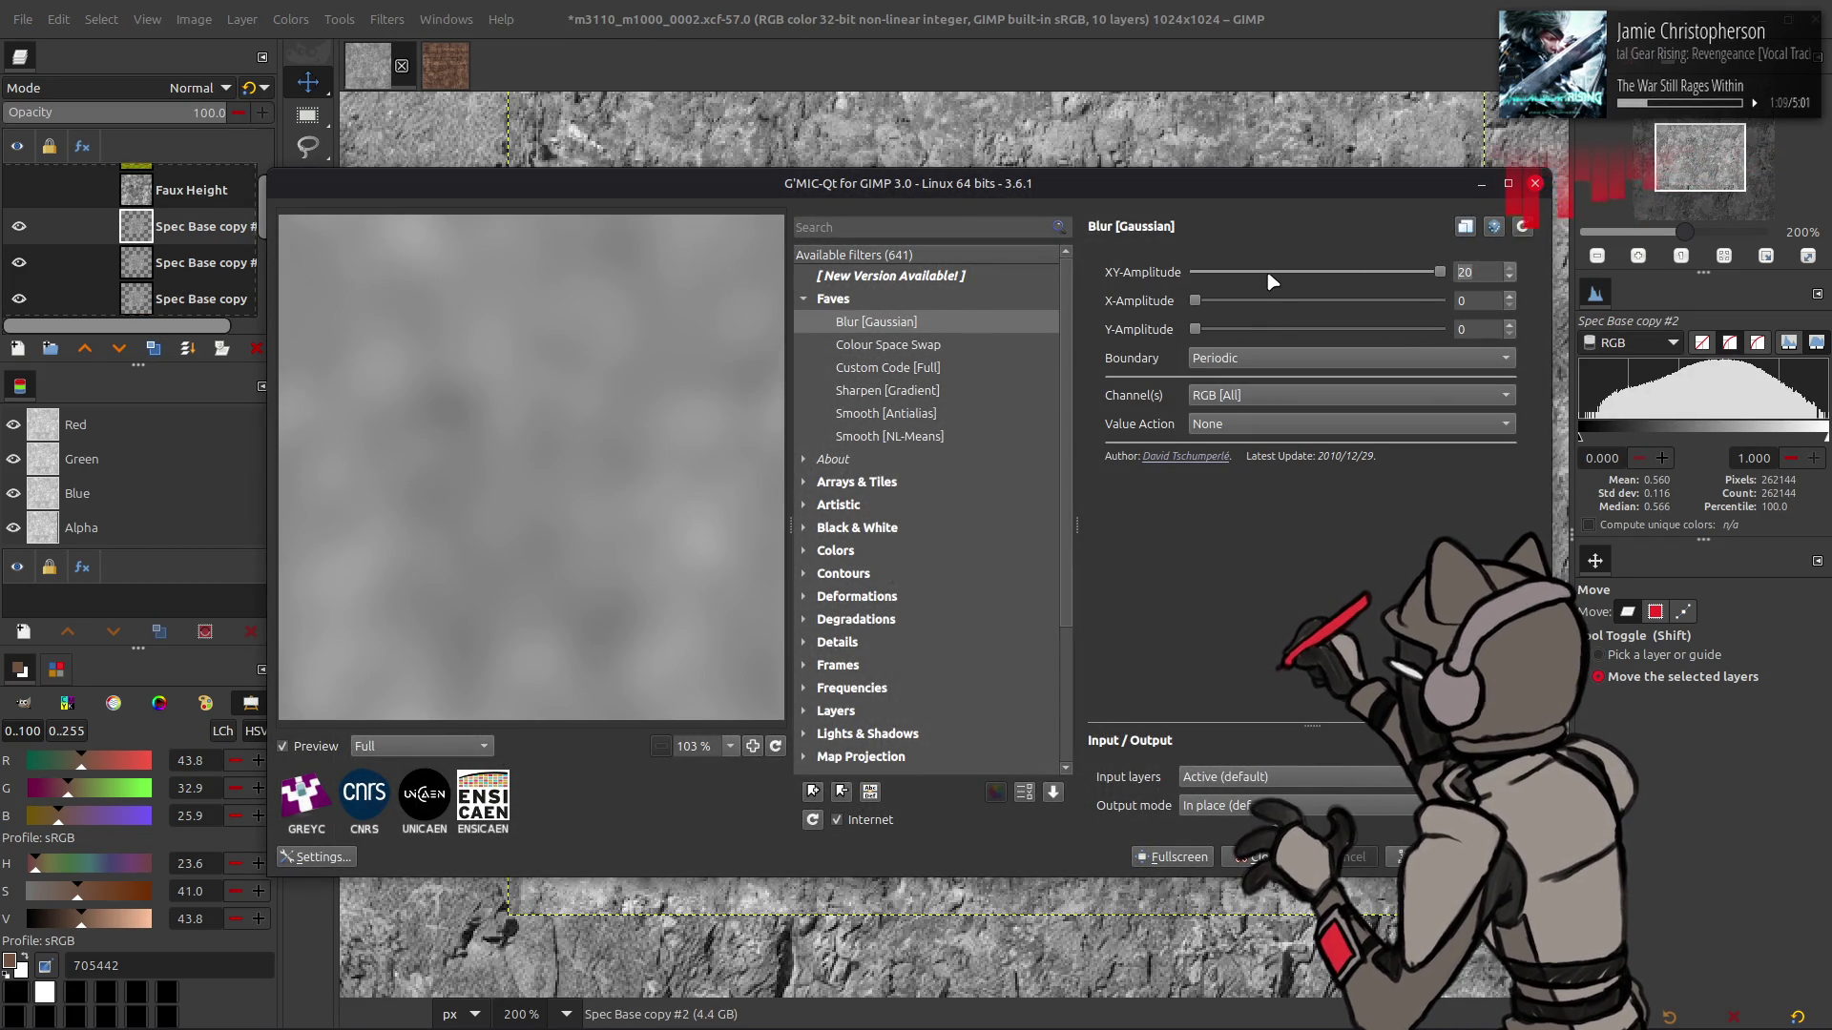
pyautogui.moveTo(1440, 272); pyautogui.dragTo(1200, 272)
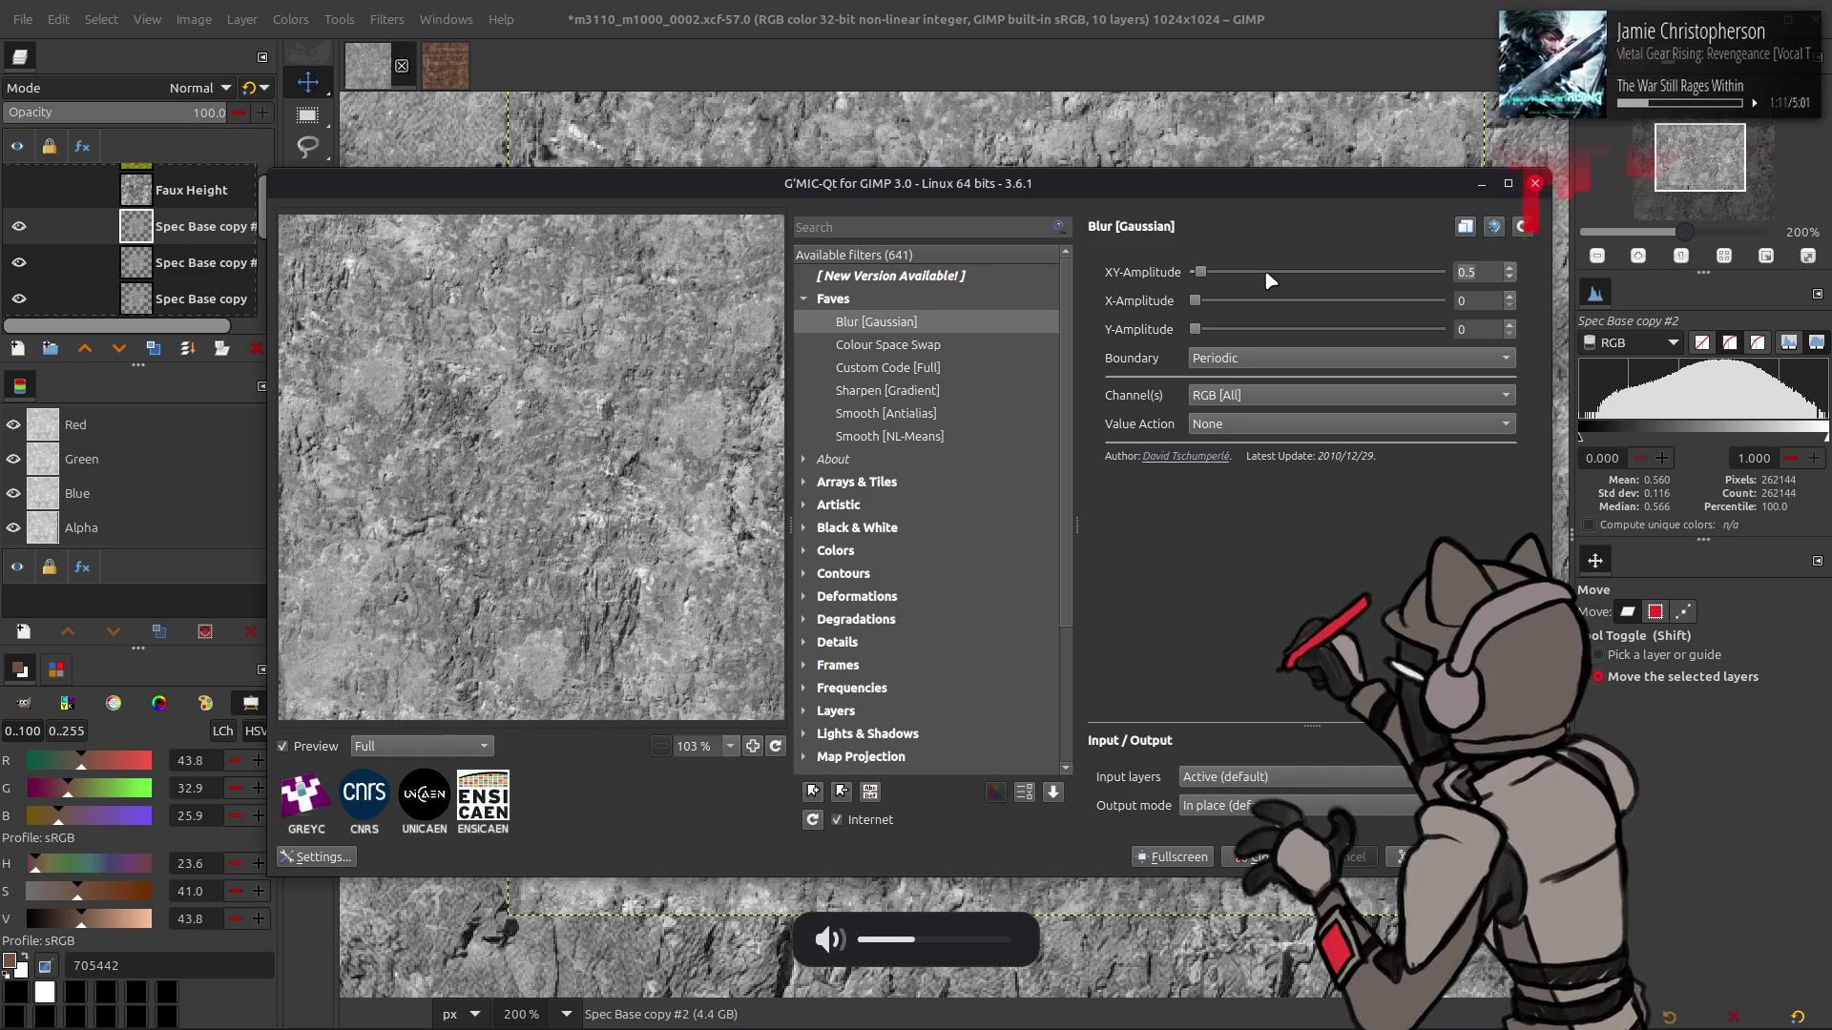
pyautogui.click(1535, 184)
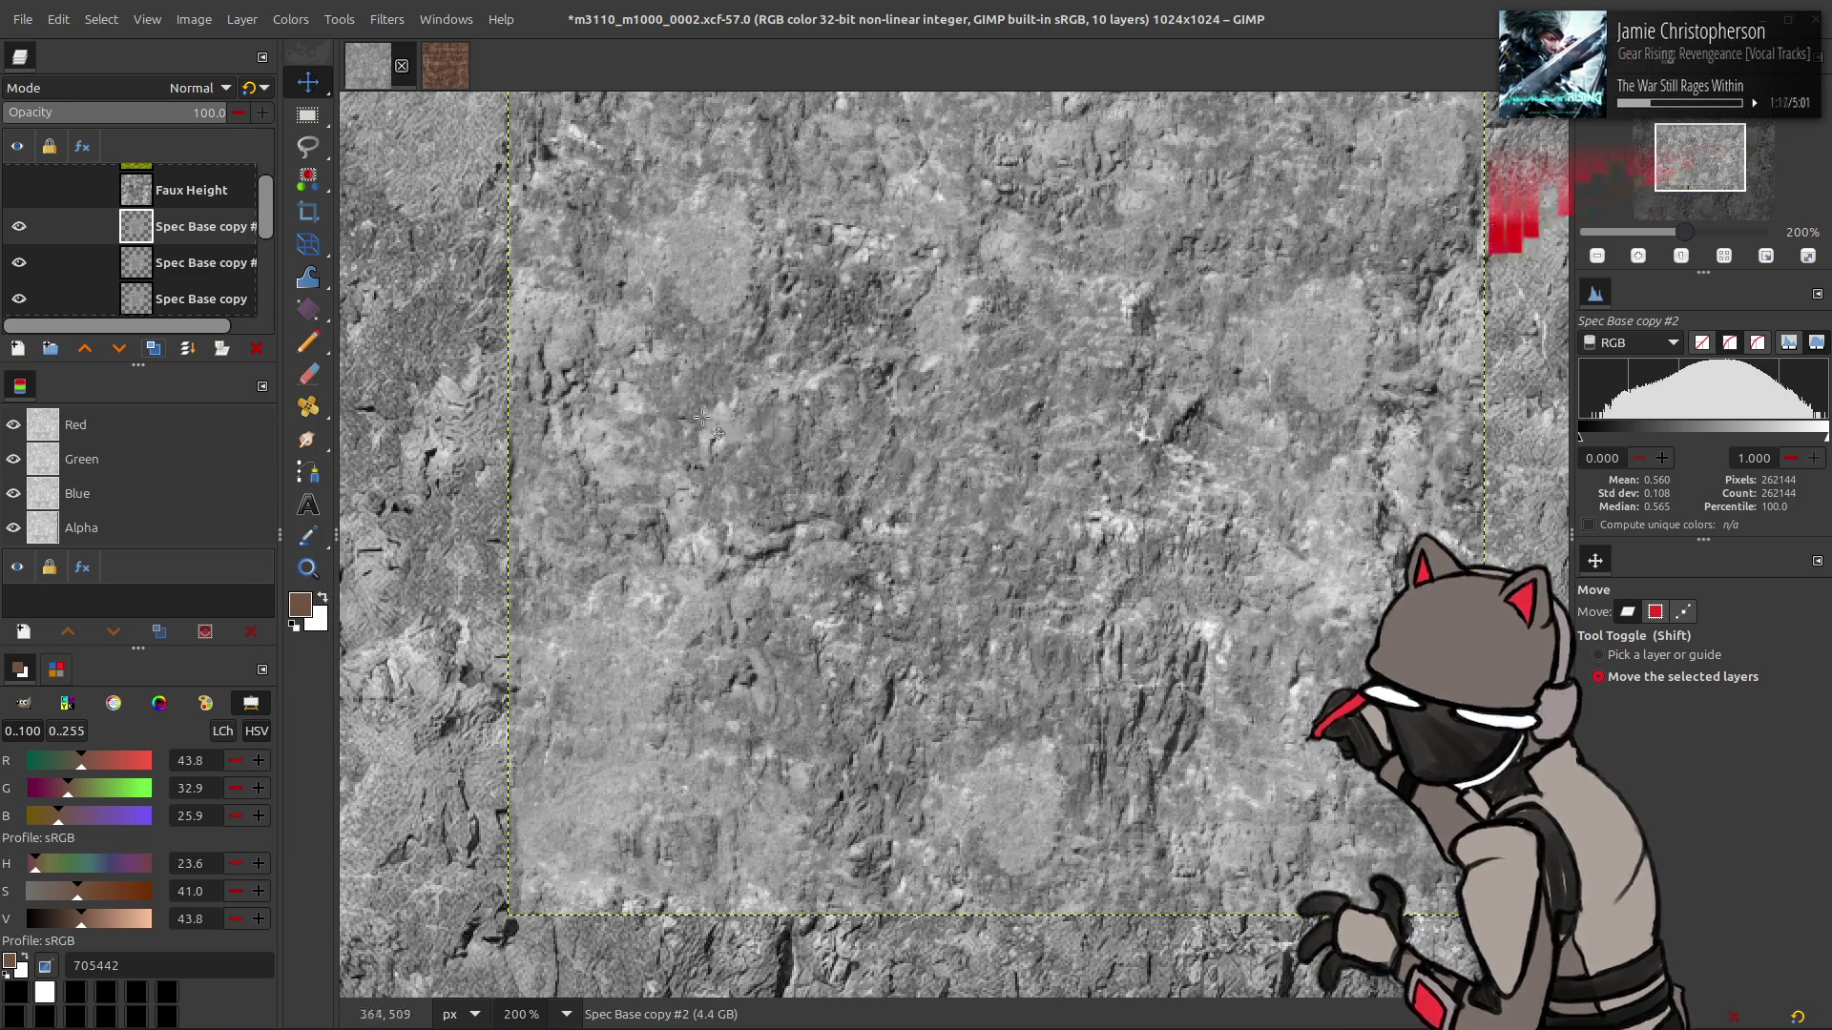
# - Set the blurred copy to Grain extract, merge it down, and set the result to Grain merge
pyautogui.click(186, 88)
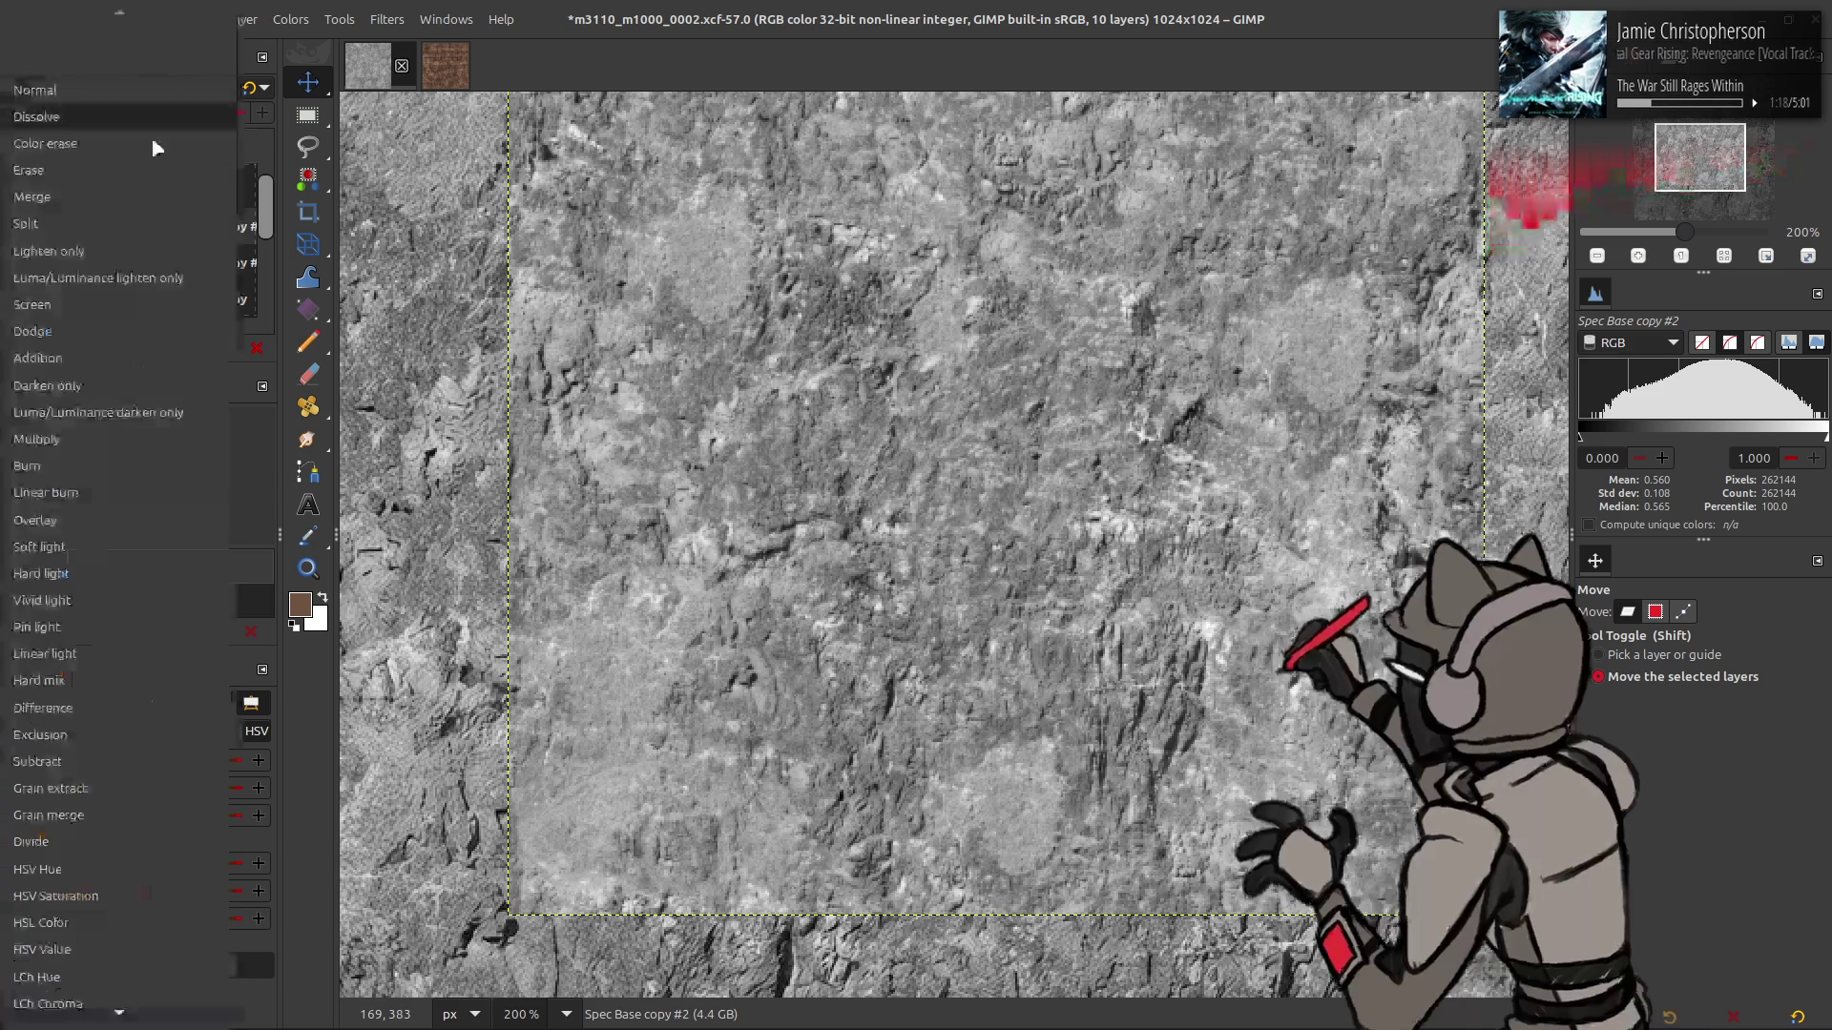
pyautogui.click(129, 786)
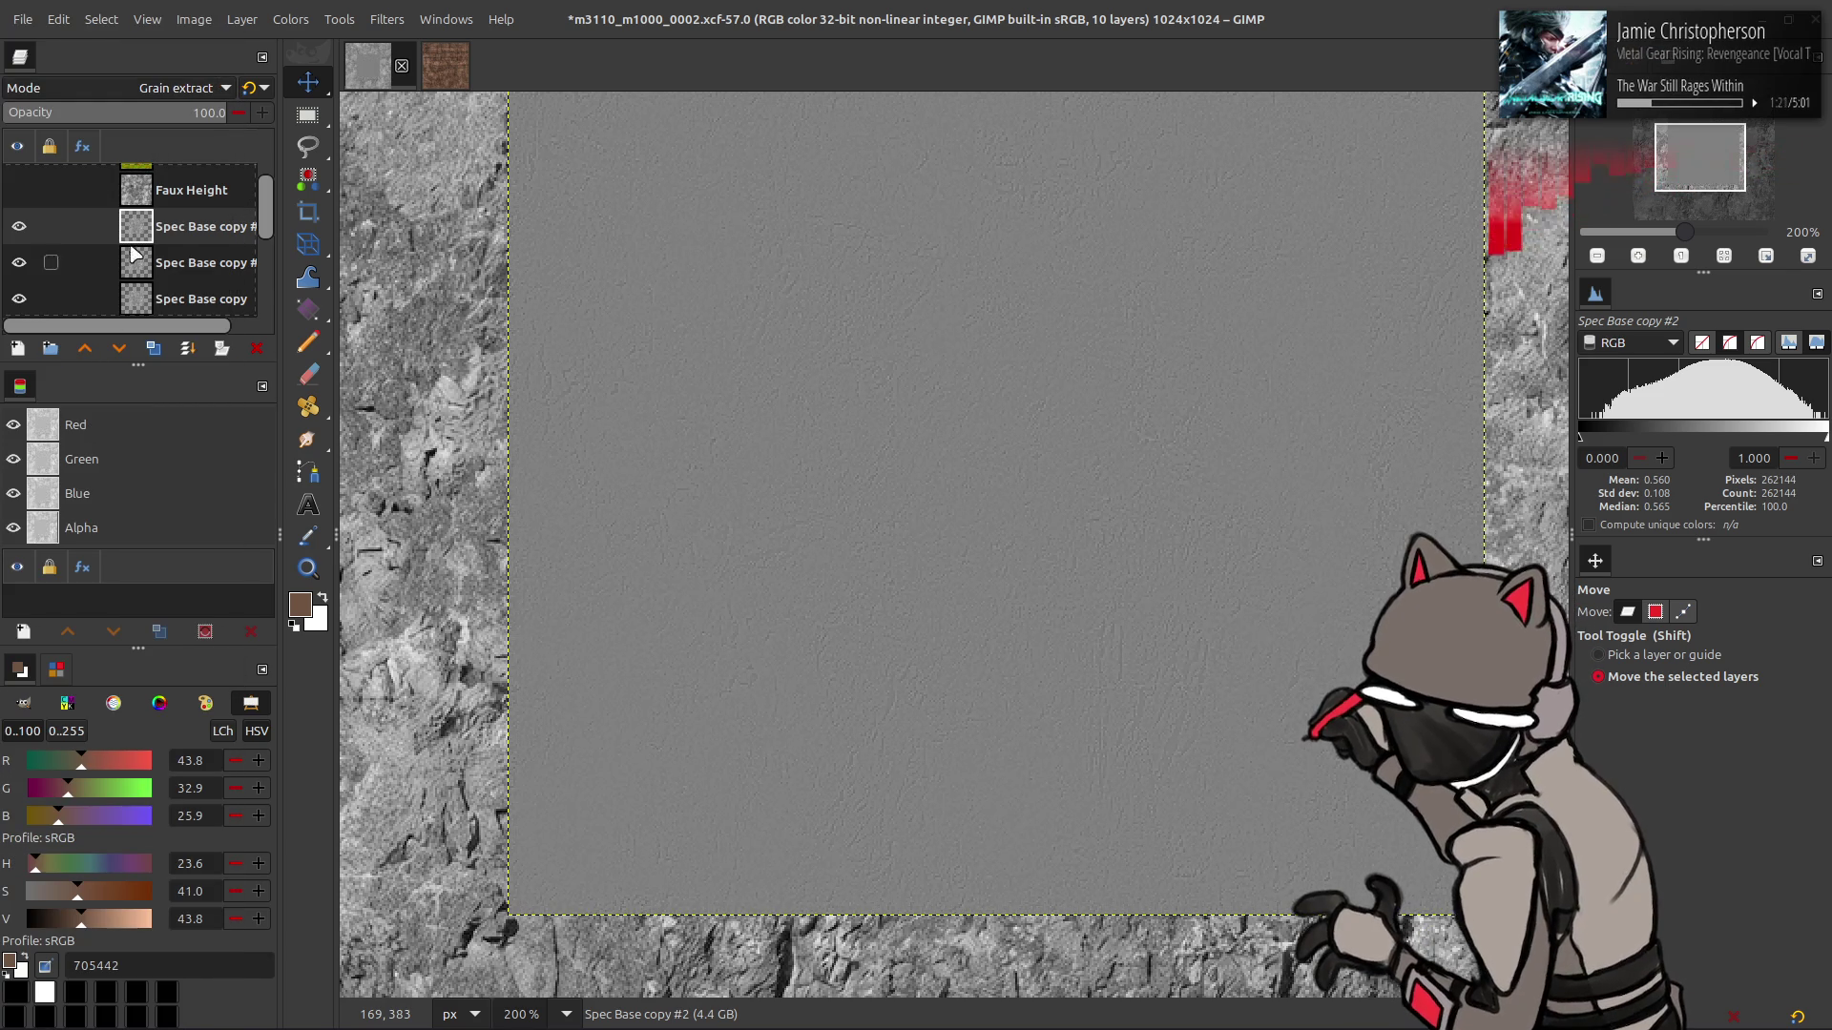
pyautogui.rightClick(184, 229)
pyautogui.click(239, 506)
pyautogui.click(186, 88)
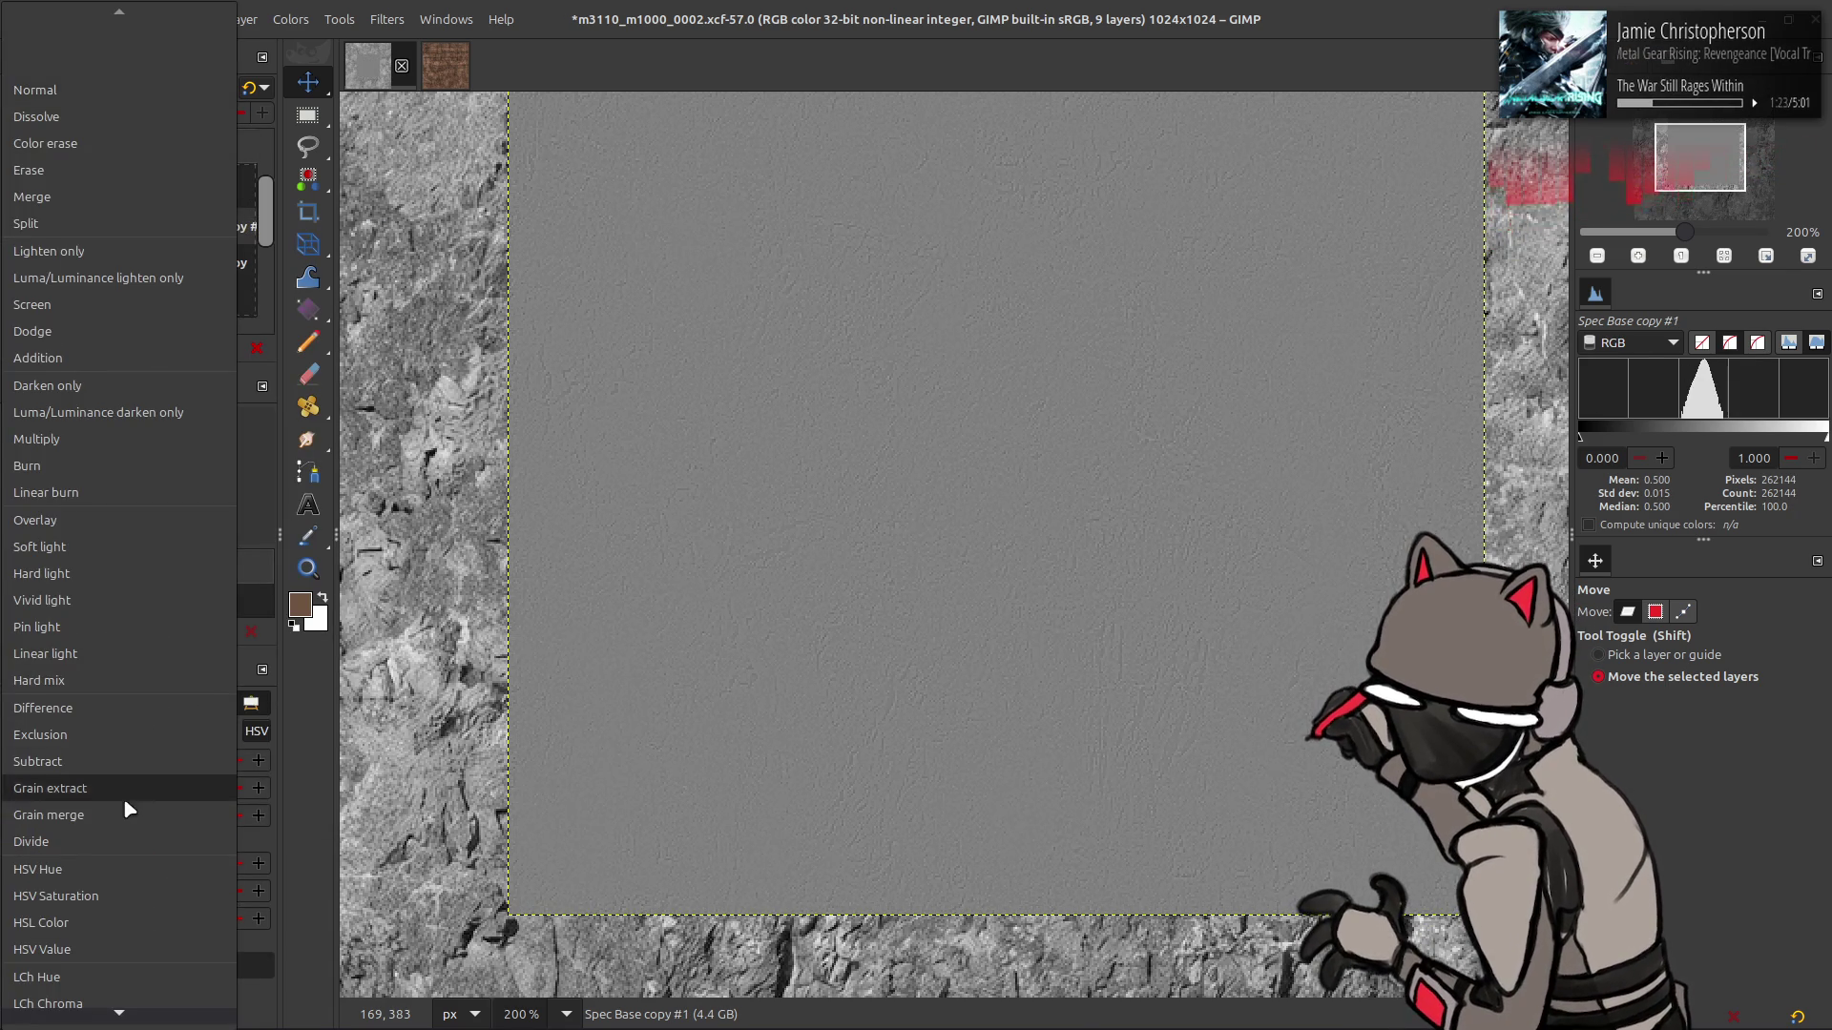
pyautogui.click(128, 813)
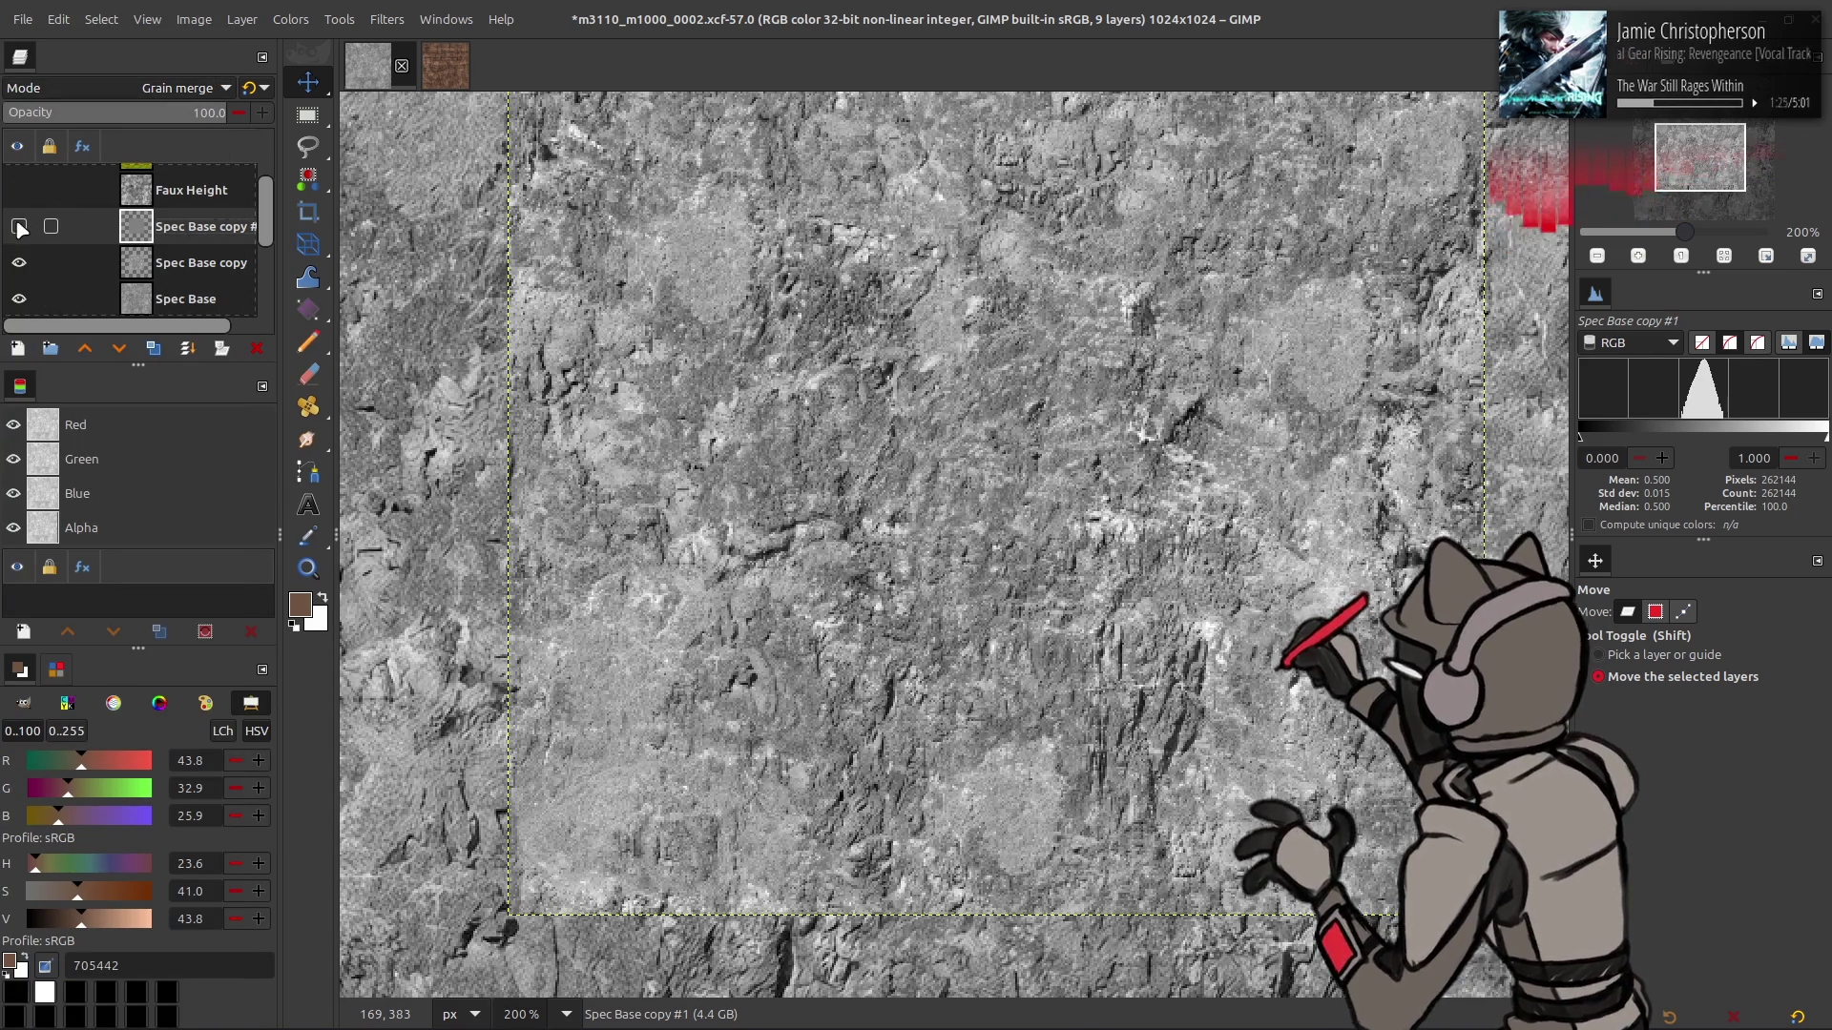
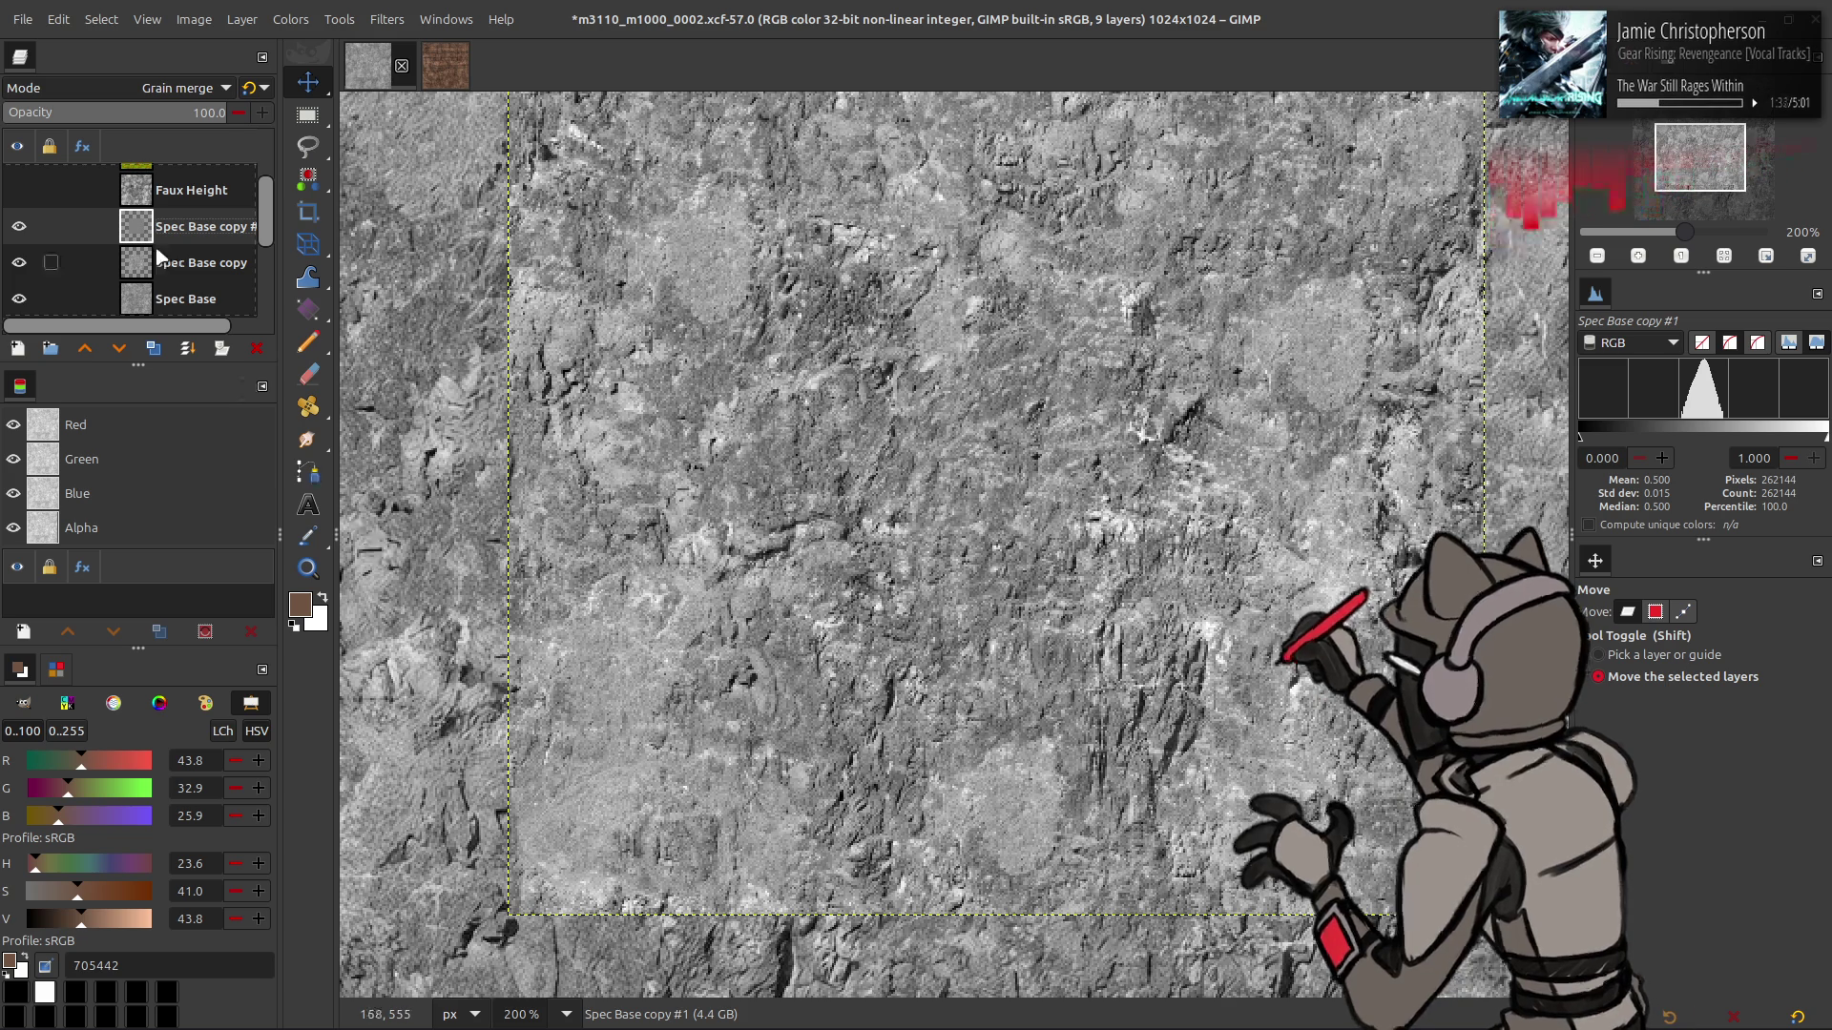
# - Delete the duplicate grain-merge Spec Base copy #1 layer
pyautogui.press('Delete')
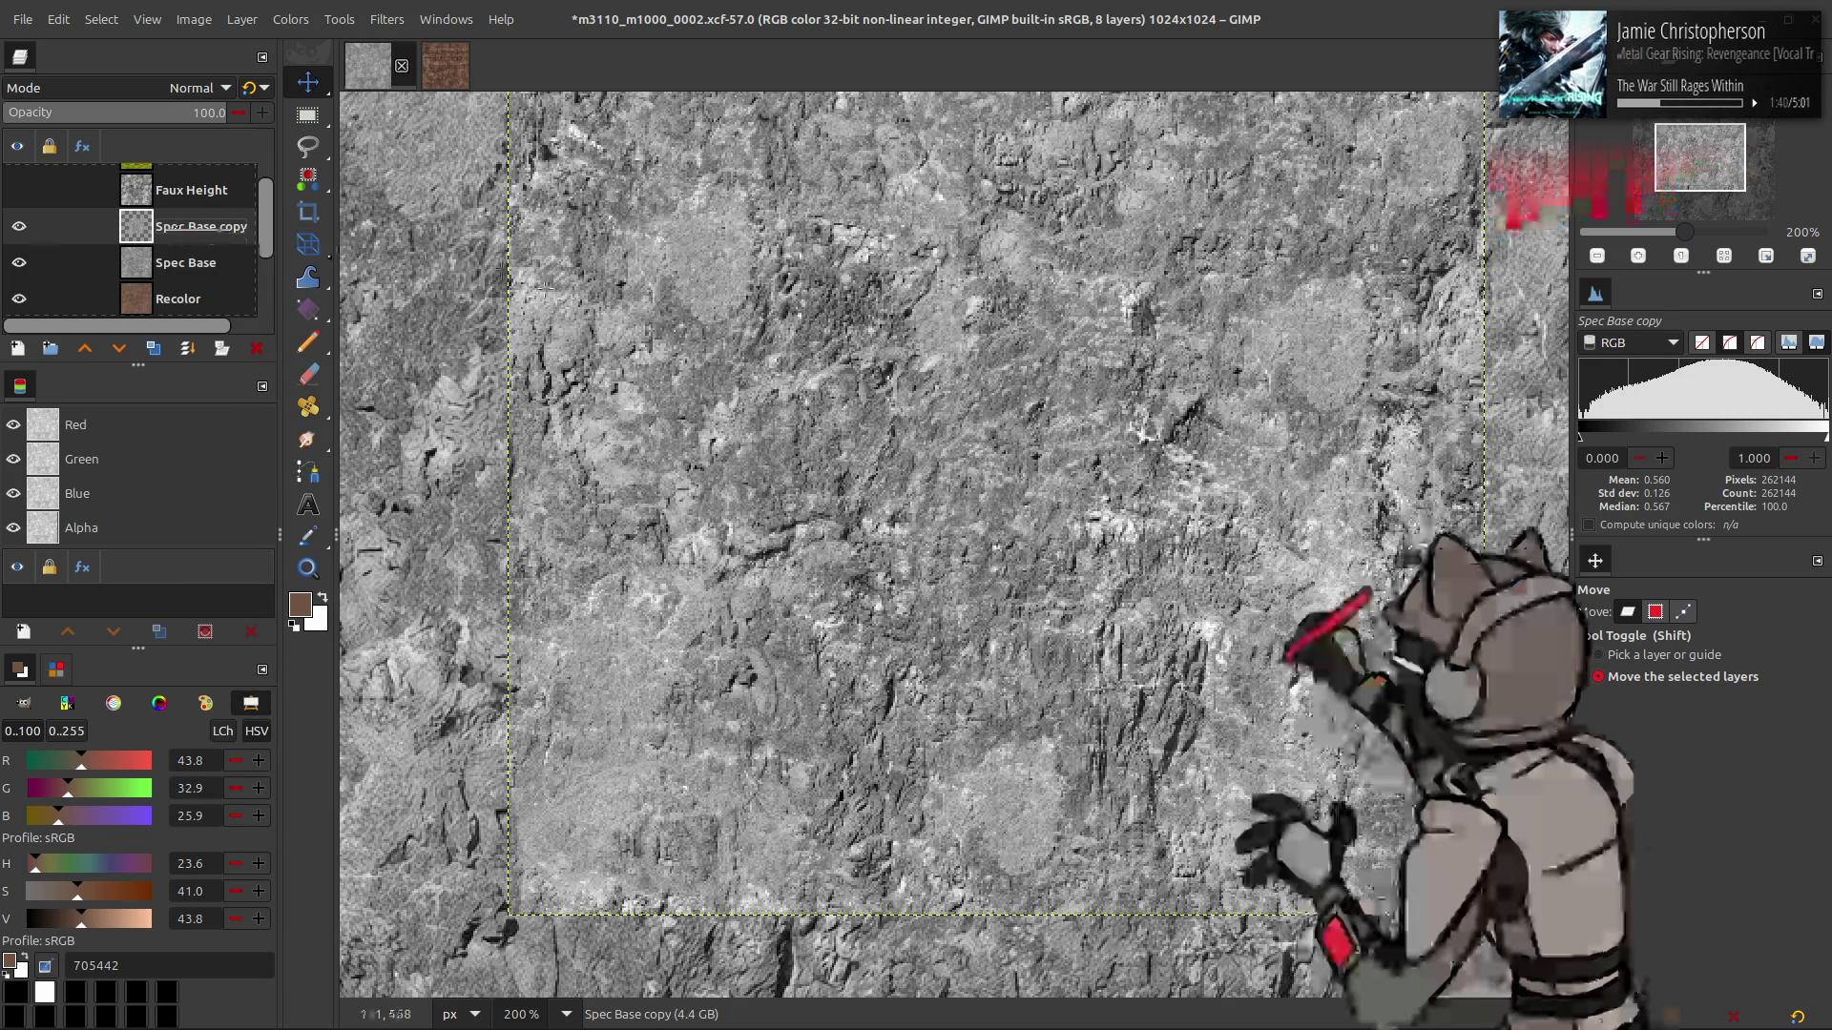
pyautogui.moveTo(637, 318); pyautogui.dragTo(630, 364)
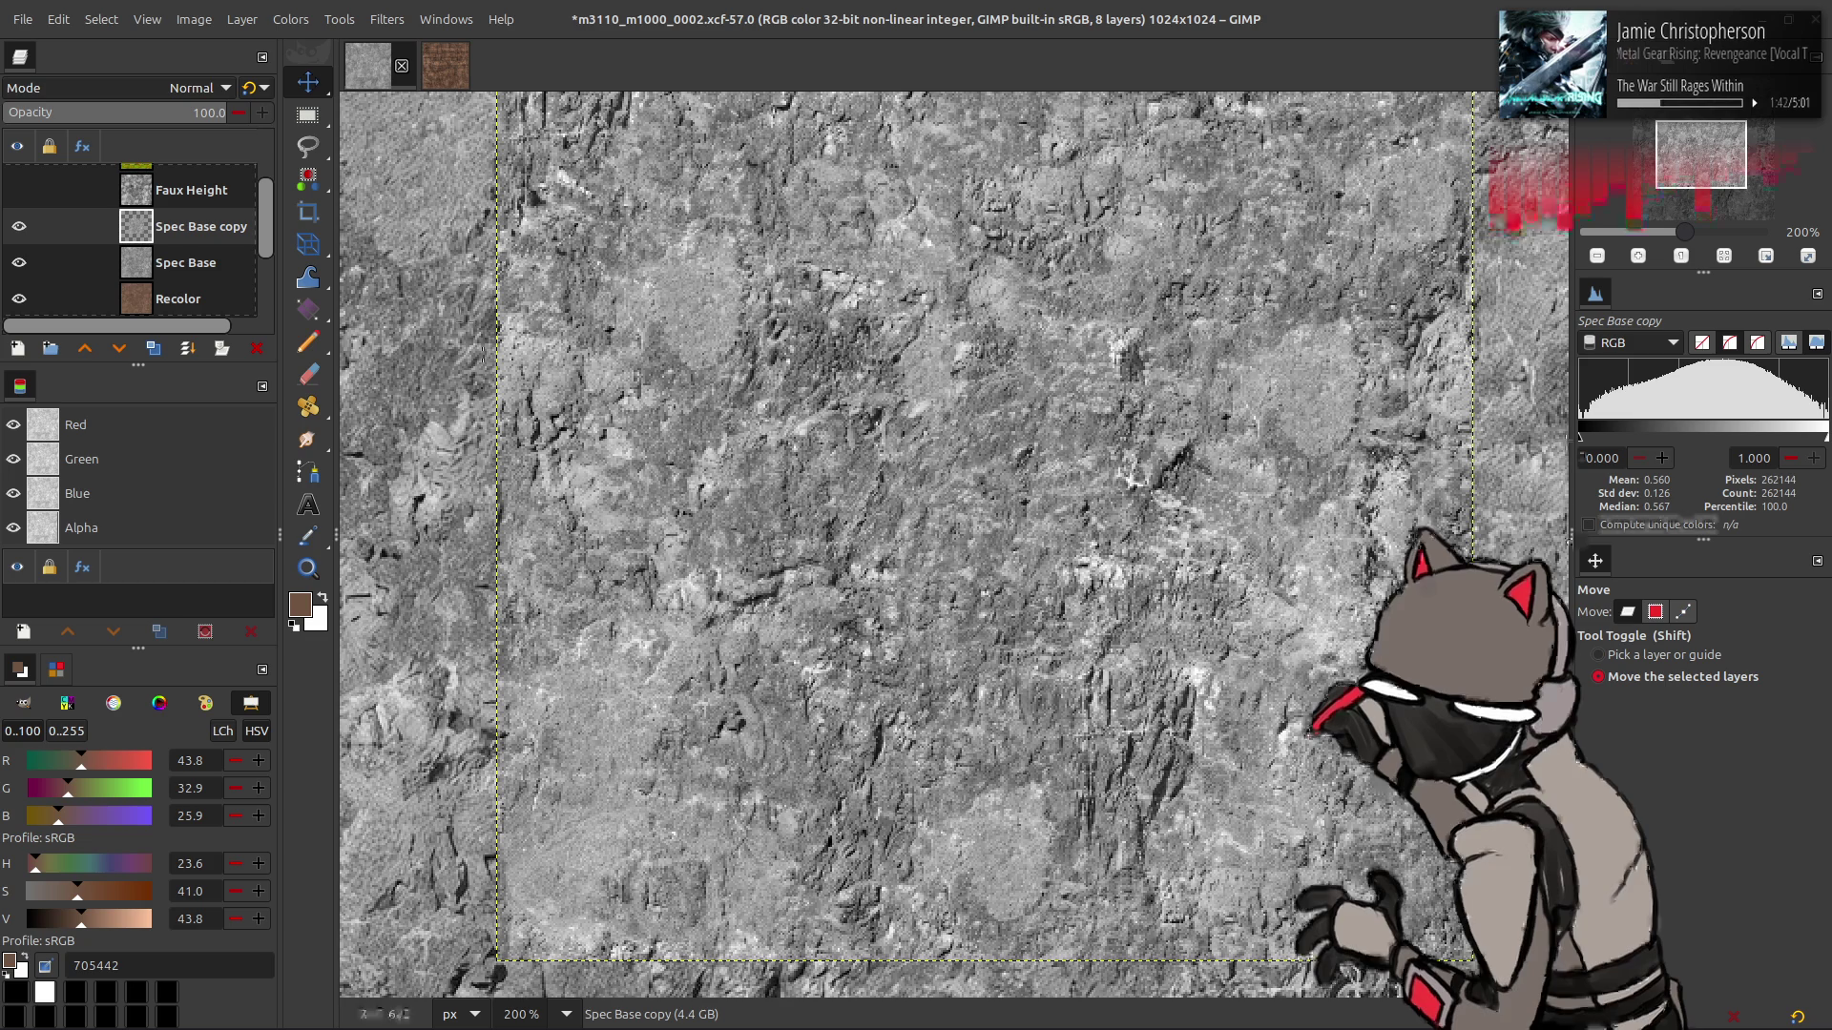
pyautogui.moveTo(830, 428); pyautogui.dragTo(827, 435)
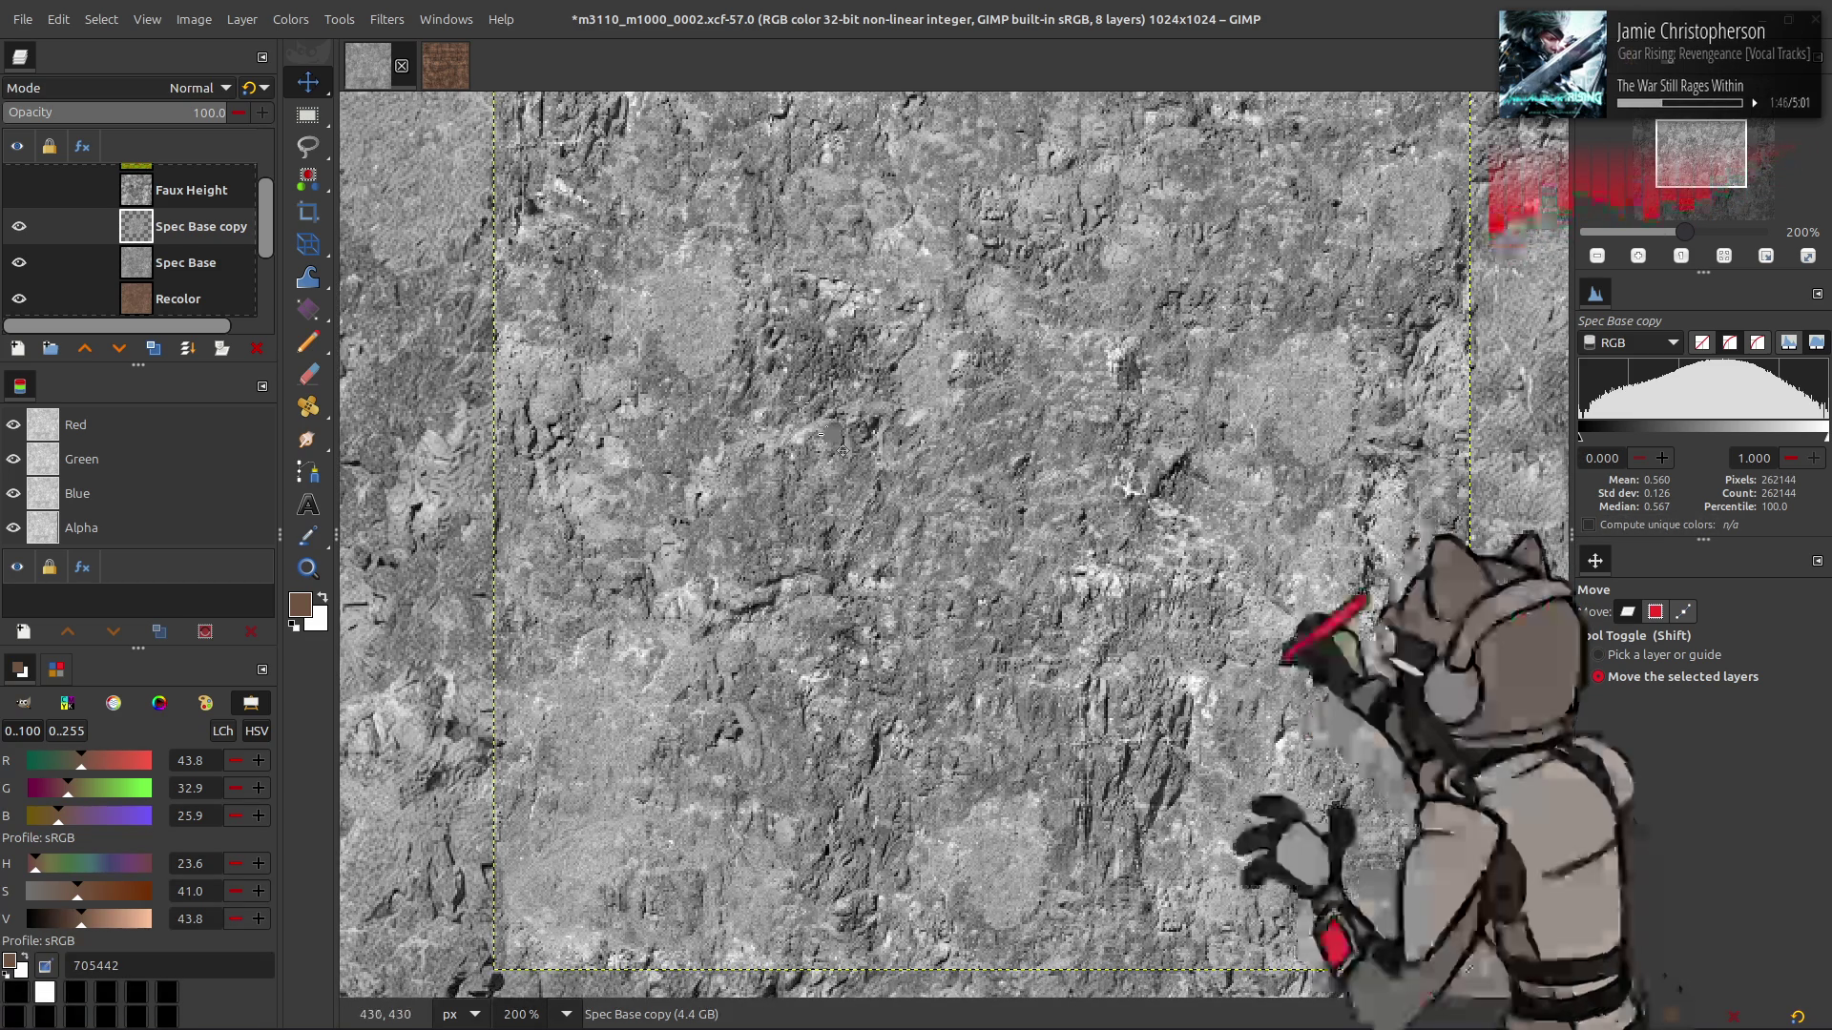
# - Rename the Spec Base copy layer to 'Spec' and save the XCF
pyautogui.doubleClick(206, 228)
pyautogui.write('Spec')
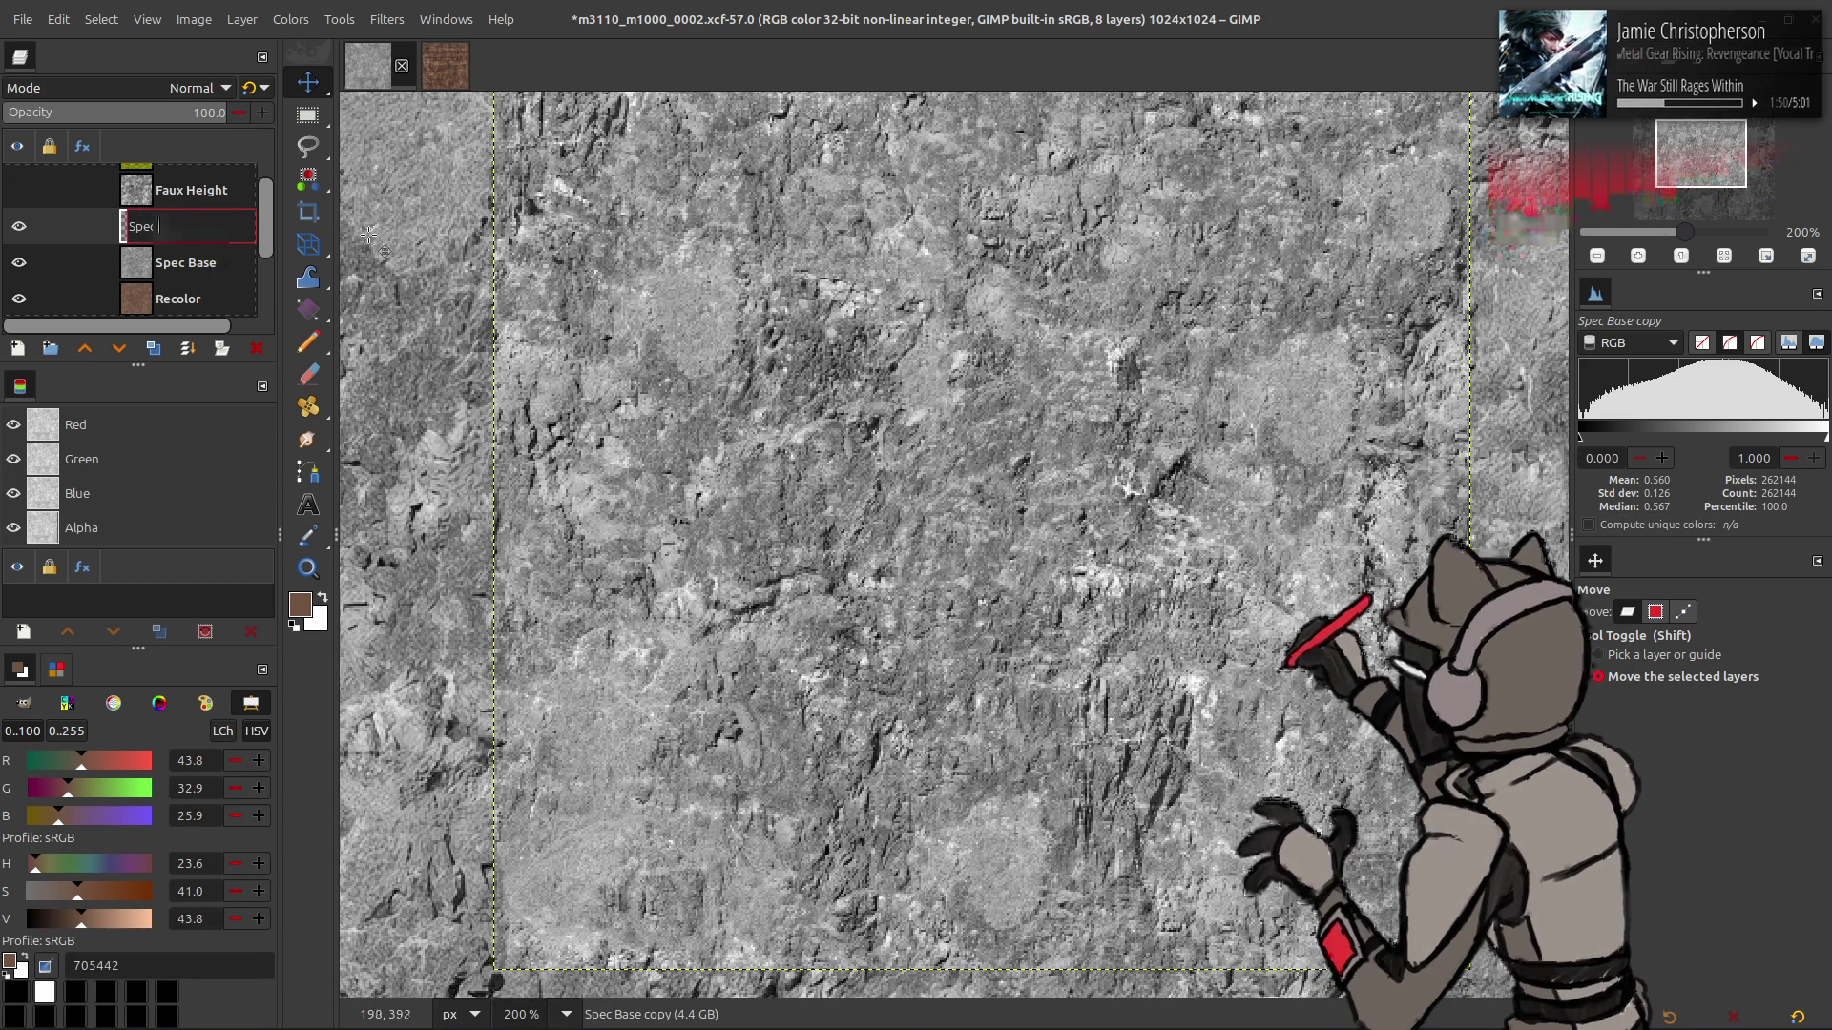
pyautogui.press('Return')
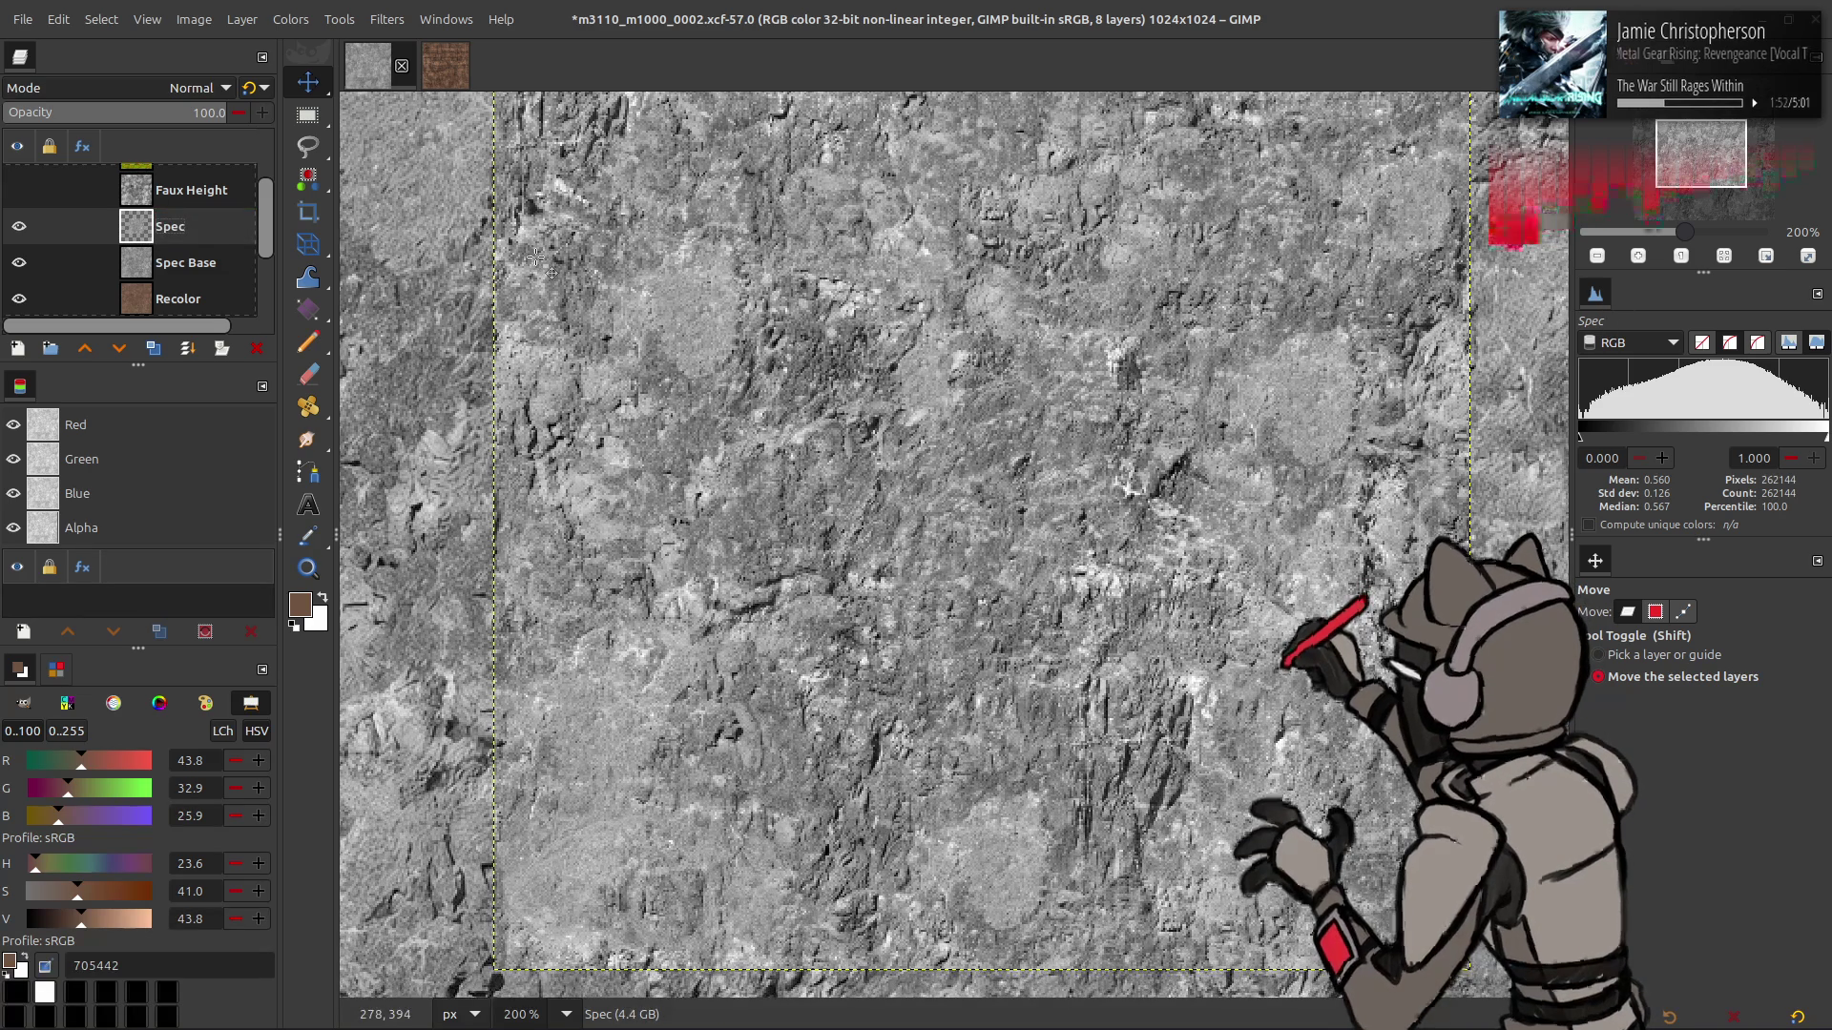
pyautogui.hotkey('ctrl', 's')
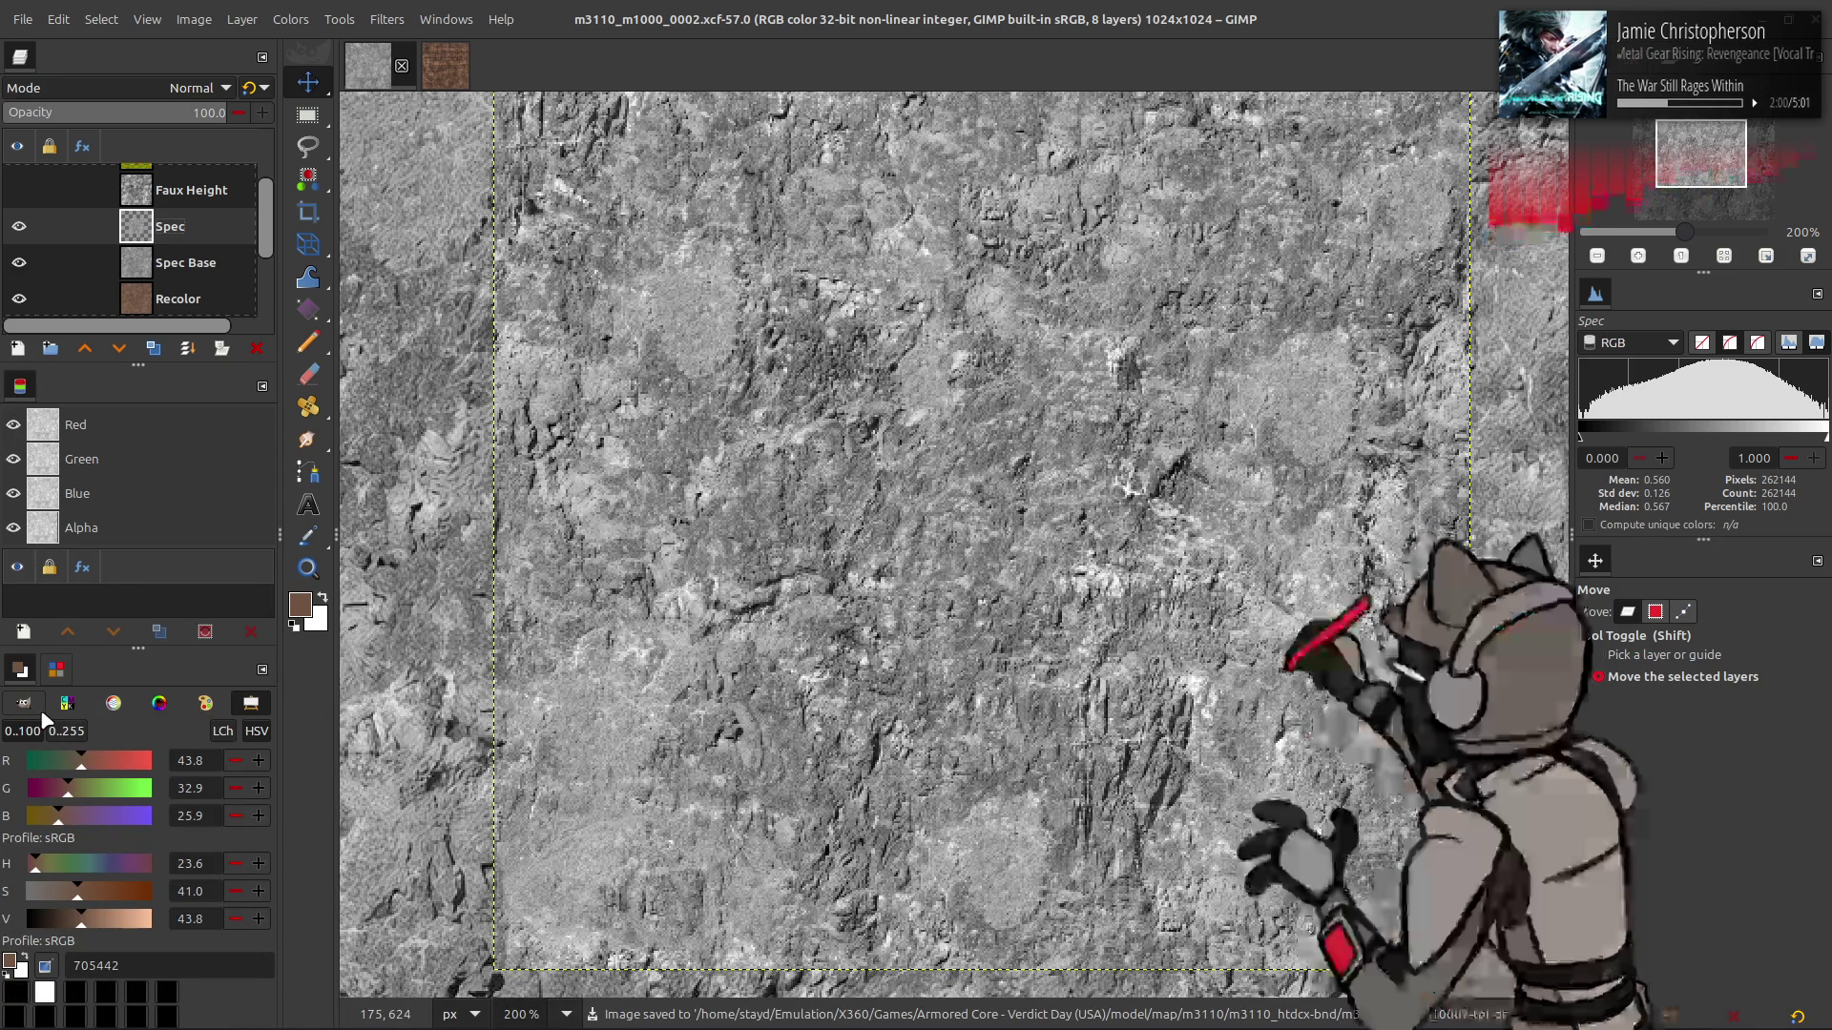
pyautogui.click(58, 19)
# - Open Preferences at the Icon Theme page and compare the Default and Legacy themes
pyautogui.click(142, 472)
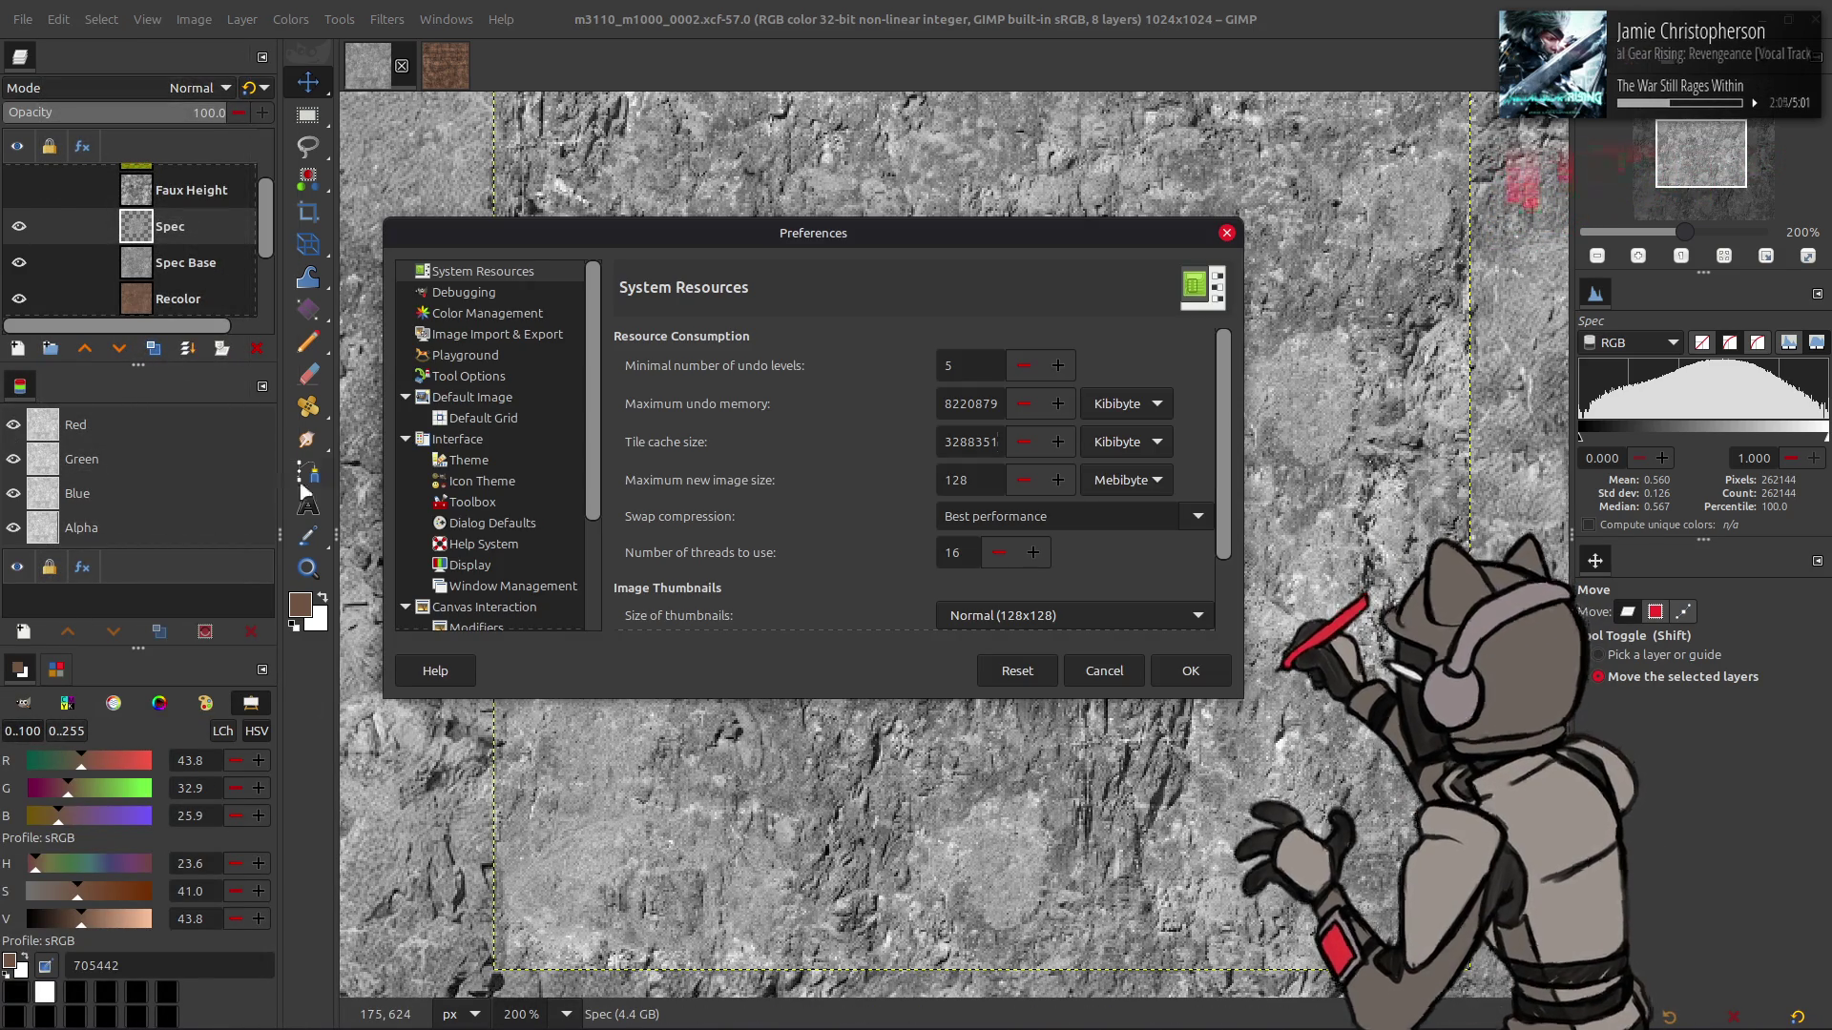
pyautogui.click(511, 481)
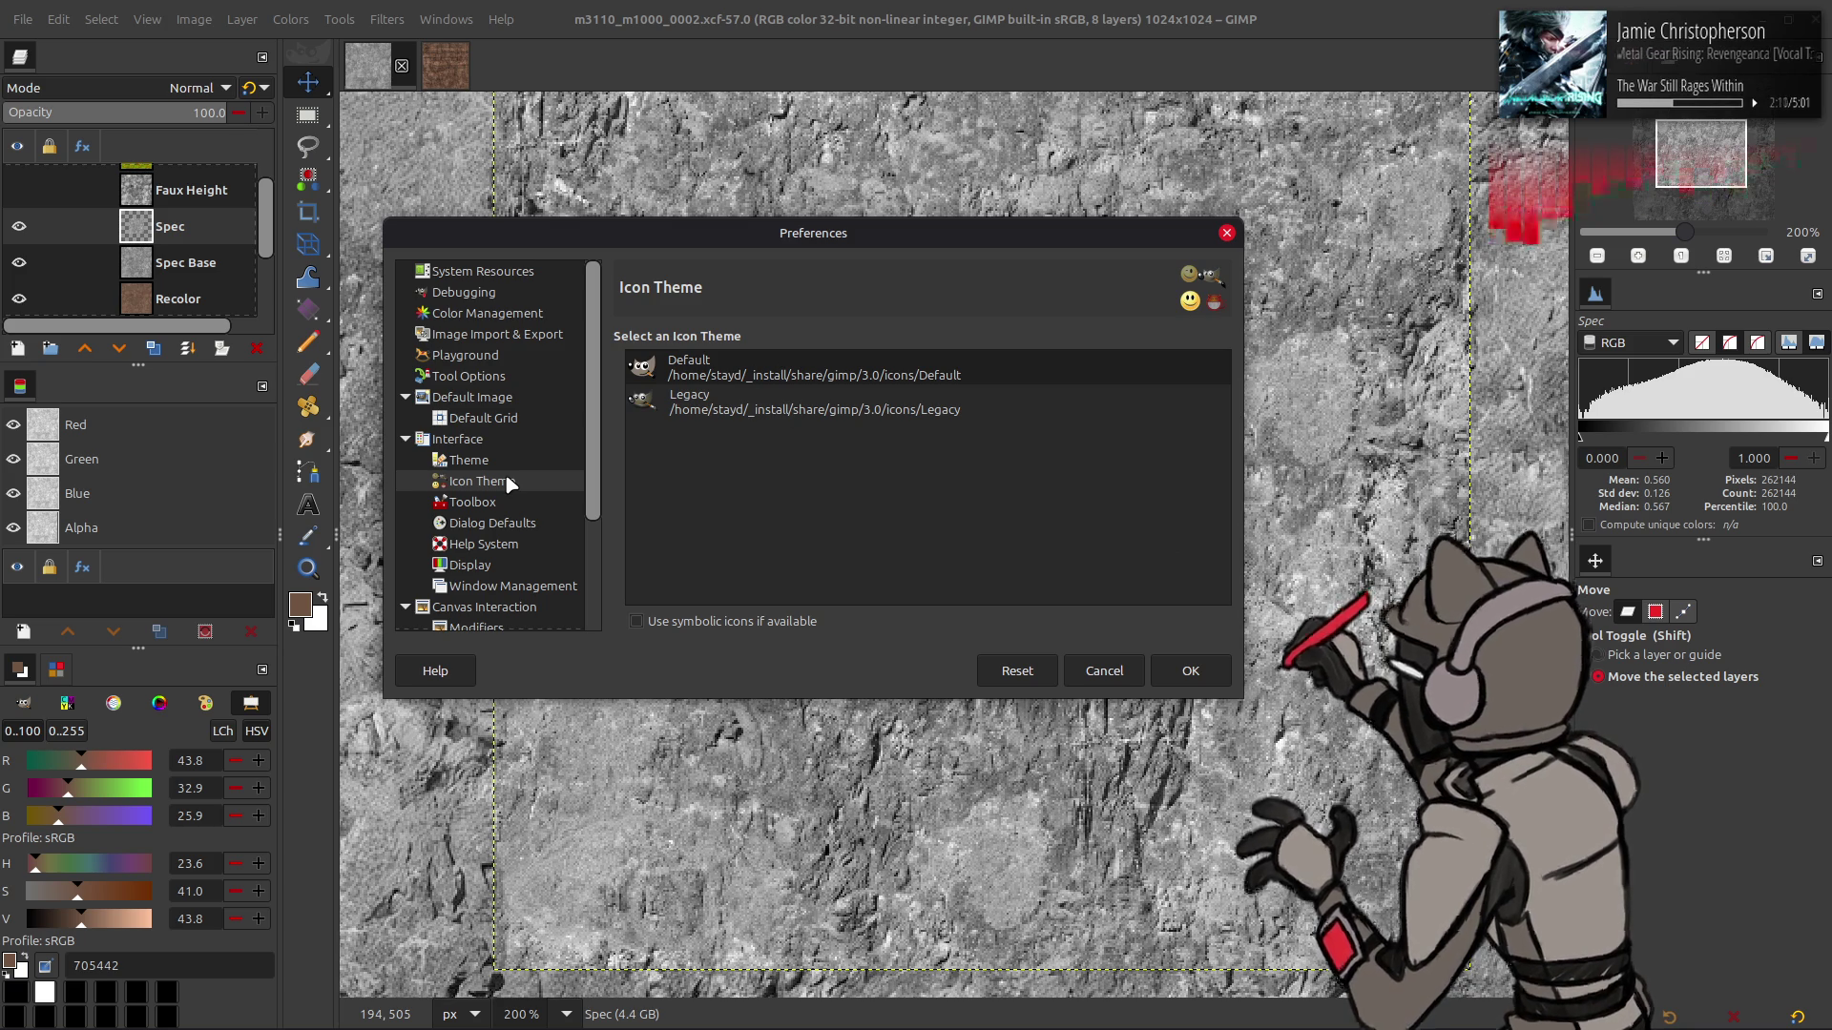
pyautogui.click(808, 405)
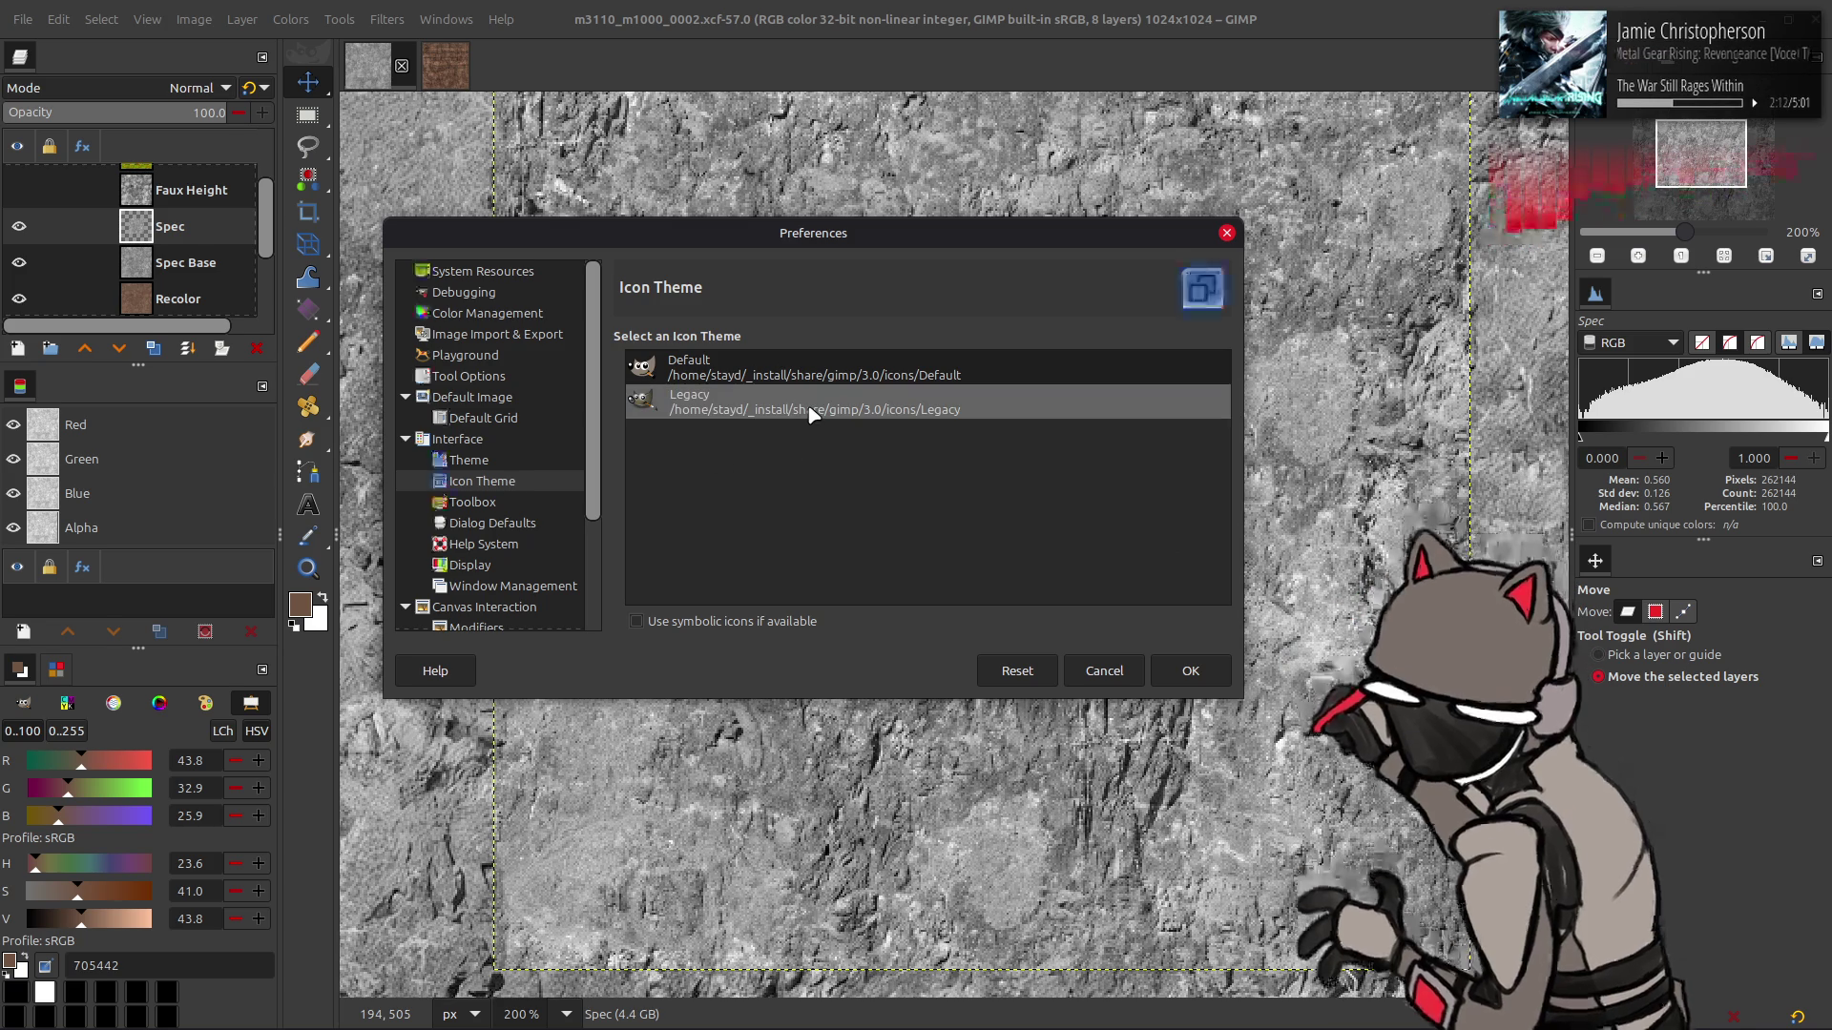
pyautogui.click(800, 372)
pyautogui.click(794, 409)
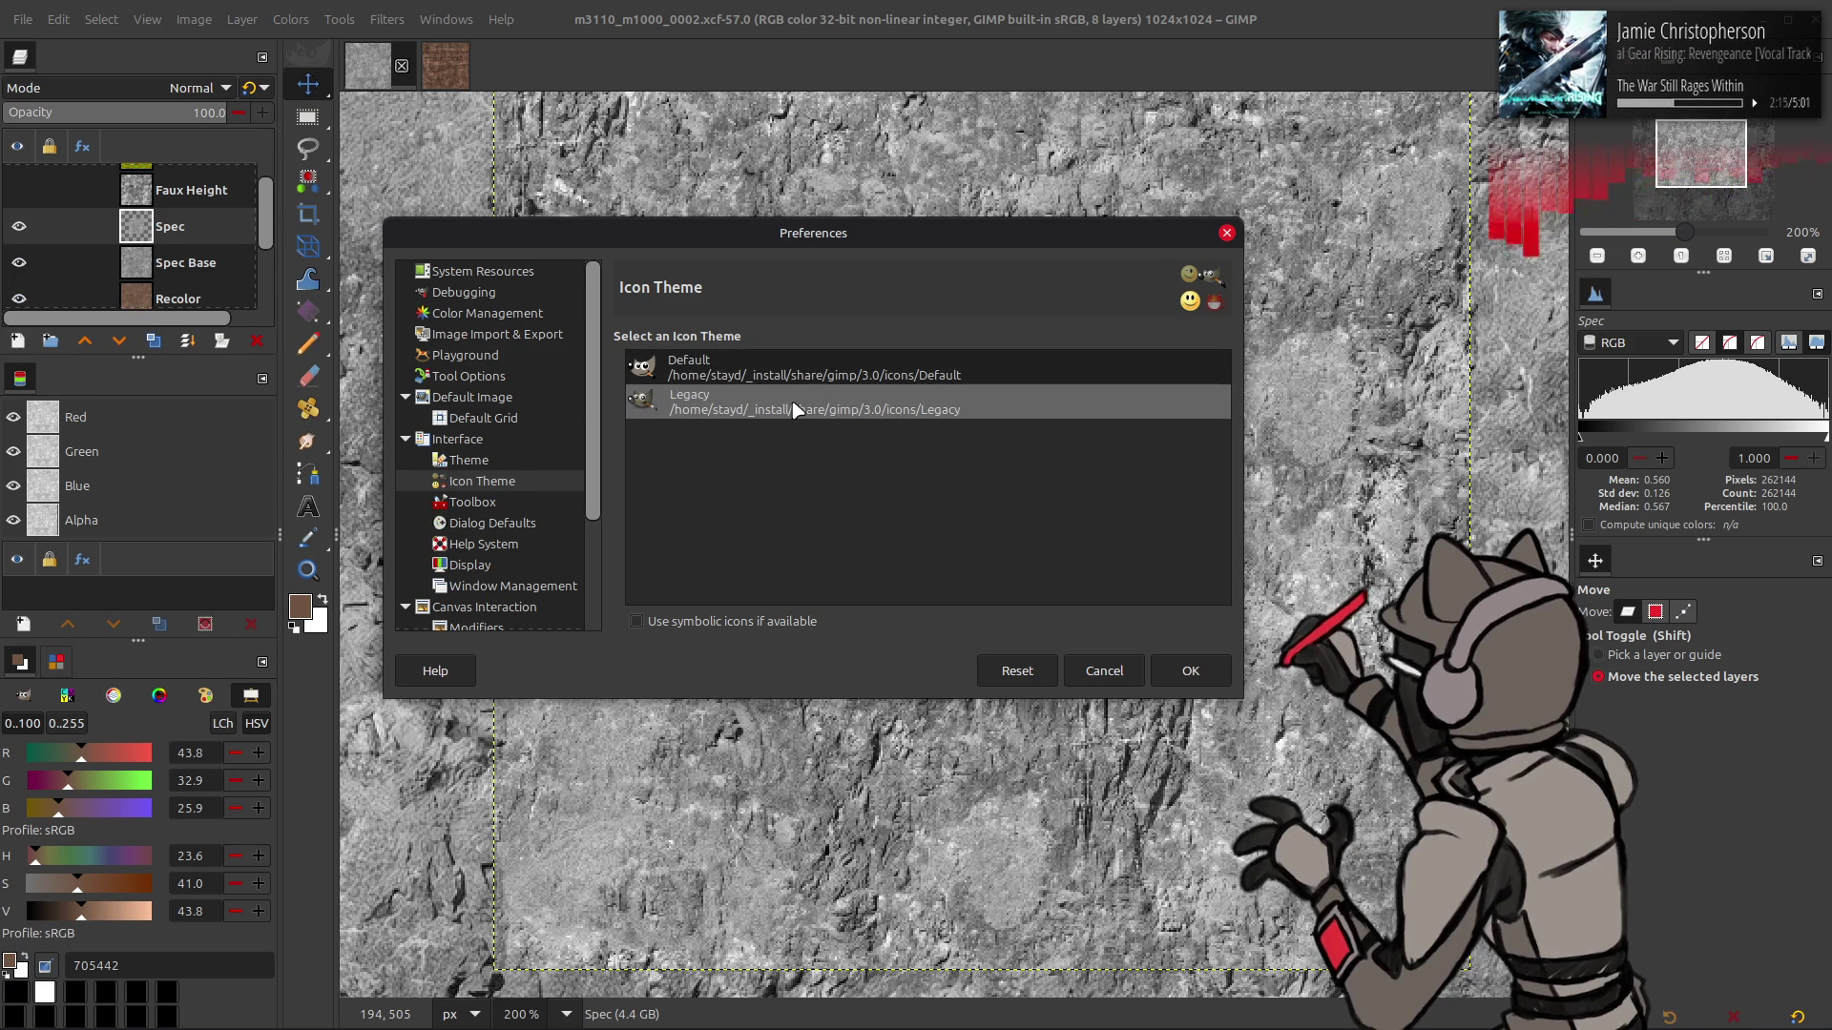
pyautogui.click(802, 374)
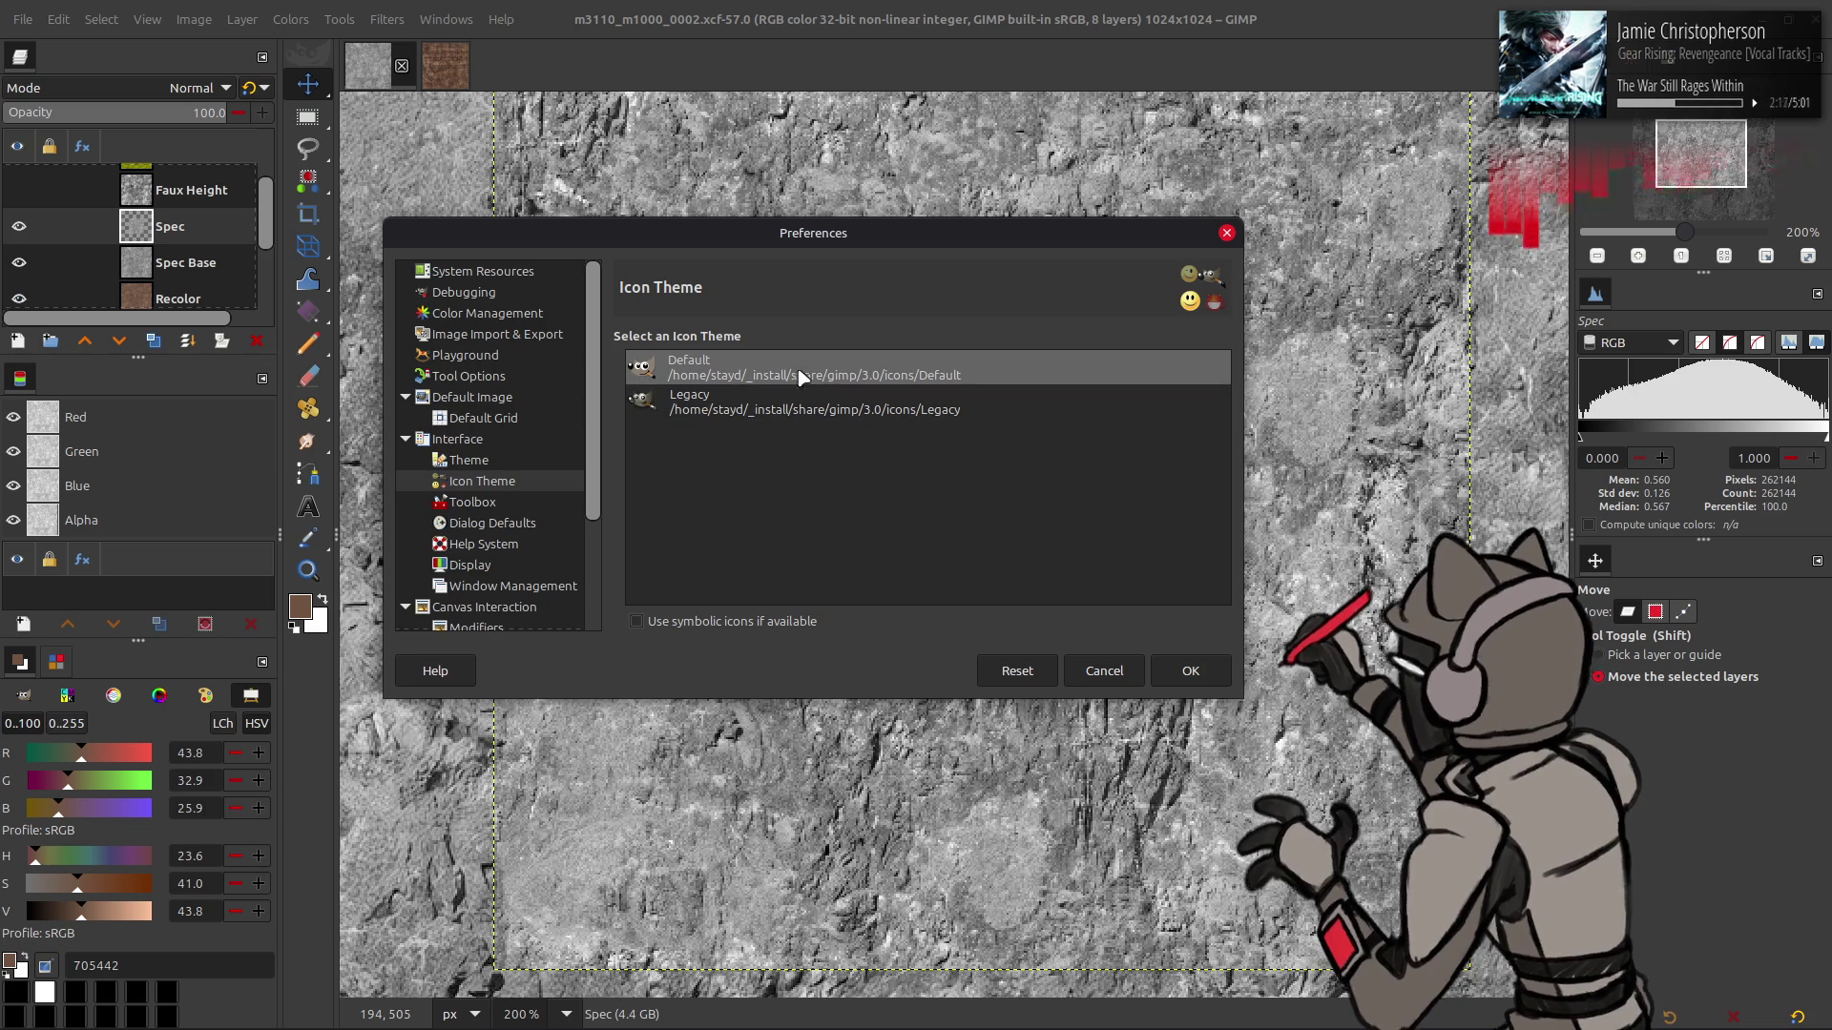
pyautogui.click(795, 396)
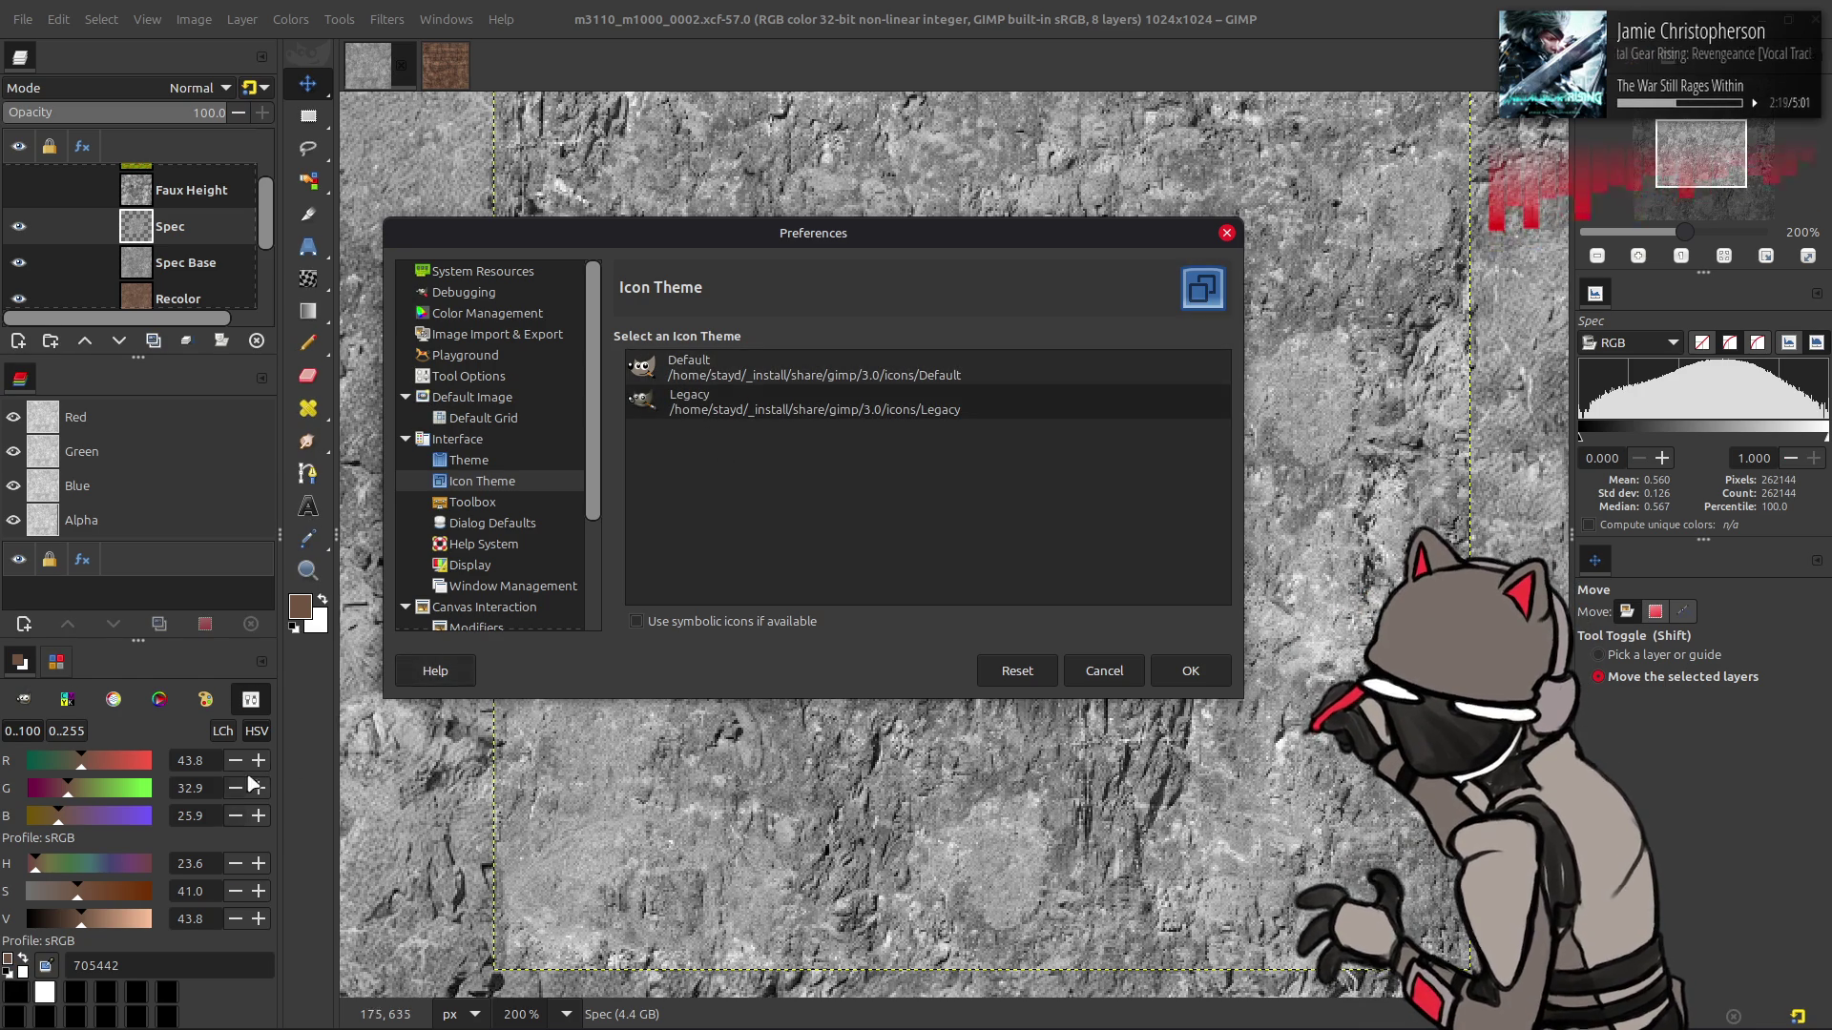
# - Keep switching between the Default and Legacy icon themes, ending on Legacy
pyautogui.click(719, 379)
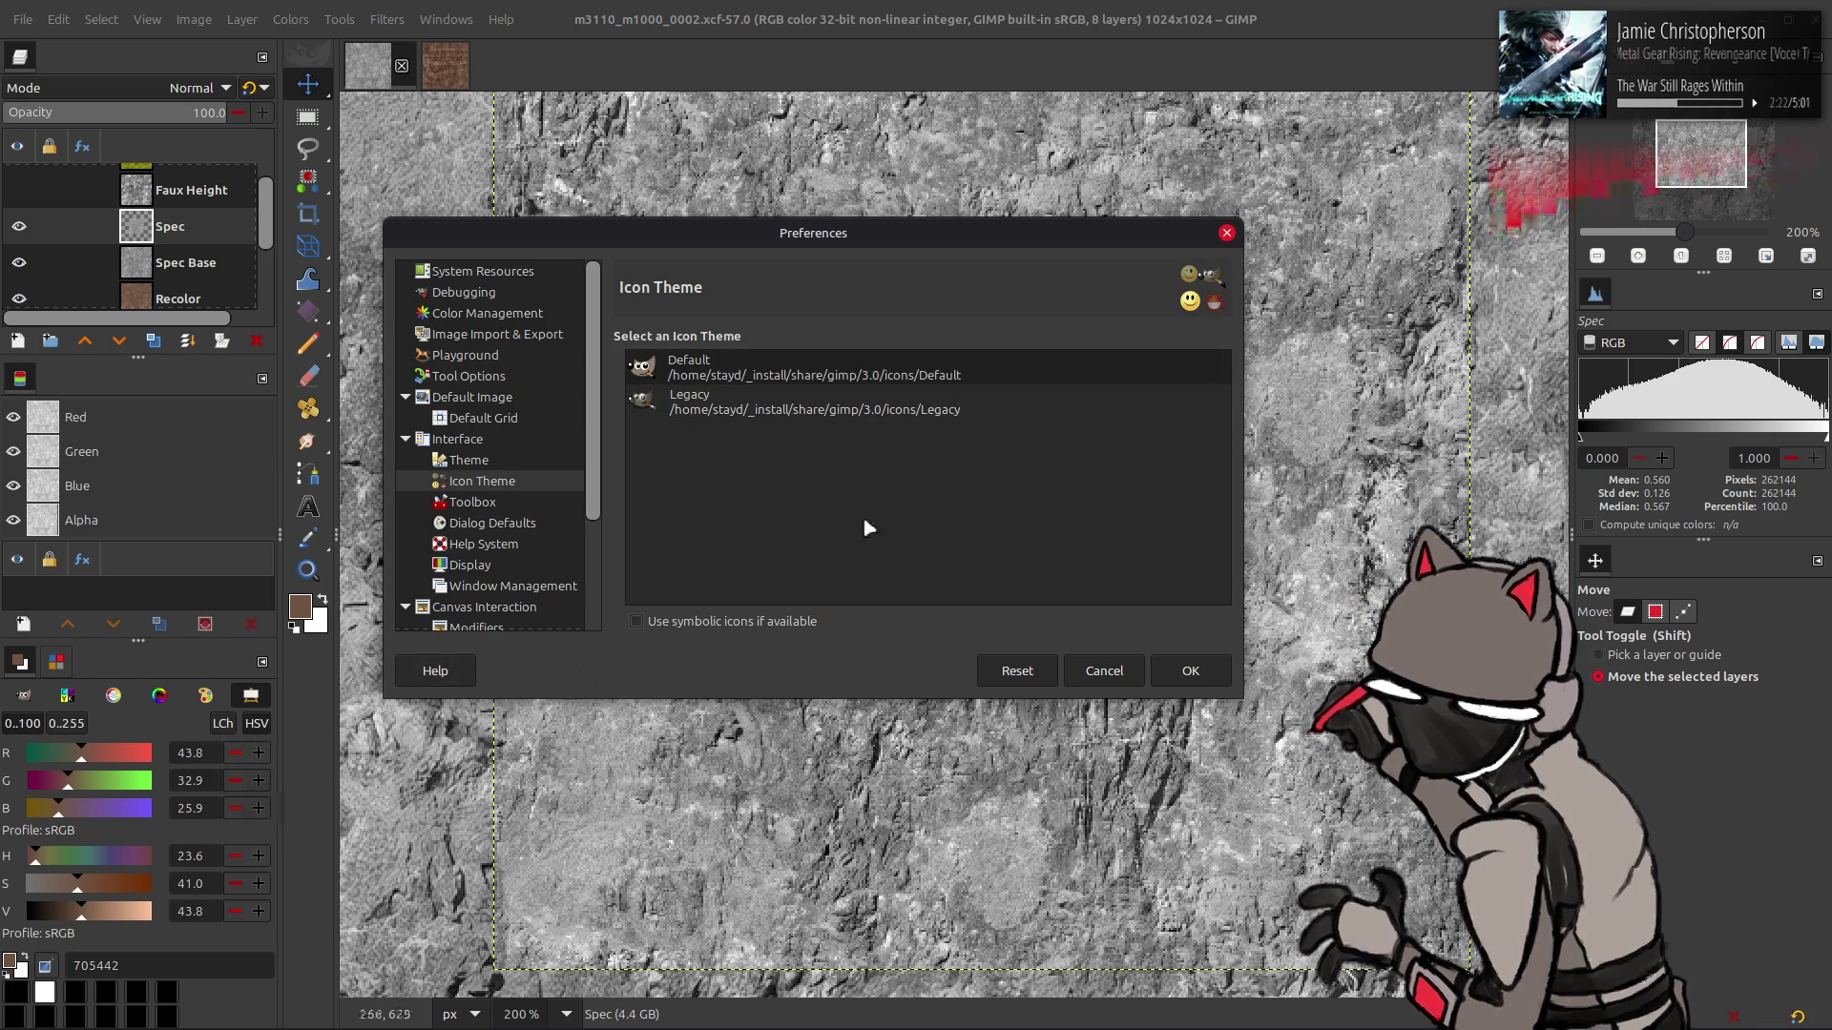
pyautogui.click(867, 406)
pyautogui.click(868, 370)
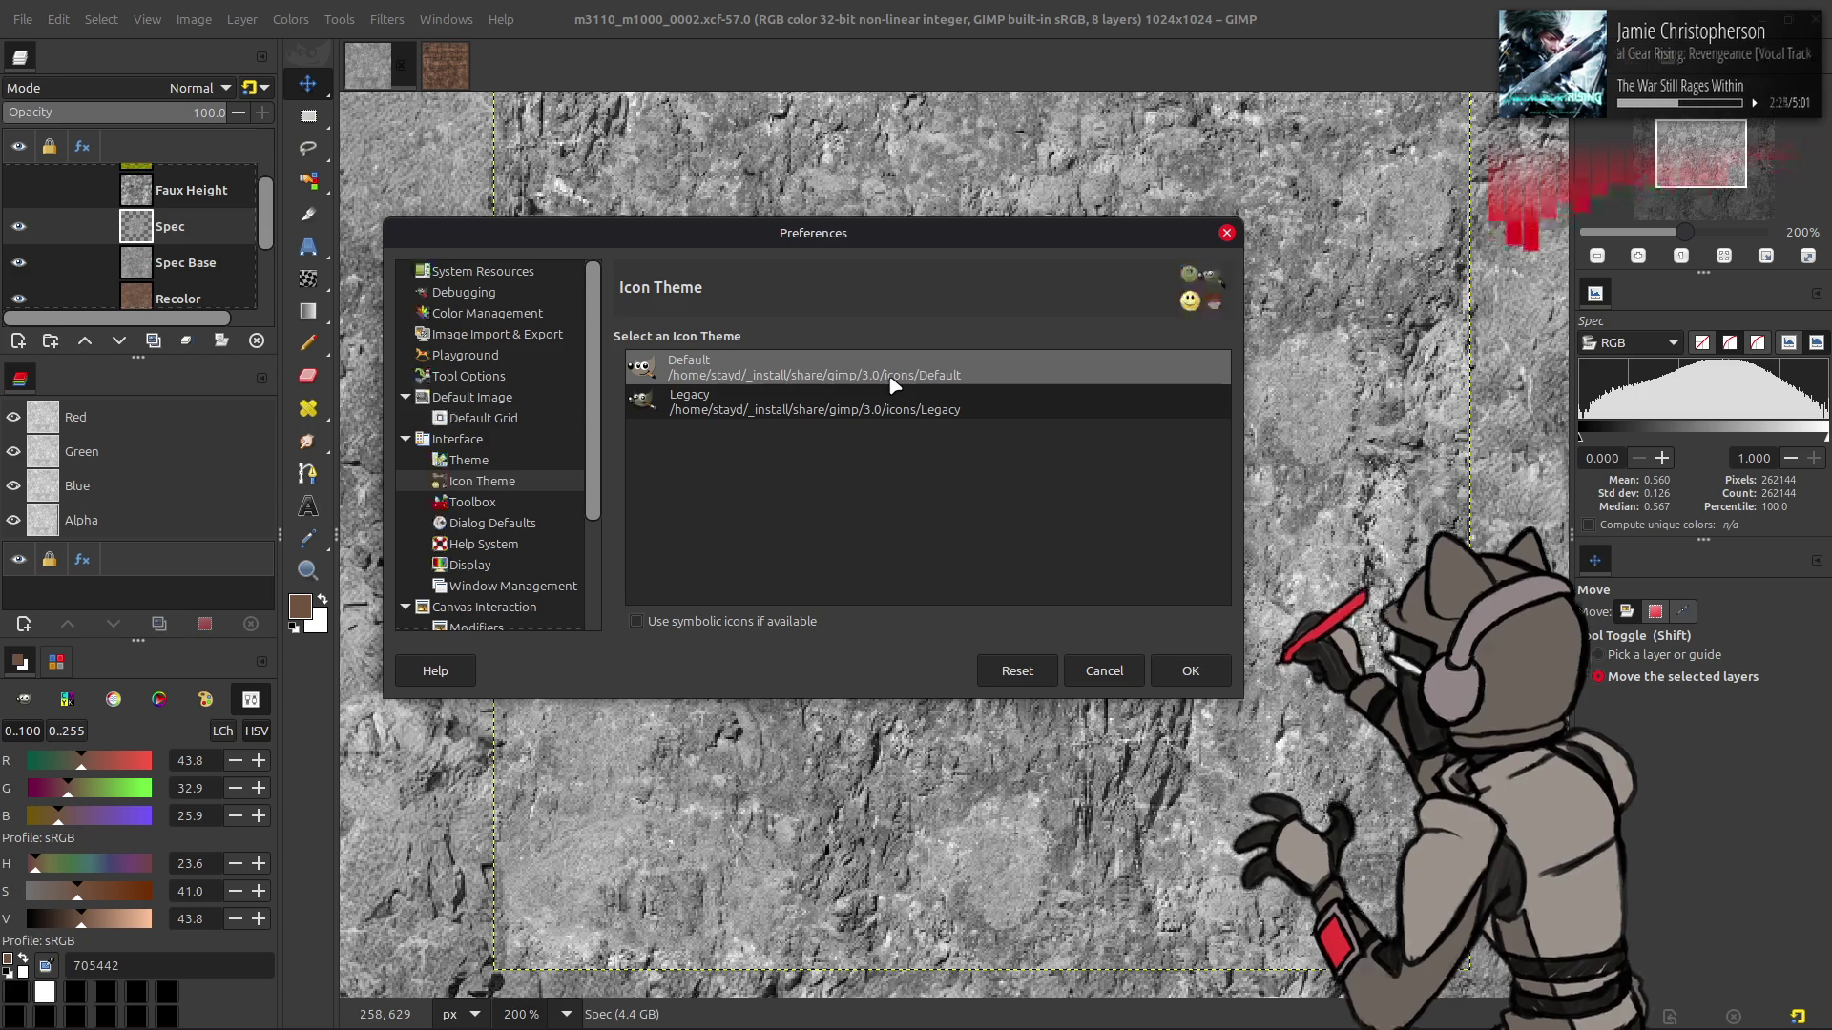
pyautogui.click(892, 411)
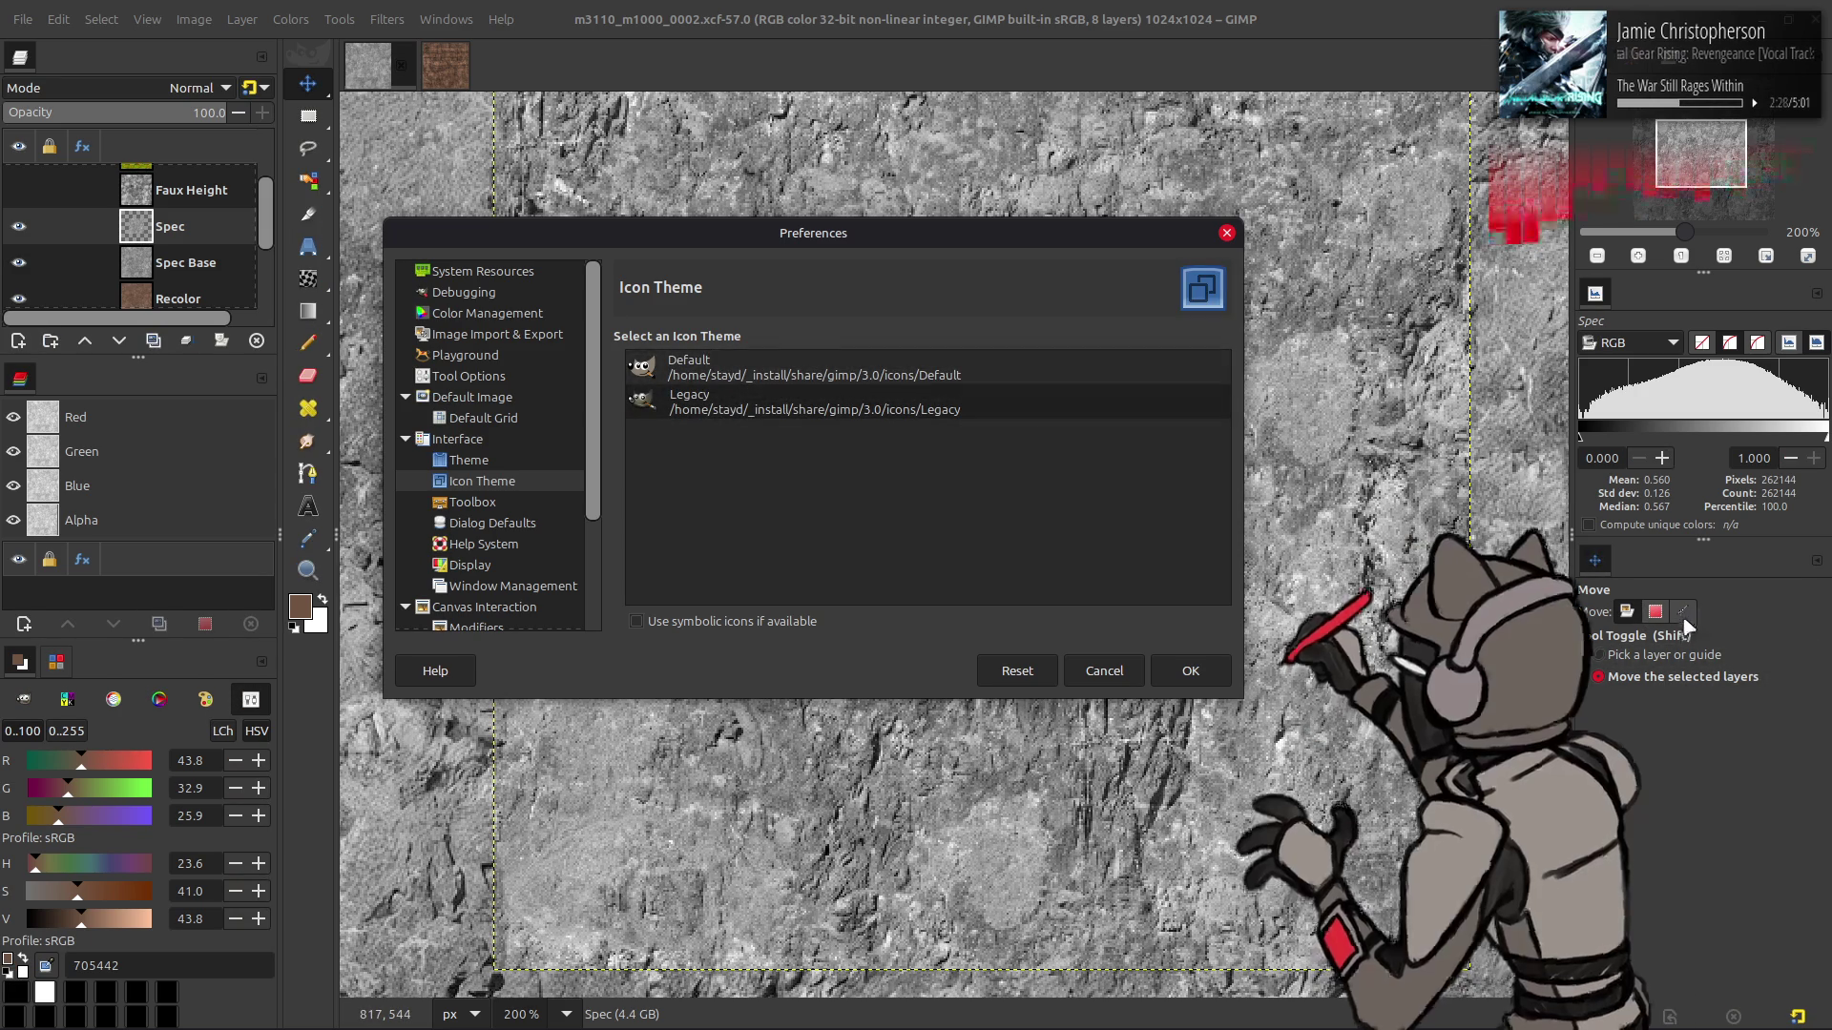
pyautogui.click(903, 380)
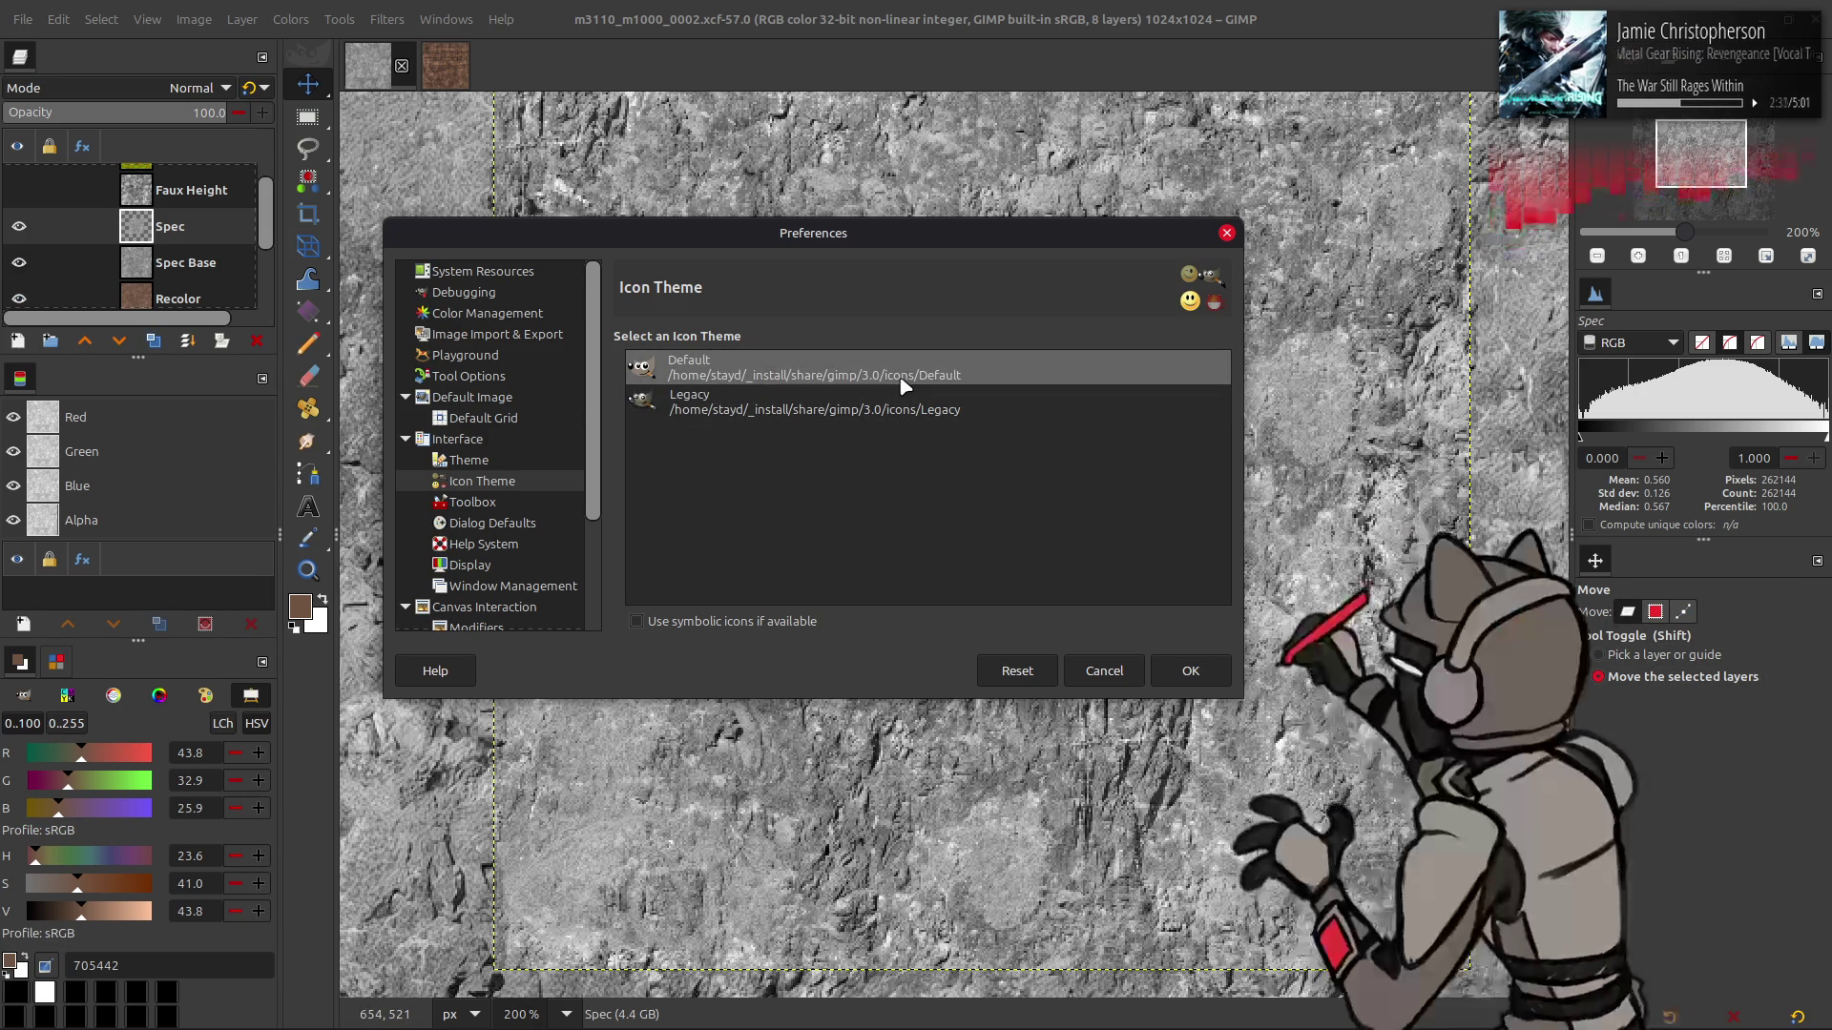
pyautogui.click(897, 417)
pyautogui.click(897, 386)
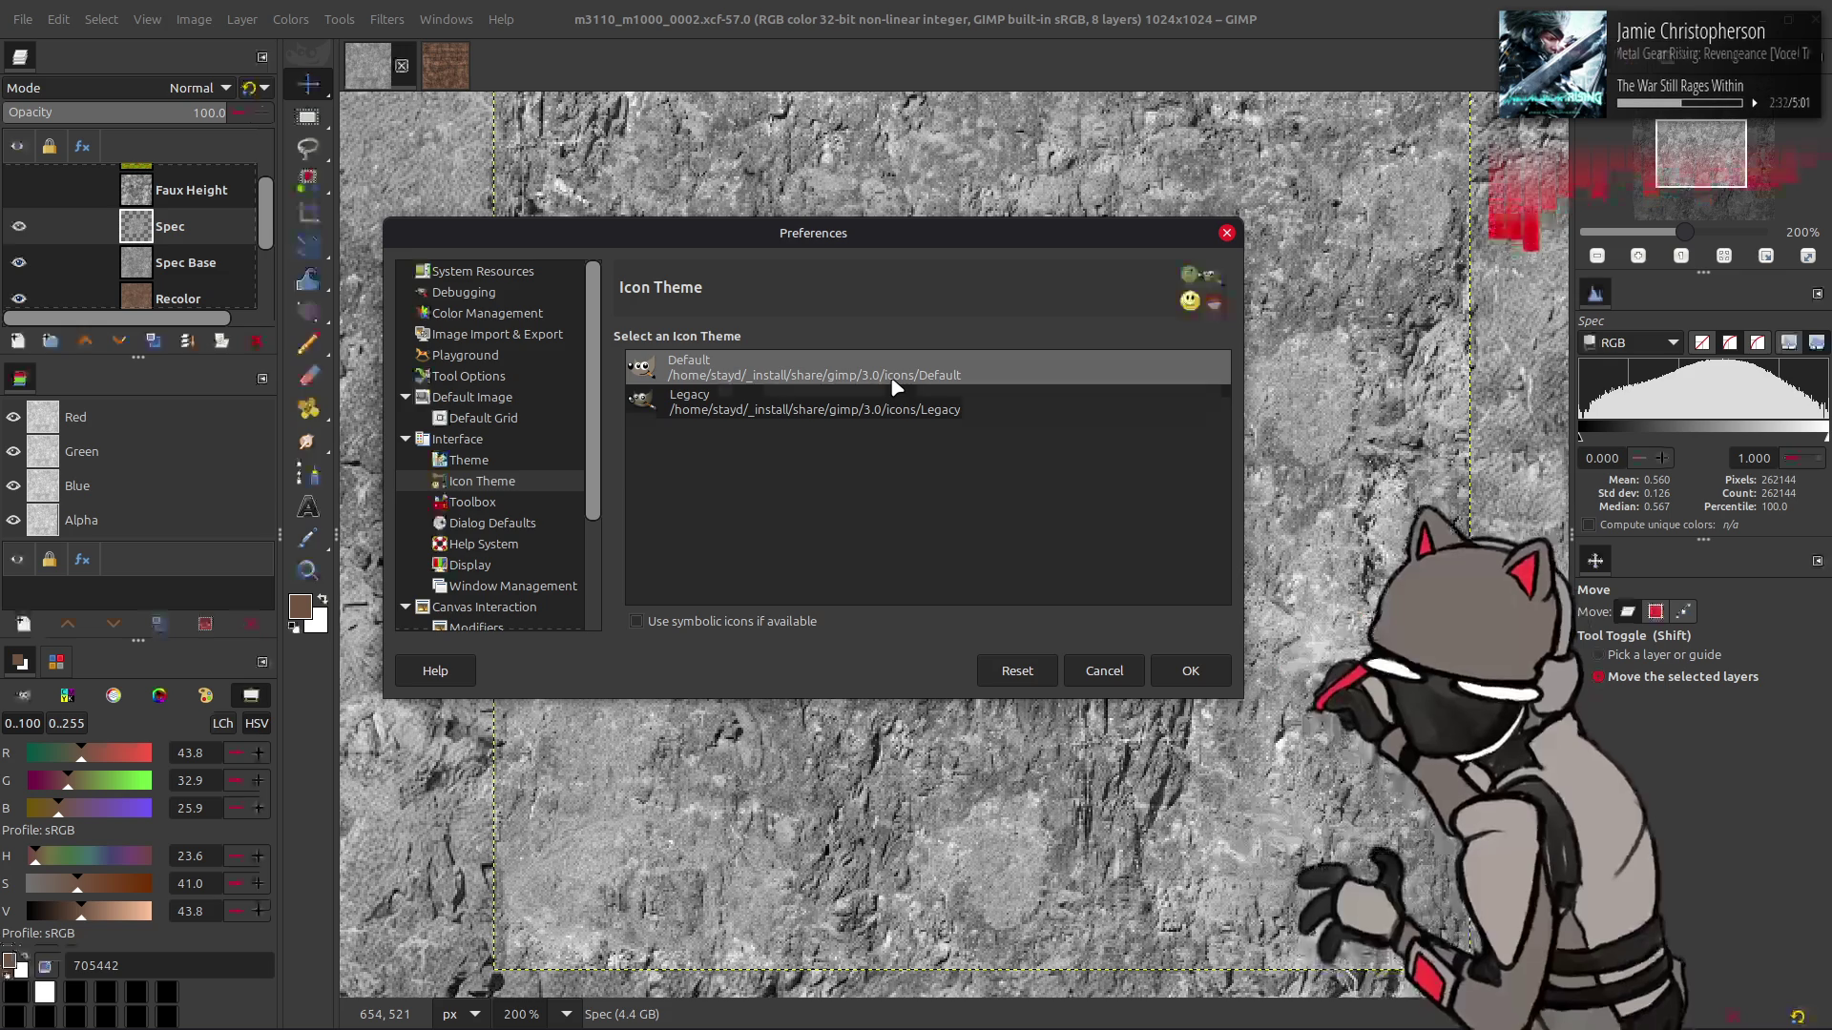
pyautogui.click(897, 386)
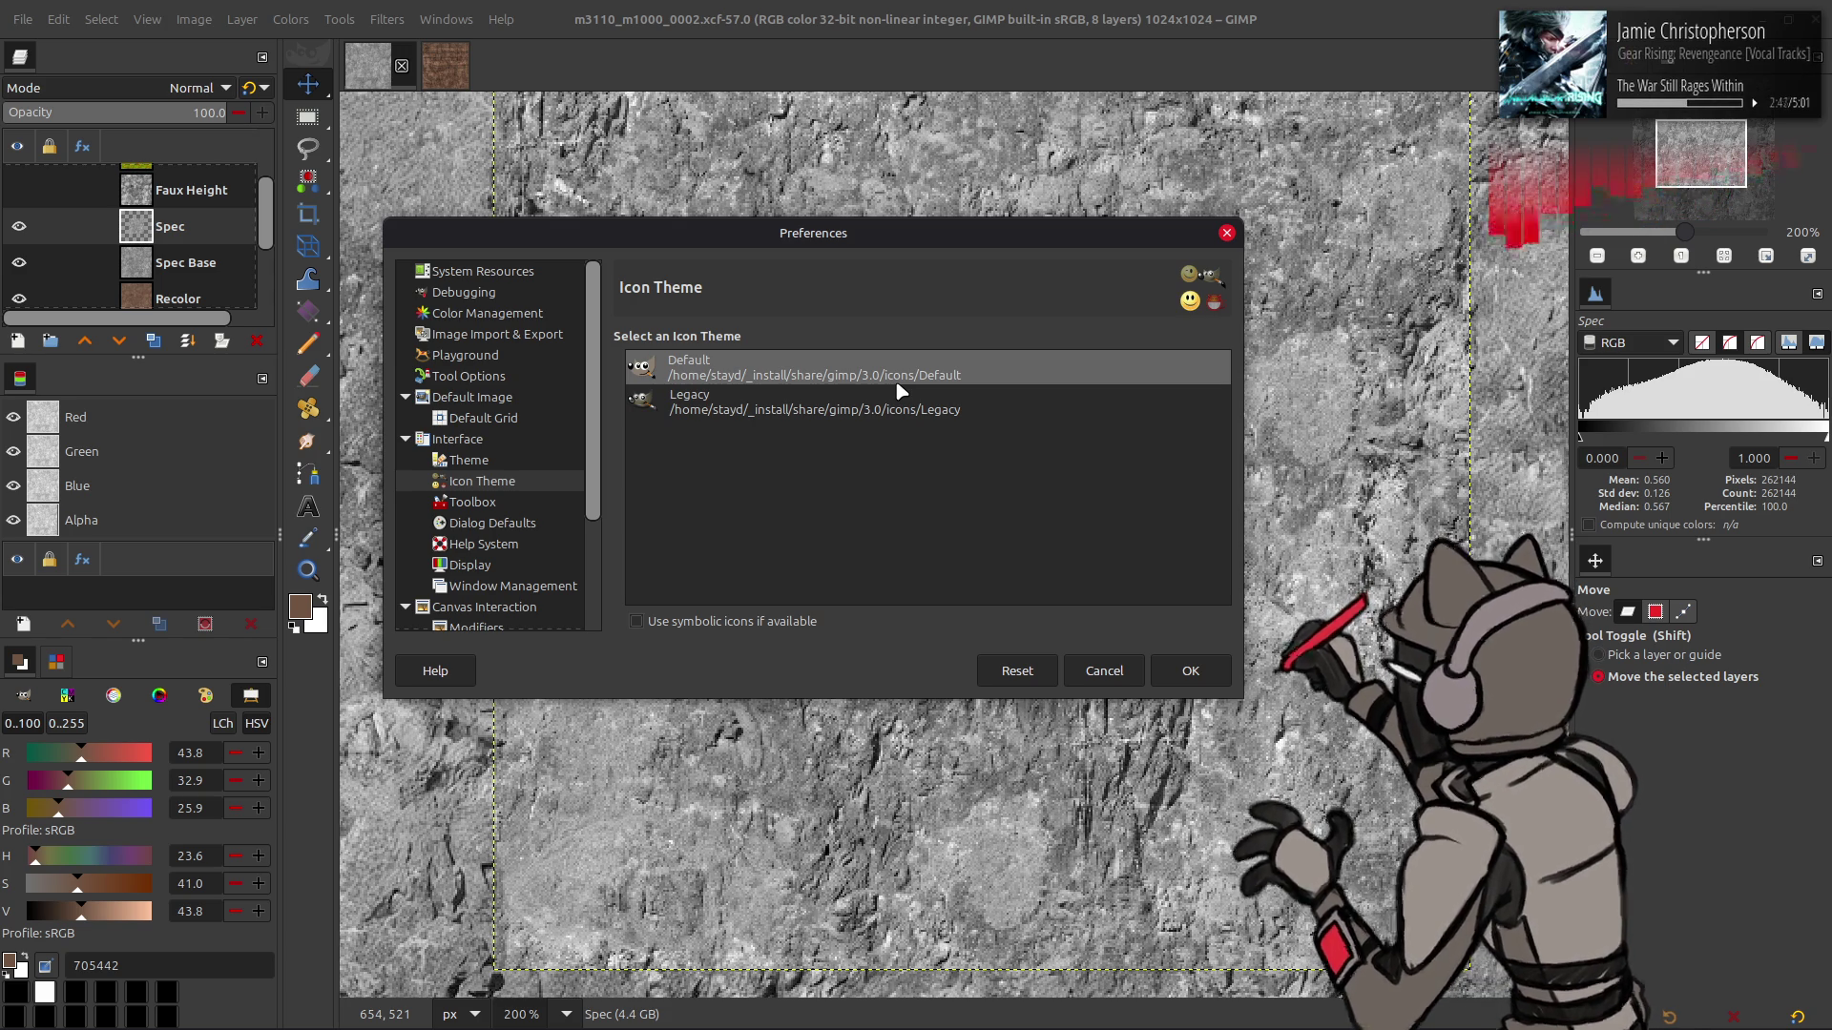
pyautogui.click(899, 393)
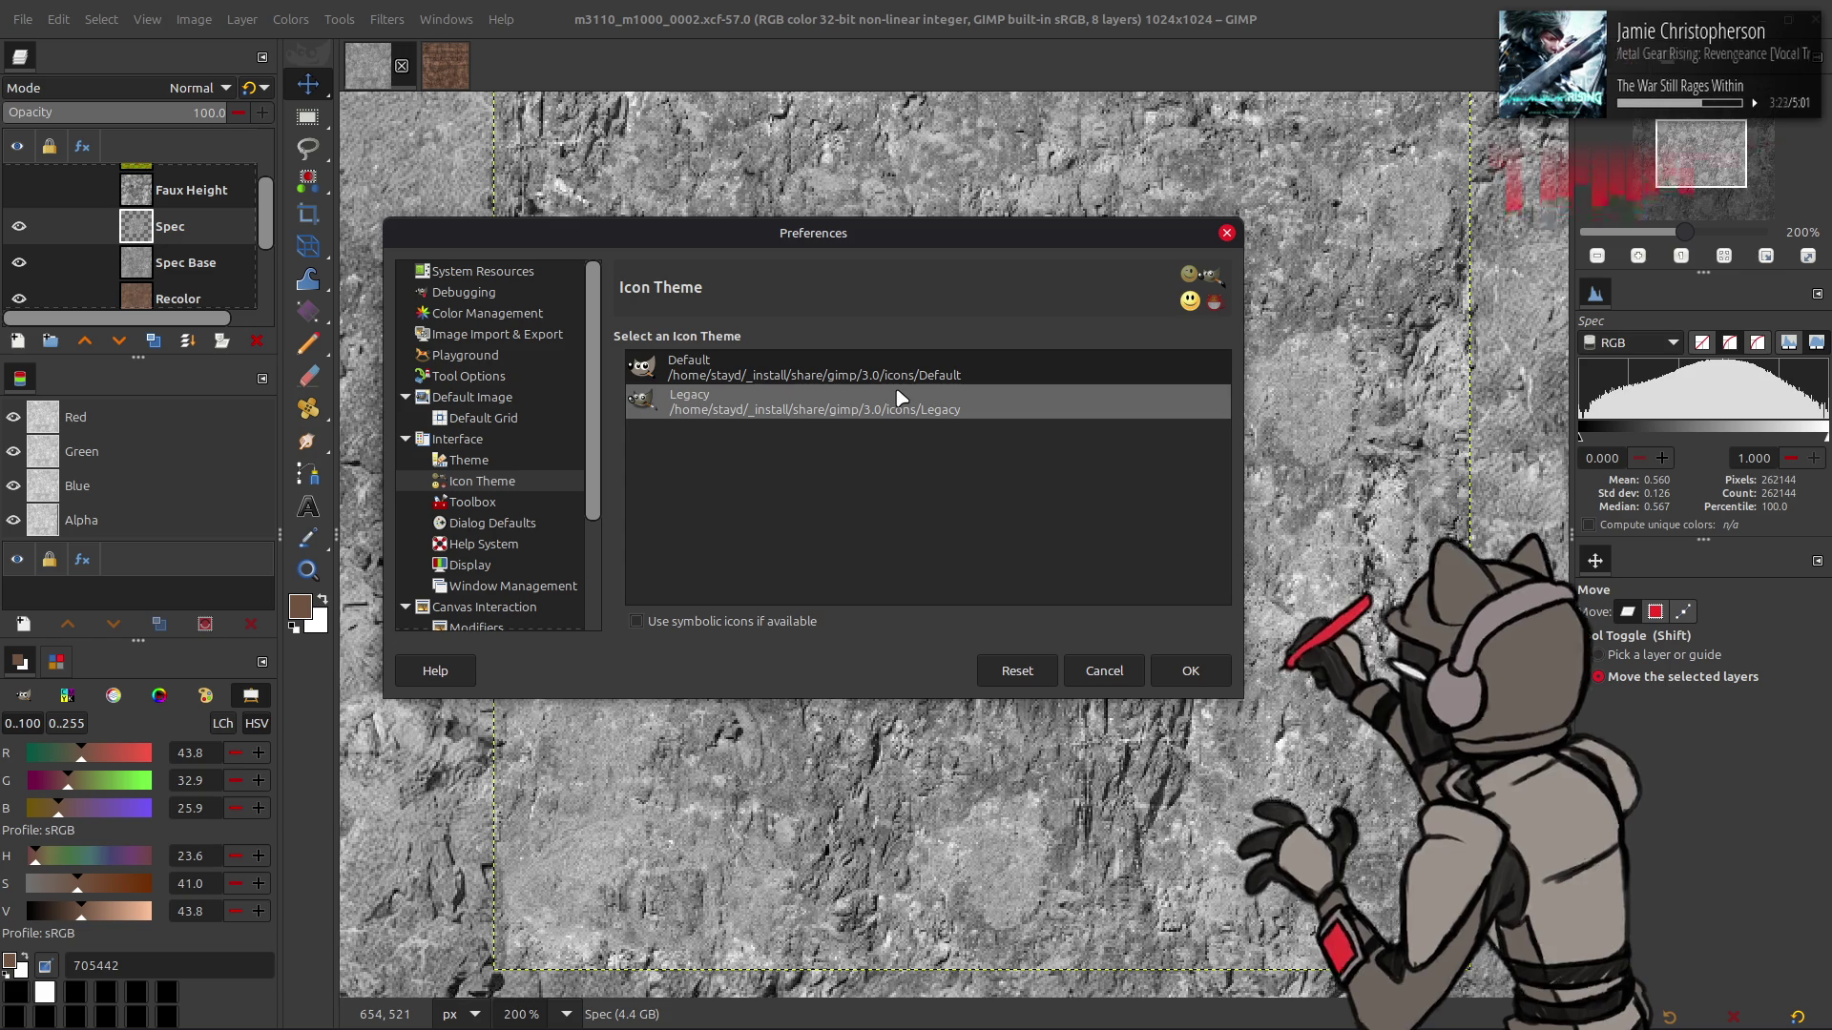
# - Toggle between the Default and Legacy icon themes once more
pyautogui.click(912, 380)
pyautogui.click(921, 395)
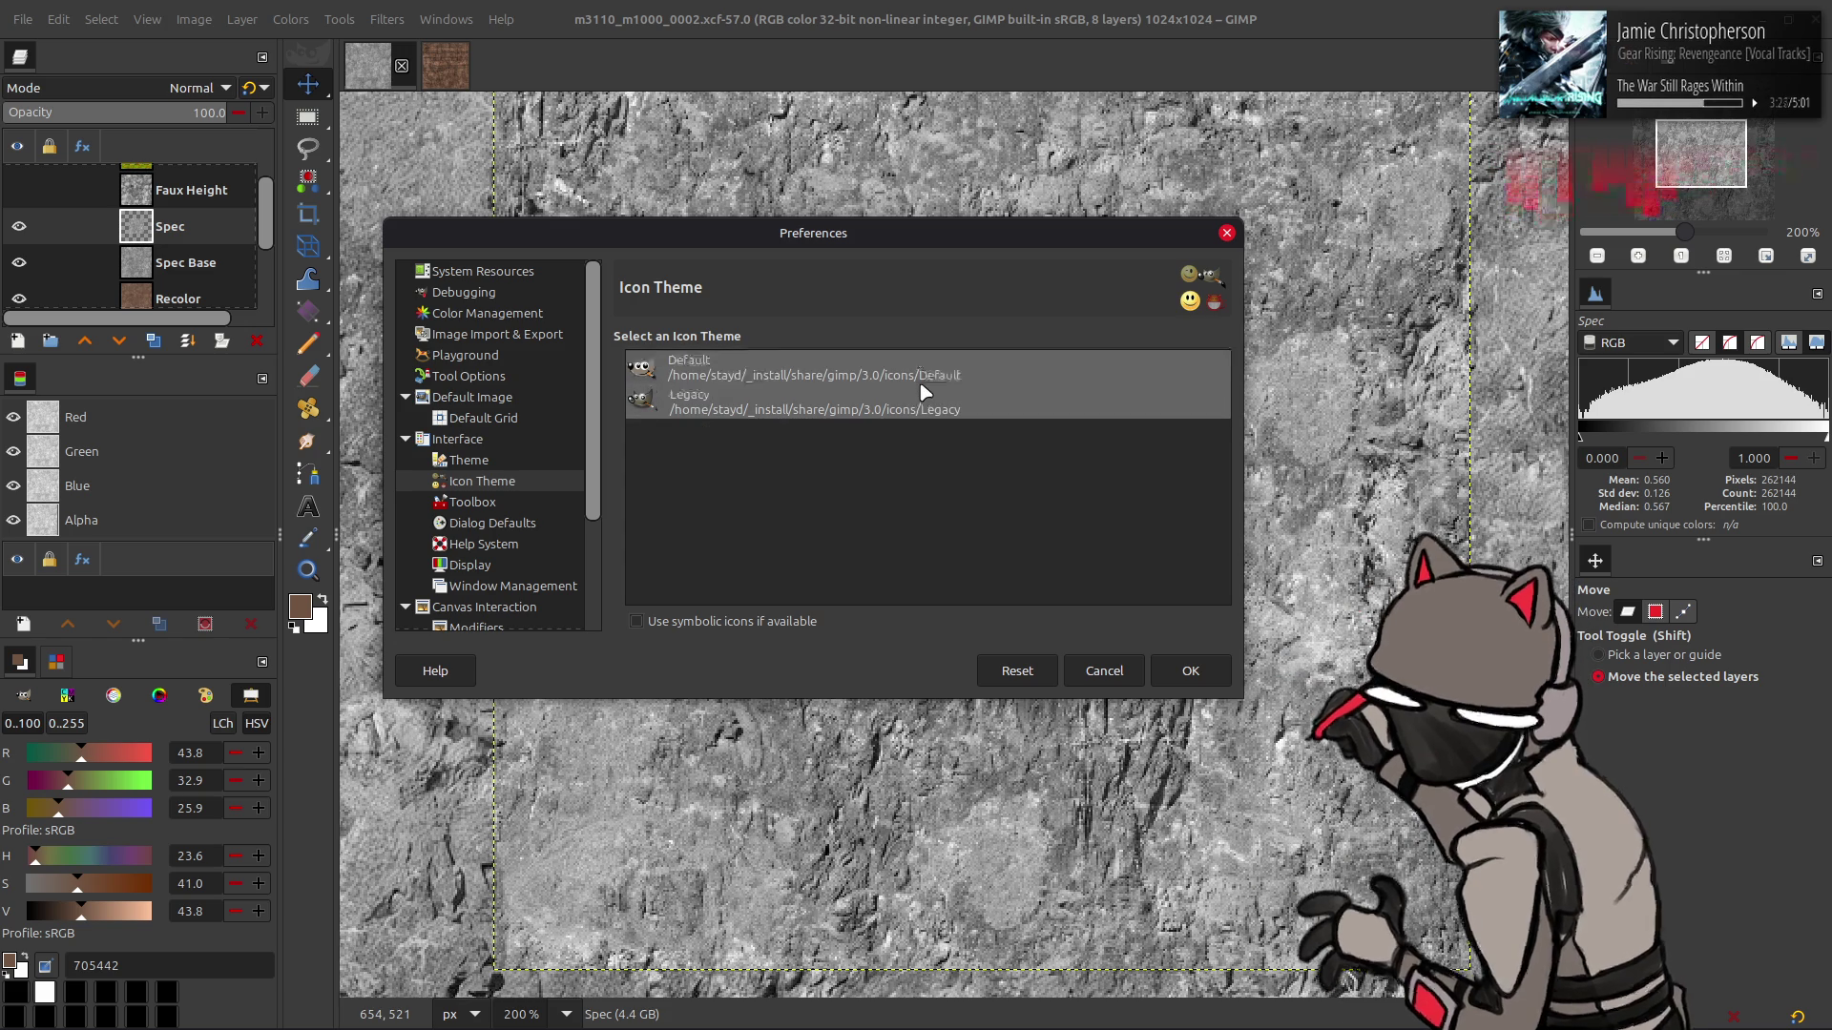
pyautogui.click(922, 379)
pyautogui.click(925, 408)
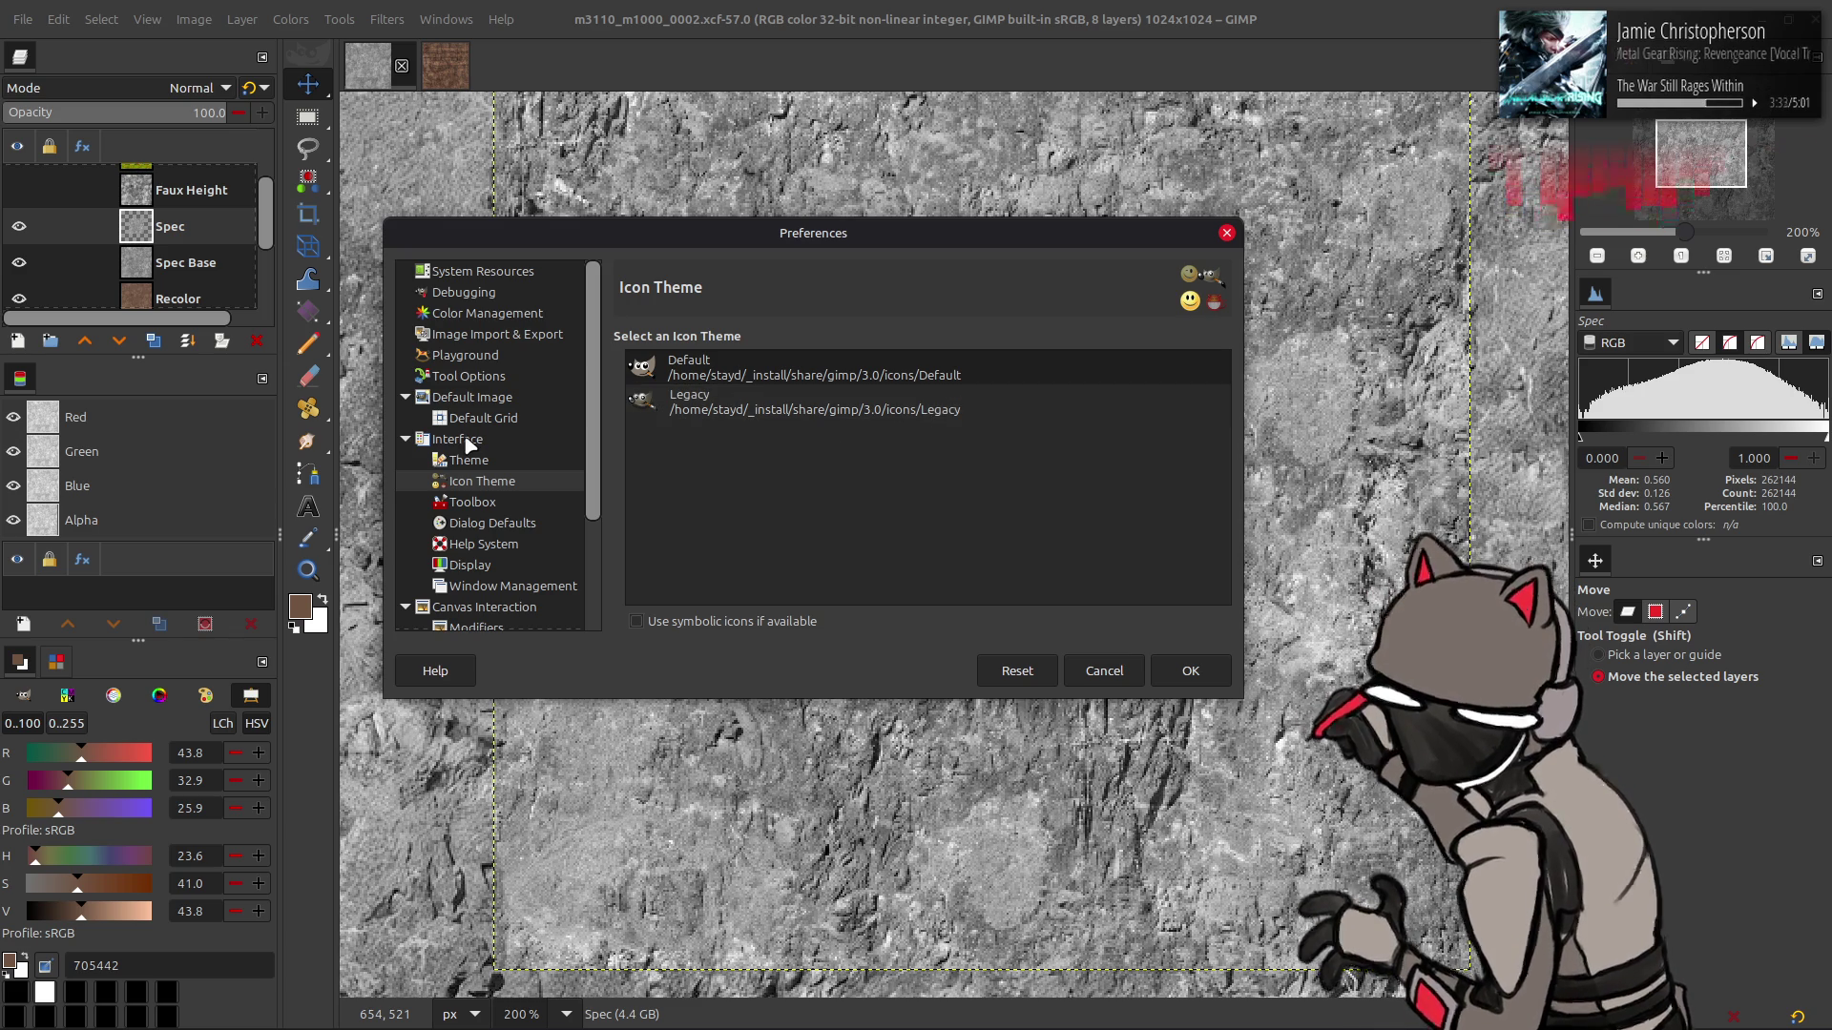
# - Look over the Theme and Interface pages, then cancel Preferences without applying changes
pyautogui.click(485, 460)
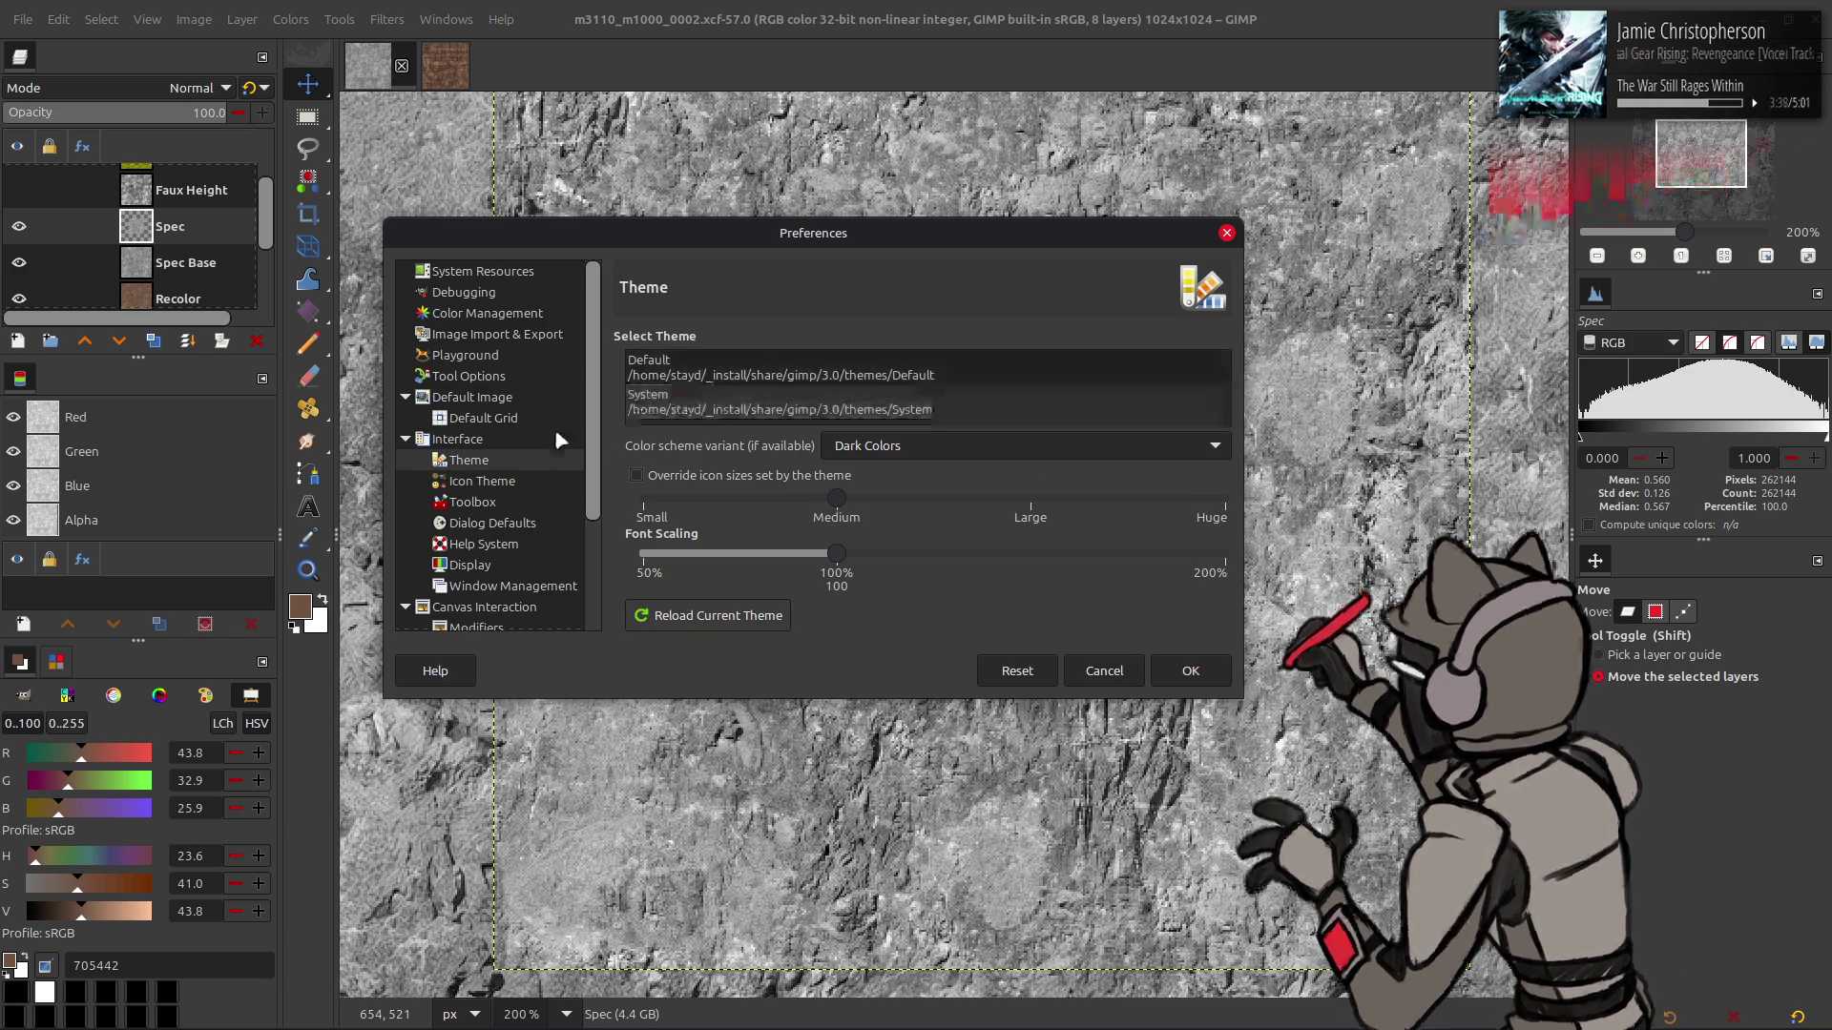
pyautogui.click(524, 445)
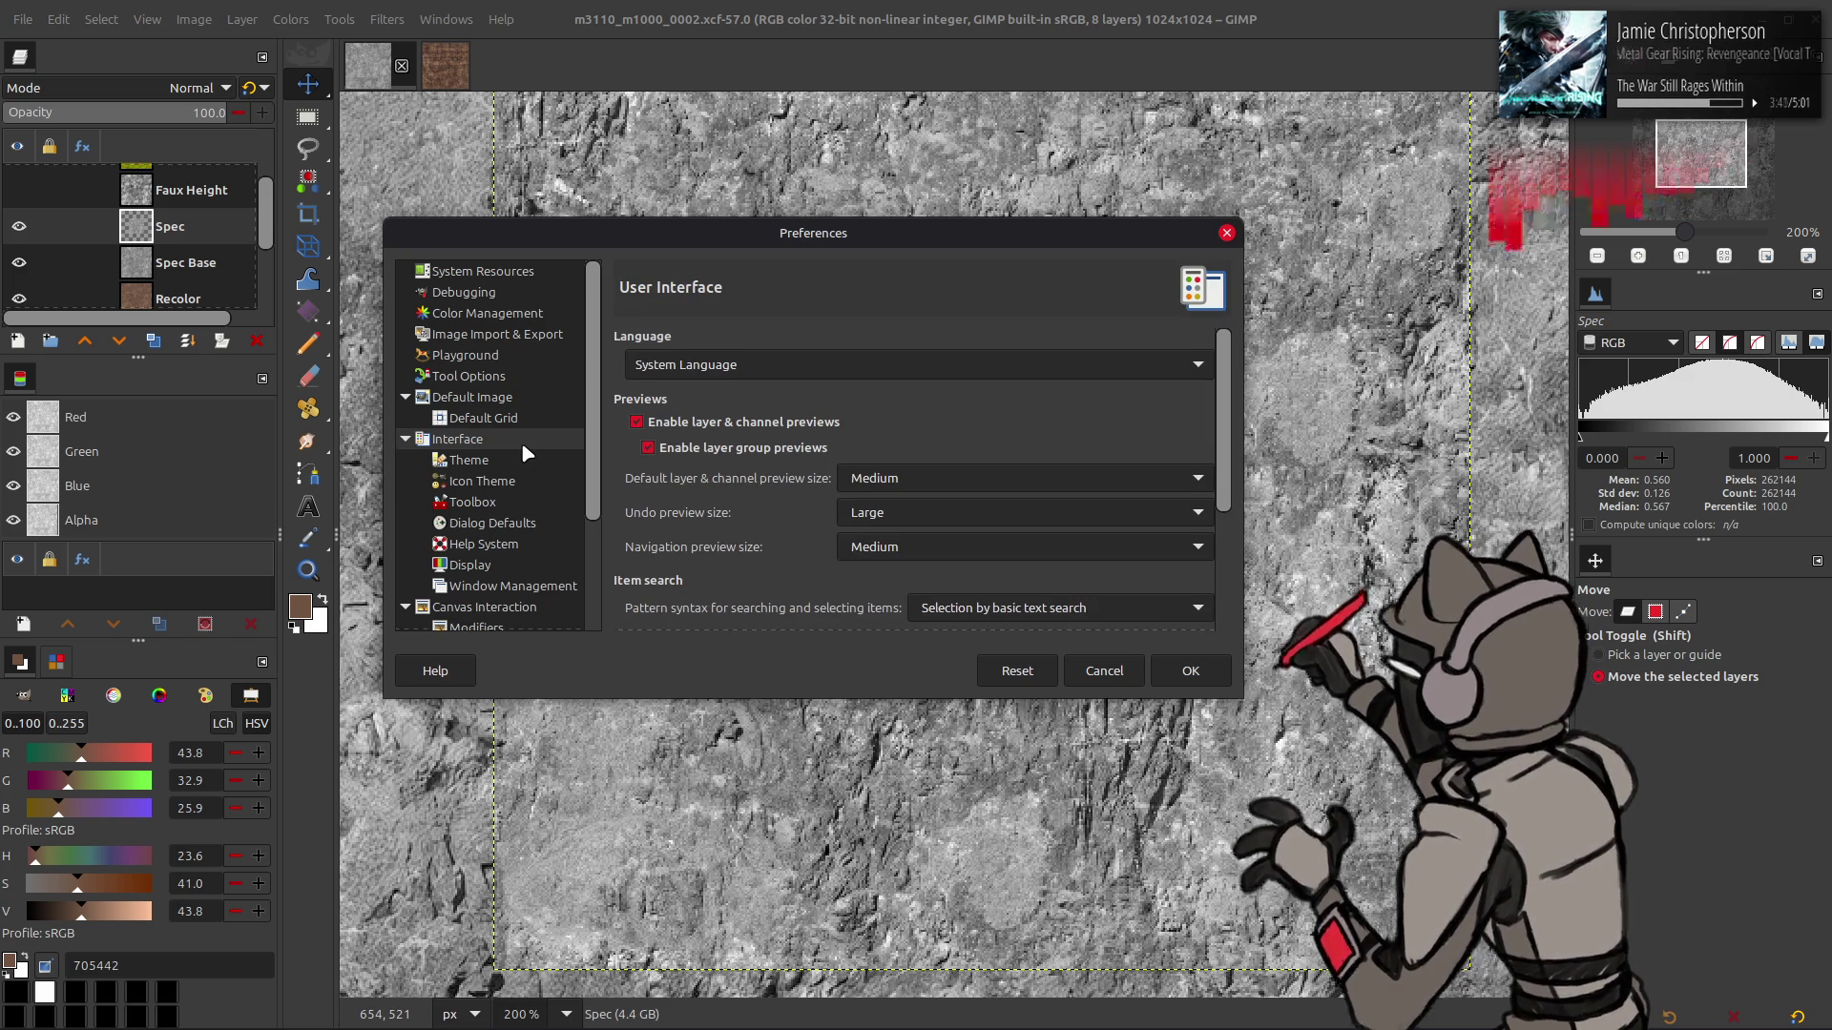
pyautogui.scroll(-4, 759, 514)
pyautogui.scroll(4, 736, 513)
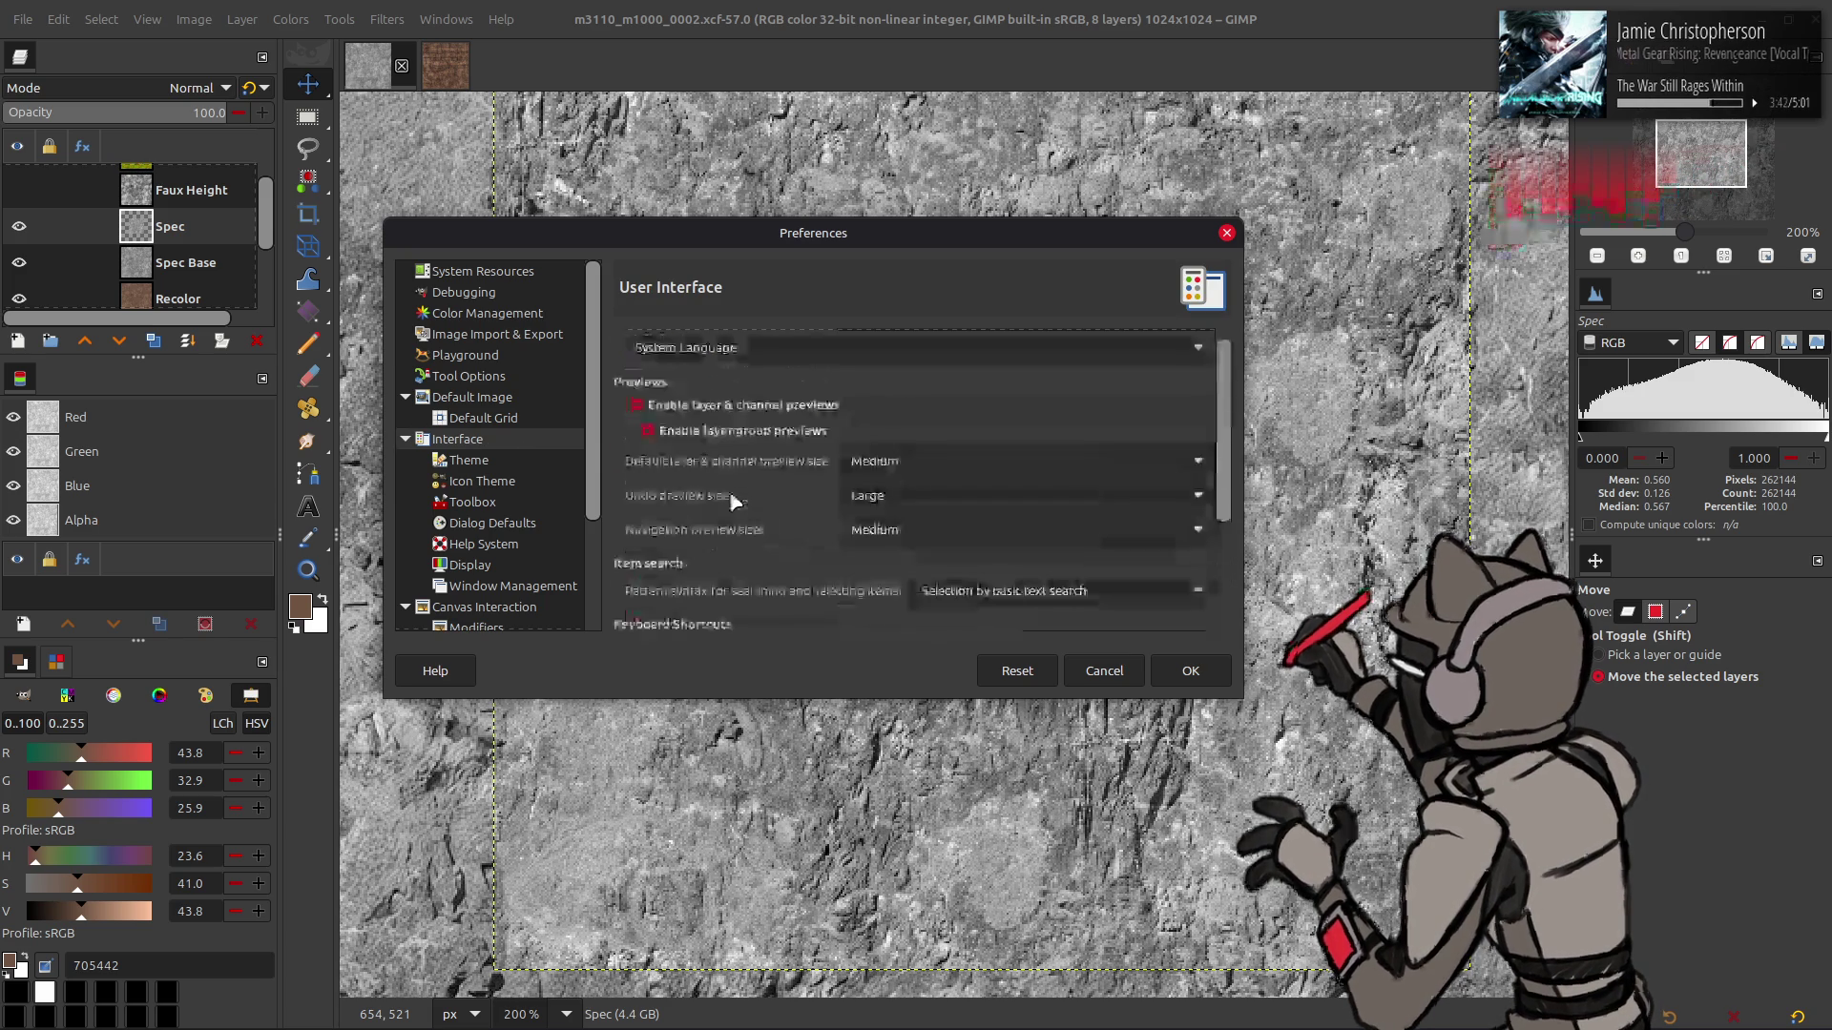
pyautogui.click(1105, 671)
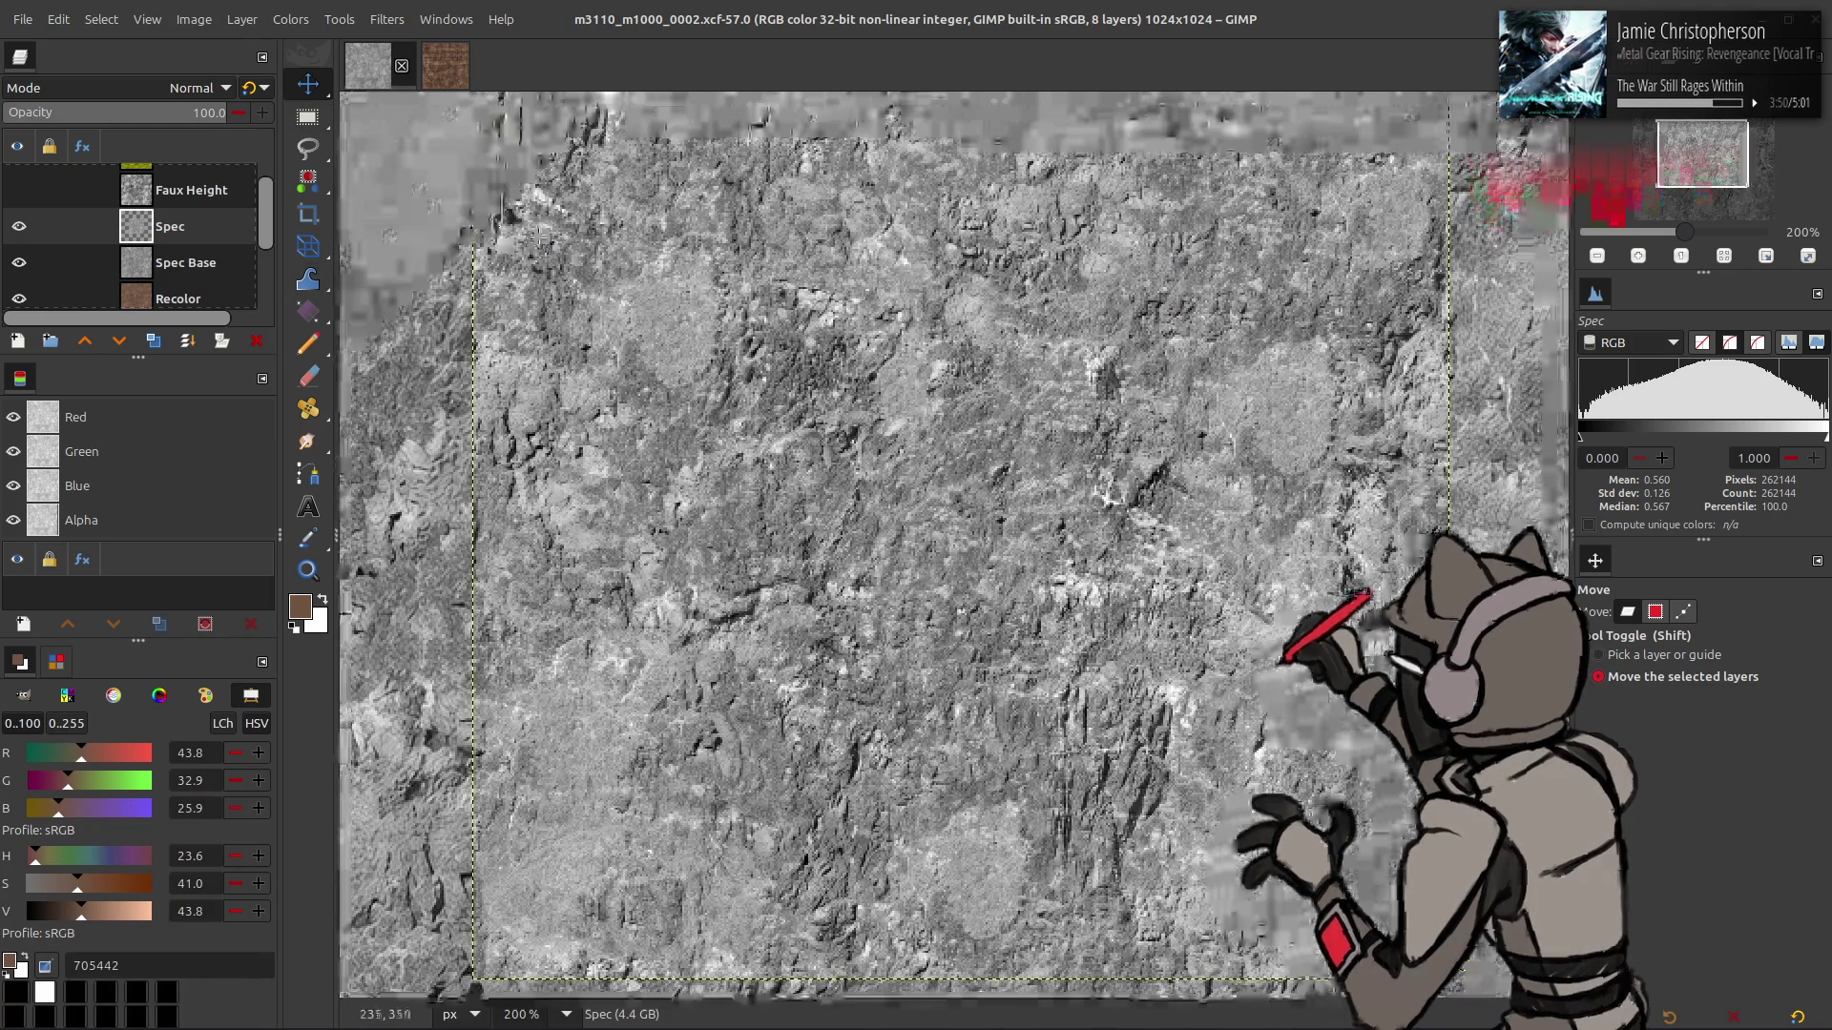
# - Apply a recently used Curves preset to the Spec layer
pyautogui.click(291, 19)
pyautogui.click(345, 271)
pyautogui.click(306, 254)
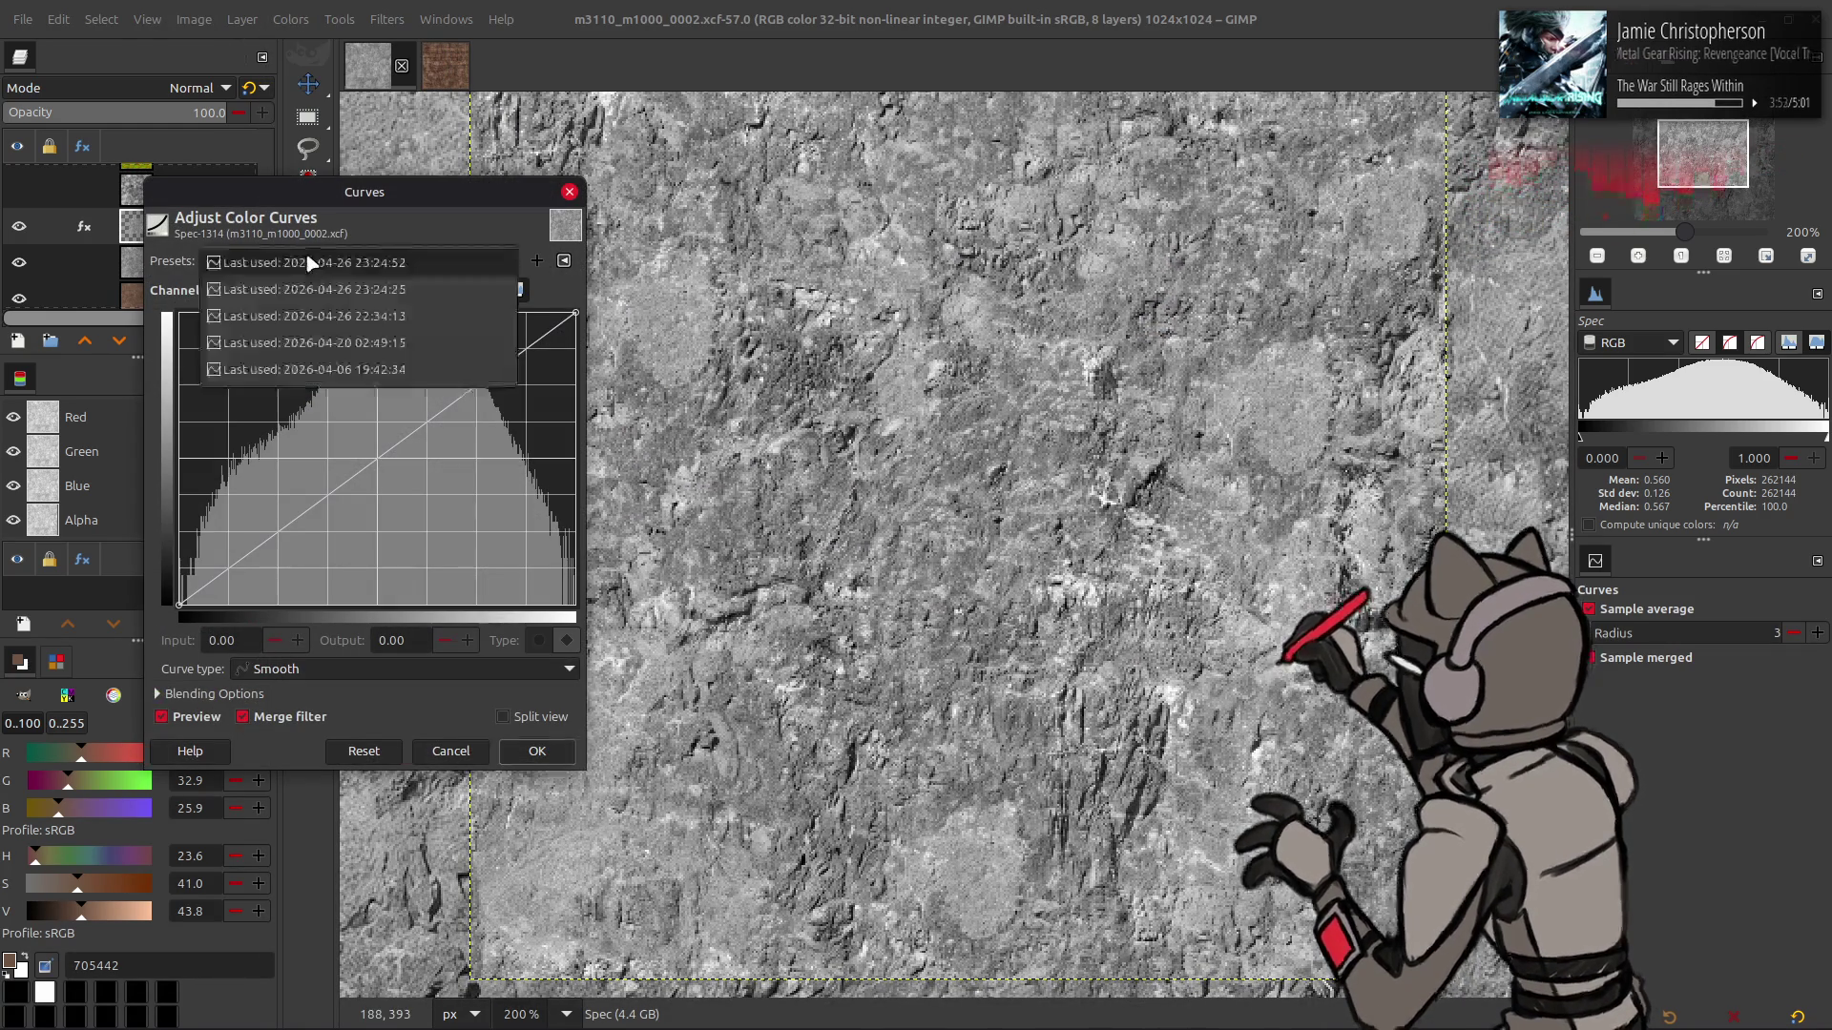
pyautogui.click(310, 262)
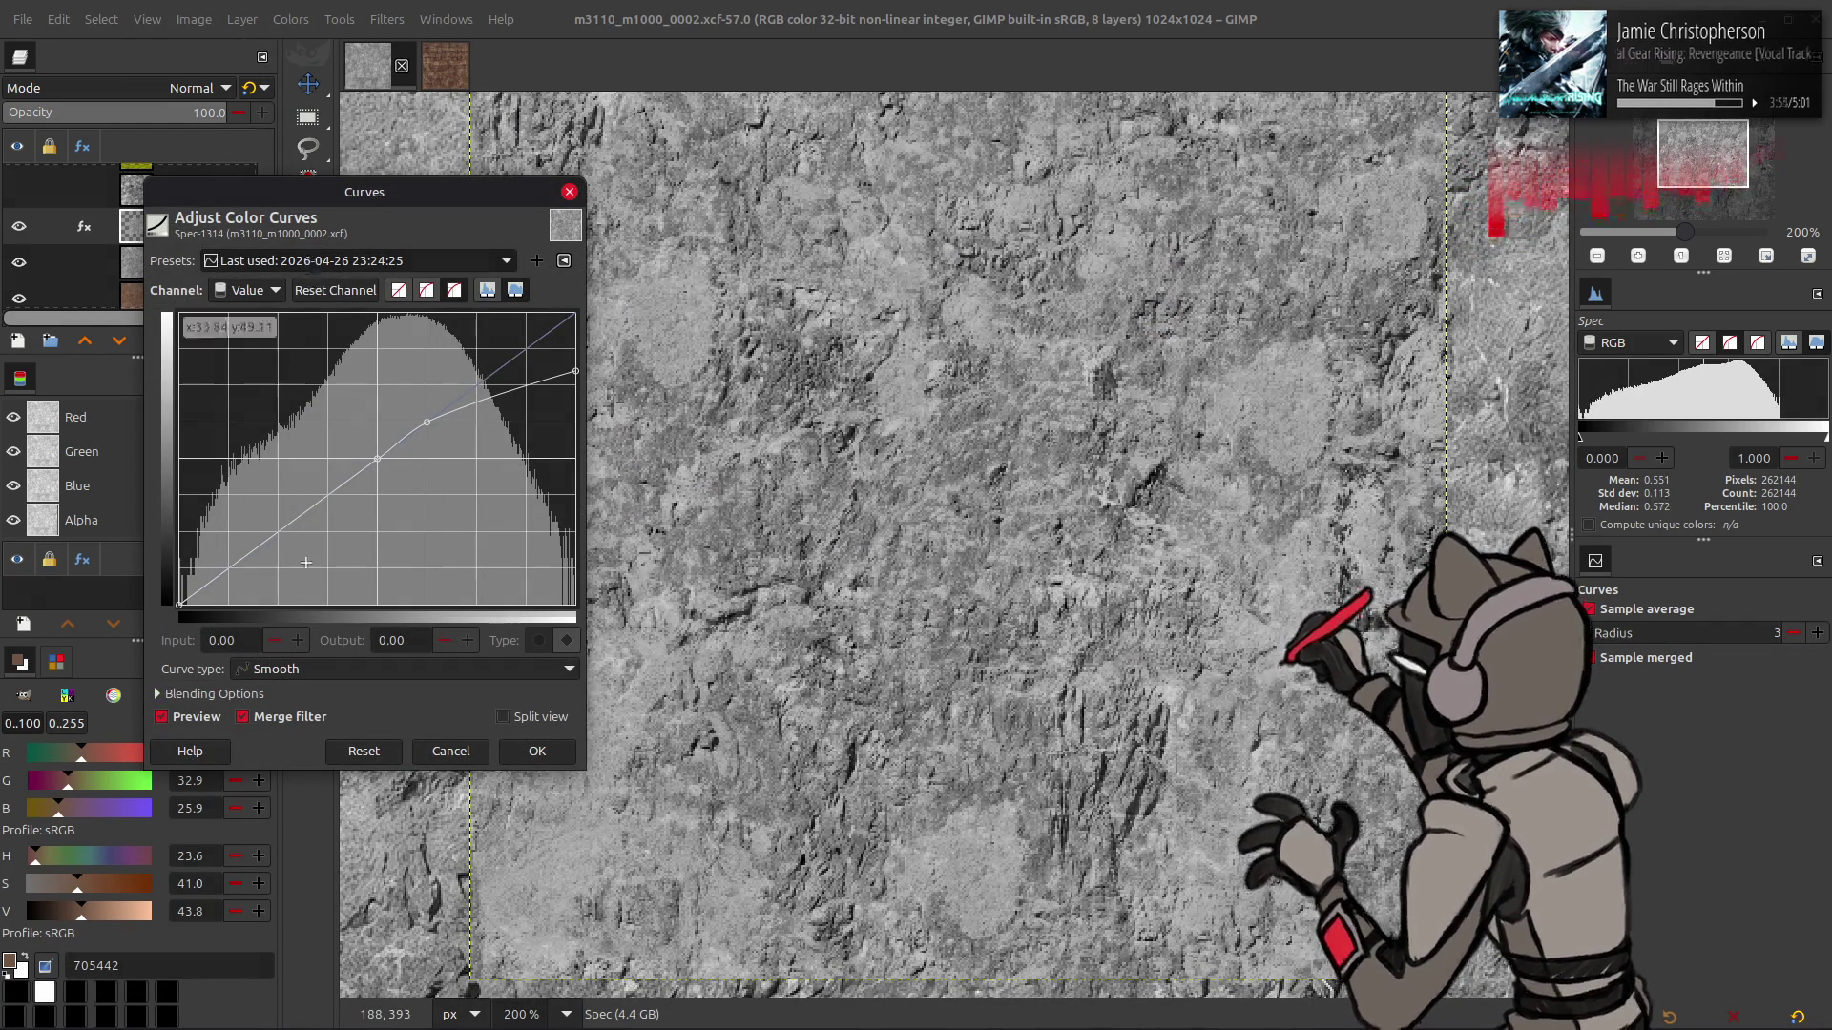
pyautogui.click(212, 722)
pyautogui.click(212, 722)
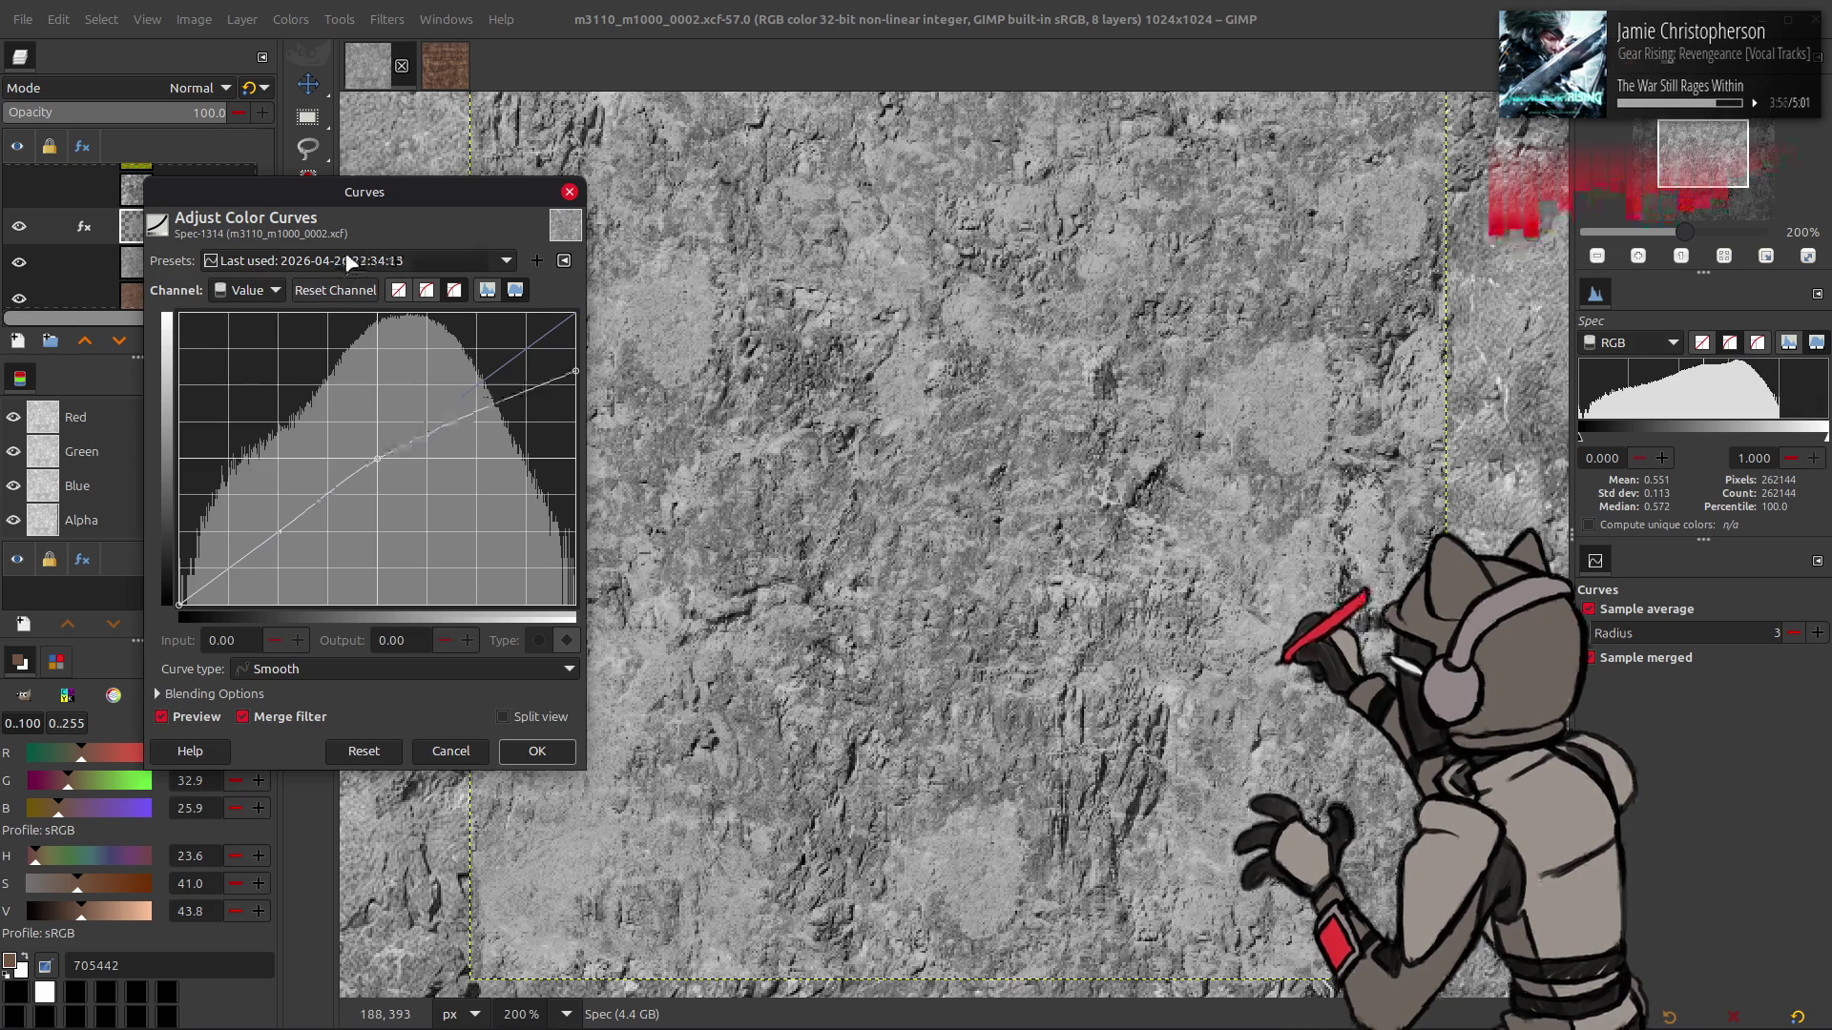
pyautogui.press('Down')
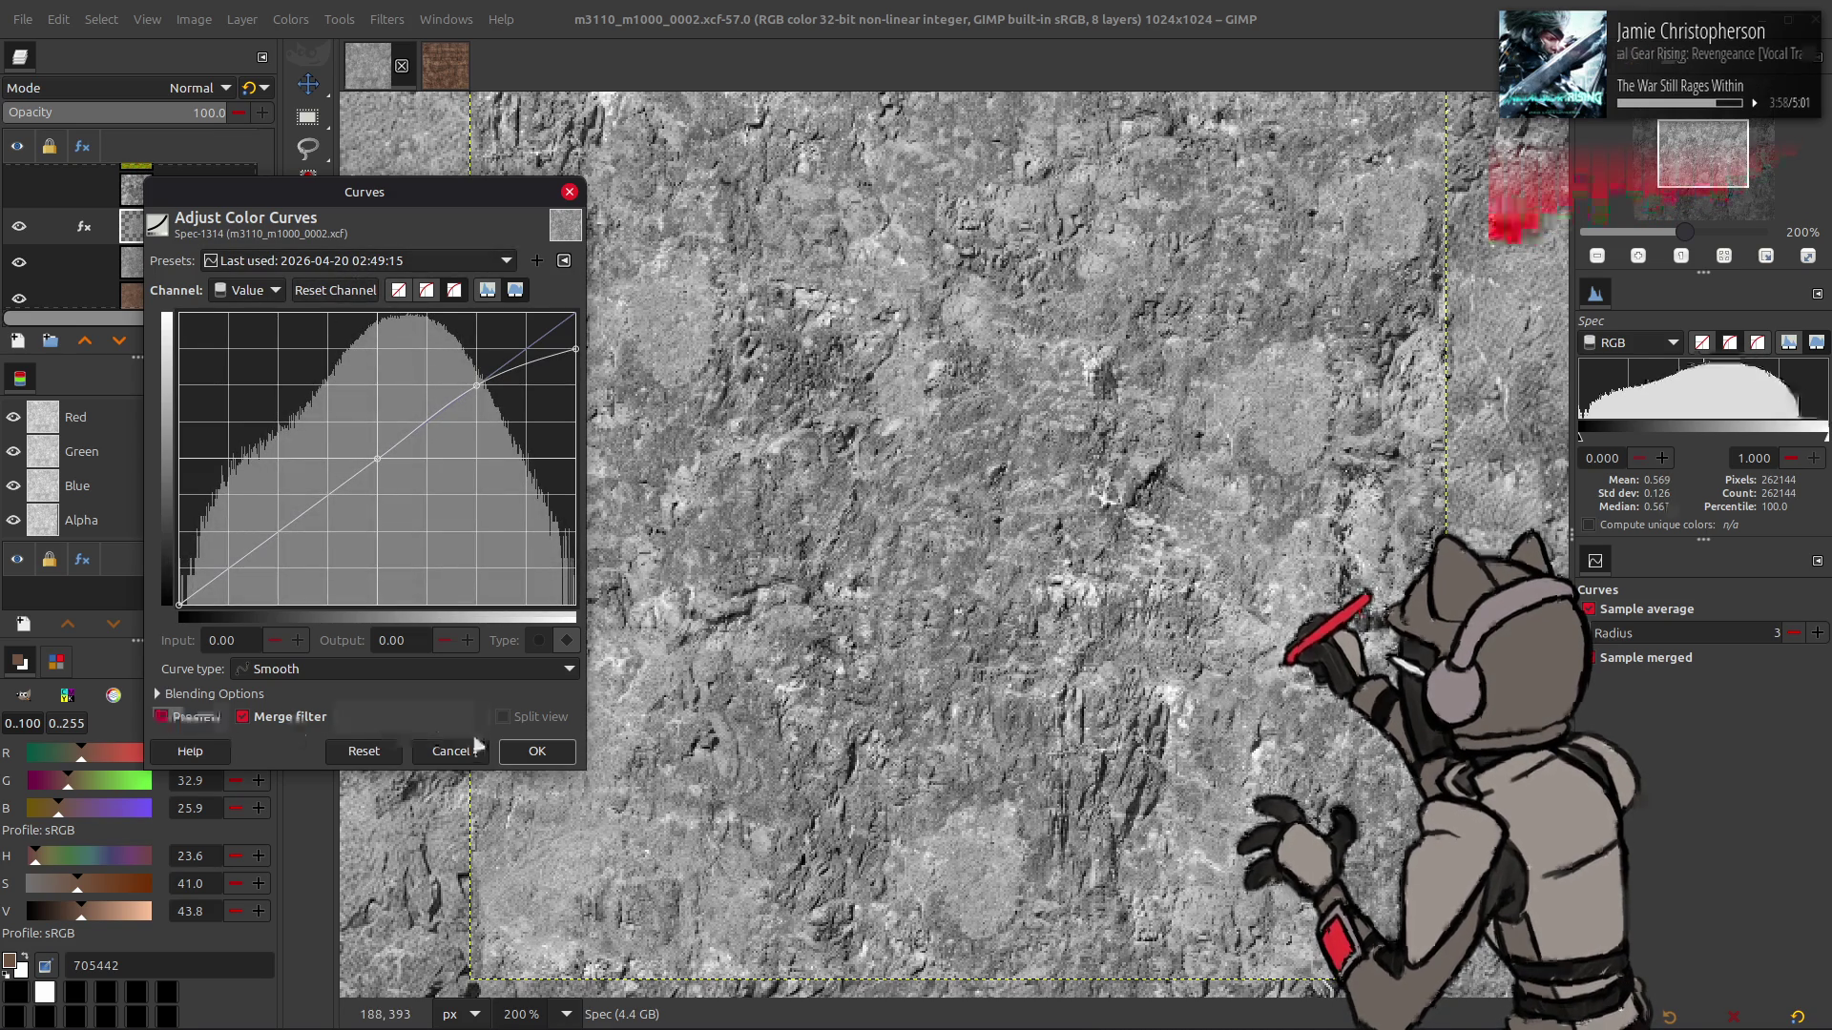
pyautogui.click(537, 751)
# - Run Colors > Auto > Stretch Contrast on the Spec layer
pyautogui.click(291, 19)
pyautogui.moveTo(325, 348)
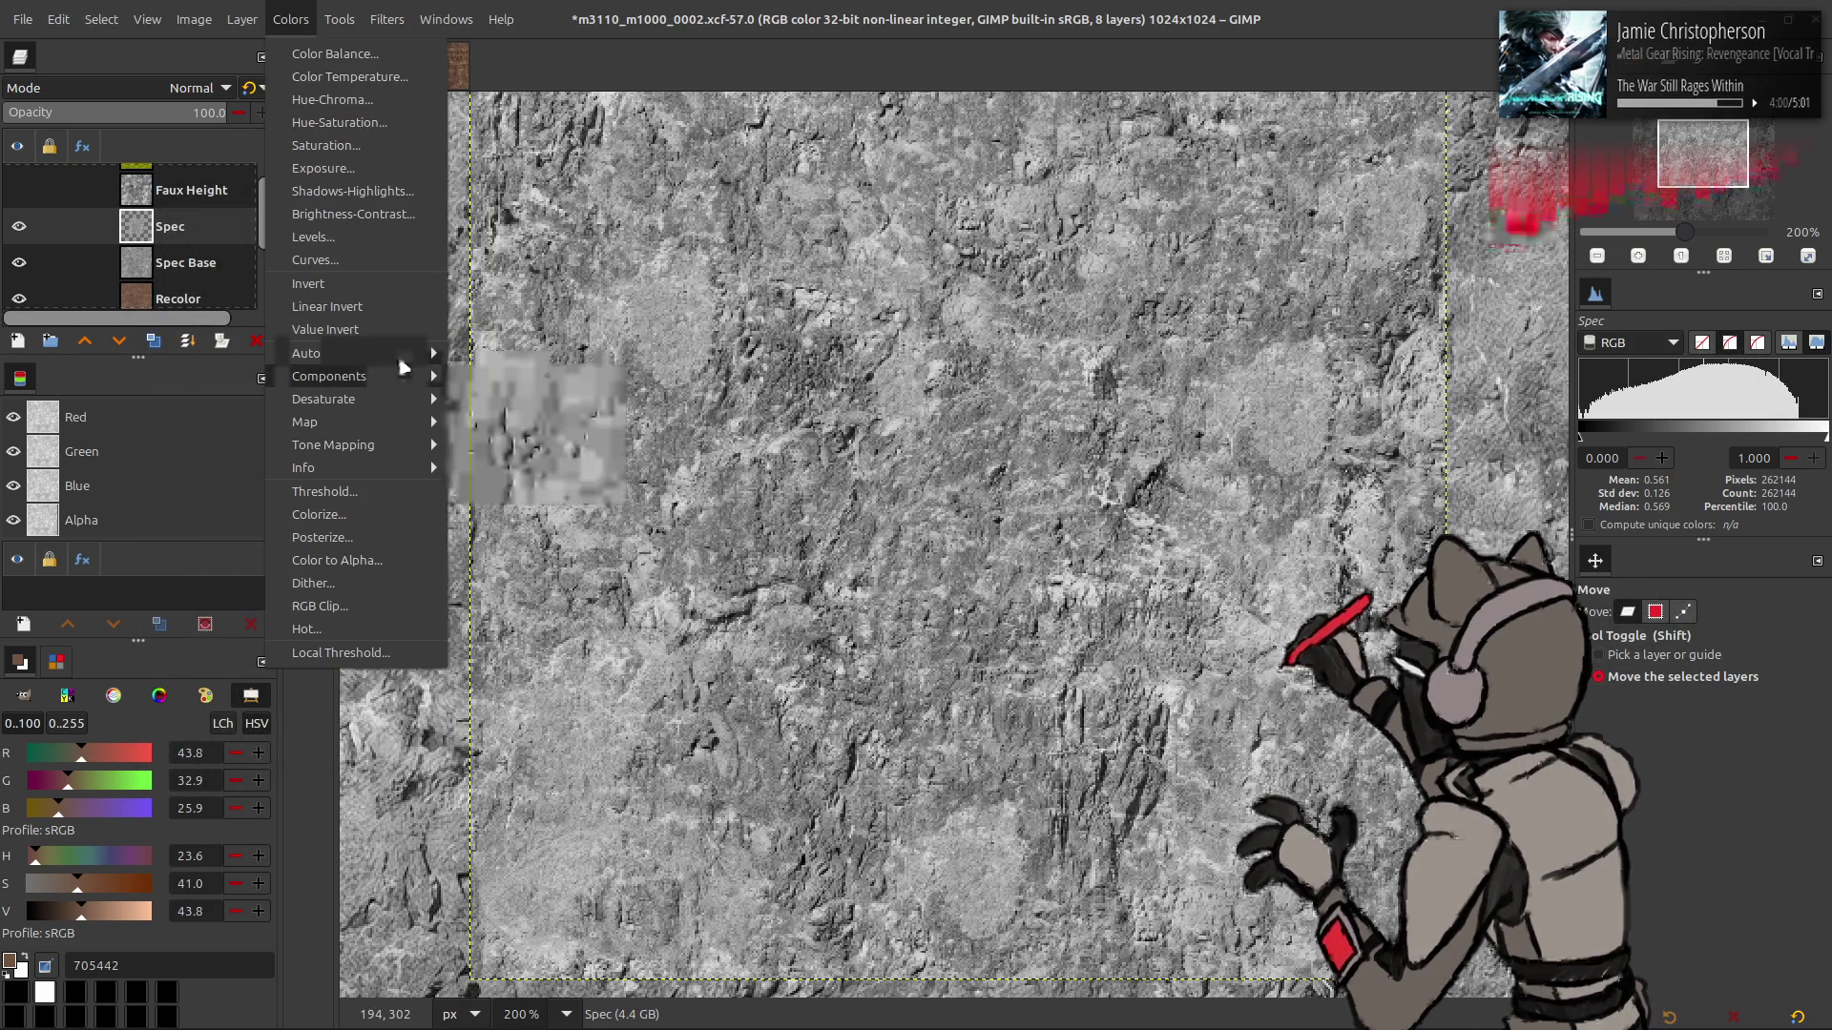
pyautogui.click(516, 401)
pyautogui.click(375, 487)
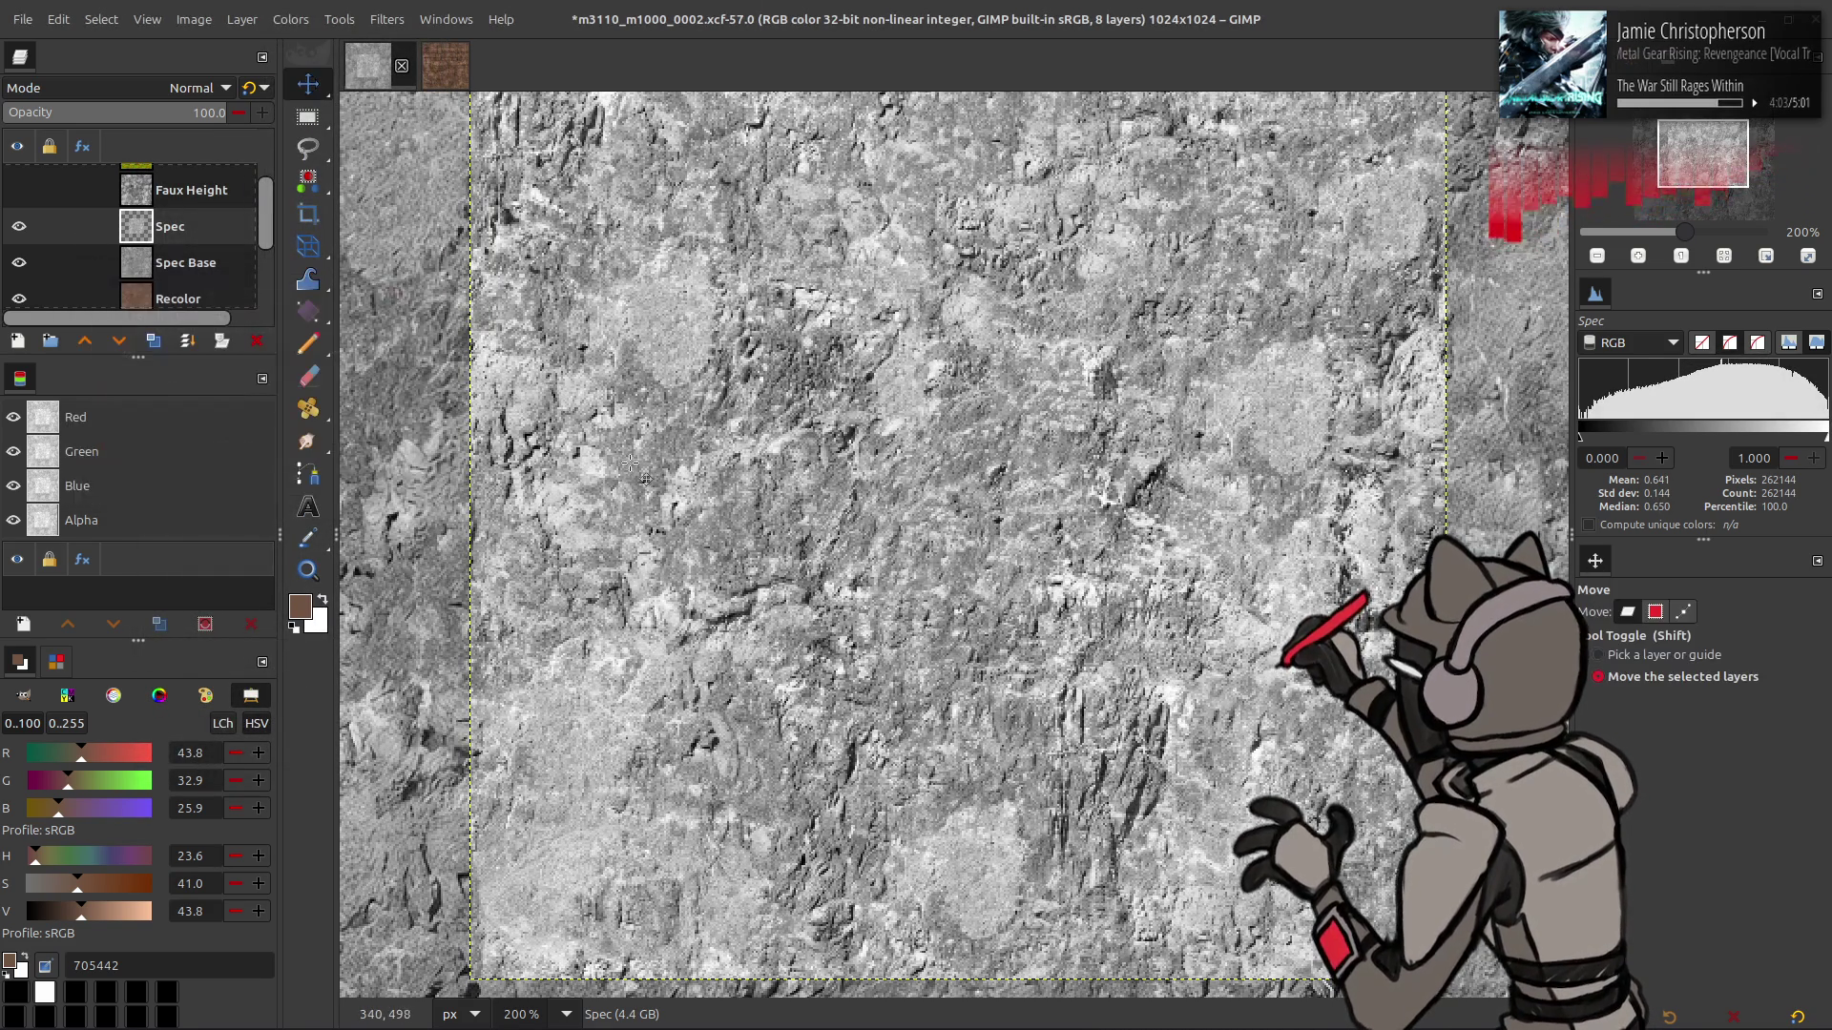
pyautogui.click(154, 341)
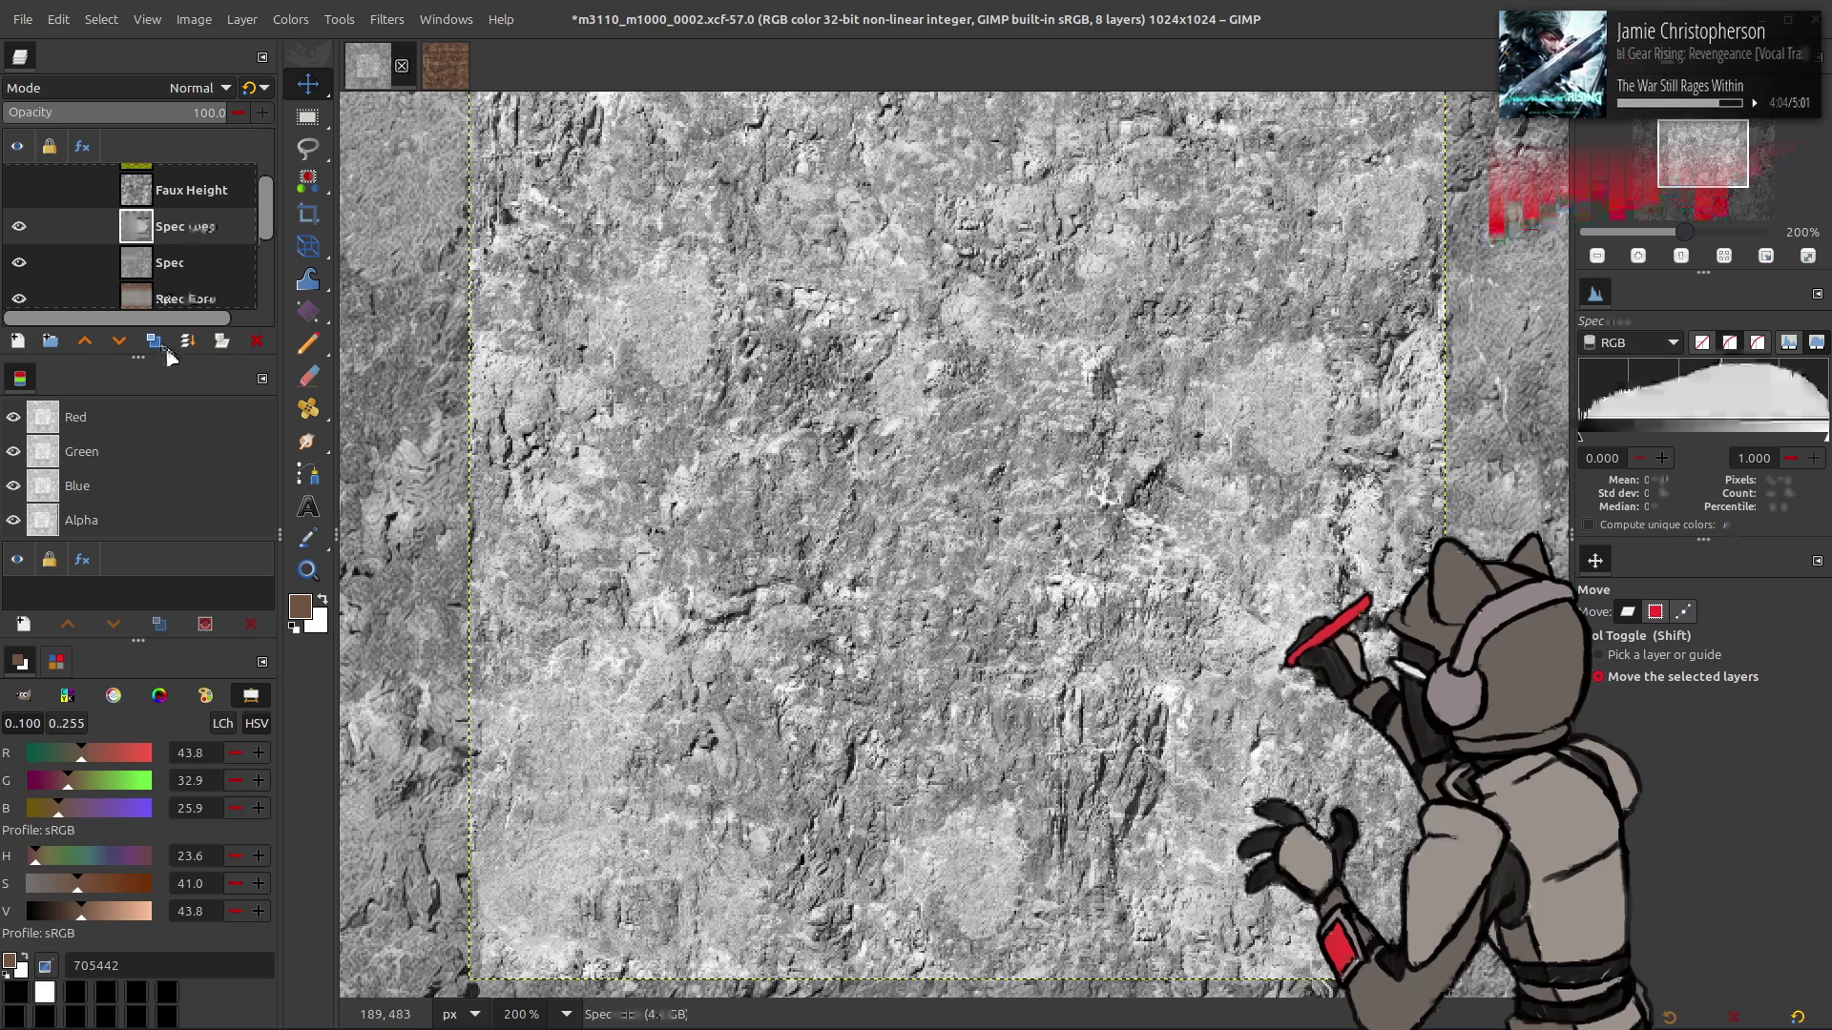
# - Set the Spec copy to Multiply, add a Screen-mode copy above, and merge it down
pyautogui.click(191, 88)
pyautogui.click(124, 361)
pyautogui.click(174, 253)
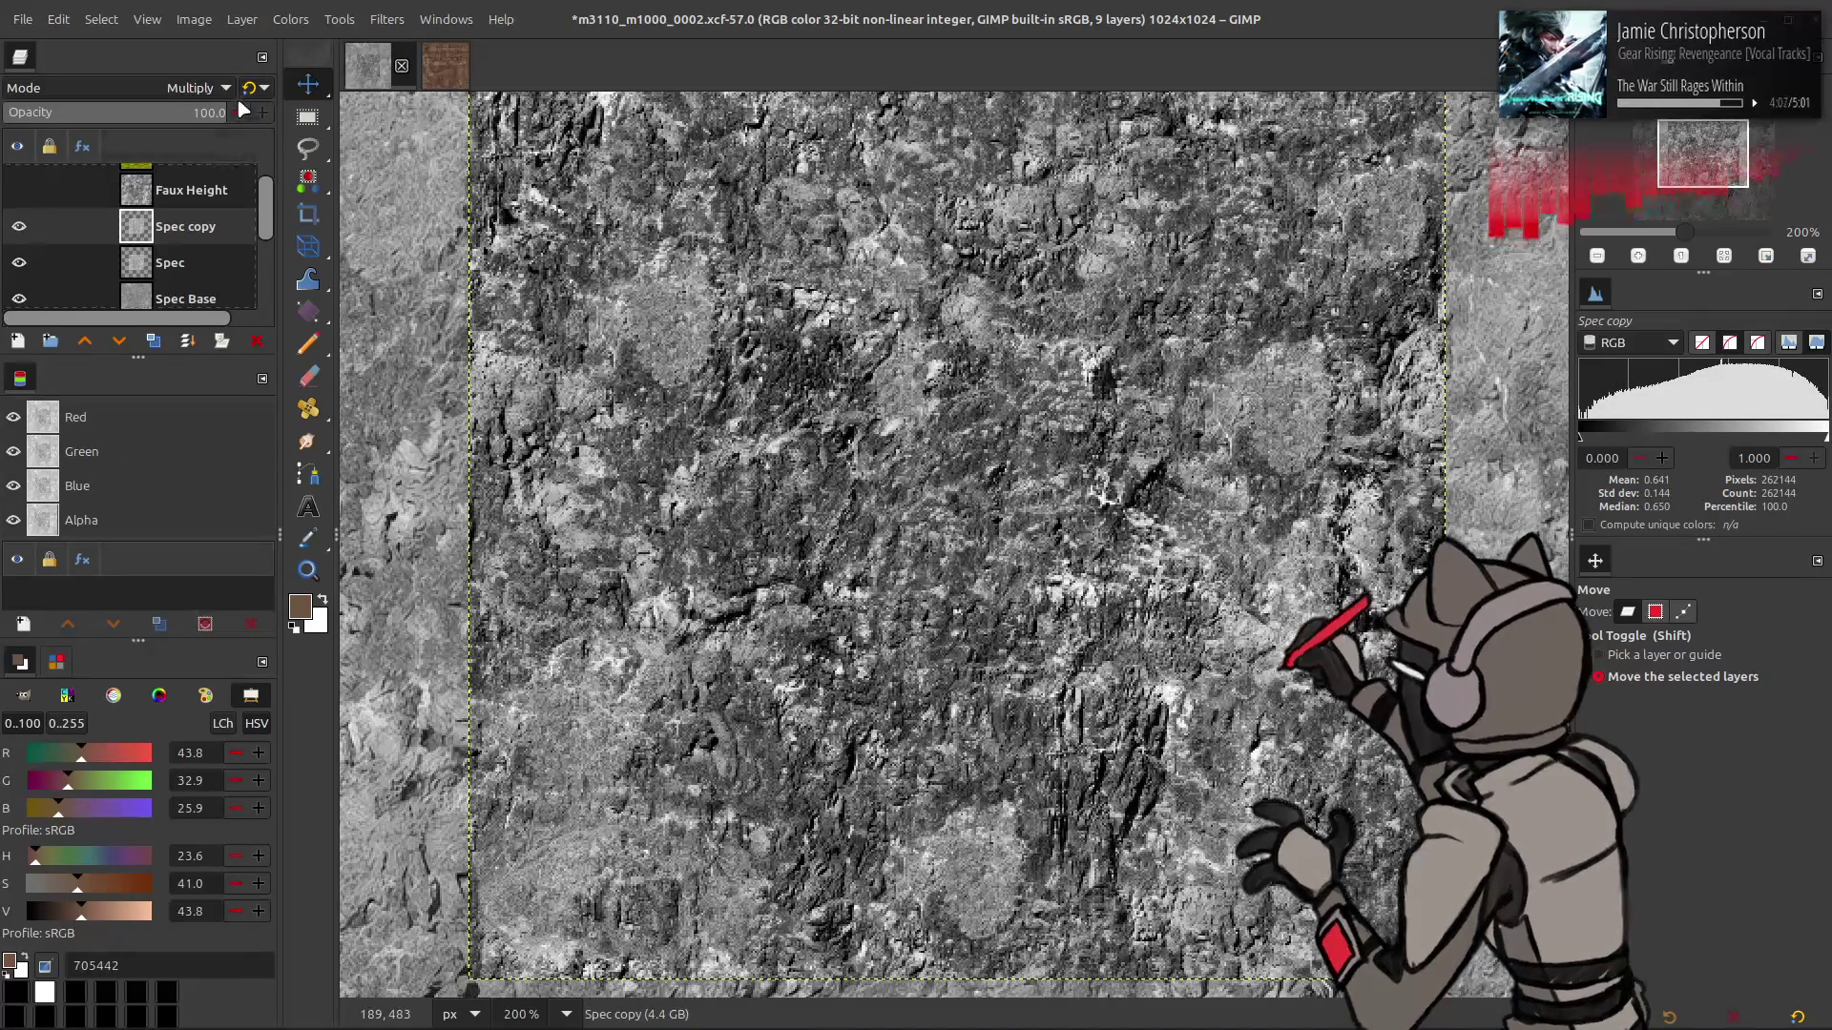
pyautogui.click(153, 341)
pyautogui.click(158, 88)
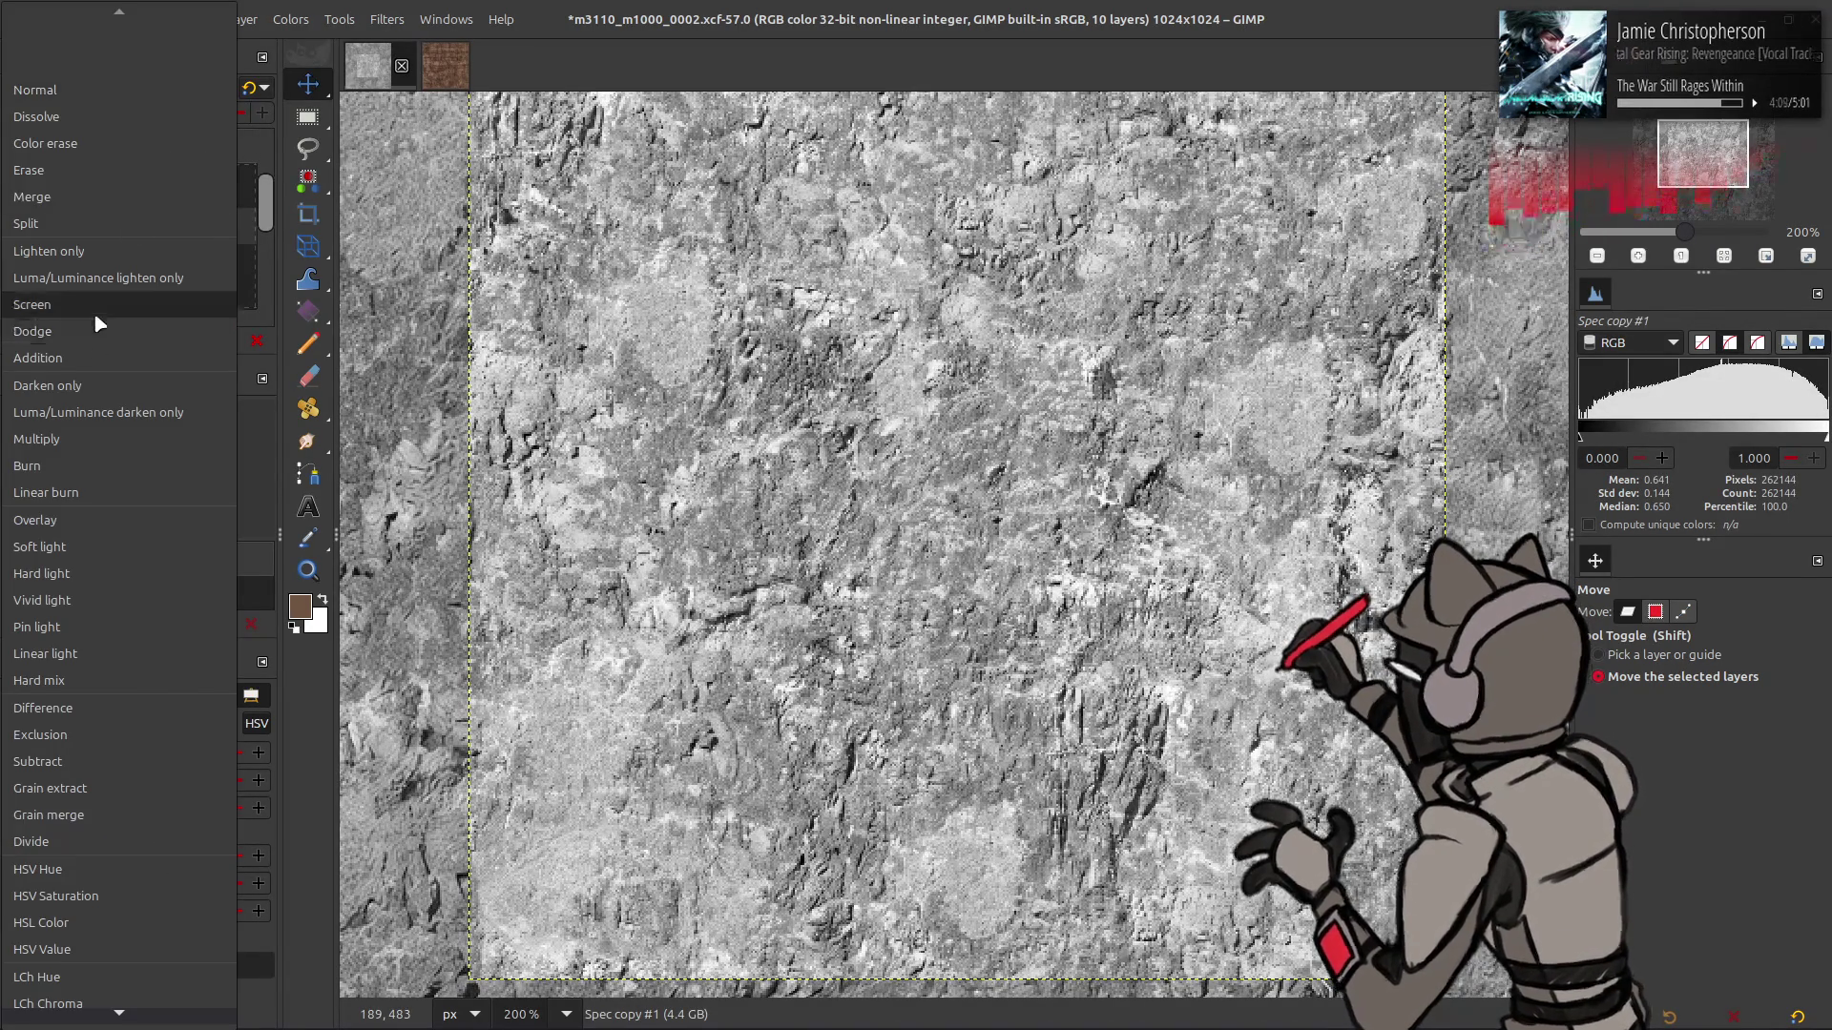
pyautogui.click(94, 312)
pyautogui.rightClick(157, 229)
pyautogui.click(190, 424)
# - Merge the Multiply Spec copy down into Spec and save the XCF
pyautogui.click(191, 88)
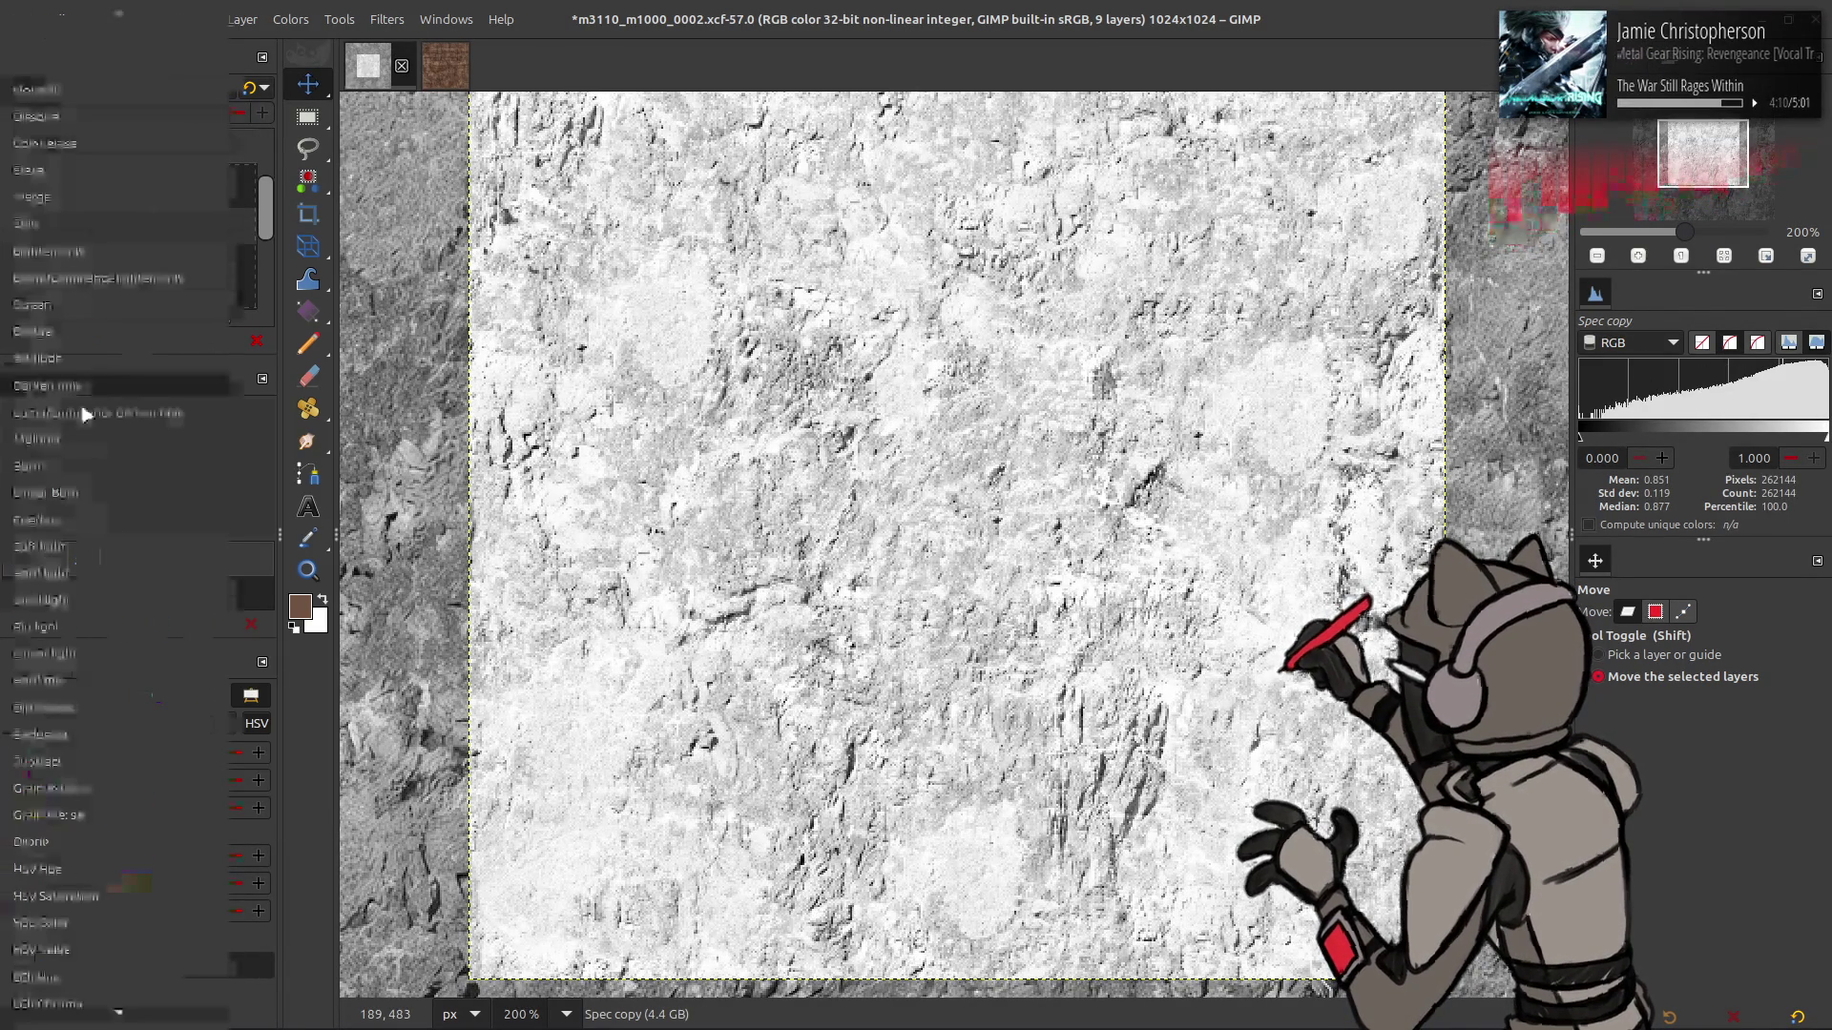
pyautogui.click(124, 360)
pyautogui.hotkey('ctrl', 'm')
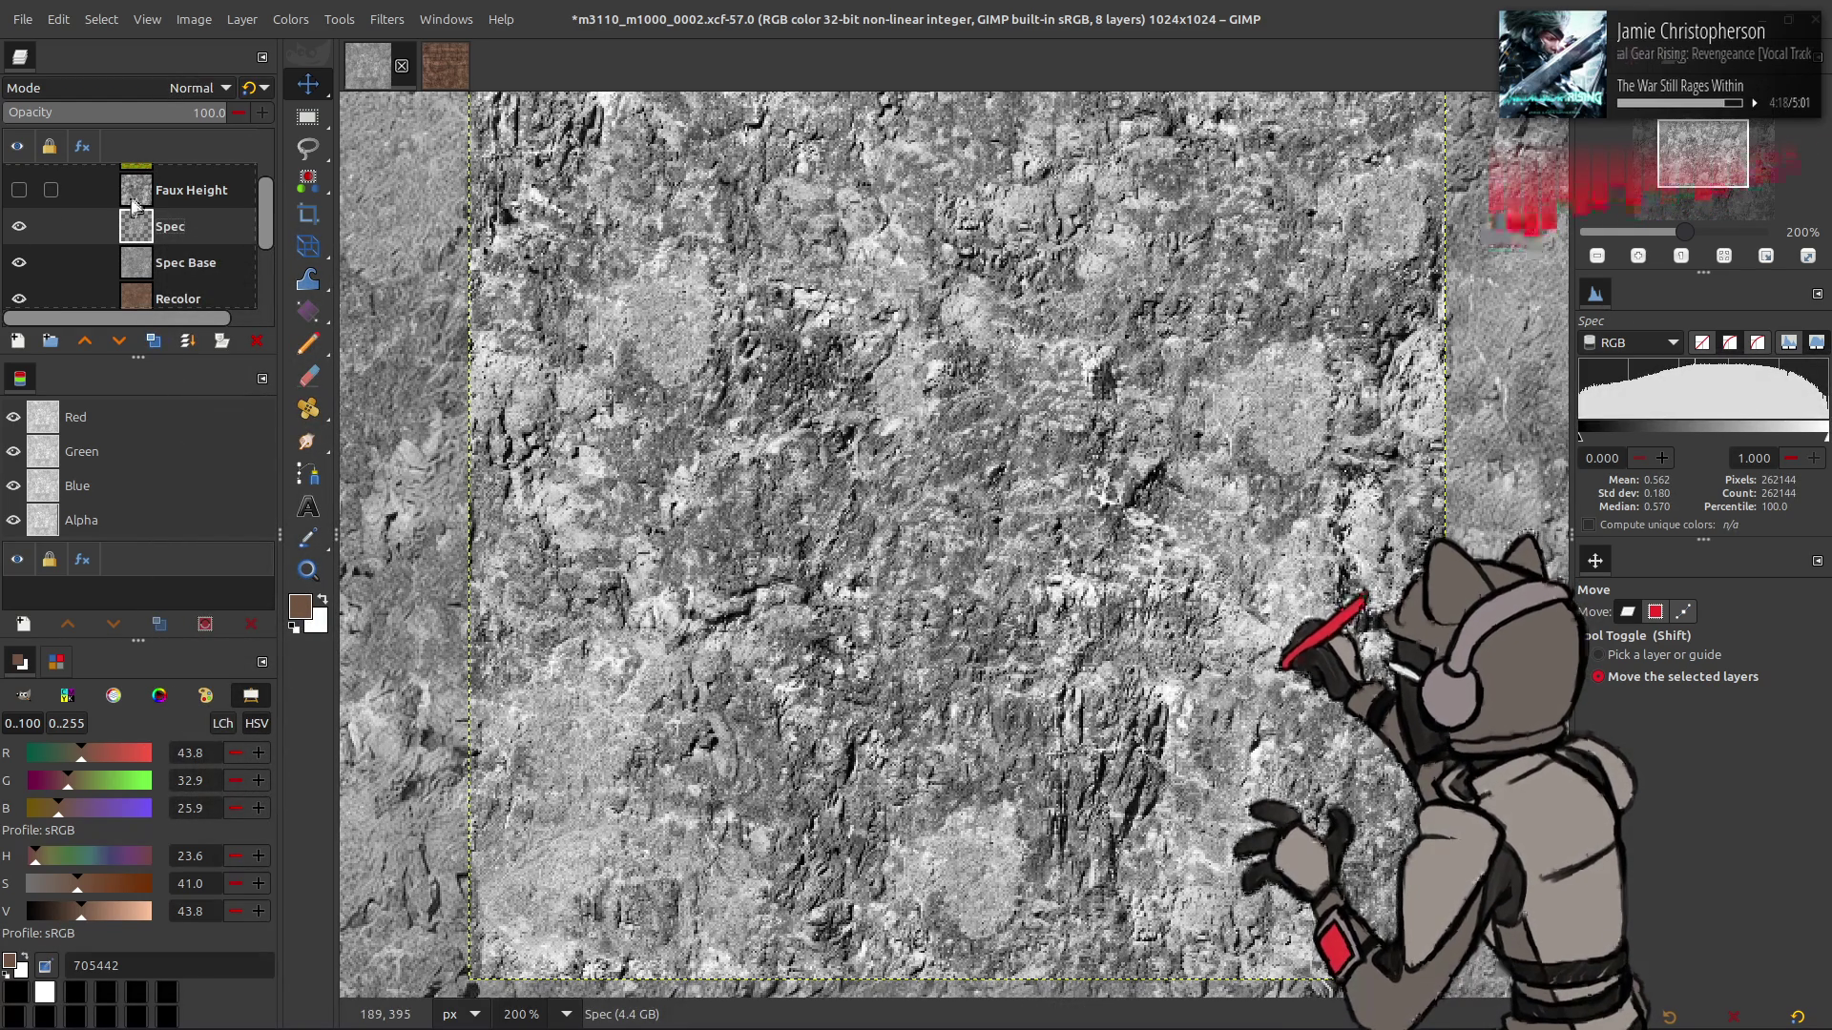
pyautogui.hotkey('ctrl', 's')
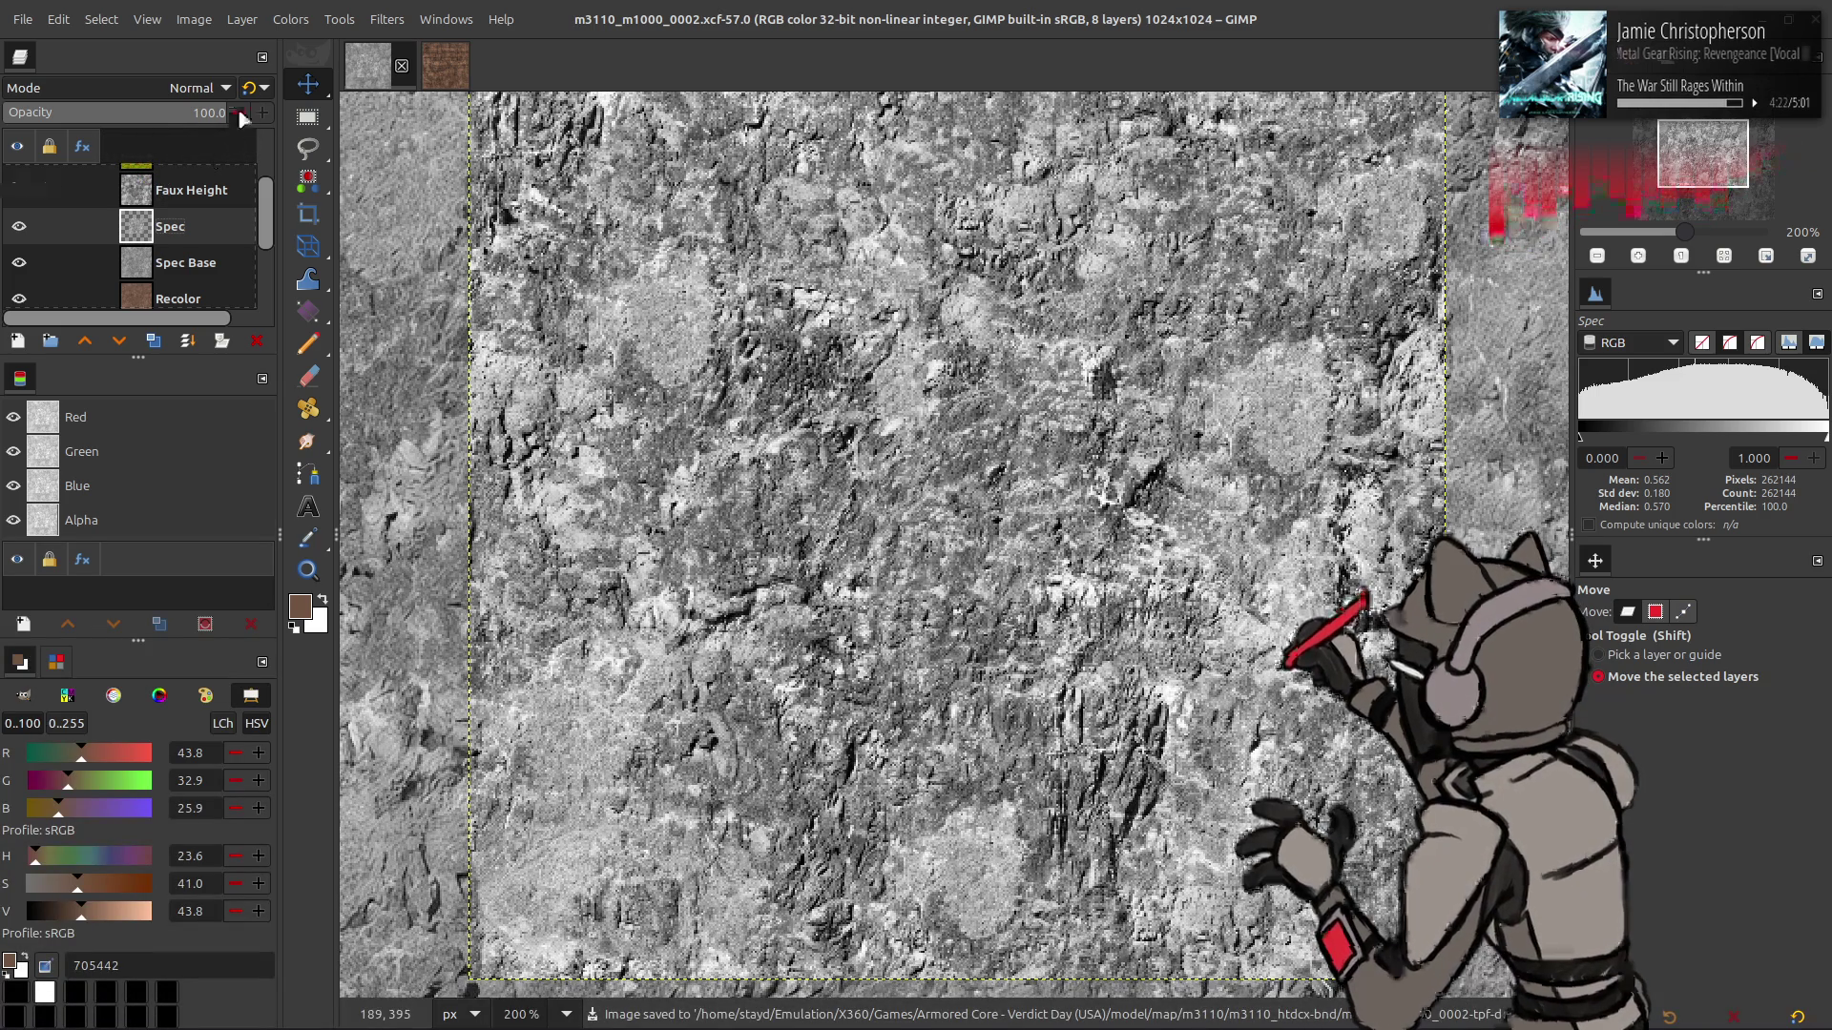
pyautogui.click(290, 19)
# - In Levels, set red output high to 1 and green output high to 24.28
pyautogui.click(347, 234)
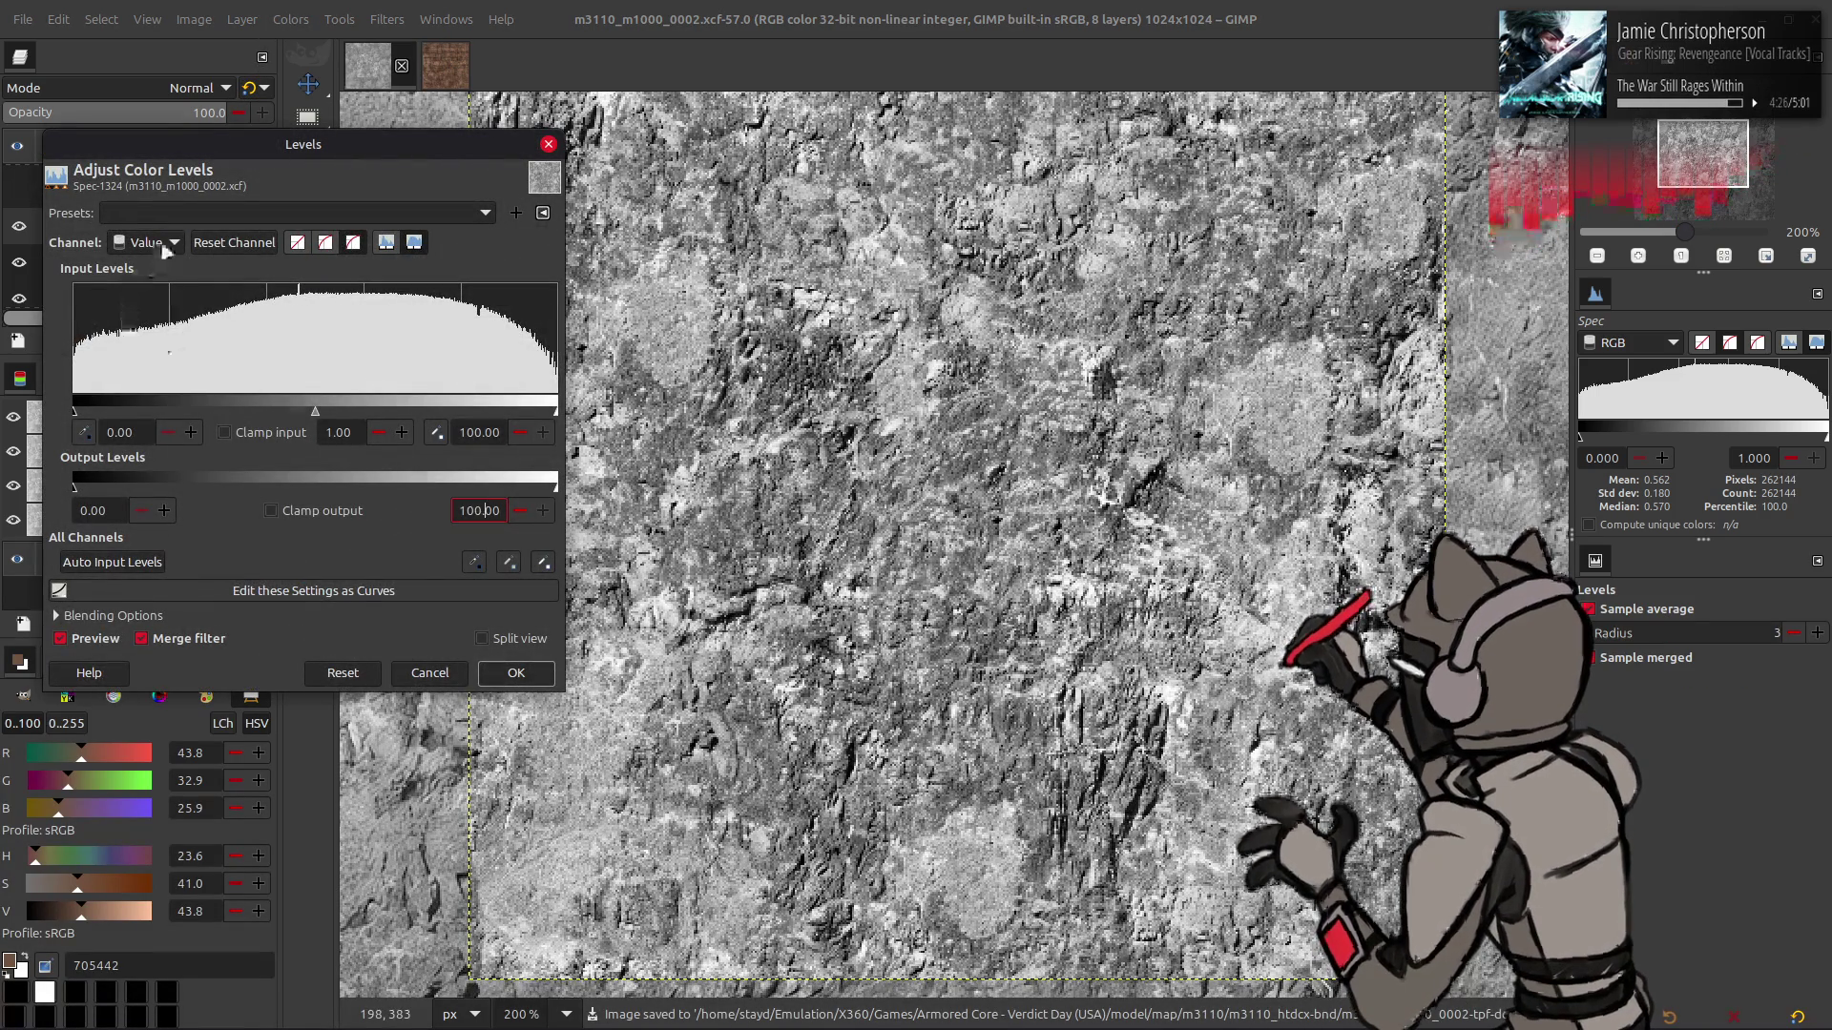
pyautogui.scroll(-1, 157, 243)
pyautogui.tripleClick(482, 511)
pyautogui.write('1')
pyautogui.press('Return')
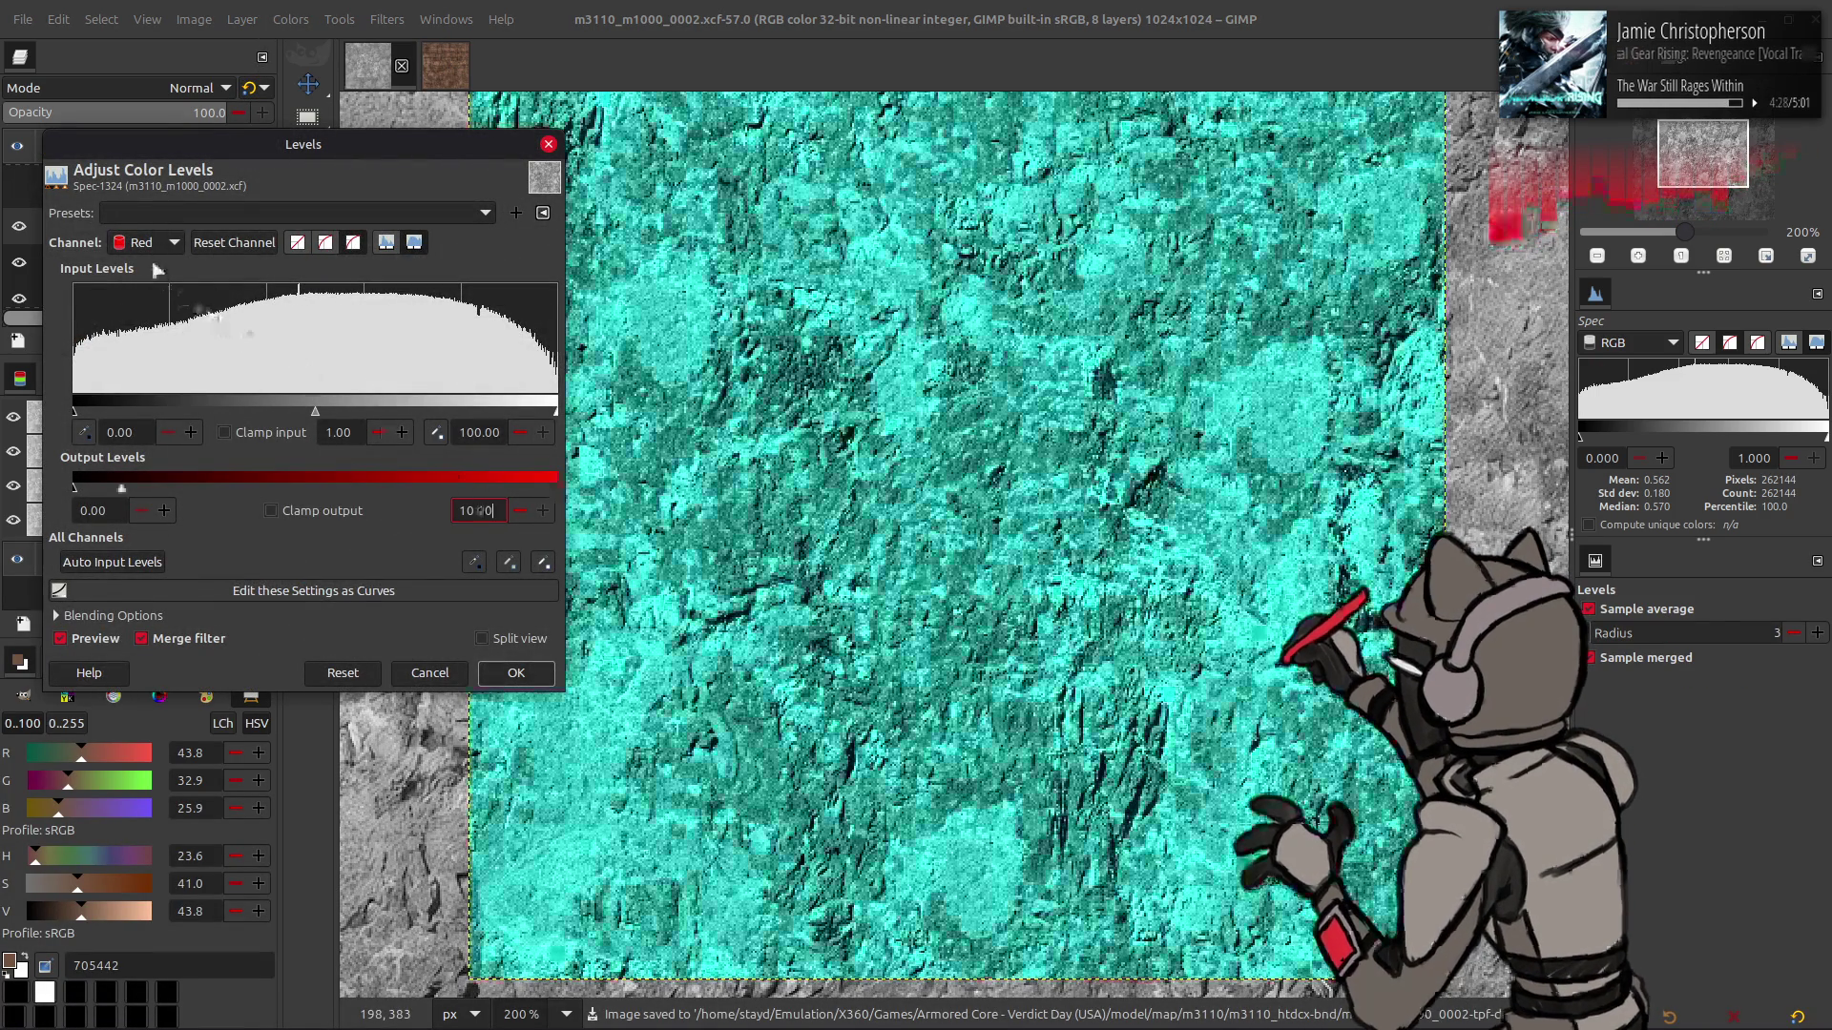
pyautogui.scroll(-1, 157, 243)
pyautogui.tripleClick(482, 511)
pyautogui.write('24')
pyautogui.write('.28')
pyautogui.press('Return')
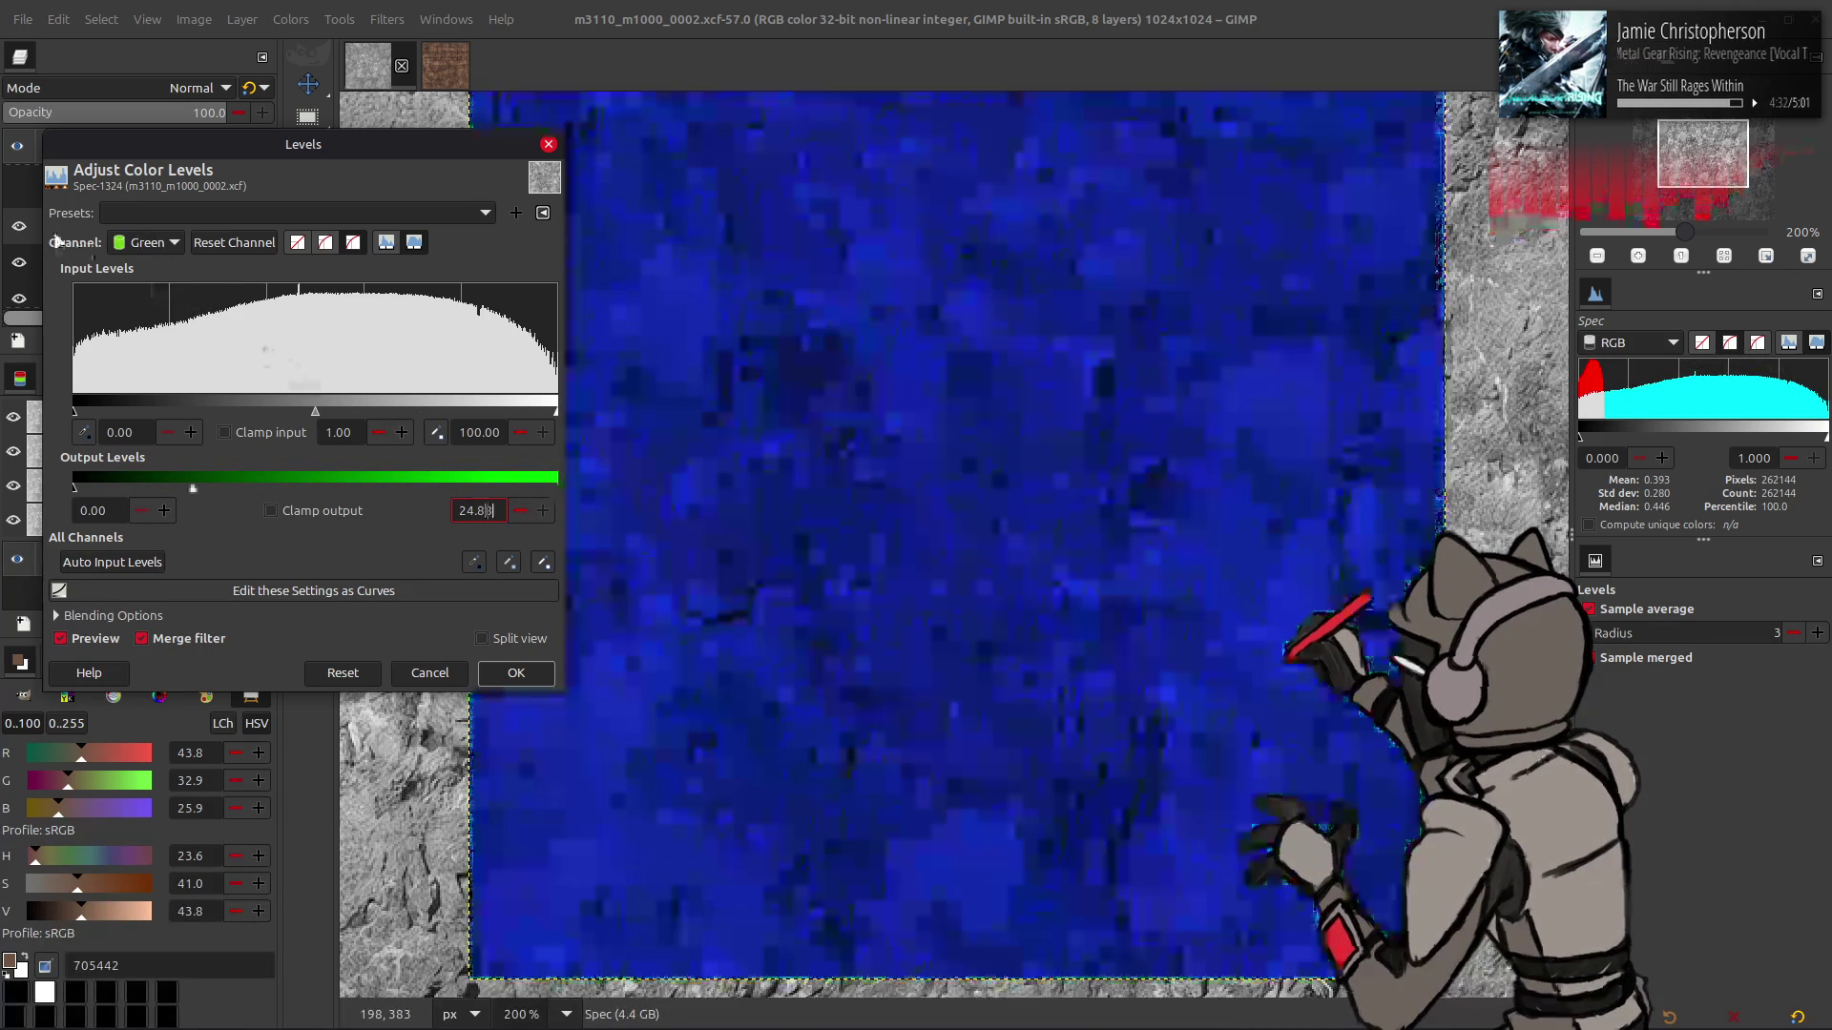
# - Set the blue output low to 50, apply the Levels, and save the XCF
pyautogui.scroll(-1, 143, 243)
pyautogui.tripleClick(119, 507)
pyautogui.write('50')
pyautogui.press('Return')
pyautogui.tripleClick(481, 510)
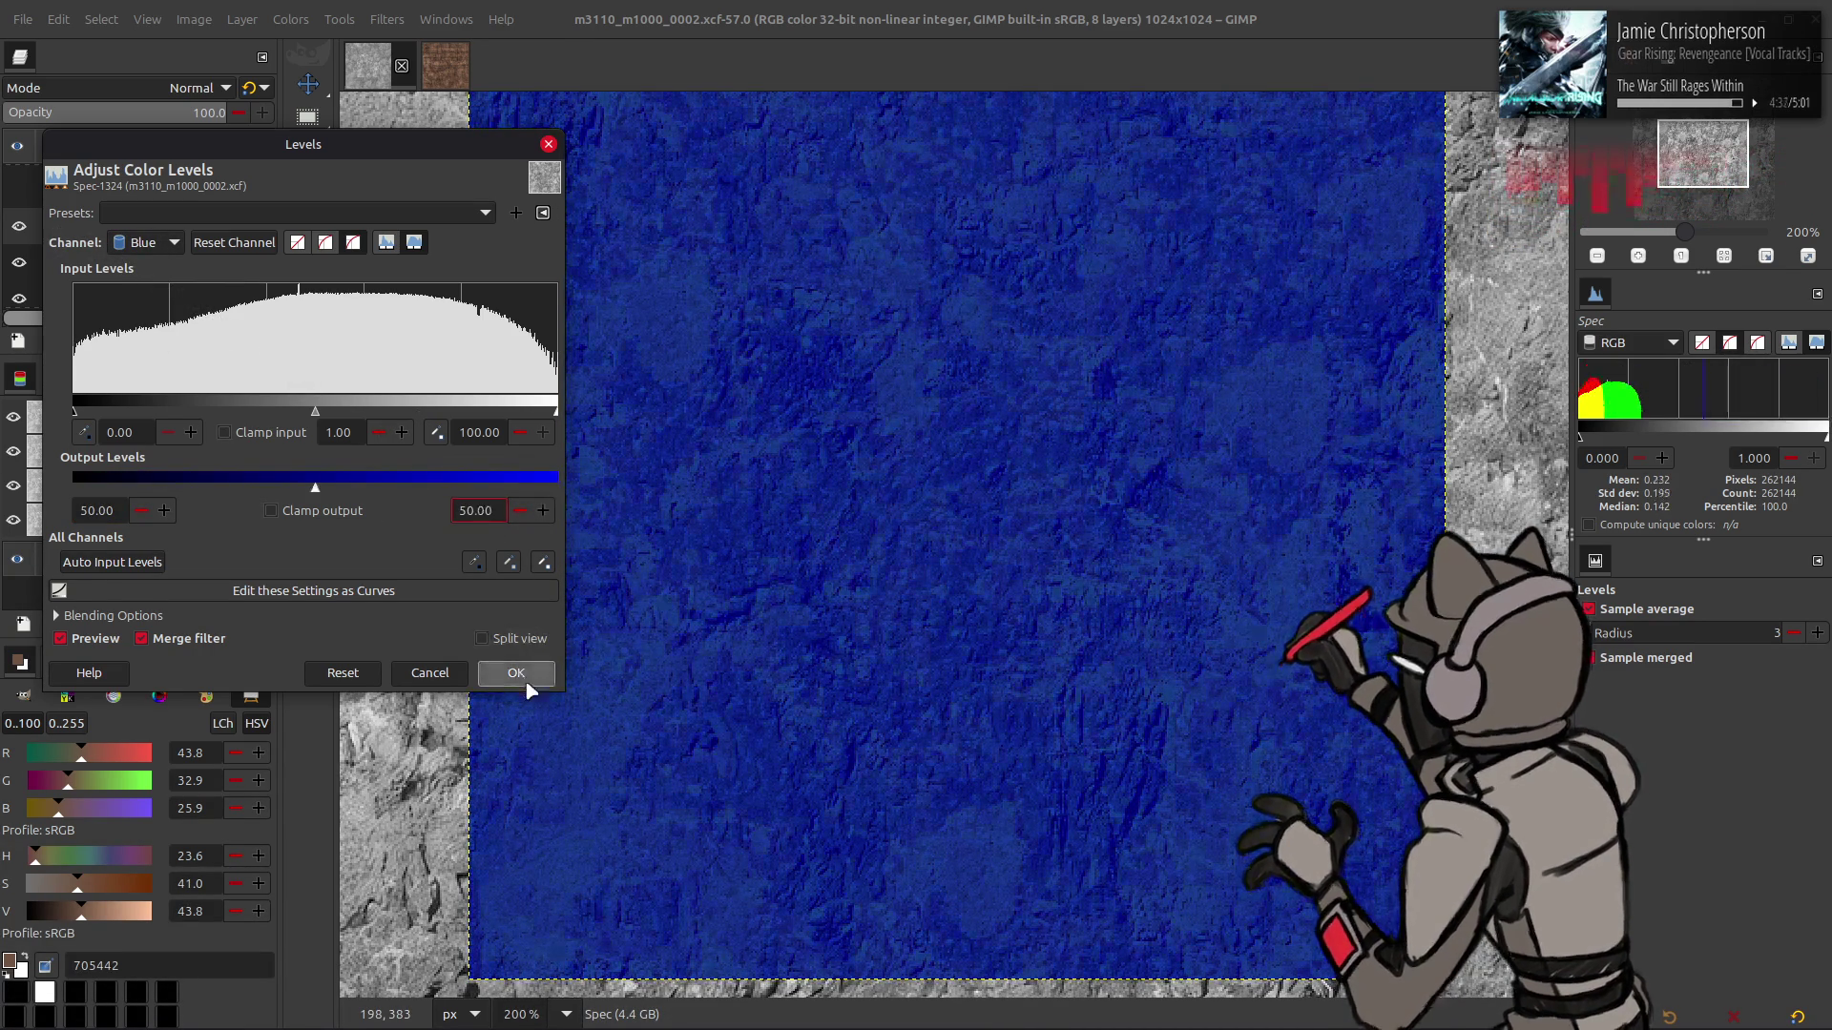
pyautogui.click(515, 673)
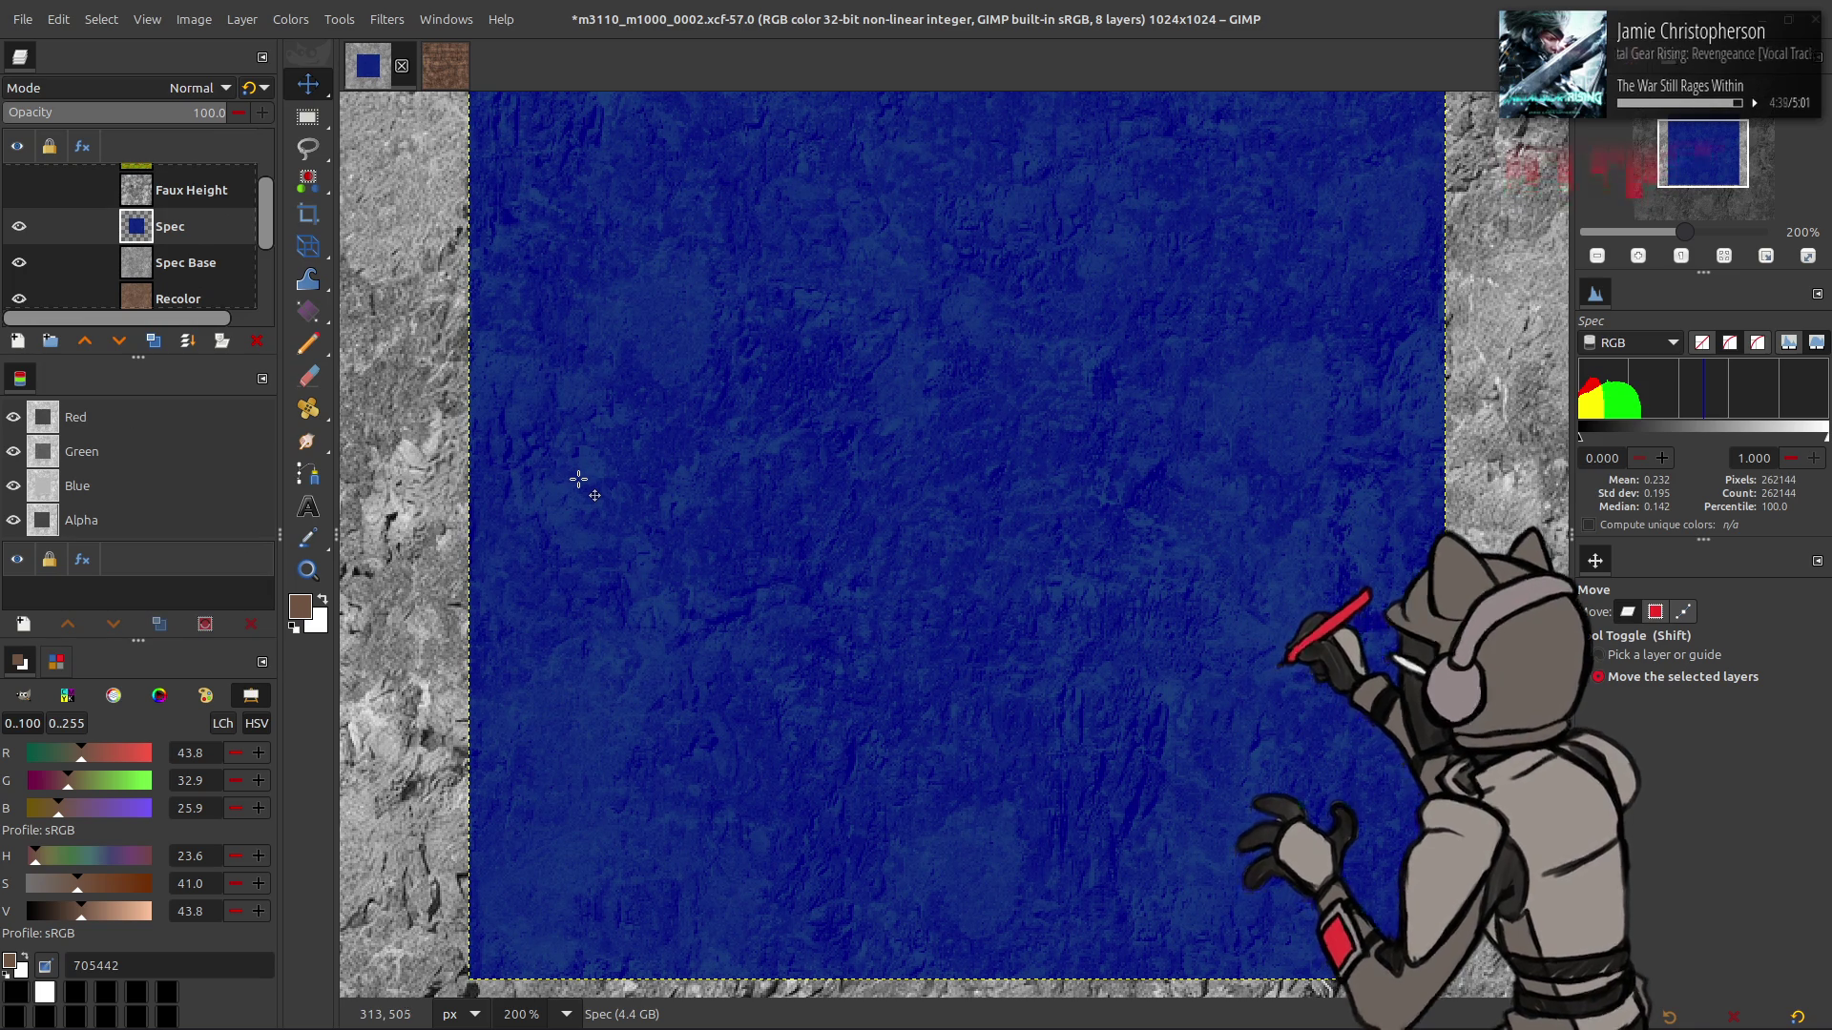
pyautogui.hotkey('ctrl', 's')
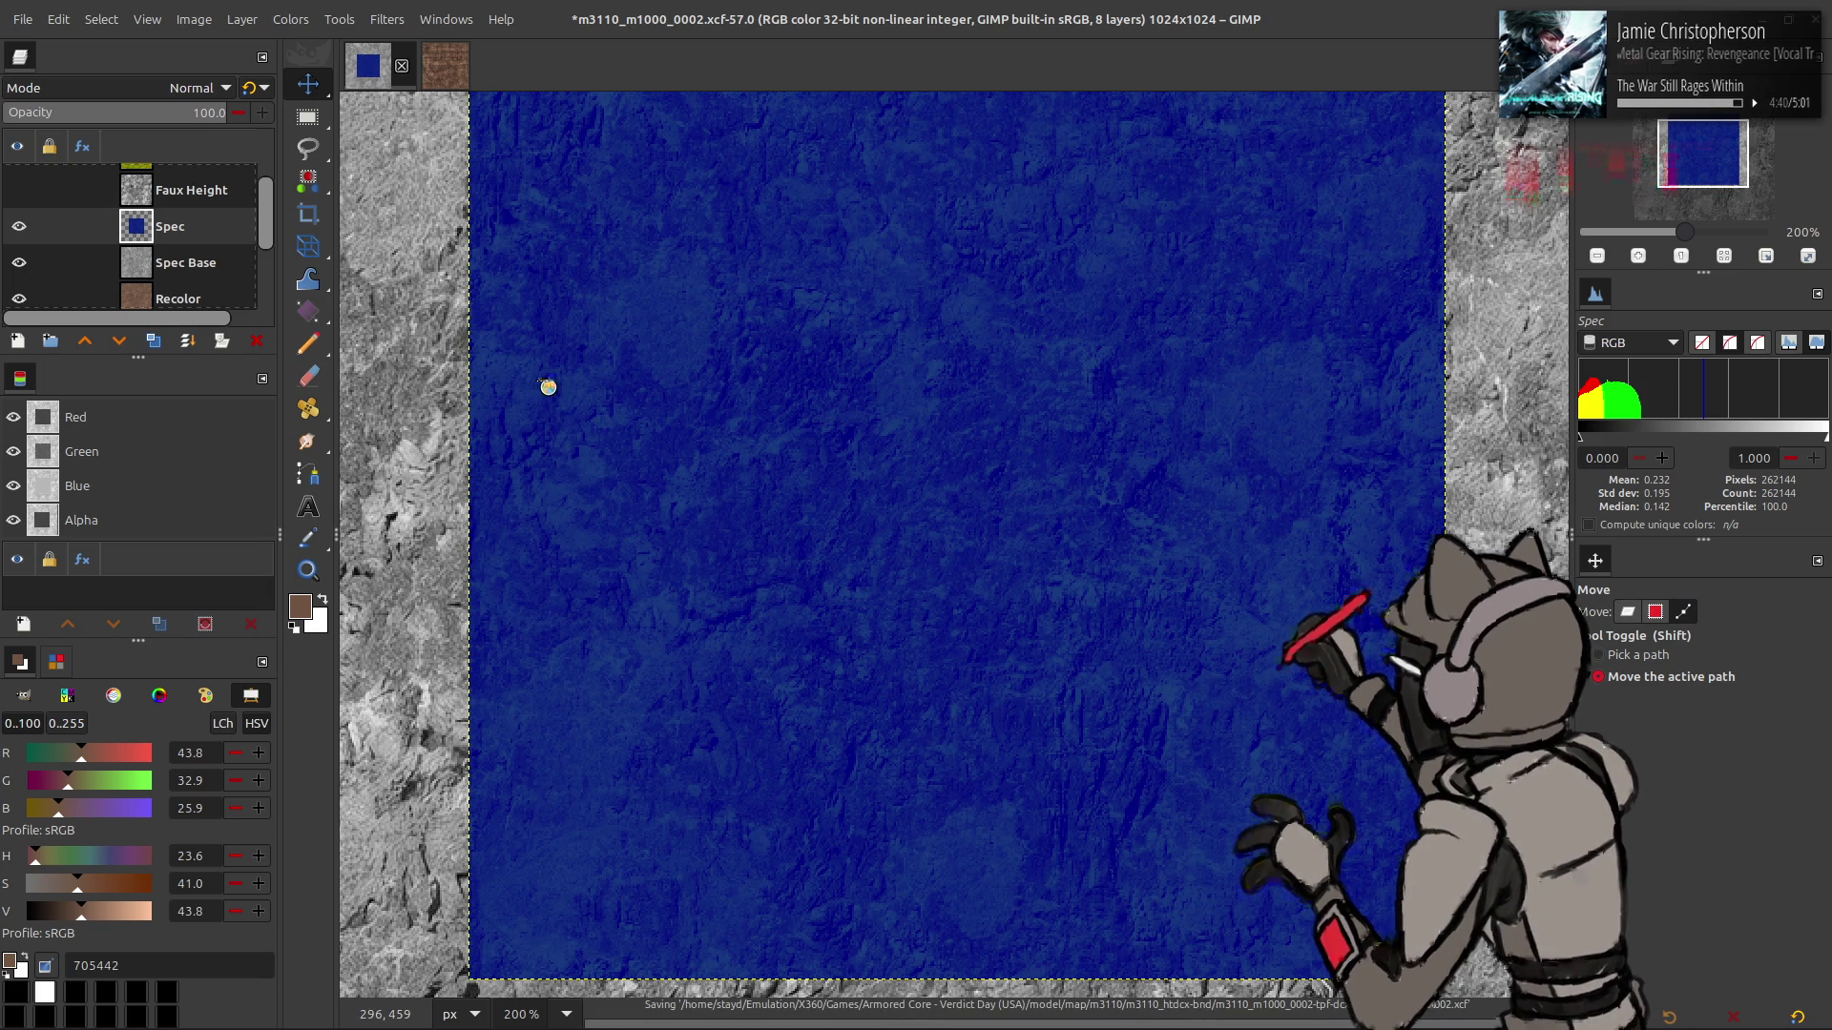
# - Start Export As and locate the existing m3110_m1000_0002_s.dds in its folder
pyautogui.click(27, 19)
pyautogui.click(140, 350)
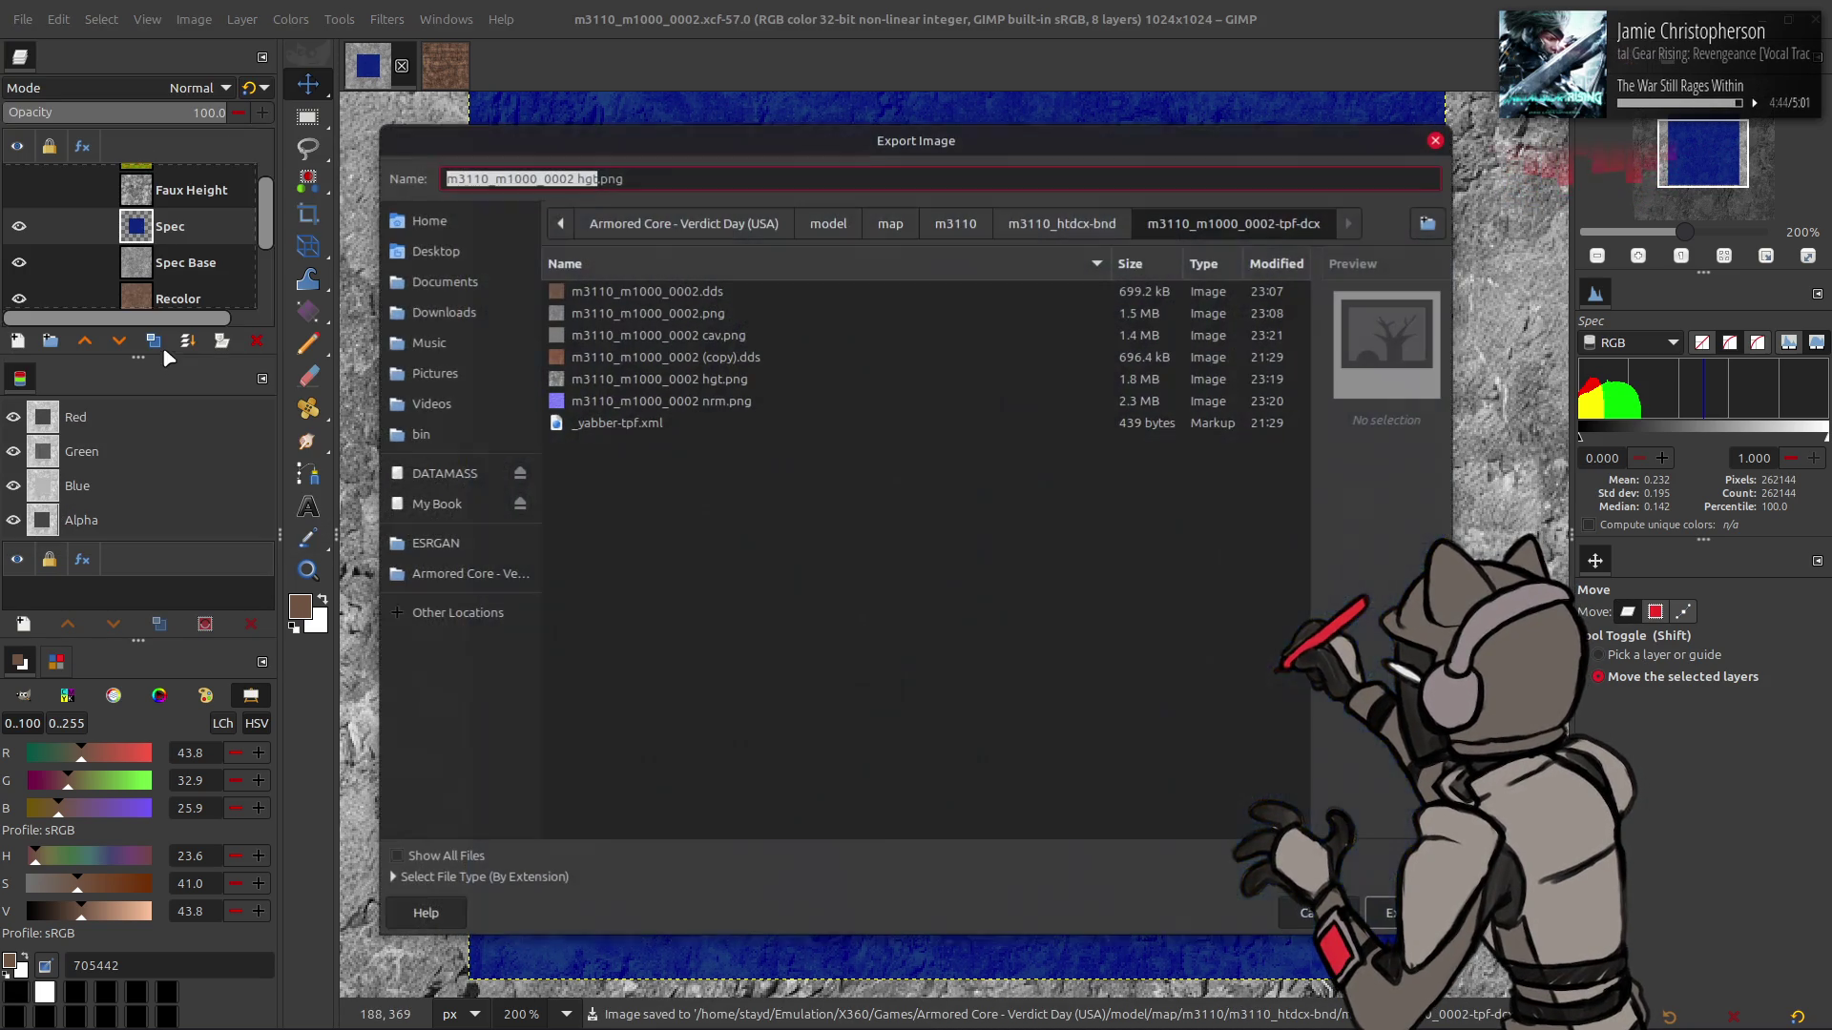
pyautogui.click(1060, 233)
pyautogui.hotkey('alt', 'Tab')
pyautogui.hotkey('alt', 'Tab')
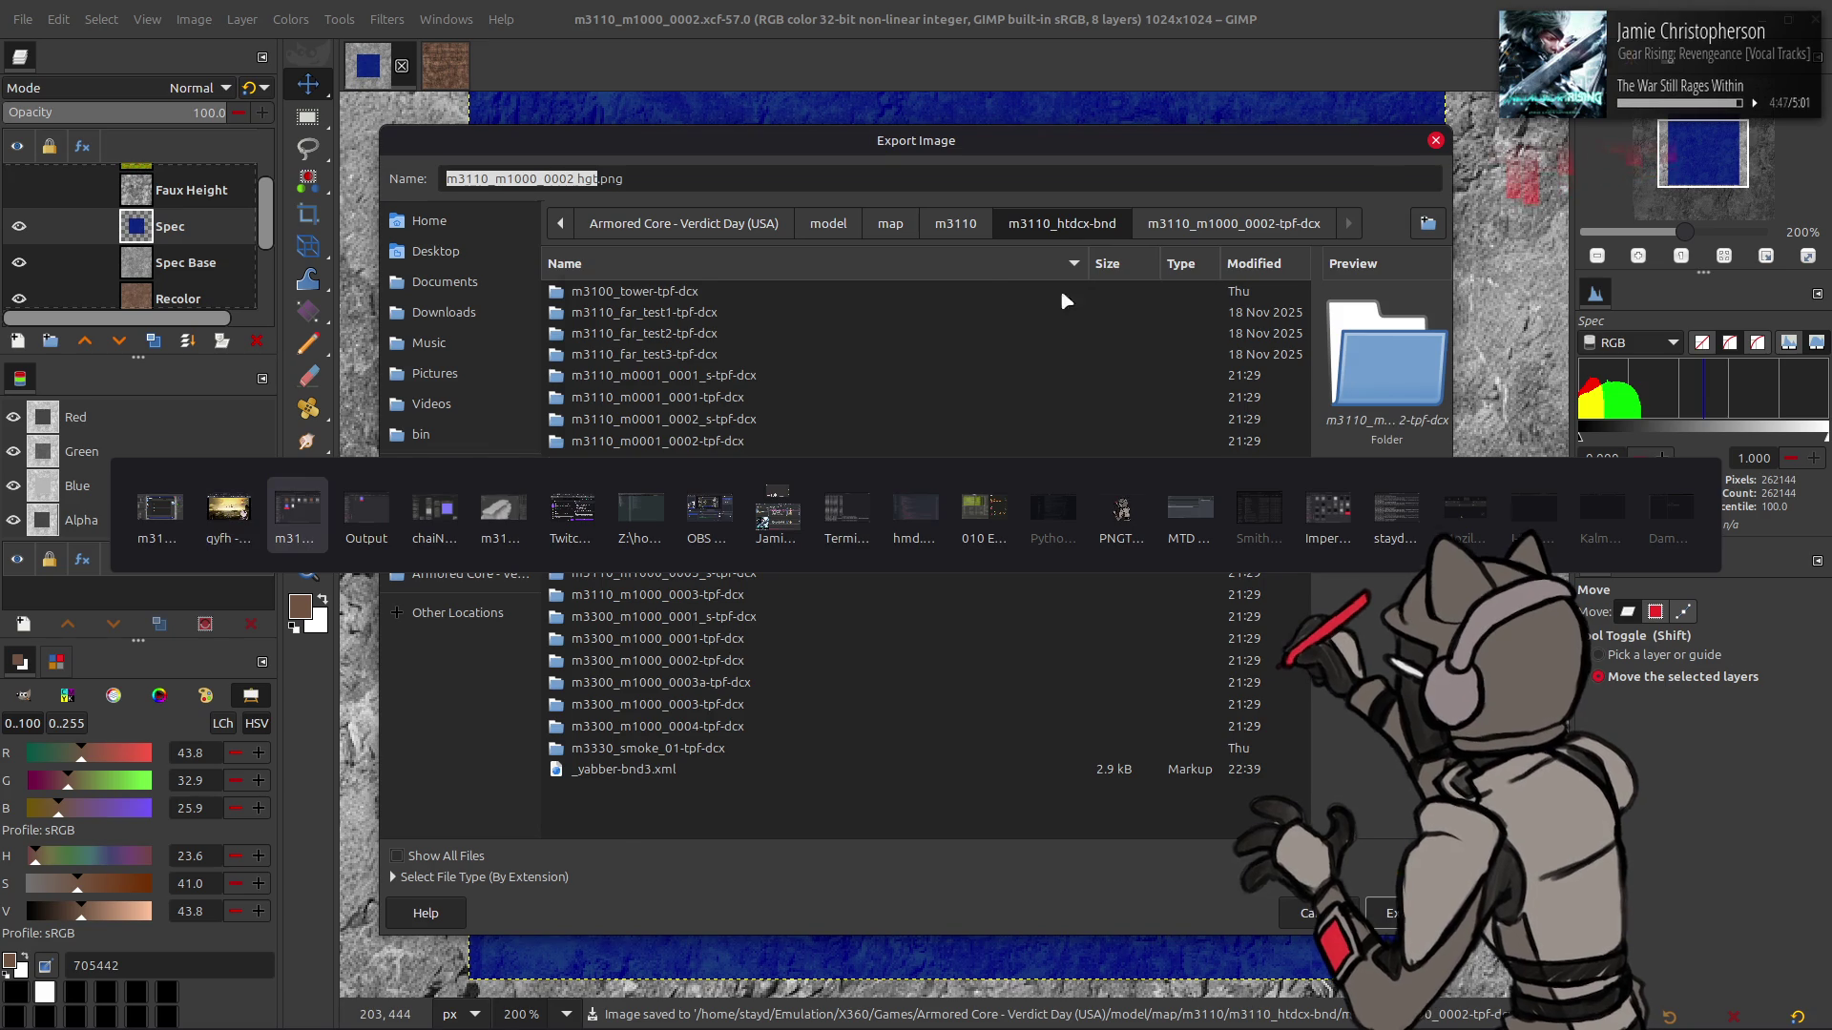
pyautogui.press('BackSpace')
pyautogui.press('Up')
pyautogui.press('Return')
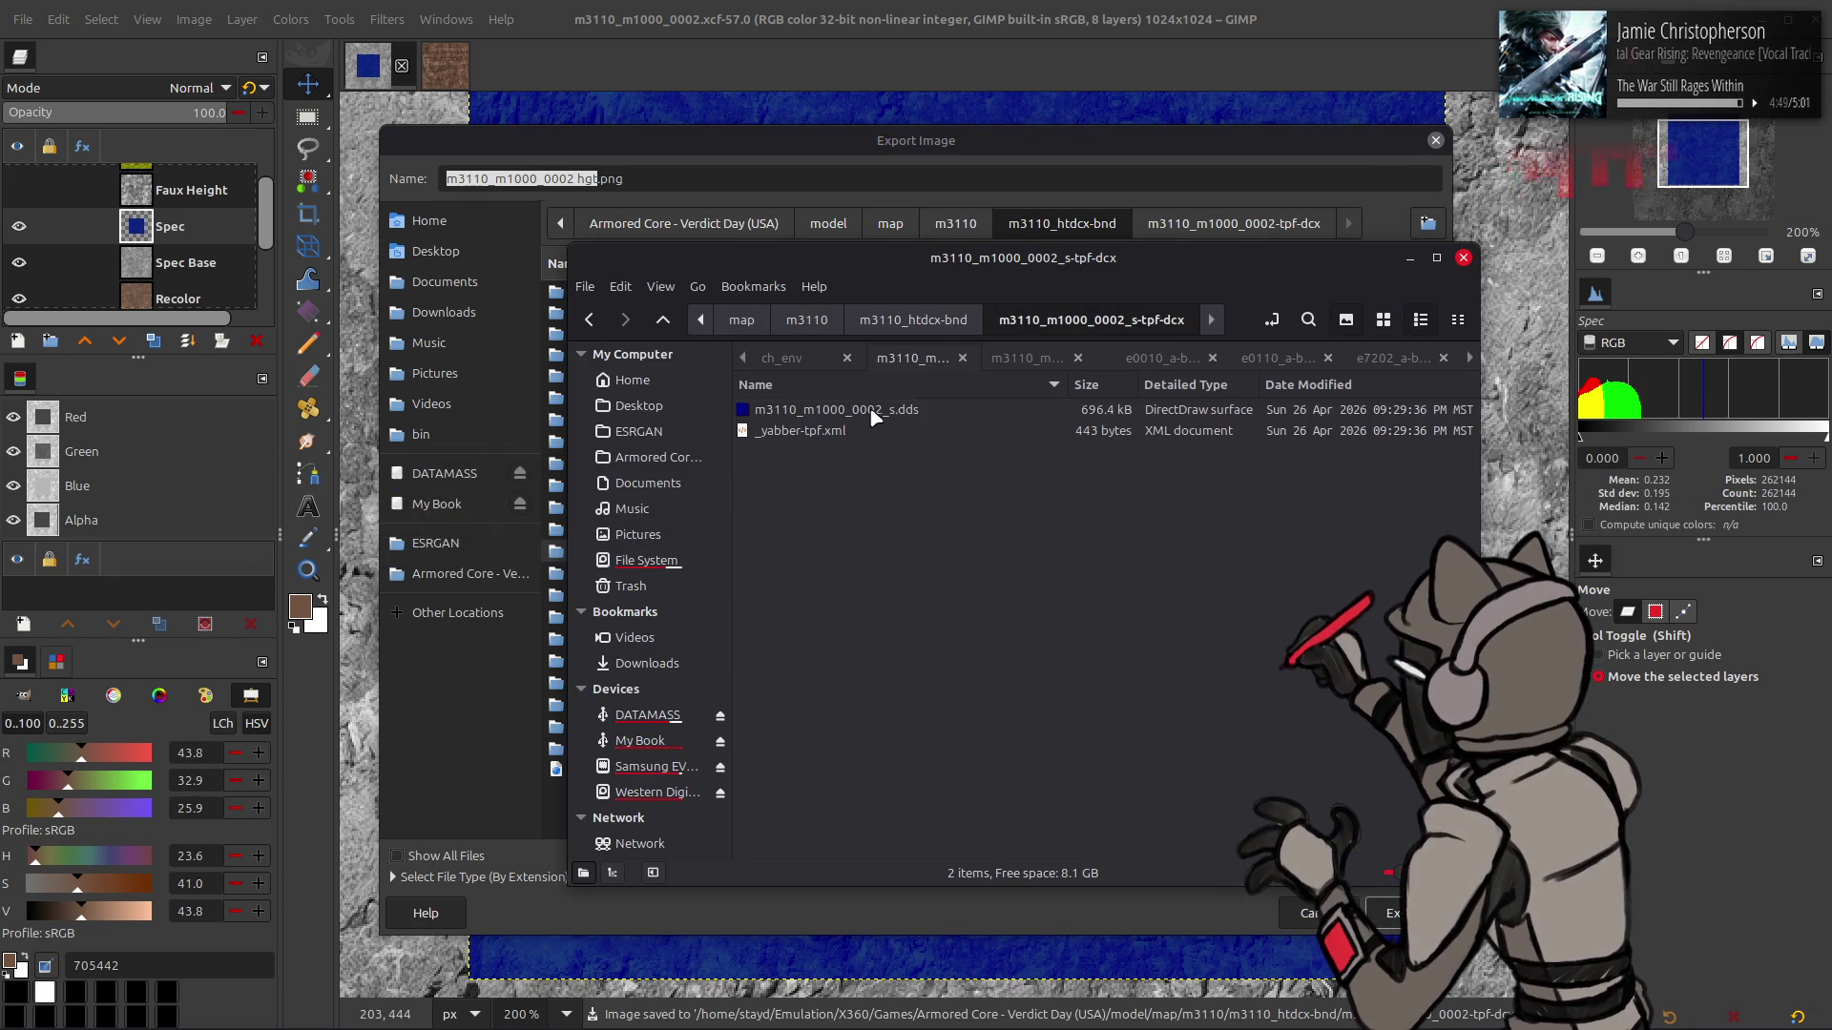
pyautogui.click(870, 417)
pyautogui.click(1083, 178)
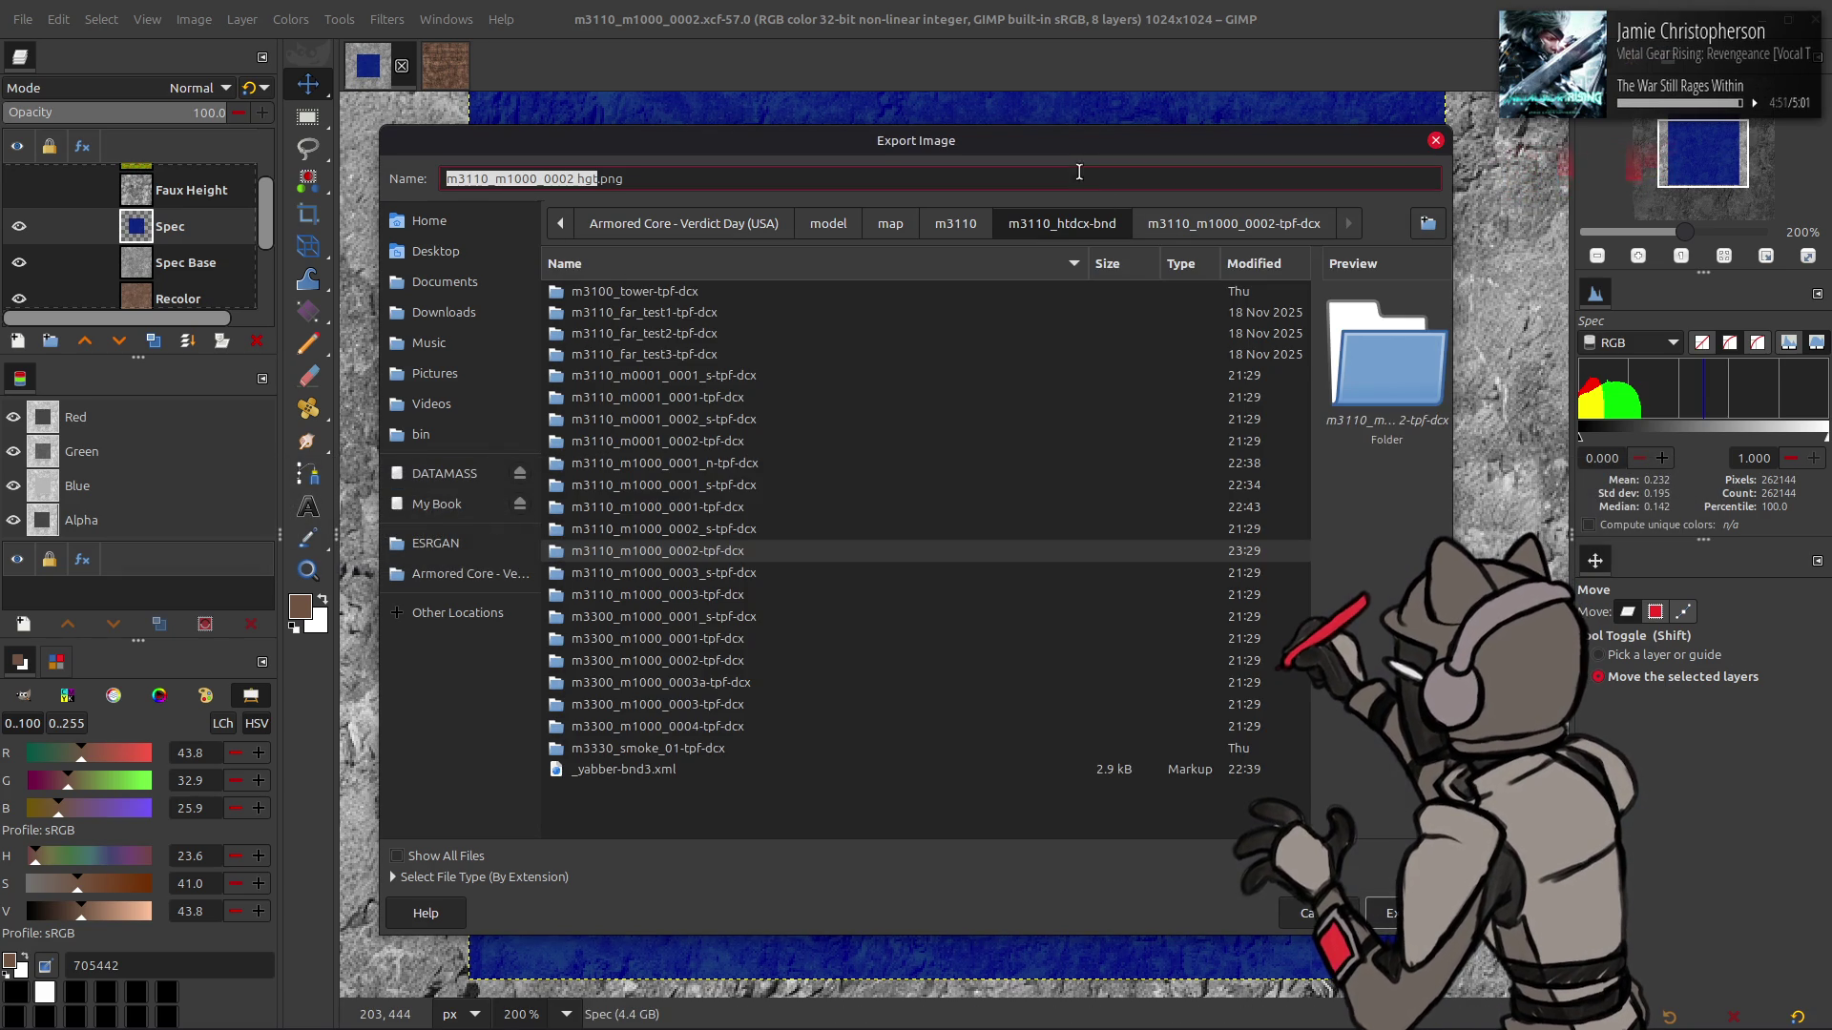
# - Export over m3110_m1000_0002_s.dds in m3110_m1000_0002_s-tpf-dcx as BC1/DXT1 with mipmaps
pyautogui.doubleClick(740, 530)
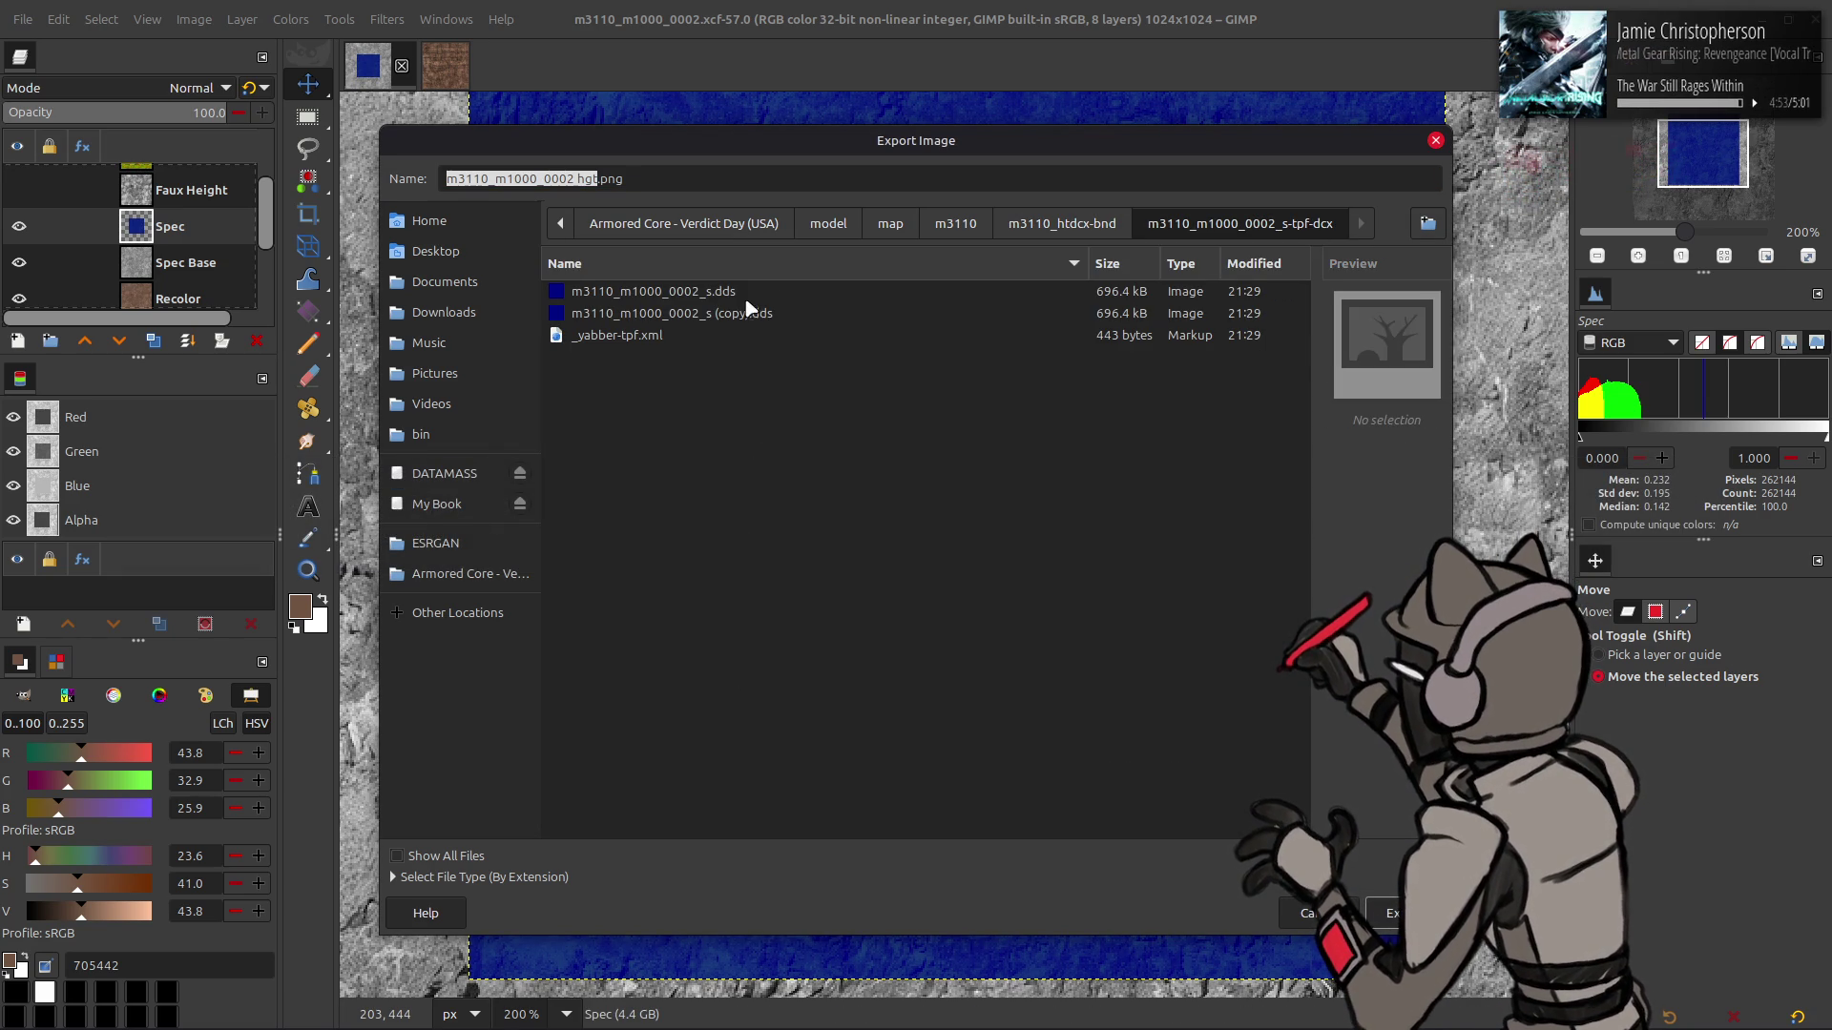
pyautogui.click(747, 299)
pyautogui.click(1393, 913)
pyautogui.click(1008, 630)
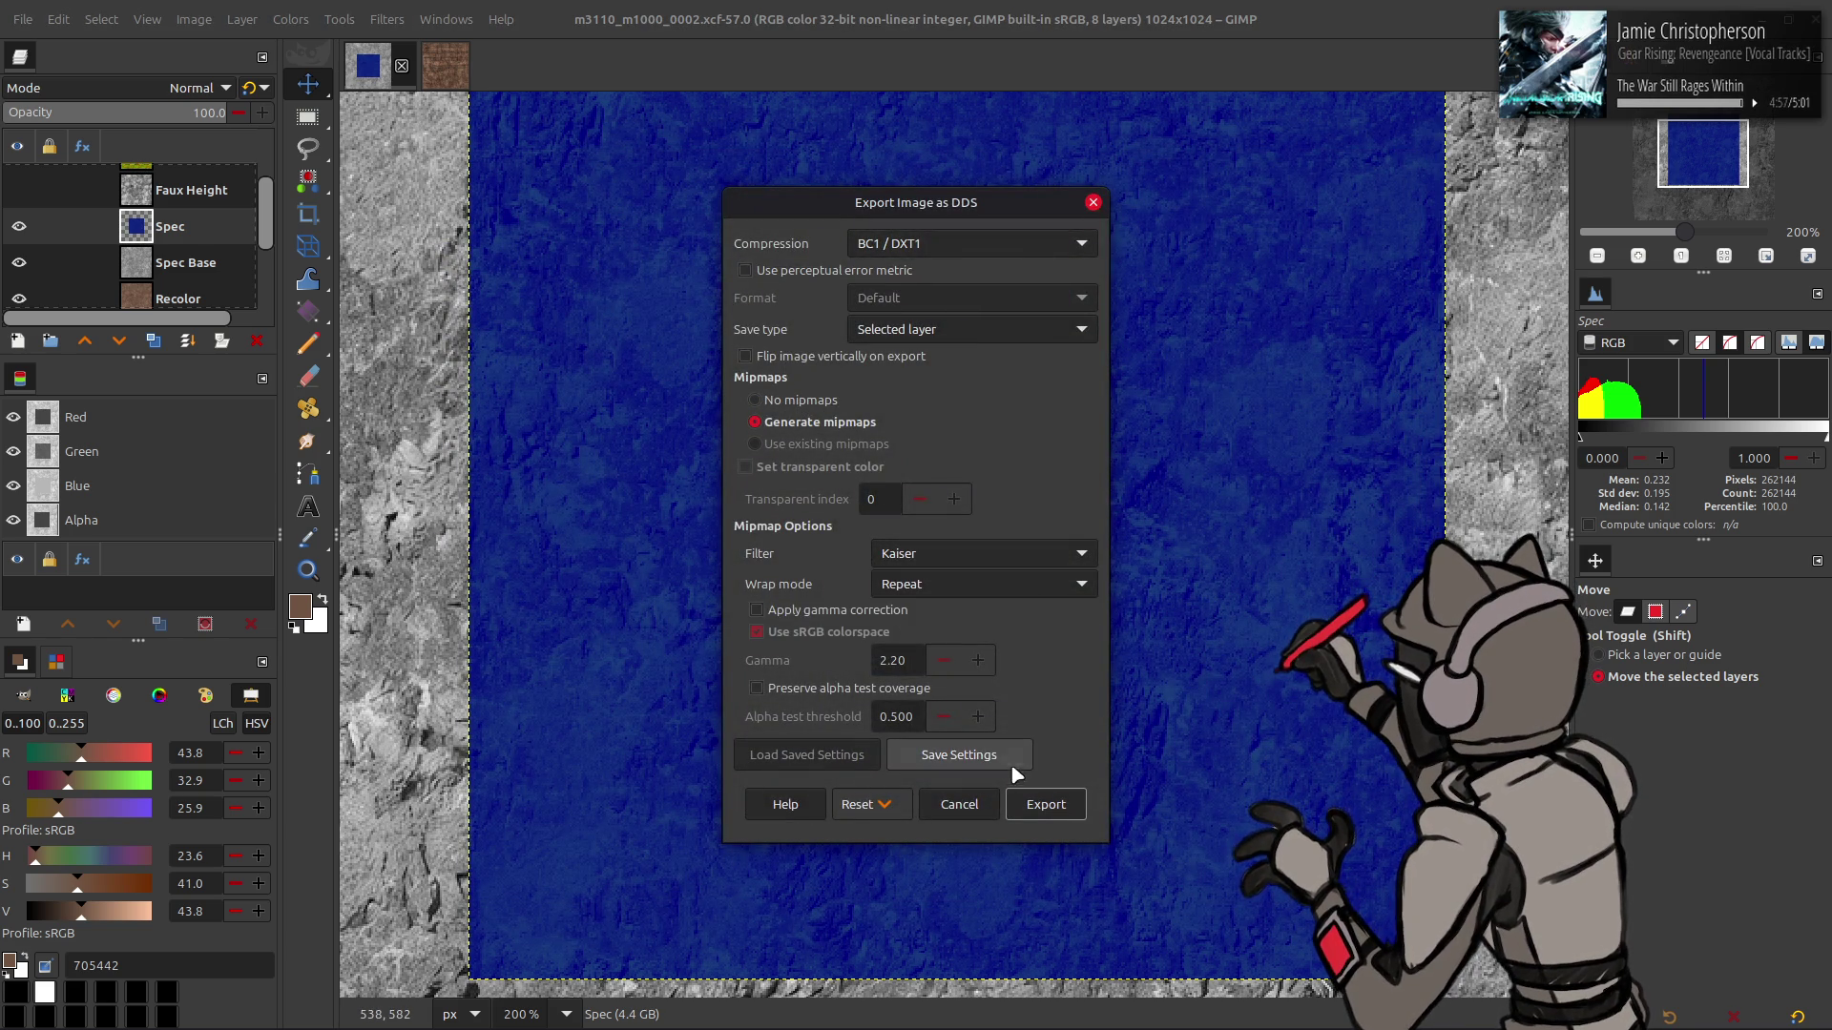
pyautogui.click(1048, 803)
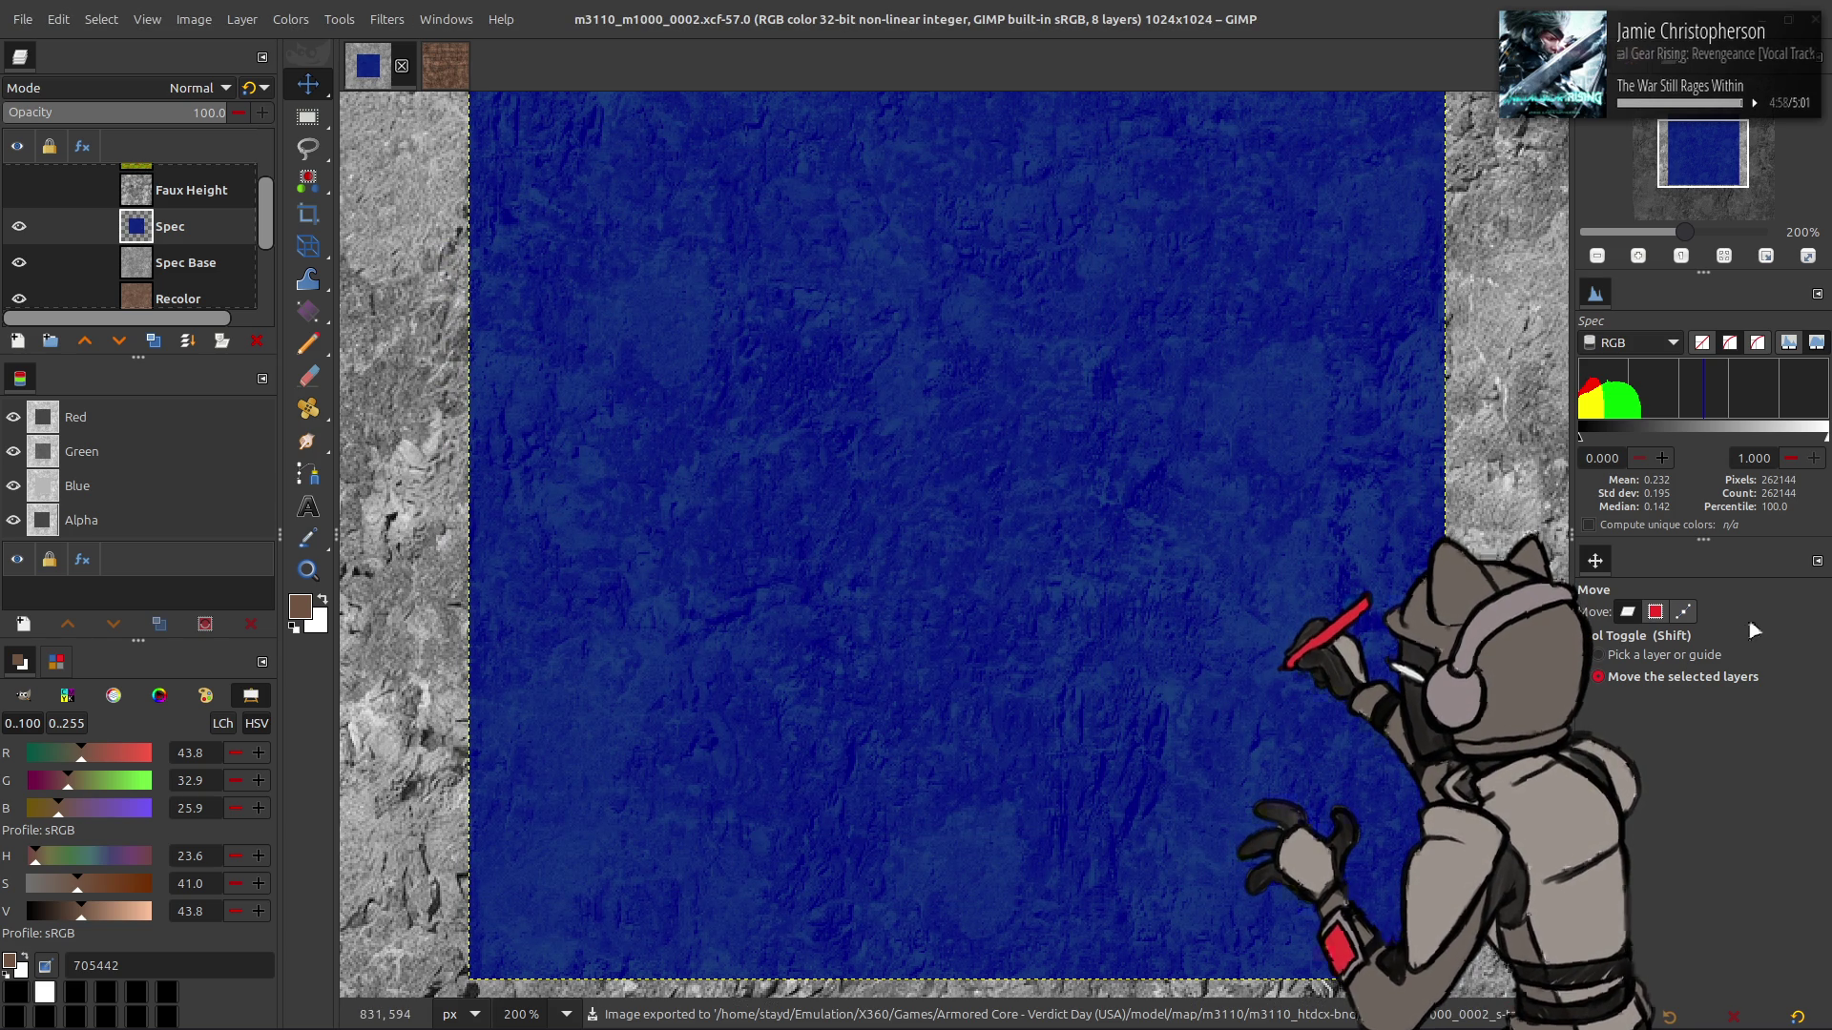
pyautogui.hotkey('alt', 'Tab')
pyautogui.hotkey('alt', 'Tab')
pyautogui.hotkey('alt', 'Tab')
pyautogui.hotkey('alt', 'Tab')
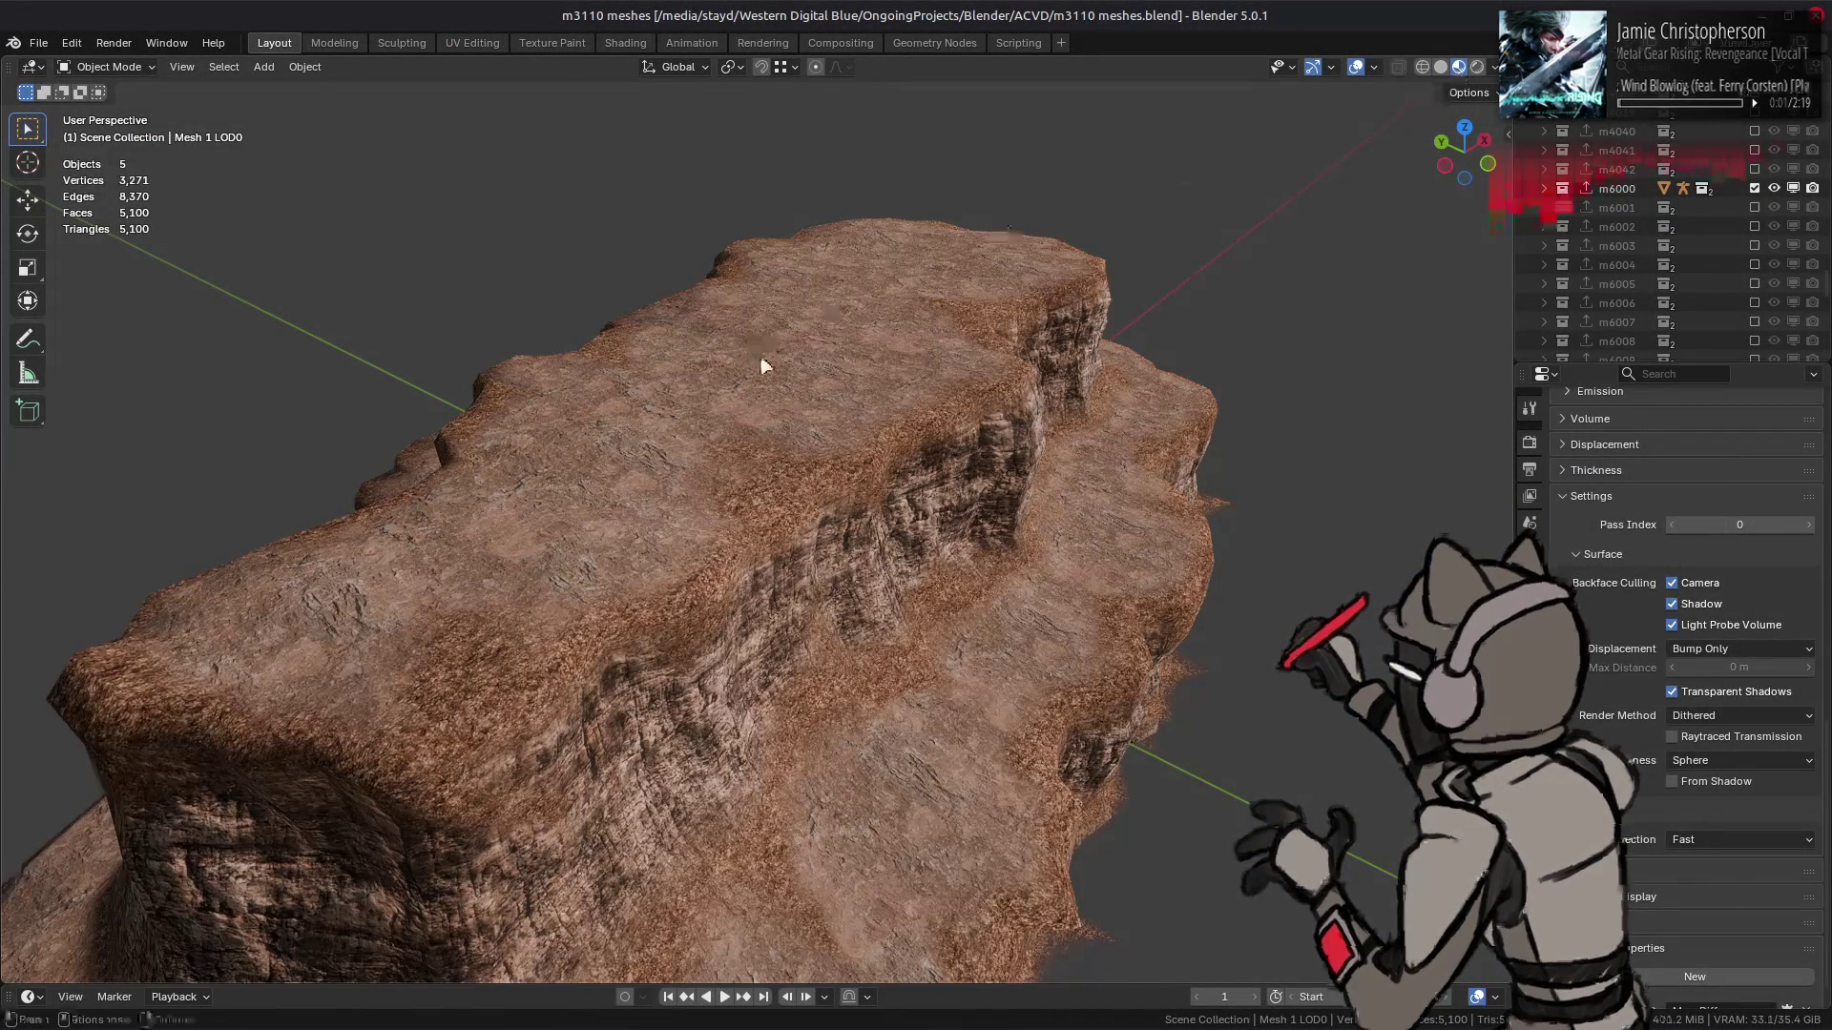
# - Select the rock mesh and view its material in the Shading workspace
pyautogui.click(763, 365)
pyautogui.click(633, 50)
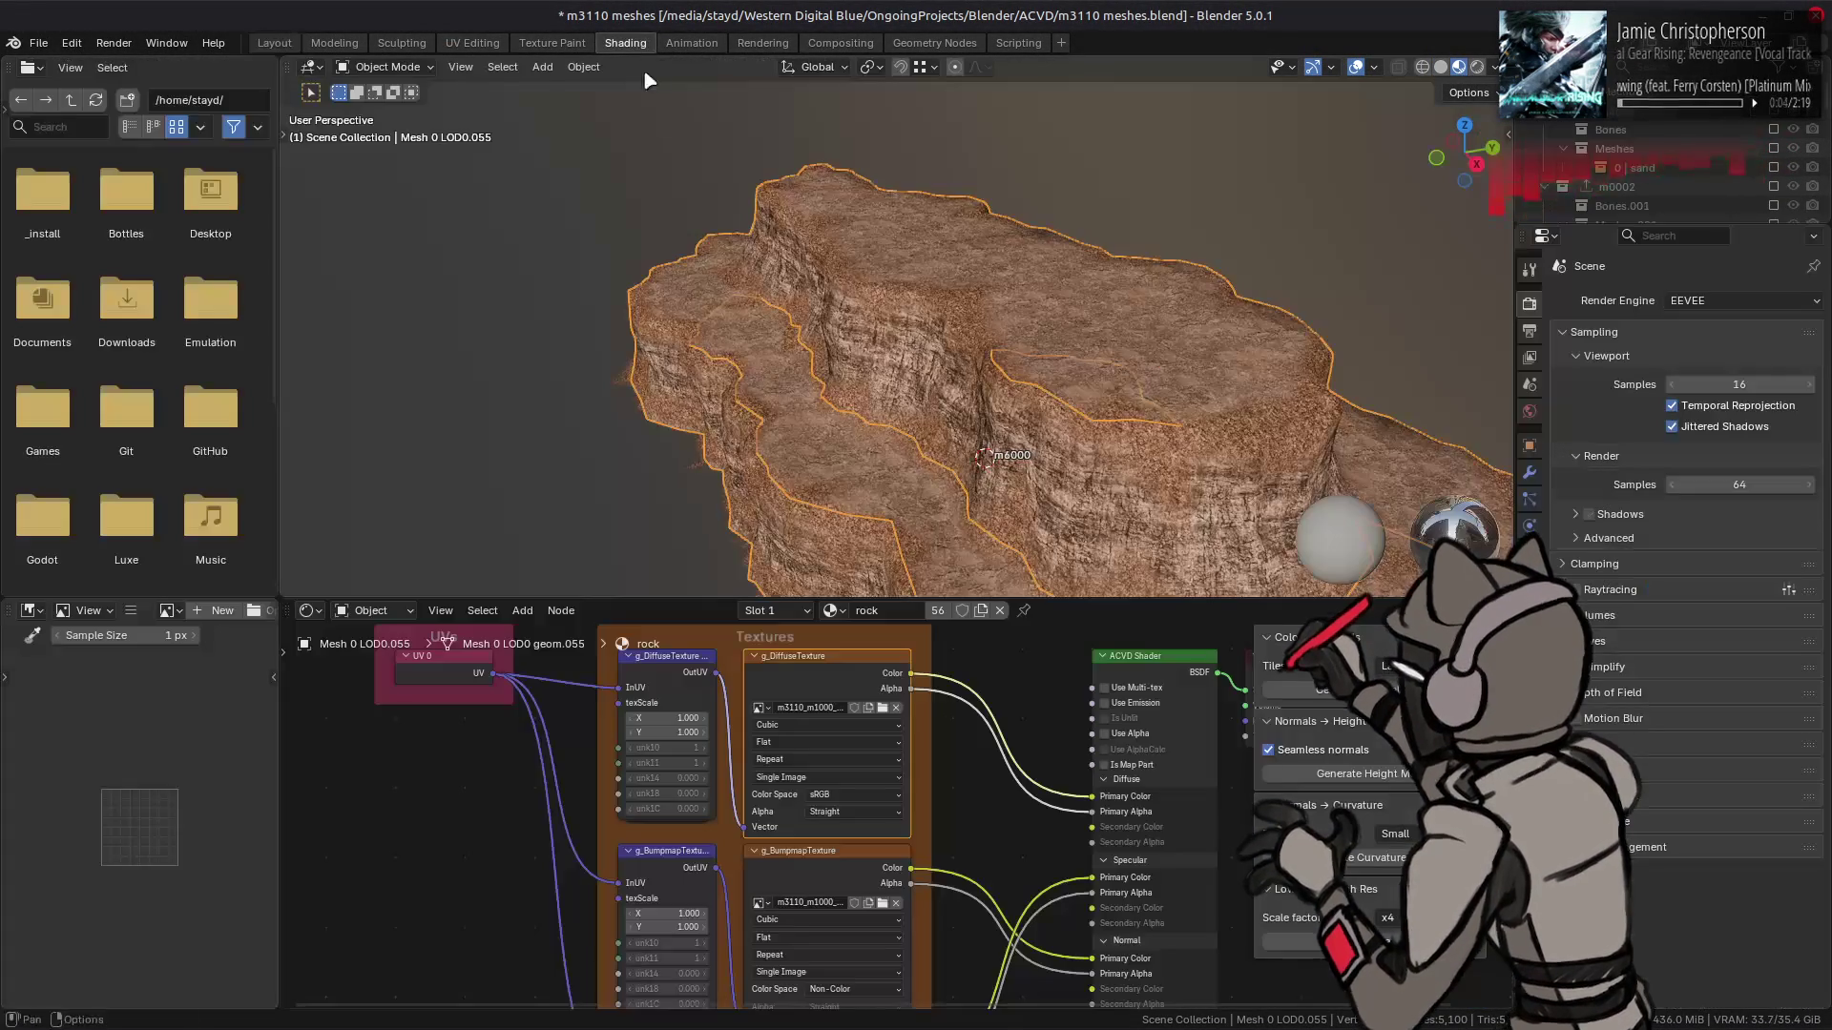
pyautogui.click(792, 863)
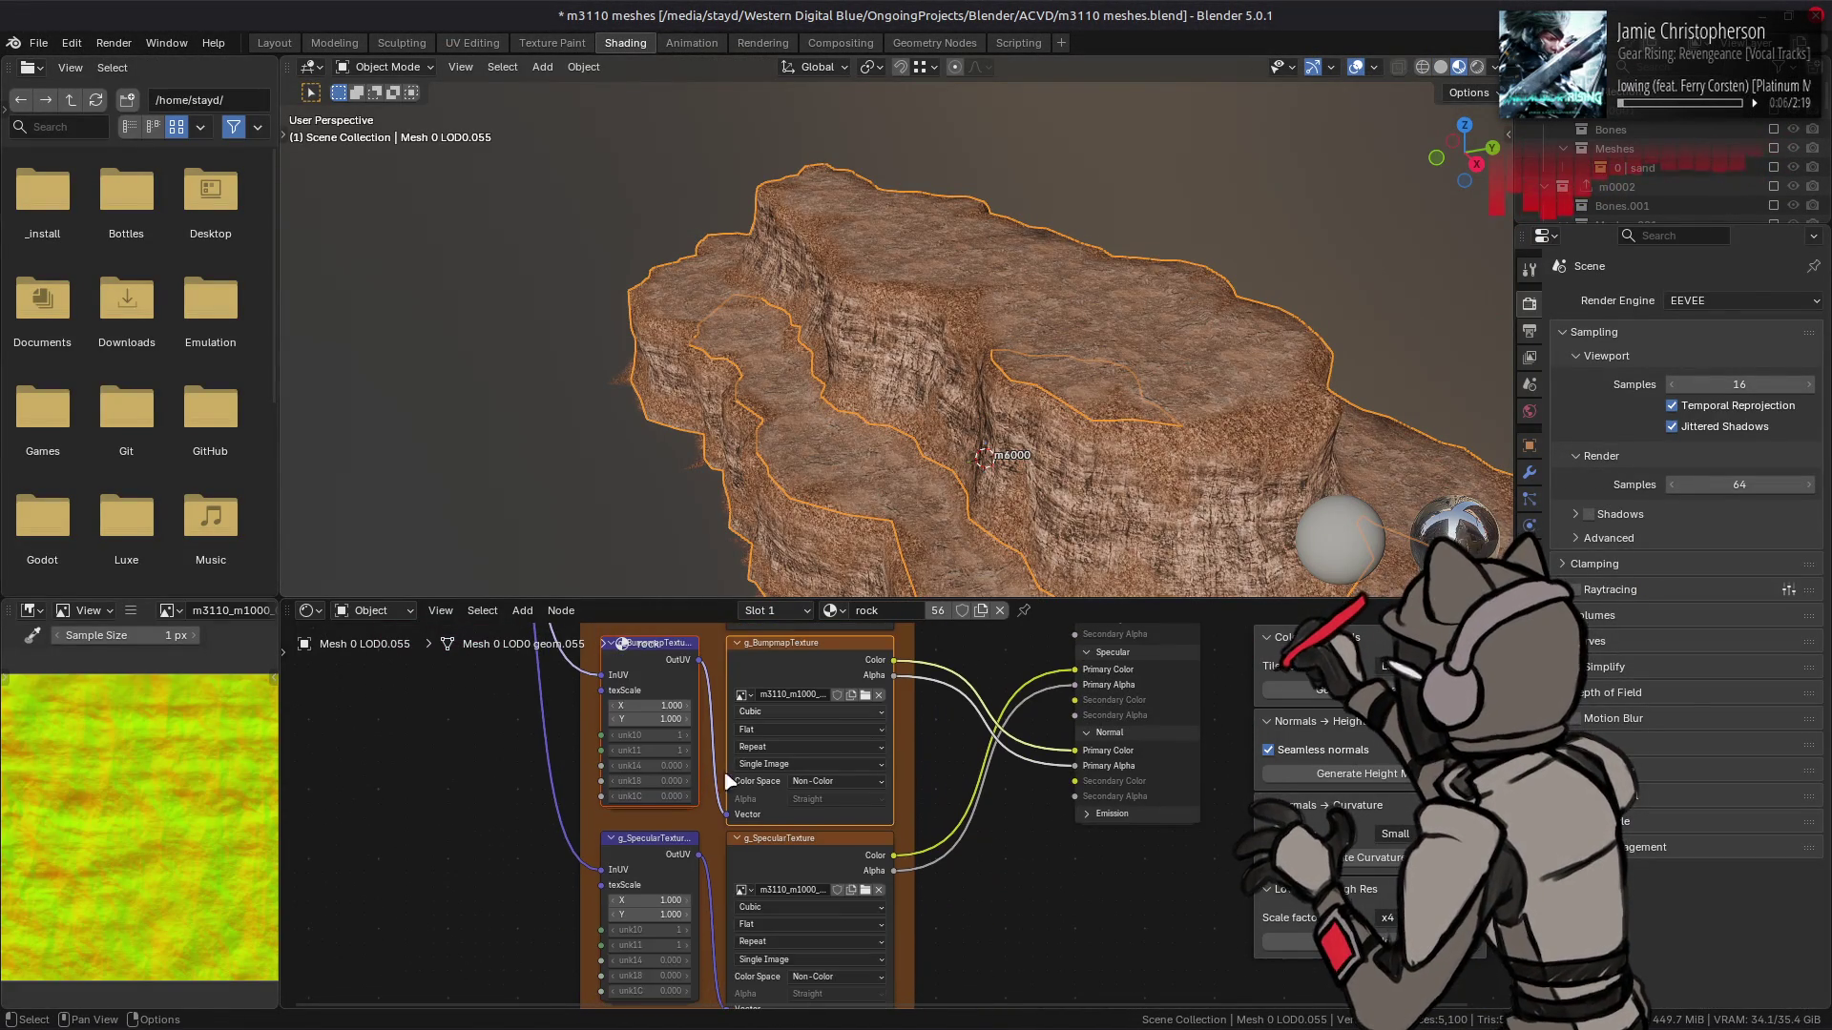
pyautogui.rightClick(777, 858)
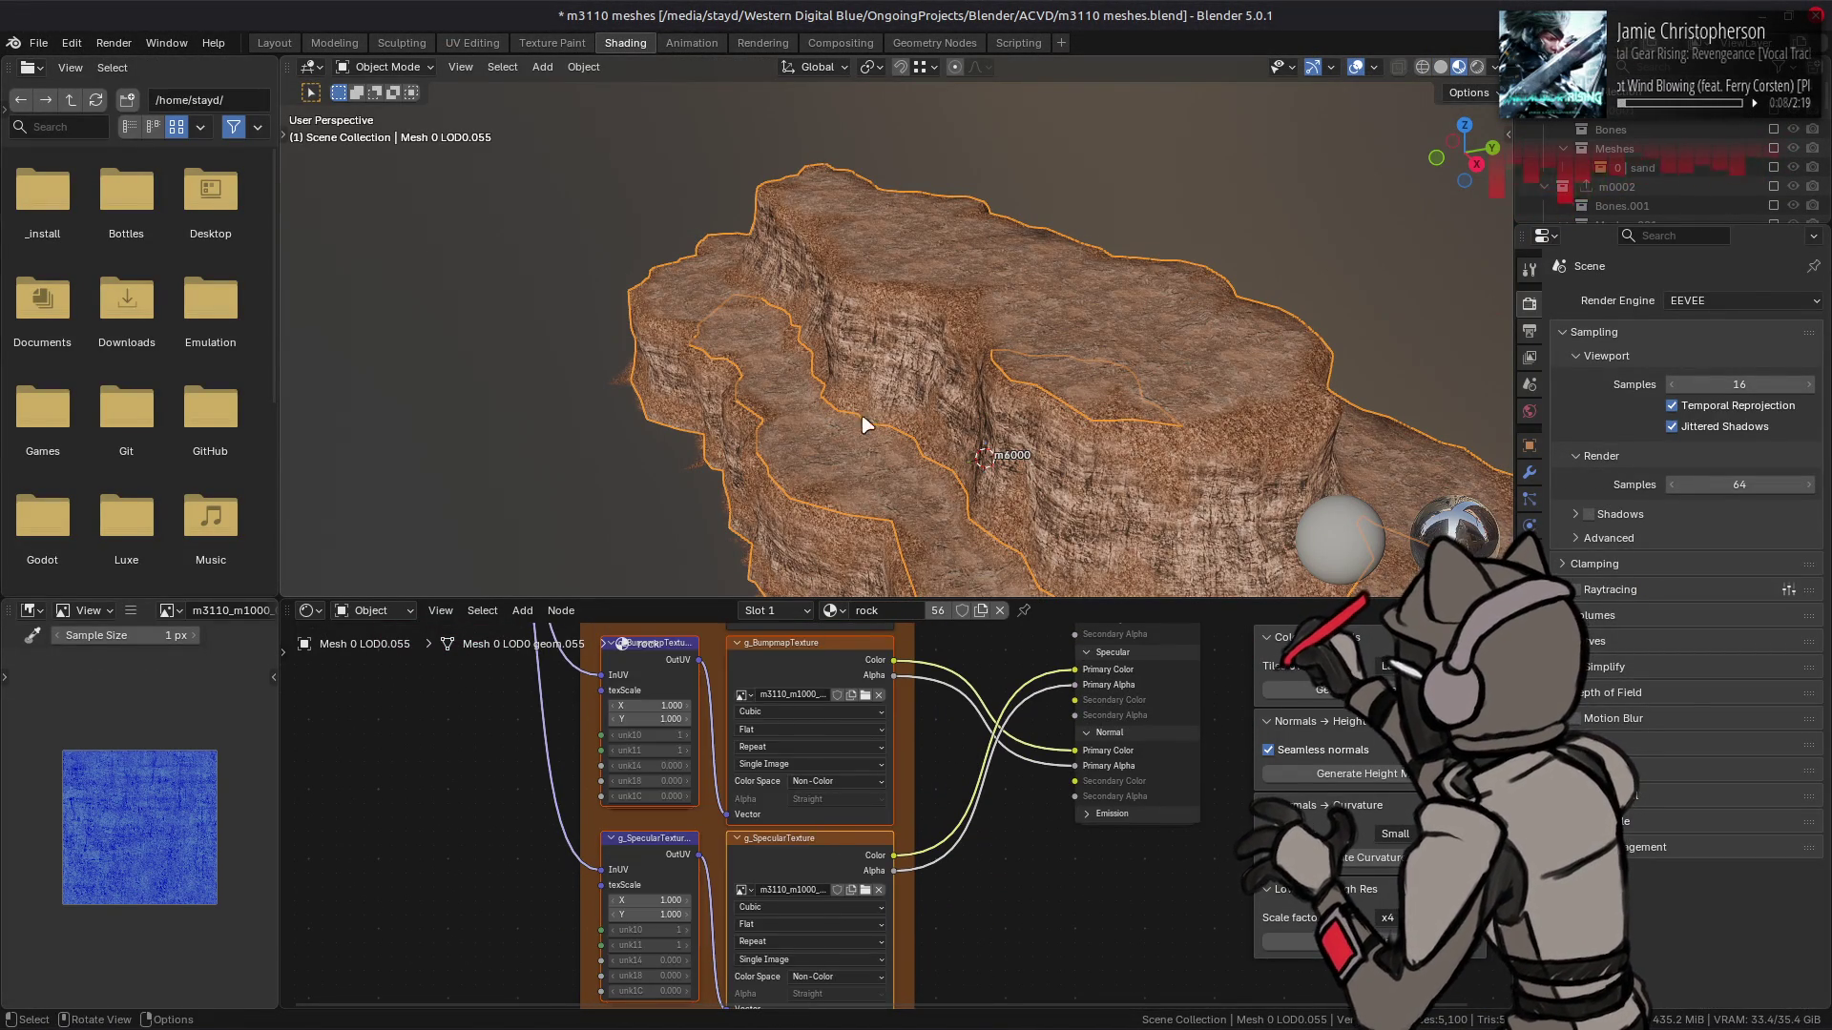
pyautogui.click(696, 381)
pyautogui.moveTo(695, 381)
pyautogui.mouseDown()
pyautogui.moveTo(1050, 396)
pyautogui.moveTo(1043, 440)
pyautogui.moveTo(932, 421)
pyautogui.moveTo(1026, 426)
pyautogui.mouseUp()
pyautogui.scroll(-3, 1025, 427)
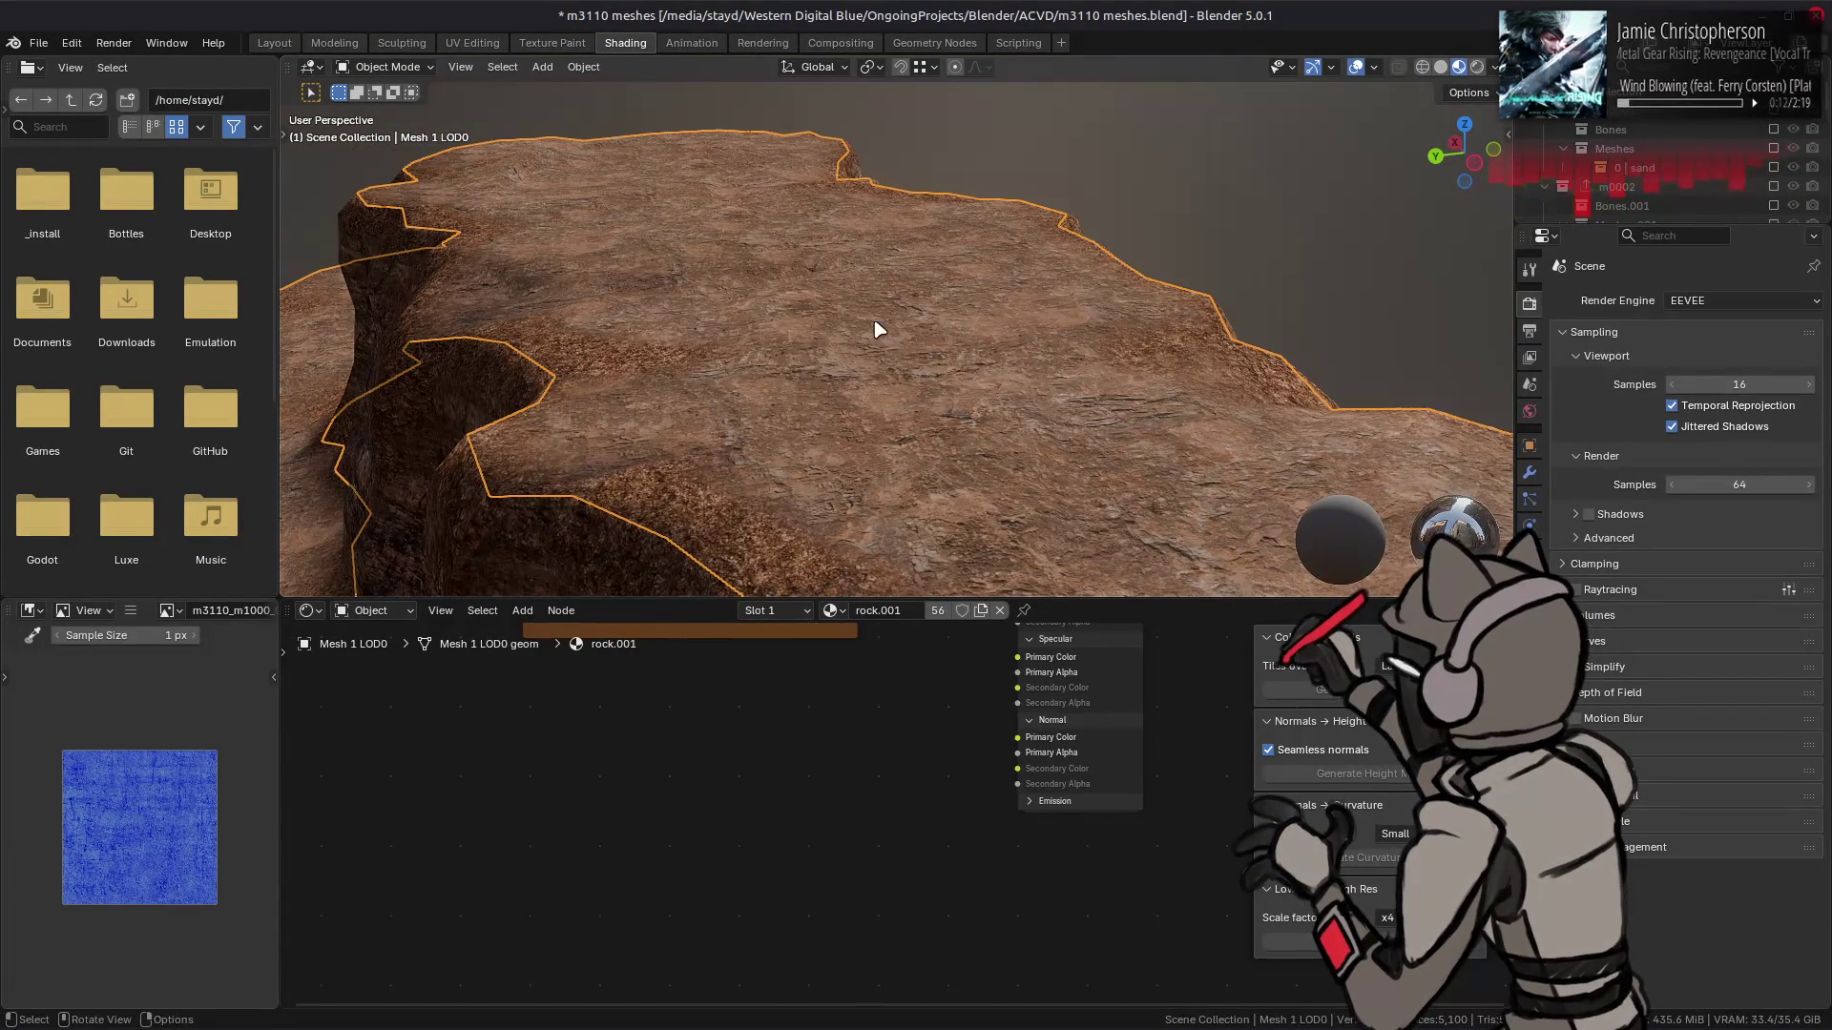
# - Duplicate the texture nodes and link the UV output into the g_SpecularTexture node
pyautogui.rightClick(795, 742)
pyautogui.click(793, 737)
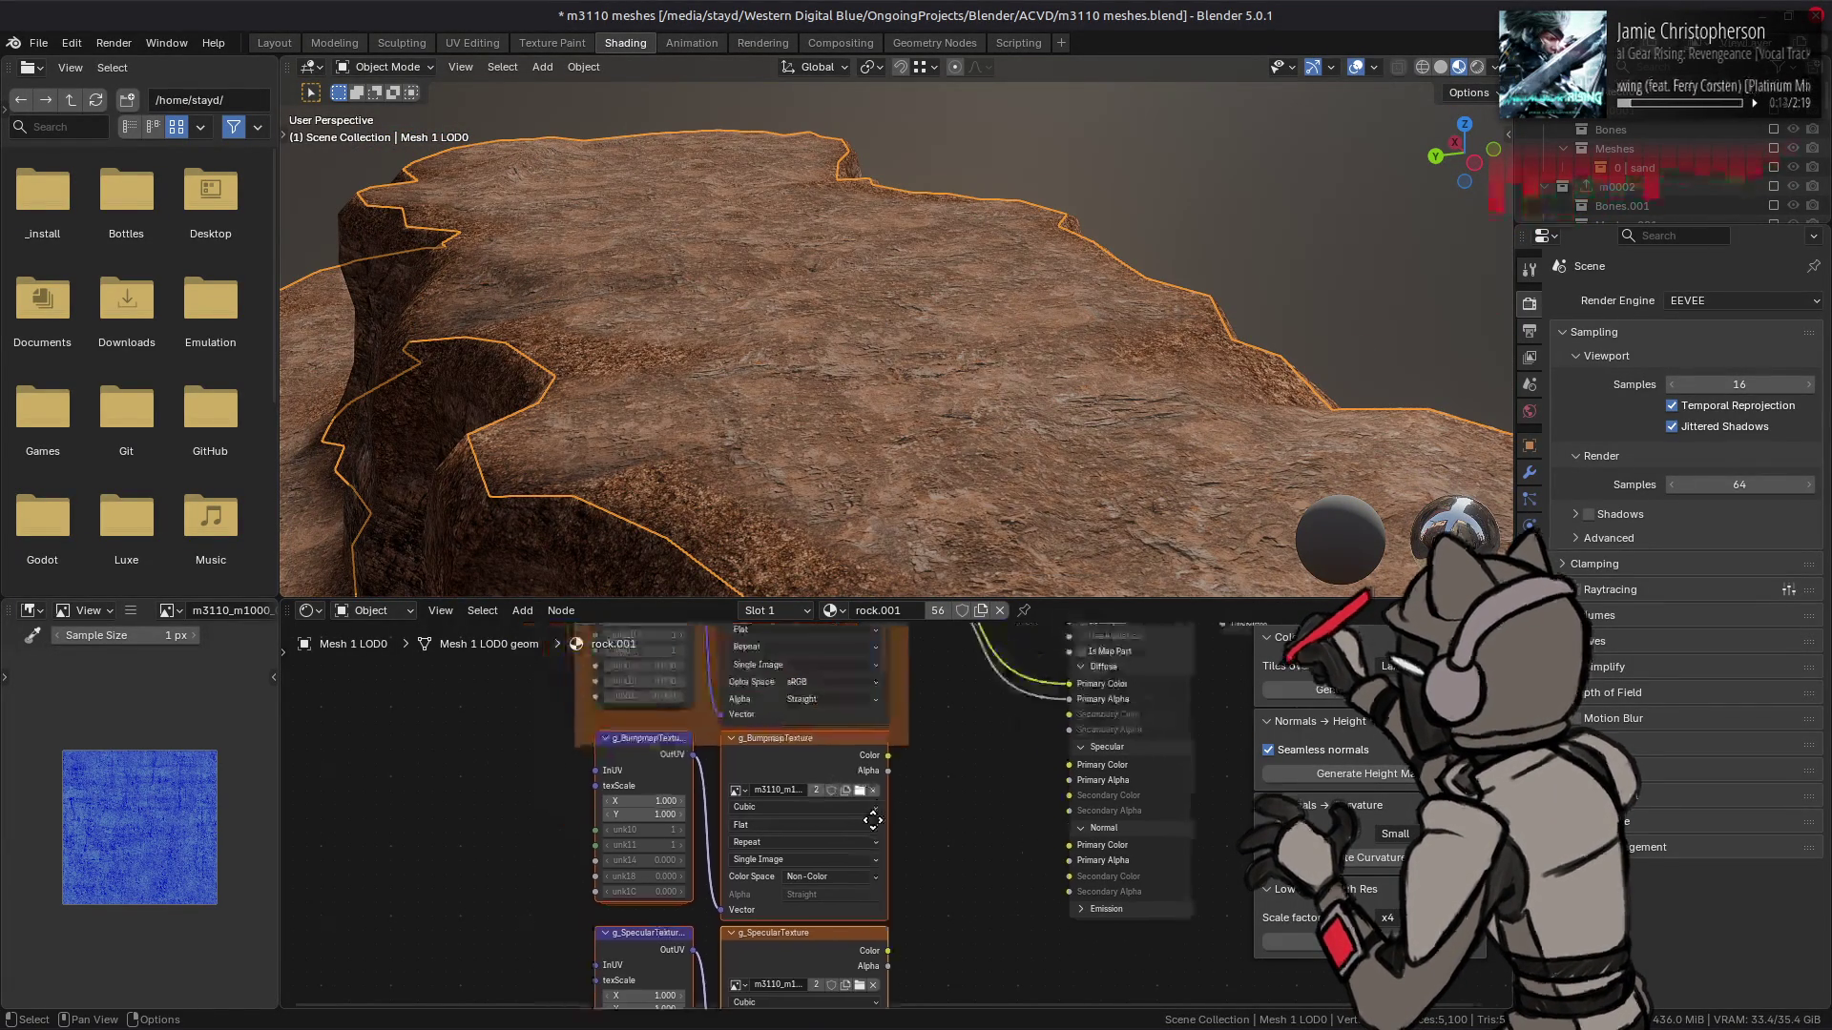
pyautogui.press('Escape')
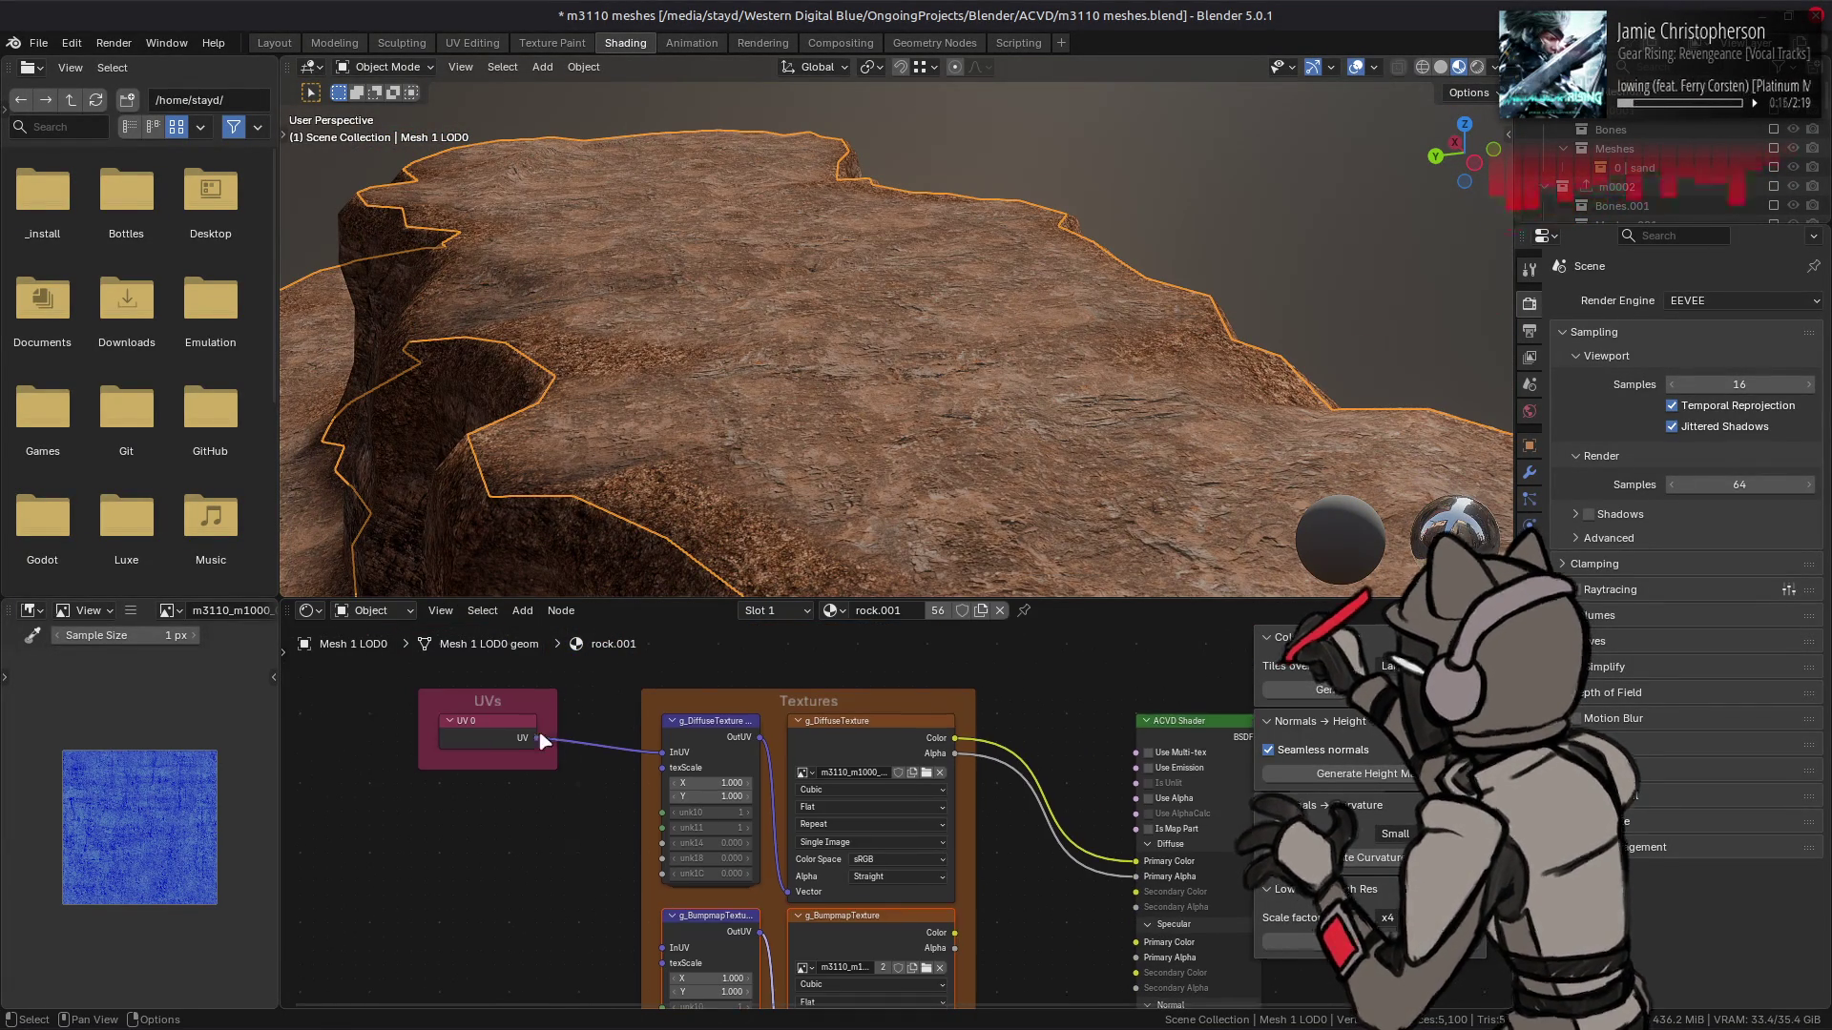
pyautogui.moveTo(539, 738)
pyautogui.mouseDown()
pyautogui.moveTo(658, 1006)
pyautogui.moveTo(676, 837)
pyautogui.mouseUp()
pyautogui.click(841, 792)
pyautogui.click(863, 818)
pyautogui.scroll(5, 883, 739)
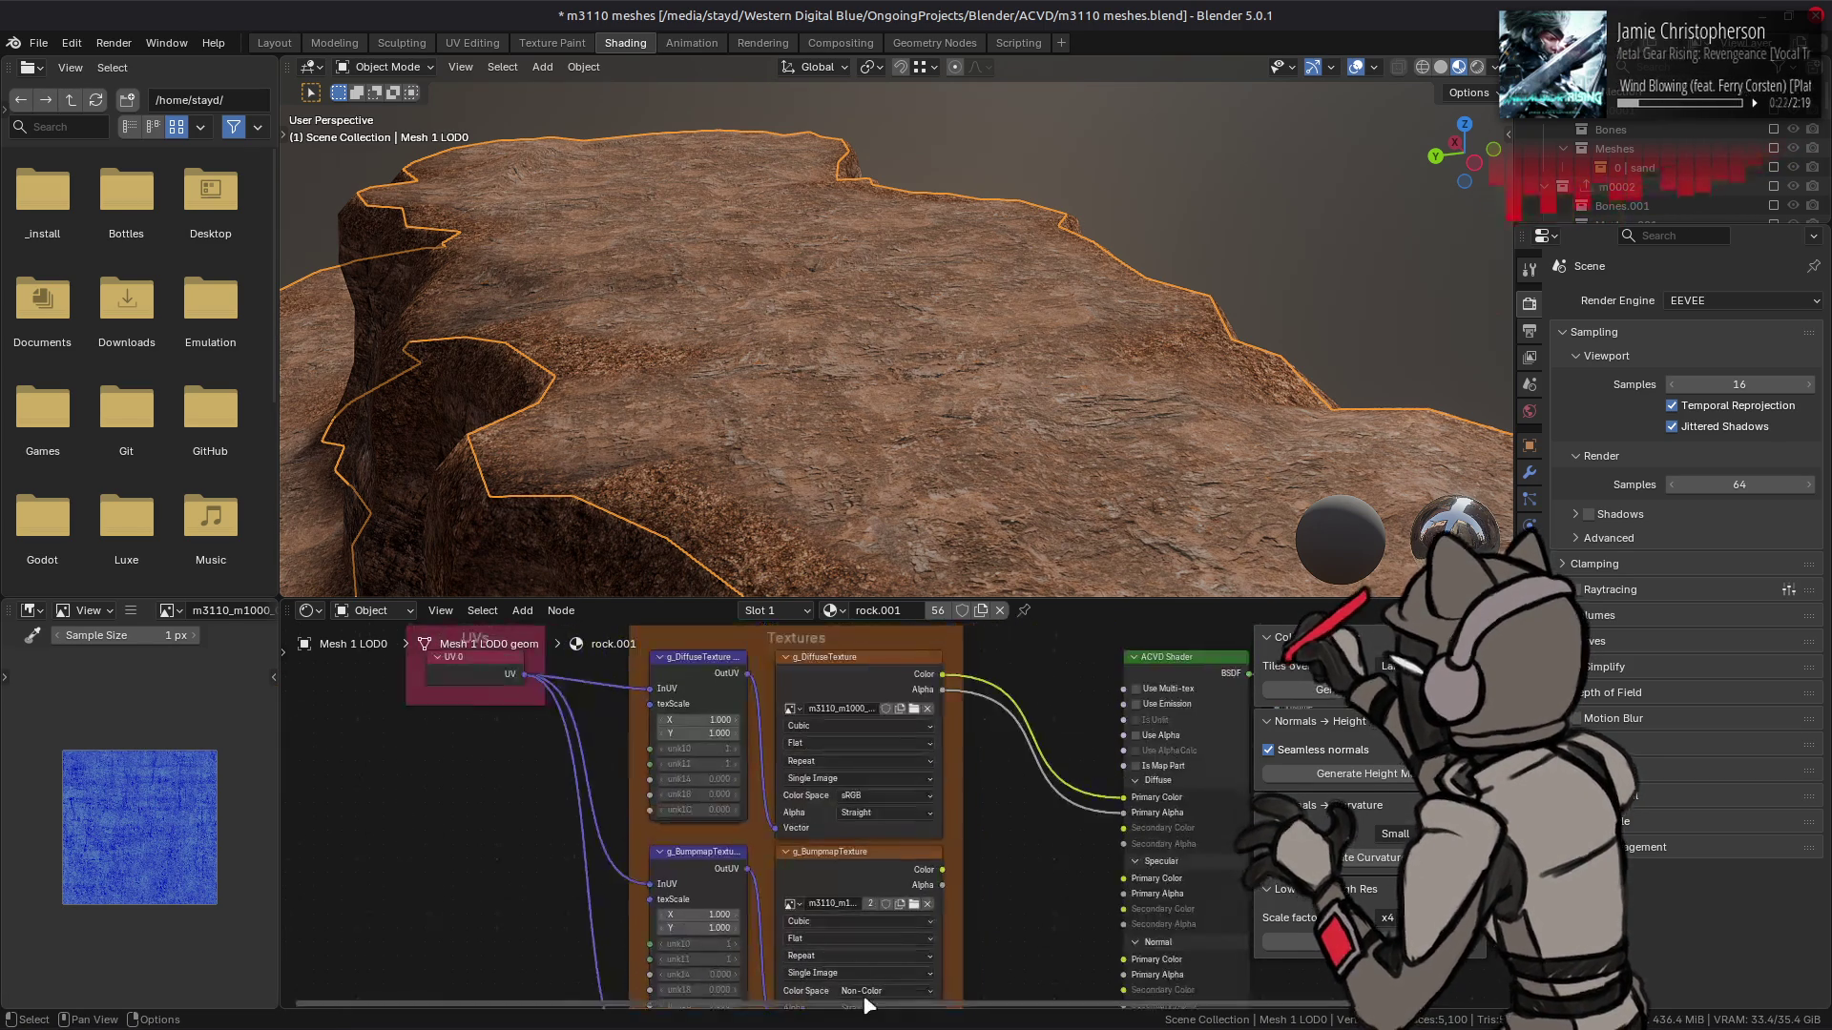
pyautogui.scroll(-5, 834, 694)
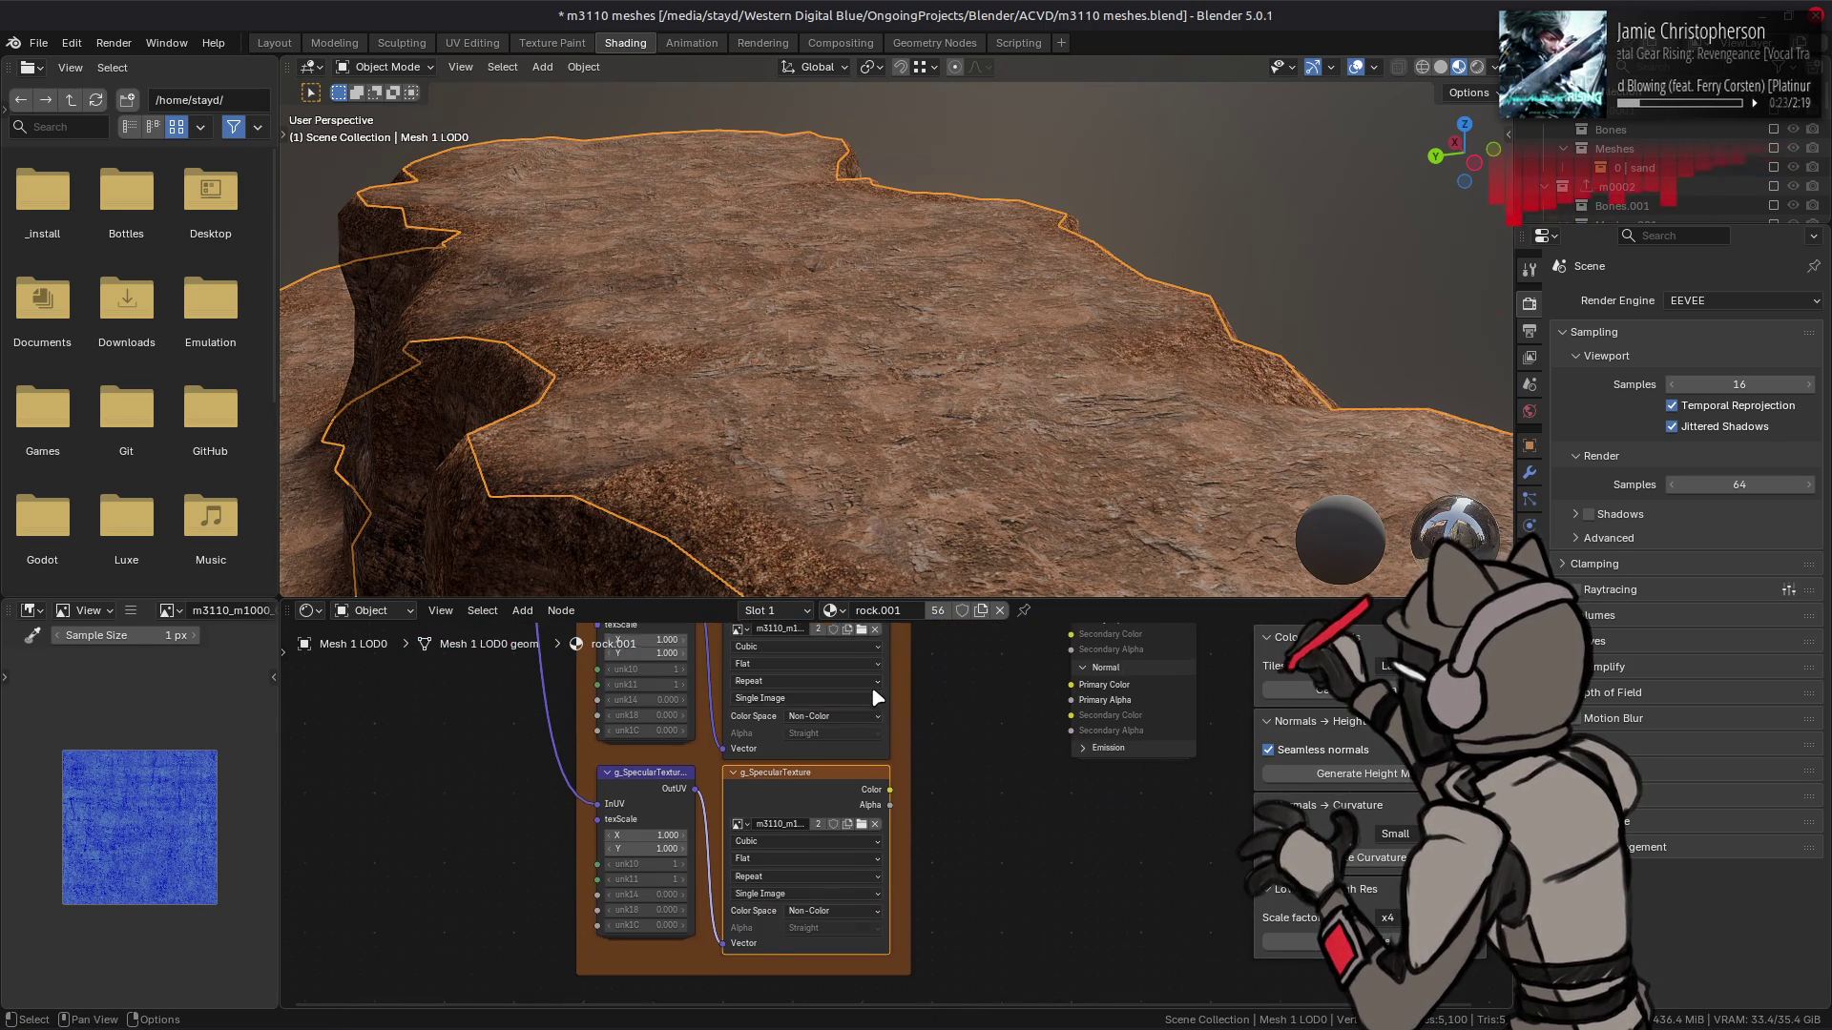
pyautogui.click(854, 822)
pyautogui.click(665, 1005)
# - Load m3110_m1000_0002_s.dds into the specular node with Non-Color colour space
pyautogui.click(845, 833)
pyautogui.click(299, 185)
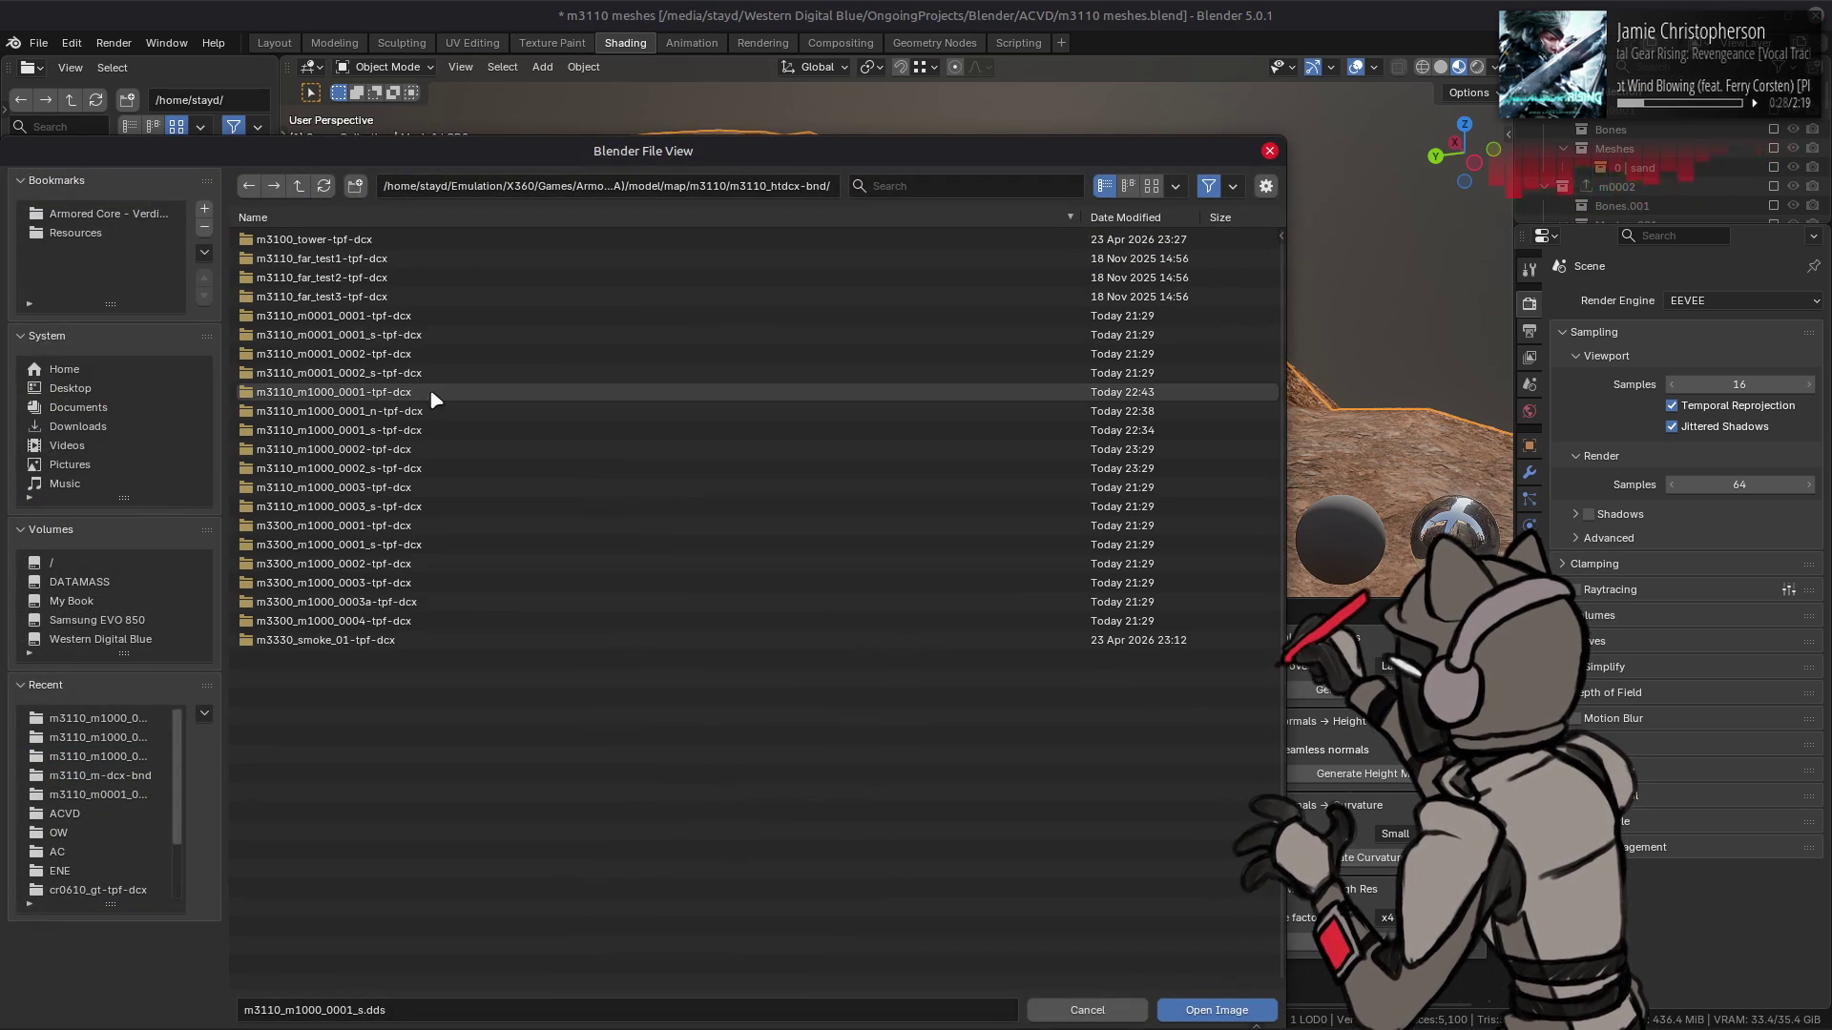
pyautogui.doubleClick(413, 467)
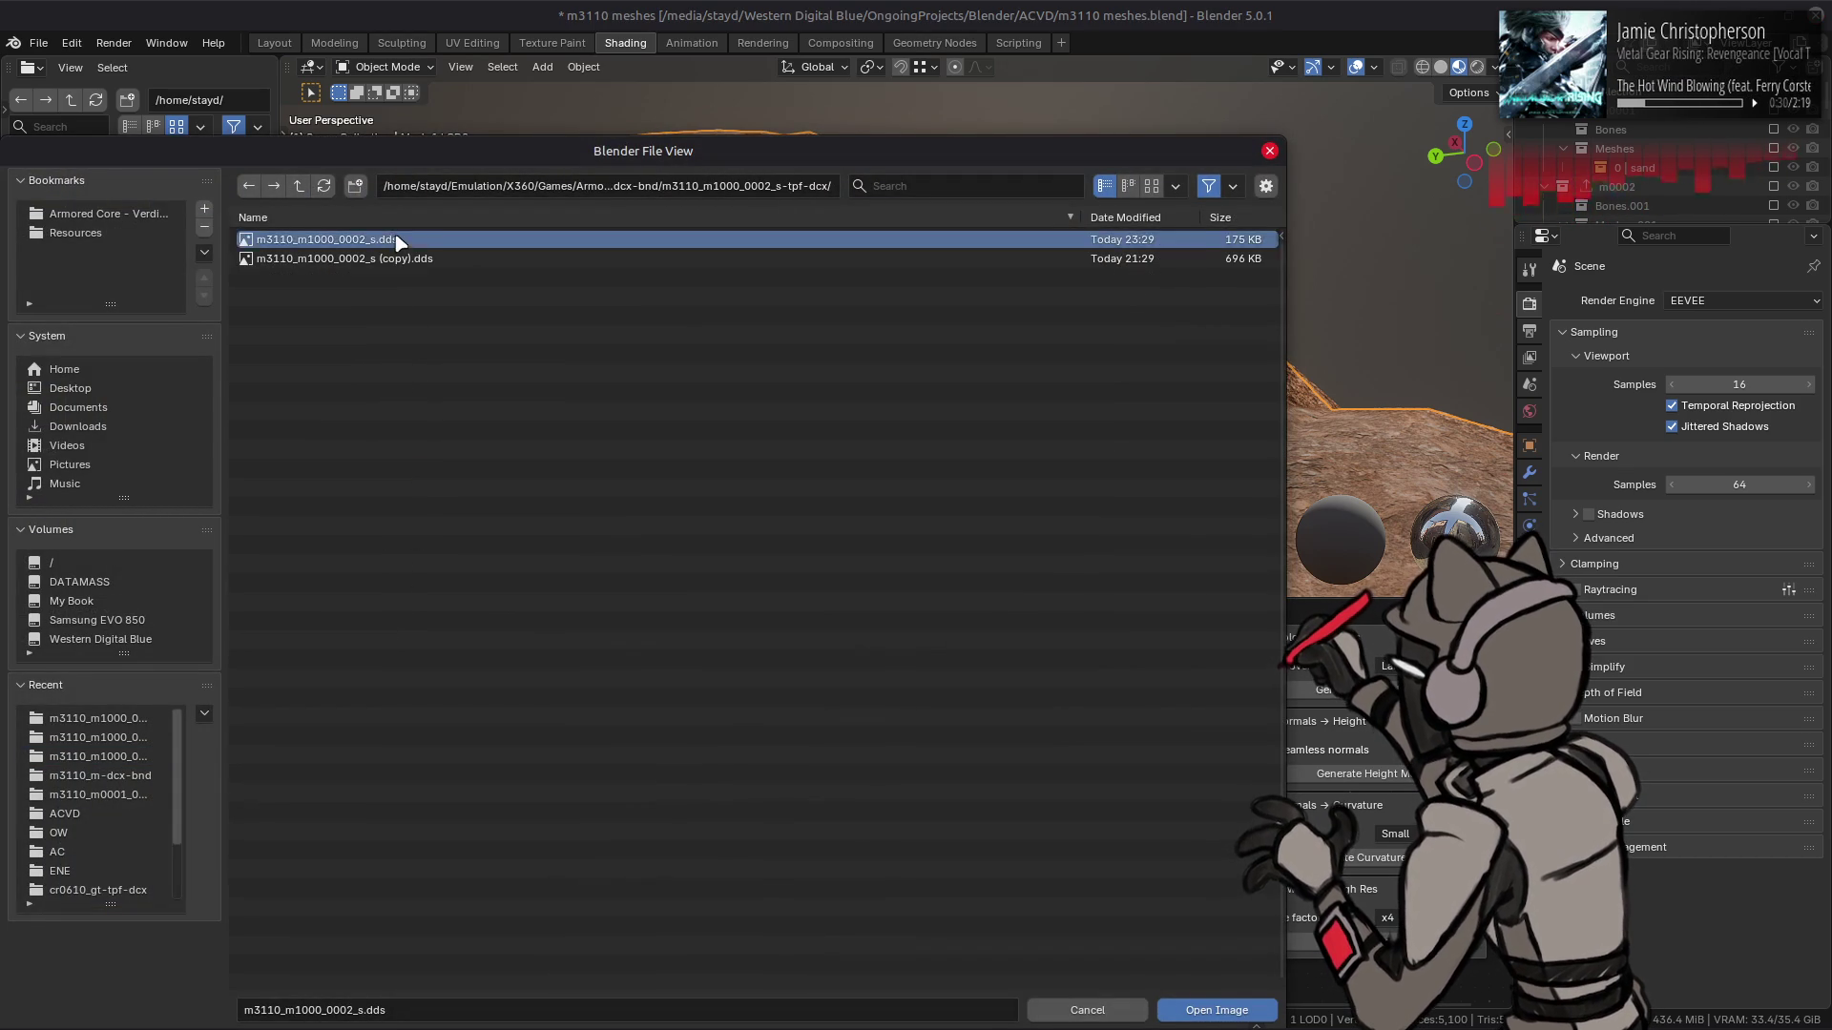
pyautogui.doubleClick(397, 240)
pyautogui.click(810, 820)
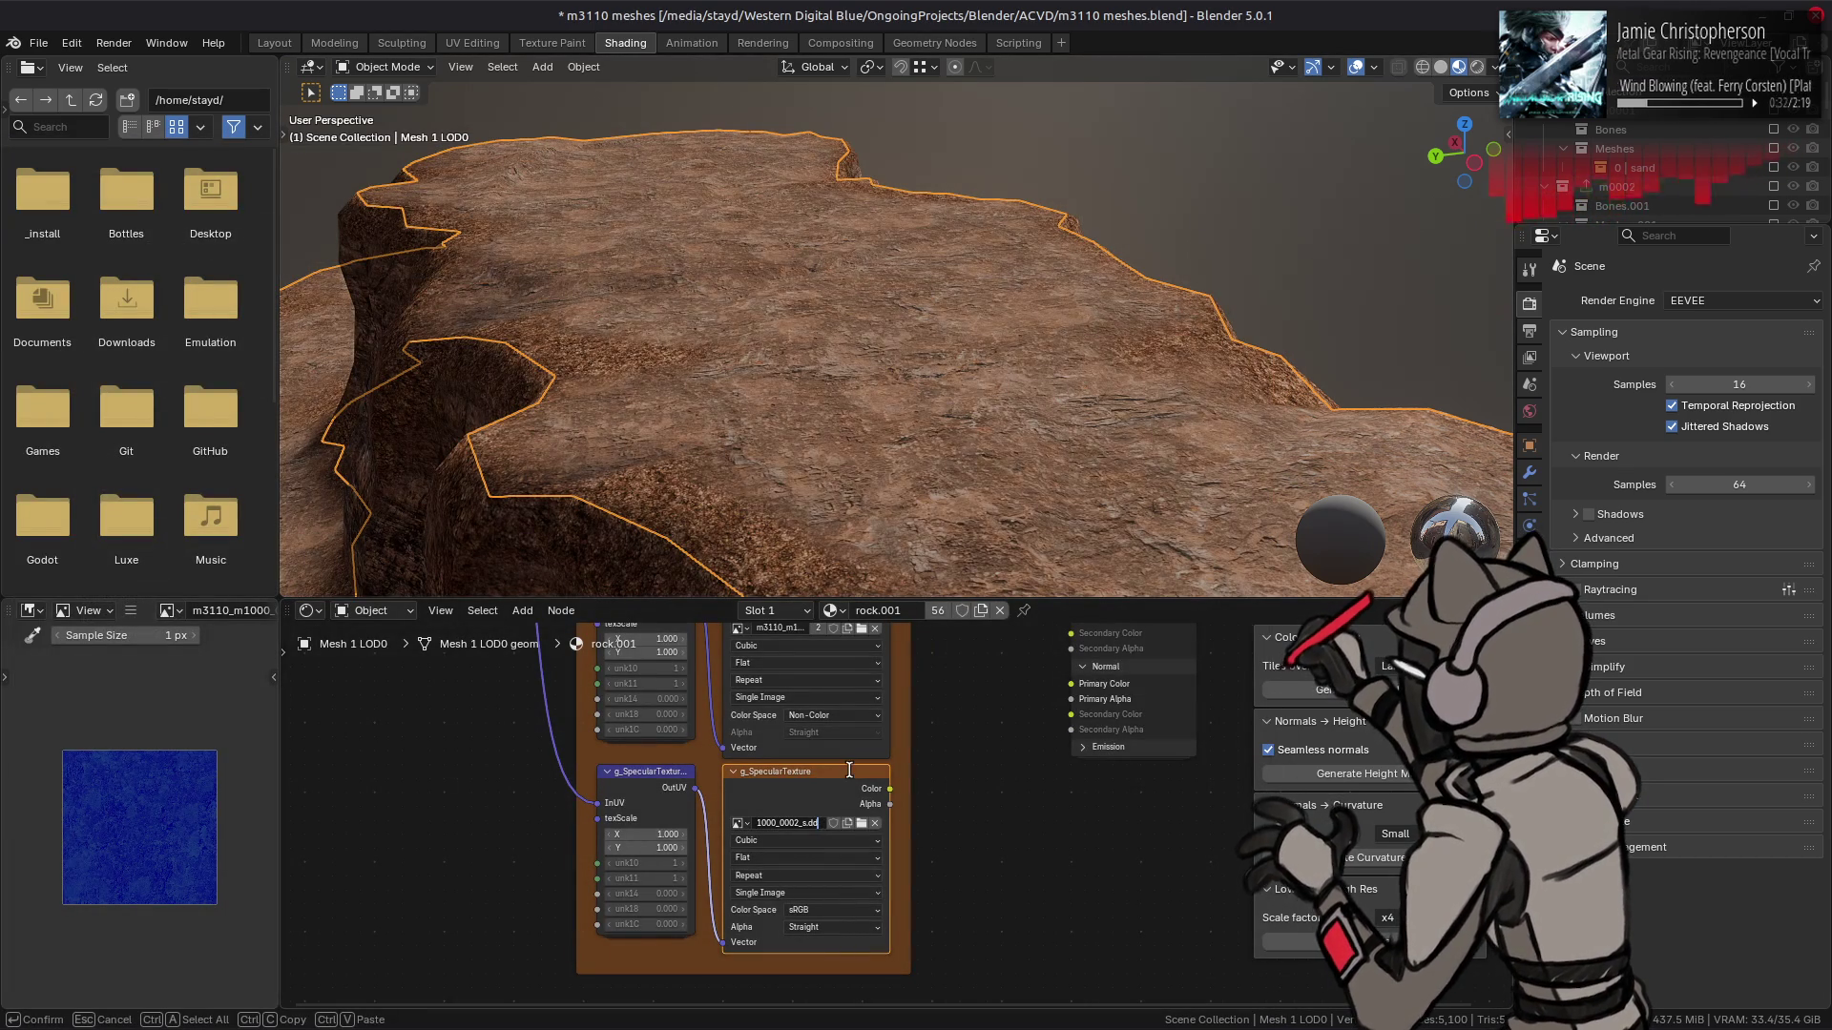
pyautogui.click(845, 911)
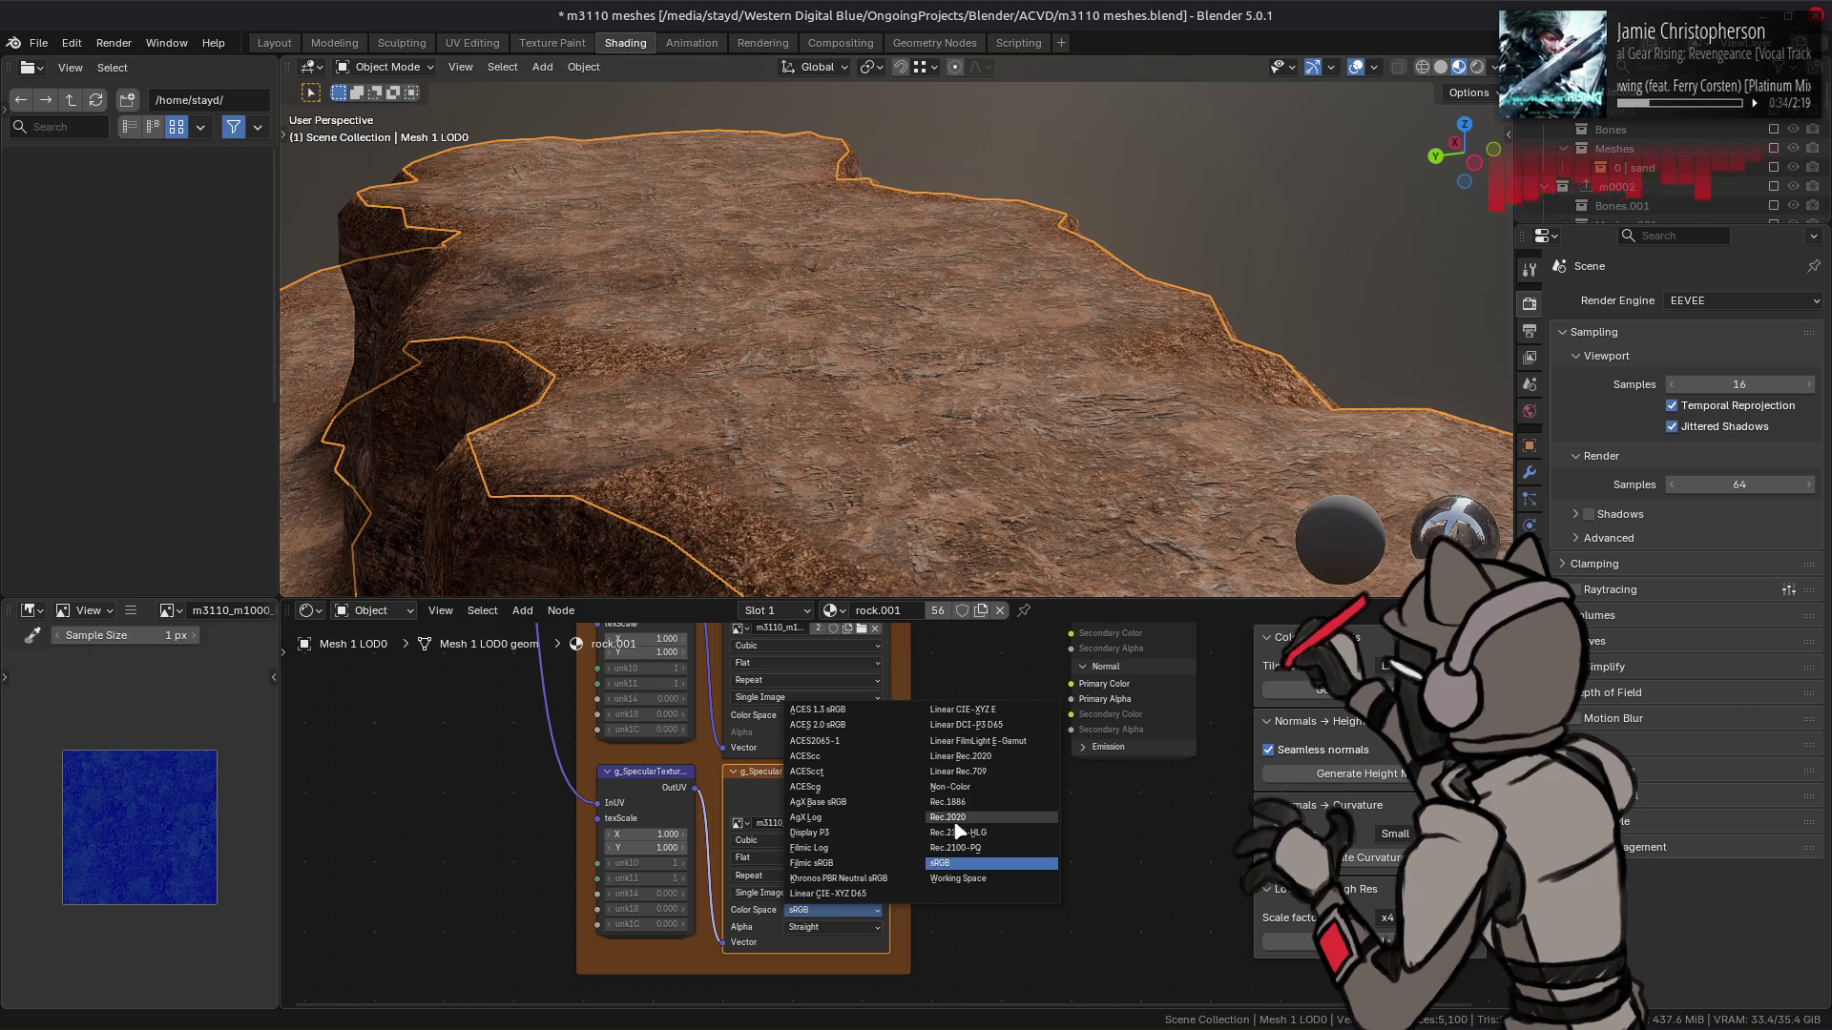
pyautogui.click(981, 785)
# - Connect the specular Alpha to Specular Primary Alpha and save the Blender file
pyautogui.moveTo(909, 776)
pyautogui.mouseDown()
pyautogui.moveTo(806, 880)
pyautogui.moveTo(980, 691)
pyautogui.mouseUp()
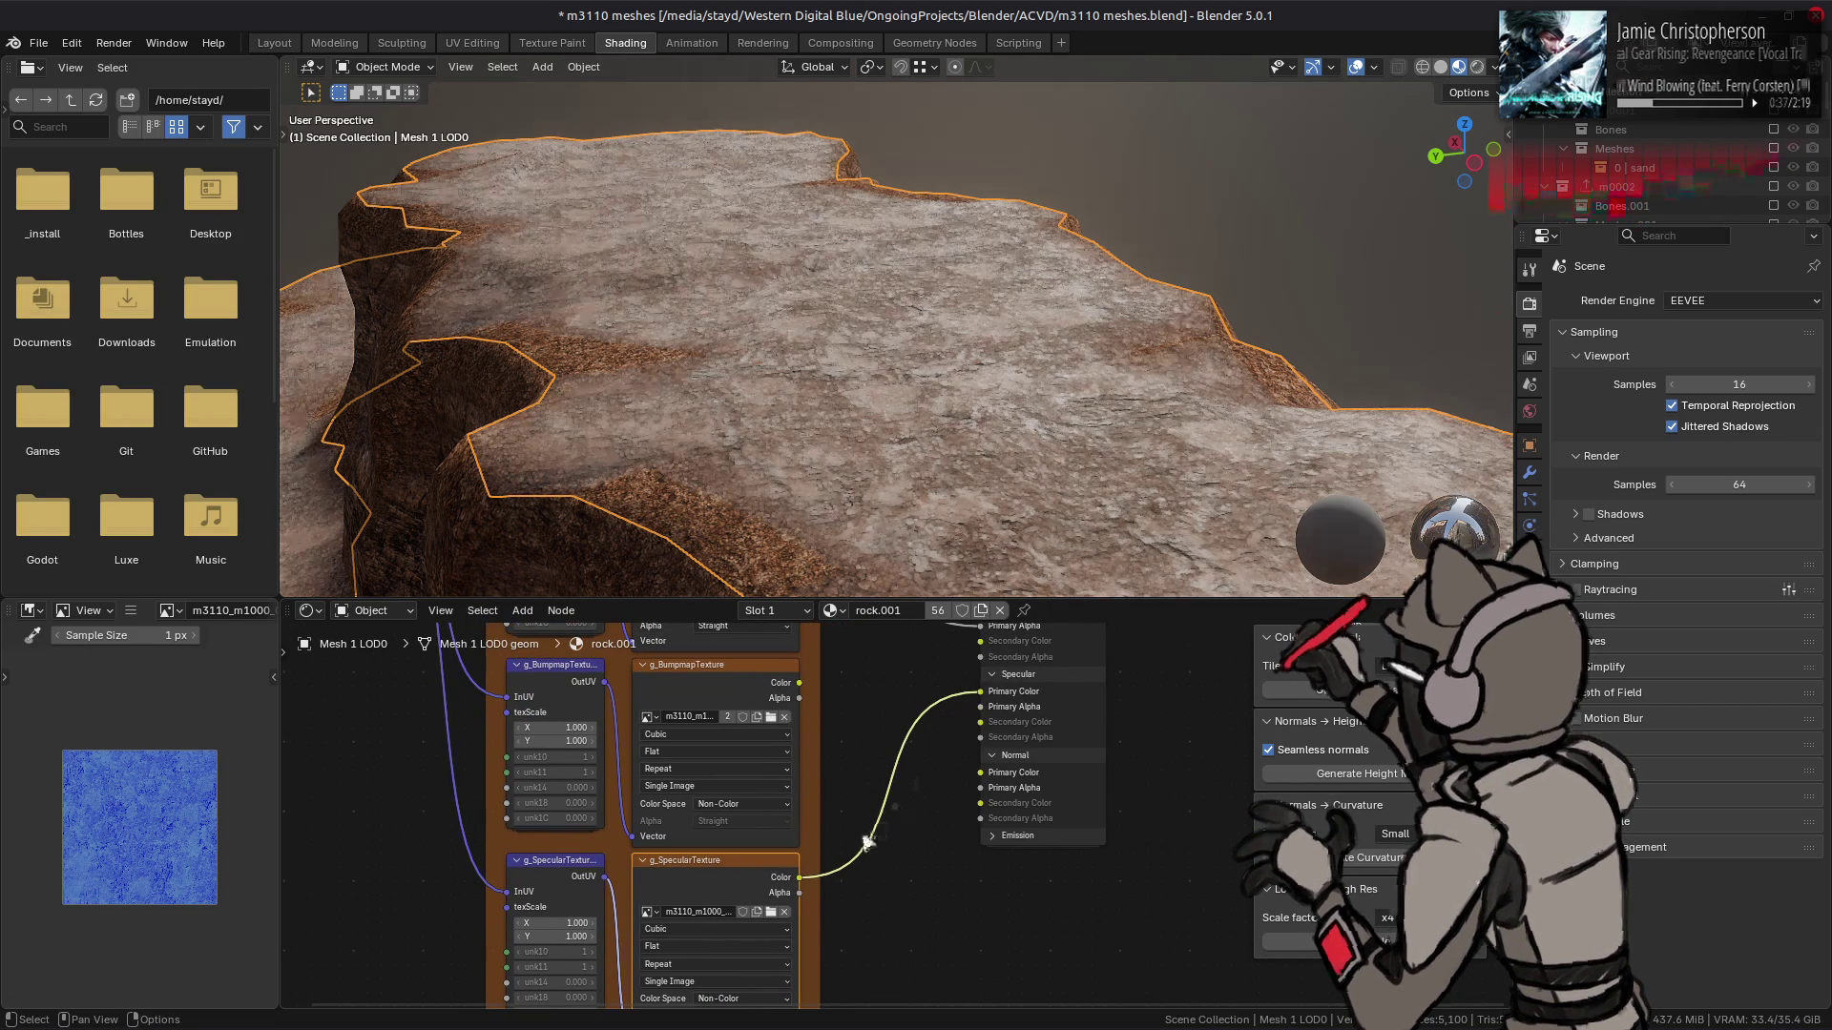
pyautogui.moveTo(825, 420)
pyautogui.mouseDown()
pyautogui.moveTo(854, 381)
pyautogui.moveTo(884, 384)
pyautogui.moveTo(868, 379)
pyautogui.mouseUp()
pyautogui.hotkey('ctrl', 'z')
pyautogui.hotkey('ctrl', 'shift', 'z')
pyautogui.hotkey('ctrl', 'z')
pyautogui.hotkey('ctrl', 'shift', 'z')
pyautogui.moveTo(801, 893); pyautogui.dragTo(975, 714)
pyautogui.hotkey('ctrl', 's')
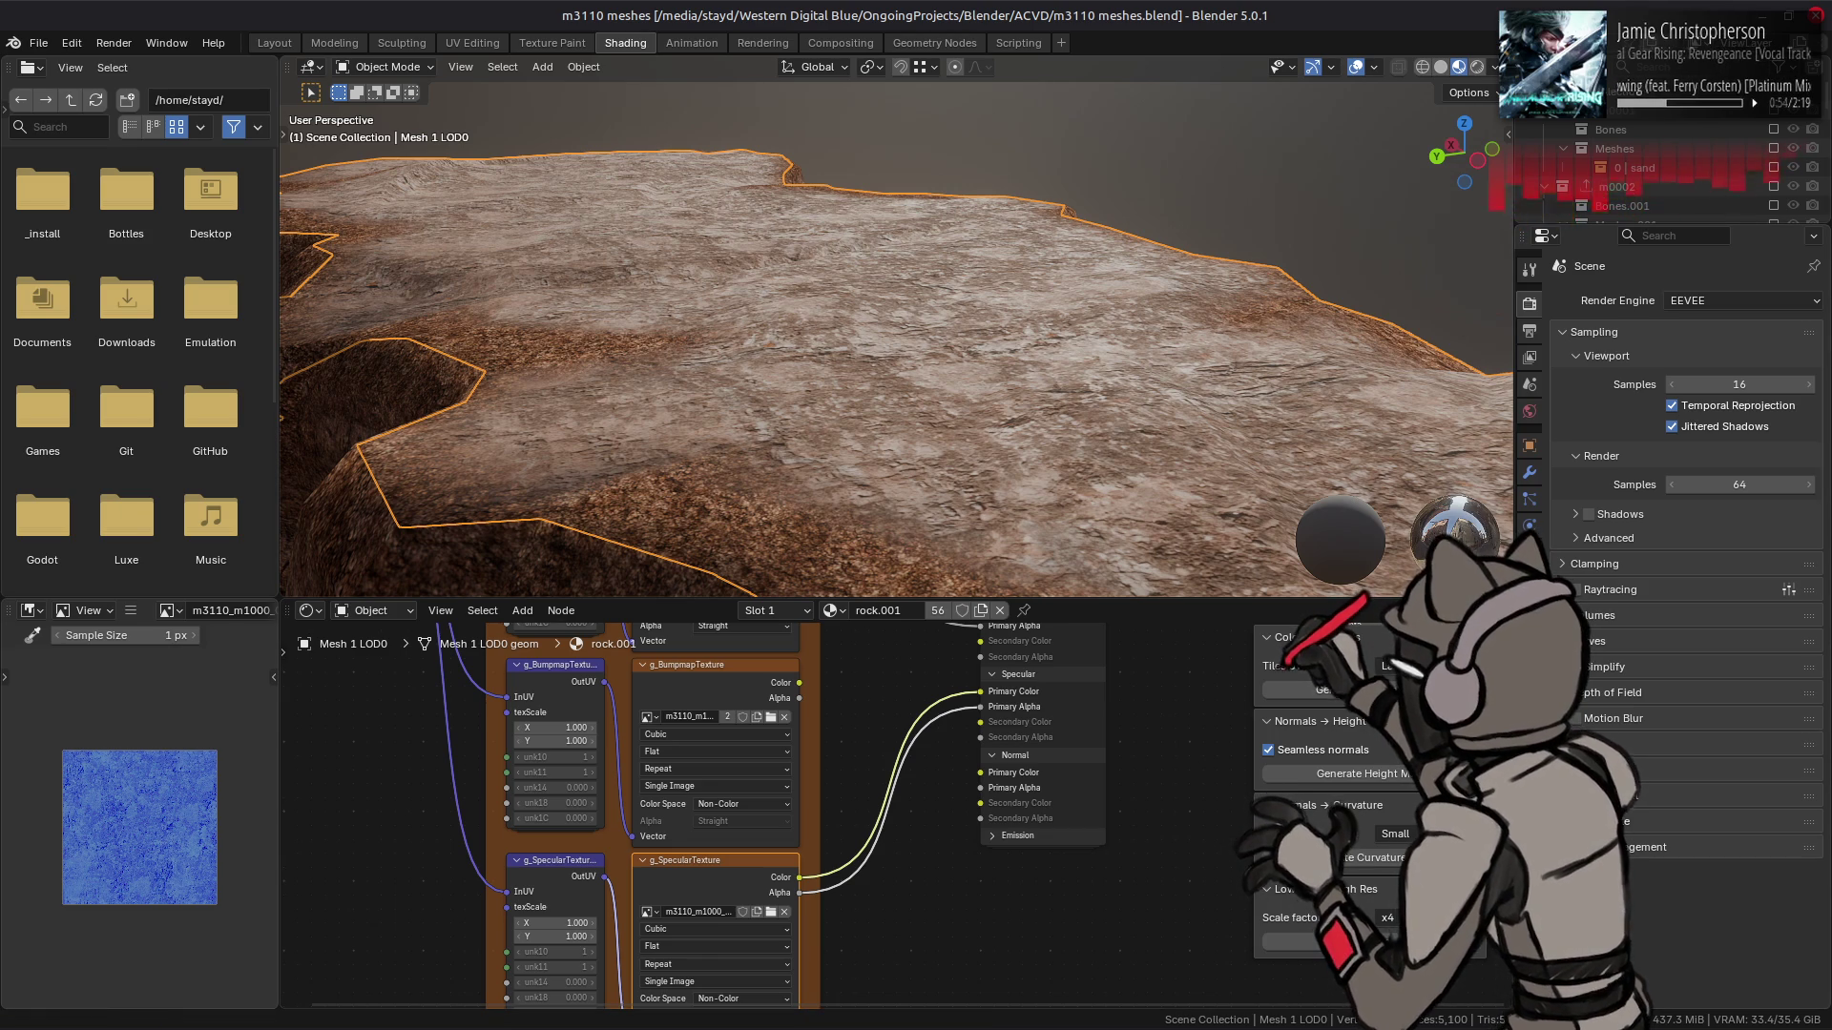
pyautogui.moveTo(757, 1026)
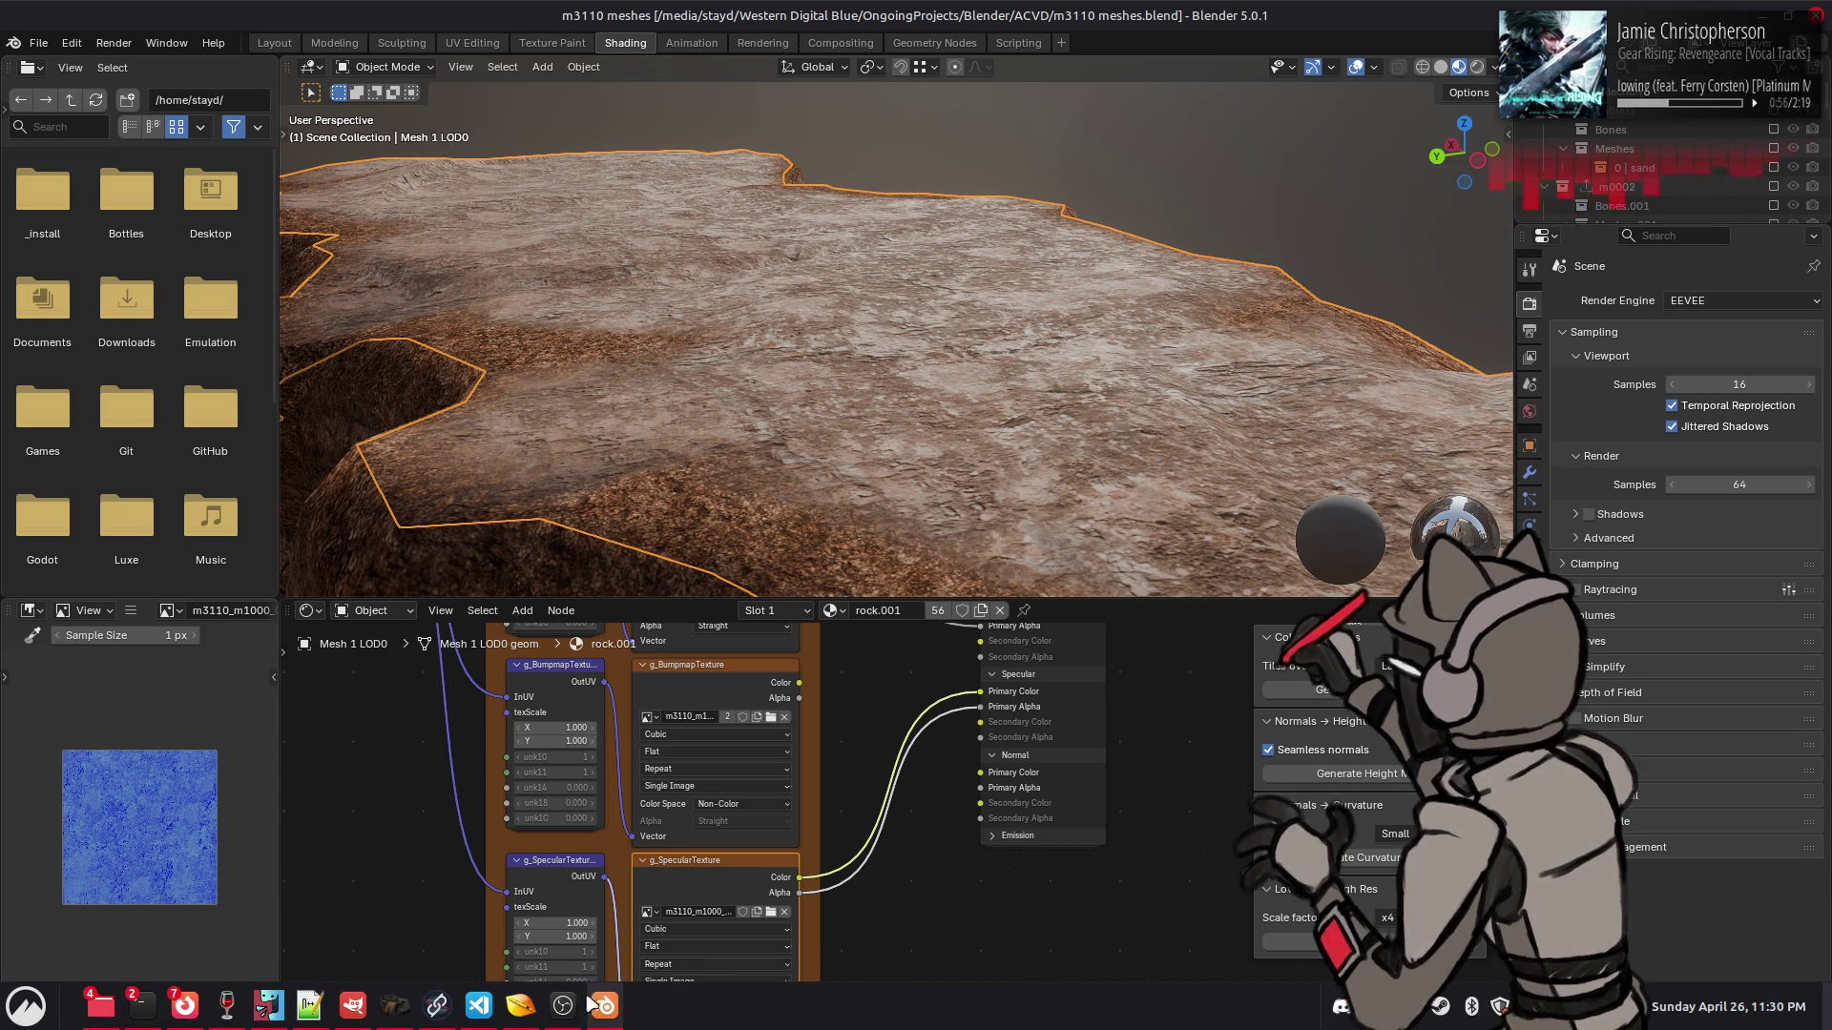
pyautogui.click(352, 1006)
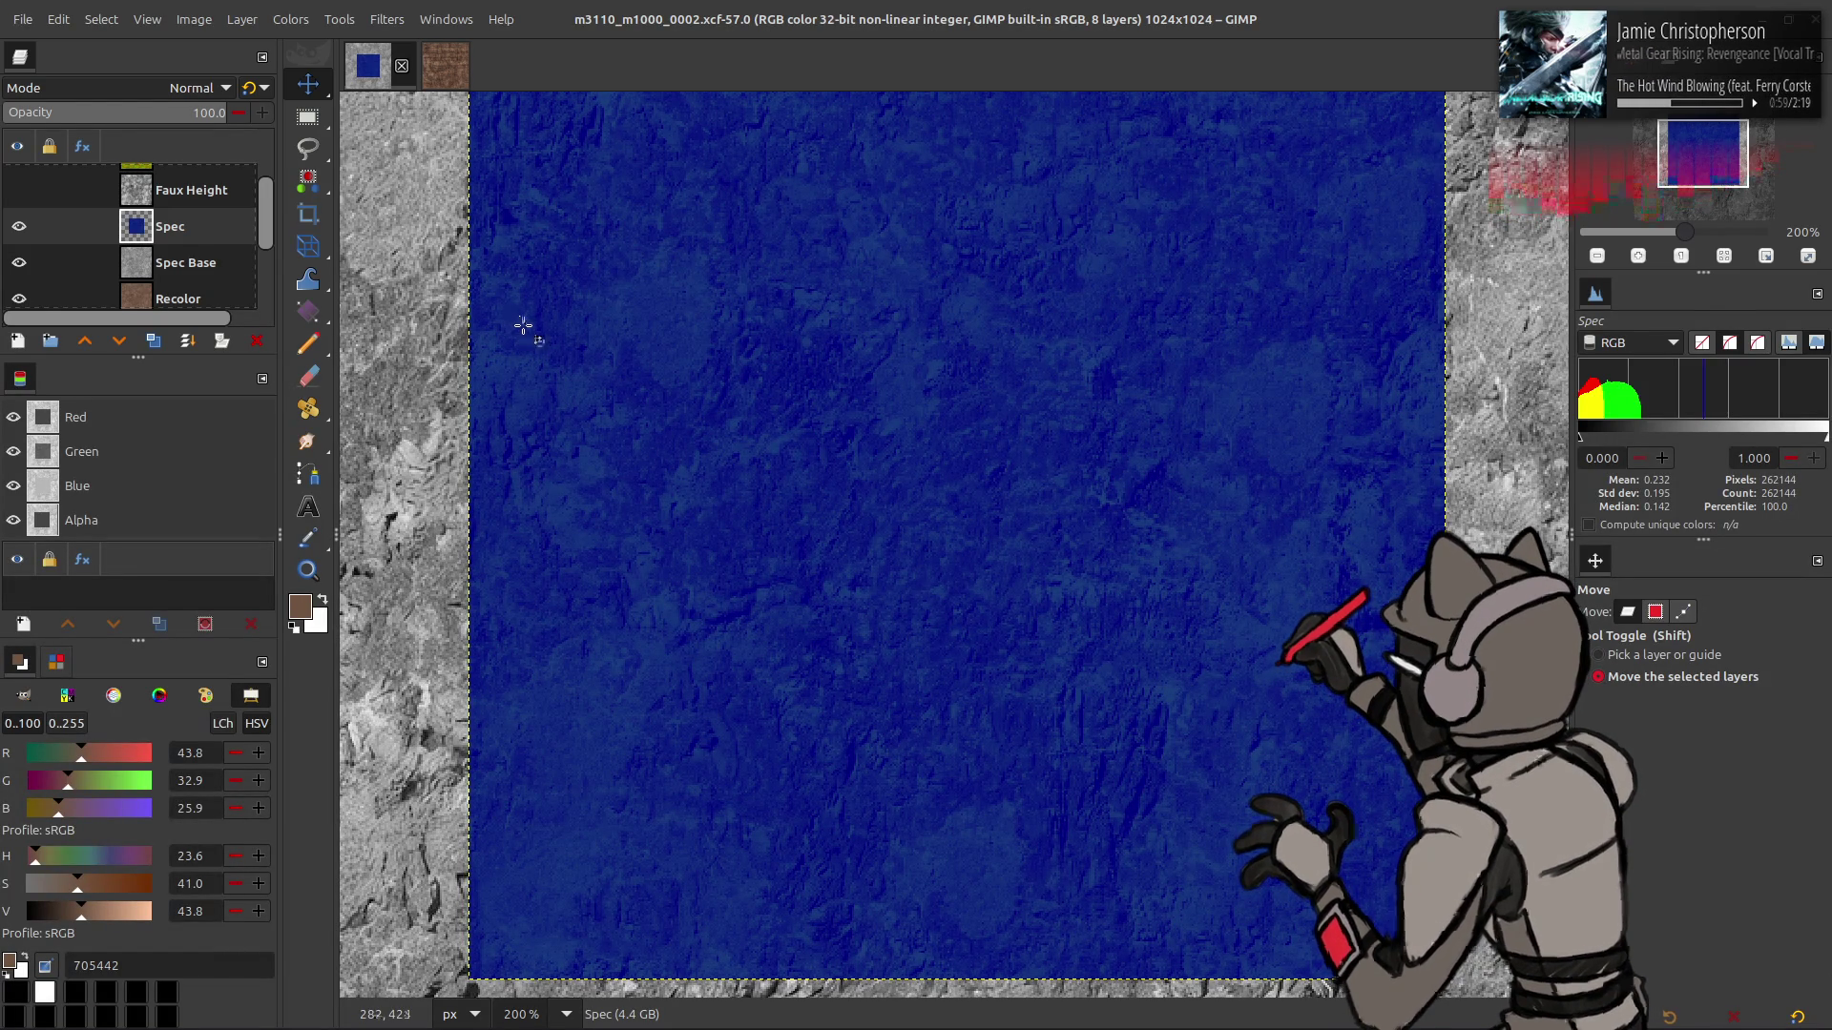
# - Undo the last colour change and reapply Levels with an edited red output high
pyautogui.hotkey('ctrl', 'z')
pyautogui.click(291, 19)
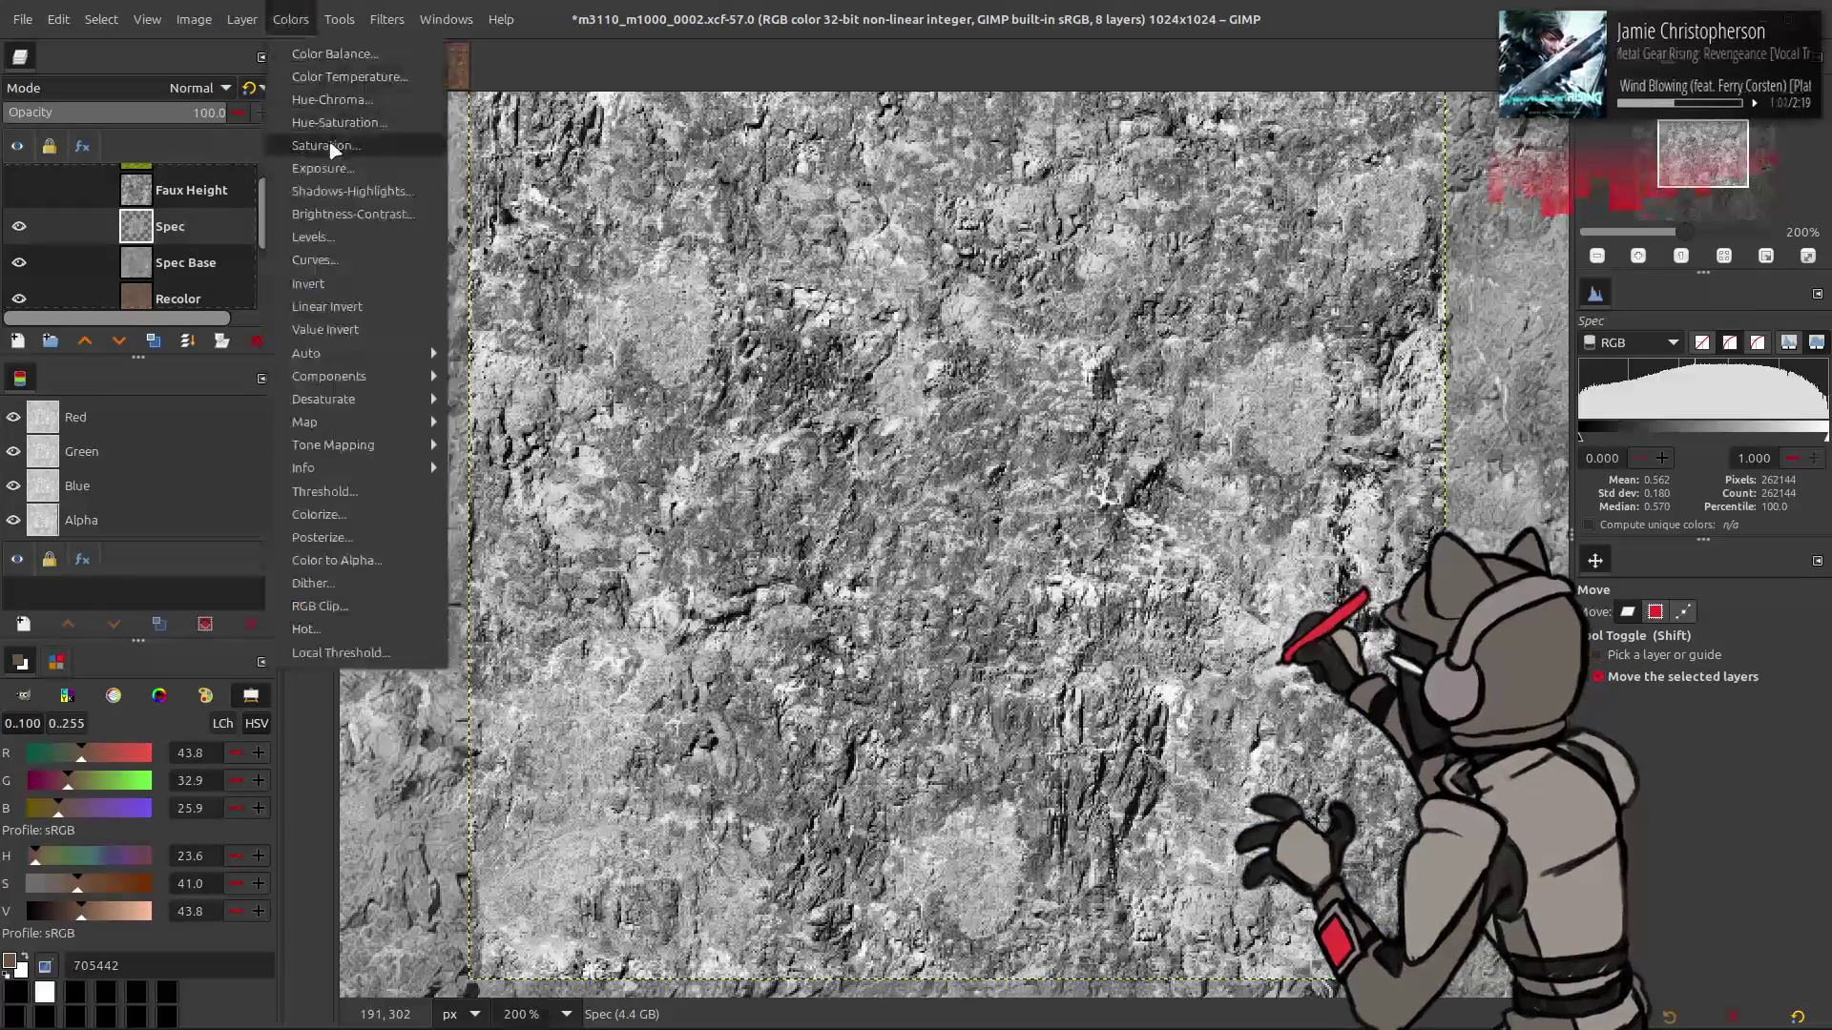
pyautogui.click(330, 237)
pyautogui.scroll(2, 163, 242)
pyautogui.click(492, 510)
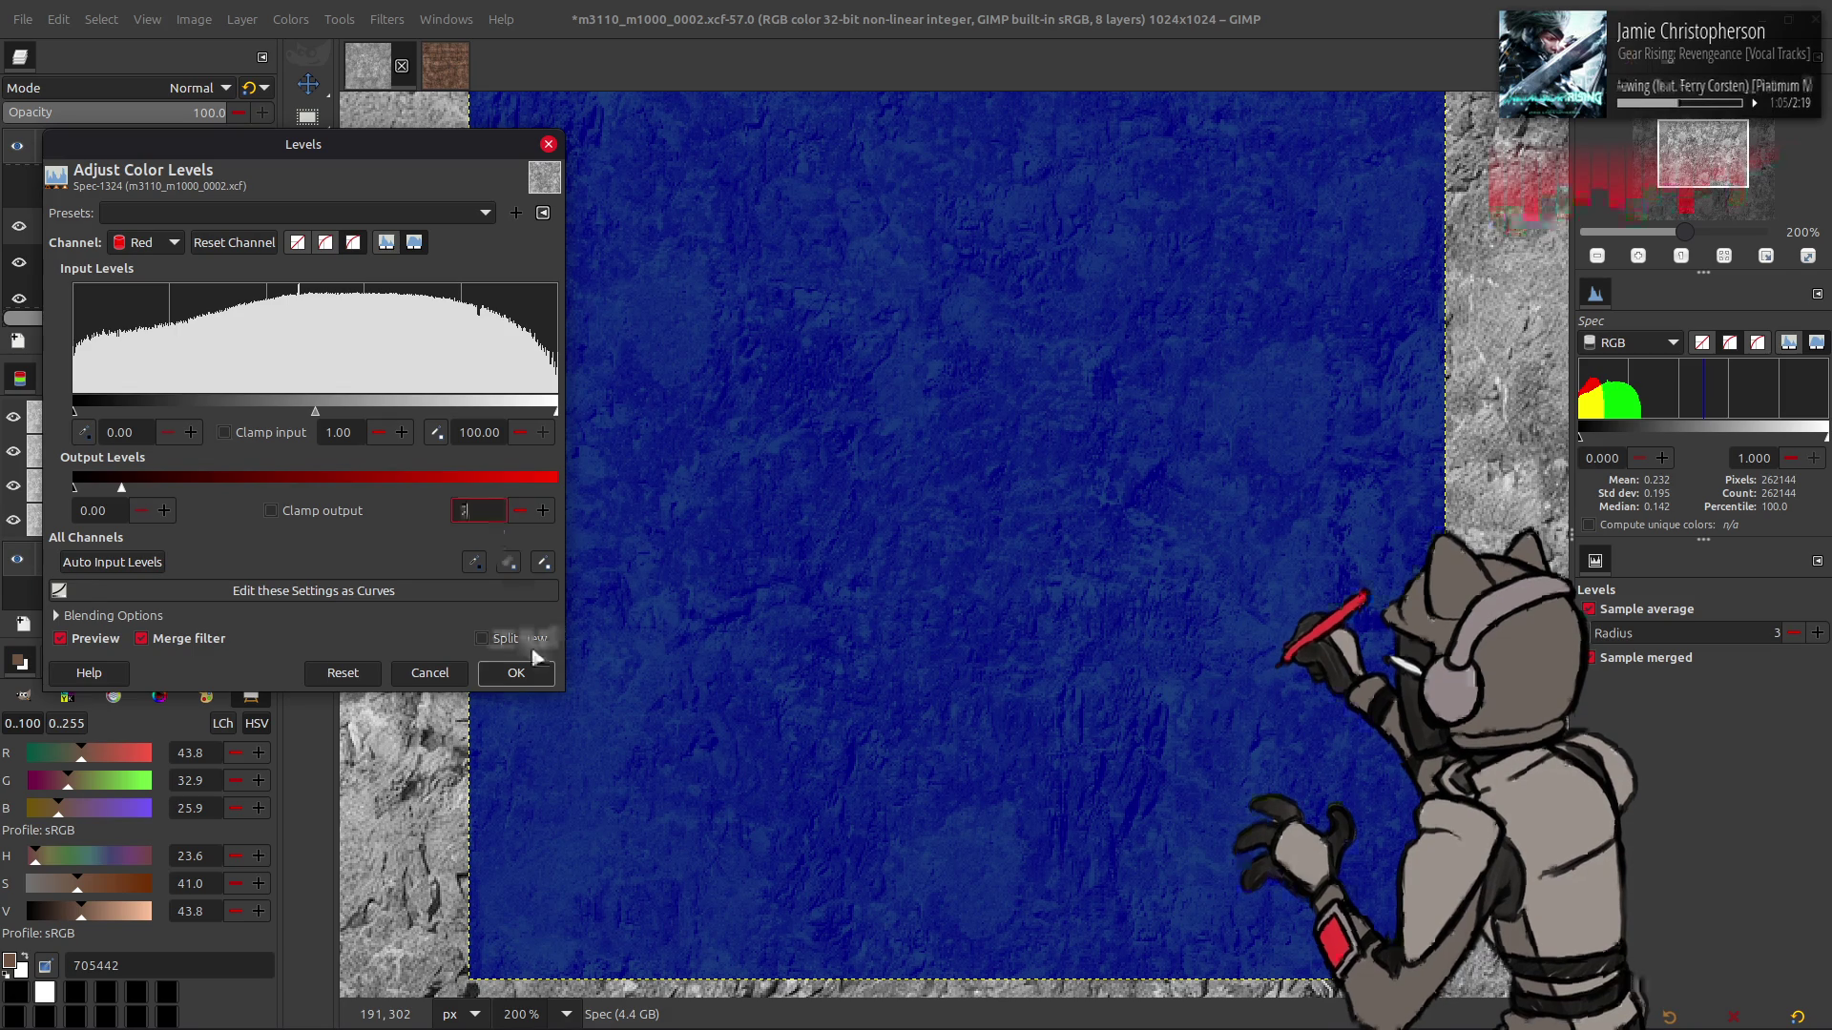
pyautogui.click(516, 672)
# - Re-export the Spec image over m3110_m1000_0002_s.dds
pyautogui.click(23, 19)
pyautogui.click(143, 331)
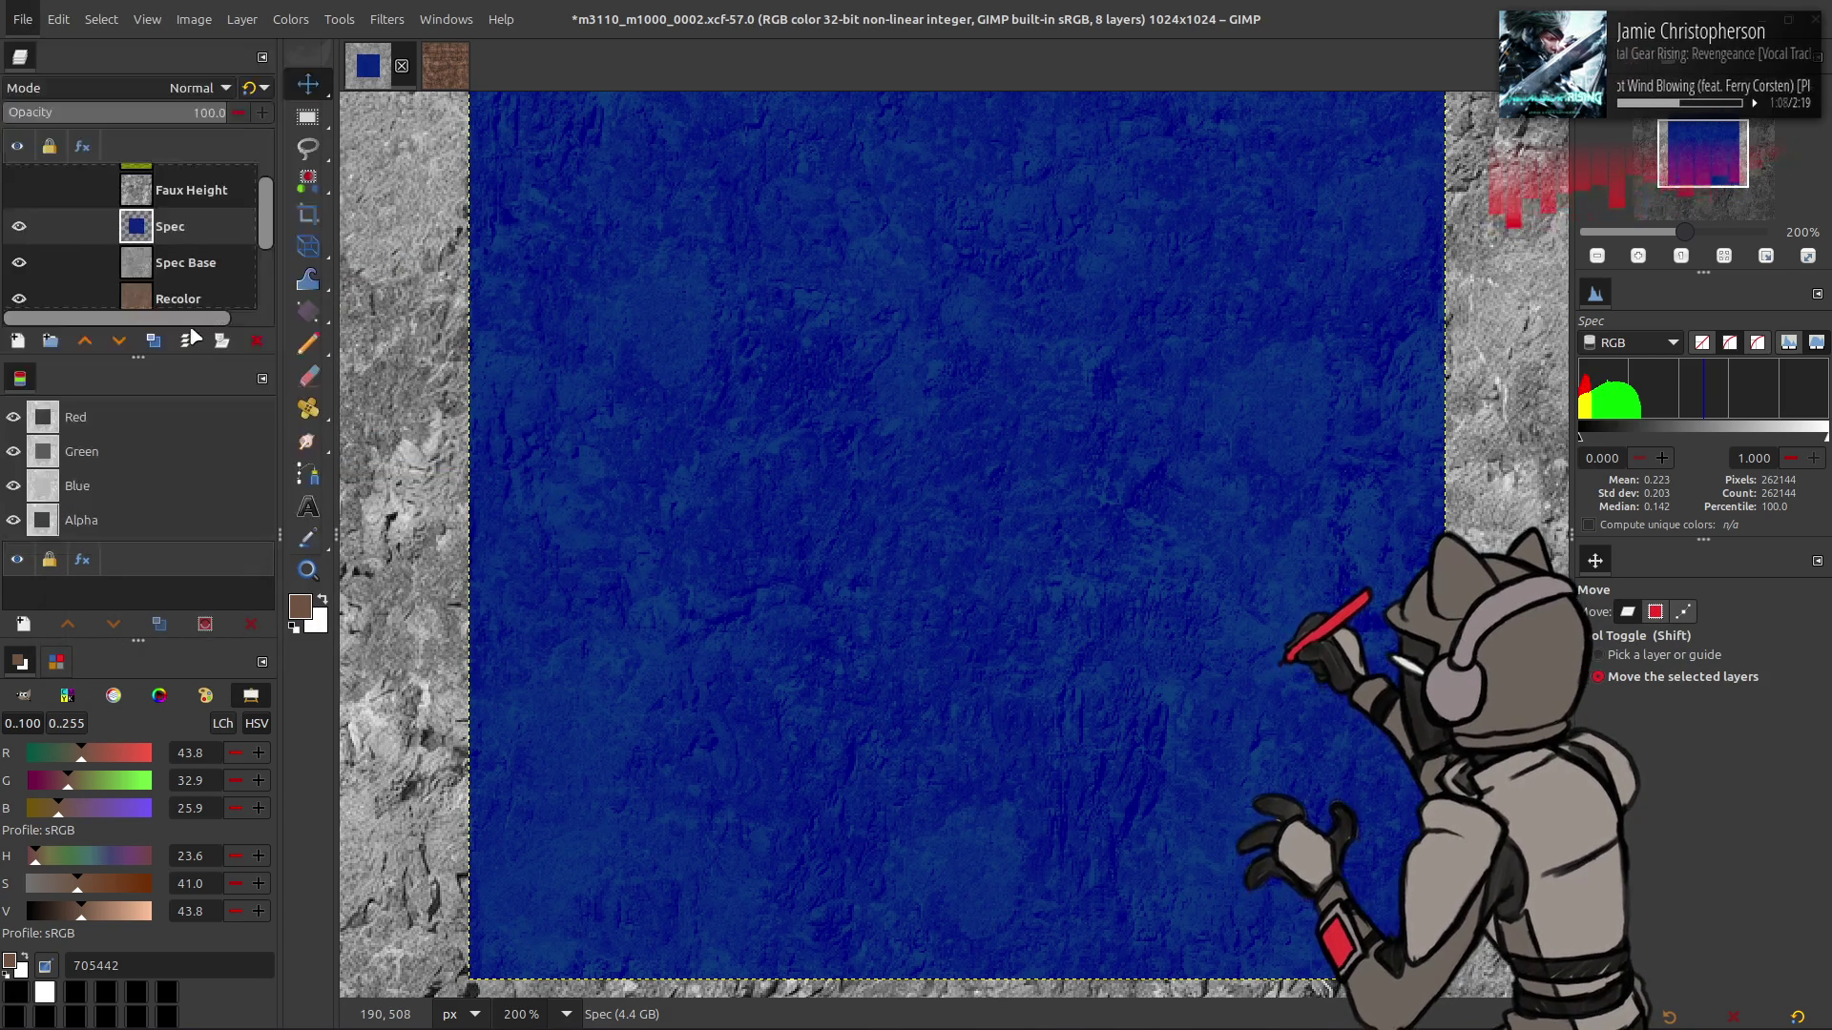
pyautogui.hotkey('alt', 'Tab')
pyautogui.hotkey('alt', 'Tab')
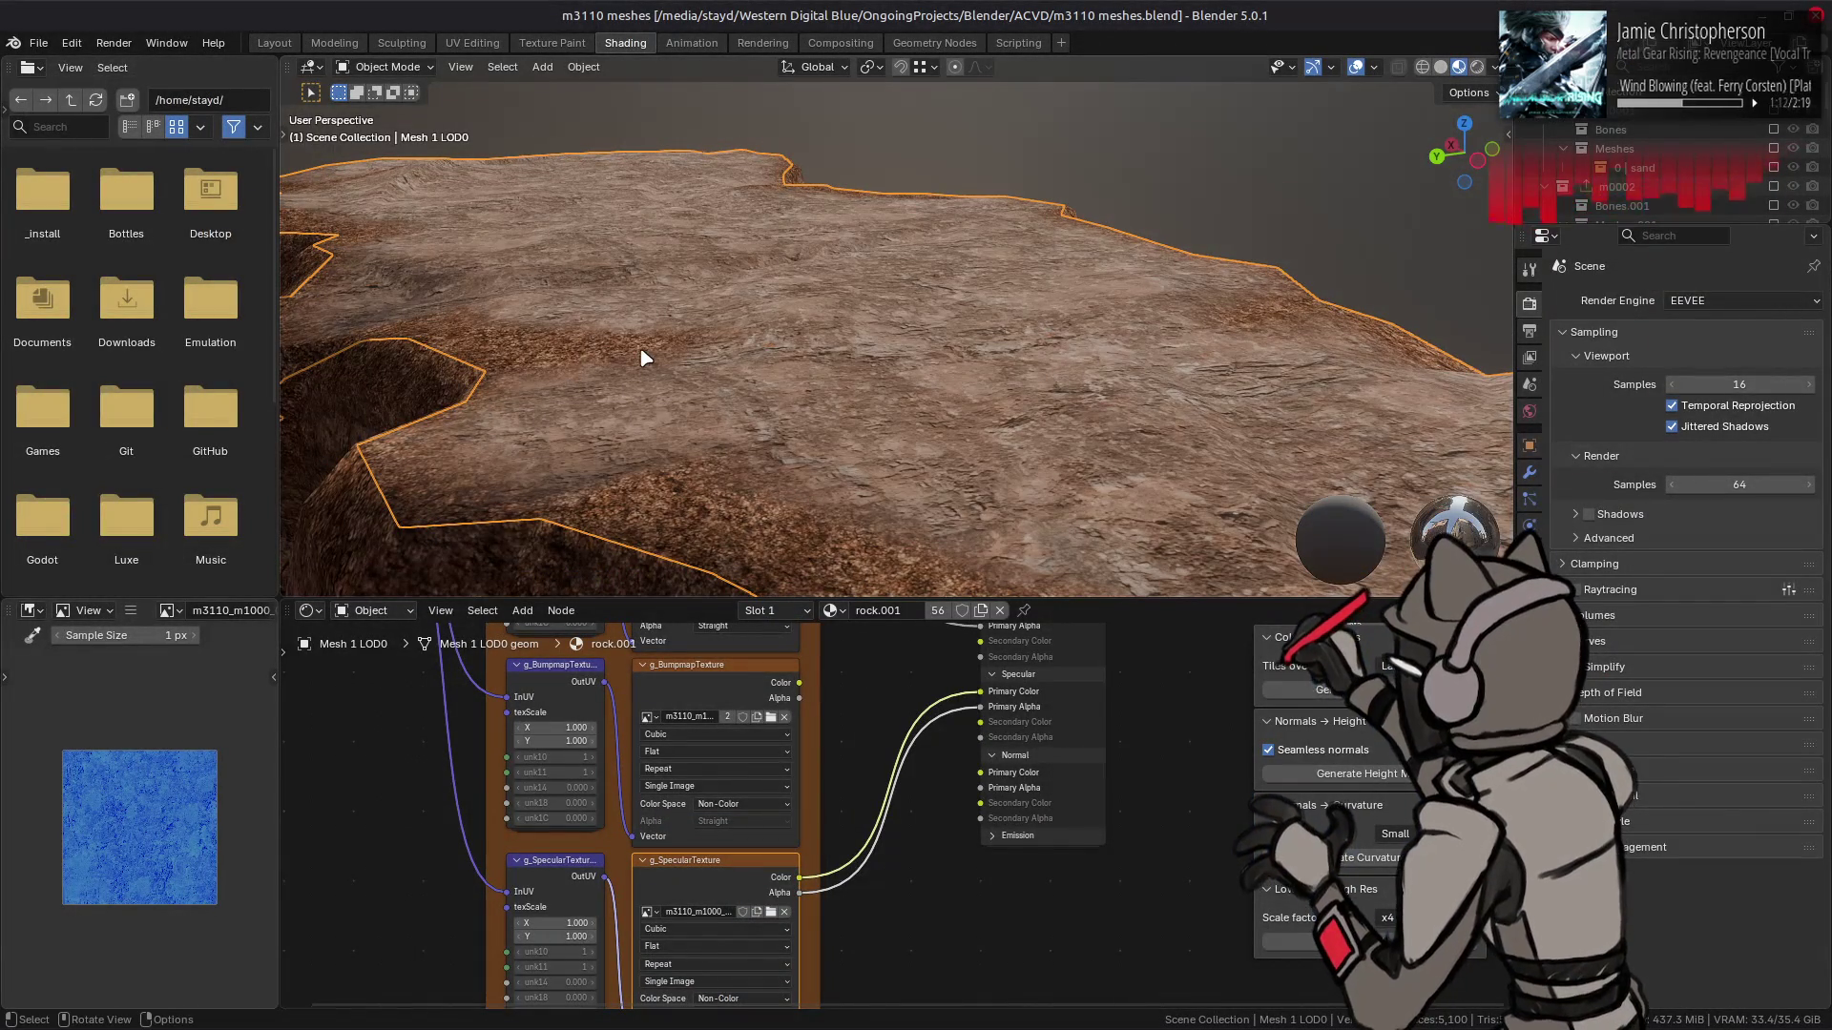
# - Orbit around the rock to inspect the re-exported specular texture on its top and cliff faces
pyautogui.moveTo(645, 357)
pyautogui.mouseDown()
pyautogui.moveTo(846, 438)
pyautogui.moveTo(830, 426)
pyautogui.moveTo(847, 392)
pyautogui.moveTo(763, 389)
pyautogui.mouseUp()
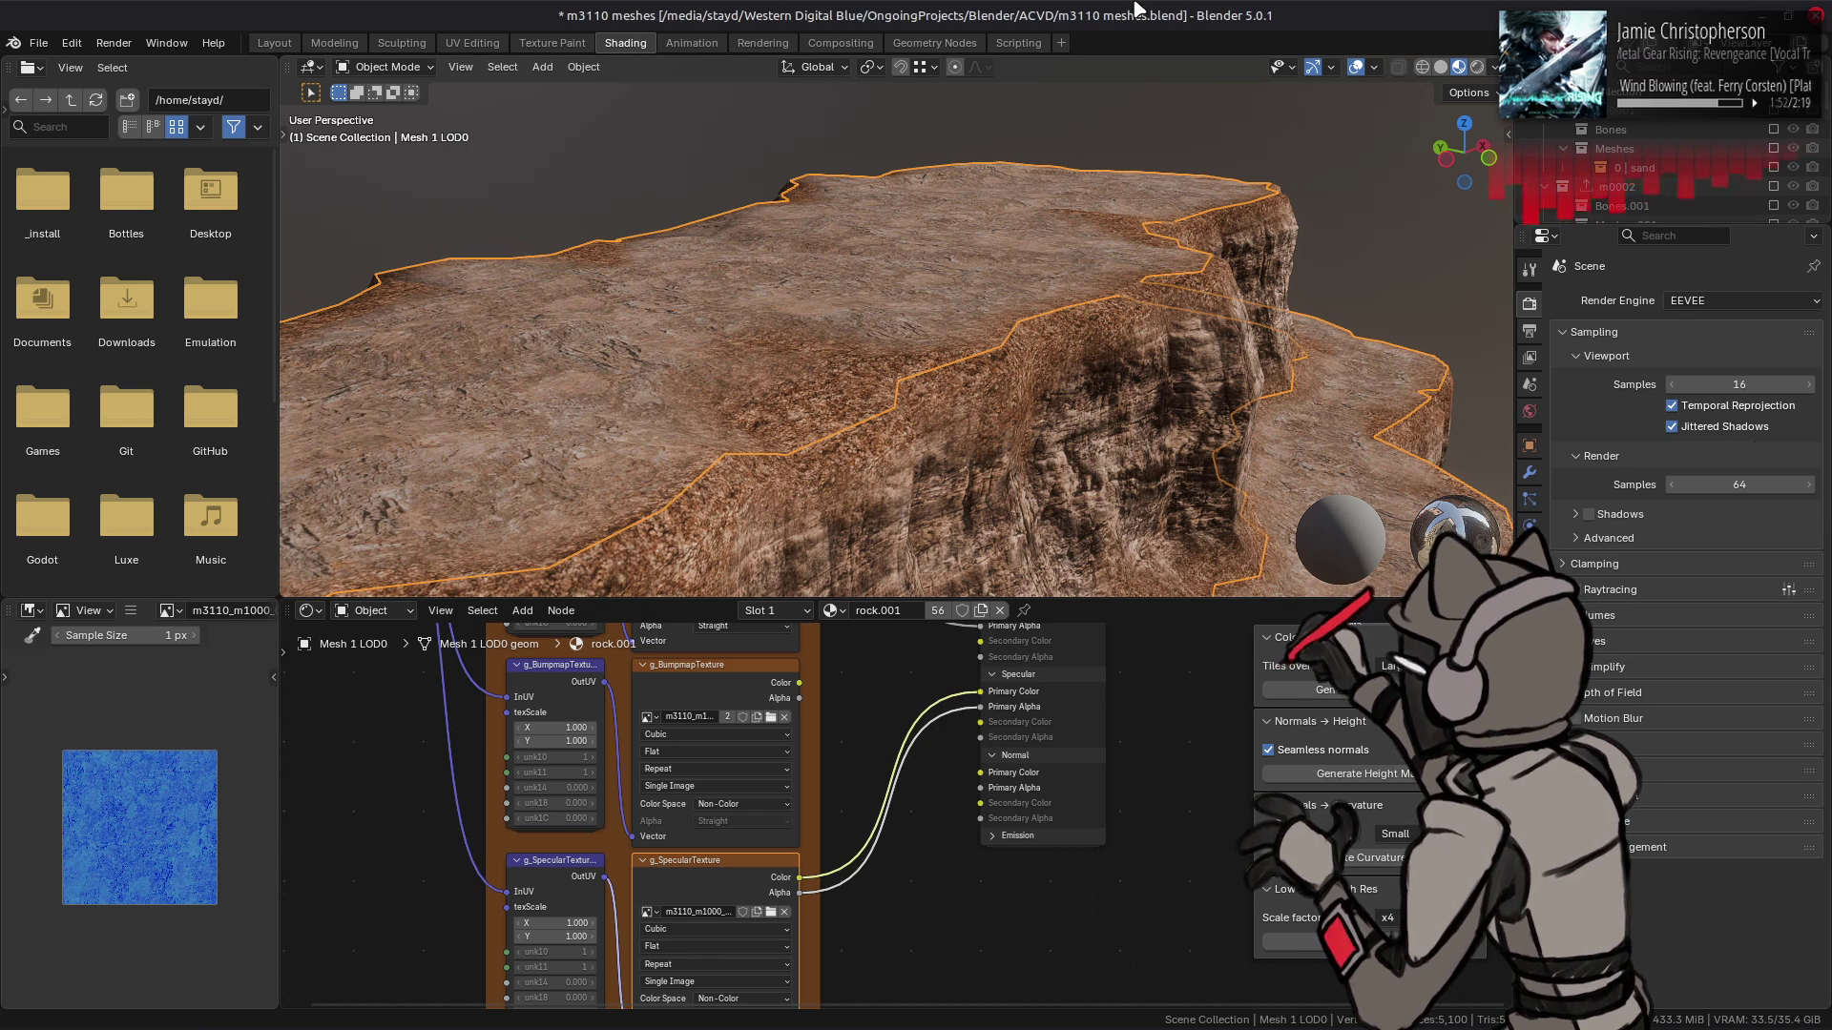
# - Show the bump map image and save the Blender file, then browse the m3110_m1000_0002-tpf-dcx folder without loading anything
pyautogui.click(783, 666)
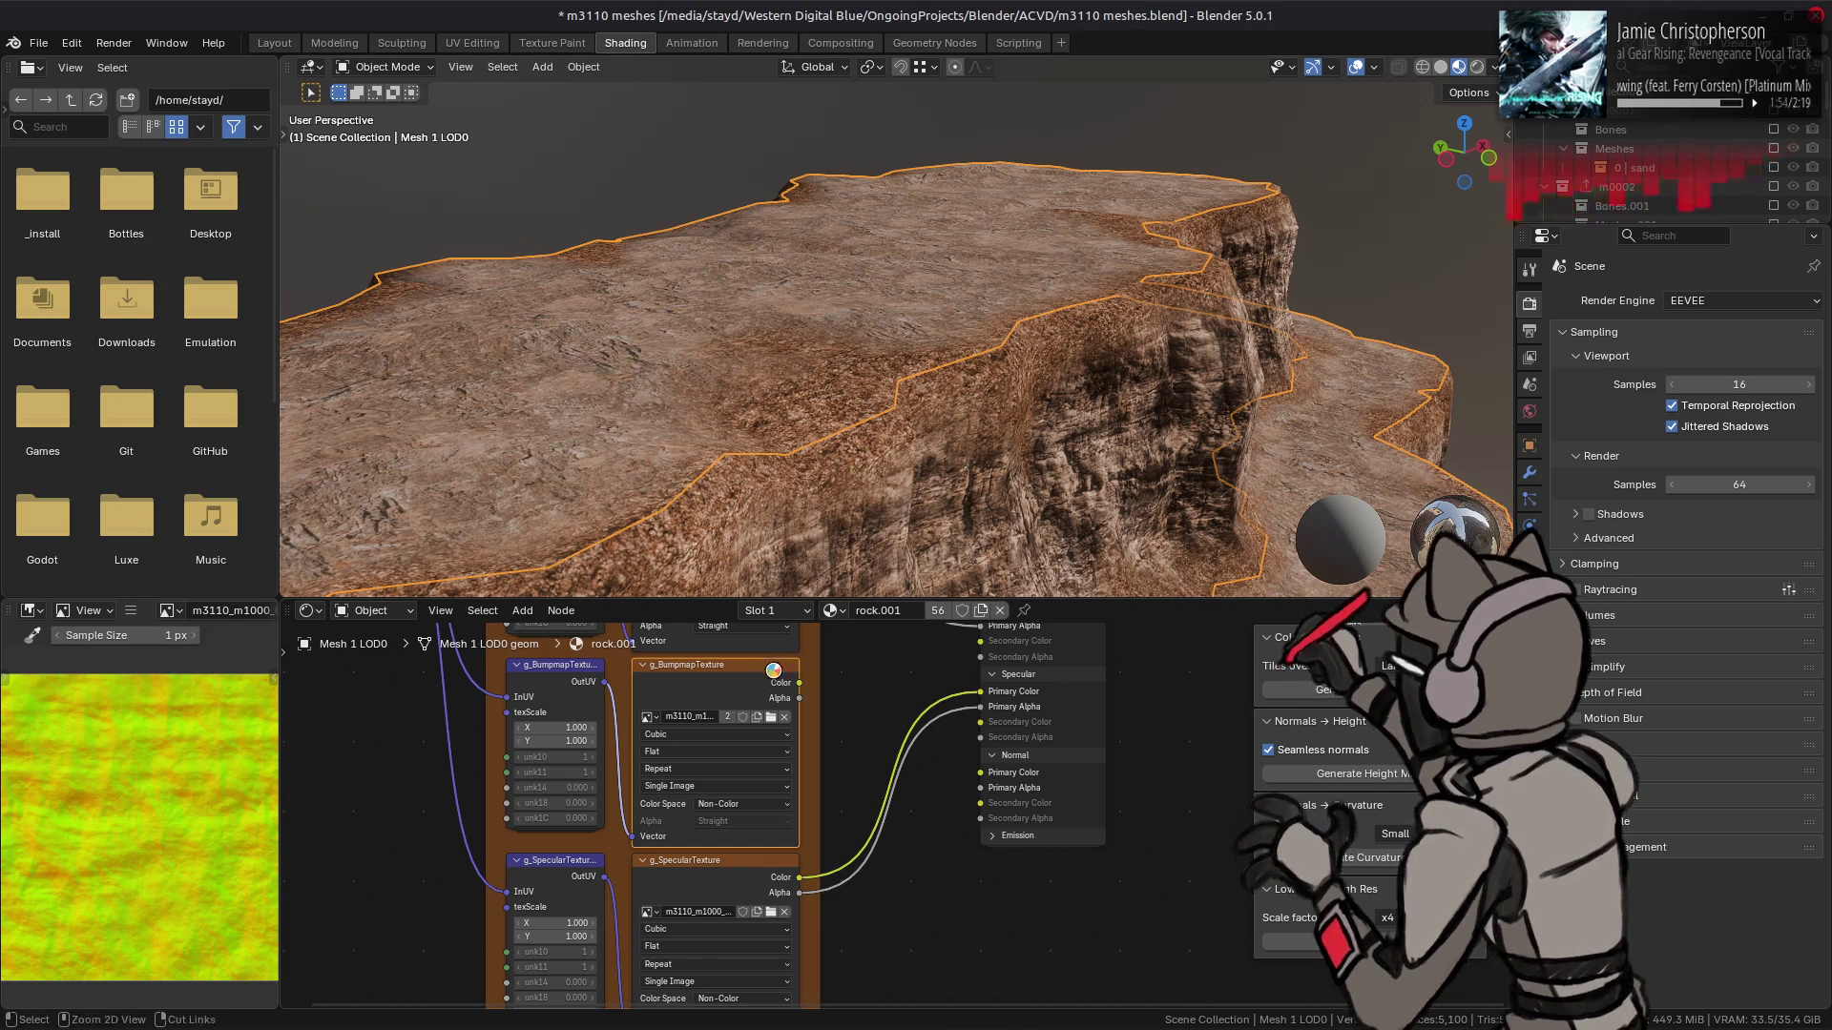
pyautogui.hotkey('ctrl', 's')
pyautogui.click(771, 717)
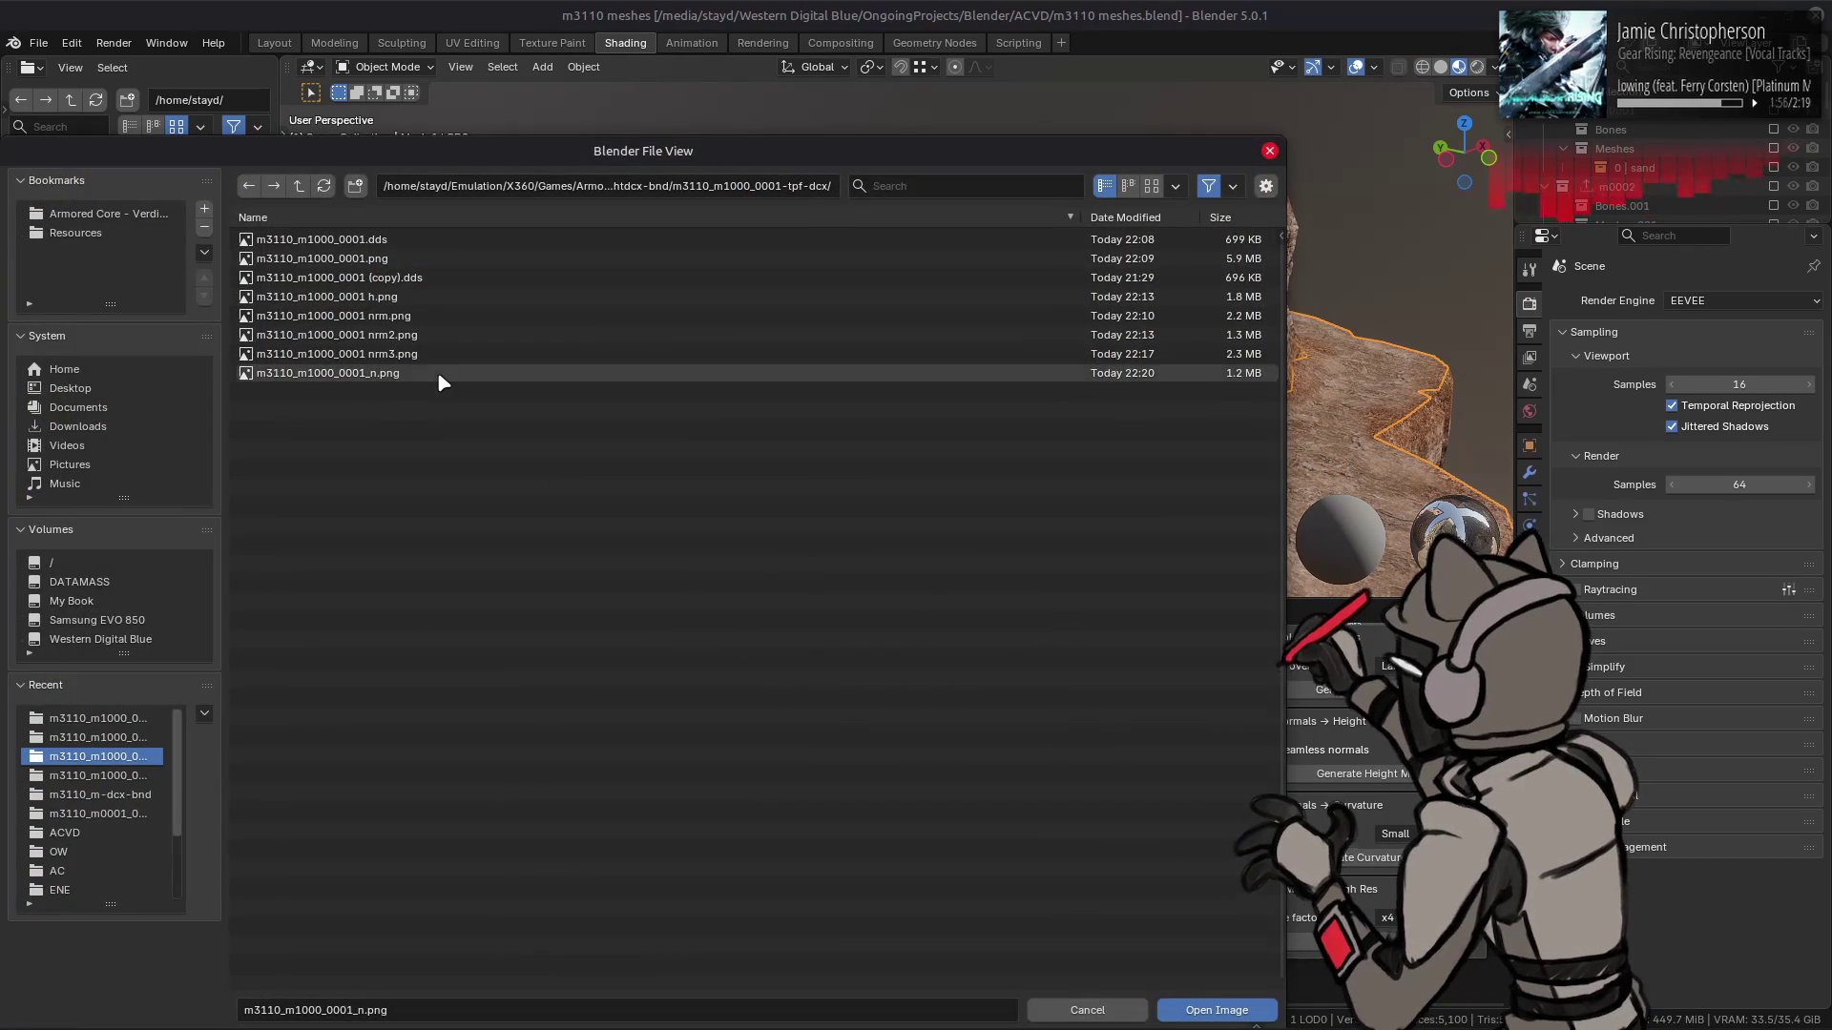
pyautogui.click(298, 186)
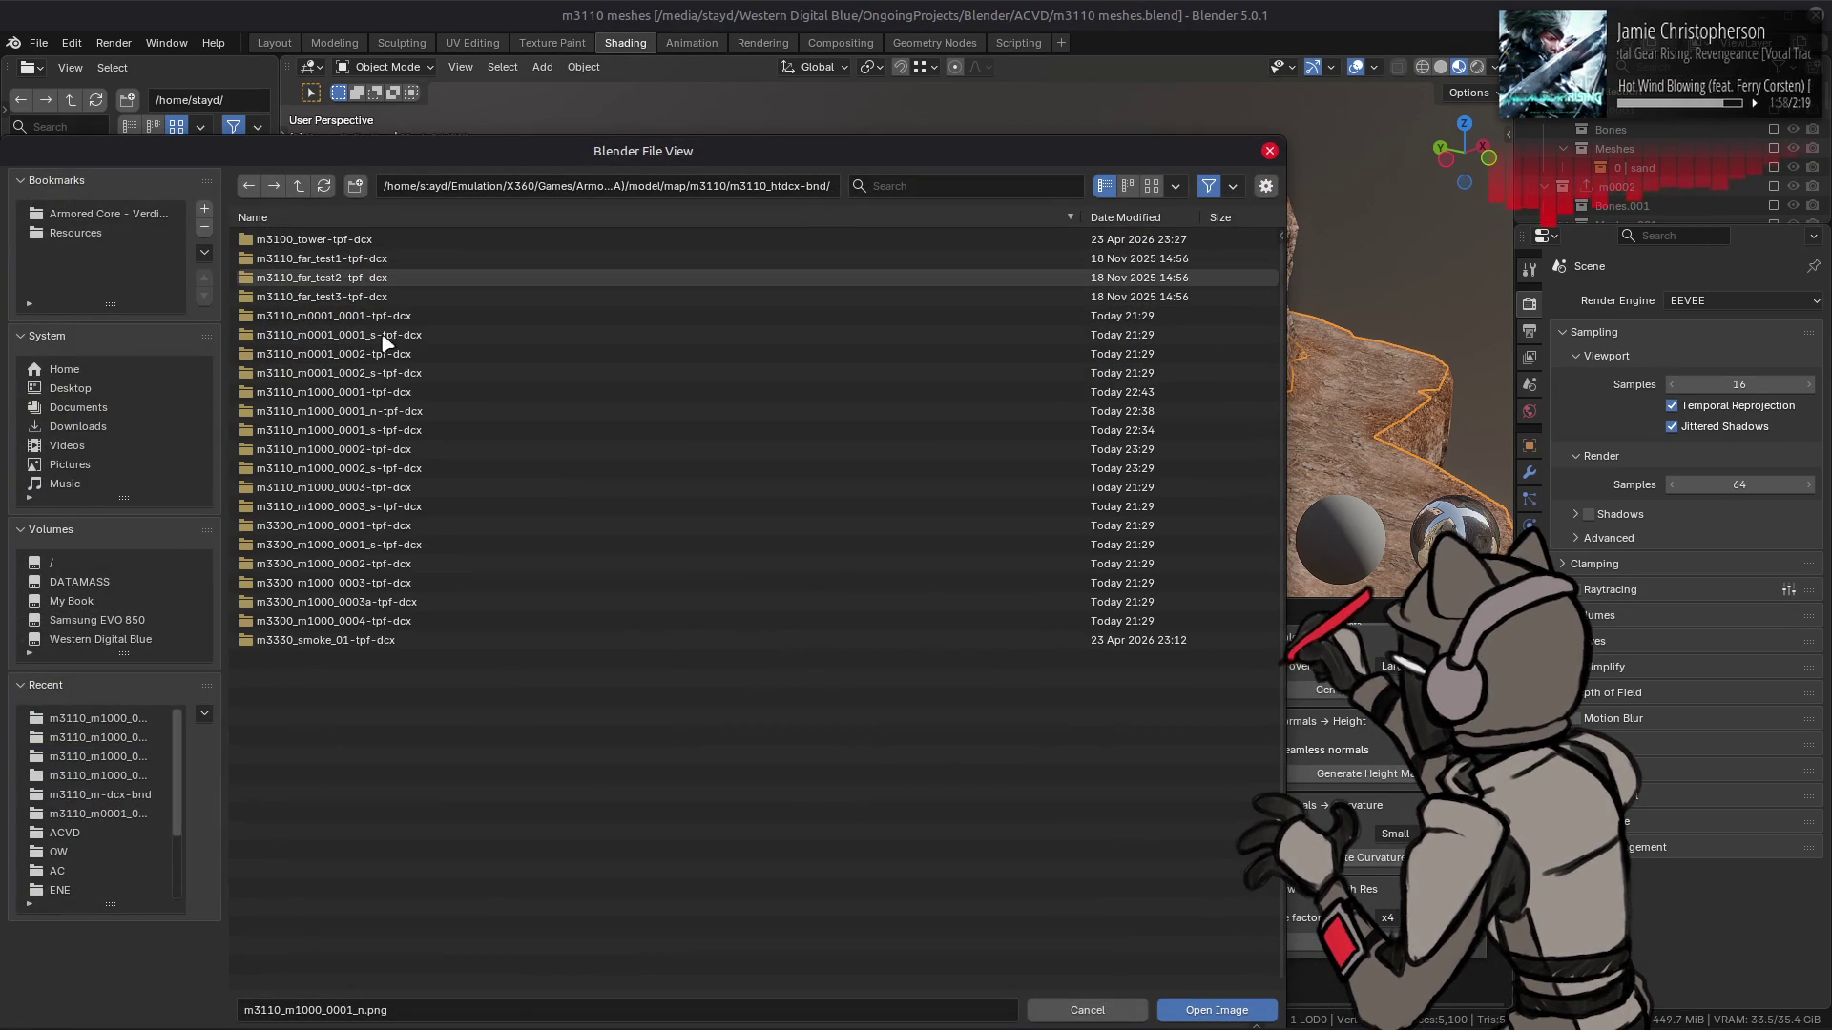
pyautogui.doubleClick(413, 452)
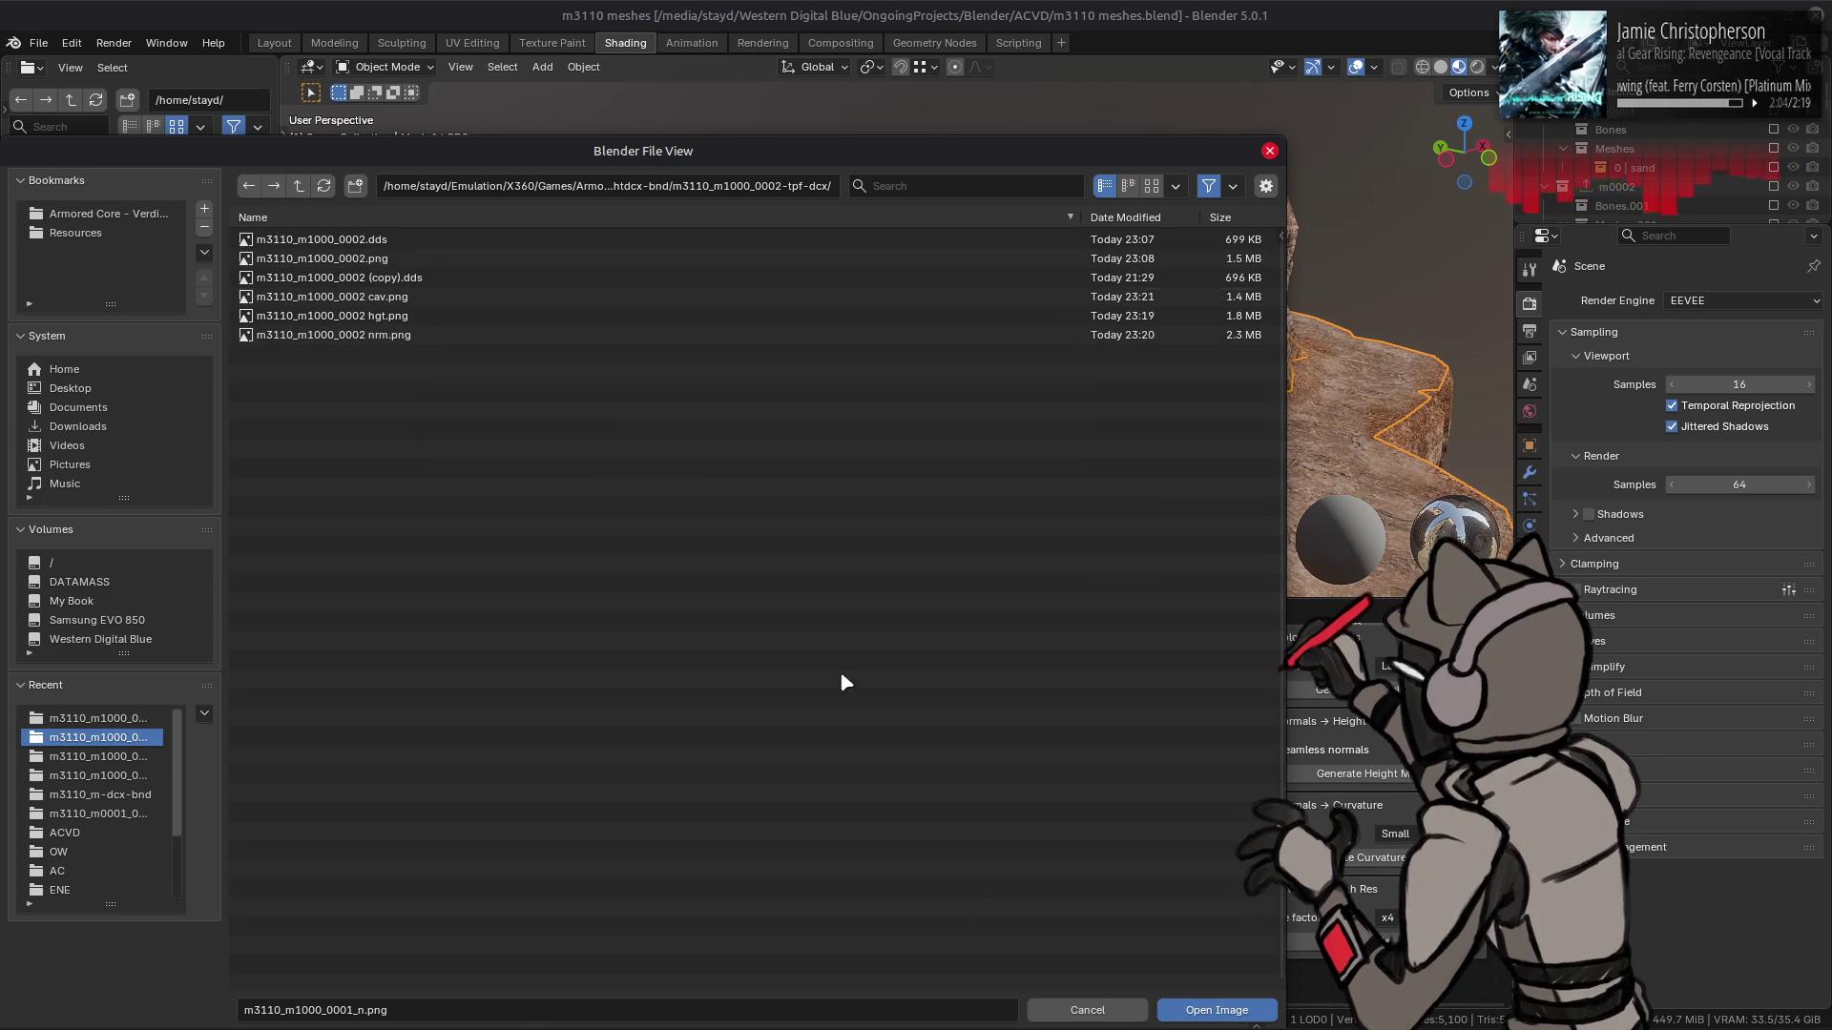
pyautogui.click(1088, 1009)
# - Bring the file manager with the m3110_htdcx-bnd texture folders to the front
pyautogui.hotkey('alt', 'Tab')
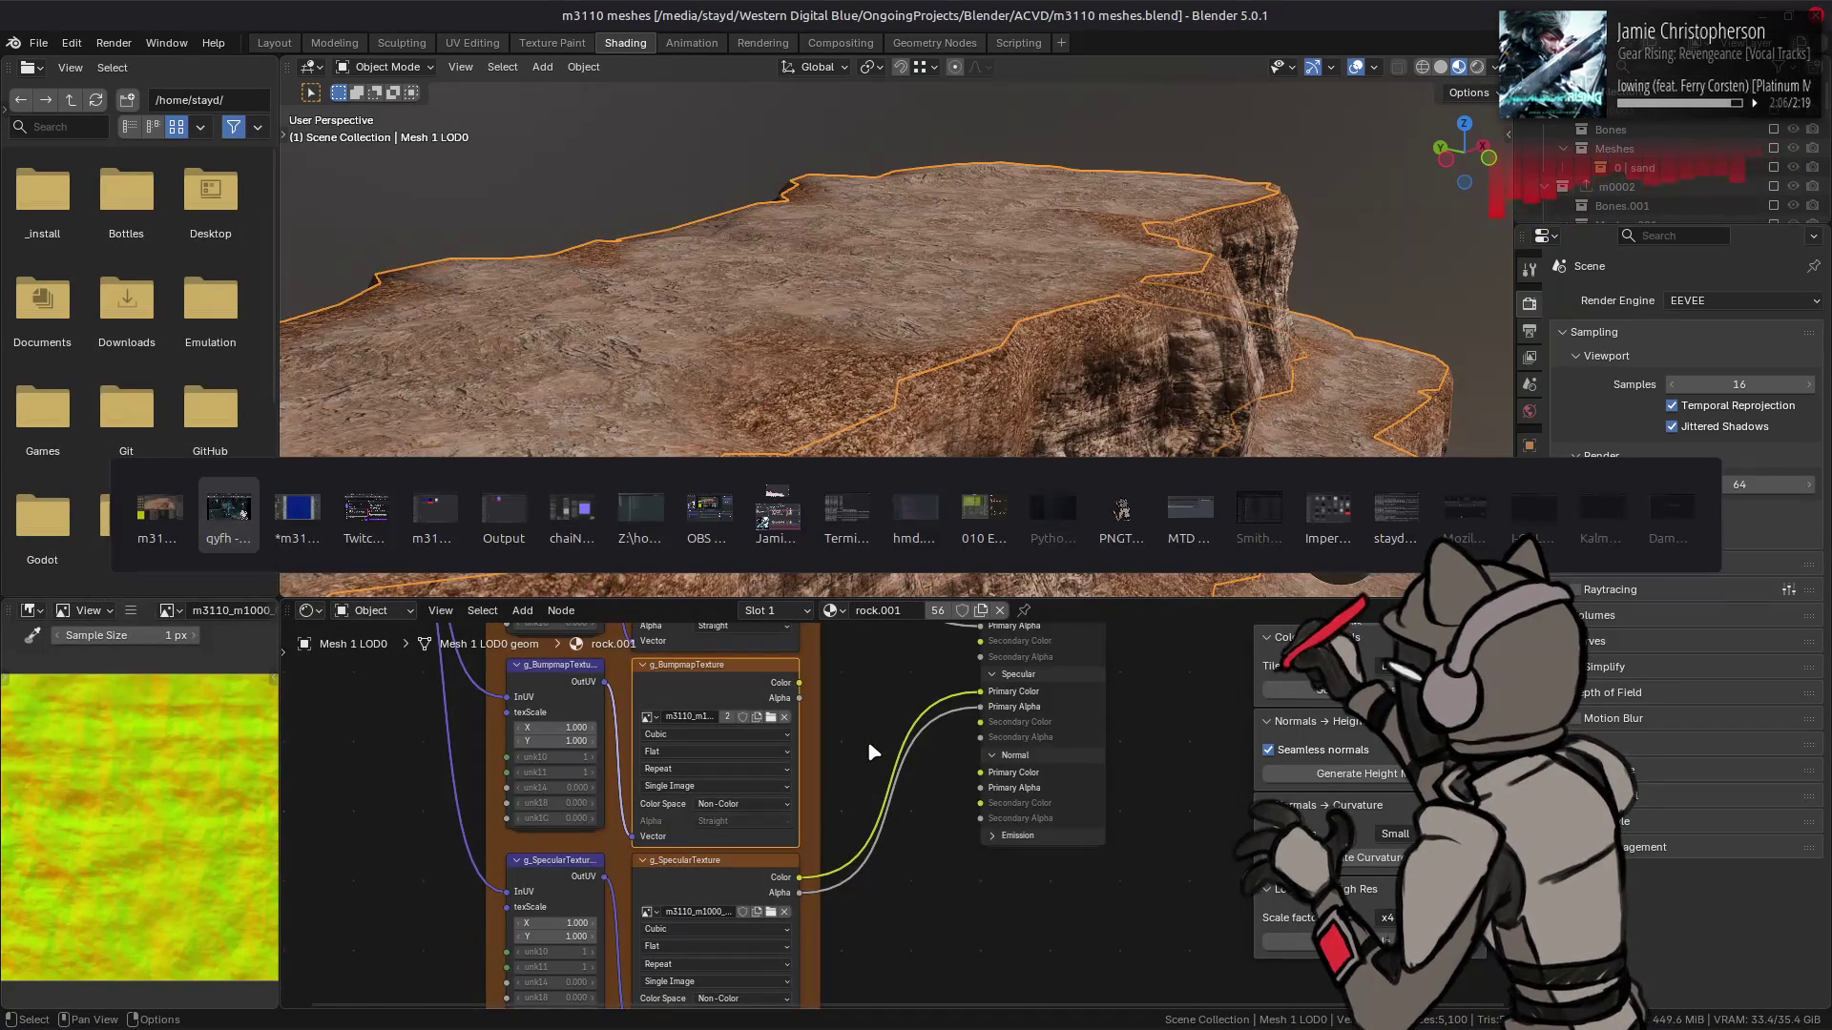
pyautogui.press('Tab')
pyautogui.press('Tab')
pyautogui.press('Tab')
pyautogui.hotkey('alt', 'Up')
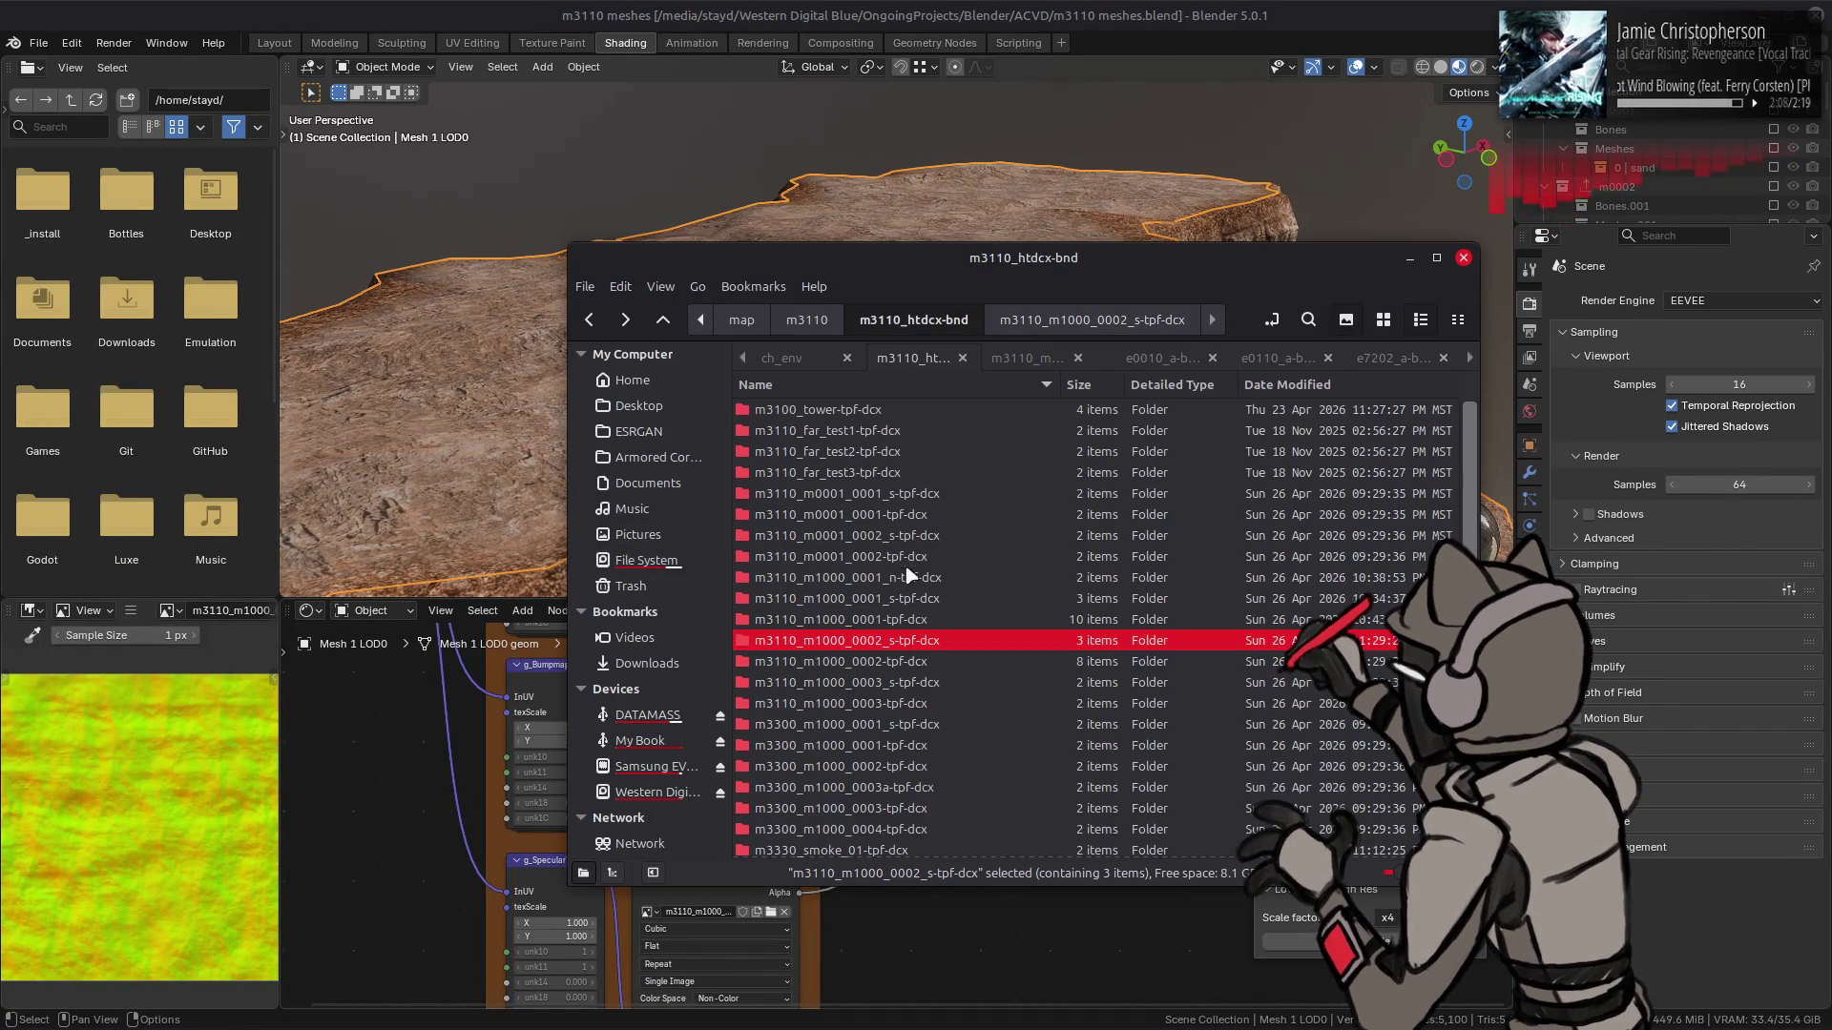
# - Open _yabber-tpf.xml from the m3110_m1000_0002_s-tpf-dcx folder in Notepad++
pyautogui.doubleClick(916, 645)
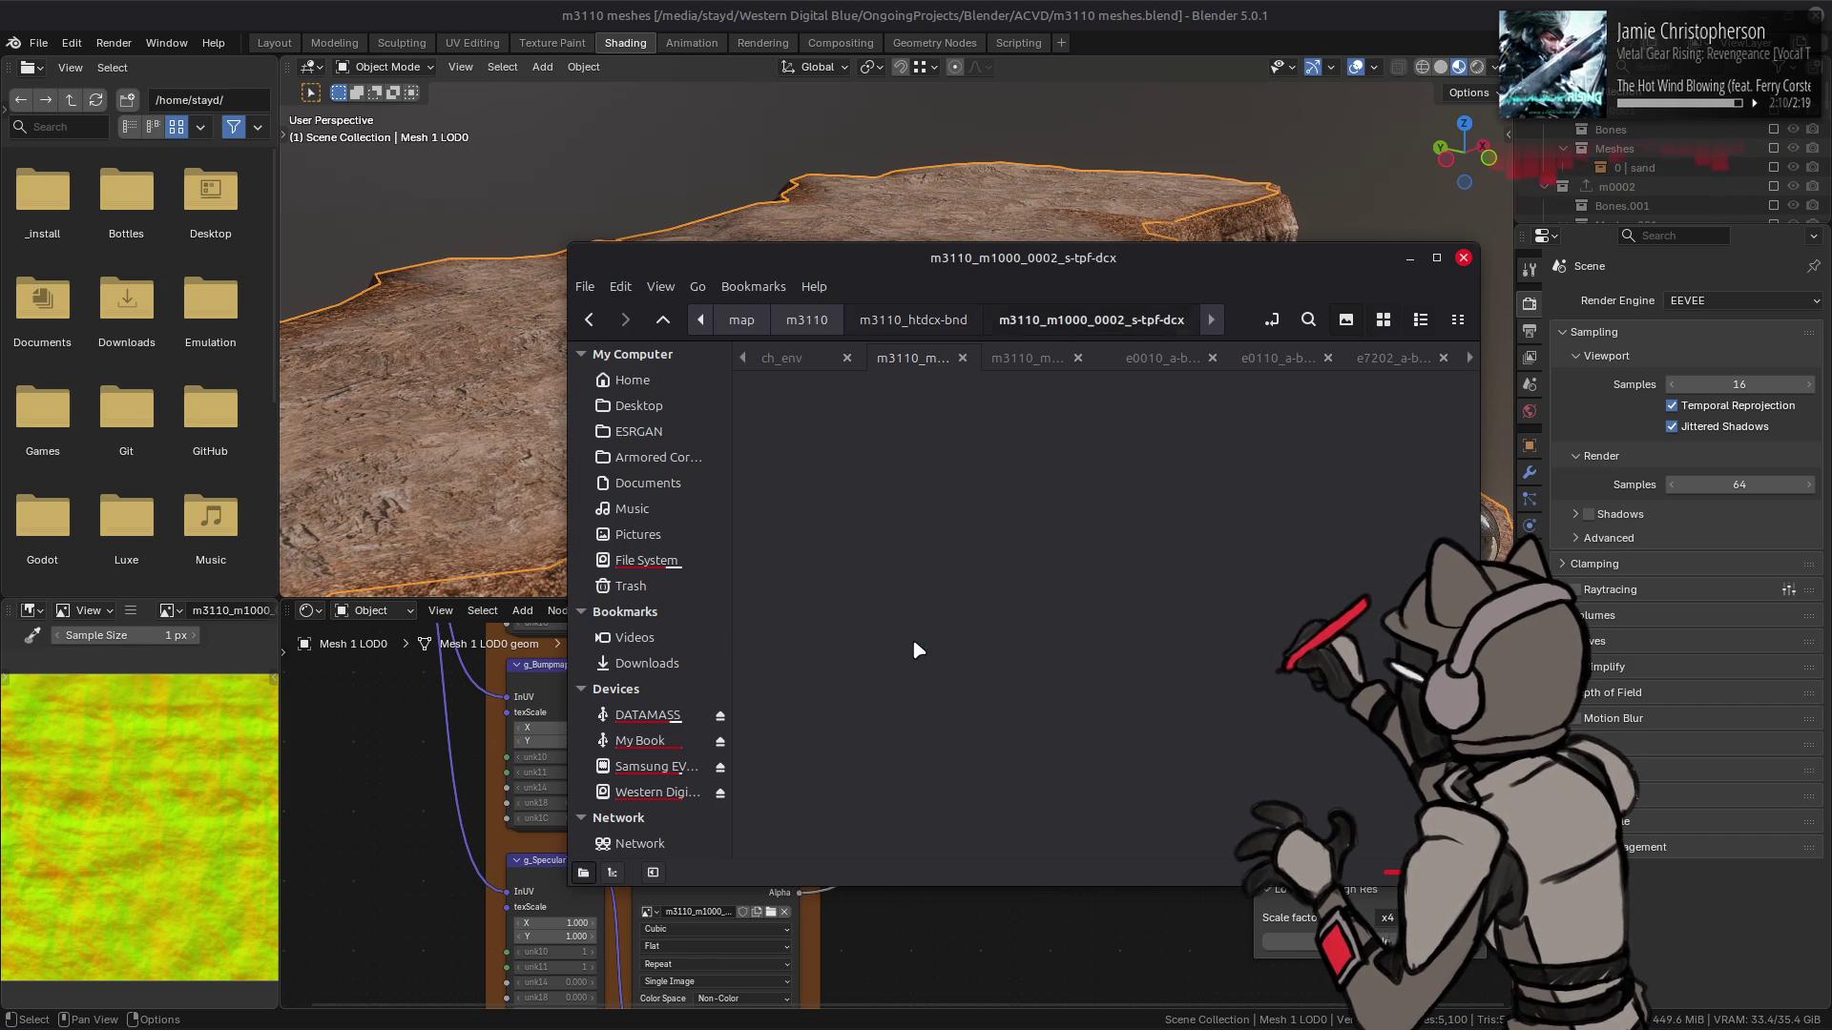
pyautogui.rightClick(1049, 420)
pyautogui.moveTo(1153, 467)
pyautogui.click(1269, 665)
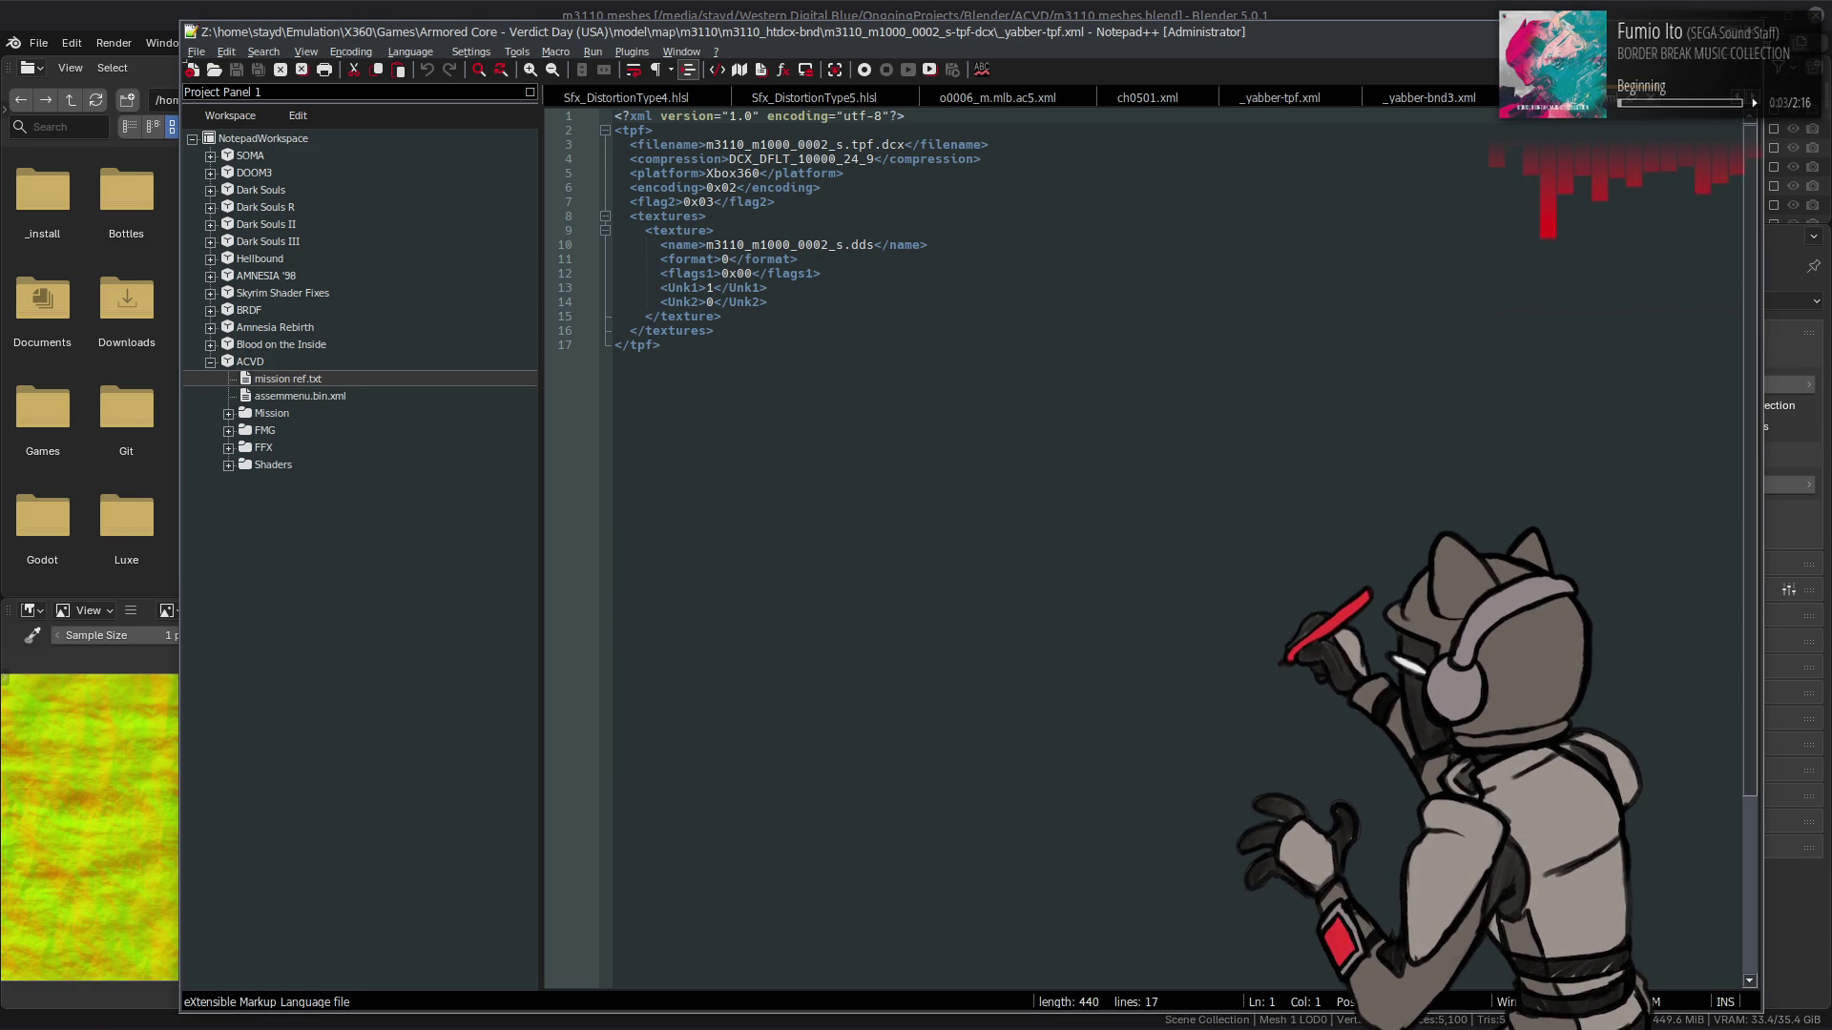
# - Switch Notepad++ to _yabber-bnd3.xml and return the file manager to the m3110_htdcx-bnd folder
pyautogui.press('XF86AudioLowerVolume')
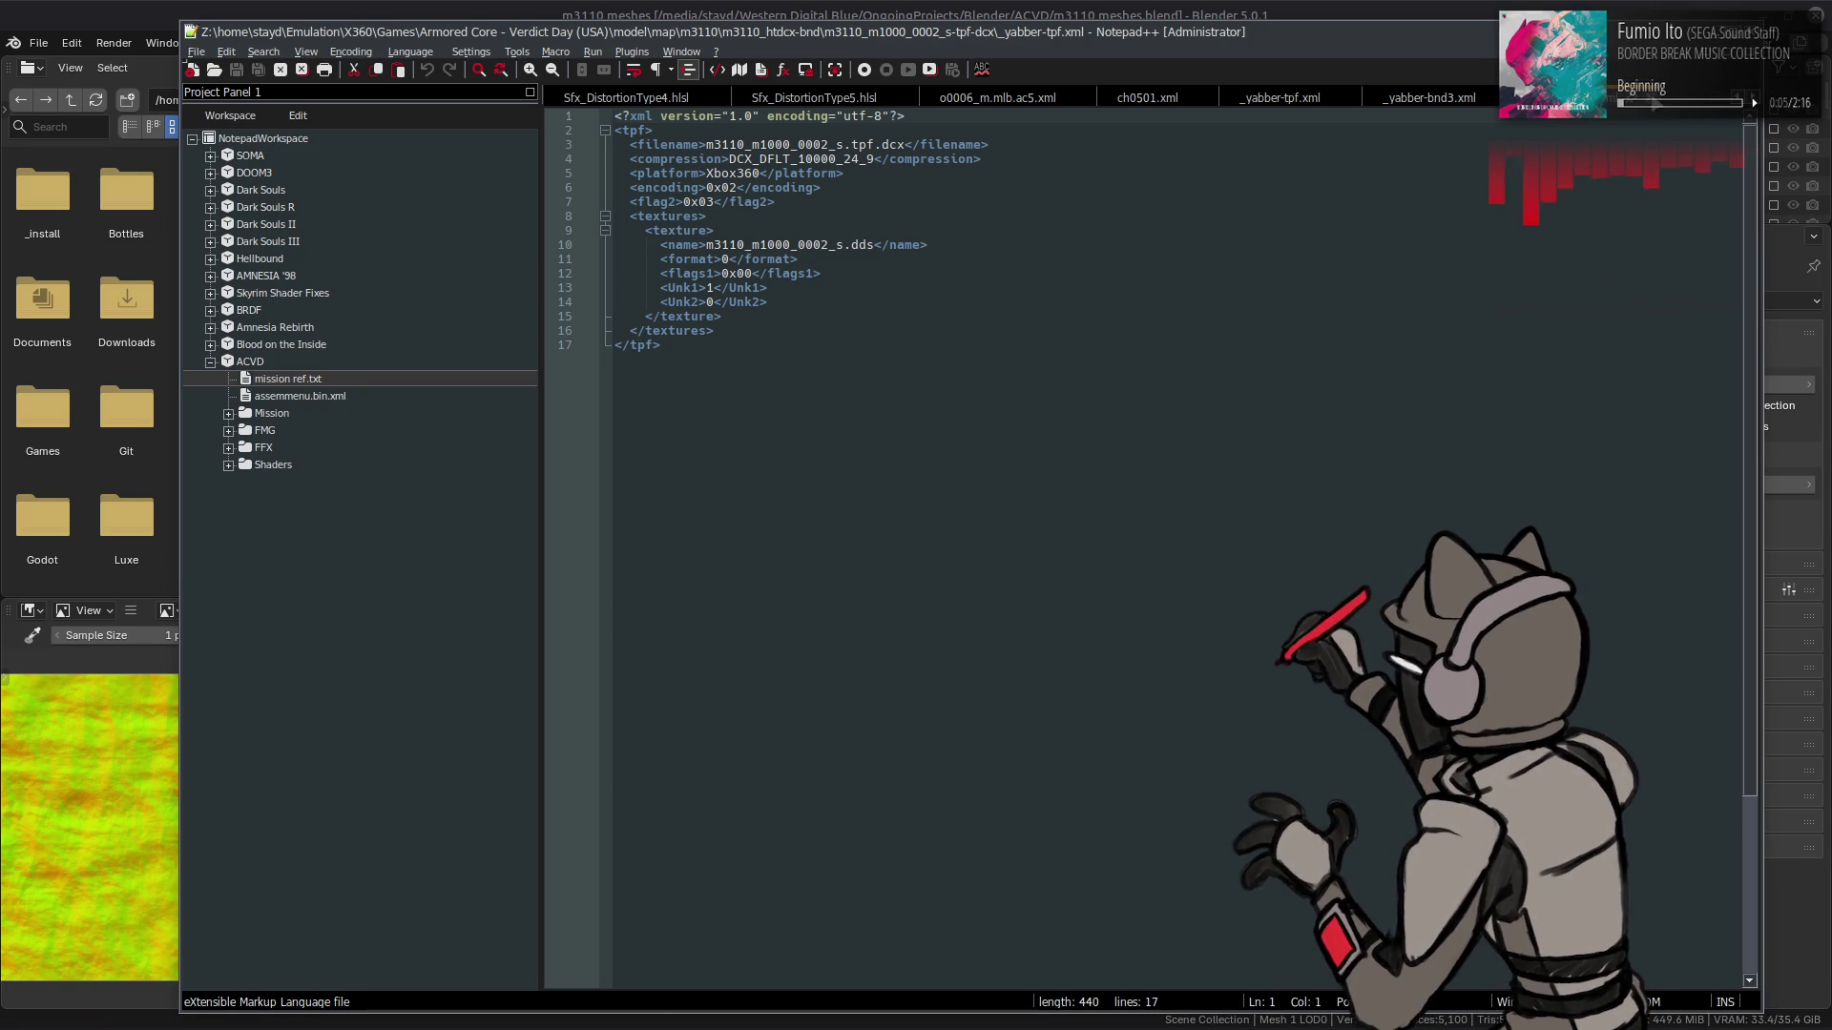
pyautogui.click(1428, 97)
pyautogui.hotkey('alt', 'Tab')
pyautogui.hotkey('alt', 'Tab')
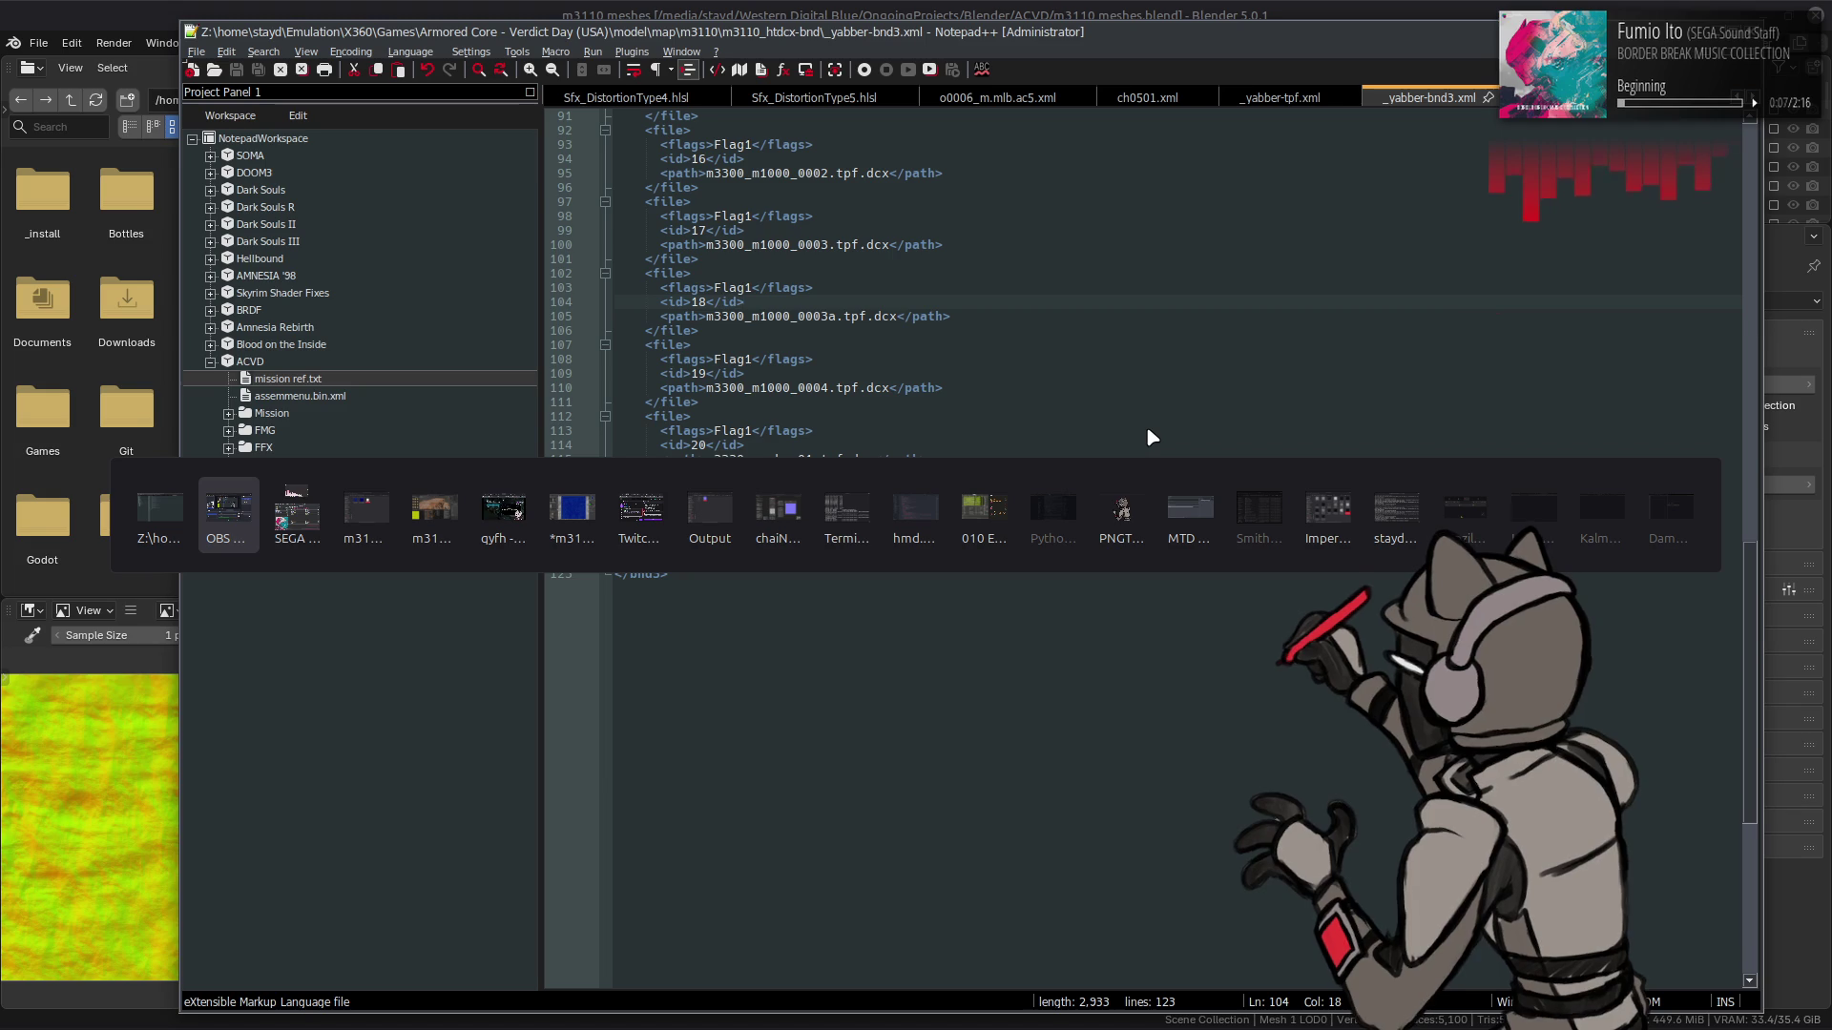
pyautogui.hotkey('alt', 'Left')
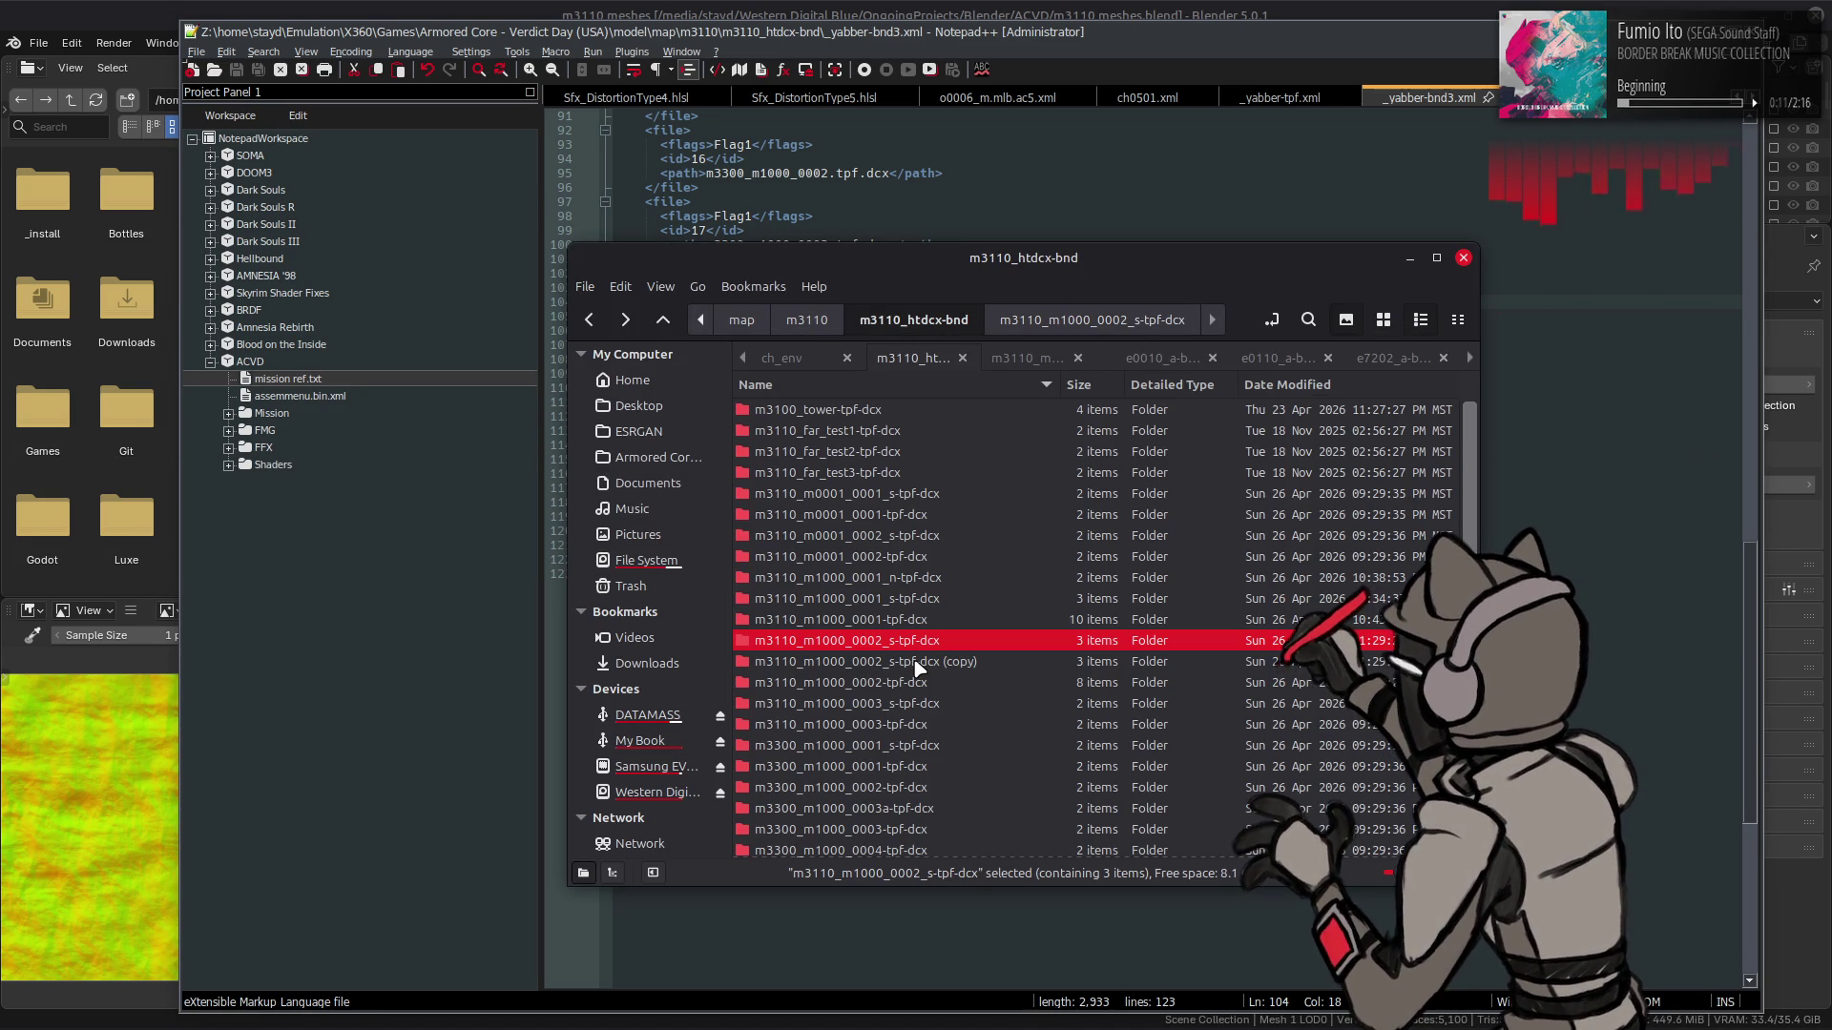
# - Rename the copied folder to m3110_m1000_0002_n-tpf-dcx
pyautogui.rightClick(918, 665)
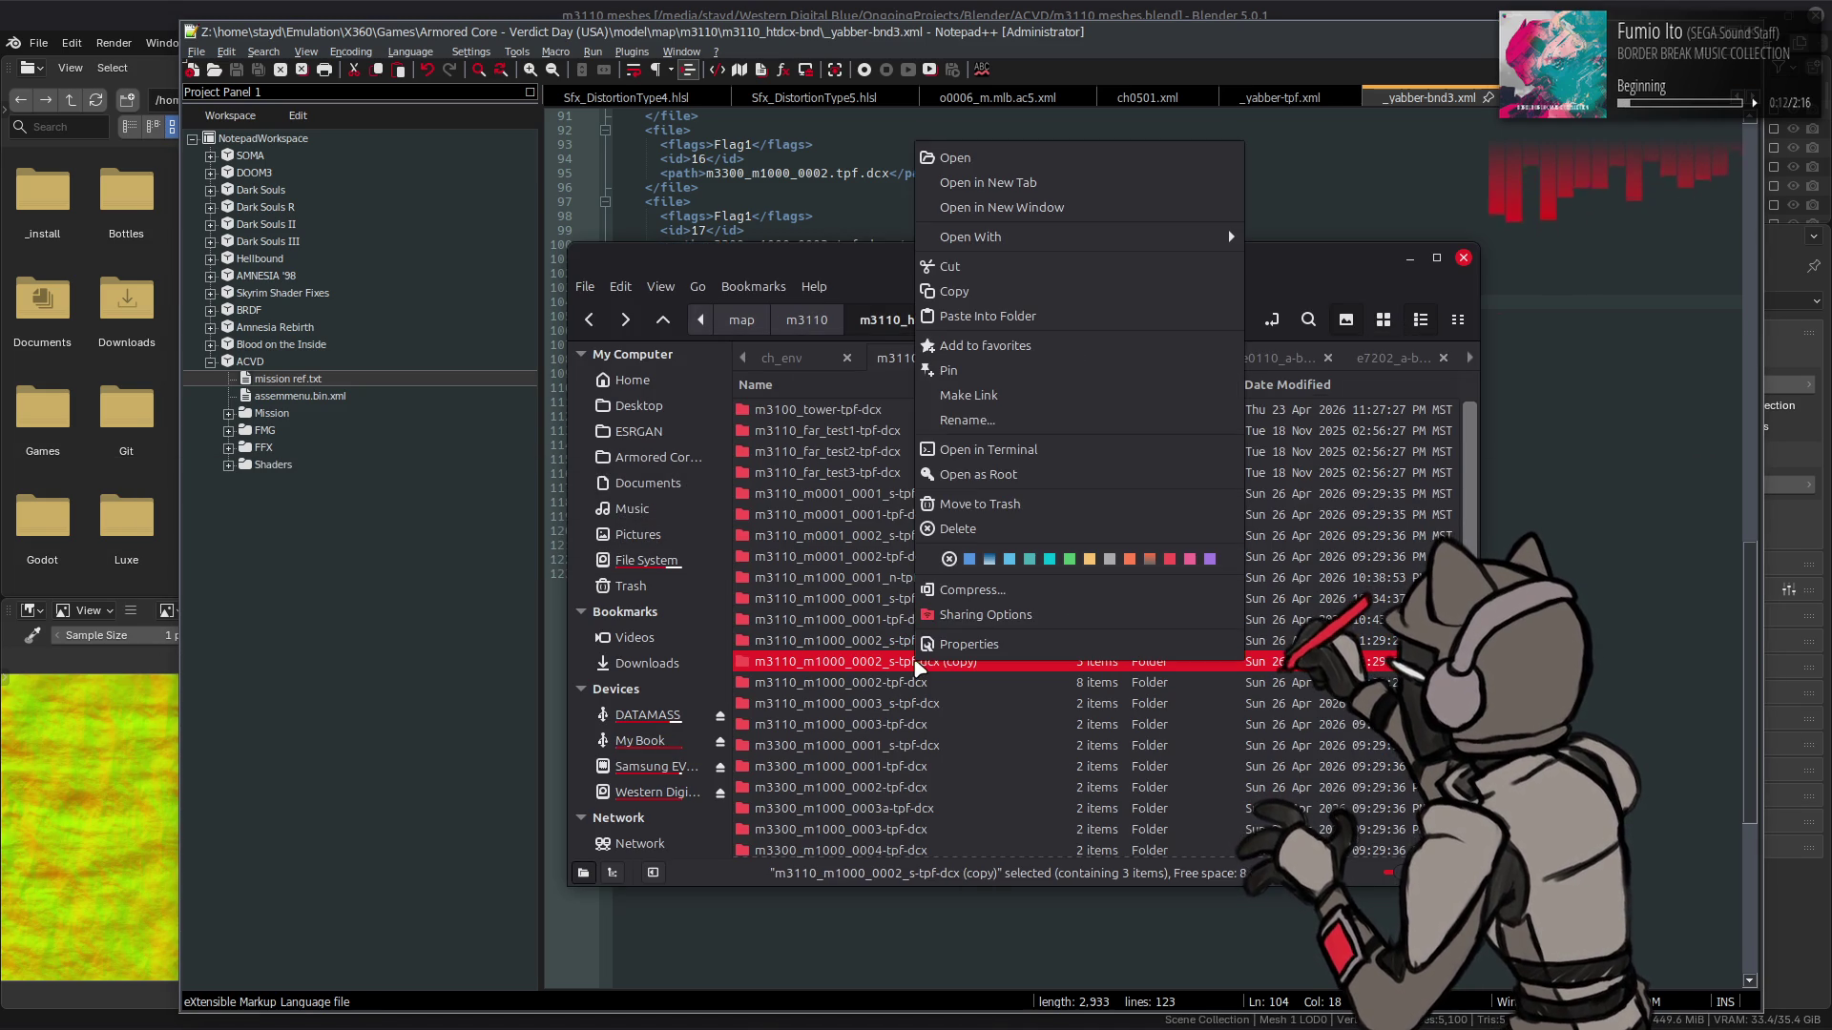
pyautogui.click(986, 417)
pyautogui.press('End')
pyautogui.press('BackSpace')
pyautogui.press('BackSpace')
pyautogui.press('BackSpace')
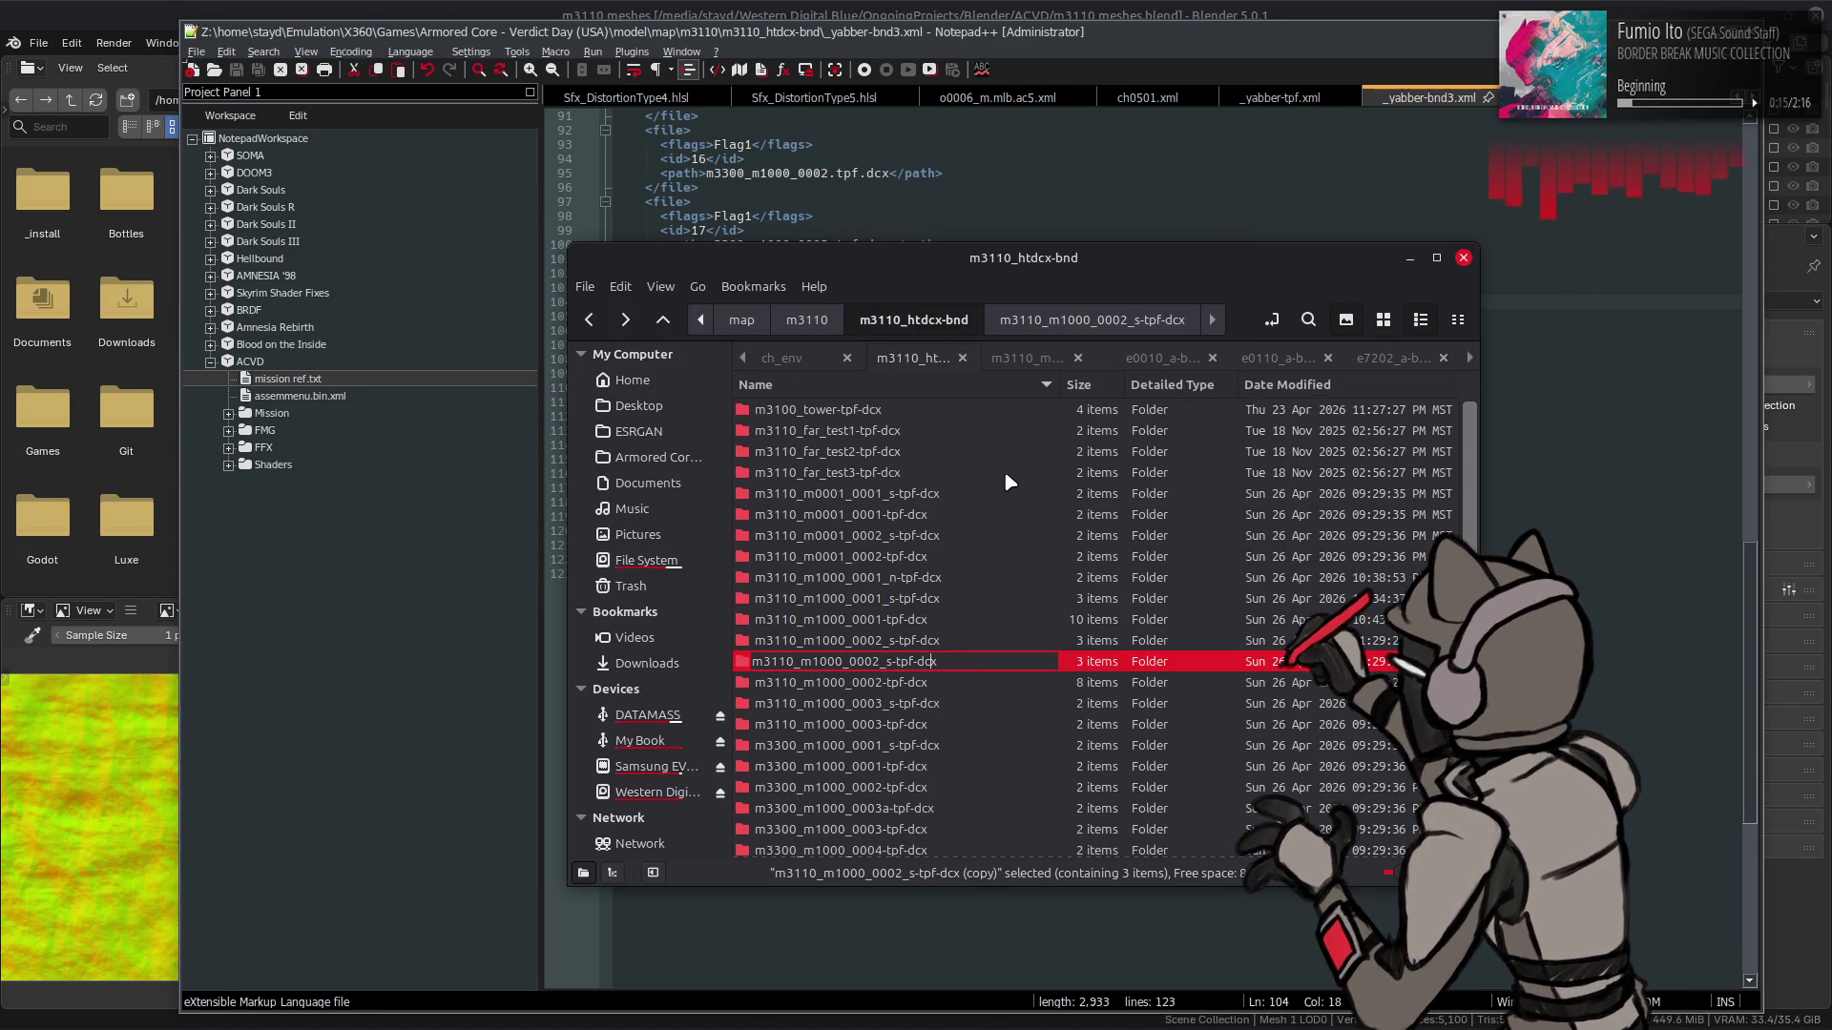
pyautogui.press('Left')
pyautogui.press('Left')
pyautogui.press('Left')
pyautogui.press('BackSpace')
pyautogui.press('BackSpace')
pyautogui.write('n-')
pyautogui.press('Return')
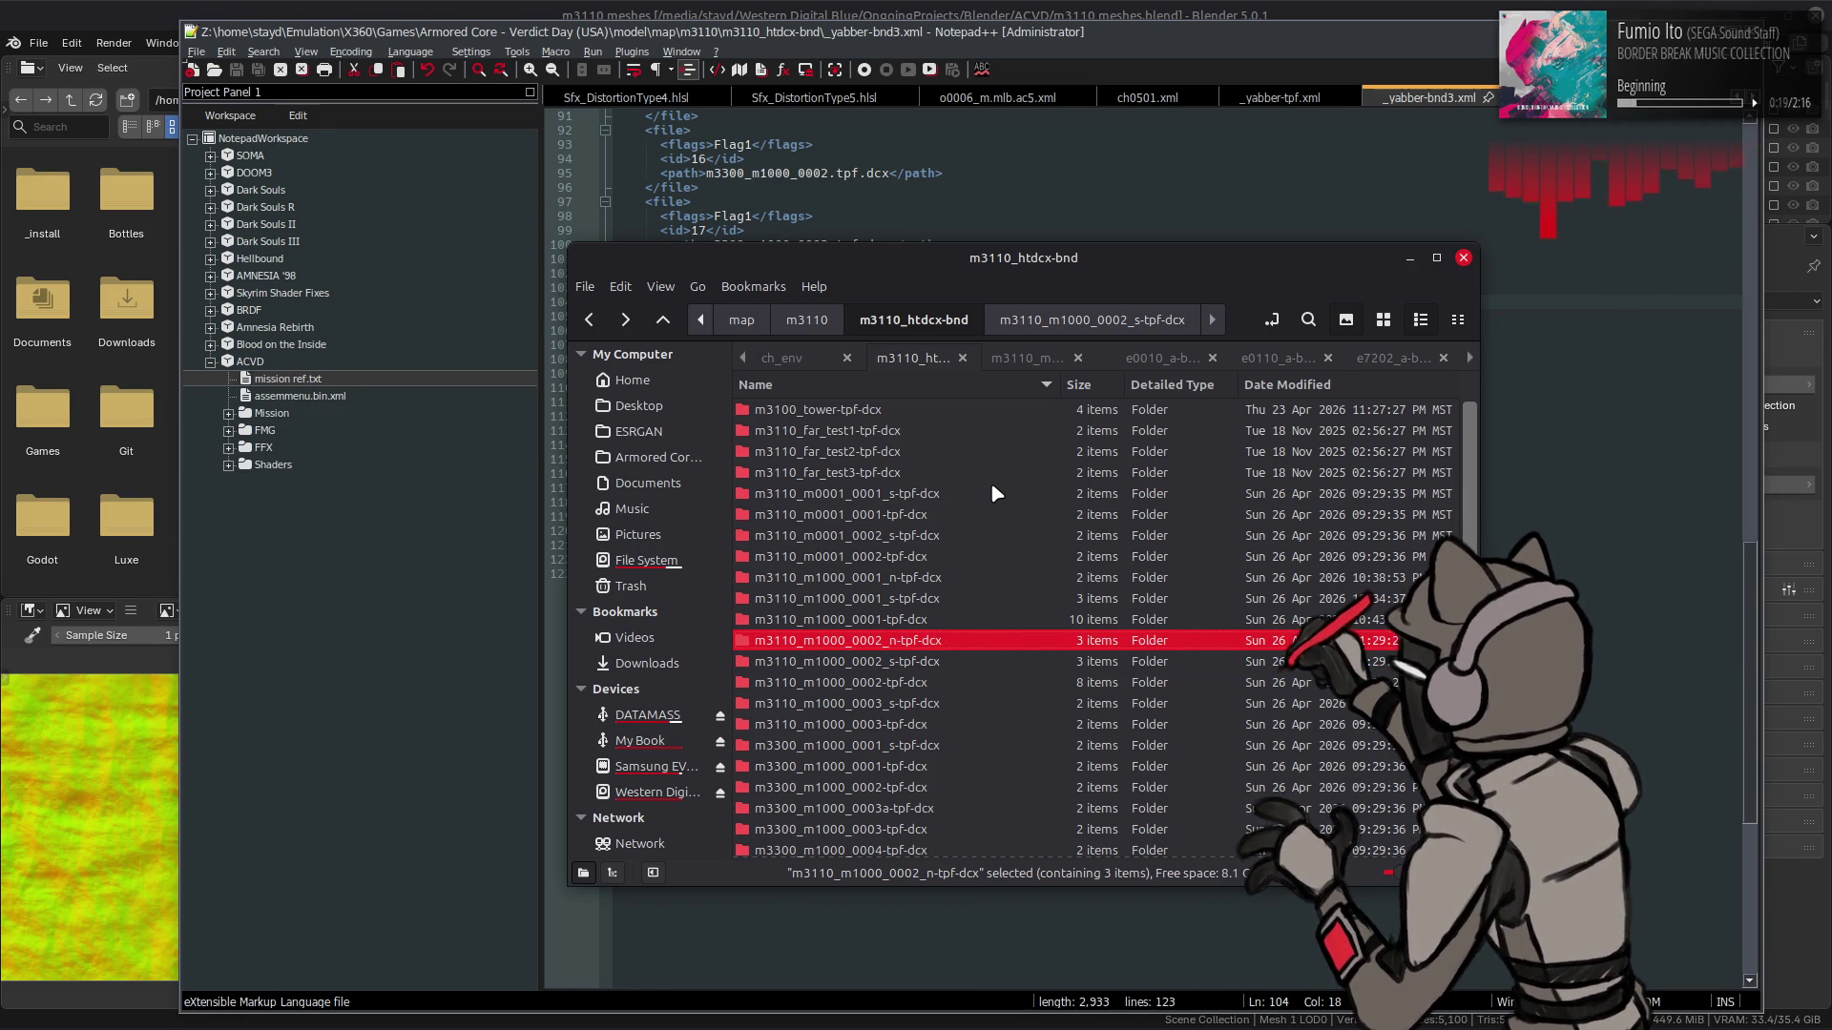
# - Inside it, delete the extra texture copy, rename the original m3110_m1000_0002_n.dds, and open _yabber-tpf.xml in Notepad++
pyautogui.doubleClick(907, 640)
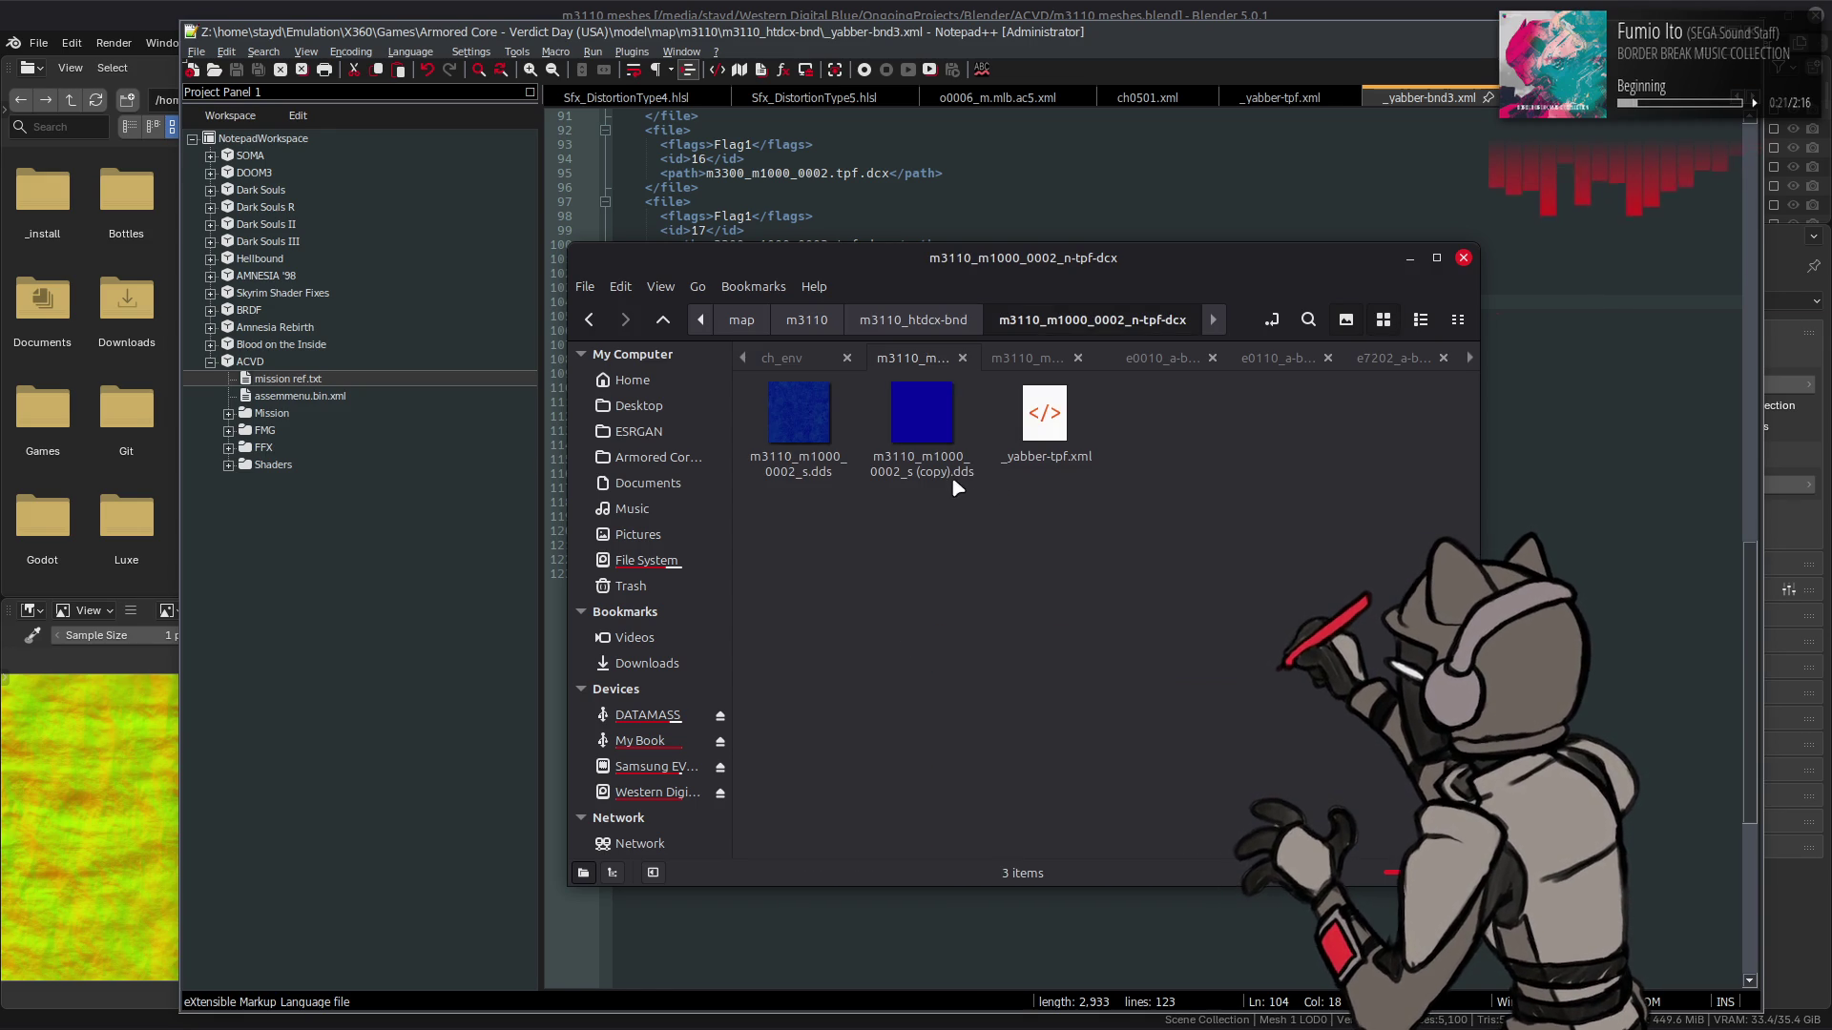
pyautogui.click(924, 420)
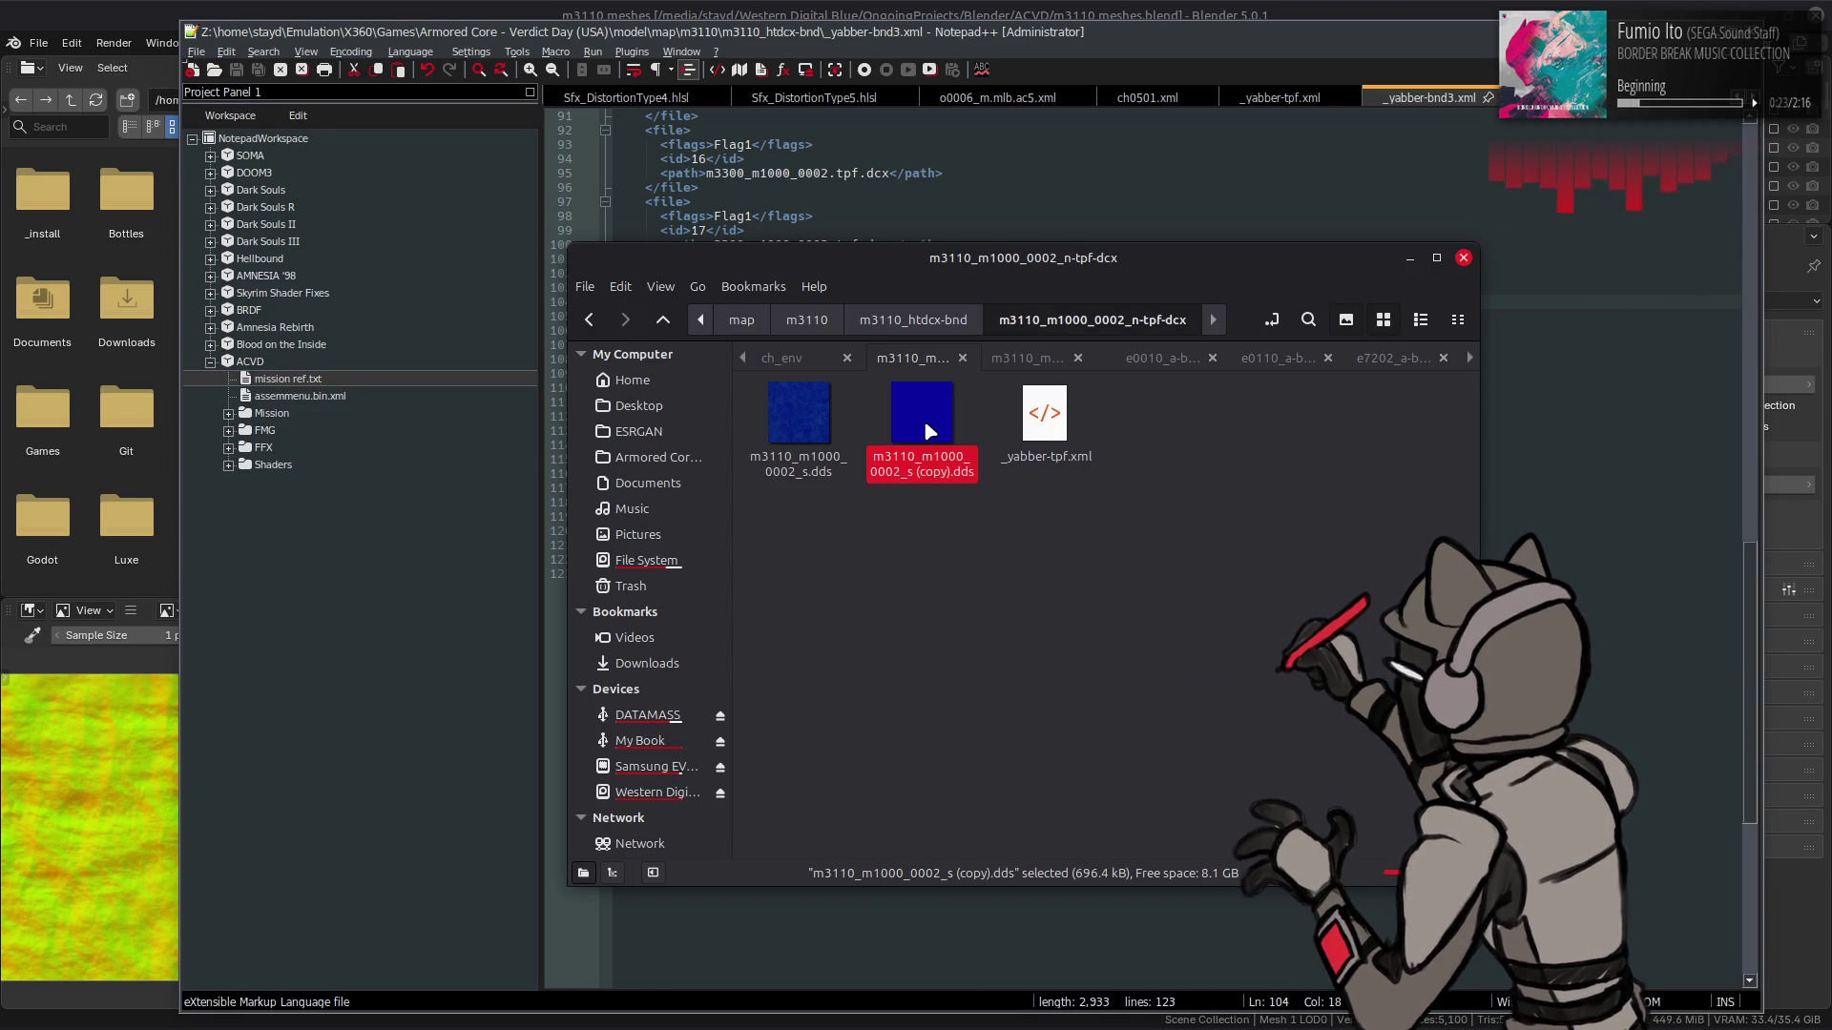
pyautogui.rightClick(924, 420)
pyautogui.click(920, 645)
pyautogui.press('F2')
pyautogui.press('BackSpace')
pyautogui.write('n')
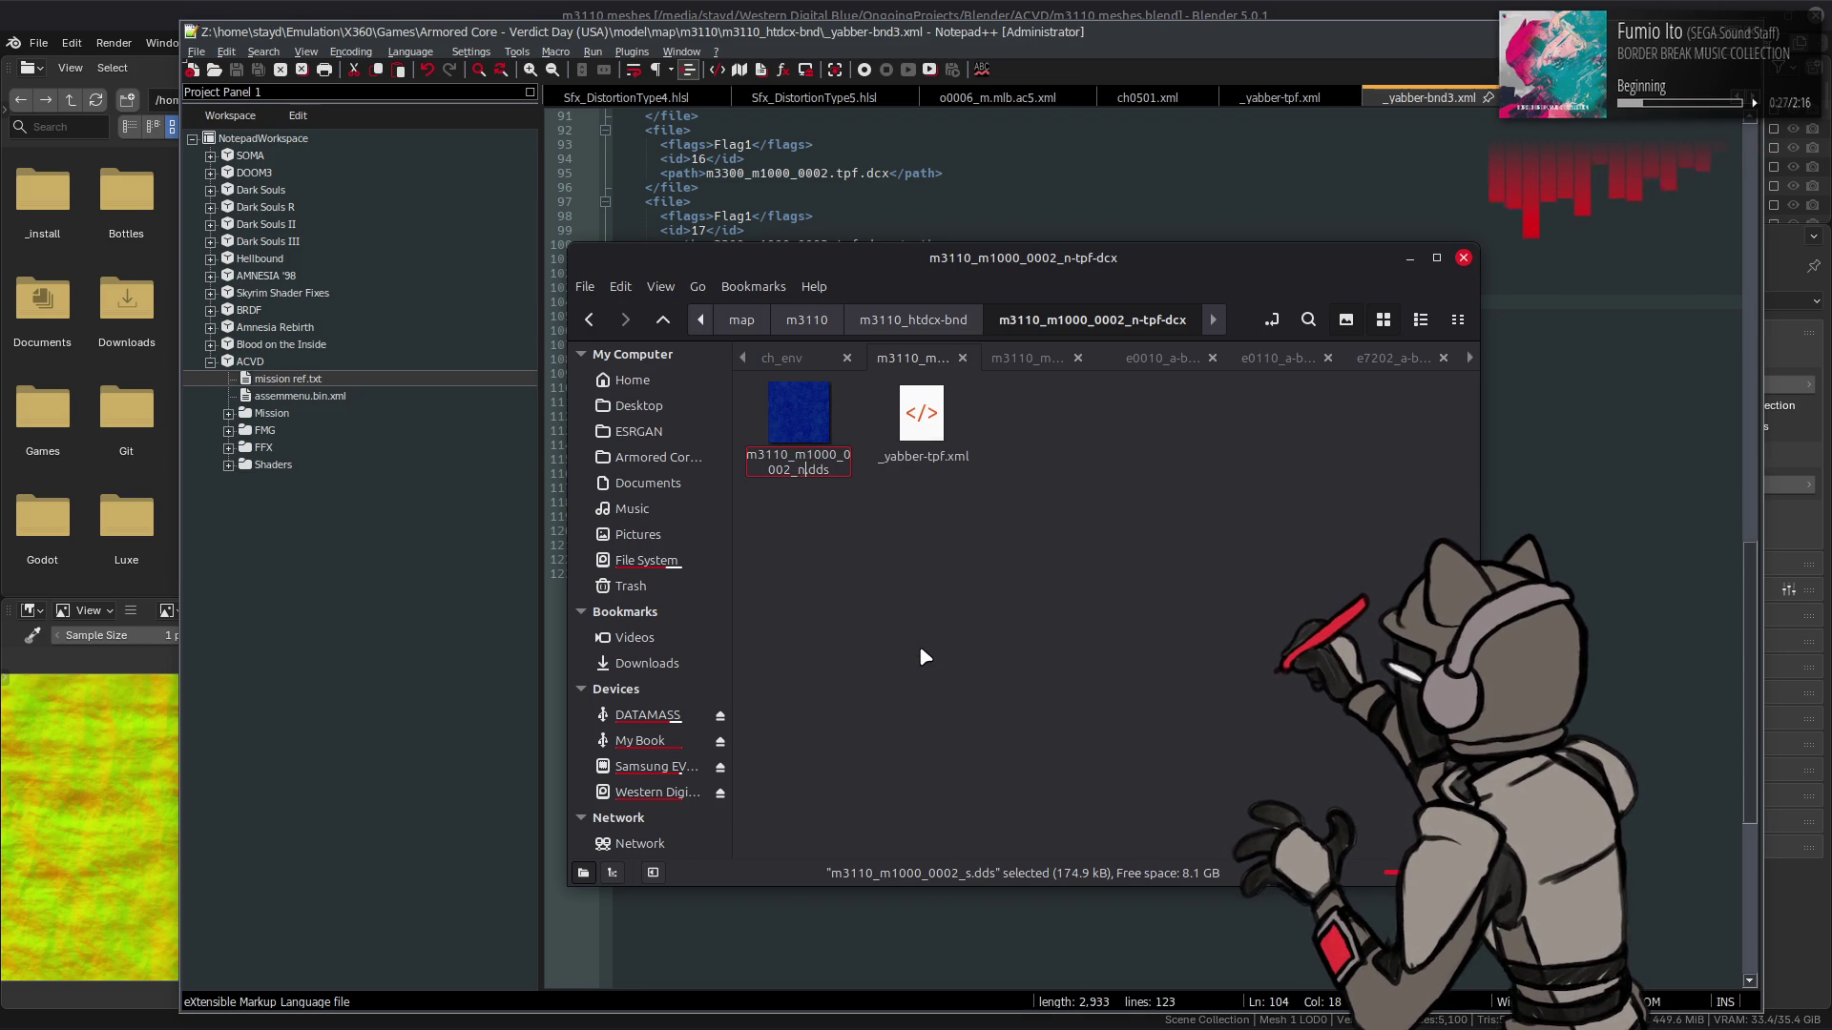
pyautogui.press('Return')
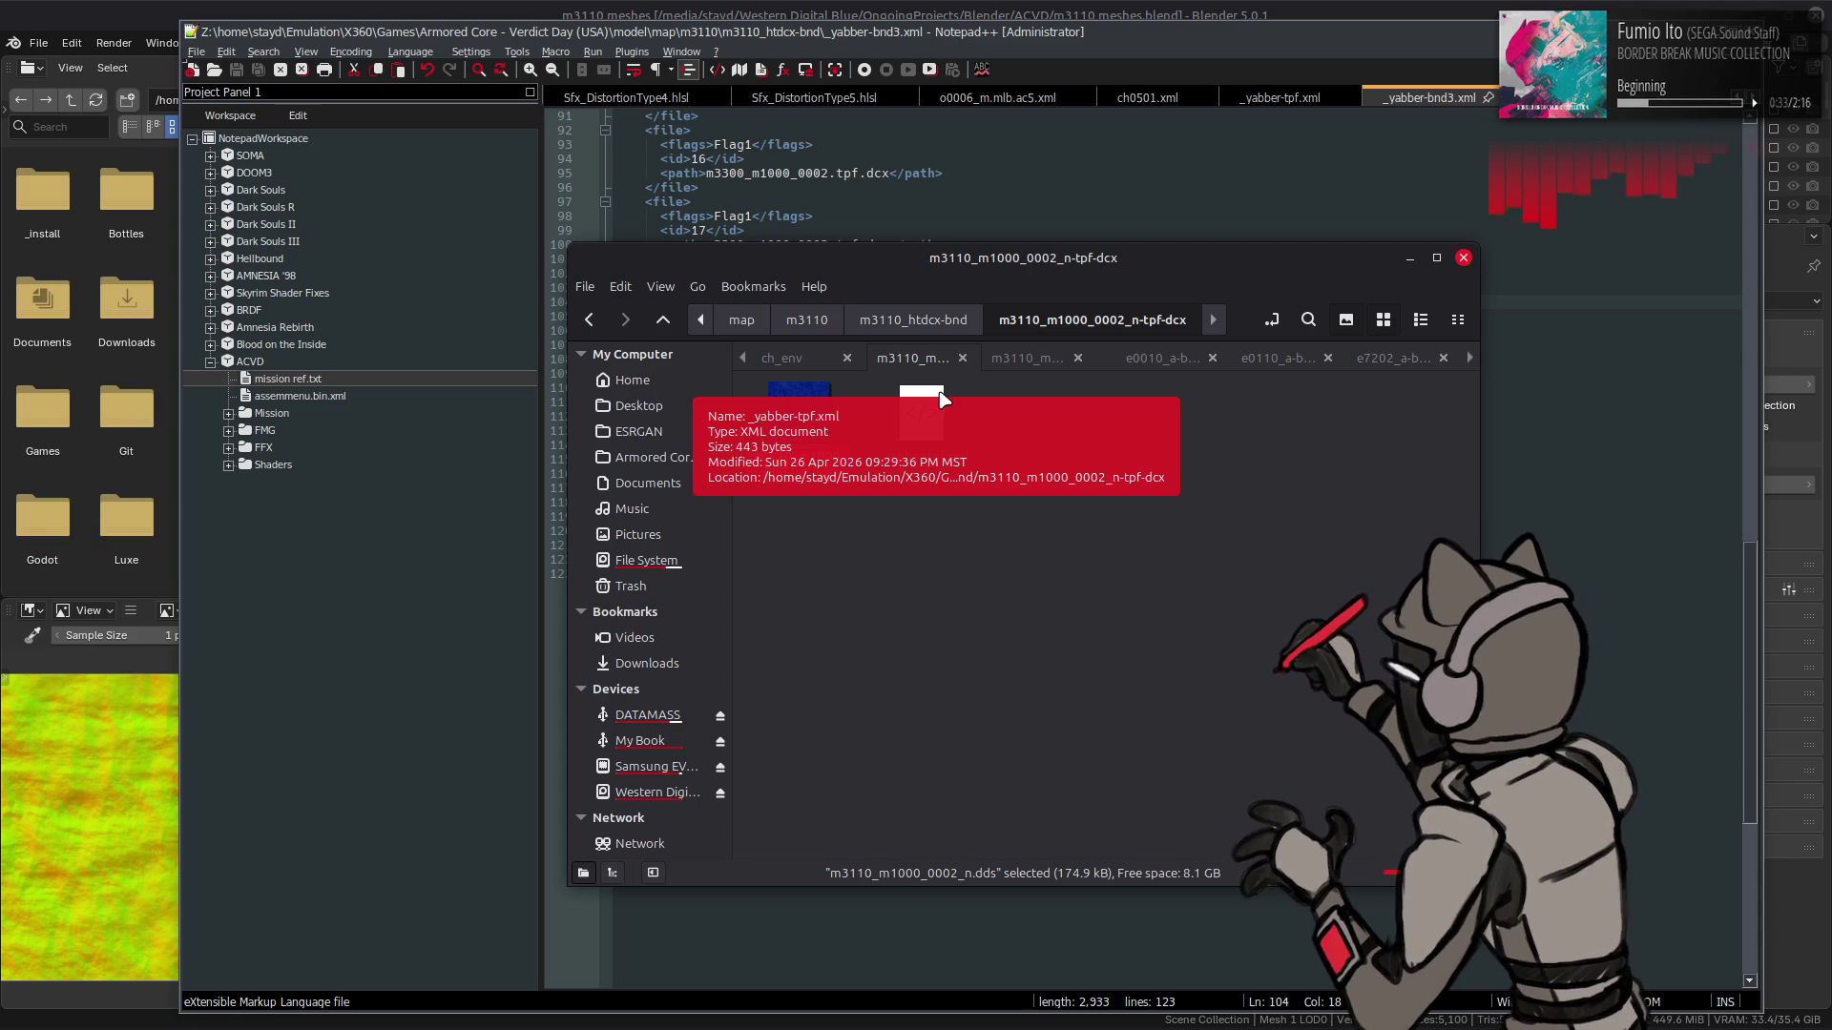
pyautogui.moveTo(941, 397)
pyautogui.mouseDown()
pyautogui.moveTo(990, 191)
pyautogui.moveTo(983, 213)
pyautogui.mouseUp()
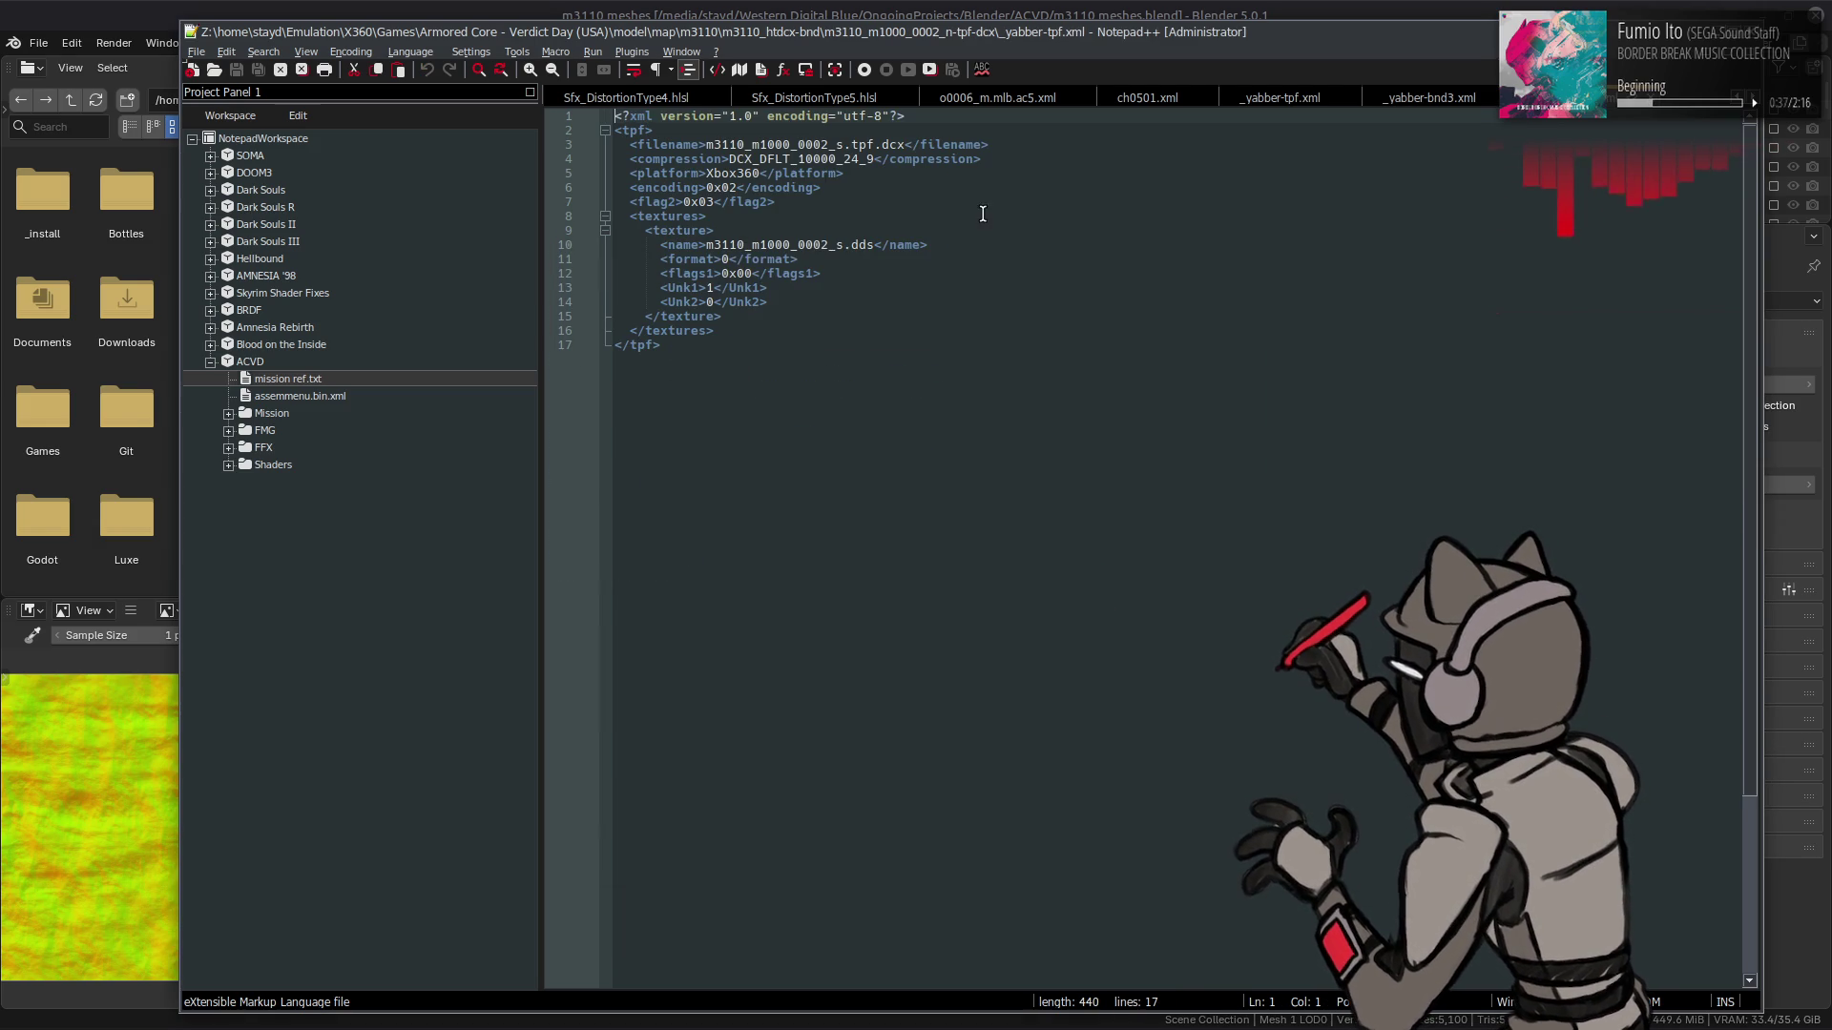
# - Change _s to _n in the texture name and the file name, and save the xml
pyautogui.click(844, 245)
pyautogui.press('BackSpace')
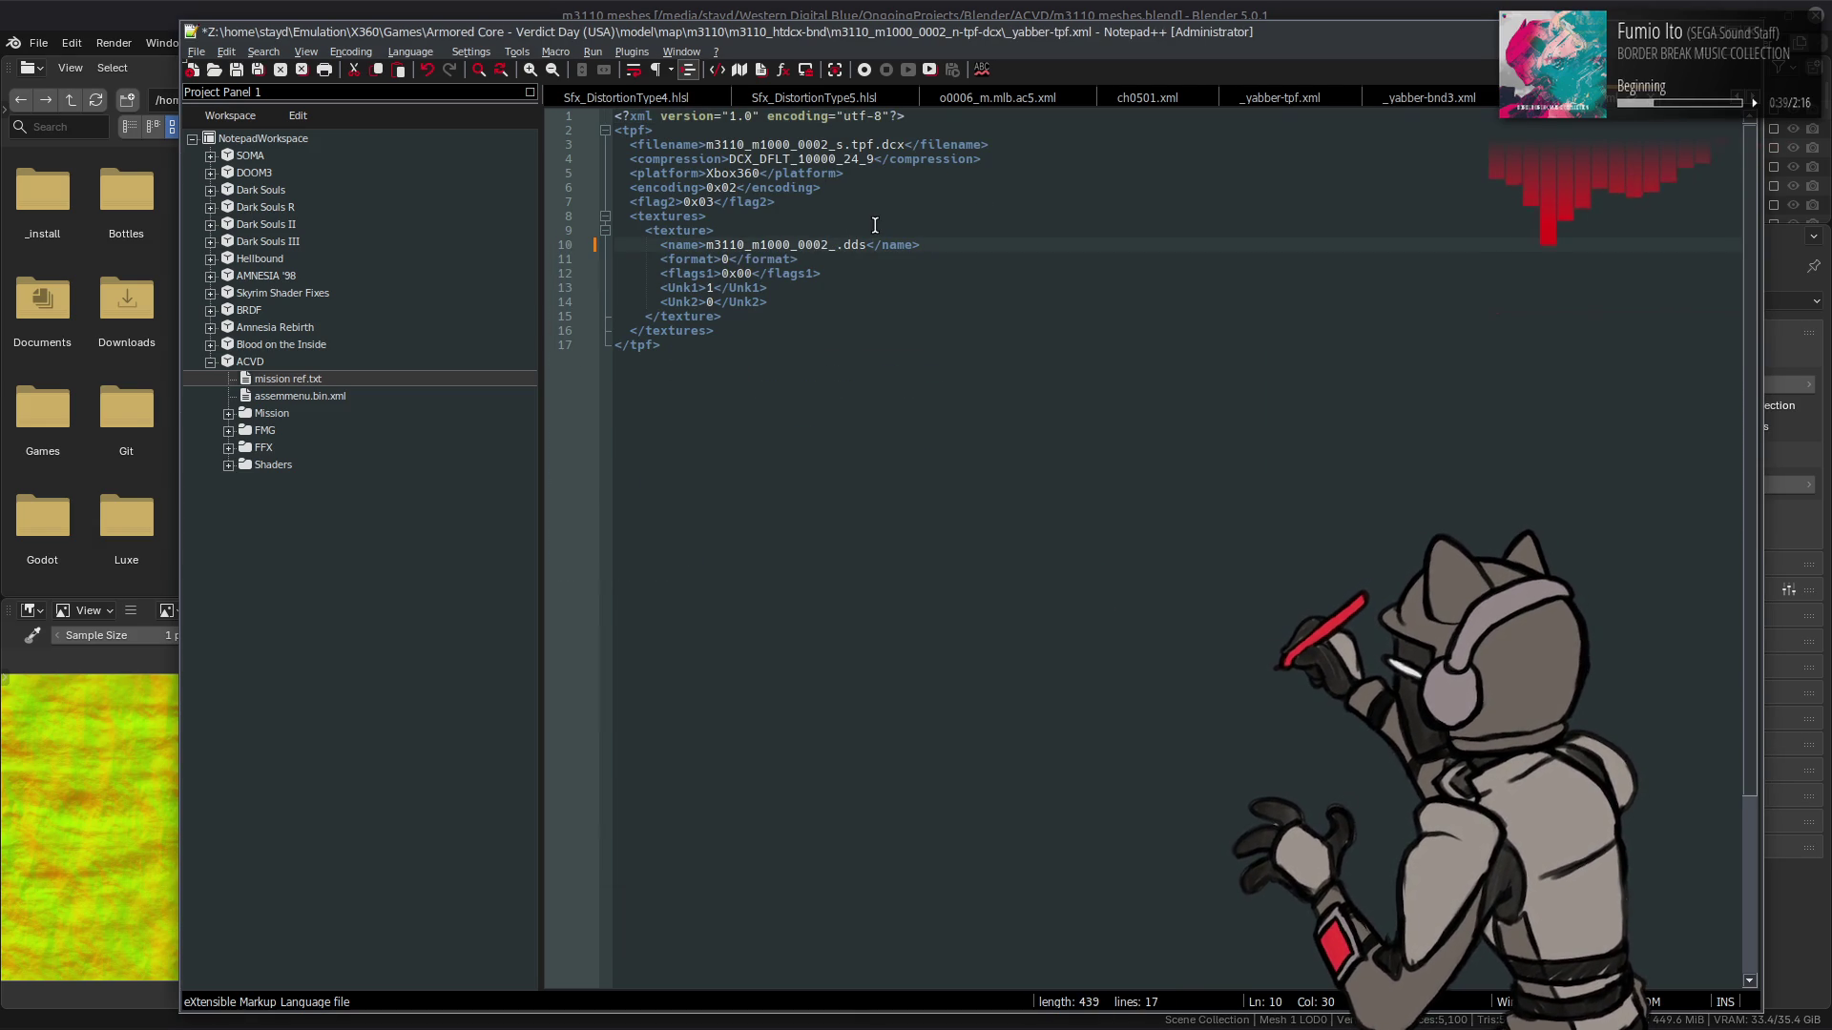
pyautogui.write('n')
pyautogui.press('BackSpace')
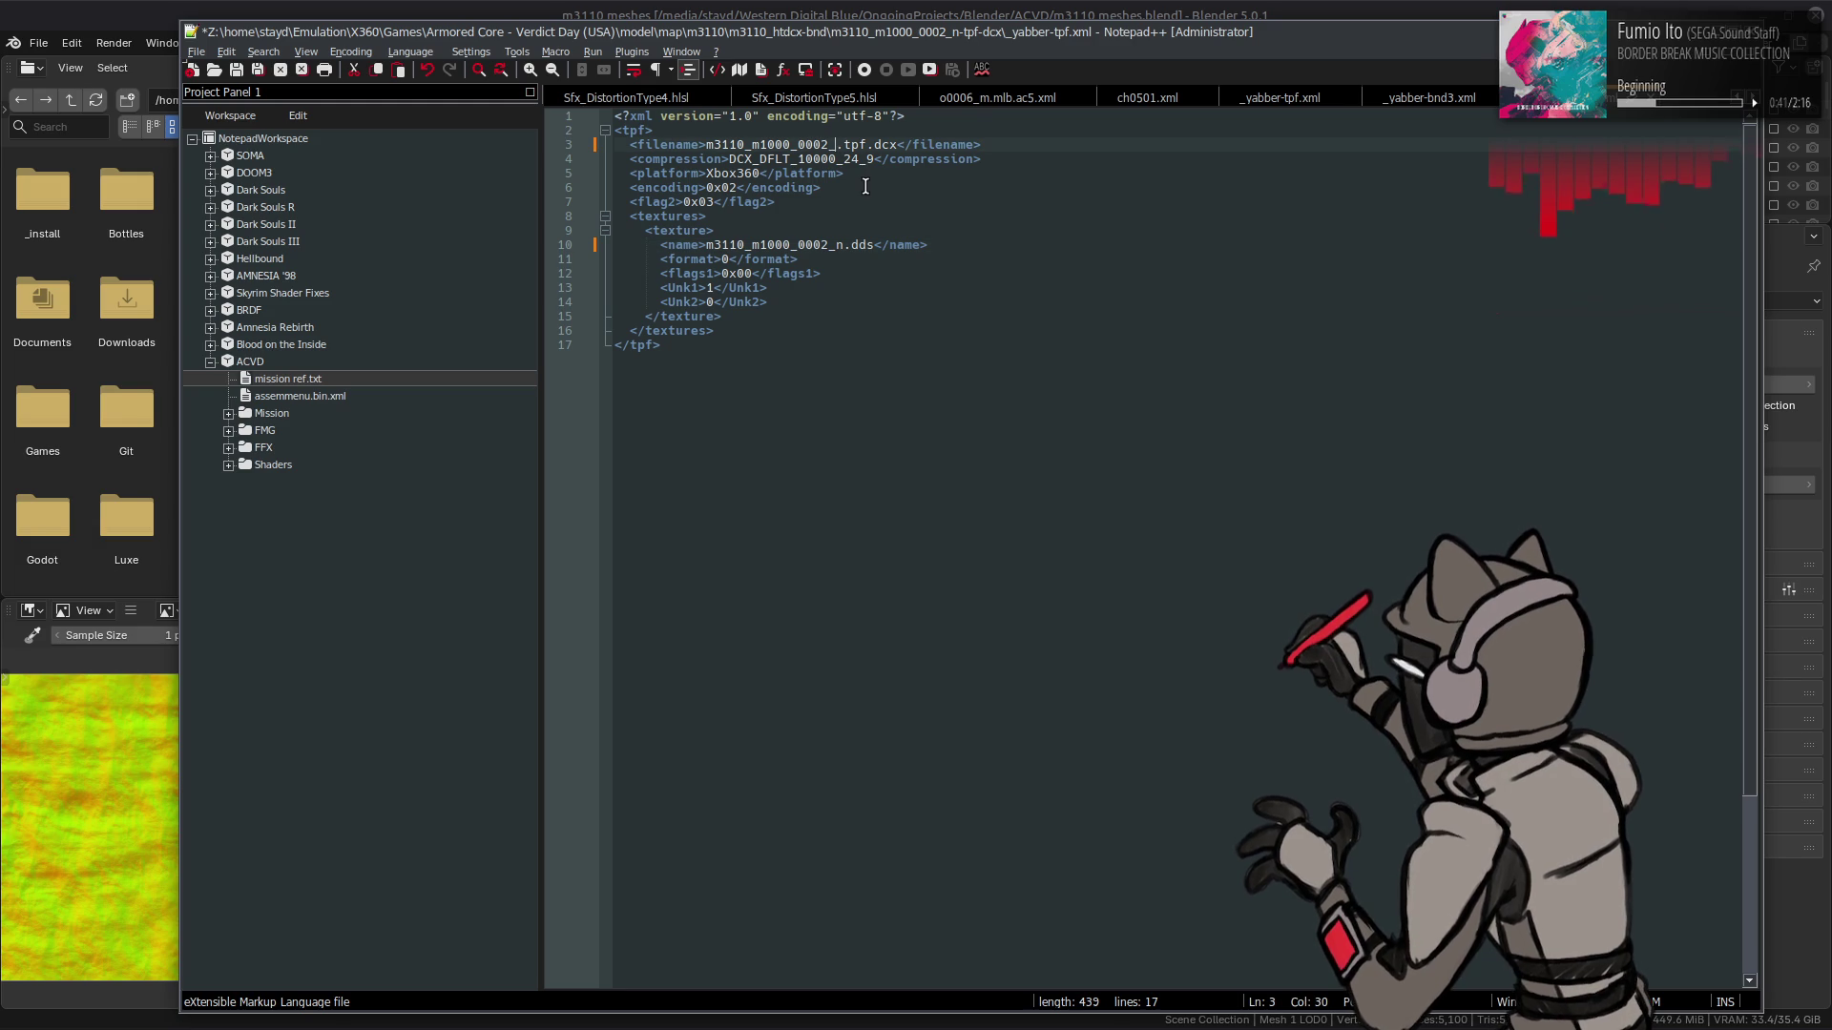
pyautogui.write('n')
pyautogui.hotkey('ctrl', 's')
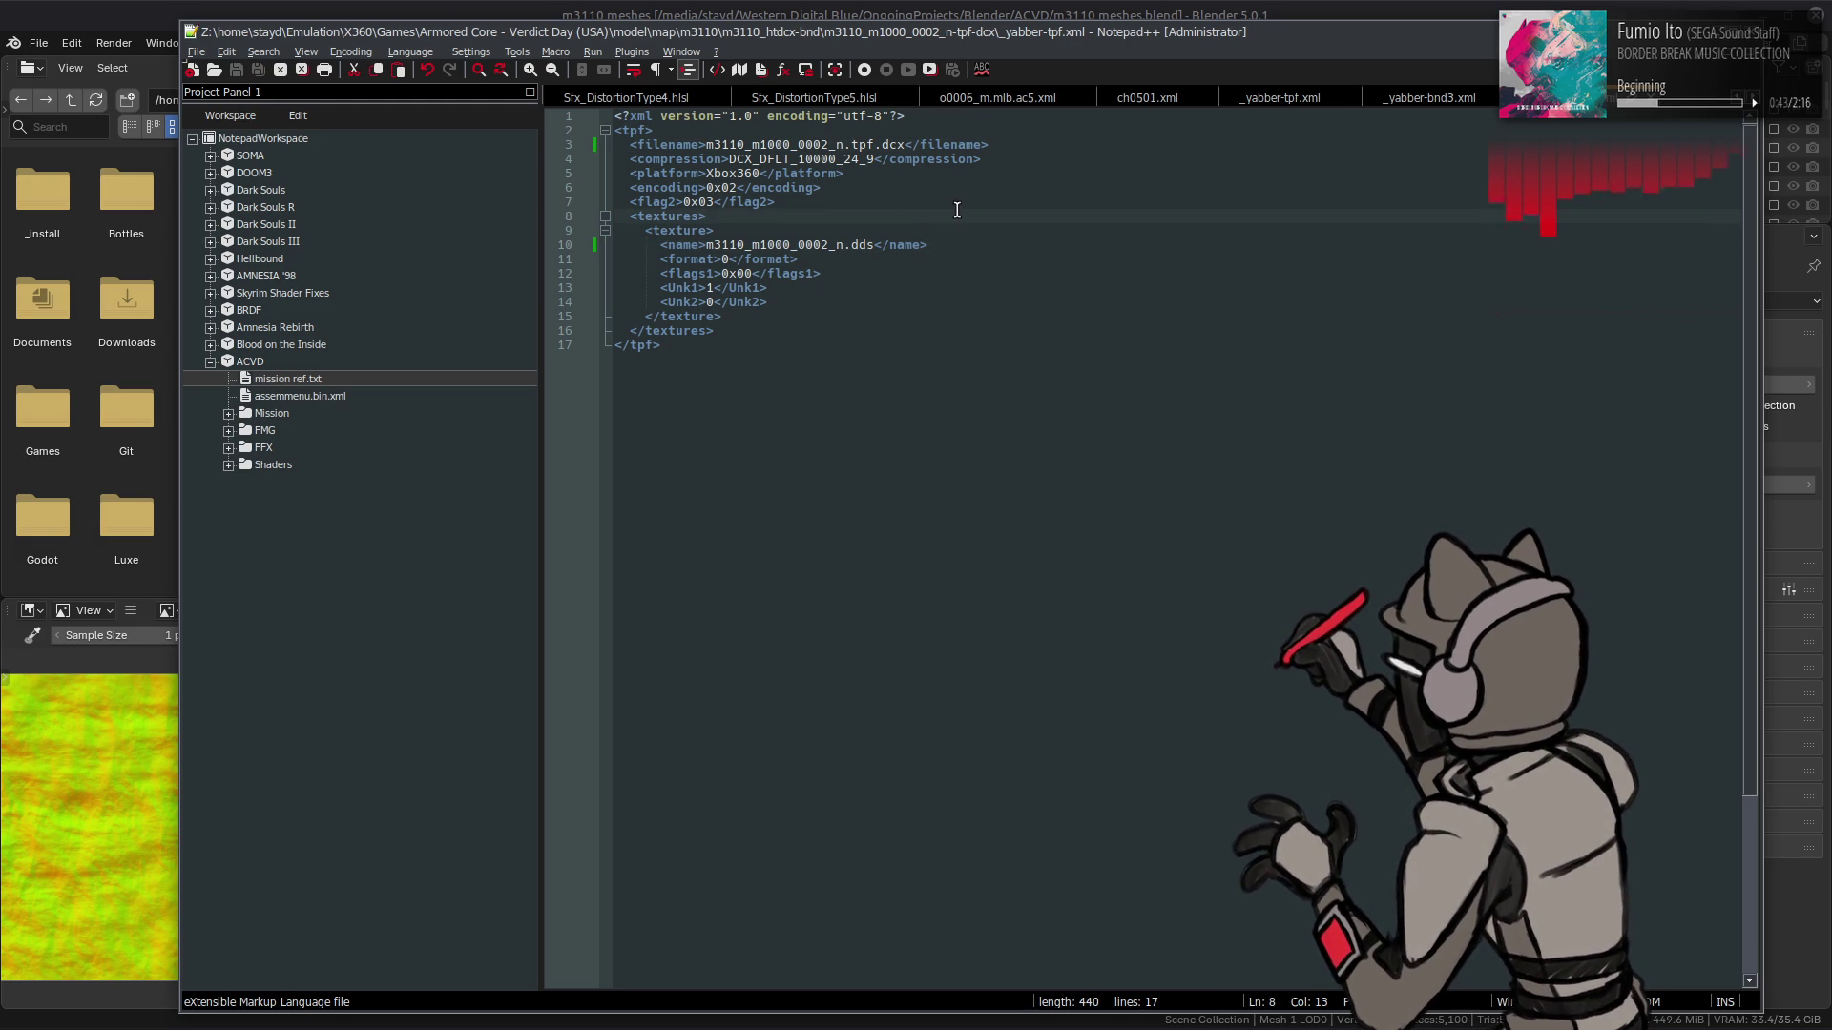
# - Set the format value to 23 and save the xml again
pyautogui.click(729, 261)
pyautogui.press('BackSpace')
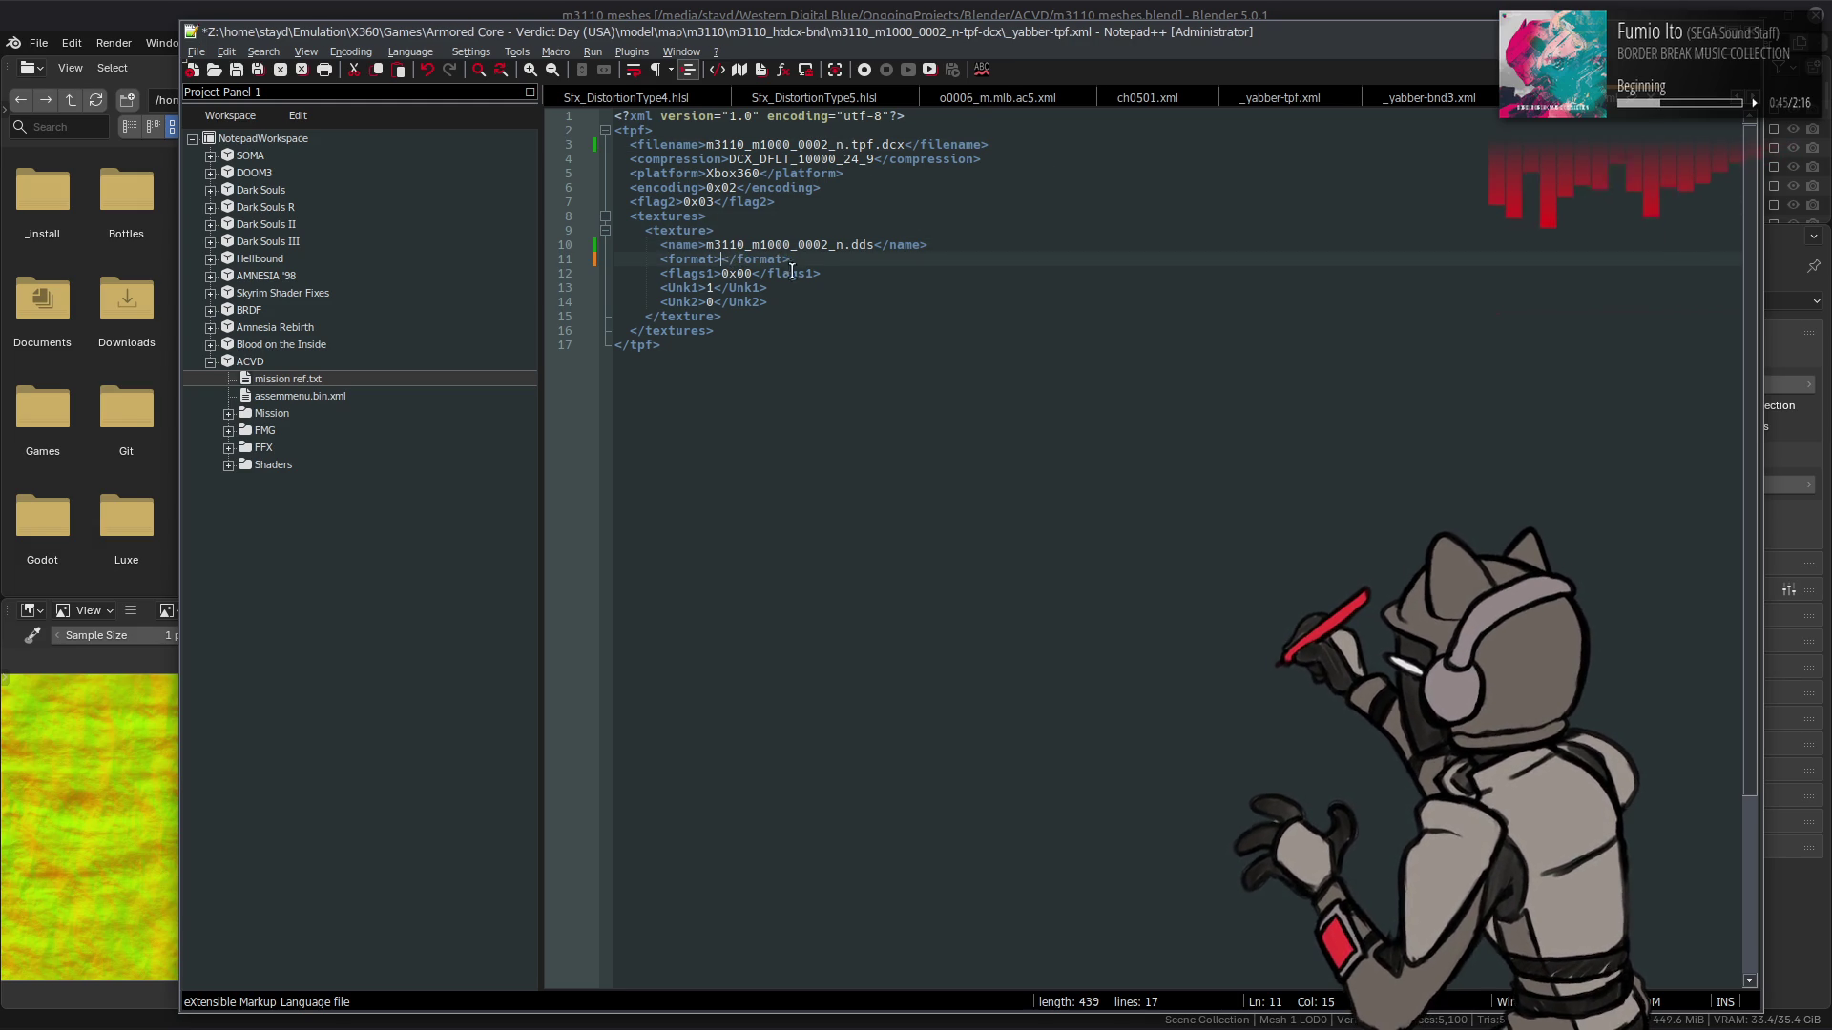
pyautogui.write('23')
pyautogui.hotkey('ctrl', 's')
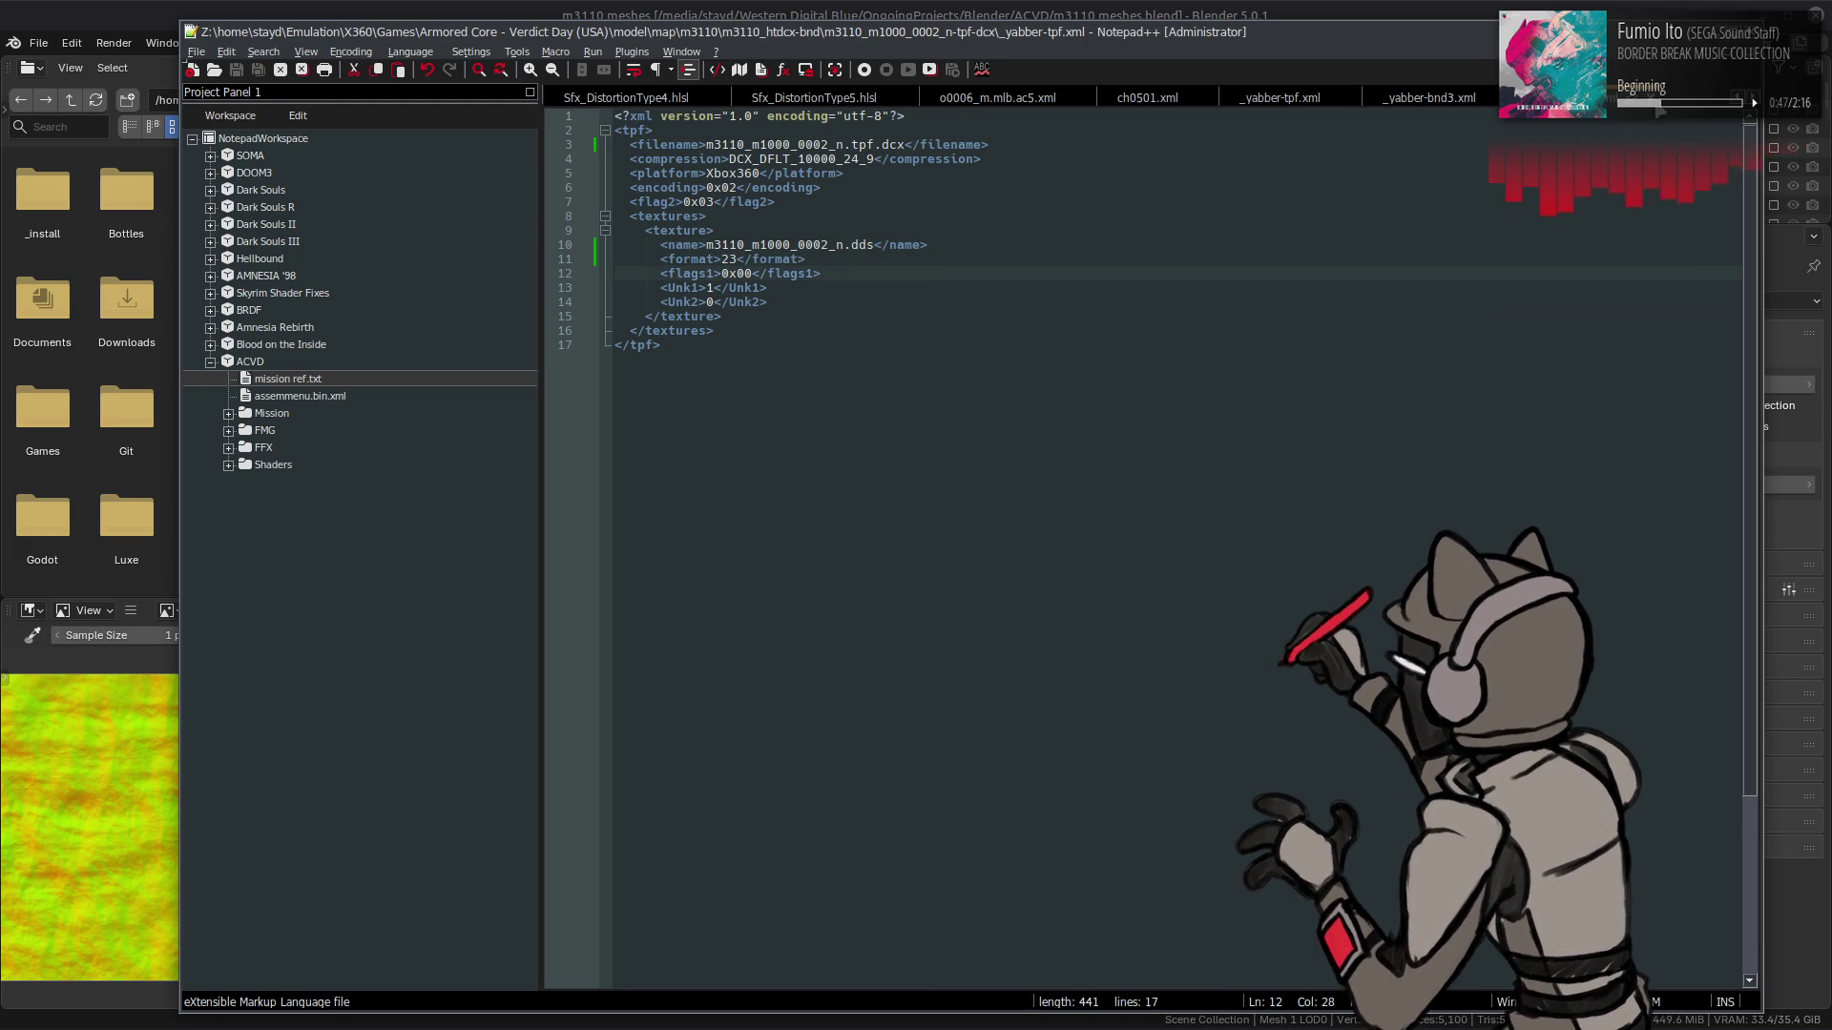
pyautogui.click(1429, 98)
pyautogui.hotkey('alt', 'Tab')
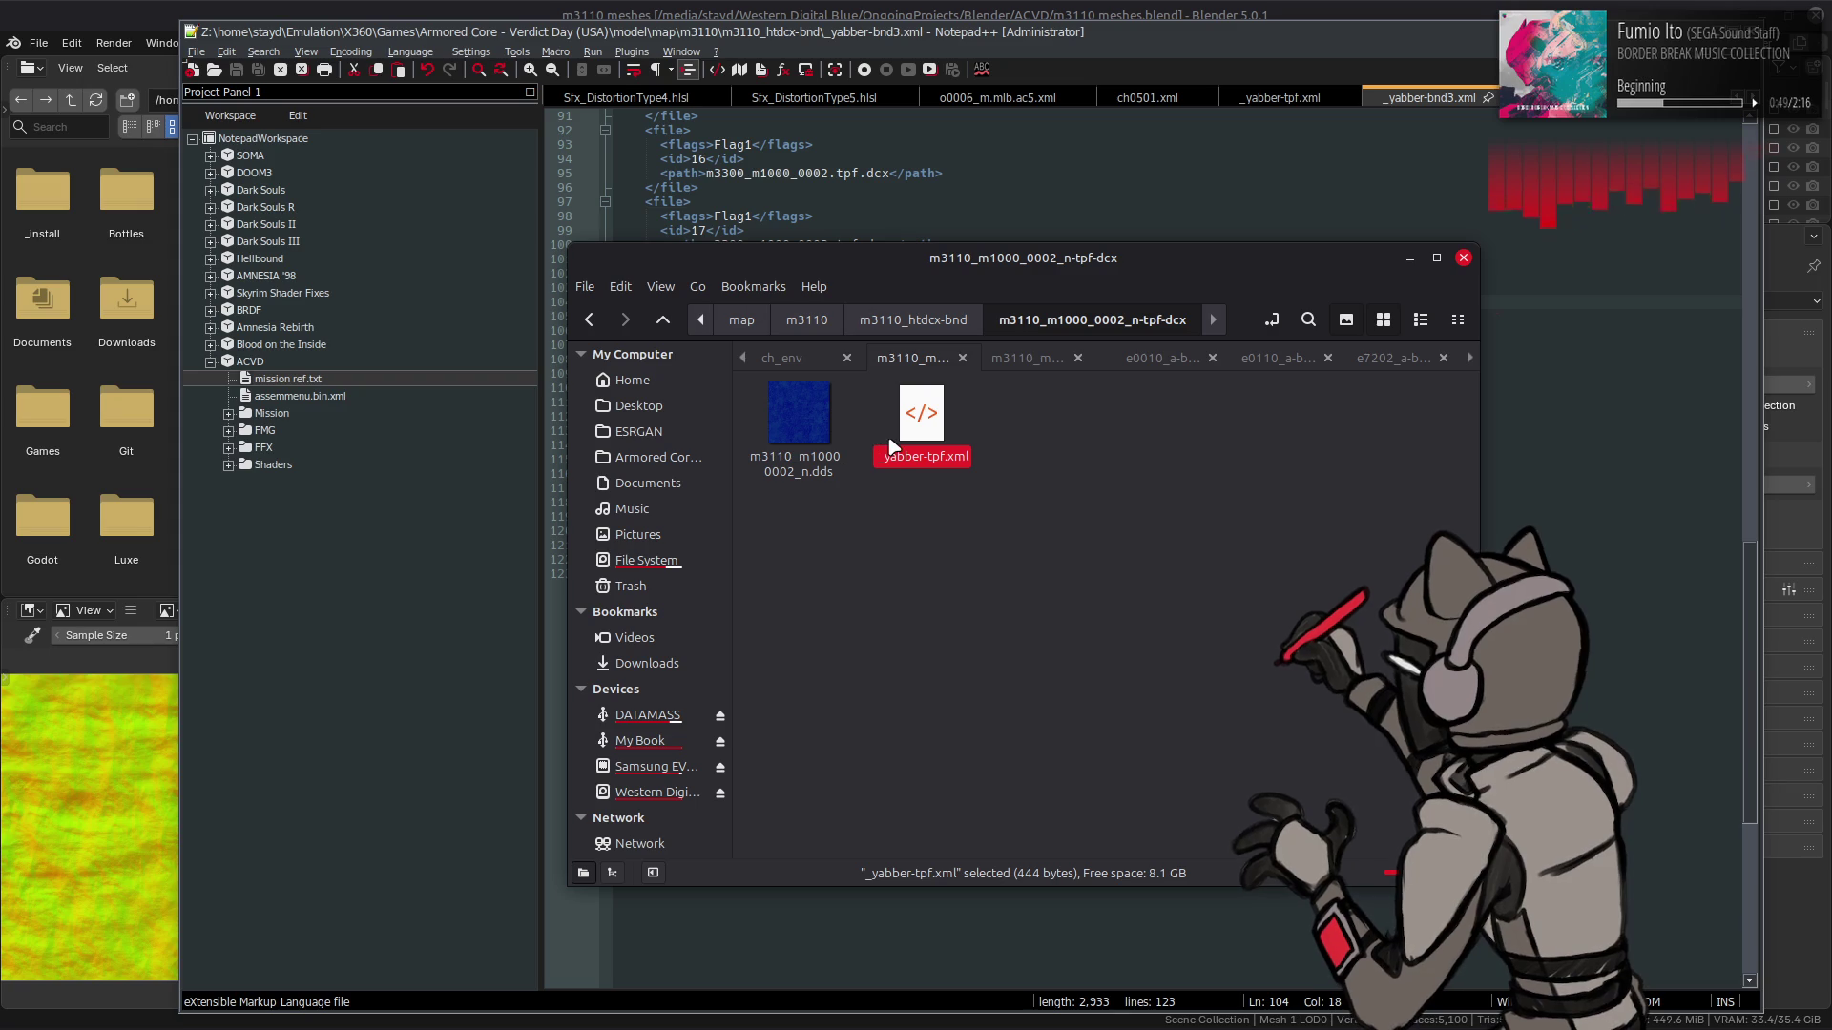
# - In GIMP, hide Spec, show the Normal layer, and export the normal map texture
pyautogui.hotkey('alt', 'Tab')
pyautogui.hotkey('alt', 'Tab')
pyautogui.hotkey('alt', 'Tab')
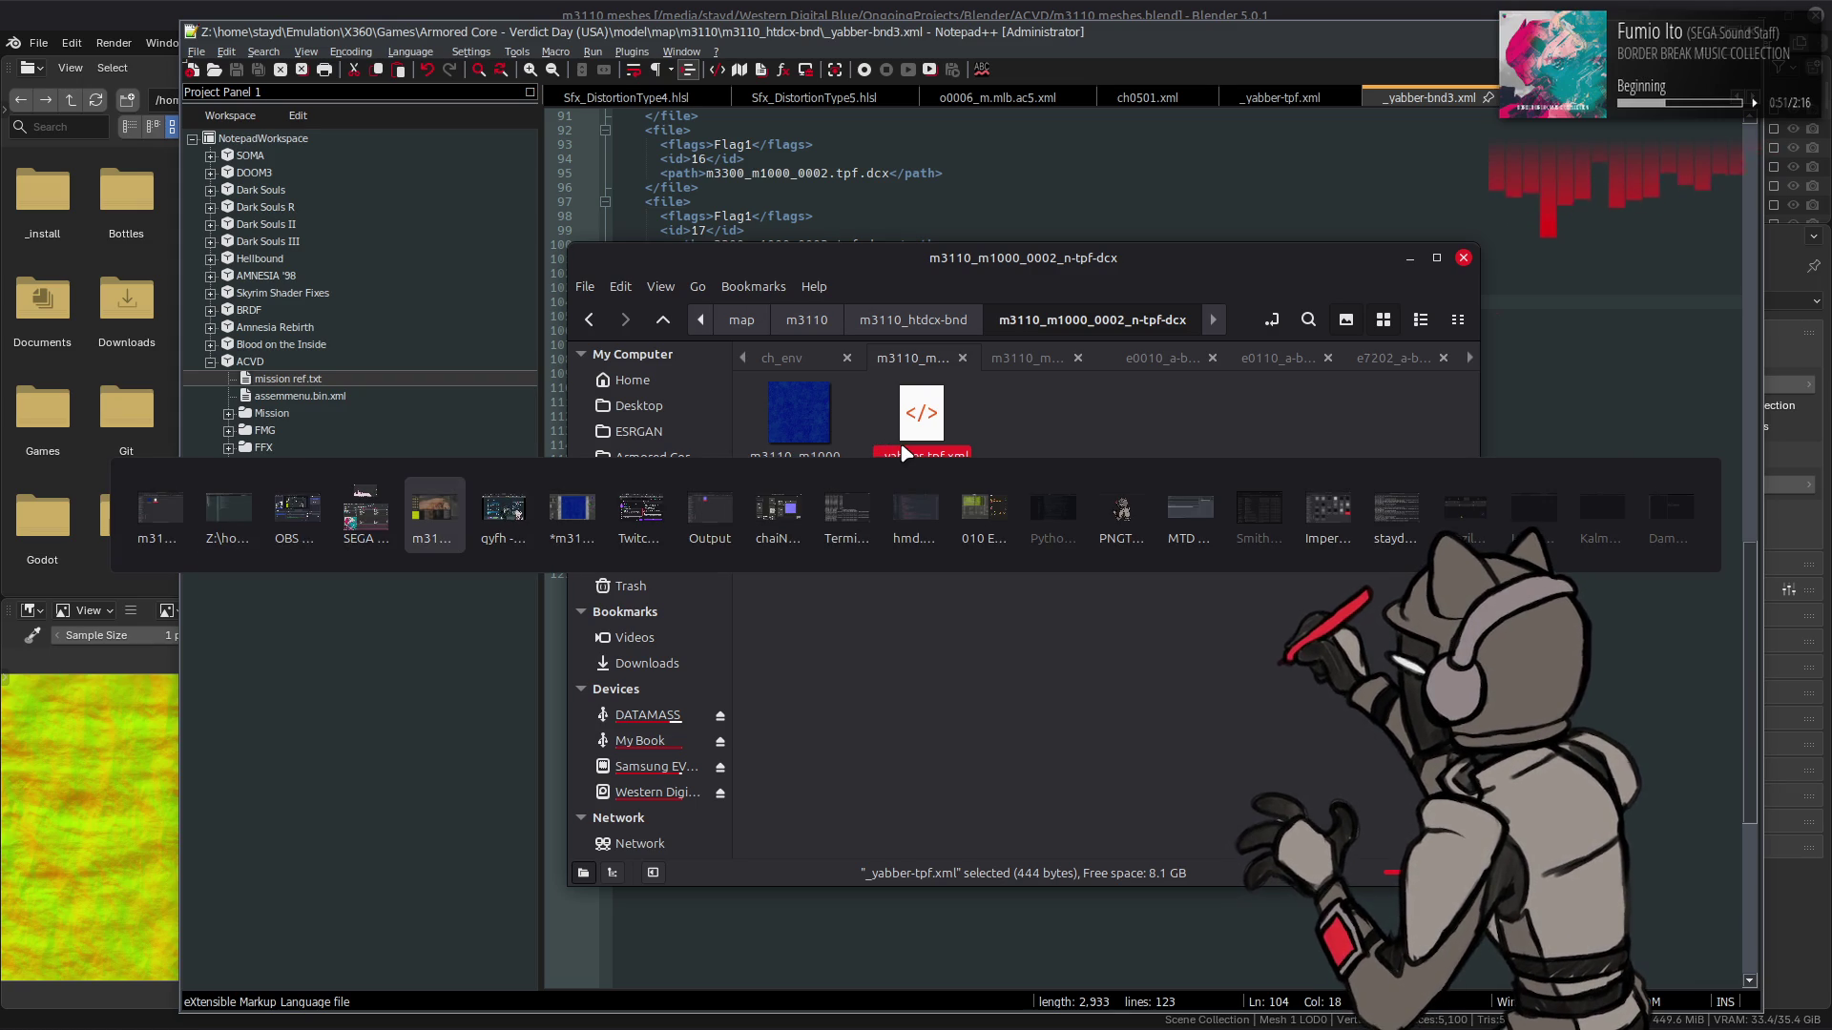
pyautogui.hotkey('alt', 'Tab')
pyautogui.hotkey('alt', 'Tab')
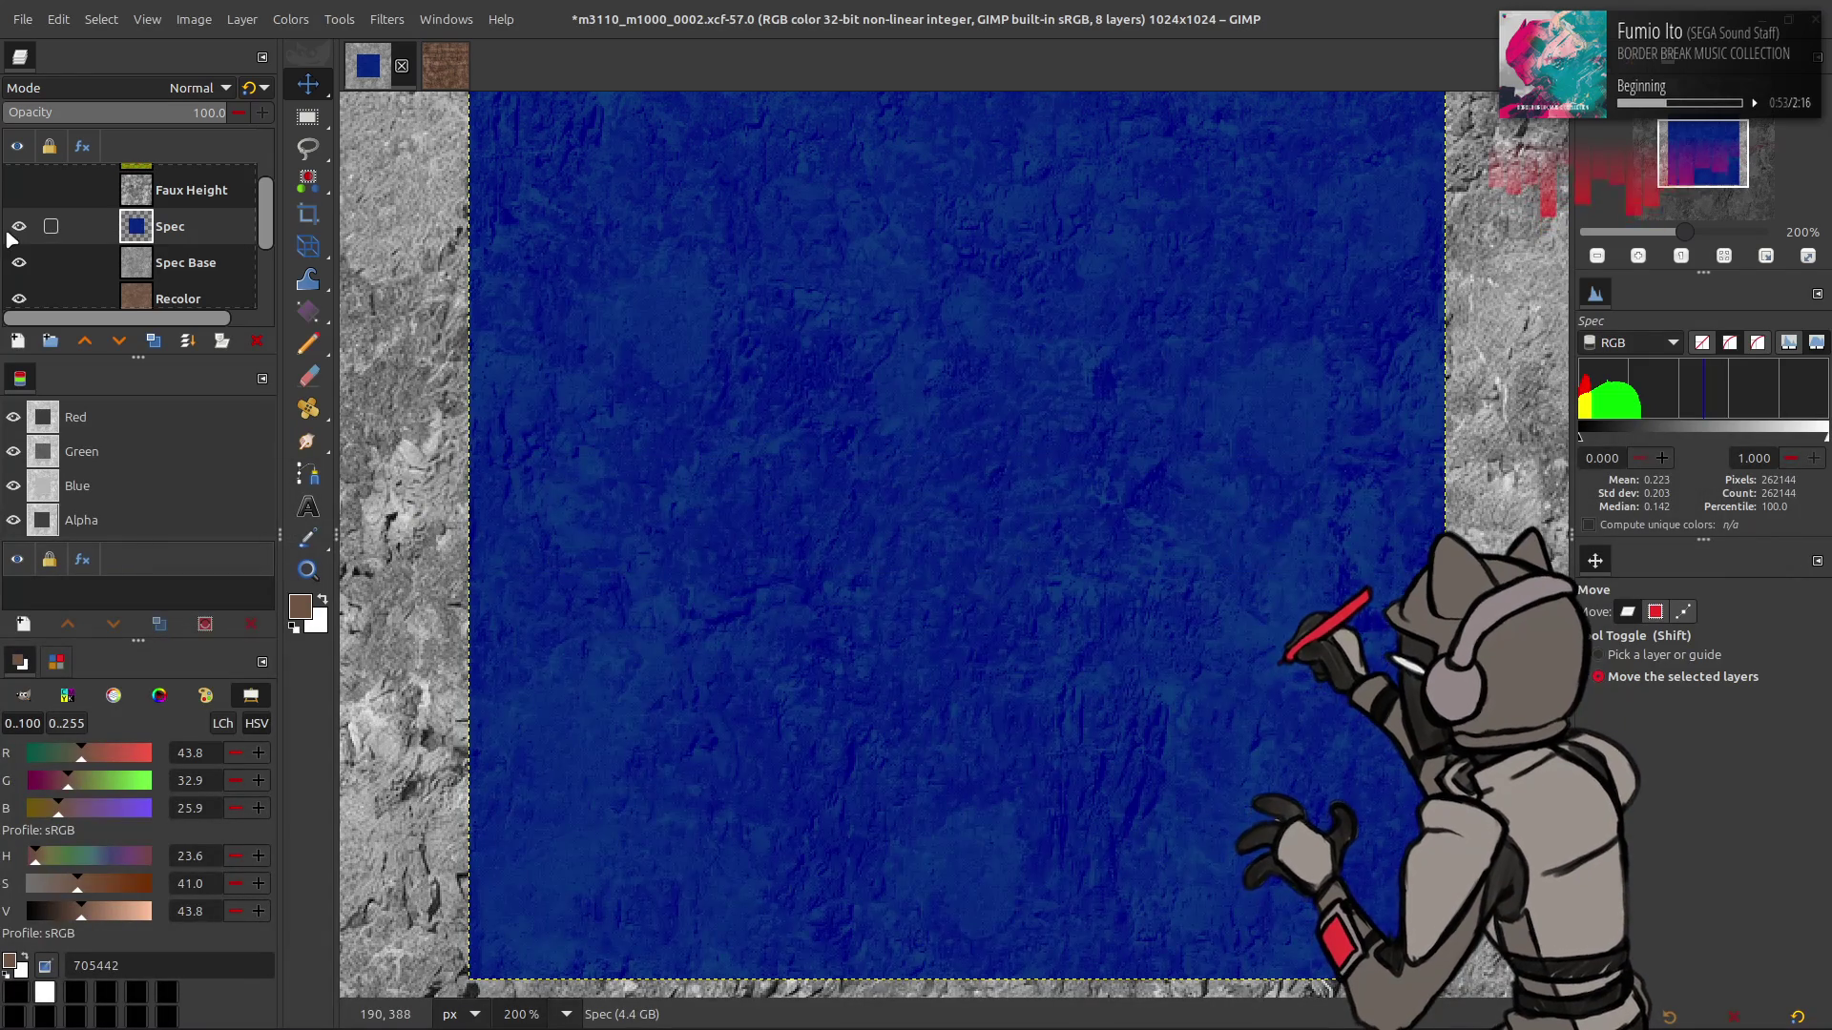
pyautogui.click(18, 225)
pyautogui.scroll(1, 18, 226)
pyautogui.click(18, 182)
pyautogui.click(176, 181)
pyautogui.hotkey('ctrl', 's')
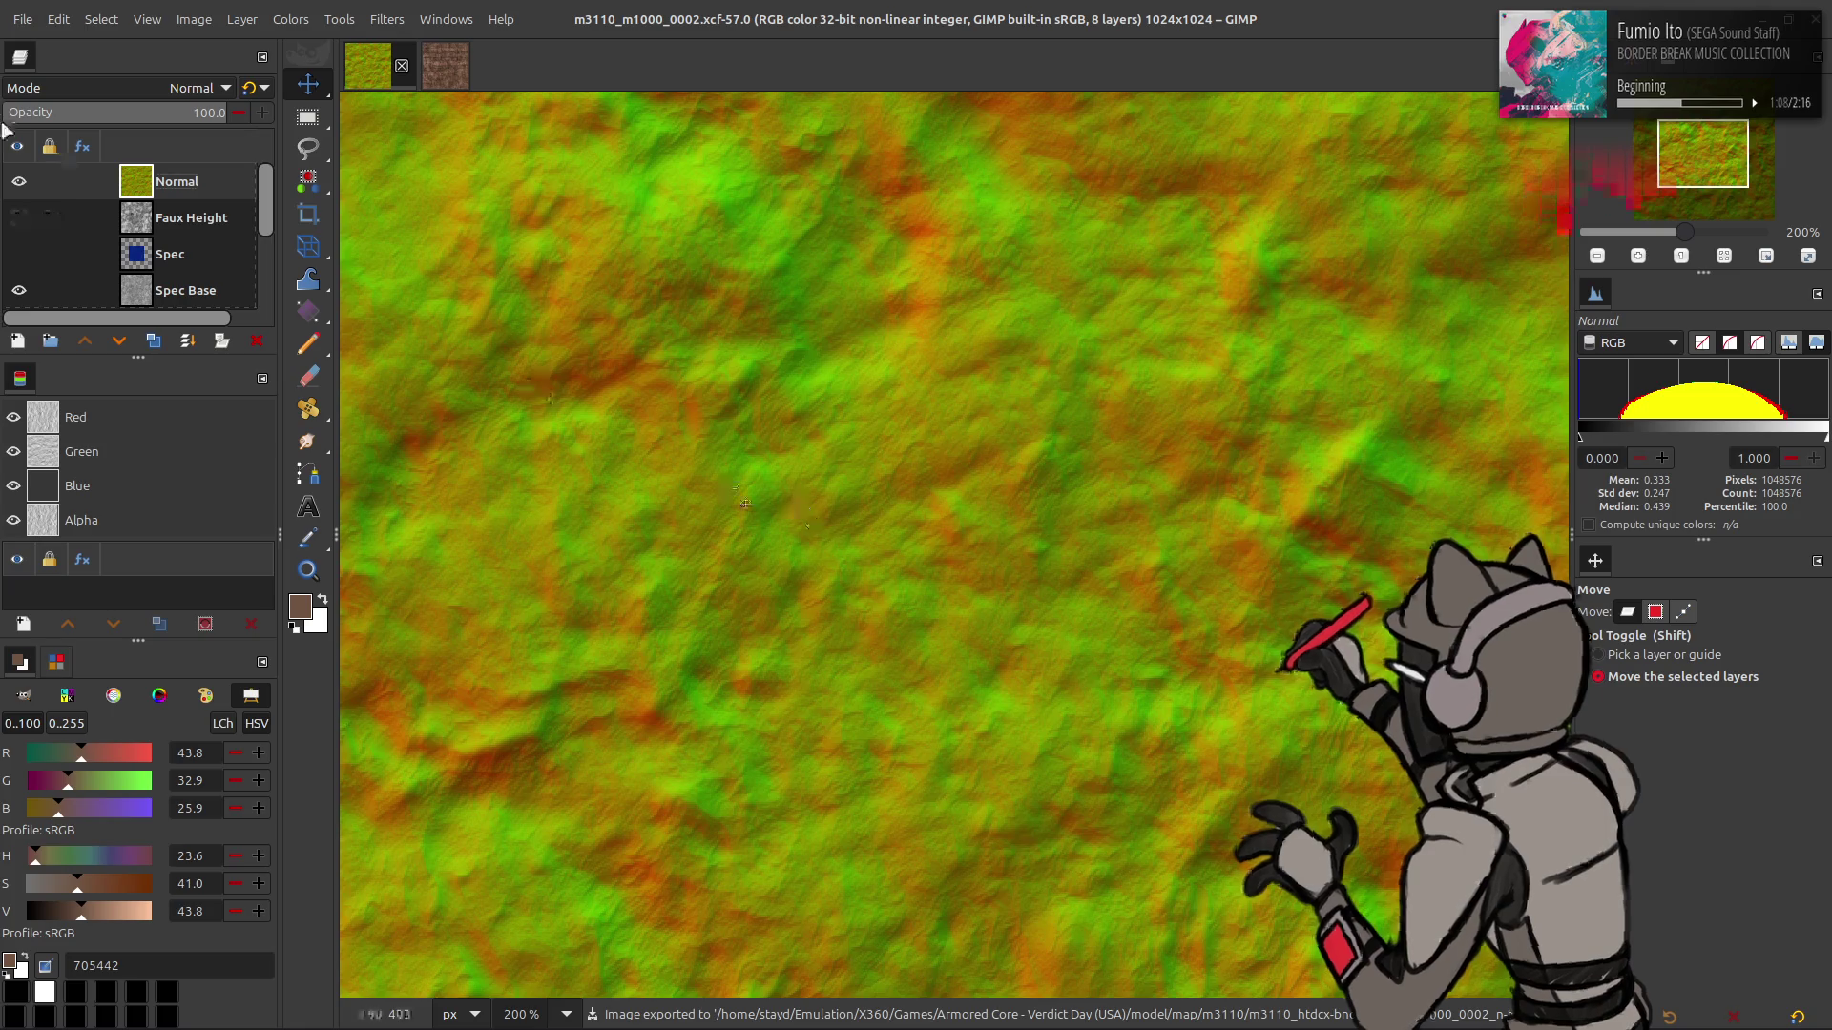
# - Hide Normal and Spec Base, make Recolor active, and export the recoloured rock texture
pyautogui.click(21, 181)
pyautogui.scroll(-2, 21, 181)
pyautogui.click(19, 209)
pyautogui.click(176, 245)
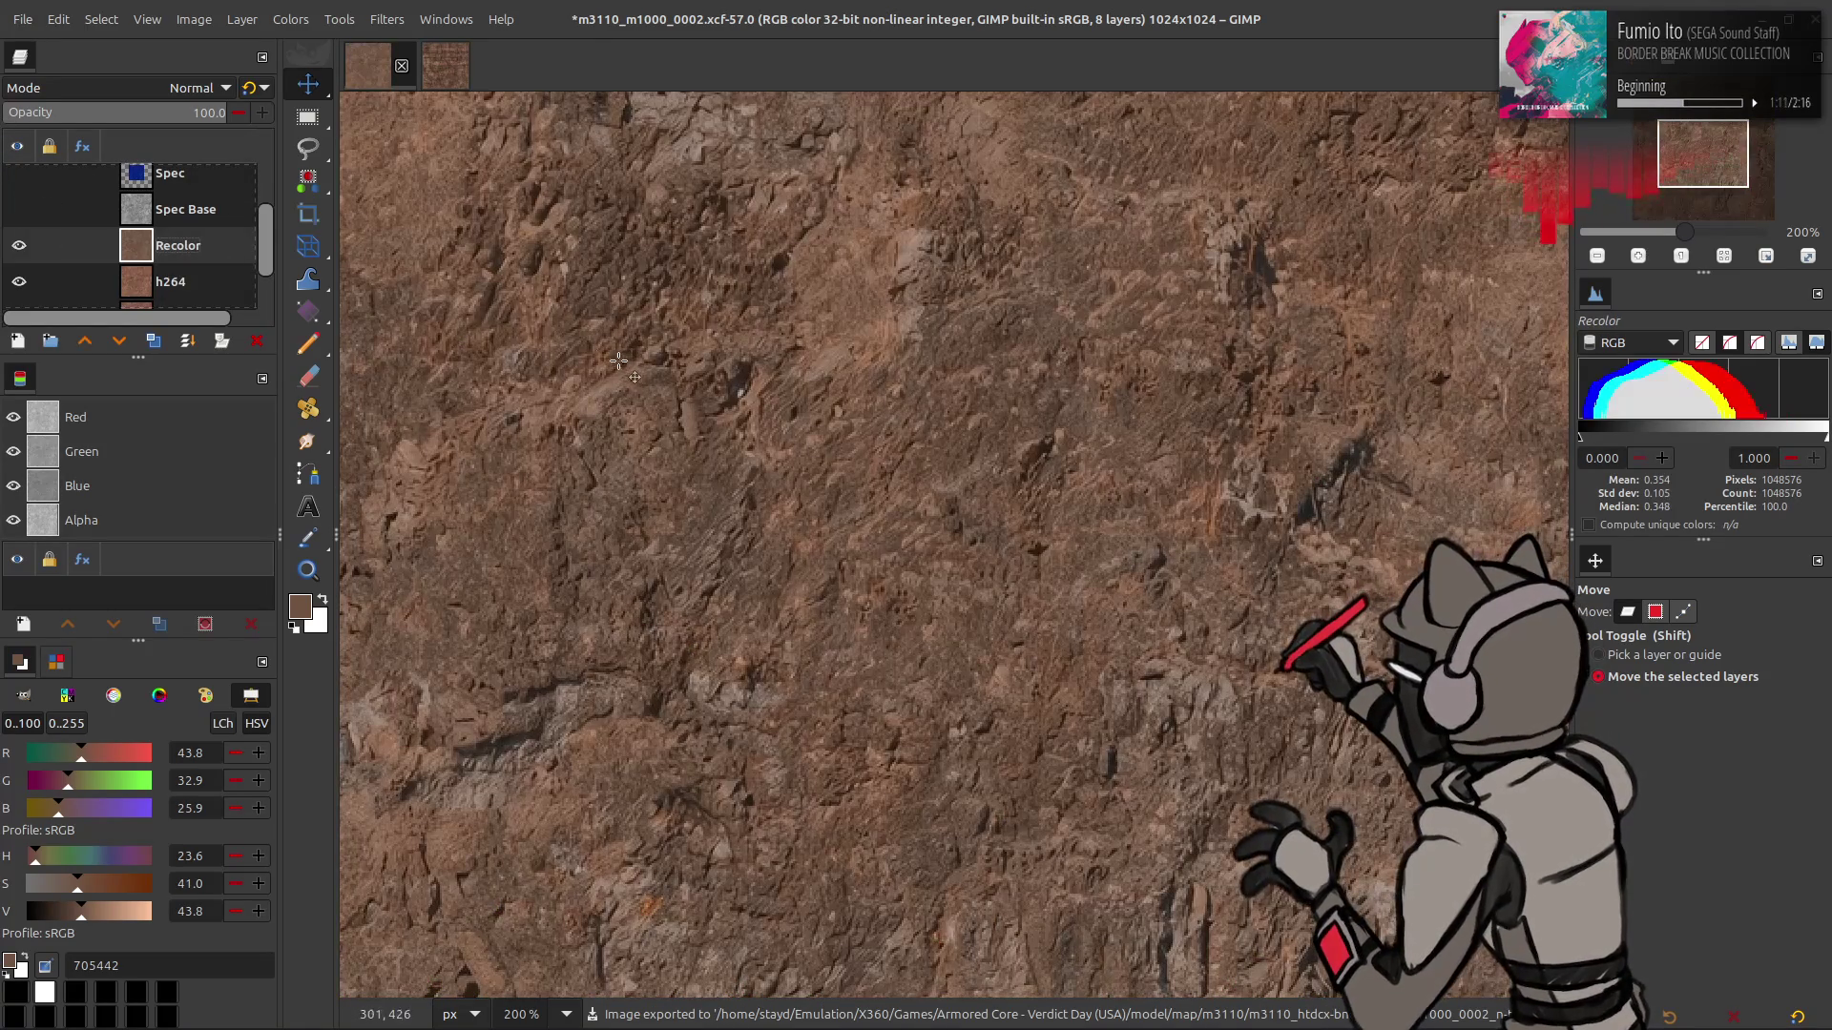
pyautogui.hotkey('ctrl', 's')
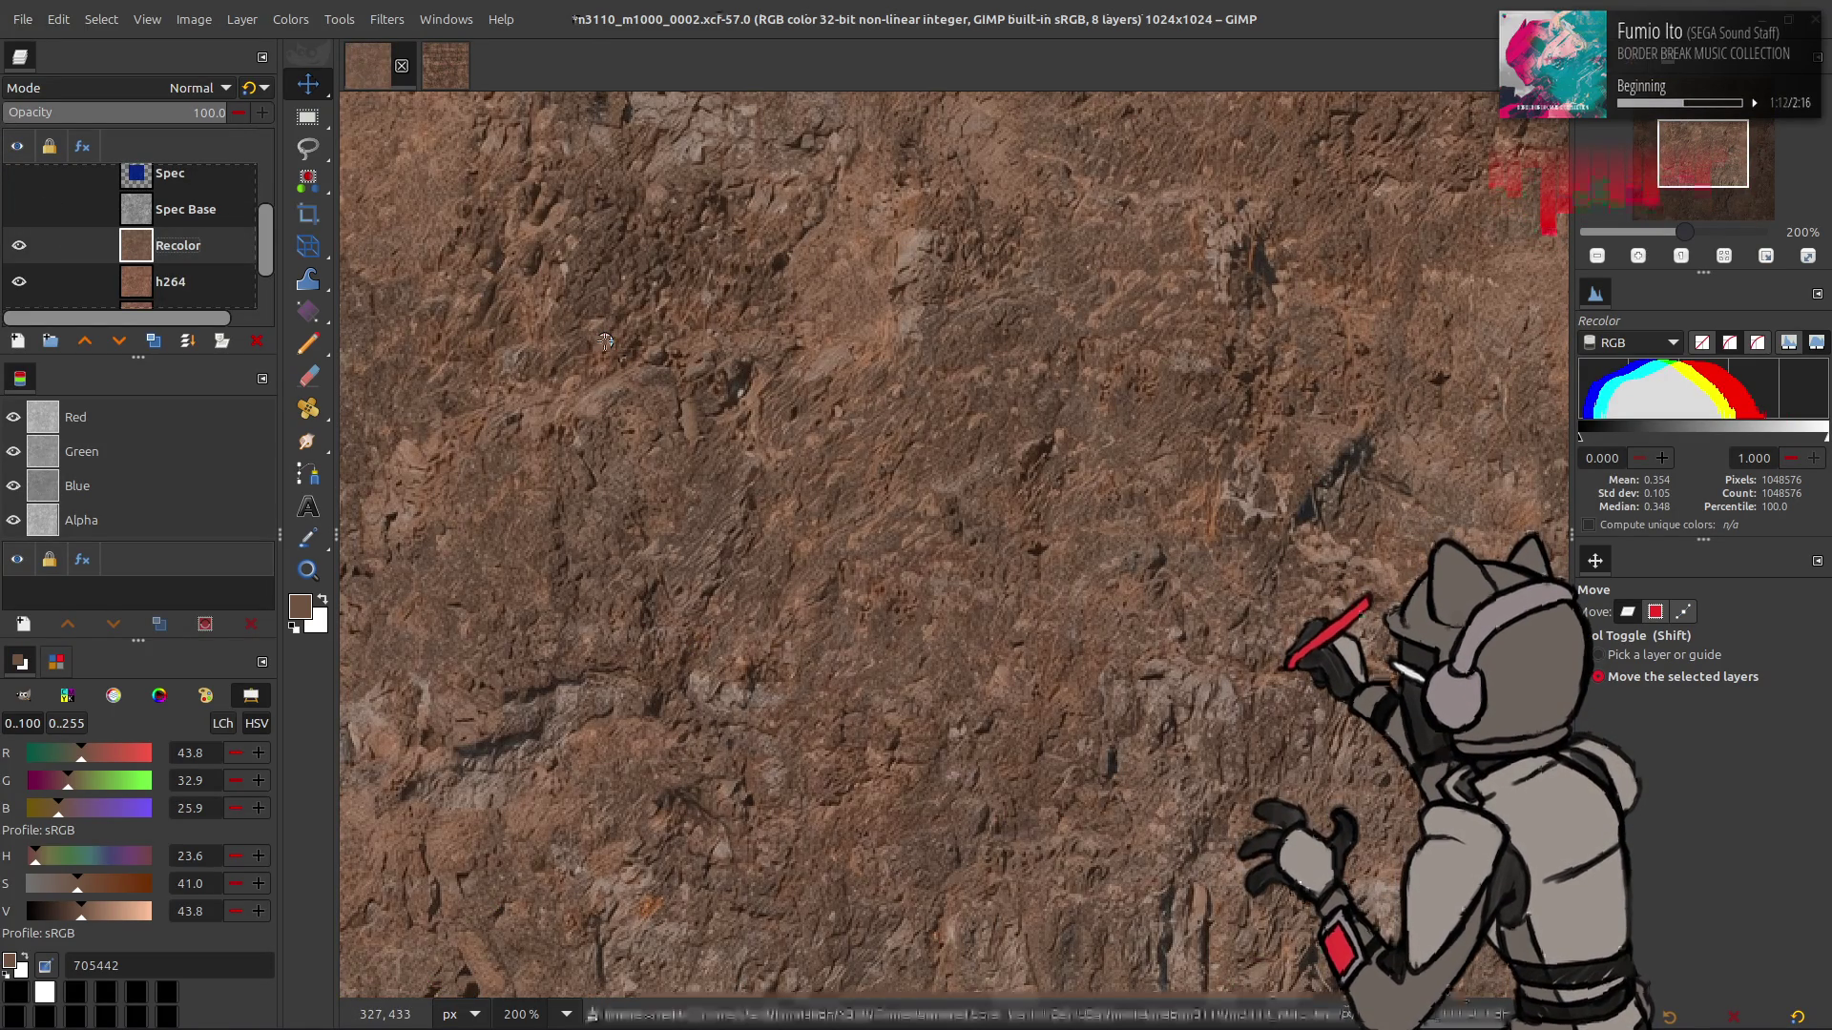
pyautogui.hotkey('alt', 'Tab')
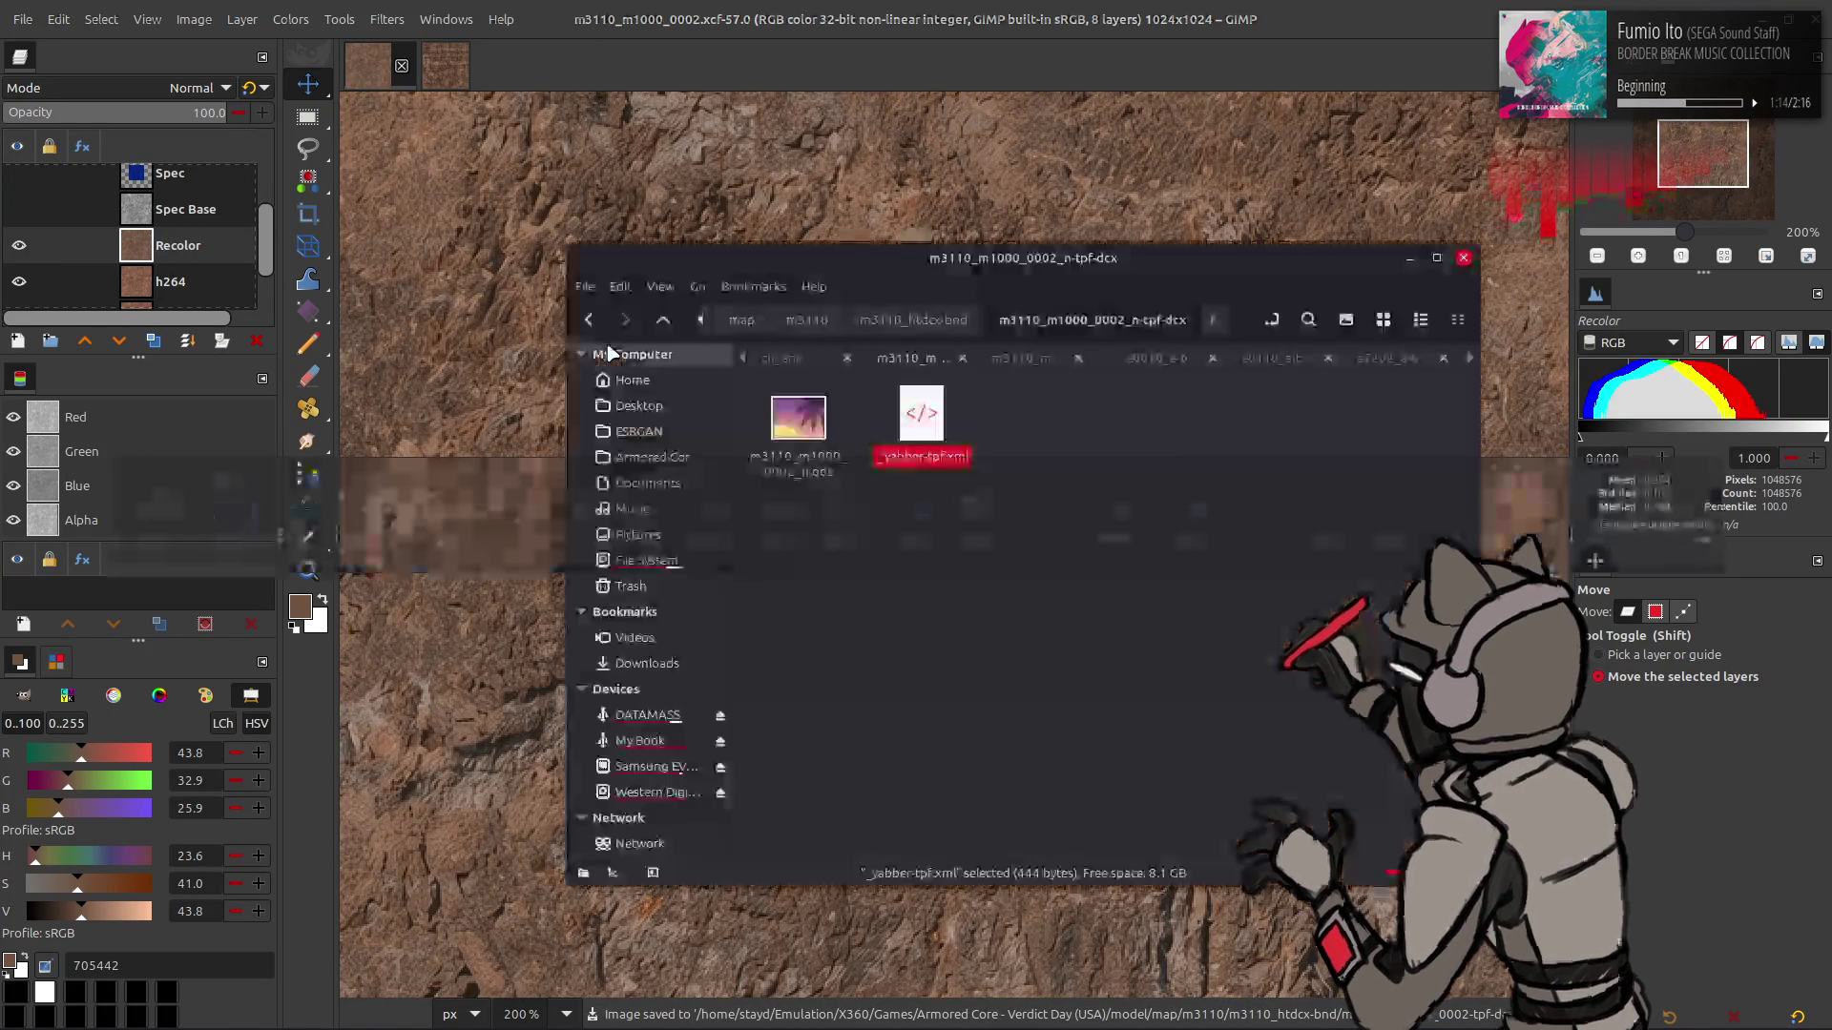
# - Select the plain, _n and _s m3110_m1000_0002-tpf-dcx folders and repack them with YabberExtended
pyautogui.click(931, 496)
pyautogui.hotkey('alt', 'Up')
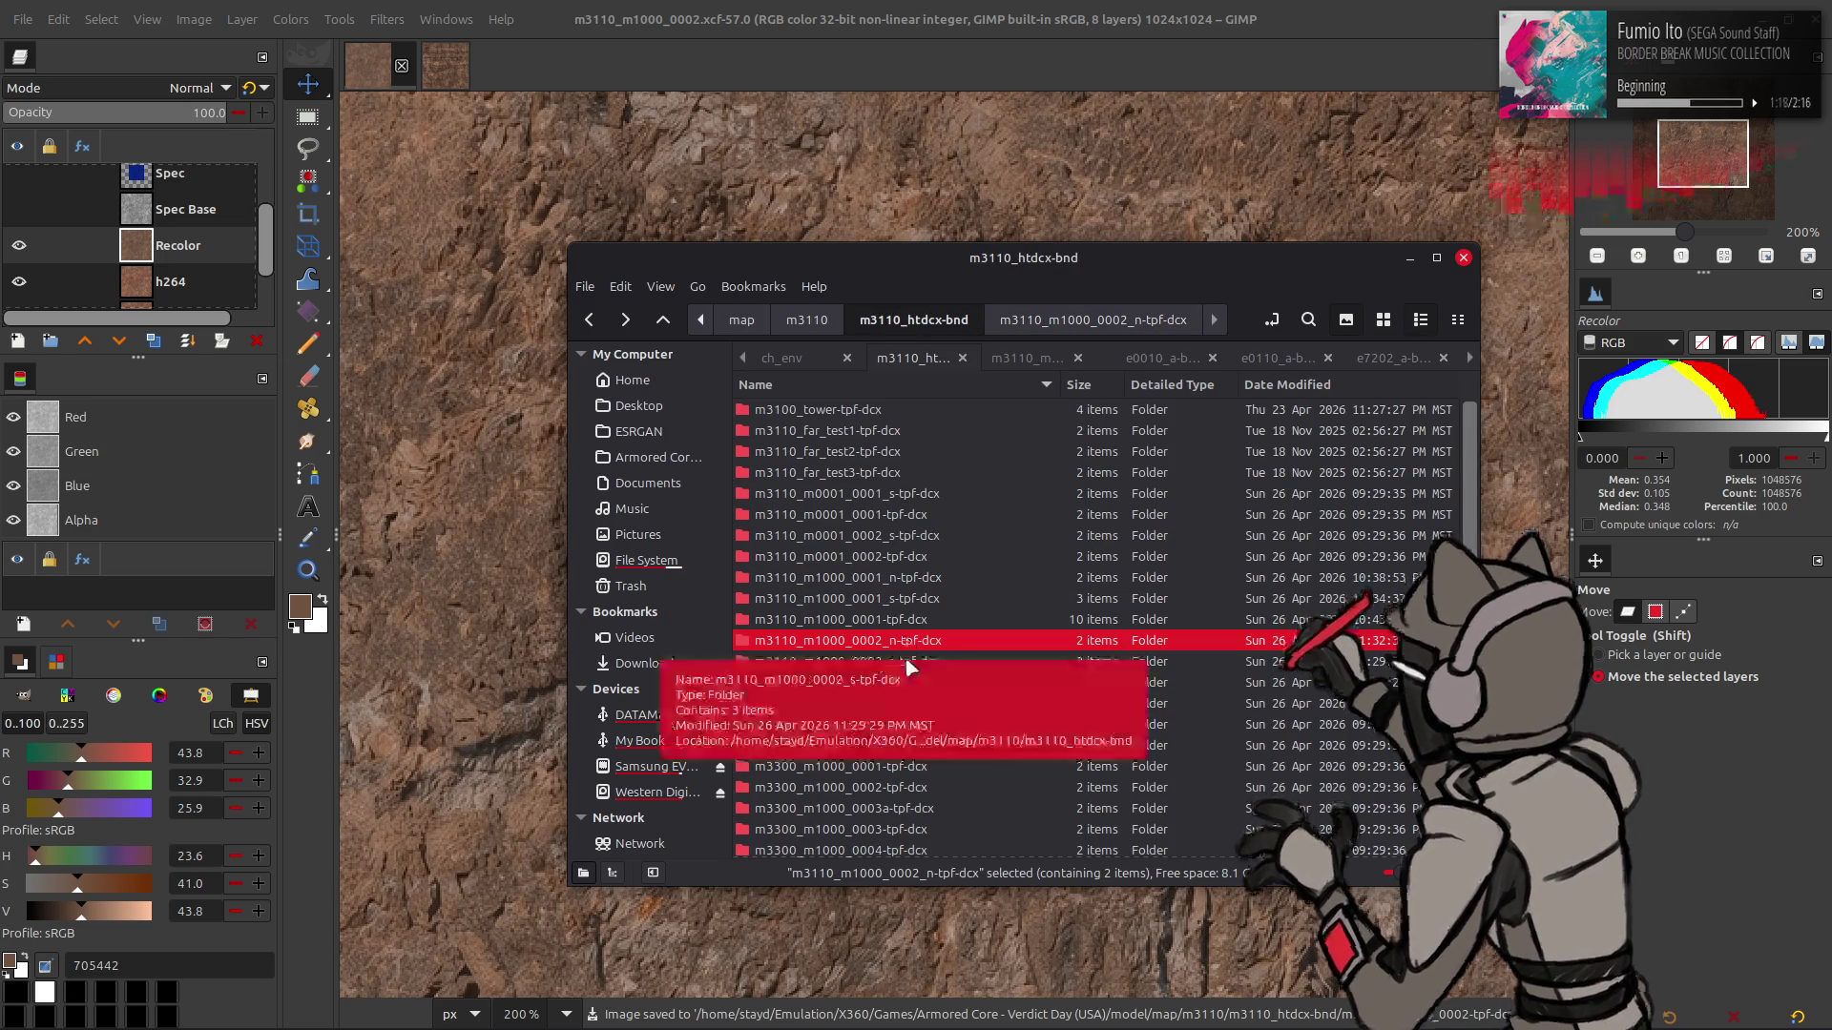
pyautogui.click(909, 683)
pyautogui.doubleClick(909, 684)
pyautogui.hotkey('alt', 'Up')
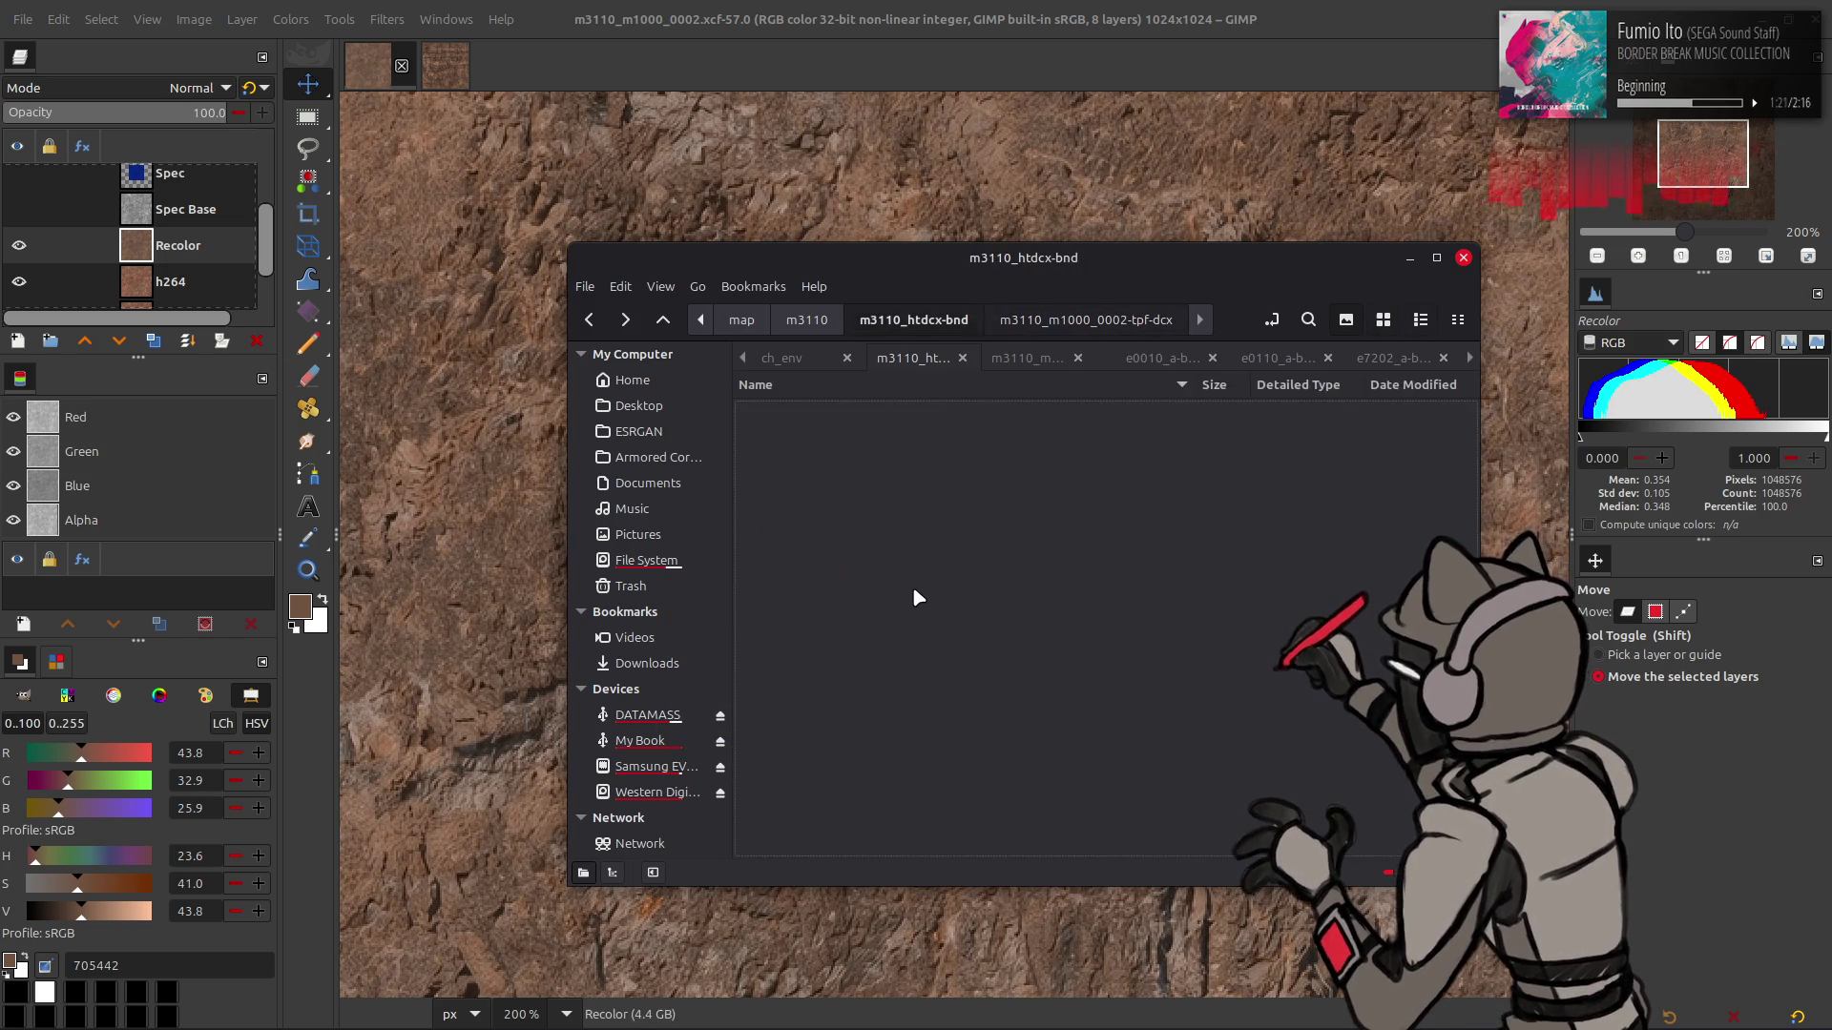
pyautogui.keyDown('shift'); pyautogui.click(905, 645); pyautogui.keyUp('shift')
pyautogui.rightClick(905, 649)
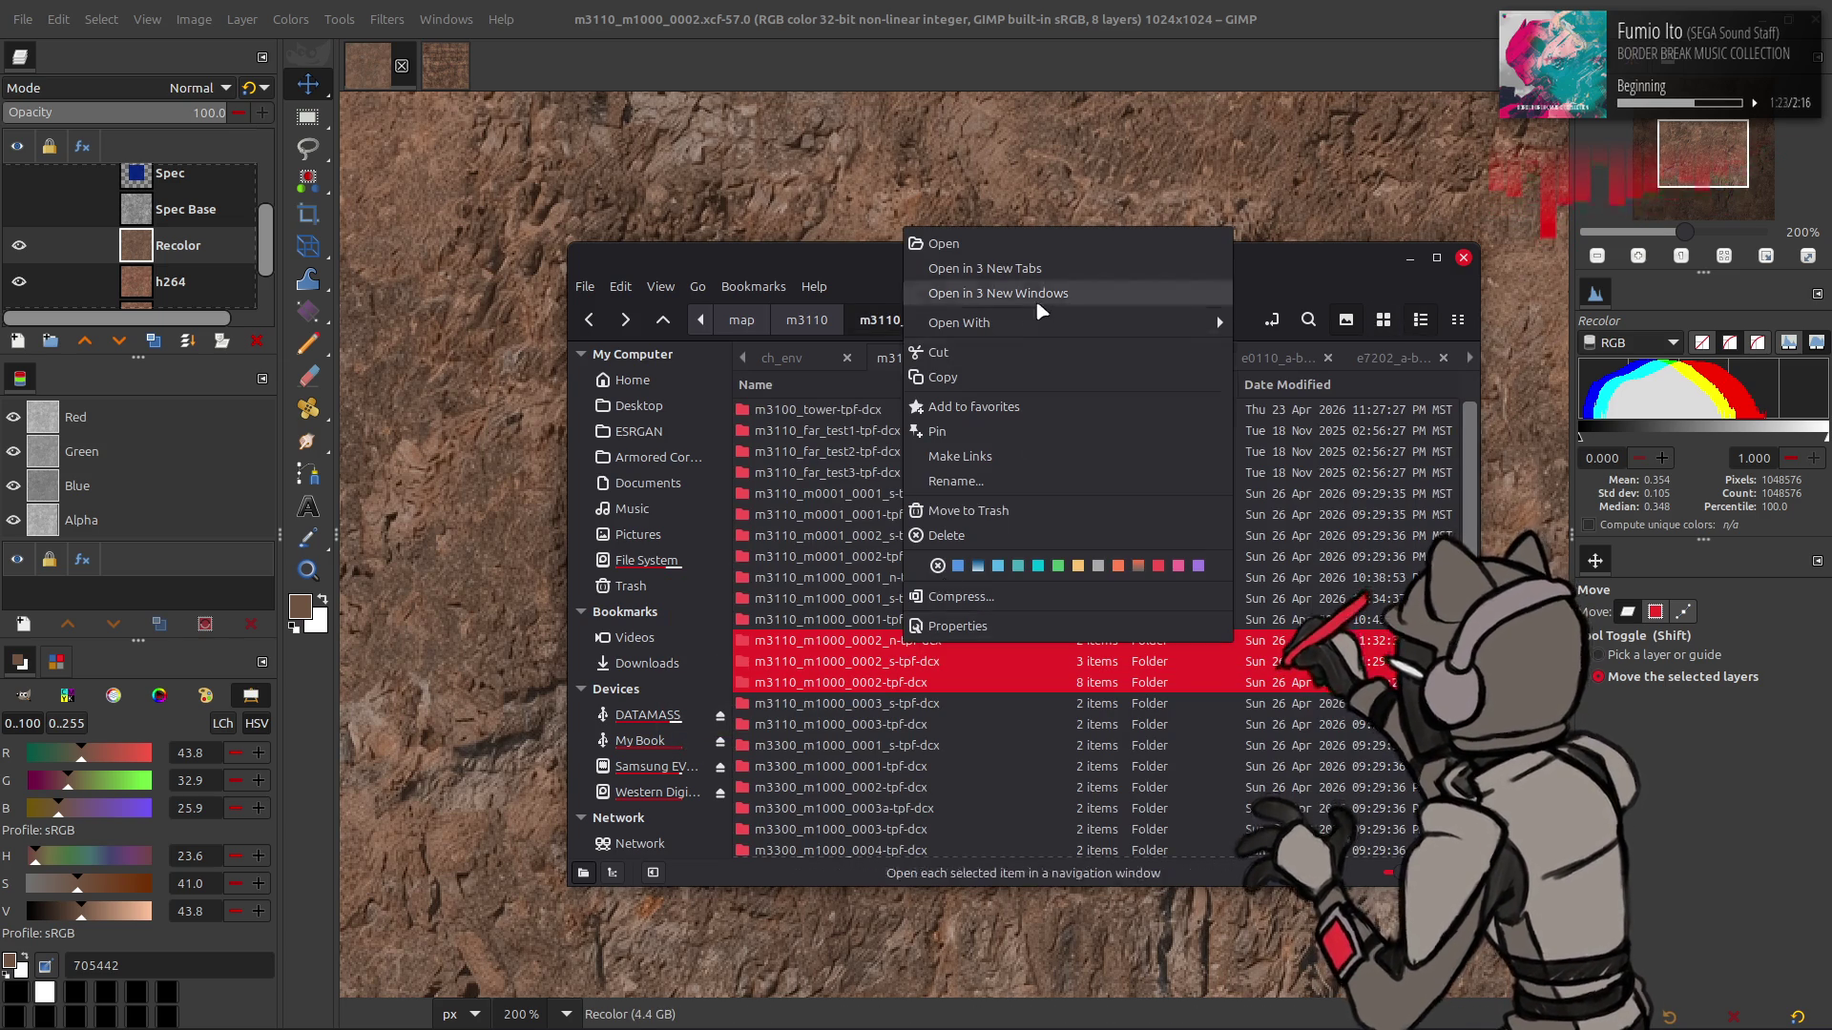
pyautogui.moveTo(1170, 332)
pyautogui.click(1307, 451)
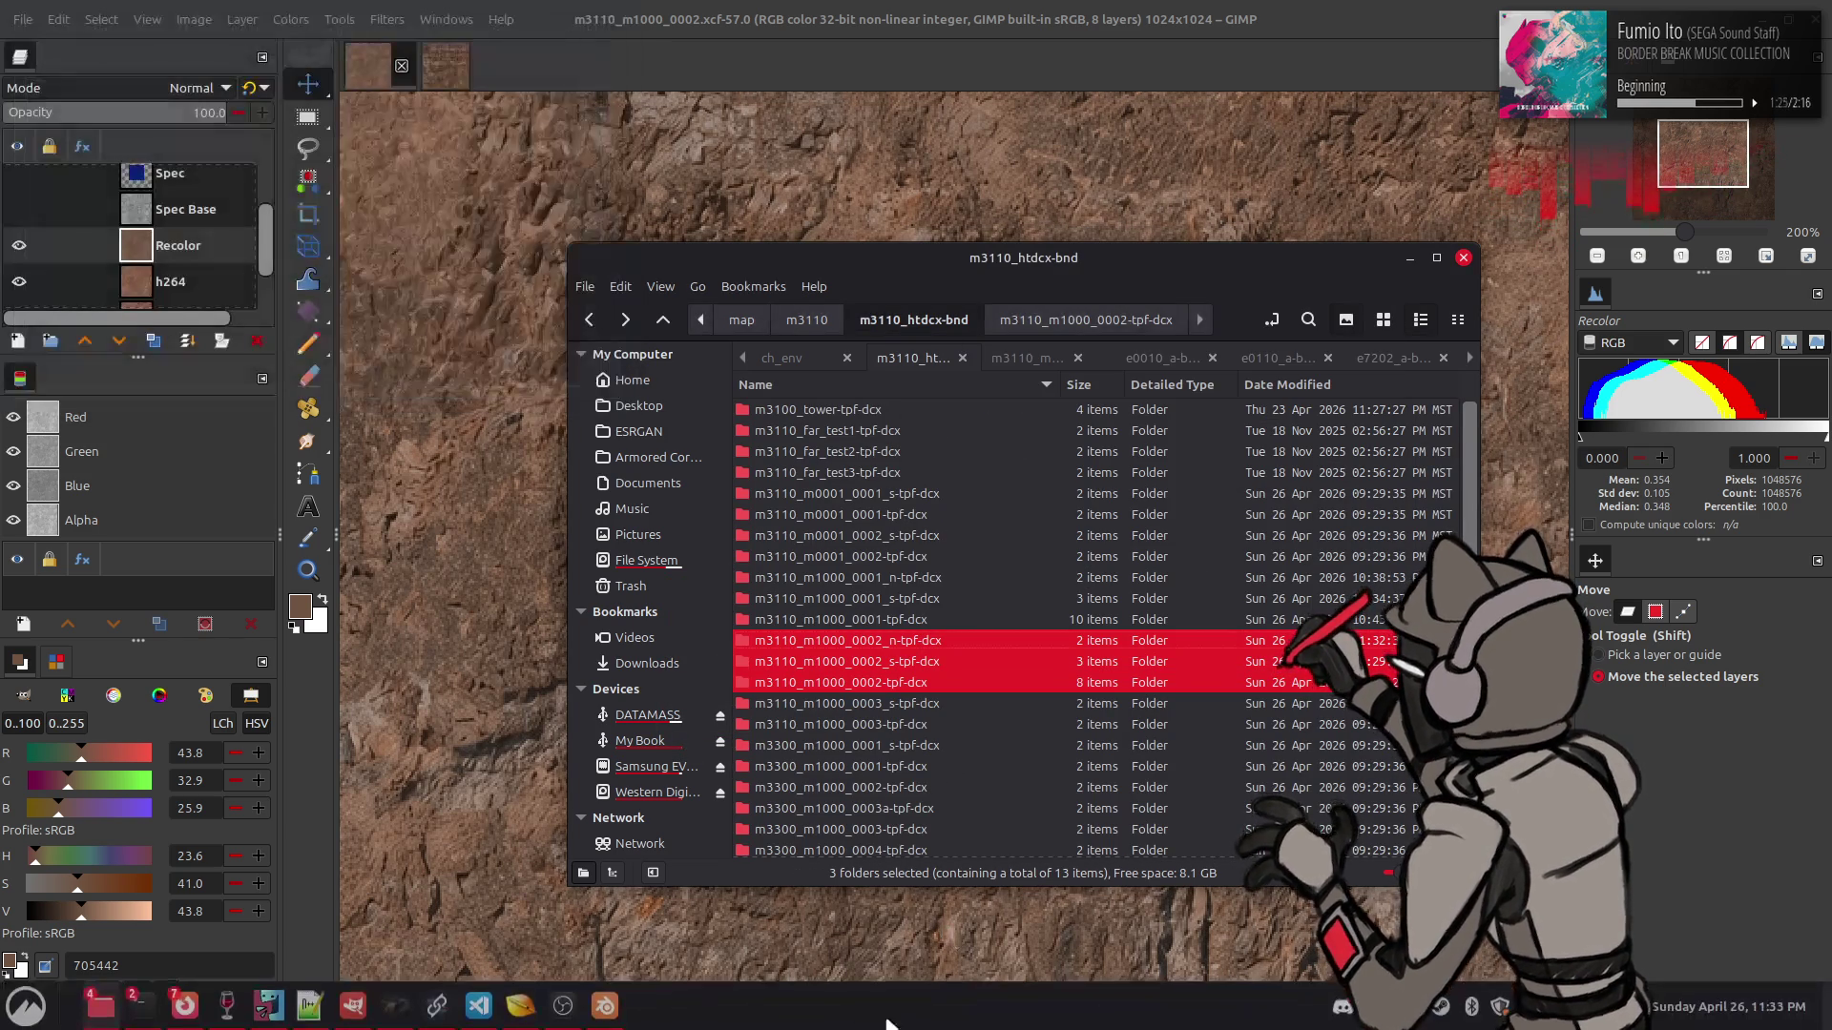
# - Return to Blender and orbit around the rock, leaving the bump node's image name unchanged
pyautogui.click(605, 1006)
pyautogui.moveTo(766, 417)
pyautogui.mouseDown()
pyautogui.moveTo(846, 408)
pyautogui.moveTo(873, 521)
pyautogui.mouseUp()
pyautogui.click(711, 715)
pyautogui.press('Escape')
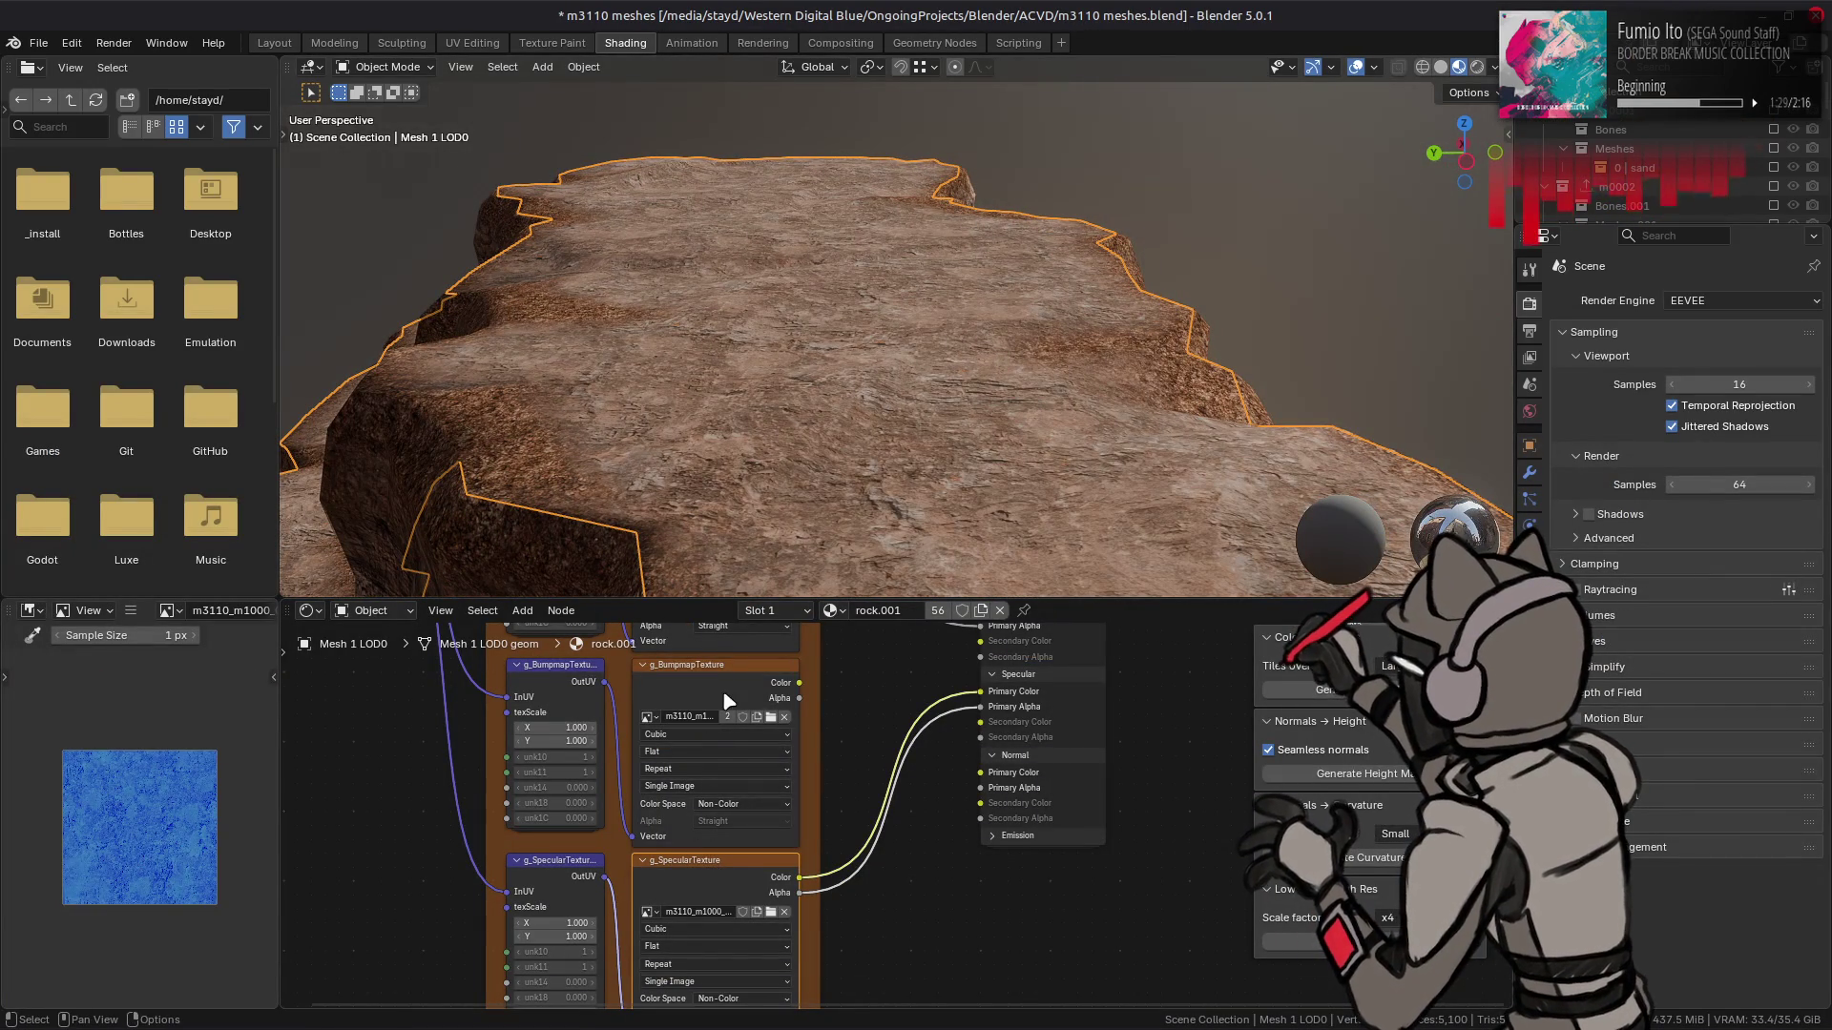
# - Load the new _n normal map into the bump node with Non-Color colour space
pyautogui.click(771, 716)
pyautogui.click(298, 185)
pyautogui.doubleClick(482, 468)
pyautogui.doubleClick(382, 240)
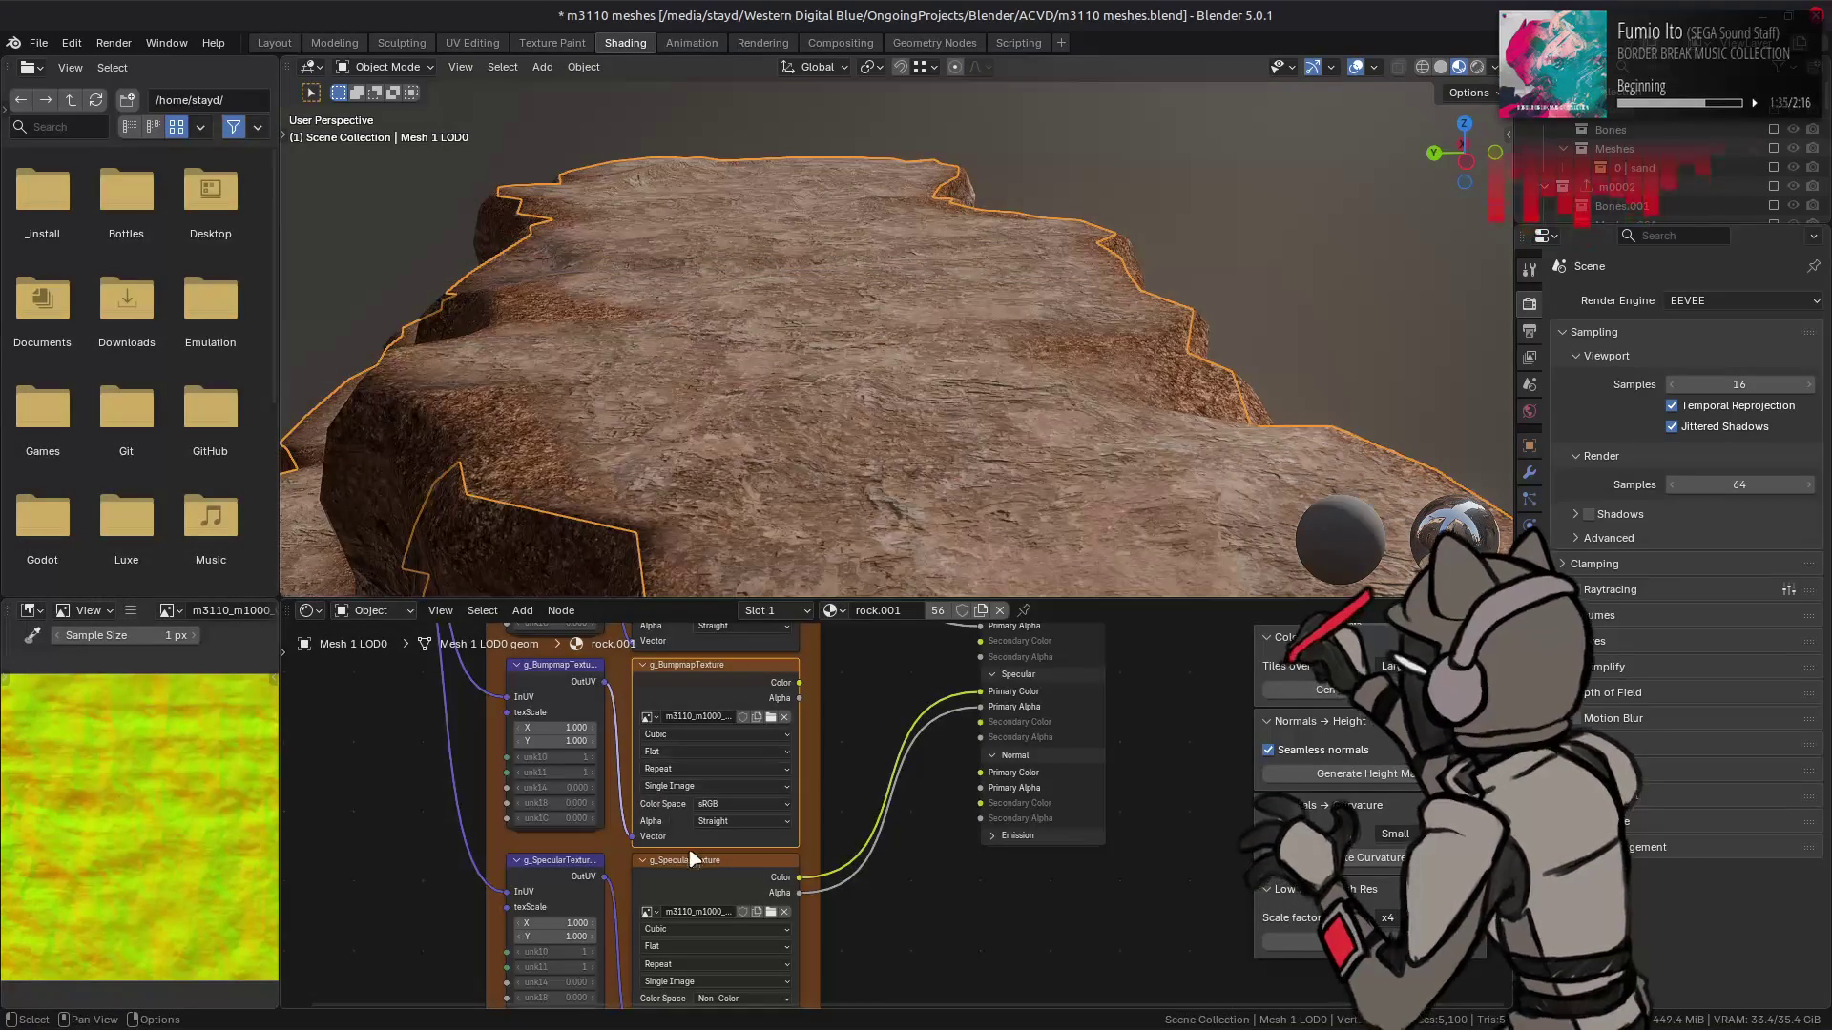
pyautogui.click(742, 804)
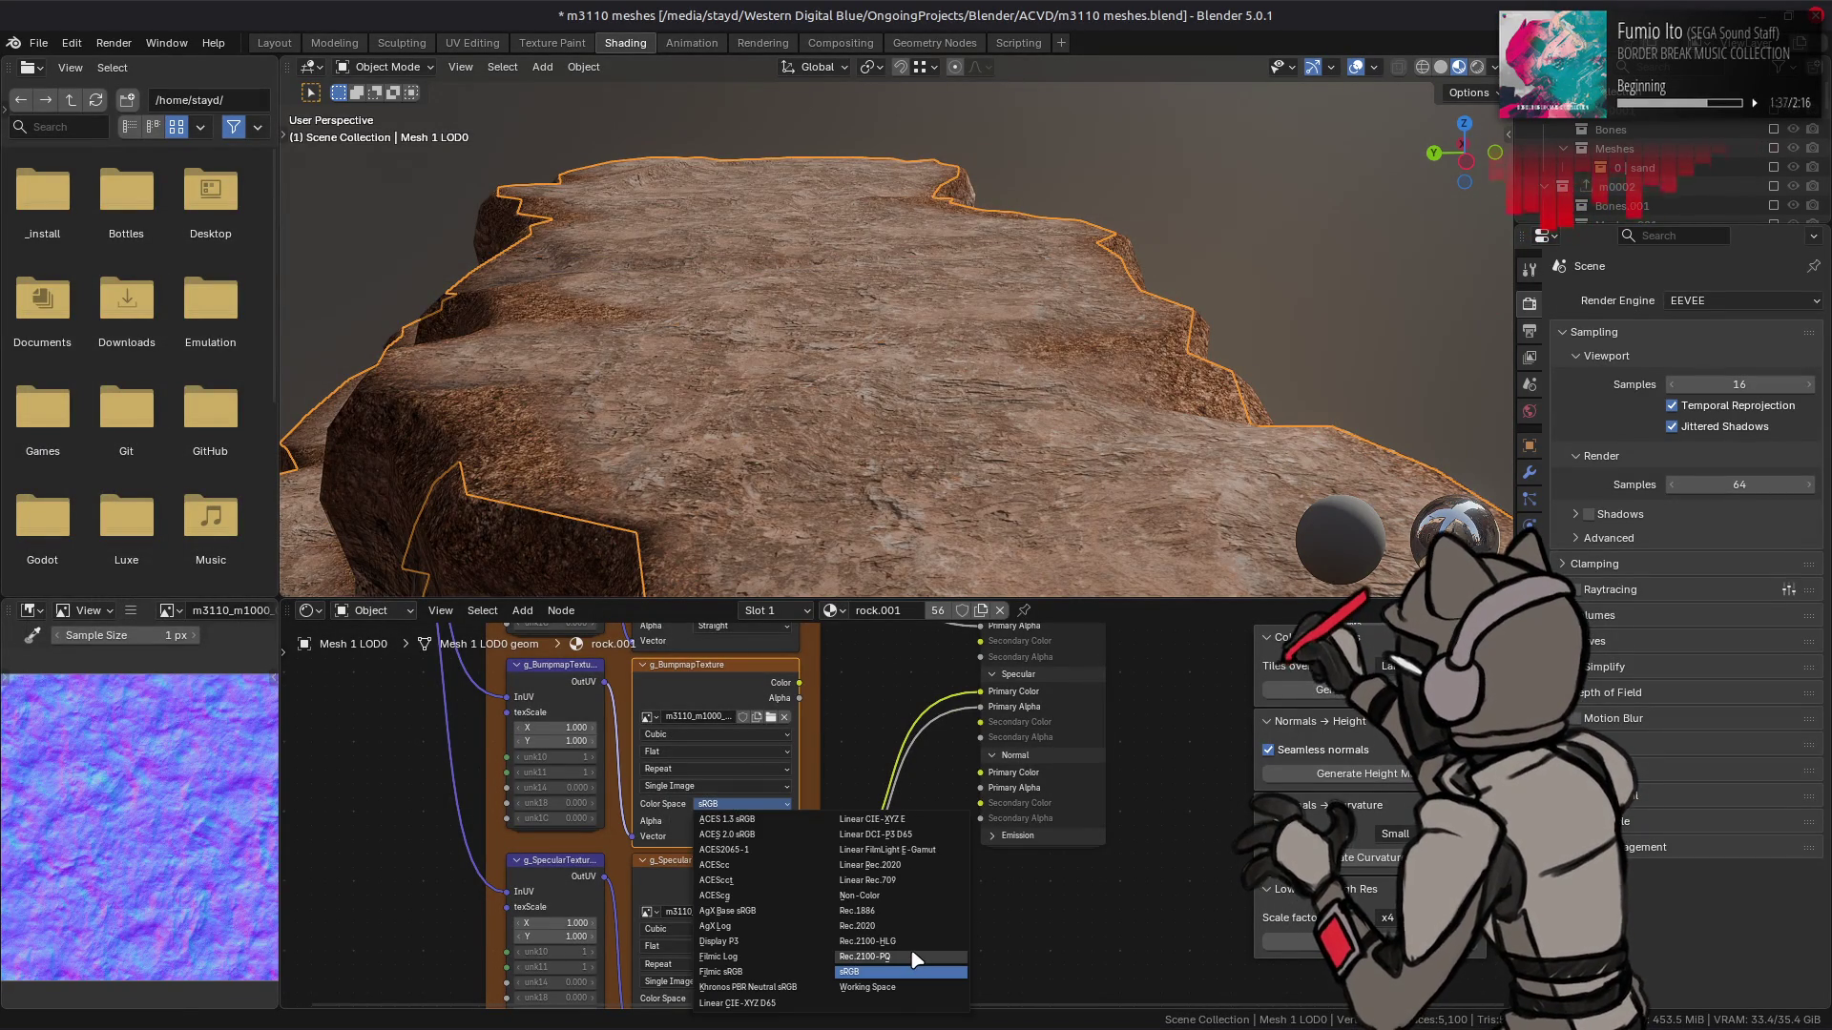
pyautogui.click(863, 895)
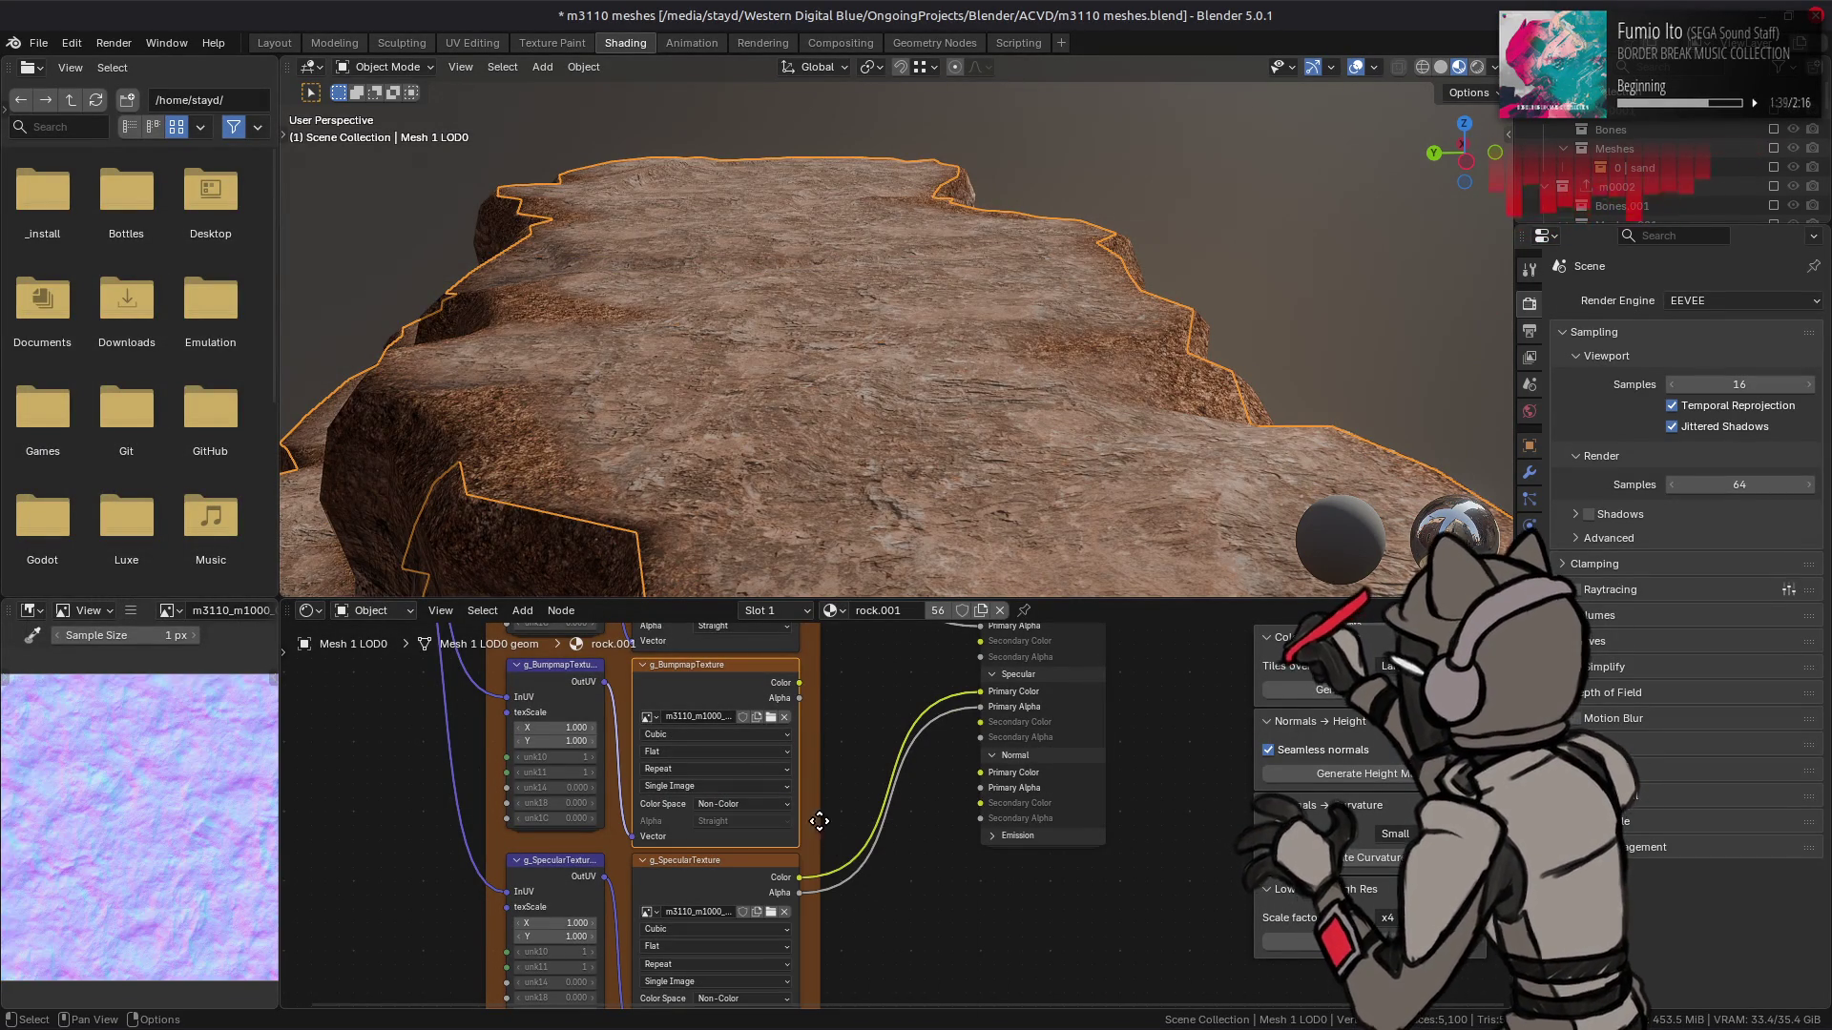
# - Connect the bump Color and Alpha to the Normal Primary inputs, check the rock, and save m3110 meshes.blend
pyautogui.moveTo(799, 683); pyautogui.dragTo(980, 773)
pyautogui.moveTo(799, 700)
pyautogui.mouseDown()
pyautogui.moveTo(954, 792)
pyautogui.moveTo(980, 788)
pyautogui.mouseUp()
pyautogui.moveTo(781, 426)
pyautogui.mouseDown()
pyautogui.moveTo(818, 401)
pyautogui.moveTo(859, 425)
pyautogui.moveTo(878, 413)
pyautogui.moveTo(893, 467)
pyautogui.moveTo(839, 417)
pyautogui.moveTo(883, 409)
pyautogui.mouseUp()
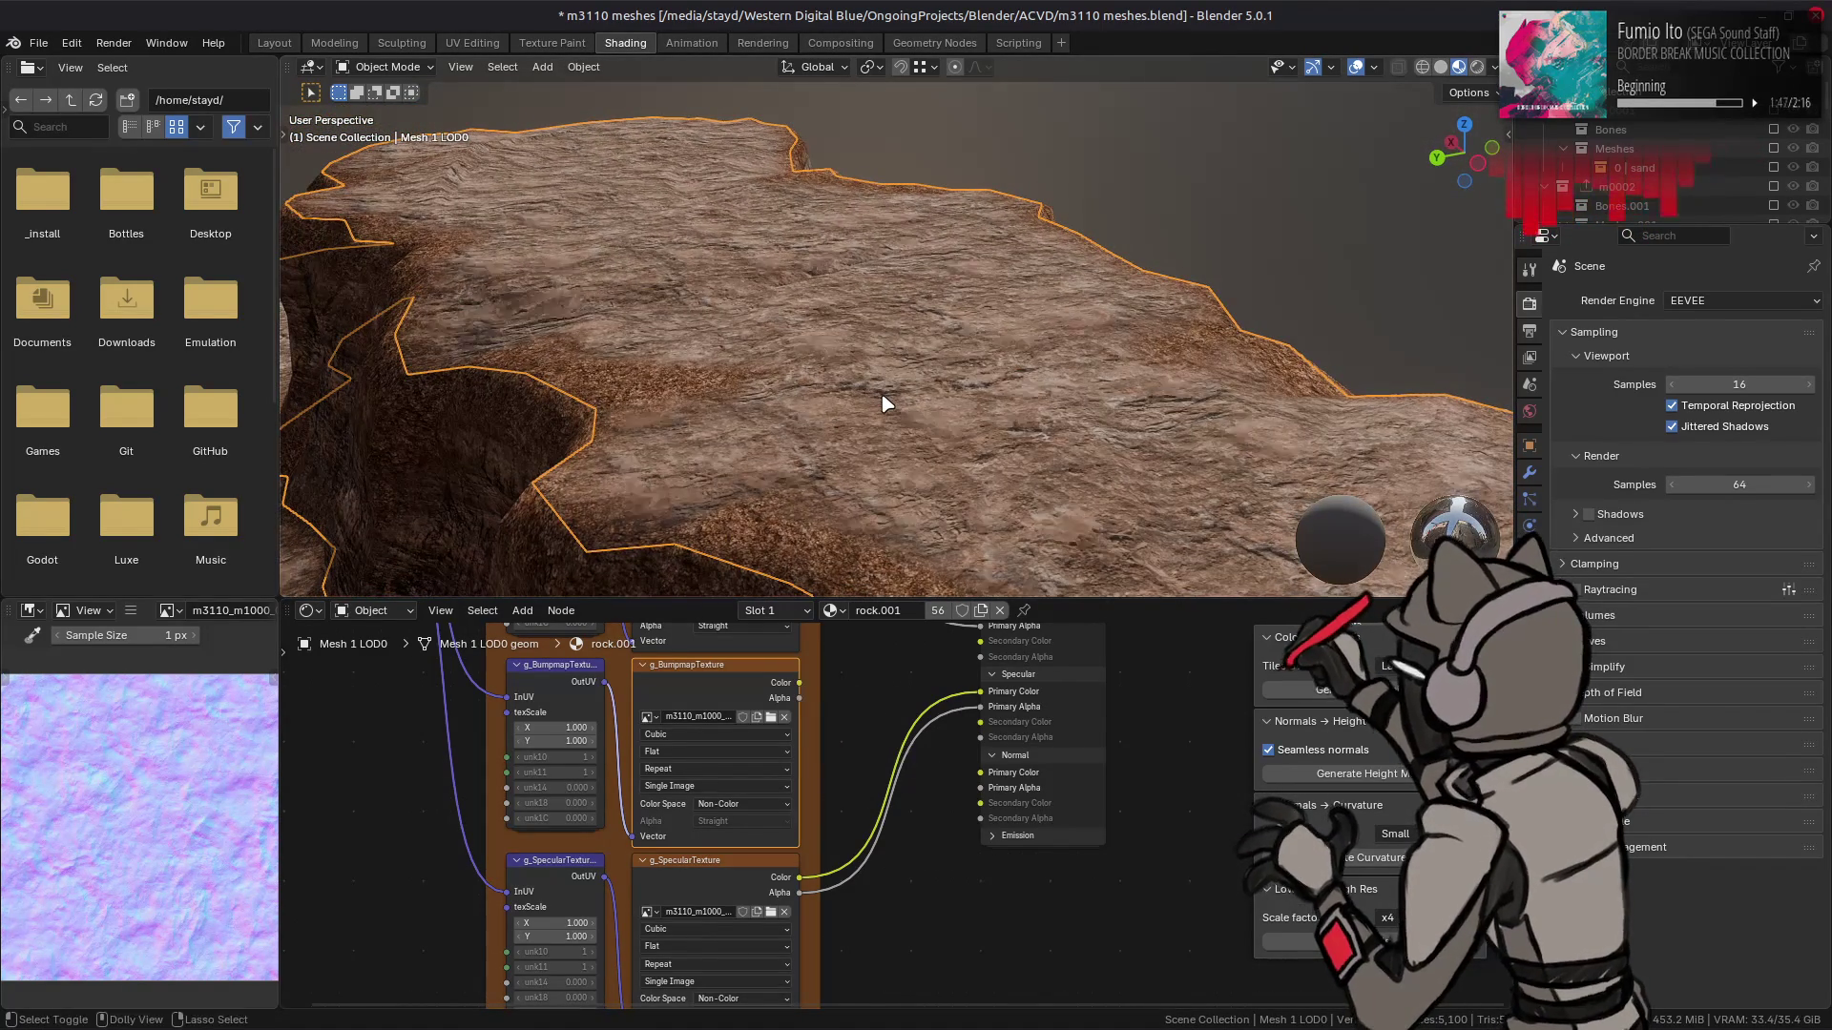
pyautogui.moveTo(884, 405)
pyautogui.mouseDown()
pyautogui.moveTo(936, 348)
pyautogui.moveTo(908, 437)
pyautogui.moveTo(909, 353)
pyautogui.mouseUp()
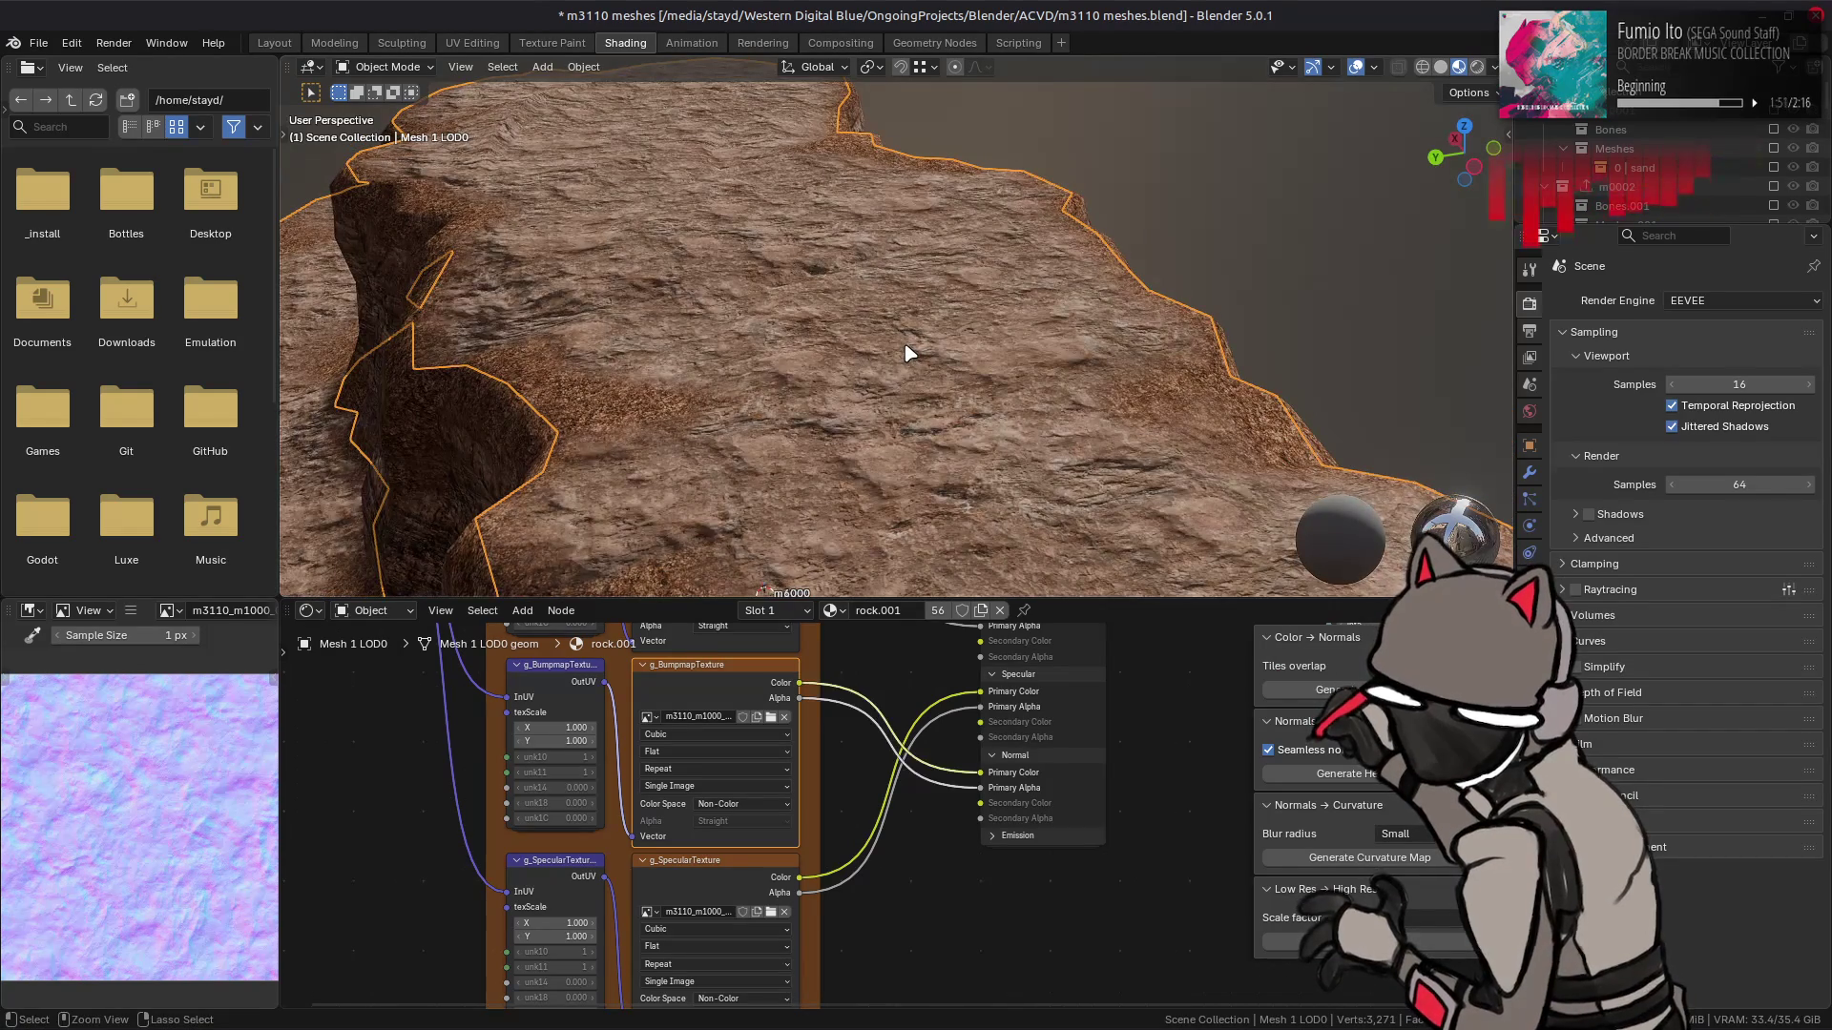
pyautogui.hotkey('ctrl', 's')
# - Switch to GIMP and make the Normal layer visible
pyautogui.hotkey('alt', 'Tab')
pyautogui.press('Tab')
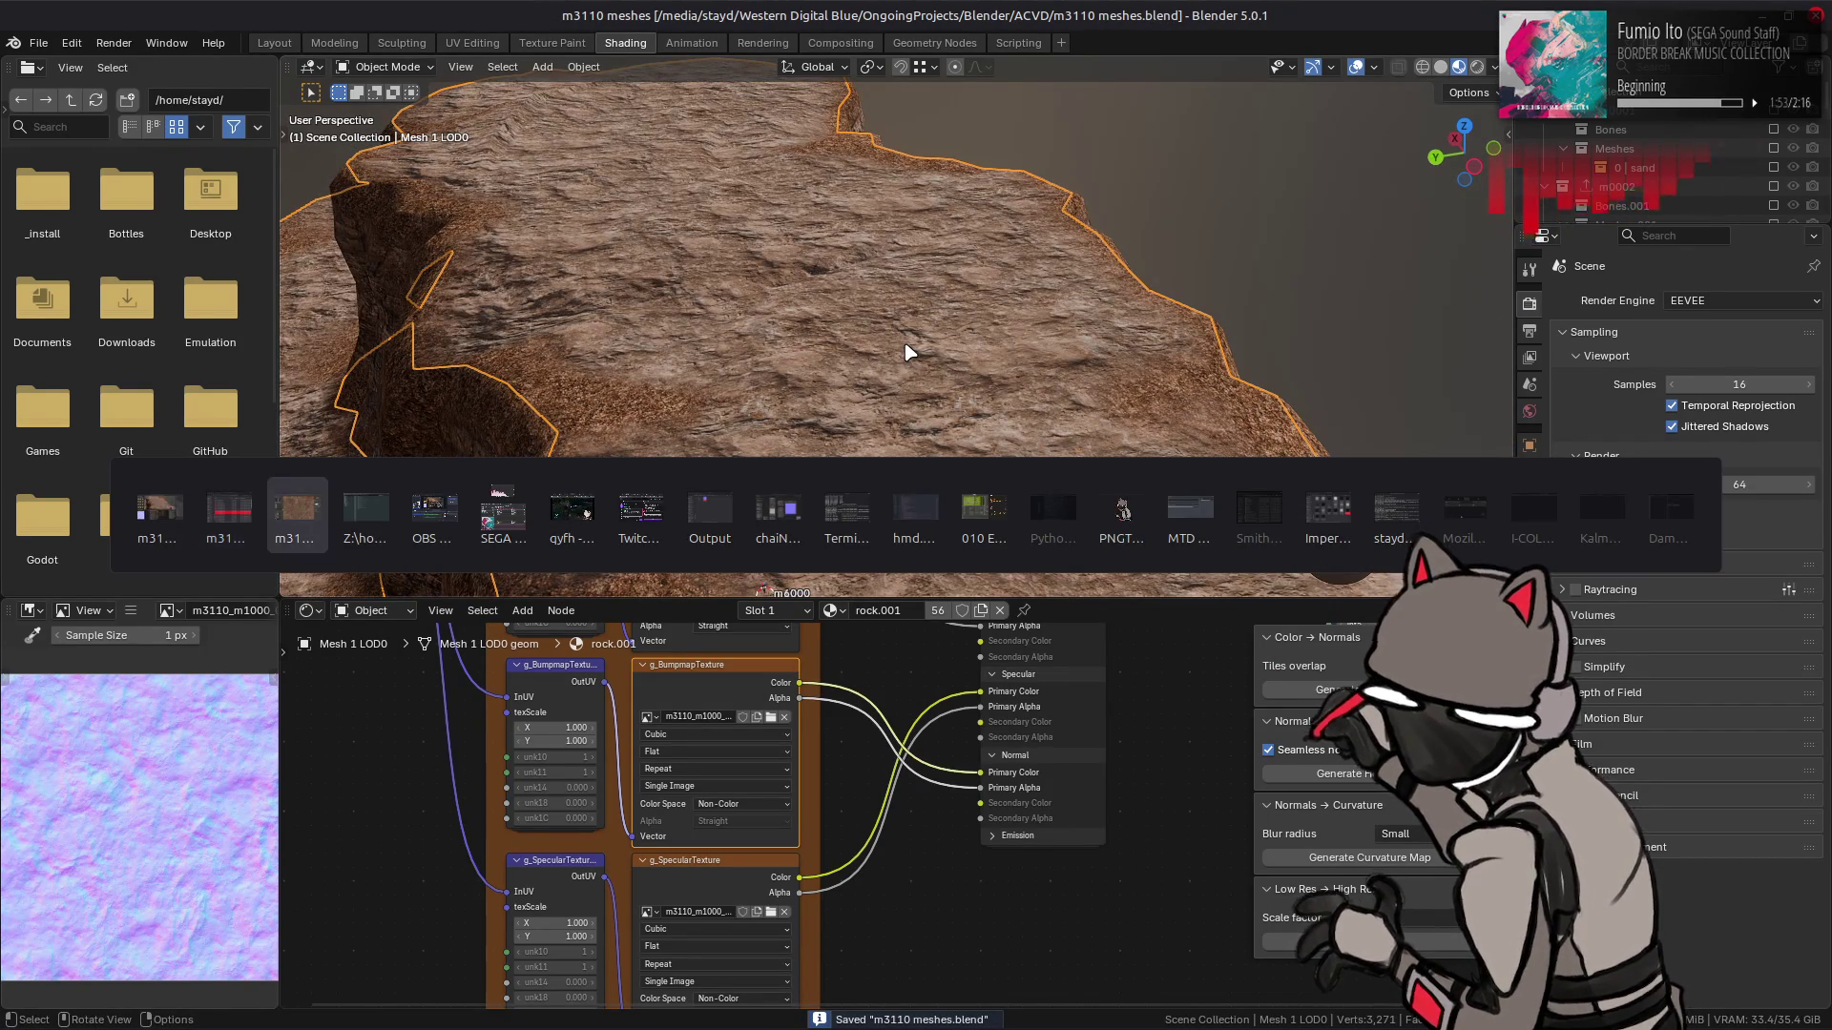
pyautogui.scroll(4, 23, 179)
pyautogui.click(19, 181)
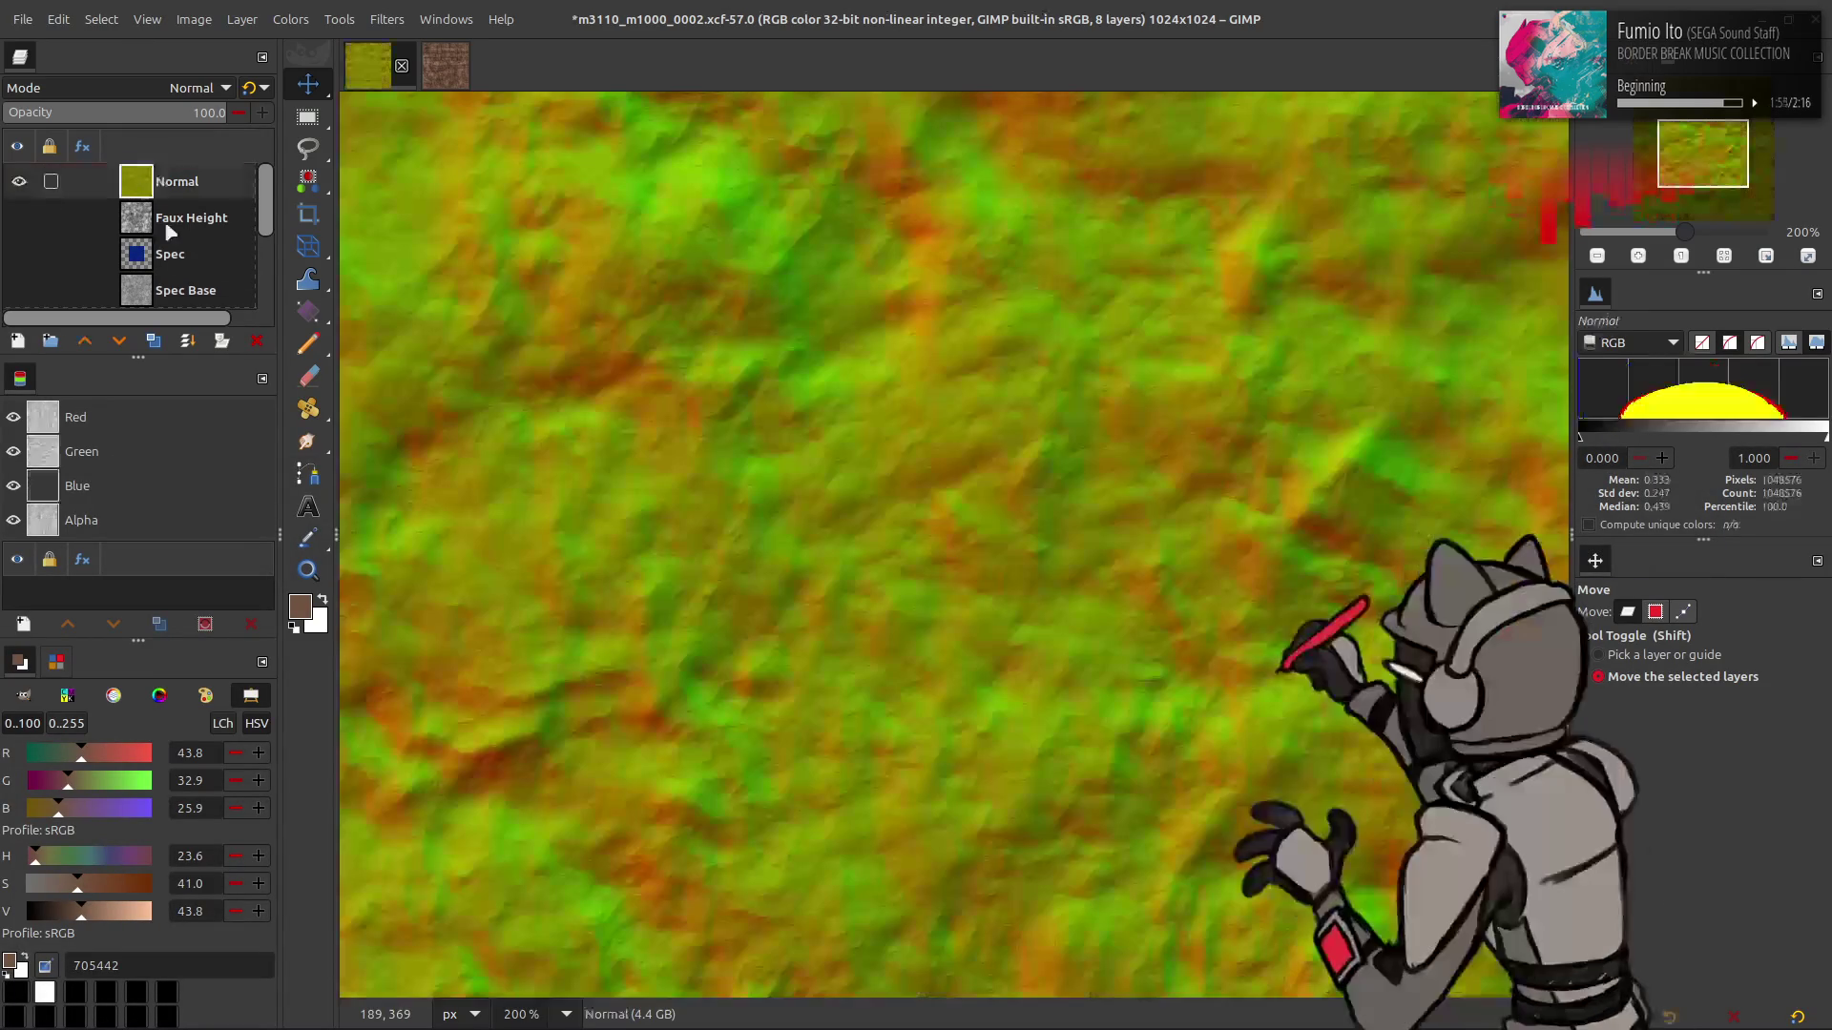
# - Duplicate the Normal layer and blur the copy with a G'MIC-Qt filter
pyautogui.click(152, 341)
pyautogui.click(391, 19)
pyautogui.click(477, 470)
pyautogui.moveTo(1204, 272); pyautogui.dragTo(1431, 272)
pyautogui.press('Return')
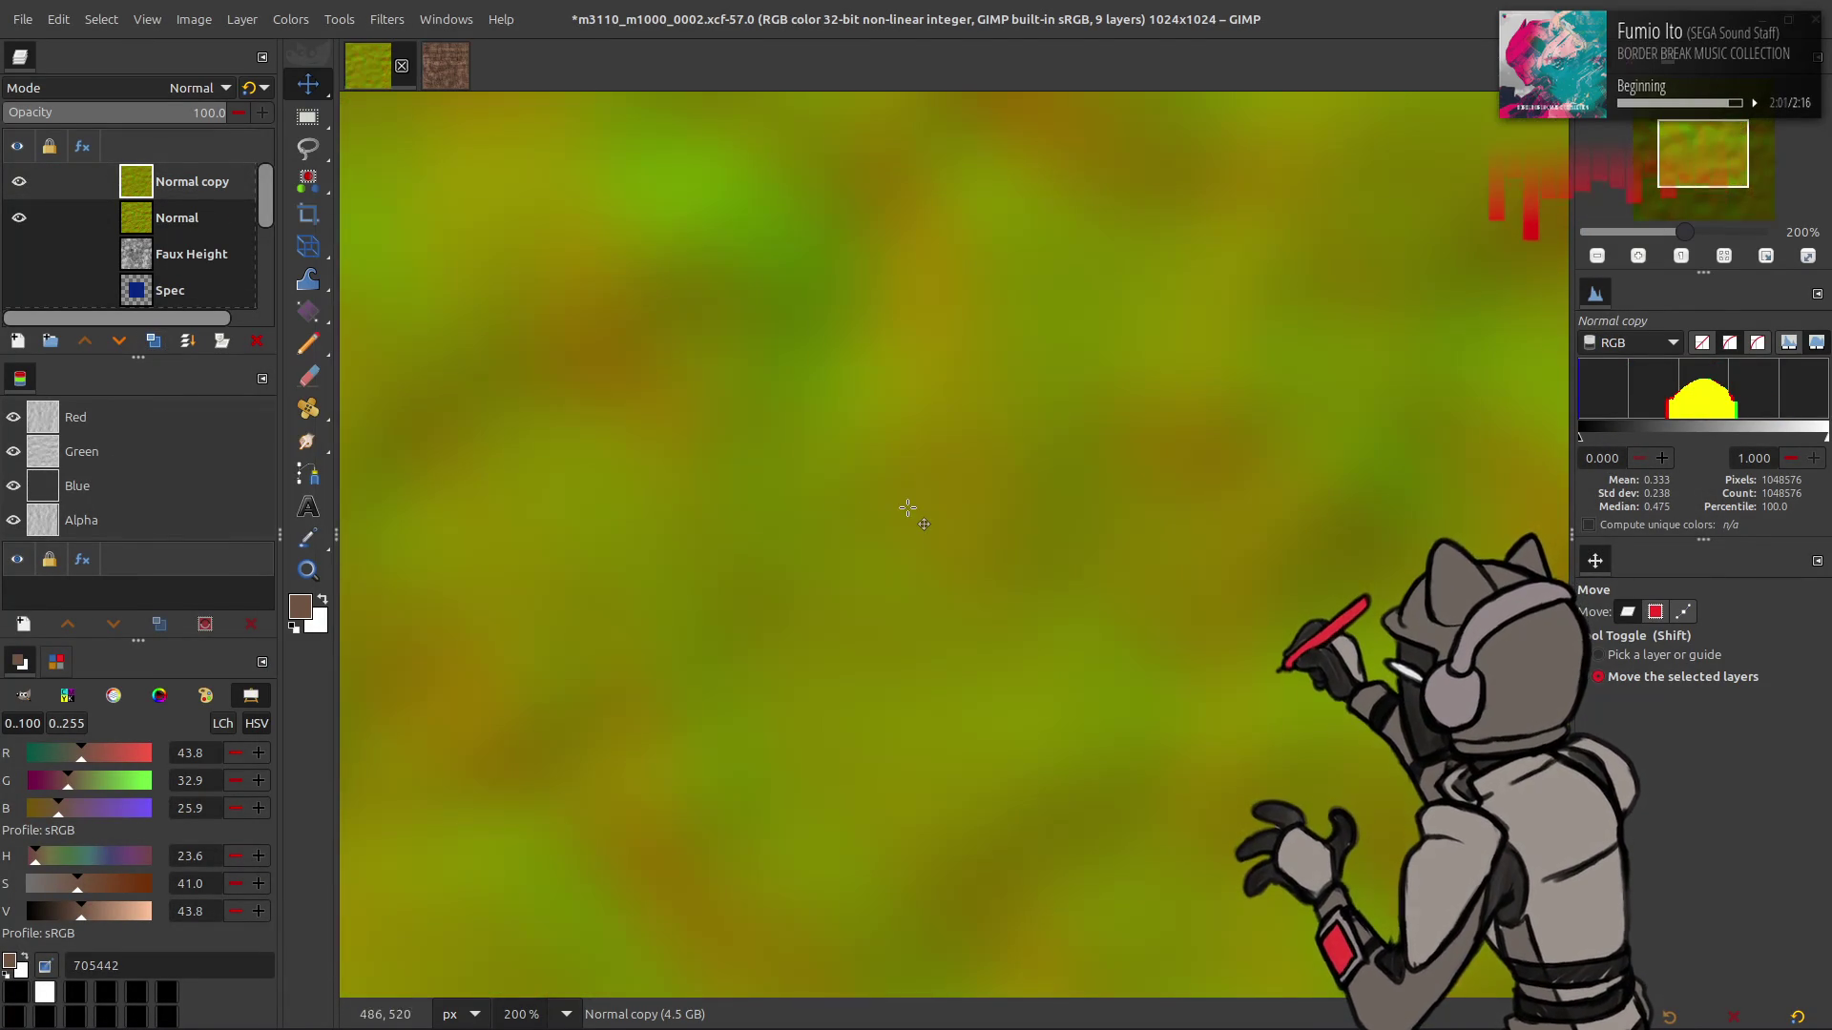
pyautogui.press('1')
# - Make three more layer copies, then delete Normal copy #3
pyautogui.click(156, 344)
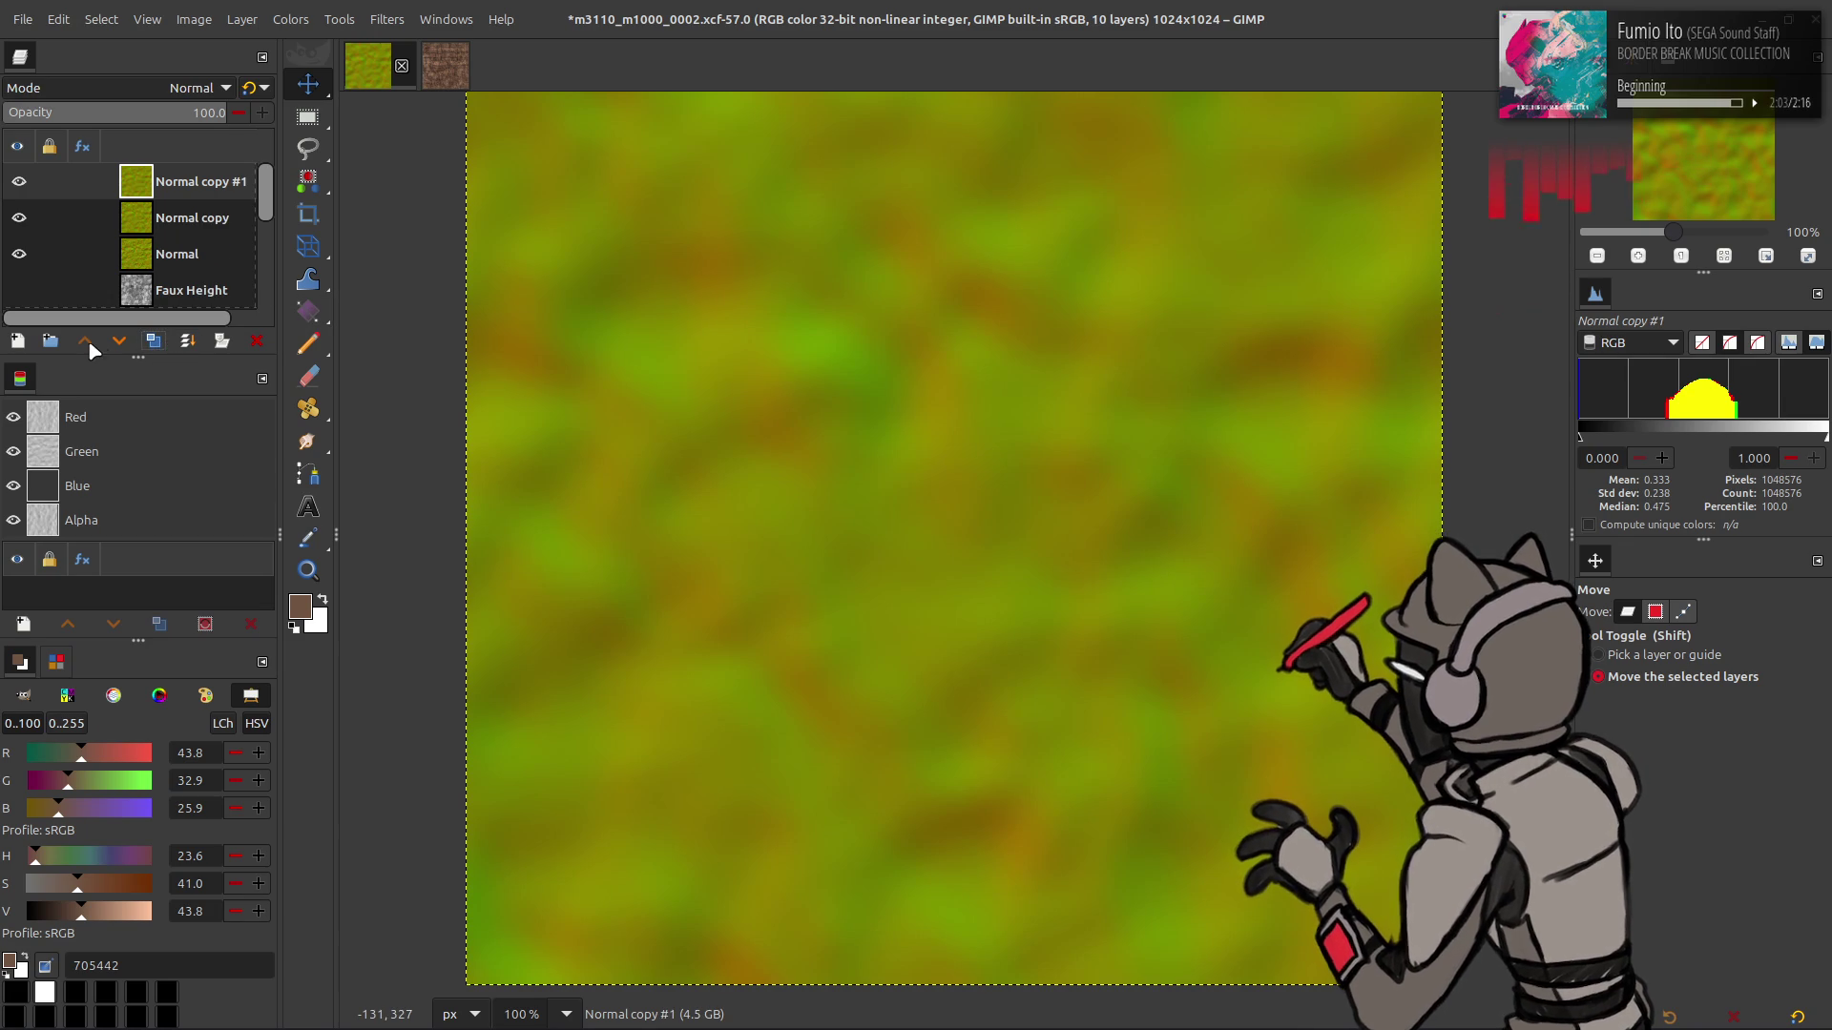
pyautogui.click(157, 349)
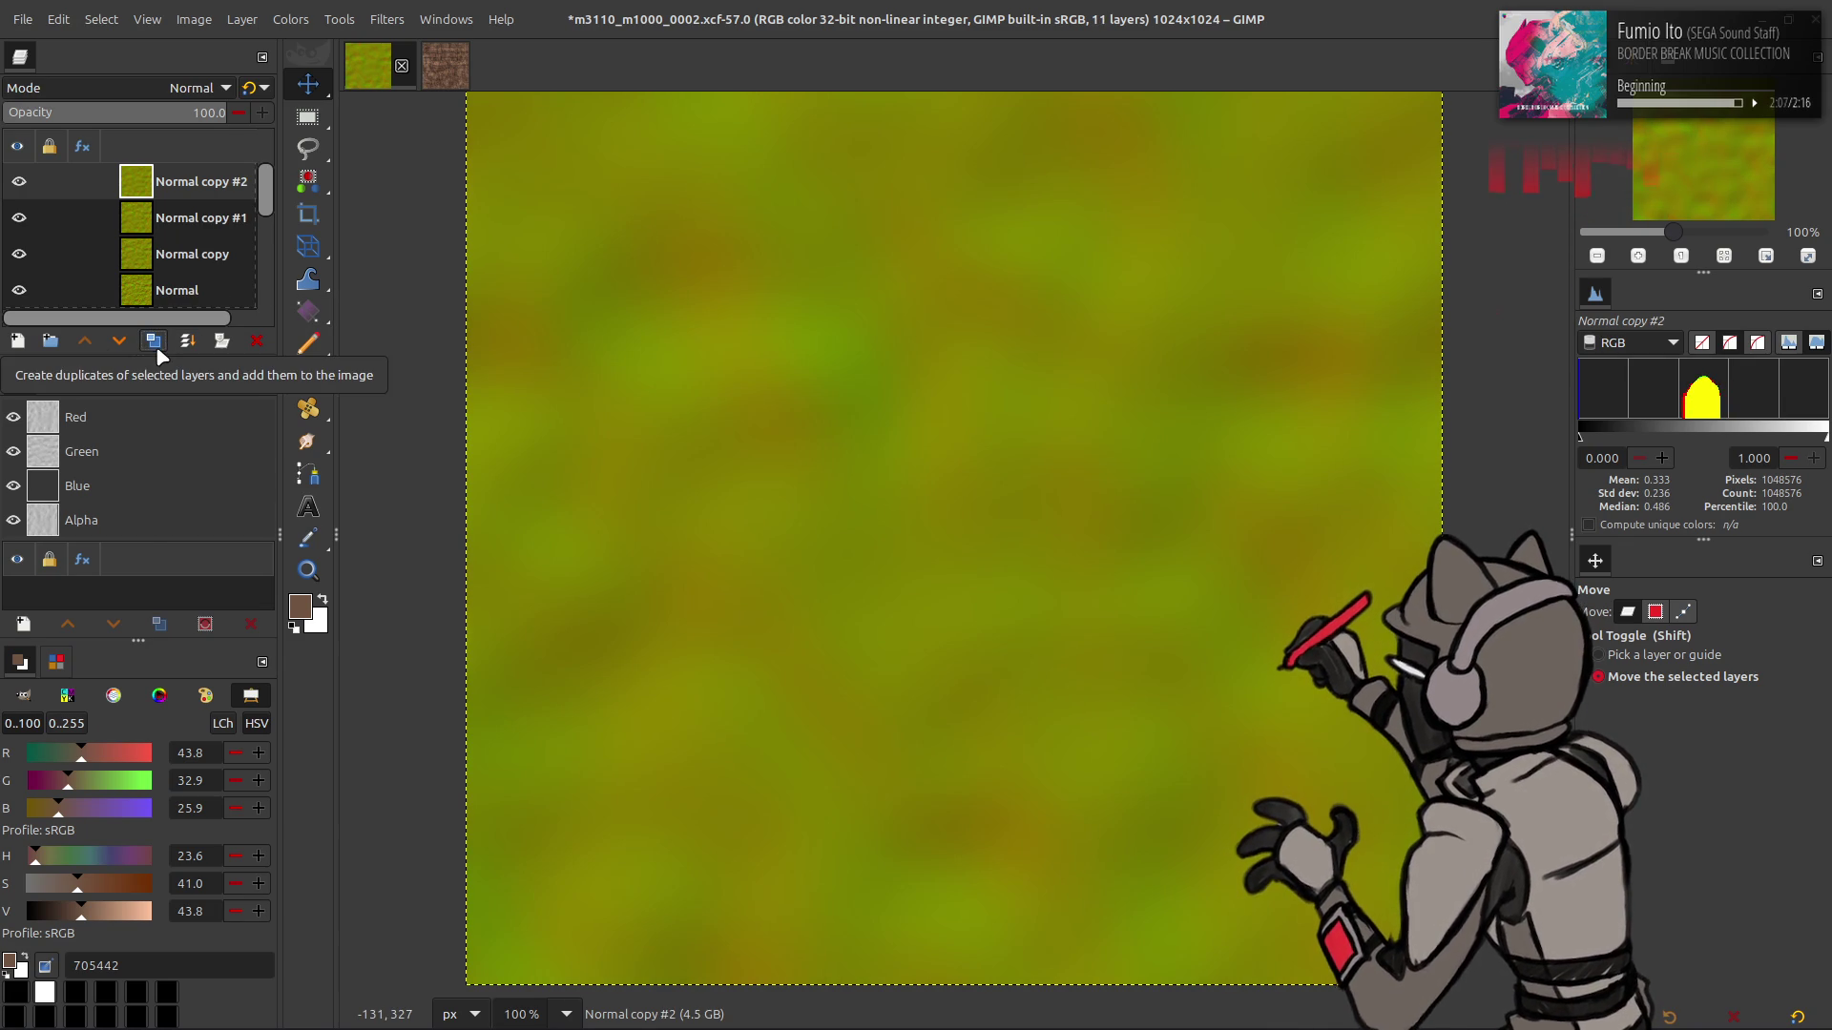
pyautogui.click(155, 343)
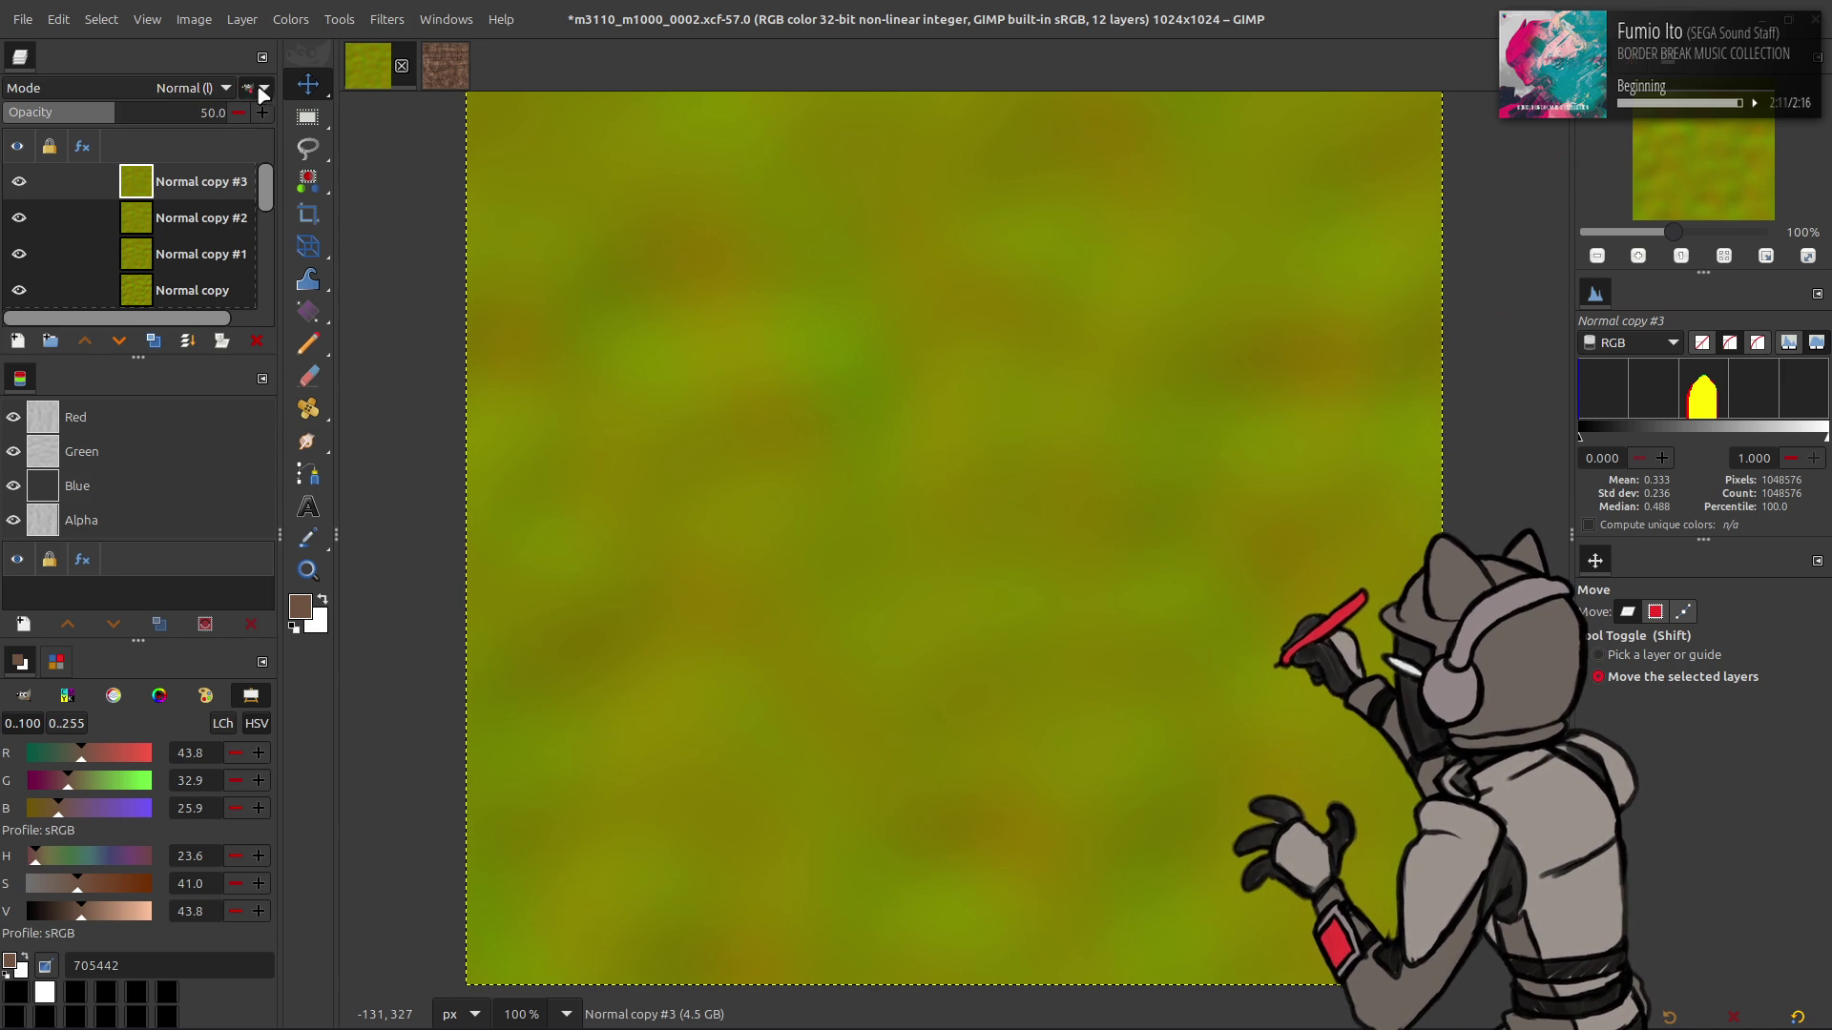
pyautogui.rightClick(196, 181)
pyautogui.click(343, 465)
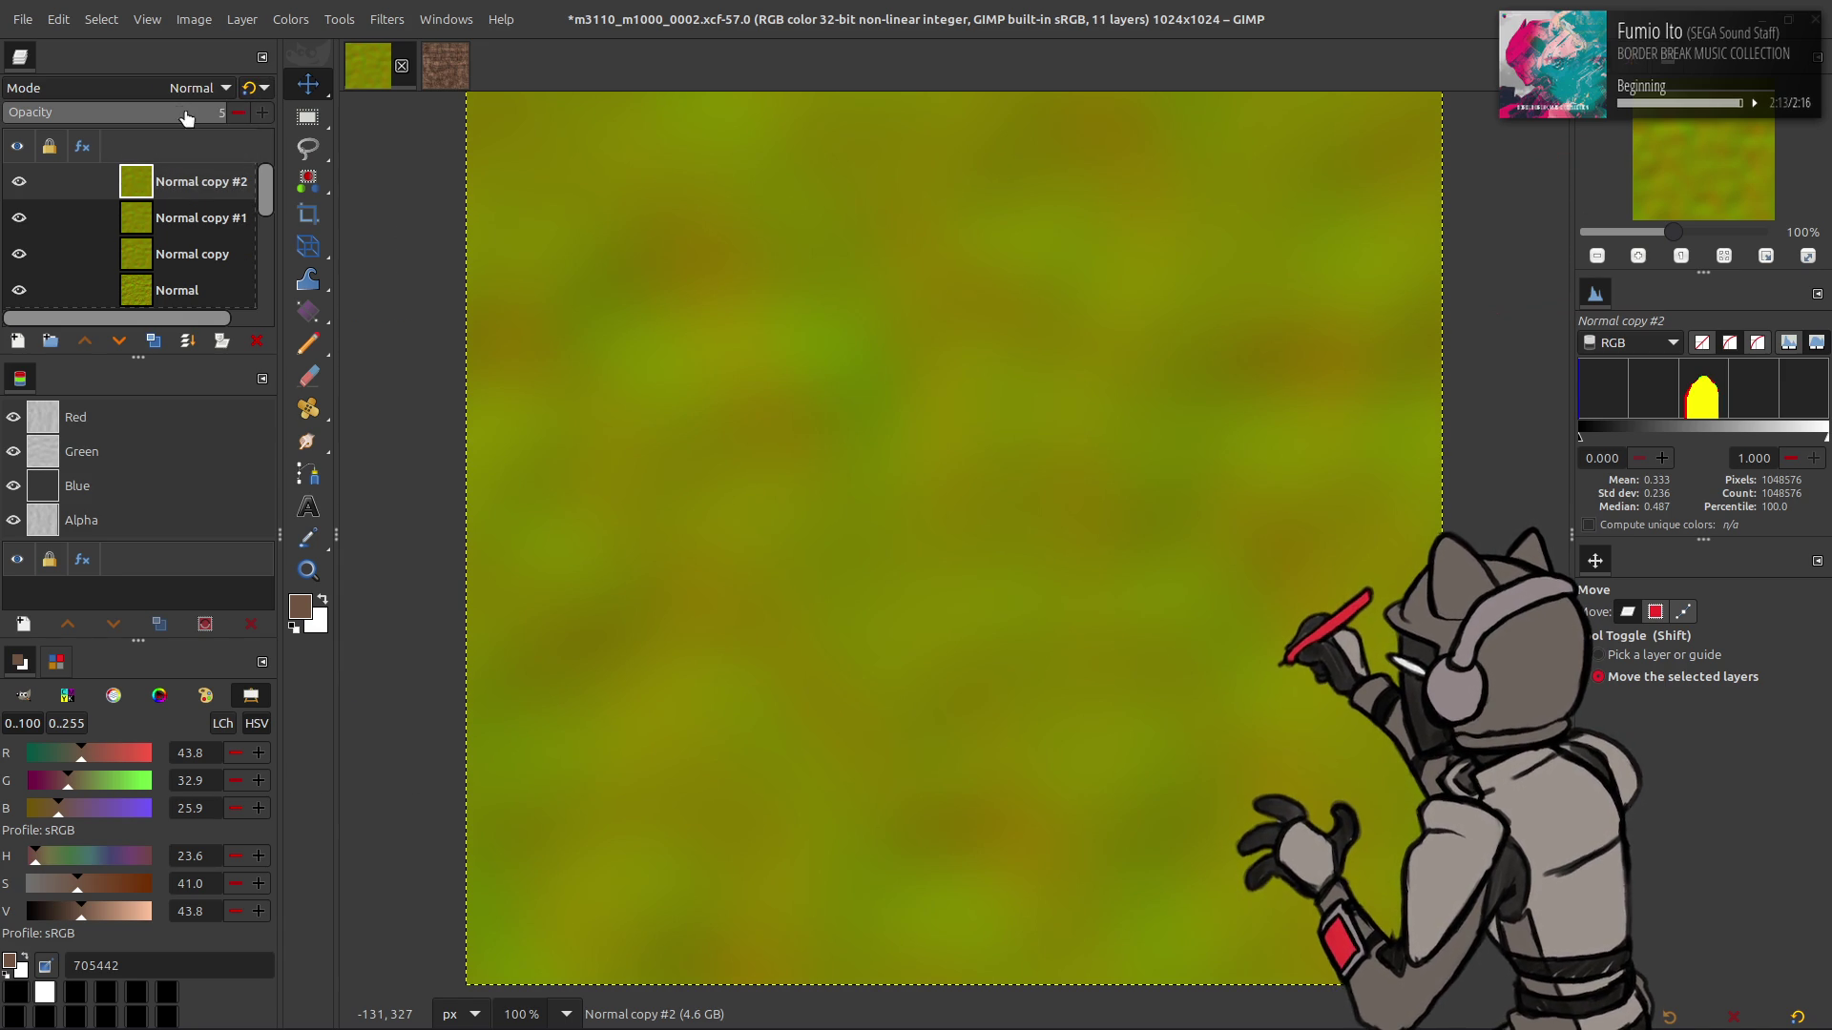
pyautogui.write('0')
pyautogui.press('Return')
# - Delete Normal copies #2 and #1 and set the remaining Normal copy to 50% opacity
pyautogui.press('Delete')
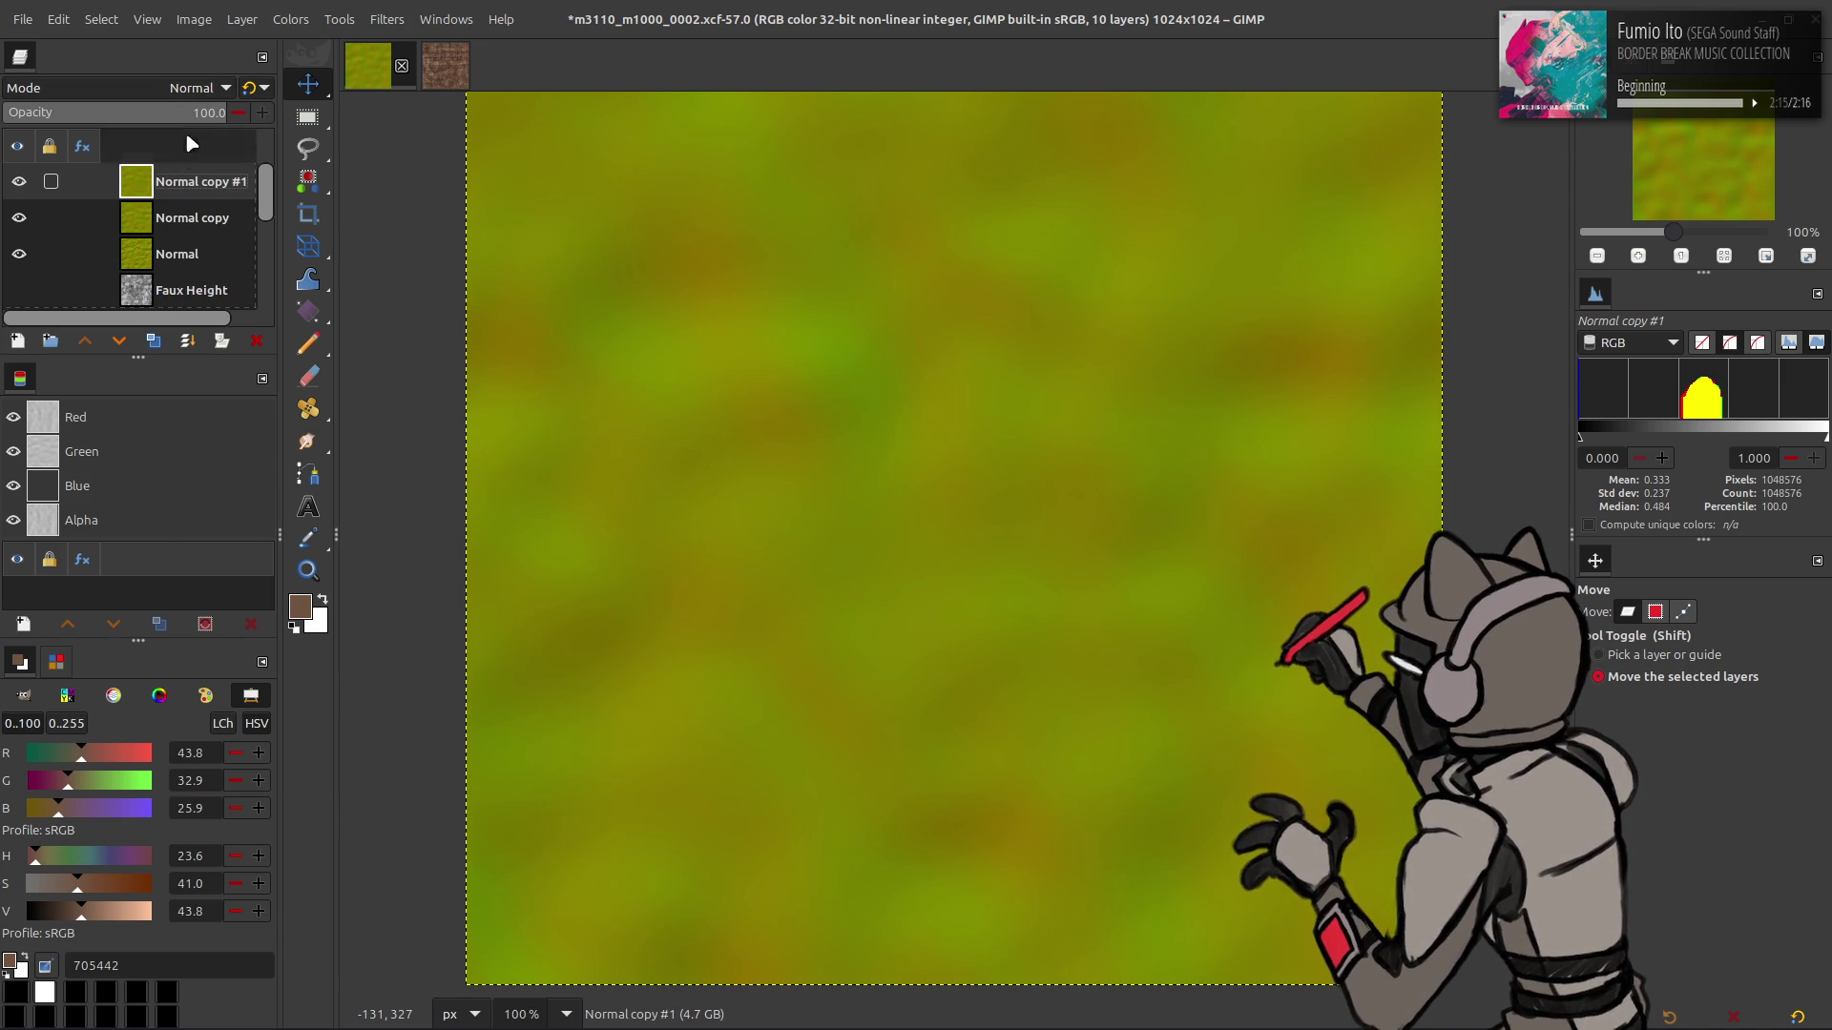
pyautogui.press('Delete')
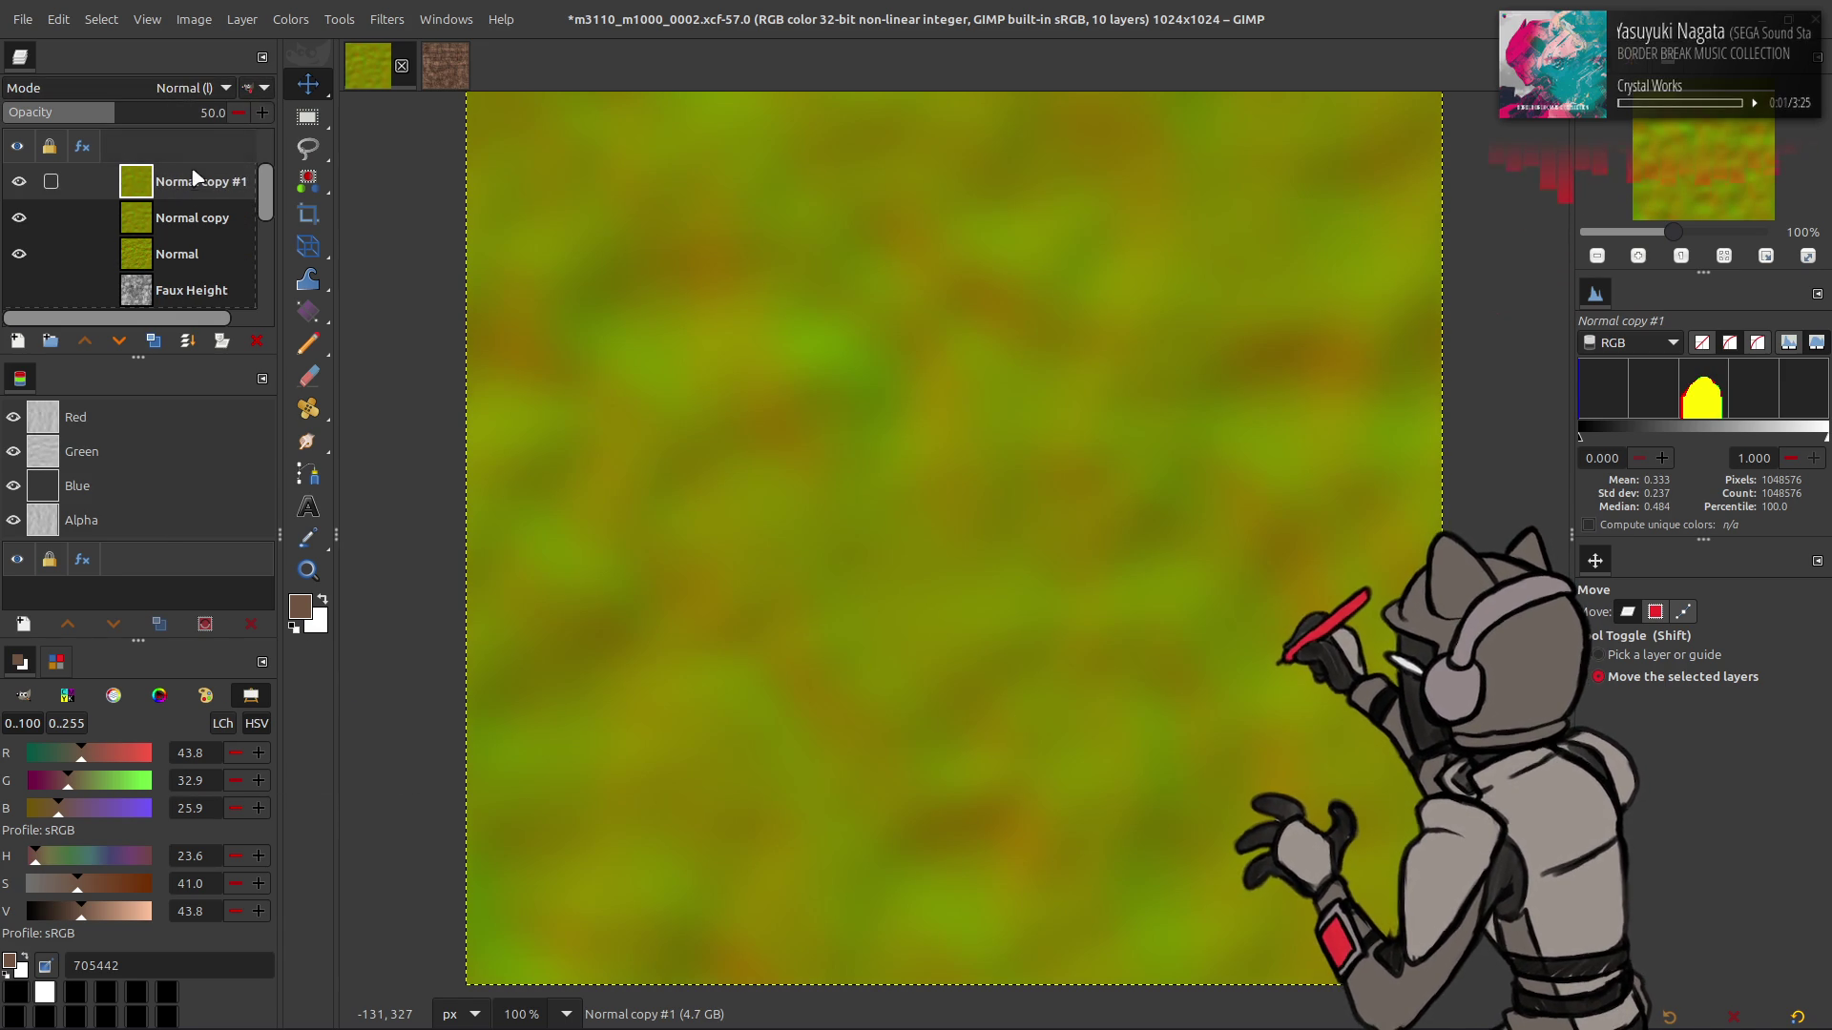
pyautogui.write('50')
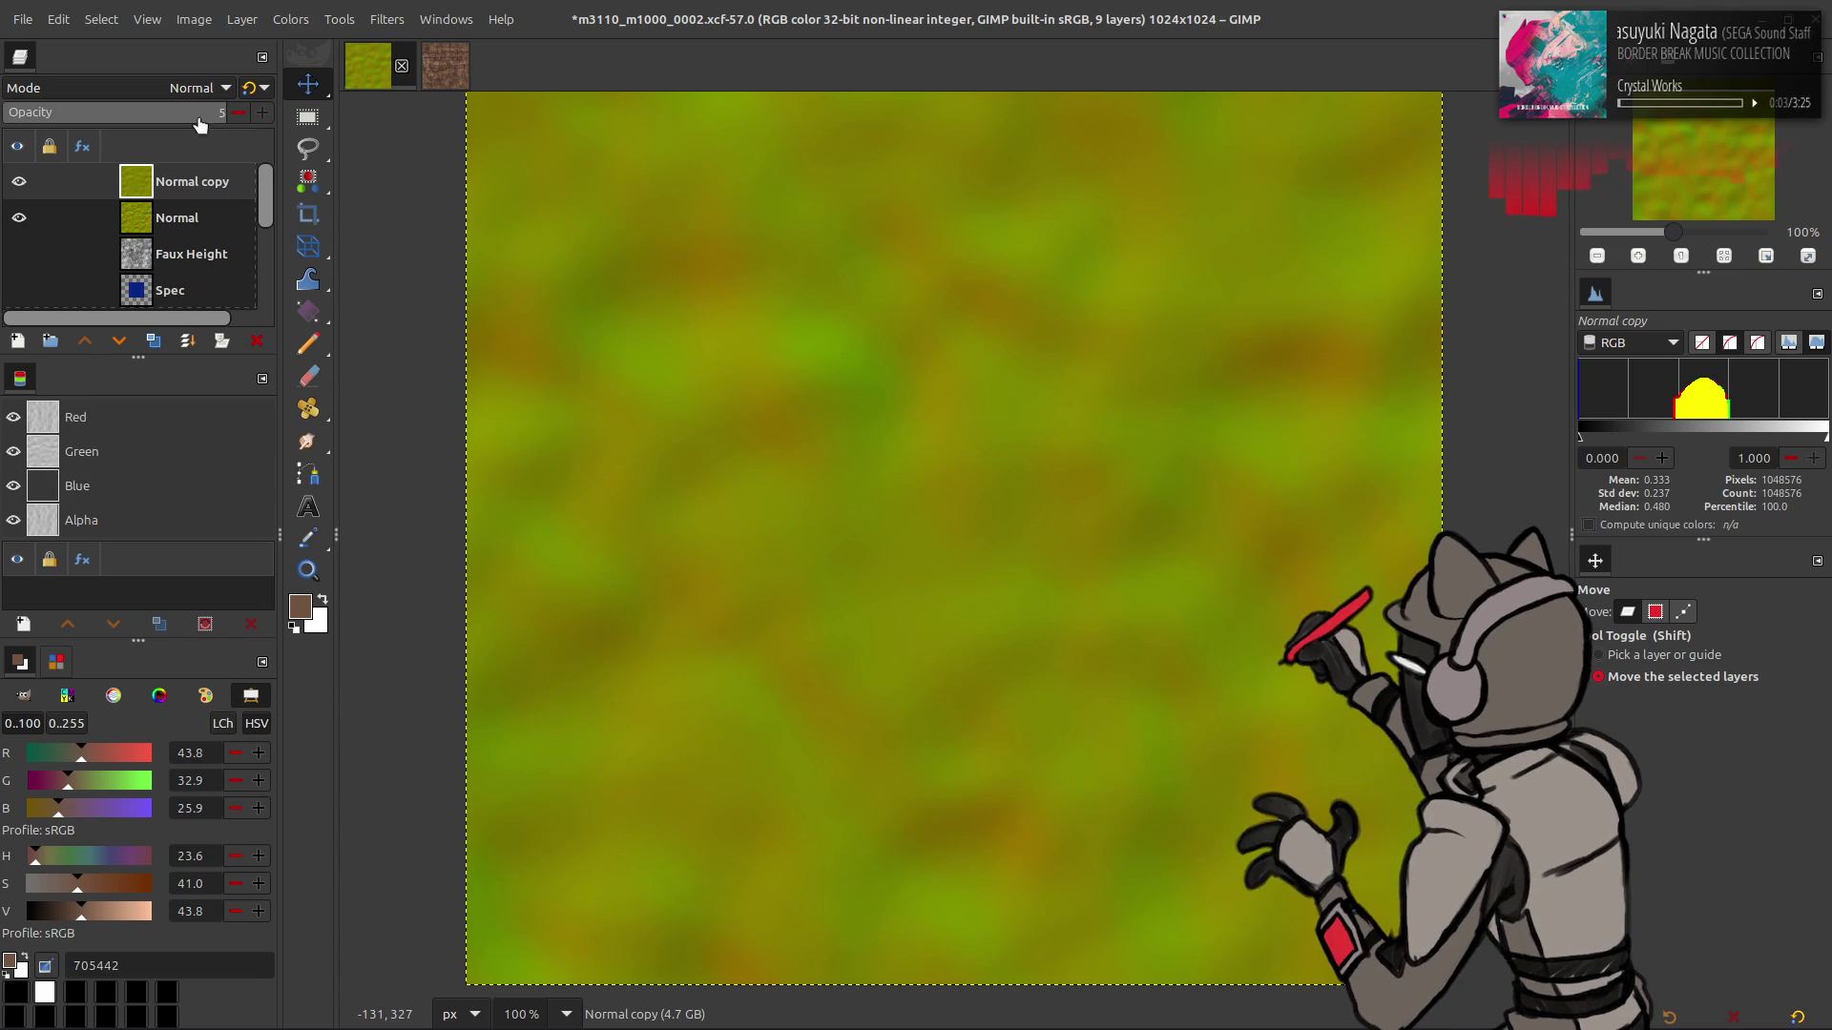
pyautogui.press('Return')
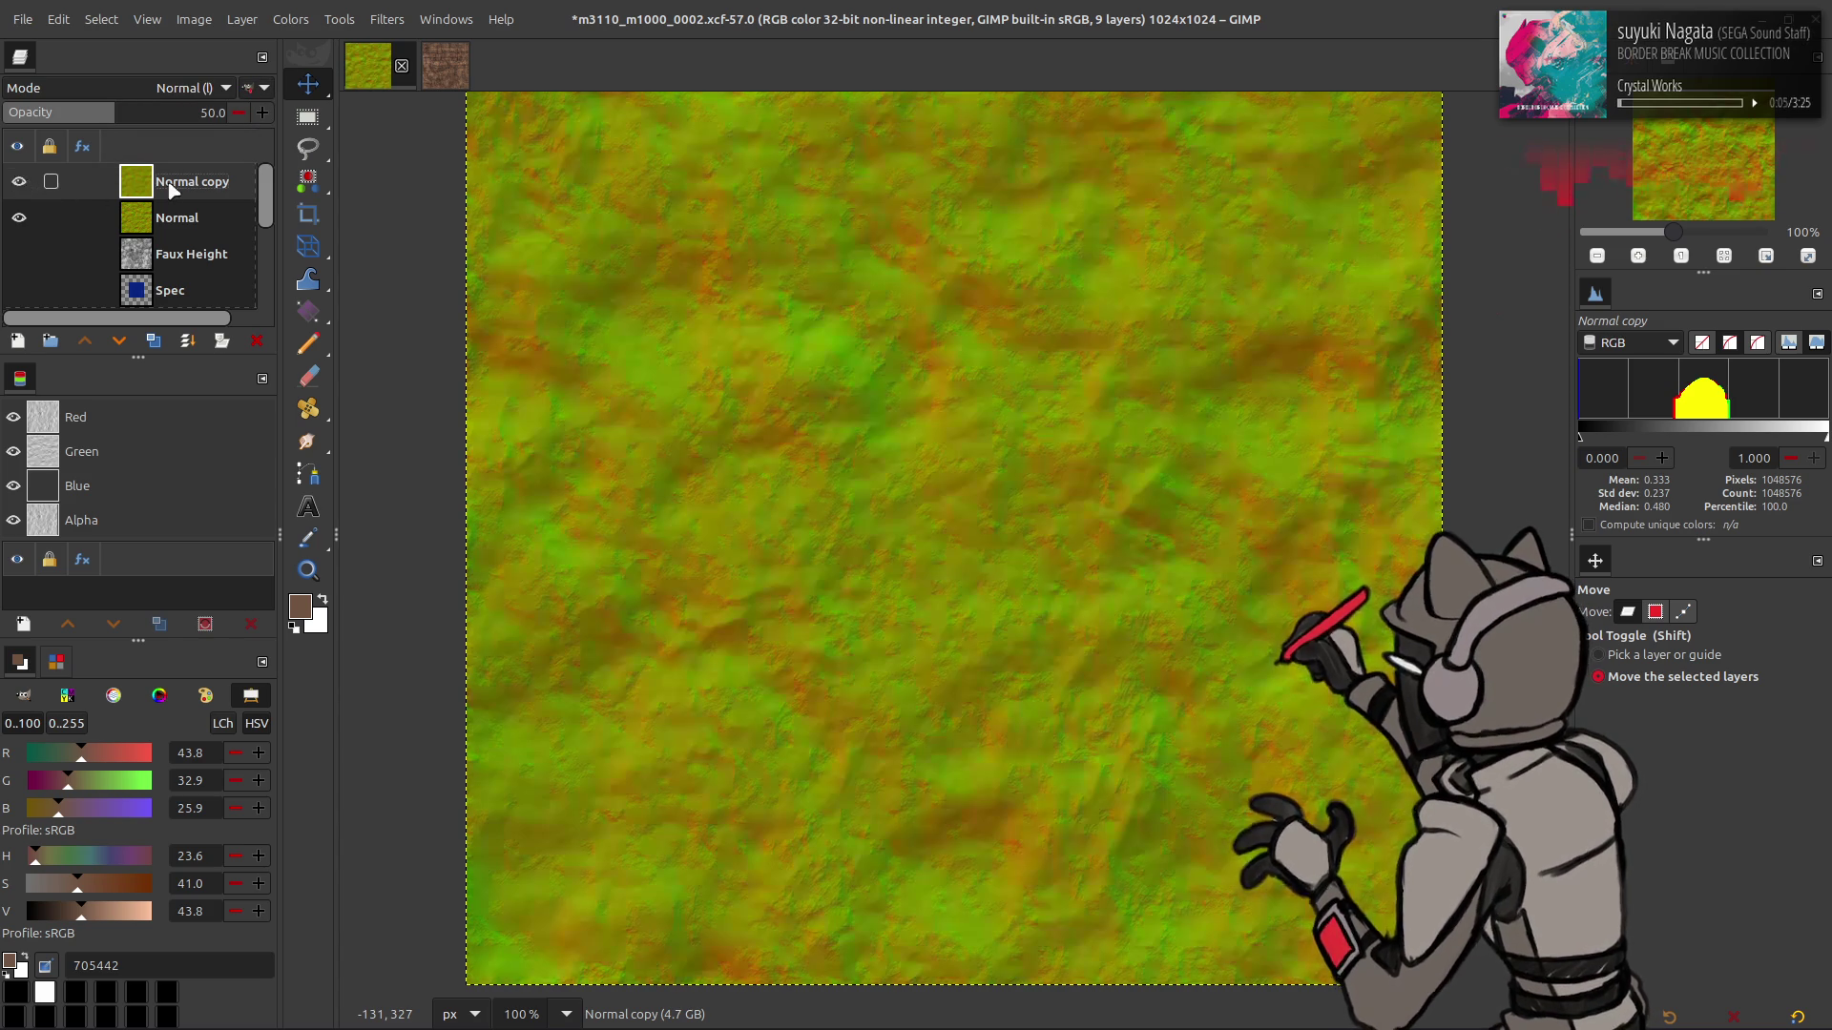
# - Duplicate the Normal layer, try Overlay blend mode and undo it, then toggle the copy's visibility
pyautogui.click(184, 233)
pyautogui.click(154, 341)
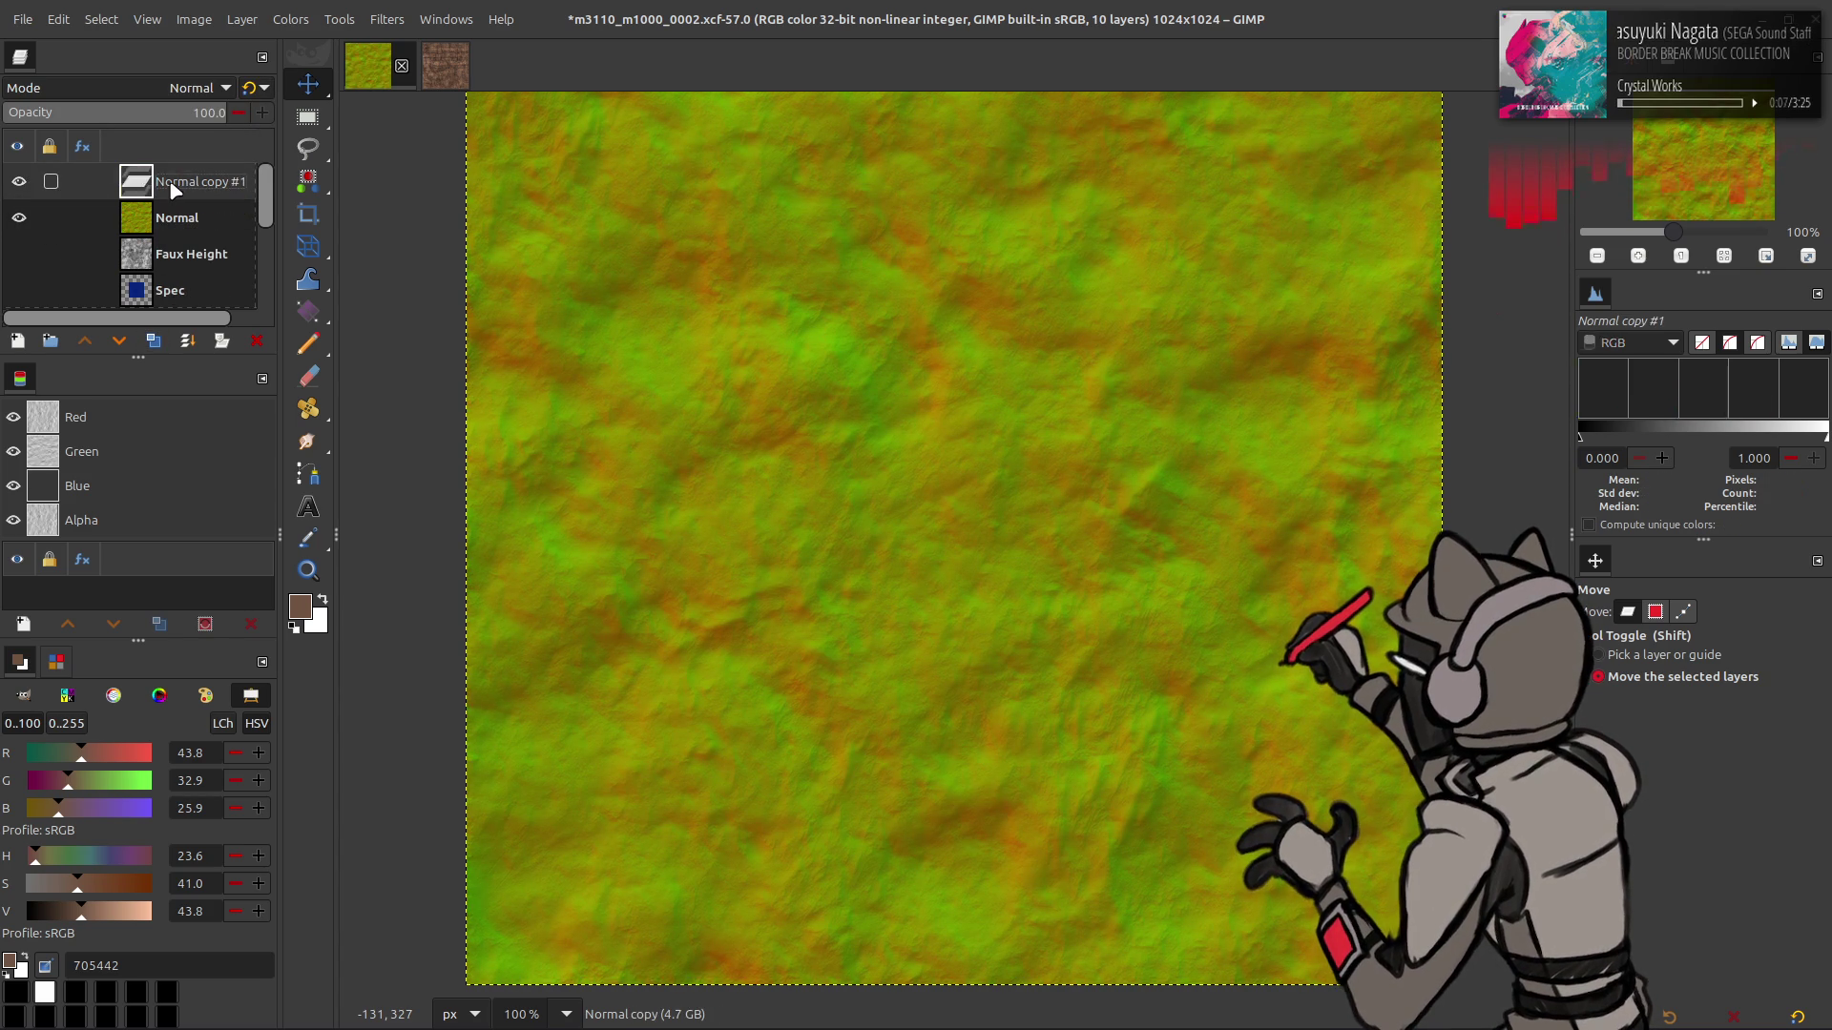
pyautogui.click(160, 91)
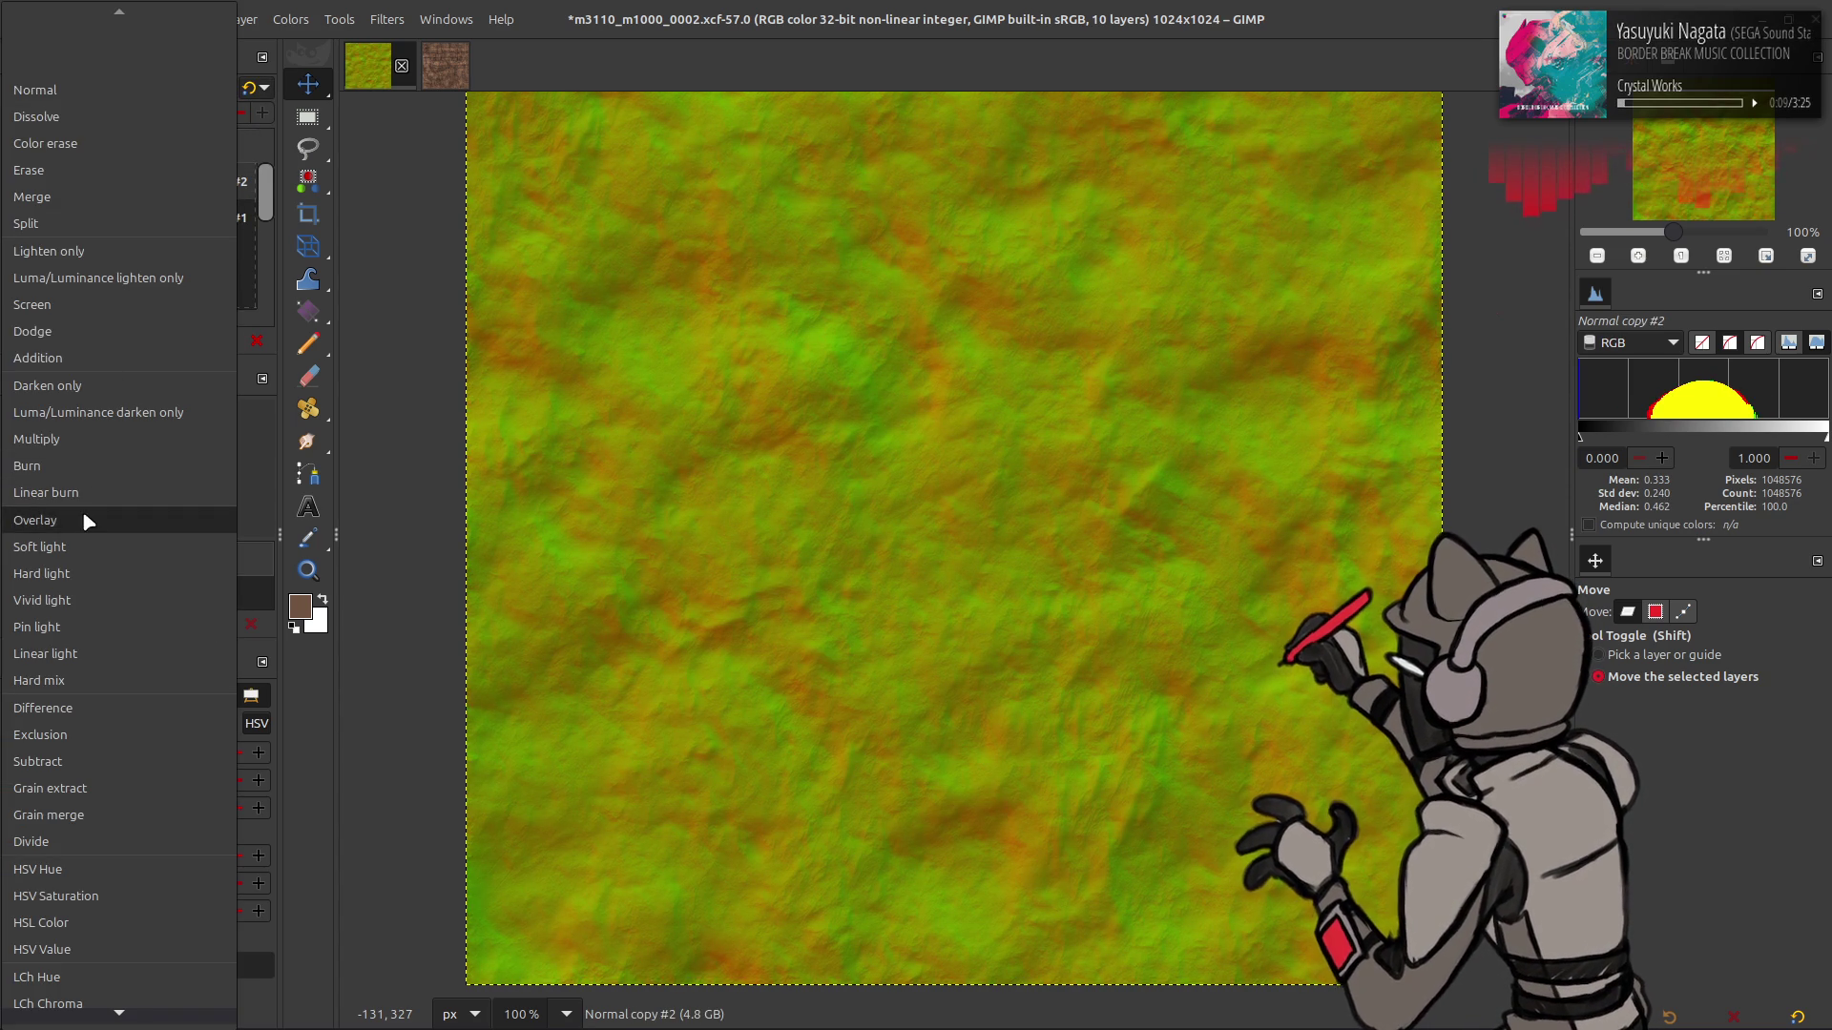
pyautogui.click(82, 517)
pyautogui.hotkey('ctrl', 'z')
pyautogui.hotkey('ctrl', 'z')
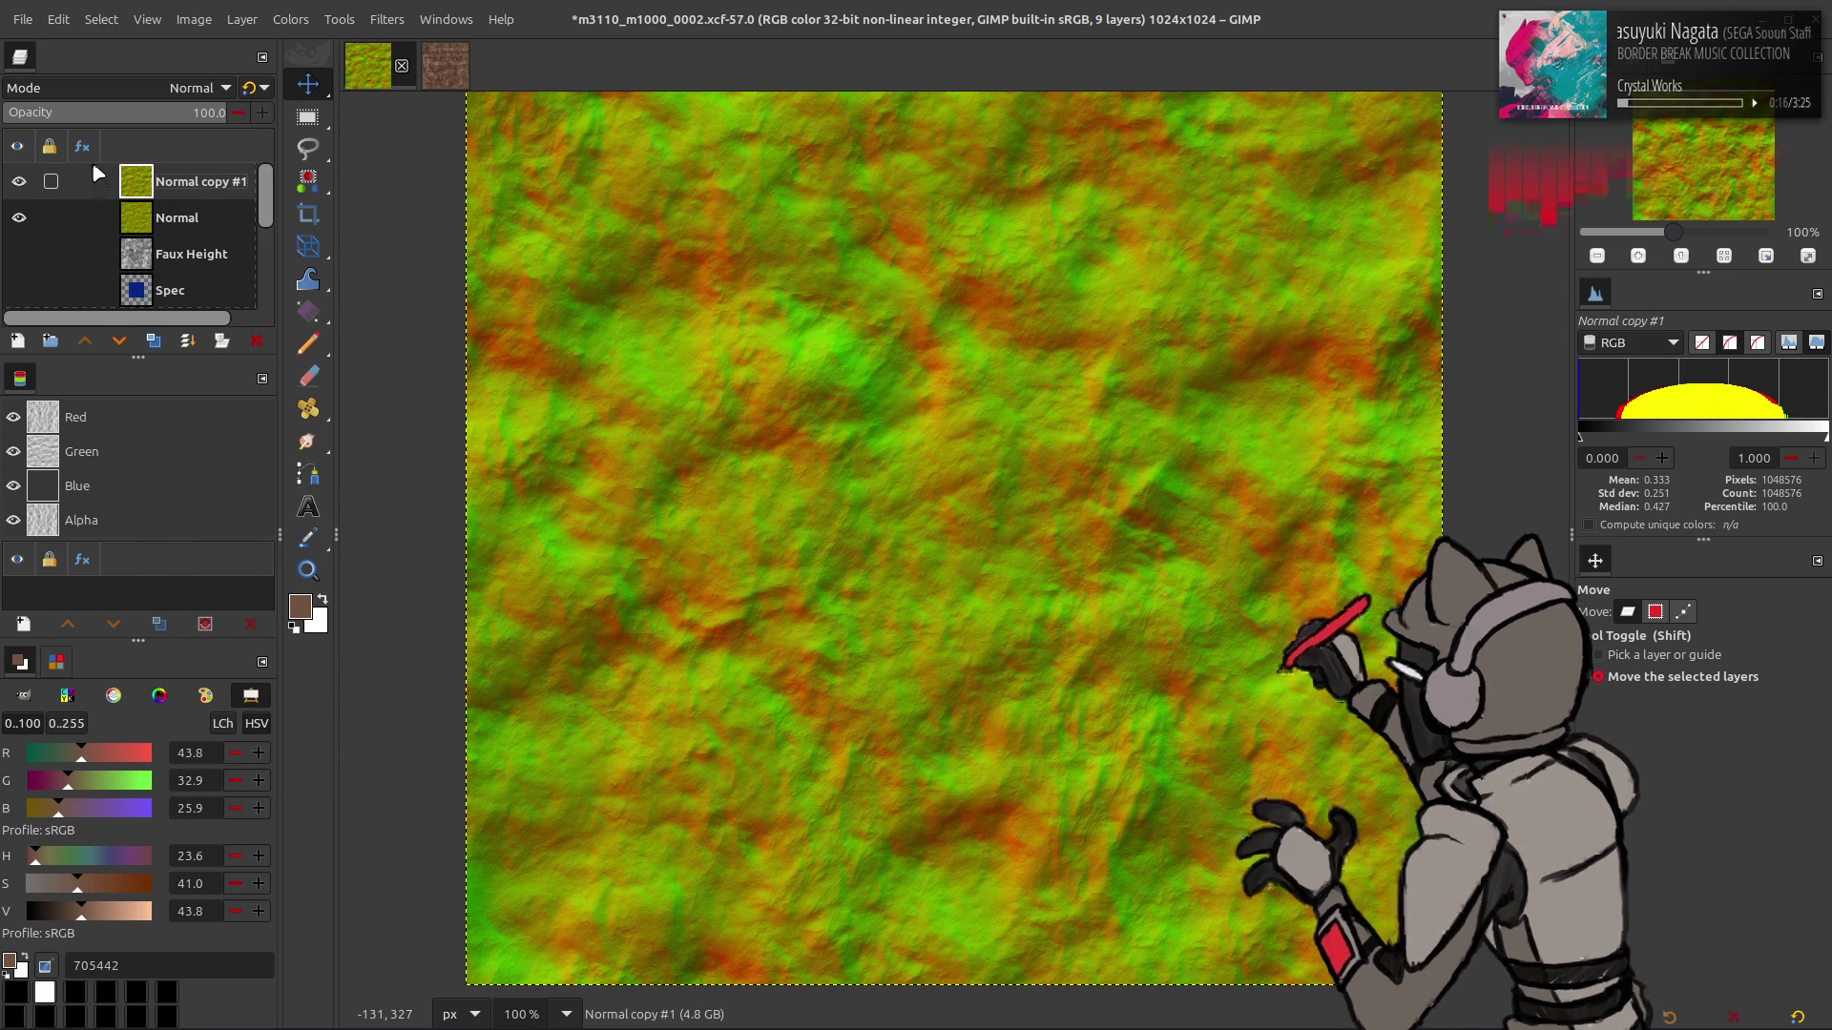
pyautogui.click(19, 182)
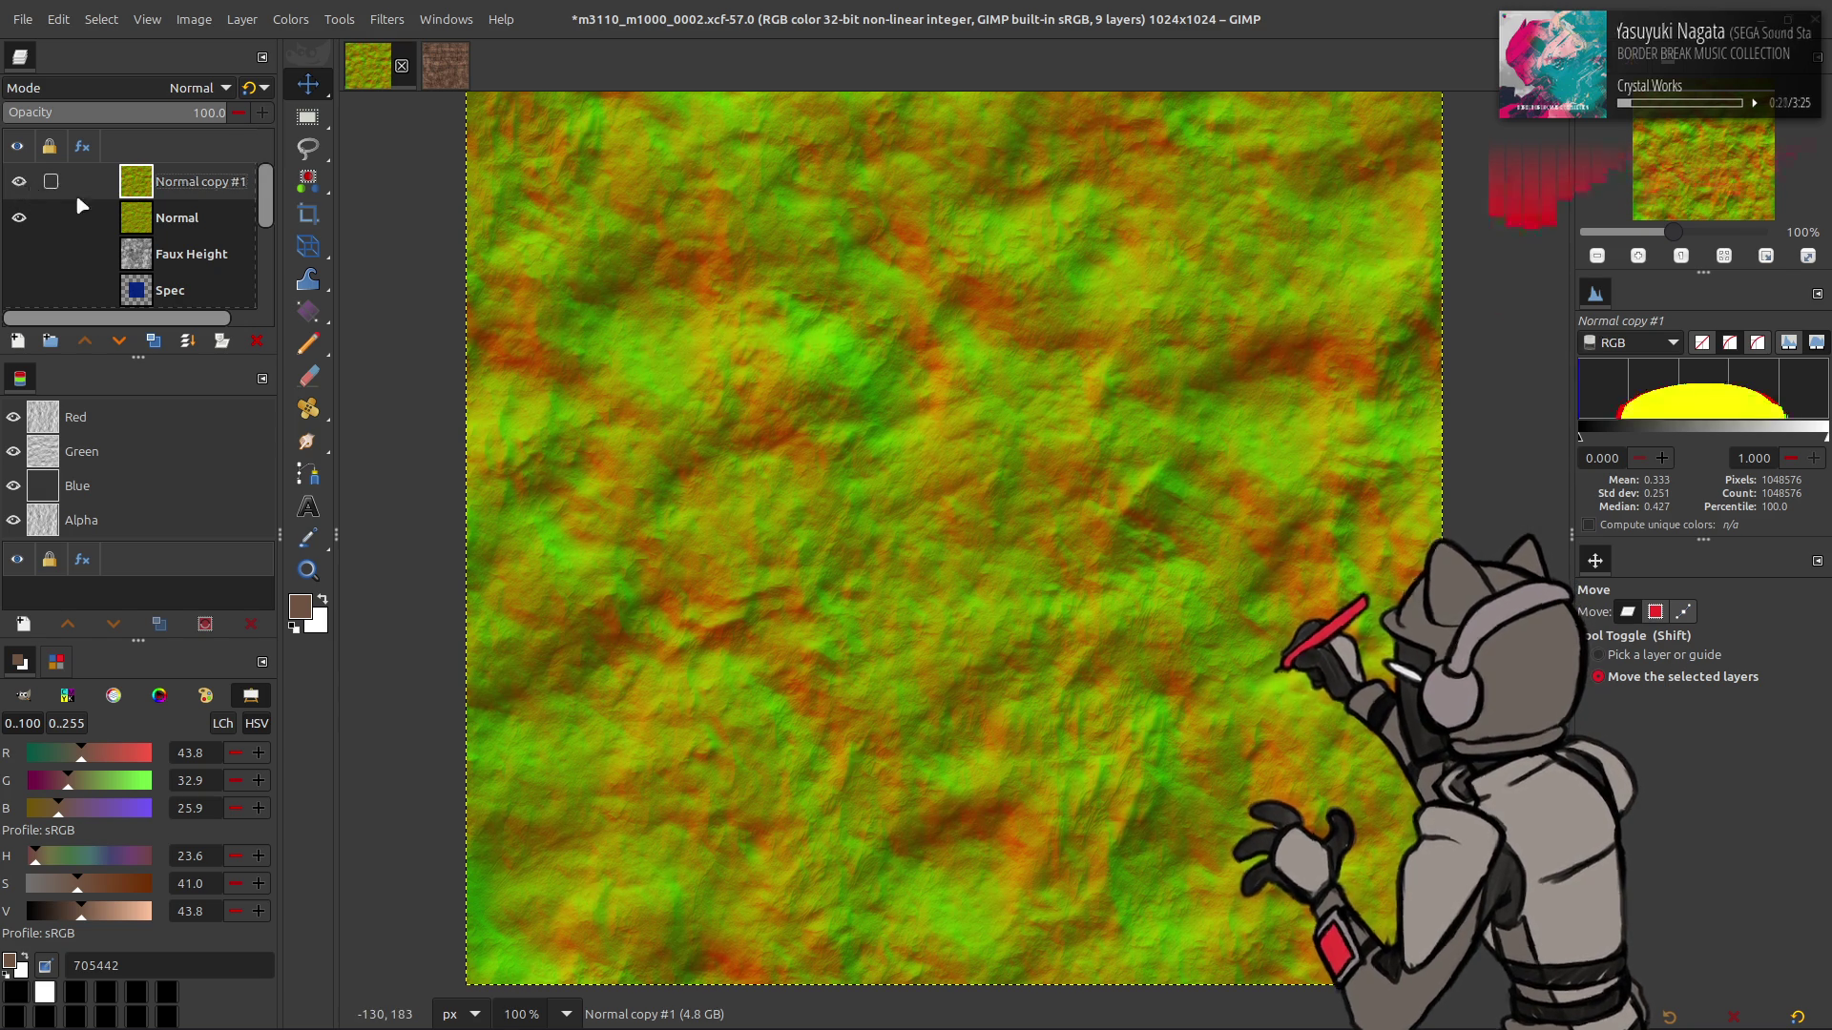
# - Overwrite the m3110_m1000_0002_n DDS and reload the updated texture in Blender
pyautogui.click(27, 19)
pyautogui.click(96, 335)
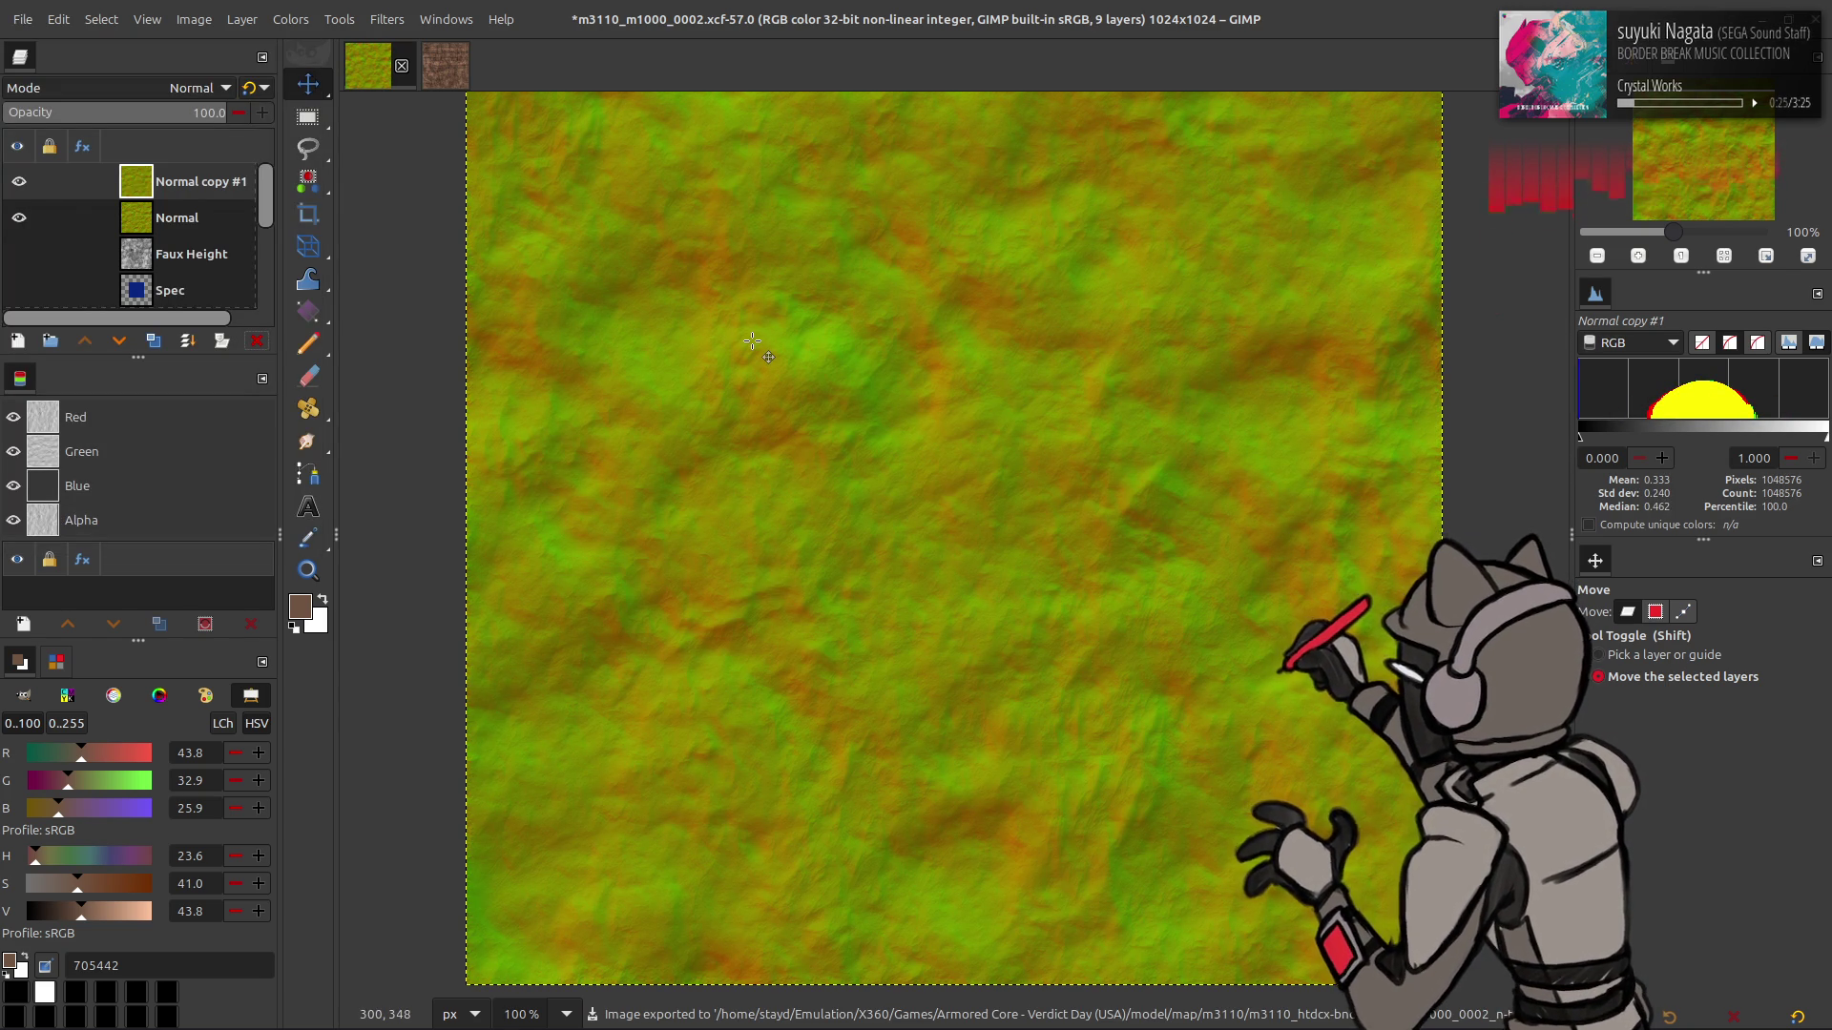
pyautogui.hotkey('alt', 'Tab')
pyautogui.hotkey('alt', 'r')
pyautogui.moveTo(639, 312); pyautogui.dragTo(657, 300)
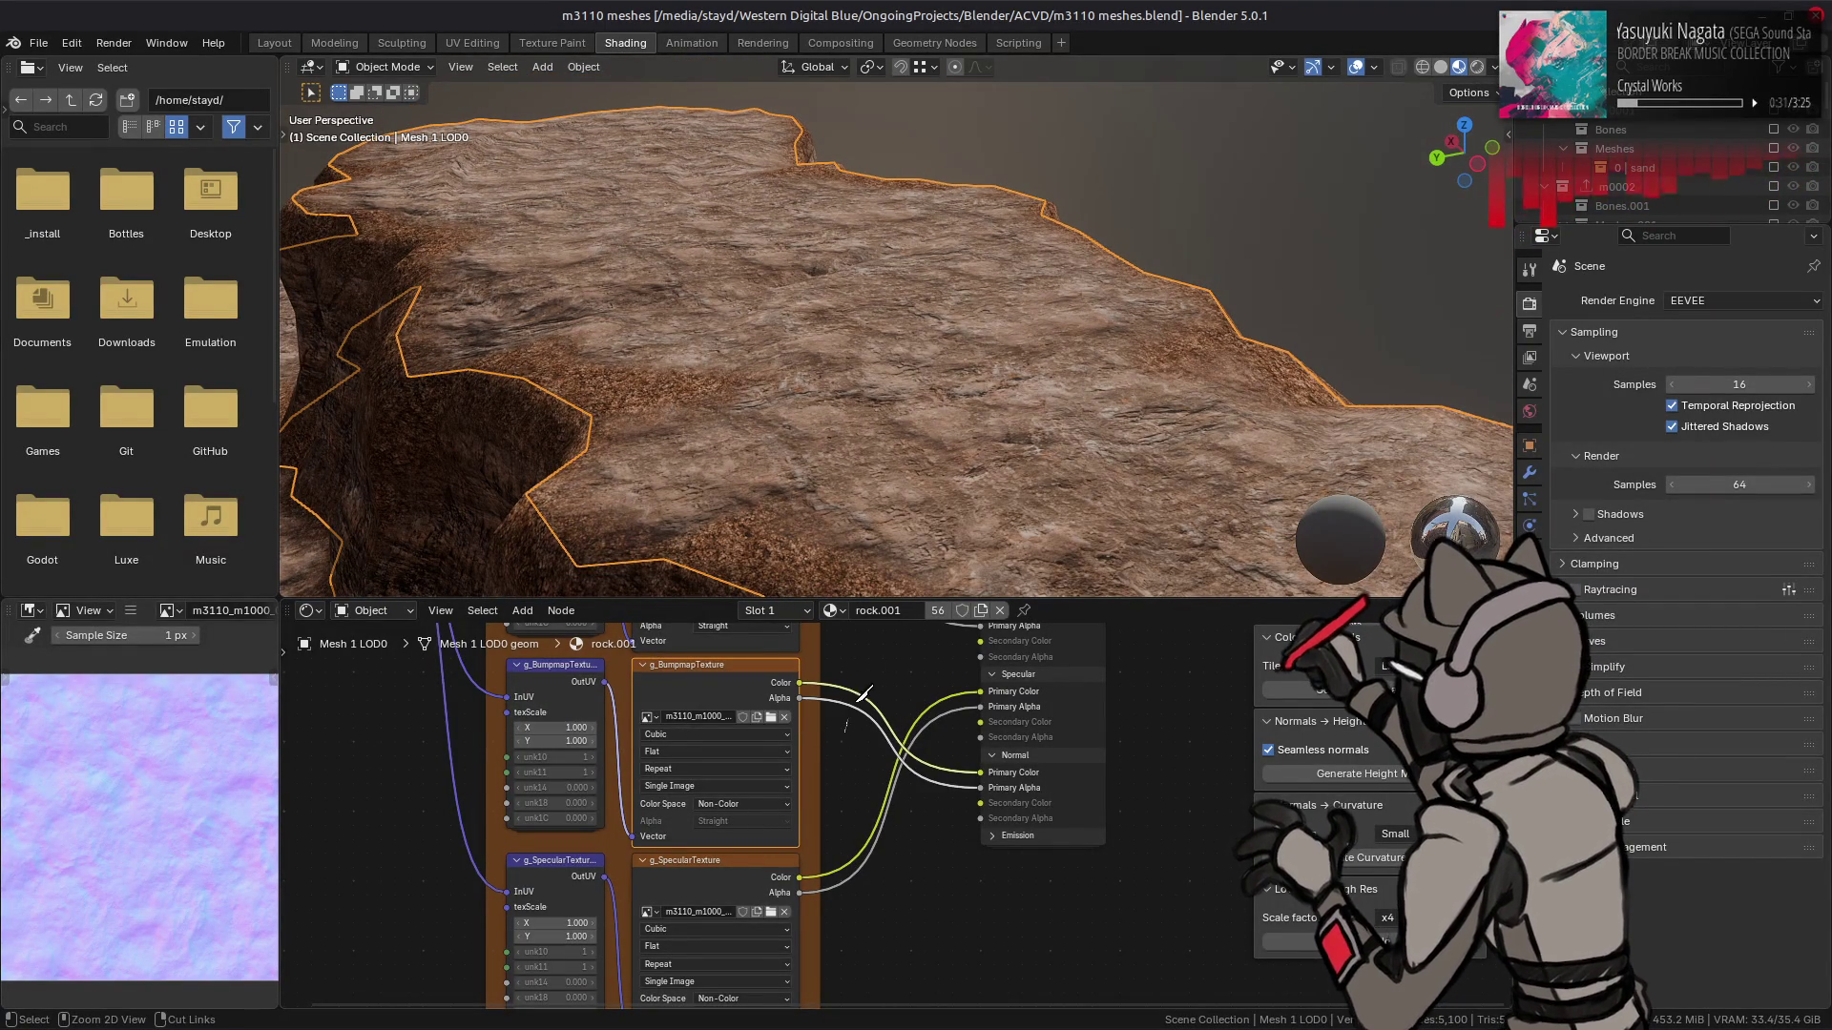
# - Cut and restore the bumpmap-to-Normal links repeatedly to compare, leaving them connected
pyautogui.moveTo(862, 677); pyautogui.dragTo(863, 783)
pyautogui.scroll(-3, 814, 372)
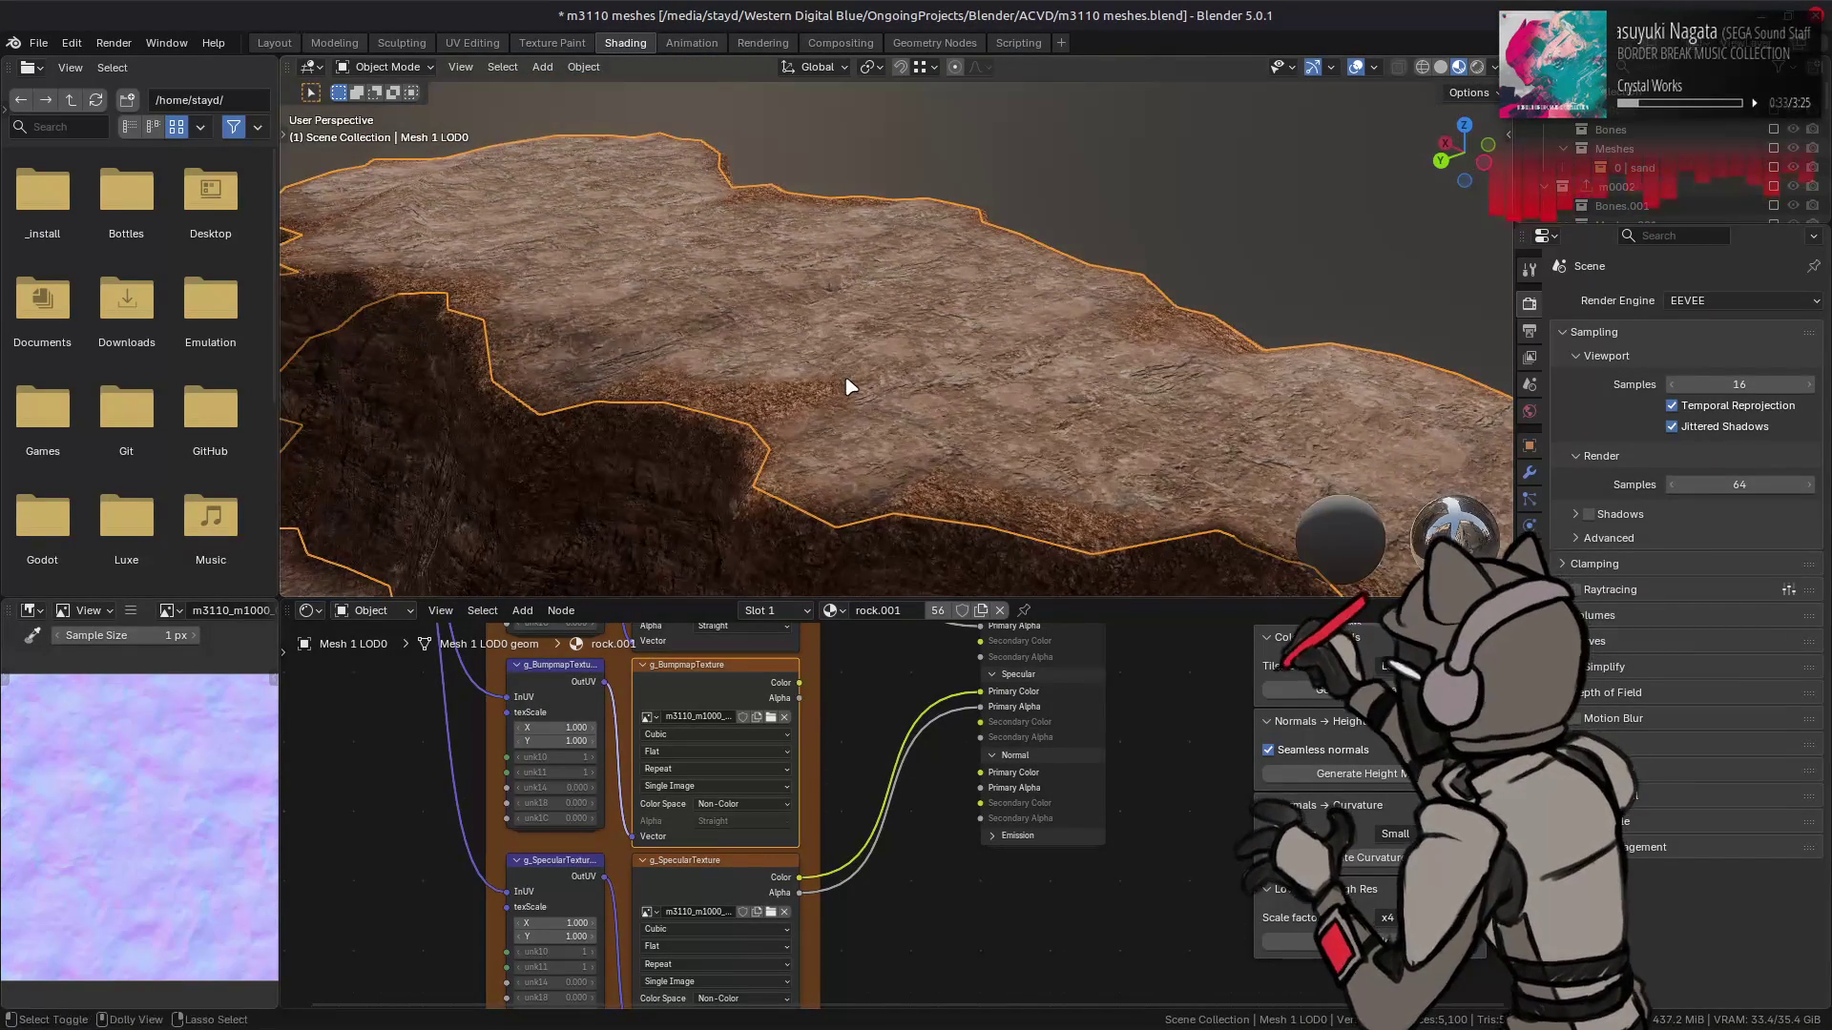
pyautogui.scroll(-3, 849, 386)
pyautogui.hotkey('ctrl', 'z')
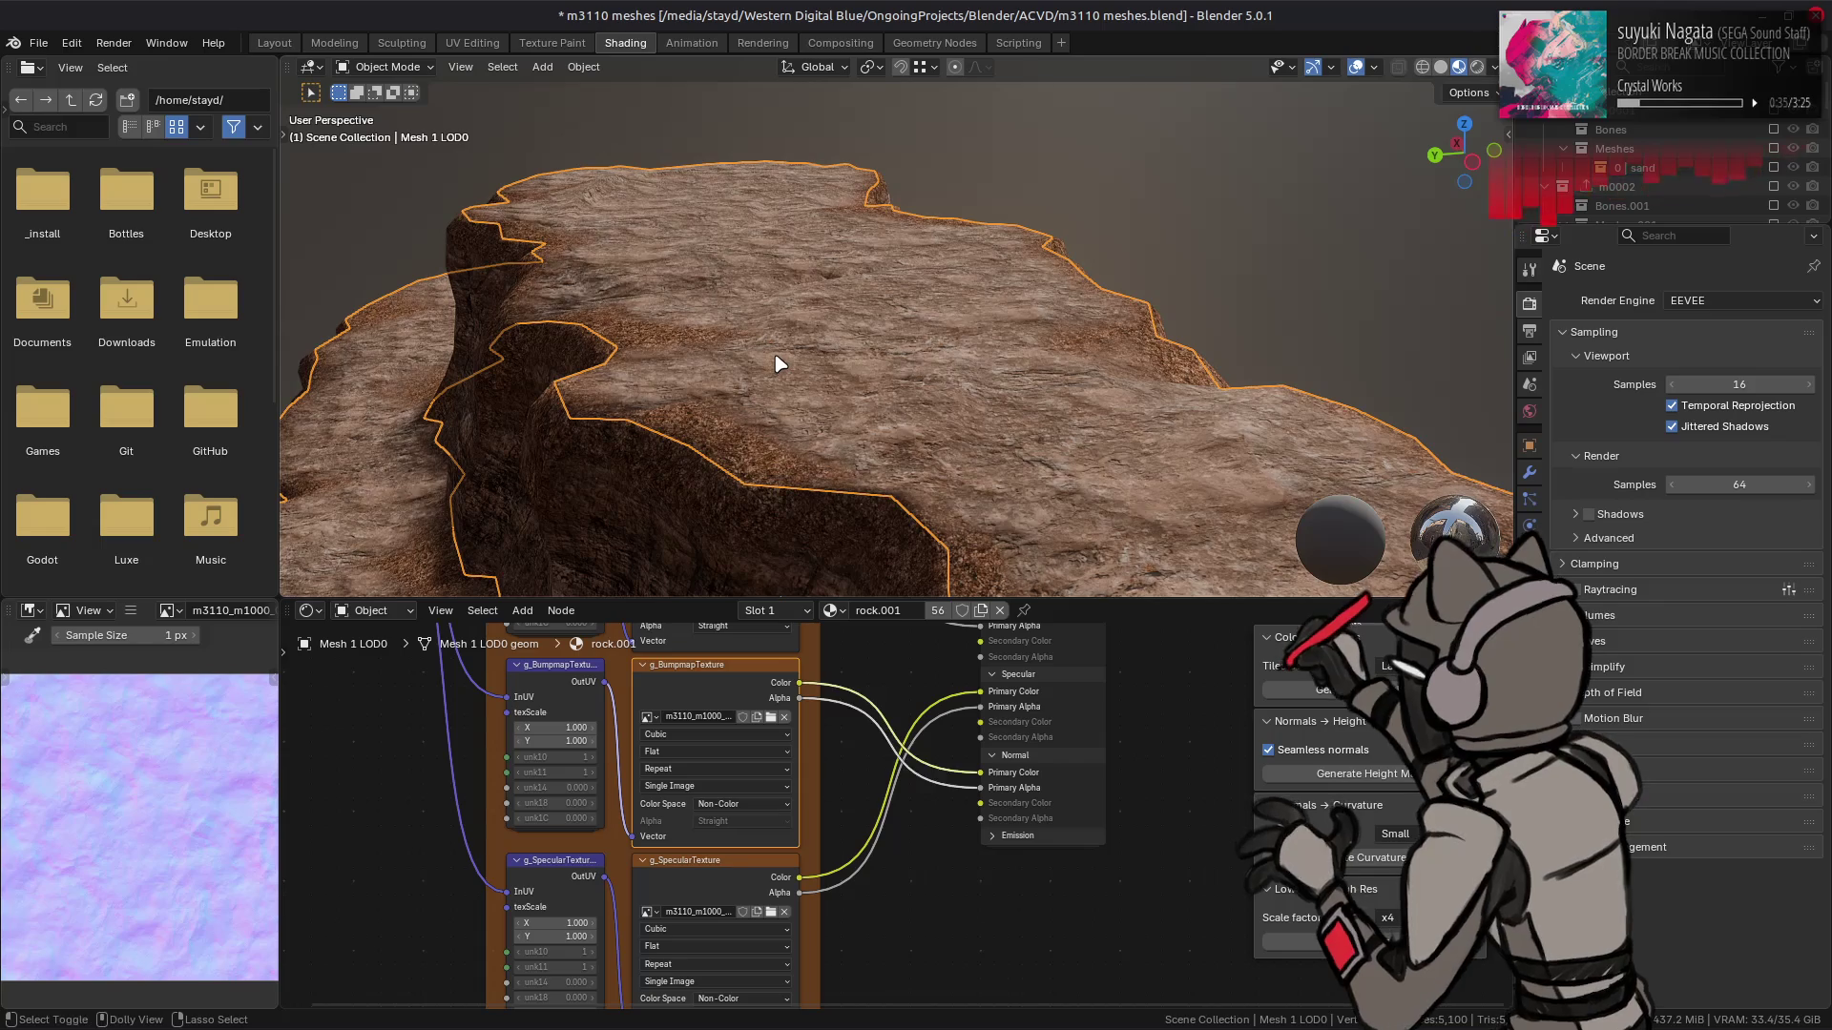
pyautogui.scroll(3, 778, 363)
pyautogui.scroll(3, 737, 369)
pyautogui.hotkey('ctrl', 'shift', 'z')
pyautogui.hotkey('ctrl', 'z')
pyautogui.scroll(-5, 653, 401)
pyautogui.hotkey('ctrl', 'shift', 'z')
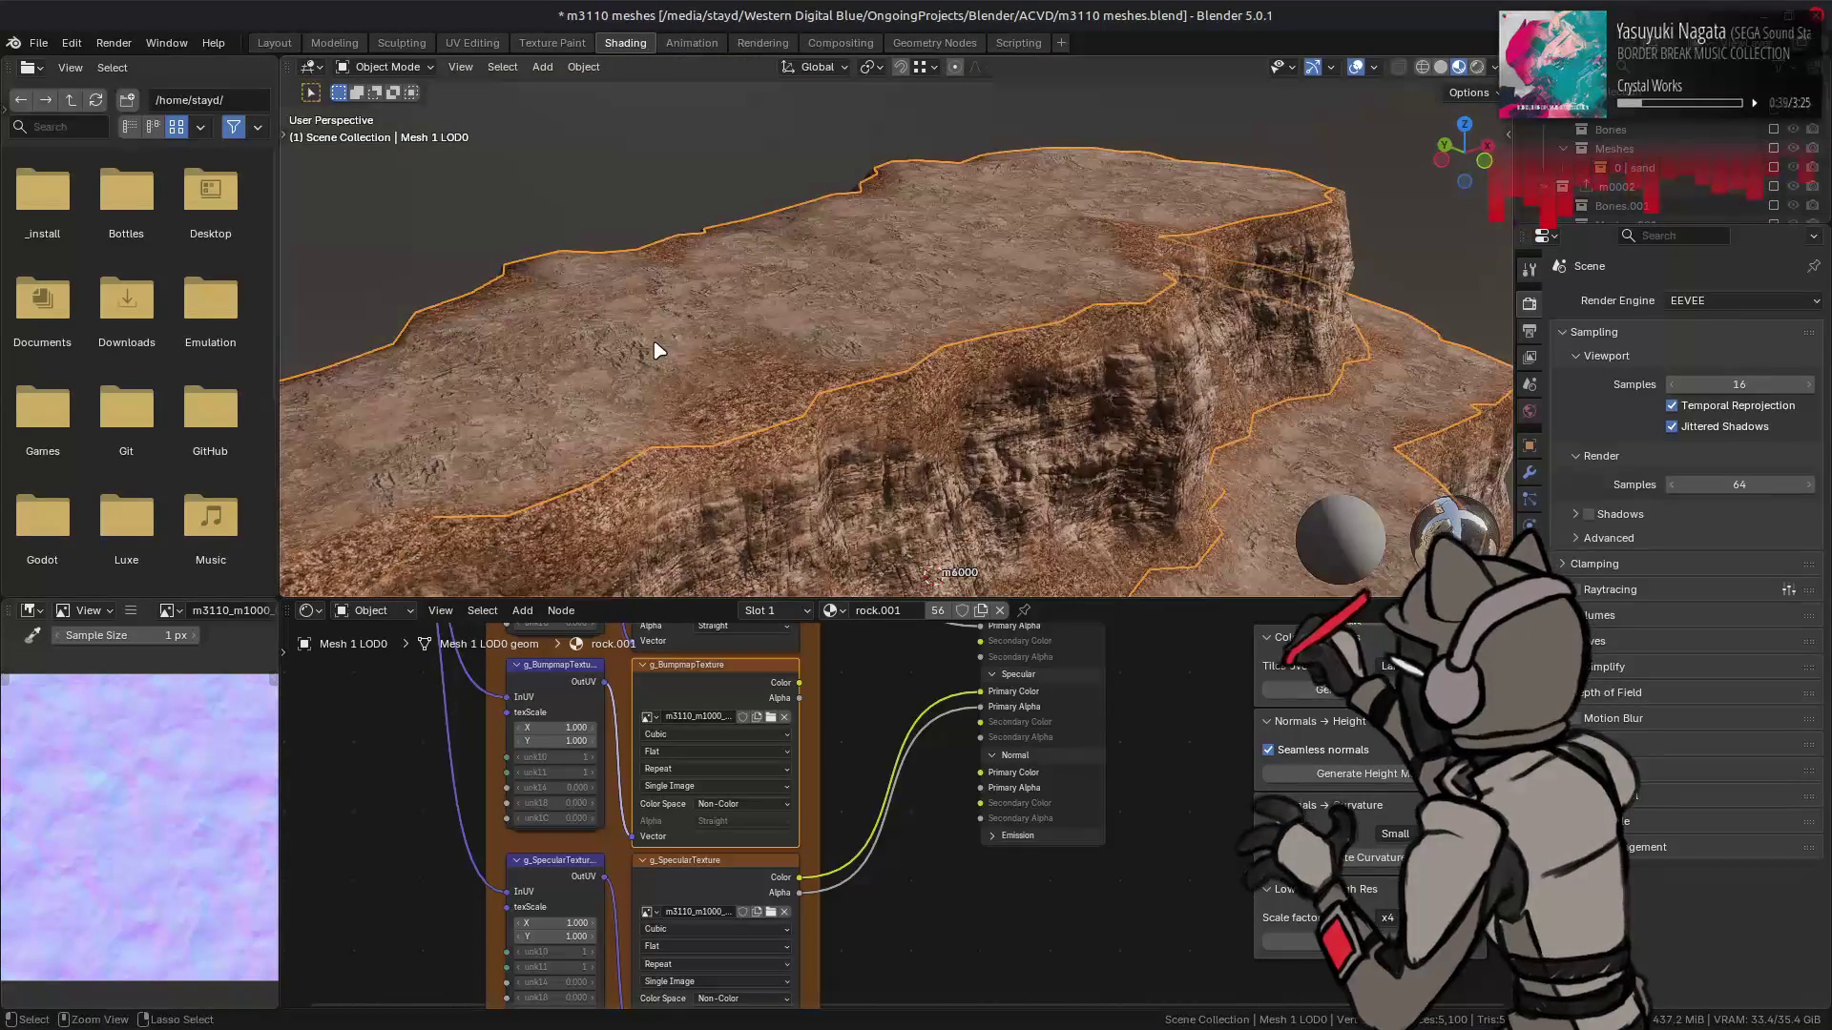
pyautogui.hotkey('ctrl', 'z')
pyautogui.scroll(-5, 777, 335)
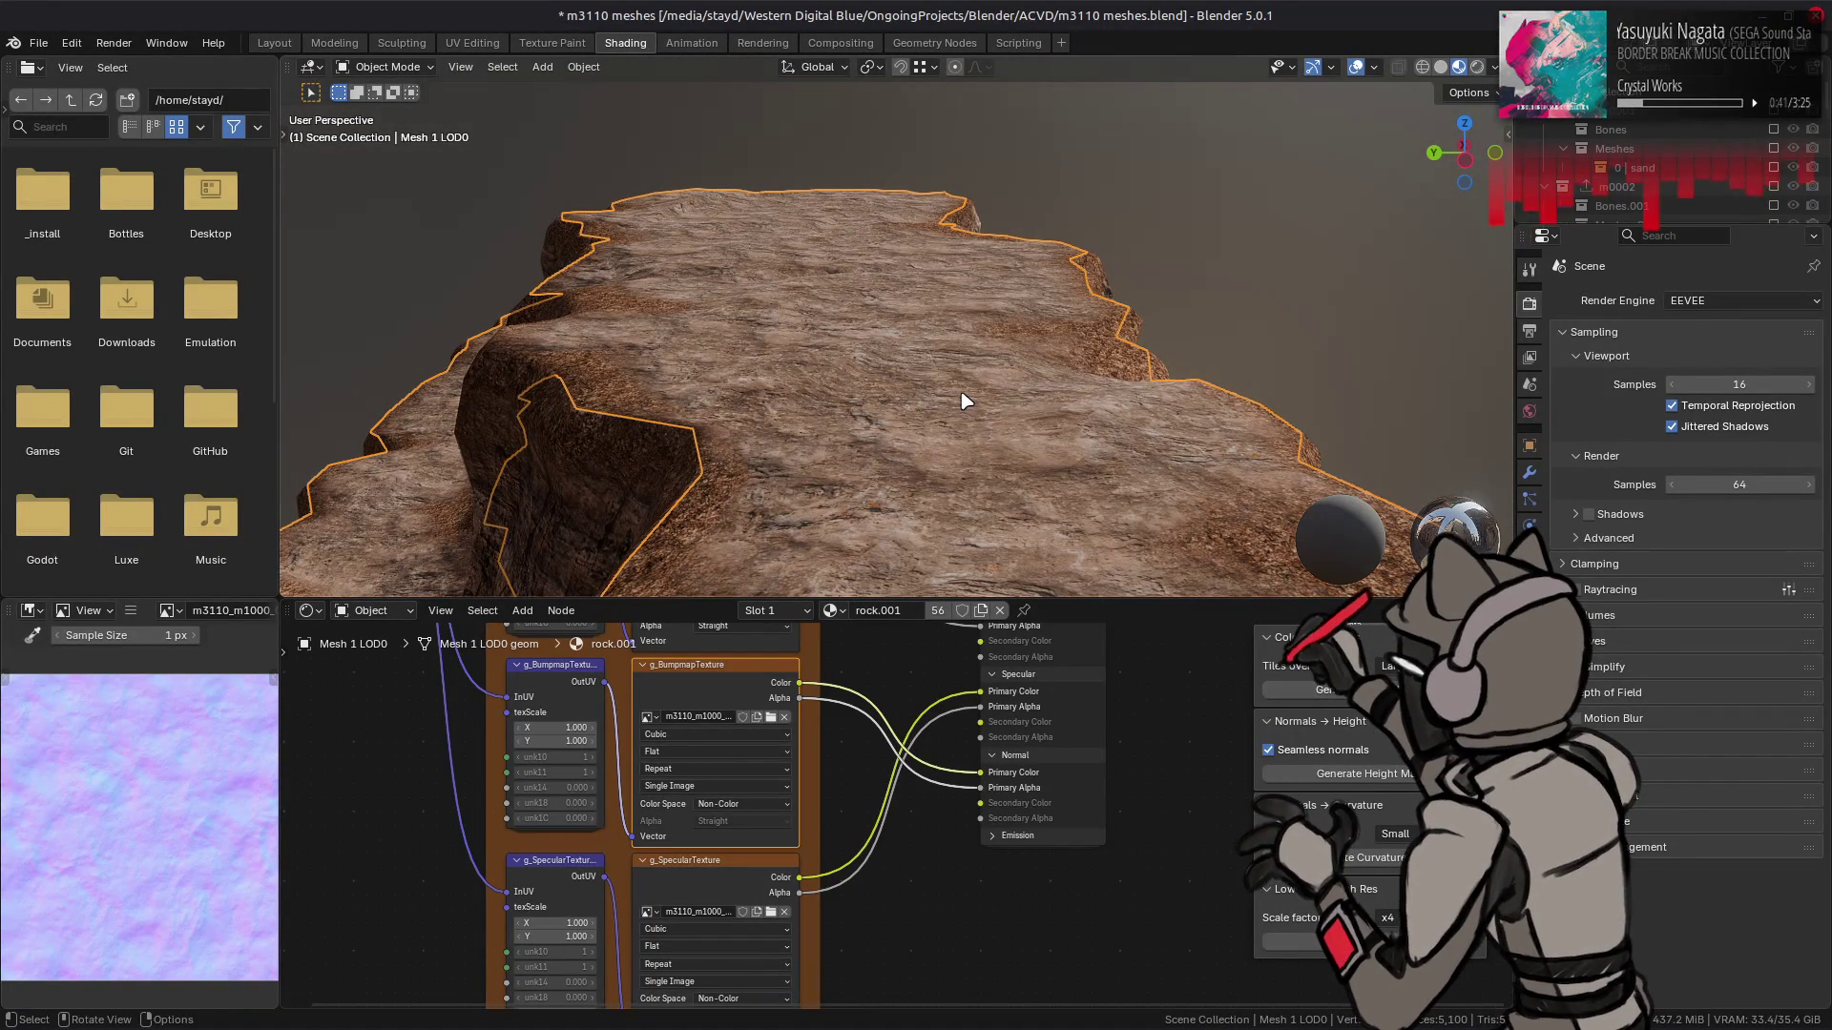
# - Rename the material's Map_Diffuse property to Map_Bumpmap and save the blend file
pyautogui.click(1530, 605)
pyautogui.scroll(-10, 1645, 901)
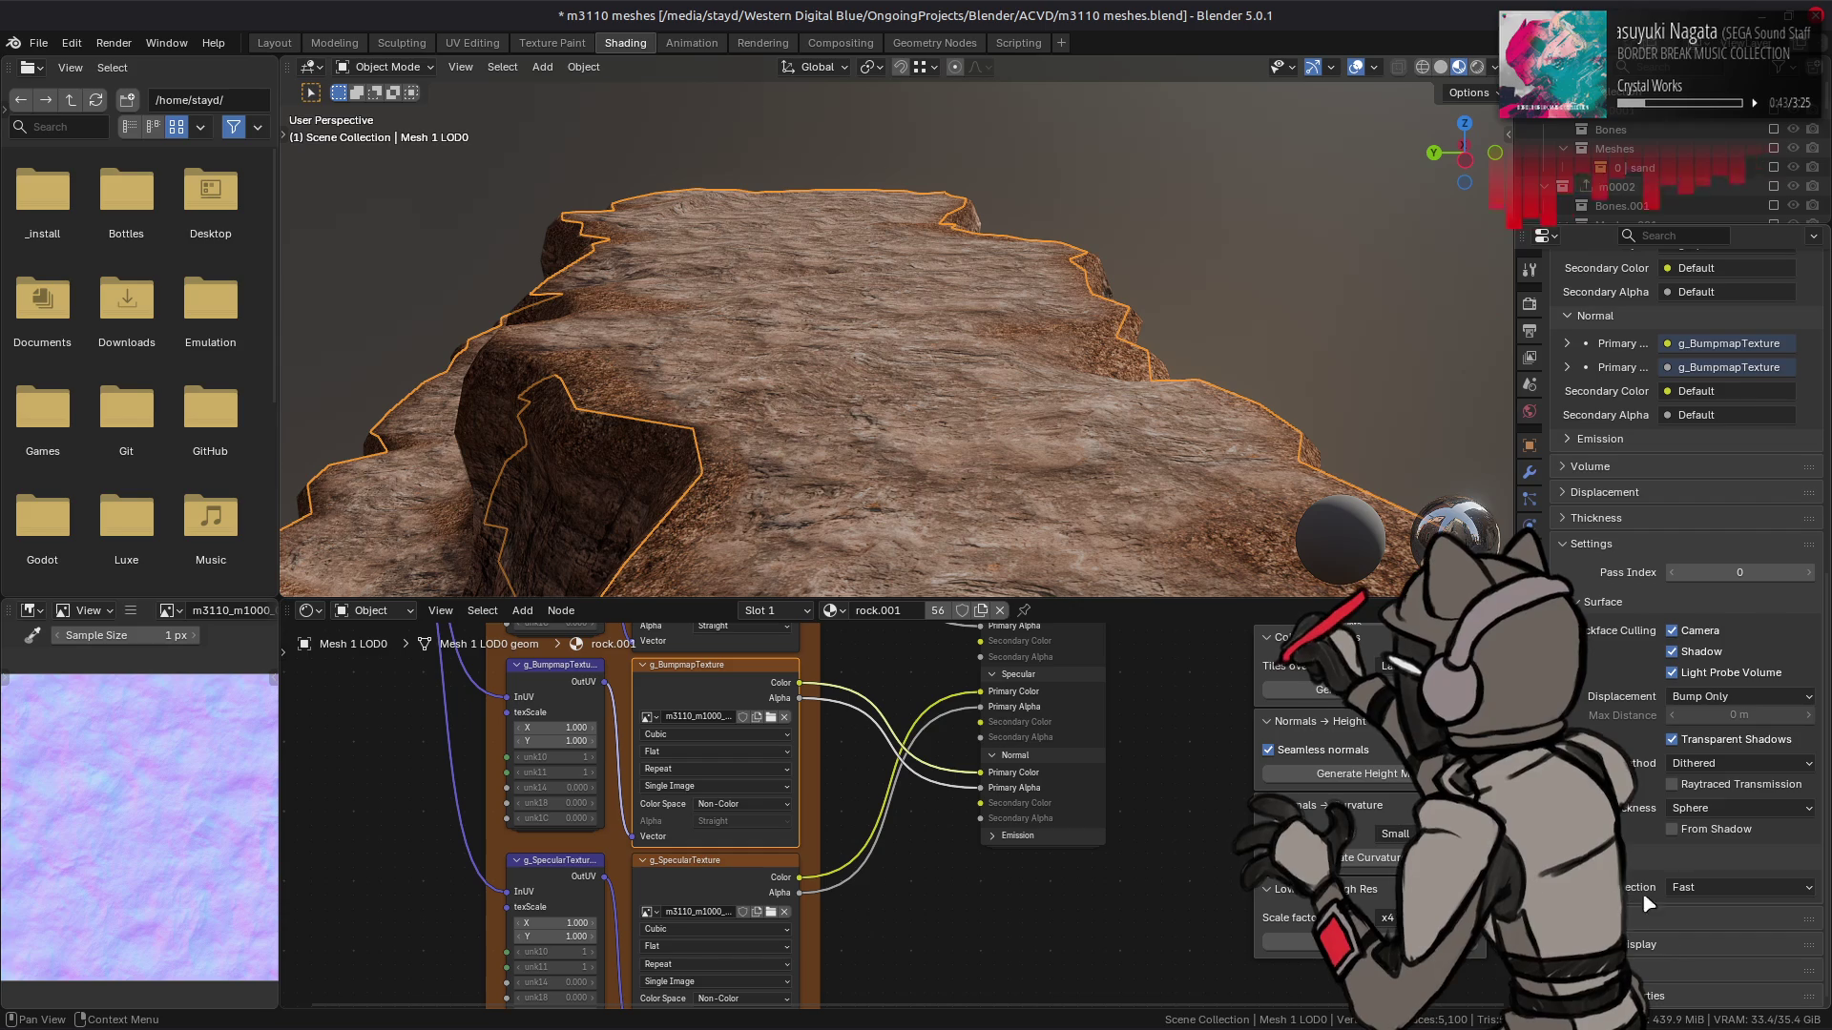
pyautogui.scroll(-3, 1646, 902)
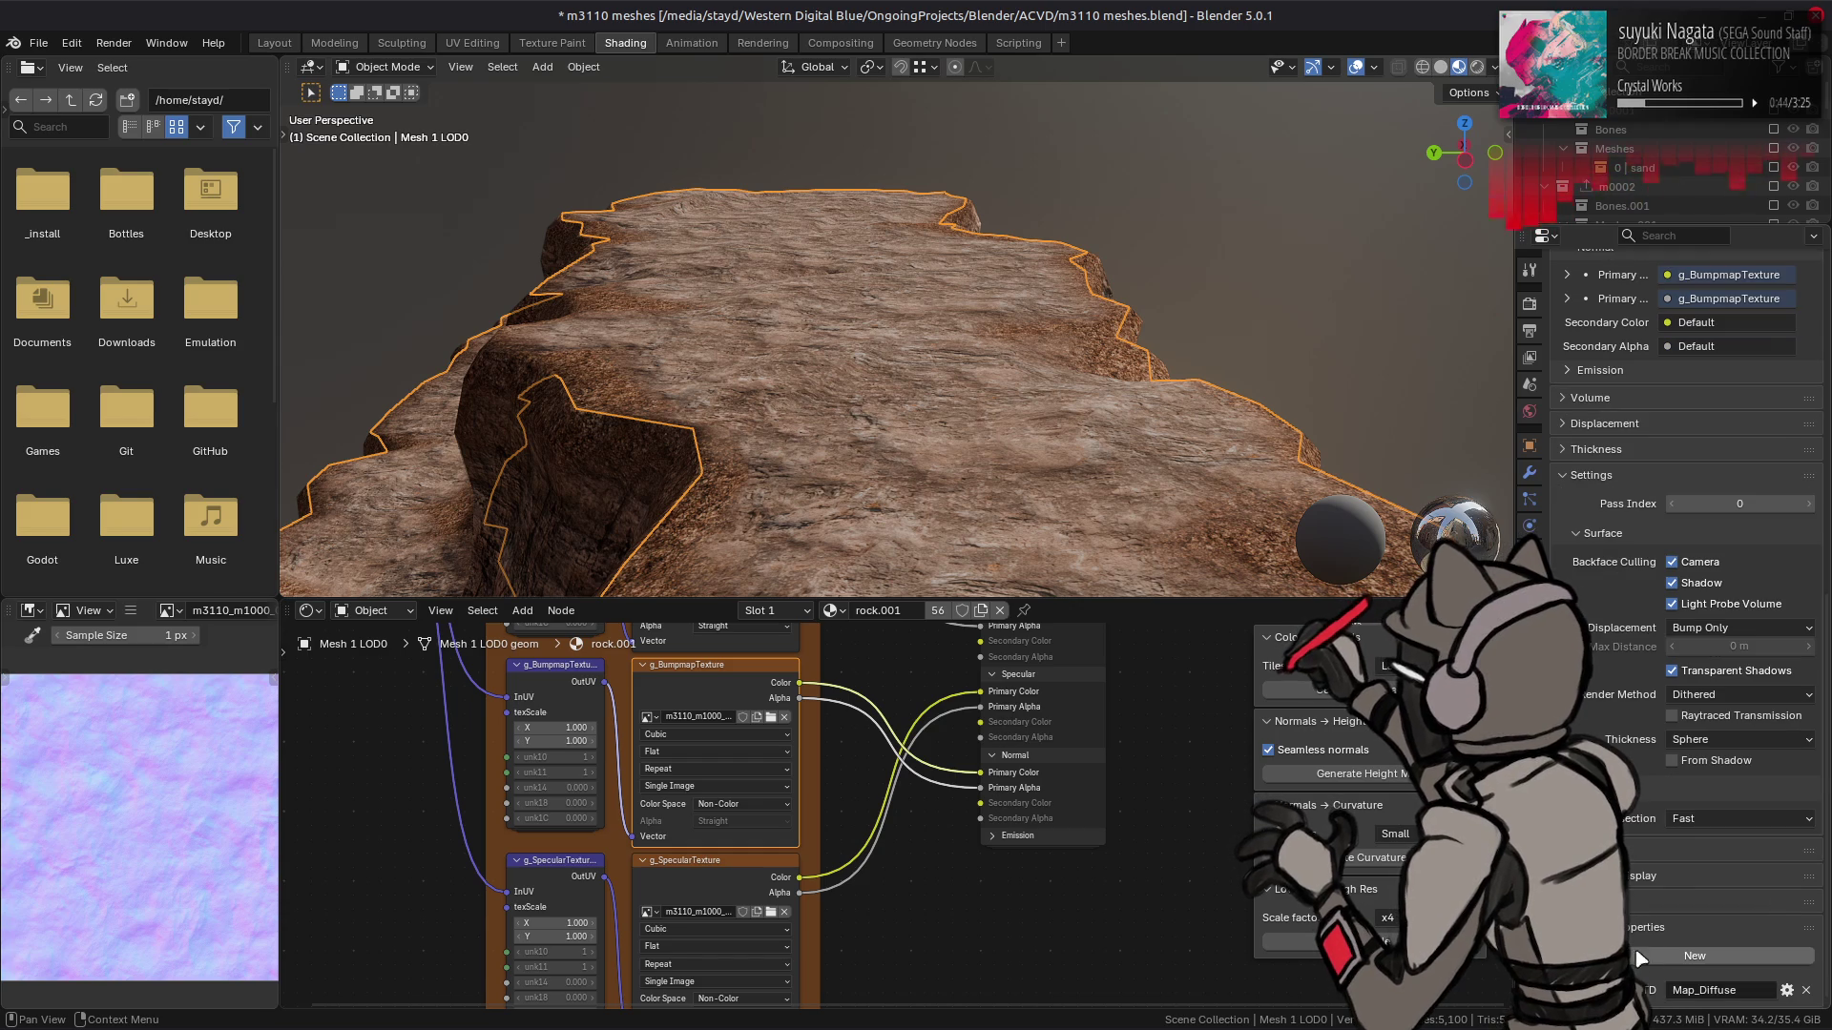
pyautogui.click(1710, 989)
pyautogui.moveTo(1700, 991); pyautogui.dragTo(1767, 985)
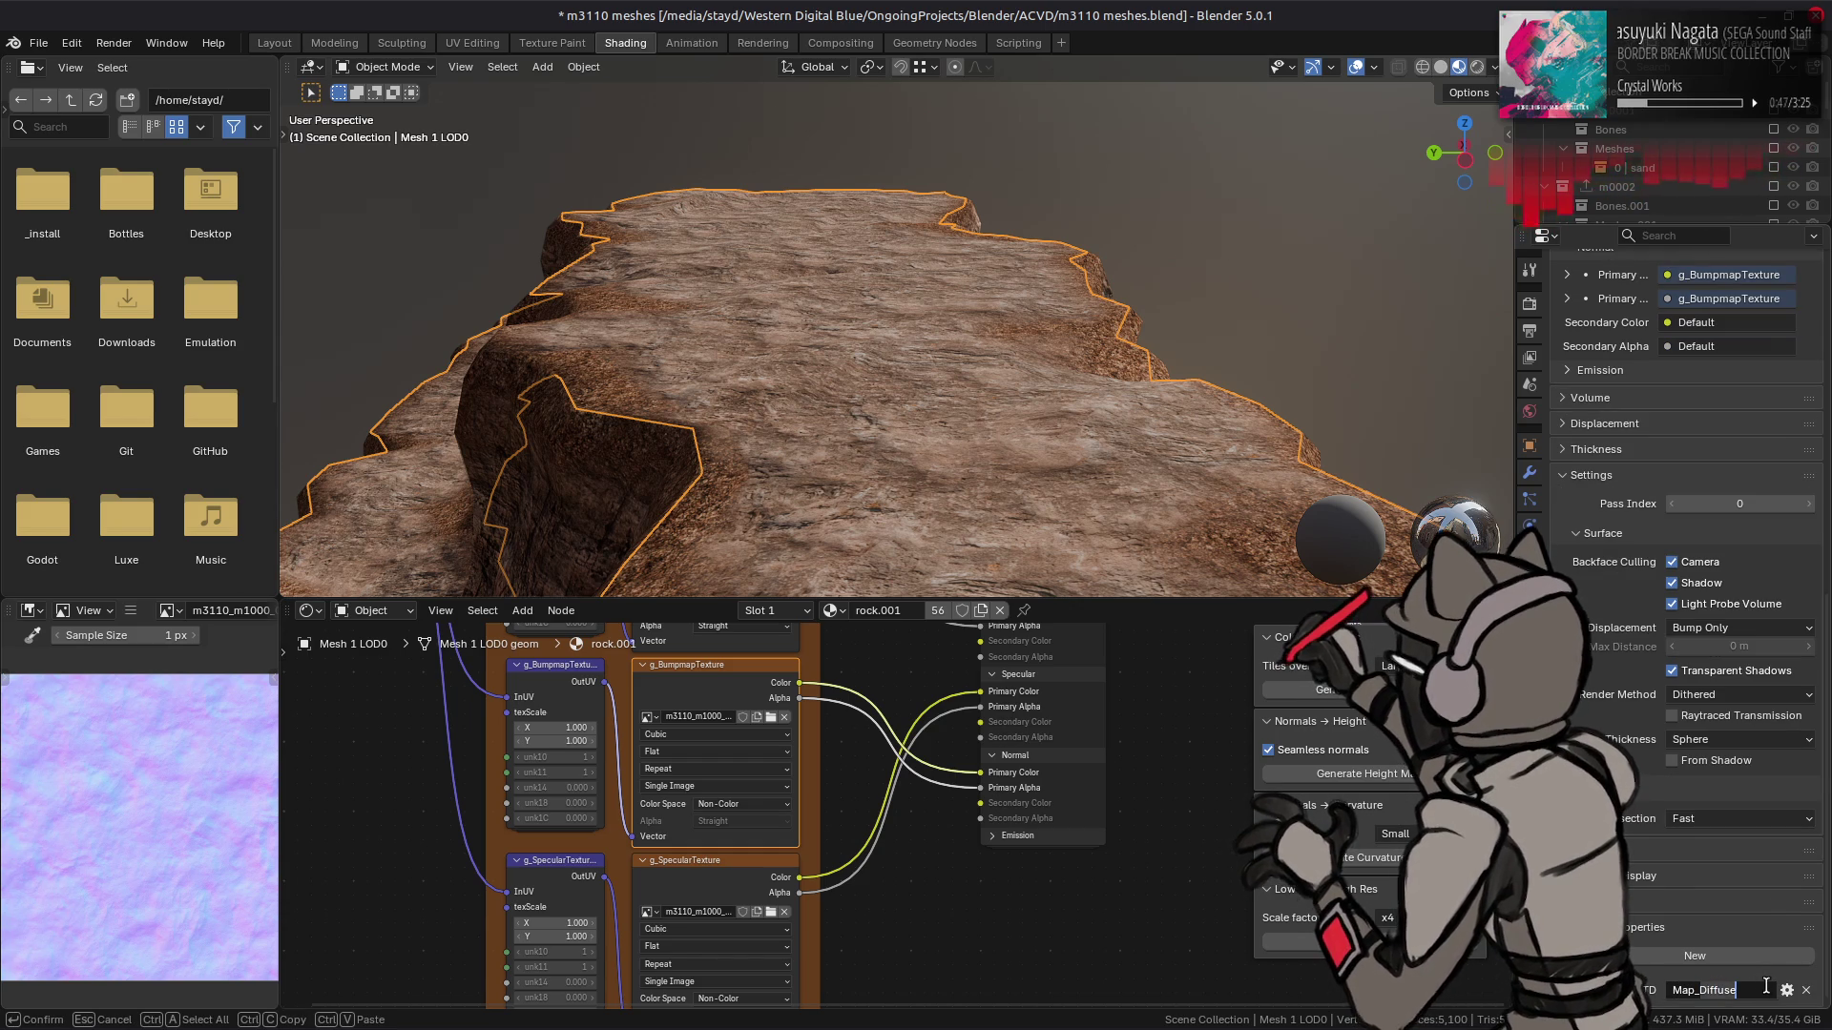
pyautogui.write('Bumpmap')
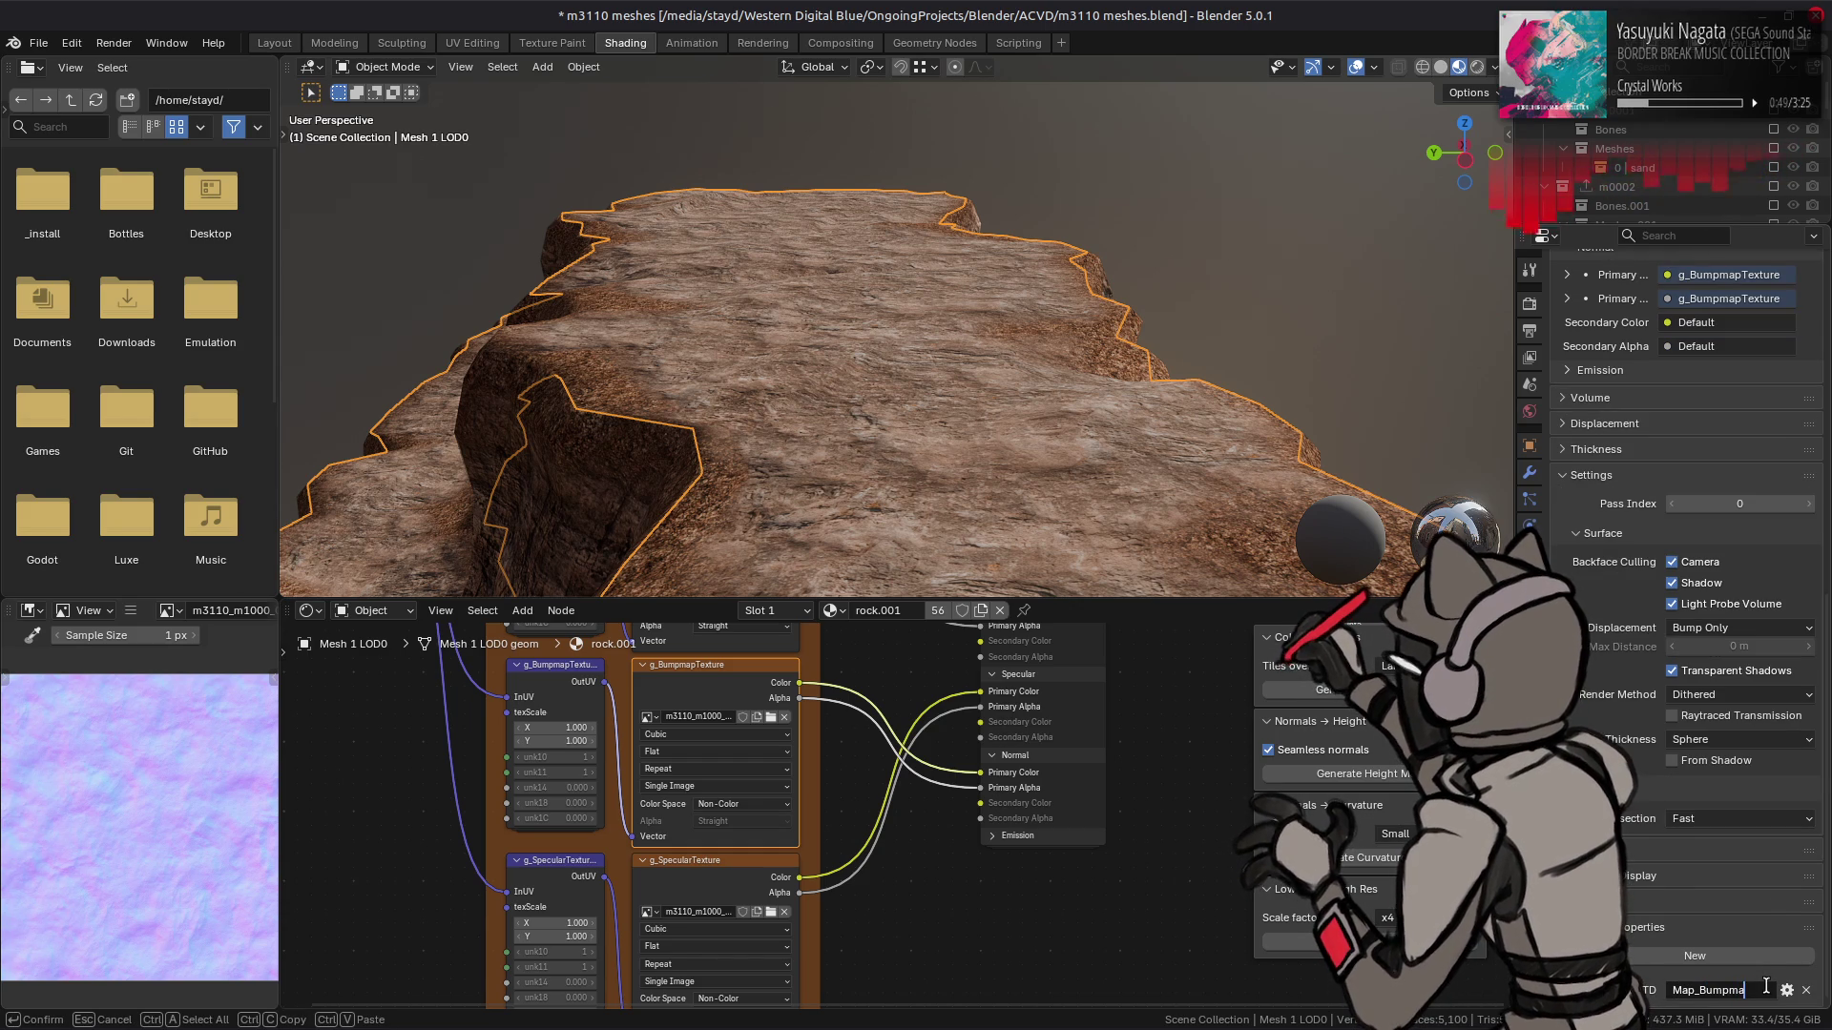
pyautogui.press('Return')
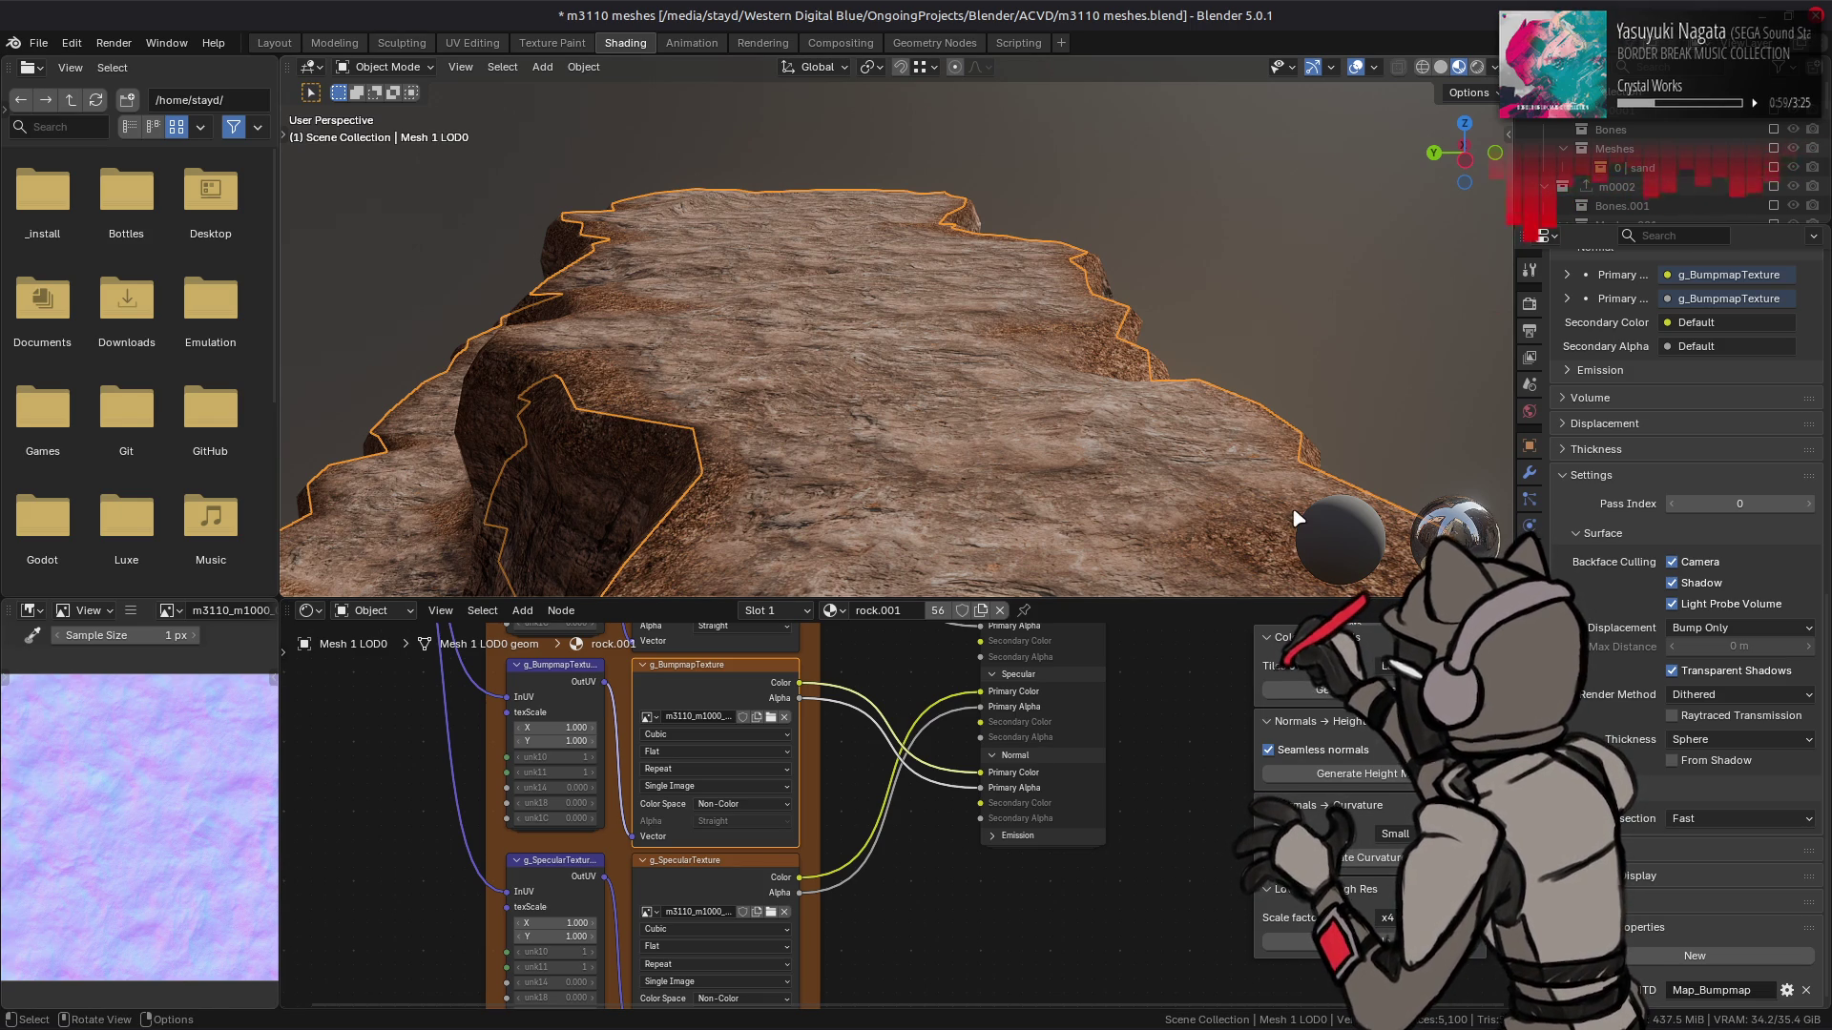
pyautogui.hotkey('ctrl', 's')
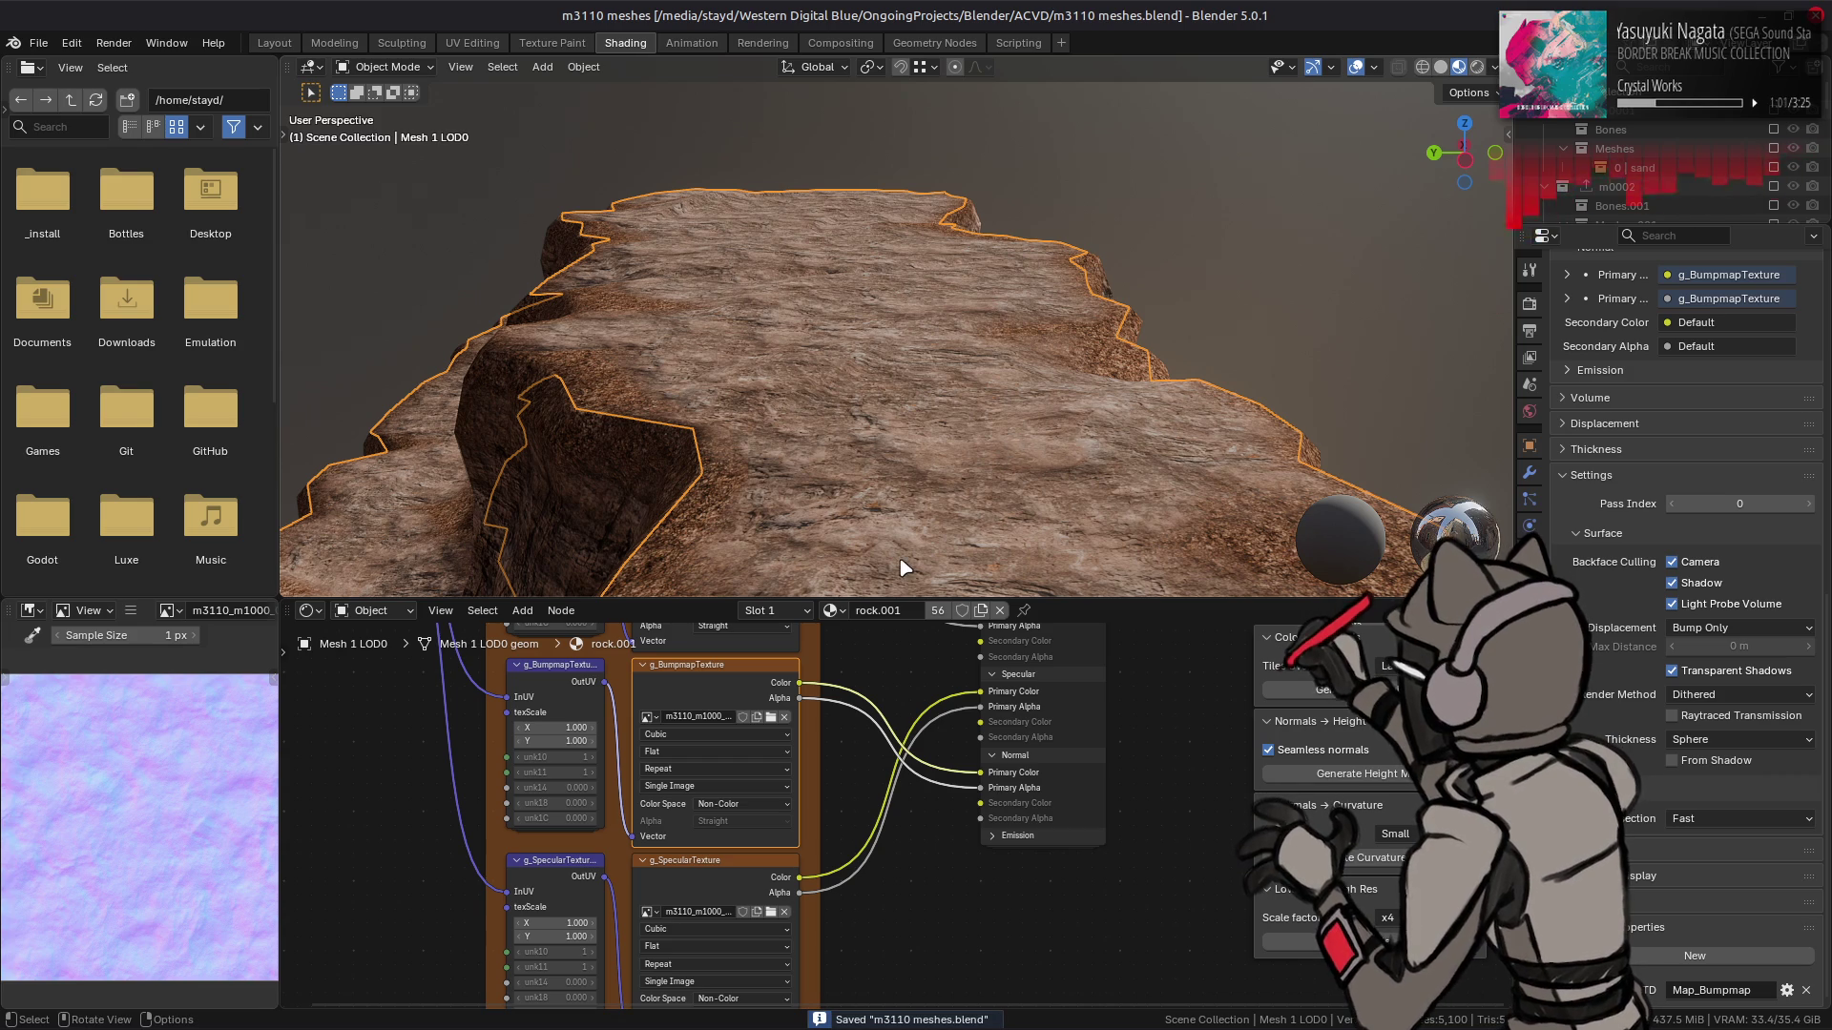
pyautogui.click(275, 43)
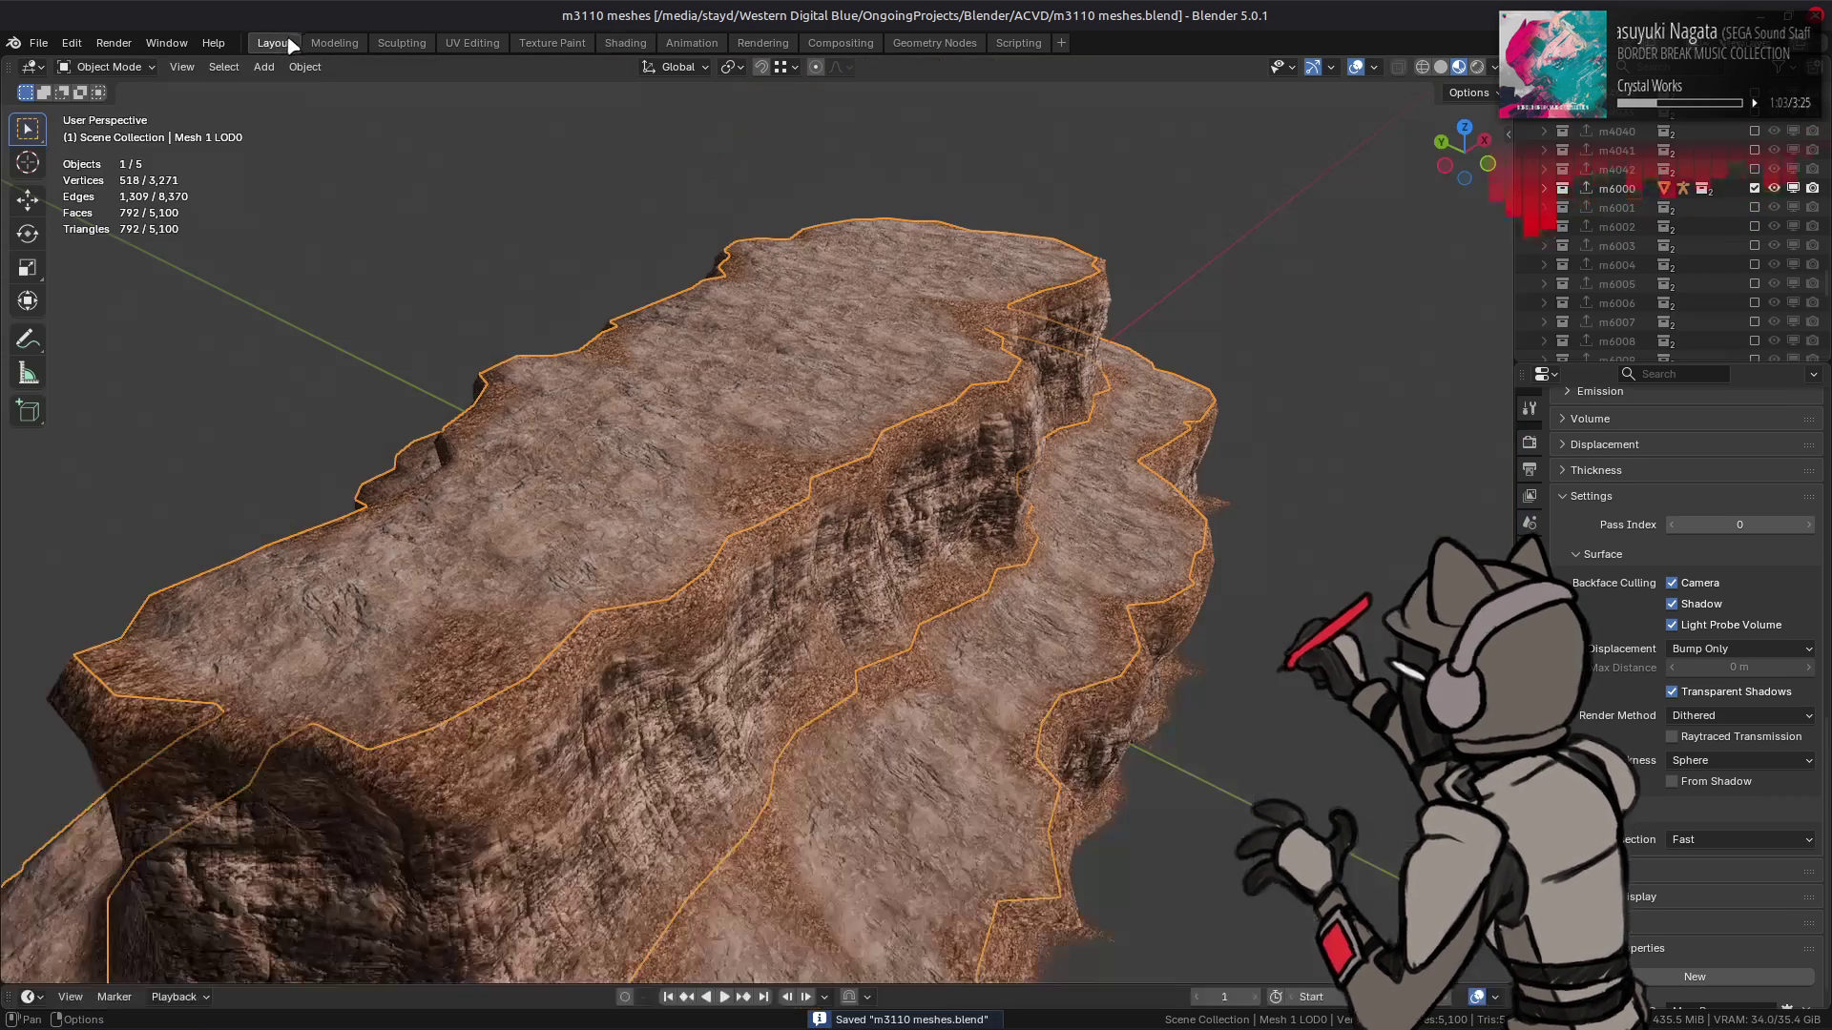
# - Light the viewport with Scene World so the rock looks dark brown, and show the Output properties
pyautogui.scroll(2, 596, 389)
pyautogui.moveTo(597, 389)
pyautogui.mouseDown()
pyautogui.moveTo(601, 372)
pyautogui.moveTo(735, 397)
pyautogui.moveTo(766, 532)
pyautogui.moveTo(560, 376)
pyautogui.moveTo(535, 380)
pyautogui.mouseUp()
pyautogui.click(1495, 66)
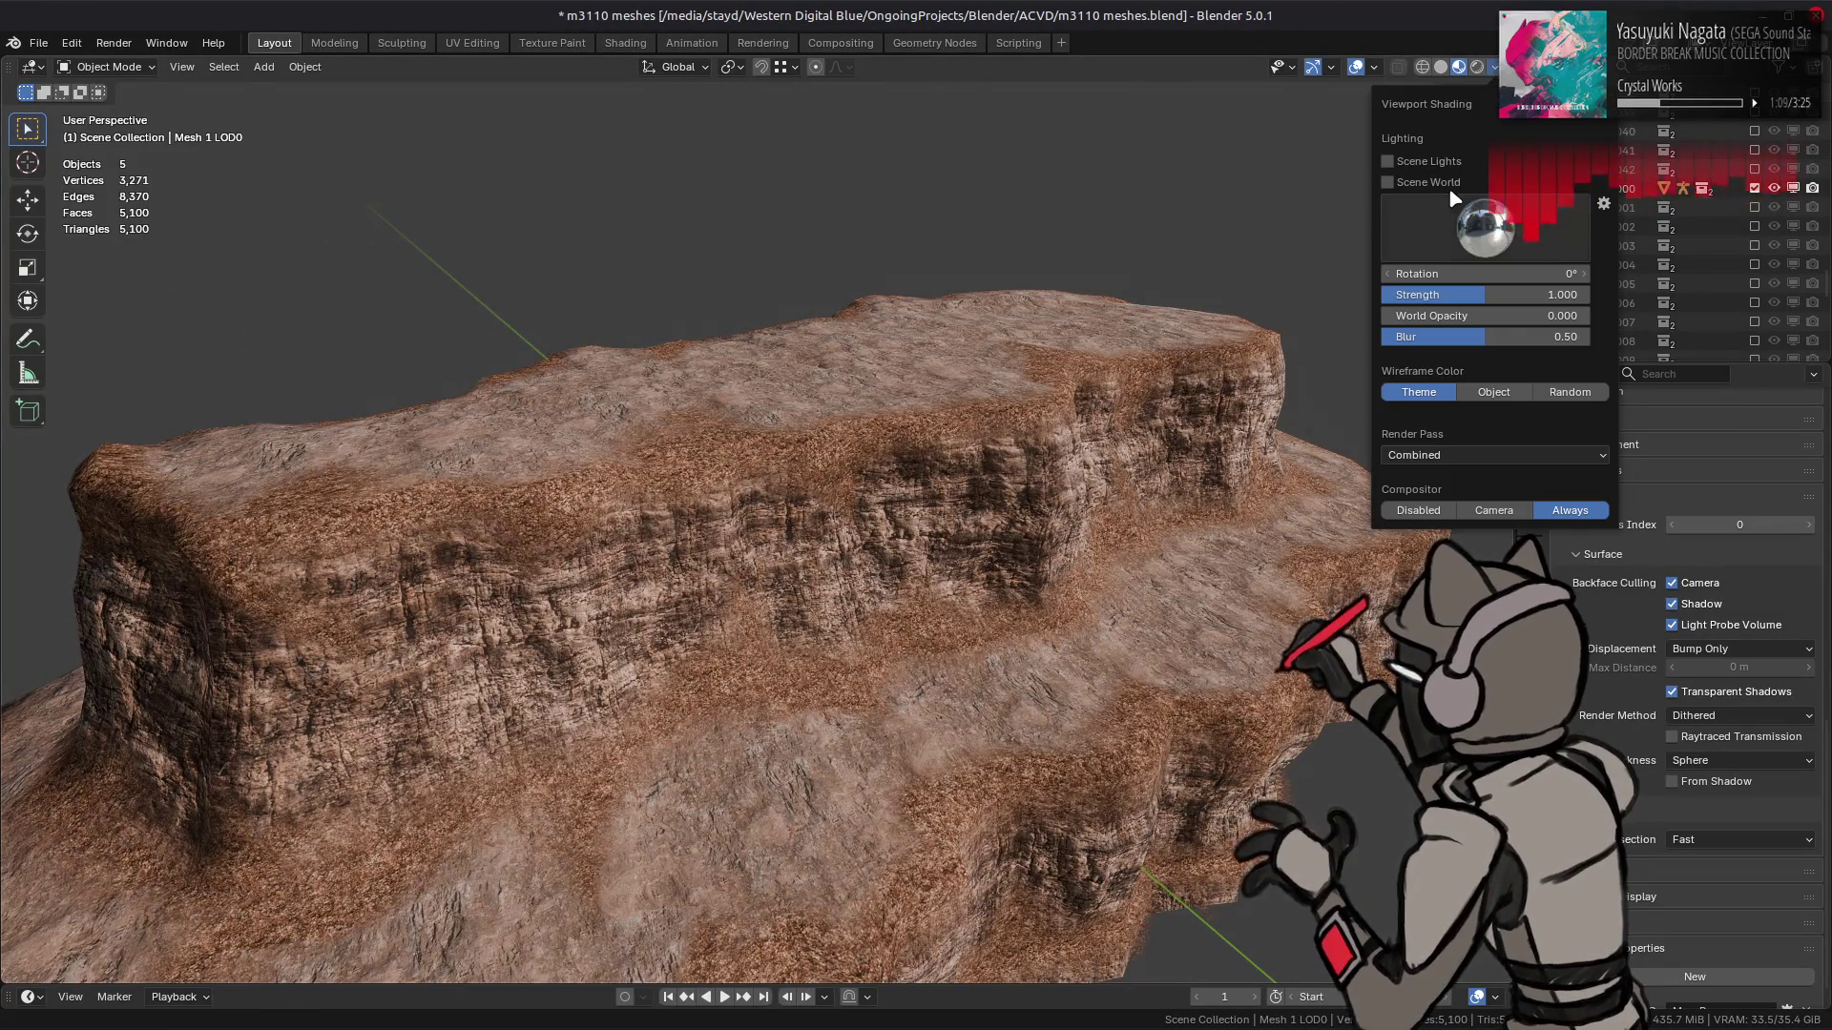
pyautogui.click(1422, 183)
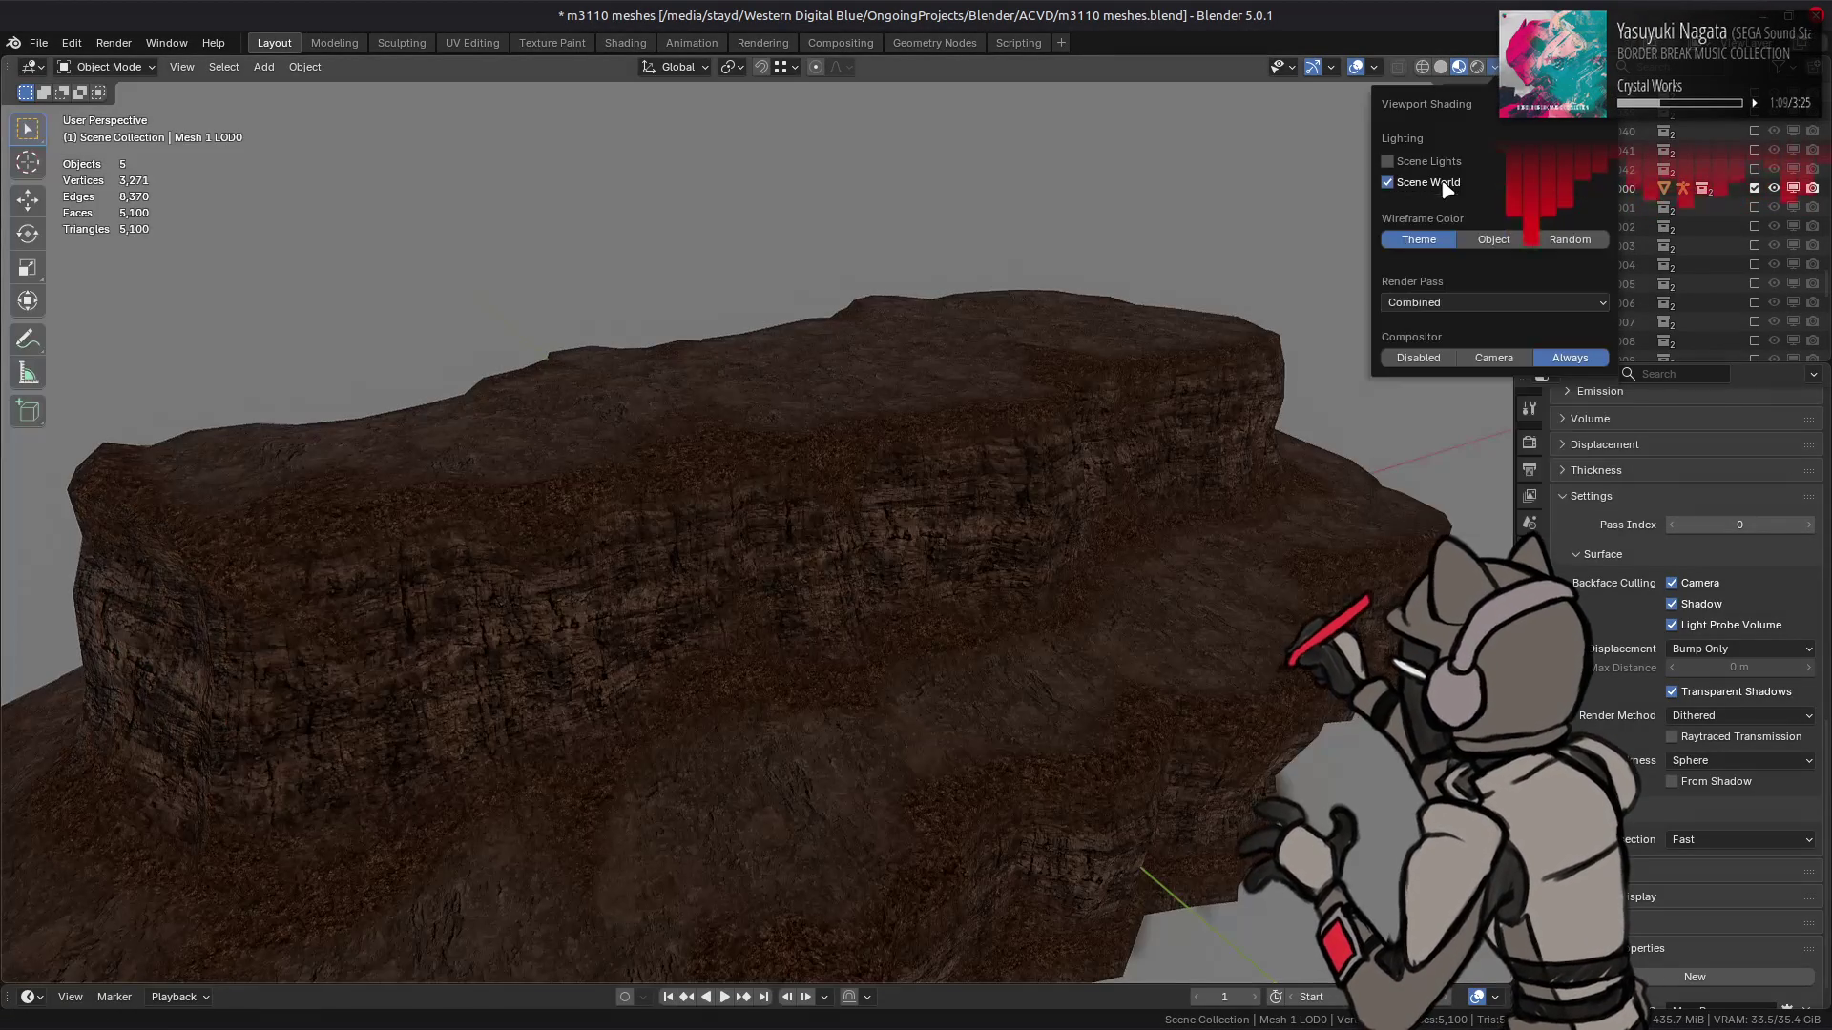
pyautogui.click(1530, 470)
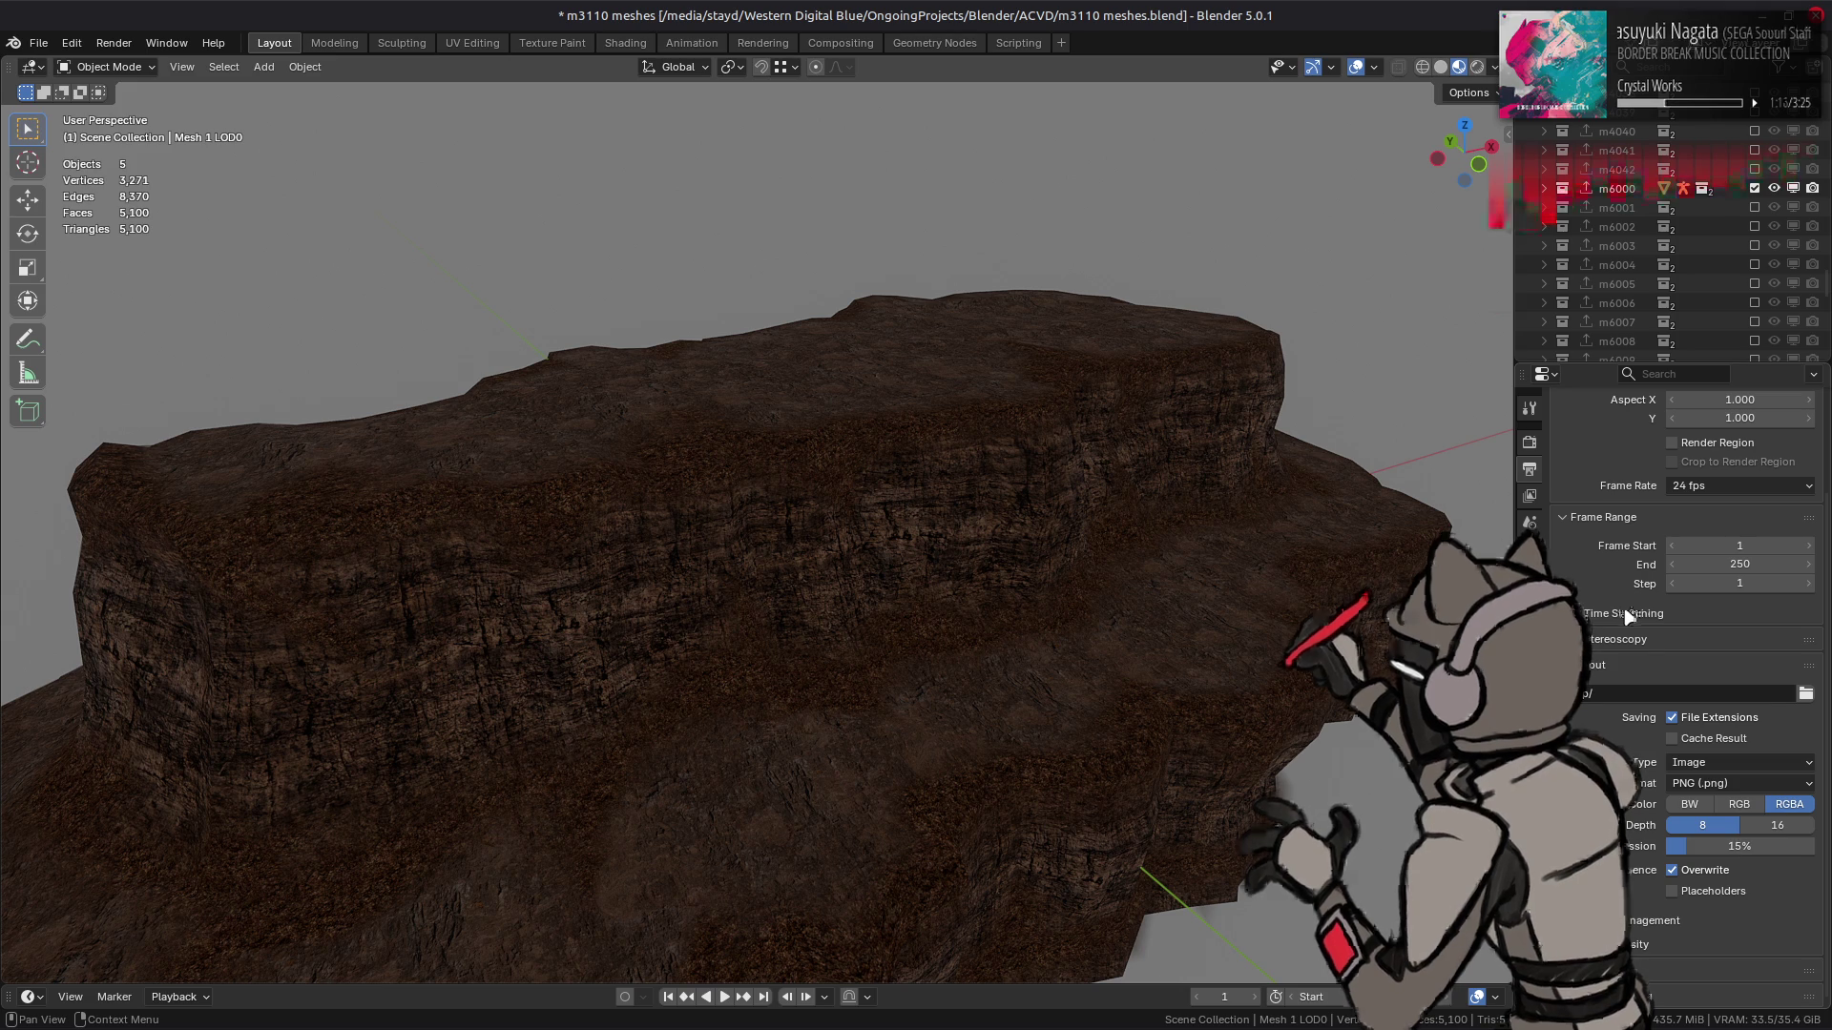
pyautogui.moveTo(572, 1009)
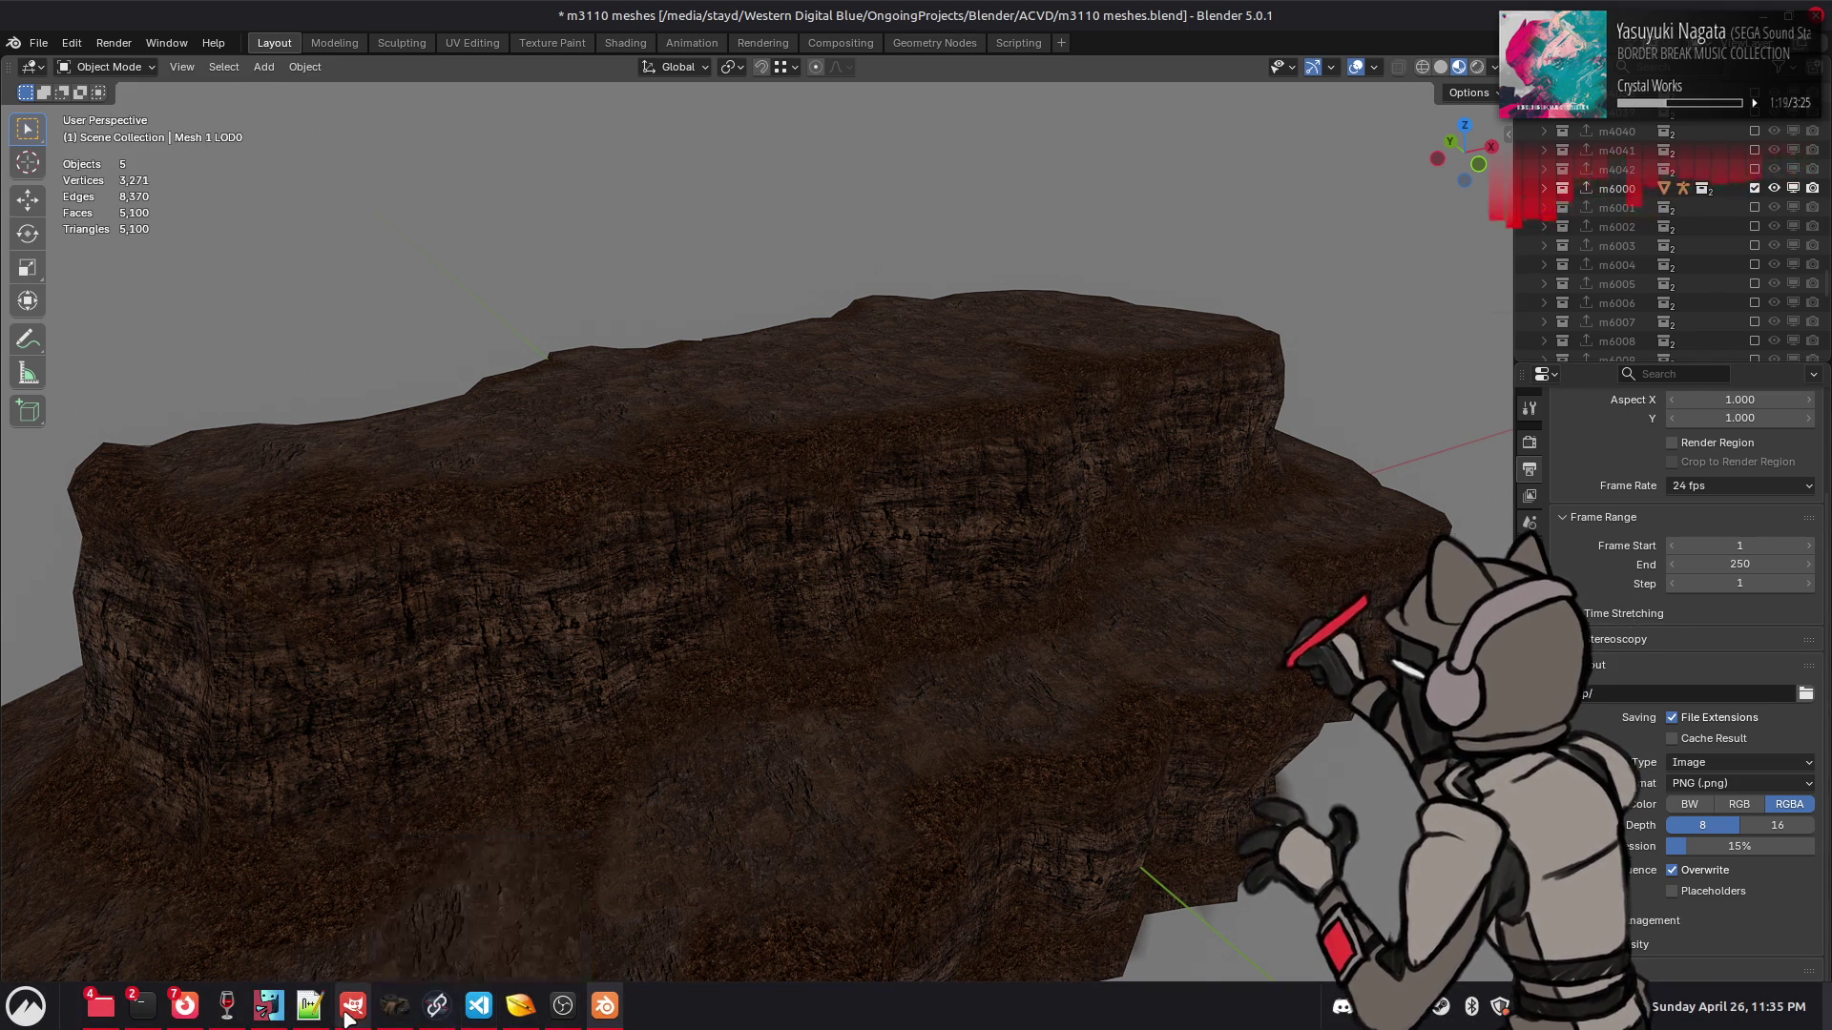
pyautogui.click(352, 1005)
# - Select the Recolor layer and apply Hue-Chroma using the last-used preset
pyautogui.click(19, 181)
pyautogui.click(19, 218)
pyautogui.scroll(-5, 116, 238)
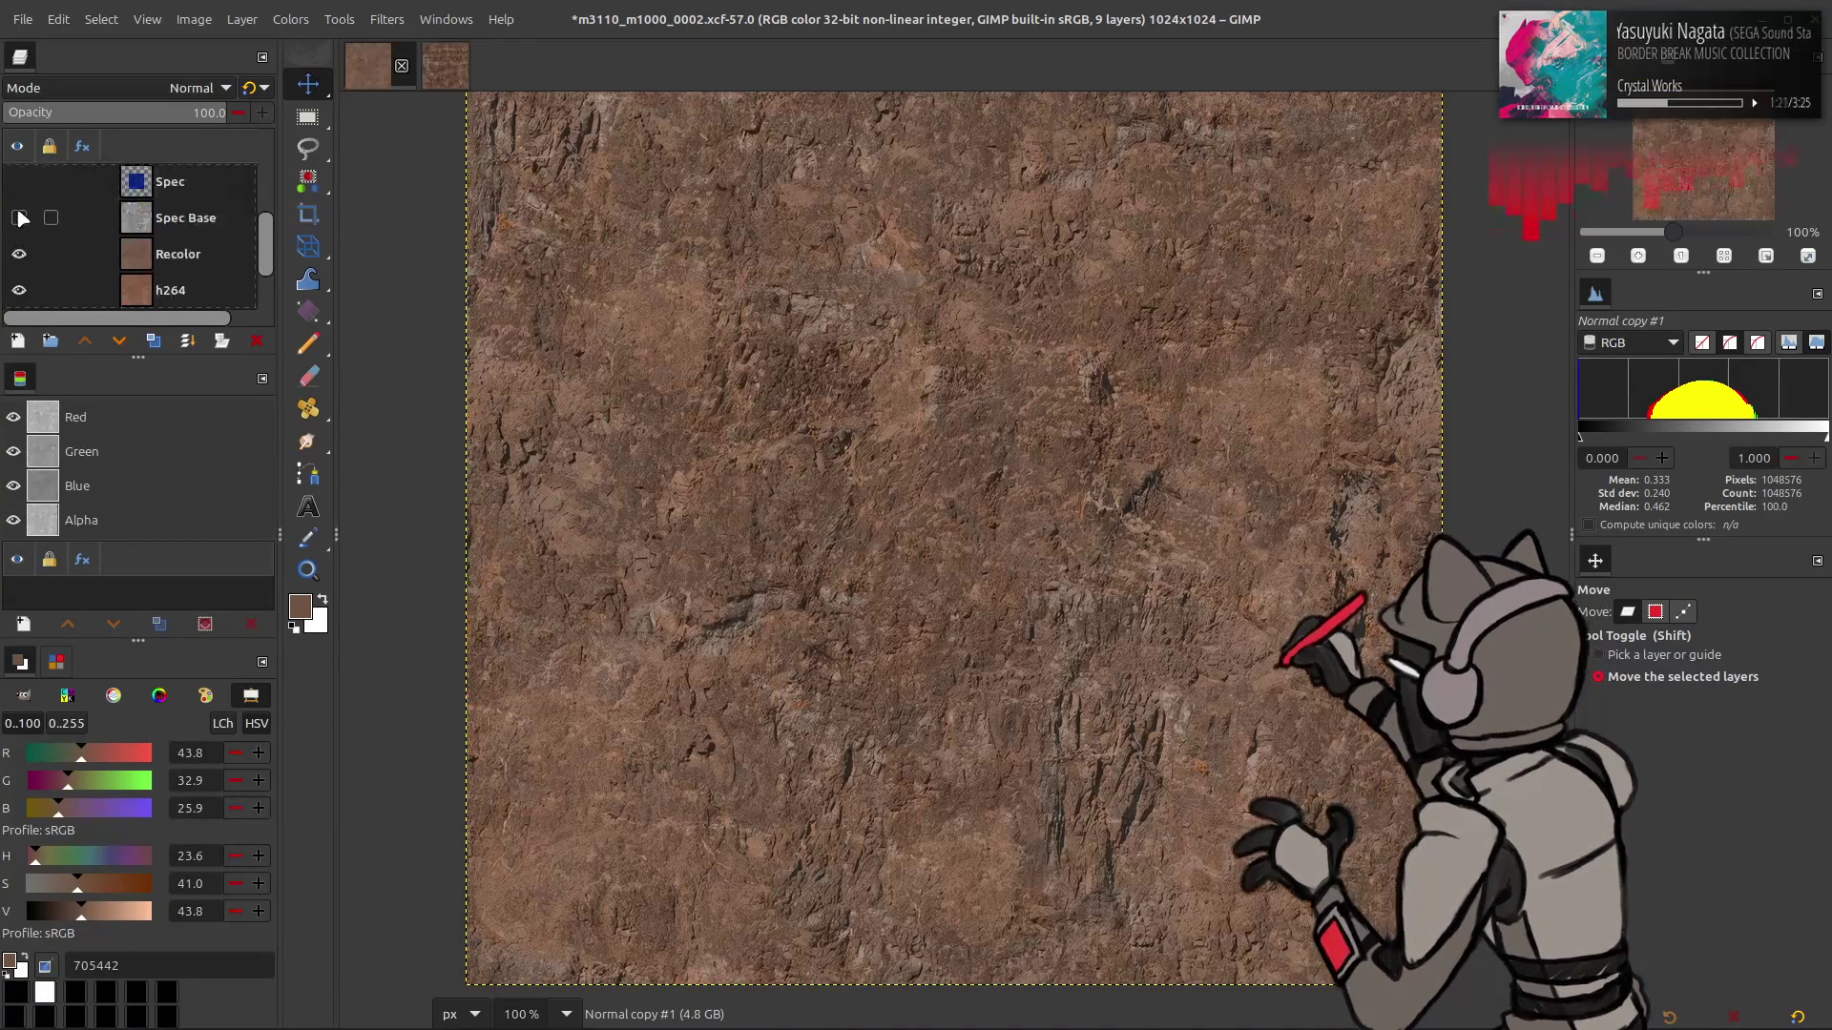
pyautogui.scroll(2, 117, 245)
pyautogui.click(177, 235)
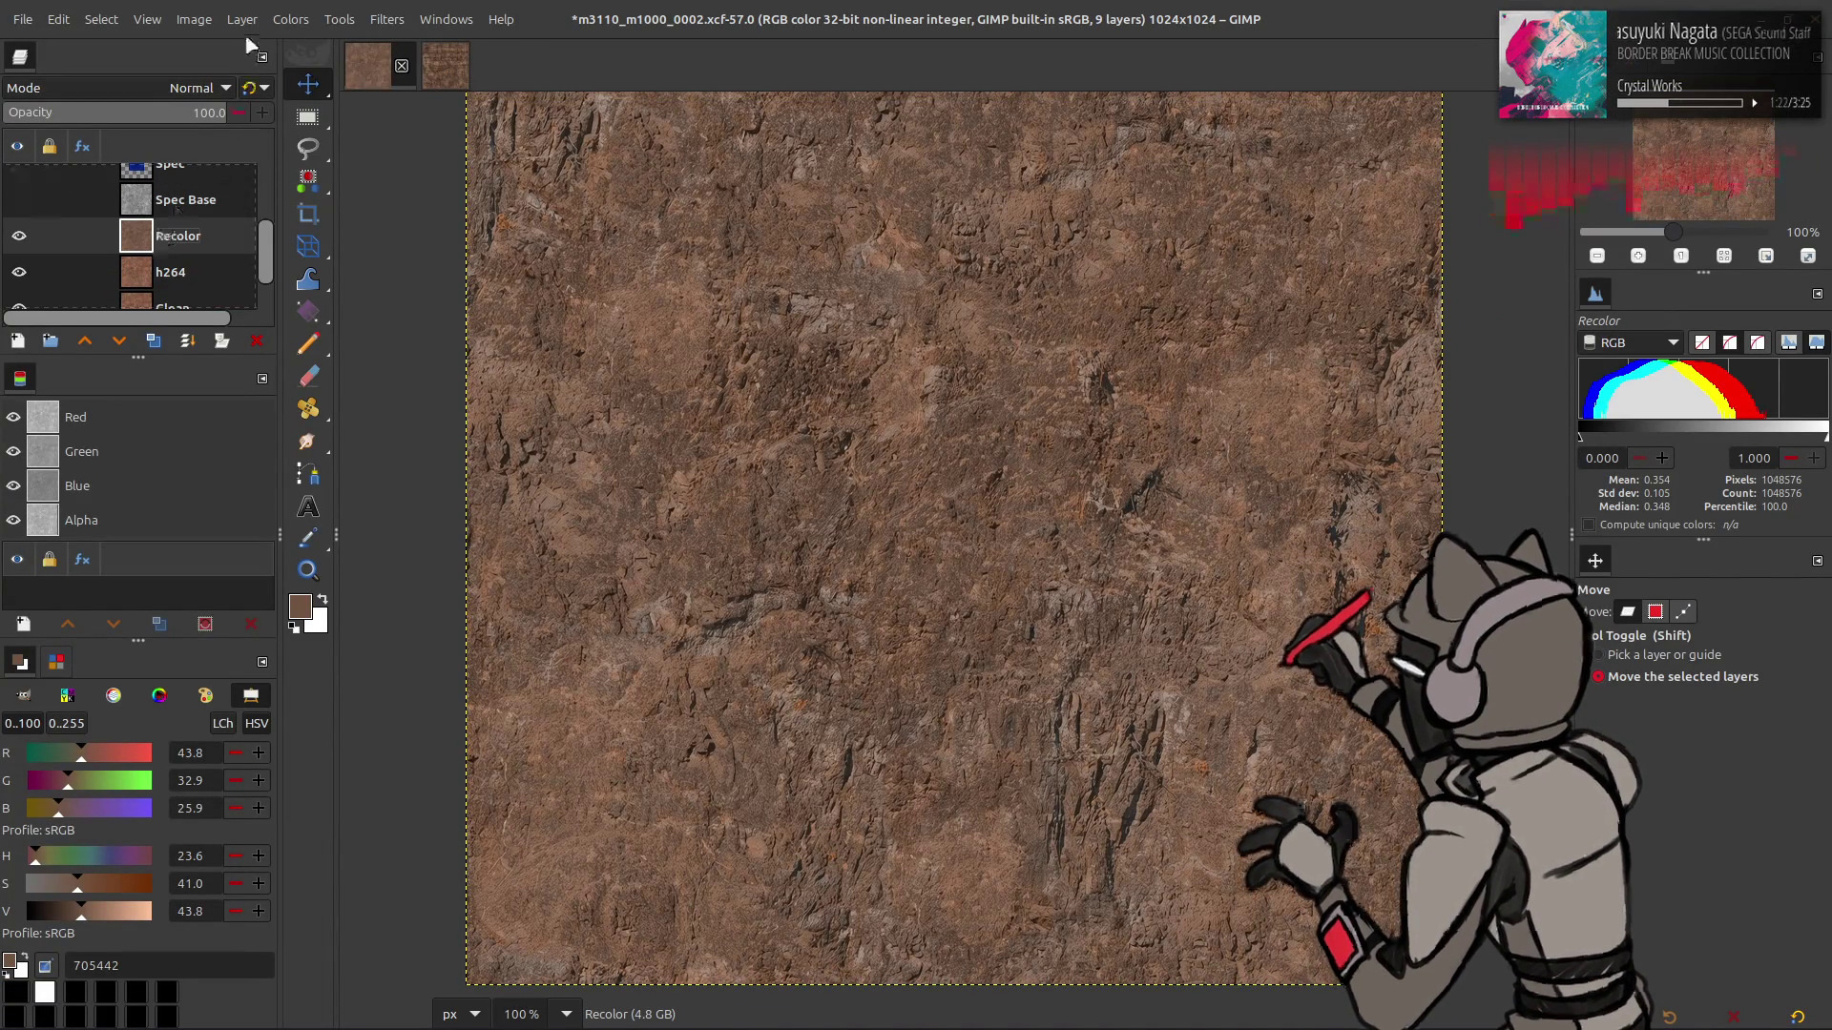
pyautogui.click(290, 19)
pyautogui.click(326, 105)
pyautogui.click(243, 349)
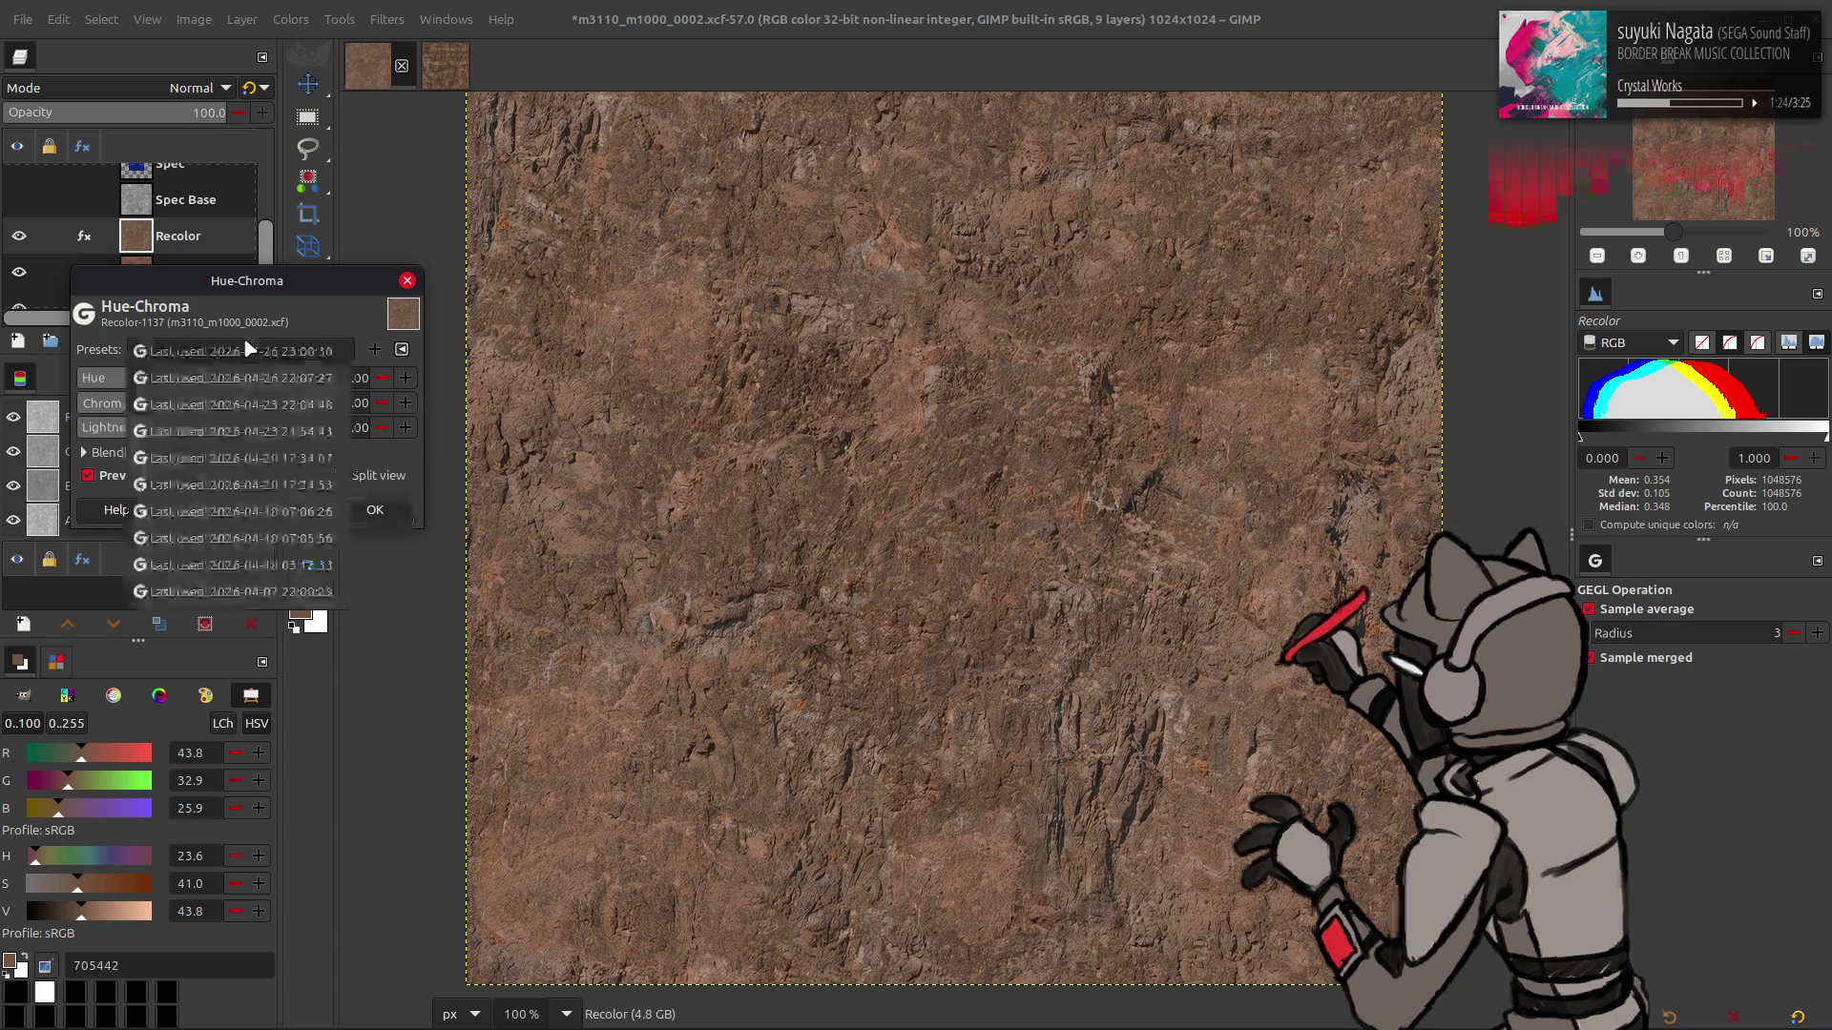
pyautogui.click(276, 368)
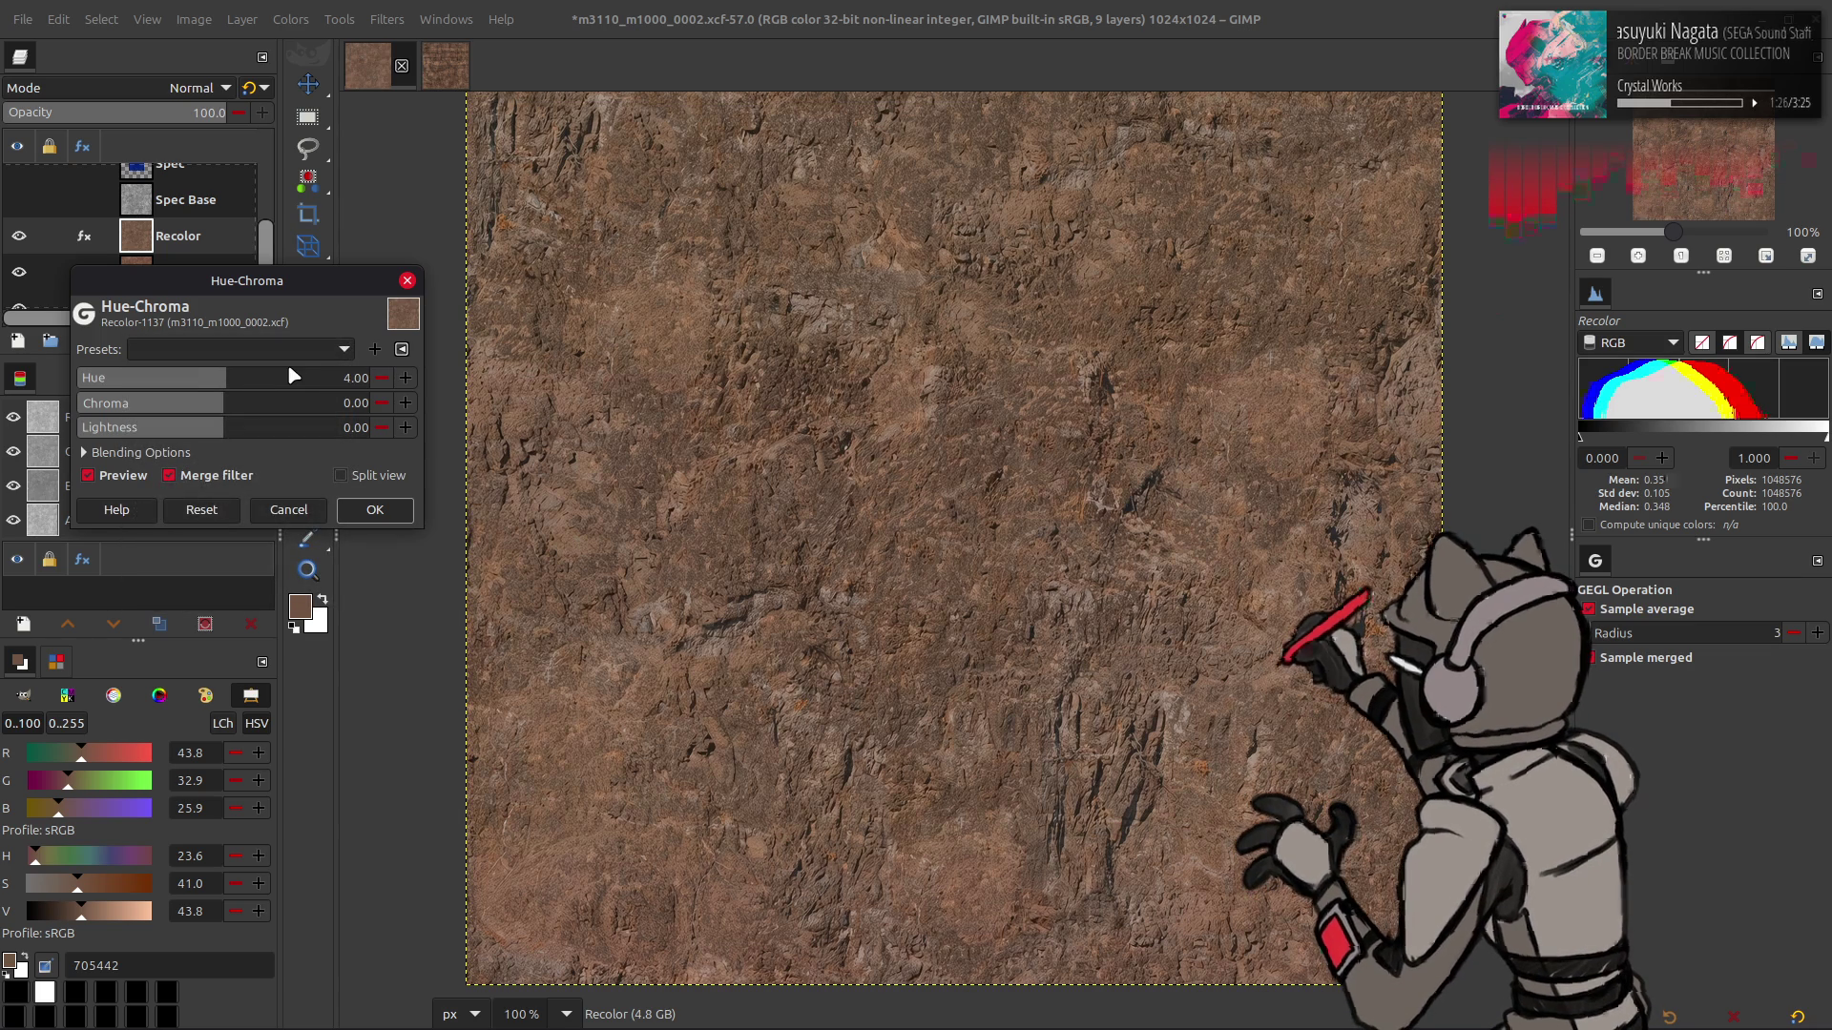
pyautogui.click(417, 507)
# - Sample the rock colours and apply a second Hue-Chroma adjustment to Recolor
pyautogui.press('o')
pyautogui.click(1266, 594)
pyautogui.click(1243, 286)
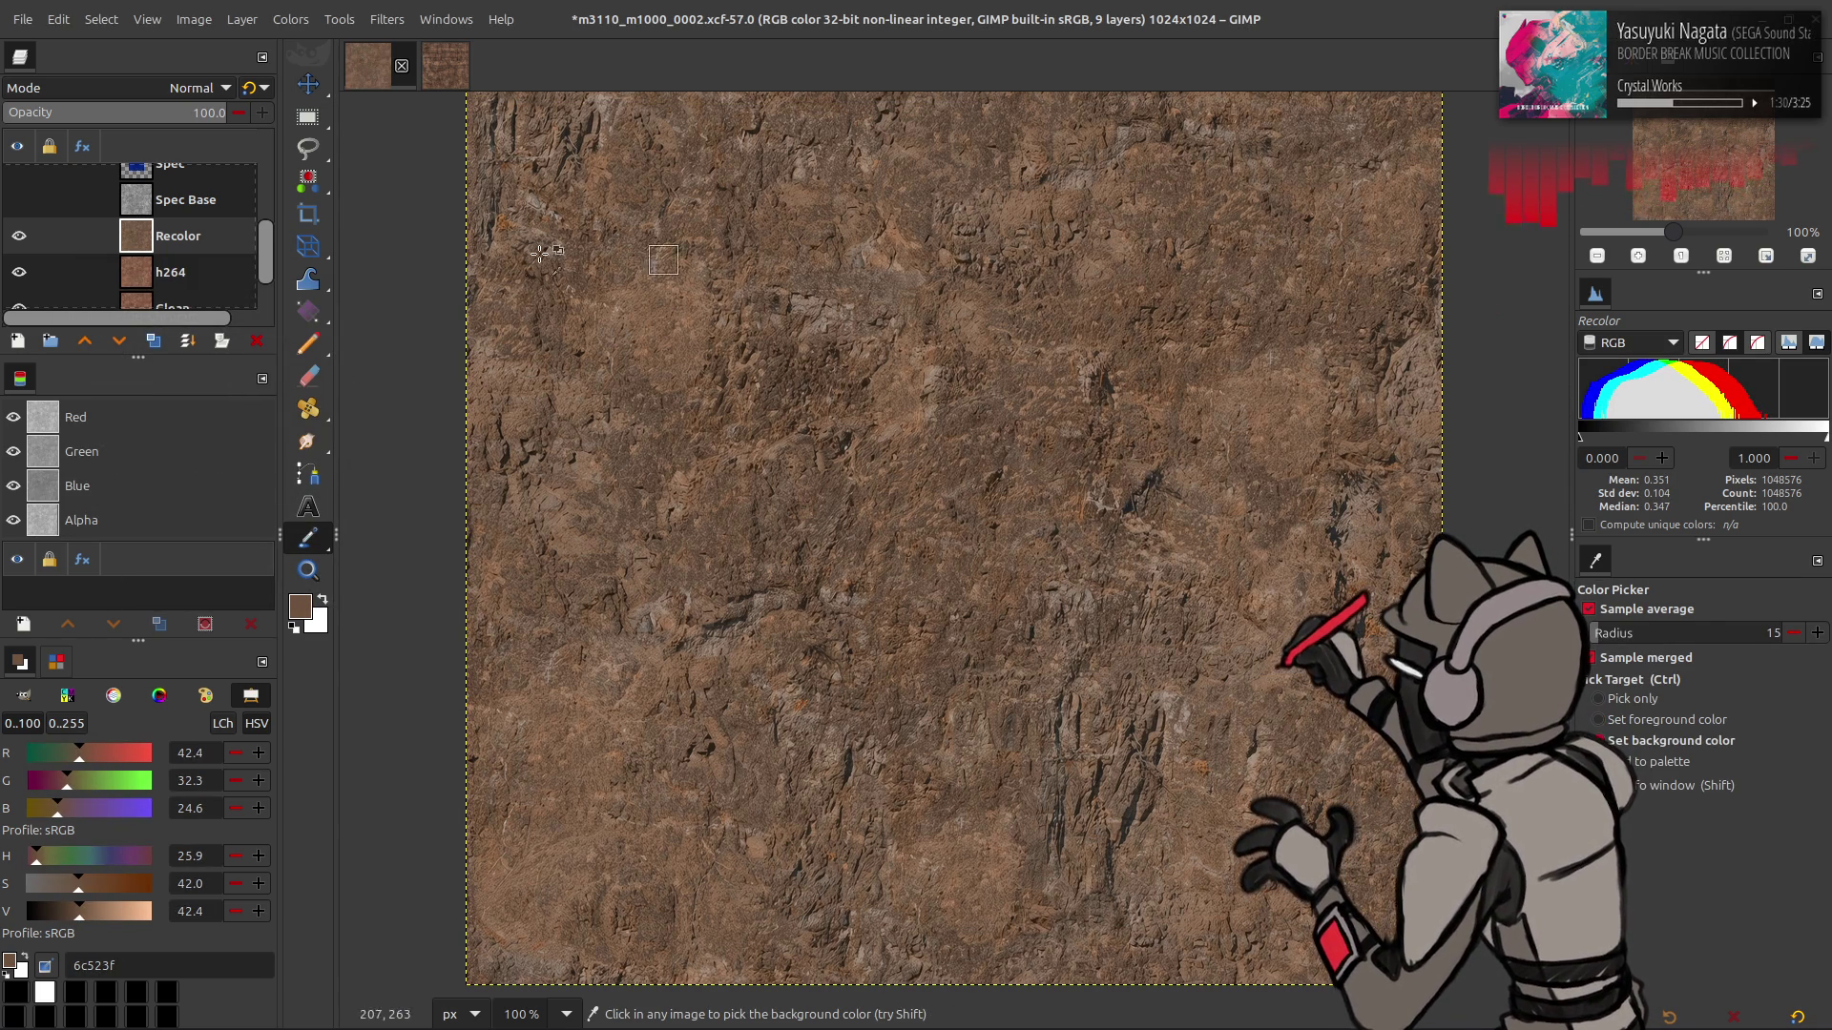
pyautogui.click(290, 19)
pyautogui.click(327, 100)
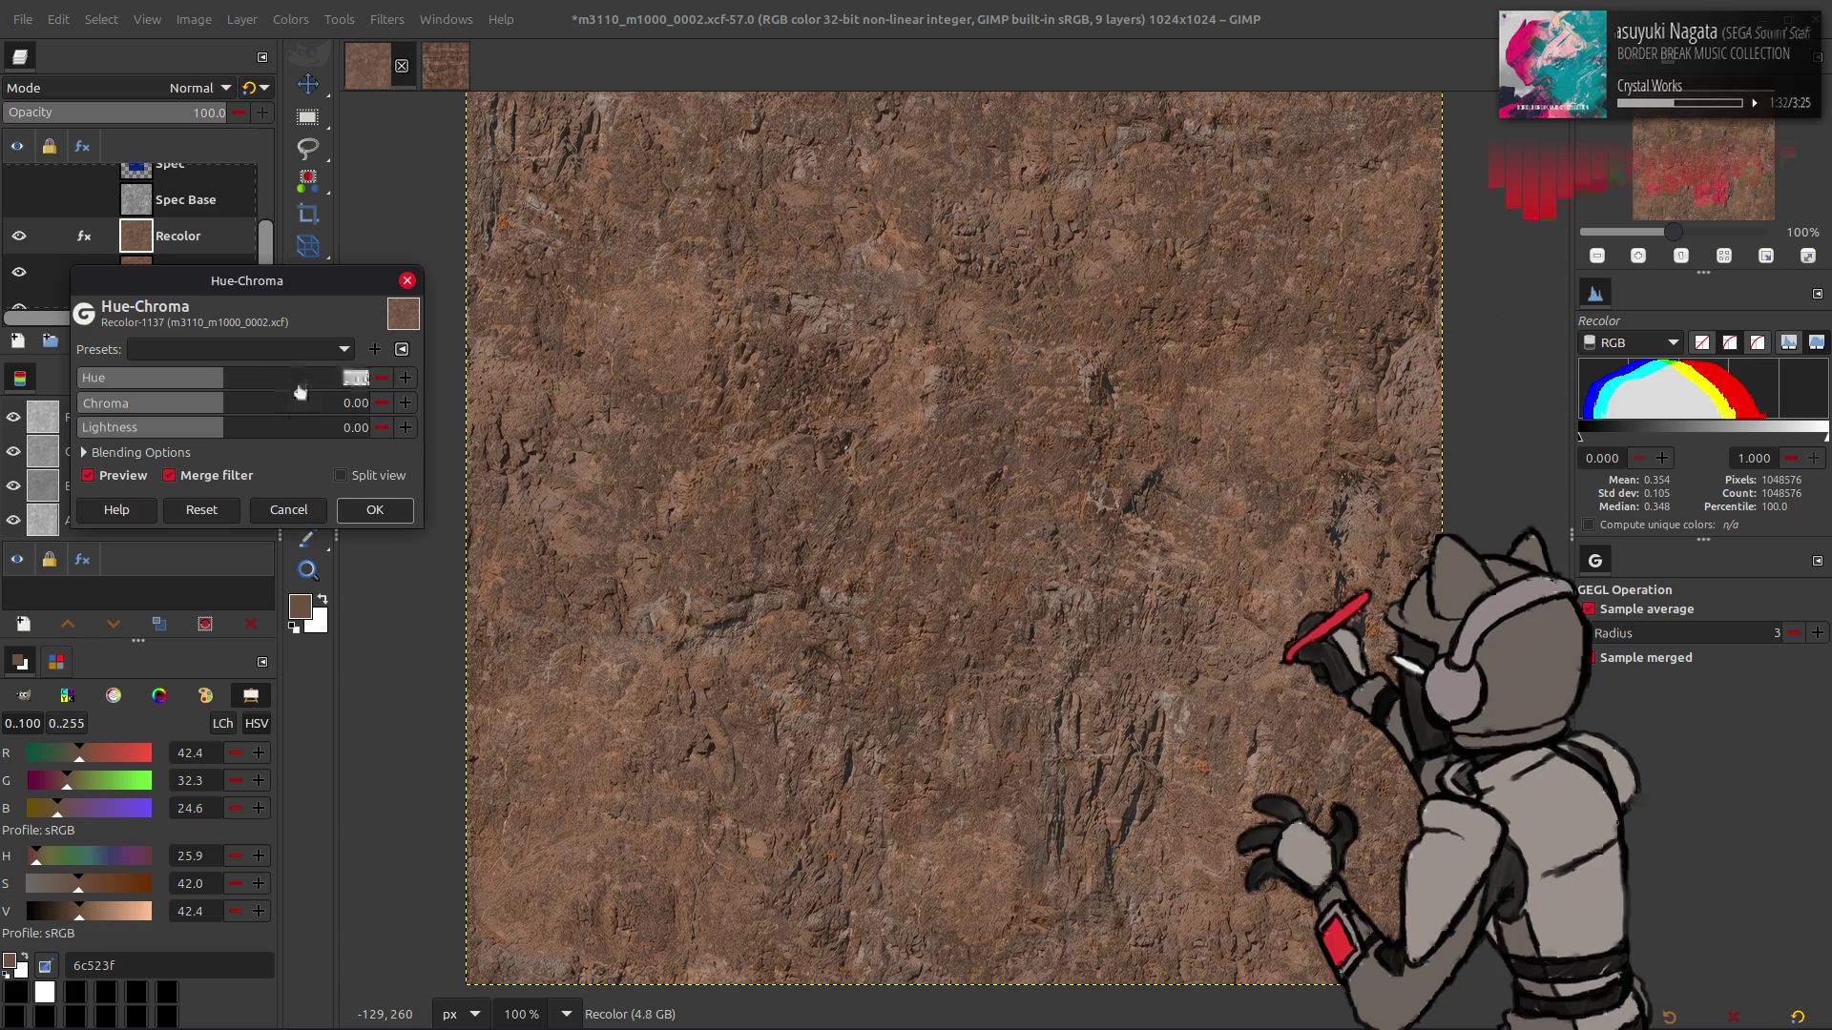
pyautogui.click(373, 512)
pyautogui.click(1238, 380)
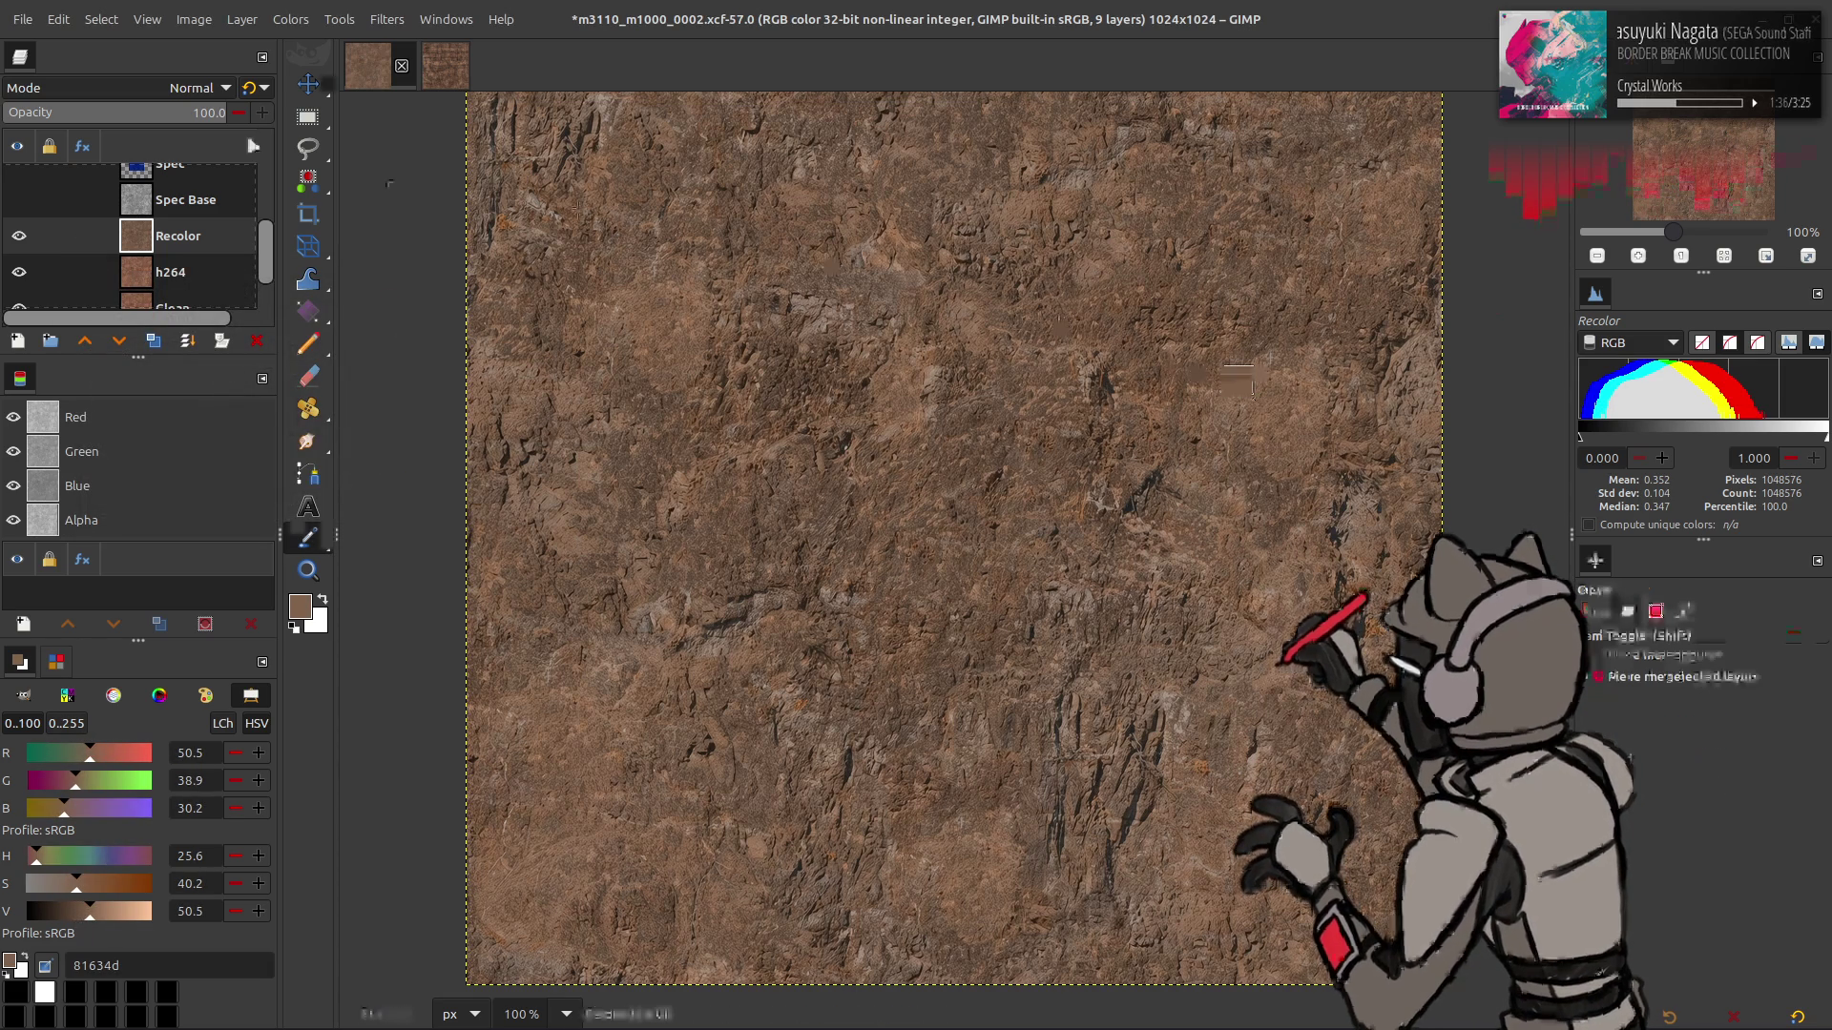
# - Save the XCF project, leaving the Recolor layer active
pyautogui.press('m')
pyautogui.hotkey('ctrl', 's')
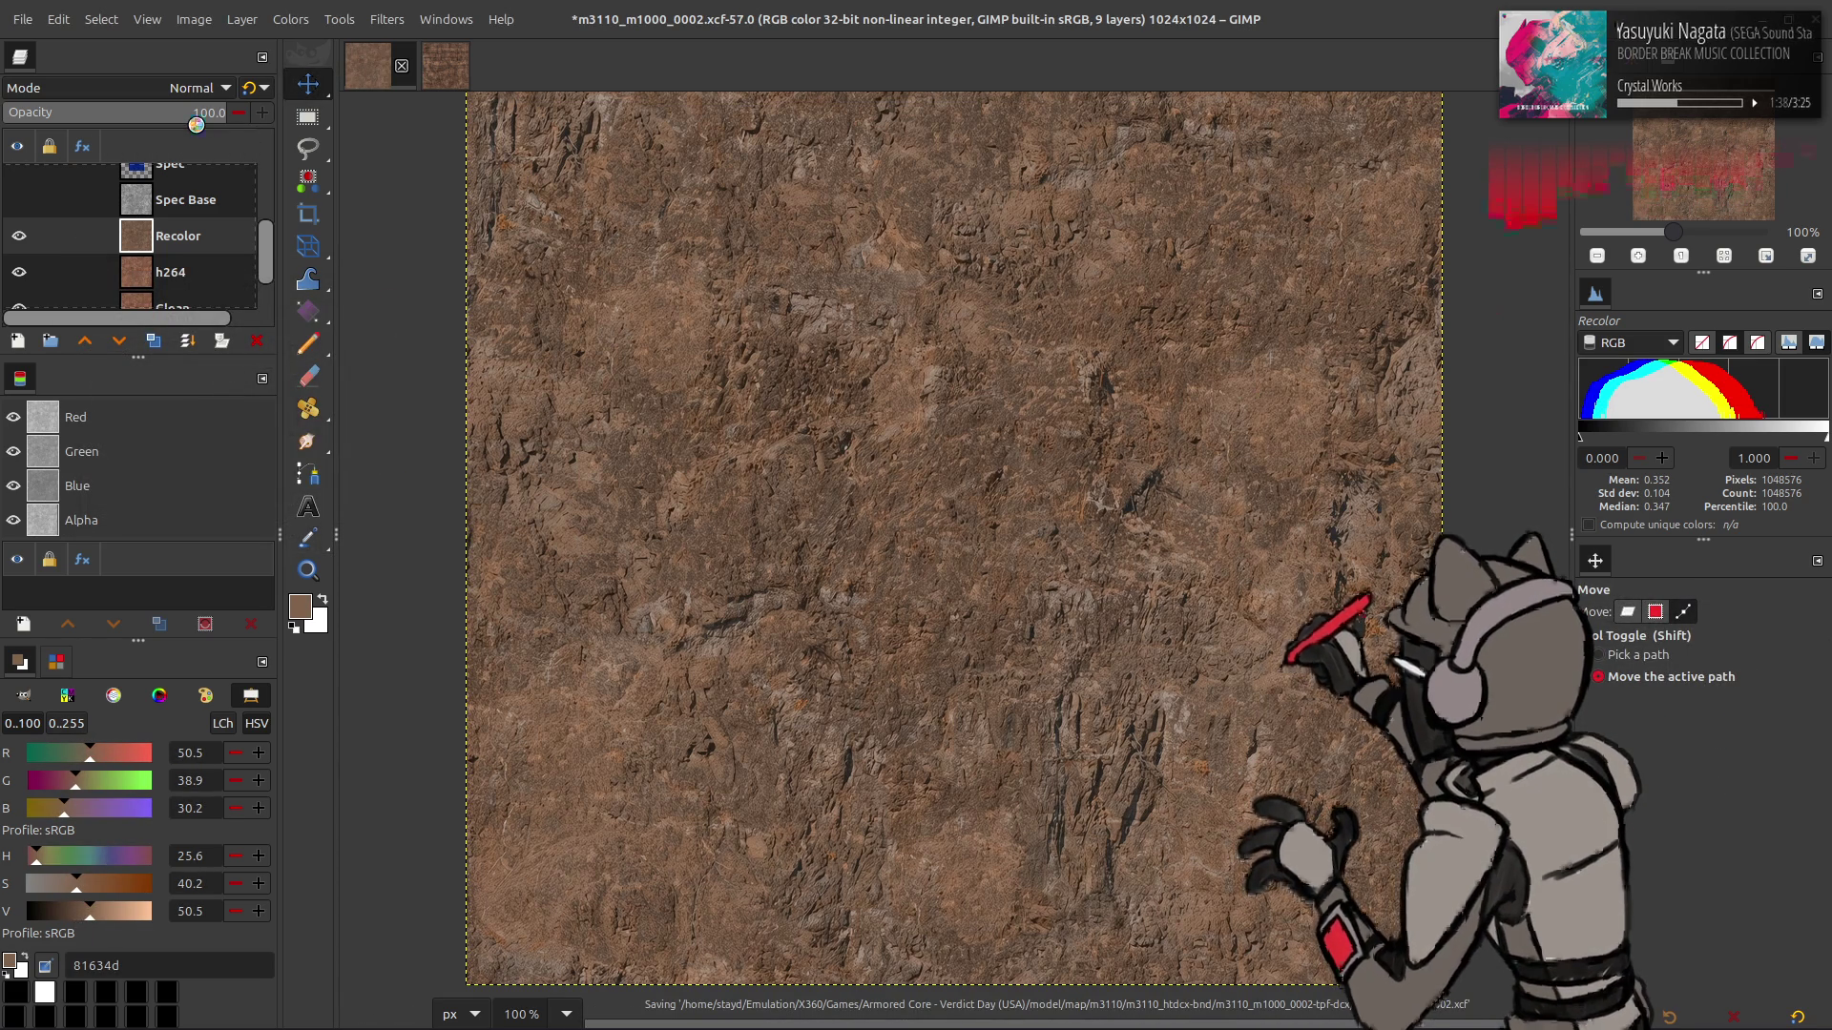
pyautogui.click(181, 269)
pyautogui.click(177, 237)
# - Replace m3110_m1000_0002.dds in the m3110_m1000_0002-tpf-dcx folder using BC1 compression with gamma correction
pyautogui.click(27, 21)
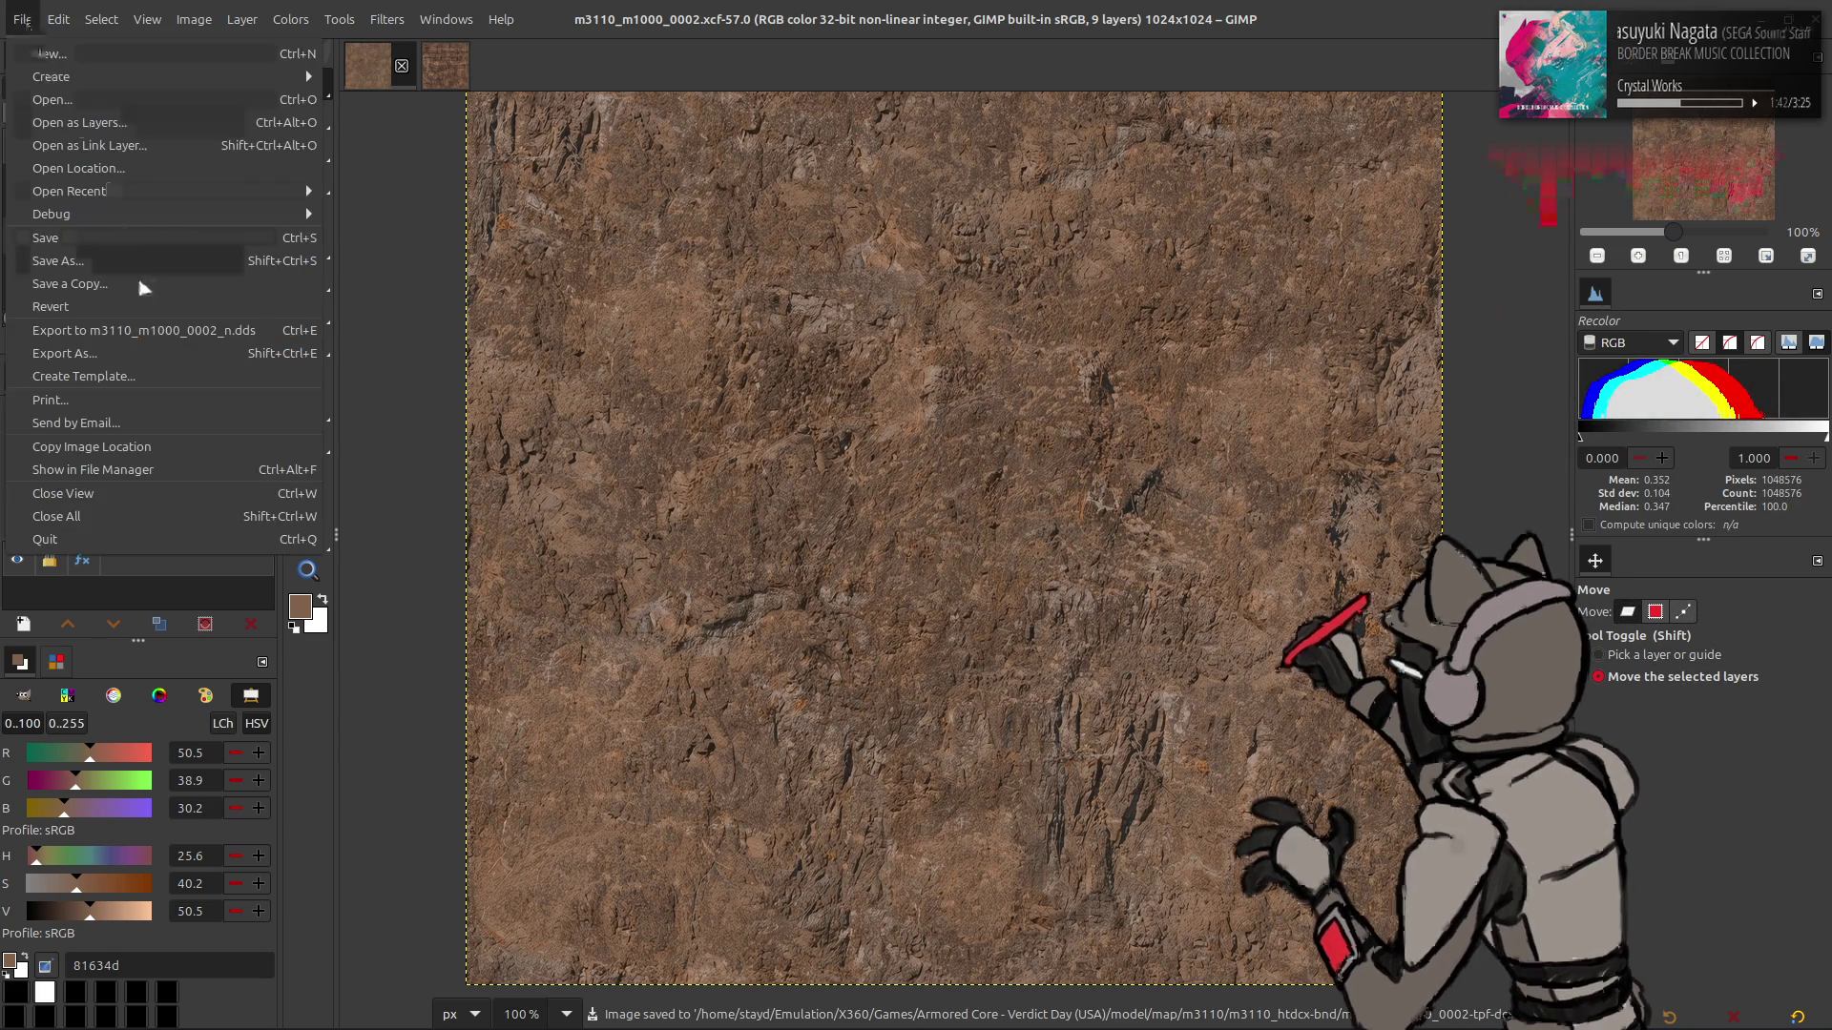
pyautogui.click(152, 353)
pyautogui.click(1115, 225)
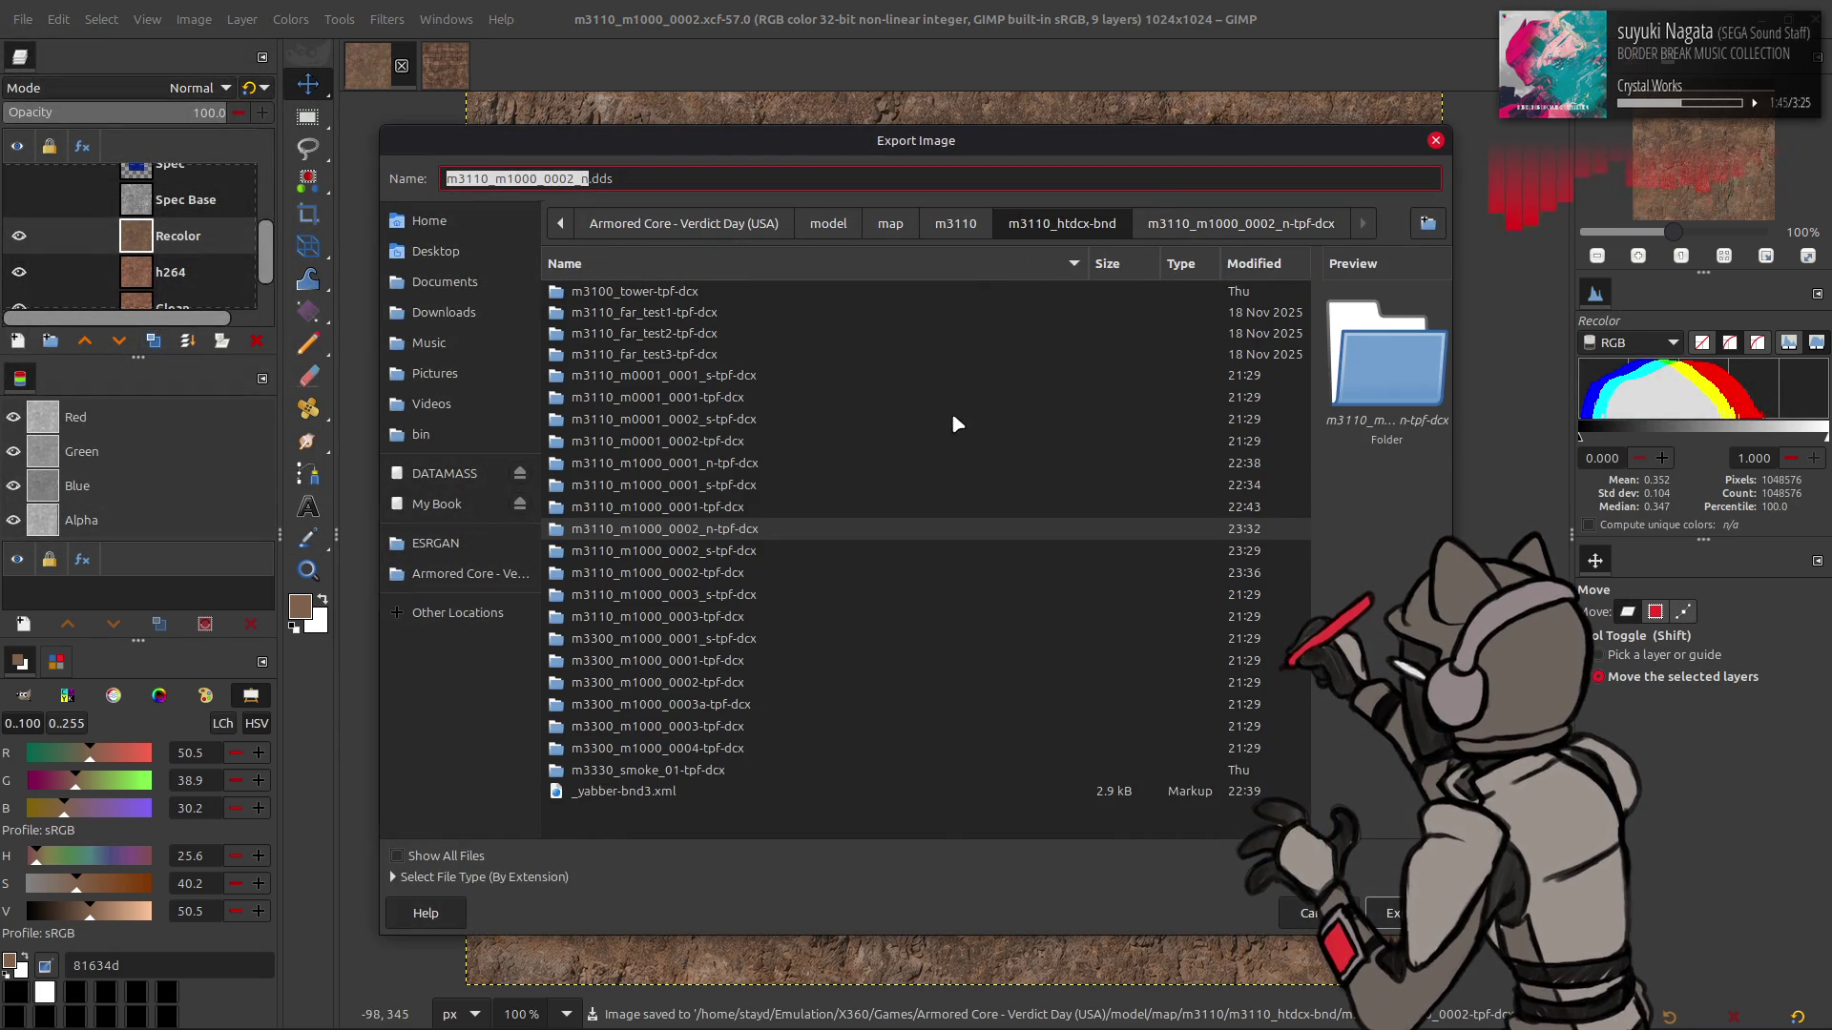
pyautogui.doubleClick(725, 571)
pyautogui.click(755, 294)
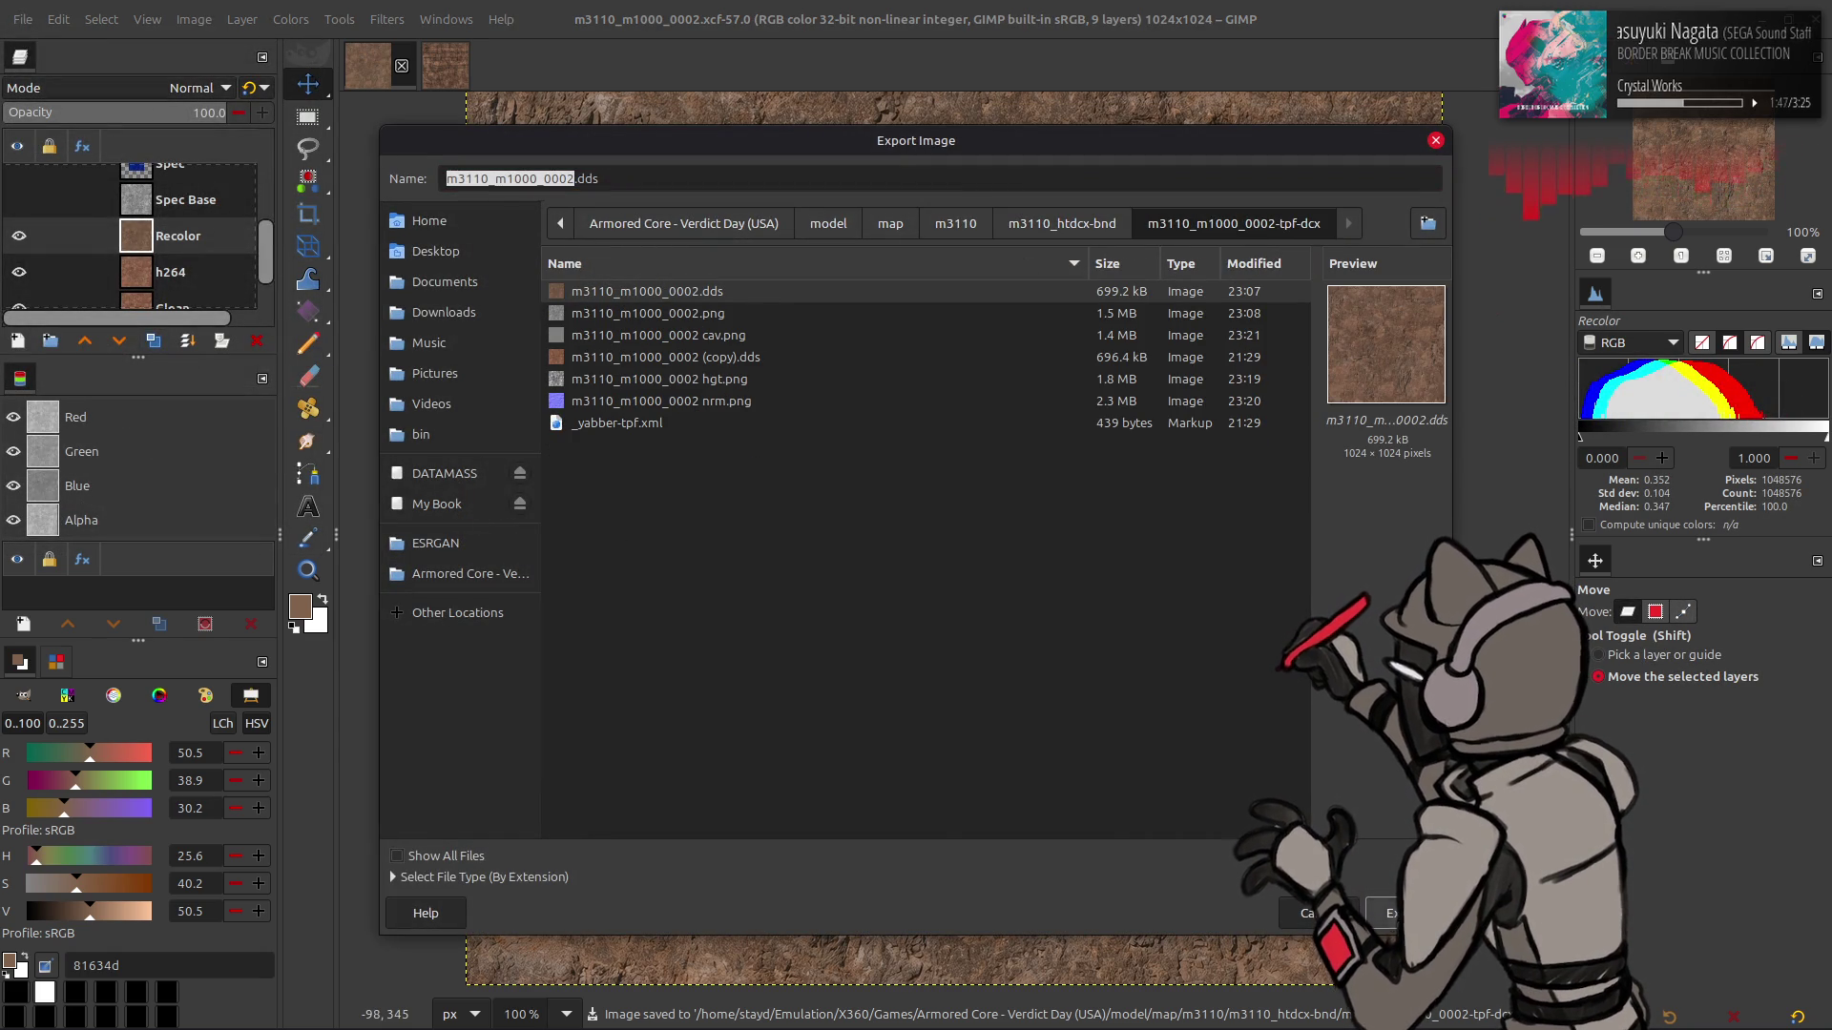
pyautogui.click(1391, 918)
pyautogui.click(1126, 630)
pyautogui.scroll(6, 941, 246)
pyautogui.scroll(-1, 941, 248)
pyautogui.scroll(-2, 958, 558)
pyautogui.click(906, 611)
pyautogui.click(1042, 809)
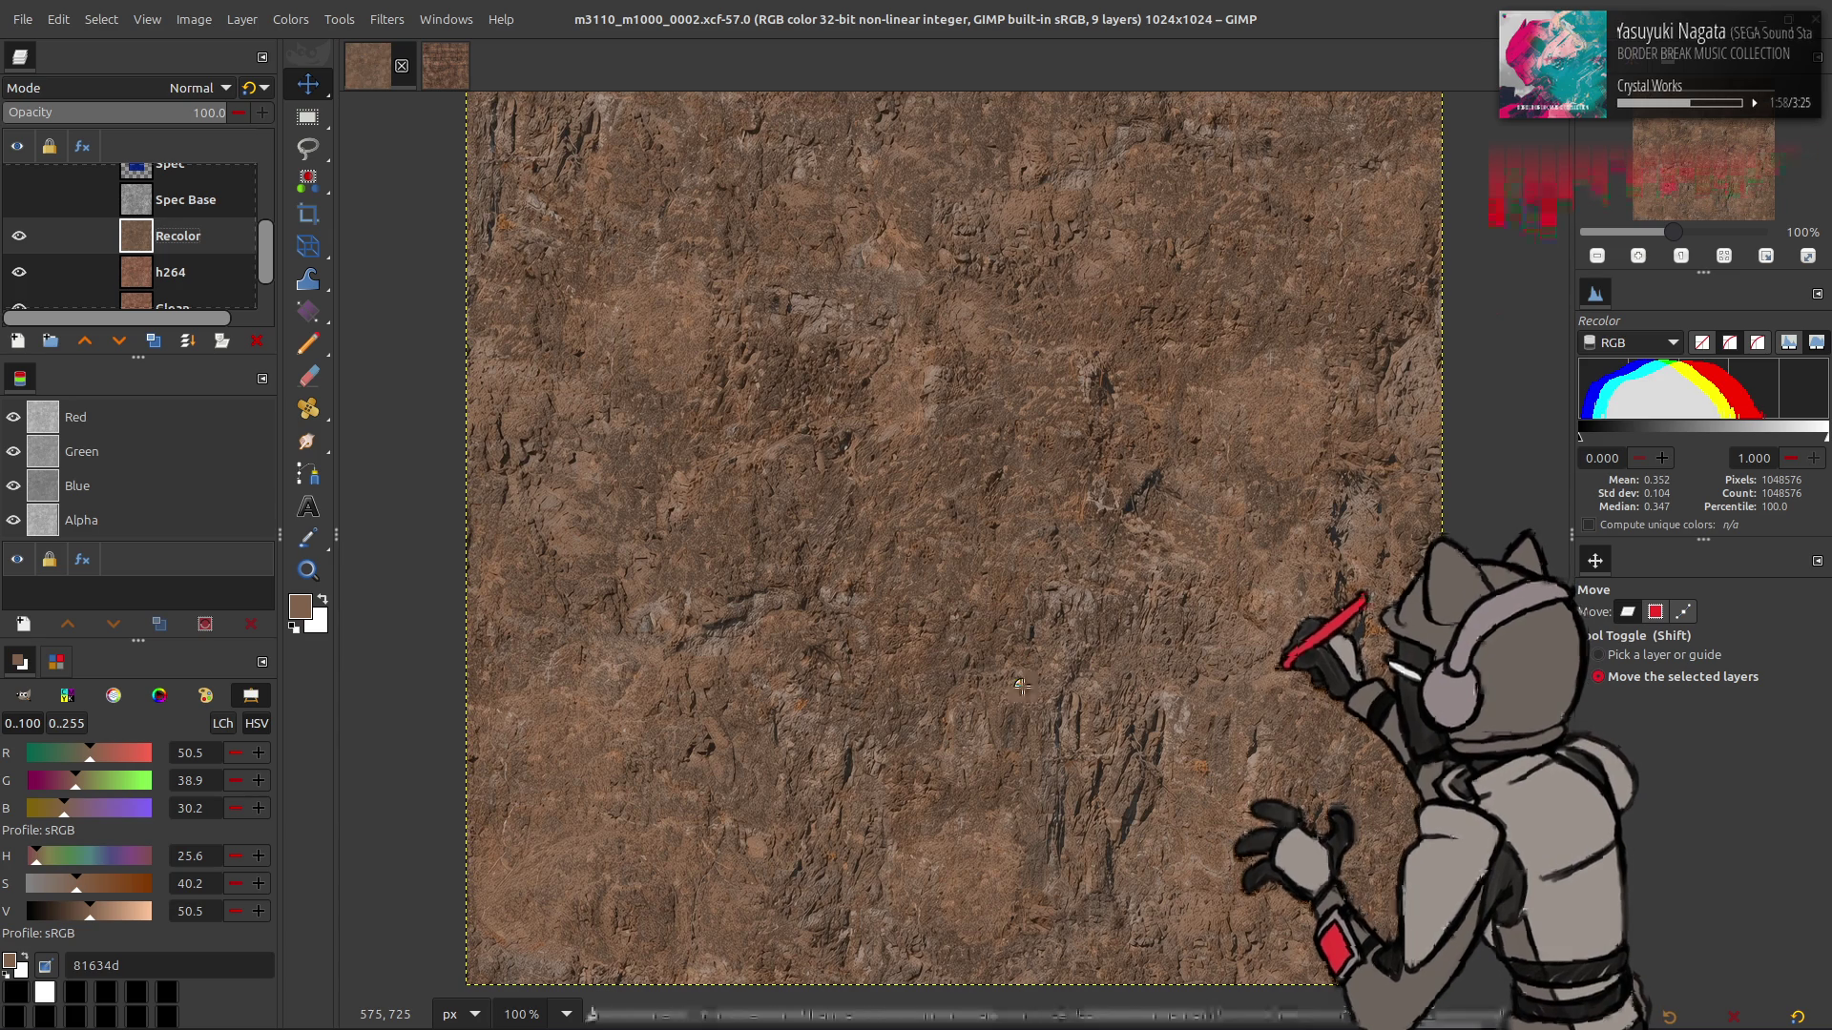
# - Set Blender's World colour to pure white and save the blend file
pyautogui.hotkey('alt', 'Tab')
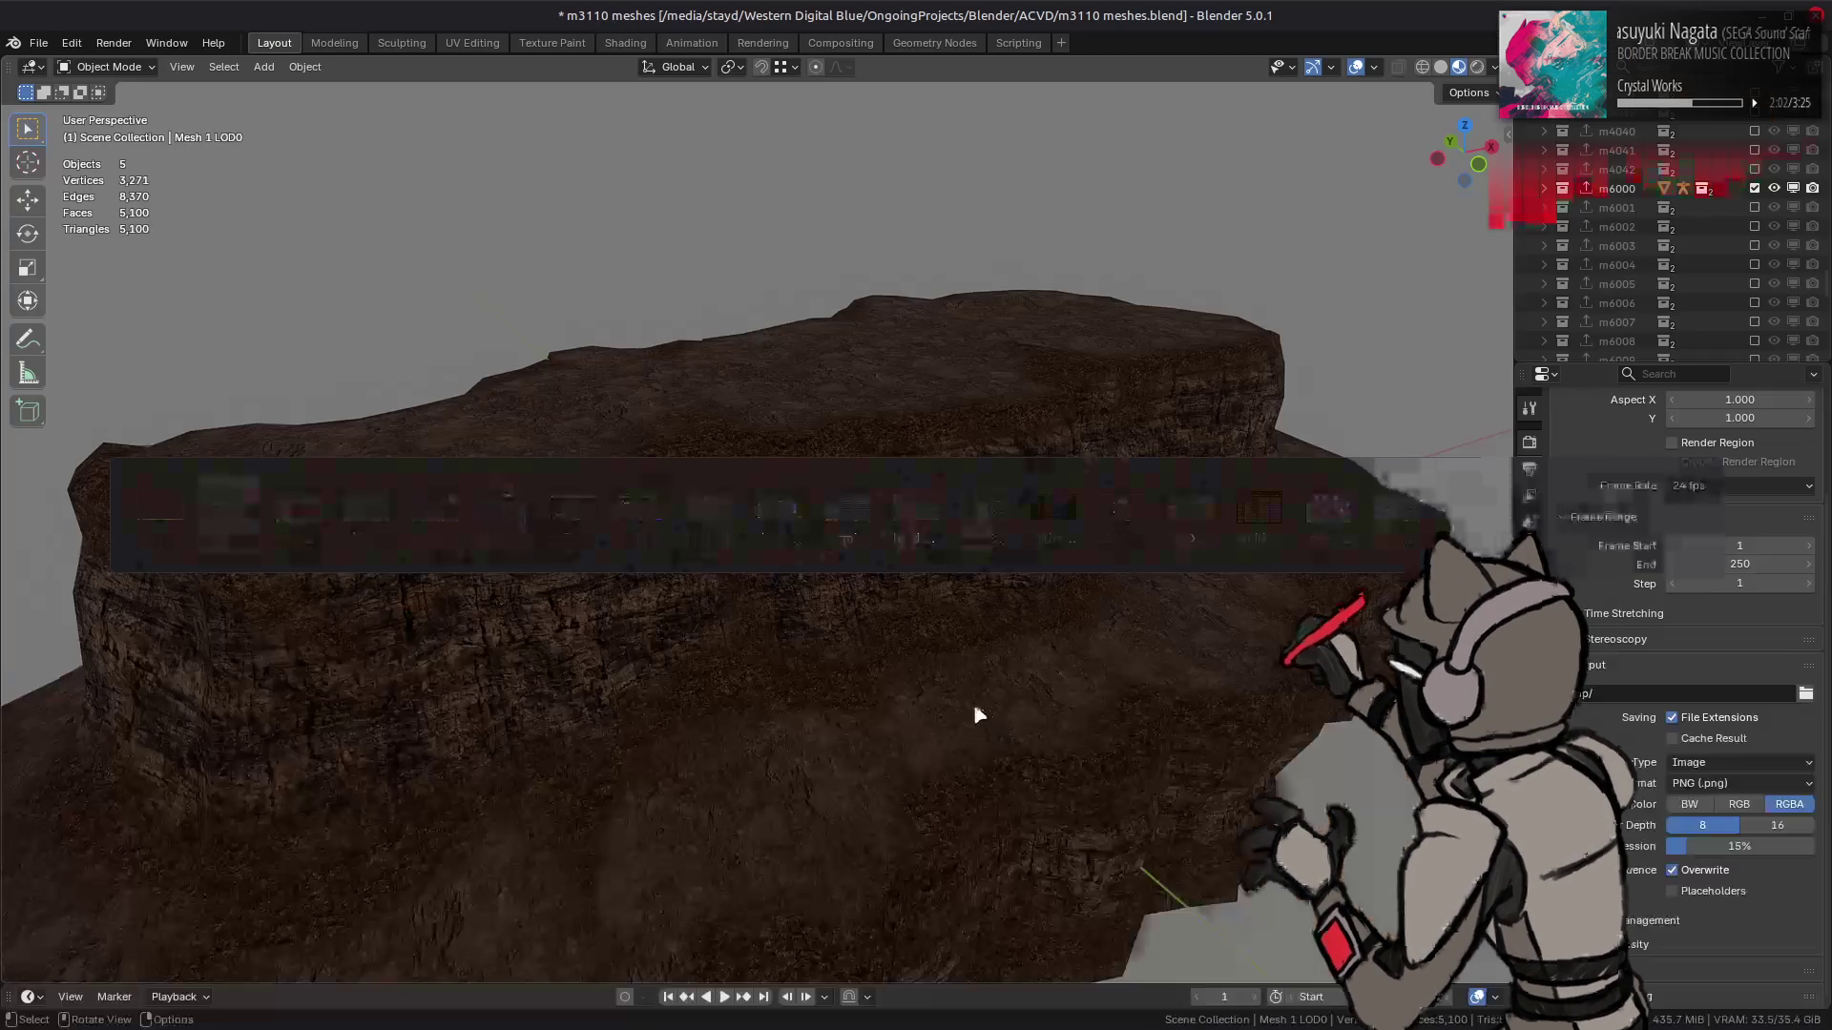
pyautogui.moveTo(837, 454); pyautogui.dragTo(801, 477)
pyautogui.click(1529, 549)
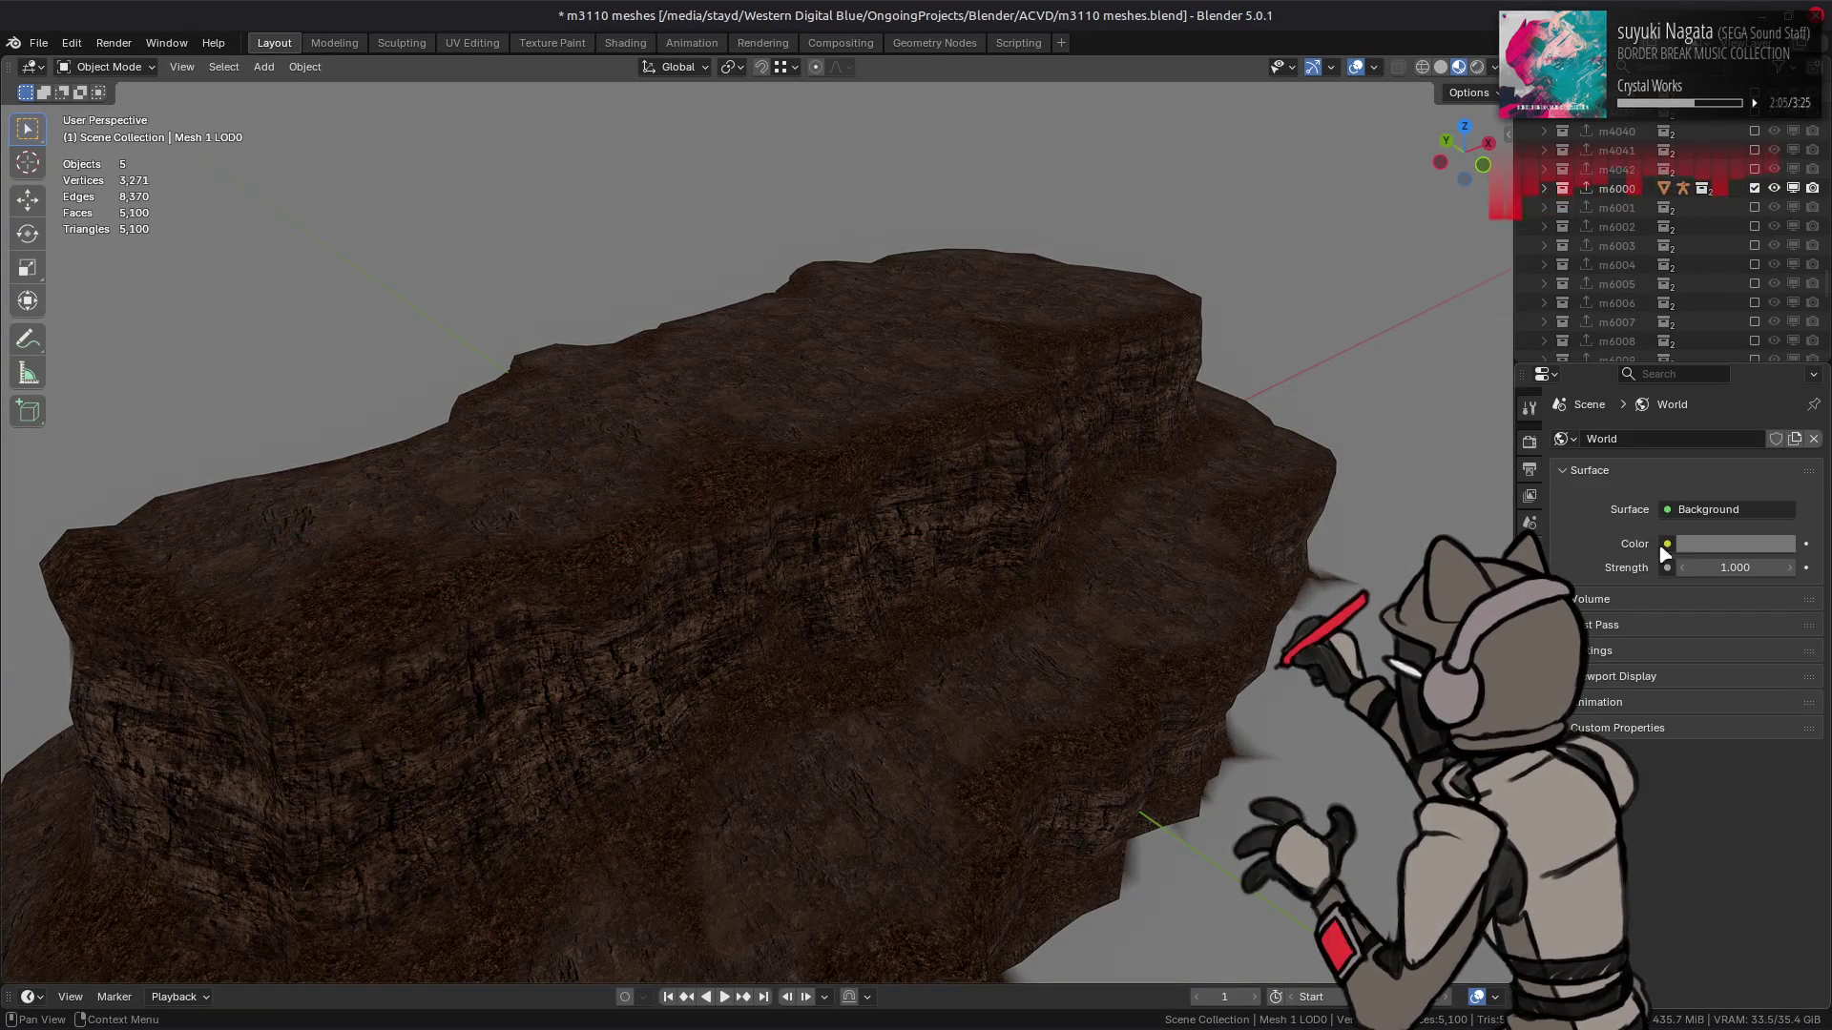
pyautogui.click(1735, 544)
pyautogui.moveTo(1699, 467); pyautogui.dragTo(1784, 467)
pyautogui.moveTo(1104, 498)
pyautogui.mouseDown()
pyautogui.moveTo(957, 519)
pyautogui.moveTo(826, 299)
pyautogui.mouseUp()
pyautogui.hotkey('ctrl', 's')
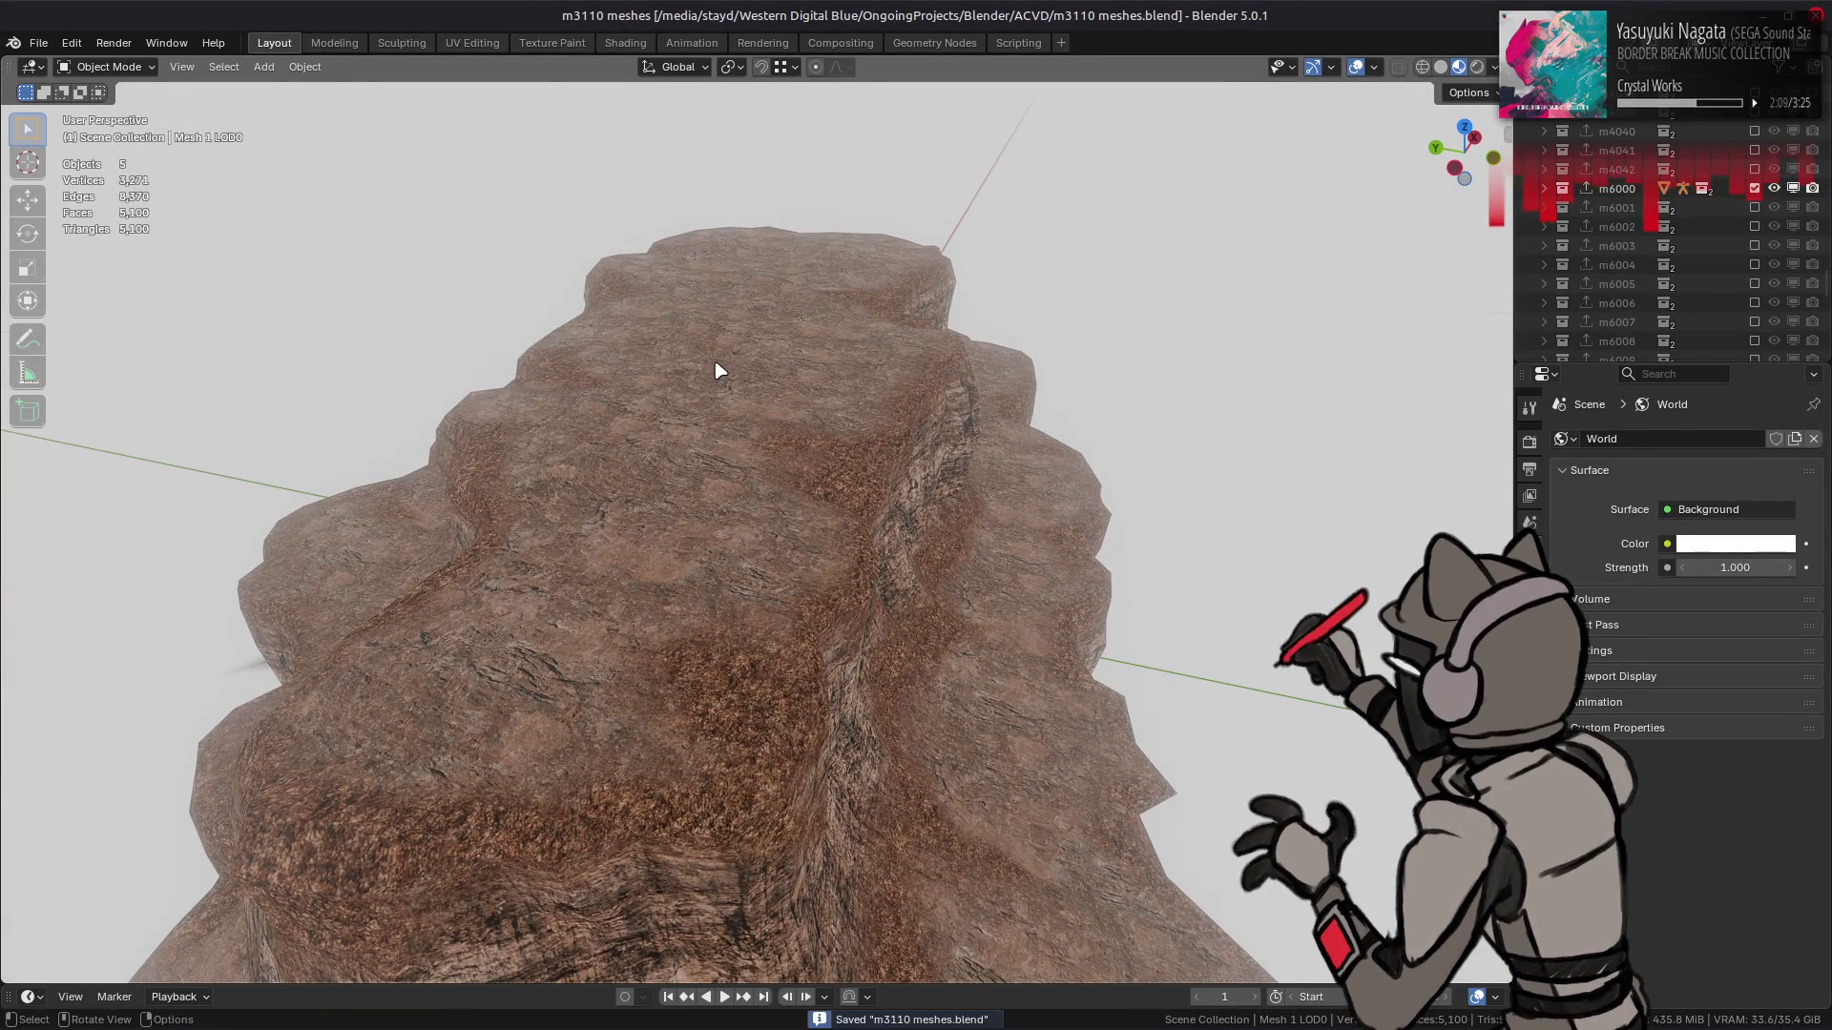
# - Set a Glare node highlight value to 1 in Compositing and save
pyautogui.click(719, 364)
pyautogui.click(840, 43)
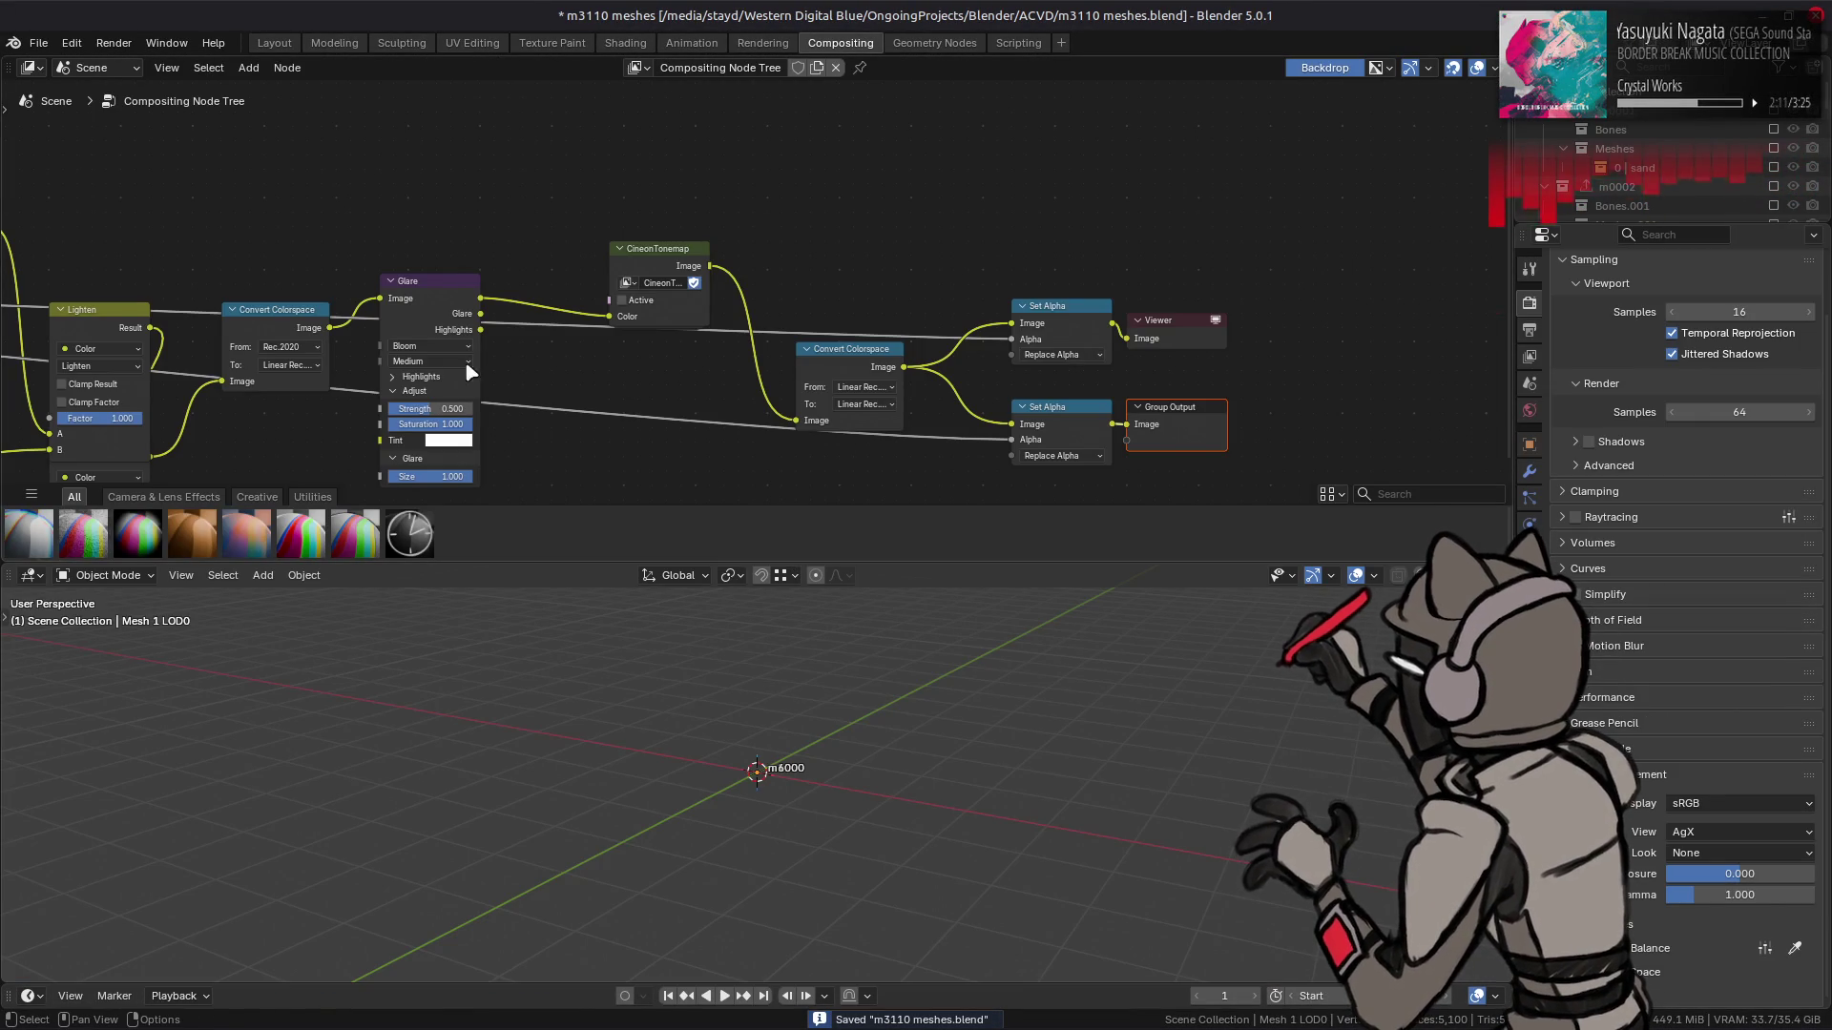
pyautogui.press('Escape')
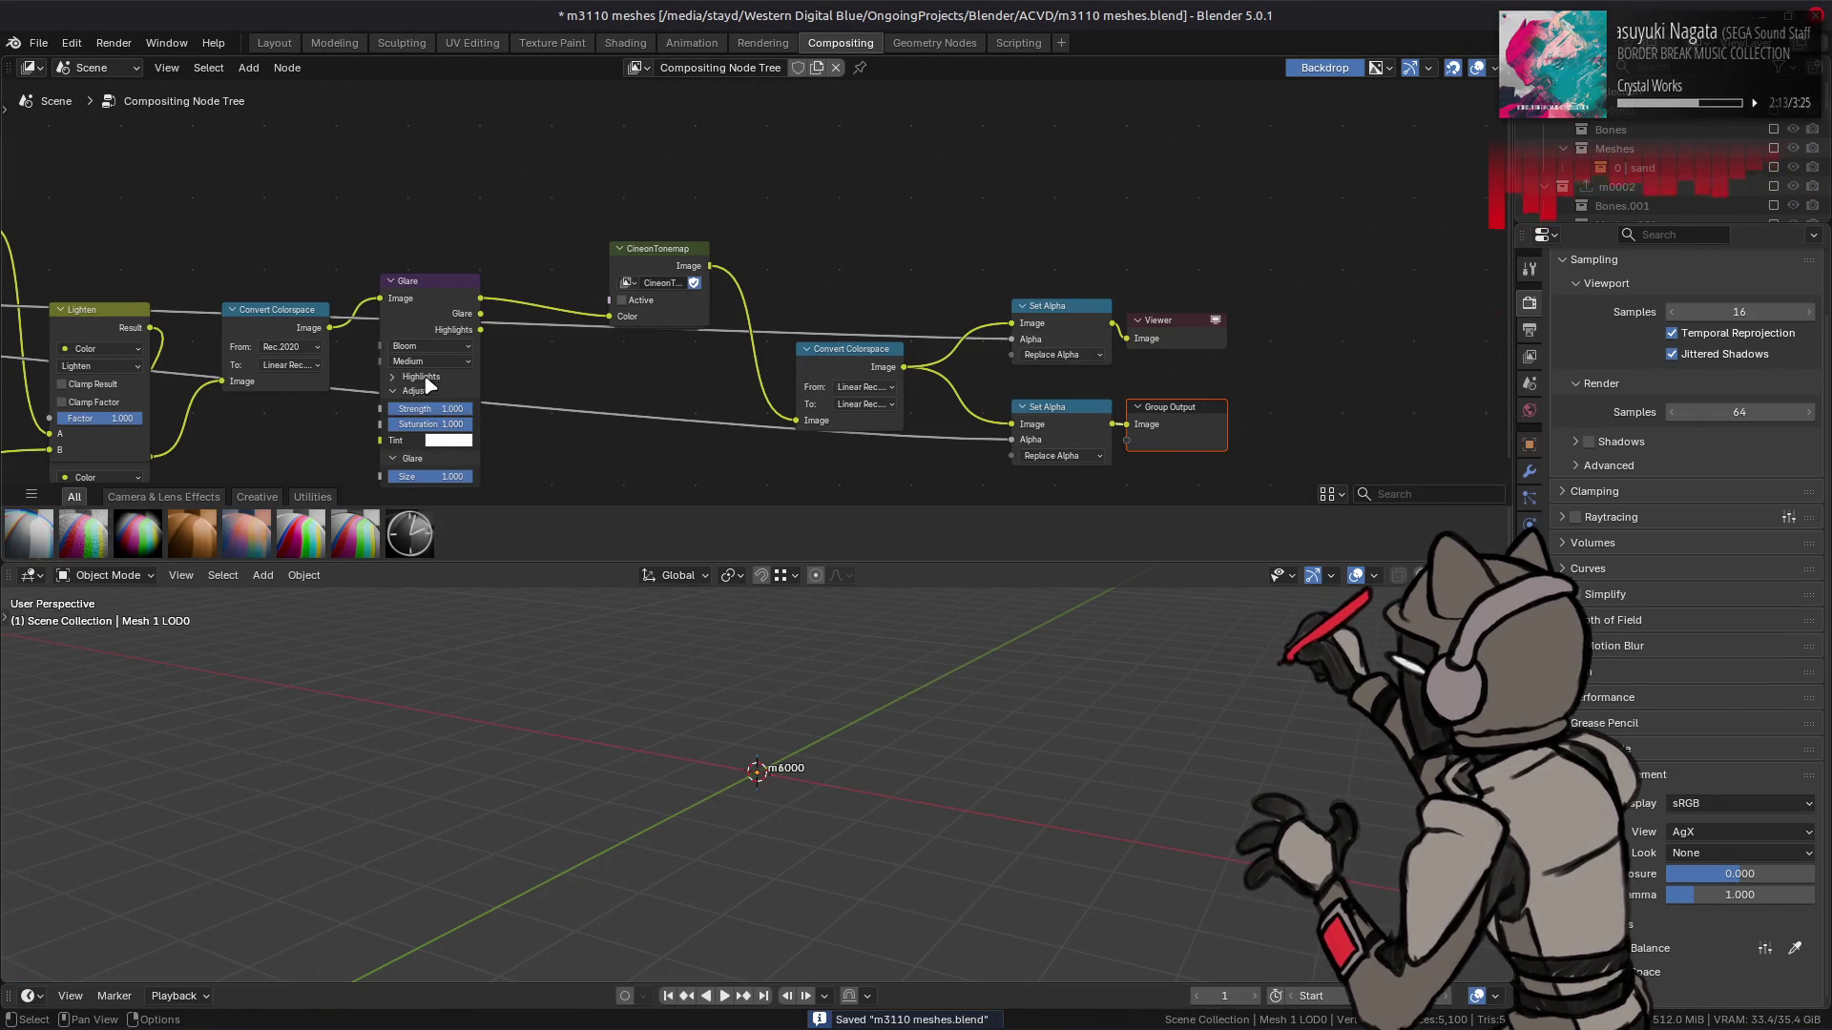
pyautogui.click(392, 376)
pyautogui.doubleClick(442, 409)
pyautogui.write('1')
pyautogui.press('Return')
pyautogui.click(274, 43)
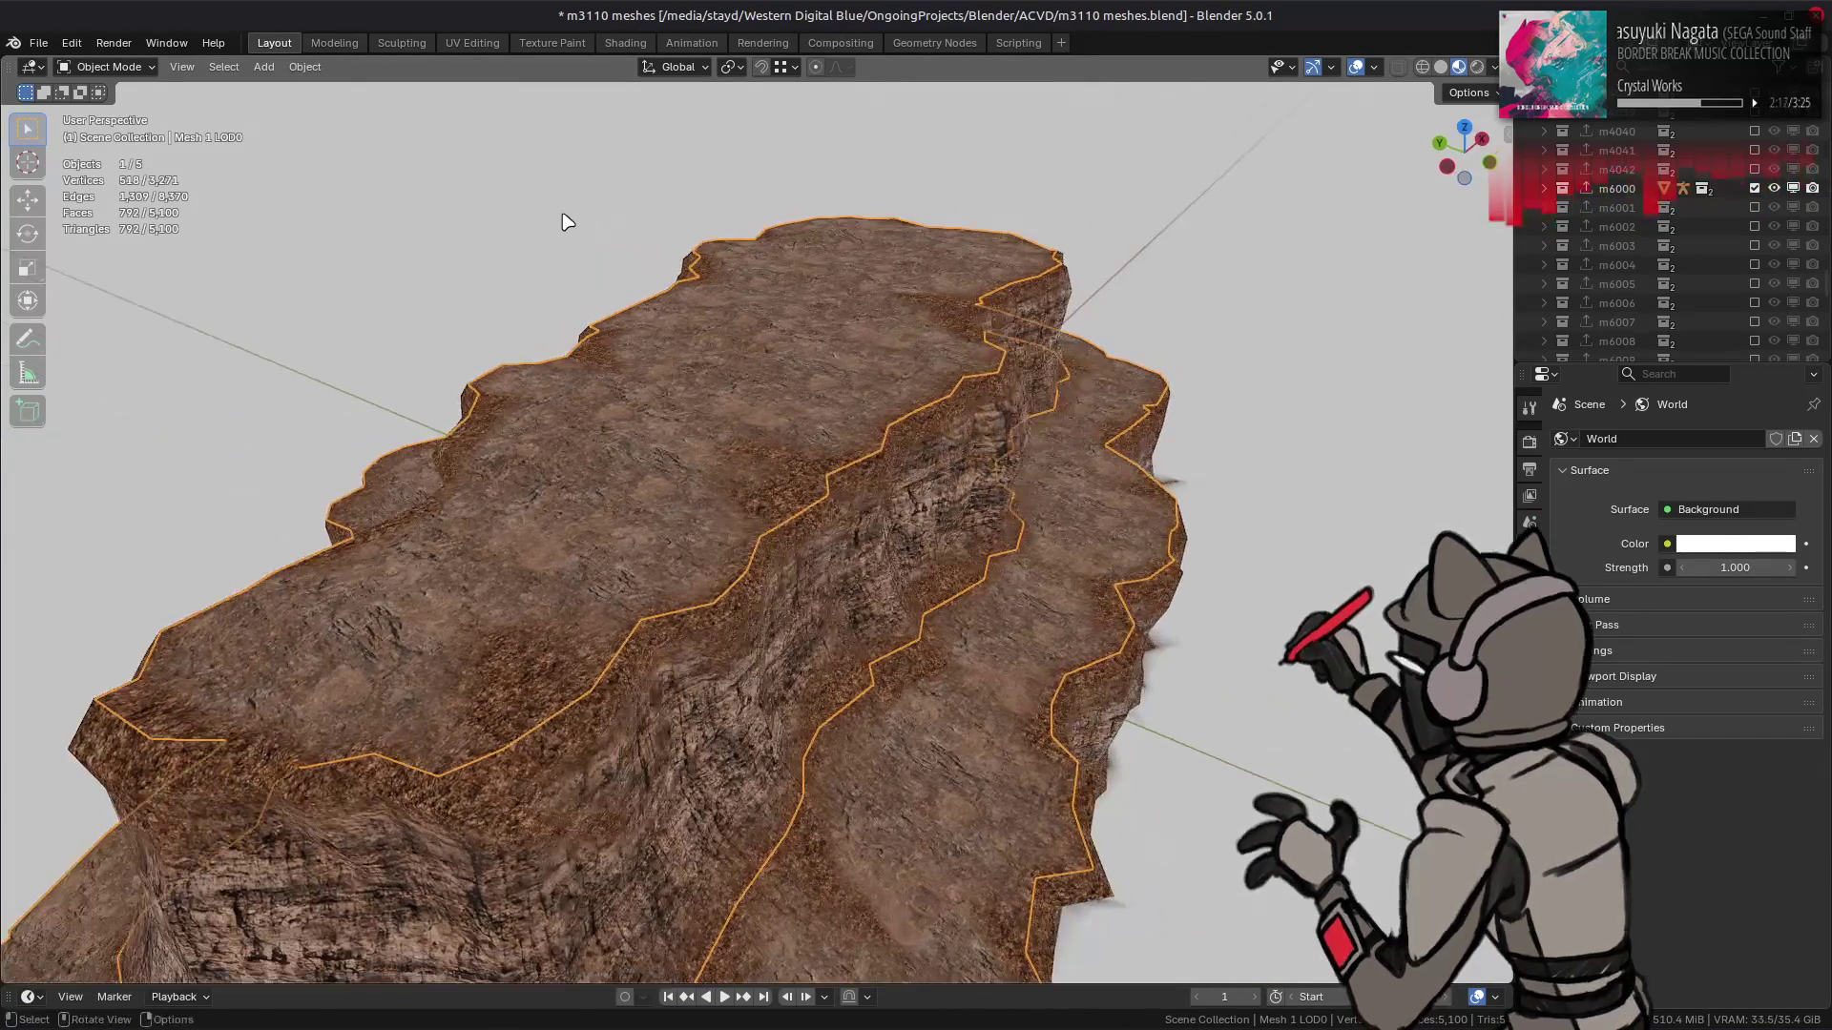
pyautogui.hotkey('ctrl', 's')
# - Review the rock in Shading and Layout, deselect it and save again
pyautogui.click(769, 374)
pyautogui.click(625, 43)
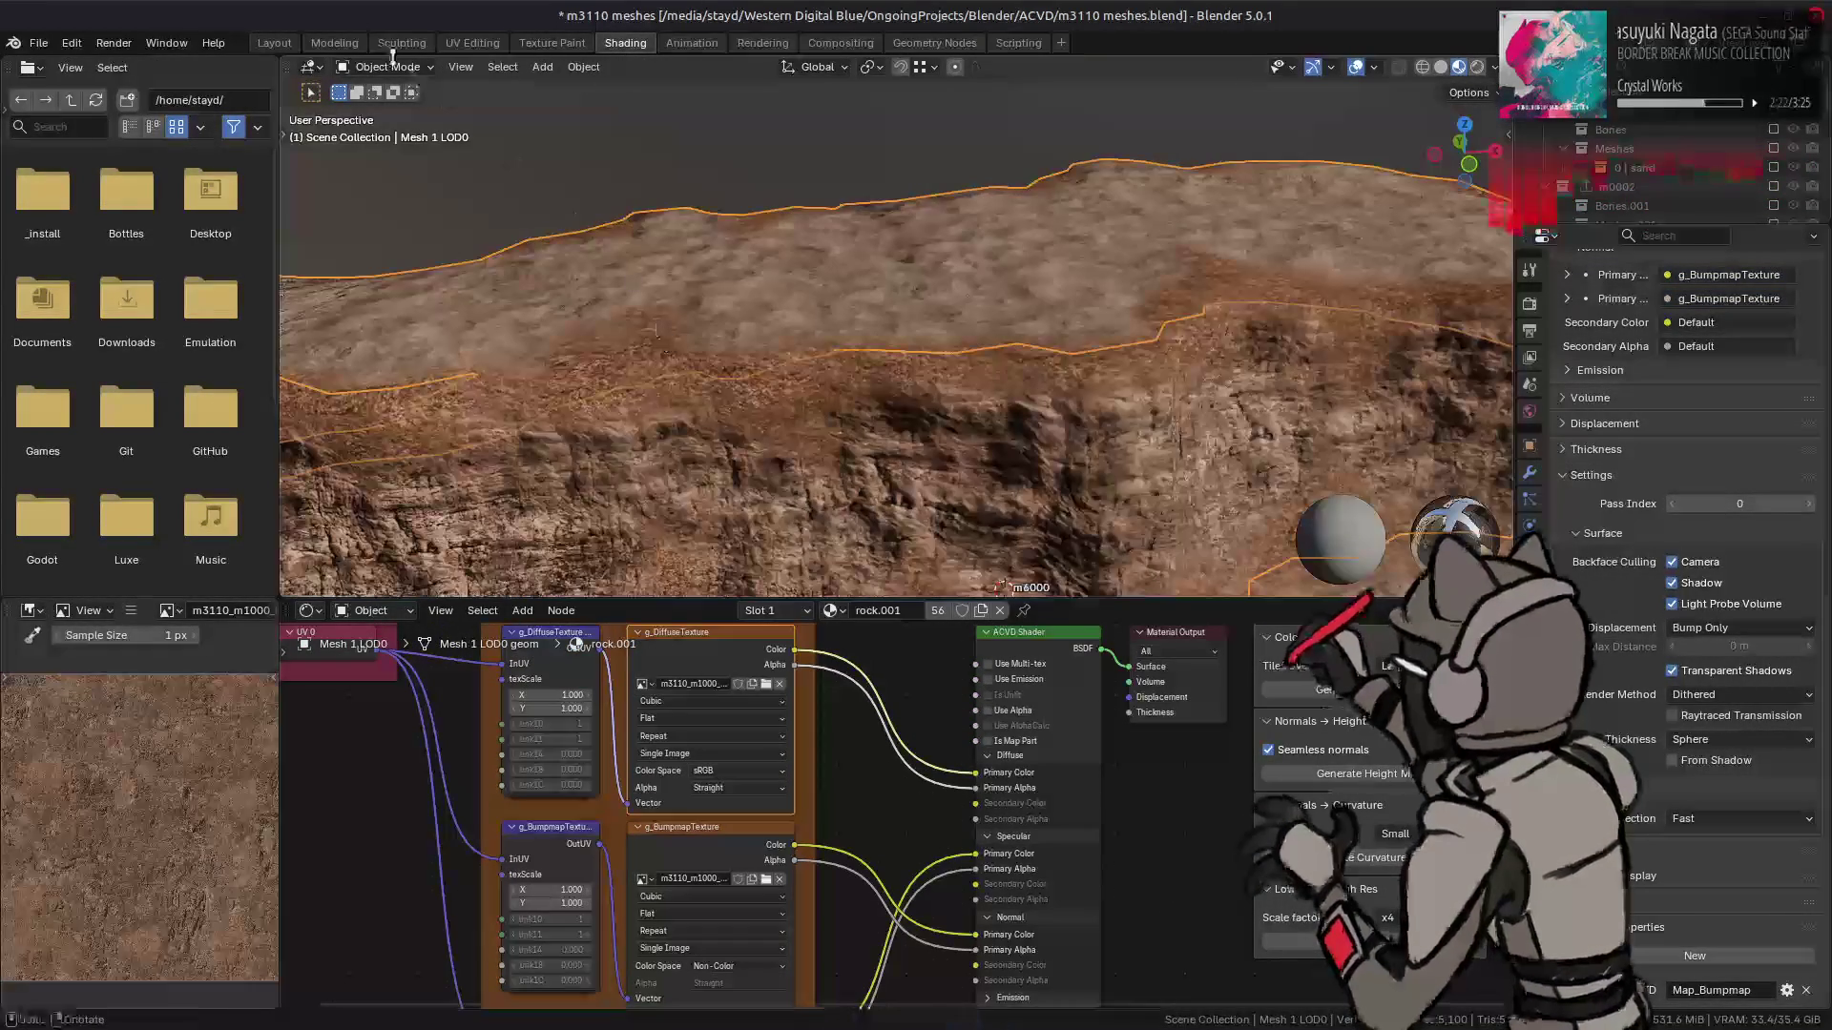
pyautogui.click(275, 43)
pyautogui.hotkey('alt', 'a')
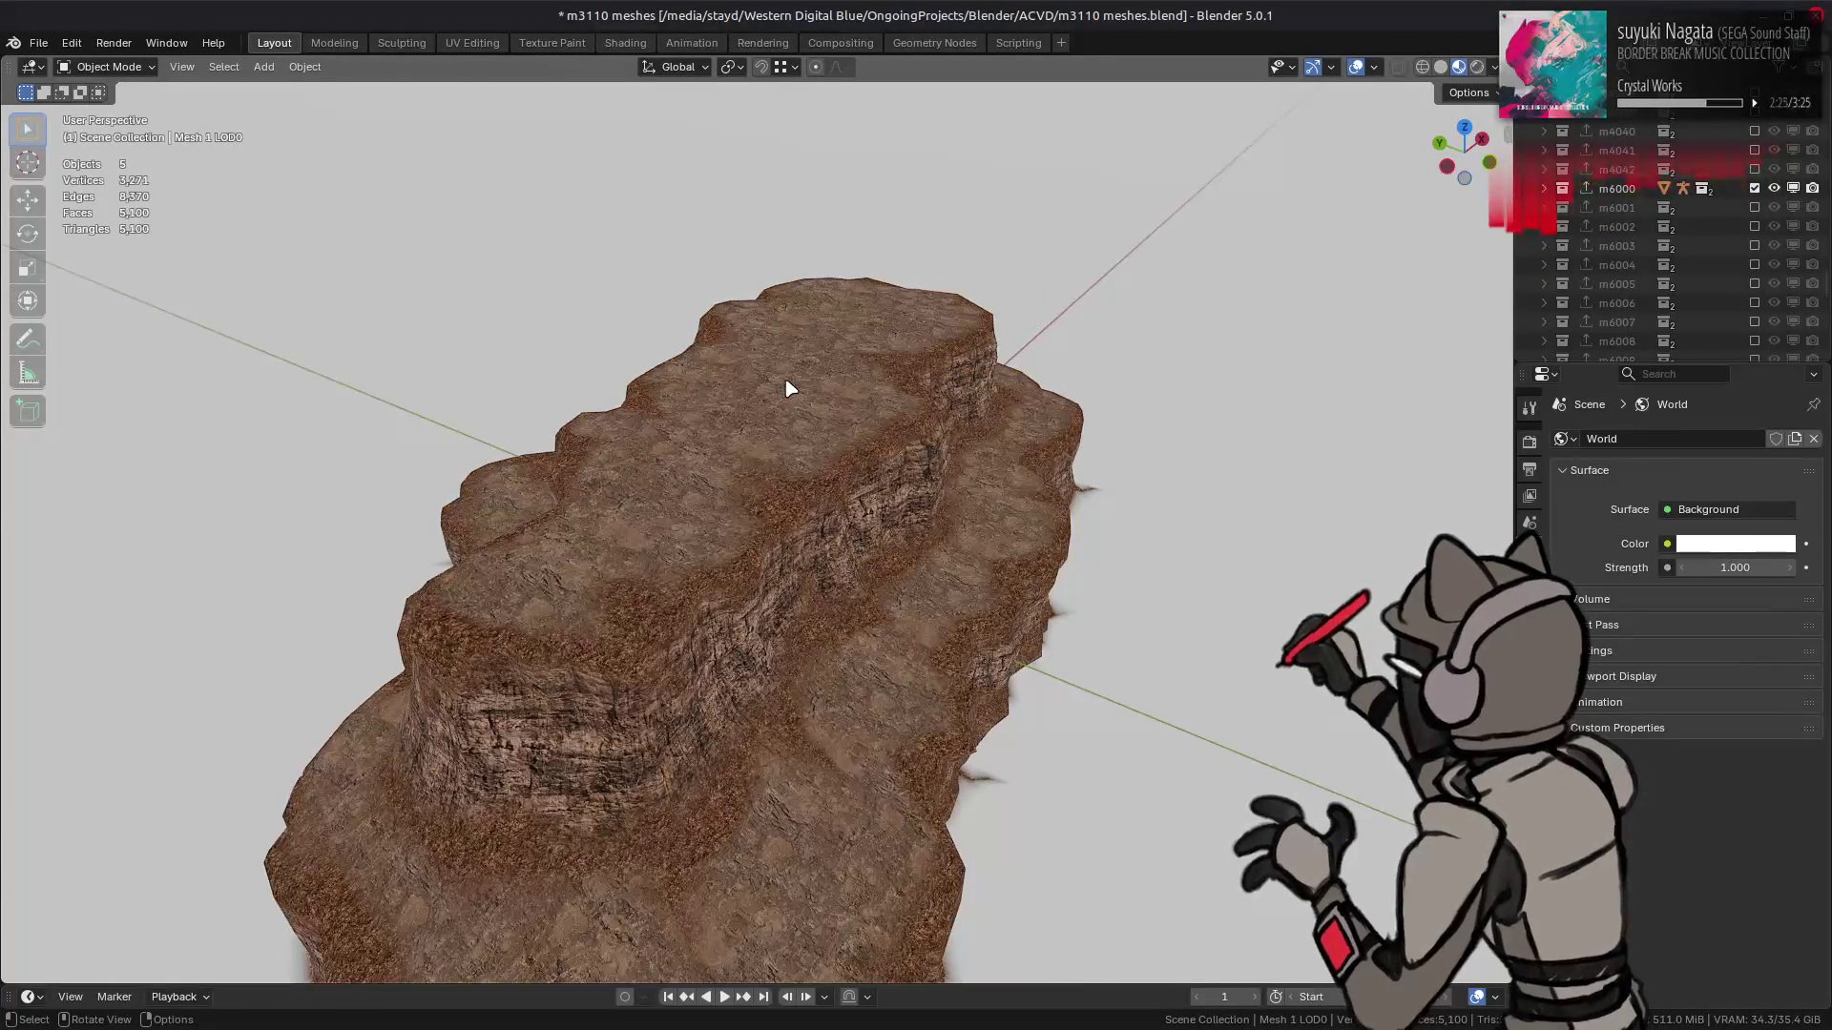
pyautogui.scroll(5, 837, 410)
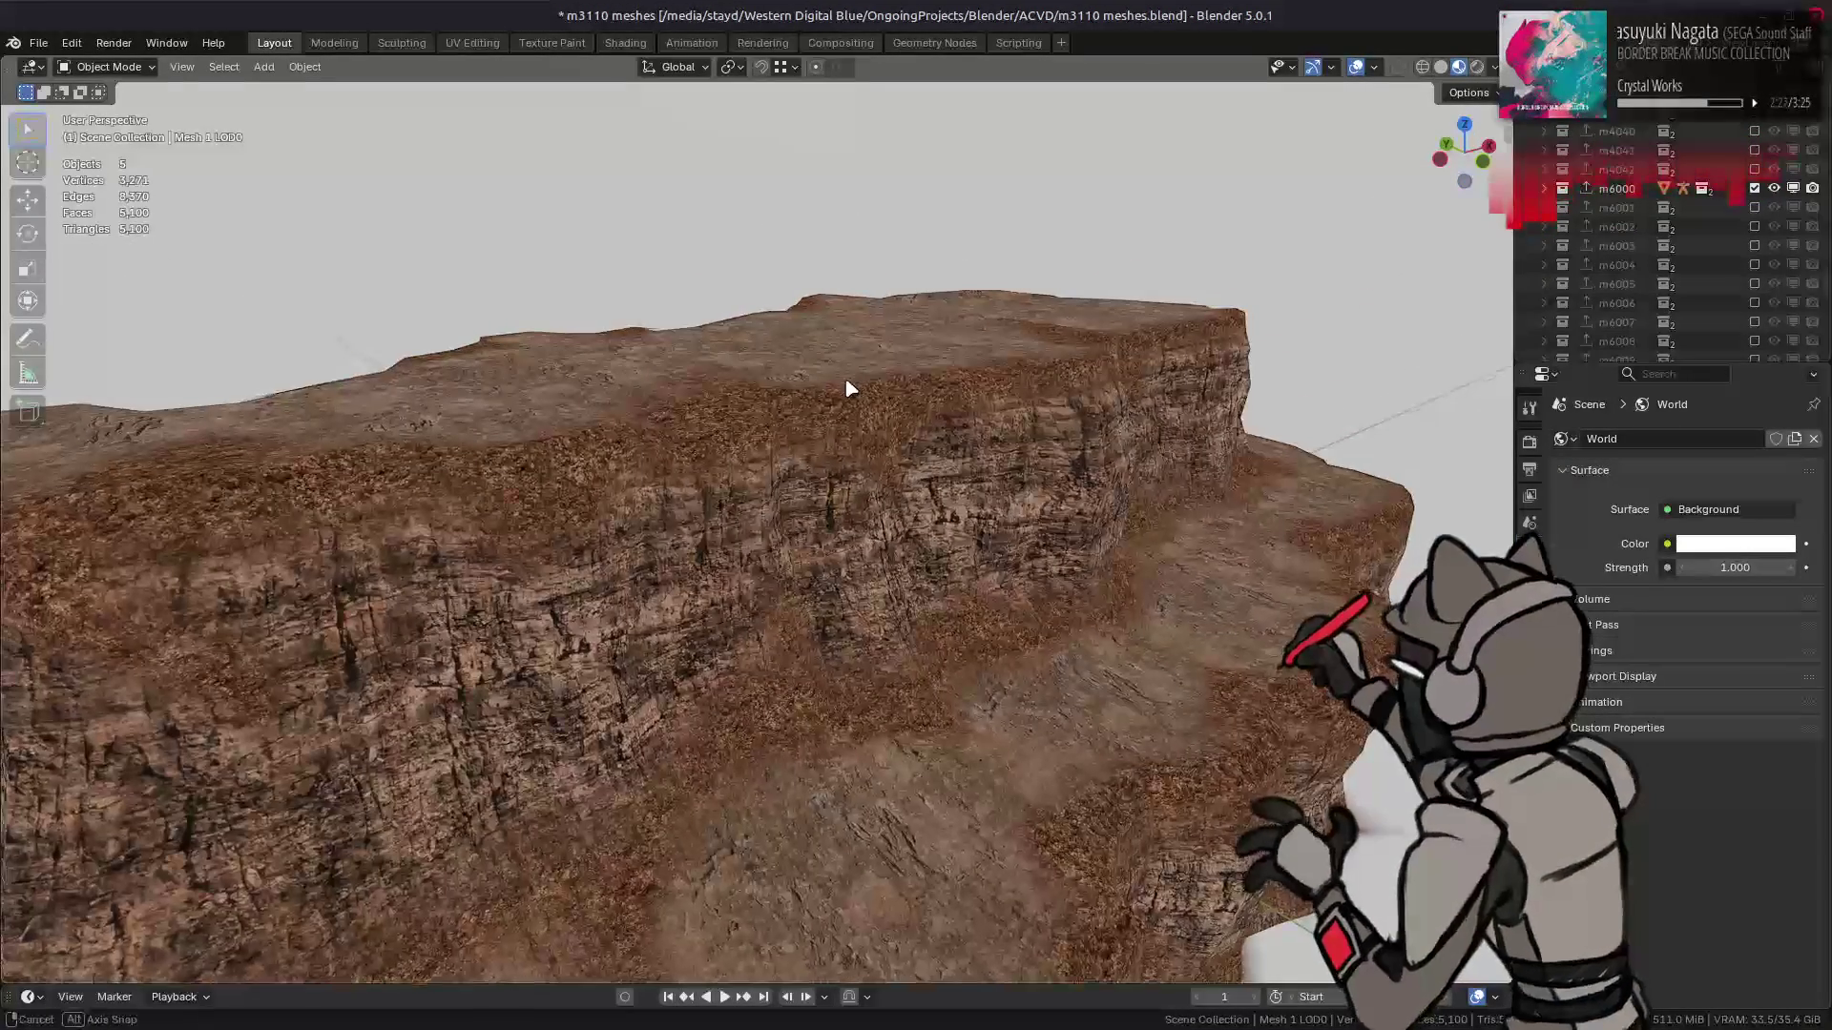
pyautogui.scroll(-3, 830, 420)
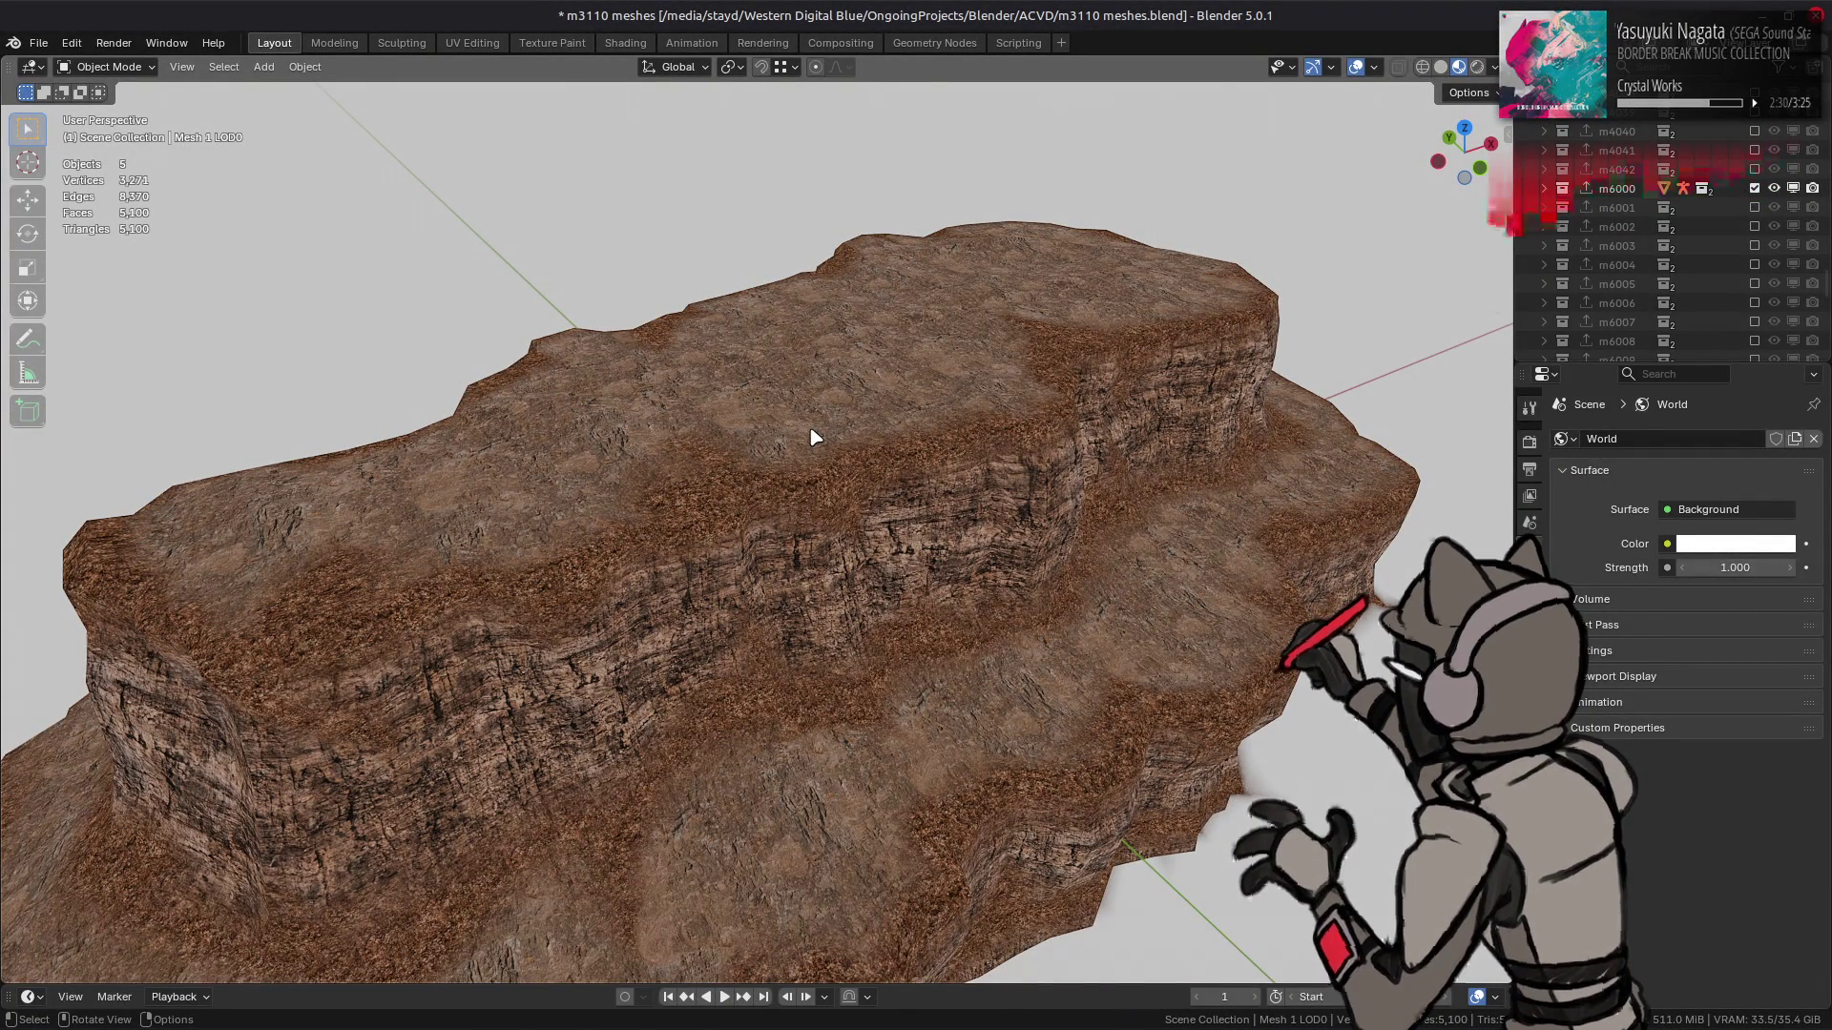
pyautogui.hotkey('ctrl', 's')
pyautogui.moveTo(817, 438)
pyautogui.mouseDown()
pyautogui.moveTo(1014, 458)
pyautogui.moveTo(836, 405)
pyautogui.moveTo(920, 421)
pyautogui.mouseUp()
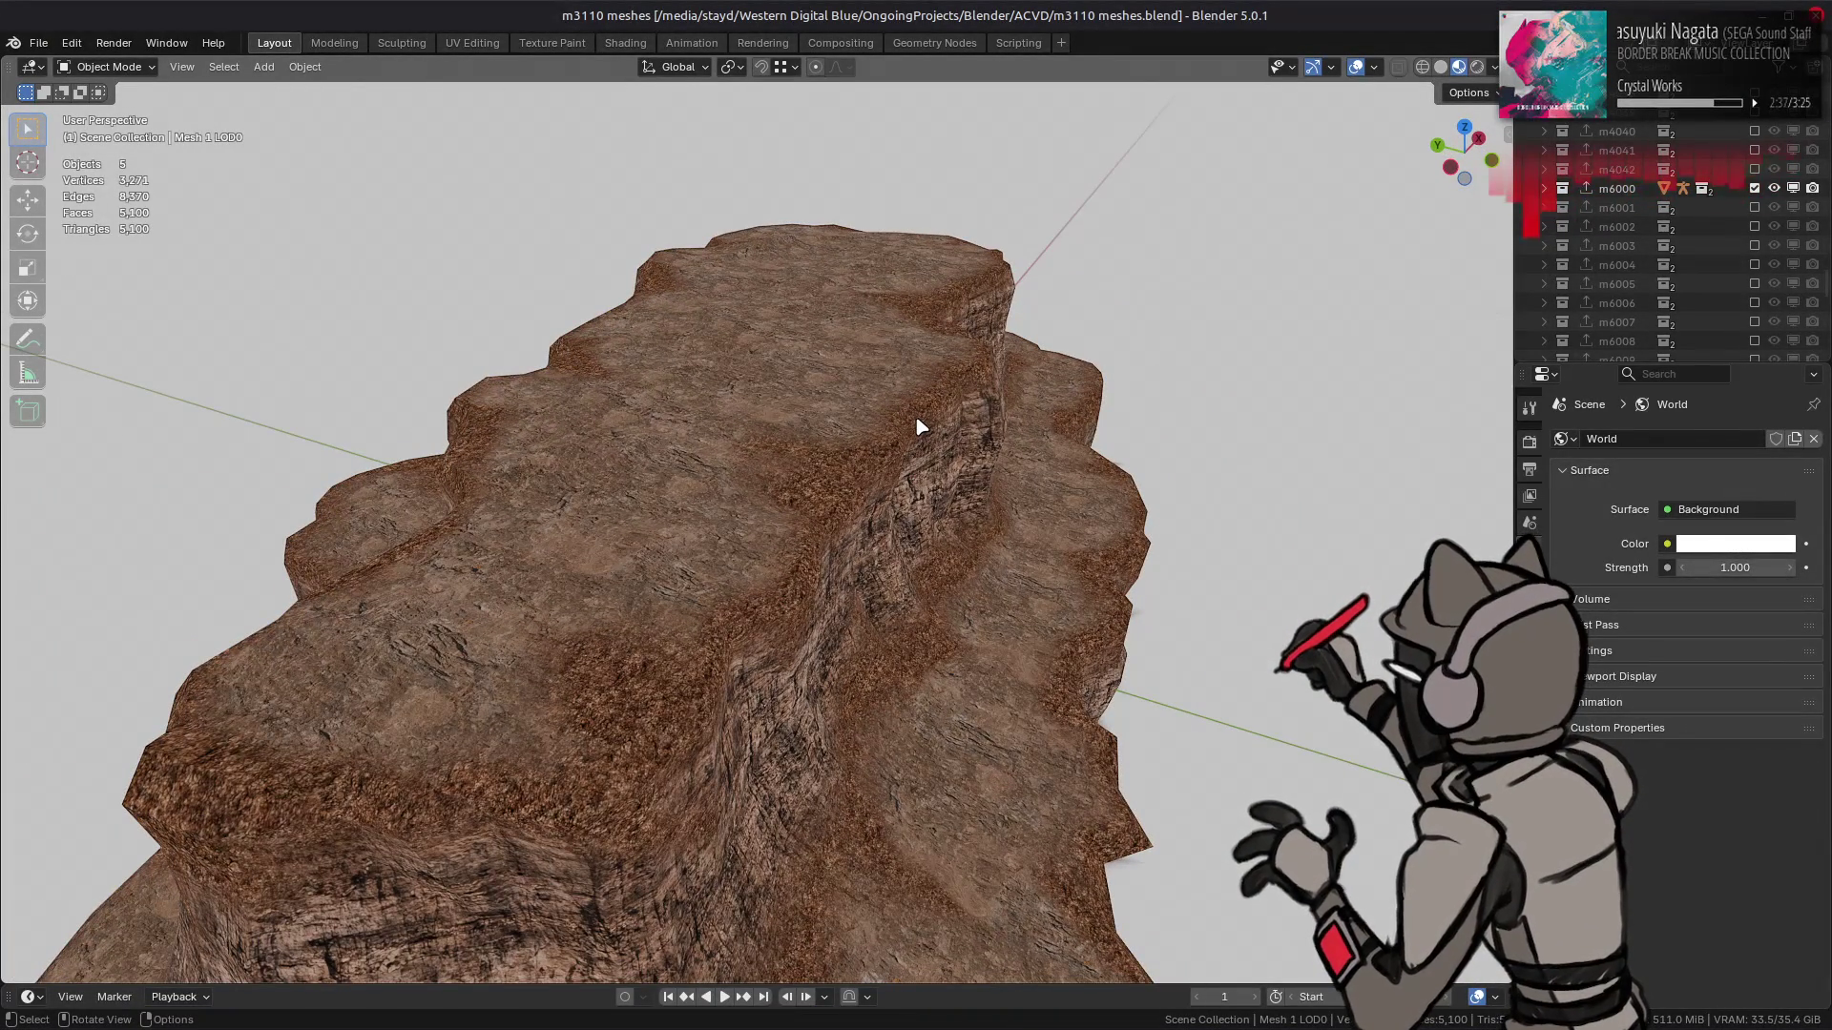
pyautogui.hotkey('alt', 'Tab')
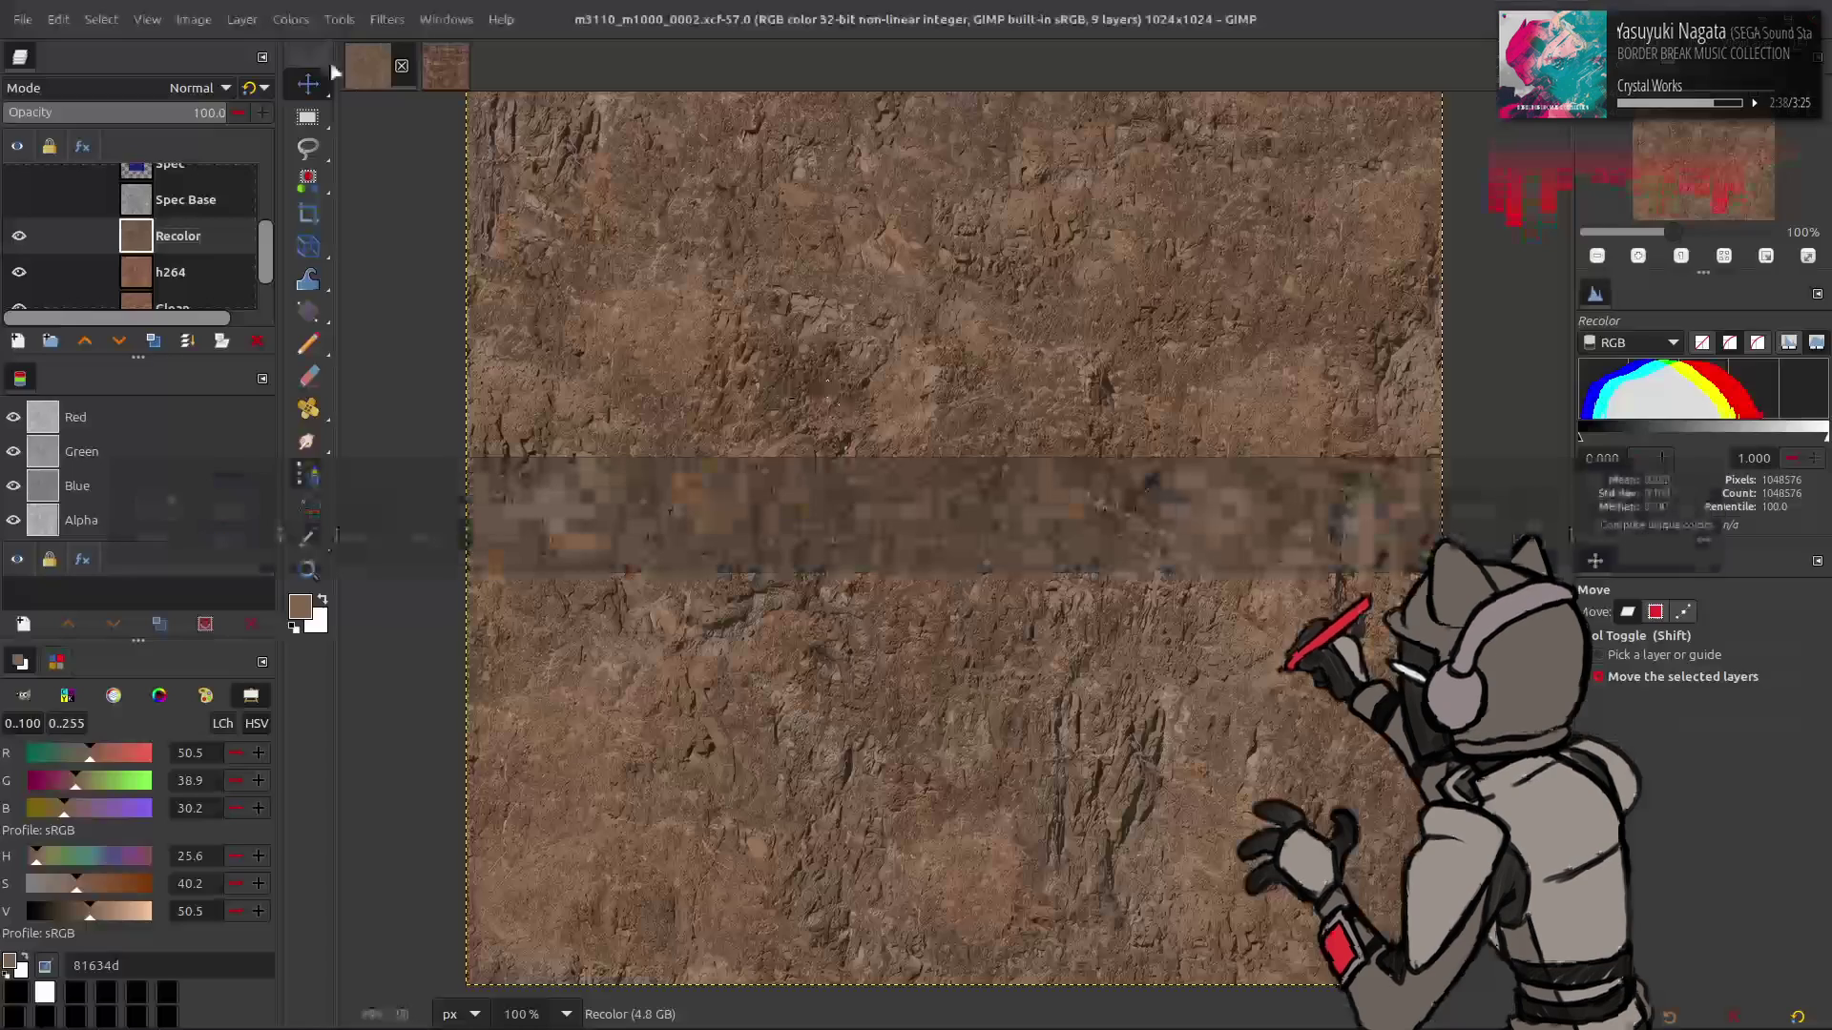
# - Close the m3110_m1000_0001 image, apply Hue-Chroma to Recolor and sample the rock colour
pyautogui.scroll(3, 51, 235)
pyautogui.scroll(-4, 48, 219)
pyautogui.click(434, 76)
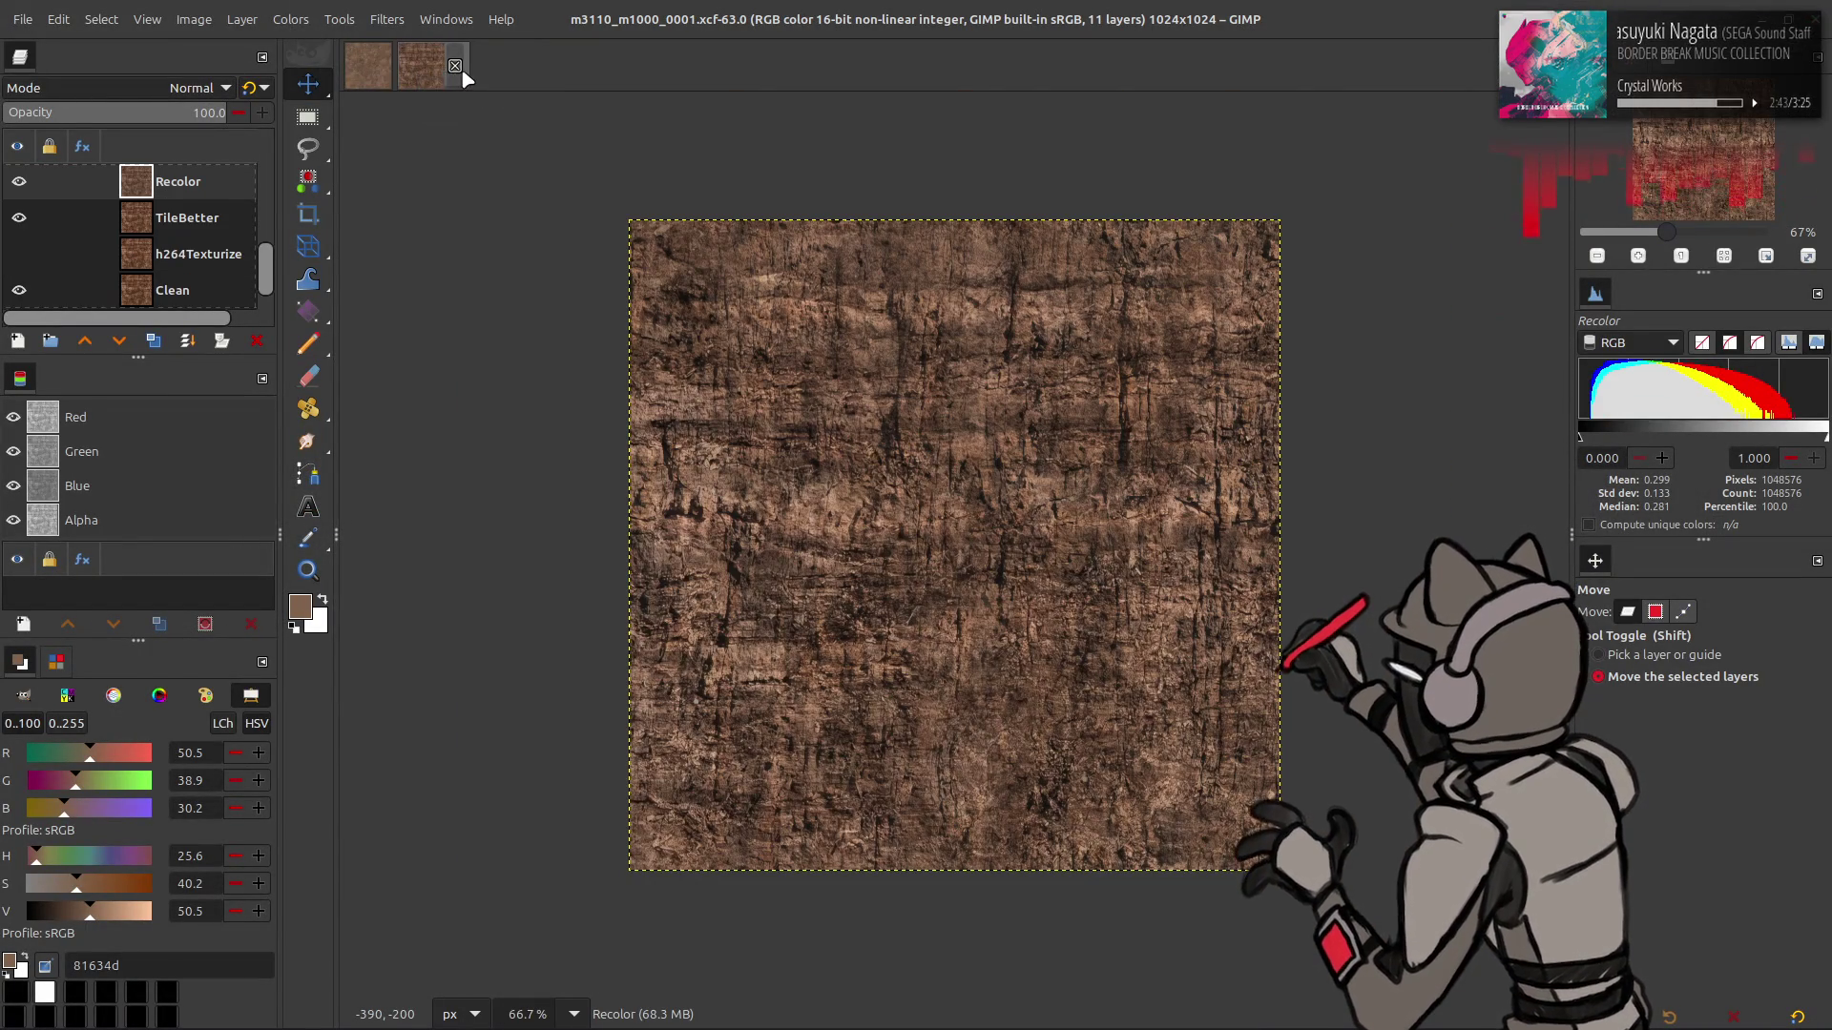
pyautogui.click(455, 66)
pyautogui.click(280, 19)
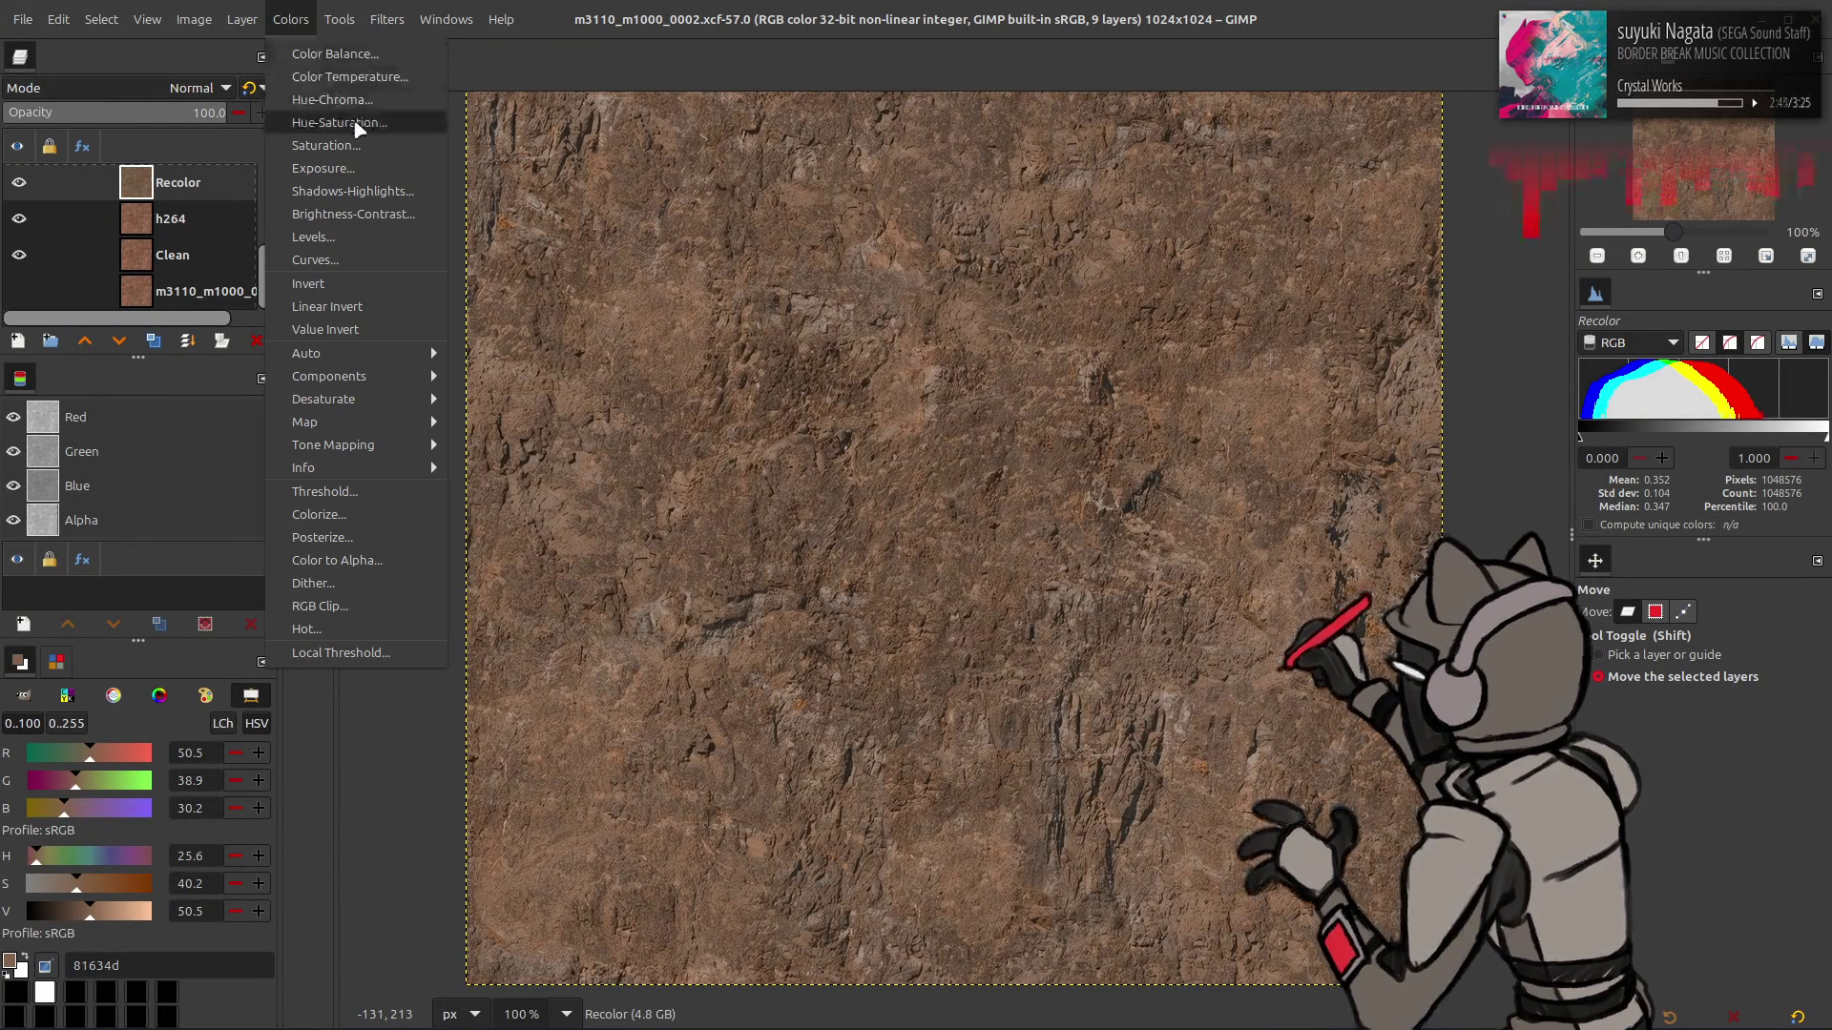
pyautogui.click(305, 99)
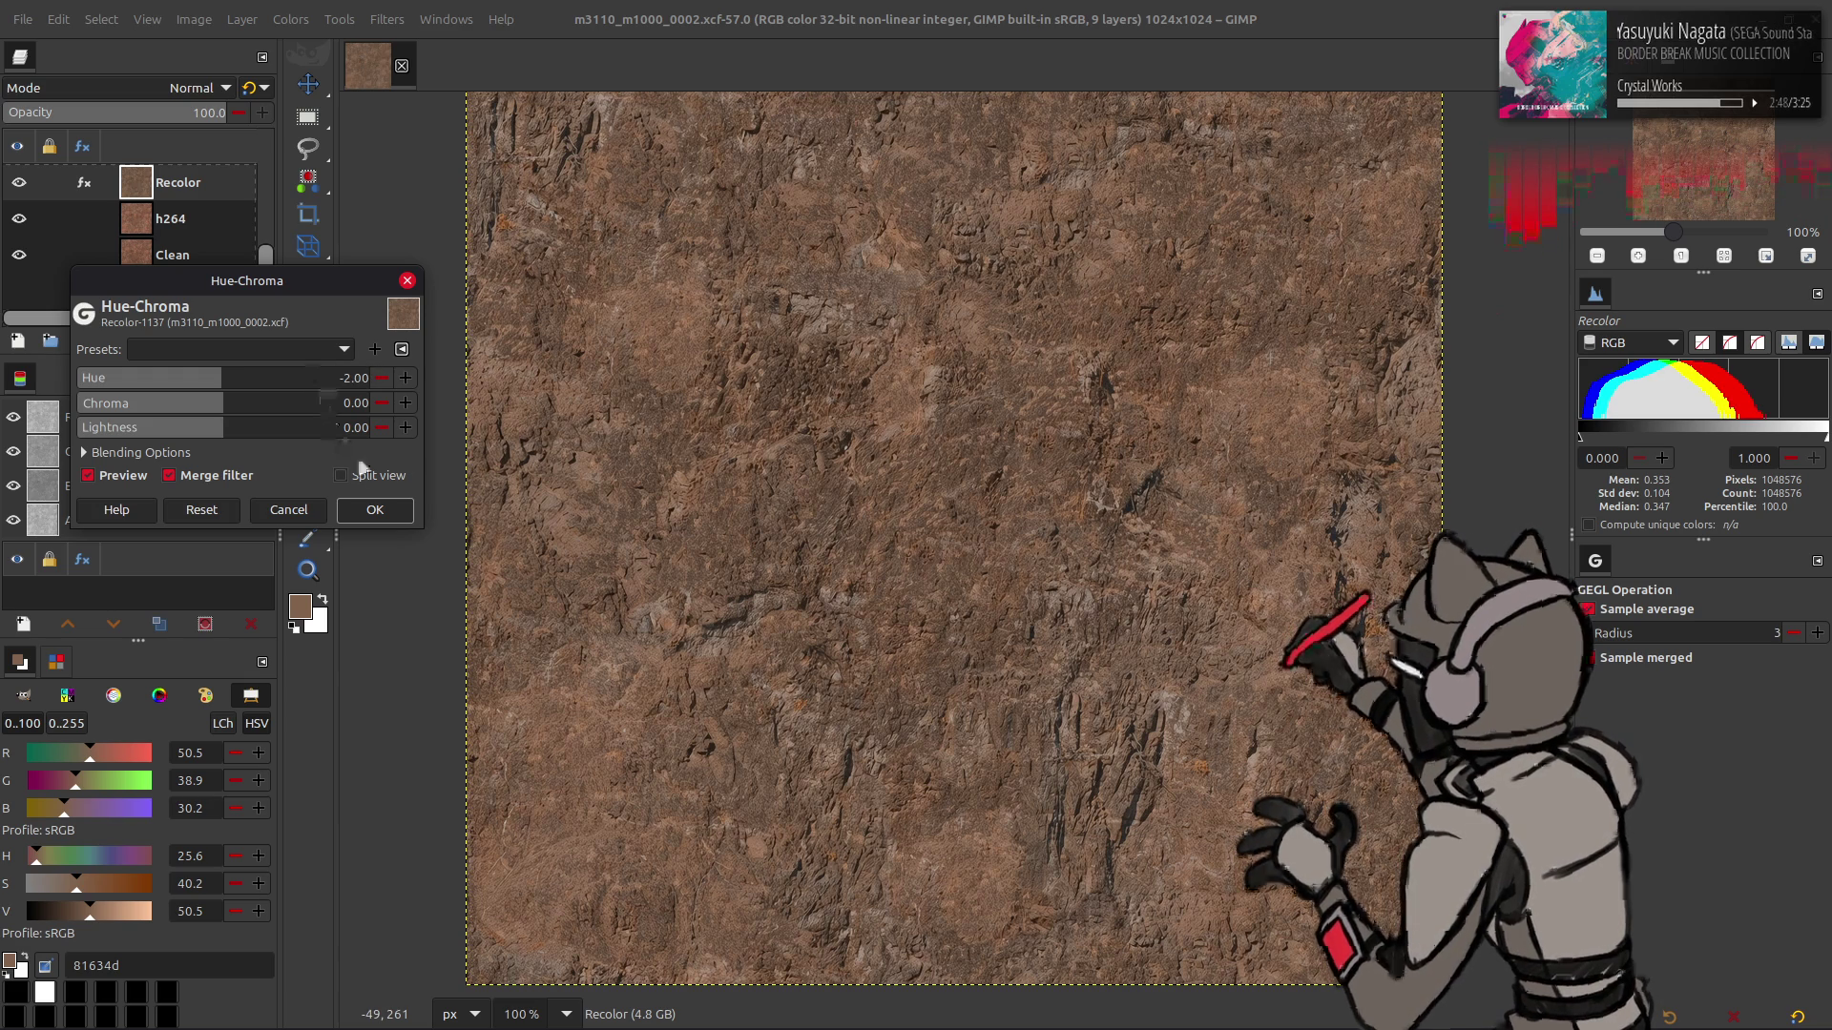
pyautogui.press('Return')
pyautogui.press('o')
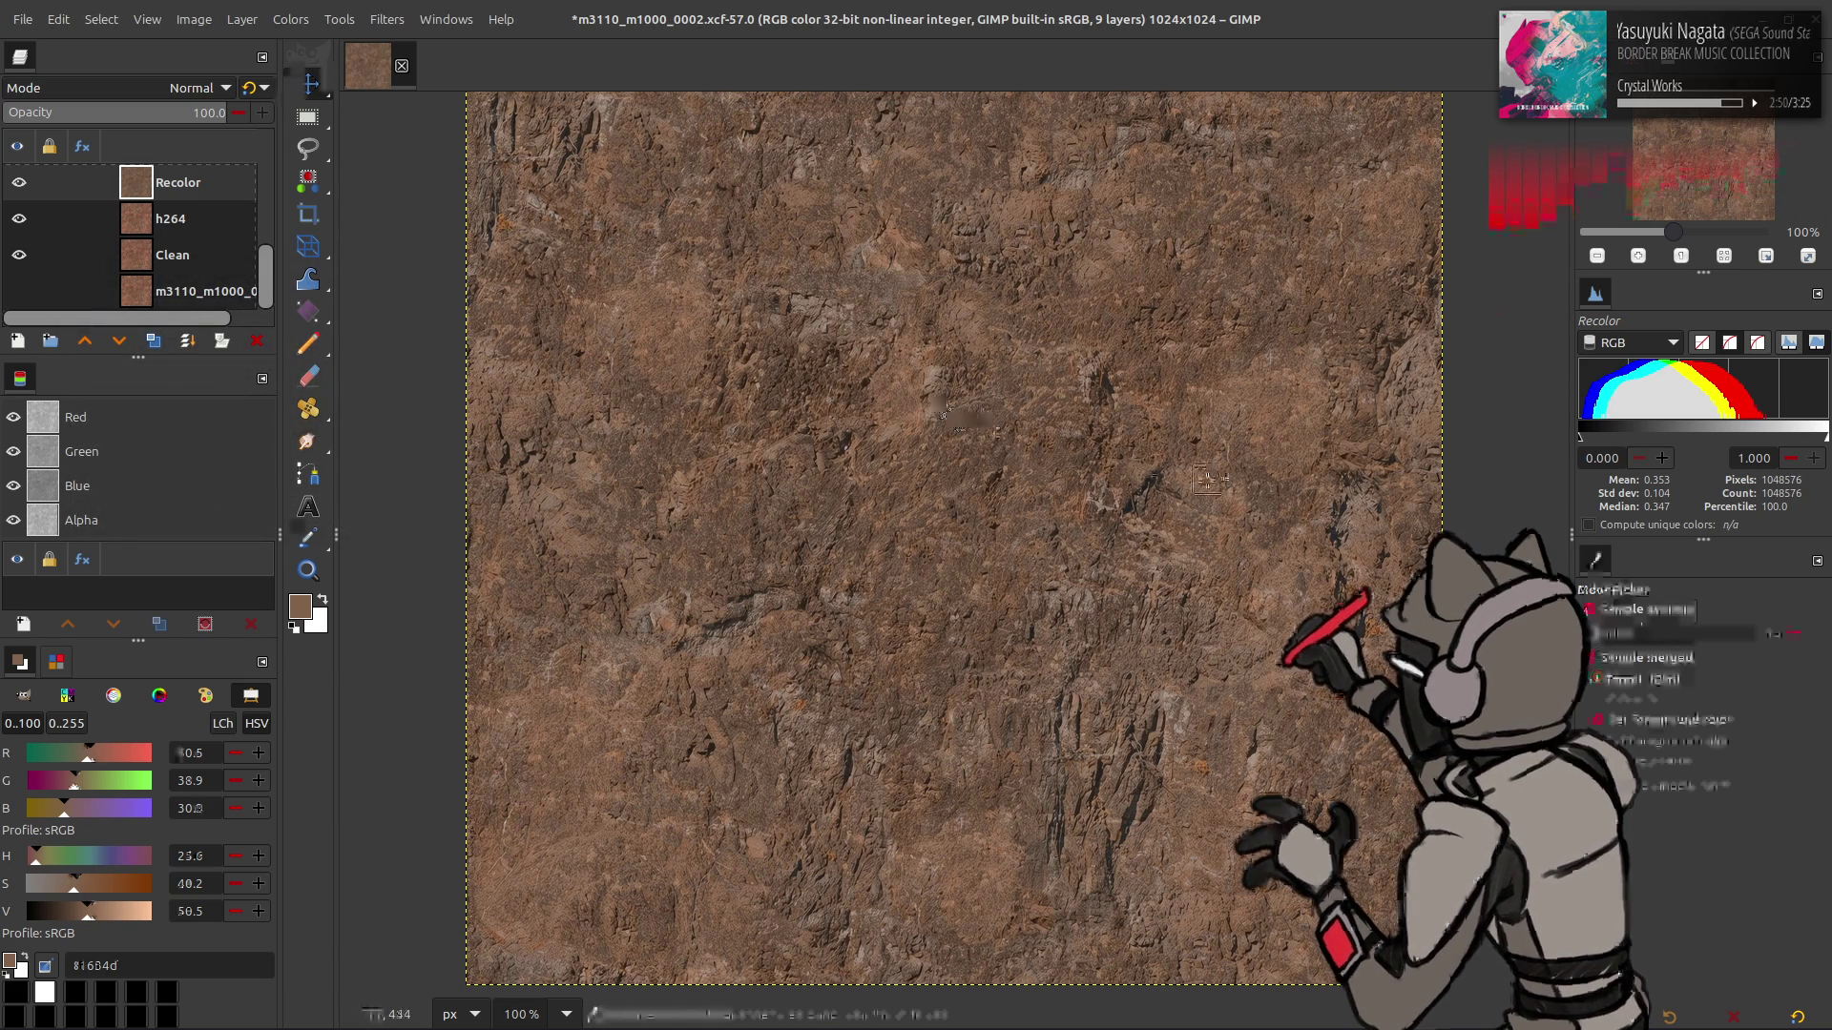
pyautogui.click(1205, 482)
pyautogui.press('m')
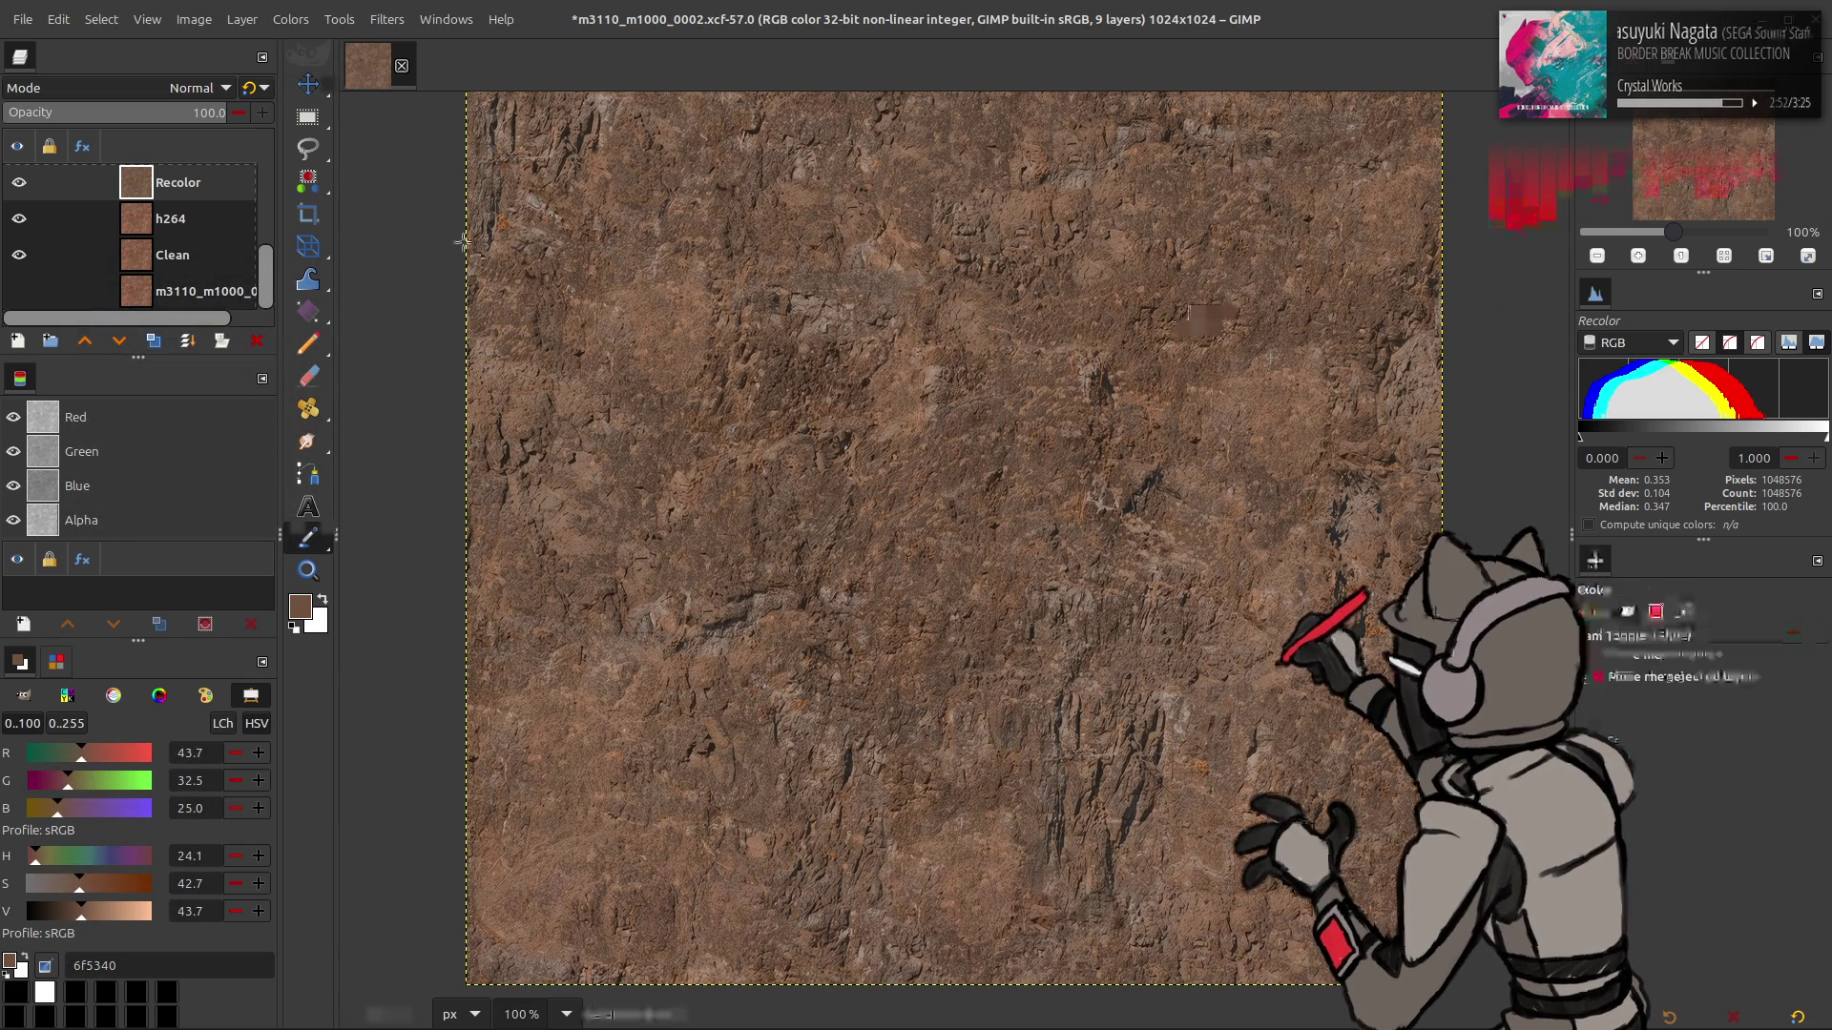
# - Apply a further Hue-Chroma shift to Recolor, save the XCF and re-export the texture
pyautogui.click(297, 11)
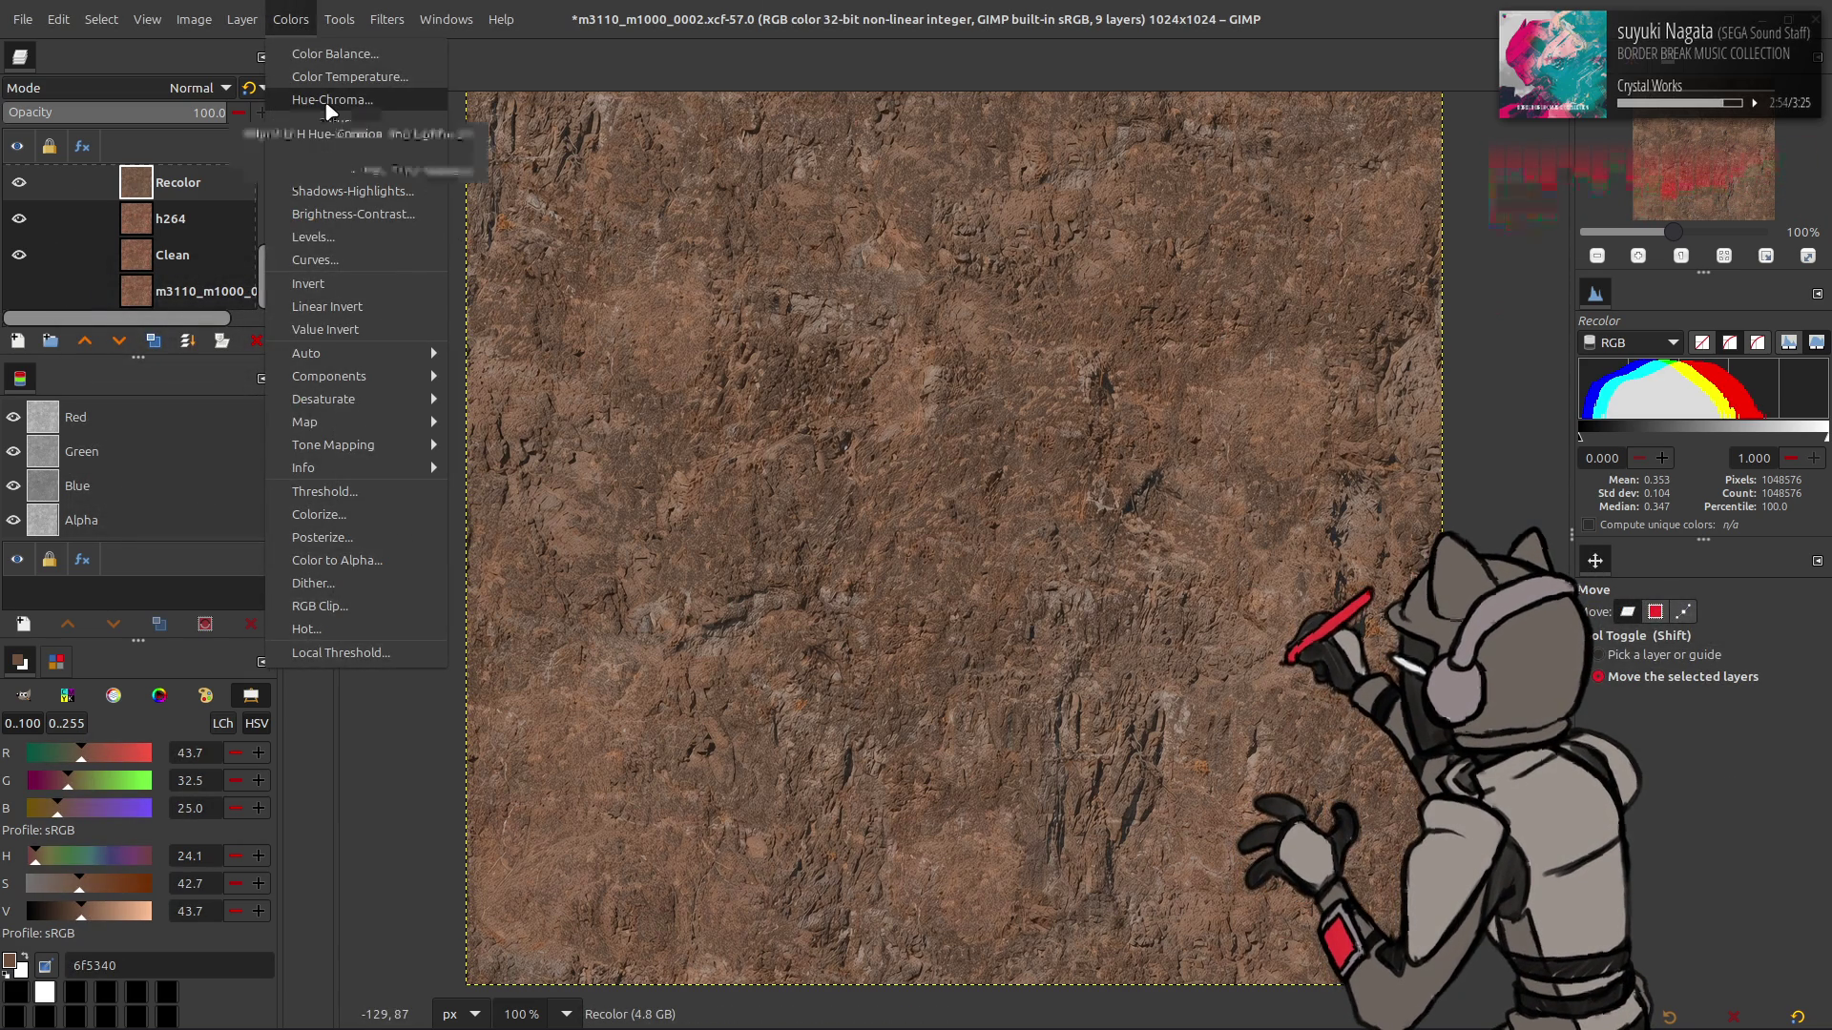
pyautogui.click(329, 100)
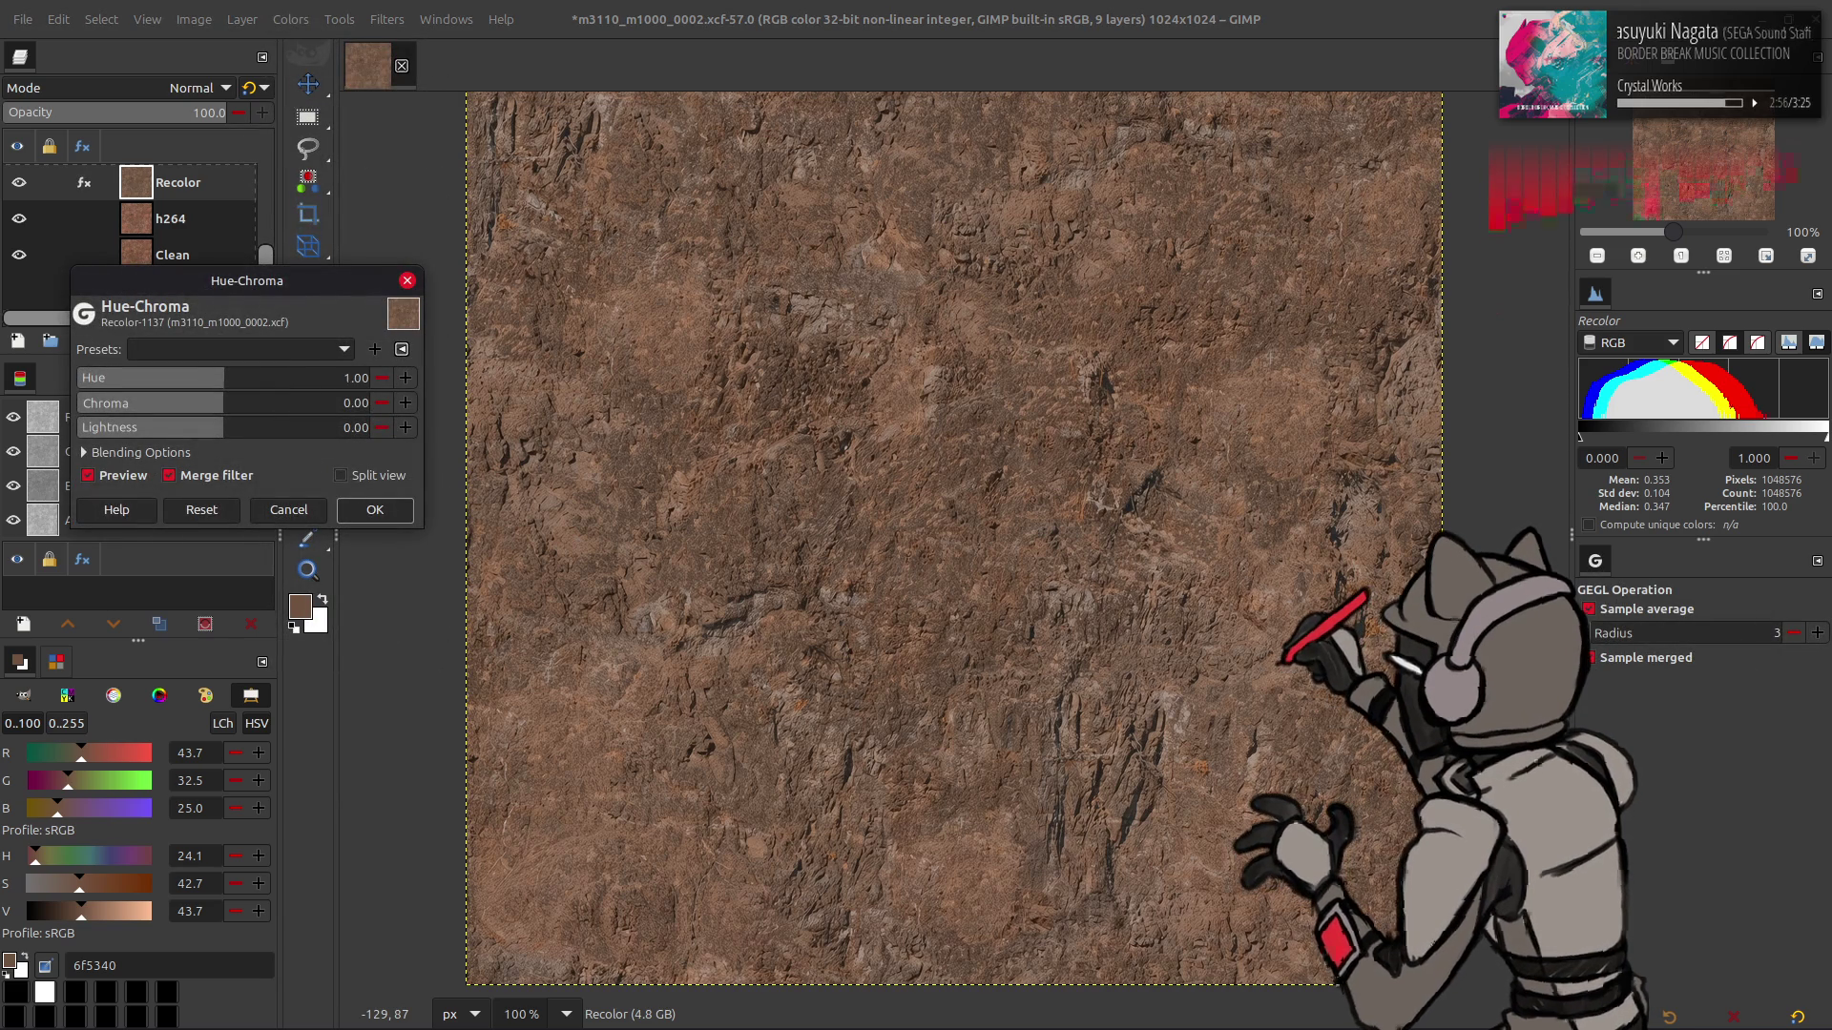
pyautogui.click(362, 508)
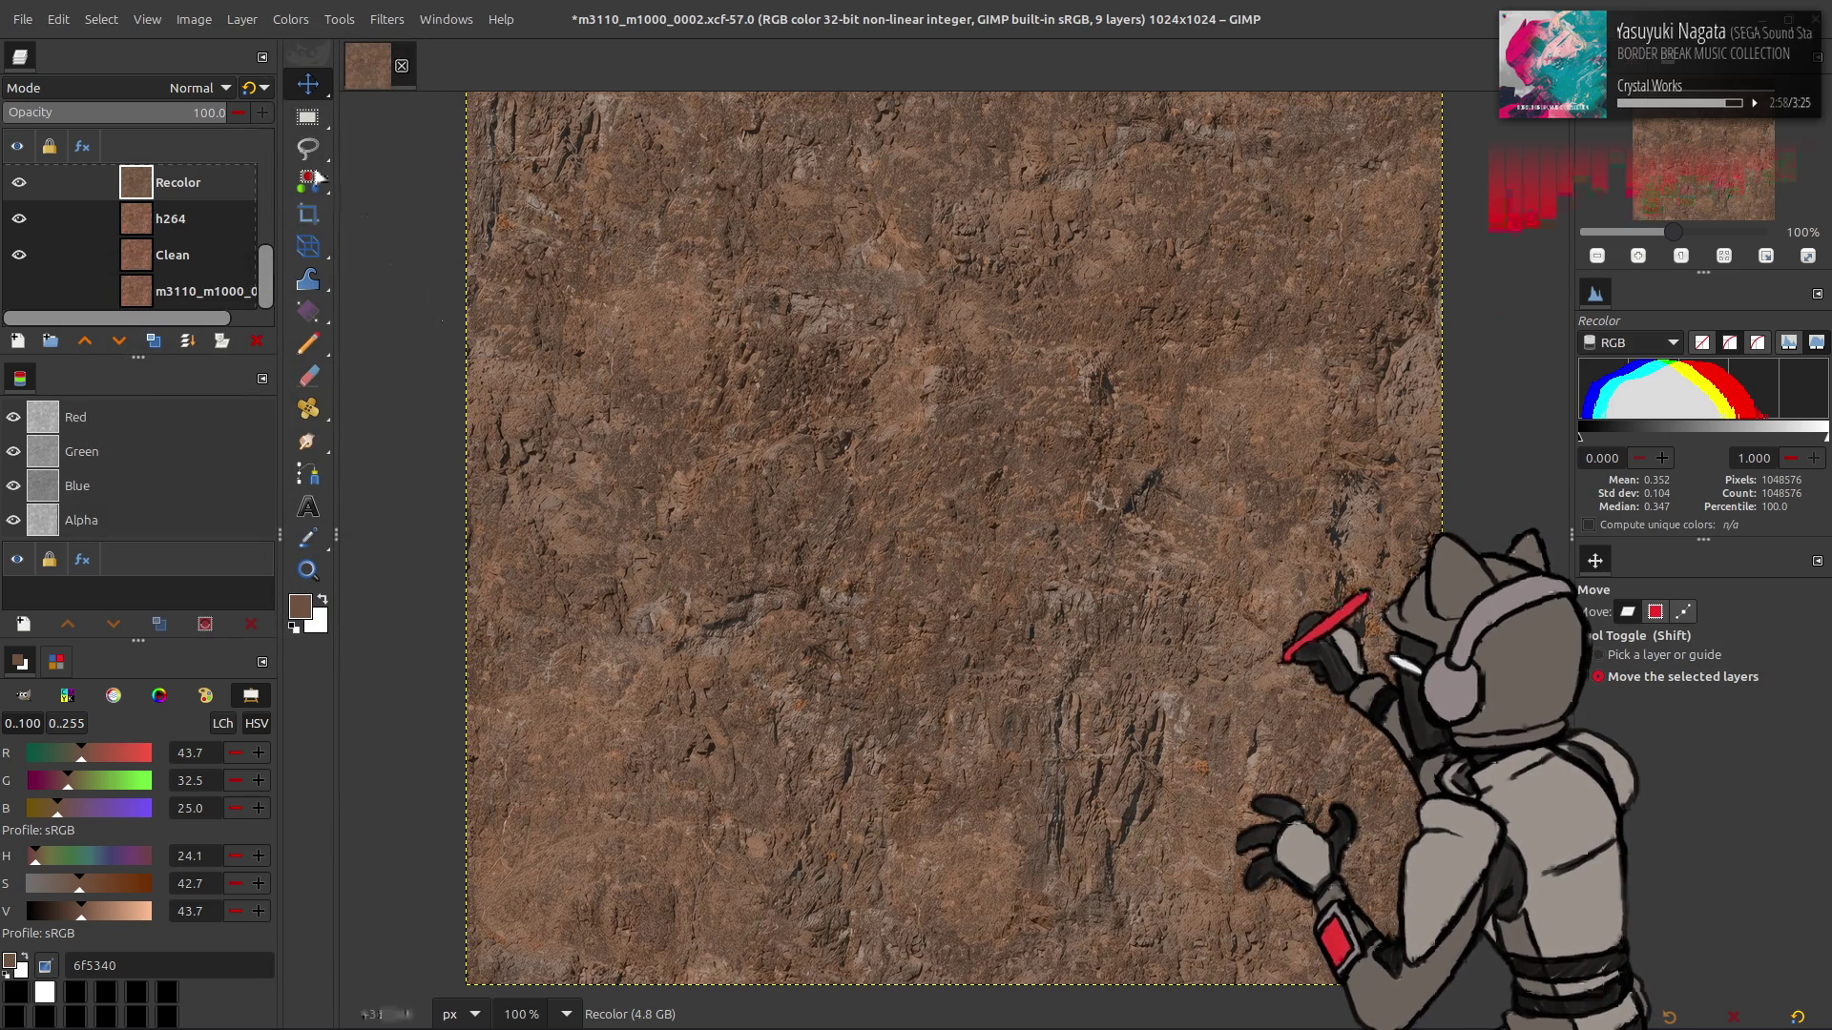
pyautogui.hotkey('ctrl', 's')
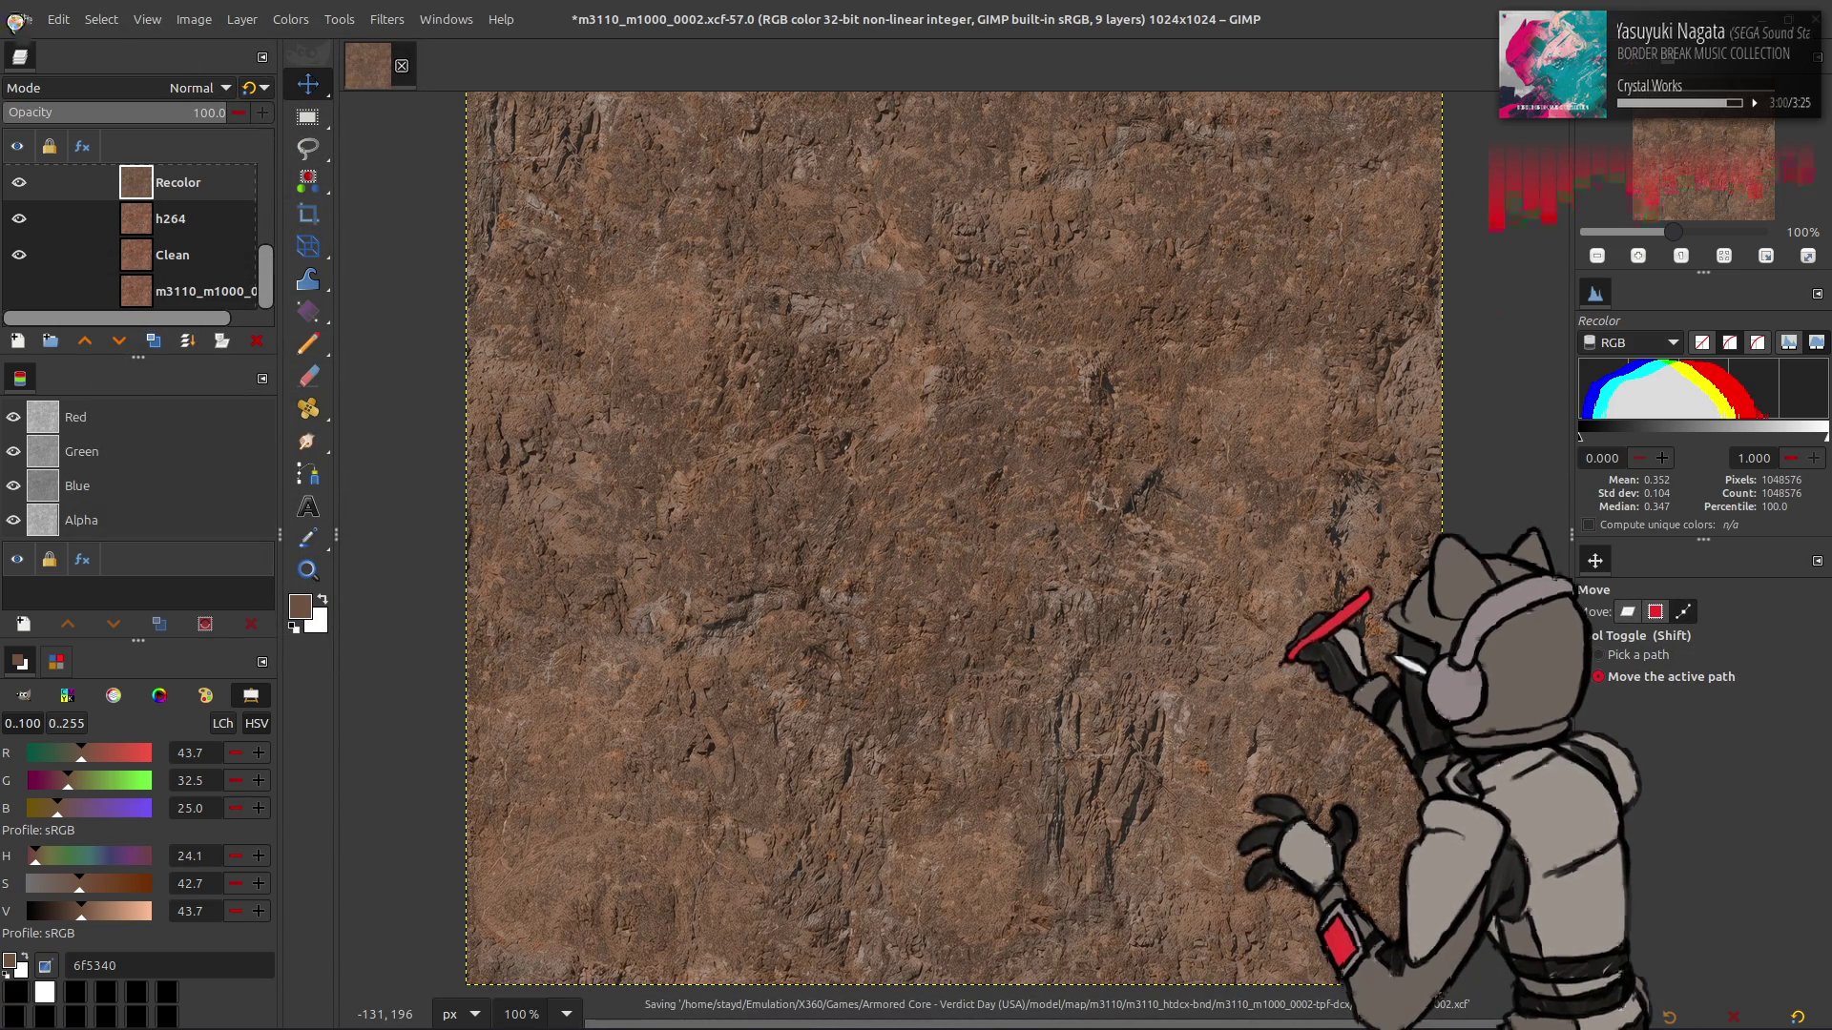
pyautogui.click(19, 19)
pyautogui.click(96, 324)
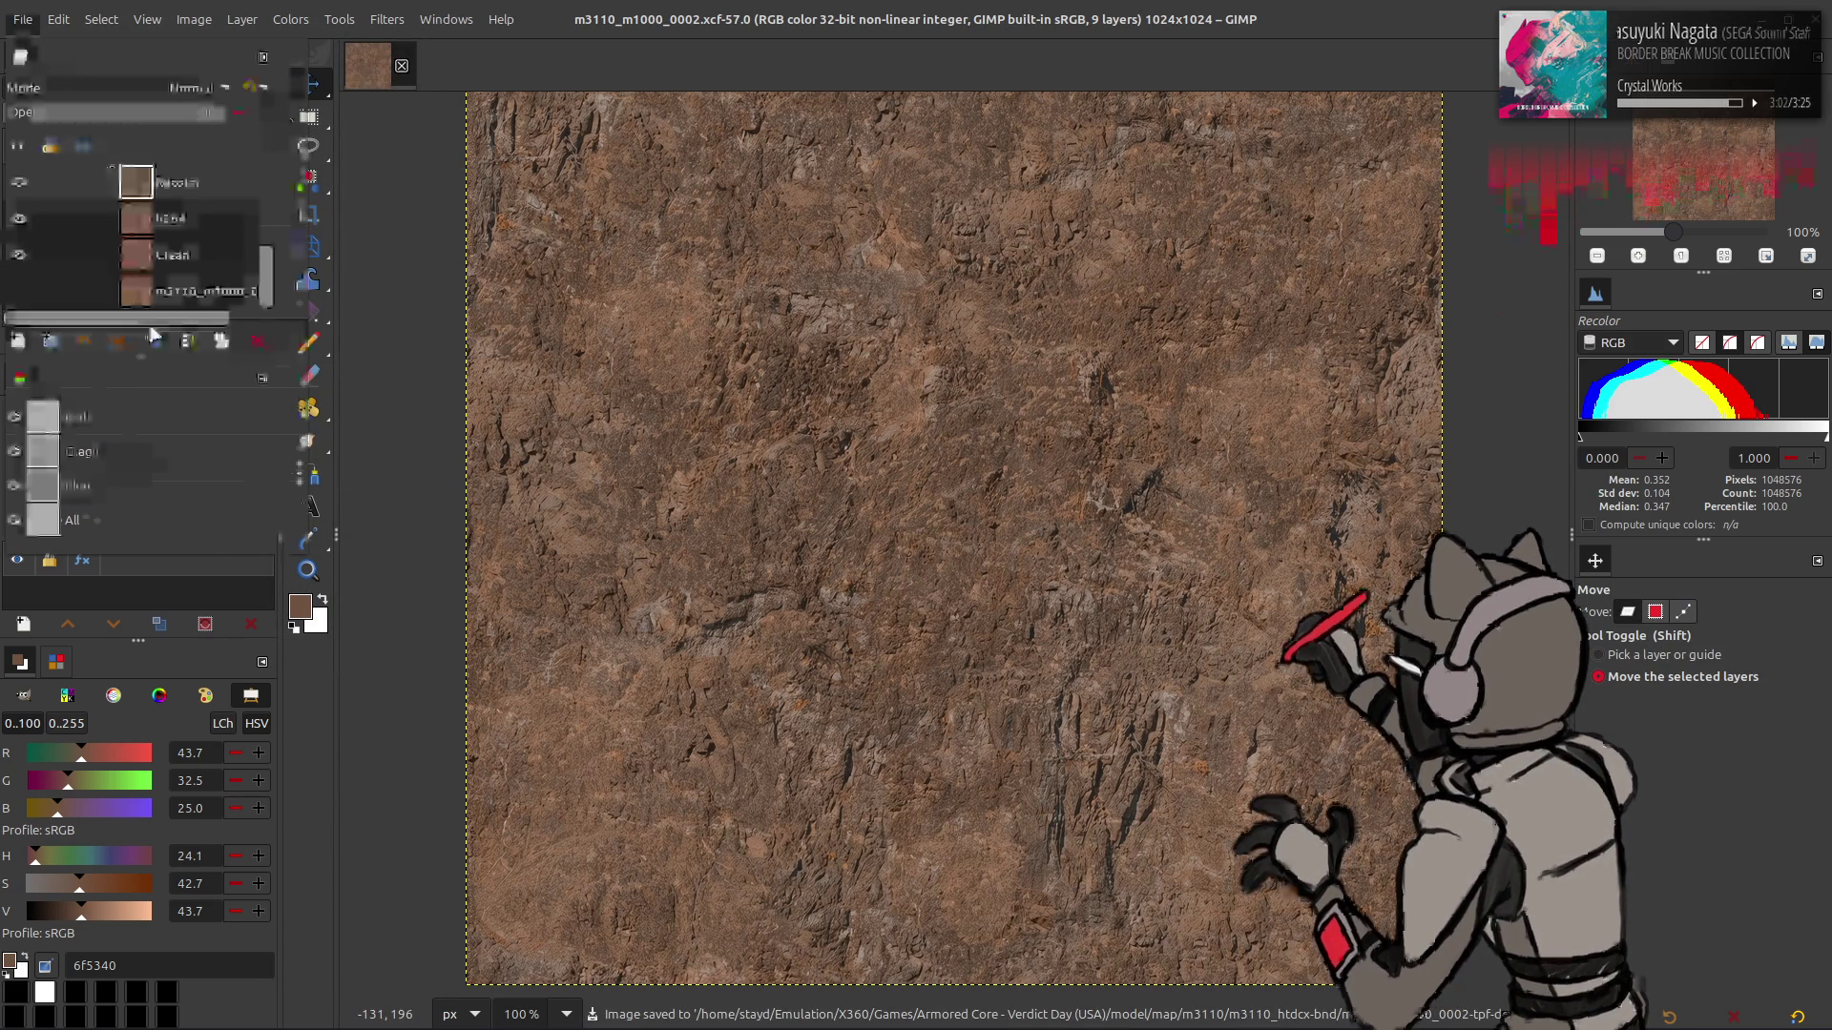
pyautogui.hotkey('alt', 'Tab')
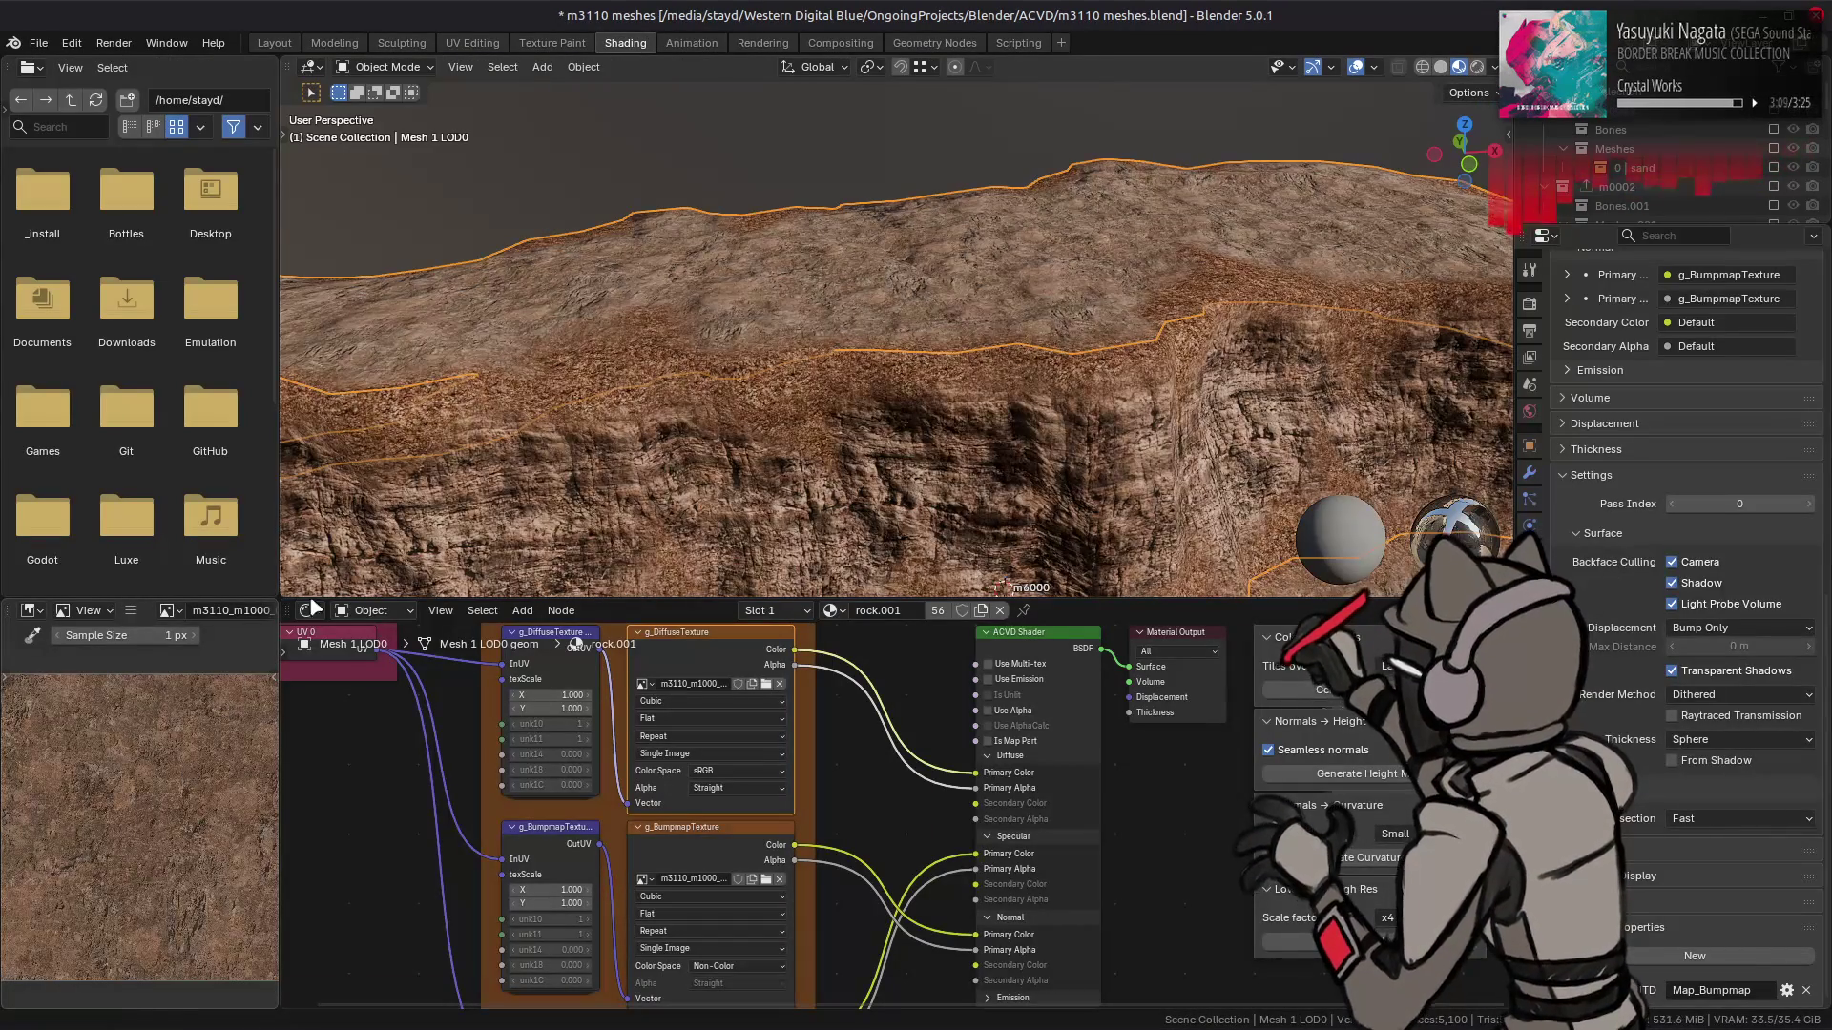
# - View the retextured rock in Layout, orbit around it, and save m3110 meshes.blend
pyautogui.click(273, 43)
pyautogui.moveTo(737, 350); pyautogui.dragTo(668, 370)
pyautogui.hotkey('ctrl', 's')
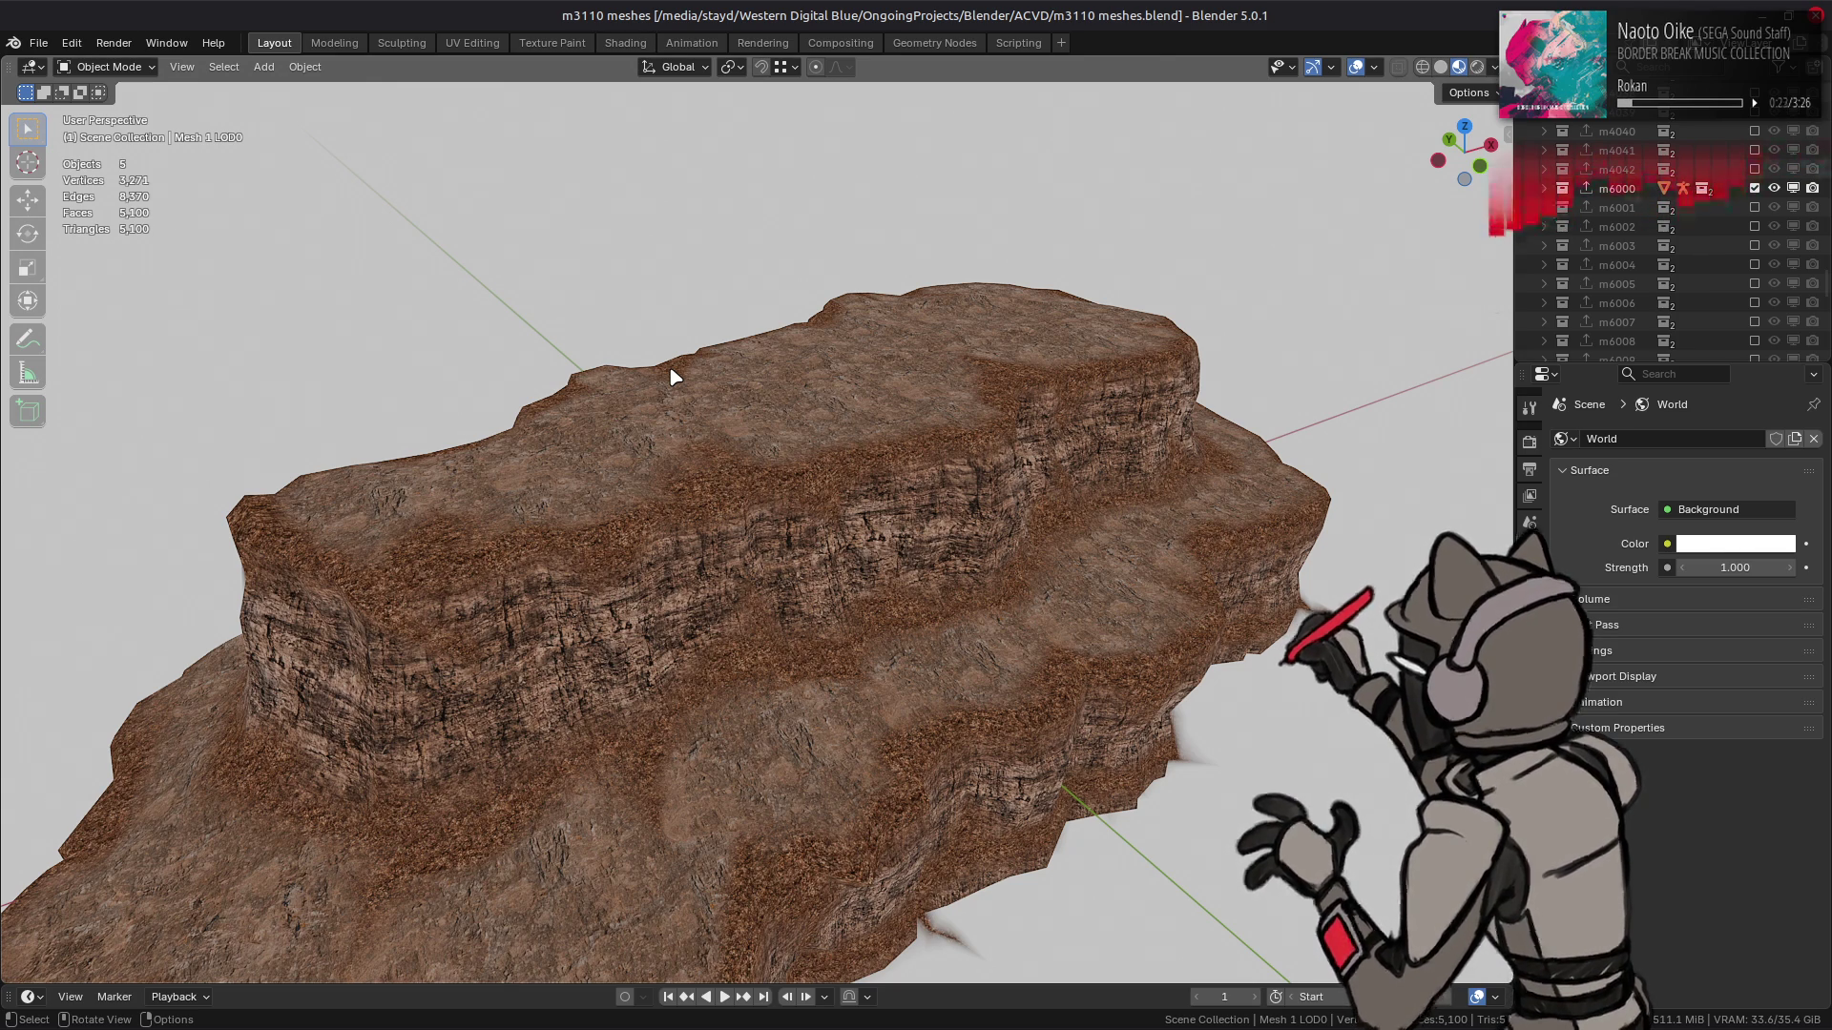
# - Turn off Scene World shading, orbit the rock, switch to solid shading and save
pyautogui.click(1494, 67)
pyautogui.click(1387, 183)
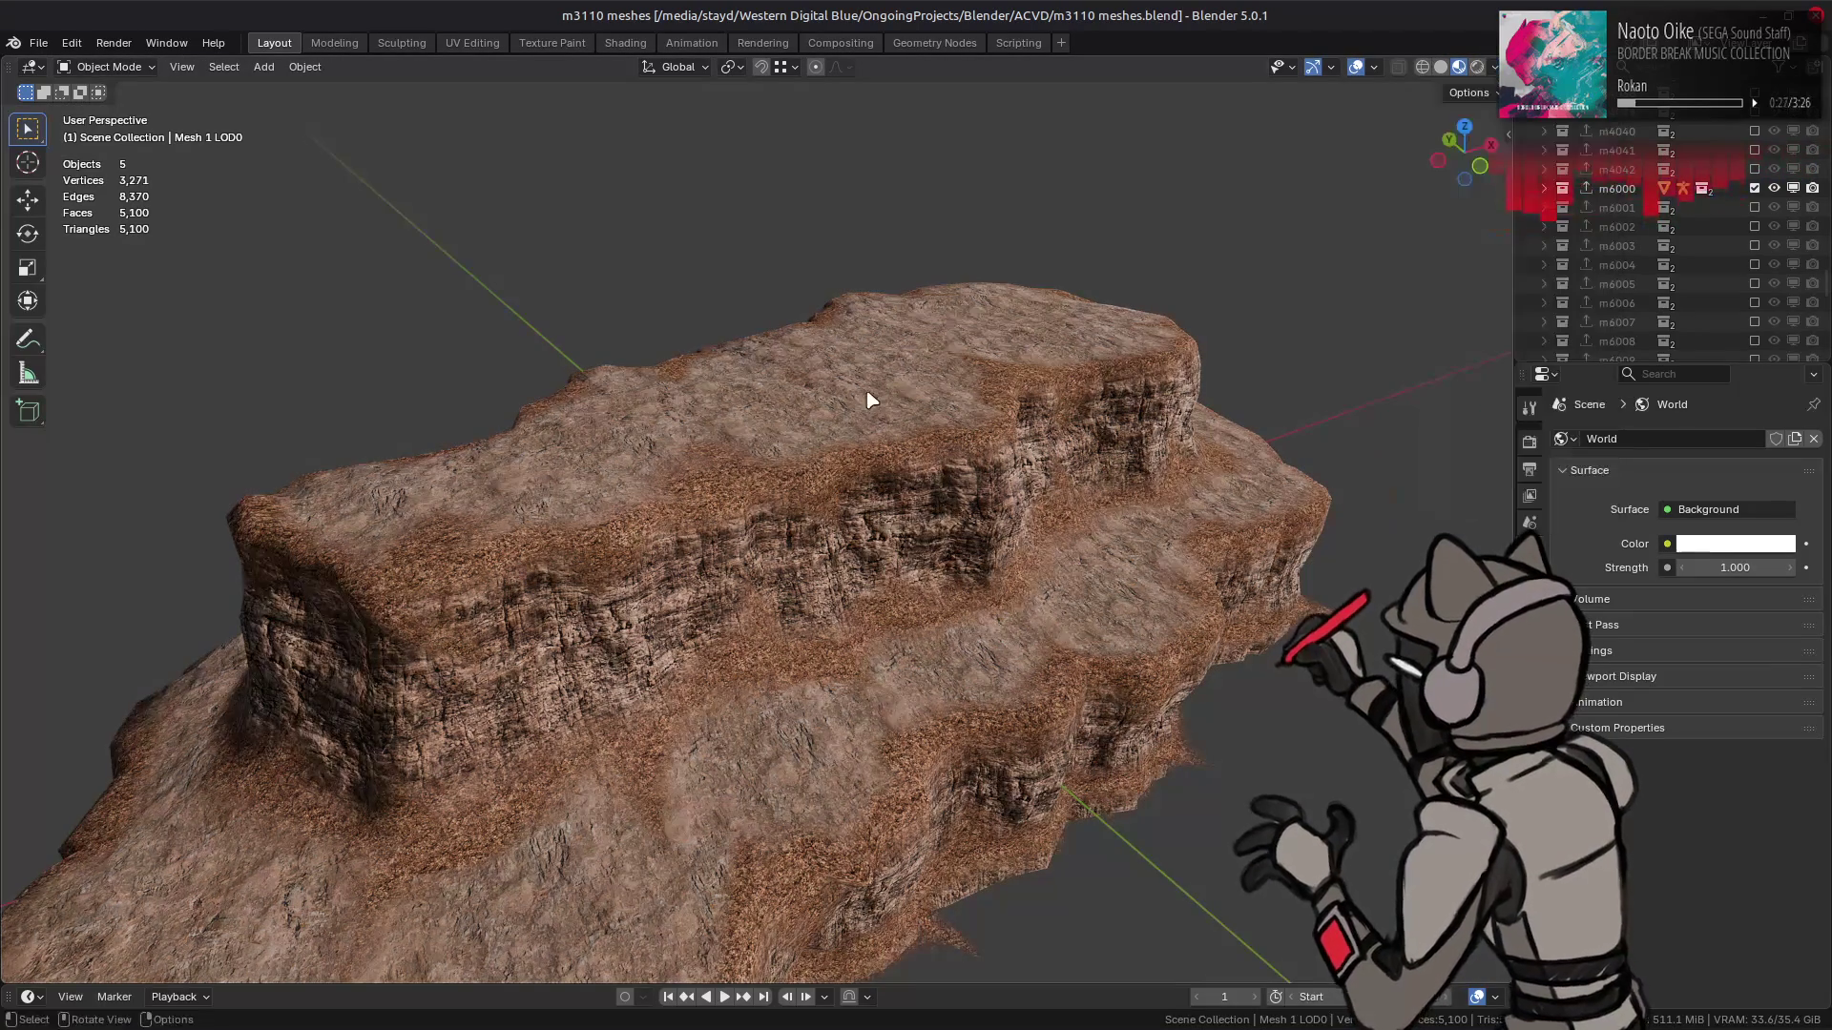
pyautogui.moveTo(868, 397); pyautogui.dragTo(950, 377)
pyautogui.hotkey('ctrl', 's')
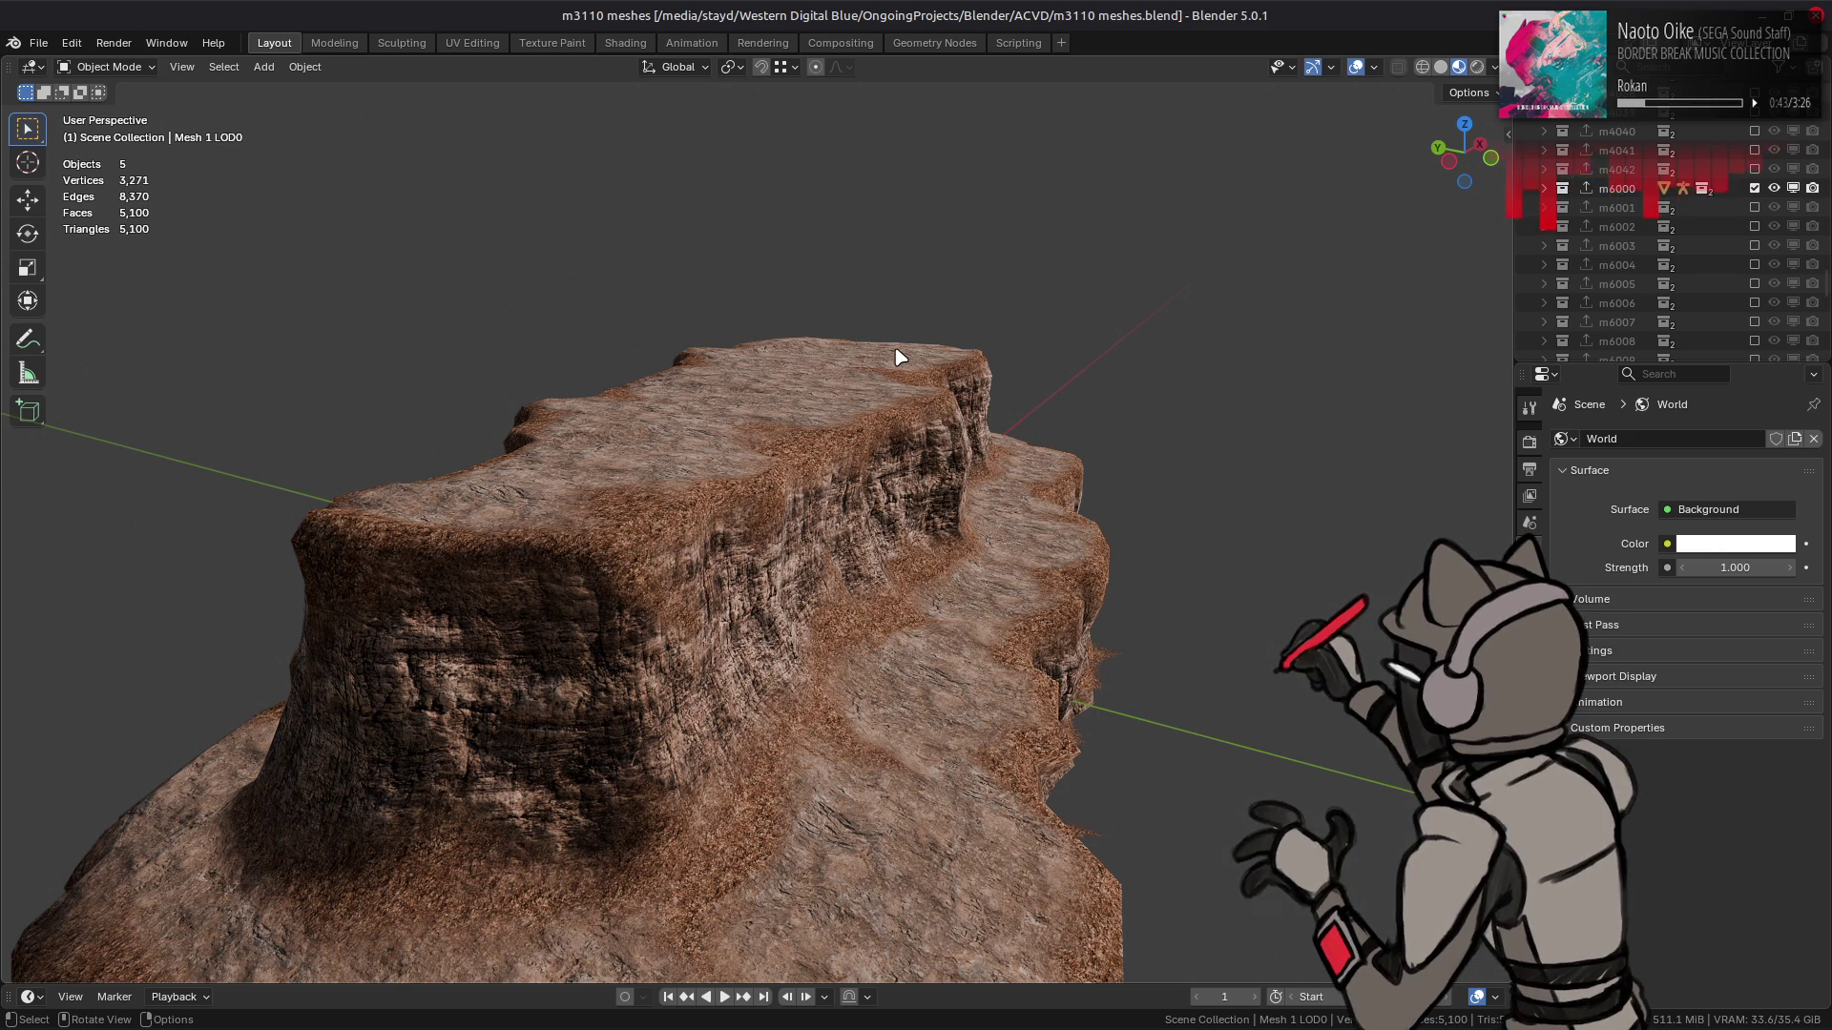
pyautogui.moveTo(897, 356)
pyautogui.mouseDown()
pyautogui.moveTo(859, 359)
pyautogui.moveTo(859, 387)
pyautogui.mouseUp()
pyautogui.hotkey('ctrl', 's')
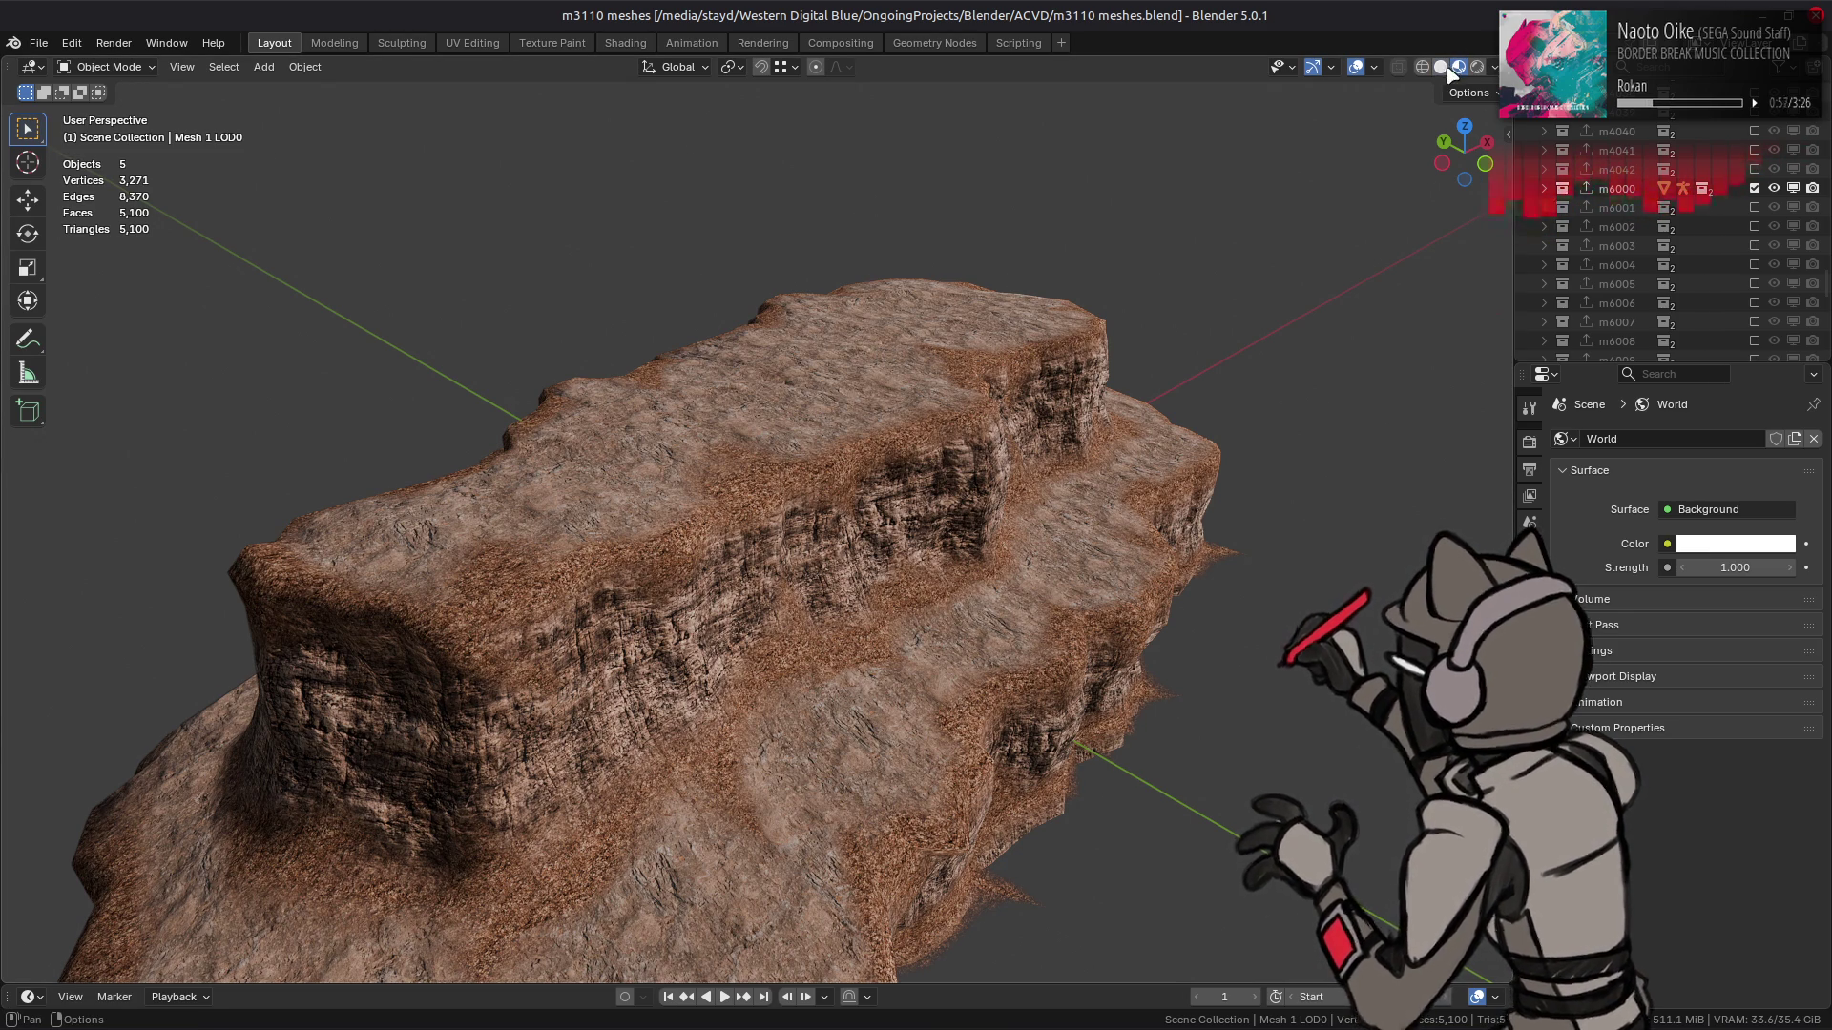
pyautogui.press('z')
pyautogui.hotkey('ctrl', 's')
pyautogui.hotkey('alt', 'Tab')
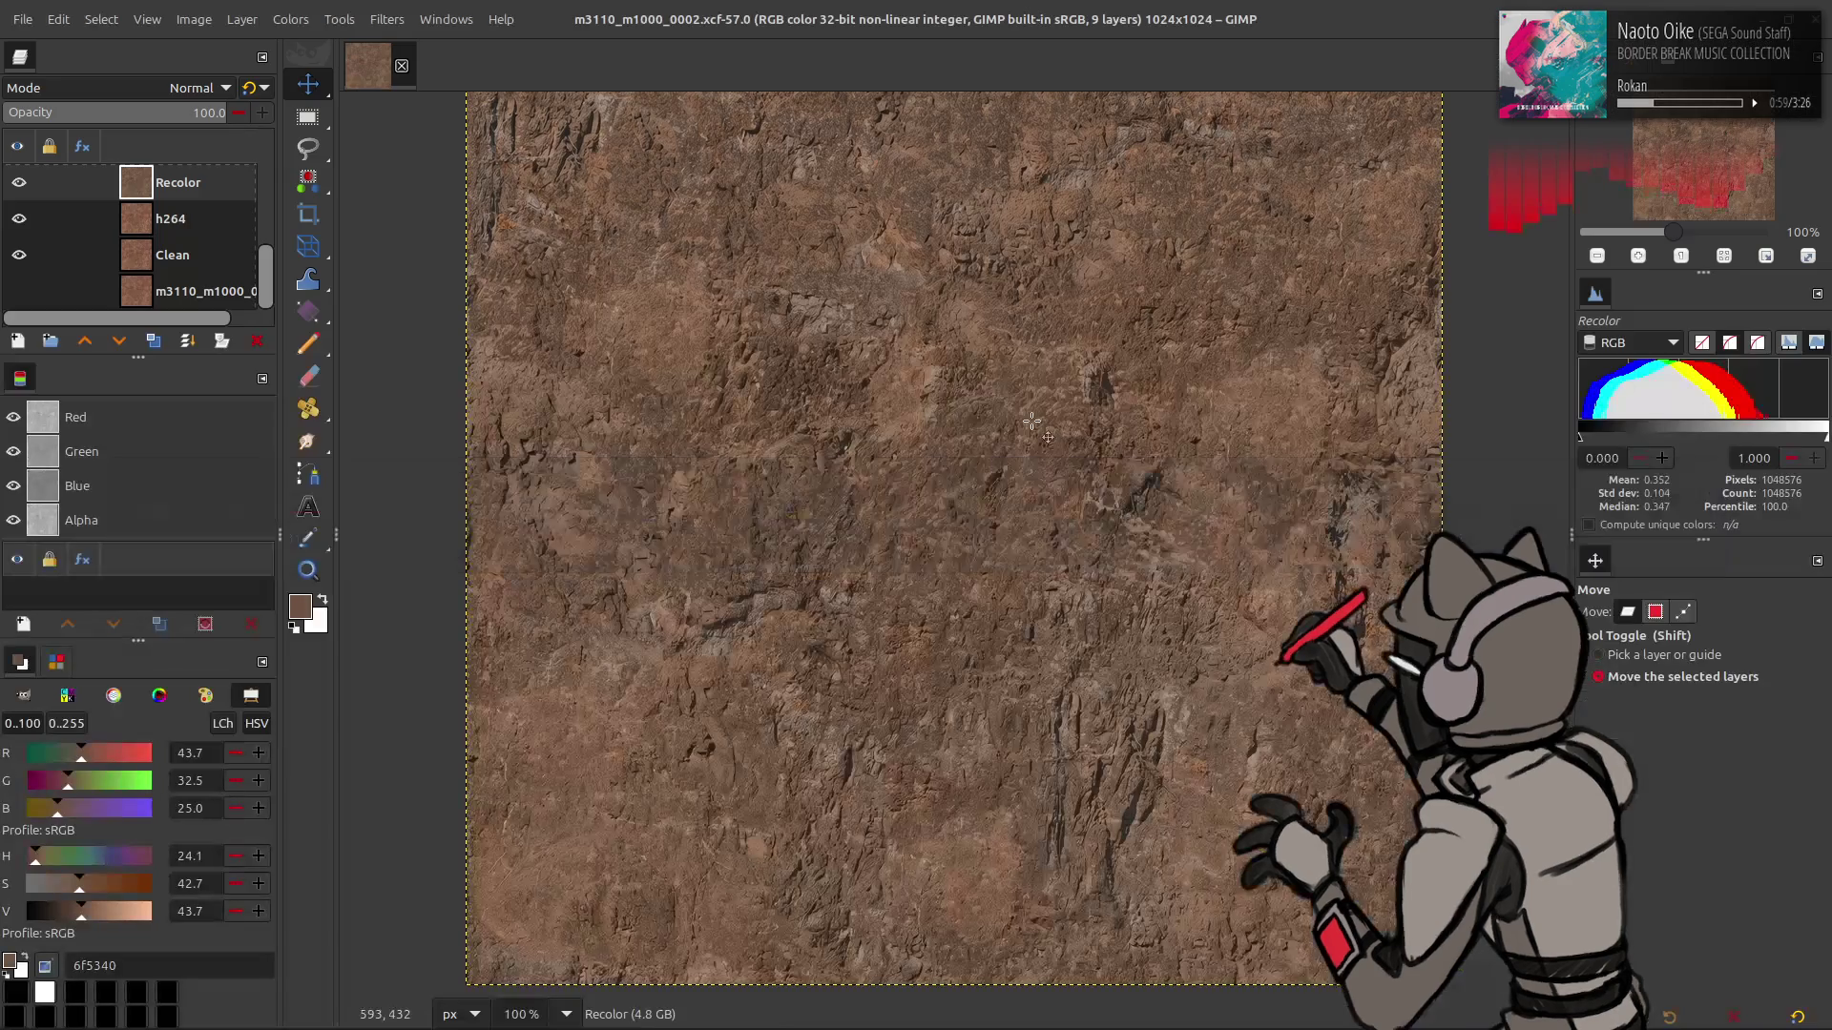
# - Save and close the GIMP image, then repack the three m3110_m1000_0002 folders with Yabber
pyautogui.hotkey('ctrl', 's')
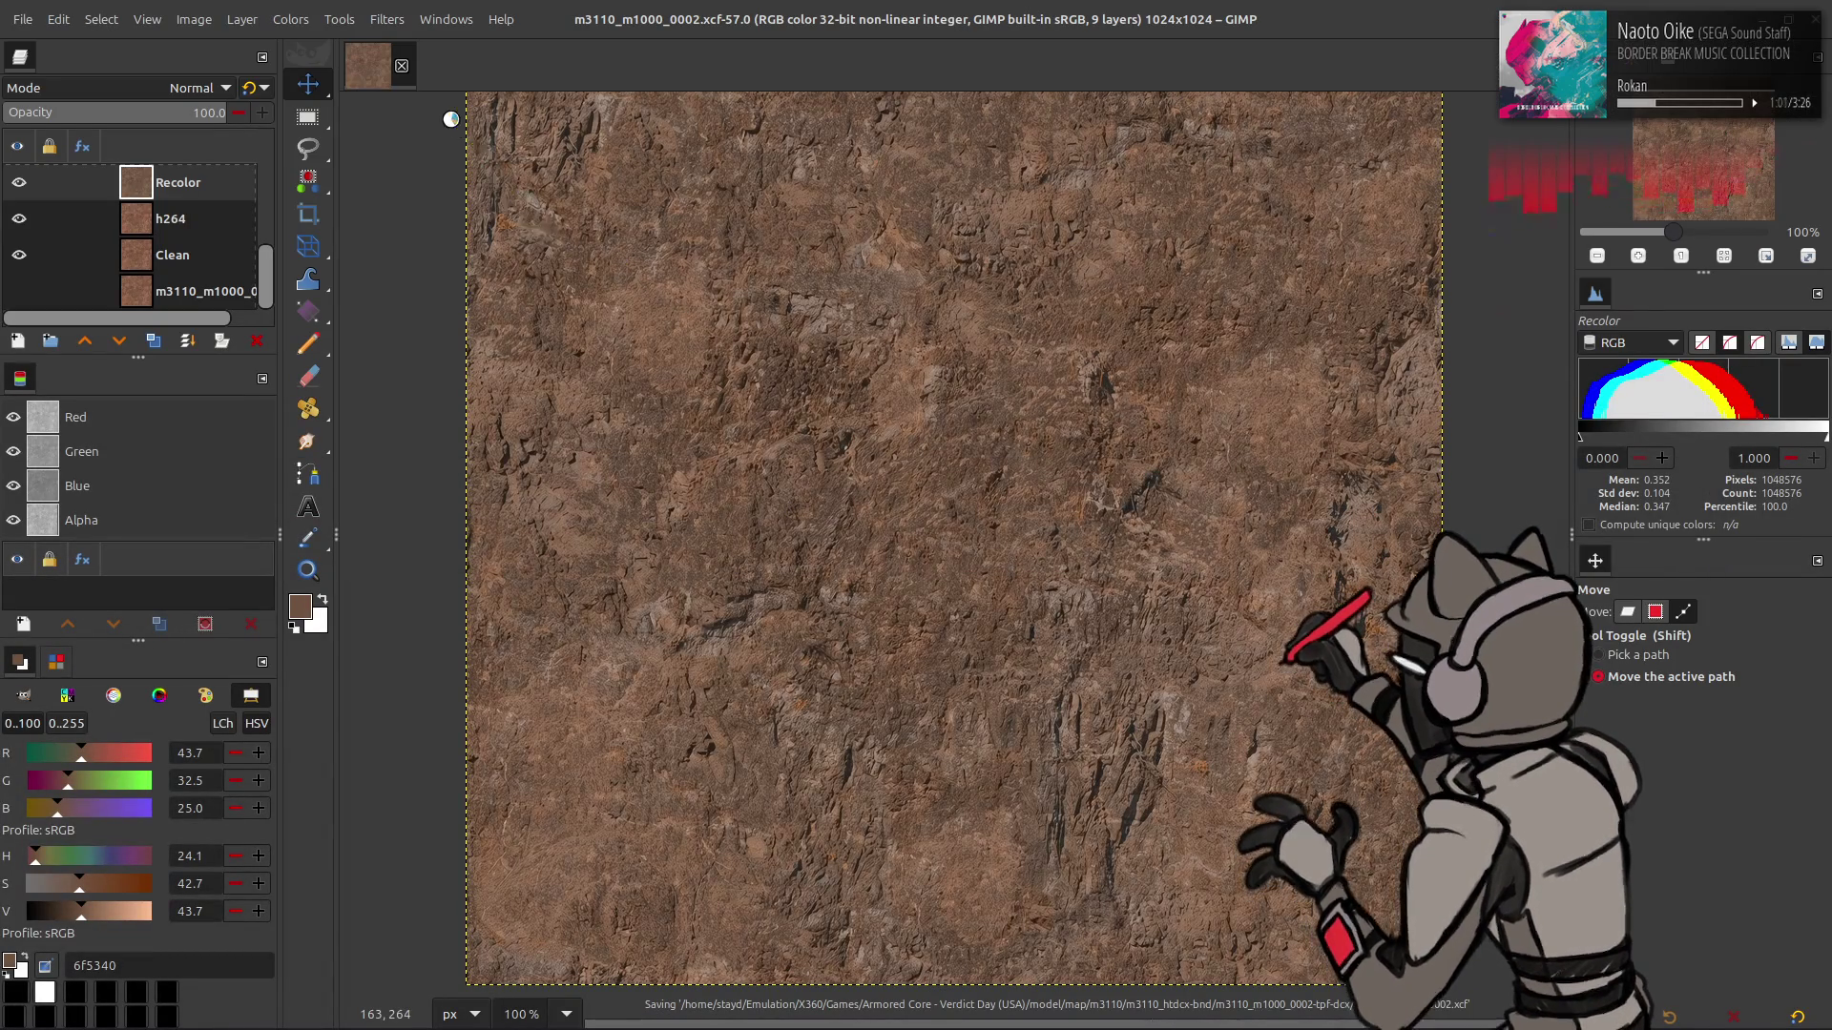
pyautogui.click(400, 64)
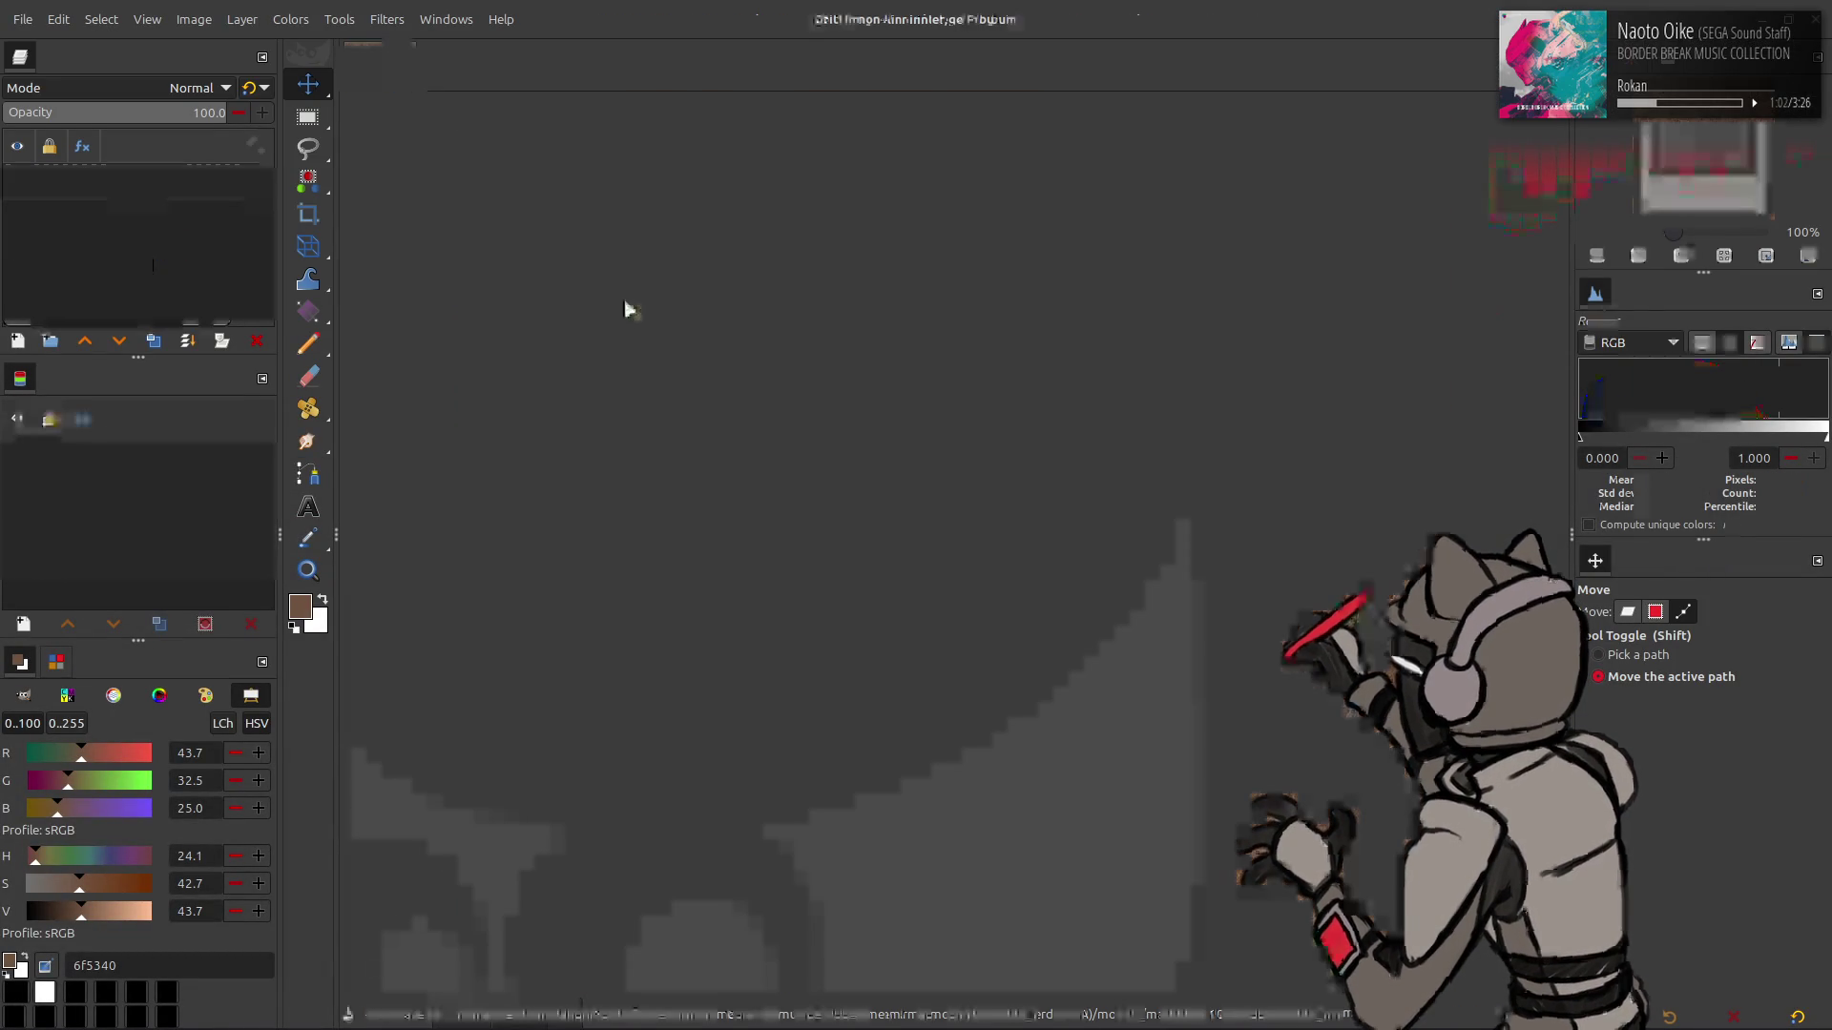
pyautogui.hotkey('alt', 'Tab')
pyautogui.hotkey('alt', 'Tab')
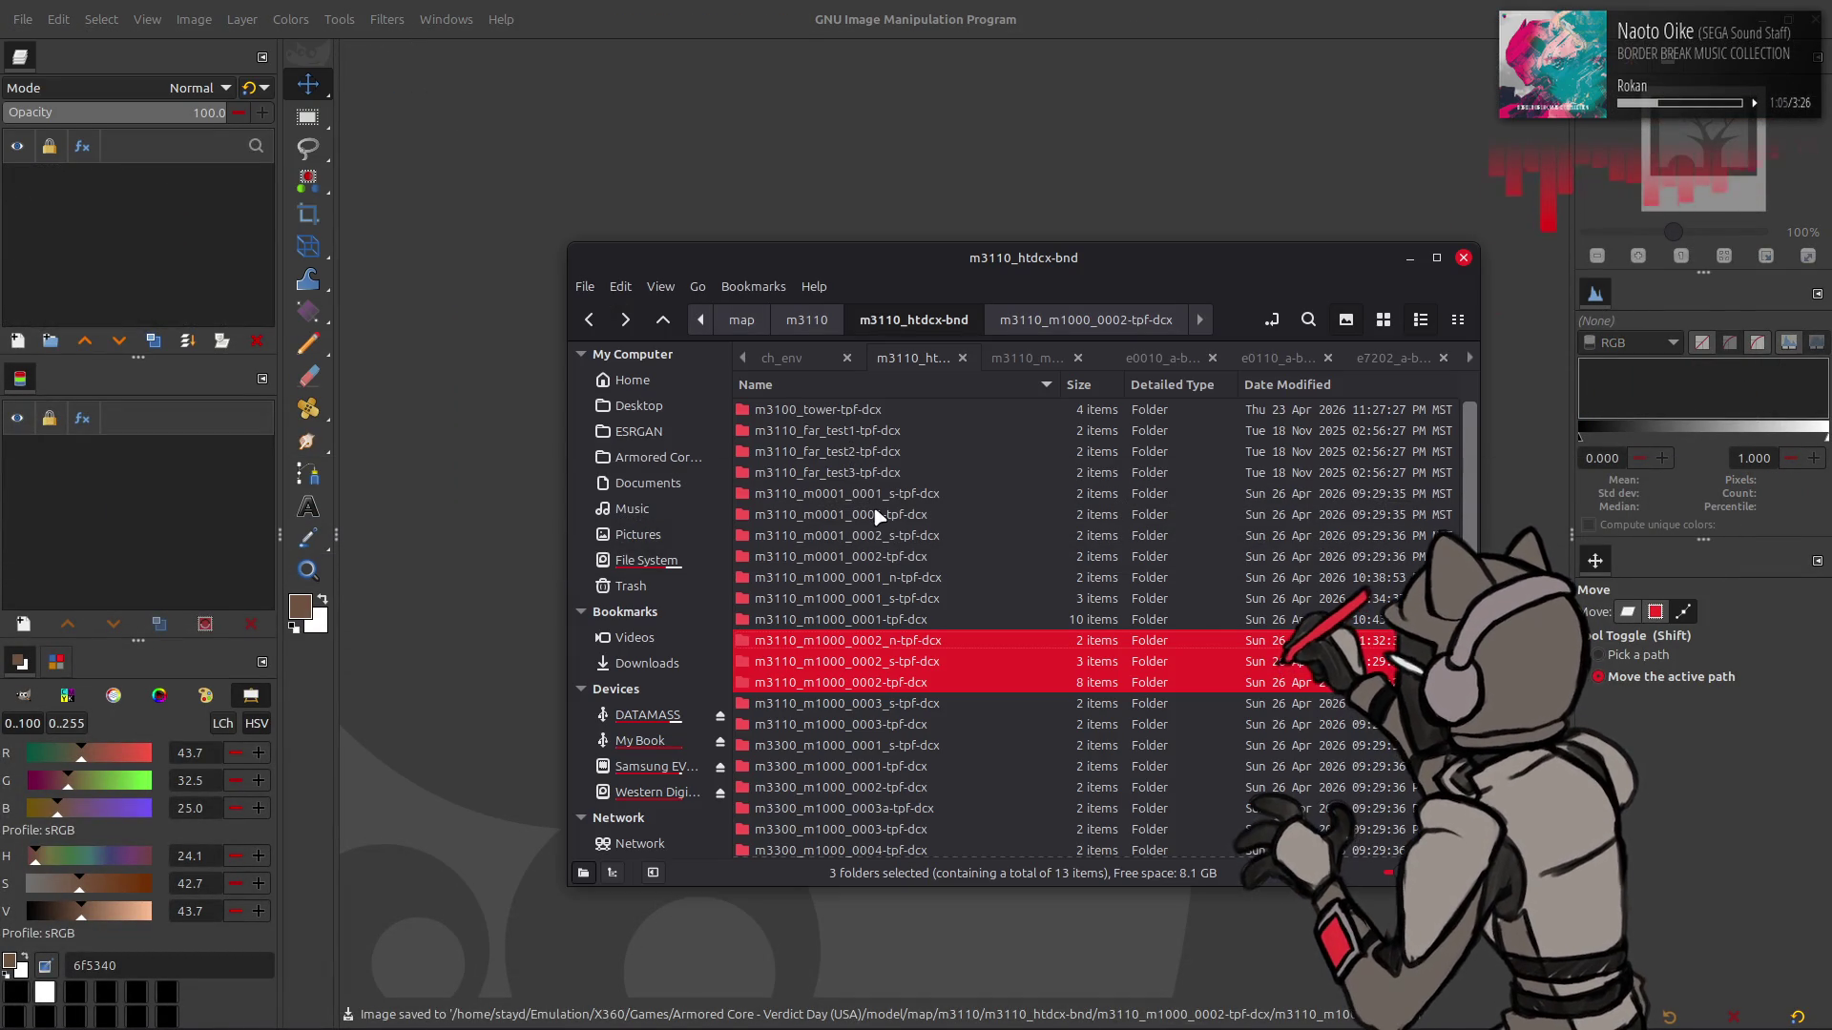
pyautogui.rightClick(897, 641)
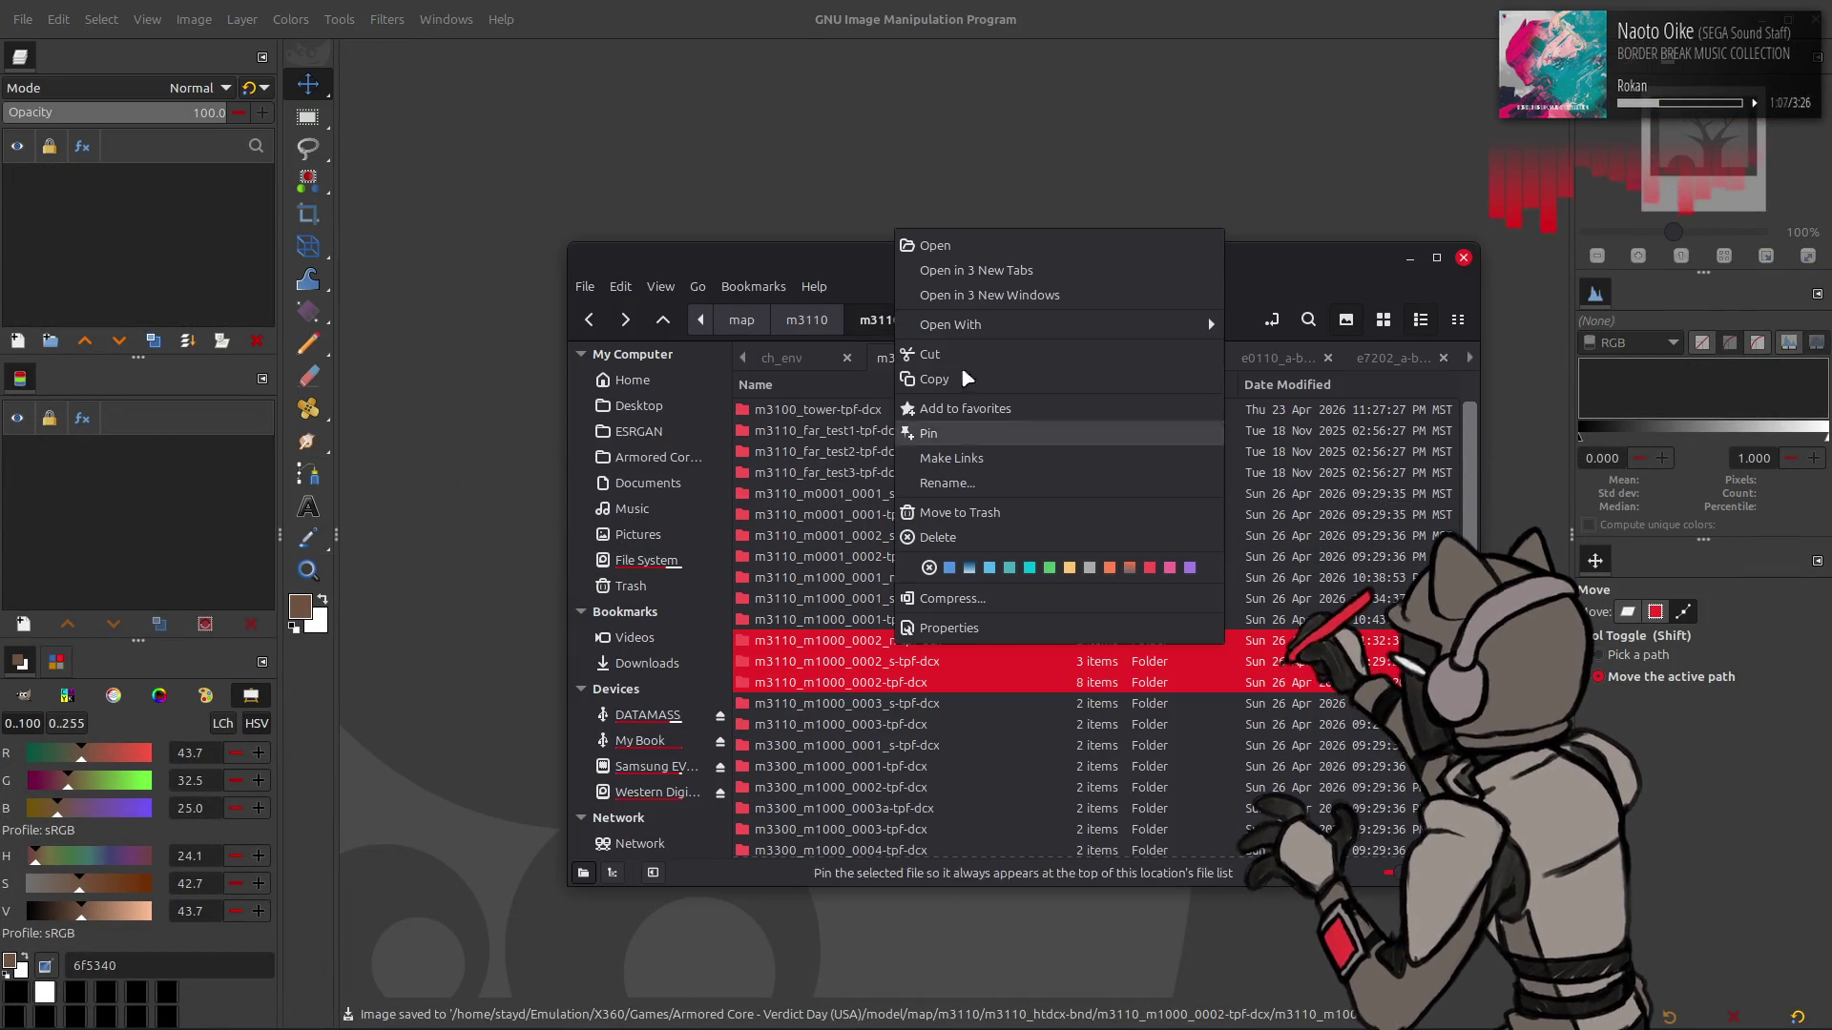
pyautogui.moveTo(1145, 324)
pyautogui.click(1297, 443)
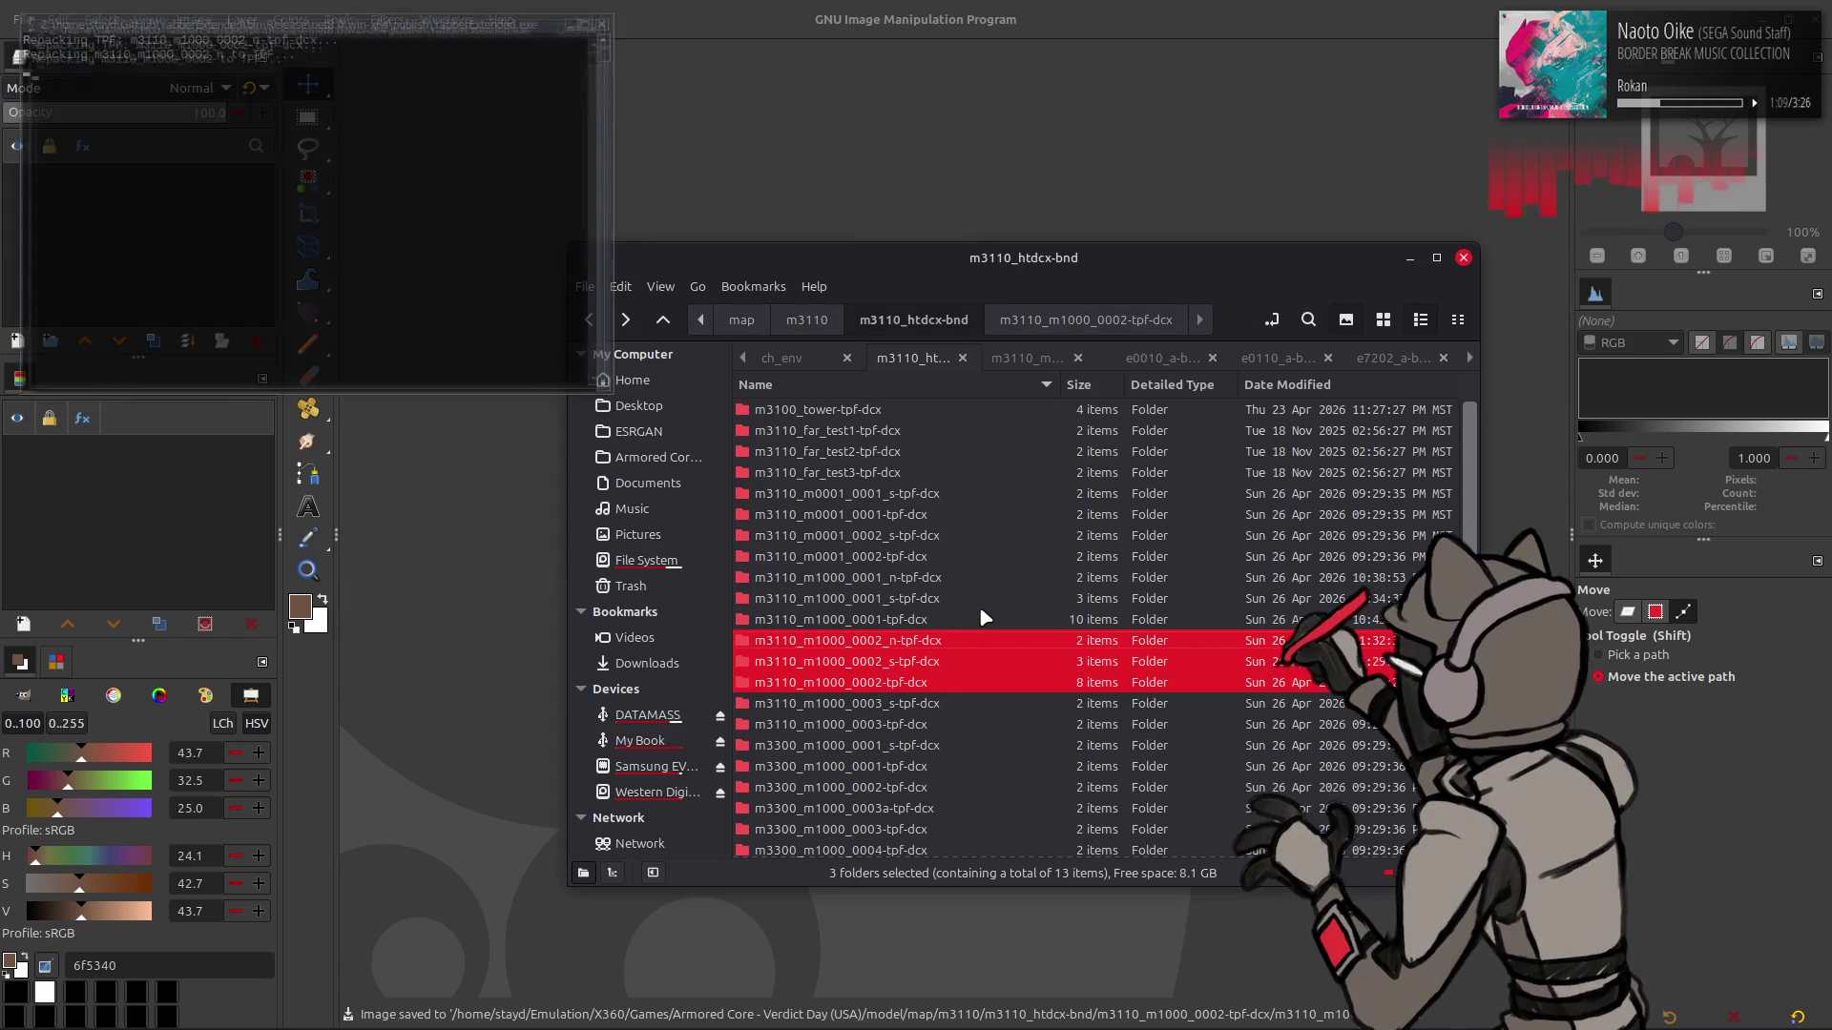
# - Open _yabber-bnd3.xml in Notepad++
pyautogui.scroll(-10, 940, 607)
pyautogui.click(833, 848)
pyautogui.rightClick(833, 848)
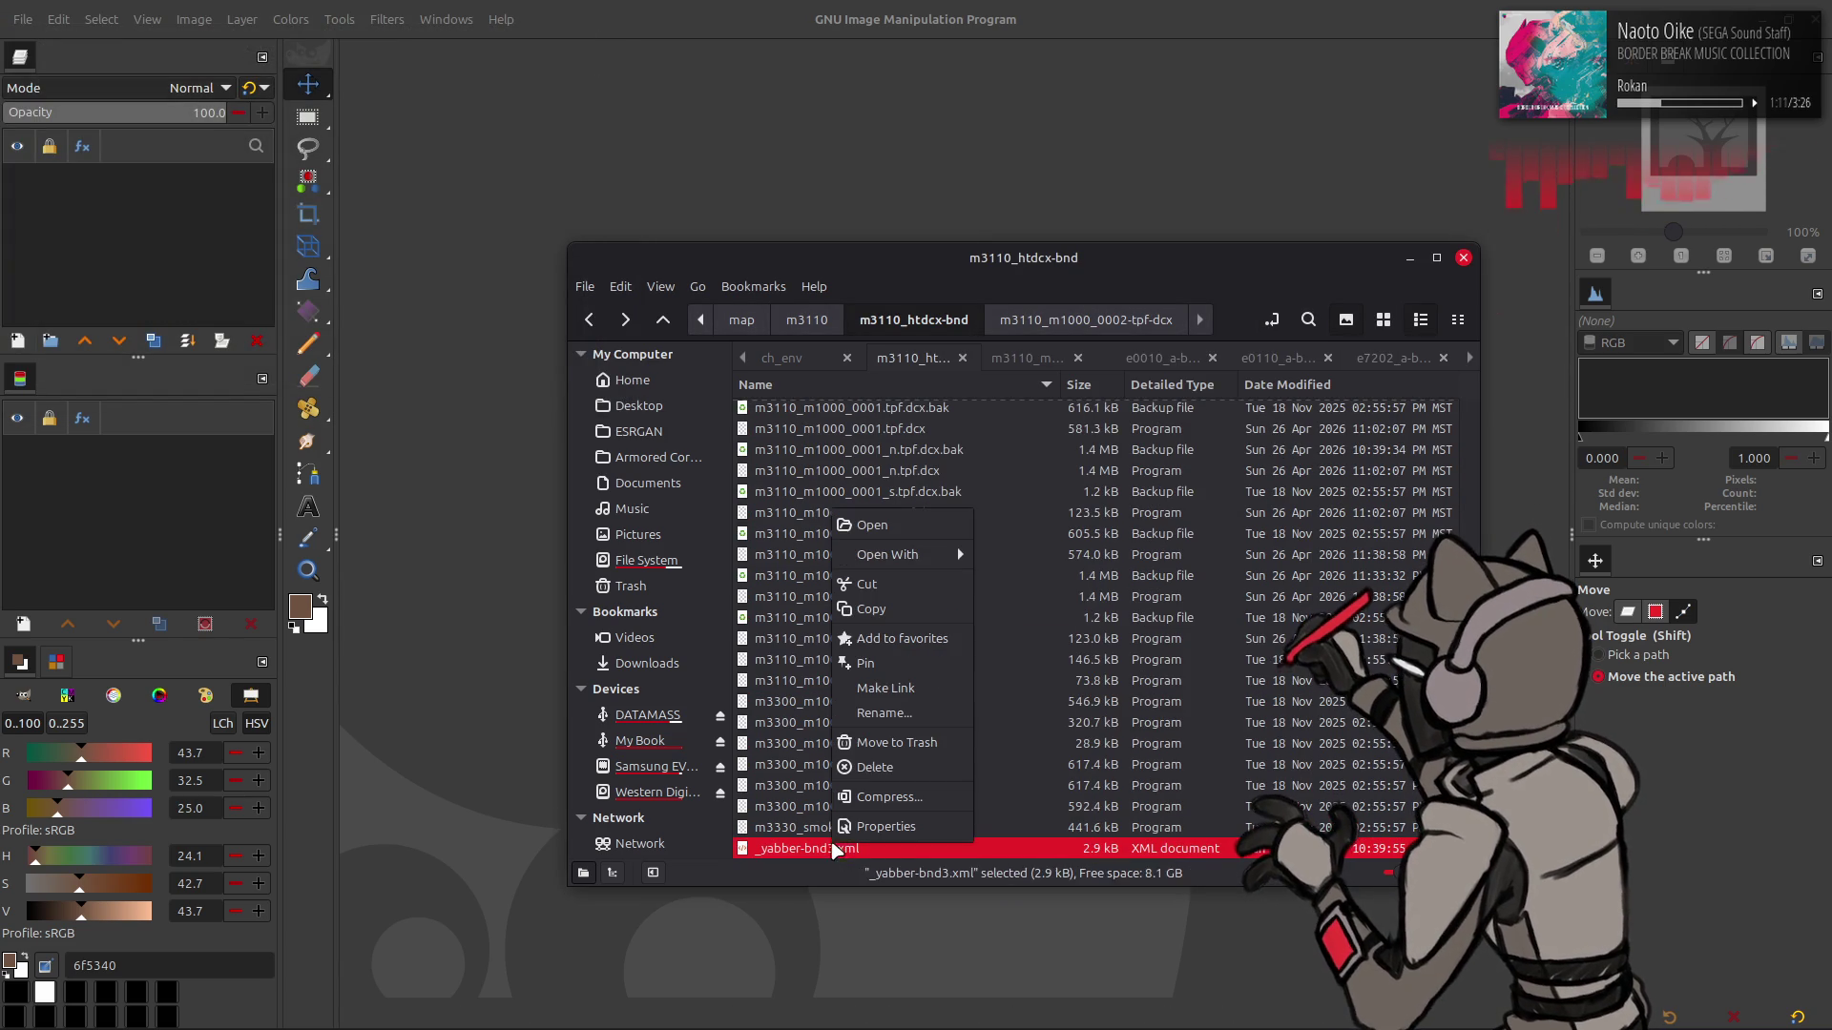
pyautogui.moveTo(897, 555)
pyautogui.click(1028, 754)
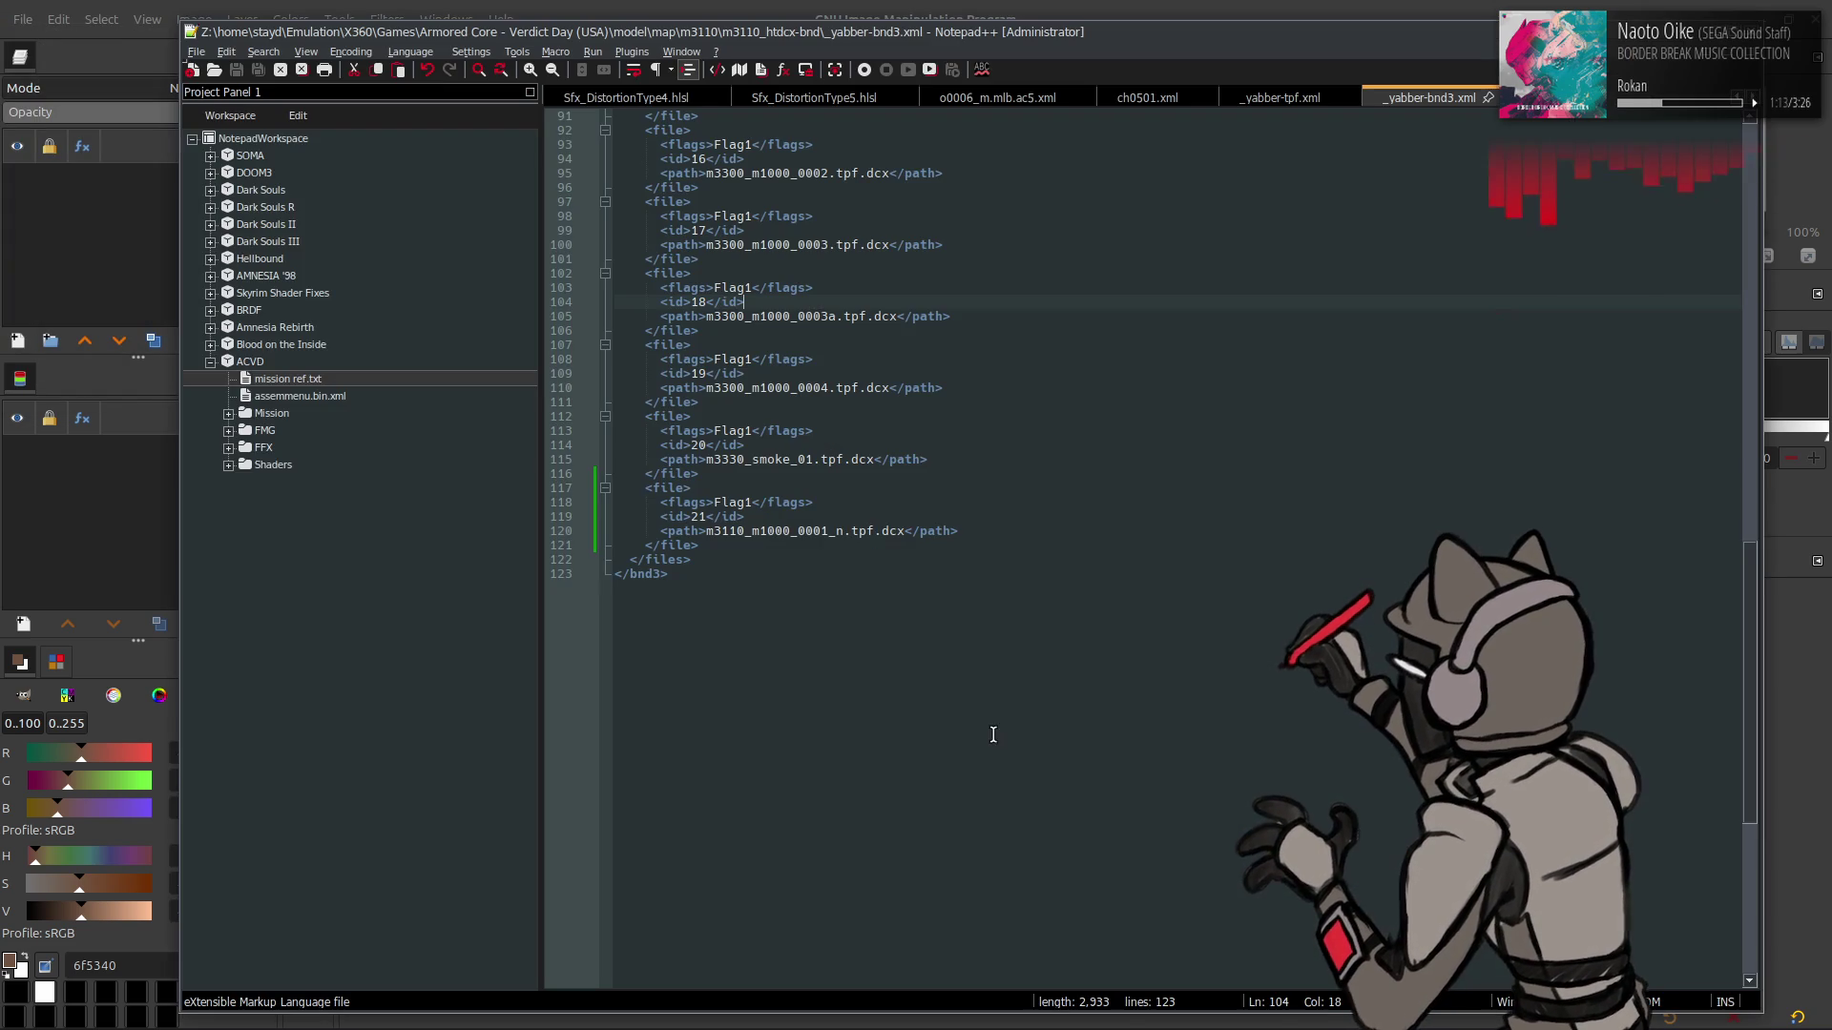
# - Duplicate the last <file> entry block directly below itself in _yabber-bnd3.xml
pyautogui.moveTo(709, 547); pyautogui.dragTo(648, 489)
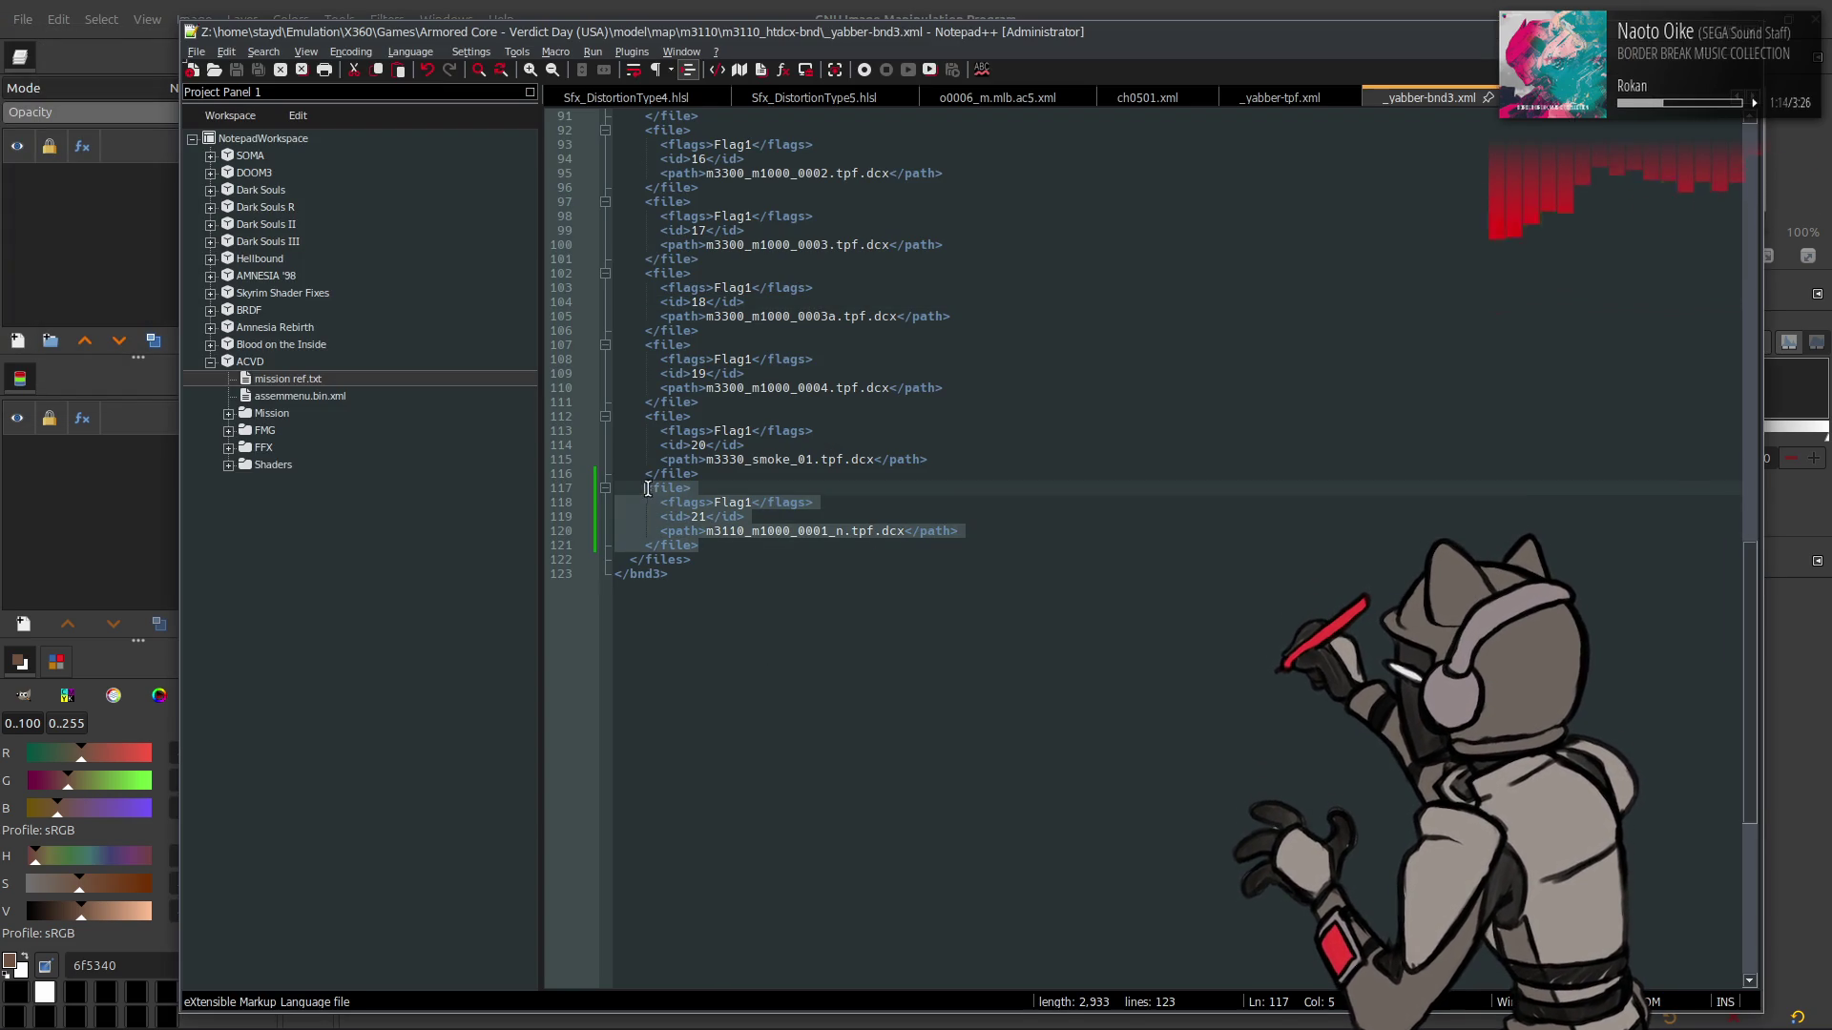
pyautogui.hotkey('ctrl', 'c')
pyautogui.click(725, 546)
pyautogui.press('Return')
pyautogui.hotkey('ctrl', 'v')
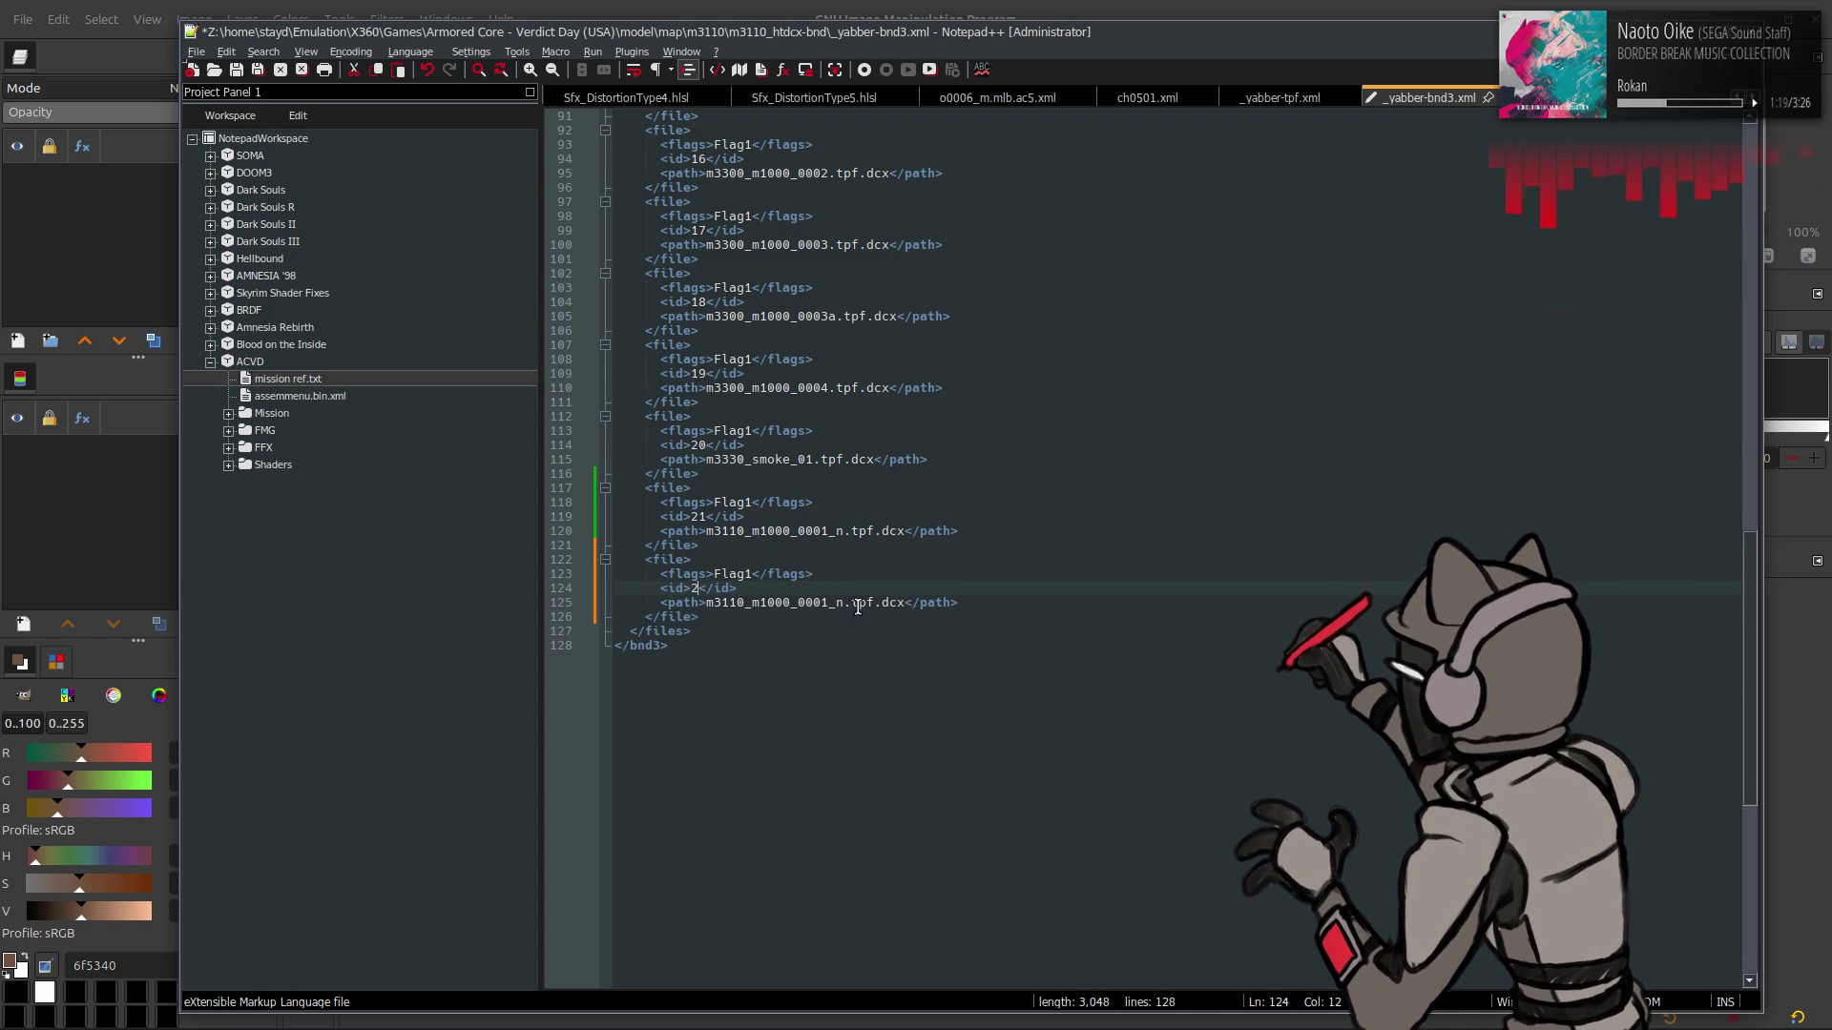
# - Change the copy to id 22 and path m3110_m1000_0002_n.tpf.dcx, then save the file
pyautogui.press('BackSpace')
pyautogui.write('2')
pyautogui.click(854, 557)
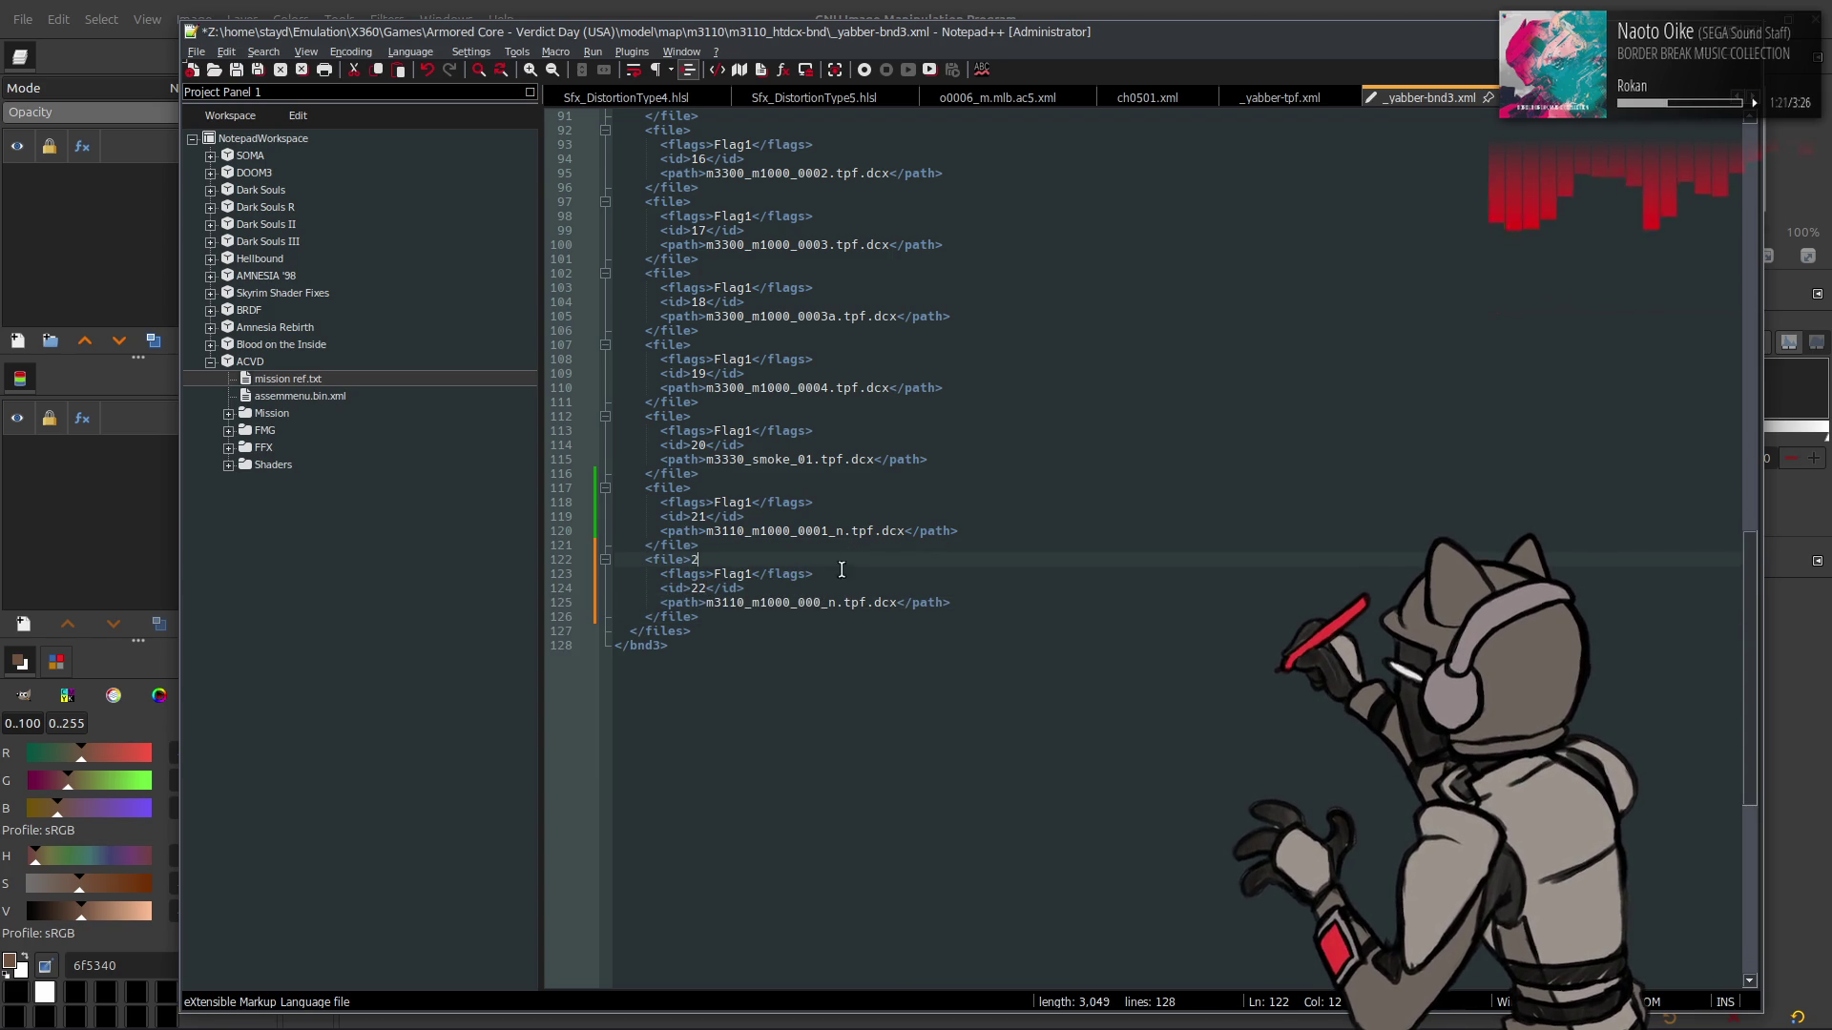
pyautogui.click(820, 604)
pyautogui.write('2')
pyautogui.click(824, 551)
pyautogui.hotkey('ctrl', 's')
pyautogui.hotkey('alt', 'Tab')
pyautogui.scroll(10, 836, 542)
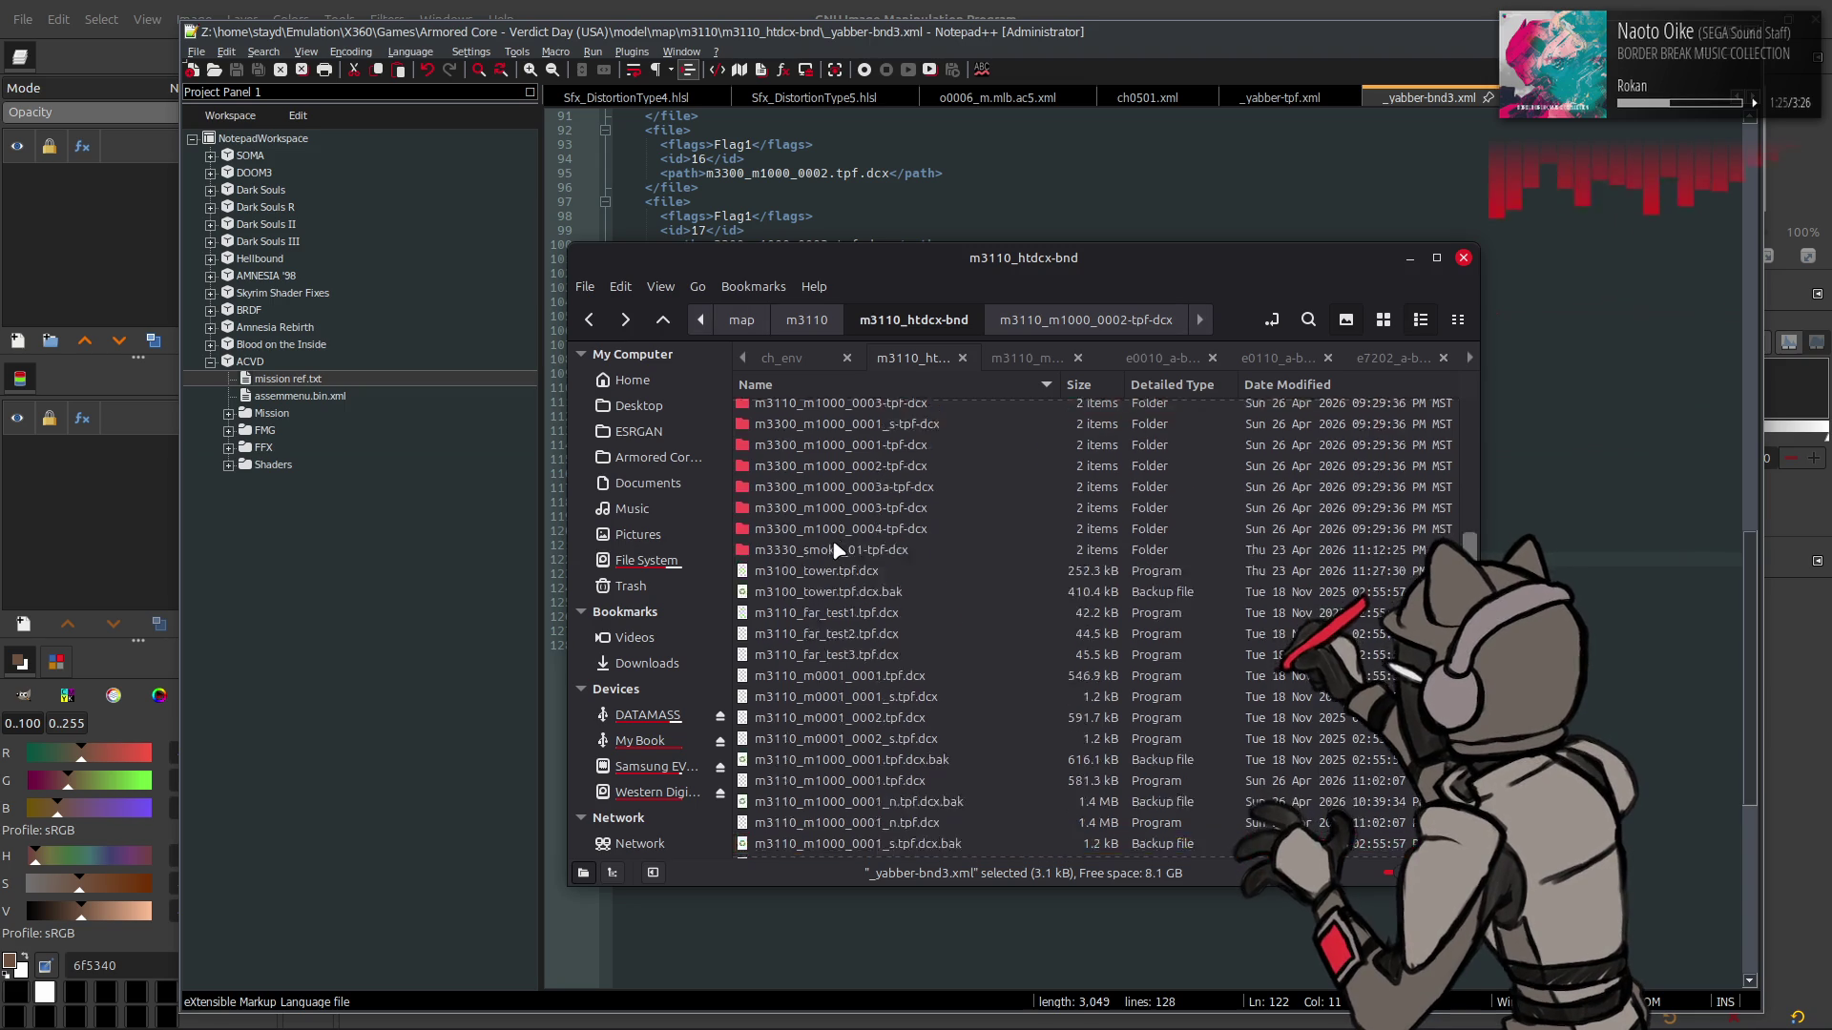
# - Overwrite m3110_m1000_0003.dds in m3110_m1000_0003-tpf-dcx with the texture copied from the 0002 folder
pyautogui.doubleClick(900, 721)
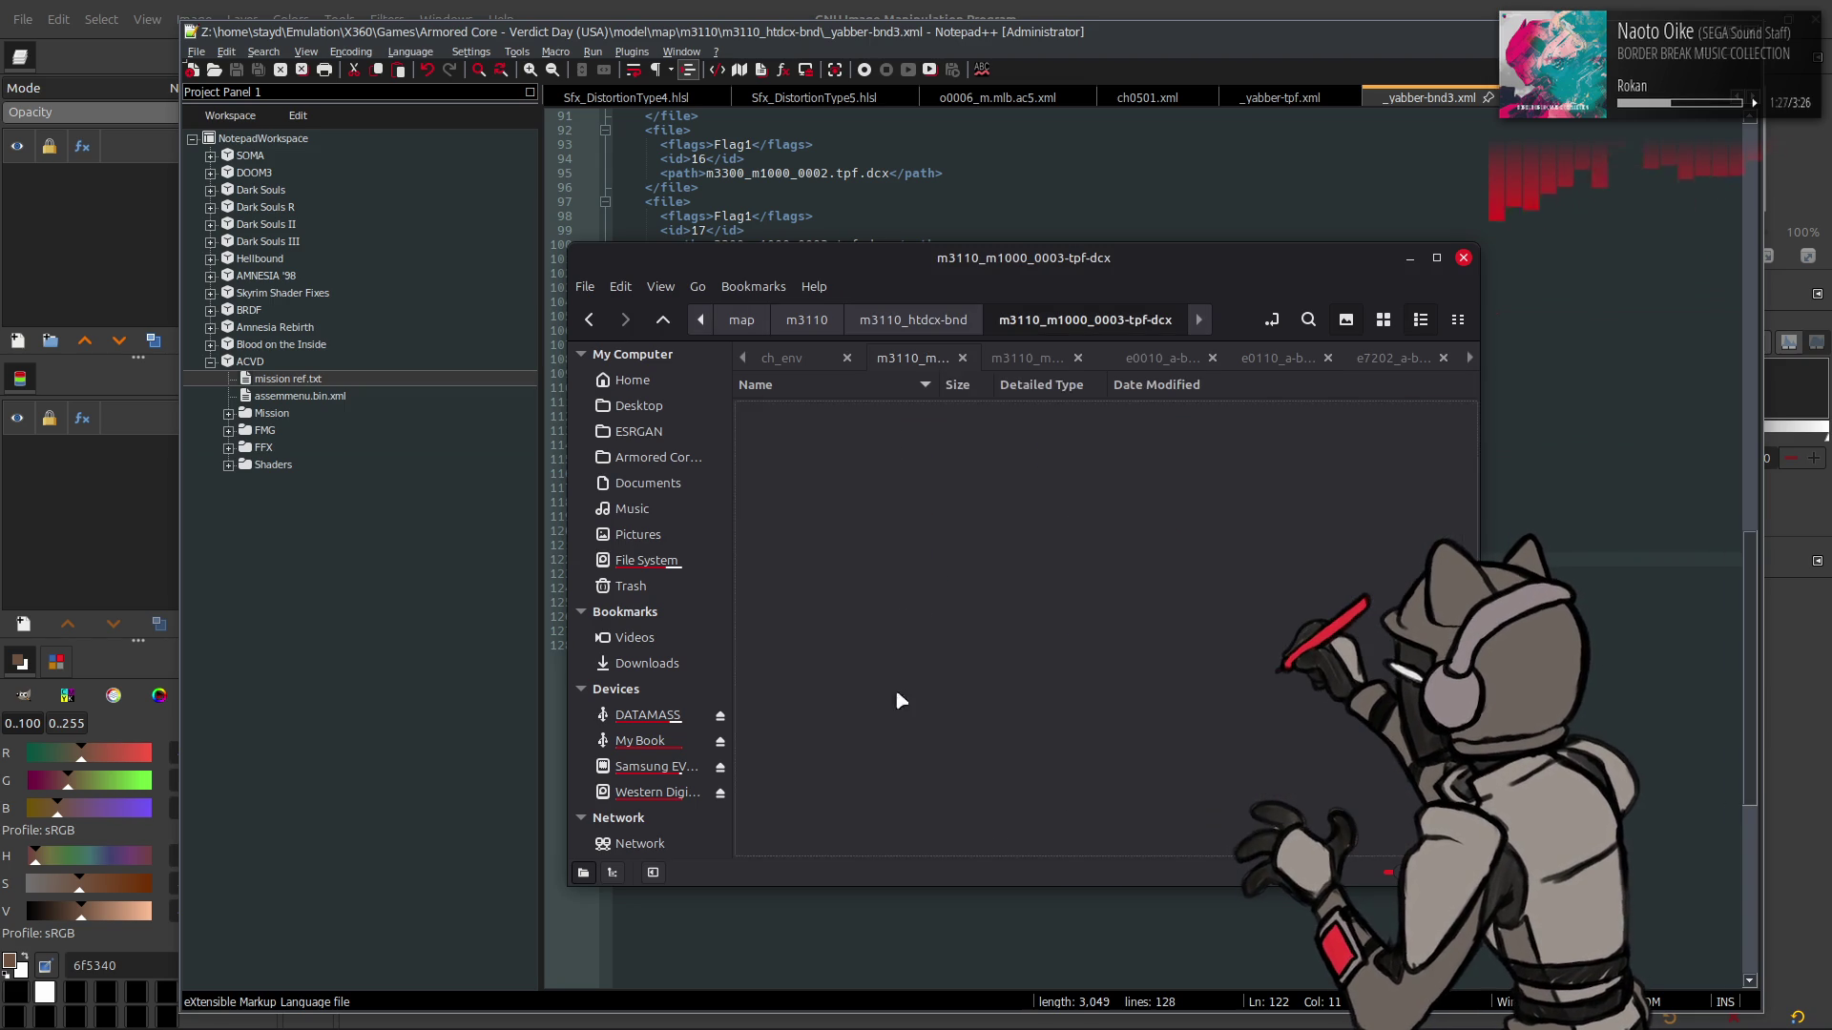
pyautogui.click(1394, 315)
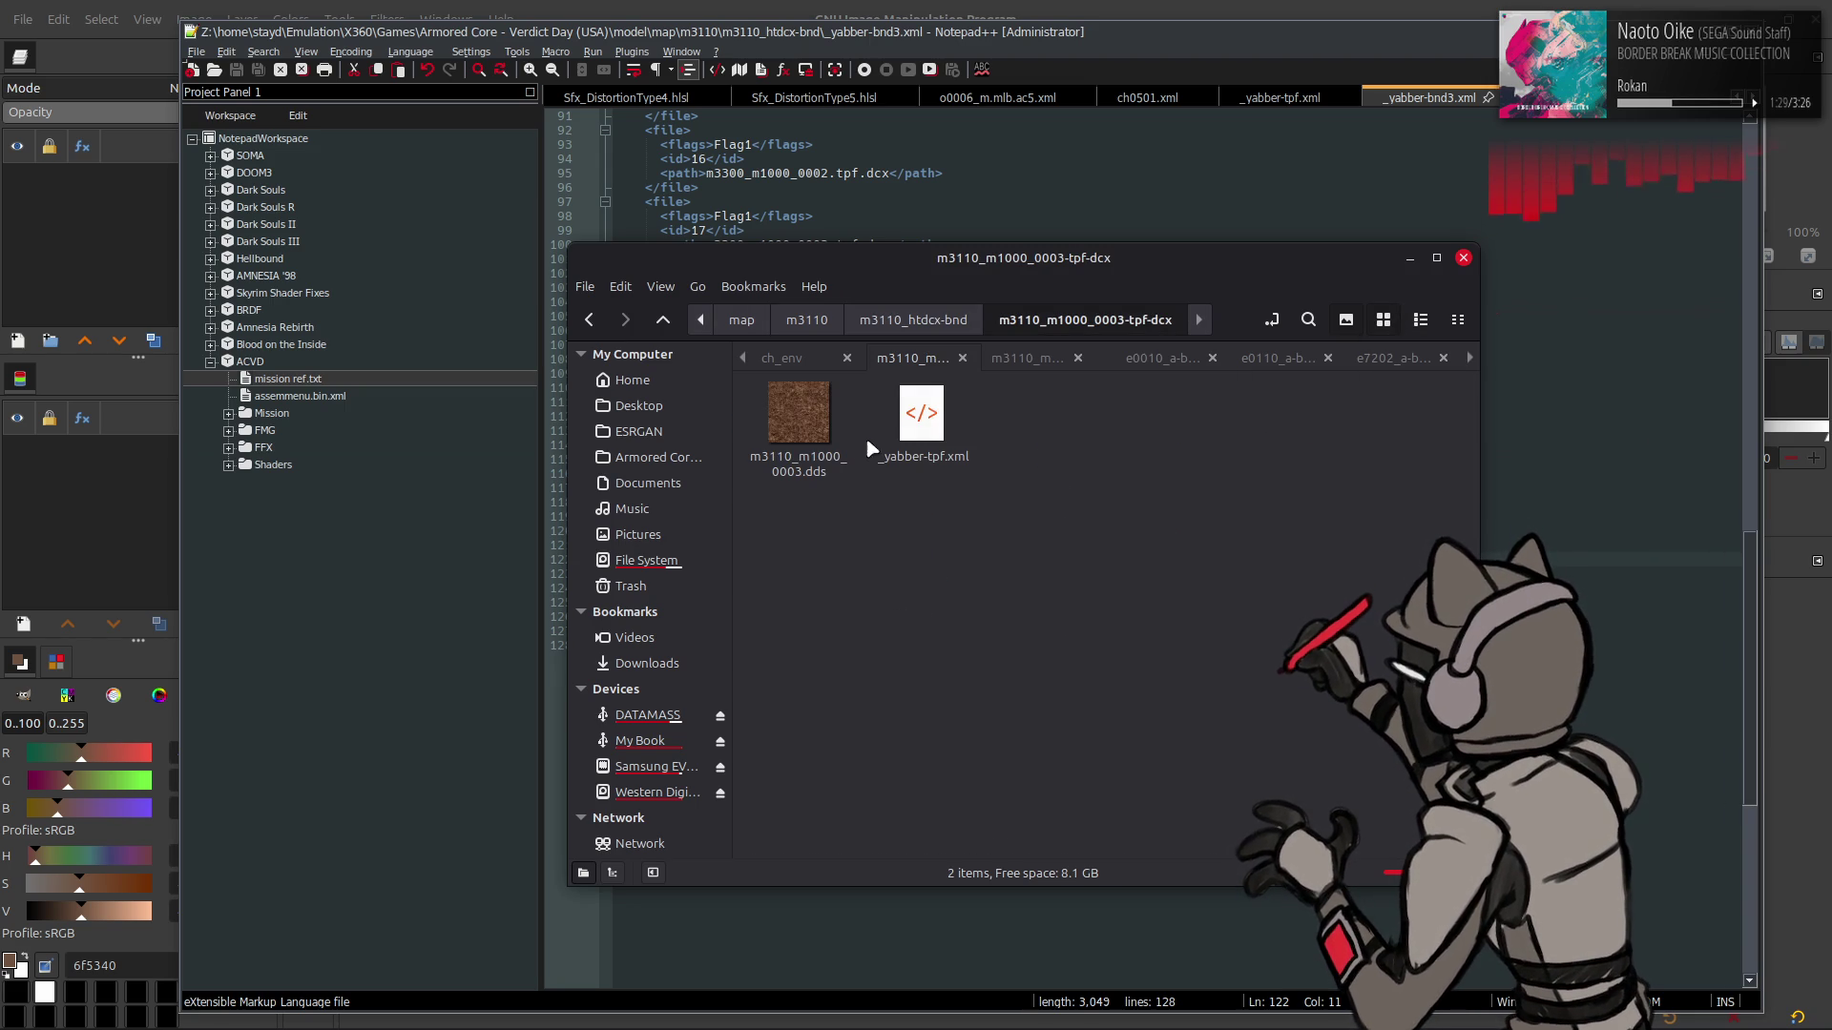
pyautogui.click(799, 420)
pyautogui.hotkey('ctrl', 'c')
pyautogui.click(1027, 358)
pyautogui.hotkey('ctrl', 'c')
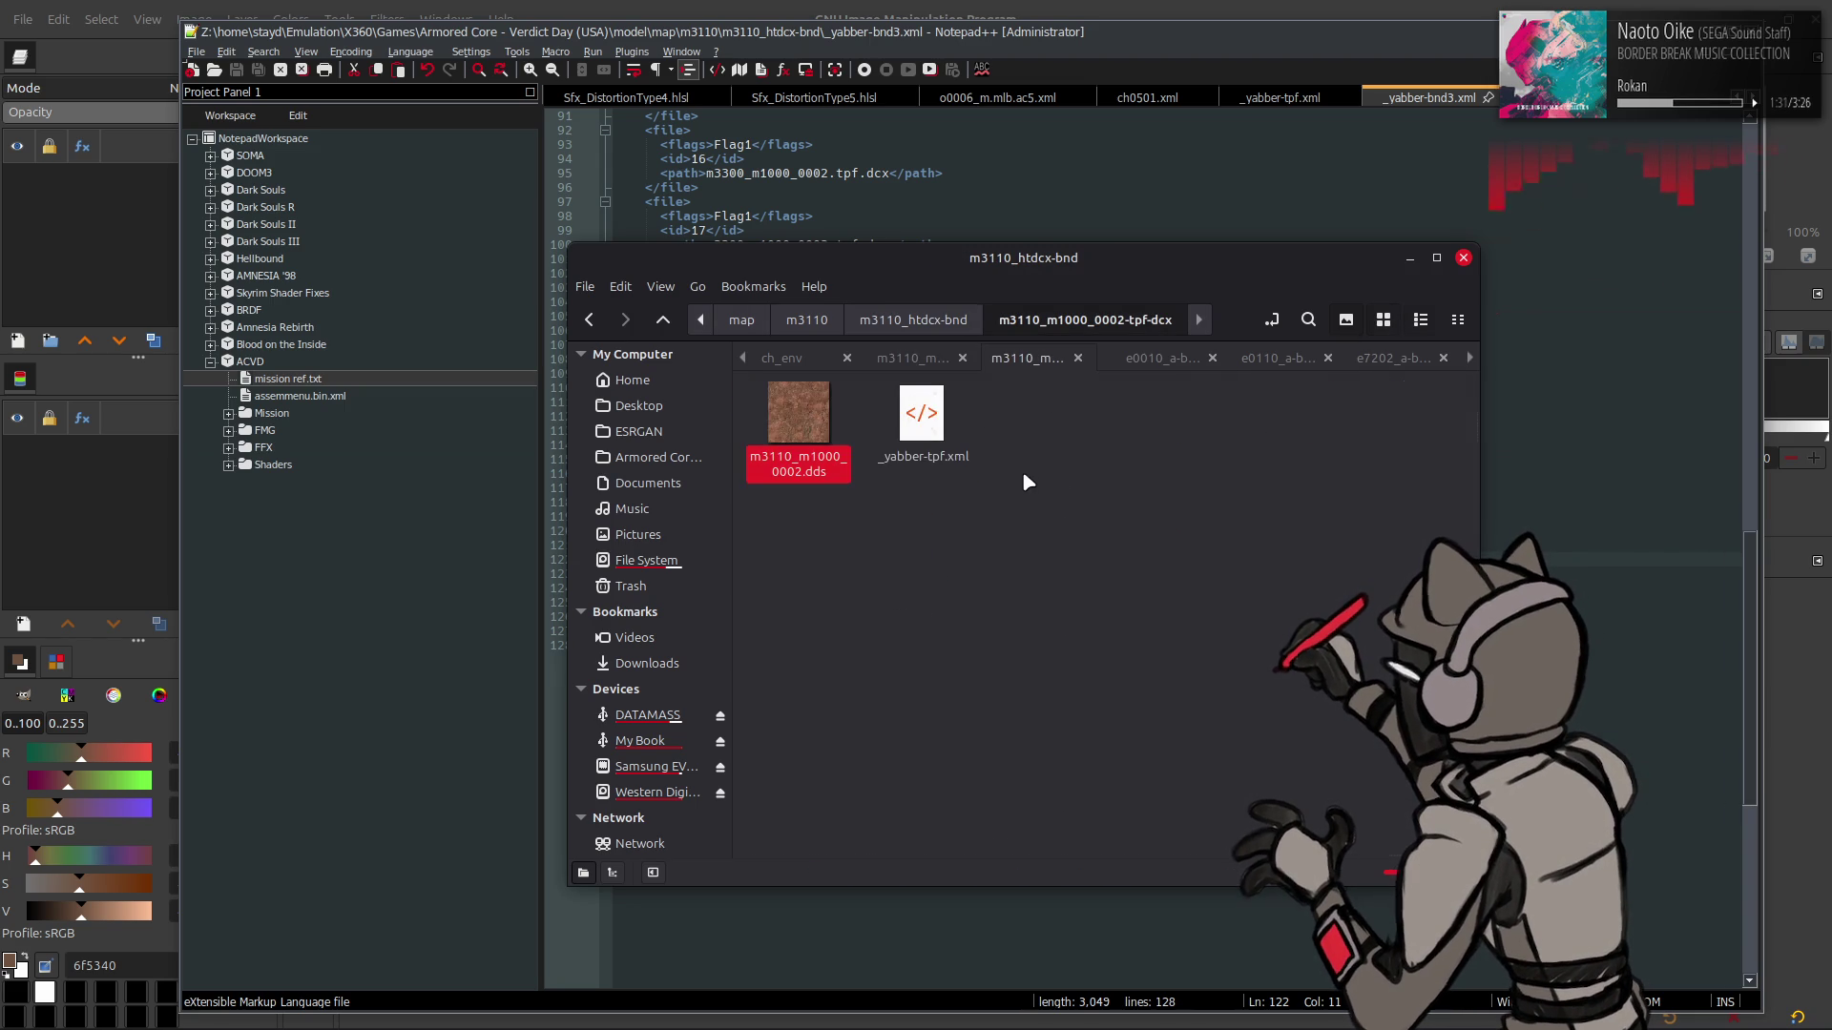
pyautogui.press('BackSpace')
pyautogui.doubleClick(922, 681)
pyautogui.hotkey('ctrl', 'v')
pyautogui.hotkey('ctrl', '1')
pyautogui.hotkey('ctrl', 'v')
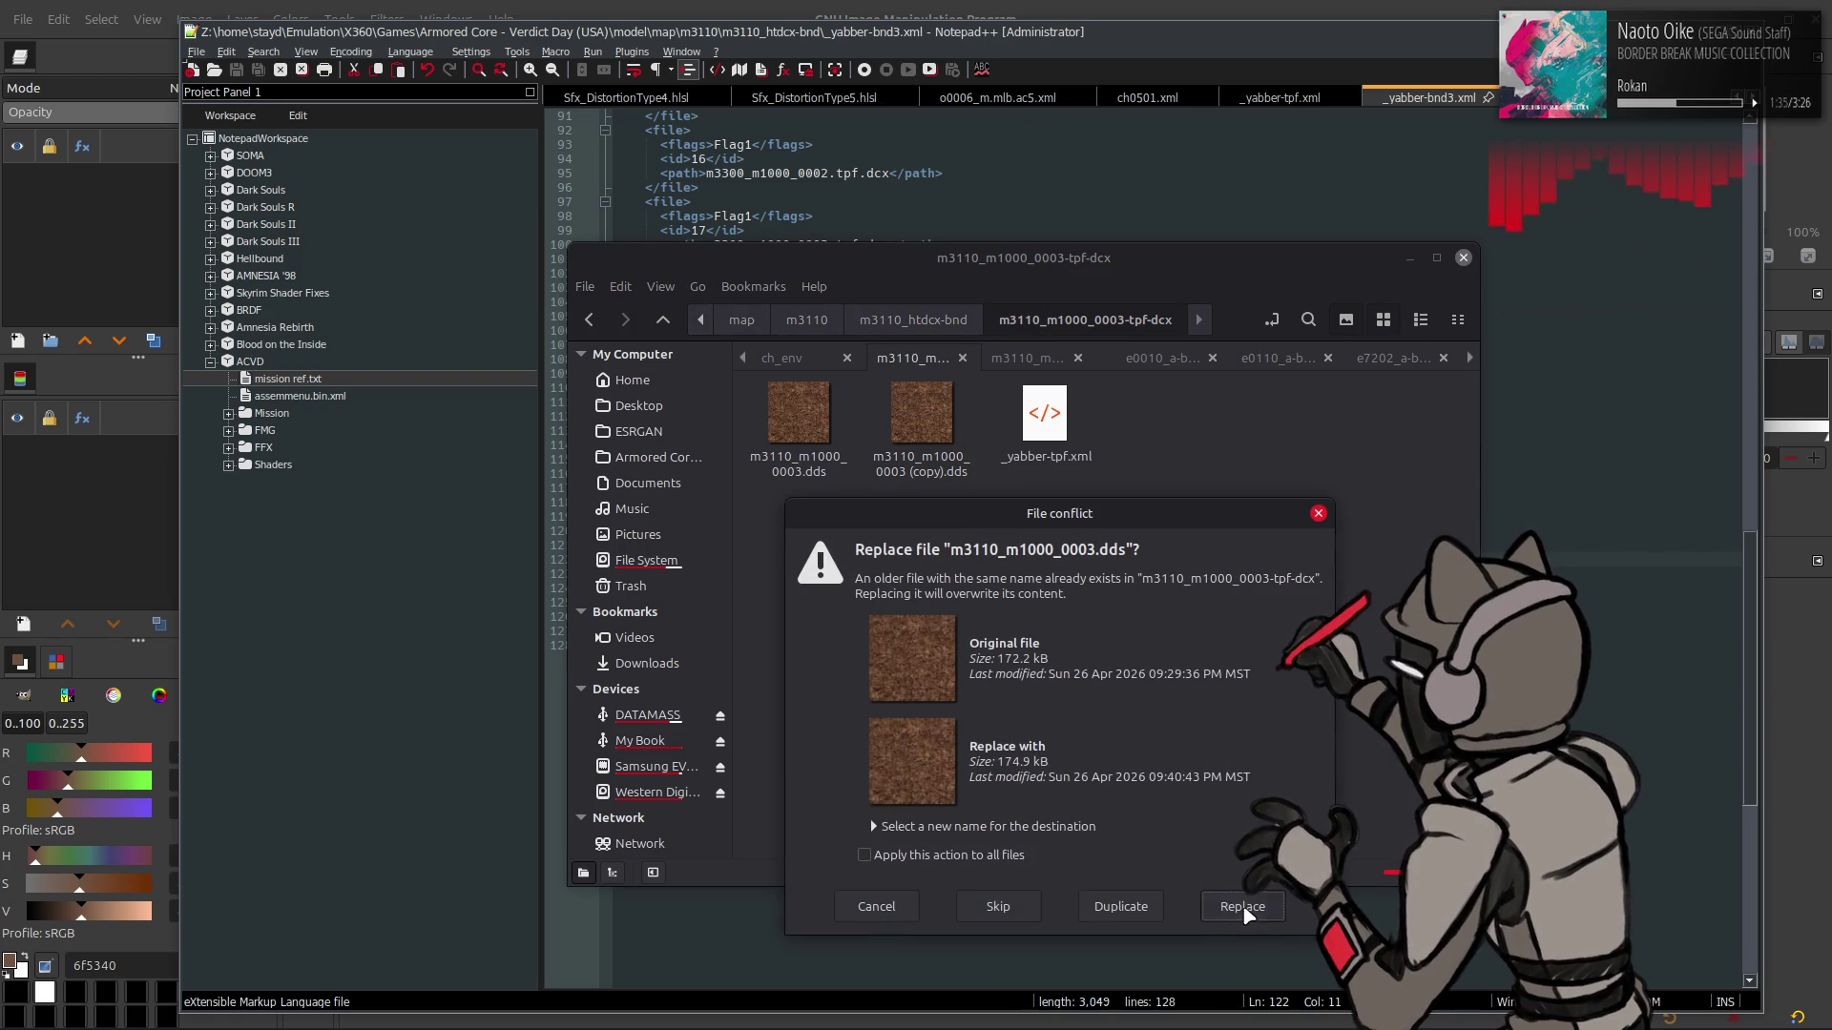
pyautogui.click(1243, 909)
# - Open the new m3110_m1000_0003.dds in GIMP as a 512x512 image
pyautogui.click(338, 5)
pyautogui.hotkey('alt', 'Tab')
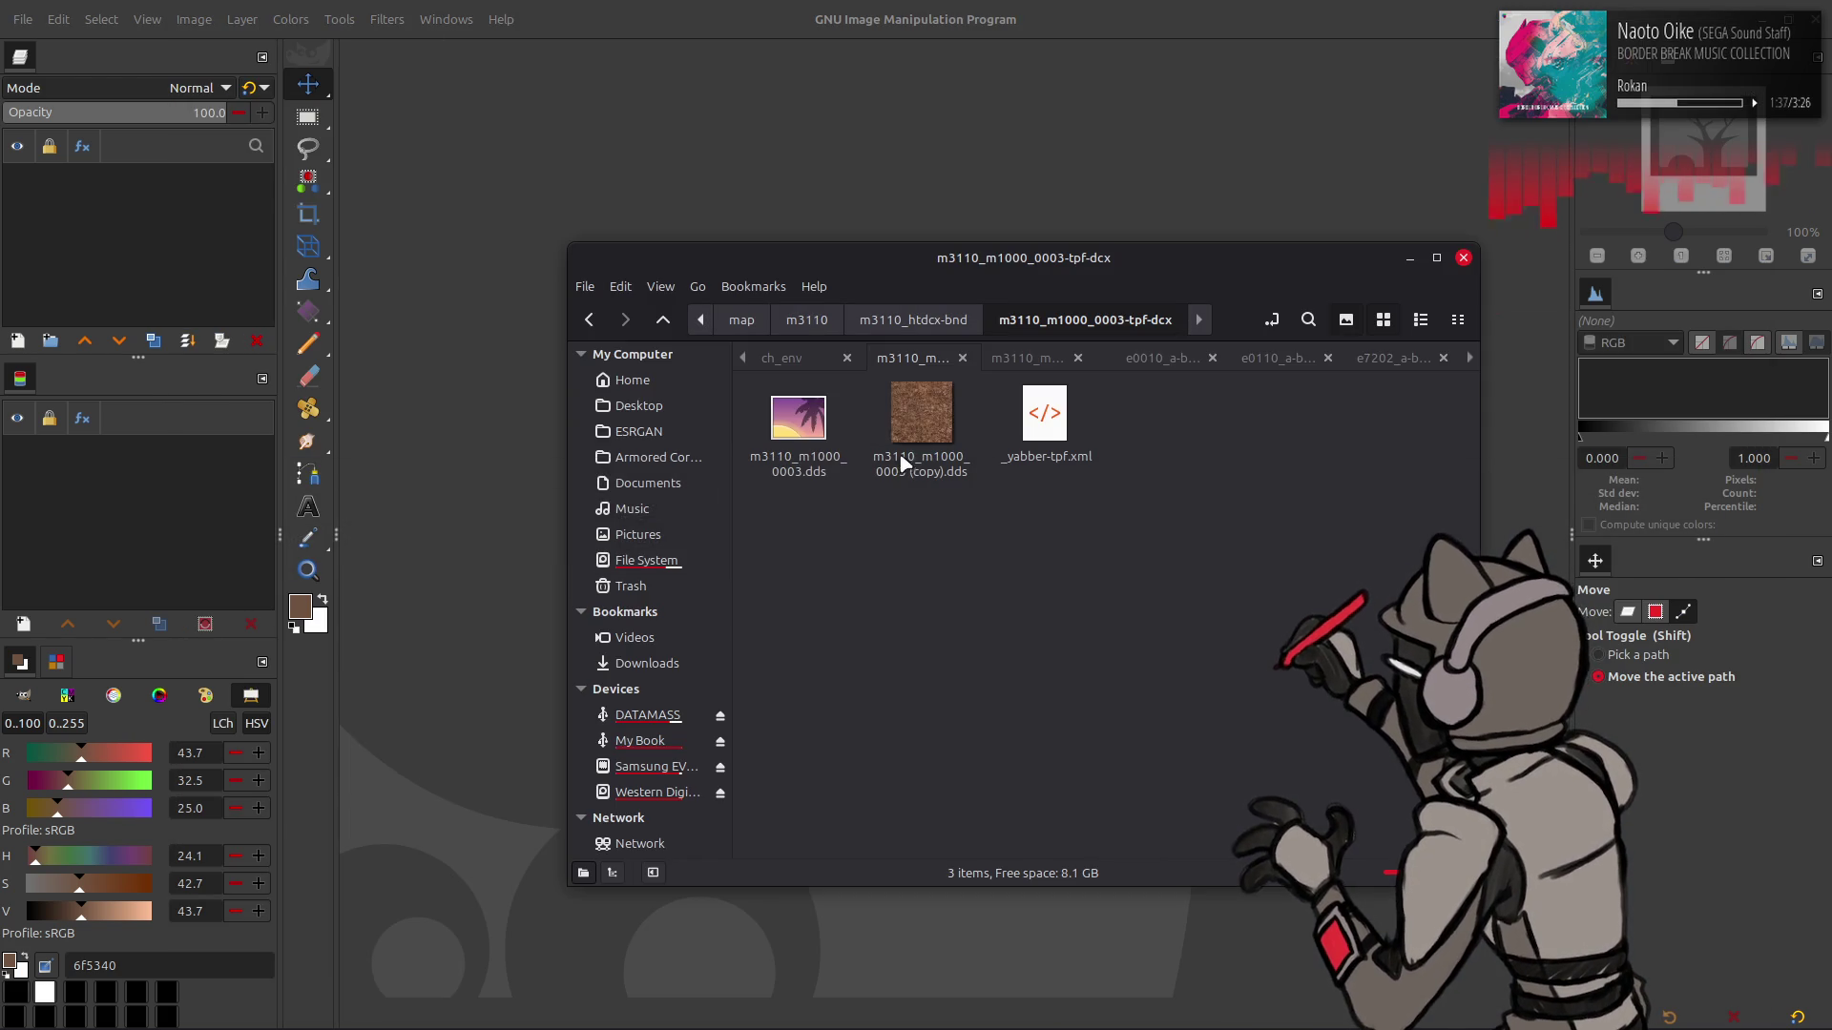
pyautogui.moveTo(801, 410); pyautogui.dragTo(796, 155)
pyautogui.click(1047, 584)
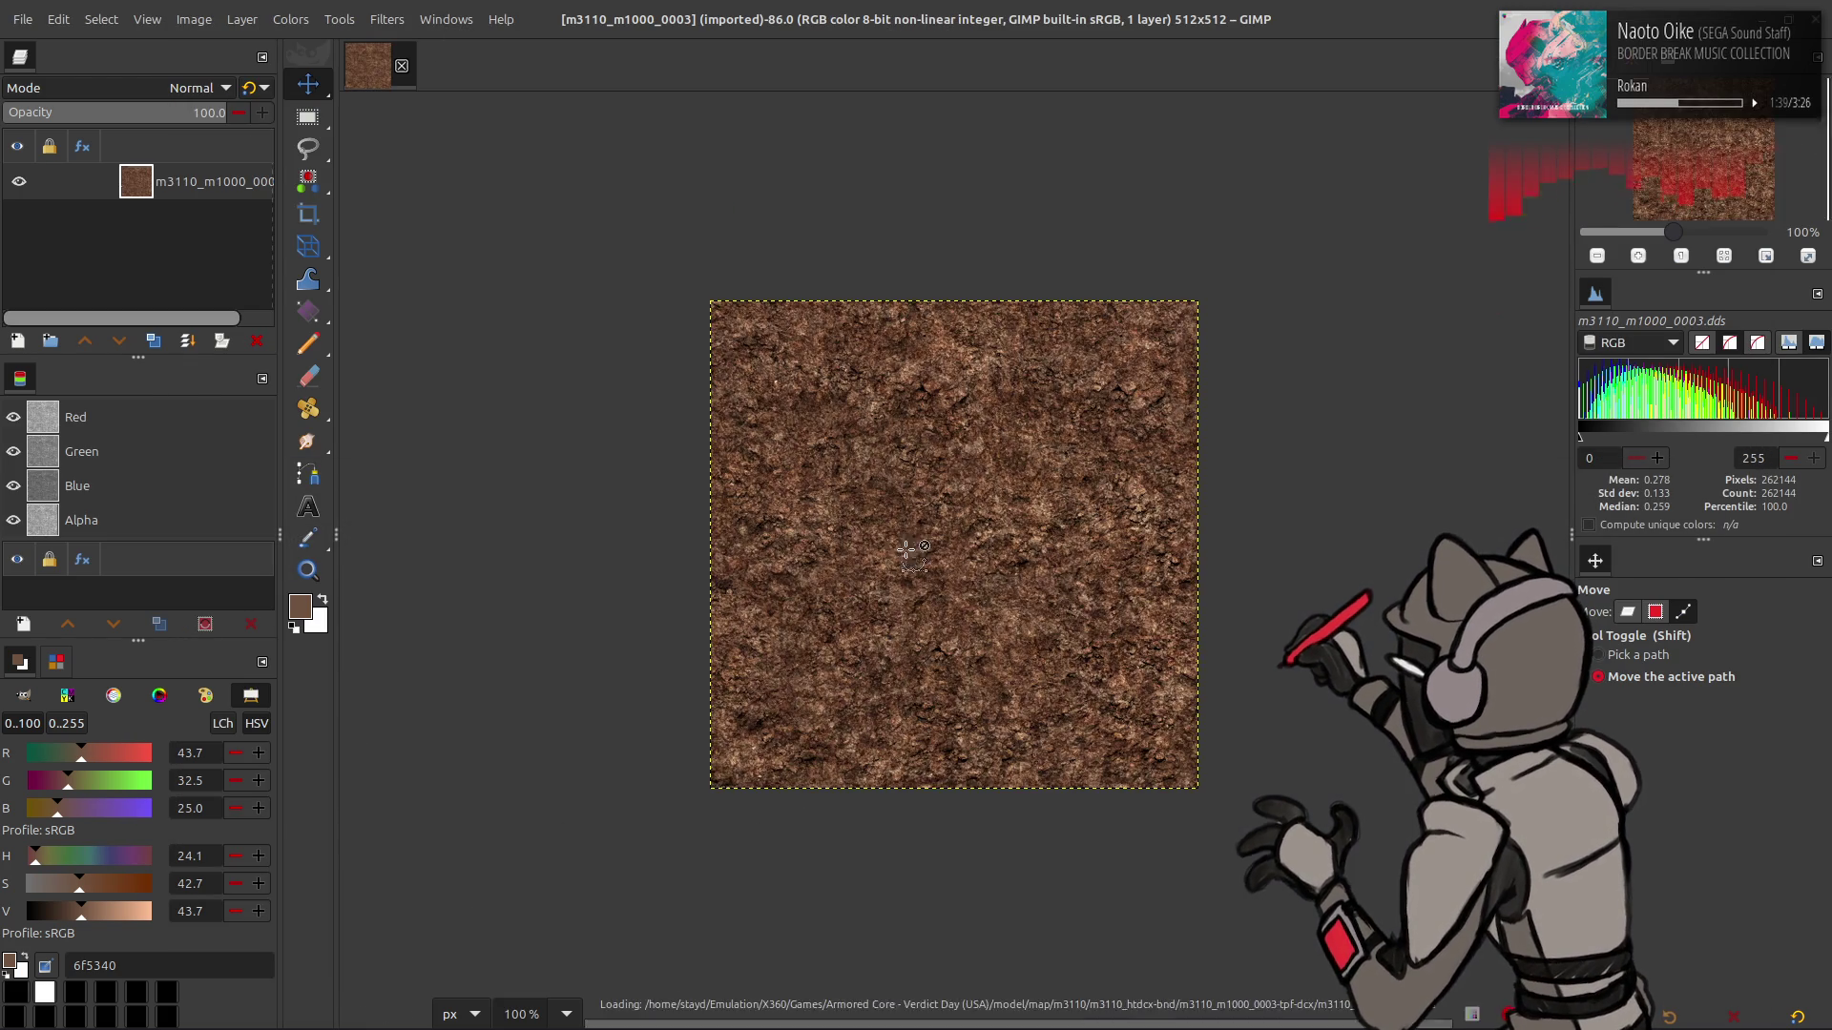
# - Add m3110_m0001_0001.dds from m3110_m0001_0001-tpf-dcx as a second layer over the rock texture
pyautogui.press('2')
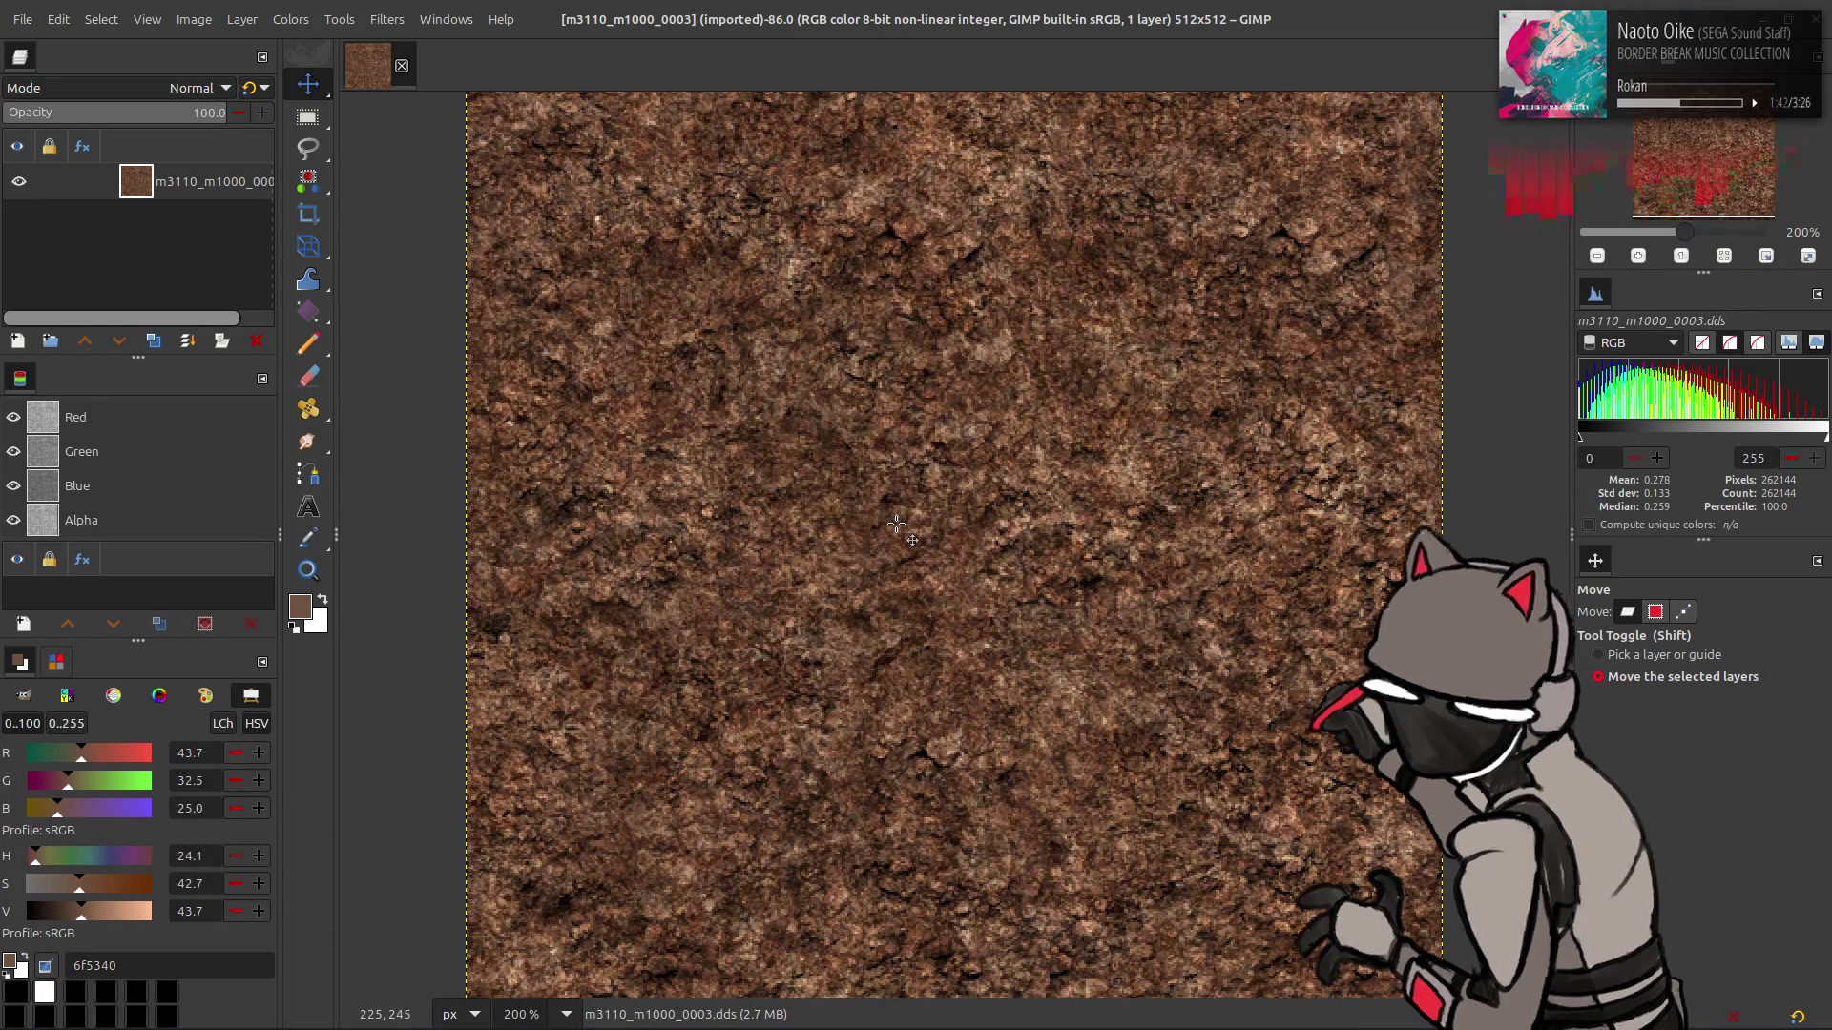
pyautogui.hotkey('alt', 'Tab')
pyautogui.hotkey('alt', 'Up')
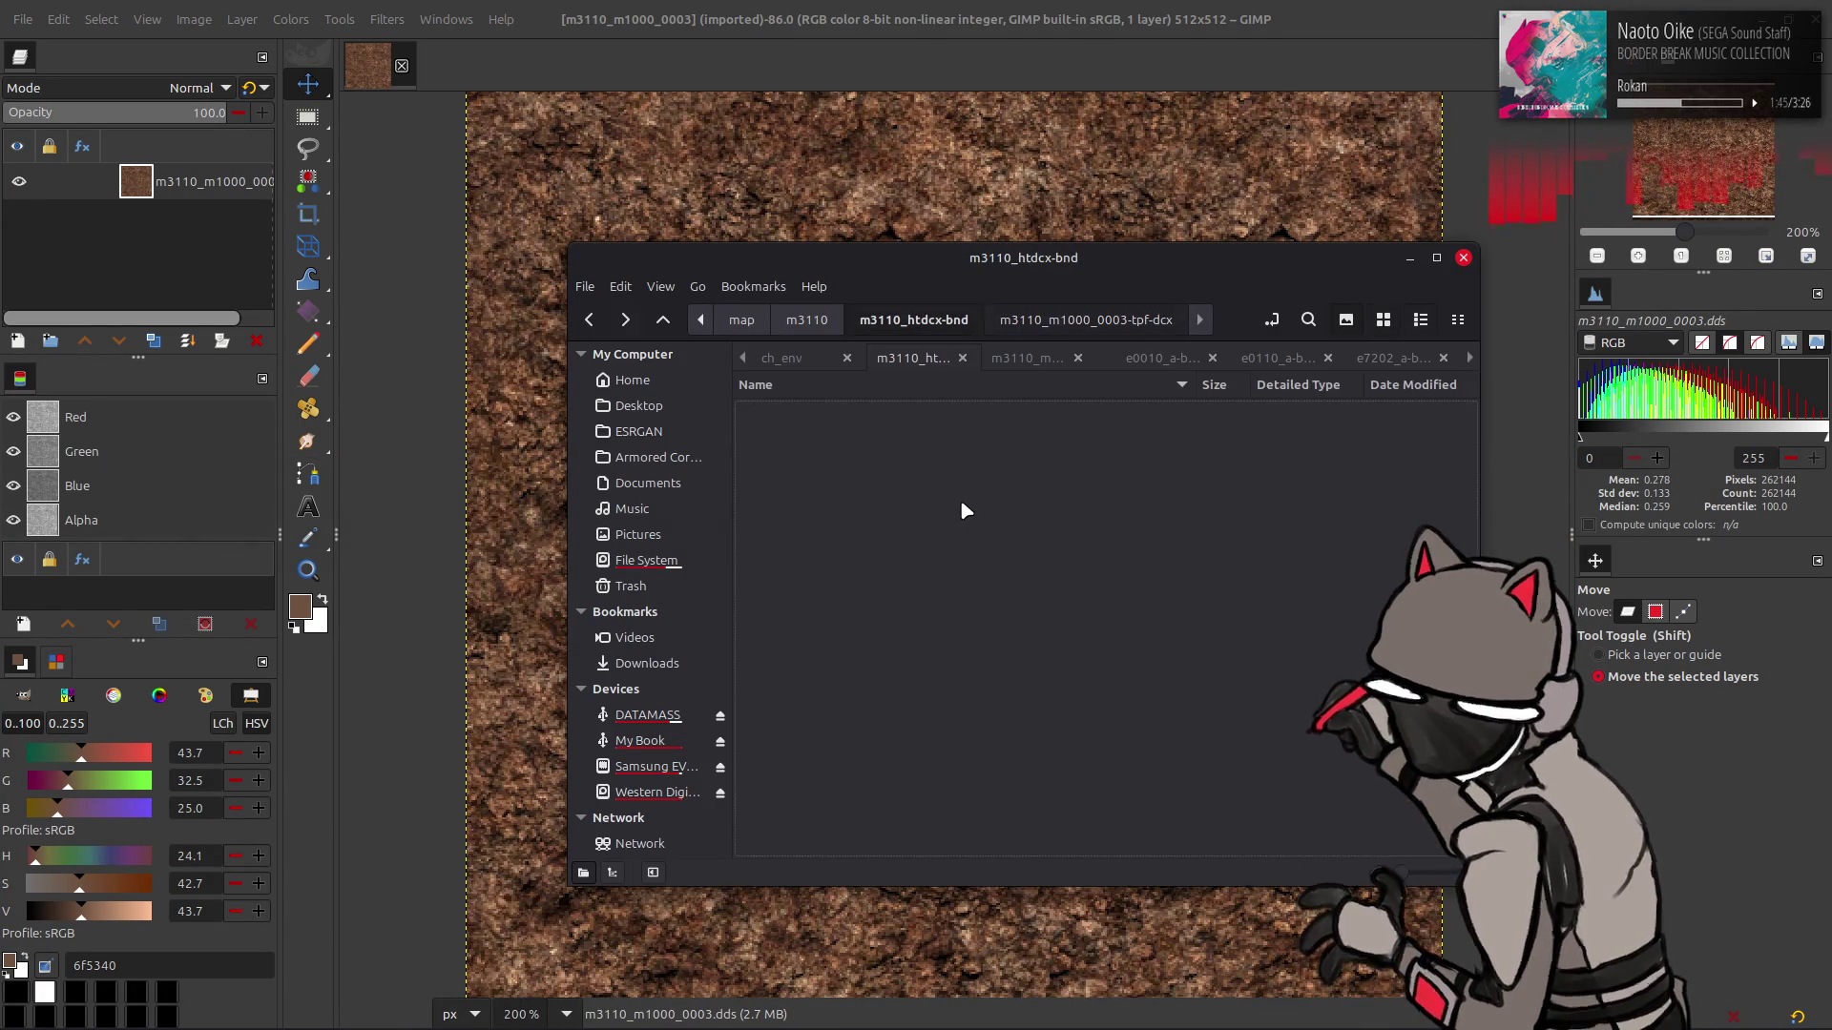
pyautogui.doubleClick(864, 515)
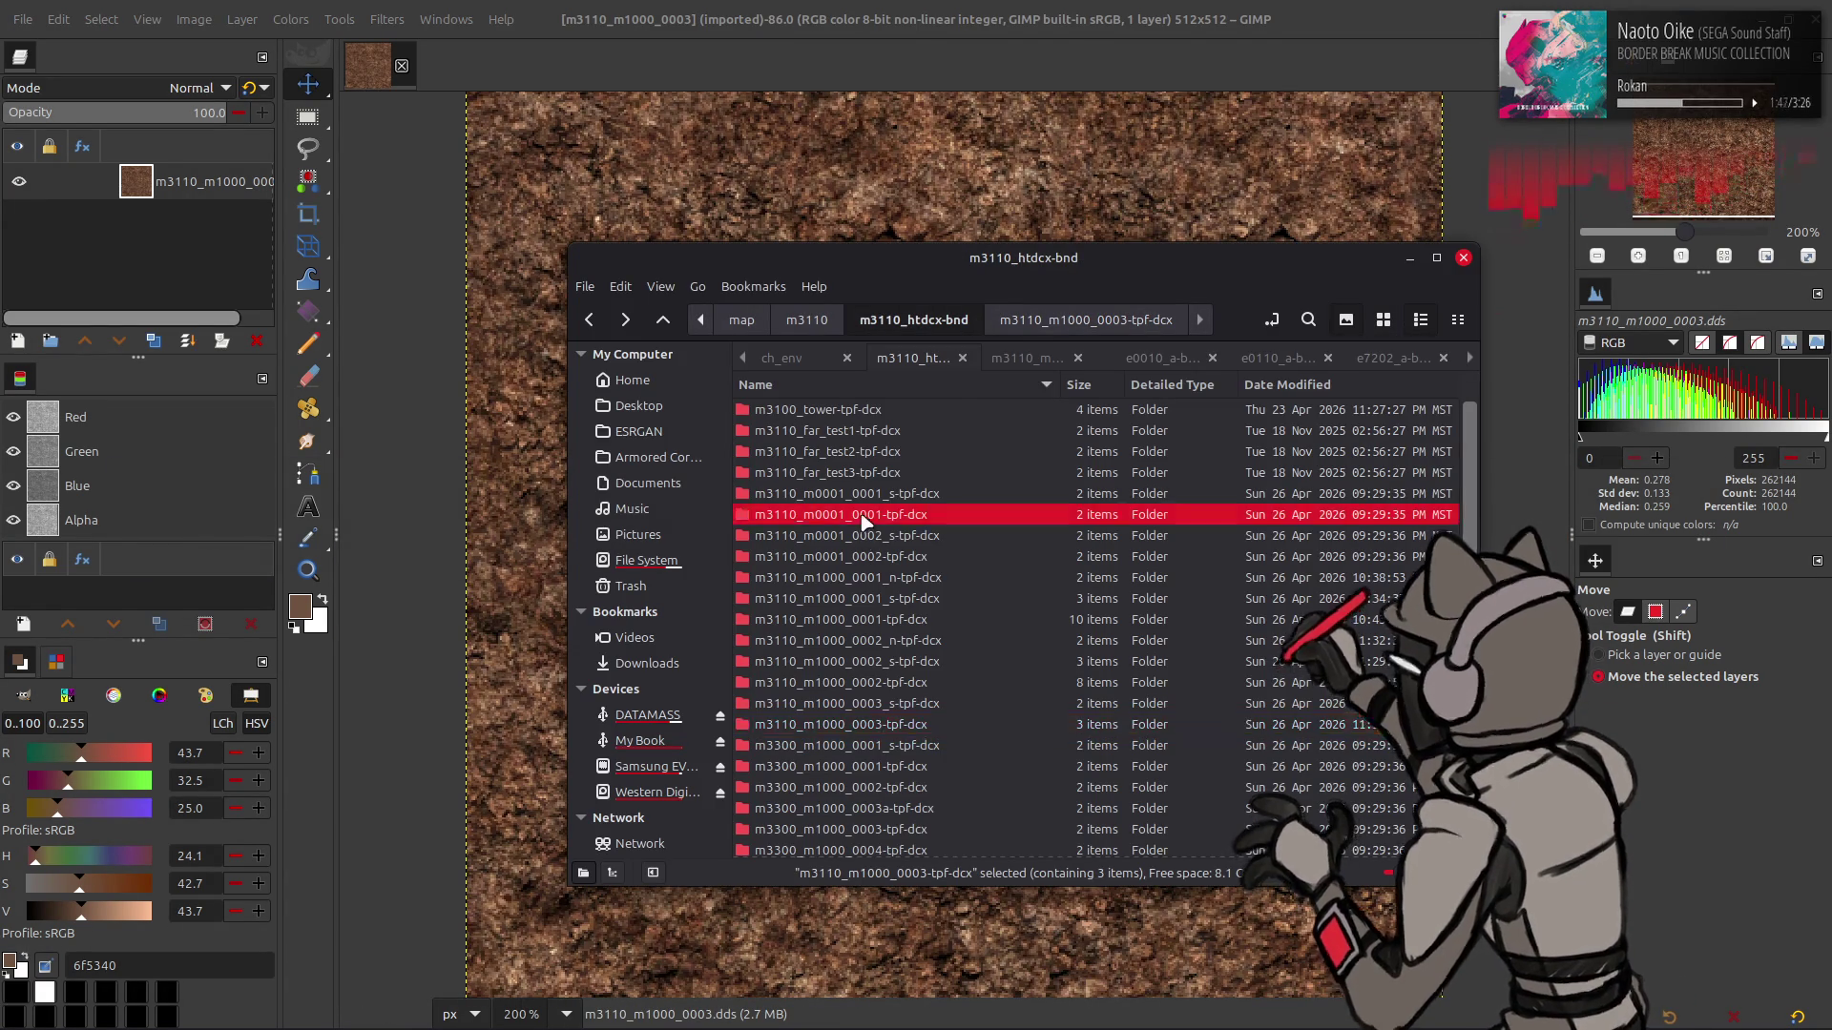
pyautogui.moveTo(854, 412); pyautogui.dragTo(401, 379)
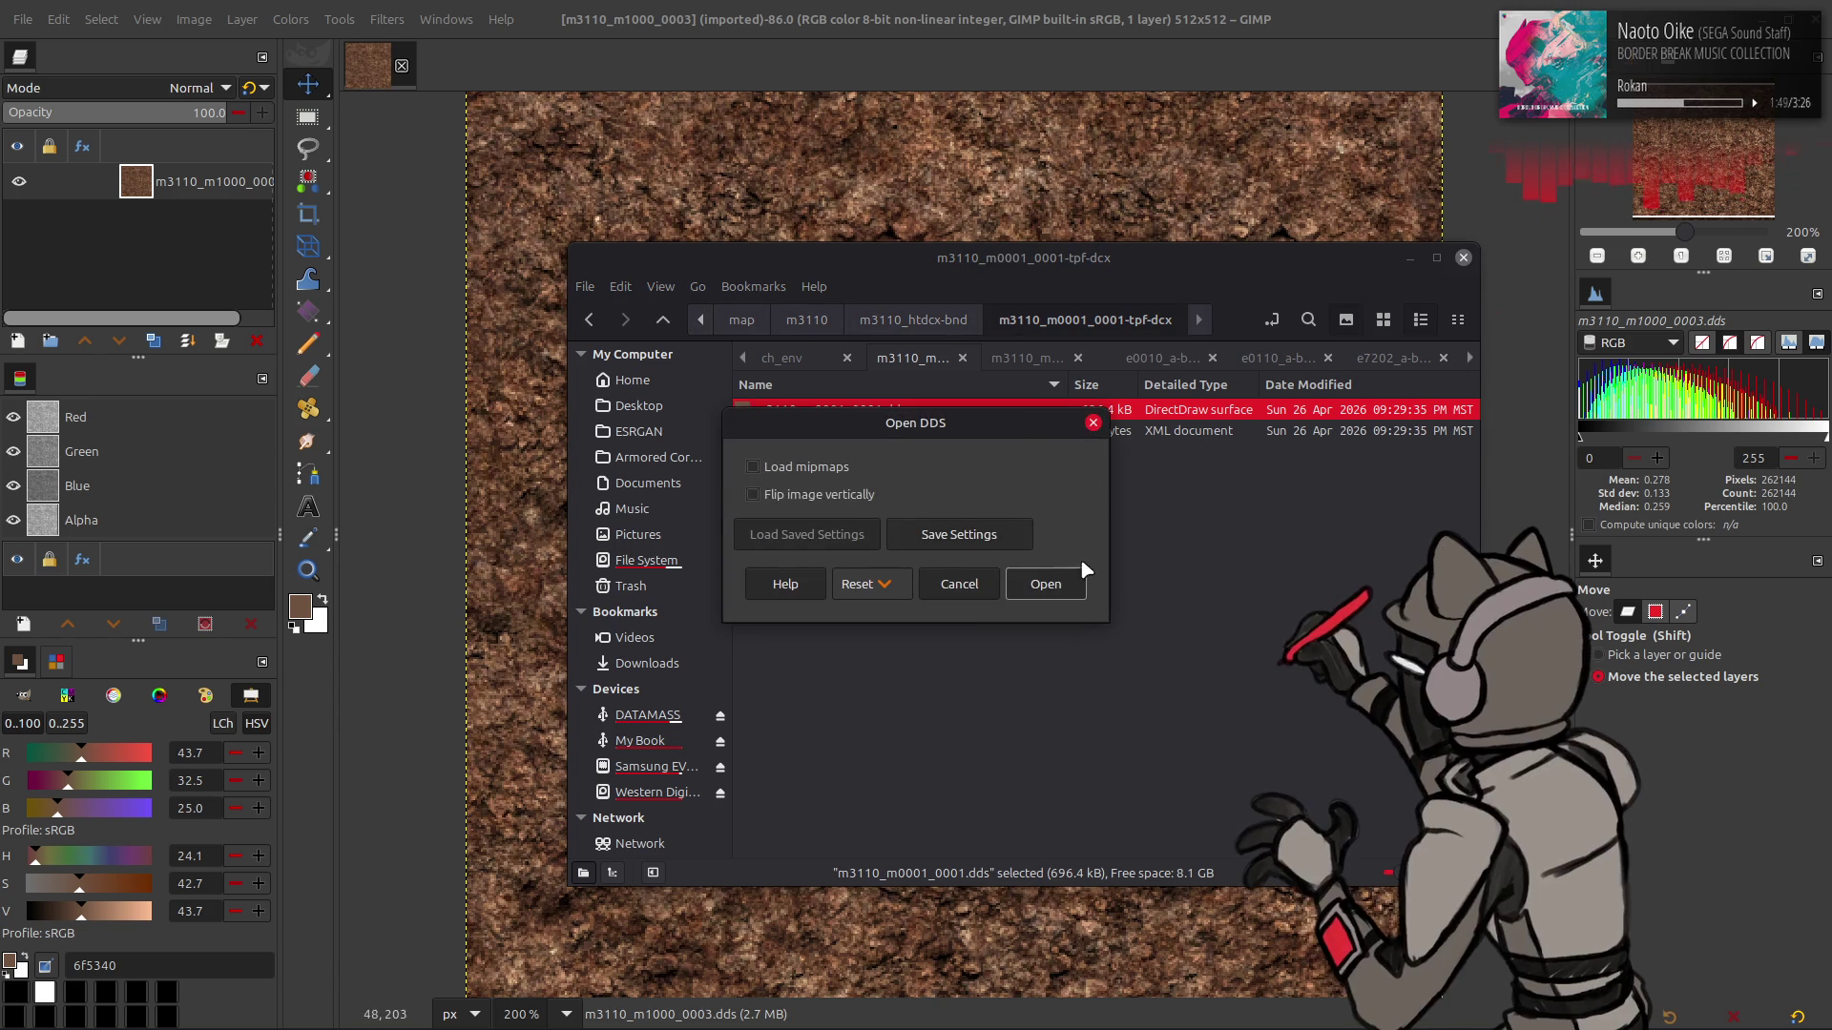
pyautogui.click(1014, 573)
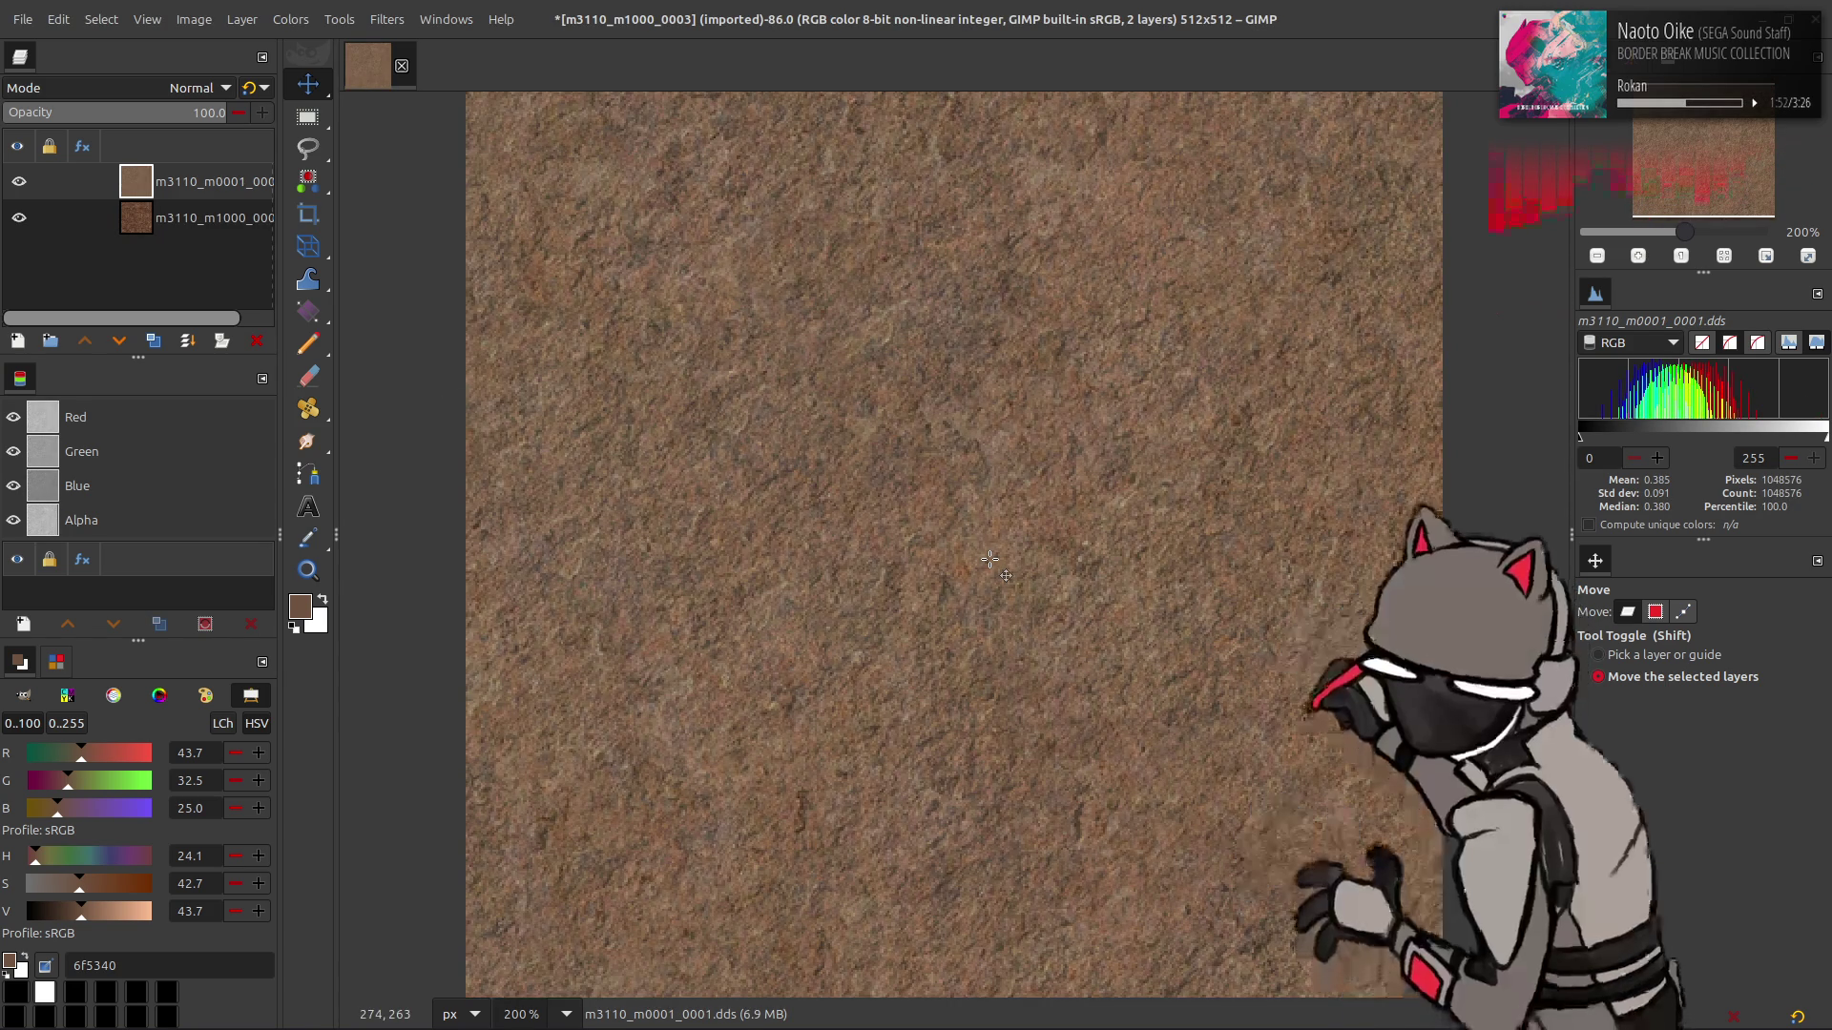
pyautogui.hotkey('alt', 'Tab')
pyautogui.hotkey('alt', 'Tab')
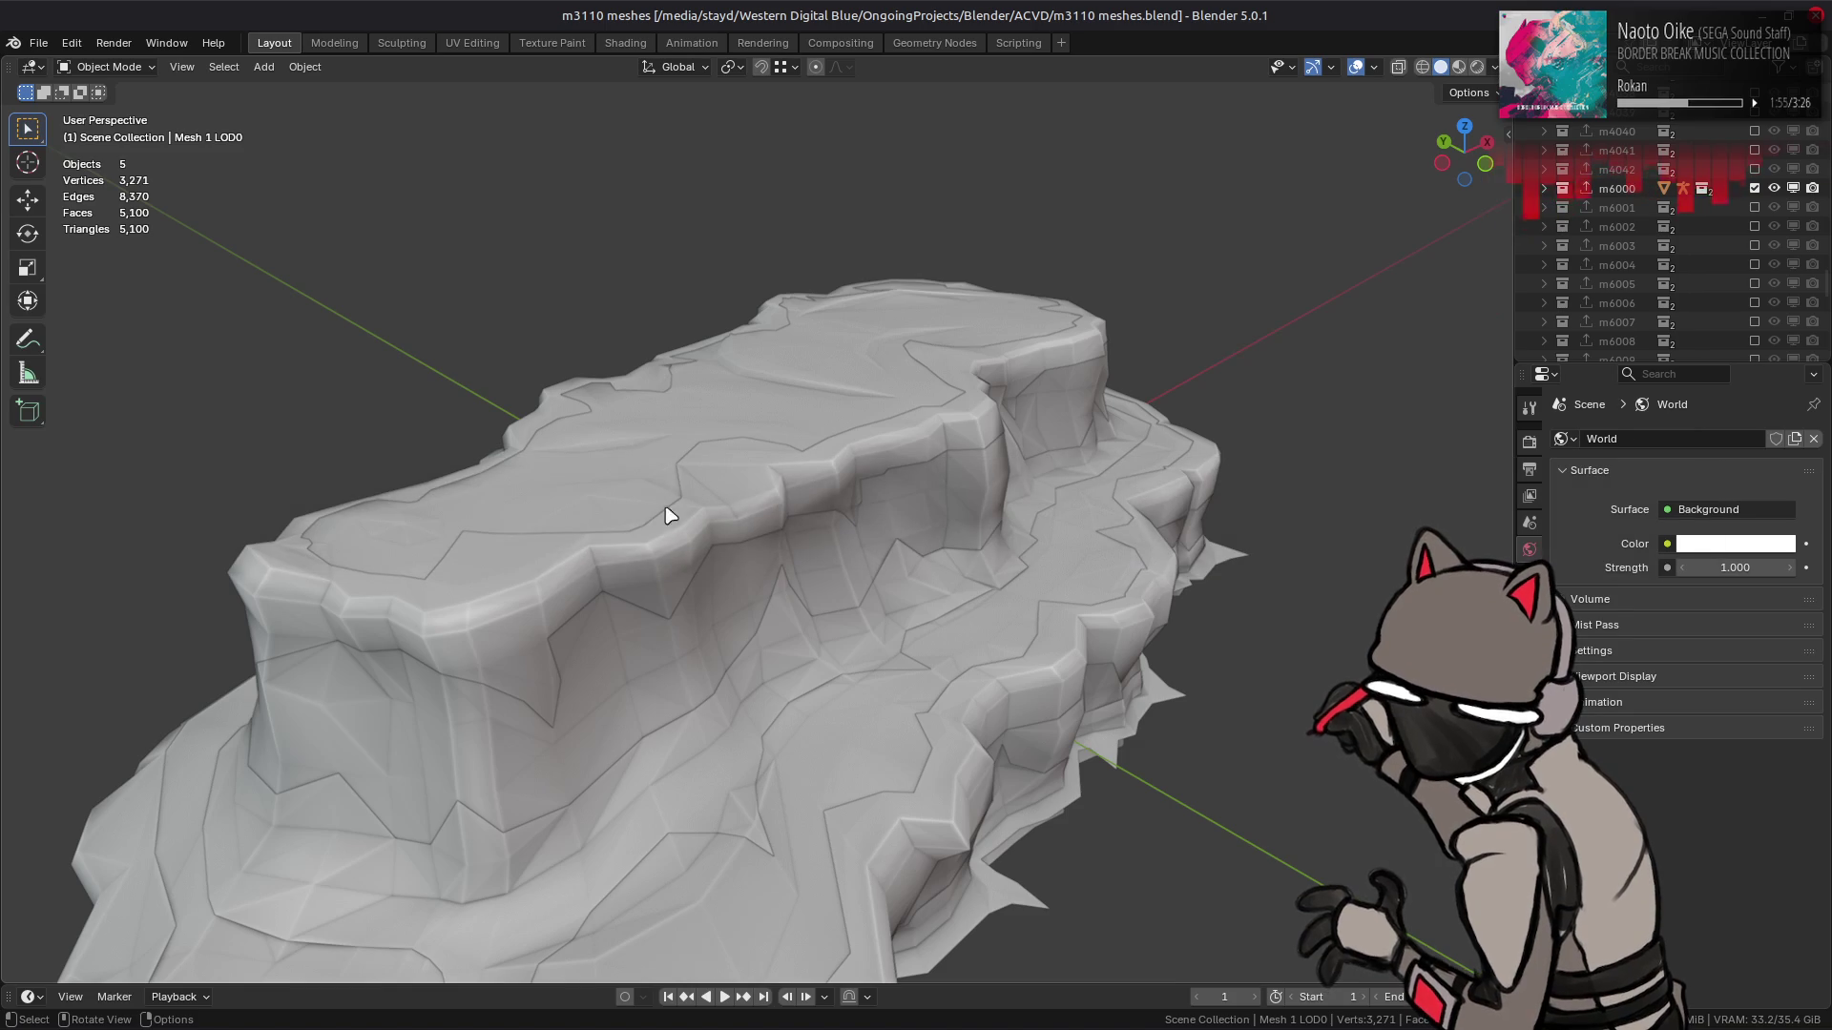
# - Swap the rock material's image for a texture from another folder and inspect it
pyautogui.click(1459, 67)
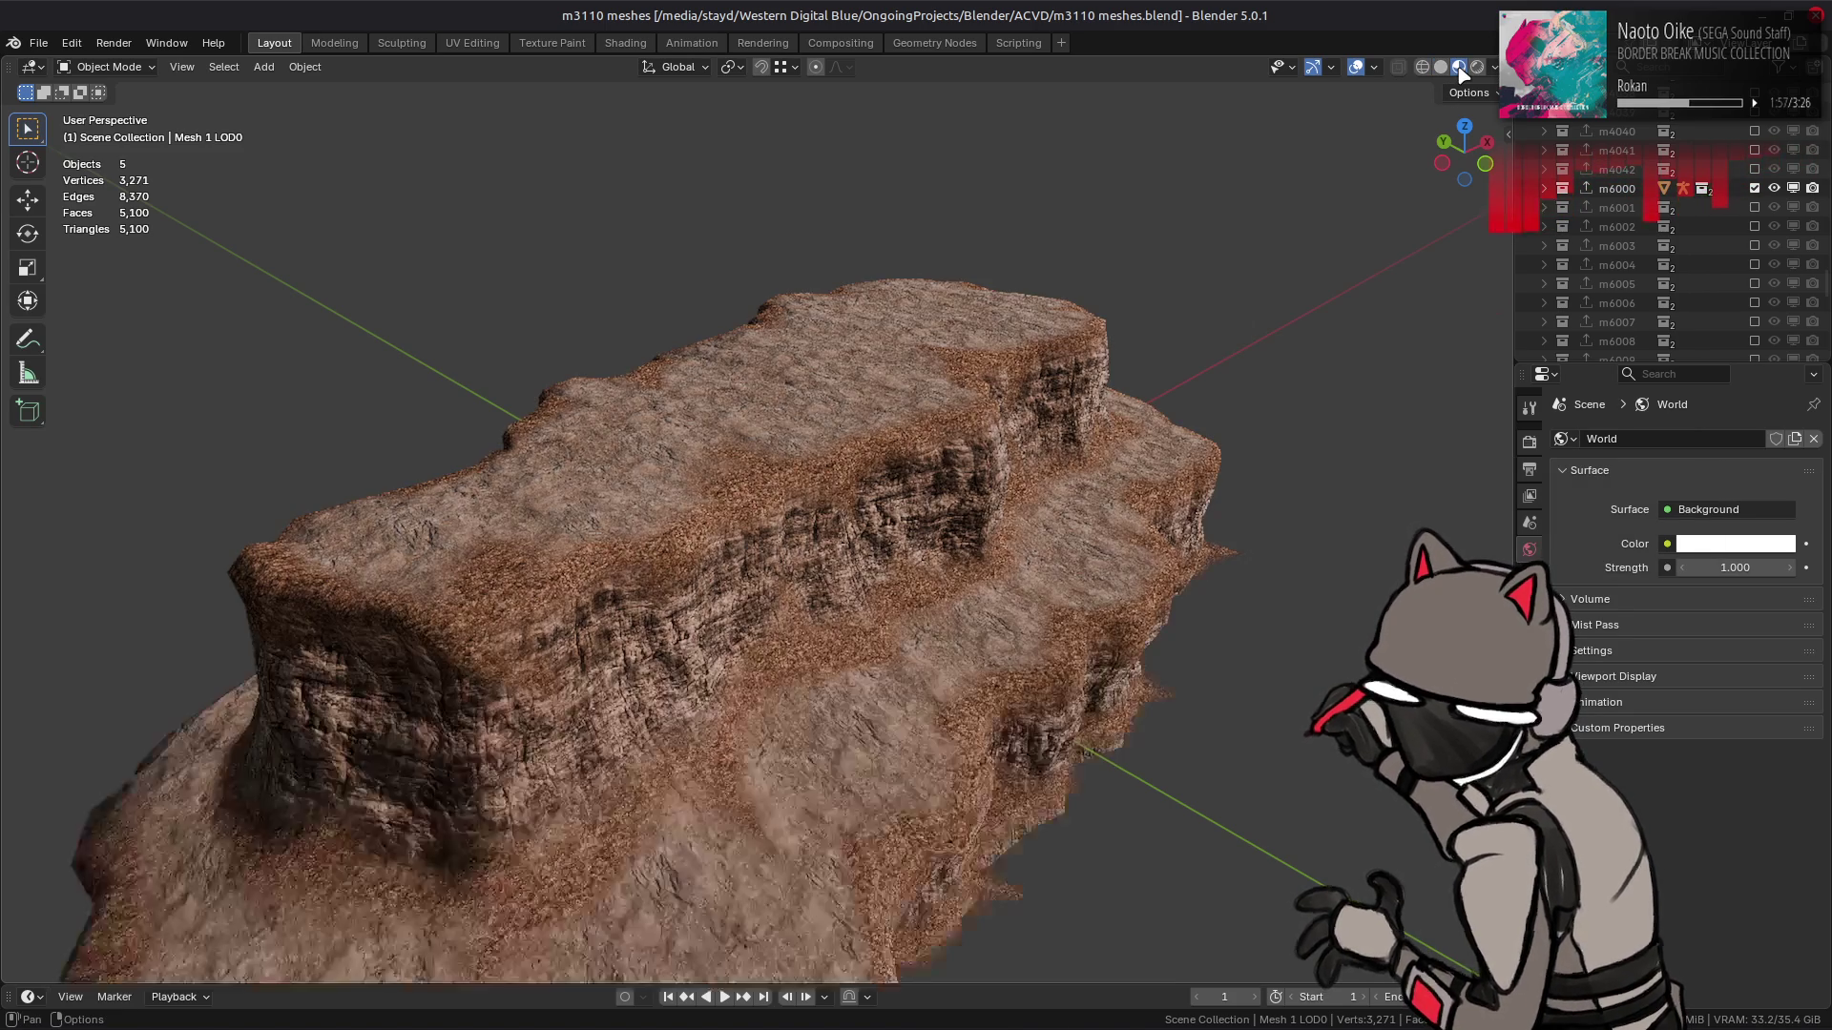
pyautogui.click(754, 504)
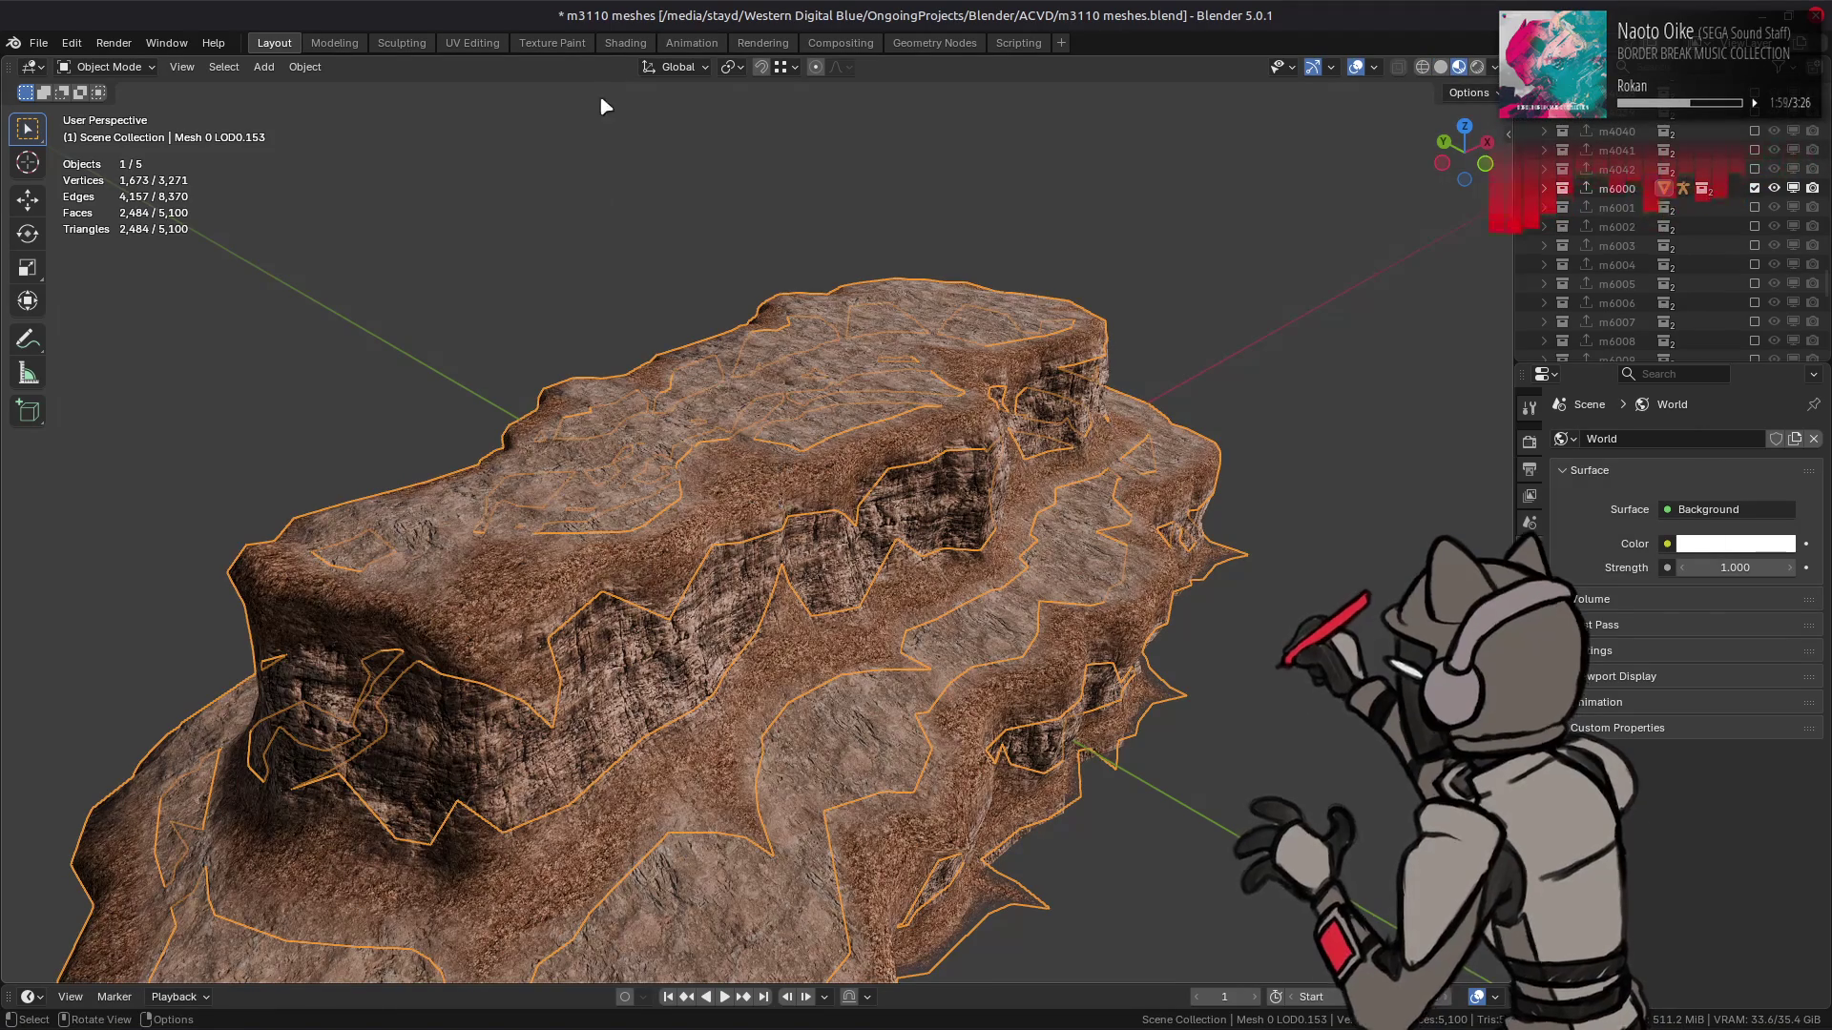
pyautogui.click(625, 43)
pyautogui.click(130, 611)
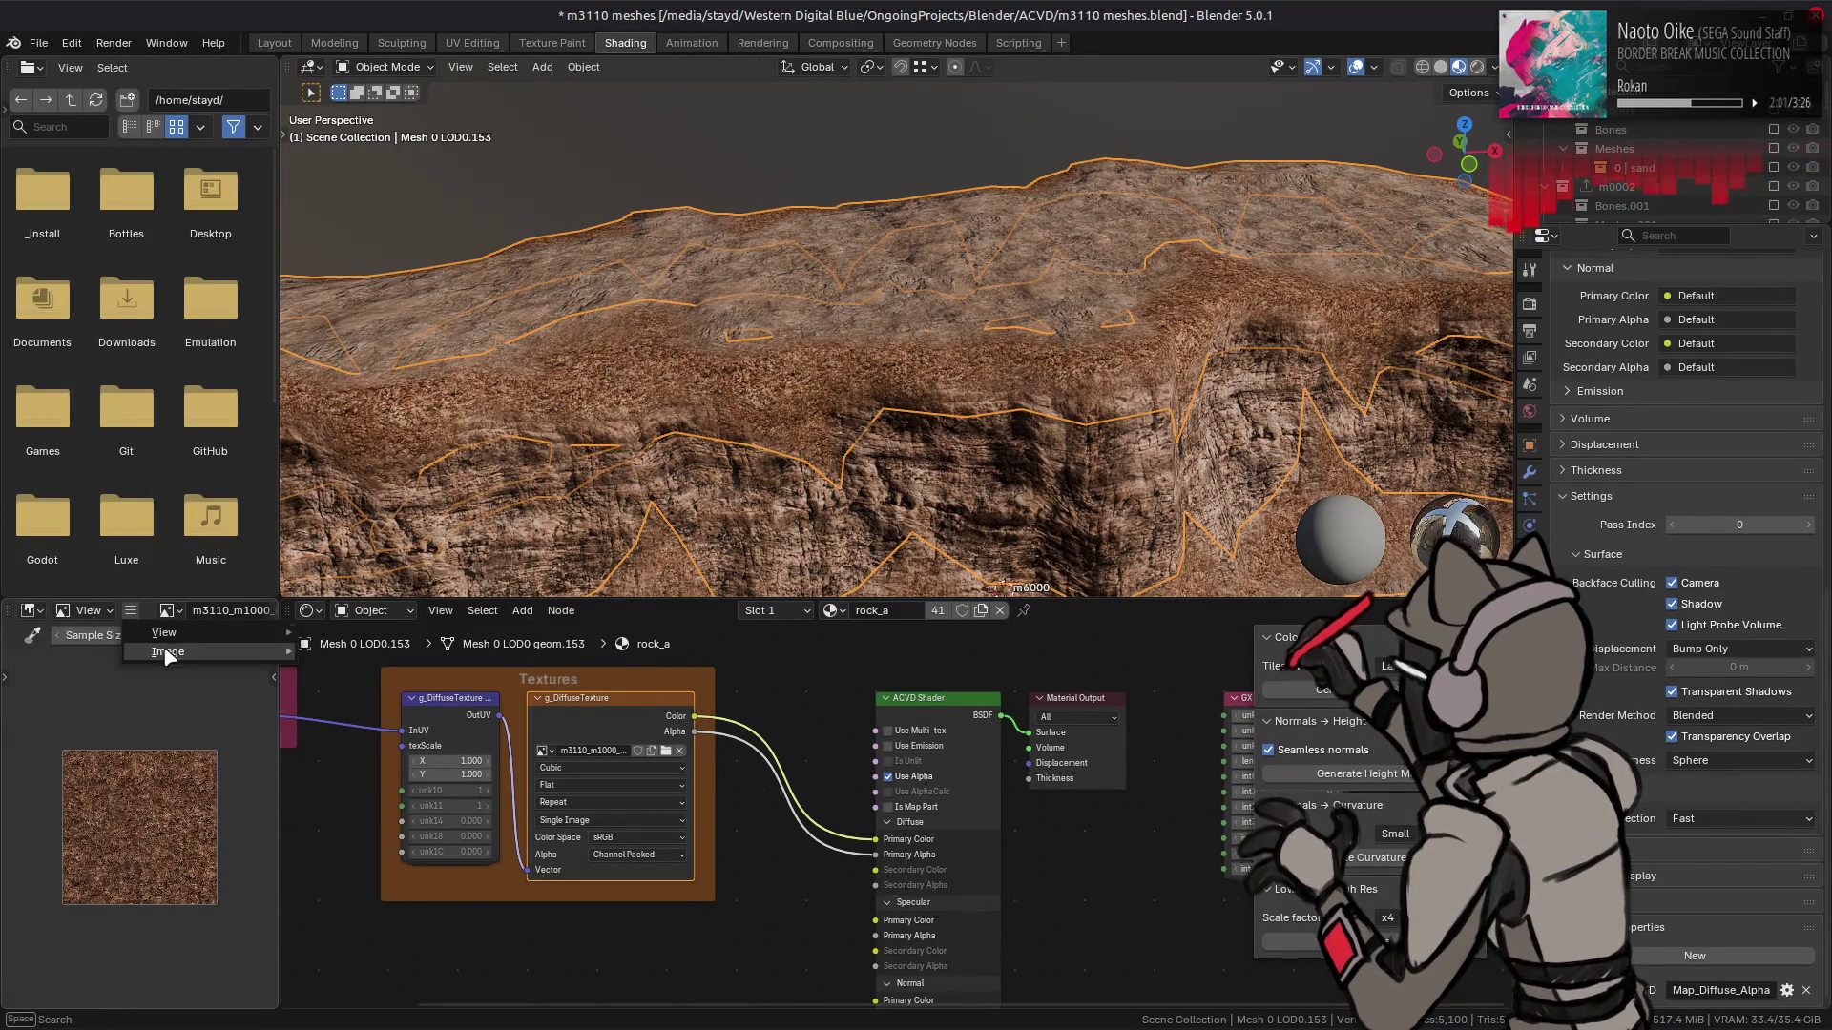
pyautogui.moveTo(191, 653)
pyautogui.click(362, 320)
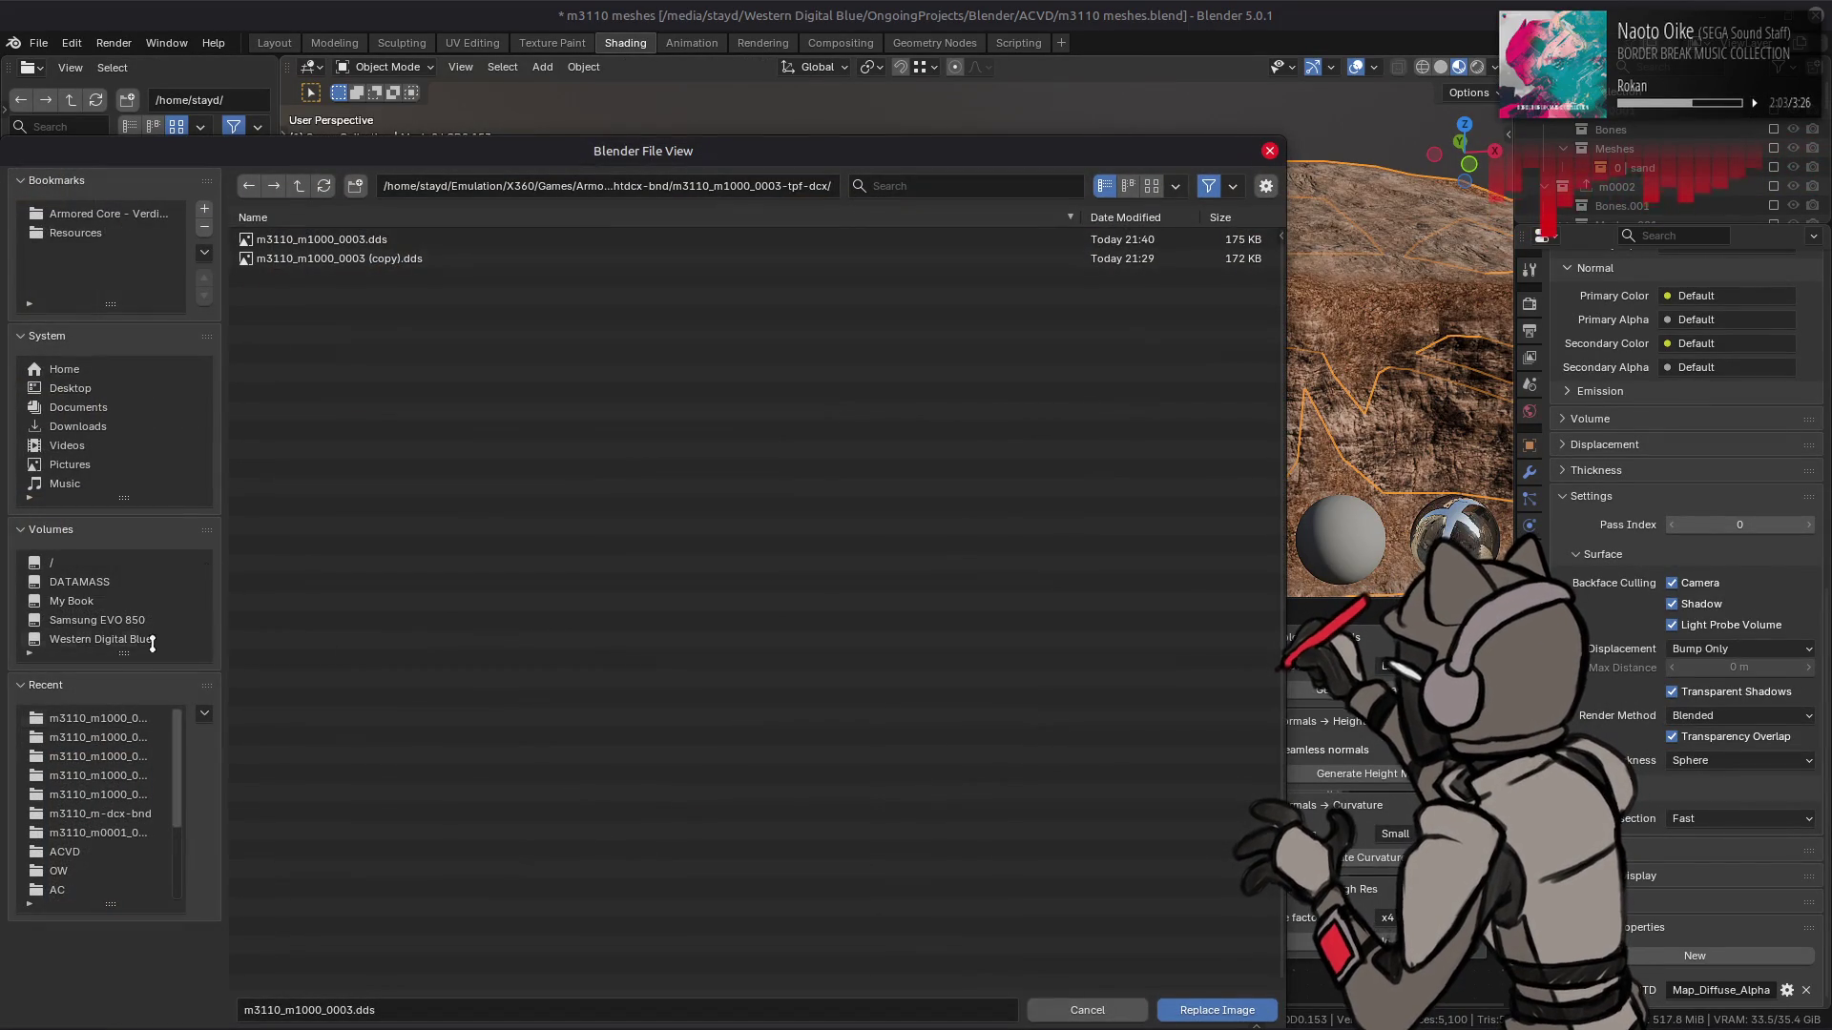
pyautogui.click(299, 185)
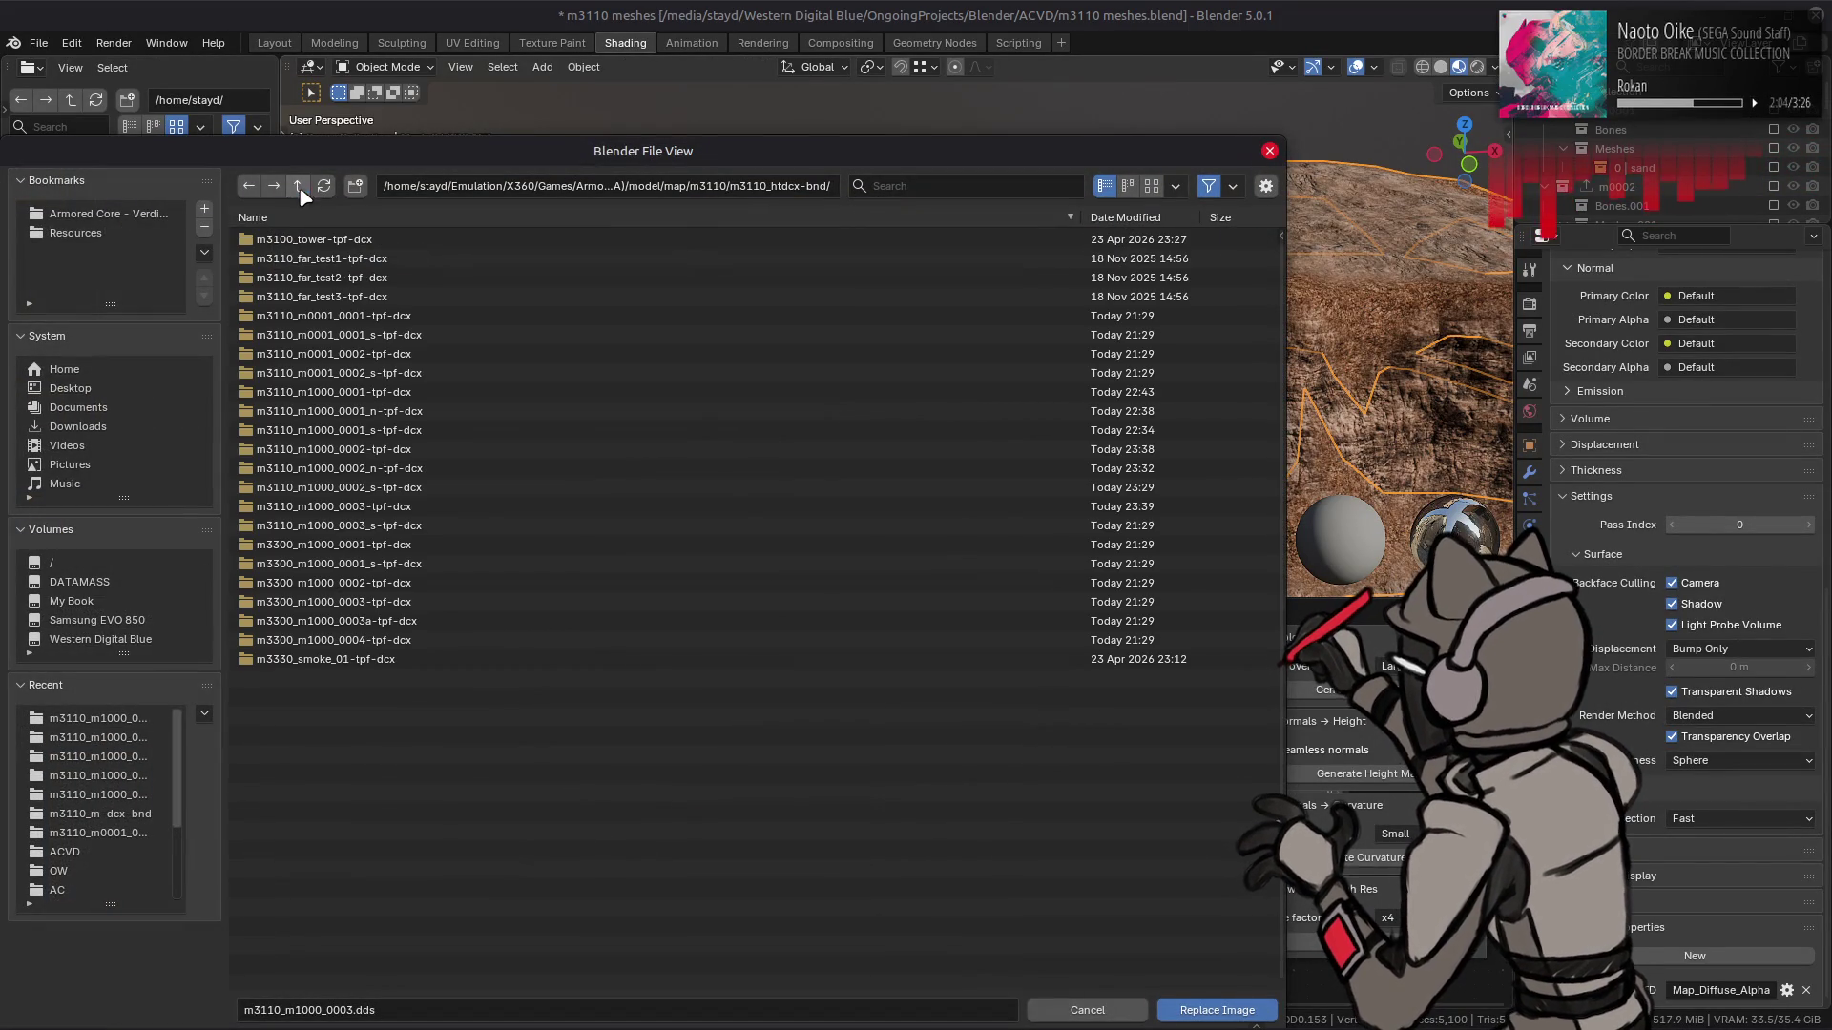
pyautogui.doubleClick(405, 313)
pyautogui.doubleClick(409, 241)
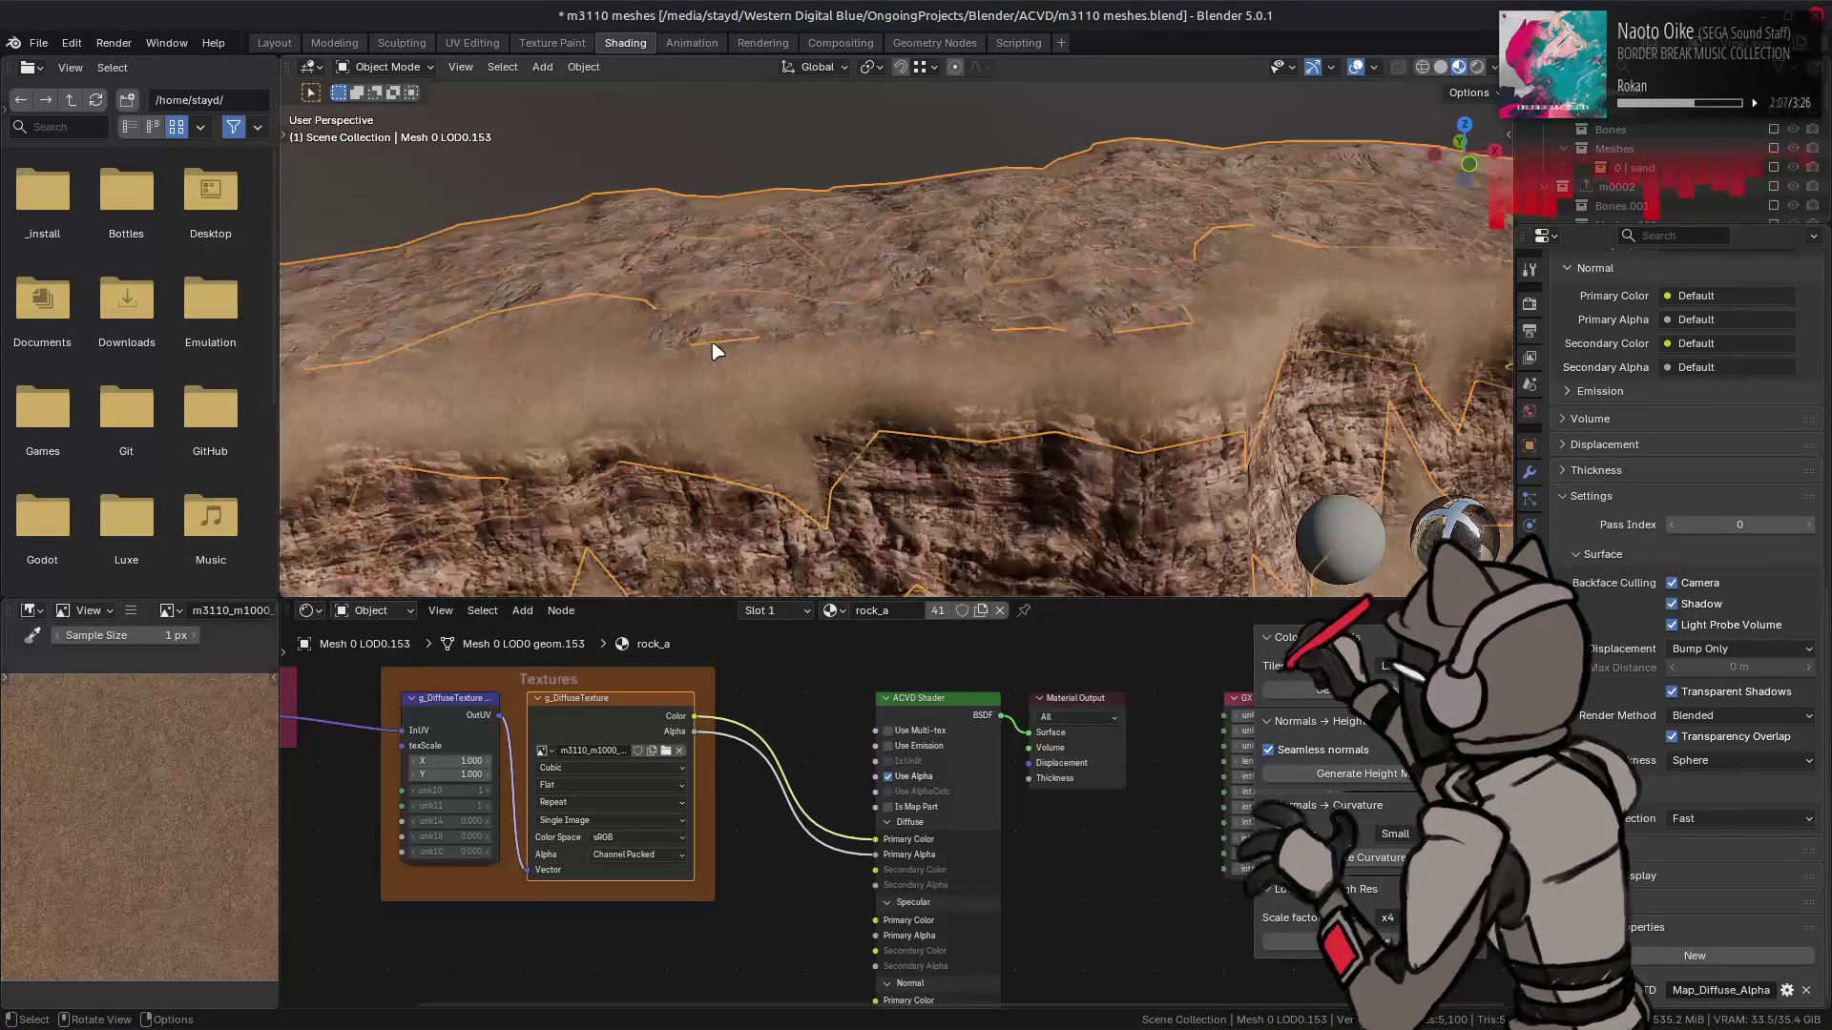
pyautogui.moveTo(751, 365)
pyautogui.mouseDown()
pyautogui.moveTo(879, 347)
pyautogui.moveTo(630, 251)
pyautogui.mouseUp()
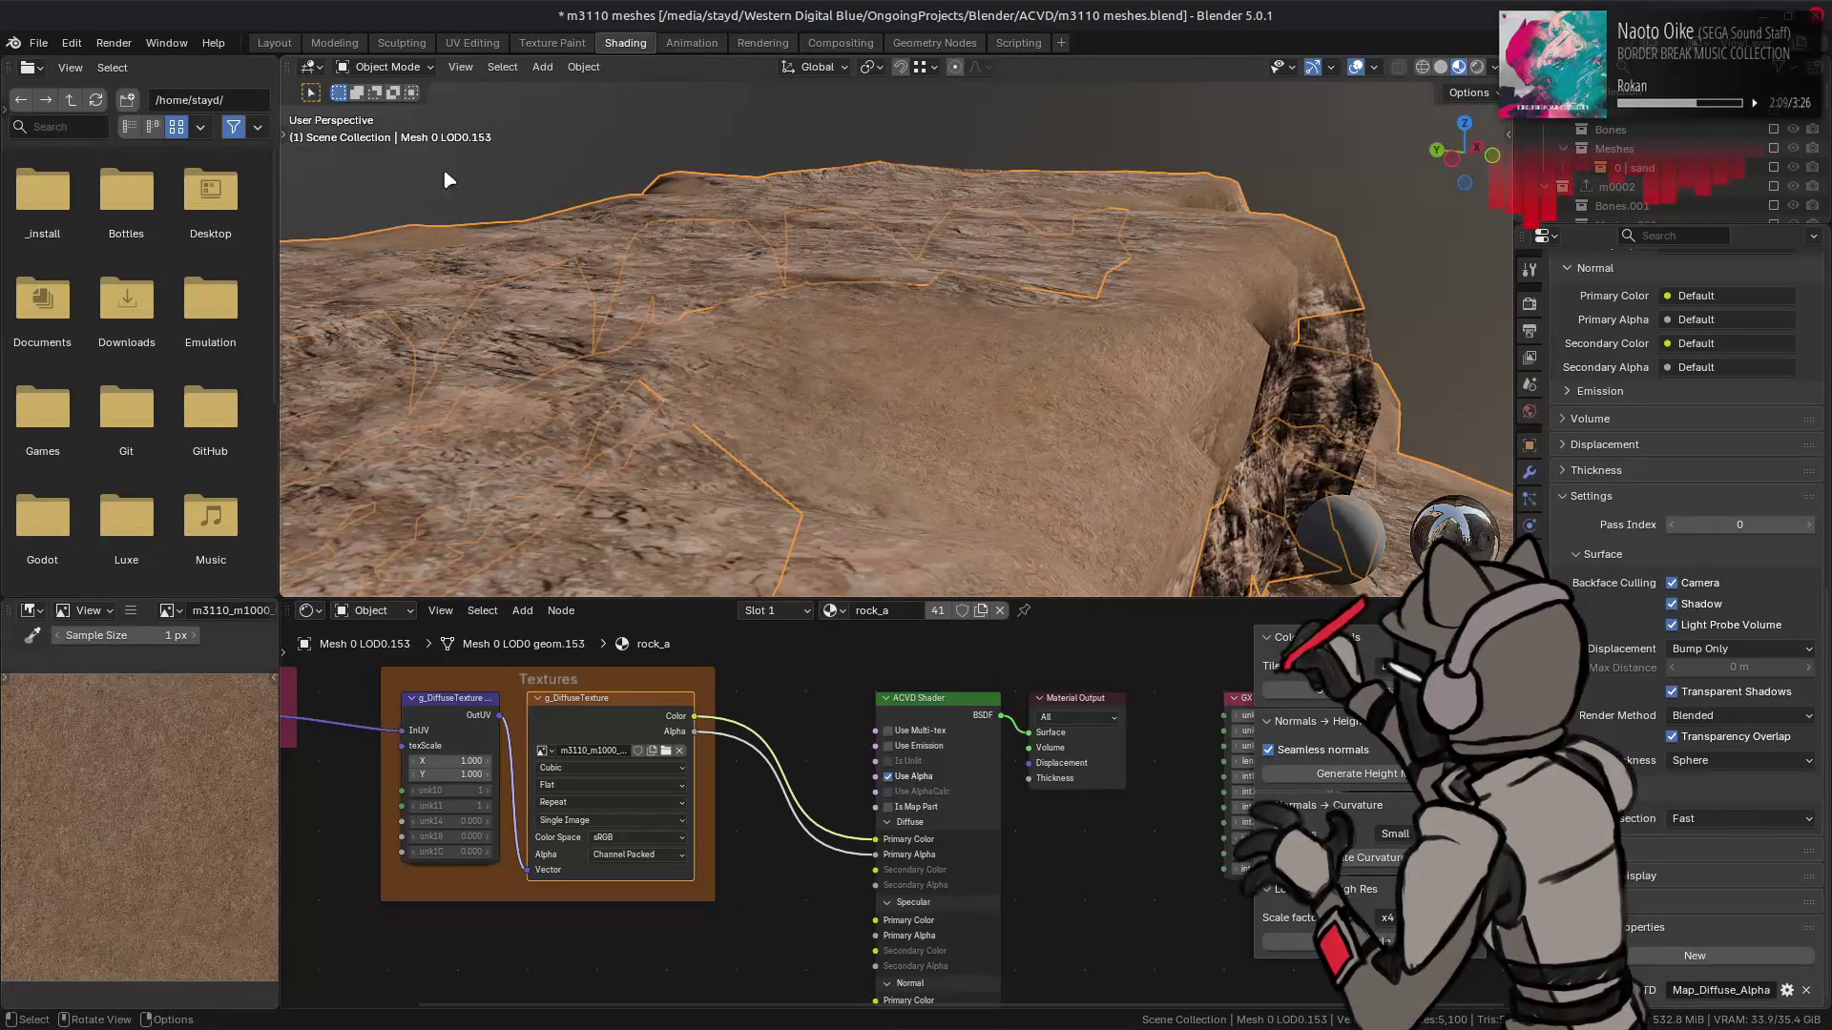
# - Try m3300_m1000_0001.dds as the rock texture and view the sandy result
pyautogui.click(273, 43)
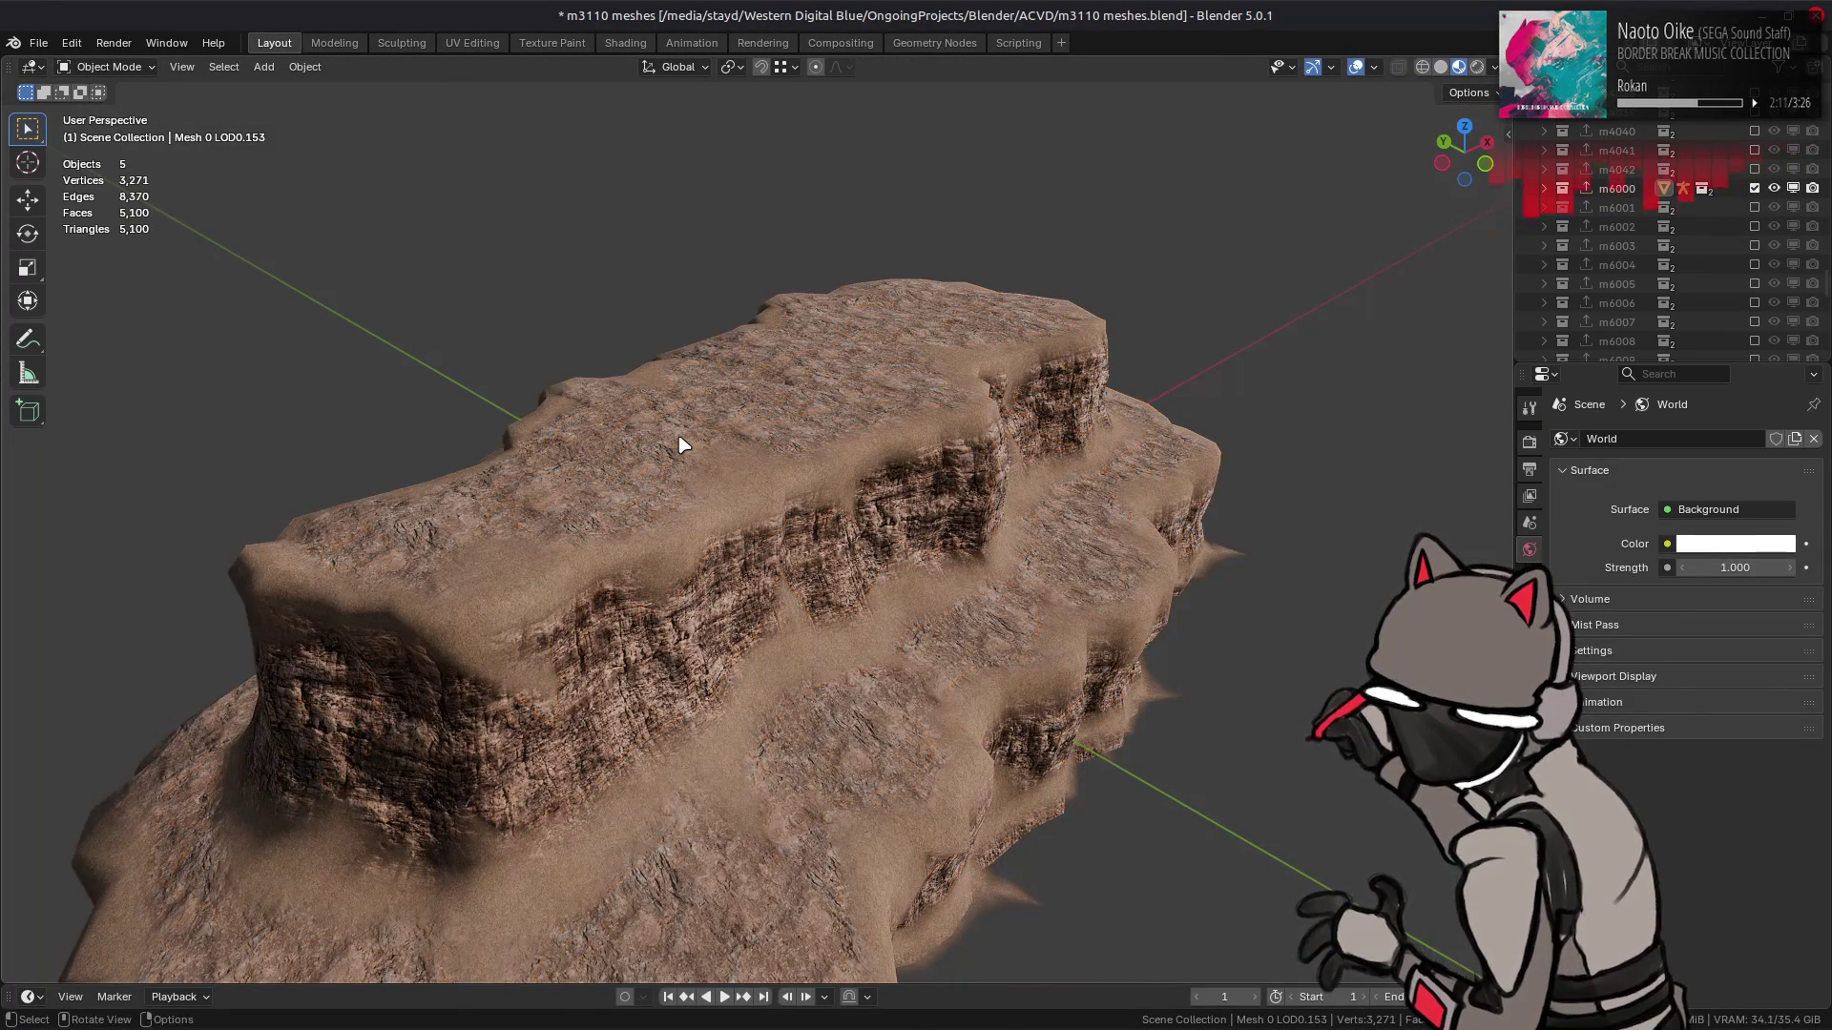
pyautogui.scroll(4, 683, 445)
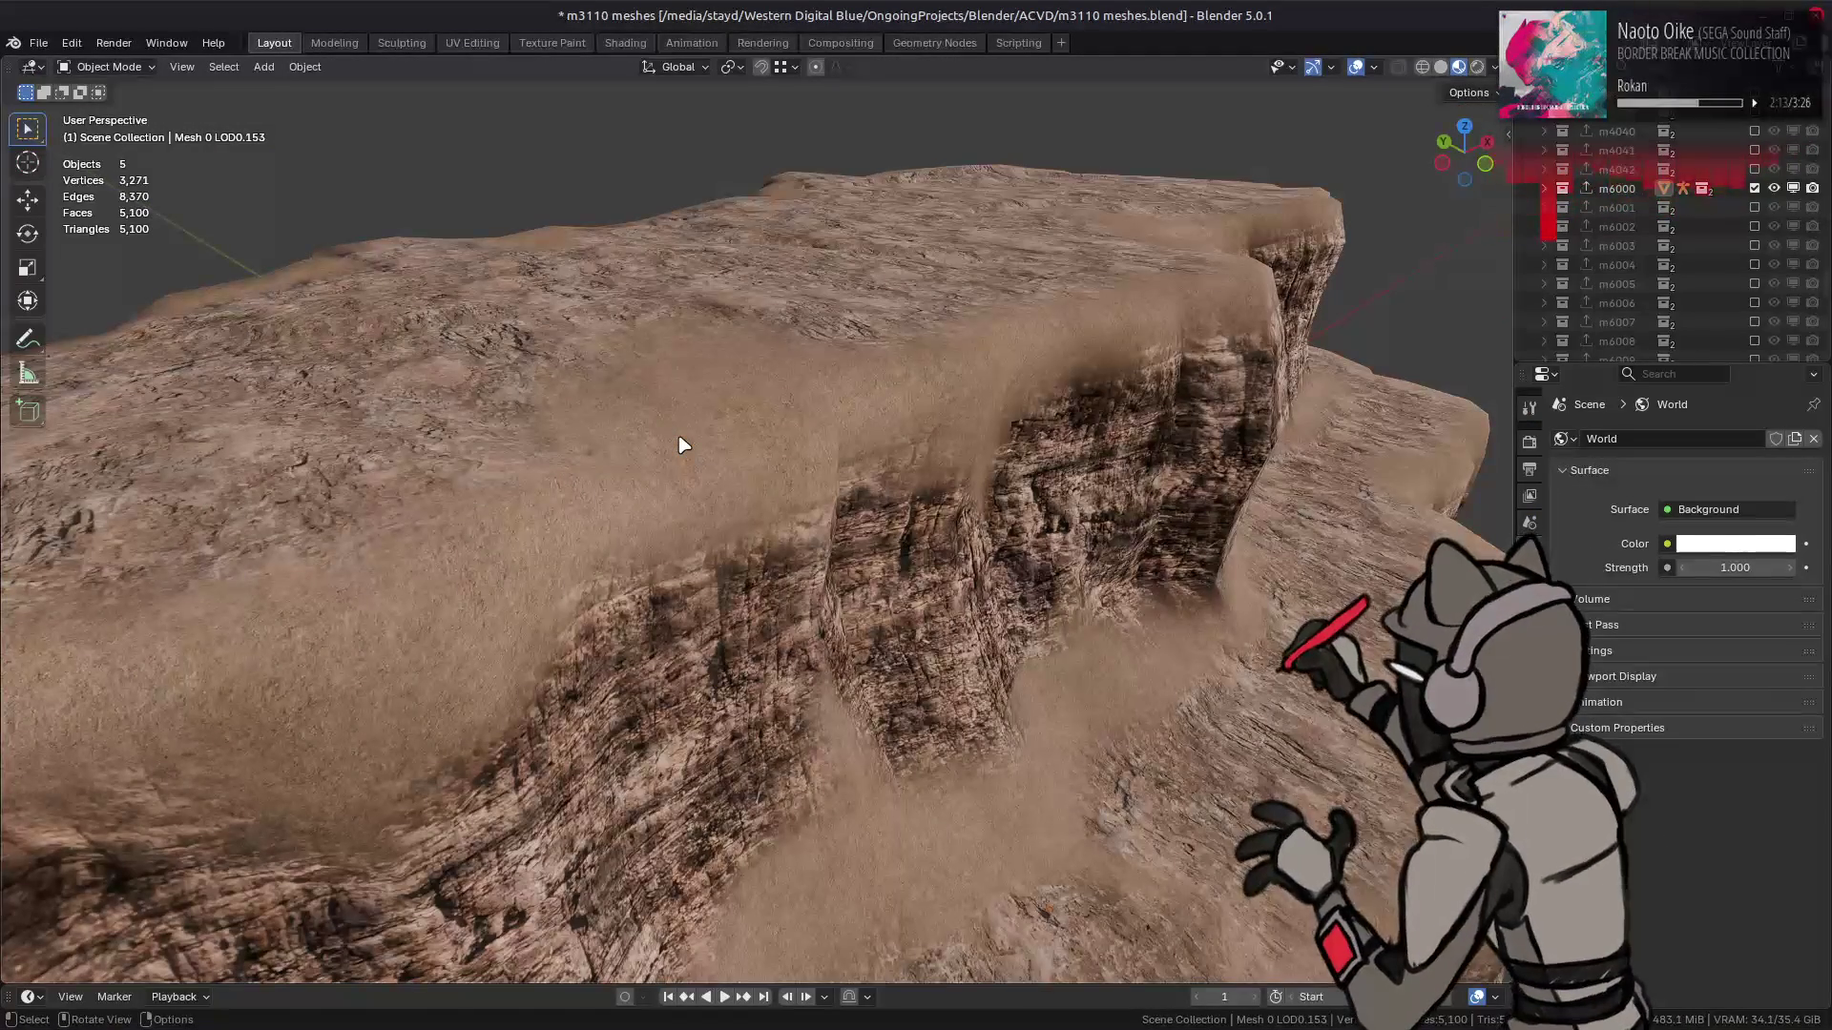
pyautogui.click(624, 43)
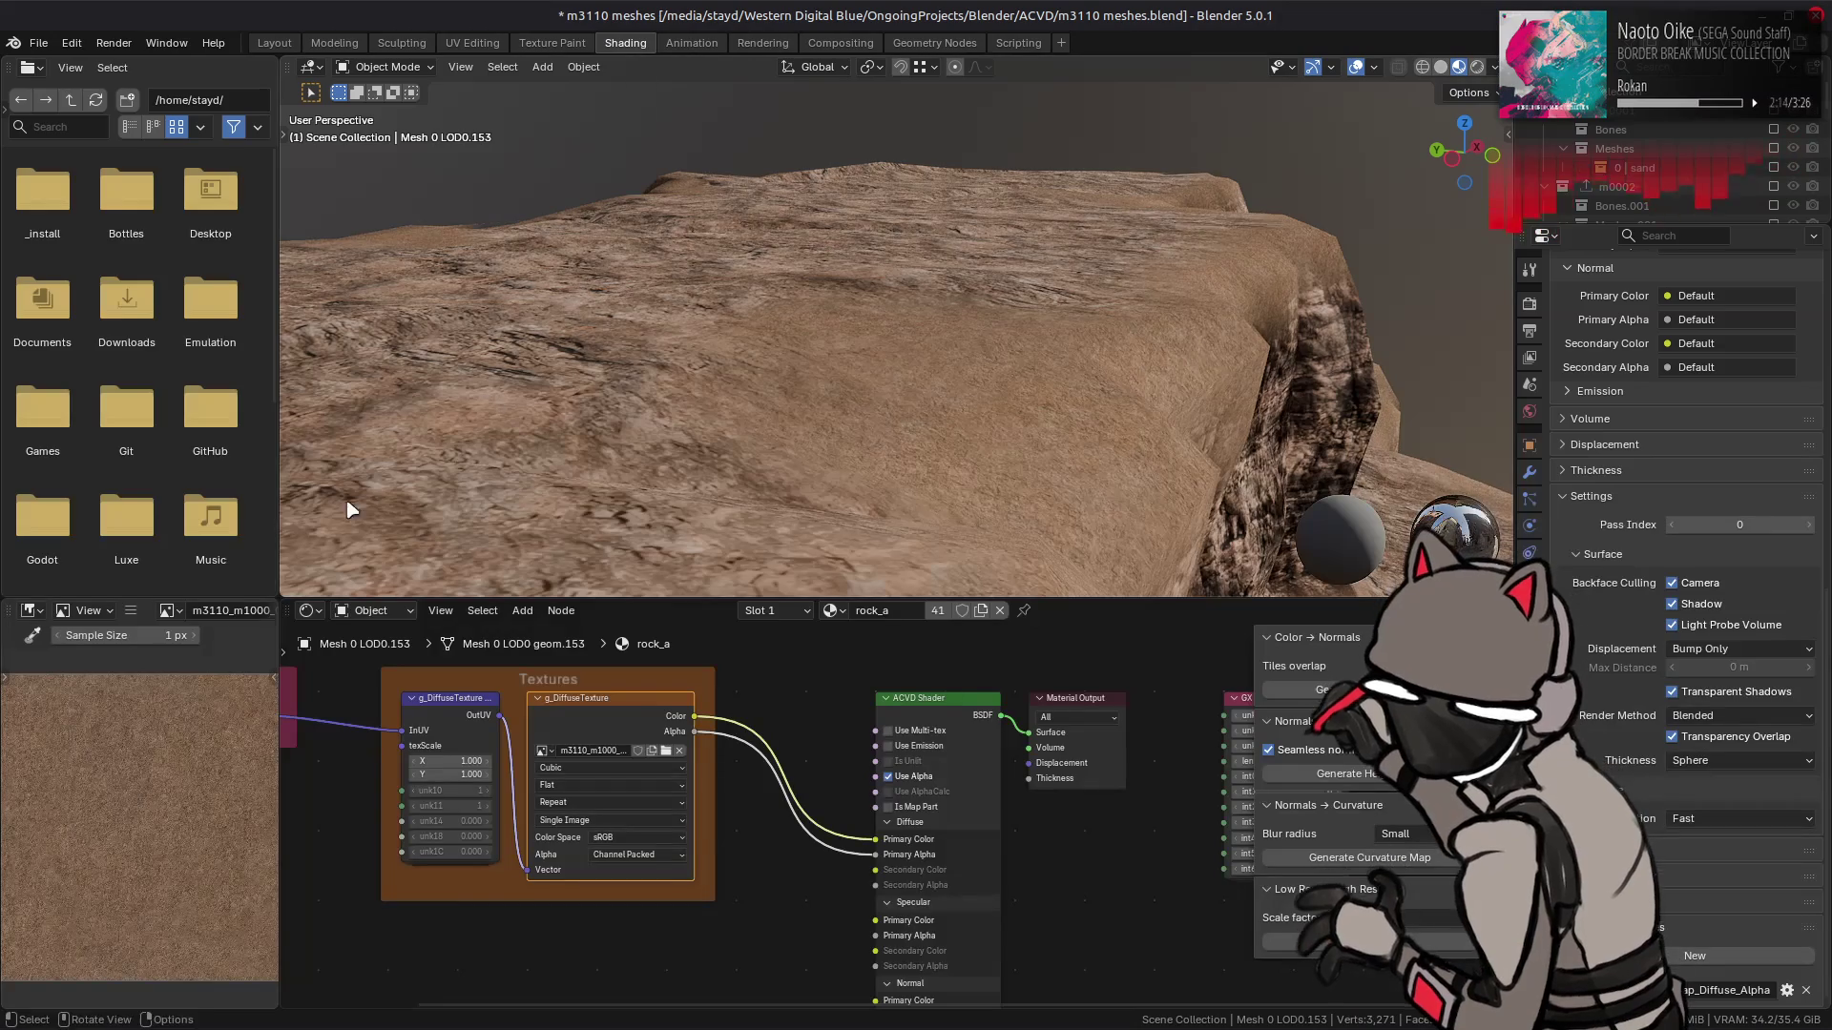
pyautogui.click(131, 610)
pyautogui.moveTo(167, 658)
pyautogui.click(444, 315)
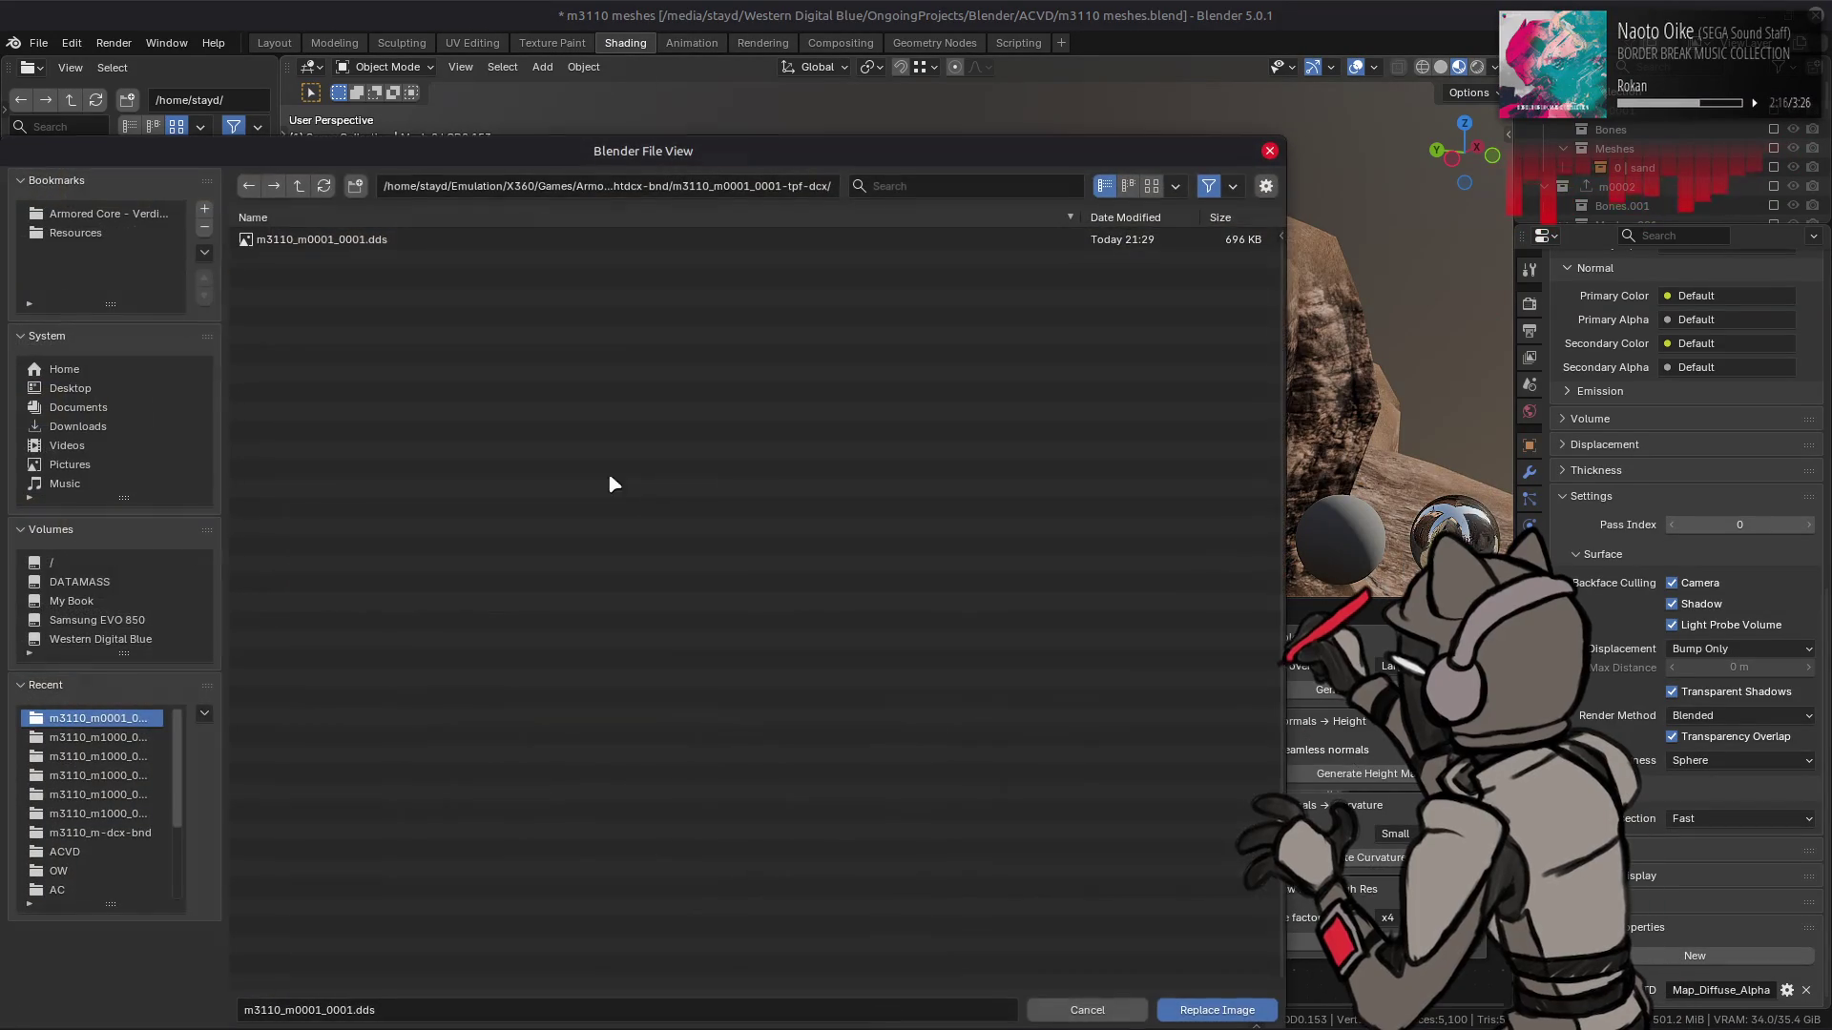
pyautogui.click(309, 187)
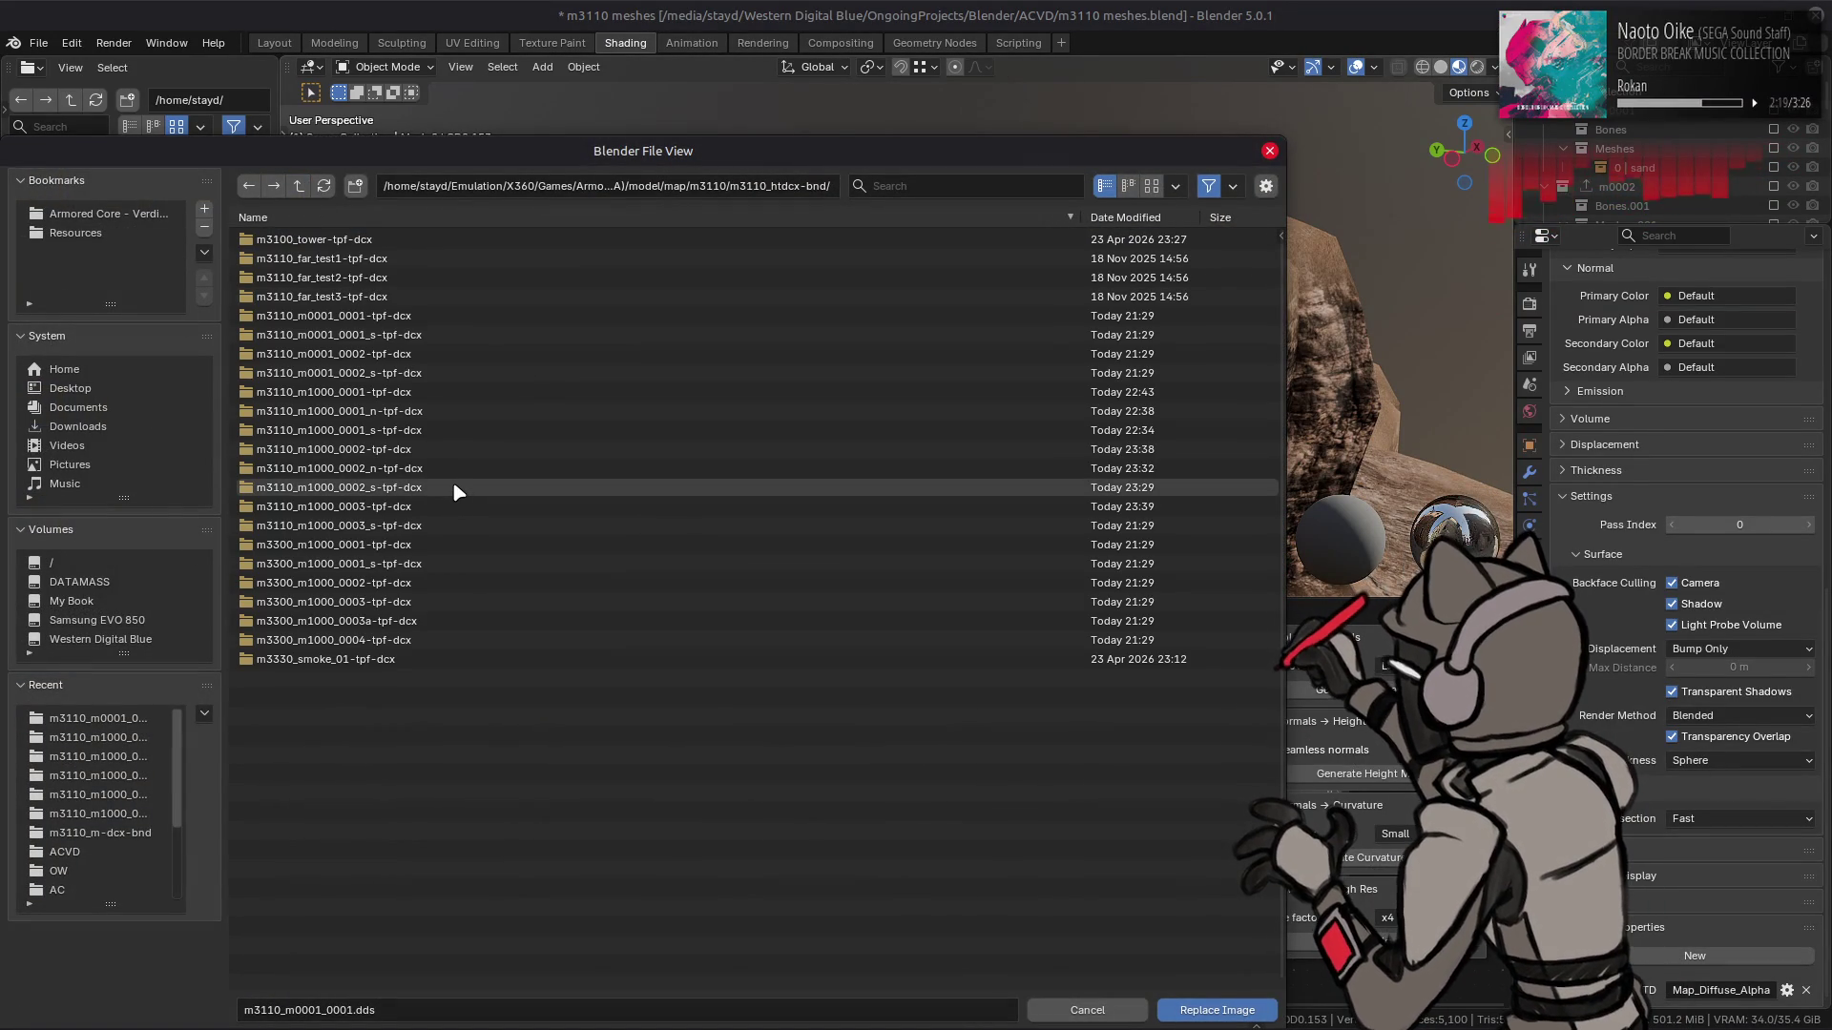
pyautogui.doubleClick(432, 544)
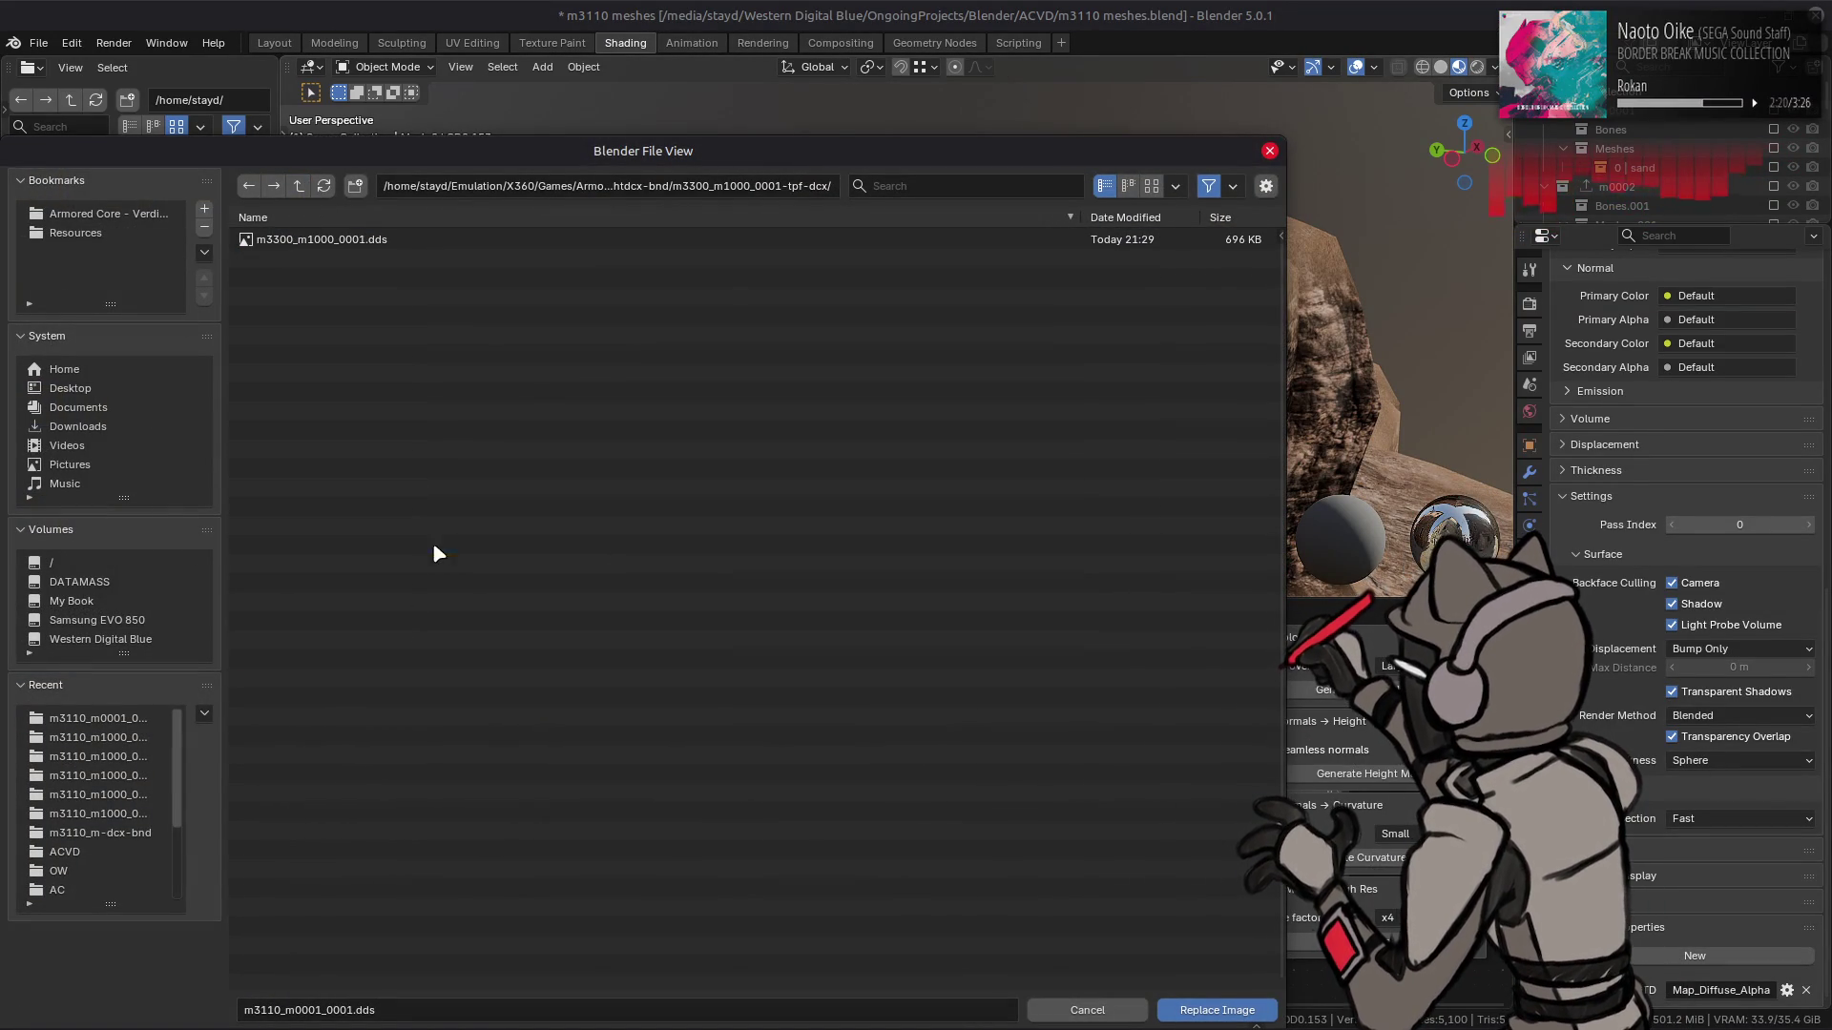
pyautogui.click(1150, 186)
pyautogui.doubleClick(348, 329)
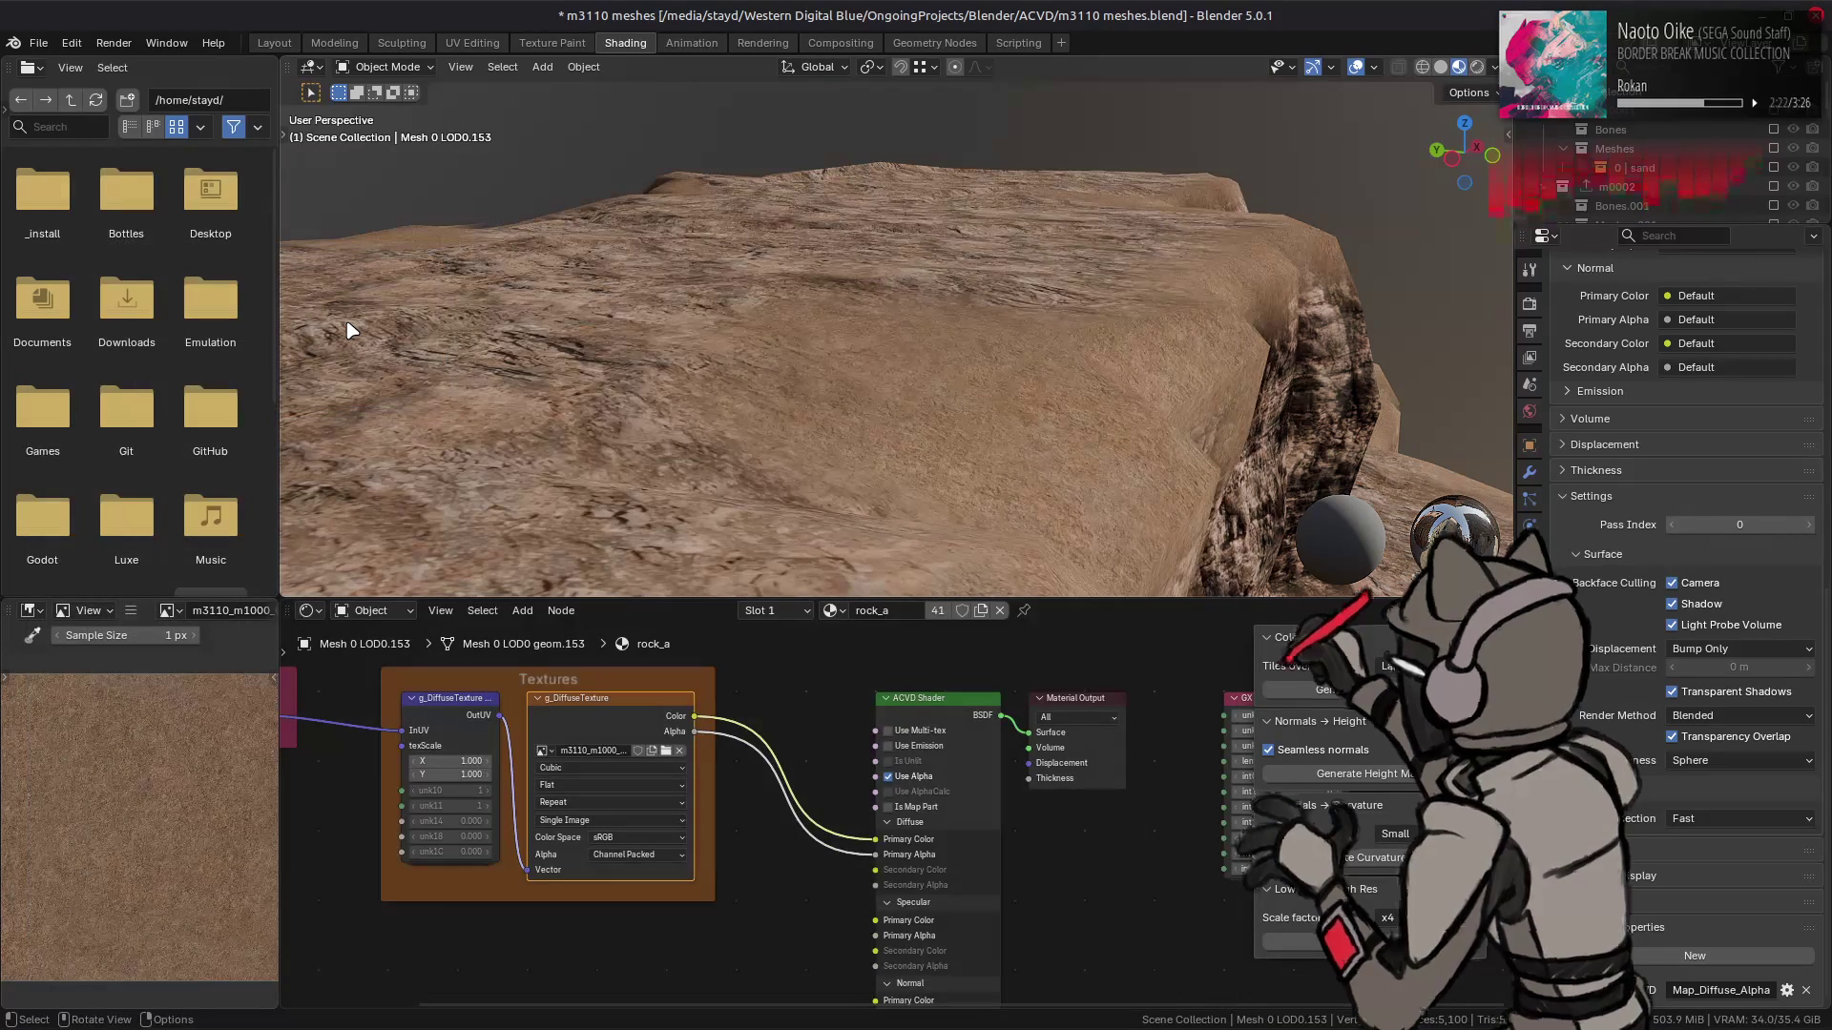
pyautogui.moveTo(611, 350); pyautogui.dragTo(659, 335)
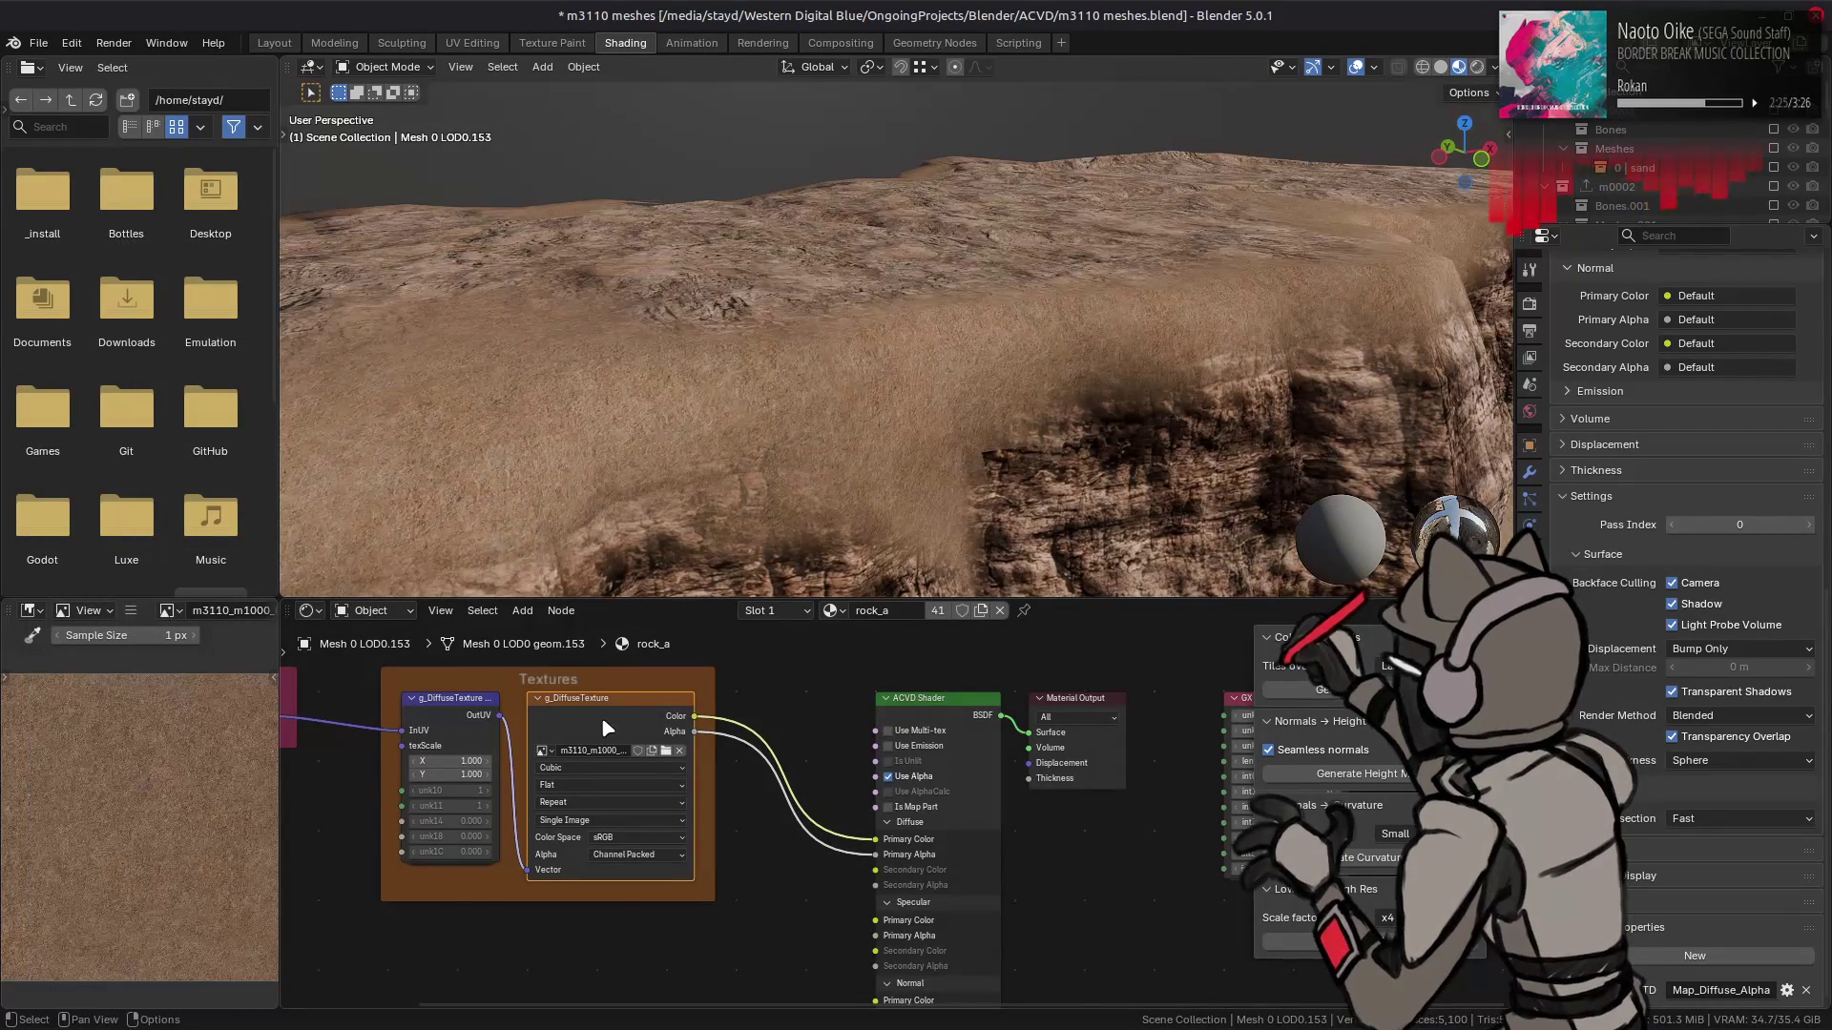
# - Preview the m3300_m1000_0002 and m3300_m1000_0003 textures in the image browser
pyautogui.click(131, 611)
pyautogui.moveTo(191, 651)
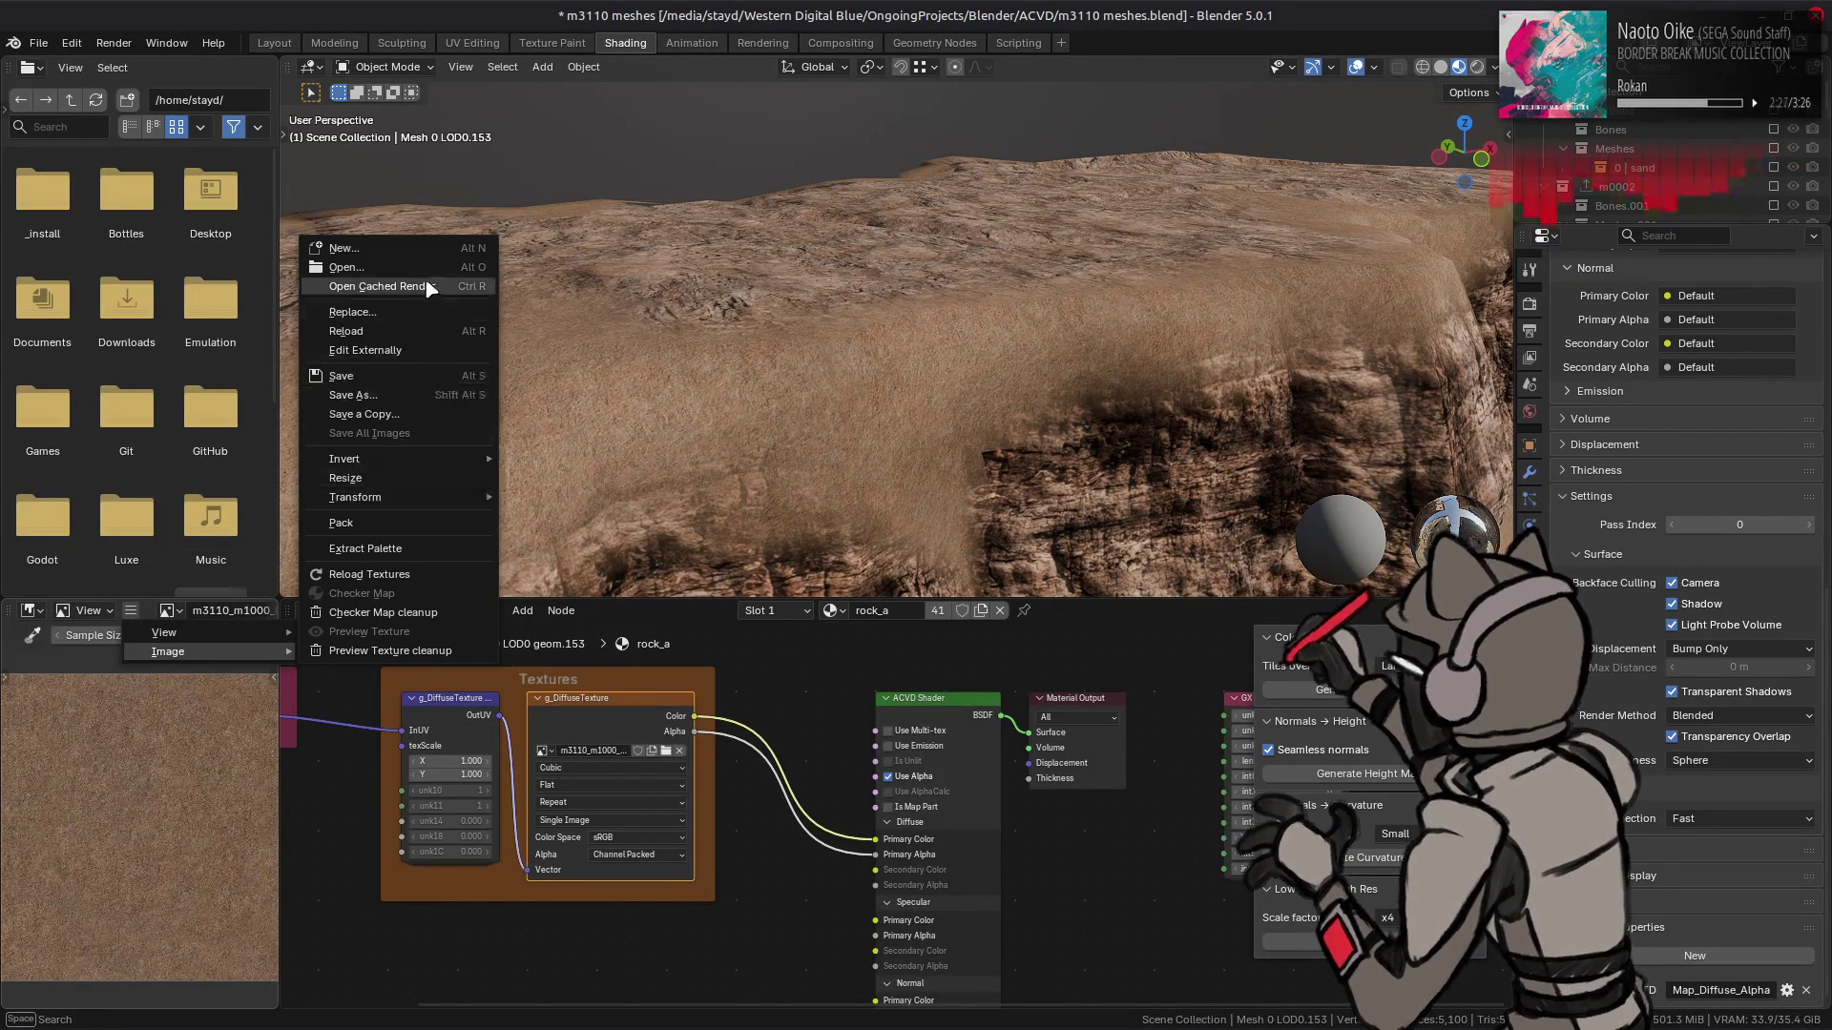
pyautogui.click(427, 312)
pyautogui.click(299, 185)
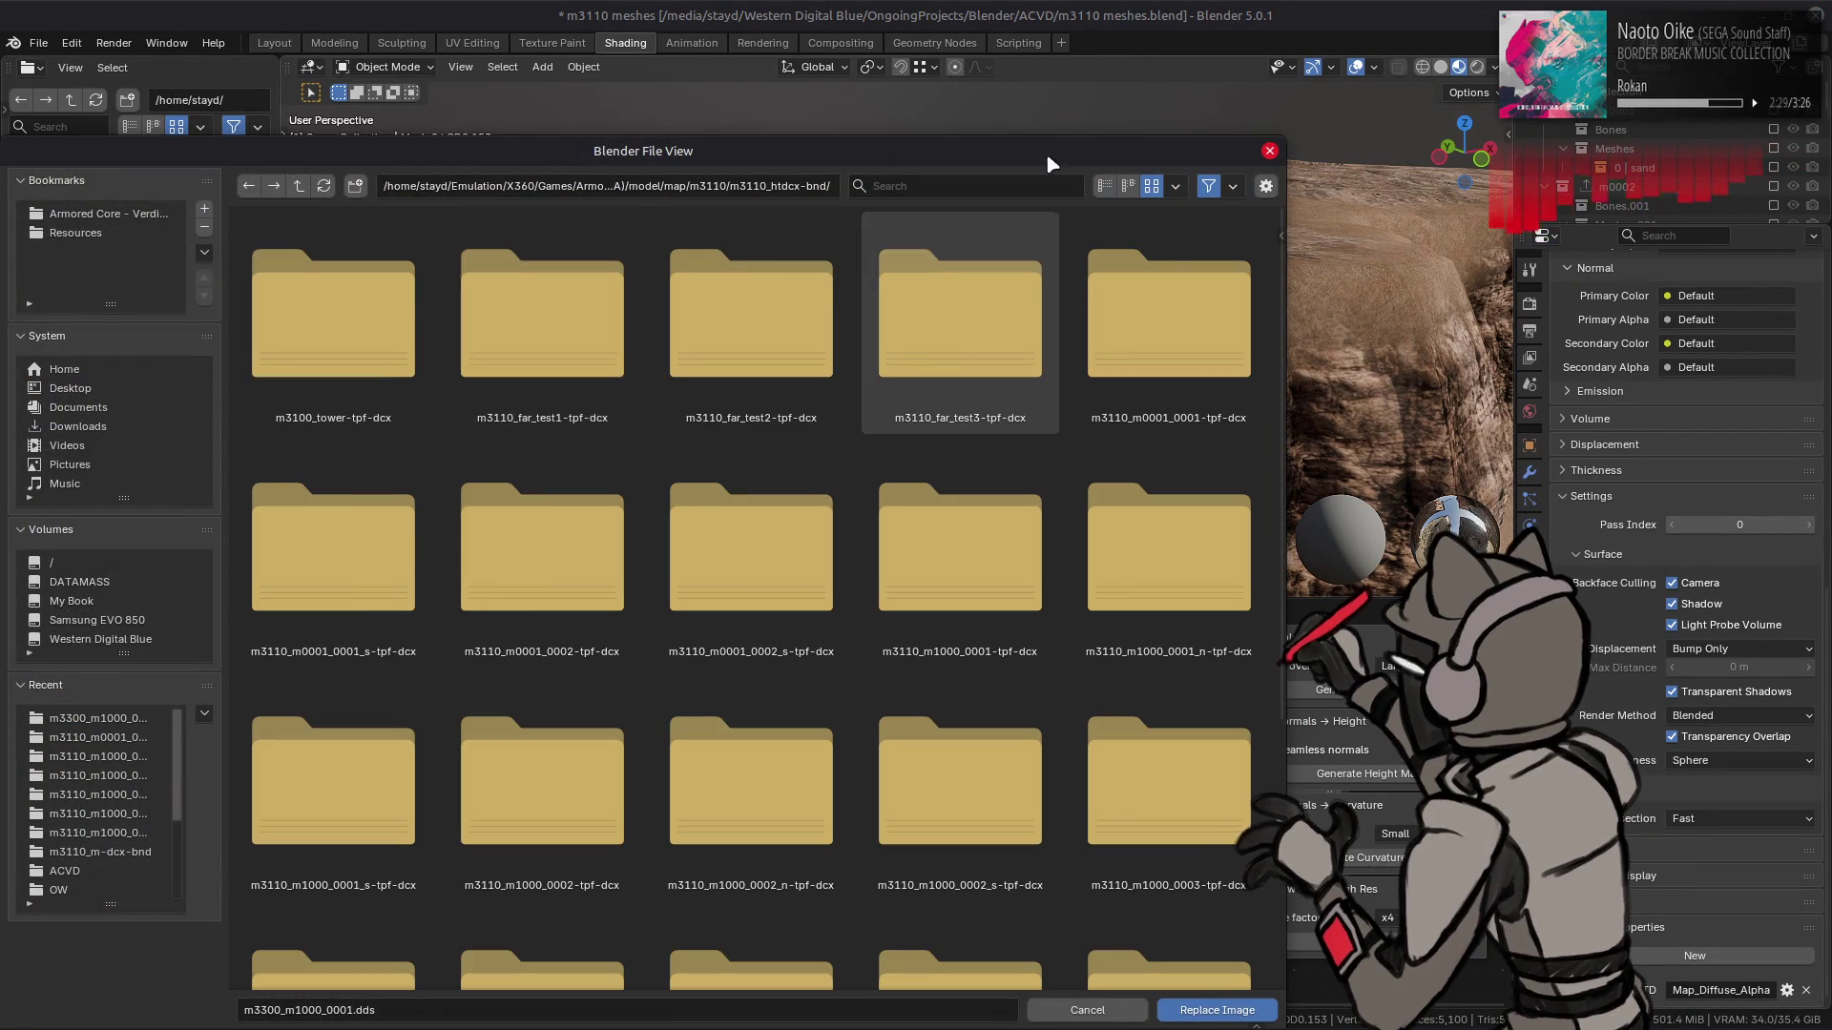
pyautogui.click(1104, 185)
pyautogui.doubleClick(421, 580)
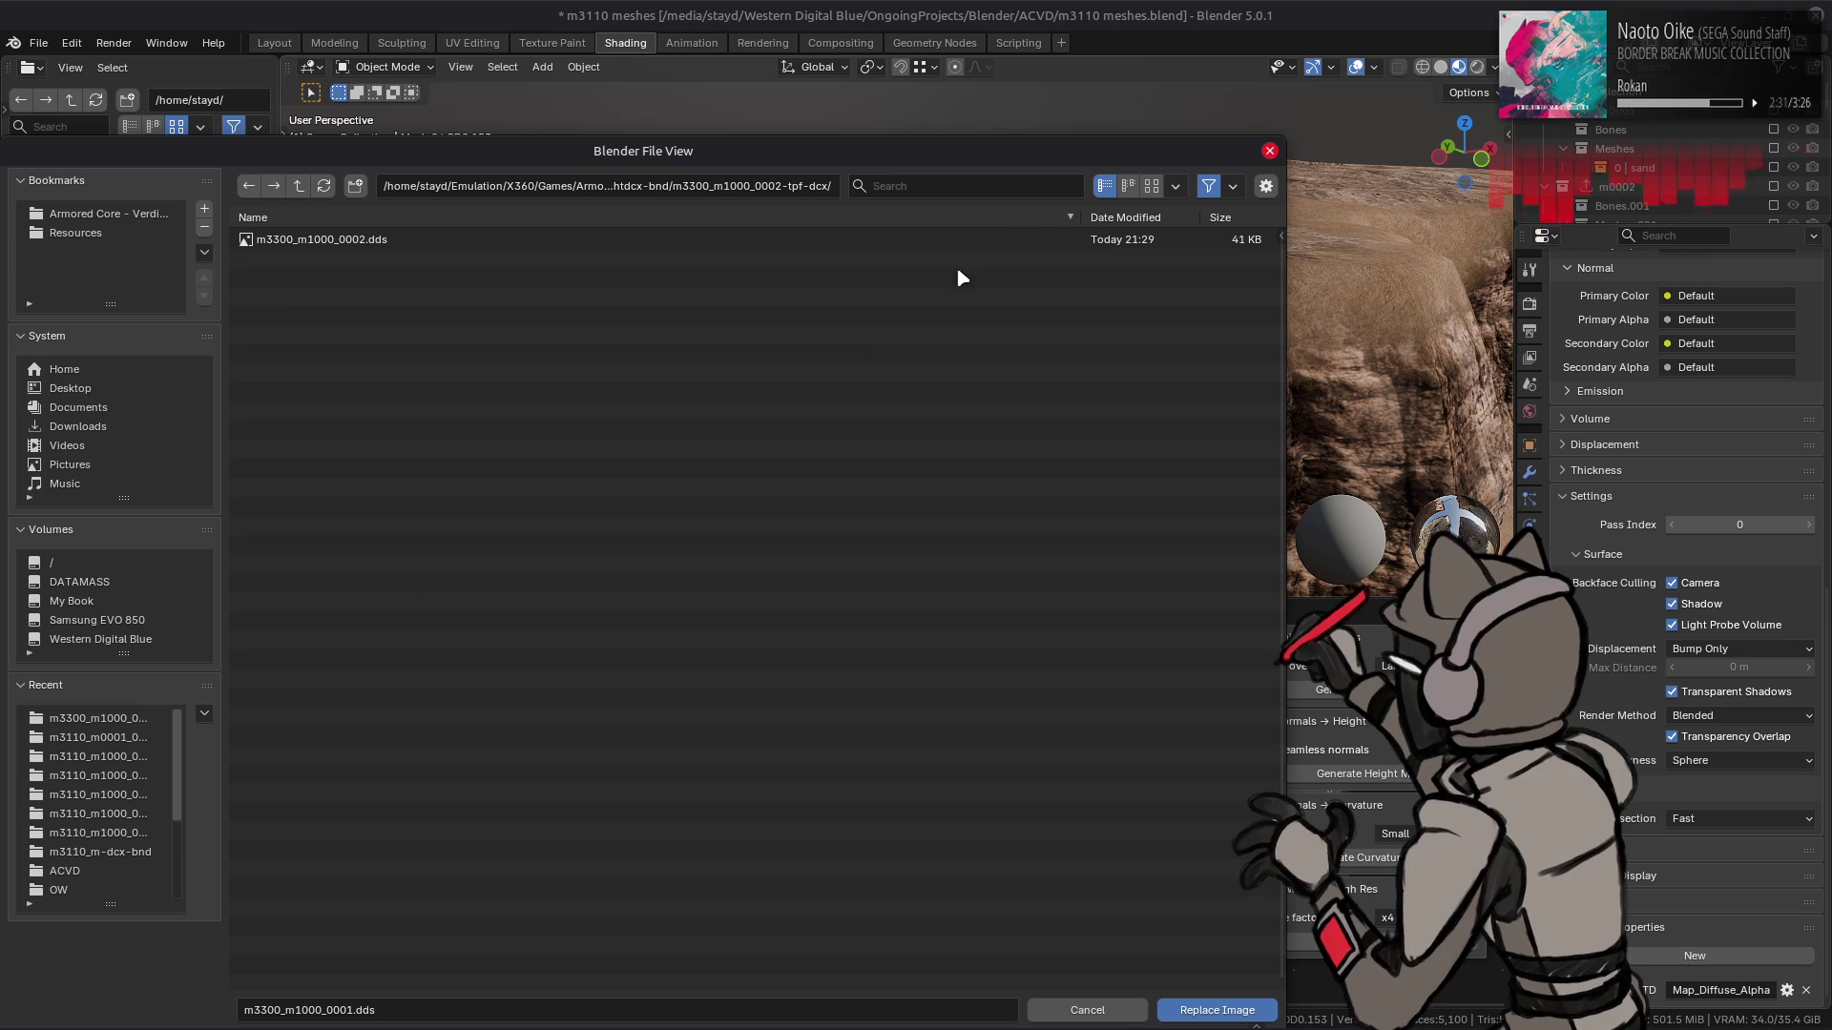
pyautogui.click(1151, 187)
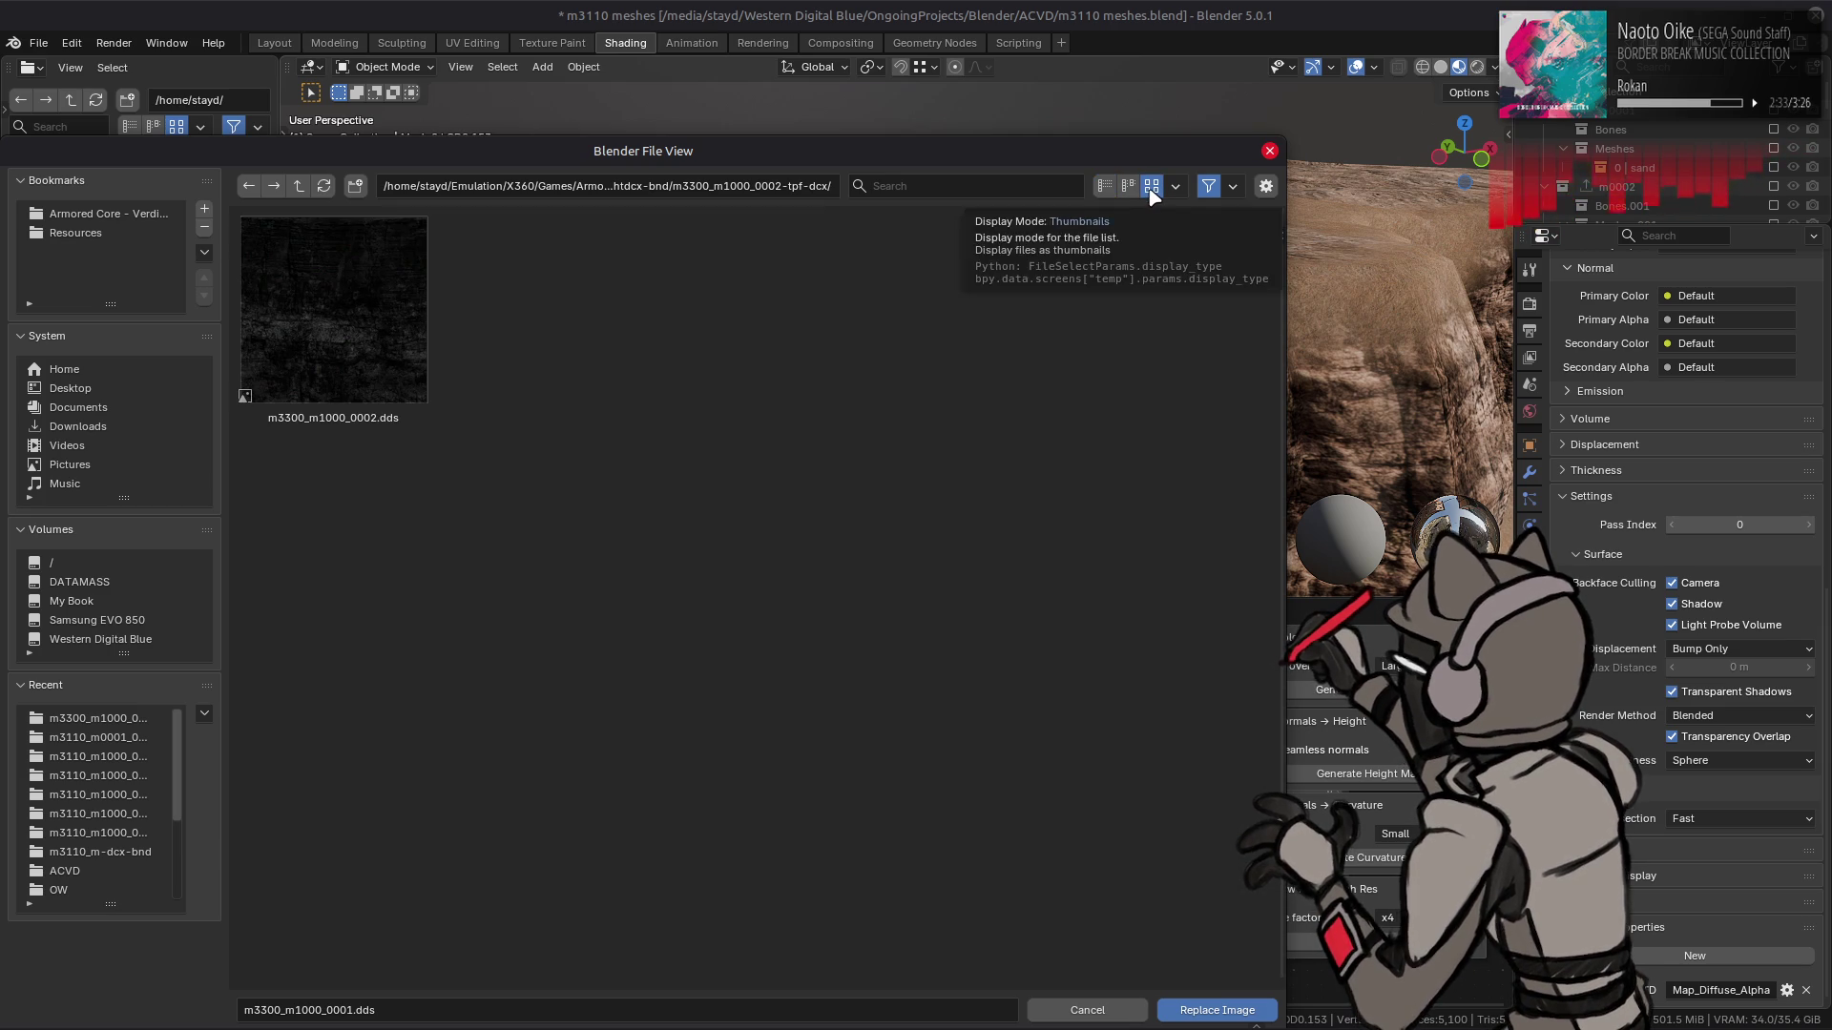
pyautogui.click(1104, 185)
pyautogui.click(299, 185)
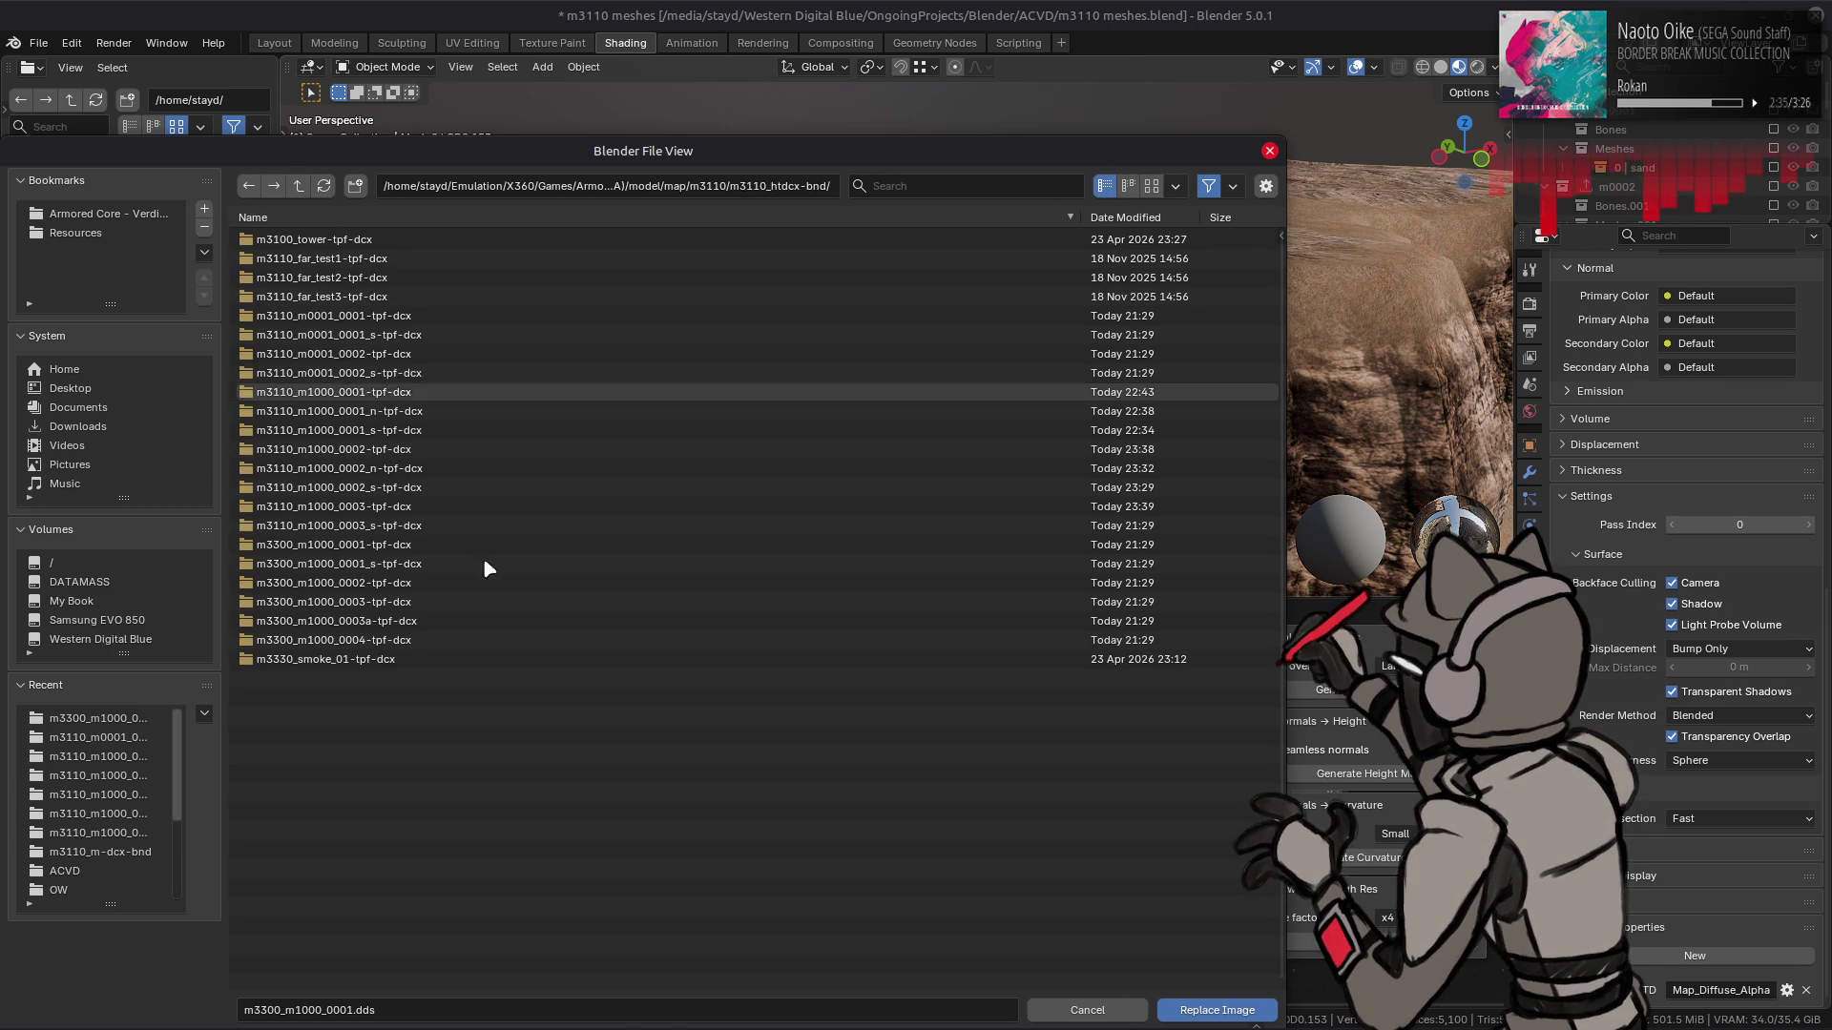
pyautogui.doubleClick(478, 611)
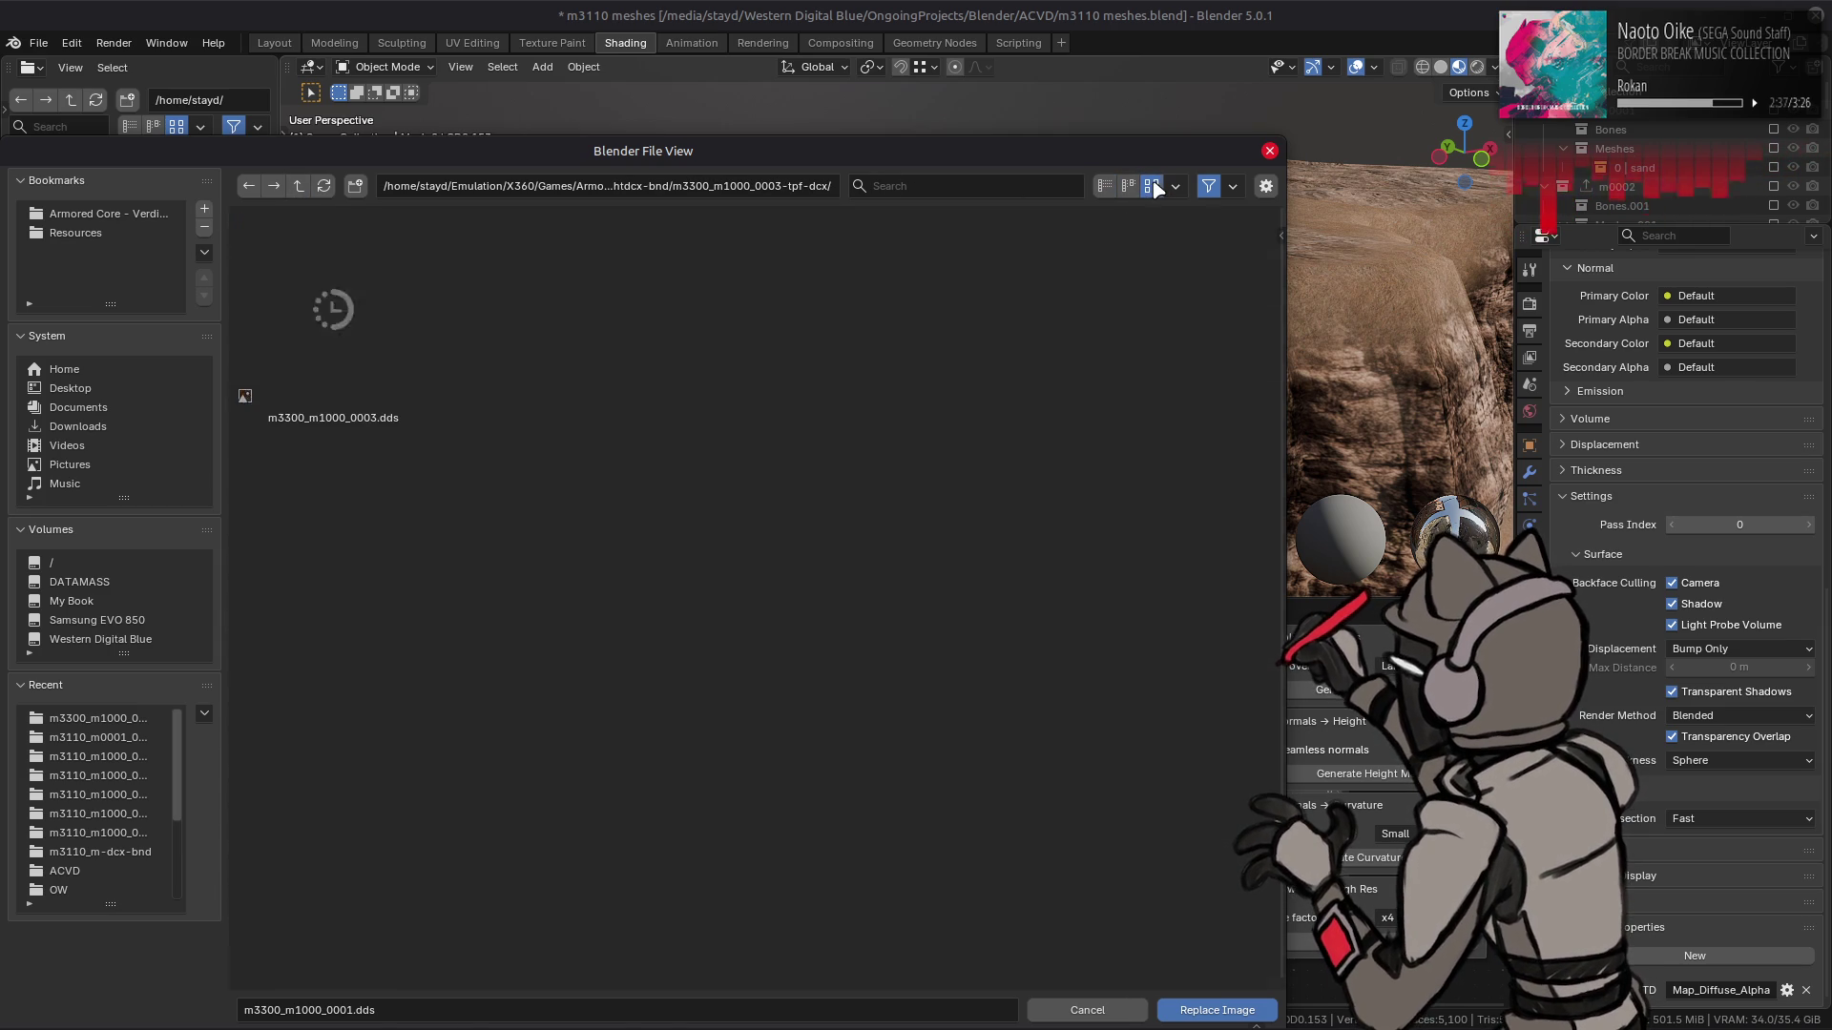
pyautogui.click(1153, 187)
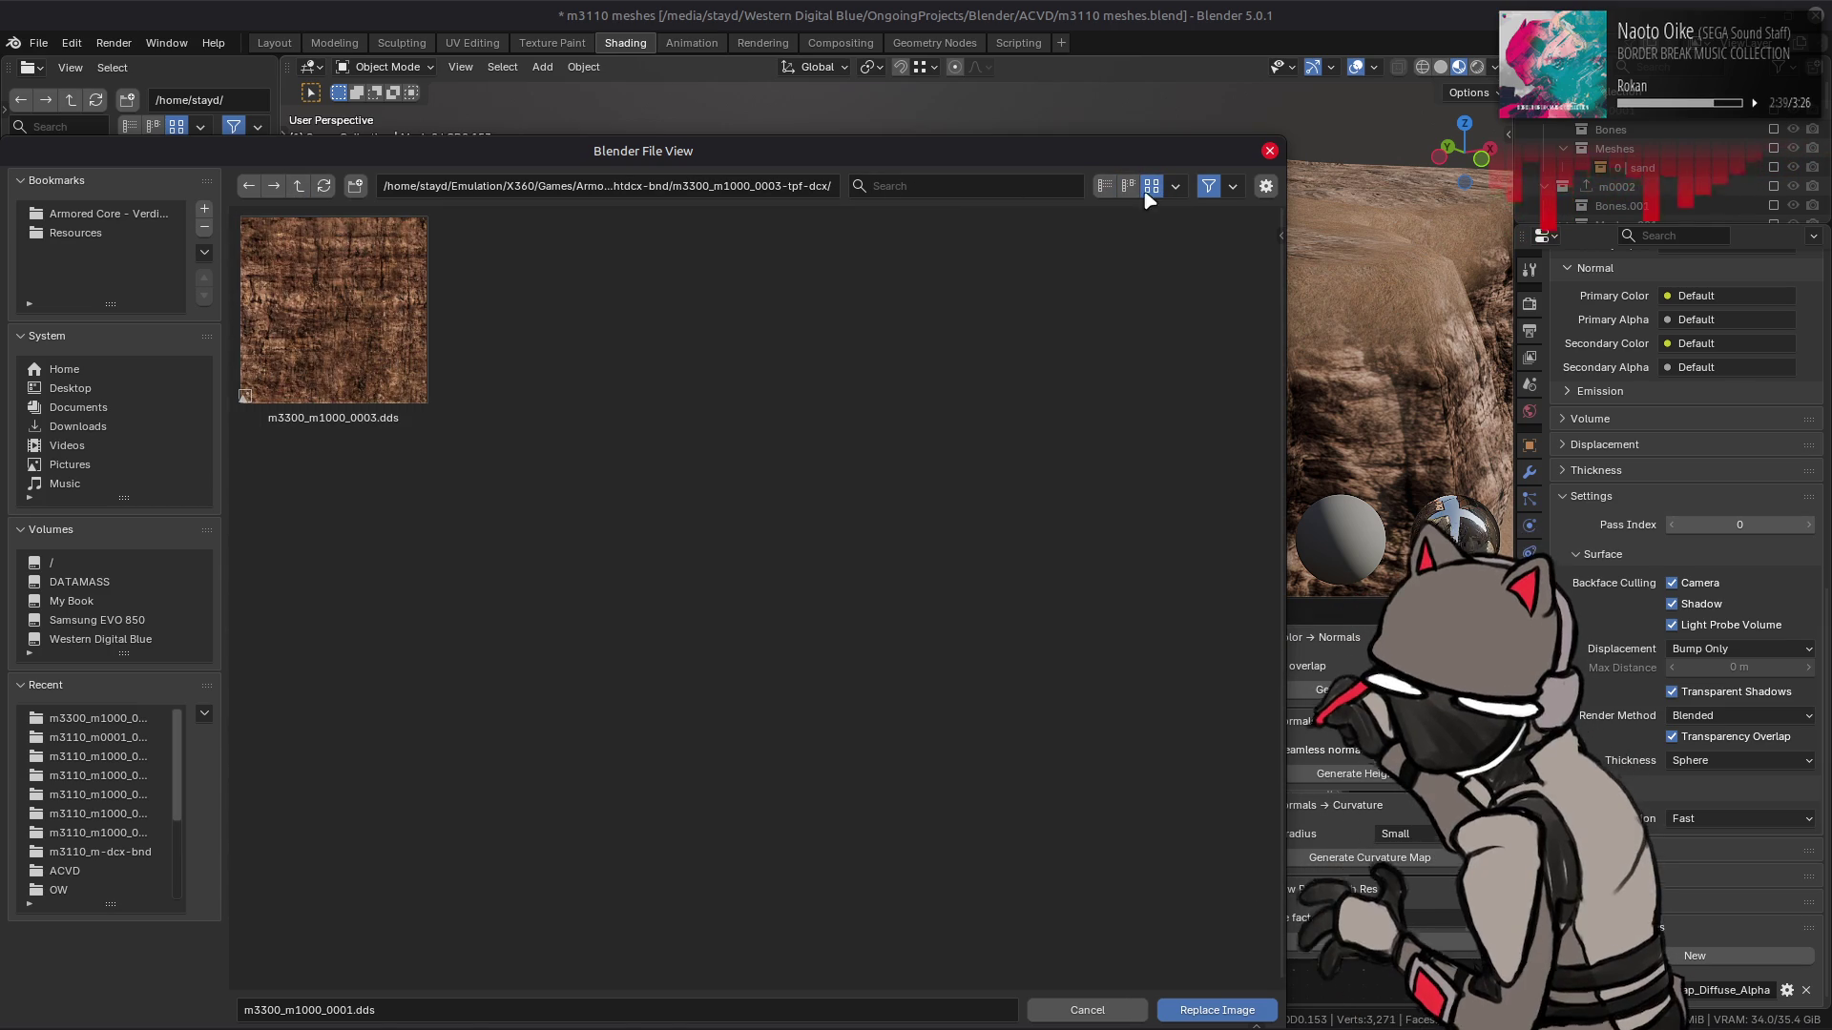
pyautogui.click(1105, 186)
pyautogui.click(300, 187)
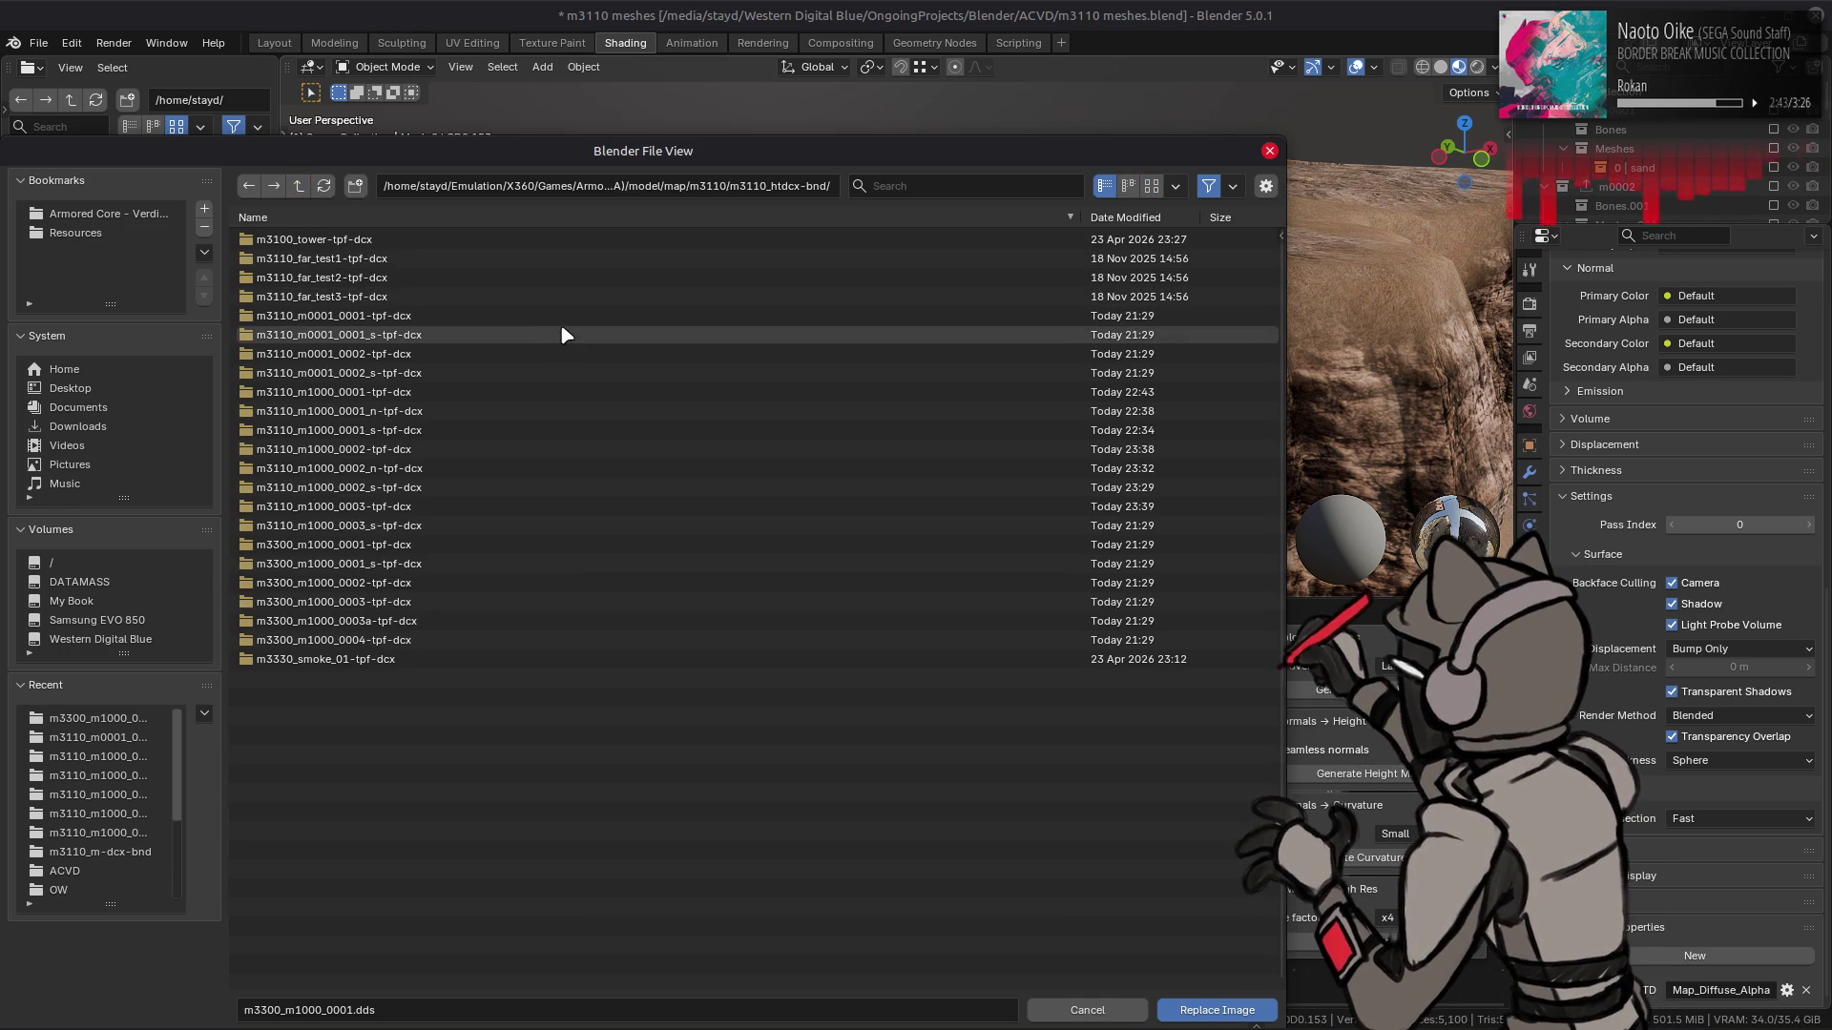
# - Load m3110_m1000_0003.dds onto the rock, then save the scene in Layout with Solid shading
pyautogui.doubleClick(426, 506)
pyautogui.doubleClick(408, 240)
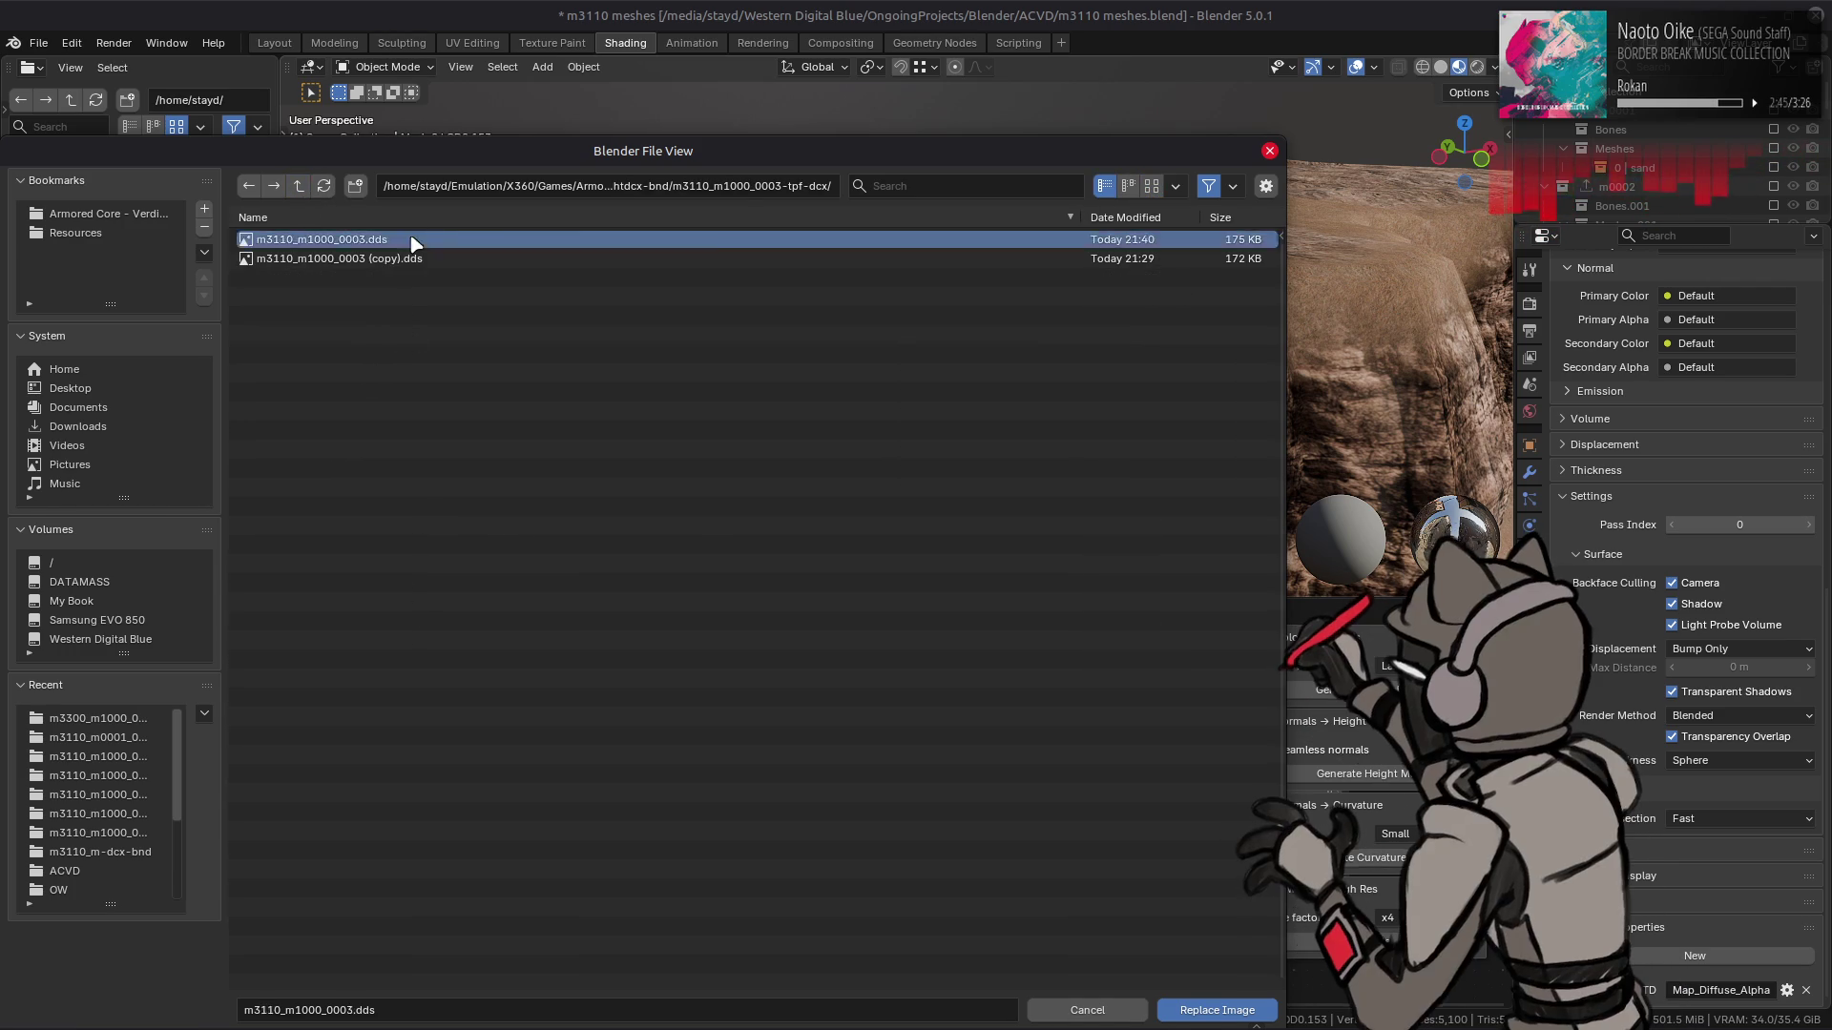
pyautogui.click(274, 43)
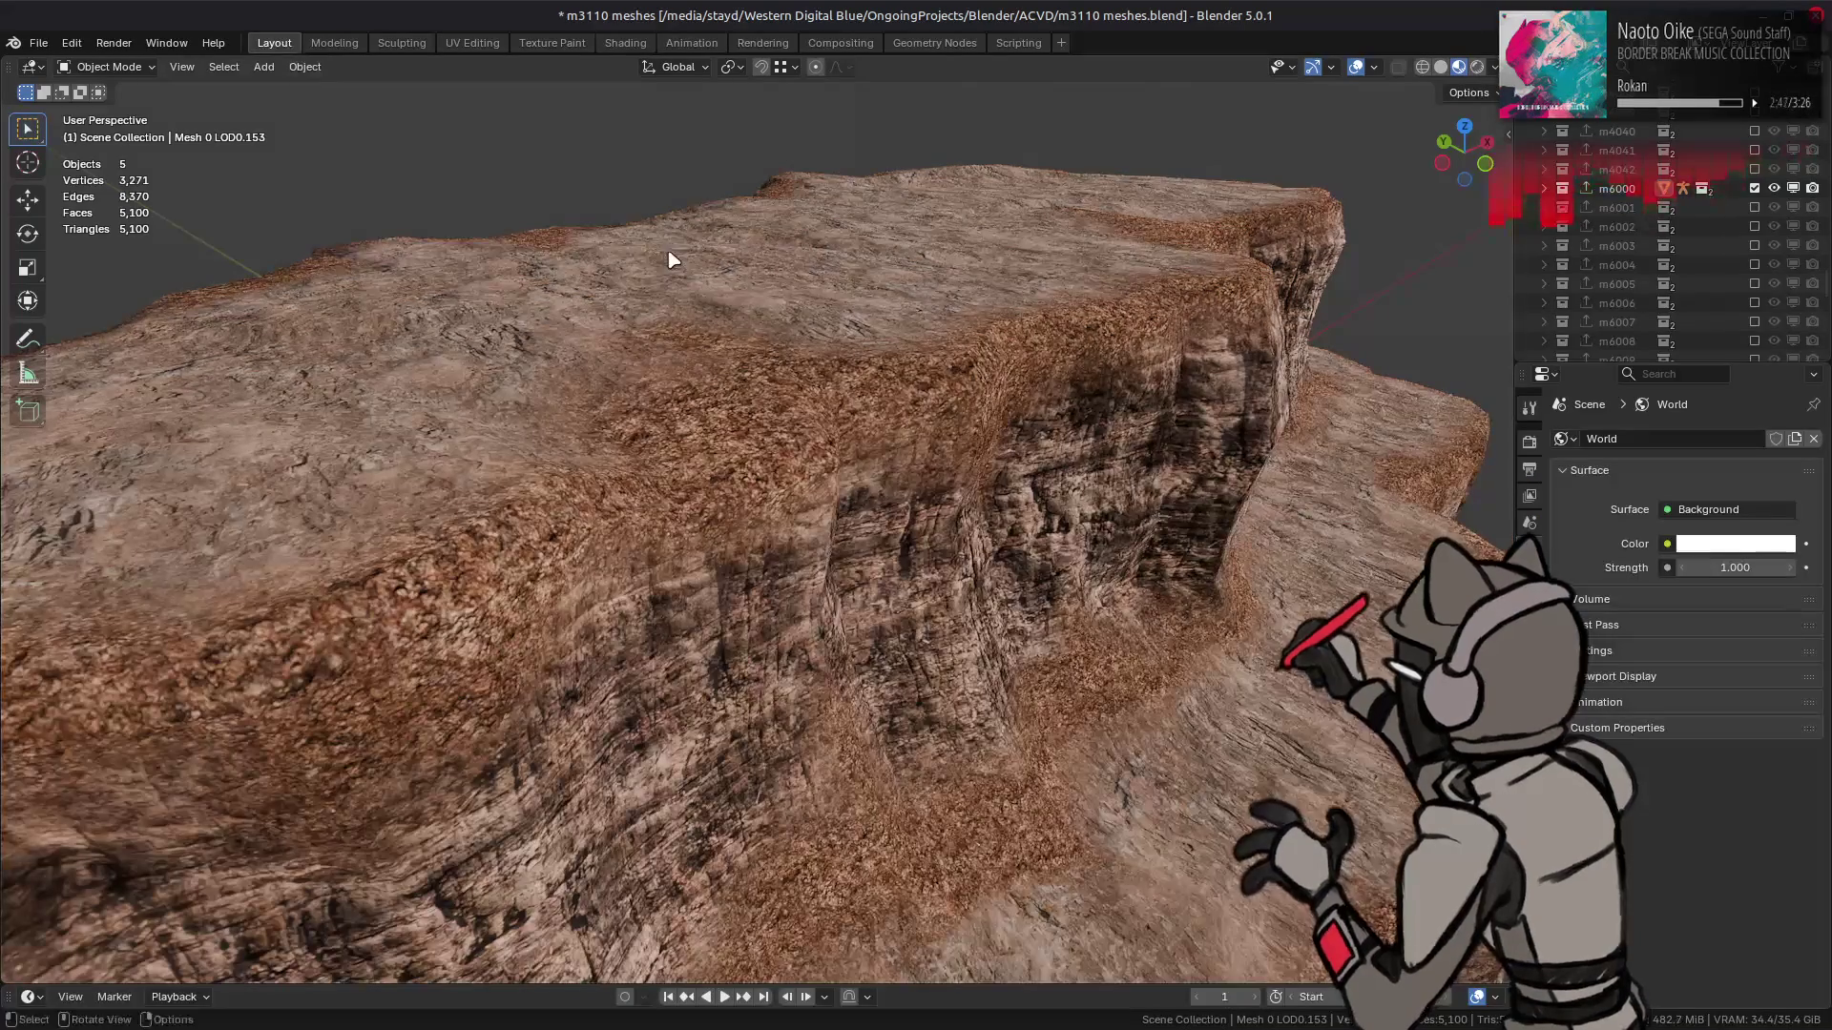
pyautogui.hotkey('ctrl', 's')
pyautogui.click(1441, 66)
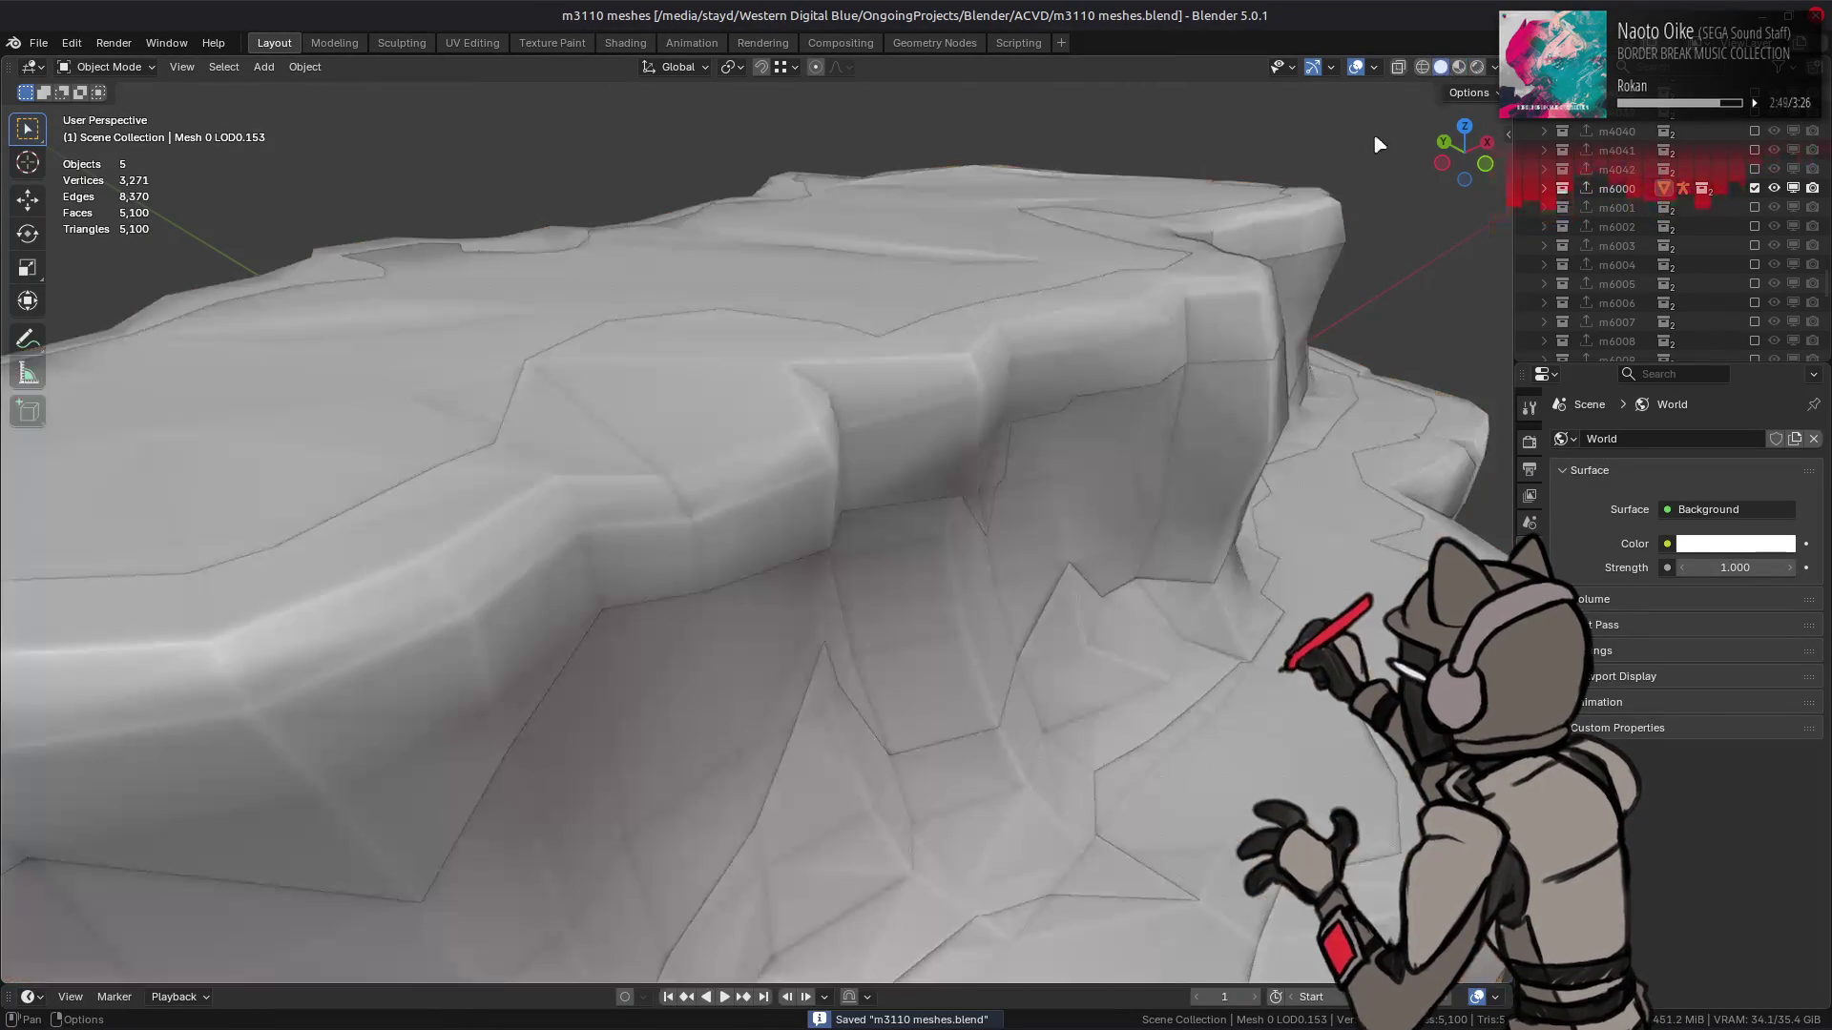
pyautogui.hotkey('alt', 'Tab')
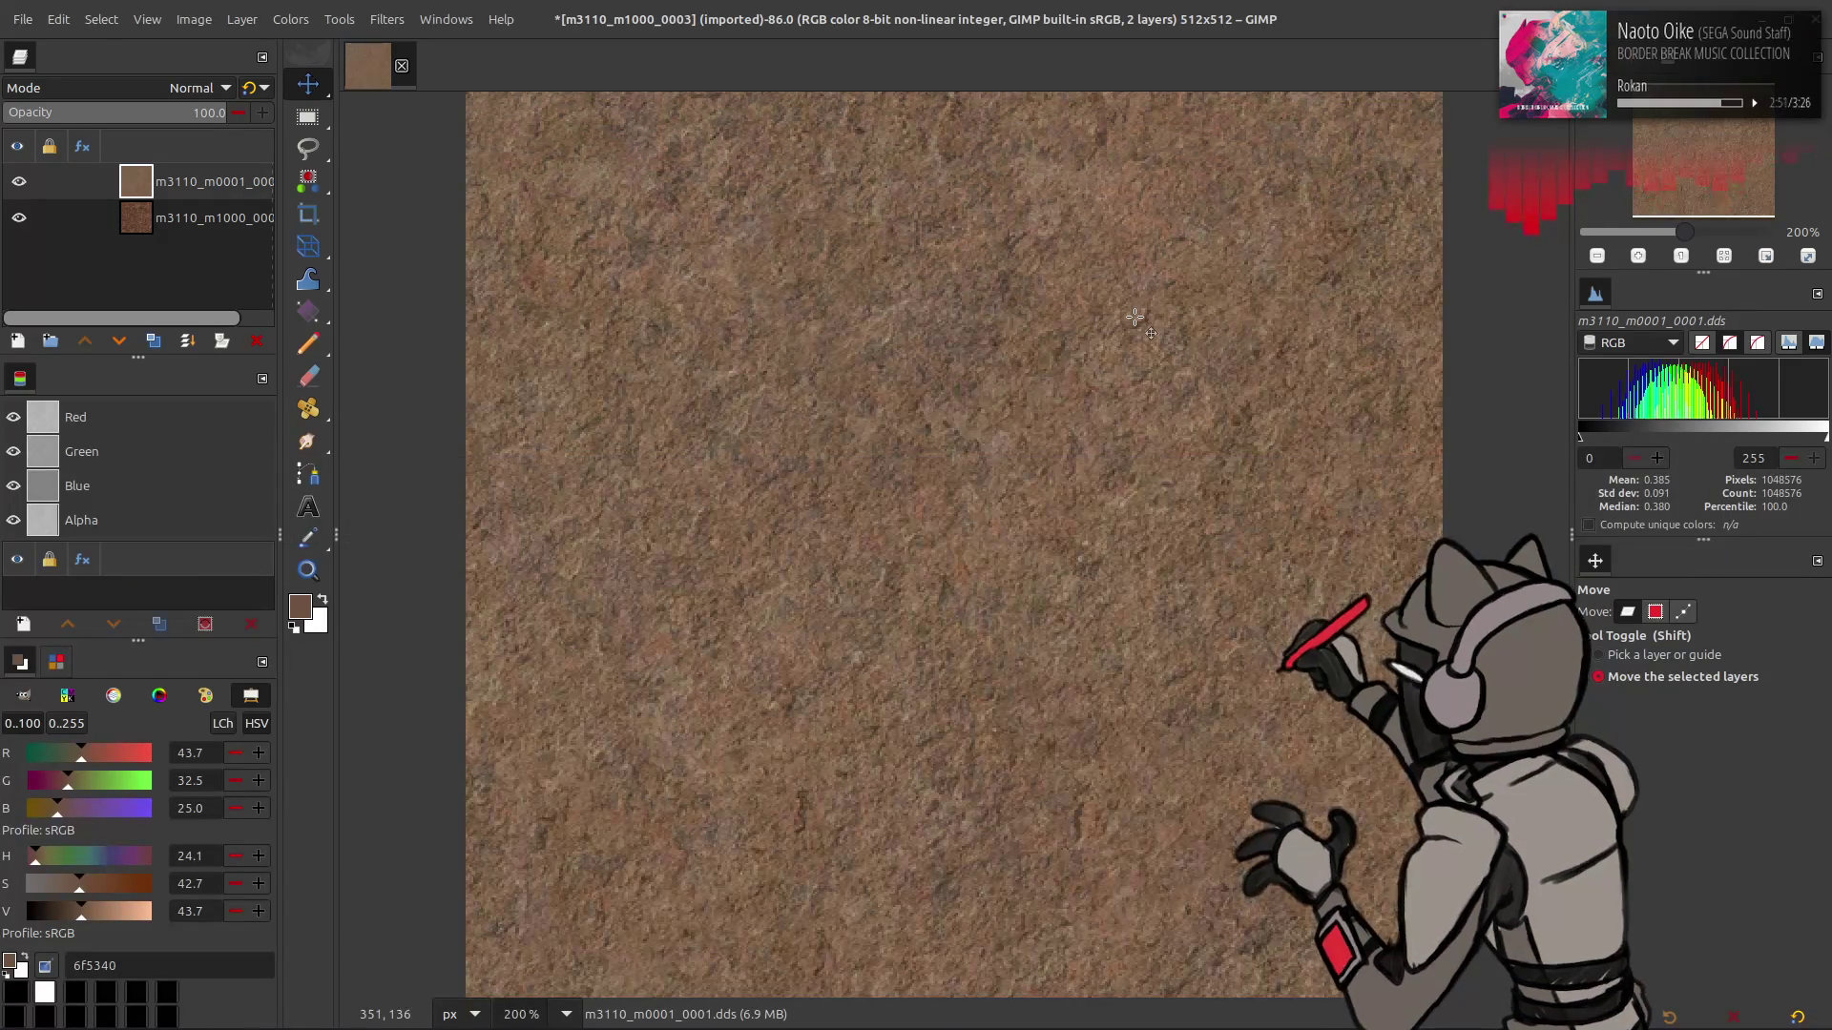
# - Delete the m3110_m0001 layer, drop .dds from the remaining layer name, and save as m3110_m1000_0003.xcf
pyautogui.click(257, 340)
pyautogui.rightClick(228, 194)
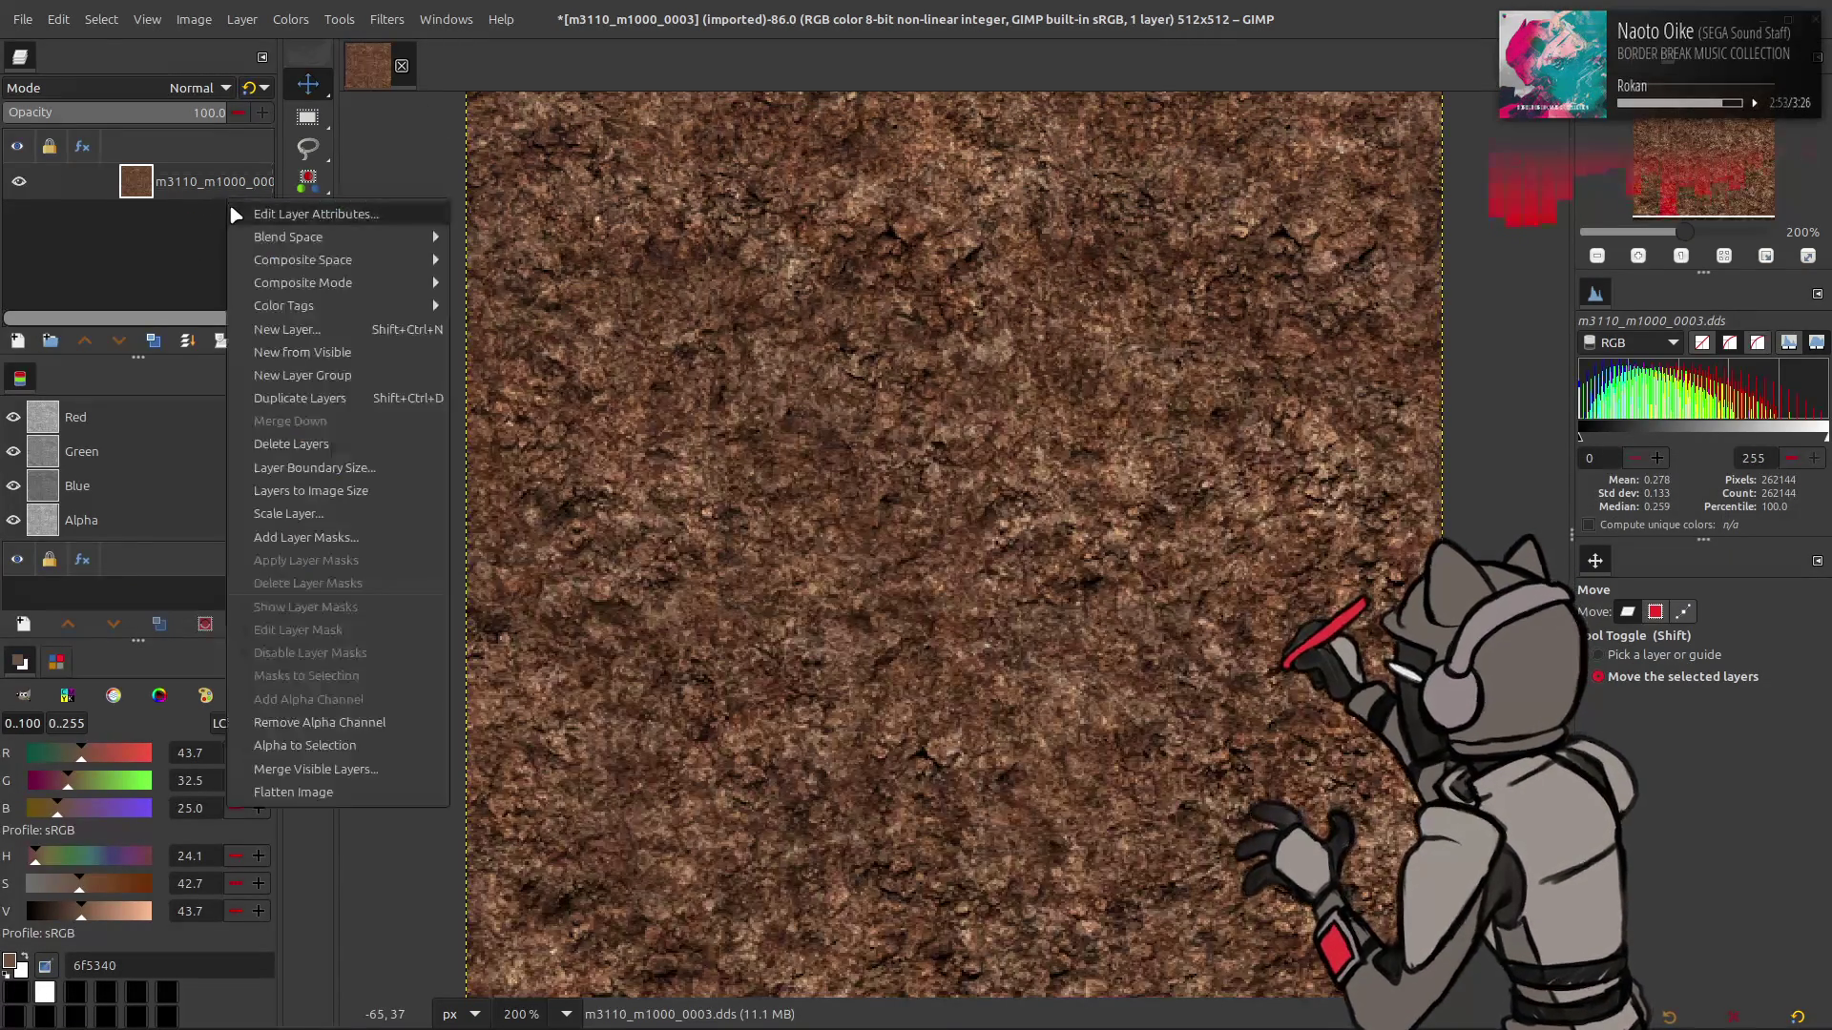
pyautogui.doubleClick(227, 194)
pyautogui.press('BackSpace')
pyautogui.press('BackSpace')
pyautogui.press('Return')
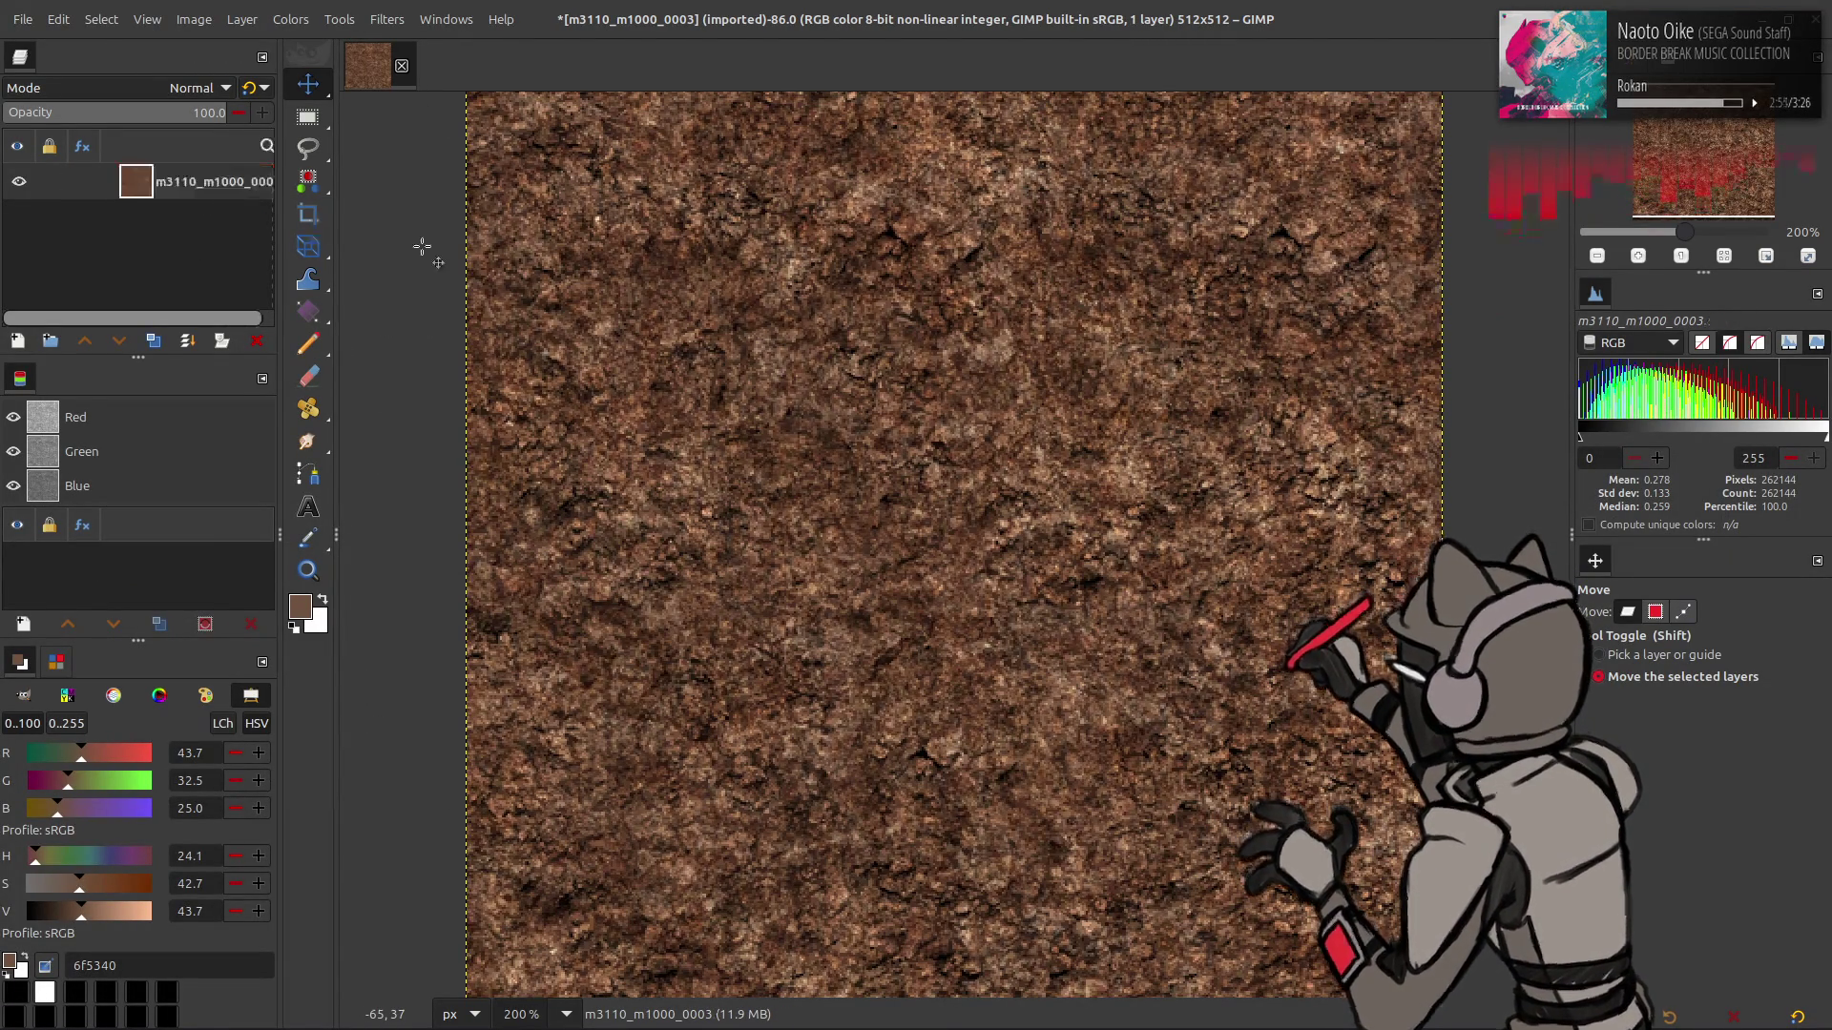
pyautogui.hotkey('ctrl', 's')
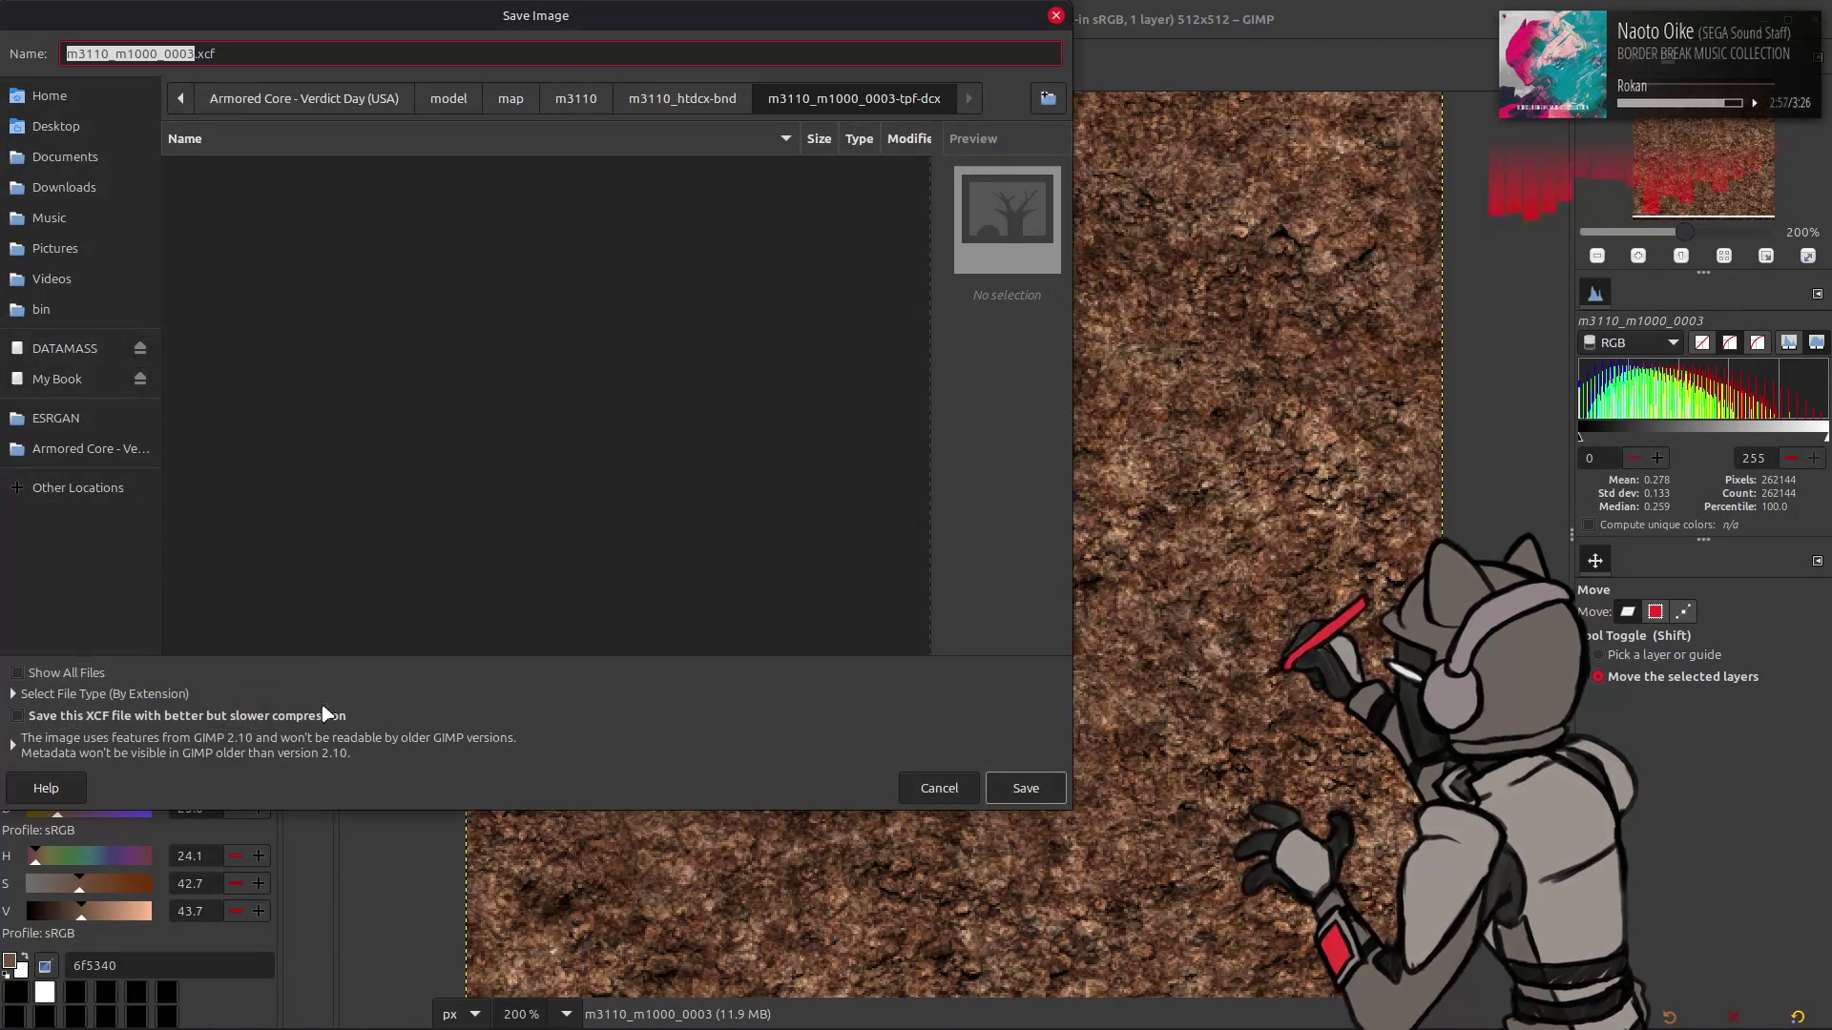
pyautogui.click(1026, 788)
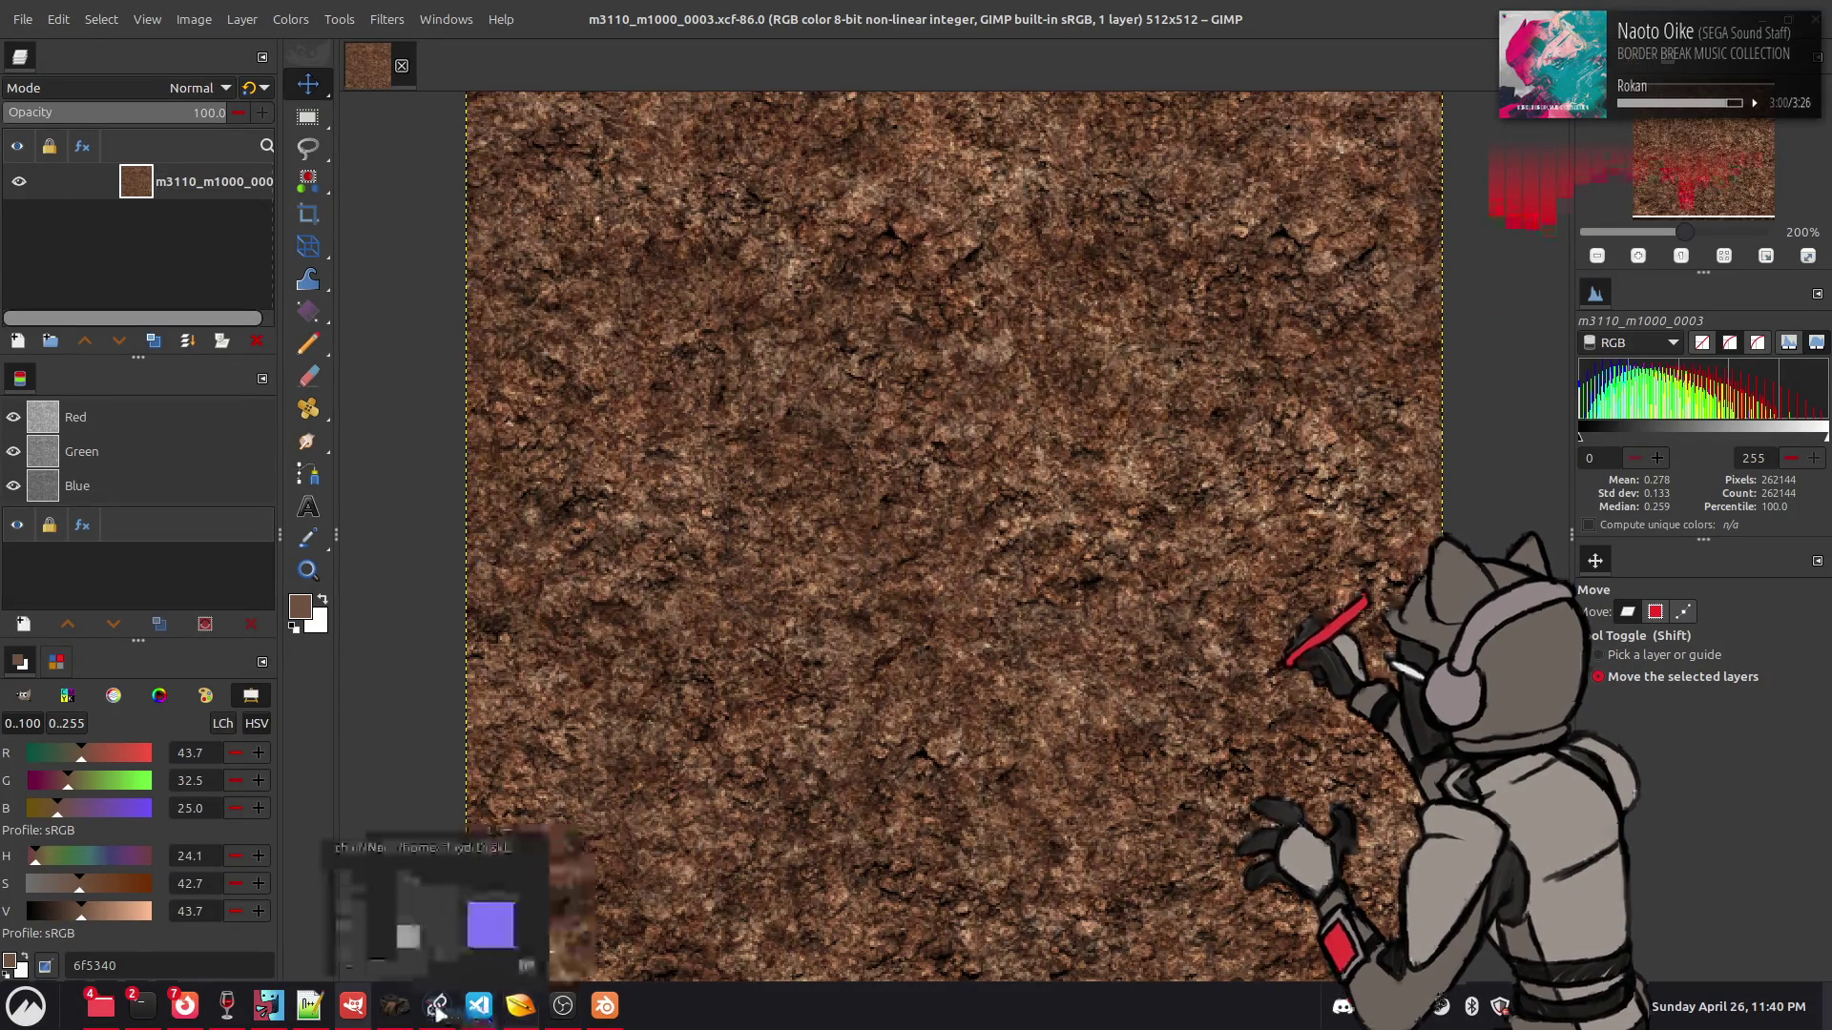
# - Bring chaiNNer forward and reopen a recently used chain
pyautogui.click(441, 1007)
pyautogui.moveTo(239, 115)
pyautogui.click(401, 115)
# - Discard unsaved changes, connect Load Image to Upscale Image's Image input, and run the SingleImageNCNN chain
pyautogui.click(987, 599)
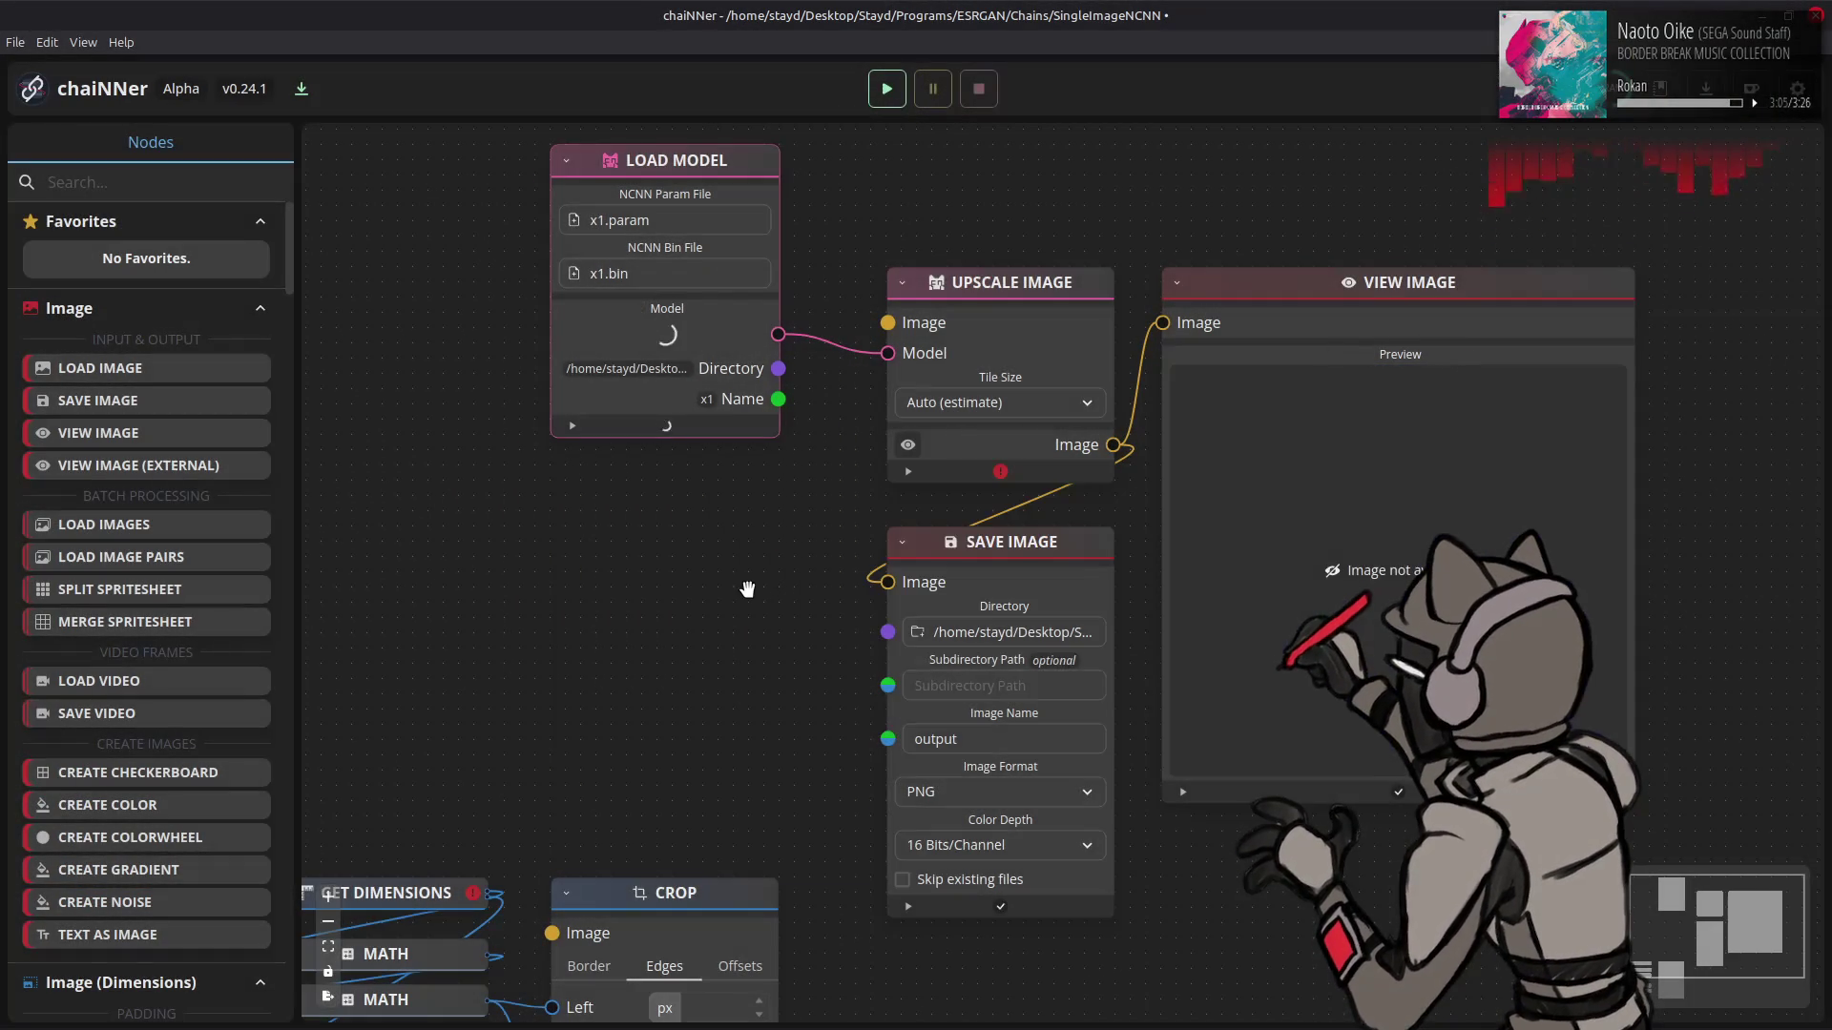
pyautogui.moveTo(719, 483); pyautogui.dragTo(703, 483)
pyautogui.moveTo(779, 674); pyautogui.dragTo(887, 322)
pyautogui.click(902, 84)
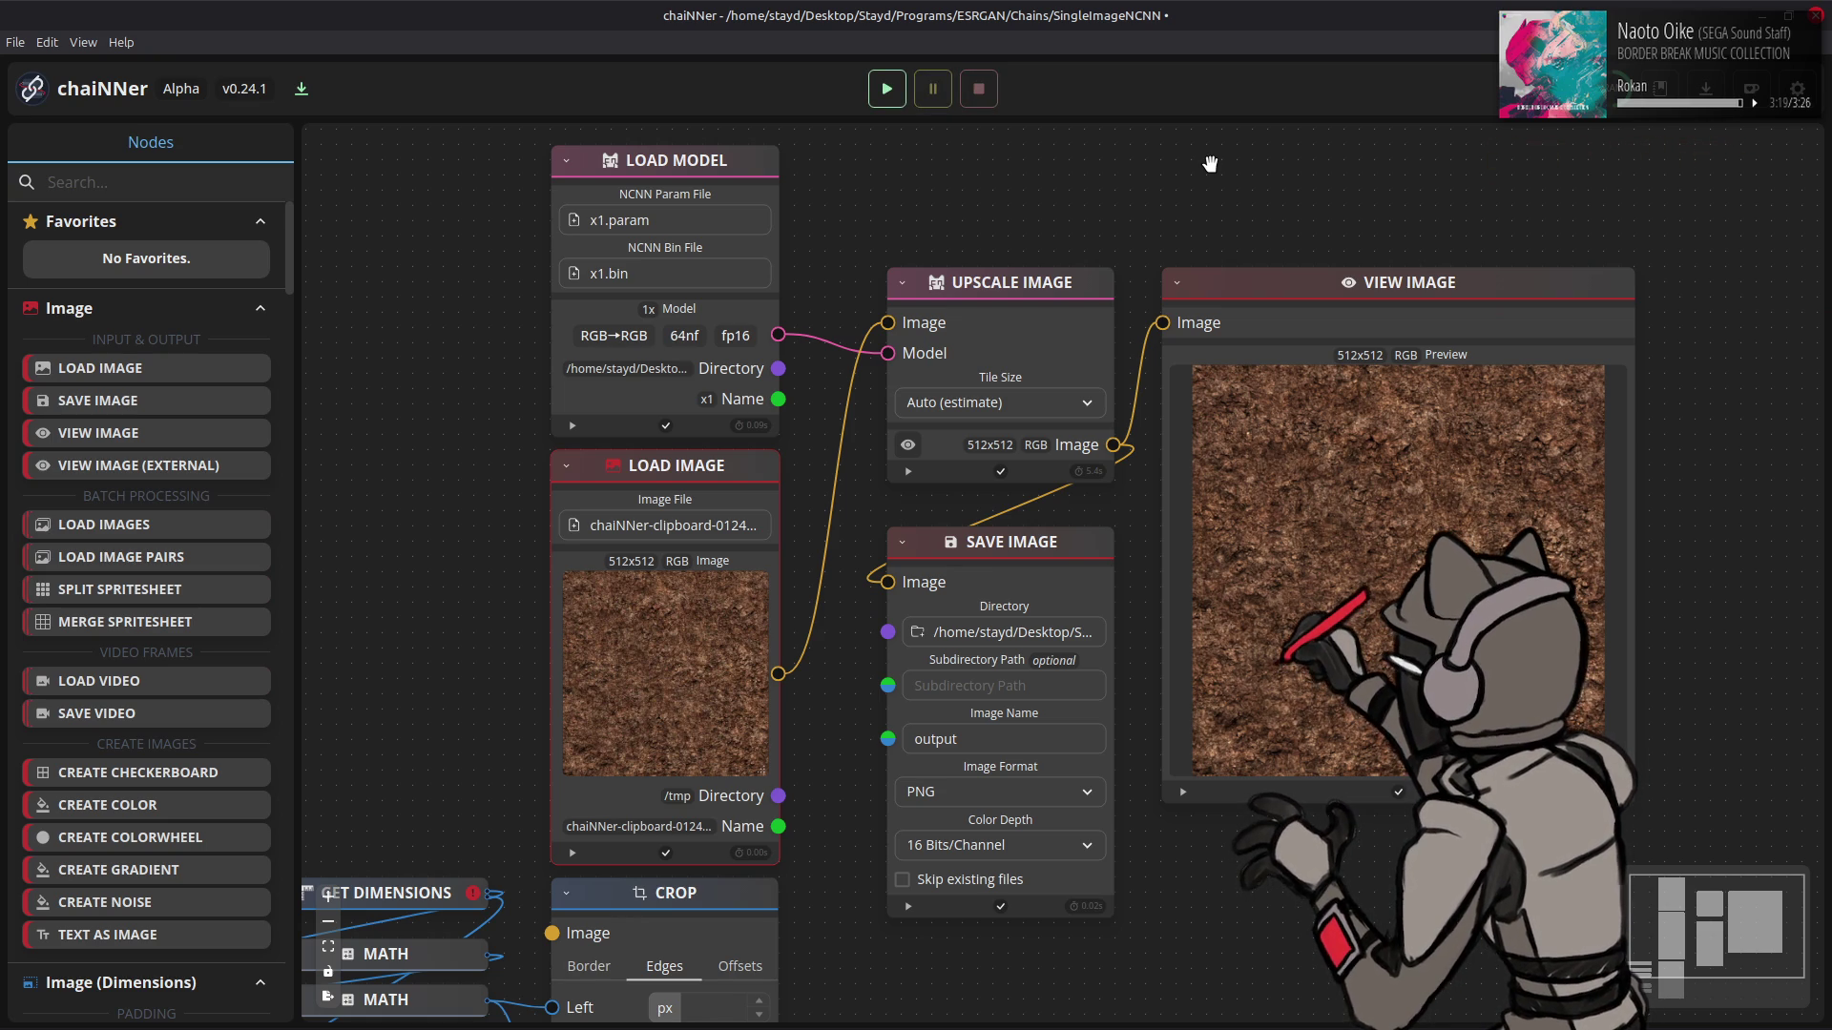
pyautogui.hotkey('alt', 'Tab')
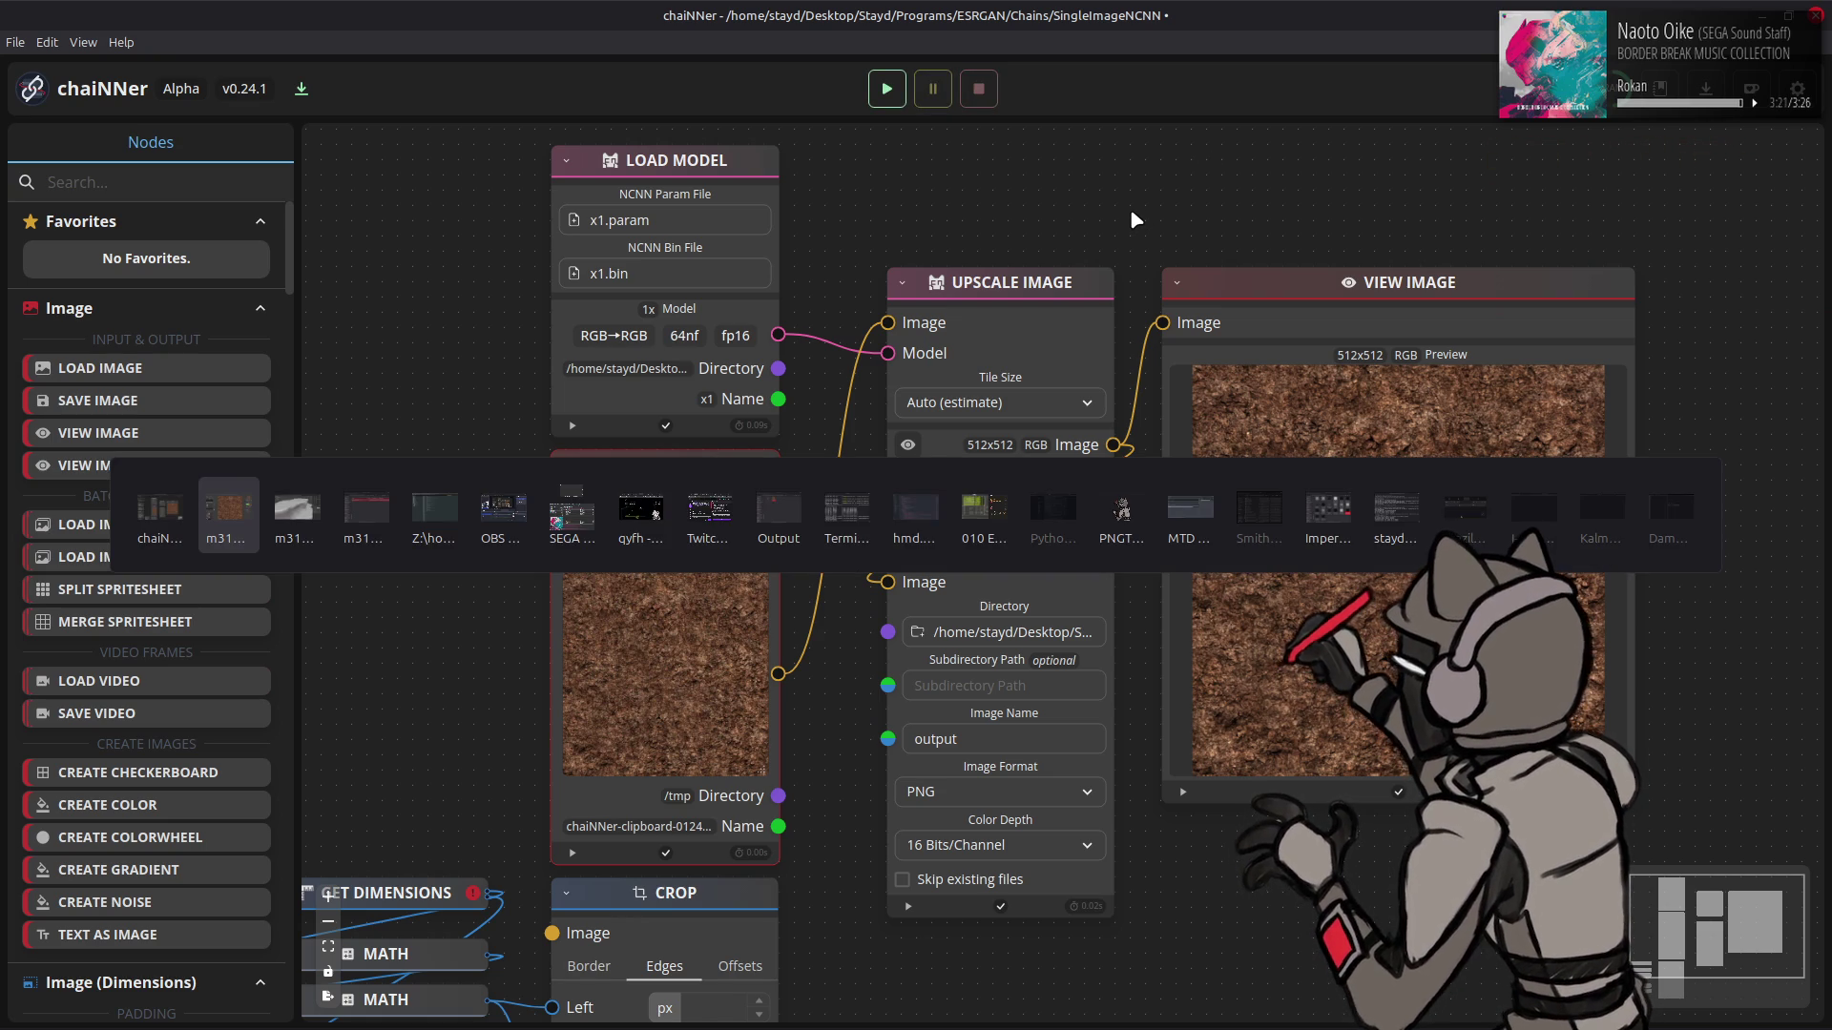
pyautogui.hotkey('alt', 'Tab')
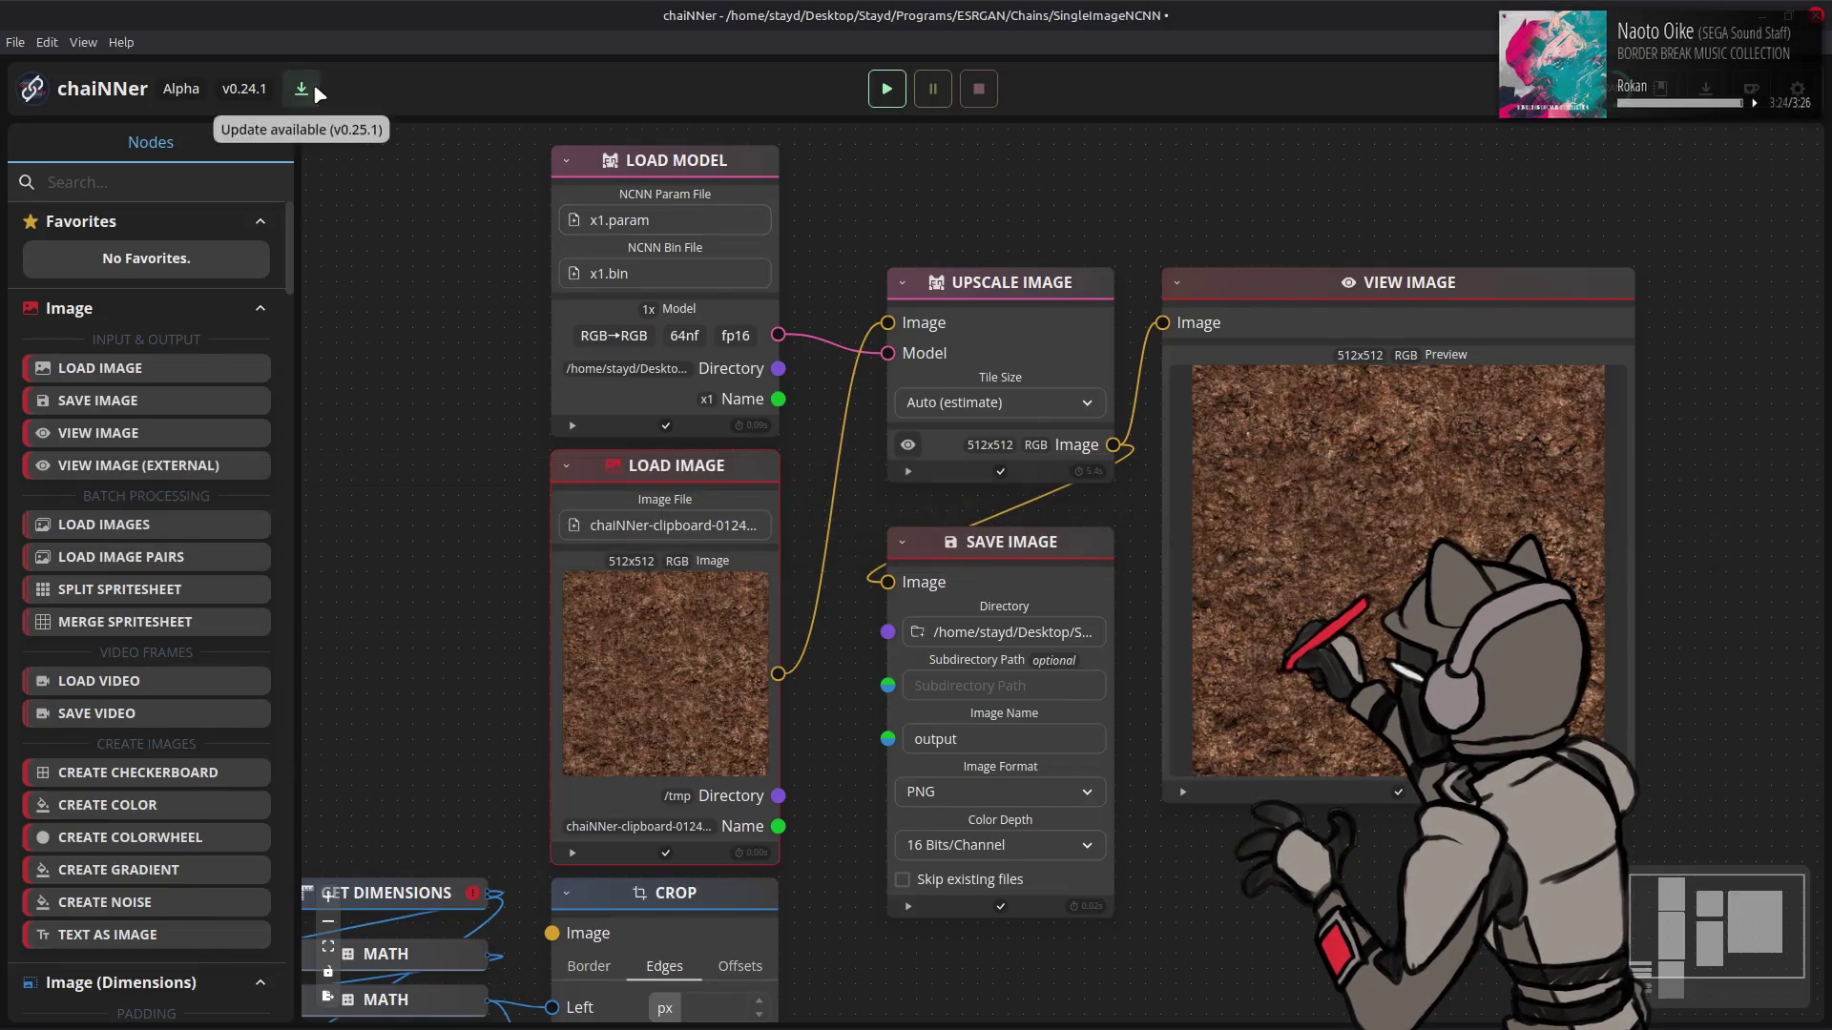
# - Convert the image encoding to 16-bit integer
pyautogui.hotkey('alt', 'Tab')
pyautogui.click(193, 20)
pyautogui.moveTo(260, 105)
pyautogui.click(458, 123)
pyautogui.click(1015, 605)
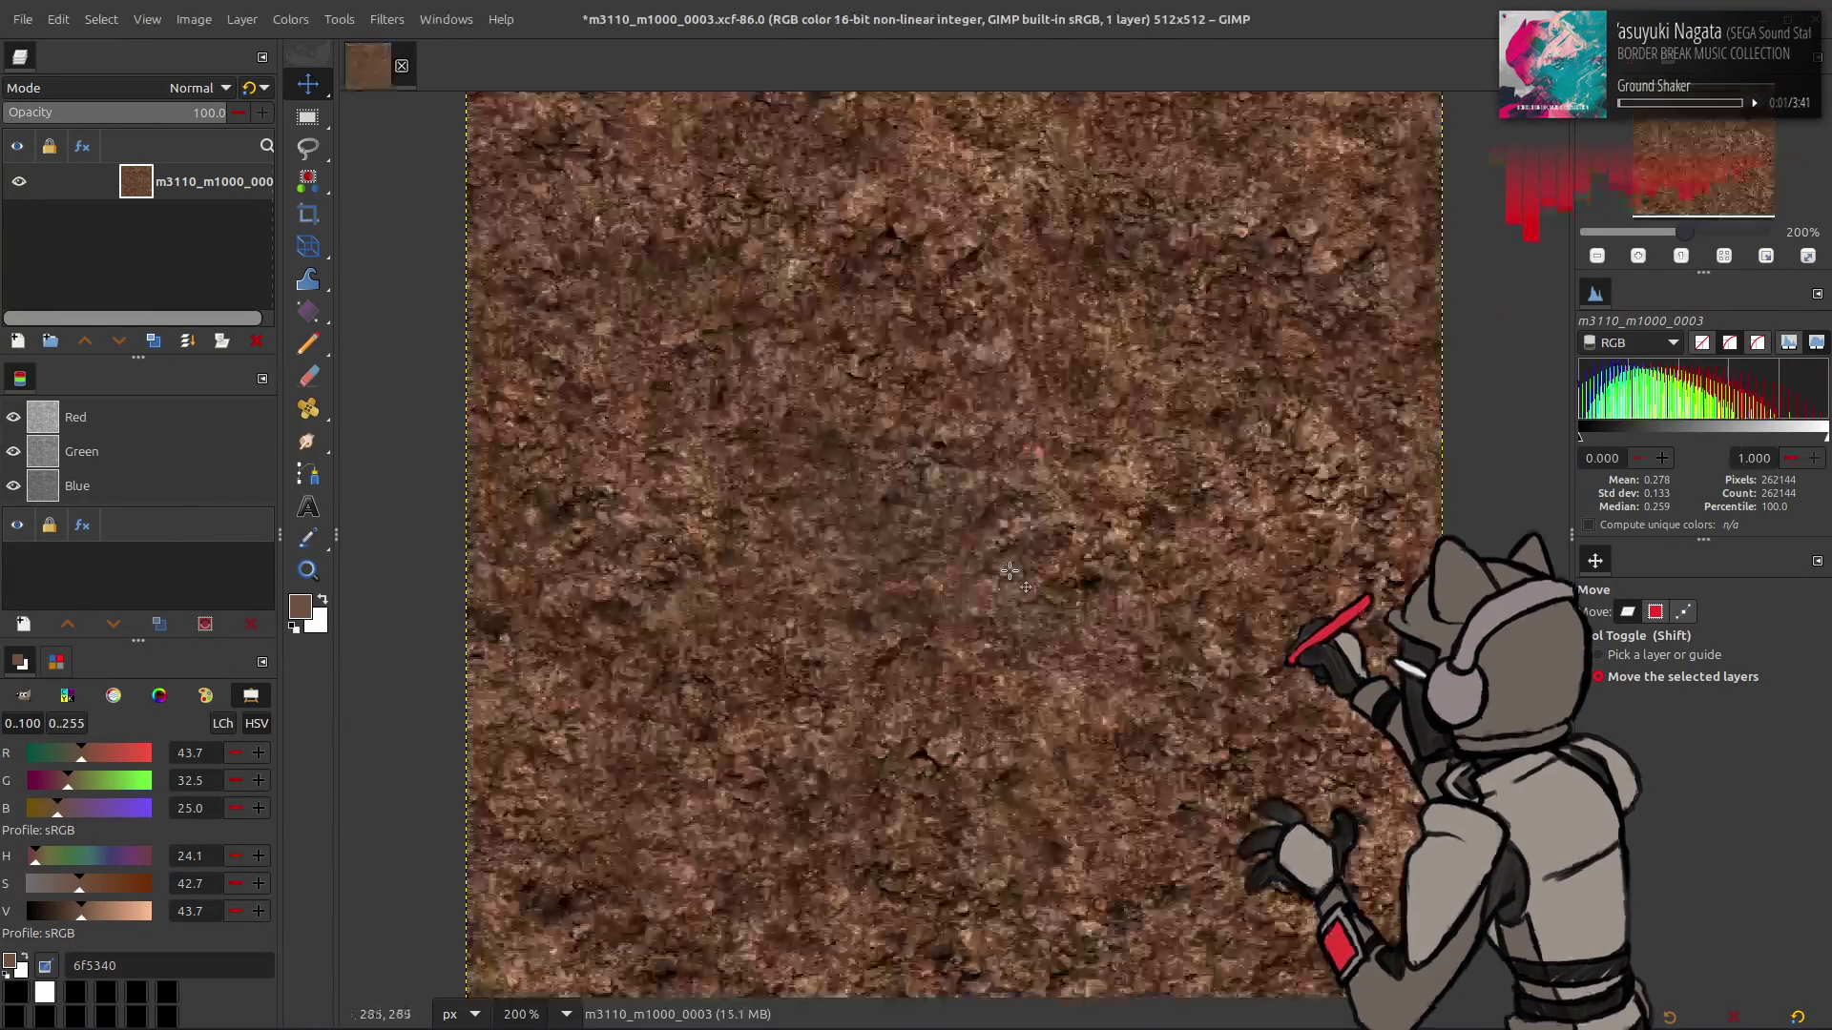
# - Add output.png from the Output folder to the image as a new layer
pyautogui.hotkey('alt', 'Tab')
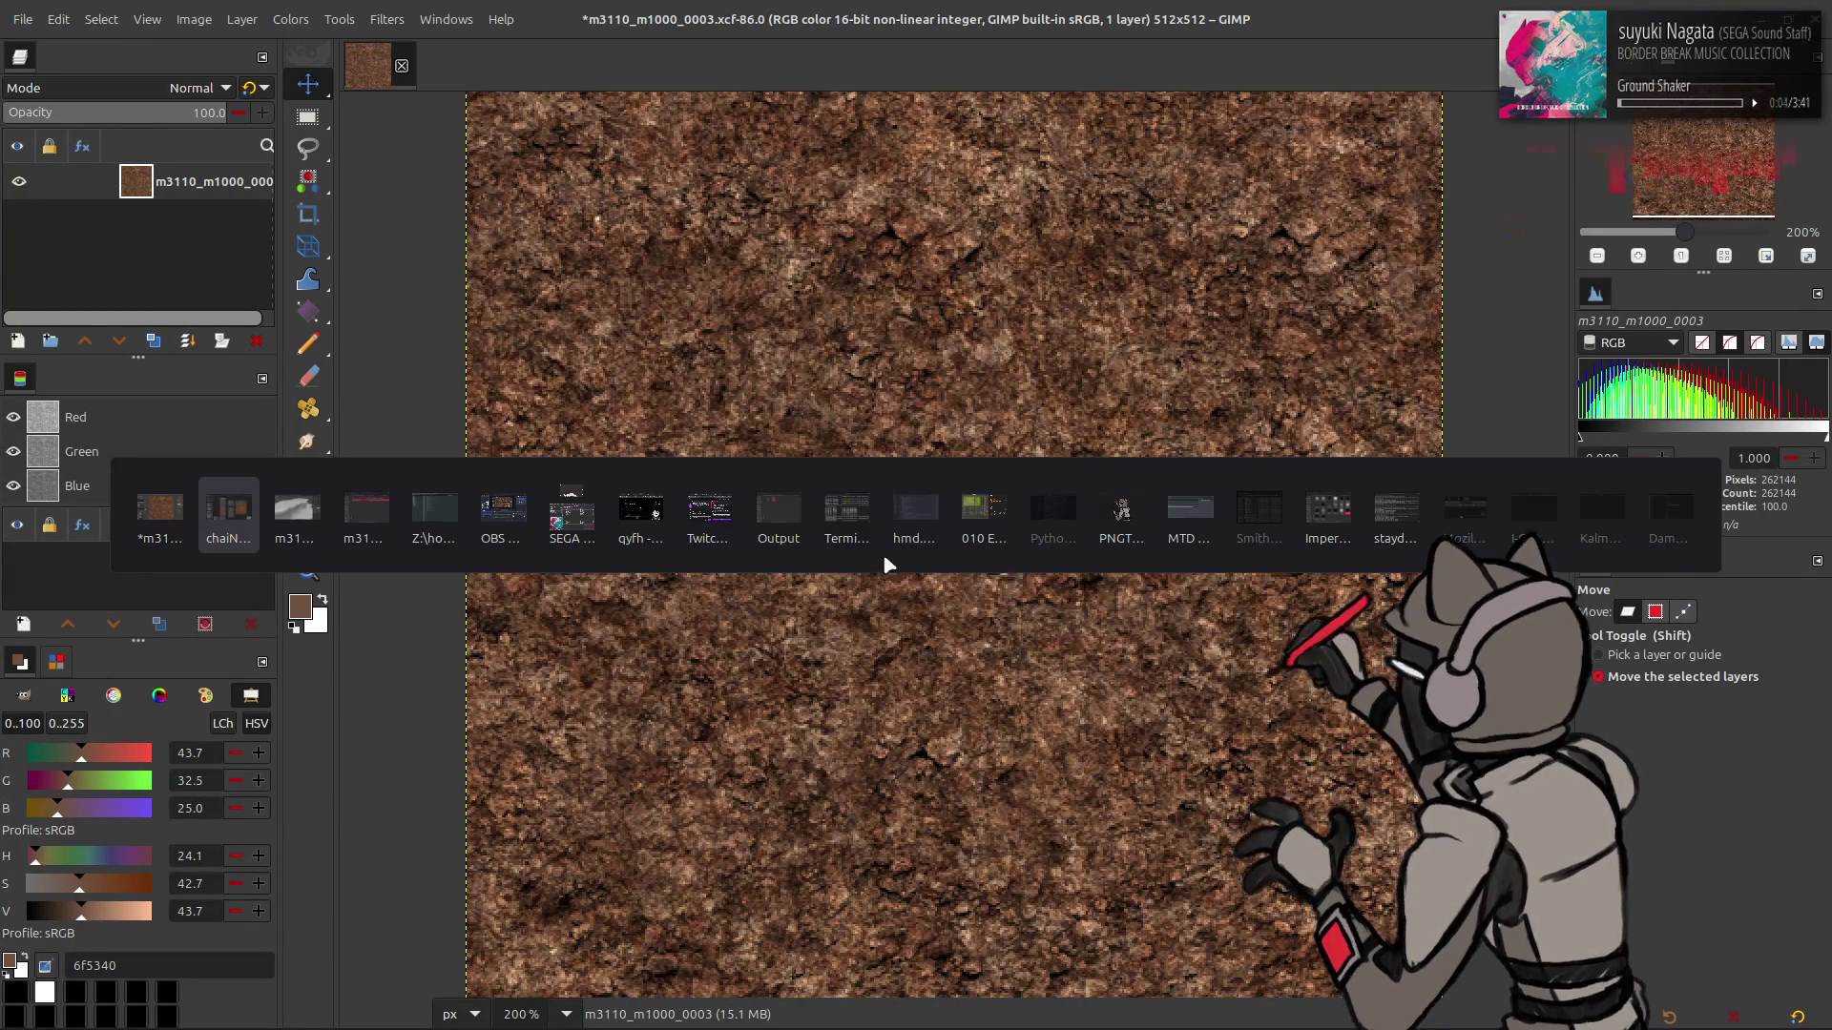
pyautogui.click(785, 531)
pyautogui.moveTo(814, 334); pyautogui.dragTo(798, 143)
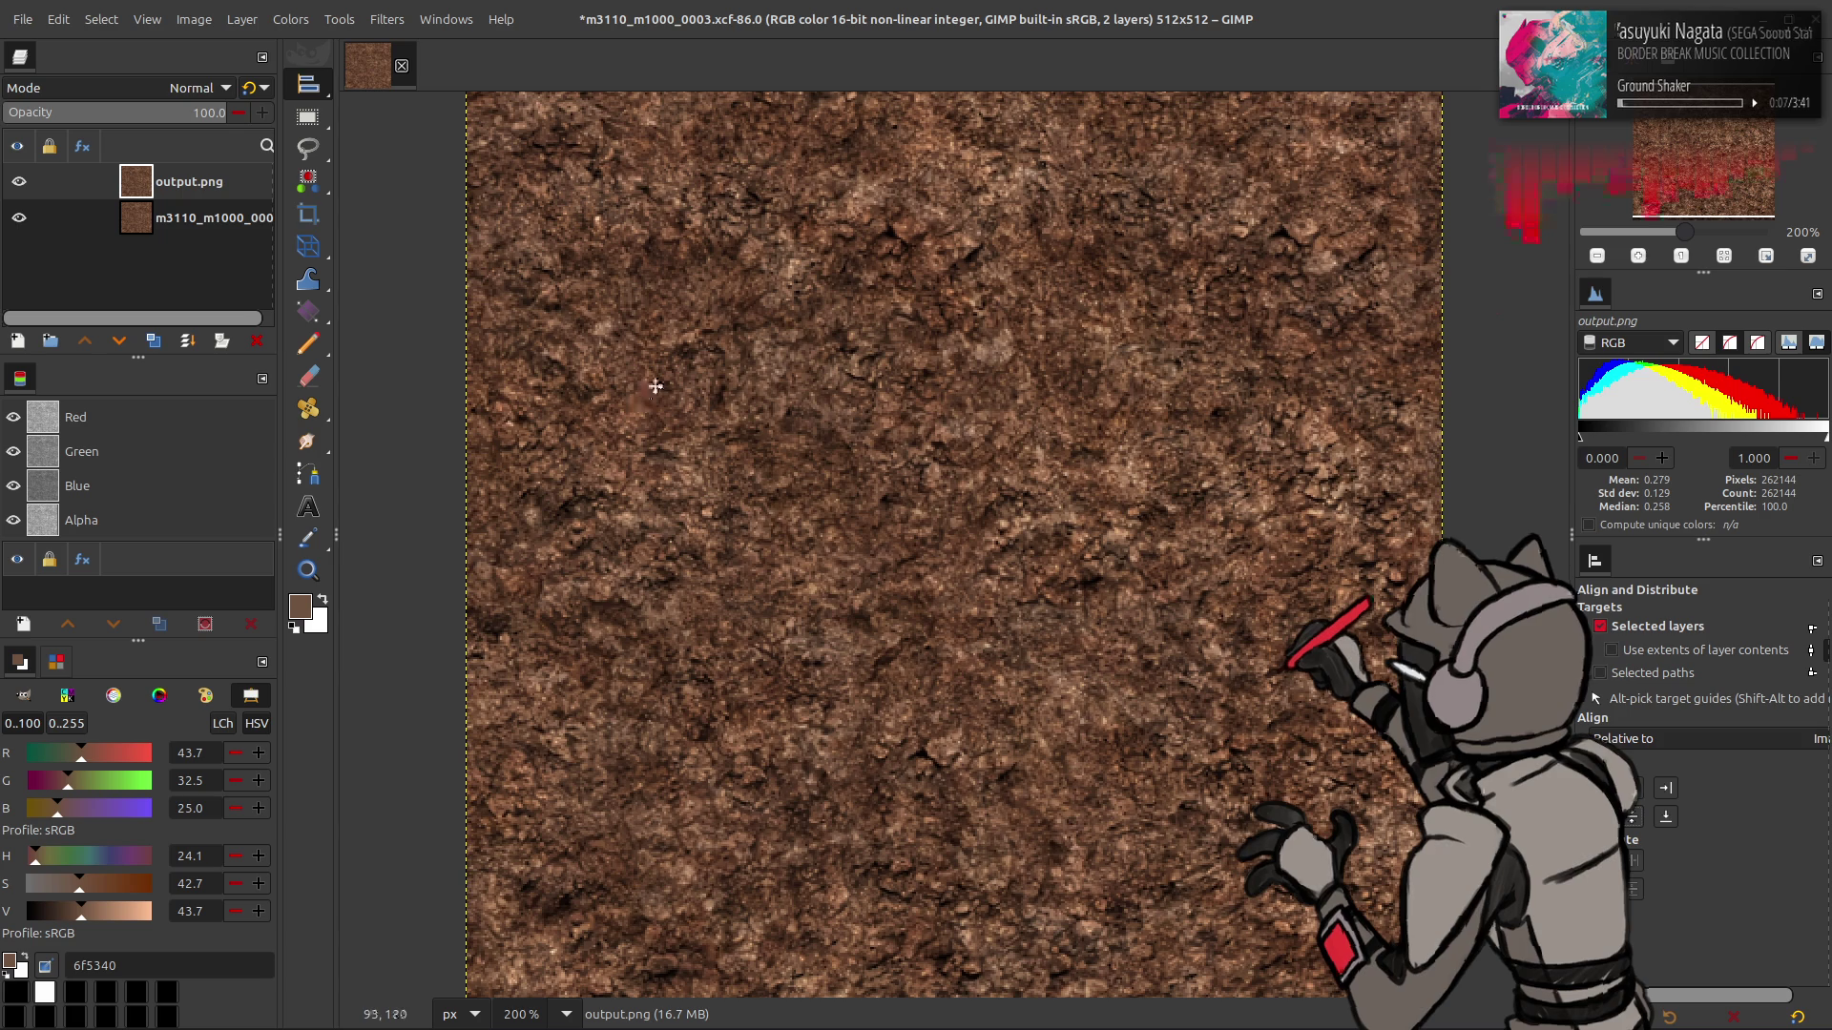
pyautogui.press('m')
# - Duplicate the rock layer to the top, Gaussian-blur it at 16 in G'MIC, and duplicate output.png
pyautogui.click(218, 227)
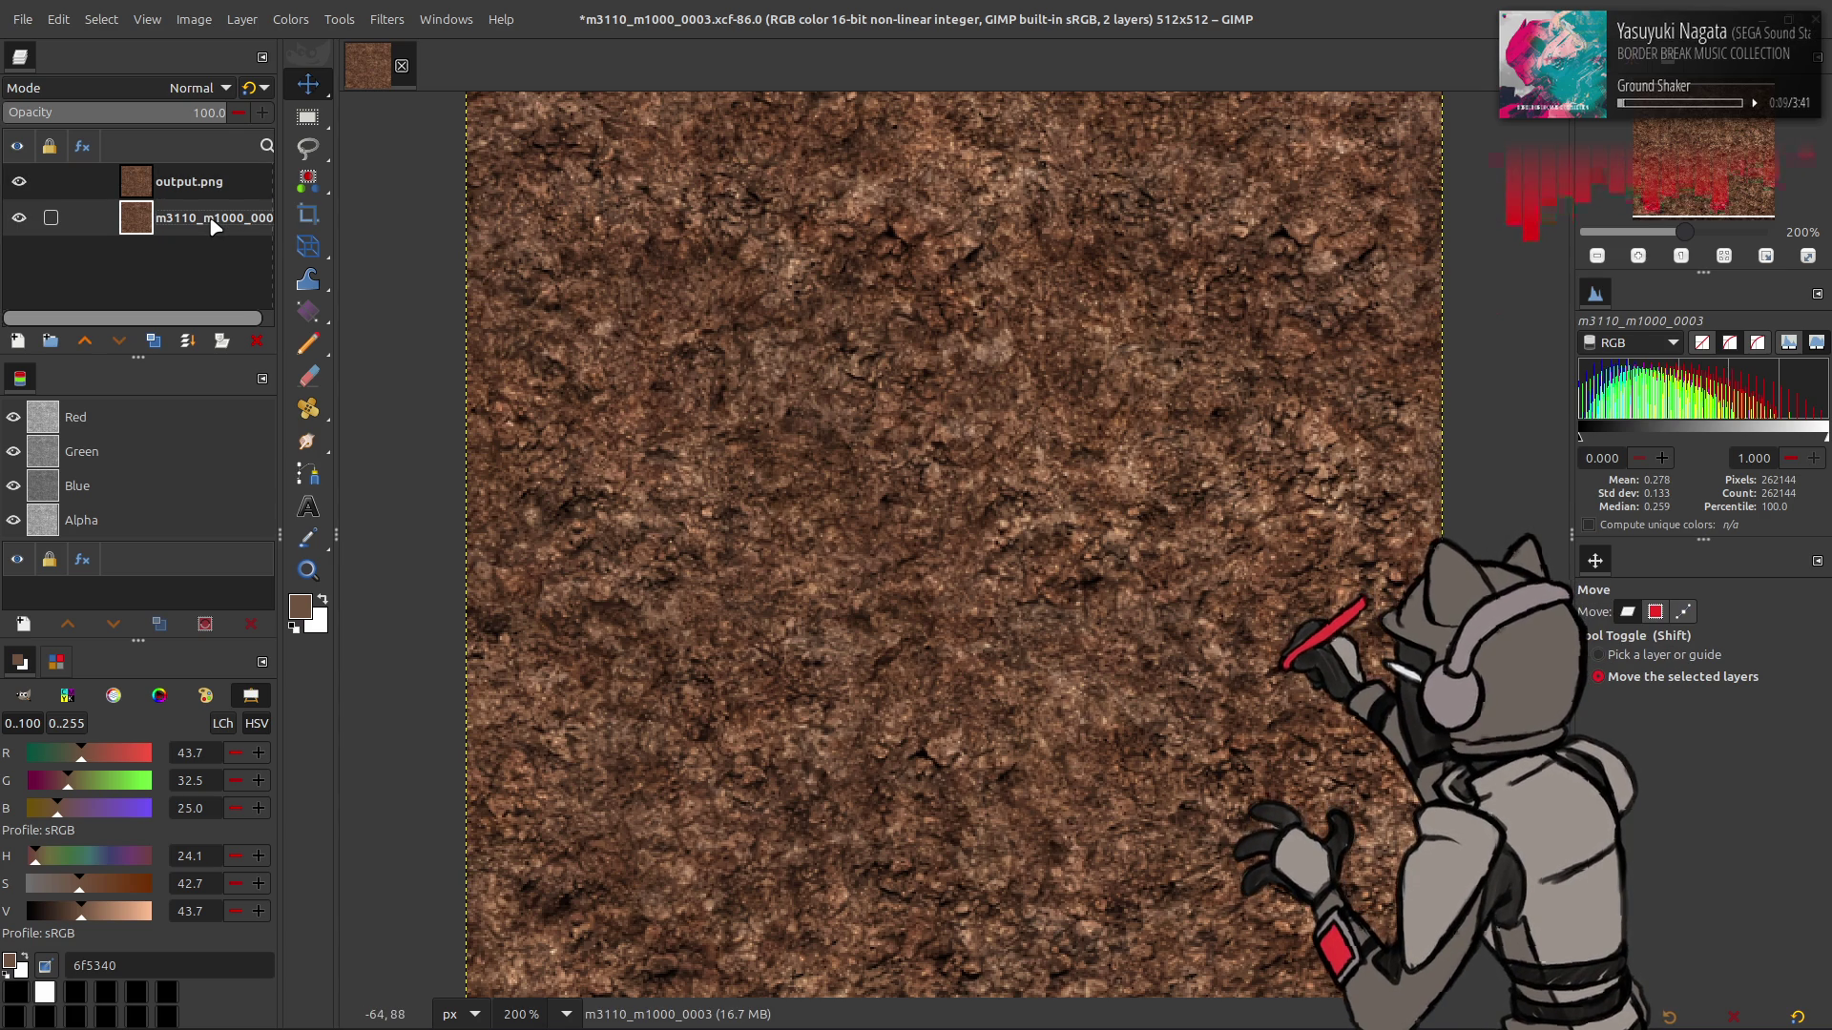
pyautogui.click(153, 340)
pyautogui.click(84, 341)
pyautogui.click(386, 19)
pyautogui.click(483, 493)
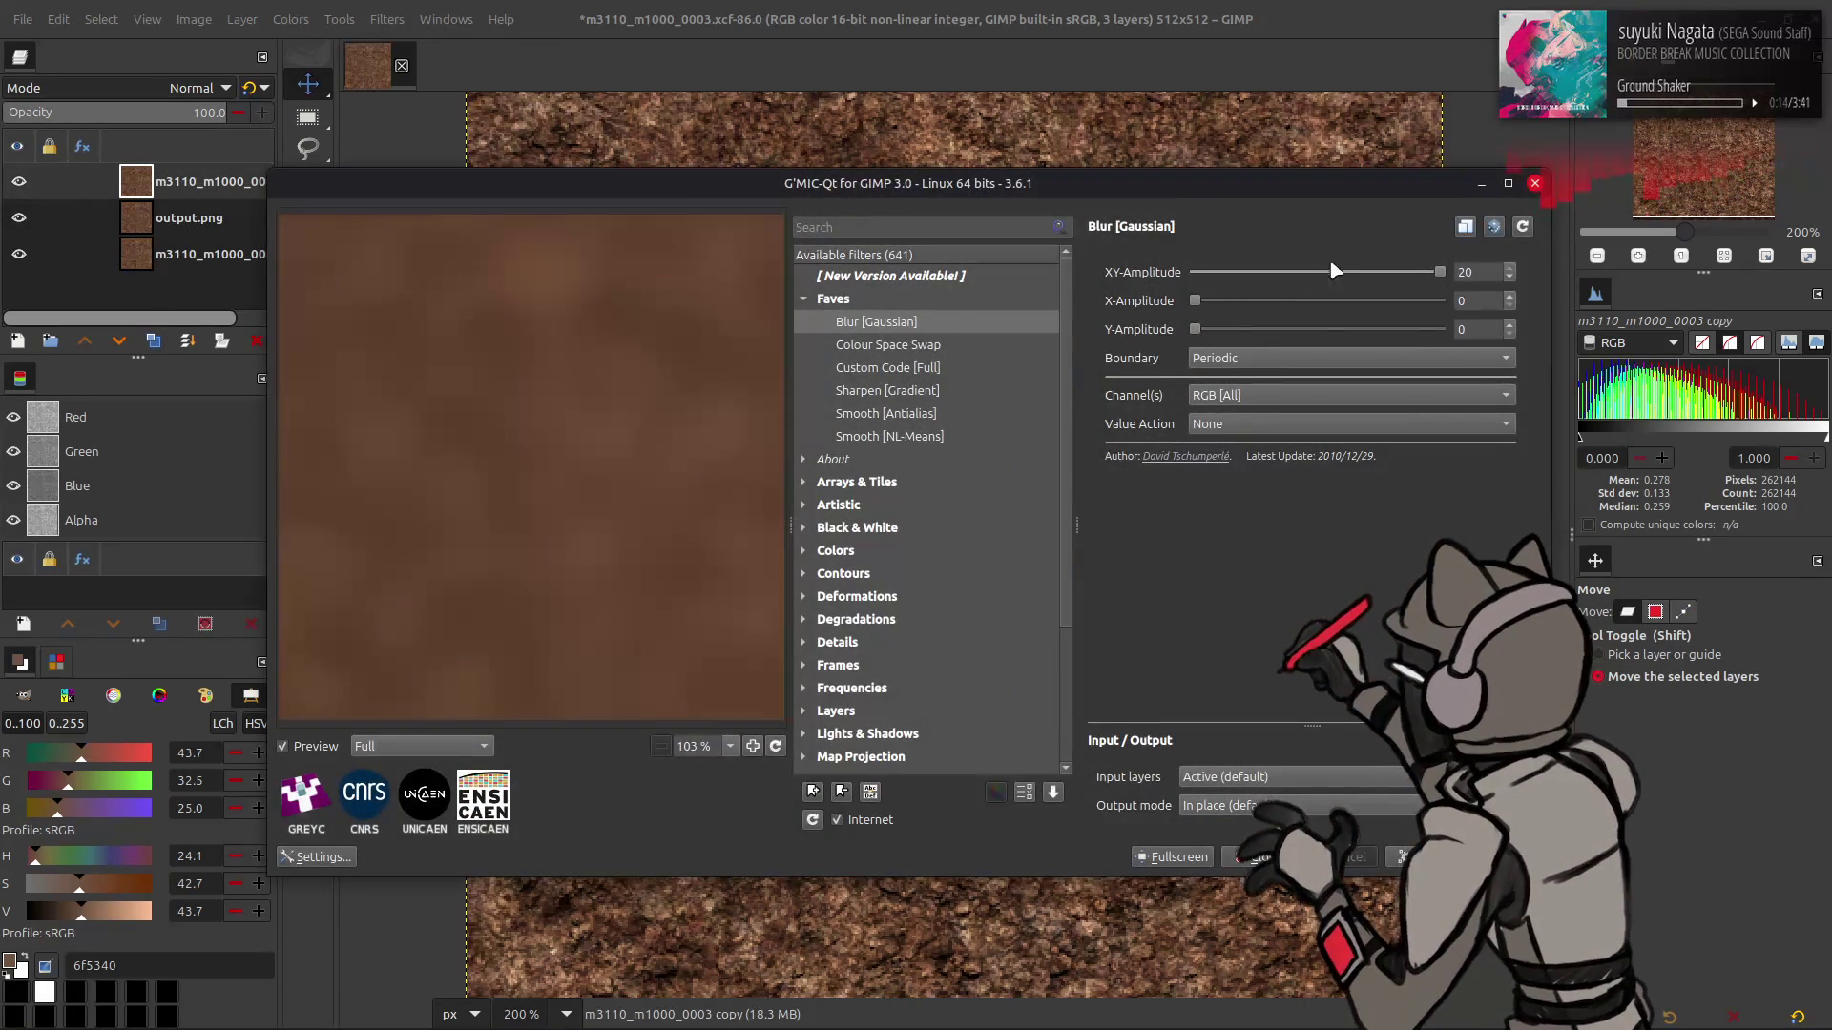
pyautogui.doubleClick(1475, 272)
pyautogui.write('15')
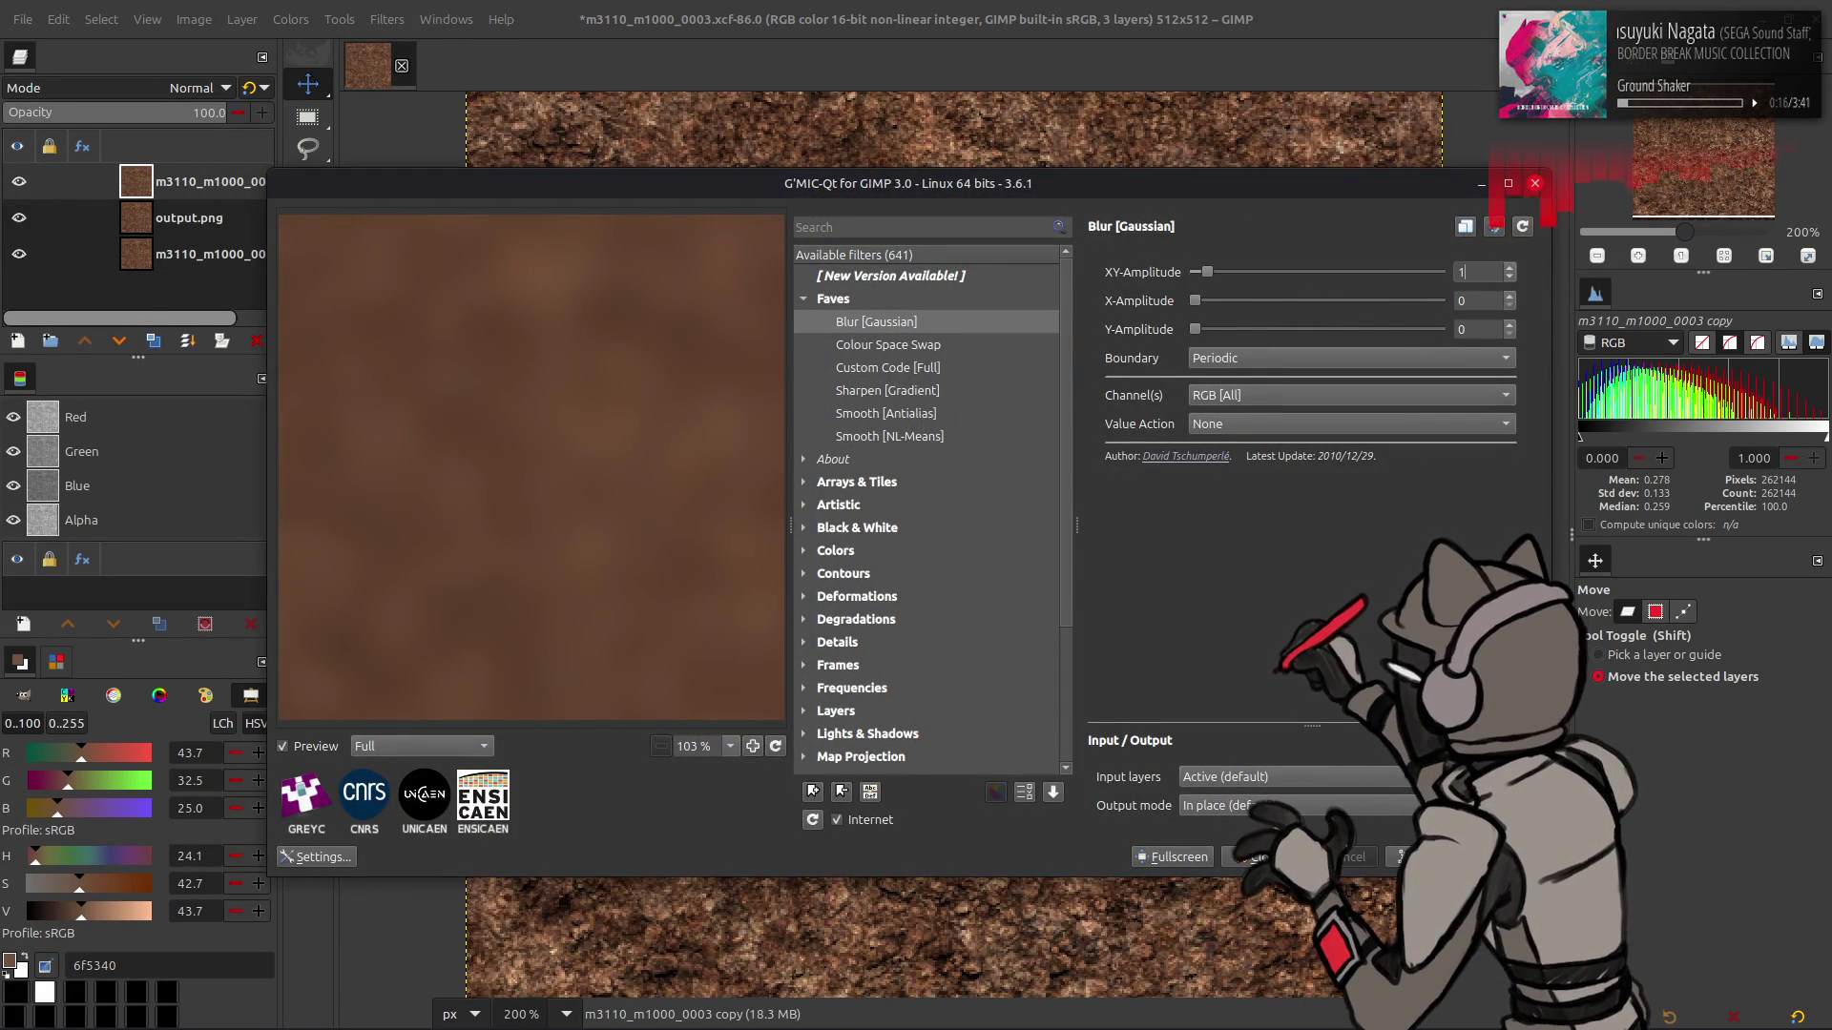
pyautogui.press('Up')
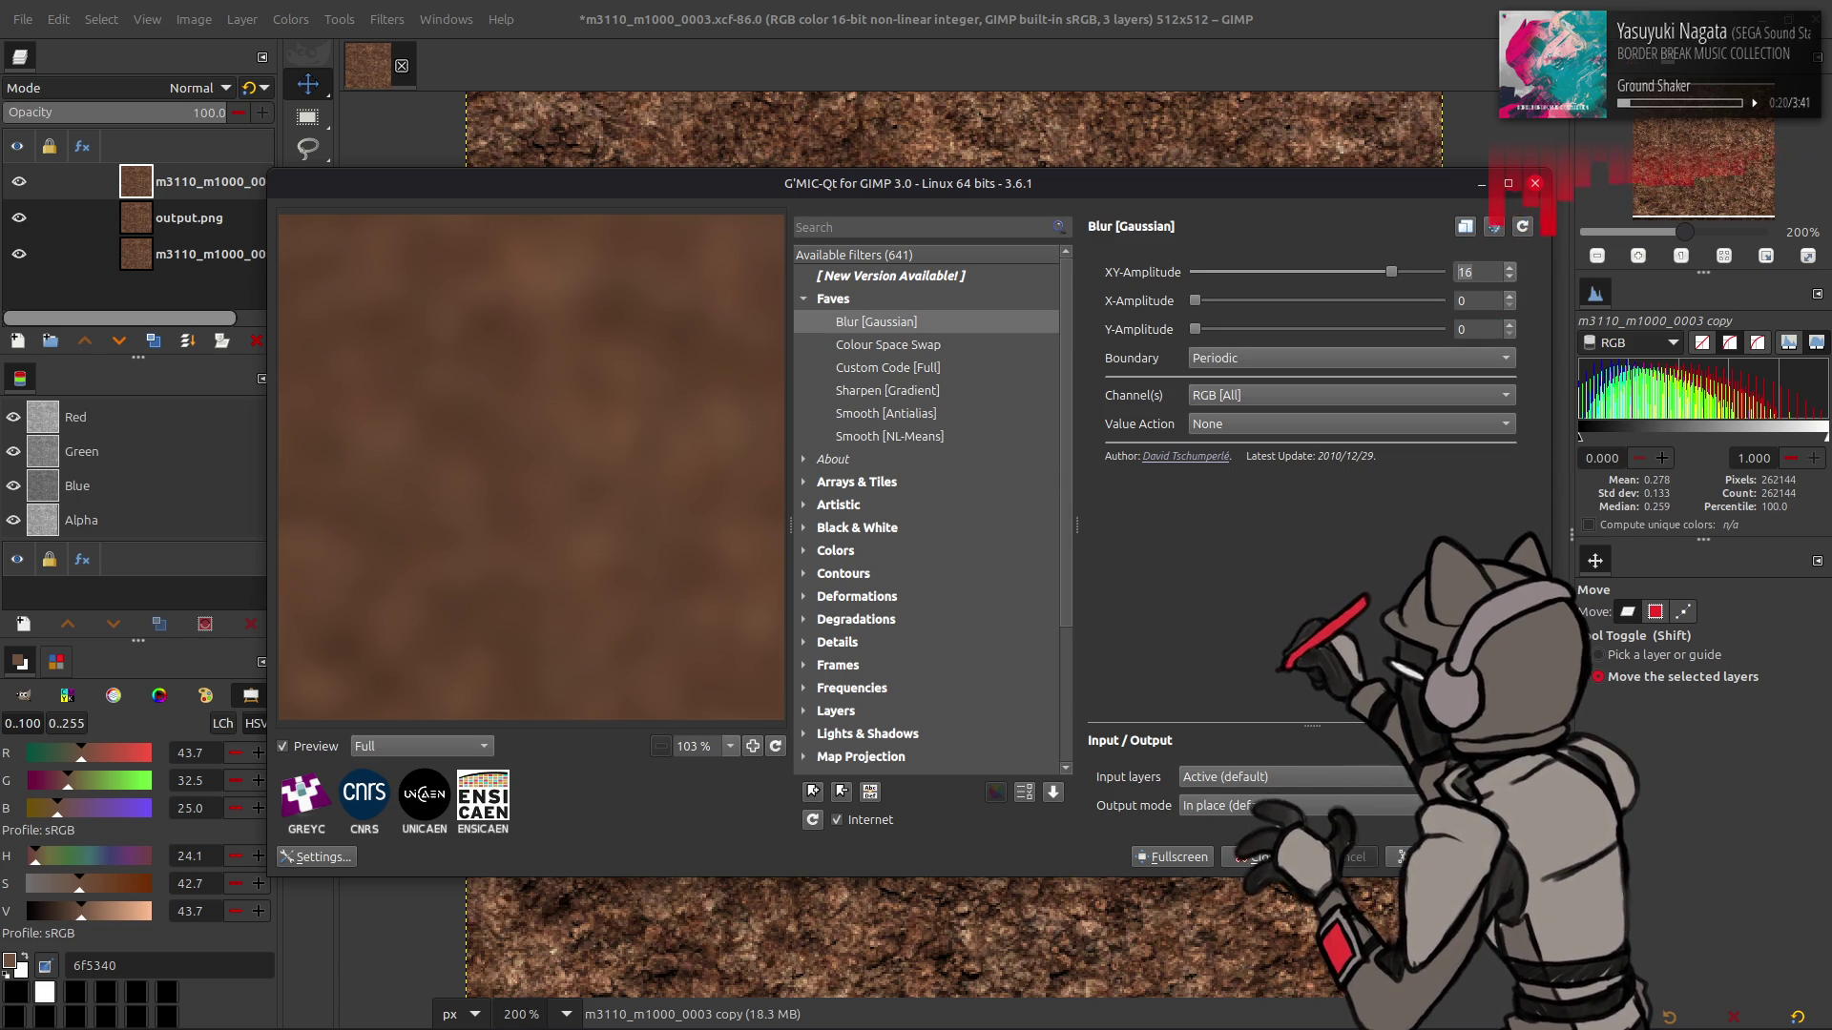
pyautogui.press('Return')
pyautogui.click(117, 229)
pyautogui.click(153, 341)
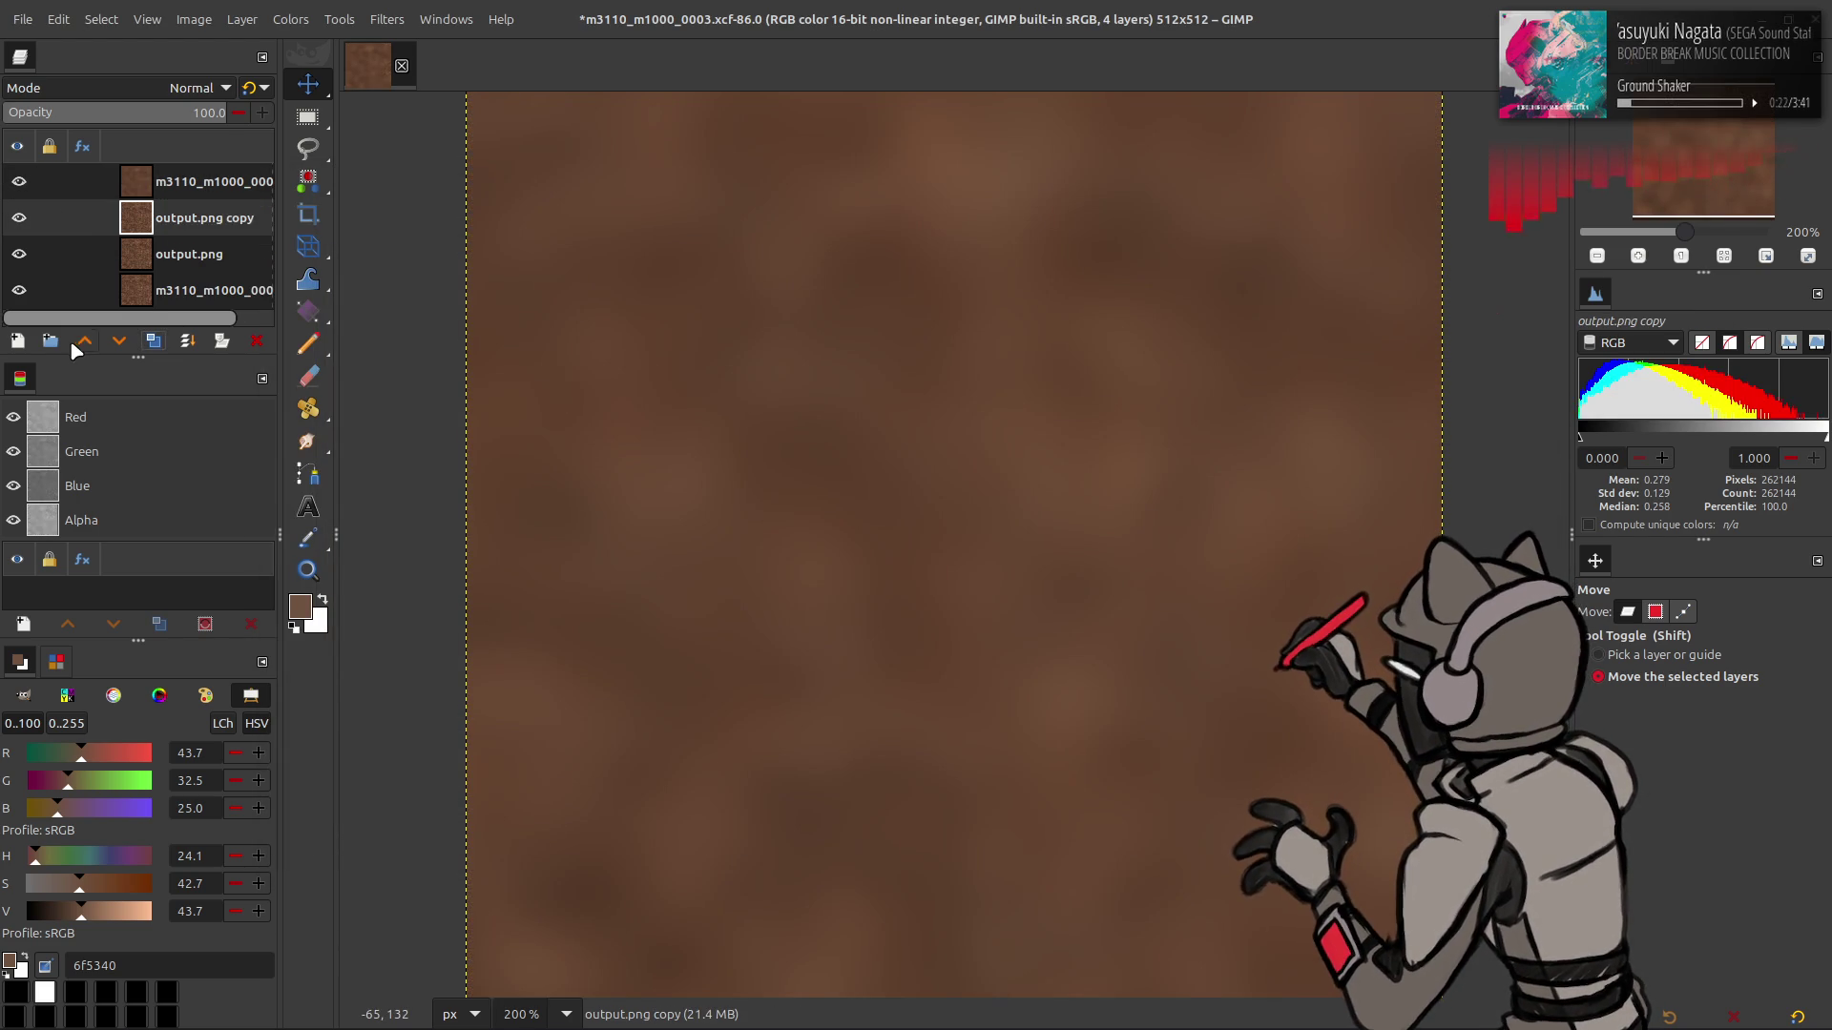
# - Blur the raised output.png copy, set it to Grain extract, and merge it down
pyautogui.click(84, 341)
pyautogui.hotkey('ctrl', 'f')
pyautogui.click(184, 96)
pyautogui.click(145, 759)
pyautogui.hotkey('ctrl', 'm')
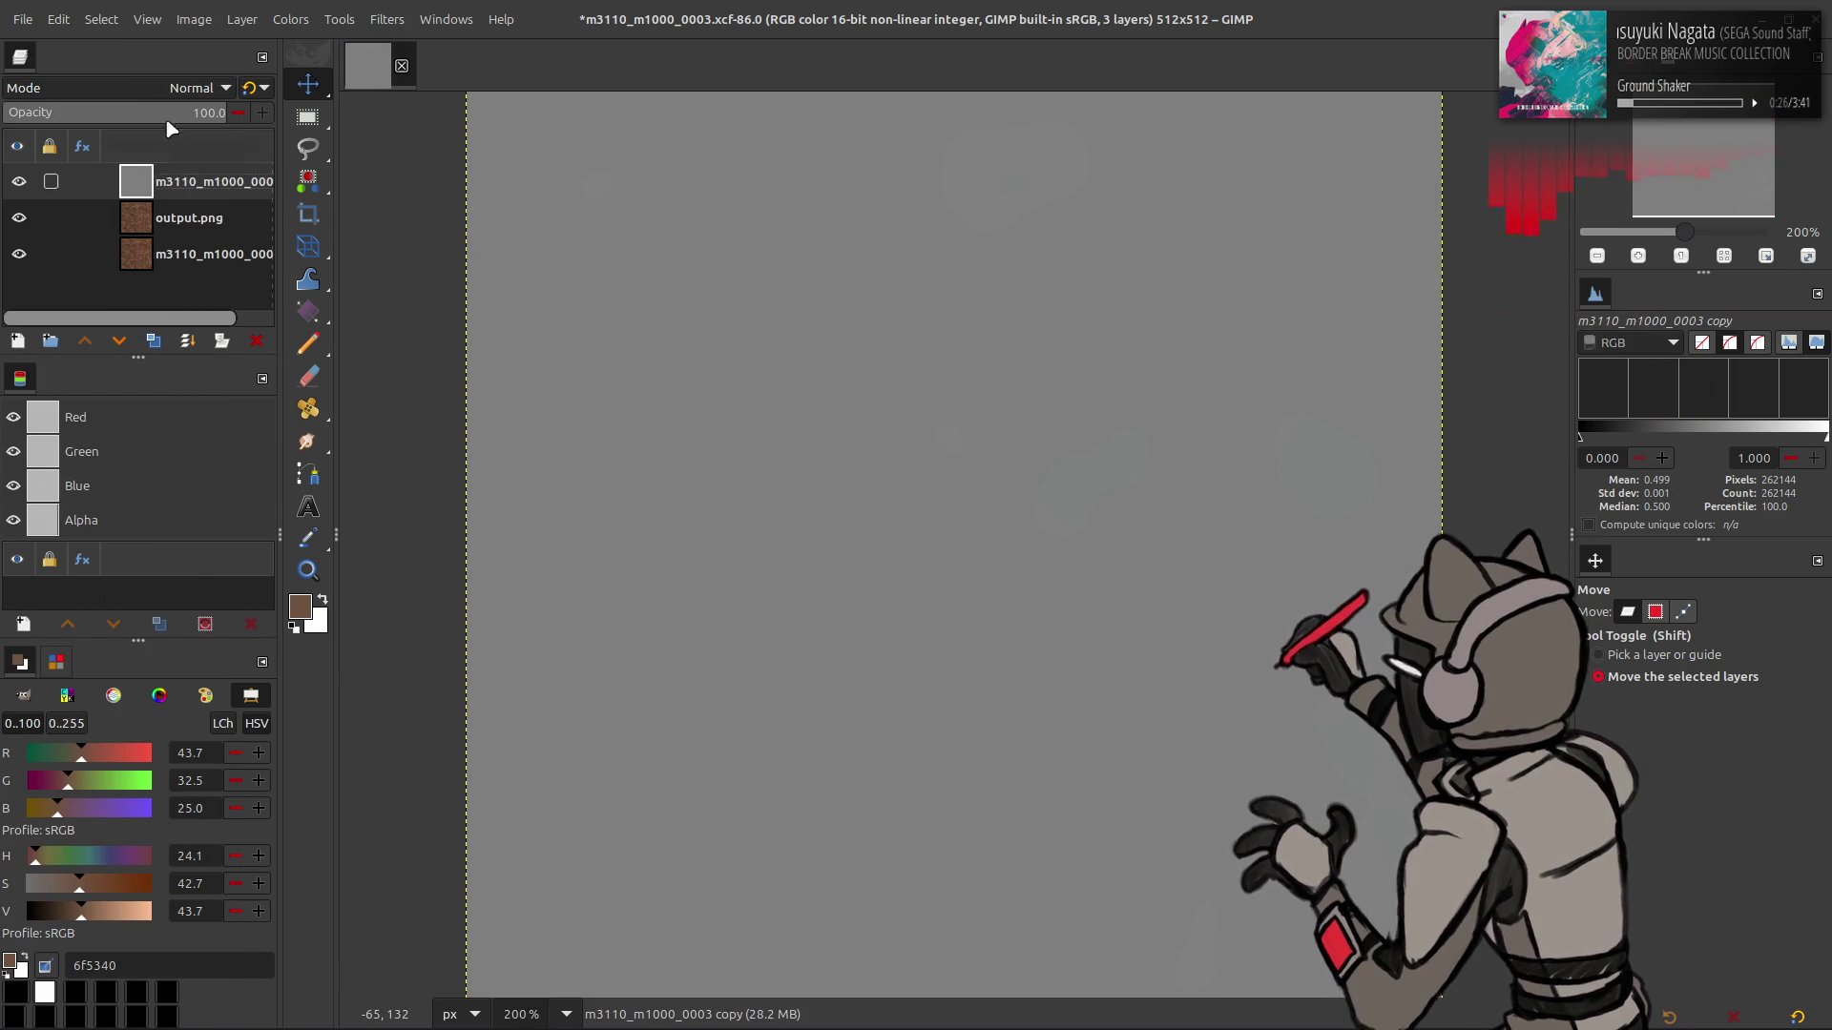
# - Set the detail layer to Grain merge and merge the combined layers down into output.png
pyautogui.click(184, 88)
pyautogui.click(170, 826)
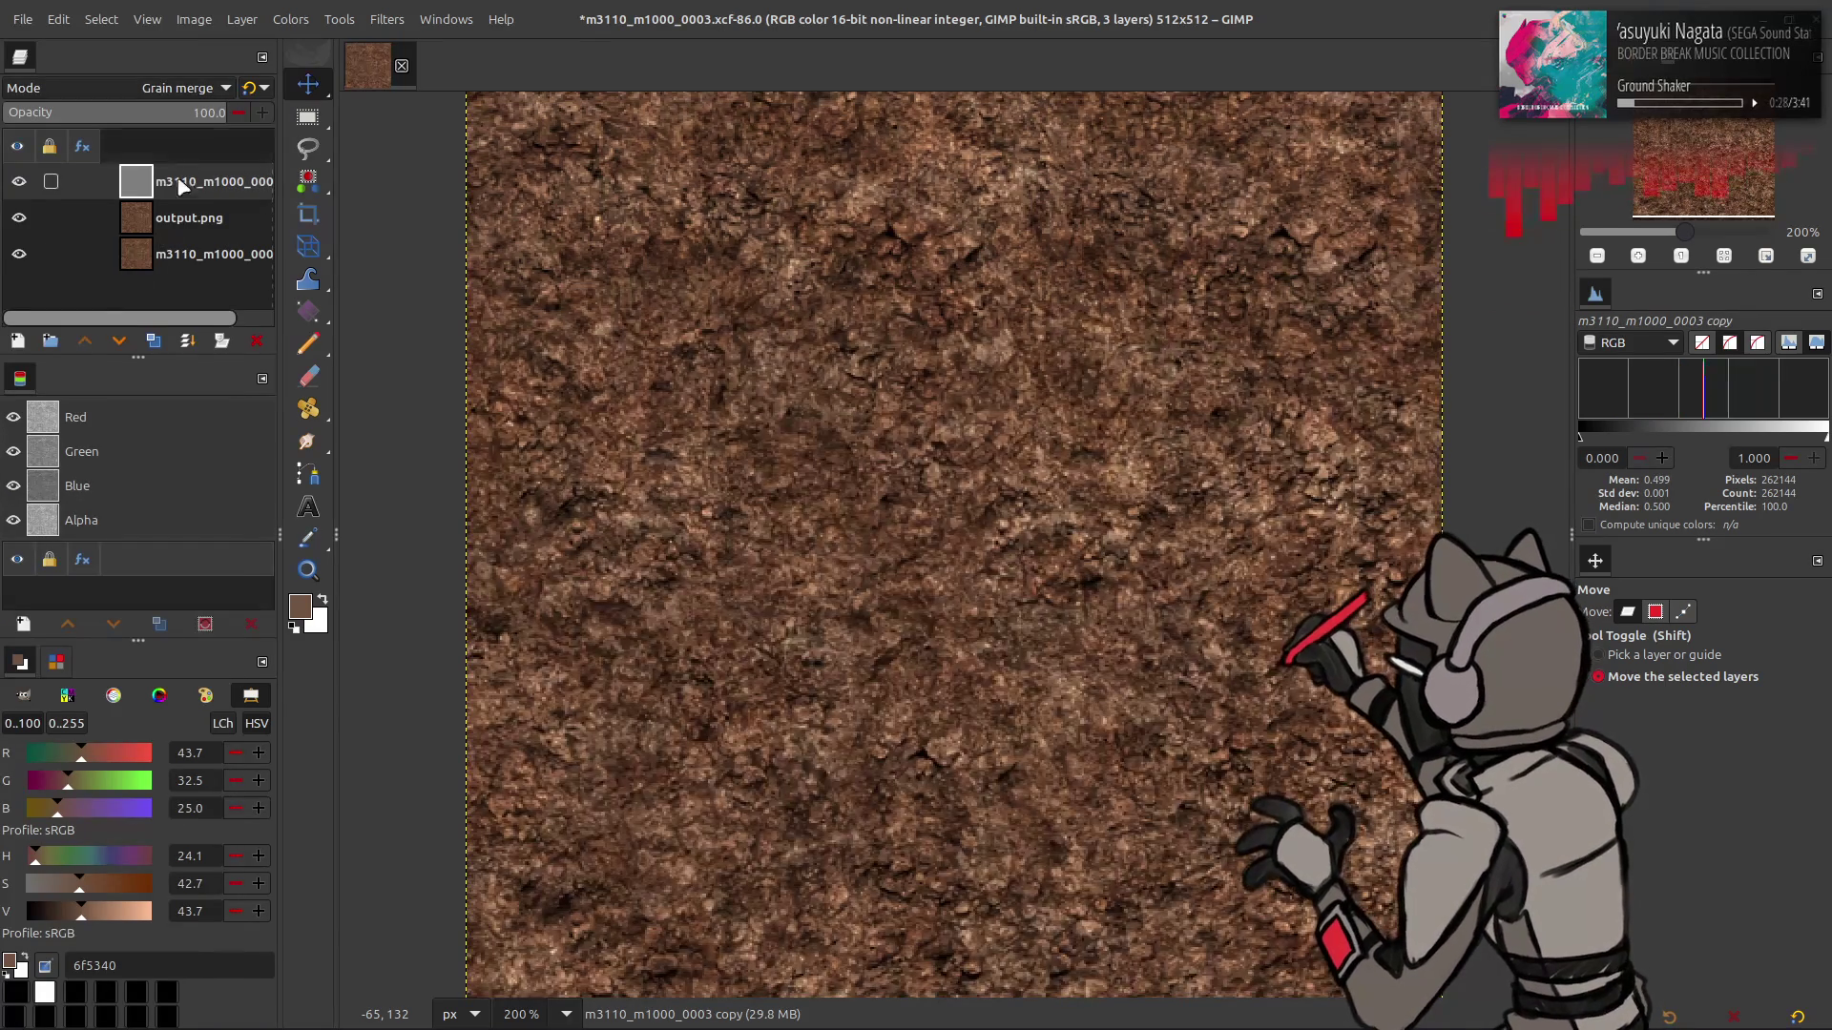
pyautogui.click(177, 219)
pyautogui.click(153, 341)
pyautogui.click(170, 184)
pyautogui.hotkey('ctrl', 'm')
pyautogui.click(184, 87)
pyautogui.click(115, 987)
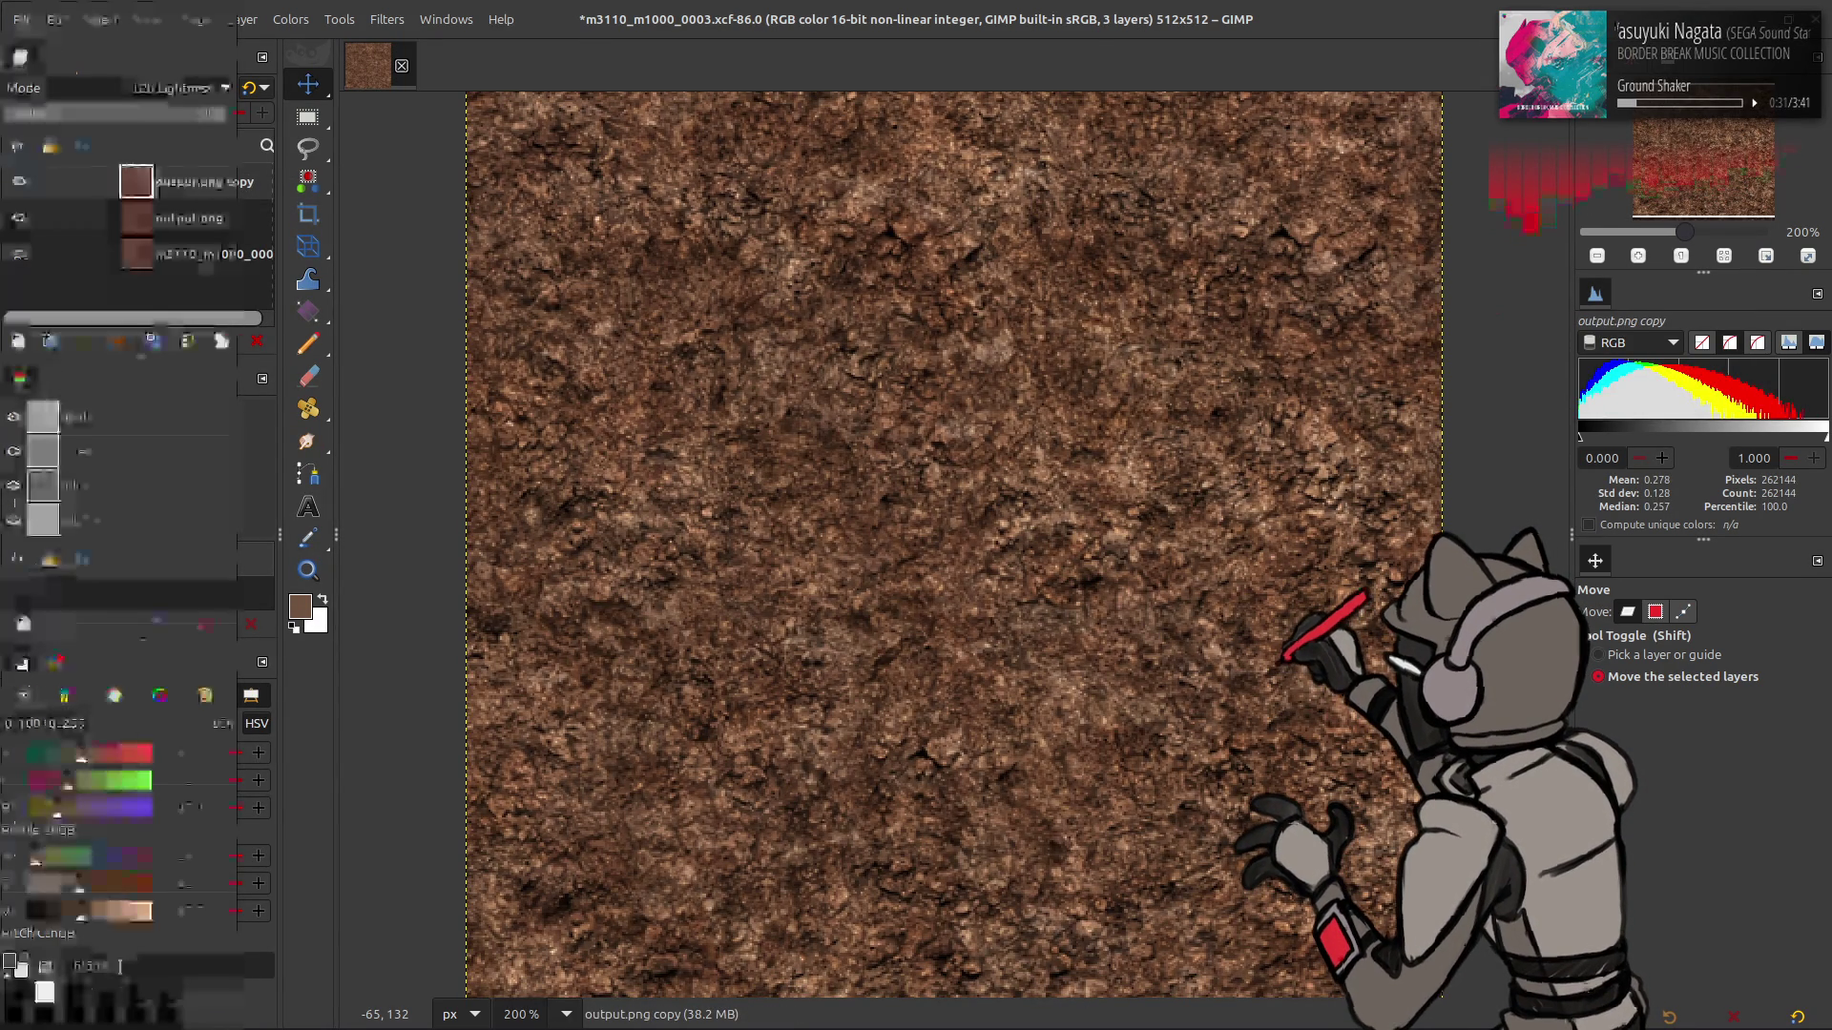
pyautogui.hotkey('ctrl', 'm')
# - Rename the merged layer Clean and shift it to compare with the original
pyautogui.doubleClick(193, 179)
pyautogui.press('BackSpace')
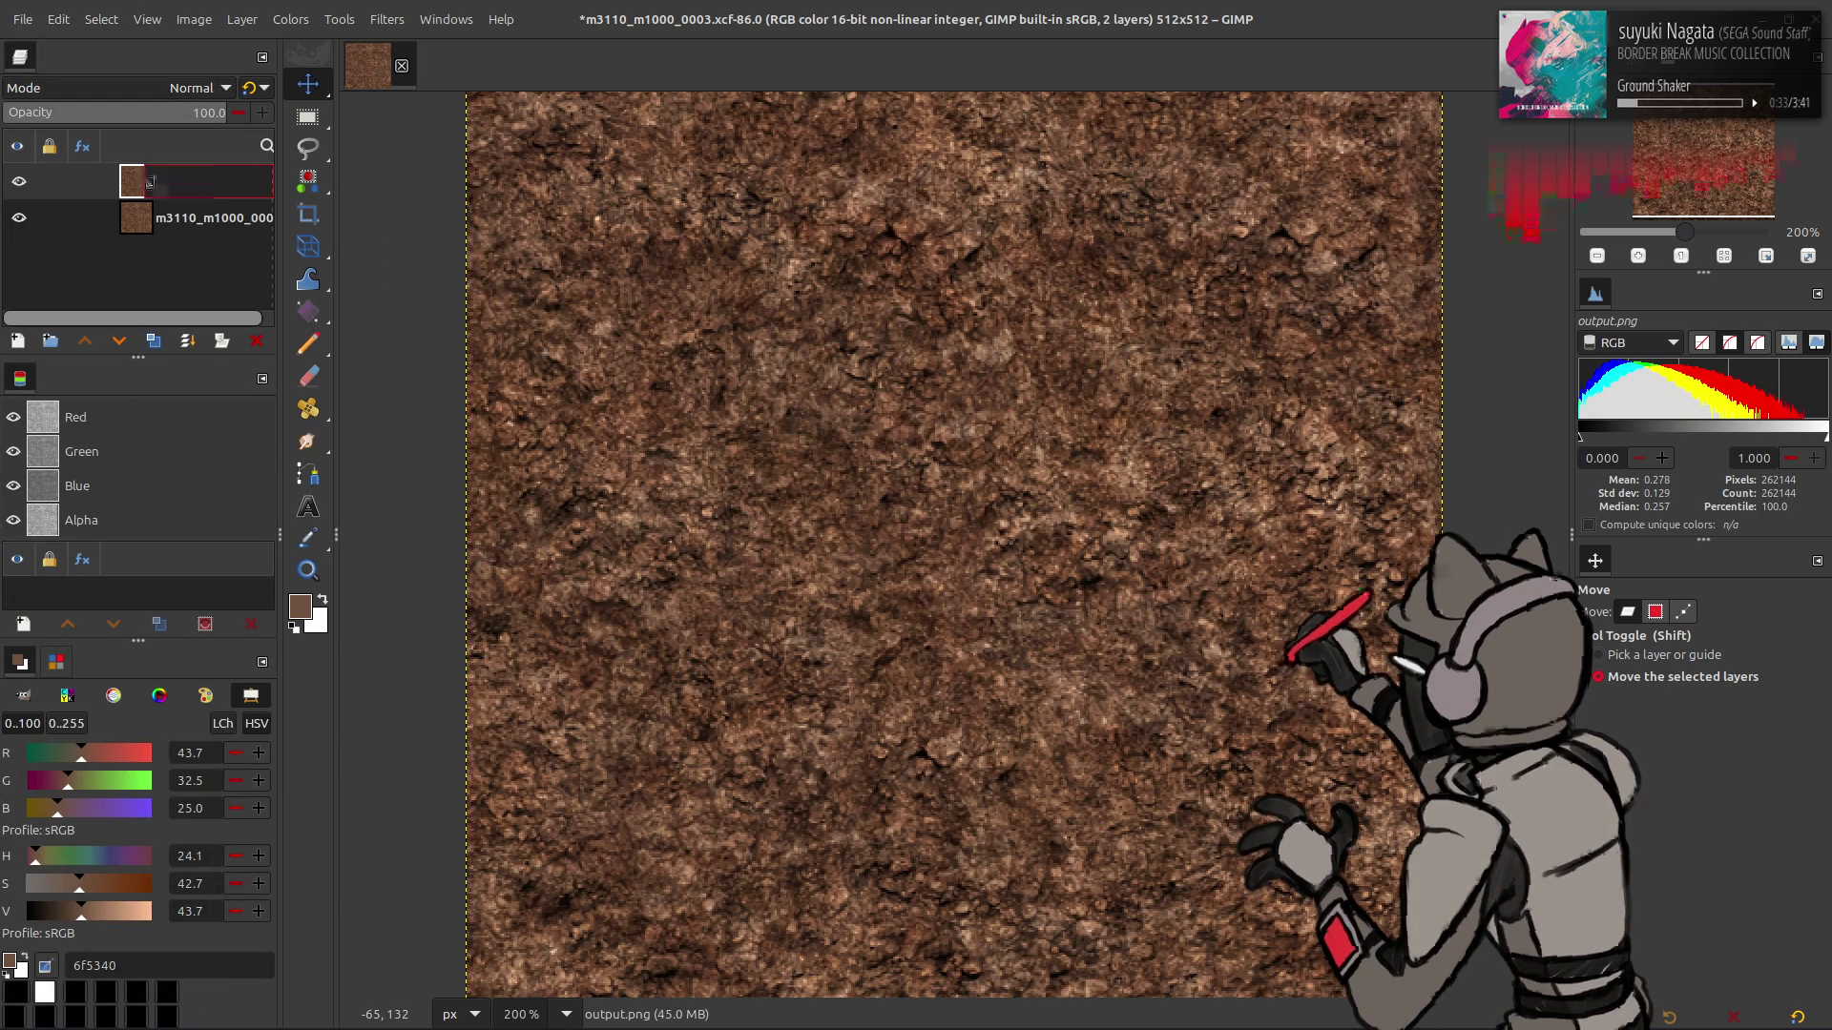
pyautogui.write('Cian')
pyautogui.press('Return')
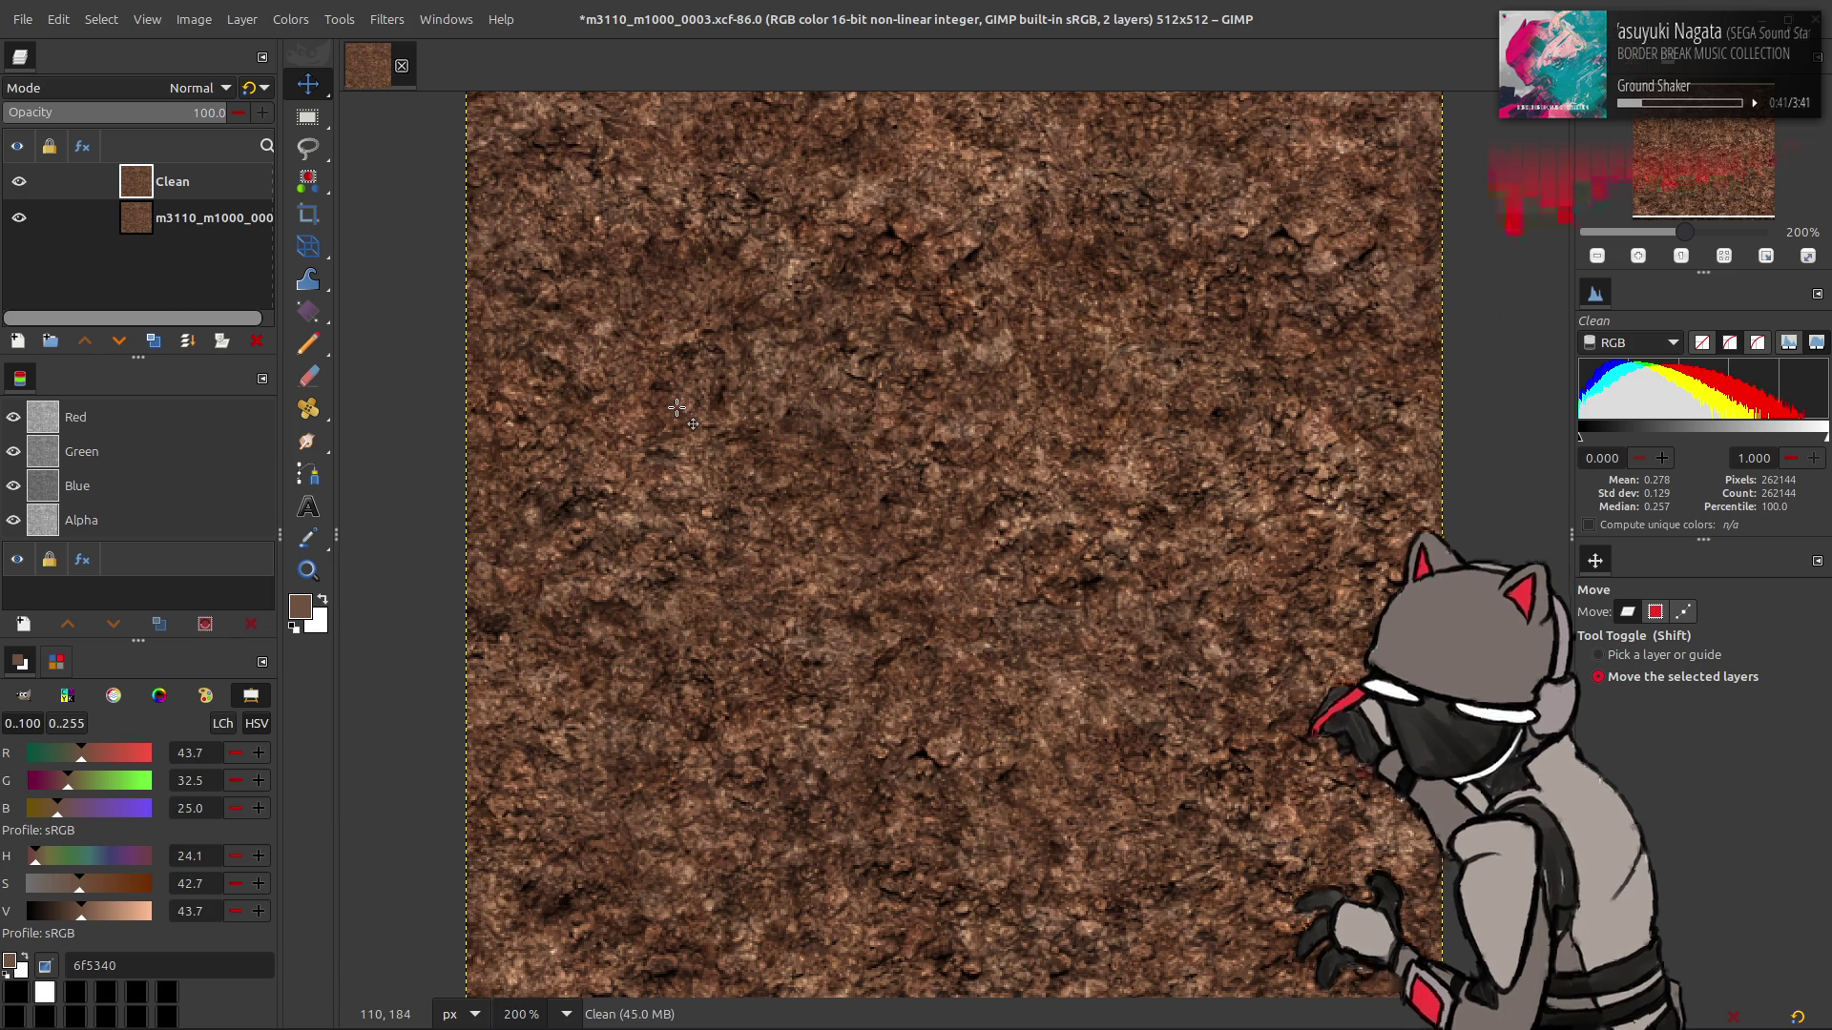
pyautogui.moveTo(721, 400); pyautogui.dragTo(736, 457)
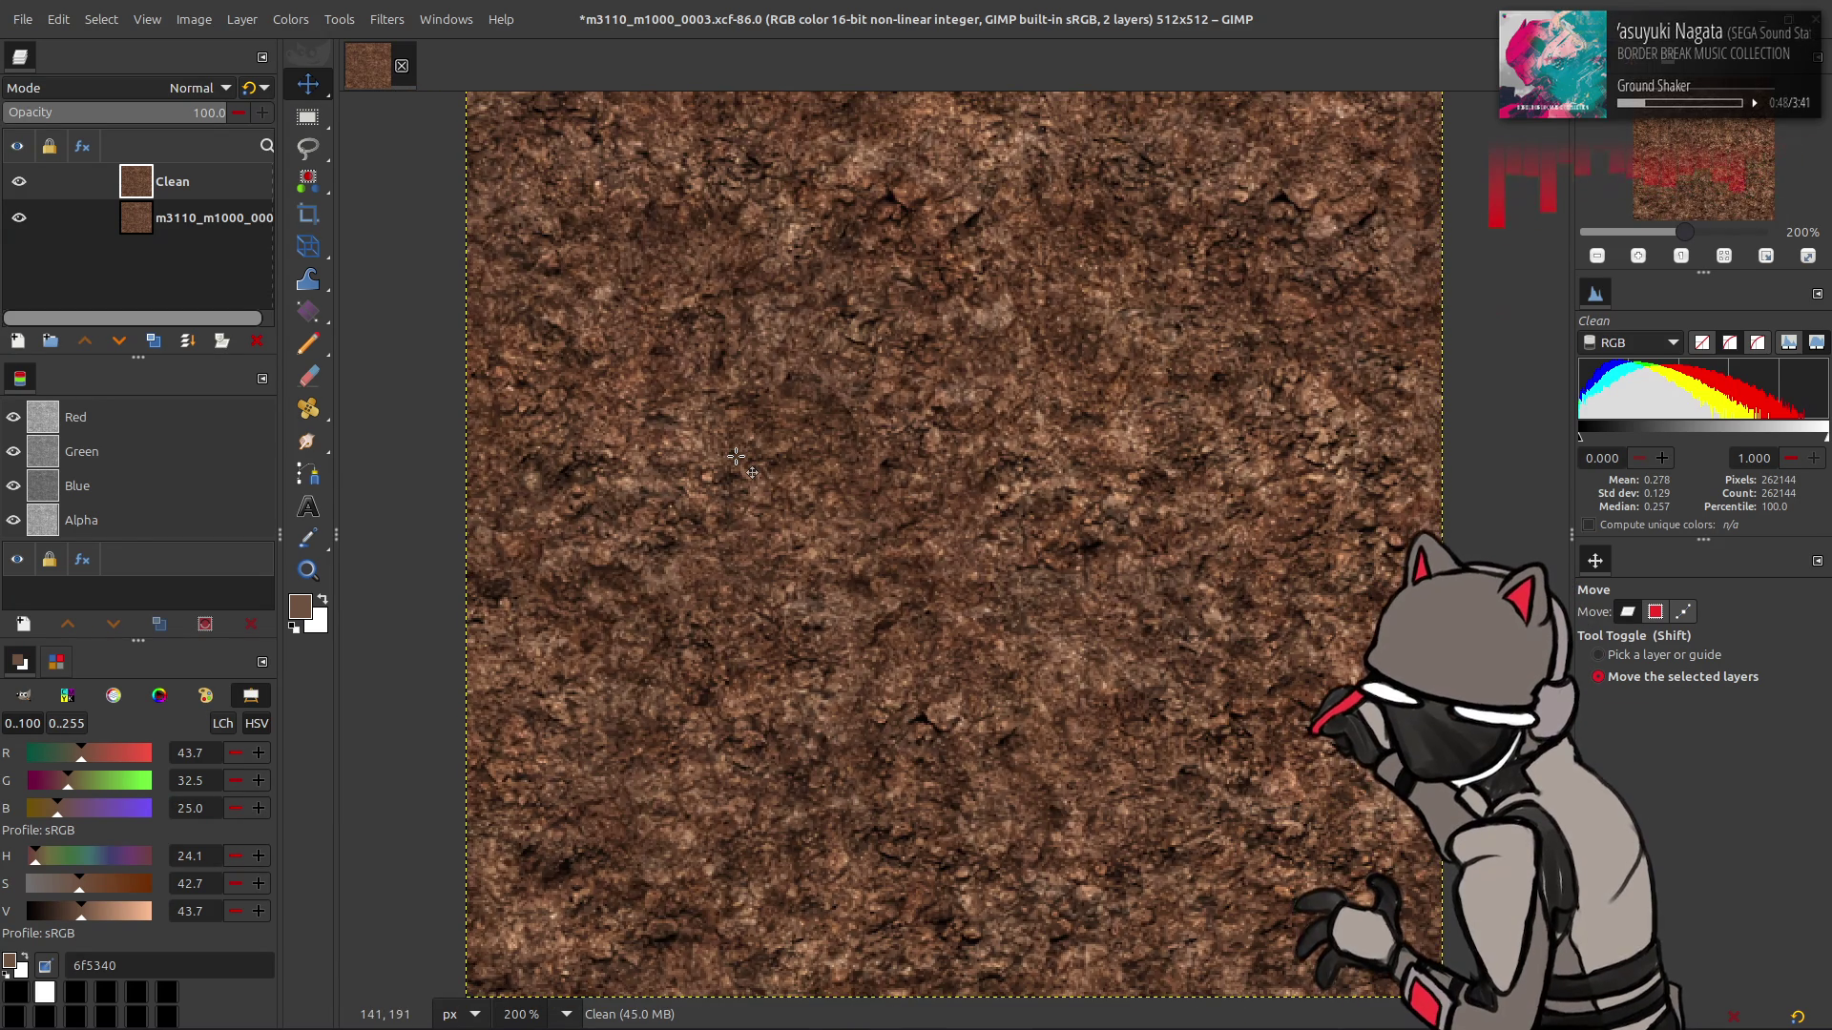
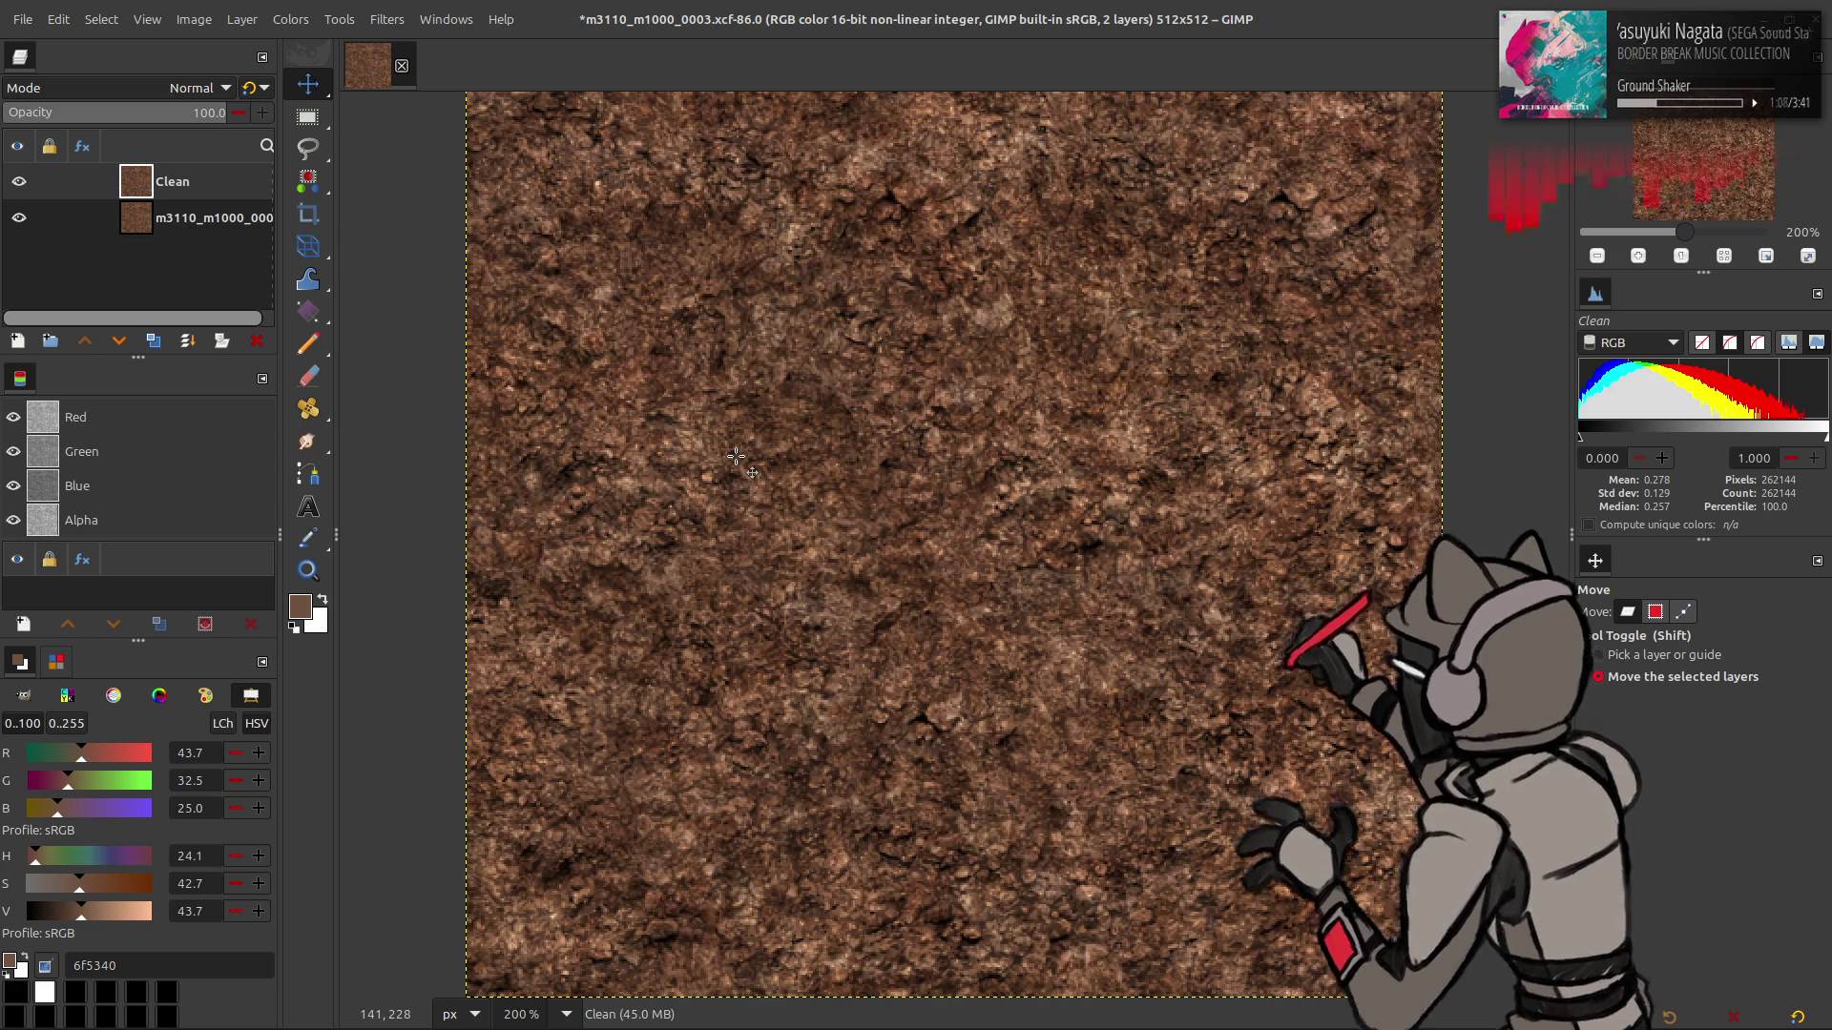
# - Offset the Clean layer by half its width and height (256 px each way)
pyautogui.click(241, 19)
pyautogui.moveTo(334, 260)
pyautogui.click(505, 400)
pyautogui.click(345, 367)
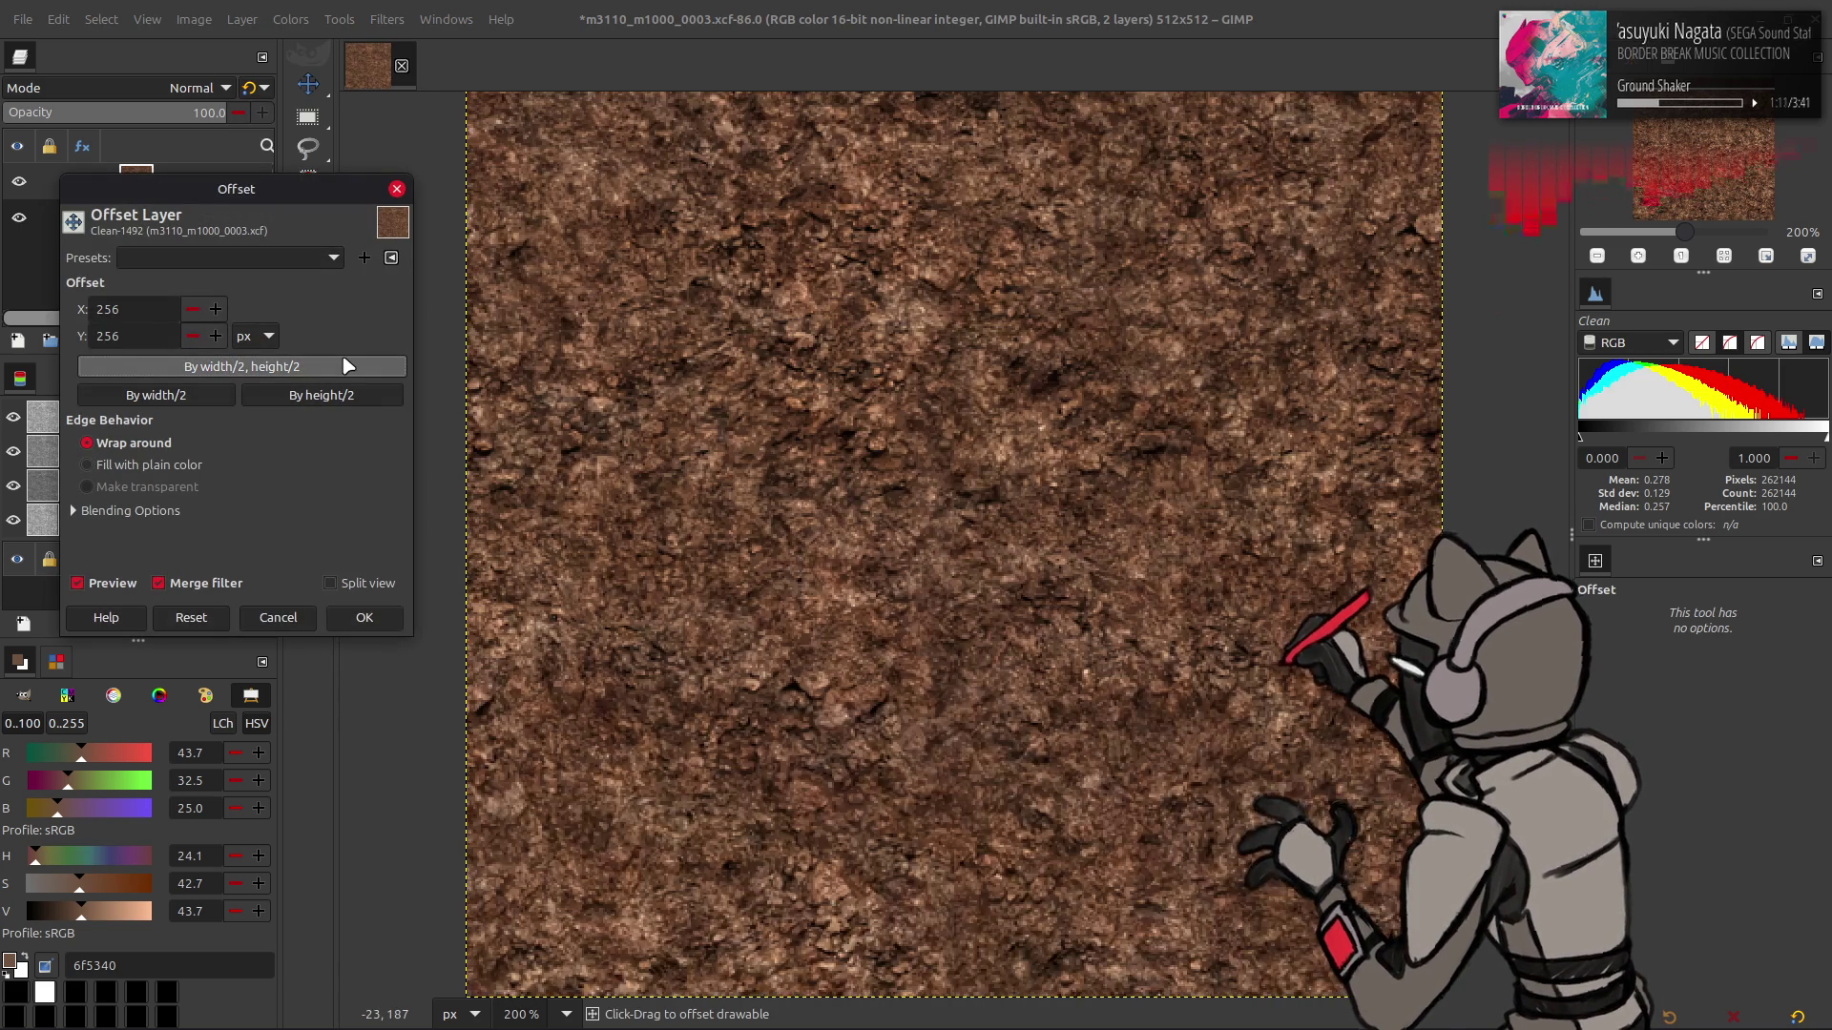
pyautogui.click(365, 617)
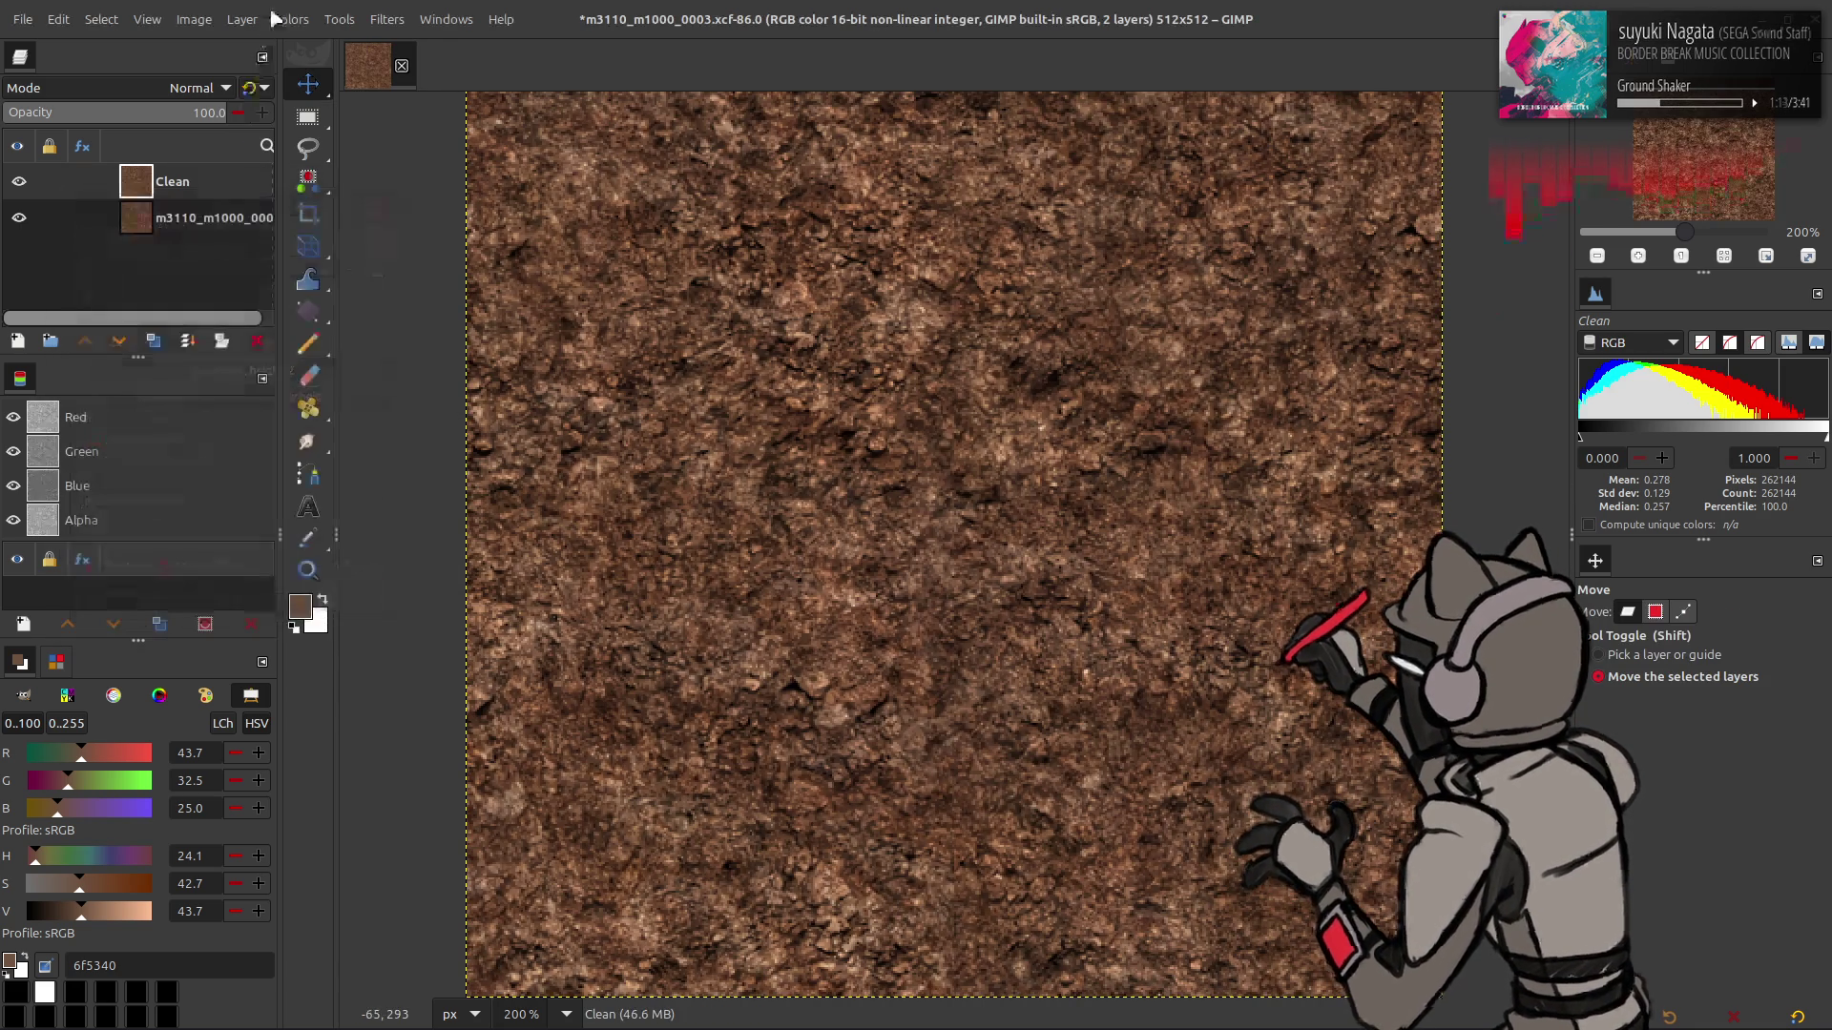
# - Preview the CMYK Magenta component in Extract Component, then cancel to keep full colour
pyautogui.click(291, 19)
pyautogui.moveTo(391, 376)
pyautogui.click(506, 398)
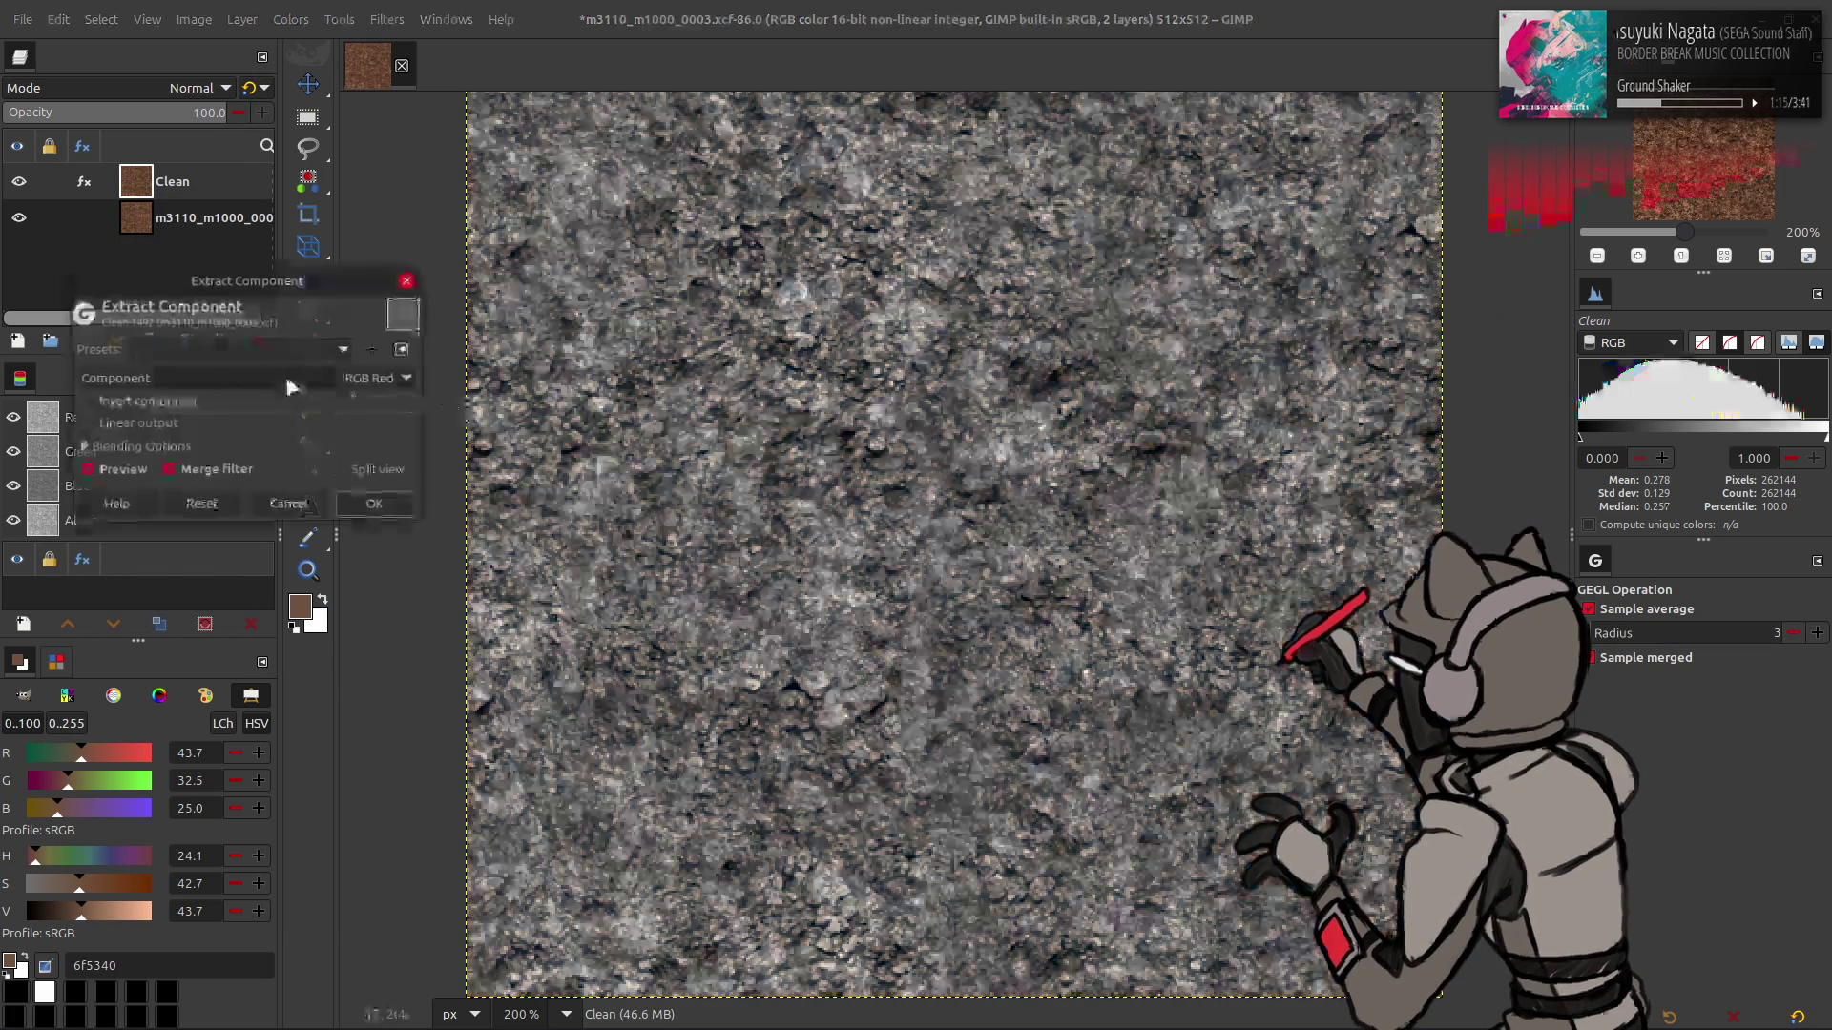
pyautogui.click(244, 379)
pyautogui.click(246, 621)
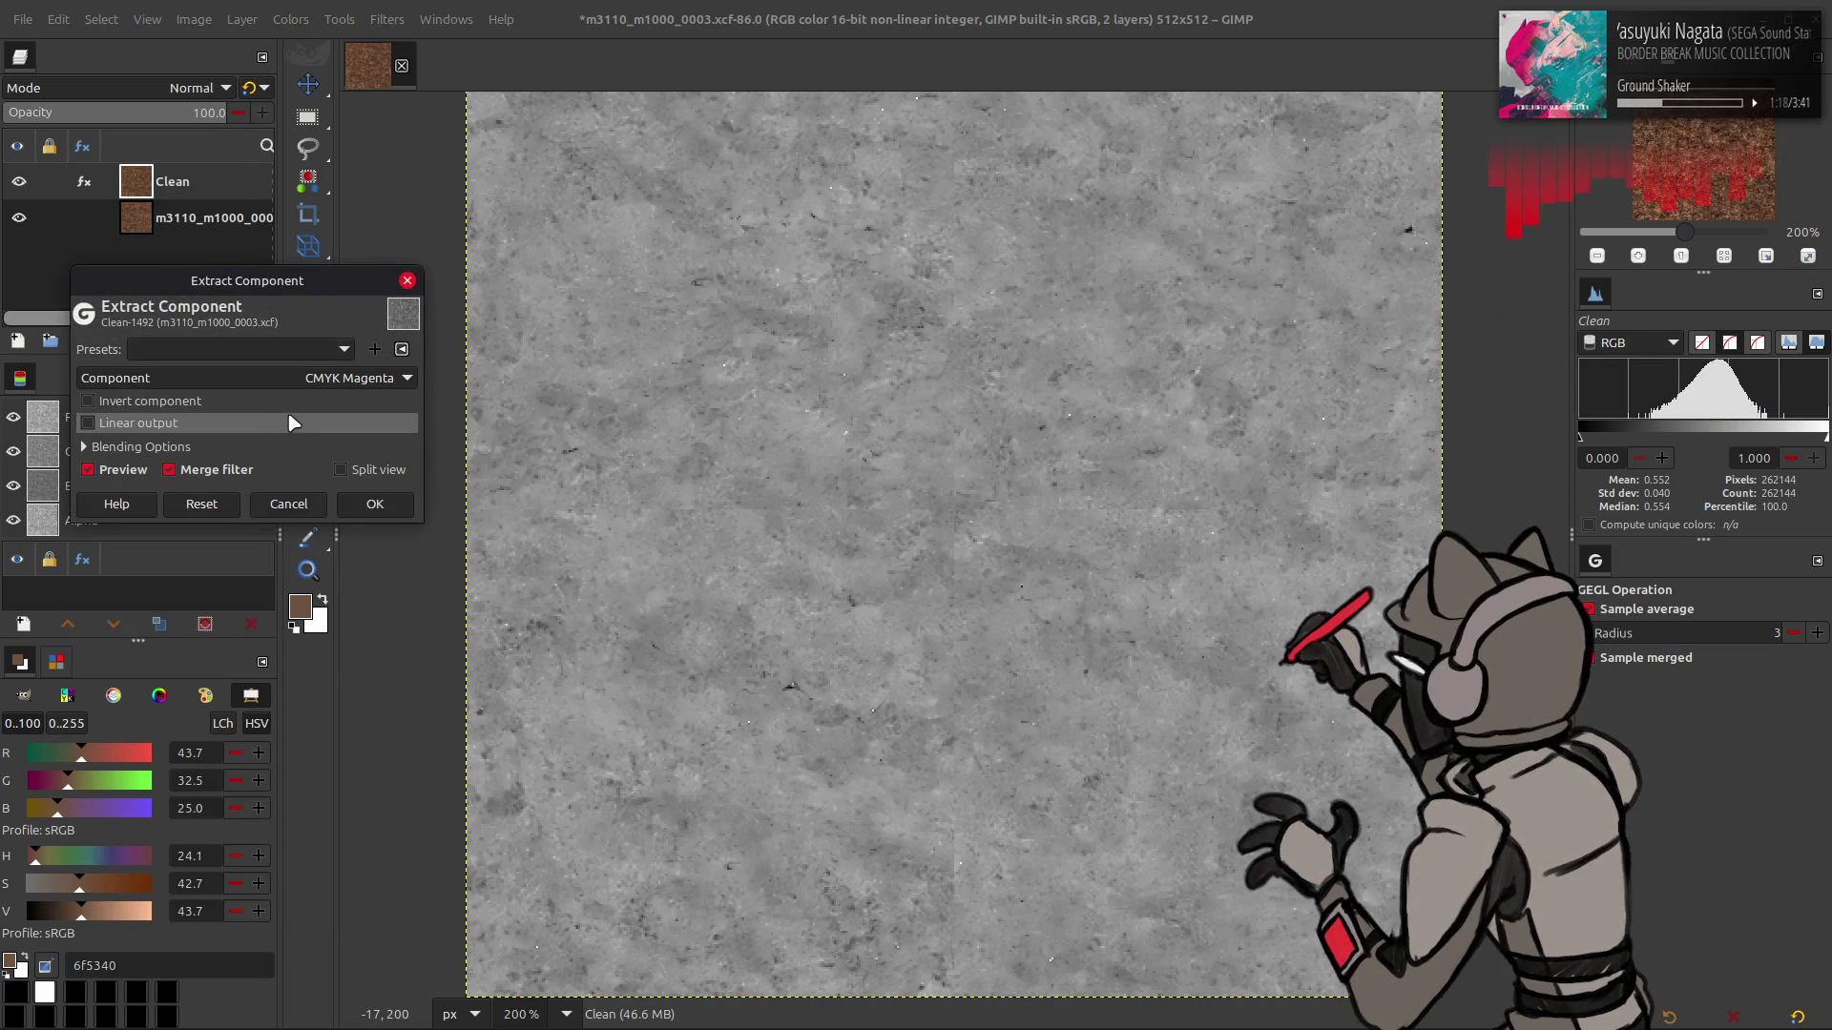
pyautogui.scroll(1, 280, 384)
pyautogui.scroll(-2, 281, 384)
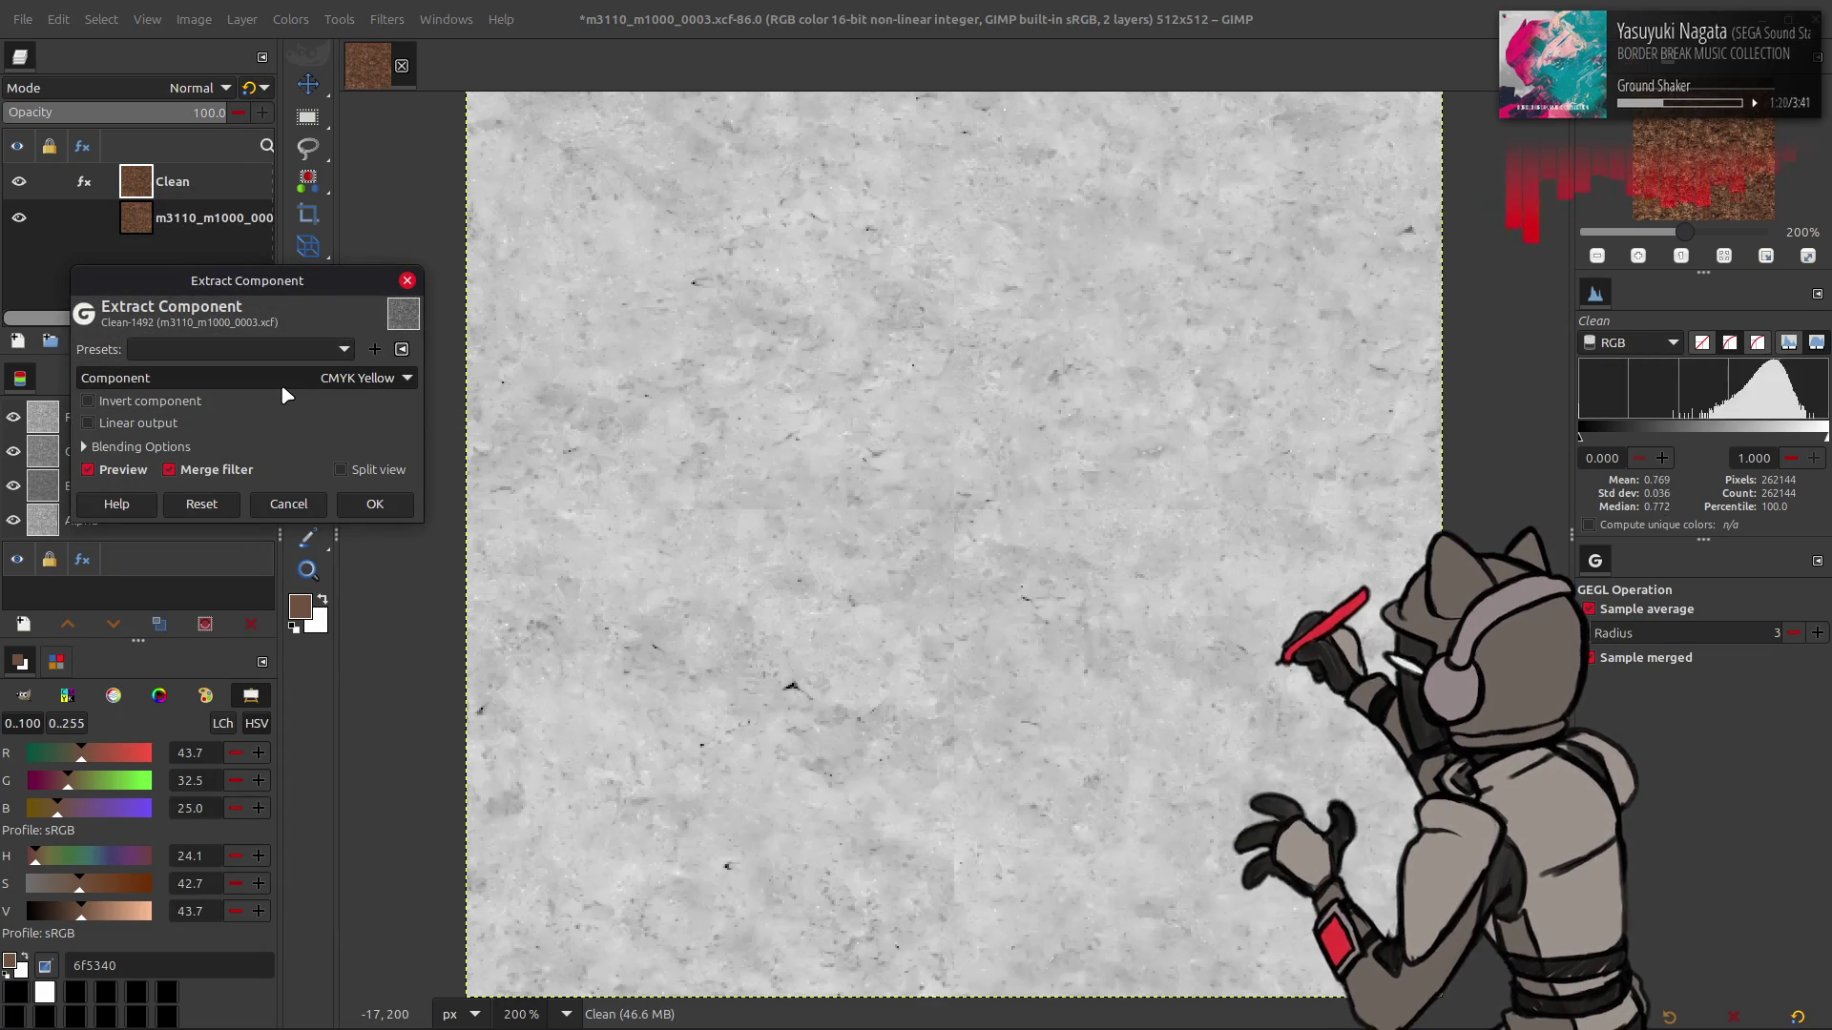
pyautogui.scroll(1, 280, 383)
pyautogui.click(288, 503)
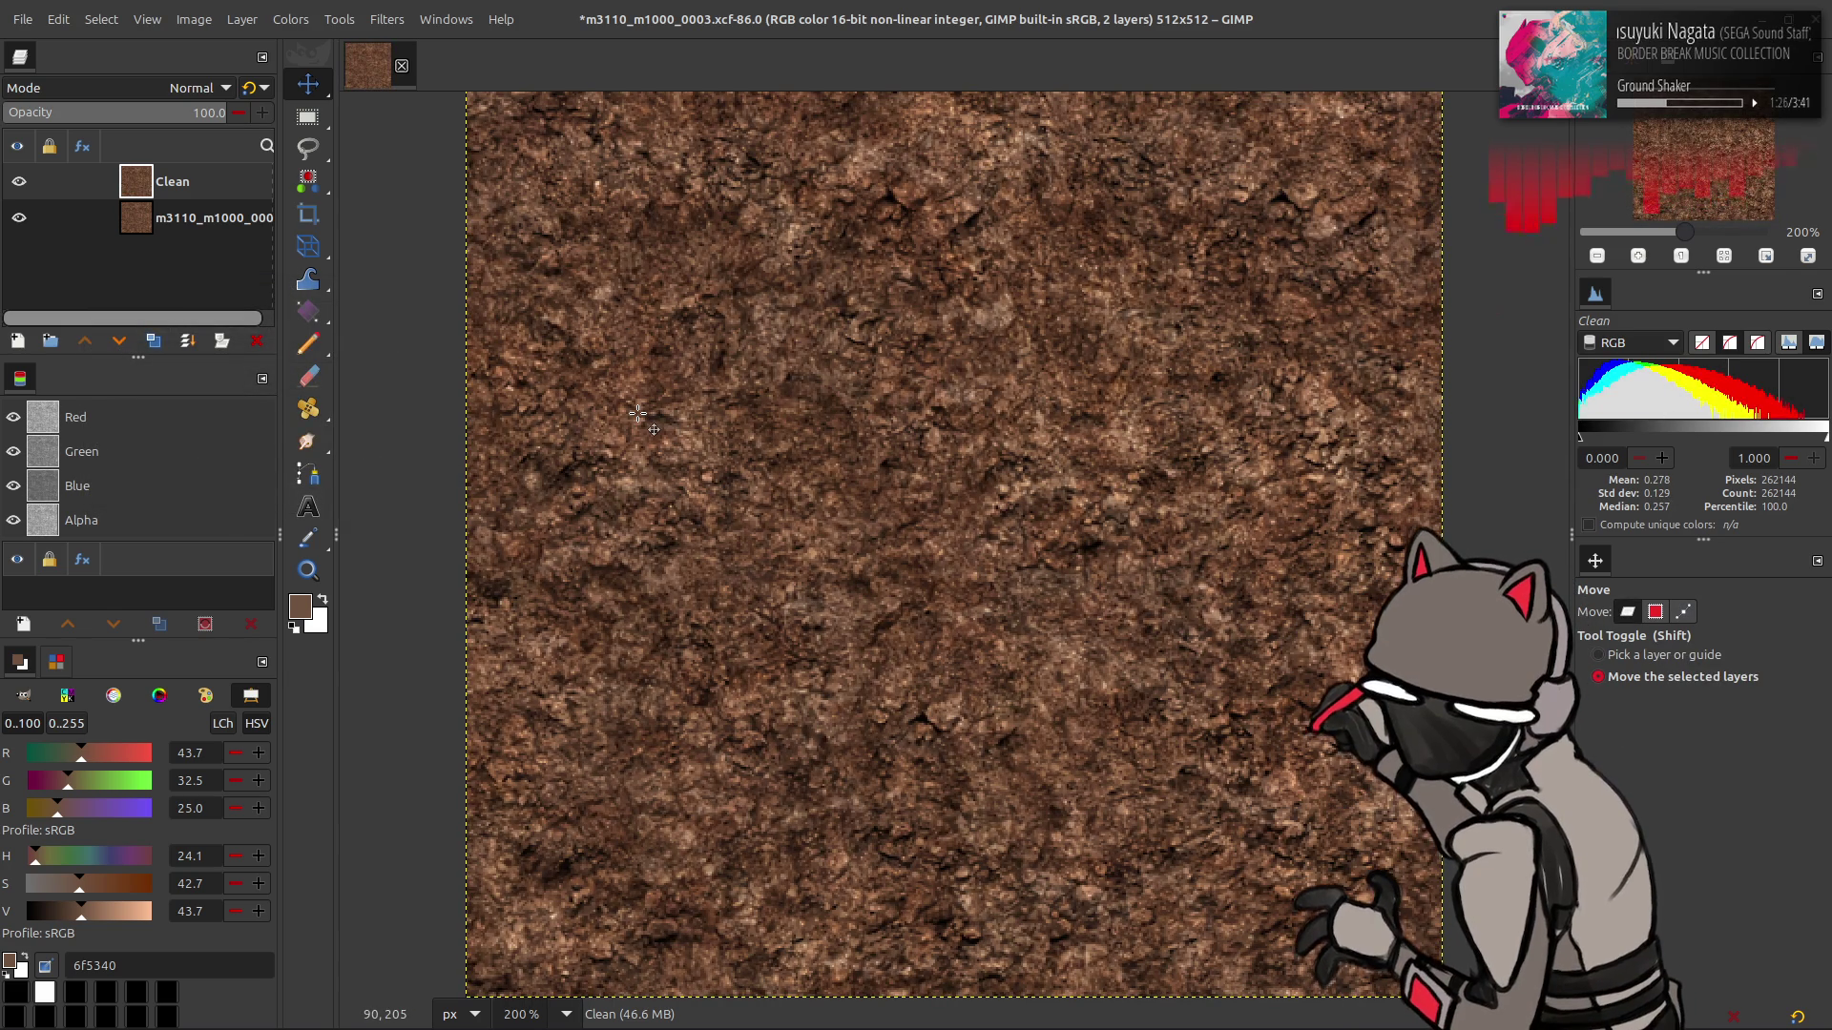
# - Duplicate Clean and give the copy a strong G'MIC Gaussian blur of 16
pyautogui.click(157, 345)
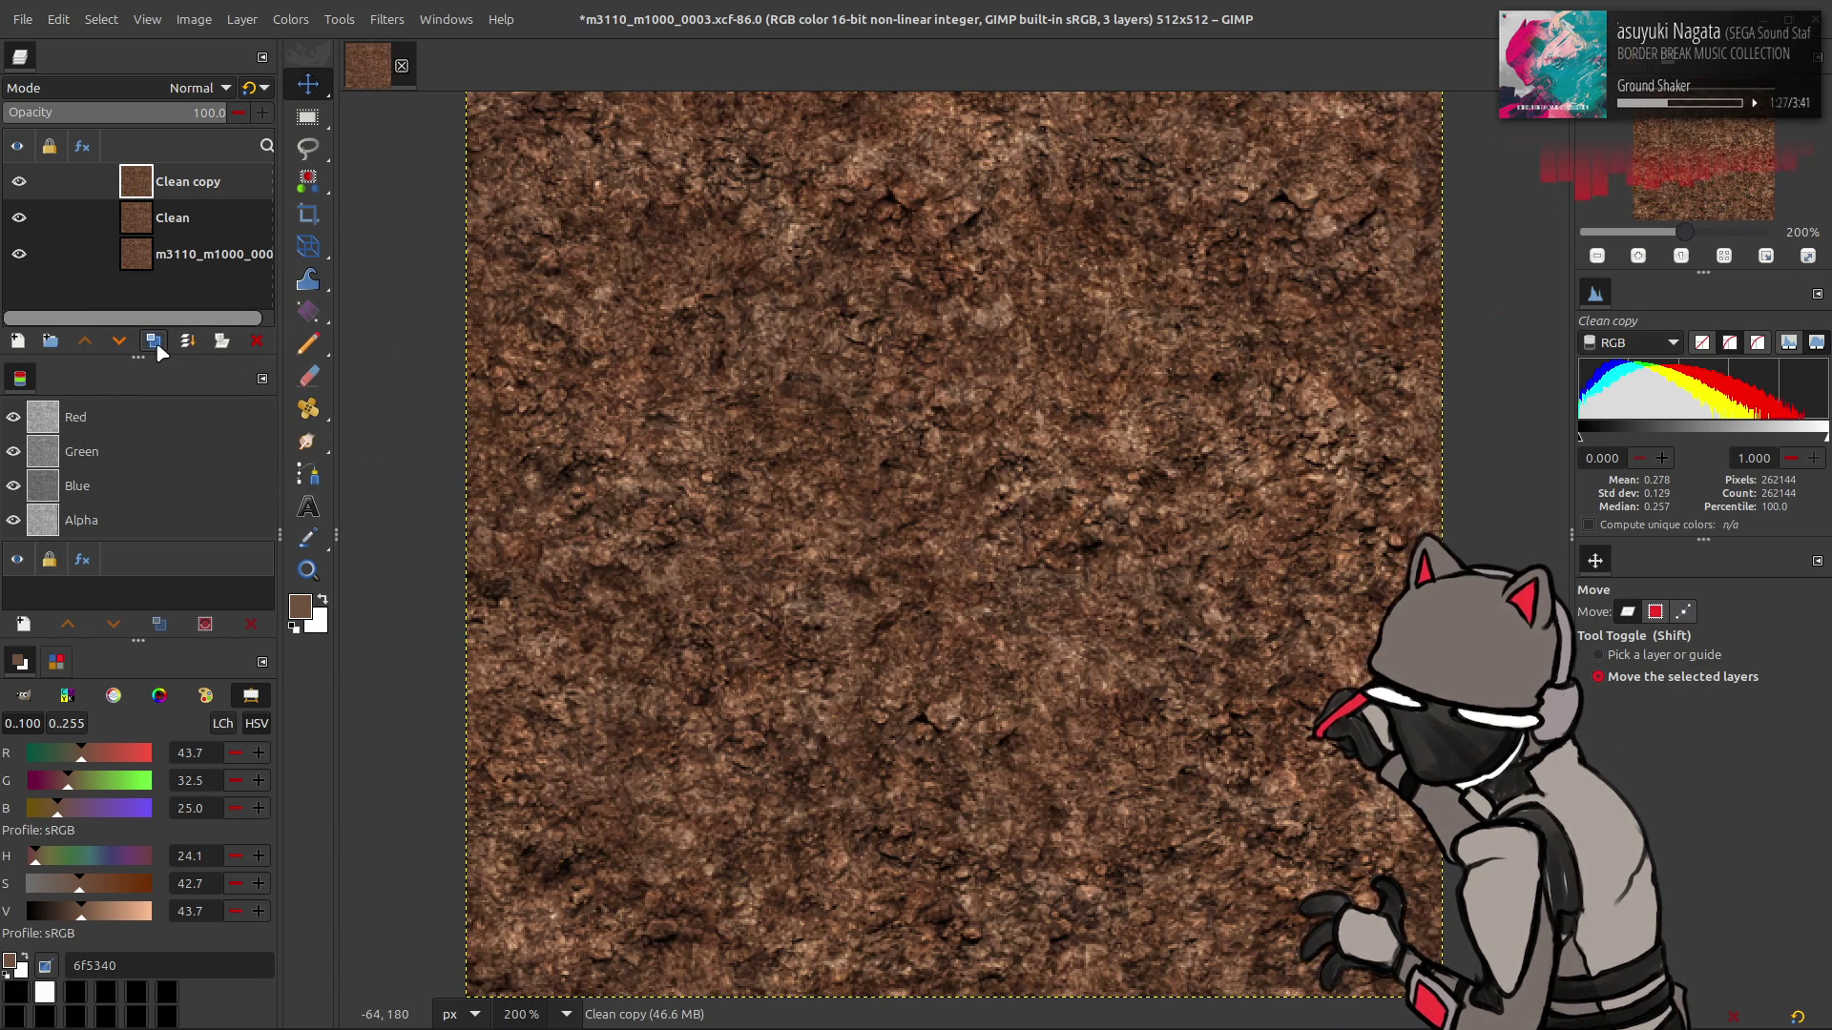
pyautogui.click(402, 8)
pyautogui.click(498, 492)
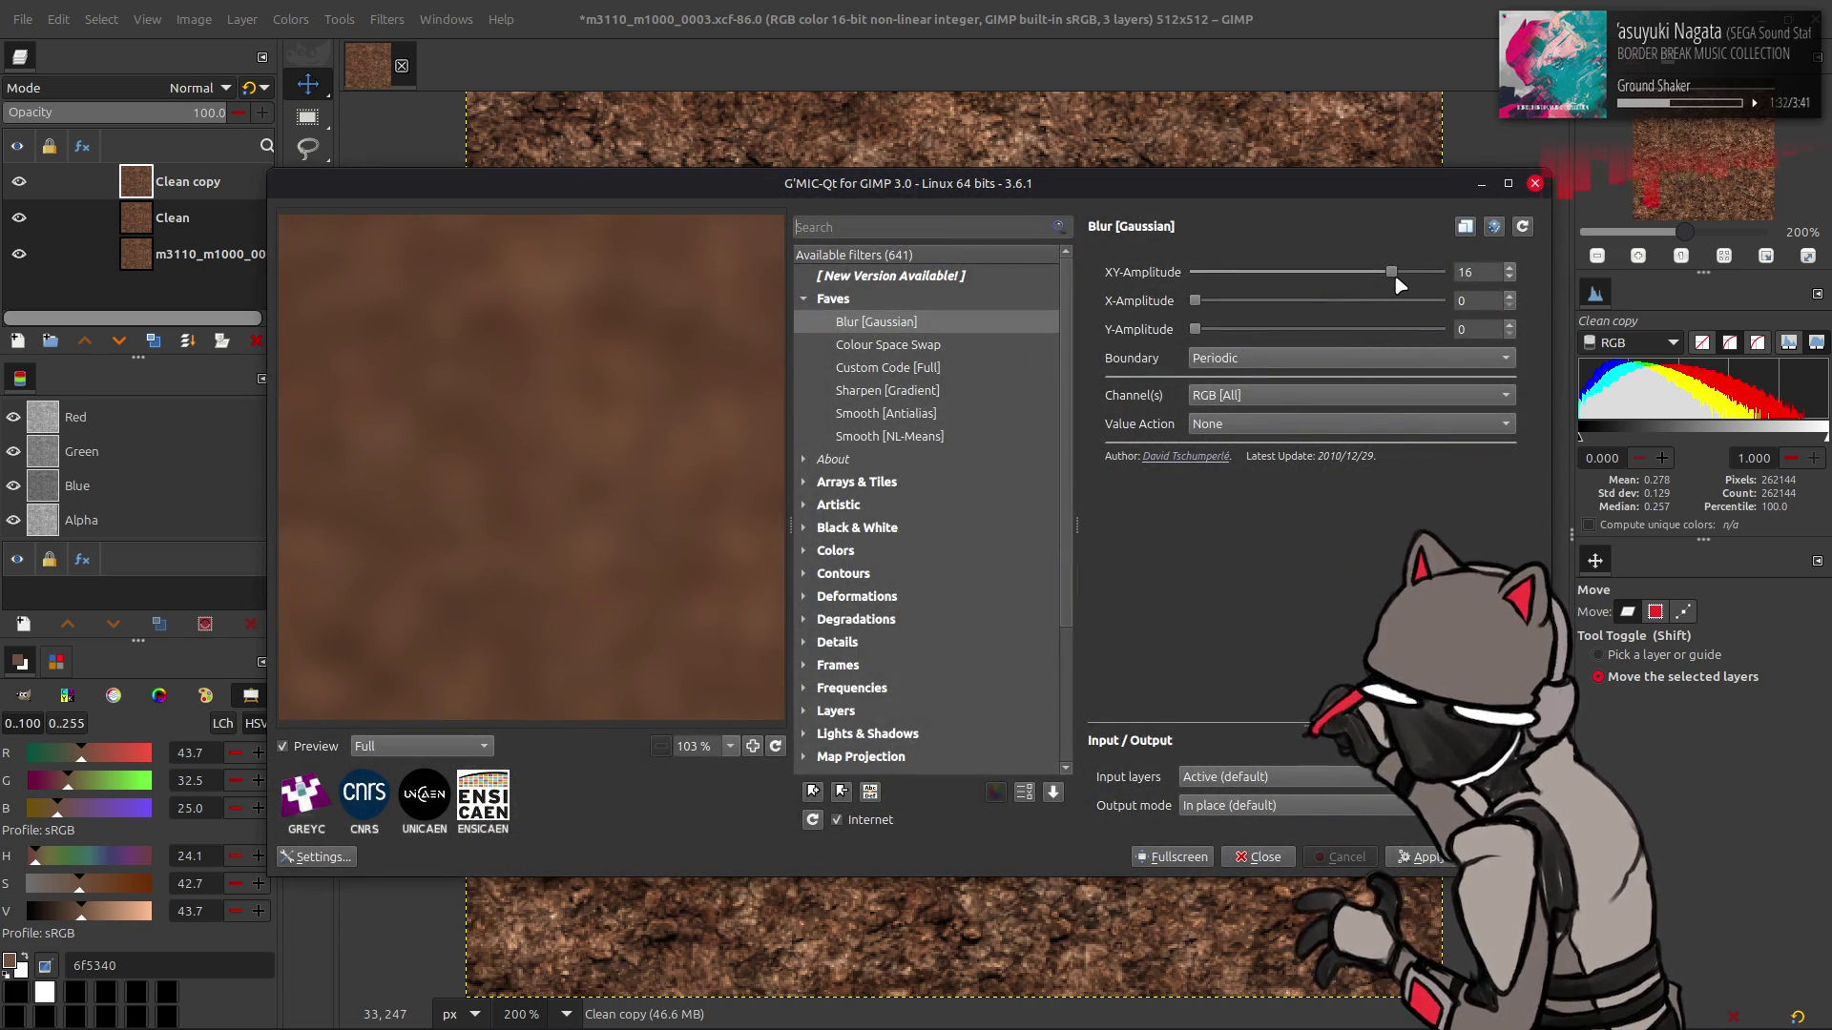
pyautogui.press('Return')
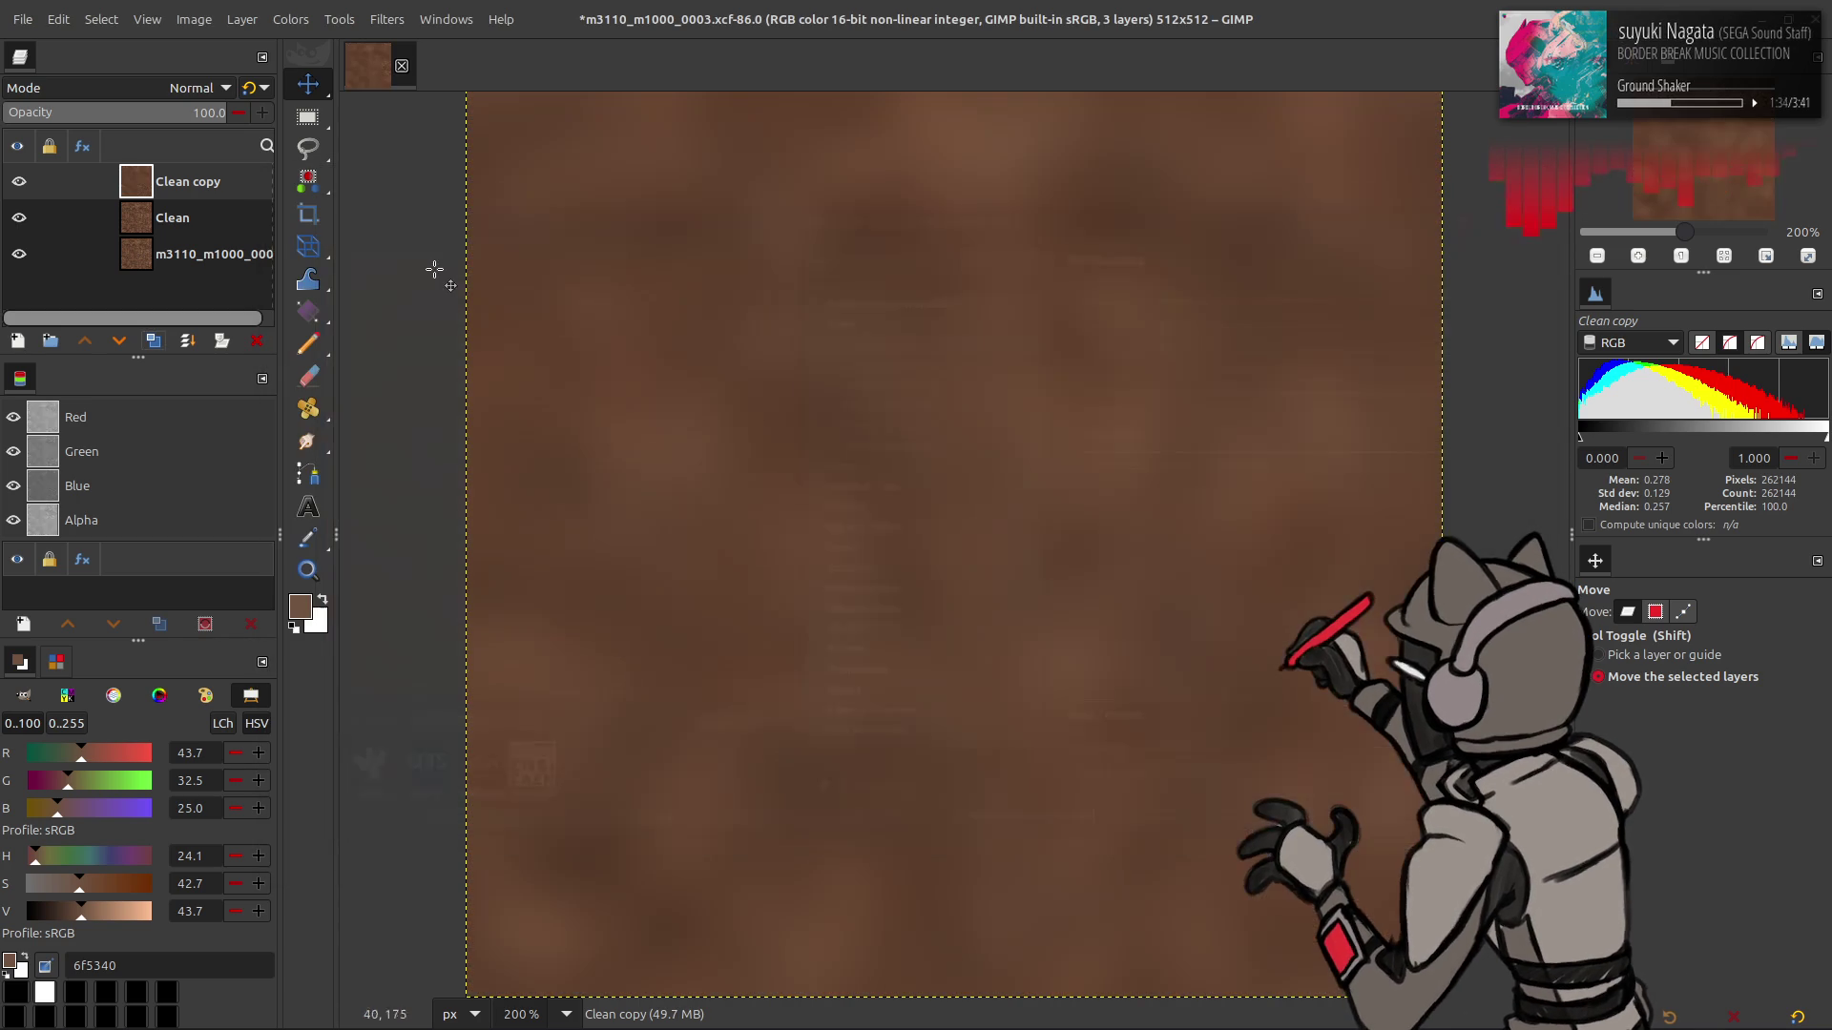
# - Add two more Clean copies and apply the same strong blur to Clean copy #3
pyautogui.click(156, 346)
pyautogui.click(157, 345)
pyautogui.click(156, 346)
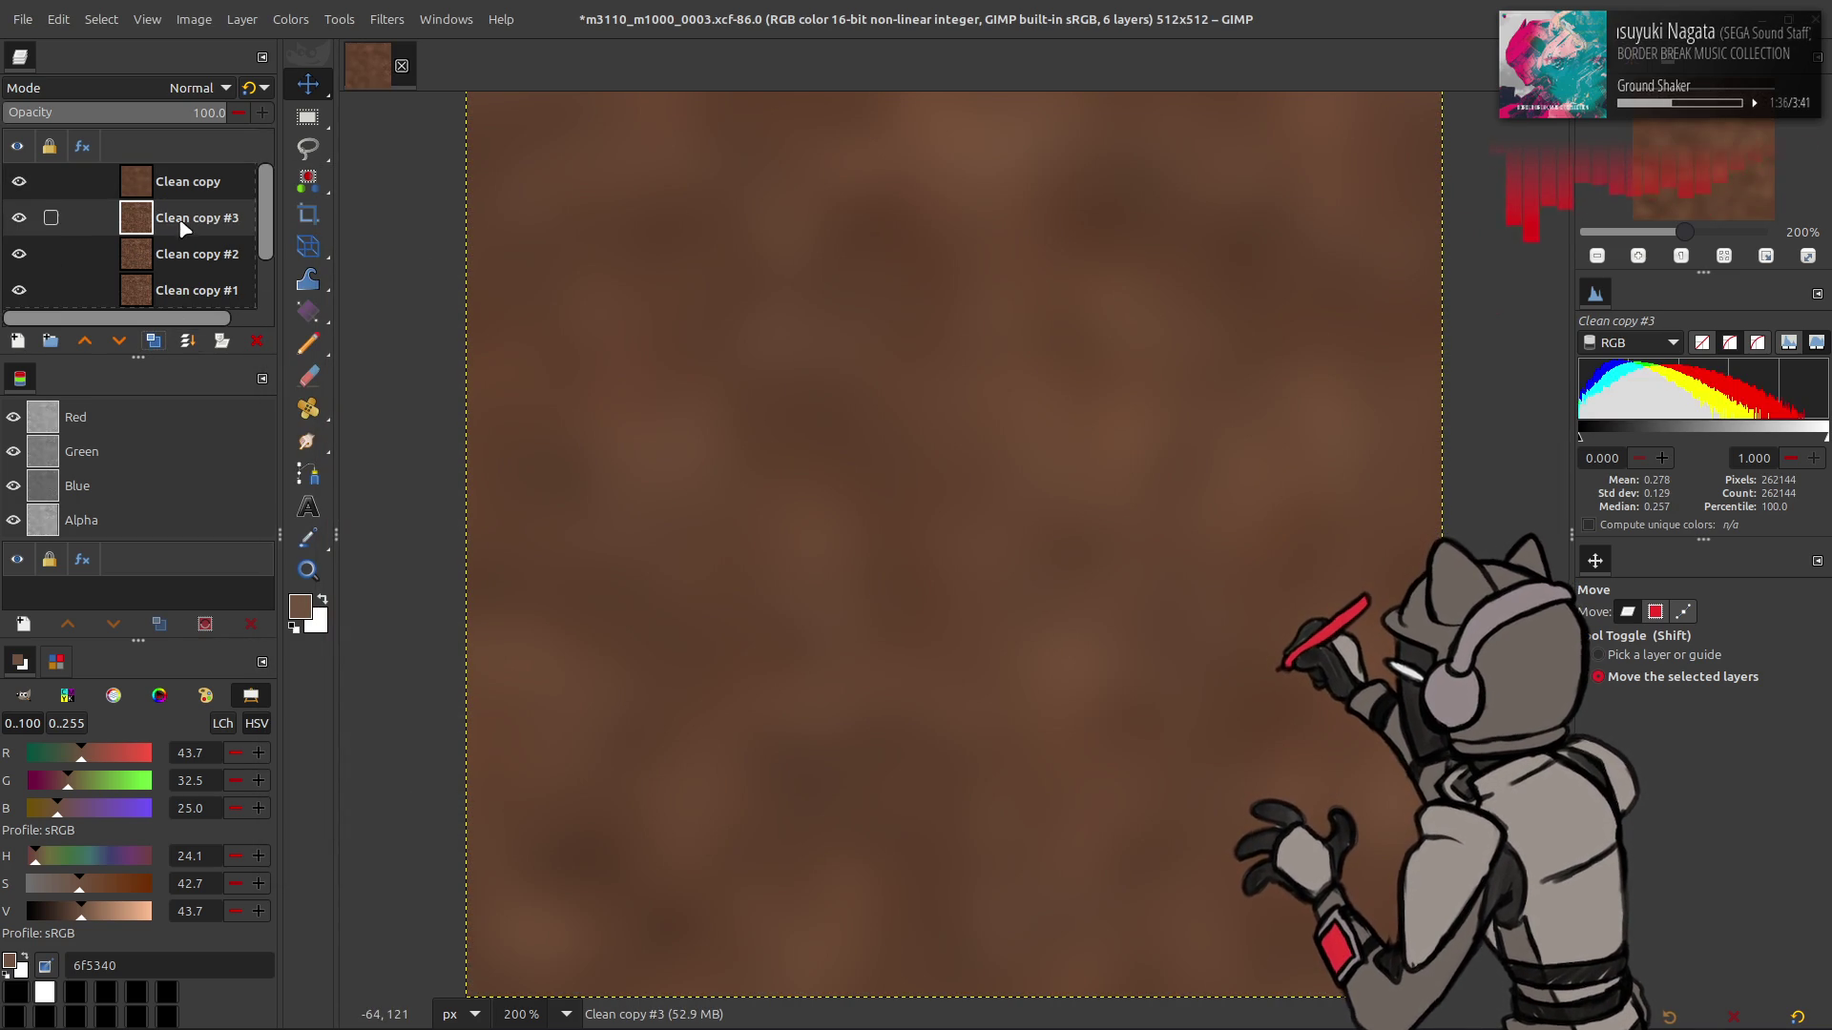
pyautogui.hotkey('ctrl', 'shift', 'f')
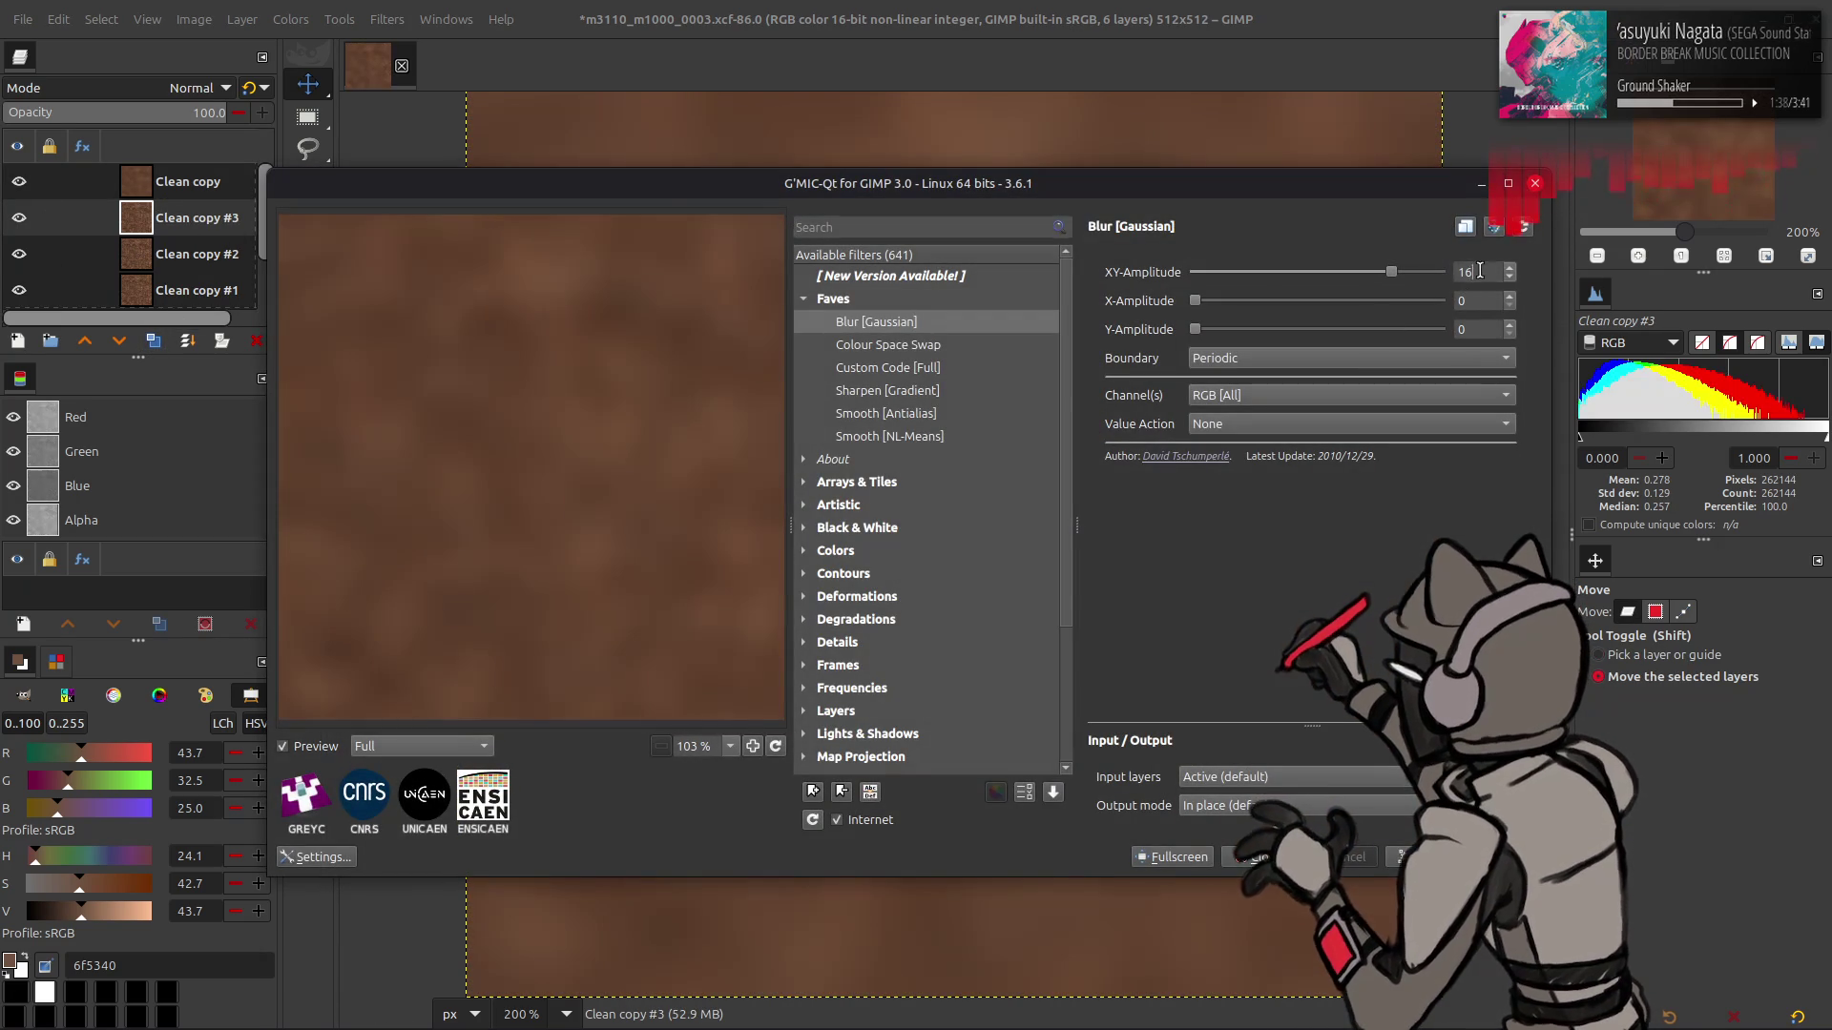
pyautogui.press('Return')
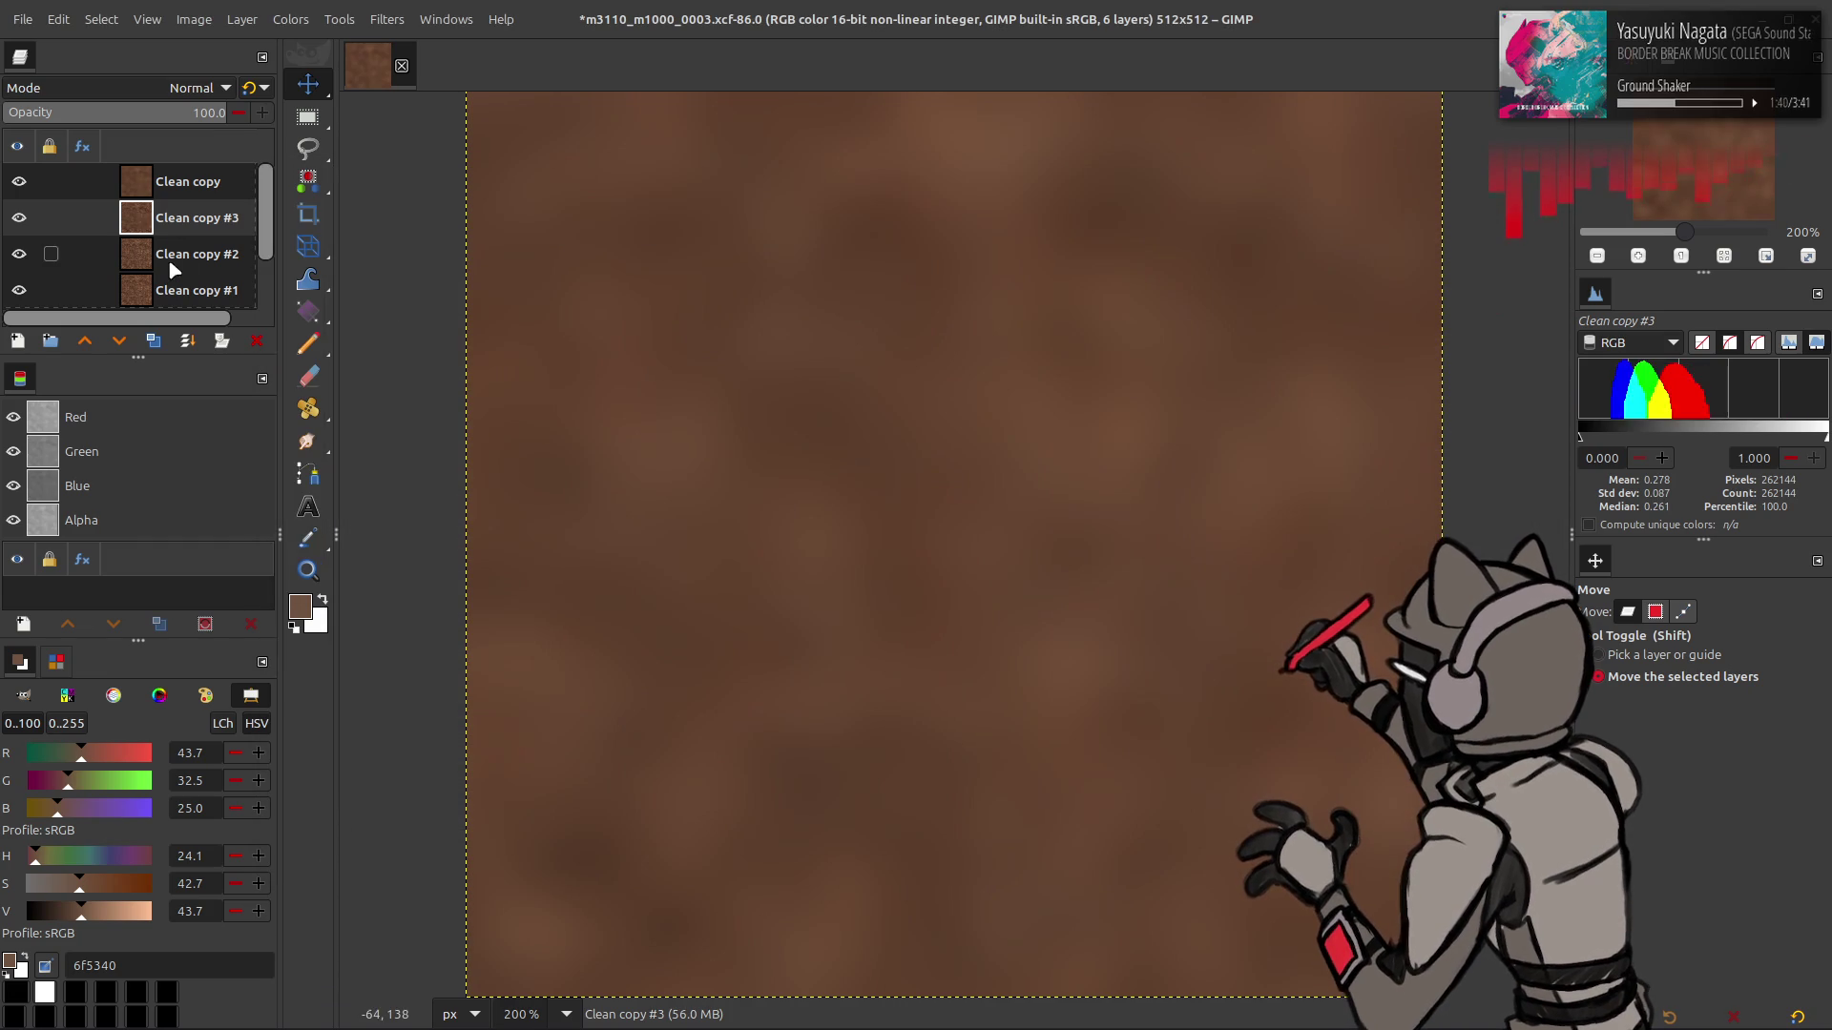
# - Blur Clean copy #2 lightly at 4 and Clean copy #1 slightly at 2
pyautogui.click(191, 253)
pyautogui.hotkey('ctrl', 'shift', 'f')
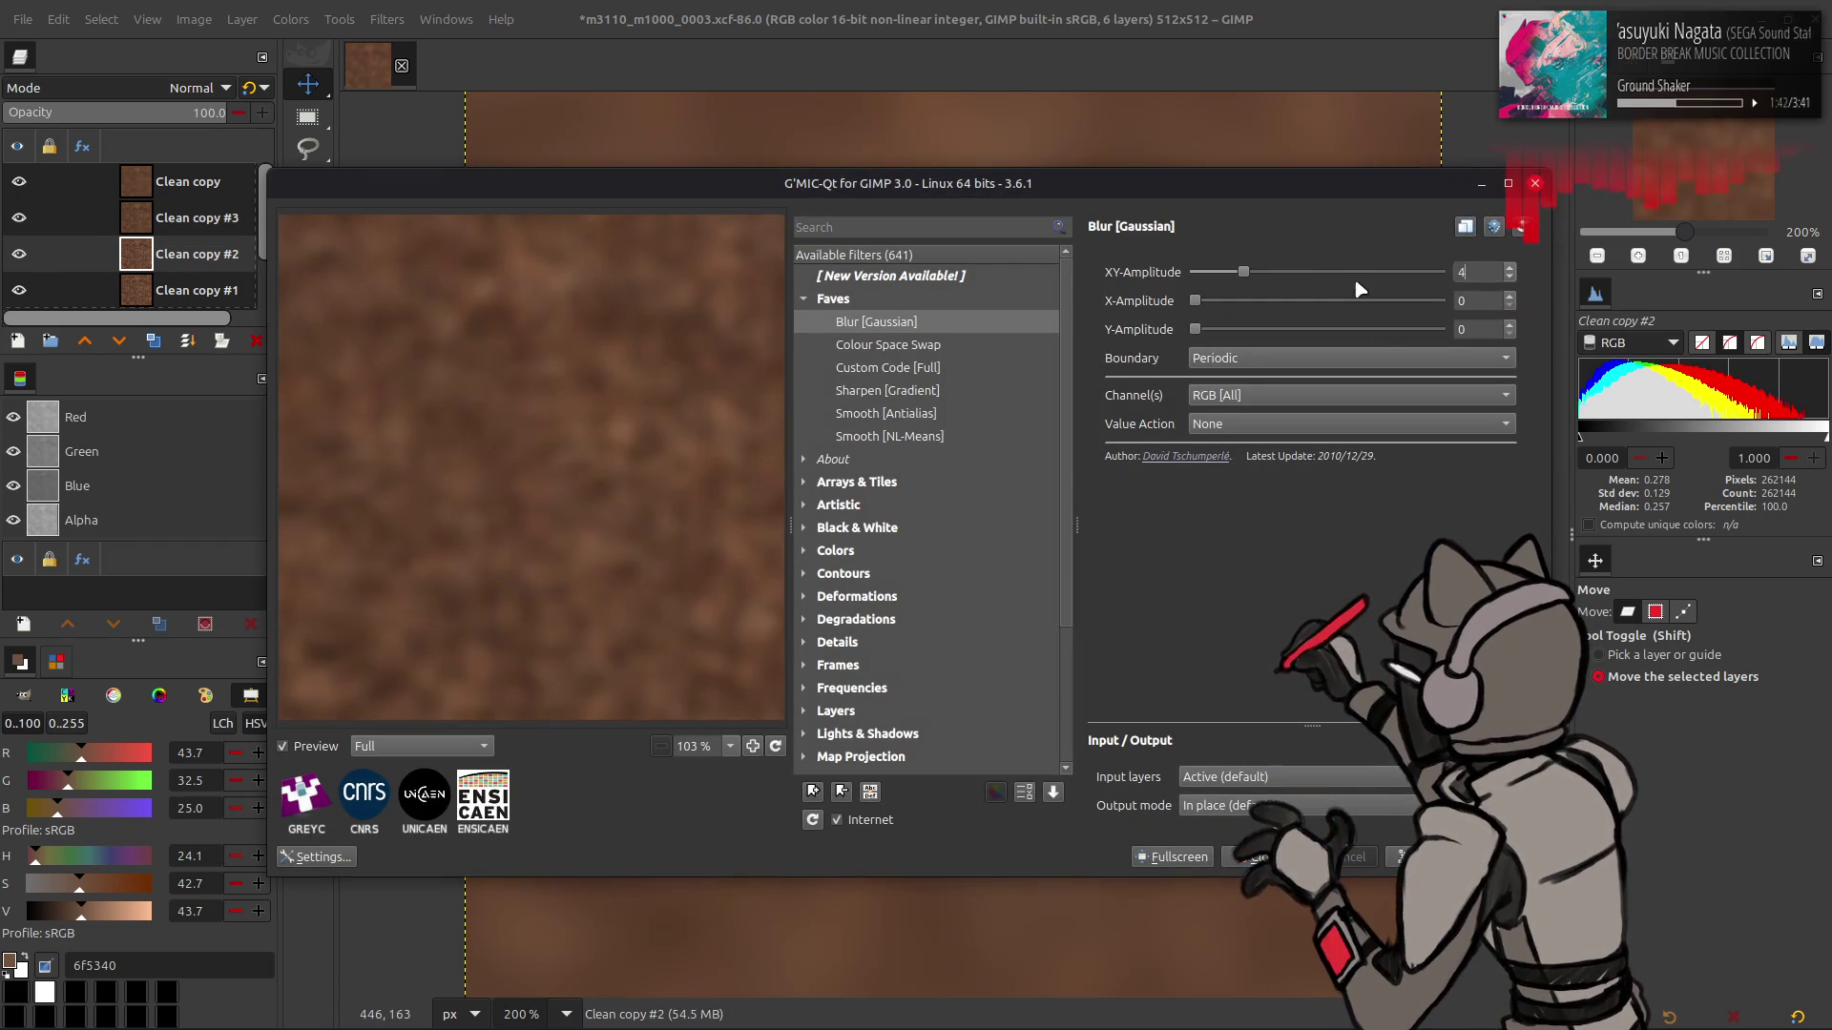
pyautogui.press('Return')
pyautogui.click(191, 290)
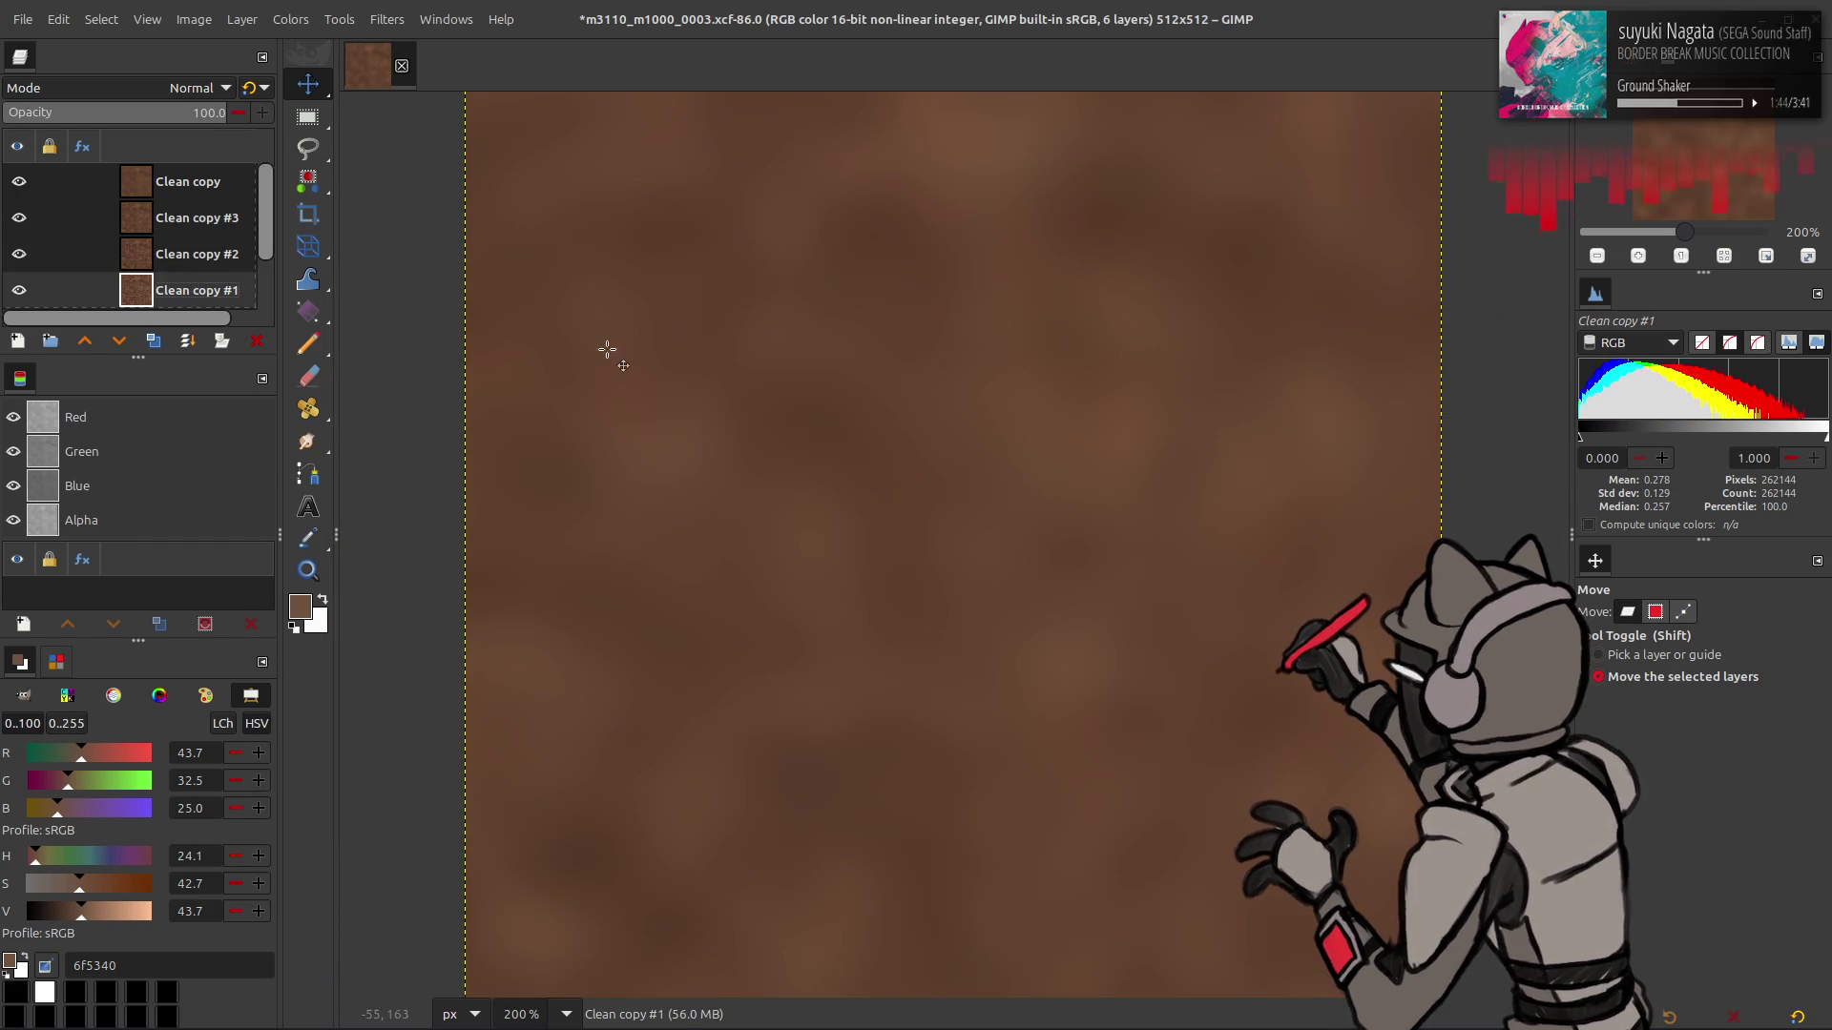
pyautogui.hotkey('ctrl', 'shift', 'f')
pyautogui.click(1473, 274)
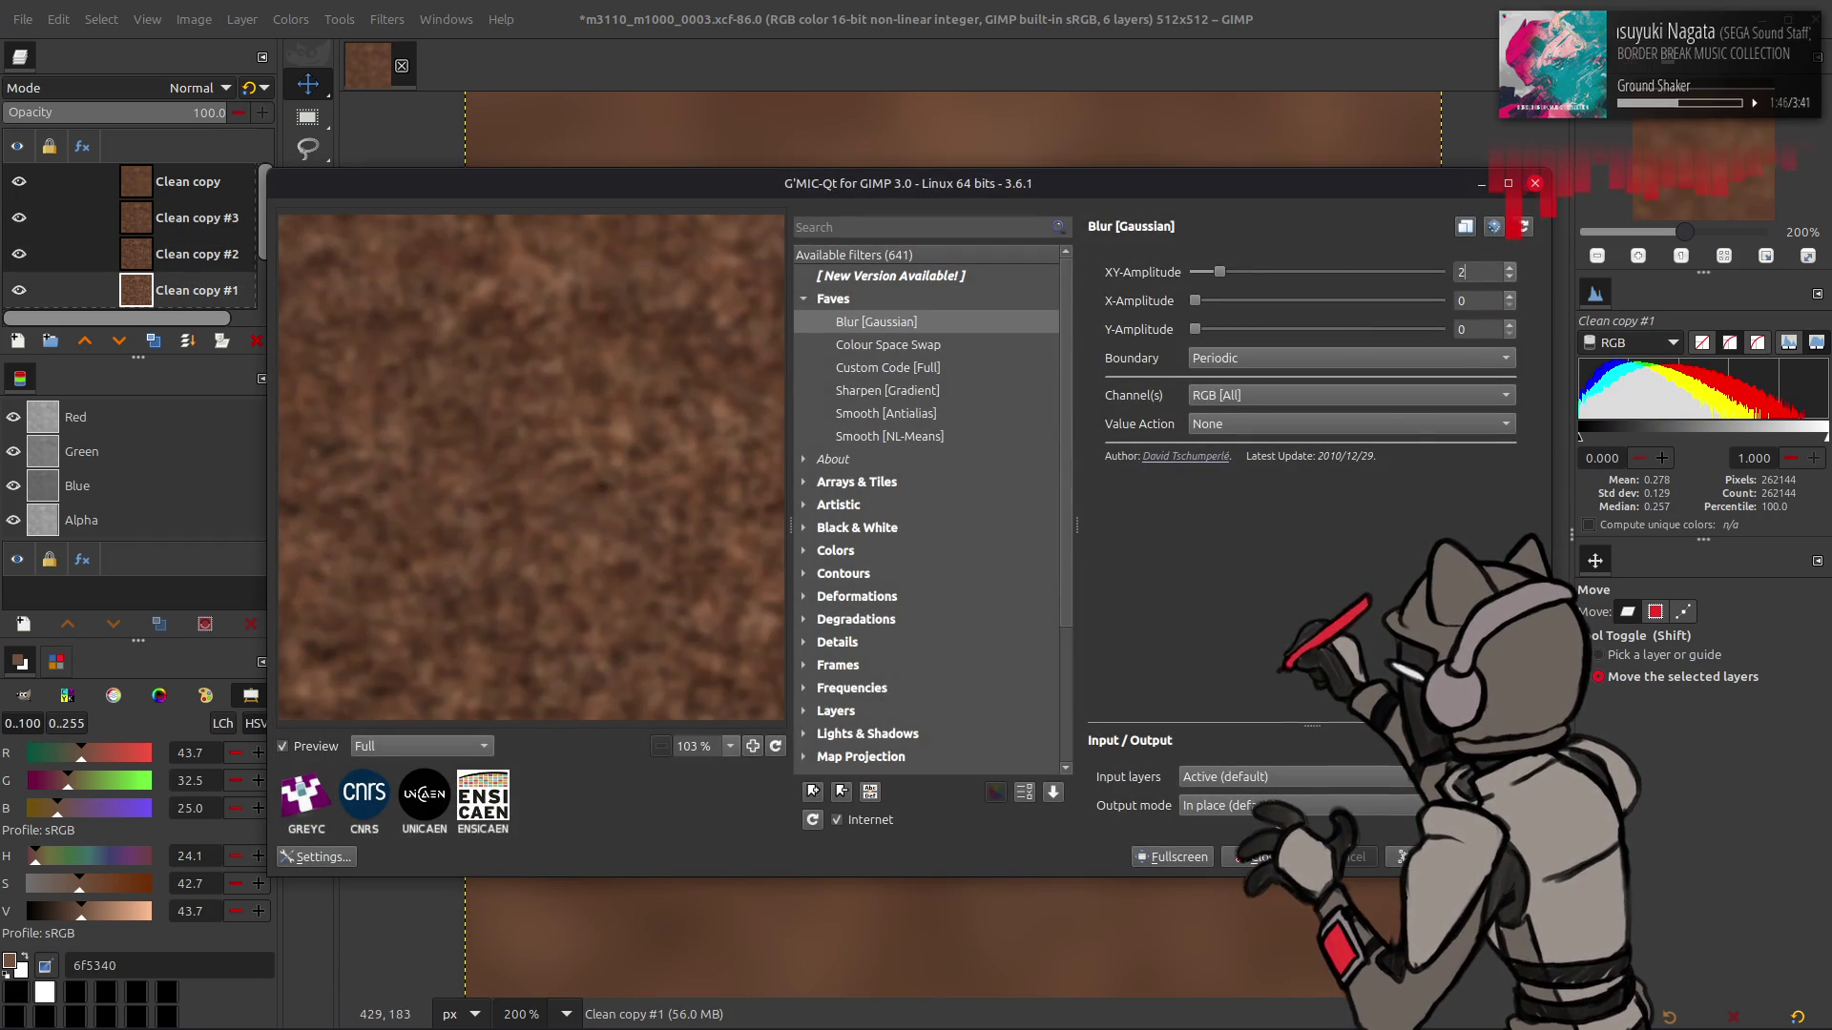
pyautogui.press('Return')
# - Lower the top Clean copy's opacity and merge it down into the layer below
pyautogui.click(188, 181)
pyautogui.tripleClick(210, 111)
pyautogui.write('5')
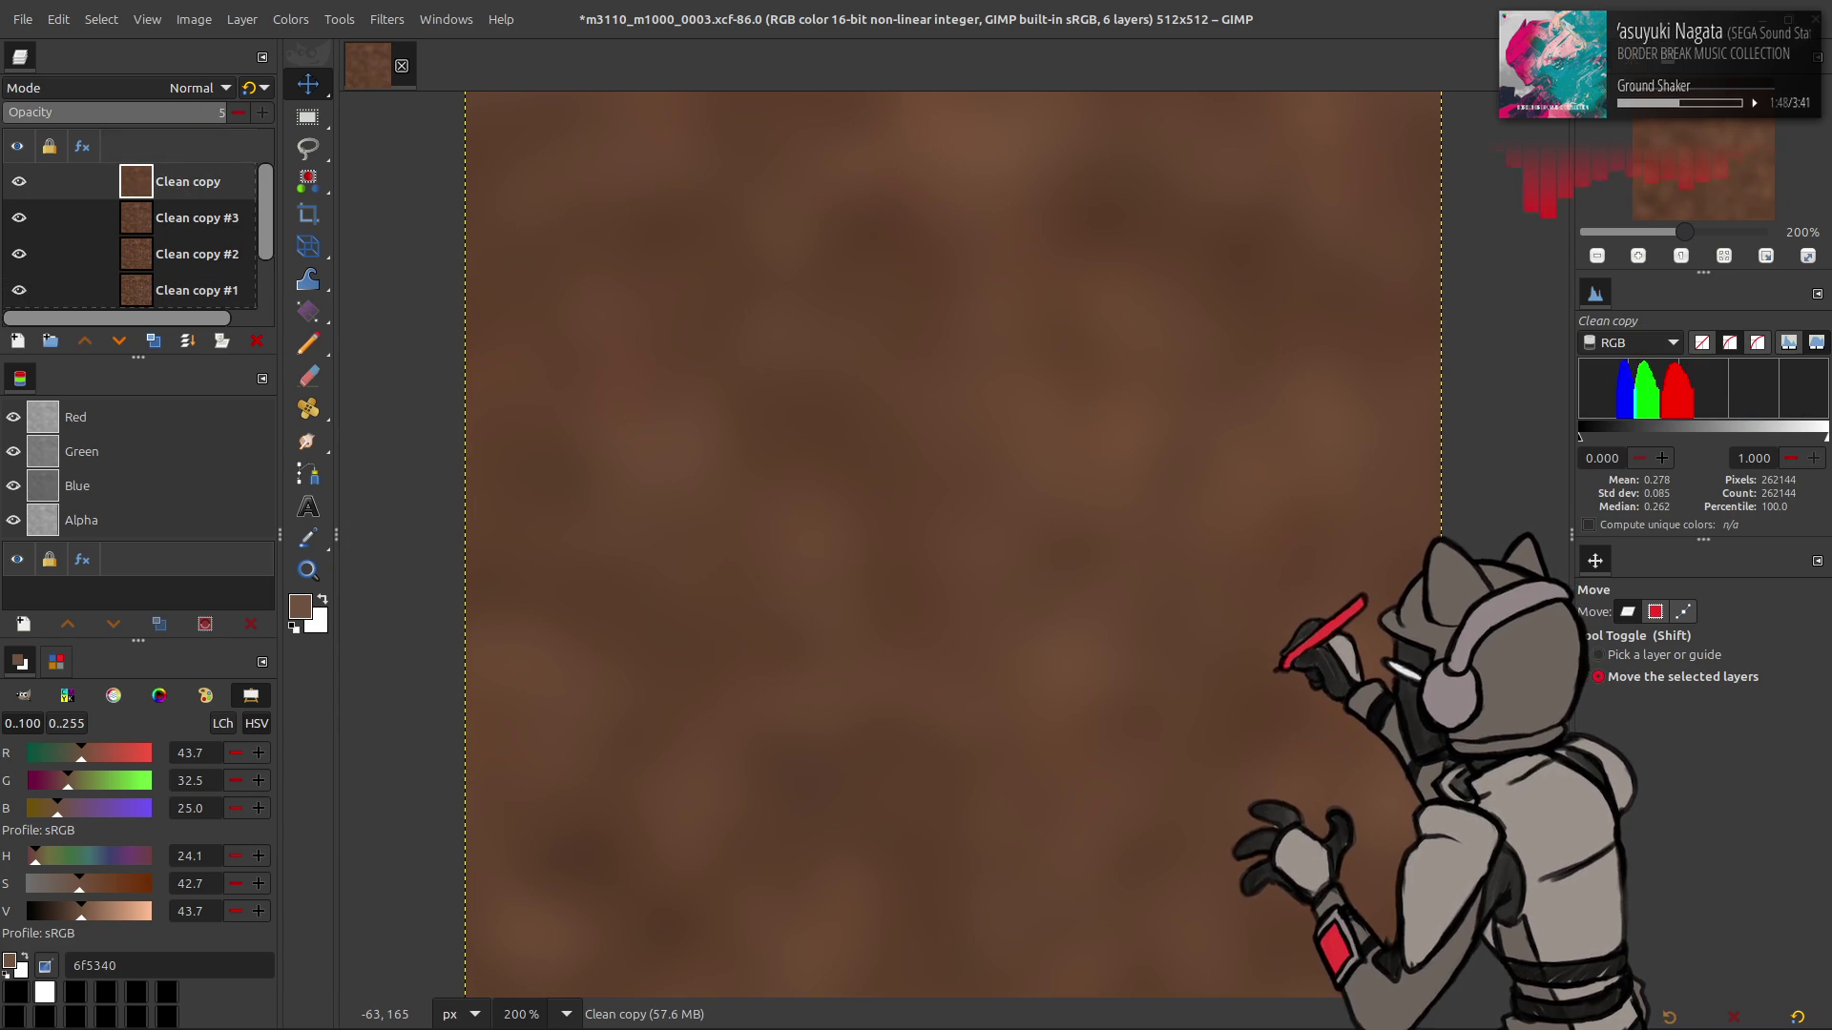
pyautogui.write('340')
pyautogui.press('Return')
pyautogui.hotkey('ctrl', 'm')
# - Set Clean copy #3 to 50% opacity and begin lowering Clean copy #2's opacity
pyautogui.tripleClick(210, 111)
pyautogui.write('50')
pyautogui.press('Return')
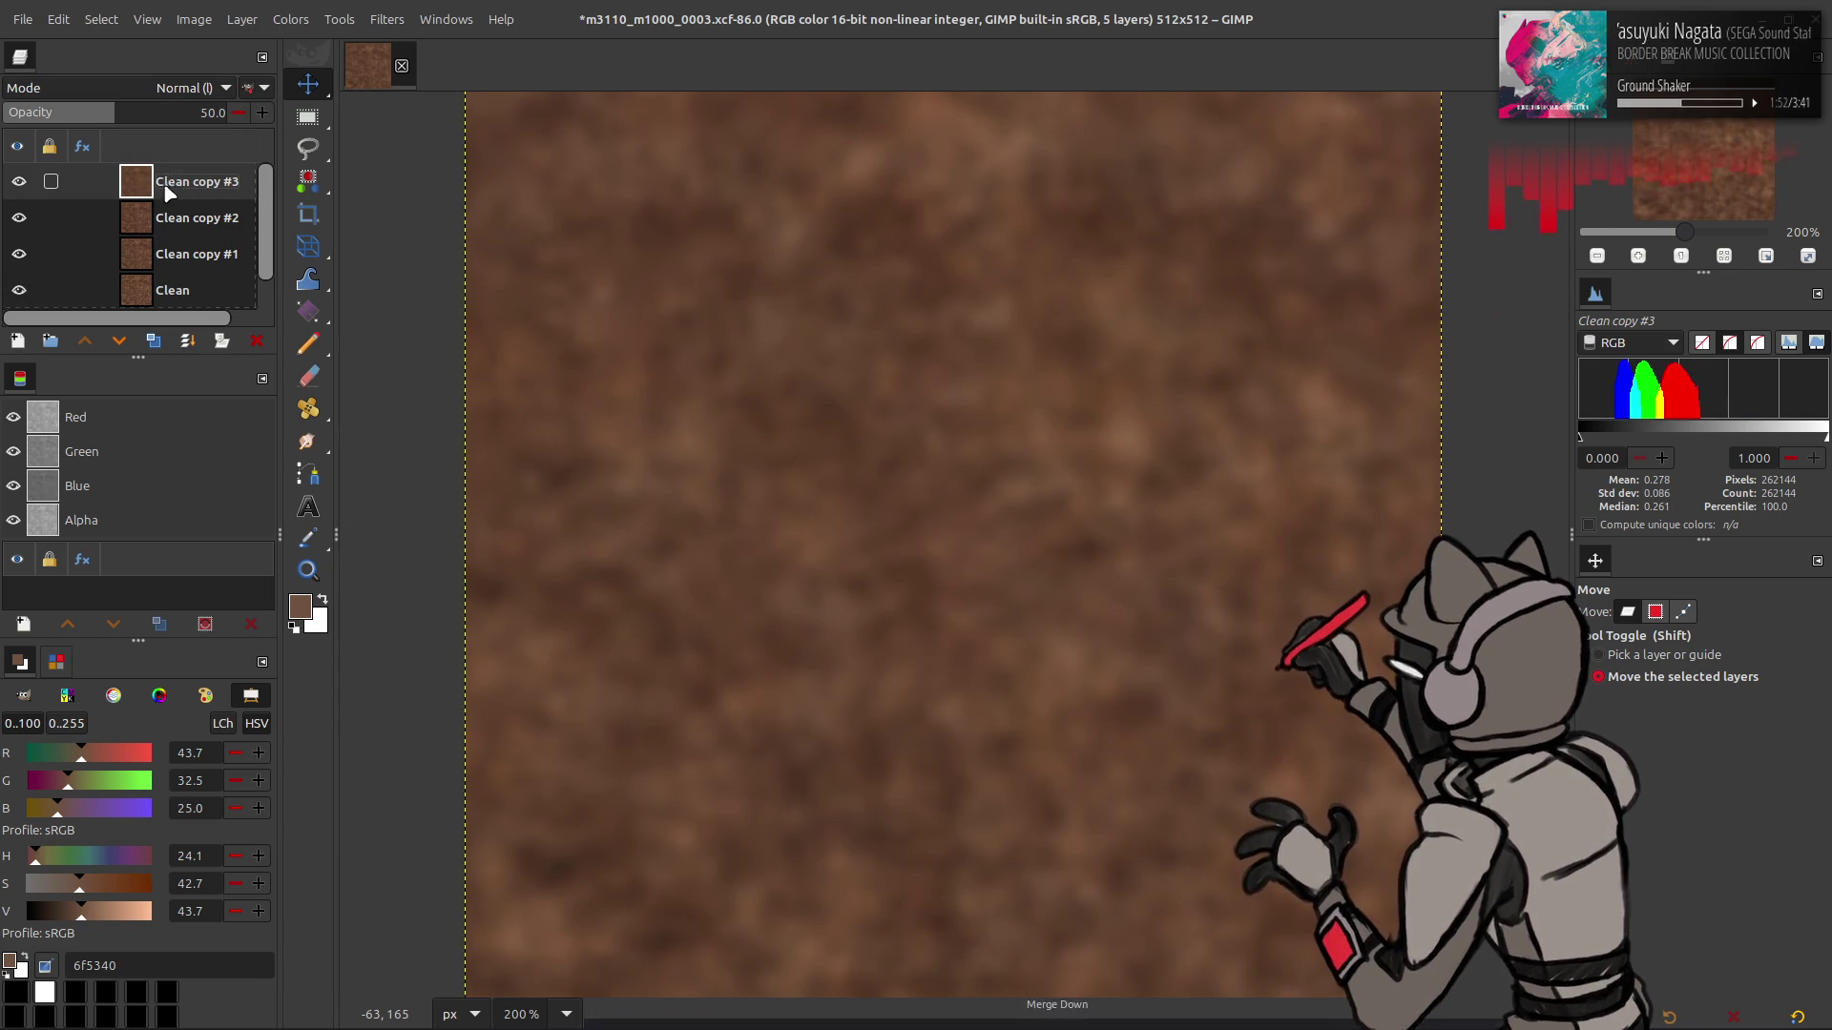
pyautogui.tripleClick(210, 111)
pyautogui.write('5')
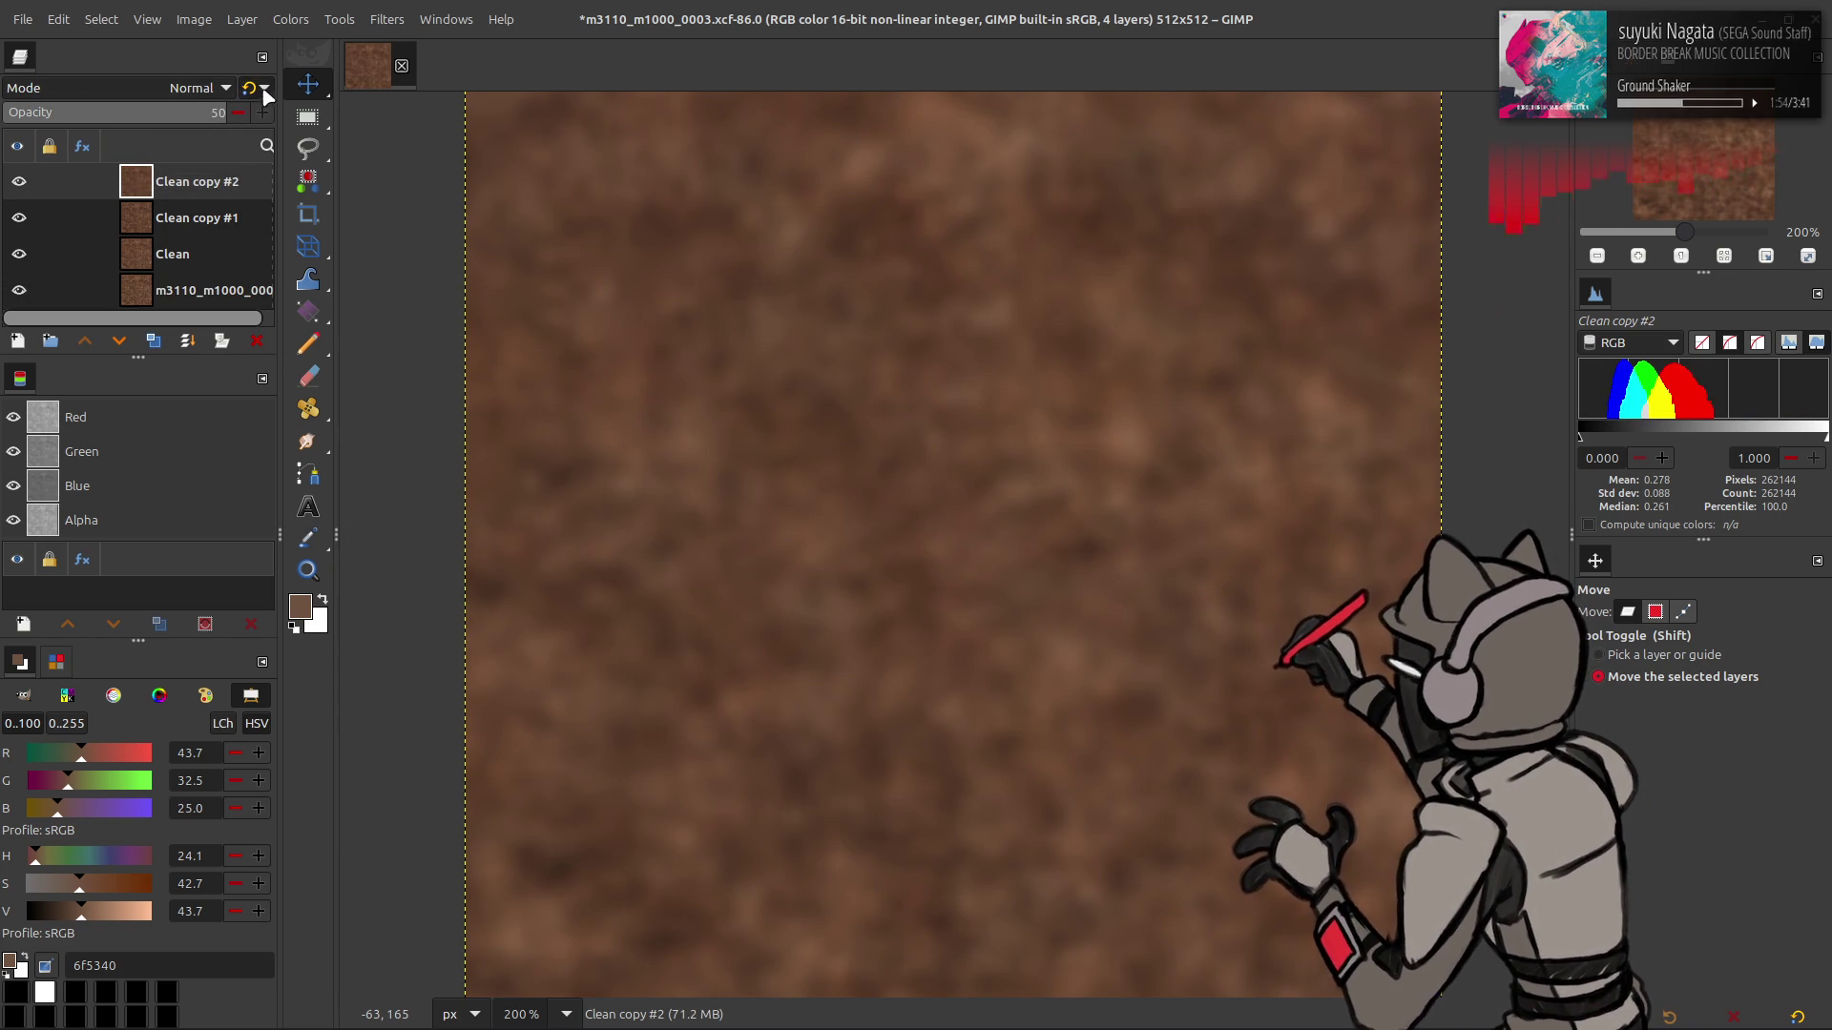
pyautogui.rightClick(173, 187)
# - Merge Clean copy #2 down and make four fresh copies of the Clean layer
pyautogui.click(178, 220)
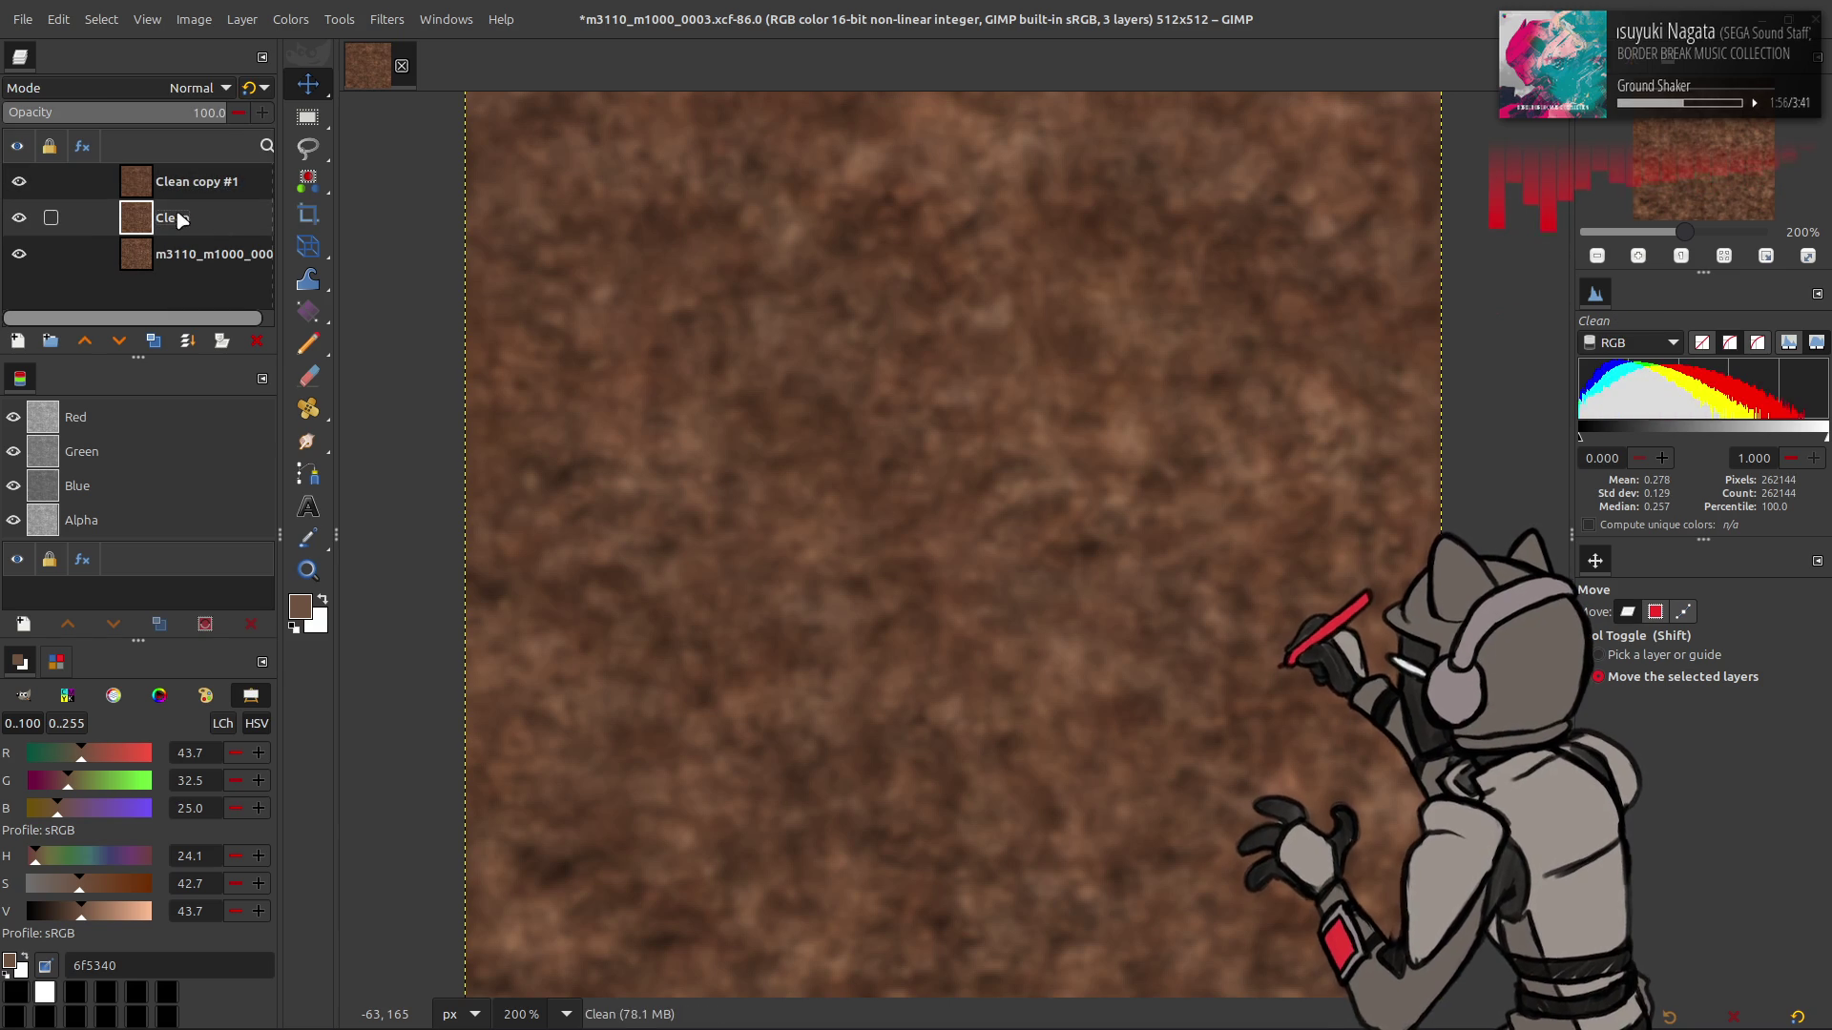
pyautogui.click(154, 342)
pyautogui.click(154, 343)
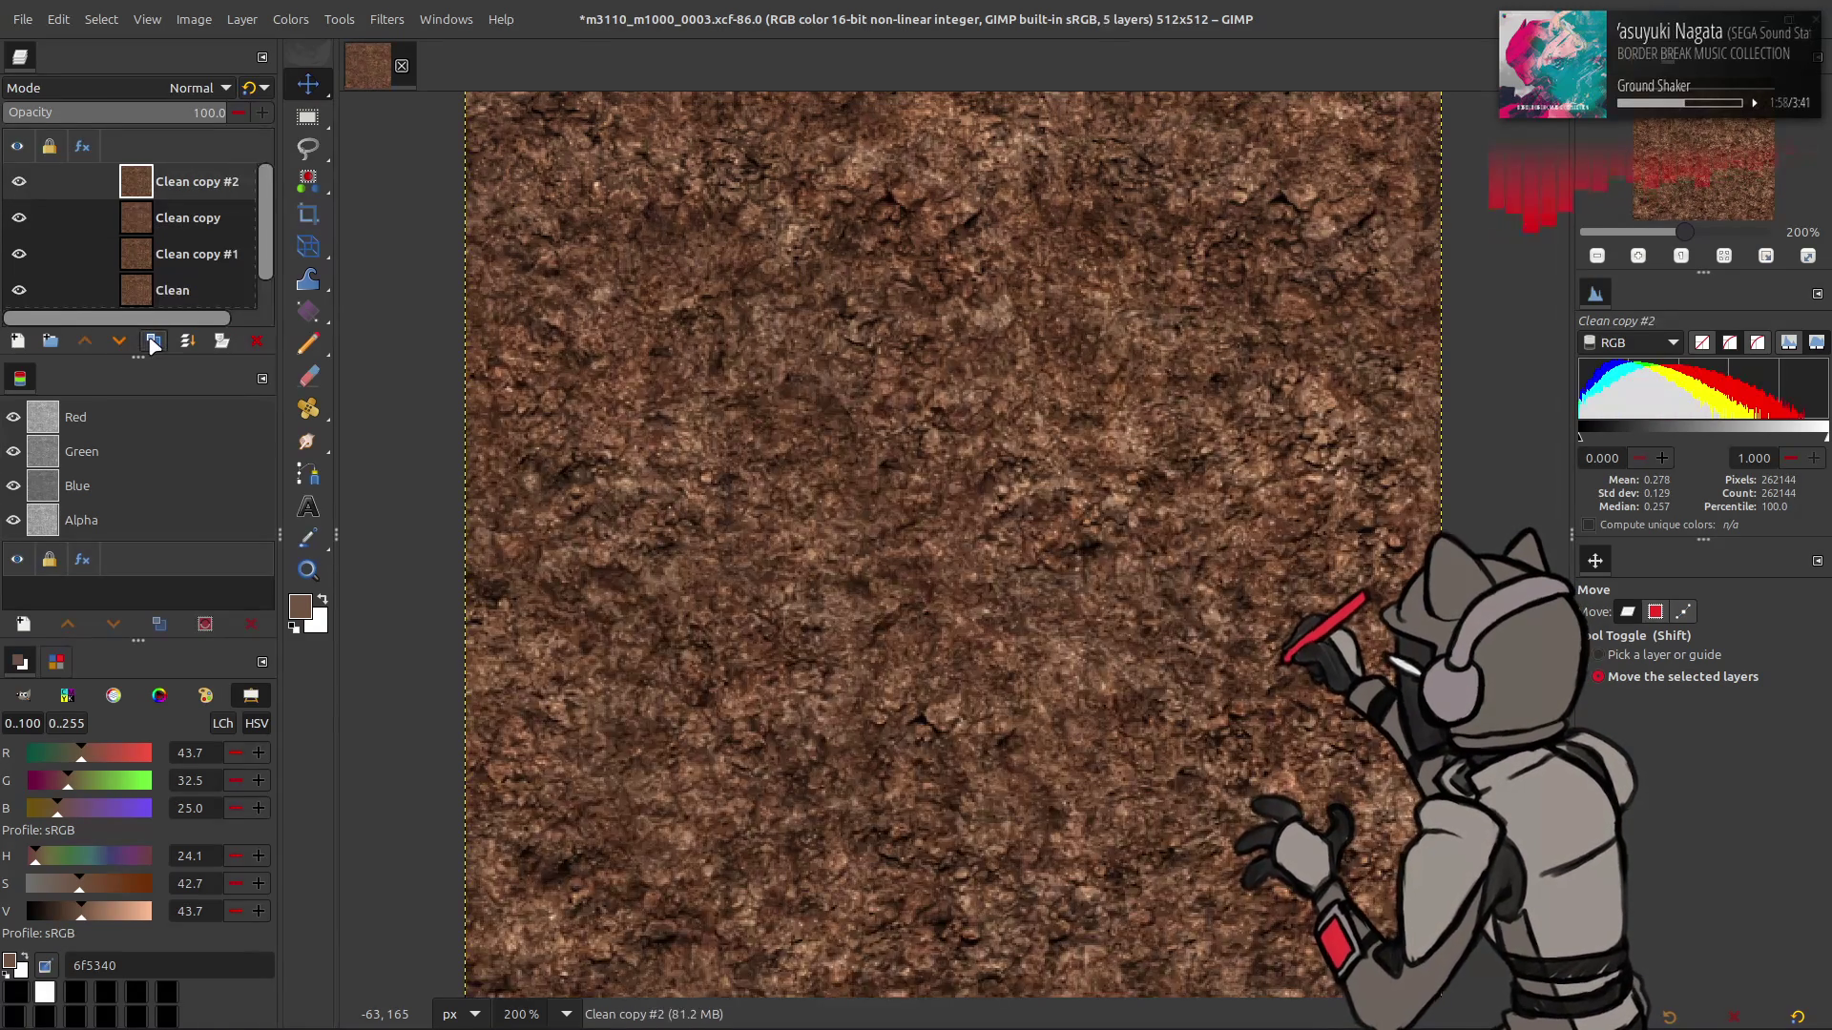
pyautogui.click(154, 343)
pyautogui.click(154, 343)
# - Apply a strong G'MIC Gaussian blur to Clean copy #4
pyautogui.click(387, 19)
pyautogui.click(492, 490)
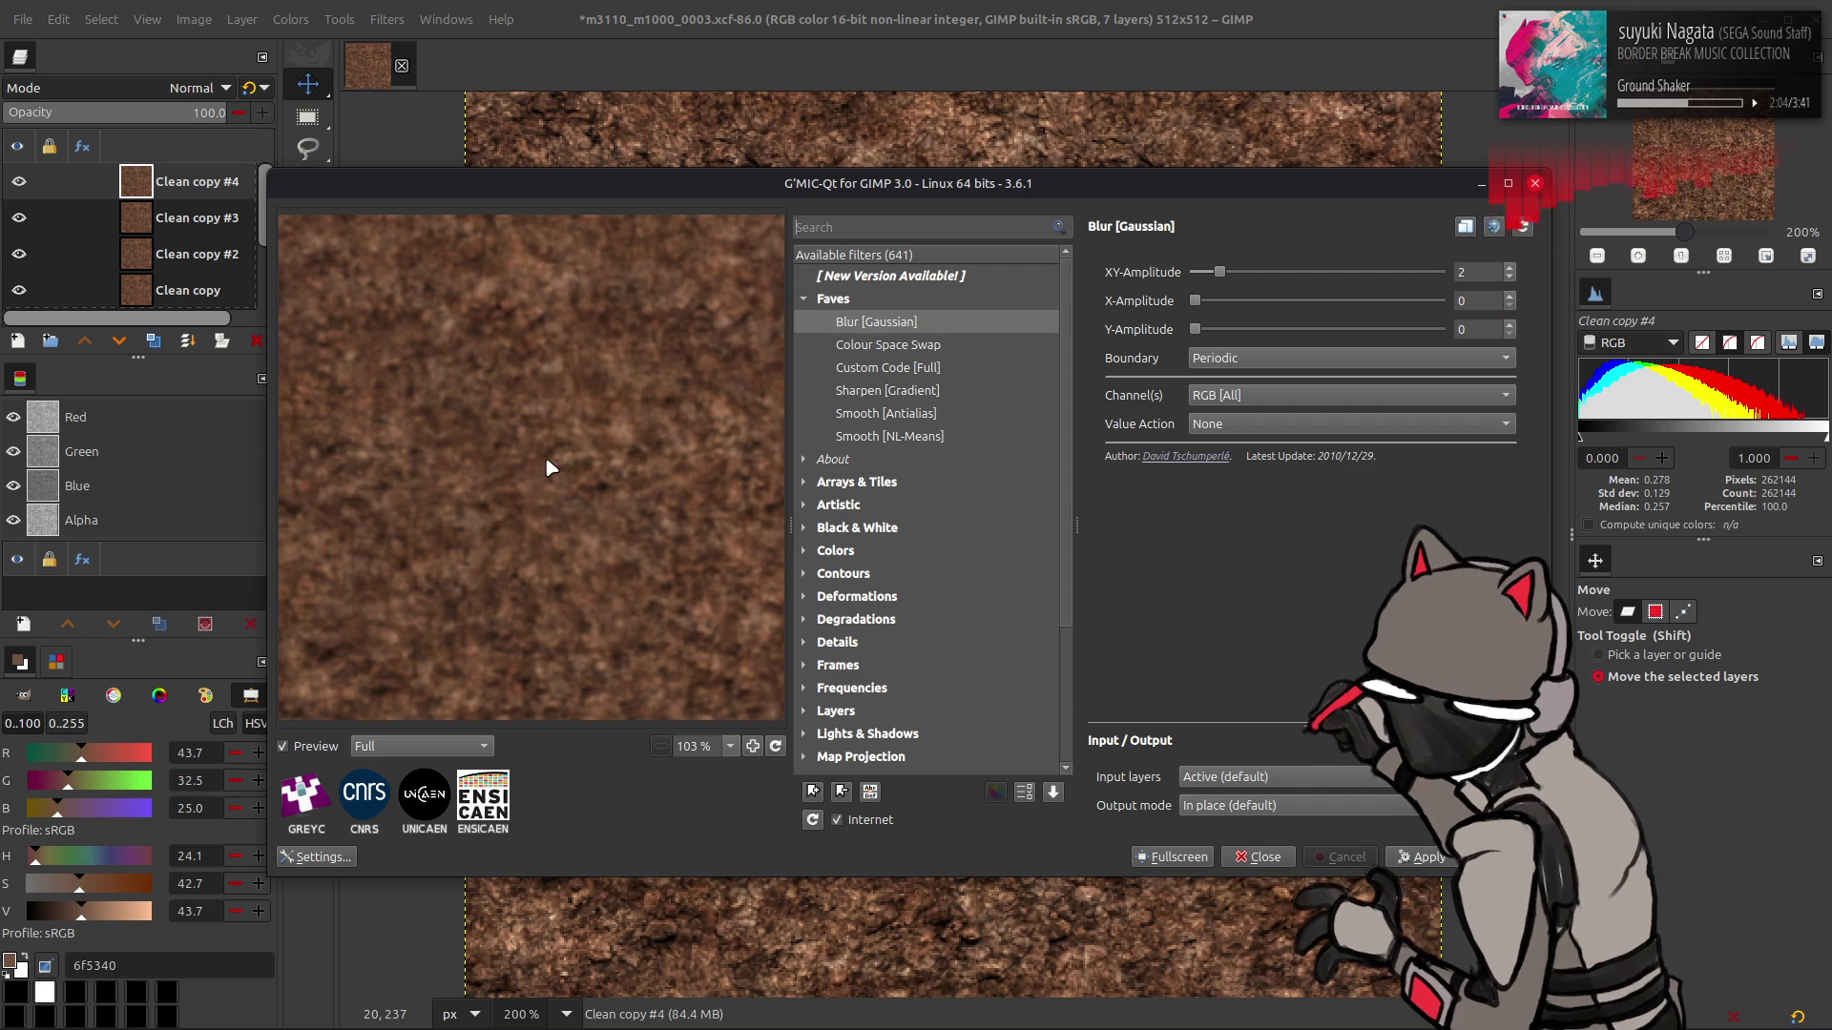
pyautogui.click(1480, 270)
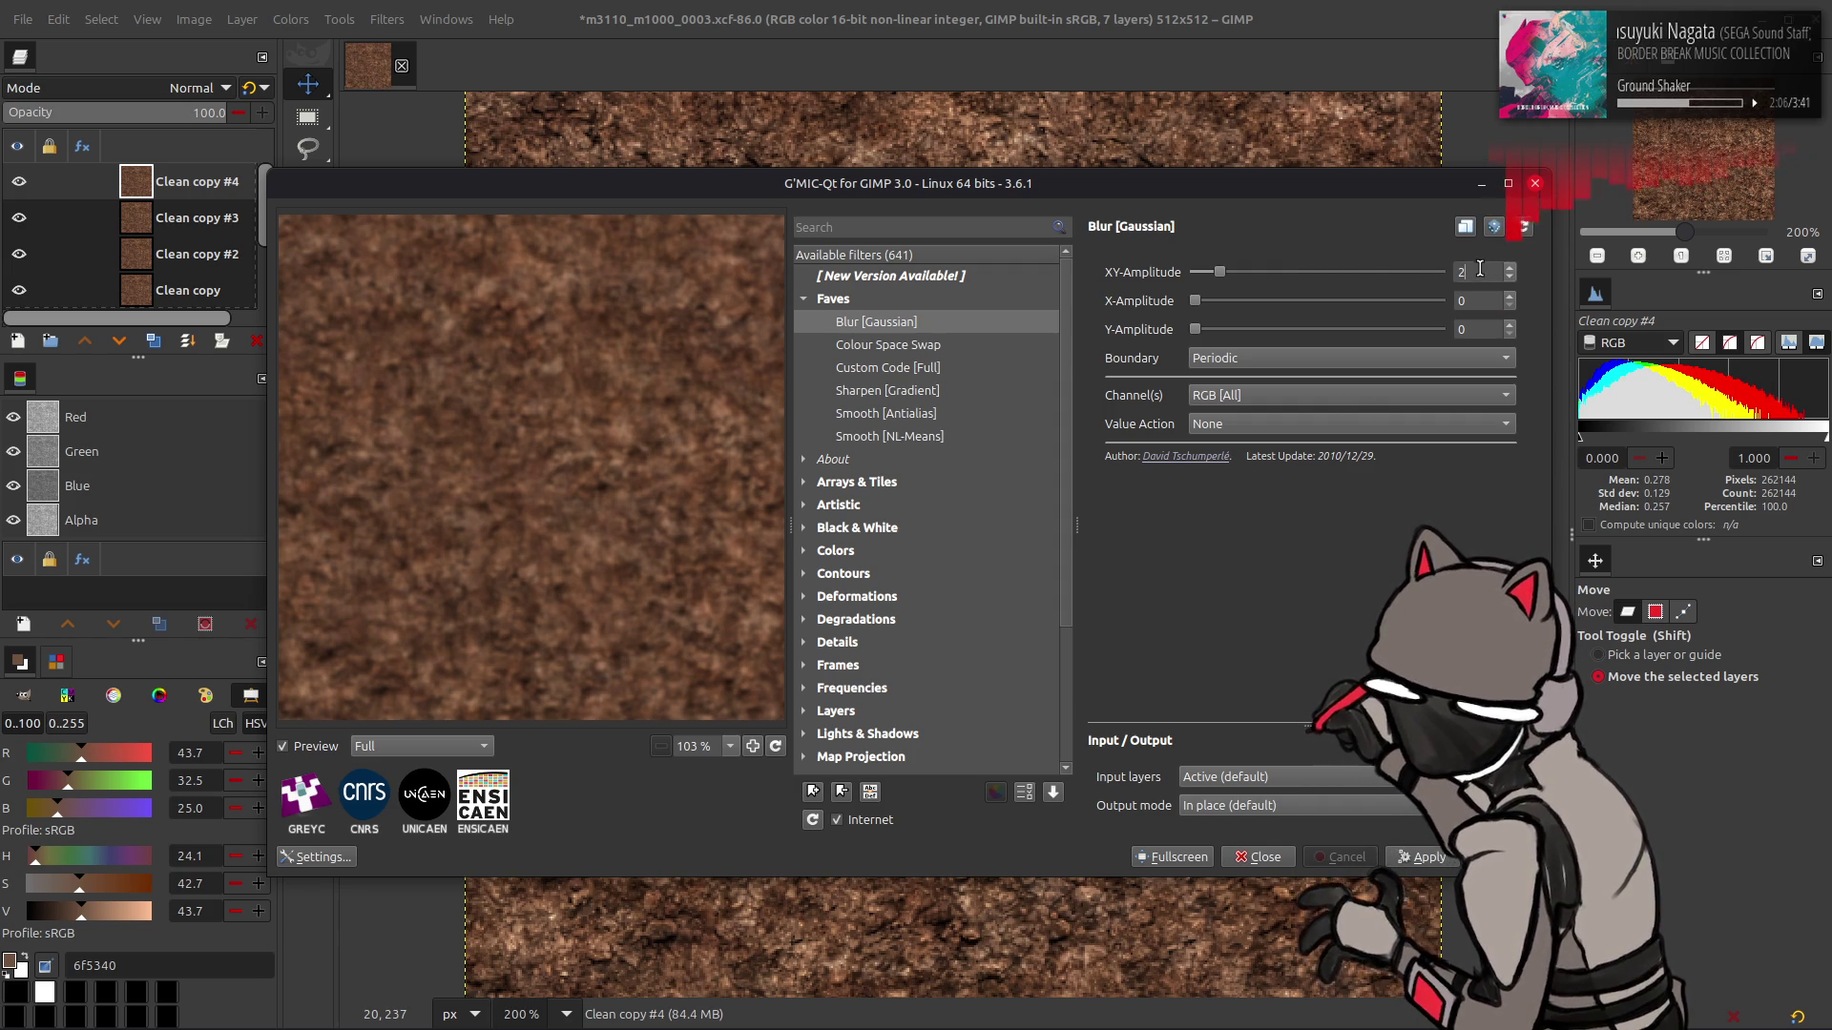
pyautogui.write('16')
pyautogui.scroll(1, 1312, 369)
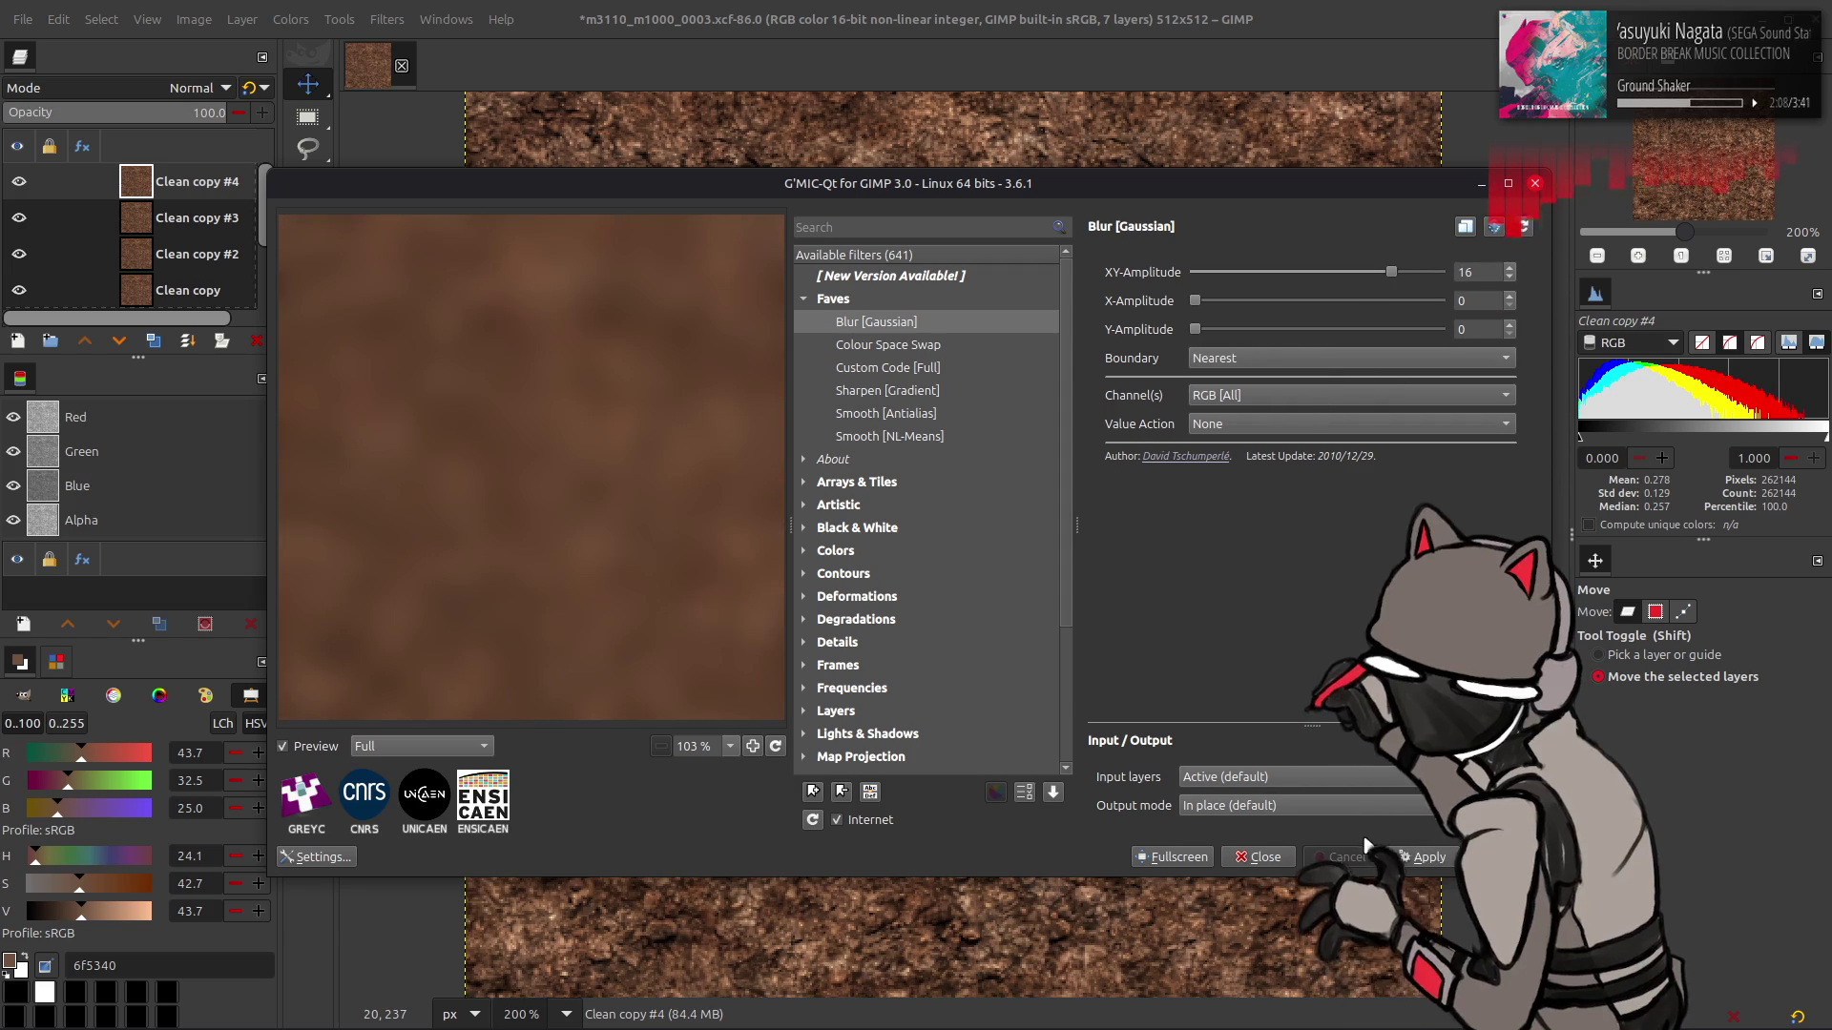
pyautogui.press('Return')
# - Blur Clean copy #3 with a Gaussian amplitude of 8
pyautogui.click(186, 224)
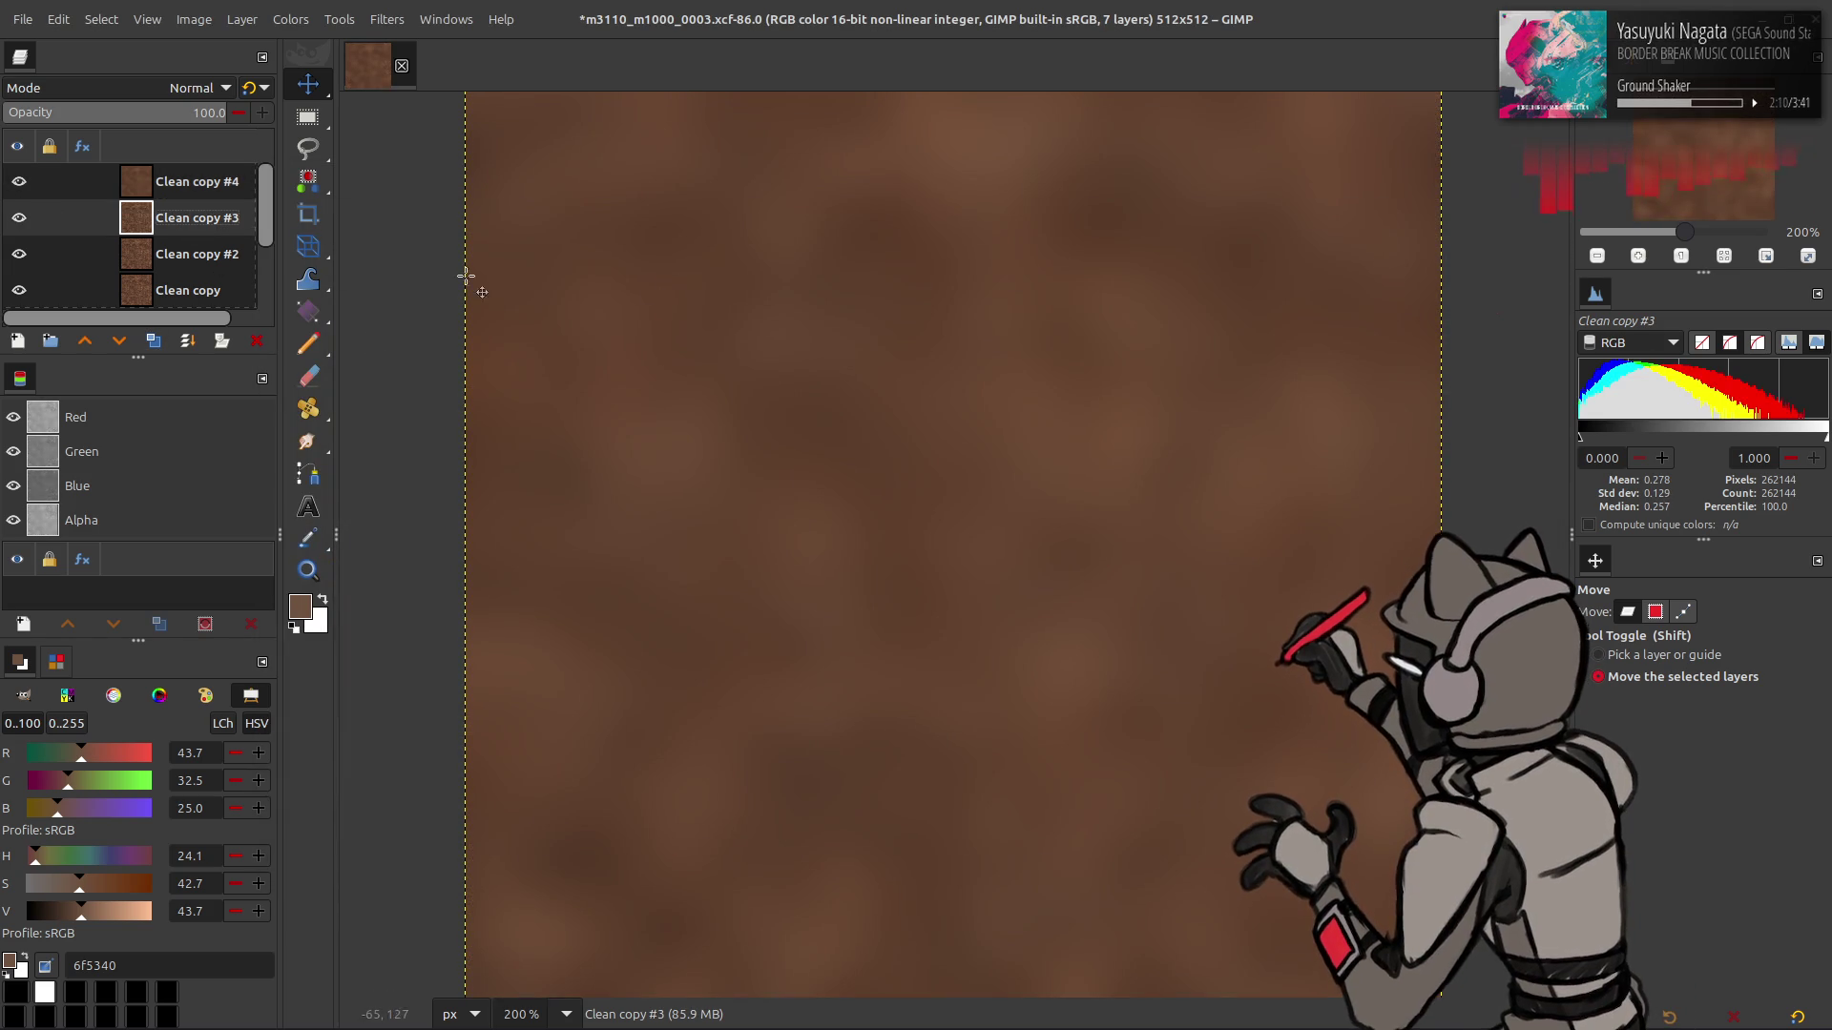
pyautogui.hotkey('ctrl', 'shift', 'f')
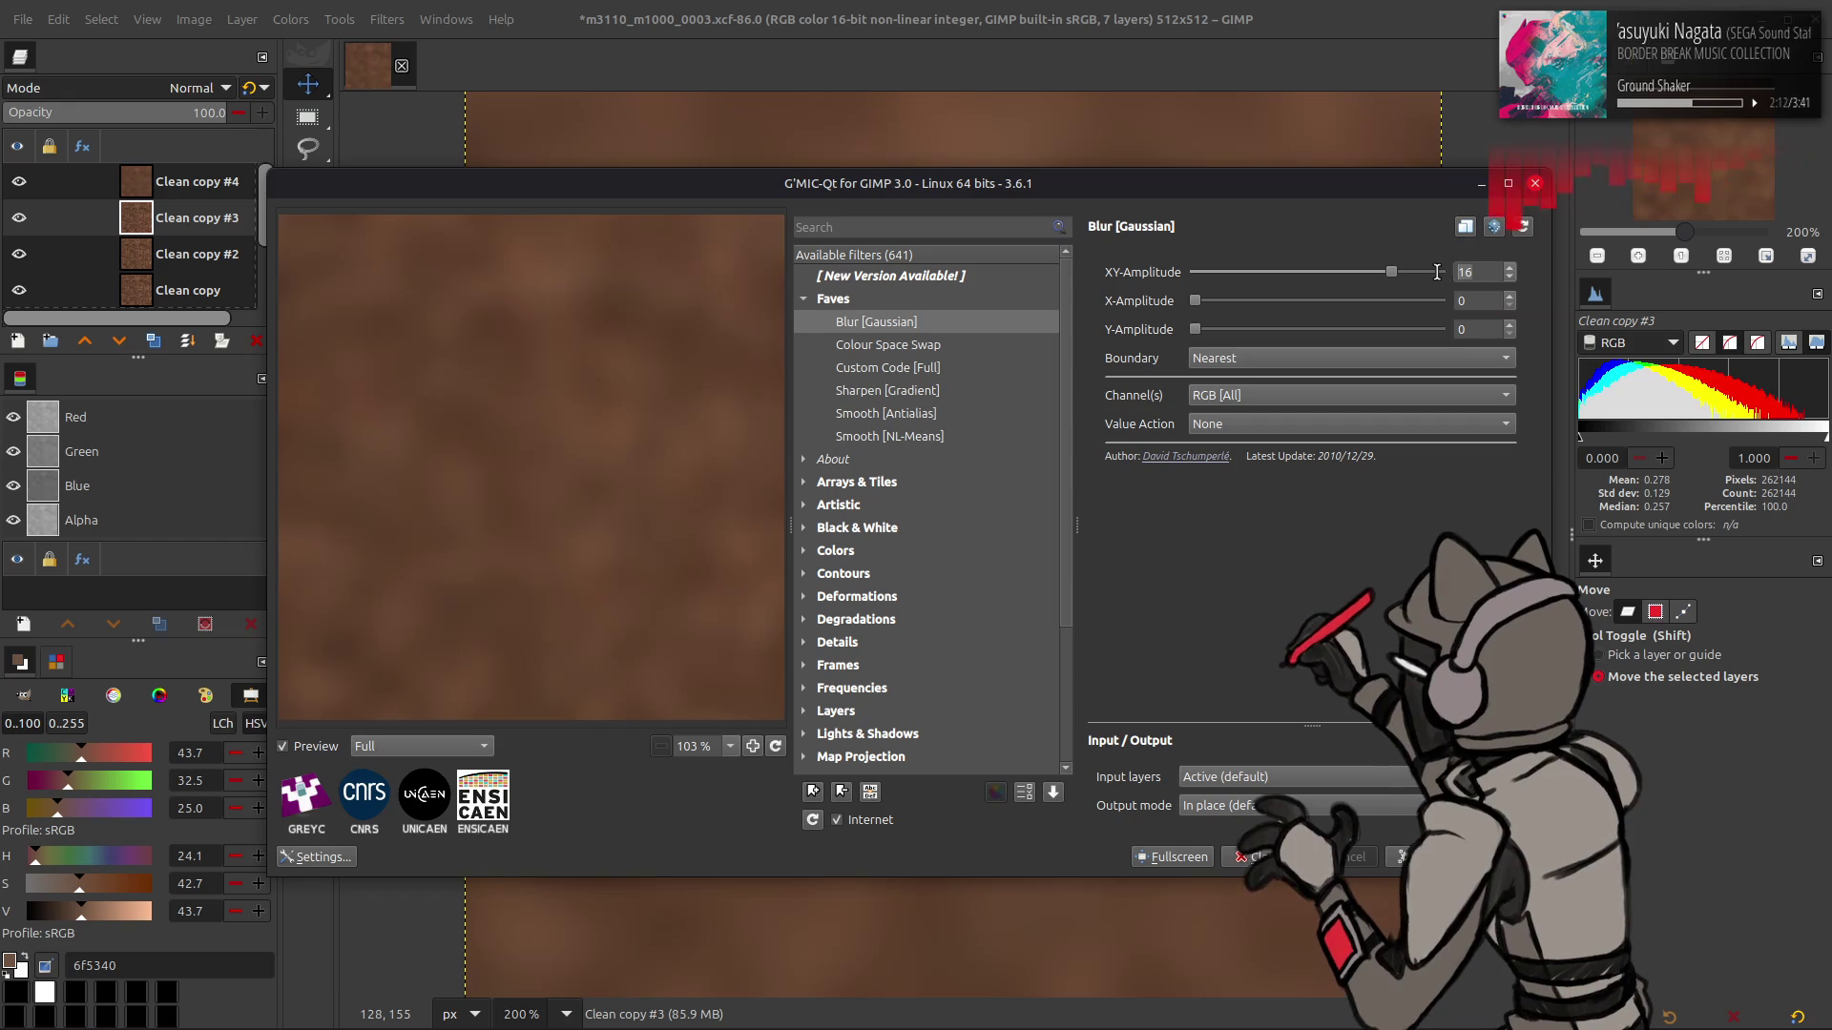
pyautogui.press('BackSpace')
pyautogui.press('BackSpace')
pyautogui.write('8')
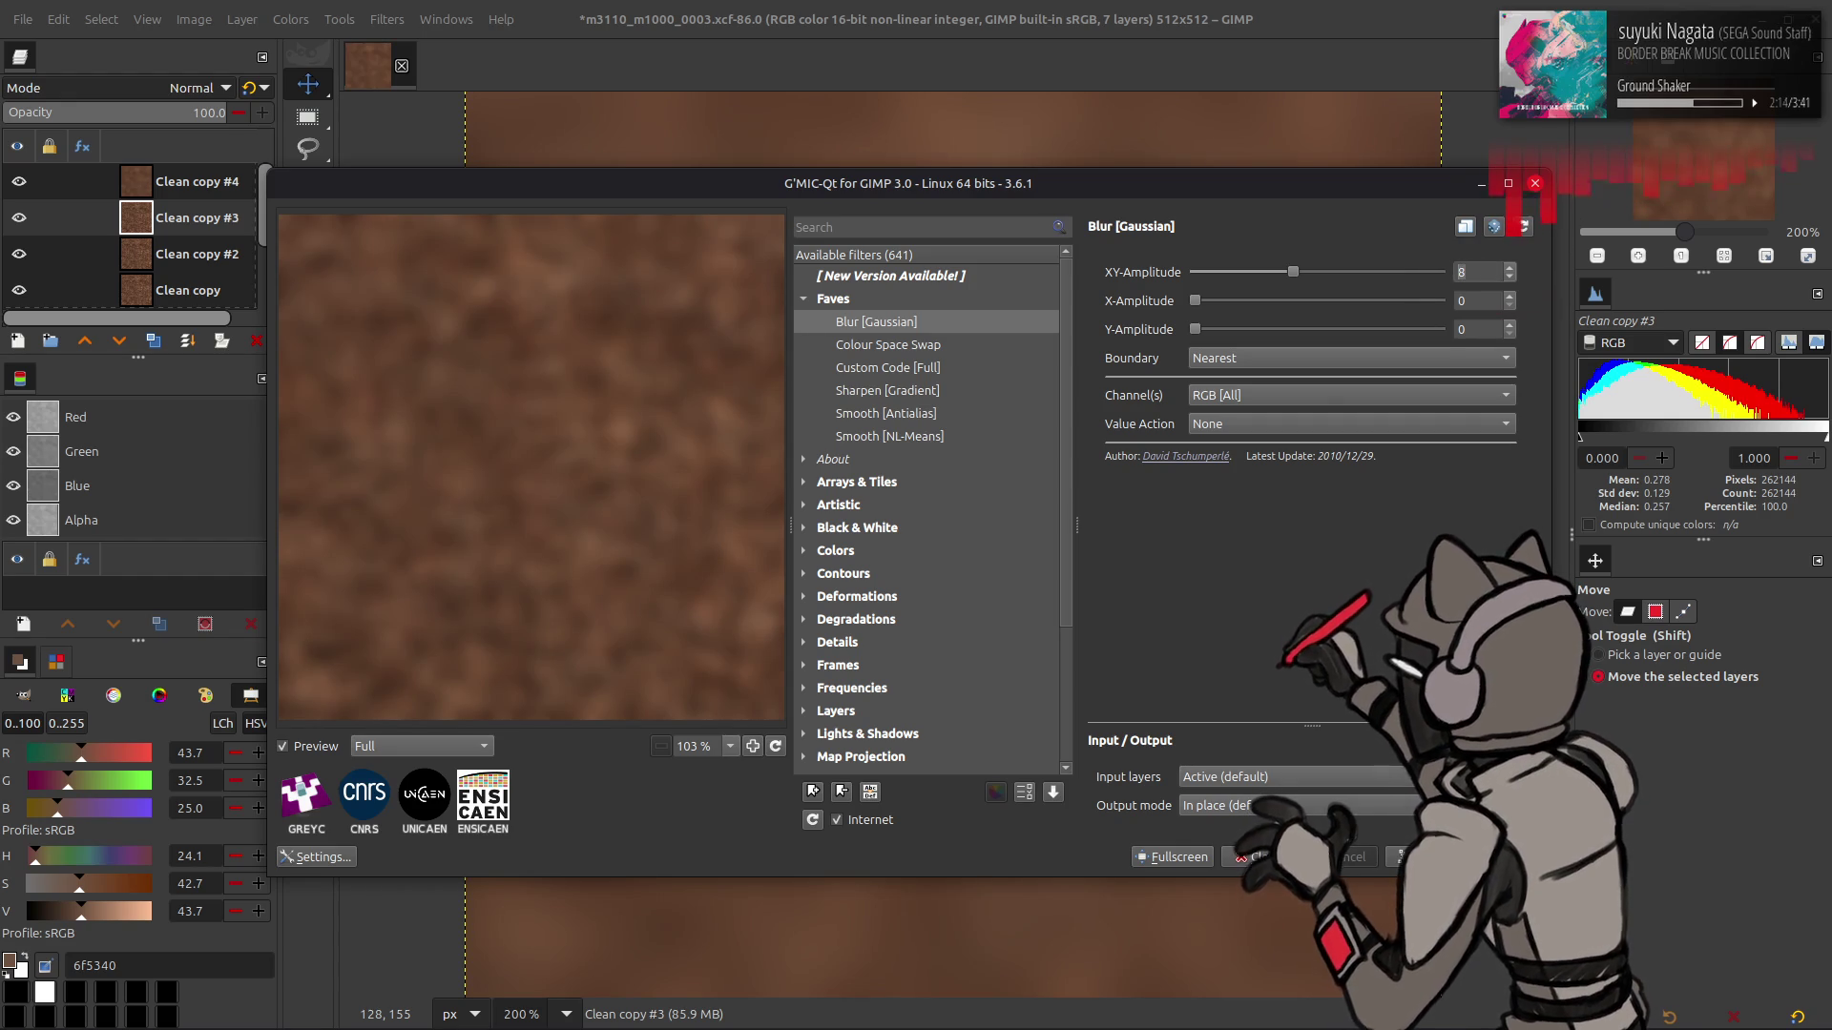
pyautogui.press('Return')
# - Blur Clean copy #2 at 8 and Clean copy at a lighter 4
pyautogui.press('pagedown')
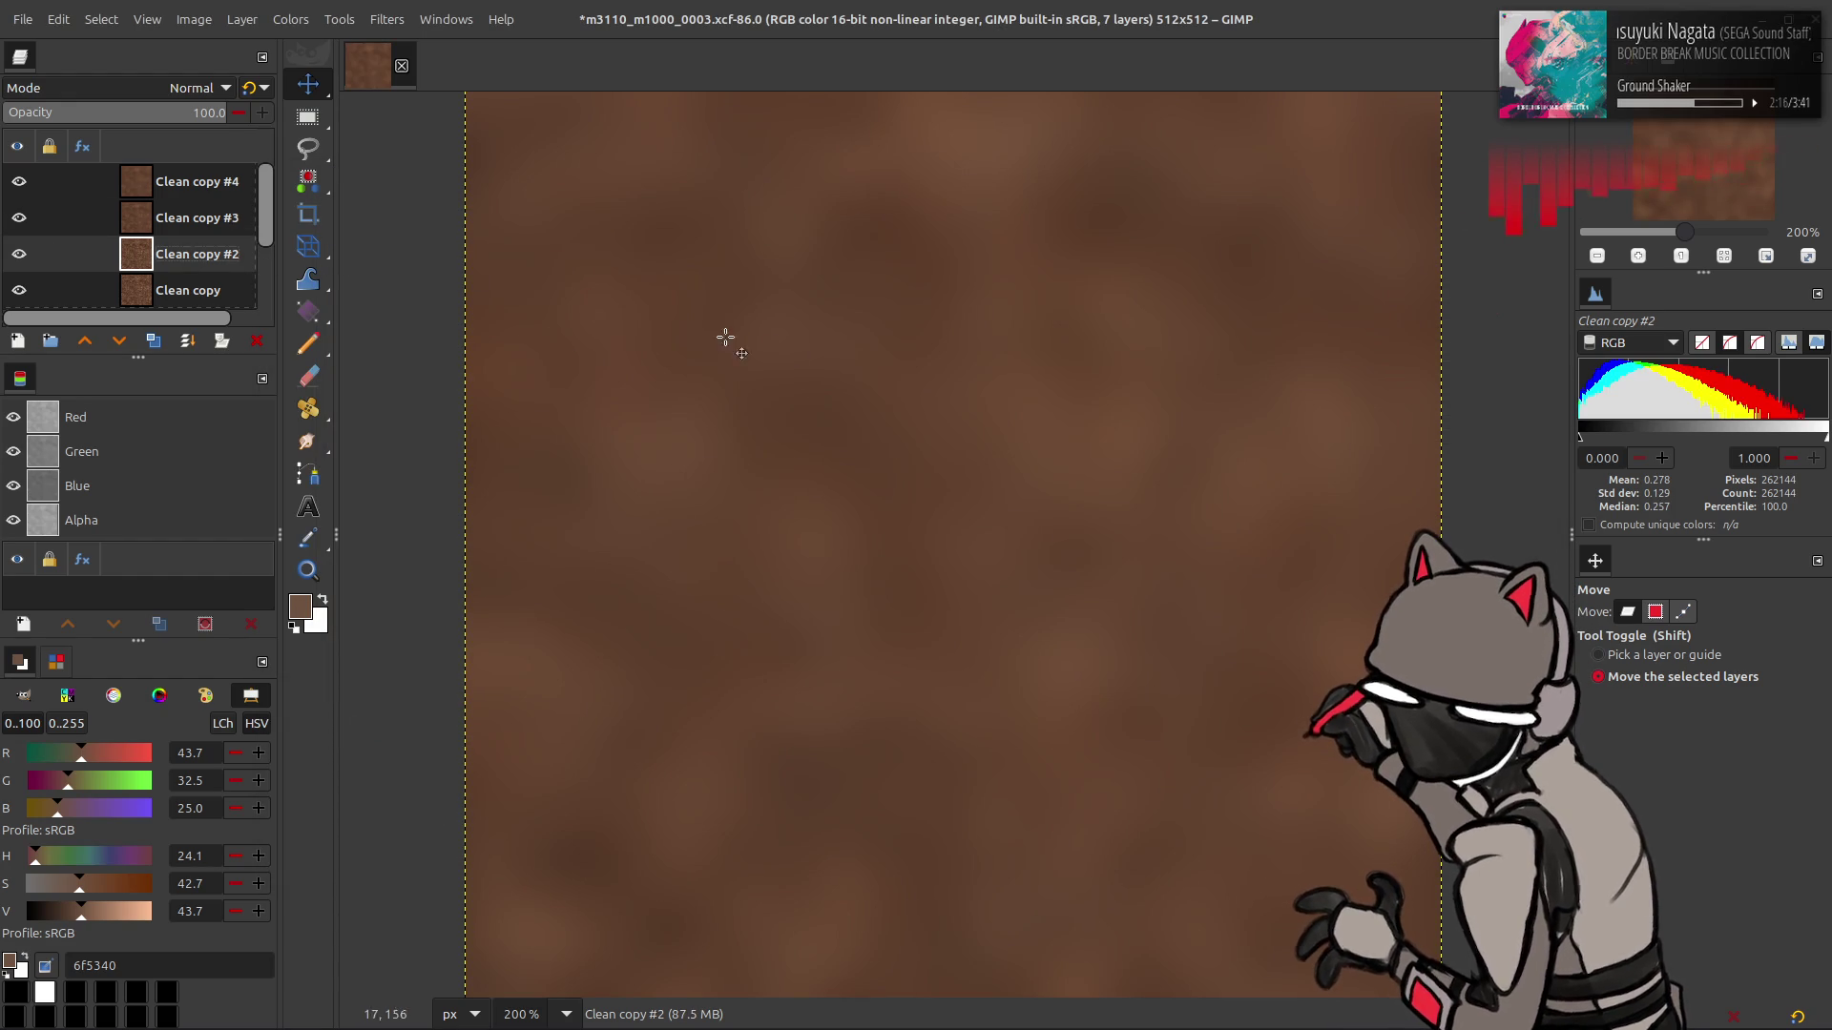
pyautogui.hotkey('ctrl', 'shift', 'f')
pyautogui.click(1431, 271)
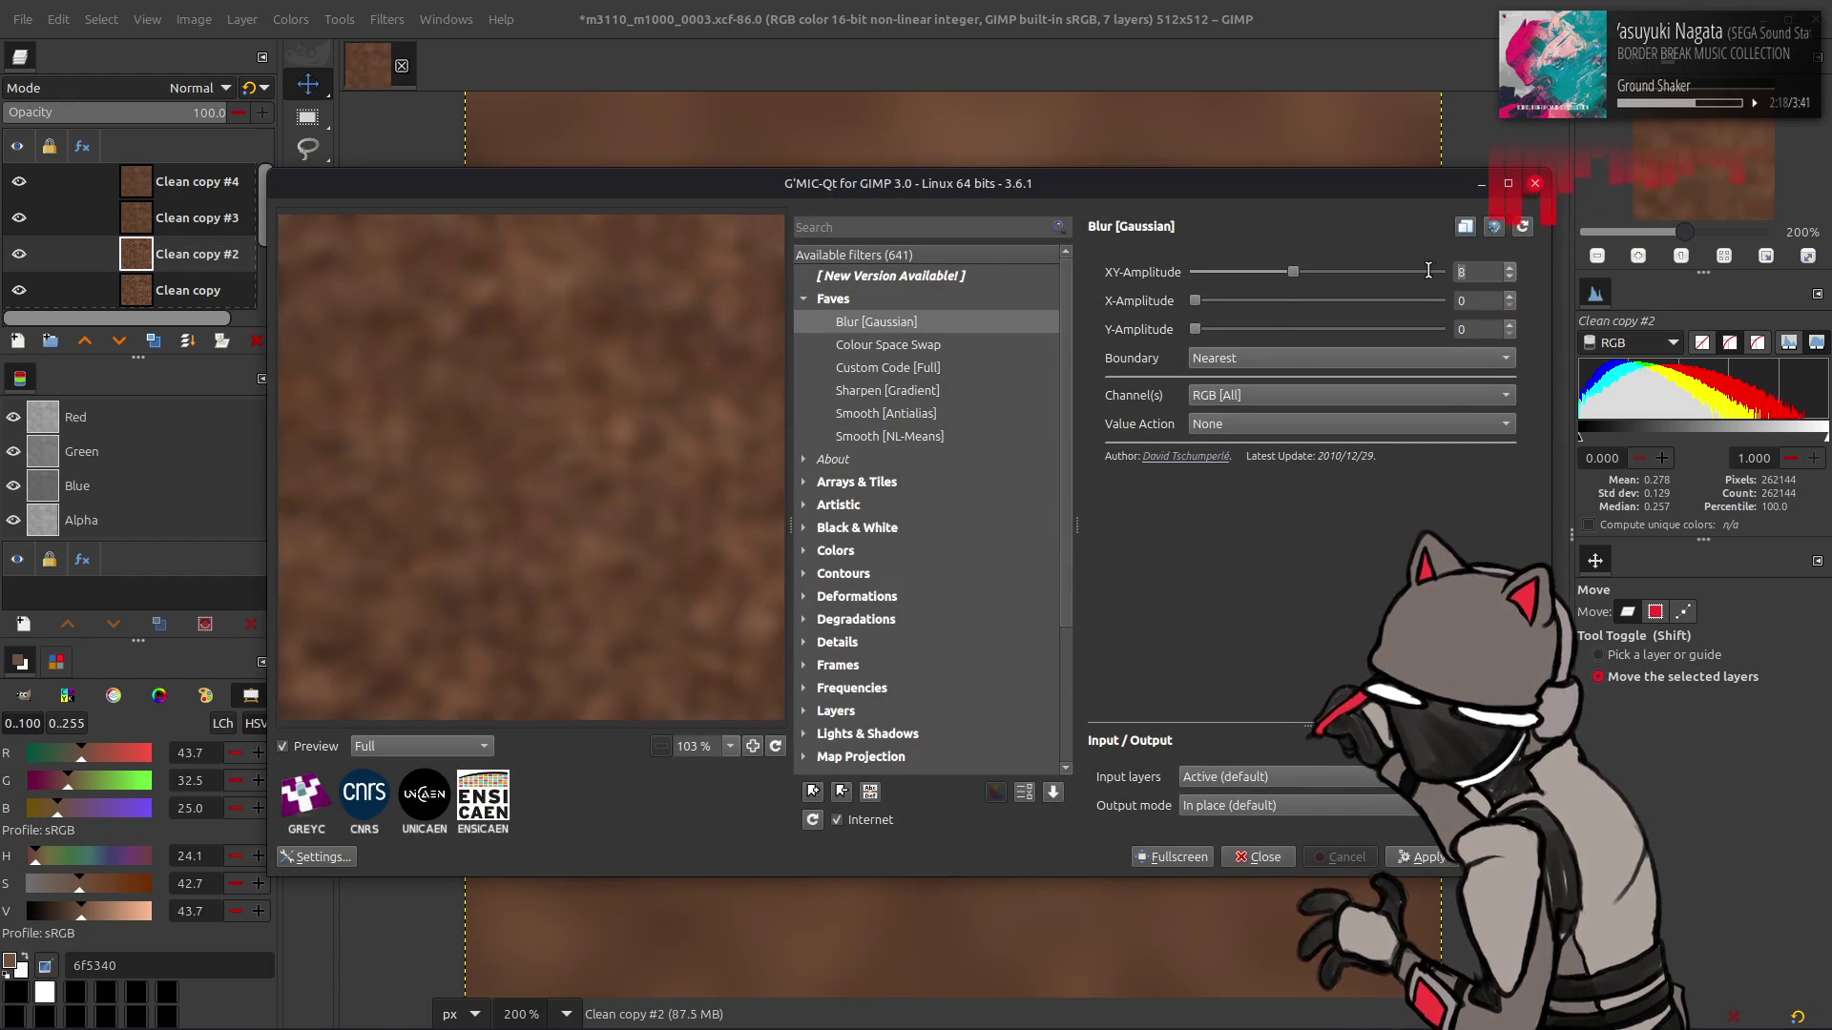
pyautogui.press('Return')
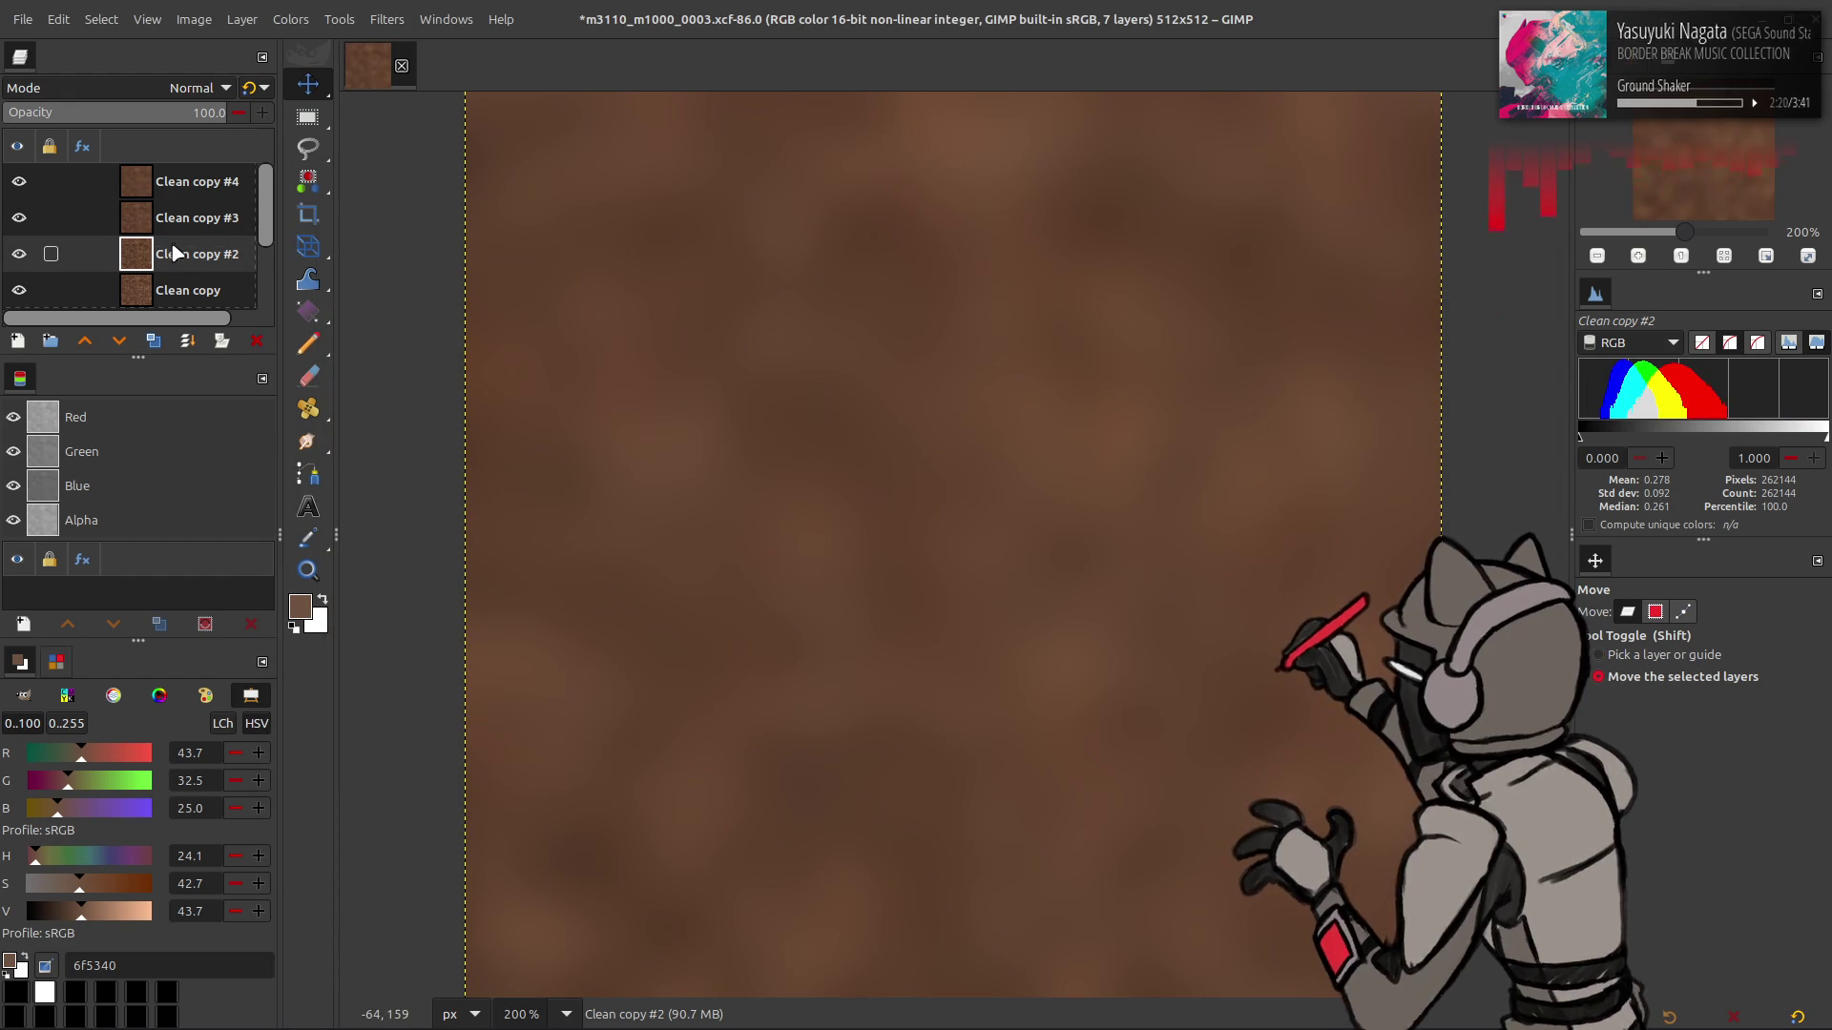
pyautogui.click(179, 272)
pyautogui.hotkey('ctrl', 'shift', 'f')
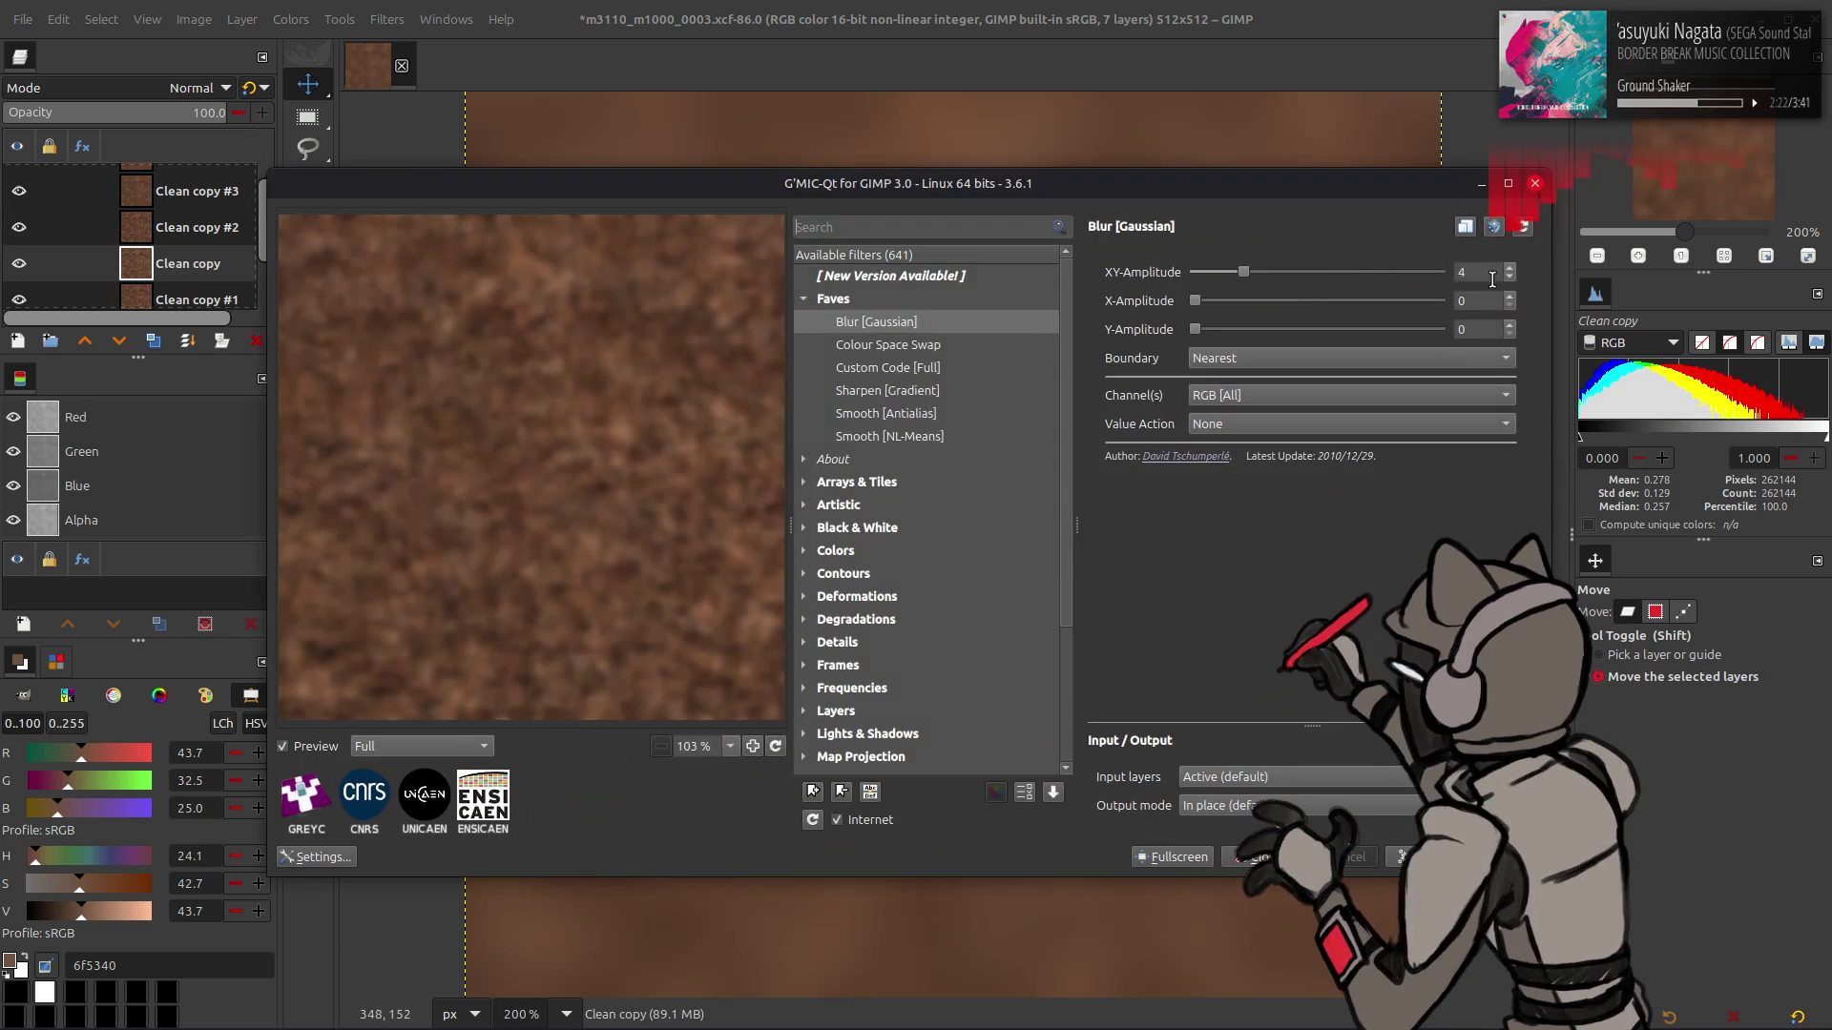
pyautogui.press('Return')
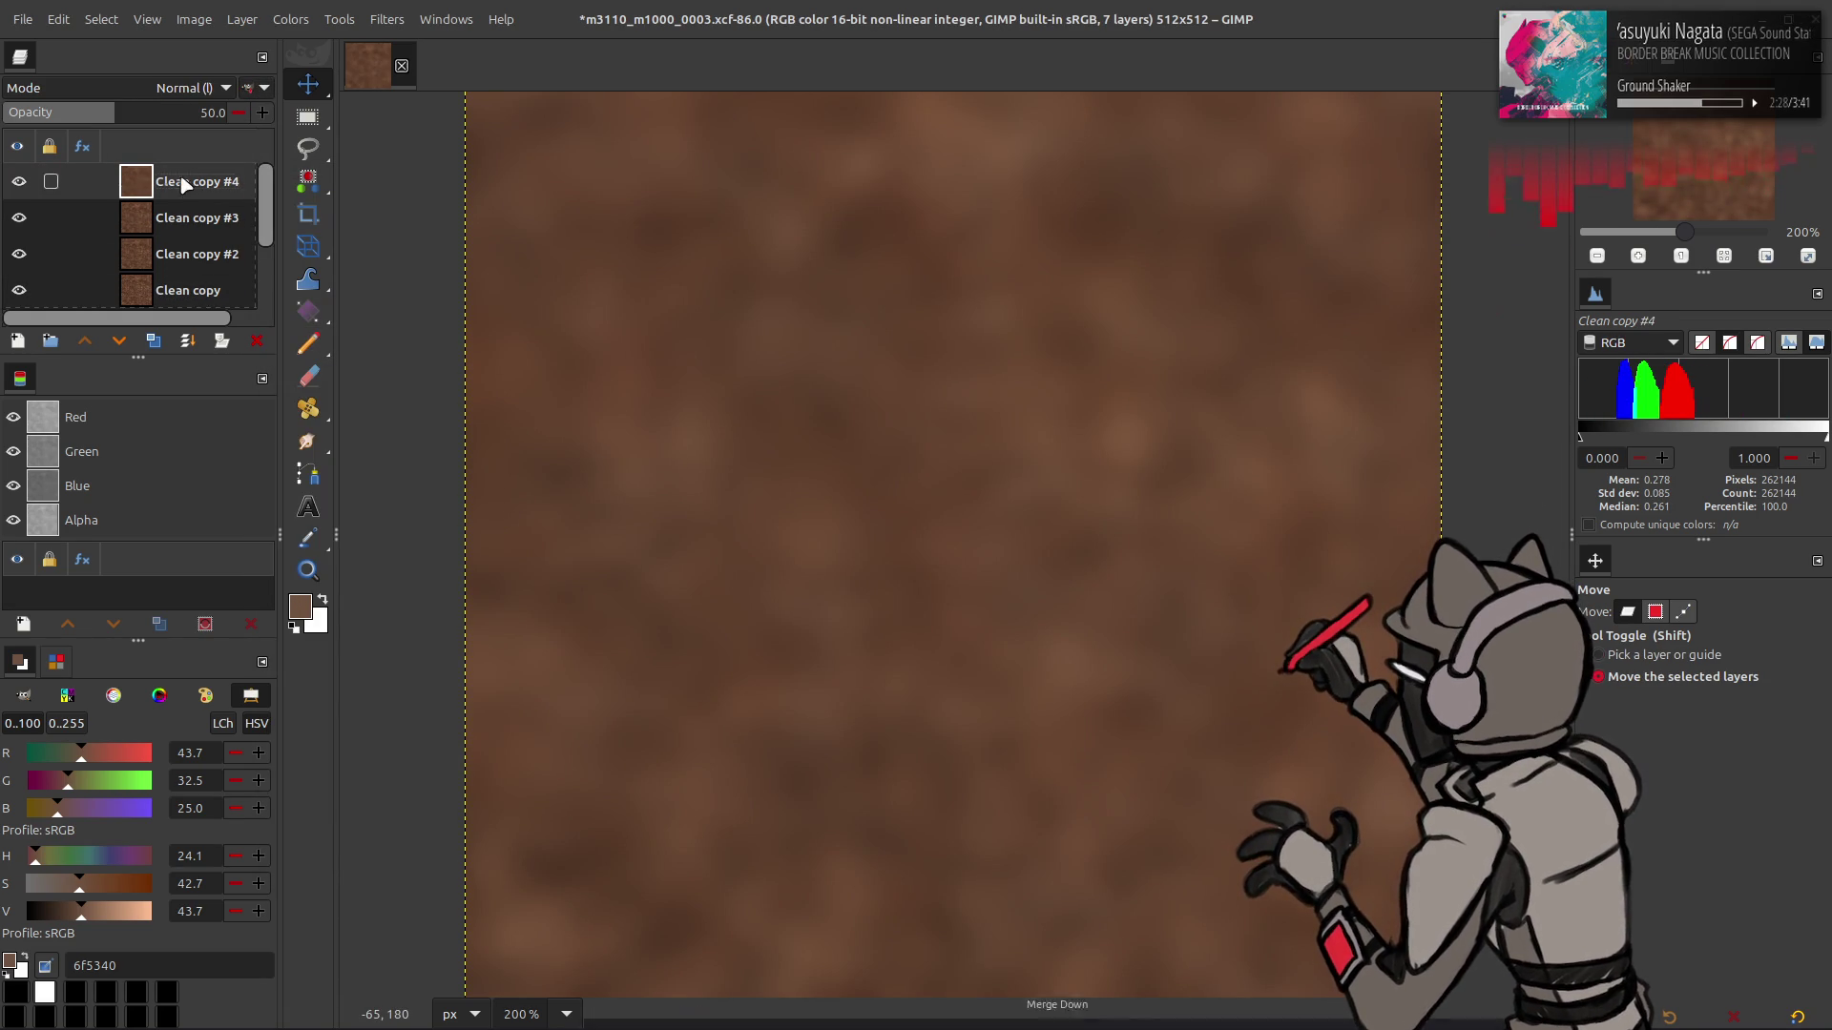
# - Set the copies to 50% opacity and merge Clean copy #4, #3 and #2 down
pyautogui.hotkey('ctrl', 'z')
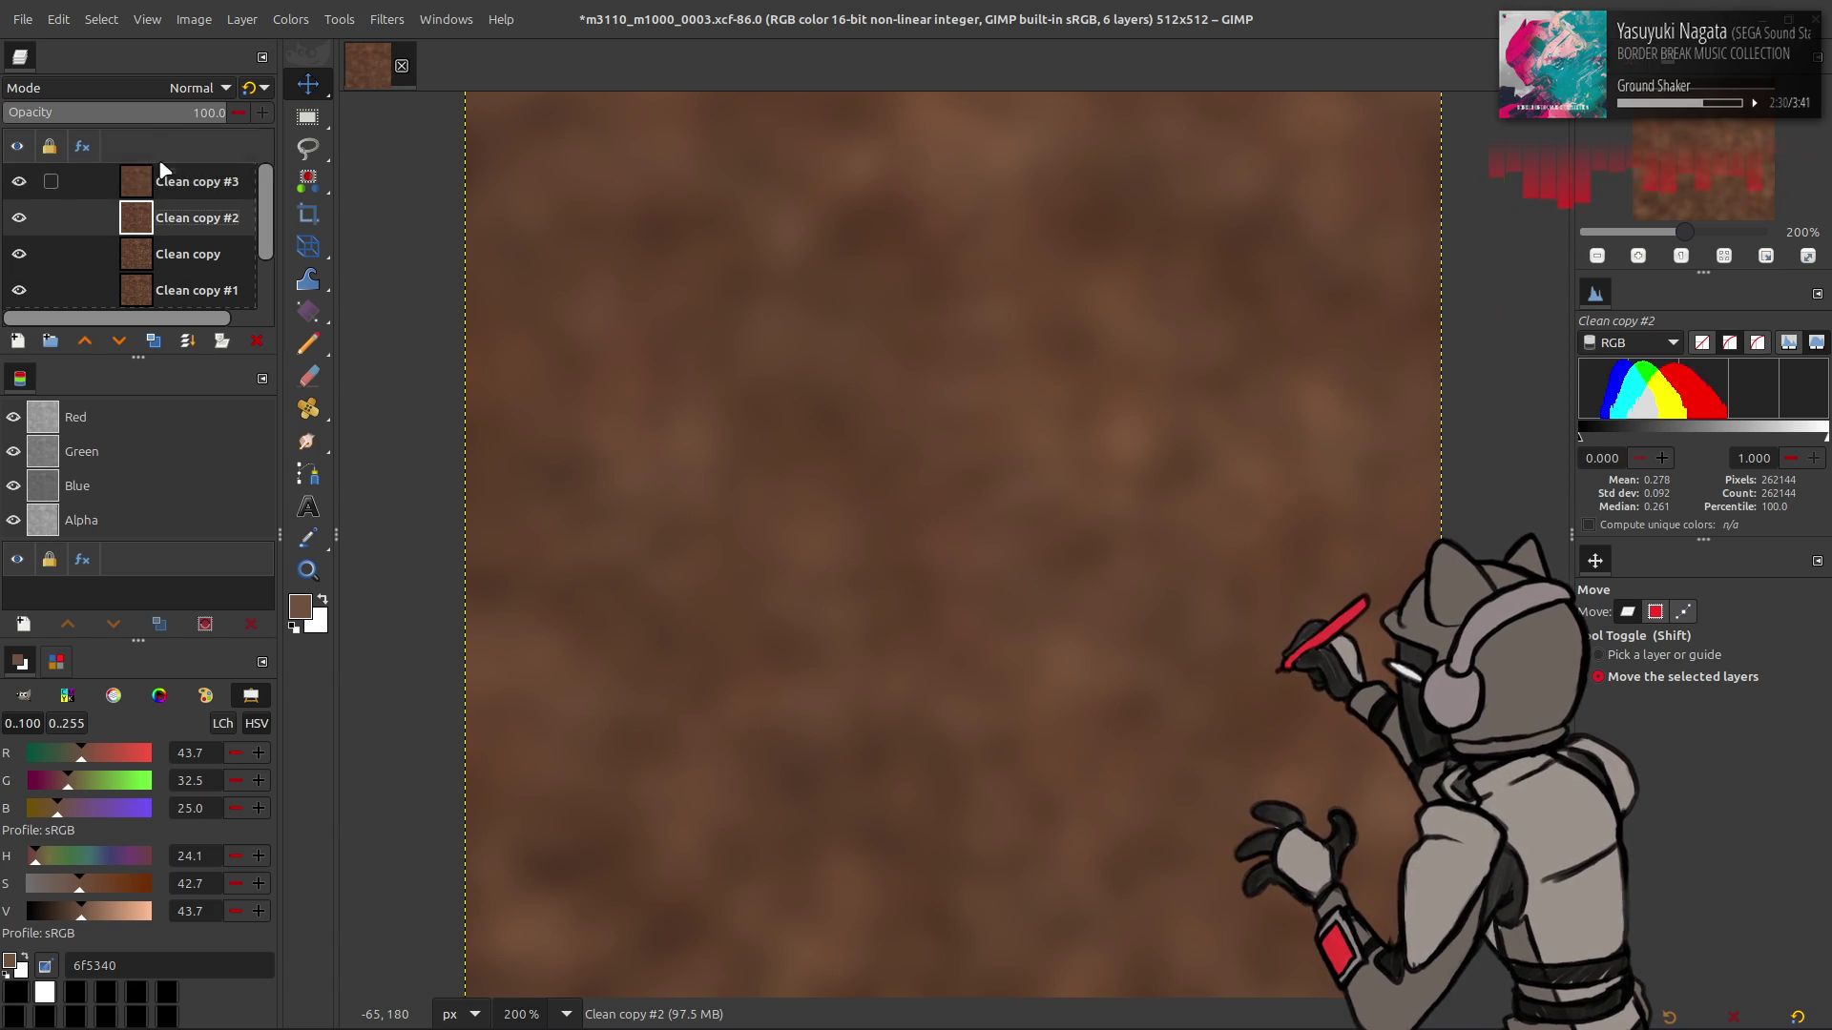
pyautogui.click(208, 111)
pyautogui.write('50')
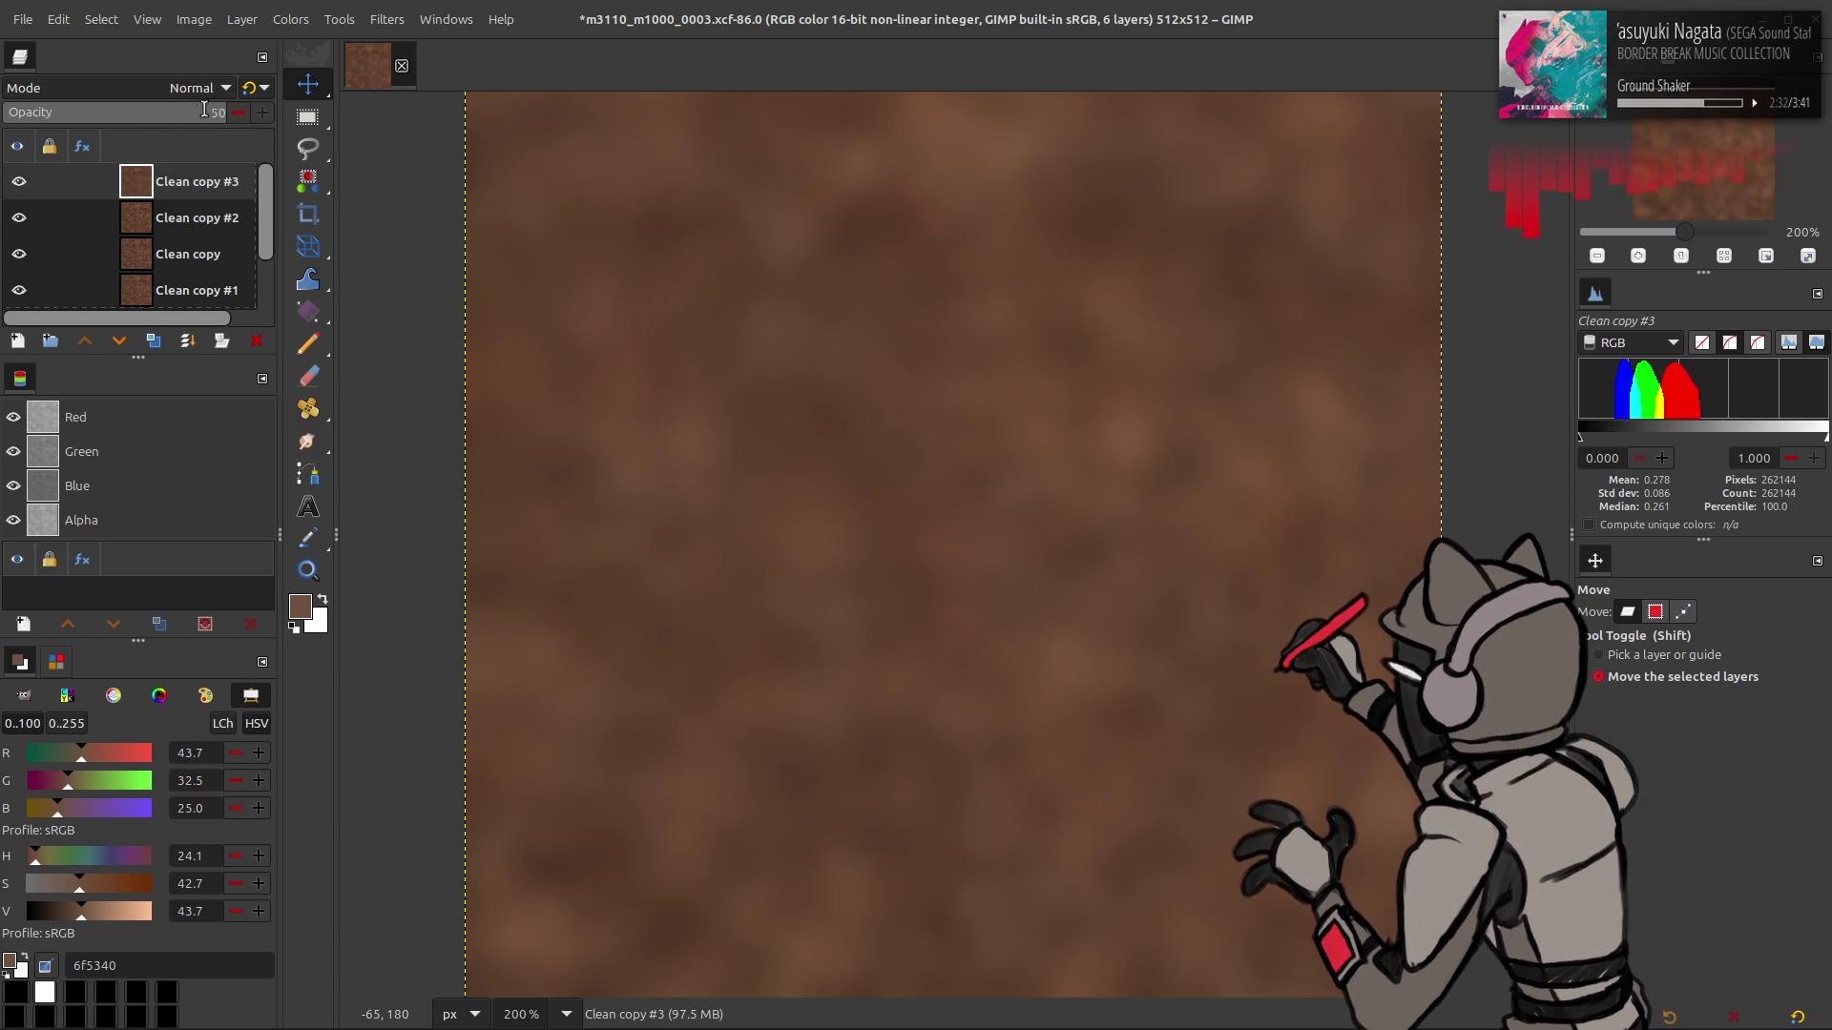
pyautogui.press('Return')
pyautogui.hotkey('ctrl', 'z')
pyautogui.hotkey('ctrl', 'z')
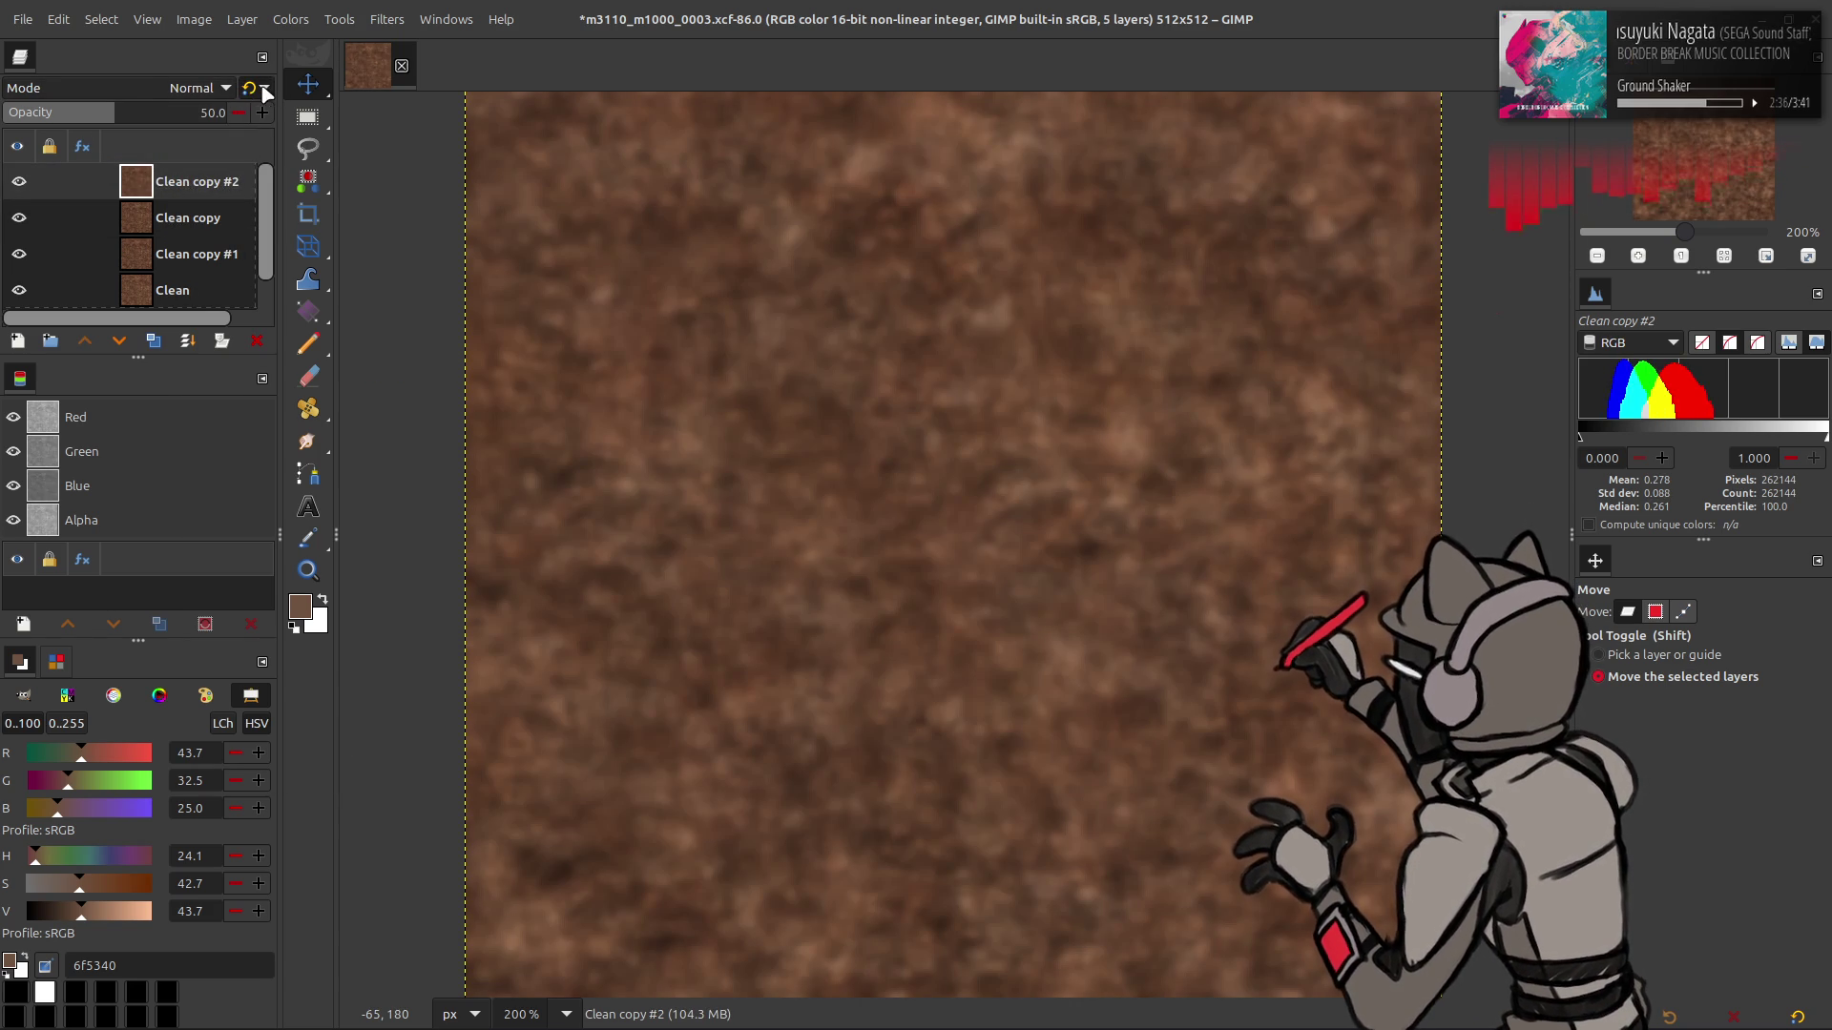
pyautogui.rightClick(182, 173)
pyautogui.click(229, 415)
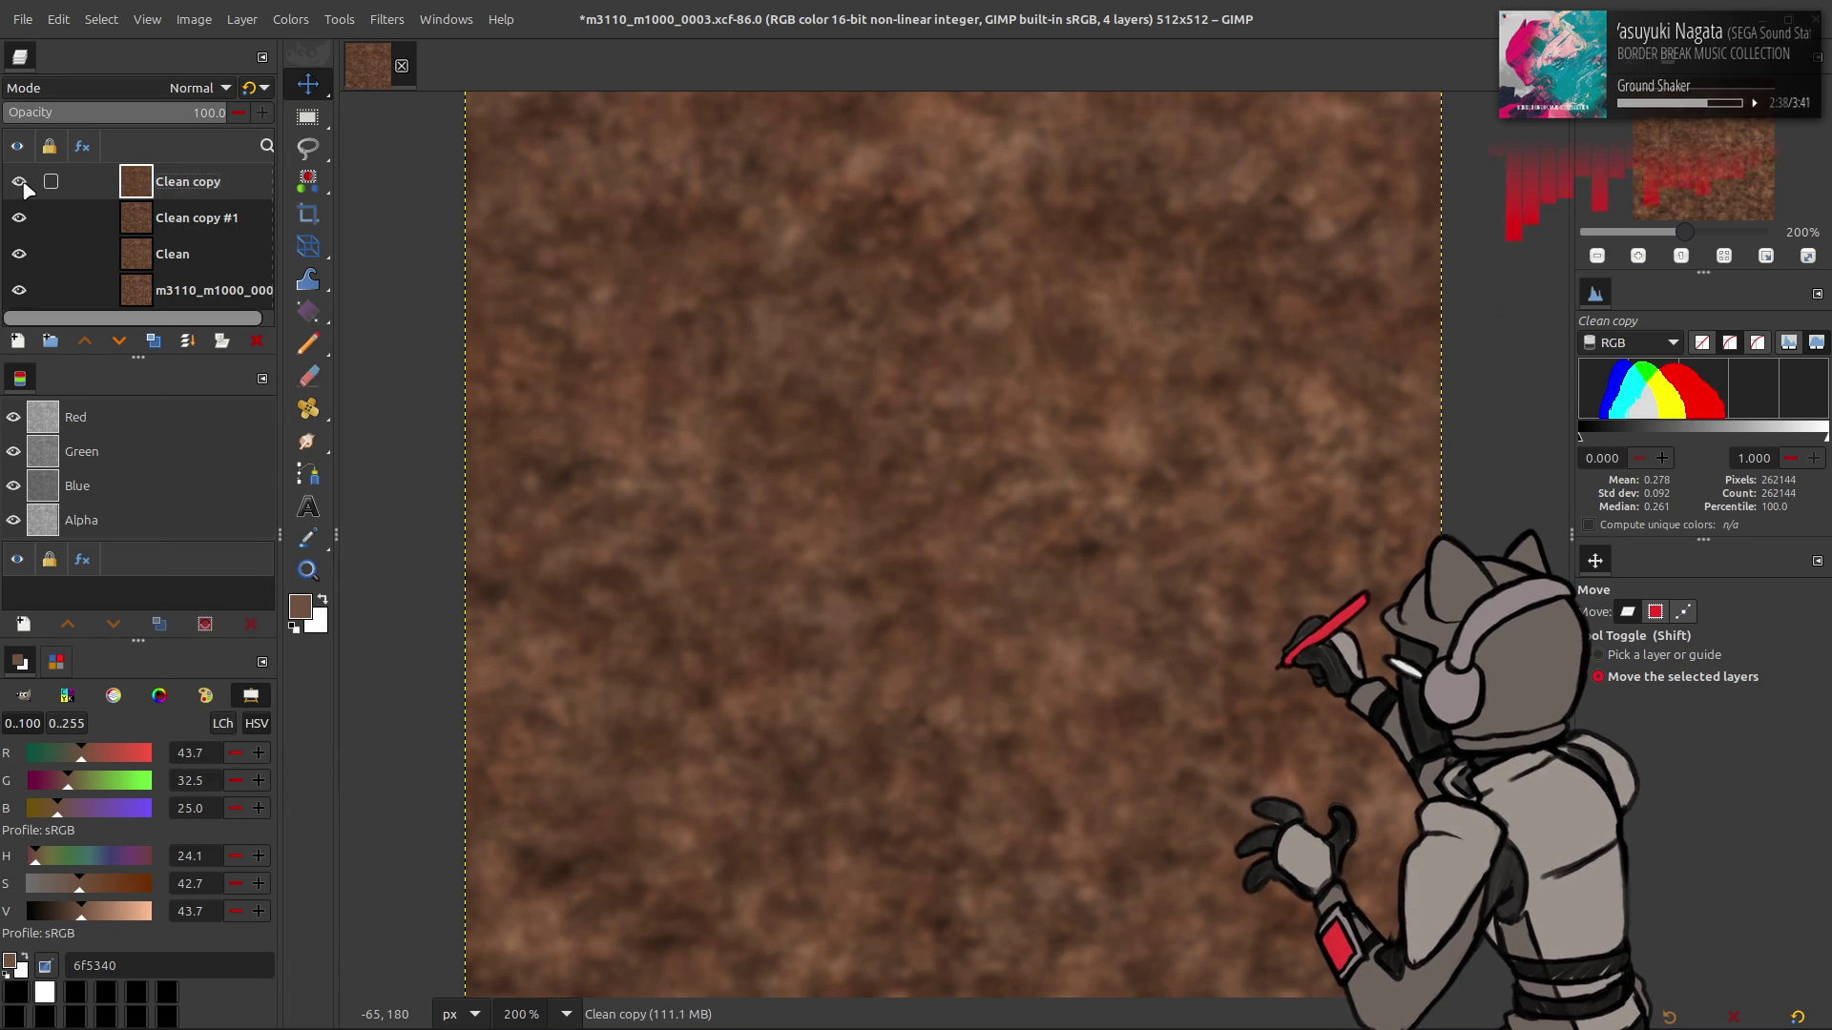
# - Set Clean copy to Grain extract, merge it into Clean copy #1, and make that Grain merge
pyautogui.click(162, 88)
pyautogui.click(129, 708)
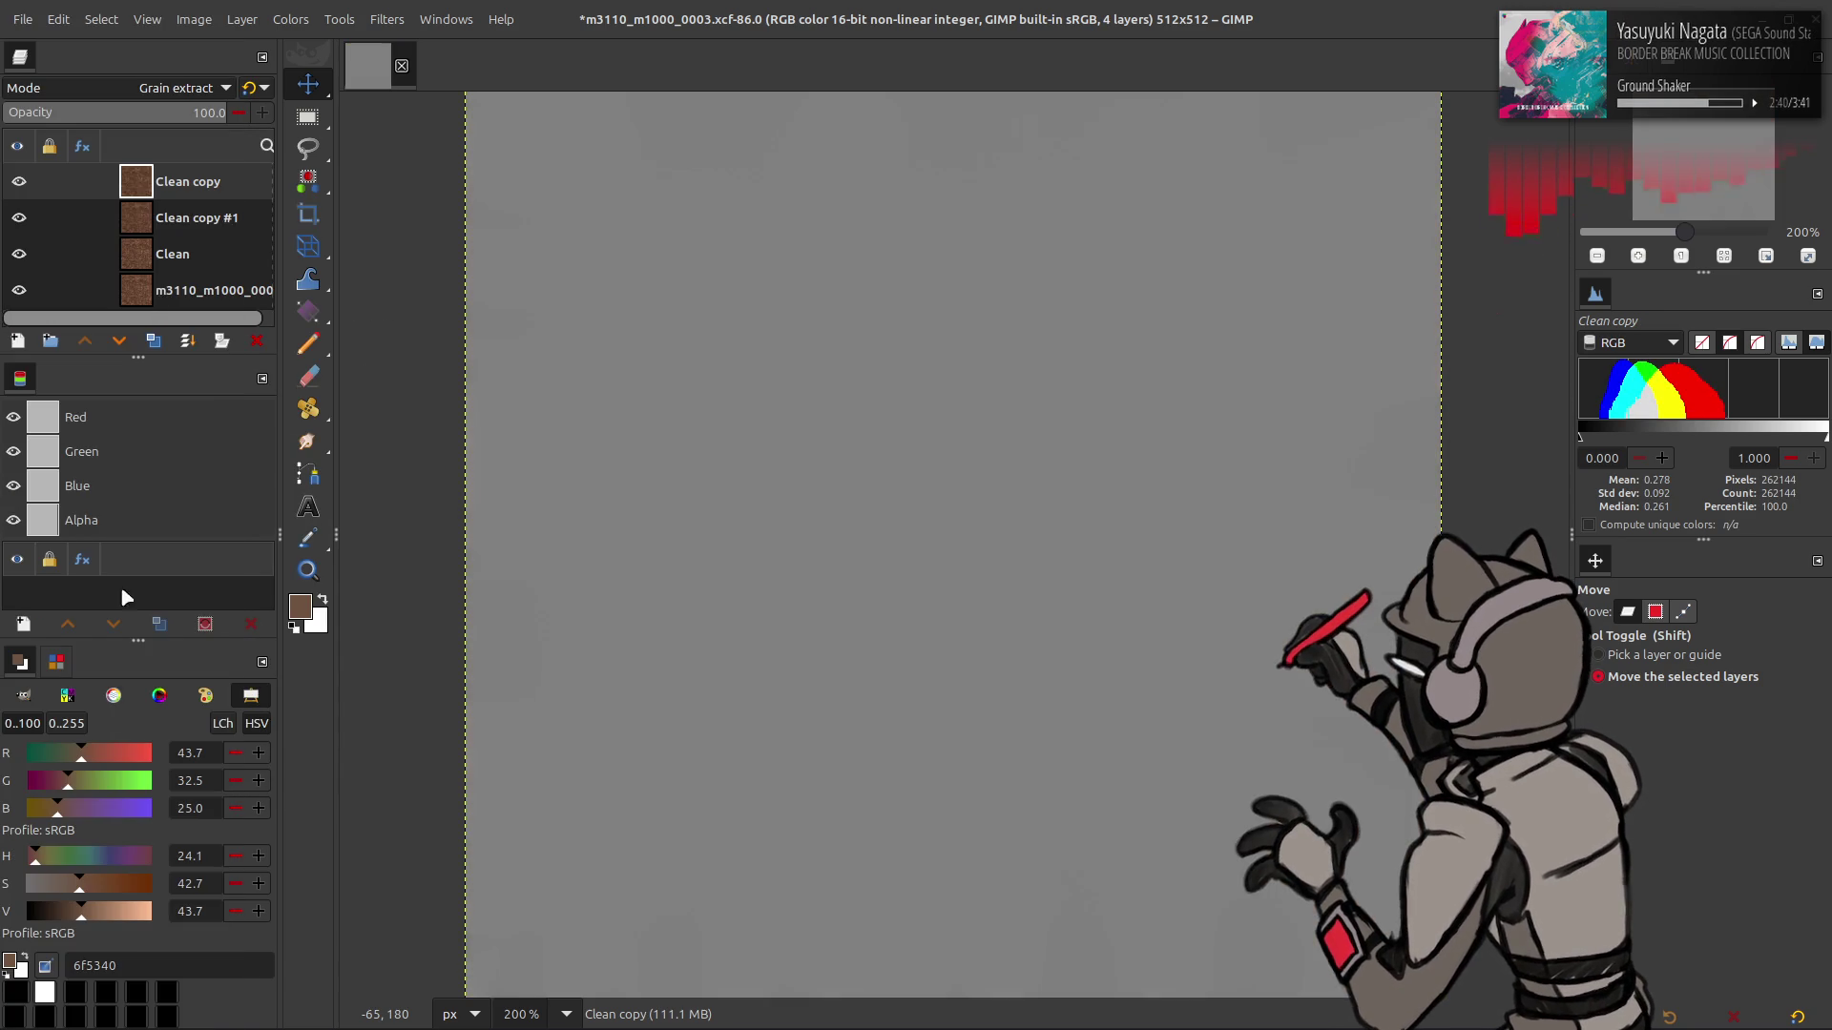
pyautogui.click(256, 341)
pyautogui.click(181, 88)
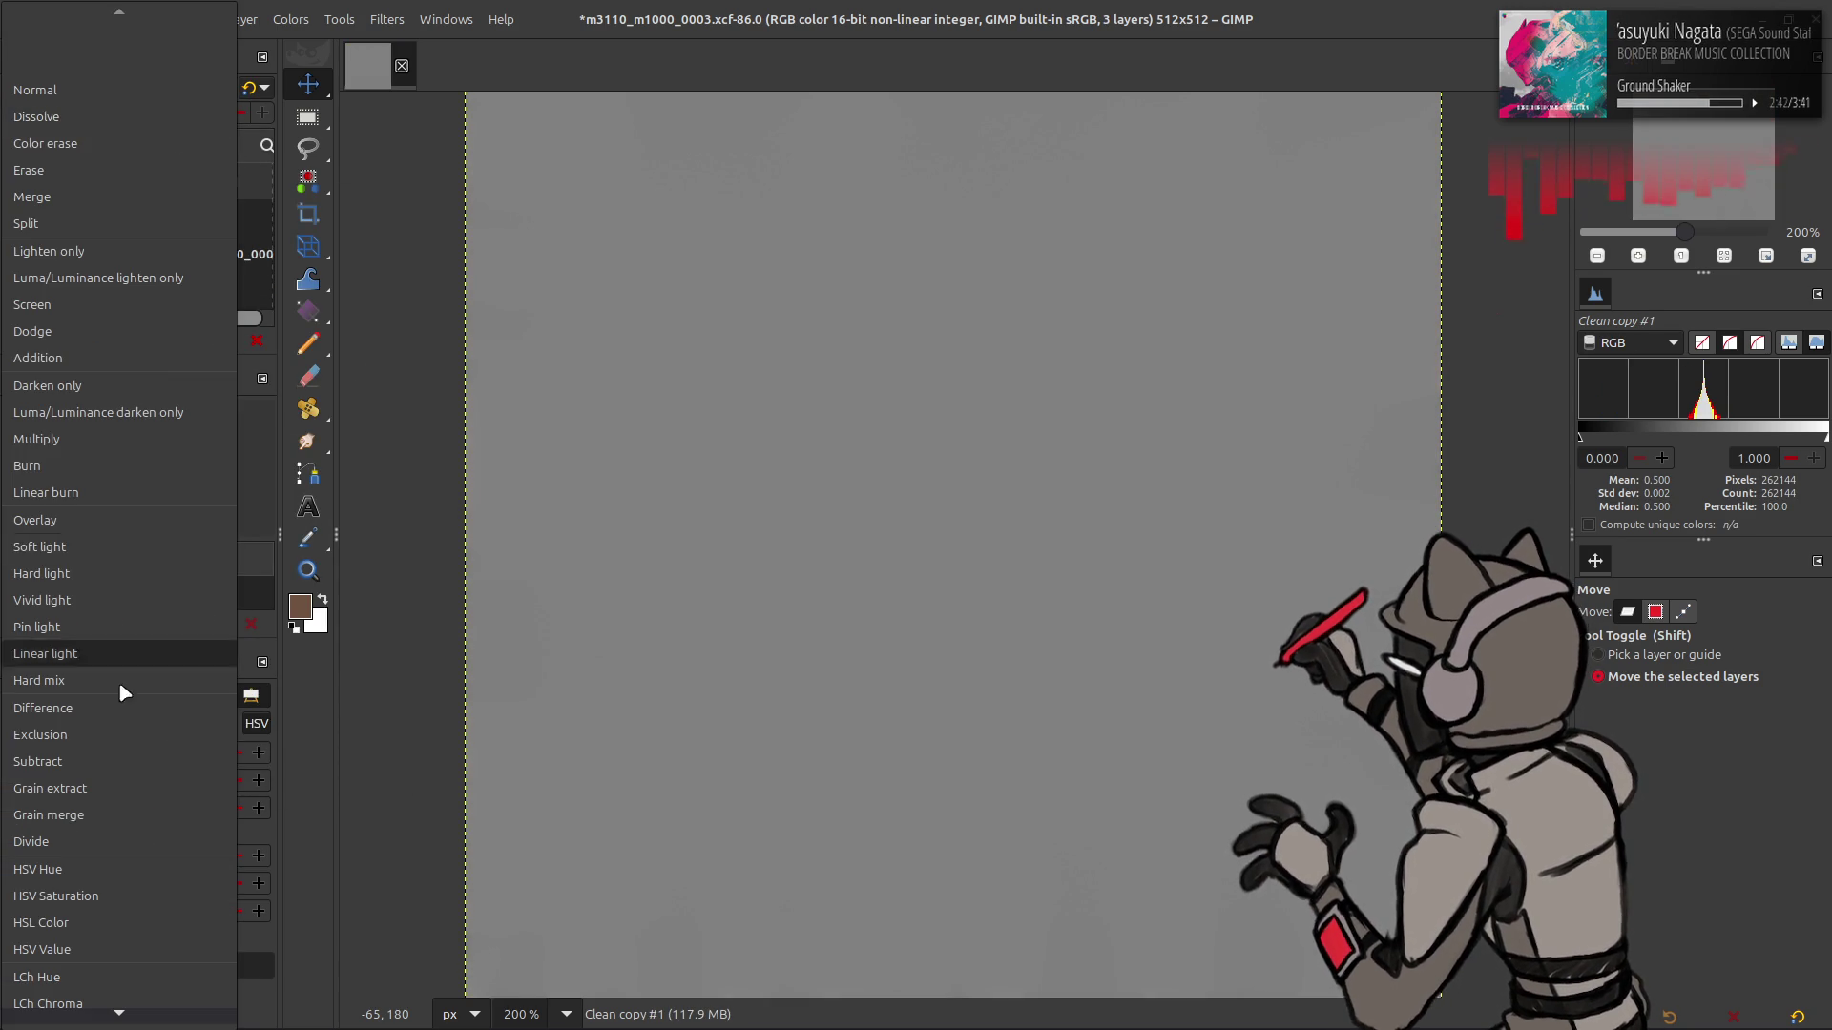
pyautogui.click(106, 813)
pyautogui.click(196, 229)
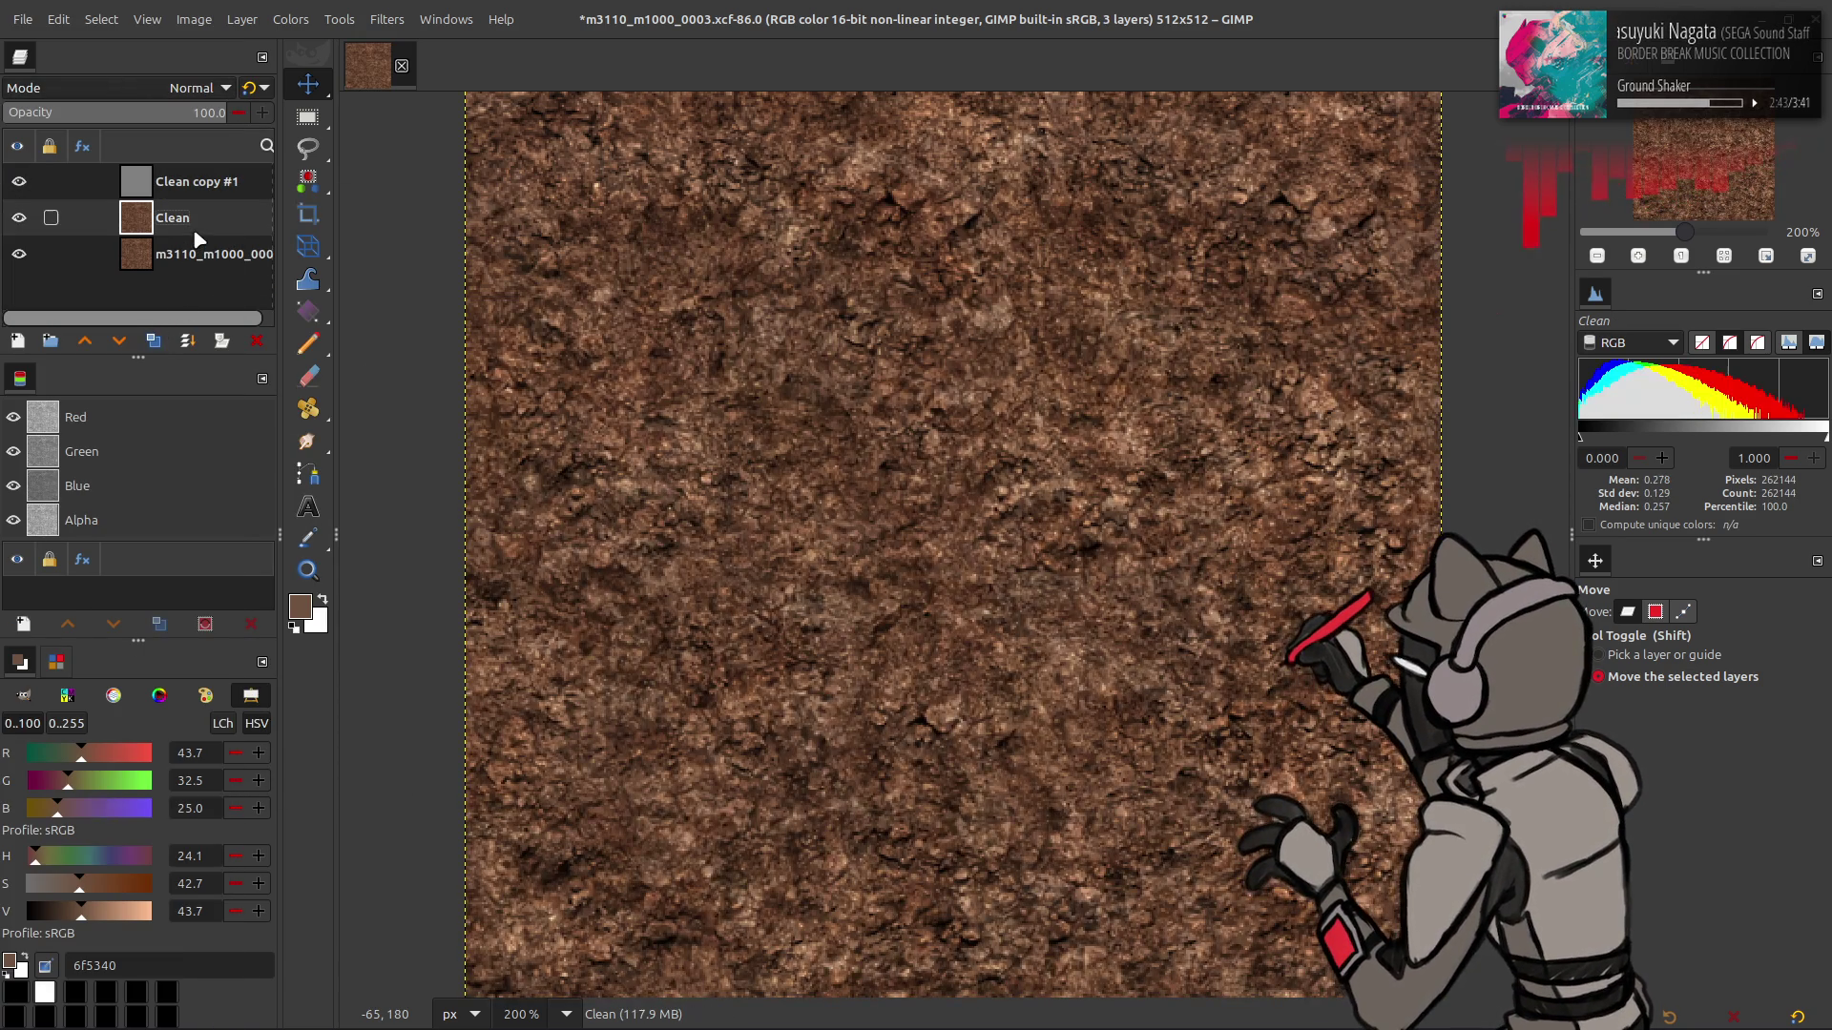
# - Duplicate Clean and merge the Clean copy #1 detail layer into the duplicate
pyautogui.click(153, 340)
pyautogui.click(182, 181)
pyautogui.click(188, 340)
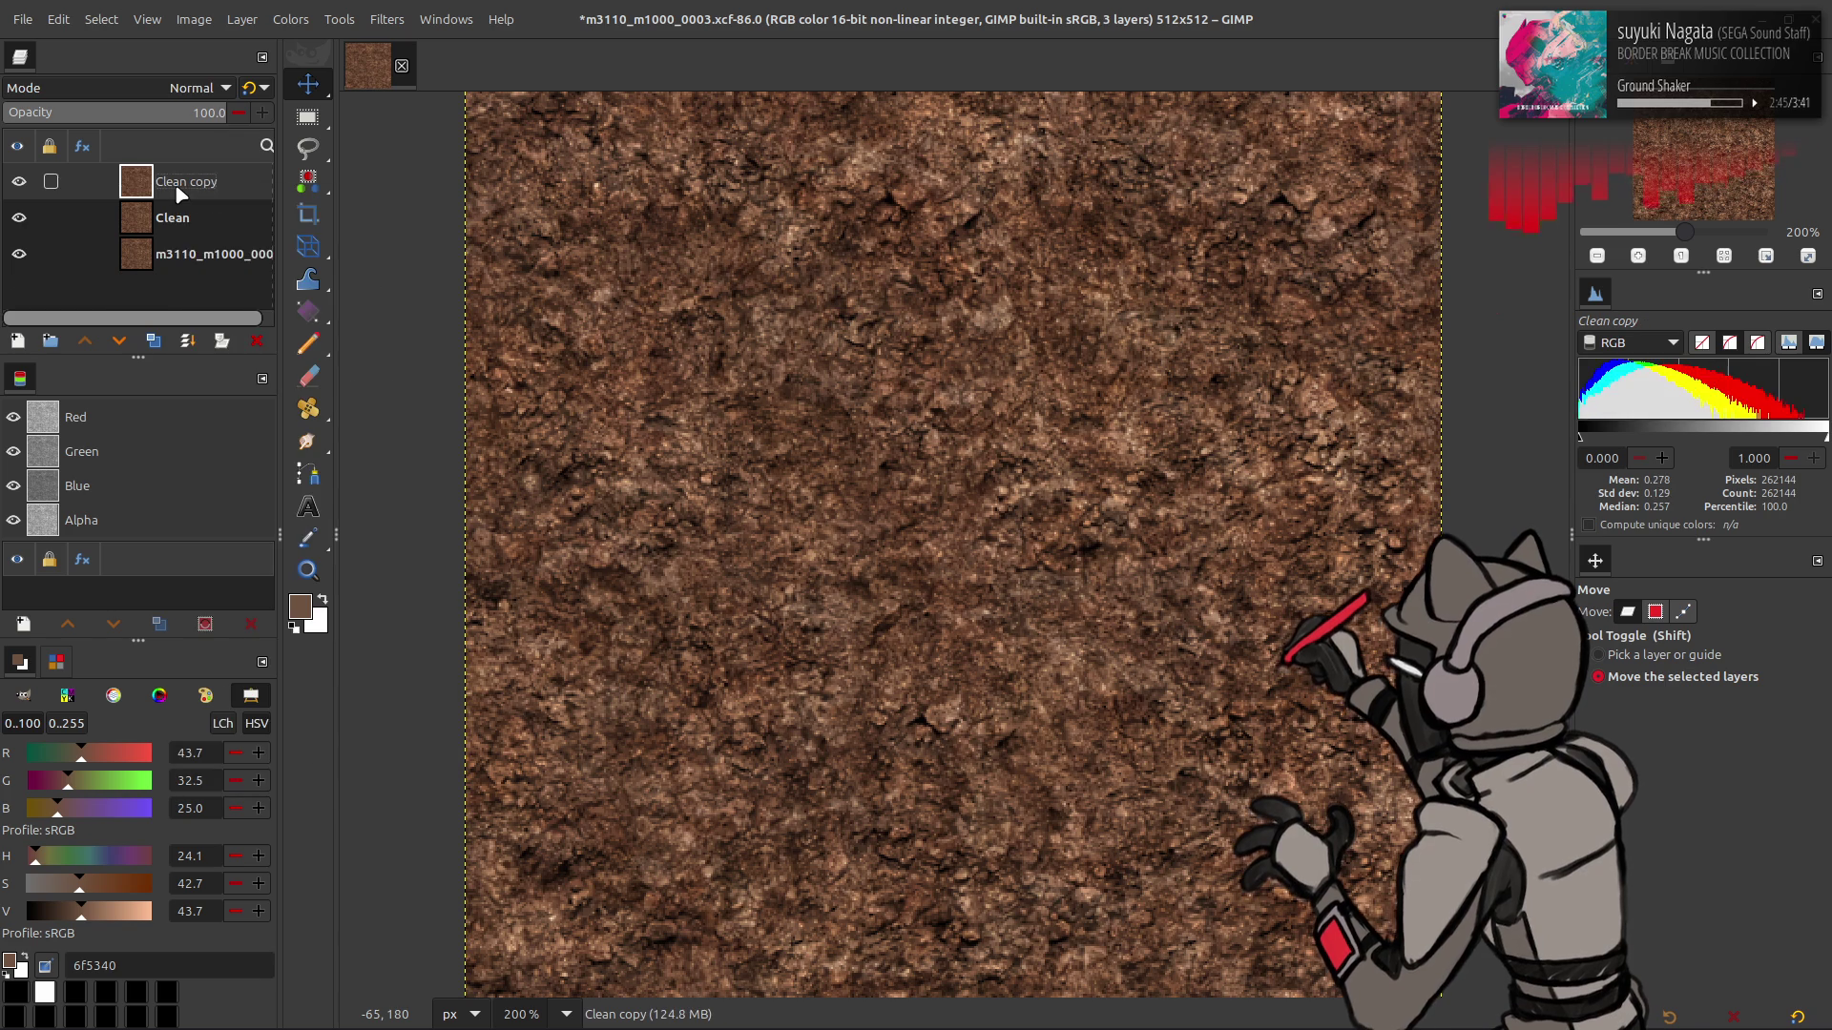
# - Offset the merged layer by half its height
pyautogui.click(241, 19)
pyautogui.moveTo(348, 254)
pyautogui.click(573, 397)
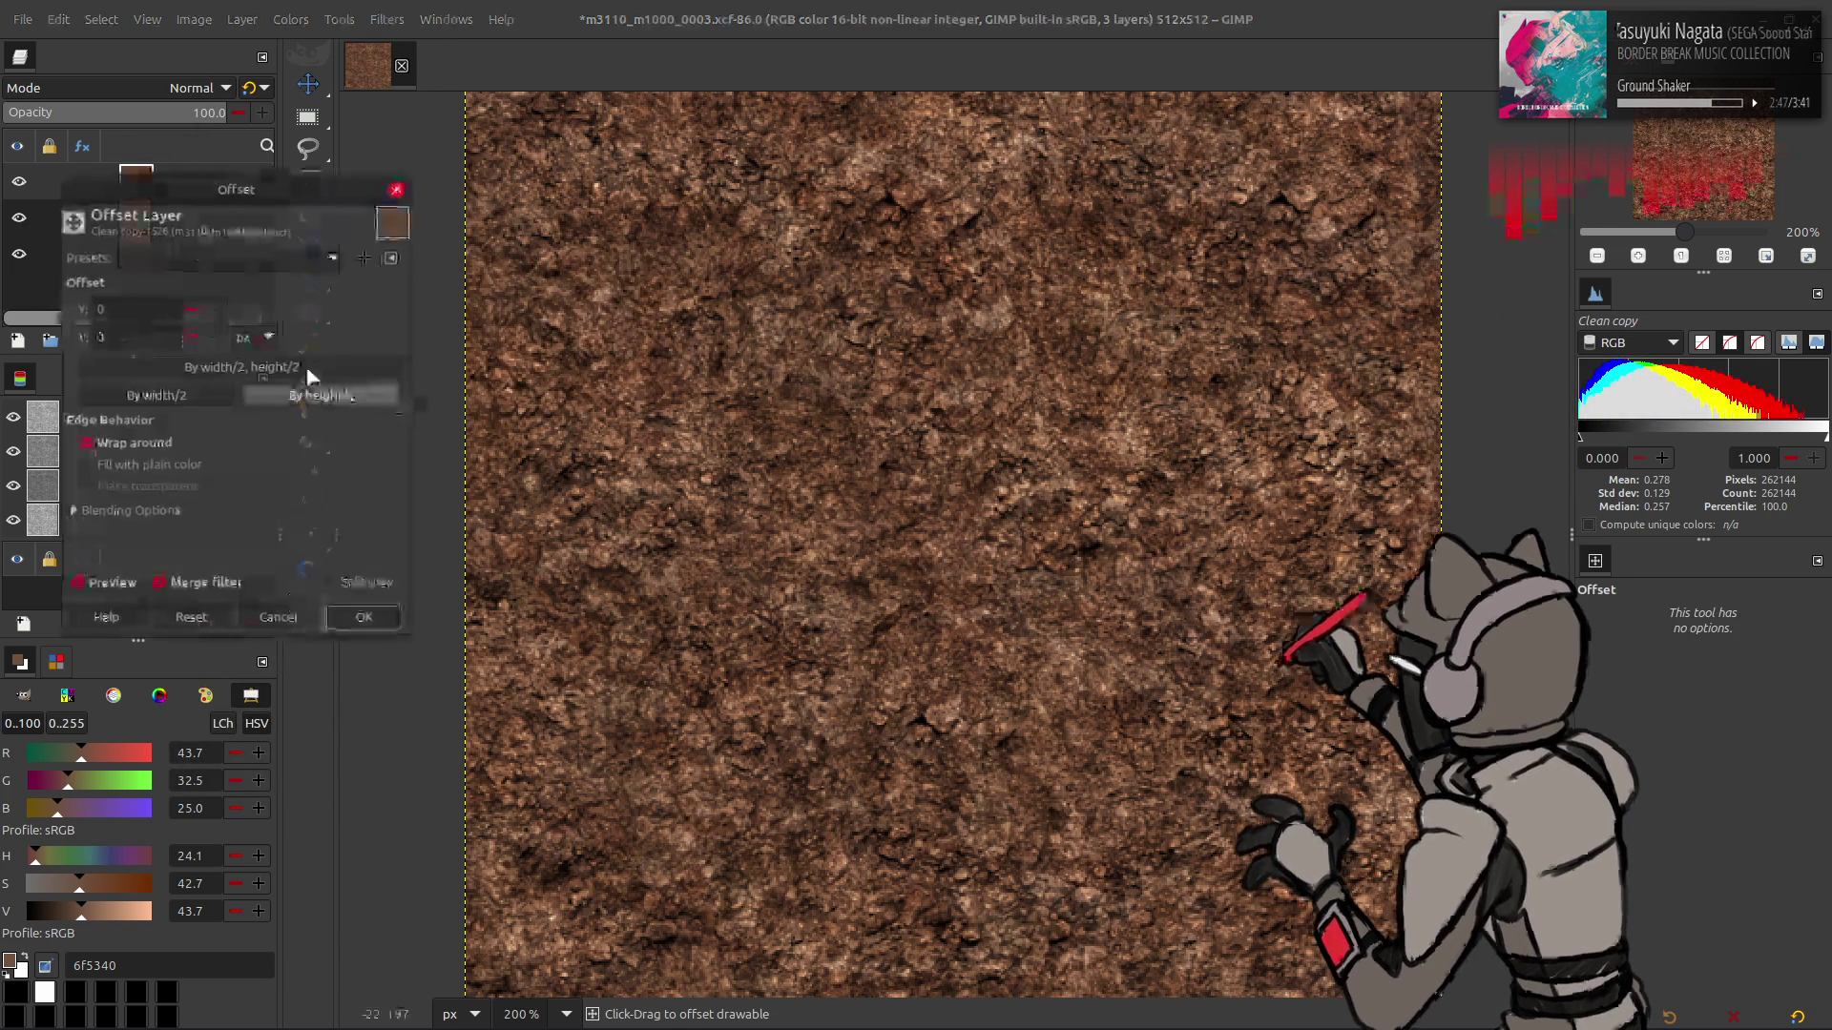
pyautogui.click(320, 388)
pyautogui.click(364, 617)
# - Preview the CMYK Yellow component in Extract Component, then cancel it
pyautogui.click(257, 19)
pyautogui.moveTo(382, 352)
pyautogui.click(525, 397)
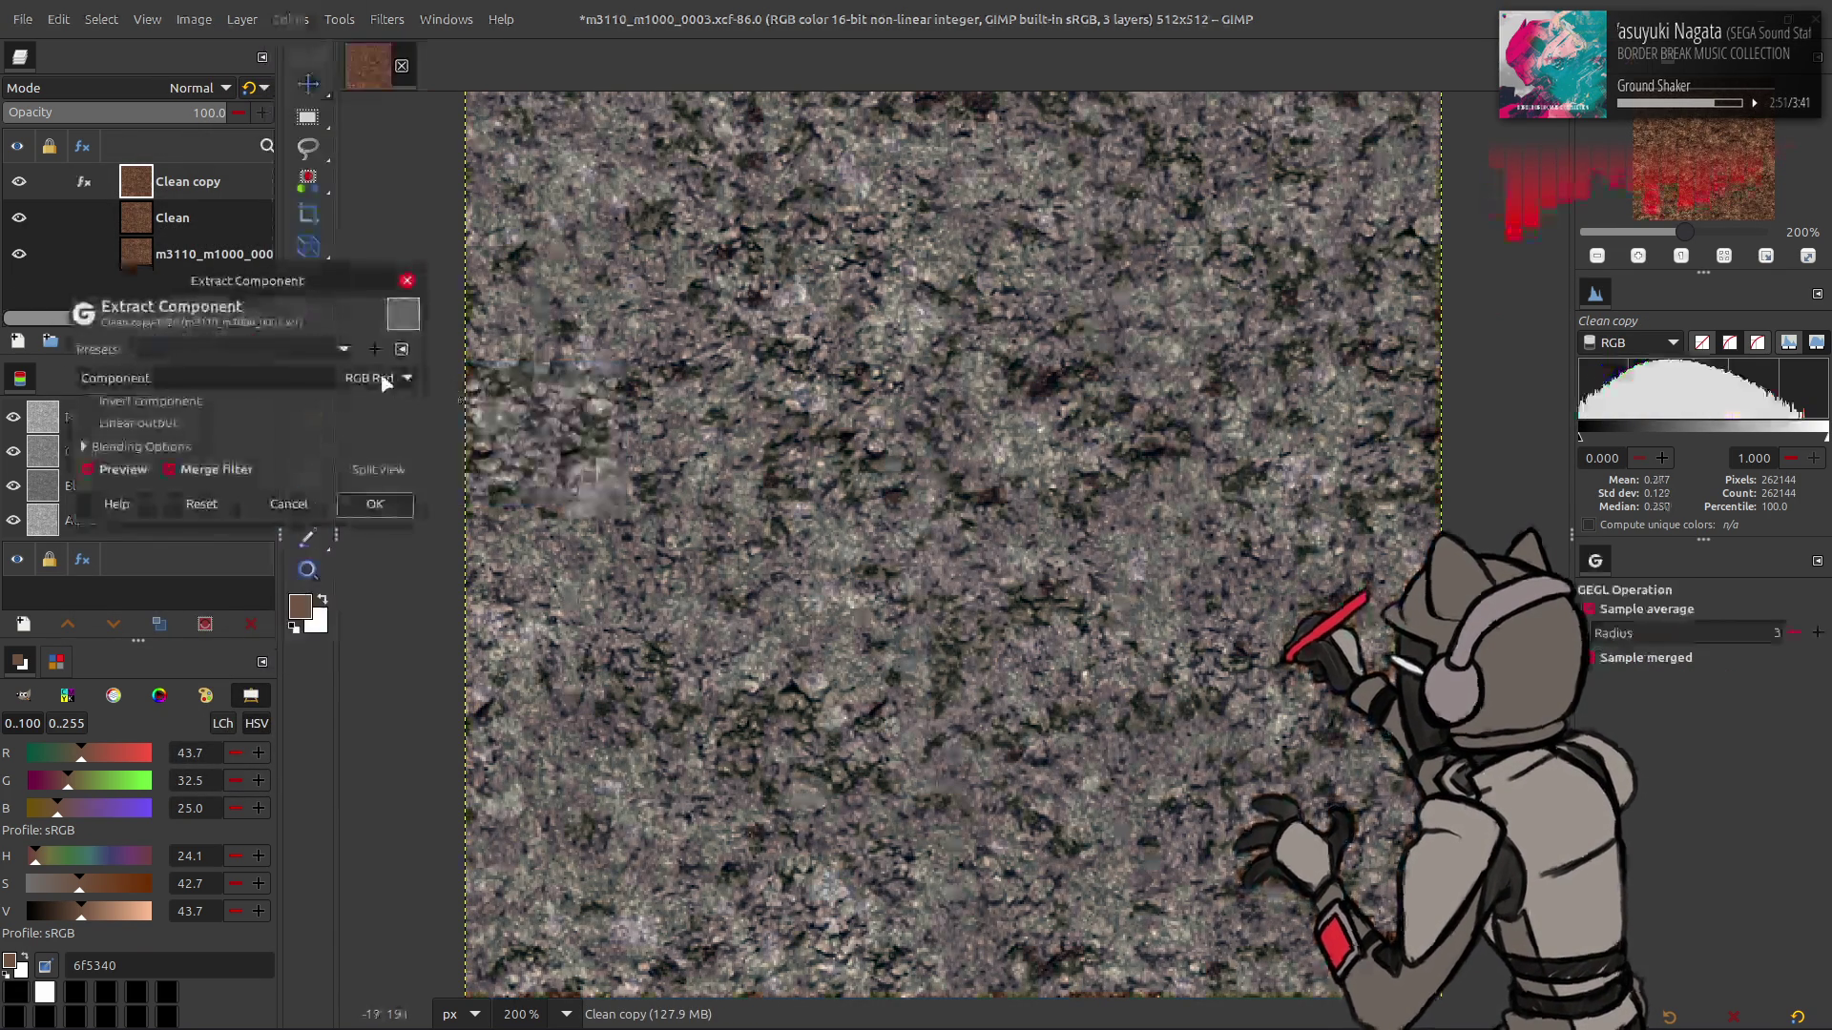
pyautogui.click(400, 380)
pyautogui.click(243, 718)
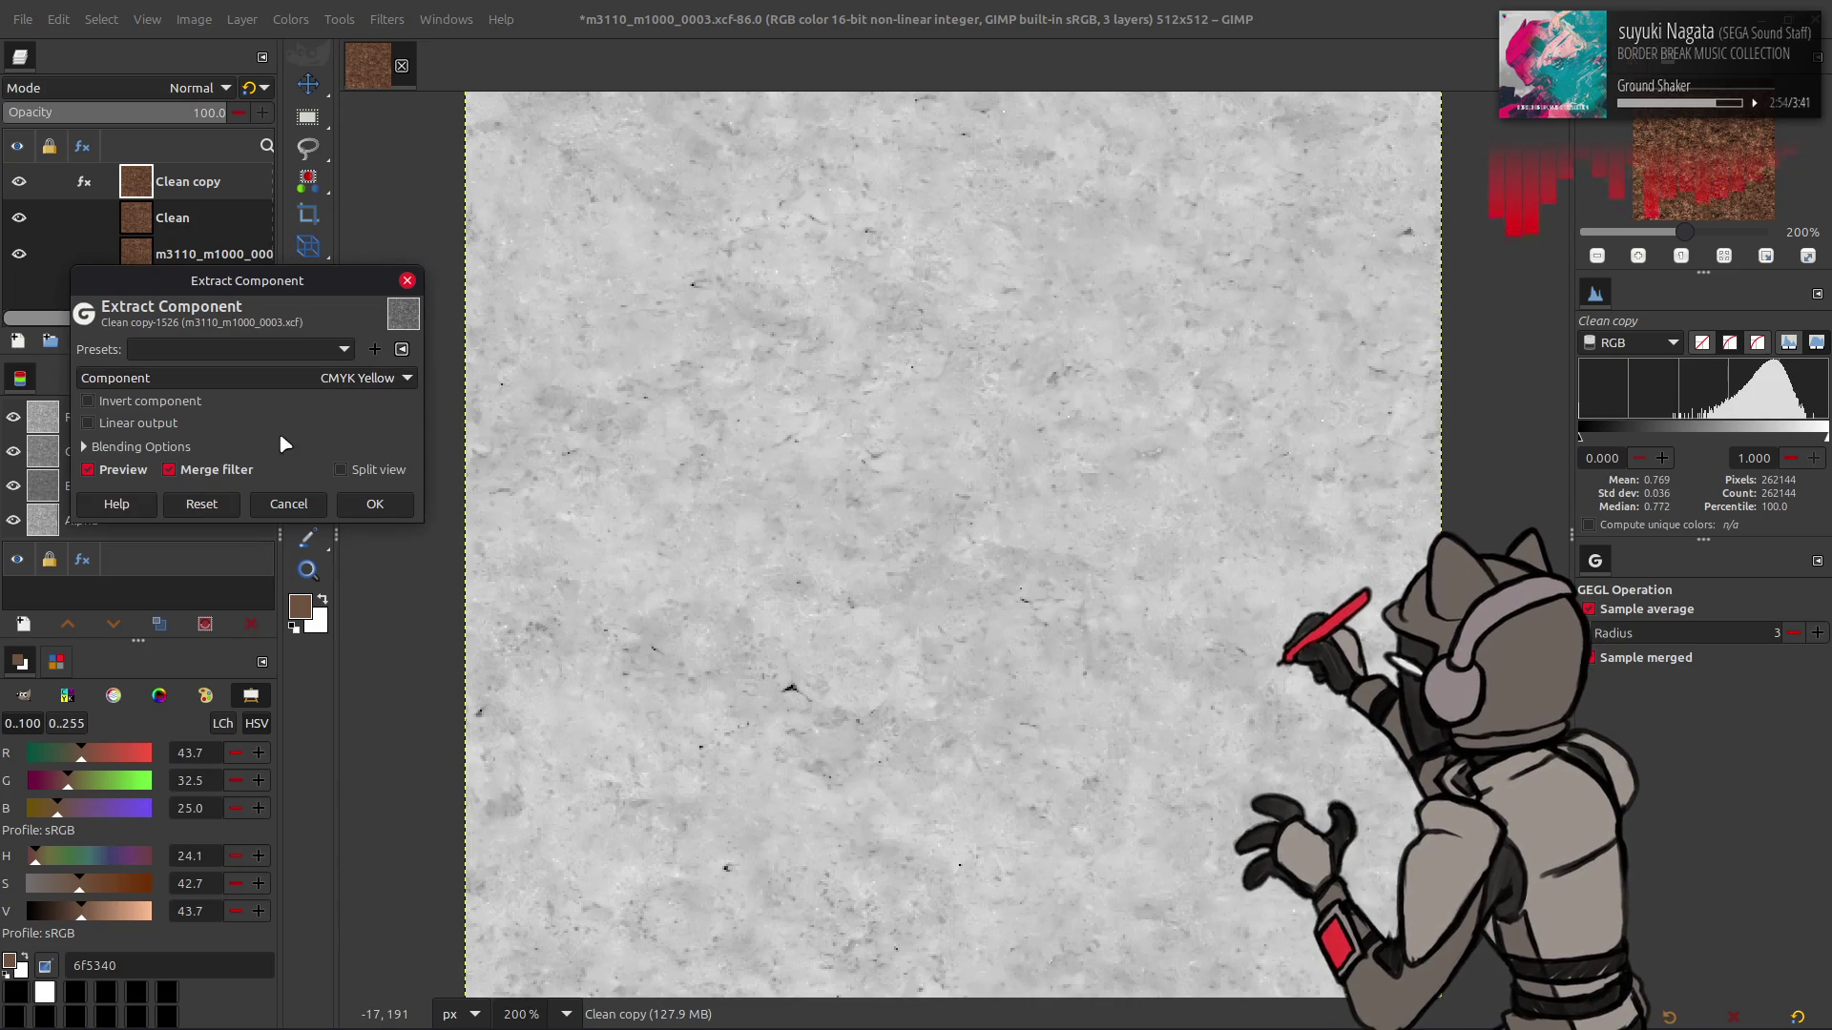
pyautogui.scroll(1, 289, 378)
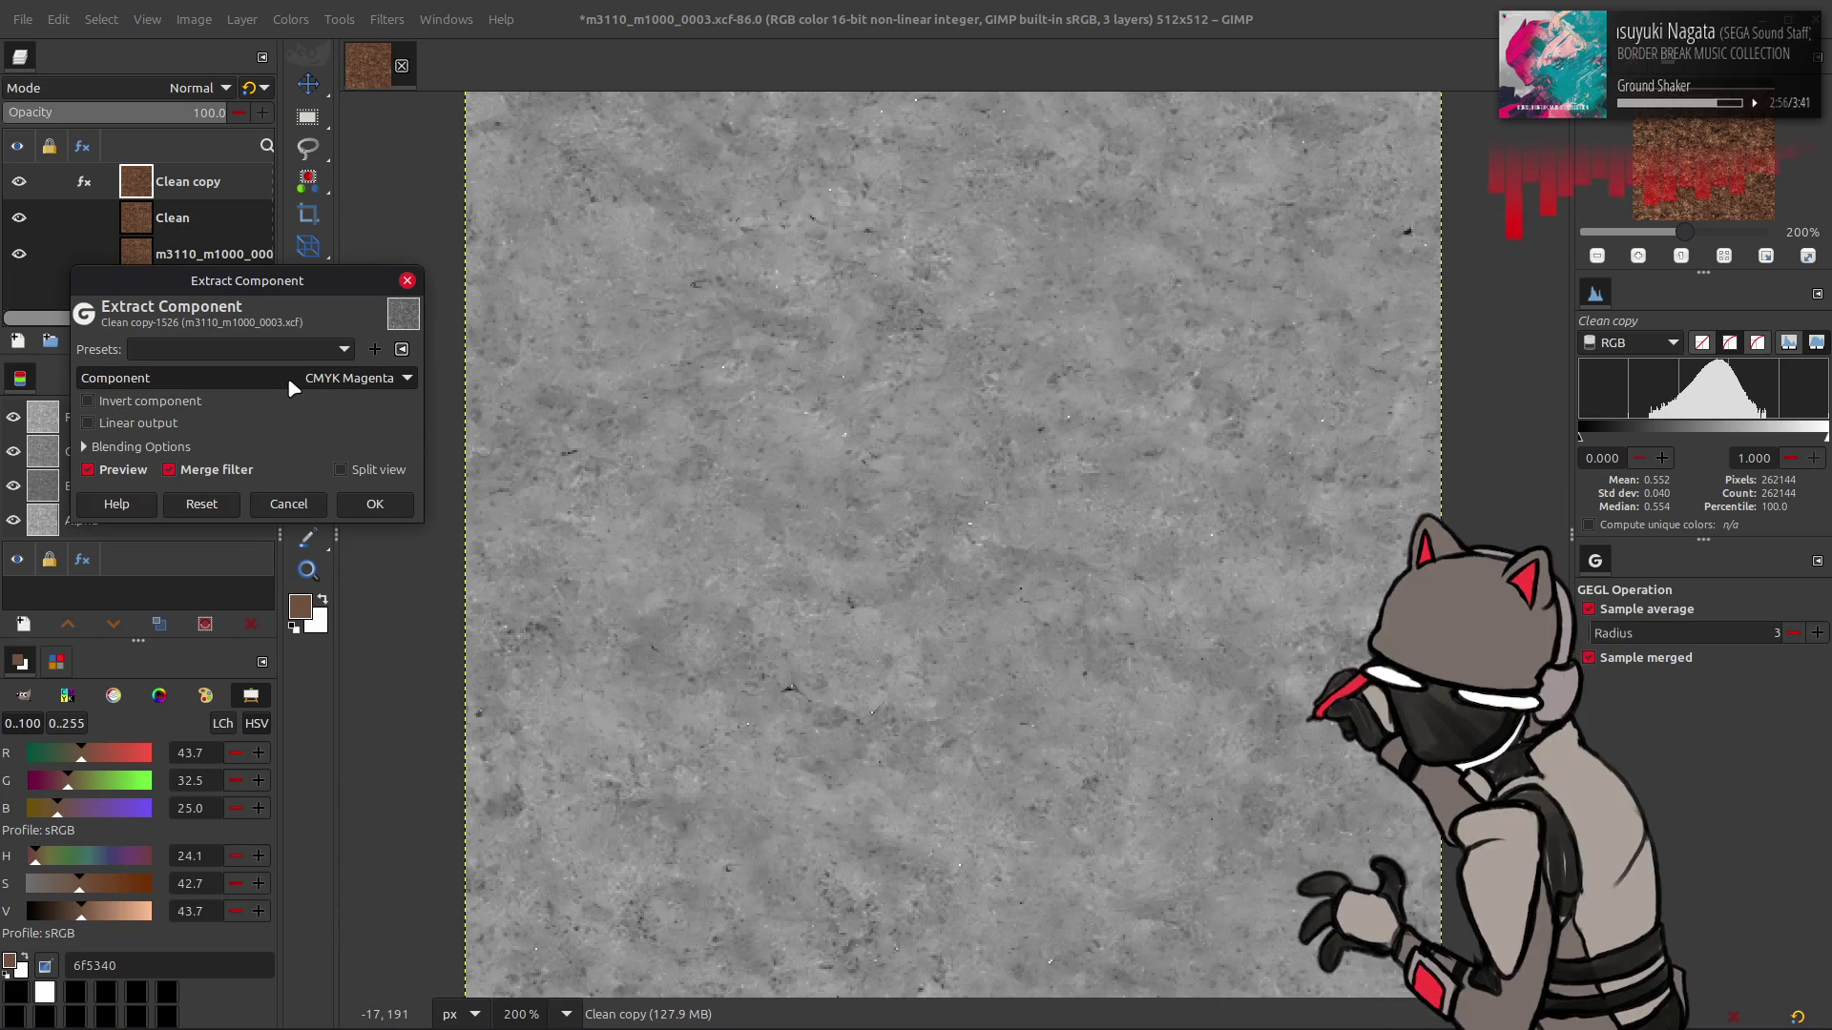
pyautogui.click(289, 504)
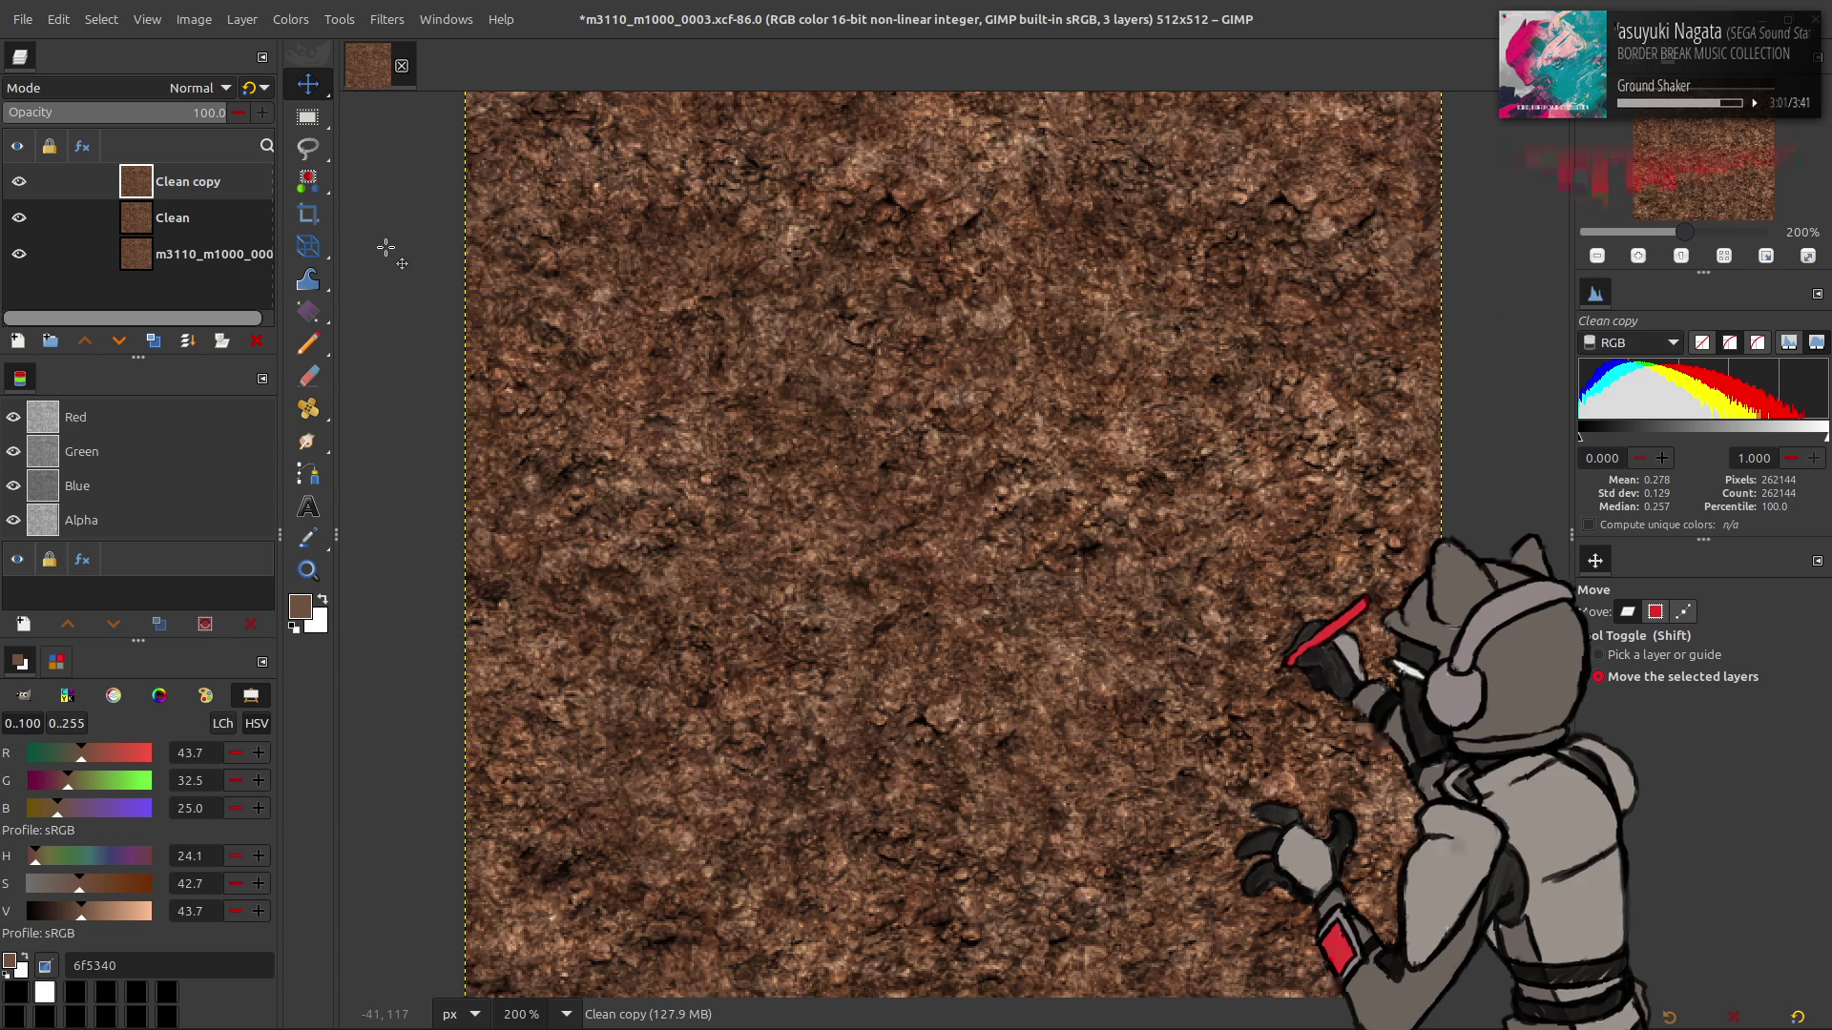
# - Rename the Clean copy layer to 'TileFix' and save the image
pyautogui.doubleClick(204, 187)
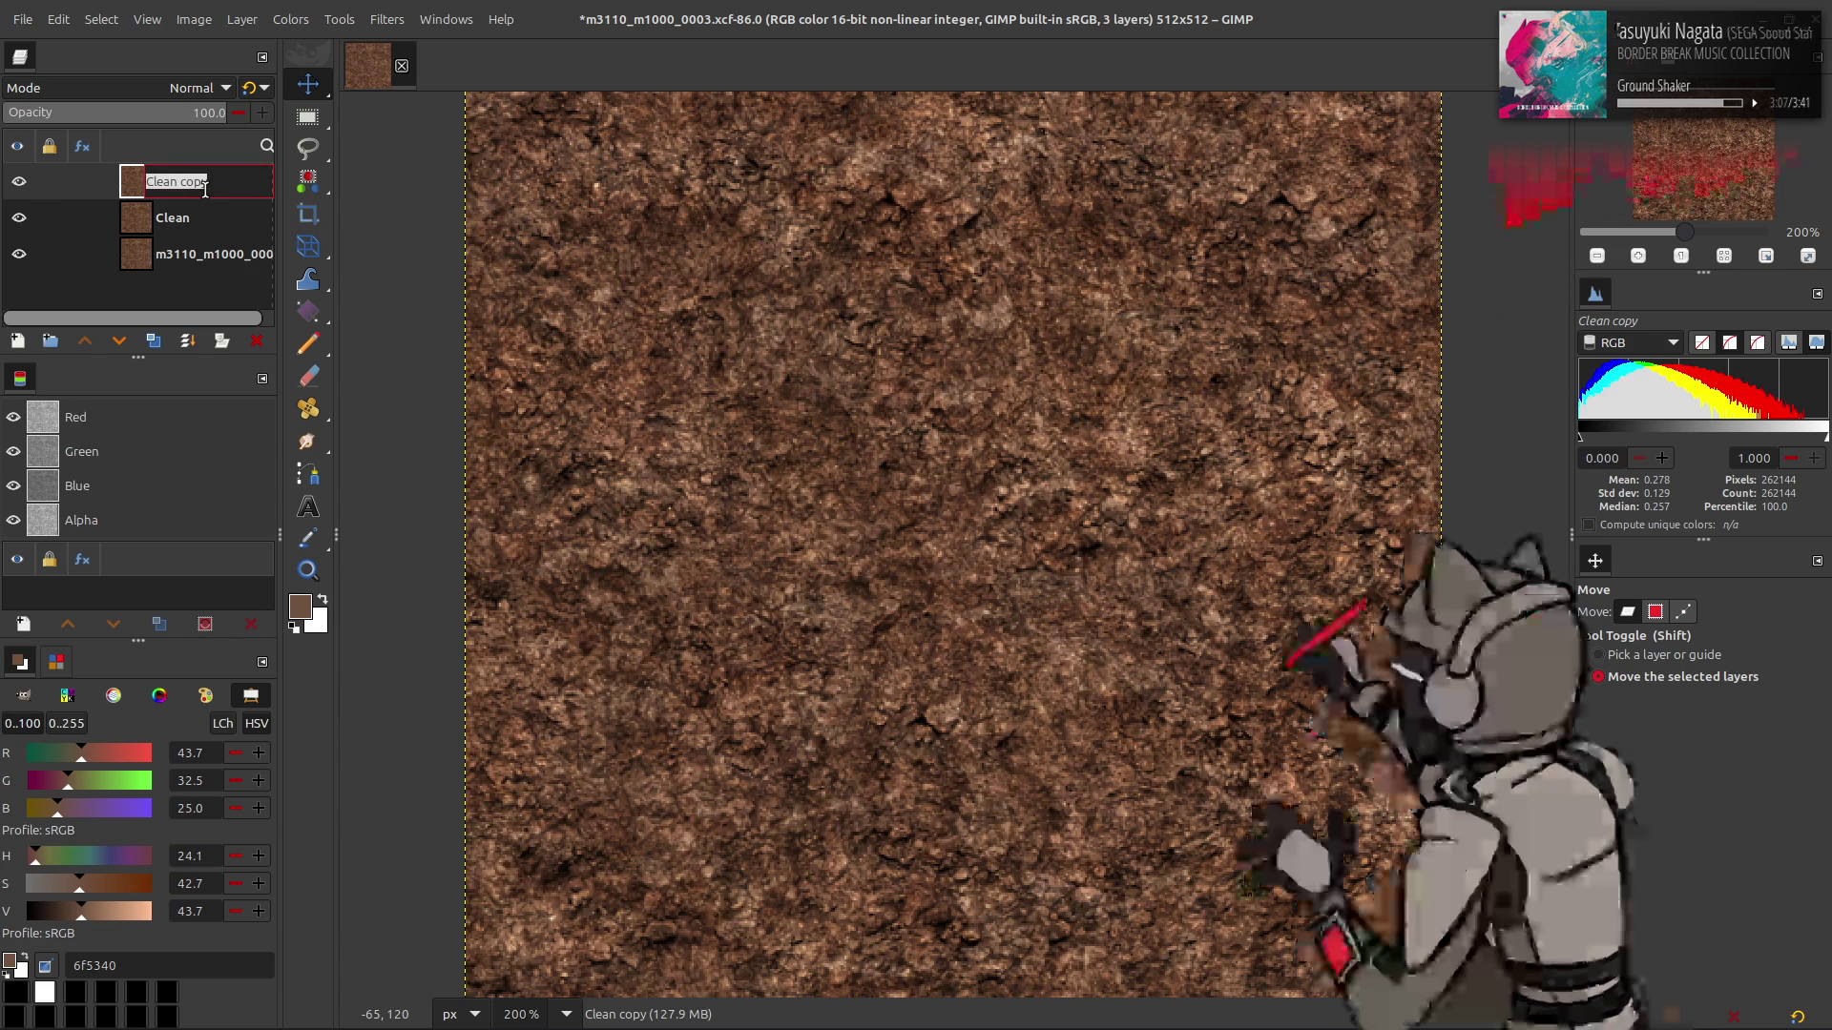
pyautogui.write('TileFix')
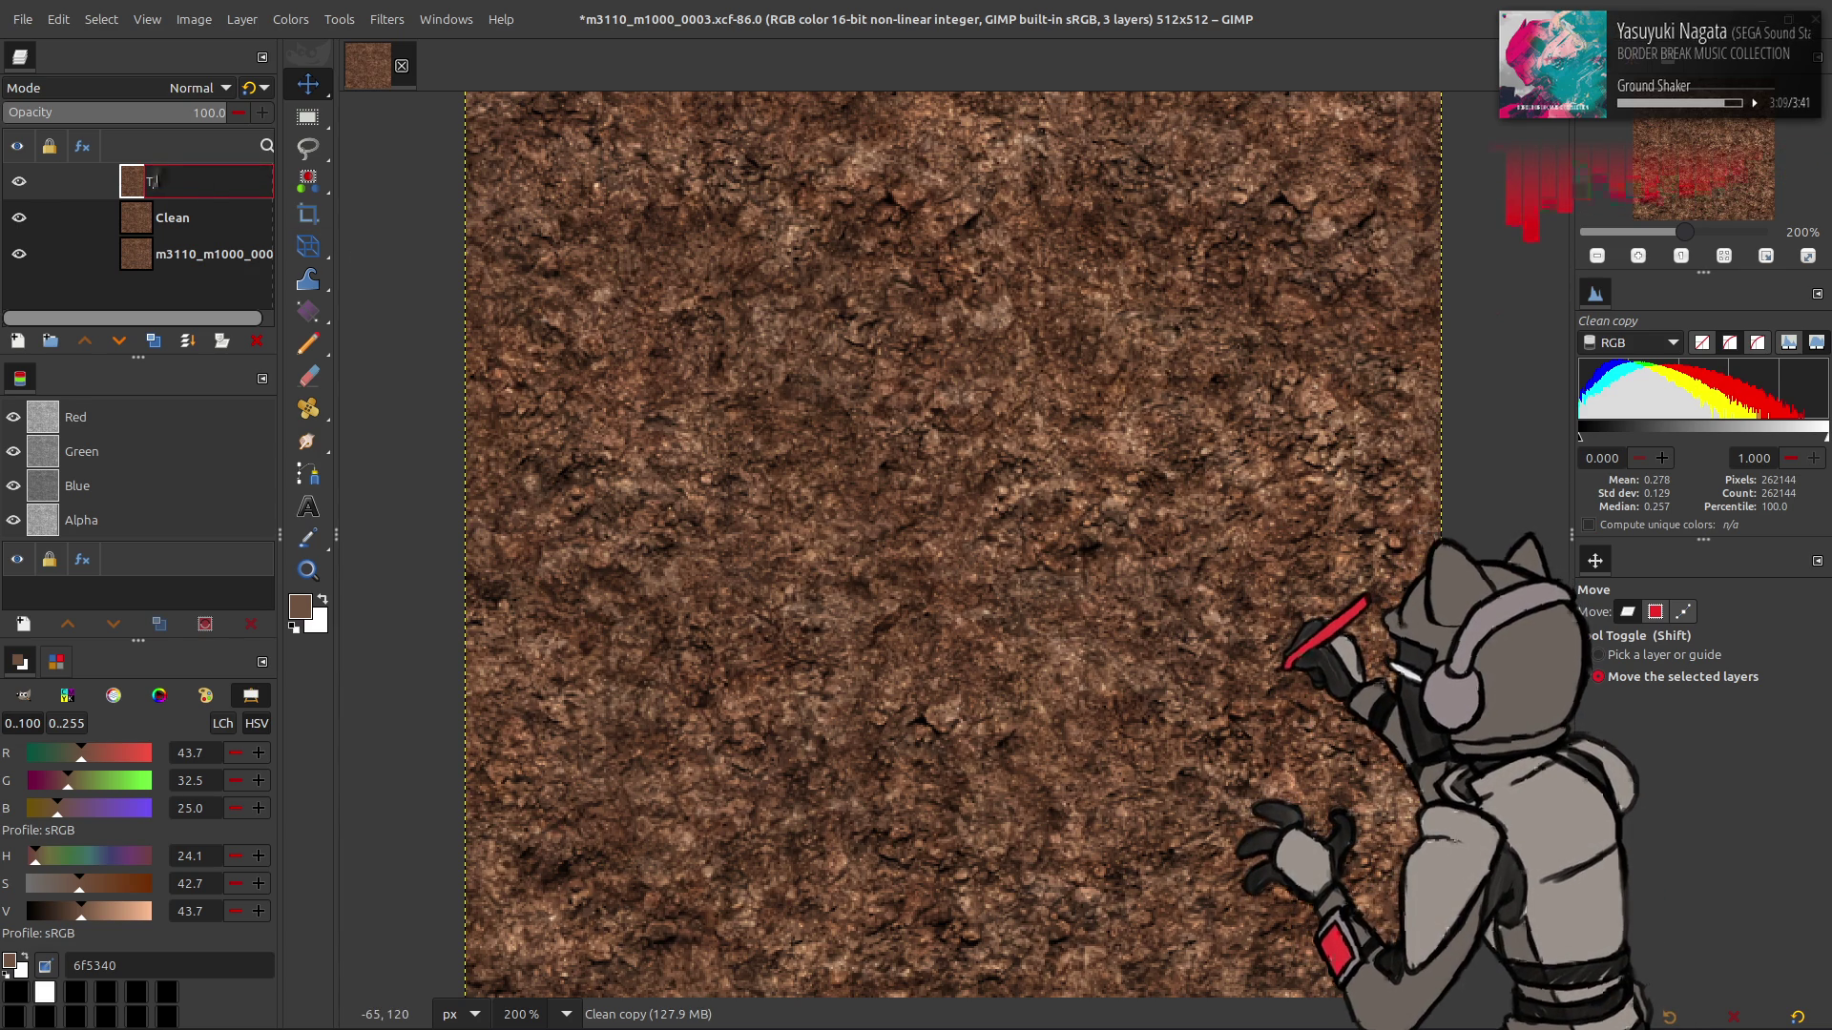
pyautogui.press('Return')
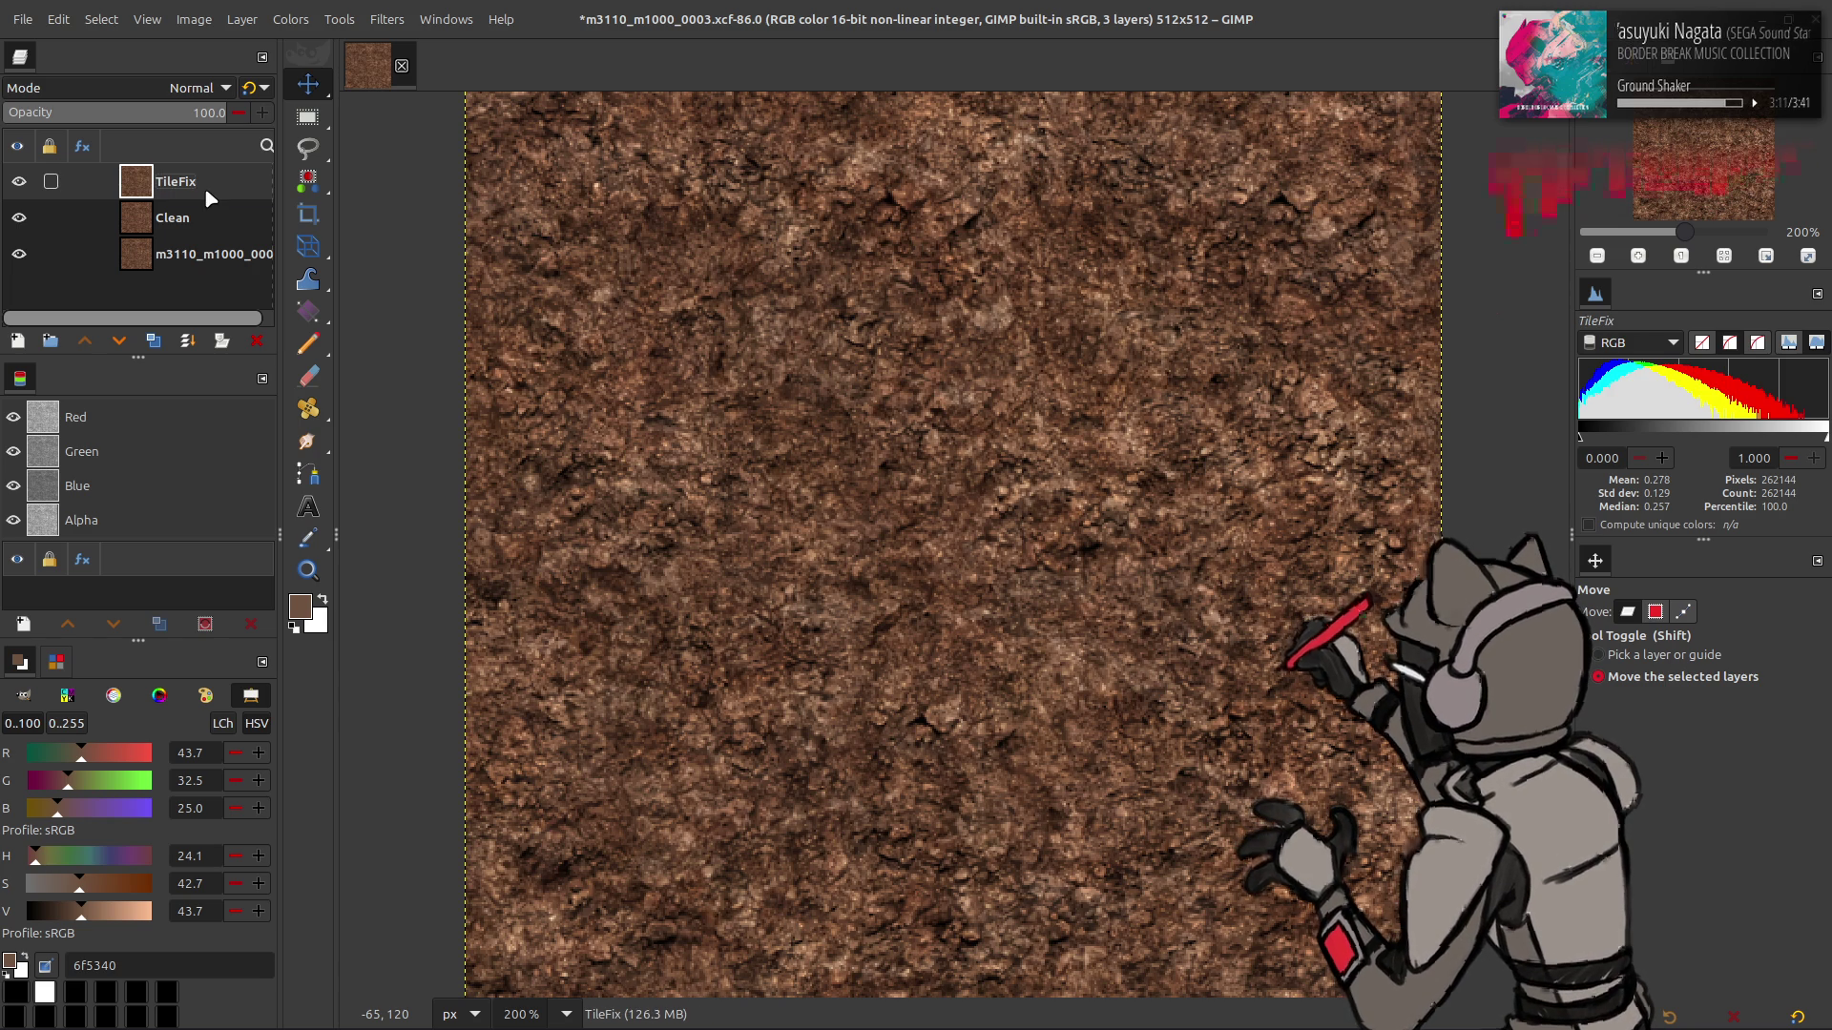
pyautogui.hotkey('ctrl', 's')
# - Duplicate TileFix and offset the copy by width/2, height/2 with wrap-around
pyautogui.hotkey('shift', 'ctrl', 'd')
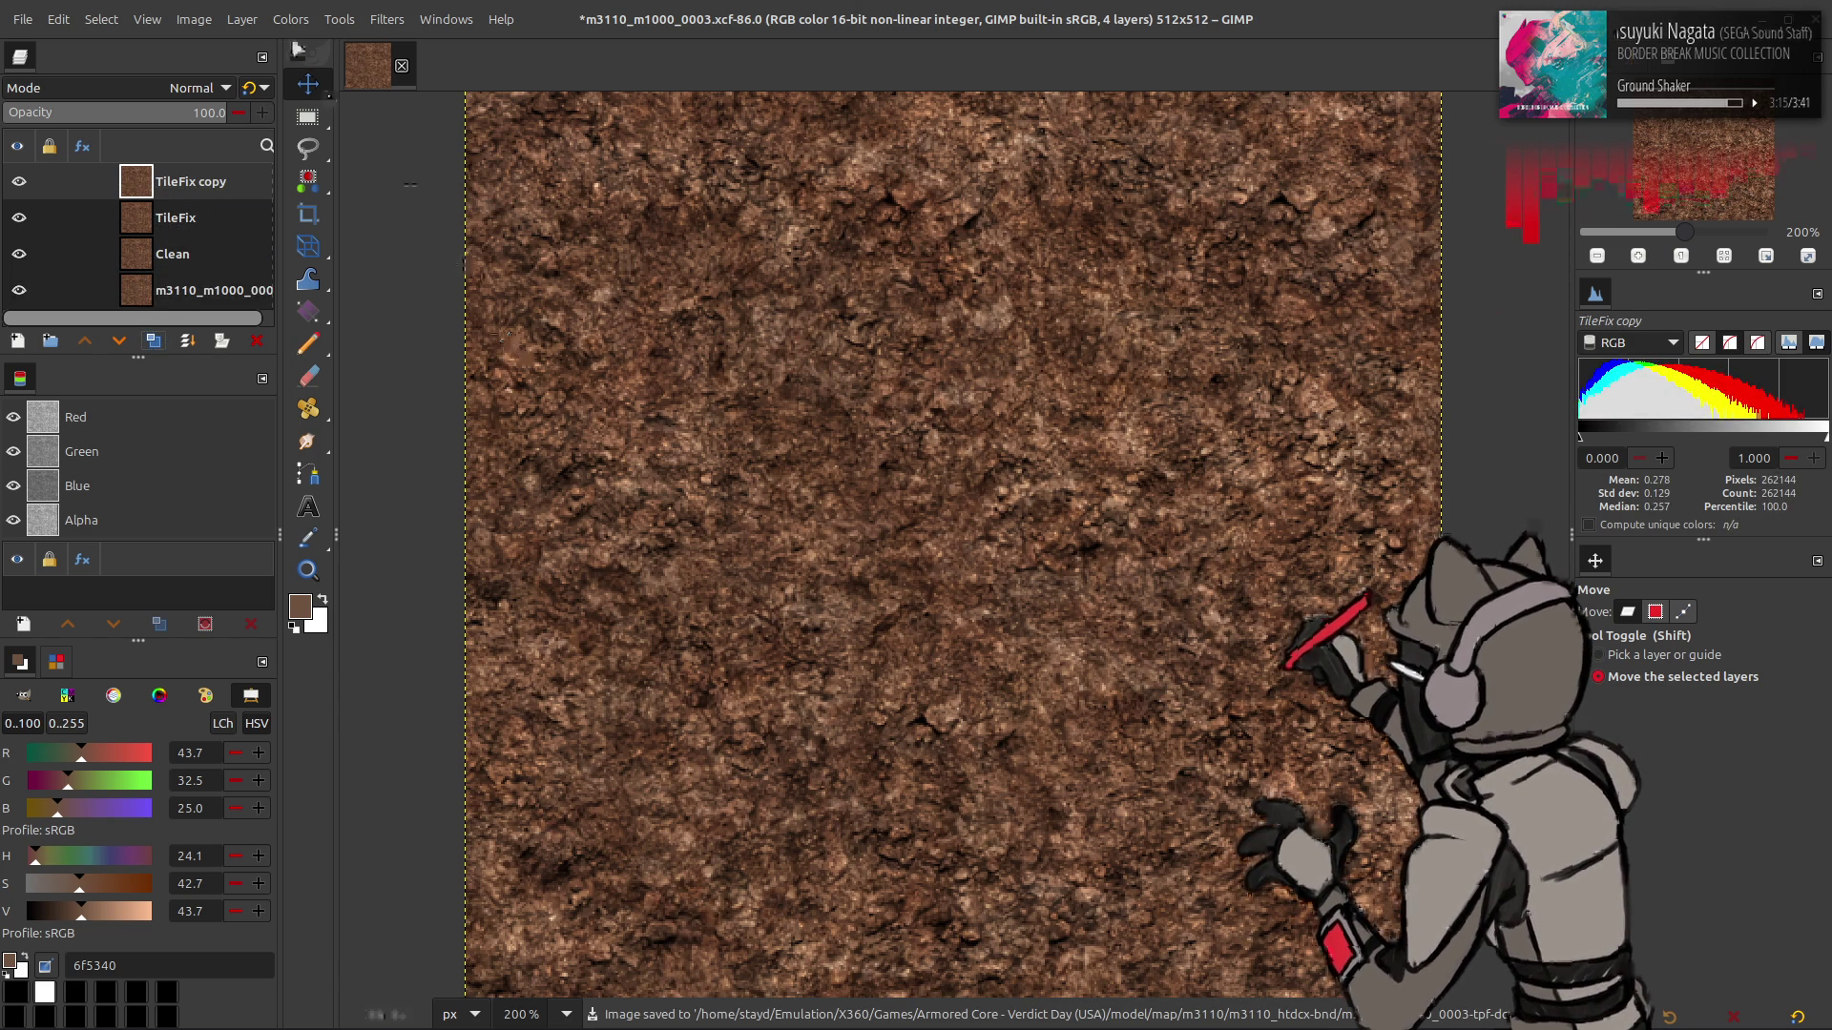
pyautogui.click(244, 19)
pyautogui.moveTo(355, 255)
pyautogui.click(477, 393)
pyautogui.click(382, 367)
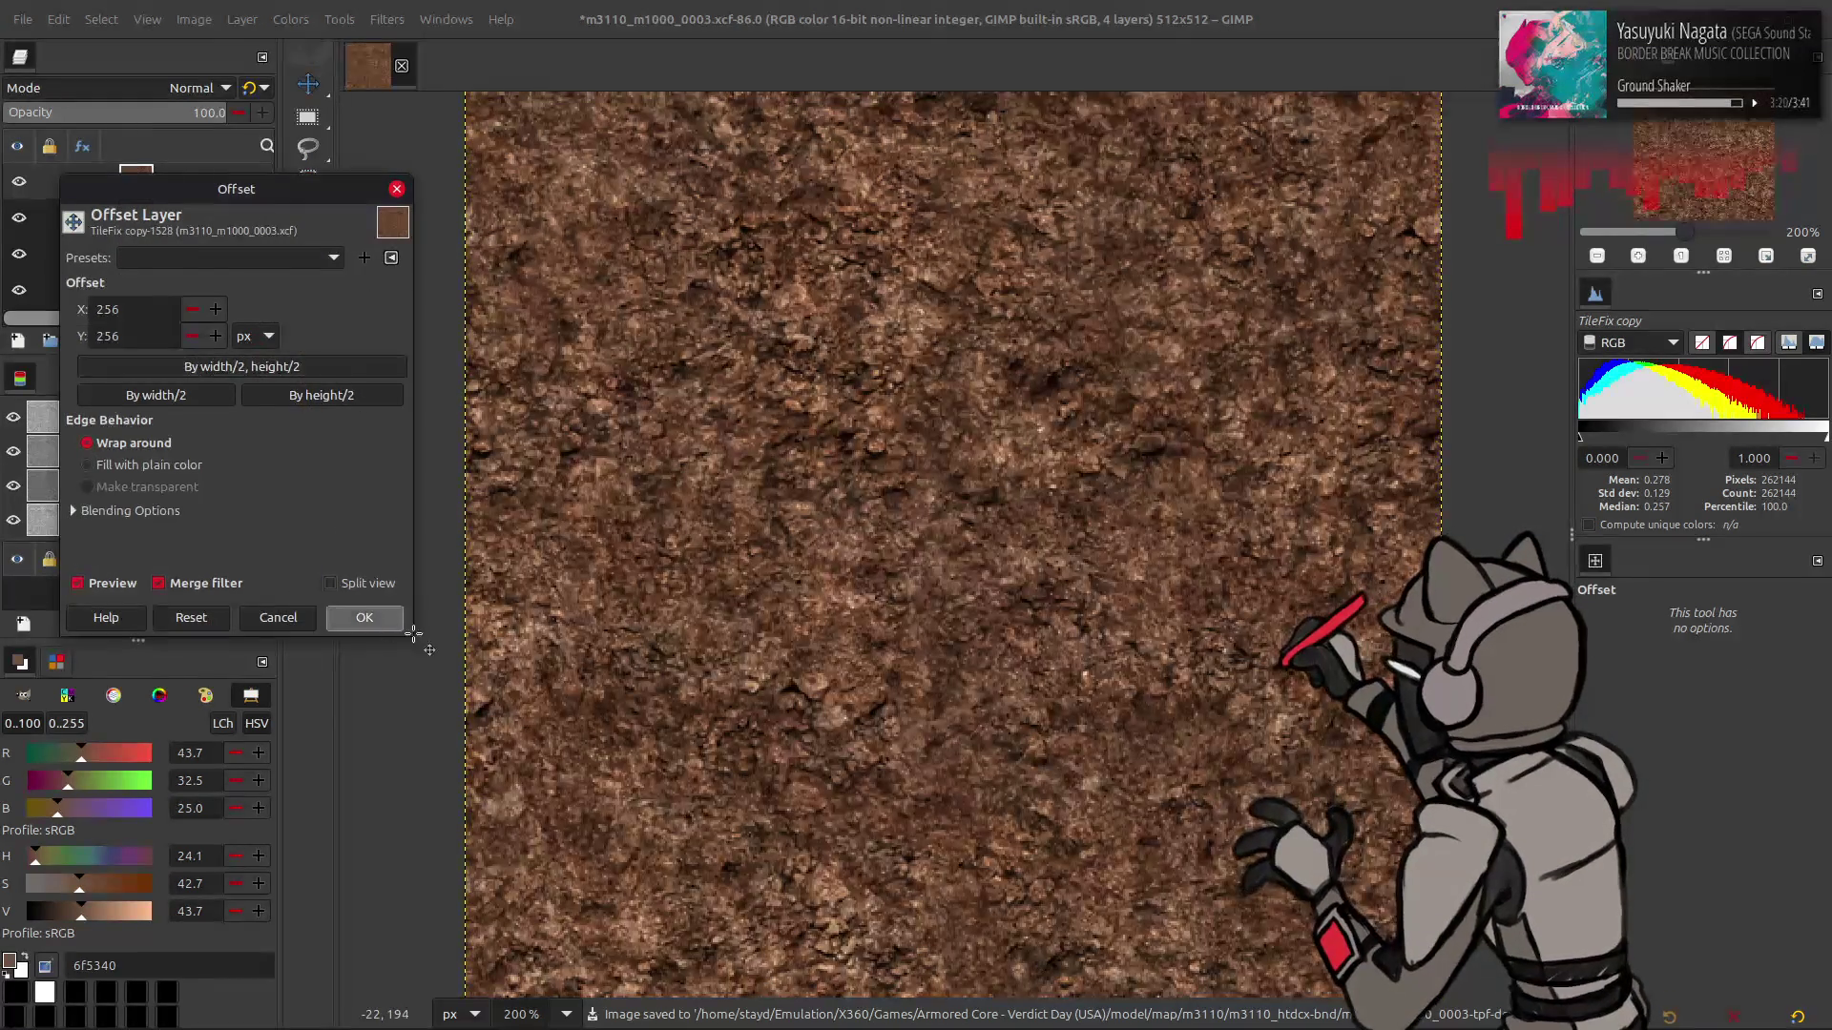
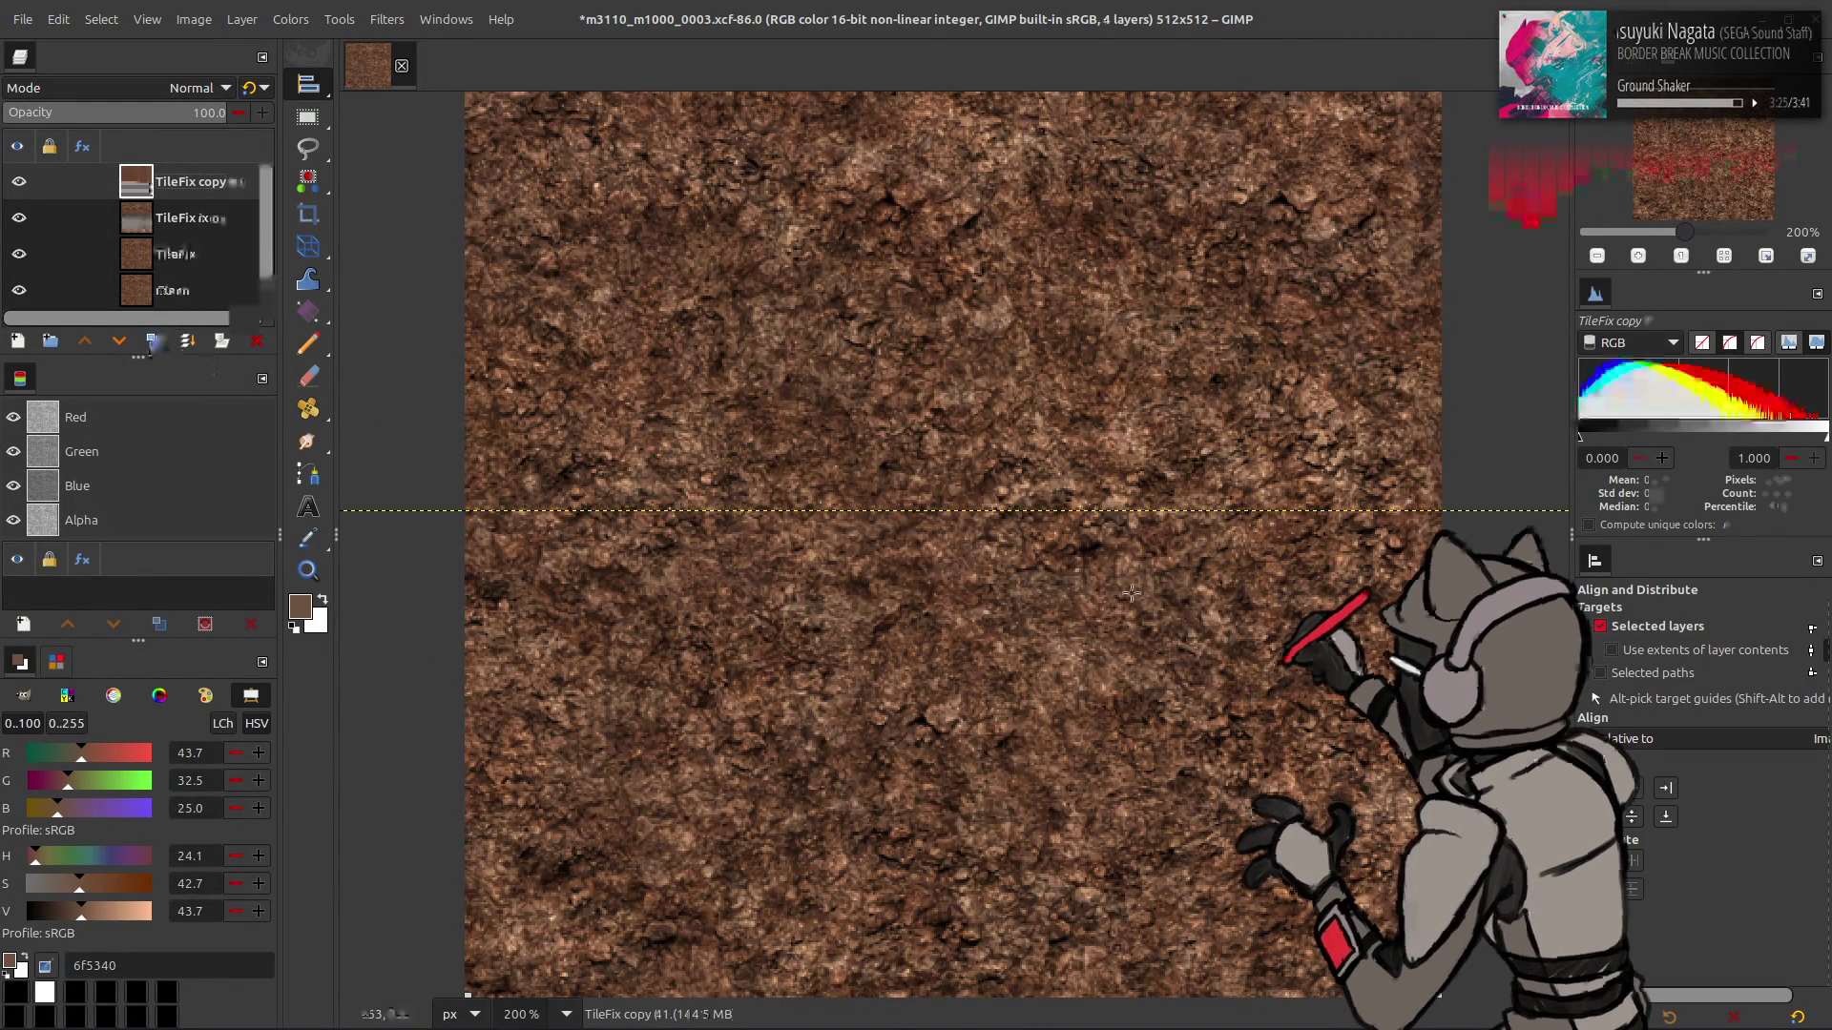
# - Merge the top copy into TileFix copy and fit the canvas to the 1024×1024 layers
pyautogui.click(188, 341)
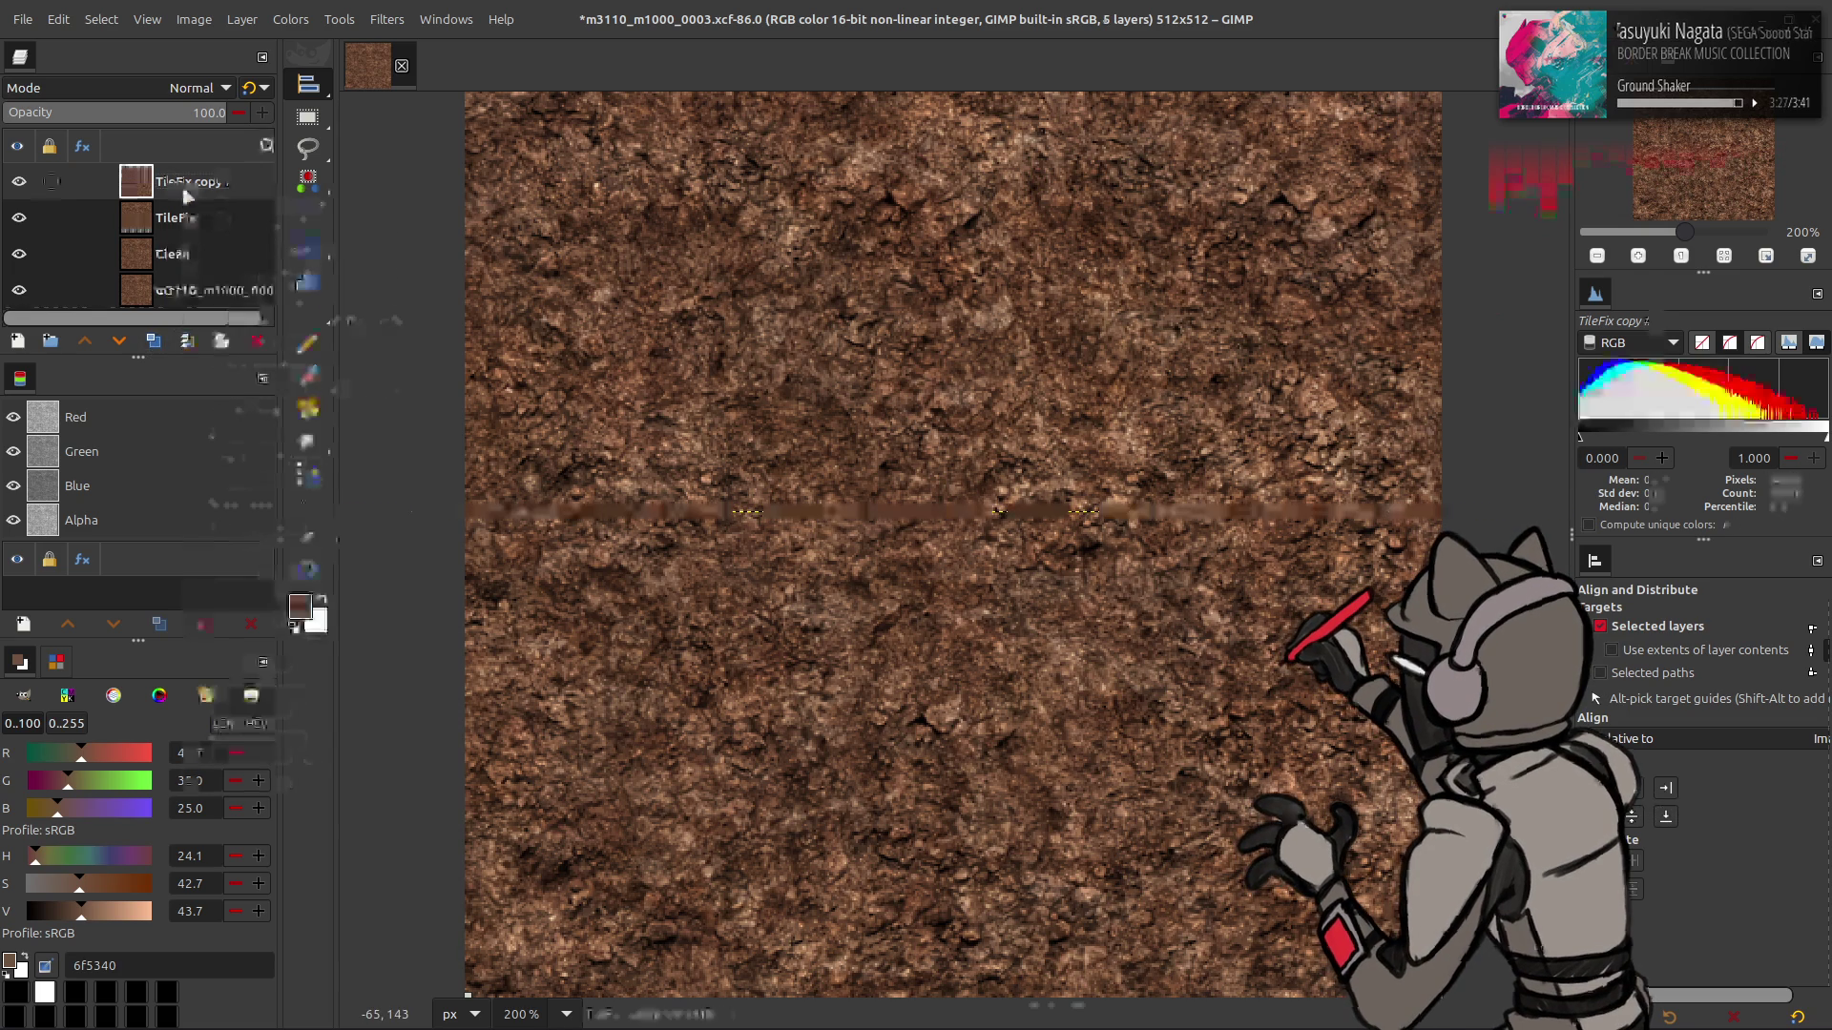
pyautogui.click(193, 19)
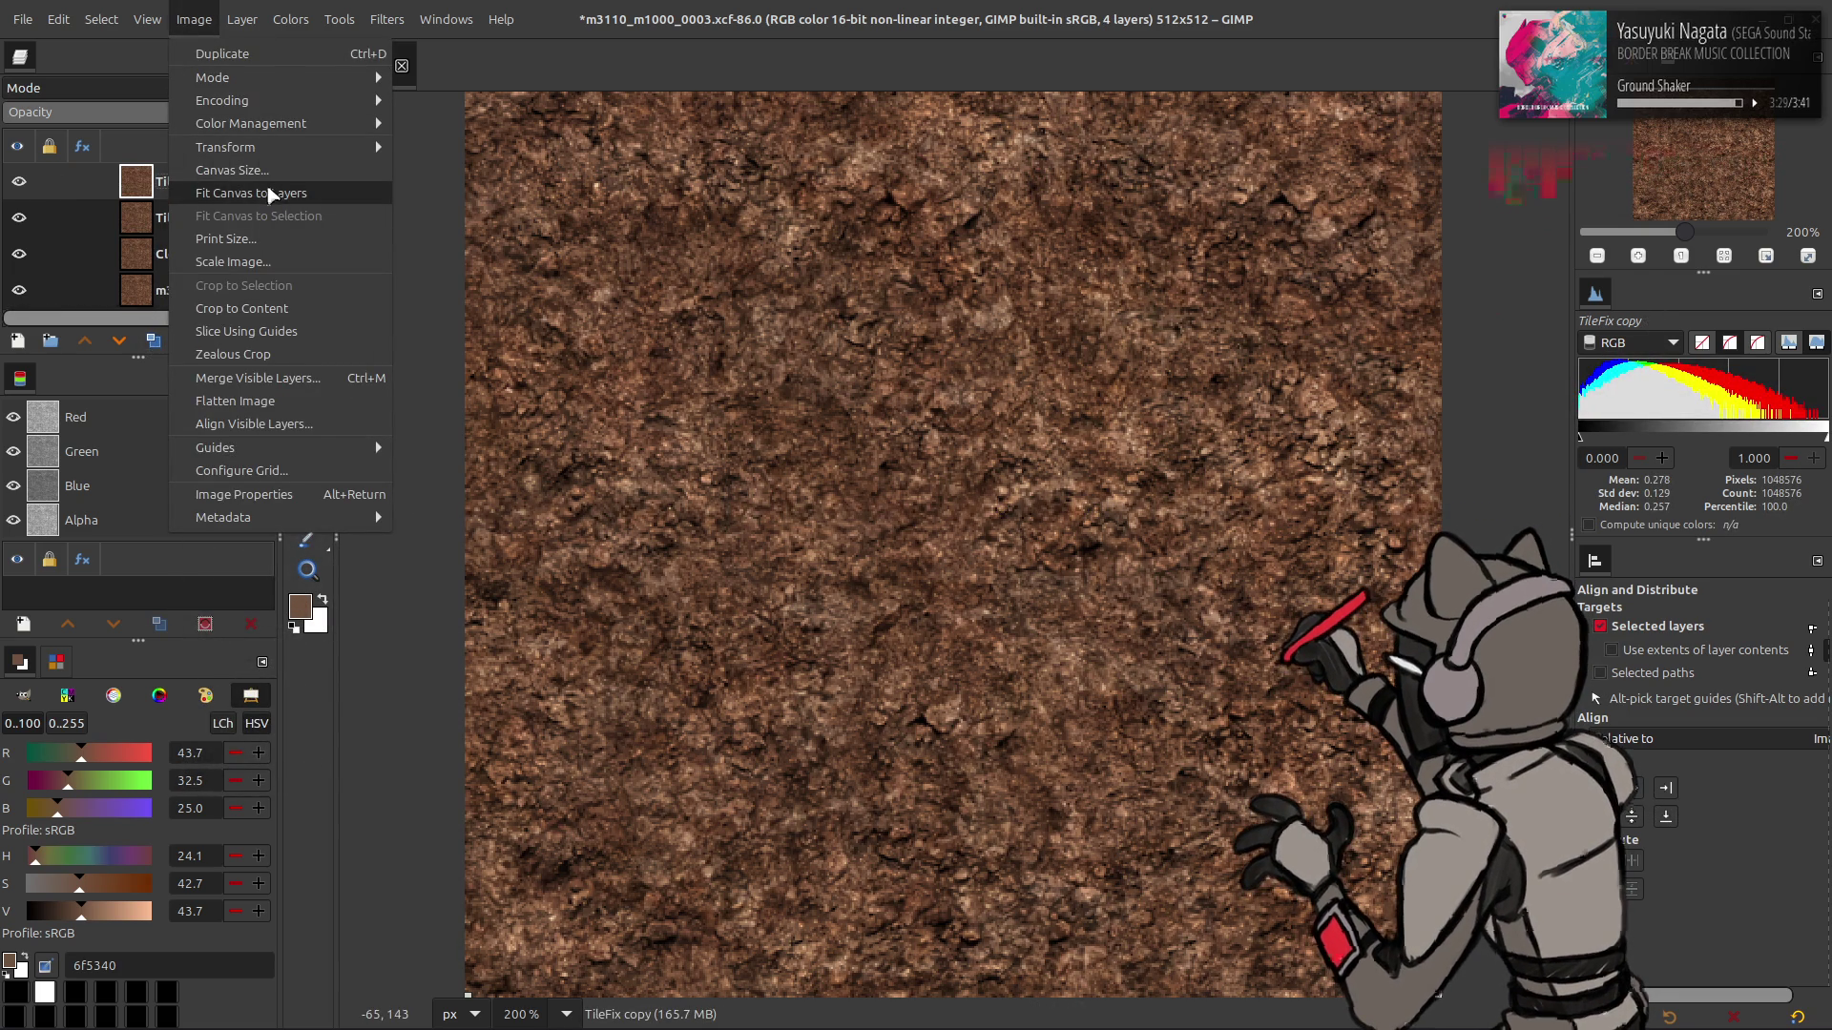
pyautogui.click(231, 170)
pyautogui.click(1035, 772)
pyautogui.click(193, 19)
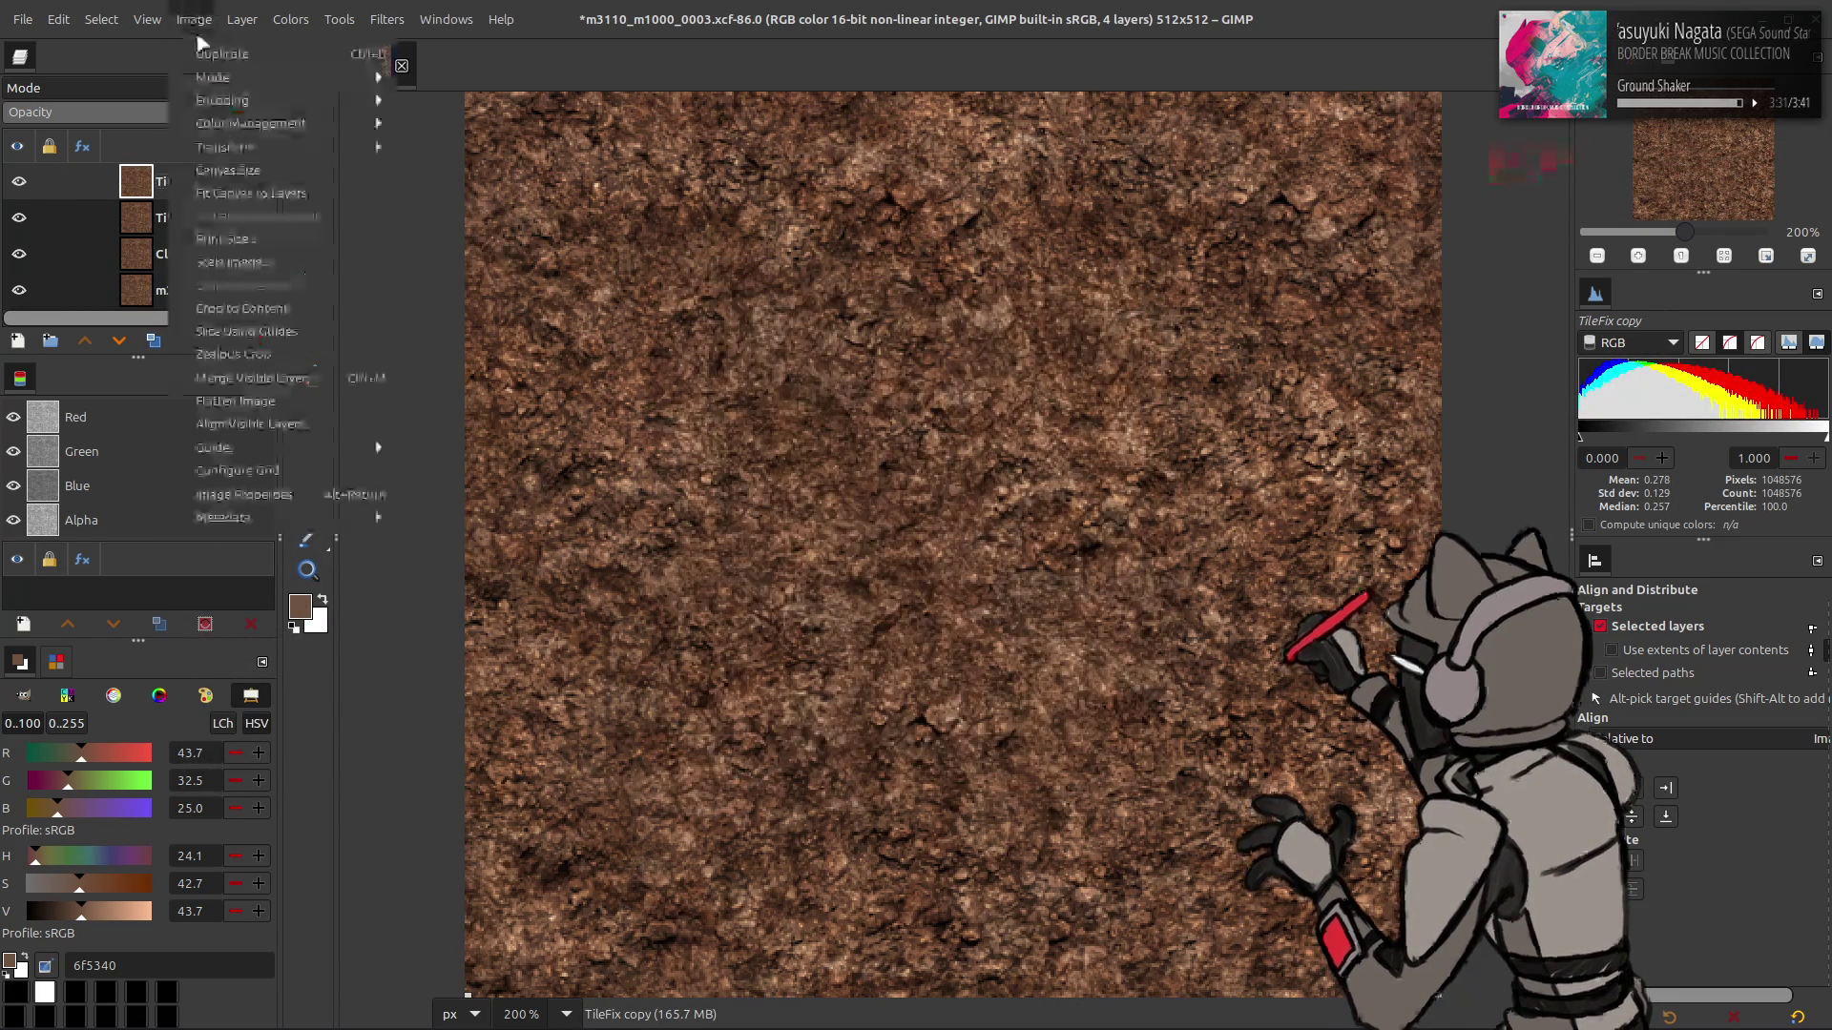
pyautogui.click(260, 189)
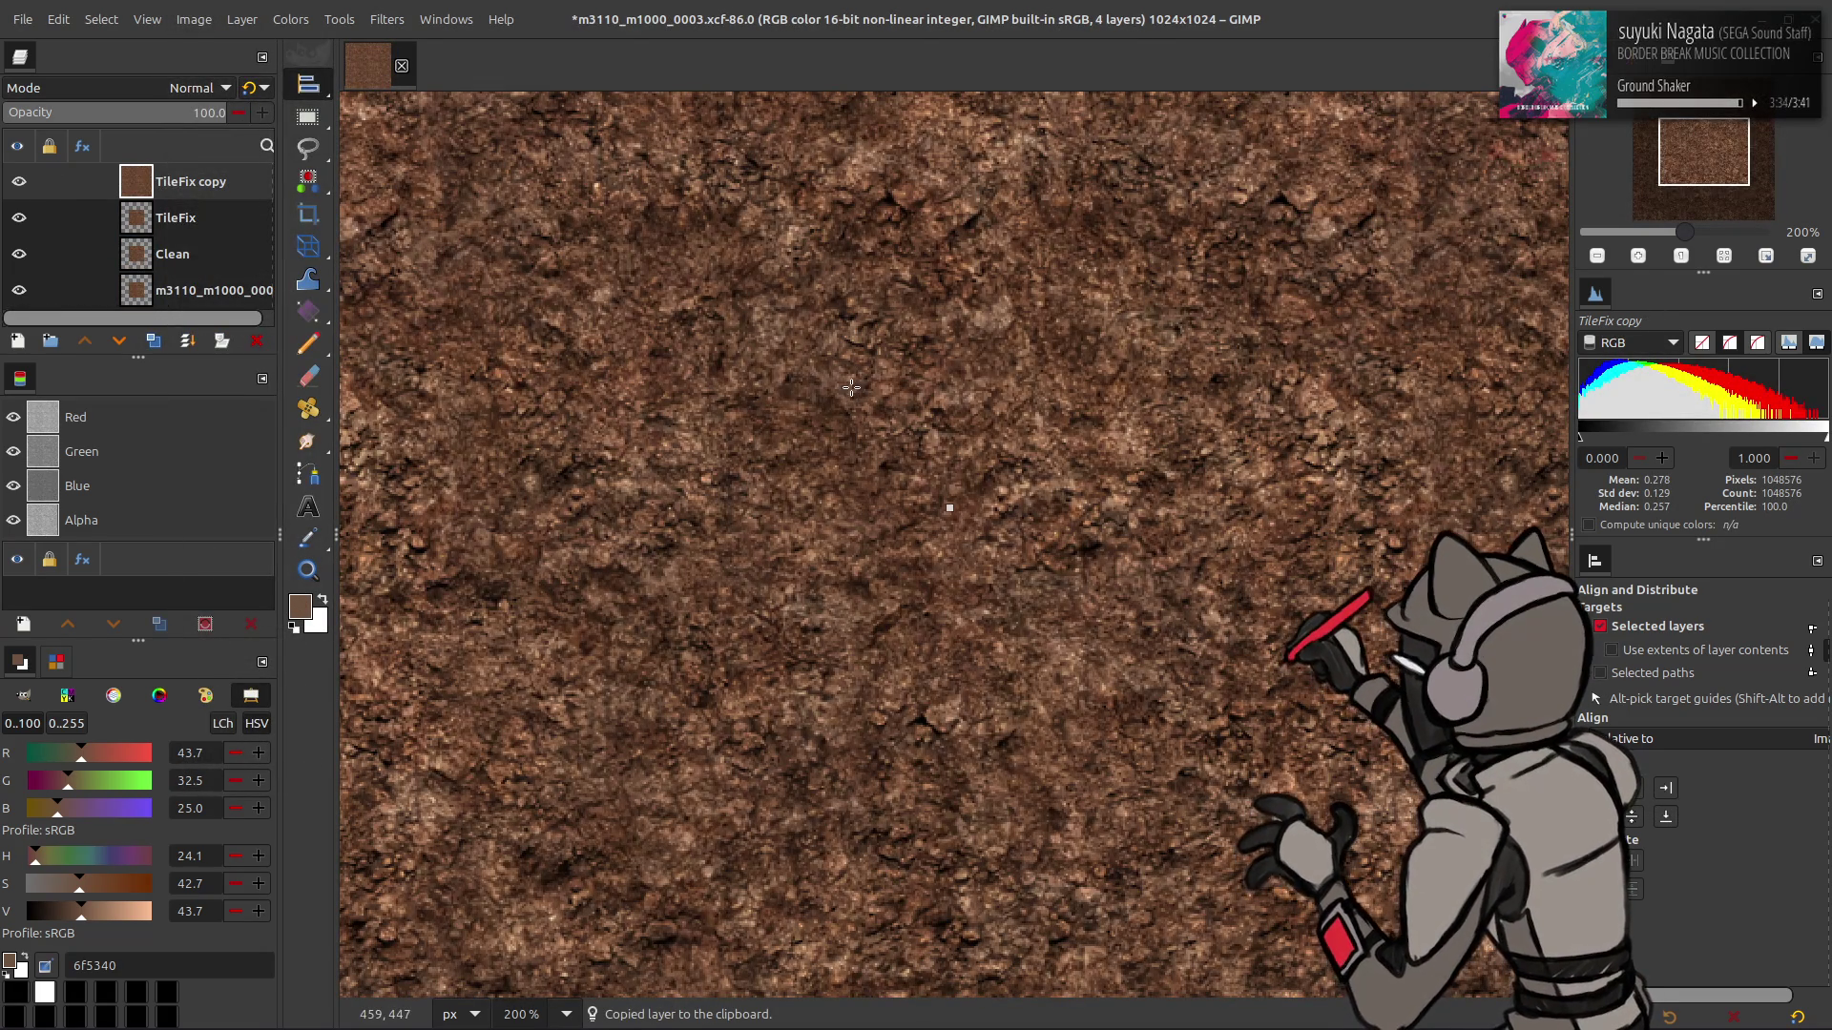
pyautogui.press('m')
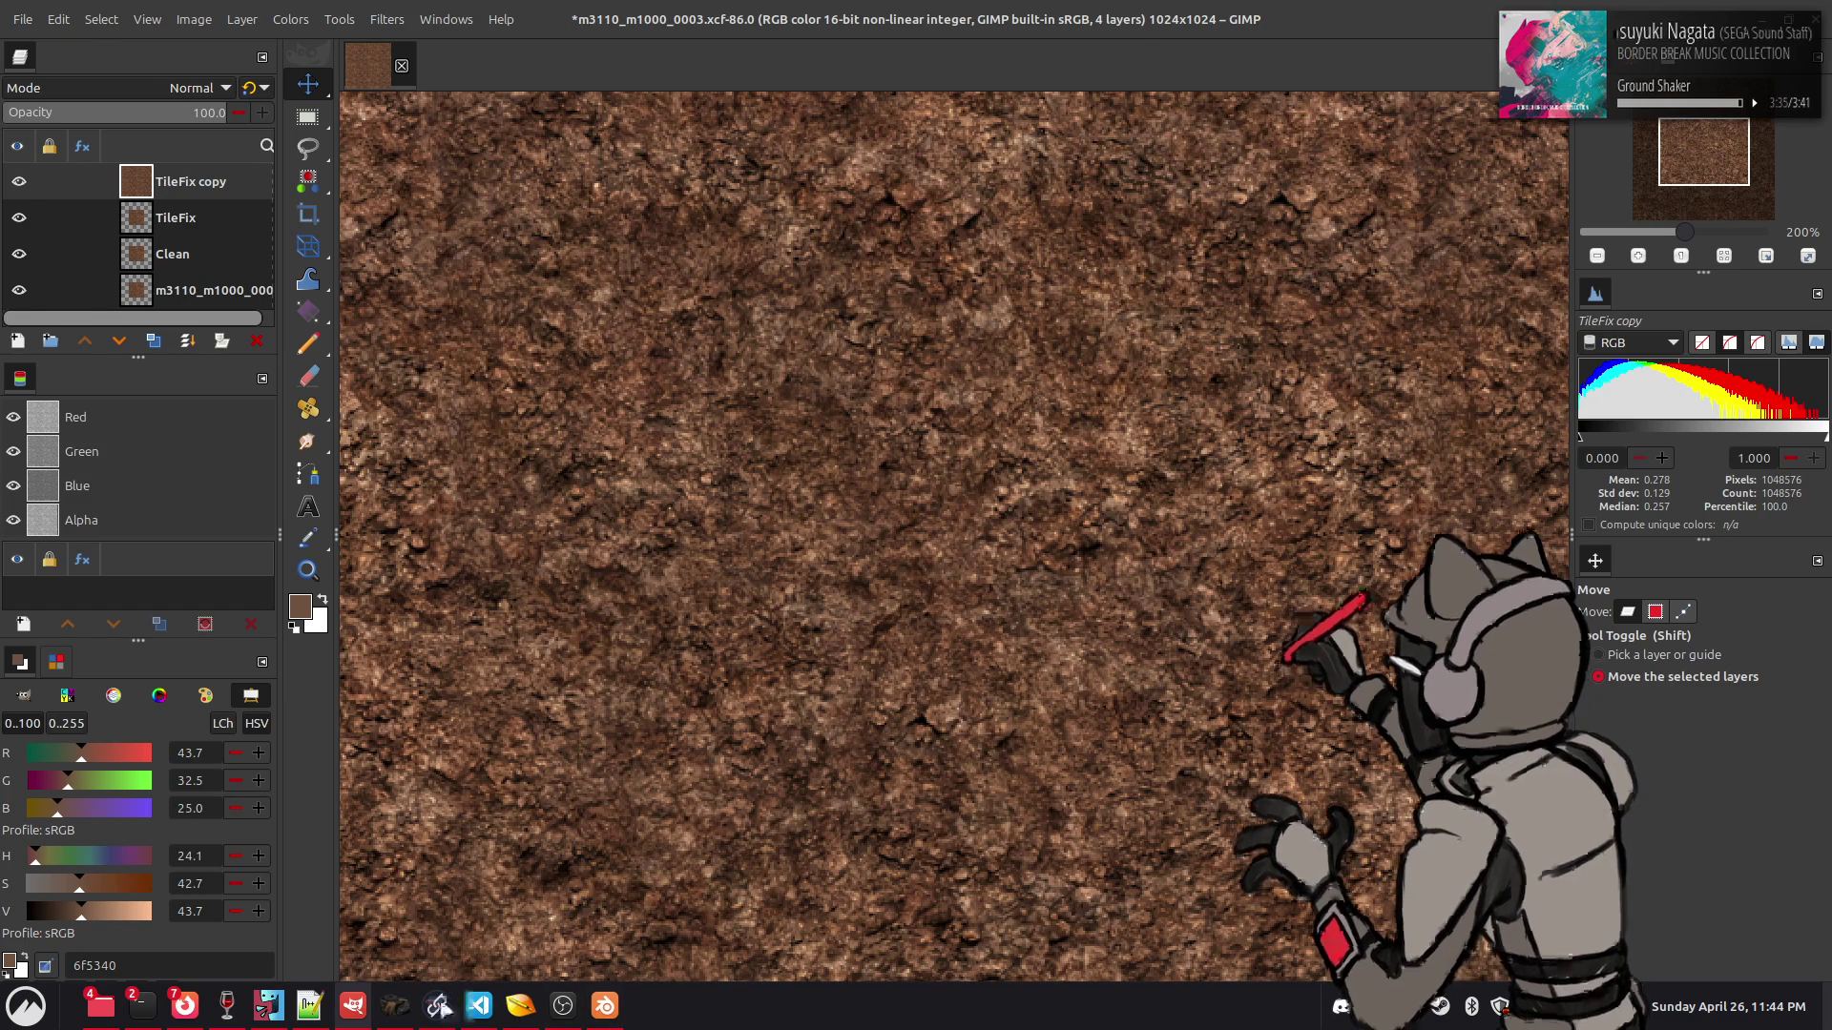
pyautogui.click(436, 1005)
# - Replace the old loader with the pasted clipboard image and connect it to Upscale Image
pyautogui.press('Delete')
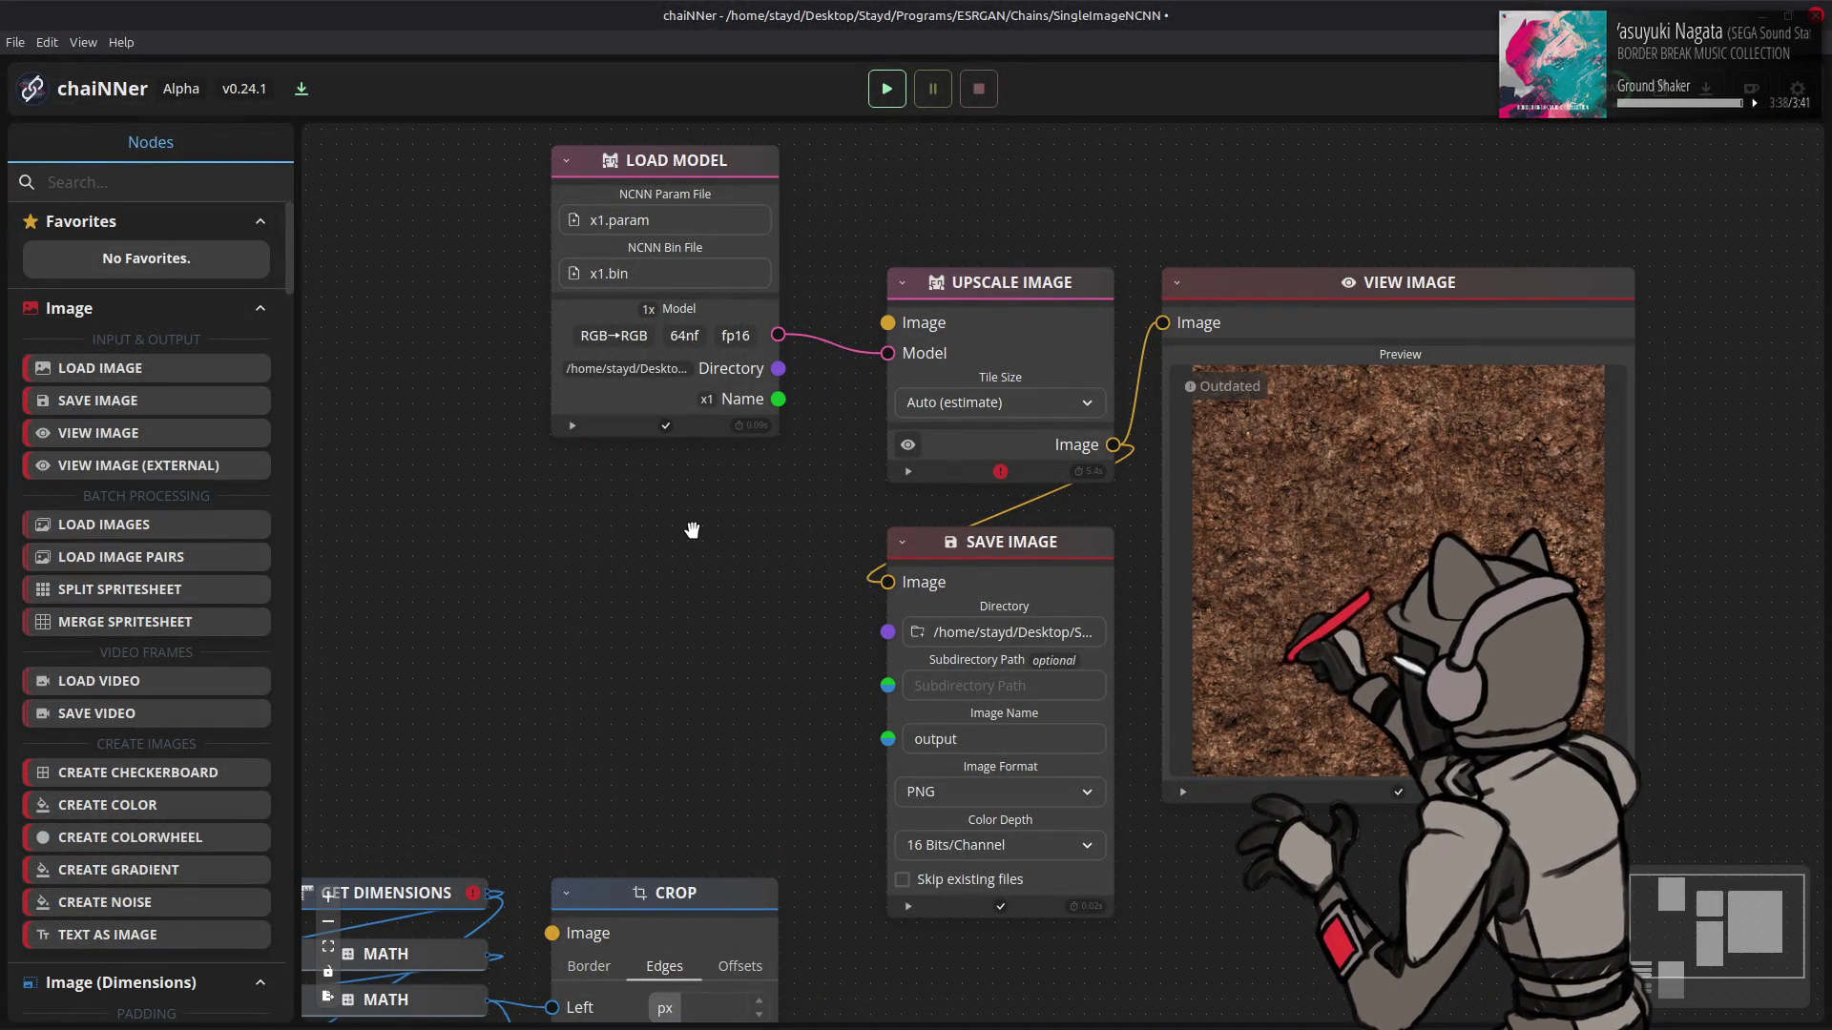
pyautogui.hotkey('ctrl', 'v')
pyautogui.moveTo(1014, 553); pyautogui.dragTo(740, 479)
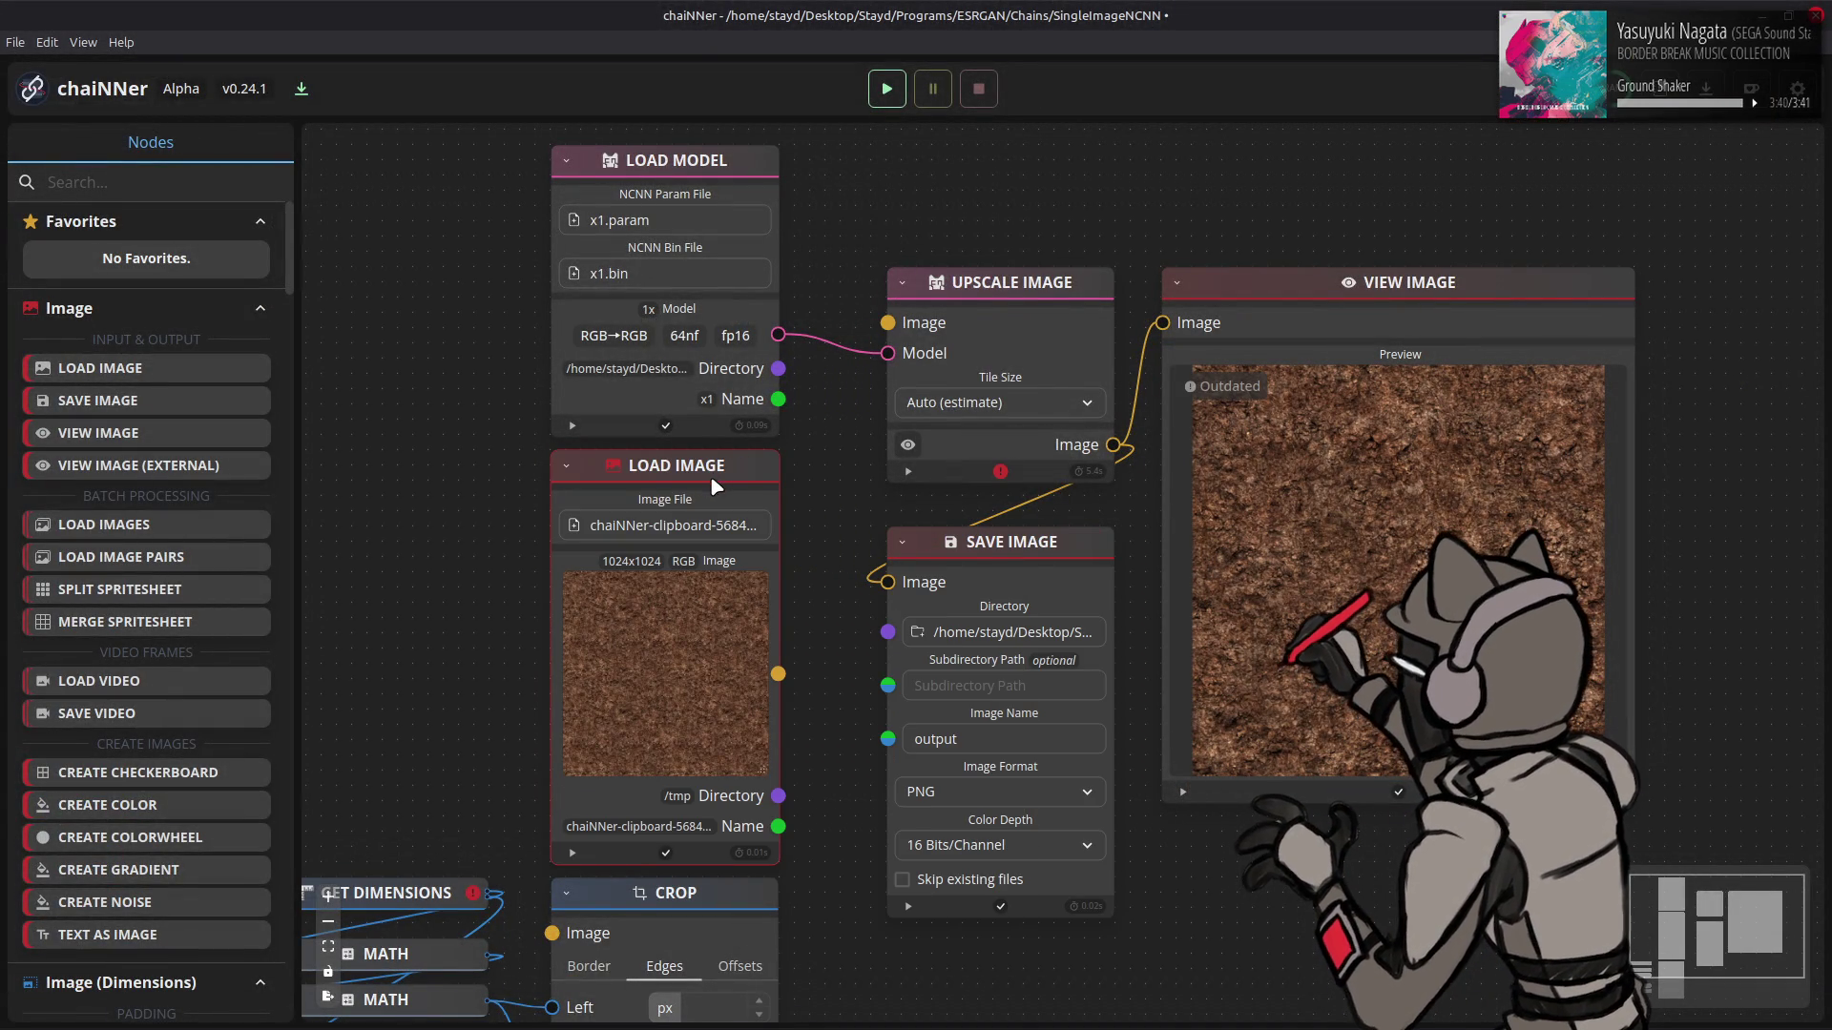
pyautogui.moveTo(779, 673)
pyautogui.mouseDown()
pyautogui.moveTo(850, 307)
pyautogui.moveTo(887, 323)
pyautogui.mouseUp()
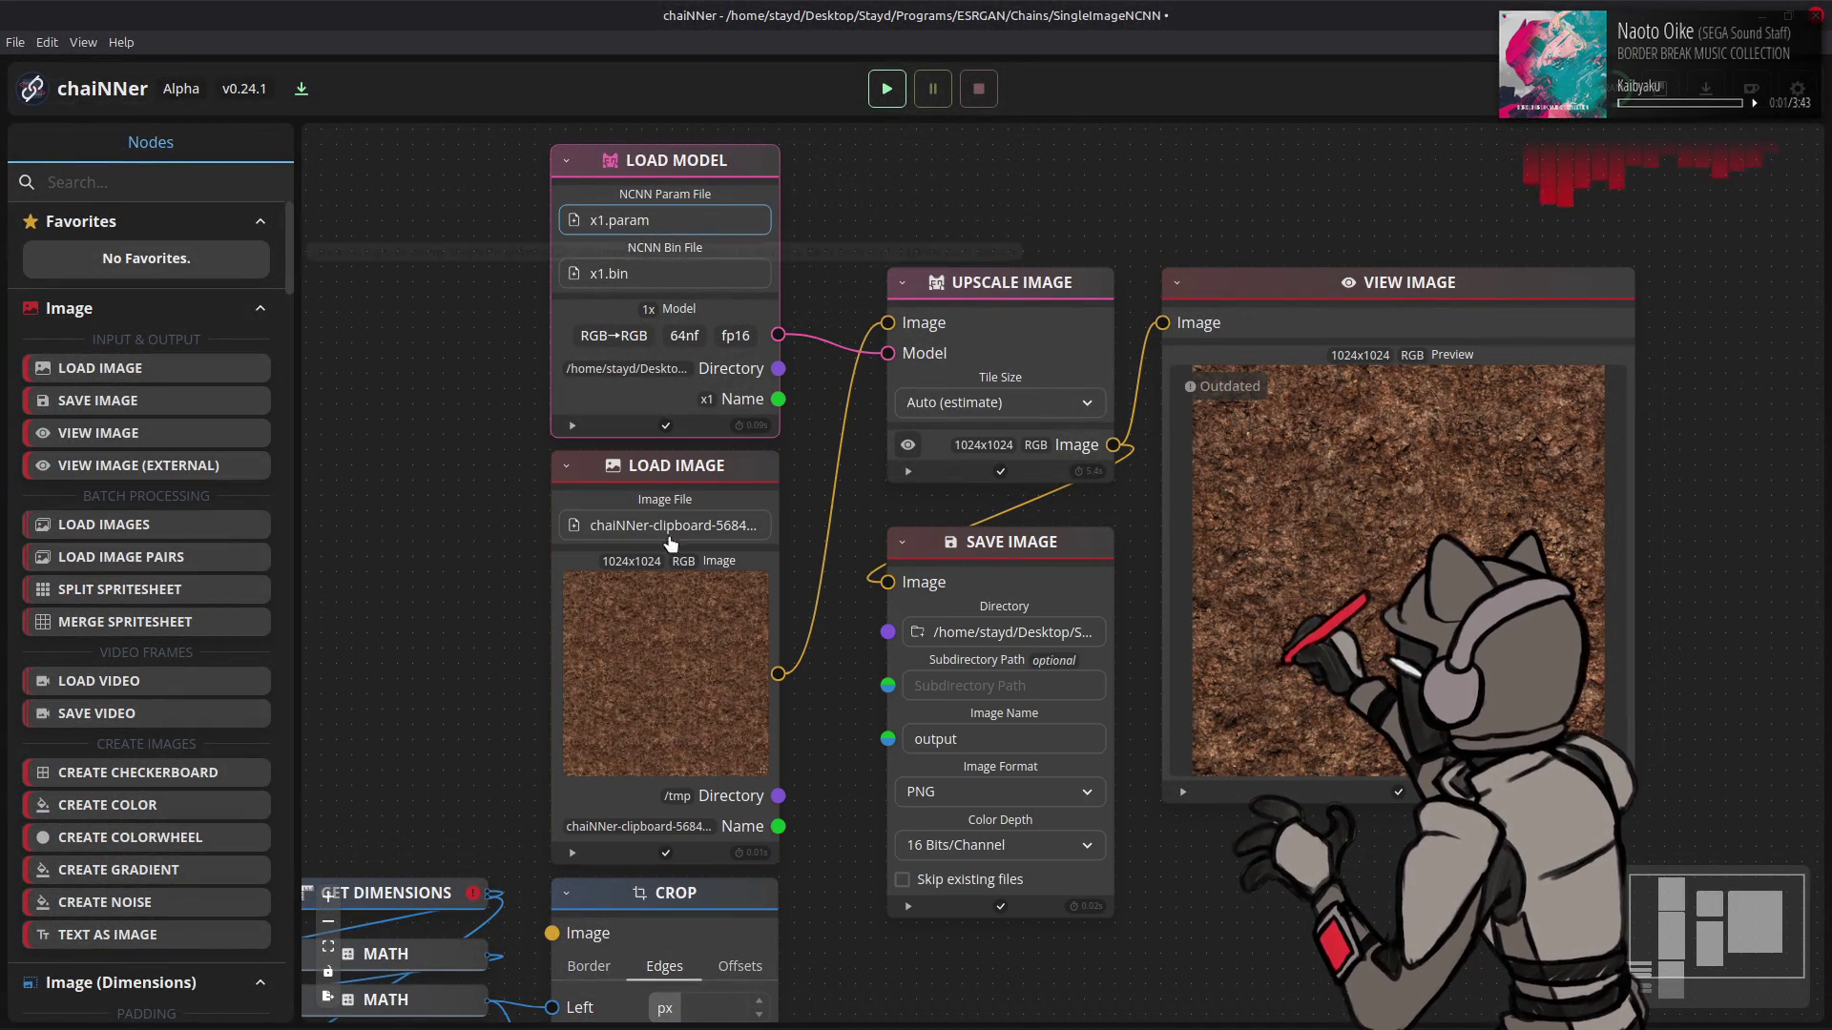
# - Load the 1x_NMKD-h264Texturize_500k x1.param model and run the upscale
pyautogui.moveTo(434, 1012)
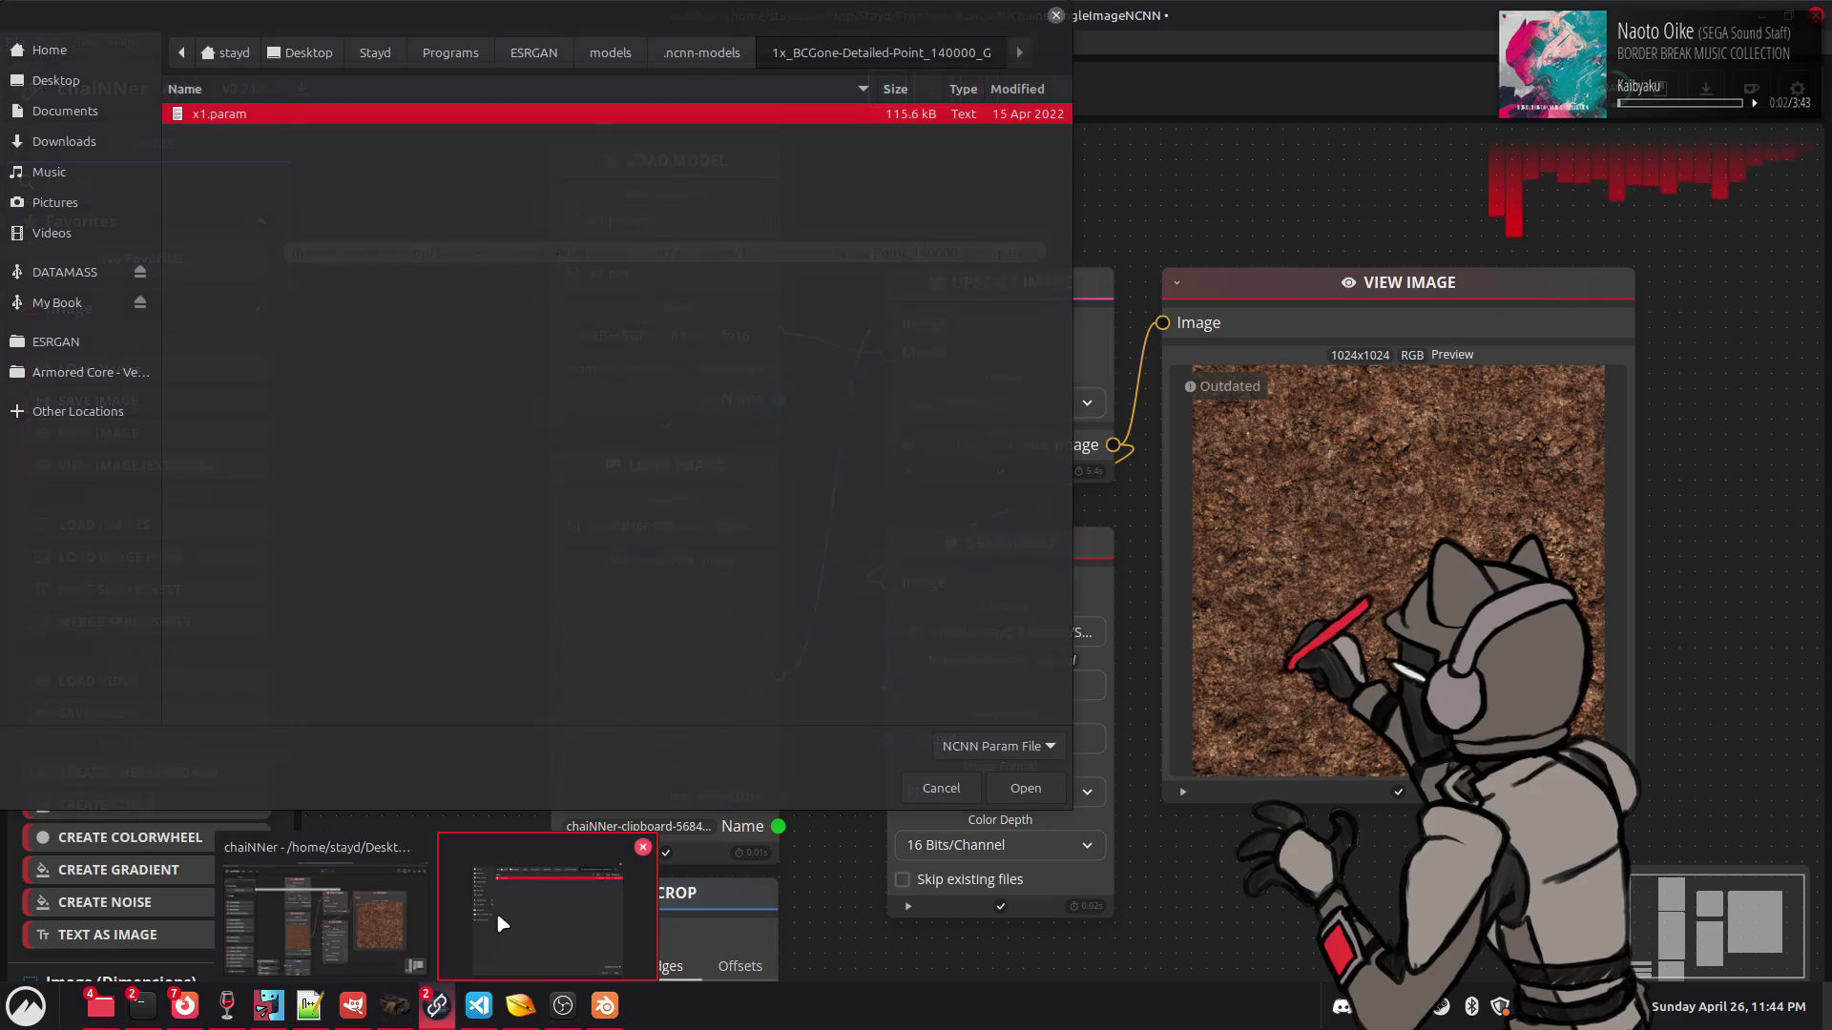
pyautogui.click(458, 864)
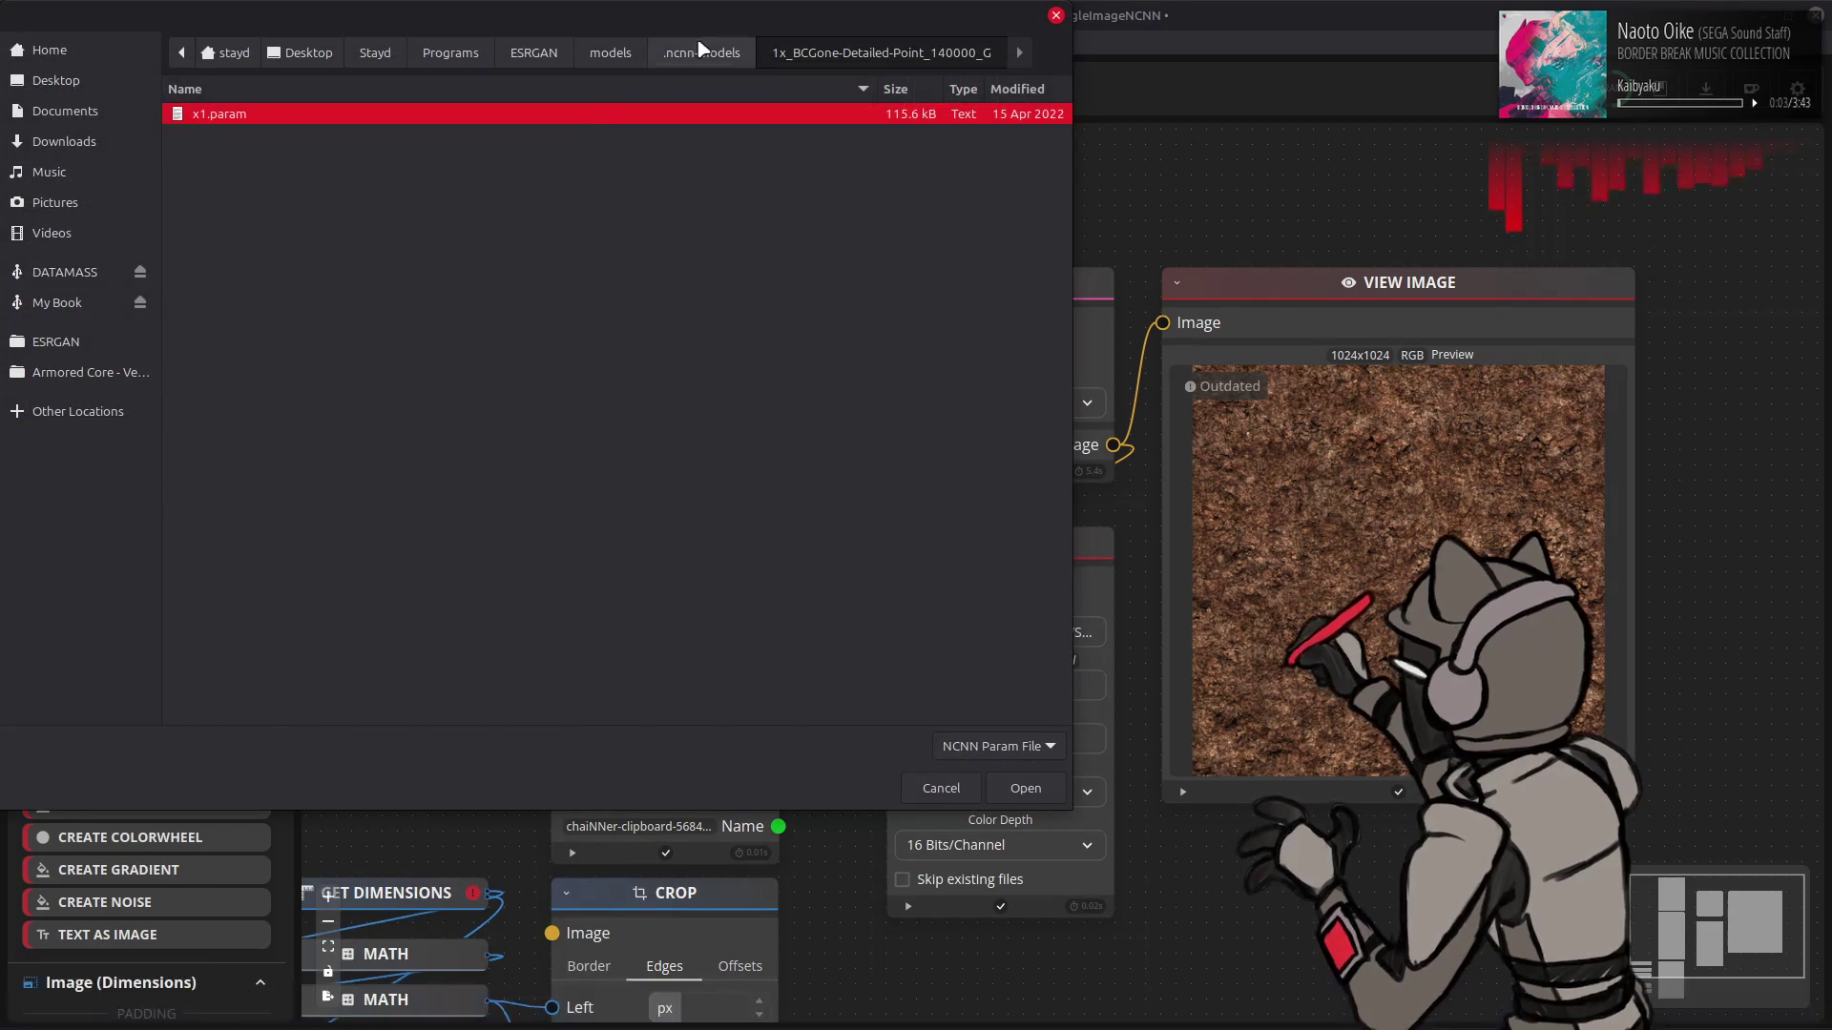
pyautogui.scroll(-10, 304, 458)
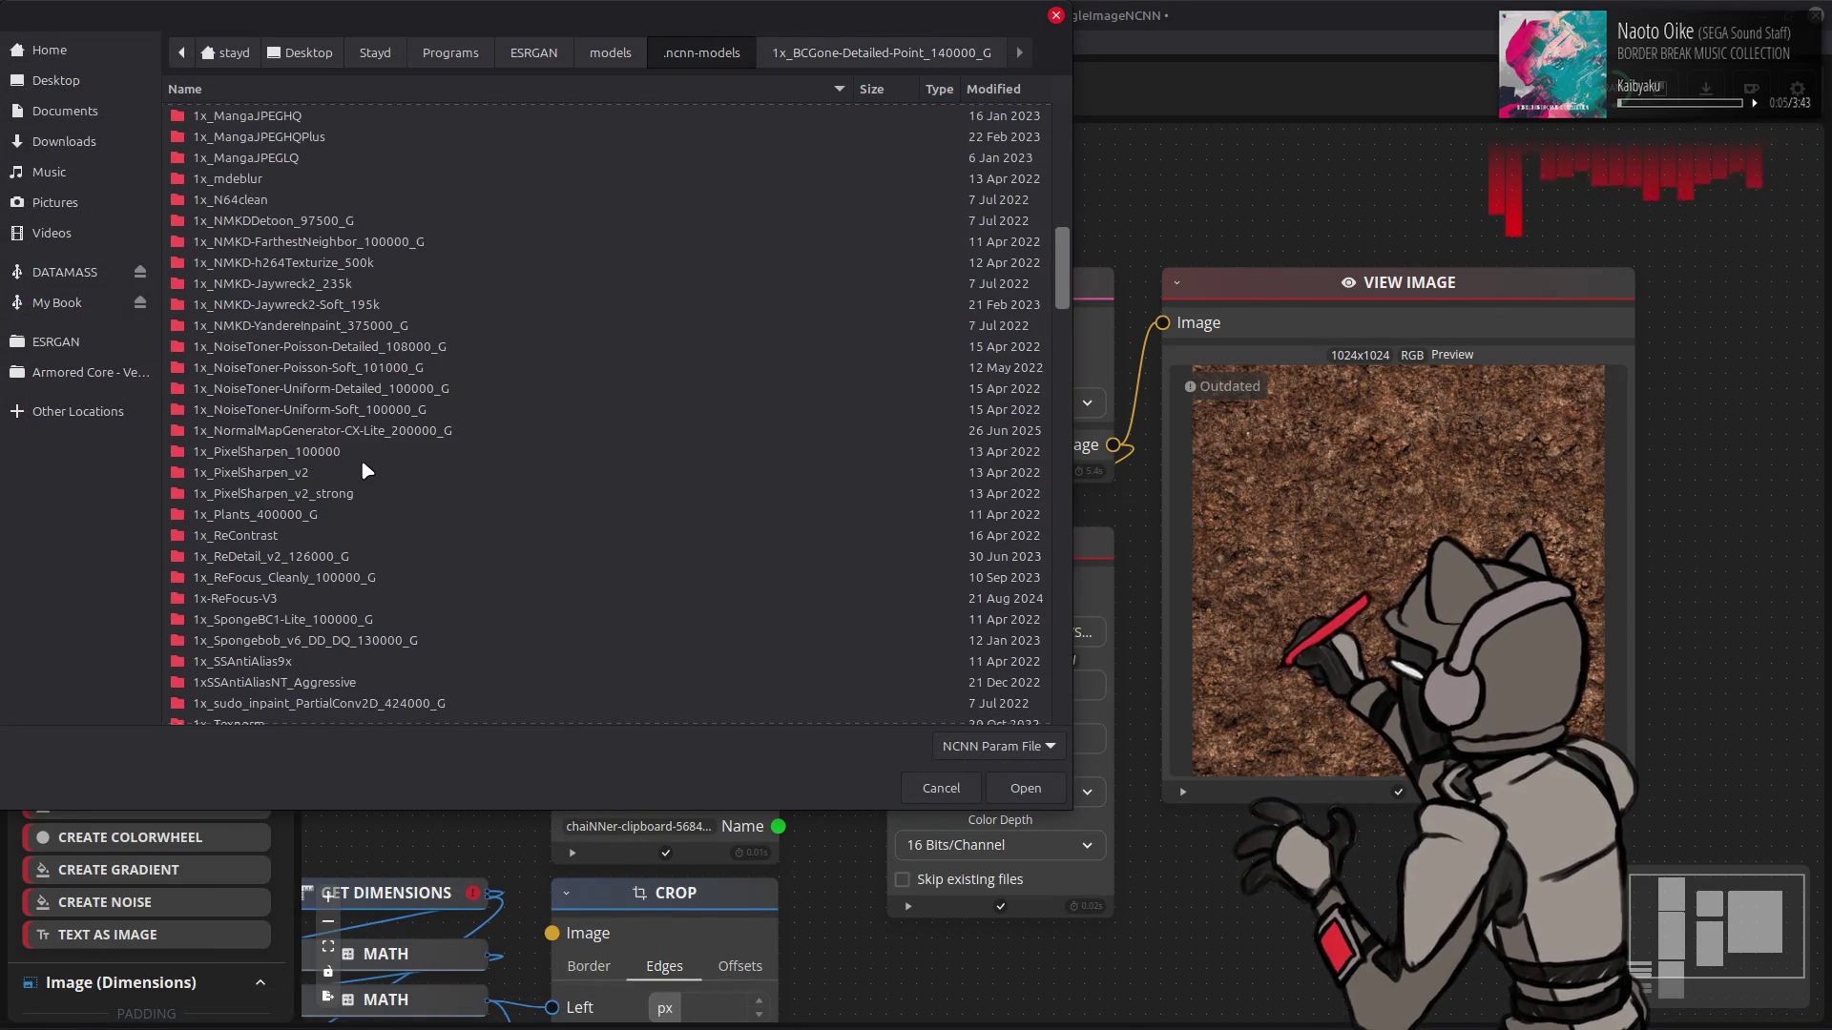
pyautogui.doubleClick(355, 263)
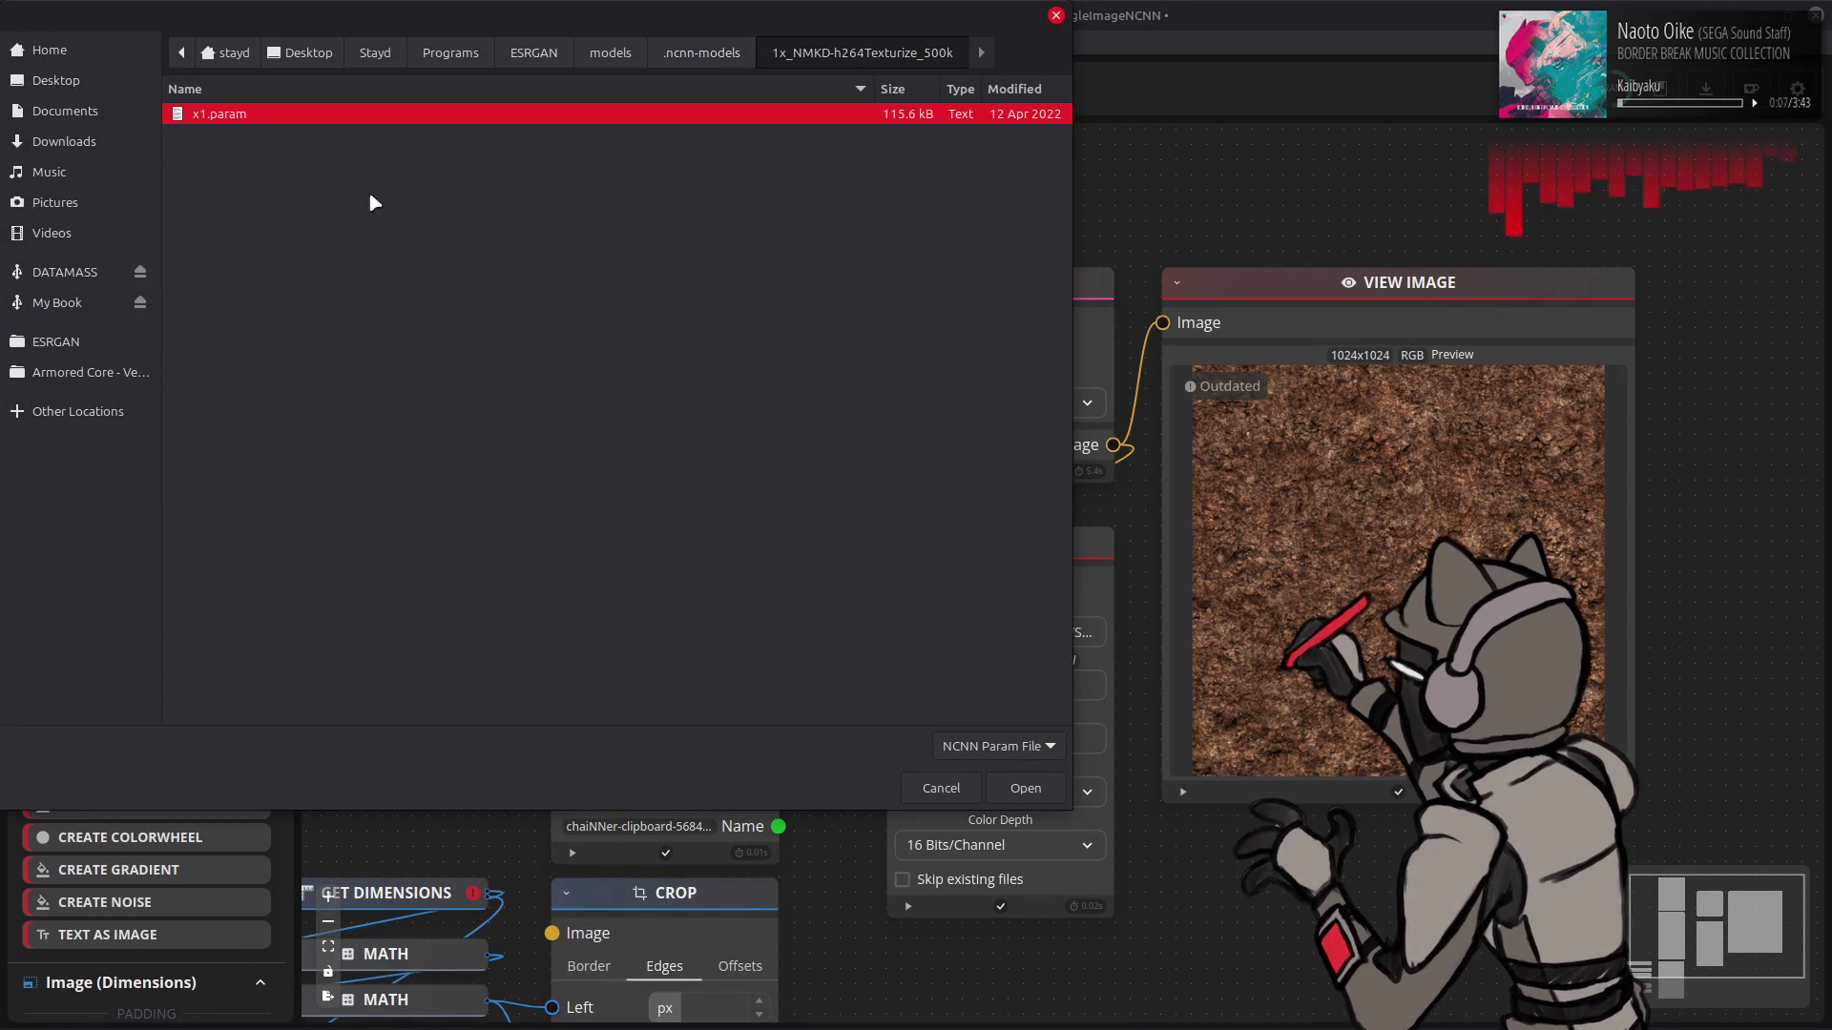
pyautogui.doubleClick(558, 112)
pyautogui.click(886, 88)
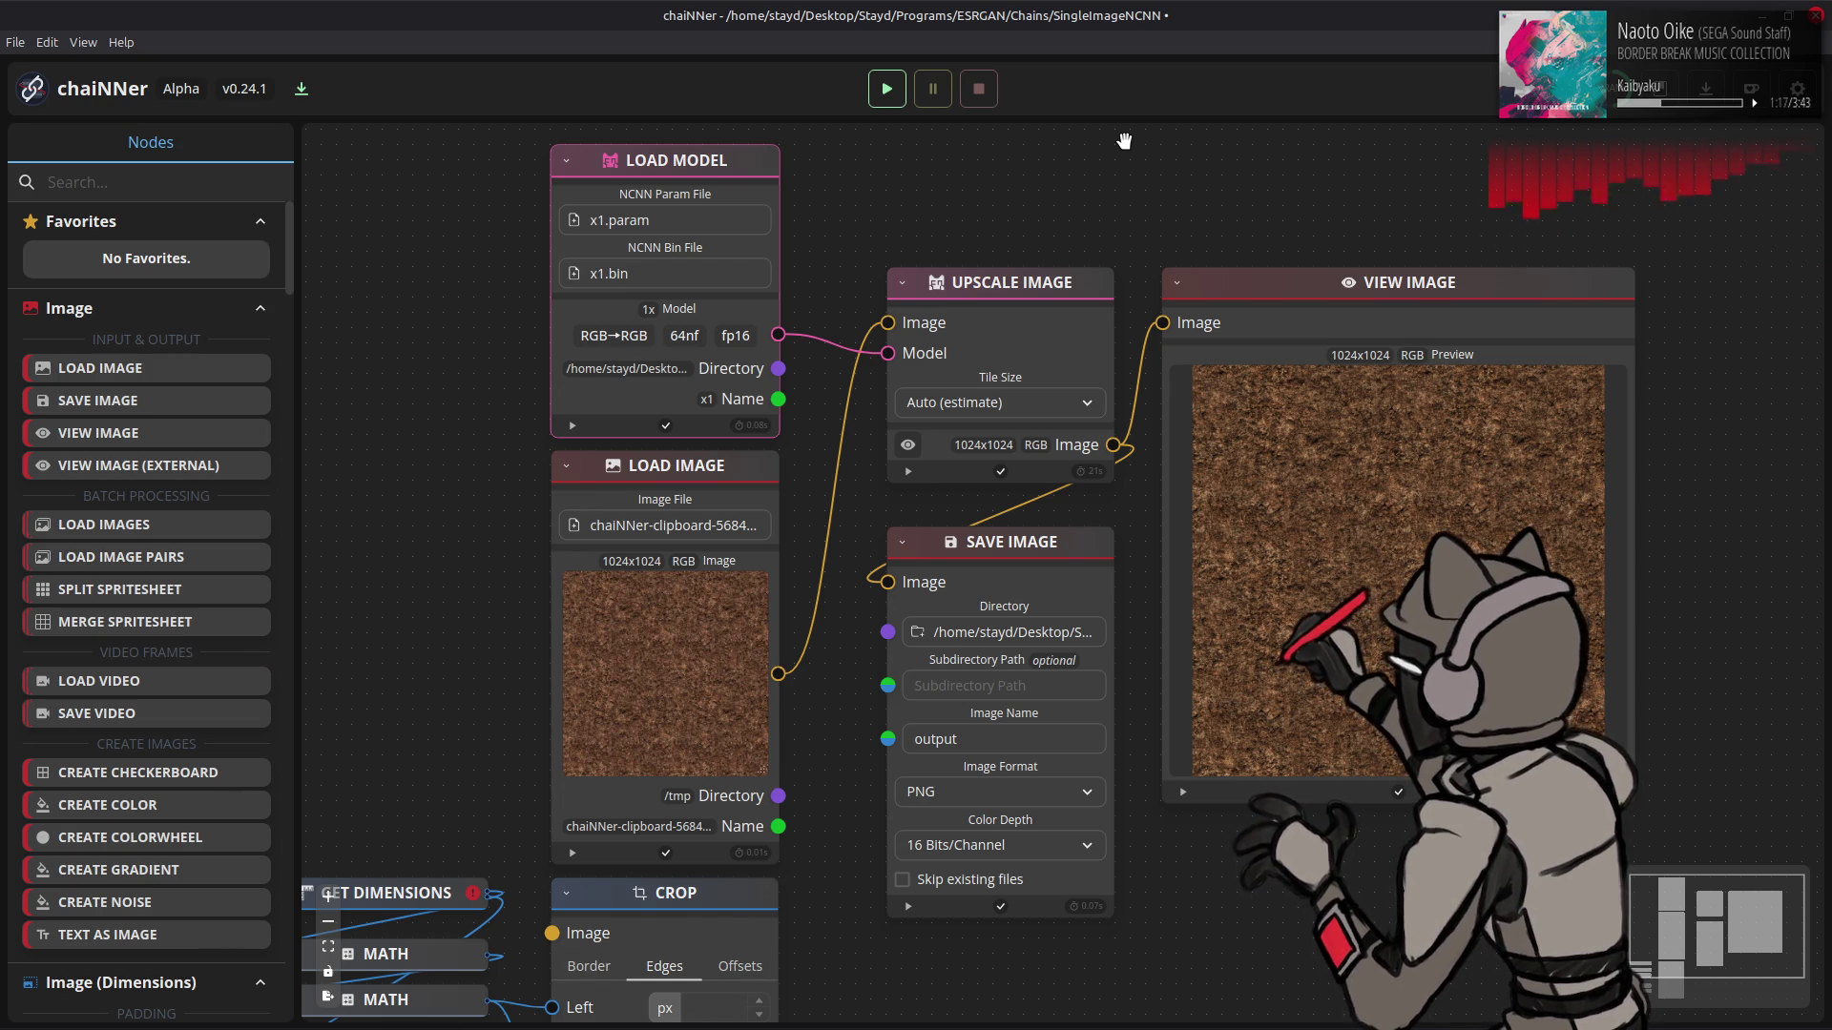
# - Return to the GIMP window once the upscale run has finished
pyautogui.hotkey('alt', 'Tab')
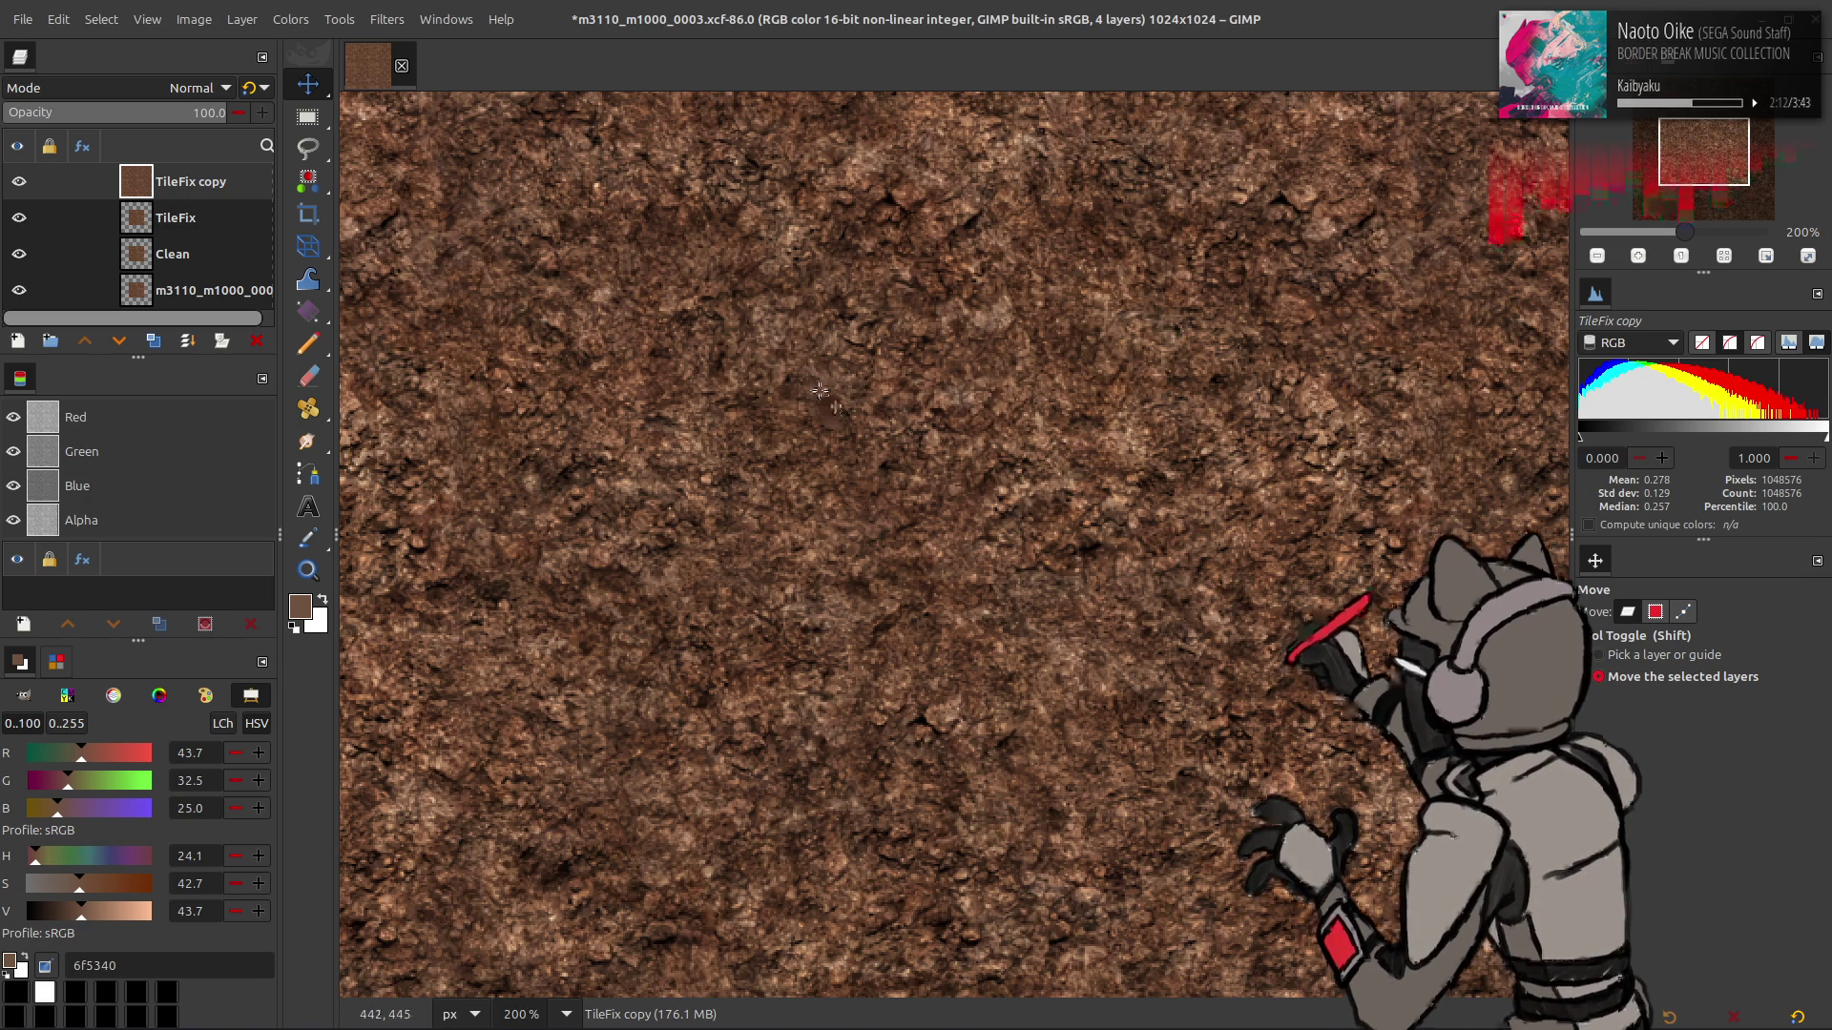
# - Drop the upscaled output.png into GIMP as a new top layer, then select TileFix copy
pyautogui.hotkey('alt', 'Tab')
pyautogui.press('Tab')
pyautogui.press('Tab')
pyautogui.moveTo(816, 336); pyautogui.dragTo(923, 141)
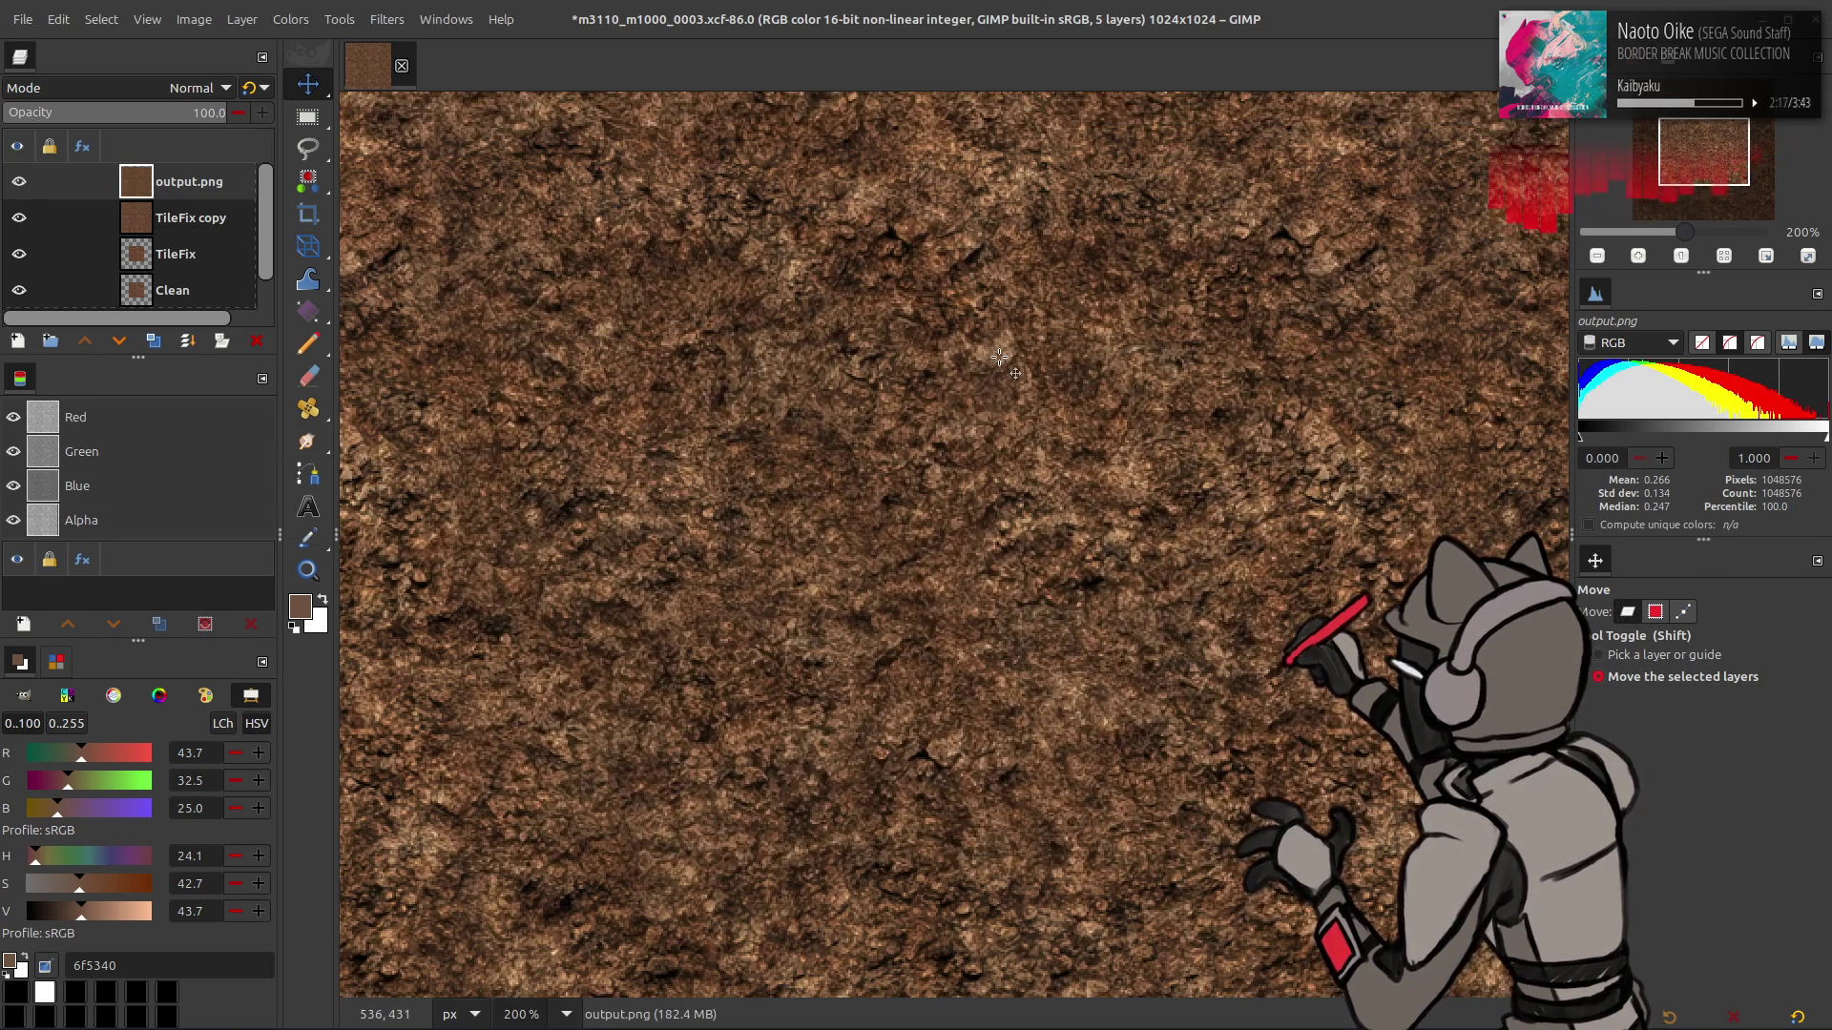
pyautogui.press('q')
pyautogui.scroll(-1, 969, 577)
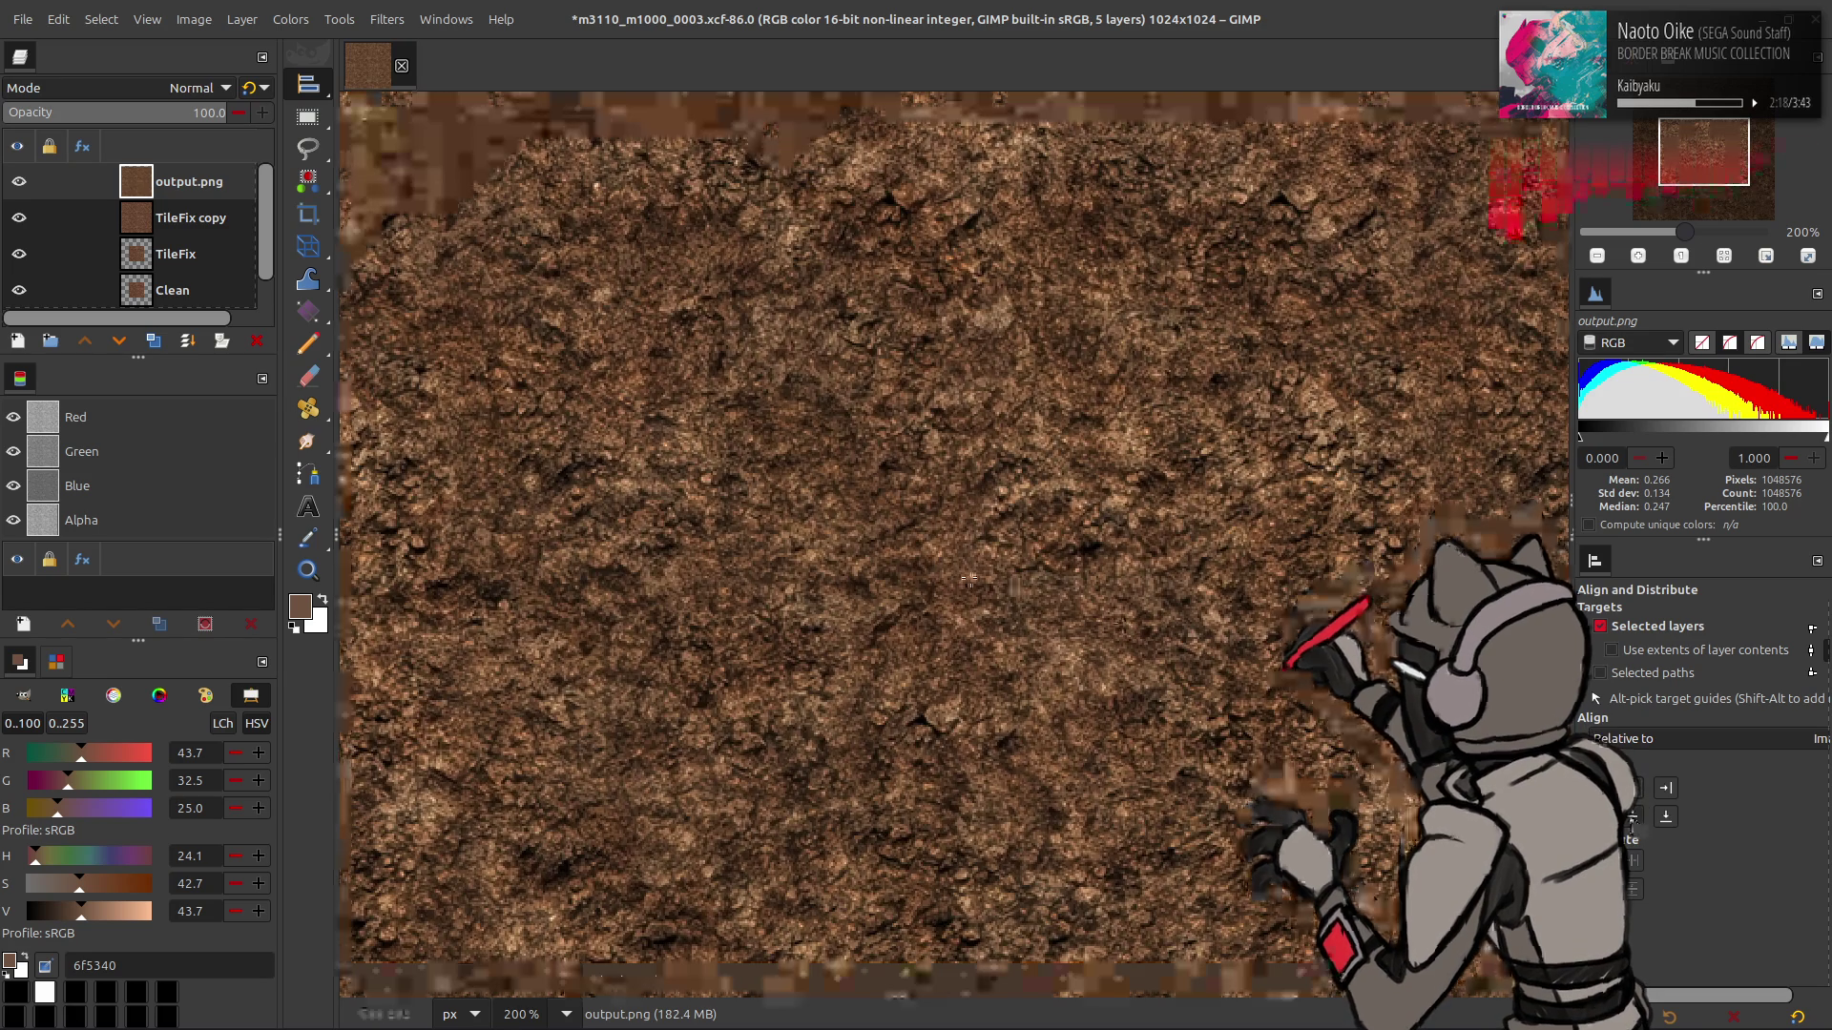
pyautogui.press('m')
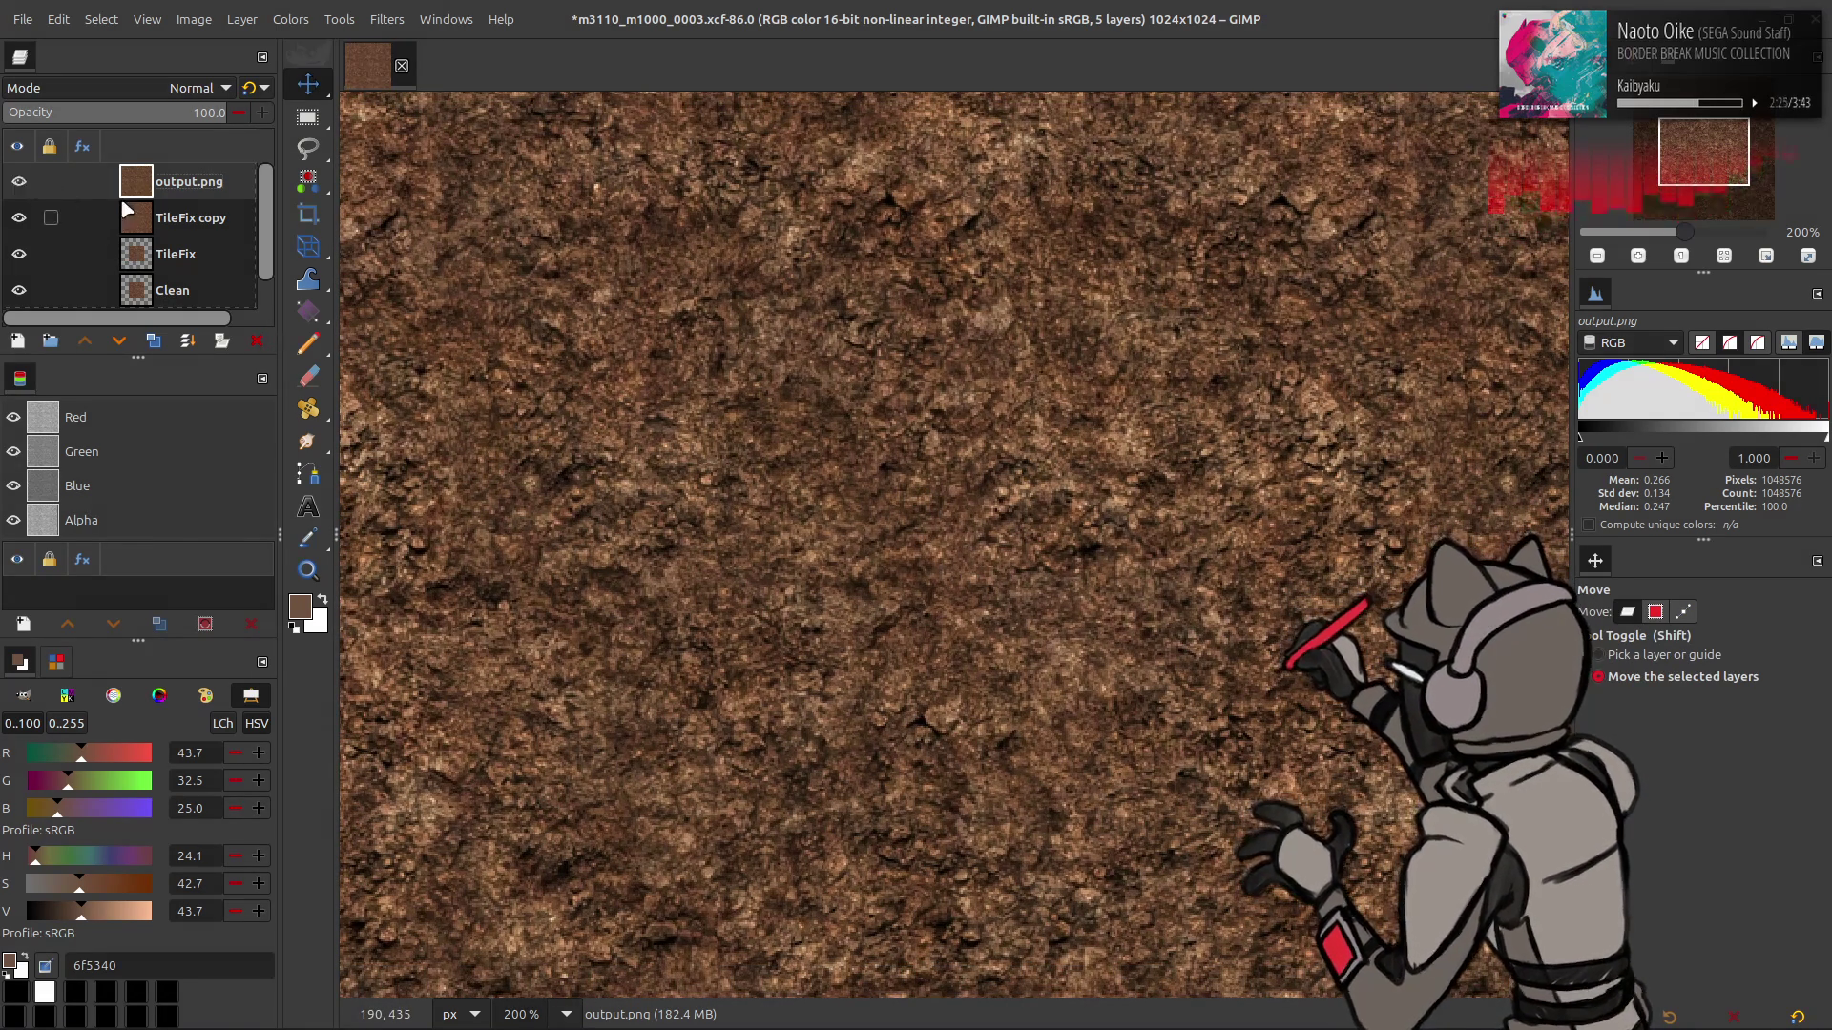
pyautogui.click(177, 225)
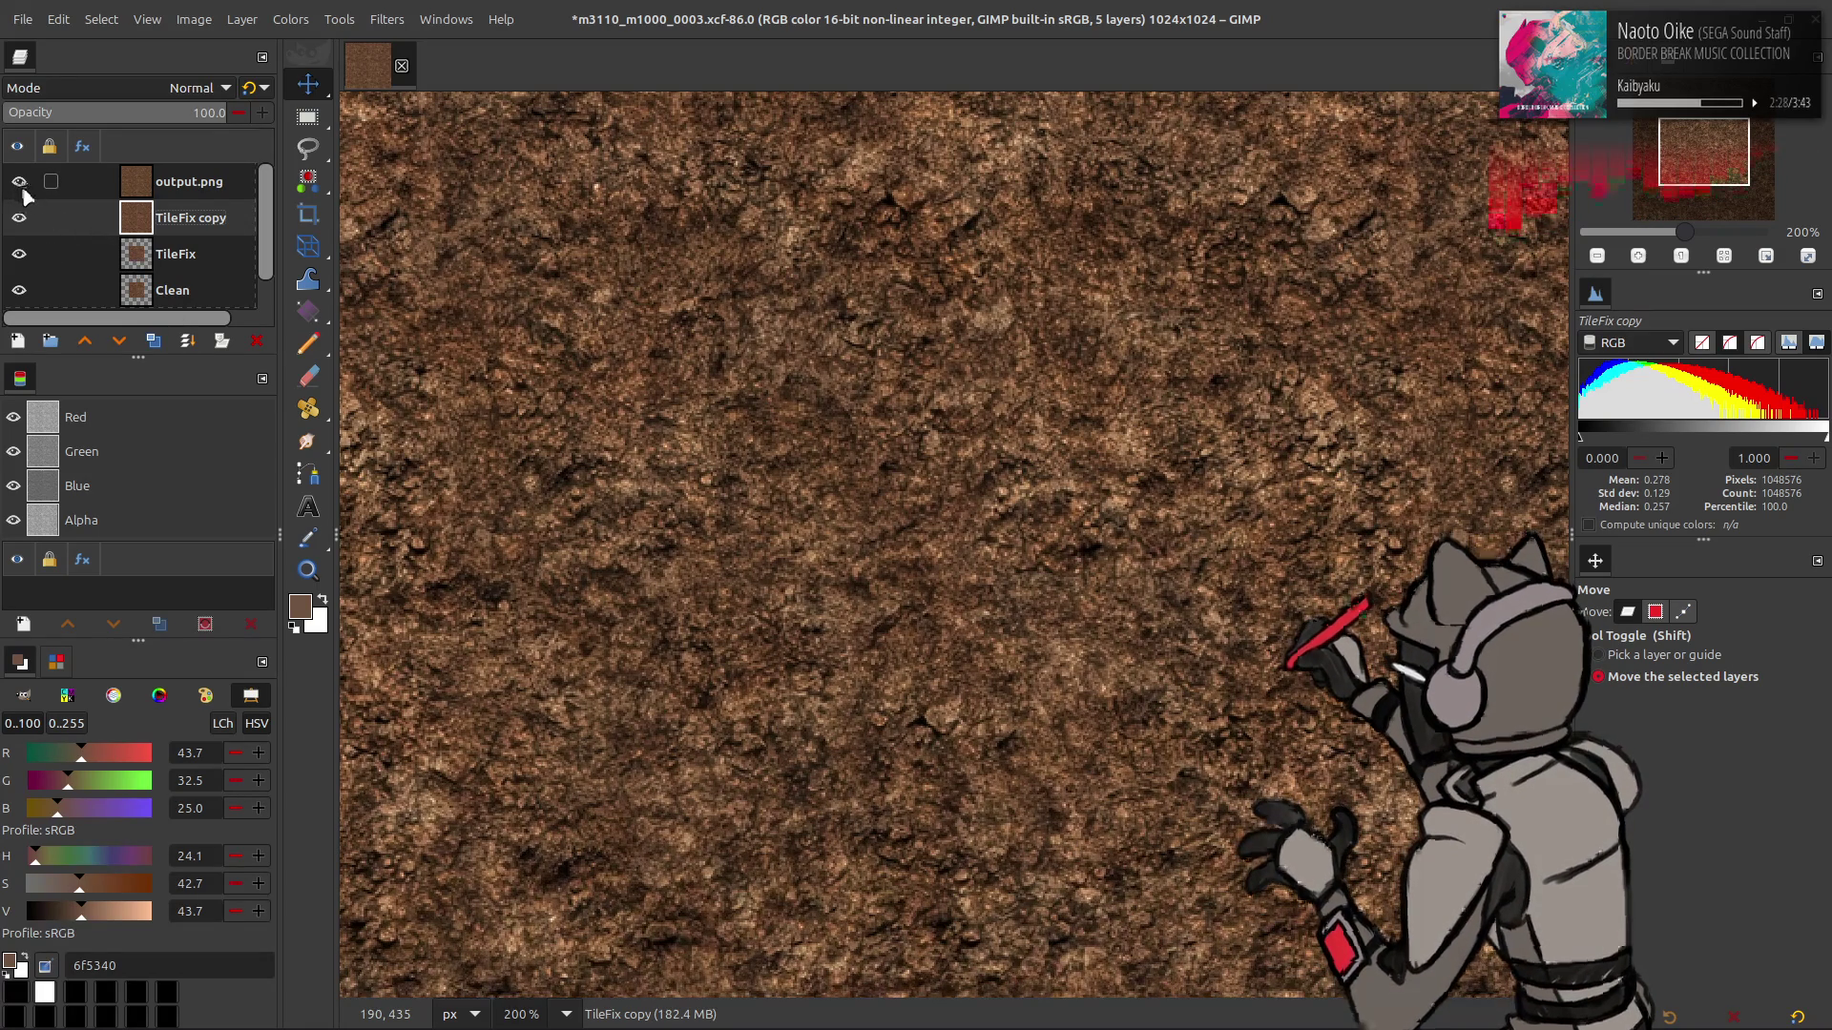
# - Duplicate TileFix copy above output.png and set the copy to LCh Color blending
pyautogui.click(152, 342)
pyautogui.click(85, 341)
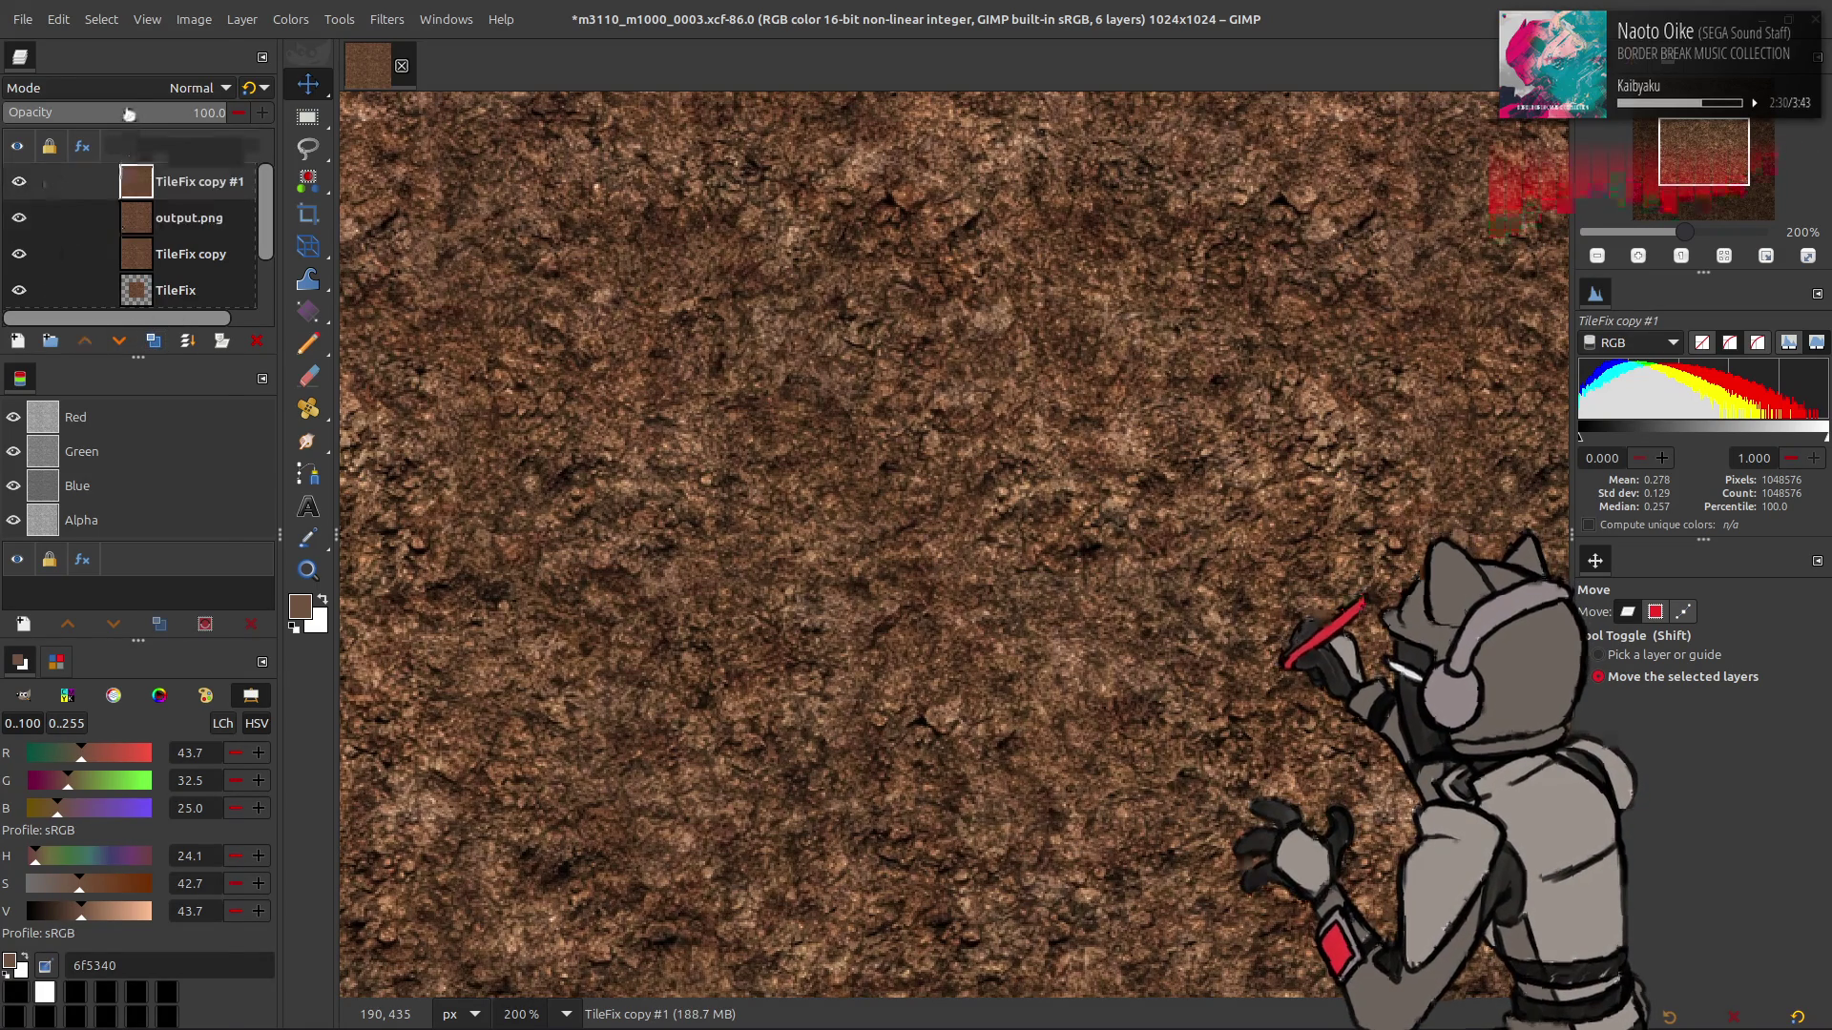
pyautogui.click(201, 88)
pyautogui.click(117, 909)
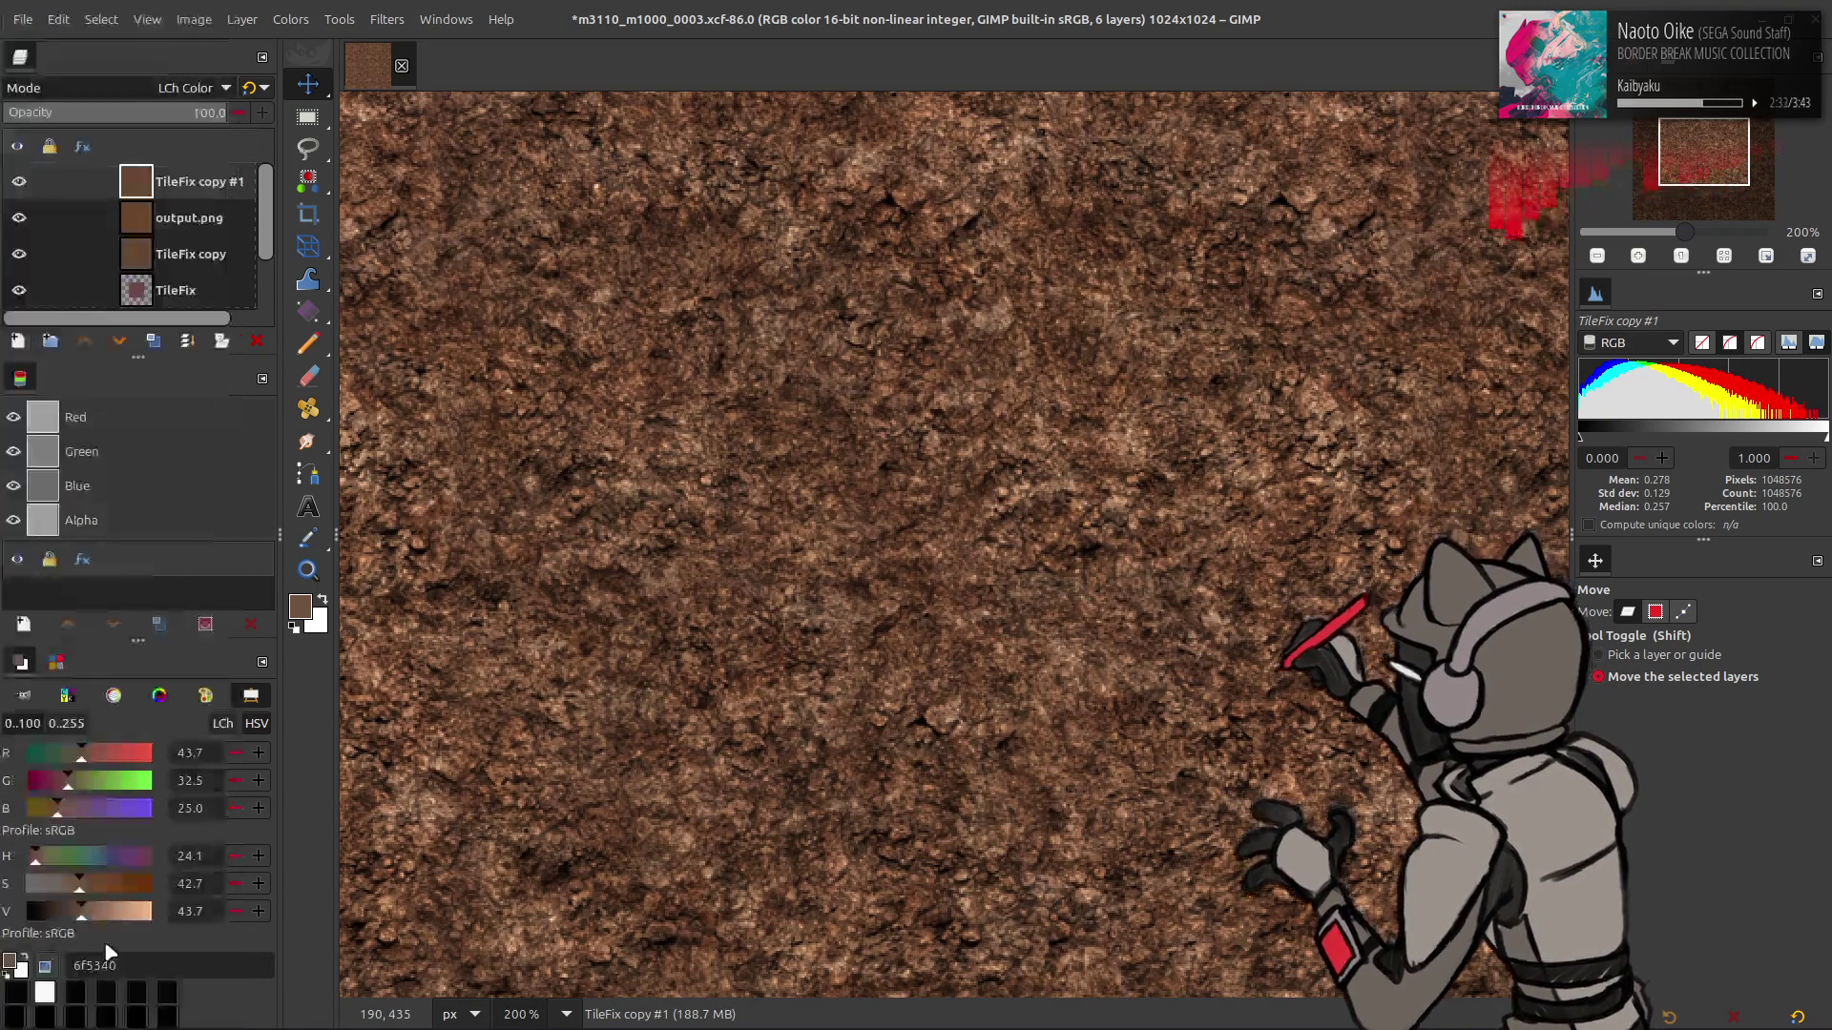
pyautogui.rightClick(177, 181)
pyautogui.click(178, 205)
pyautogui.hotkey('ctrl', 'z')
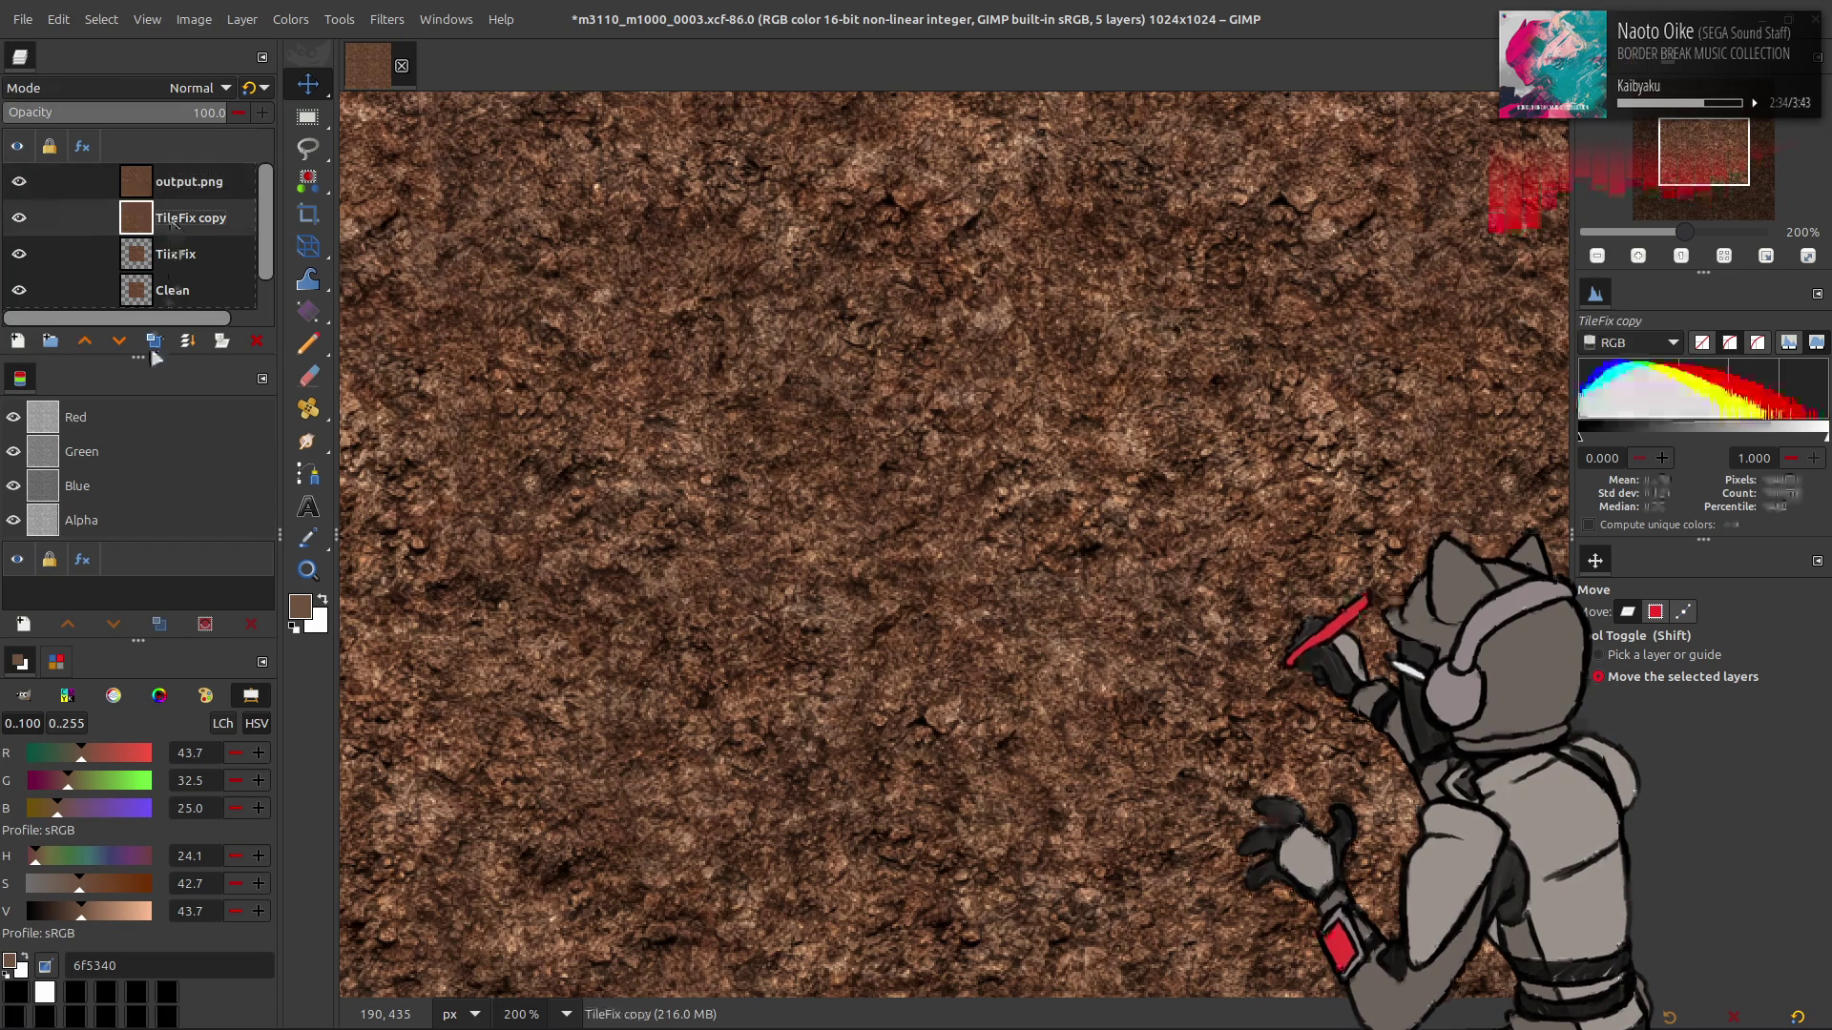
# - Apply a G'MIC Gaussian blur to the layer
pyautogui.click(387, 19)
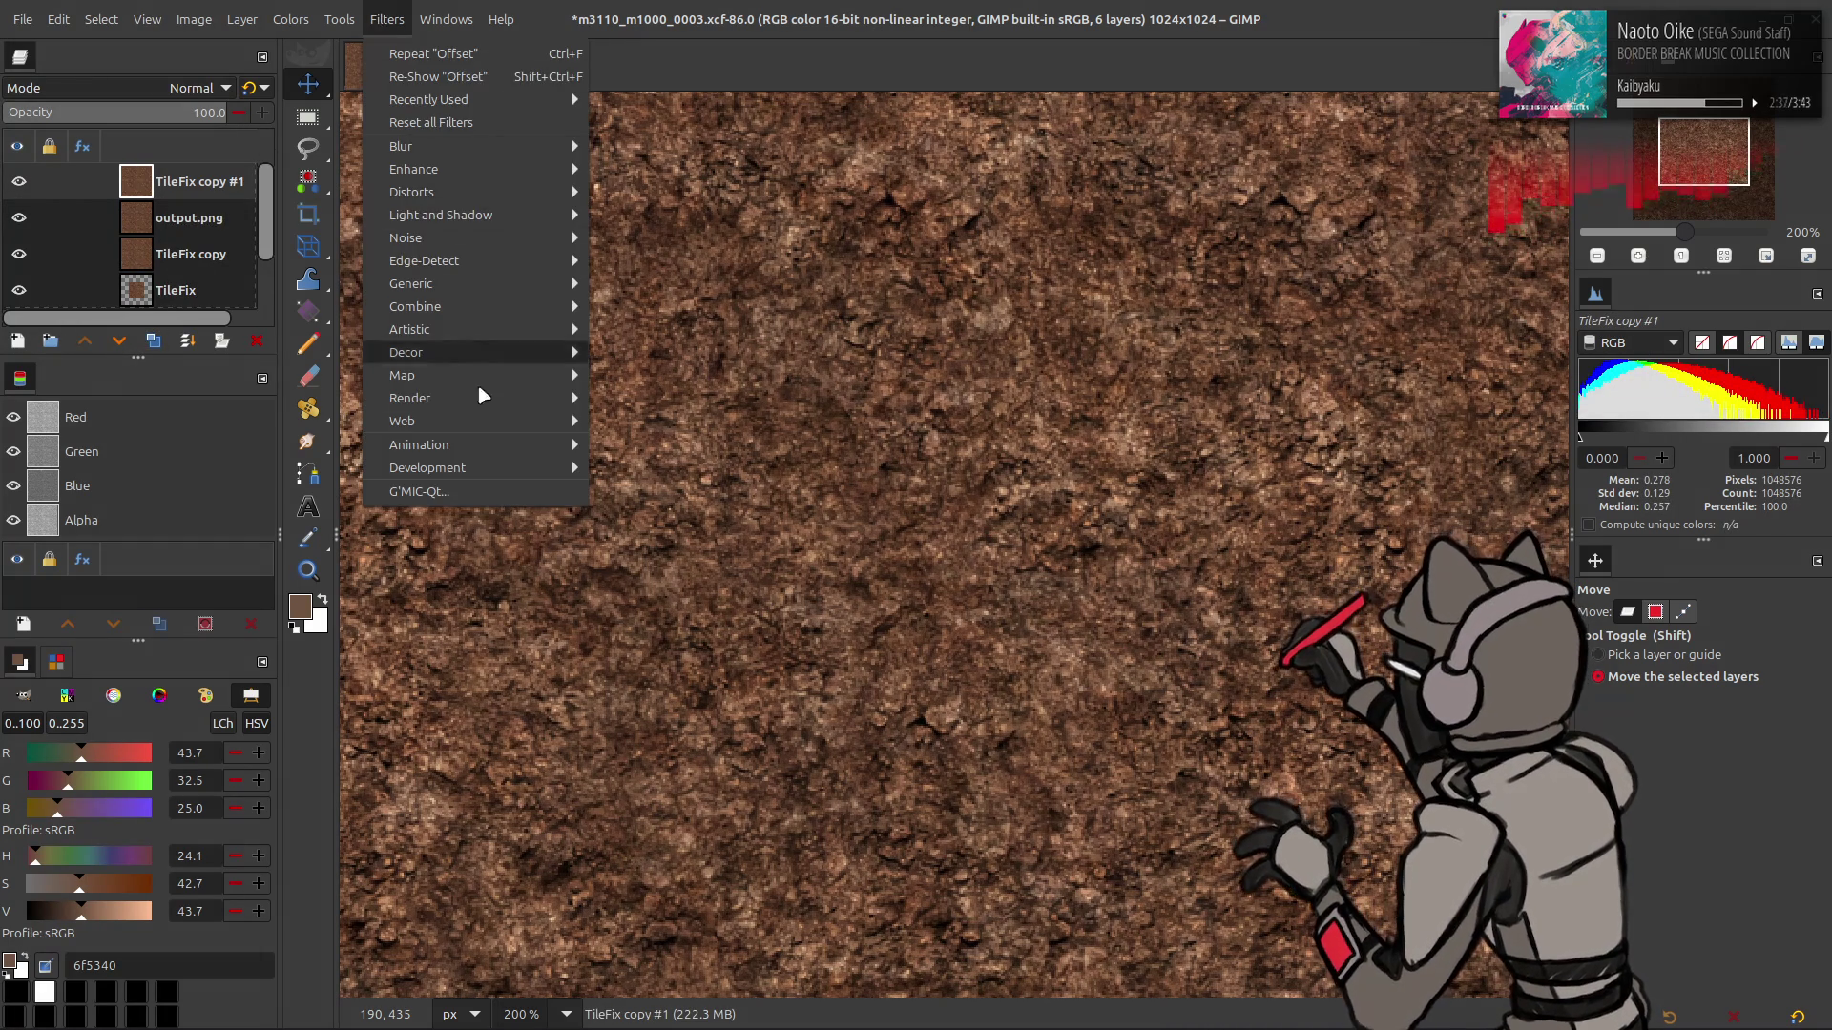
pyautogui.click(487, 491)
pyautogui.scroll(2, 1479, 273)
pyautogui.scroll(-1, 1355, 359)
pyautogui.click(1498, 857)
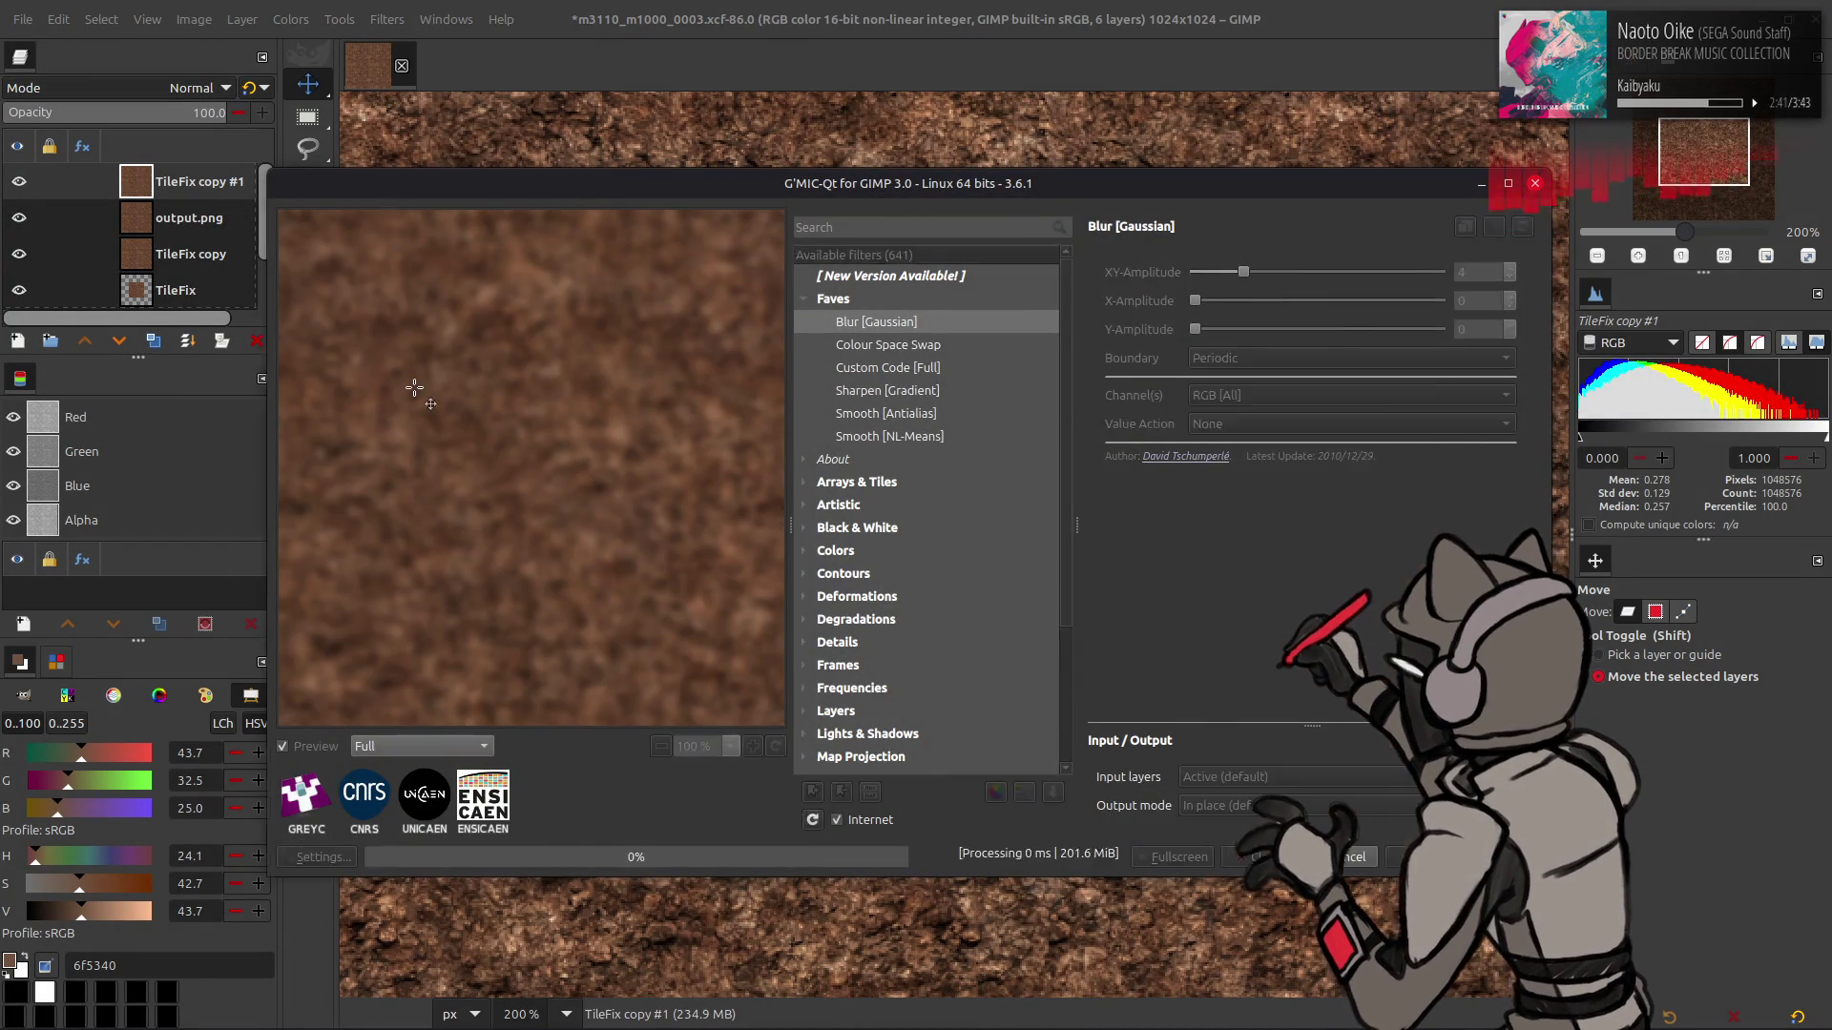
# - Set the blurred duplicate to Grain extract, then Grain merge, and merge it down
pyautogui.click(187, 229)
pyautogui.click(153, 340)
pyautogui.click(88, 343)
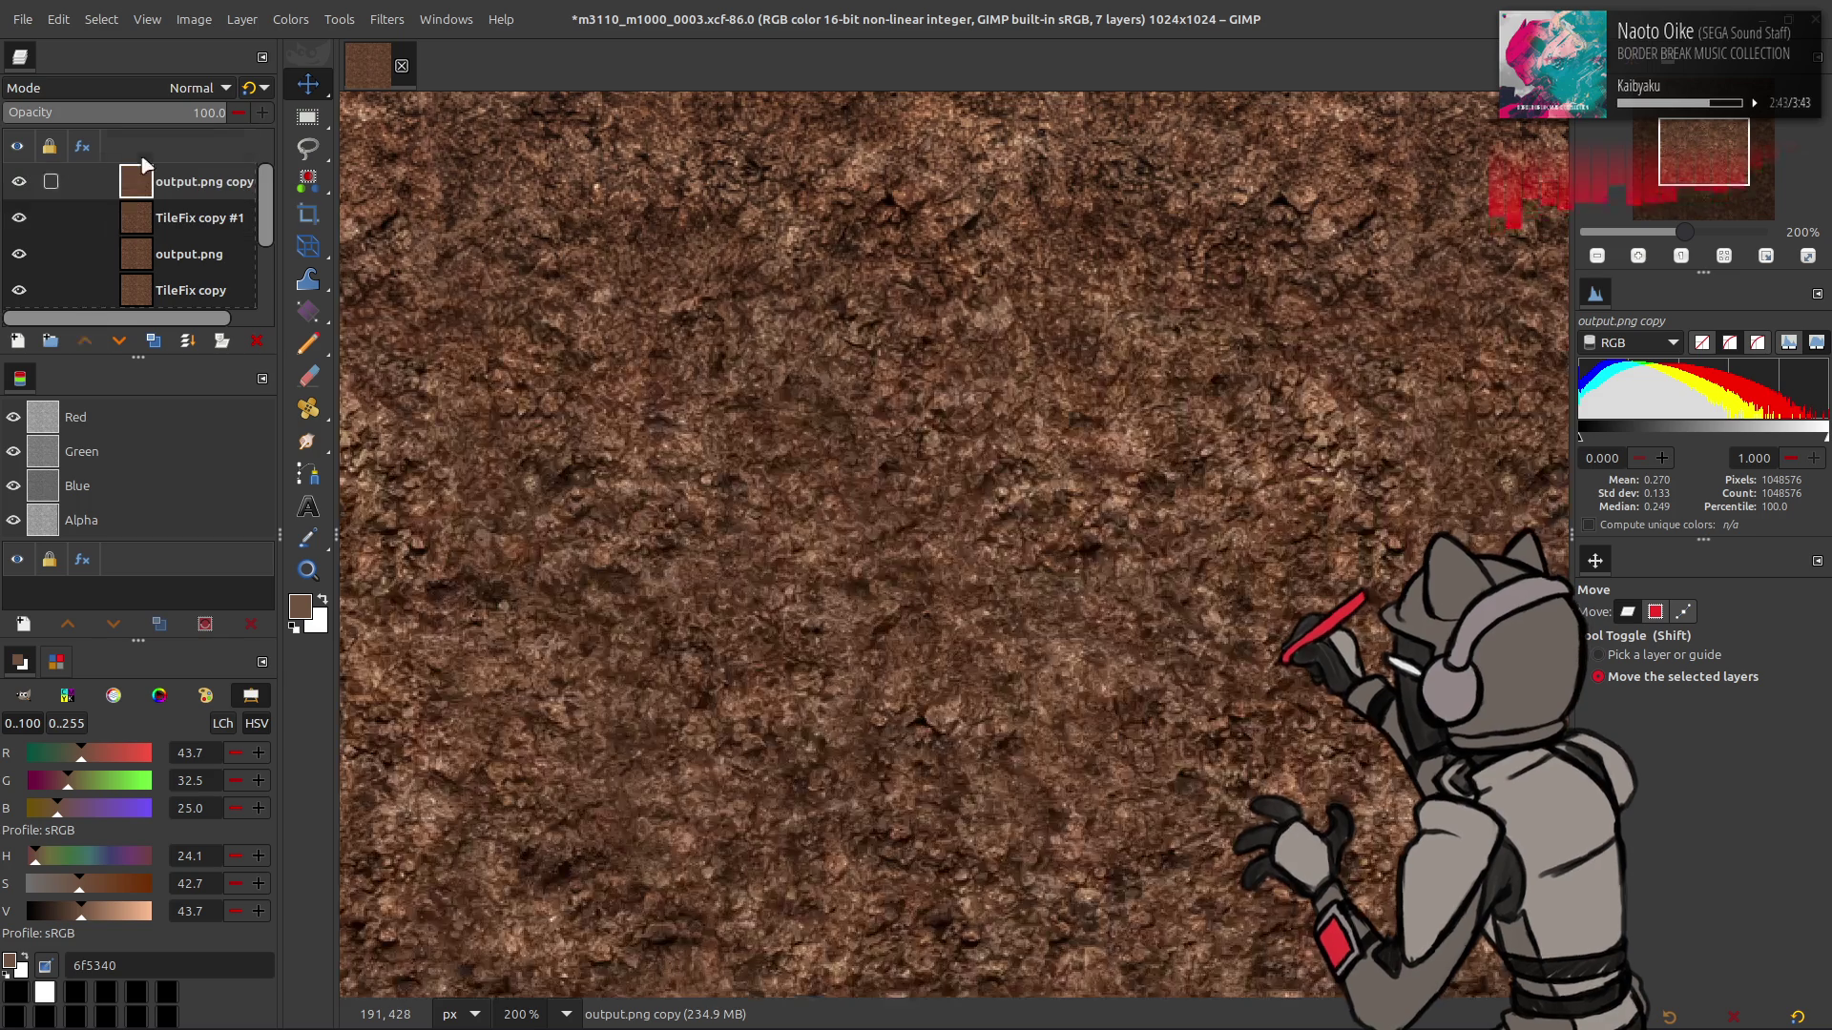
pyautogui.click(192, 86)
pyautogui.click(134, 786)
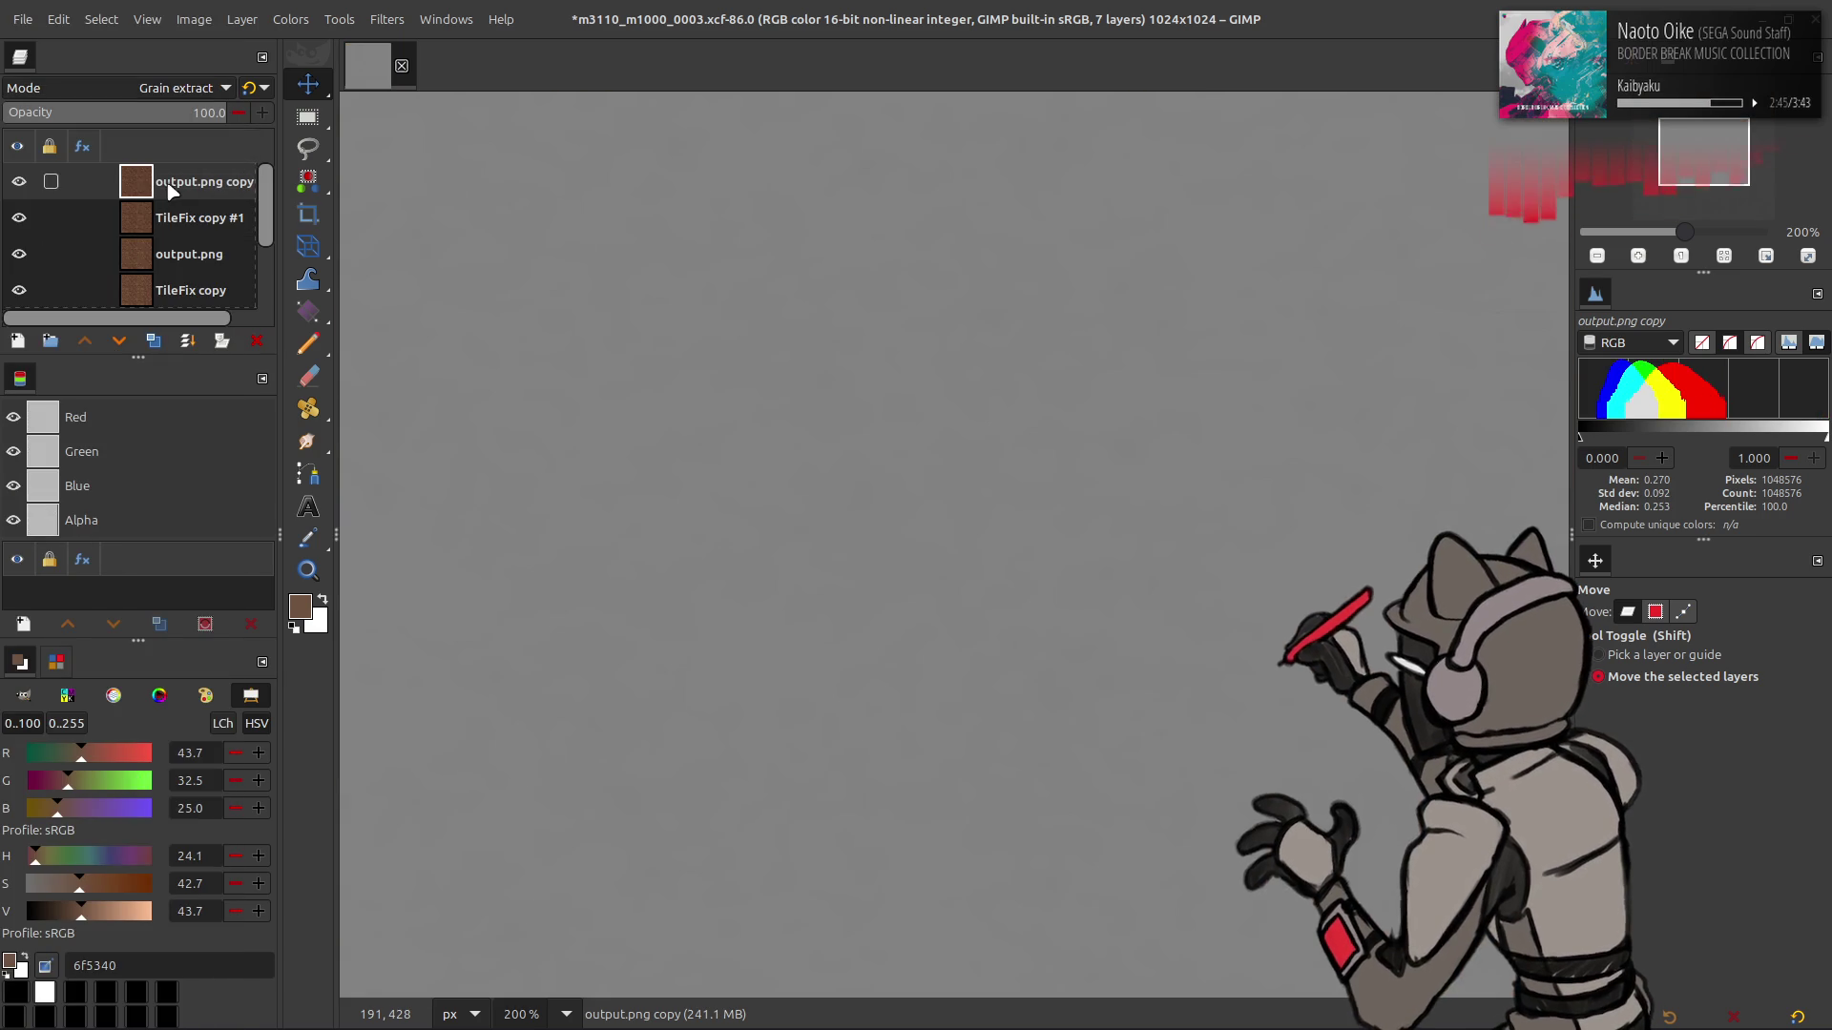
pyautogui.click(191, 87)
pyautogui.click(140, 814)
pyautogui.rightClick(174, 181)
pyautogui.click(229, 422)
# - Merge an LCh Color copy of TileFix copy into output.png and delete the leftover copy
pyautogui.click(153, 341)
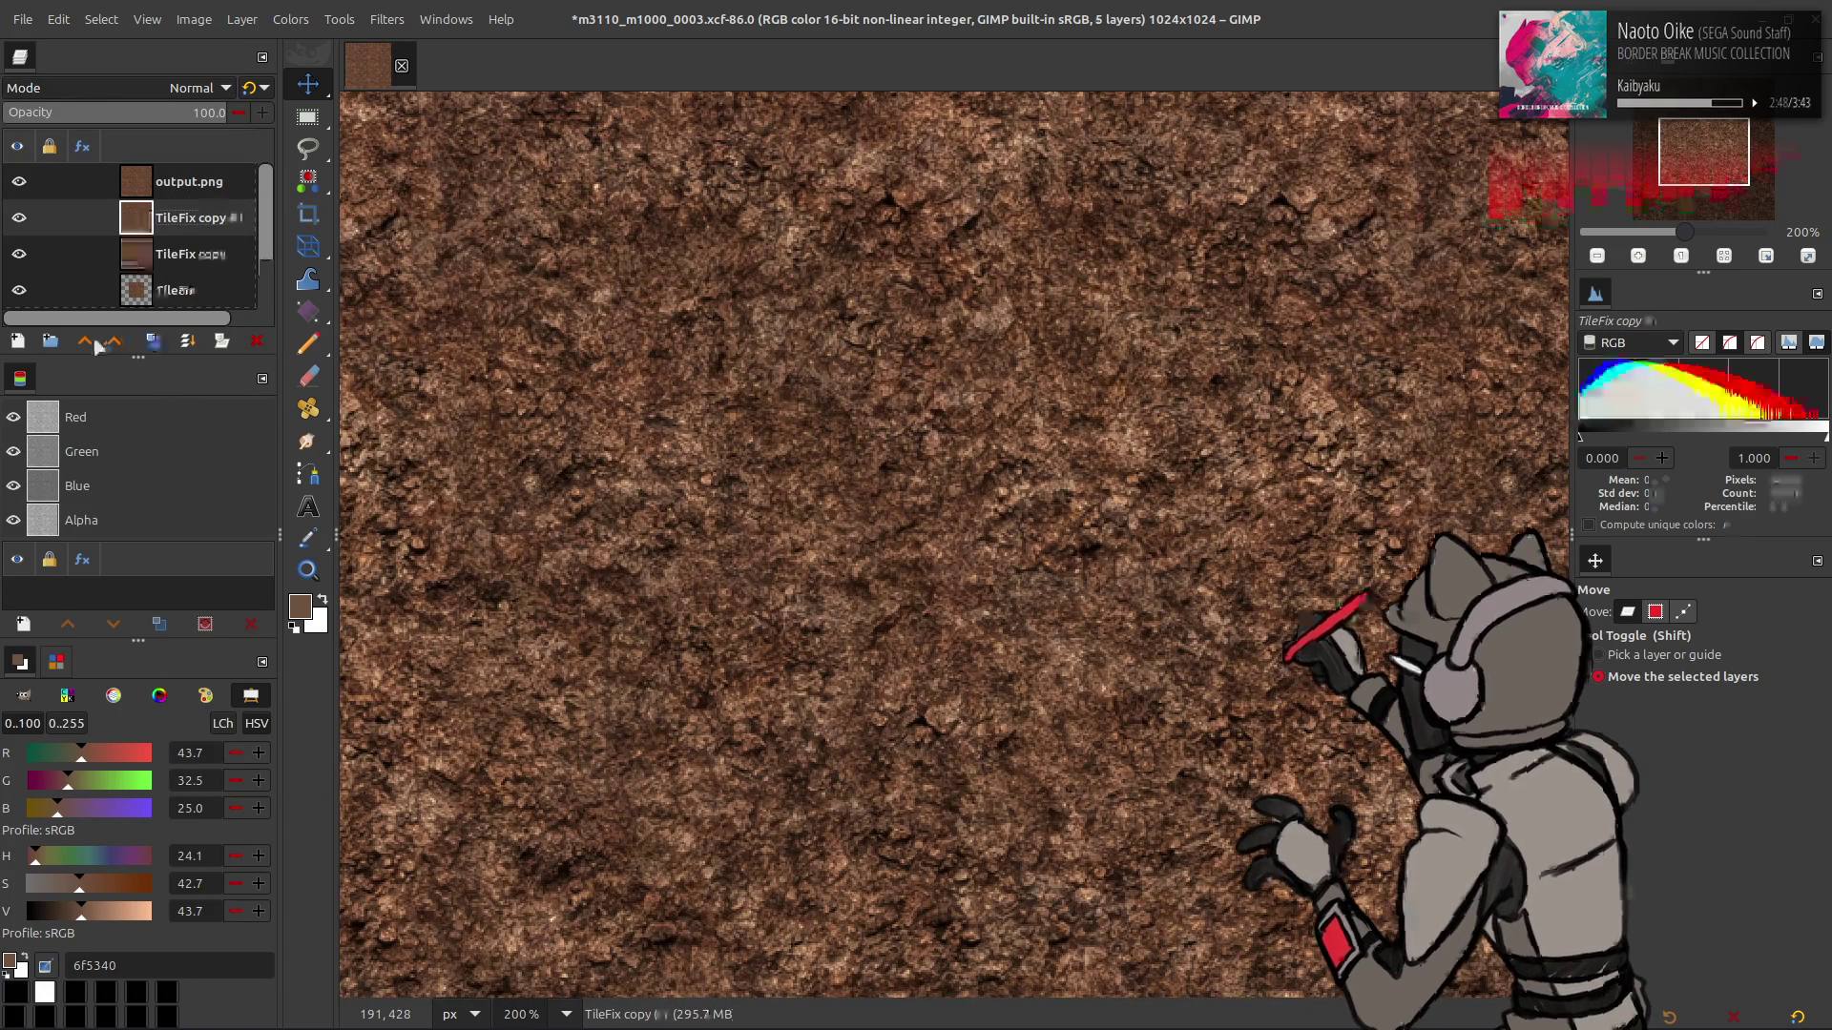
pyautogui.click(191, 87)
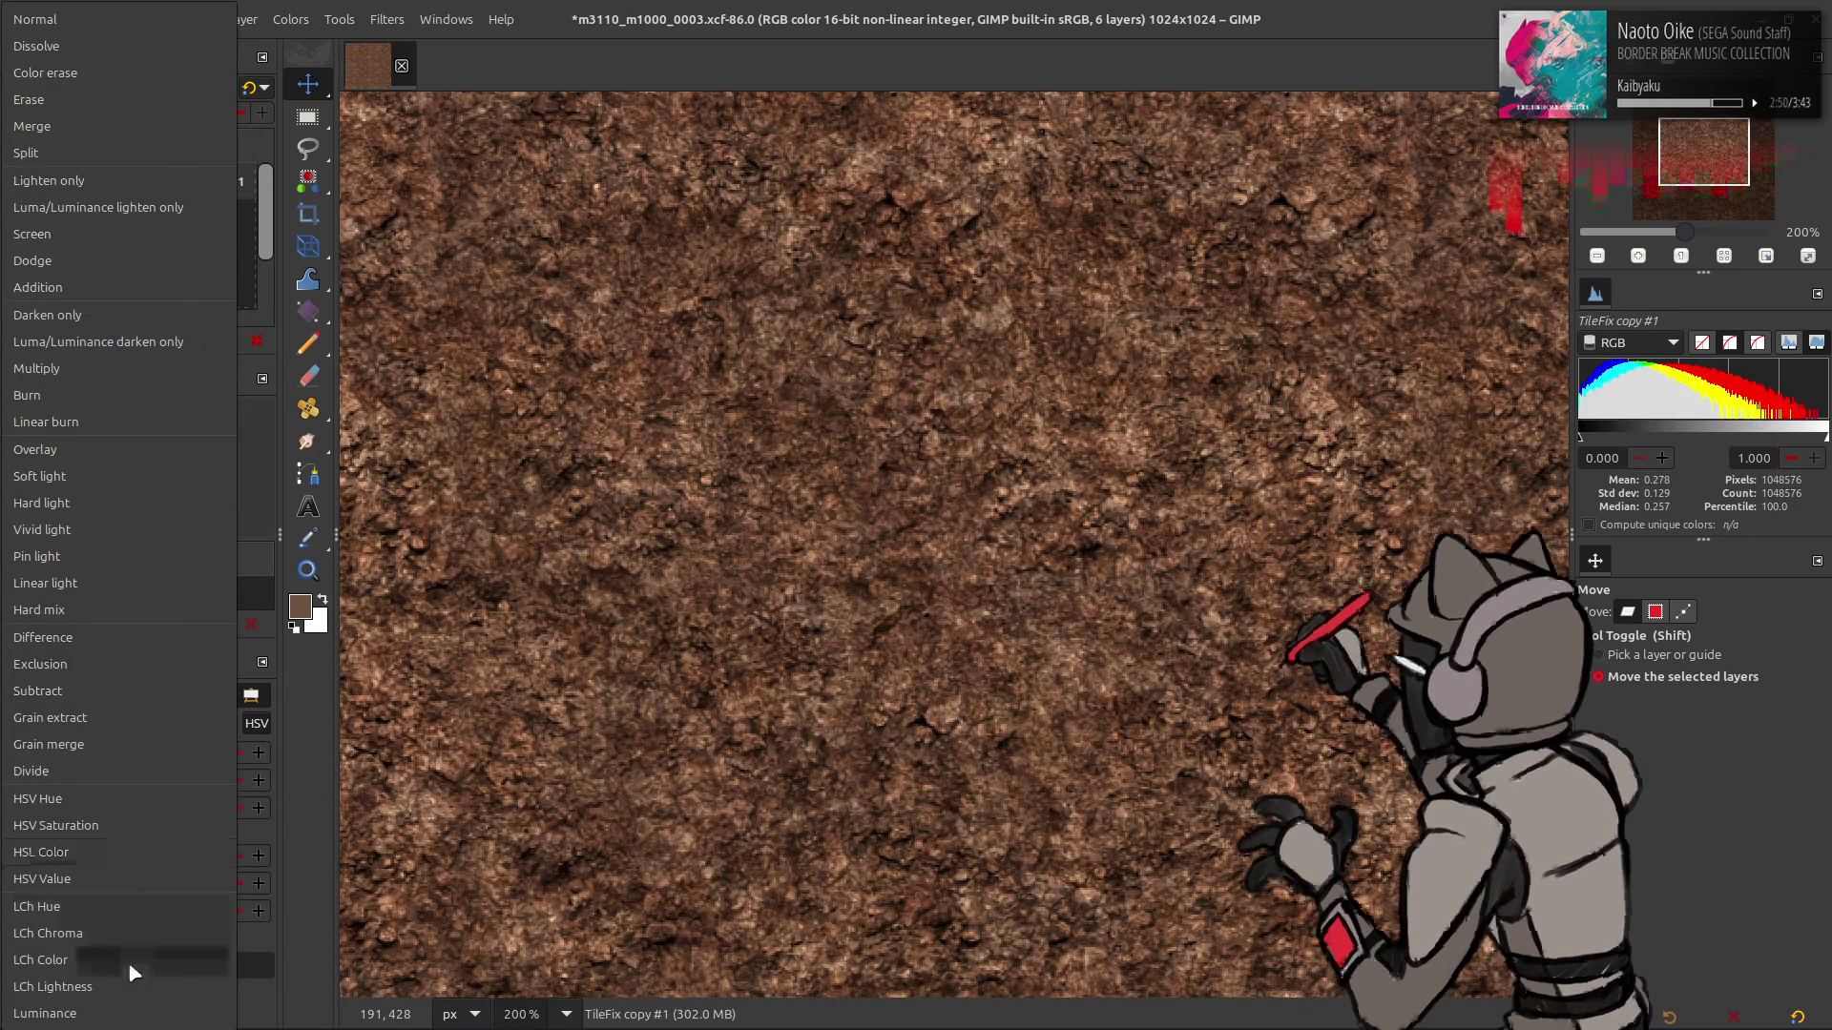
pyautogui.click(130, 959)
pyautogui.click(188, 340)
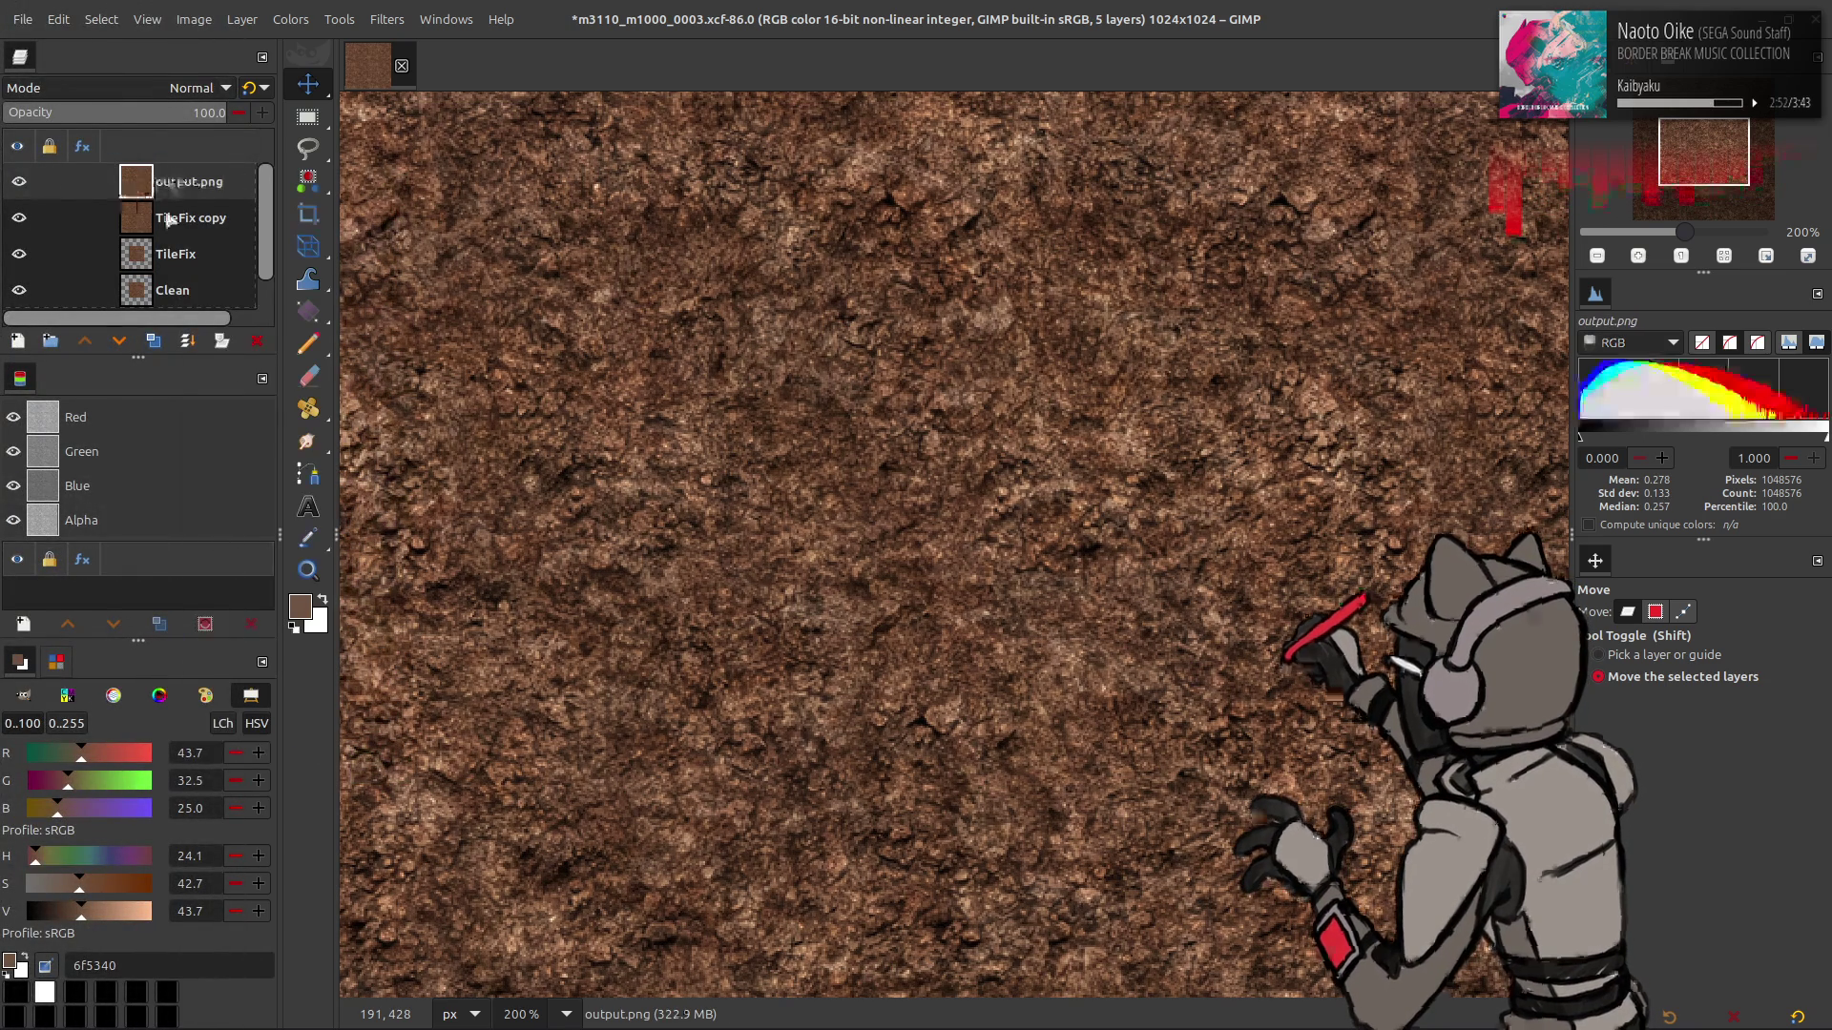
pyautogui.click(181, 217)
pyautogui.click(187, 341)
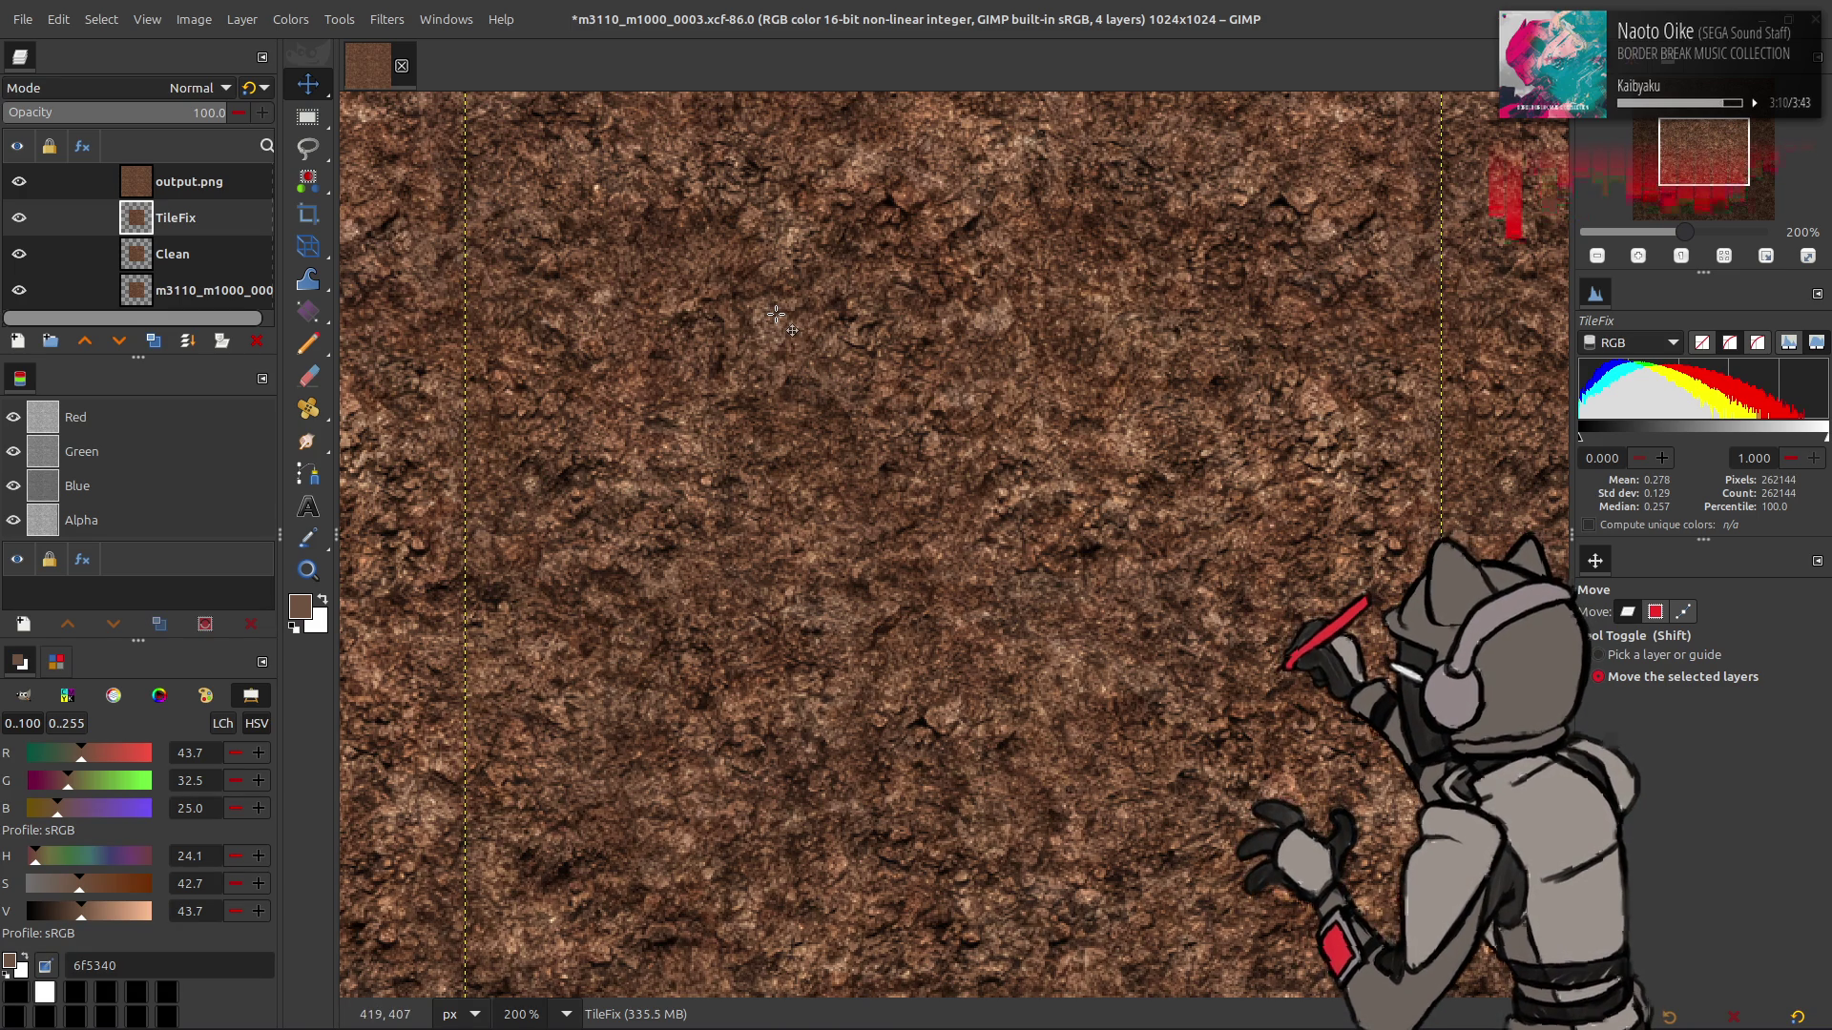
# - Shrink the canvas to 50% (512×512), centred on the texture
pyautogui.click(203, 183)
pyautogui.click(194, 20)
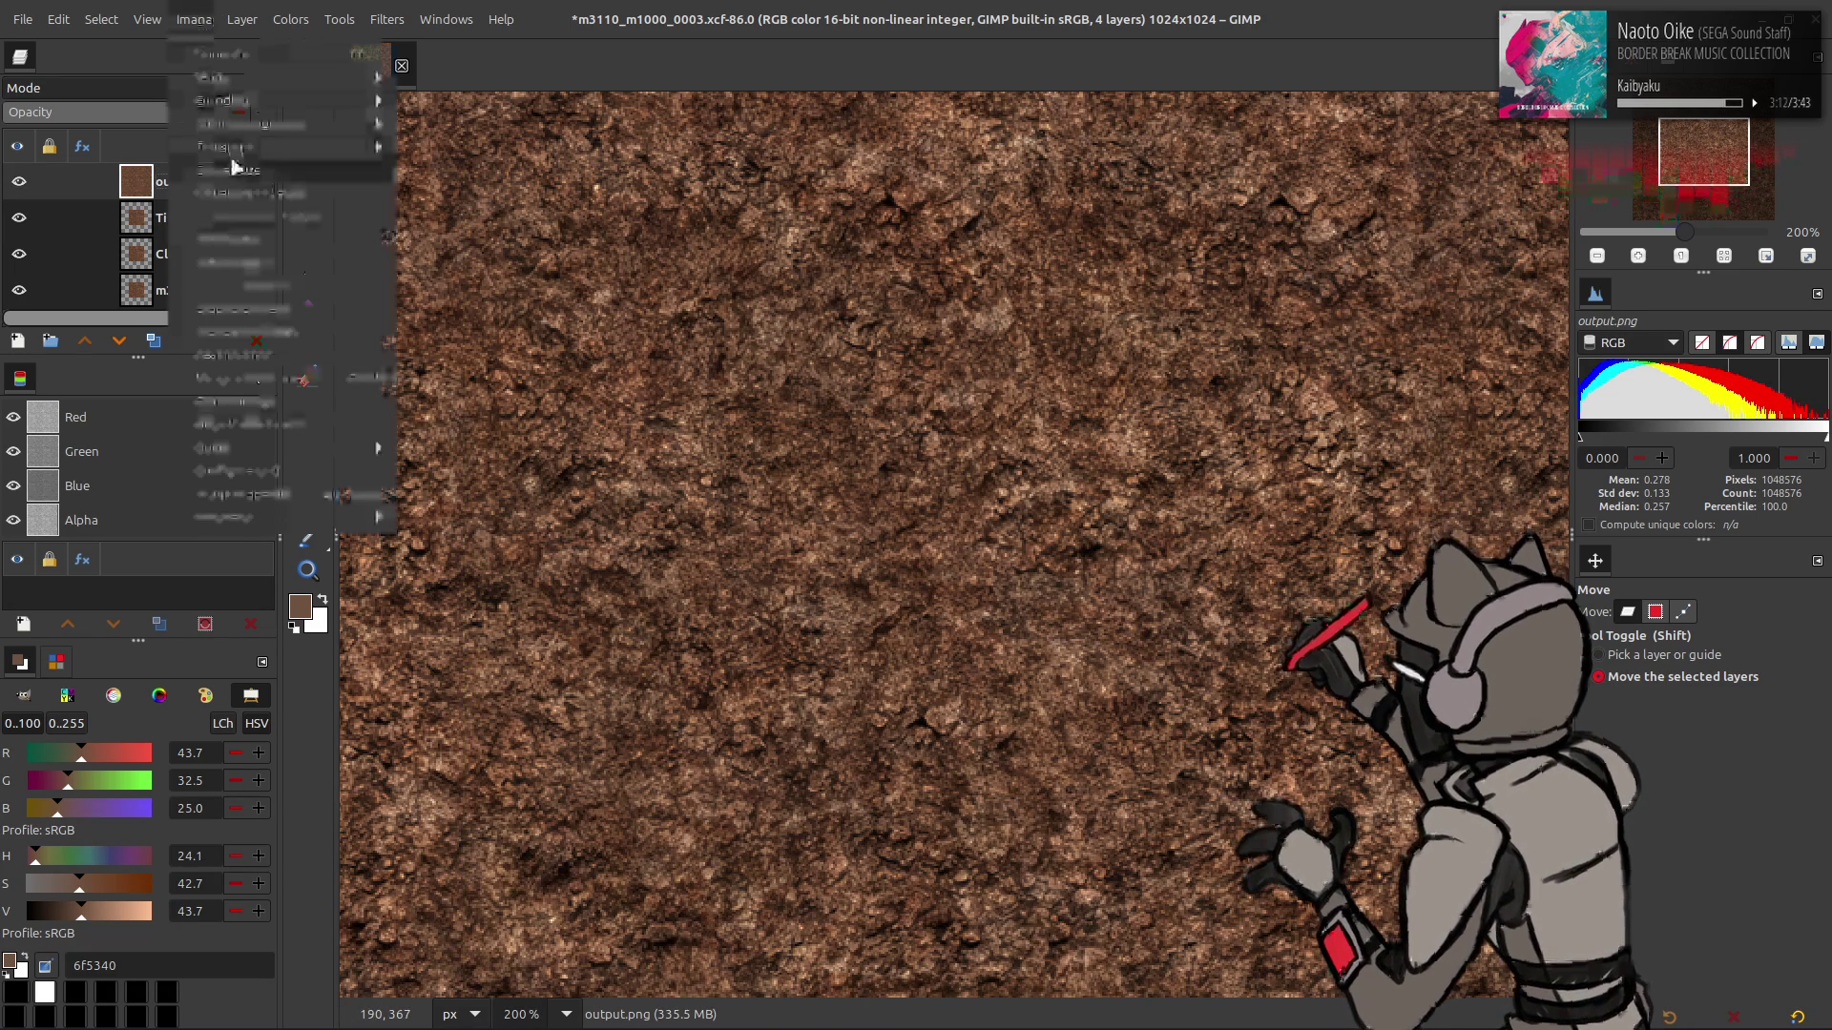
pyautogui.click(246, 192)
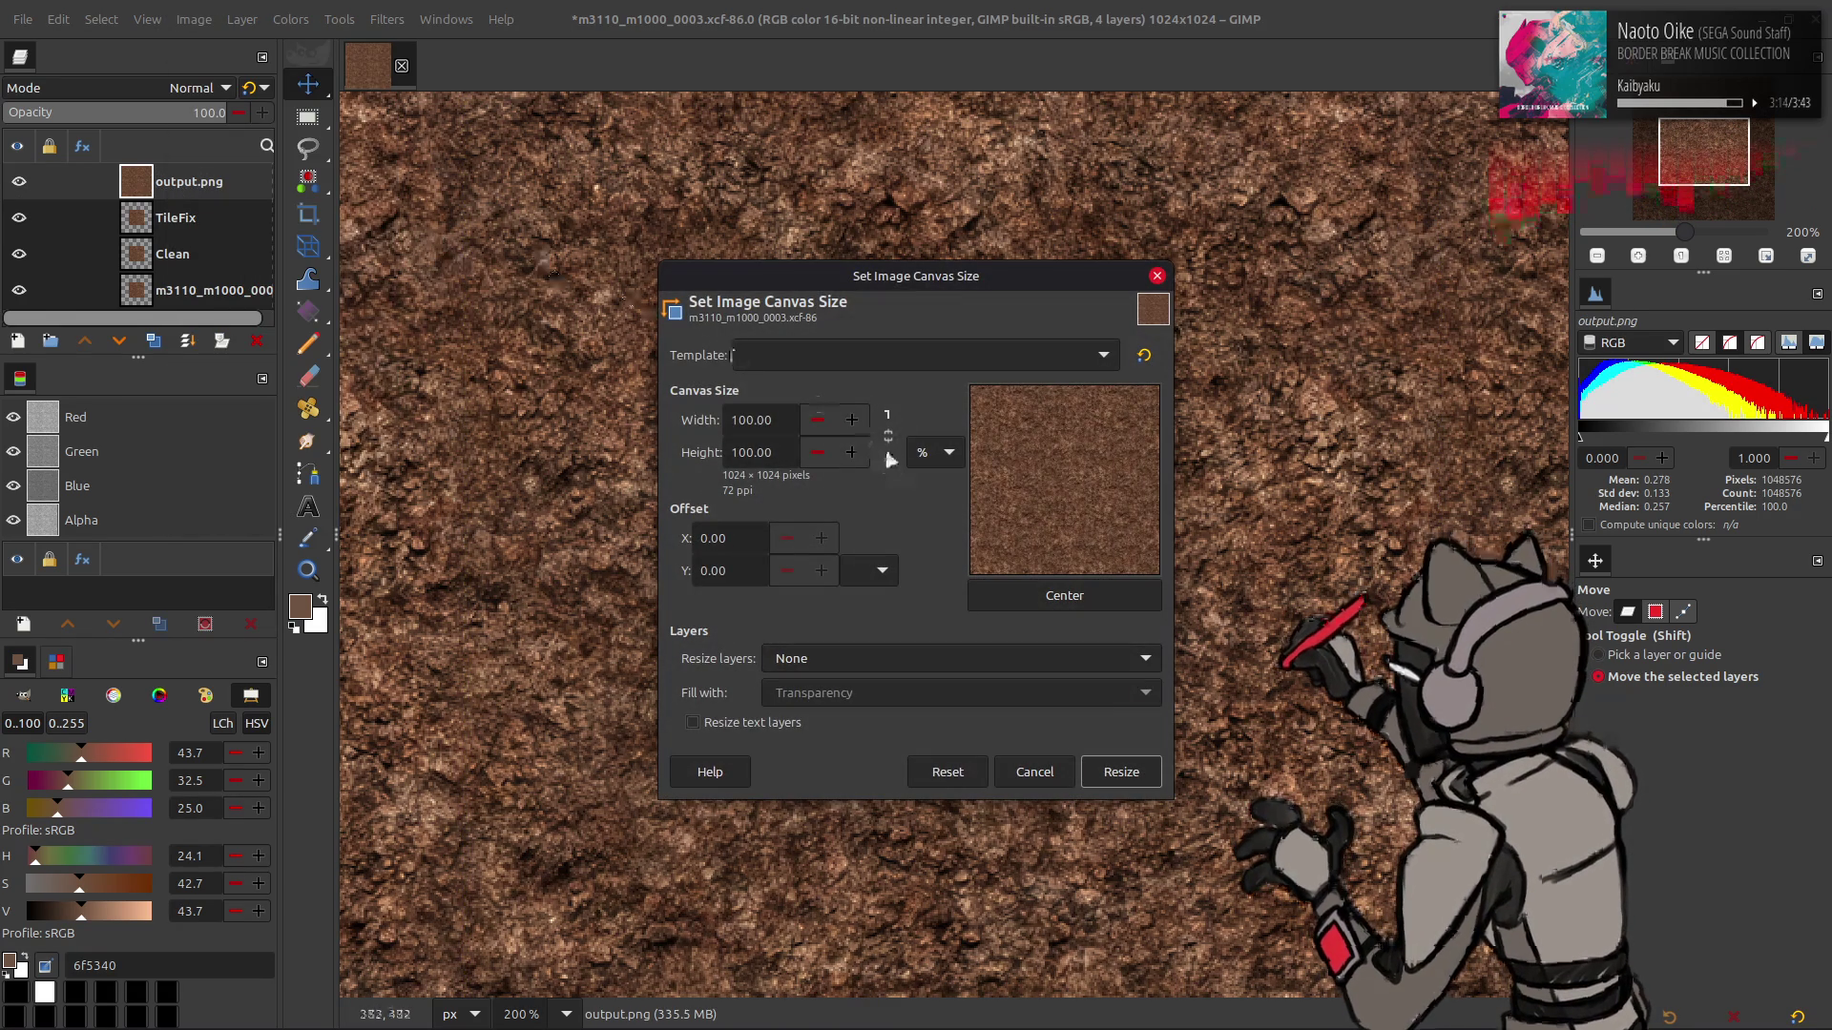
pyautogui.tripleClick(751, 420)
pyautogui.write('50')
pyautogui.press('Return')
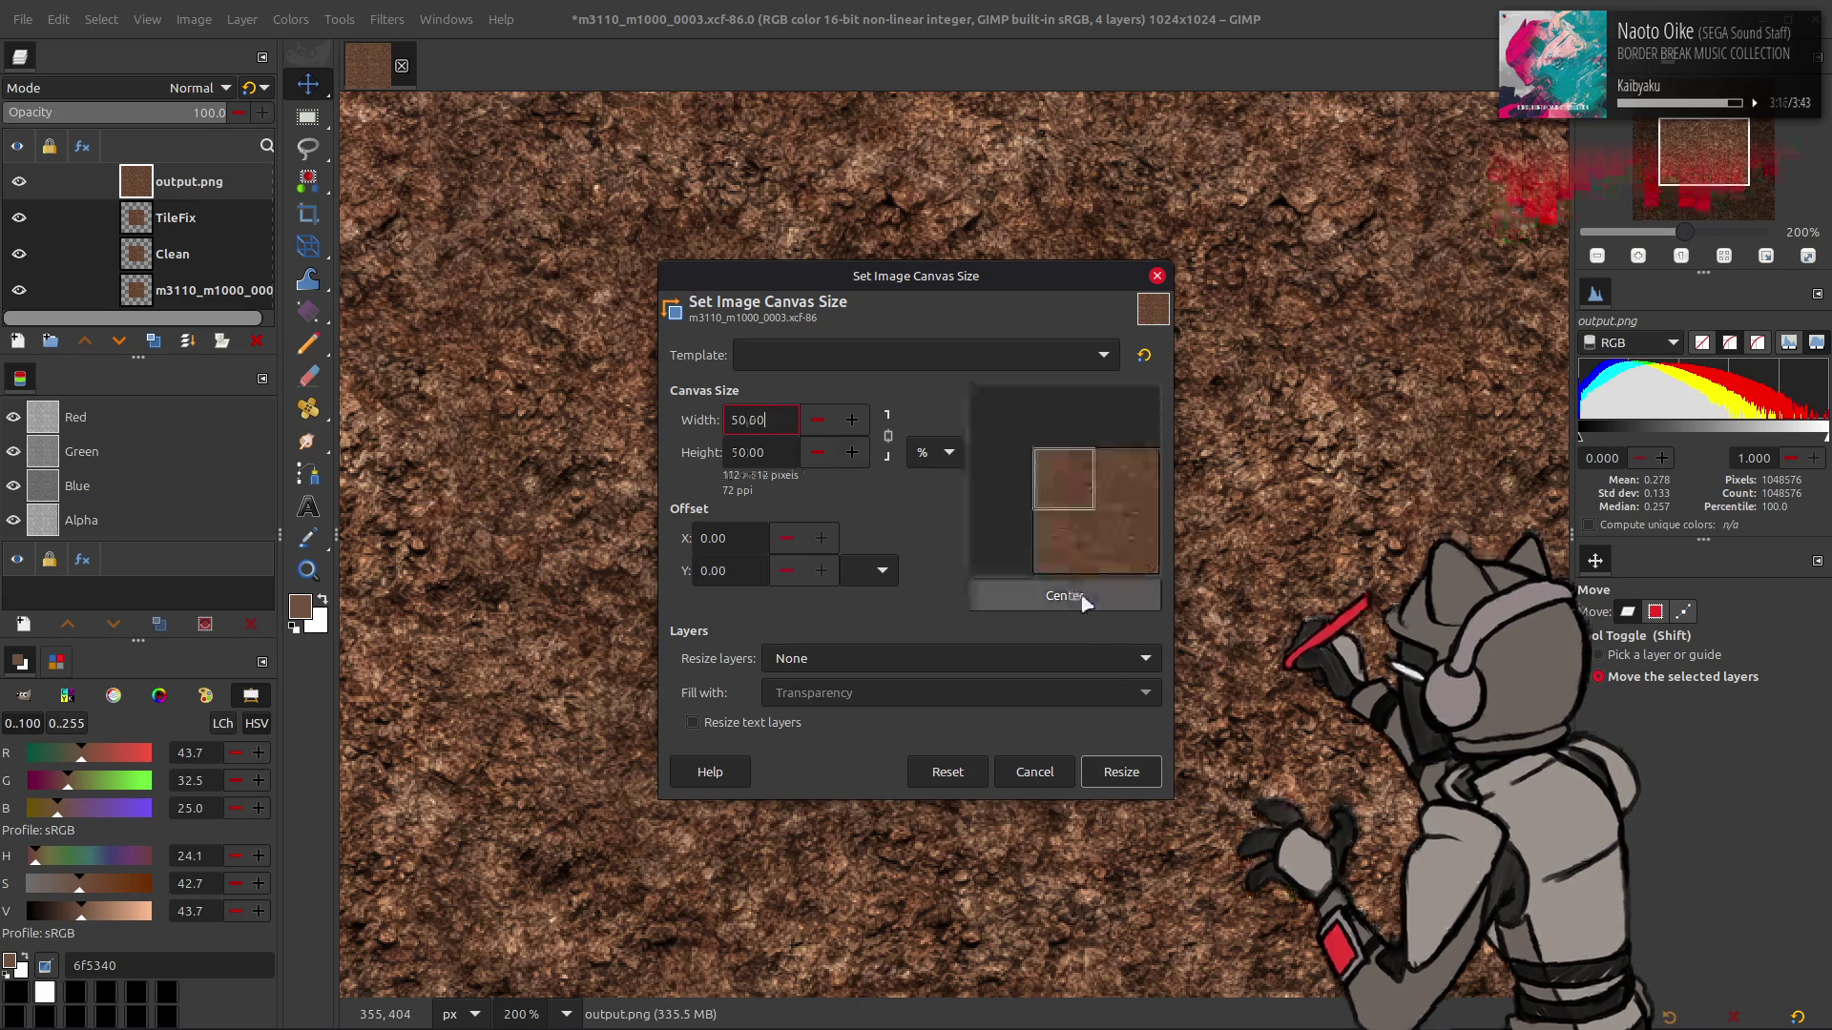
pyautogui.click(1083, 597)
pyautogui.click(1121, 772)
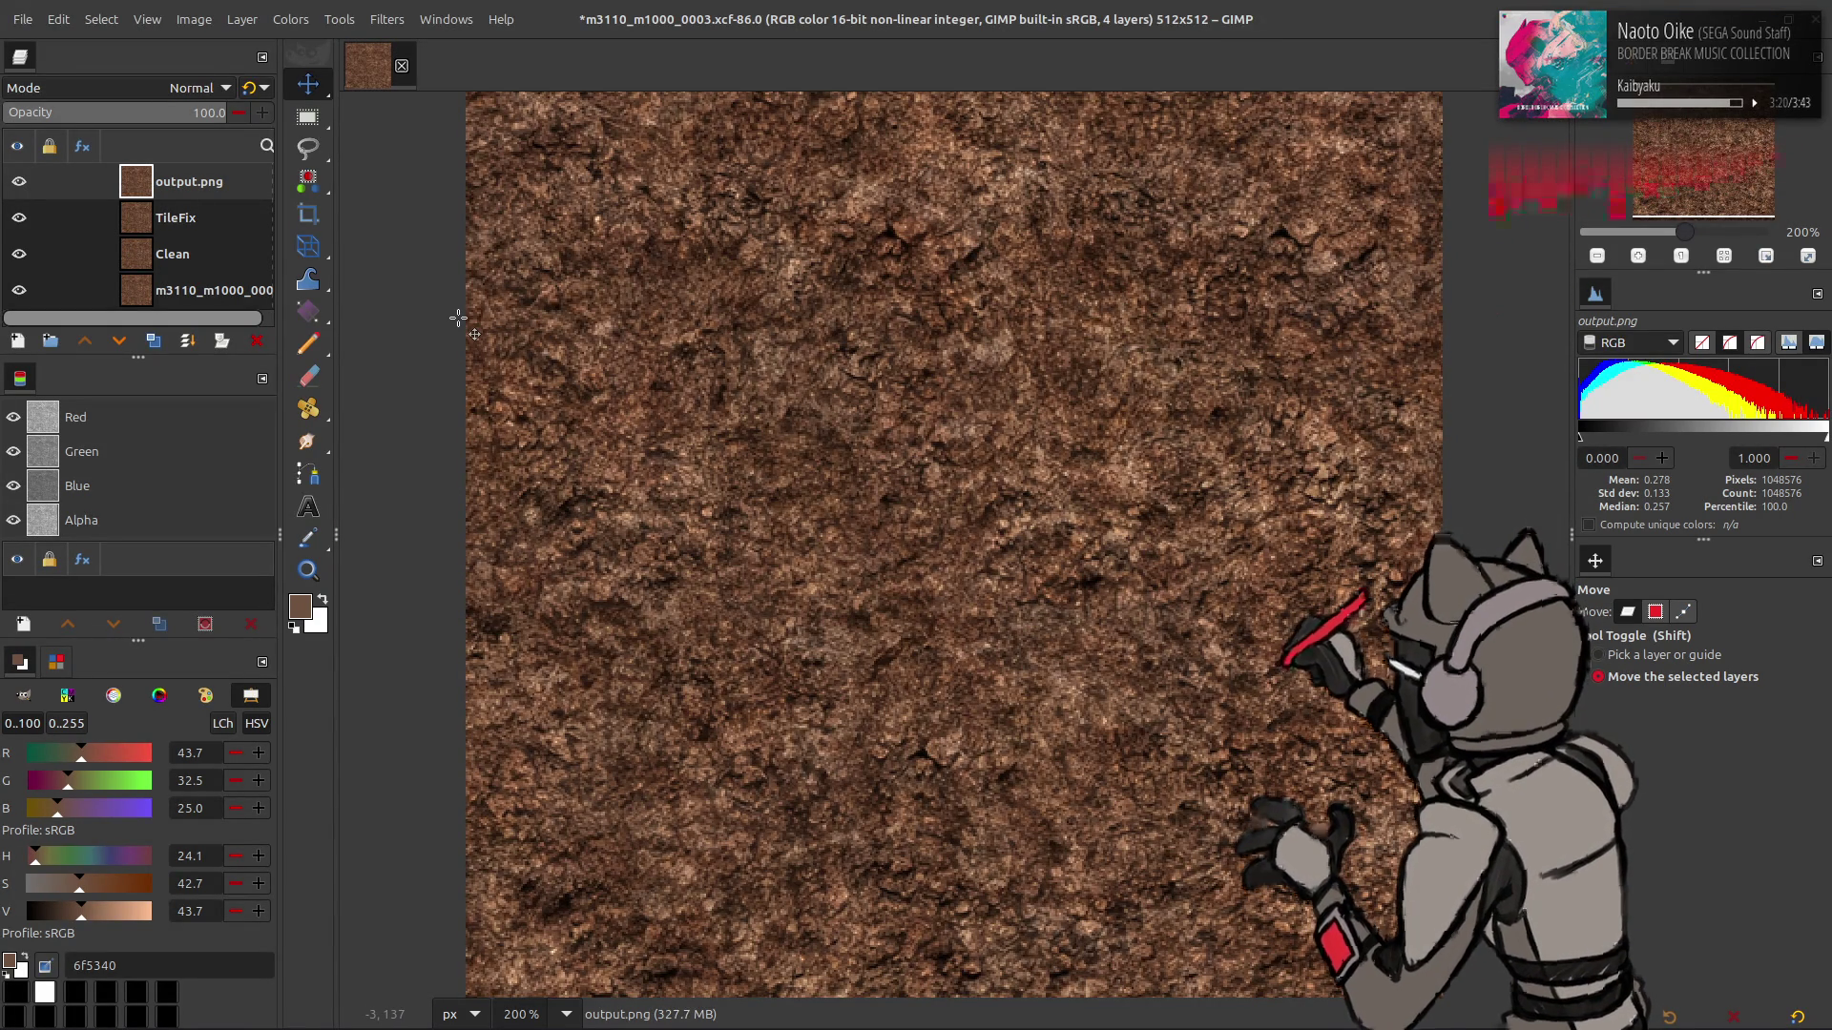
# - Rename the output.png layer to 'h264'
pyautogui.click(164, 218)
pyautogui.click(198, 190)
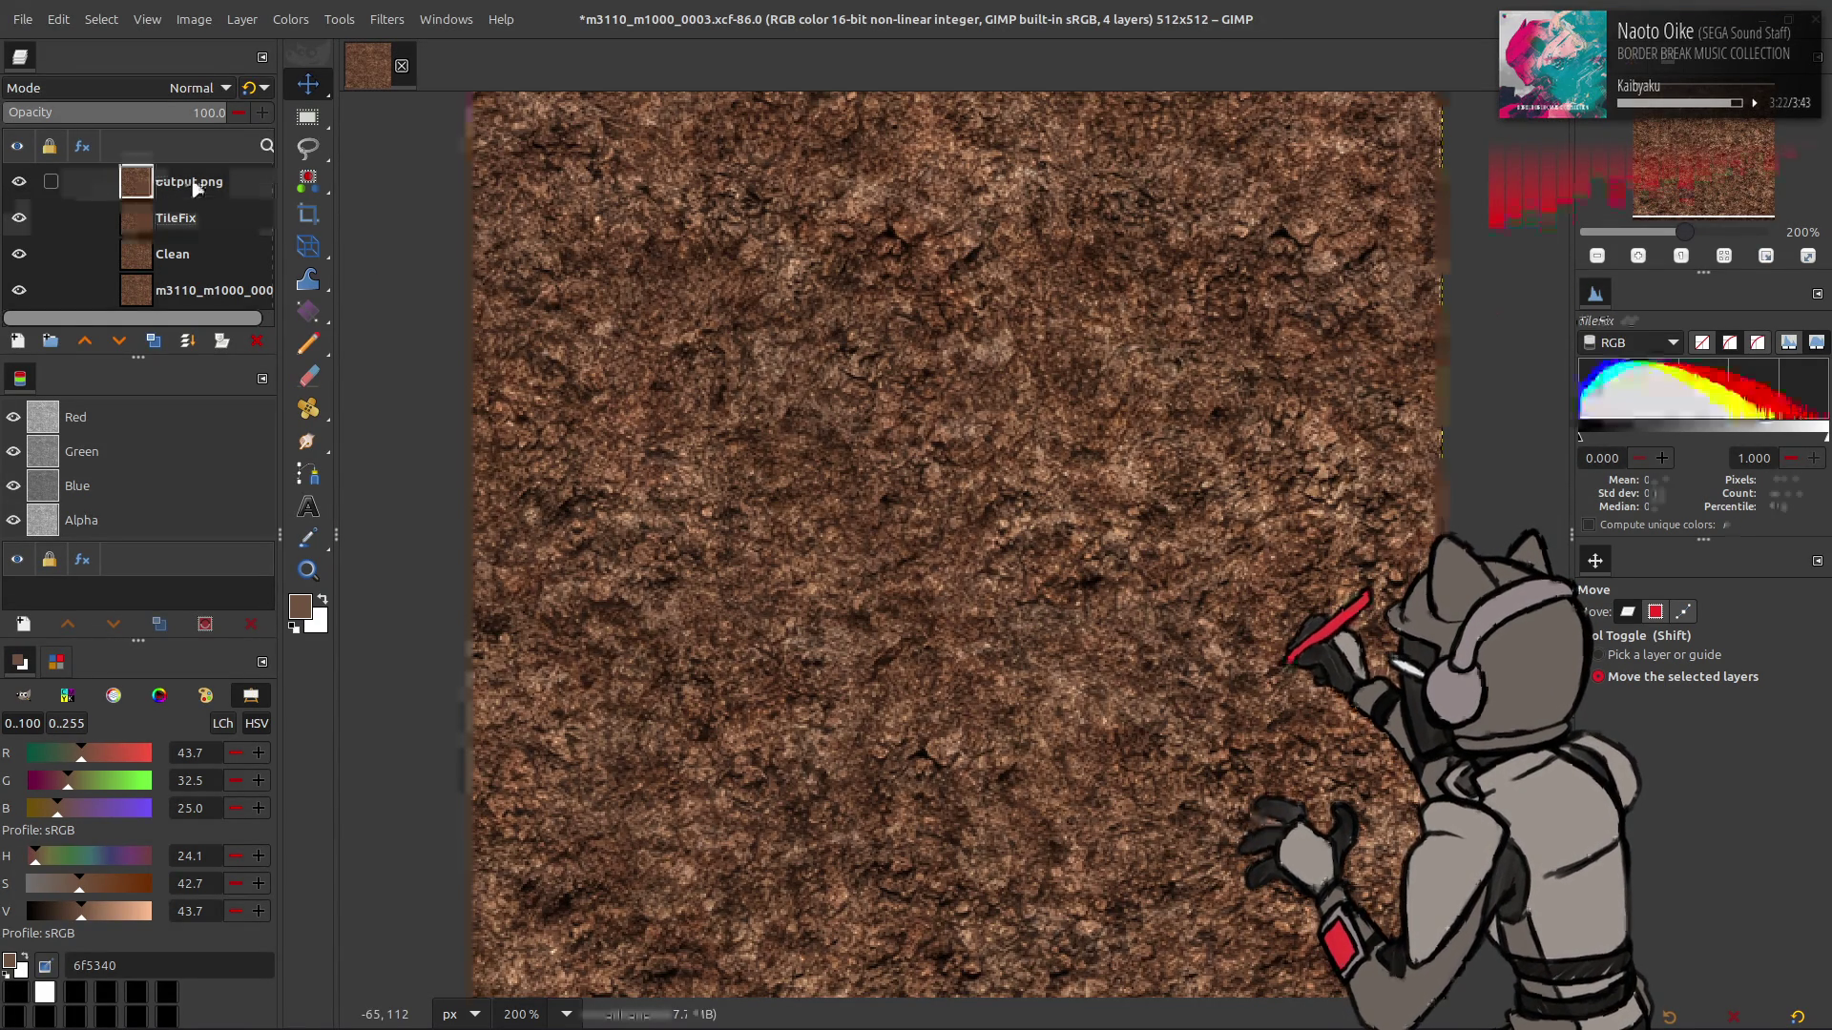
pyautogui.rightClick(207, 196)
pyautogui.click(201, 181)
pyautogui.doubleClick(201, 180)
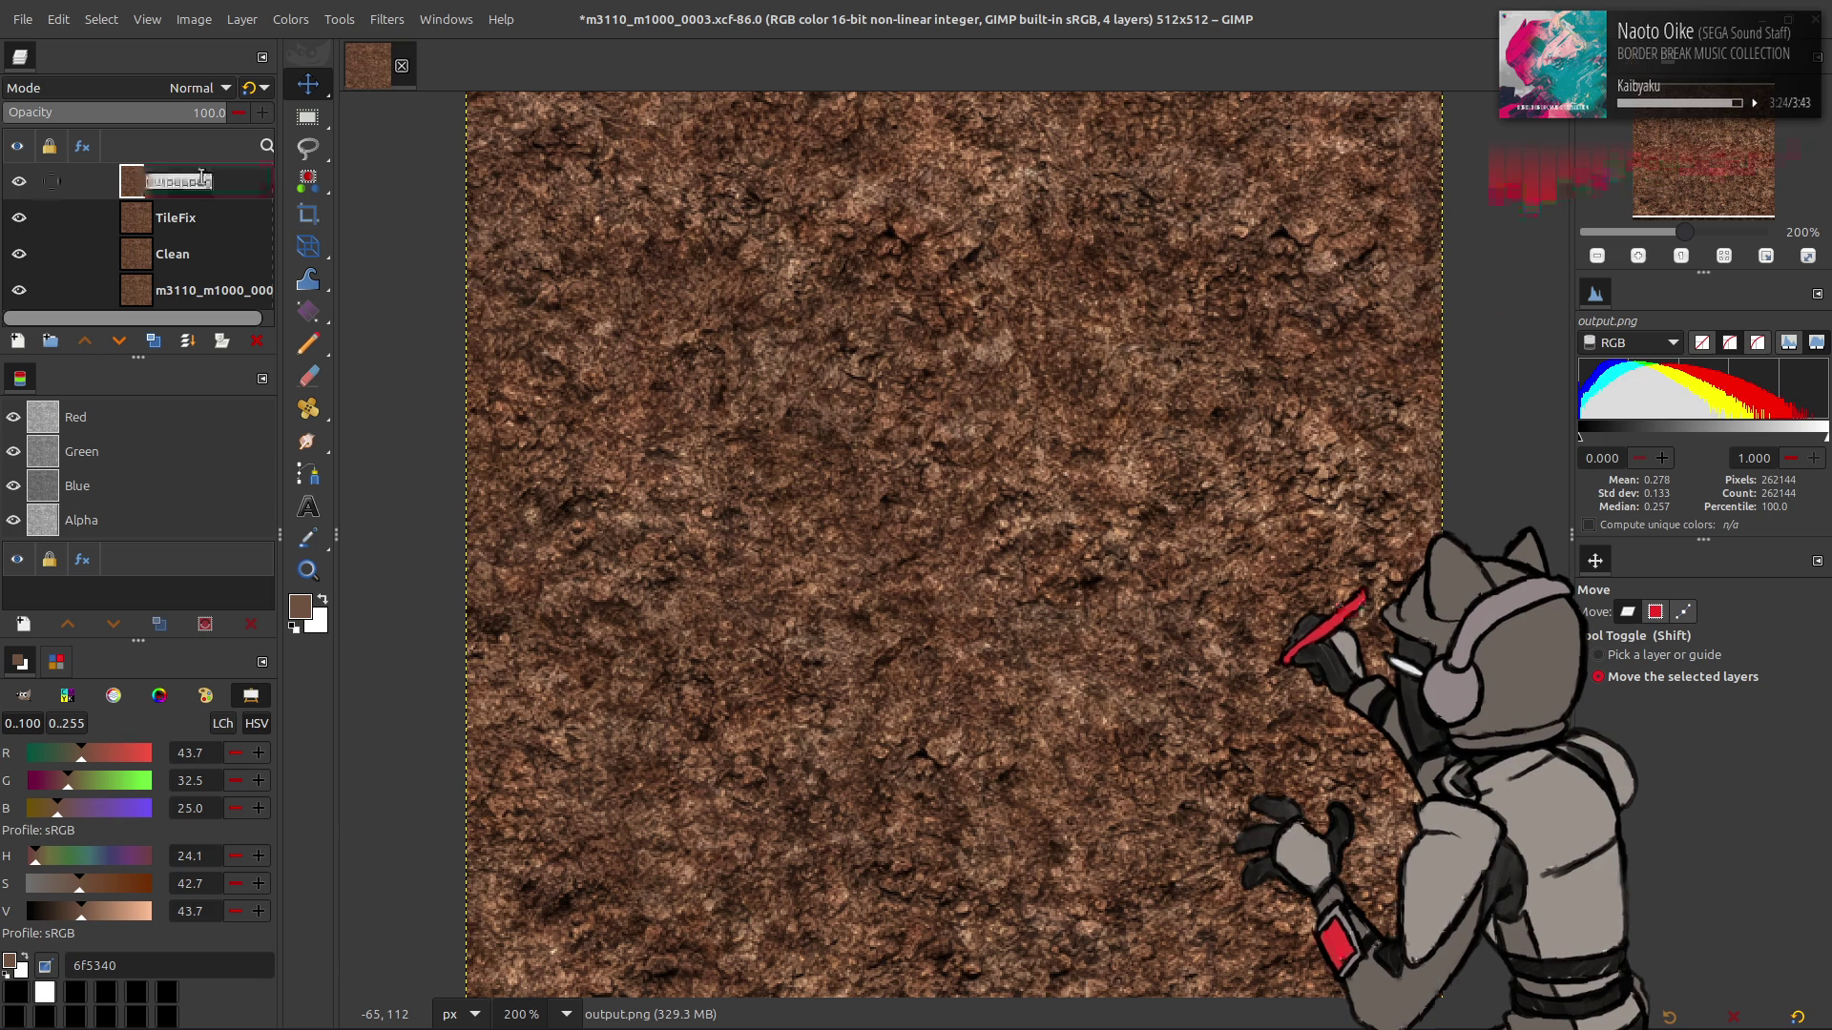
pyautogui.write('h264')
pyautogui.press('Return')
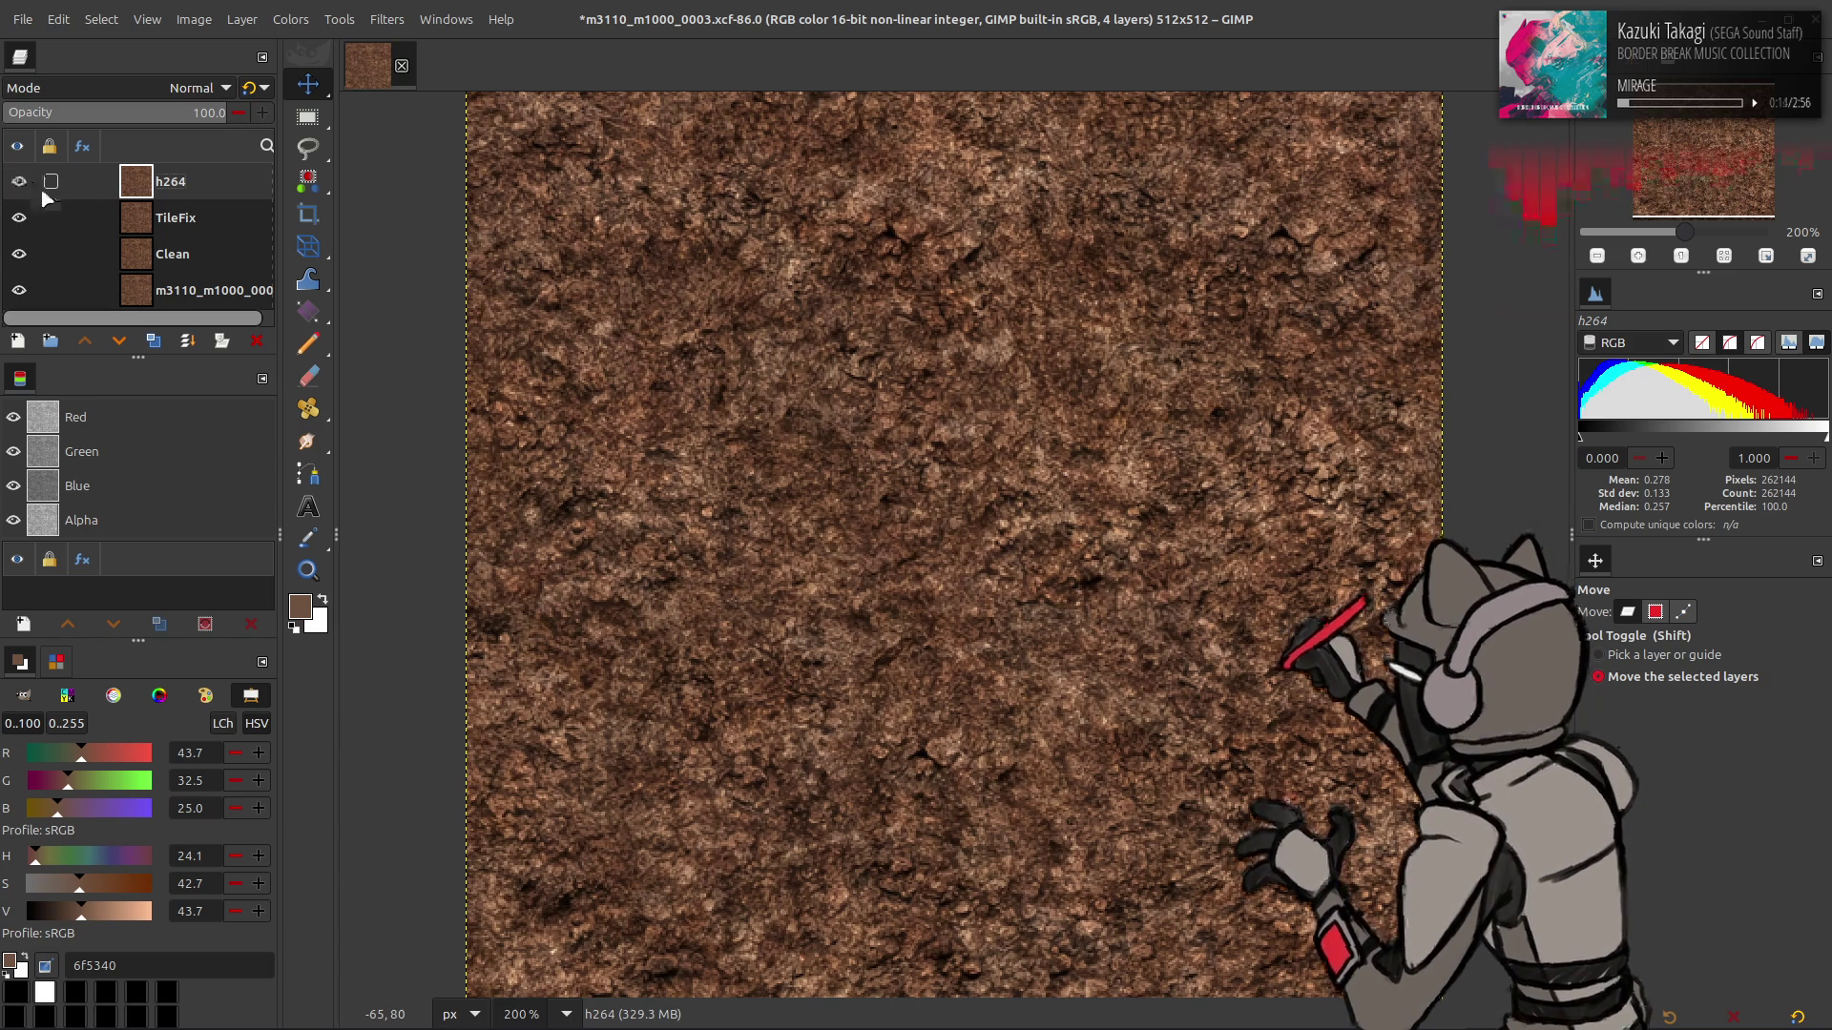
# - Duplicate h264 and apply a G'MIC Gaussian blur to the top copy
pyautogui.click(153, 341)
pyautogui.click(152, 340)
pyautogui.click(388, 19)
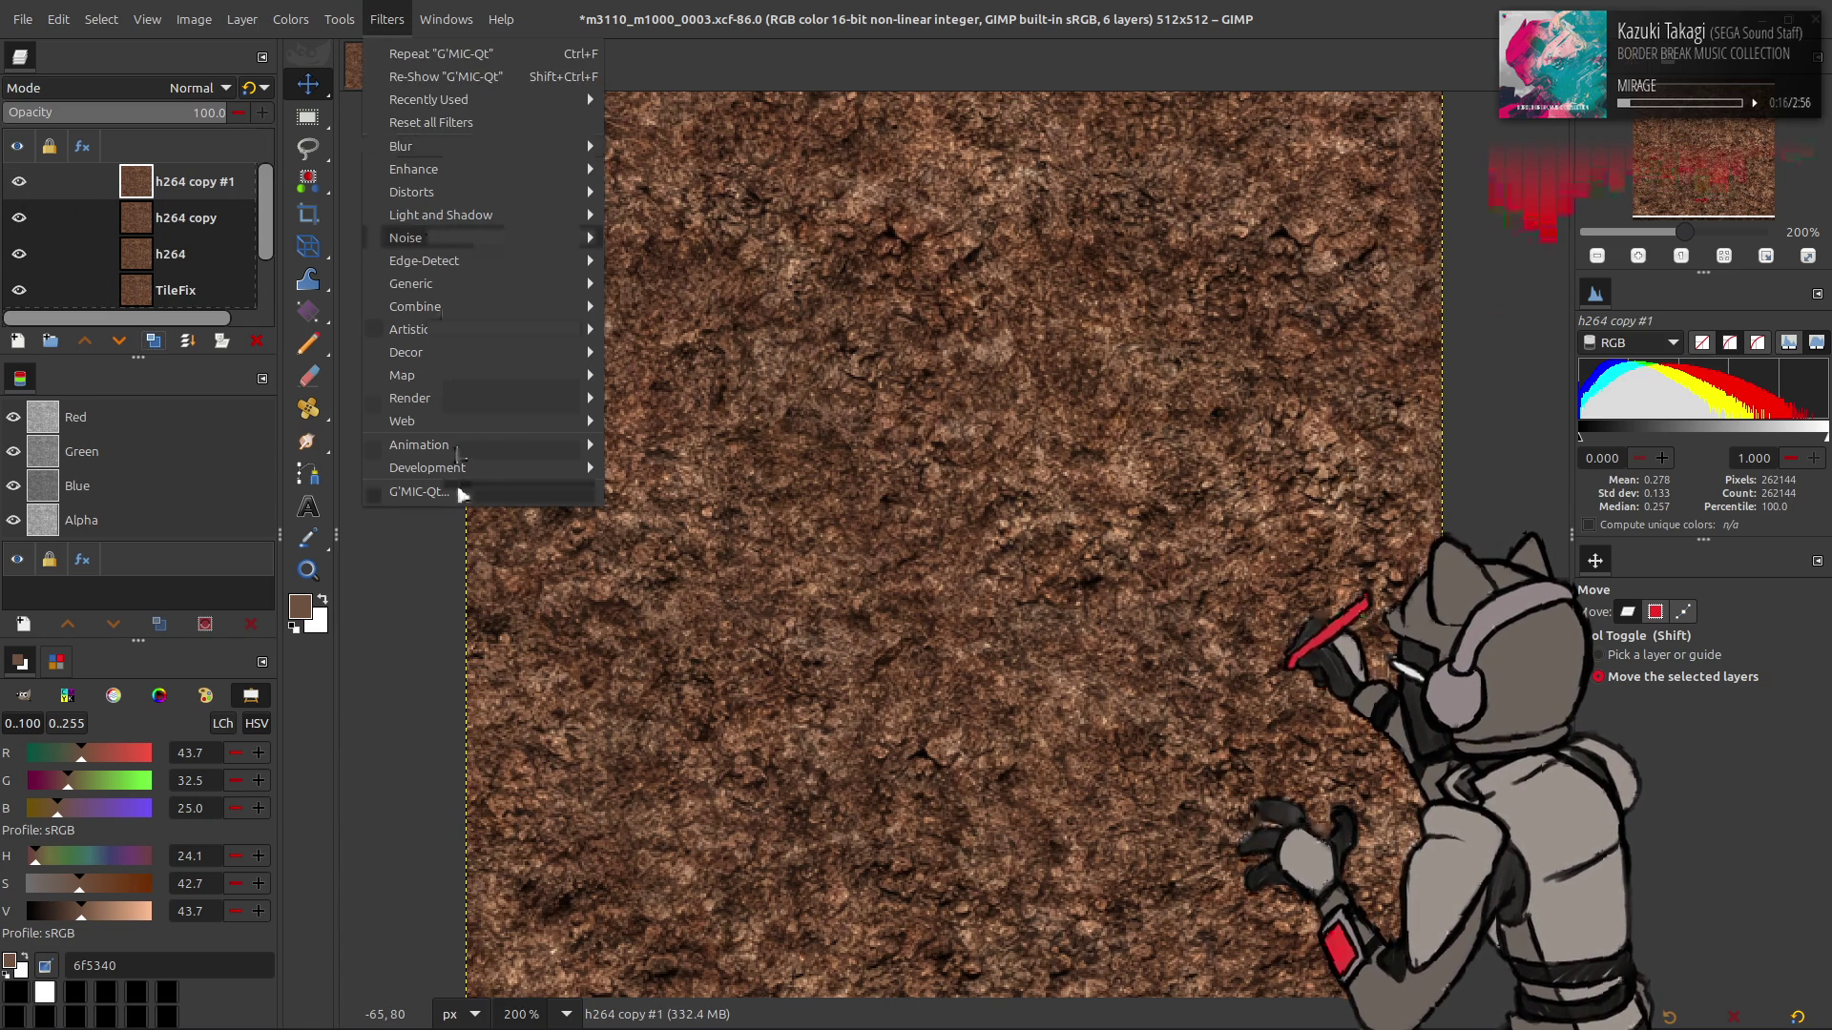
pyautogui.click(462, 489)
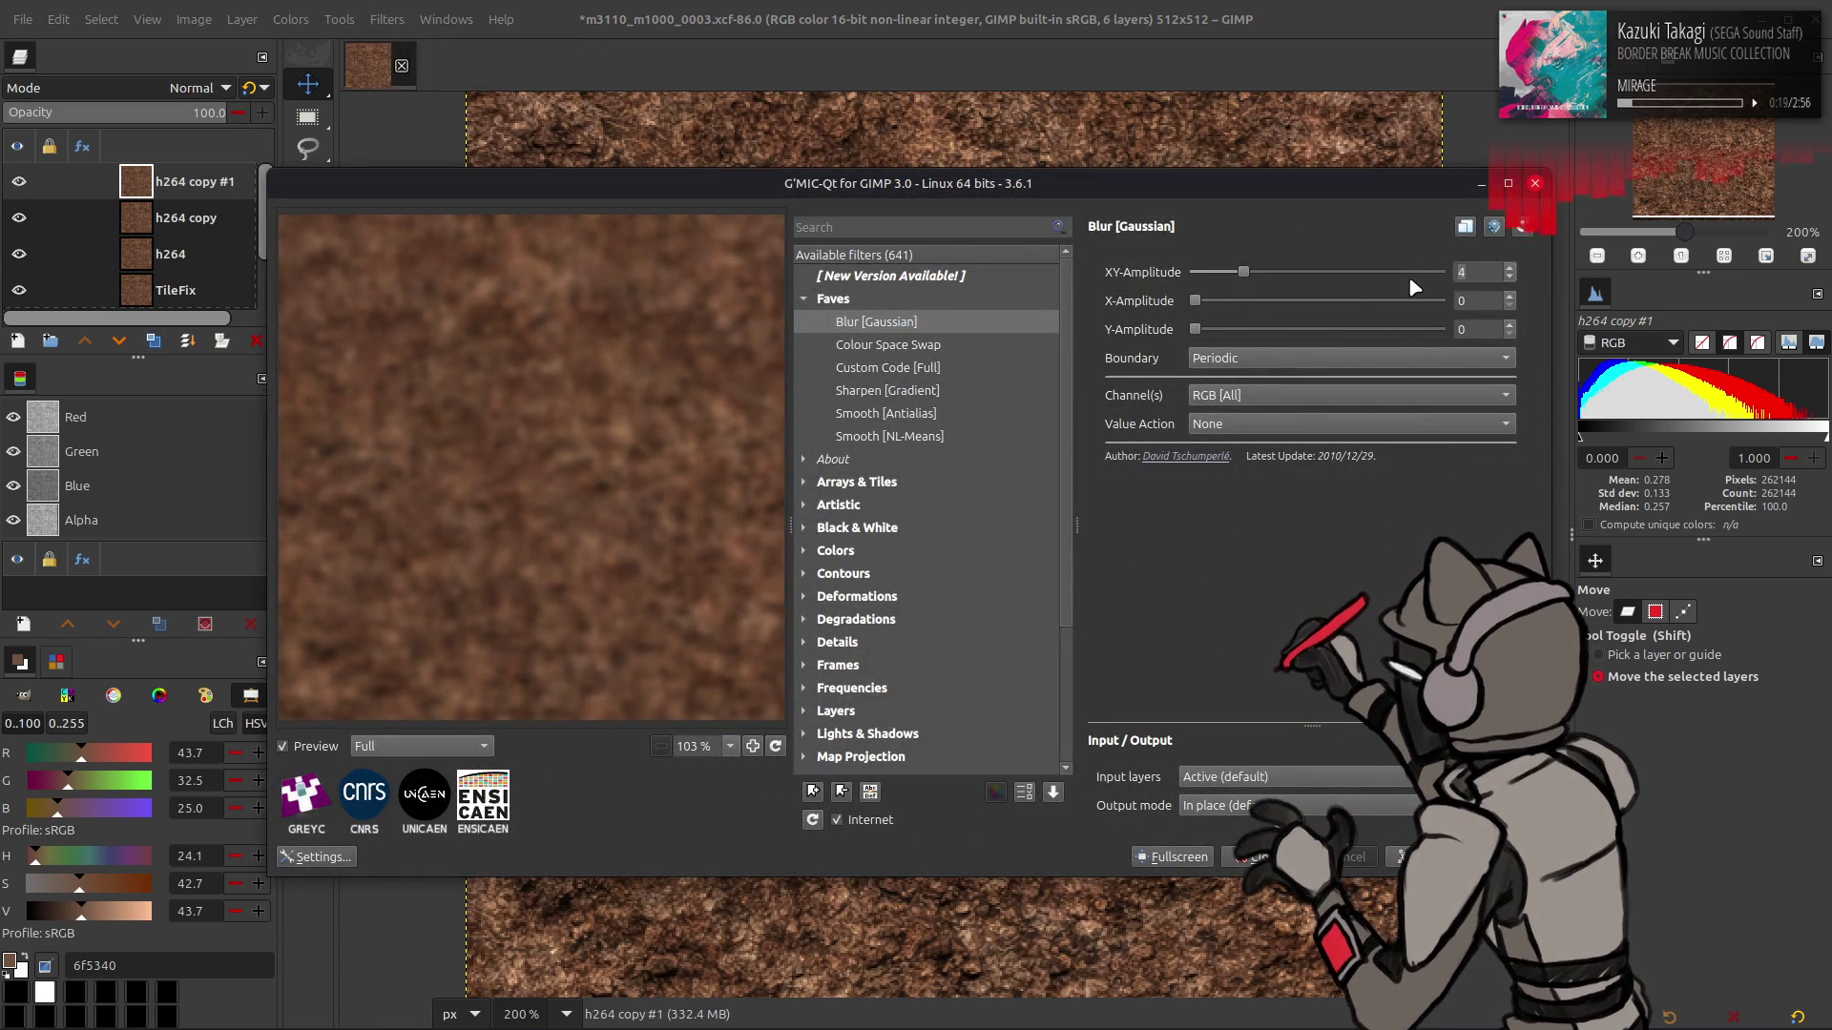
pyautogui.write('0.5')
pyautogui.press('Return')
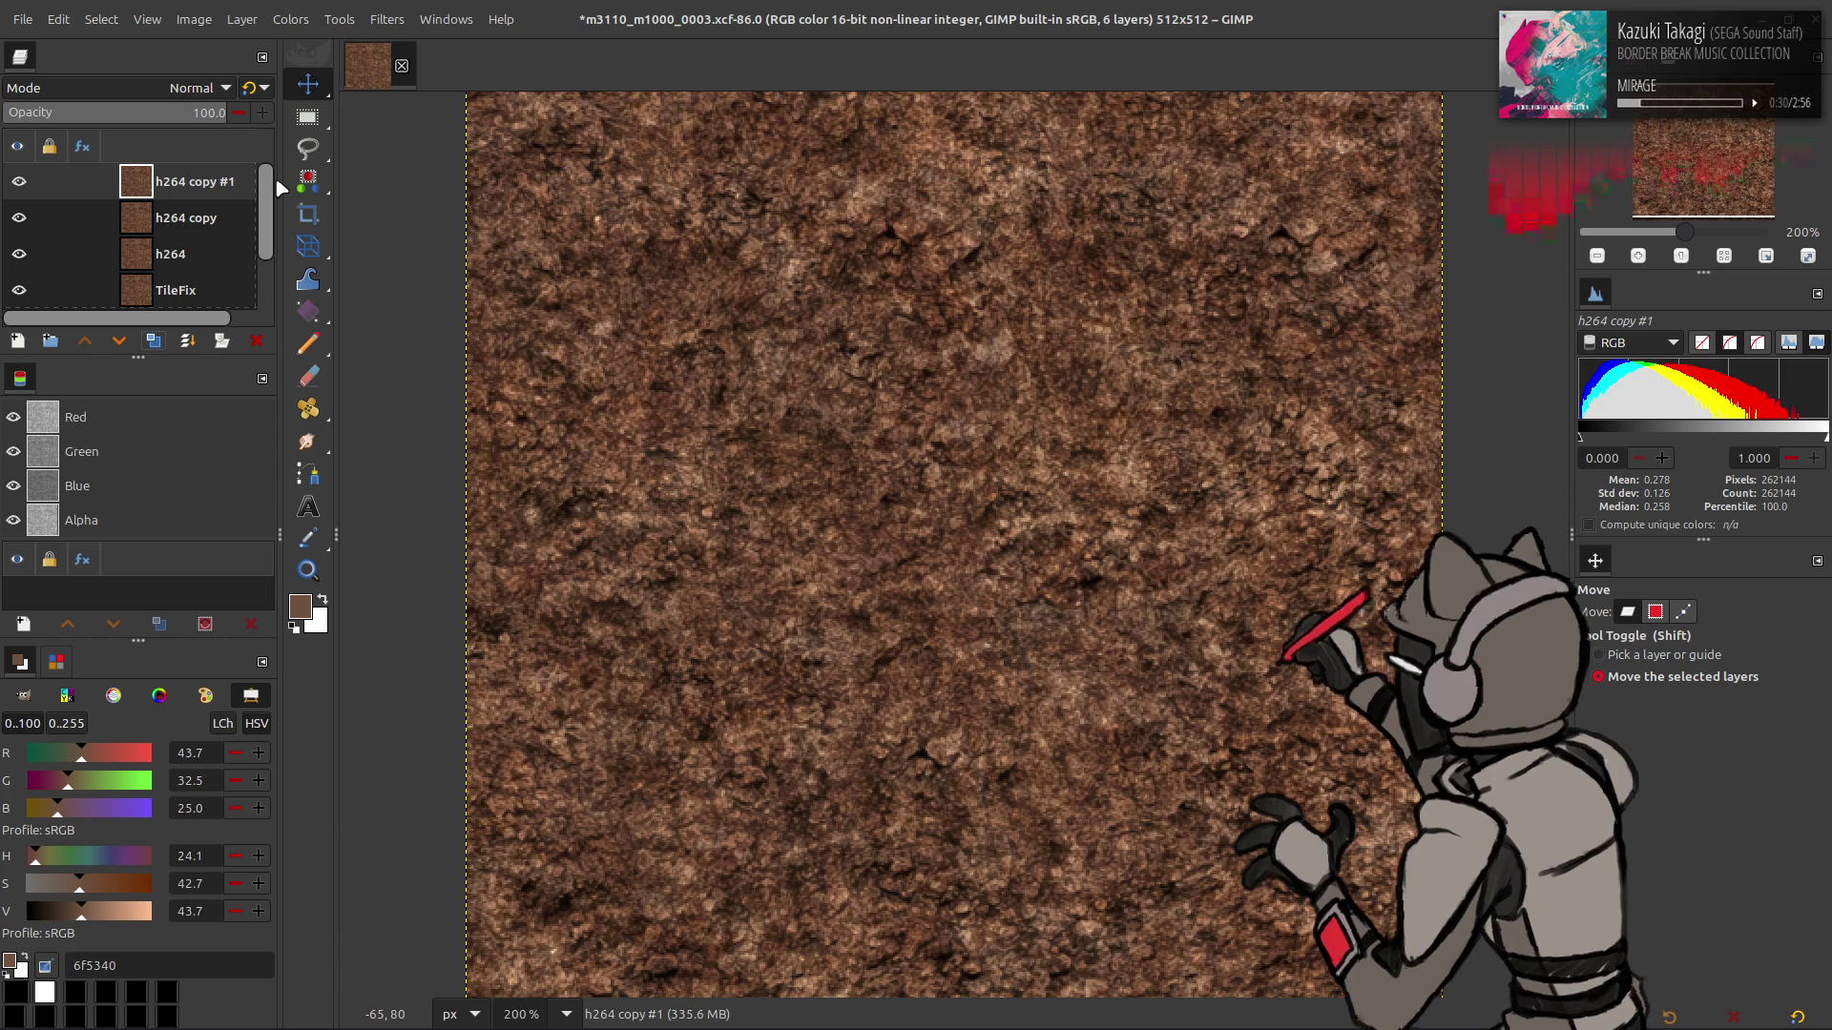
# - Set the blurred copy to Grain extract, then Grain merge, and merge it into h264
pyautogui.click(195, 90)
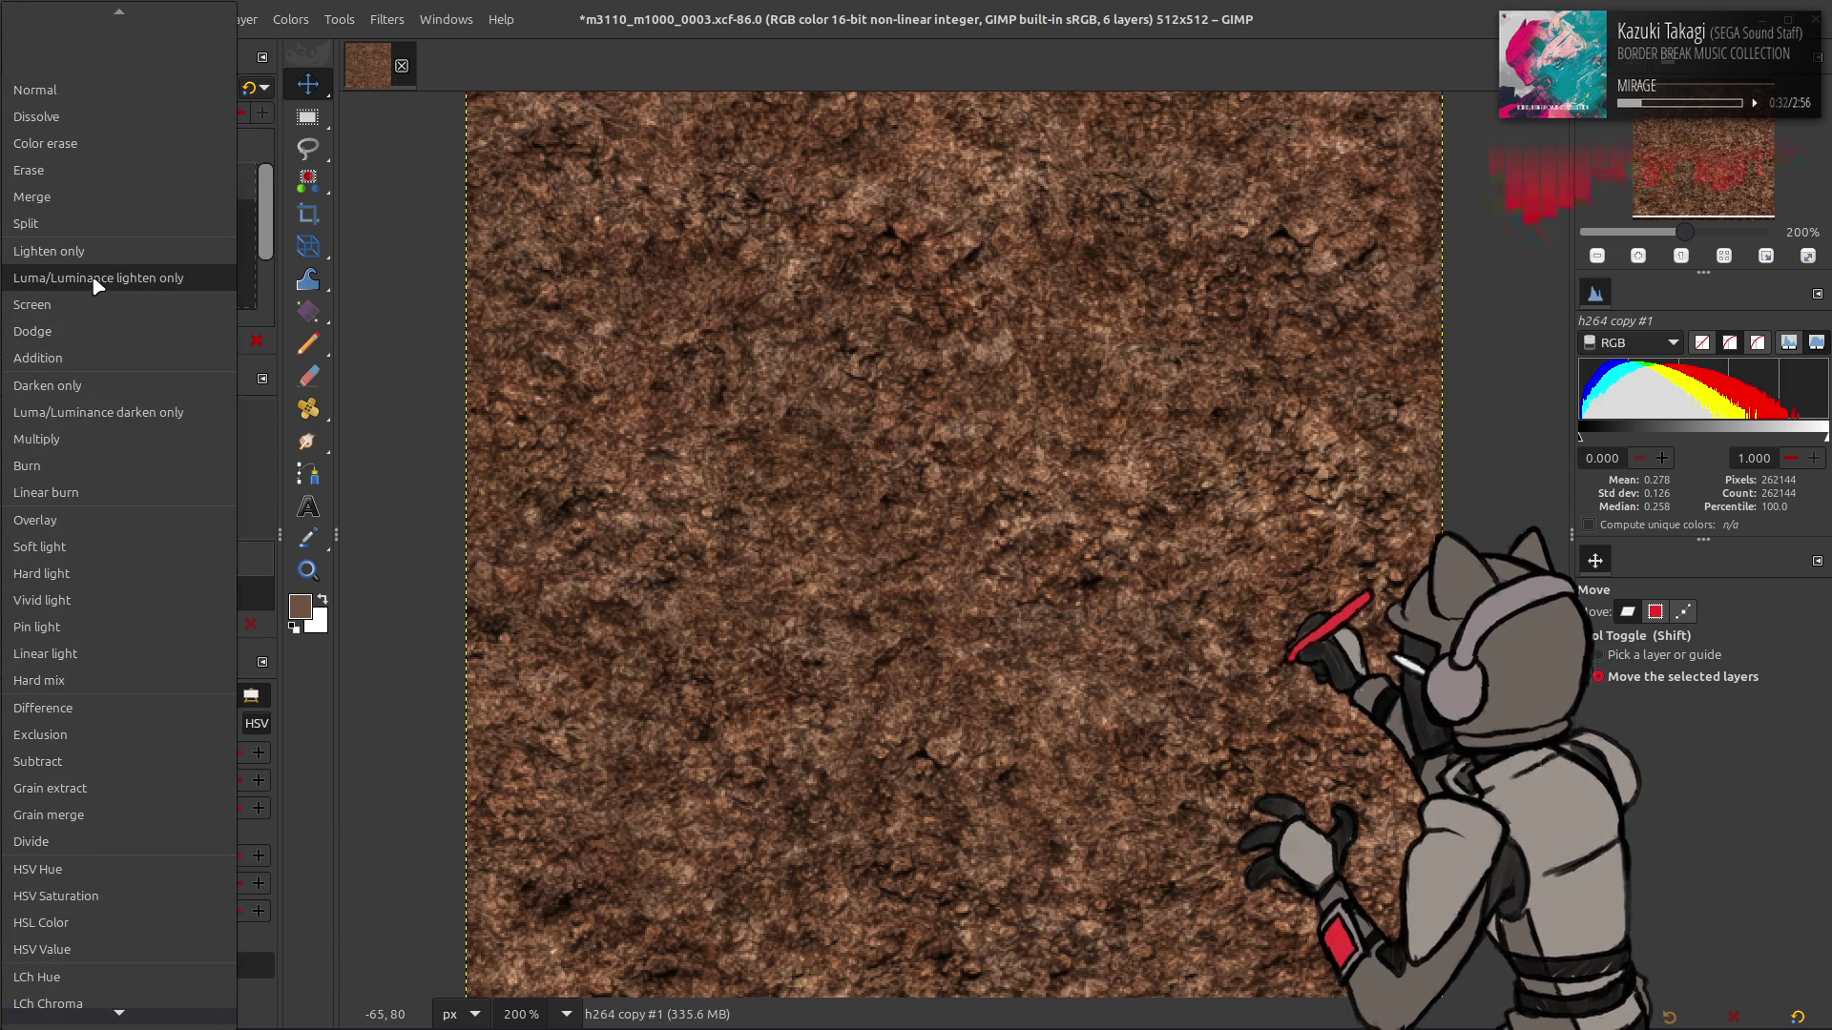
pyautogui.click(80, 788)
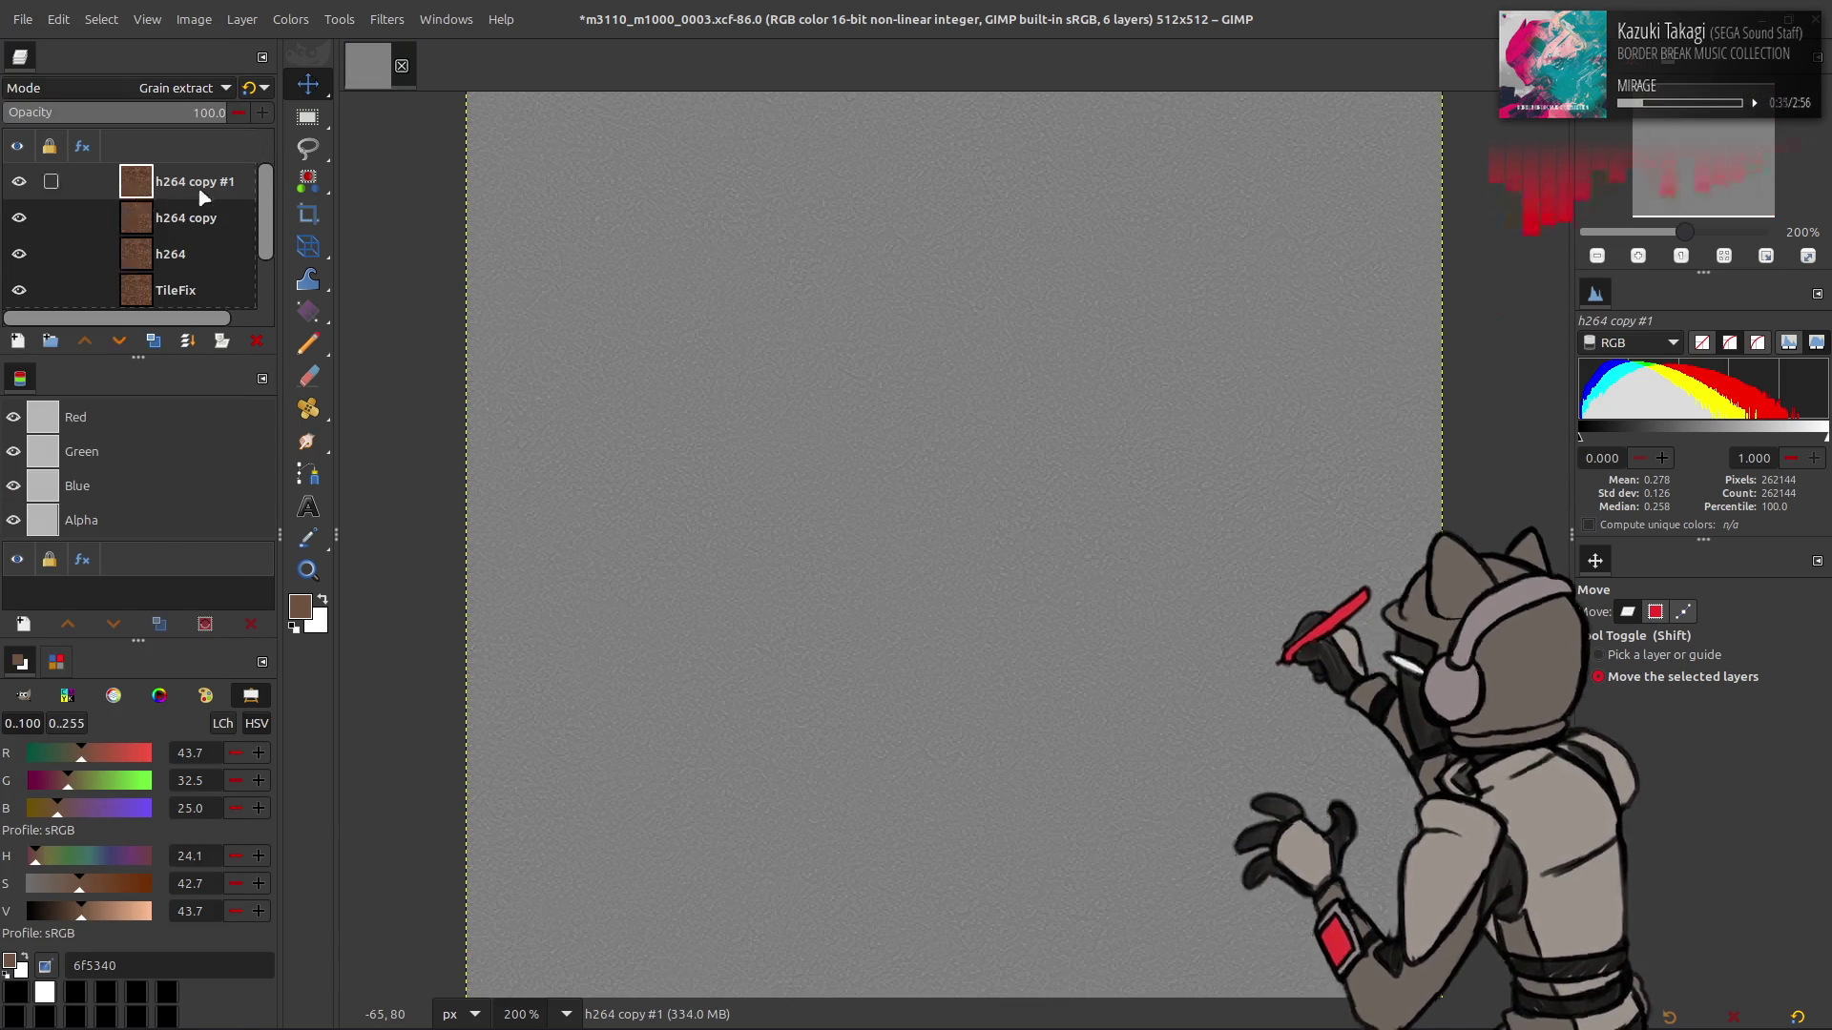
pyautogui.click(176, 86)
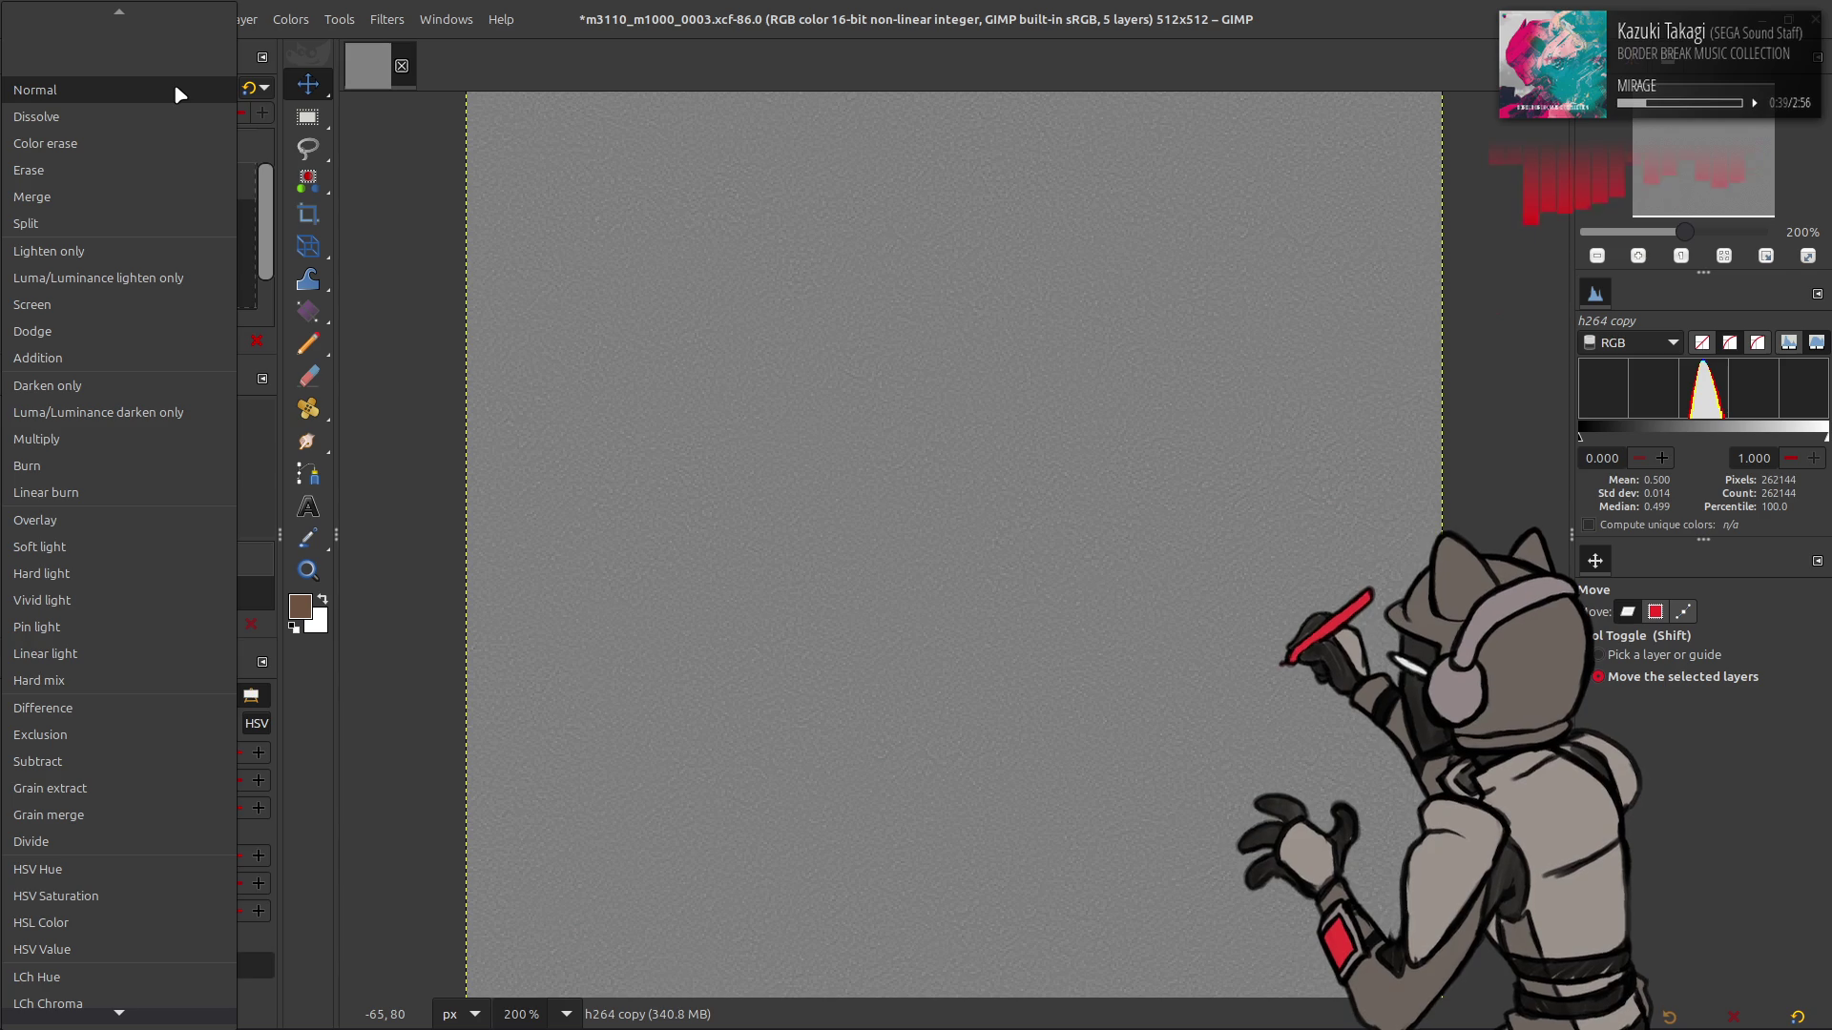
pyautogui.click(113, 814)
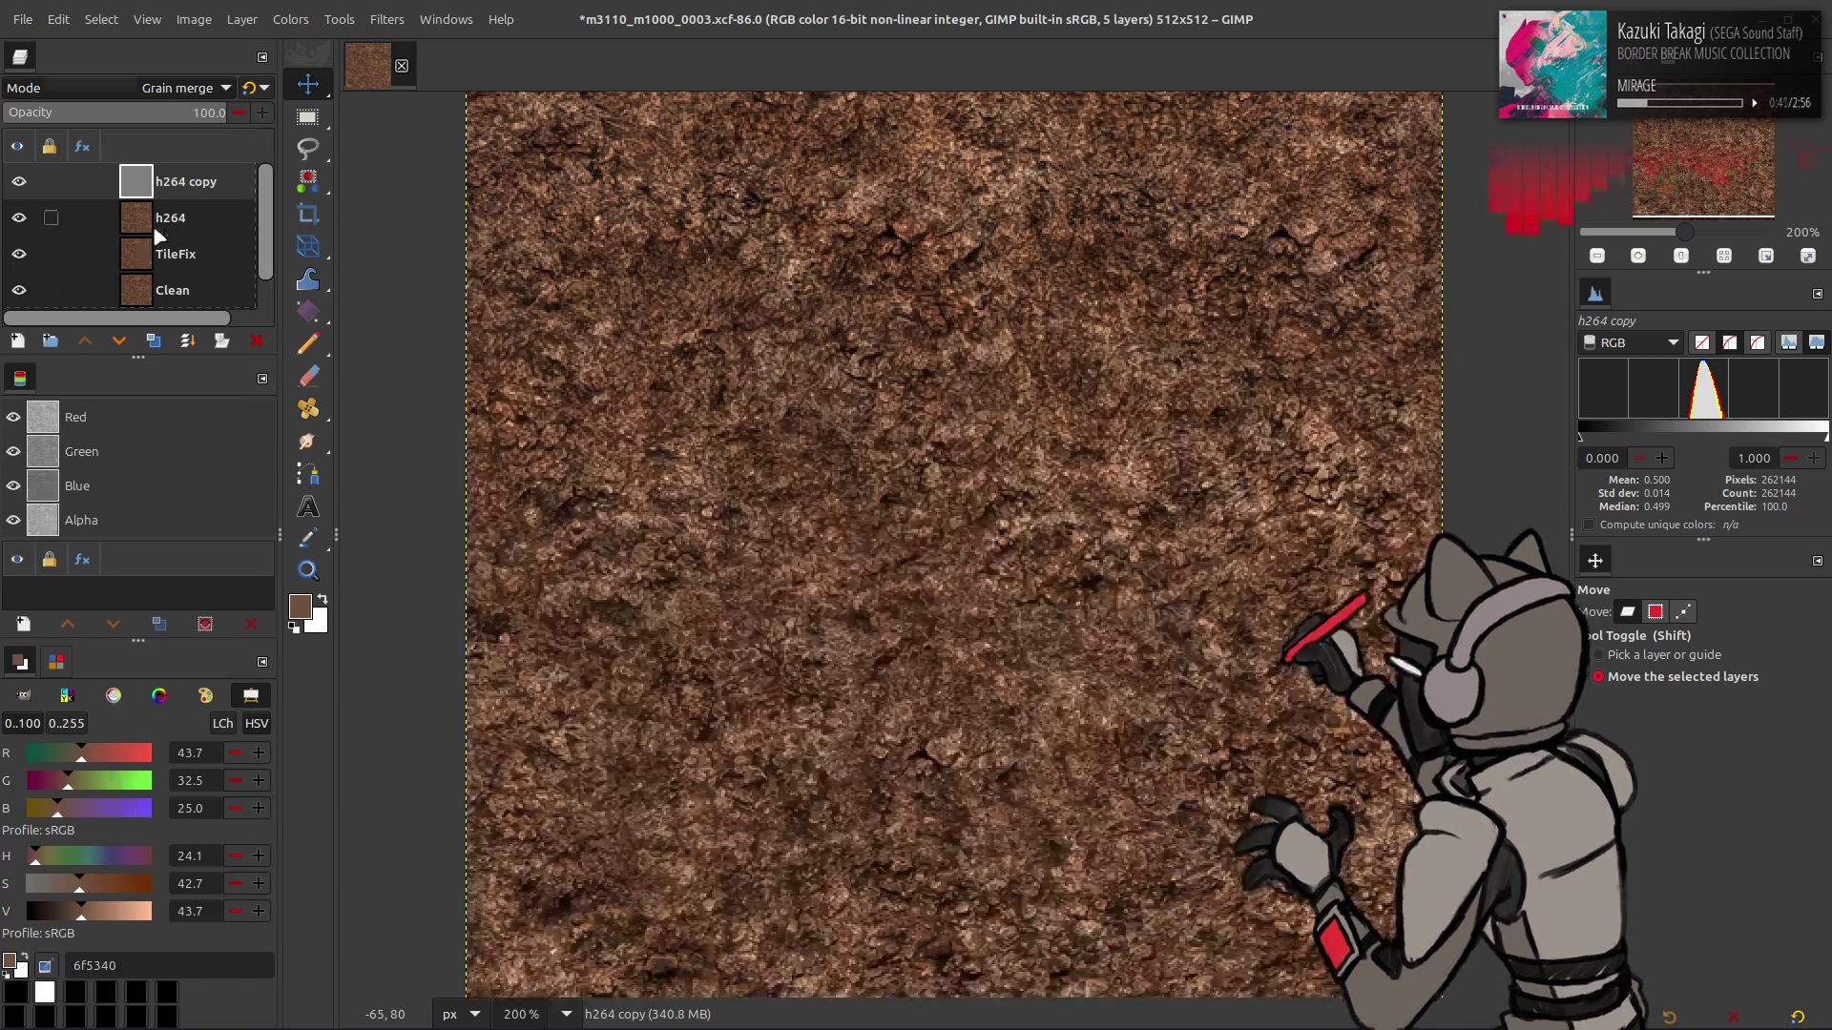
pyautogui.hotkey('ctrl', 'm')
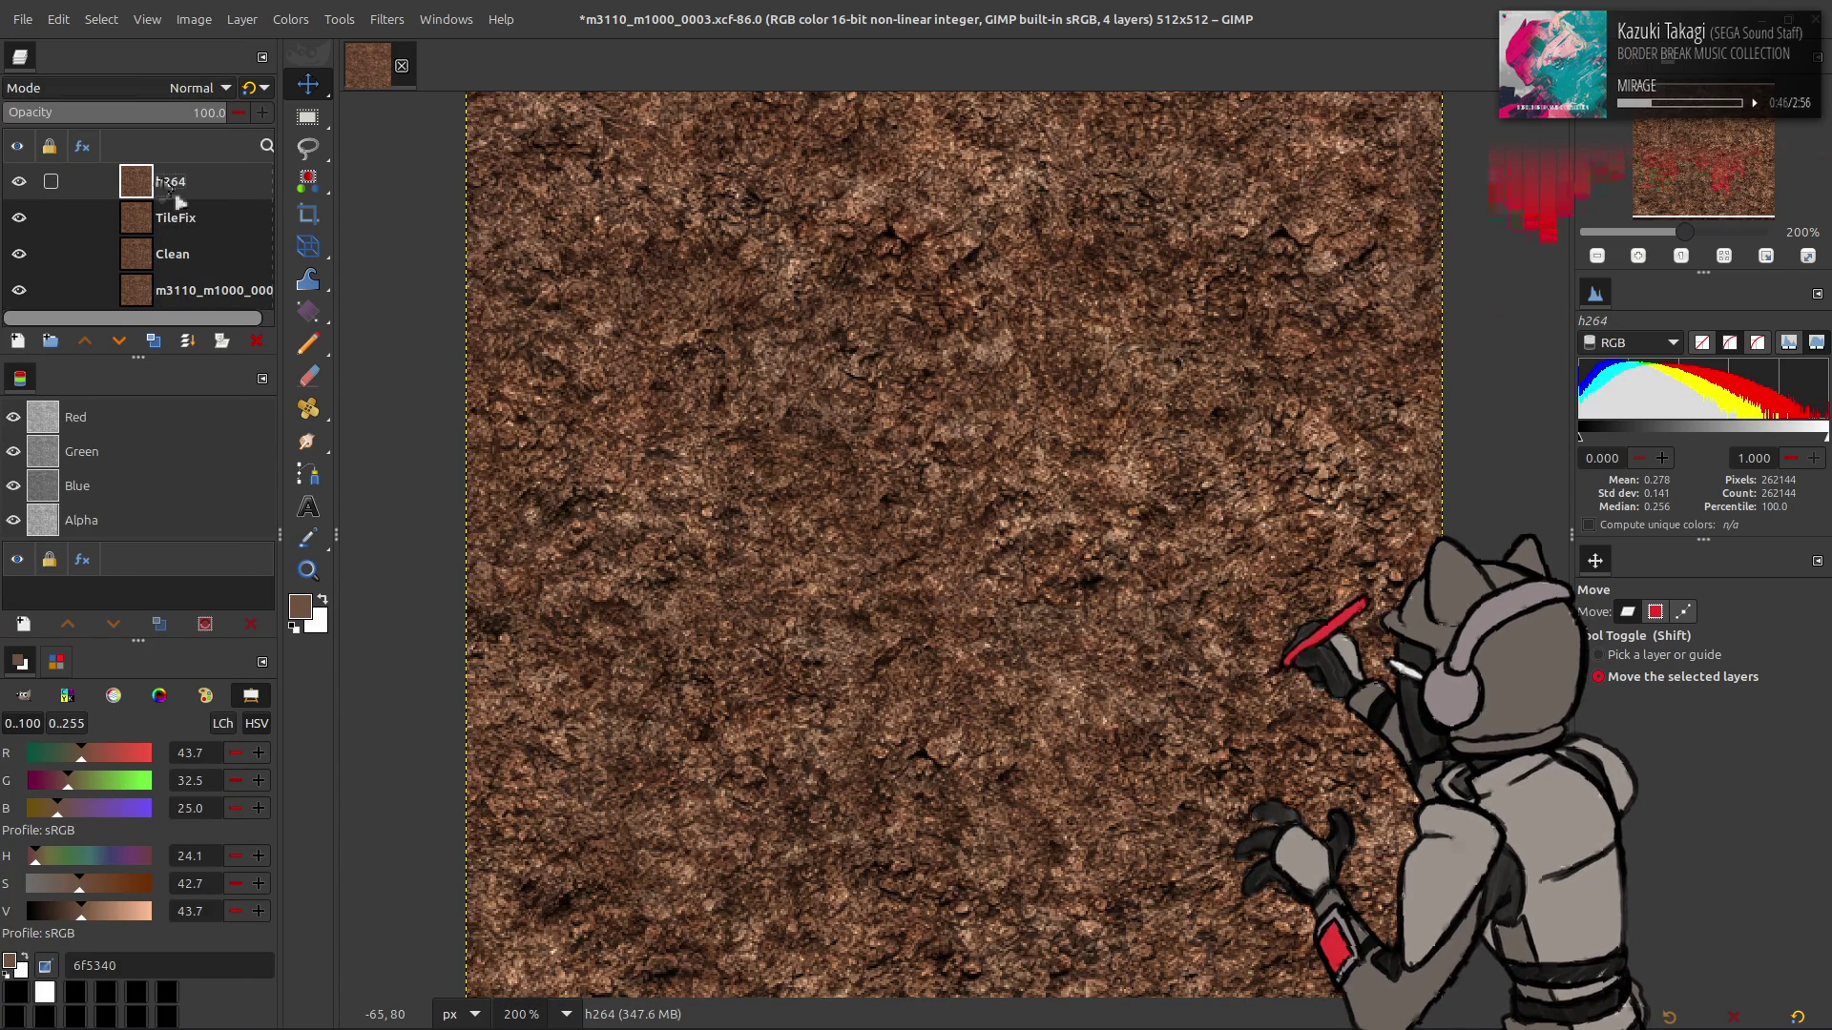
pyautogui.click(19, 181)
# - Leave only the h264 layer visible and save m3110_m1000_0003.xcf
pyautogui.moveTo(19, 182); pyautogui.dragTo(19, 291)
pyautogui.click(19, 290)
pyautogui.click(19, 290)
pyautogui.click(19, 290)
pyautogui.click(19, 182)
pyautogui.click(19, 290)
pyautogui.hotkey('ctrl', 's')
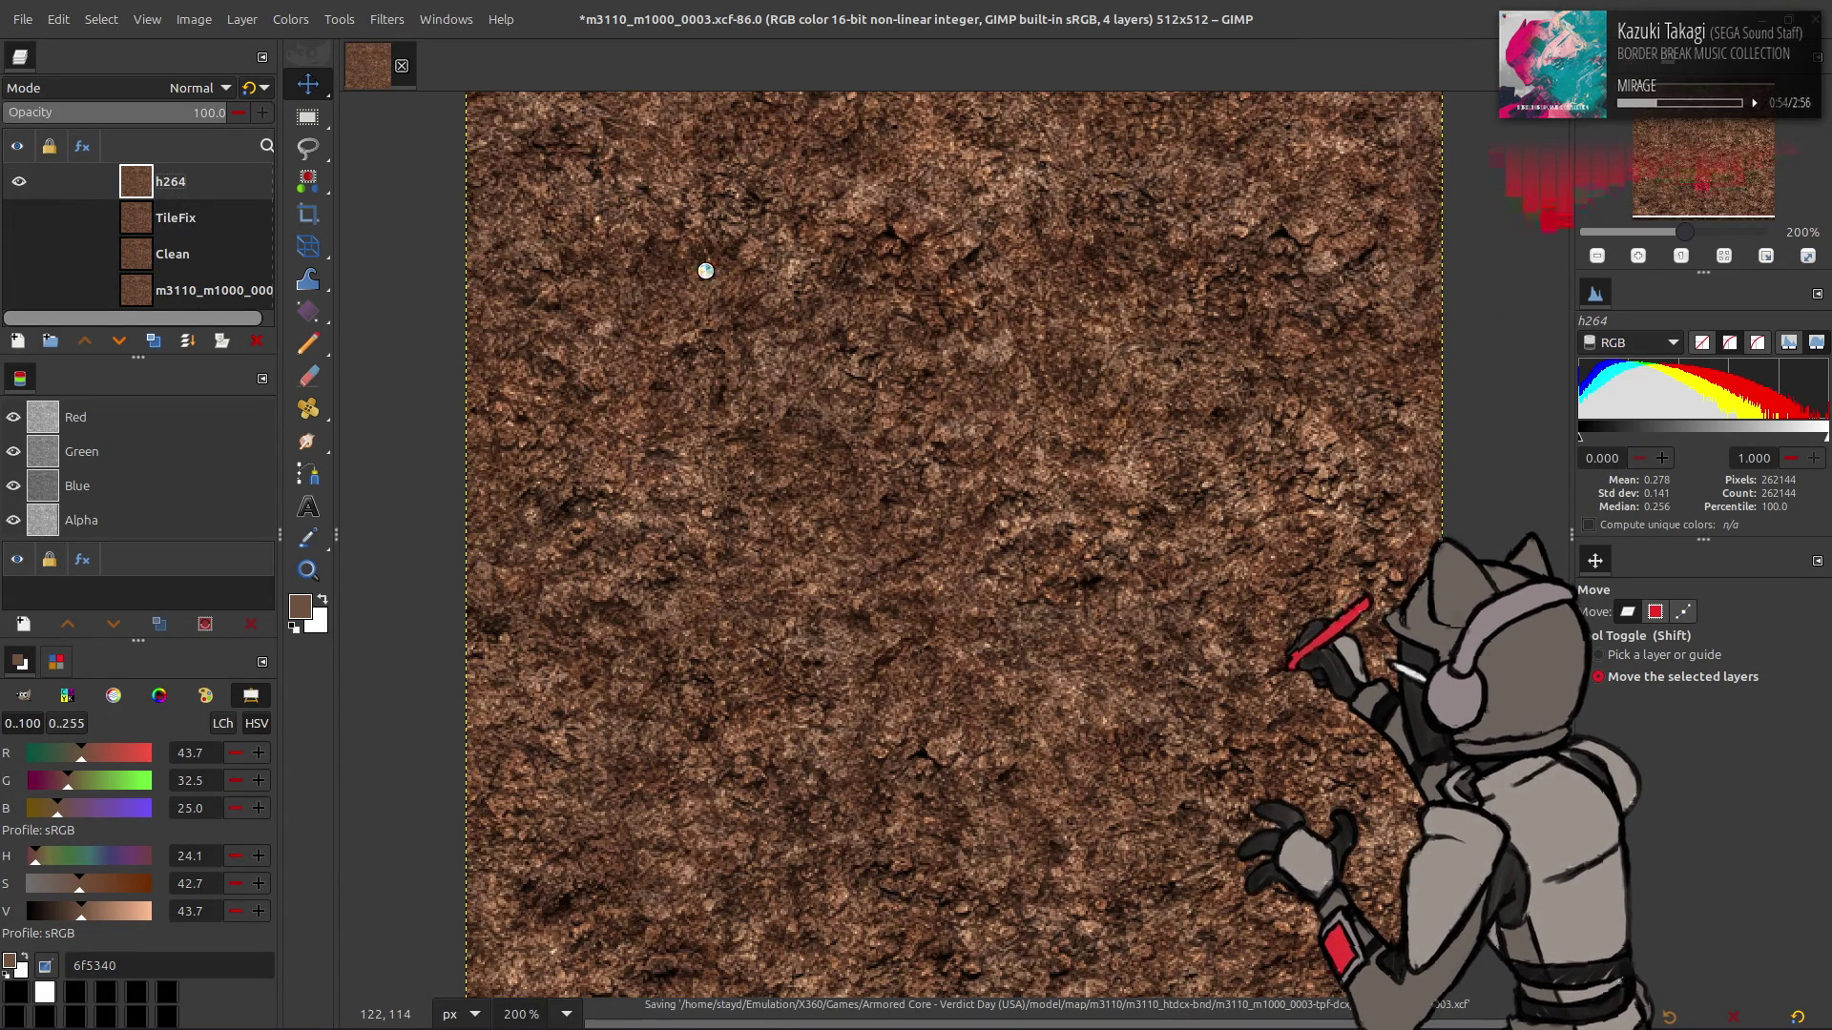